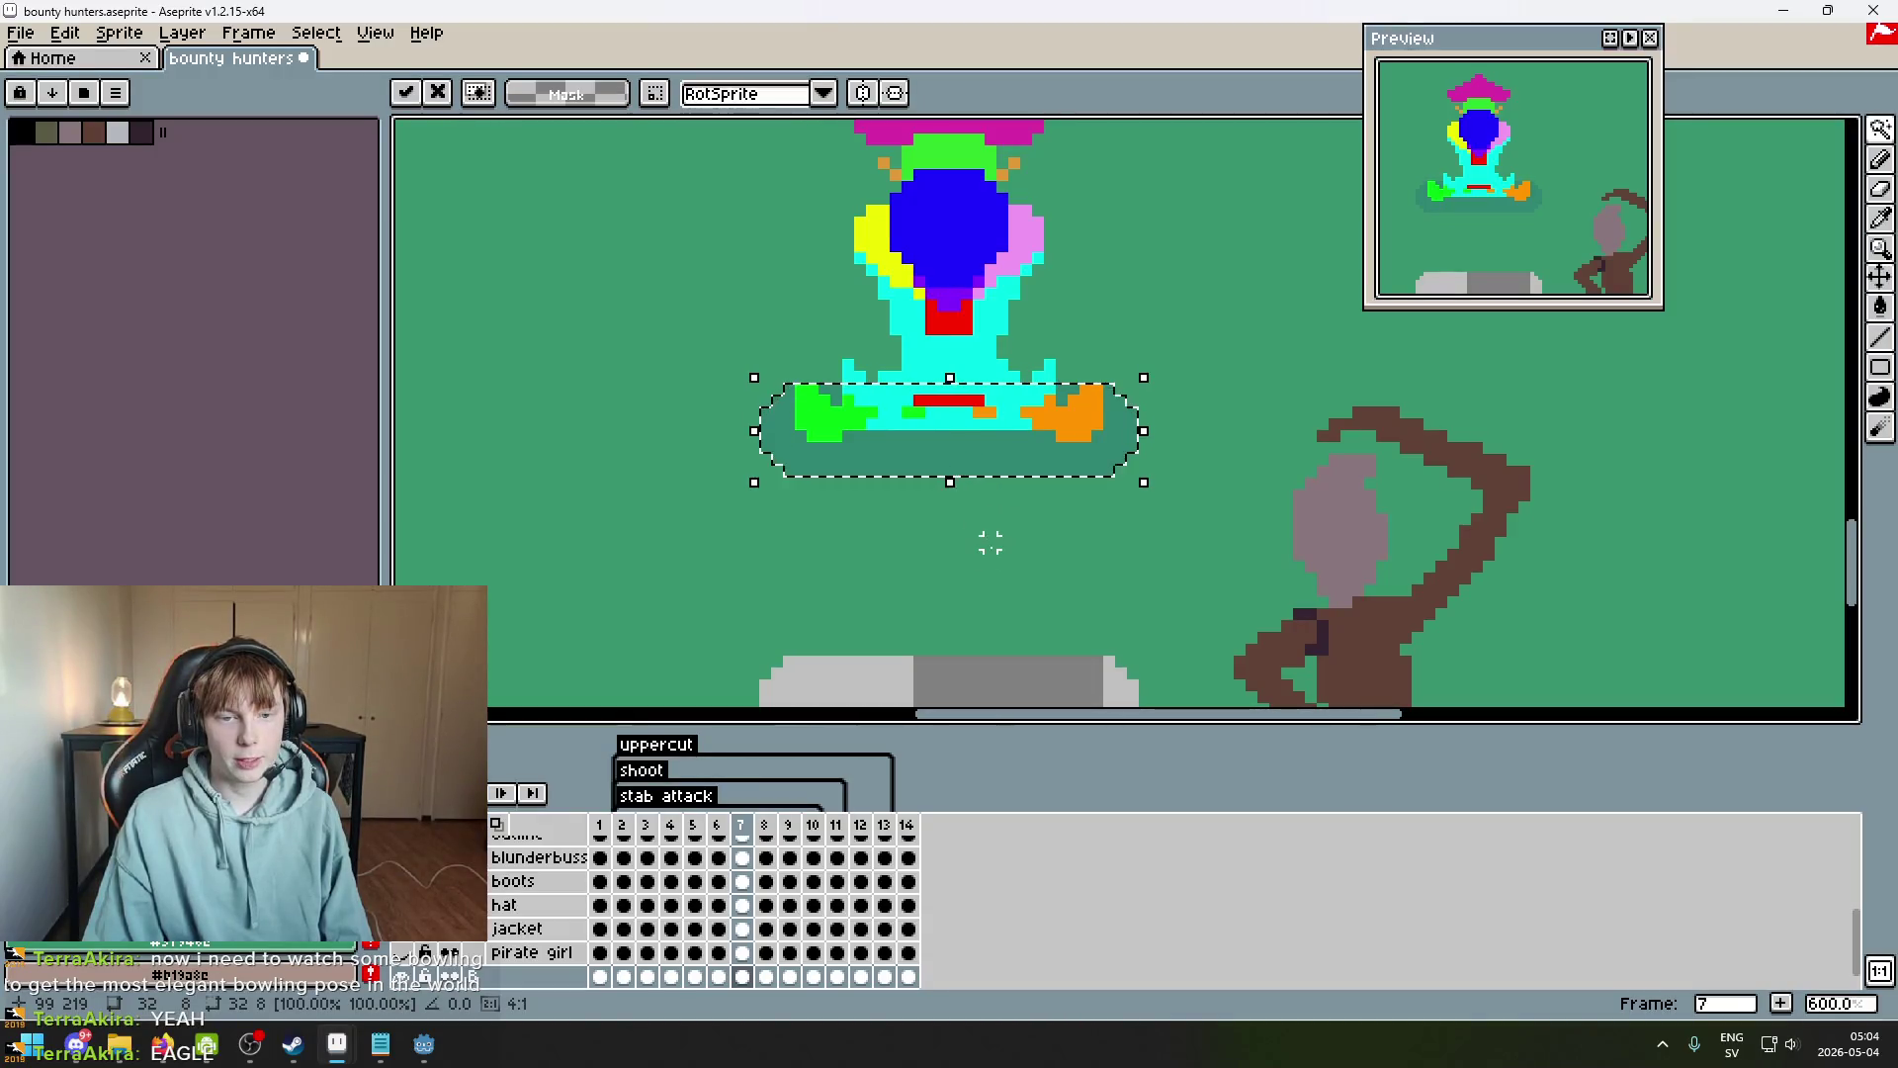
Compare the sprite poses on frames 5 and 7, panning to frame them.
{"action": "scroll", "coordinate": [990, 544], "scroll_direction": "down", "scroll_amount": 4}
{"action": "key", "text": "g"}
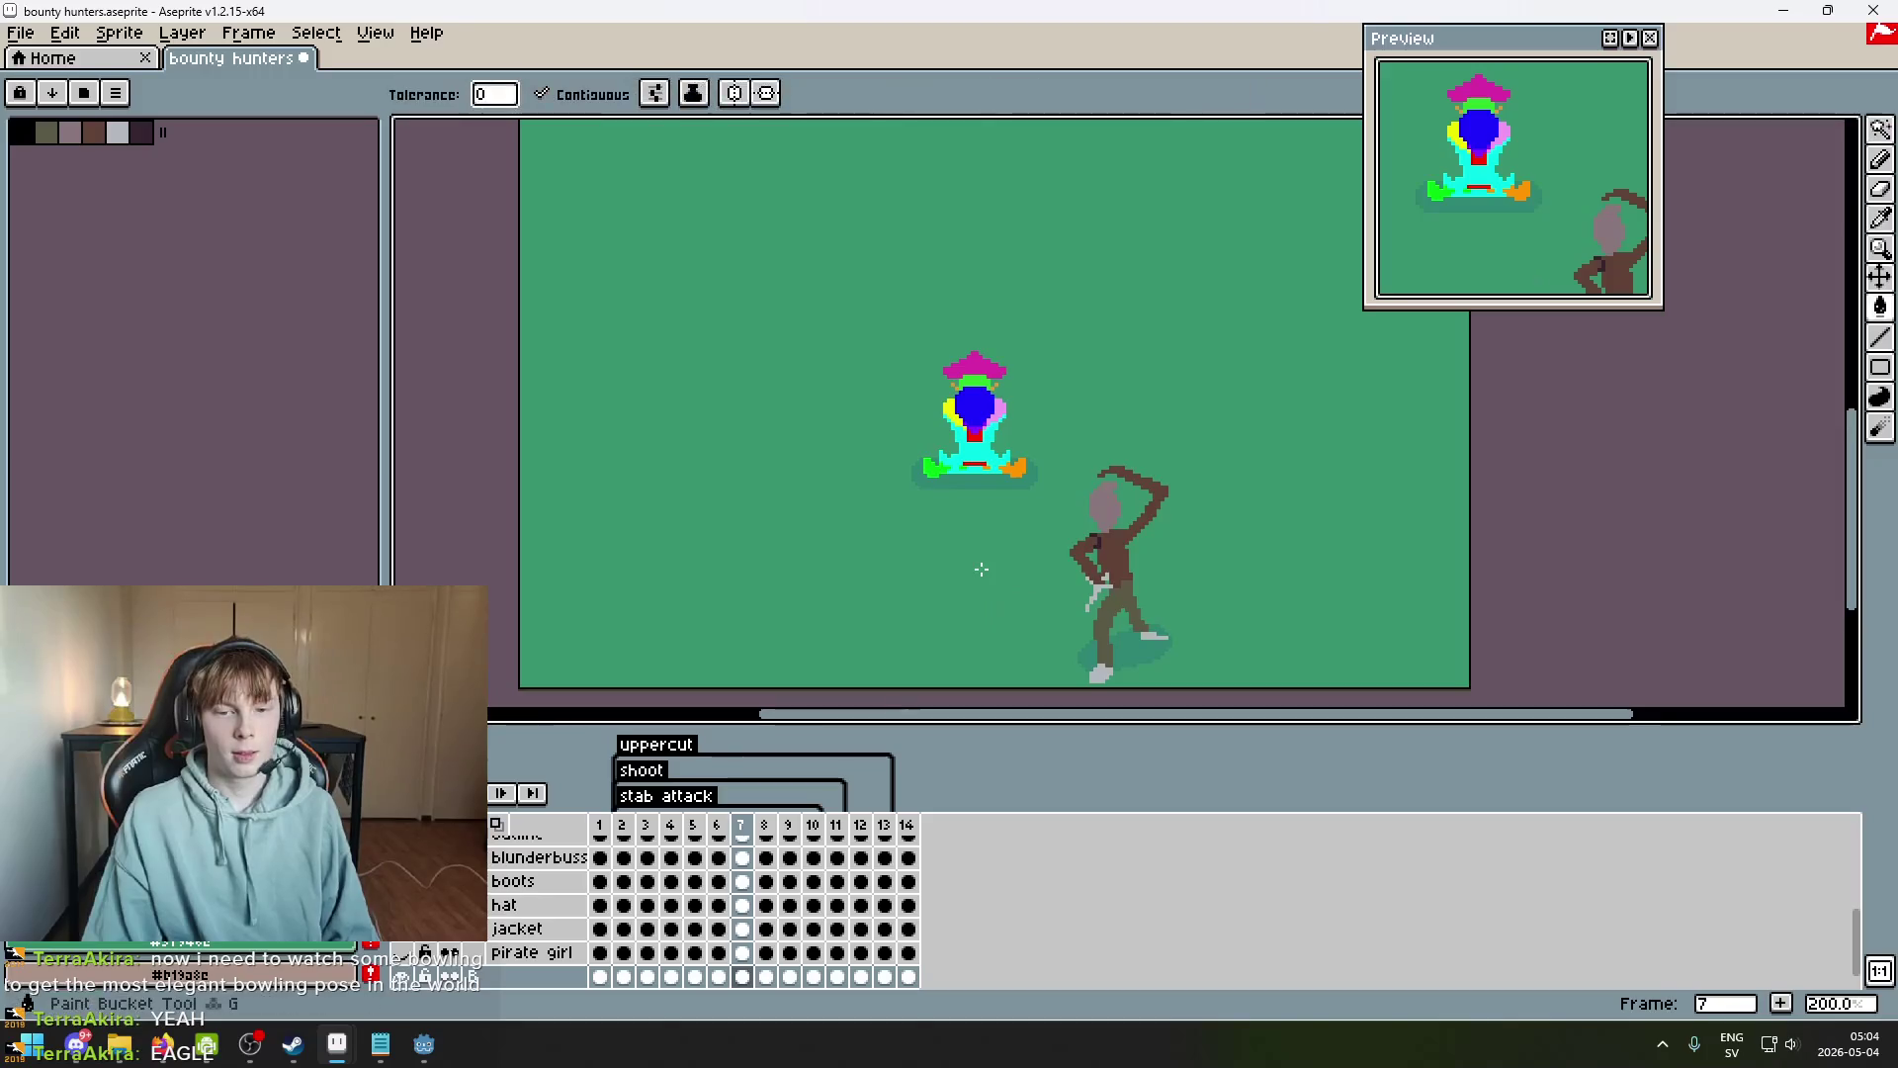
{"action": "scroll", "coordinate": [974, 566], "scroll_direction": "up", "scroll_amount": 1}
{"action": "key", "text": "Left"}
{"action": "key", "text": "Left"}
{"action": "scroll", "coordinate": [935, 589], "scroll_direction": "up", "scroll_amount": 2}
{"action": "left_click_drag", "start_coordinate": [1103, 555], "coordinate": [992, 511]}
{"action": "key", "text": "Right"}
{"action": "key", "text": "Right"}
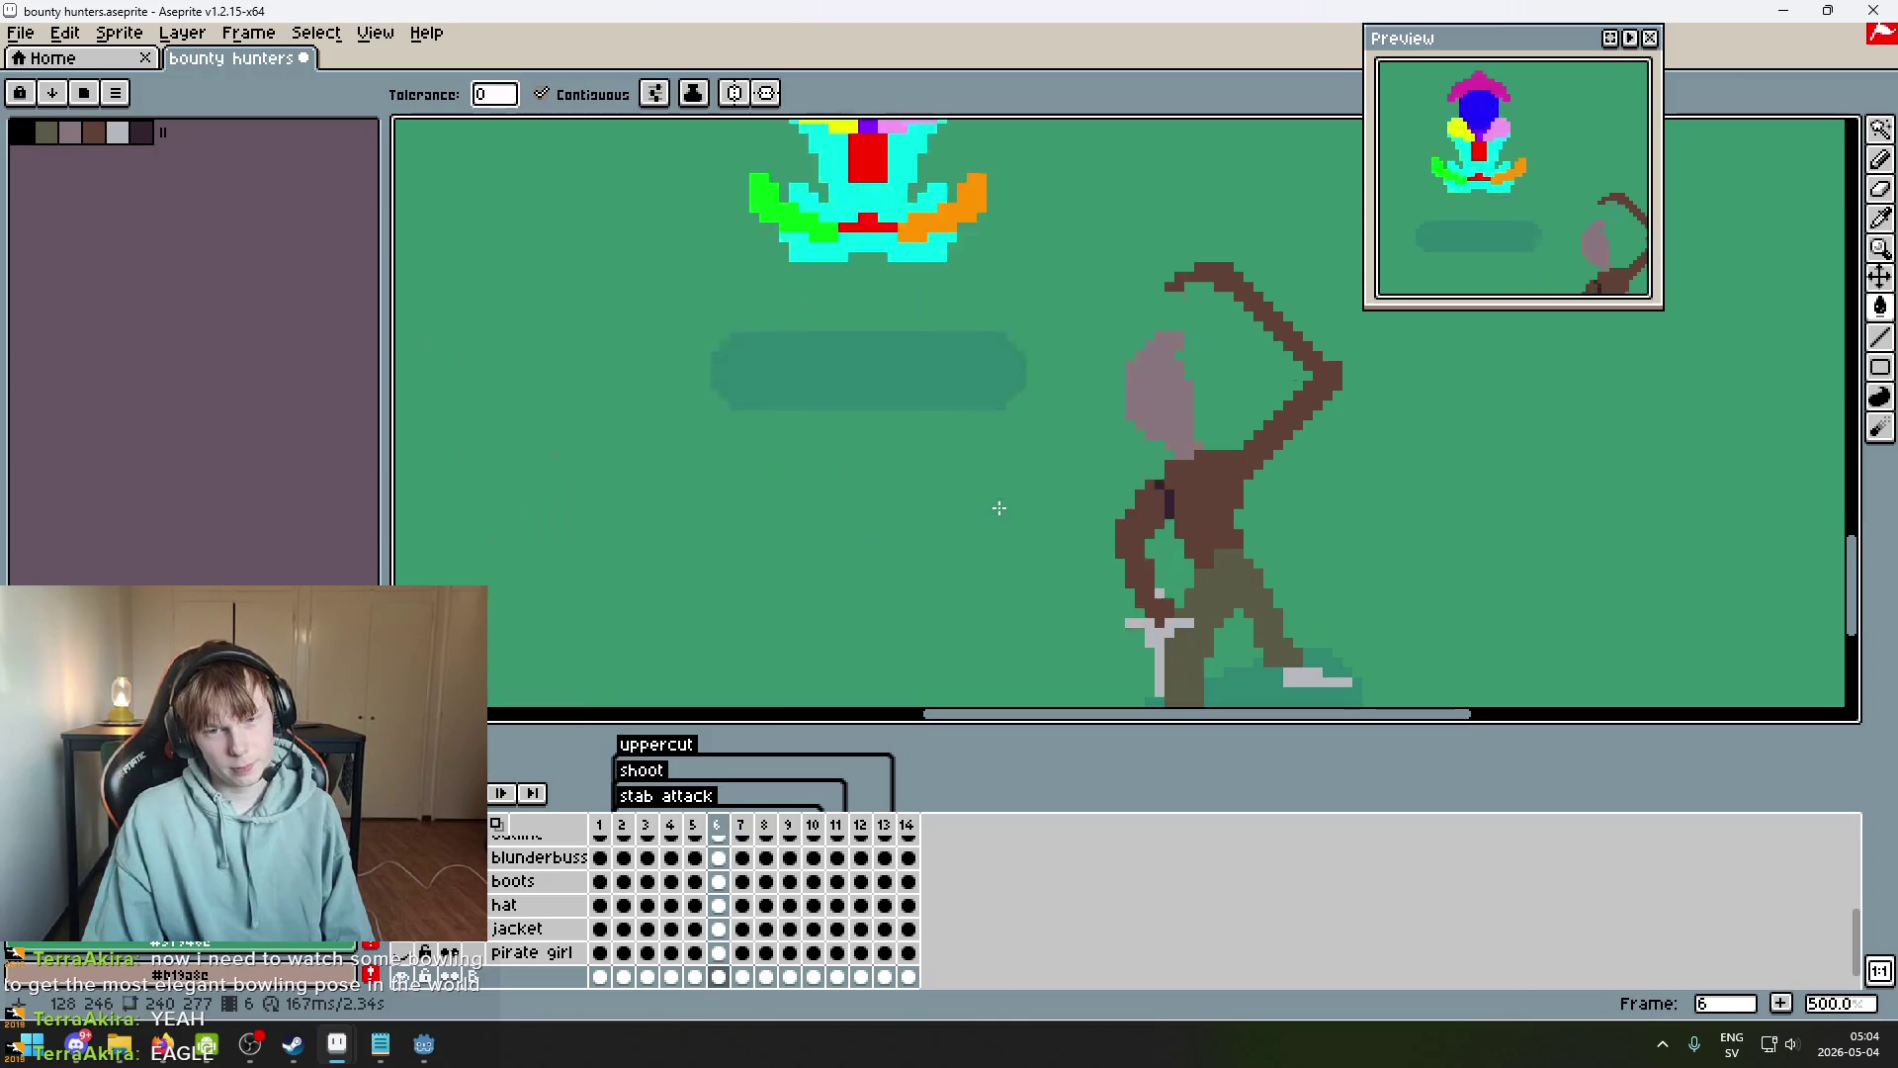
{"action": "scroll", "coordinate": [964, 460], "scroll_direction": "down", "scroll_amount": 2}
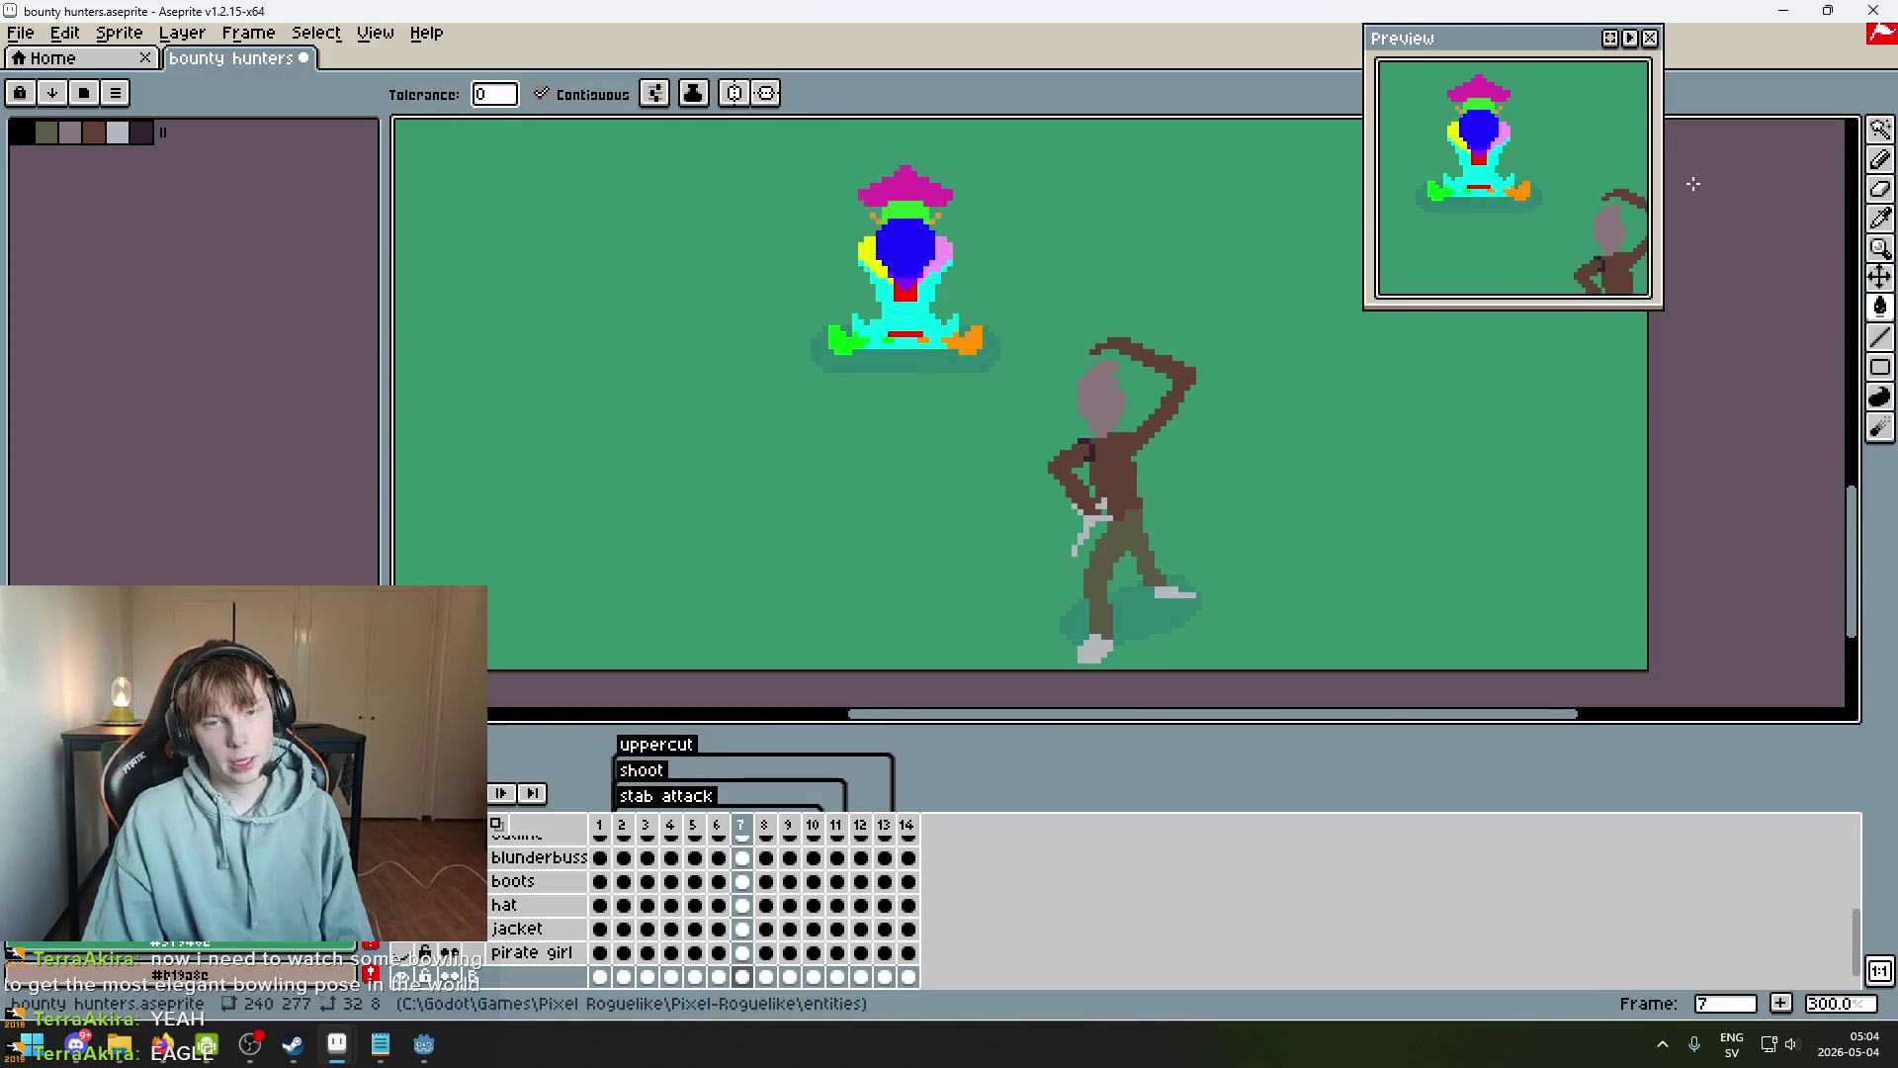
Select the upper sprite's feet and shadow, then clear the selection.
{"action": "key", "text": "m"}
{"action": "left_click_drag", "start_coordinate": [805, 321], "coordinate": [1005, 377]}
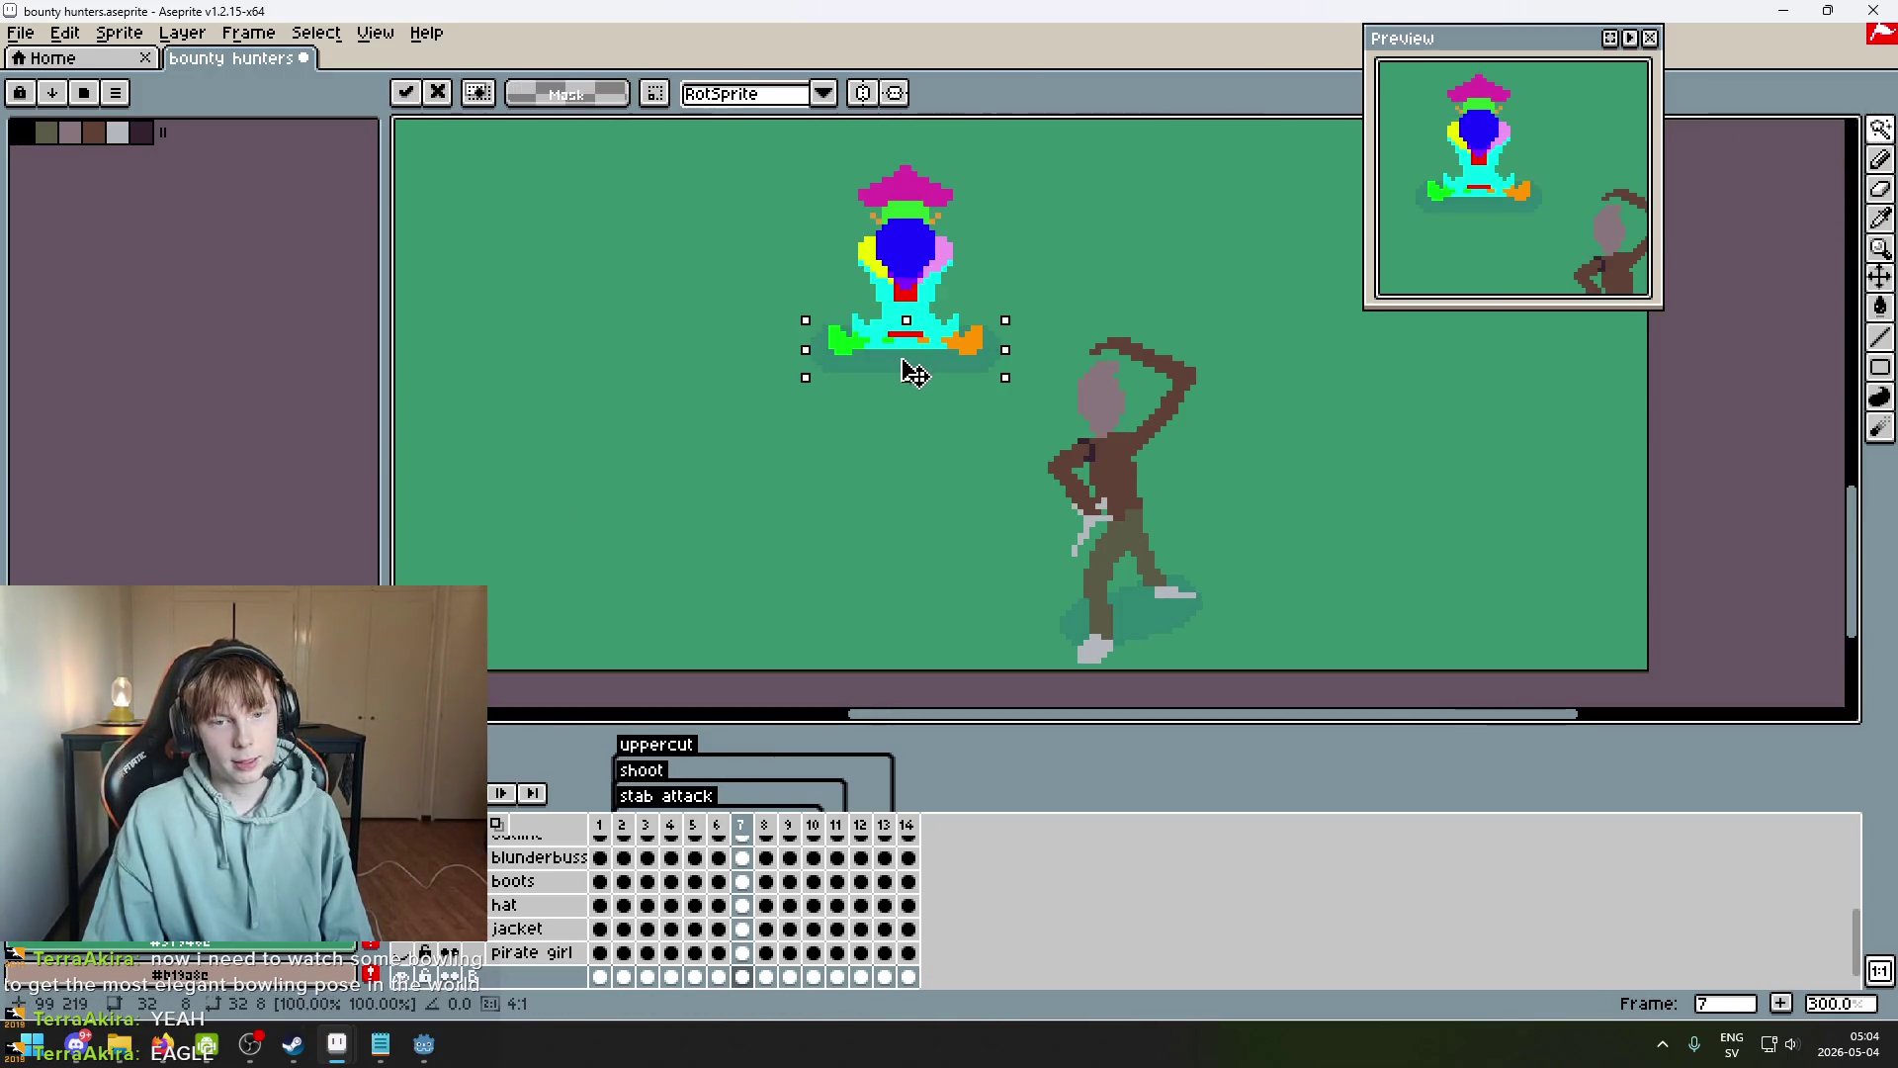
{"action": "key", "text": "ctrl+d"}
{"action": "key", "text": "w"}
{"action": "scroll", "coordinate": [902, 400], "scroll_direction": "up", "scroll_amount": 3}
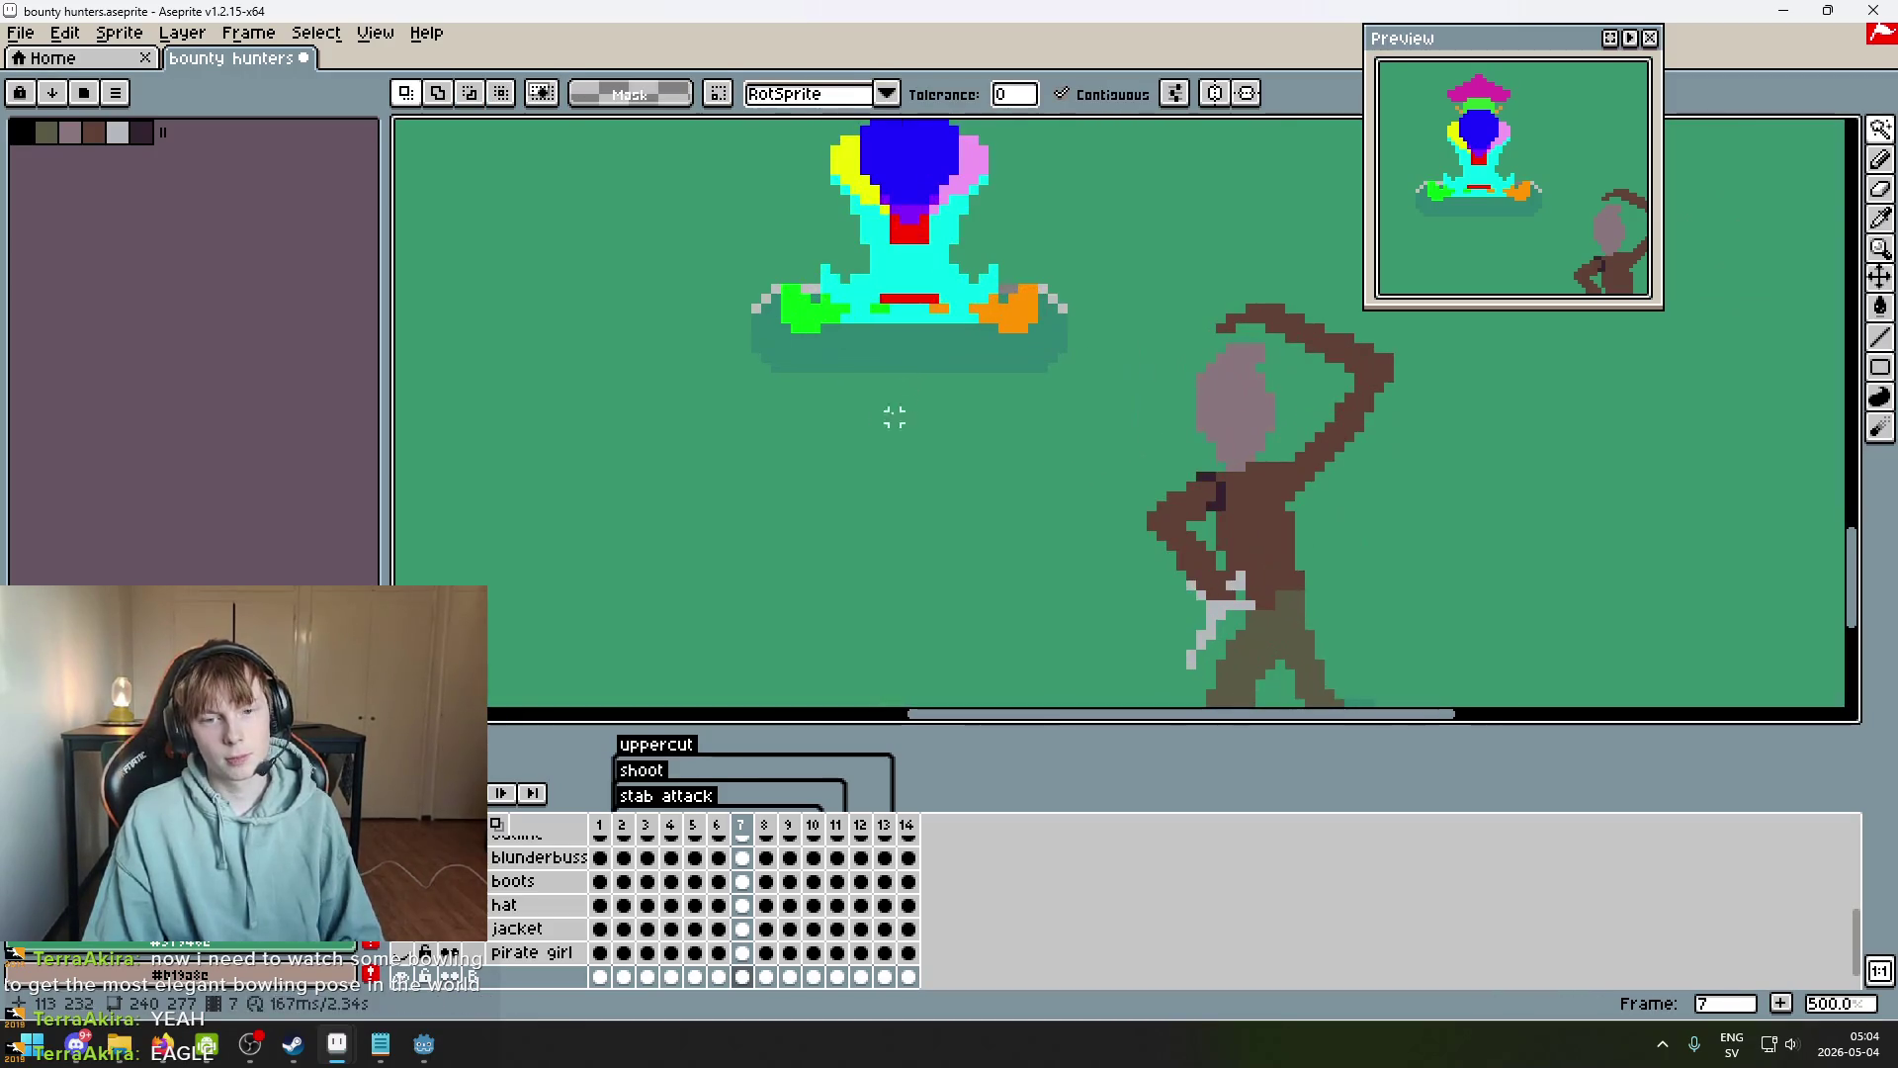
{"action": "scroll", "coordinate": [759, 287], "scroll_direction": "up", "scroll_amount": 1}
Set the Paint Bucket to non-contiguous fill and save bounty hunters.aseprite.
{"action": "key", "text": "g"}
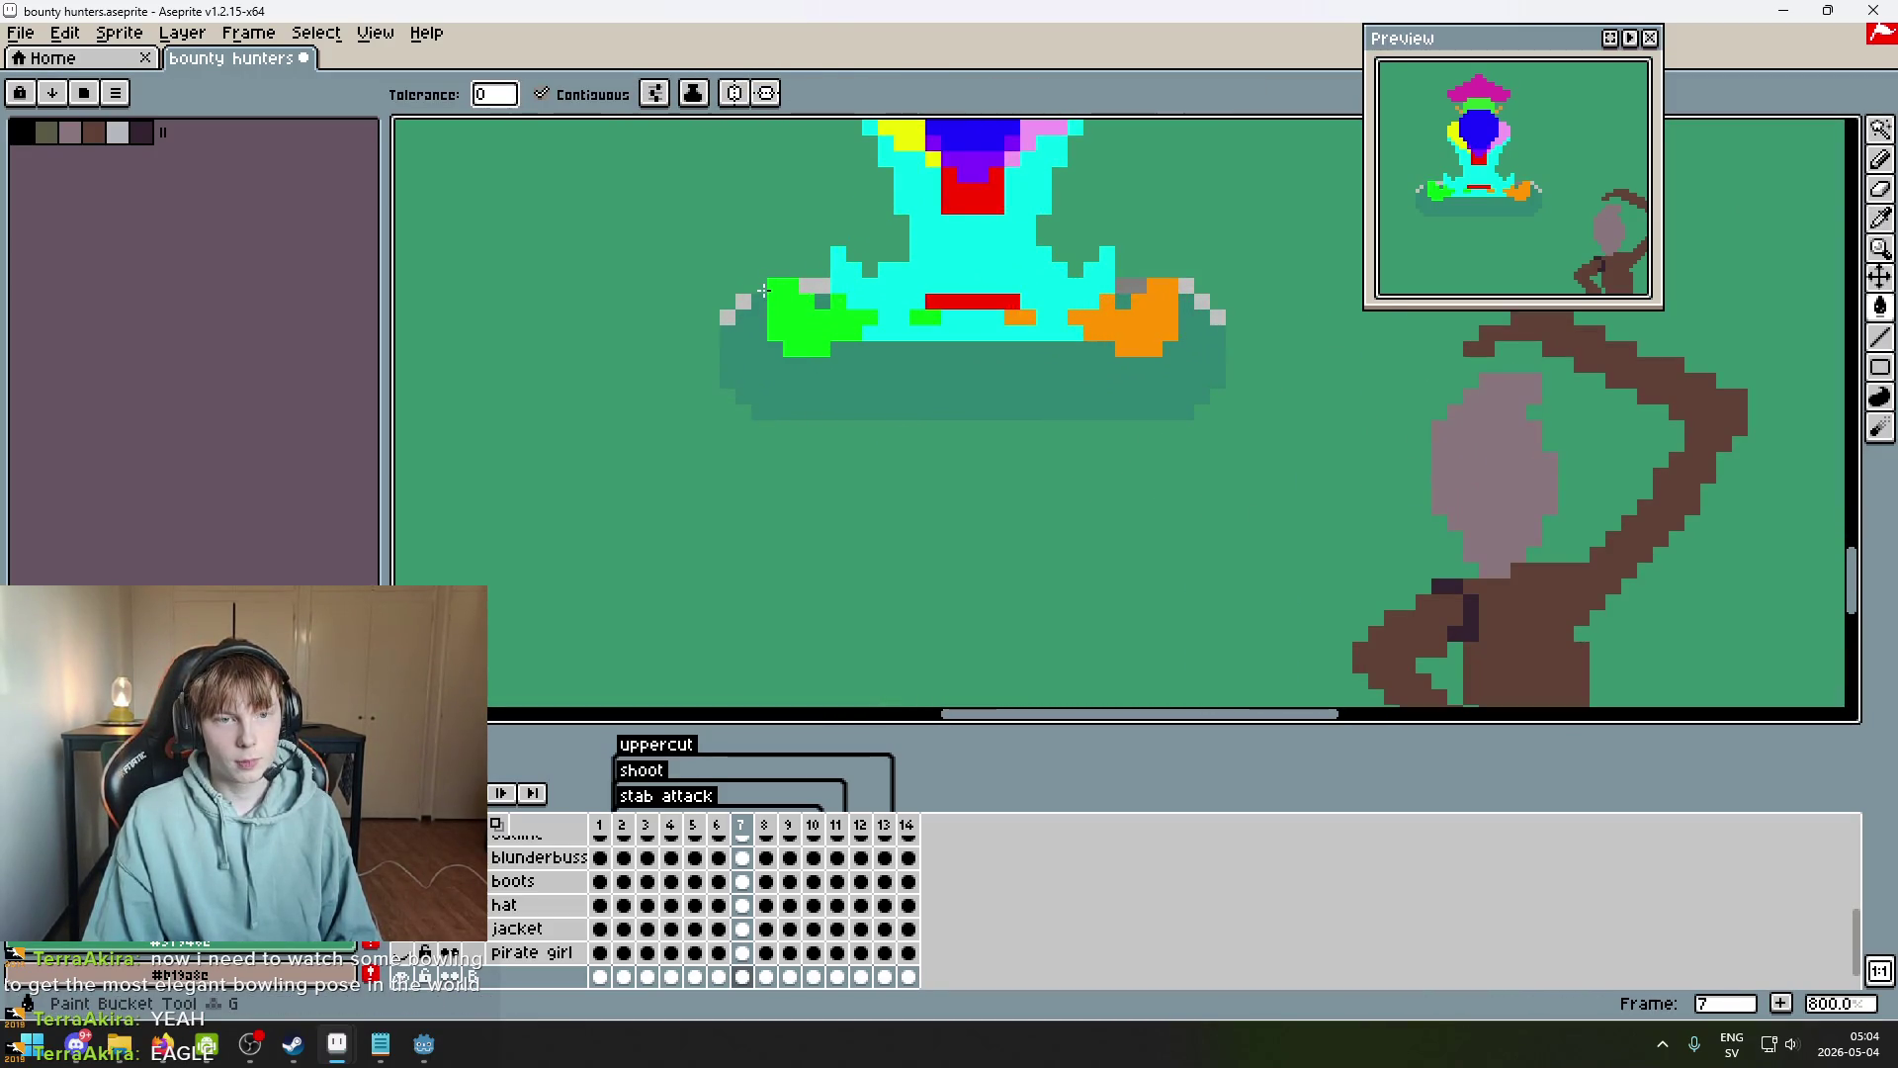
{"action": "left_click", "coordinate": [541, 94]}
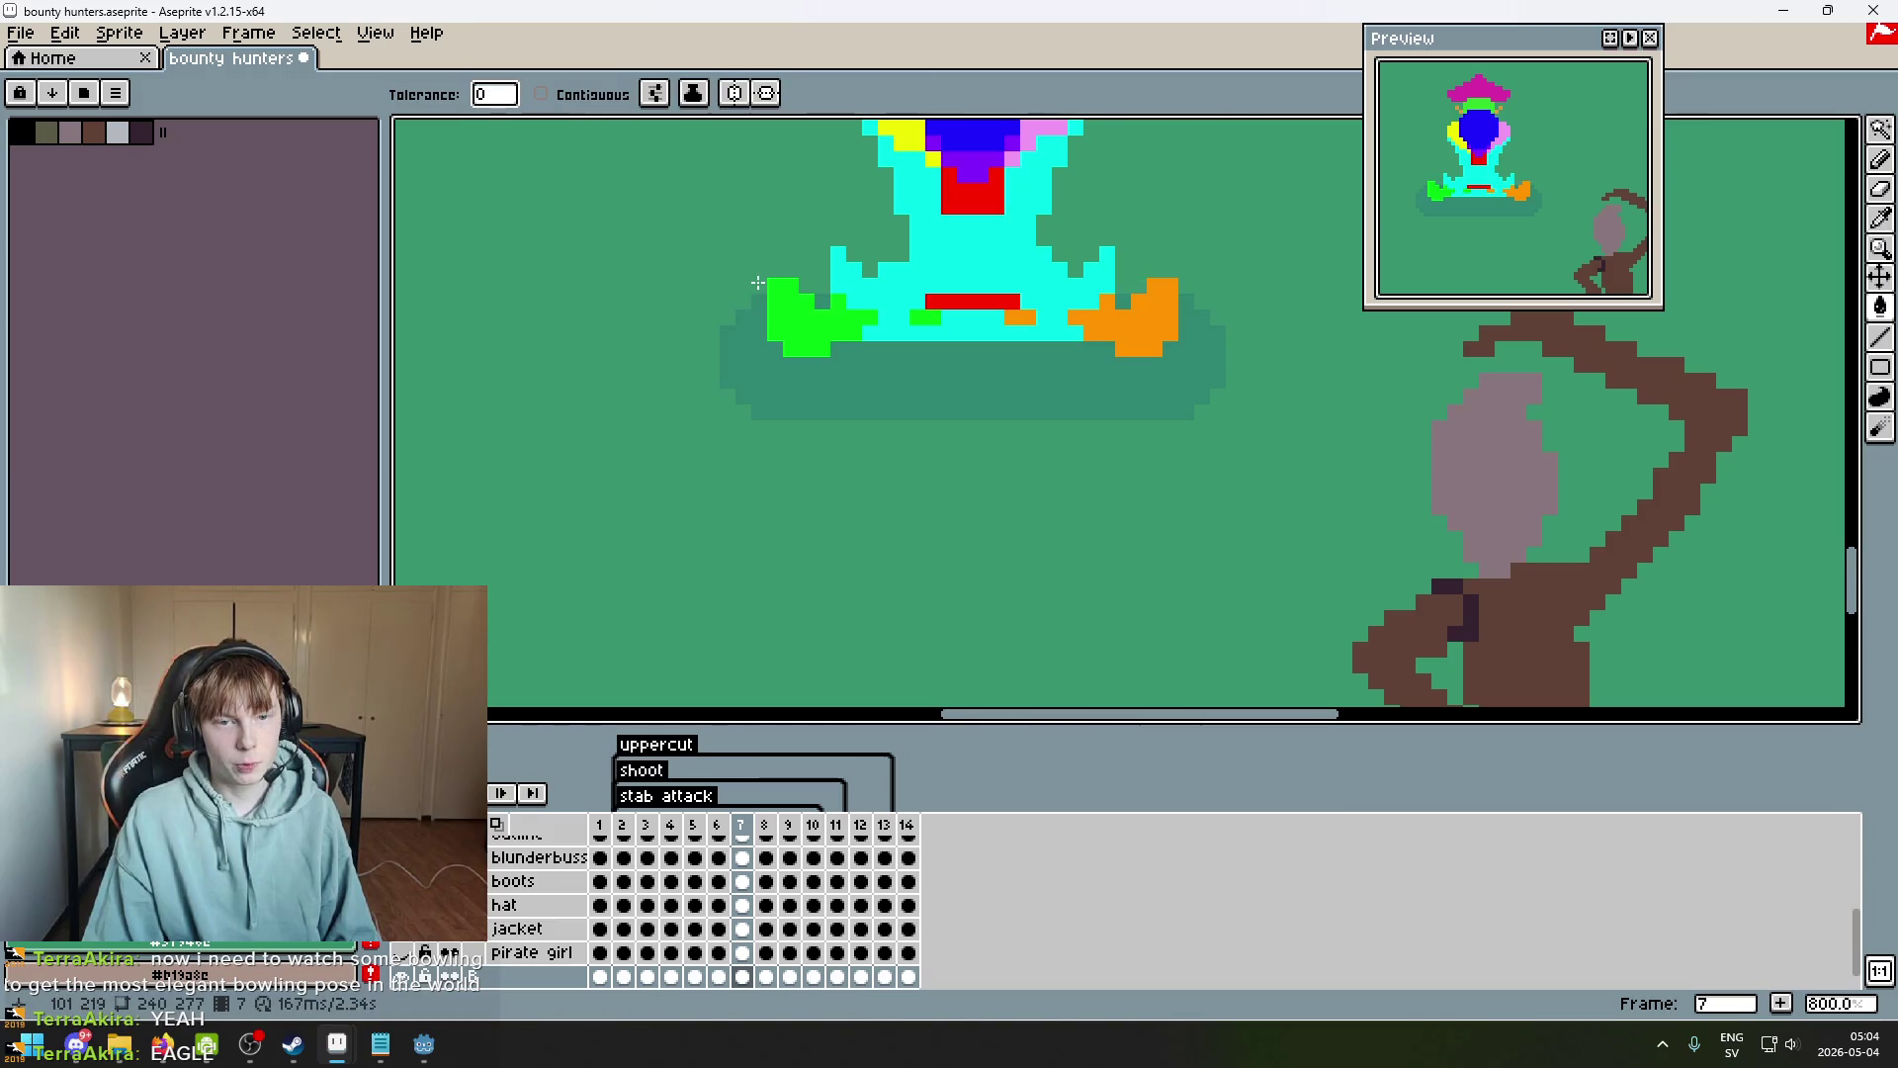
{"action": "scroll", "coordinate": [786, 328], "scroll_direction": "down", "scroll_amount": 3}
{"action": "key", "text": "ctrl+s"}
Move the bottom layer's frame 7 cel to frame 10 after checking frame 8.
{"action": "key", "text": "Right"}
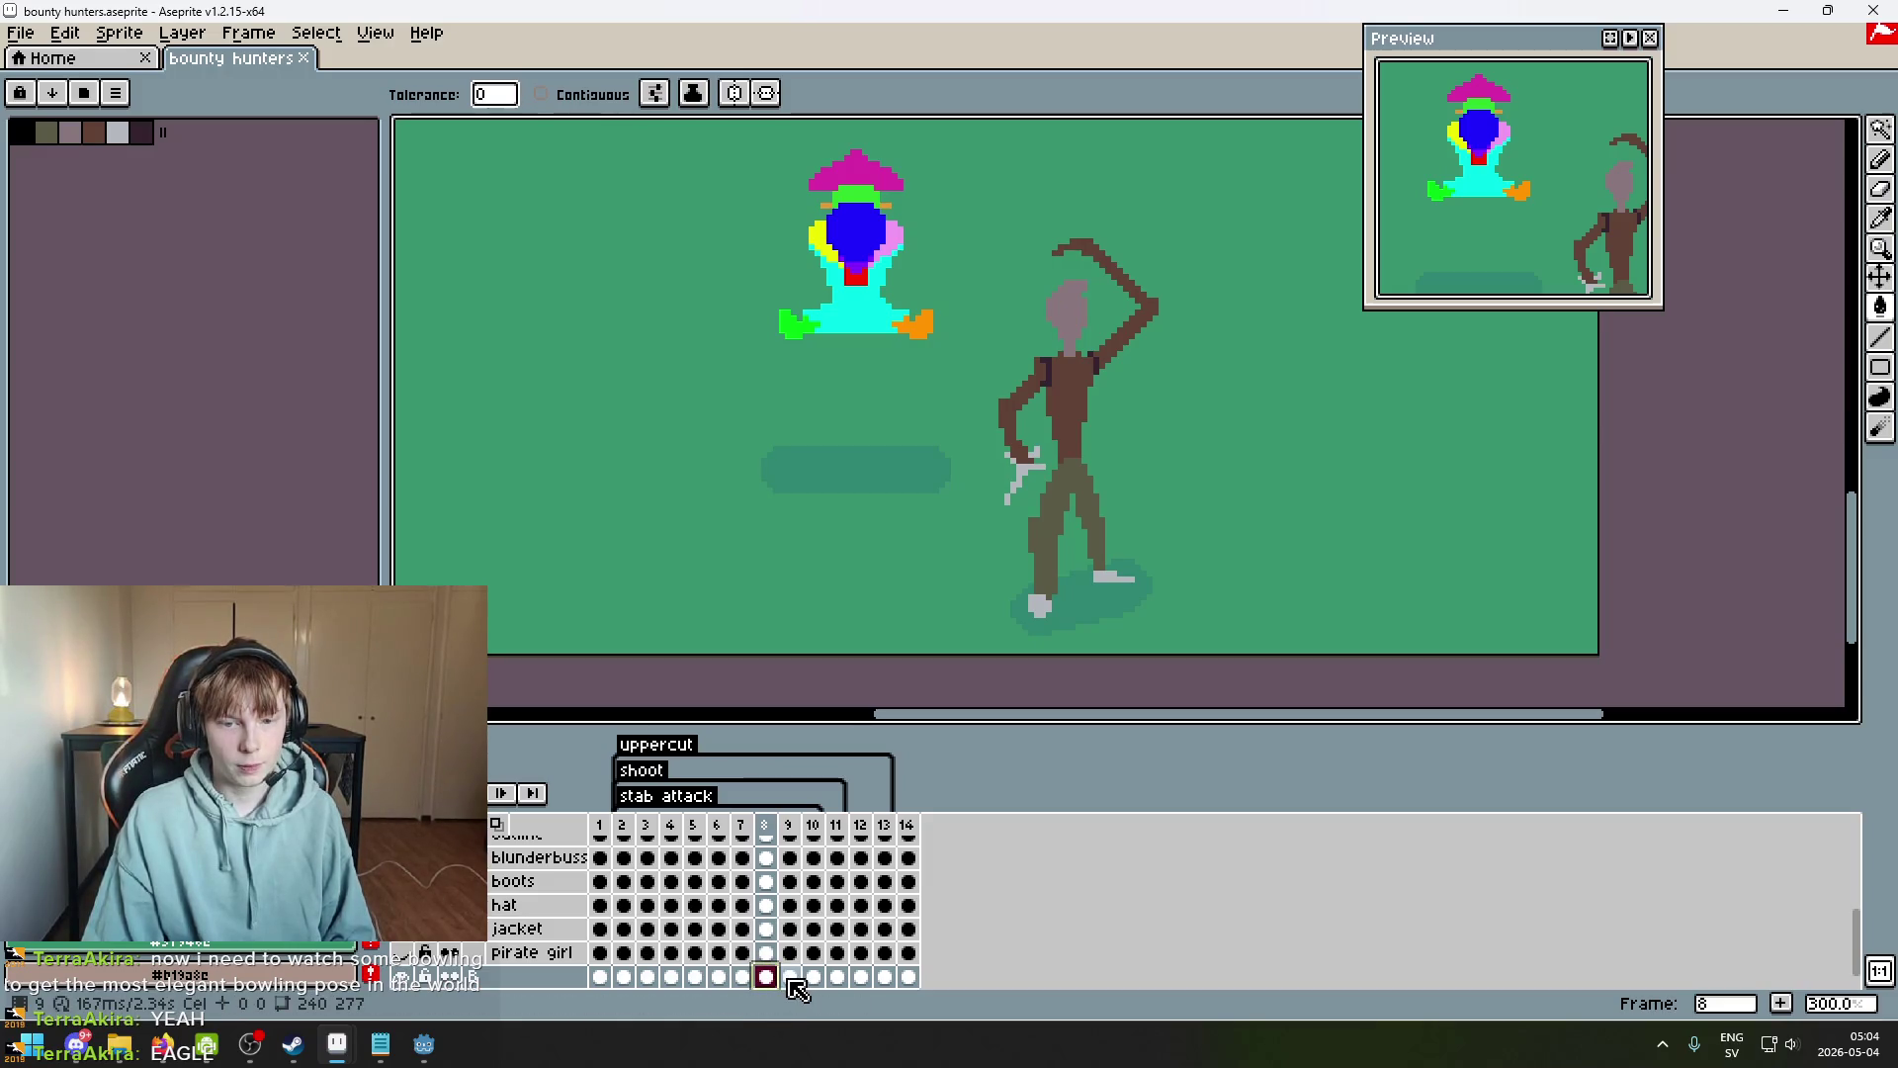
{"action": "left_click", "coordinate": [742, 977]}
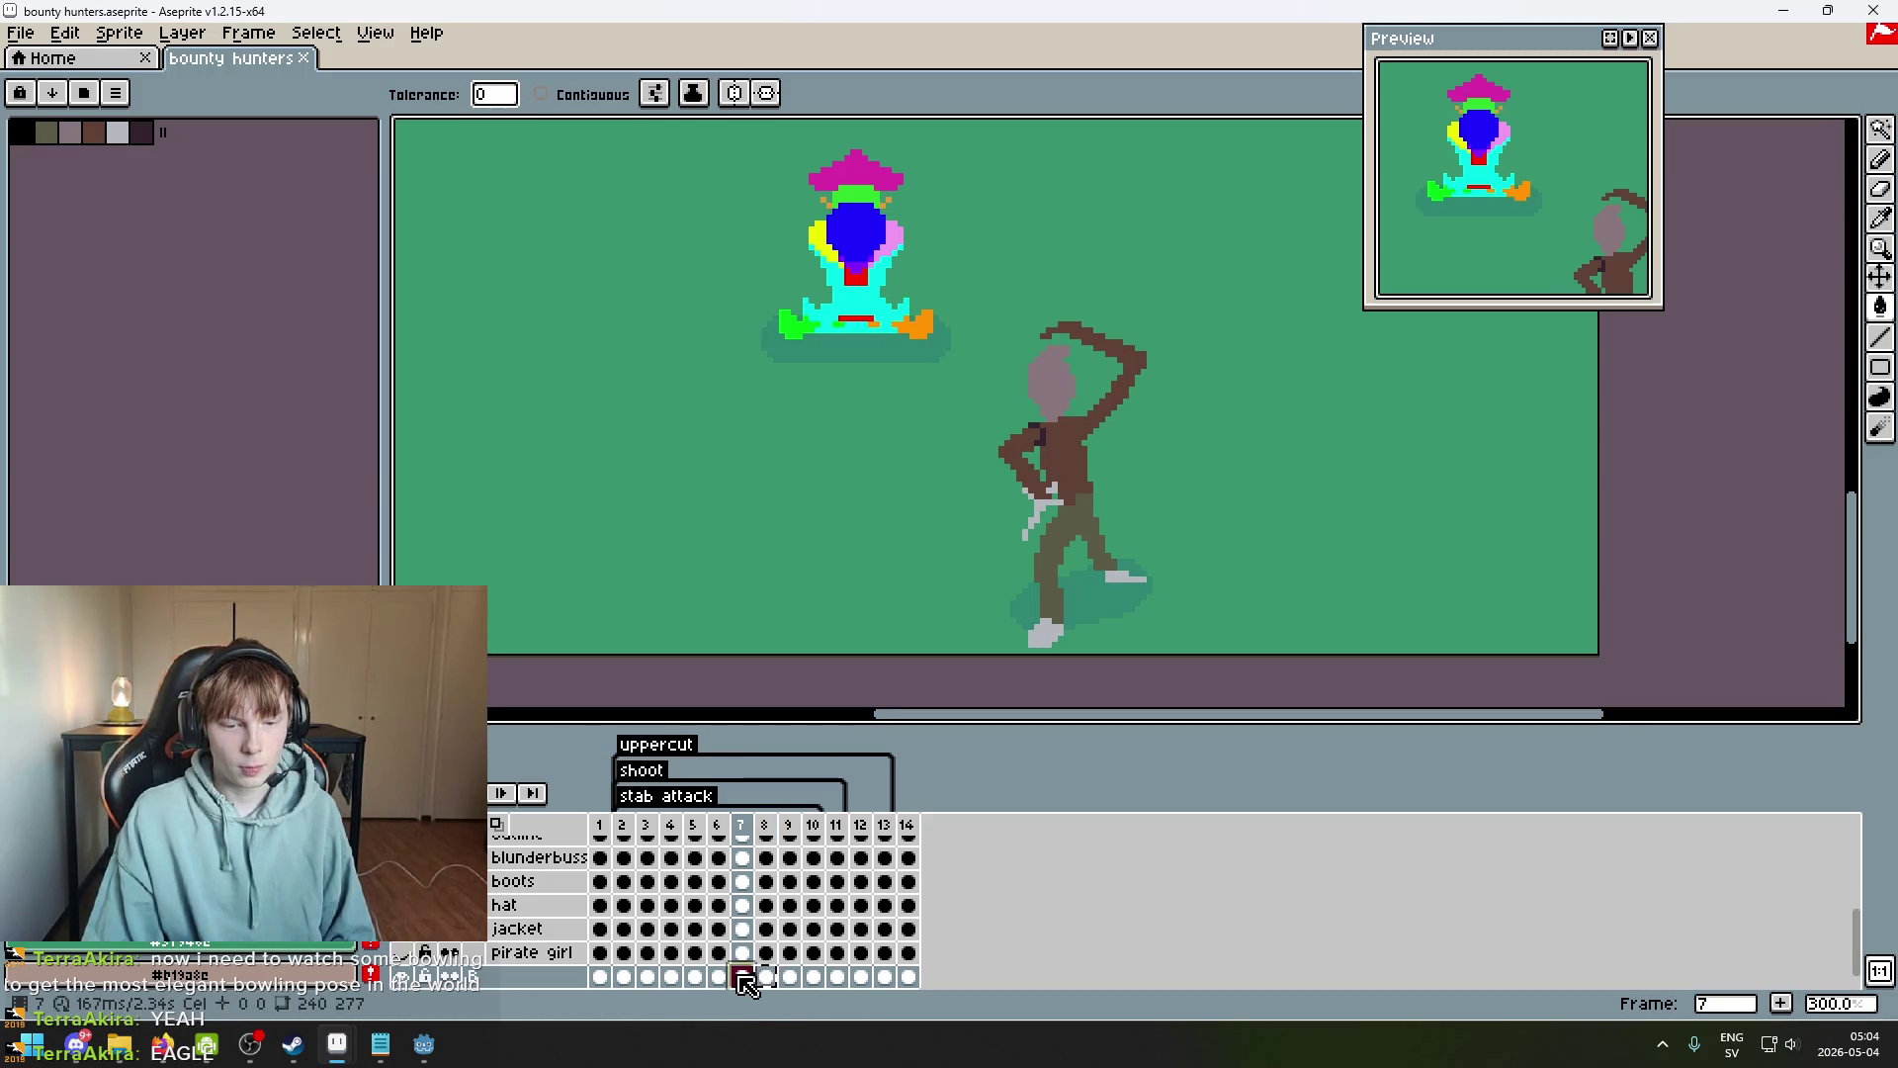
{"action": "scroll", "coordinate": [797, 613], "scroll_direction": "down", "scroll_amount": 2}
{"action": "left_click_drag", "start_coordinate": [769, 986], "coordinate": [926, 991]}
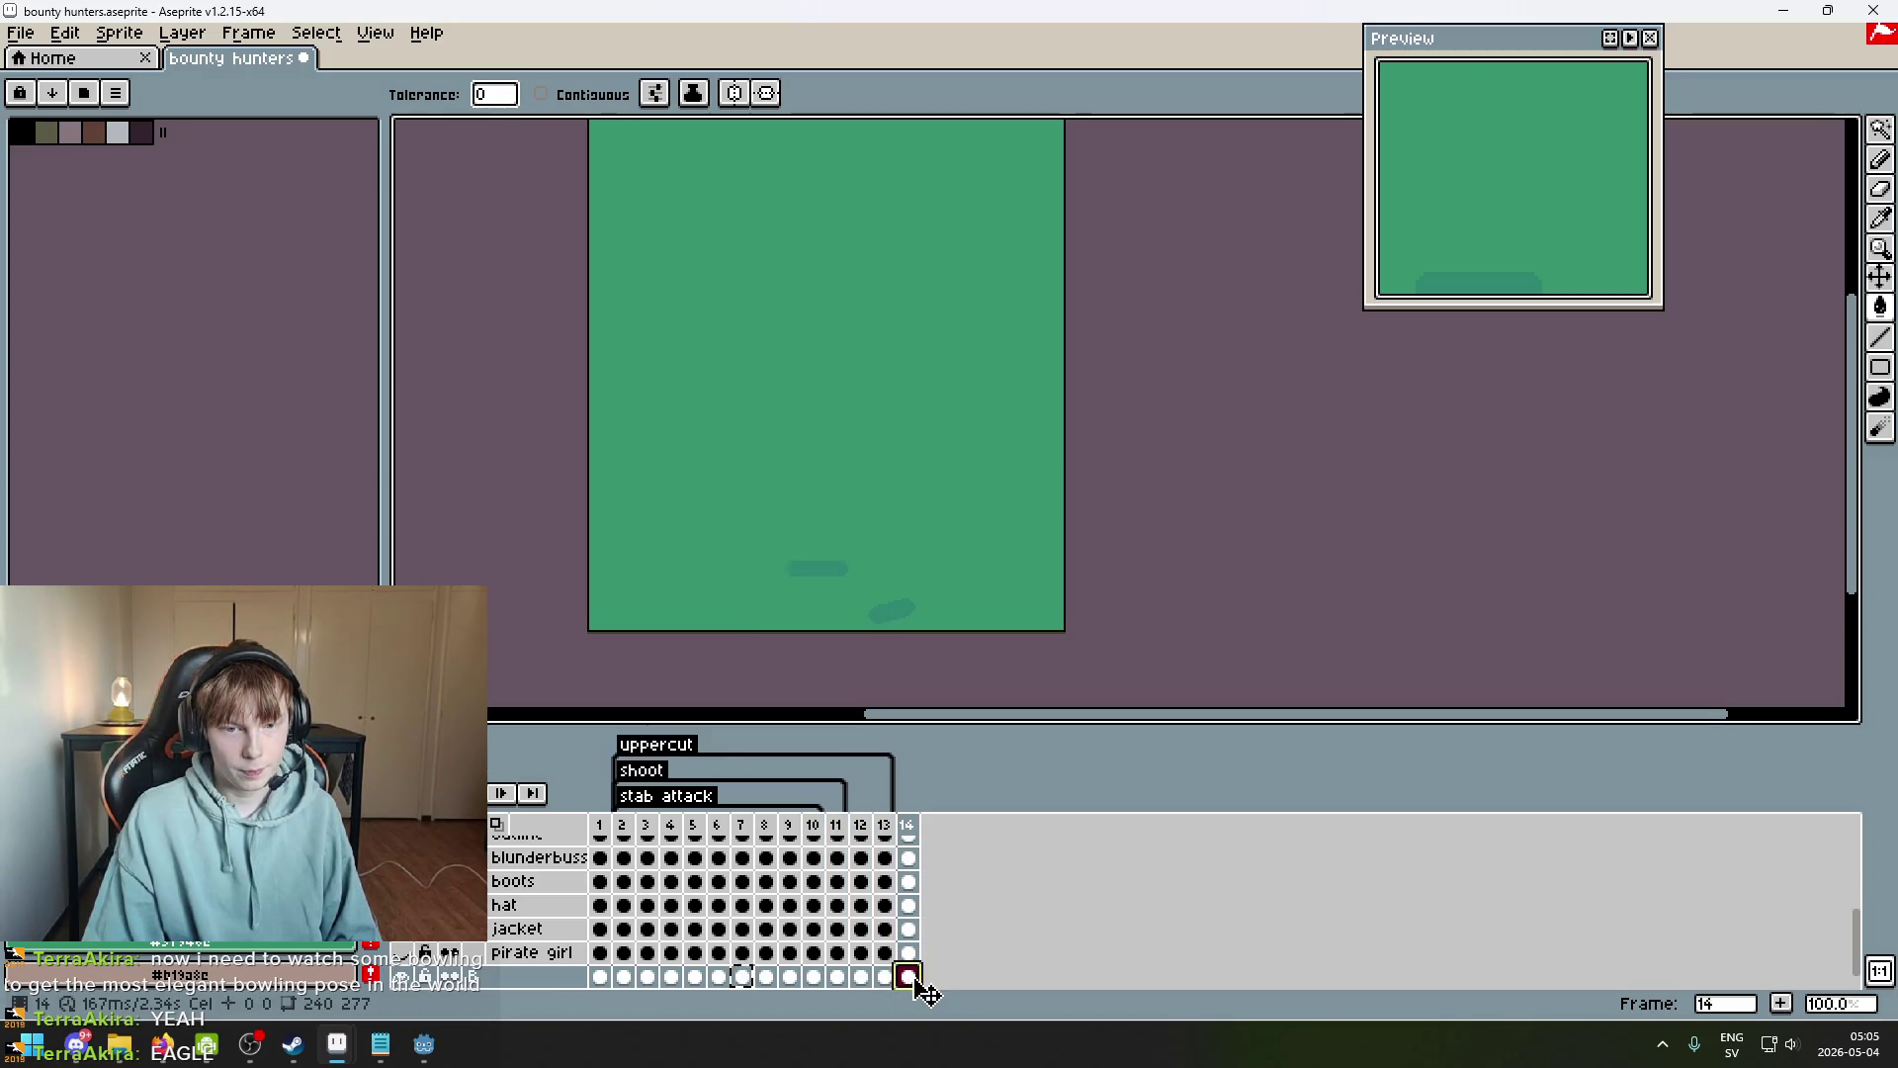
Return to frame 1 and save bounty hunters.aseprite.
{"action": "left_click", "coordinate": [599, 827]}
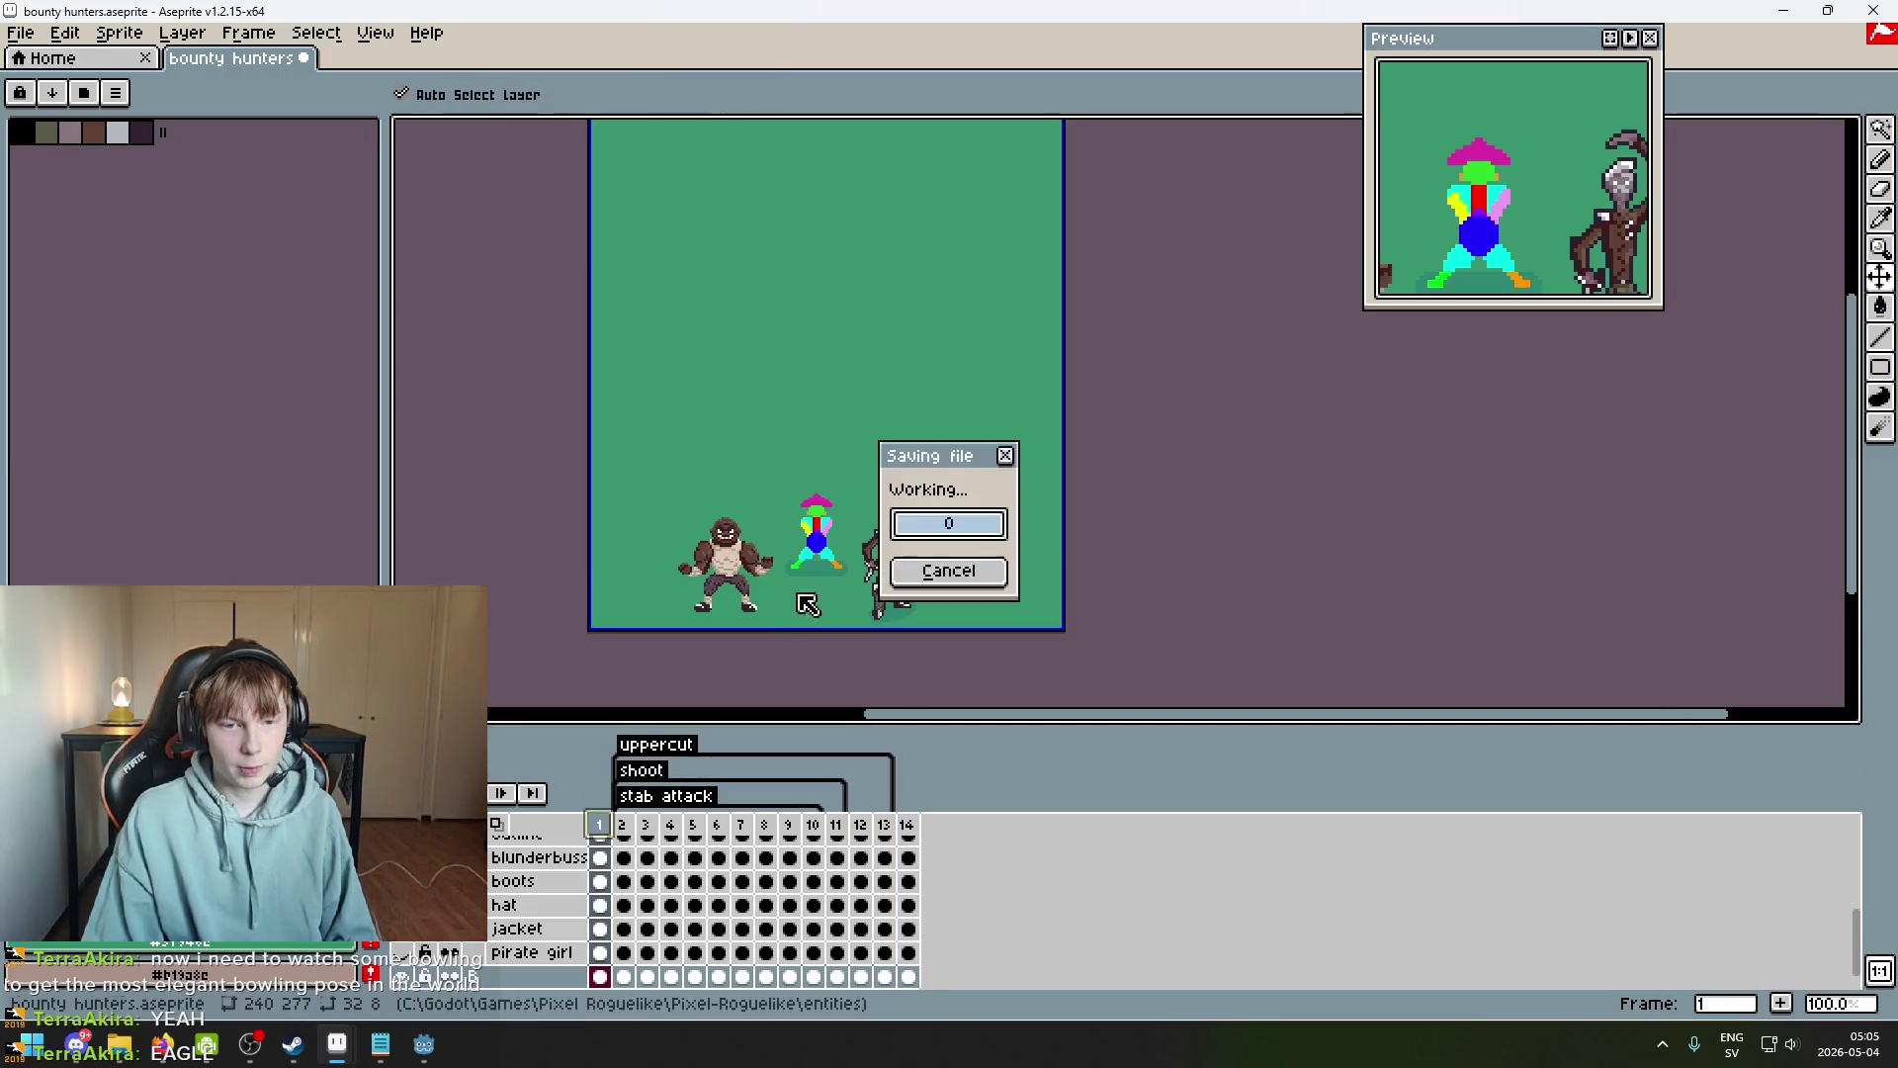
{"action": "key", "text": "ctrl+s"}
{"action": "scroll", "coordinate": [828, 530], "scroll_direction": "up", "scroll_amount": 1}
{"action": "scroll", "coordinate": [828, 531], "scroll_direction": "up", "scroll_amount": 1}
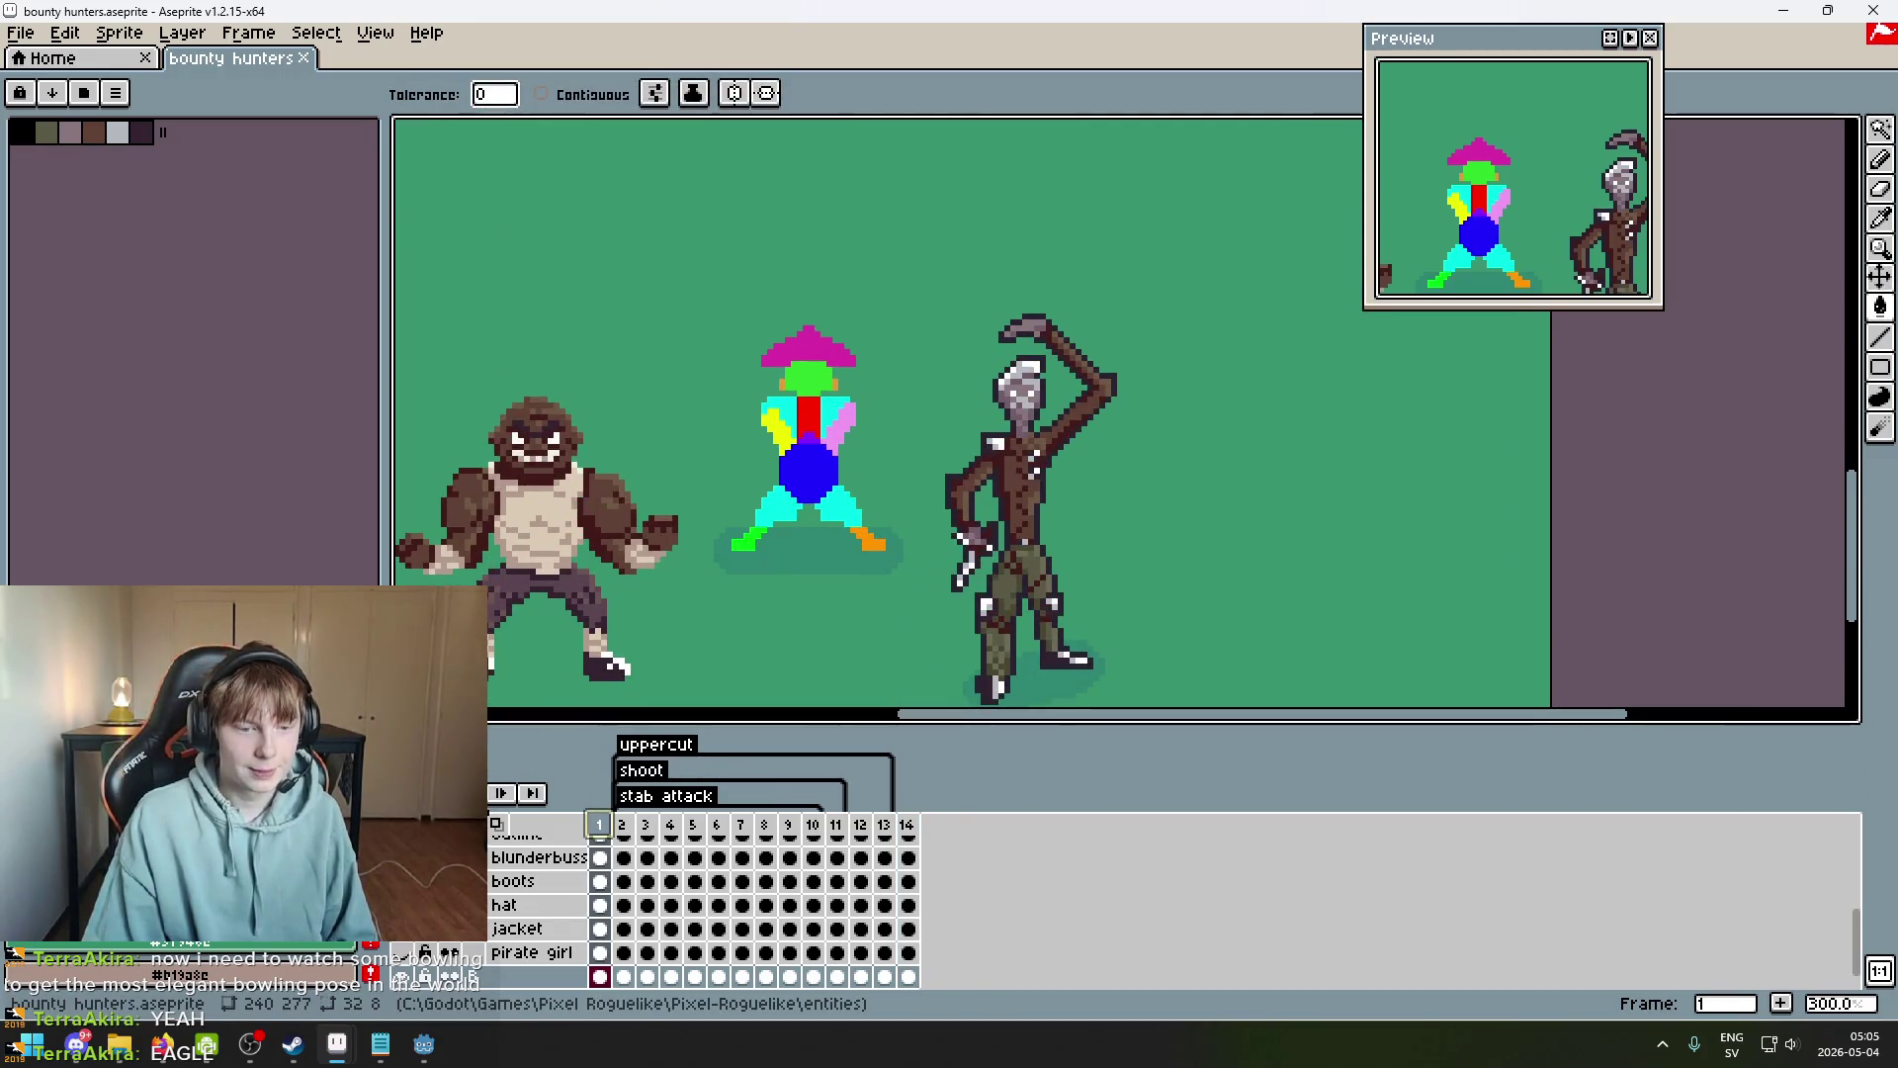
Play the animation from frame 1, panning to watch the poses.
{"action": "key", "text": "Return"}
{"action": "scroll", "coordinate": [914, 589], "scroll_direction": "down", "scroll_amount": 1}
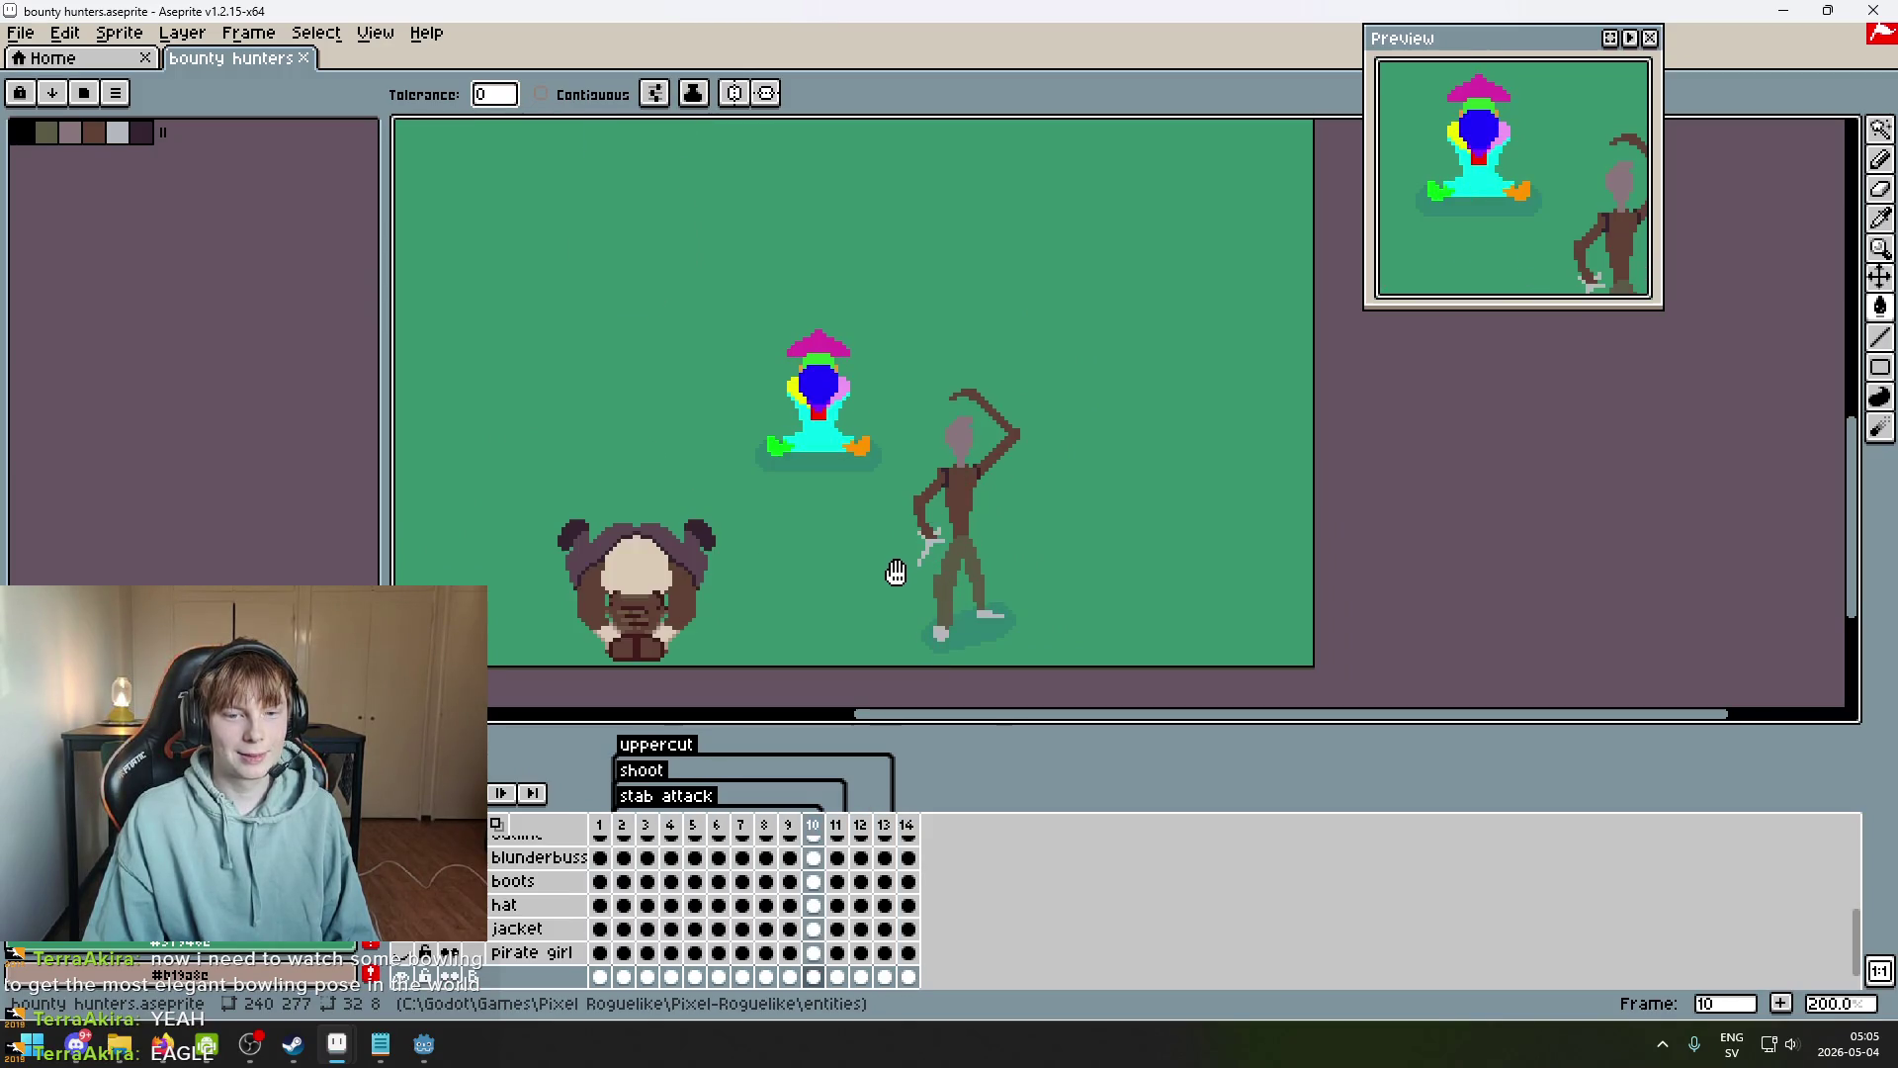
{"action": "left_click_drag", "start_coordinate": [893, 573], "coordinate": [925, 643]}
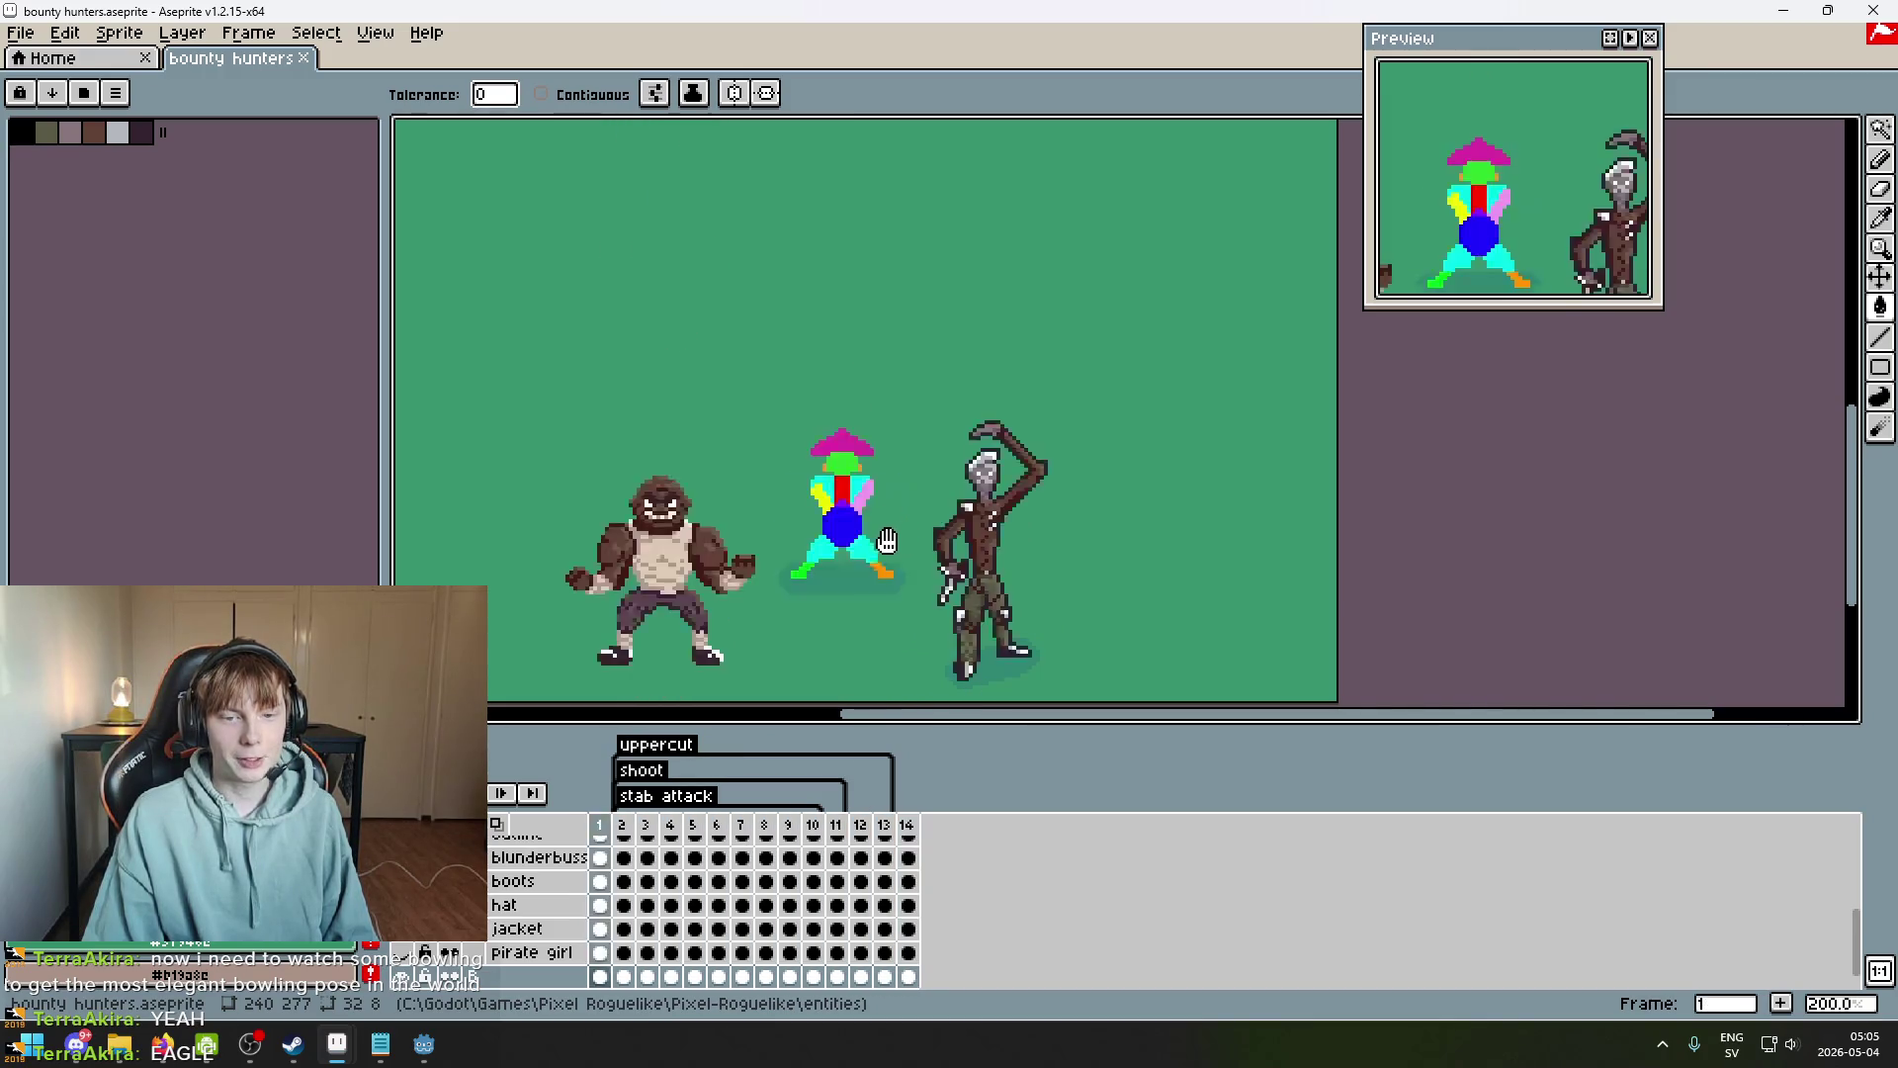
{"action": "scroll", "coordinate": [888, 539], "scroll_direction": "up", "scroll_amount": 1}
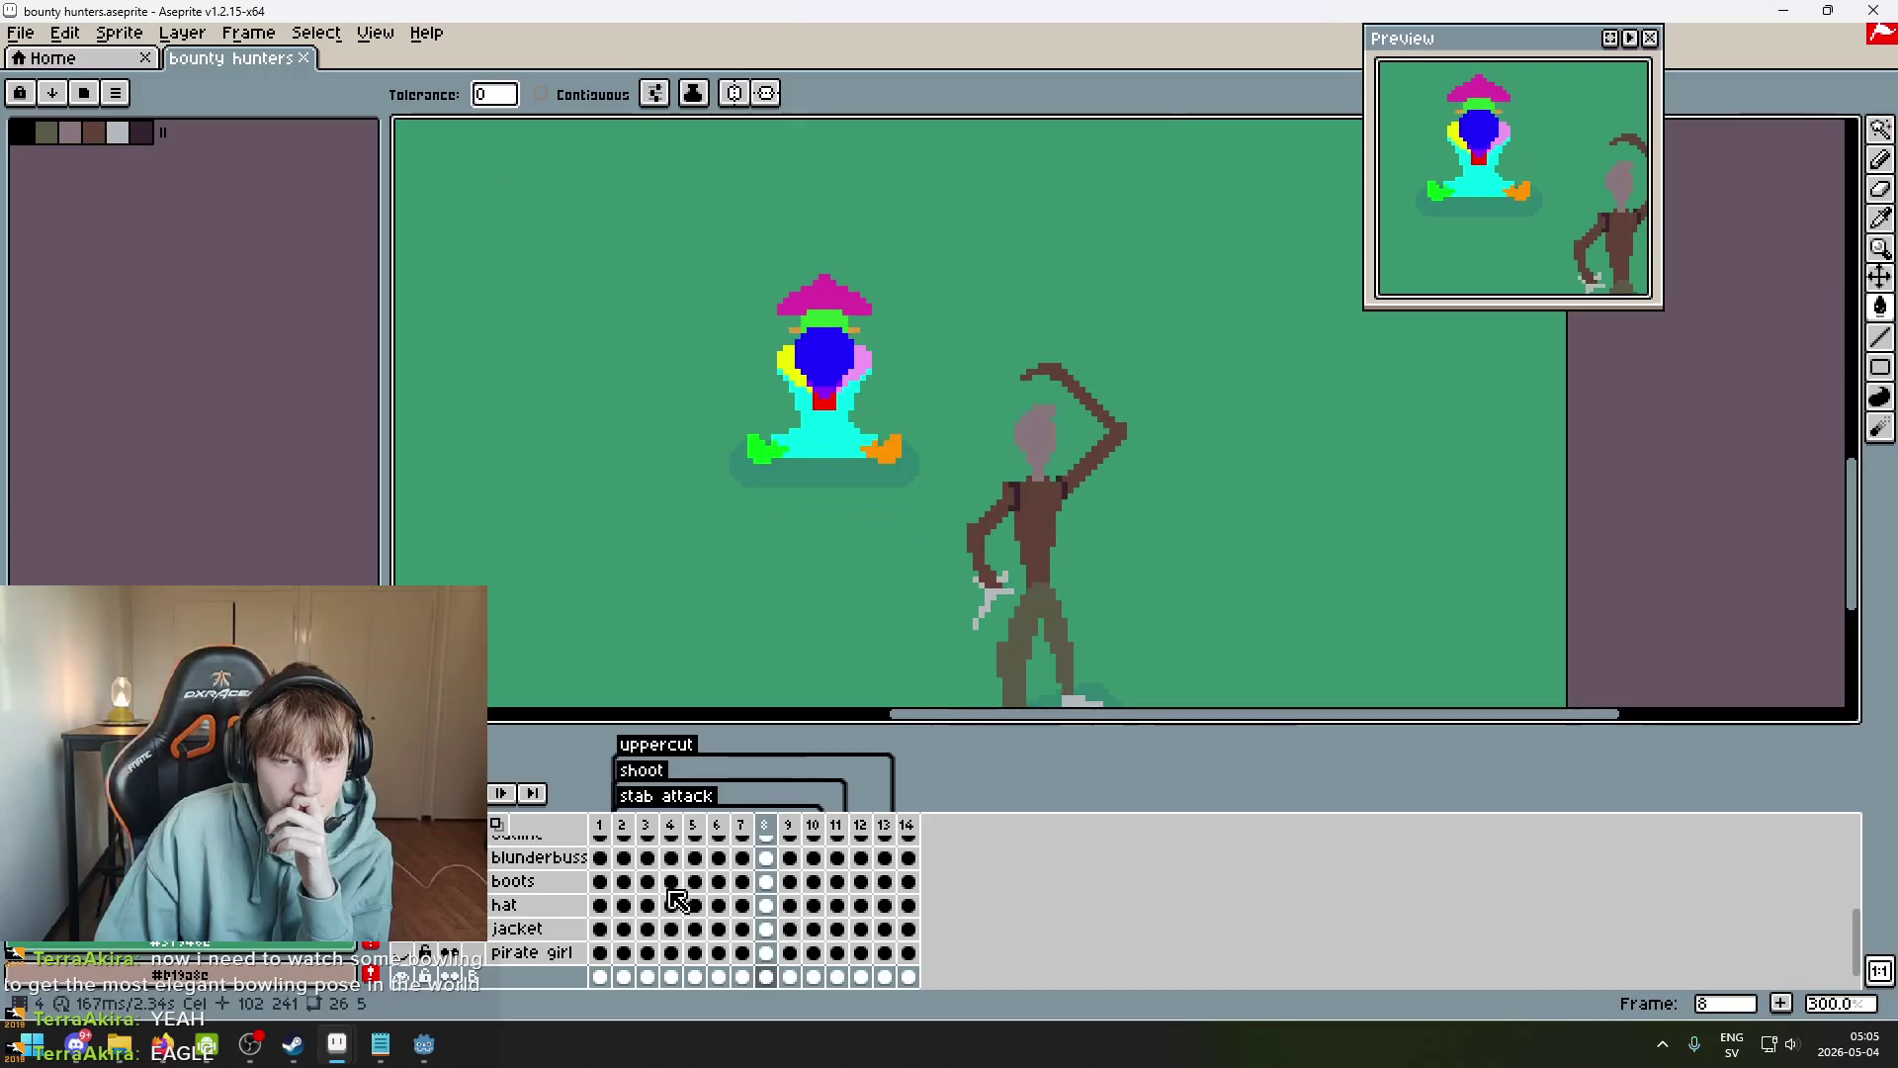
Hide the coloured guide layer to reveal the rendered pirate and centre her in view.
{"action": "scroll", "coordinate": [583, 949], "scroll_direction": "up", "scroll_amount": 2}
{"action": "scroll", "coordinate": [573, 957], "scroll_direction": "down", "scroll_amount": 3}
{"action": "scroll", "coordinate": [425, 964], "scroll_direction": "up", "scroll_amount": 3}
{"action": "scroll", "coordinate": [425, 963], "scroll_direction": "down", "scroll_amount": 3}
{"action": "scroll", "coordinate": [426, 974], "scroll_direction": "up", "scroll_amount": 2}
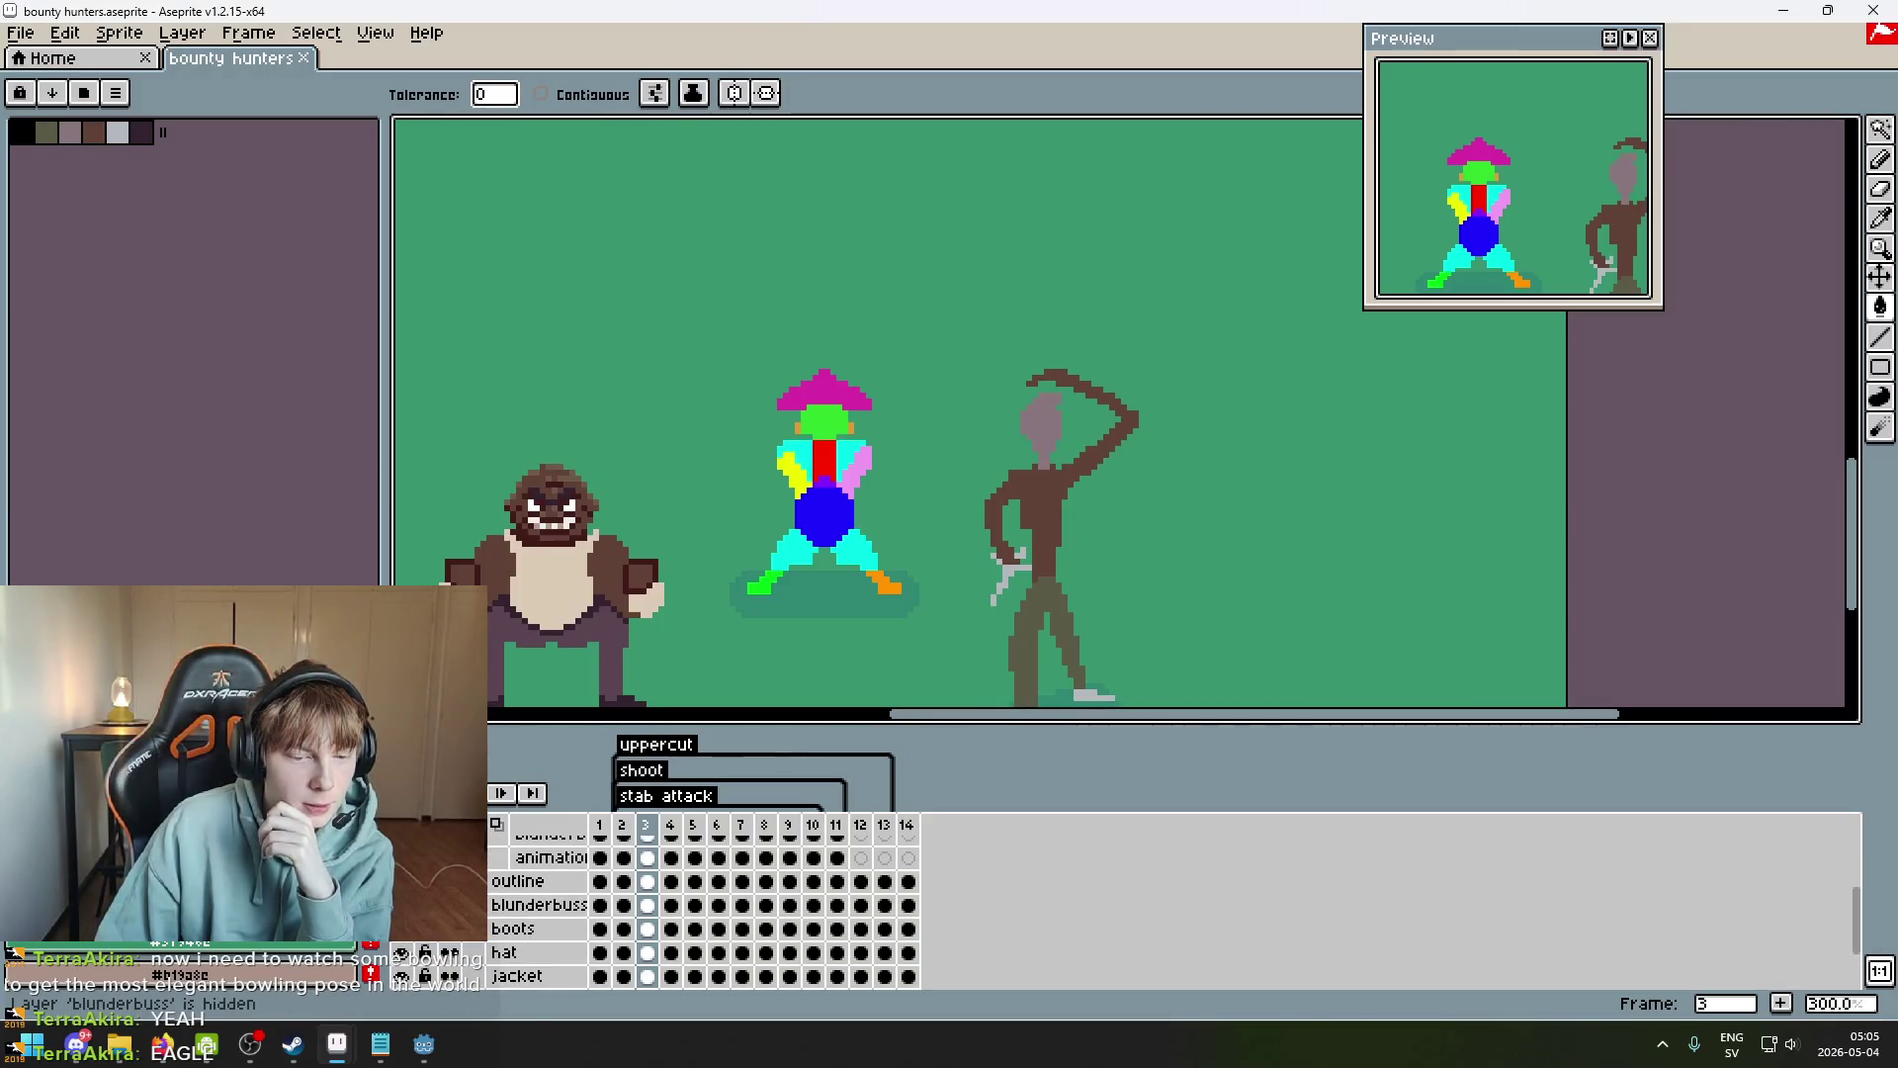
{"action": "scroll", "coordinate": [425, 964], "scroll_direction": "down", "scroll_amount": 1}
{"action": "left_click", "coordinate": [401, 881]}
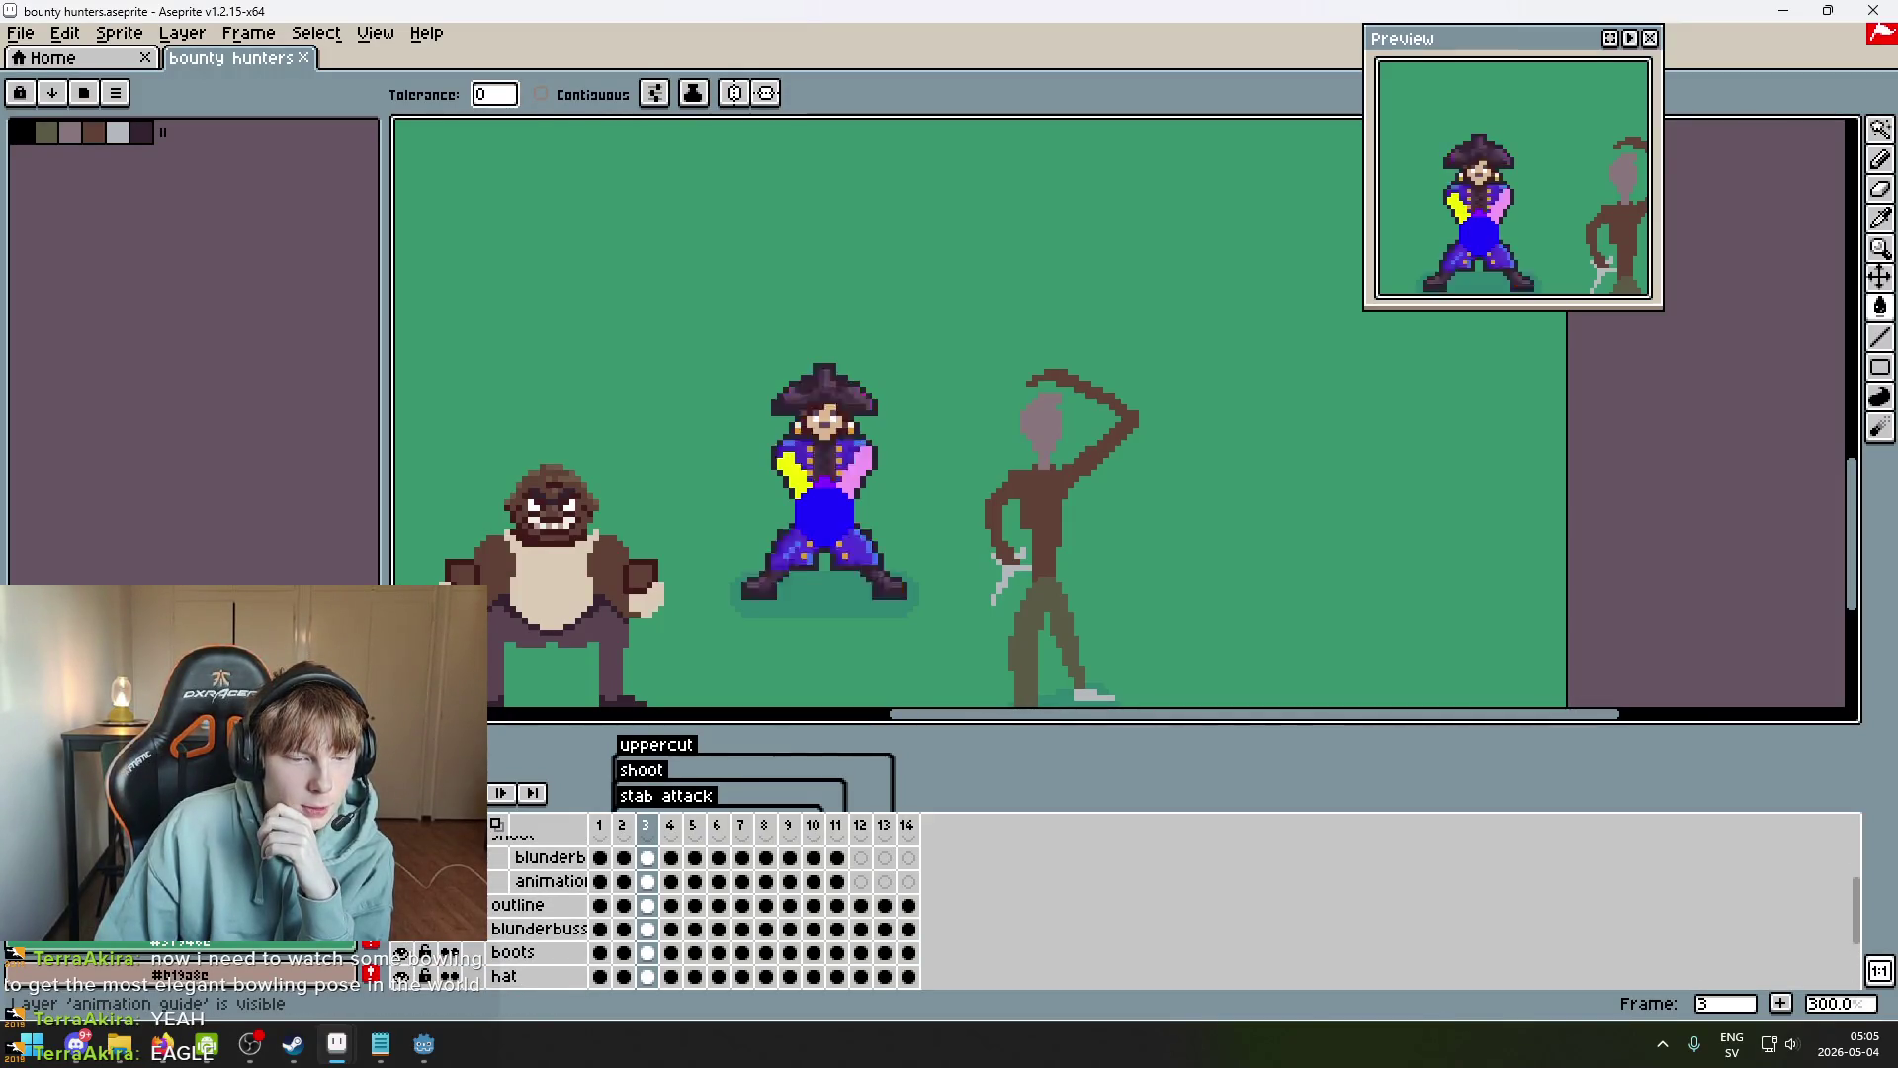
{"action": "scroll", "coordinate": [781, 607], "scroll_direction": "up", "scroll_amount": 1}
{"action": "mouse_move", "coordinate": [865, 611]}
{"action": "left_mouse_down"}
{"action": "mouse_move", "coordinate": [845, 605]}
{"action": "mouse_move", "coordinate": [970, 574]}
{"action": "left_mouse_up"}
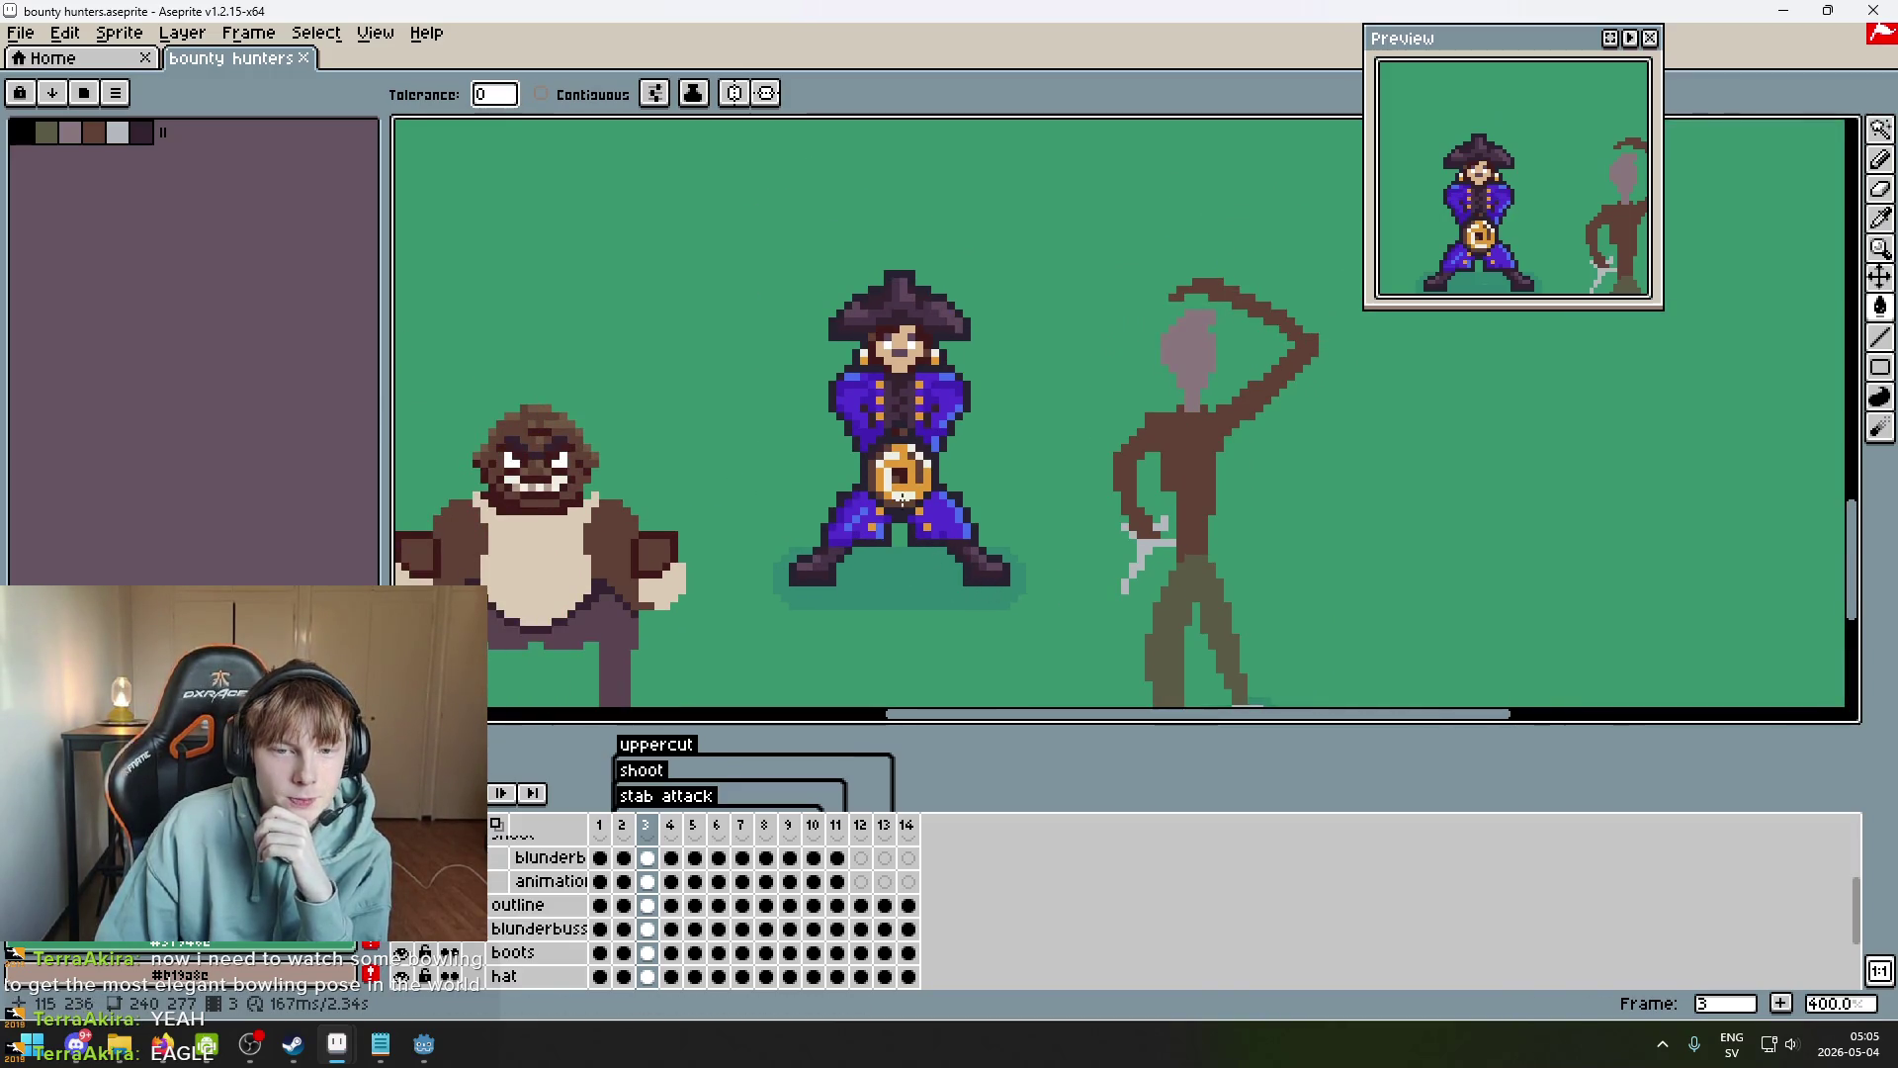
{"action": "scroll", "coordinate": [946, 465], "scroll_direction": "up", "scroll_amount": 2}
{"action": "scroll", "coordinate": [928, 376], "scroll_direction": "down", "scroll_amount": 2}
{"action": "mouse_move", "coordinate": [897, 336]}
{"action": "left_mouse_down"}
{"action": "mouse_move", "coordinate": [1012, 310]}
{"action": "mouse_move", "coordinate": [1007, 441]}
{"action": "left_mouse_up"}
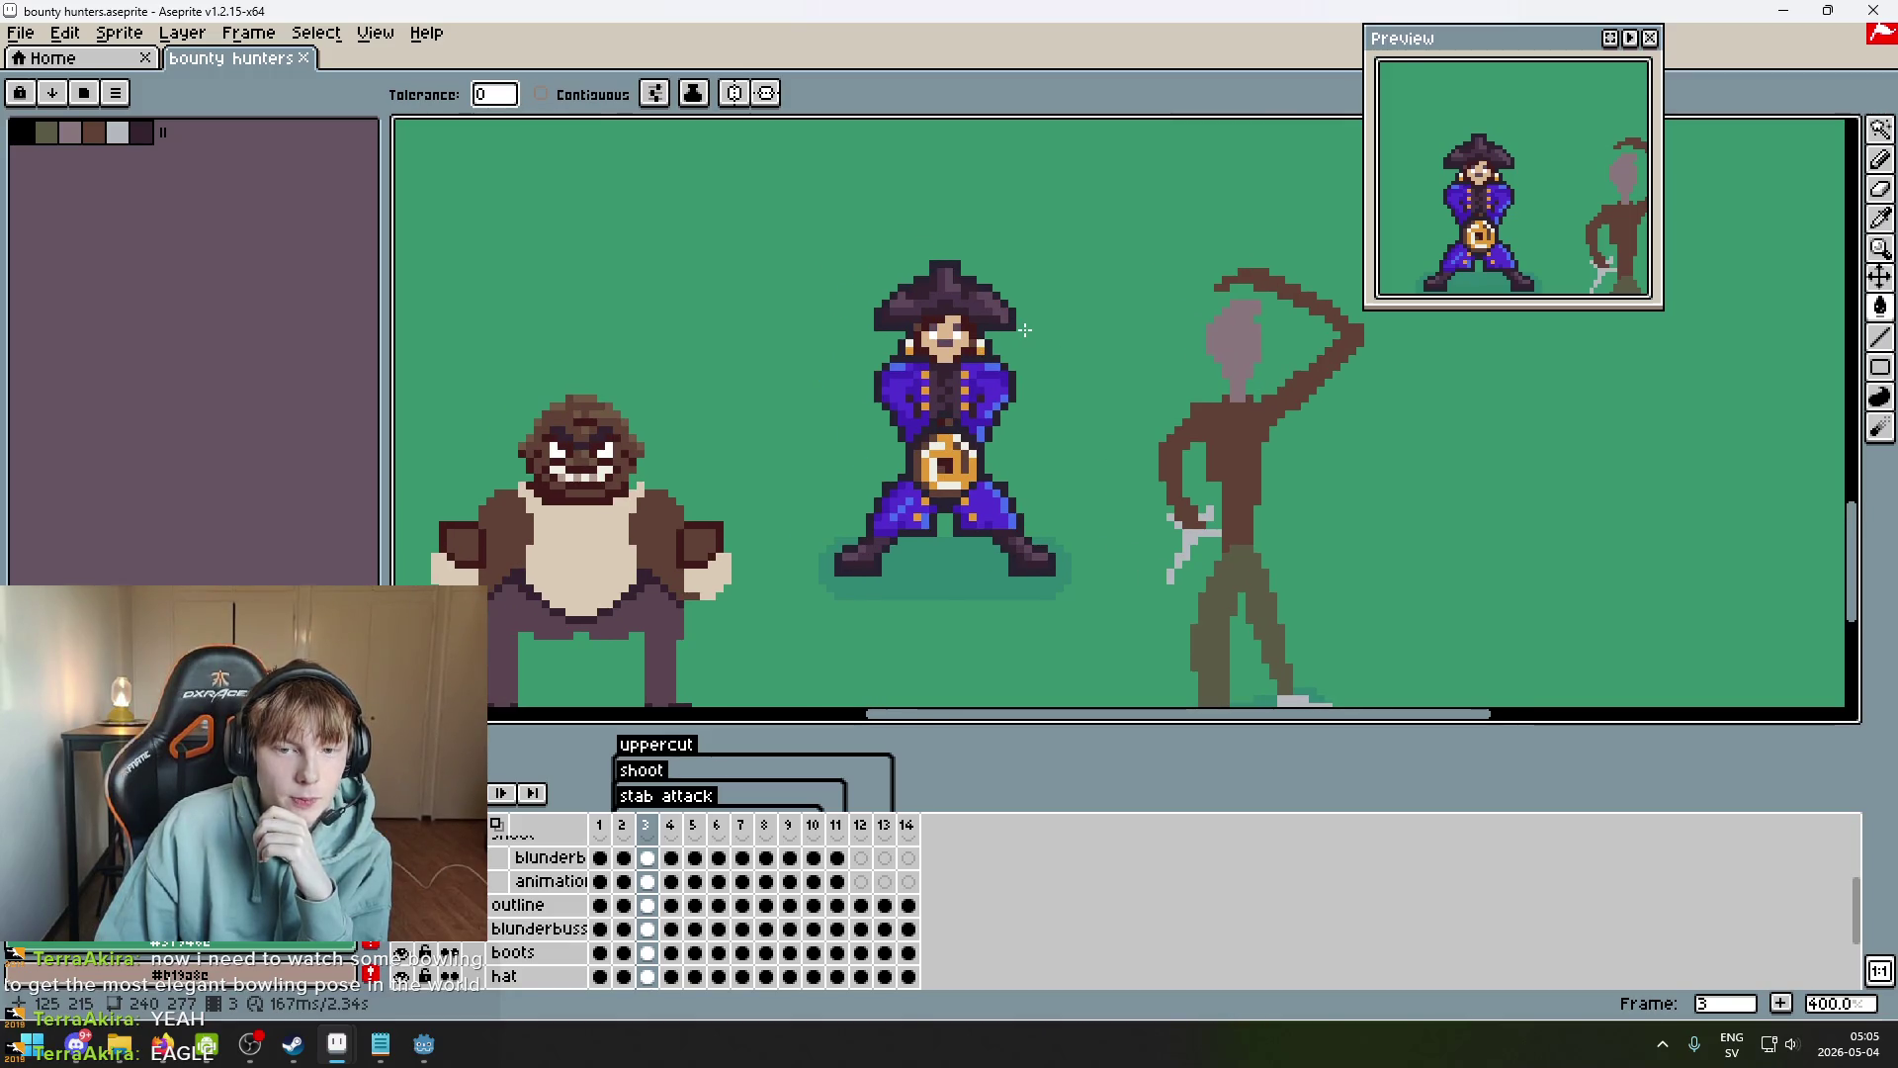
{"action": "scroll", "coordinate": [1025, 329], "scroll_direction": "up", "scroll_amount": 1}
{"action": "scroll", "coordinate": [988, 376], "scroll_direction": "down", "scroll_amount": 1}
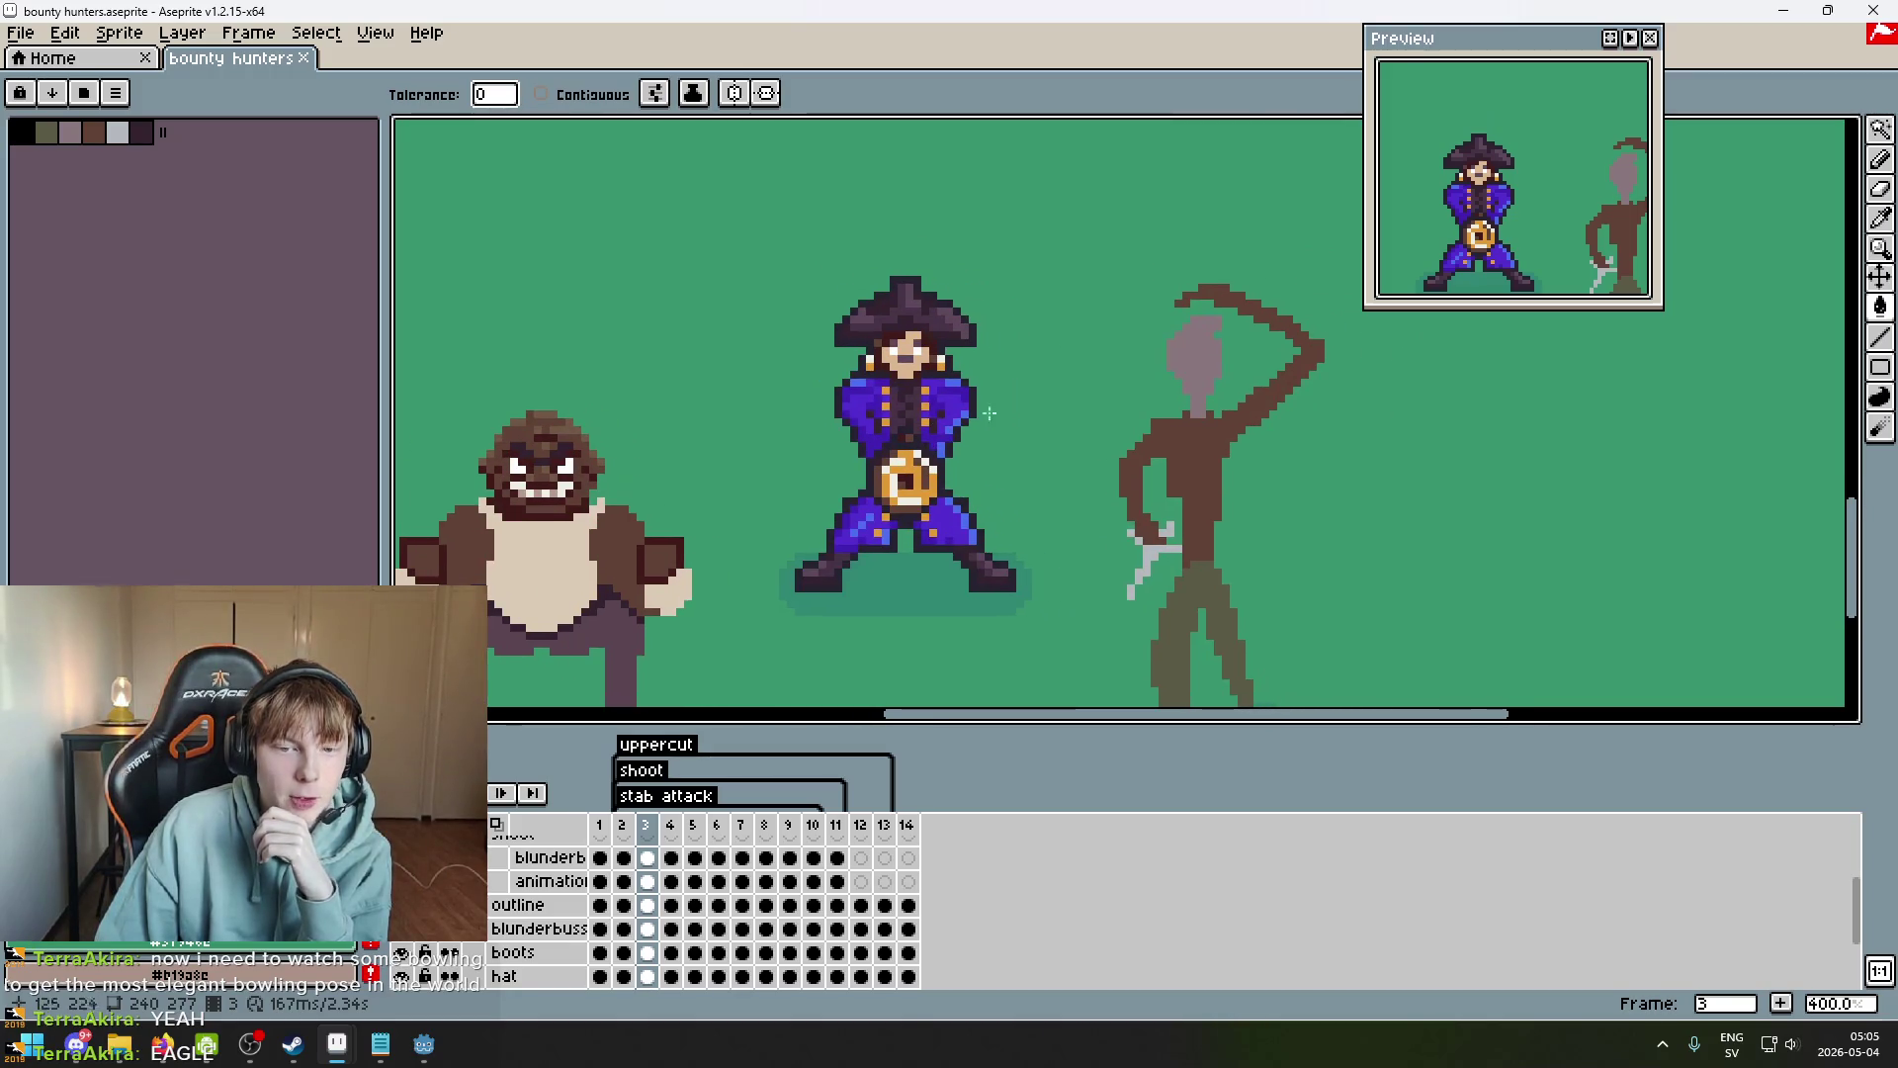
Draw an elliptical selection around the pirate figure.
{"action": "left_click", "coordinate": [1882, 136]}
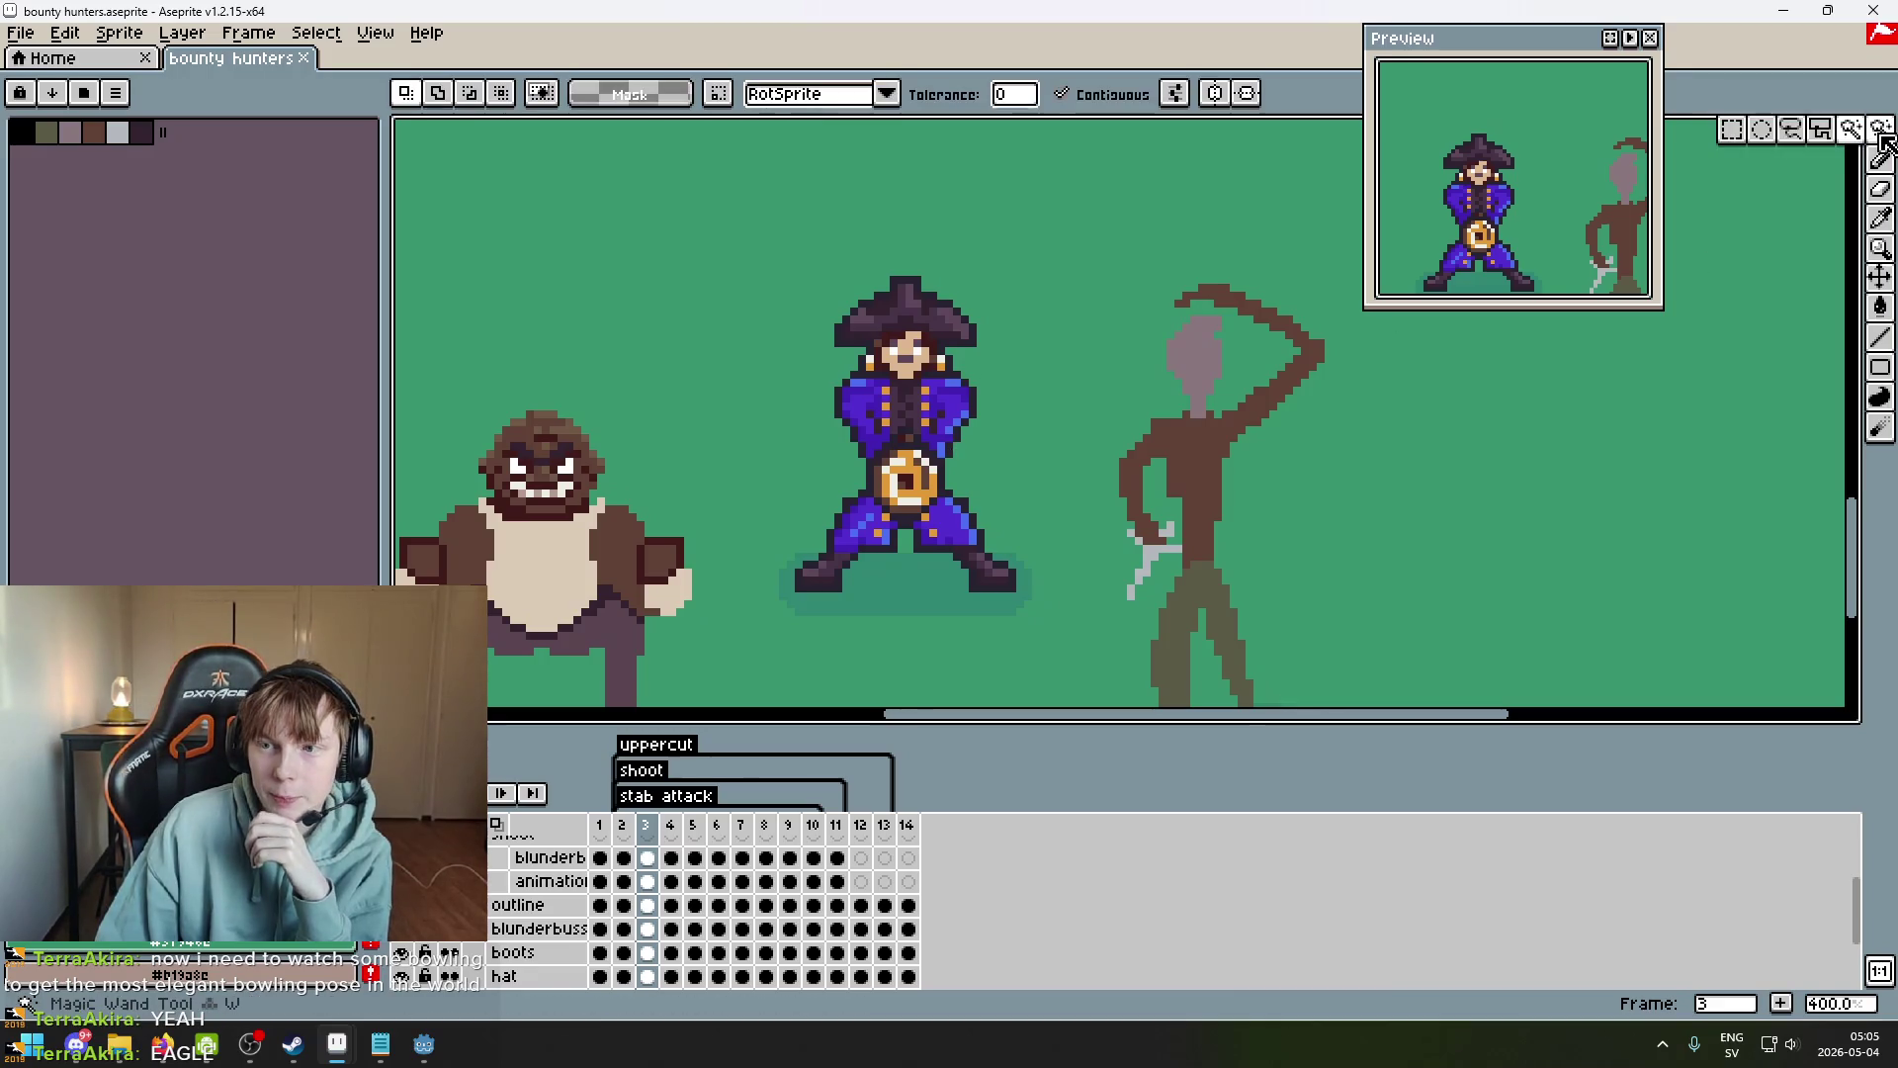
{"action": "left_click", "coordinate": [1760, 144]}
{"action": "mouse_move", "coordinate": [779, 241]}
{"action": "left_mouse_down"}
{"action": "mouse_move", "coordinate": [937, 525]}
{"action": "mouse_move", "coordinate": [939, 584]}
{"action": "left_mouse_up"}
{"action": "scroll", "coordinate": [751, 890], "scroll_direction": "down", "scroll_amount": 3}
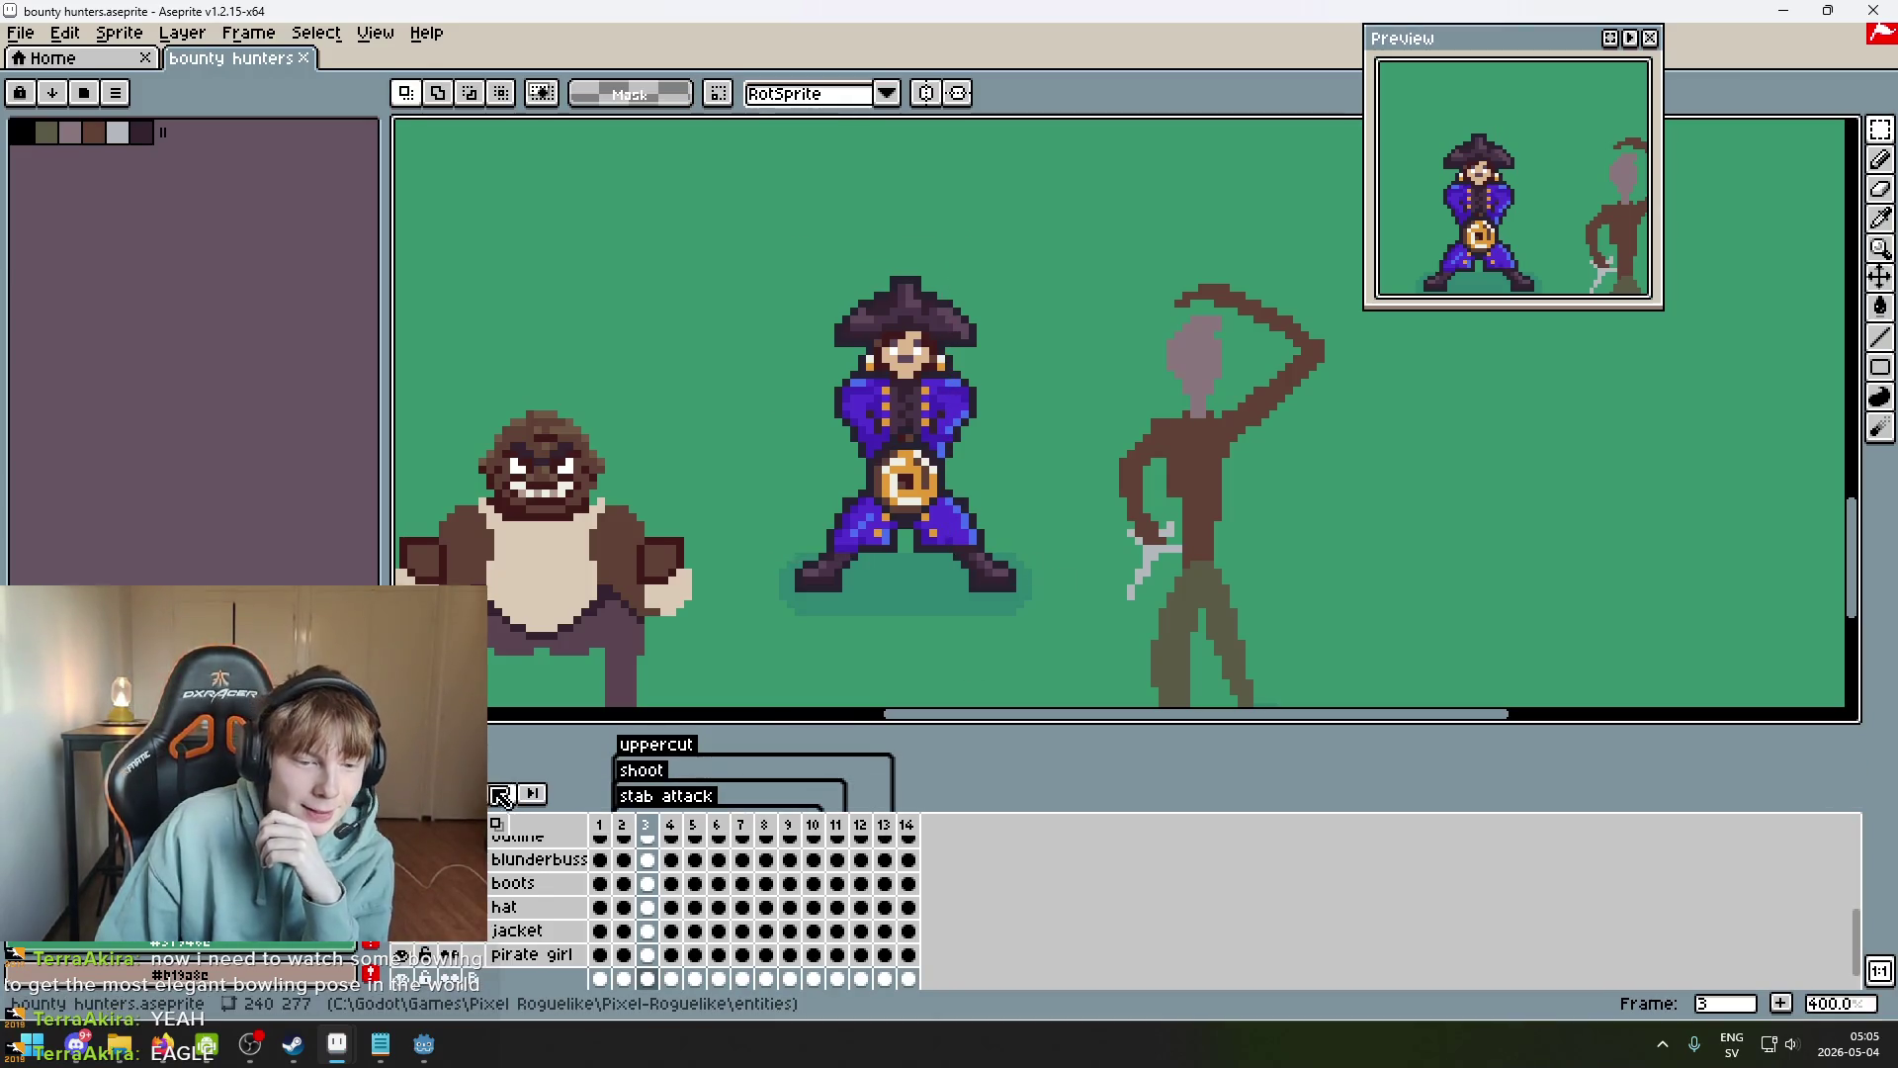
On frame 6, hide the pirate's hat, face, jacket, boots, blunderbuss and outline layers.
{"action": "left_click", "coordinate": [766, 826]}
{"action": "key", "text": "Left"}
{"action": "key", "text": "Left"}
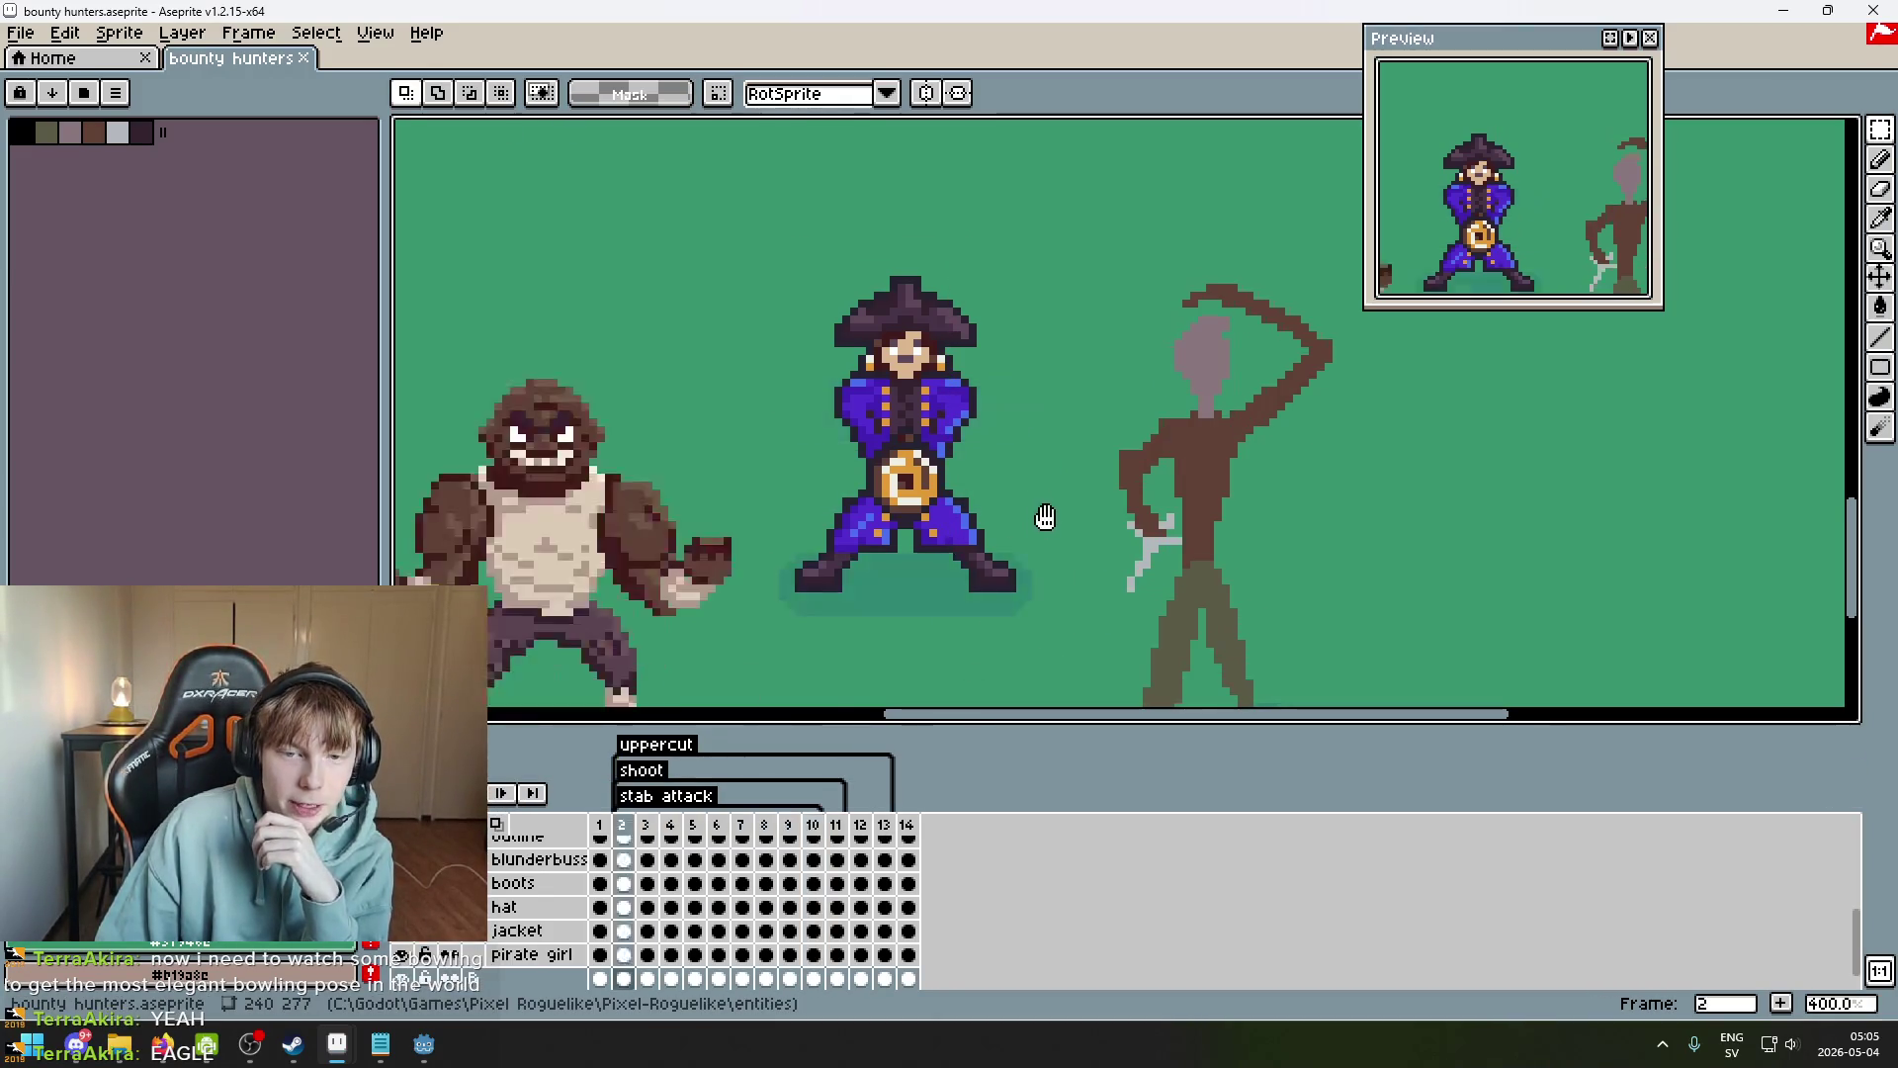
{"action": "mouse_move", "coordinate": [405, 964]}
{"action": "left_mouse_down"}
{"action": "mouse_move", "coordinate": [403, 860]}
{"action": "mouse_move", "coordinate": [405, 880]}
{"action": "left_mouse_up"}
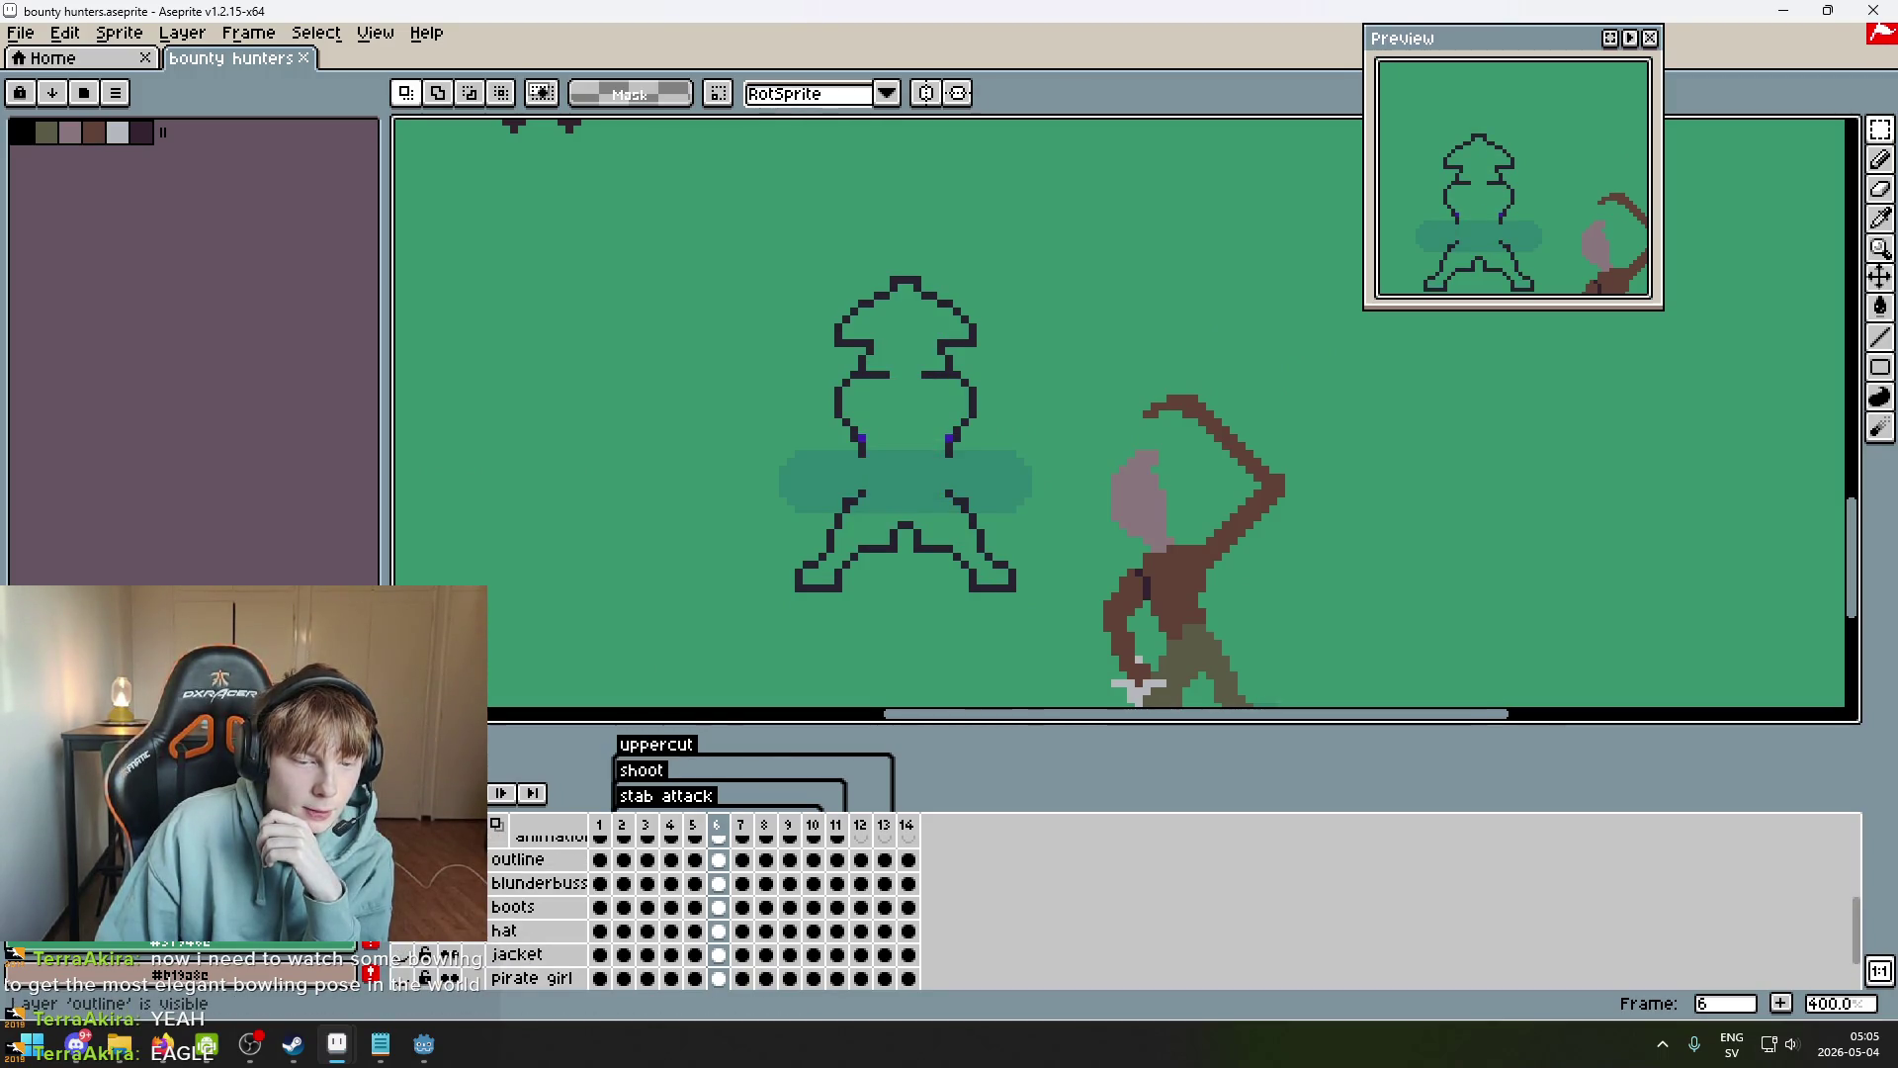
{"action": "left_click", "coordinate": [403, 859]}
{"action": "scroll", "coordinate": [544, 920], "scroll_direction": "down", "scroll_amount": 1}
Unlock the shoot layer group on frame 2.
{"action": "left_click", "coordinate": [623, 978]}
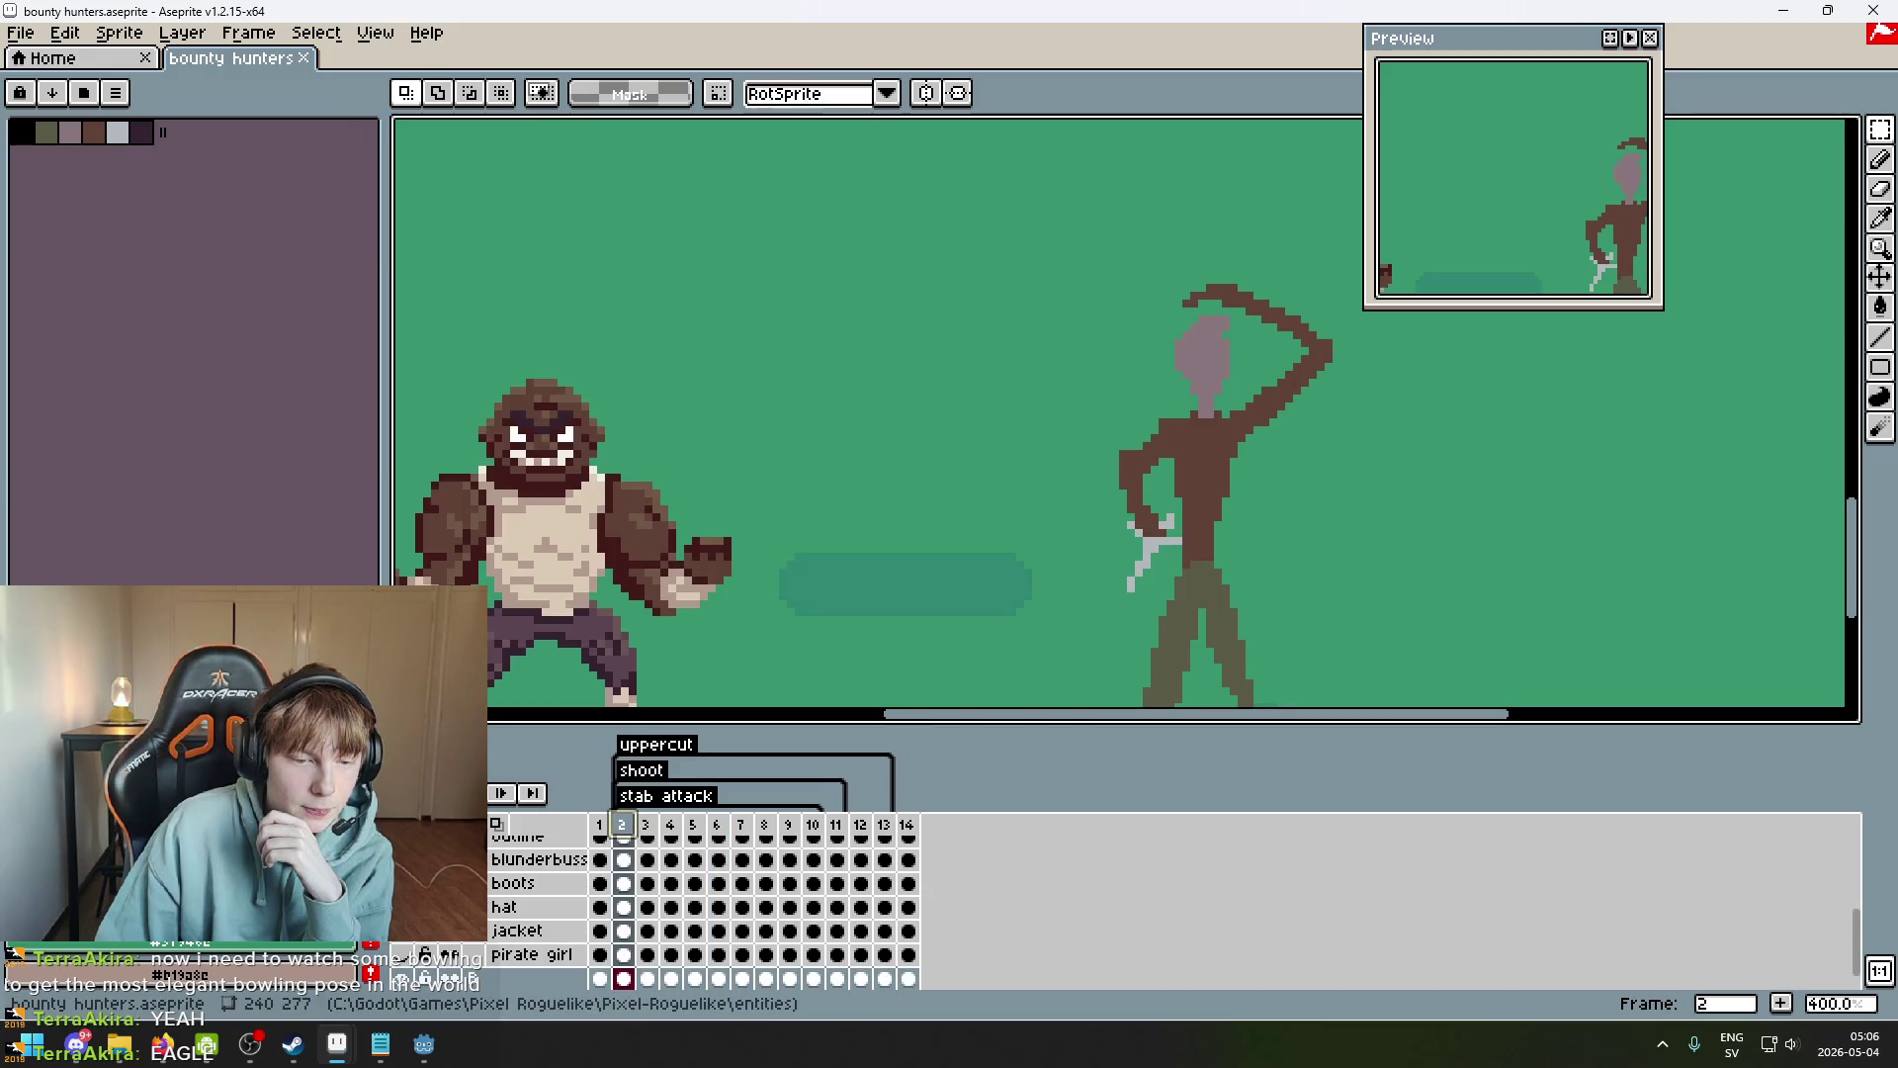
{"action": "scroll", "coordinate": [539, 909], "scroll_direction": "down", "scroll_amount": 5}
{"action": "left_click", "coordinate": [403, 859]}
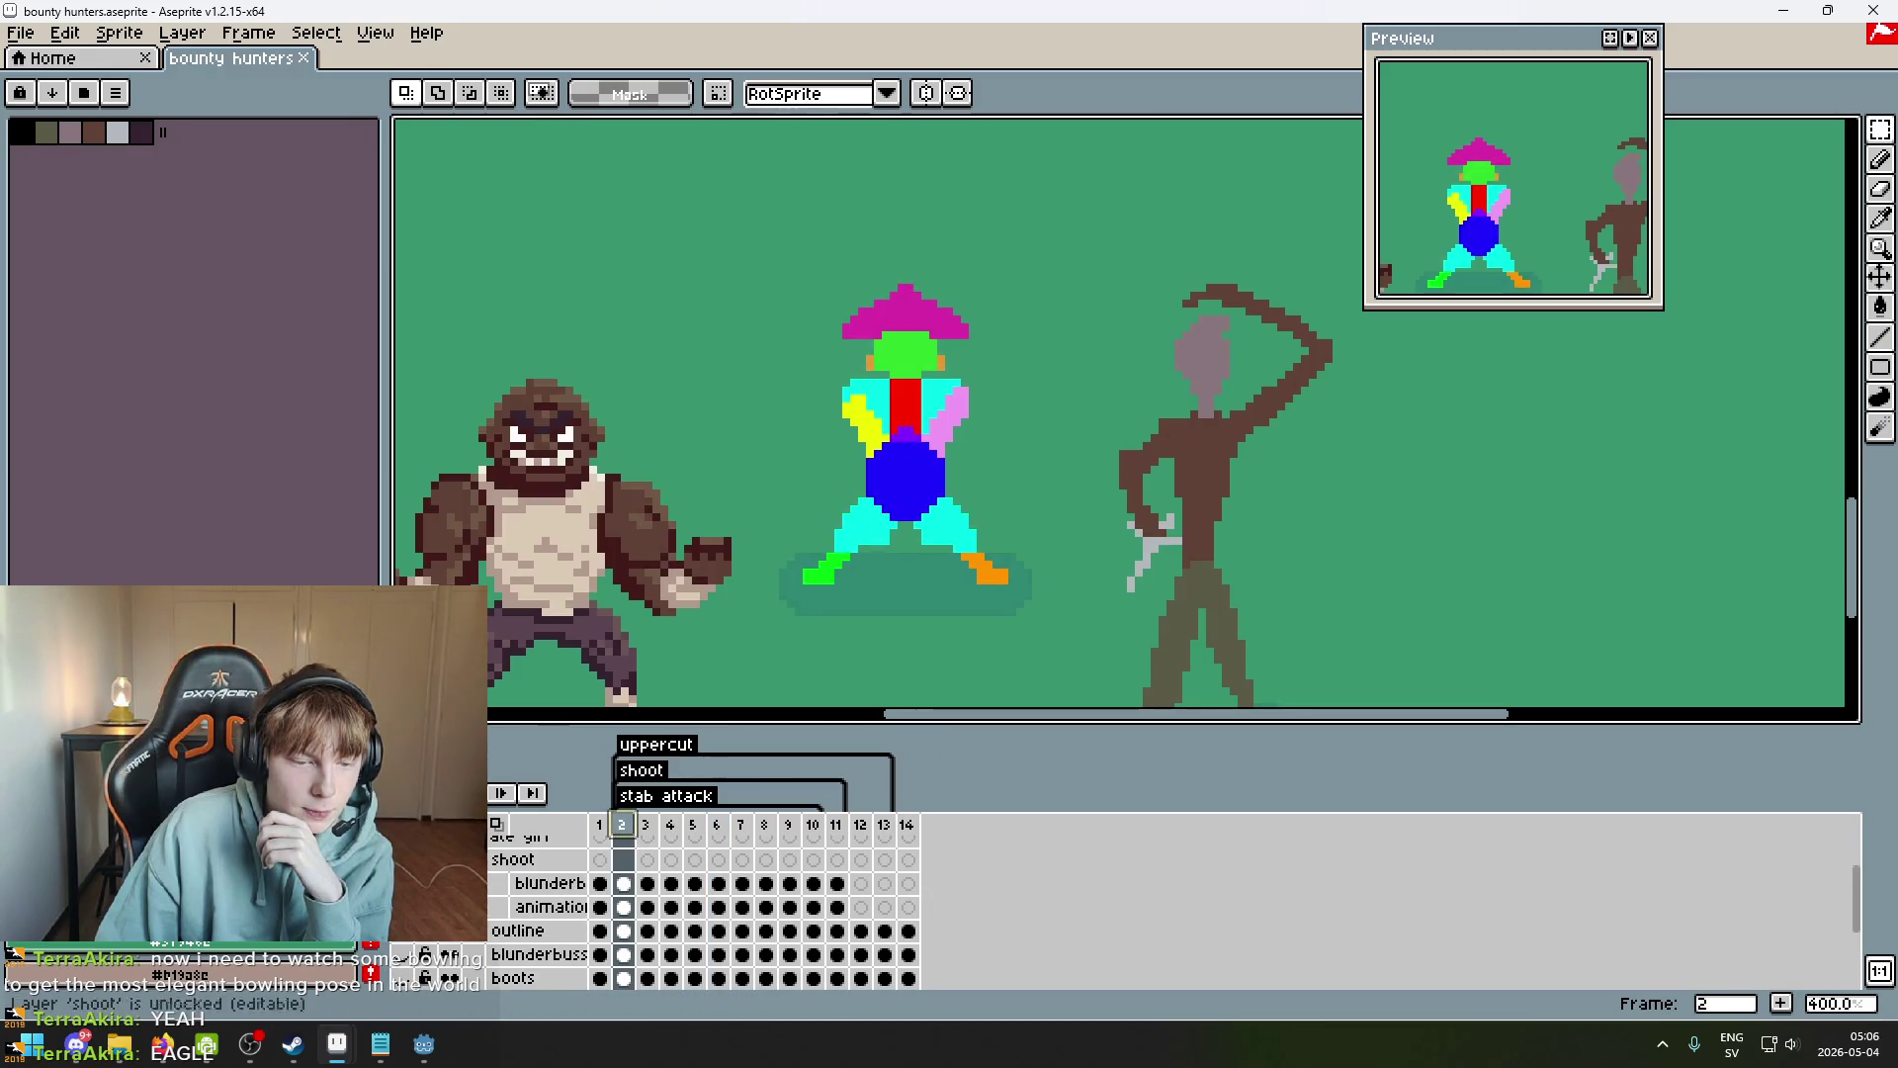
{"action": "left_click", "coordinate": [502, 792]}
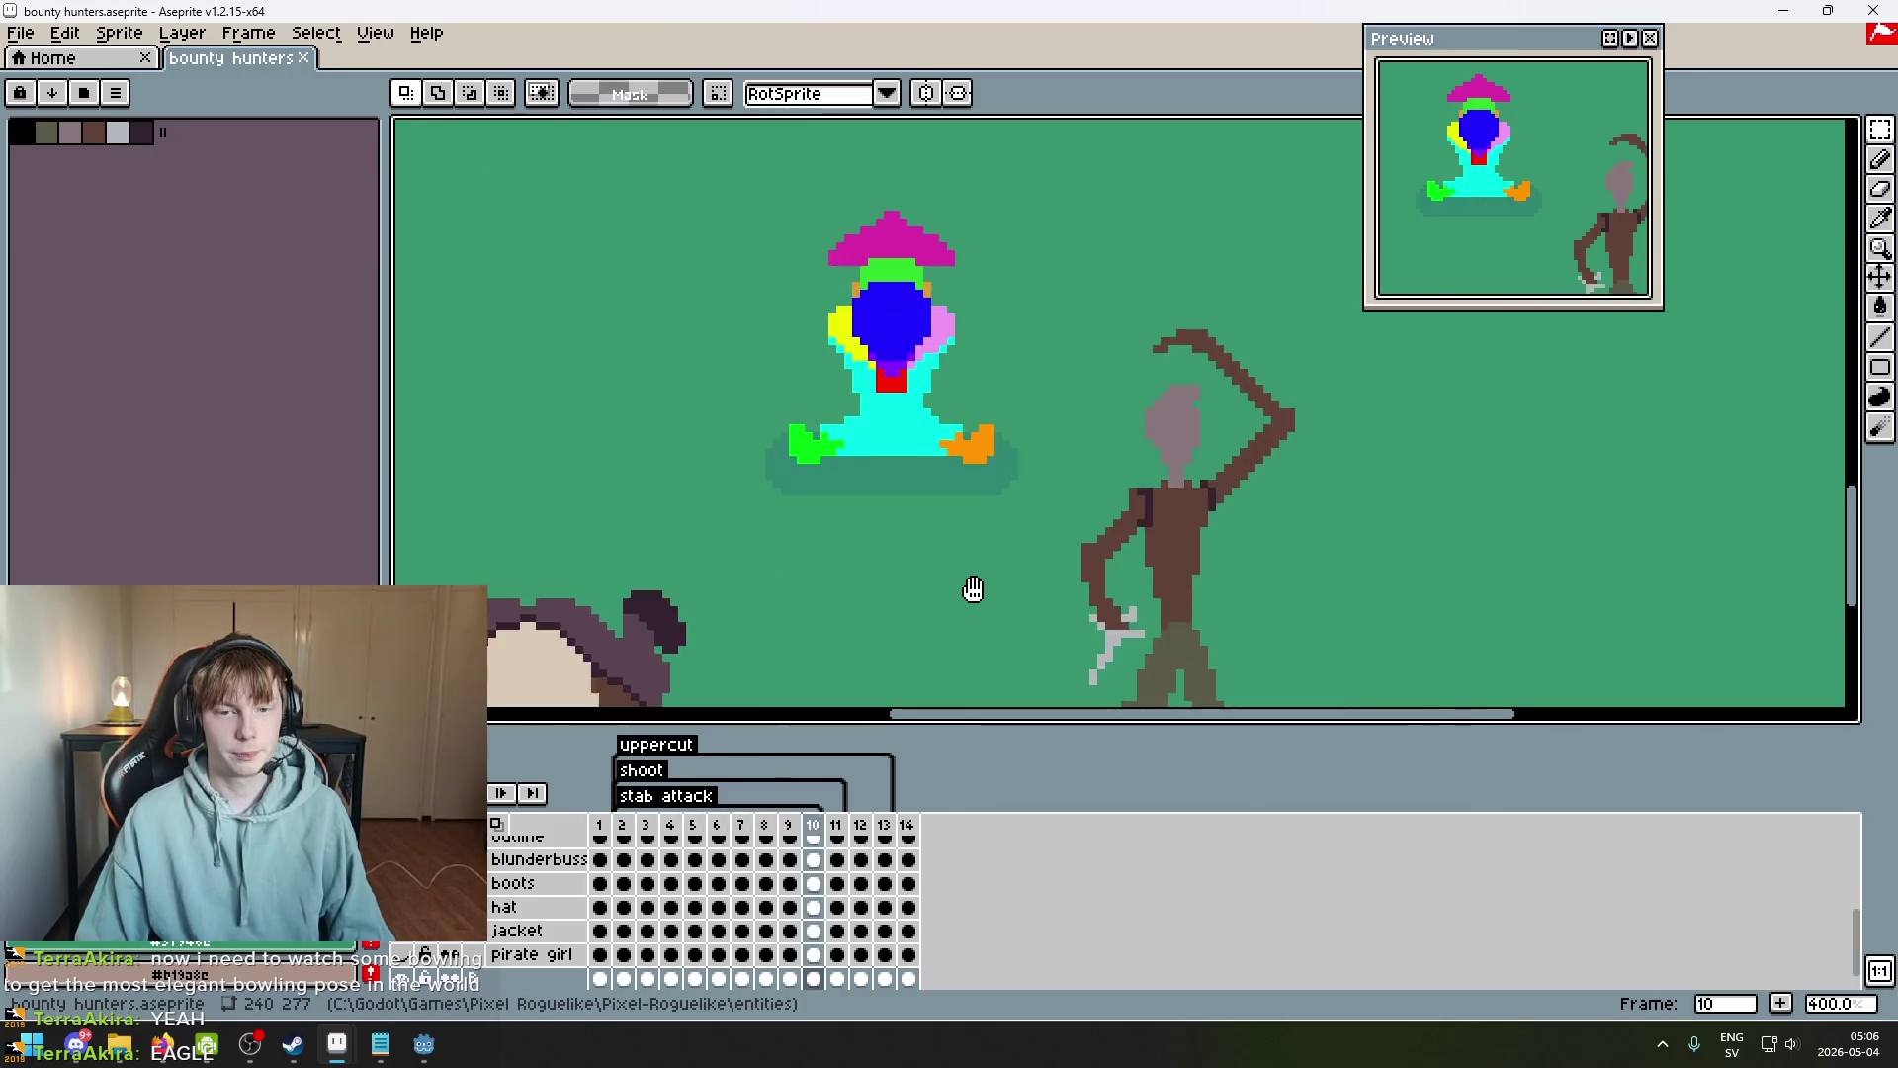
{"action": "key", "text": "Return"}
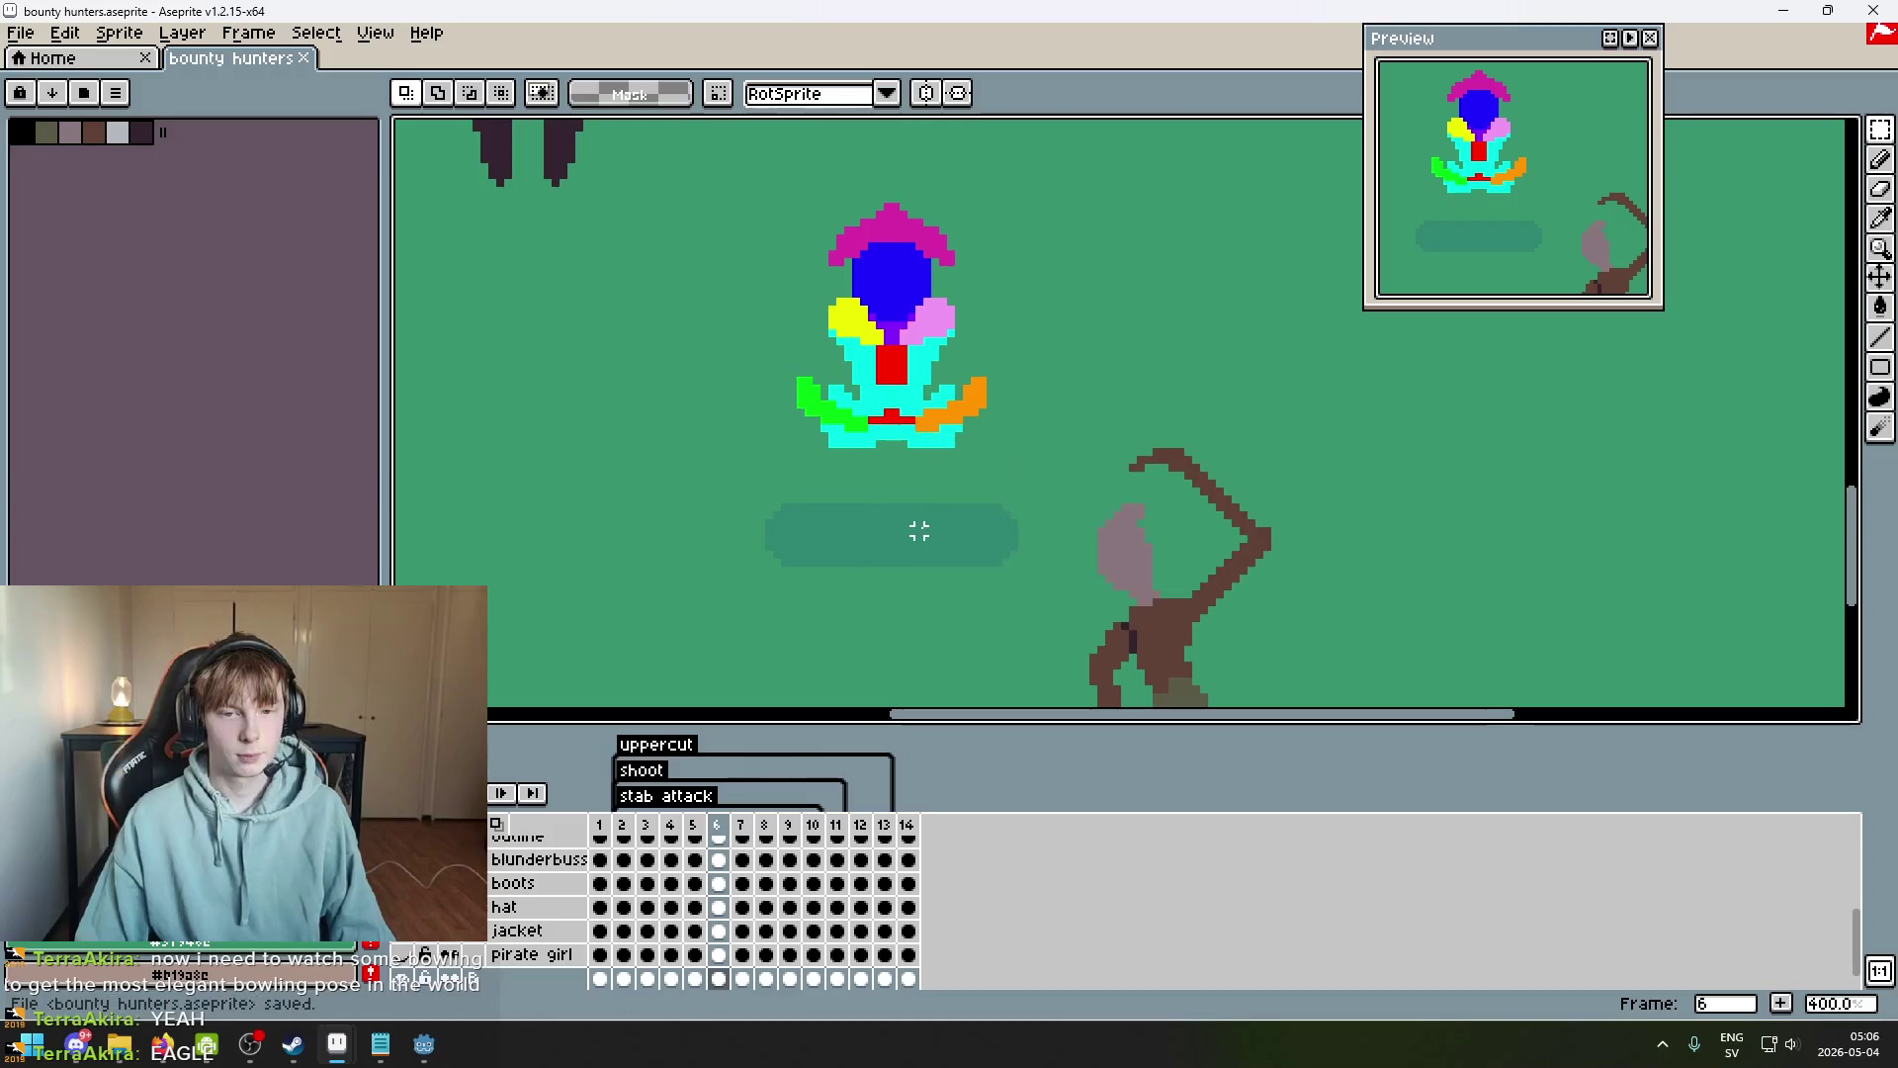
{"action": "key", "text": "Return"}
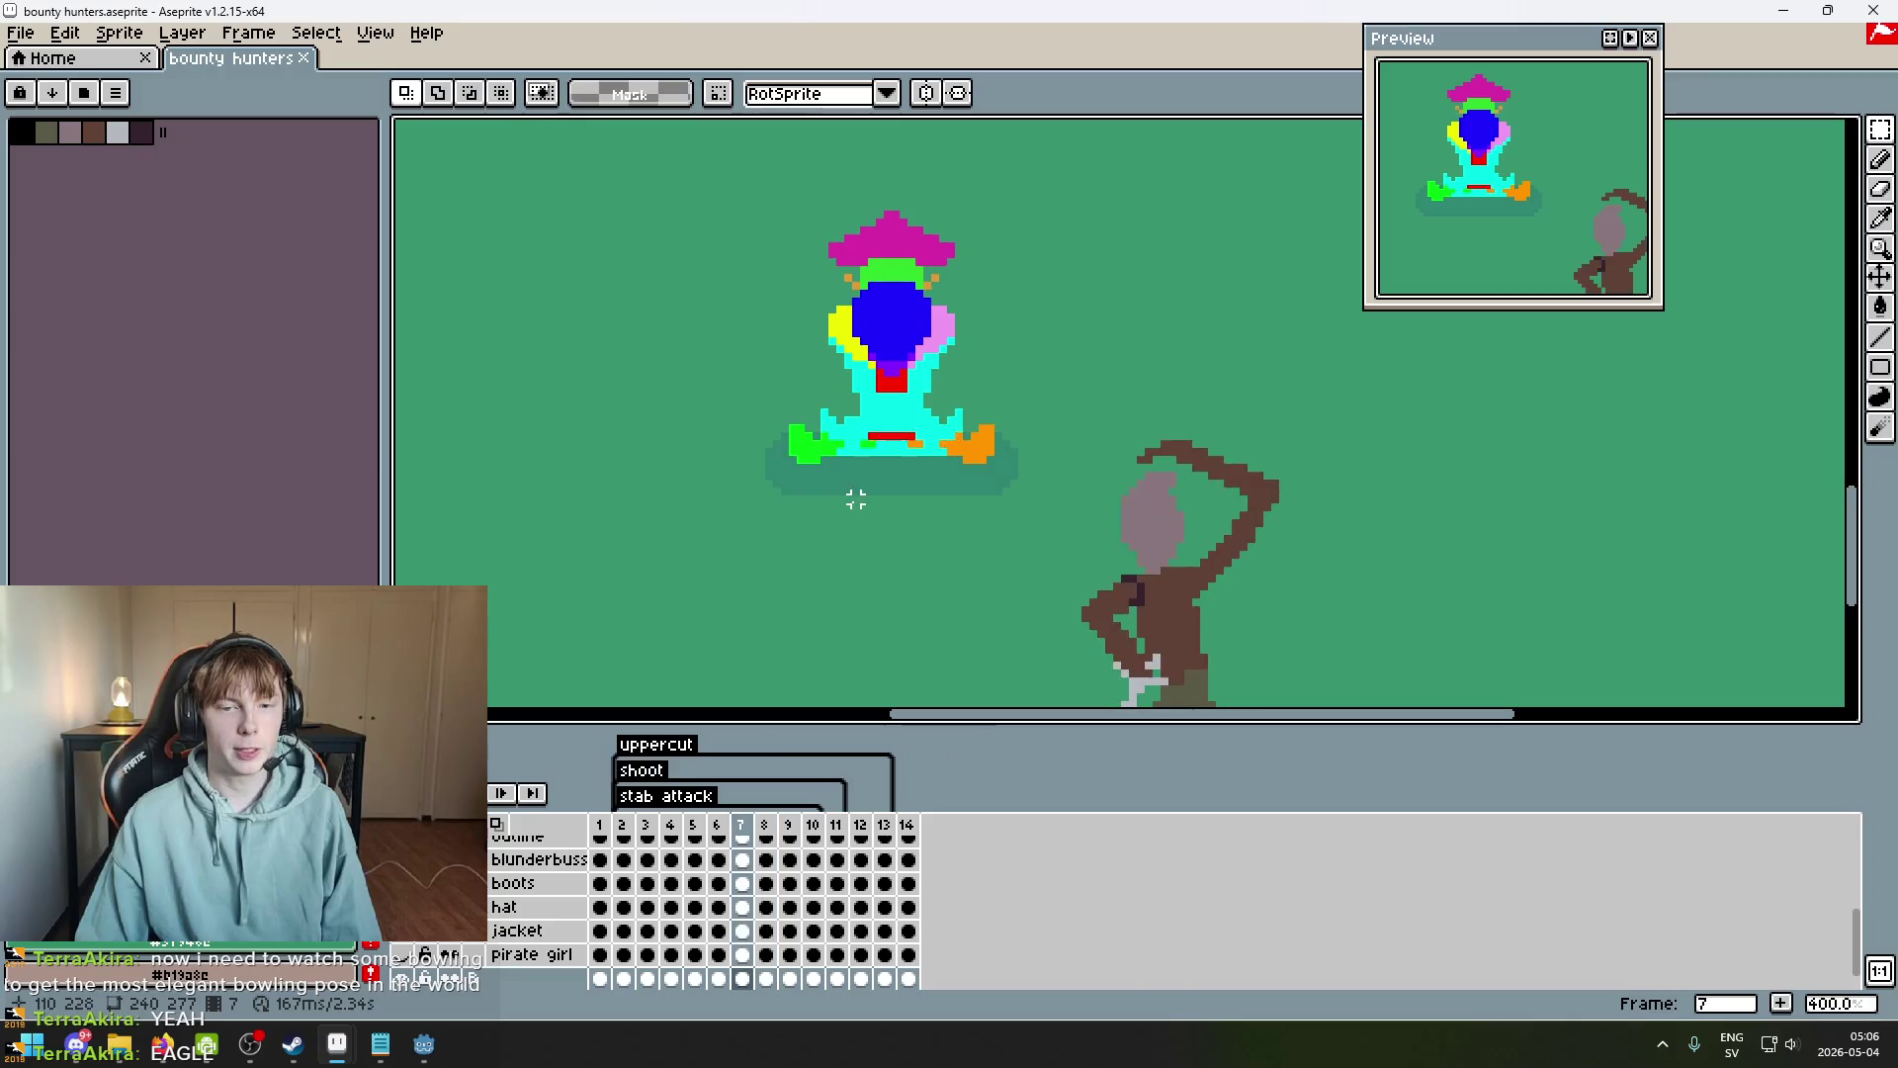
{"action": "scroll", "coordinate": [871, 507], "scroll_direction": "down", "scroll_amount": 1}
{"action": "scroll", "coordinate": [1067, 334], "scroll_direction": "down", "scroll_amount": 3}
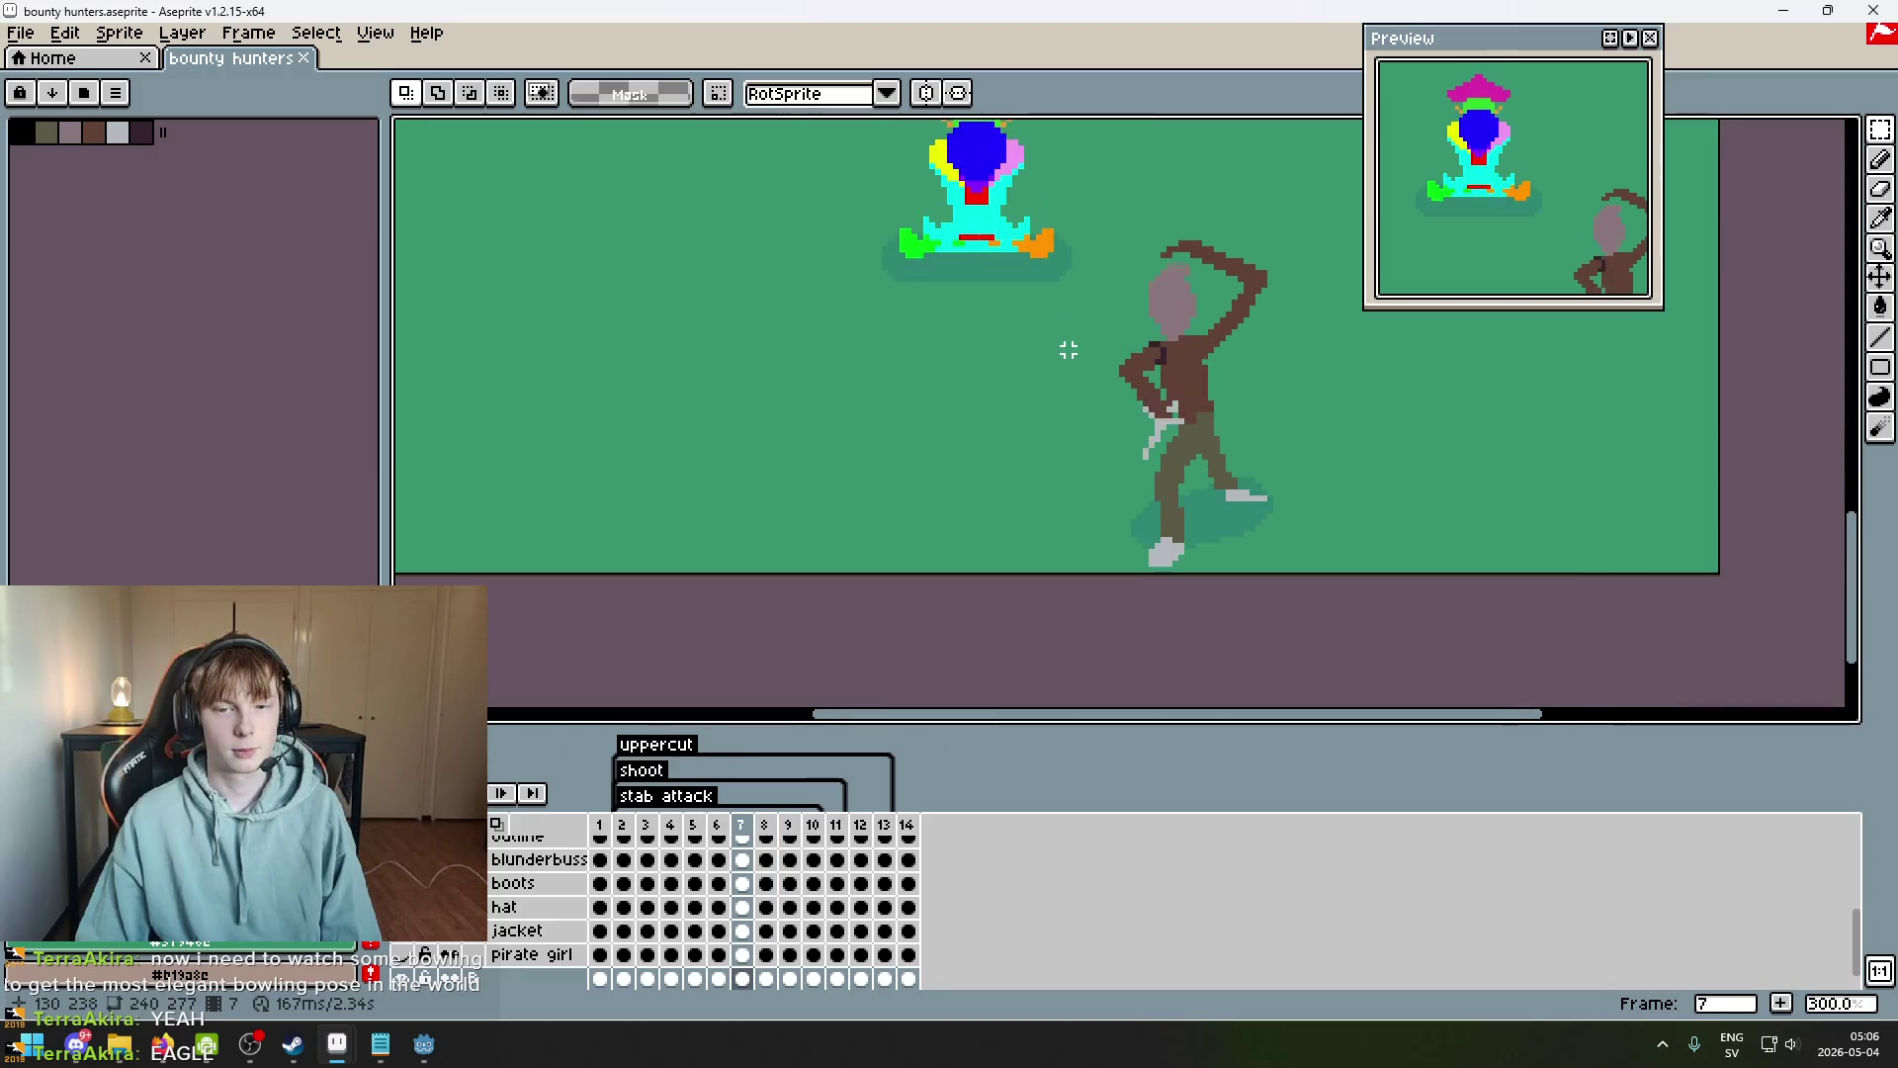
{"action": "left_click_drag", "start_coordinate": [1059, 395], "coordinate": [1033, 456]}
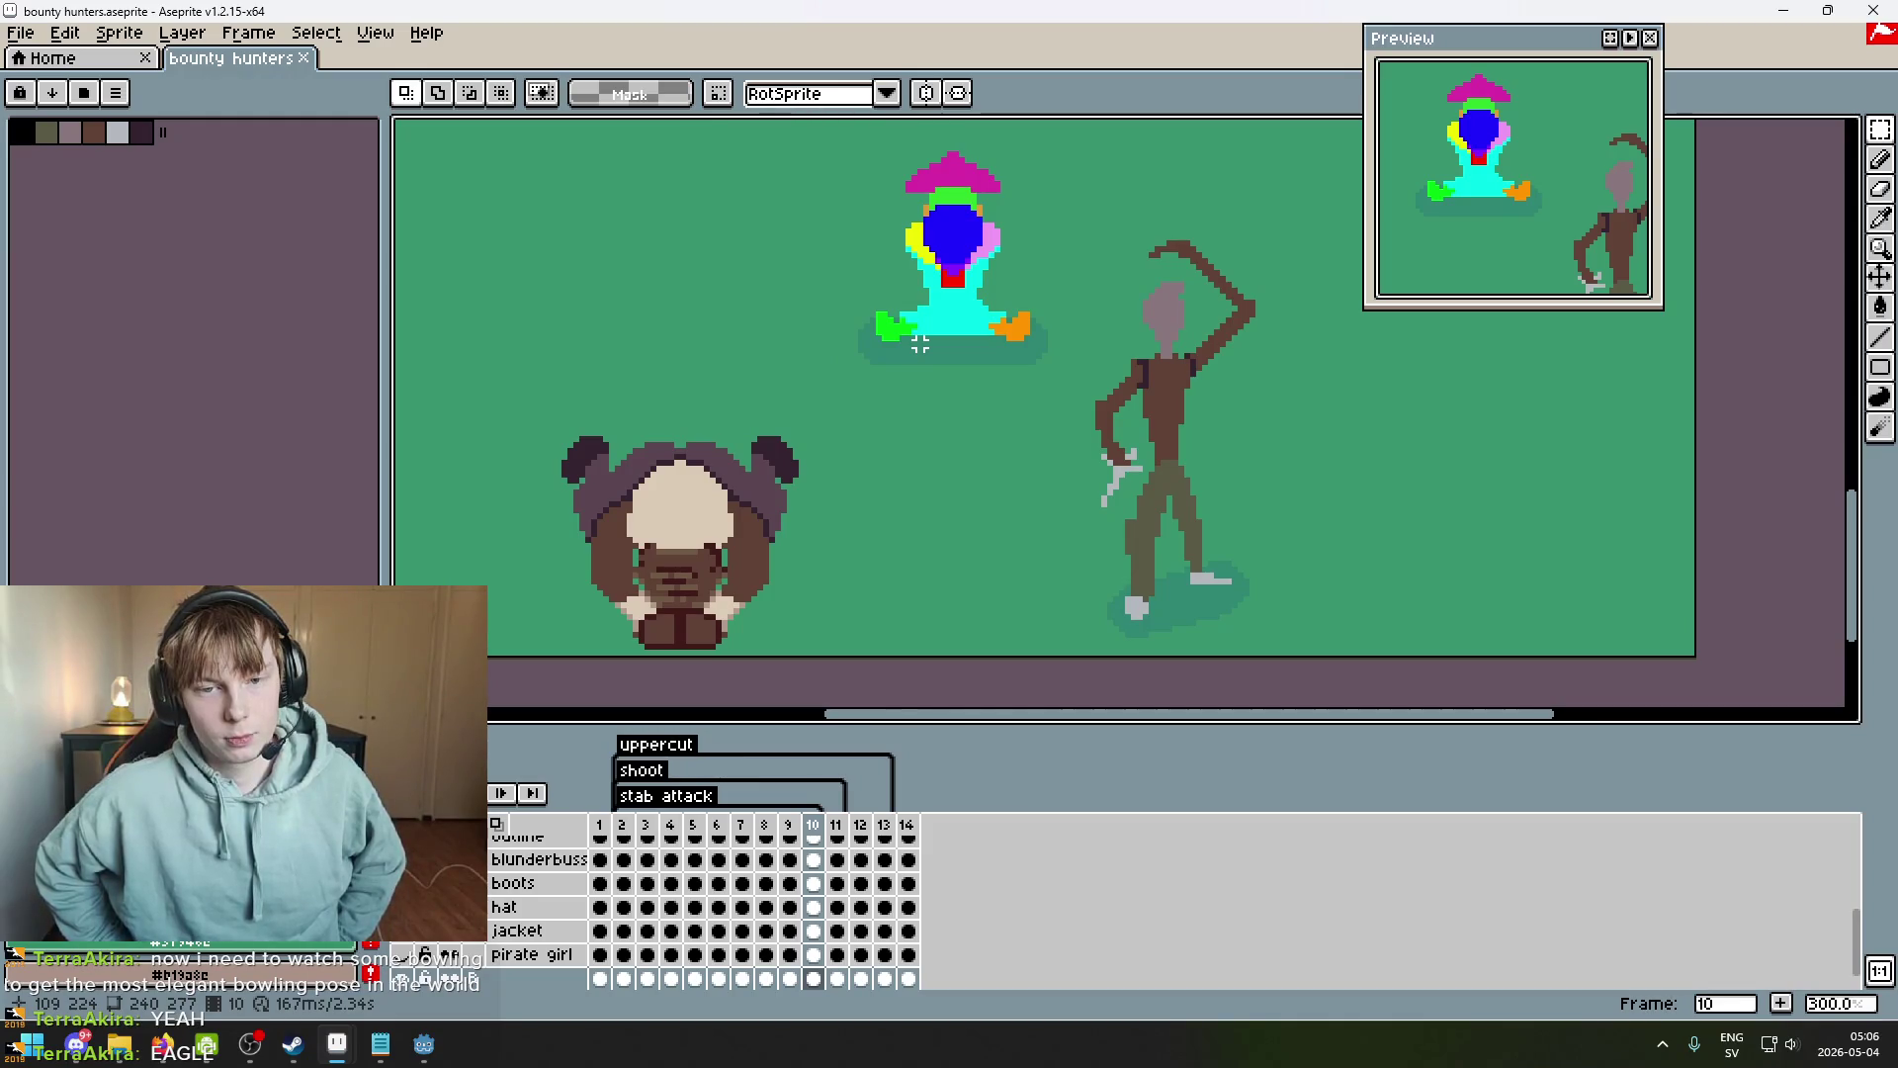
{"action": "type", "text": "9"}
{"action": "key", "text": "Return"}
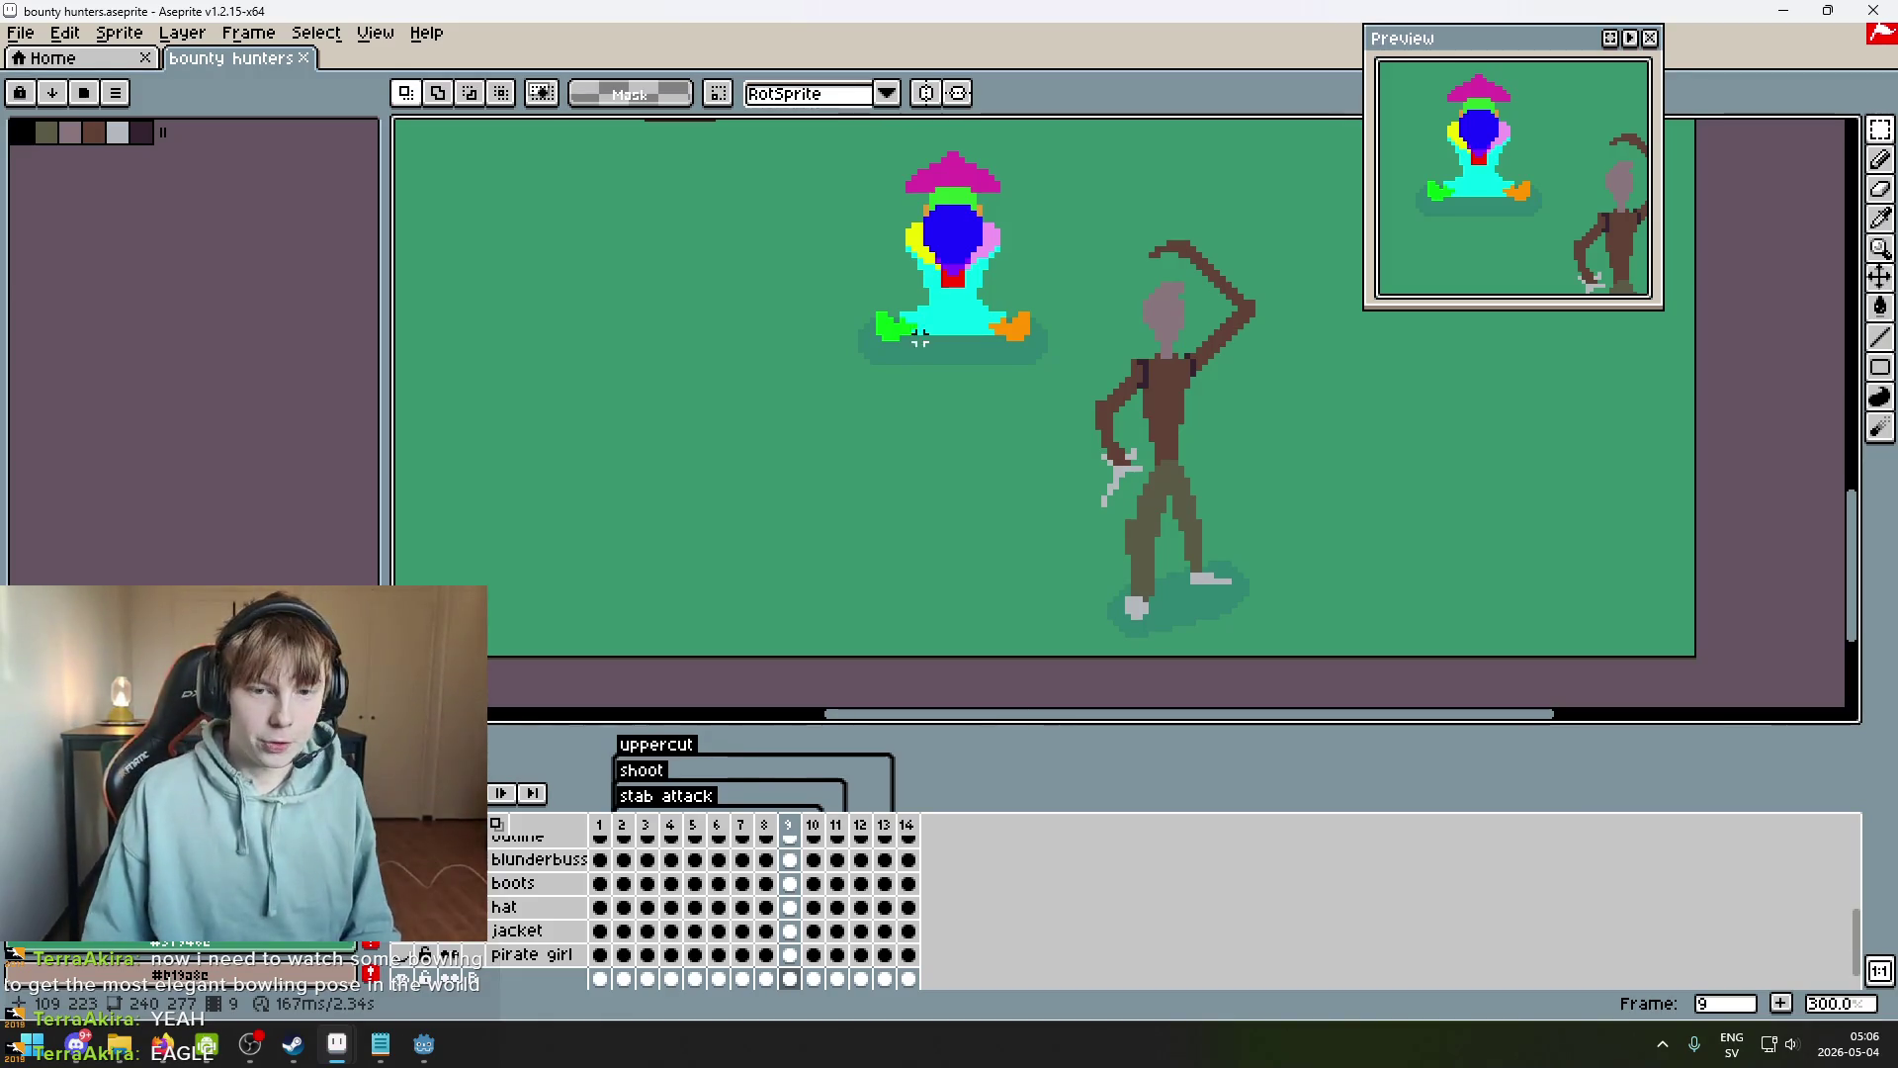
{"action": "scroll", "coordinate": [920, 343], "scroll_direction": "up", "scroll_amount": 2}
{"action": "left_click_drag", "start_coordinate": [931, 366], "coordinate": [866, 447]}
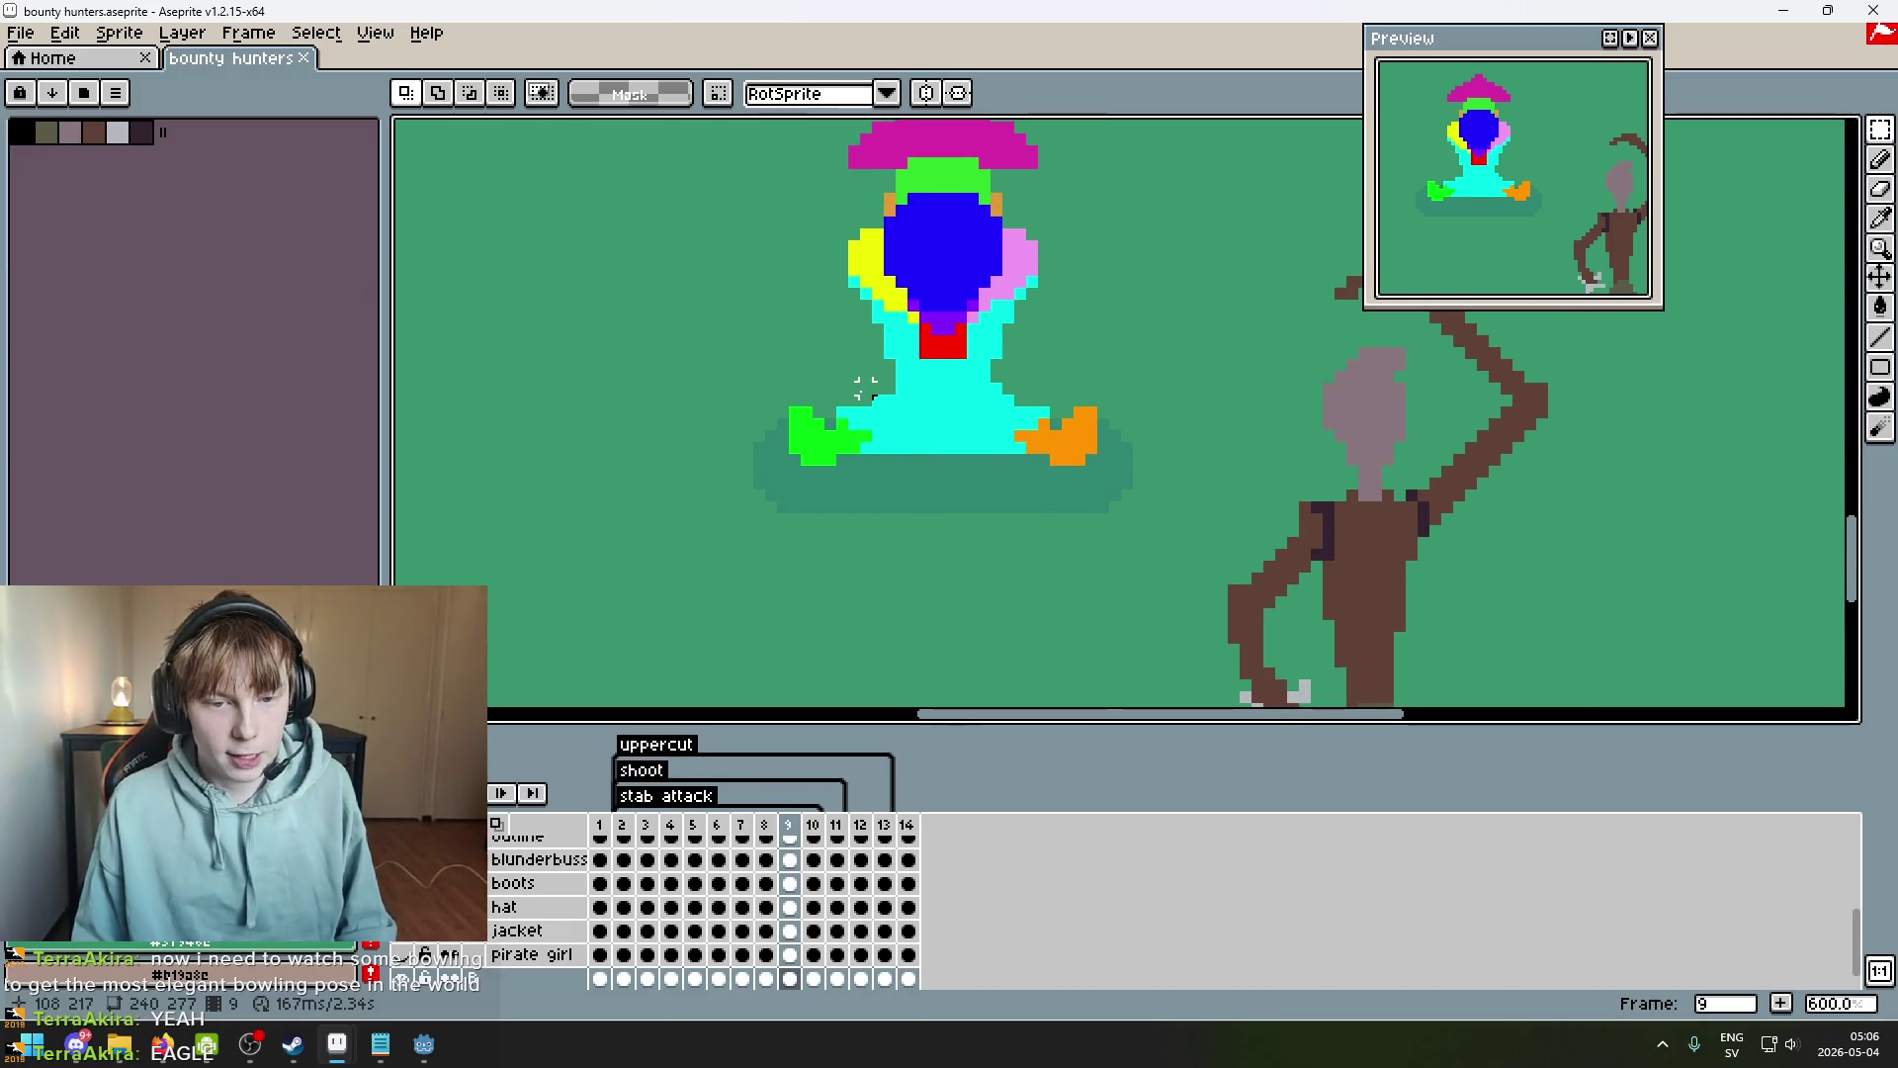
{"action": "scroll", "coordinate": [865, 388], "scroll_direction": "up", "scroll_amount": 1}
{"action": "key", "text": "Left"}
{"action": "key", "text": "Left"}
{"action": "key", "text": "Left"}
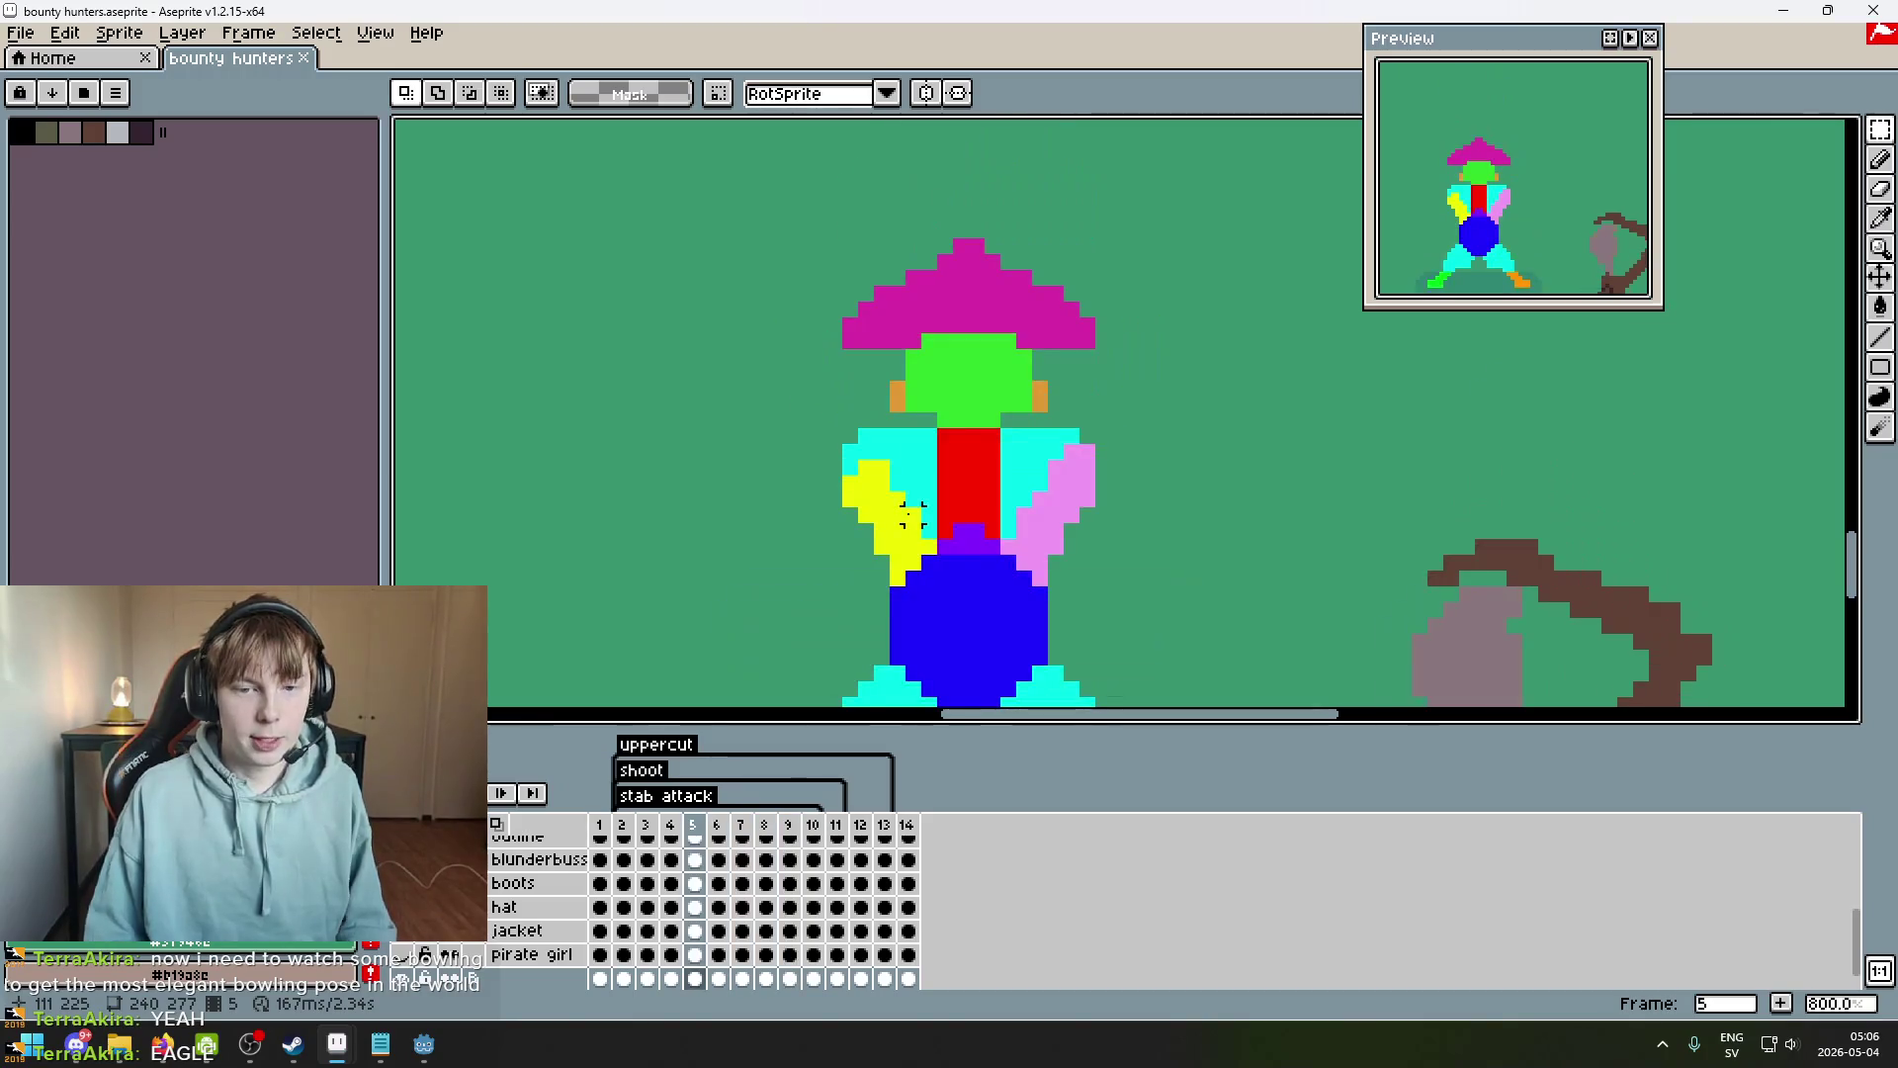
{"action": "scroll", "coordinate": [912, 514], "scroll_direction": "down", "scroll_amount": 3}
{"action": "key", "text": "Return"}
{"action": "left_click", "coordinate": [502, 794]}
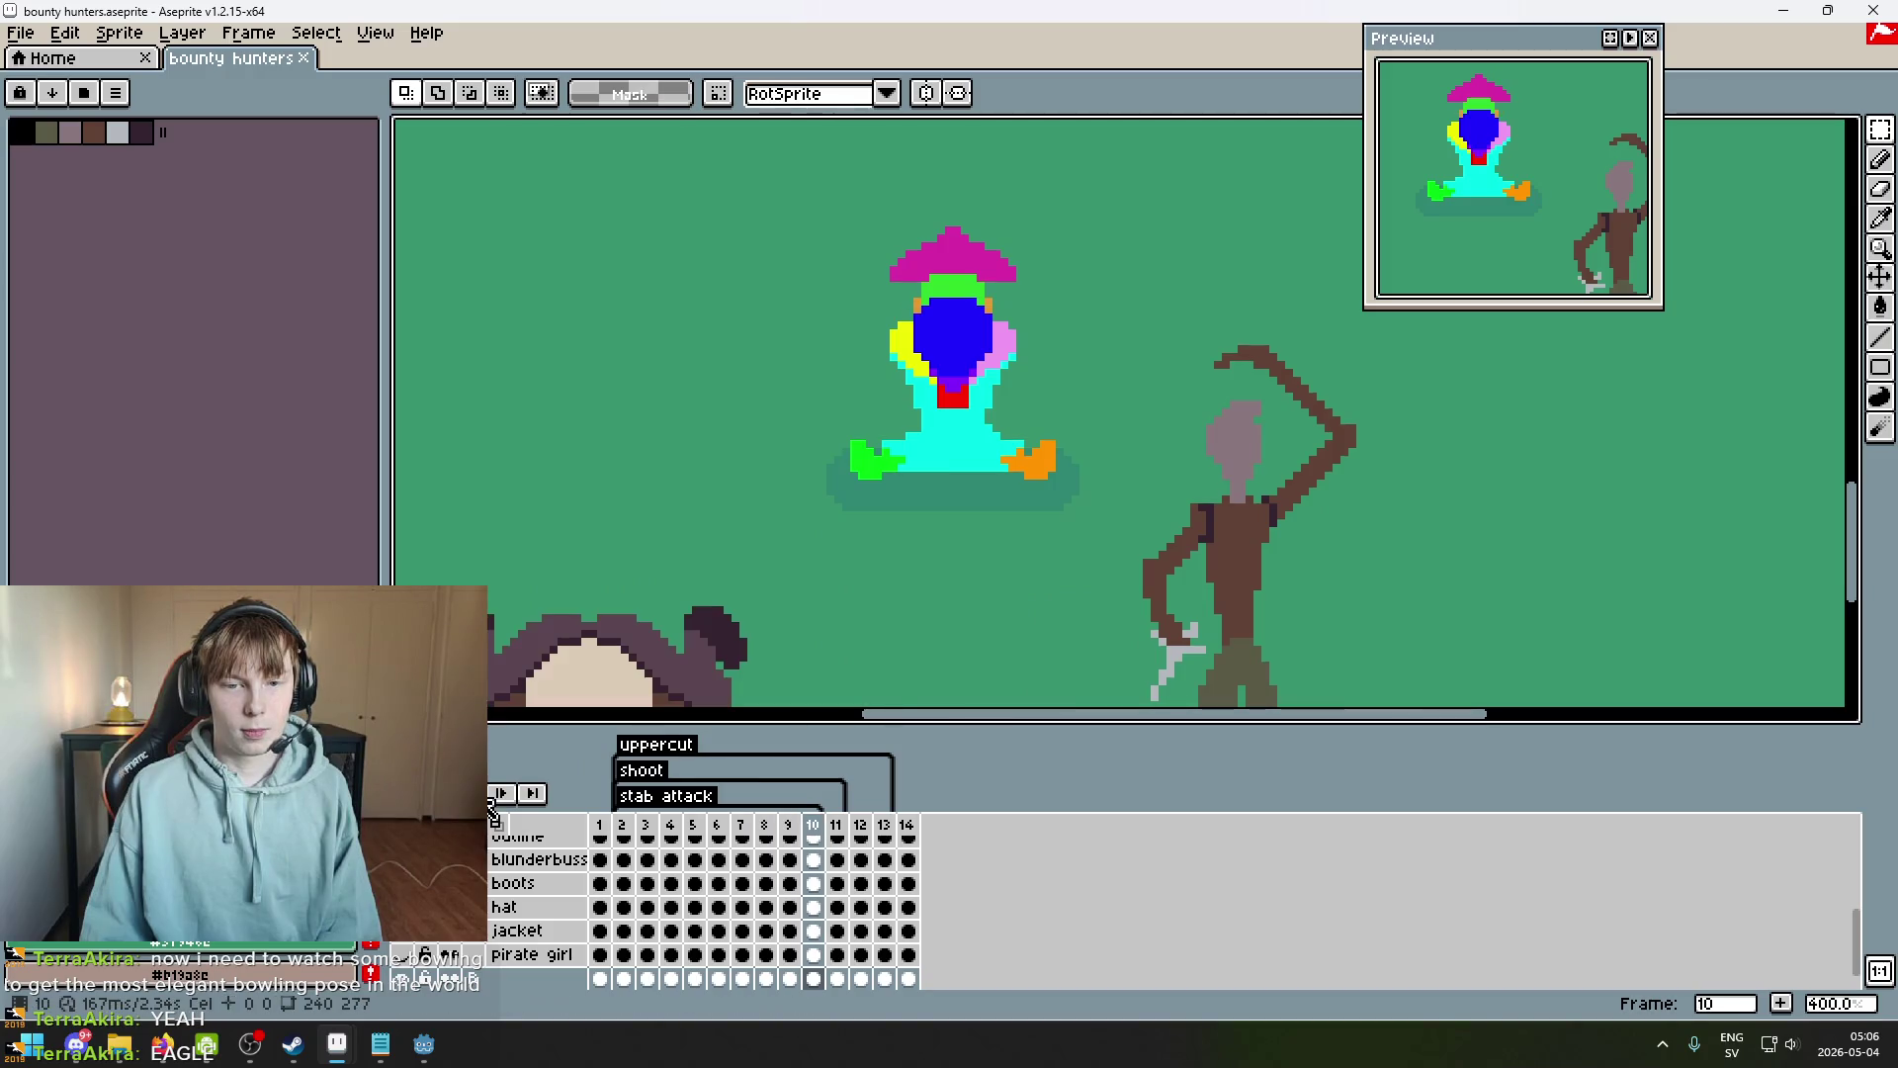
{"action": "scroll", "coordinate": [933, 465], "scroll_direction": "up", "scroll_amount": 5}
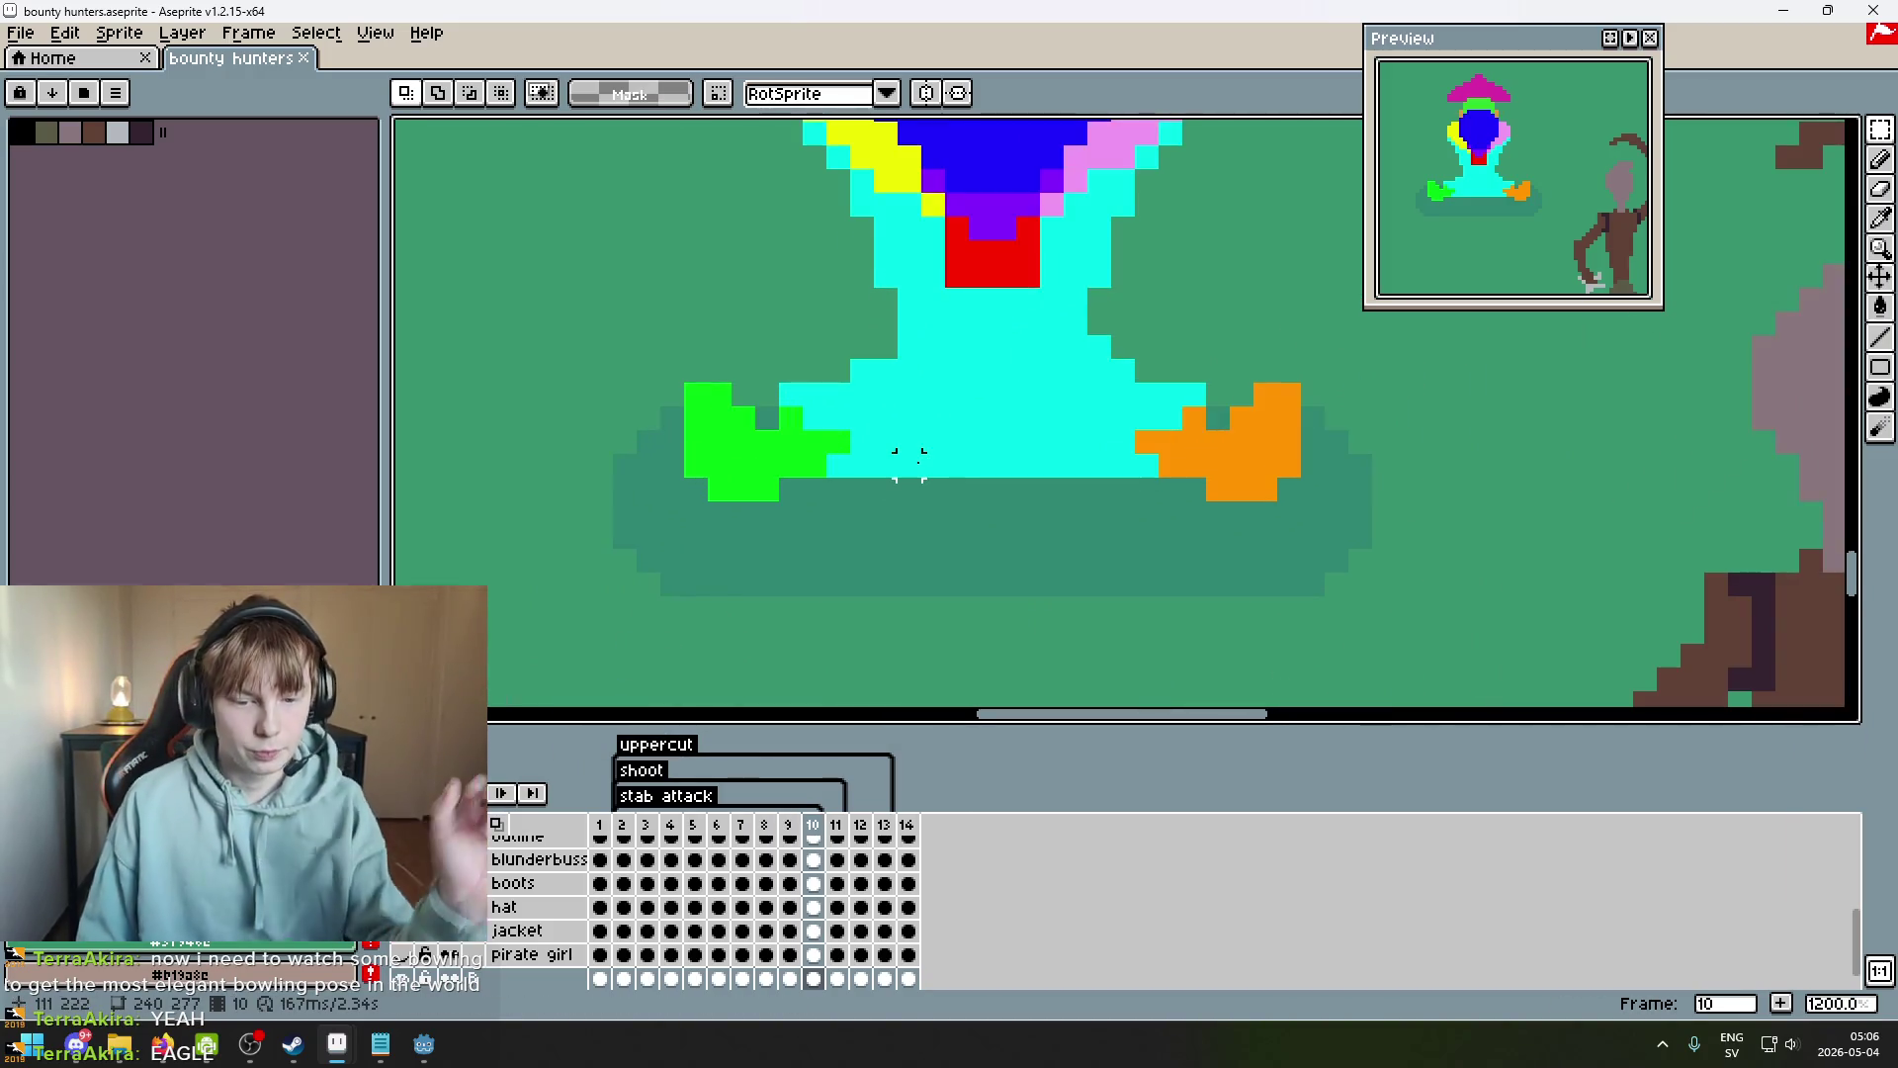
{"action": "key", "text": "Right"}
{"action": "key", "text": "Left"}
{"action": "key", "text": "Right"}
{"action": "key", "text": "Left"}
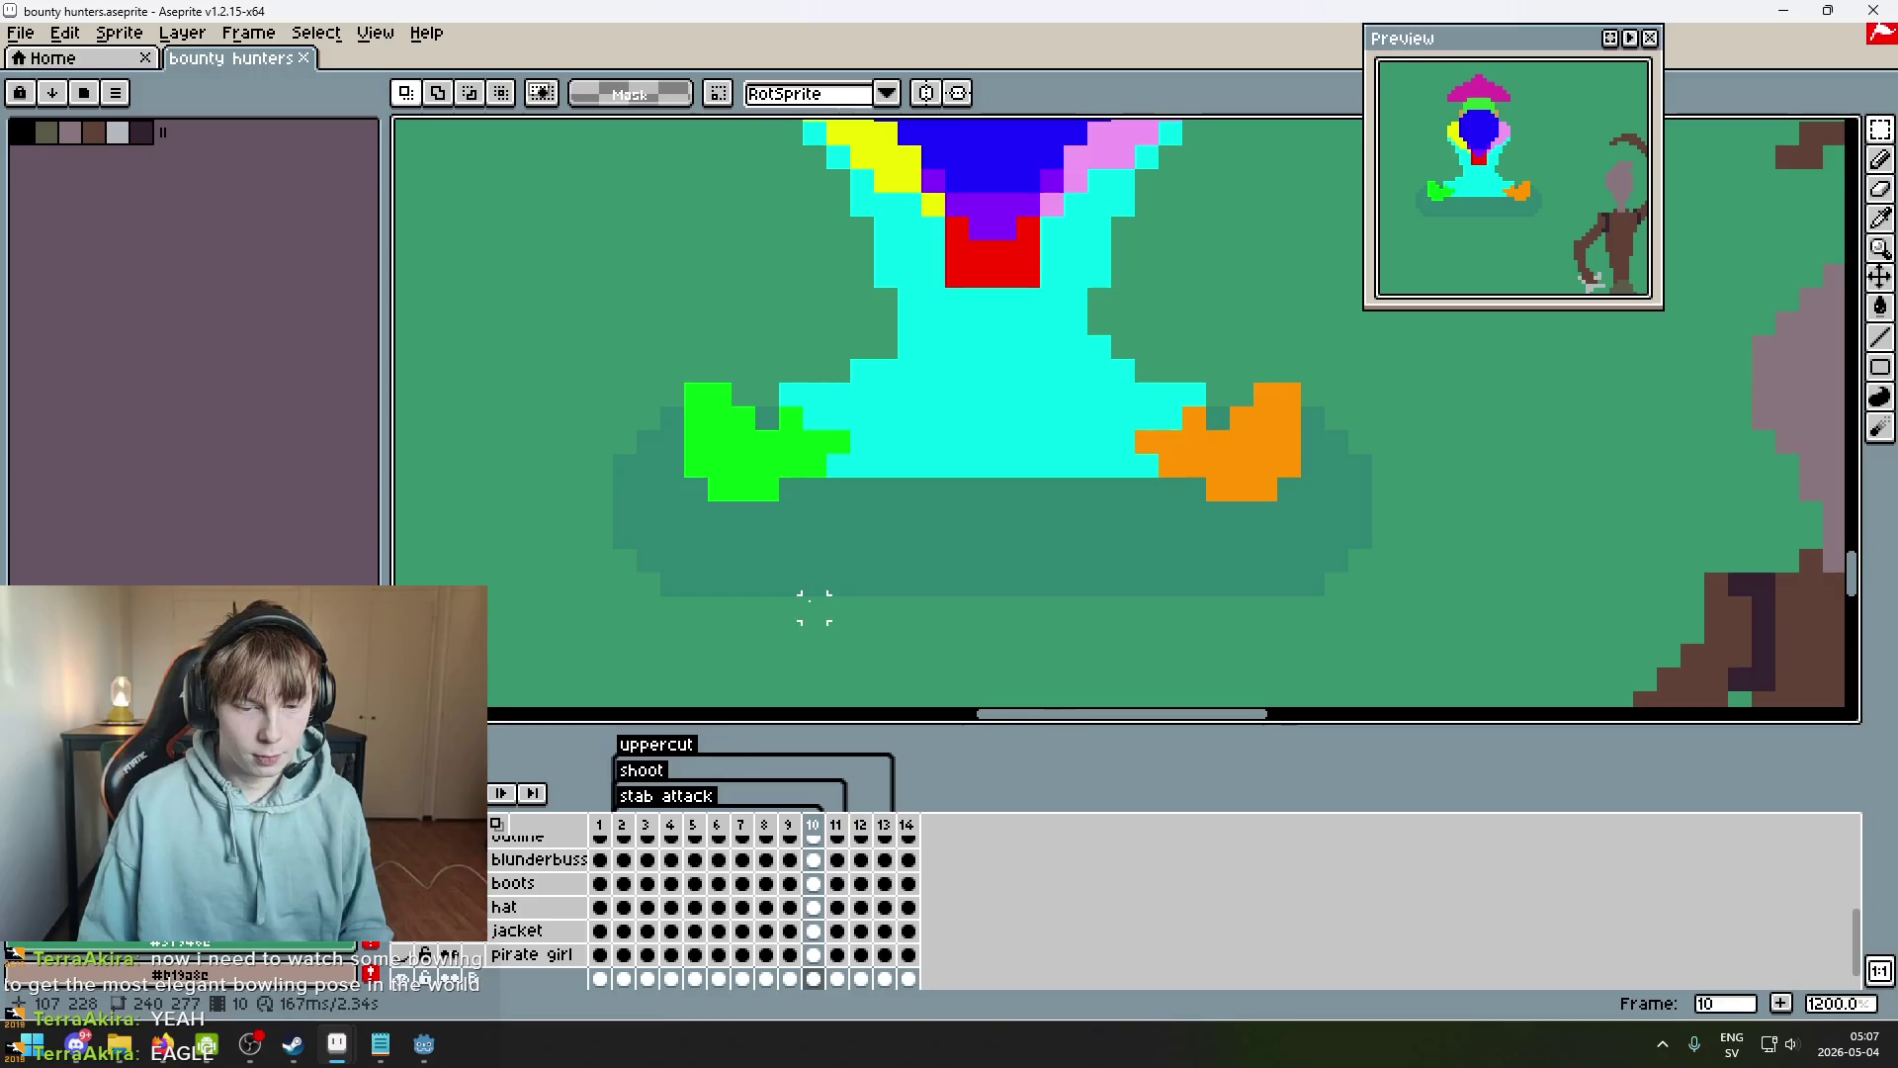
{"action": "double_click", "coordinate": [672, 774]}
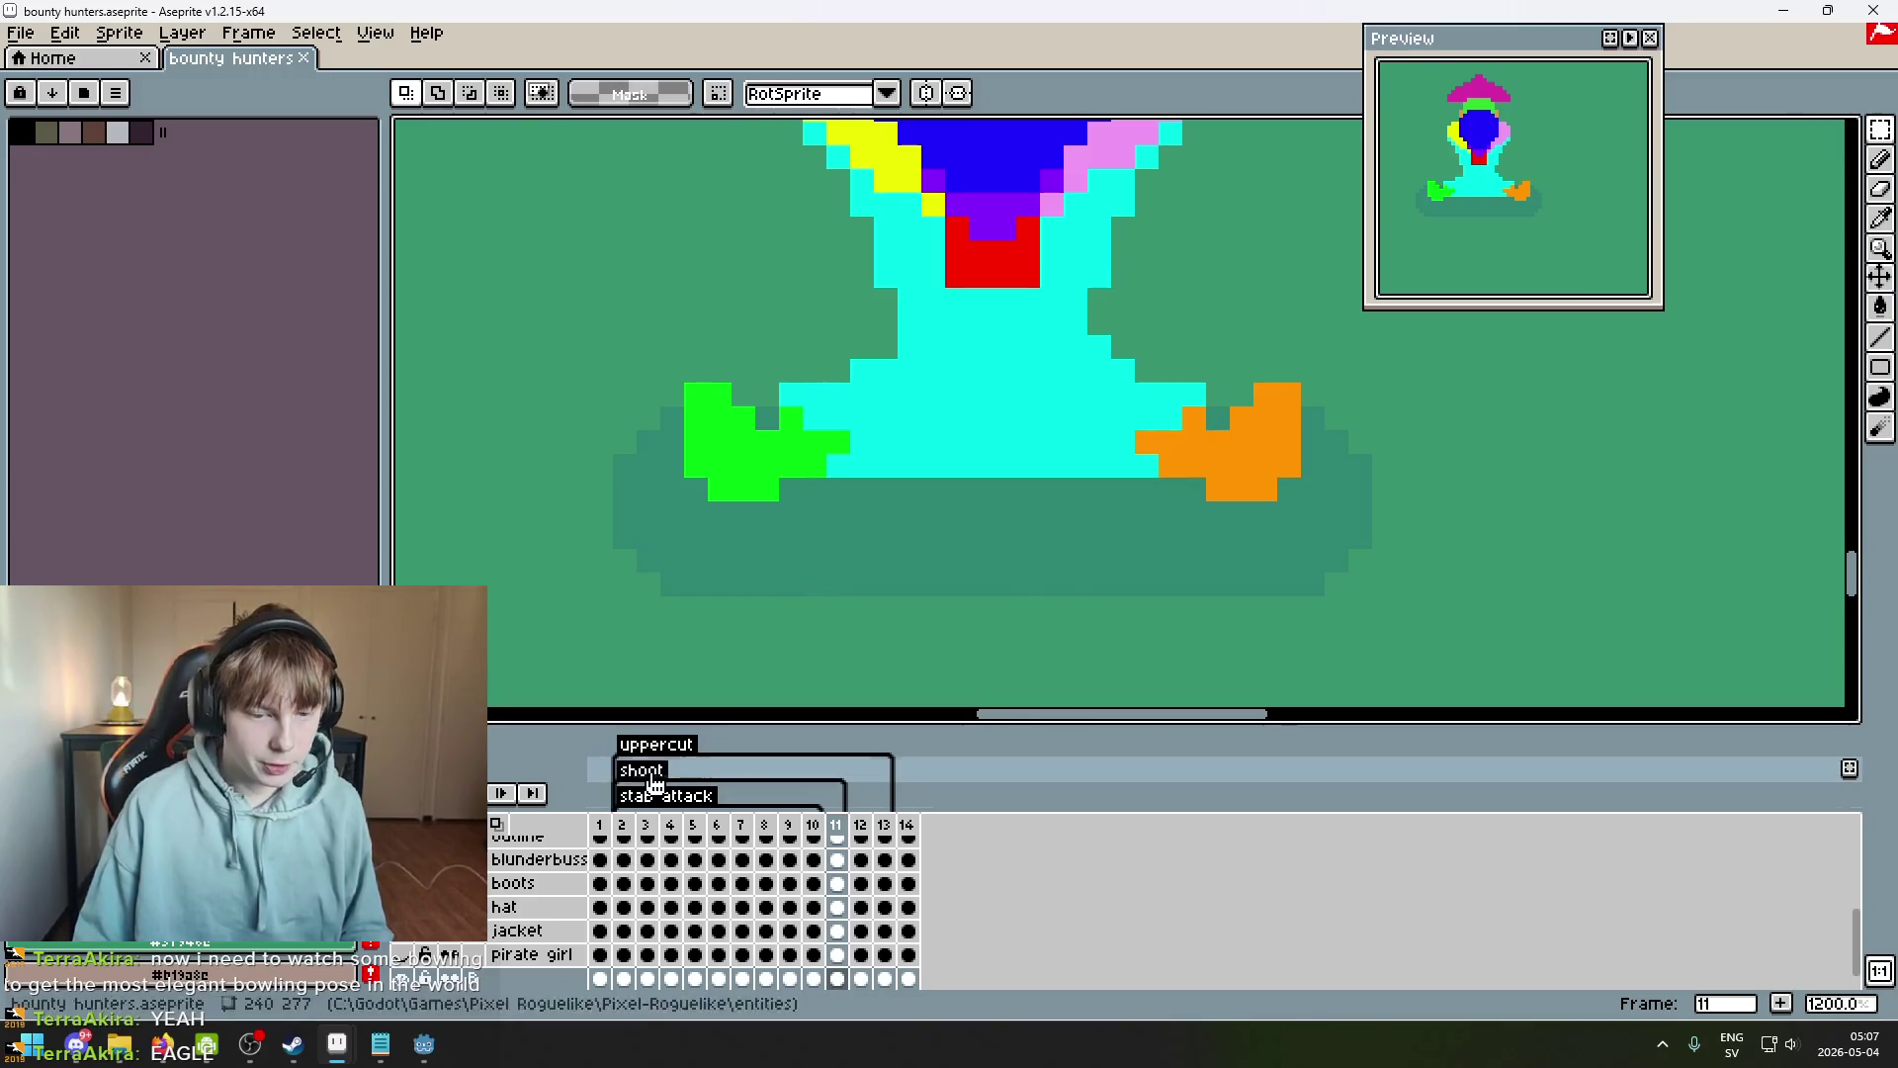
Set the shoot tag's end frame to 14 and apply it.
{"action": "key", "text": "Tab"}
{"action": "key", "text": "Tab"}
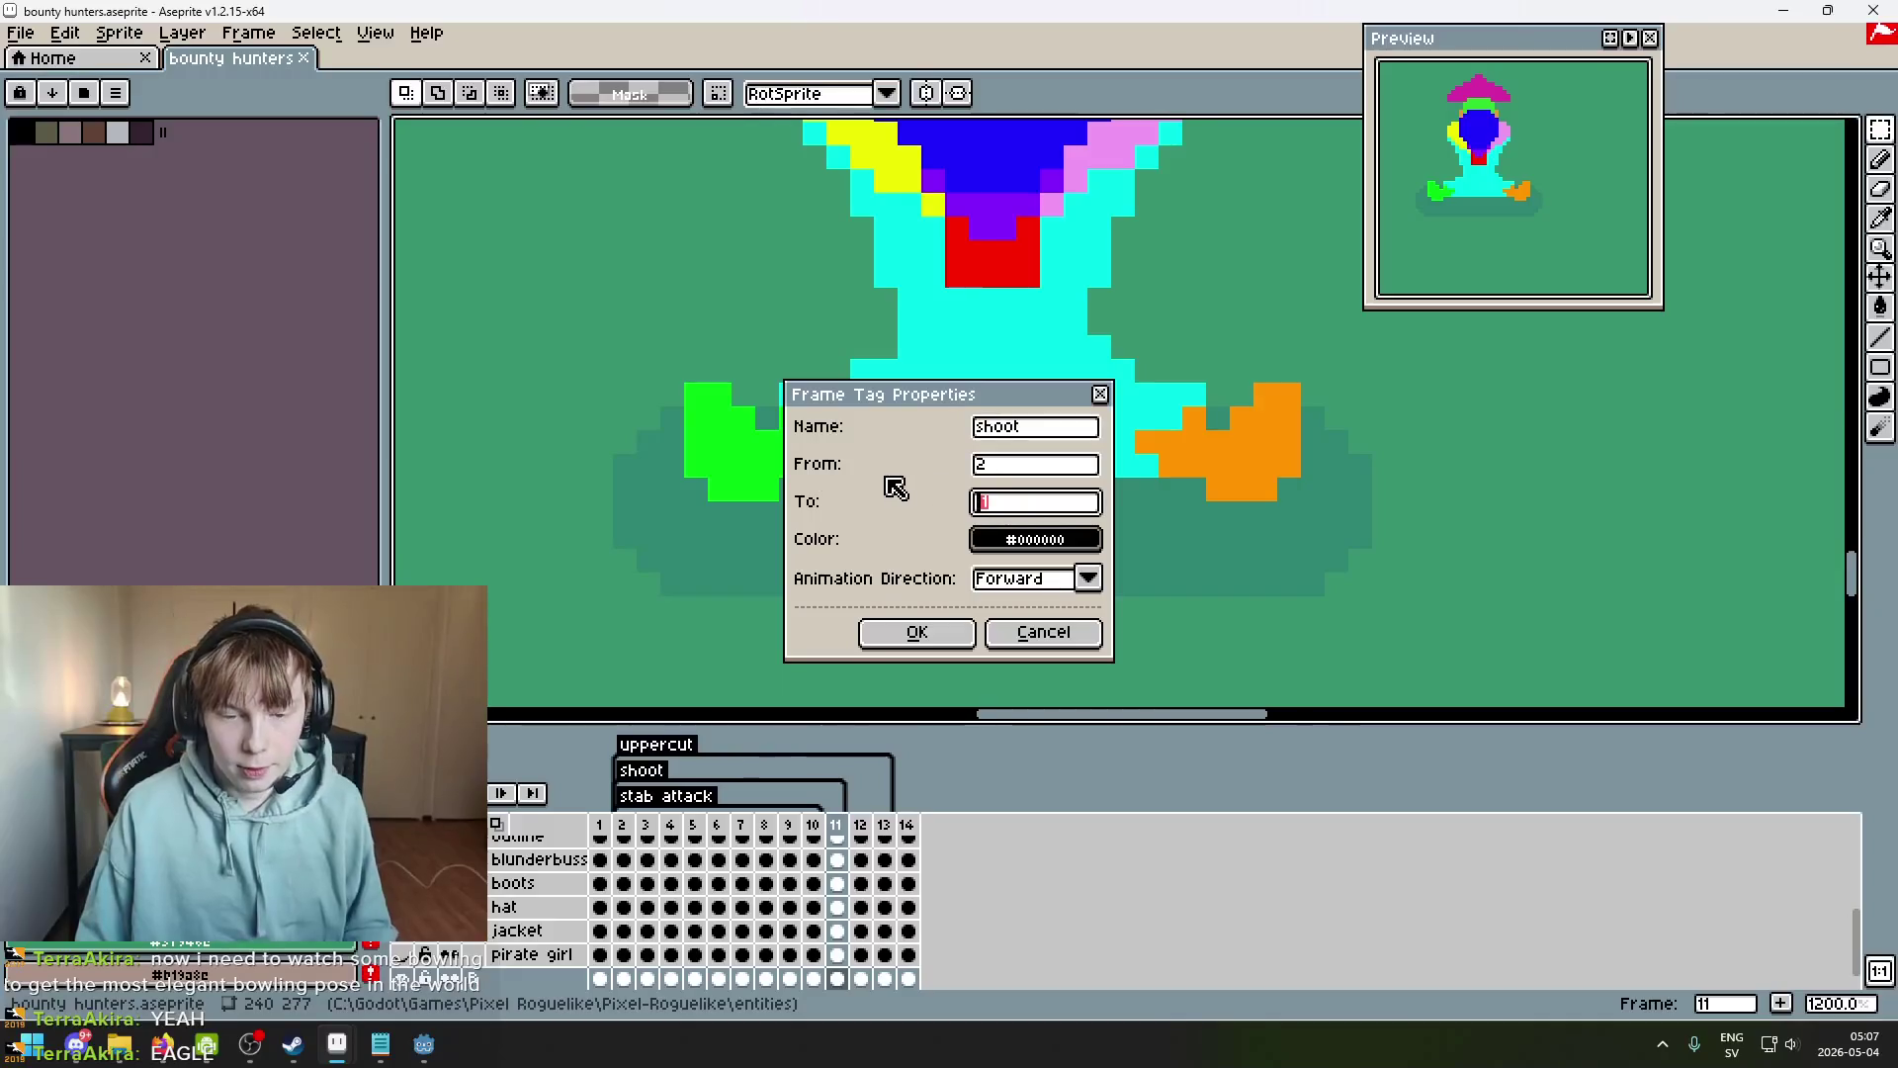
{"action": "key", "text": "Return"}
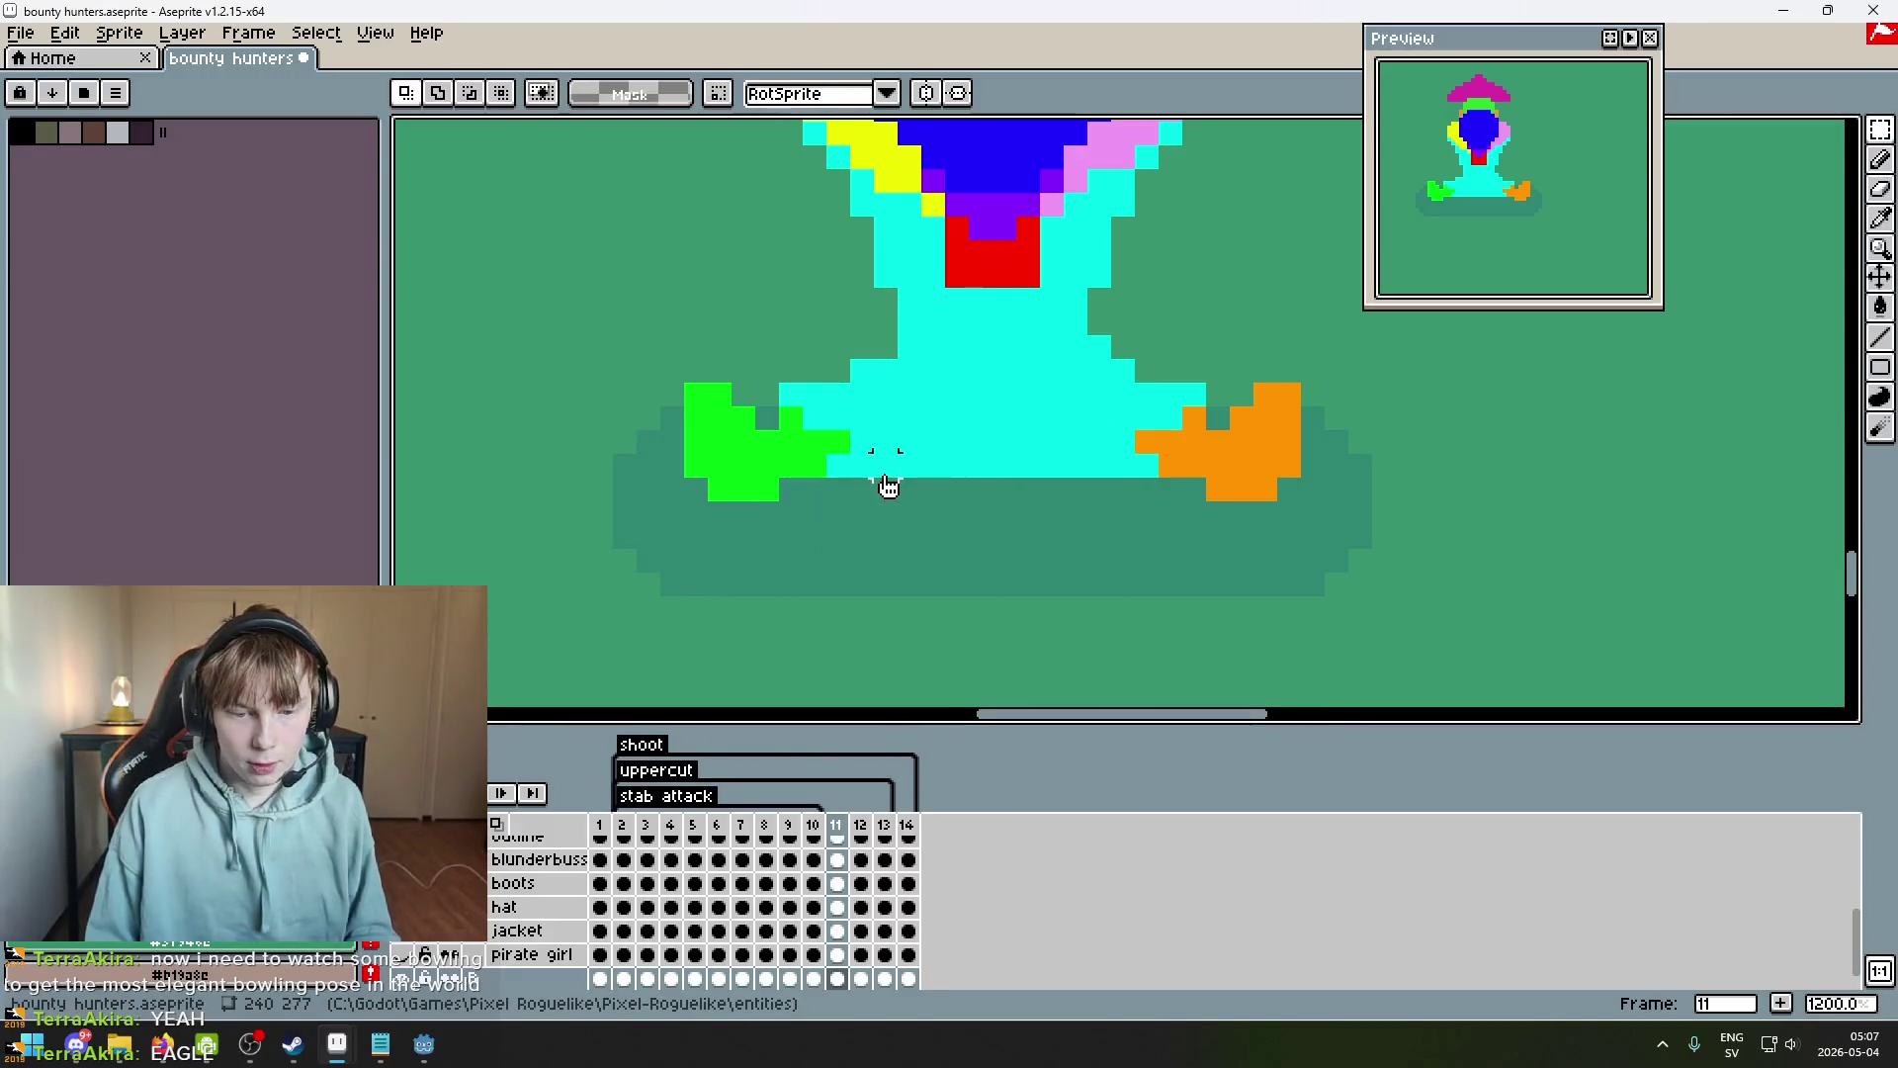
{"action": "left_click_drag", "start_coordinate": [861, 441], "coordinate": [860, 550]}
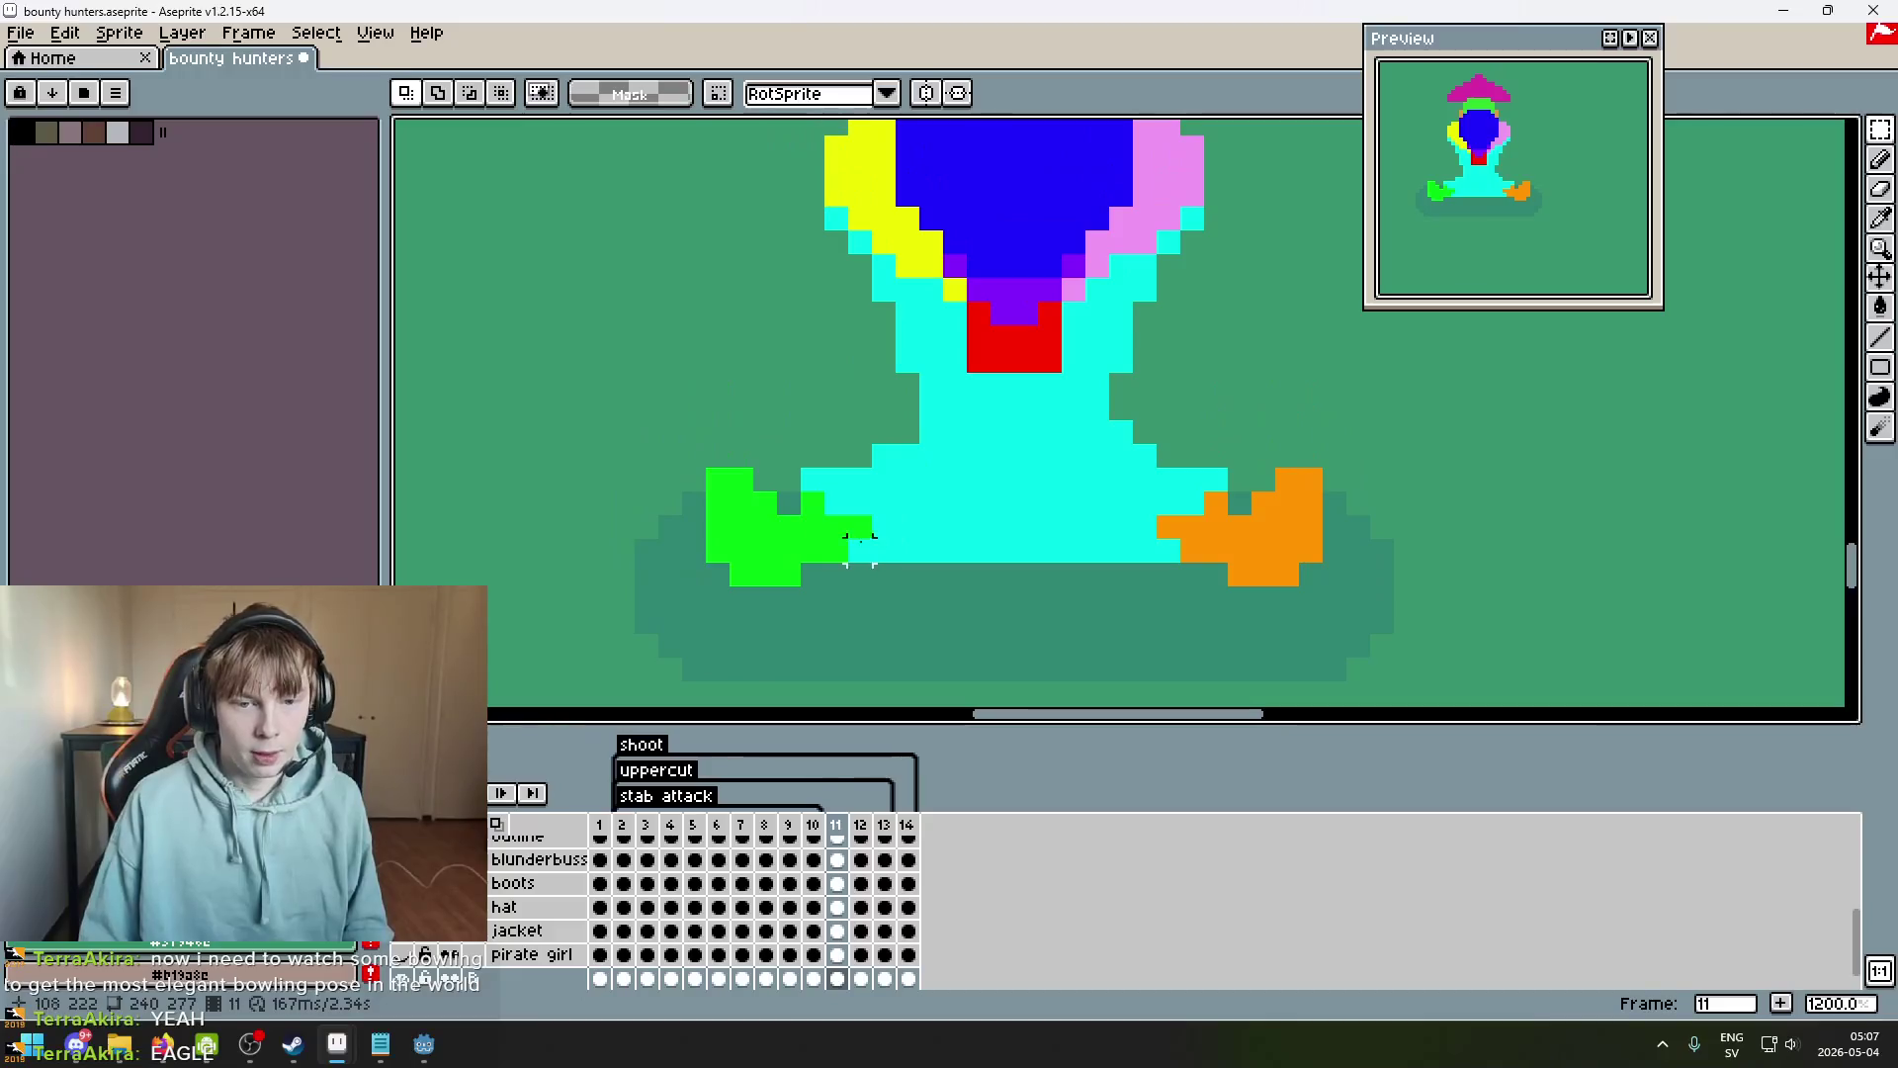
{"action": "left_click", "coordinate": [1888, 158]}
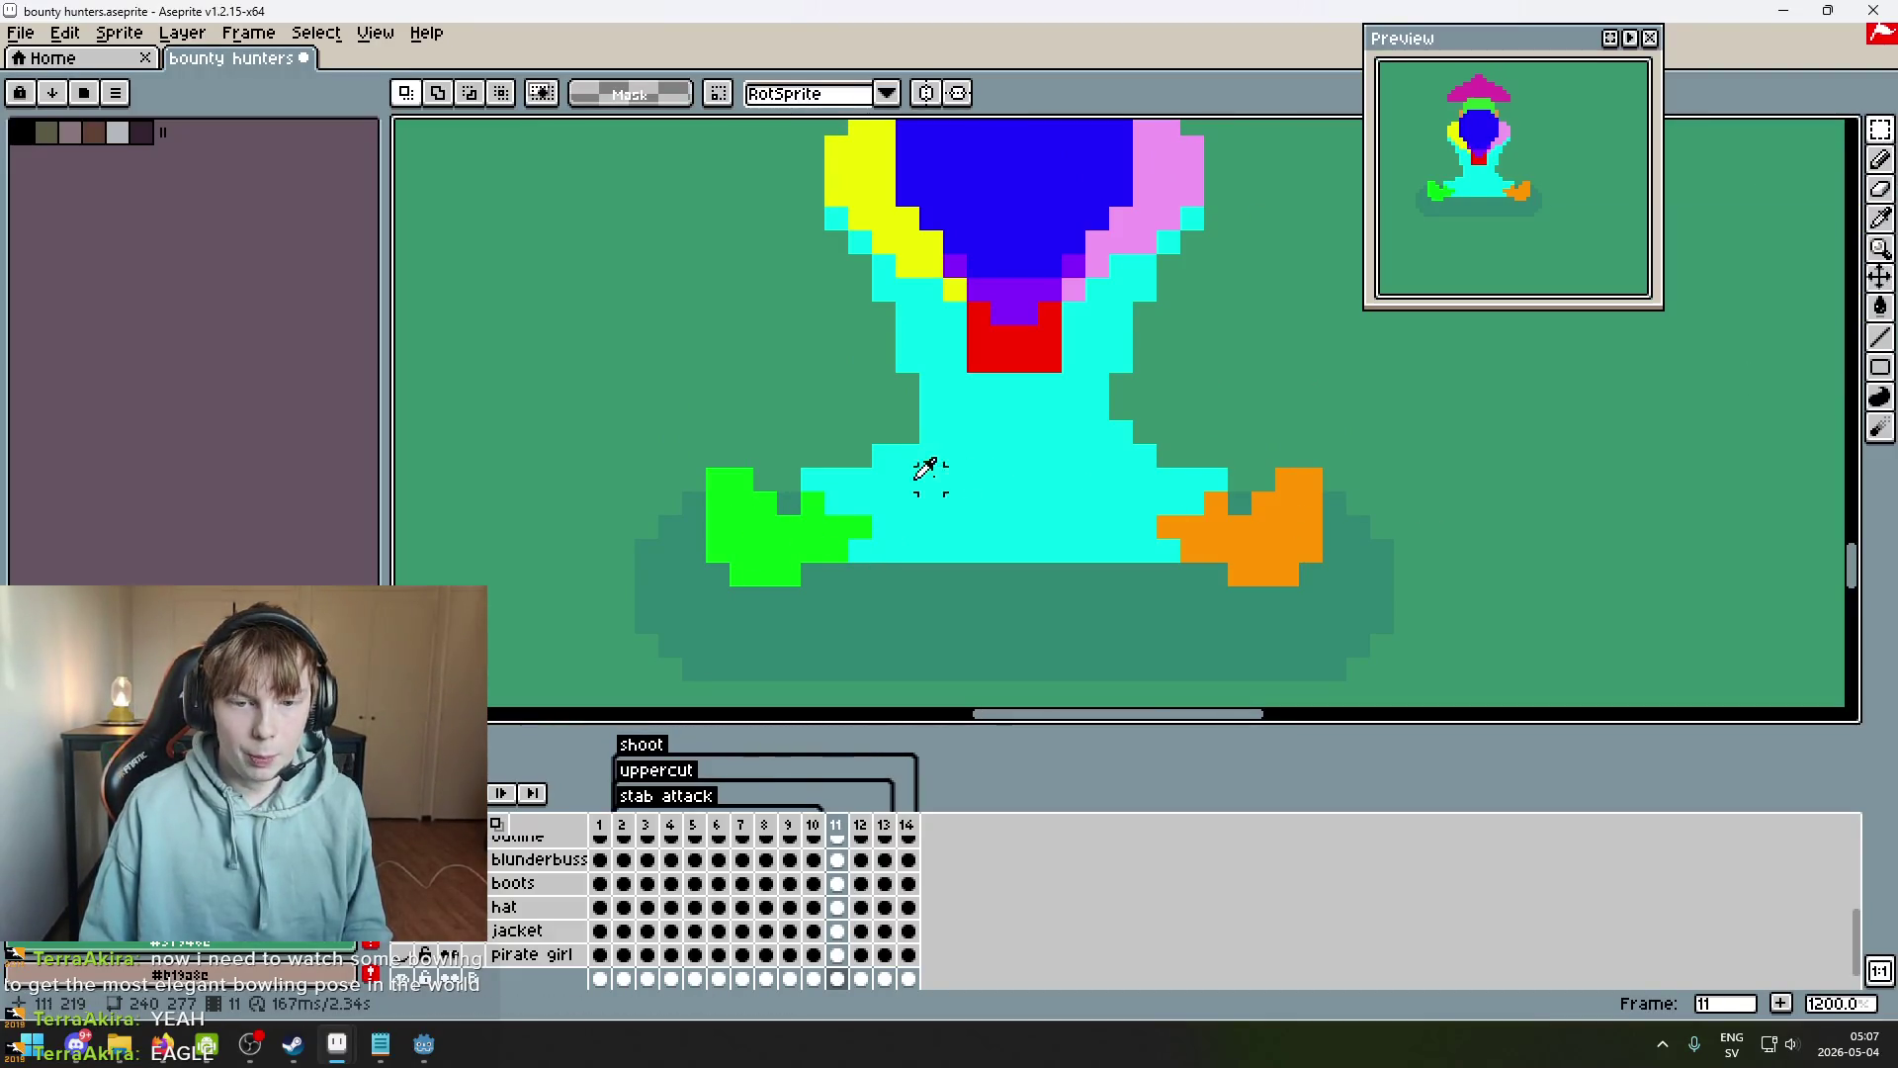
On the animation layer, paint cyan pixels onto the left leg and add green to the foot.
{"action": "left_click", "coordinate": [836, 405]}
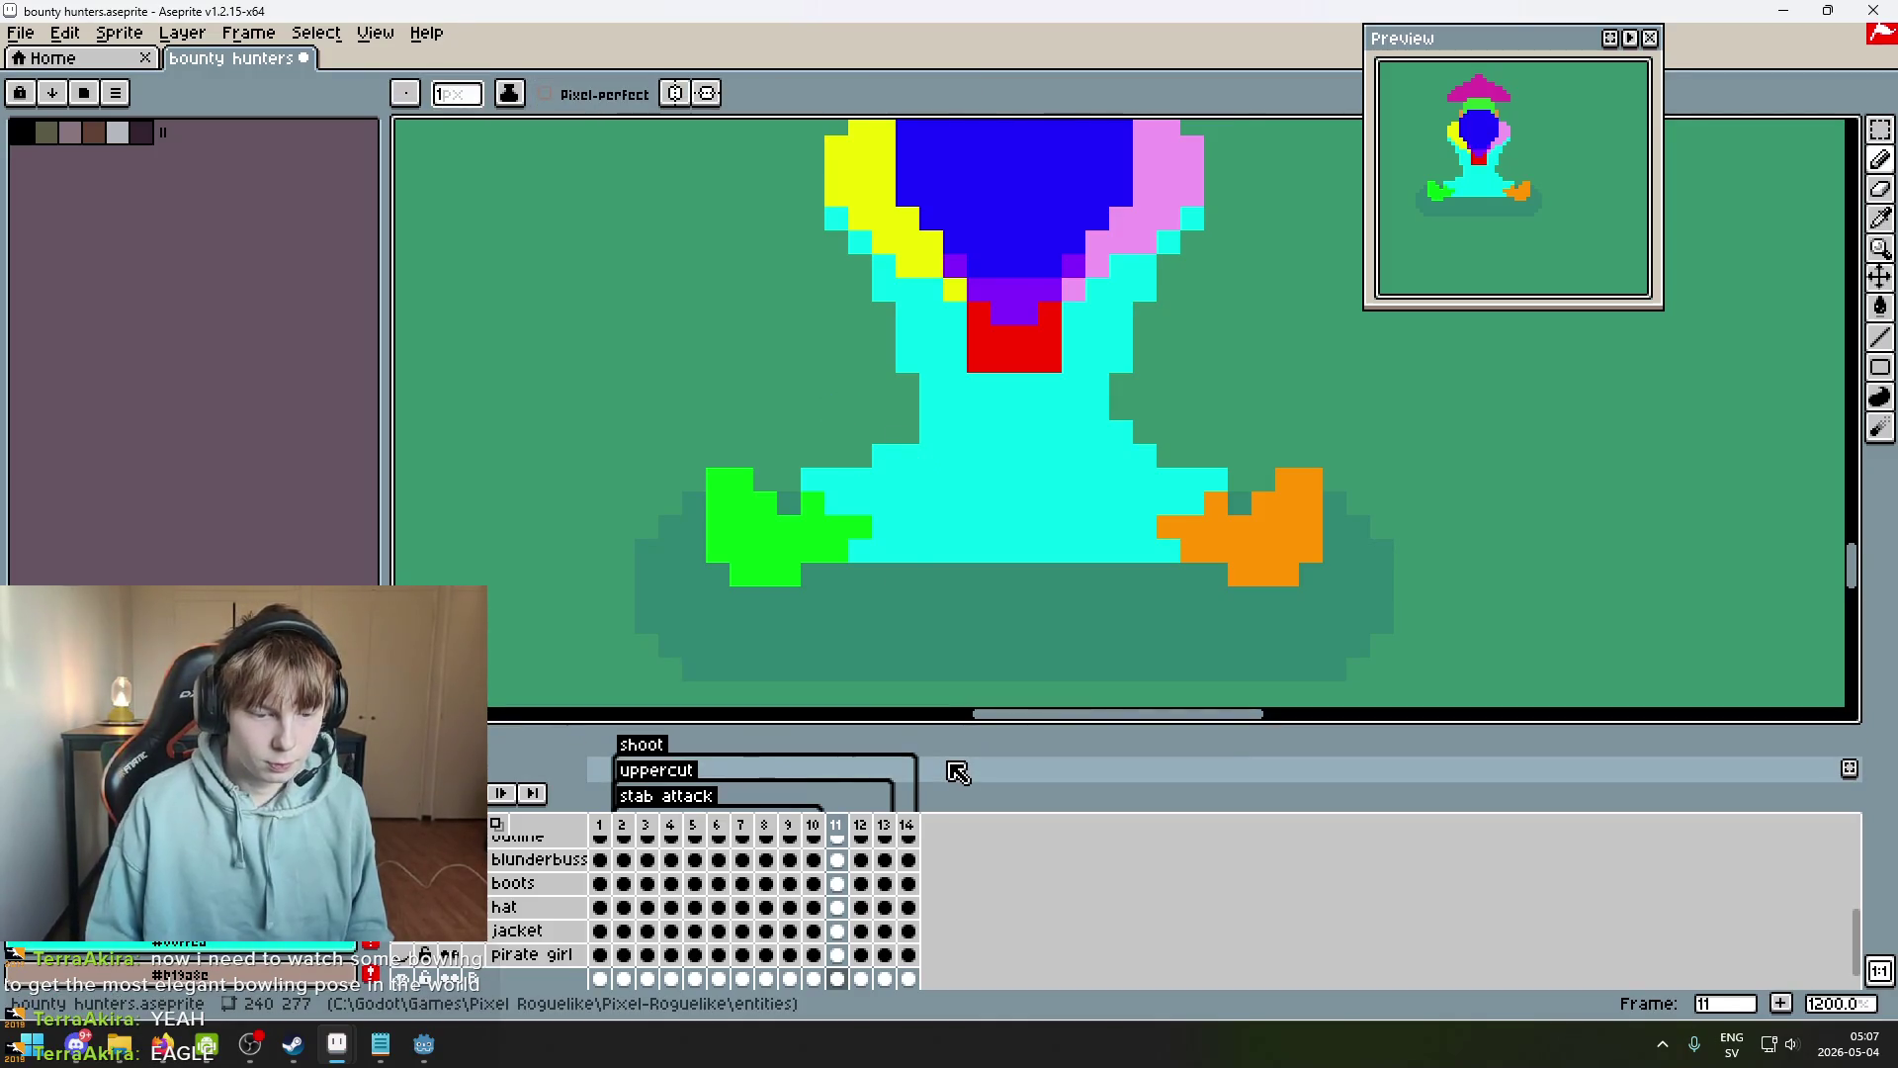
{"action": "key", "text": "alt+Up"}
{"action": "key", "text": "alt+Up"}
{"action": "key", "text": "alt+Up"}
{"action": "key", "text": "alt+Down"}
{"action": "scroll", "coordinate": [882, 432], "scroll_direction": "up", "scroll_amount": 3}
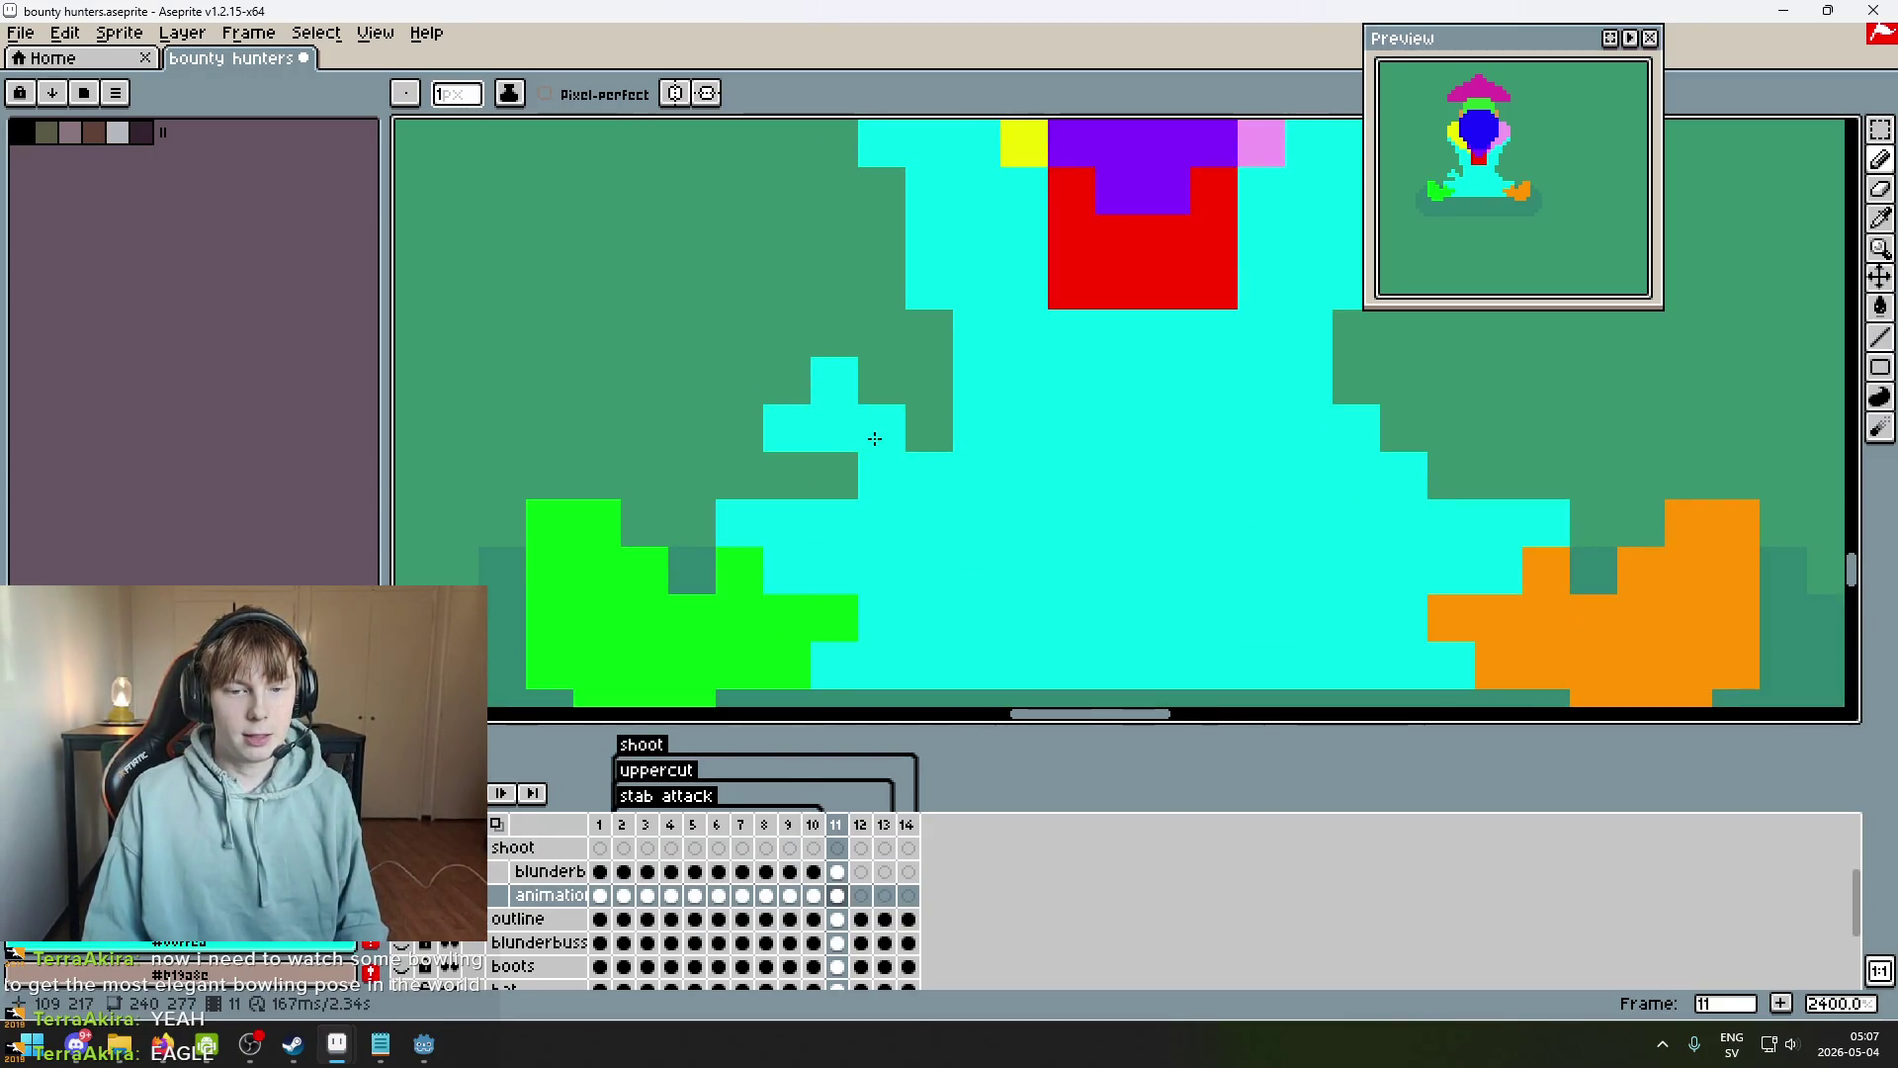
{"action": "left_click_drag", "start_coordinate": [874, 438], "coordinate": [747, 479]}
{"action": "scroll", "coordinate": [820, 523], "scroll_direction": "down", "scroll_amount": 4}
{"action": "scroll", "coordinate": [830, 542], "scroll_direction": "up", "scroll_amount": 4}
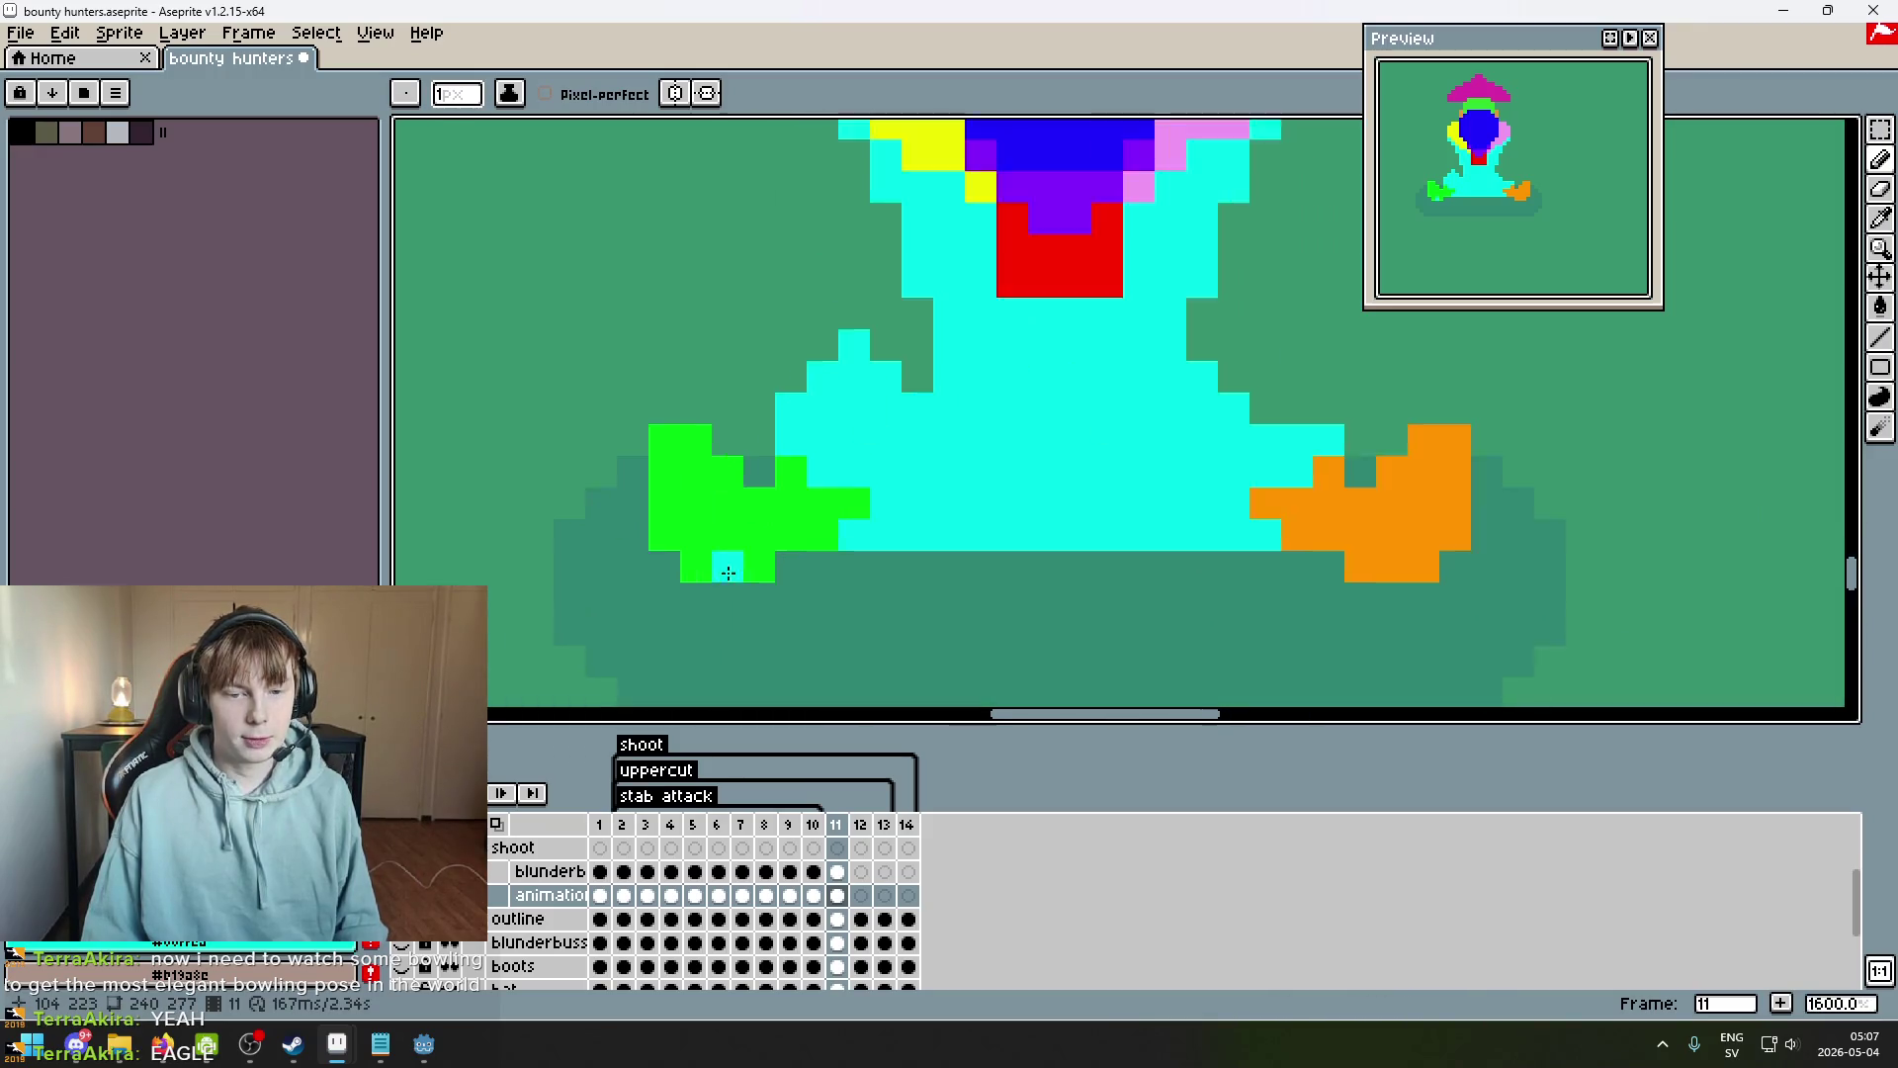
{"action": "left_click_drag", "start_coordinate": [567, 537], "coordinate": [565, 554]}
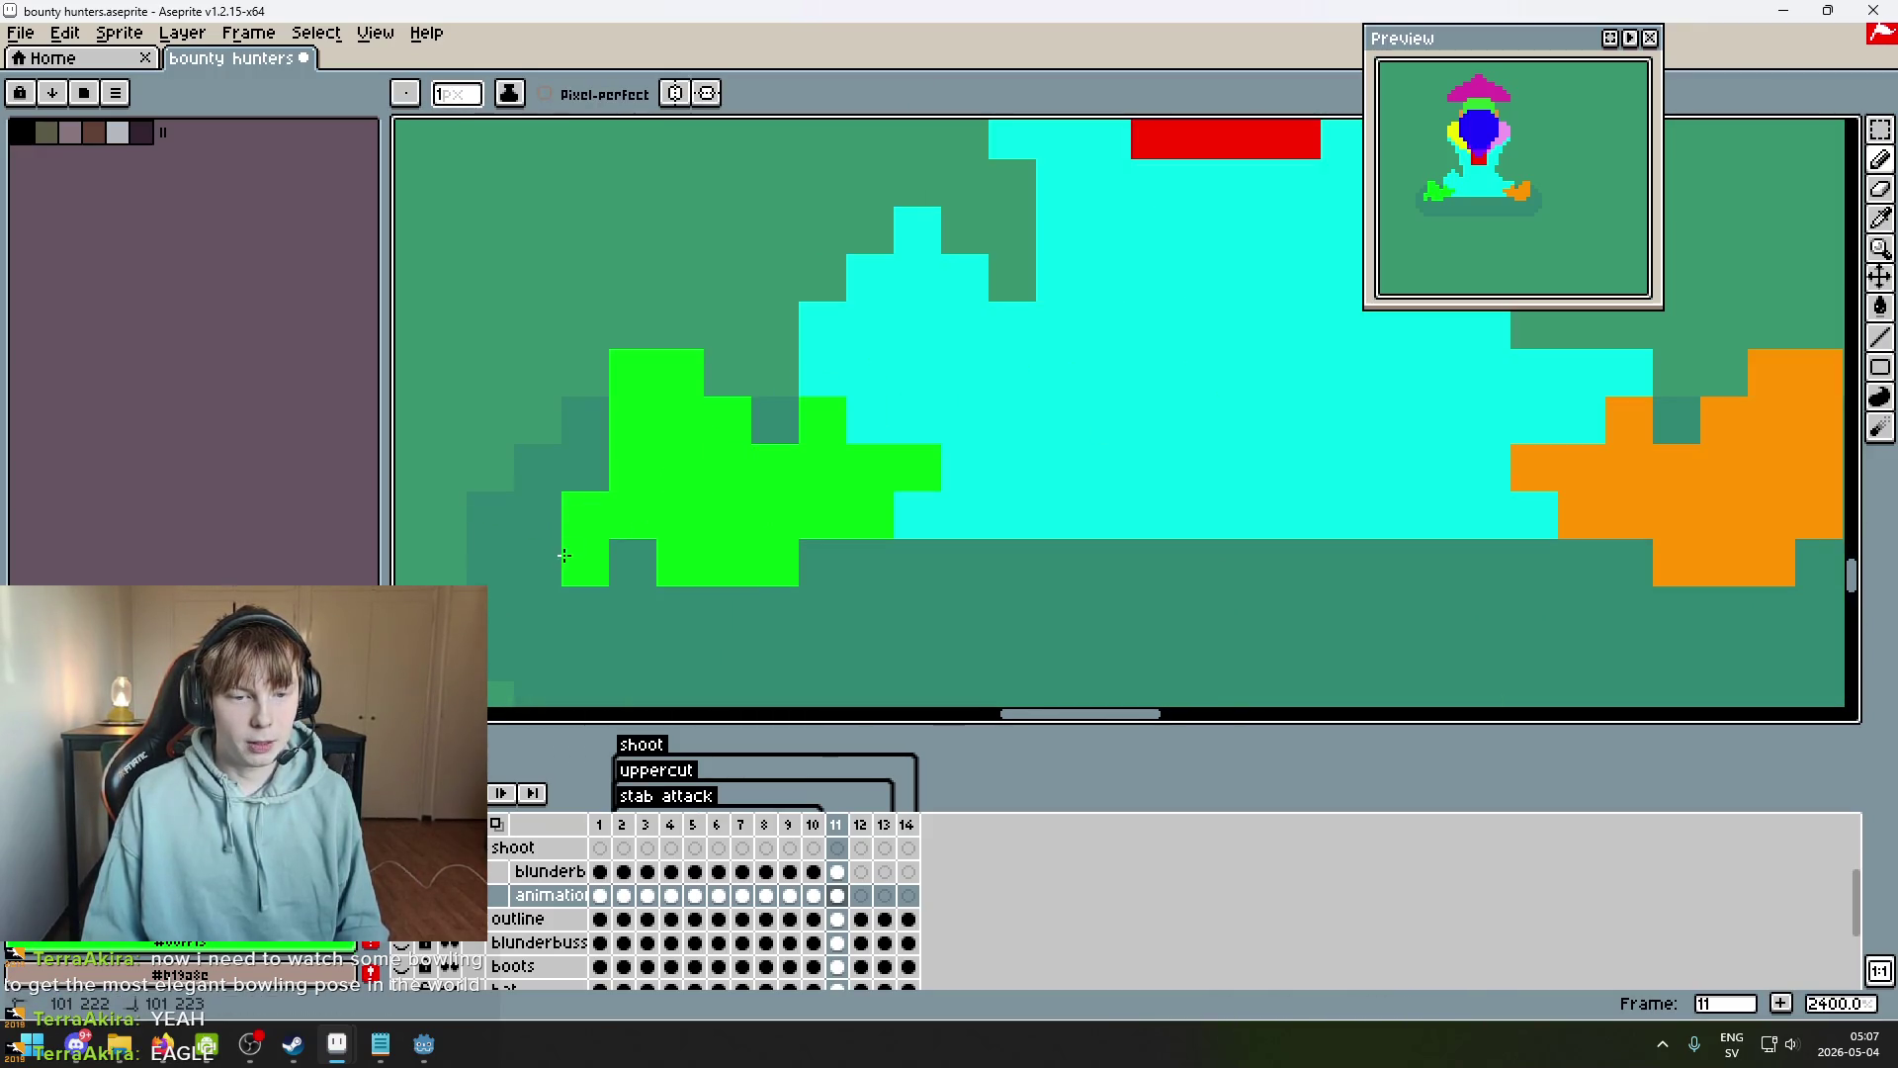
Erase part of the green foot, repaint a green pixel, and compare with frame 10.
{"action": "key", "text": "e"}
{"action": "mouse_move", "coordinate": [633, 375]}
{"action": "left_mouse_down"}
{"action": "mouse_move", "coordinate": [635, 412]}
{"action": "mouse_move", "coordinate": [679, 400]}
{"action": "left_mouse_up"}
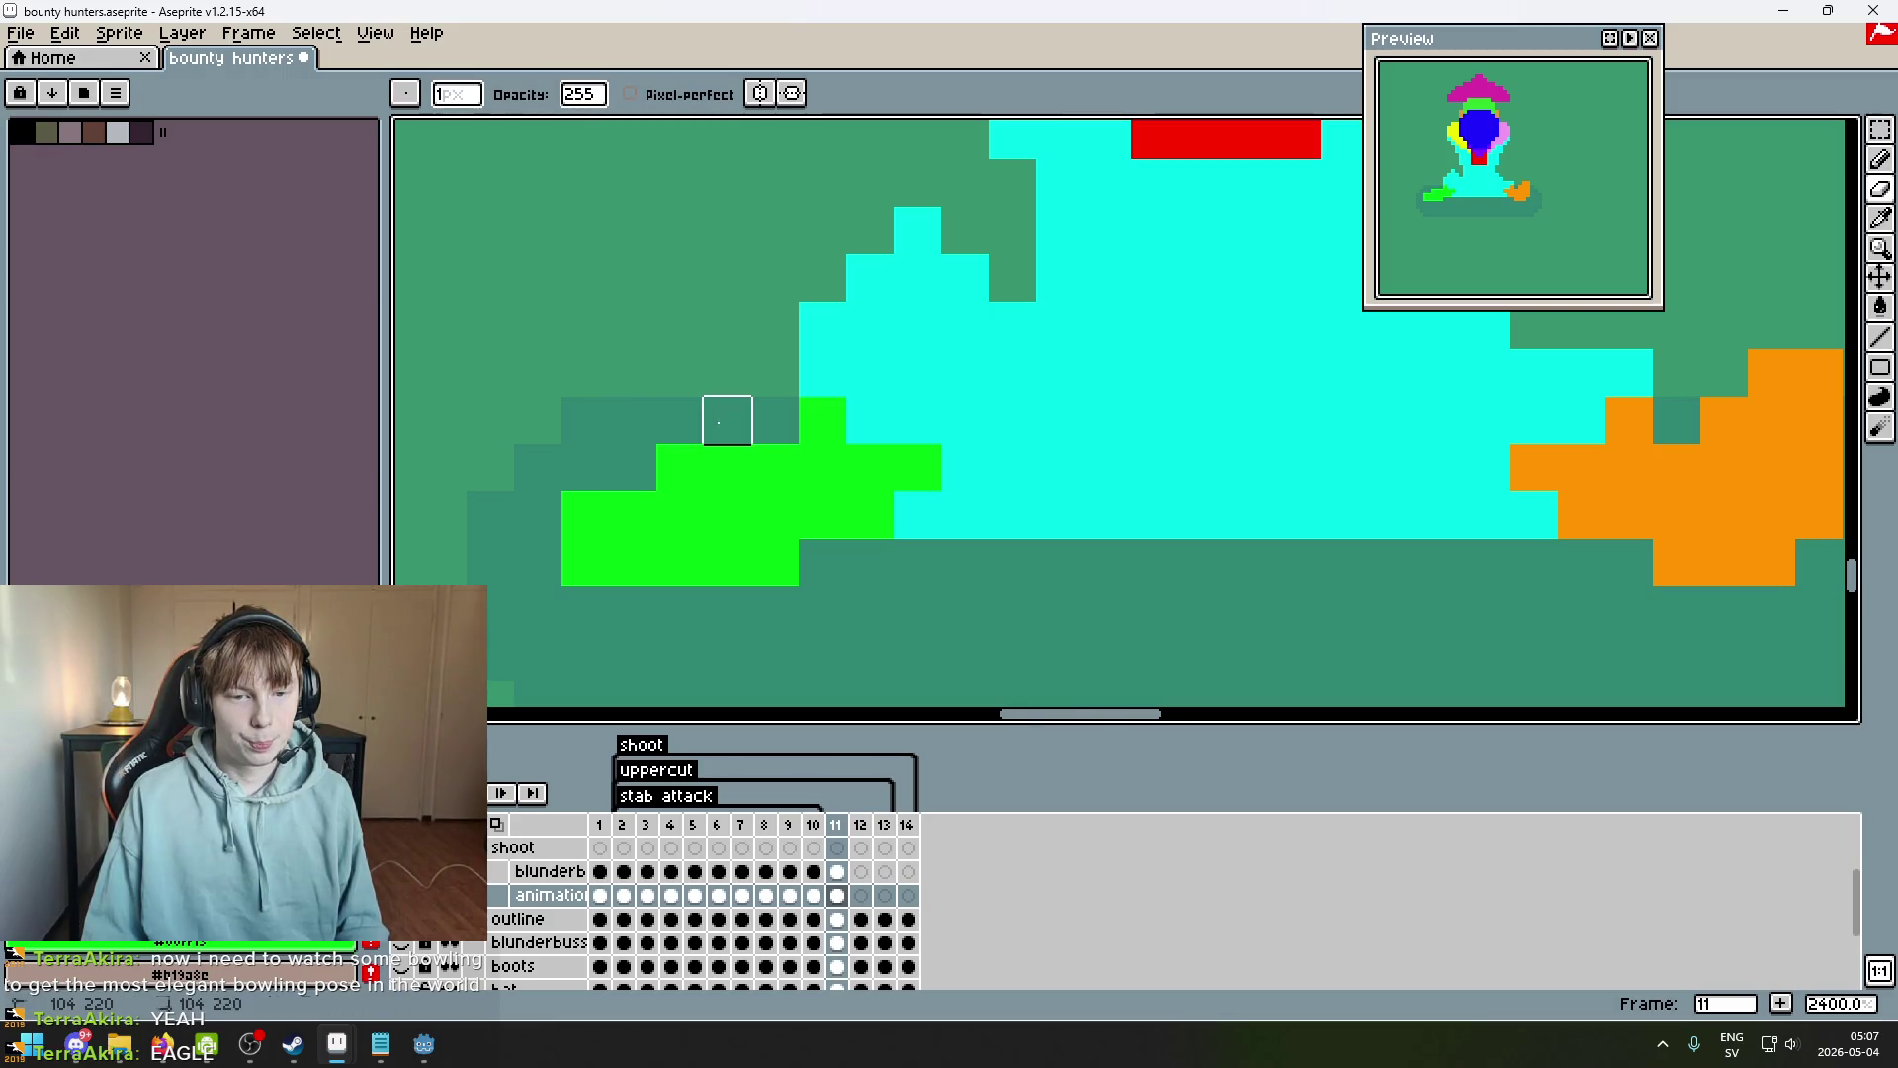
{"action": "key", "text": "b"}
{"action": "left_click", "coordinate": [727, 467]}
{"action": "scroll", "coordinate": [862, 514], "scroll_direction": "down", "scroll_amount": 5}
{"action": "key", "text": "comma"}
{"action": "key", "text": "period"}
{"action": "scroll", "coordinate": [903, 539], "scroll_direction": "up", "scroll_amount": 4}
Remove the stray green pixel and touch up the cyan leg and green foot with sampled colours.
{"action": "key", "text": "e"}
{"action": "left_click", "coordinate": [841, 514]}
{"action": "key", "text": "b"}
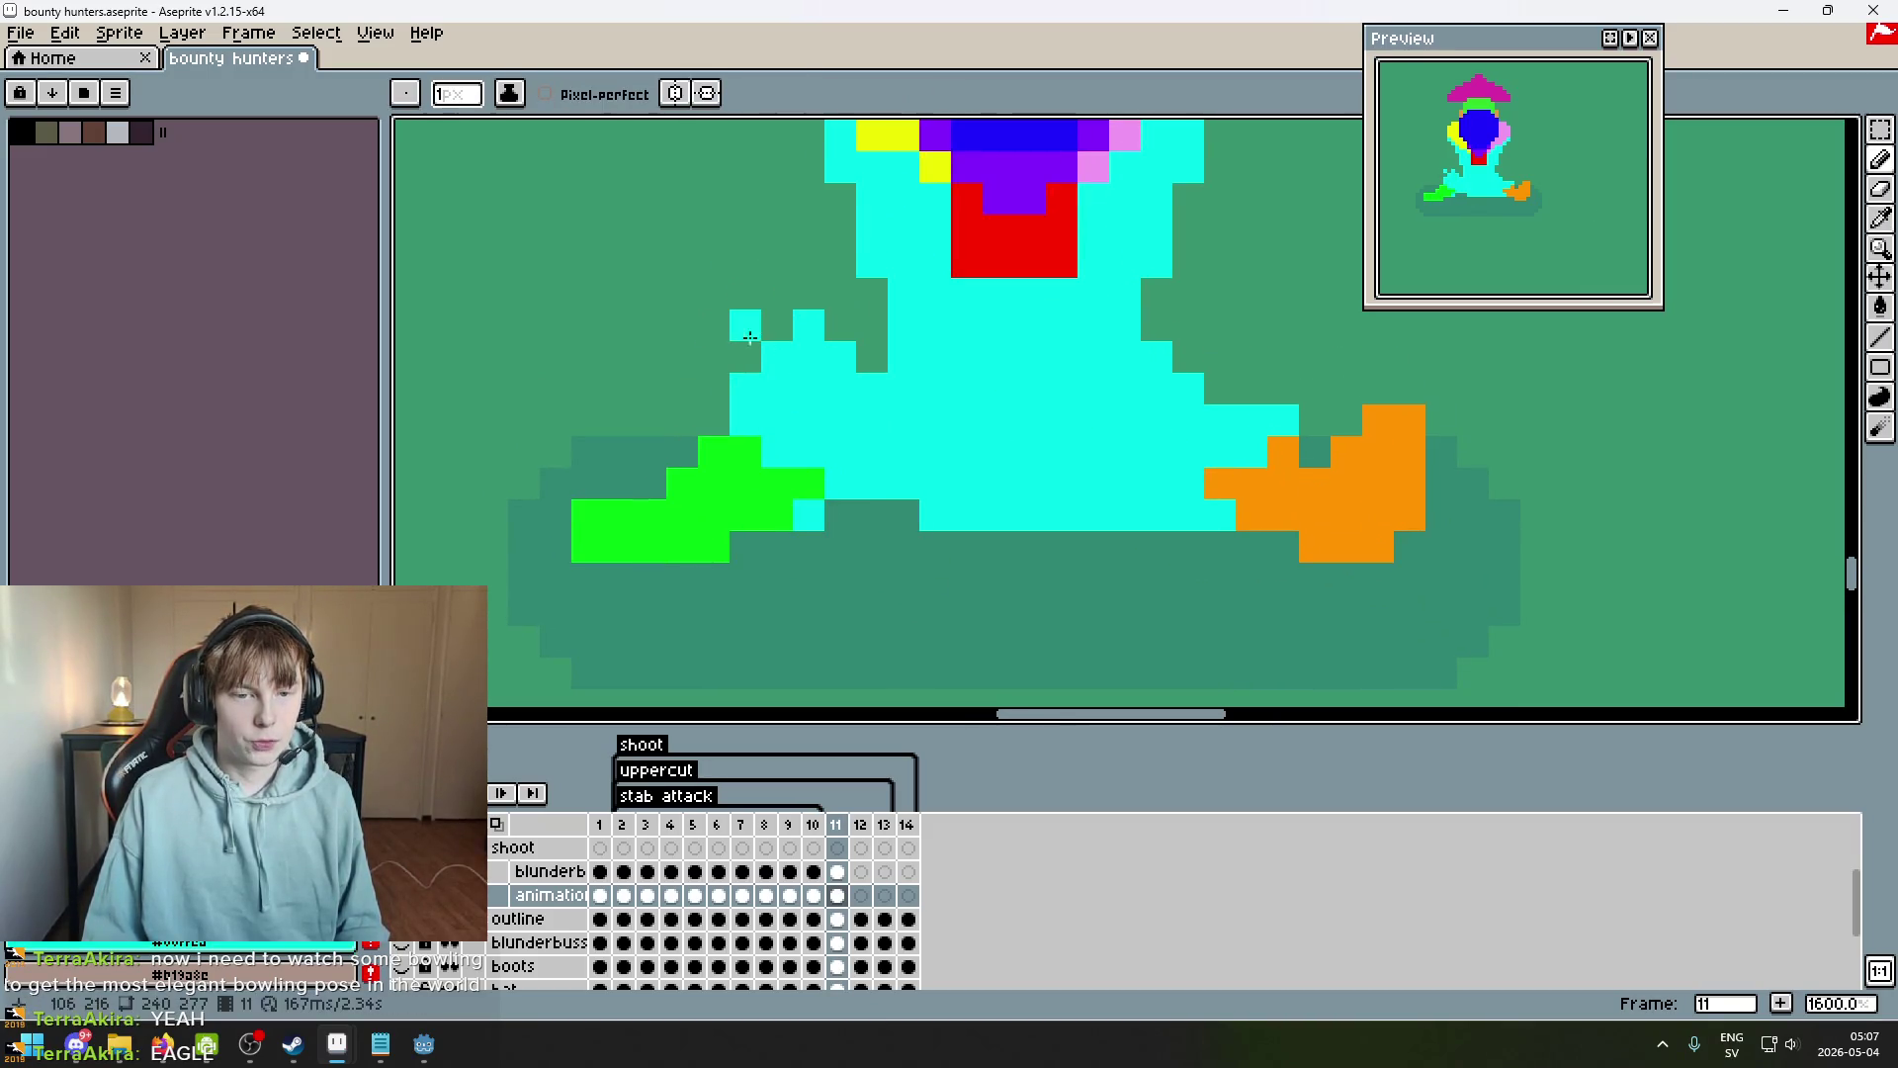
{"action": "left_click_drag", "start_coordinate": [712, 420], "coordinate": [713, 393]}
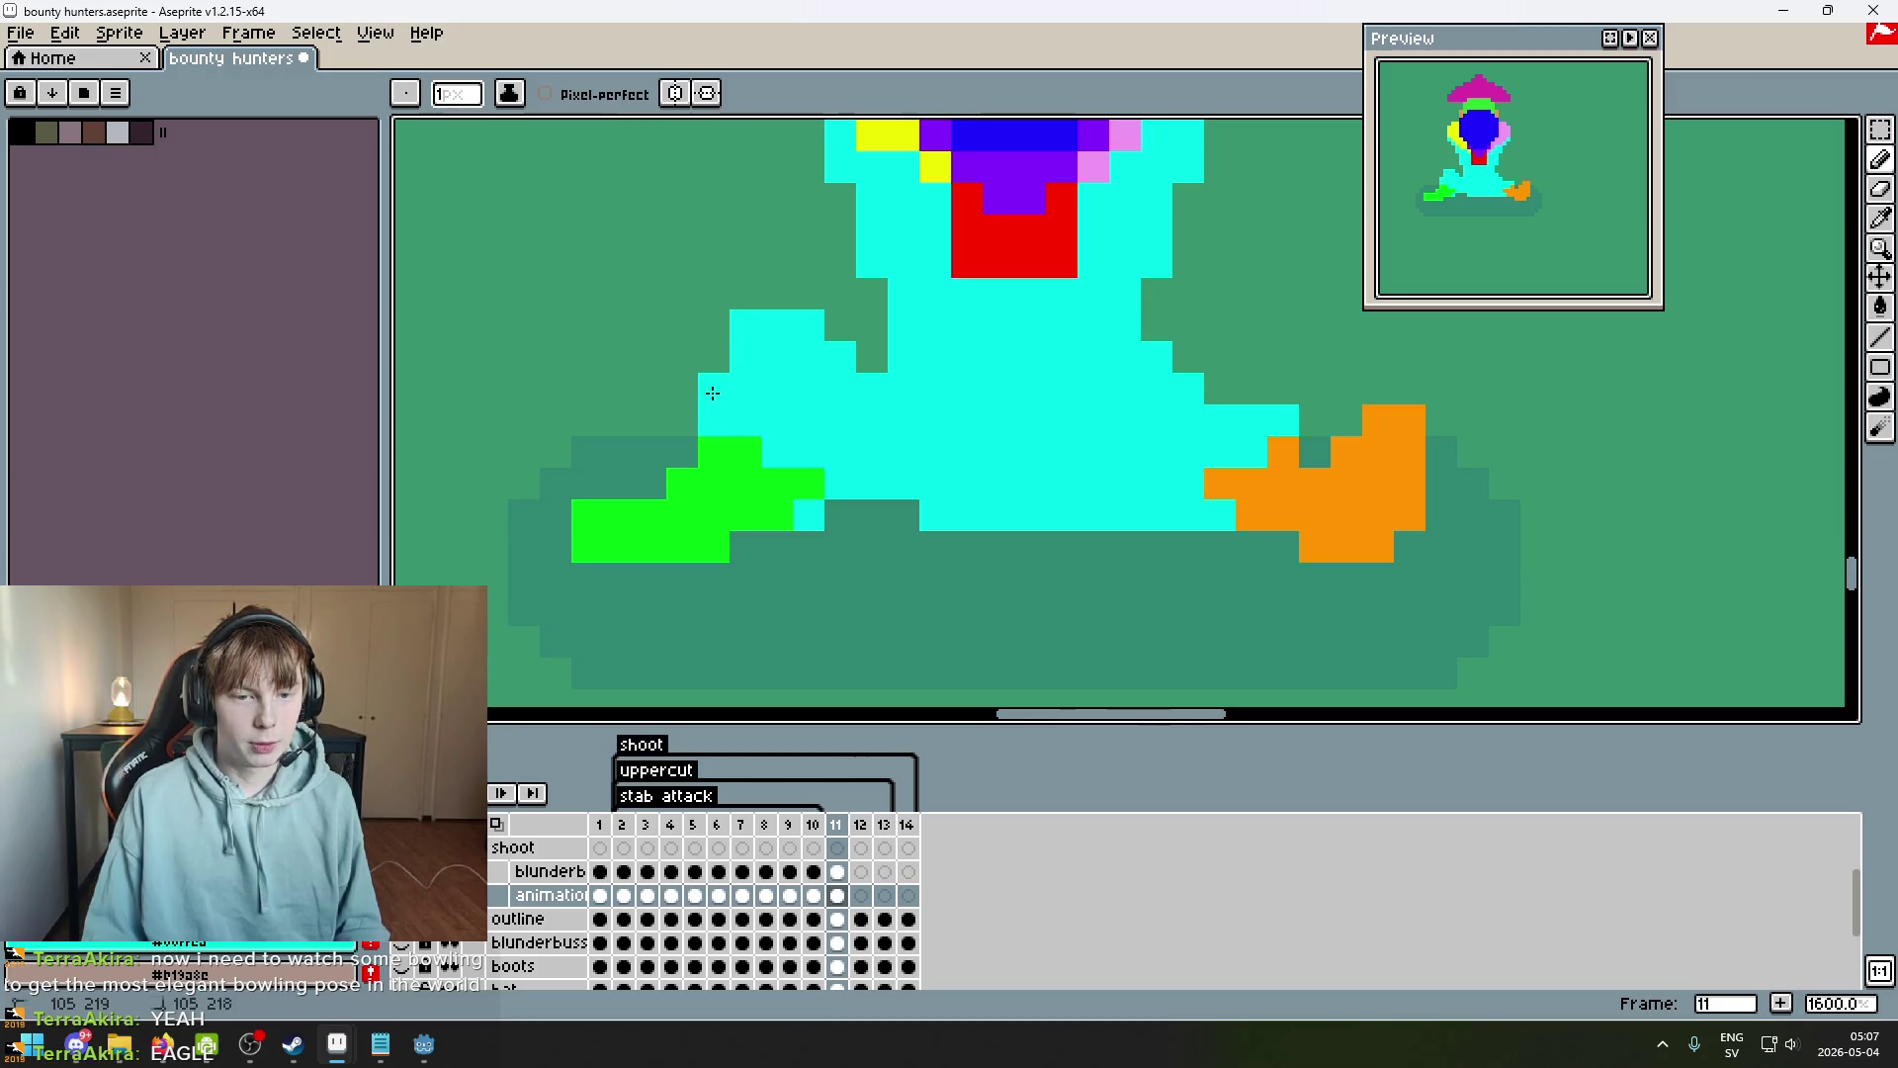
{"action": "left_click", "coordinate": [802, 481], "text": "alt"}
{"action": "left_click", "coordinate": [781, 481]}
{"action": "left_click", "coordinate": [844, 475], "text": "alt"}
{"action": "left_click", "coordinate": [803, 482]}
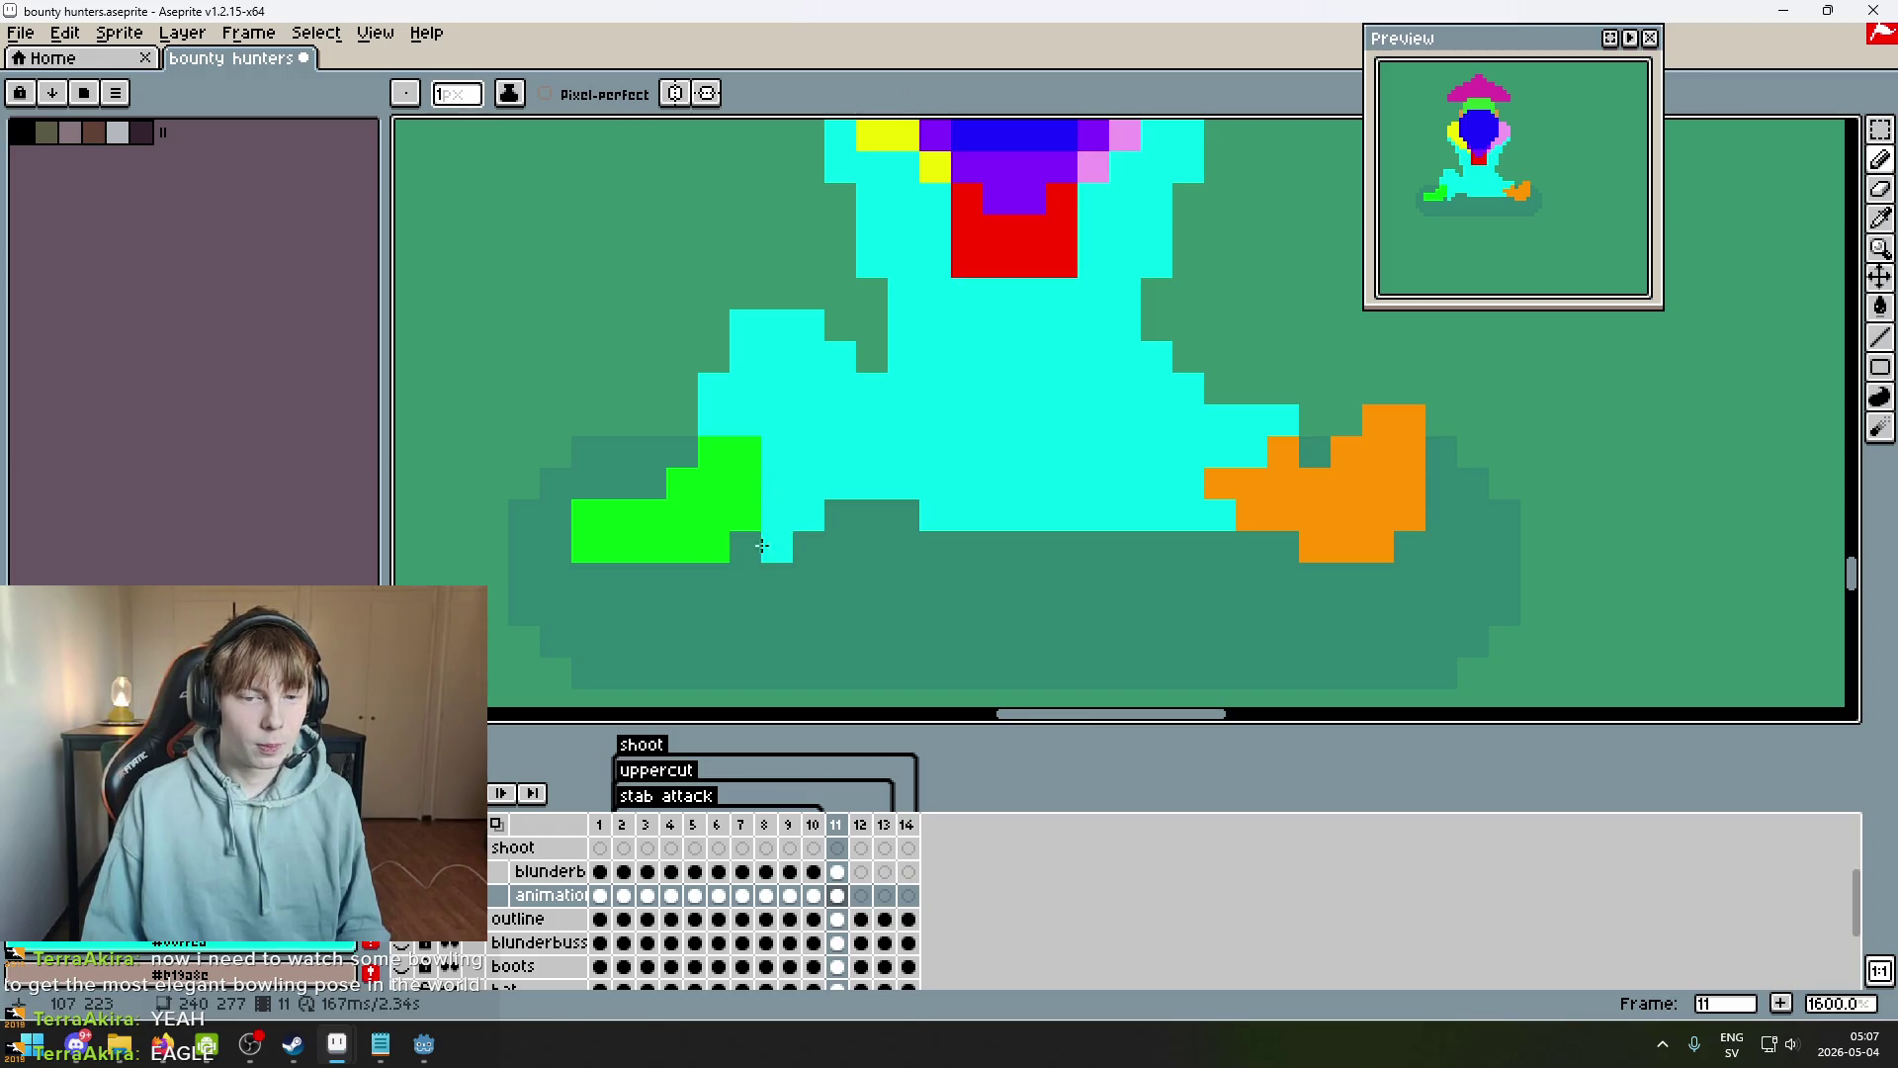
{"action": "scroll", "coordinate": [746, 586], "scroll_direction": "down", "scroll_amount": 4}
{"action": "key", "text": "Left"}
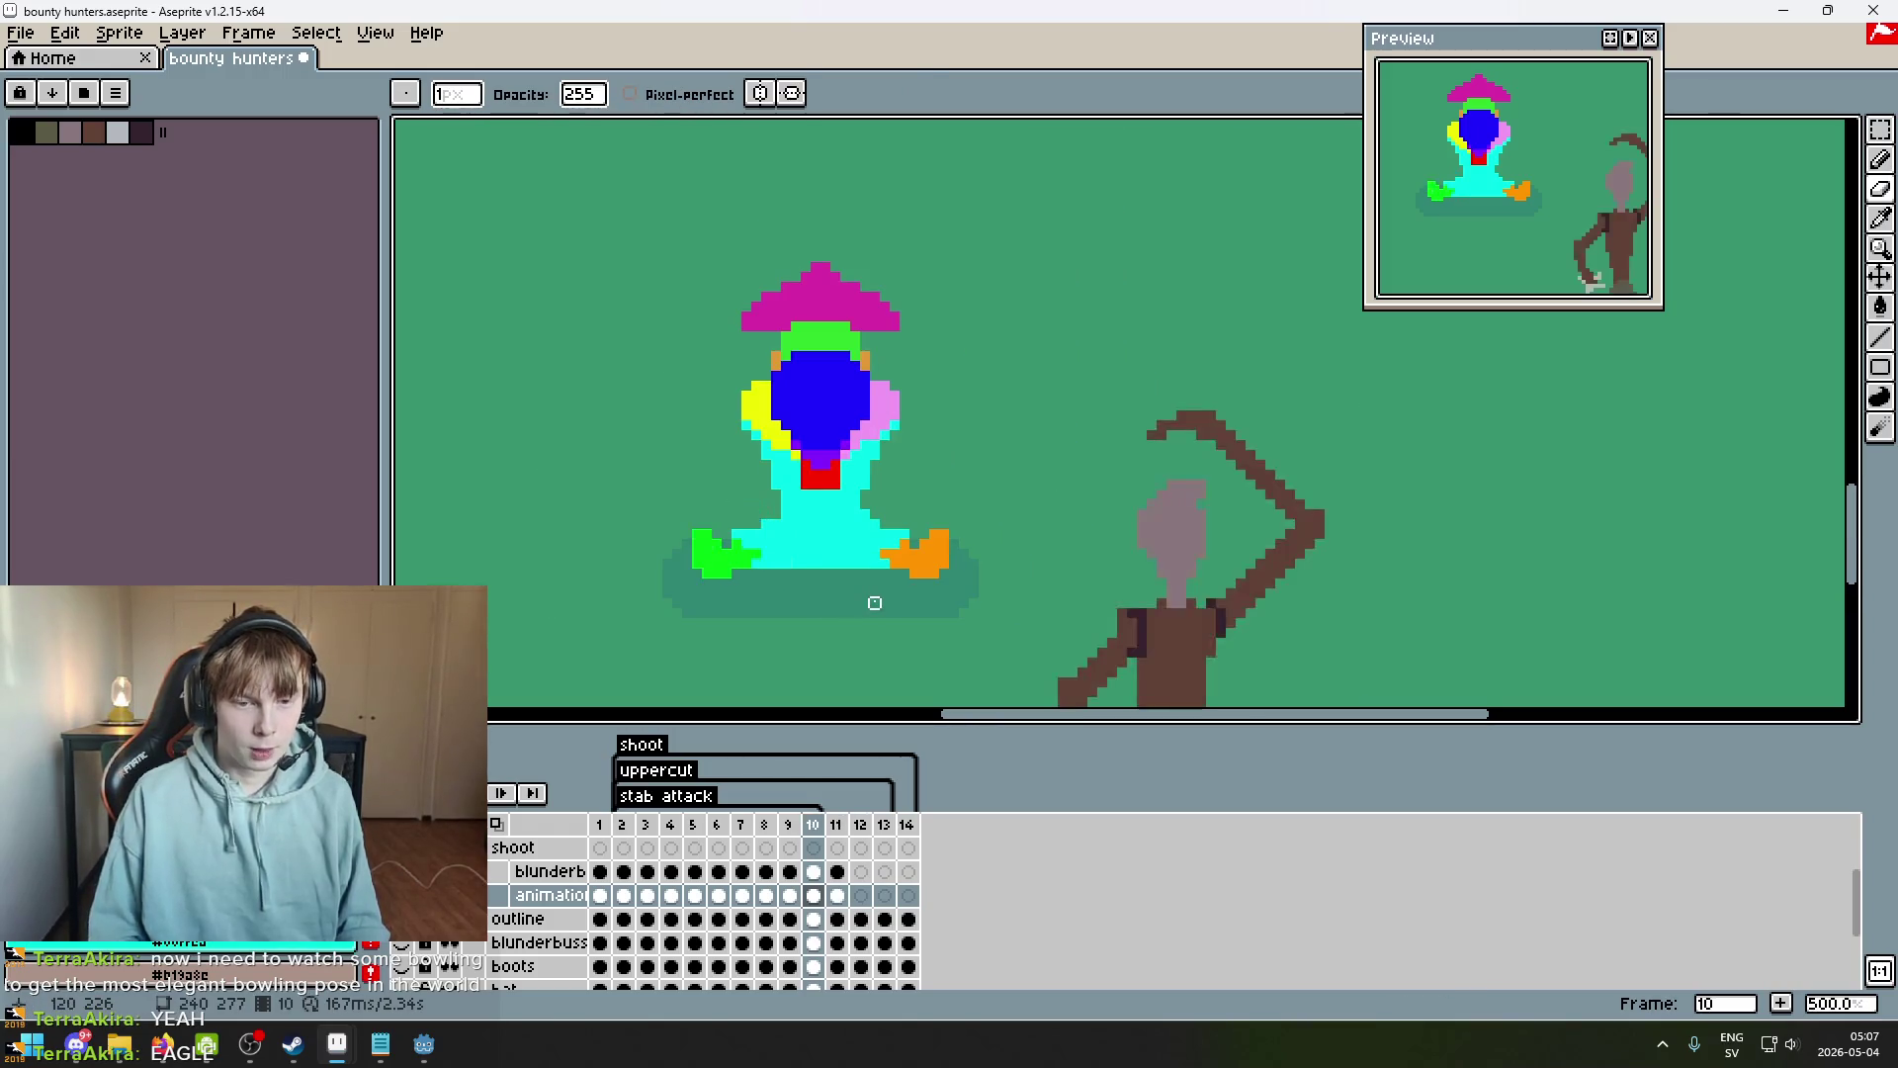
Return to frame 11 with the pencil and compare it against frame 10.
{"action": "key", "text": "Right"}
{"action": "scroll", "coordinate": [719, 609], "scroll_direction": "up", "scroll_amount": 4}
{"action": "key", "text": "b"}
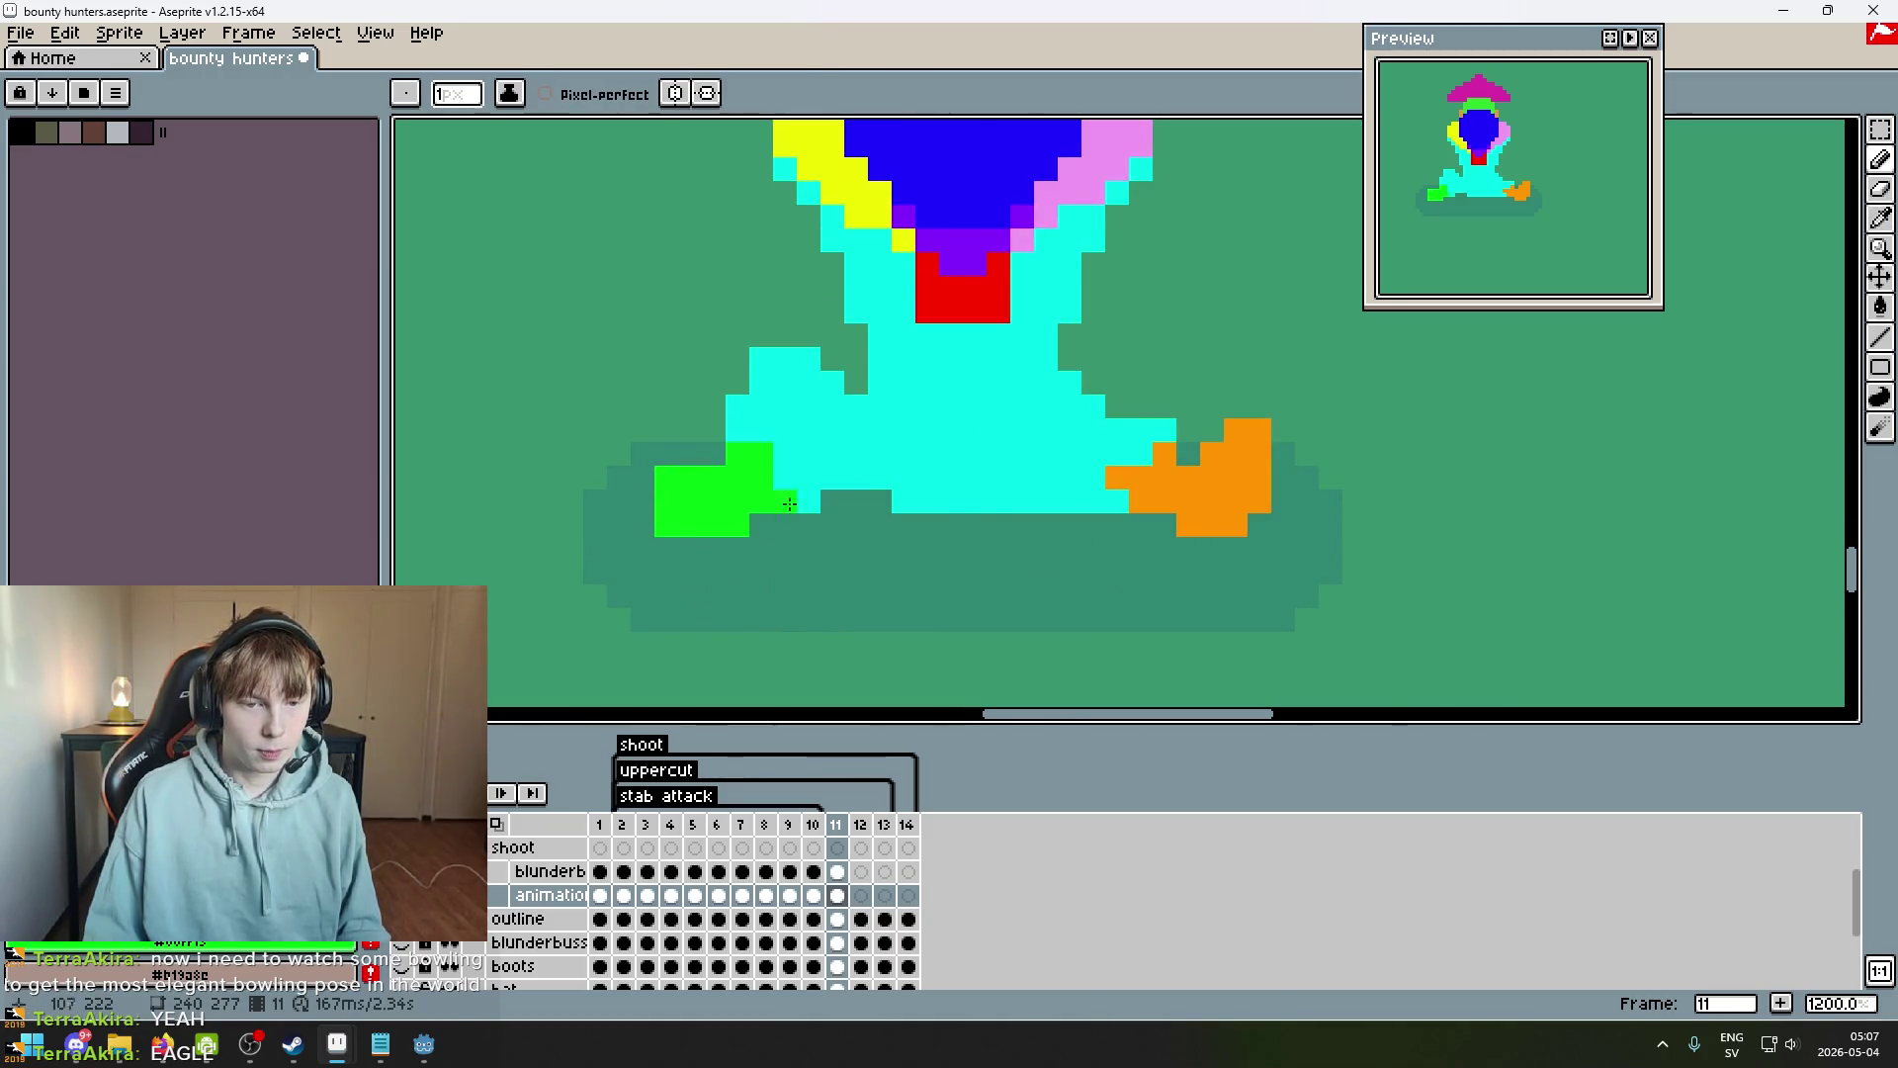
{"action": "scroll", "coordinate": [1003, 526], "scroll_direction": "down", "scroll_amount": 4}
{"action": "scroll", "coordinate": [1000, 523], "scroll_direction": "up", "scroll_amount": 1}
{"action": "key", "text": "Left"}
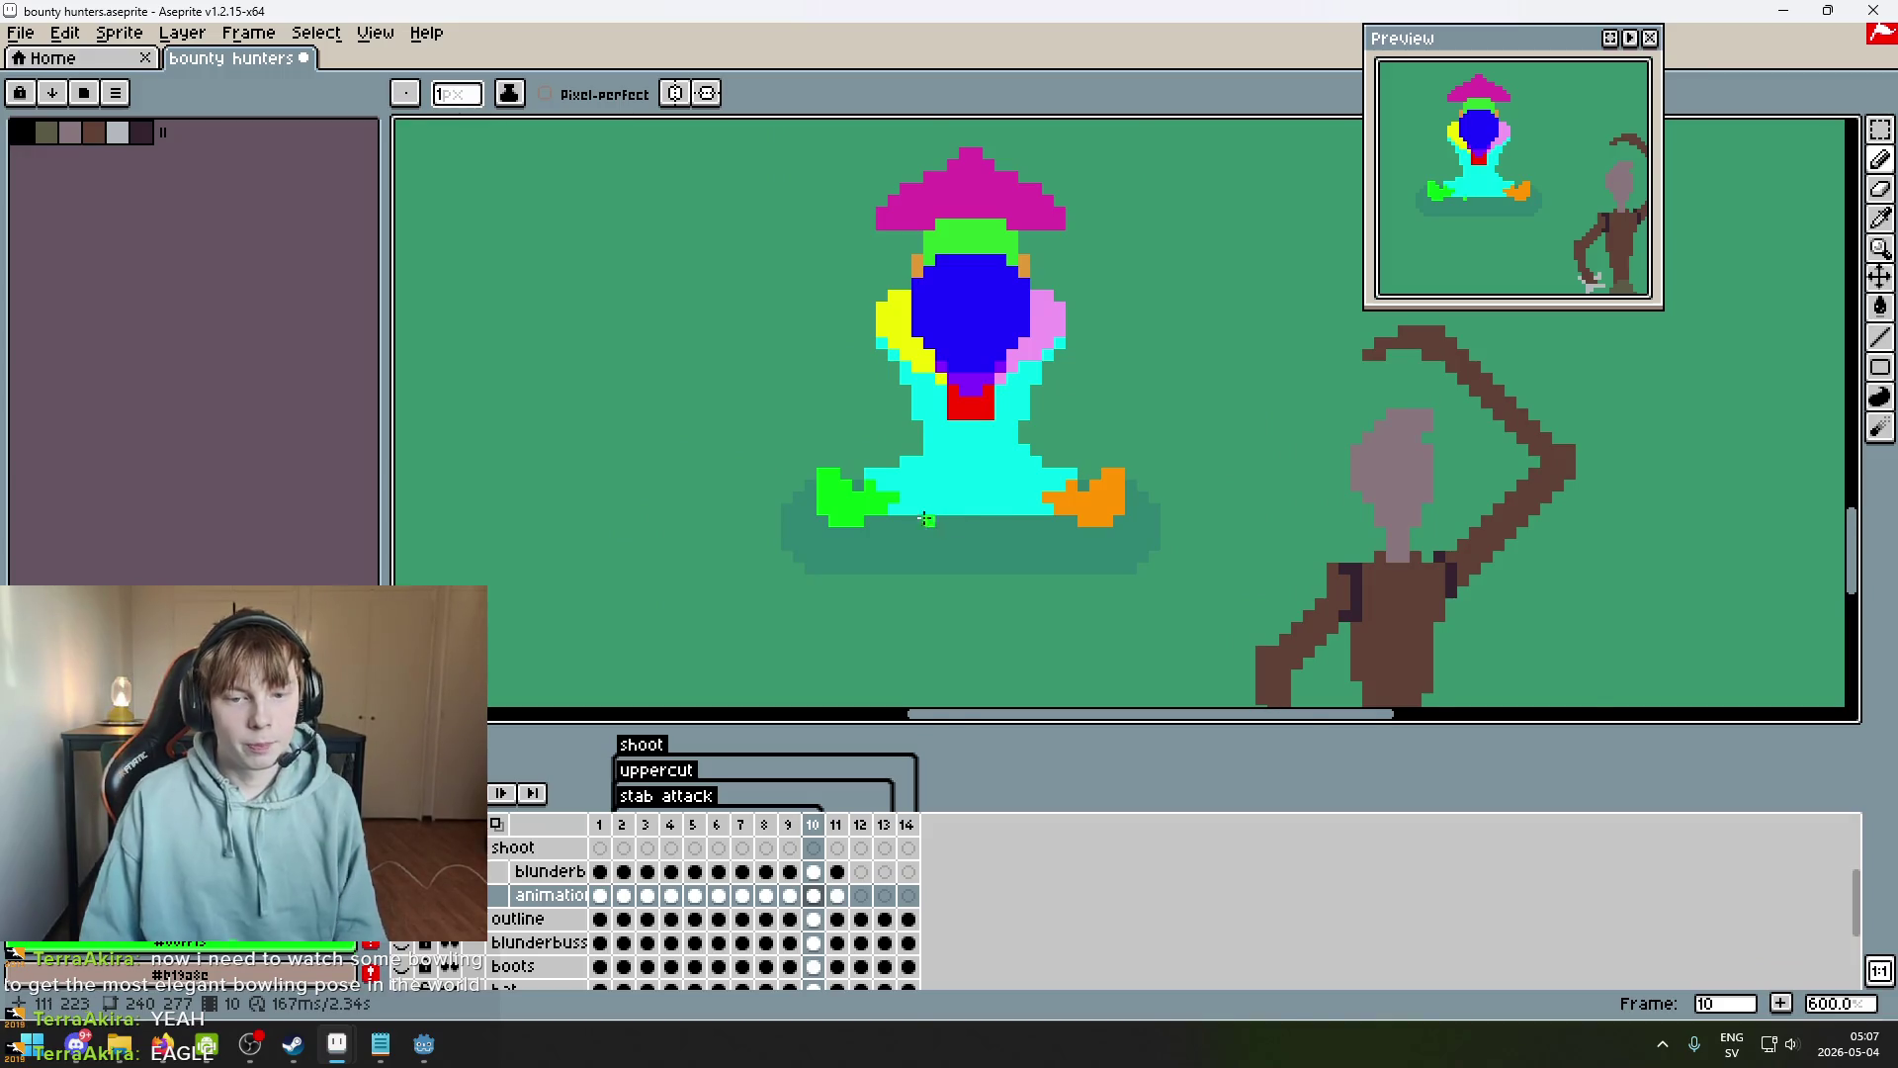
{"action": "scroll", "coordinate": [930, 520], "scroll_direction": "up", "scroll_amount": 3}
{"action": "scroll", "coordinate": [791, 509], "scroll_direction": "down", "scroll_amount": 3}
Step through the earlier frames to check the motion, ending on frame 11.
{"action": "key", "text": "Left"}
{"action": "key", "text": "Left"}
{"action": "key", "text": "Left"}
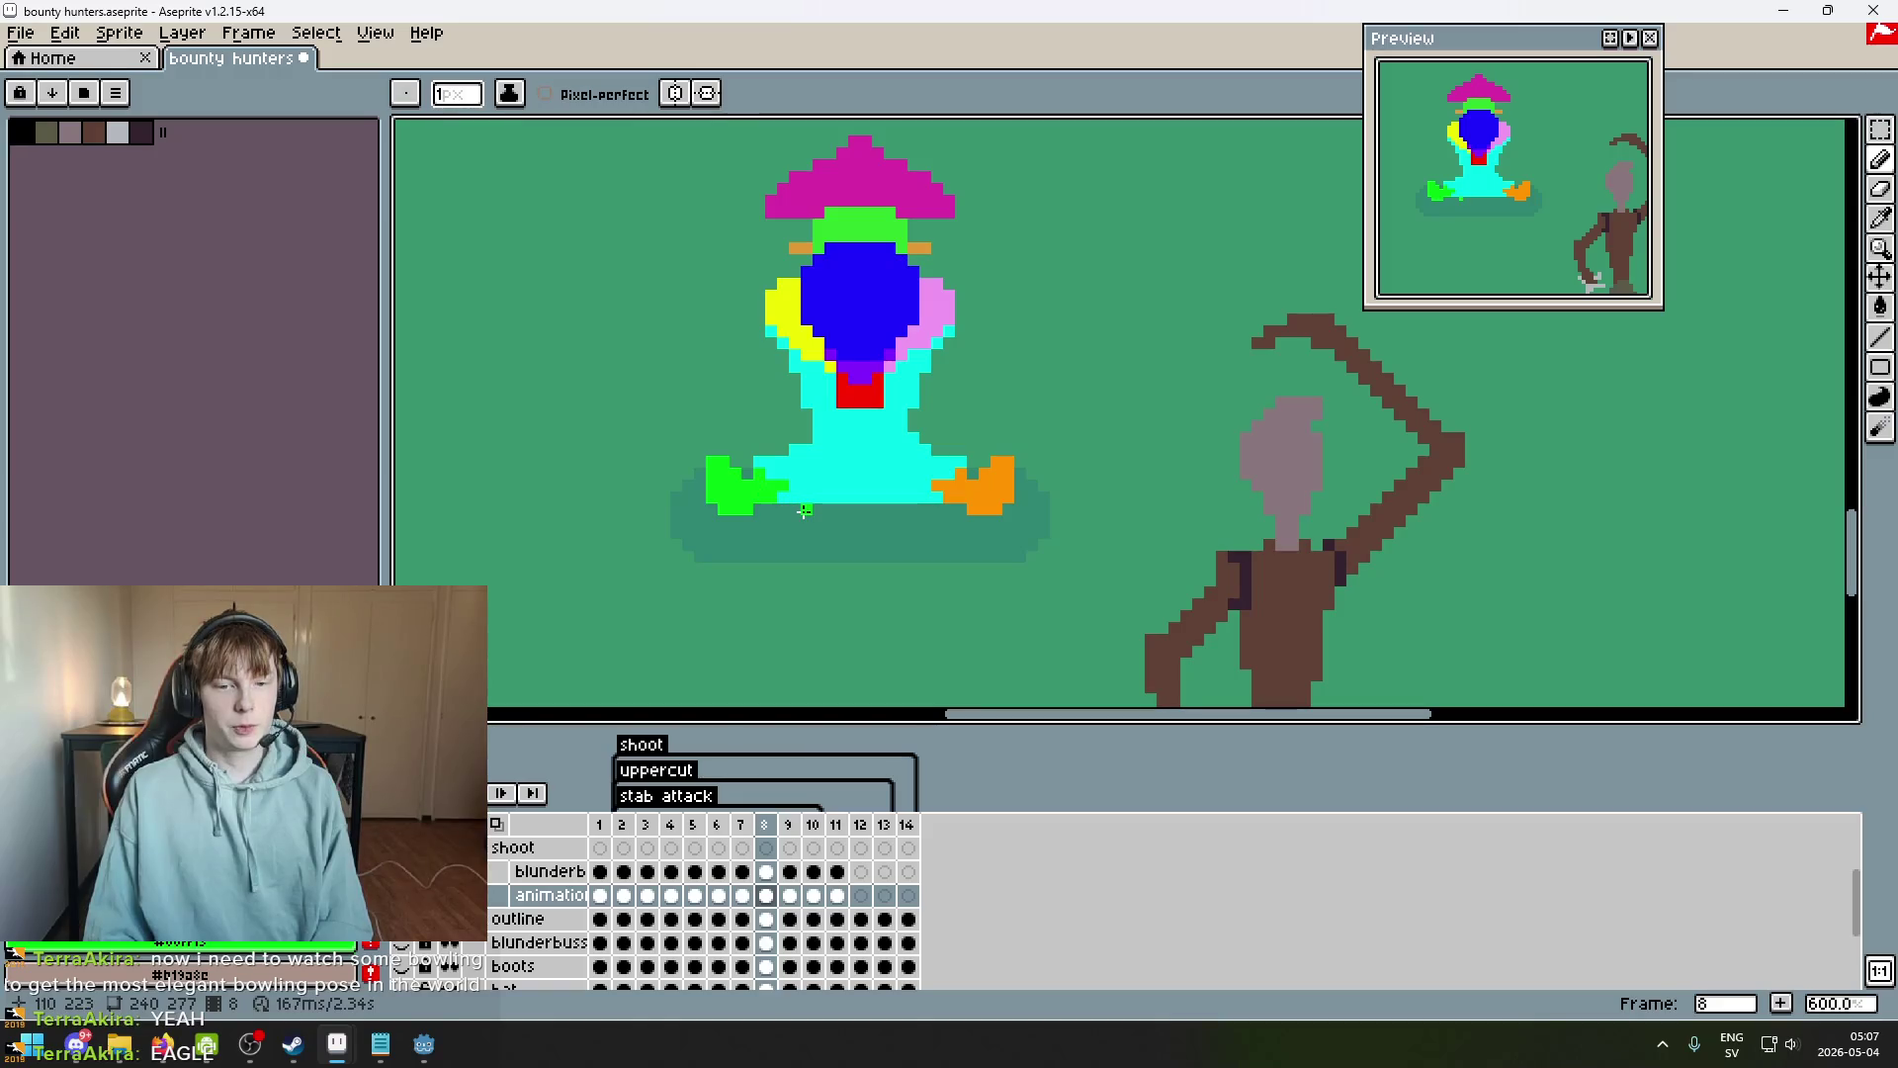
{"action": "key", "text": "Right"}
{"action": "key", "text": "Right"}
{"action": "key", "text": "Right"}
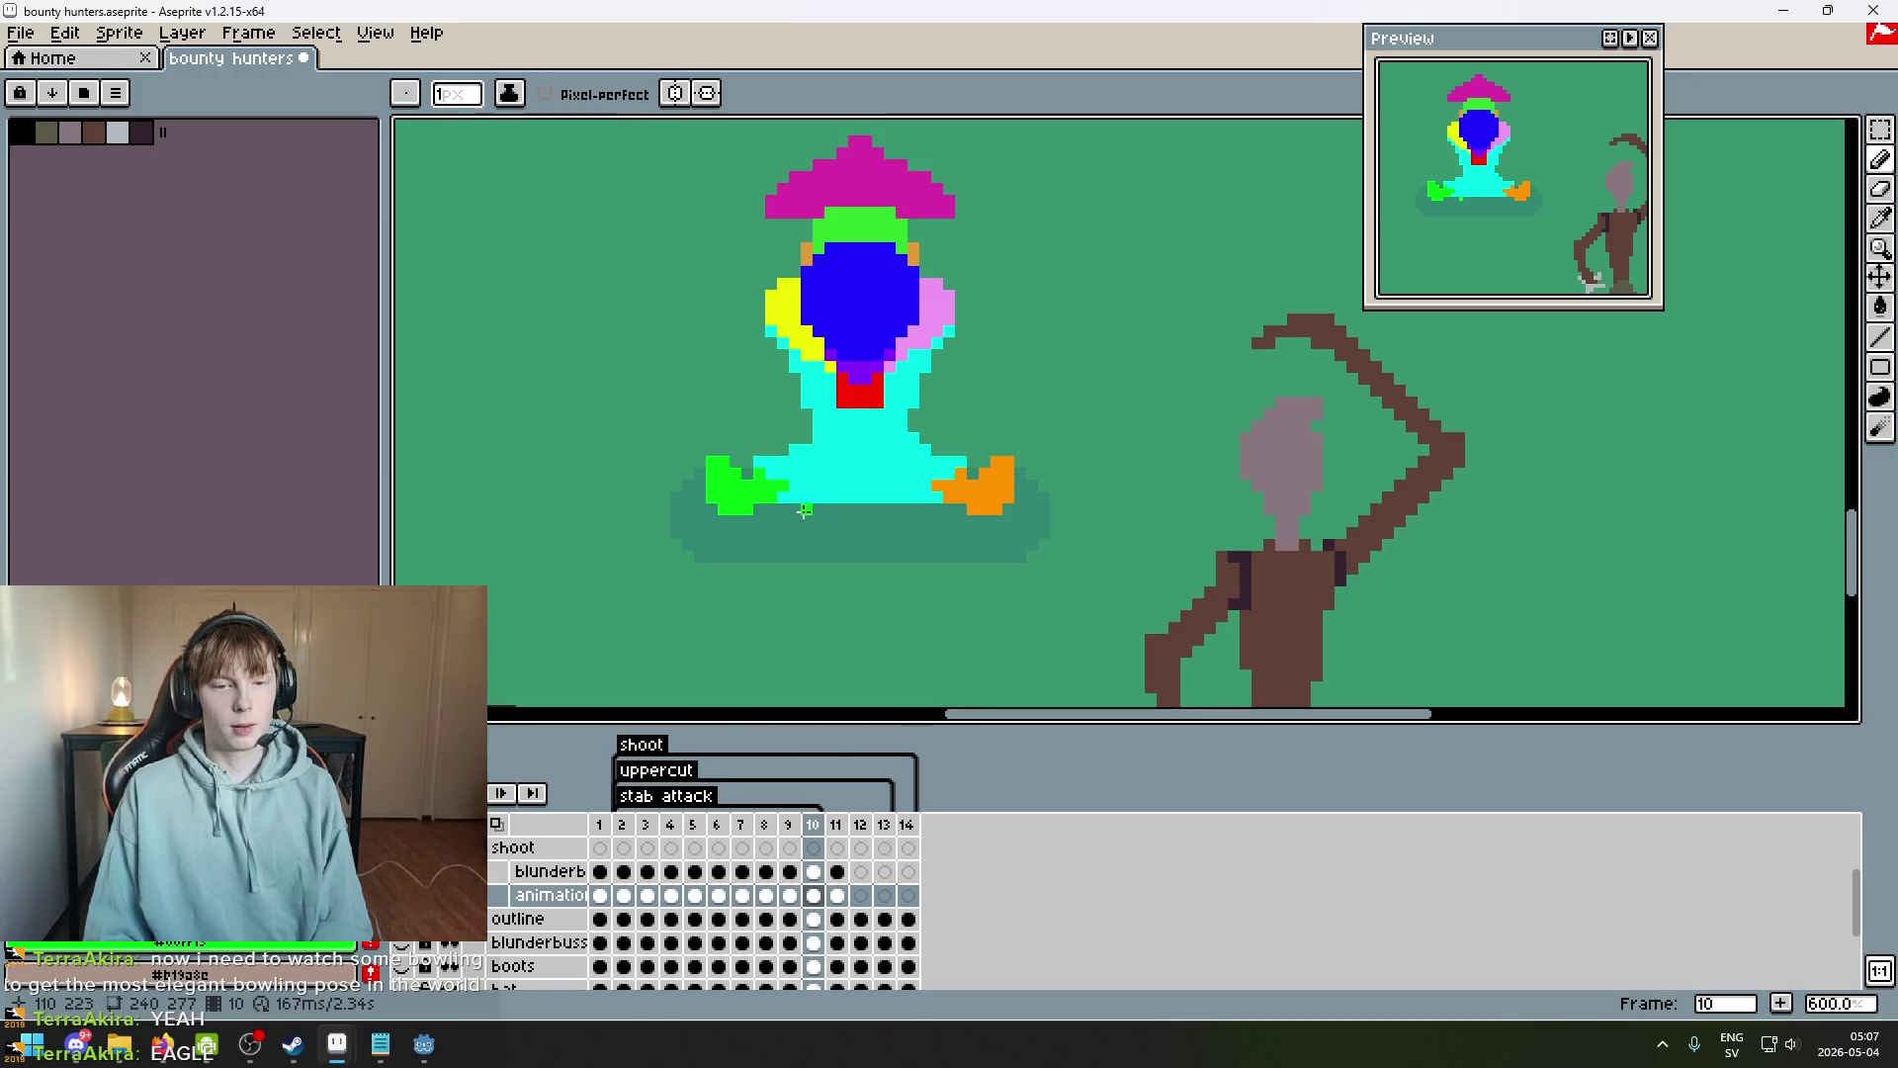
{"action": "key", "text": "Left"}
{"action": "key", "text": "Right"}
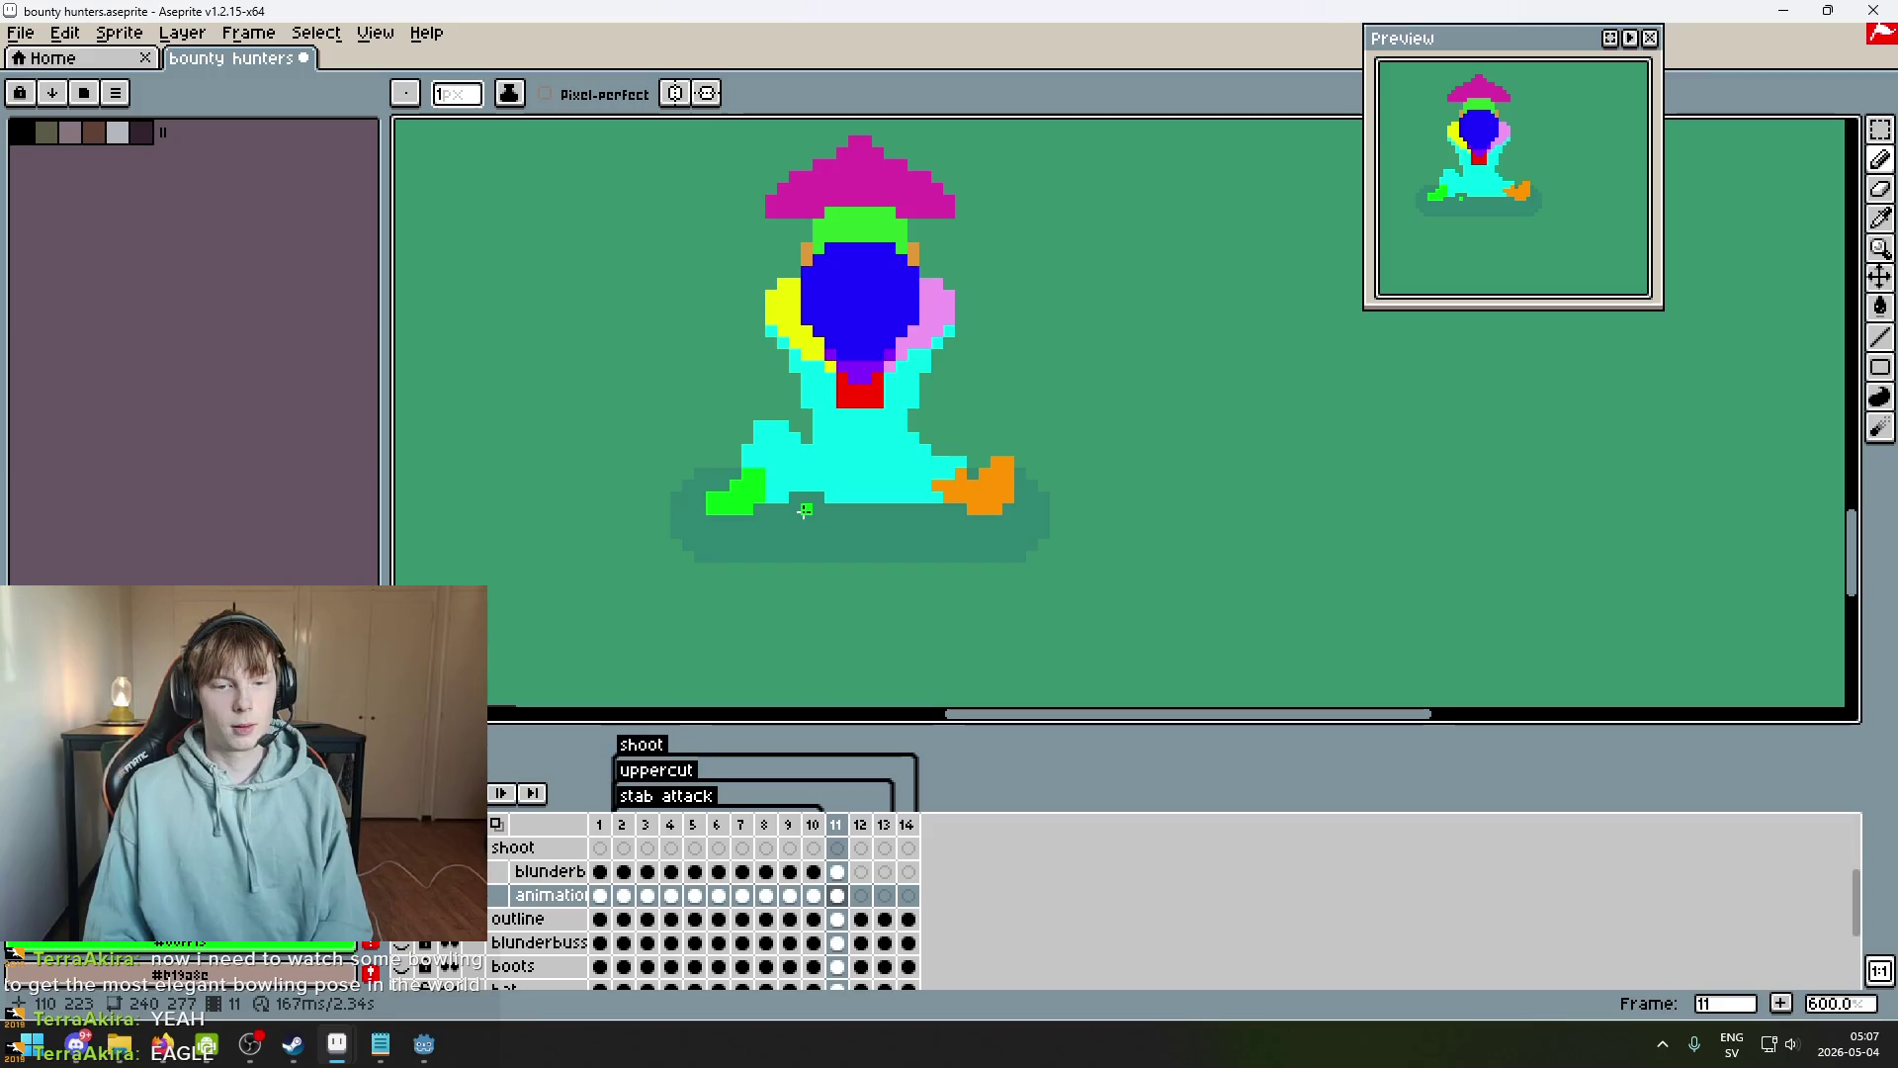
{"action": "key", "text": "Left"}
{"action": "key", "text": "Right"}
{"action": "scroll", "coordinate": [805, 510], "scroll_direction": "up", "scroll_amount": 3}
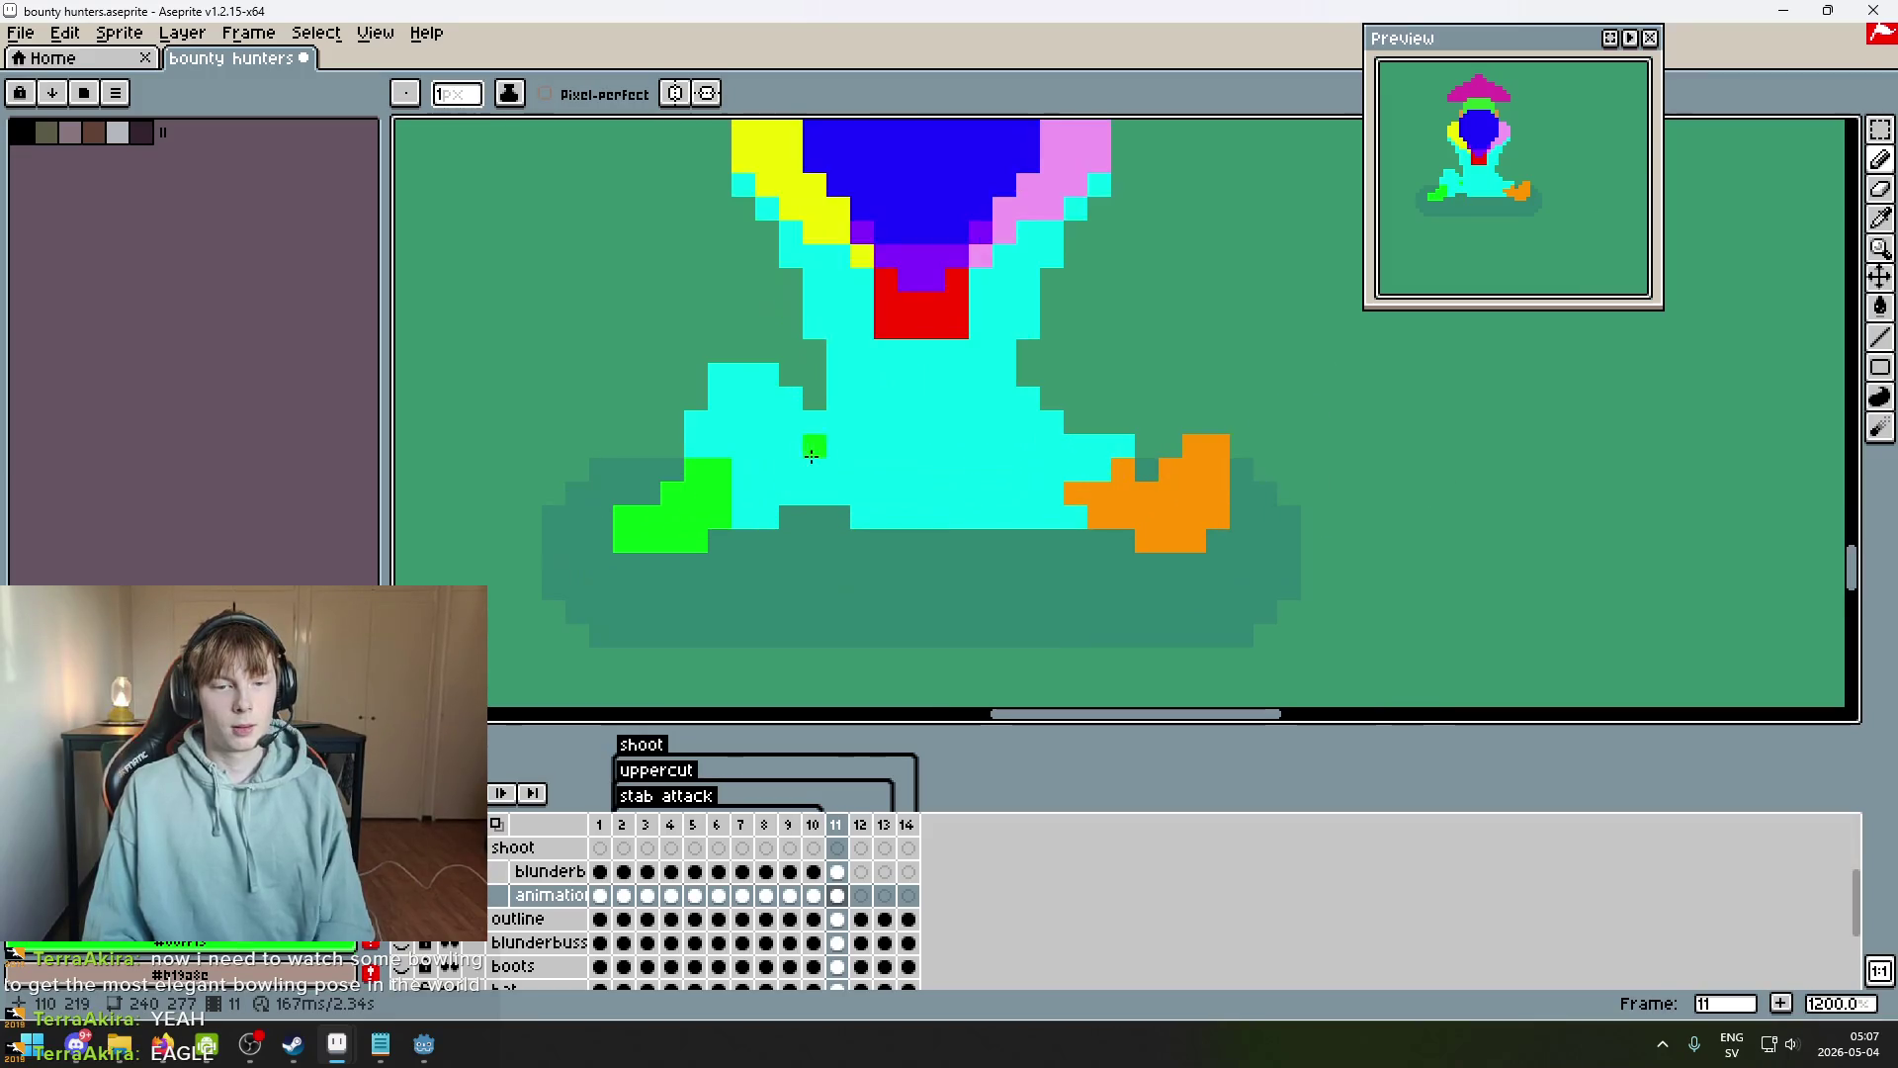
Undo the last pencil stroke on frame 11 and compare it with frame 10.
{"action": "key", "text": "alt"}
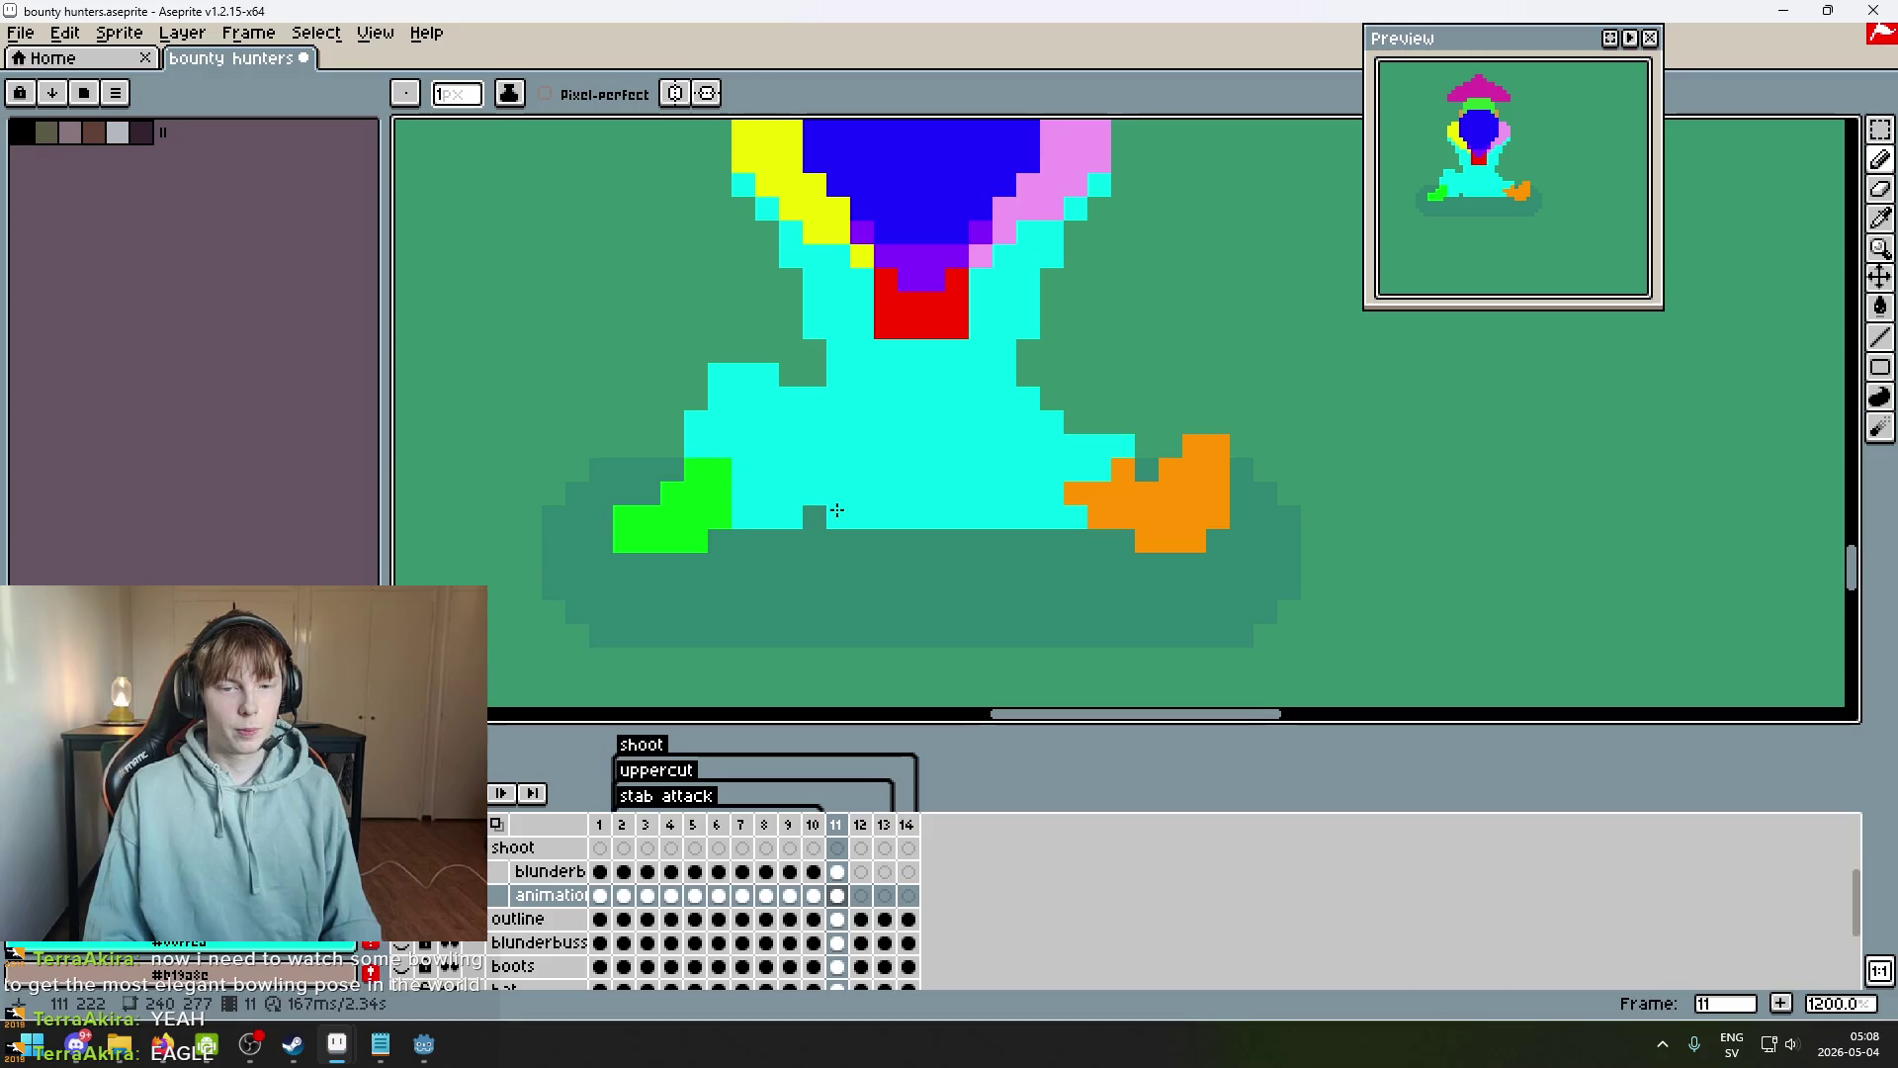
{"action": "scroll", "coordinate": [811, 518], "scroll_direction": "down", "scroll_amount": 2}
{"action": "scroll", "coordinate": [810, 518], "scroll_direction": "down", "scroll_amount": 3}
{"action": "key", "text": "ctrl+z"}
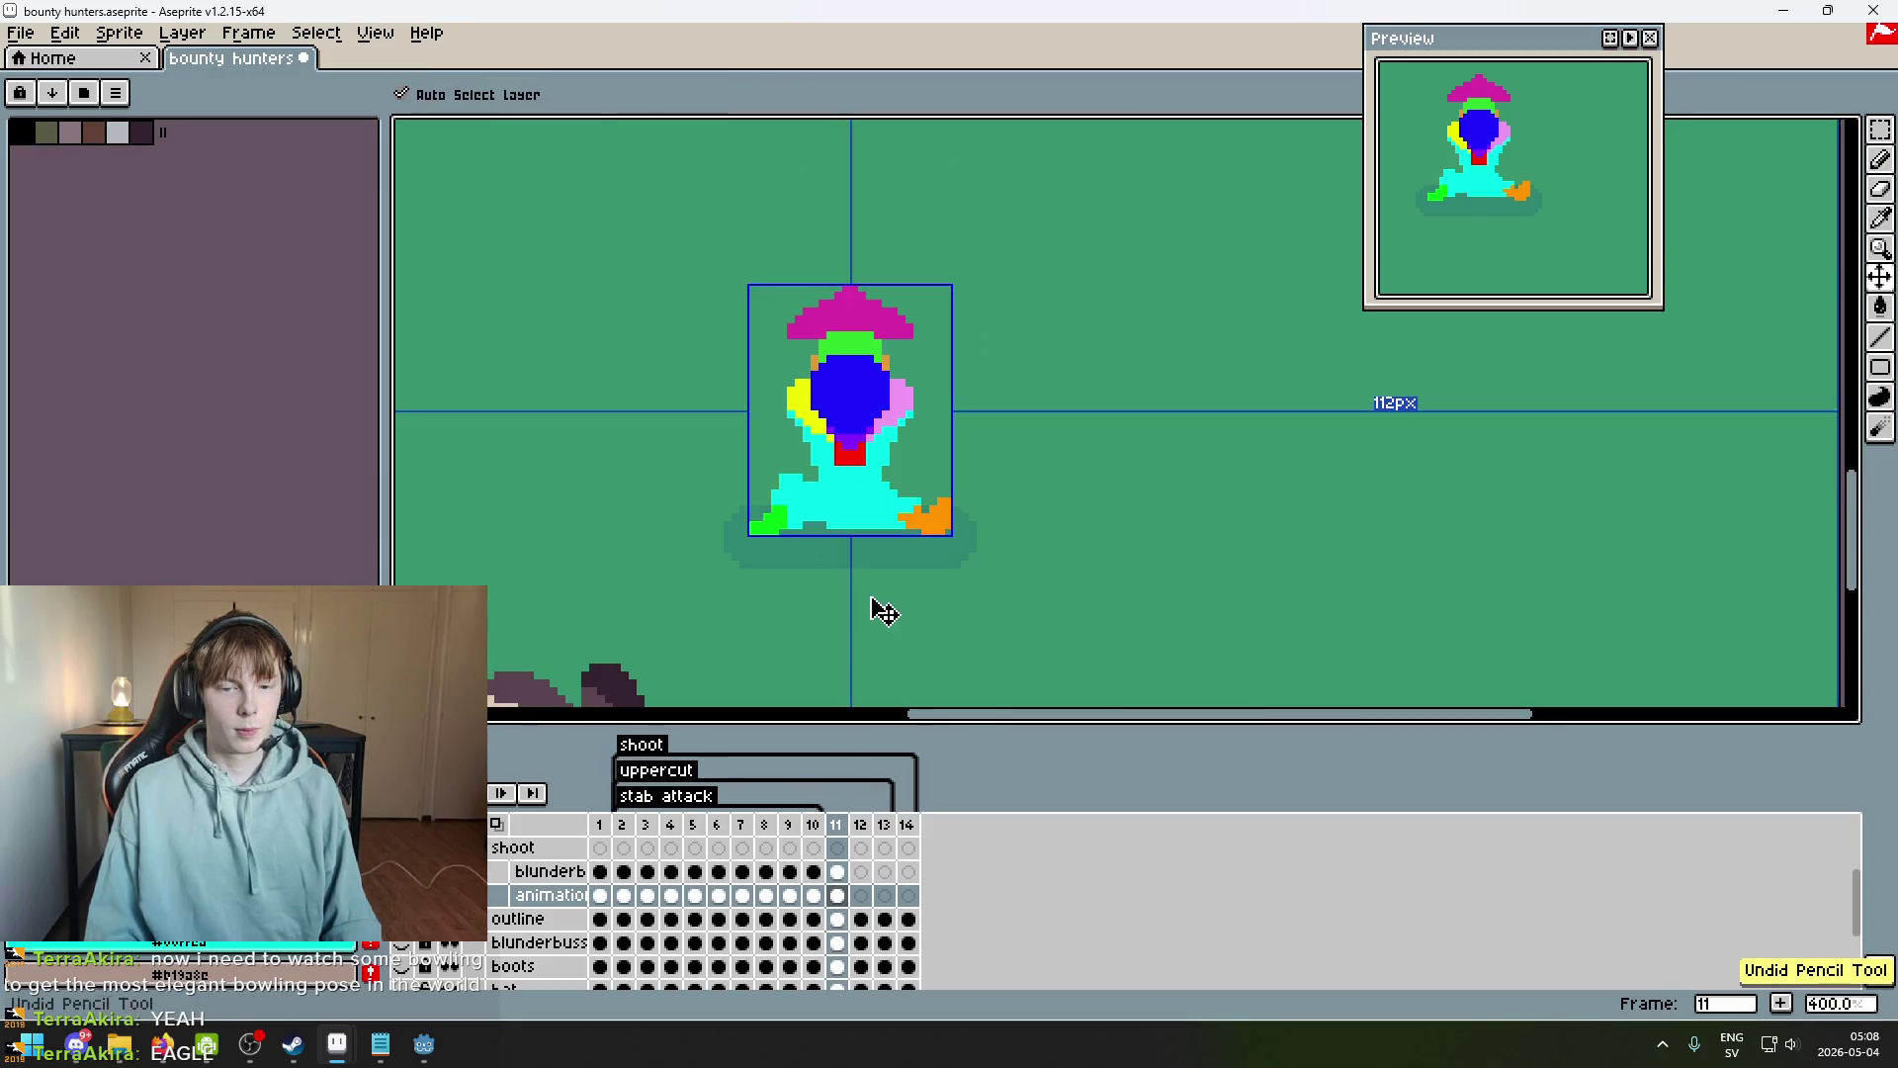
{"action": "key", "text": "Left"}
{"action": "key", "text": "Right"}
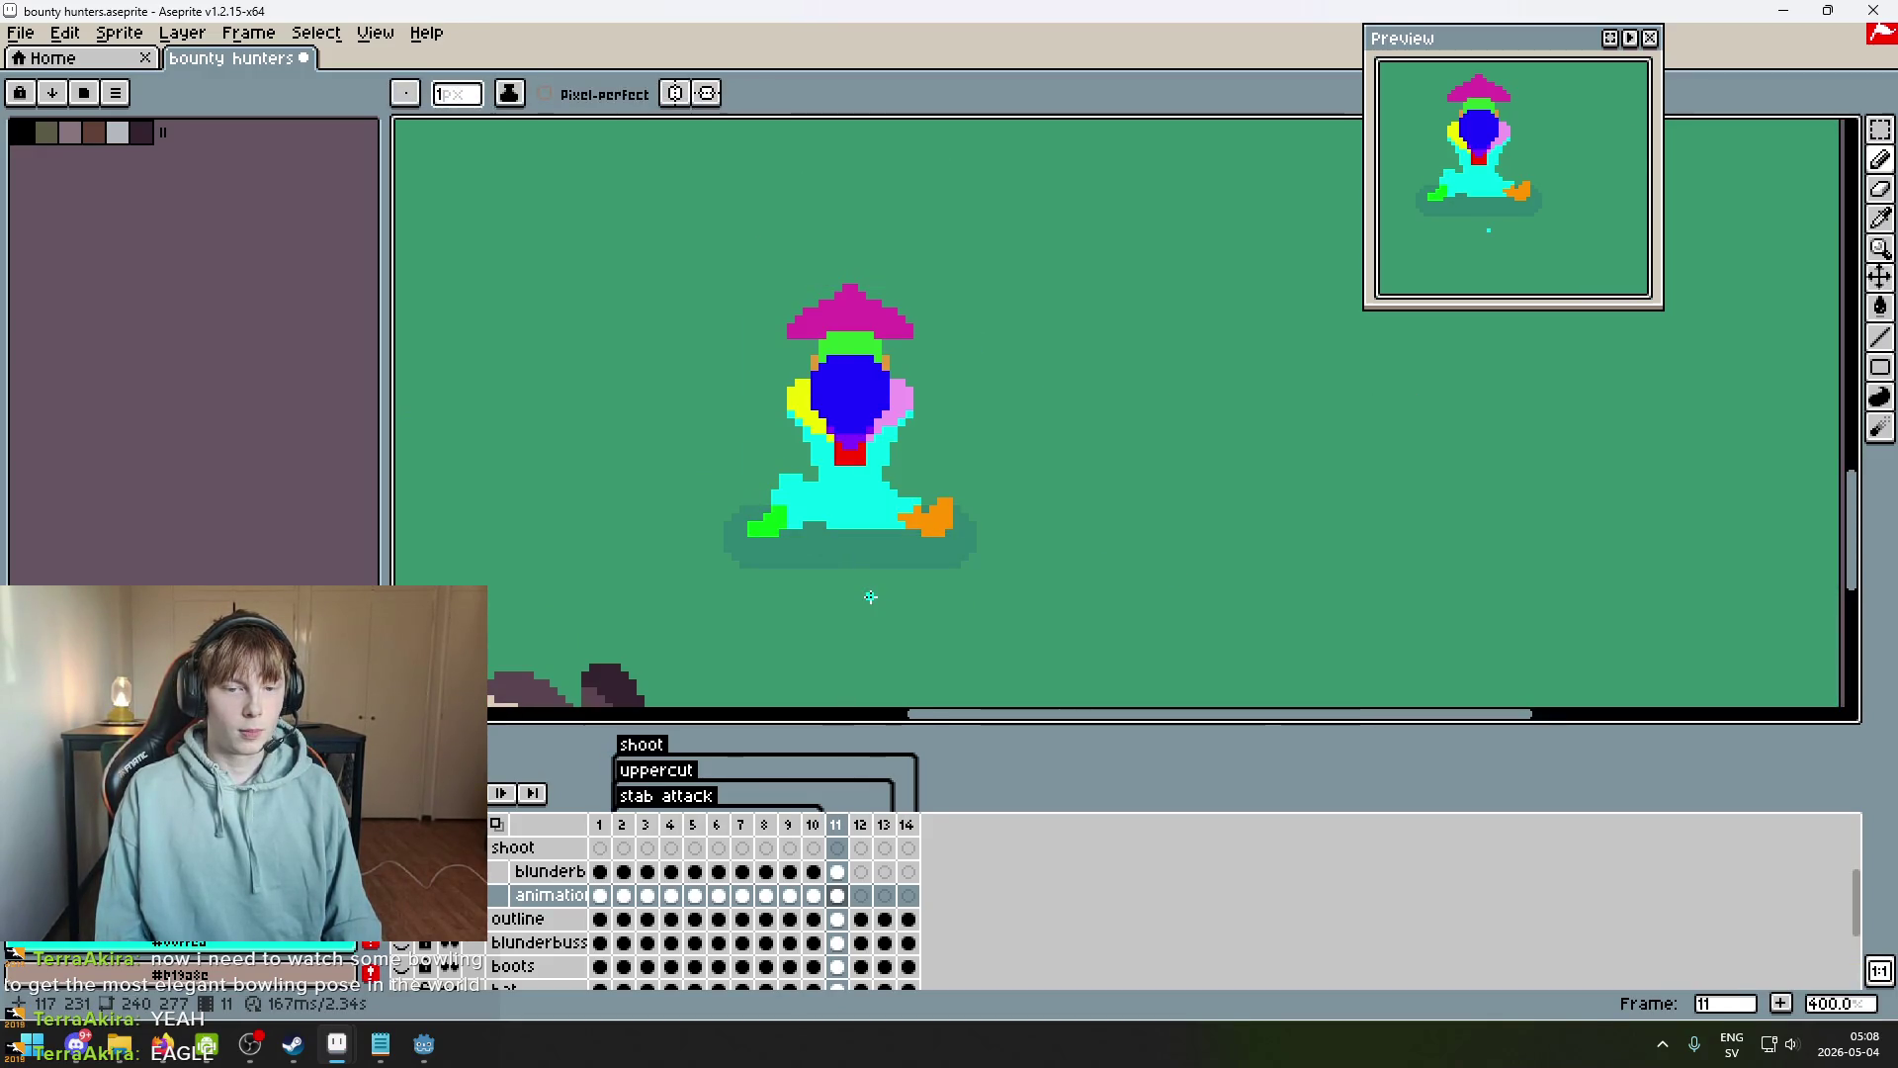
{"action": "key", "text": "Right"}
{"action": "key", "text": "Left"}
{"action": "key", "text": "Left"}
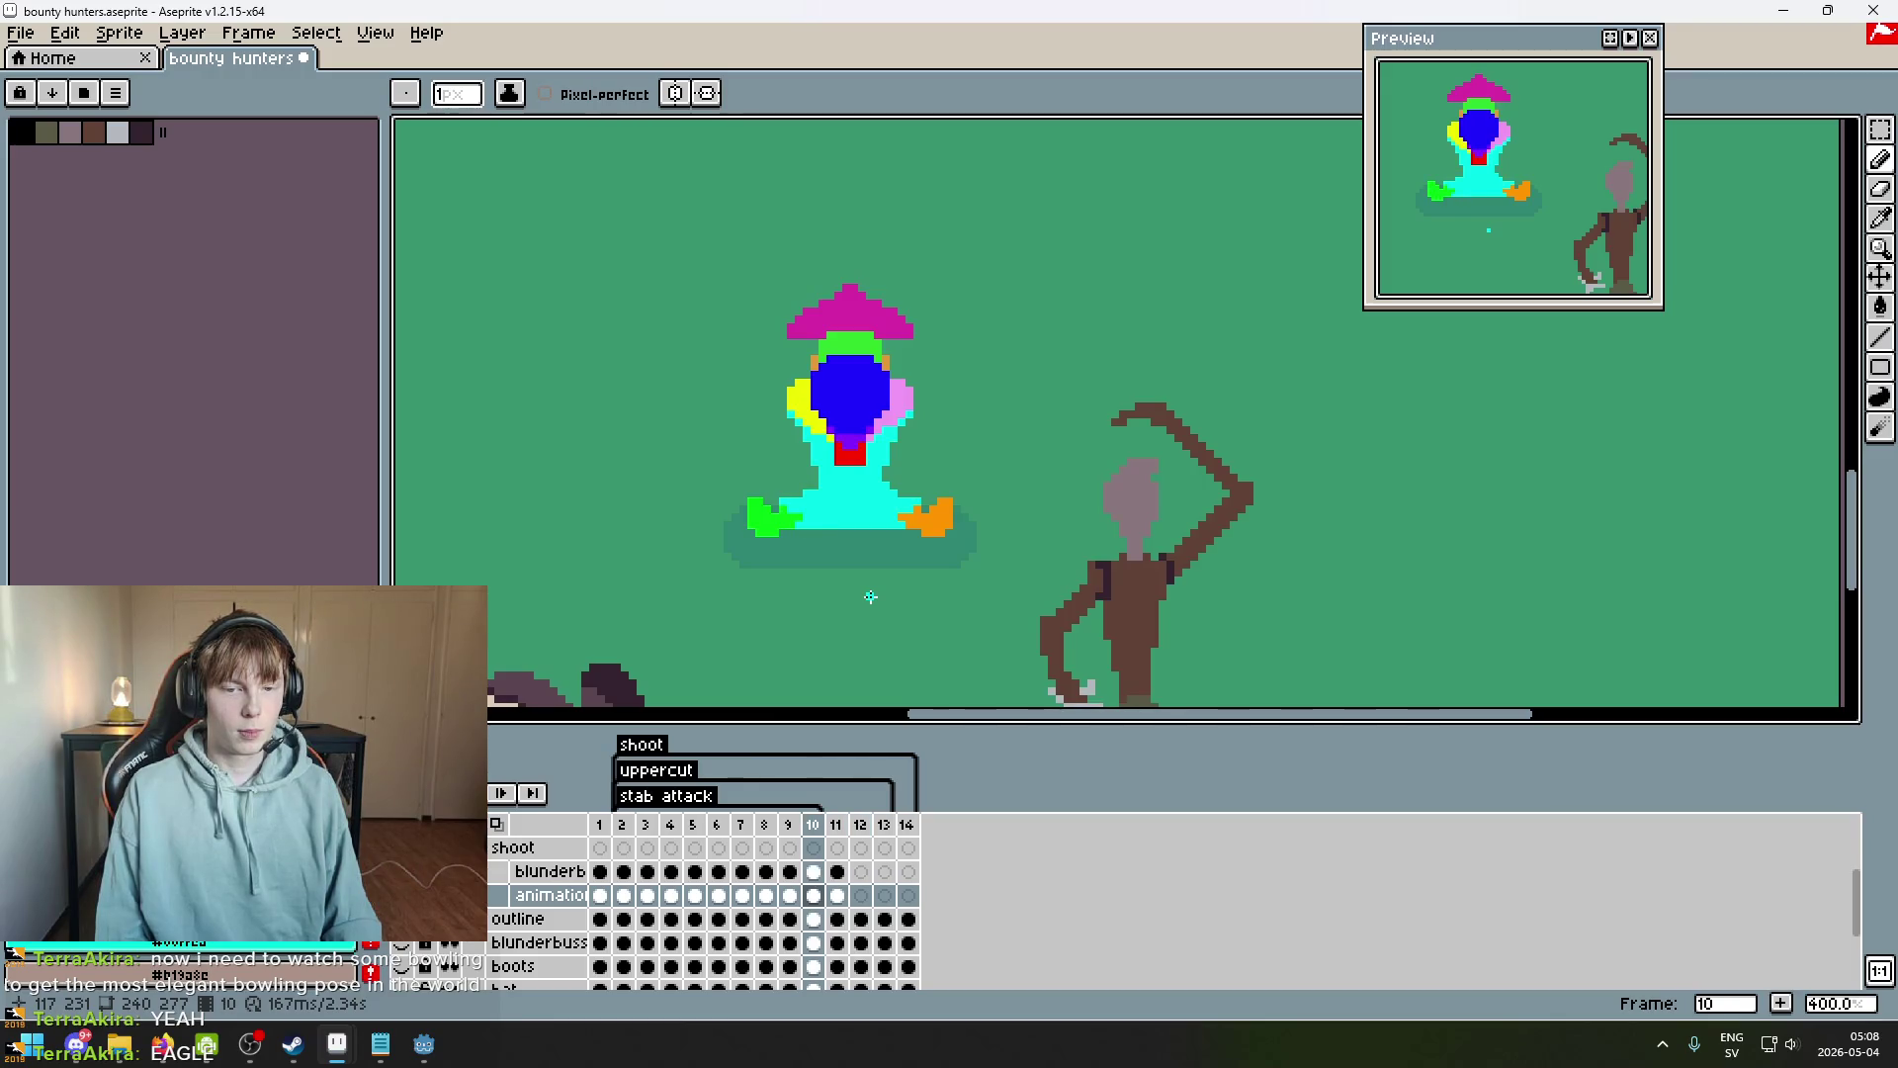
{"action": "key", "text": "Right"}
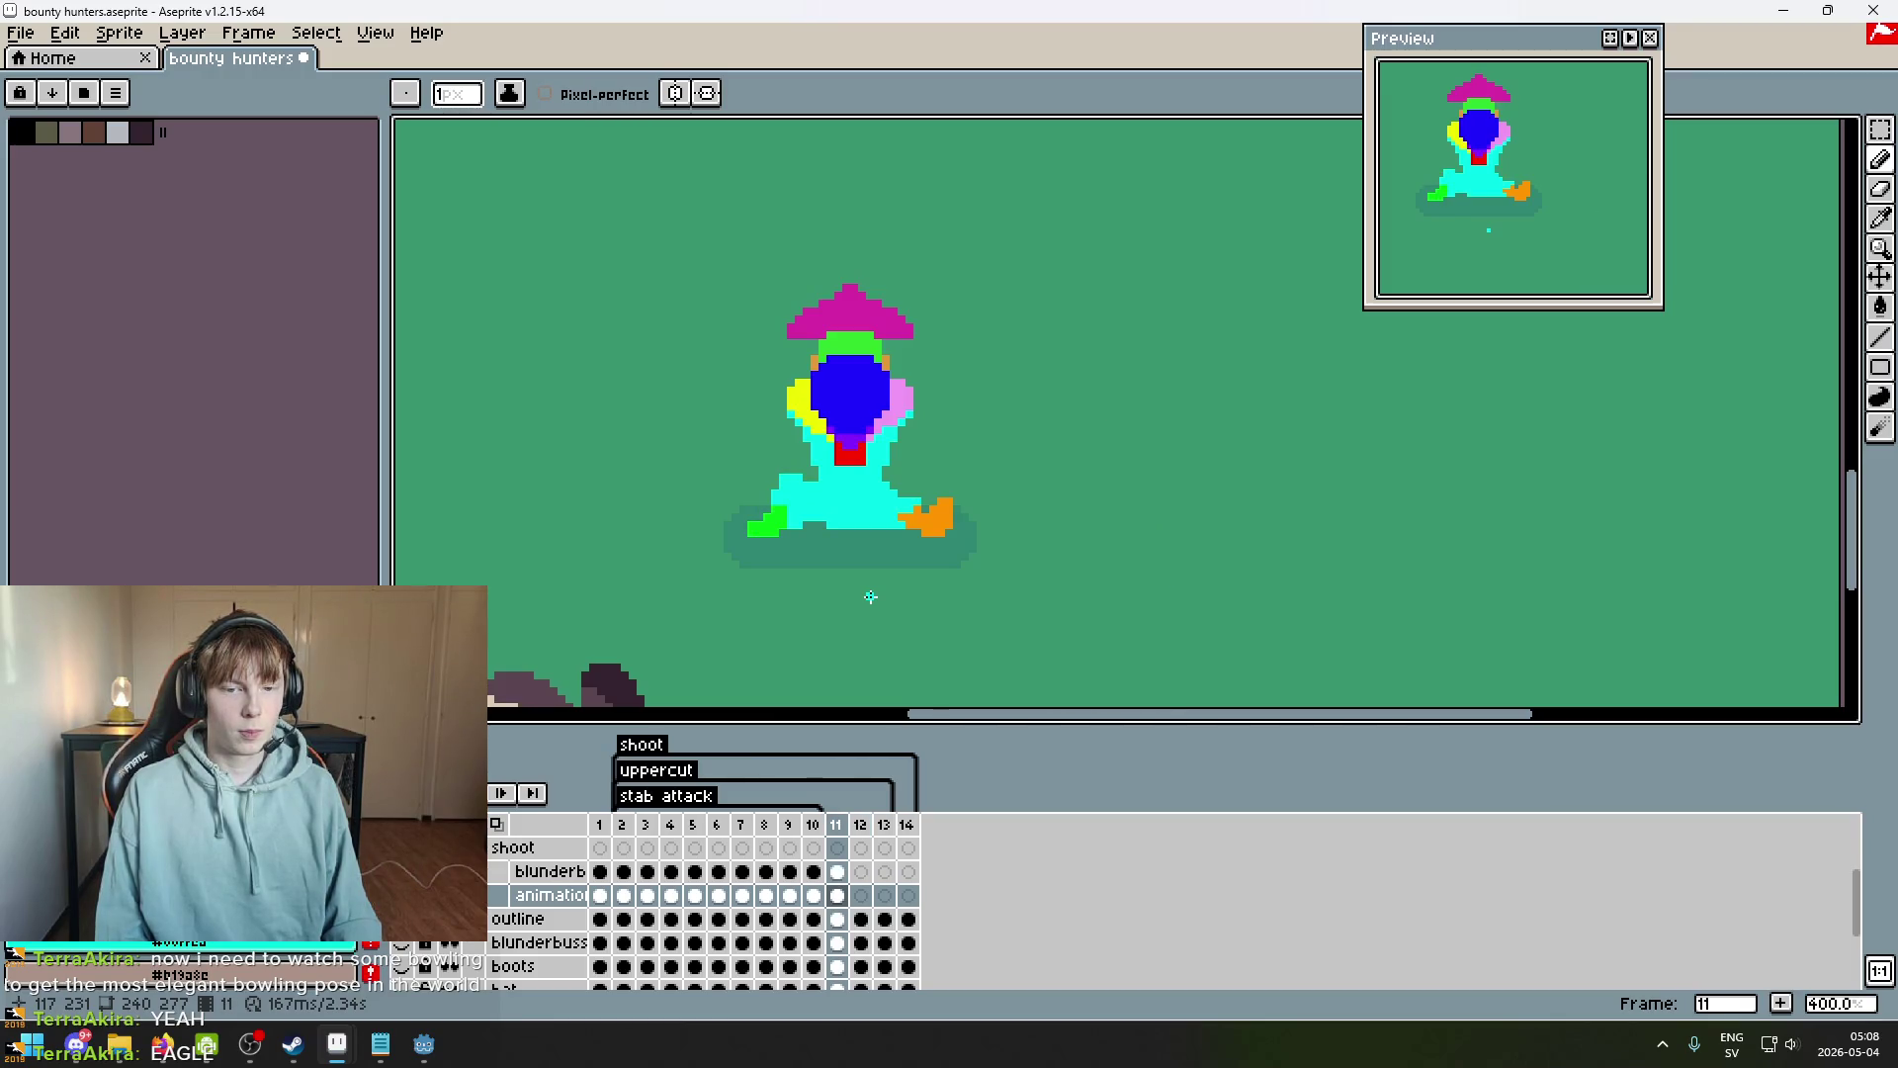
{"action": "scroll", "coordinate": [870, 597], "scroll_direction": "up", "scroll_amount": 4}
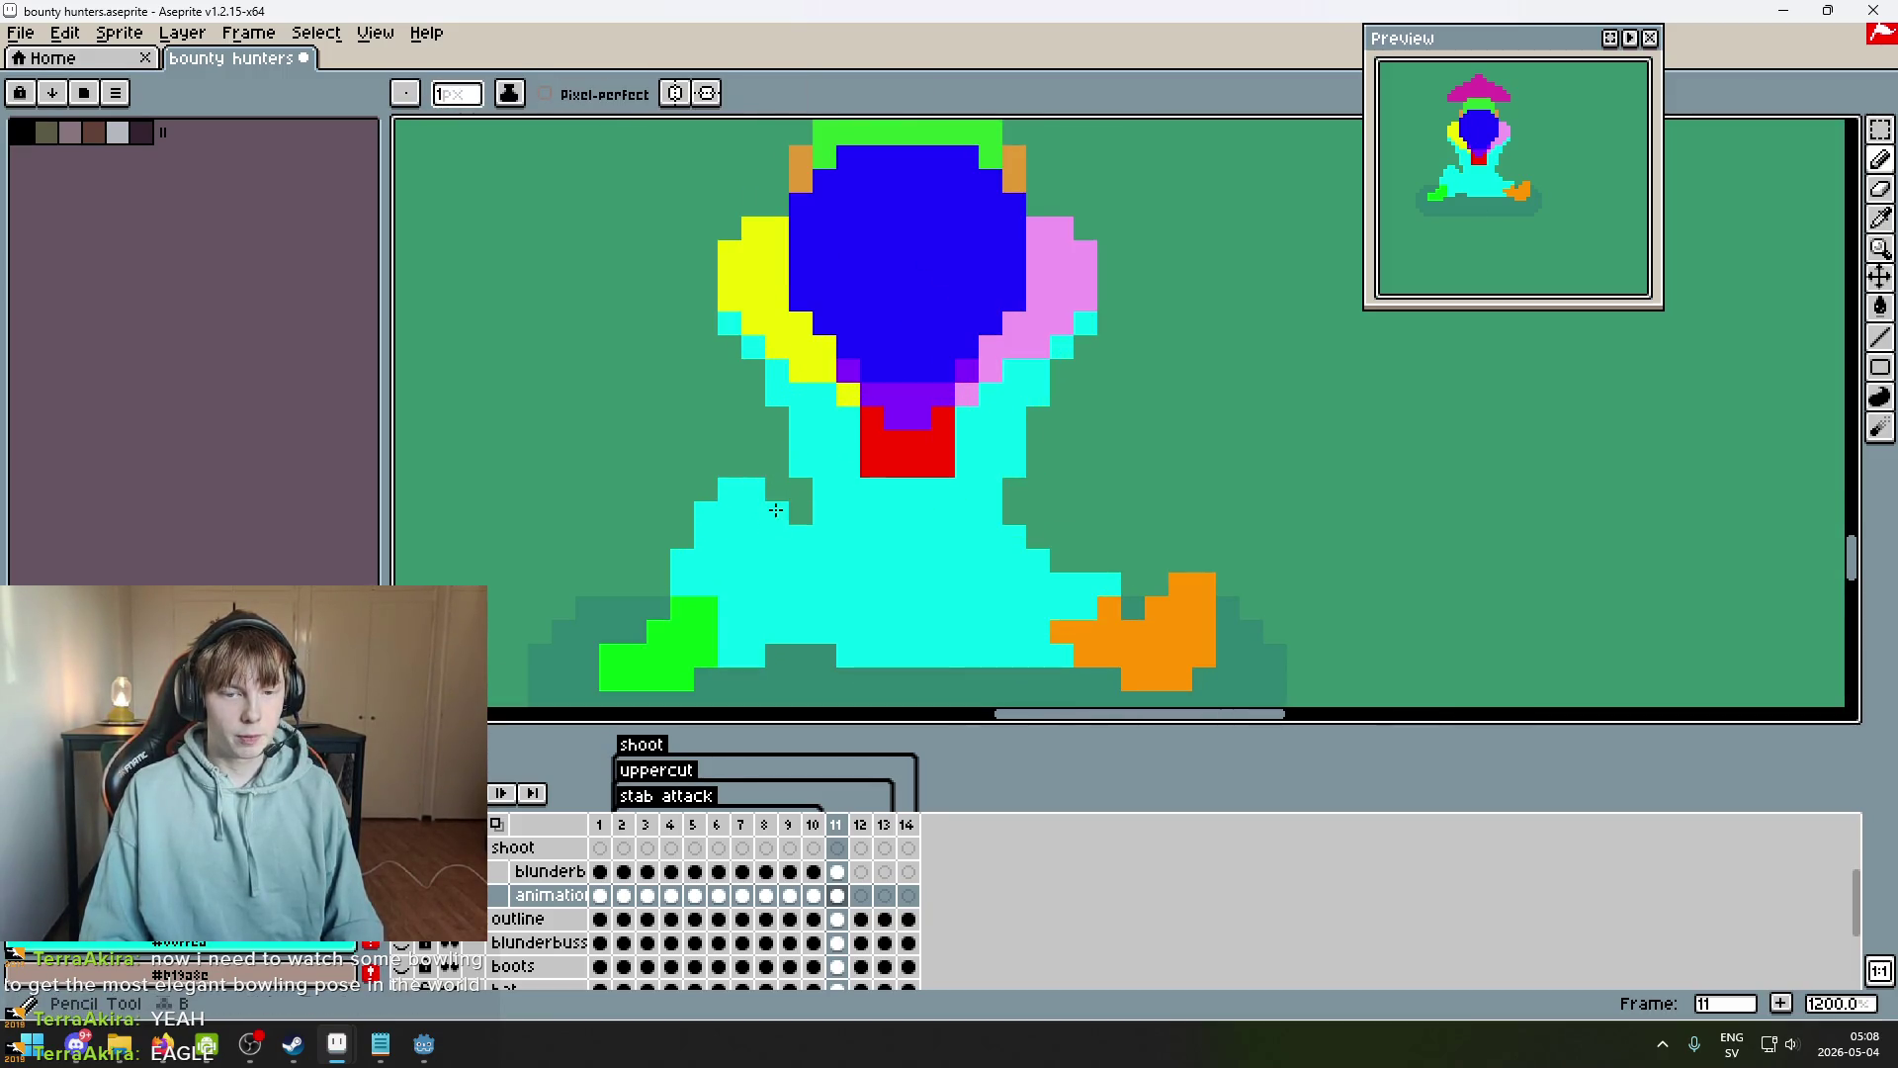
{"action": "scroll", "coordinate": [923, 583], "scroll_direction": "down", "scroll_amount": 5}
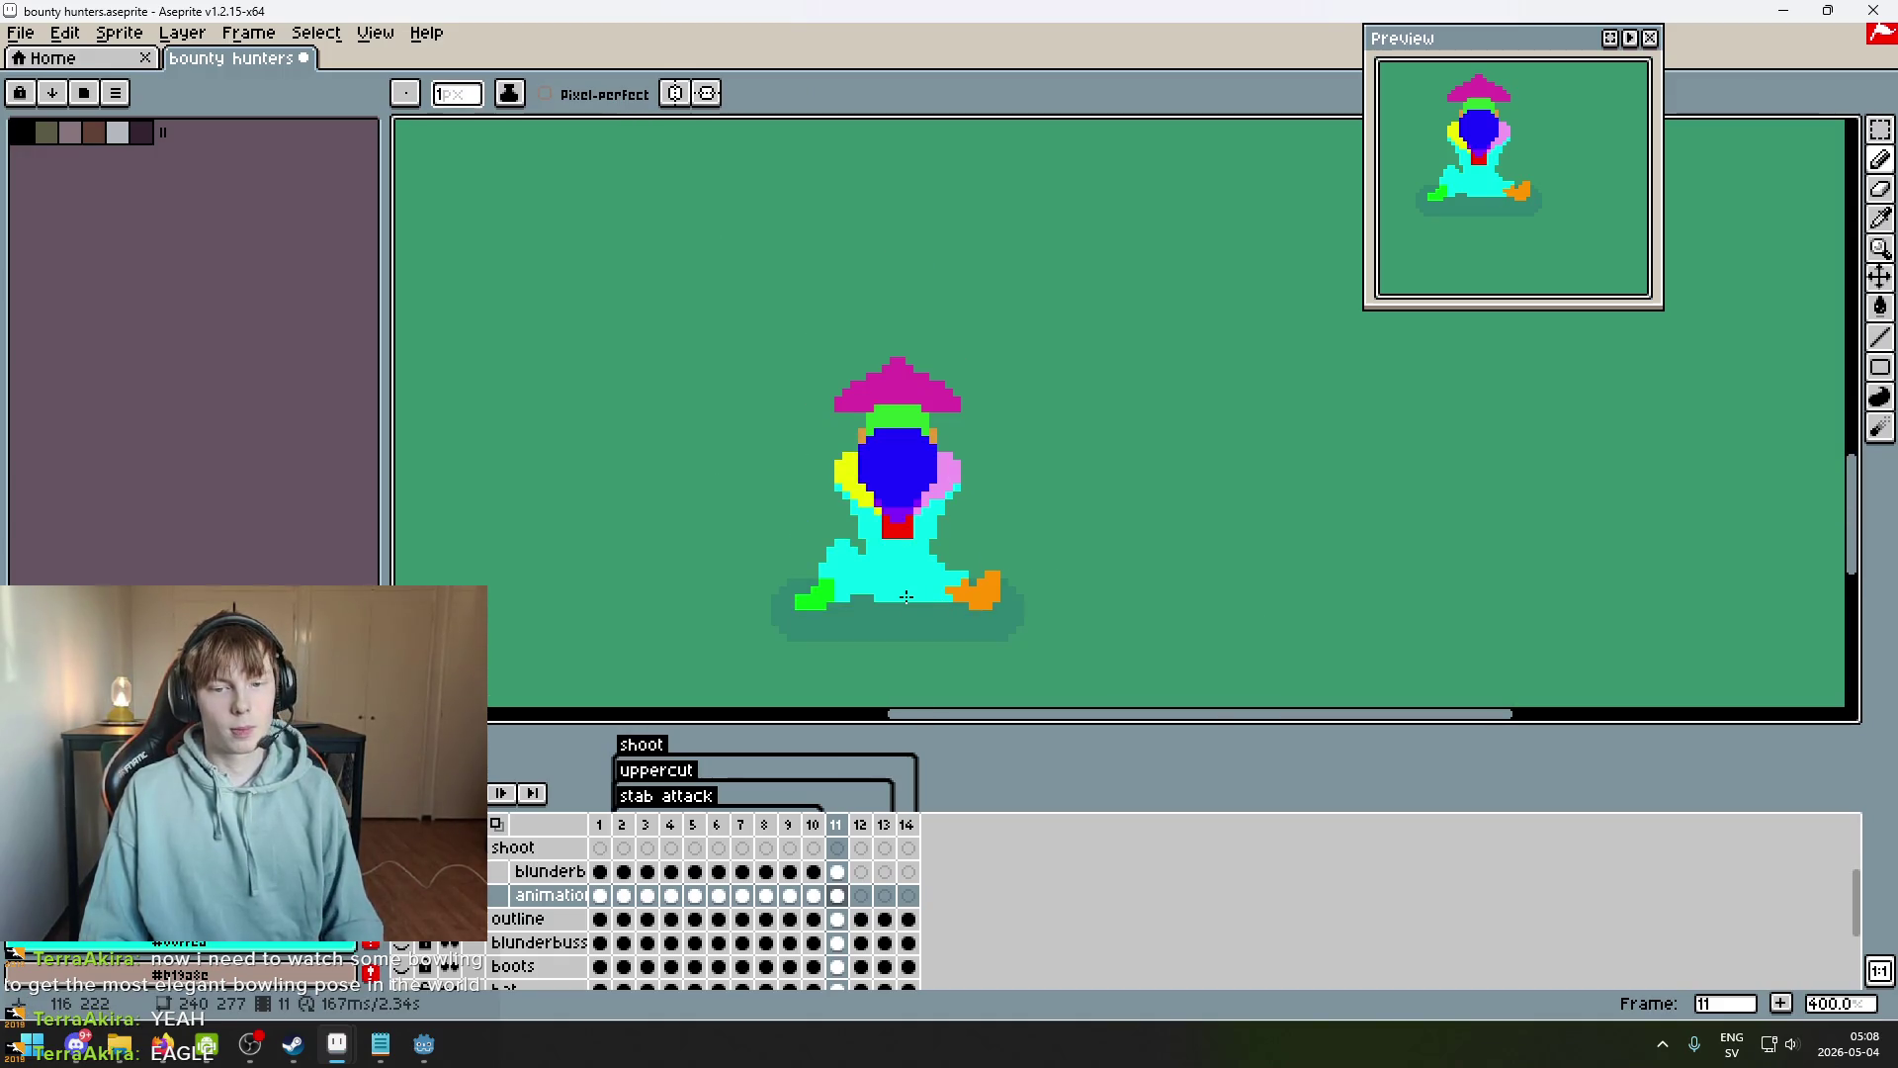
Undo another pencil stroke and the last erase, then view the figure's lower body.
{"action": "key", "text": "ctrl+z"}
{"action": "key", "text": "e"}
{"action": "scroll", "coordinate": [893, 576], "scroll_direction": "up", "scroll_amount": 4}
{"action": "key", "text": "ctrl+z"}
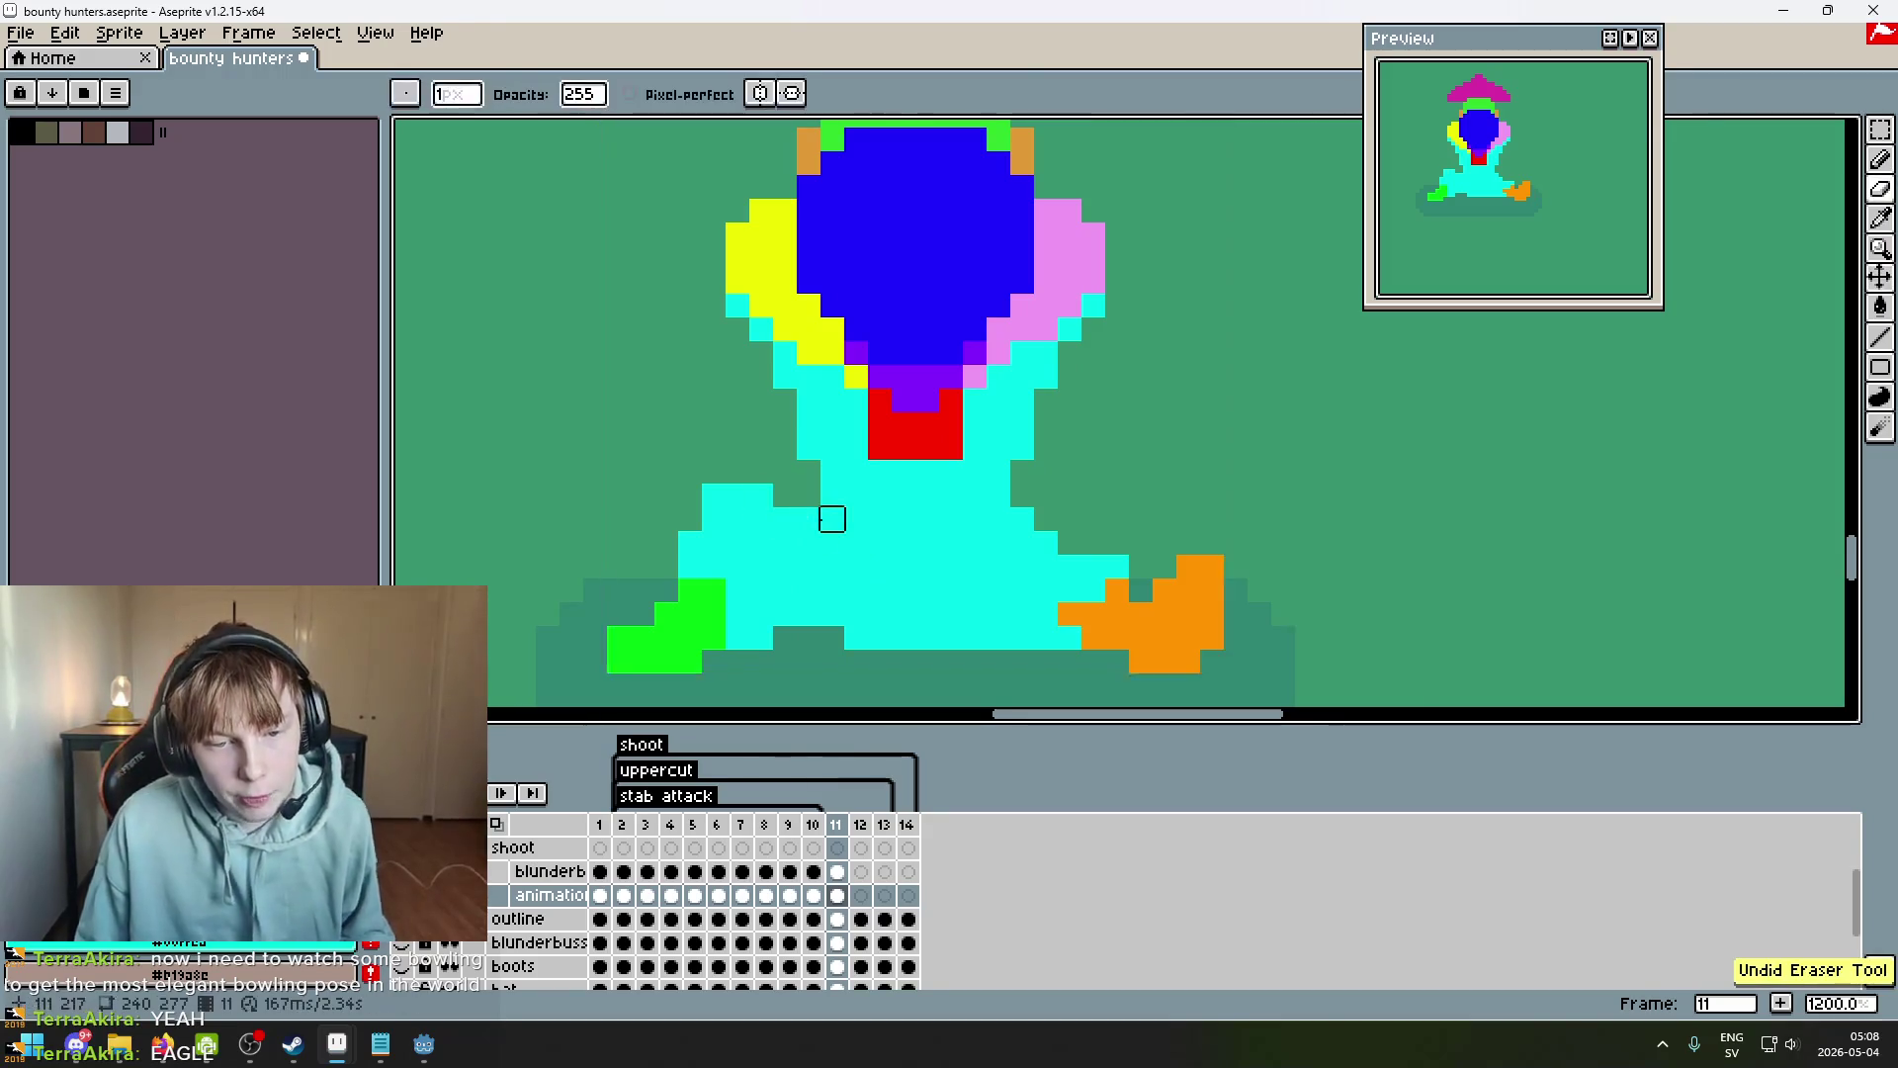
{"action": "scroll", "coordinate": [820, 495], "scroll_direction": "down", "scroll_amount": 3}
{"action": "scroll", "coordinate": [820, 495], "scroll_direction": "up", "scroll_amount": 4}
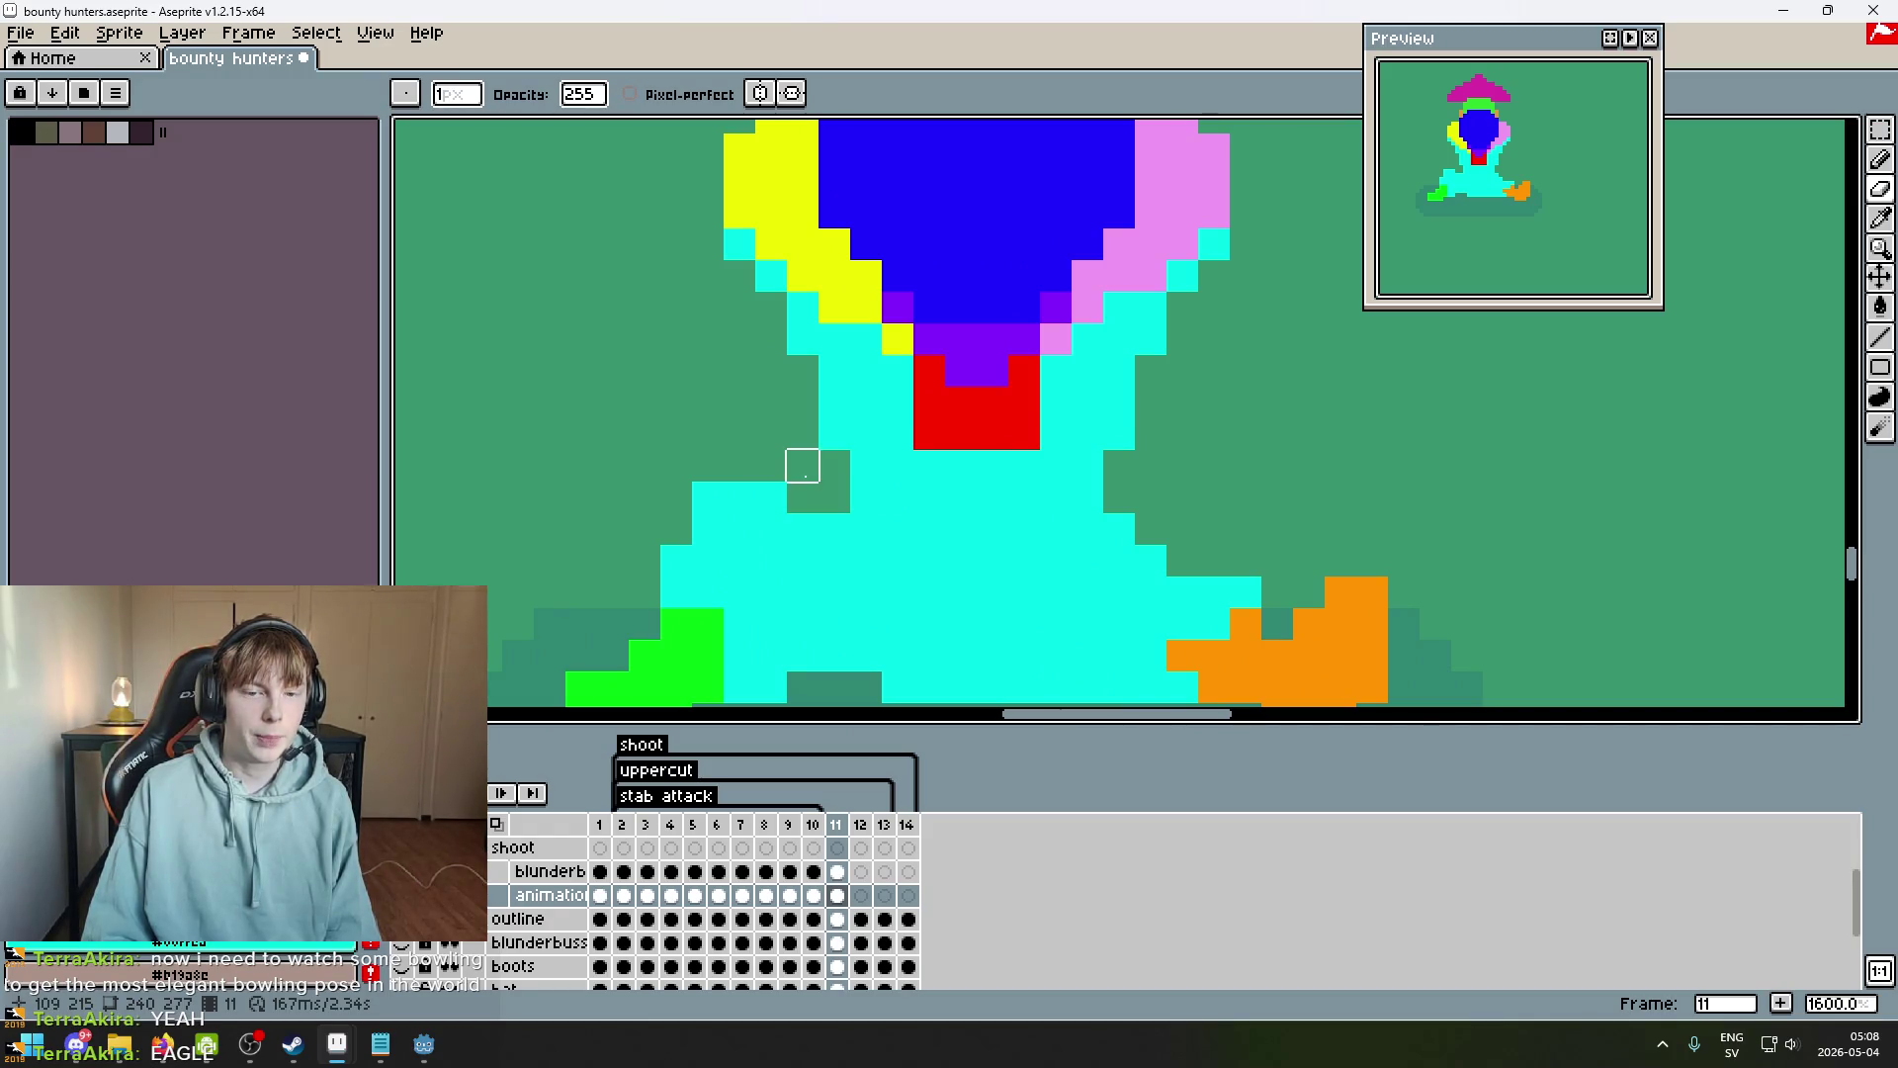
{"action": "scroll", "coordinate": [802, 466], "scroll_direction": "down", "scroll_amount": 4}
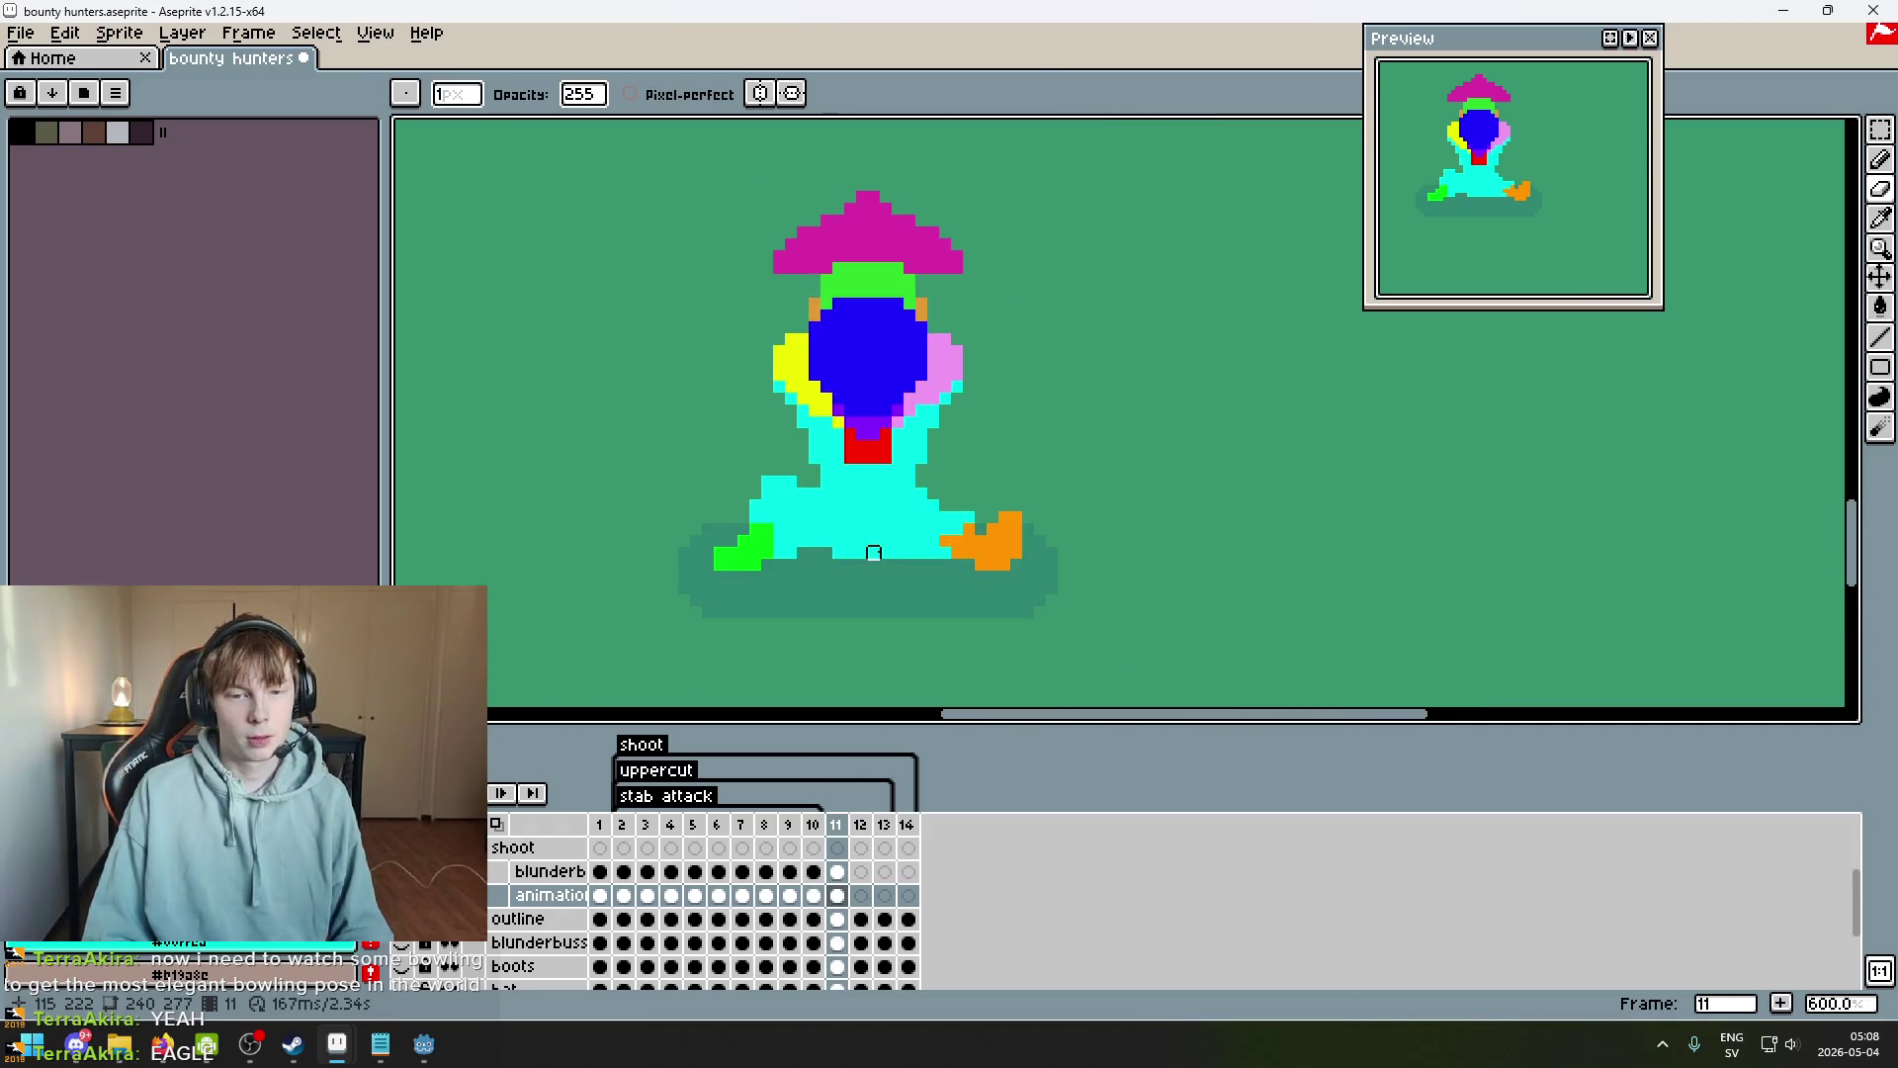
{"action": "scroll", "coordinate": [821, 513], "scroll_direction": "up", "scroll_amount": 3}
{"action": "left_click_drag", "start_coordinate": [749, 560], "coordinate": [794, 499]}
Reshape the green foot patch by adding pixels below the leg and erasing stray green at left.
{"action": "key", "text": "b"}
{"action": "left_click", "coordinate": [802, 552]}
{"action": "left_click", "coordinate": [749, 547]}
{"action": "key", "text": "e"}
{"action": "left_click_drag", "start_coordinate": [654, 536], "coordinate": [699, 499]}
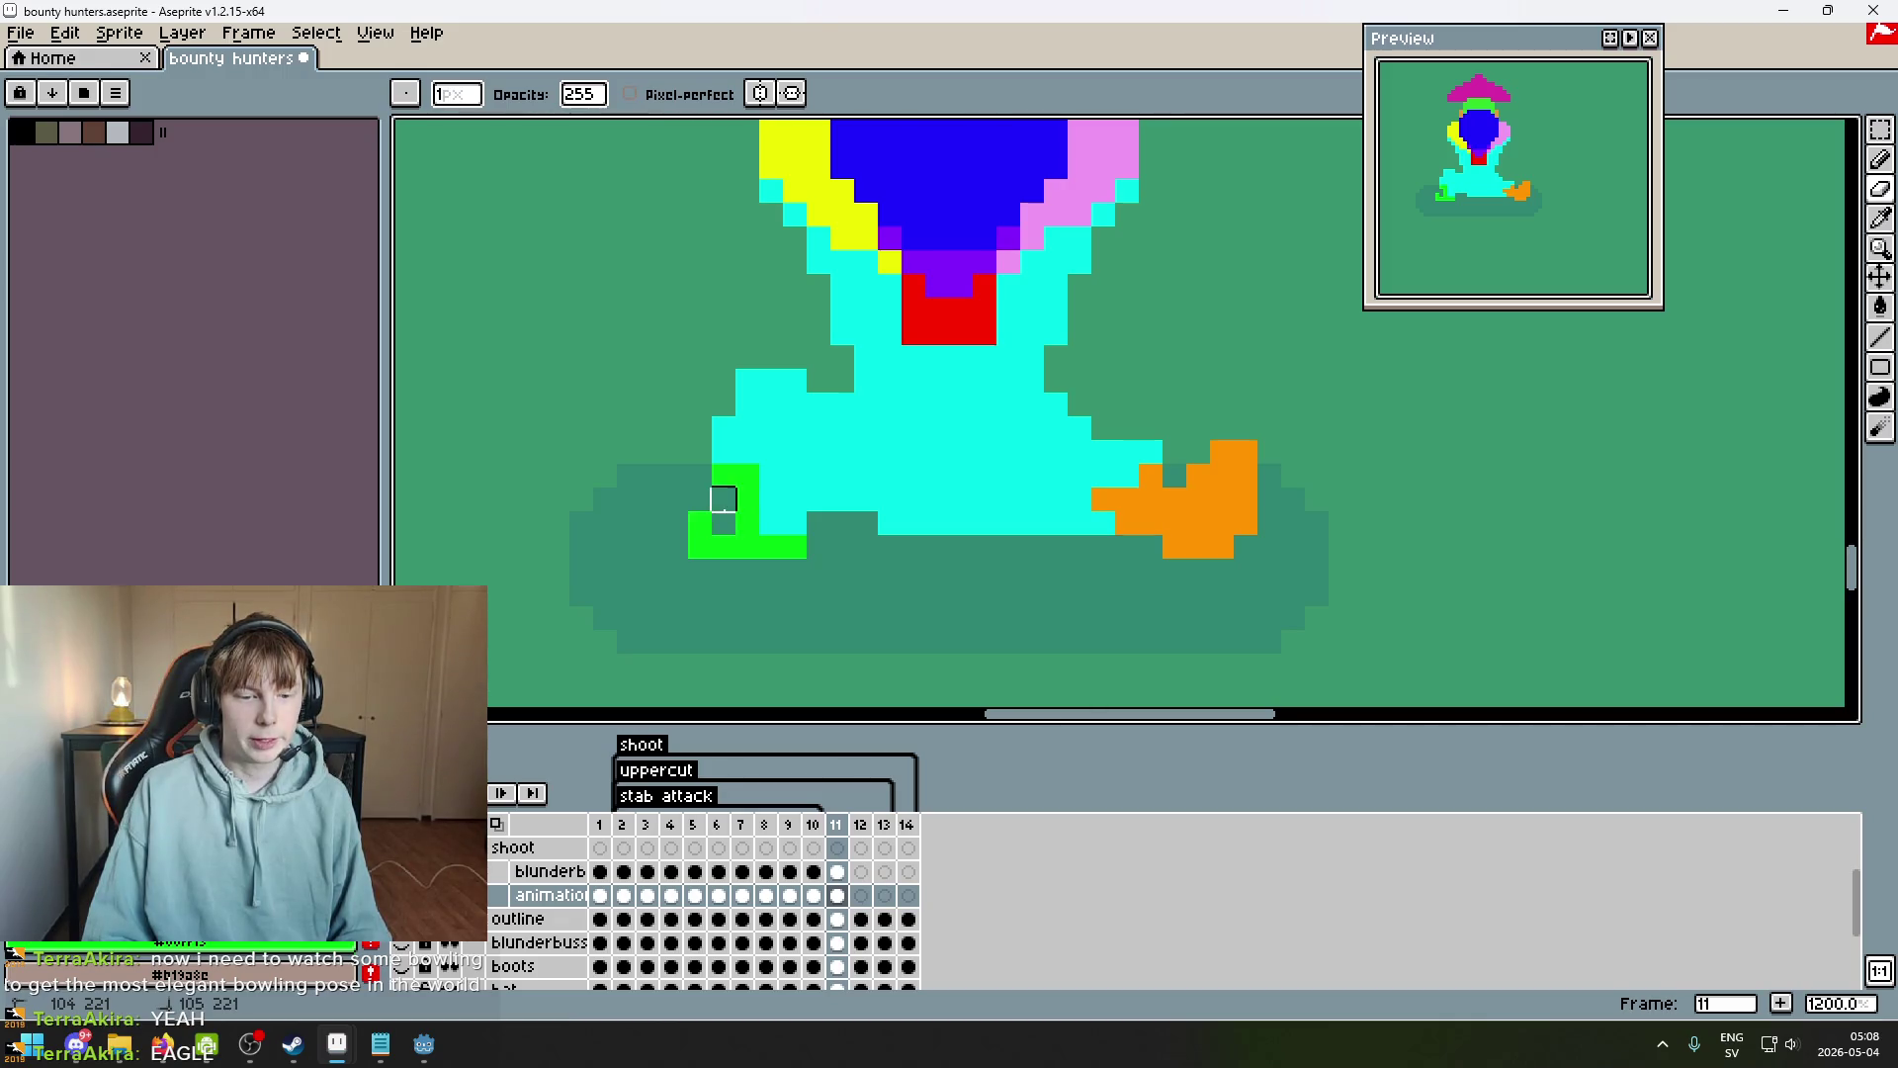
{"action": "left_click", "coordinate": [755, 508], "text": "alt"}
Tidy the cyan arm's outline pixels and turn a cyan pixel beside the leg green.
{"action": "key", "text": "b"}
{"action": "left_click", "coordinate": [723, 522]}
{"action": "left_click", "coordinate": [761, 395], "text": "alt"}
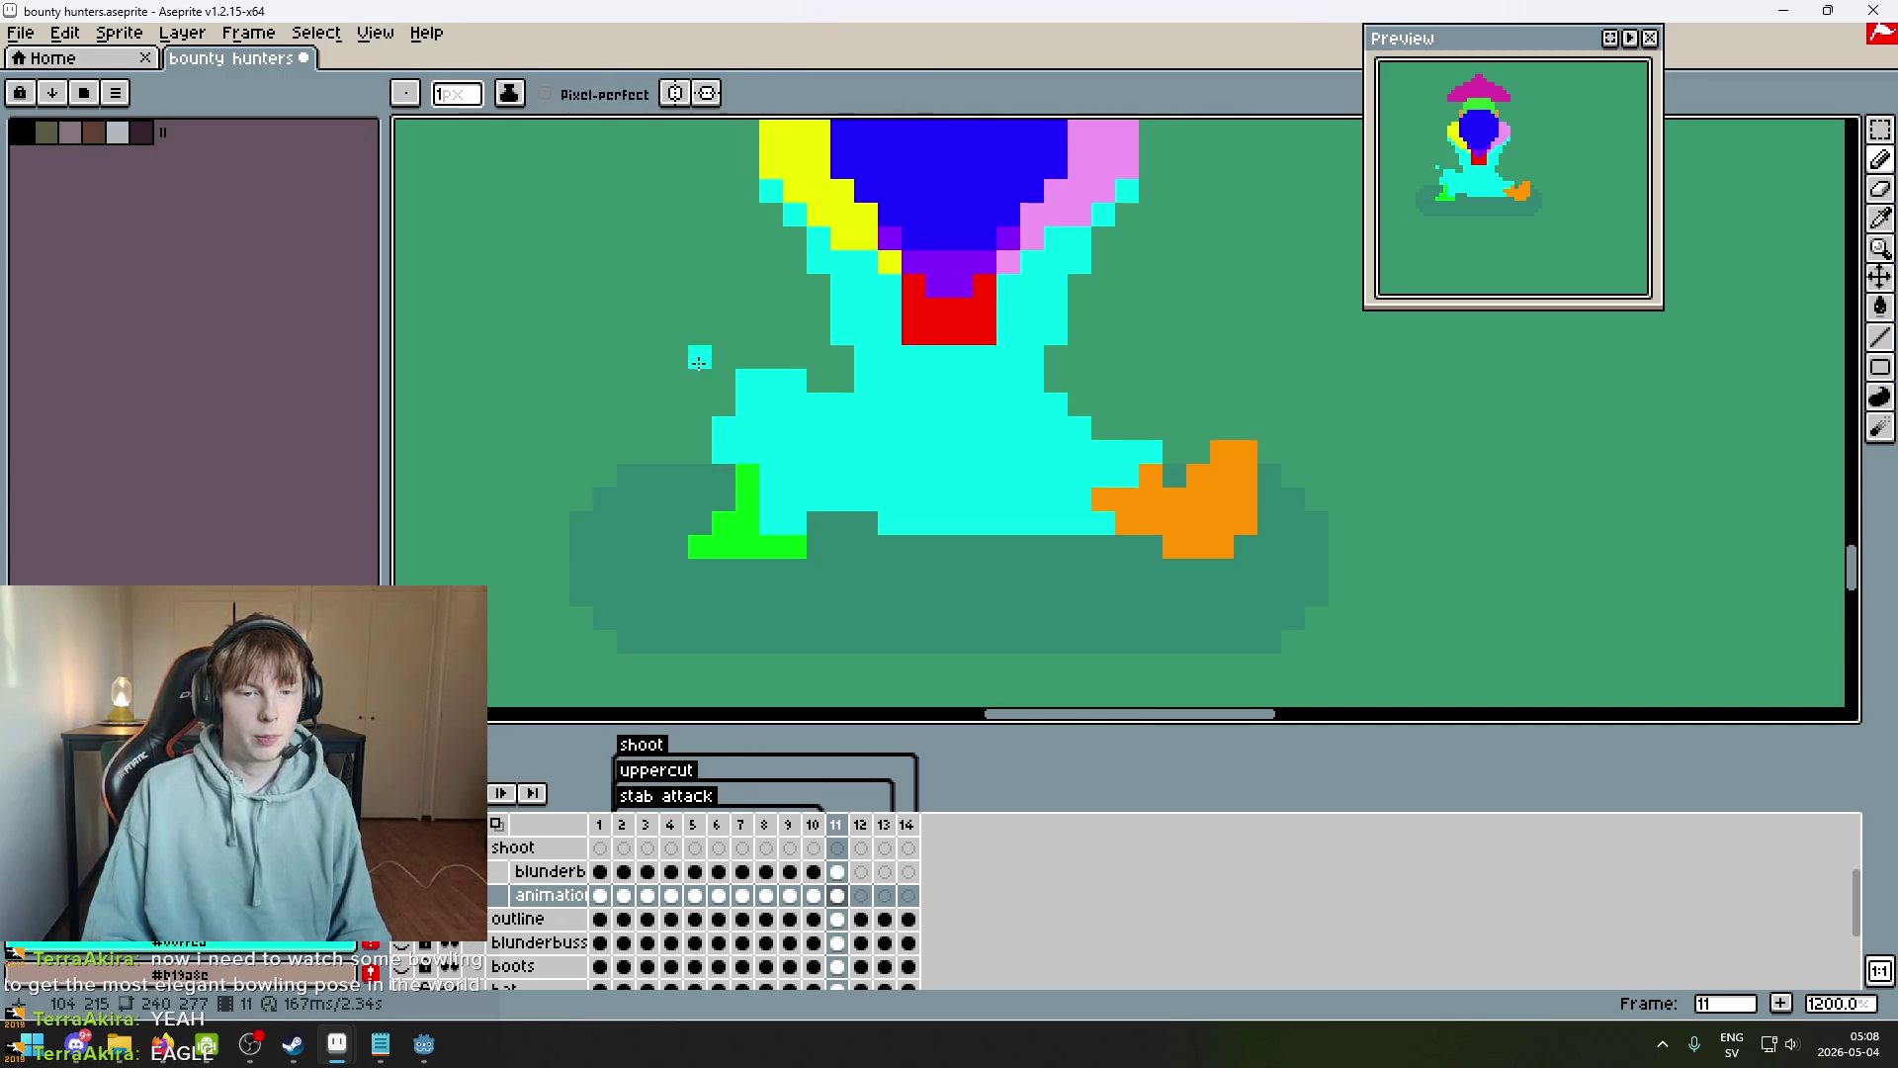
{"action": "key", "text": "e"}
{"action": "left_click", "coordinate": [794, 381]}
{"action": "left_click", "coordinate": [747, 404]}
{"action": "key", "text": "b"}
{"action": "left_click", "coordinate": [723, 404]}
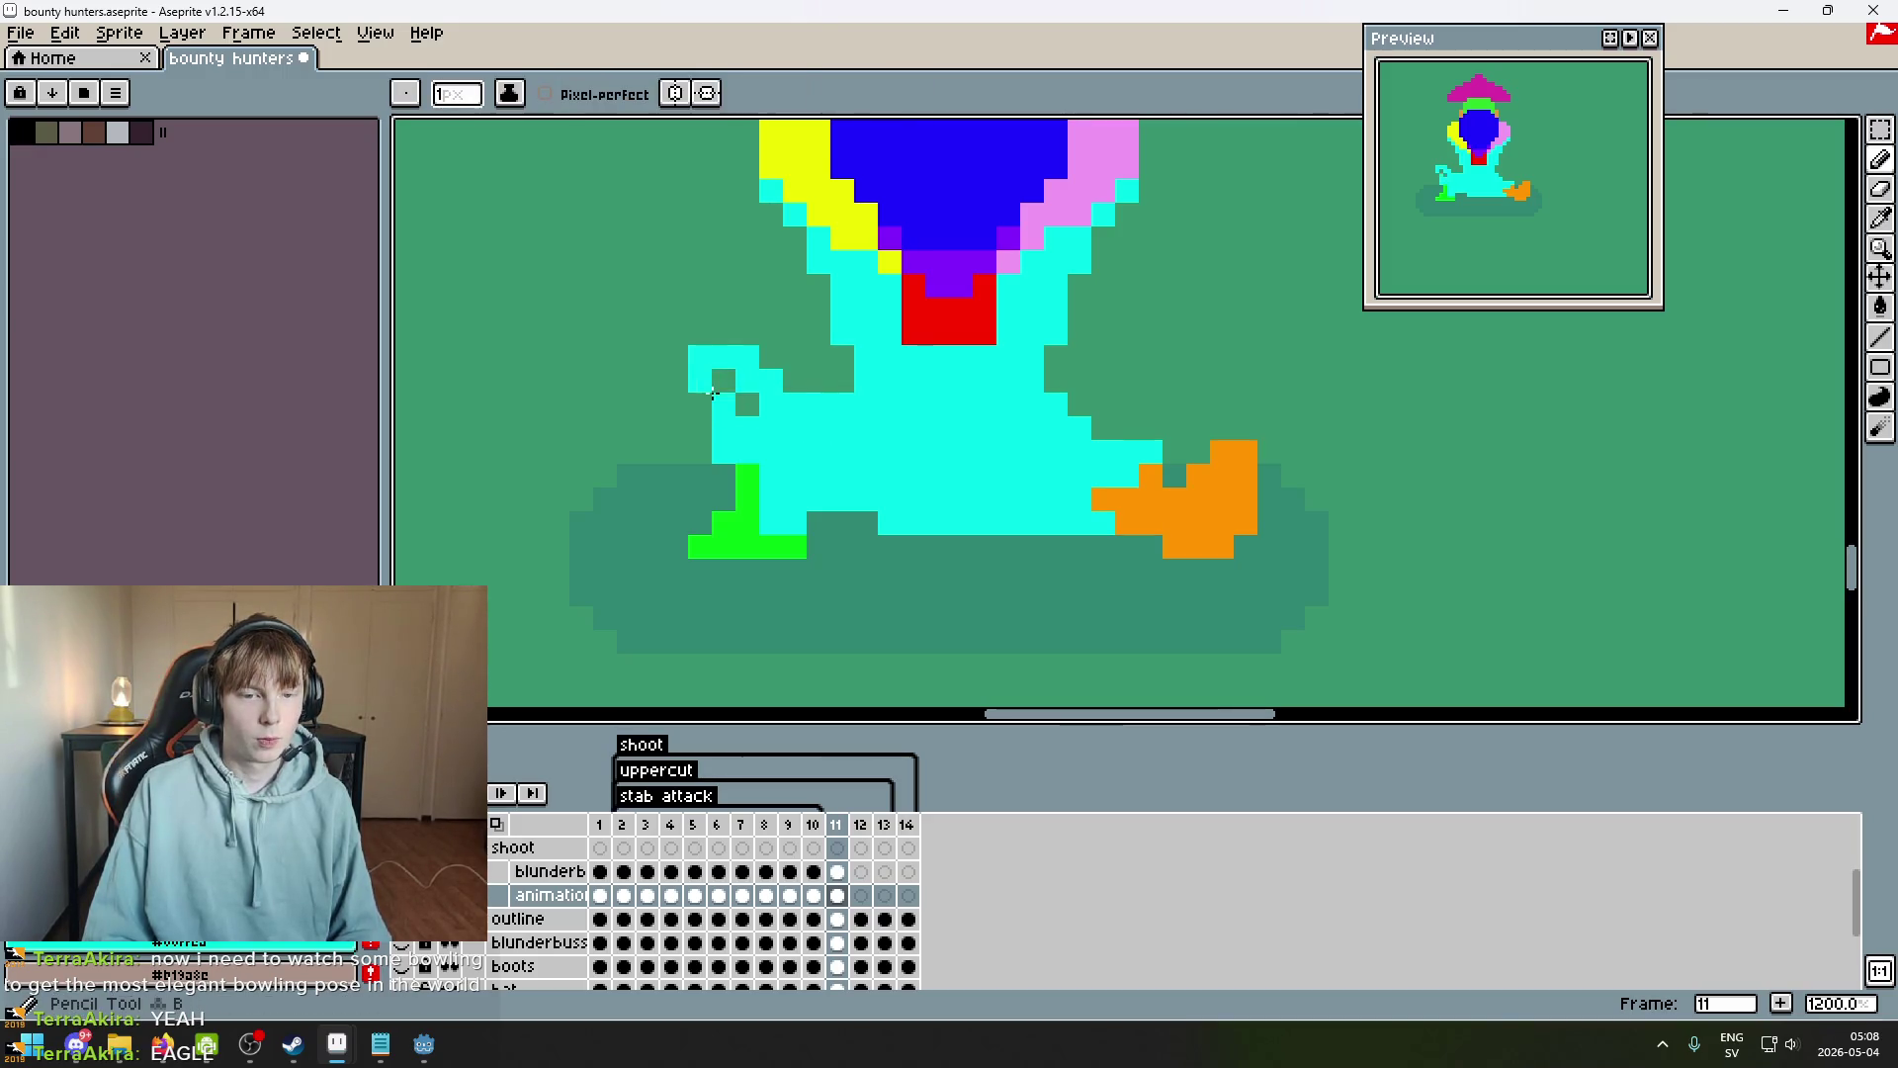
{"action": "scroll", "coordinate": [868, 477], "scroll_direction": "down", "scroll_amount": 5}
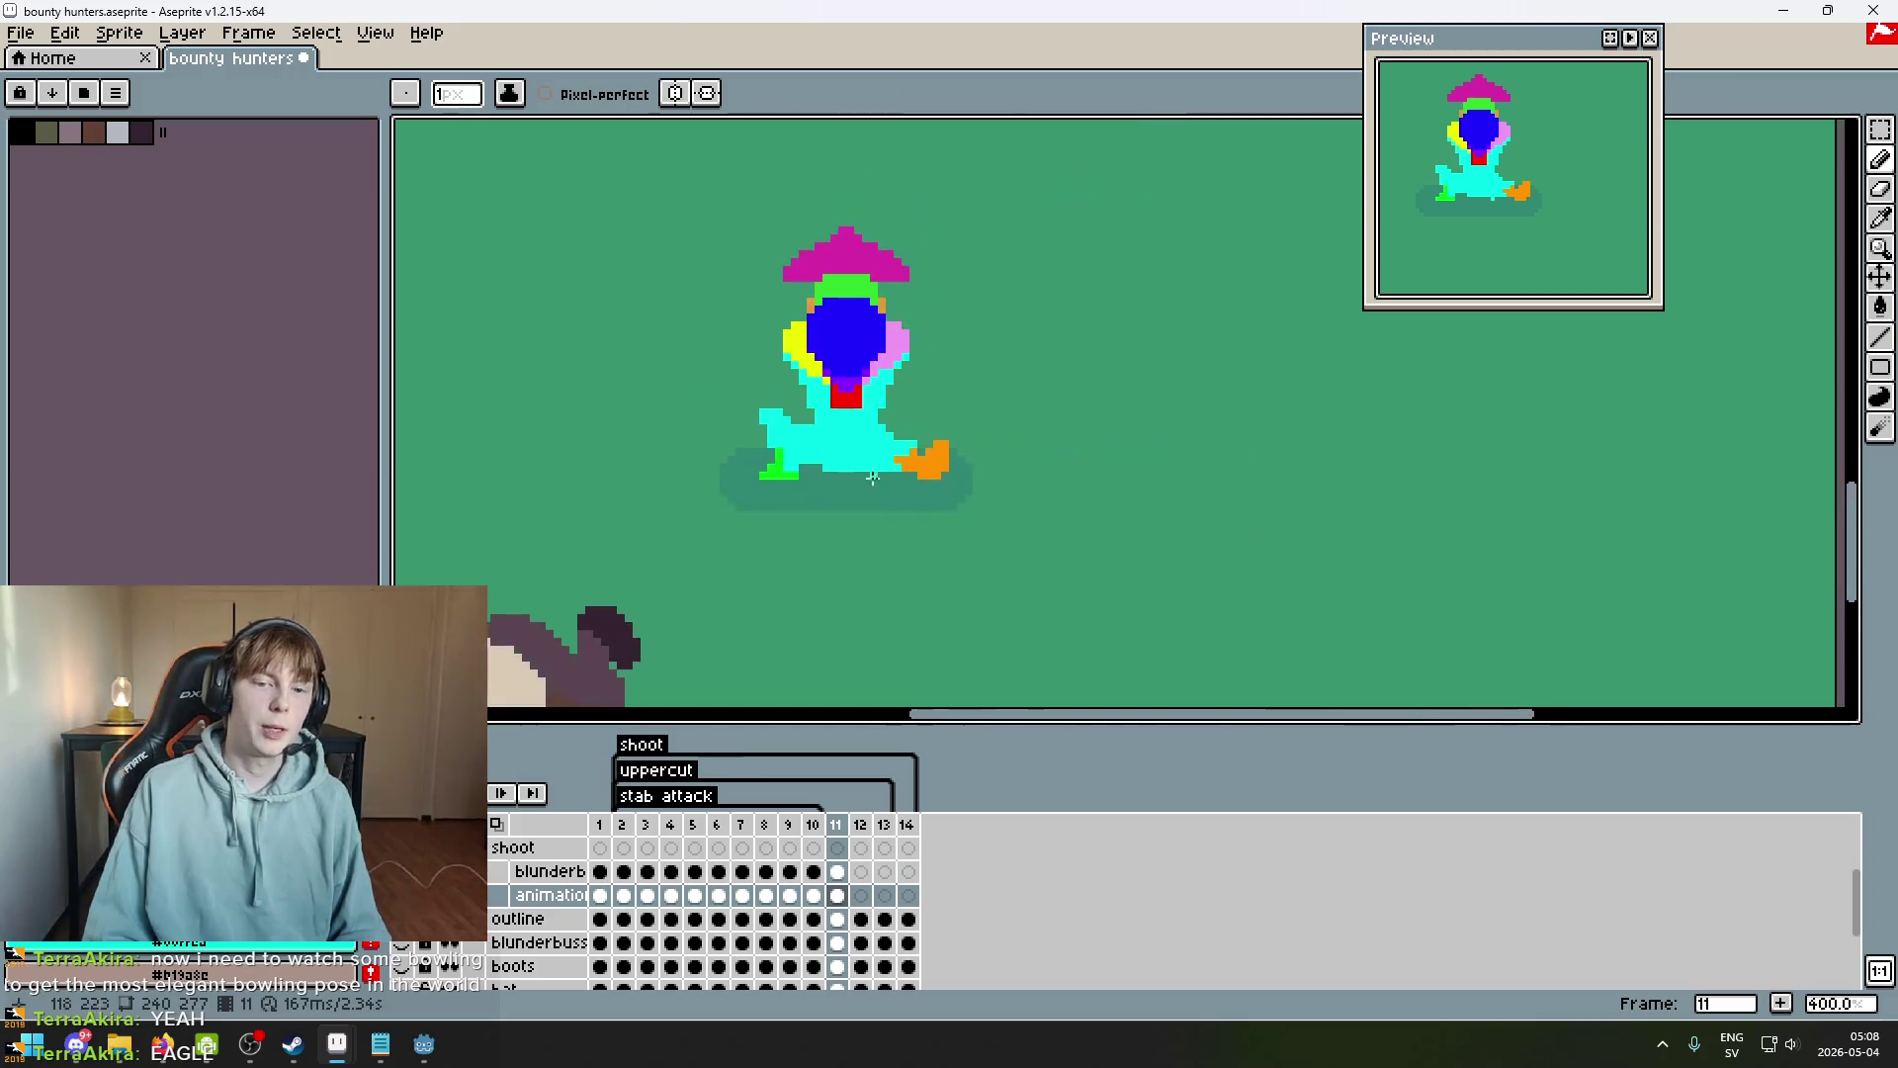
{"action": "scroll", "coordinate": [751, 459], "scroll_direction": "up", "scroll_amount": 5}
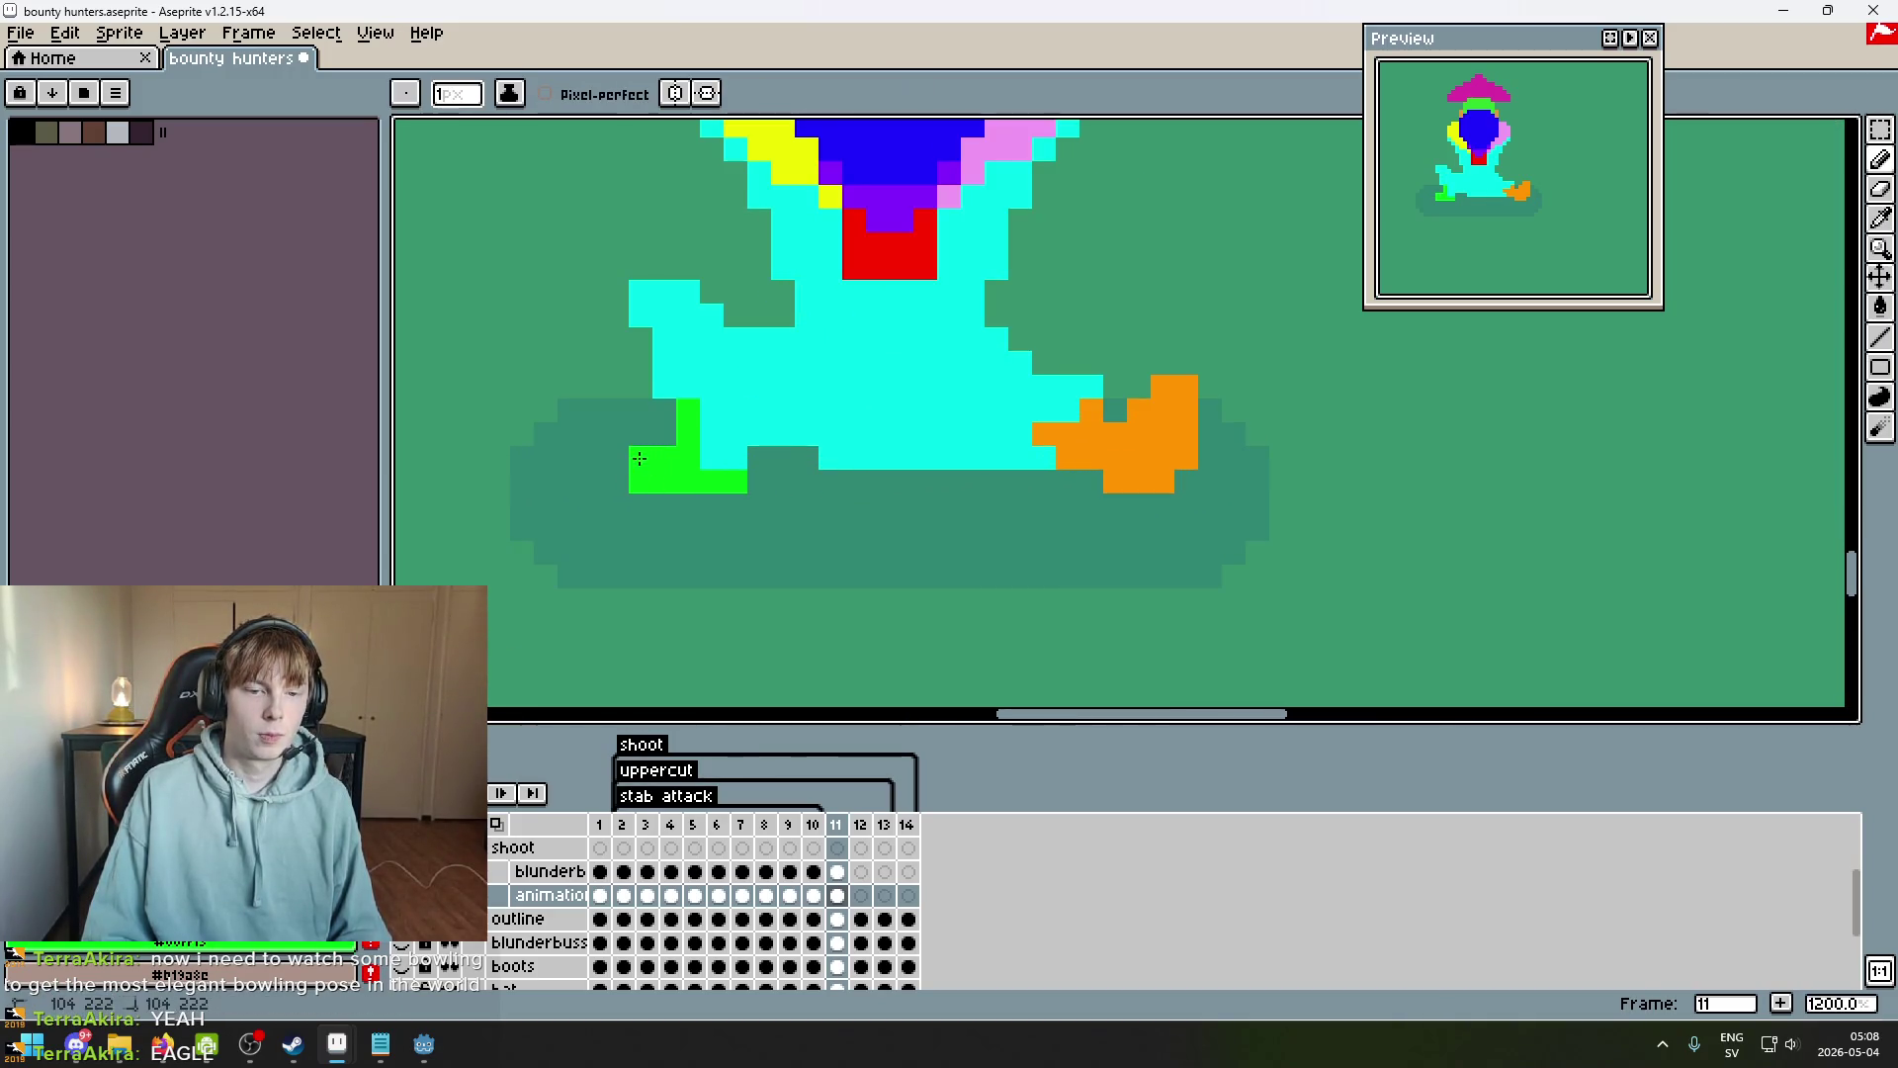
{"action": "right_click", "coordinate": [758, 475]}
{"action": "left_click", "coordinate": [711, 457]}
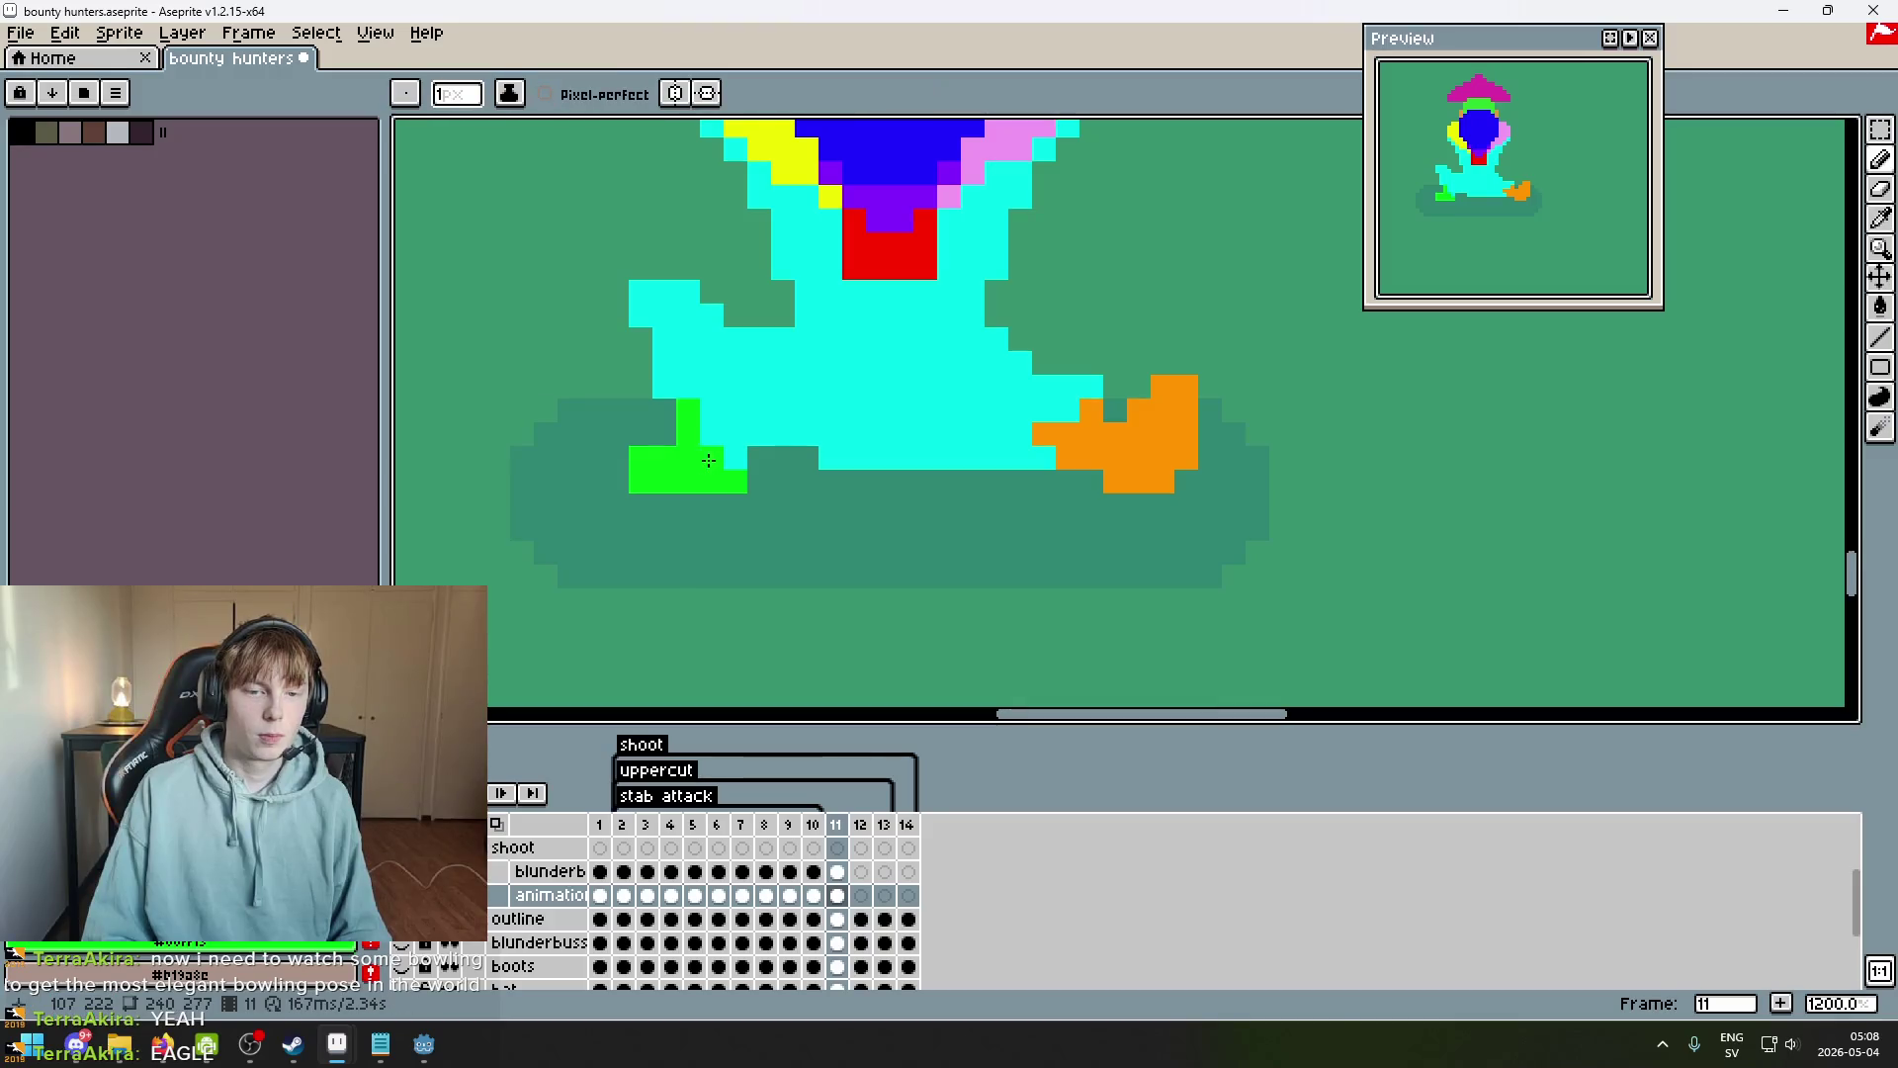
{"action": "scroll", "coordinate": [707, 437], "scroll_direction": "down", "scroll_amount": 5}
{"action": "scroll", "coordinate": [899, 534], "scroll_direction": "up", "scroll_amount": 5}
Compare against frame 10 and trial-erase a pixel beside the arm, then undo it.
{"action": "key", "text": "comma"}
{"action": "scroll", "coordinate": [898, 533], "scroll_direction": "down", "scroll_amount": 4}
{"action": "key", "text": "period"}
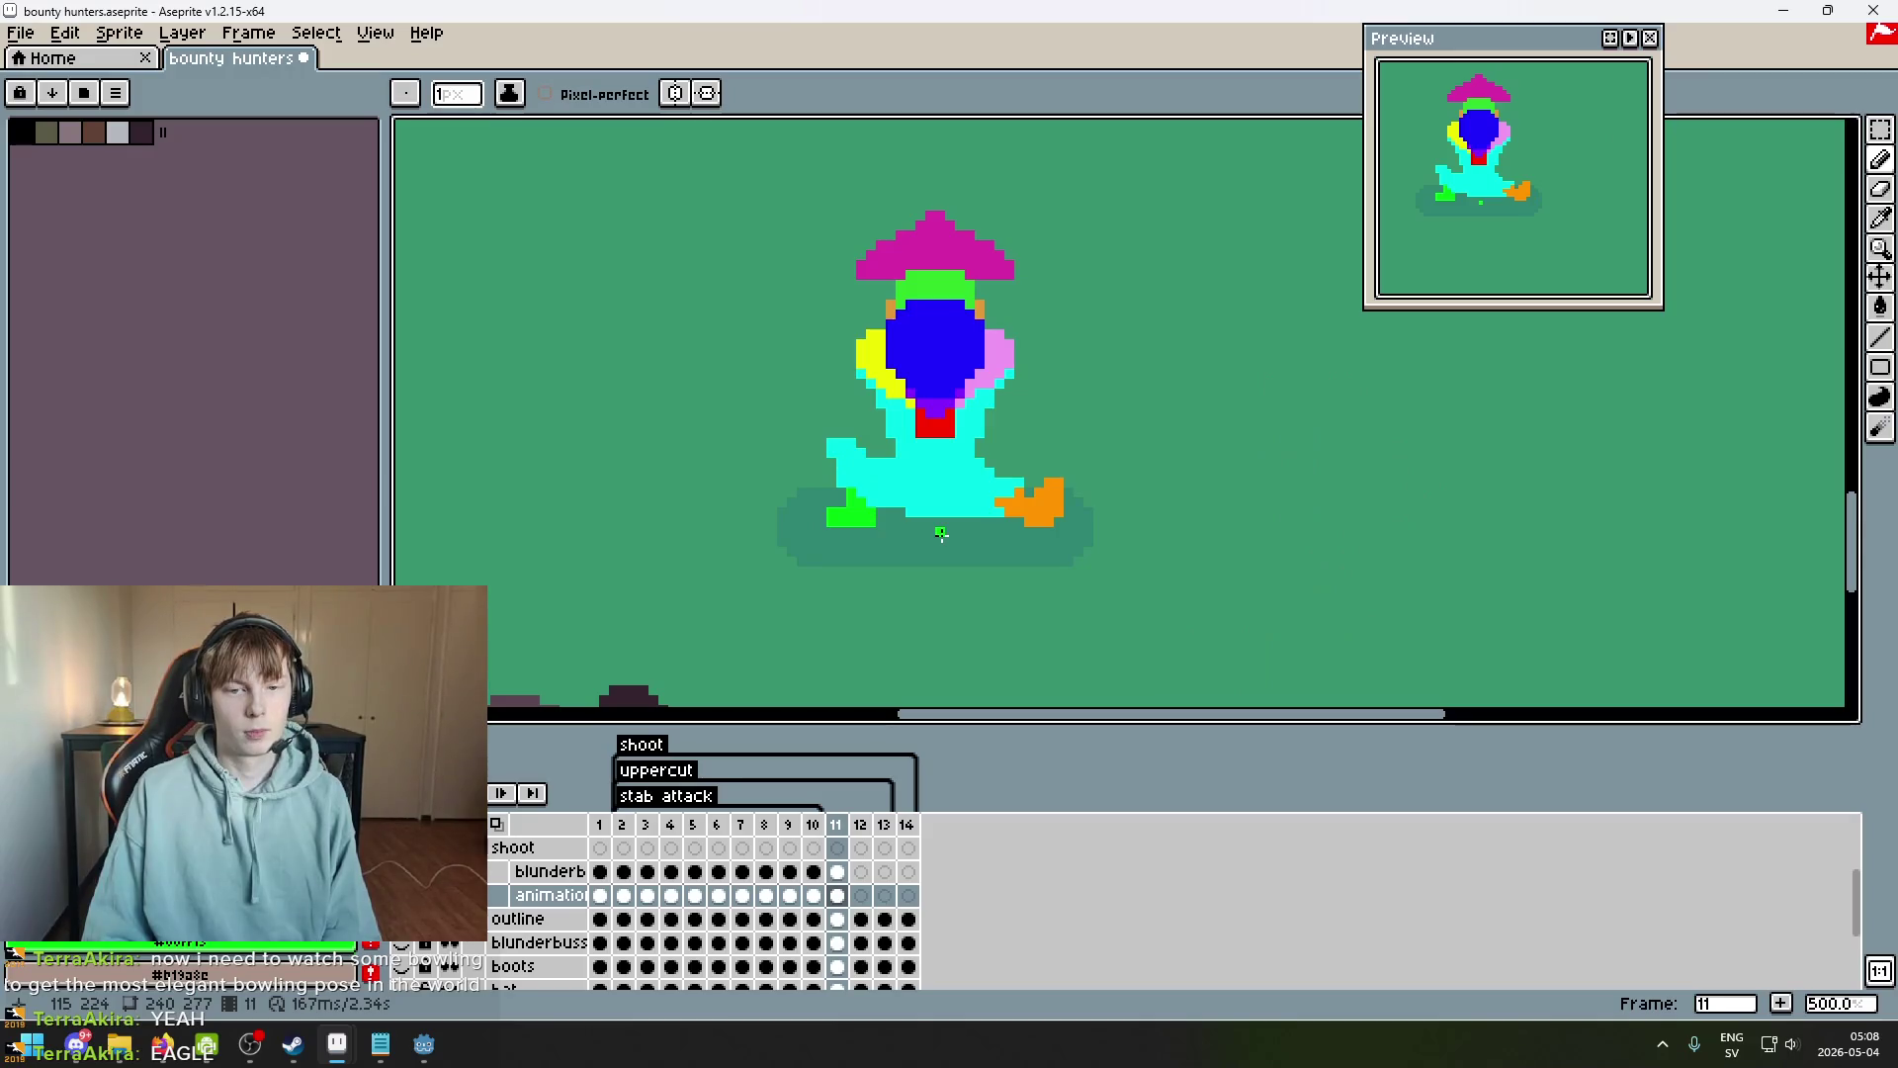
{"action": "scroll", "coordinate": [929, 494], "scroll_direction": "up", "scroll_amount": 5}
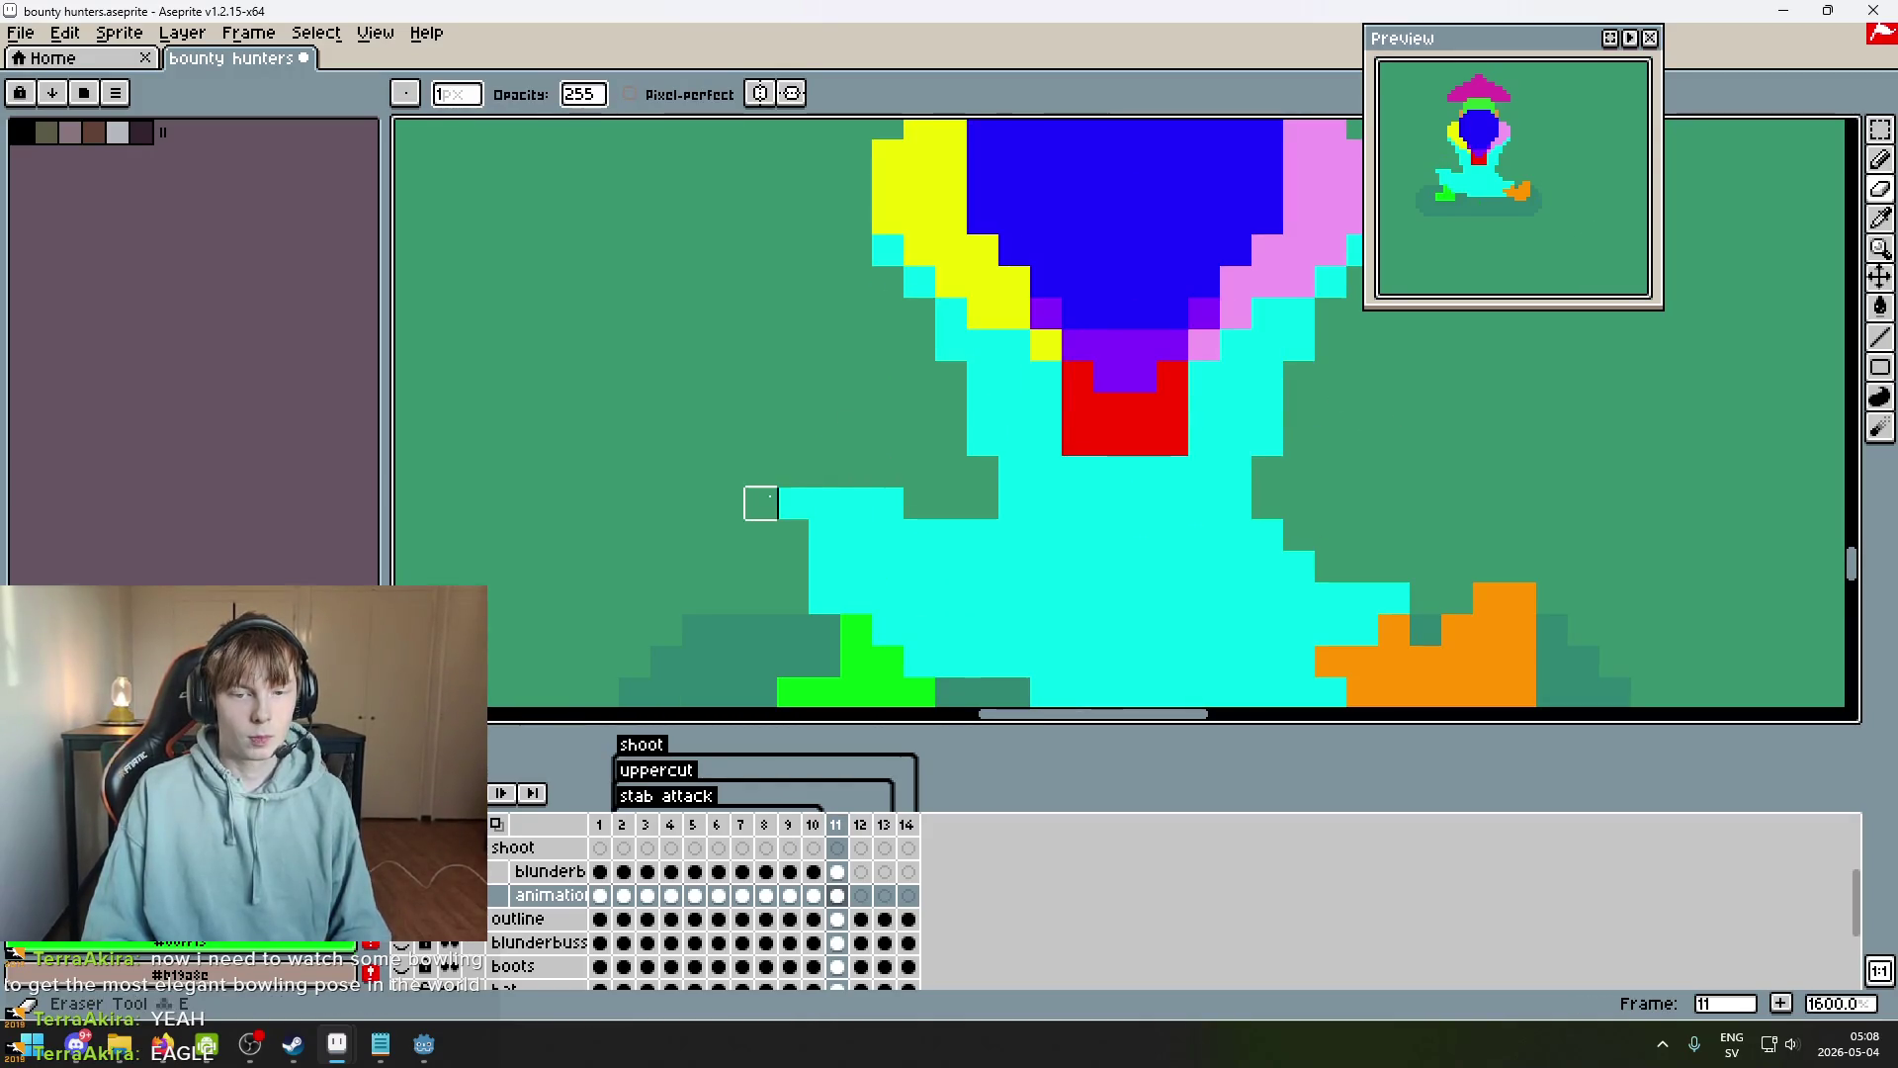
{"action": "left_click", "coordinate": [792, 502]}
{"action": "scroll", "coordinate": [792, 502], "scroll_direction": "down", "scroll_amount": 3}
{"action": "key", "text": "ctrl+z"}
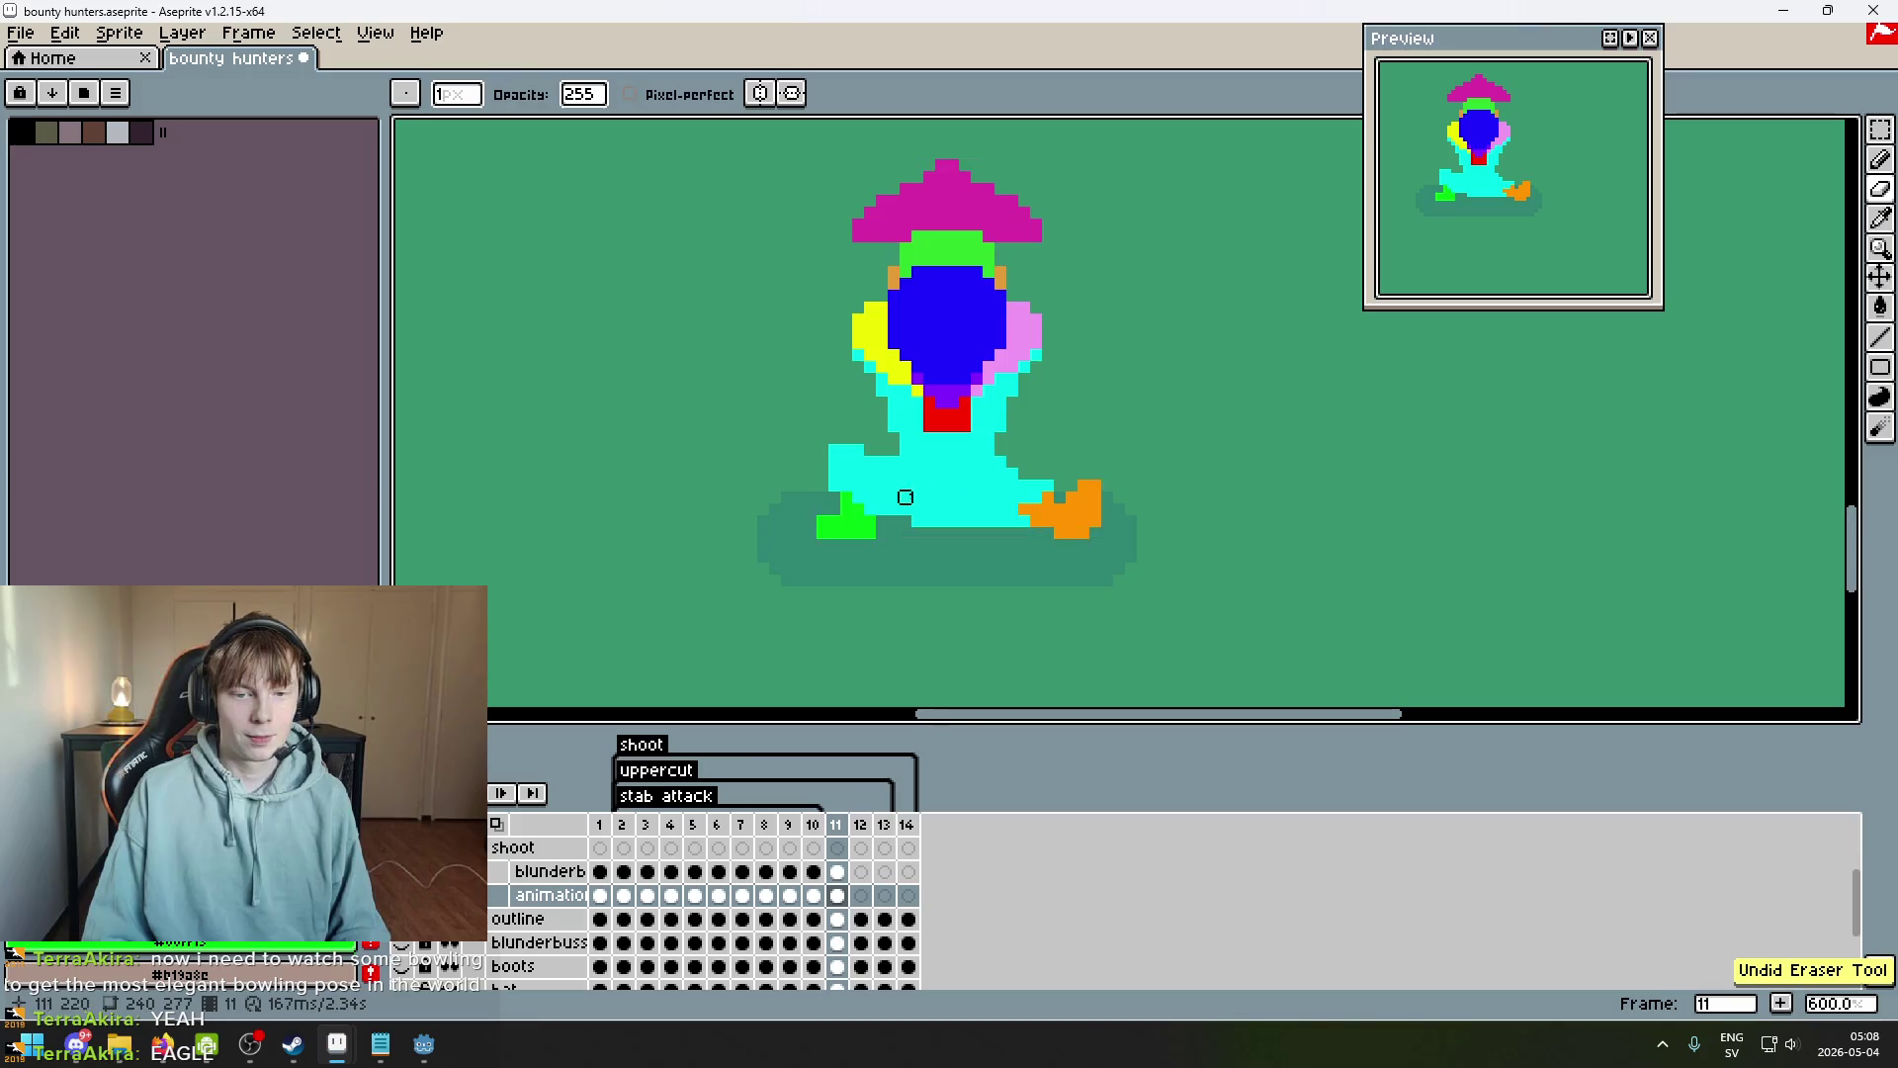
{"action": "scroll", "coordinate": [989, 493], "scroll_direction": "up", "scroll_amount": 4}
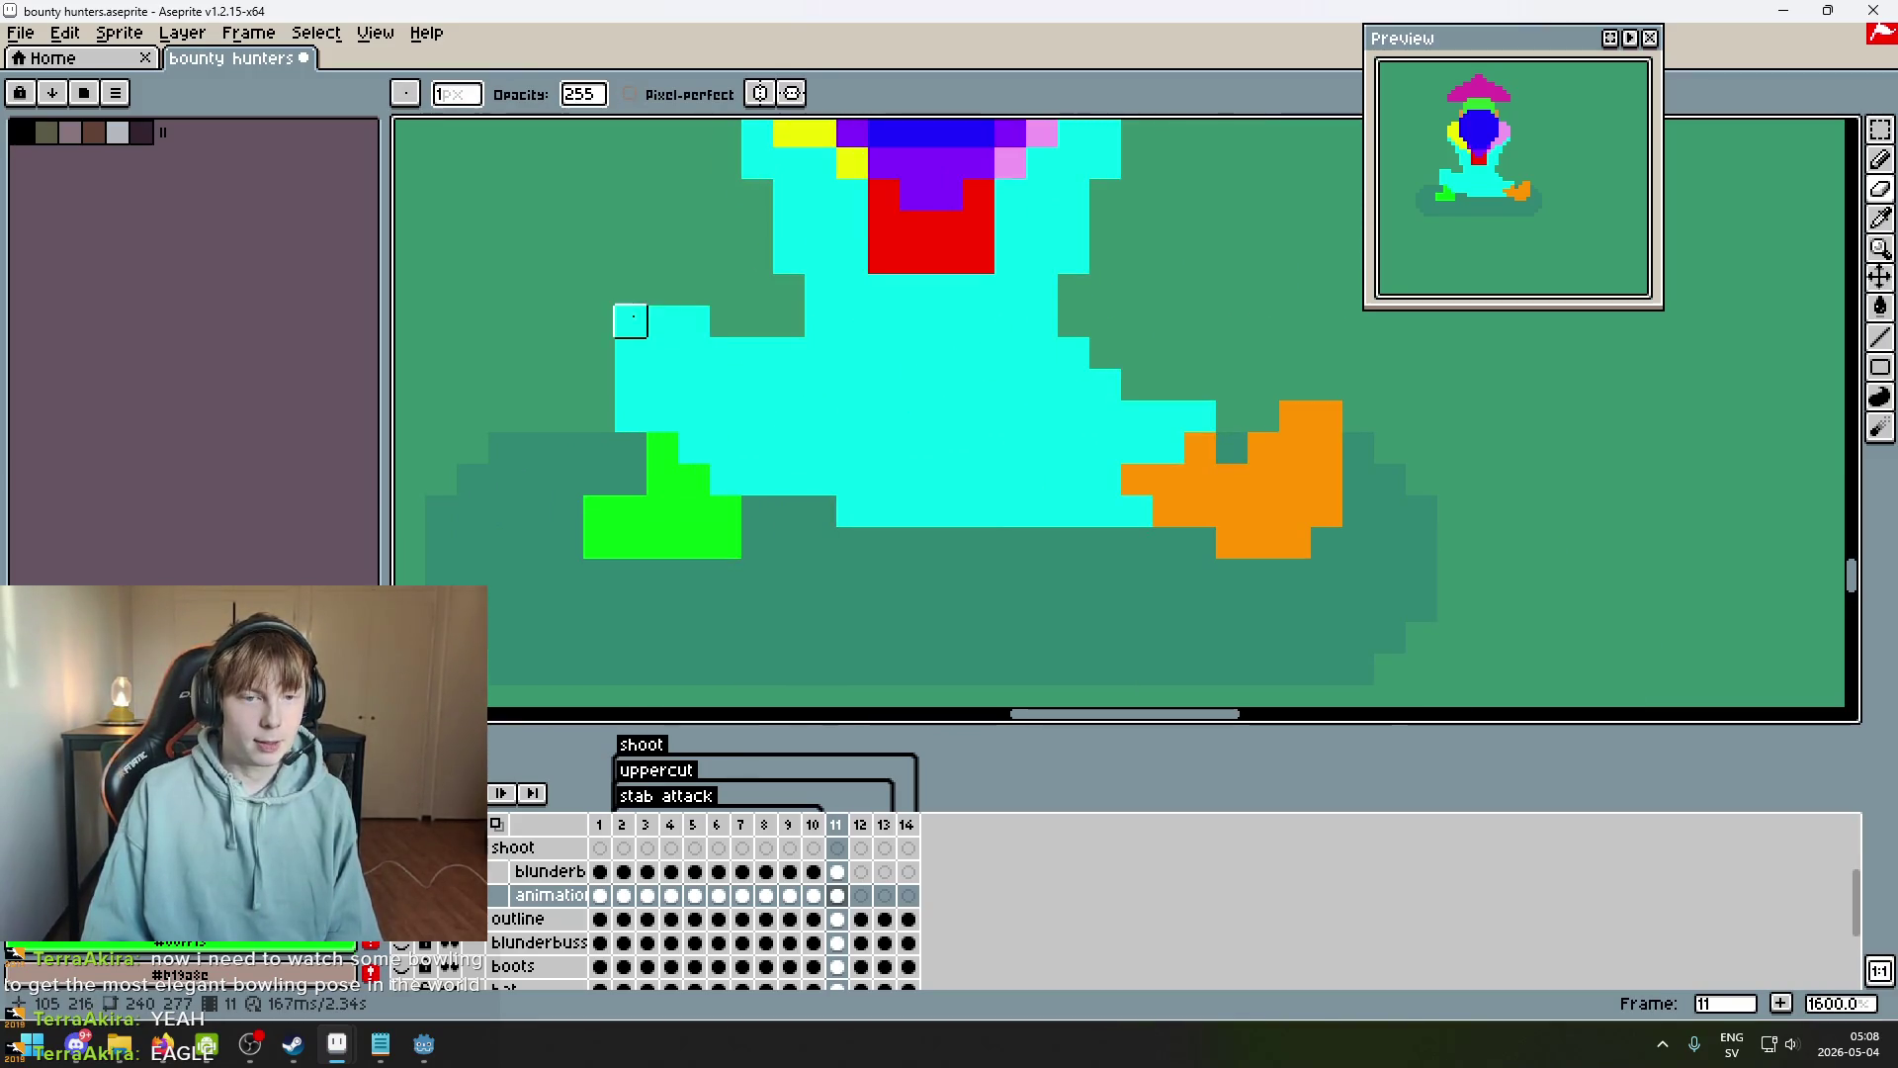
Erase a pixel at the arm's top-left corner, undoing two other trial erasures.
{"action": "left_click", "coordinate": [631, 353]}
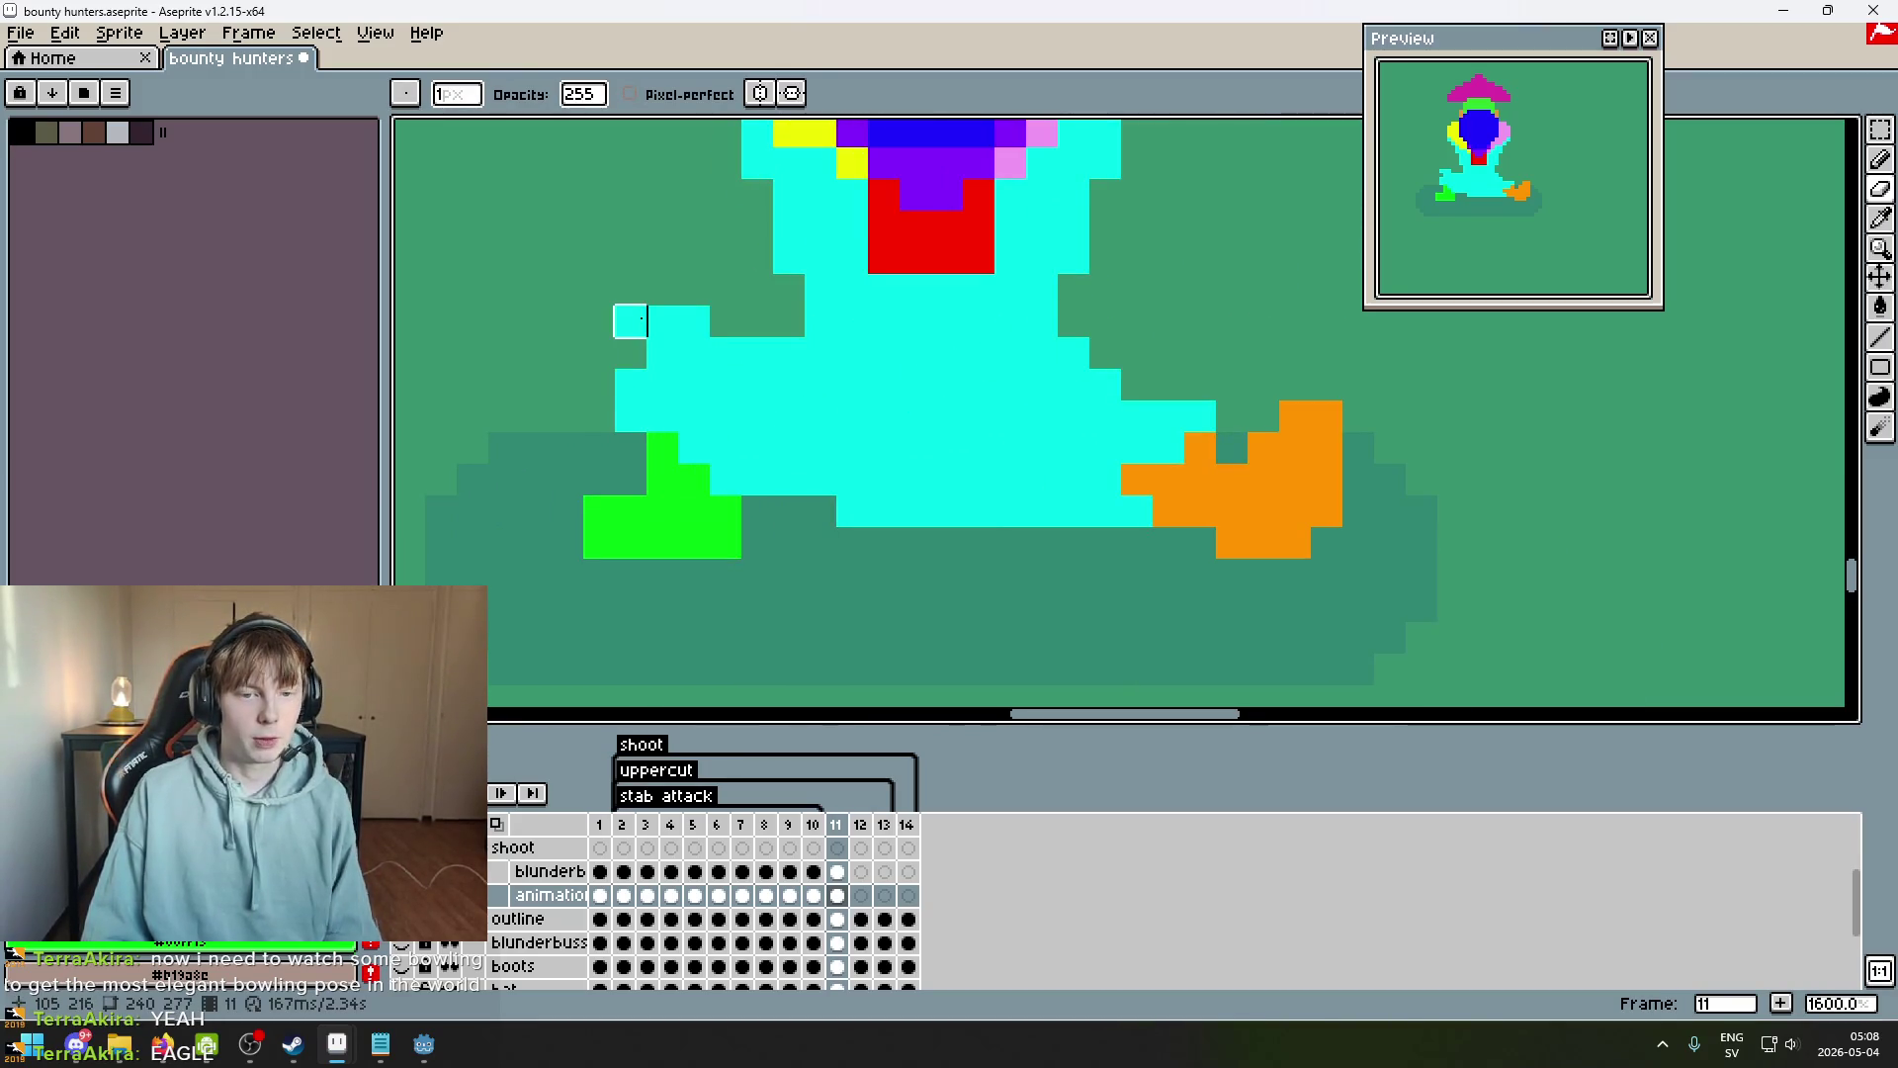
{"action": "key", "text": "ctrl+z"}
{"action": "left_click", "coordinate": [630, 321]}
{"action": "scroll", "coordinate": [773, 404], "scroll_direction": "down", "scroll_amount": 3}
{"action": "left_click", "coordinate": [820, 444]}
{"action": "key", "text": "ctrl+z"}
{"action": "scroll", "coordinate": [820, 444], "scroll_direction": "up", "scroll_amount": 4}
{"action": "scroll", "coordinate": [705, 363], "scroll_direction": "down", "scroll_amount": 5}
{"action": "scroll", "coordinate": [862, 430], "scroll_direction": "up", "scroll_amount": 2}
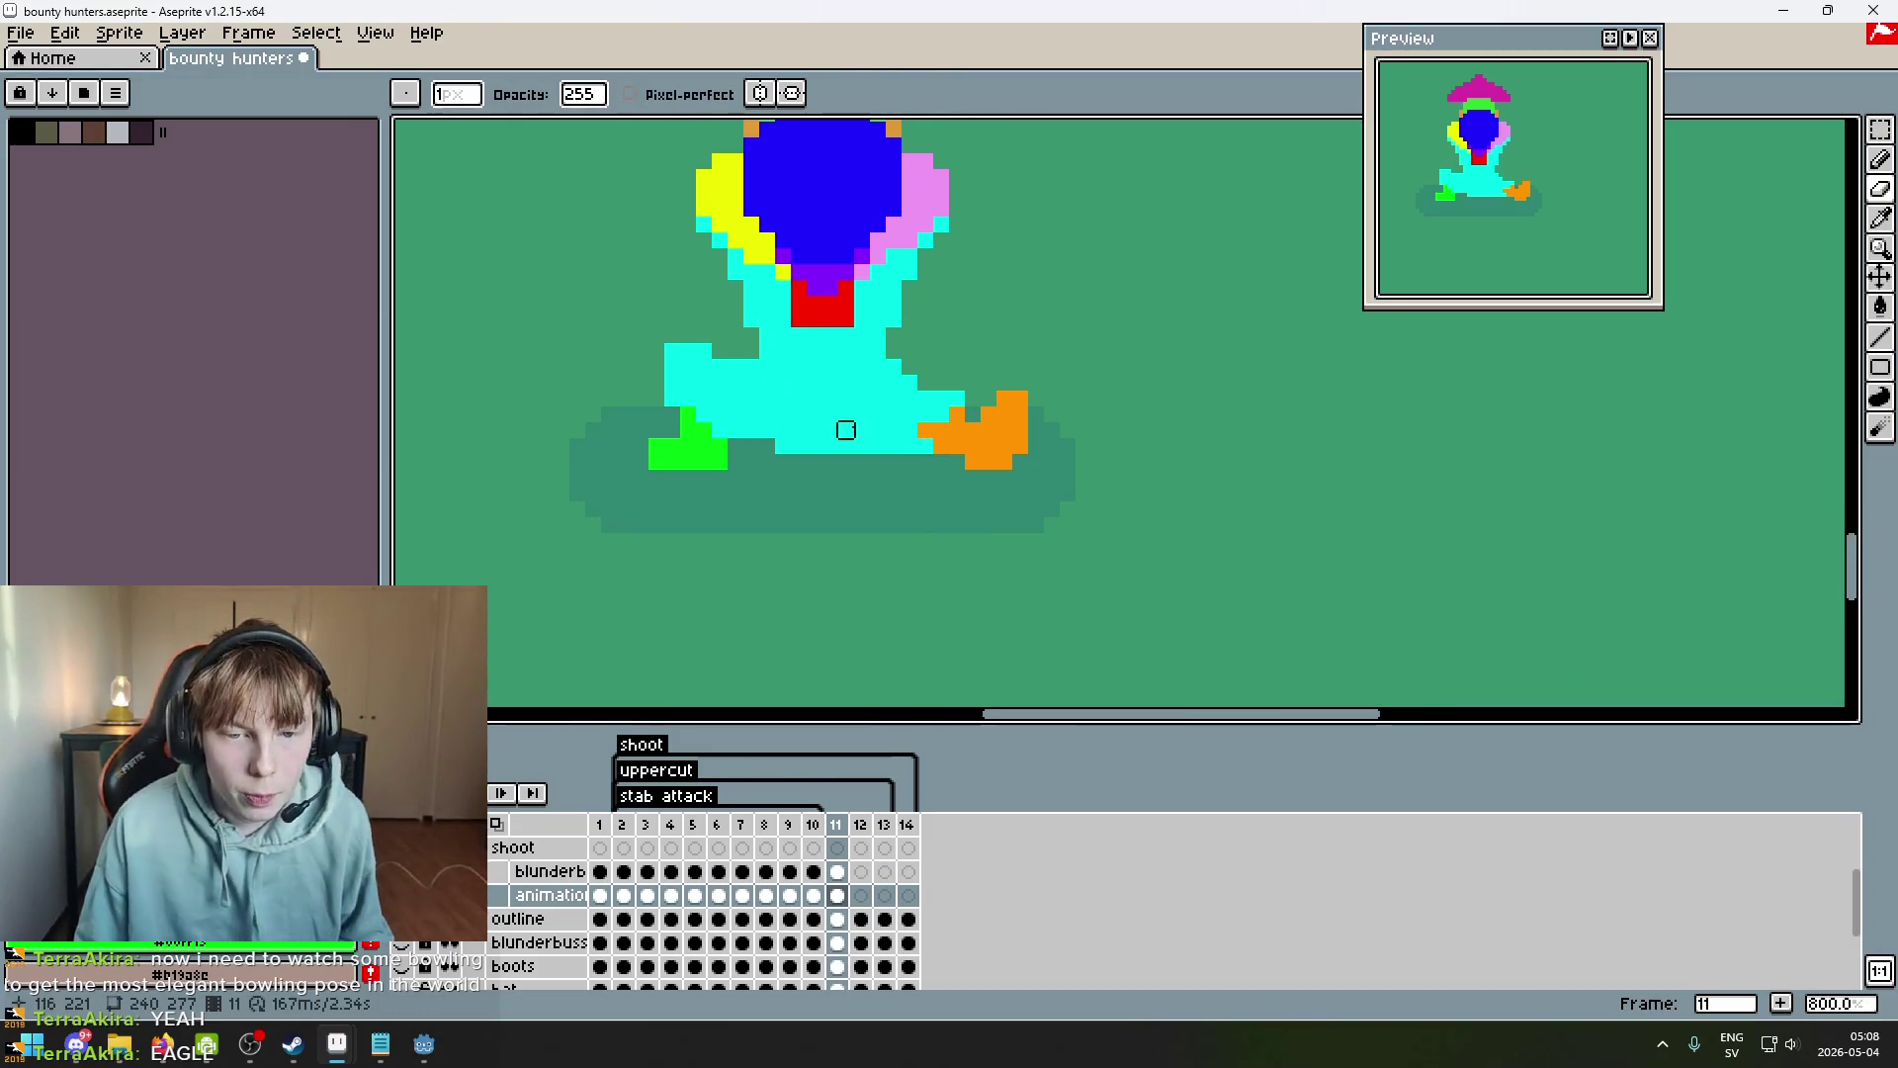
{"action": "scroll", "coordinate": [862, 430], "scroll_direction": "down", "scroll_amount": 1}
Check frame 11 against frame 10, then step through frames 5 to 8.
{"action": "key", "text": "comma"}
{"action": "key", "text": "period"}
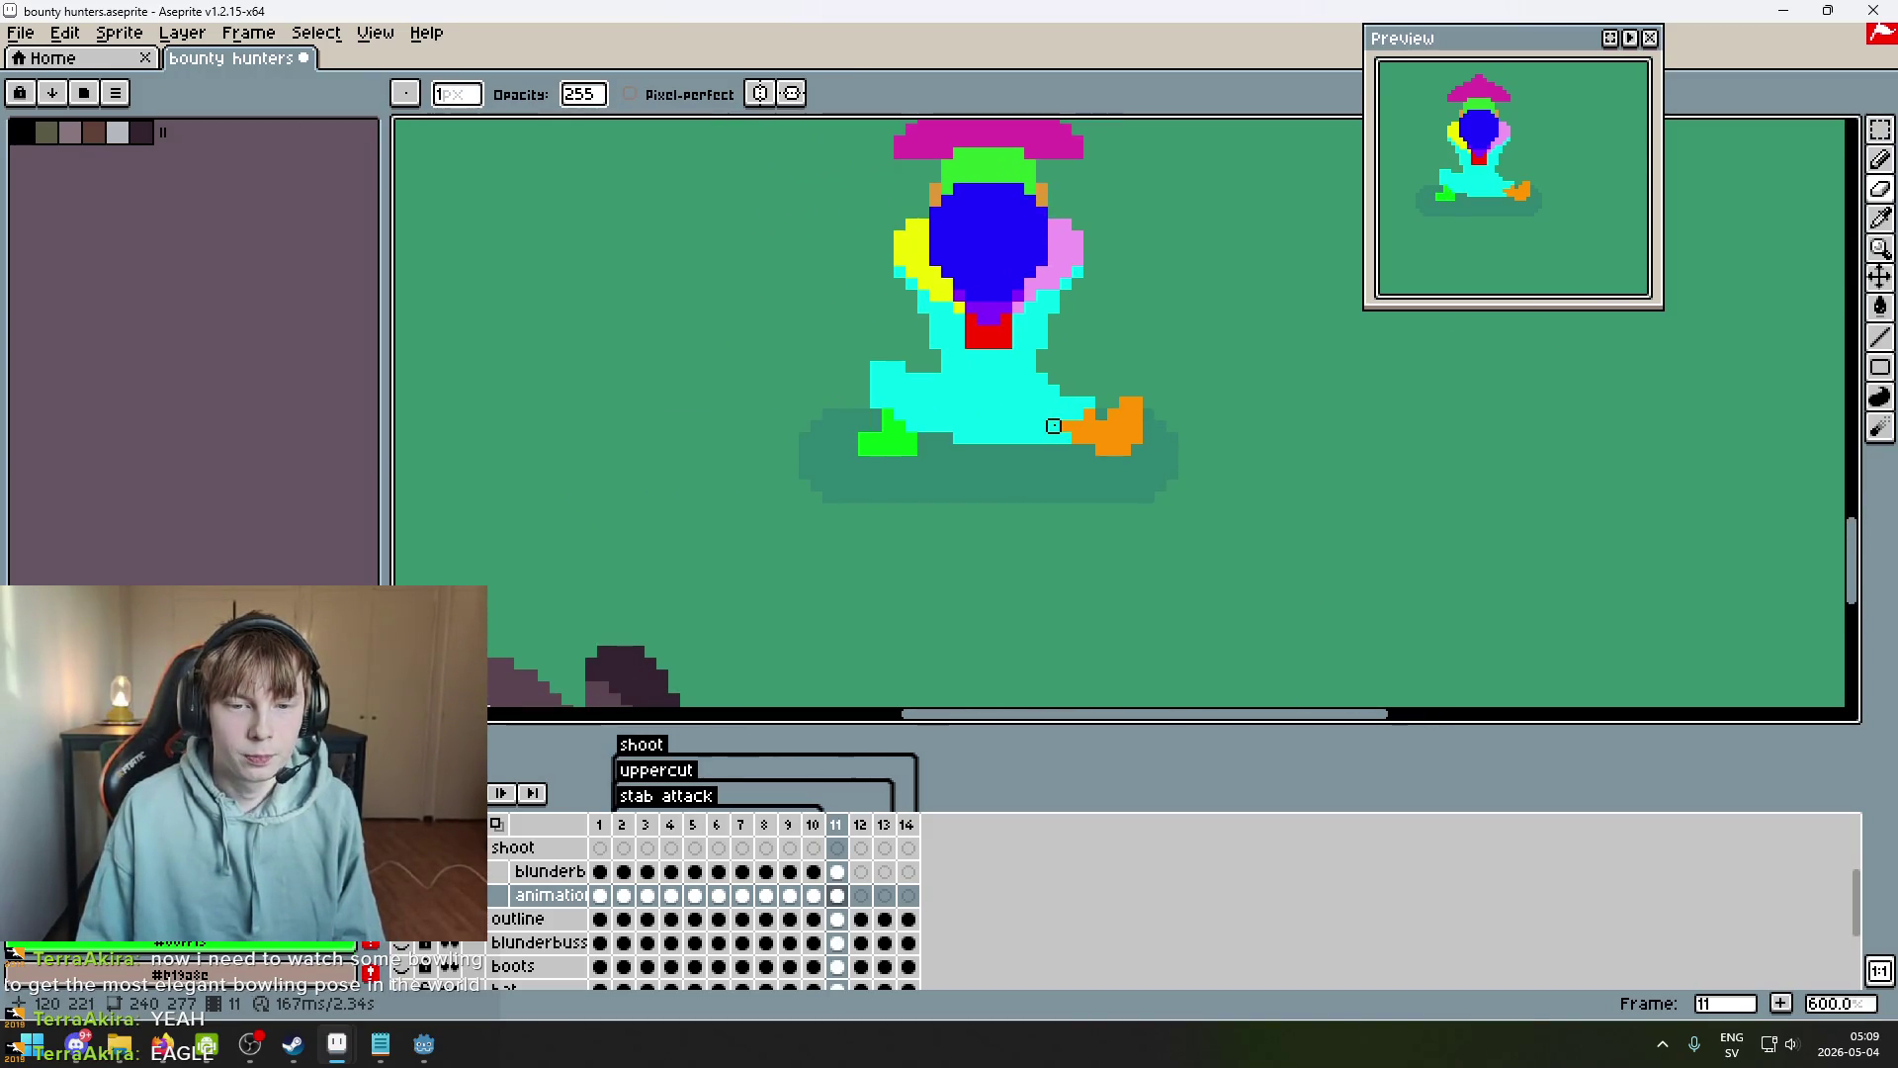
{"action": "scroll", "coordinate": [999, 440], "scroll_direction": "down", "scroll_amount": 1}
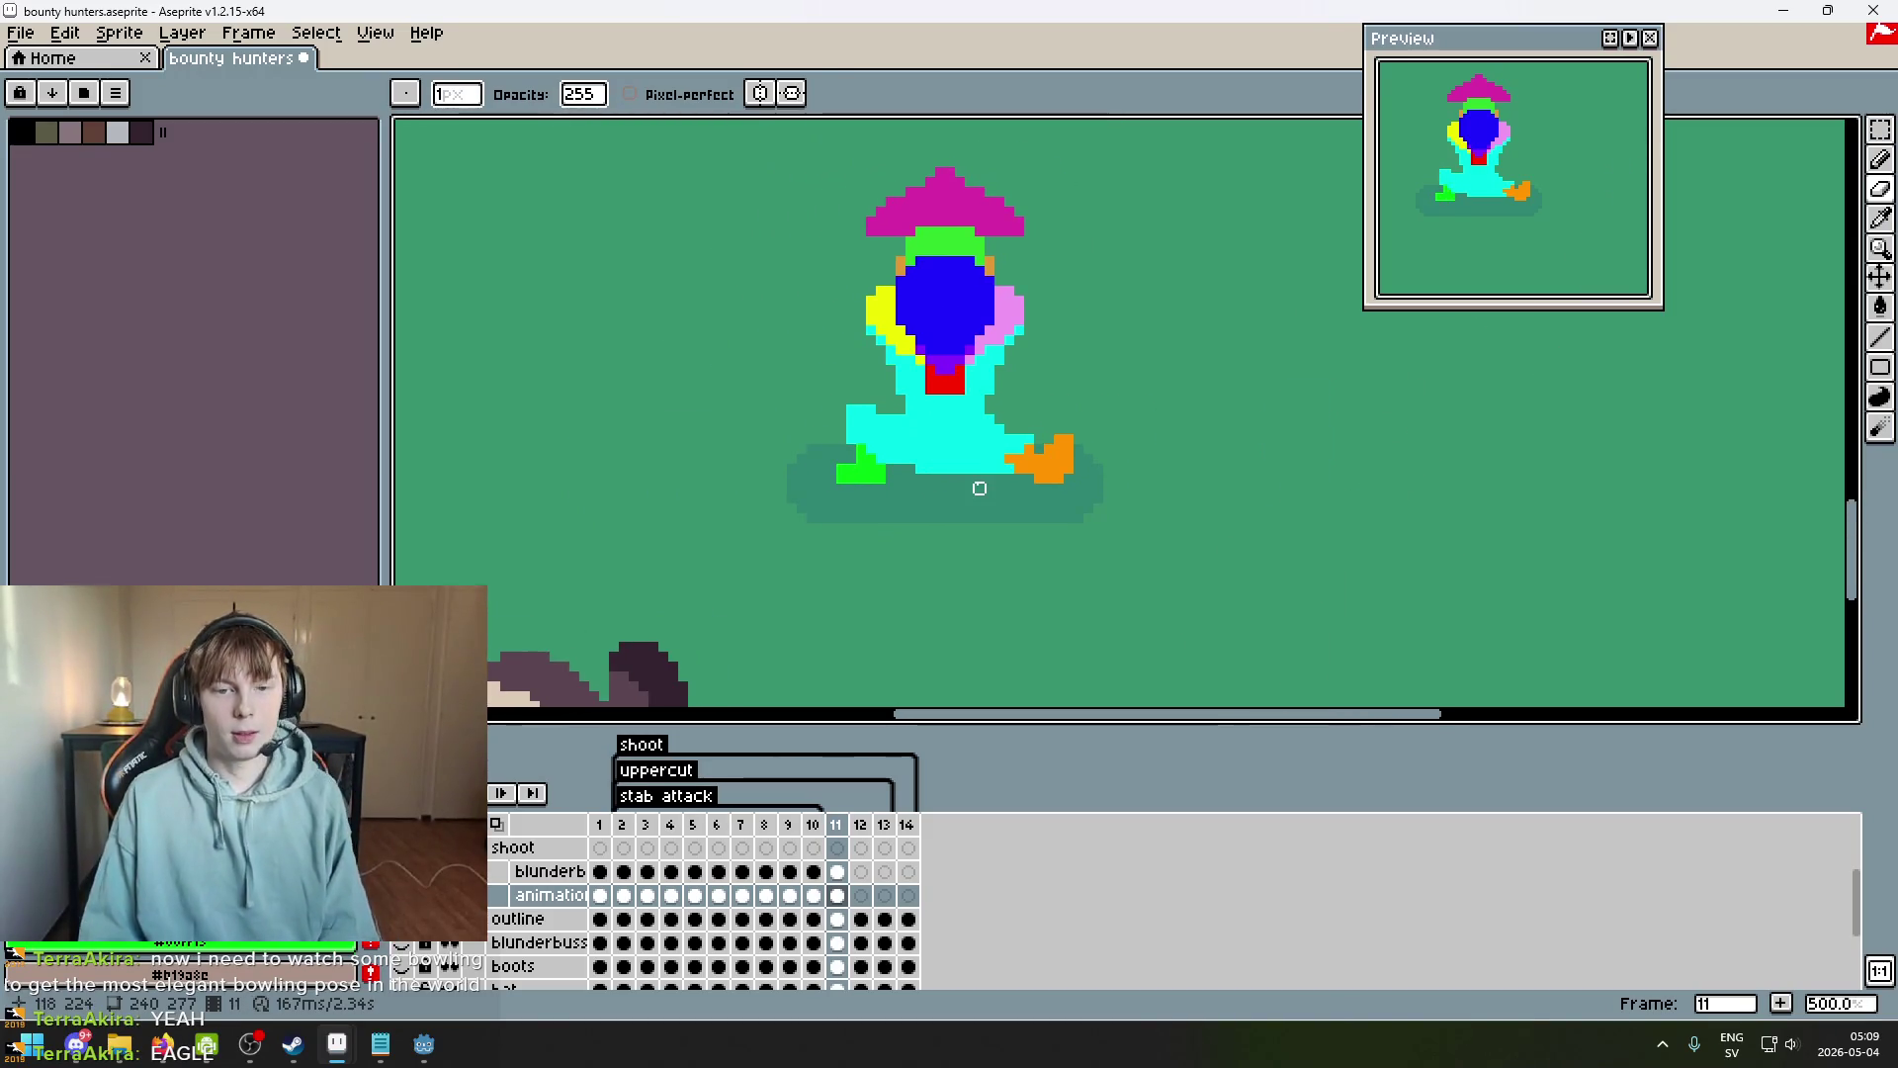
{"action": "scroll", "coordinate": [999, 488], "scroll_direction": "down", "scroll_amount": 2}
{"action": "key", "text": "comma"}
{"action": "key", "text": "period"}
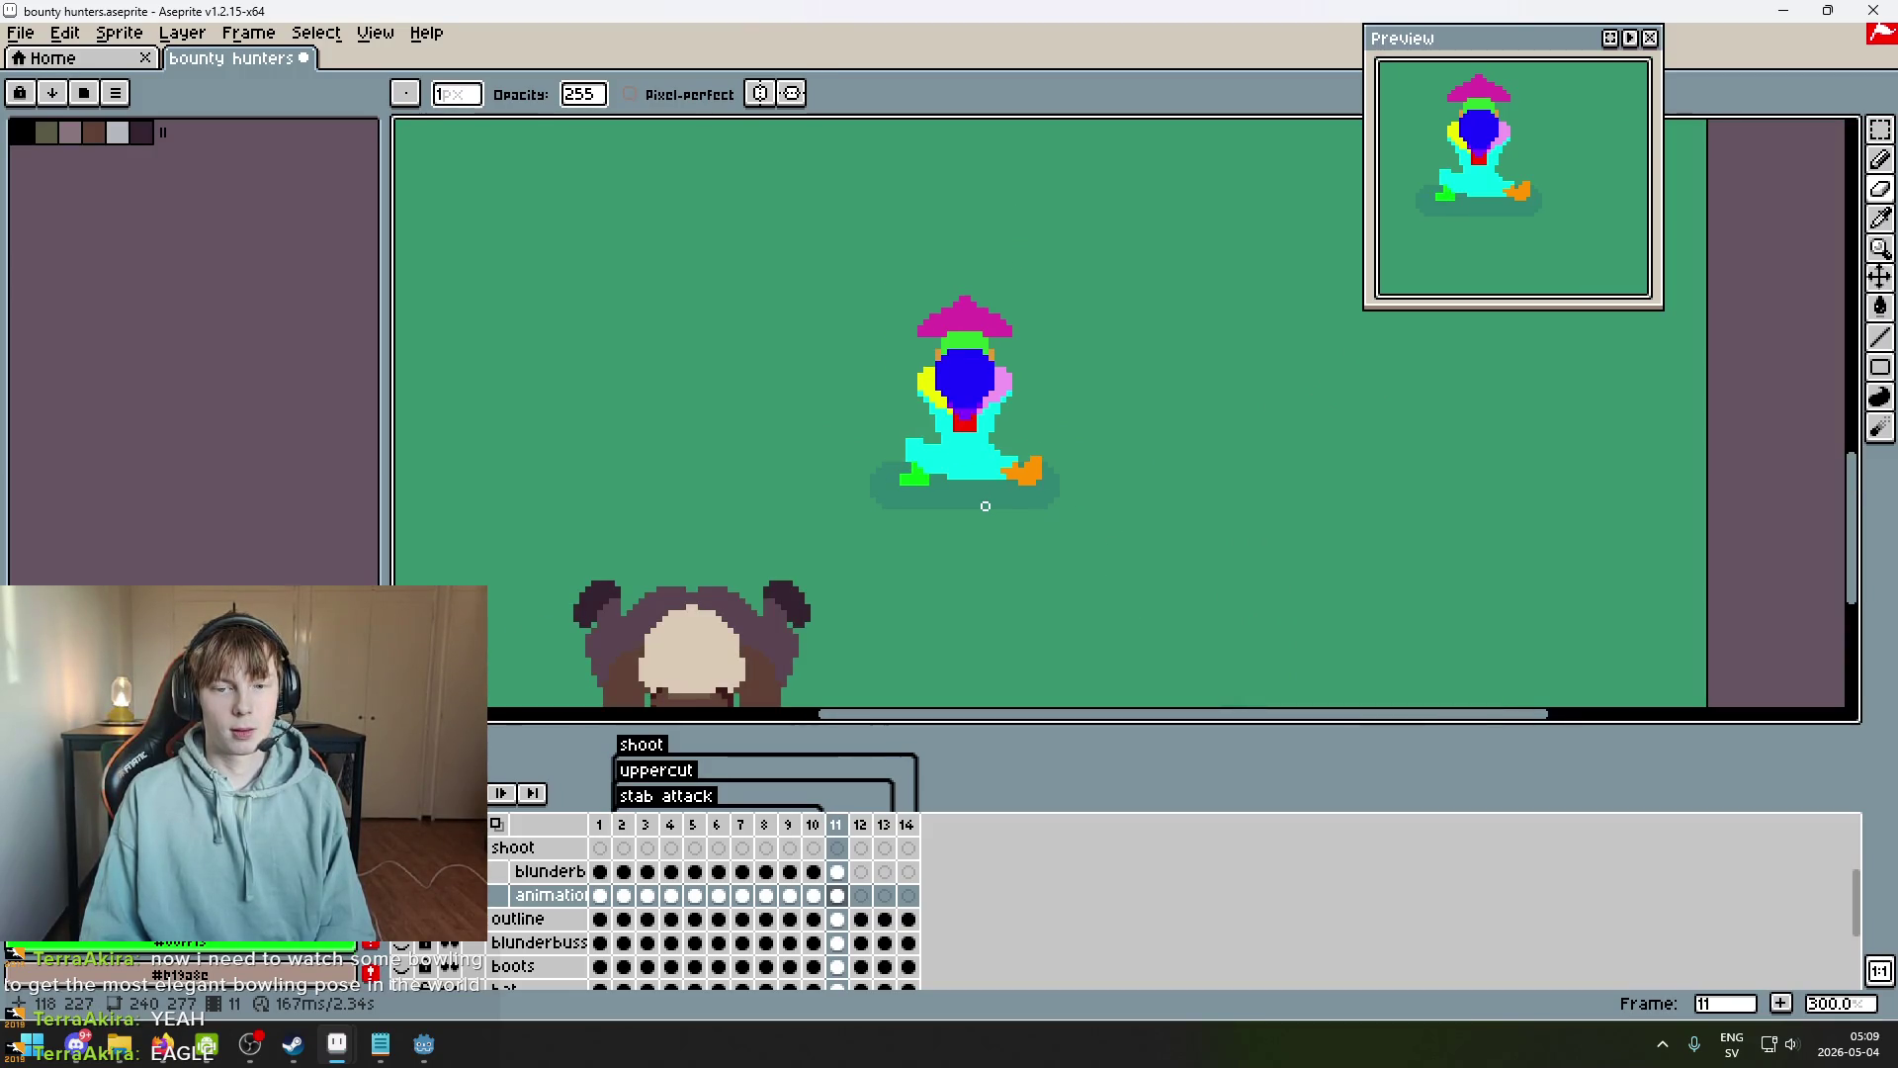
{"action": "key", "text": "comma"}
{"action": "key", "text": "comma"}
{"action": "key", "text": "comma"}
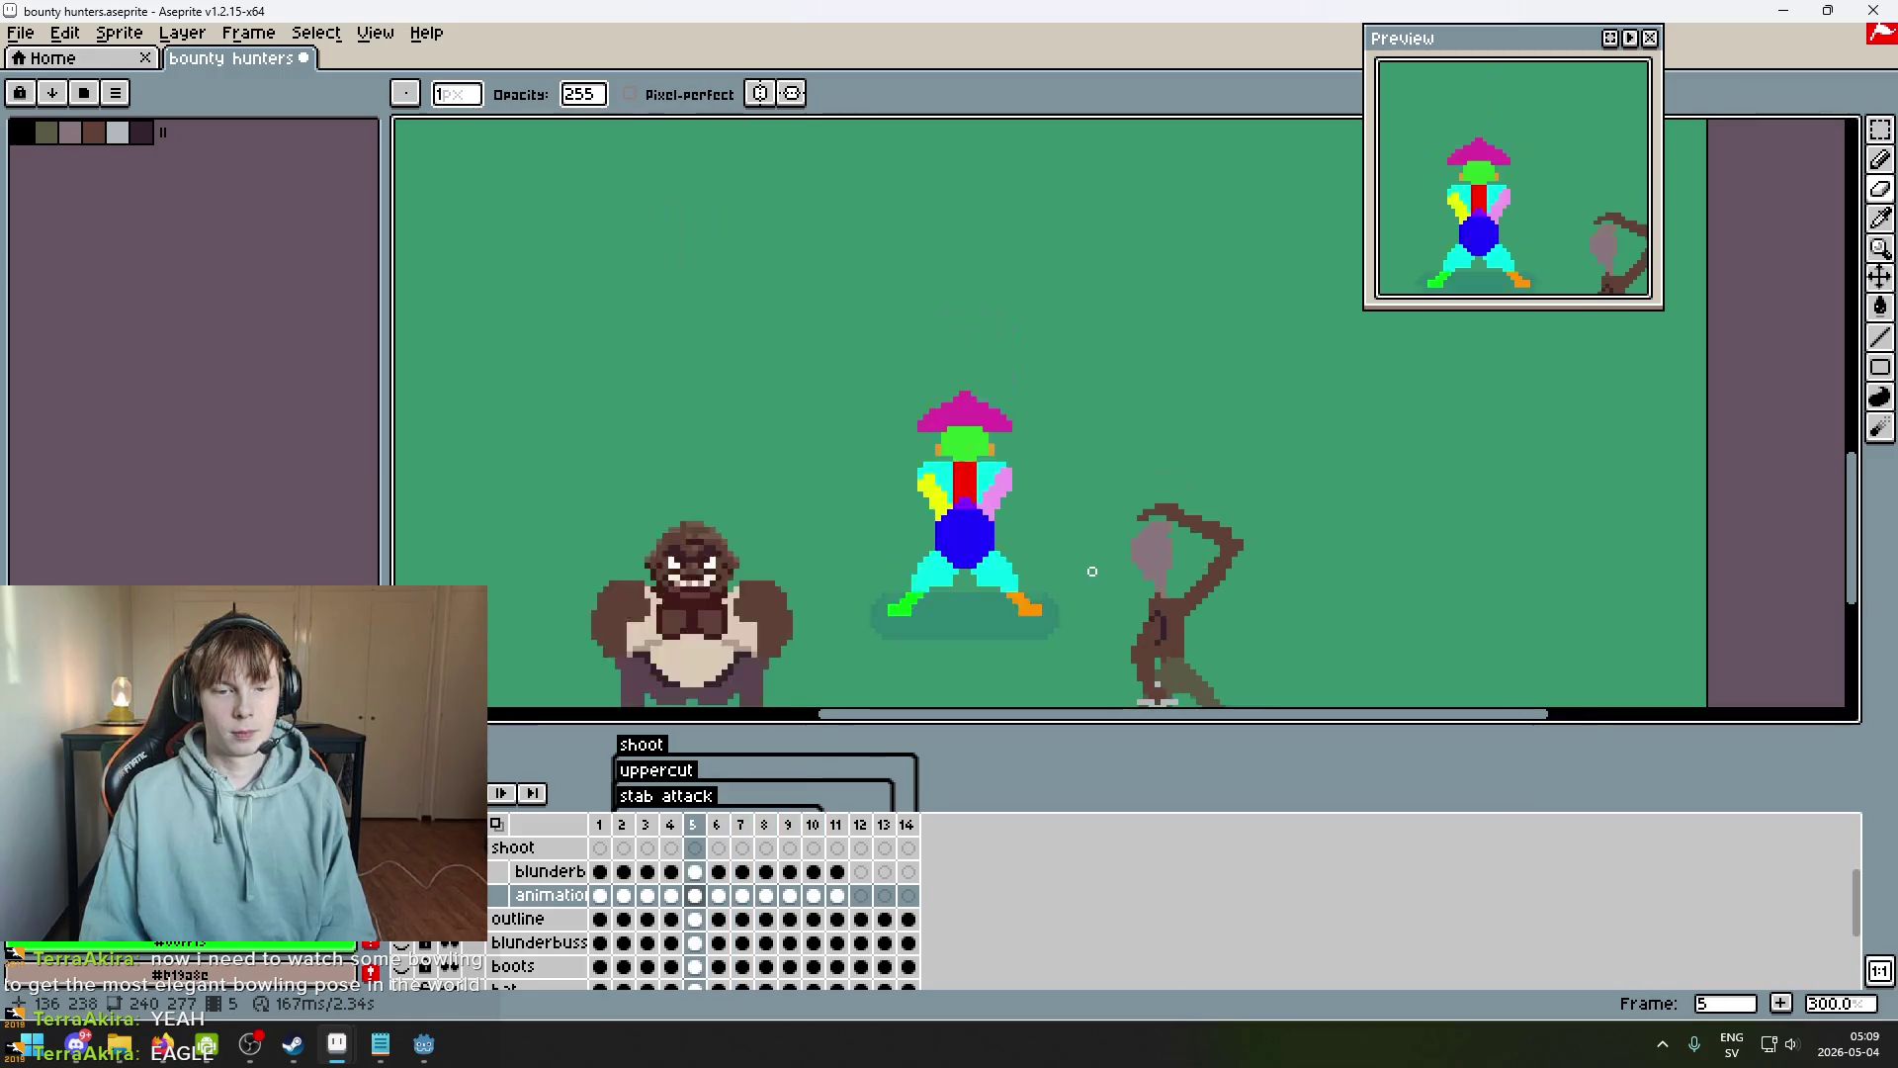
{"action": "scroll", "coordinate": [991, 625], "scroll_direction": "up", "scroll_amount": 3}
{"action": "key", "text": "period"}
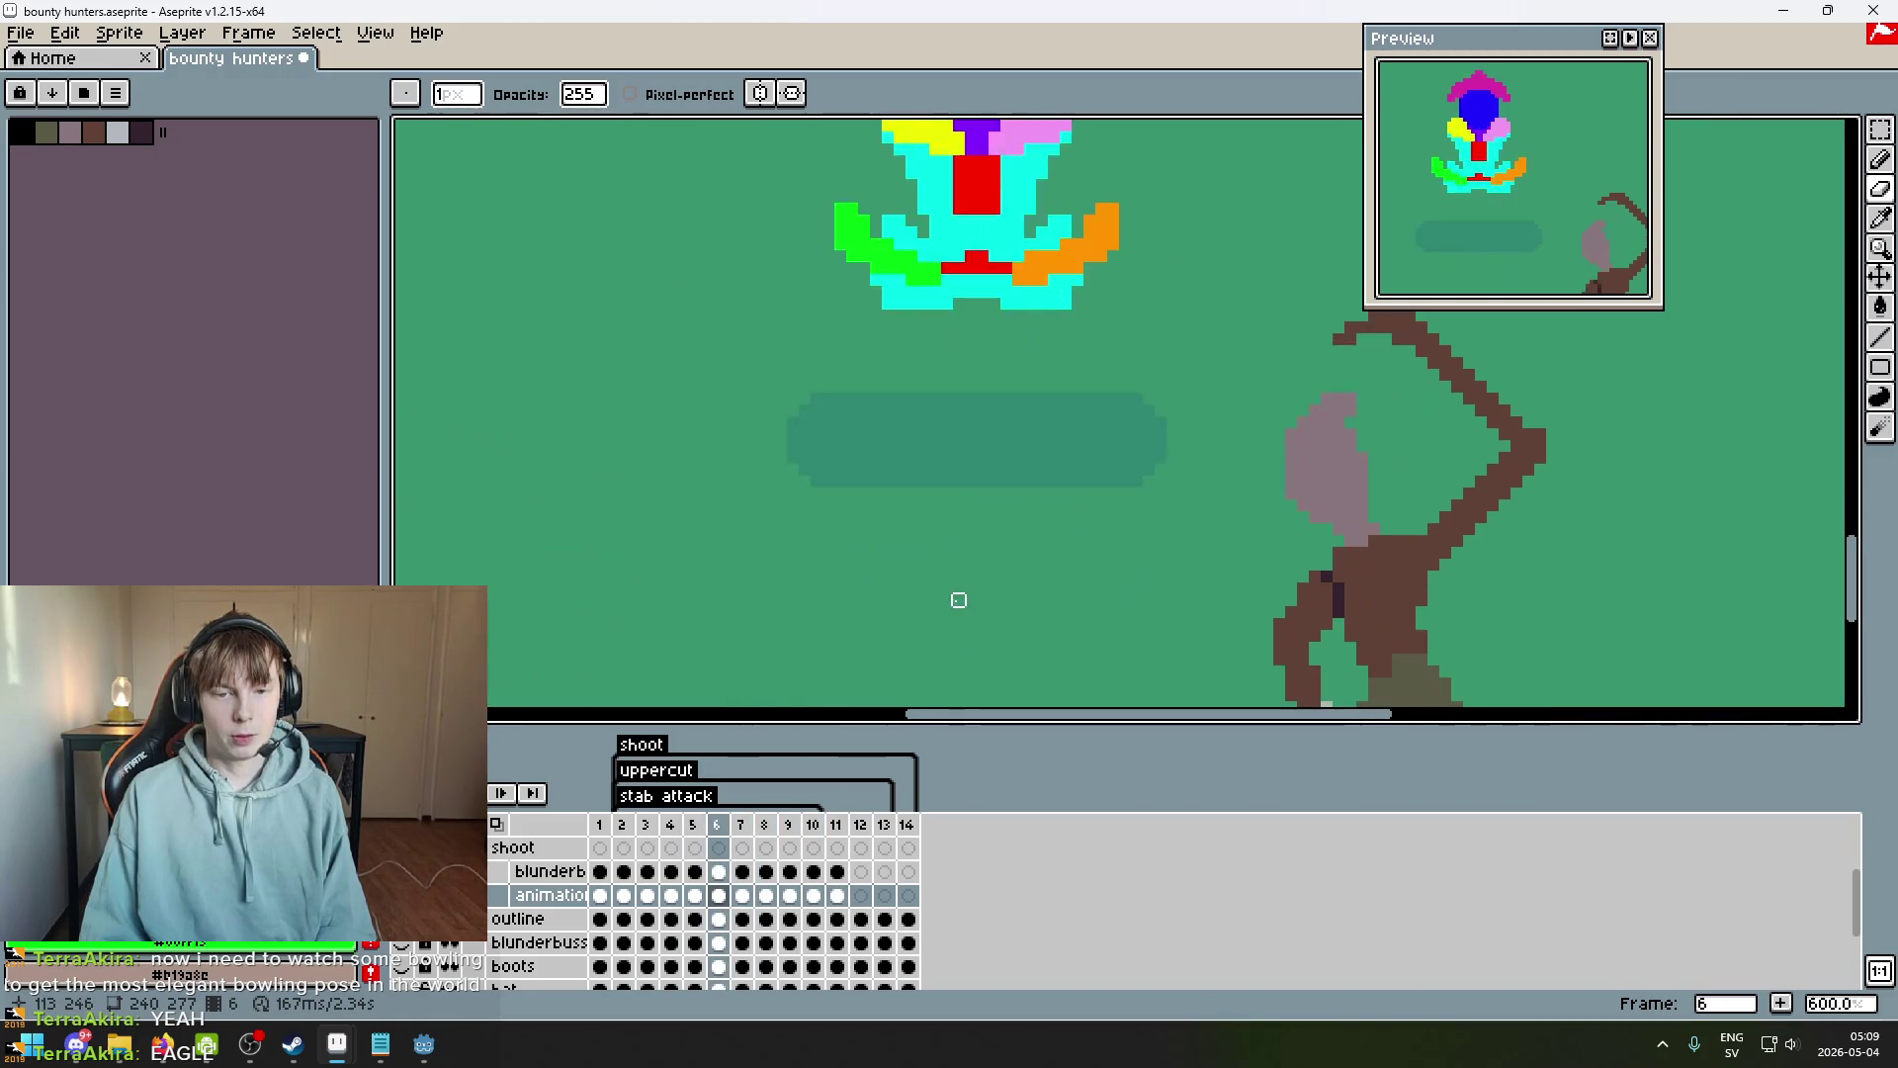
{"action": "left_click_drag", "start_coordinate": [963, 457], "coordinate": [965, 593]}
{"action": "key", "text": "period"}
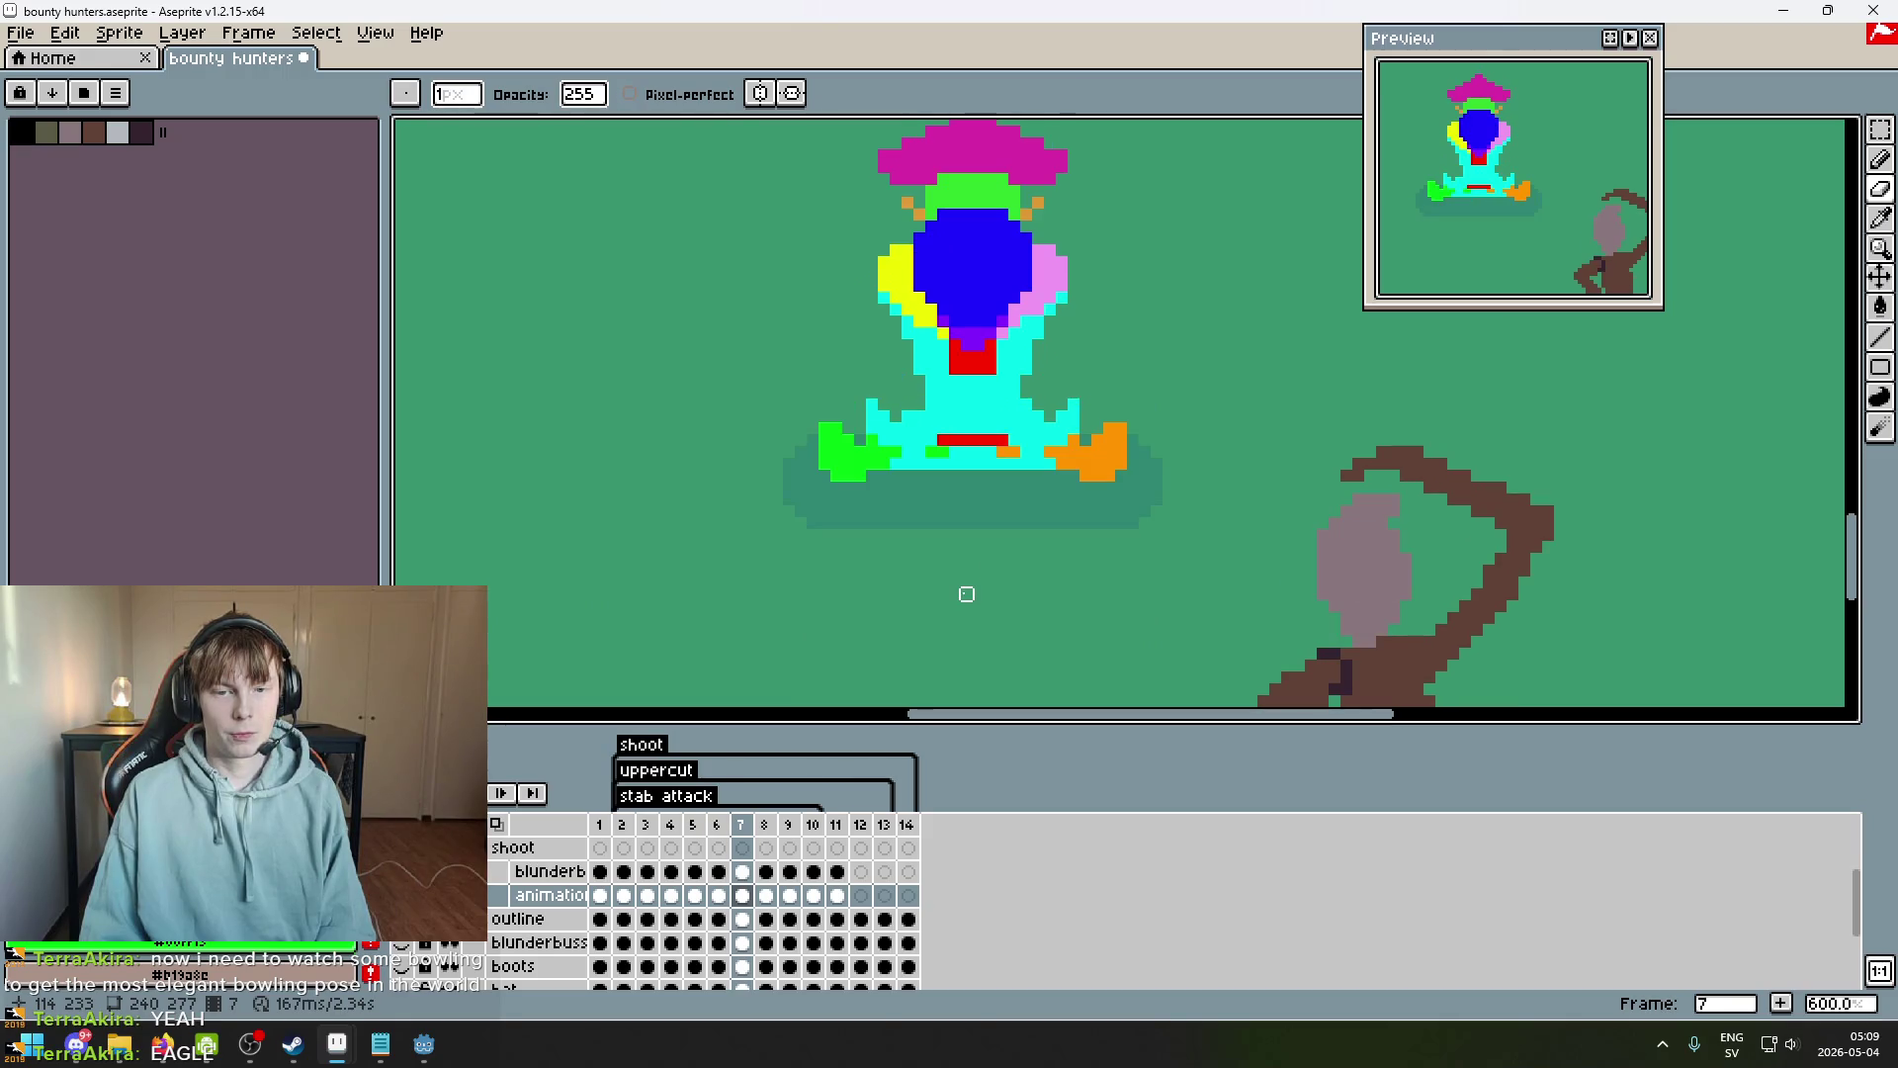
{"action": "scroll", "coordinate": [967, 593], "scroll_direction": "up", "scroll_amount": 4}
{"action": "key", "text": "period"}
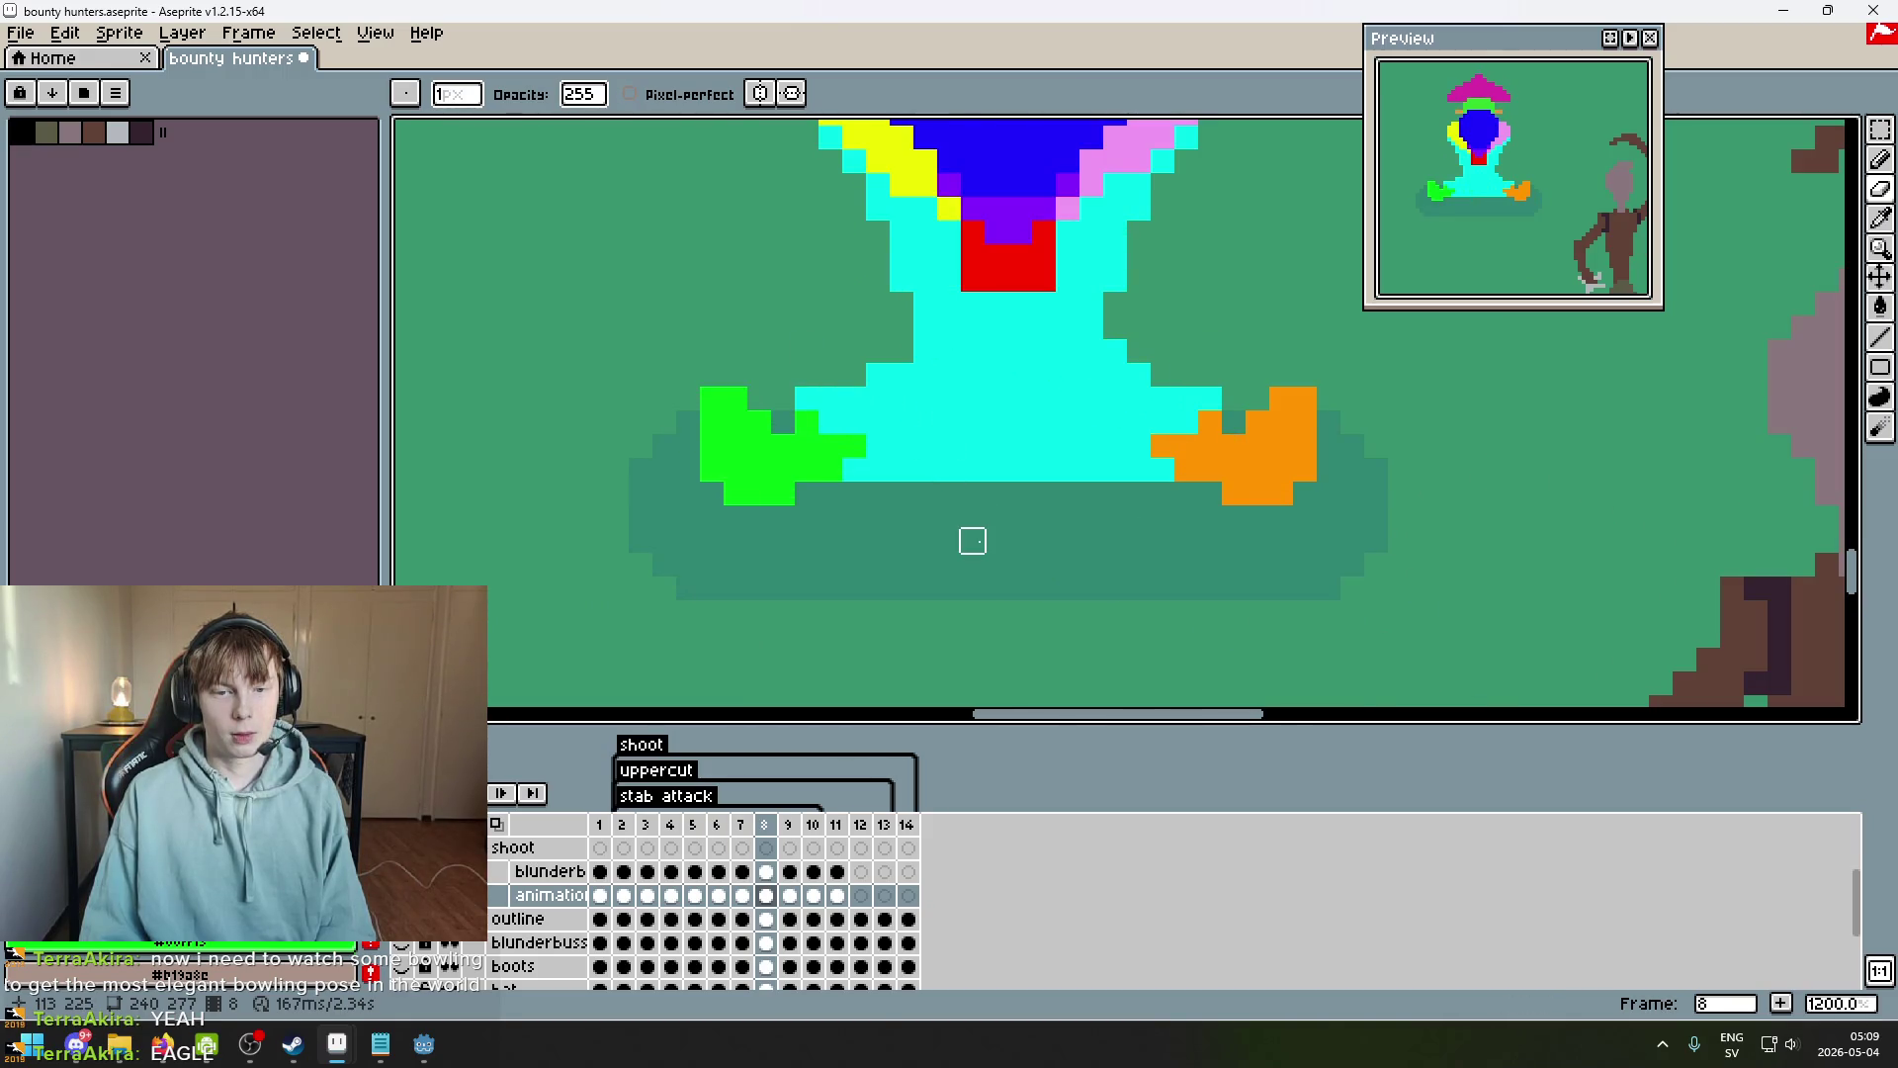
Flip repeatedly between frames 10 and 11, then paint a cyan pixel on the arm.
{"action": "key", "text": "period"}
{"action": "key", "text": "period"}
{"action": "key", "text": "period"}
{"action": "key", "text": "comma"}
{"action": "key", "text": "period"}
{"action": "key", "text": "comma"}
{"action": "key", "text": "period"}
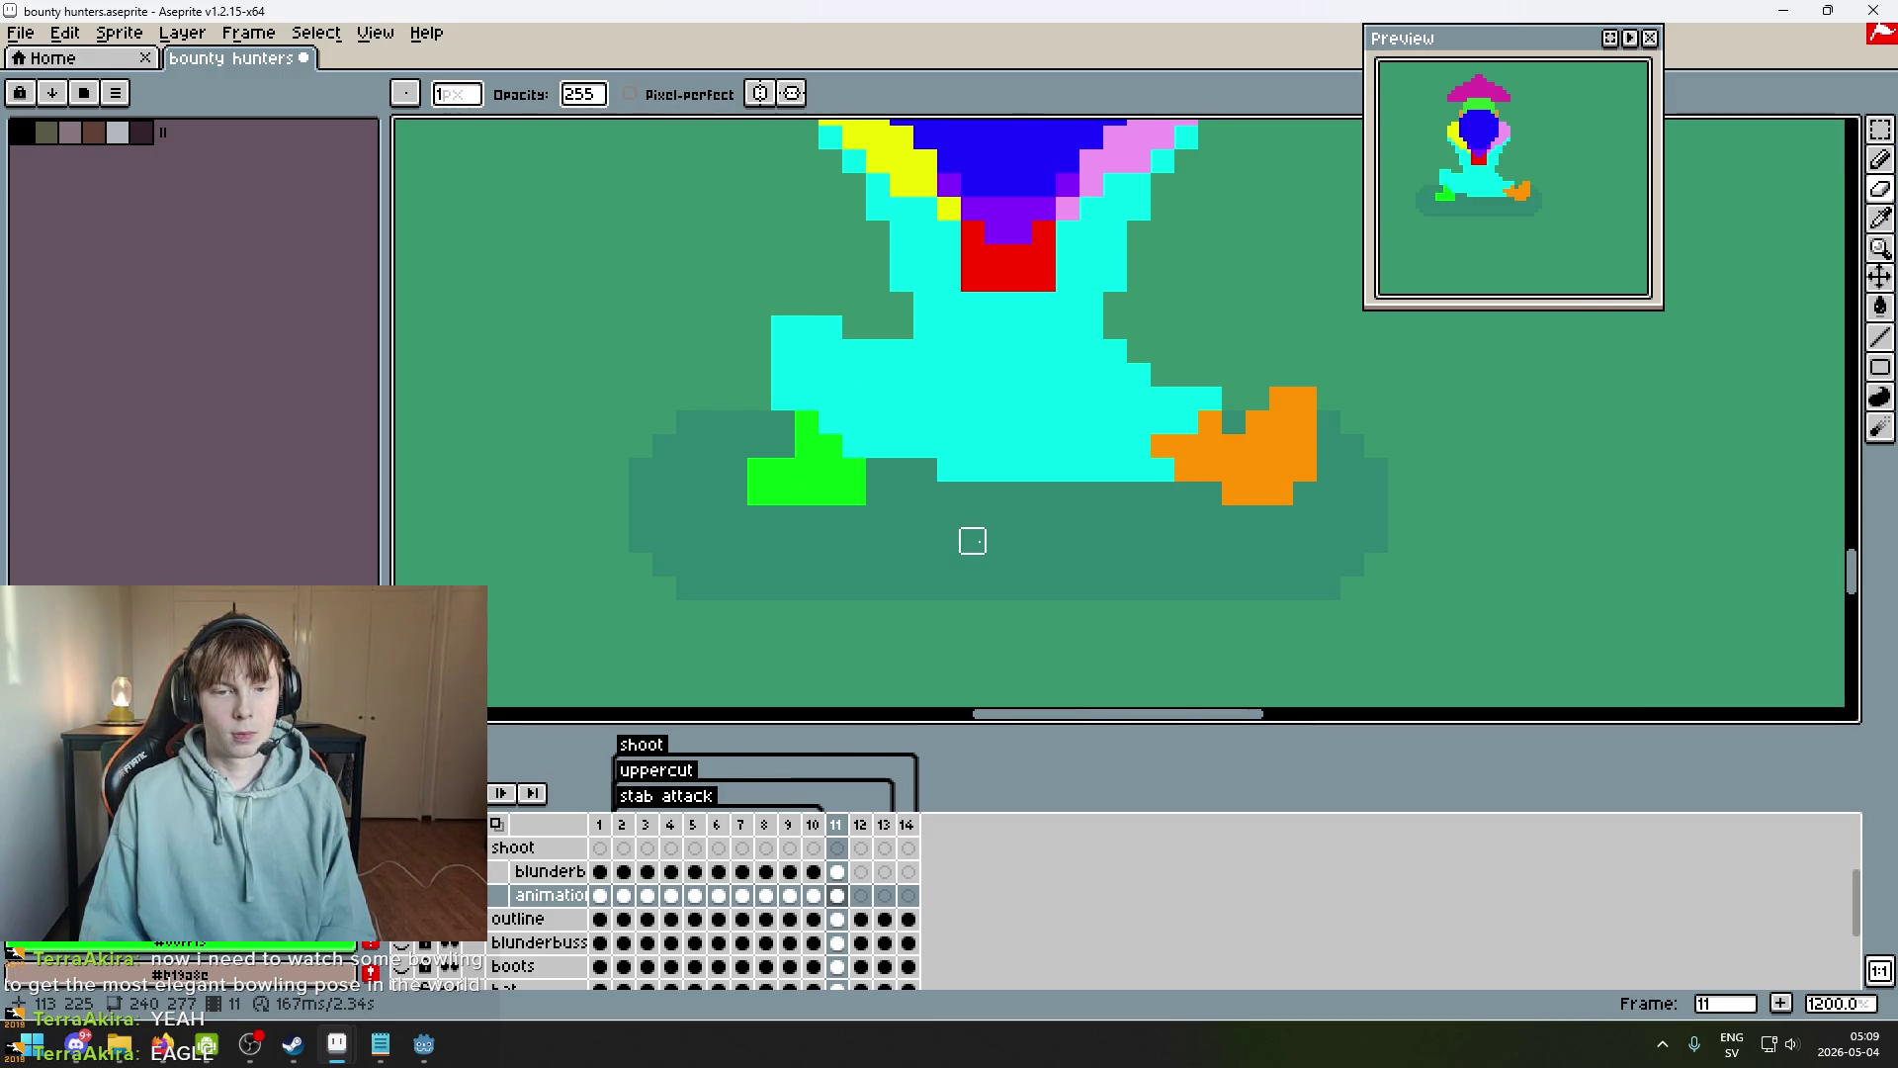
{"action": "key", "text": "comma"}
{"action": "key", "text": "period"}
{"action": "key", "text": "comma"}
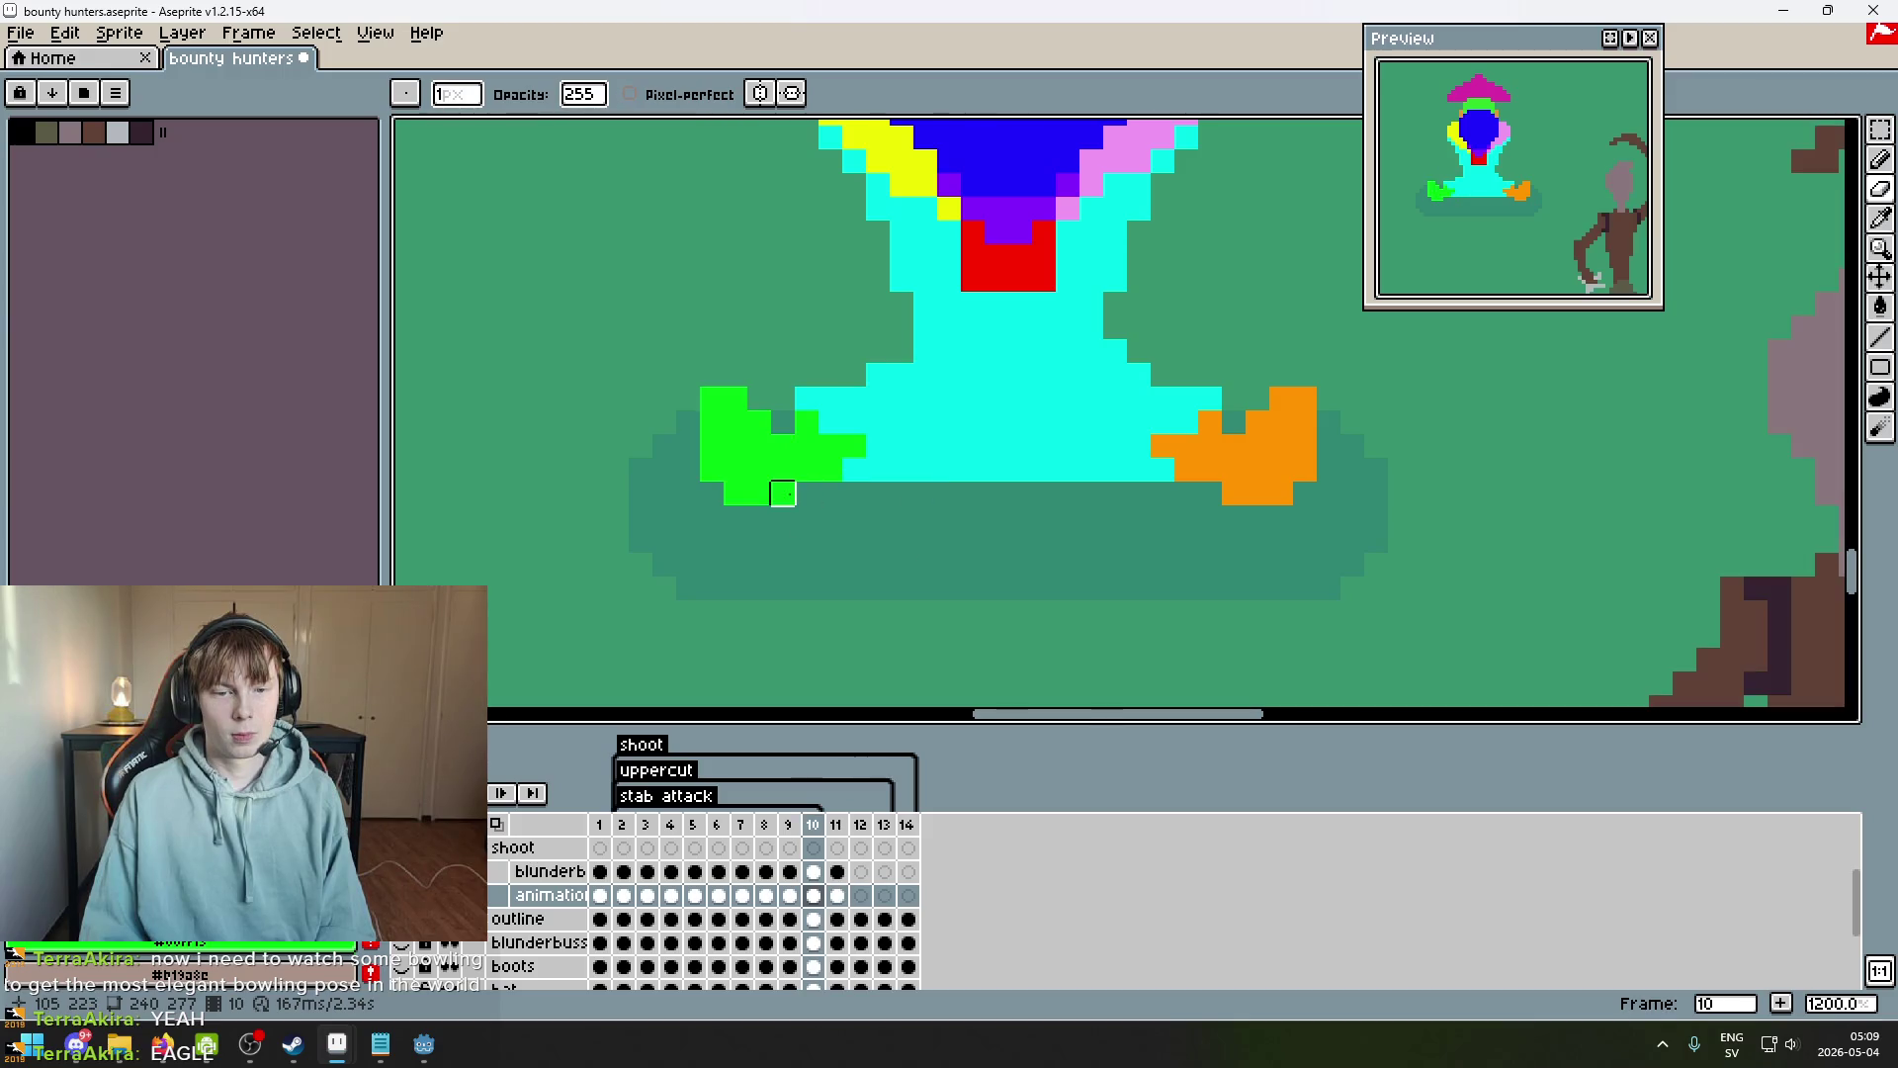
{"action": "key", "text": "period"}
{"action": "key", "text": "comma"}
{"action": "key", "text": "period"}
{"action": "key", "text": "comma"}
{"action": "key", "text": "period"}
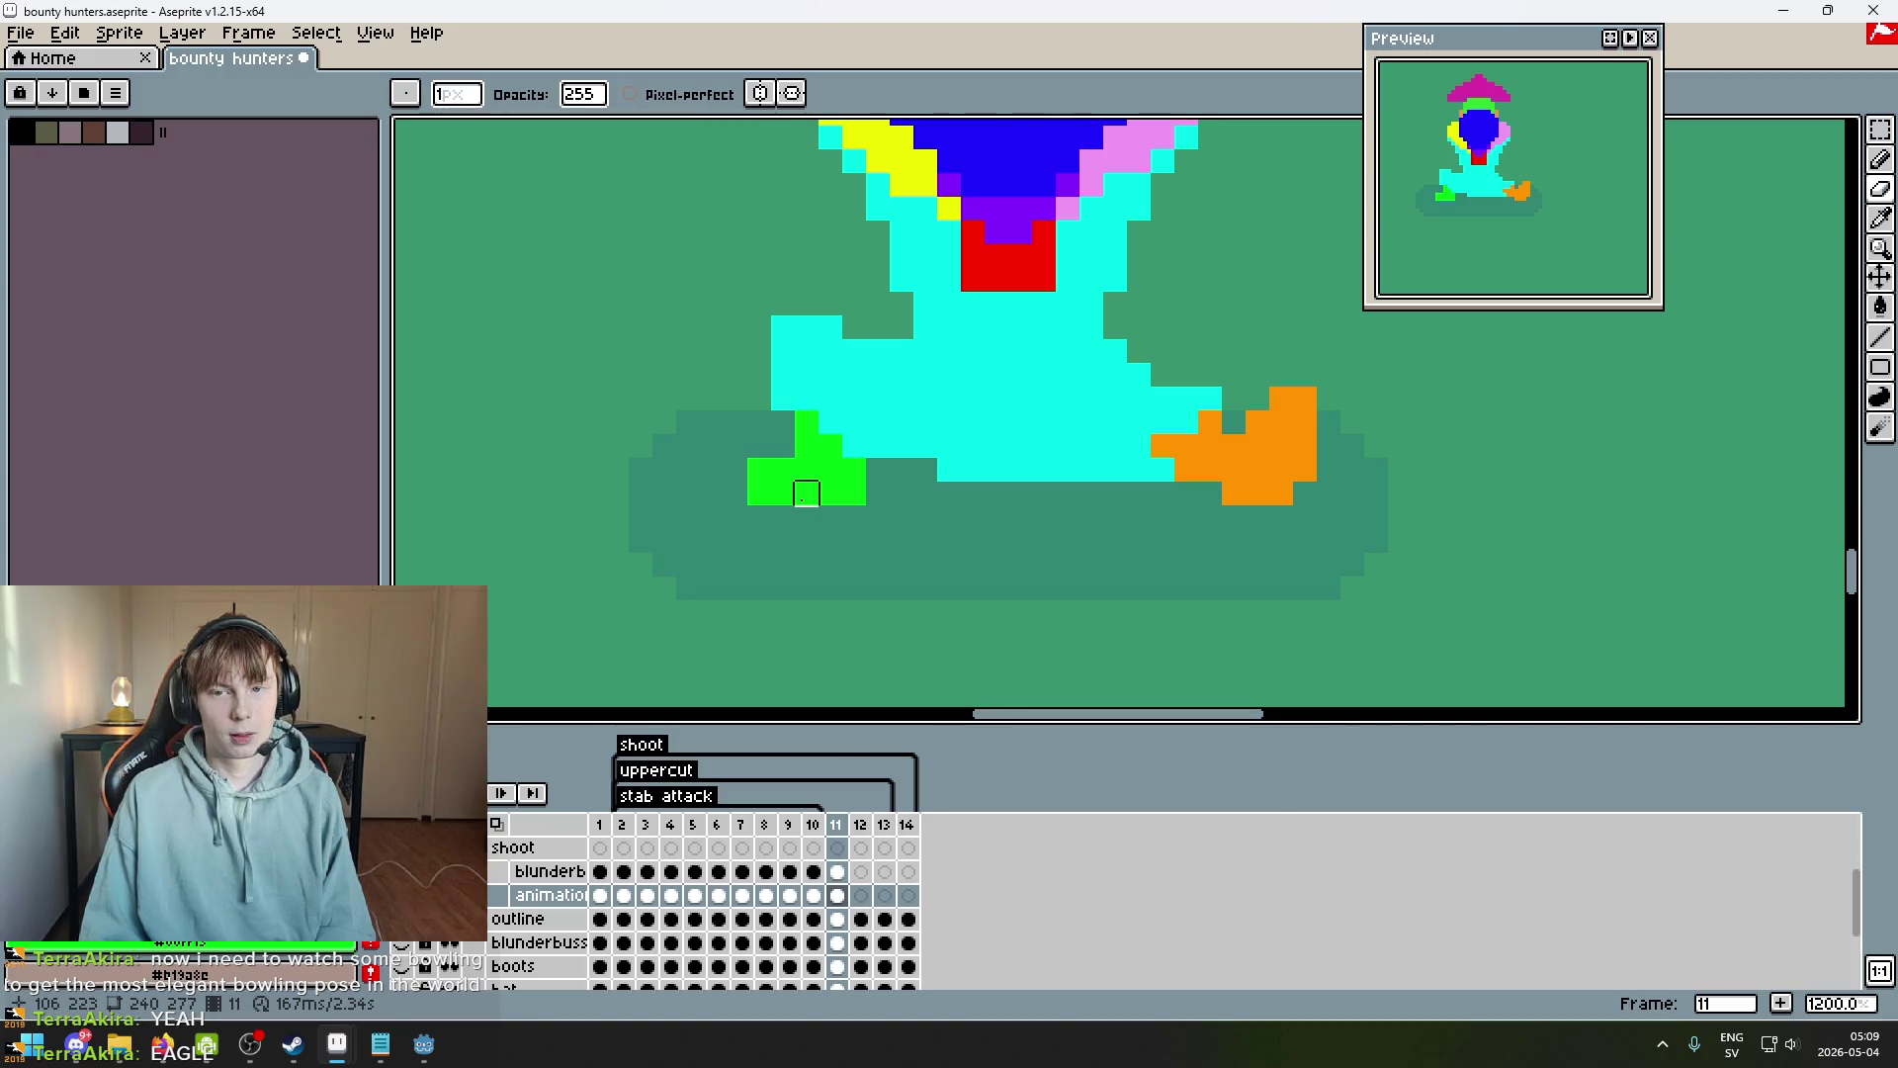
{"action": "key", "text": "comma"}
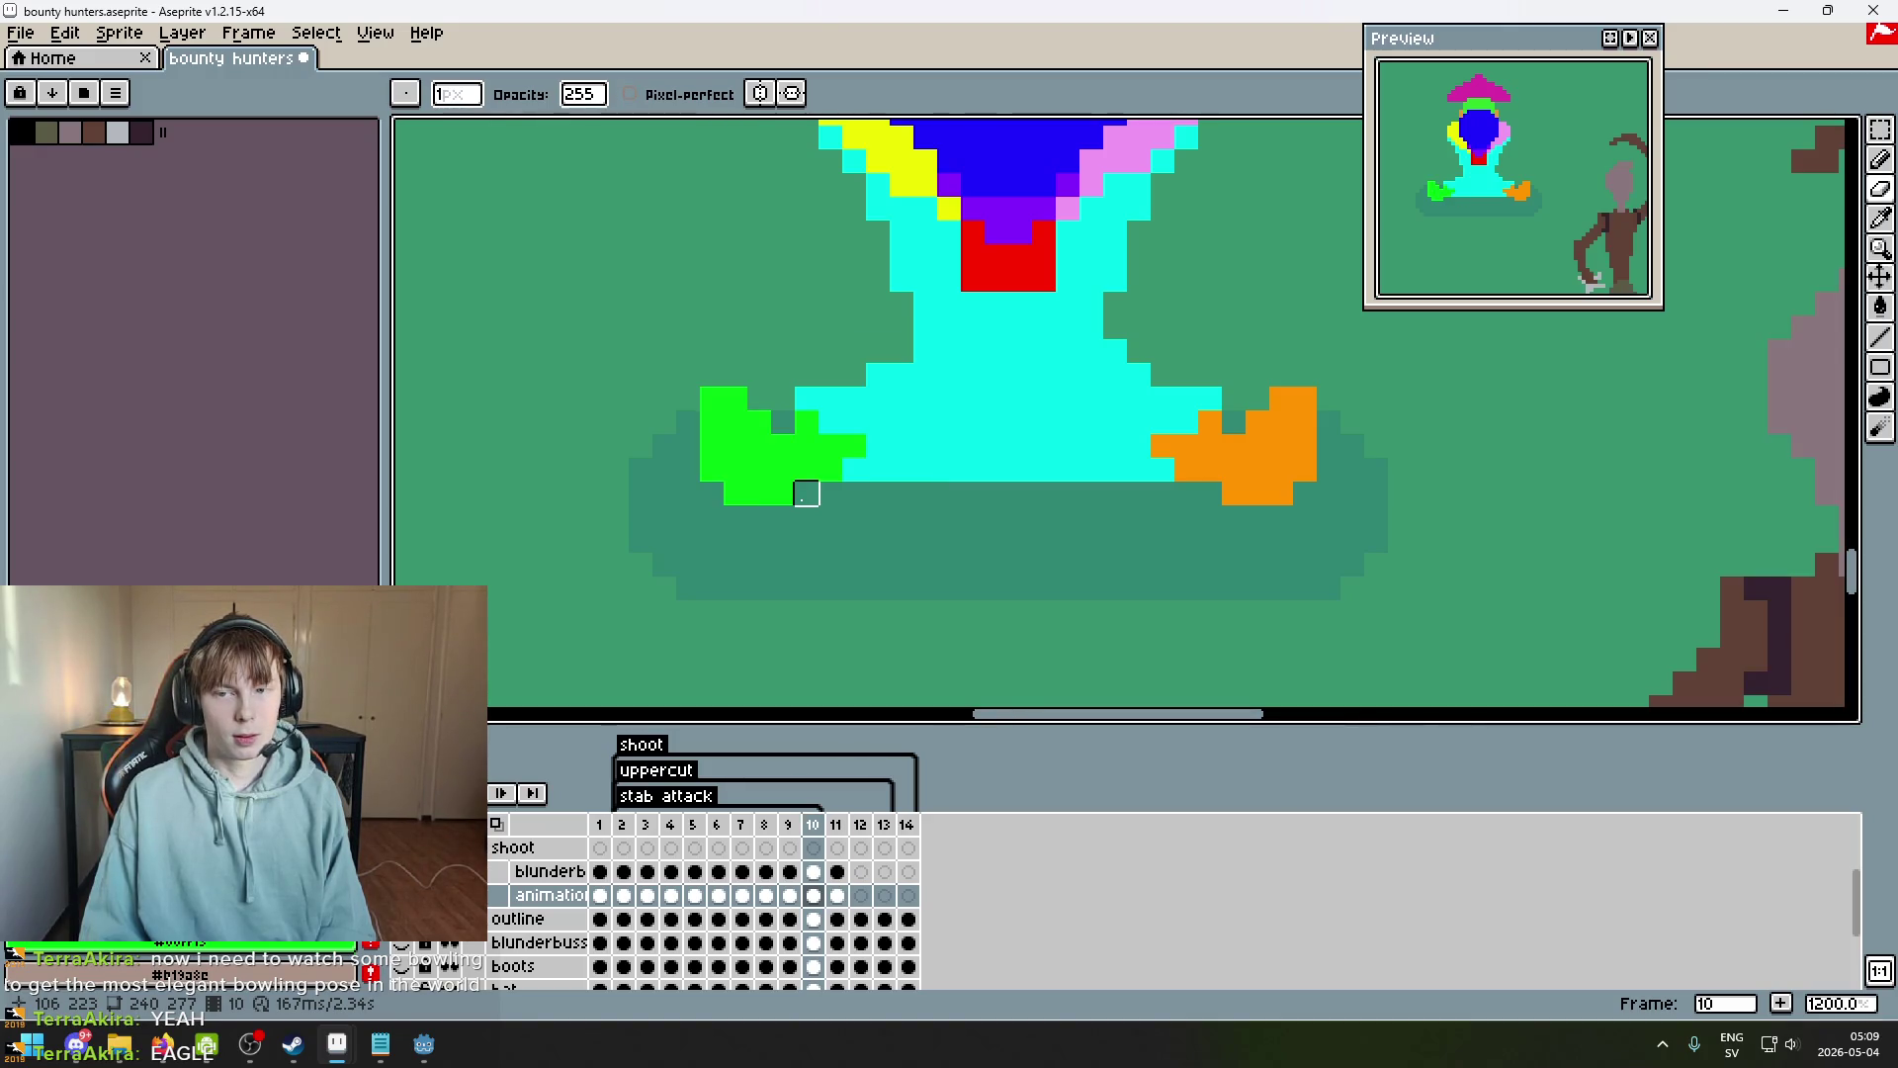
{"action": "key", "text": "period"}
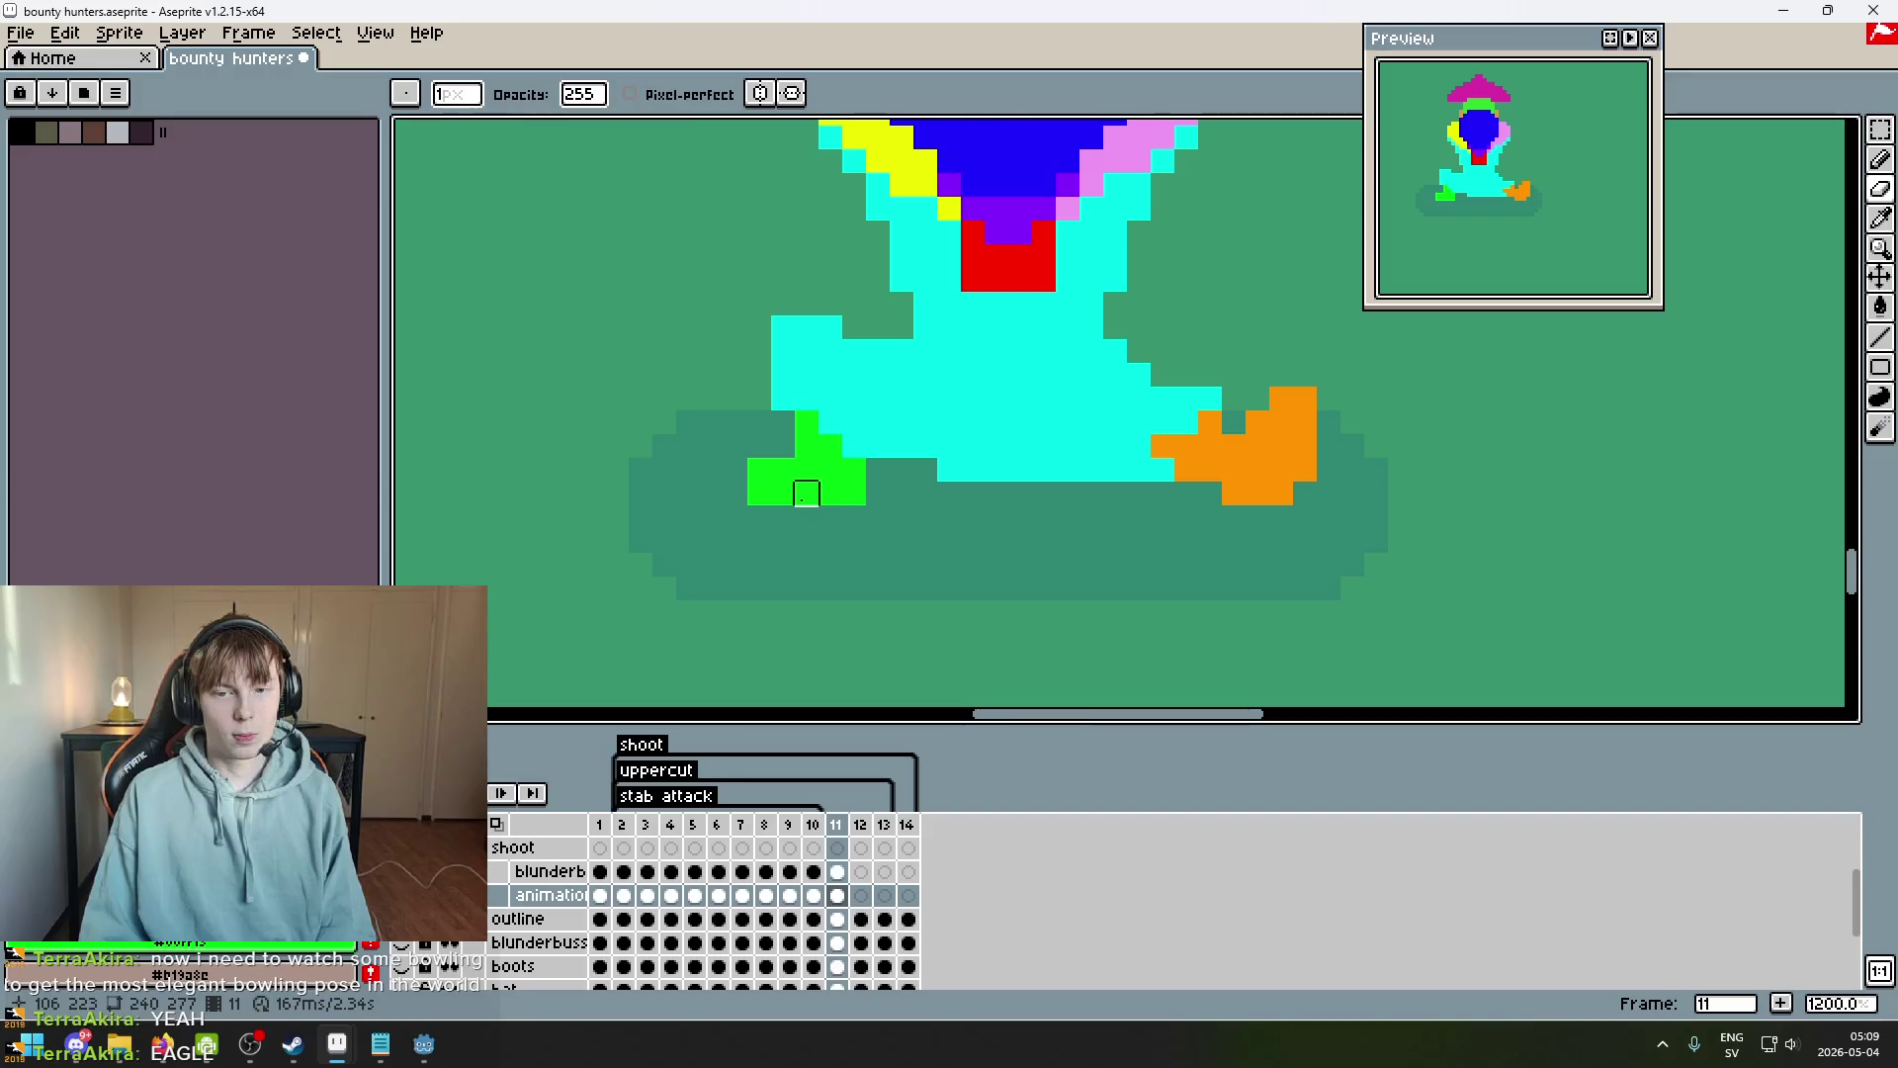
{"action": "key", "text": "comma"}
{"action": "key", "text": "period"}
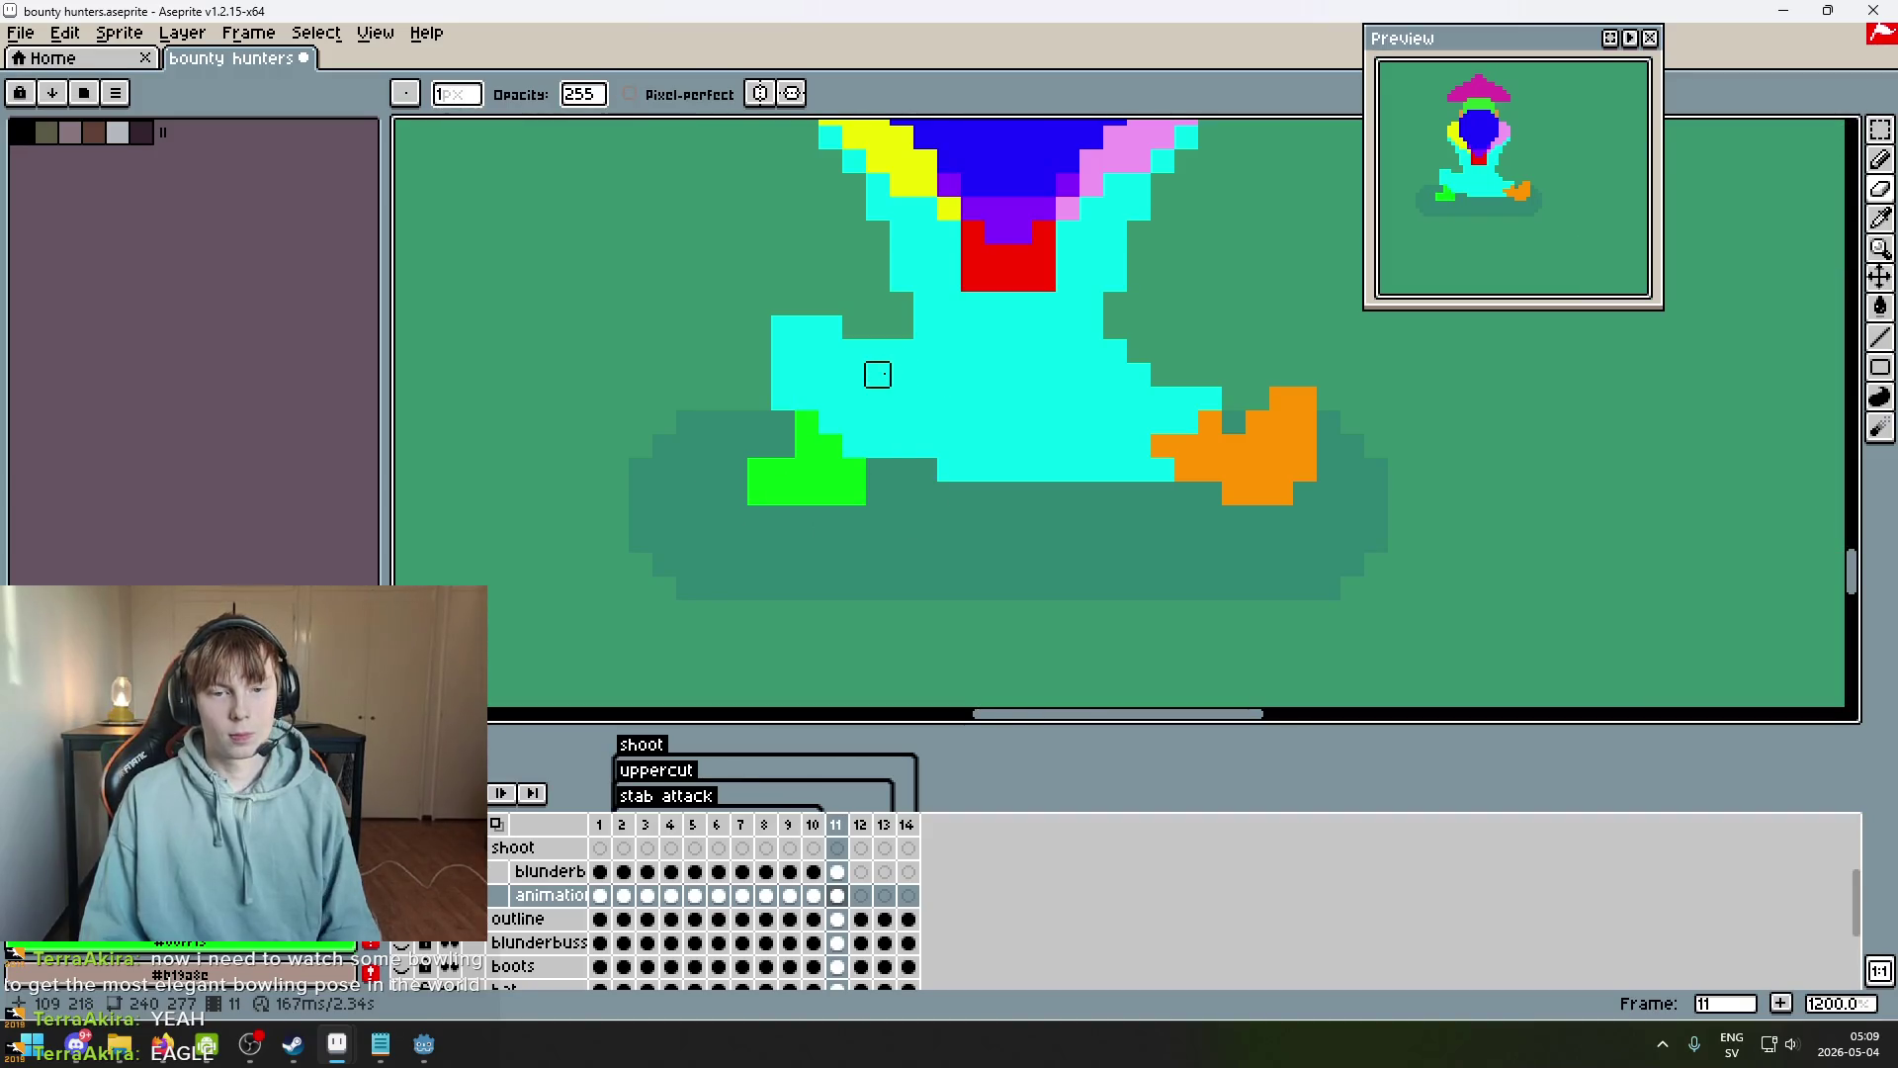
{"action": "key", "text": "b"}
{"action": "left_click", "coordinate": [838, 312]}
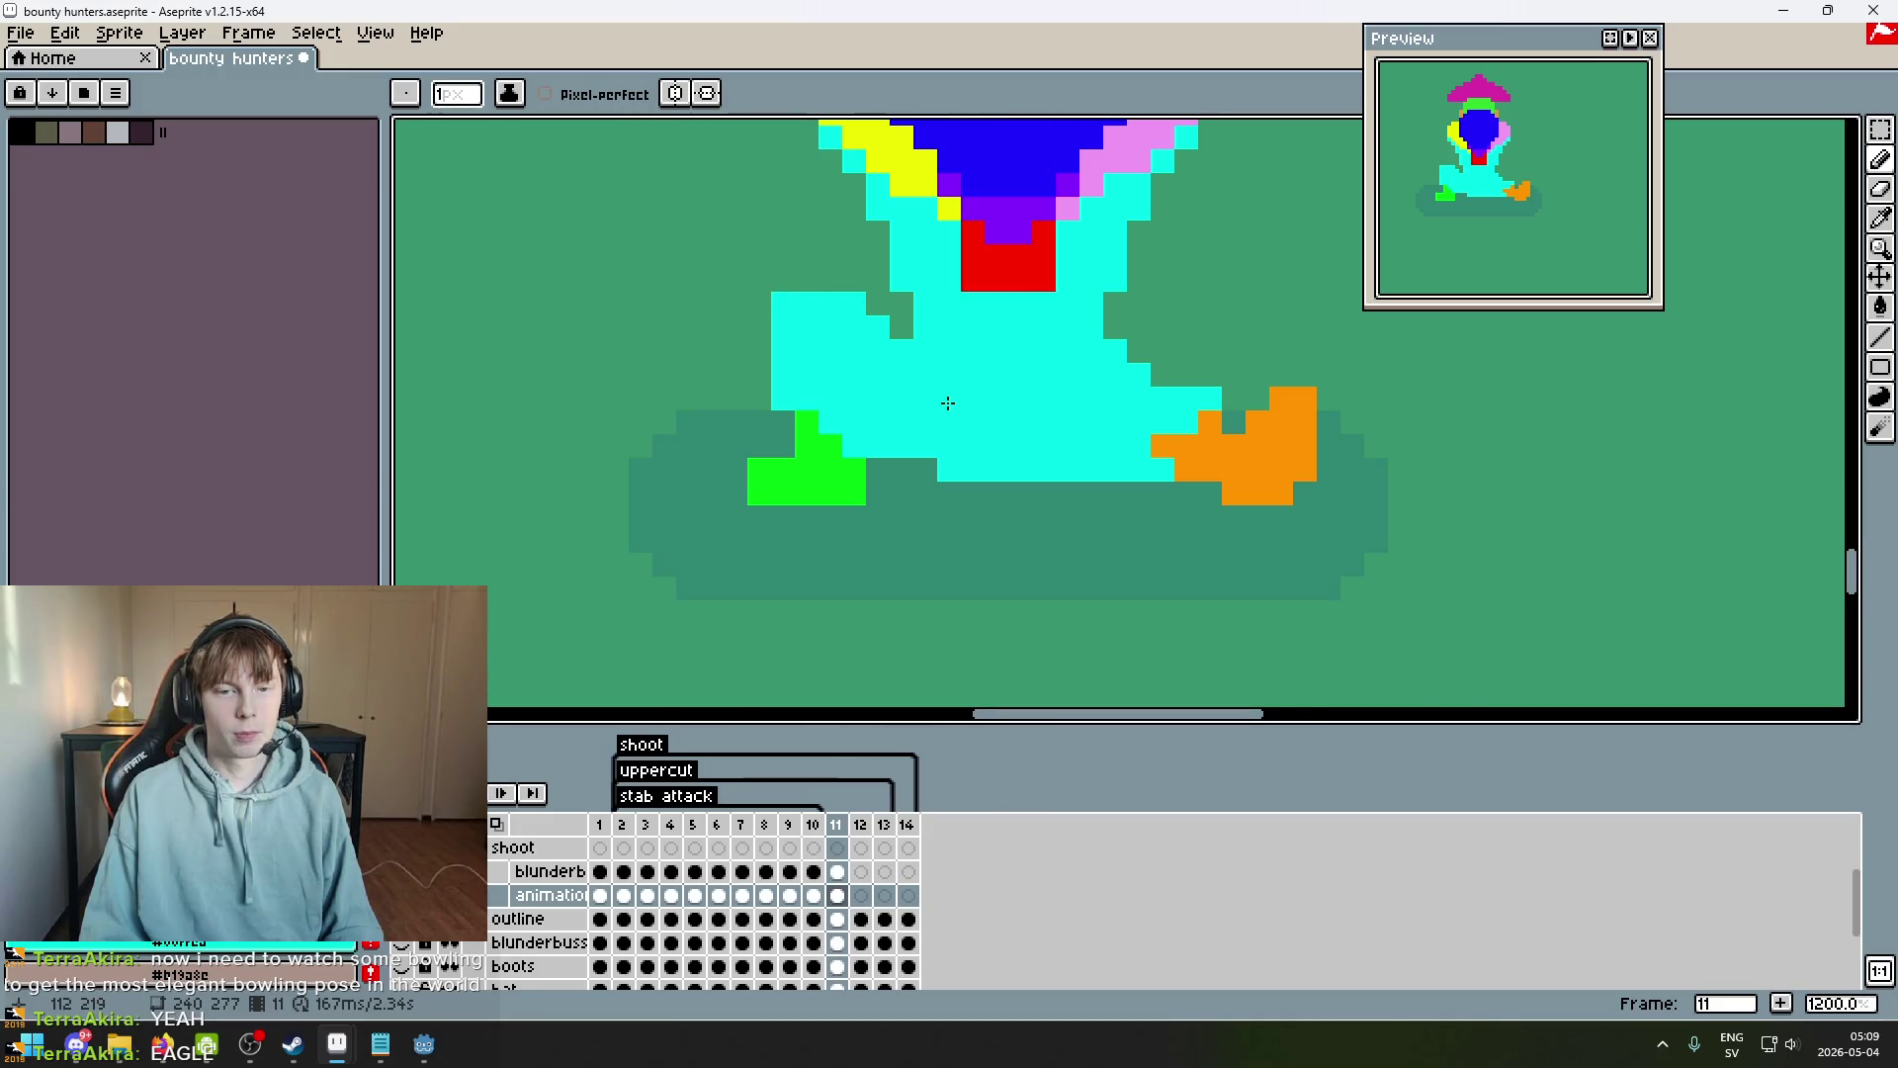
Undo the last pencil stroke and erase a stray cyan pixel by the leg.
{"action": "scroll", "coordinate": [940, 403], "scroll_direction": "down", "scroll_amount": 5}
{"action": "key", "text": "v"}
{"action": "key", "text": "ctrl+z"}
{"action": "key", "text": "b"}
{"action": "scroll", "coordinate": [975, 449], "scroll_direction": "up", "scroll_amount": 5}
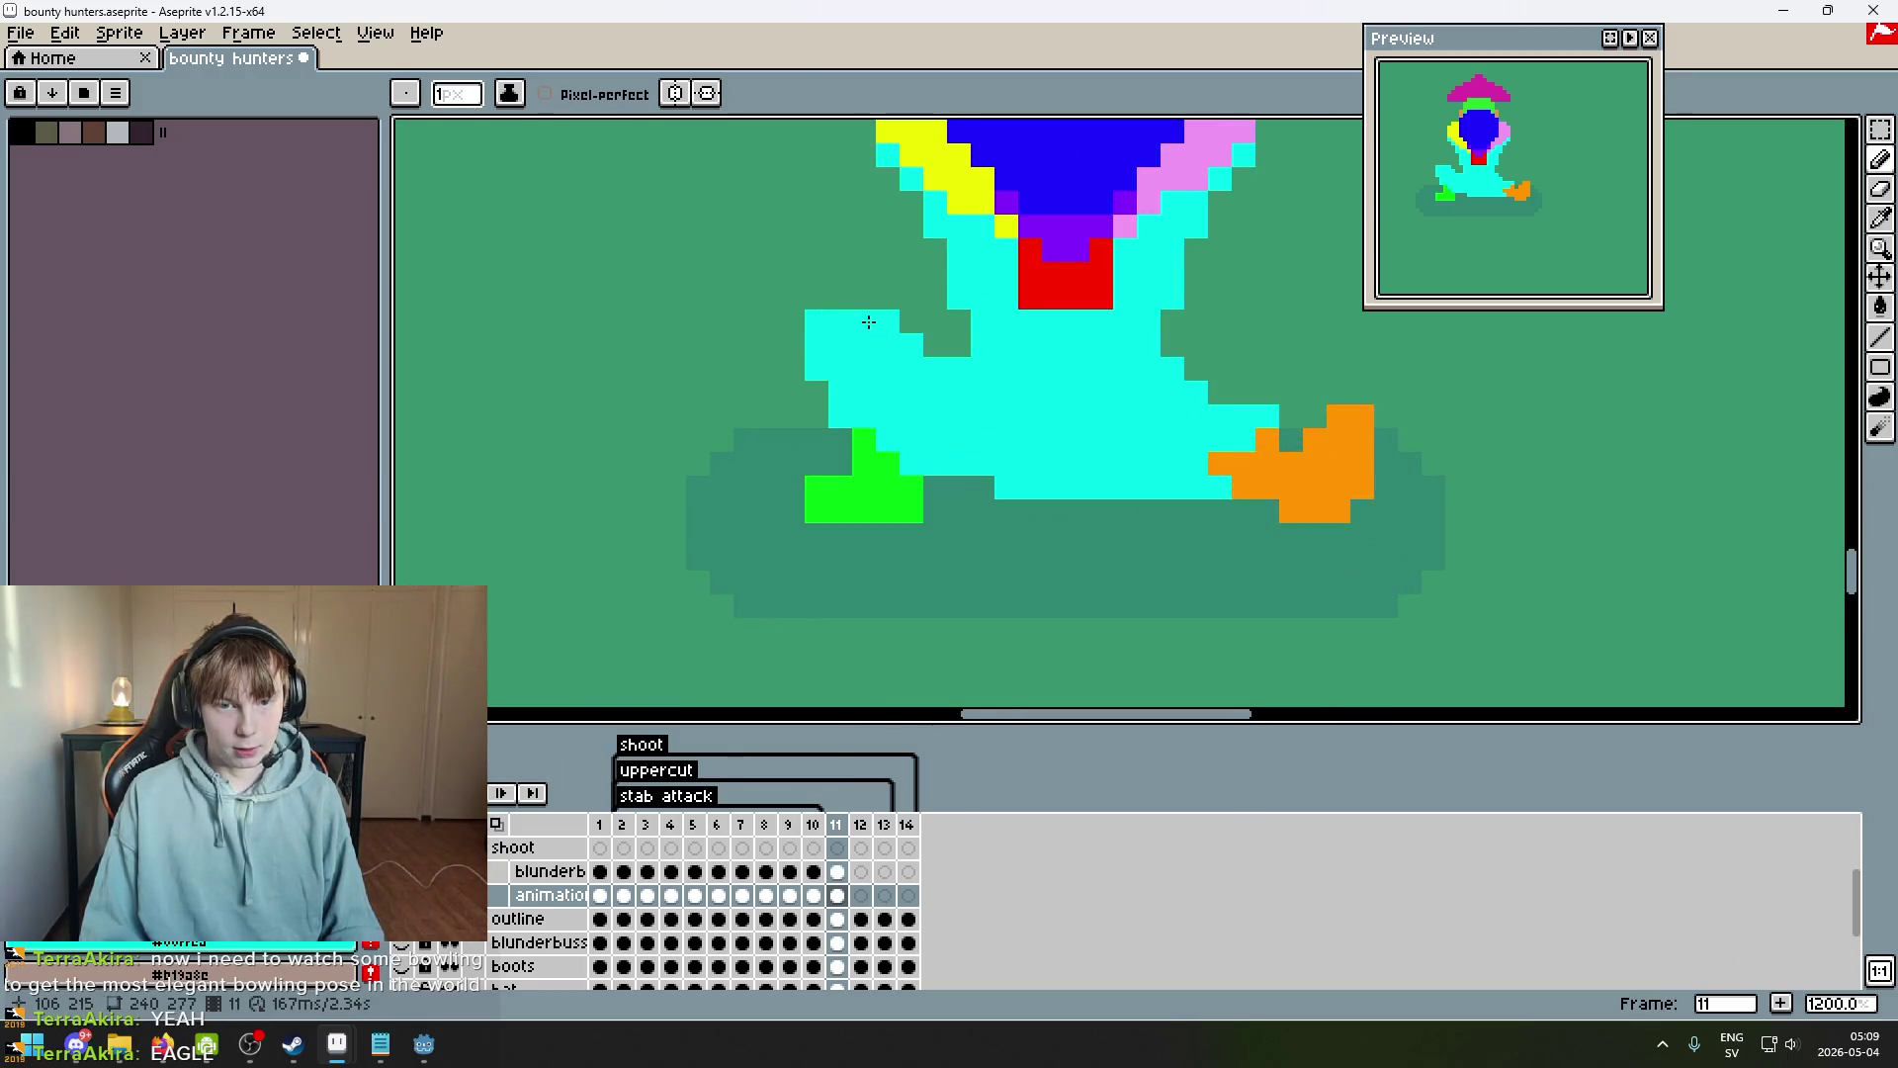
{"action": "key", "text": "e"}
{"action": "left_click", "coordinate": [886, 321]}
{"action": "scroll", "coordinate": [876, 458], "scroll_direction": "down", "scroll_amount": 5}
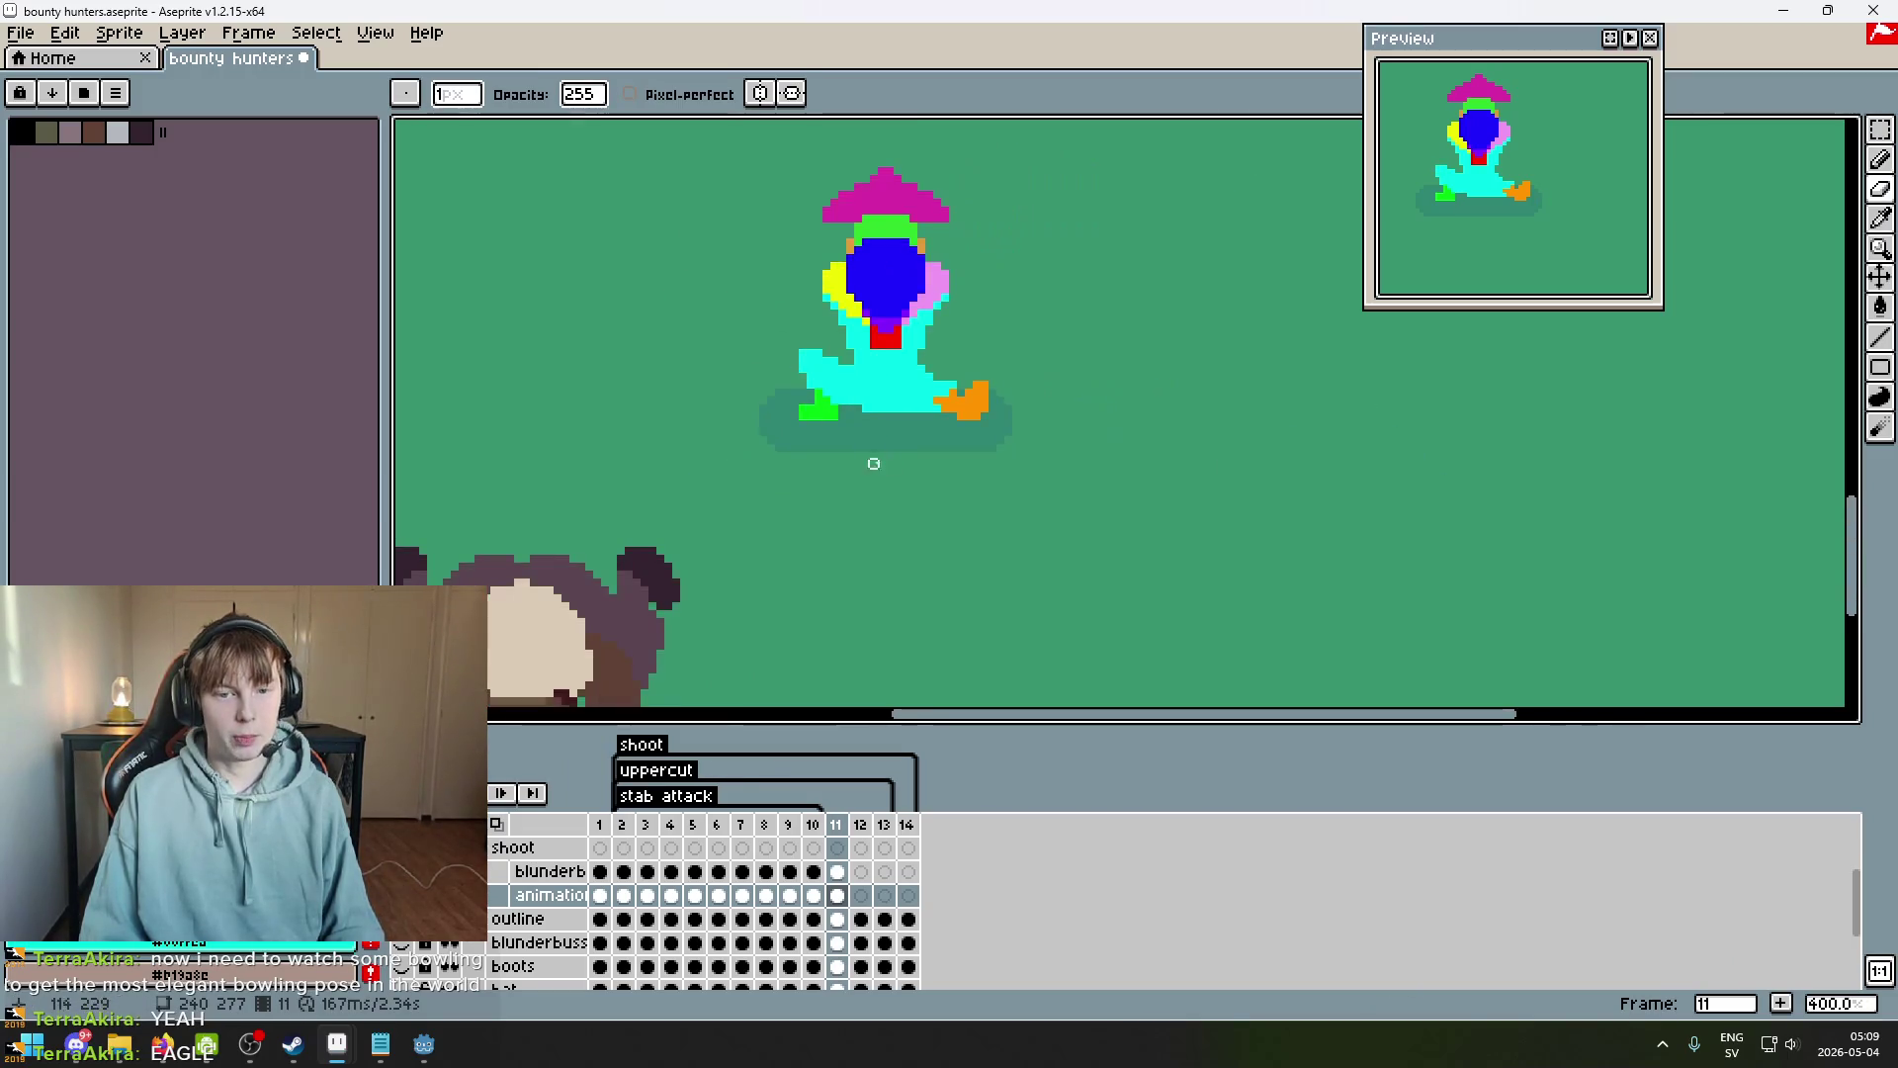
{"action": "scroll", "coordinate": [851, 432], "scroll_direction": "up", "scroll_amount": 3}
Marquee-select the green foot block, shift it right, and erase a leftover pixel beside it.
{"action": "key", "text": "m"}
{"action": "scroll", "coordinate": [782, 455], "scroll_direction": "up", "scroll_amount": 3}
{"action": "mouse_move", "coordinate": [667, 381]}
{"action": "left_mouse_down"}
{"action": "mouse_move", "coordinate": [732, 309]}
{"action": "mouse_move", "coordinate": [867, 277]}
{"action": "left_mouse_up"}
{"action": "left_click_drag", "start_coordinate": [789, 334], "coordinate": [821, 333]}
{"action": "key", "text": "g"}
{"action": "left_click", "coordinate": [791, 267]}
{"action": "key", "text": "ctrl+z"}
{"action": "key", "text": "e"}
{"action": "key", "text": "ctrl+d"}
{"action": "left_click", "coordinate": [782, 264]}
{"action": "scroll", "coordinate": [841, 391], "scroll_direction": "down", "scroll_amount": 4}
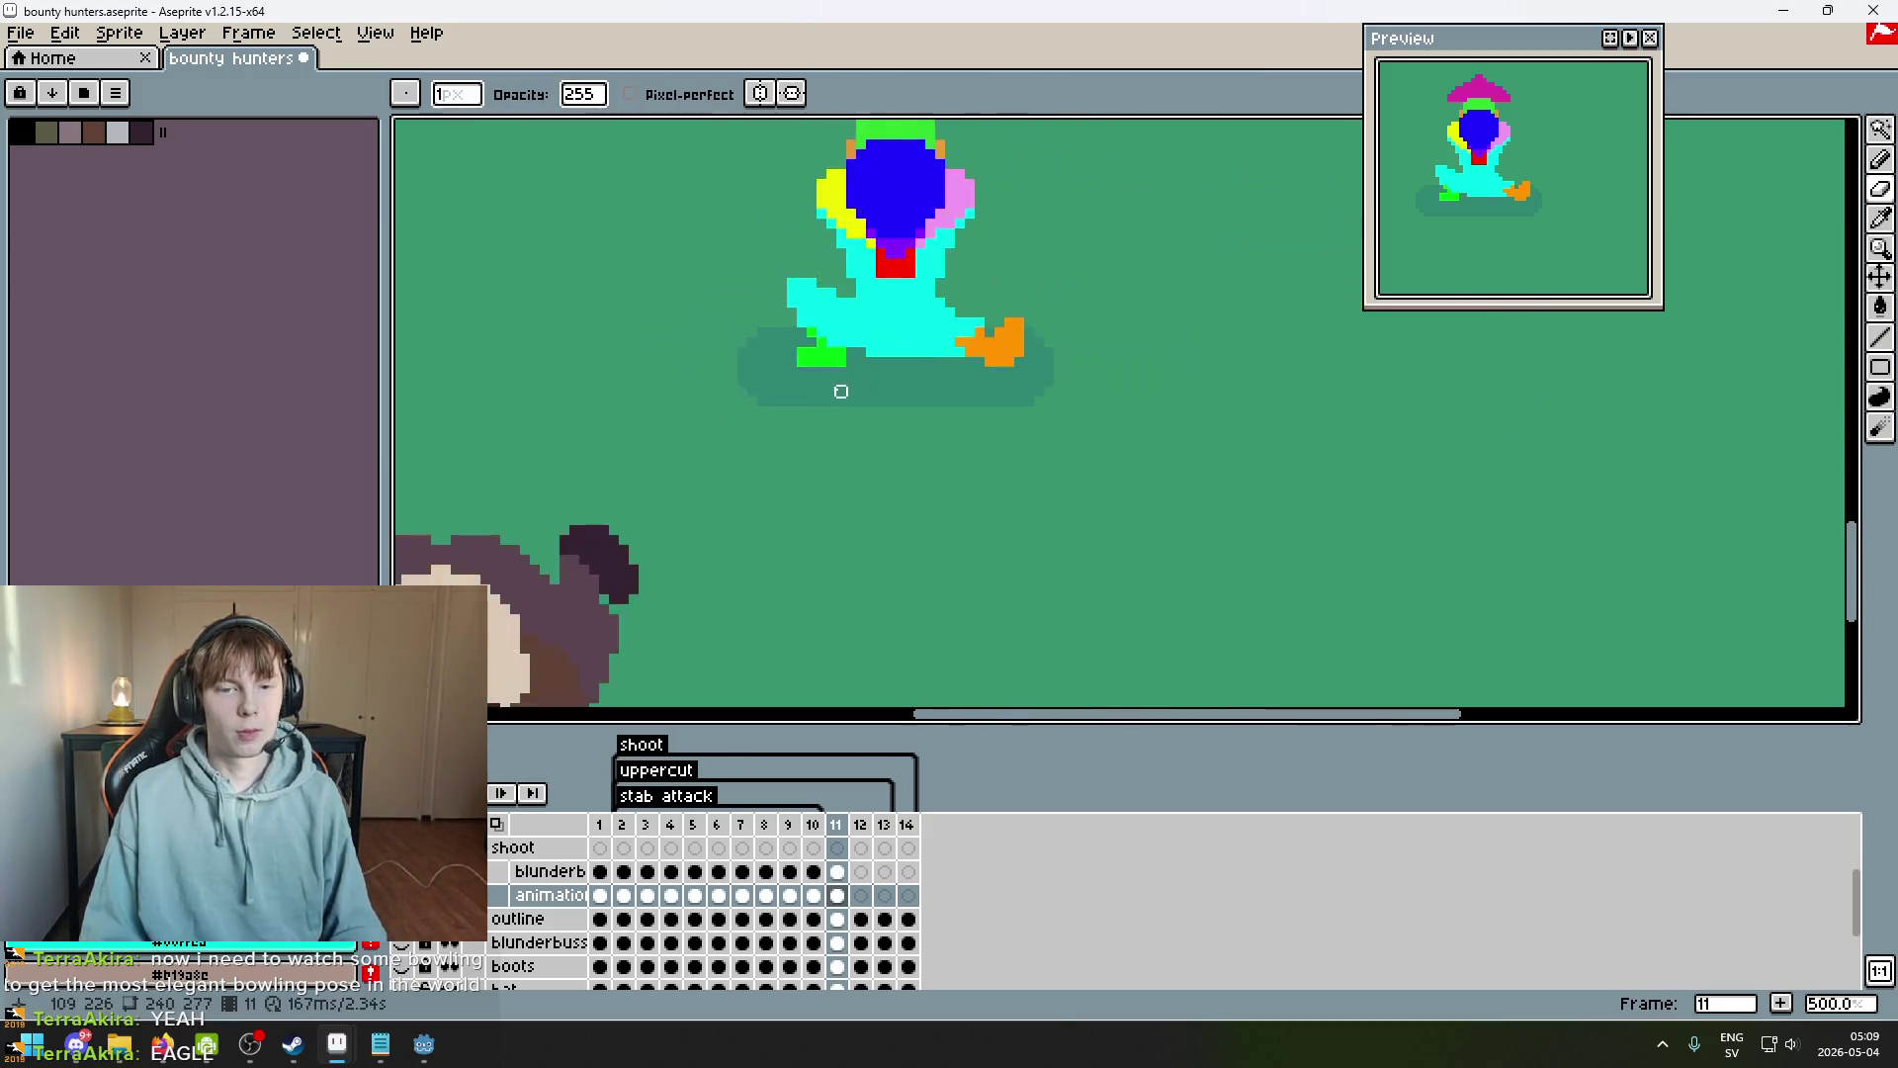
{"action": "scroll", "coordinate": [842, 402], "scroll_direction": "down", "scroll_amount": 2}
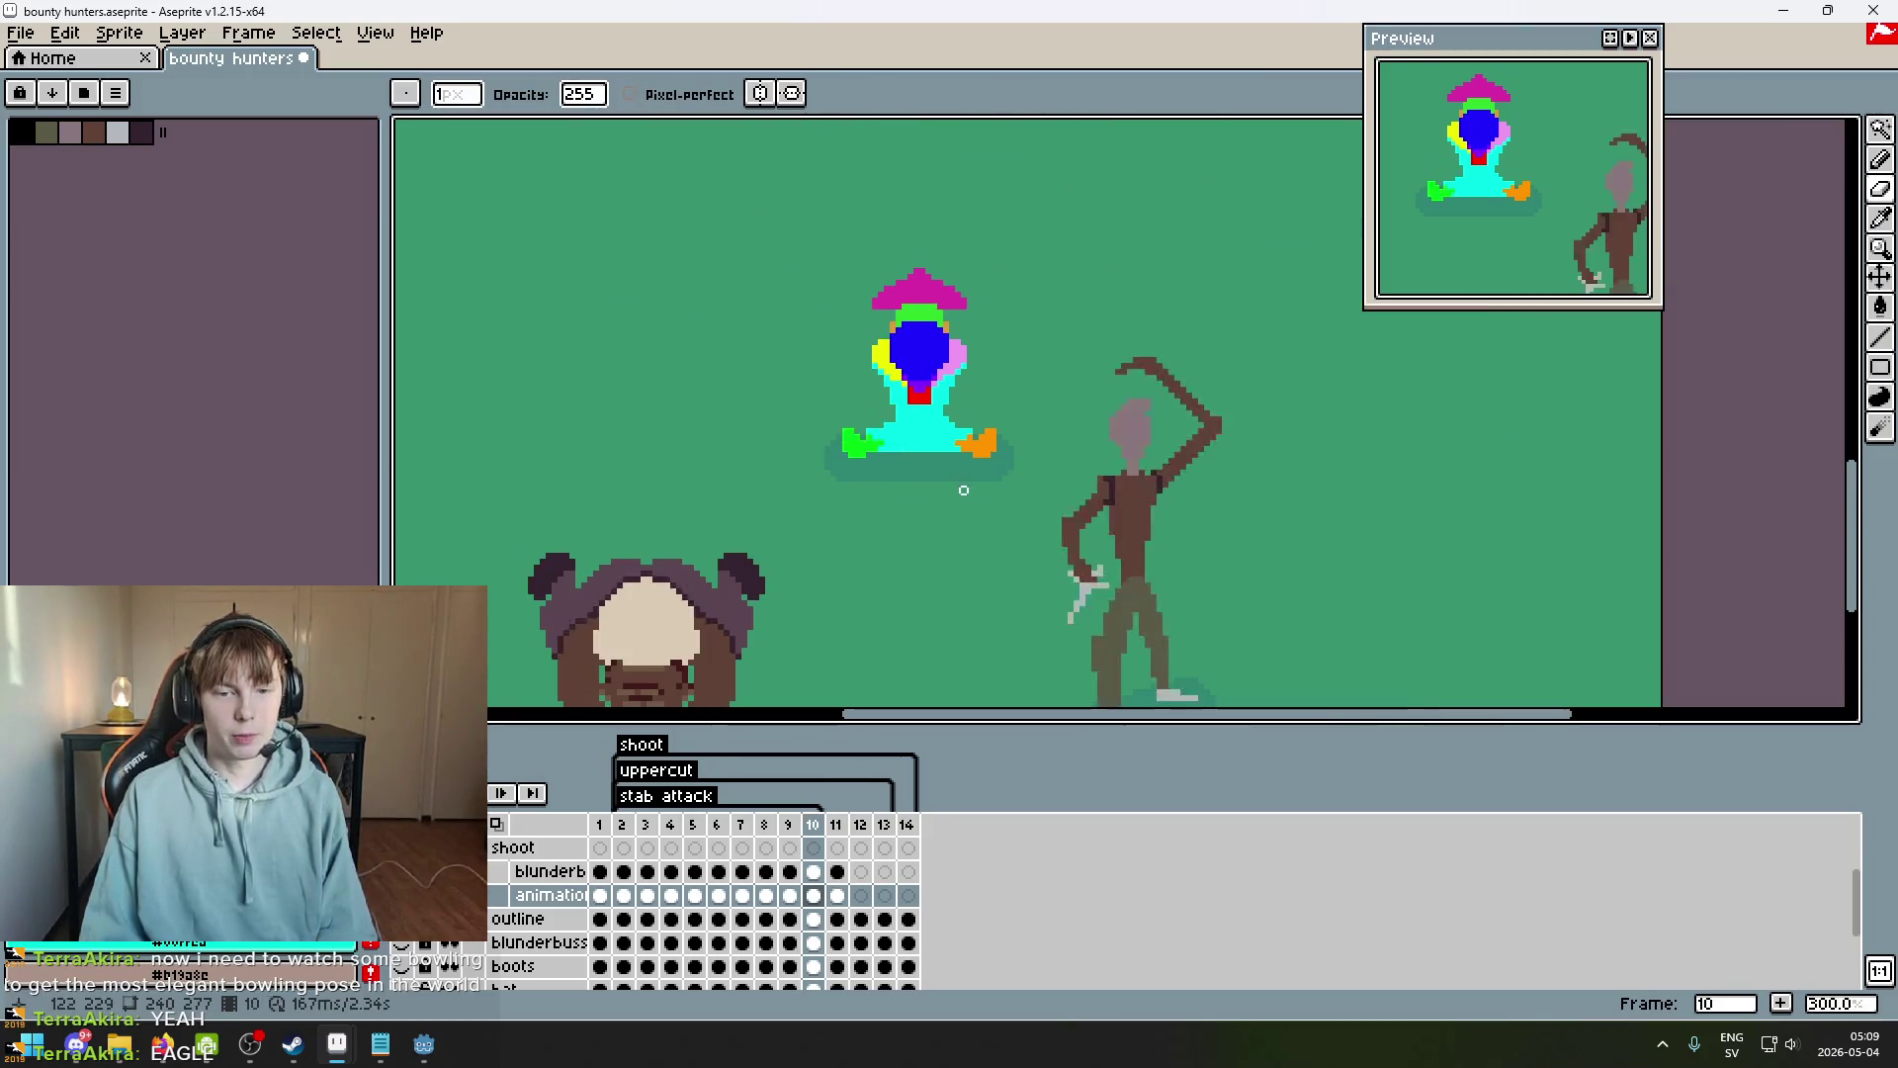
Compare frame 11 with frame 10 and undo the trial foot edits.
{"action": "key", "text": "Left"}
{"action": "key", "text": "Right"}
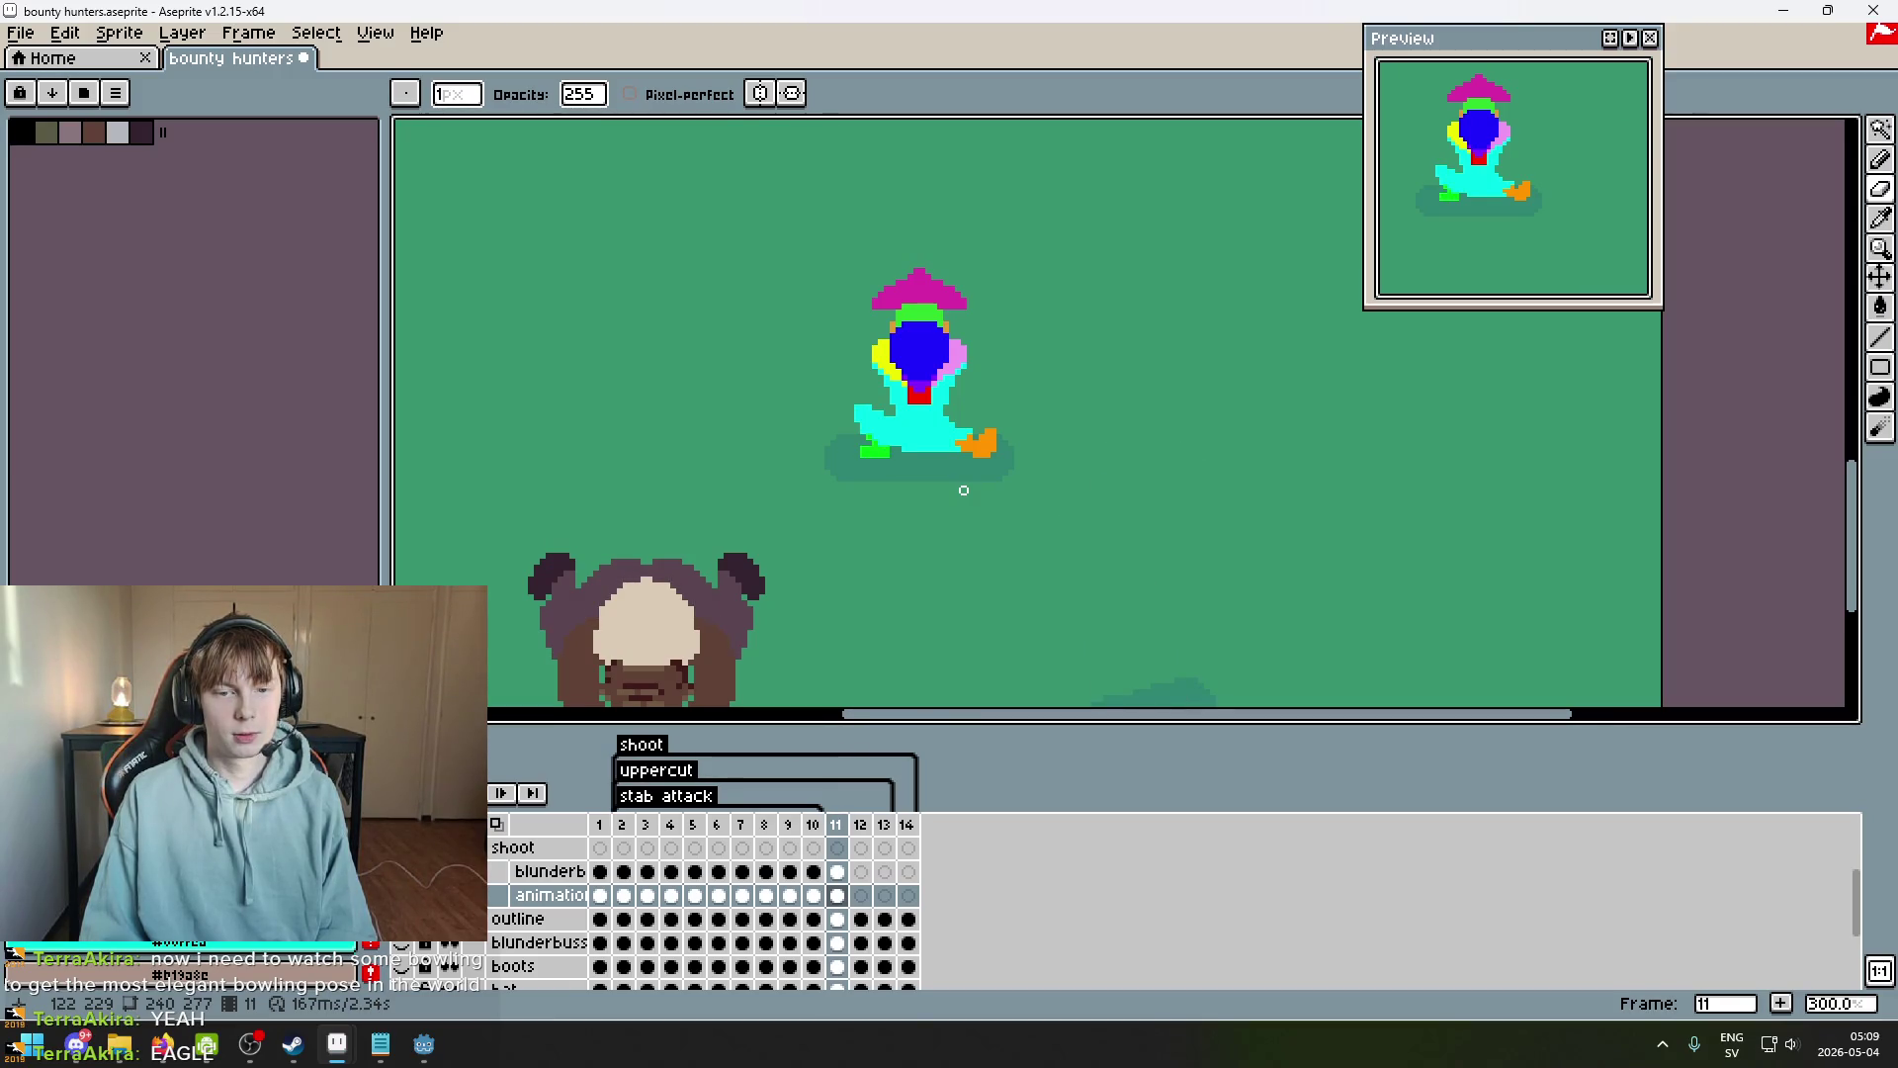
{"action": "key", "text": "Left"}
{"action": "key", "text": "Right"}
{"action": "key", "text": "ctrl+z"}
{"action": "key", "text": "ctrl+z"}
{"action": "key", "text": "ctrl+z"}
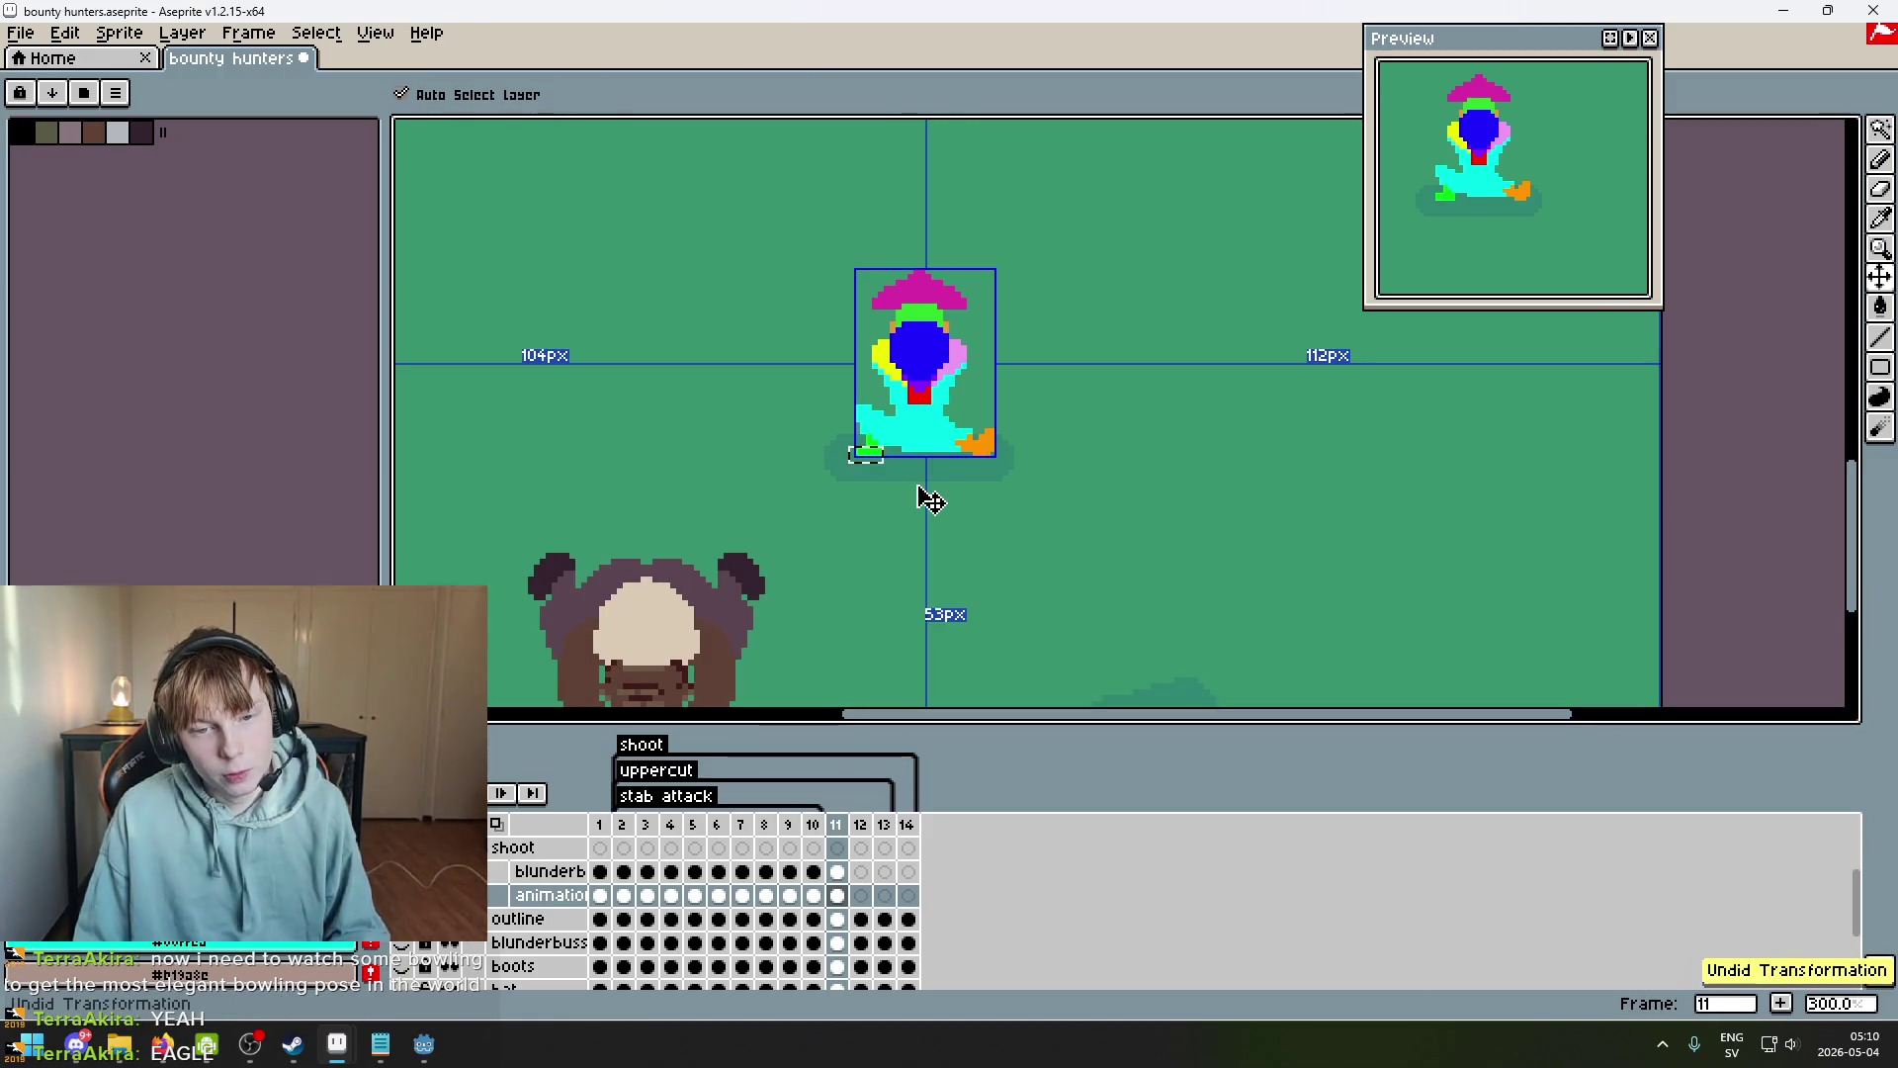
Select the strip below the green foot and nudge it one pixel right, checking against frame 10.
{"action": "key", "text": "Left"}
{"action": "key", "text": "Right"}
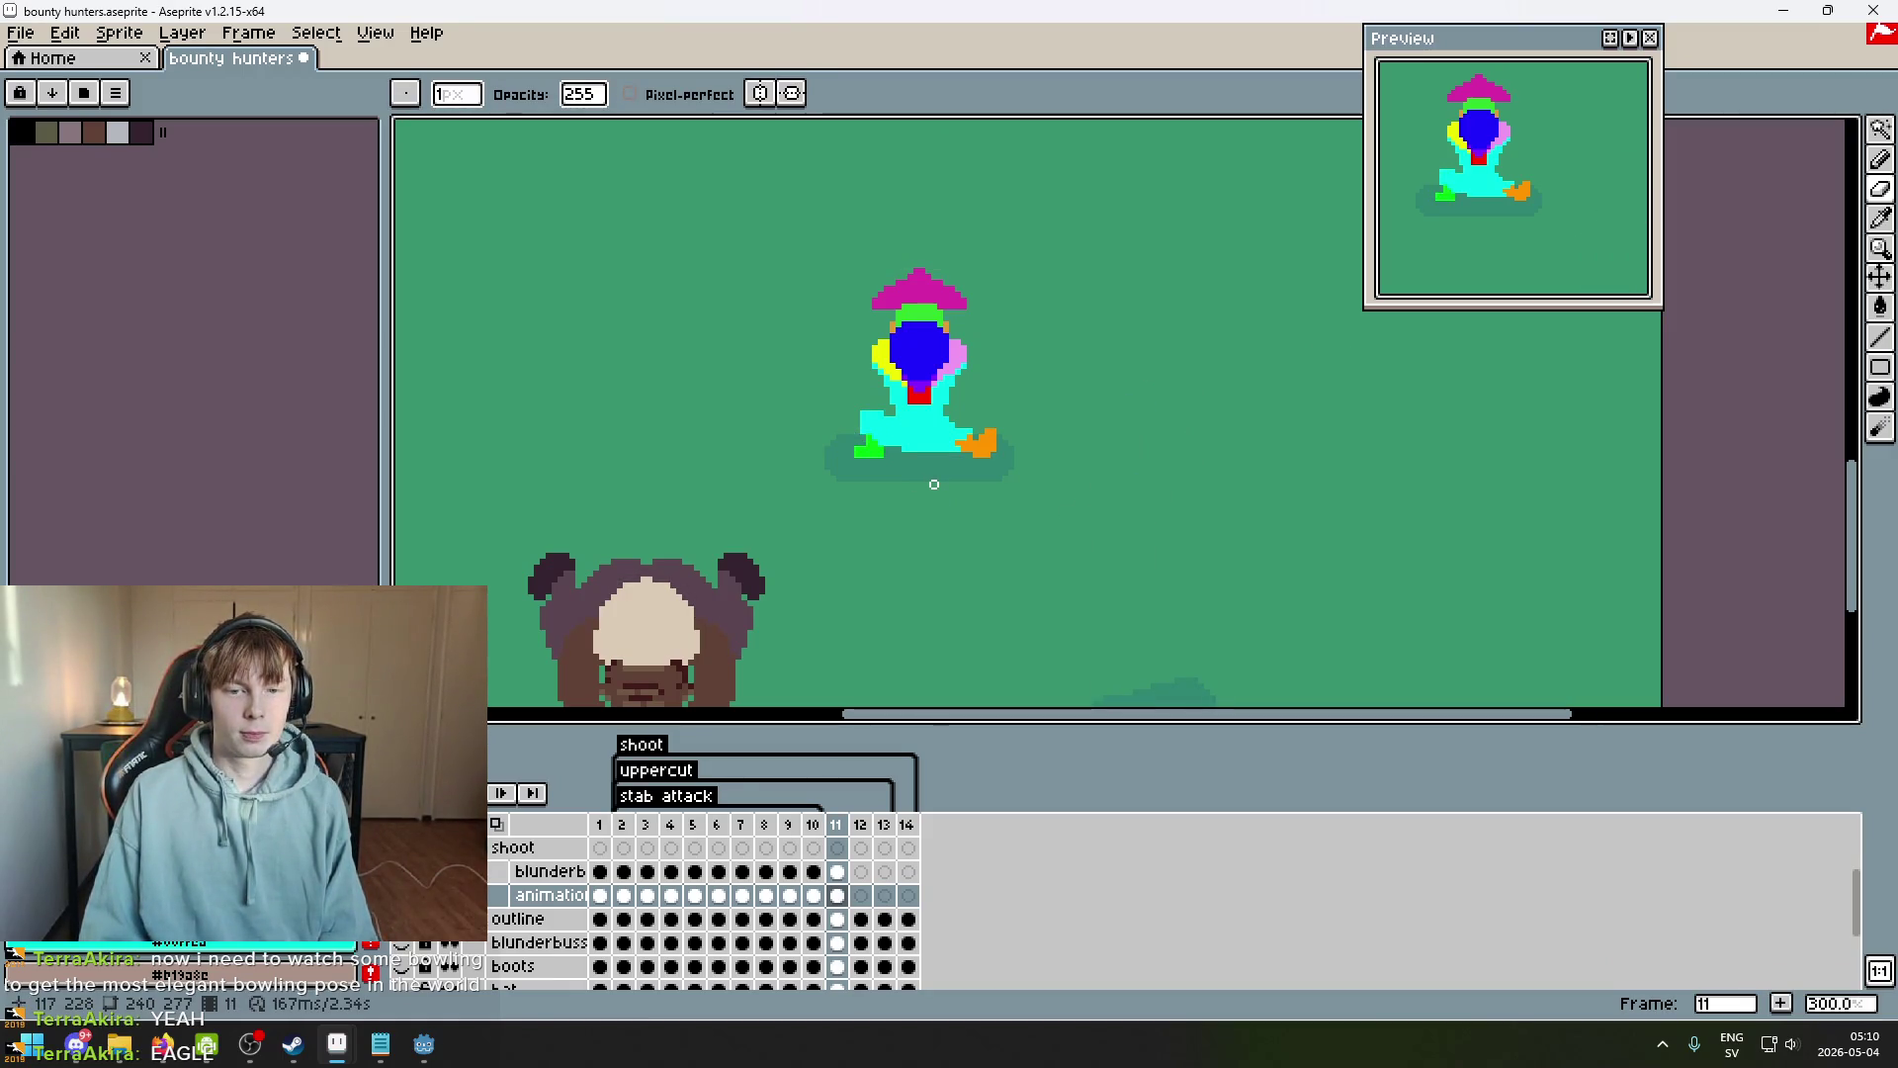
{"action": "scroll", "coordinate": [879, 455], "scroll_direction": "up", "scroll_amount": 6}
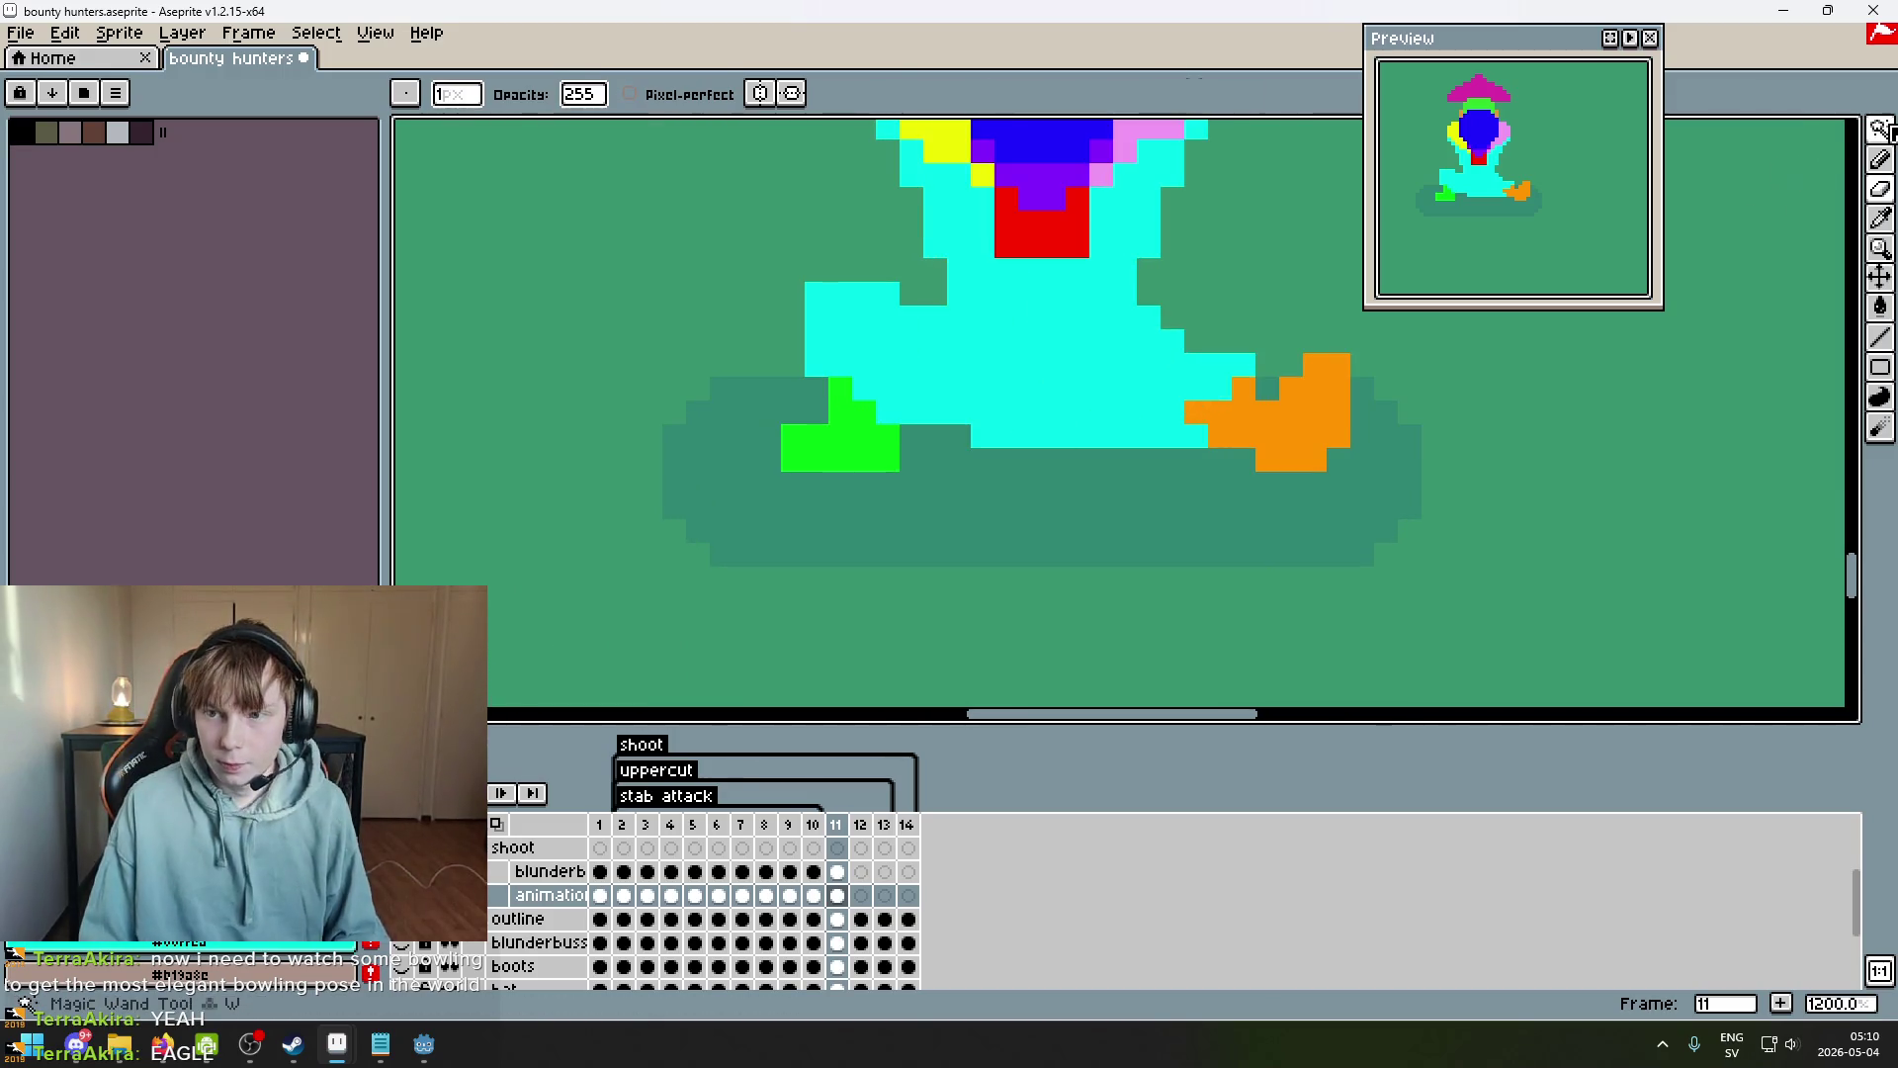
{"action": "left_click", "coordinate": [1880, 128]}
{"action": "scroll", "coordinate": [932, 487], "scroll_direction": "up", "scroll_amount": 1}
{"action": "mouse_move", "coordinate": [885, 474]}
{"action": "left_mouse_down"}
{"action": "mouse_move", "coordinate": [806, 442]}
{"action": "mouse_move", "coordinate": [712, 442]}
{"action": "mouse_move", "coordinate": [843, 436]}
{"action": "left_mouse_up"}
{"action": "key", "text": "Return"}
{"action": "key", "text": "e"}
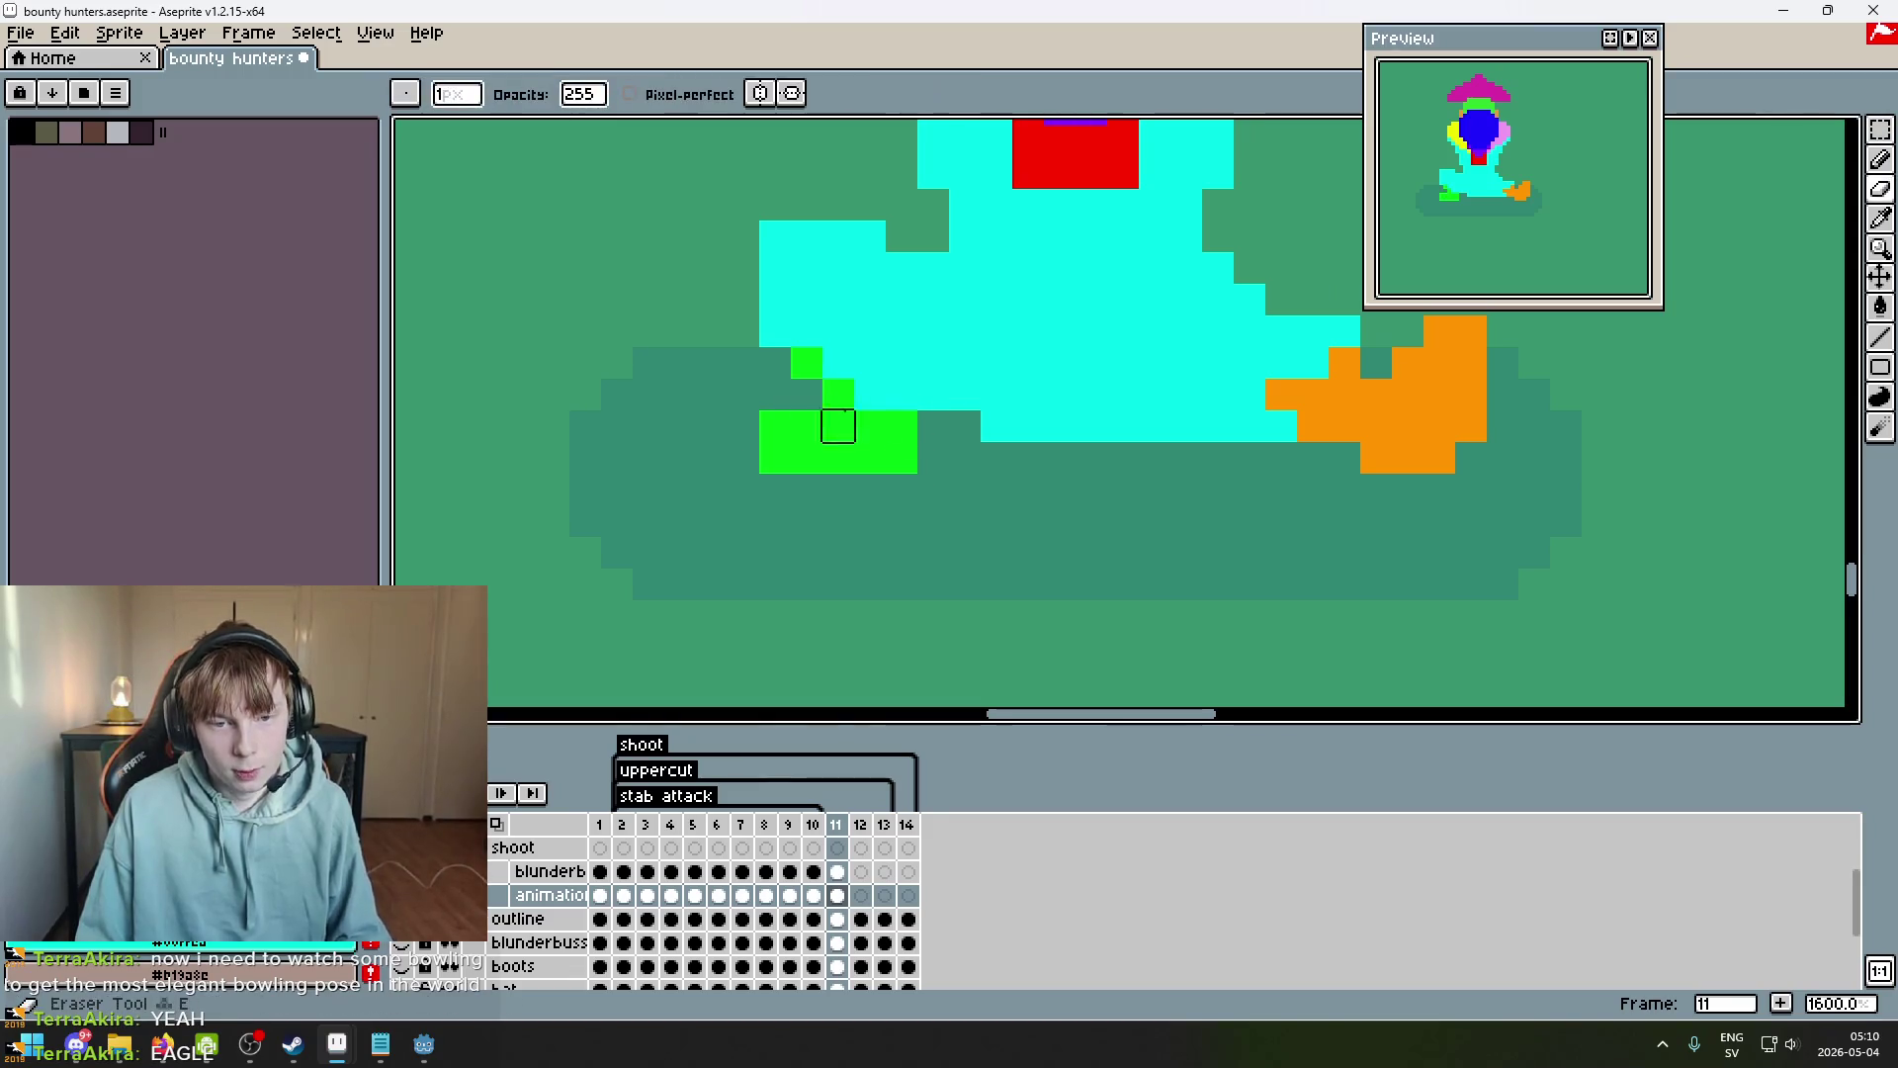
{"action": "scroll", "coordinate": [930, 445], "scroll_direction": "down", "scroll_amount": 6}
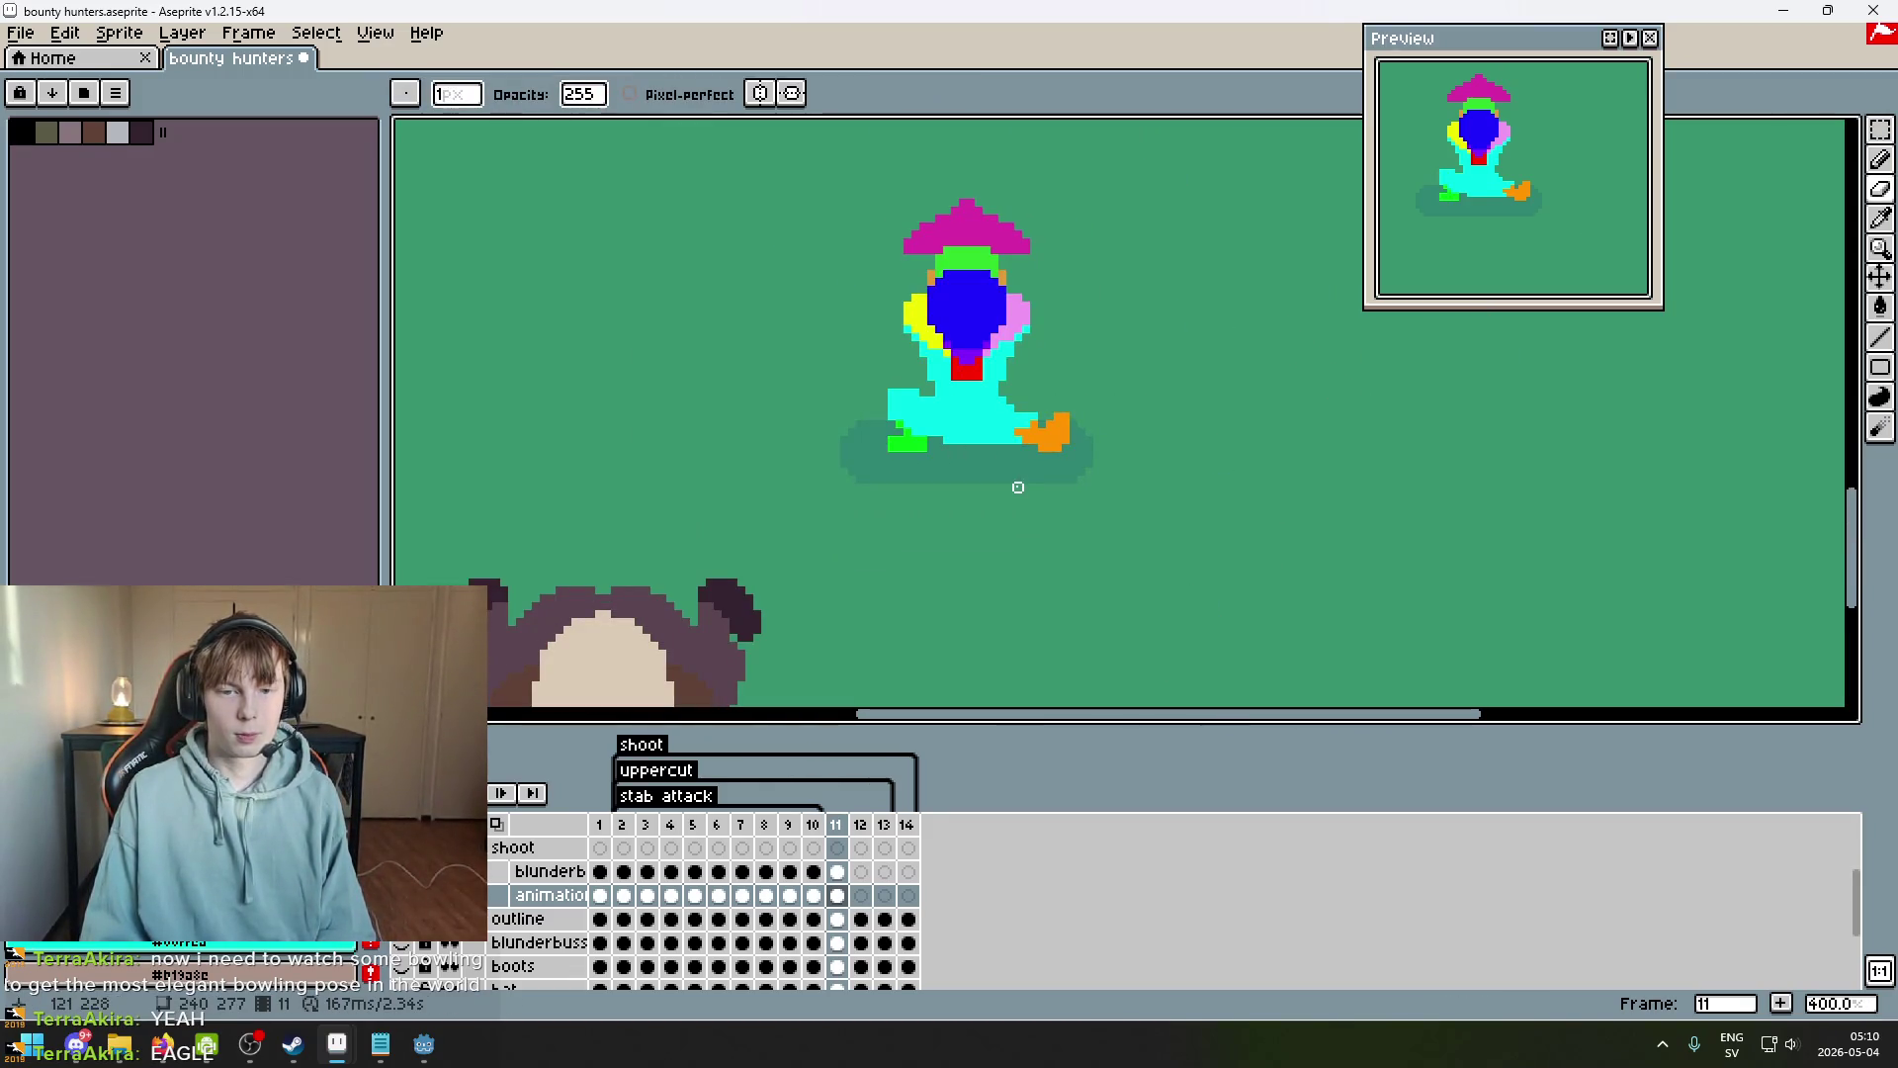
{"action": "key", "text": "Left"}
{"action": "key", "text": "Right"}
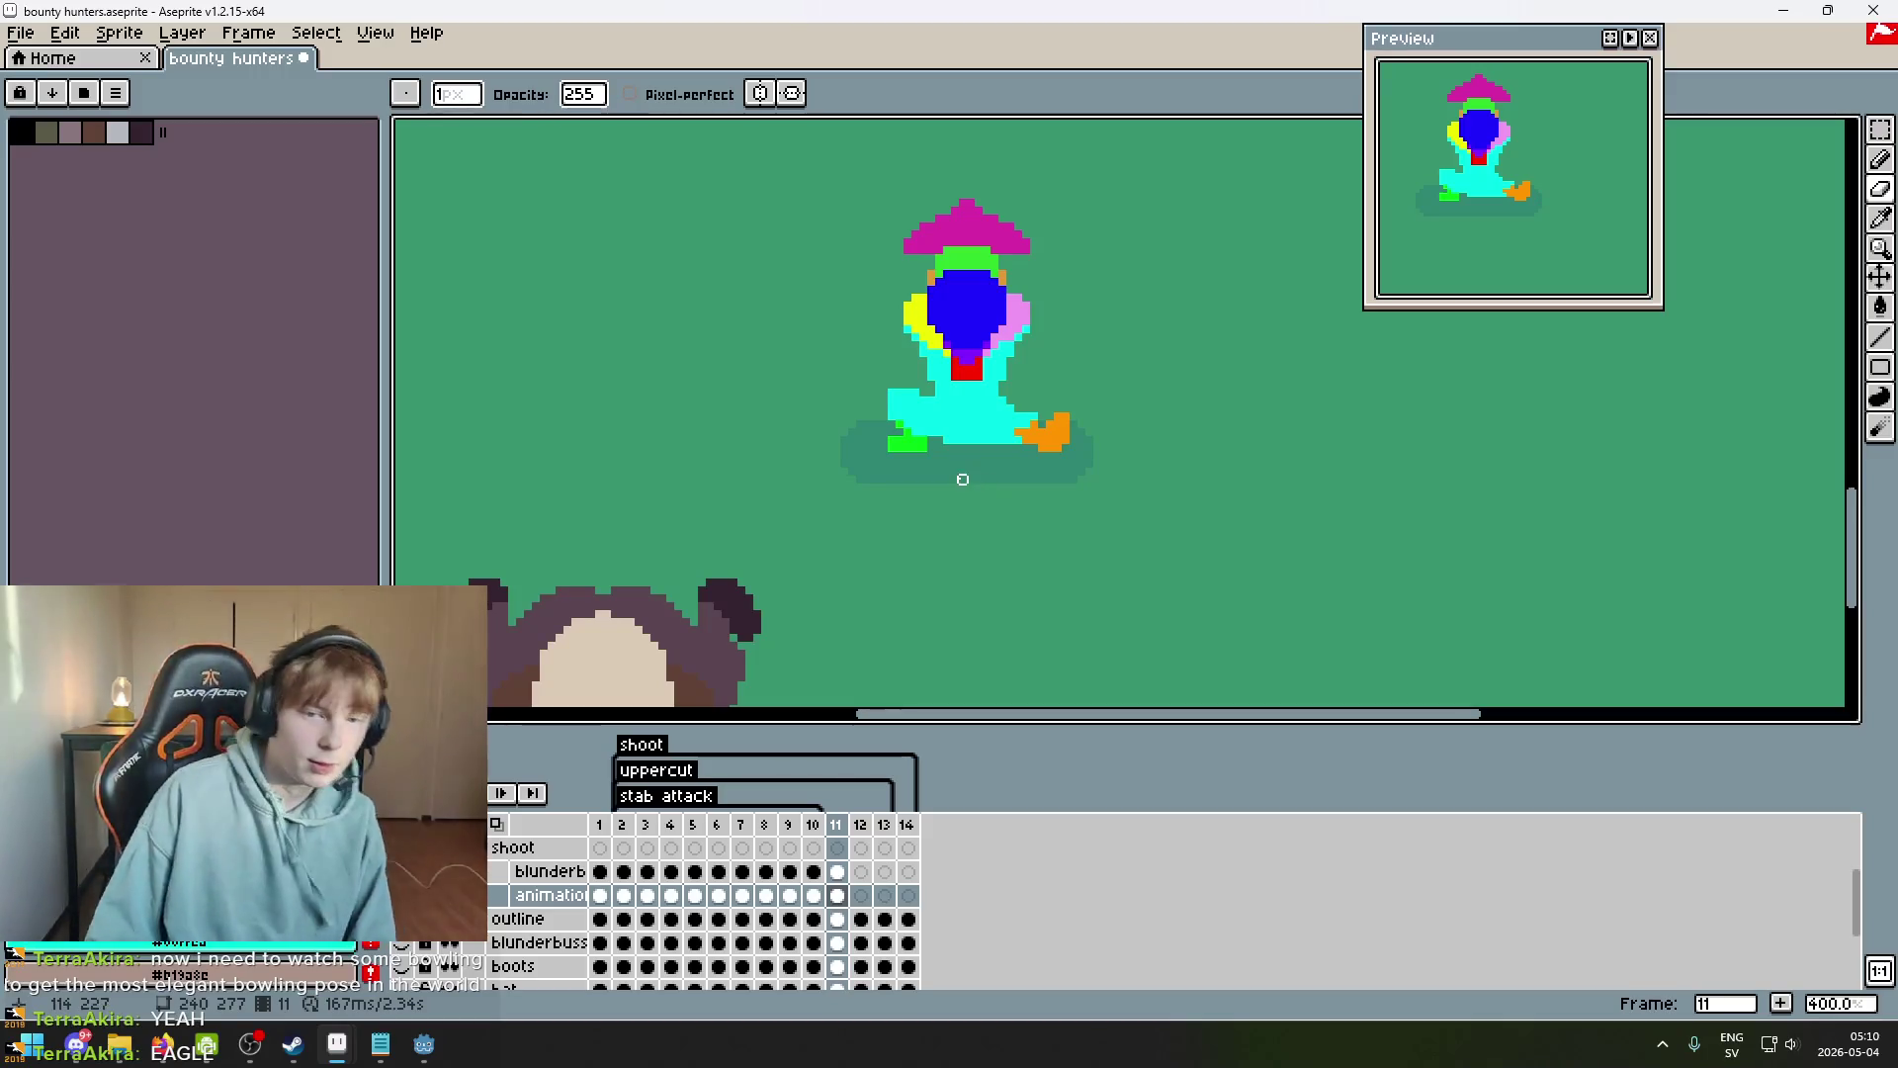
Hide the animation guide layer and compare frames 10 and 11 with the body visible.
{"action": "scroll", "coordinate": [954, 479], "scroll_direction": "up", "scroll_amount": 1}
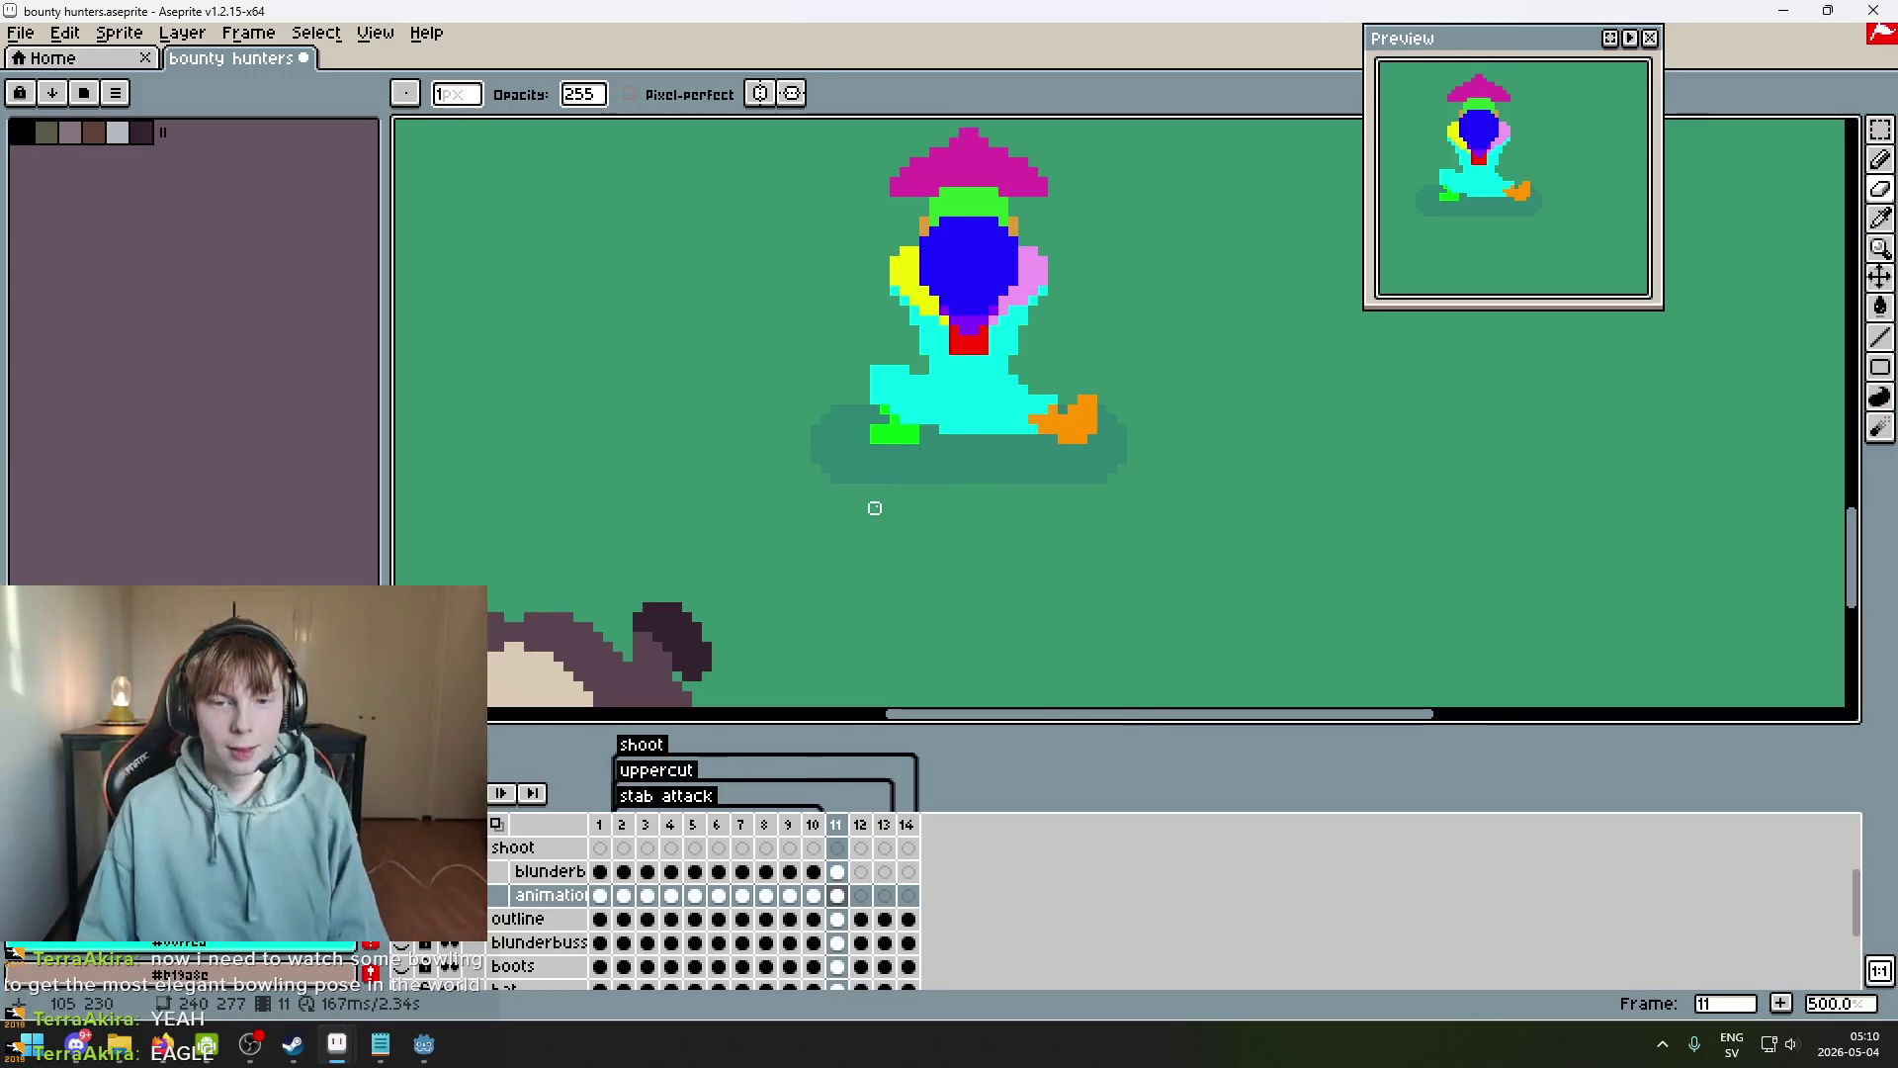
{"action": "left_click", "coordinate": [400, 895], "text": "alt"}
{"action": "left_click", "coordinate": [401, 894], "text": "alt"}
{"action": "left_click", "coordinate": [400, 894]}
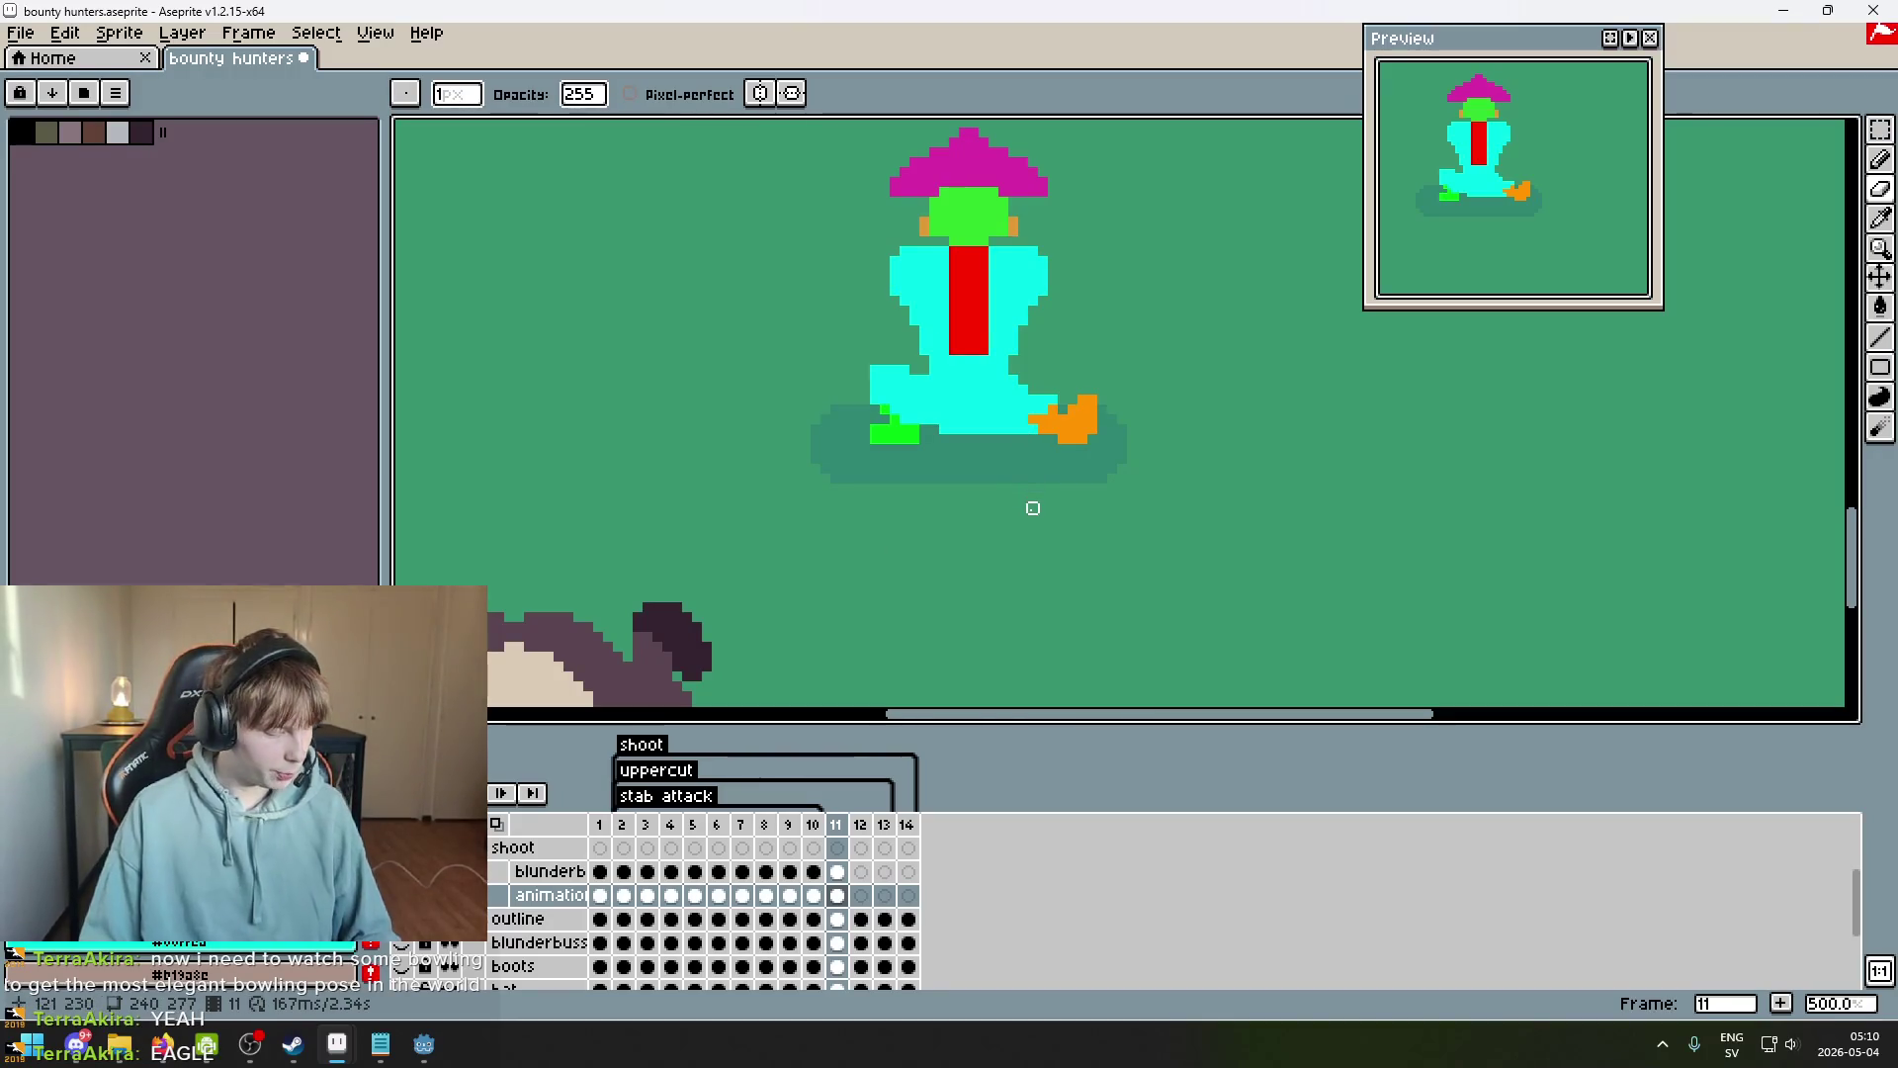
{"action": "scroll", "coordinate": [1084, 339], "scroll_direction": "up", "scroll_amount": 2}
{"action": "key", "text": "Left"}
{"action": "key", "text": "Right"}
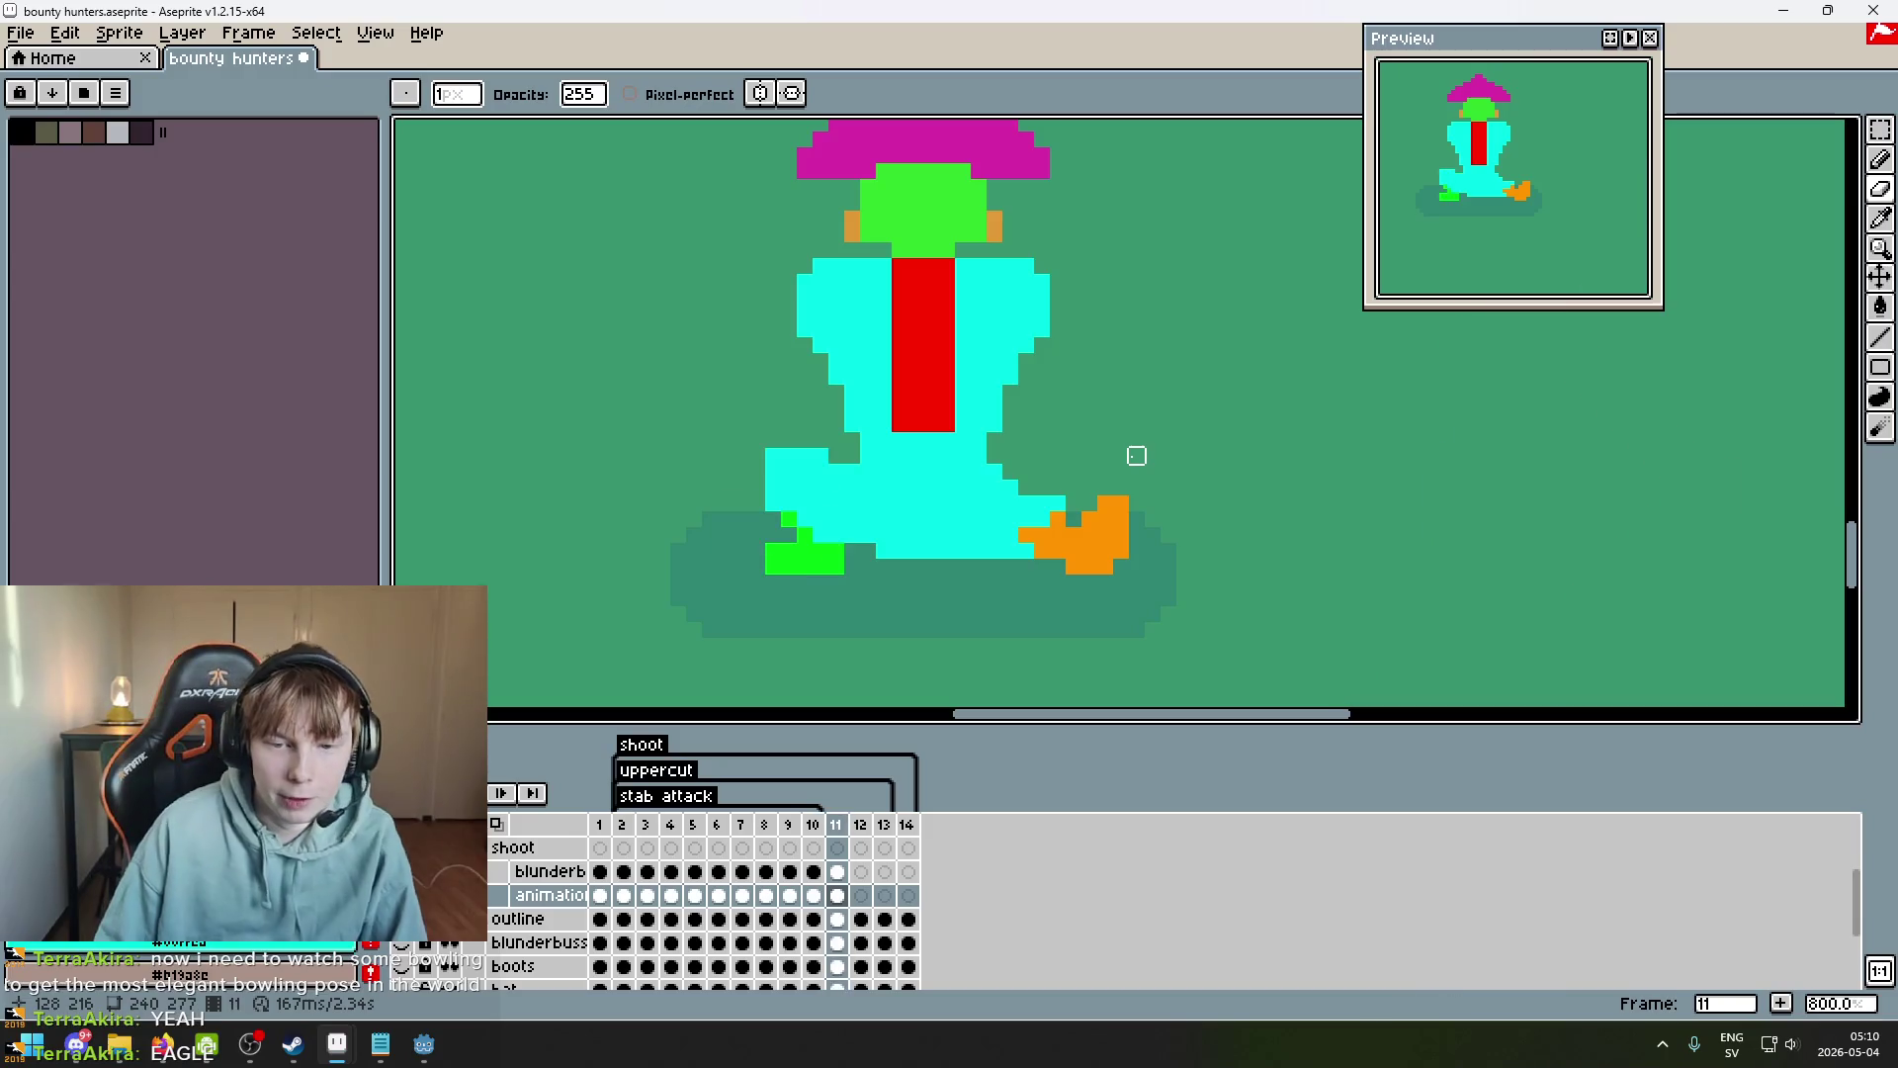
{"action": "key", "text": "Left"}
{"action": "key", "text": "Right"}
{"action": "left_click", "coordinate": [1888, 135]}
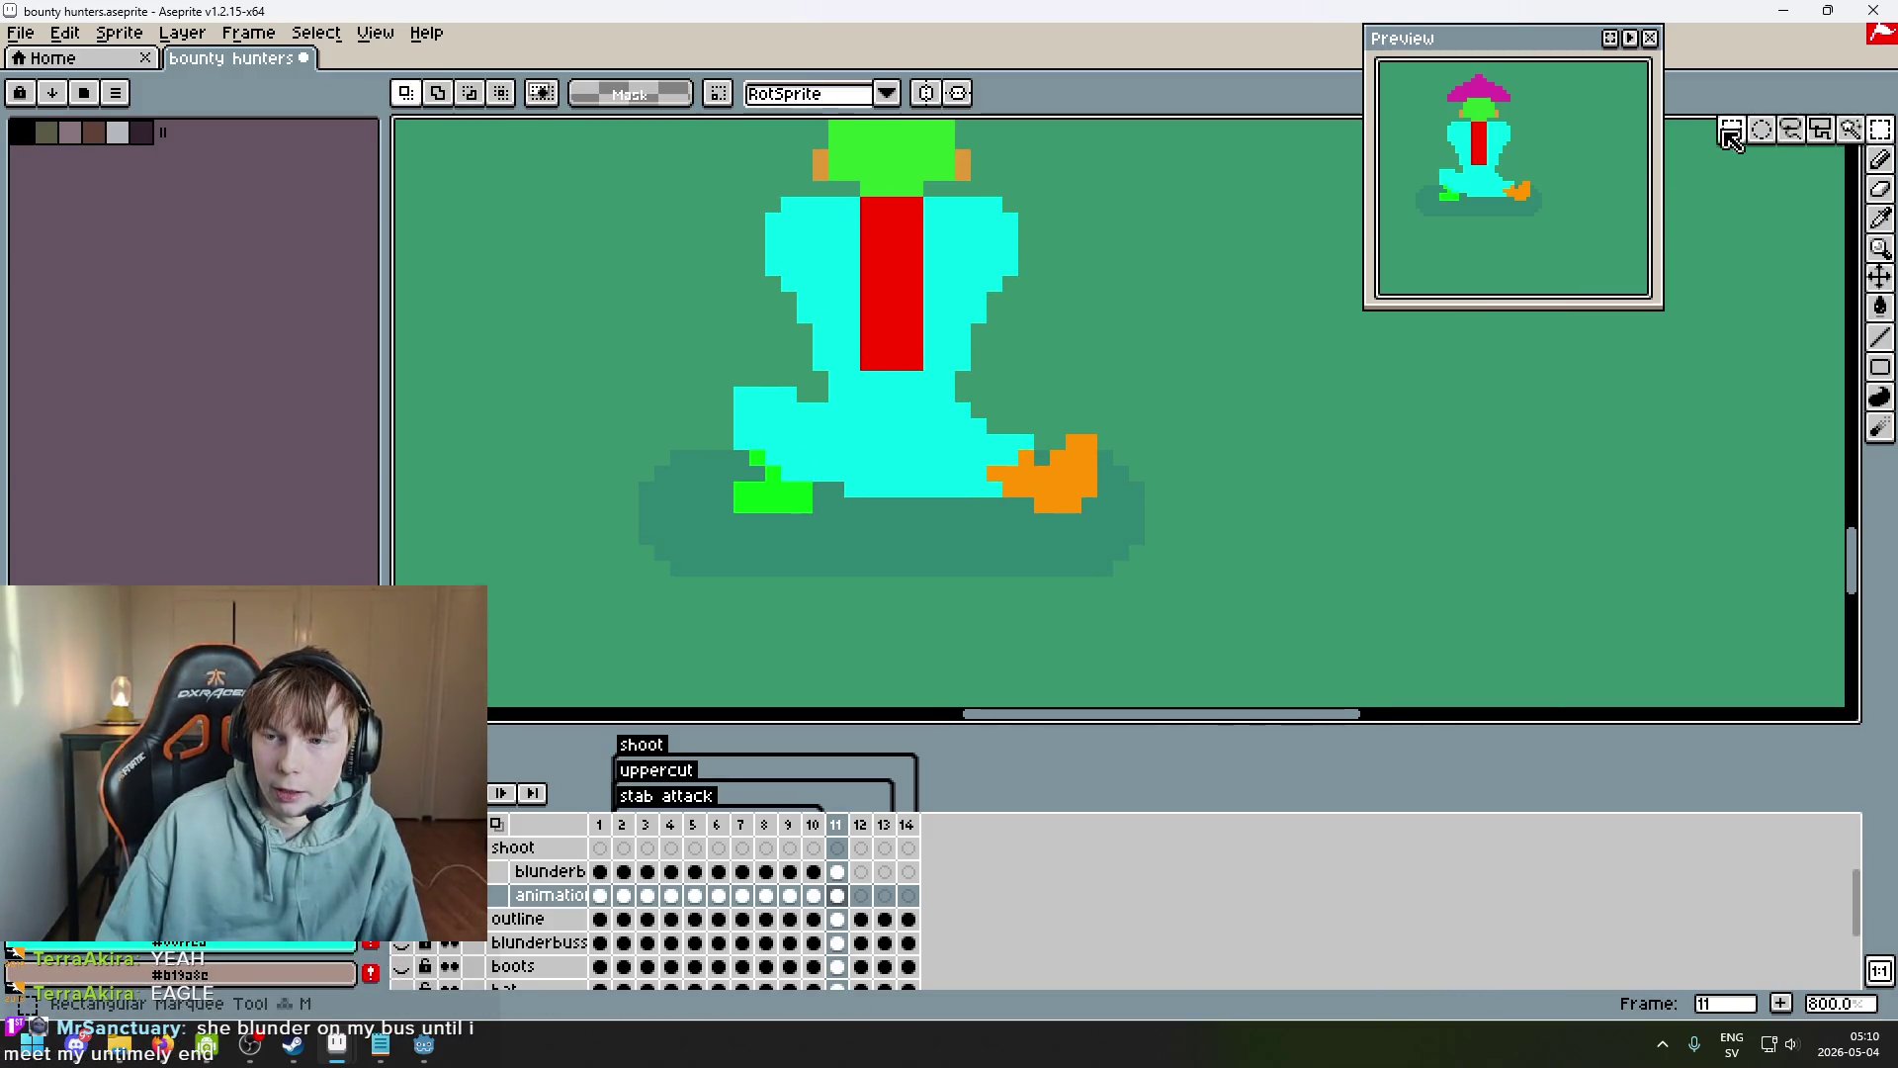
Select the upper figure and slide it slightly left, after undoing an accidental delete.
{"action": "key", "text": "Left"}
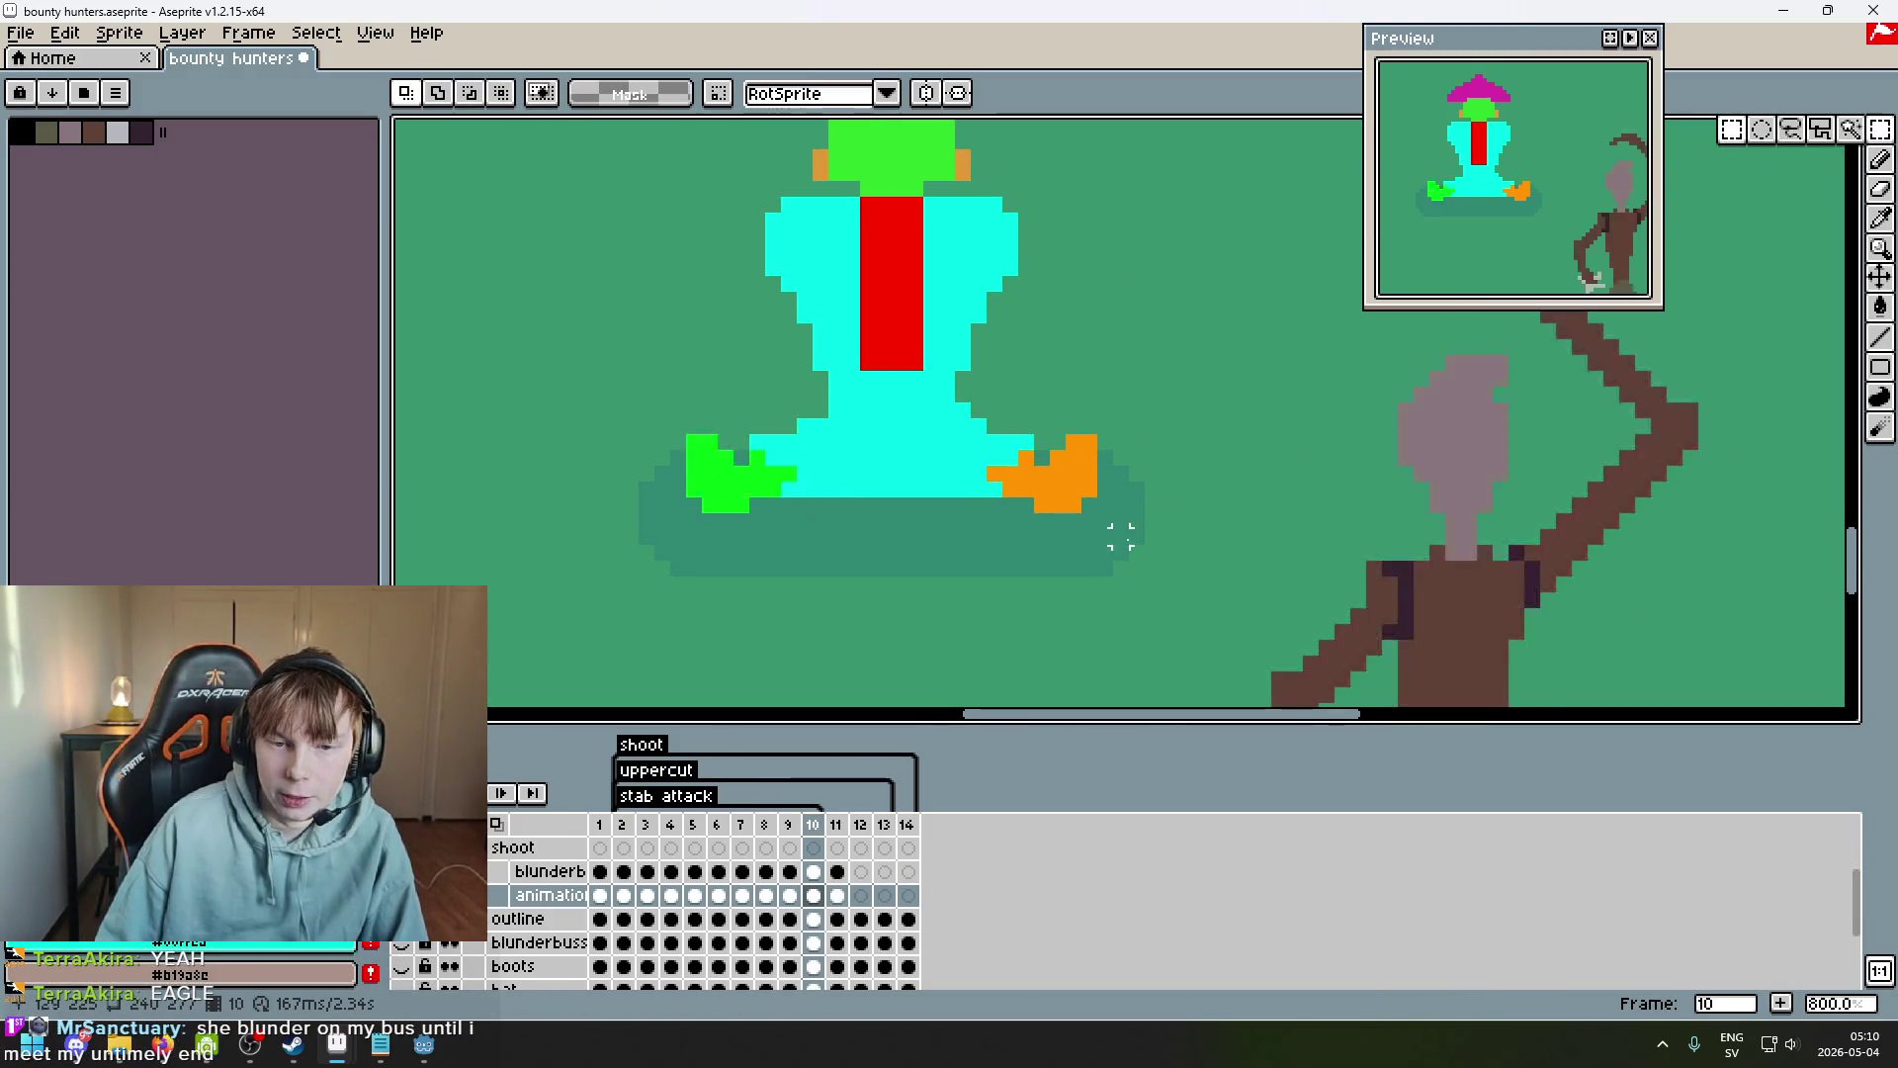
{"action": "key", "text": "Right"}
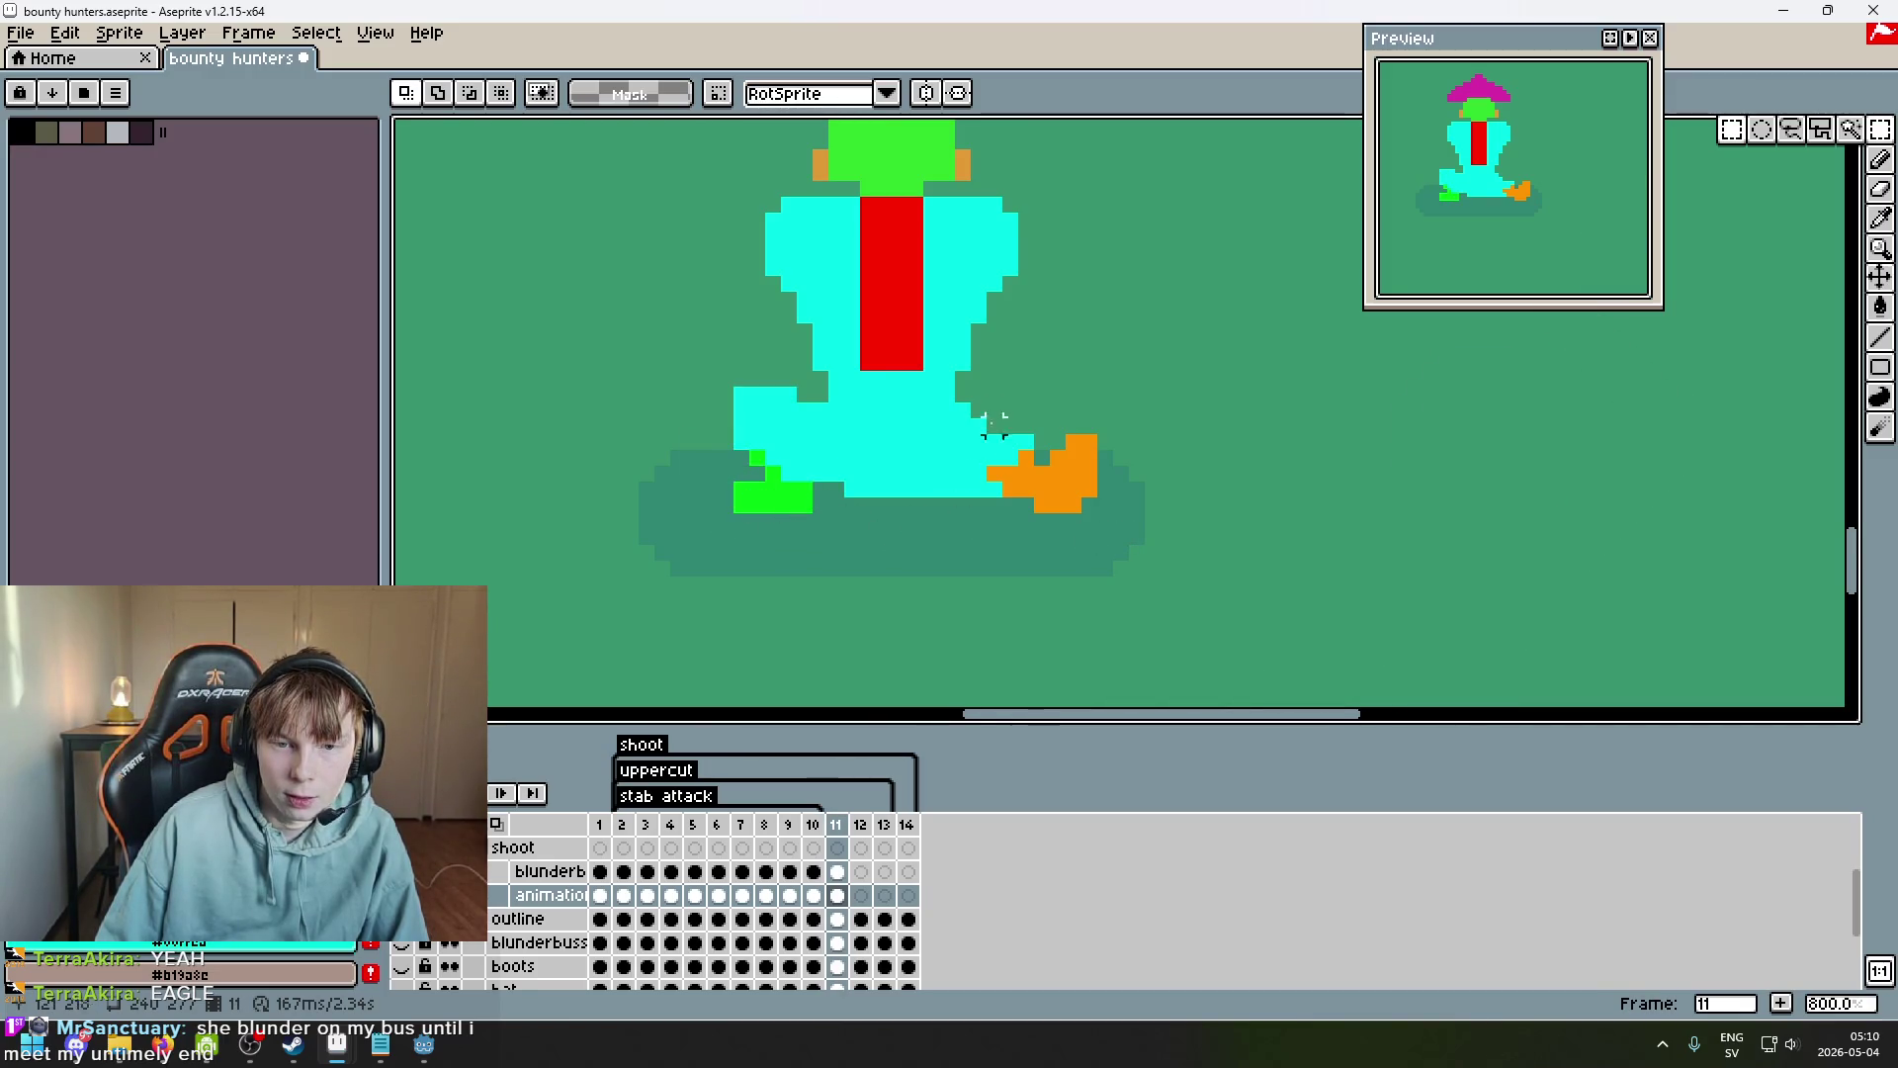
{"action": "scroll", "coordinate": [1112, 469], "scroll_direction": "up", "scroll_amount": 2}
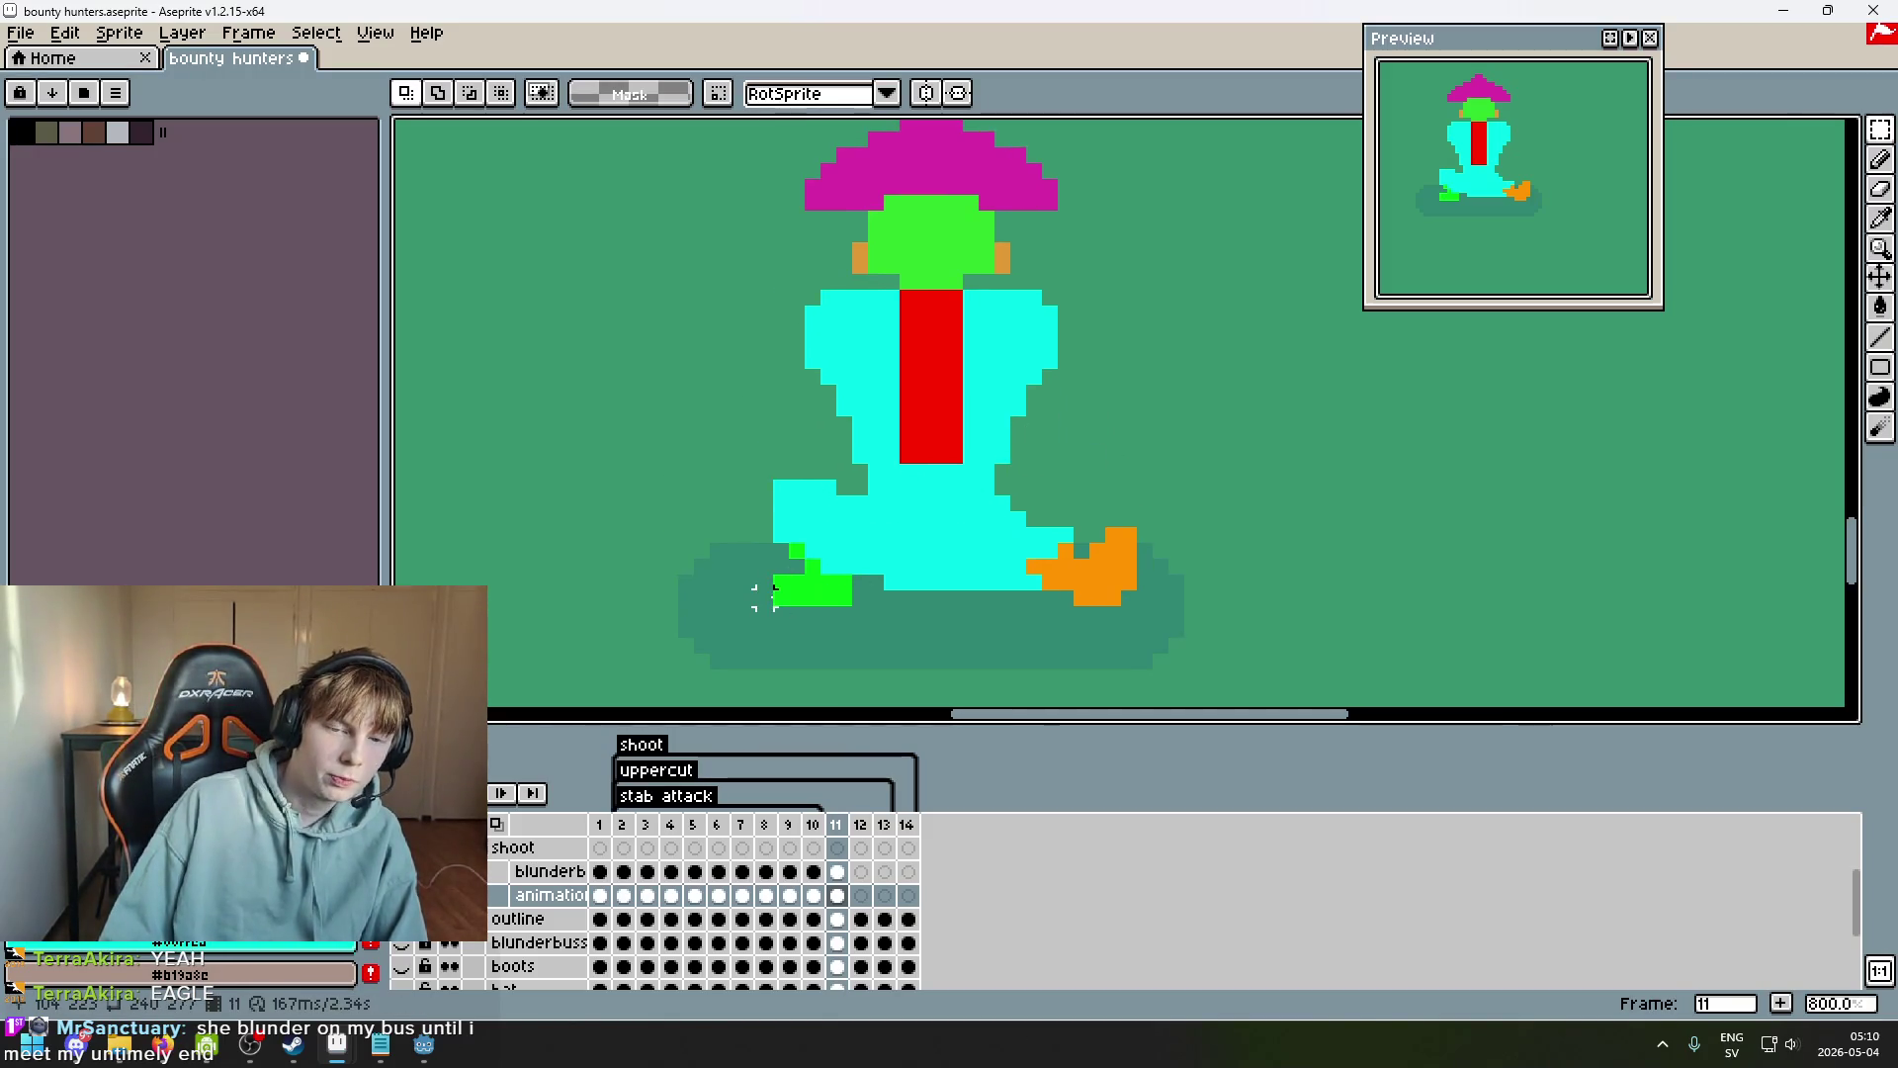
{"action": "scroll", "coordinate": [915, 455], "scroll_direction": "up", "scroll_amount": 1}
{"action": "mouse_move", "coordinate": [1087, 458]}
{"action": "left_mouse_down"}
{"action": "mouse_move", "coordinate": [643, 199]}
{"action": "mouse_move", "coordinate": [652, 132]}
{"action": "mouse_move", "coordinate": [1212, 407]}
{"action": "mouse_move", "coordinate": [895, 363]}
{"action": "mouse_move", "coordinate": [636, 119]}
{"action": "left_mouse_up"}
{"action": "key", "text": "Delete"}
{"action": "left_click", "coordinate": [953, 288]}
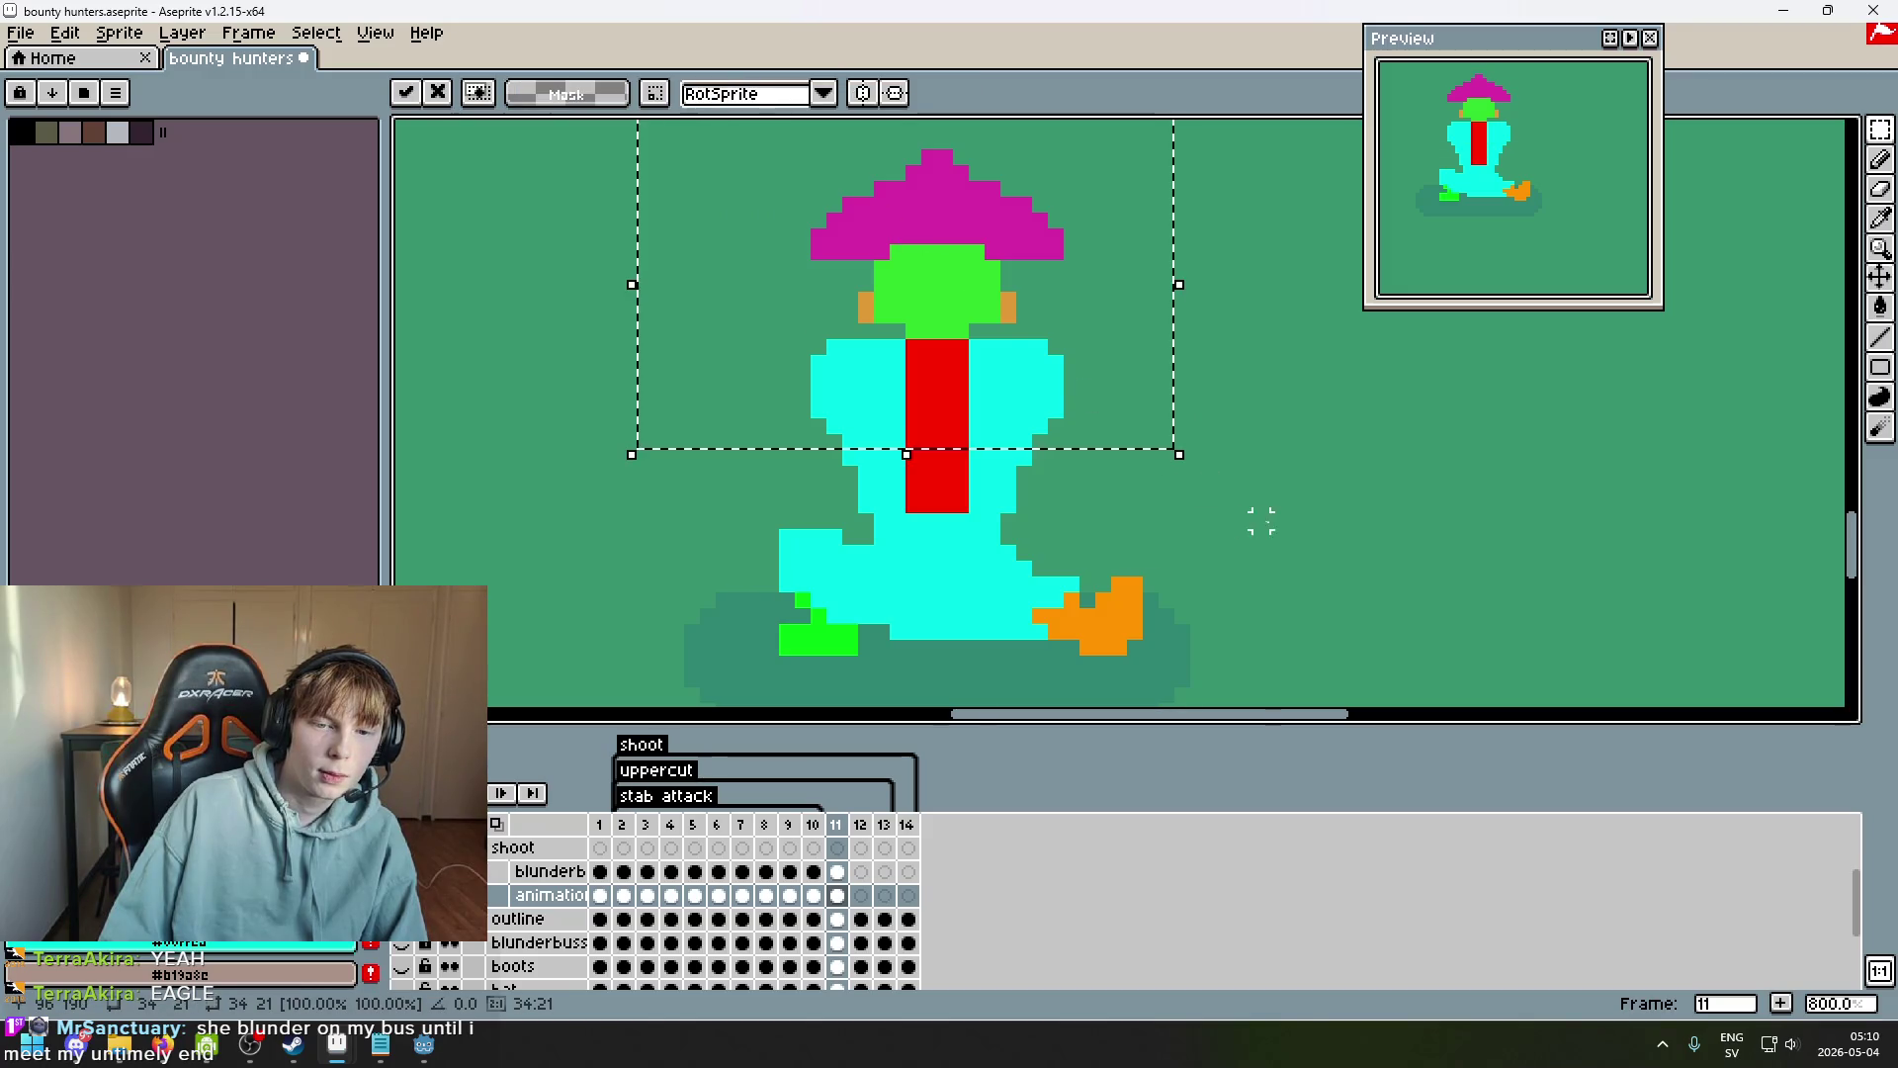
{"action": "key", "text": "ctrl+z"}
{"action": "key", "text": "ctrl+z"}
{"action": "key", "text": "ctrl+z"}
{"action": "mouse_move", "coordinate": [953, 466]}
{"action": "left_mouse_down"}
{"action": "mouse_move", "coordinate": [907, 457]}
{"action": "mouse_move", "coordinate": [949, 457]}
{"action": "mouse_move", "coordinate": [933, 458]}
{"action": "left_mouse_up"}
{"action": "left_click", "coordinate": [1212, 551]}
Reselect the hat, head and torso and shift them lower and two pixels left.
{"action": "left_click_drag", "start_coordinate": [1168, 590], "coordinate": [549, 287]}
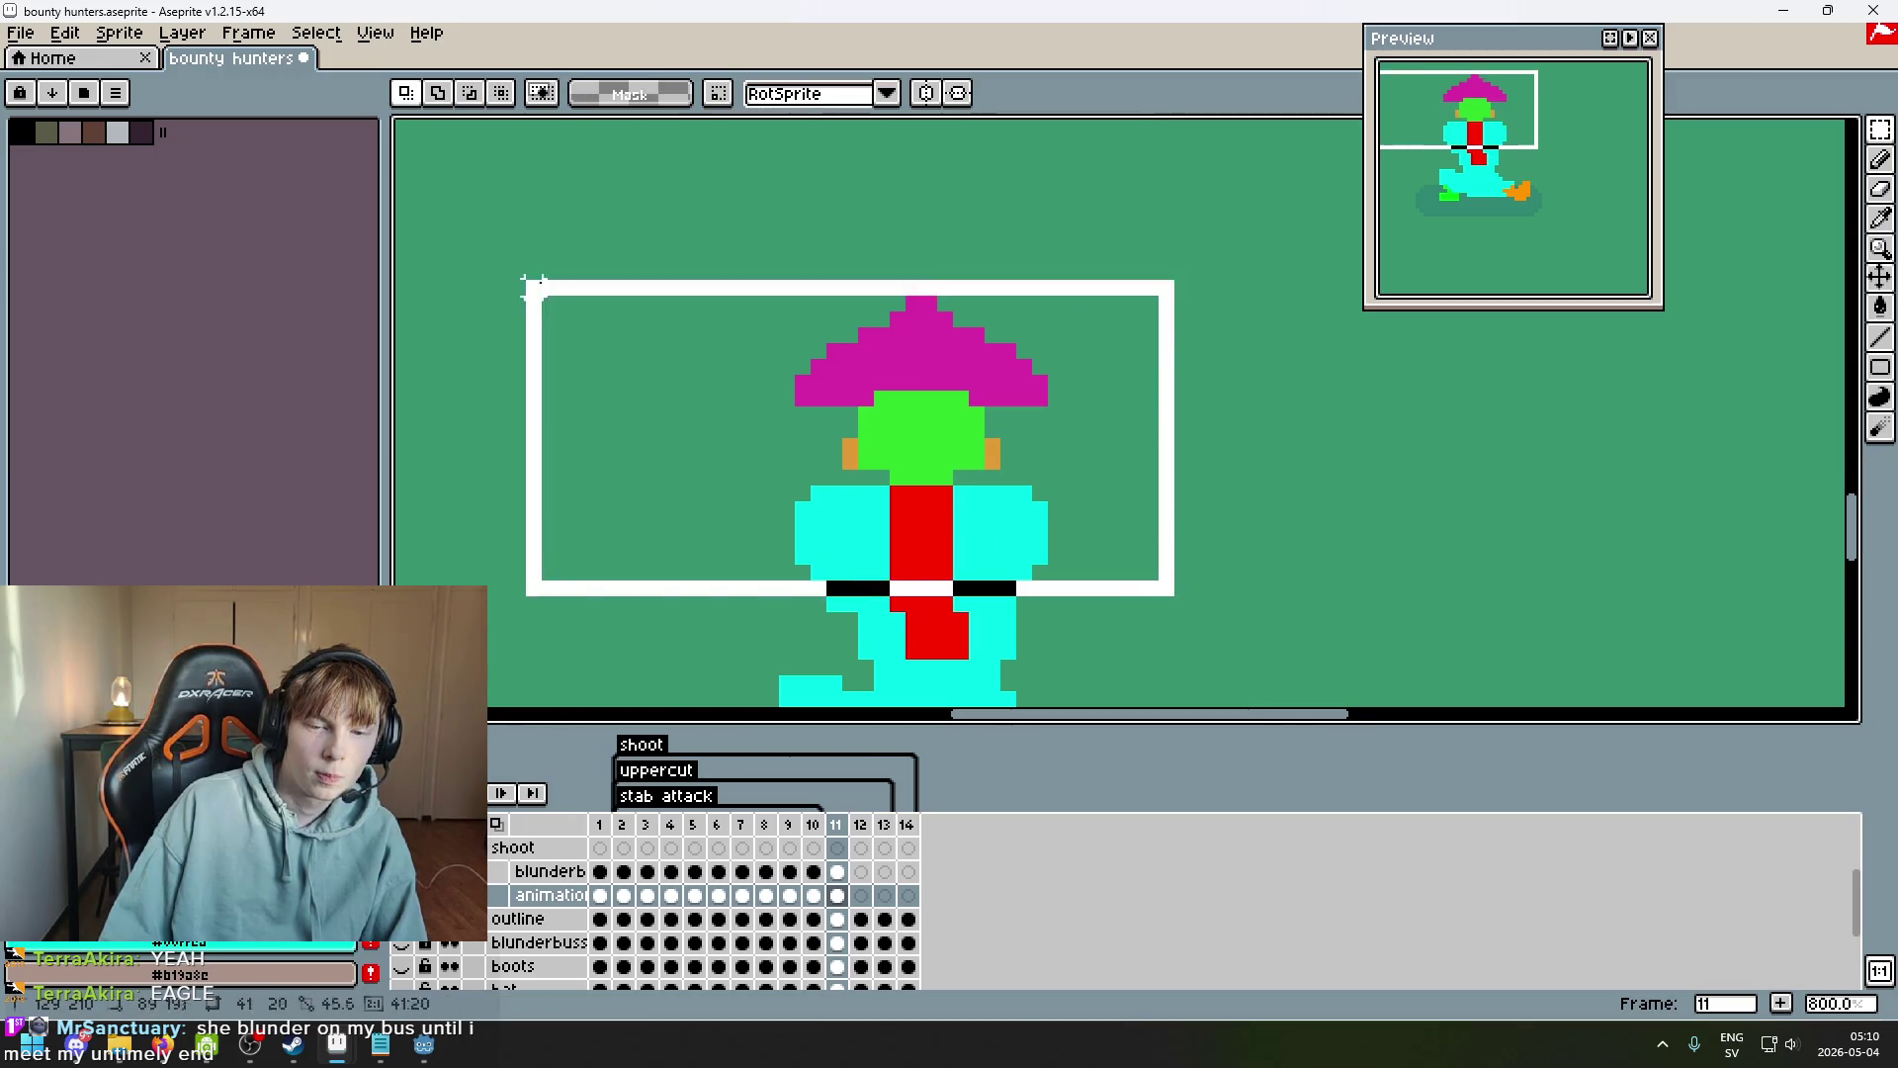
{"action": "mouse_move", "coordinate": [890, 445]}
{"action": "left_mouse_down"}
{"action": "mouse_move", "coordinate": [869, 457]}
{"action": "mouse_move", "coordinate": [885, 457]}
{"action": "left_mouse_up"}
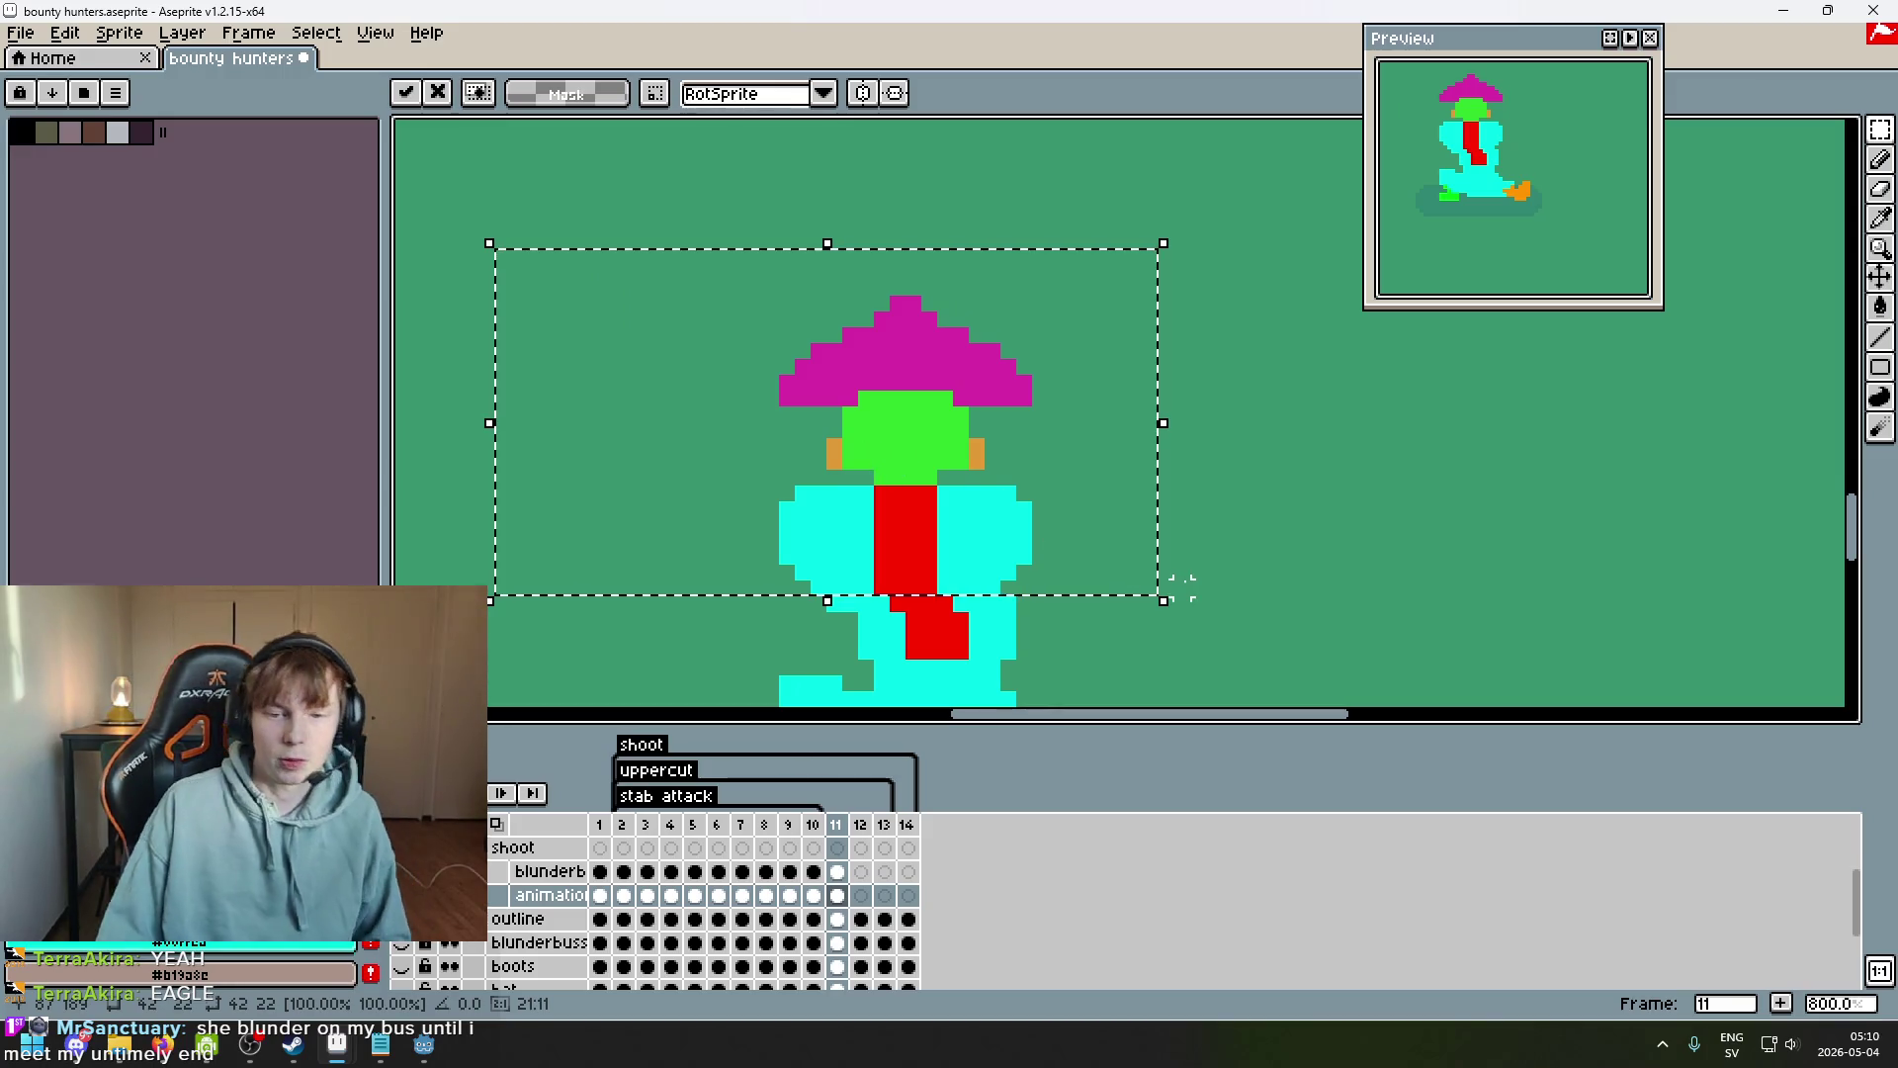
{"action": "left_click", "coordinate": [1207, 563]}
{"action": "mouse_move", "coordinate": [1151, 568]}
{"action": "left_mouse_down"}
{"action": "mouse_move", "coordinate": [530, 297]}
{"action": "mouse_move", "coordinate": [538, 262]}
{"action": "left_mouse_up"}
{"action": "left_click_drag", "start_coordinate": [1043, 504], "coordinate": [1028, 504]}
{"action": "left_click", "coordinate": [1259, 550]}
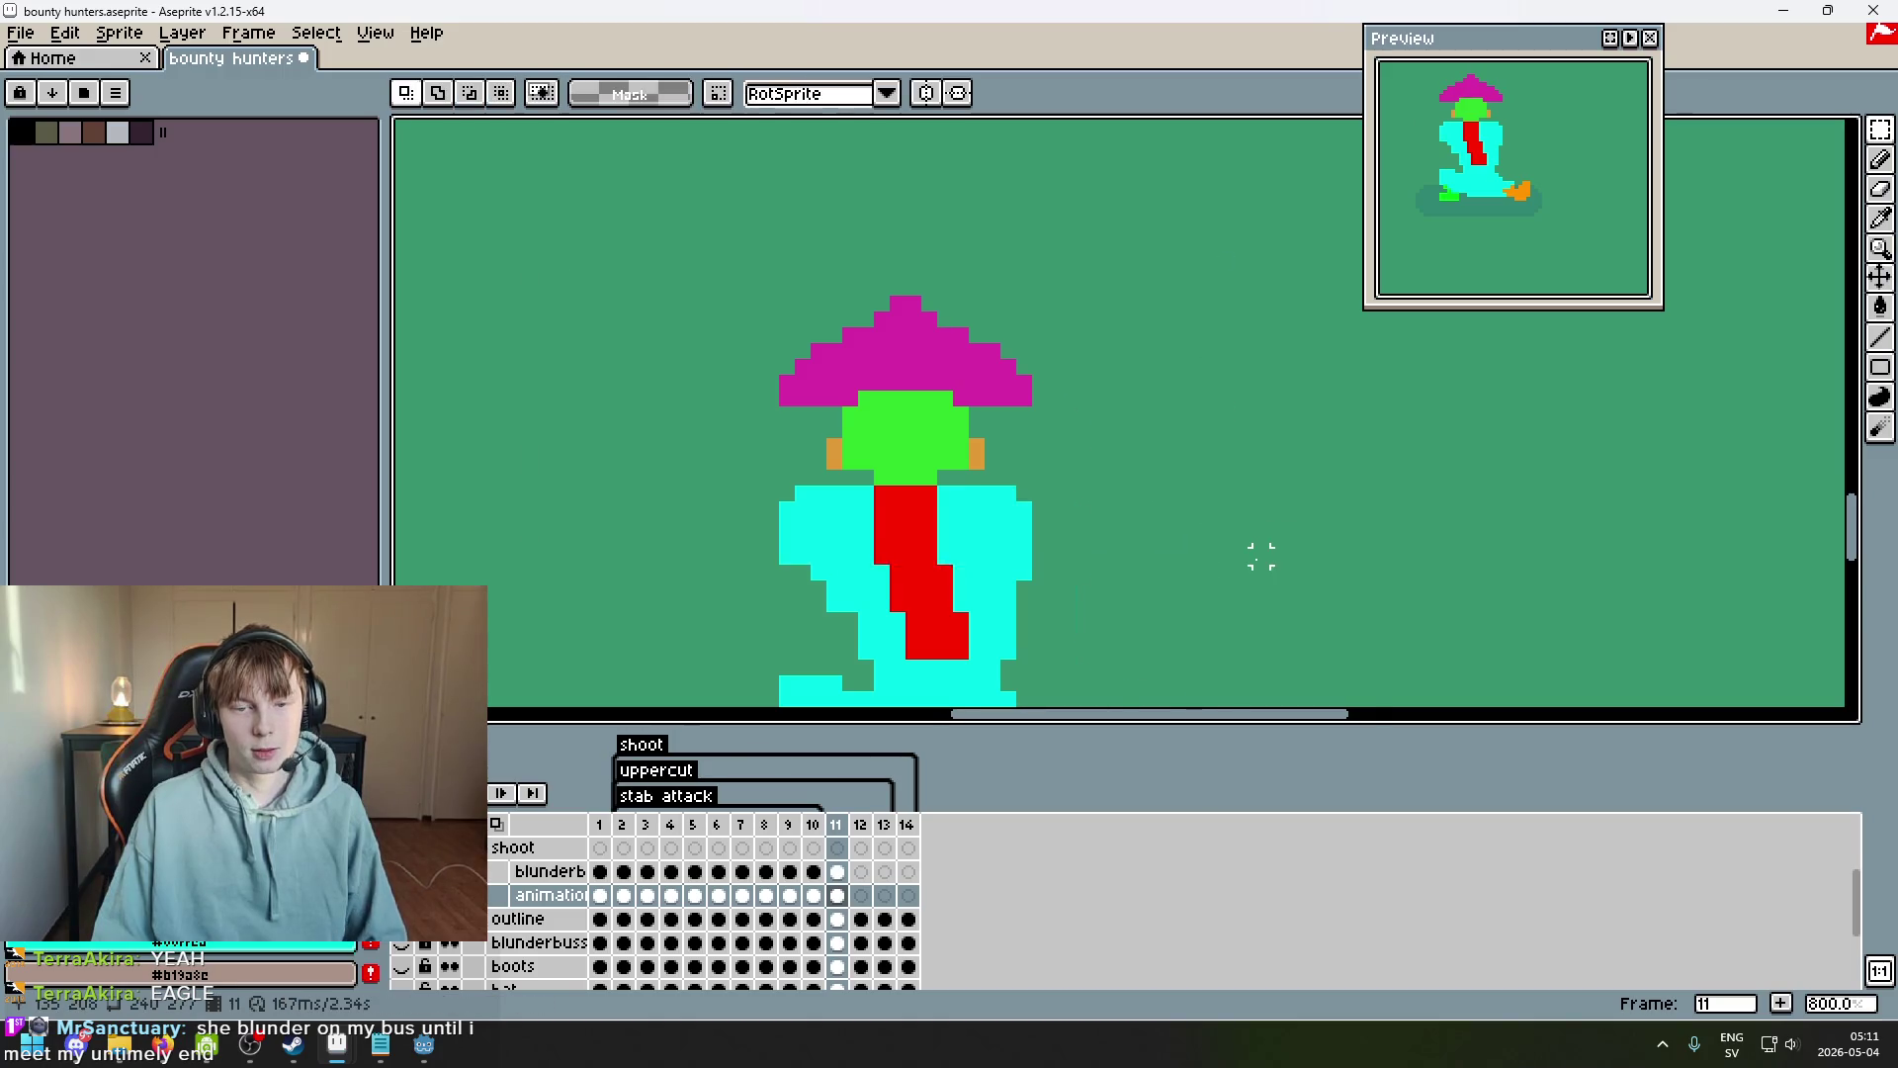
{"action": "scroll", "coordinate": [1151, 437], "scroll_direction": "down", "scroll_amount": 1}
Play the animation and undo/redo the upper-body shift to compare frame 11's pose.
{"action": "key", "text": "Return"}
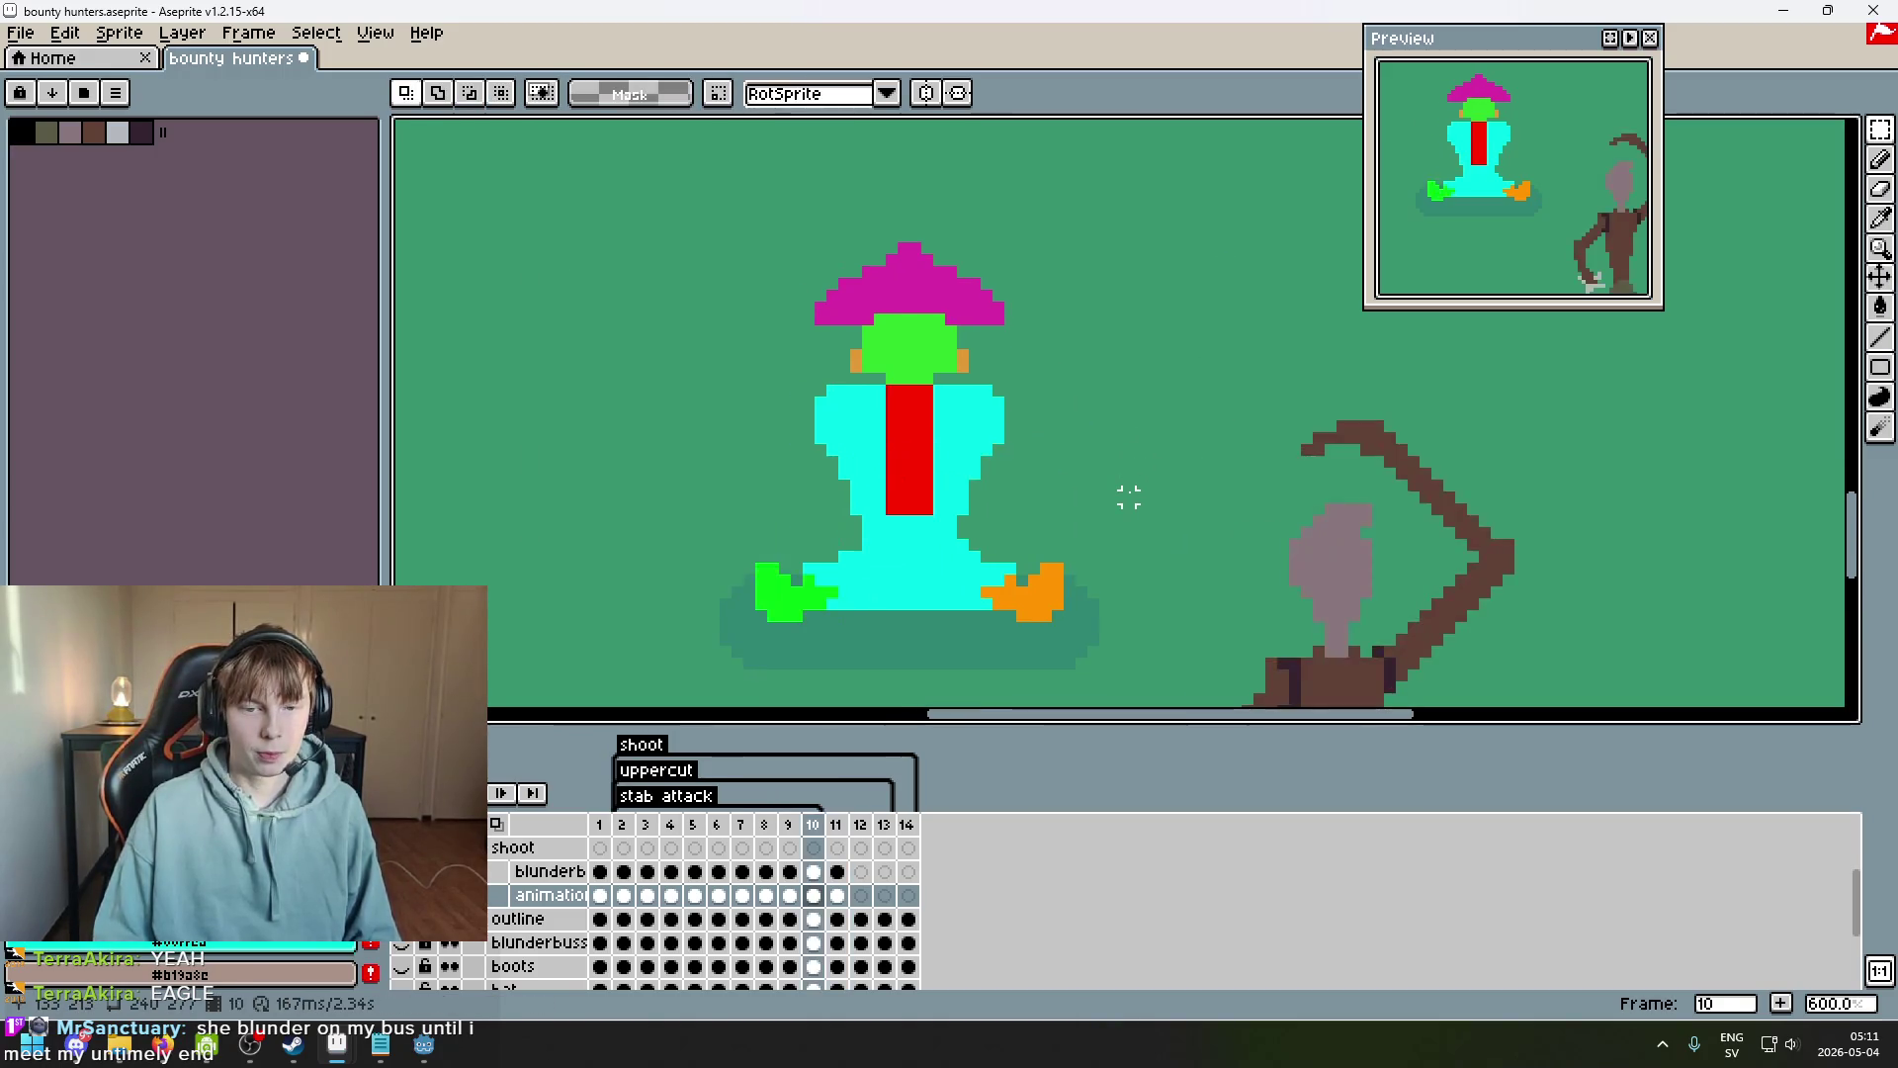
{"action": "key", "text": "Left"}
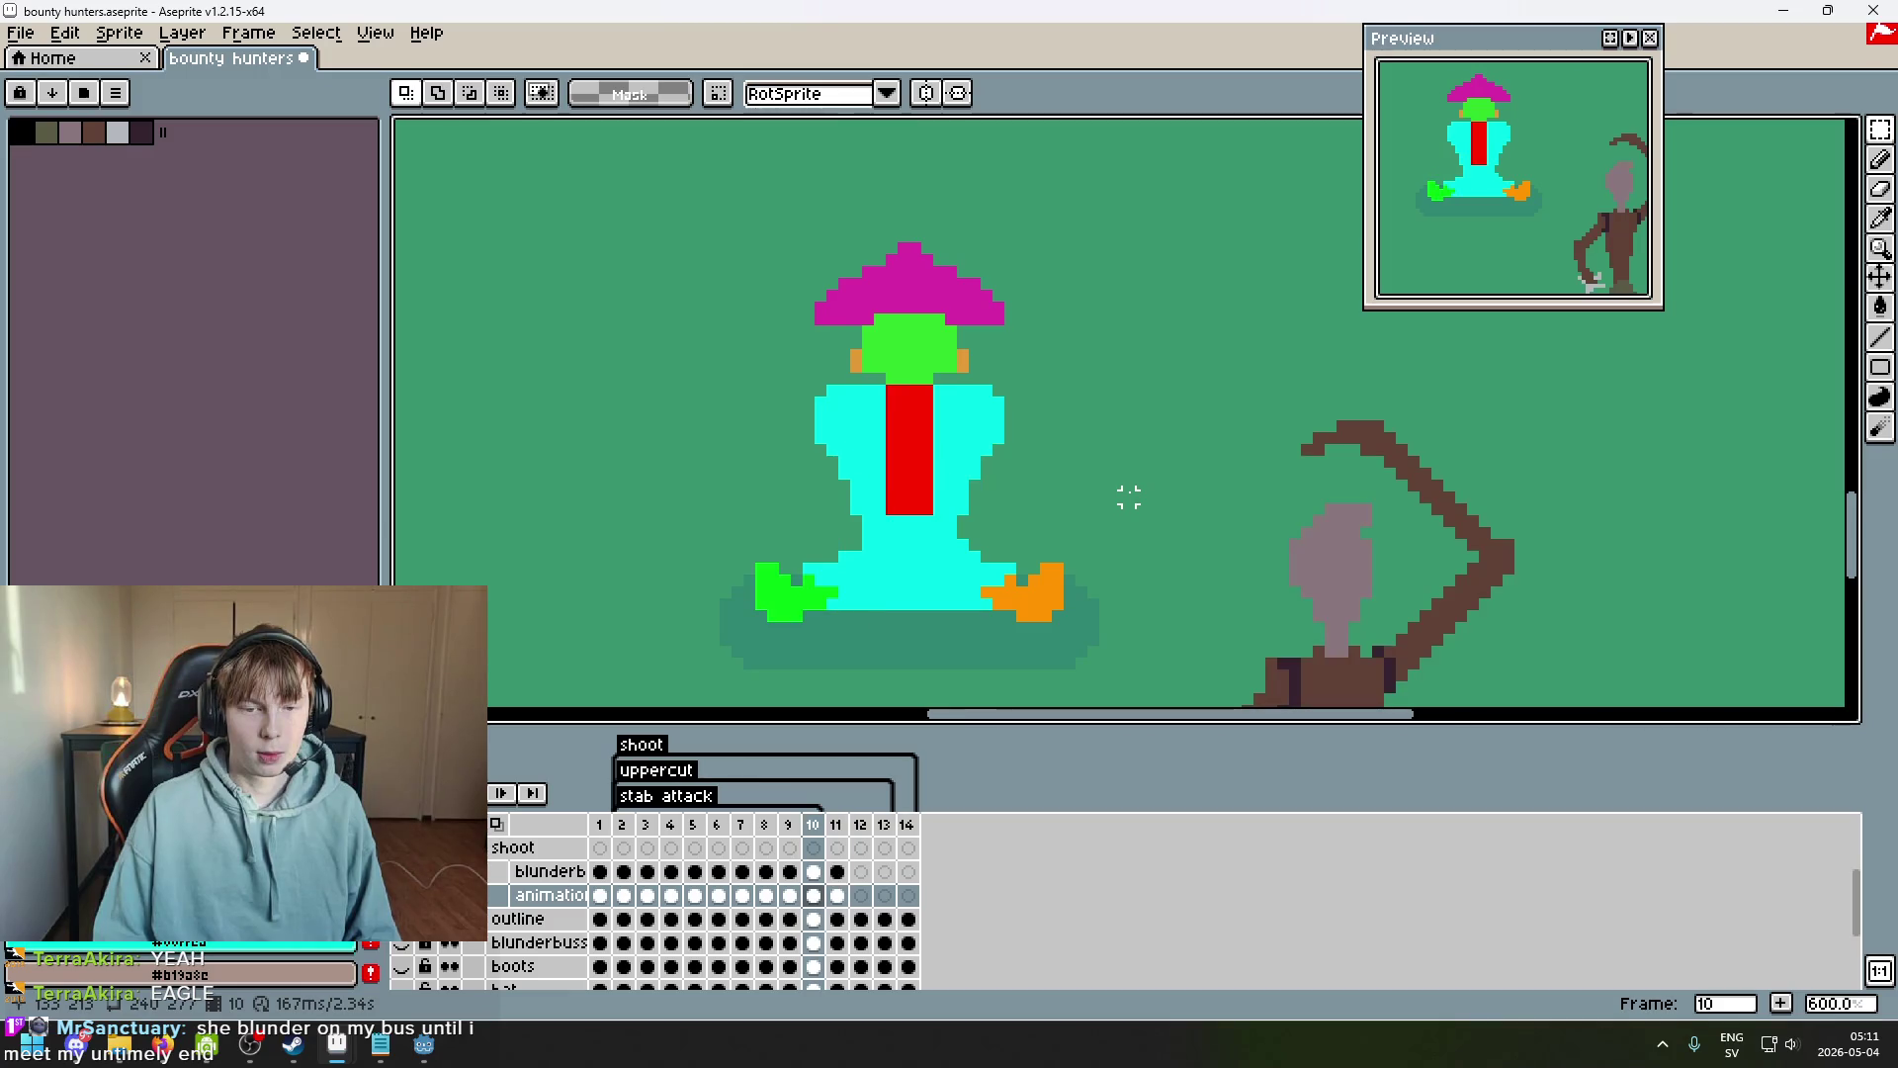
{"action": "key", "text": "ctrl+z"}
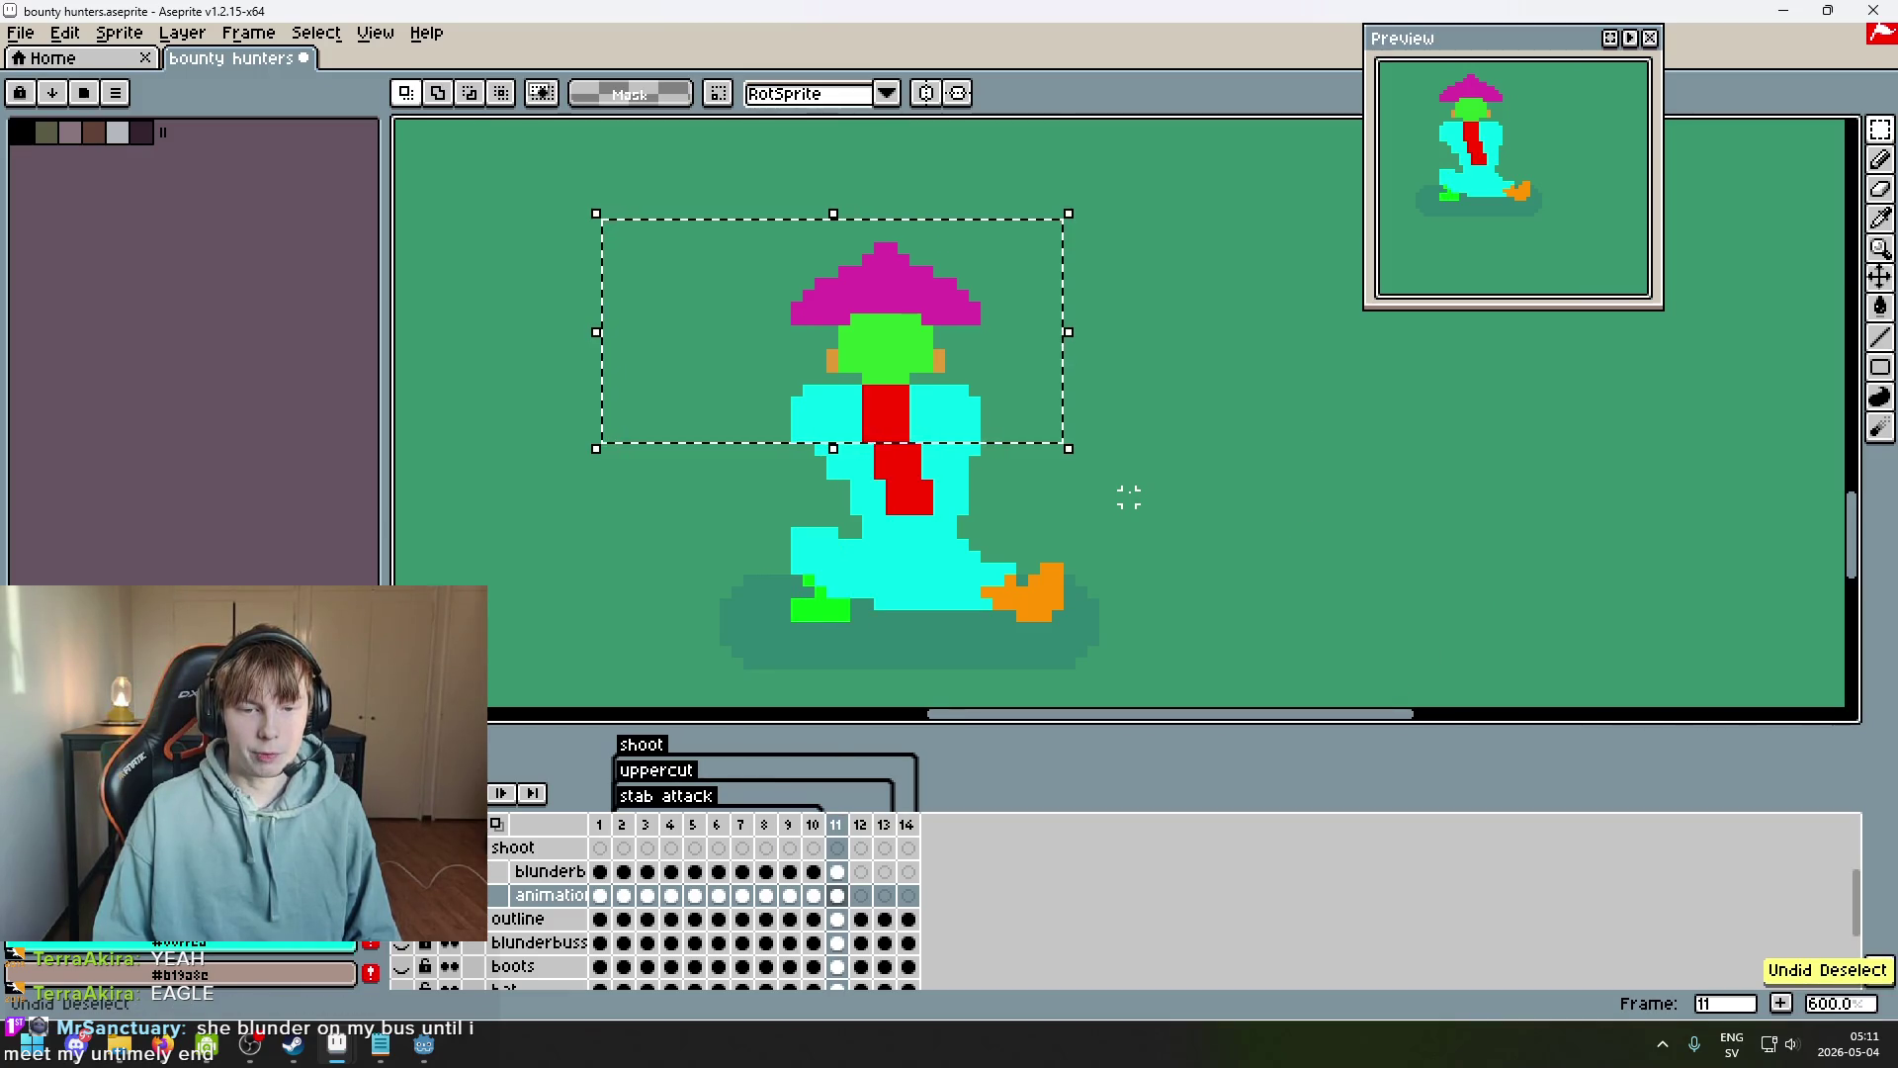
{"action": "key", "text": "ctrl+z"}
{"action": "key", "text": "ctrl+z"}
{"action": "key", "text": "ctrl+z"}
{"action": "key", "text": "ctrl+y"}
{"action": "key", "text": "ctrl+y"}
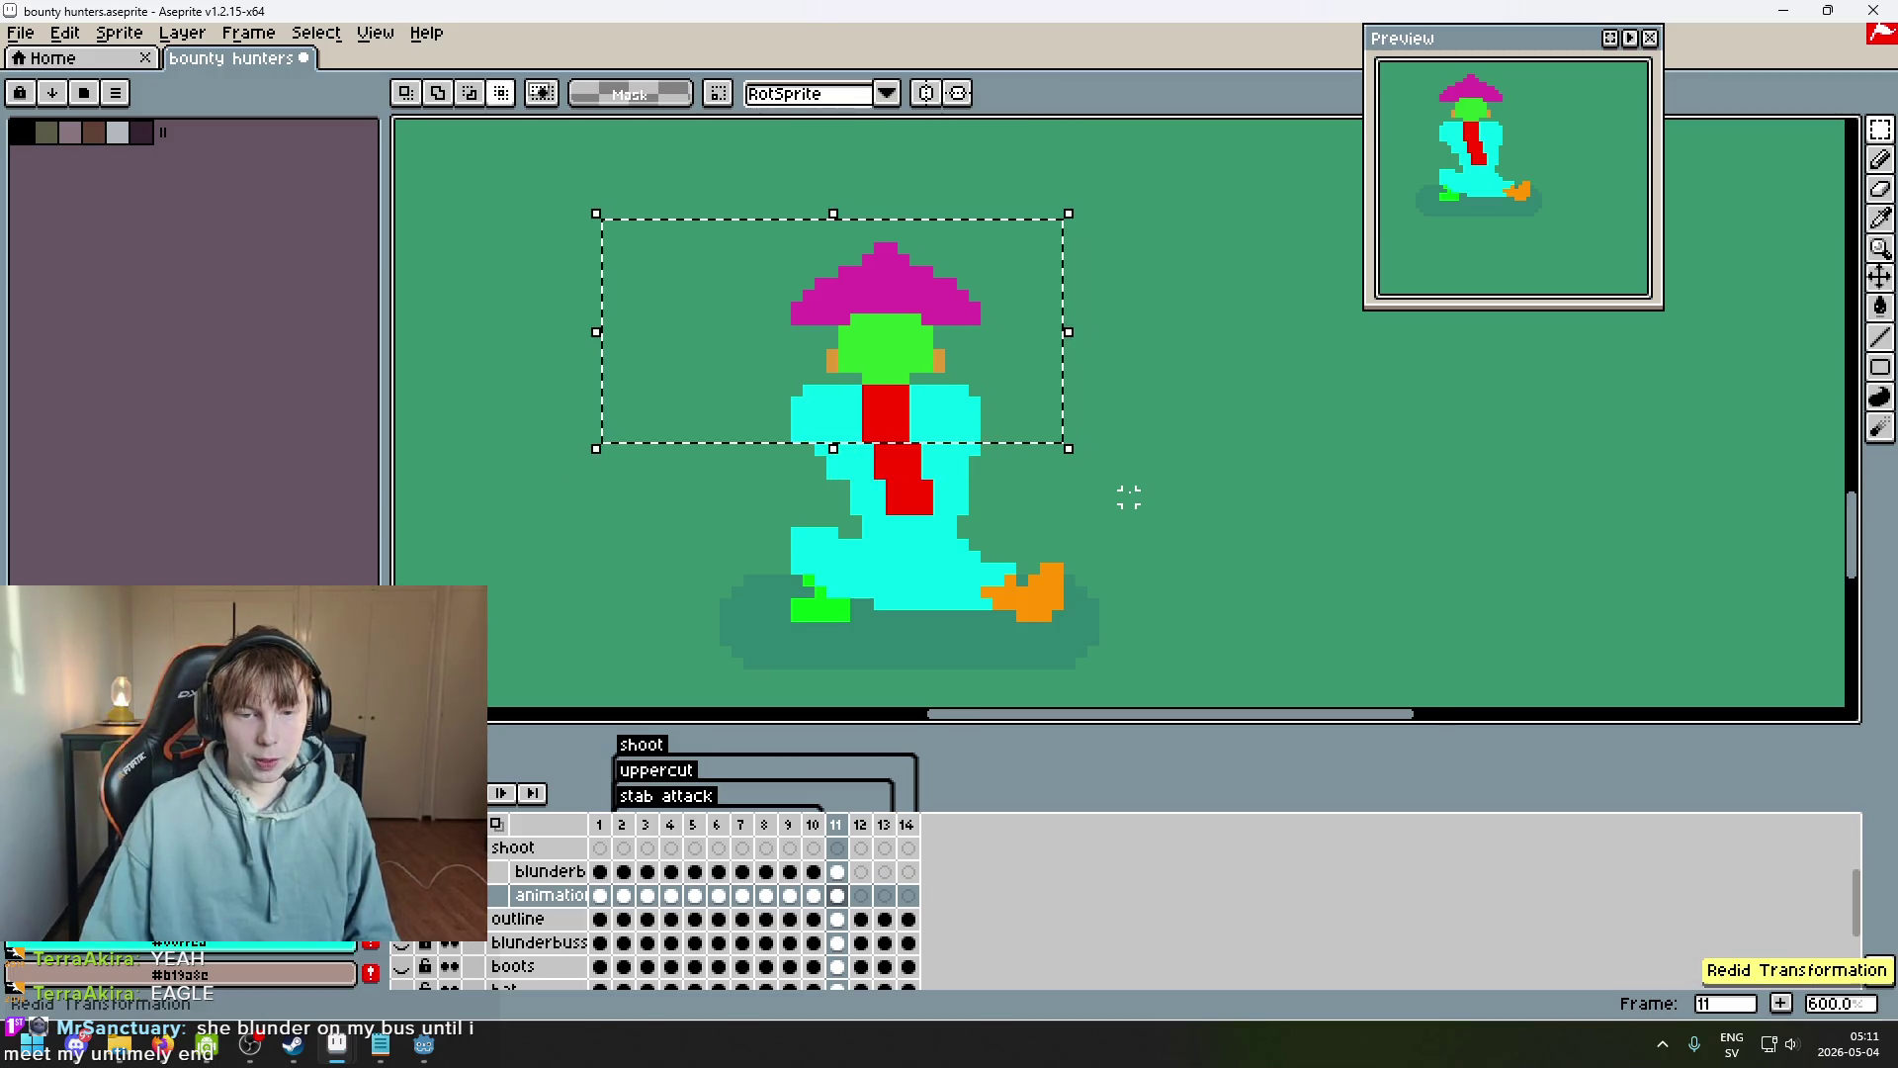
{"action": "key", "text": "ctrl+d"}
Reselect the hat and upper body on frame 11 and nudge it one pixel right.
{"action": "left_click_drag", "start_coordinate": [666, 178], "coordinate": [666, 178]}
{"action": "left_click", "coordinate": [1285, 444]}
{"action": "left_click_drag", "start_coordinate": [1196, 529], "coordinate": [524, 178]}
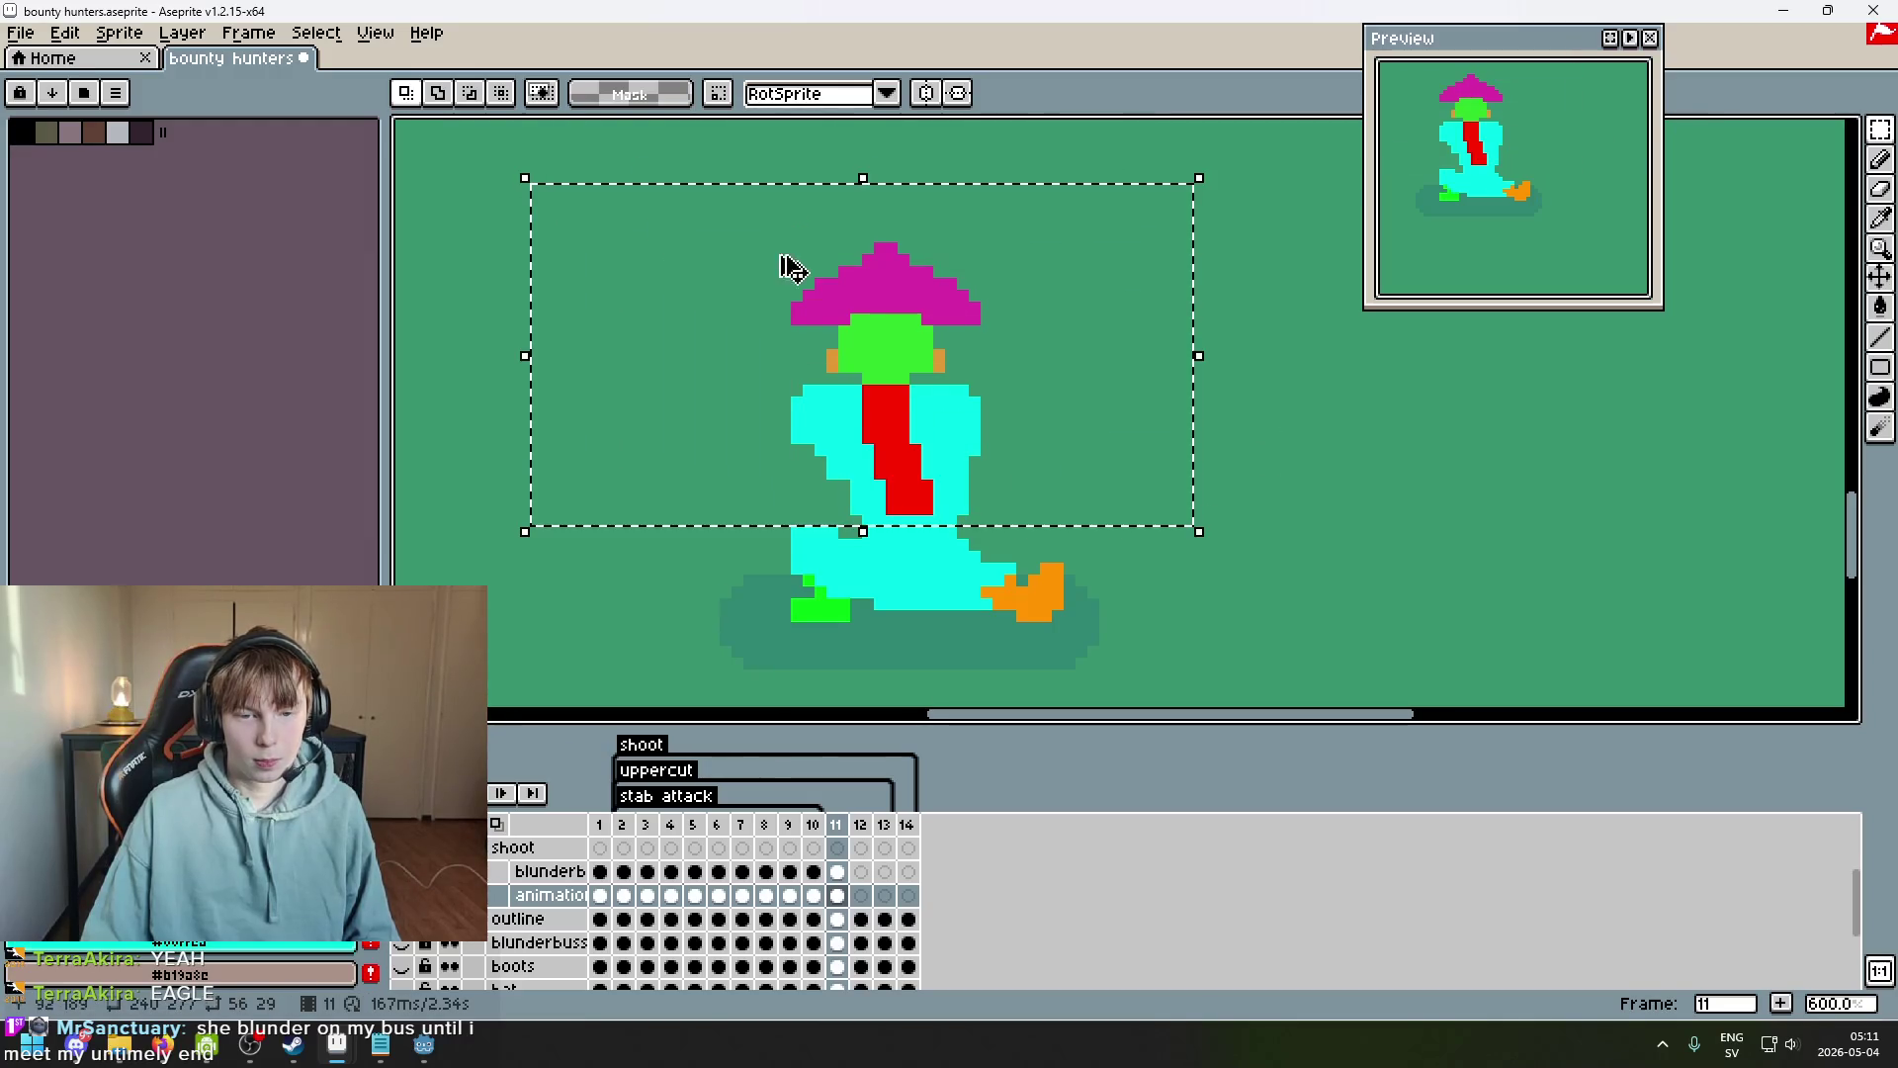
{"action": "left_click", "coordinate": [1342, 376]}
{"action": "left_click_drag", "start_coordinate": [746, 440], "coordinate": [1136, 188]}
{"action": "left_click", "coordinate": [1325, 369]}
{"action": "left_click_drag", "start_coordinate": [688, 475], "coordinate": [1276, 197]}
{"action": "key", "text": "Right"}
{"action": "left_click", "coordinate": [1449, 413]}
{"action": "key", "text": "Right"}
{"action": "key", "text": "Left"}
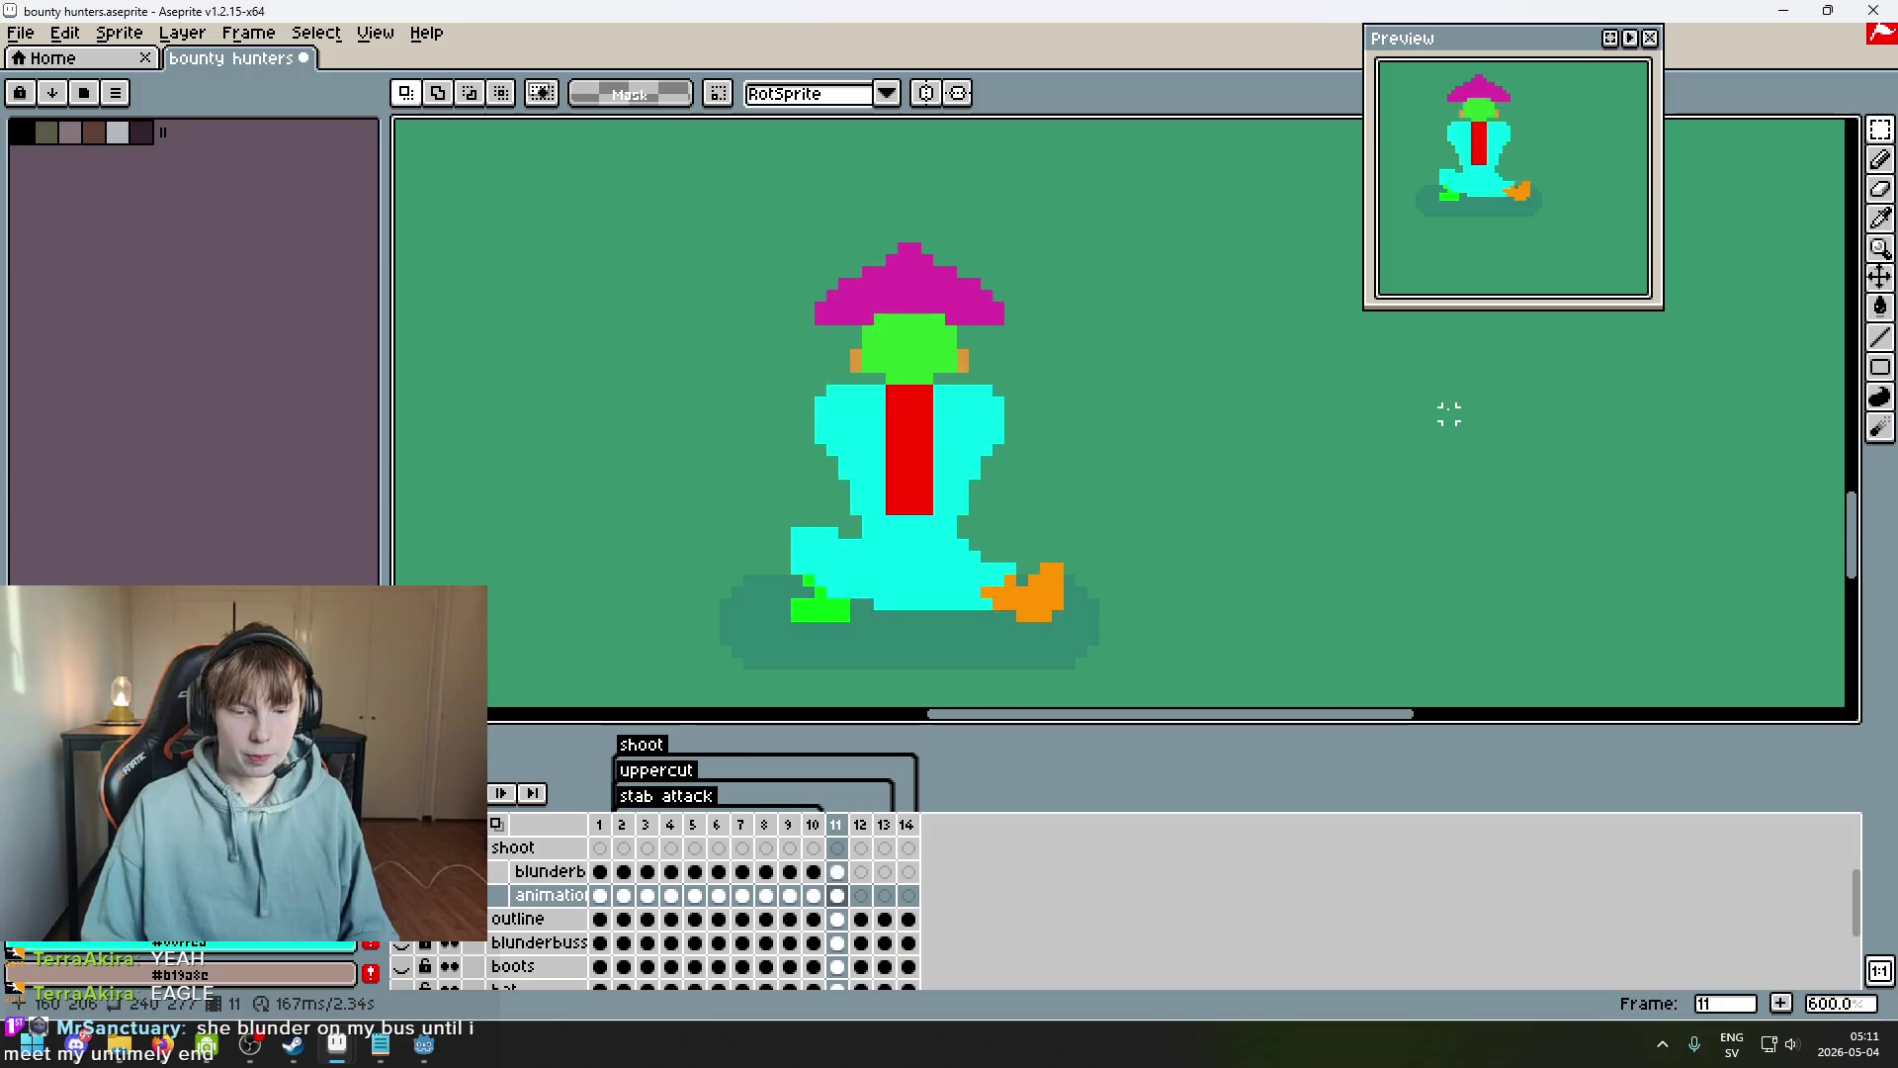
On frame 12, try cutting the selected character, then undo back to the original.
{"action": "left_click", "coordinate": [837, 870]}
{"action": "left_click", "coordinate": [860, 871]}
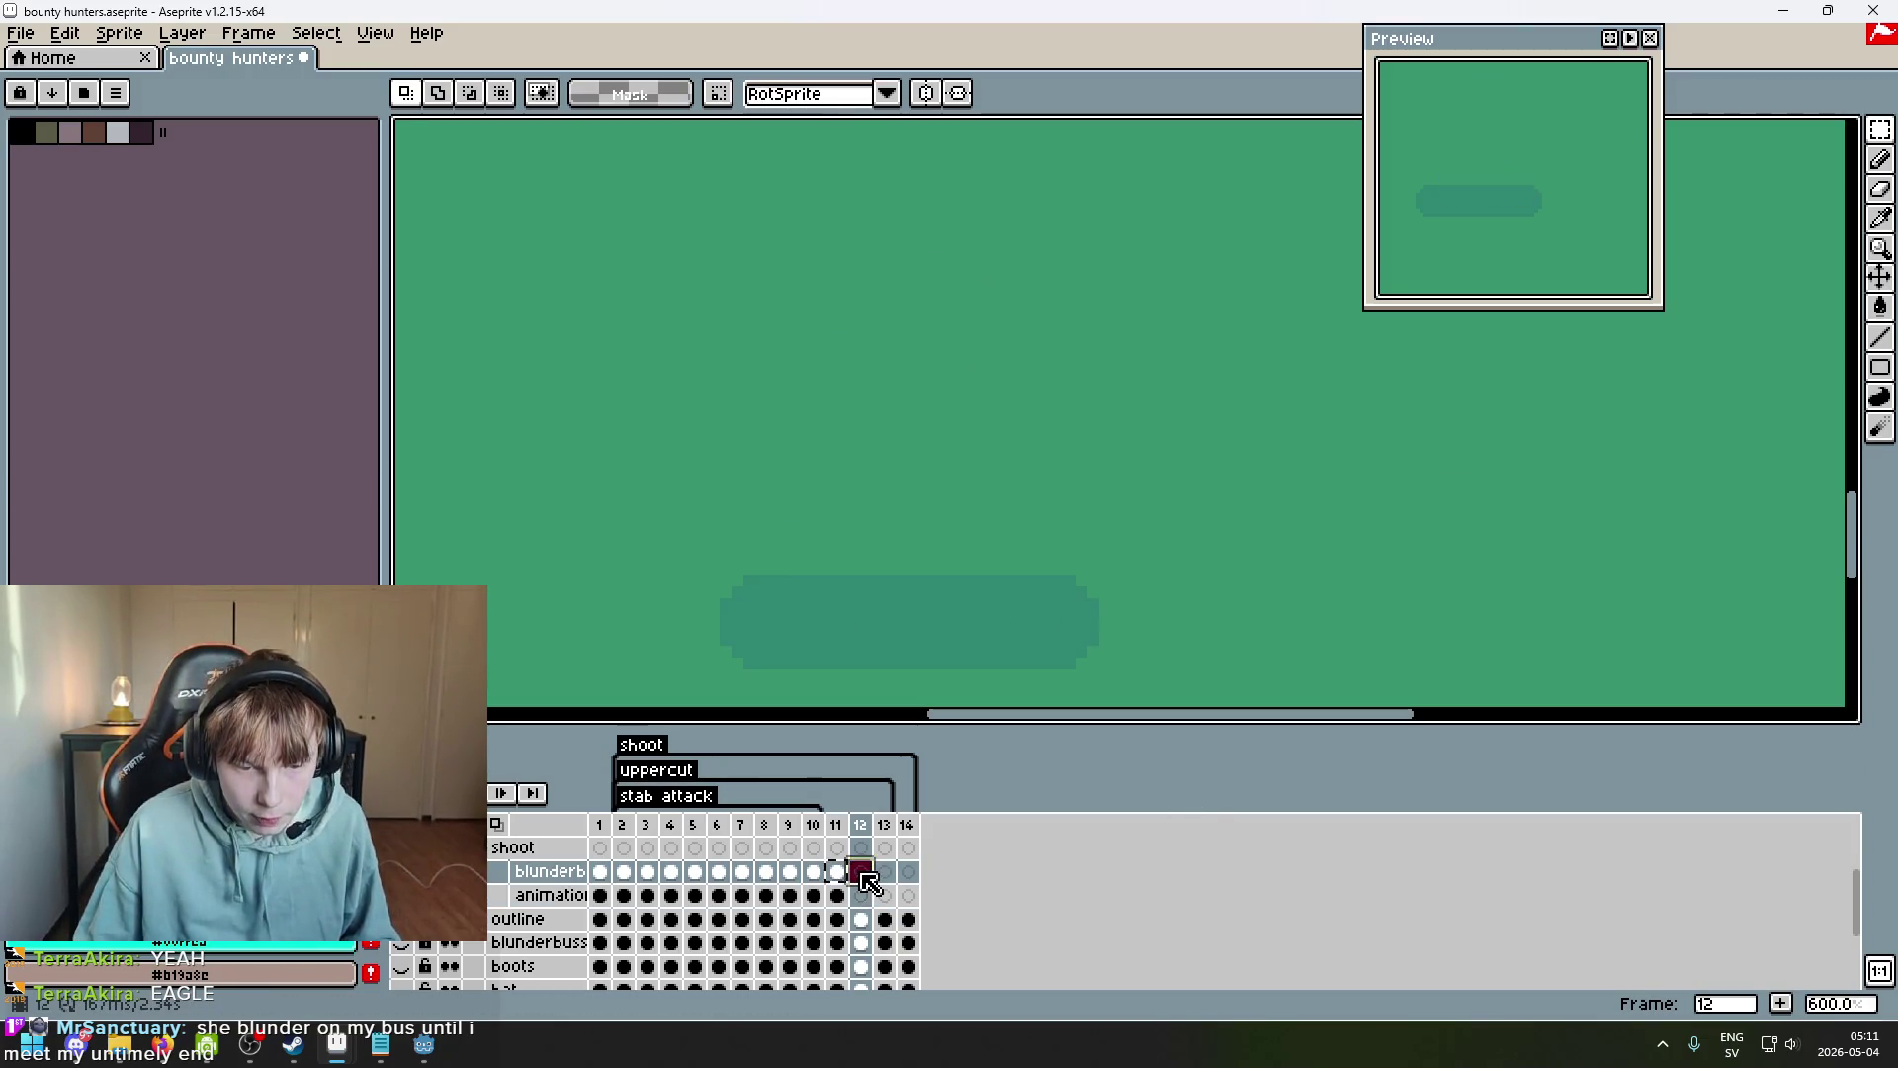
{"action": "left_click", "coordinate": [855, 897]}
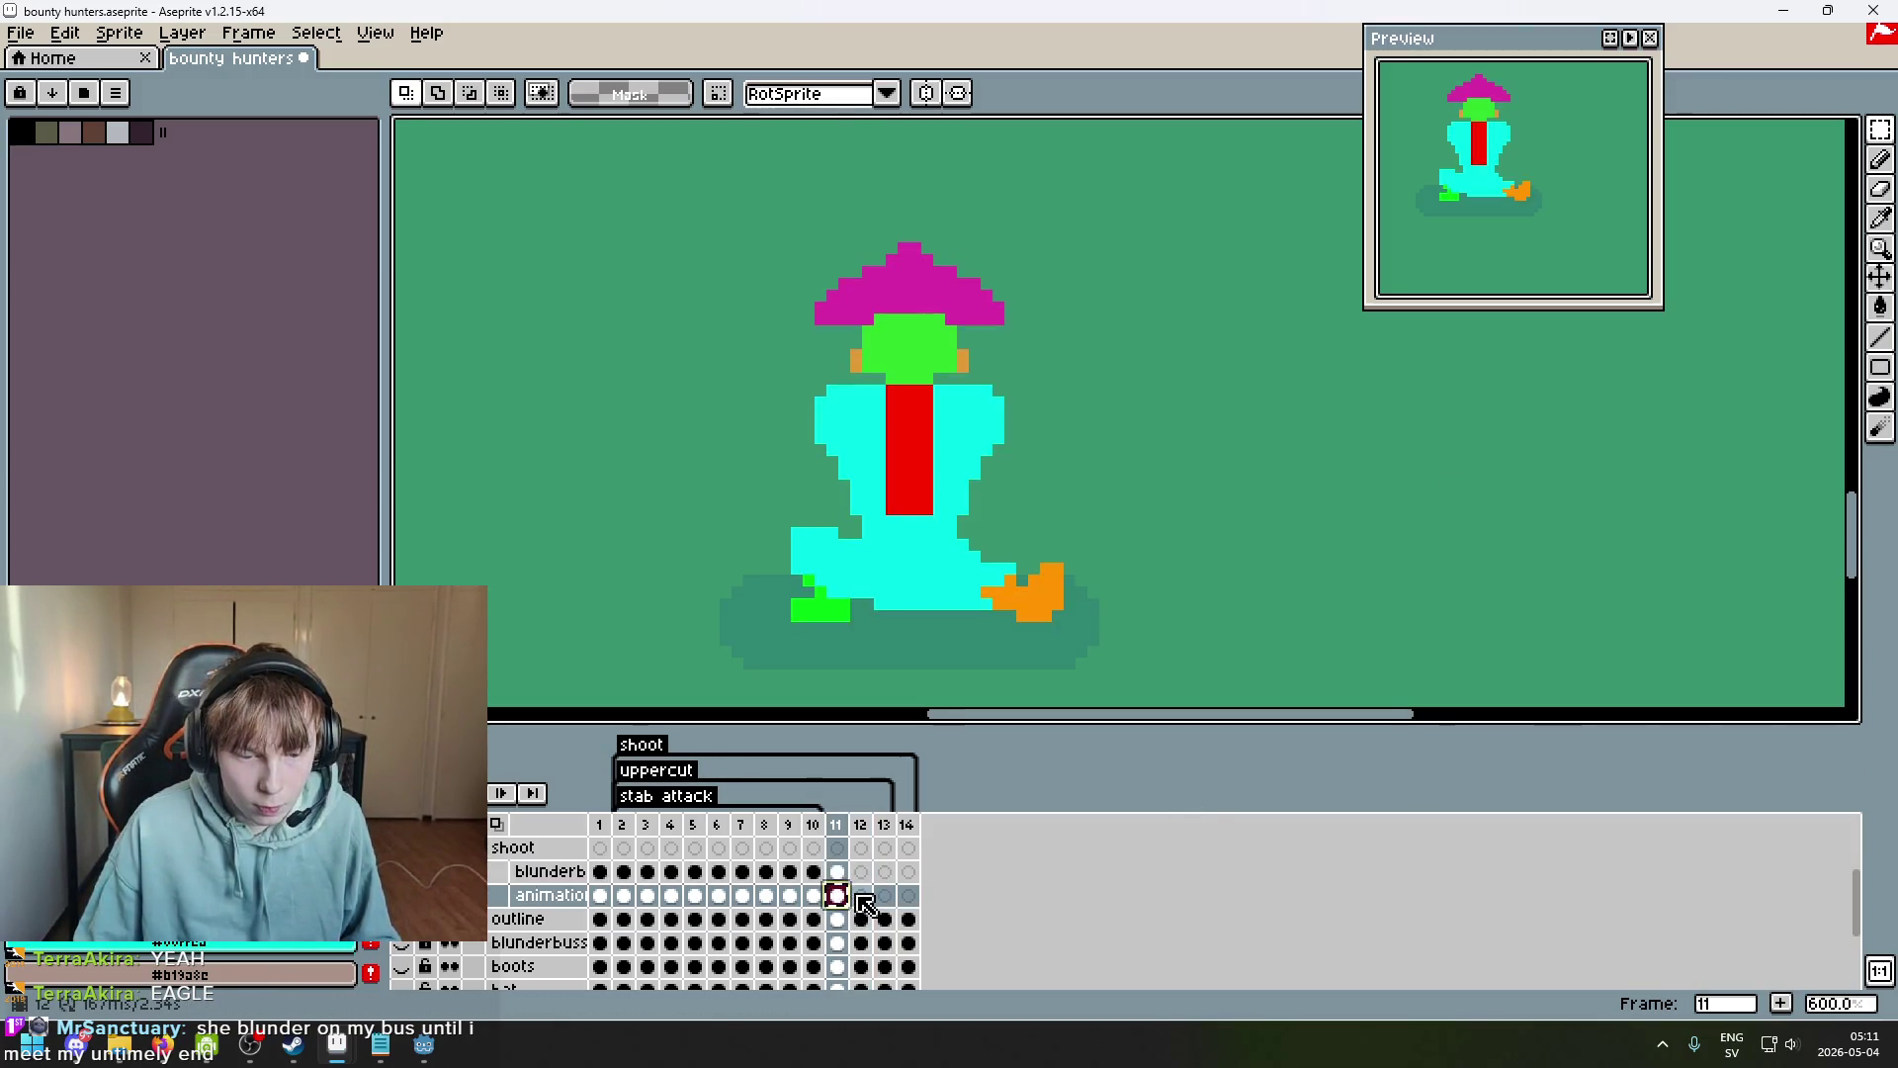
{"action": "left_click_drag", "start_coordinate": [1165, 662], "coordinate": [621, 134]}
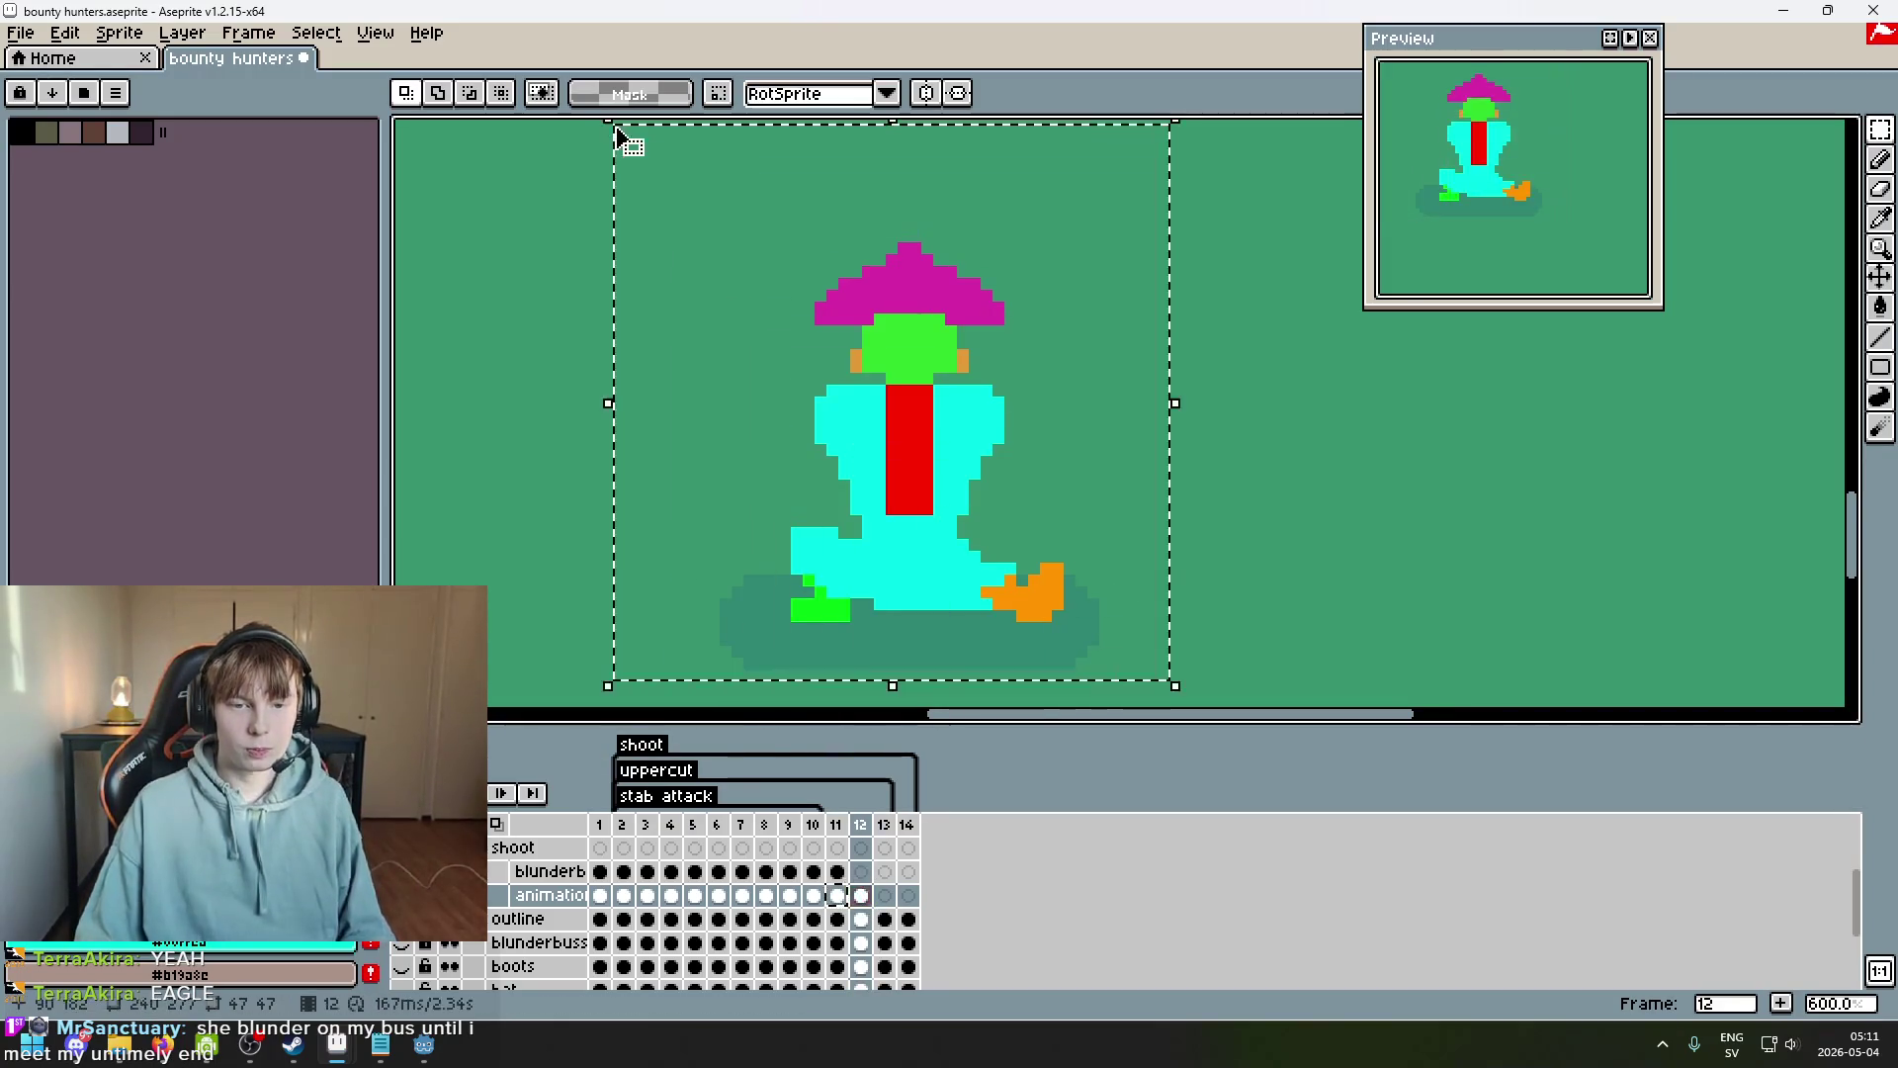
{"action": "key", "text": "ctrl+x"}
{"action": "key", "text": "ctrl+z"}
{"action": "key", "text": "ctrl+y"}
{"action": "key", "text": "ctrl+z"}
{"action": "key", "text": "ctrl+d"}
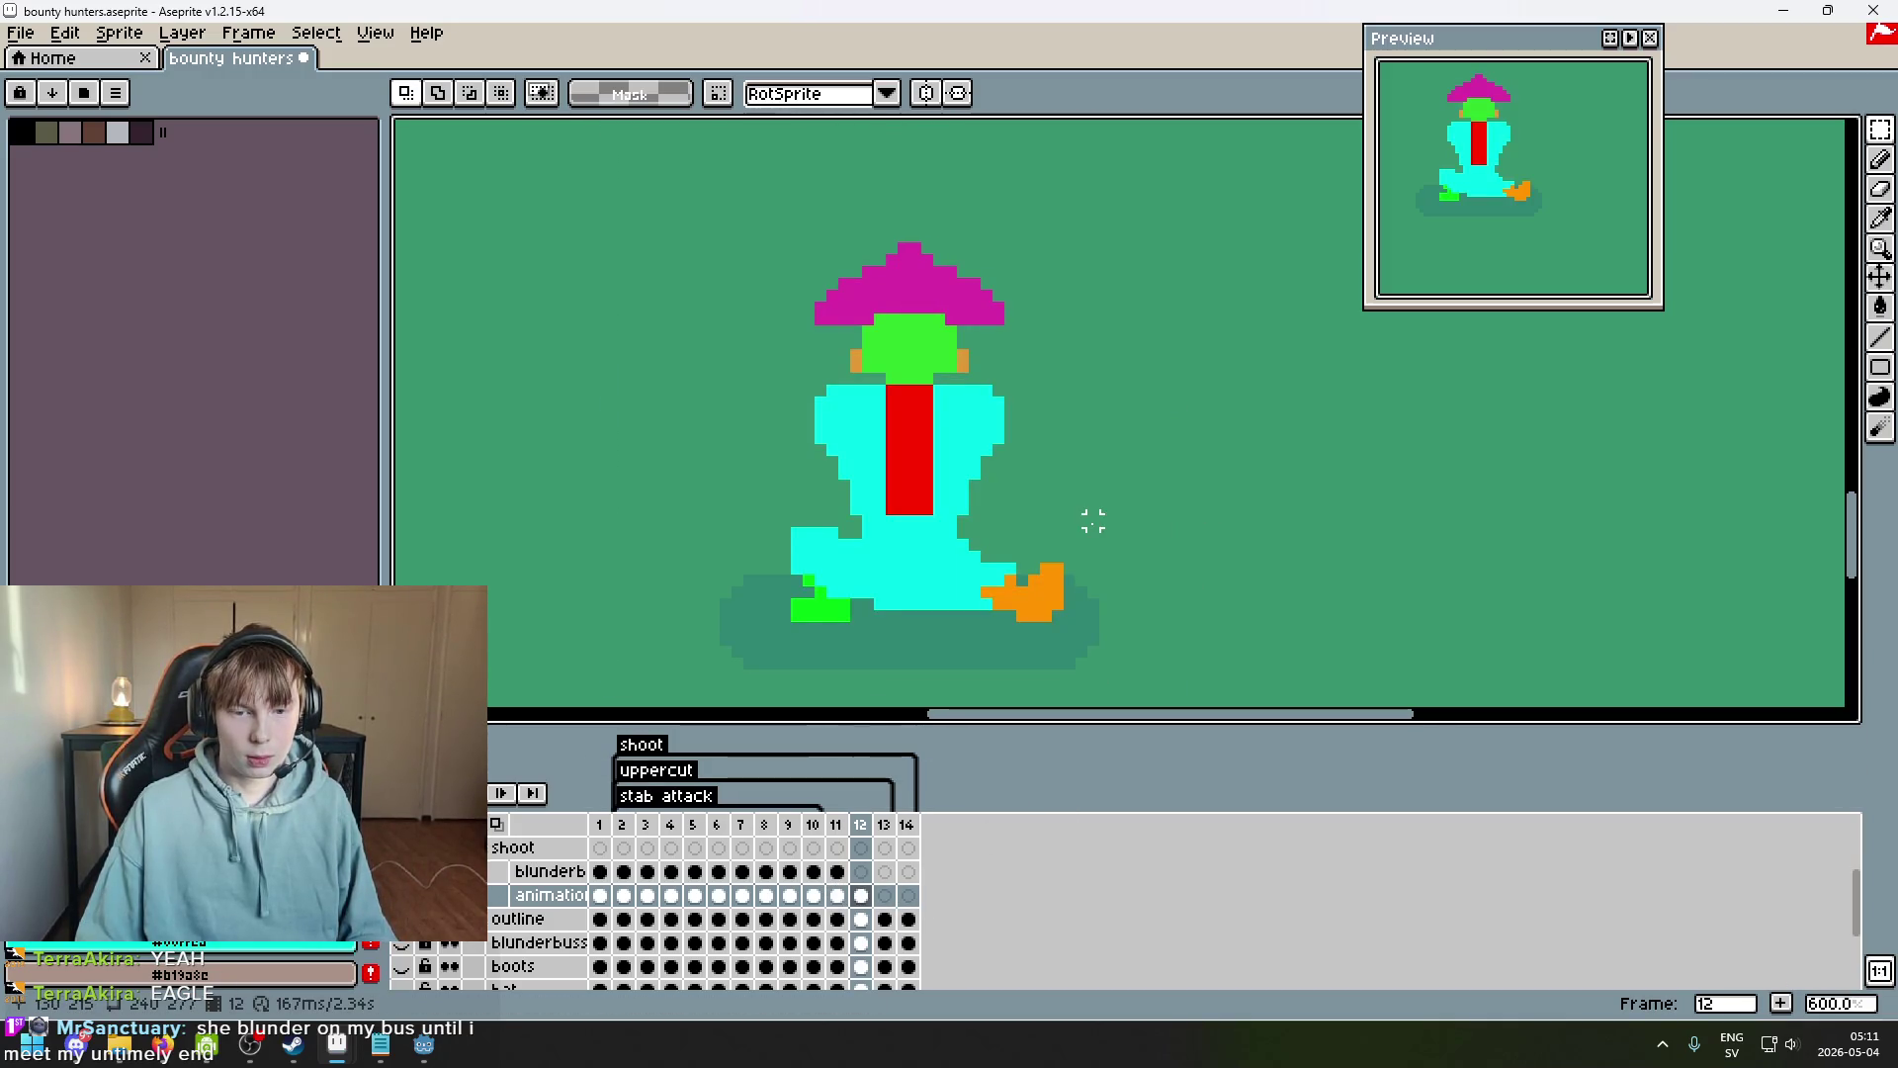
{"action": "key", "text": "ctrl+z"}
{"action": "key", "text": "ctrl+y"}
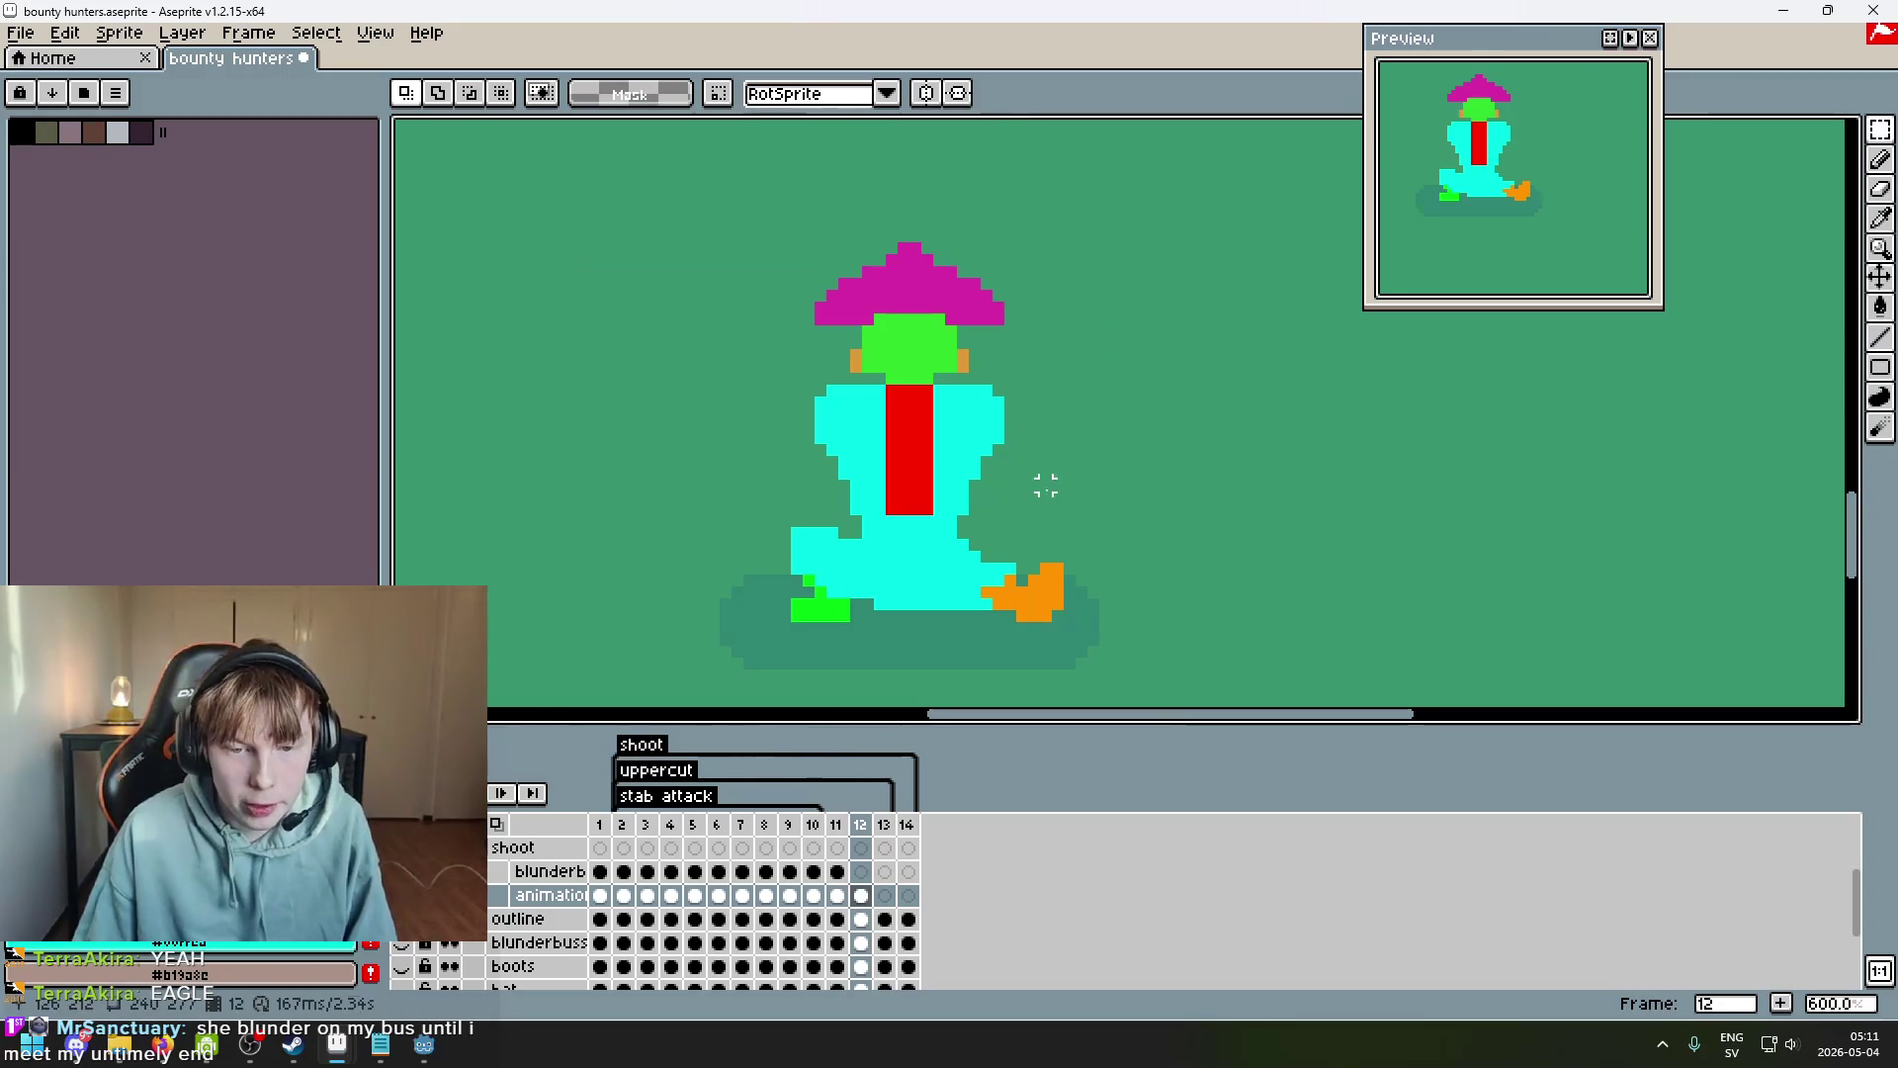
Box the upper body on frame 12, then flip between frames 11 and 12 to compare.
{"action": "left_click_drag", "start_coordinate": [1128, 484], "coordinate": [501, 201]}
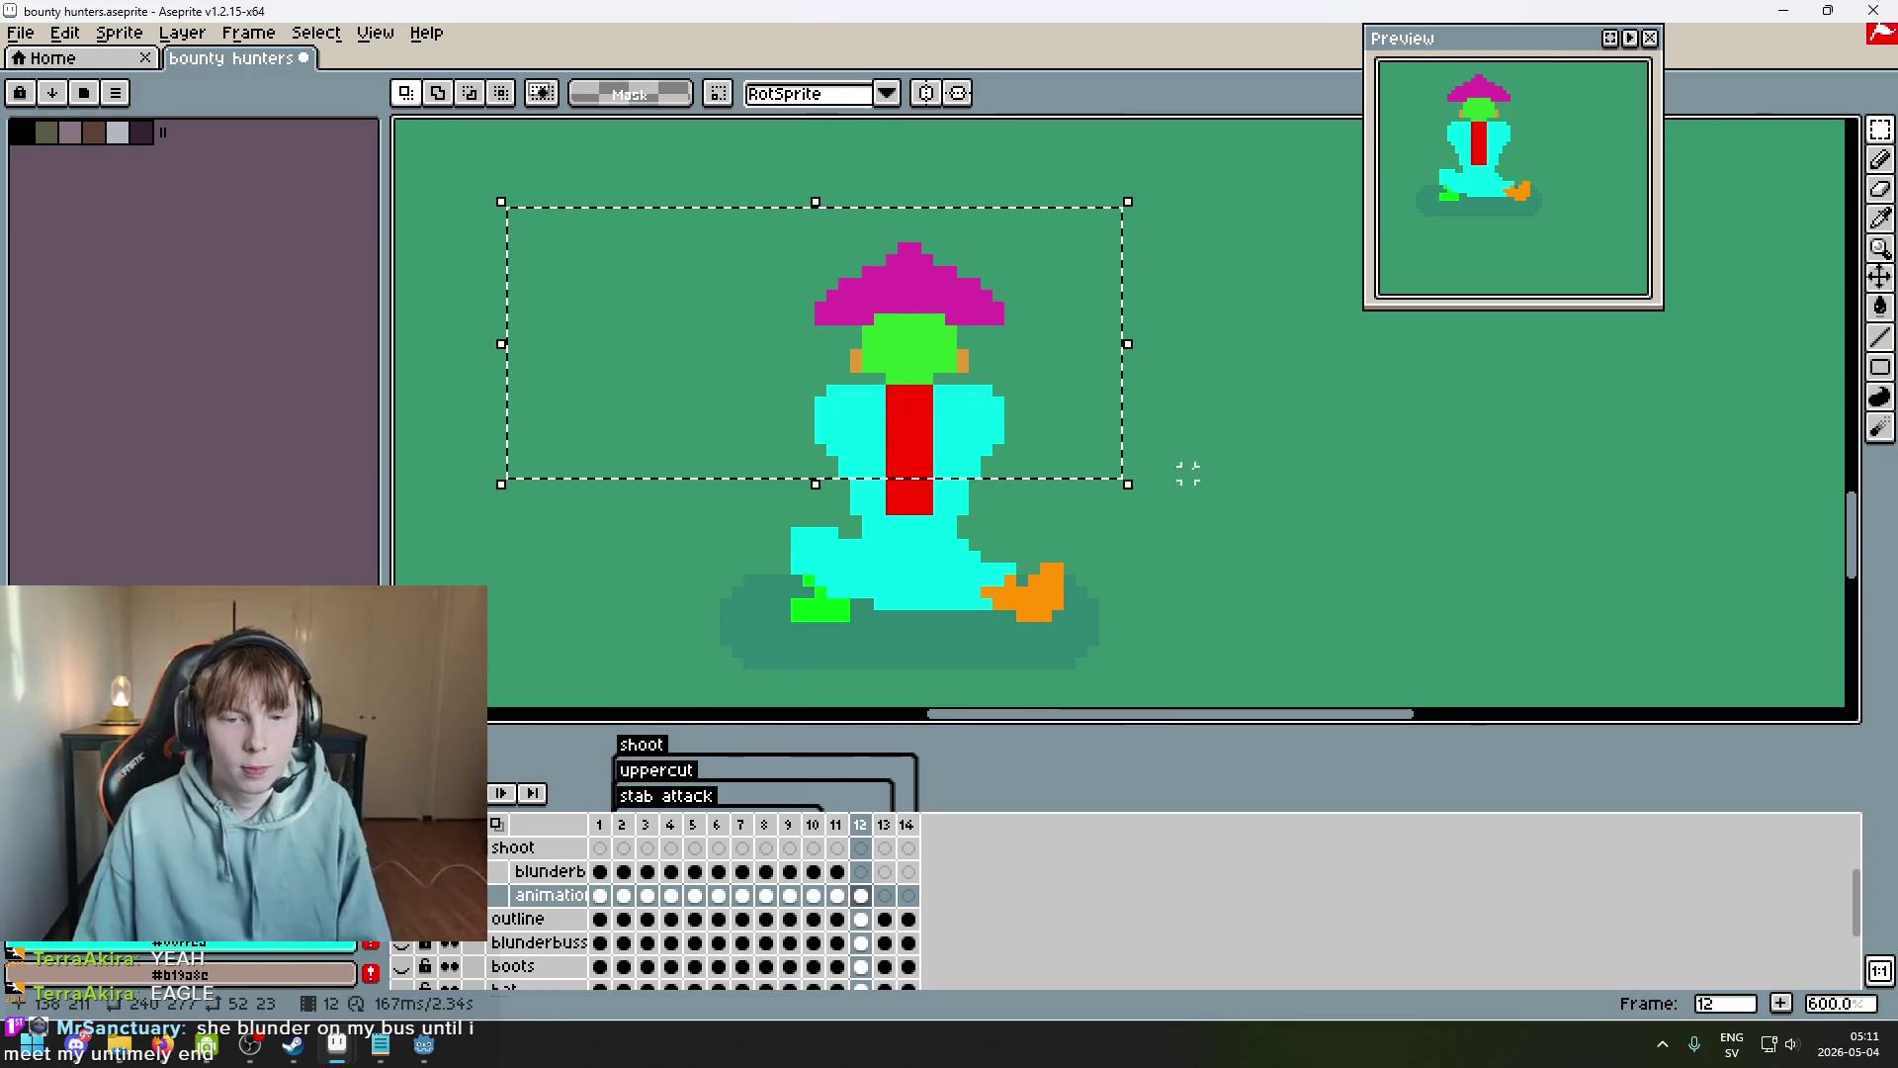
{"action": "left_click", "coordinate": [1187, 473]}
{"action": "left_click_drag", "start_coordinate": [1075, 454], "coordinate": [577, 220]}
{"action": "left_click", "coordinate": [1212, 436]}
{"action": "scroll", "coordinate": [1224, 458], "scroll_direction": "down", "scroll_amount": 3}
{"action": "key", "text": "Left"}
{"action": "key", "text": "Right"}
{"action": "key", "text": "Left"}
{"action": "key", "text": "Left"}
{"action": "key", "text": "Right"}
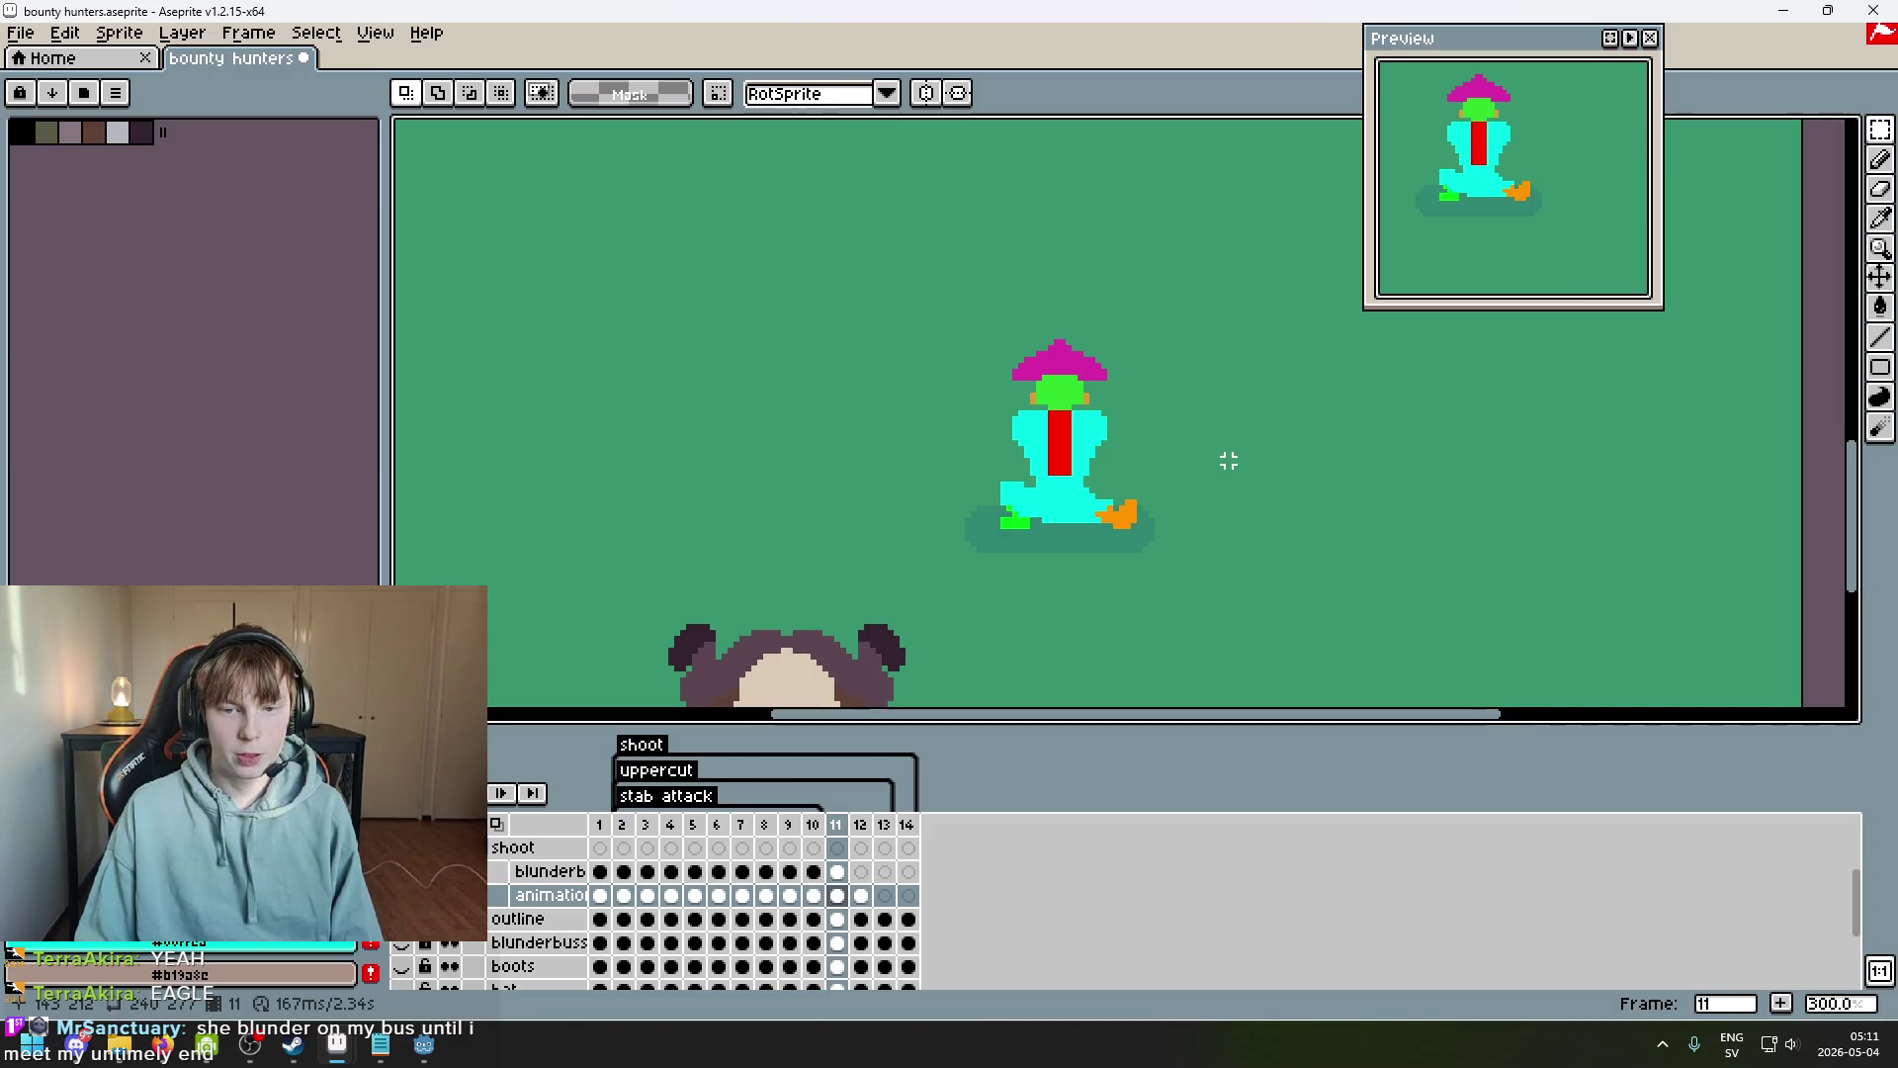
{"action": "key", "text": "Right"}
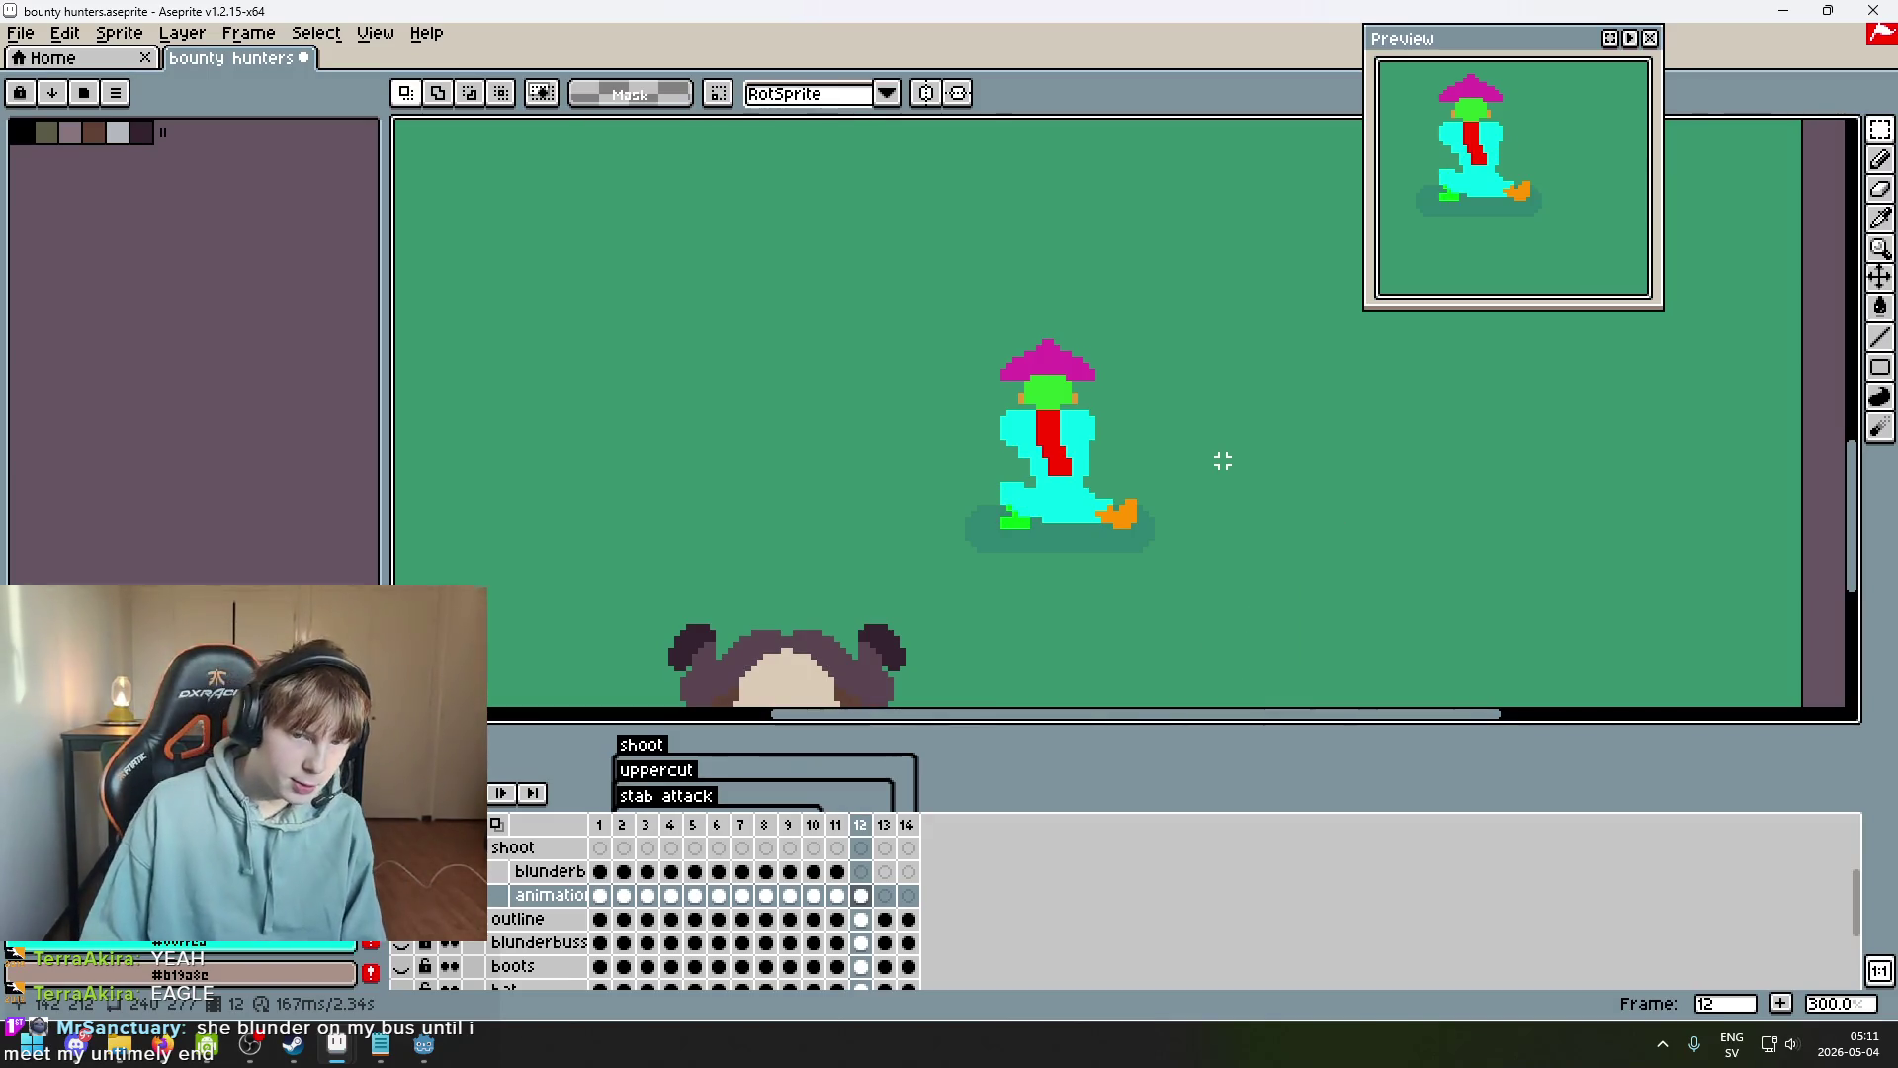
{"action": "scroll", "coordinate": [1147, 381], "scroll_direction": "up", "scroll_amount": 2}
{"action": "scroll", "coordinate": [1128, 358], "scroll_direction": "up", "scroll_amount": 3}
Select the hat and head on frame 12 and drag them a few pixels left.
{"action": "mouse_move", "coordinate": [1147, 485]}
{"action": "left_mouse_down"}
{"action": "mouse_move", "coordinate": [797, 403]}
{"action": "mouse_move", "coordinate": [585, 191]}
{"action": "left_mouse_up"}
{"action": "left_click", "coordinate": [909, 384]}
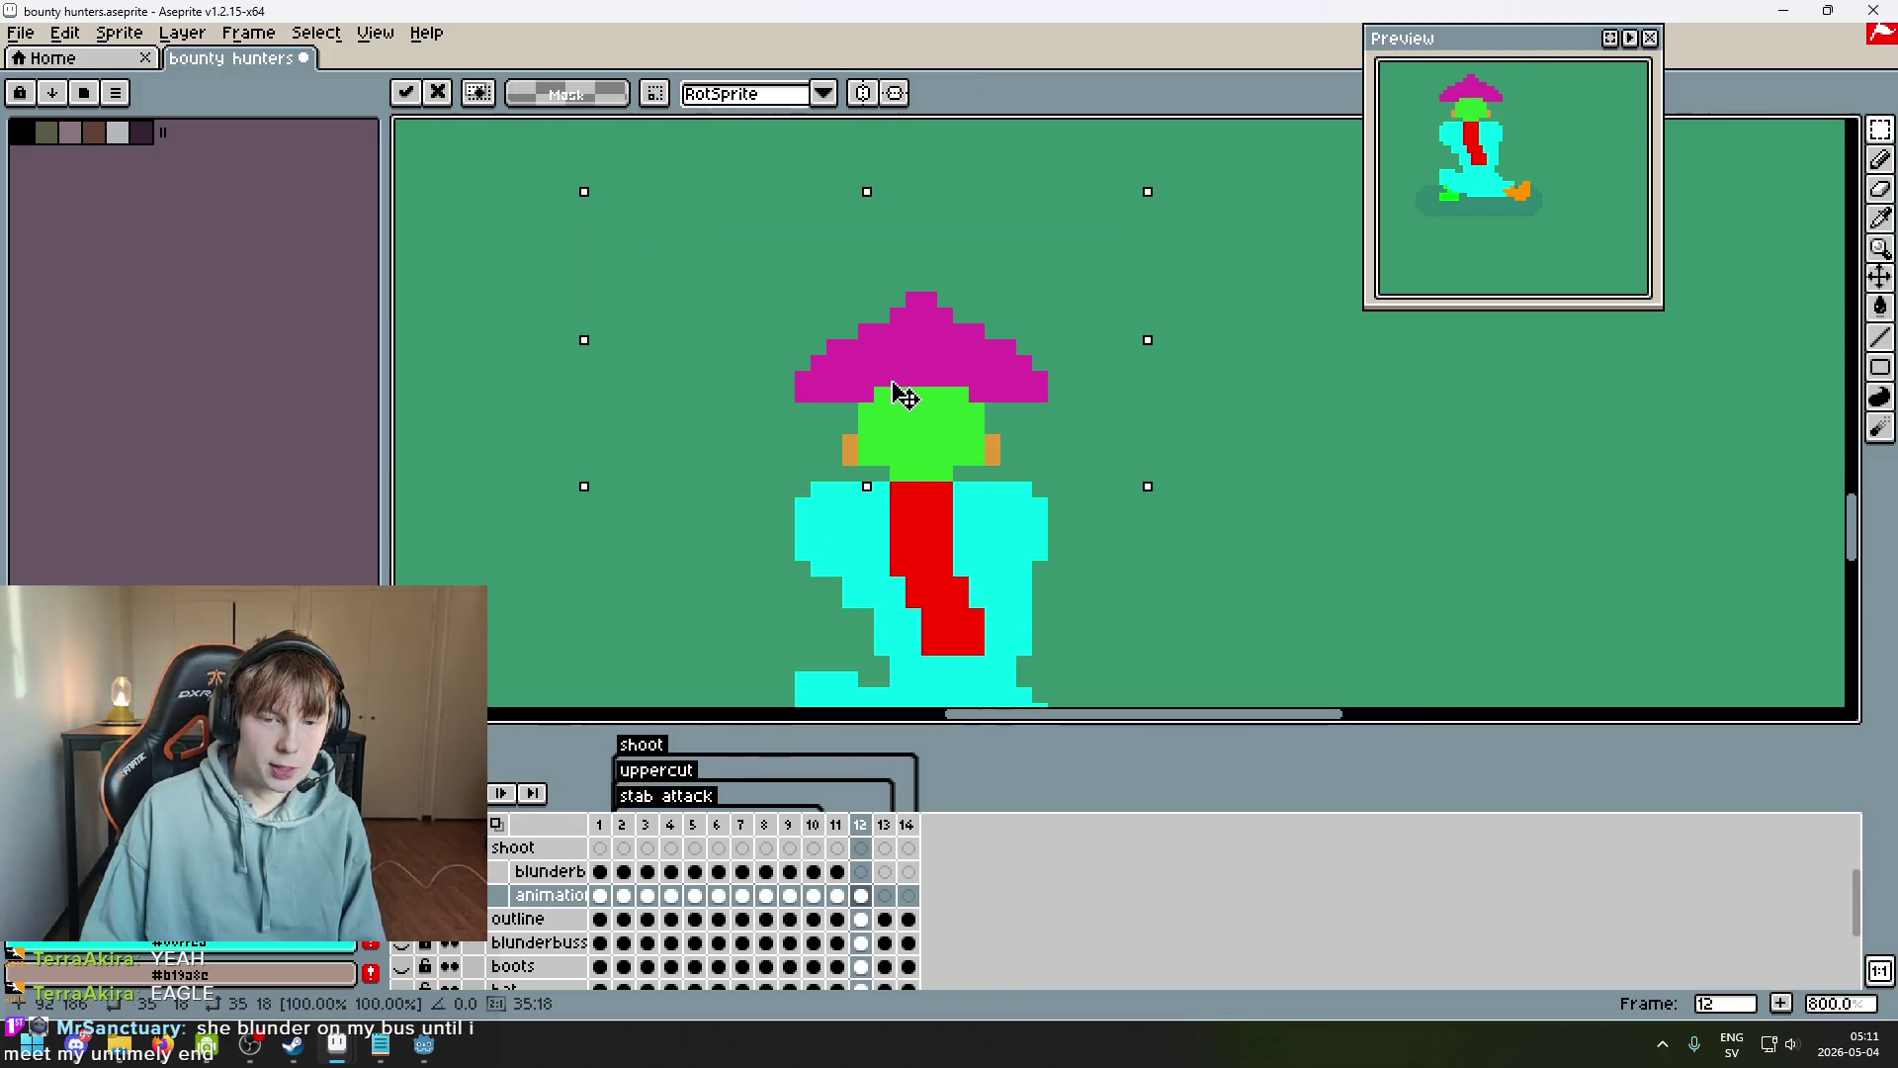
{"action": "left_click_drag", "start_coordinate": [904, 395], "coordinate": [889, 402]}
{"action": "left_click", "coordinate": [1228, 454]}
{"action": "scroll", "coordinate": [1216, 479], "scroll_direction": "down", "scroll_amount": 4}
{"action": "scroll", "coordinate": [1159, 398], "scroll_direction": "up", "scroll_amount": 1}
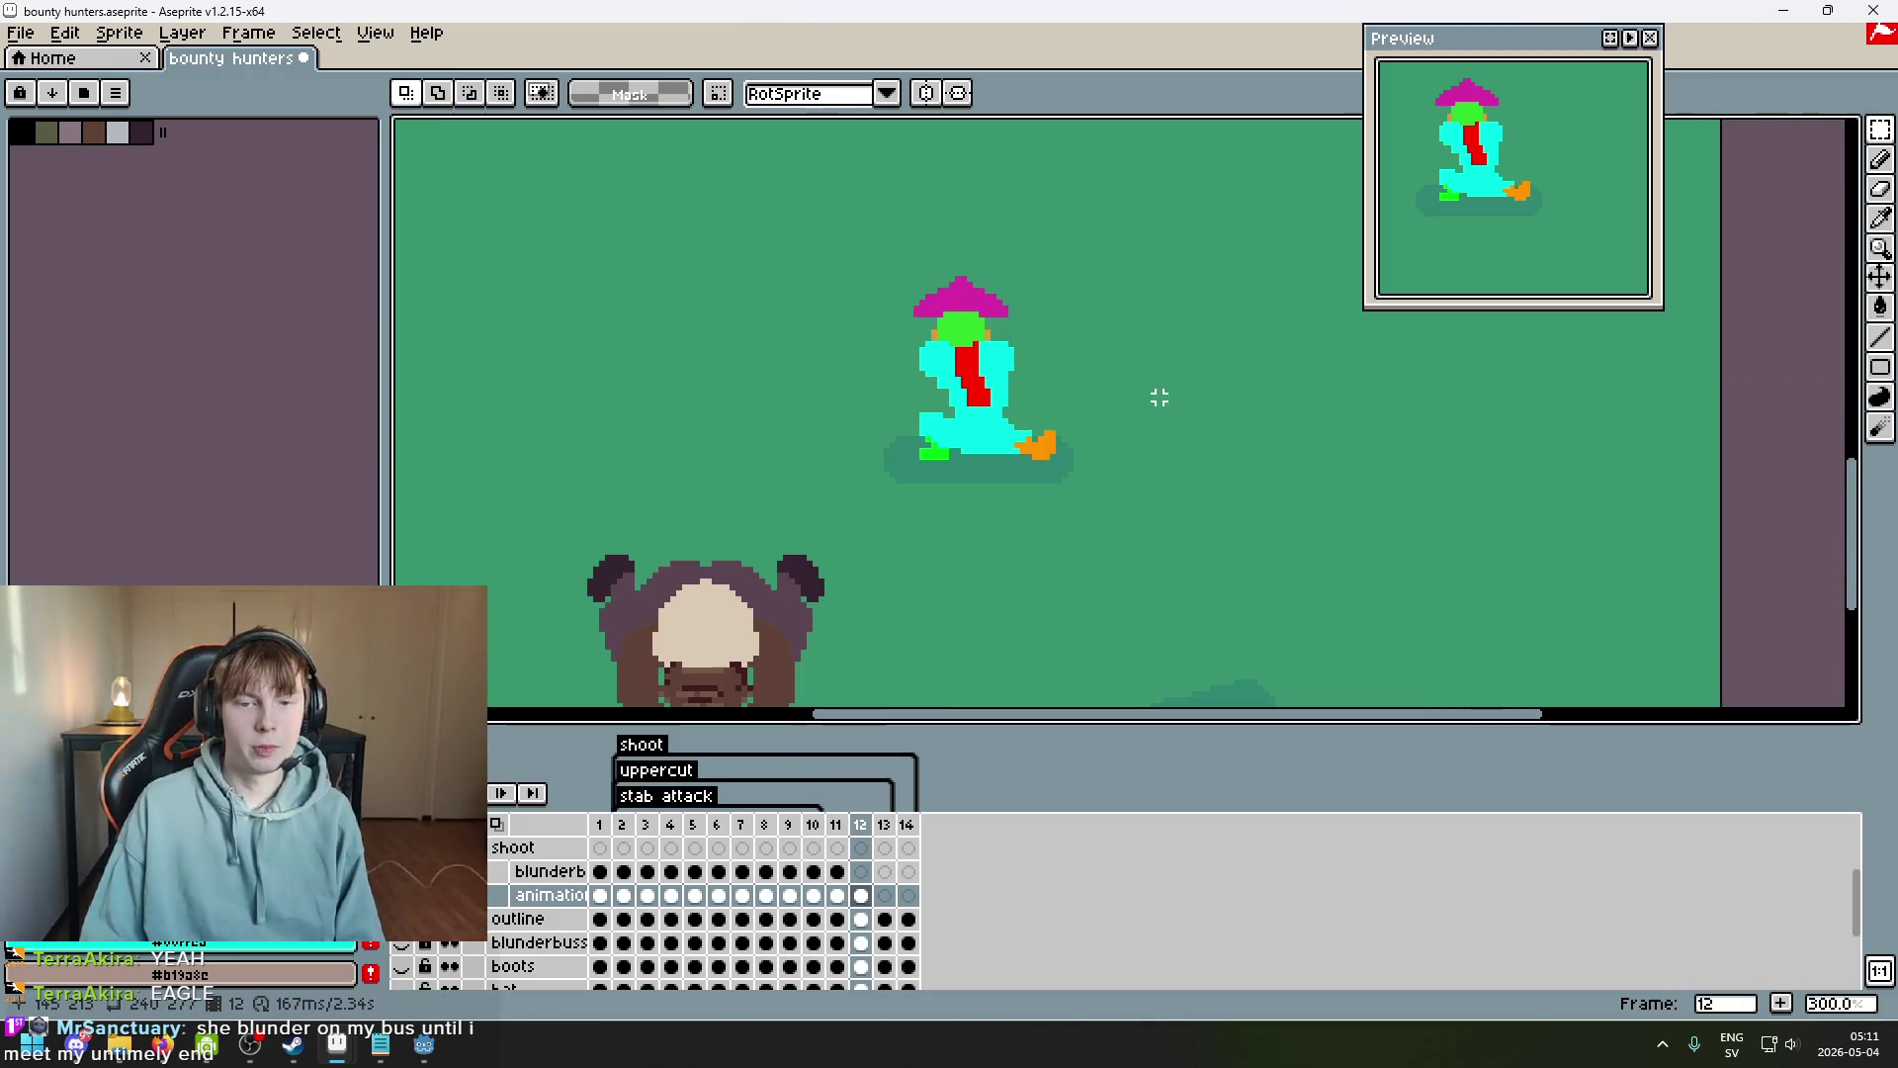
Flip through frames 11 to 13 to check the shifted head, ending on frame 13.
{"action": "key", "text": "comma"}
{"action": "key", "text": "comma"}
{"action": "key", "text": "period"}
{"action": "key", "text": "period"}
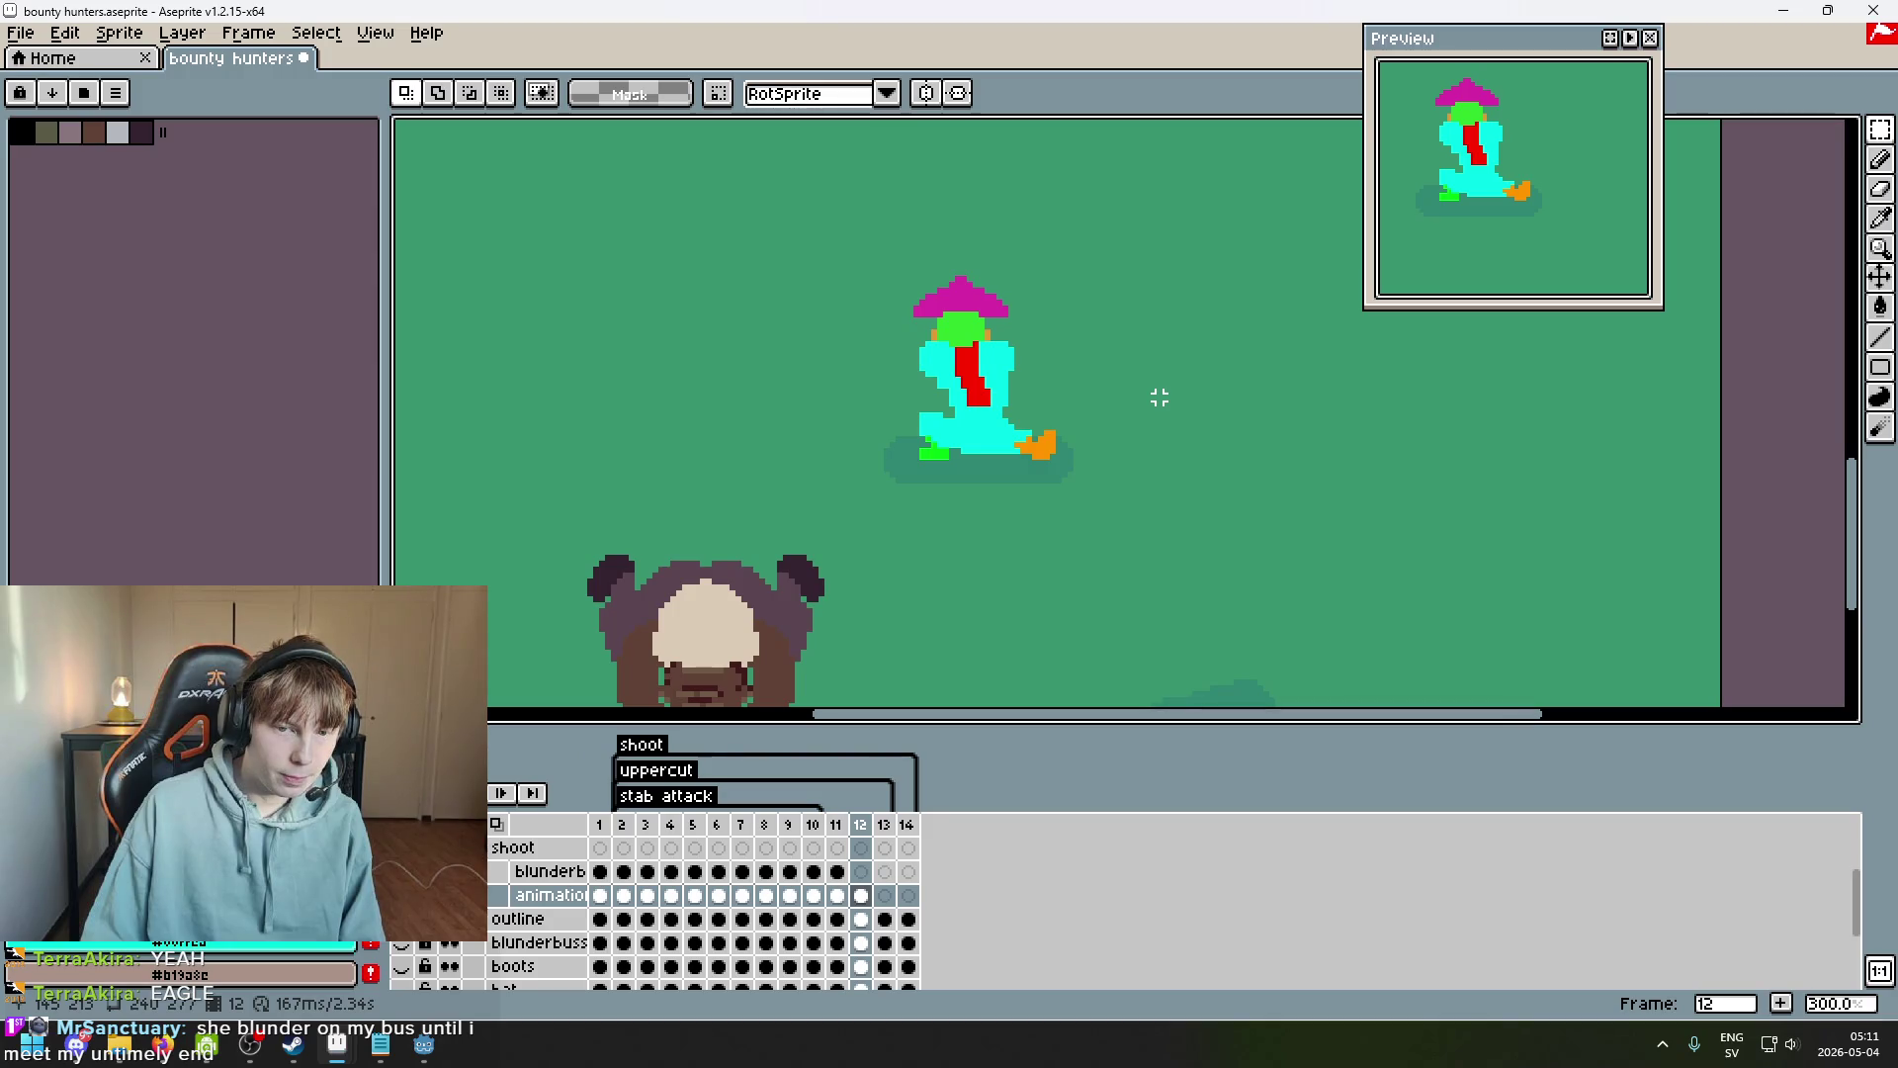
{"action": "key", "text": "period"}
{"action": "key", "text": "comma"}
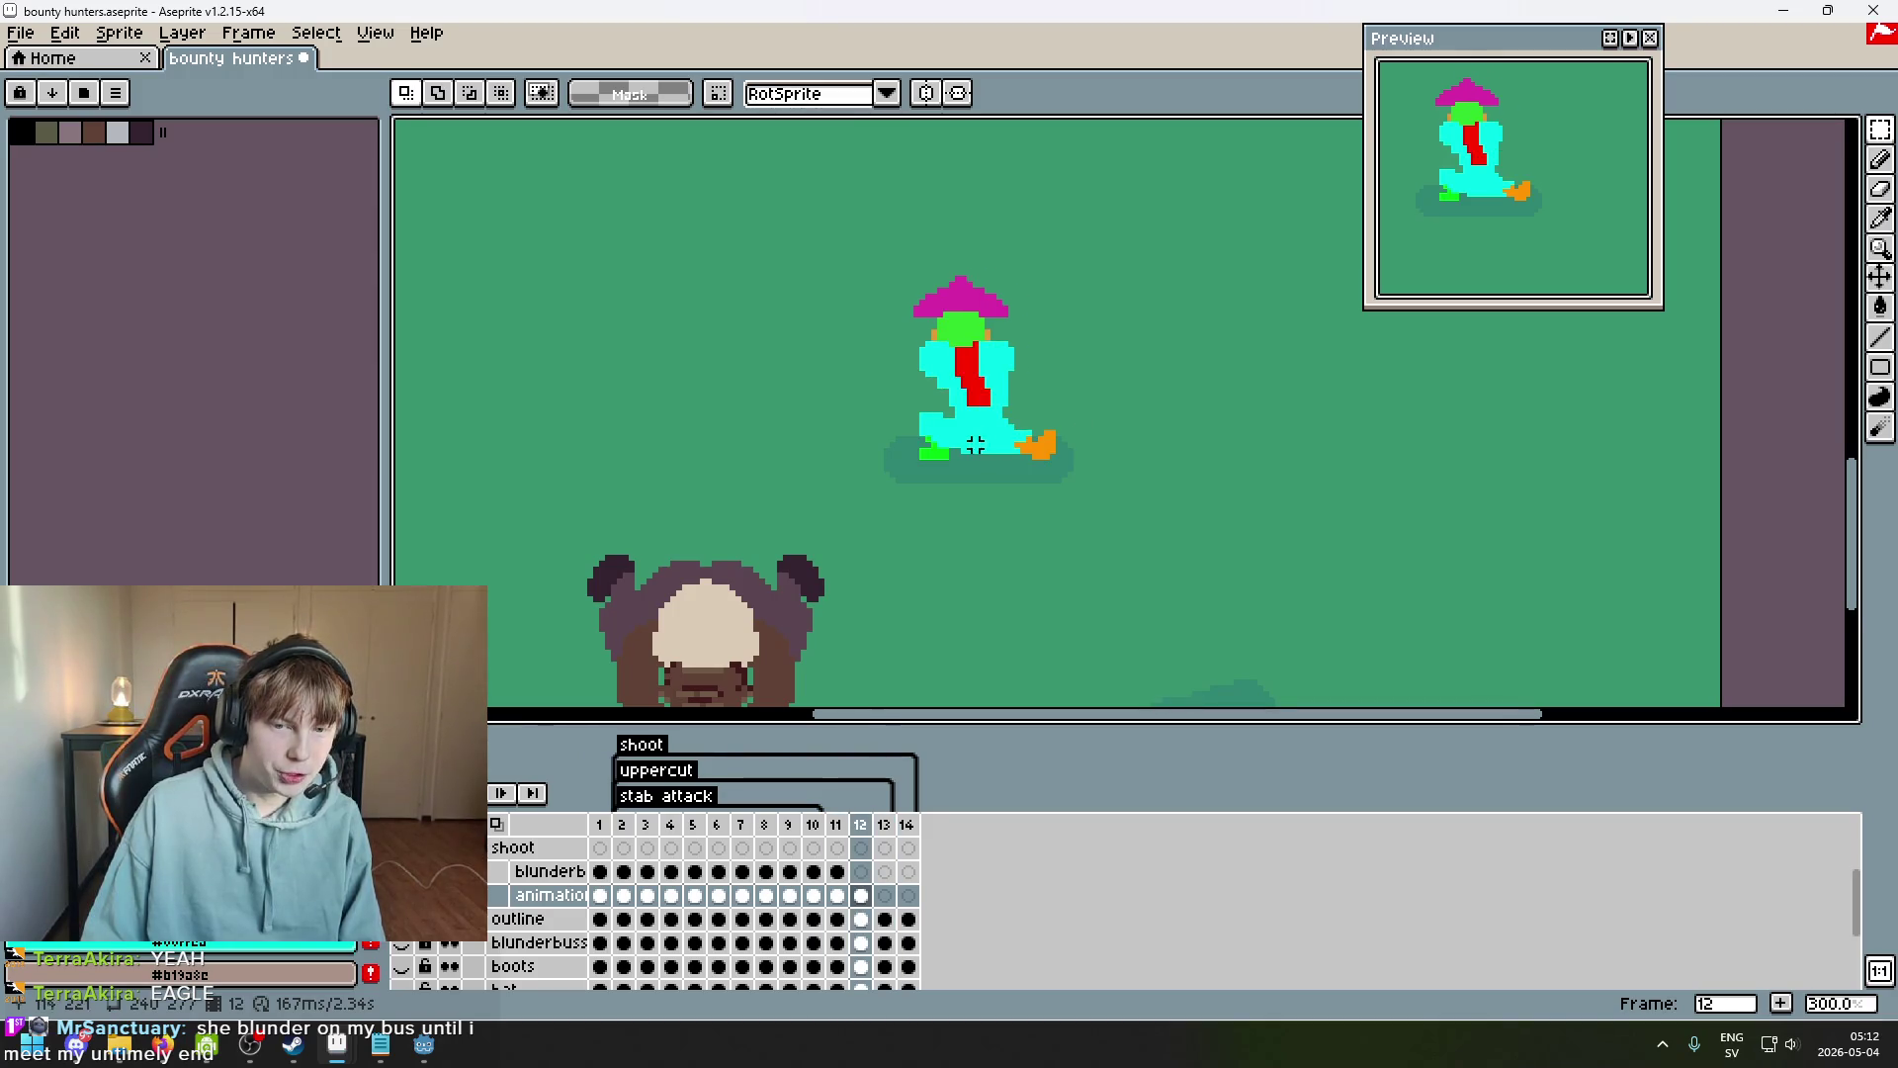
{"action": "scroll", "coordinate": [981, 445], "scroll_direction": "up", "scroll_amount": 3}
{"action": "scroll", "coordinate": [1000, 436], "scroll_direction": "down", "scroll_amount": 1}
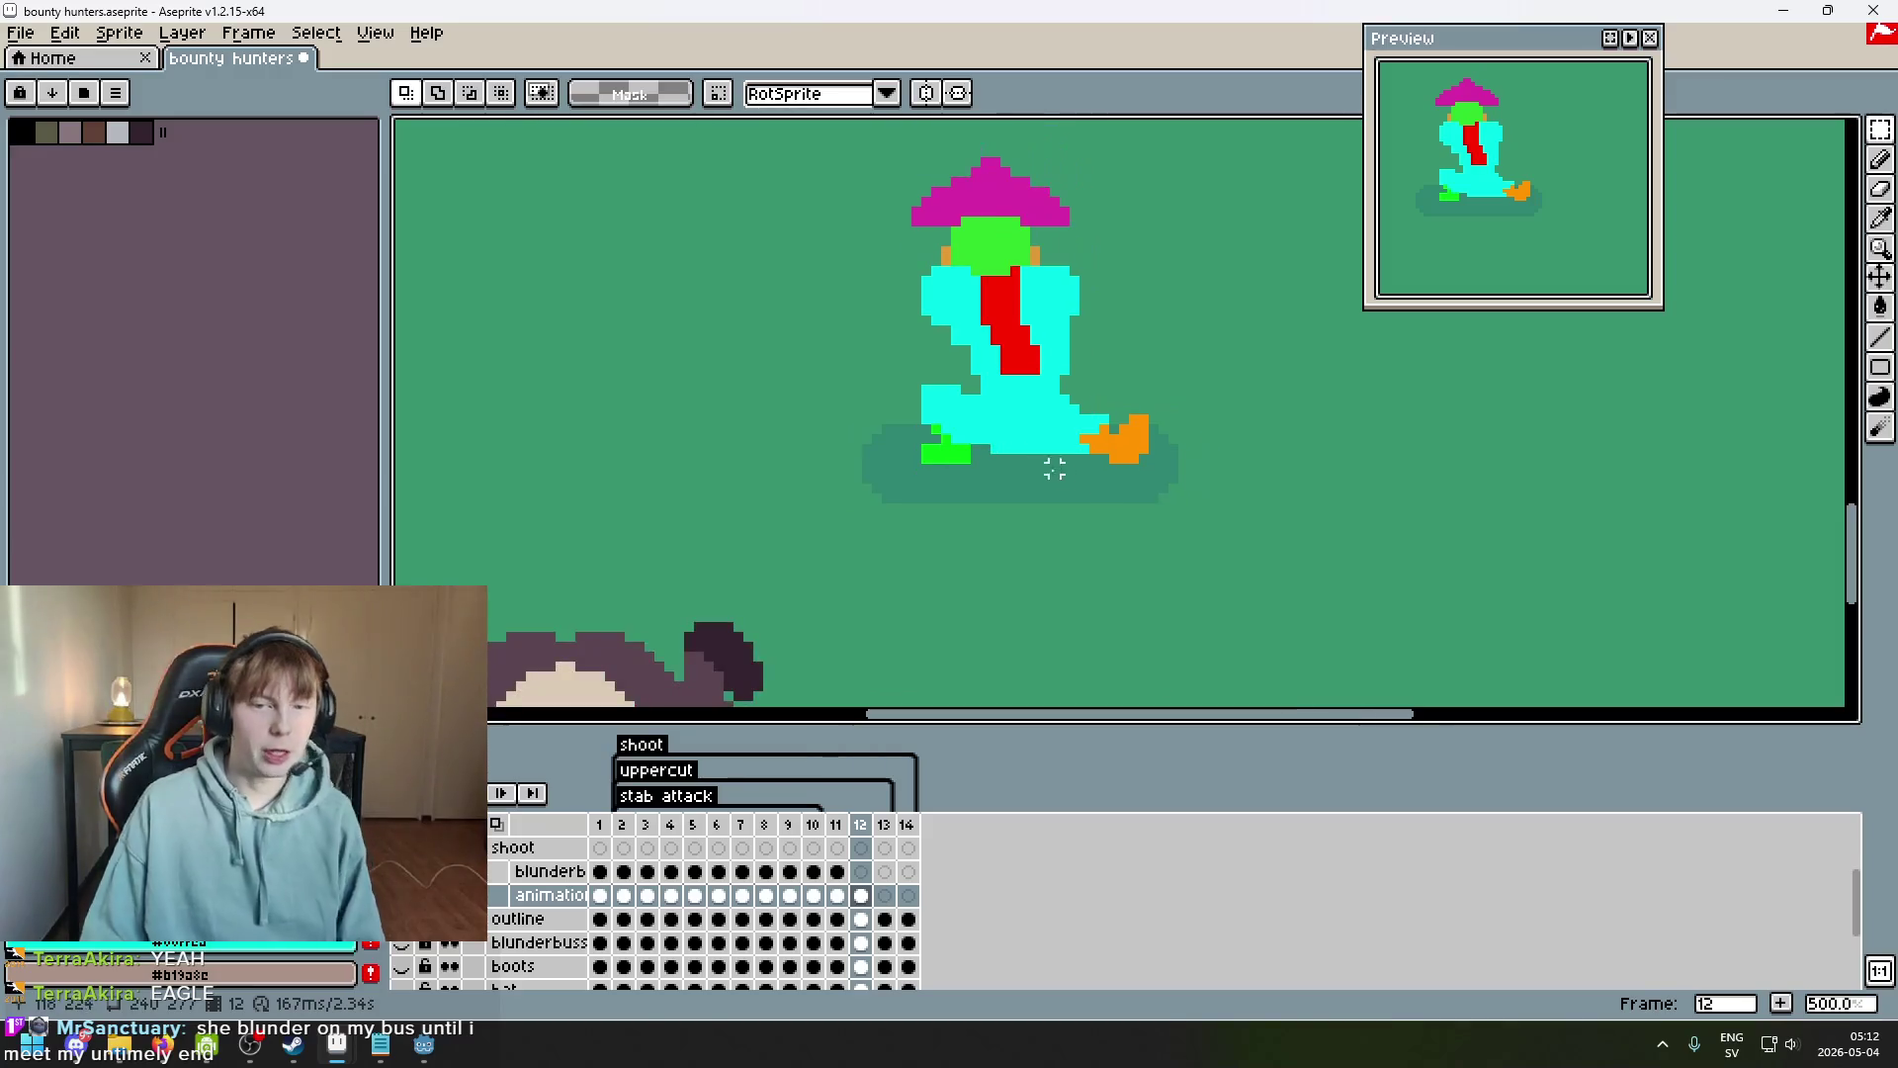
{"action": "left_click", "coordinate": [885, 896]}
Paste the character into frame 13, lasso the figure and lift it slightly upward.
{"action": "key", "text": "ctrl+v"}
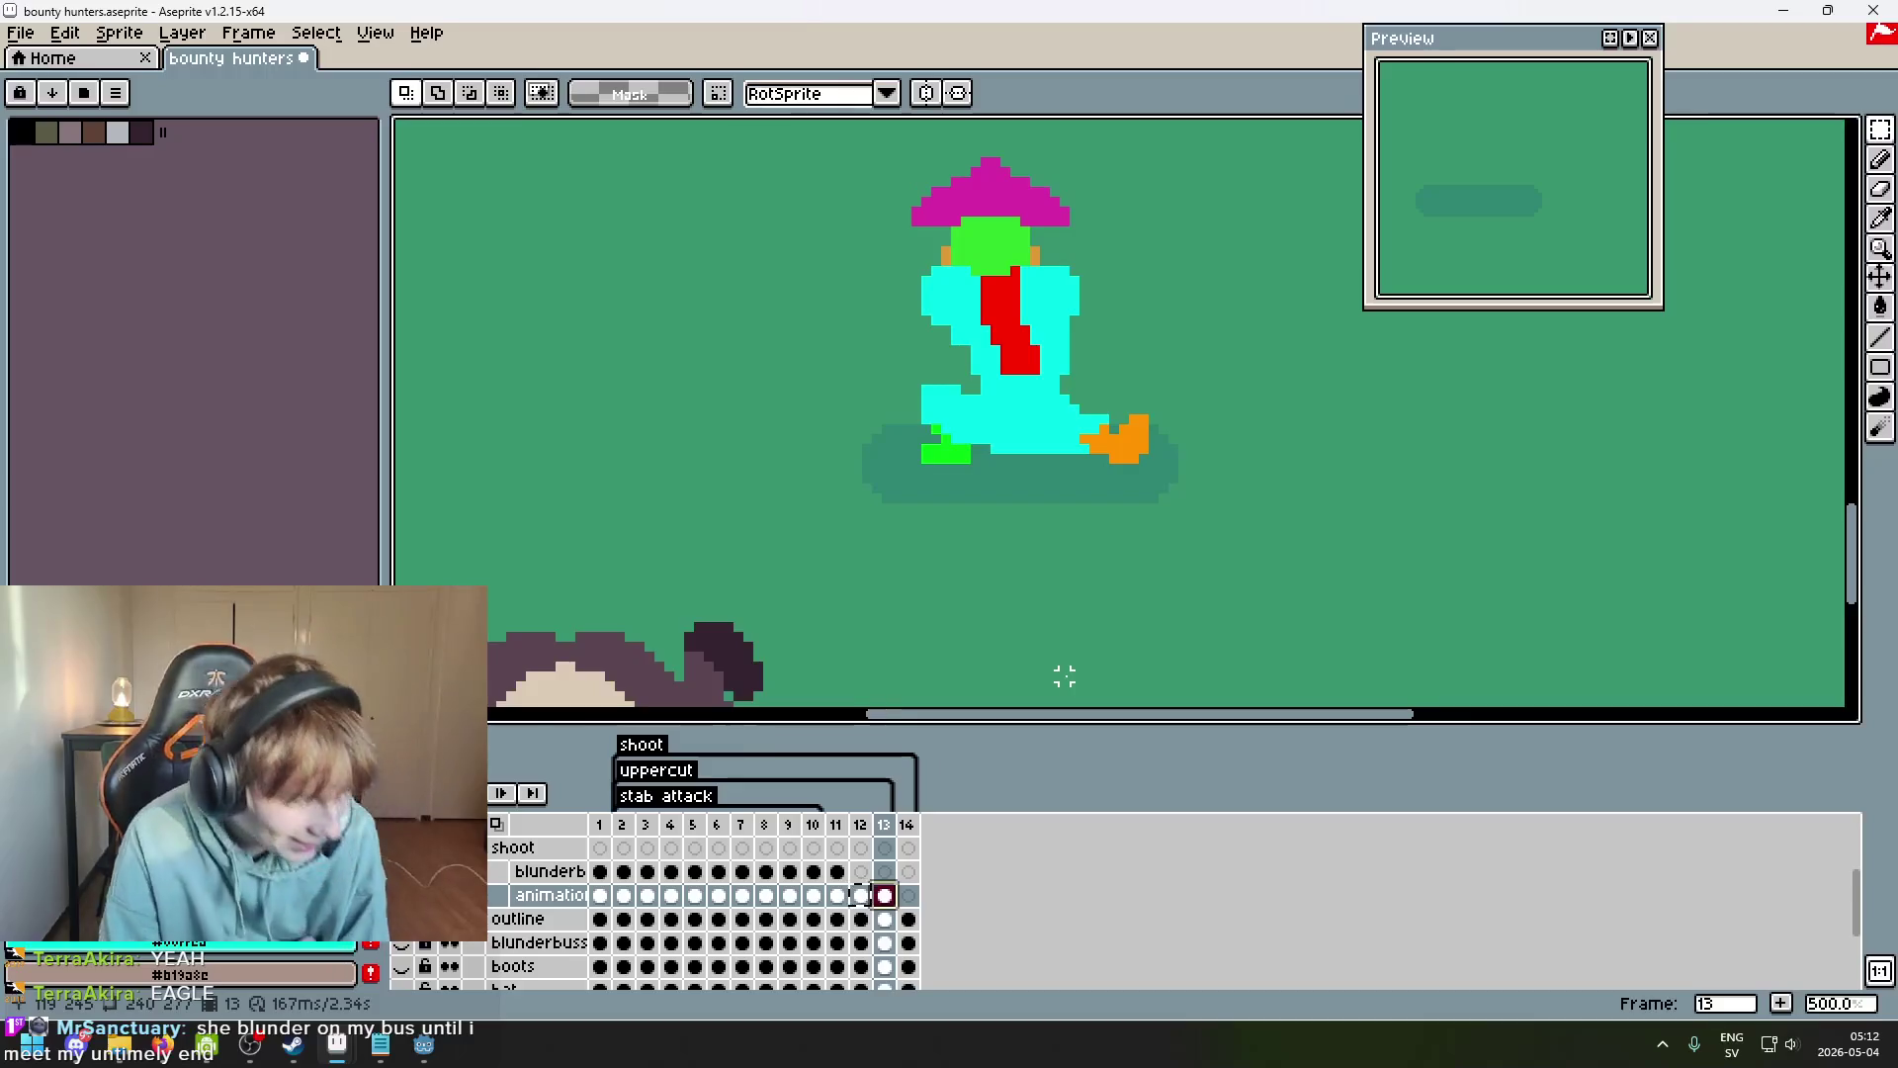
{"action": "scroll", "coordinate": [1170, 494], "scroll_direction": "up", "scroll_amount": 1}
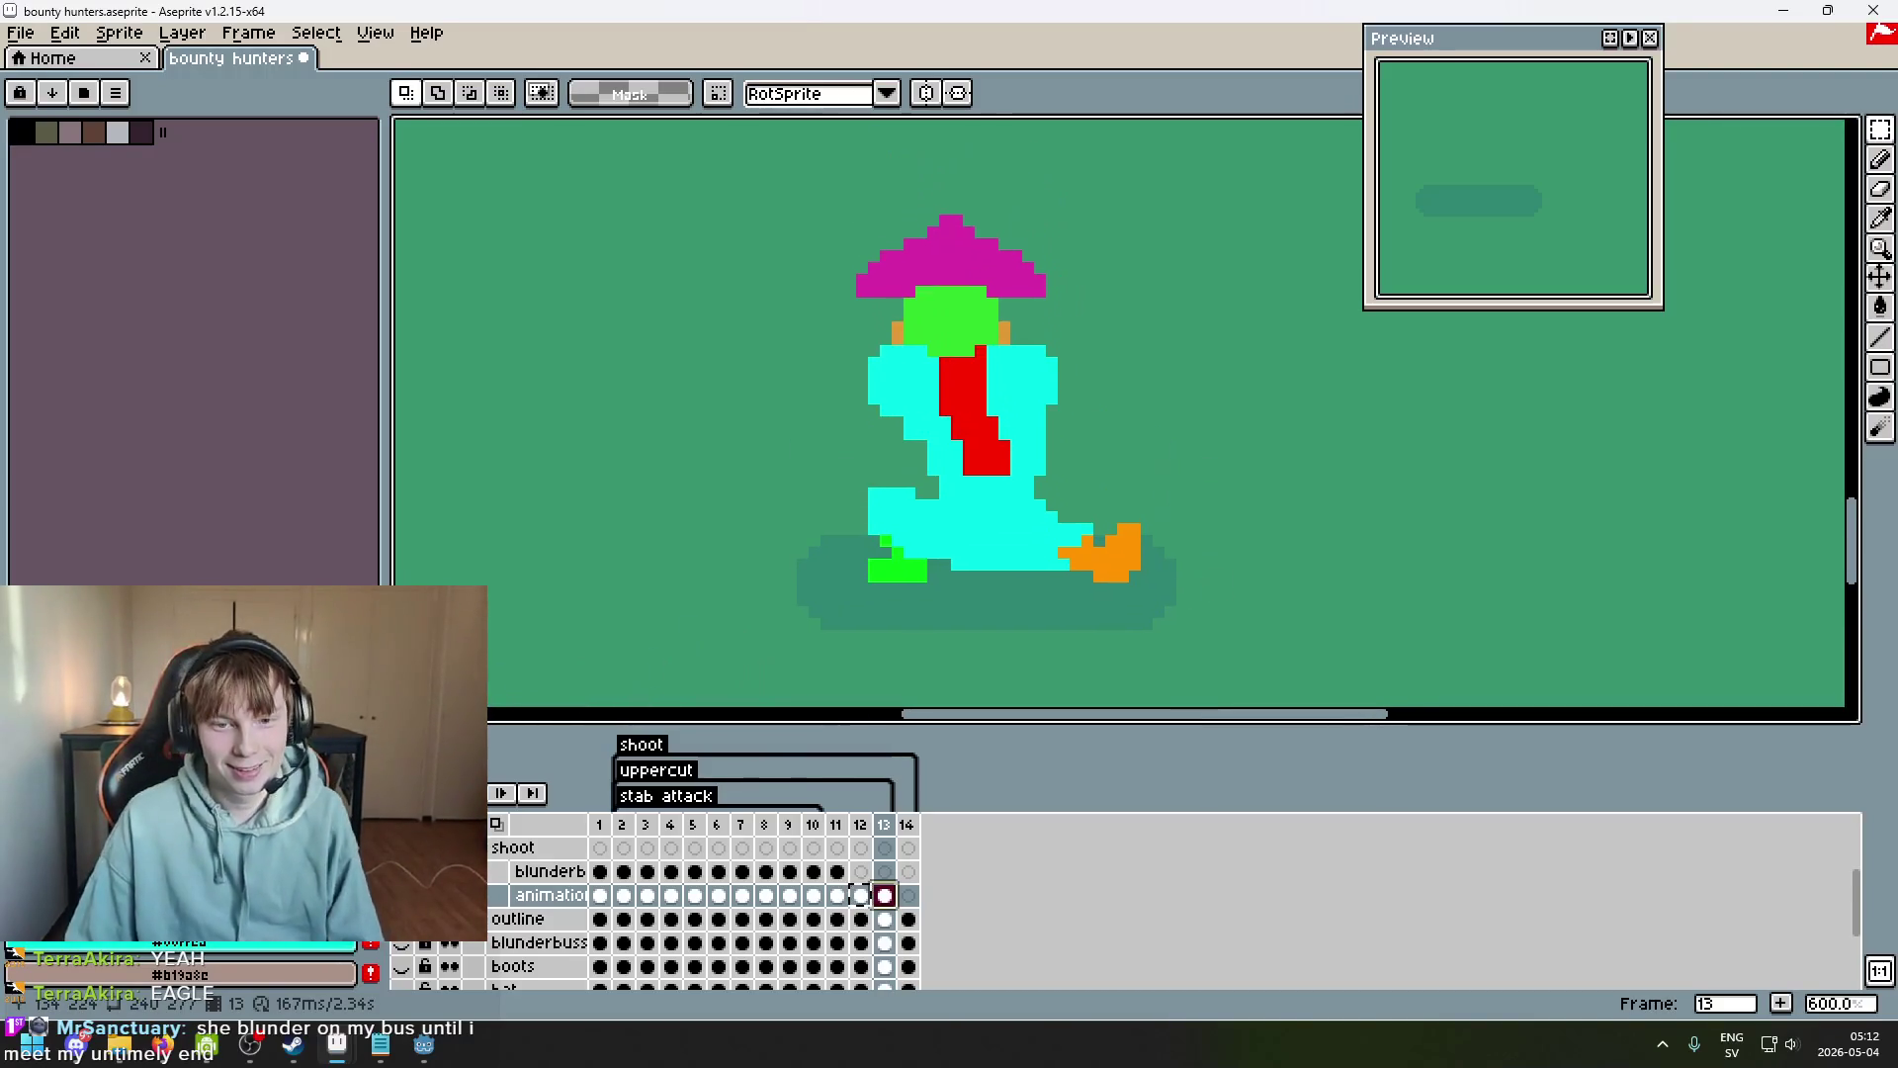
{"action": "scroll", "coordinate": [1162, 484], "scroll_direction": "down", "scroll_amount": 1}
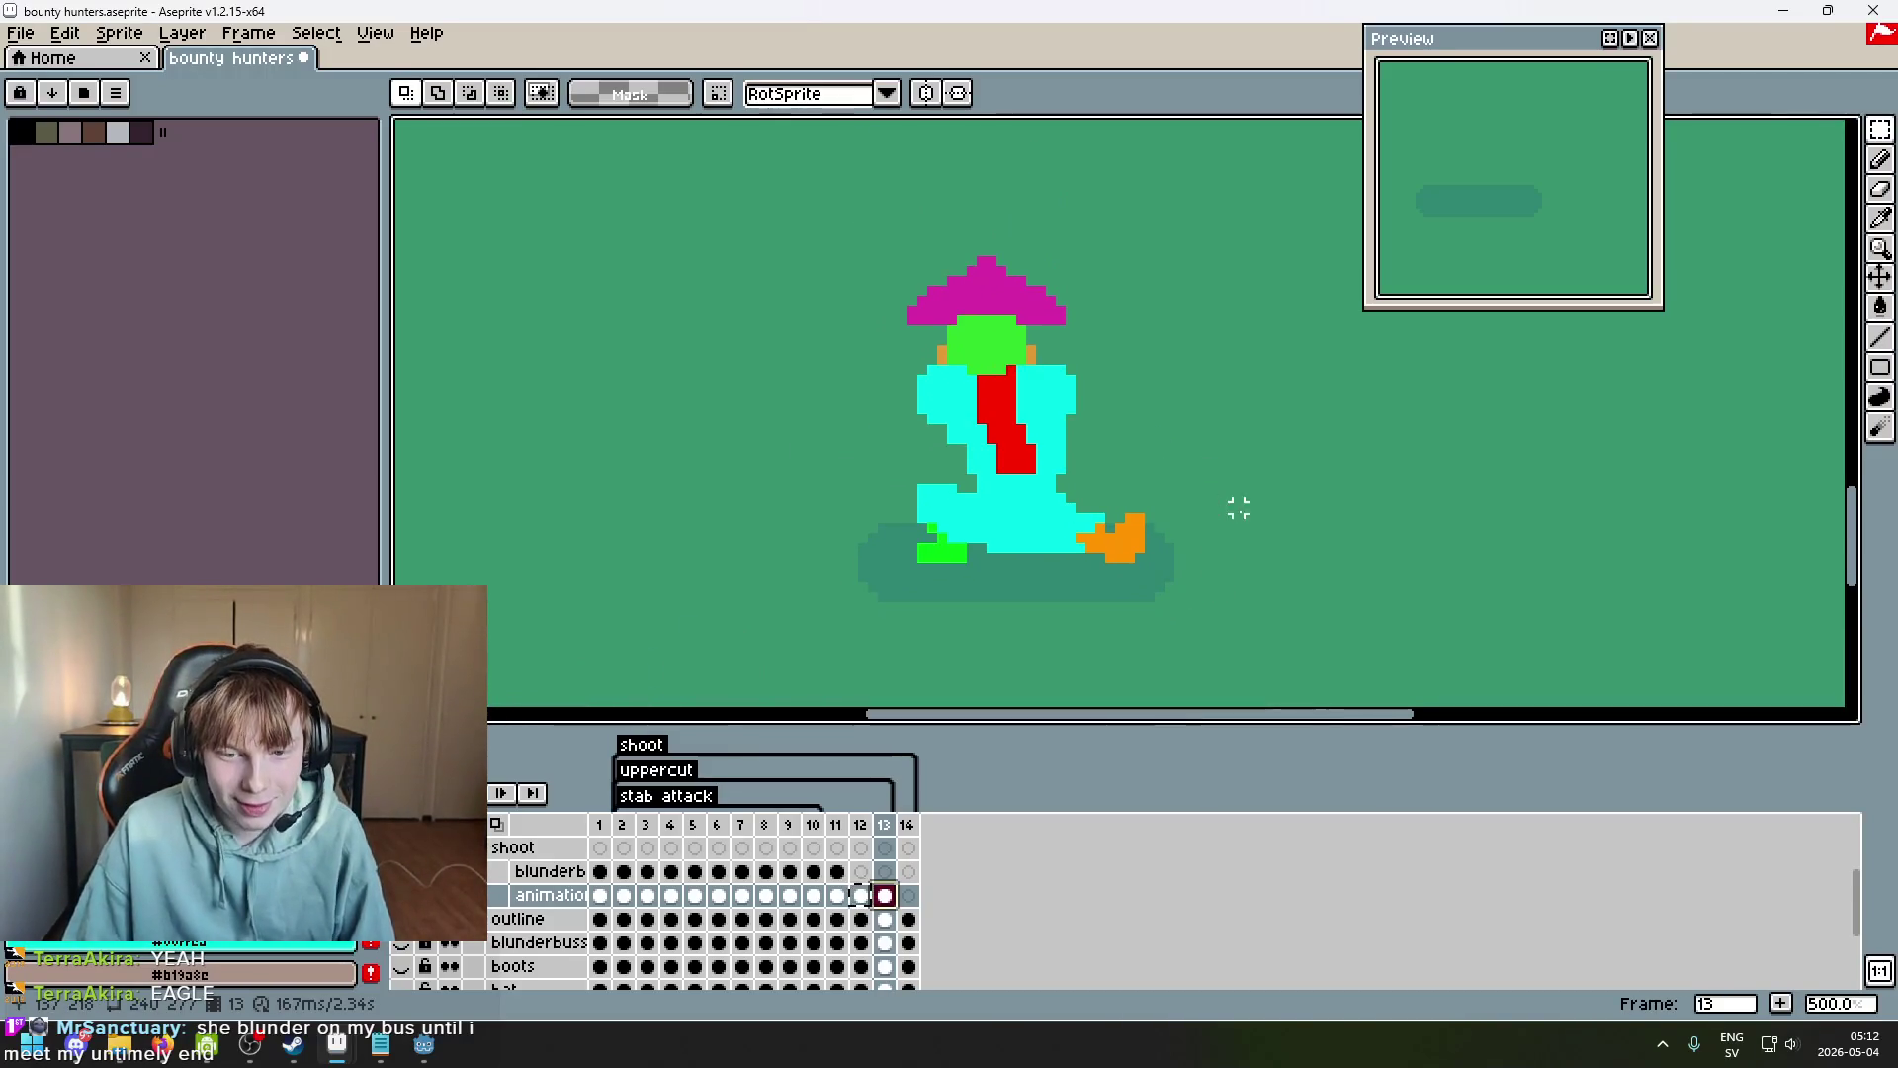
{"action": "left_click", "coordinate": [1879, 130]}
{"action": "left_click", "coordinate": [1790, 135]}
{"action": "left_click_drag", "start_coordinate": [1218, 618], "coordinate": [1050, 560]}
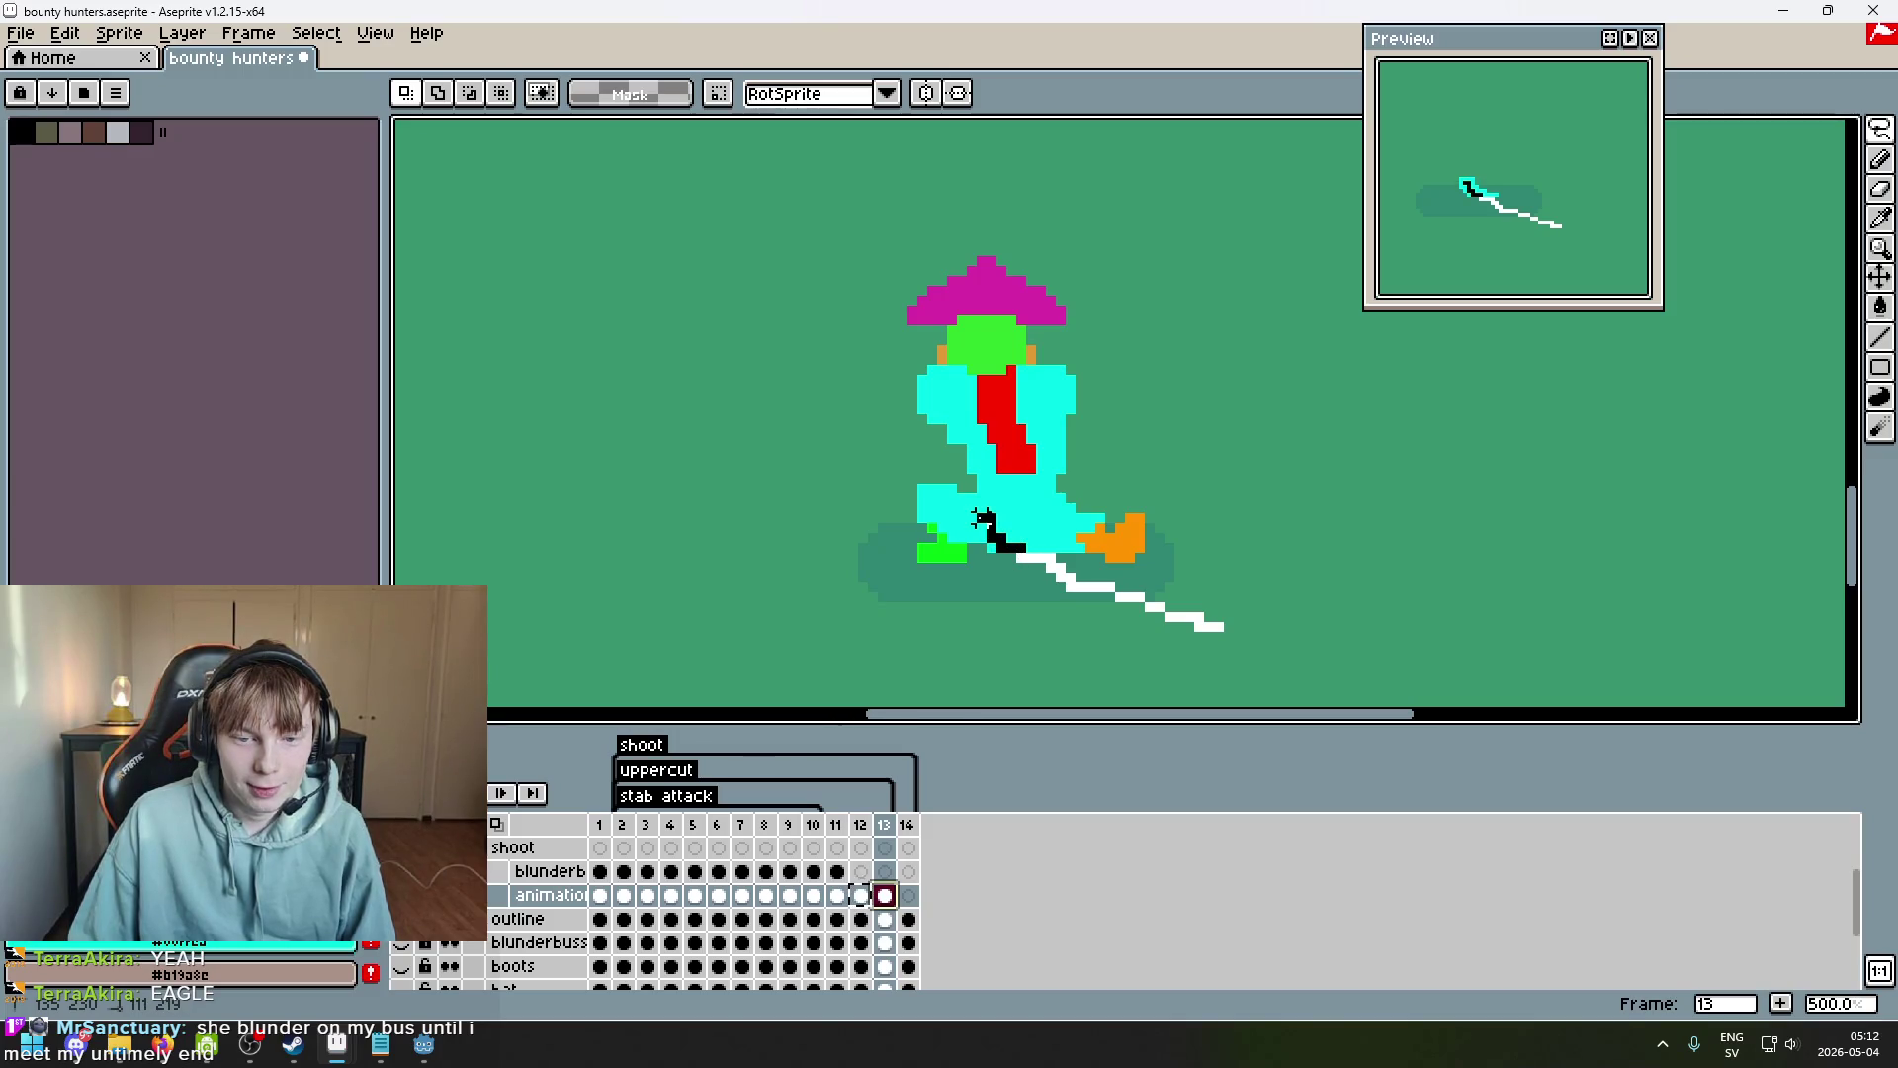
{"action": "mouse_move", "coordinate": [969, 485]}
{"action": "left_mouse_down"}
{"action": "mouse_move", "coordinate": [1037, 188]}
{"action": "mouse_move", "coordinate": [1117, 598]}
{"action": "left_mouse_up"}
{"action": "left_click_drag", "start_coordinate": [1094, 459], "coordinate": [1079, 419]}
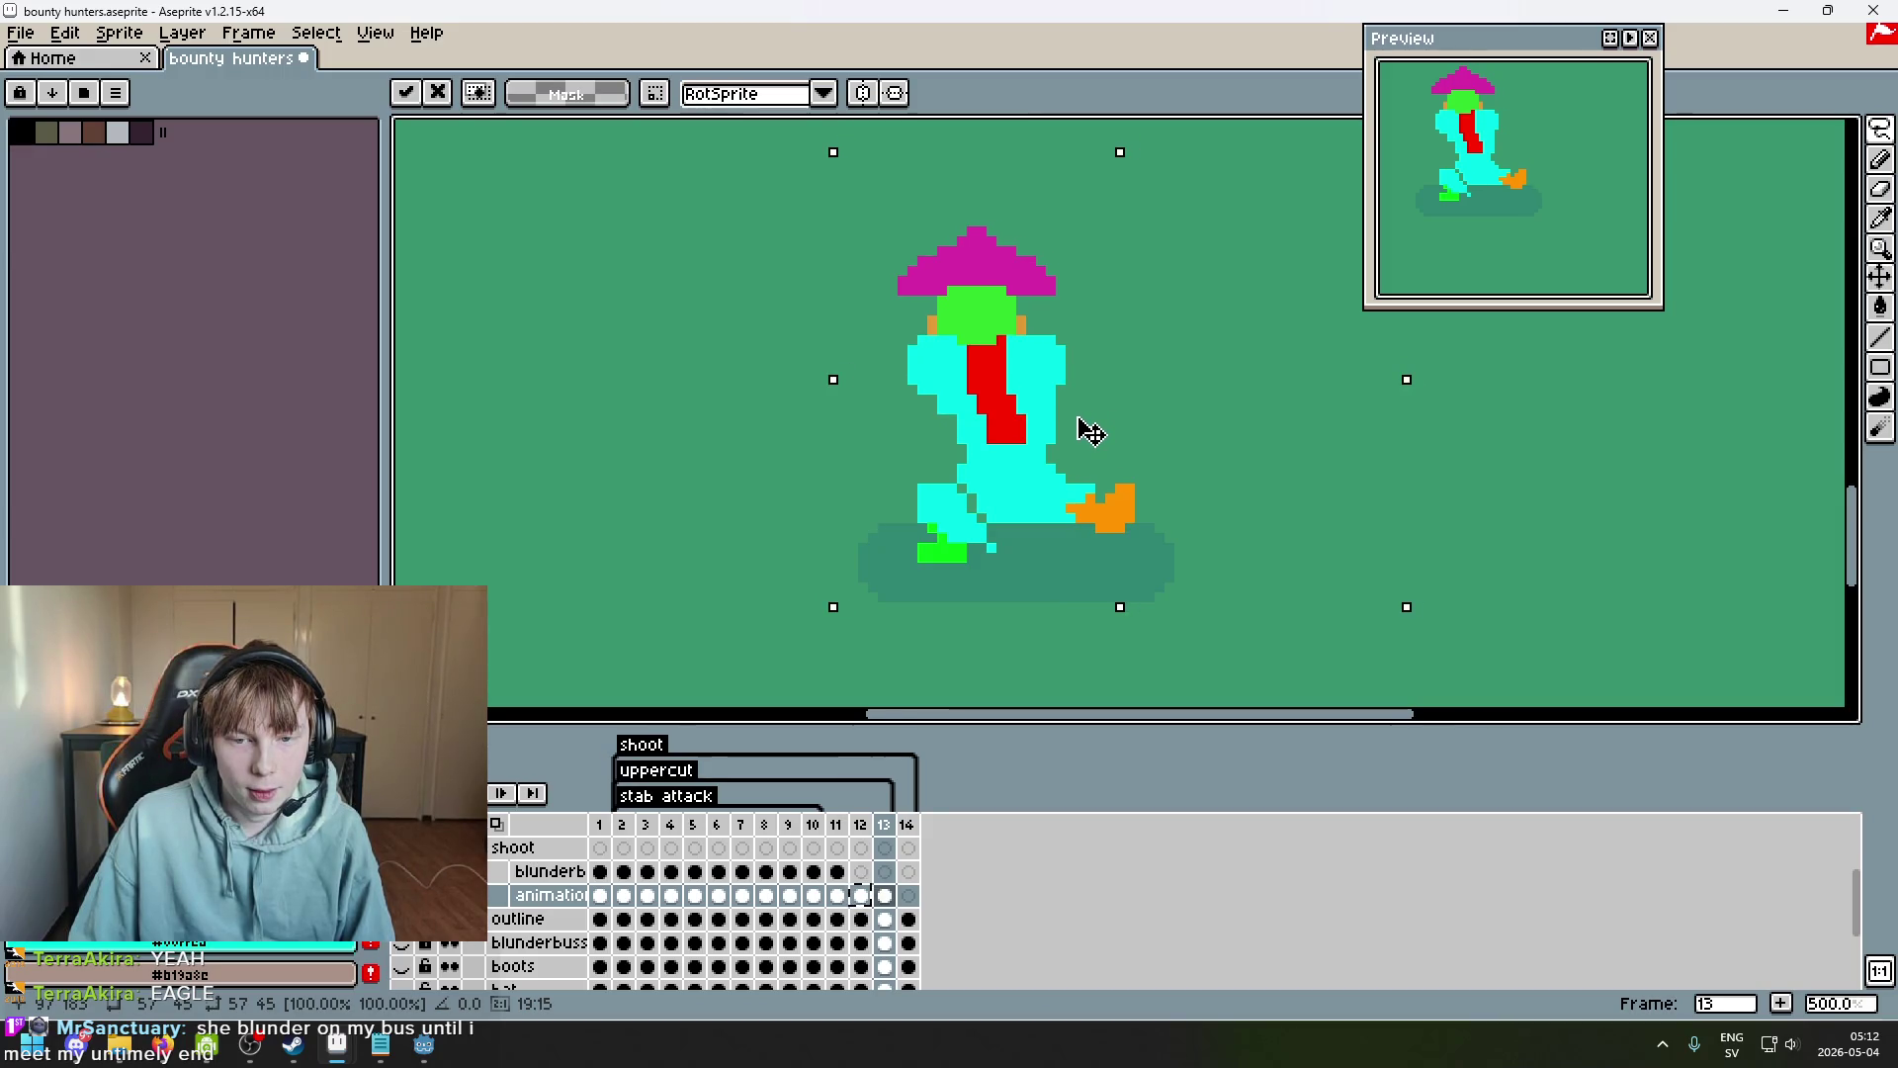
{"action": "left_click_drag", "start_coordinate": [1091, 432], "coordinate": [1091, 432]}
{"action": "key", "text": "ctrl+d"}
{"action": "scroll", "coordinate": [1078, 606], "scroll_direction": "up", "scroll_amount": 2}
Erase the dark holes in the cyan leg and trim orange pixels from the shoe.
{"action": "key", "text": "b"}
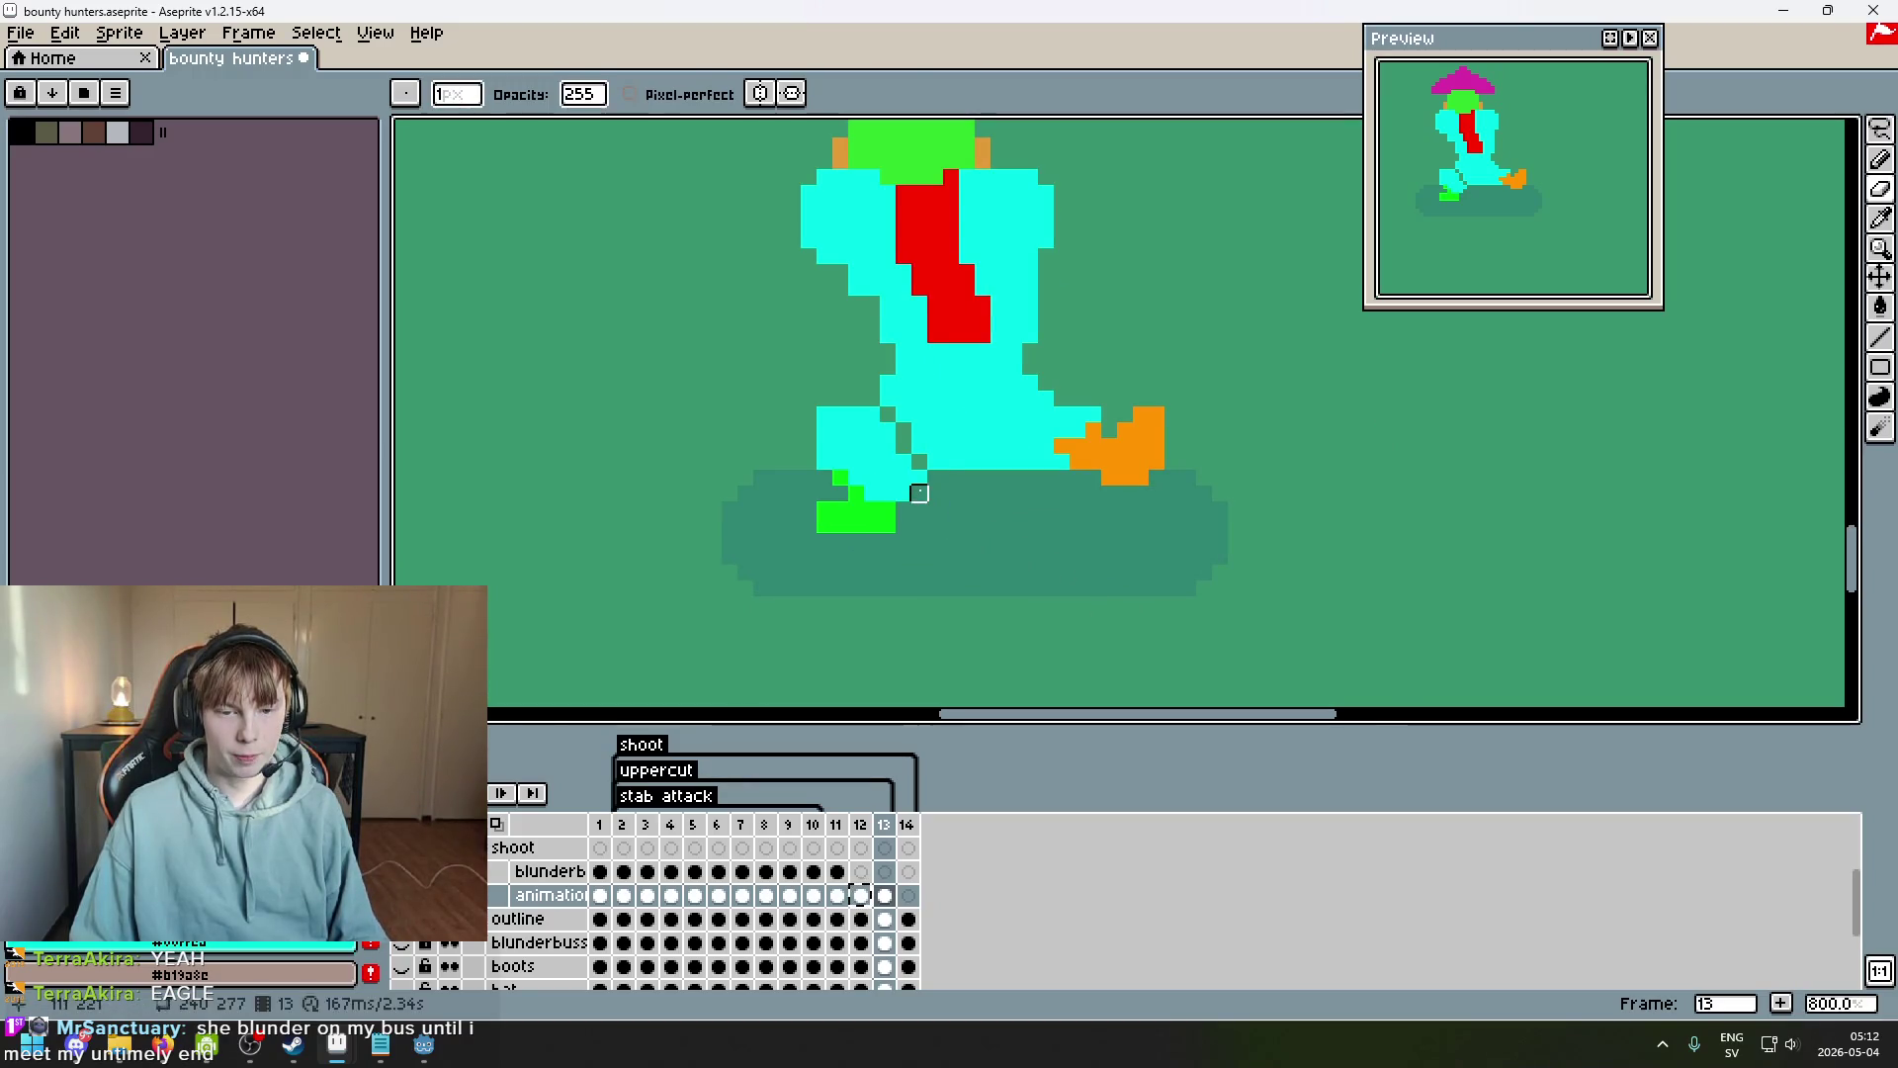
{"action": "key", "text": "e"}
{"action": "left_click_drag", "start_coordinate": [888, 415], "coordinate": [920, 462]}
{"action": "key", "text": "b"}
{"action": "mouse_move", "coordinate": [1125, 430]}
{"action": "left_mouse_down"}
{"action": "mouse_move", "coordinate": [1156, 441]}
{"action": "mouse_move", "coordinate": [1153, 474]}
{"action": "left_mouse_up"}
{"action": "key", "text": "b"}
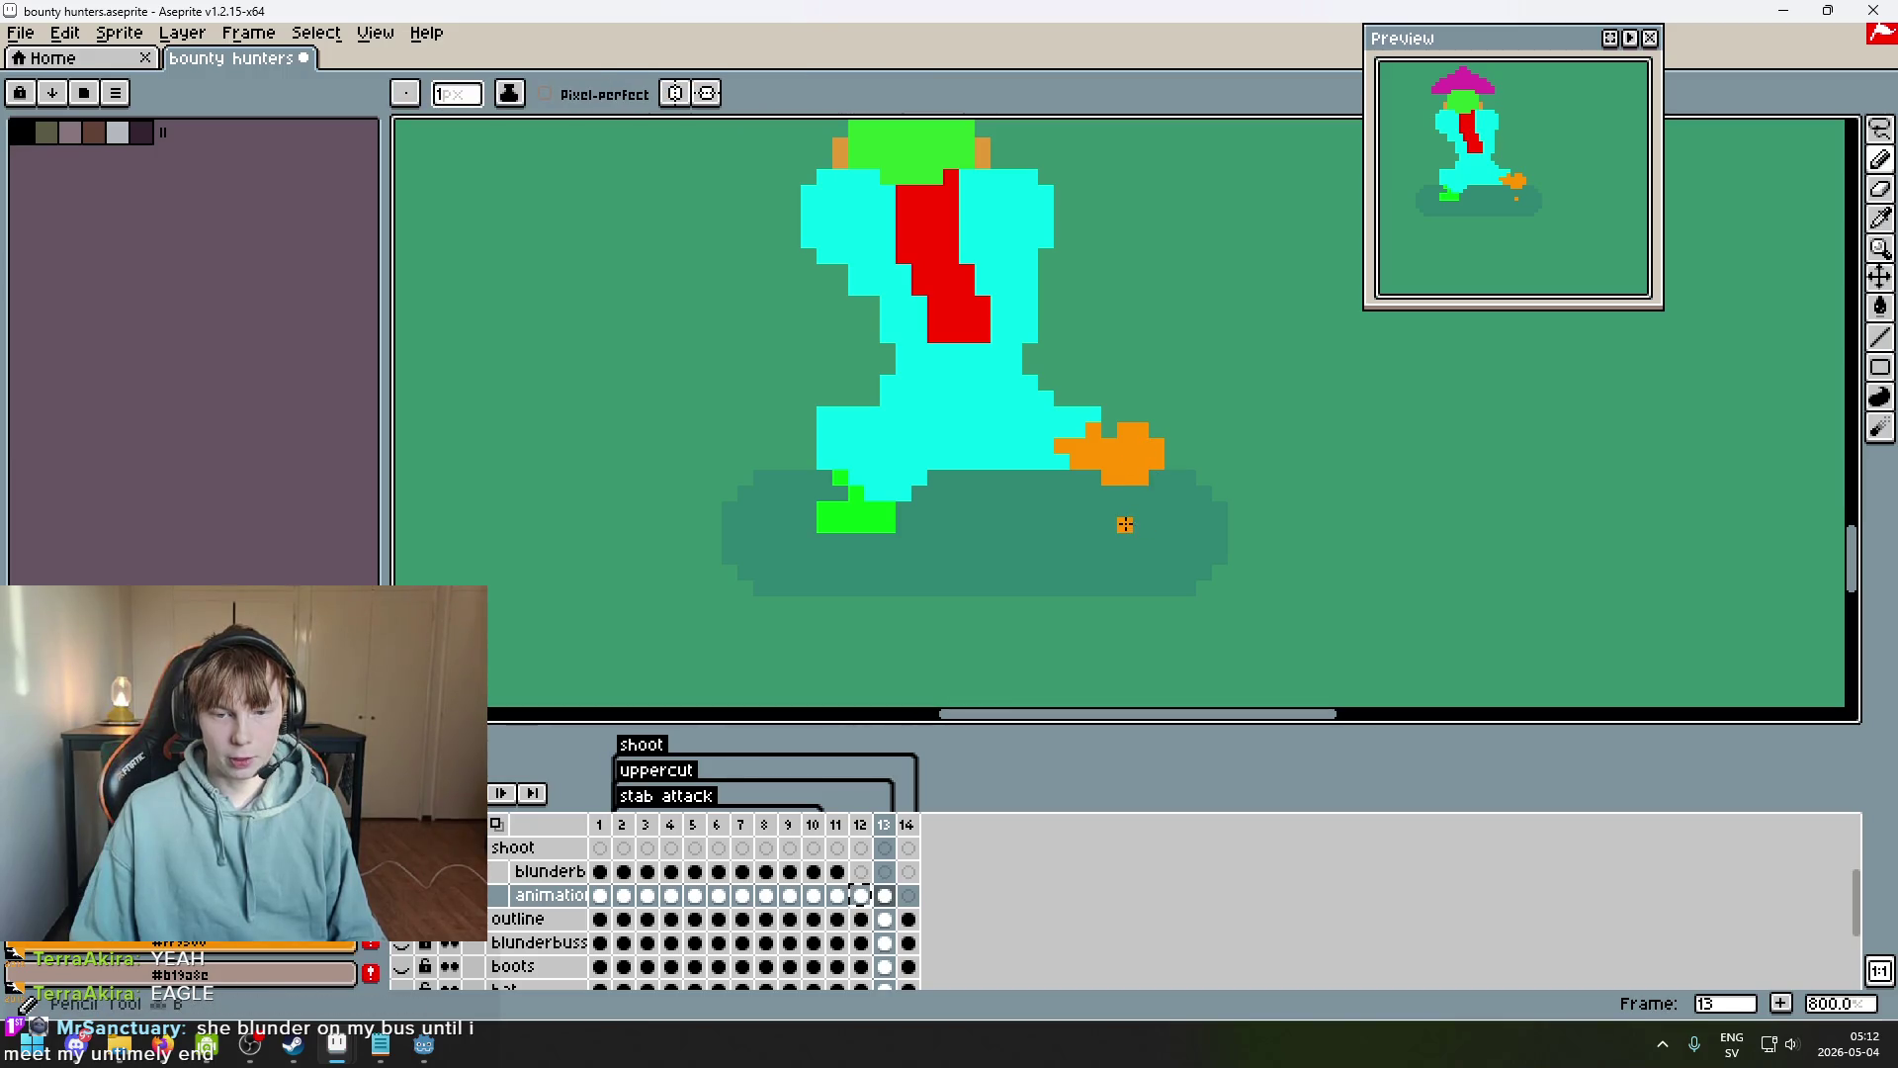
{"action": "key", "text": "e"}
{"action": "mouse_move", "coordinate": [1157, 461]}
{"action": "left_mouse_down"}
{"action": "mouse_move", "coordinate": [1124, 430]}
{"action": "mouse_move", "coordinate": [1132, 495]}
{"action": "mouse_move", "coordinate": [1091, 482]}
{"action": "left_mouse_up"}
{"action": "key", "text": "b"}
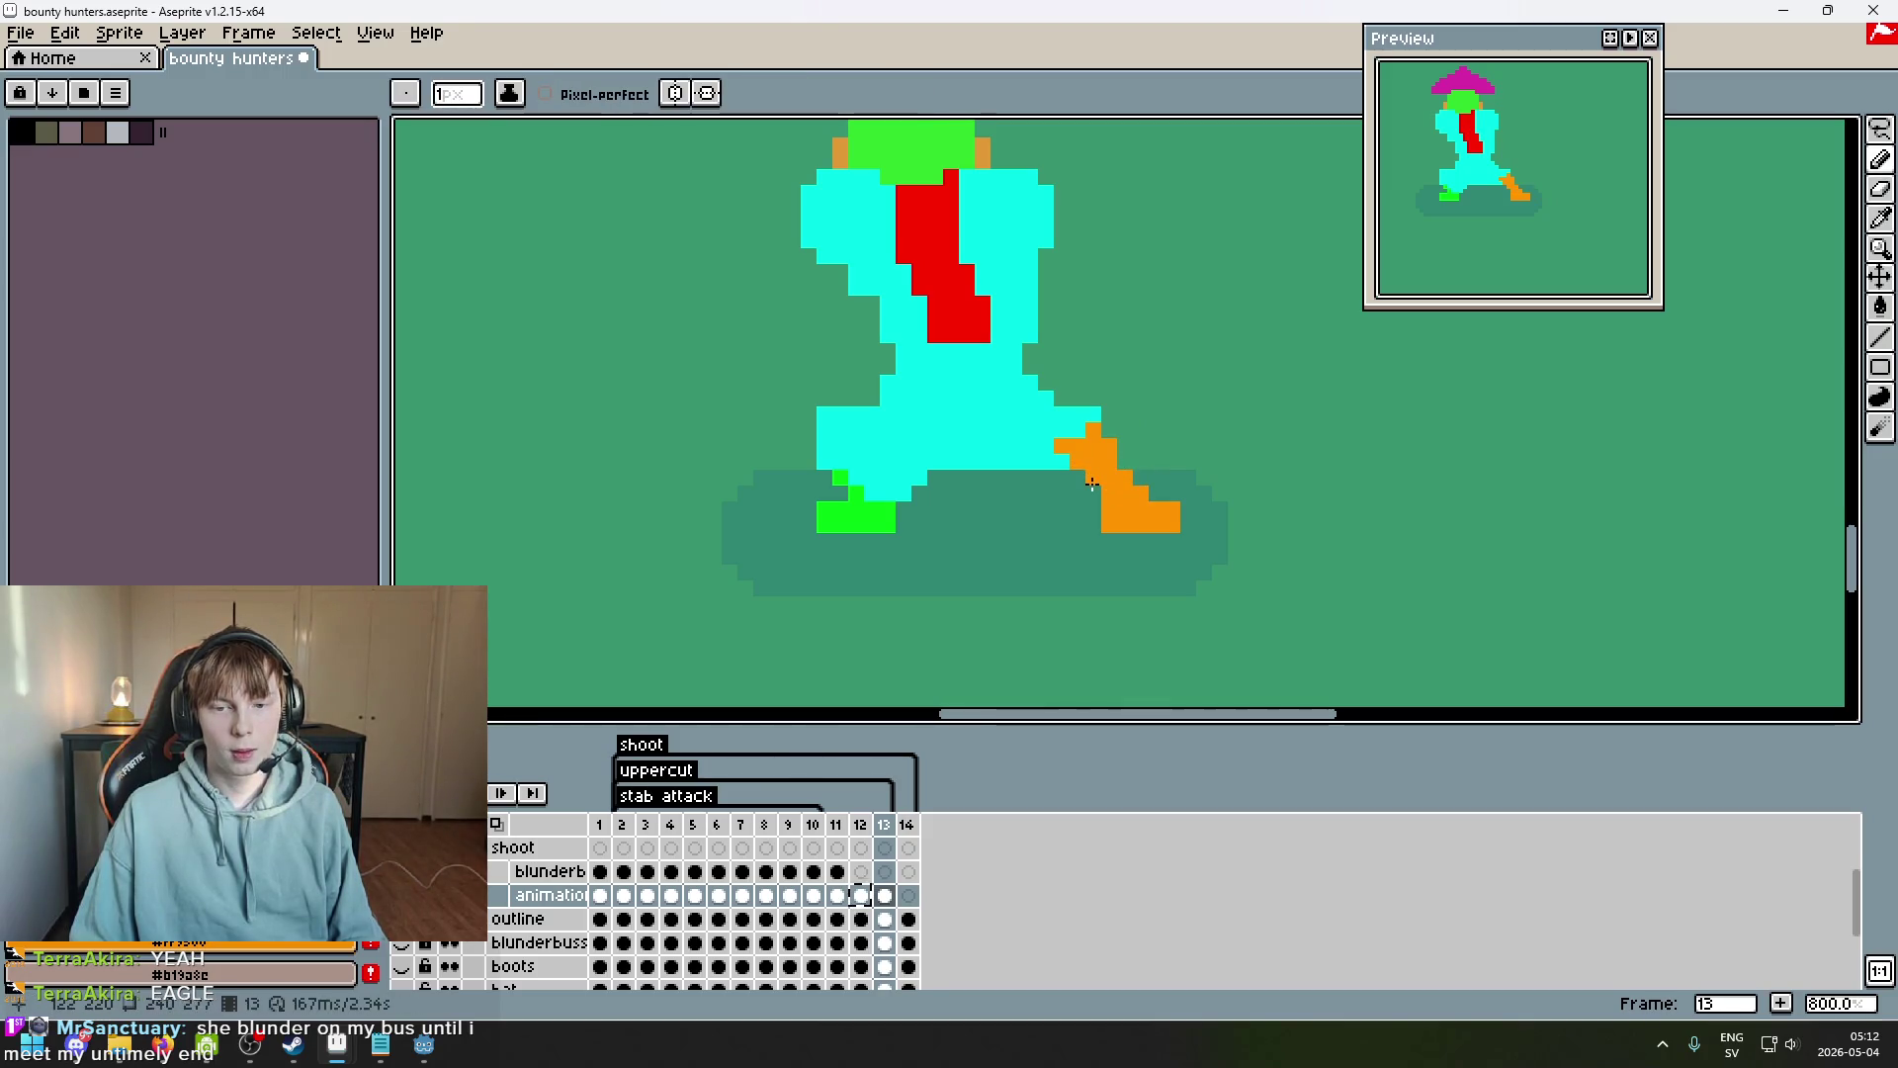
Toggle between frames 12 and 13 to compare the leg and shoe.
{"action": "scroll", "coordinate": [1098, 484], "scroll_direction": "down", "scroll_amount": 5}
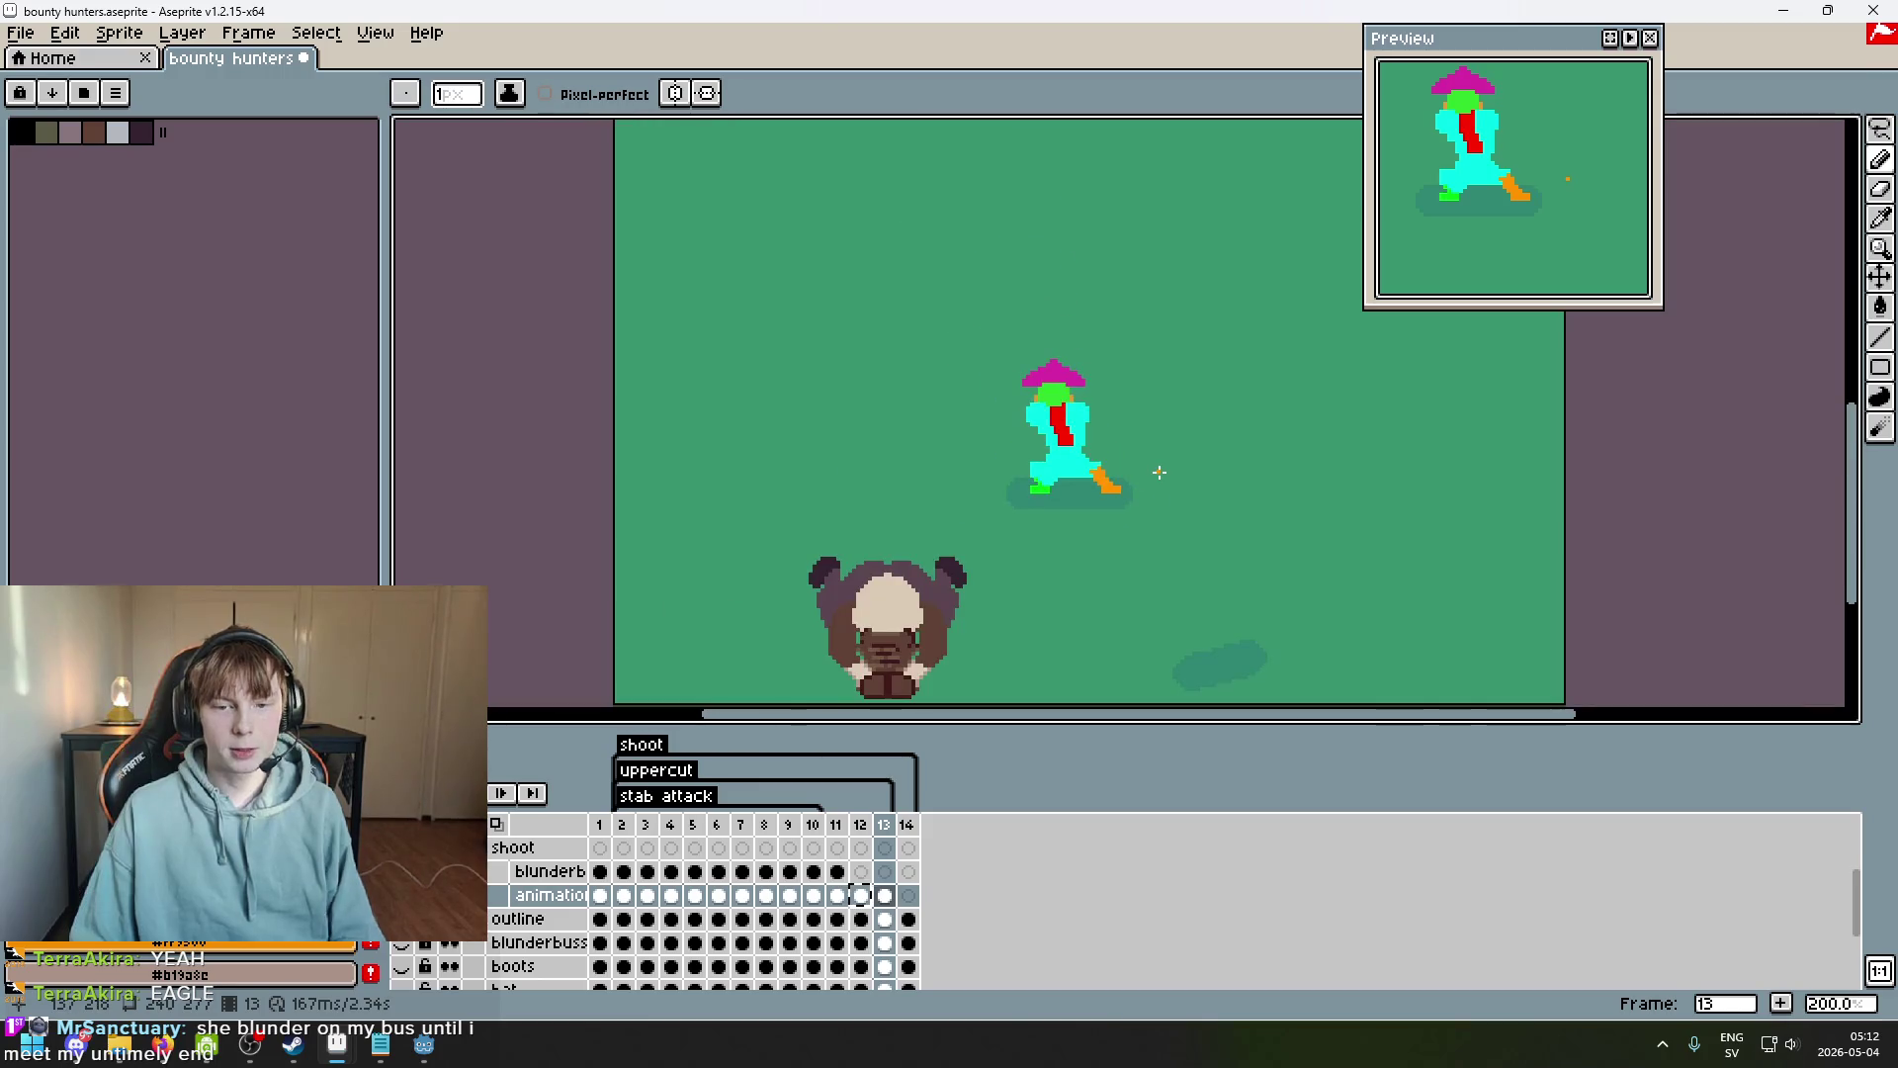
{"action": "key", "text": "comma"}
{"action": "key", "text": "period"}
{"action": "key", "text": "comma"}
{"action": "key", "text": "period"}
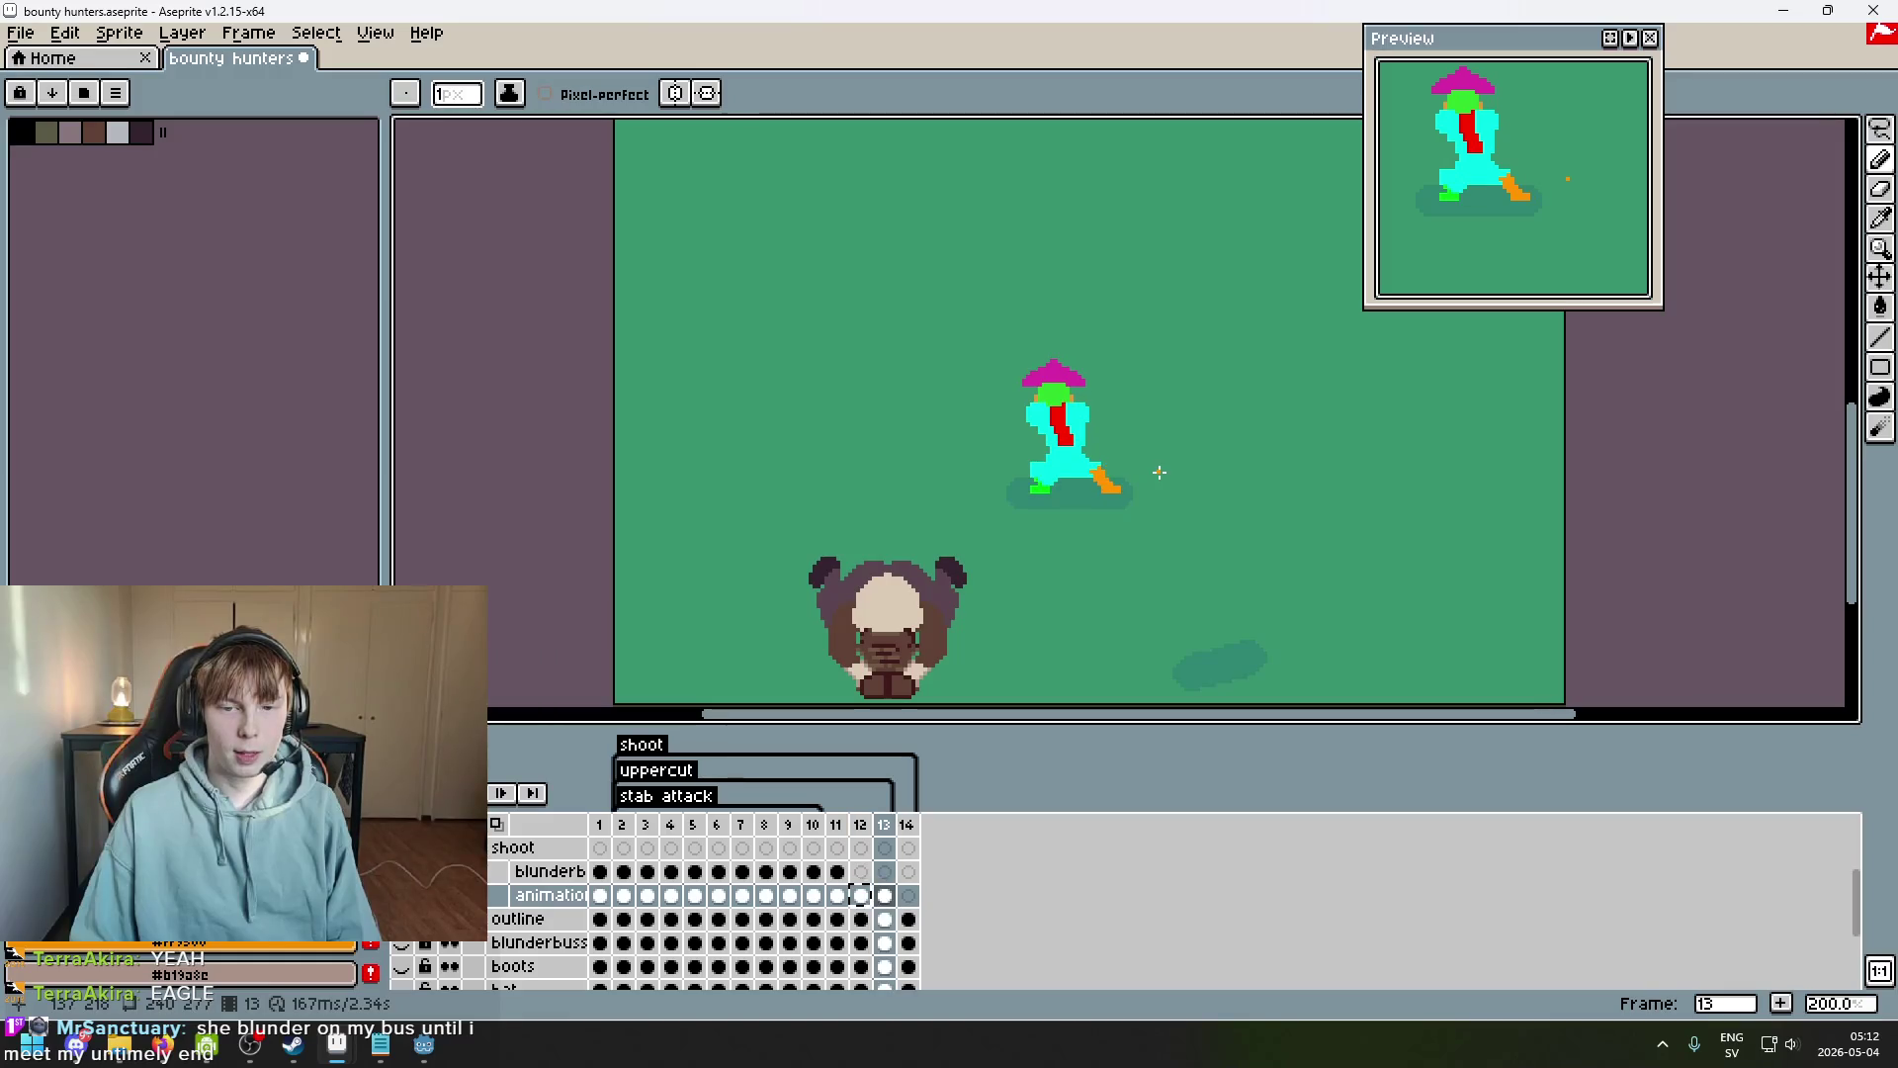
{"action": "key", "text": "comma"}
{"action": "key", "text": "period"}
{"action": "key", "text": "comma"}
{"action": "key", "text": "period"}
{"action": "key", "text": "comma"}
{"action": "key", "text": "period"}
{"action": "scroll", "coordinate": [1156, 475], "scroll_direction": "up", "scroll_amount": 4}
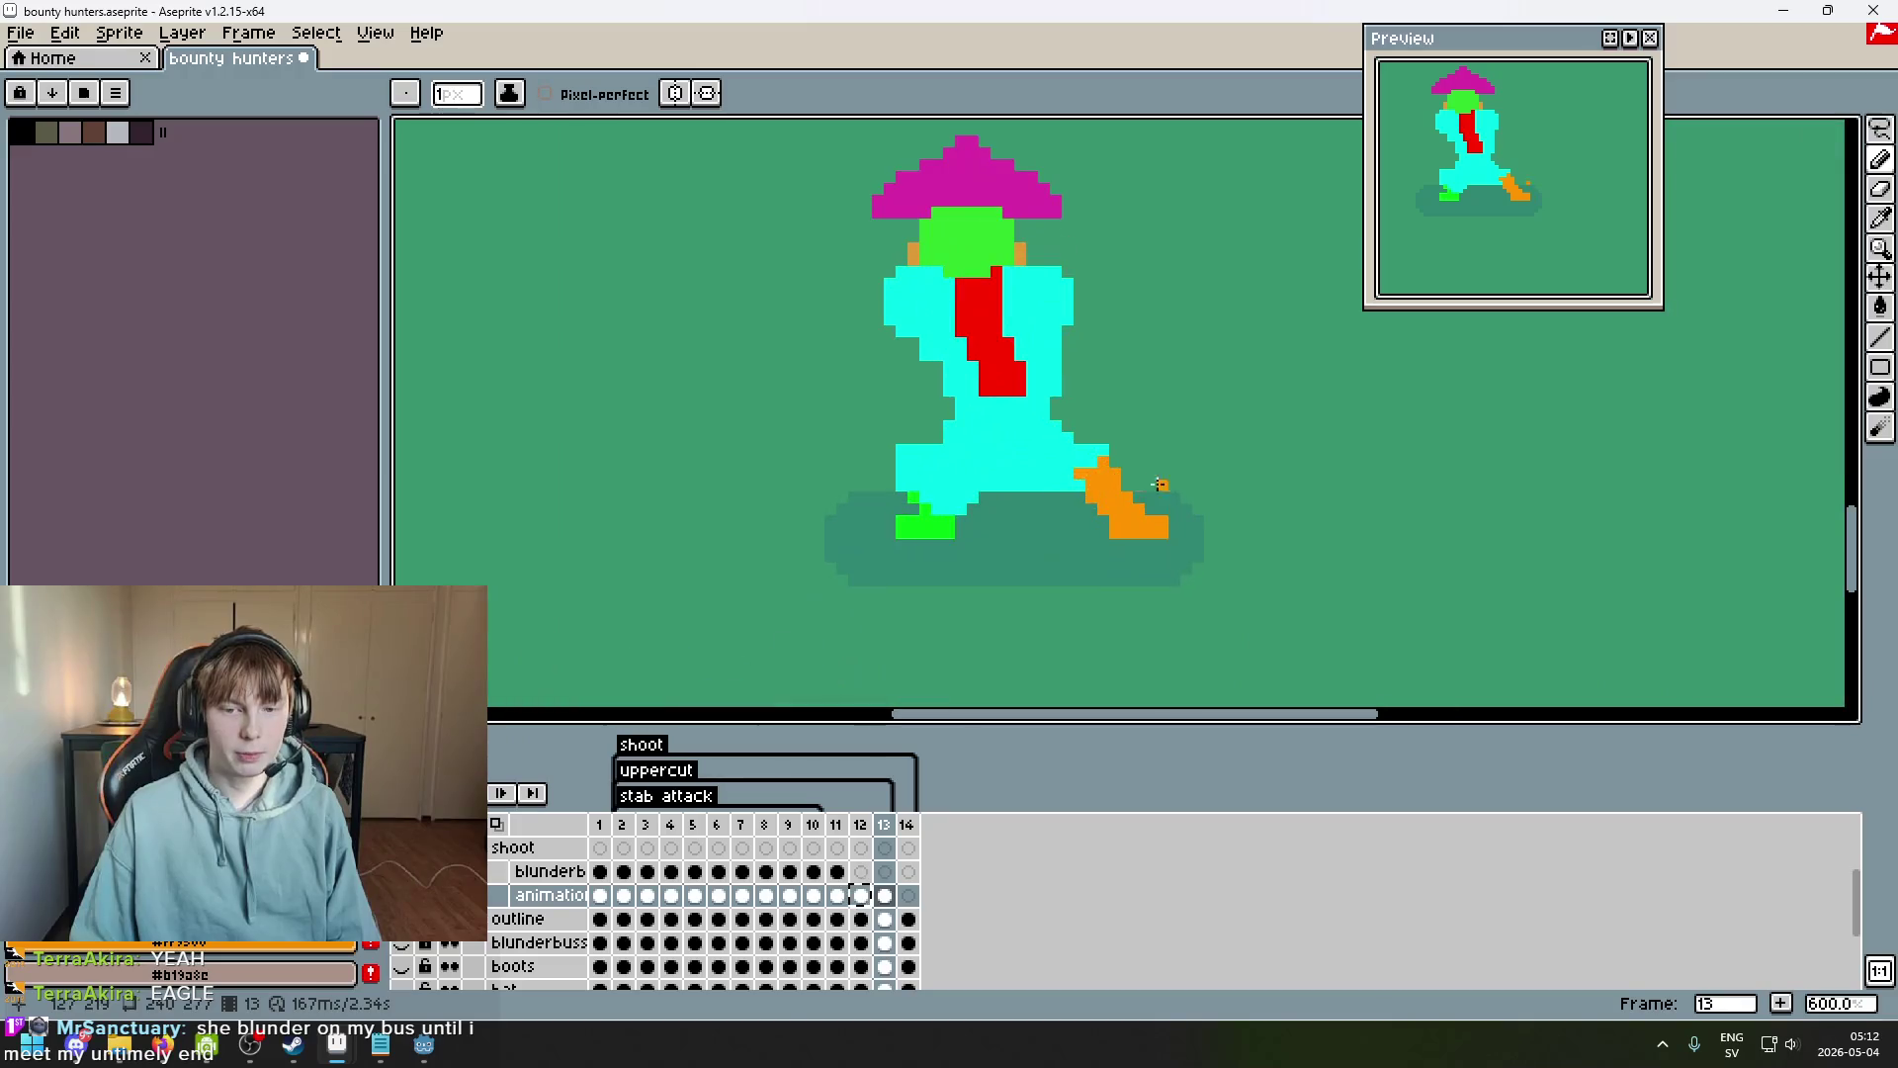
{"action": "key", "text": "comma"}
{"action": "key", "text": "comma"}
{"action": "key", "text": "comma"}
{"action": "key", "text": "period"}
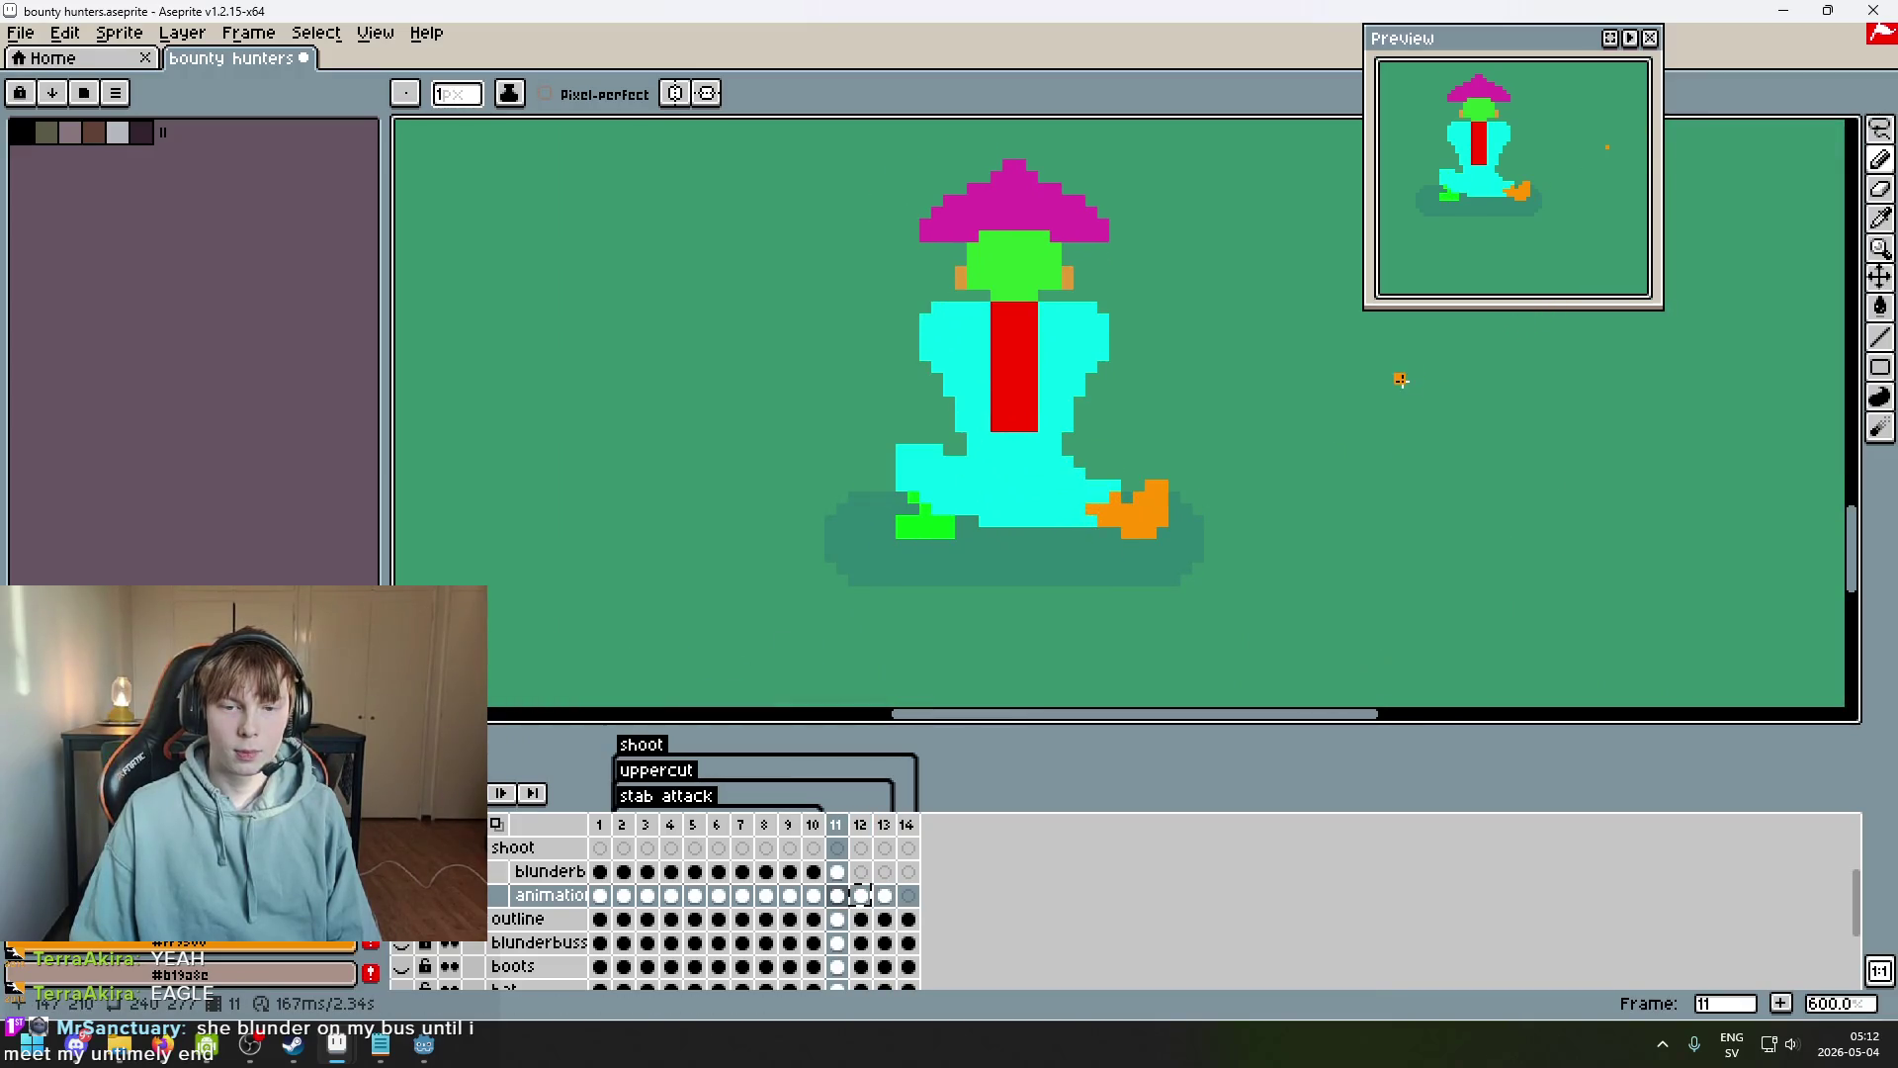
{"action": "key", "text": "period"}
{"action": "key", "text": "period"}
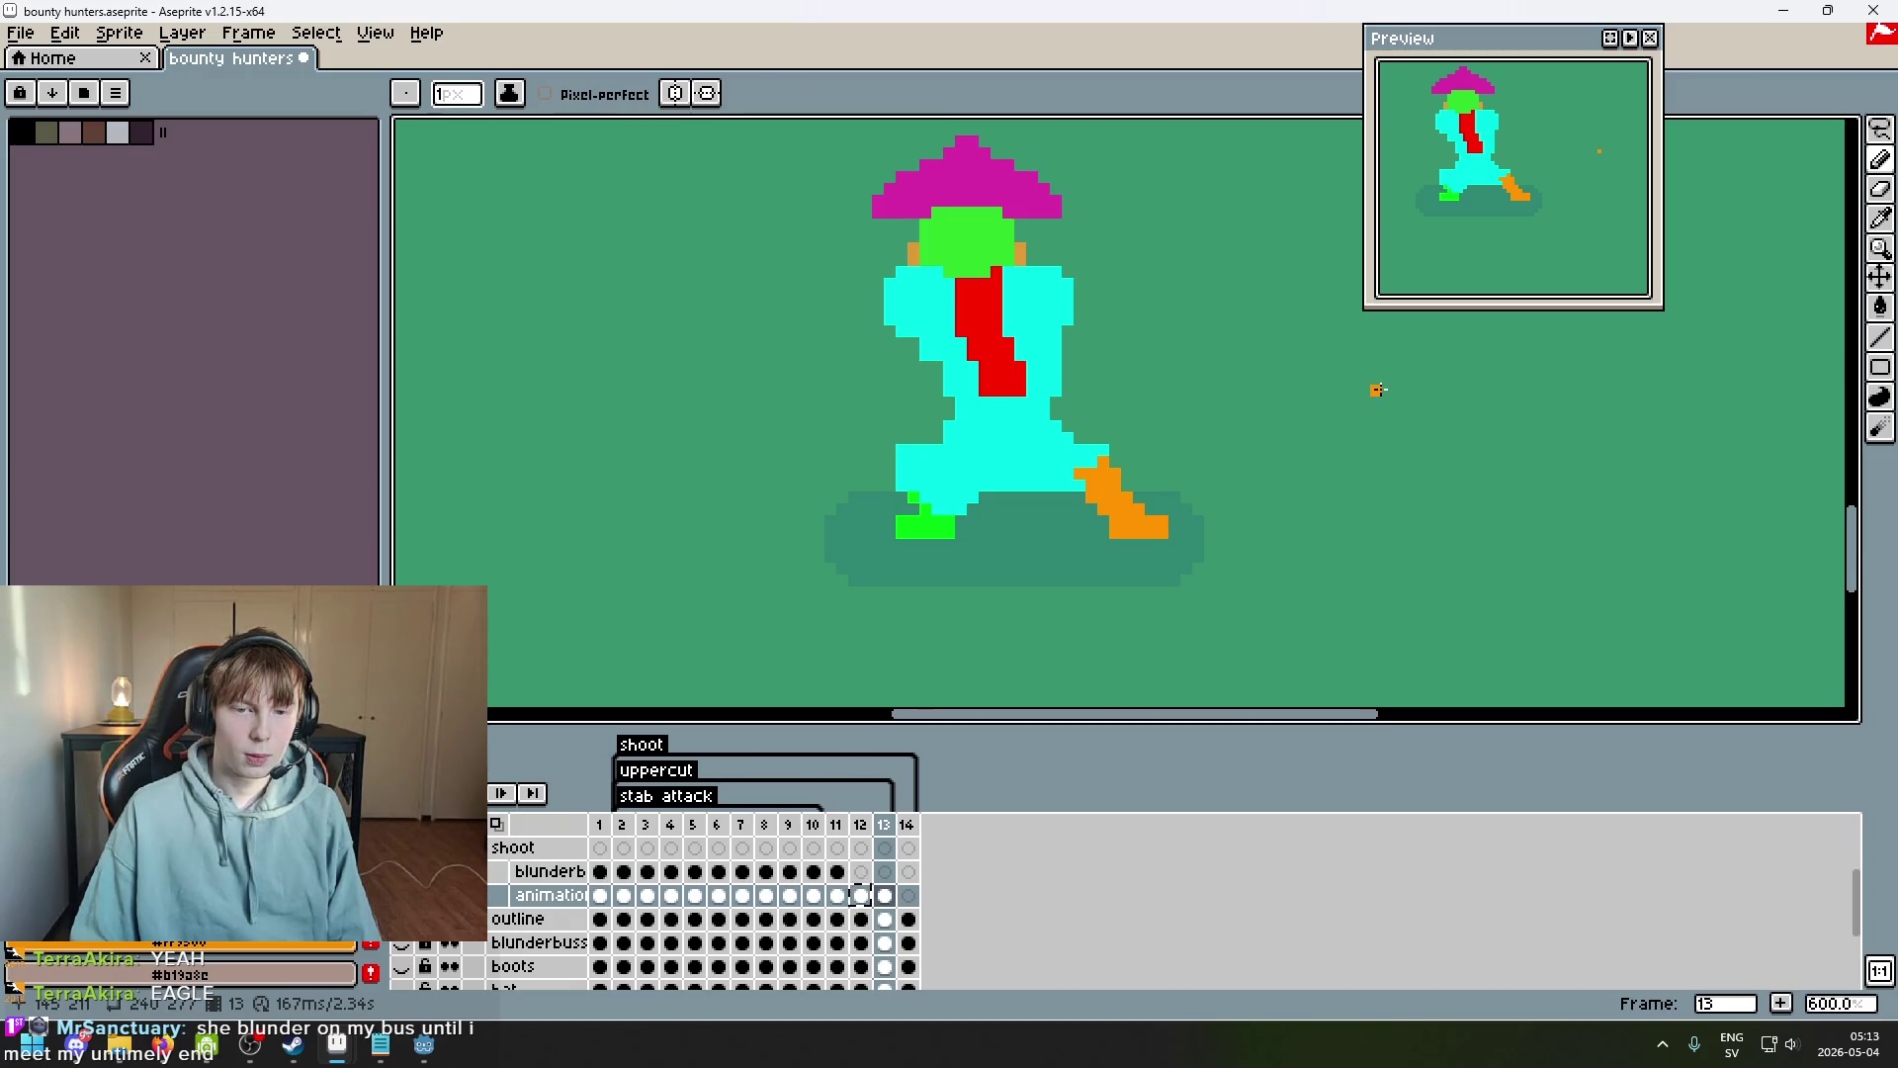
{"action": "key", "text": "comma"}
{"action": "key", "text": "period"}
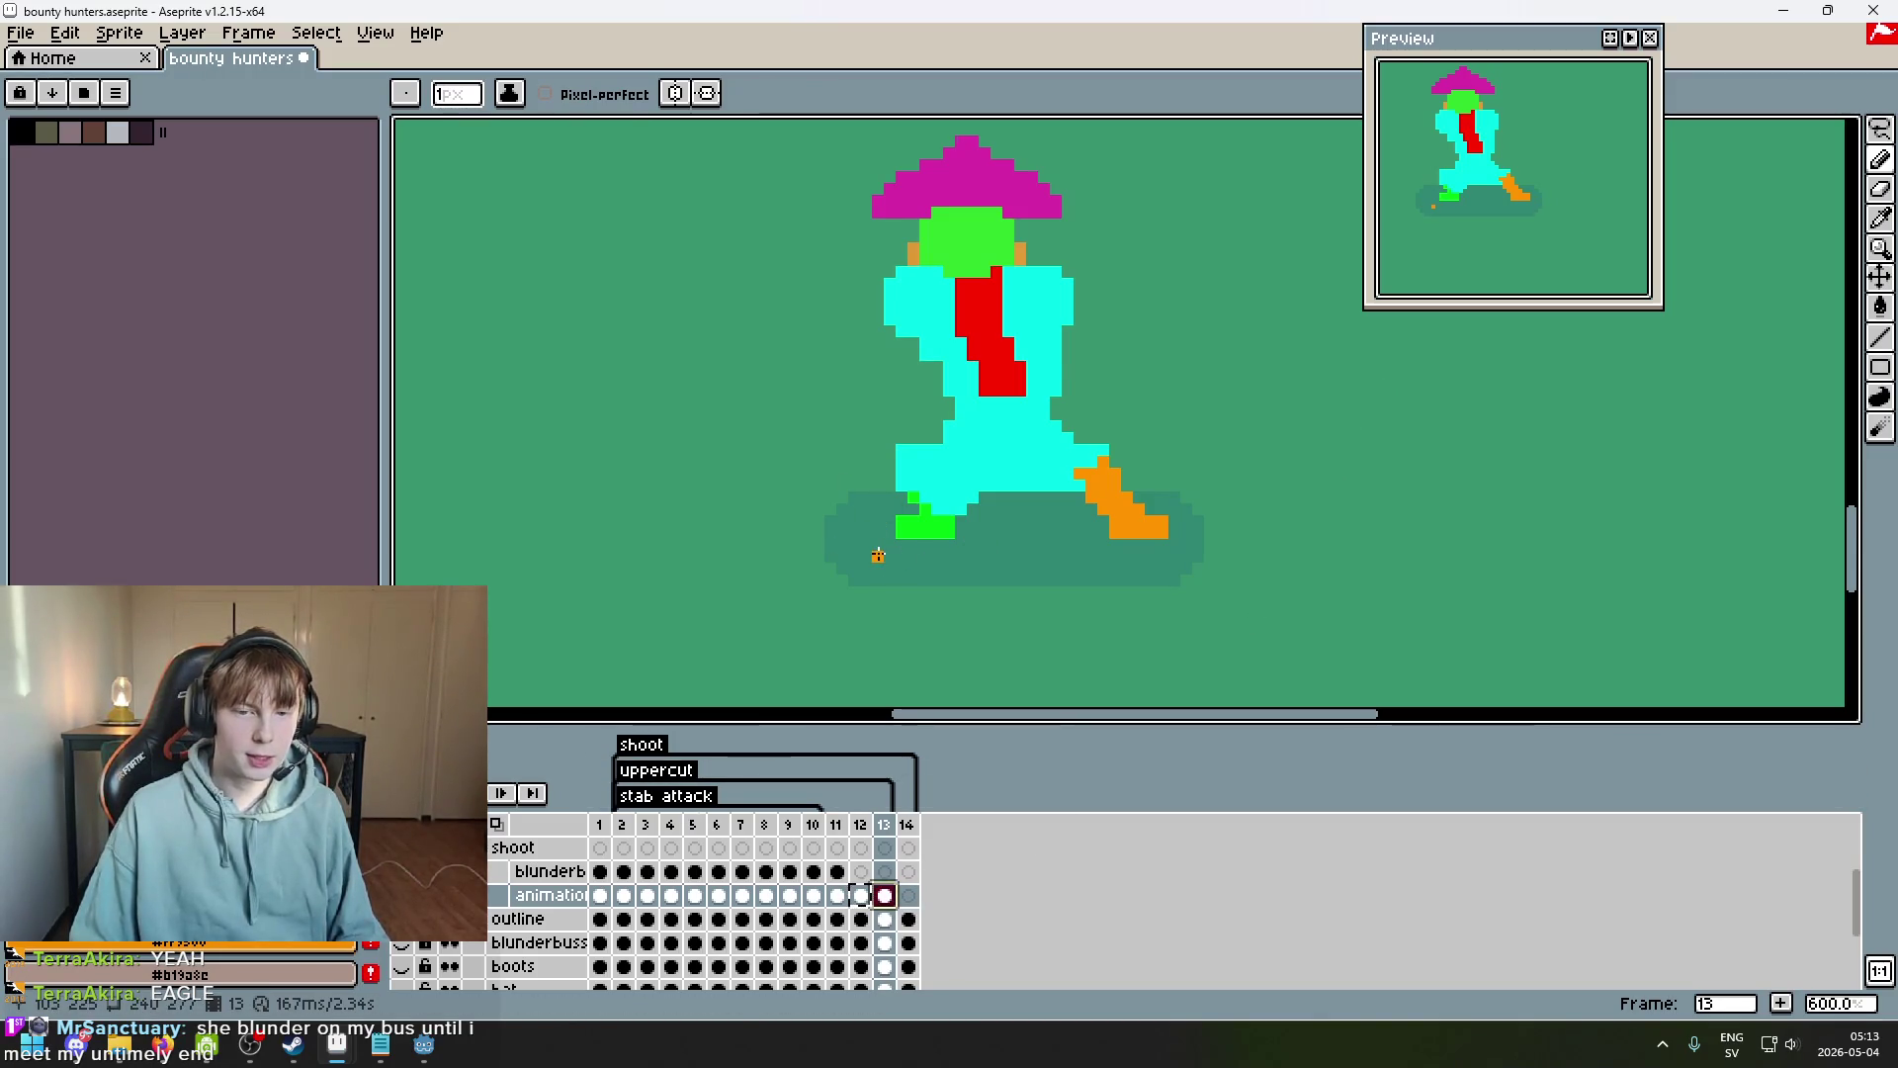
Sketch trial orange chevron strokes left of the figure, then undo them.
{"action": "left_click_drag", "start_coordinate": [632, 450], "coordinate": [649, 317]}
{"action": "left_click_drag", "start_coordinate": [771, 385], "coordinate": [682, 534]}
{"action": "key", "text": "v"}
{"action": "key", "text": "ctrl+z"}
{"action": "key", "text": "ctrl+z"}
{"action": "key", "text": "b"}
{"action": "mouse_move", "coordinate": [500, 542]}
{"action": "left_mouse_down"}
{"action": "mouse_move", "coordinate": [783, 432]}
{"action": "mouse_move", "coordinate": [687, 341]}
{"action": "left_mouse_up"}
{"action": "left_click_drag", "start_coordinate": [776, 445], "coordinate": [687, 559]}
{"action": "key", "text": "ctrl+z"}
Move on to the empty frame 14 and paste the character into it.
{"action": "left_click", "coordinate": [861, 896]}
{"action": "left_click", "coordinate": [885, 896]}
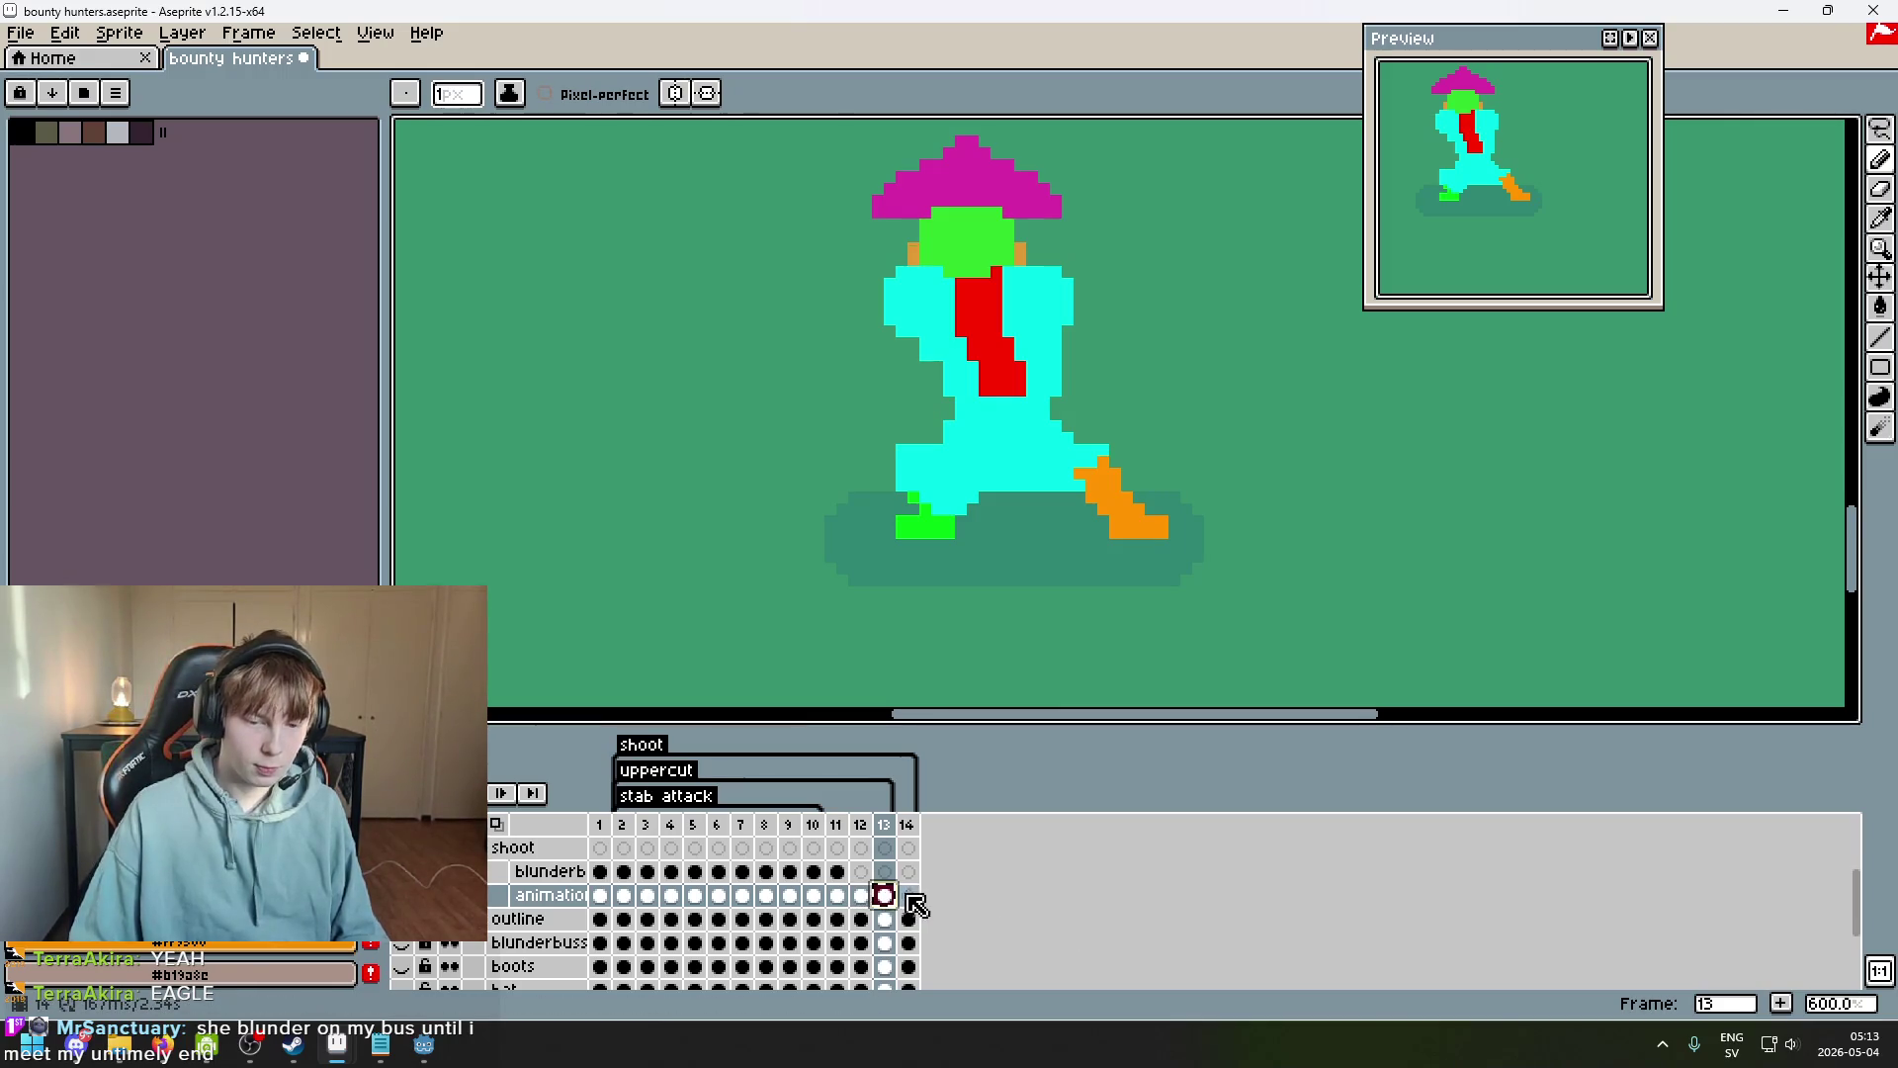
{"action": "left_click", "coordinate": [907, 897]}
{"action": "key", "text": "ctrl+v"}
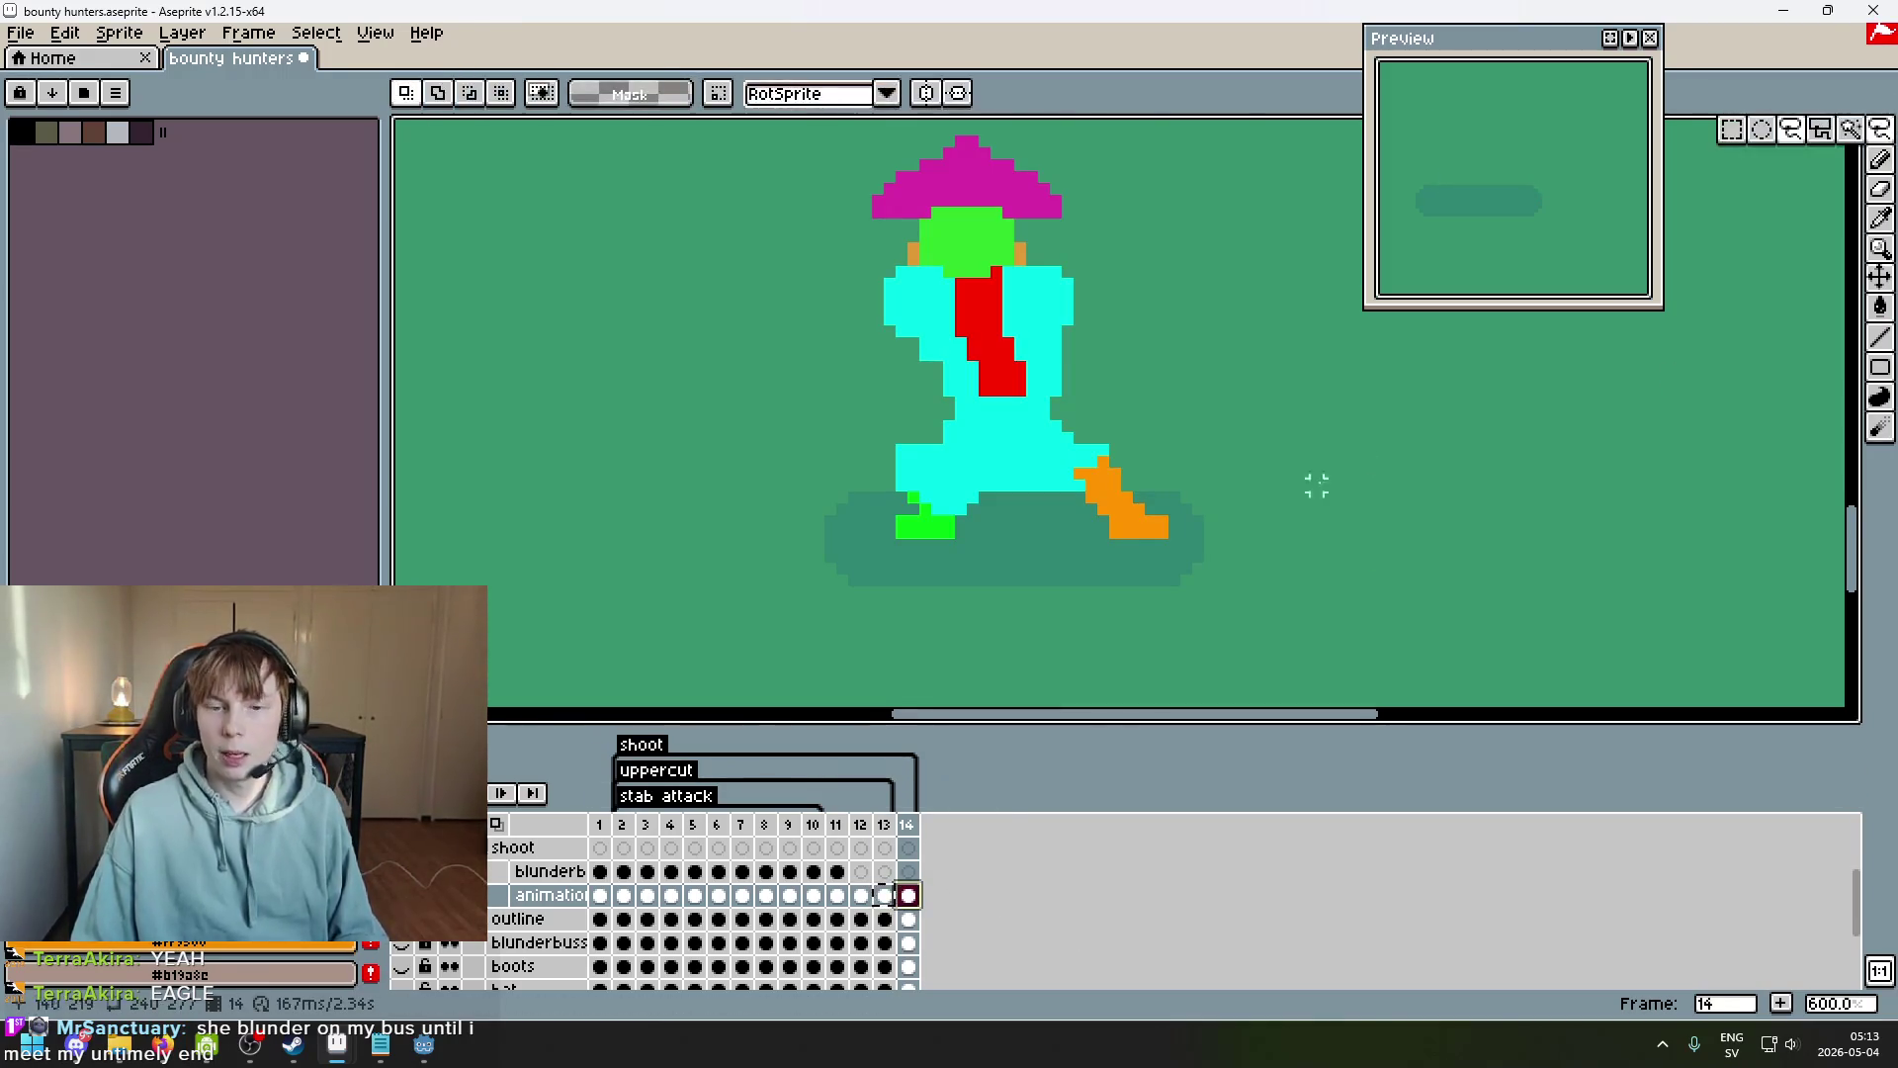
Lasso the pasted figure on frame 14 and reposition it above the shadow.
{"action": "scroll", "coordinate": [1036, 507], "scroll_direction": "up", "scroll_amount": 1}
{"action": "mouse_move", "coordinate": [924, 509]}
{"action": "left_mouse_down"}
{"action": "mouse_move", "coordinate": [806, 484]}
{"action": "mouse_move", "coordinate": [890, 123]}
{"action": "mouse_move", "coordinate": [1601, 682]}
{"action": "mouse_move", "coordinate": [1006, 341]}
{"action": "left_mouse_up"}
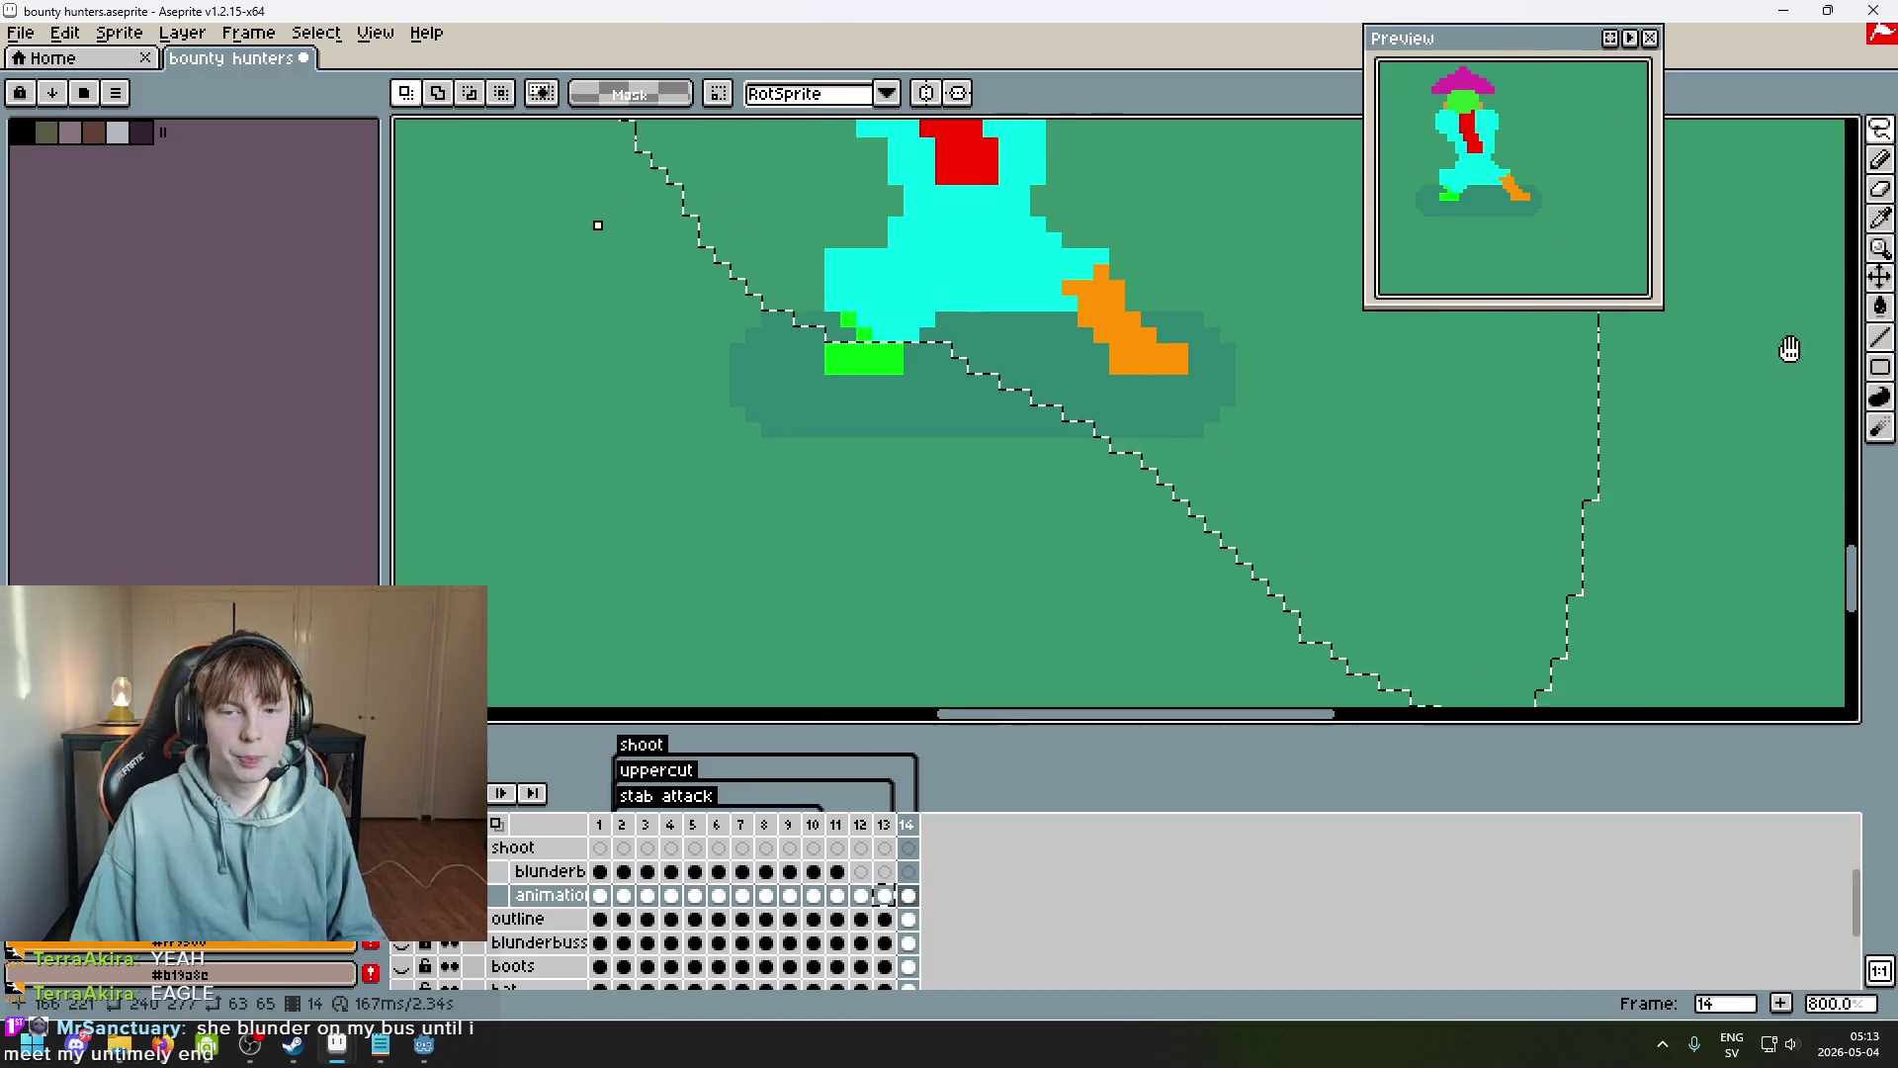
{"action": "scroll", "coordinate": [1242, 496], "scroll_direction": "down", "scroll_amount": 2}
{"action": "left_click_drag", "start_coordinate": [1223, 466], "coordinate": [1237, 457]}
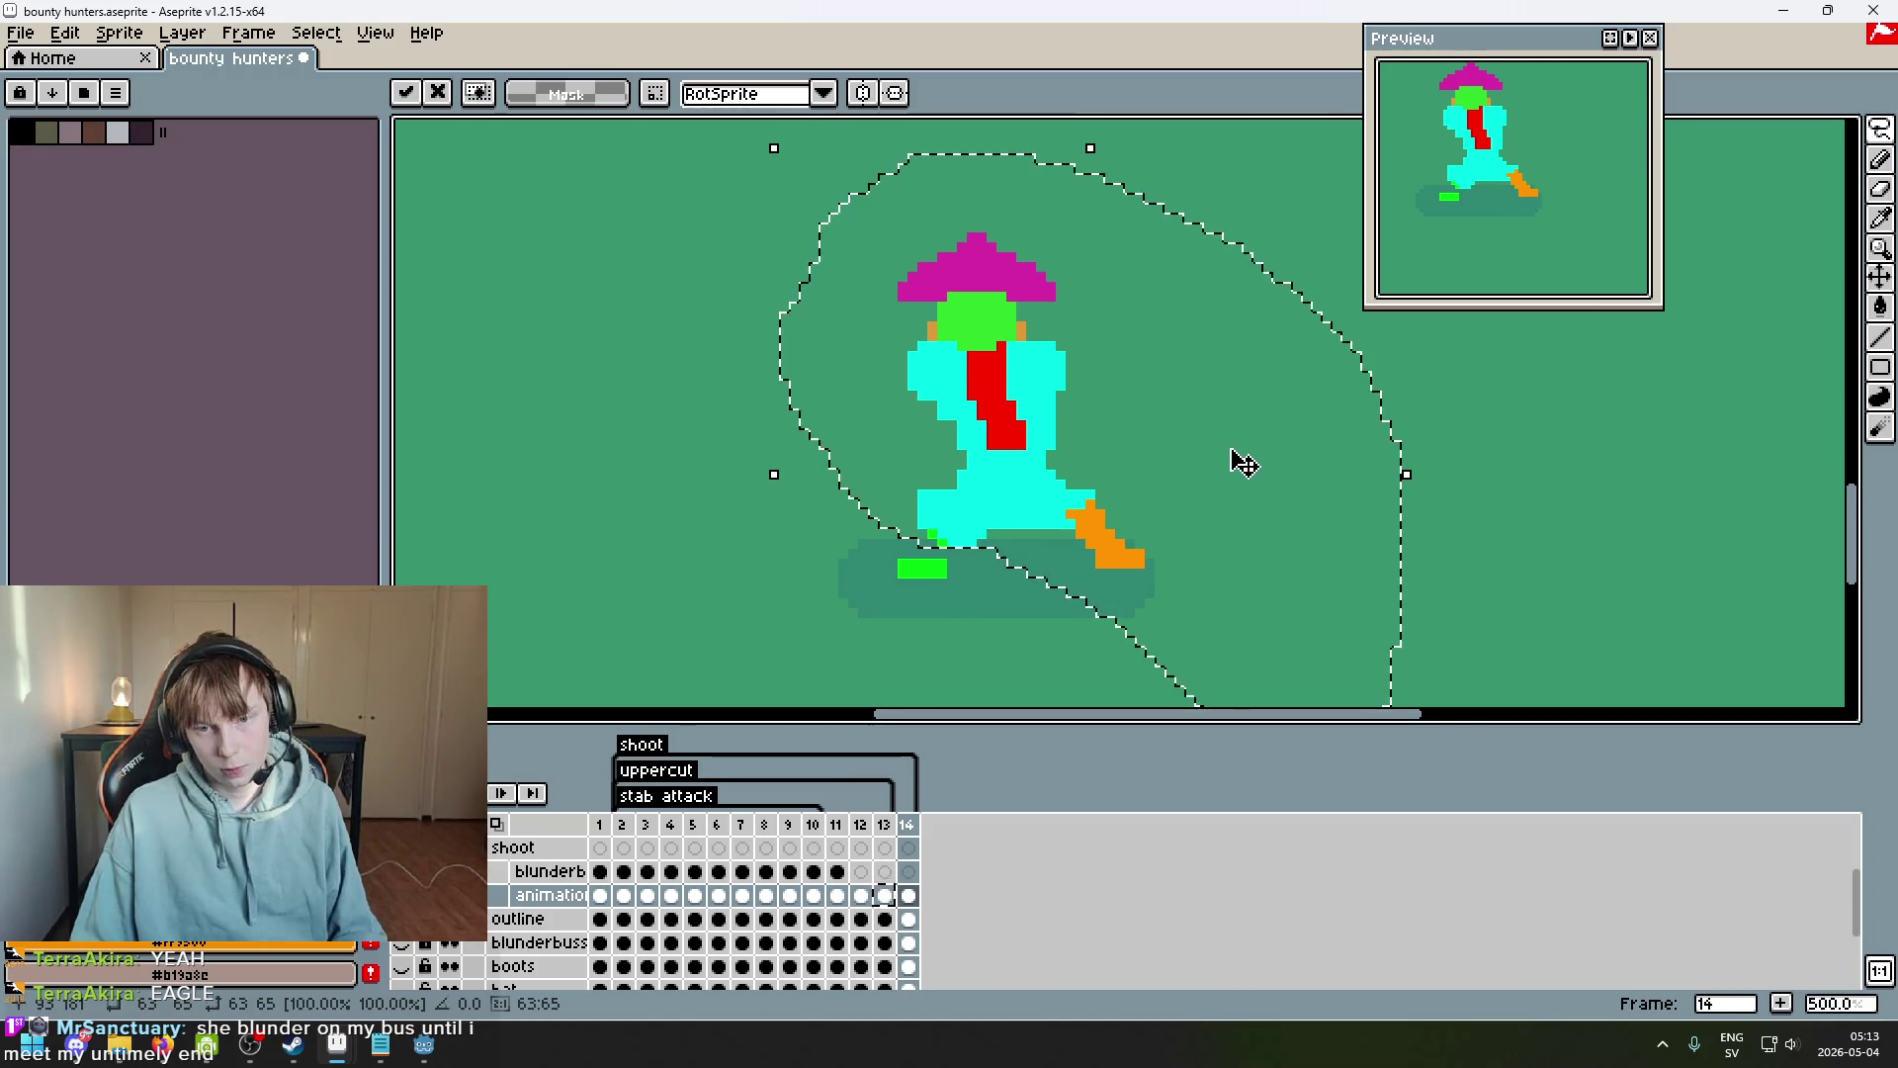
{"action": "key", "text": "ctrl+d"}
Try moving the orange shoe with a freehand selection, then undo and deselect.
{"action": "scroll", "coordinate": [1189, 584], "scroll_direction": "up", "scroll_amount": 3}
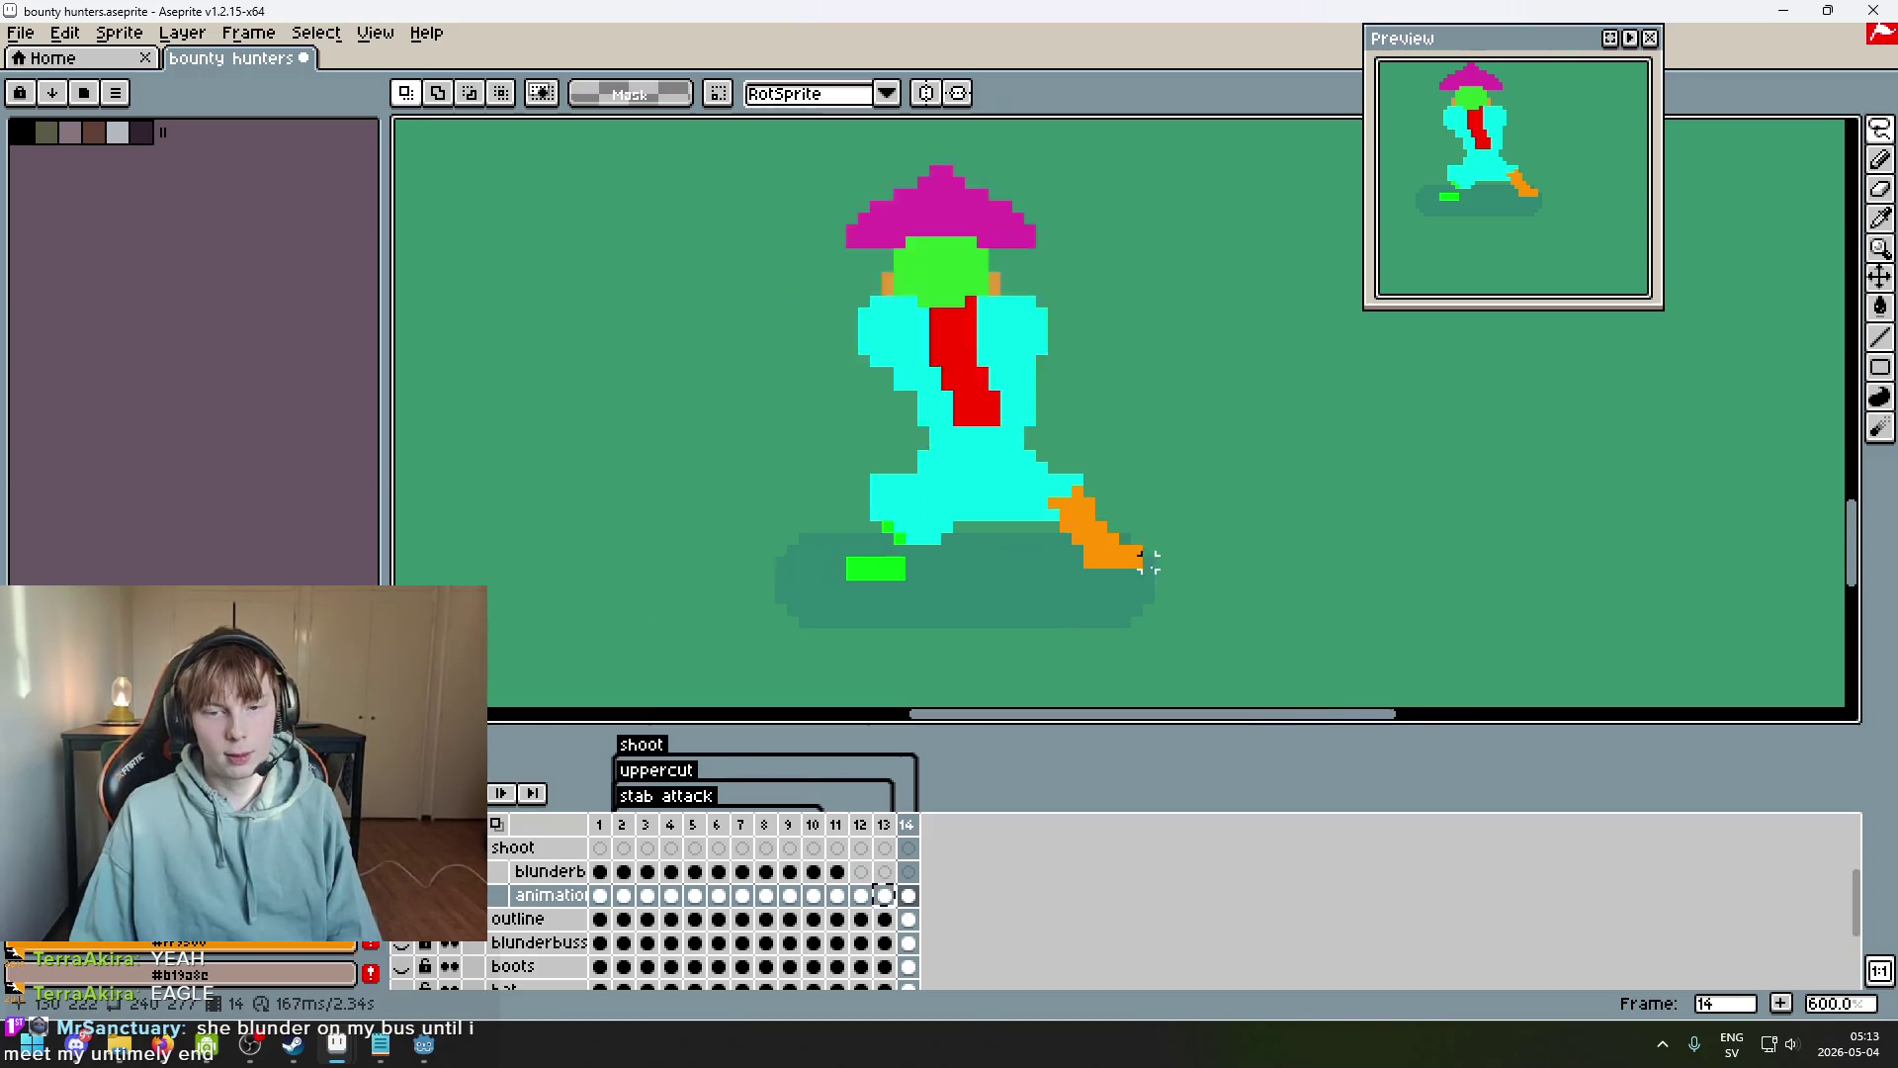
{"action": "mouse_move", "coordinate": [1148, 629]}
{"action": "left_mouse_down"}
{"action": "mouse_move", "coordinate": [1169, 458]}
{"action": "mouse_move", "coordinate": [1136, 597]}
{"action": "left_mouse_up"}
{"action": "left_click_drag", "start_coordinate": [1206, 654], "coordinate": [999, 602]}
{"action": "key", "text": "ctrl+z"}
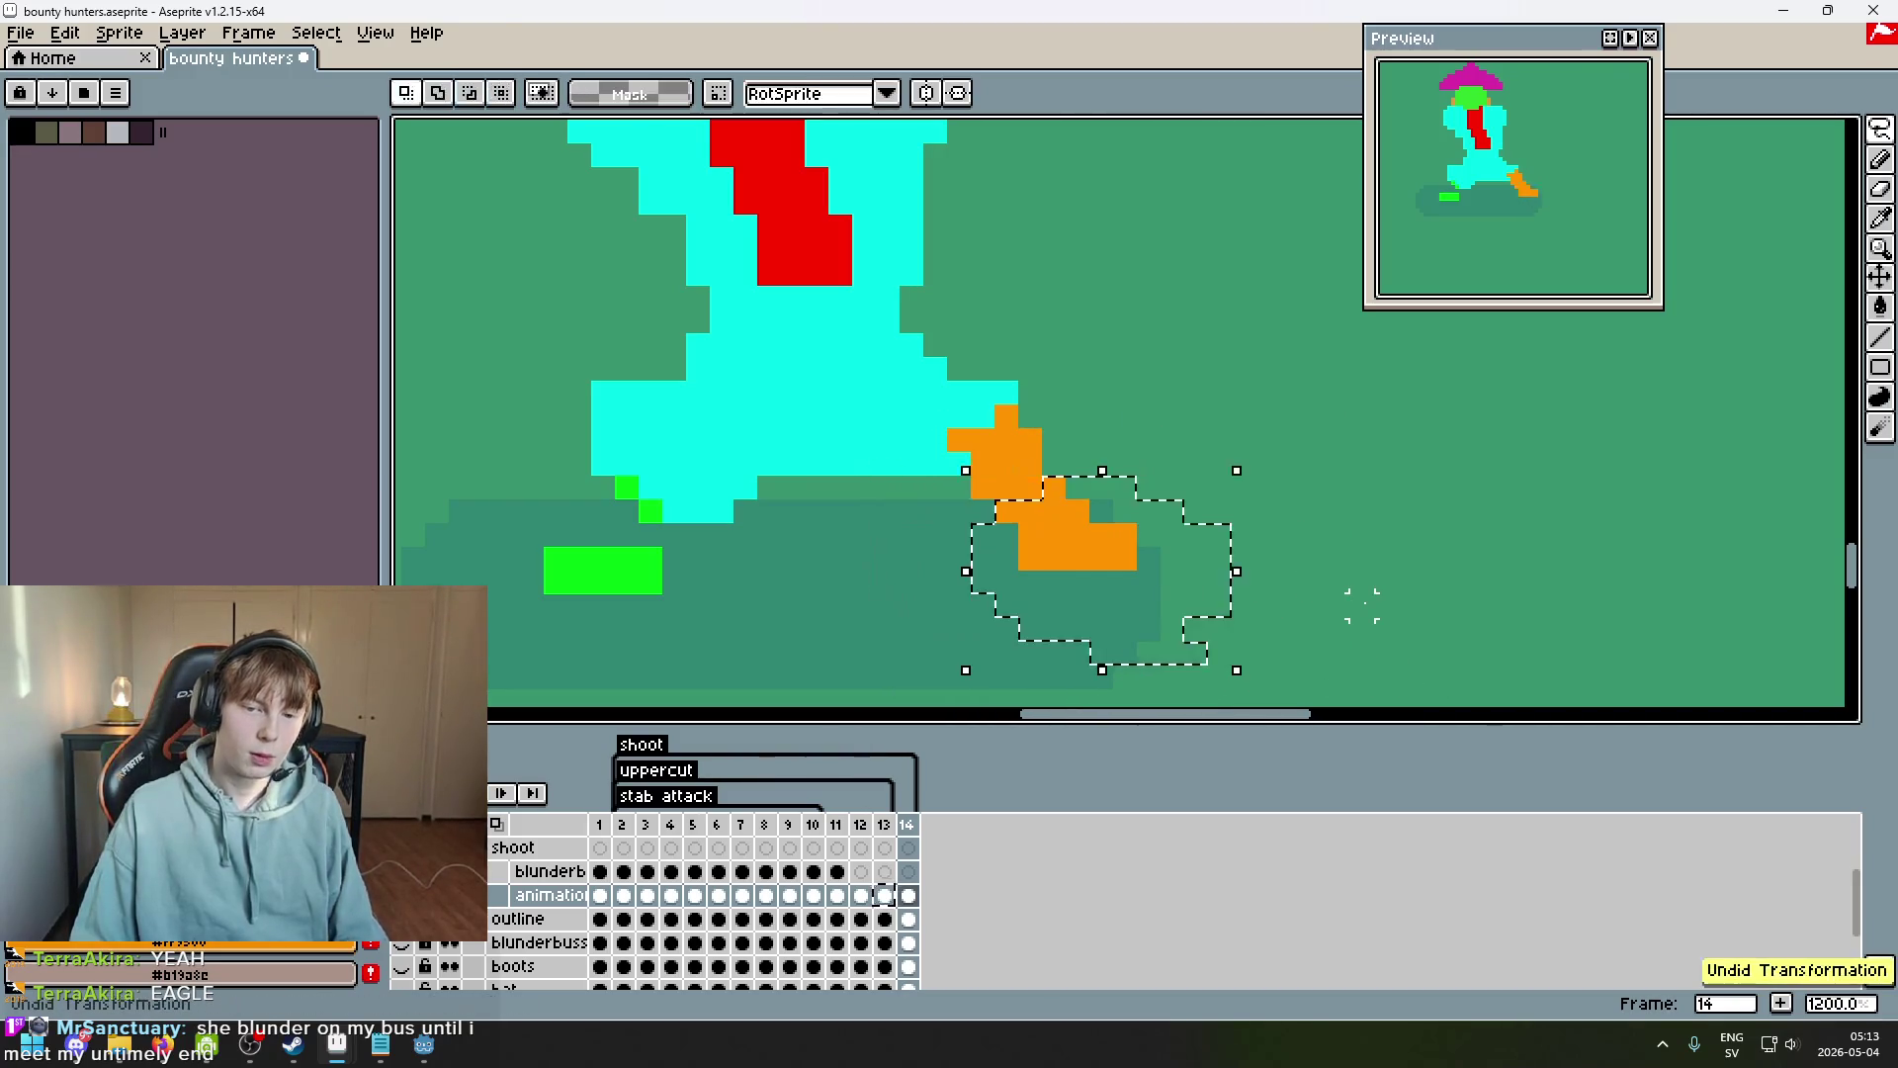
{"action": "key", "text": "ctrl+d"}
Compare frames 12 and 13 around the feet, then return to frame 14.
{"action": "key", "text": "Left"}
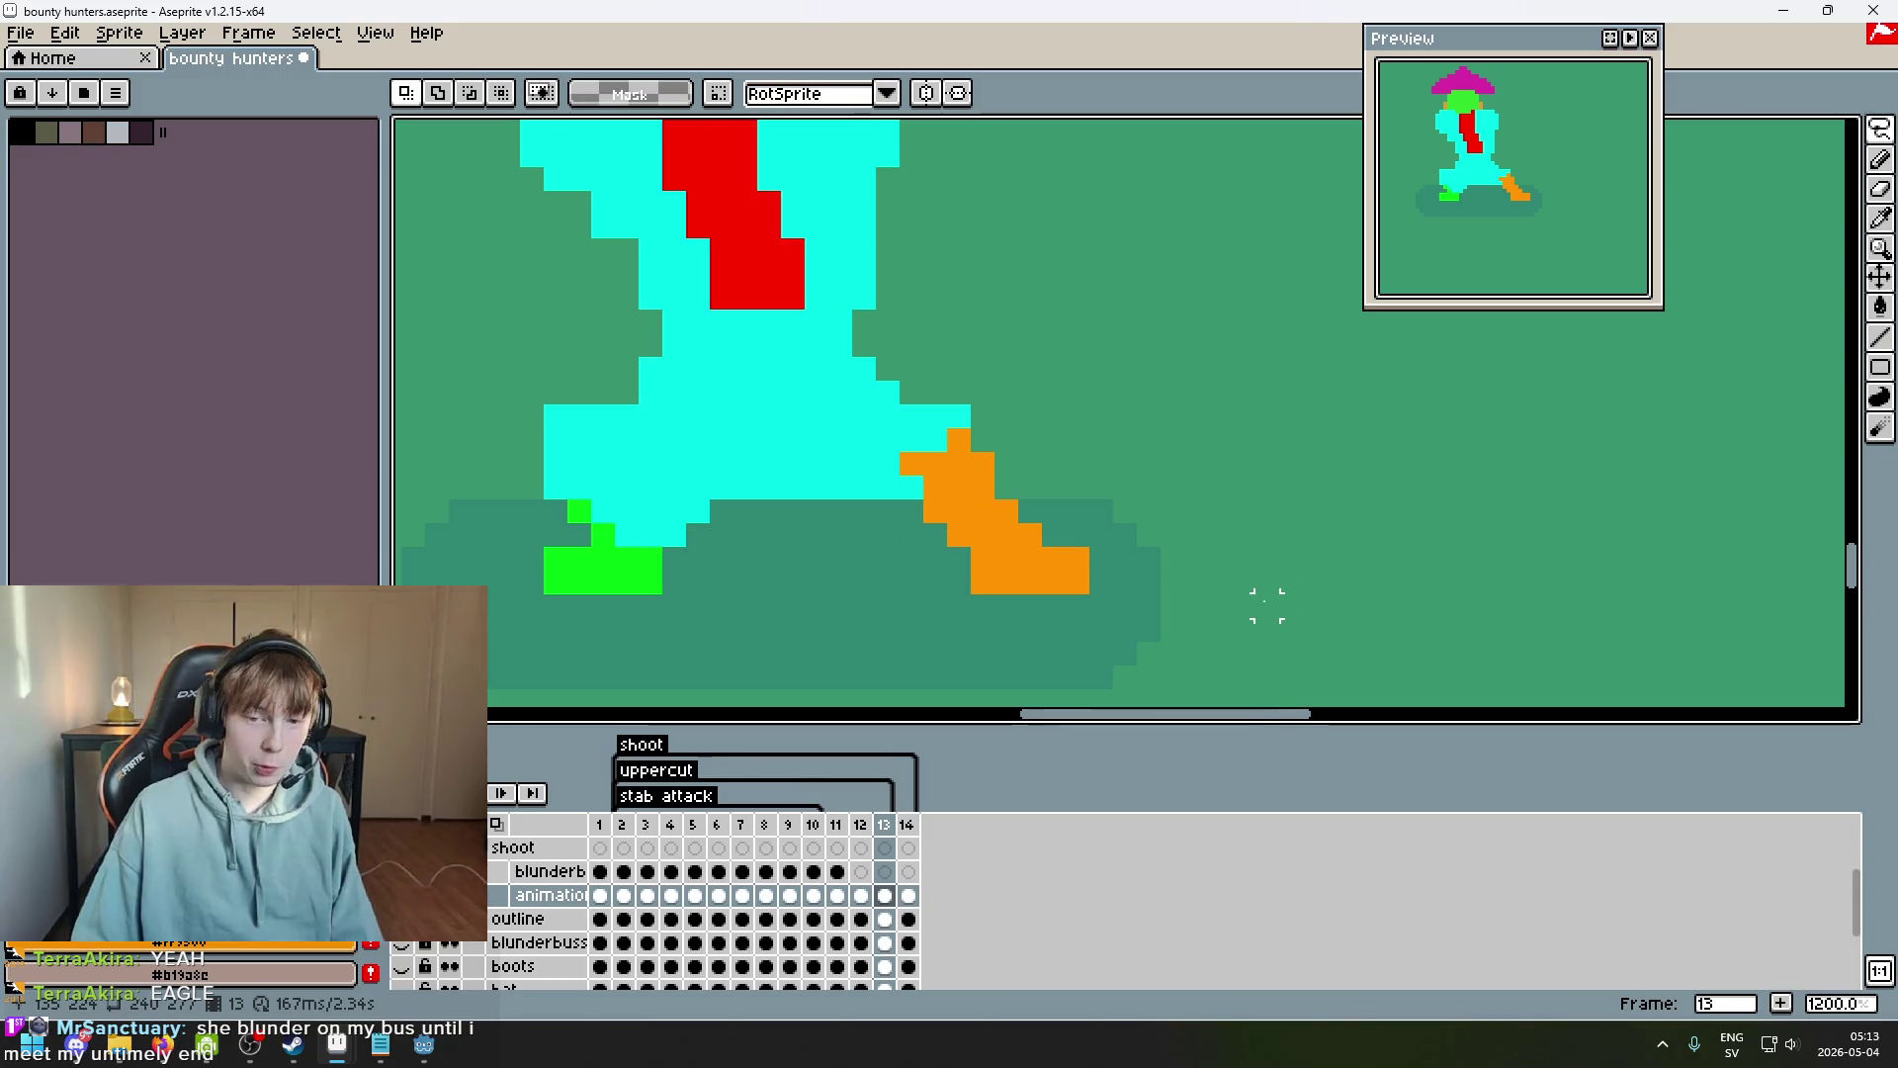
{"action": "left_click_drag", "start_coordinate": [1244, 605], "coordinate": [1275, 470]}
{"action": "key", "text": "Left"}
{"action": "key", "text": "Right"}
{"action": "key", "text": "Left"}
{"action": "key", "text": "Right"}
{"action": "key", "text": "Right"}
Select the lower orange foot, nudge it down one pixel, and compare with frame 13.
{"action": "left_click_drag", "start_coordinate": [1226, 386], "coordinate": [1076, 442]}
{"action": "key", "text": "Down"}
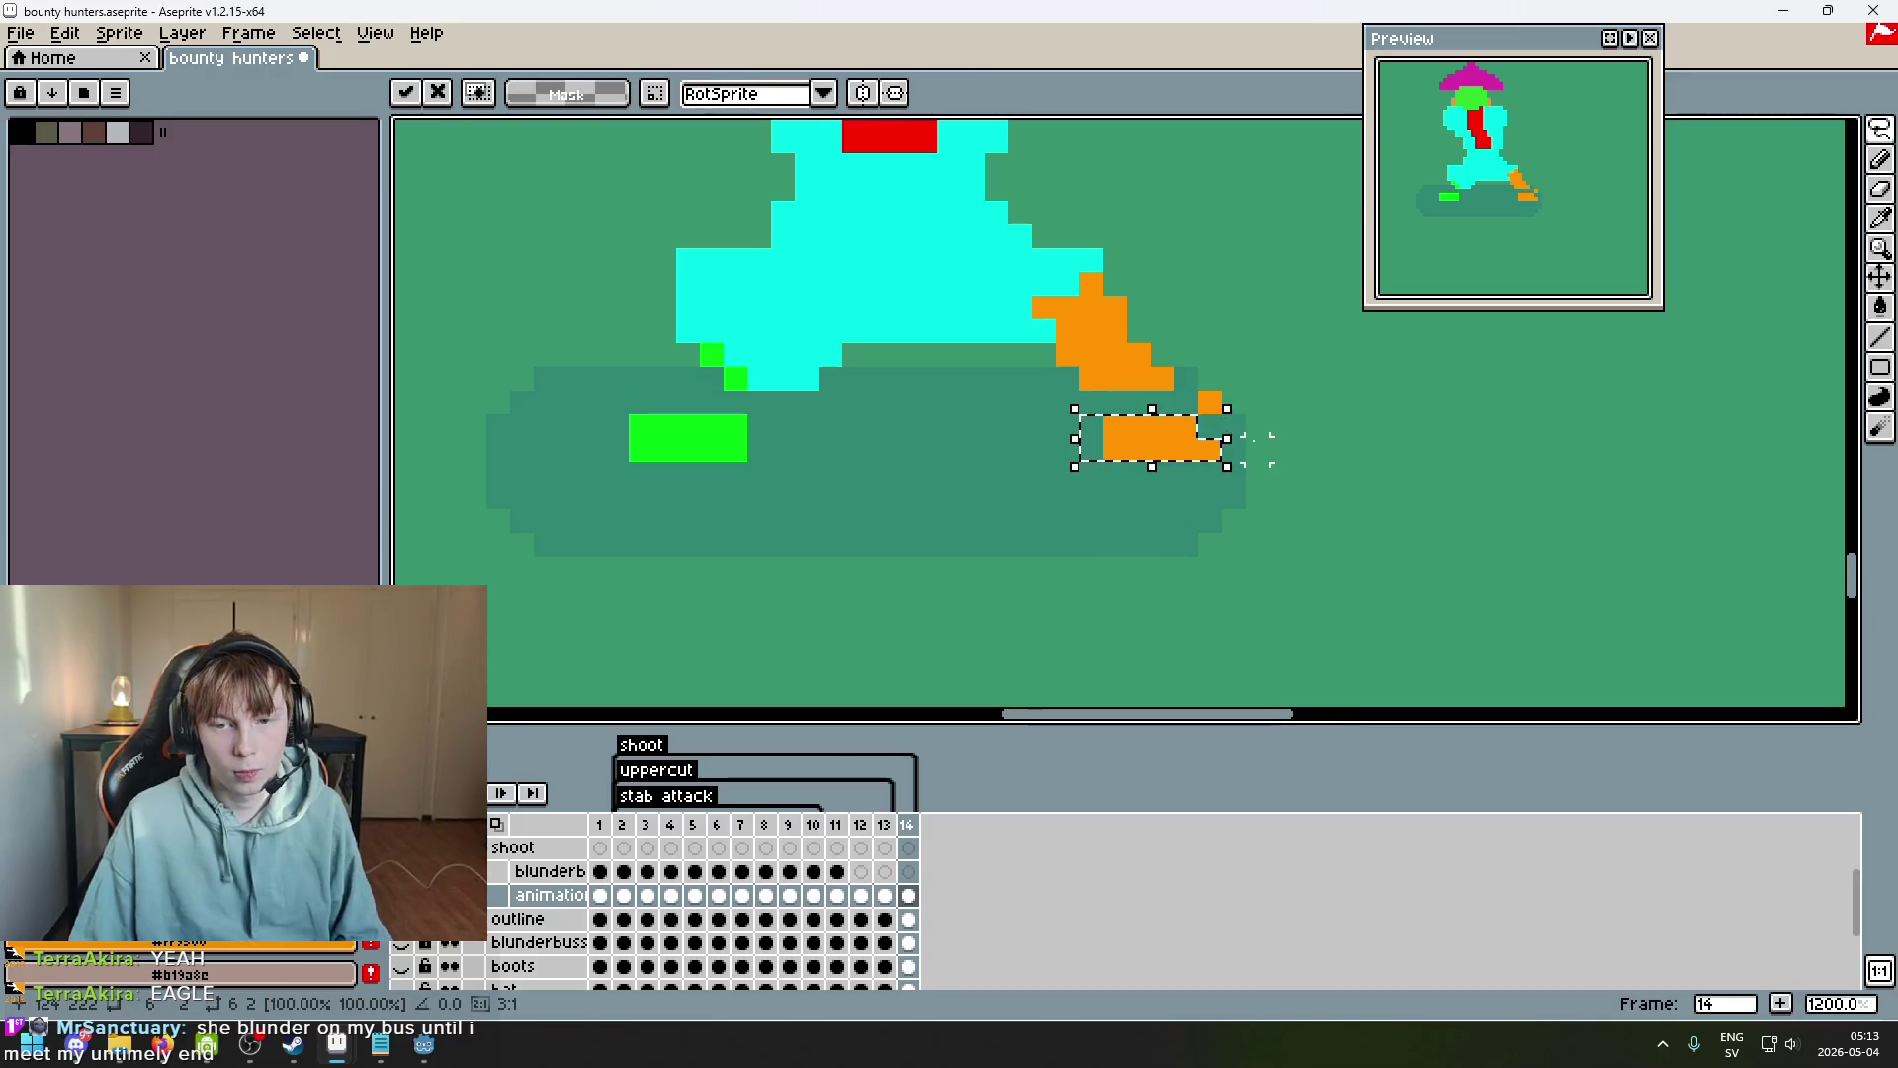
{"action": "key", "text": "Escape"}
{"action": "left_click", "coordinate": [1216, 415]}
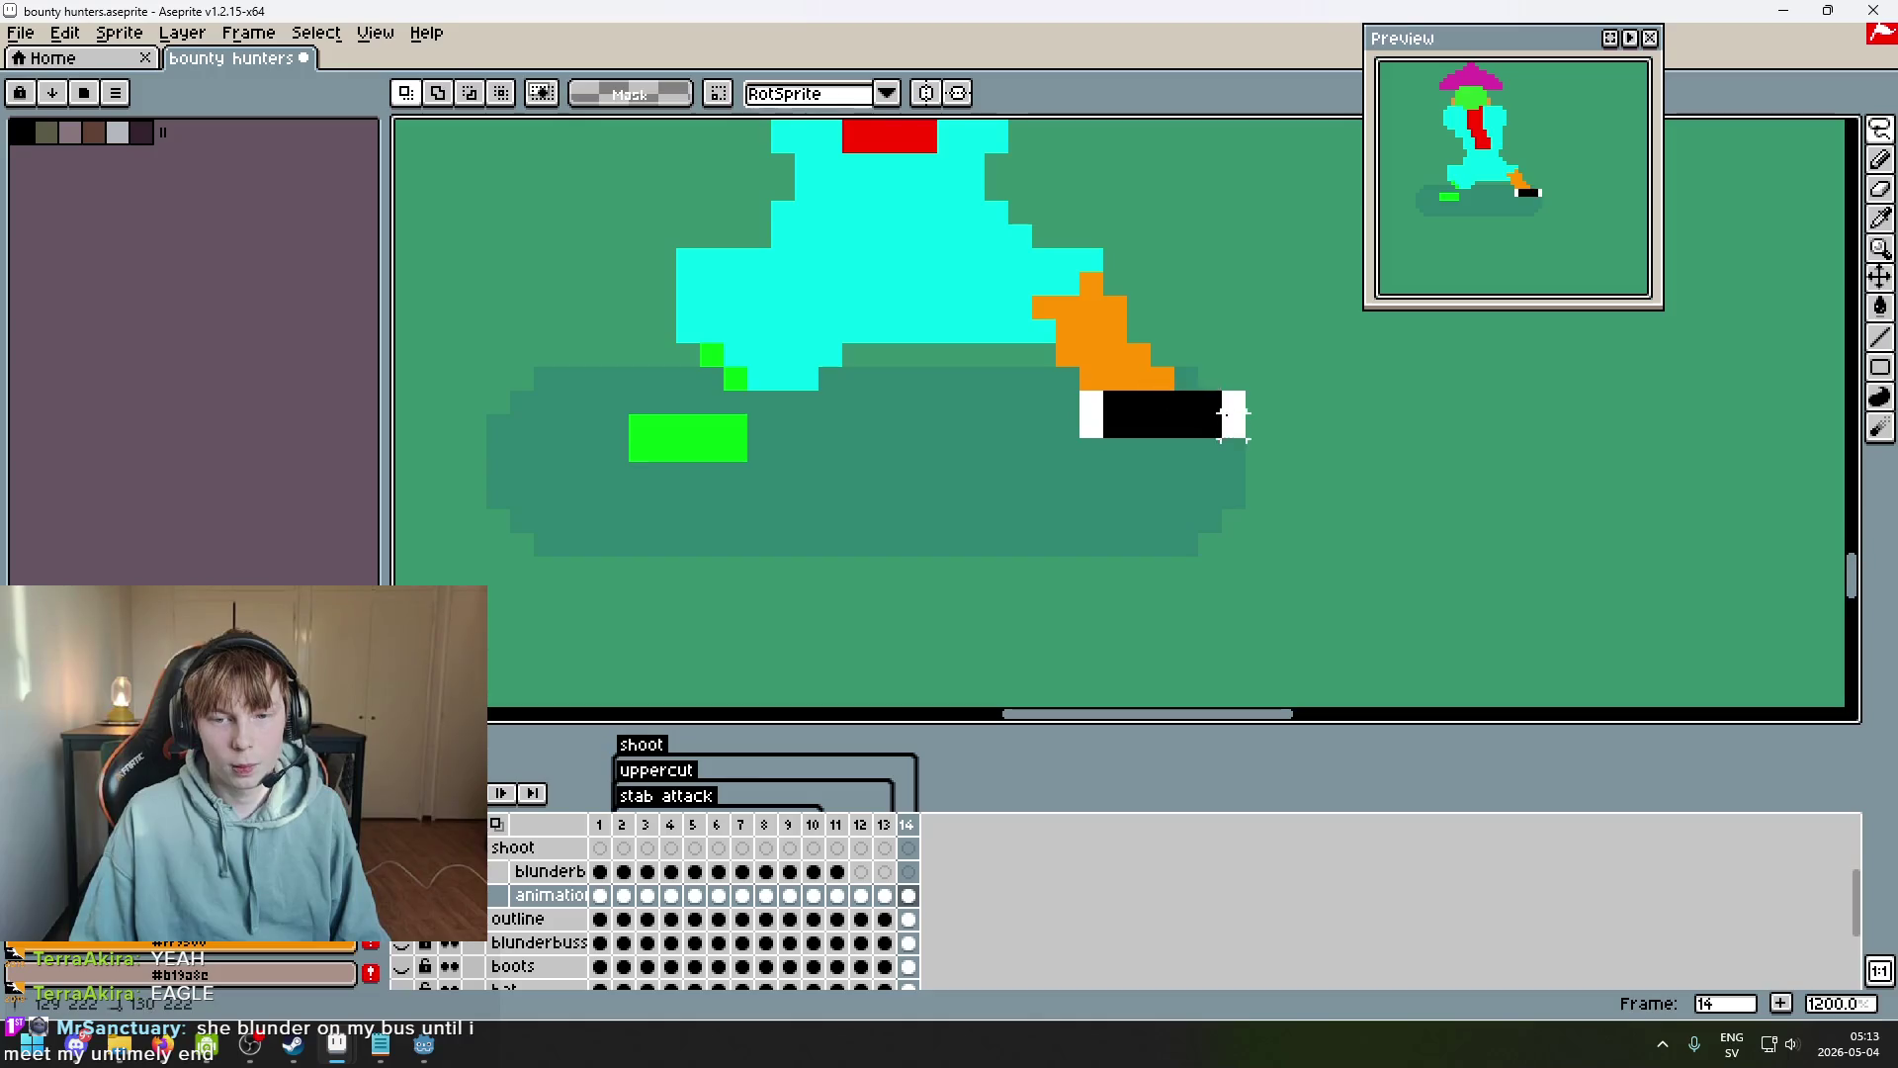
{"action": "key", "text": "ctrl+z"}
{"action": "key", "text": "Down"}
{"action": "key", "text": "ctrl+d"}
{"action": "key", "text": "Left"}
{"action": "key", "text": "Right"}
Add a row of orange pixels under the foot and paint trouser cyan over its top.
{"action": "scroll", "coordinate": [1192, 376], "scroll_direction": "up", "scroll_amount": 1}
{"action": "key", "text": "b"}
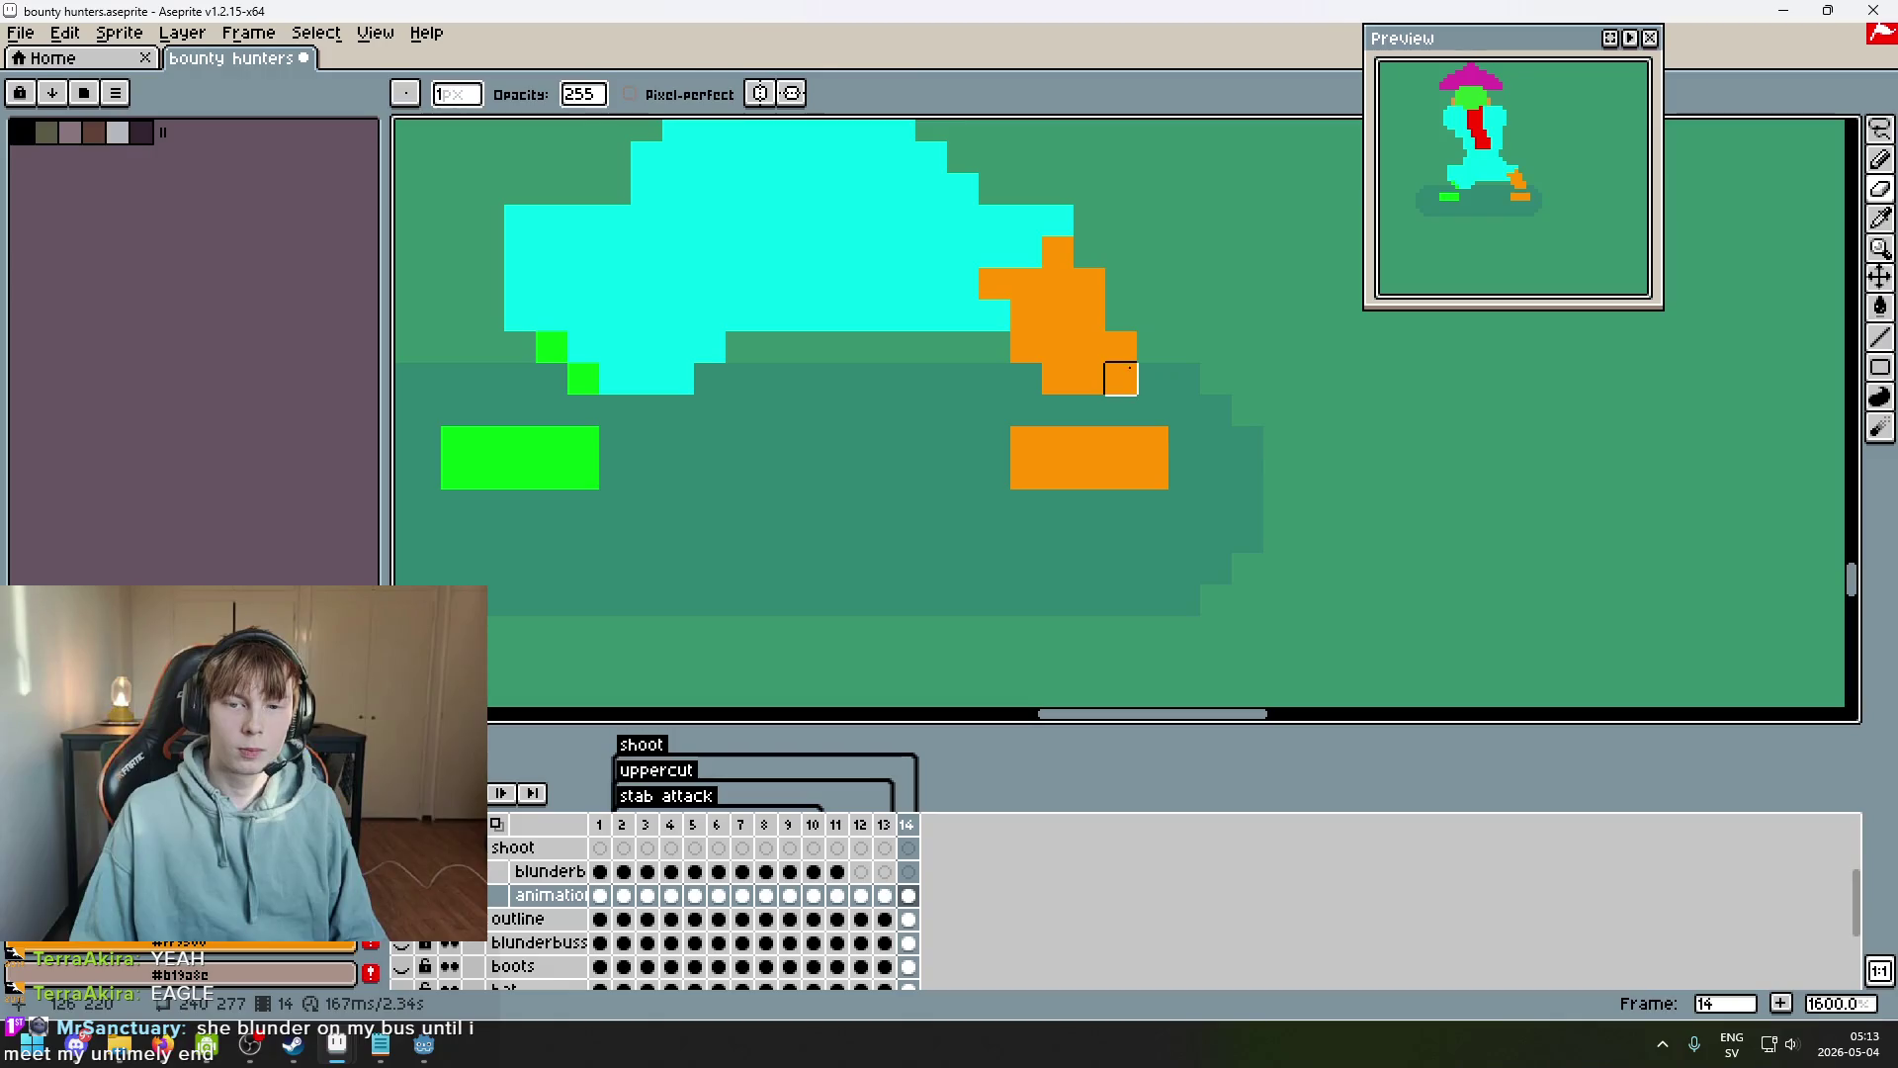
{"action": "mouse_move", "coordinate": [1026, 410]}
{"action": "left_mouse_down"}
{"action": "mouse_move", "coordinate": [1089, 410]}
{"action": "mouse_move", "coordinate": [1059, 362]}
{"action": "mouse_move", "coordinate": [1128, 323]}
{"action": "mouse_move", "coordinate": [1105, 367]}
{"action": "mouse_move", "coordinate": [1042, 391]}
{"action": "left_mouse_up"}
{"action": "key", "text": "i"}
{"action": "left_click", "coordinate": [1092, 297]}
{"action": "key", "text": "b"}
{"action": "left_click", "coordinate": [1144, 329]}
{"action": "scroll", "coordinate": [1178, 556], "scroll_direction": "down", "scroll_amount": 4}
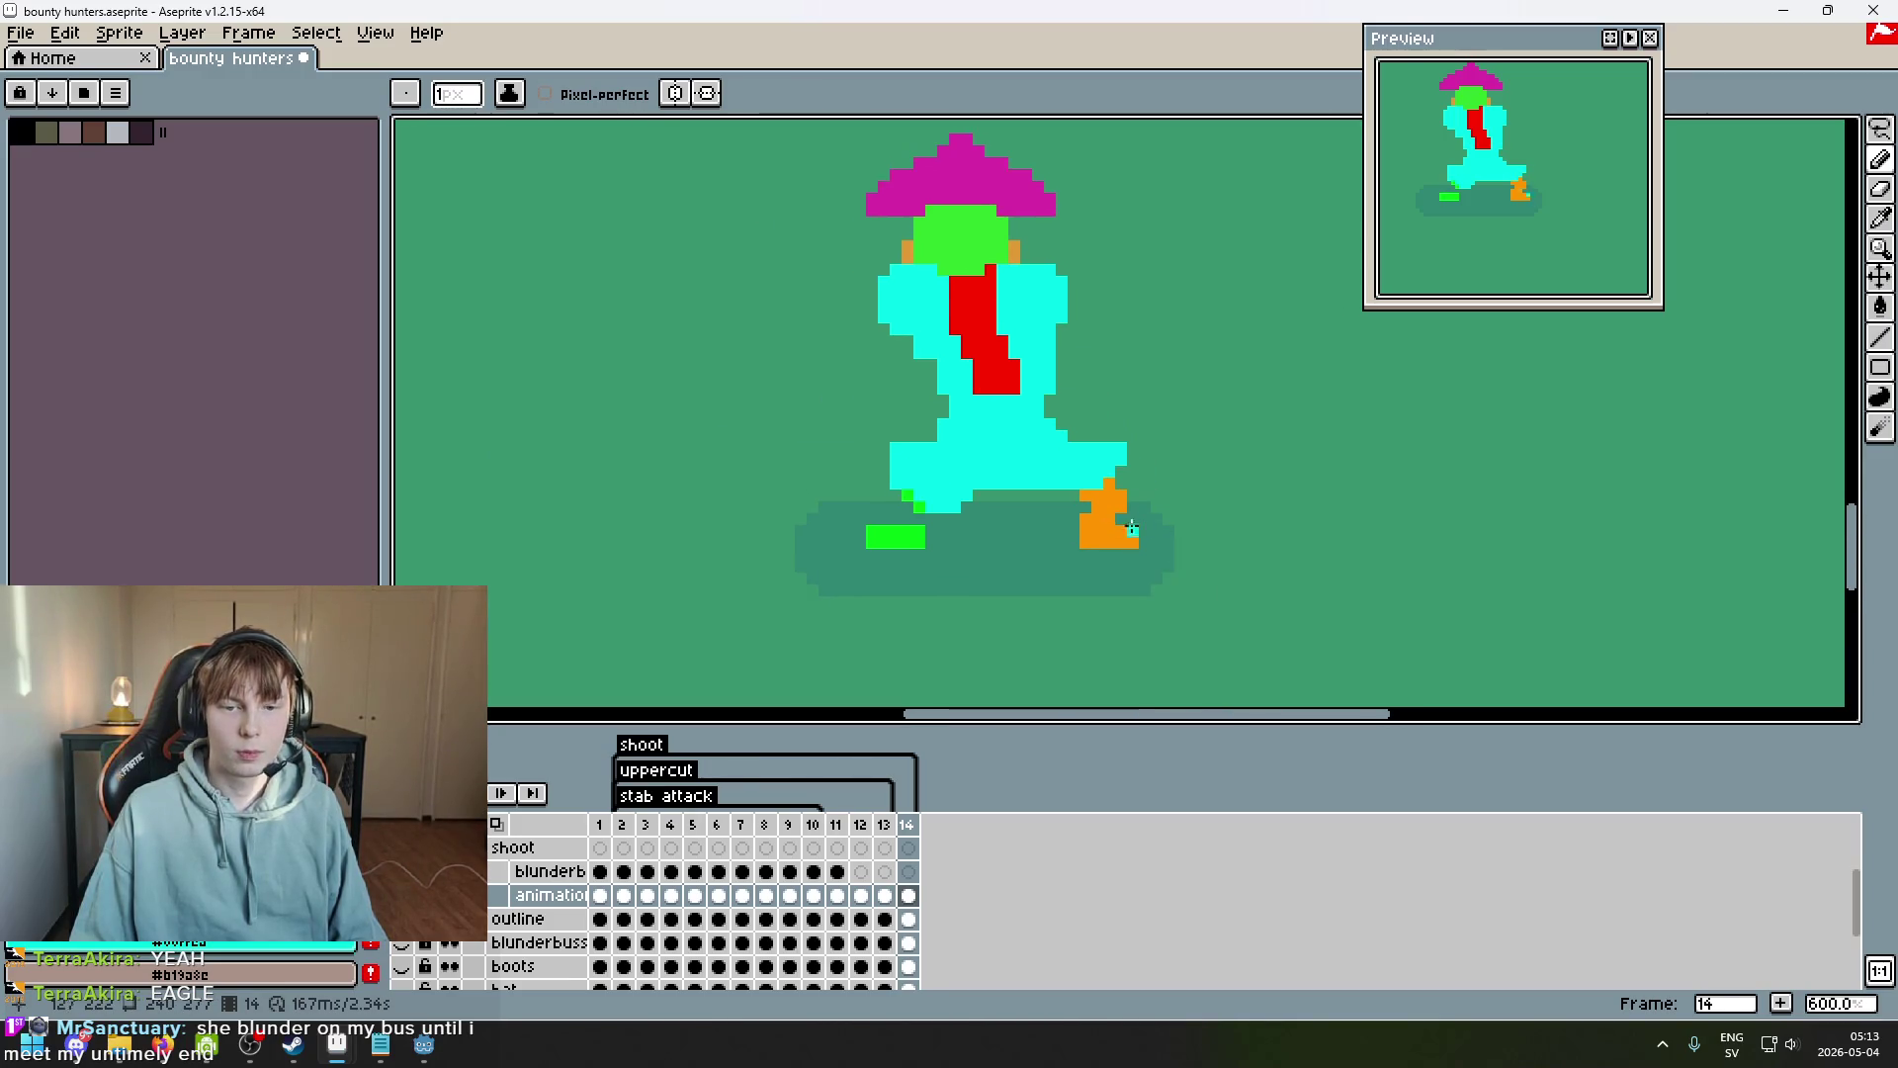
Paint green pixels onto frame 14's left leg and erase a stray green pixel.
{"action": "key", "text": "Left"}
{"action": "key", "text": "Right"}
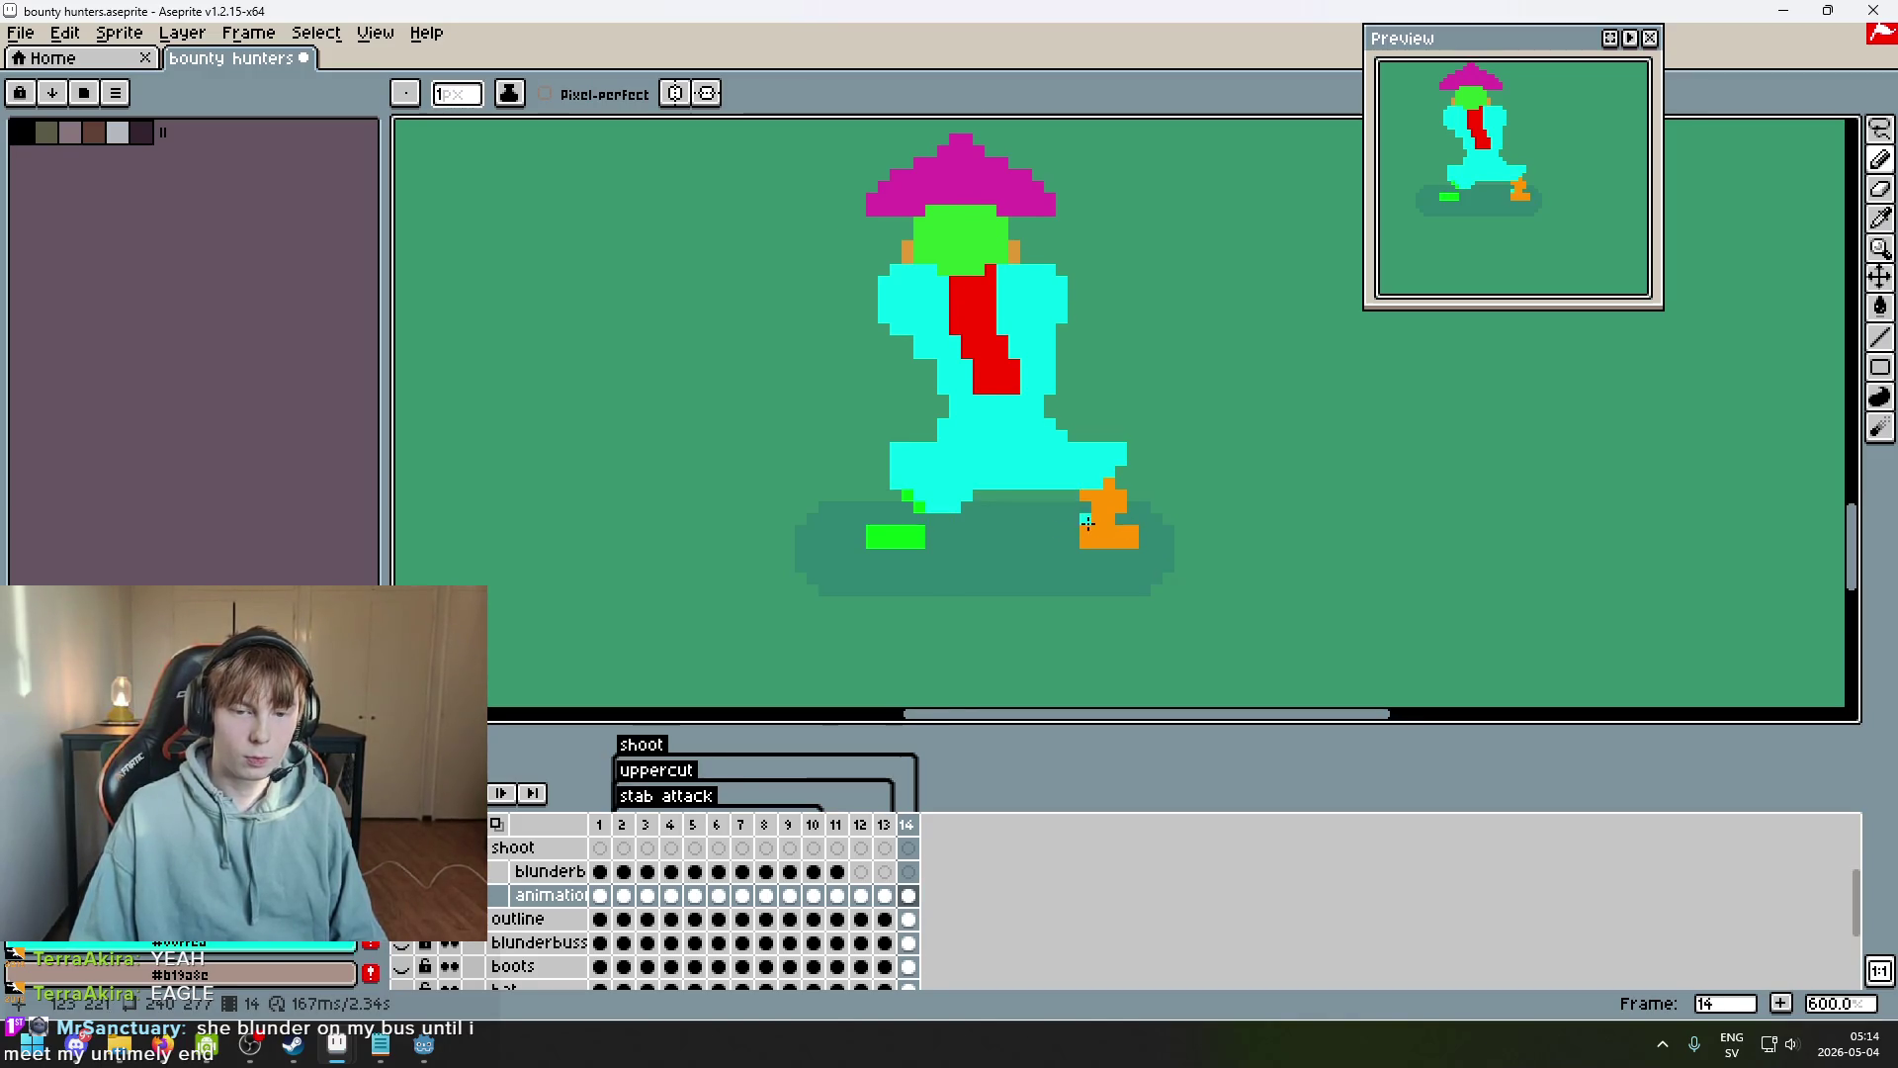
{"action": "scroll", "coordinate": [1088, 523], "scroll_direction": "up", "scroll_amount": 4}
{"action": "mouse_move", "coordinate": [803, 494]}
{"action": "left_mouse_down"}
{"action": "mouse_move", "coordinate": [773, 506]}
{"action": "mouse_move", "coordinate": [792, 470]}
{"action": "mouse_move", "coordinate": [836, 508]}
{"action": "left_mouse_up"}
{"action": "key", "text": "e"}
{"action": "left_click", "coordinate": [773, 478]}
{"action": "scroll", "coordinate": [804, 452], "scroll_direction": "up", "scroll_amount": 2}
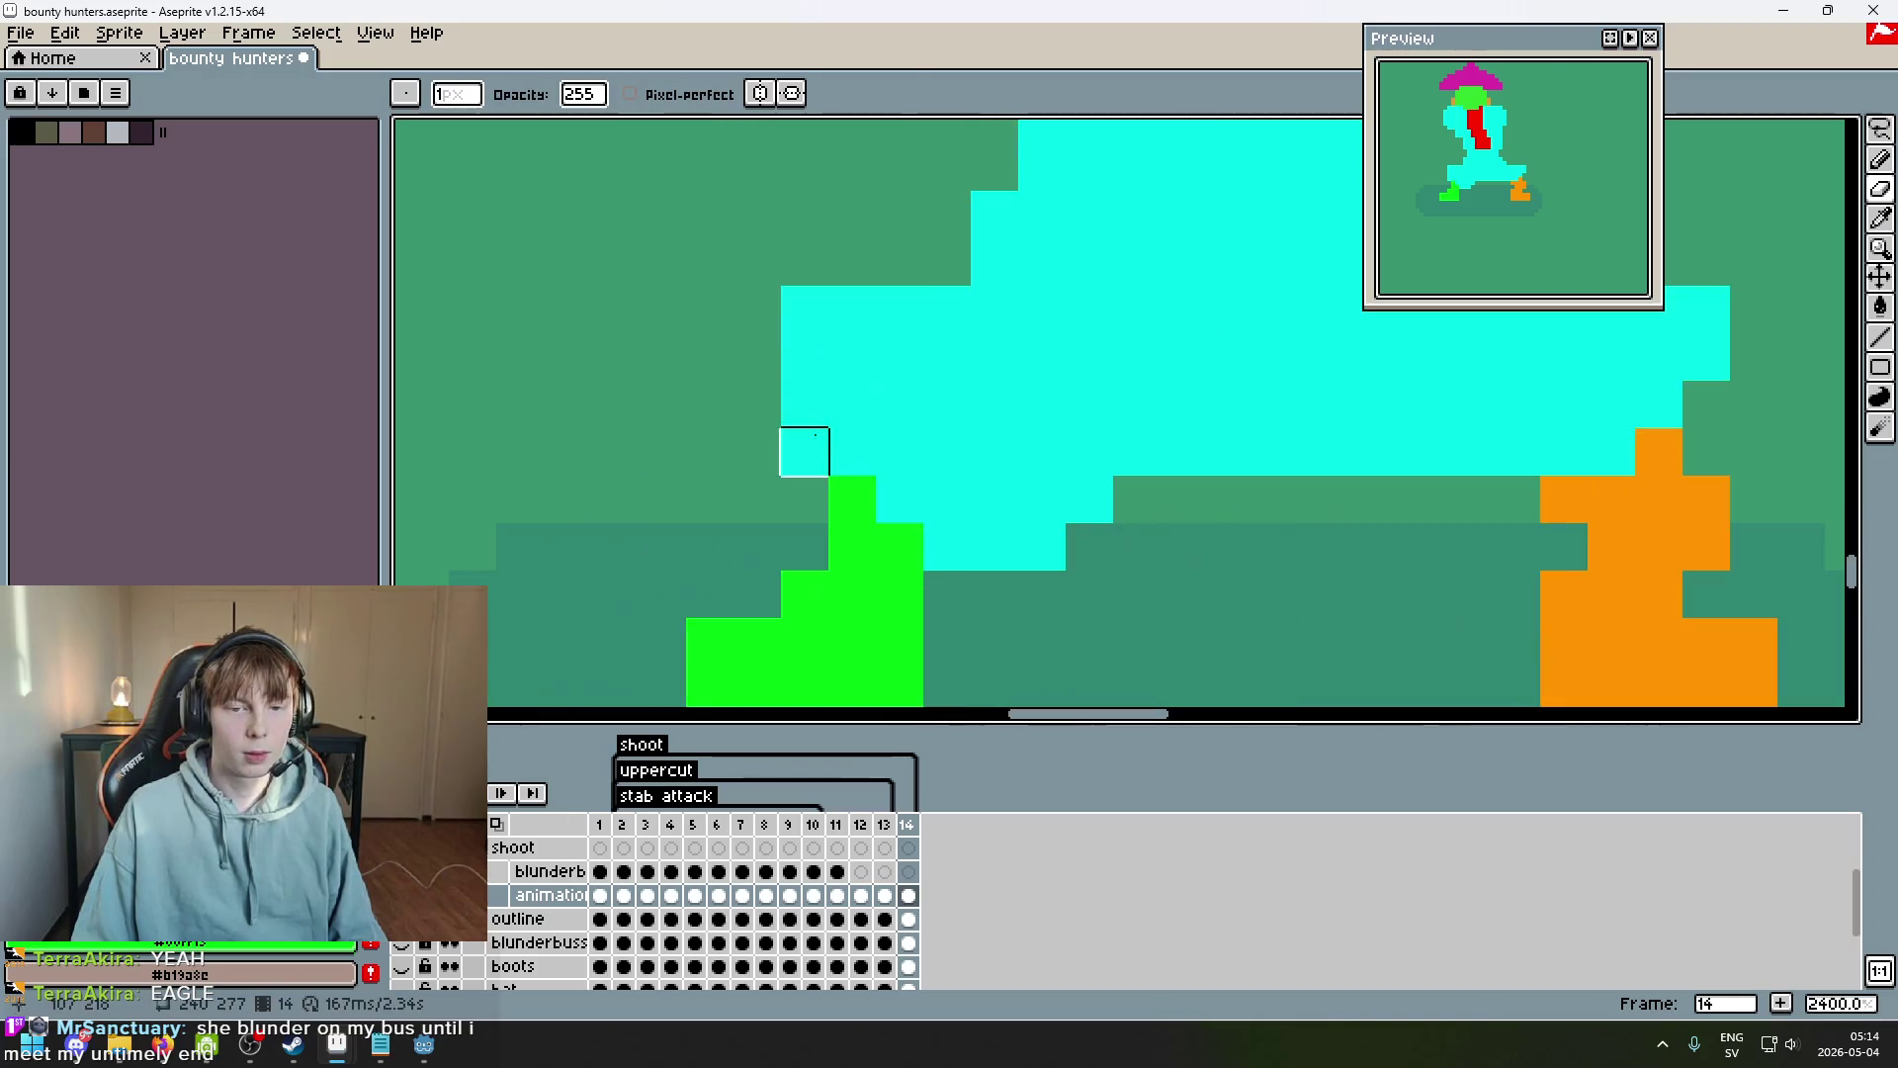
{"action": "scroll", "coordinate": [875, 370], "scroll_direction": "down", "scroll_amount": 5}
After comparing with frame 13, add an orange pixel above frame 14's right foot.
{"action": "key", "text": "comma"}
{"action": "key", "text": "period"}
{"action": "scroll", "coordinate": [923, 418], "scroll_direction": "down", "scroll_amount": 2}
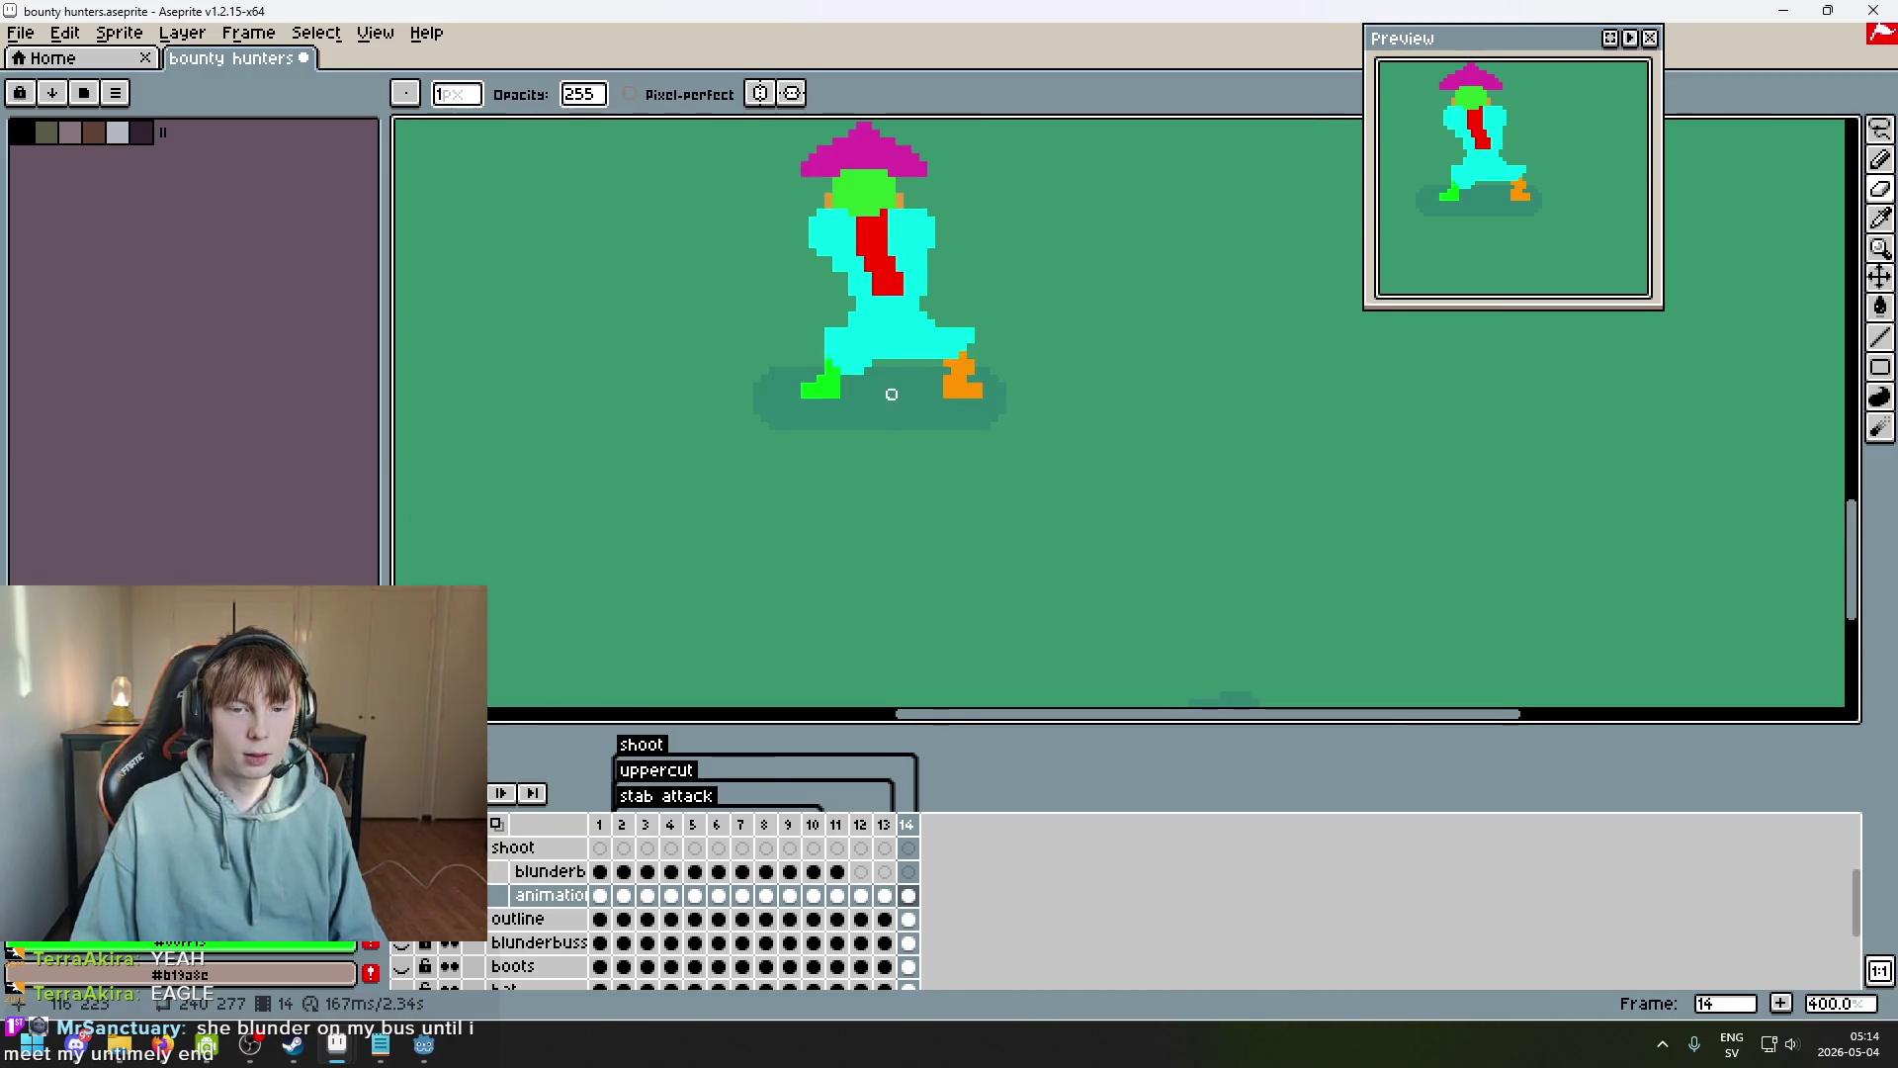
{"action": "scroll", "coordinate": [818, 354], "scroll_direction": "up", "scroll_amount": 2}
{"action": "key", "text": "comma"}
{"action": "key", "text": "period"}
{"action": "scroll", "coordinate": [864, 369], "scroll_direction": "up", "scroll_amount": 5}
{"action": "scroll", "coordinate": [876, 356], "scroll_direction": "down", "scroll_amount": 7}
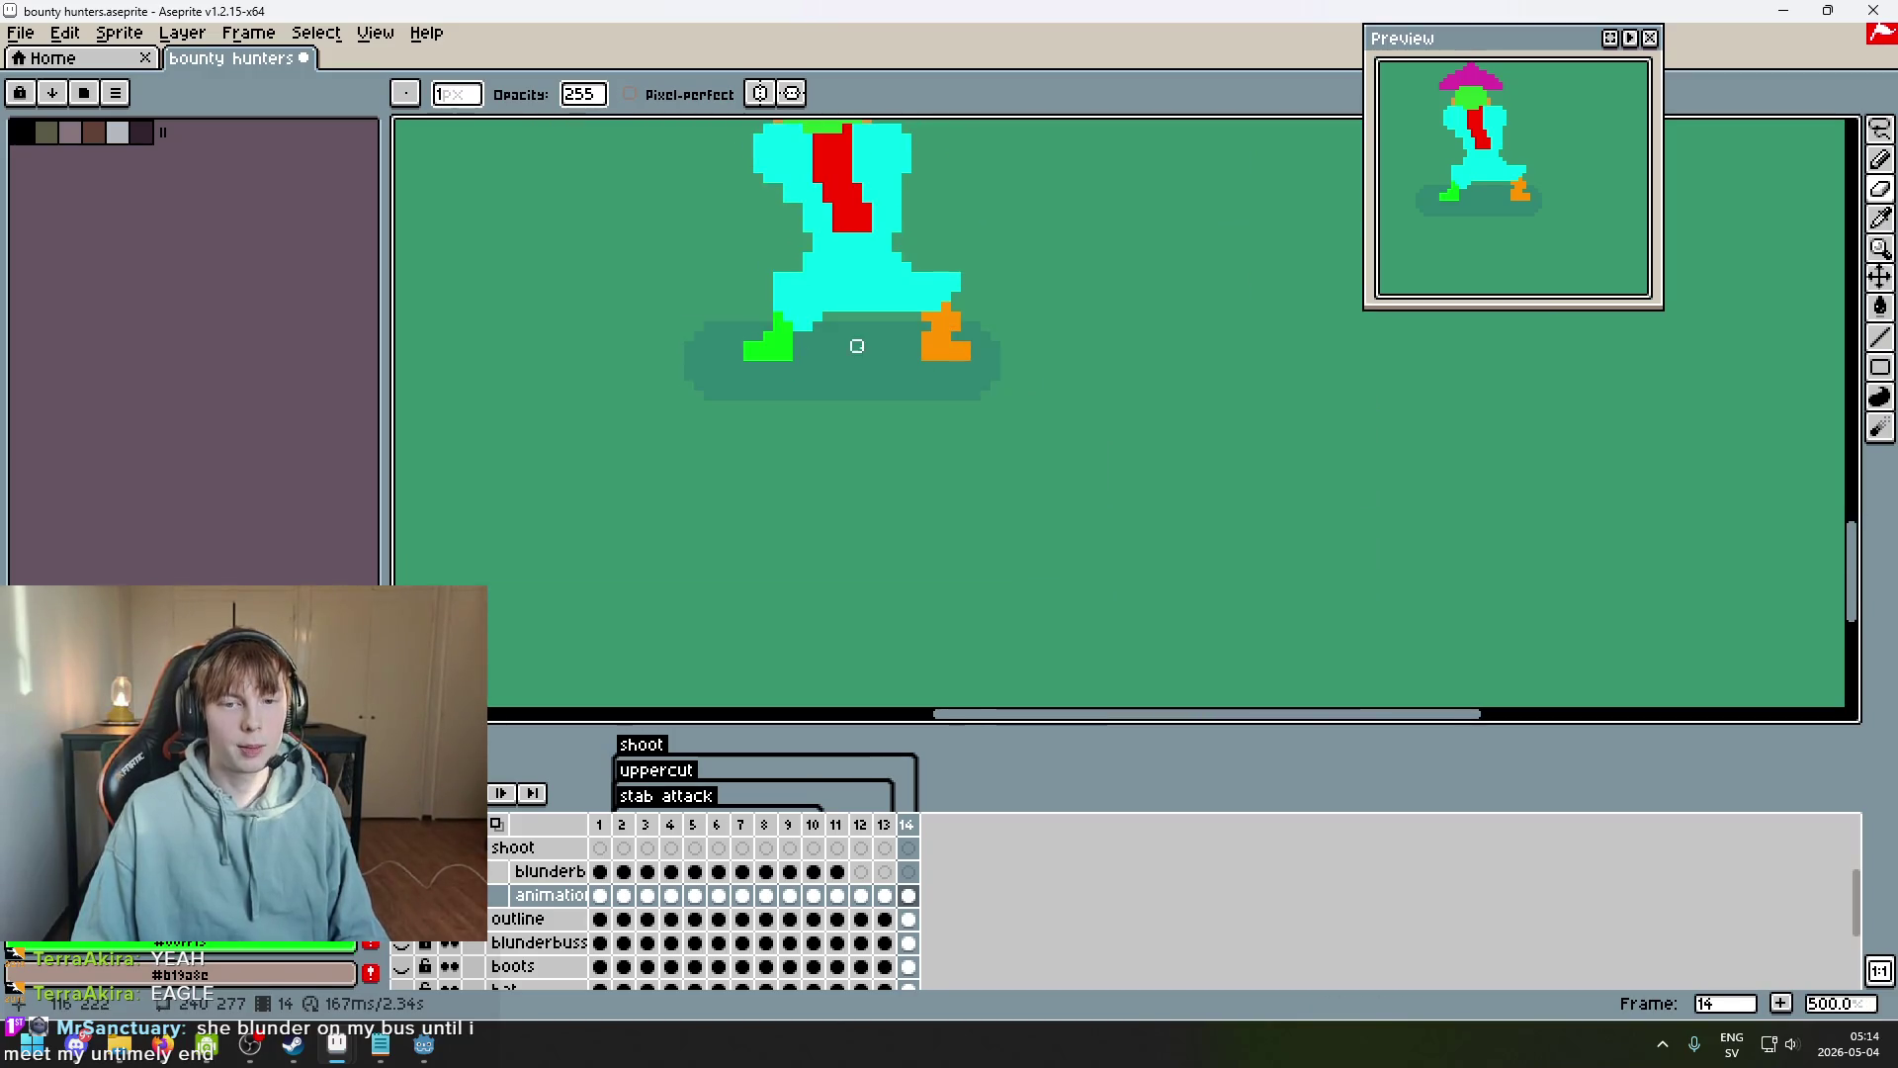
{"action": "scroll", "coordinate": [949, 366], "scroll_direction": "down", "scroll_amount": 2}
{"action": "key", "text": "comma"}
{"action": "key", "text": "period"}
{"action": "scroll", "coordinate": [964, 356], "scroll_direction": "up", "scroll_amount": 5}
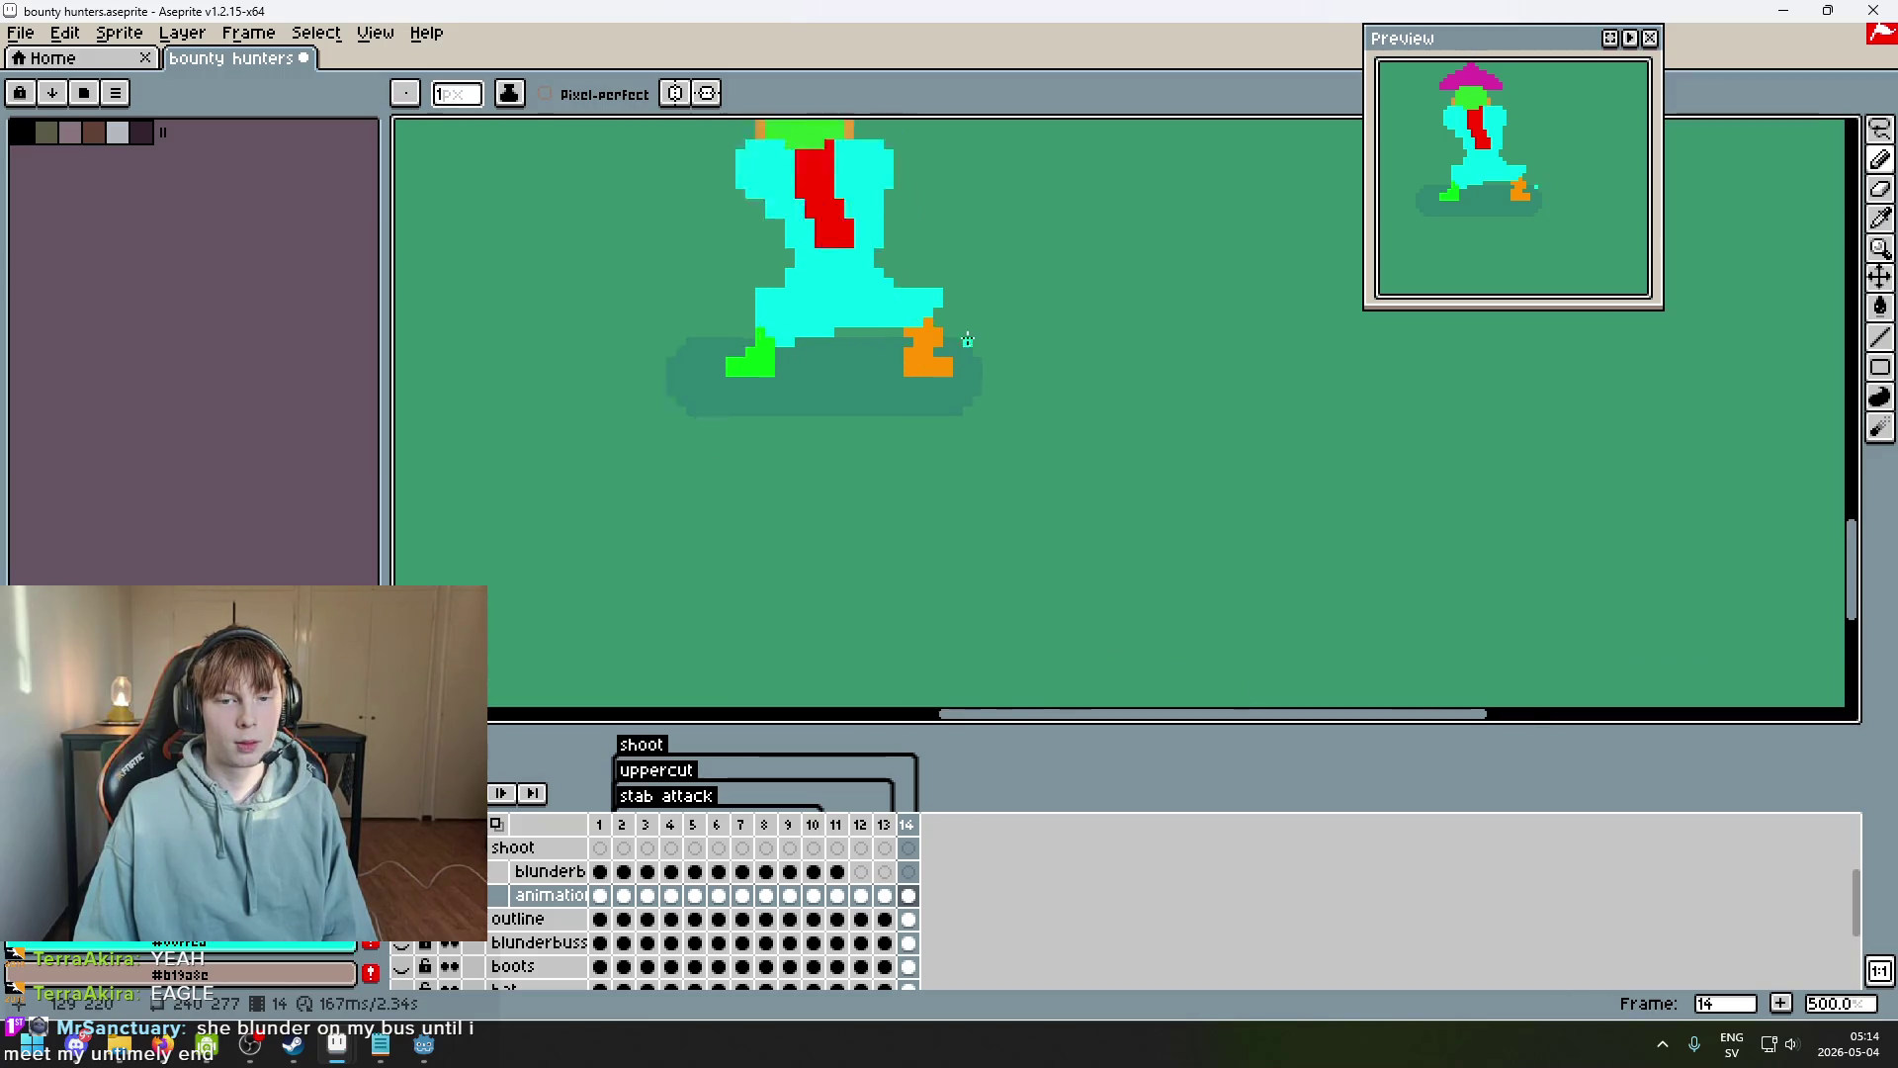
{"action": "scroll", "coordinate": [929, 312], "scroll_direction": "up", "scroll_amount": 5}
{"action": "left_click", "coordinate": [860, 311], "text": "alt"}
{"action": "left_click", "coordinate": [908, 264]}
{"action": "scroll", "coordinate": [941, 344], "scroll_direction": "down", "scroll_amount": 7}
{"action": "scroll", "coordinate": [984, 364], "scroll_direction": "up", "scroll_amount": 1}
{"action": "scroll", "coordinate": [984, 366], "scroll_direction": "down", "scroll_amount": 1}
Flip between frames 13 and 14 to check the legs follow on smoothly.
{"action": "key", "text": "Left"}
{"action": "key", "text": "Right"}
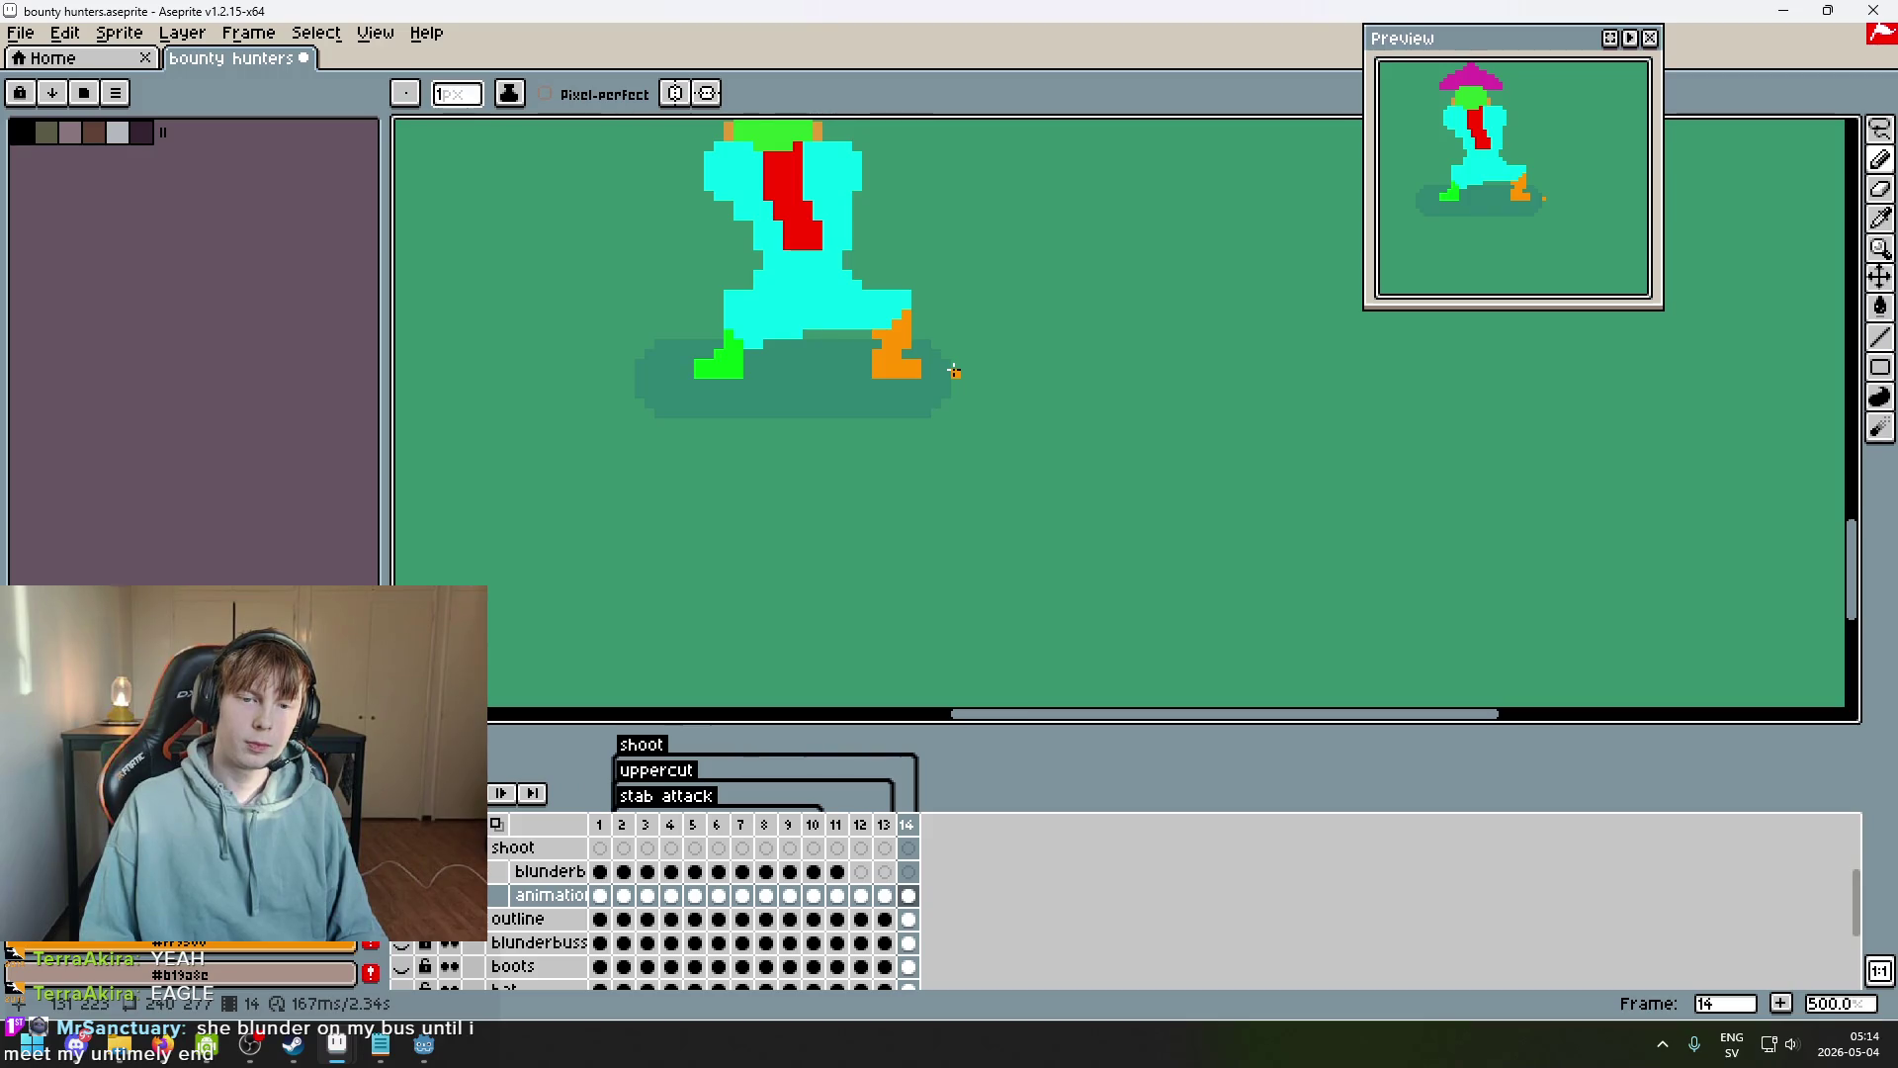
{"action": "key", "text": "Left"}
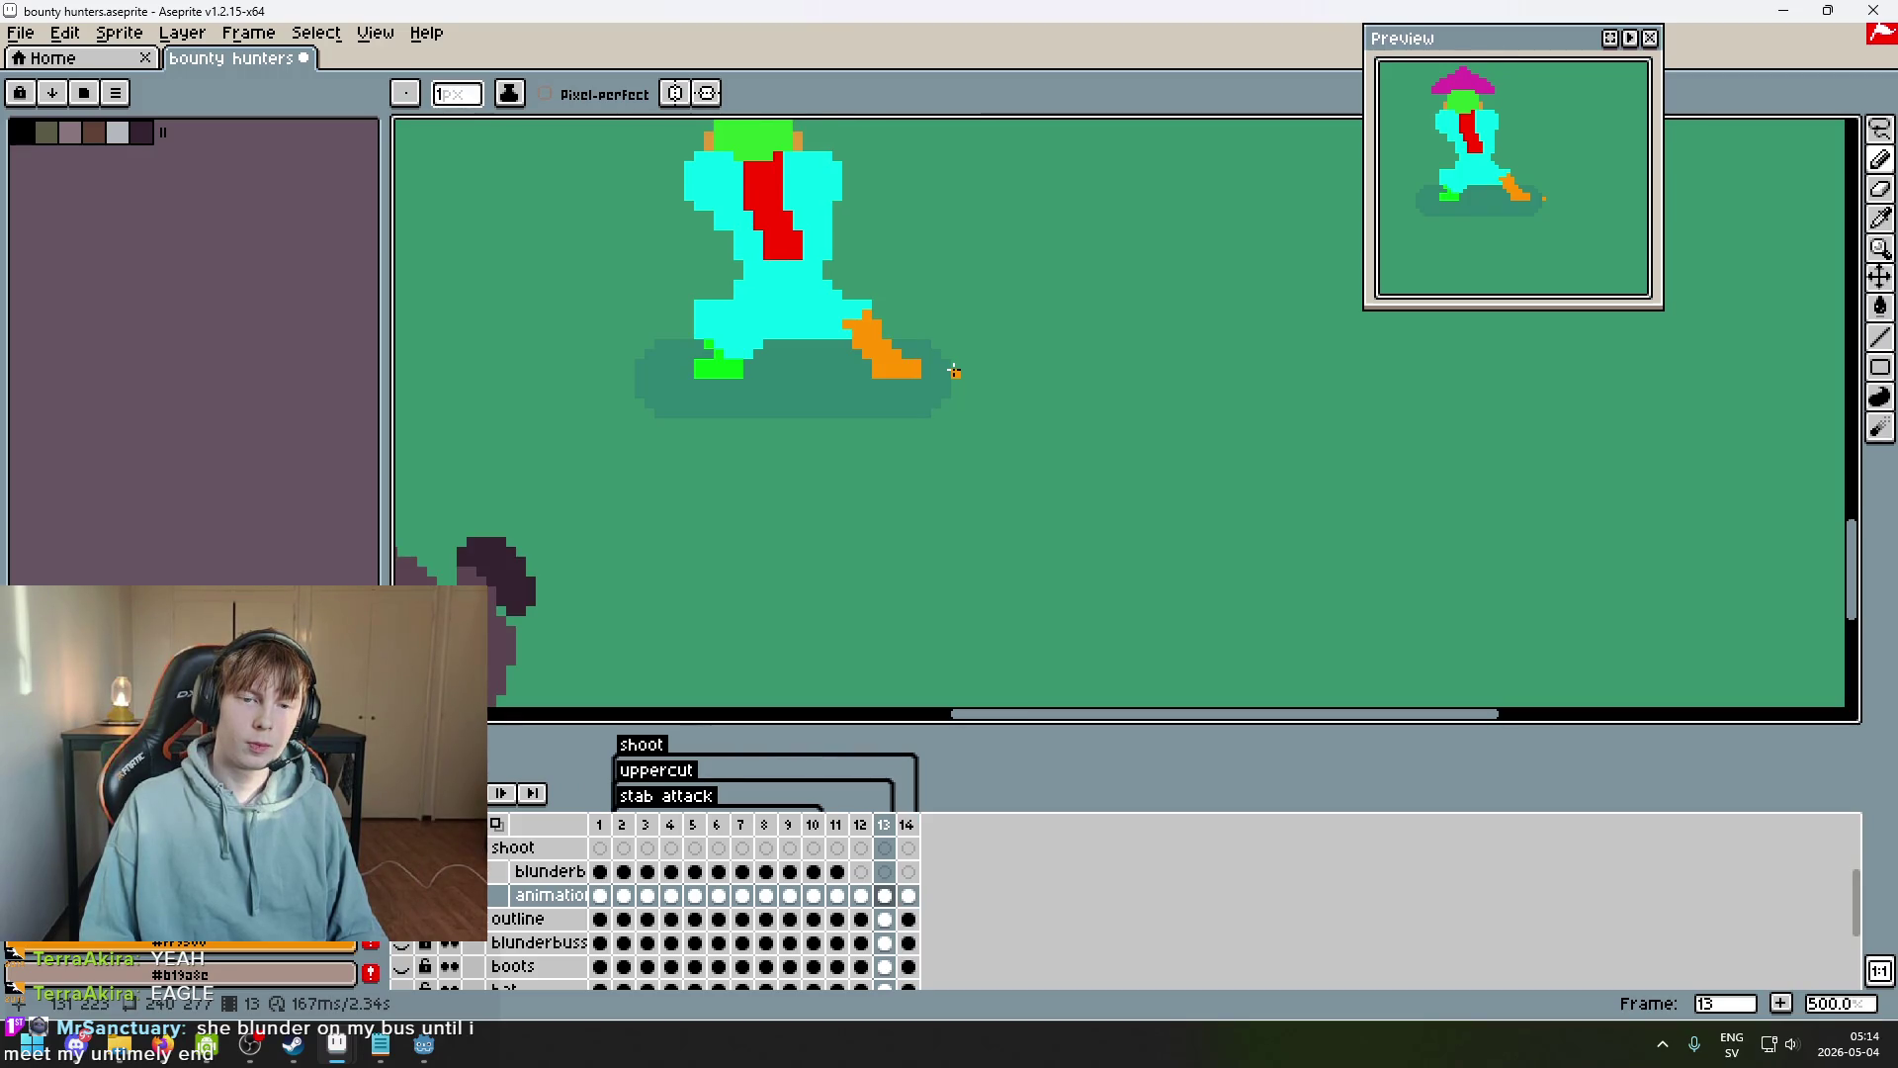
{"action": "key", "text": "Right"}
{"action": "key", "text": "Right"}
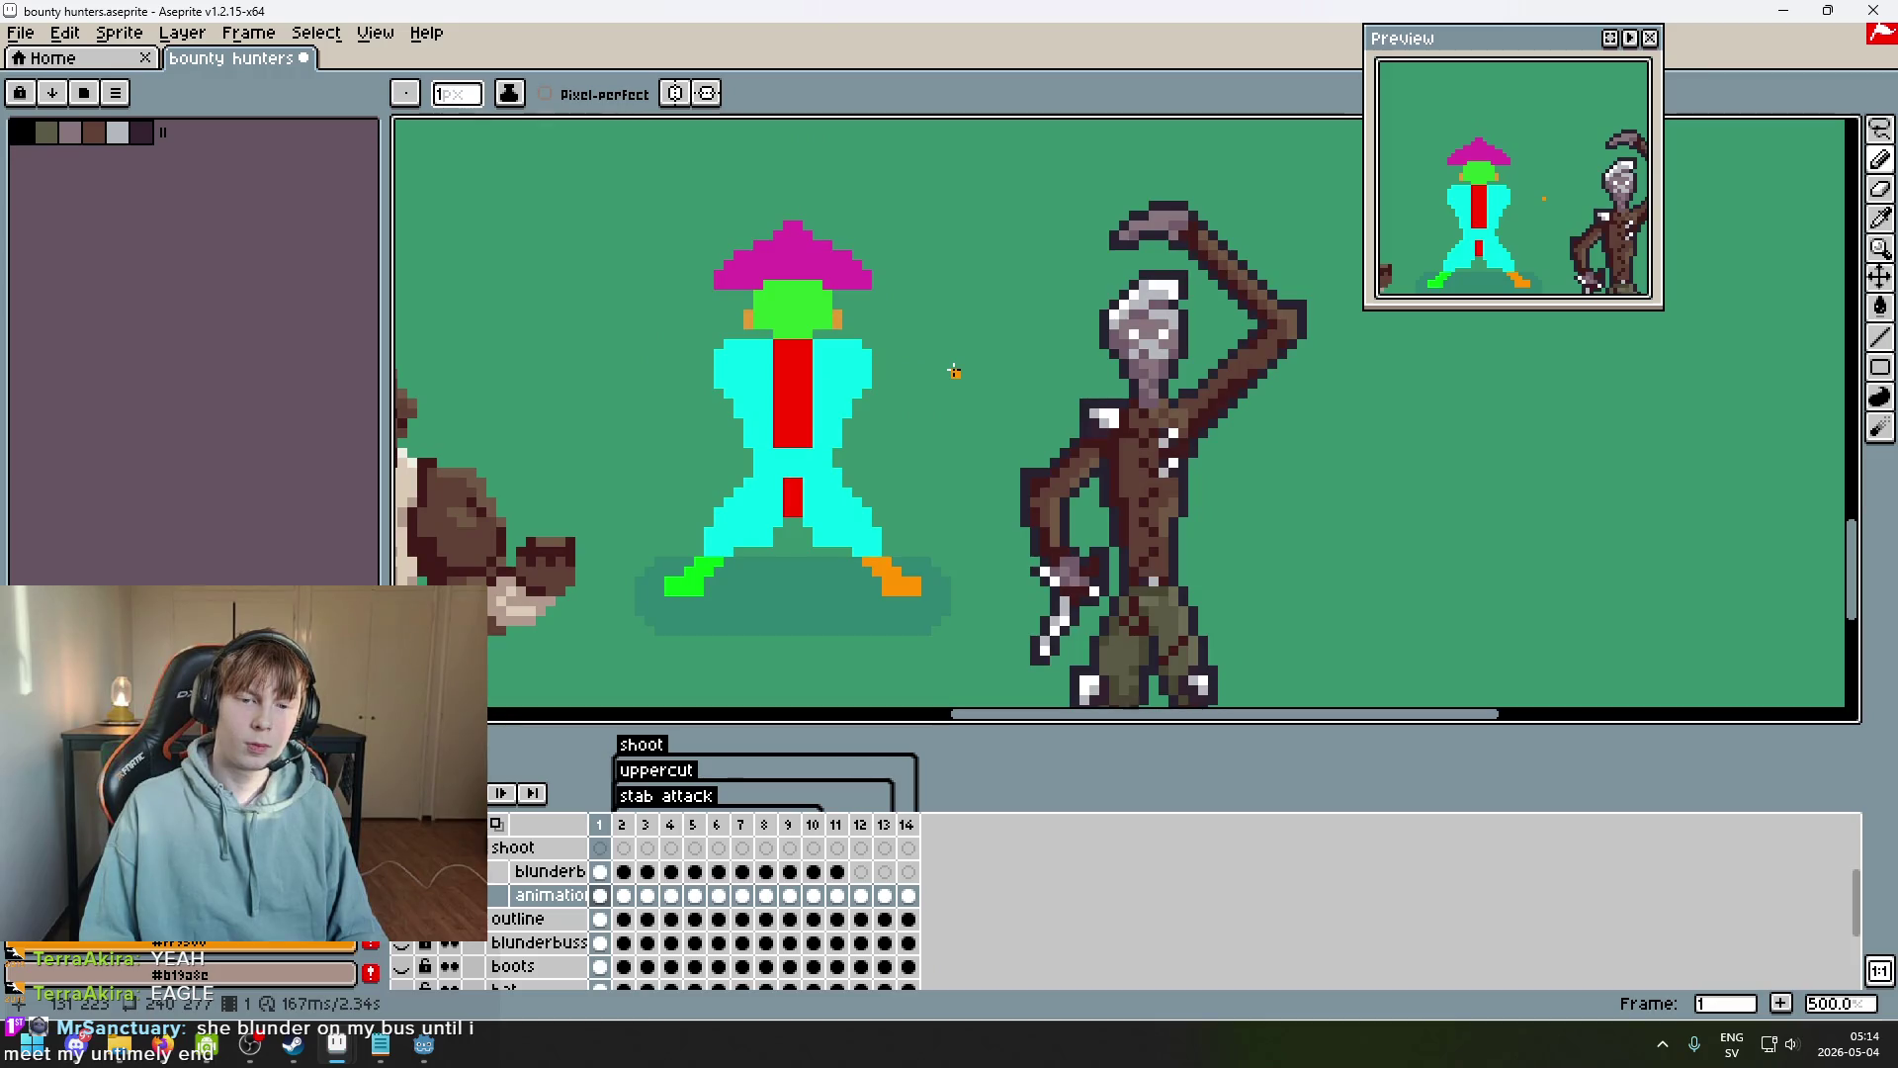
{"action": "key", "text": "Left"}
{"action": "key", "text": "Left"}
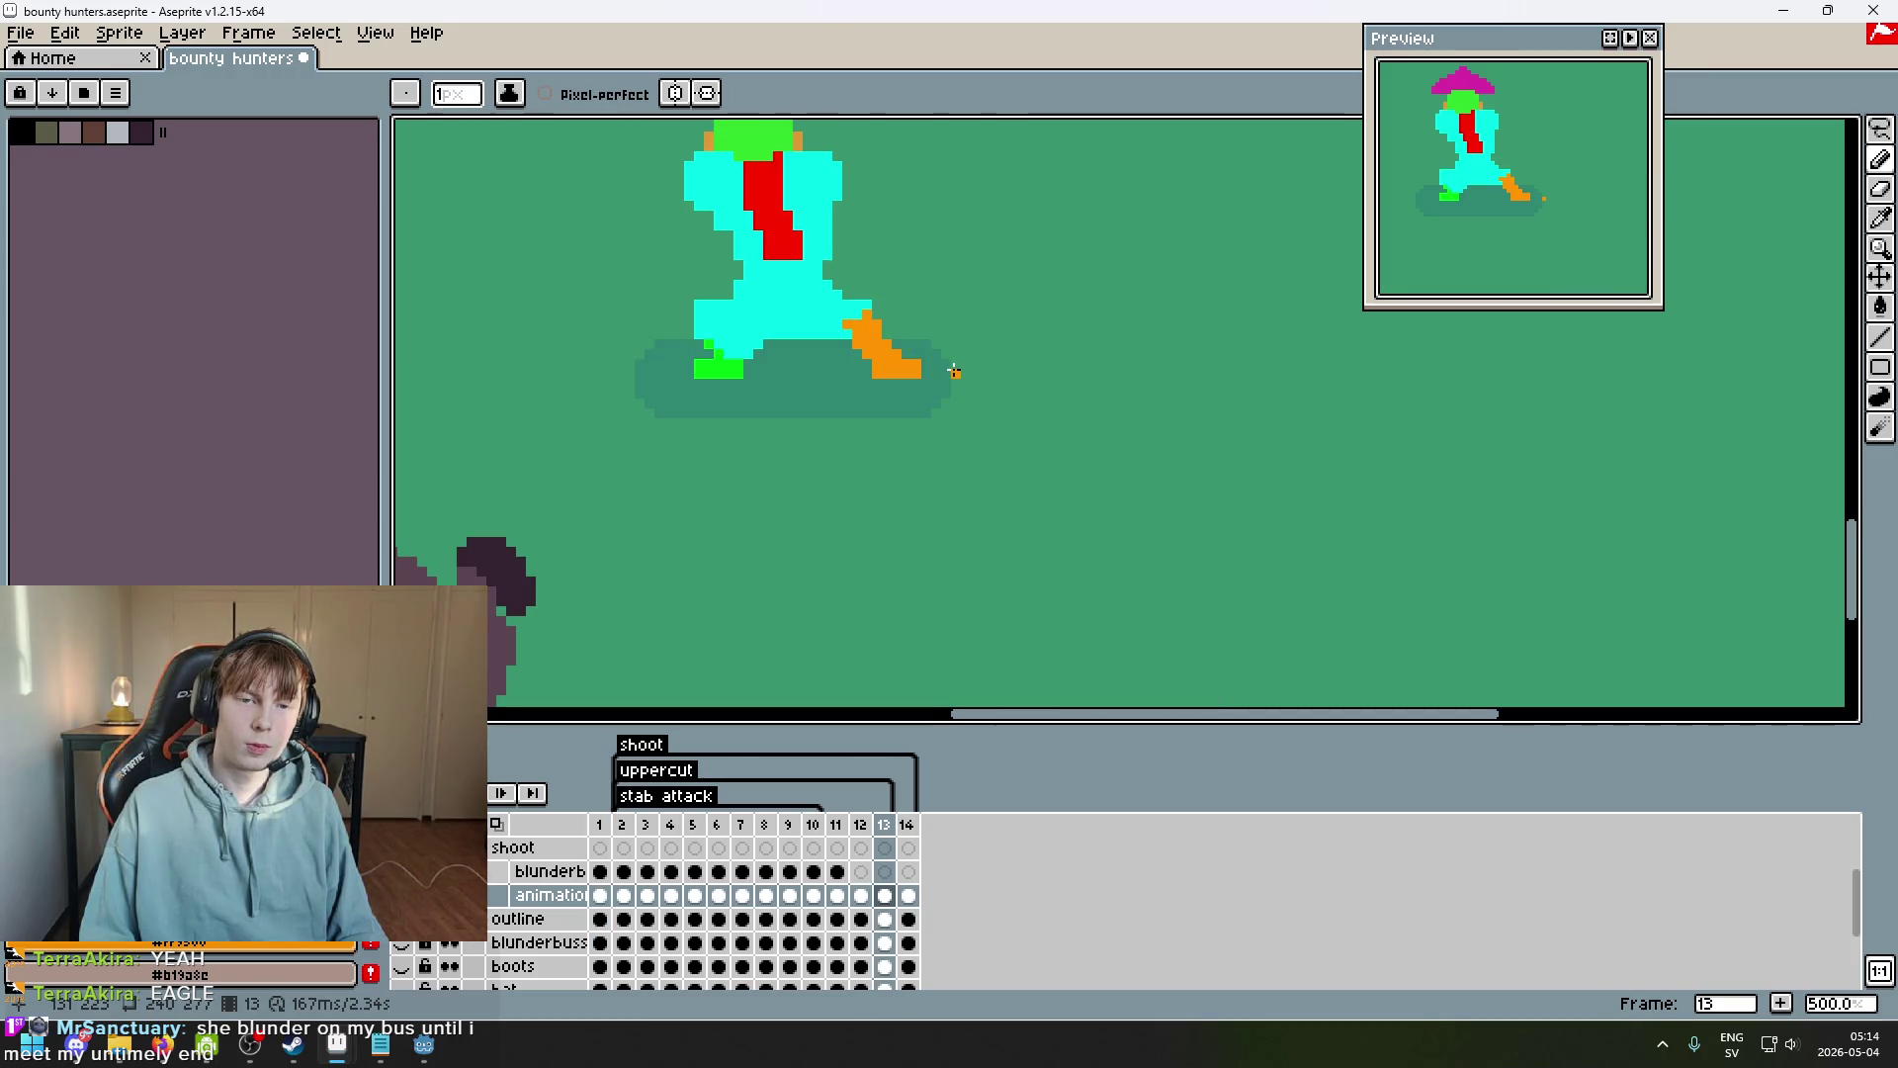
{"action": "key", "text": "Right"}
{"action": "key", "text": "Left"}
{"action": "key", "text": "Right"}
{"action": "key", "text": "Left"}
{"action": "key", "text": "Right"}
{"action": "key", "text": "Left"}
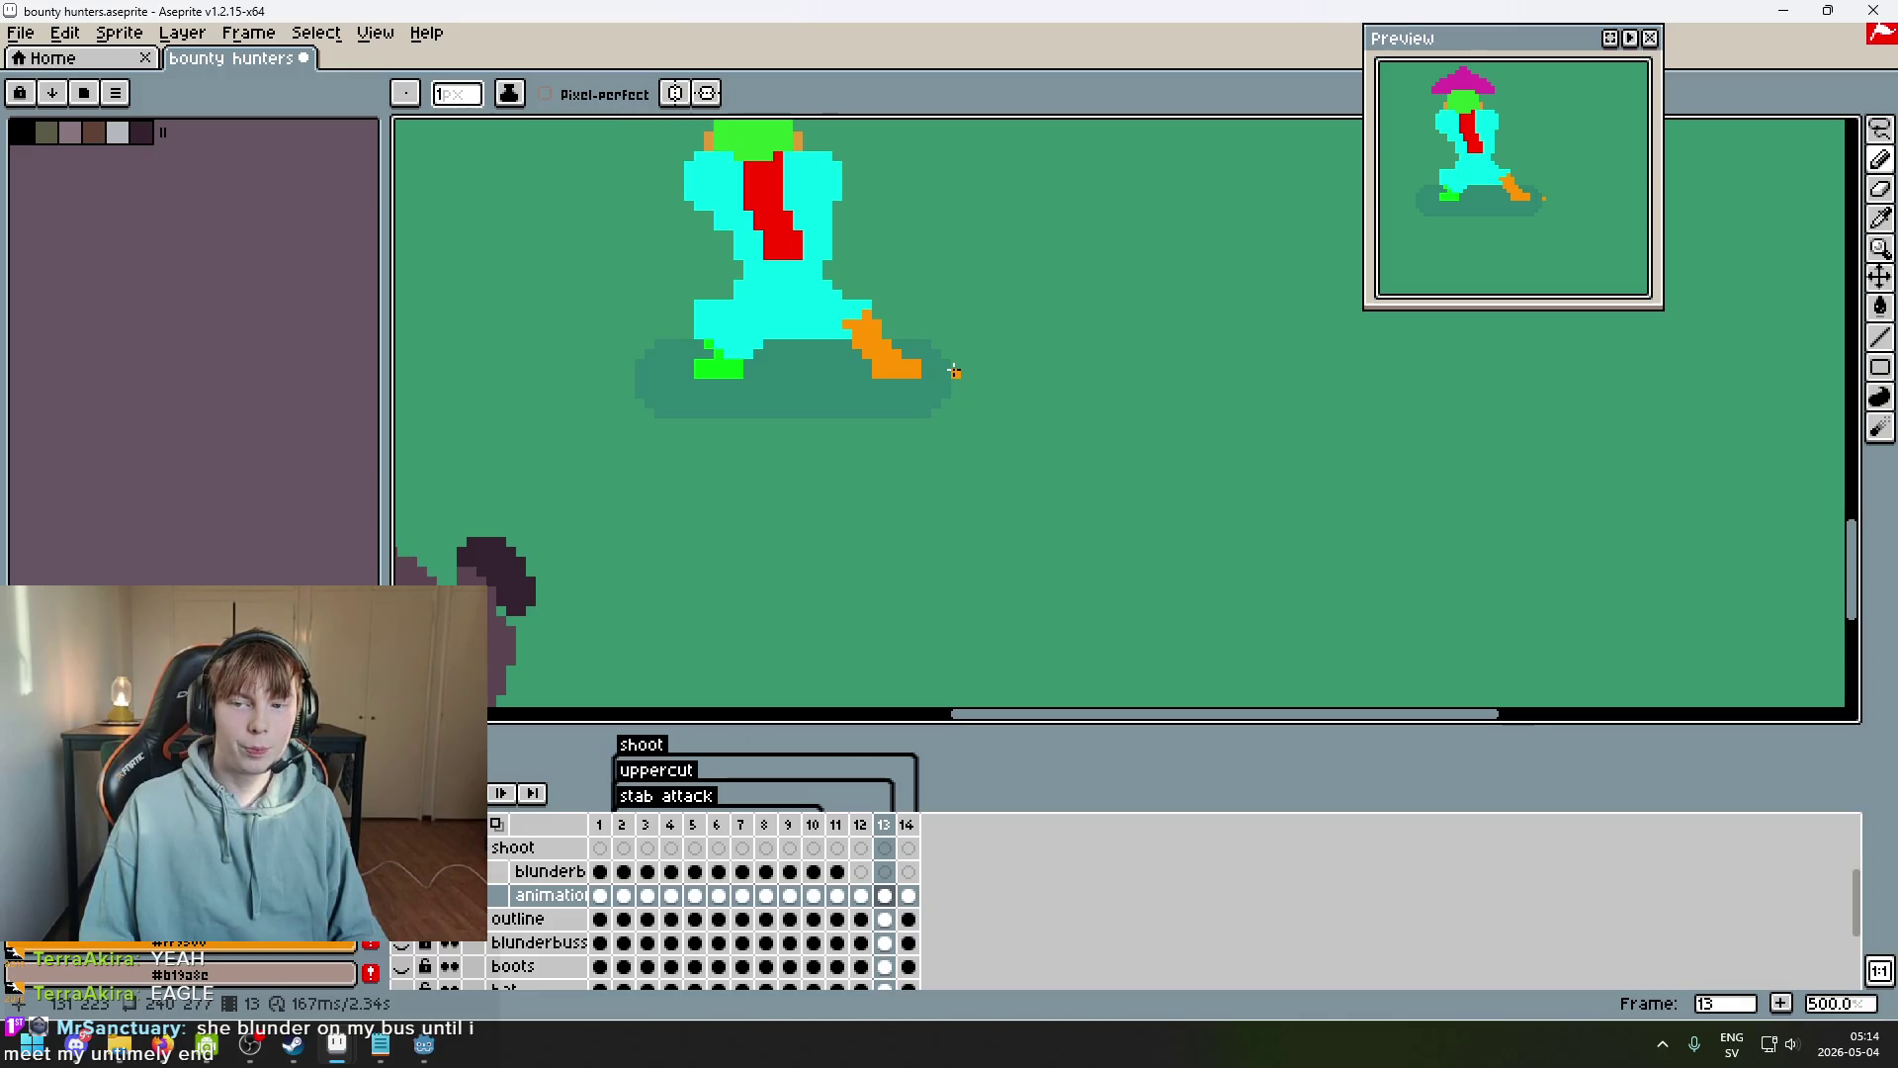
{"action": "key", "text": "Right"}
{"action": "scroll", "coordinate": [1174, 364], "scroll_direction": "up", "scroll_amount": 3}
{"action": "left_click", "coordinate": [1883, 131]}
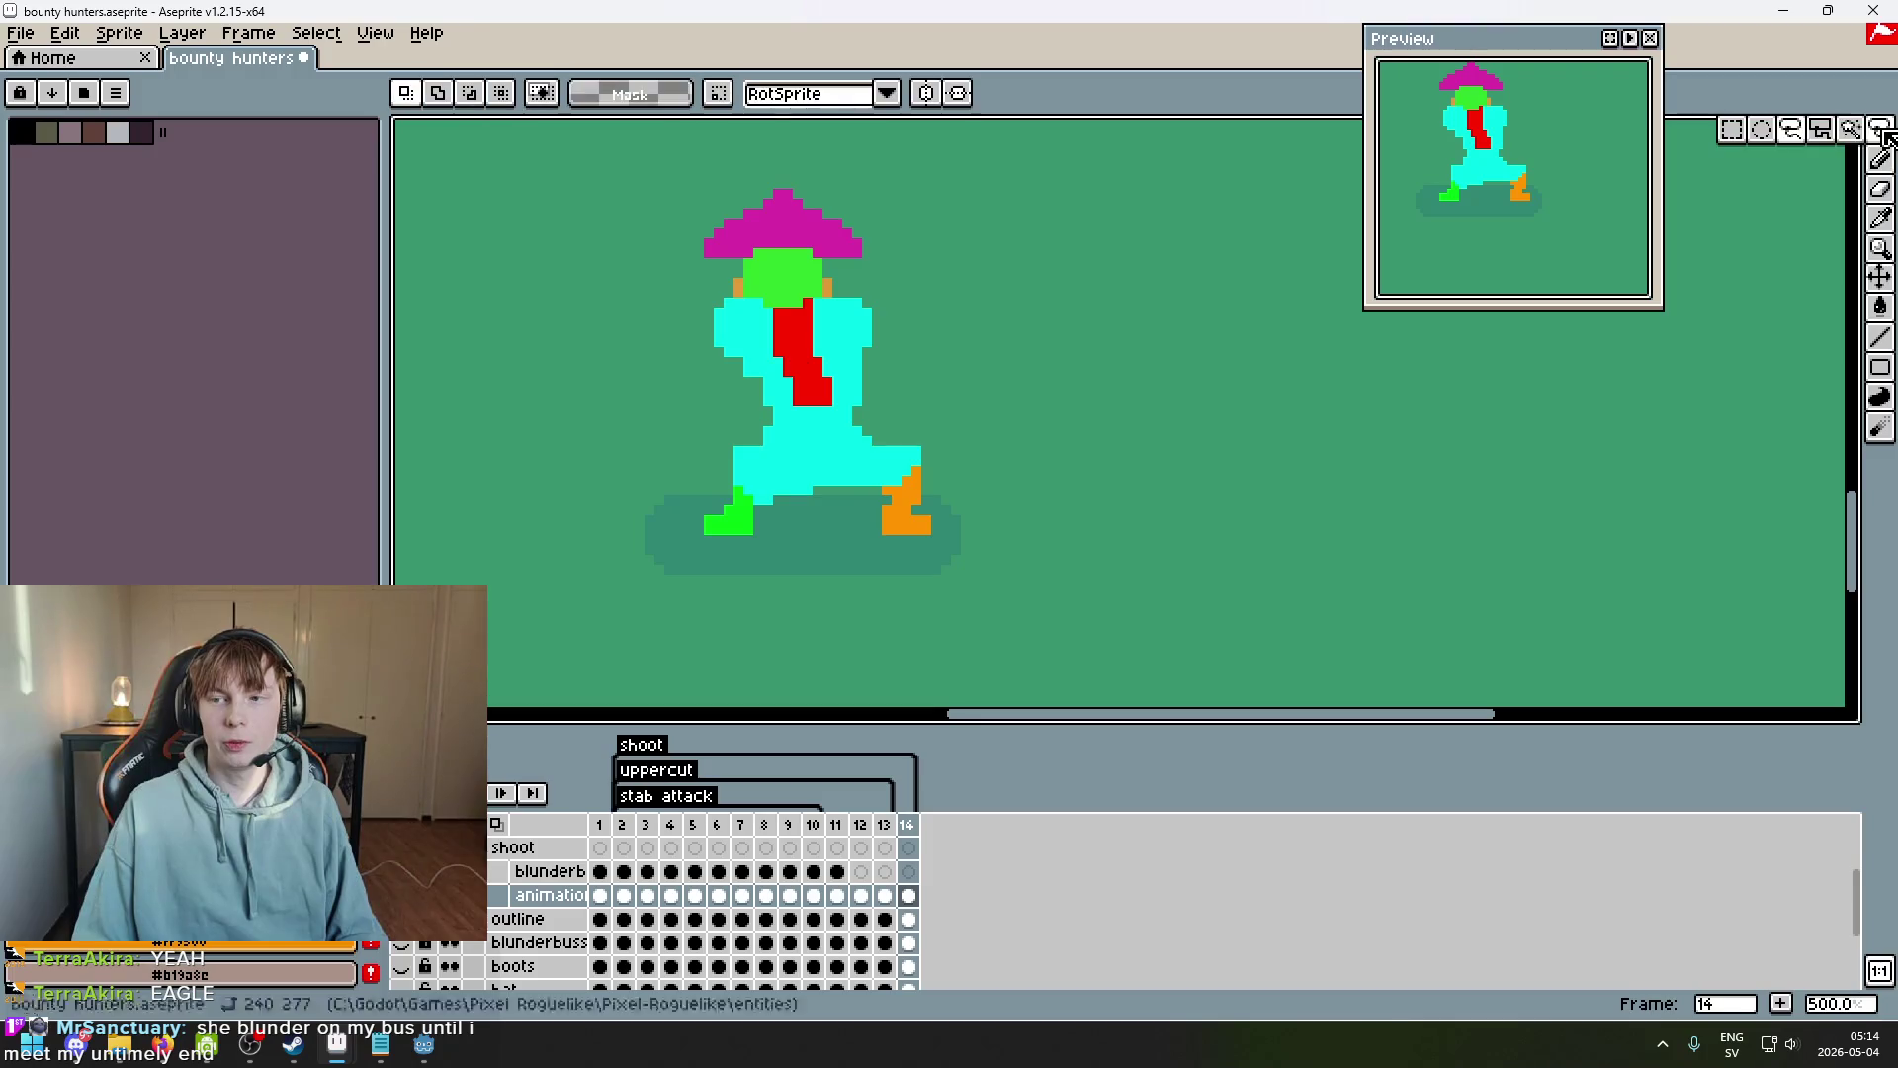
Try trial marquee selections, including the seated pose's upper body on frame 11.
{"action": "left_click", "coordinate": [546, 94]}
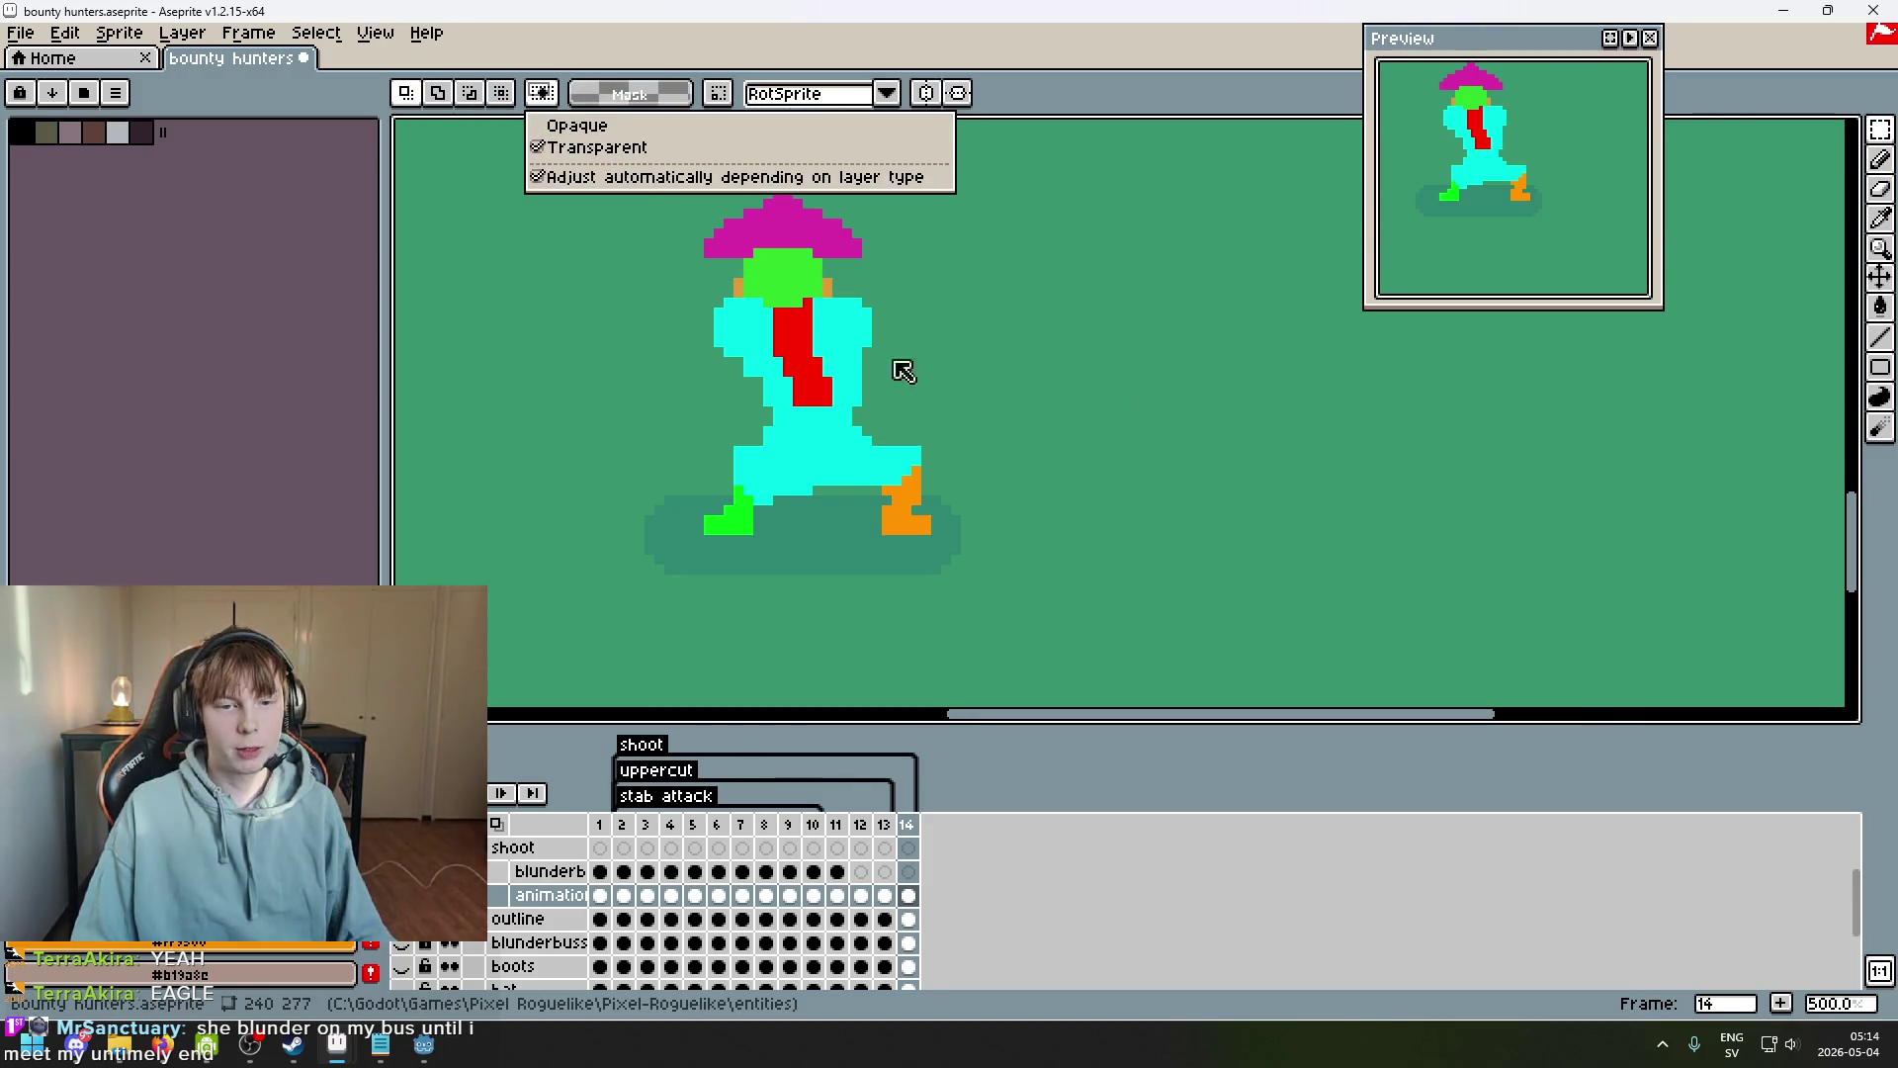
{"action": "left_click", "coordinate": [689, 342]}
{"action": "left_click_drag", "start_coordinate": [620, 342], "coordinate": [924, 178]}
{"action": "left_click", "coordinate": [1101, 220]}
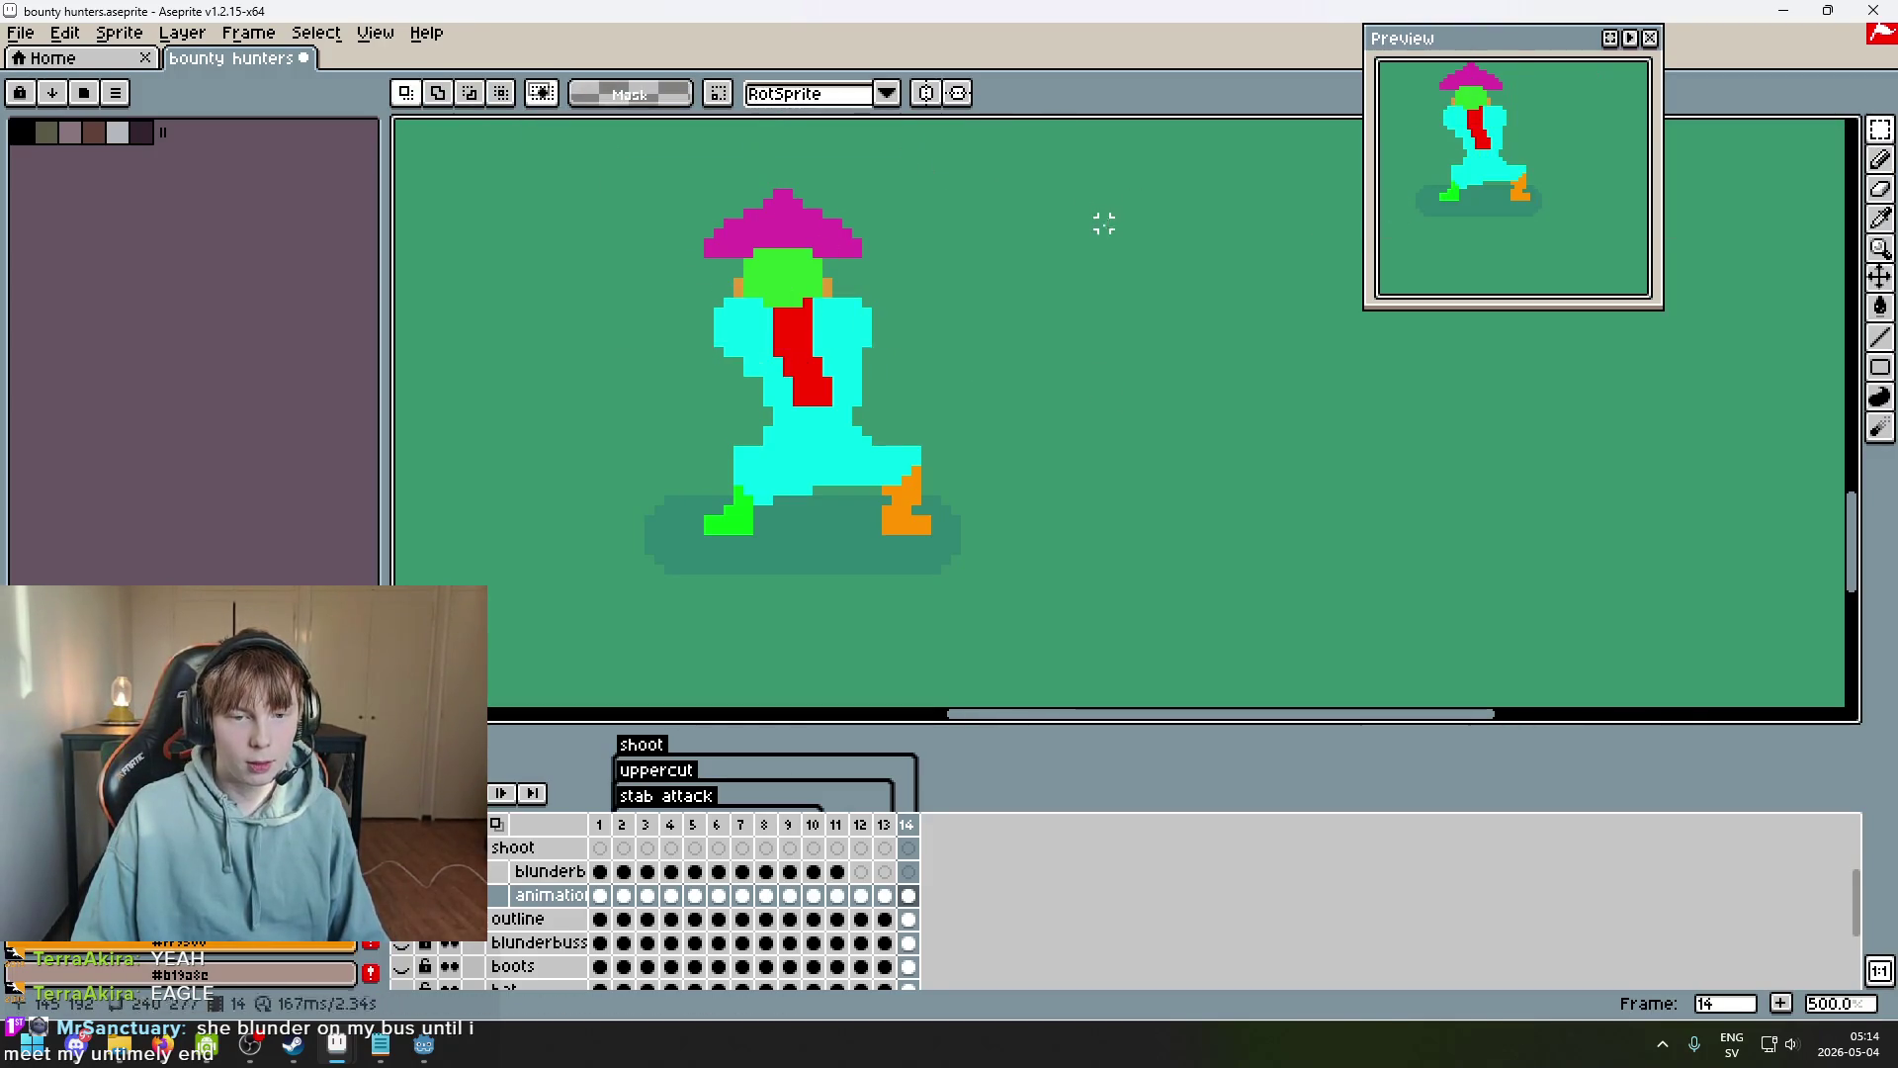
{"action": "left_click", "coordinate": [883, 894]}
{"action": "left_click", "coordinate": [860, 895]}
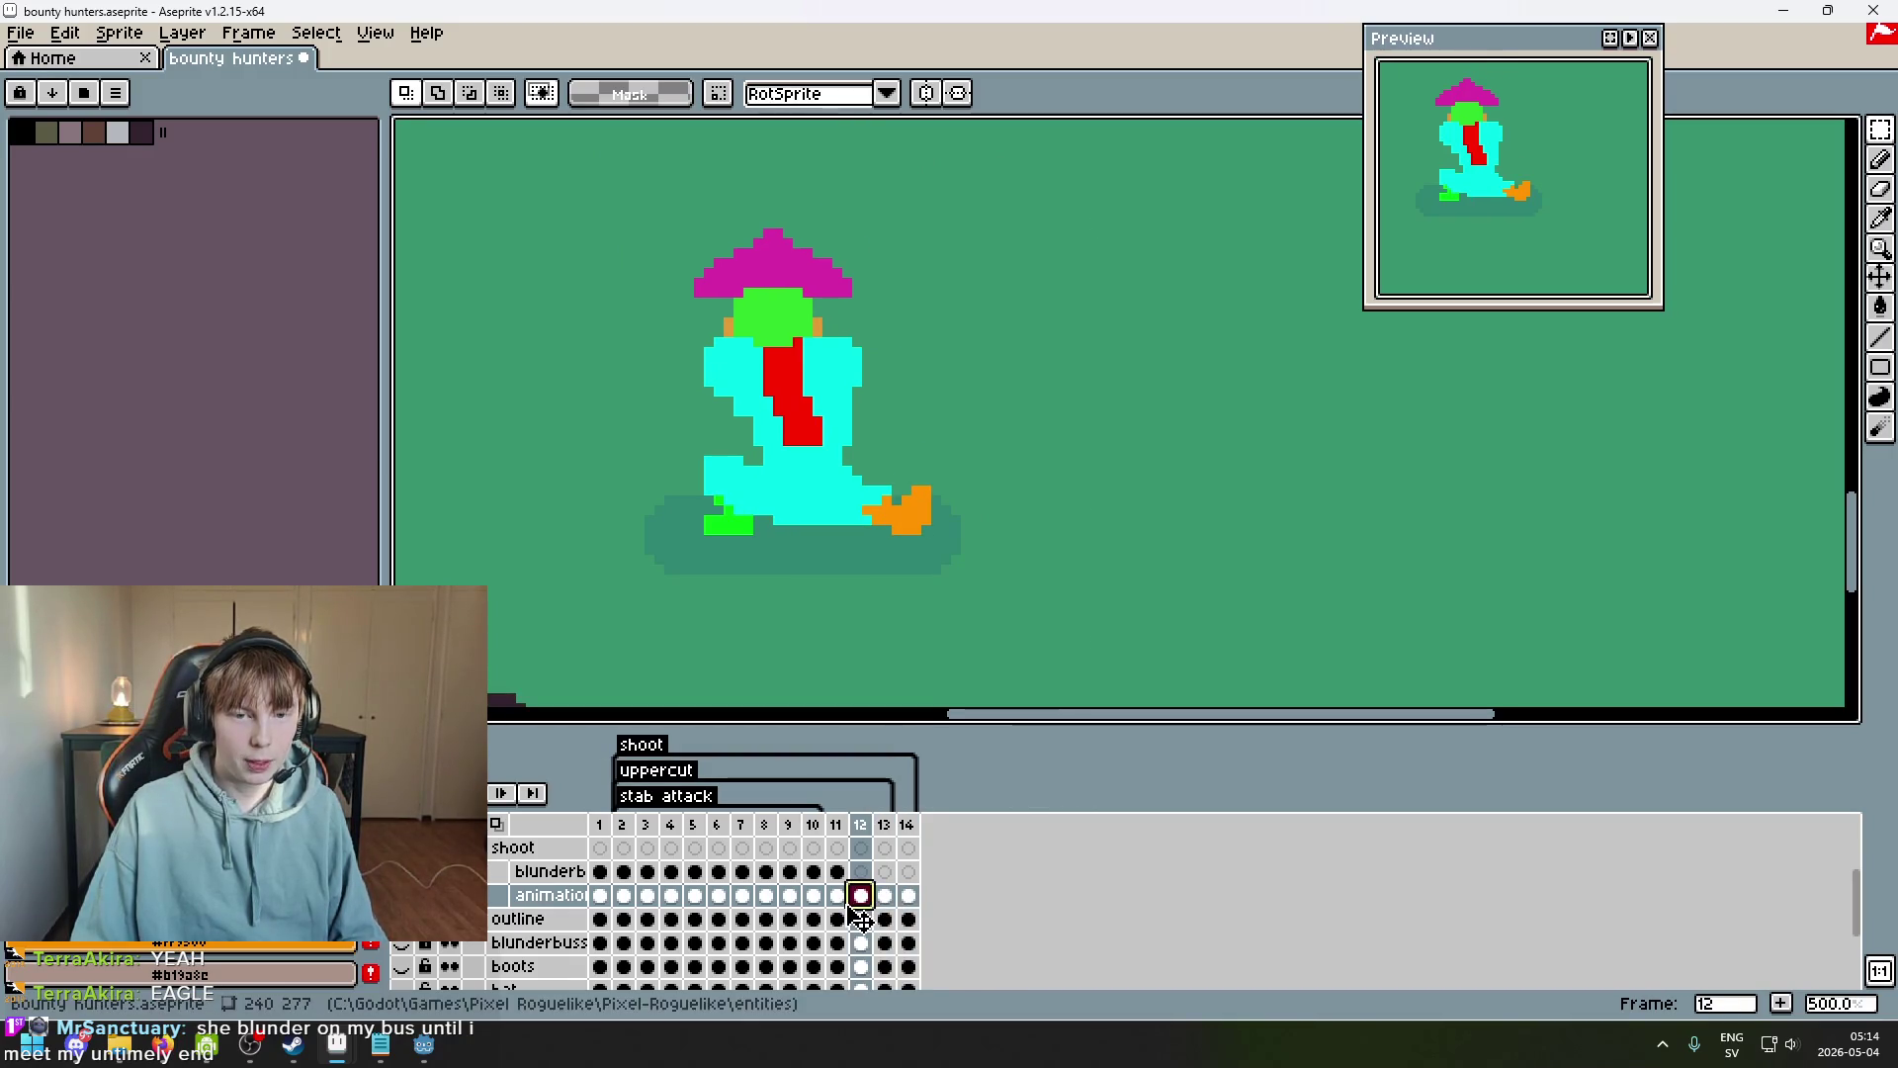
{"action": "left_click", "coordinate": [836, 894]}
{"action": "left_click_drag", "start_coordinate": [925, 460], "coordinate": [649, 158]}
{"action": "left_click_drag", "start_coordinate": [658, 440], "coordinate": [1072, 127]}
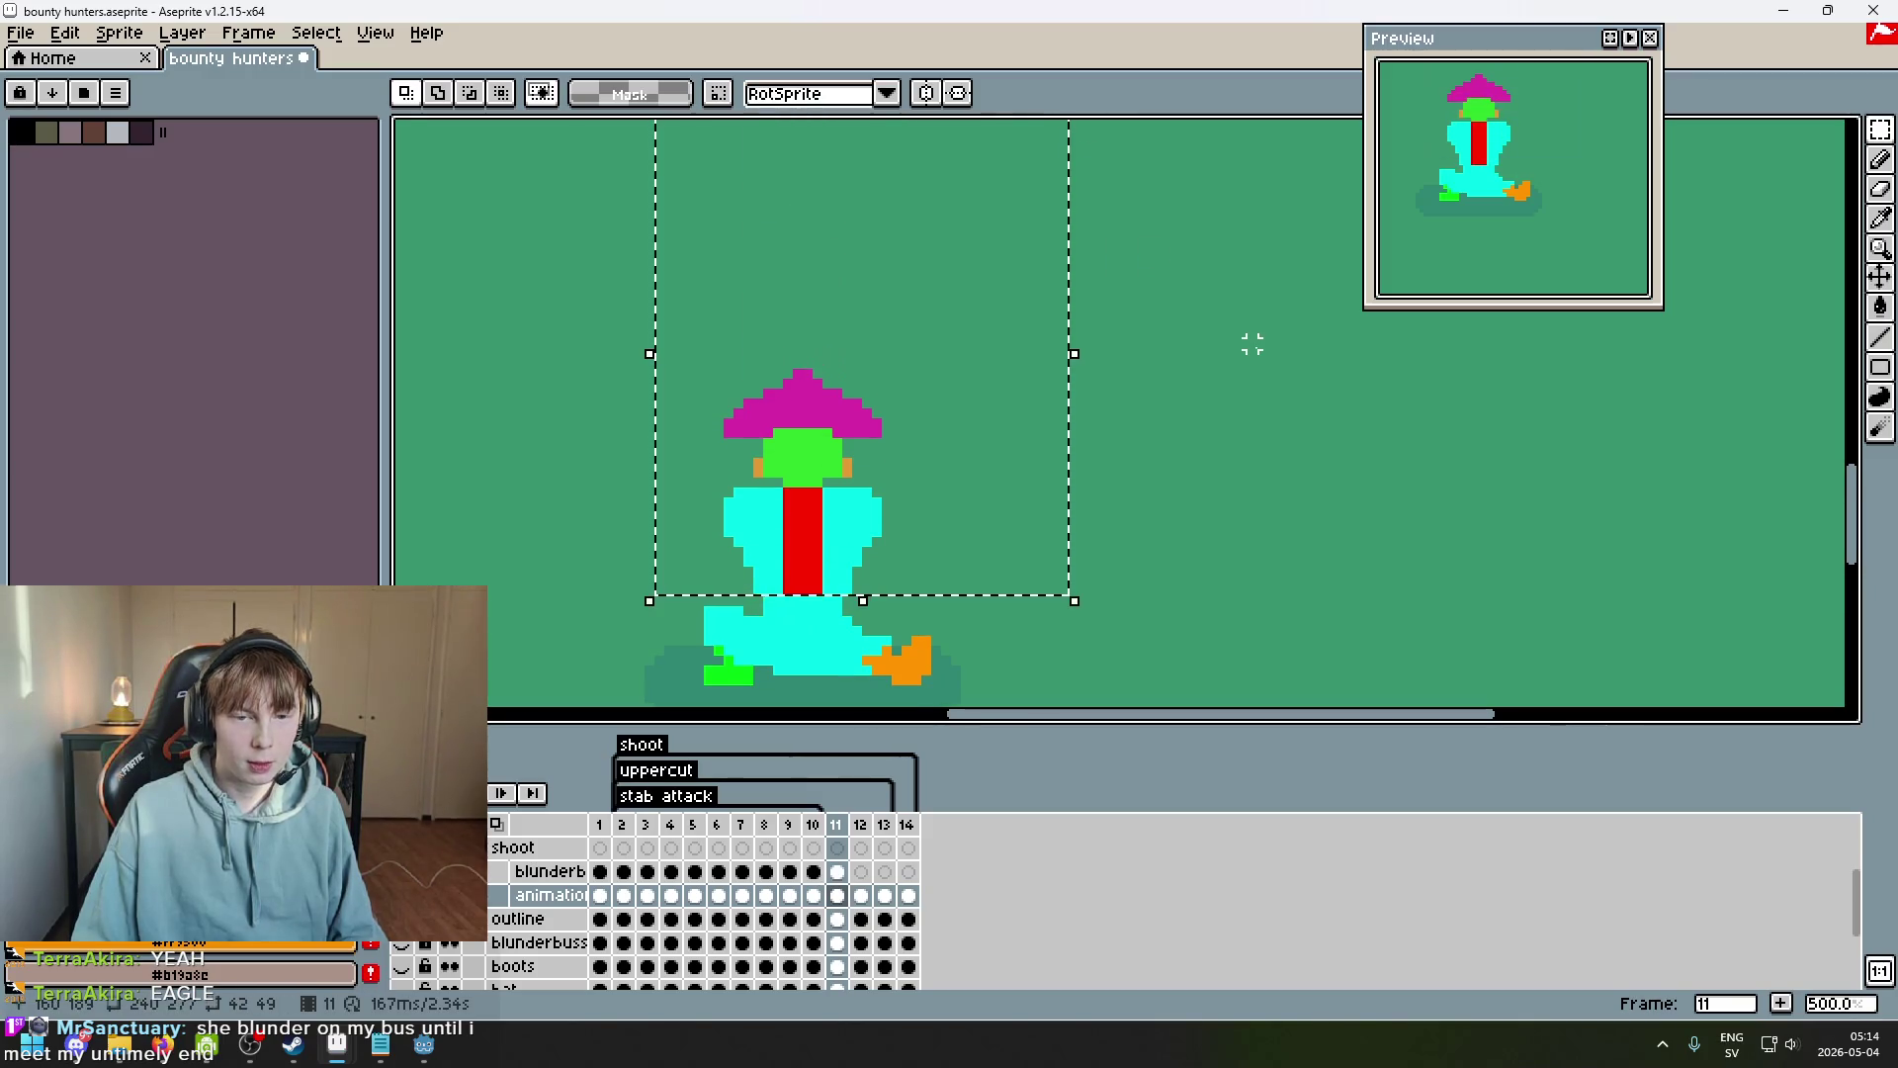
Cut frame 14's upper body and move it up and right onto the wide-stance legs.
{"action": "left_click", "coordinate": [1250, 339]}
{"action": "left_click", "coordinate": [909, 894]}
{"action": "left_click_drag", "start_coordinate": [933, 569], "coordinate": [508, 263]}
{"action": "left_click", "coordinate": [1034, 552]}
{"action": "left_click_drag", "start_coordinate": [975, 552], "coordinate": [491, 263]}
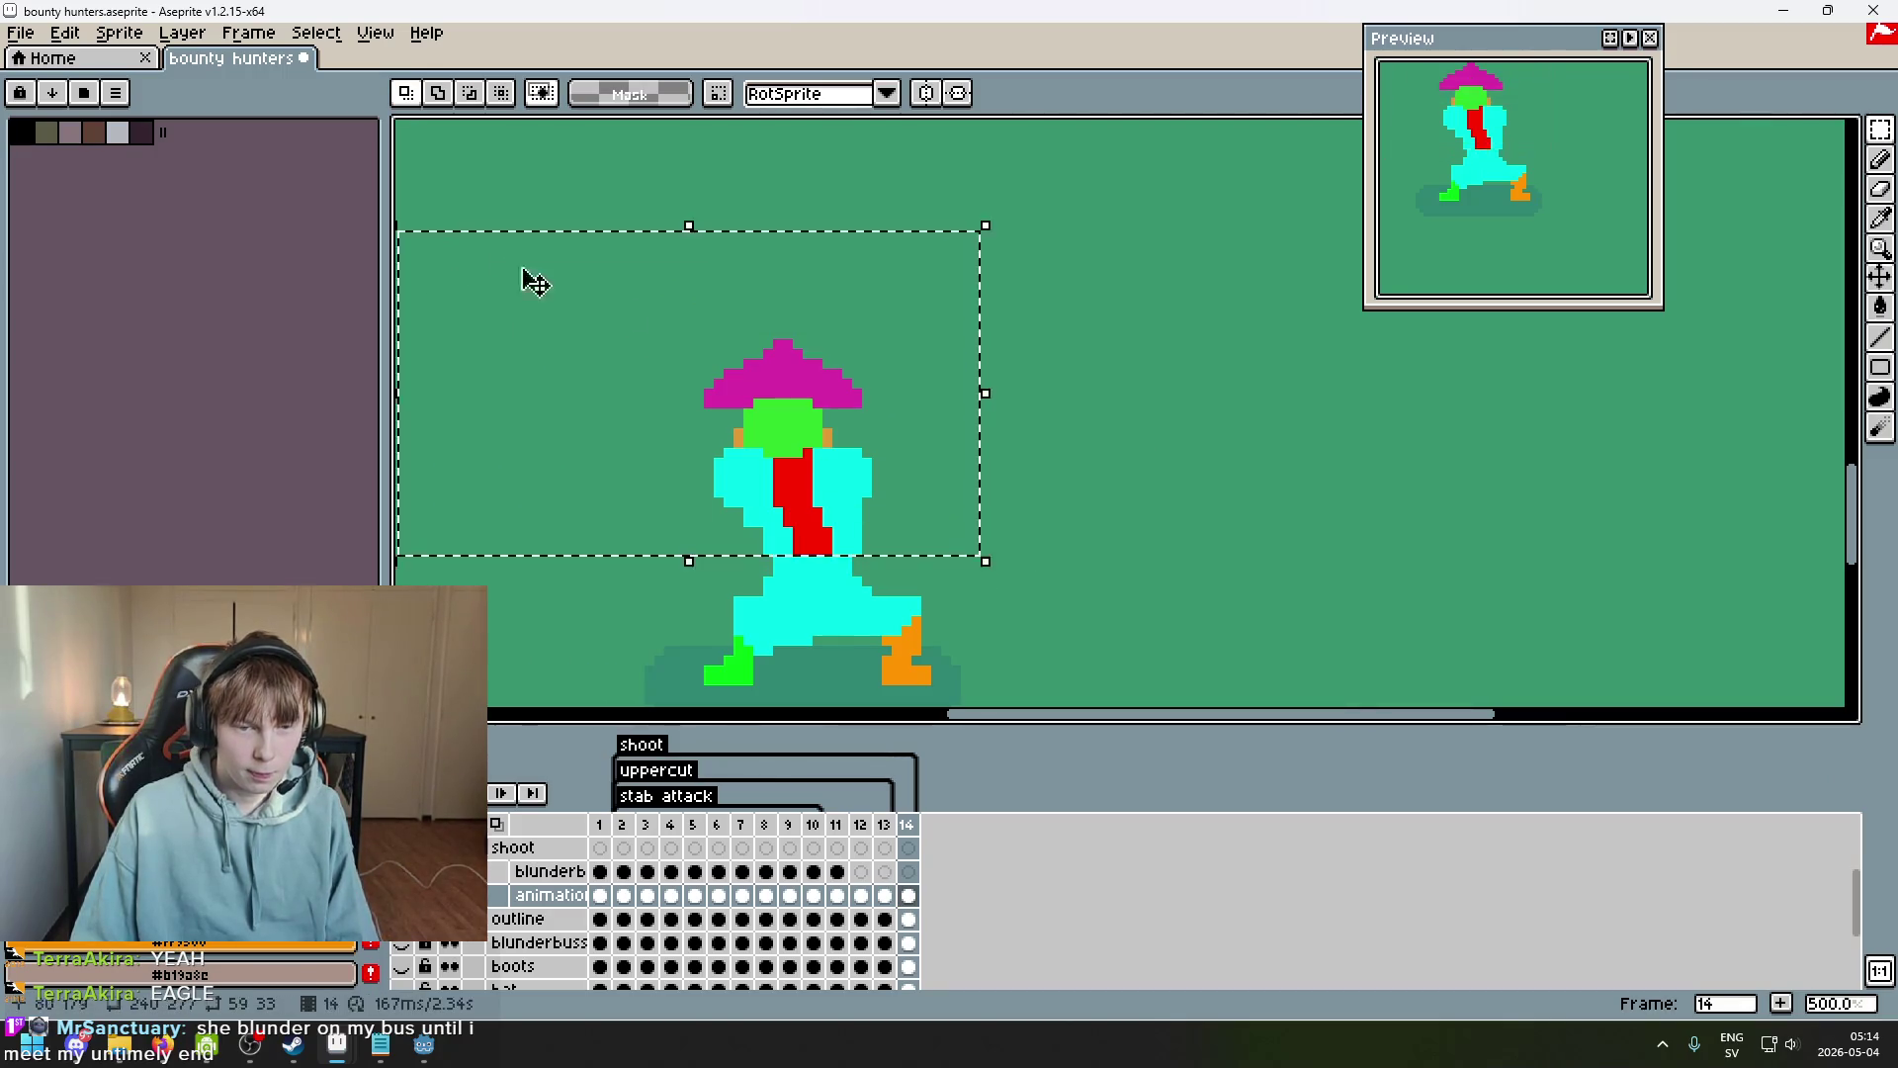
{"action": "key", "text": "ctrl+x"}
{"action": "key", "text": "ctrl+v"}
{"action": "mouse_move", "coordinate": [1055, 465]}
{"action": "left_mouse_down"}
{"action": "mouse_move", "coordinate": [1018, 413]}
{"action": "mouse_move", "coordinate": [949, 390]}
{"action": "mouse_move", "coordinate": [952, 459]}
{"action": "left_mouse_up"}
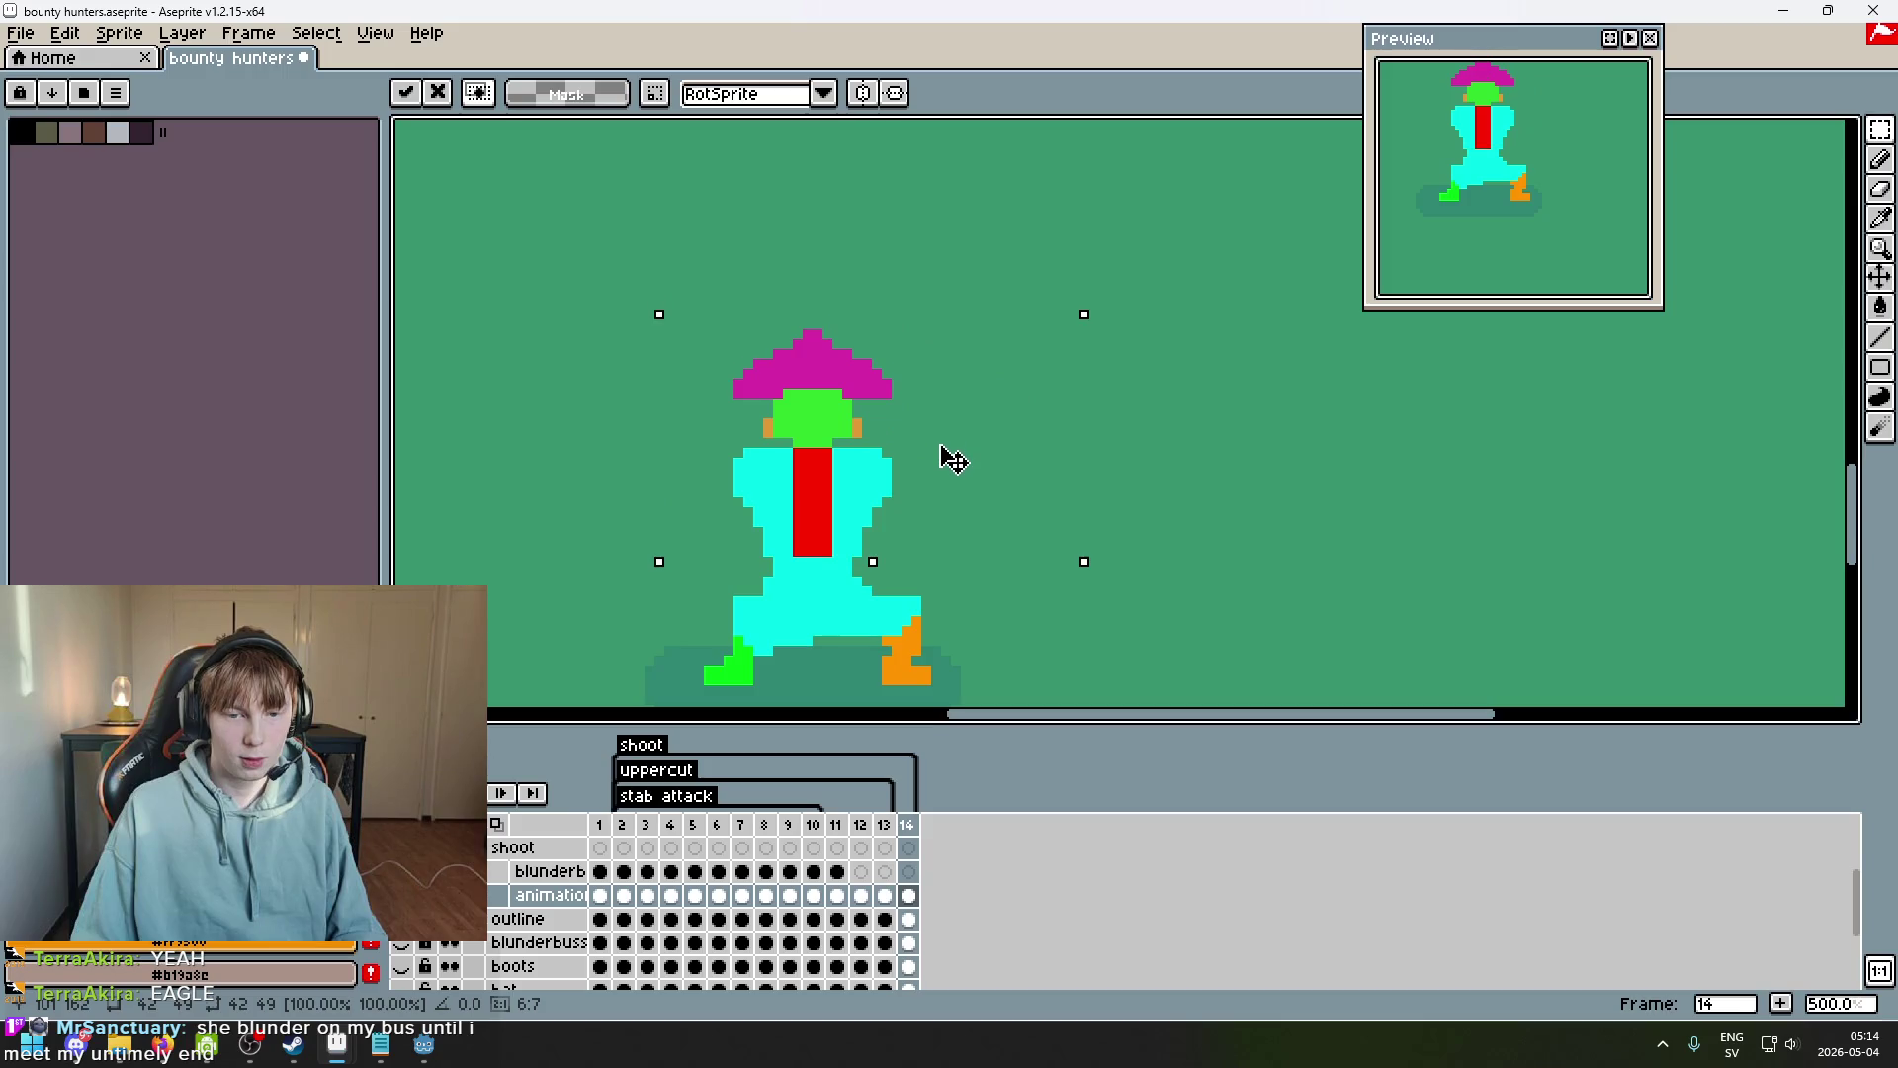
{"action": "left_click", "coordinate": [1263, 463]}
Flip between frames 13 and 14 to compare the repositioned upper body.
{"action": "key", "text": "comma"}
{"action": "key", "text": "period"}
{"action": "key", "text": "comma"}
{"action": "key", "text": "period"}
{"action": "key", "text": "comma"}
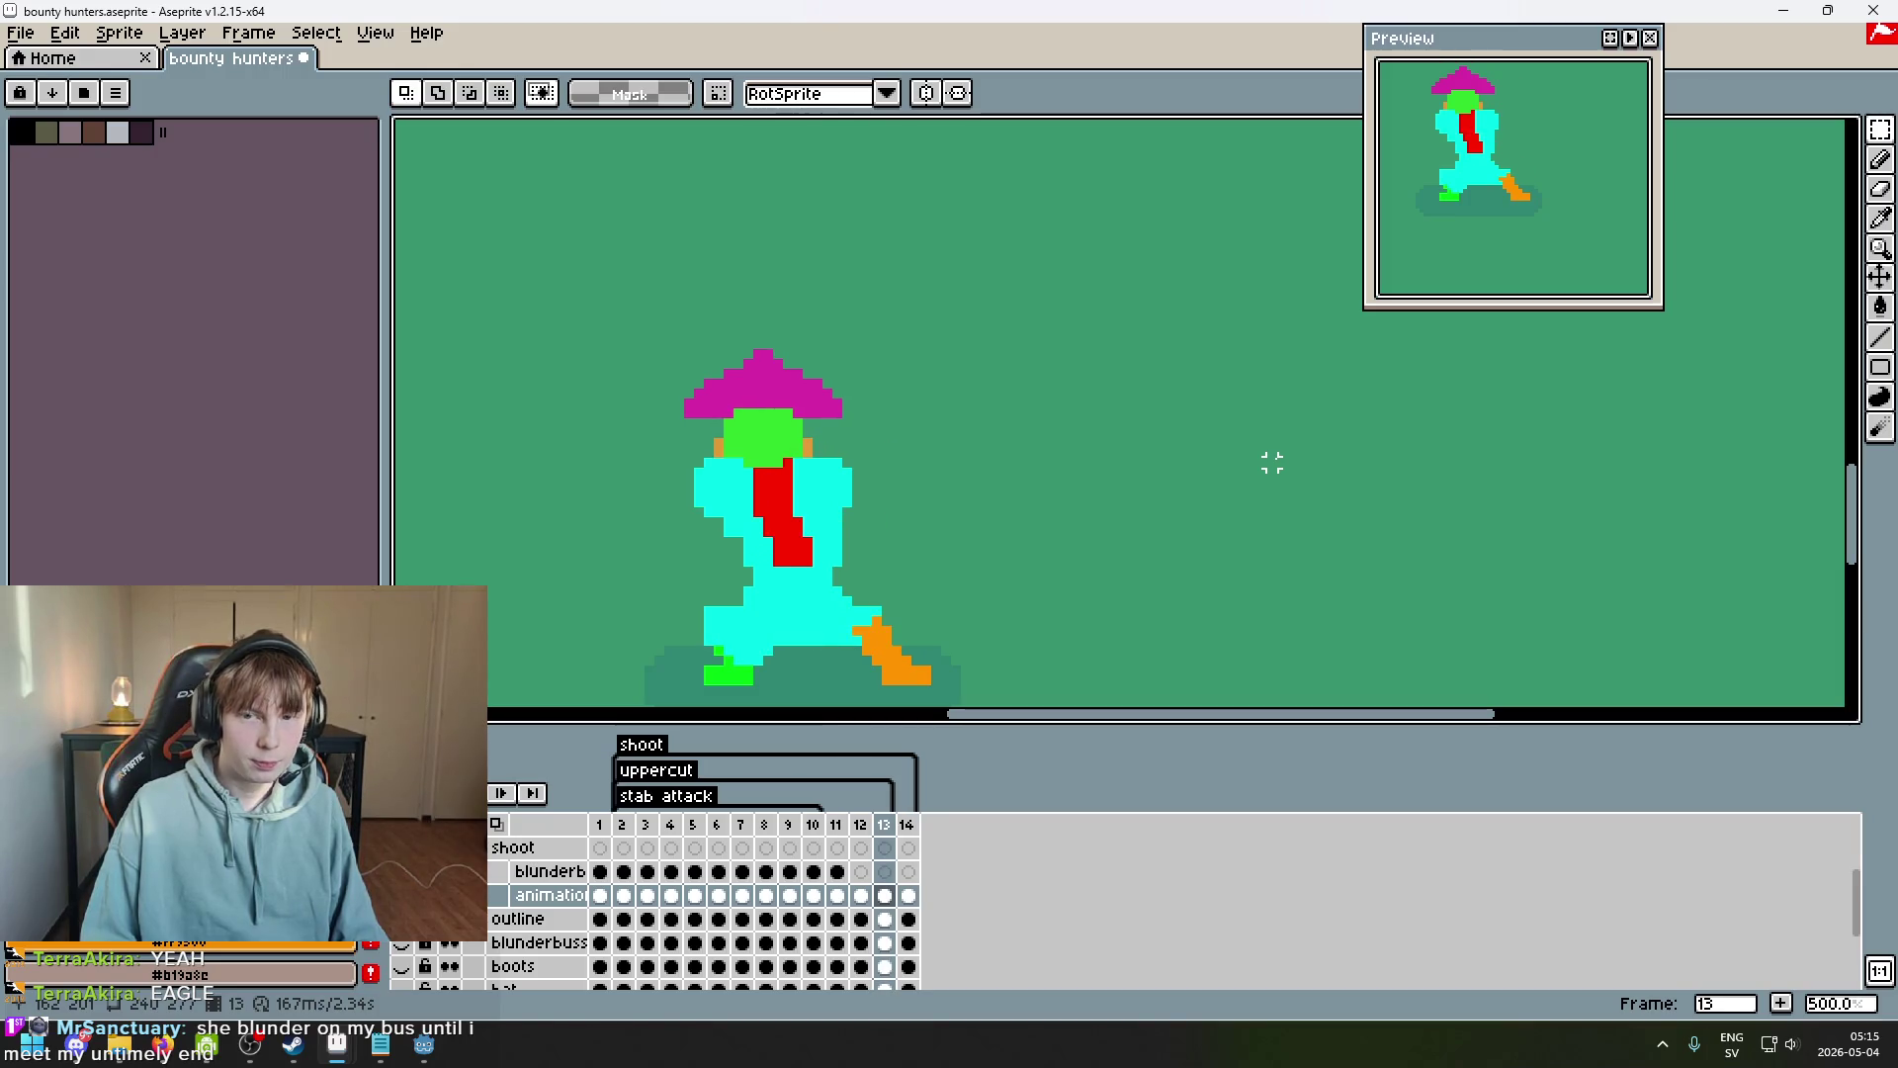
{"action": "key", "text": "period"}
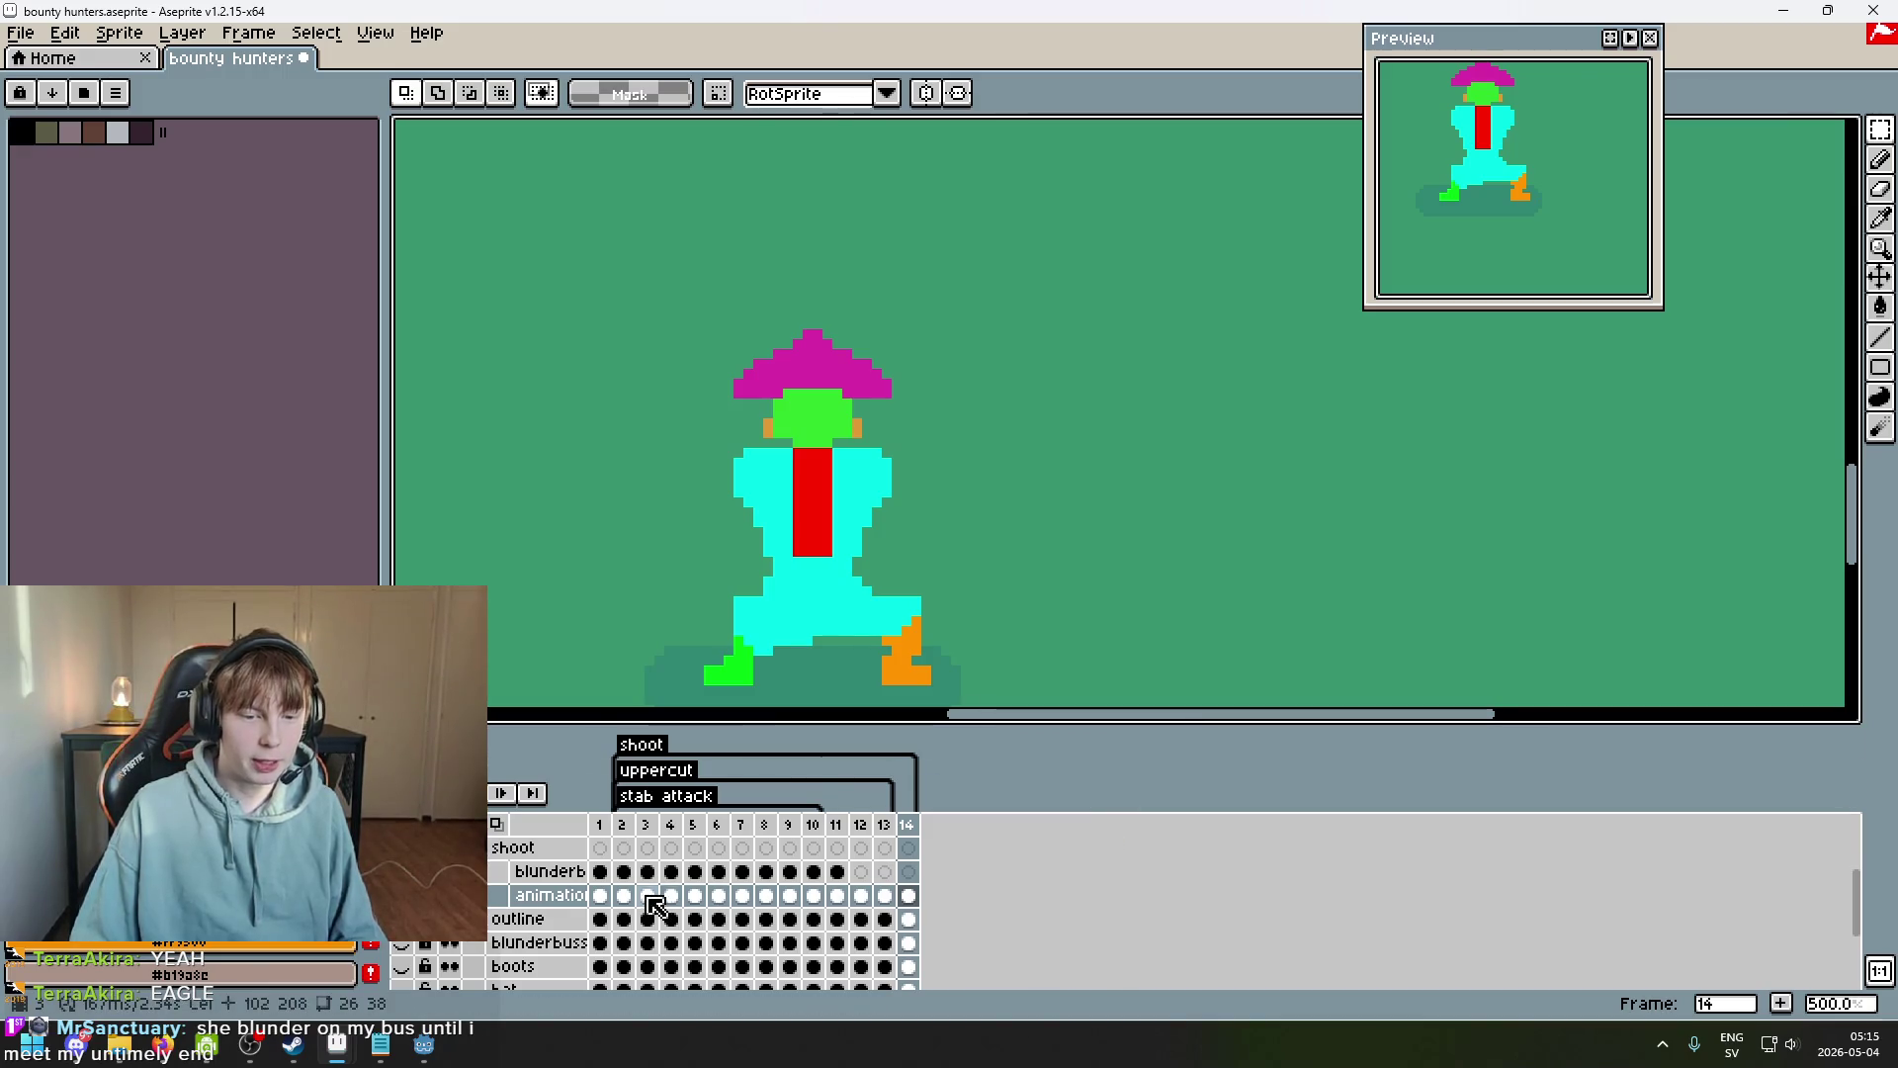
Check the standing pose on frame 2 for reference, then return to frame 14.
{"action": "left_click", "coordinate": [630, 835]}
{"action": "scroll", "coordinate": [847, 487], "scroll_direction": "down", "scroll_amount": 2}
{"action": "scroll", "coordinate": [860, 465], "scroll_direction": "up", "scroll_amount": 2}
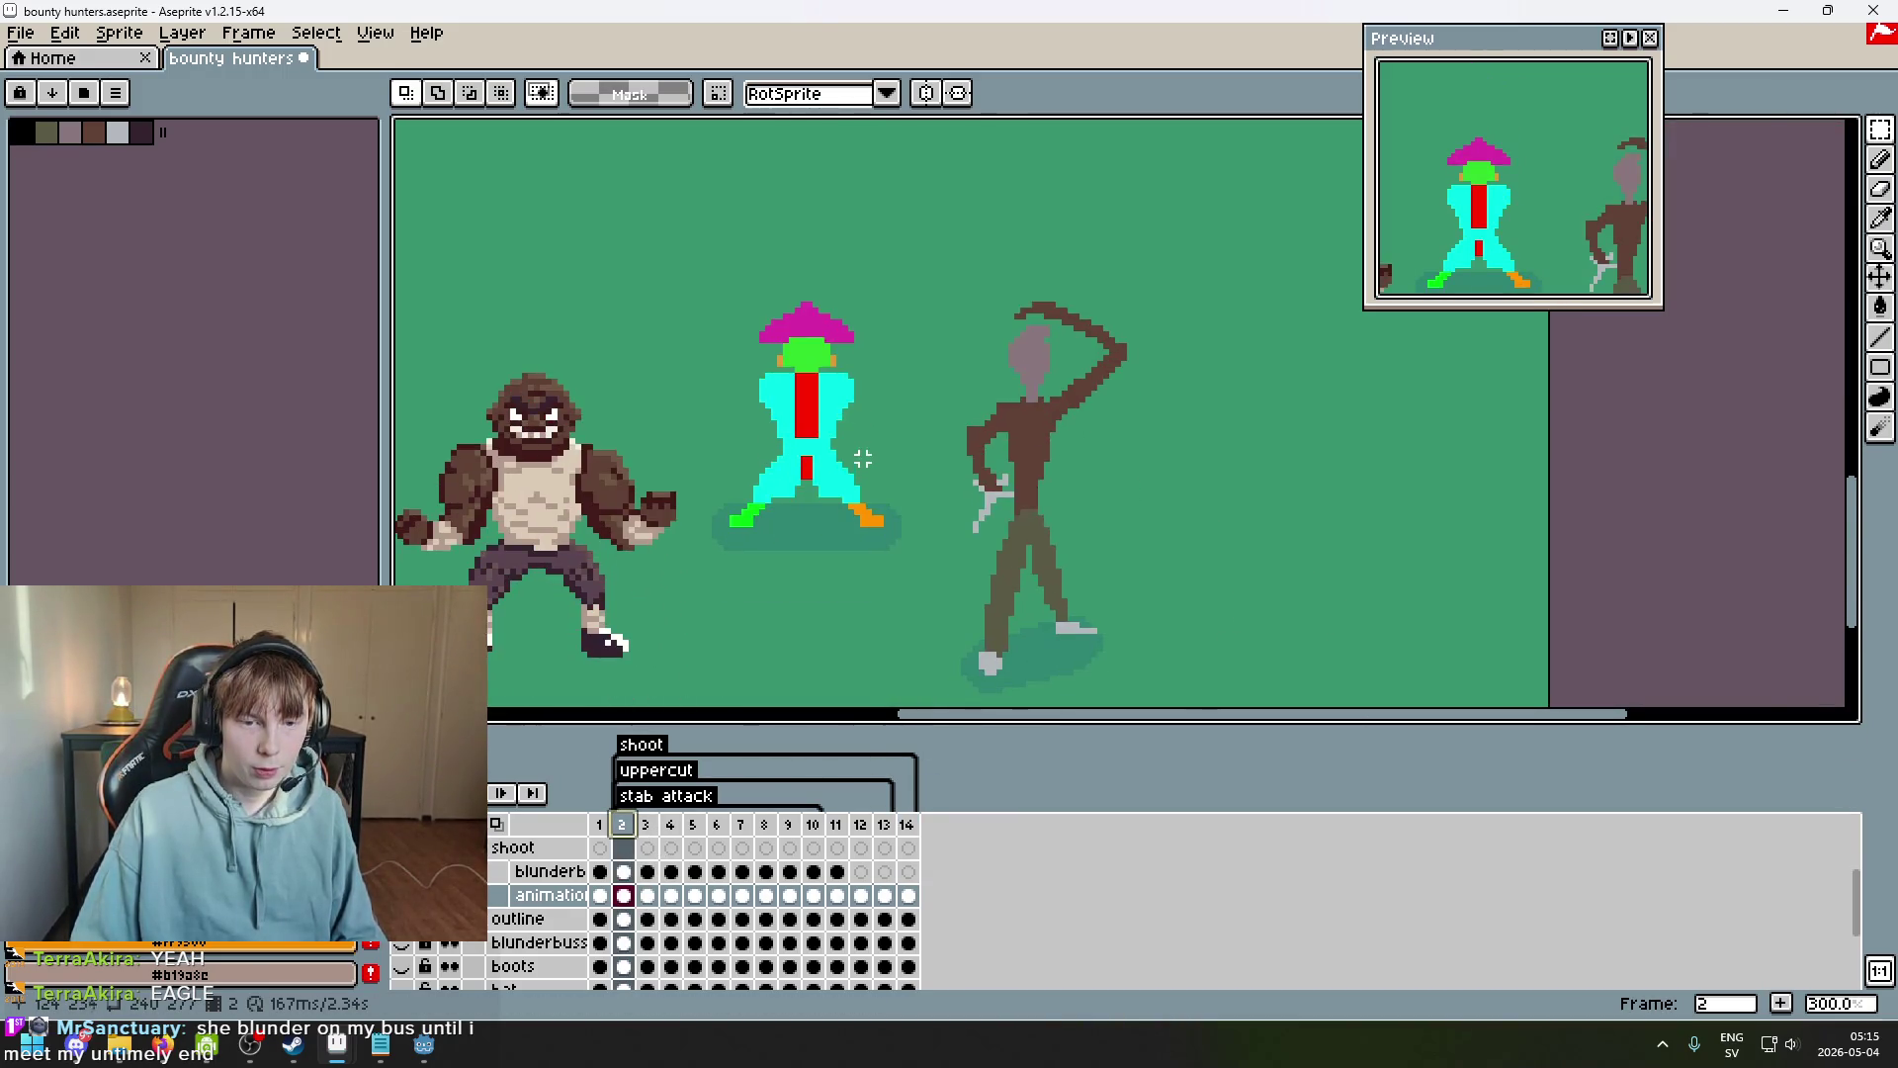
{"action": "mouse_move", "coordinate": [964, 685]}
{"action": "left_mouse_down"}
{"action": "mouse_move", "coordinate": [554, 119]}
{"action": "mouse_move", "coordinate": [593, 118]}
{"action": "left_mouse_up"}
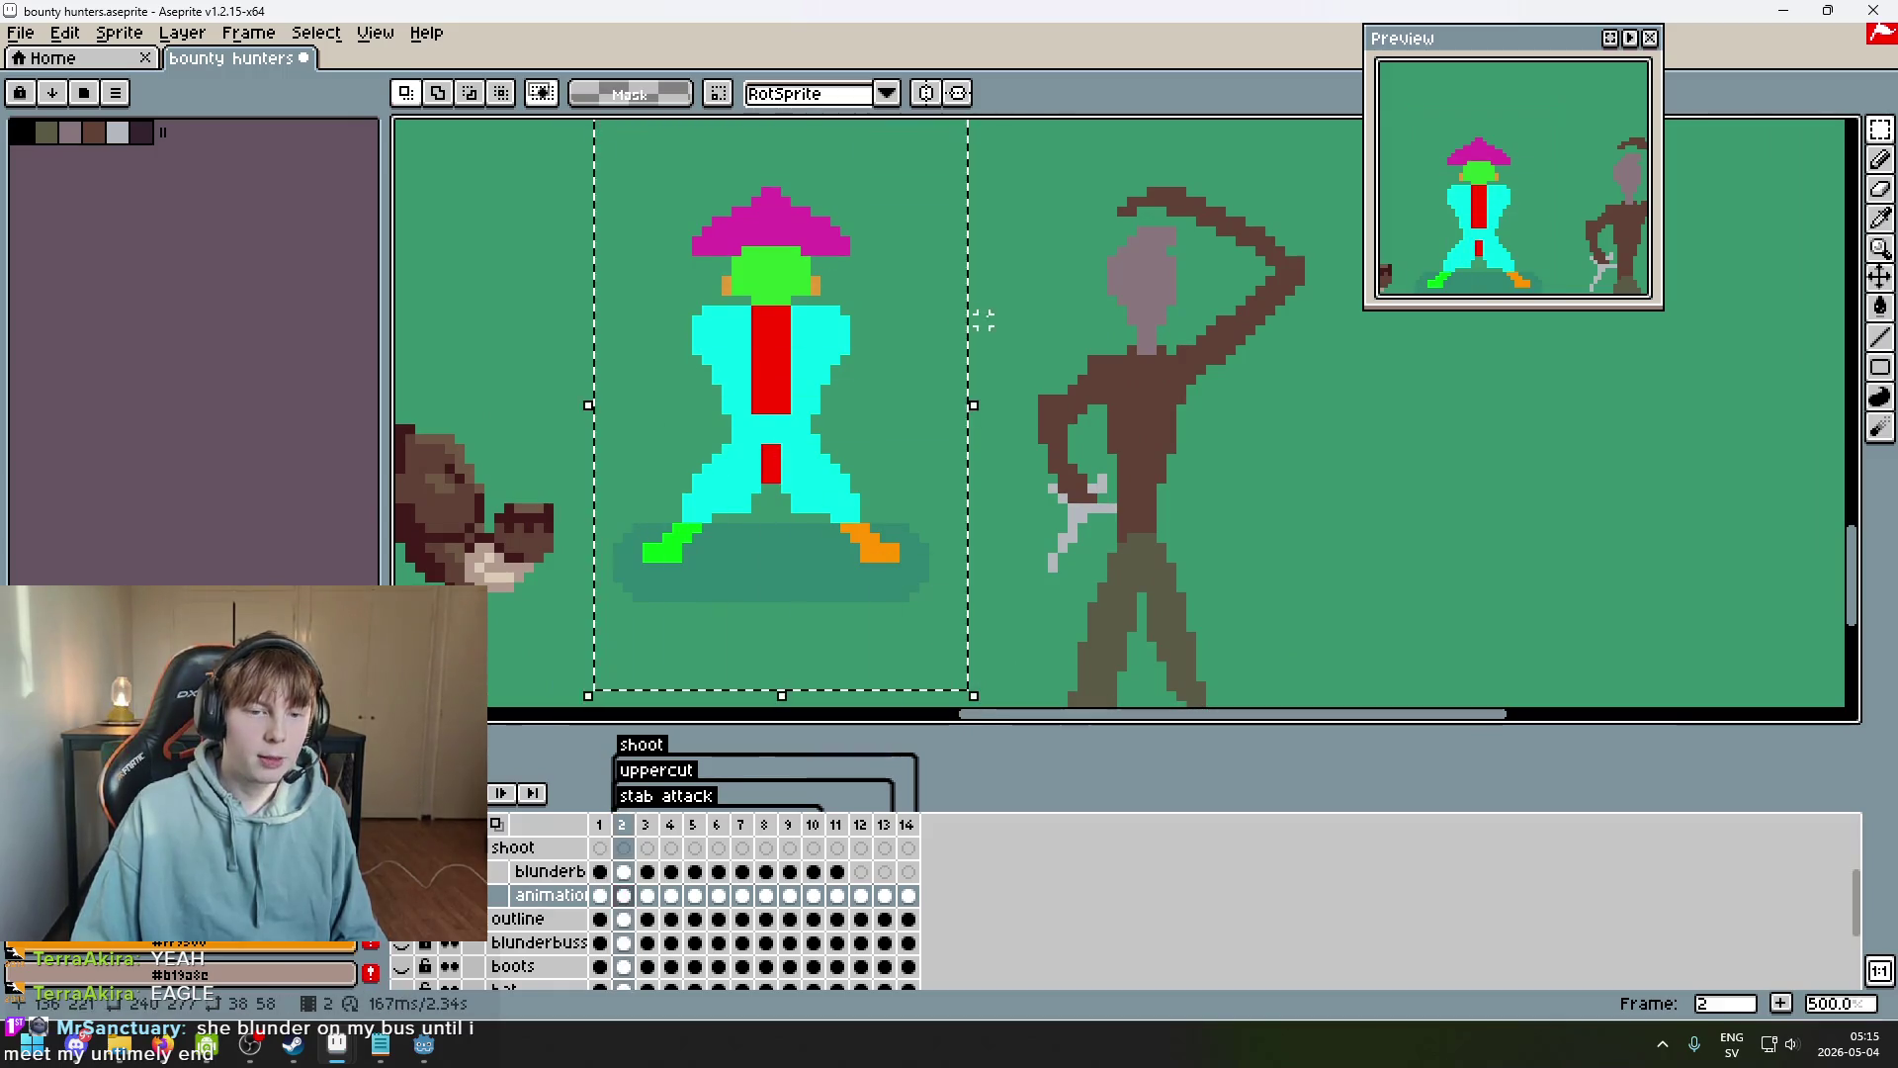
{"action": "key", "text": "Tab"}
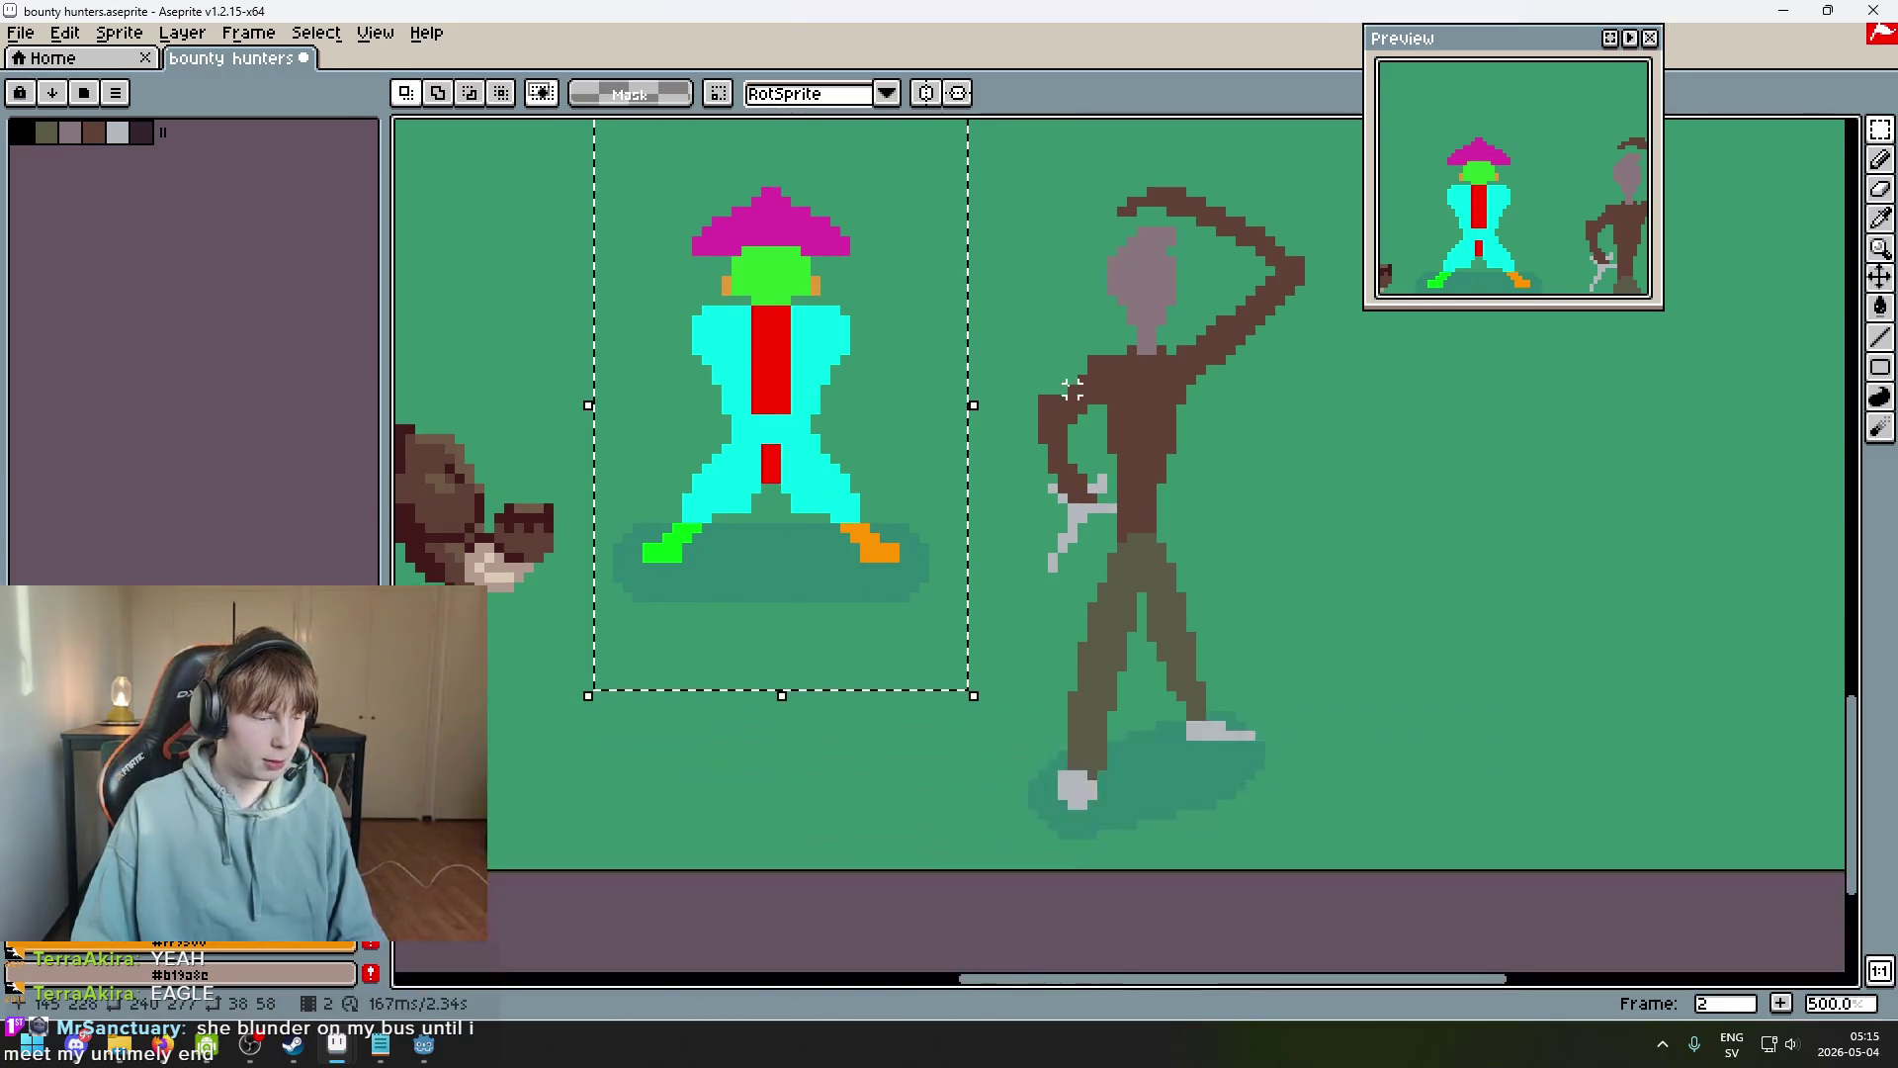
{"action": "key", "text": "ctrl+d"}
{"action": "key", "text": "Tab"}
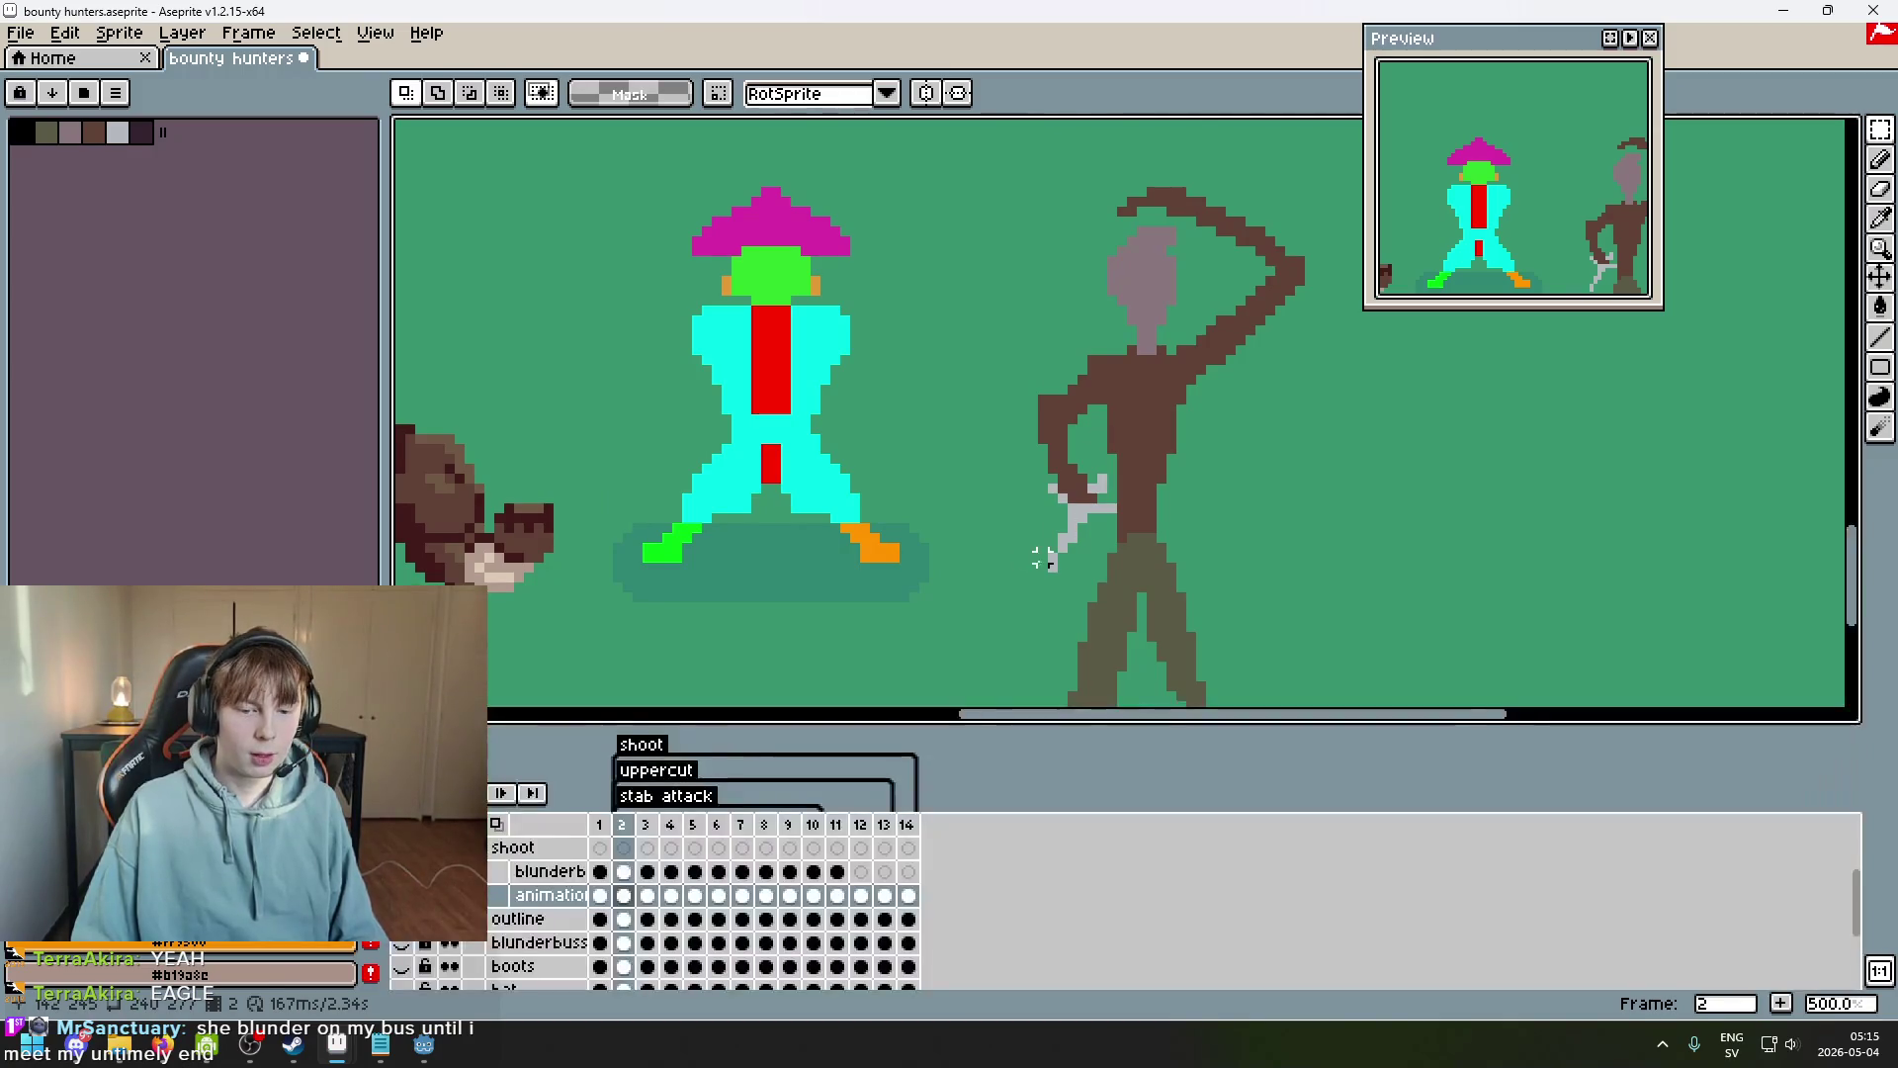
{"action": "left_click", "coordinate": [860, 825]}
{"action": "left_click", "coordinate": [884, 824]}
{"action": "left_click", "coordinate": [909, 826]}
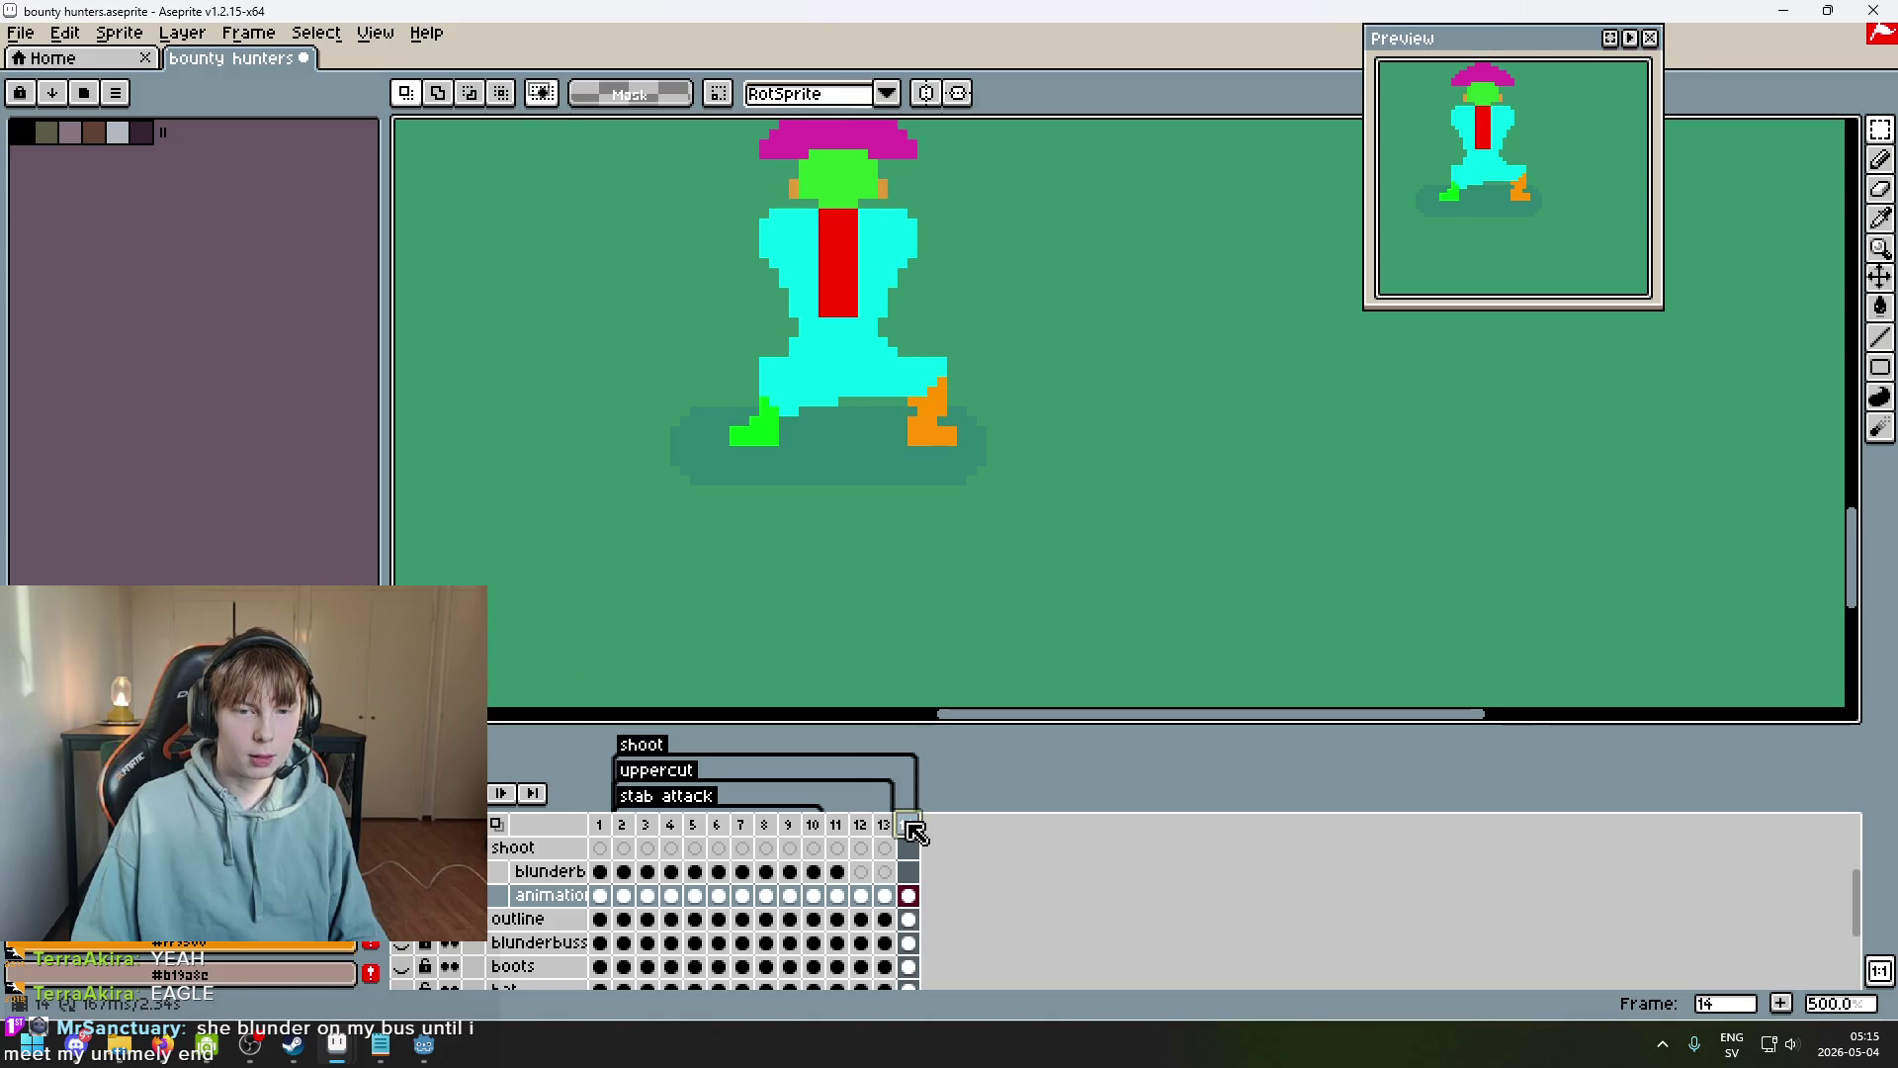
Add a new frame 15 after frame 14 with Alt+N.
{"action": "scroll", "coordinate": [855, 442], "scroll_direction": "down", "scroll_amount": 2}
{"action": "scroll", "coordinate": [911, 376], "scroll_direction": "up", "scroll_amount": 1}
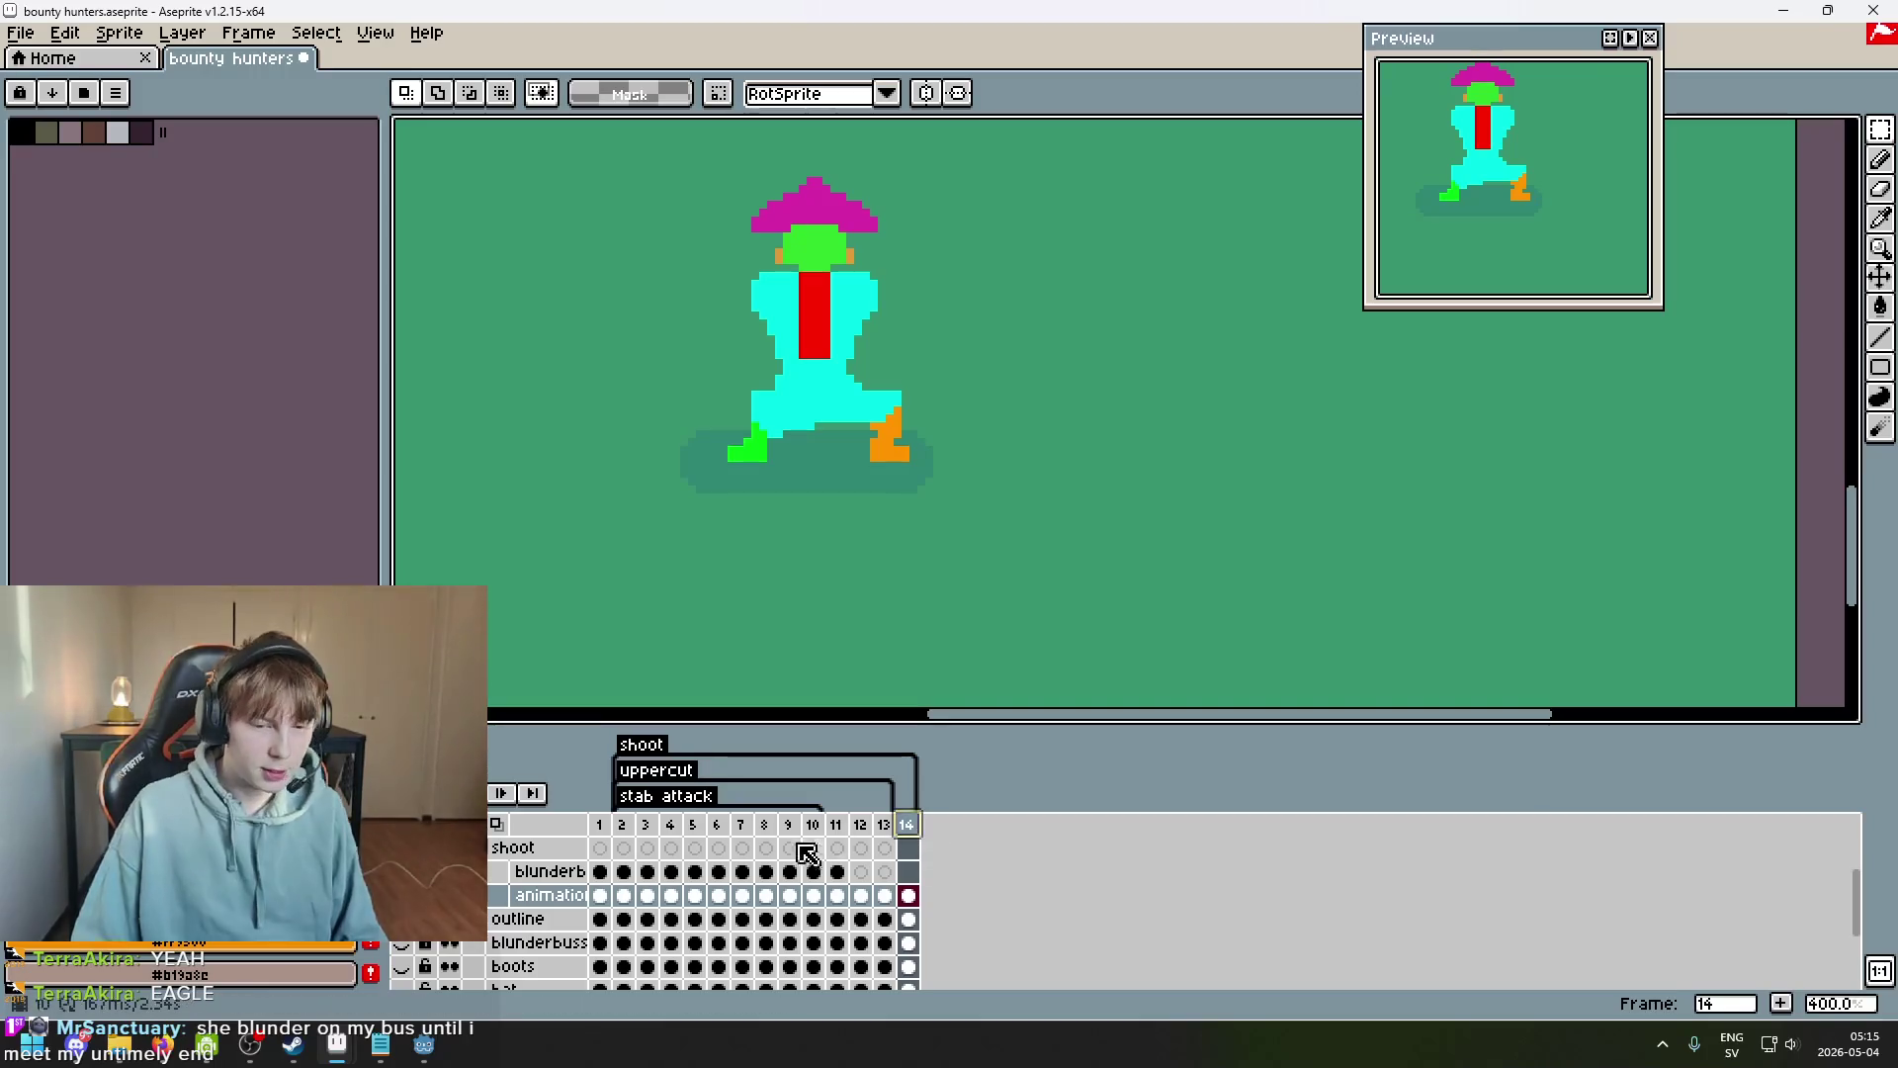
{"action": "scroll", "coordinate": [880, 403], "scroll_direction": "down", "scroll_amount": 3}
{"action": "scroll", "coordinate": [851, 330], "scroll_direction": "up", "scroll_amount": 2}
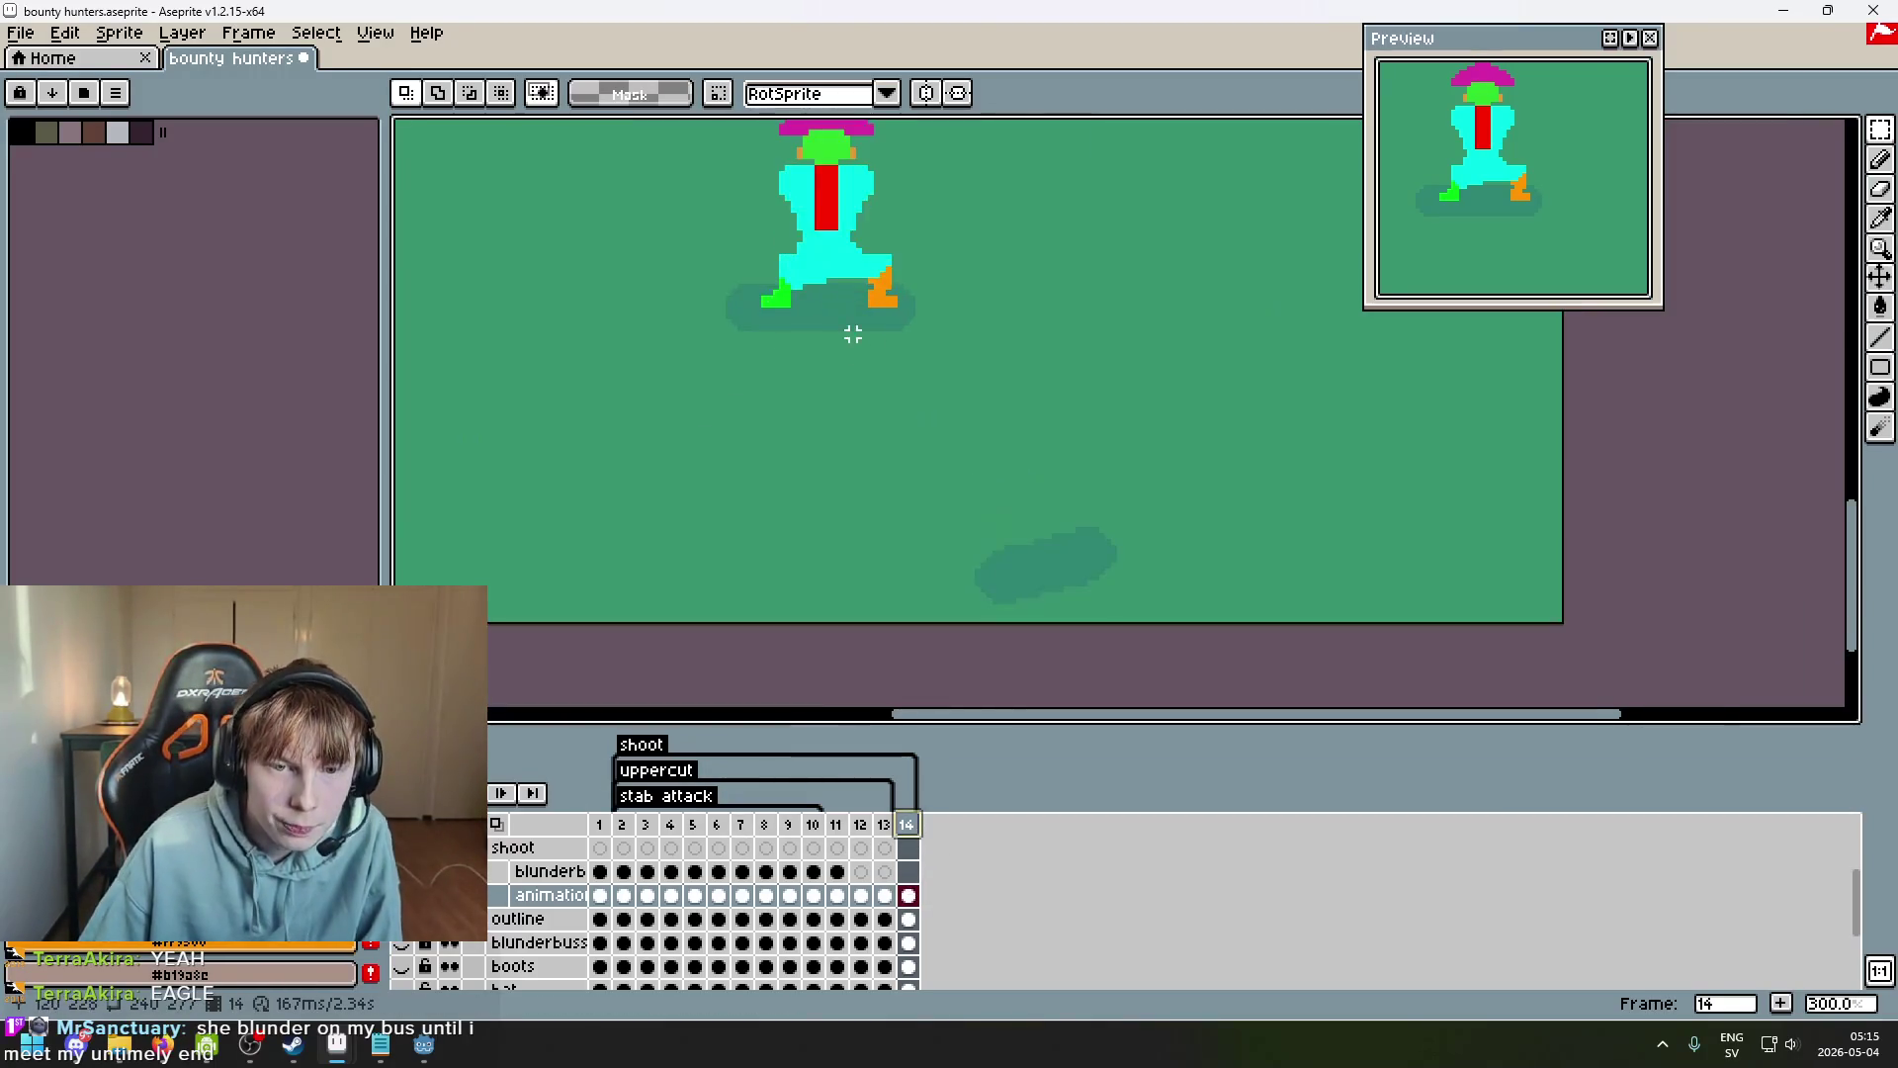
{"action": "scroll", "coordinate": [983, 436], "scroll_direction": "up", "scroll_amount": 3}
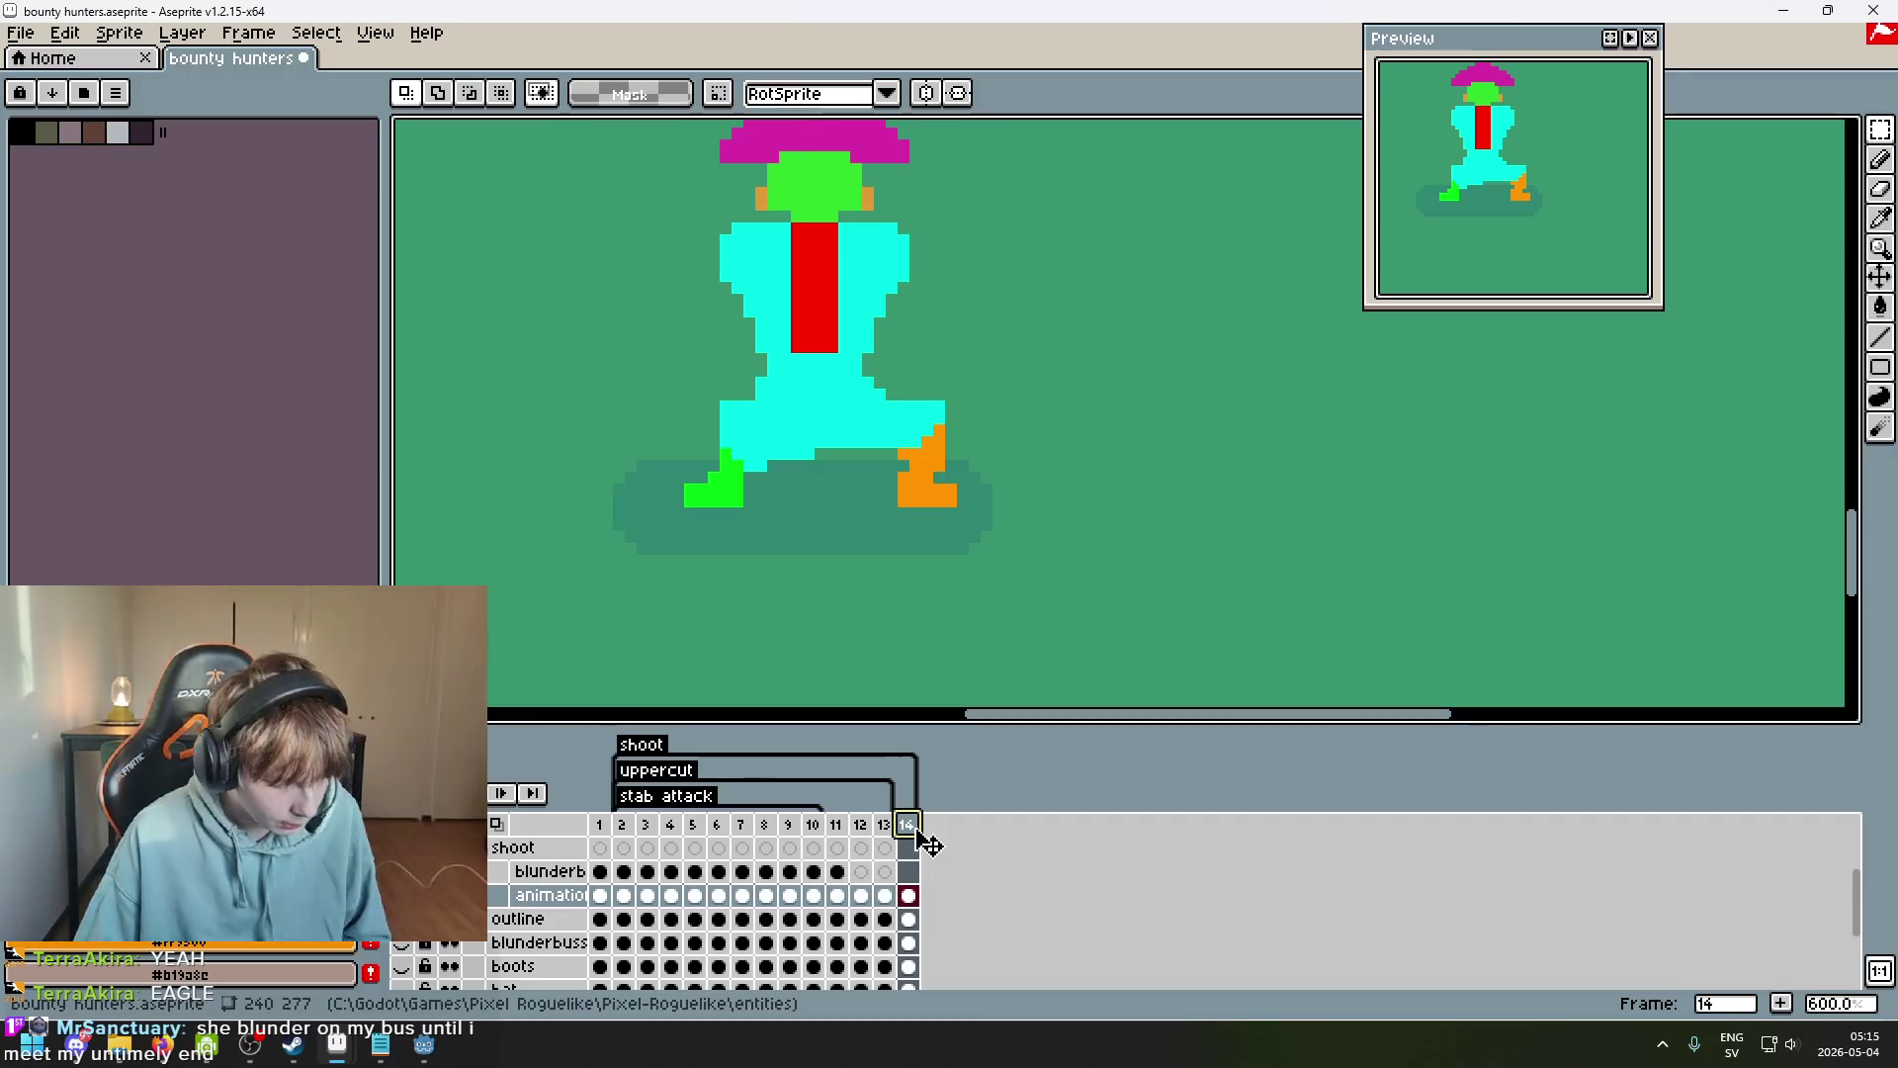
{"action": "key", "text": "alt+n"}
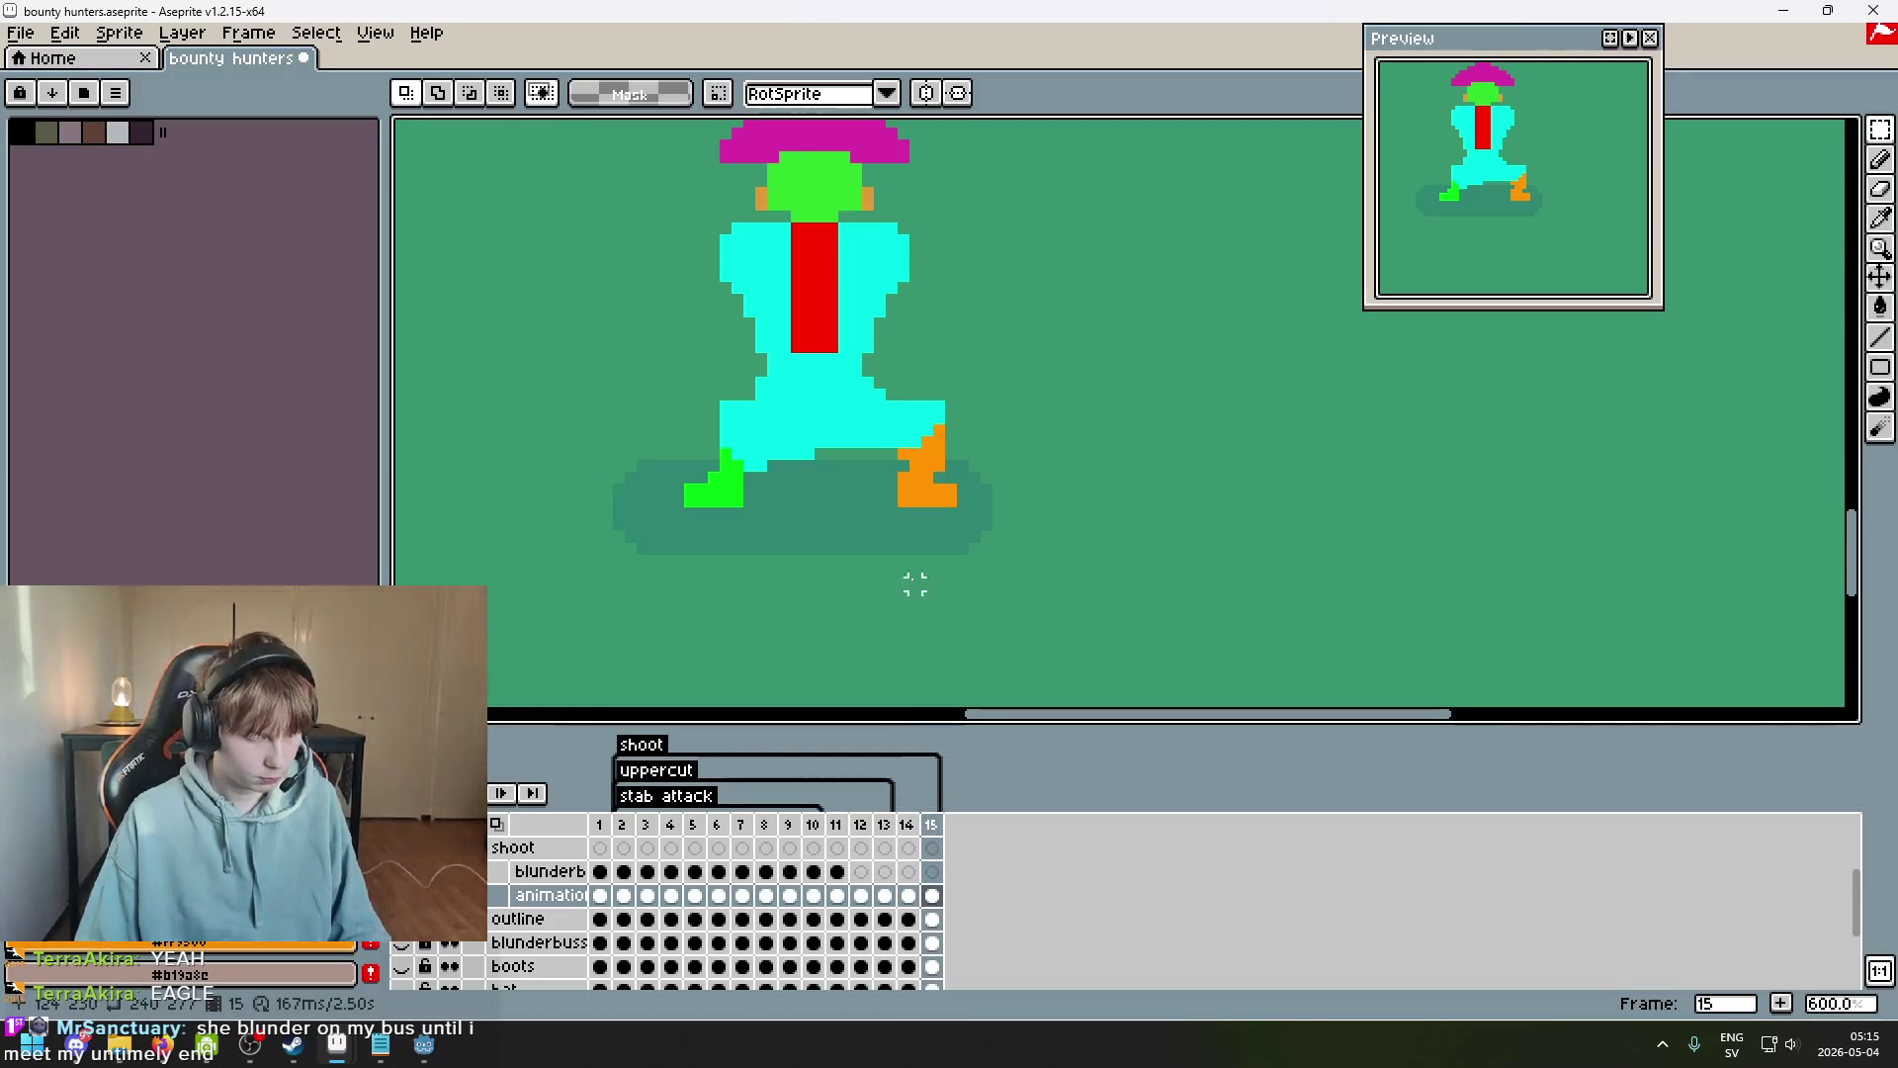
{"action": "scroll", "coordinate": [999, 534], "scroll_direction": "down", "scroll_amount": 2}
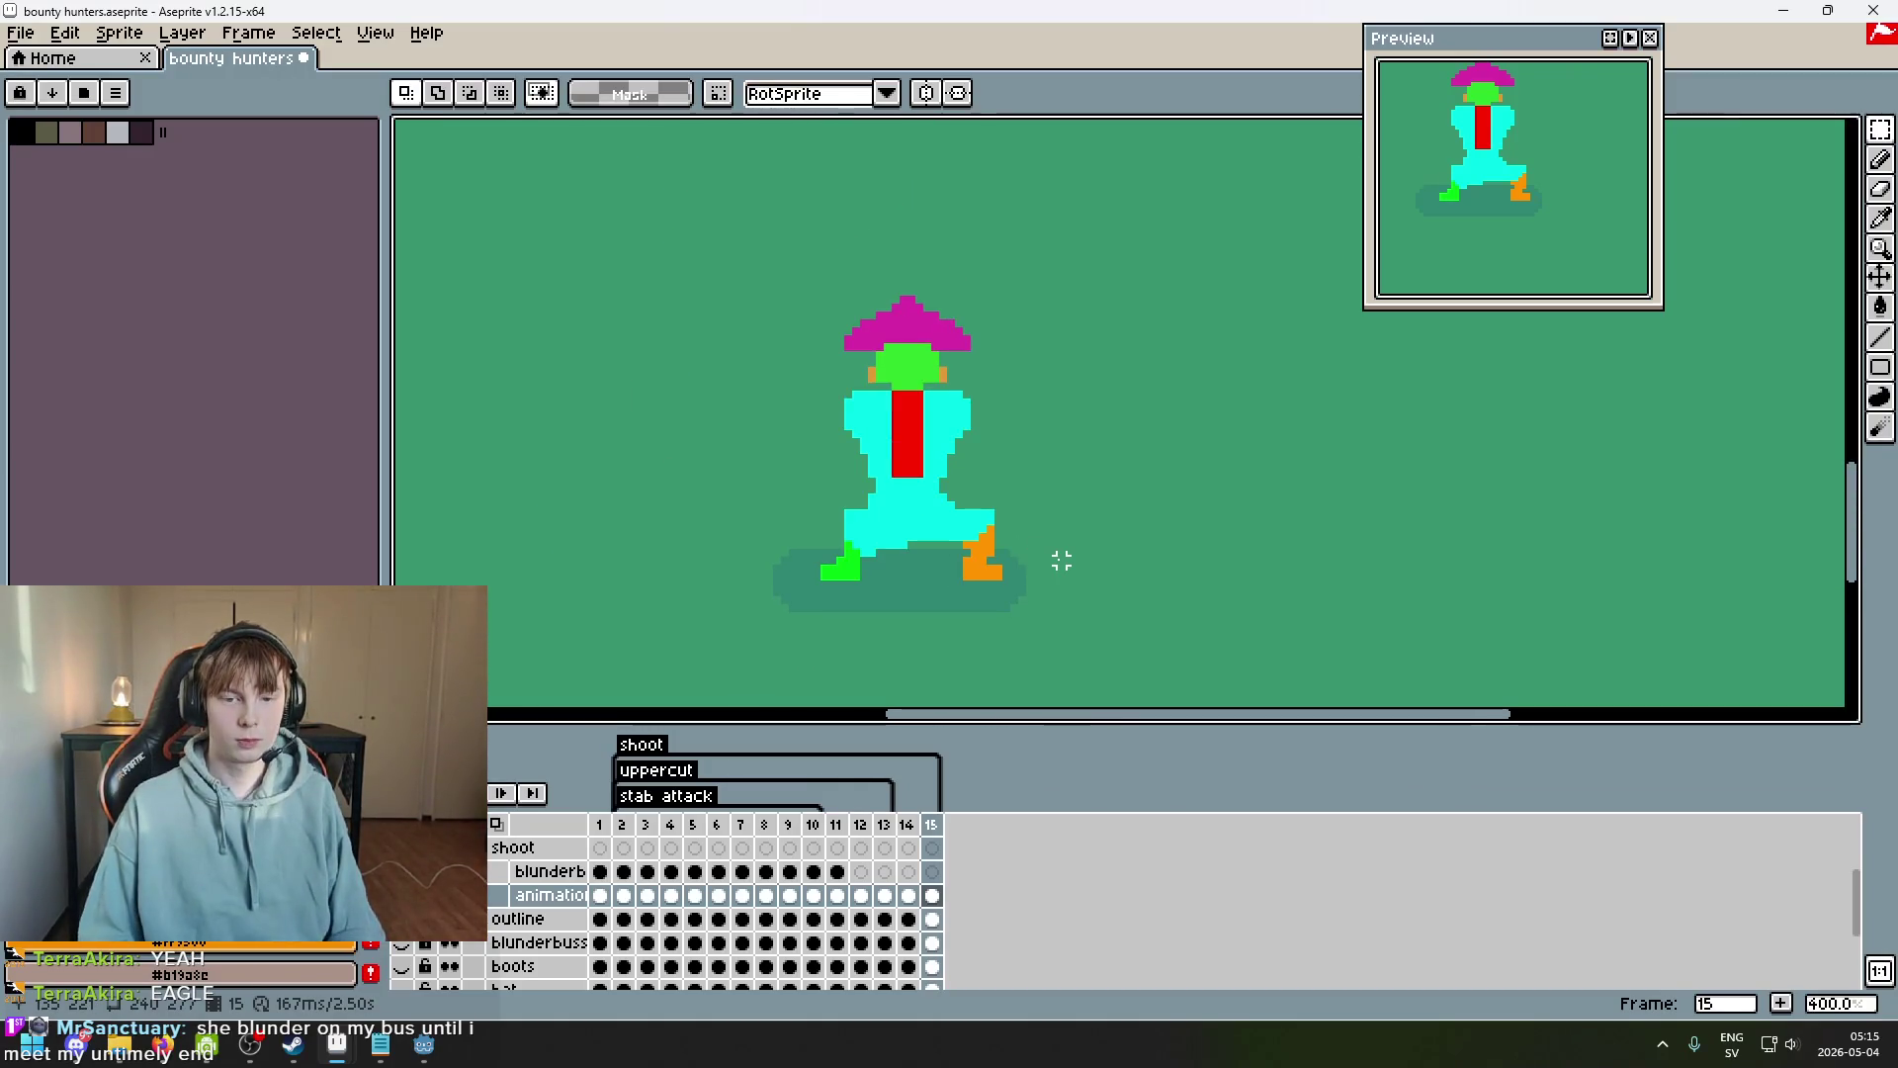
{"action": "key", "text": "comma"}
{"action": "key", "text": "comma"}
{"action": "key", "text": "period"}
{"action": "key", "text": "period"}
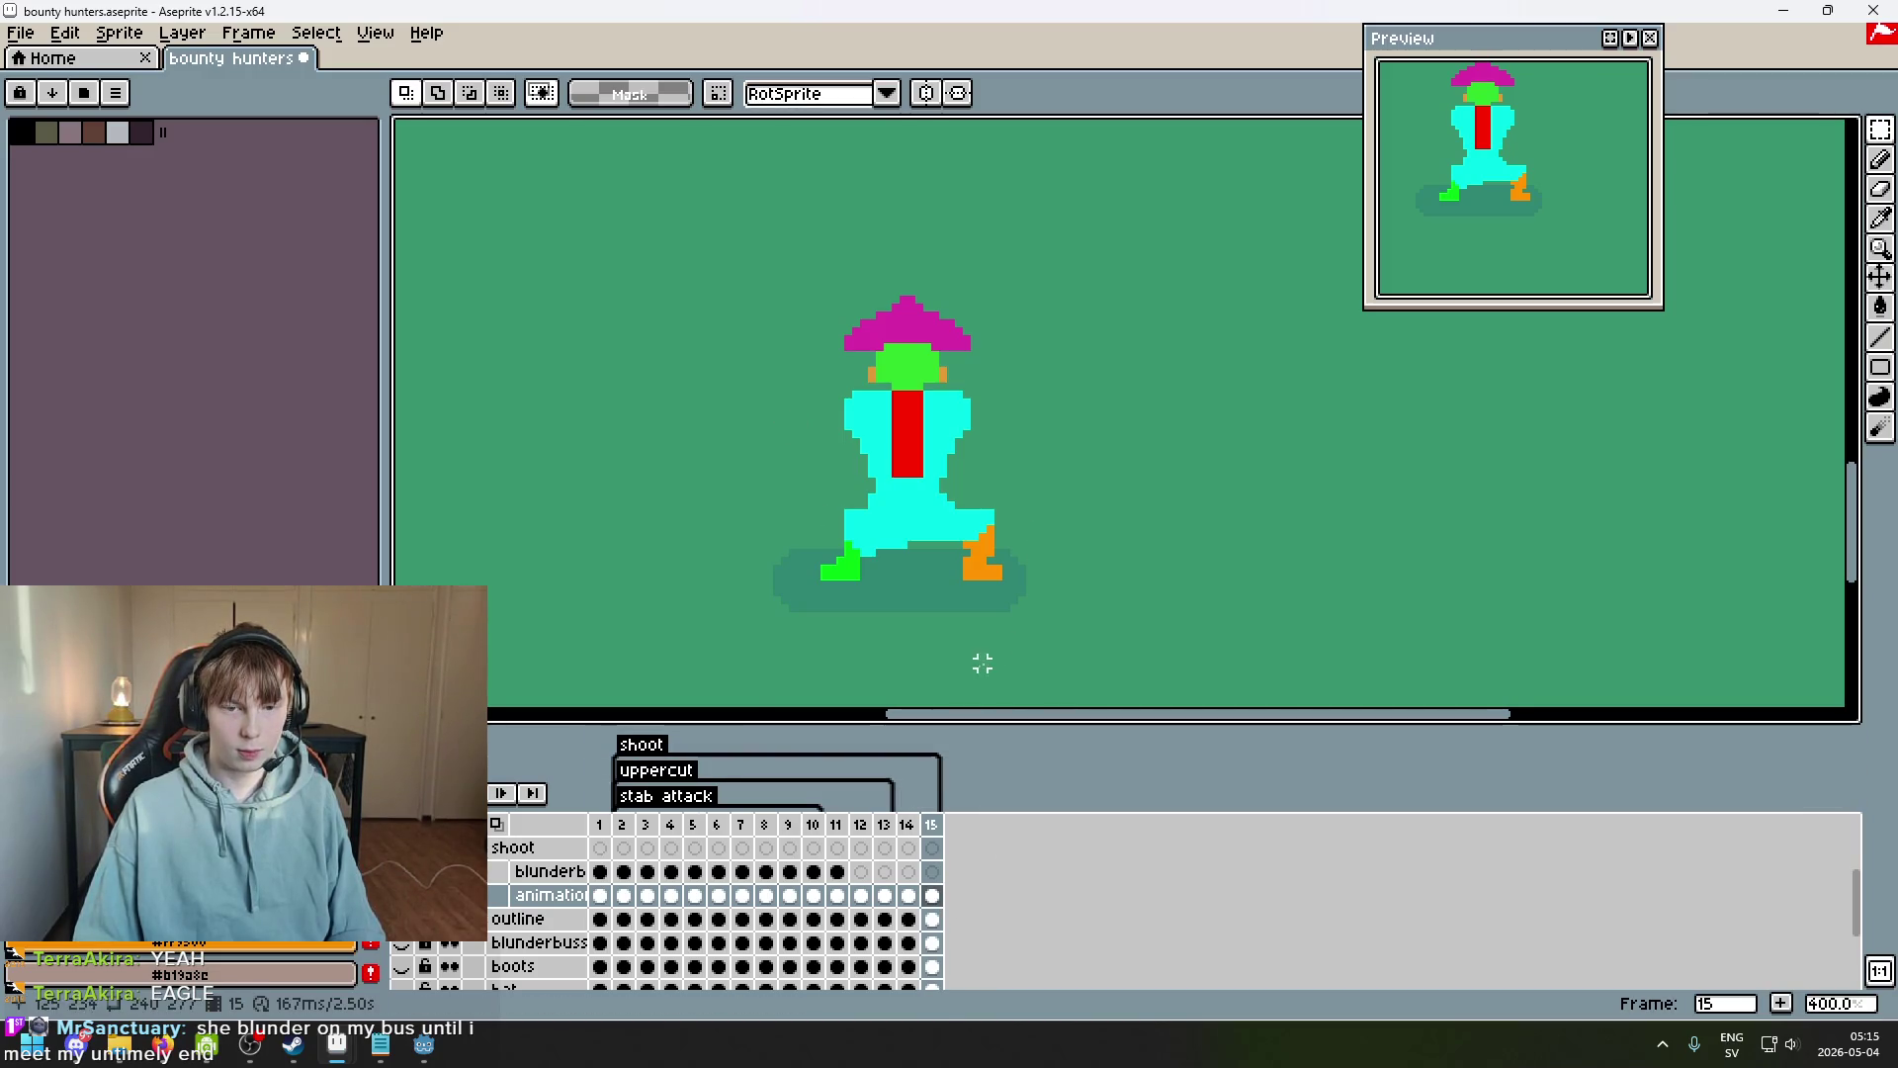
Paste the character onto frame 15 and delete the leftover left copy.
{"action": "key", "text": "ctrl+v"}
{"action": "mouse_move", "coordinate": [1043, 624]}
{"action": "left_mouse_down"}
{"action": "mouse_move", "coordinate": [1321, 508]}
{"action": "mouse_move", "coordinate": [1143, 428]}
{"action": "mouse_move", "coordinate": [1029, 454]}
{"action": "mouse_move", "coordinate": [1382, 456]}
{"action": "left_mouse_up"}
{"action": "left_click_drag", "start_coordinate": [1045, 630], "coordinate": [745, 255]}
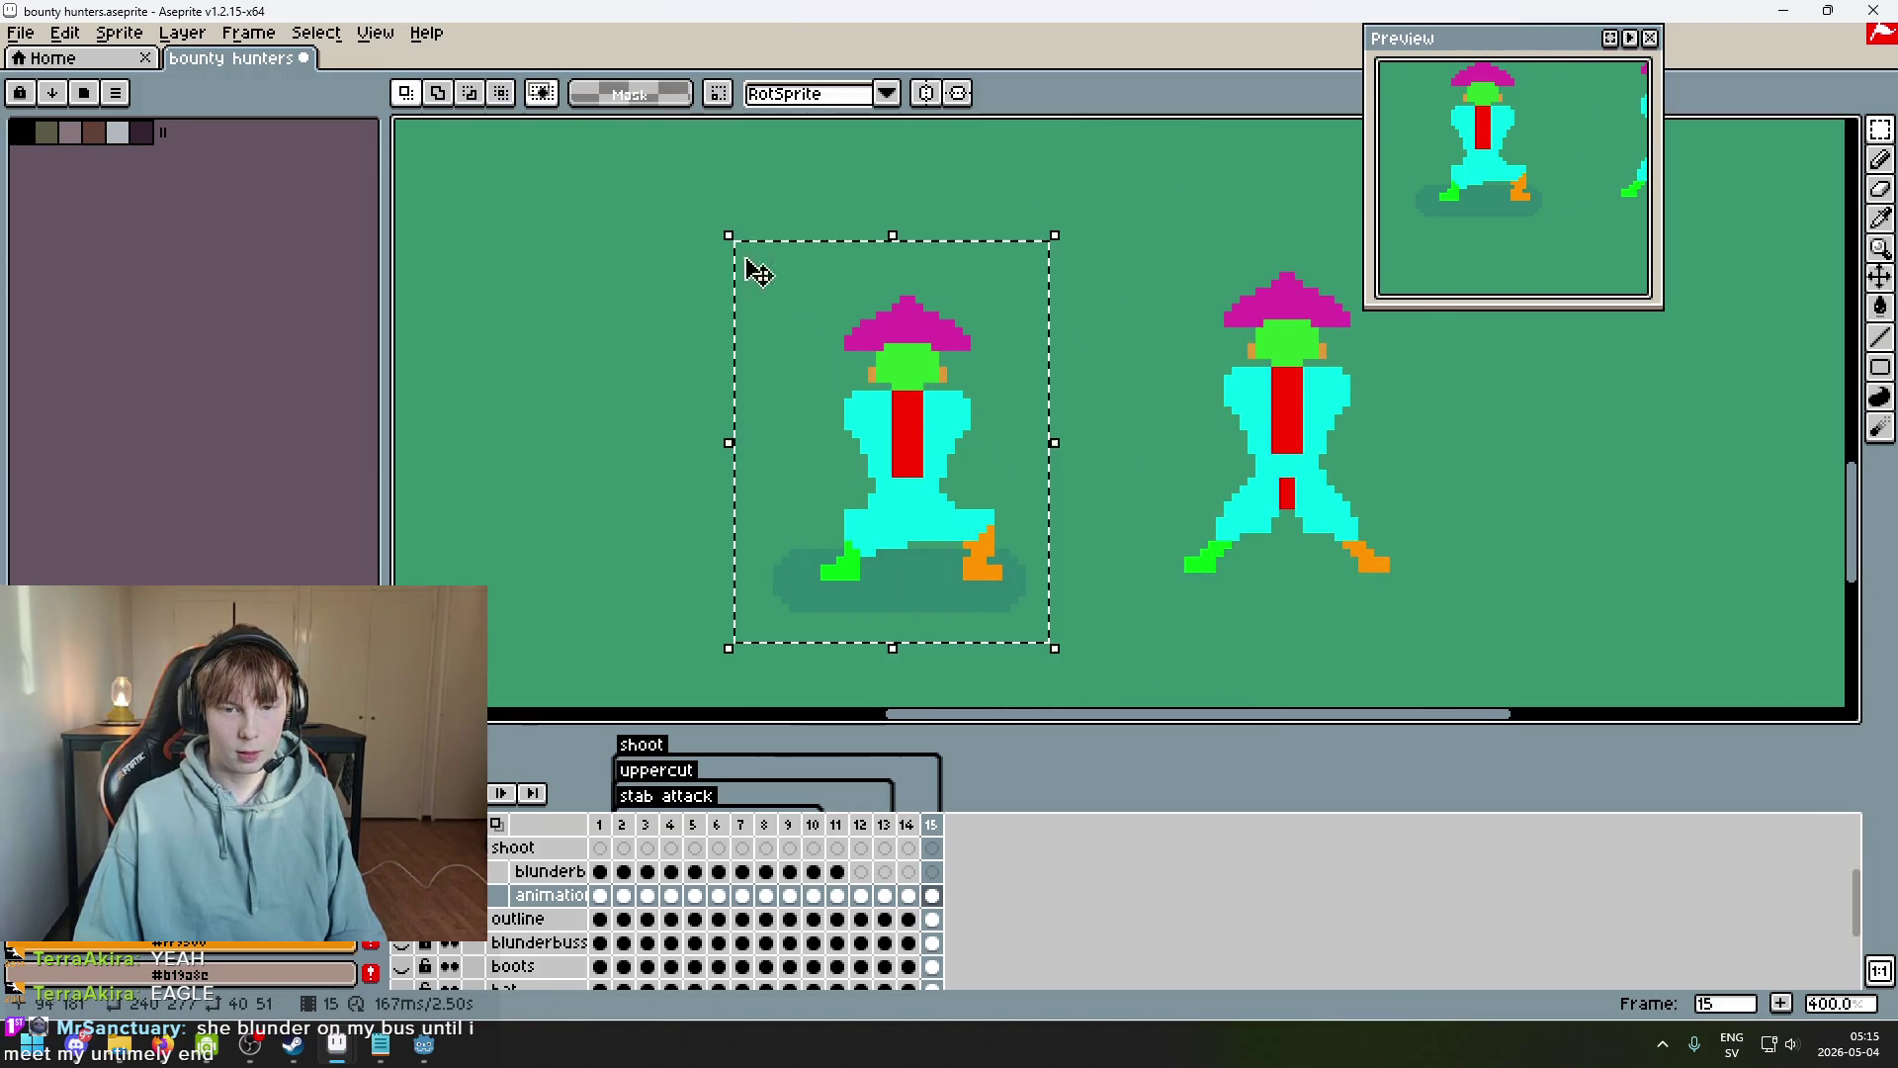
{"action": "key", "text": "Delete"}
Align the pasted pose with frame 14's onion-skin ghost and preview the animation.
{"action": "left_click", "coordinate": [500, 824]}
{"action": "mouse_move", "coordinate": [1510, 633]}
{"action": "left_mouse_down"}
{"action": "mouse_move", "coordinate": [1130, 306]}
{"action": "mouse_move", "coordinate": [1082, 180]}
{"action": "left_mouse_up"}
{"action": "mouse_move", "coordinate": [1305, 462]}
{"action": "left_mouse_down"}
{"action": "mouse_move", "coordinate": [1136, 445]}
{"action": "mouse_move", "coordinate": [919, 465]}
{"action": "mouse_move", "coordinate": [958, 495]}
{"action": "mouse_move", "coordinate": [939, 490]}
{"action": "left_mouse_up"}
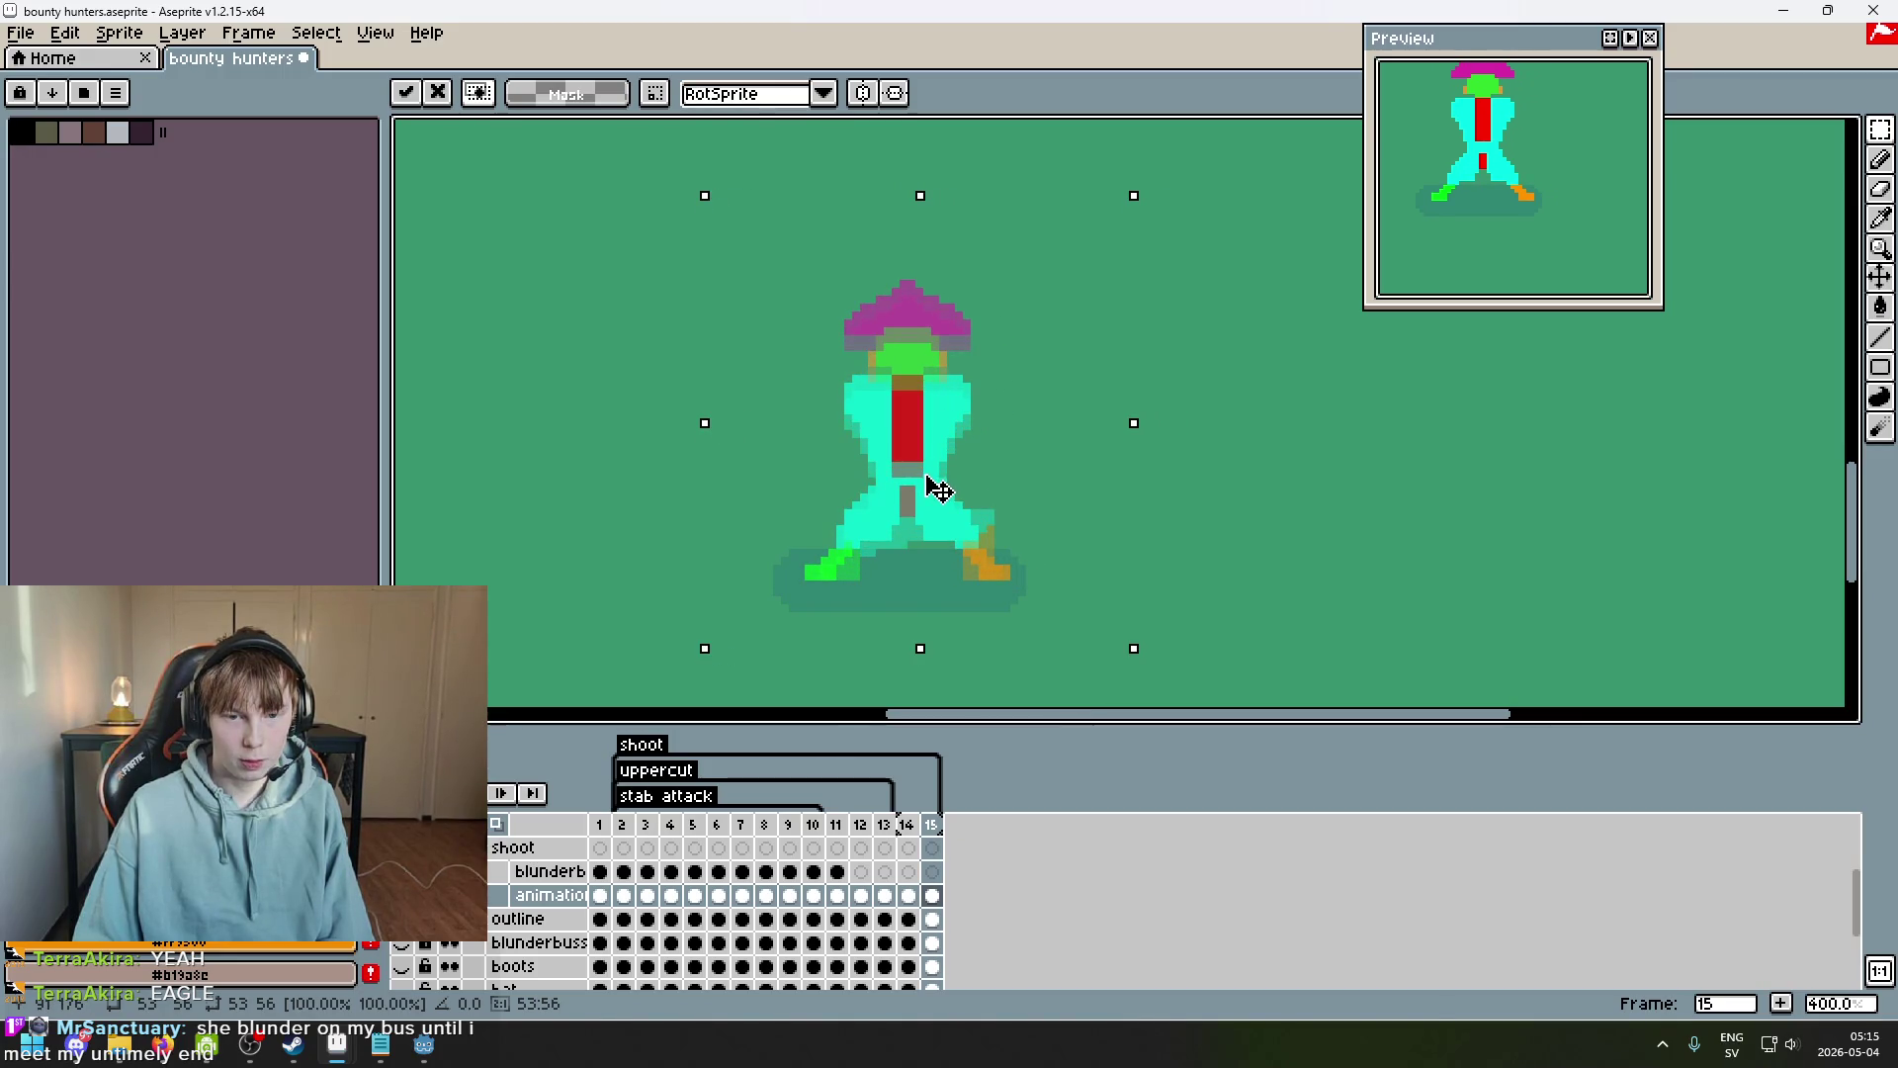
{"action": "left_click", "coordinate": [1220, 496]}
{"action": "key", "text": "Return"}
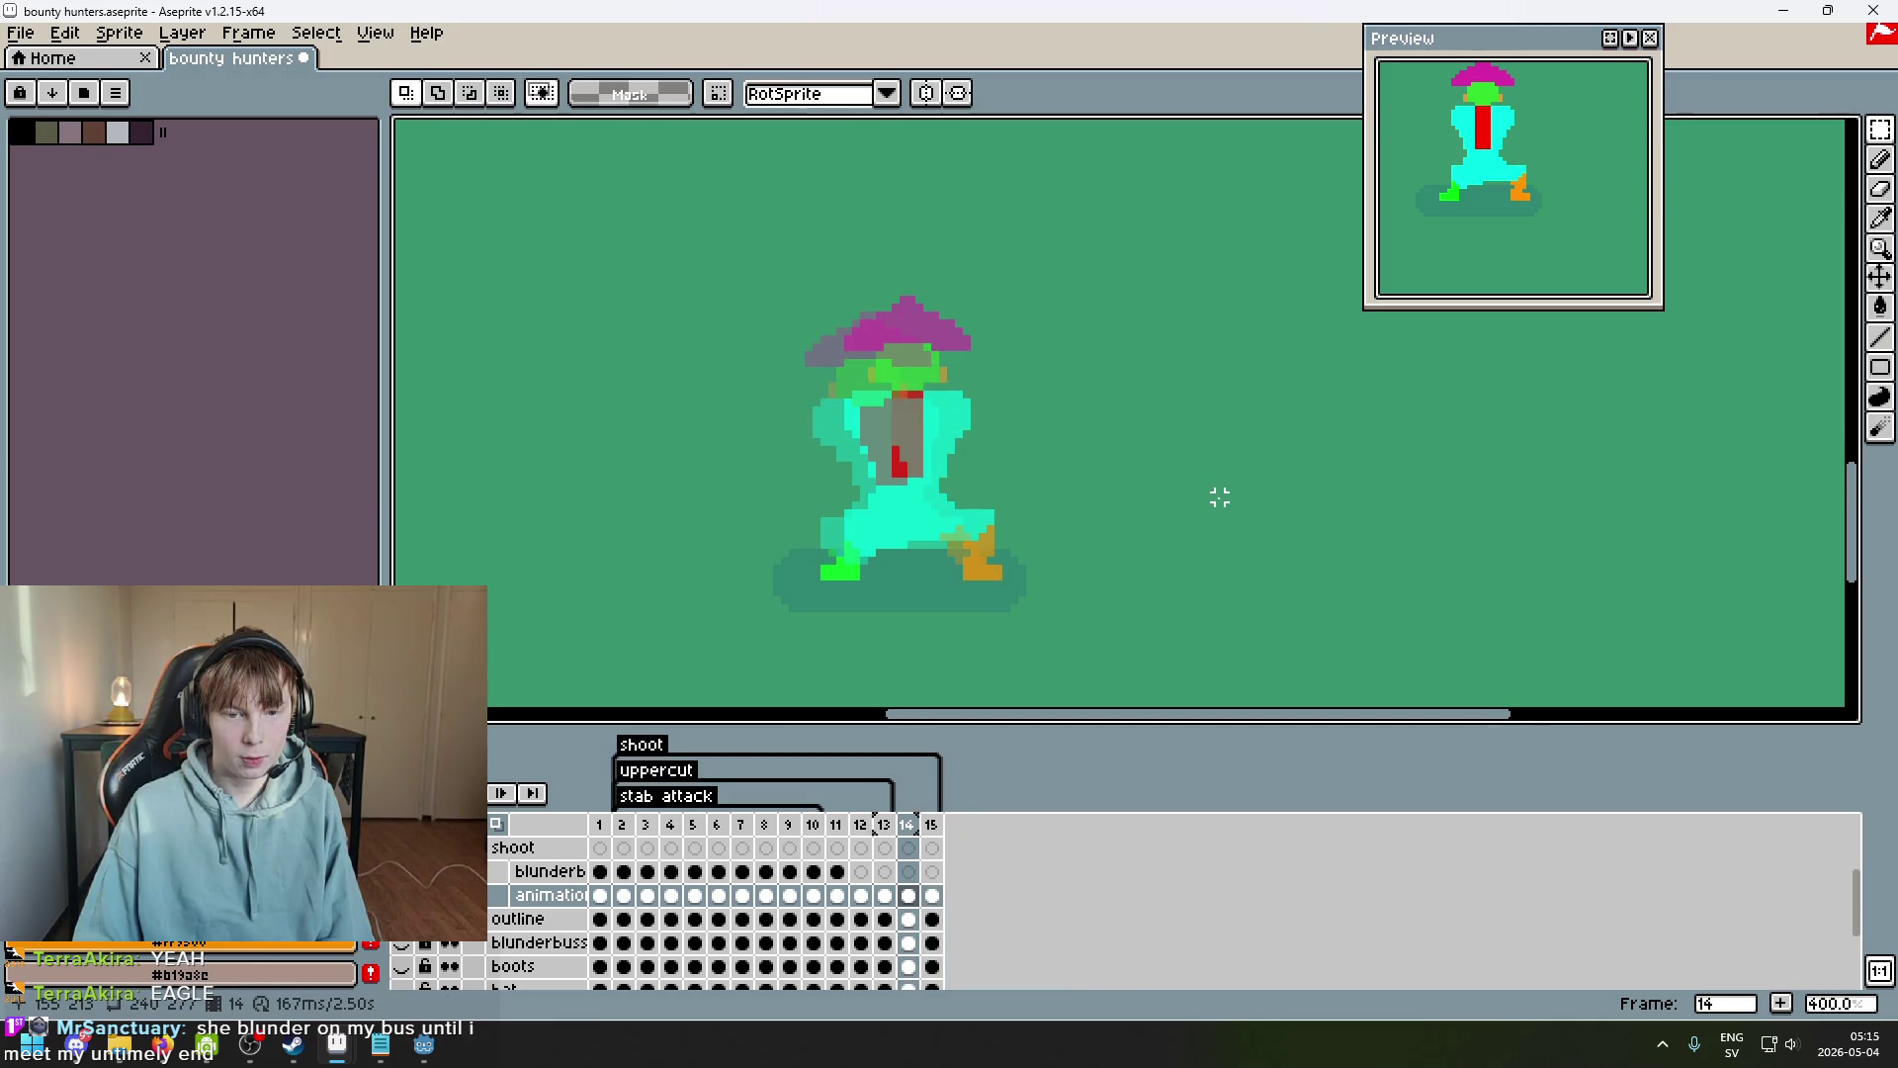
{"action": "left_click", "coordinate": [503, 825]}
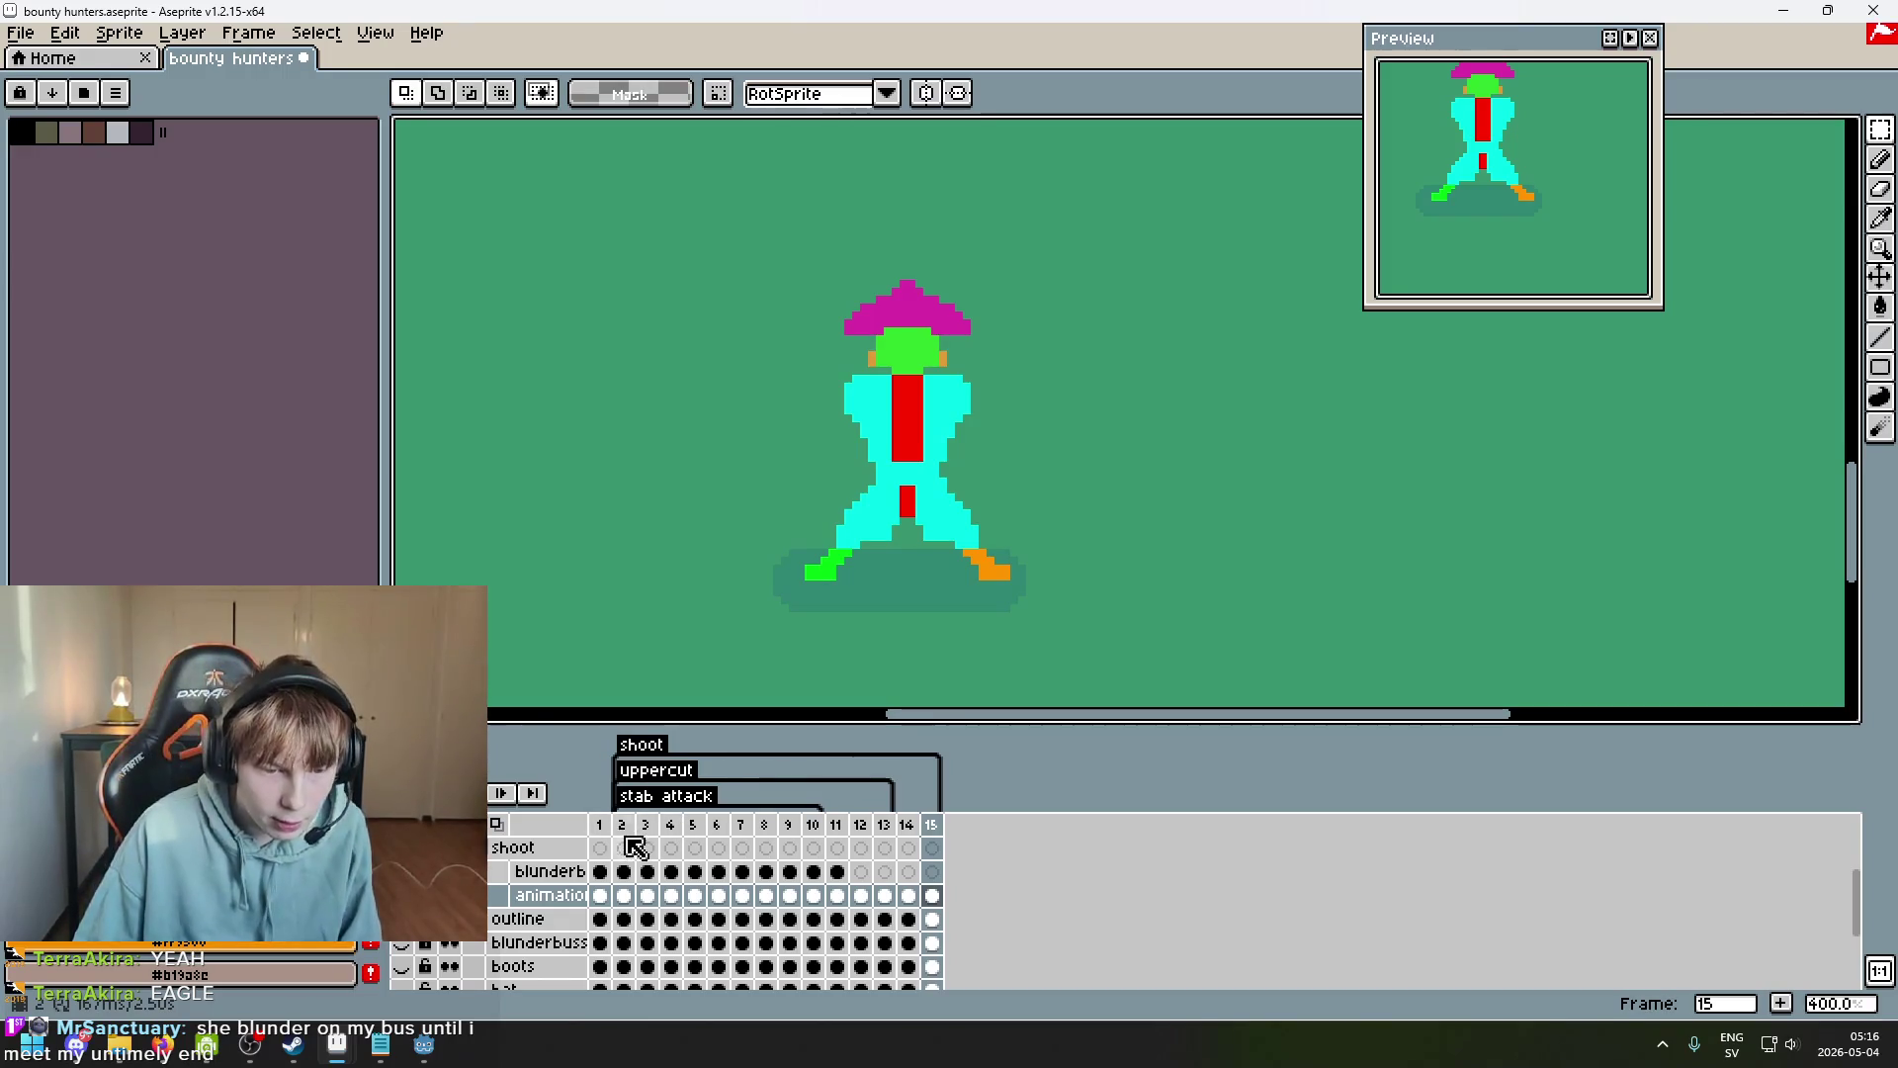
{"action": "scroll", "coordinate": [937, 835], "scroll_direction": "down", "scroll_amount": 2}
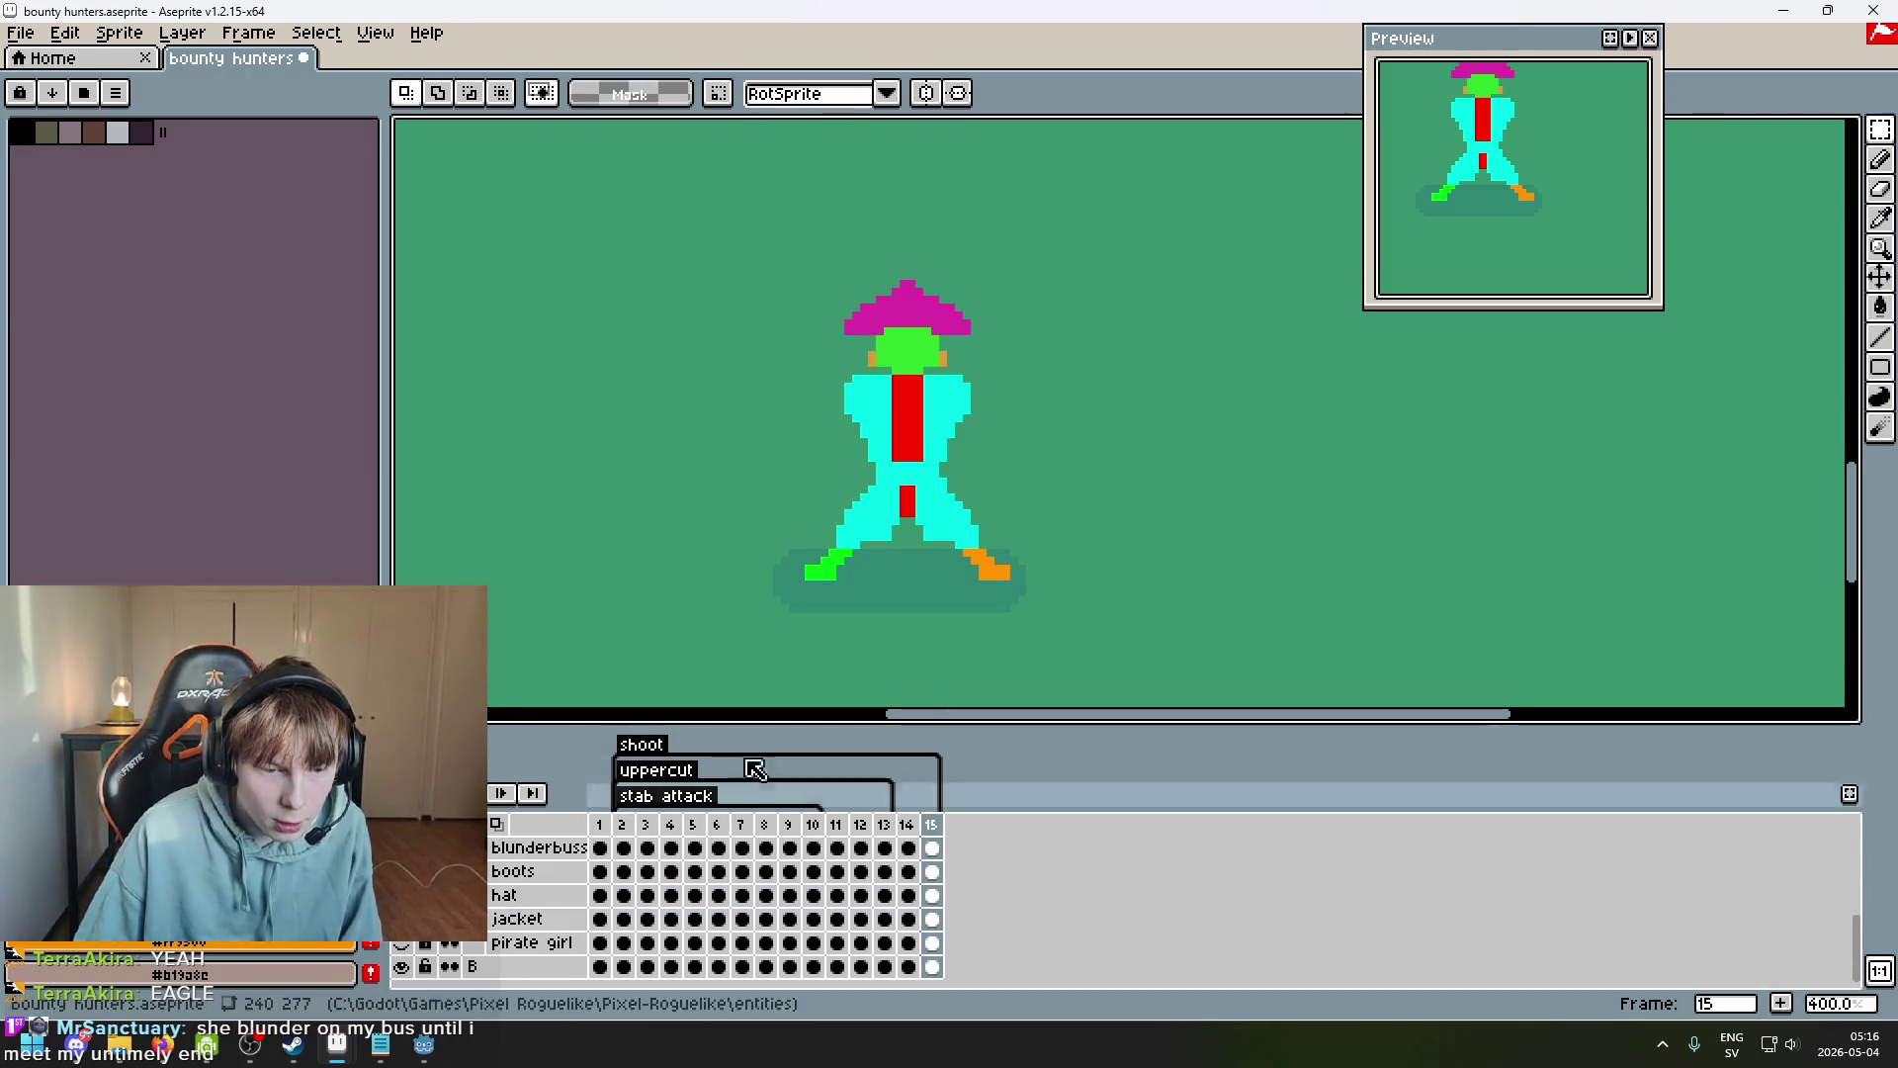
{"action": "scroll", "coordinate": [949, 474], "scroll_direction": "down", "scroll_amount": 2}
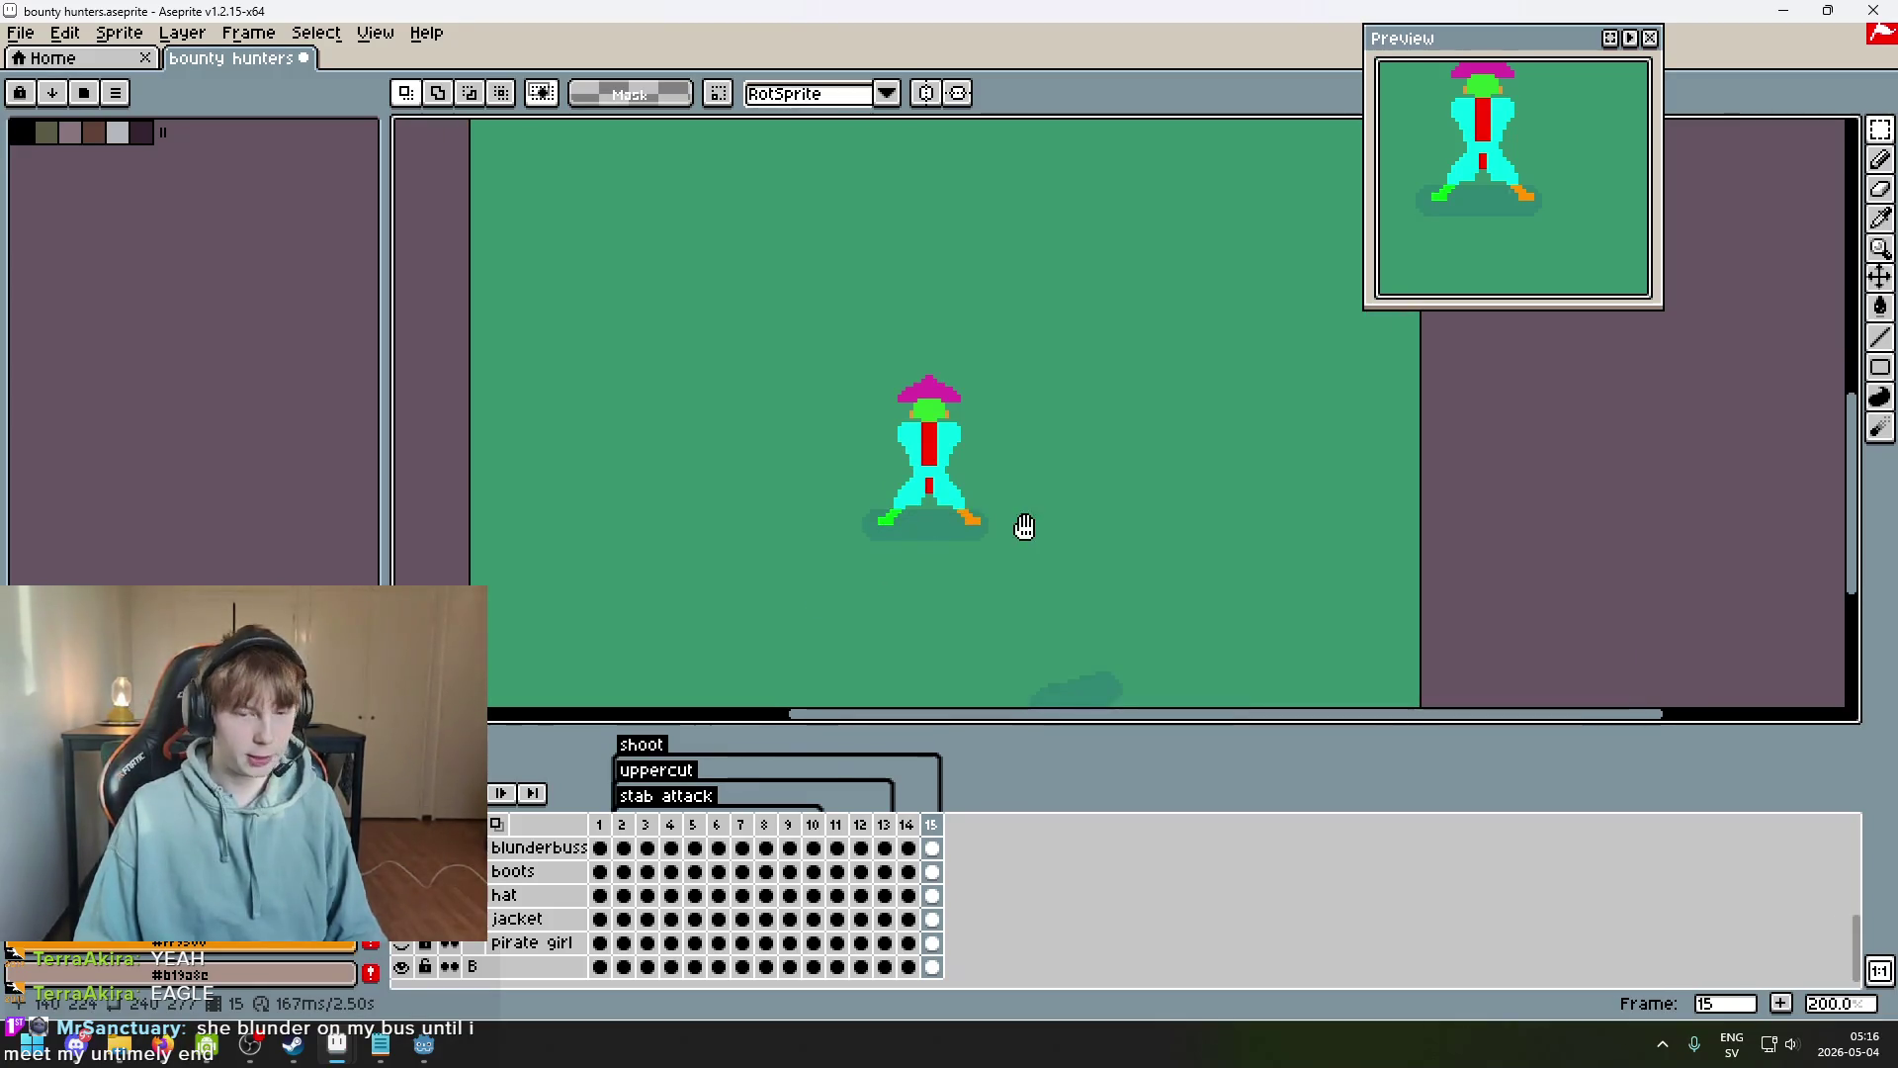
{"action": "scroll", "coordinate": [988, 534], "scroll_direction": "up", "scroll_amount": 1}
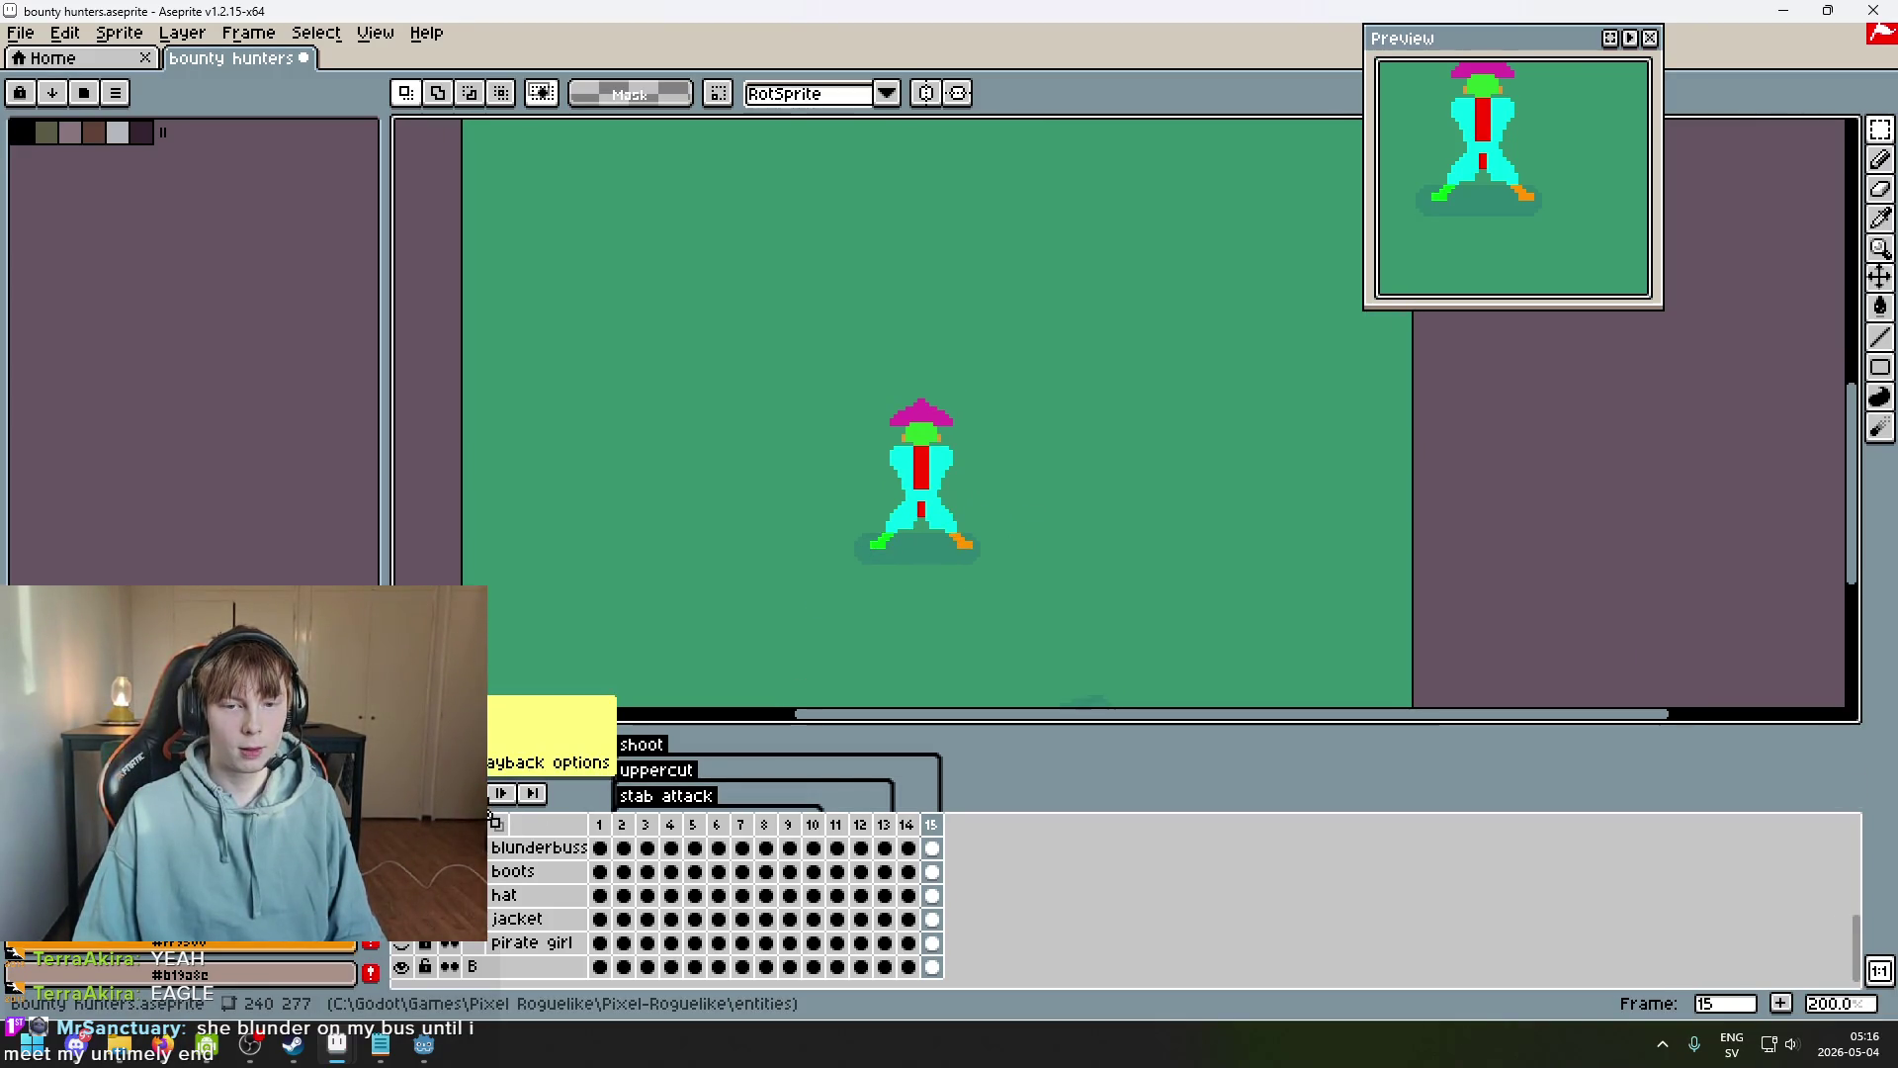
{"action": "scroll", "coordinate": [692, 889], "scroll_direction": "up", "scroll_amount": 2}
{"action": "left_click", "coordinate": [671, 825]}
{"action": "left_click_drag", "start_coordinate": [1065, 554], "coordinate": [1061, 643]}
{"action": "key", "text": "Return"}
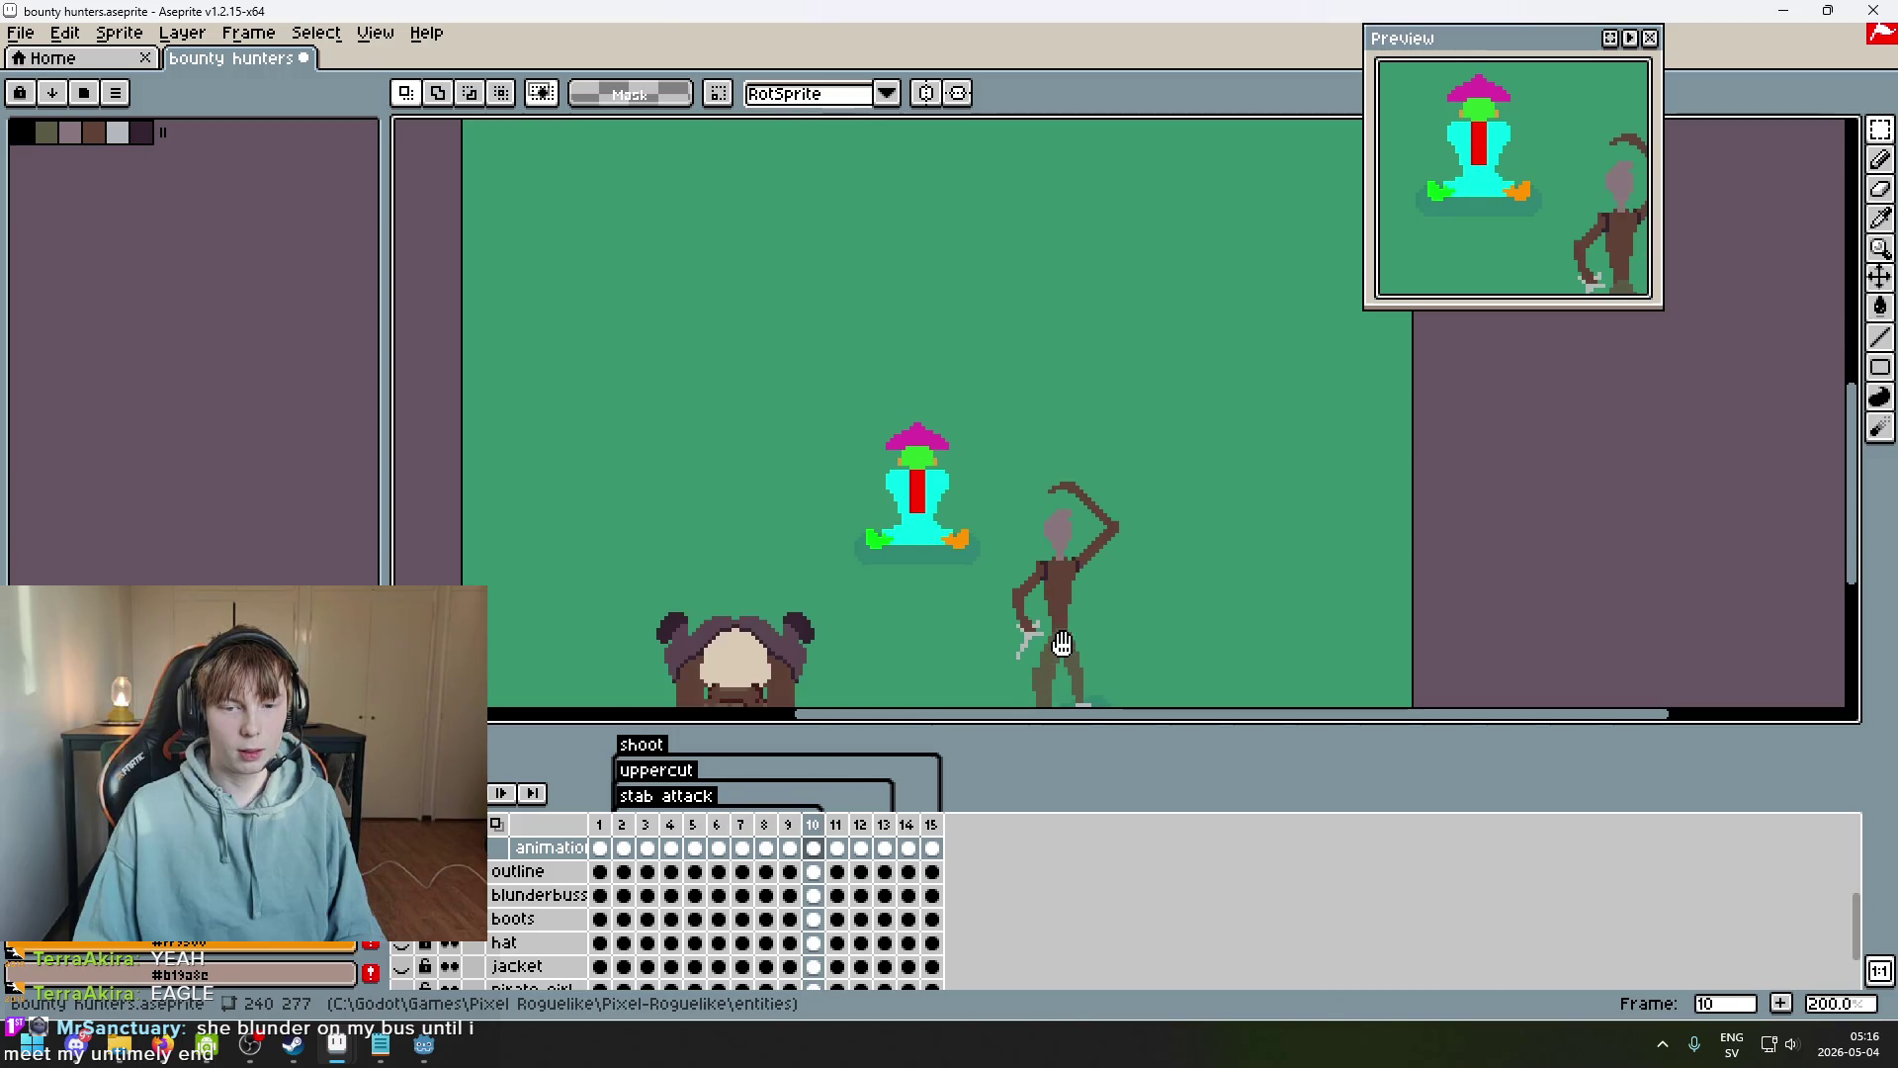
{"action": "scroll", "coordinate": [1062, 643], "scroll_direction": "up", "scroll_amount": 1}
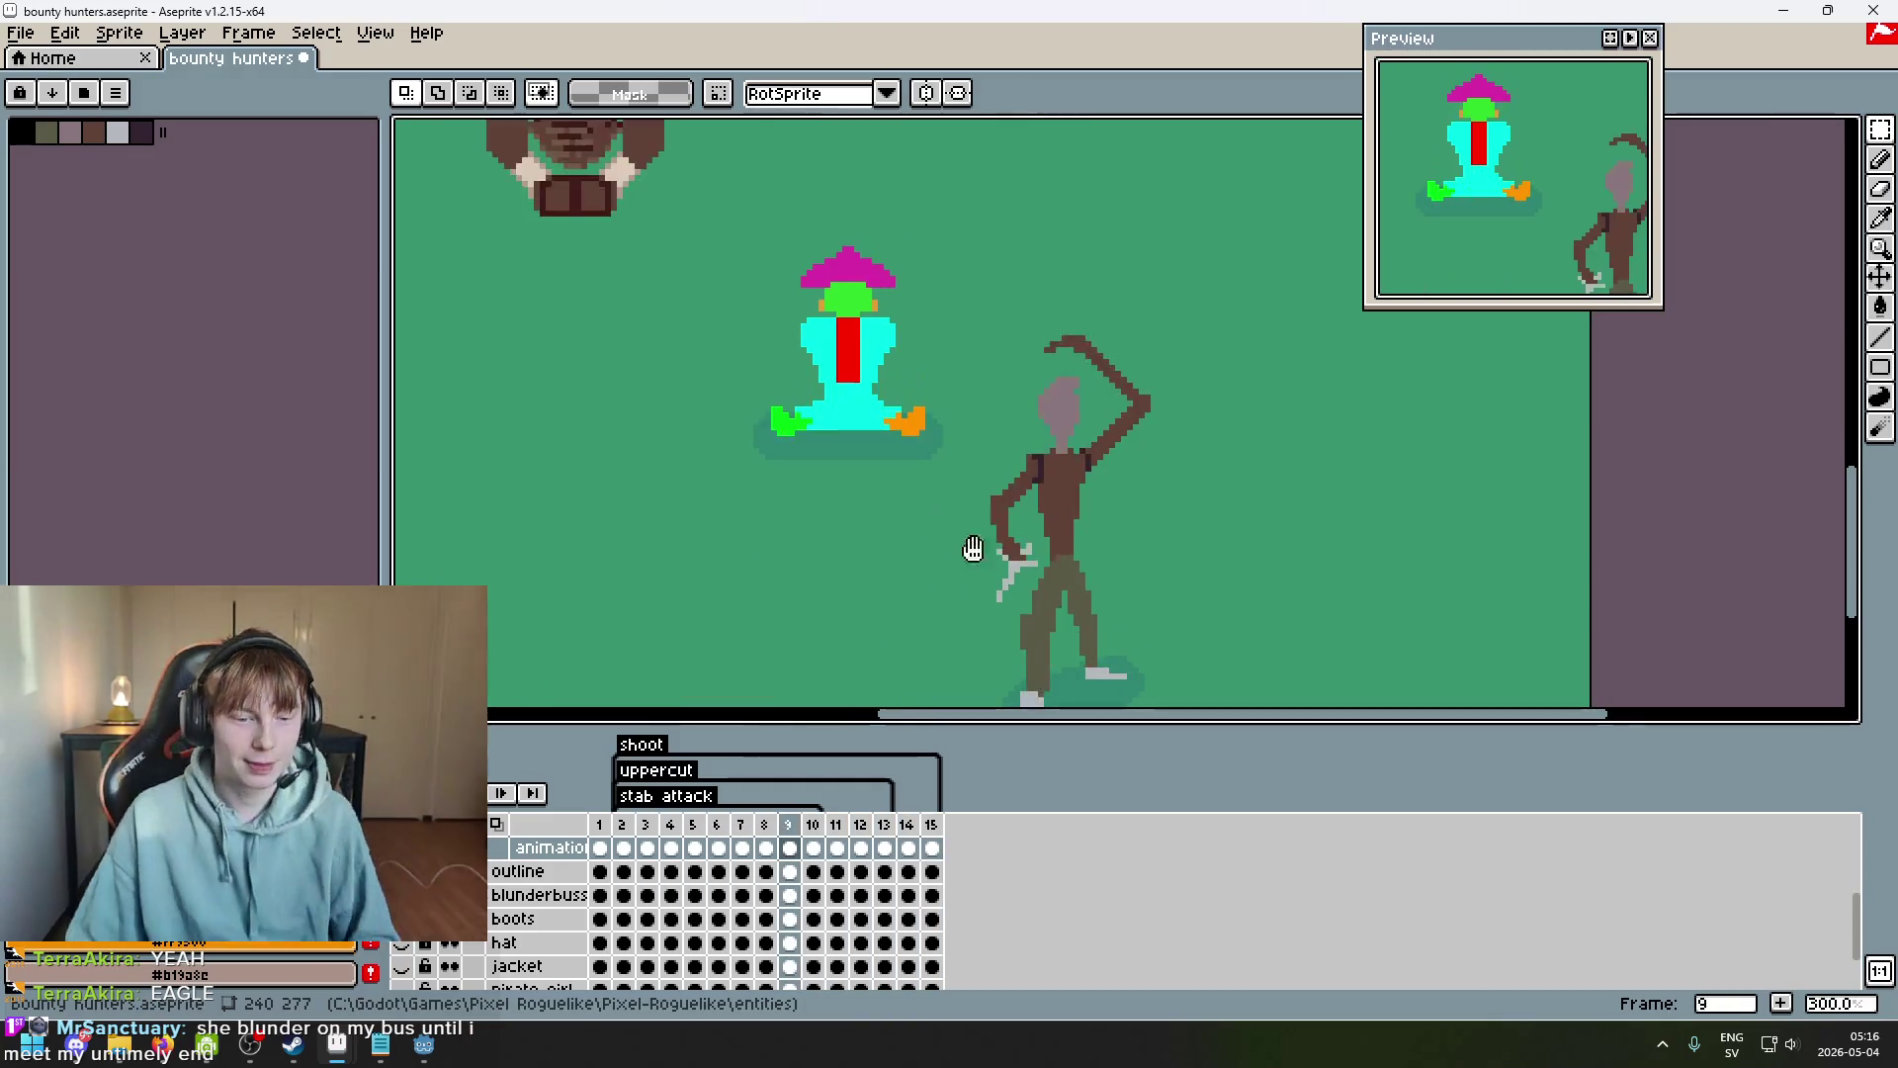
{"action": "scroll", "coordinate": [445, 918], "scroll_direction": "up", "scroll_amount": 1}
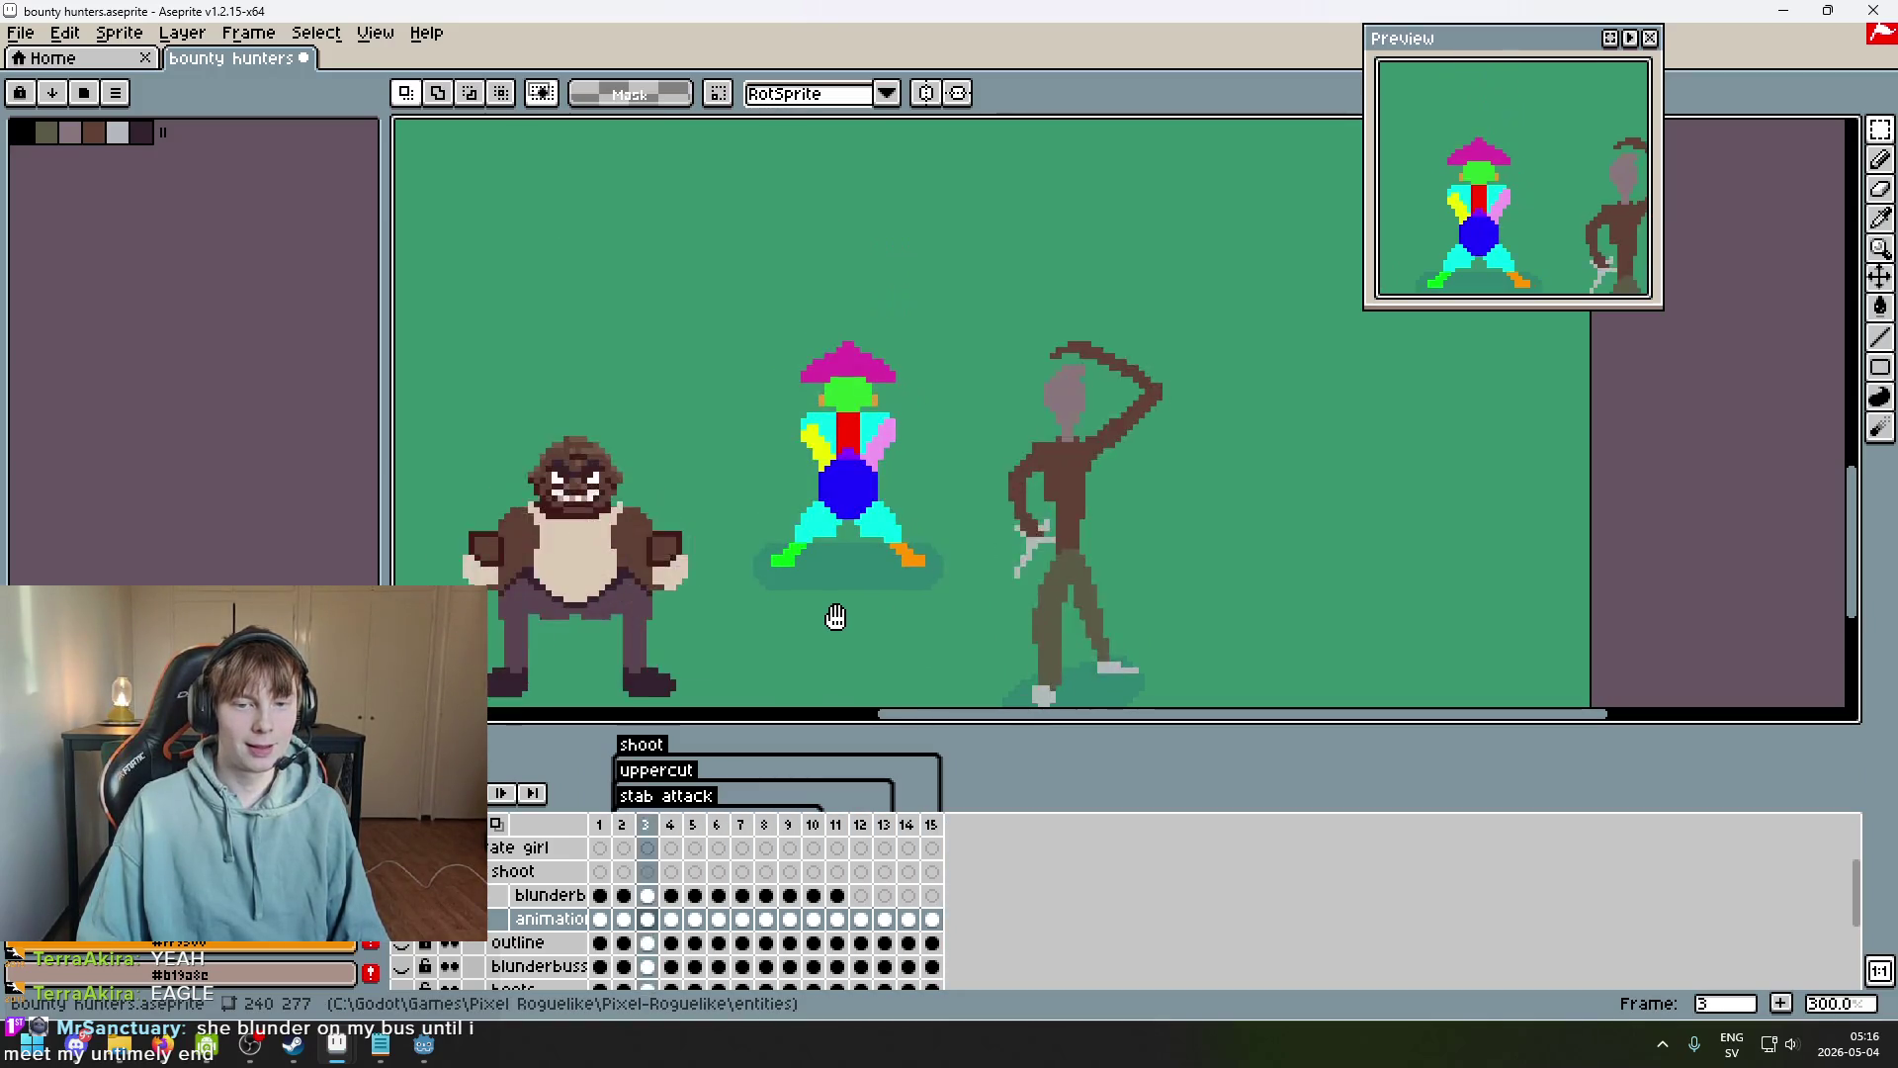
{"action": "scroll", "coordinate": [945, 631], "scroll_direction": "down", "scroll_amount": 1}
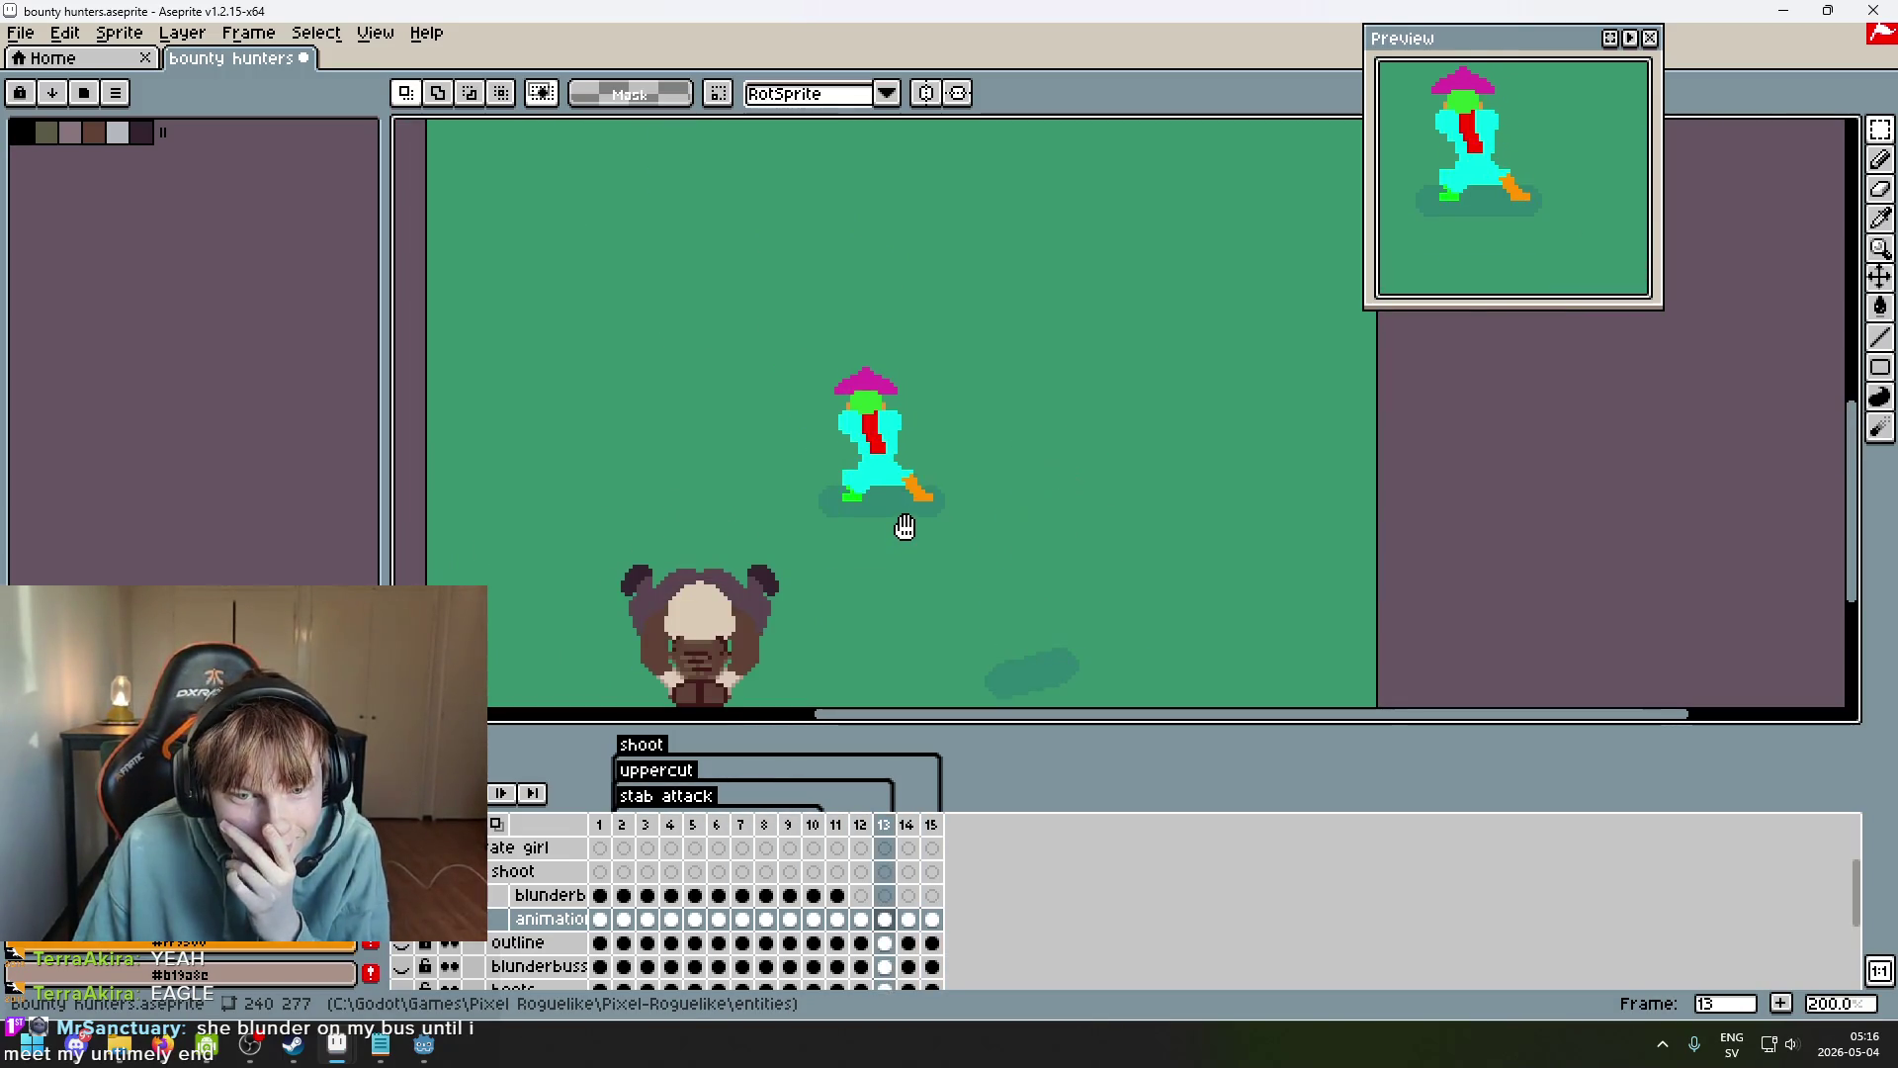
{"action": "scroll", "coordinate": [910, 520], "scroll_direction": "up", "scroll_amount": 1}
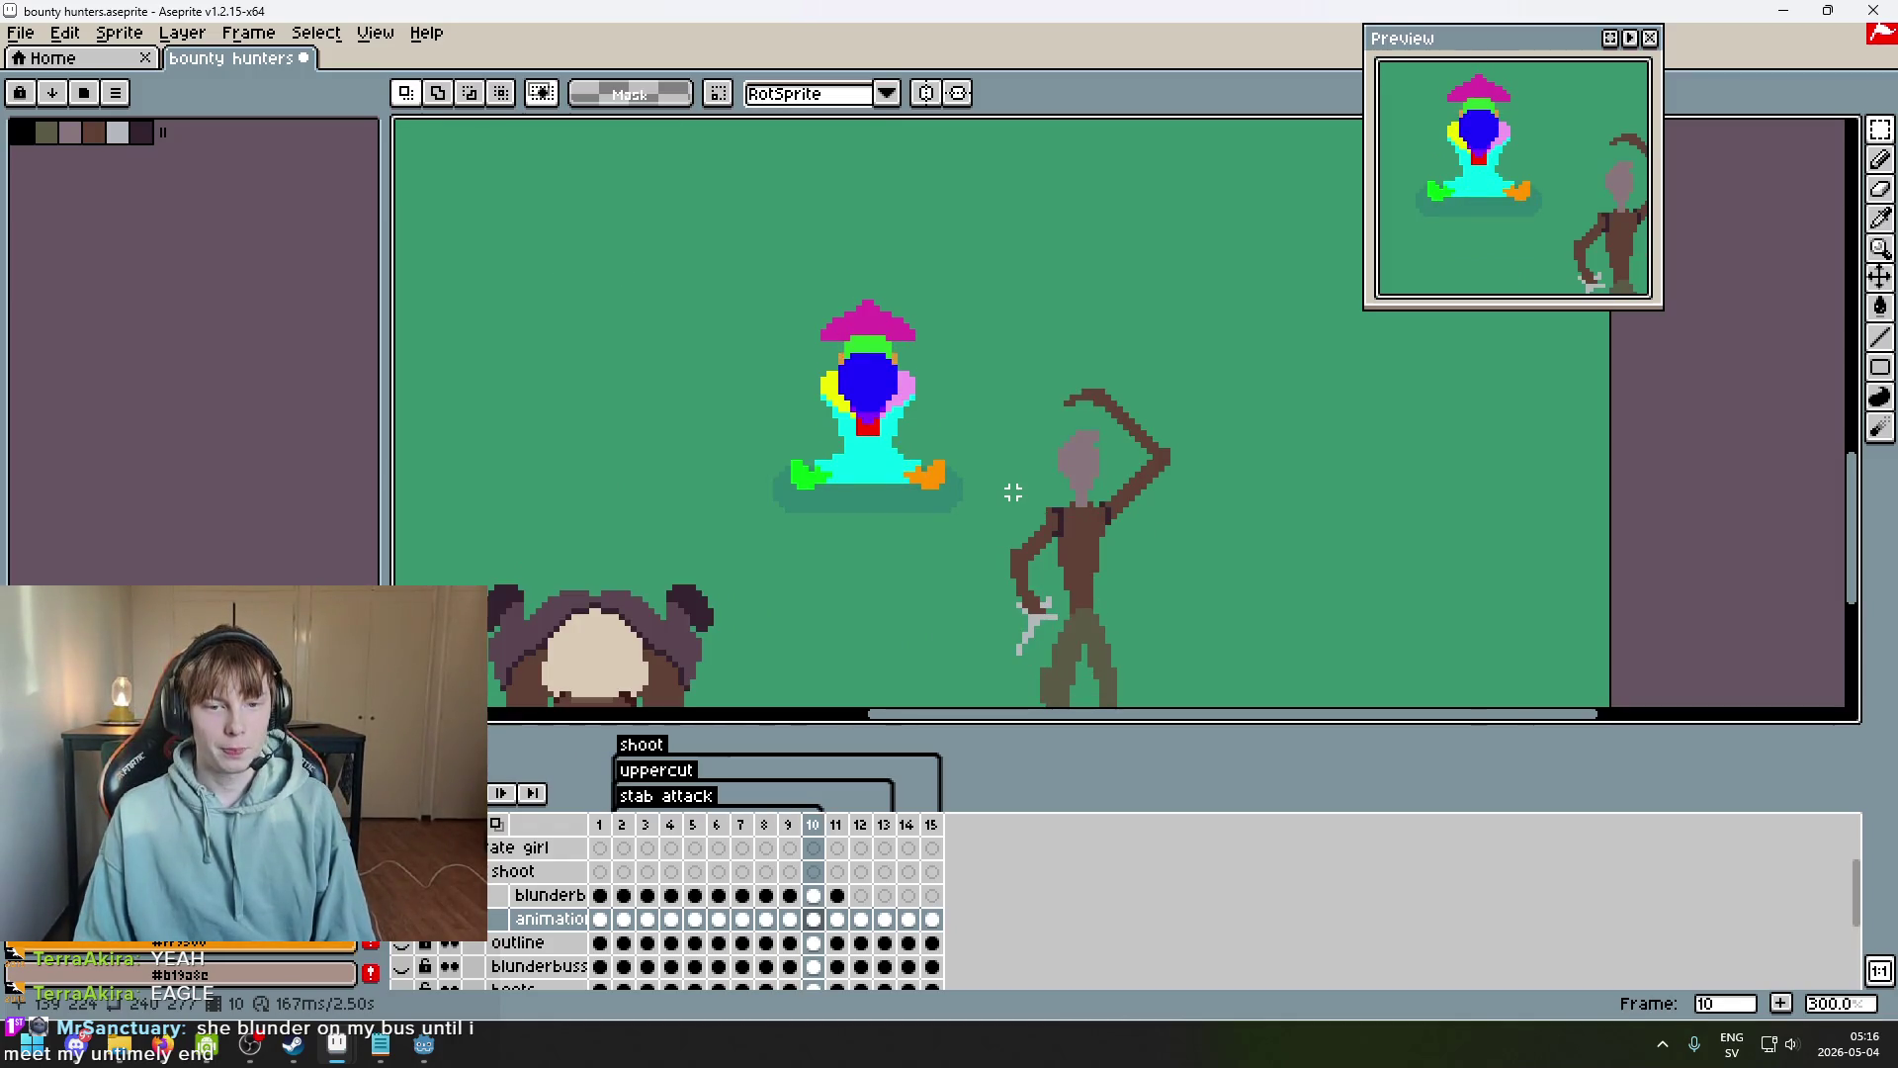
Flip through frames 10 to 12 to compare the poses, ending on frame 11.
{"action": "key", "text": "Left"}
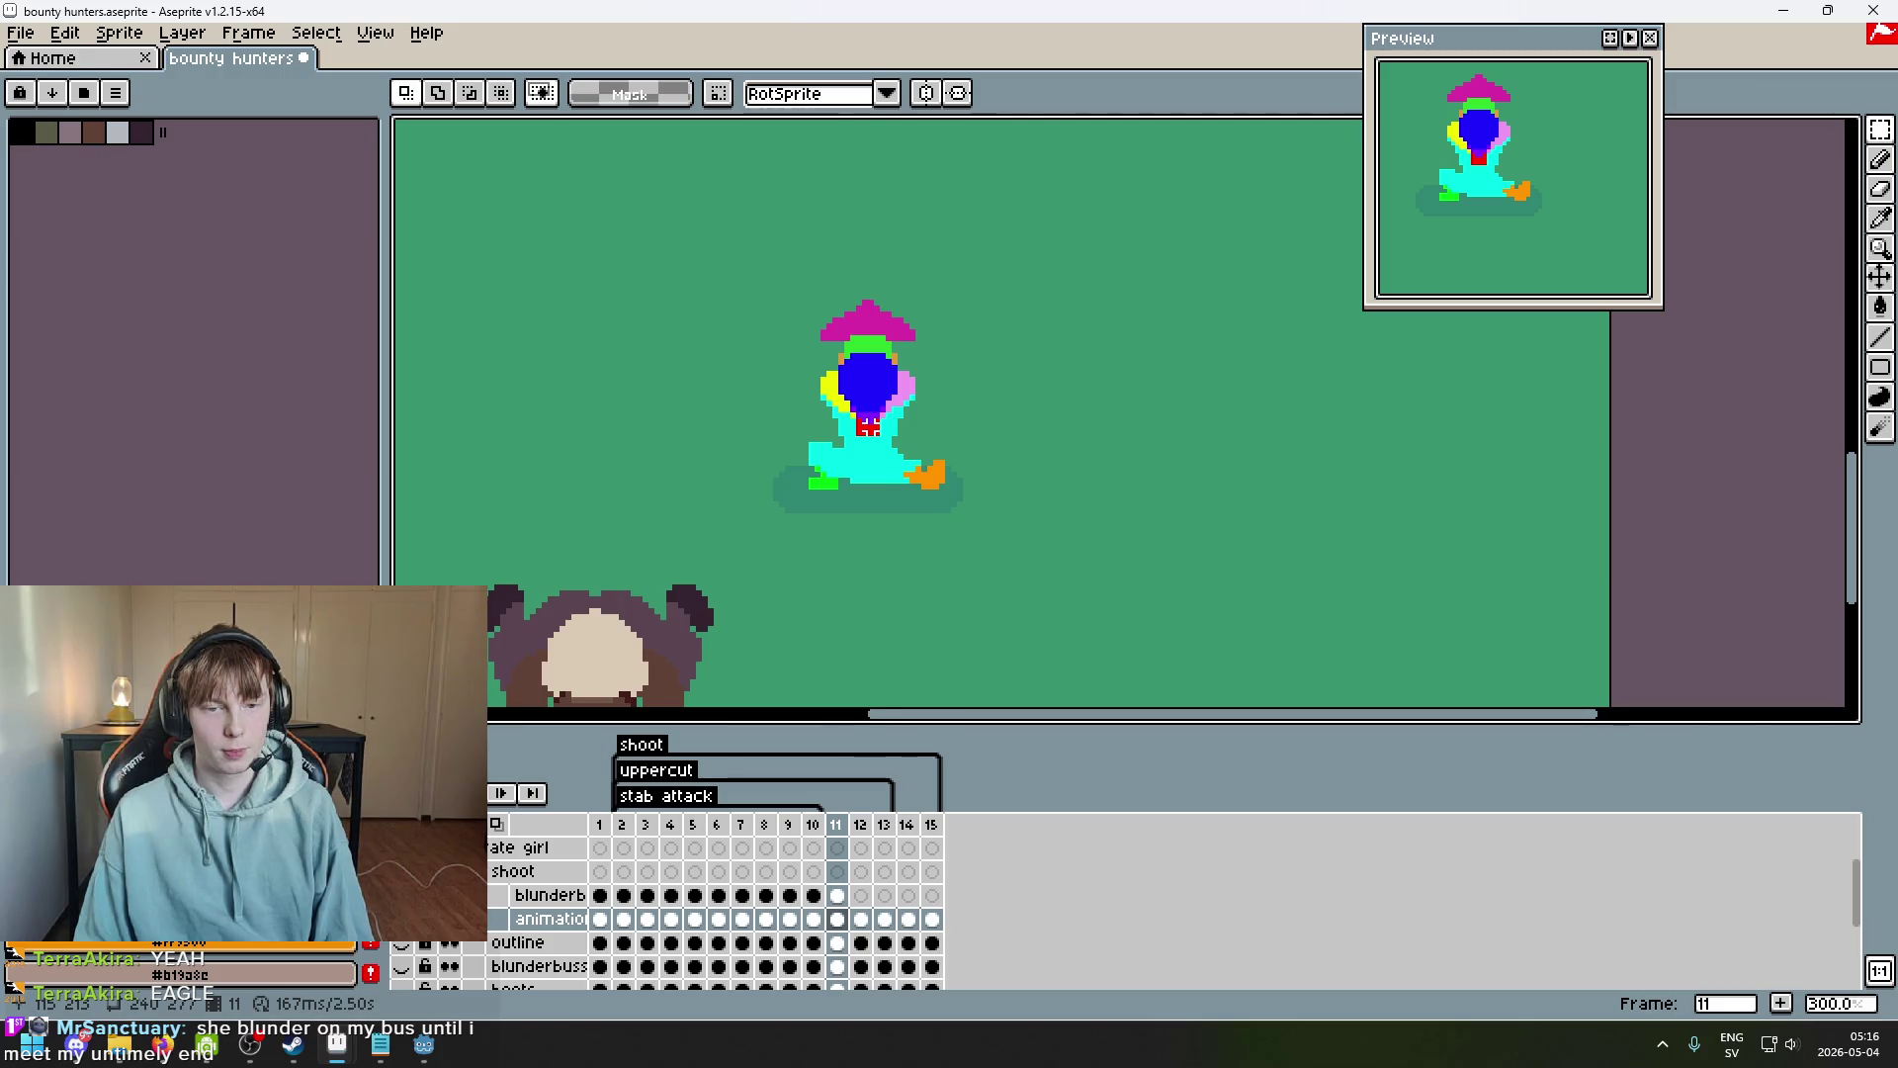
{"action": "key", "text": "Left"}
{"action": "key", "text": "Right"}
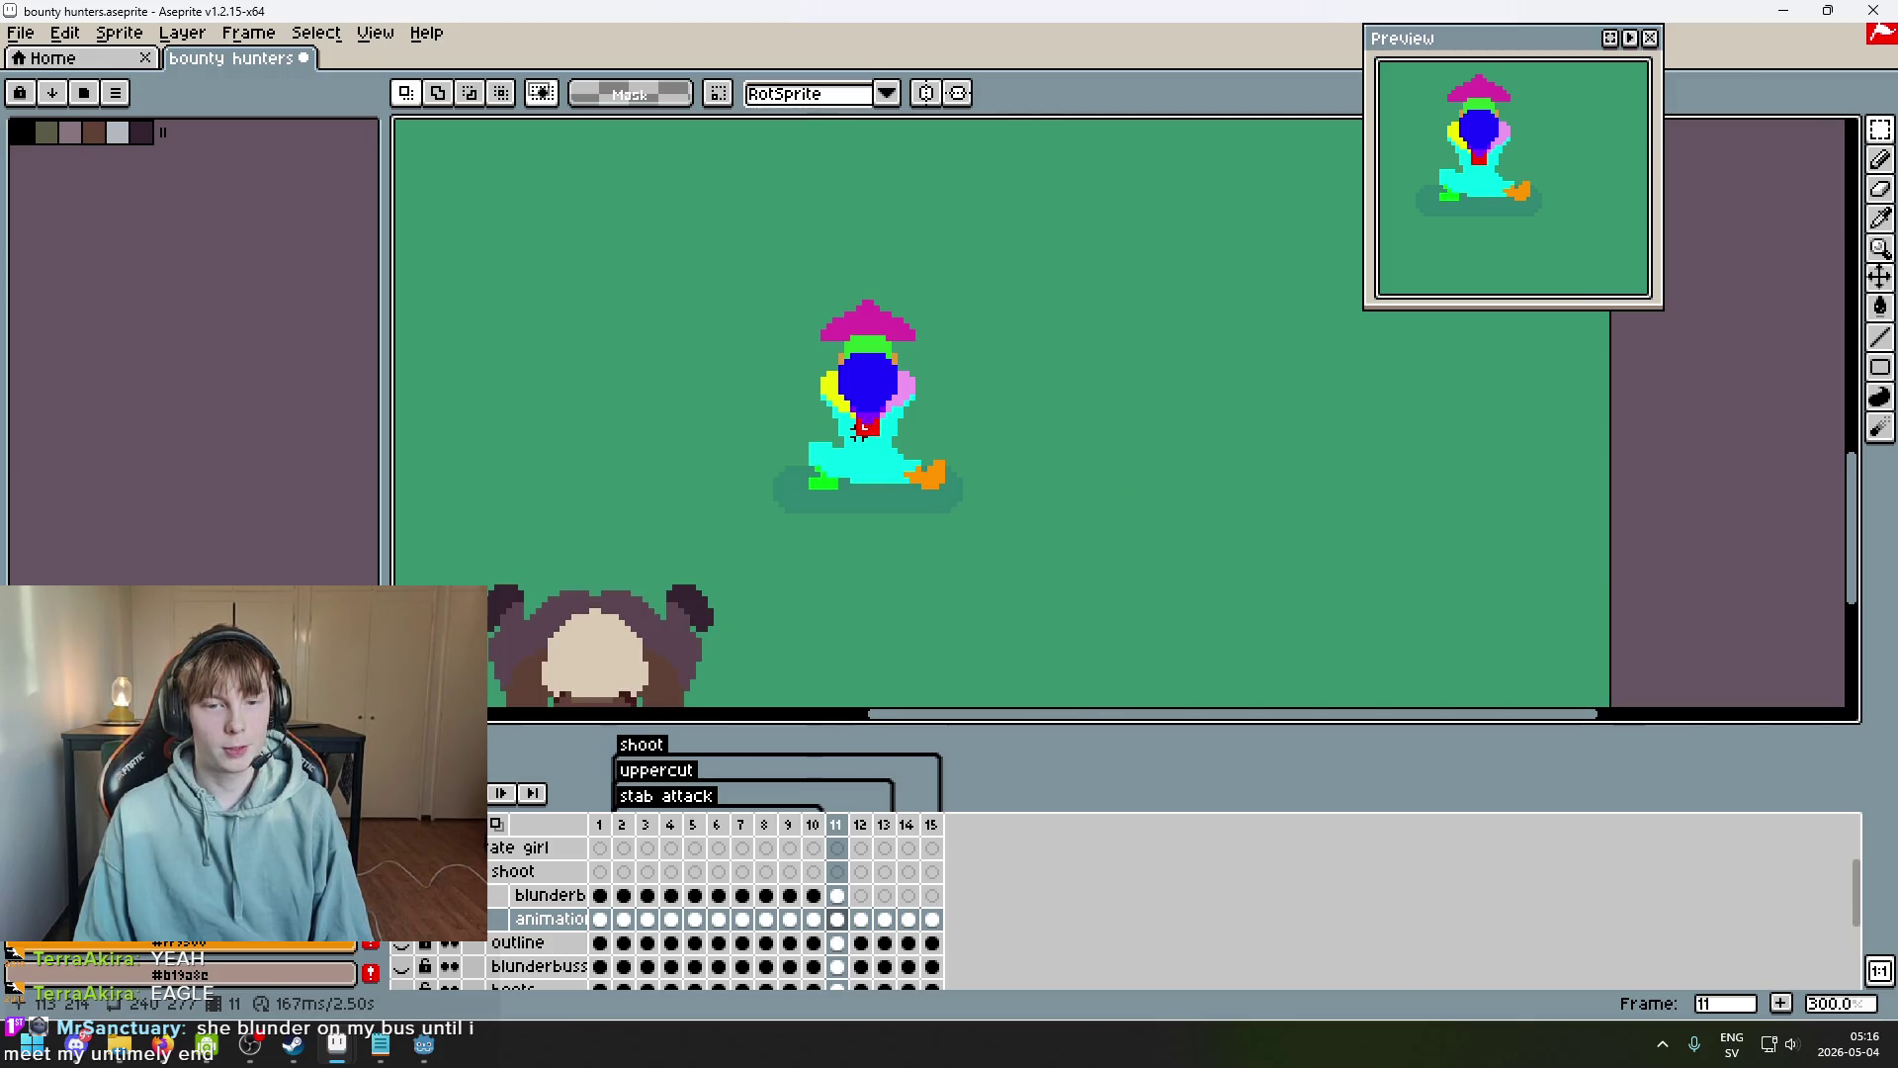
{"action": "key", "text": "Left"}
{"action": "key", "text": "Right"}
{"action": "key", "text": "Right"}
{"action": "key", "text": "Left"}
{"action": "key", "text": "Right"}
{"action": "key", "text": "Left"}
{"action": "key", "text": "Left"}
{"action": "key", "text": "Right"}
{"action": "key", "text": "Right"}
{"action": "key", "text": "Left"}
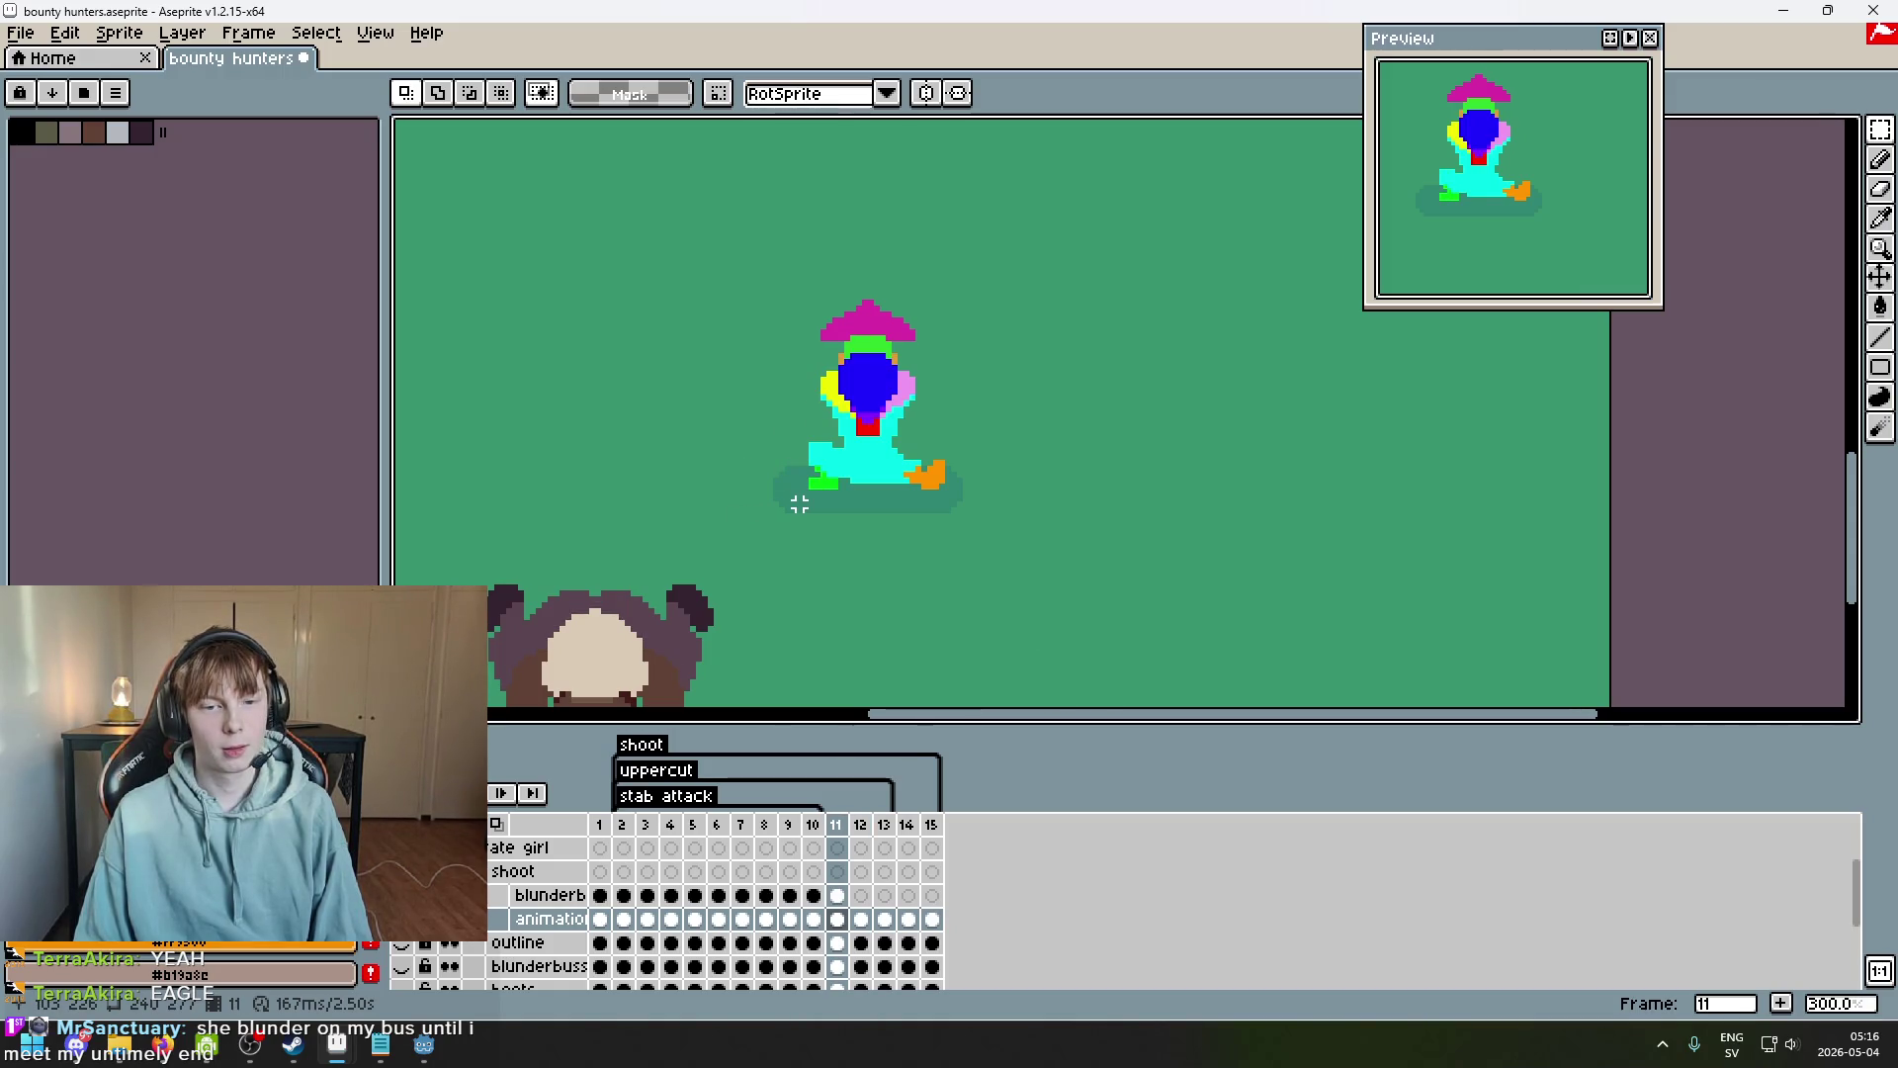
{"action": "key", "text": "Right"}
{"action": "key", "text": "Left"}
{"action": "key", "text": "Right"}
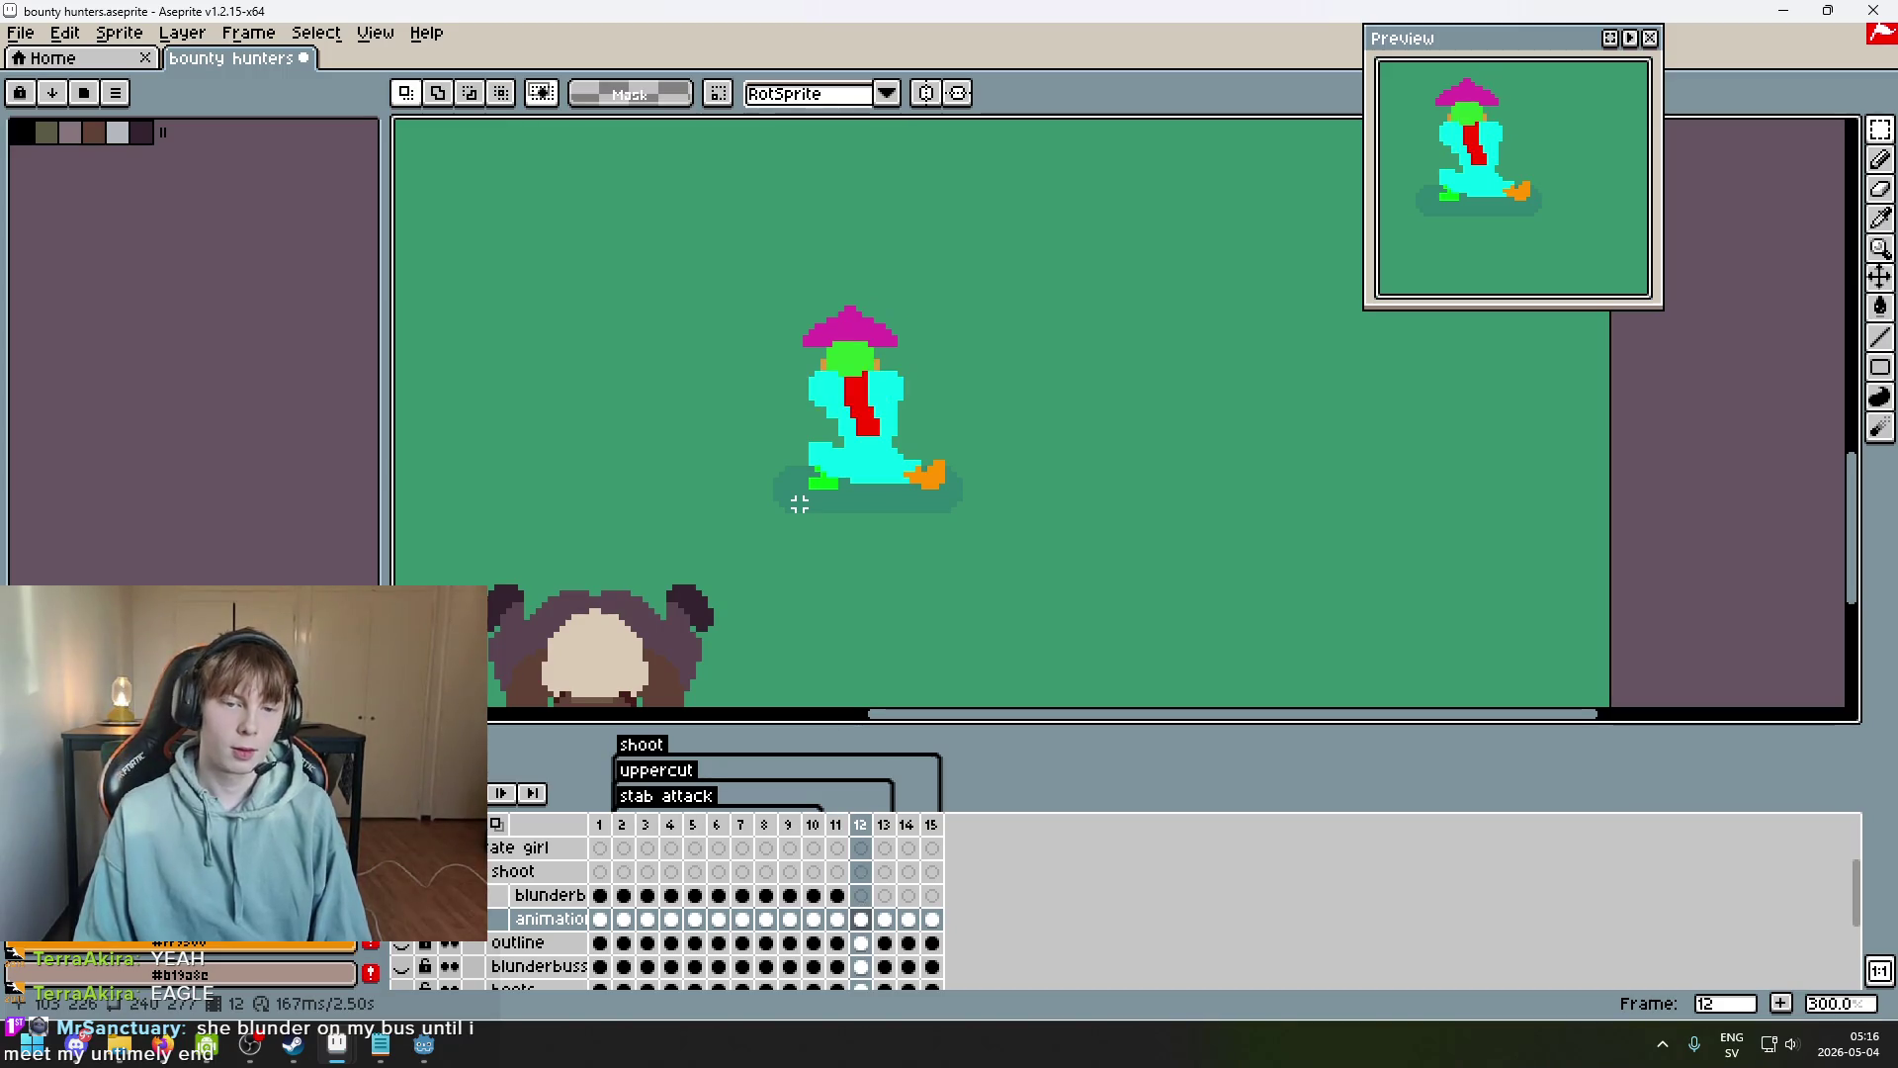
{"action": "key", "text": "Left"}
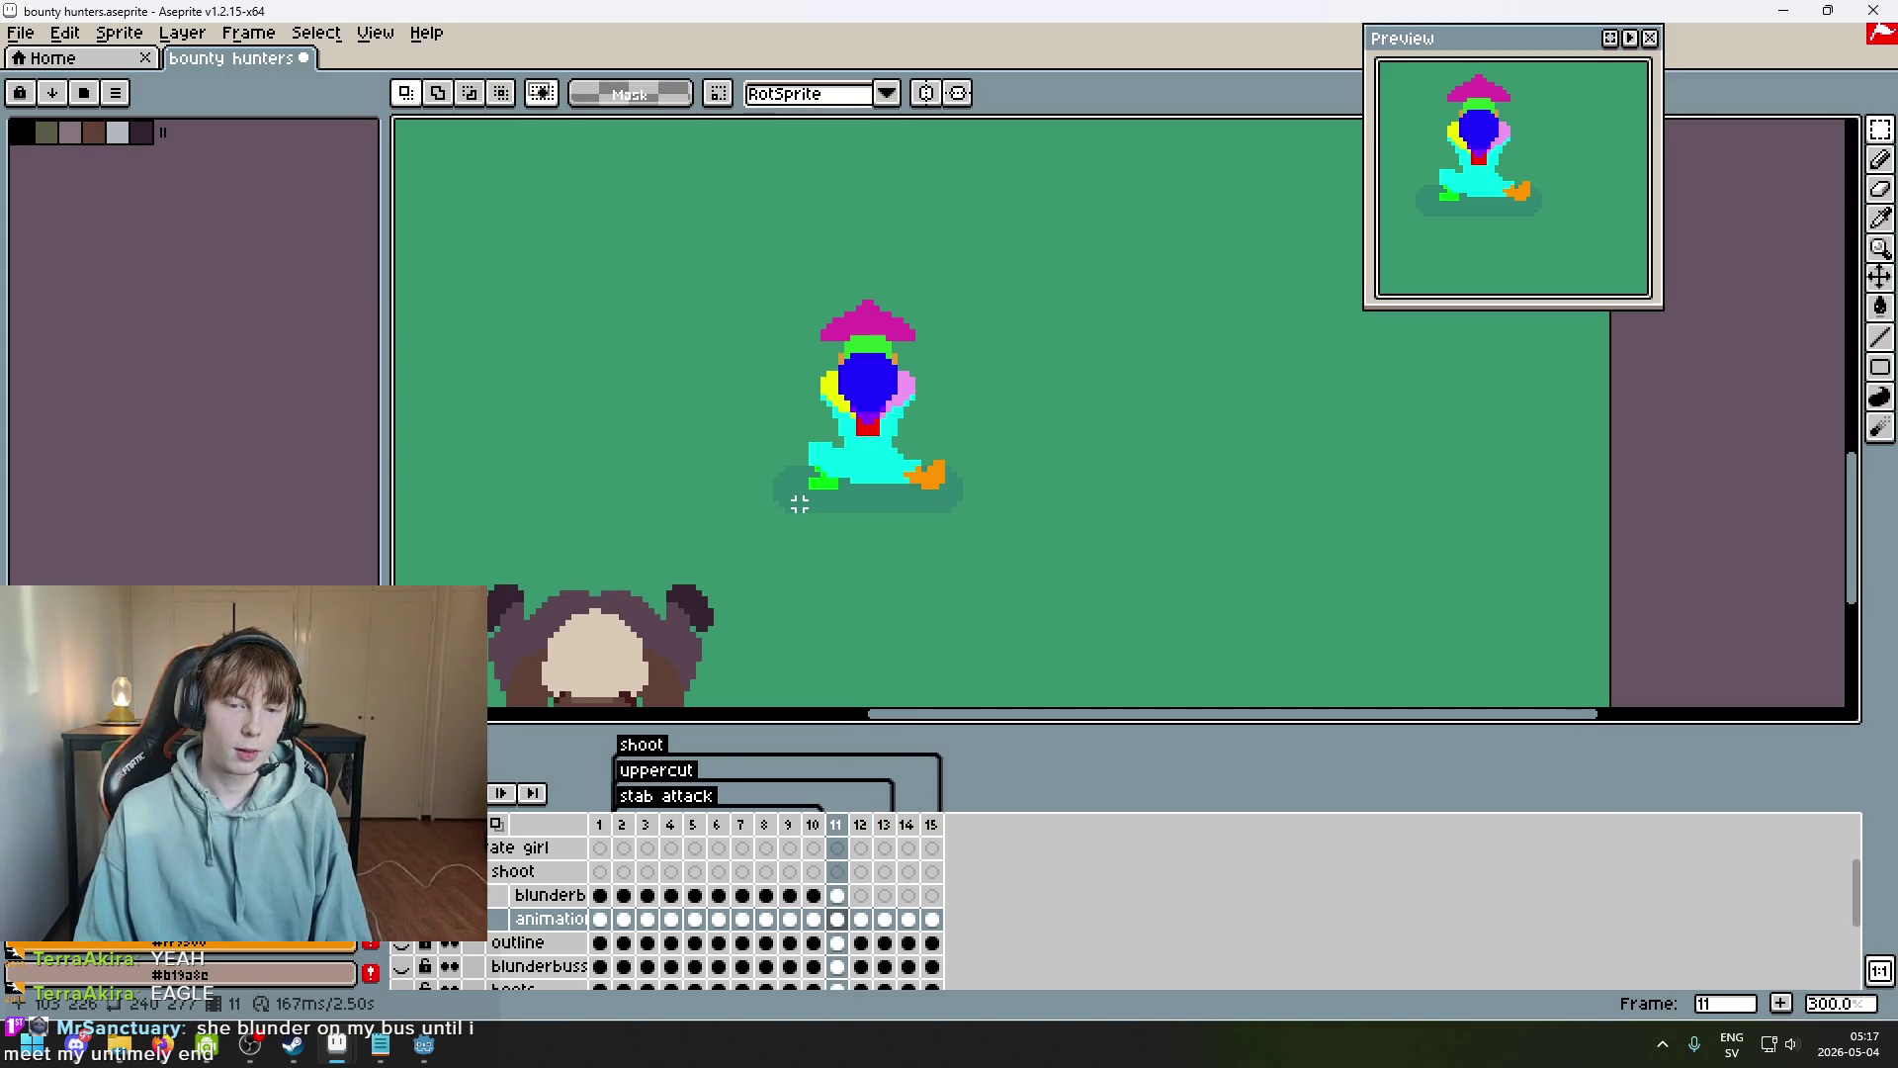
On the blunderb layer, test erasing the blue circle on frame 11, then undo it.
{"action": "key", "text": "Up"}
{"action": "scroll", "coordinate": [854, 371], "scroll_direction": "up", "scroll_amount": 4}
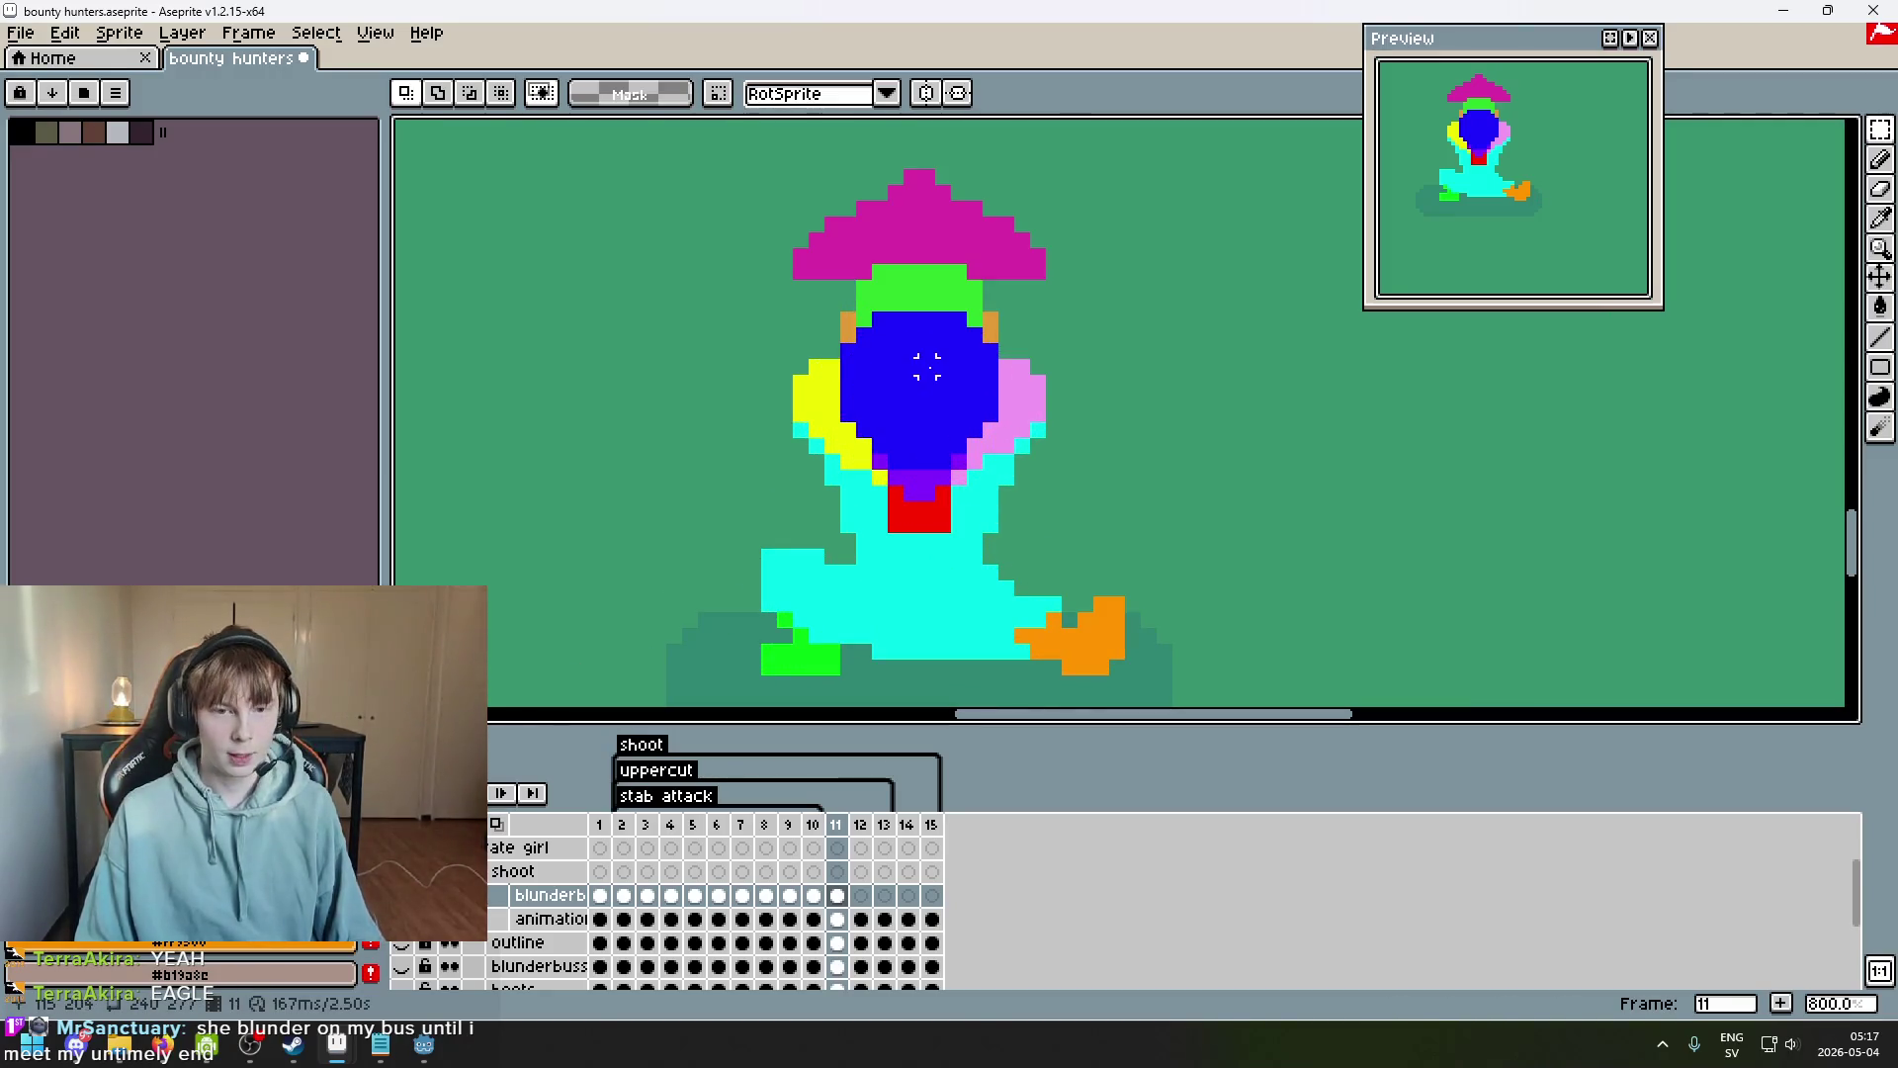
{"action": "key", "text": "e"}
{"action": "mouse_move", "coordinate": [840, 336]}
{"action": "left_mouse_down"}
{"action": "mouse_move", "coordinate": [949, 395]}
{"action": "mouse_move", "coordinate": [865, 442]}
{"action": "left_mouse_up"}
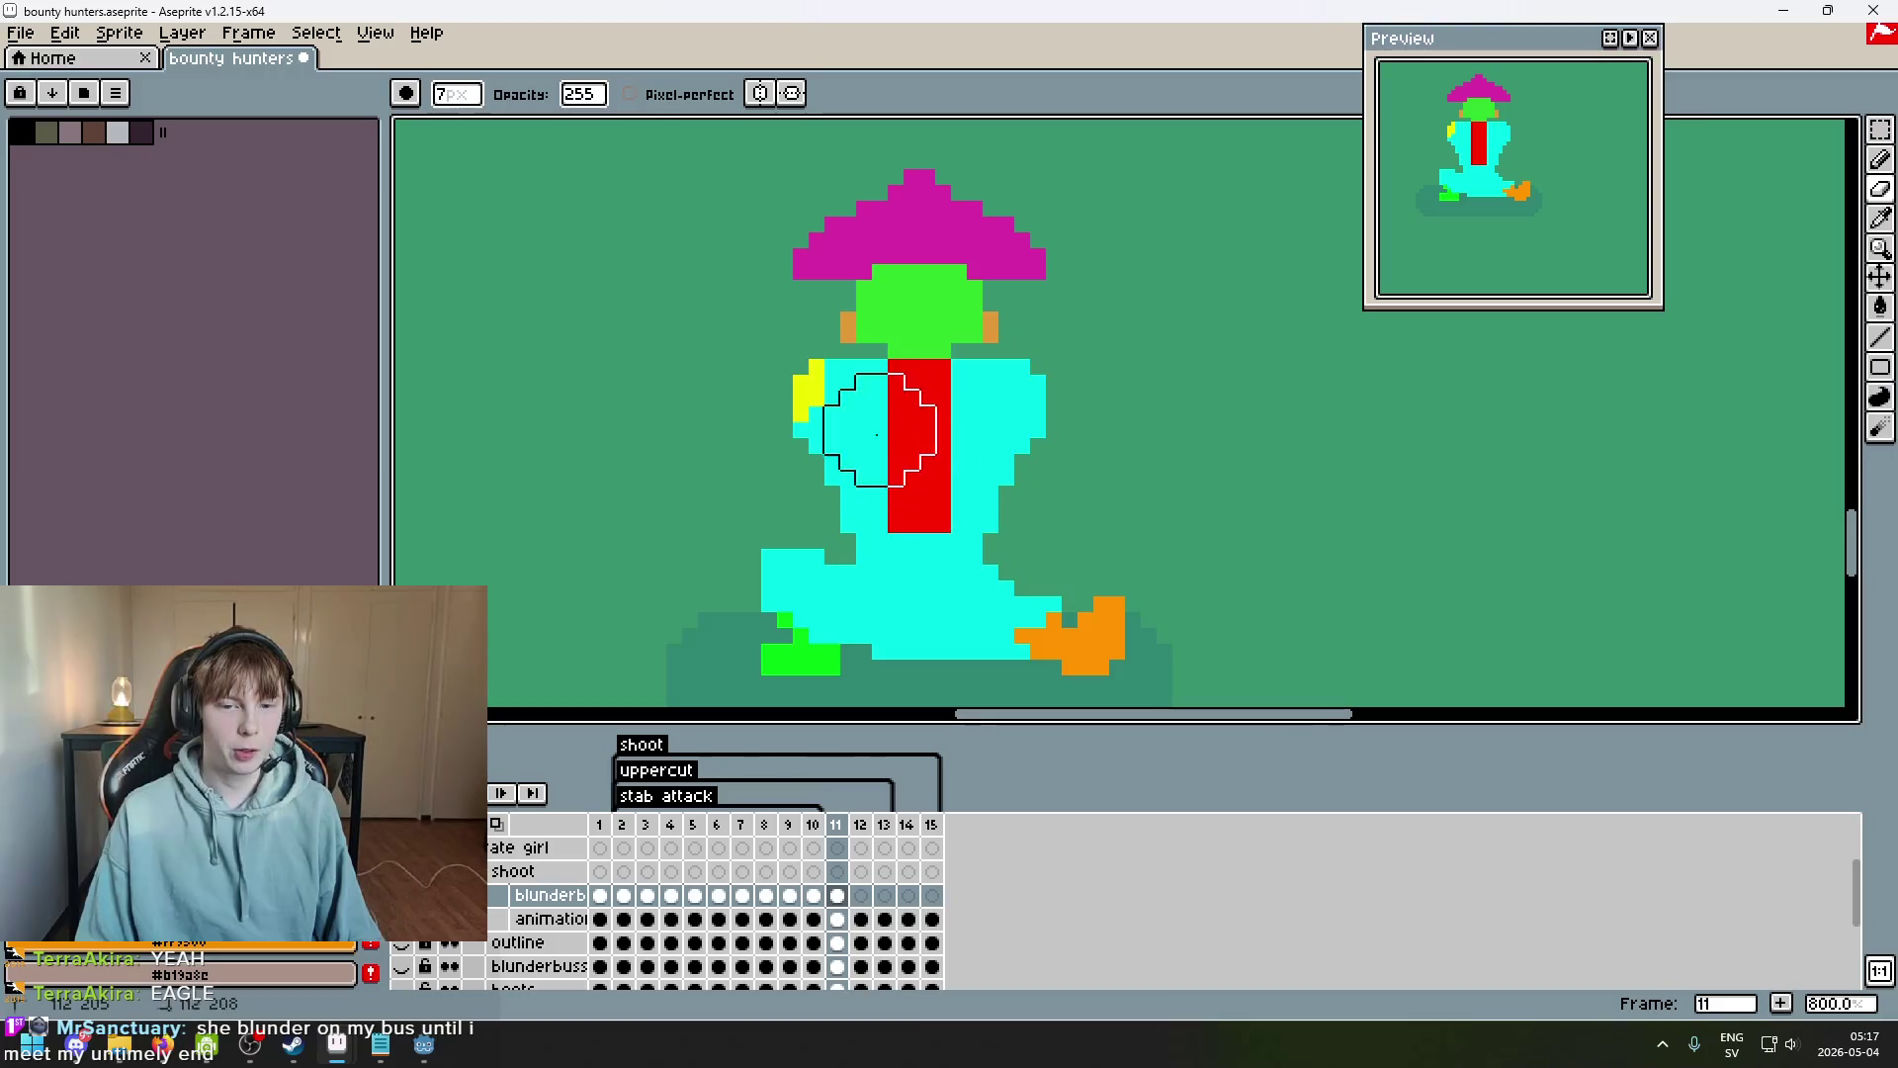
{"action": "key", "text": "ctrl+z"}
{"action": "key", "text": "Left"}
{"action": "key", "text": "Right"}
{"action": "key", "text": "Right"}
{"action": "key", "text": "Left"}
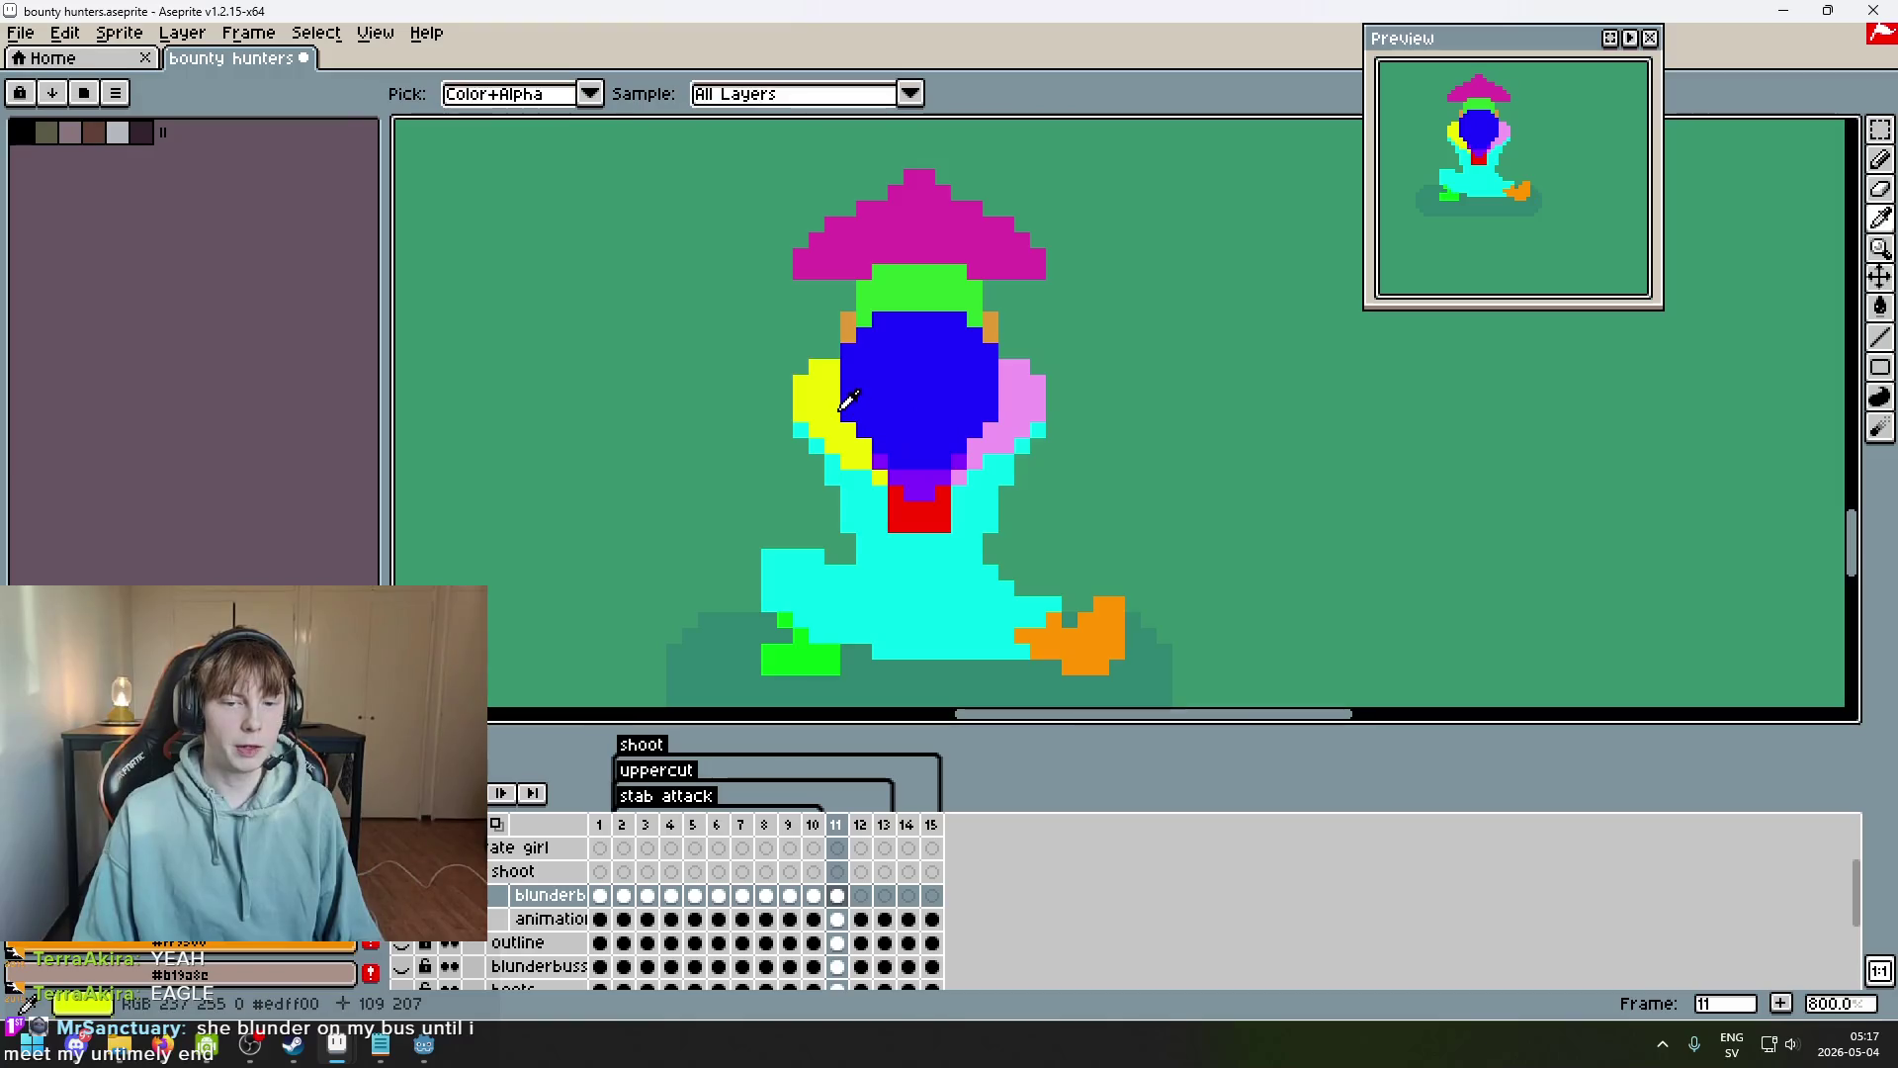
Sample the blunderbuss's yellow and switch to the Pencil on frame 12.
{"action": "left_click", "coordinate": [833, 410], "text": "alt"}
{"action": "key", "text": "Right"}
{"action": "key", "text": "b"}
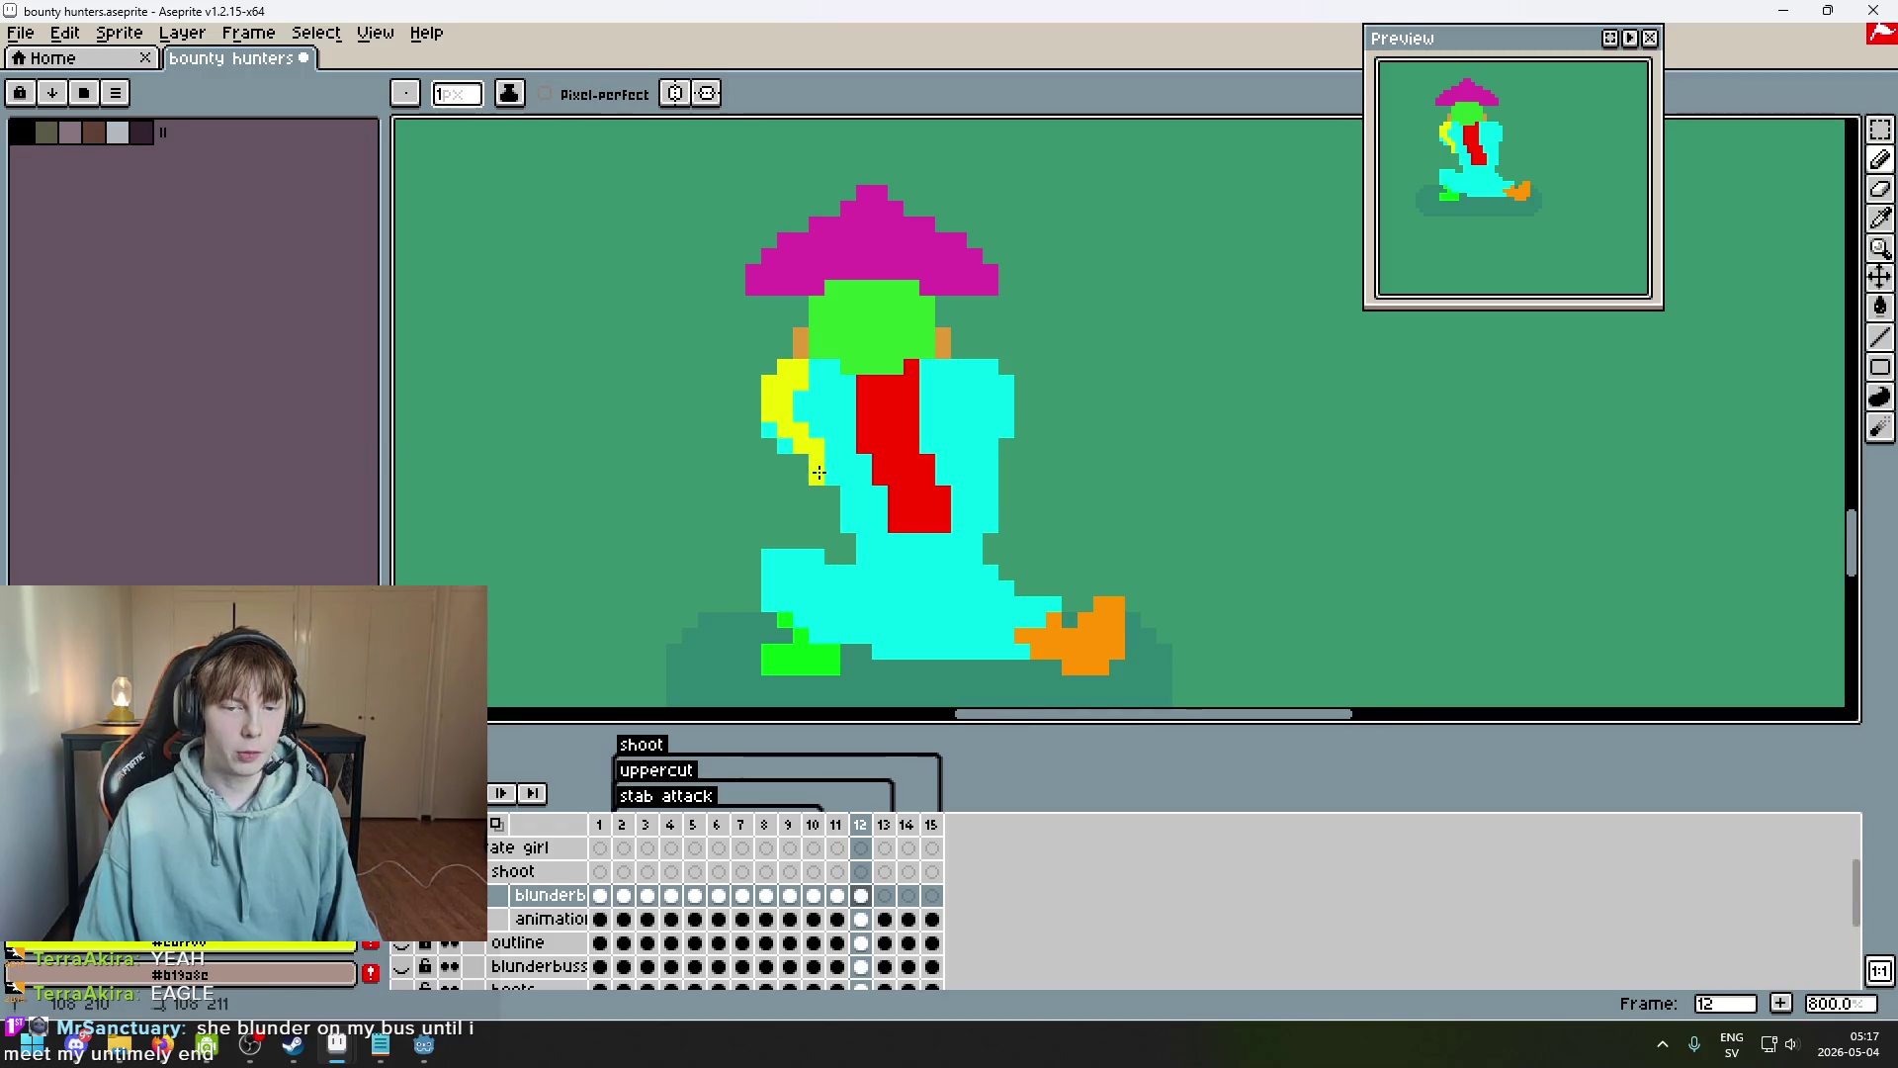
Compare frames 11 and 12 to place the yellow blunderbuss along the girl's left side.
{"action": "scroll", "coordinate": [1033, 487], "scroll_direction": "down", "scroll_amount": 2}
{"action": "key", "text": "Left"}
{"action": "key", "text": "Right"}
{"action": "key", "text": "Left"}
{"action": "key", "text": "Right"}
{"action": "key", "text": "Left"}
{"action": "key", "text": "Right"}
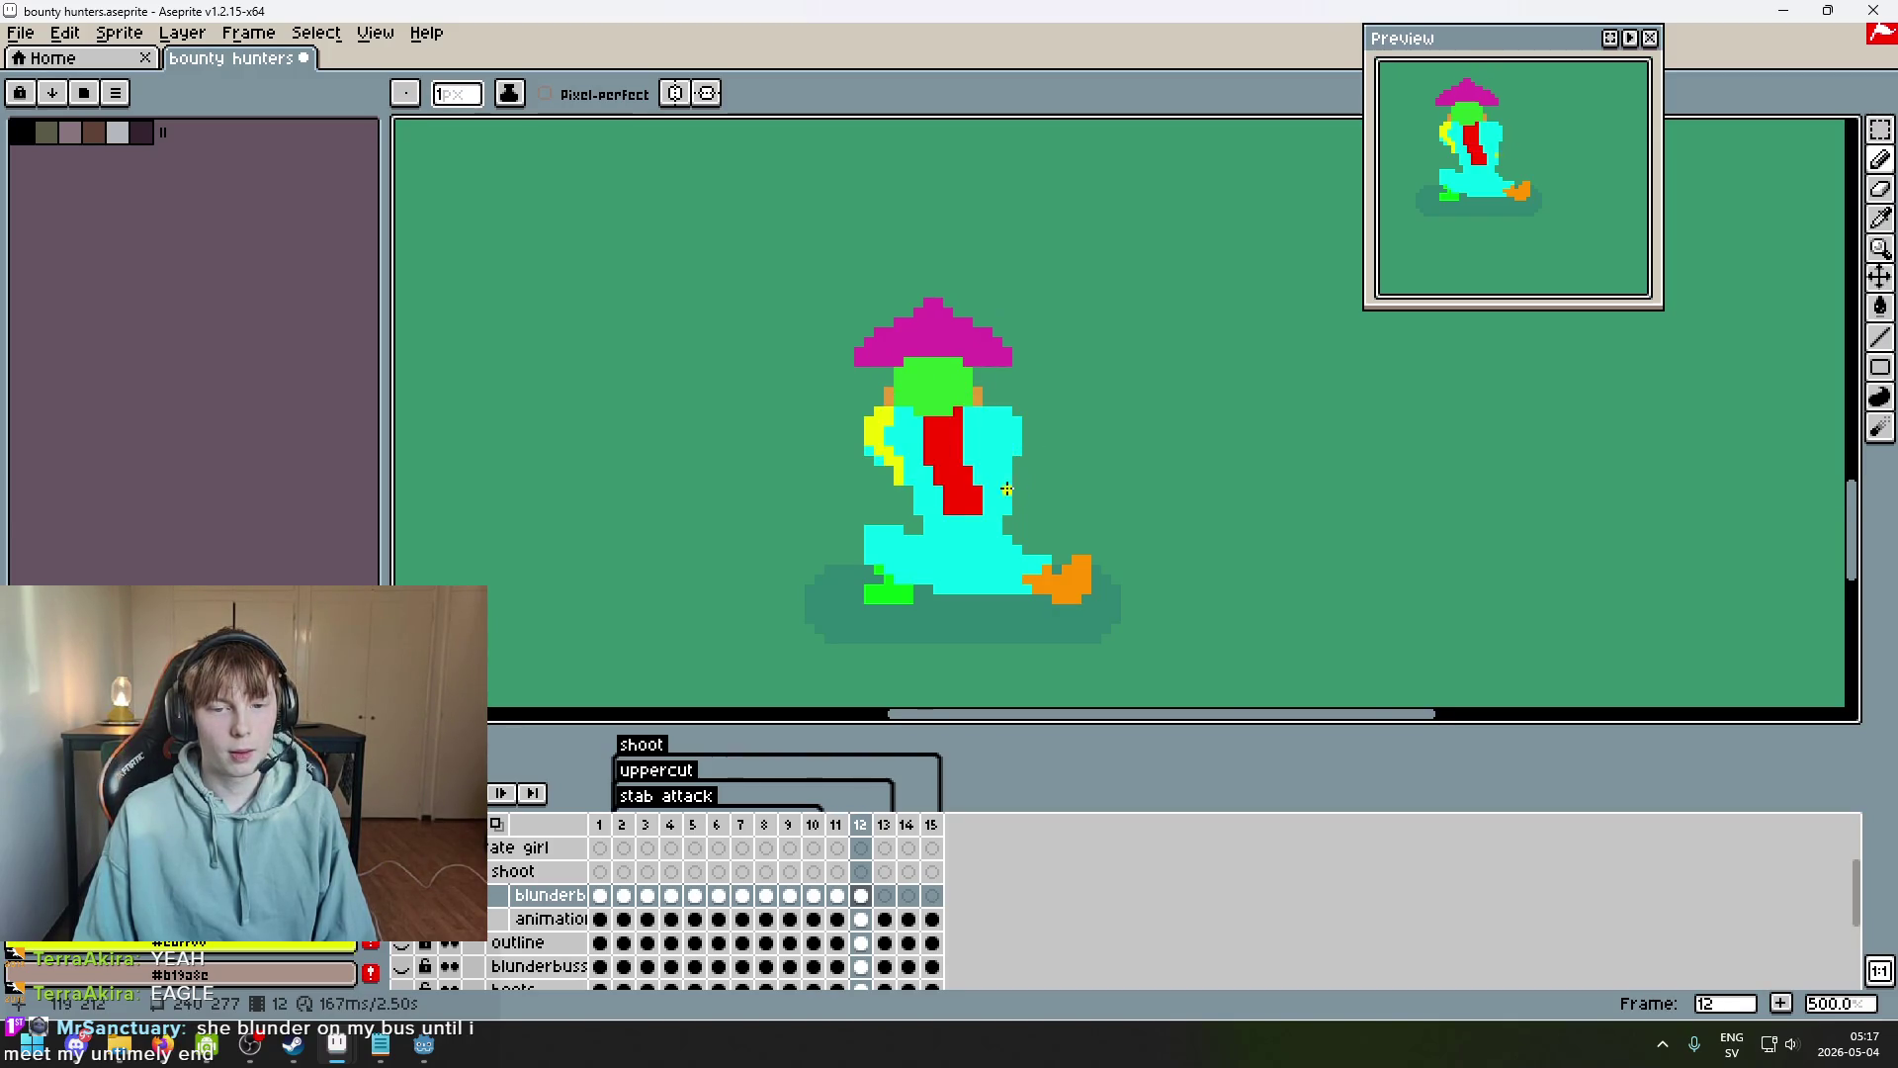
{"action": "scroll", "coordinate": [1019, 488], "scroll_direction": "up", "scroll_amount": 2}
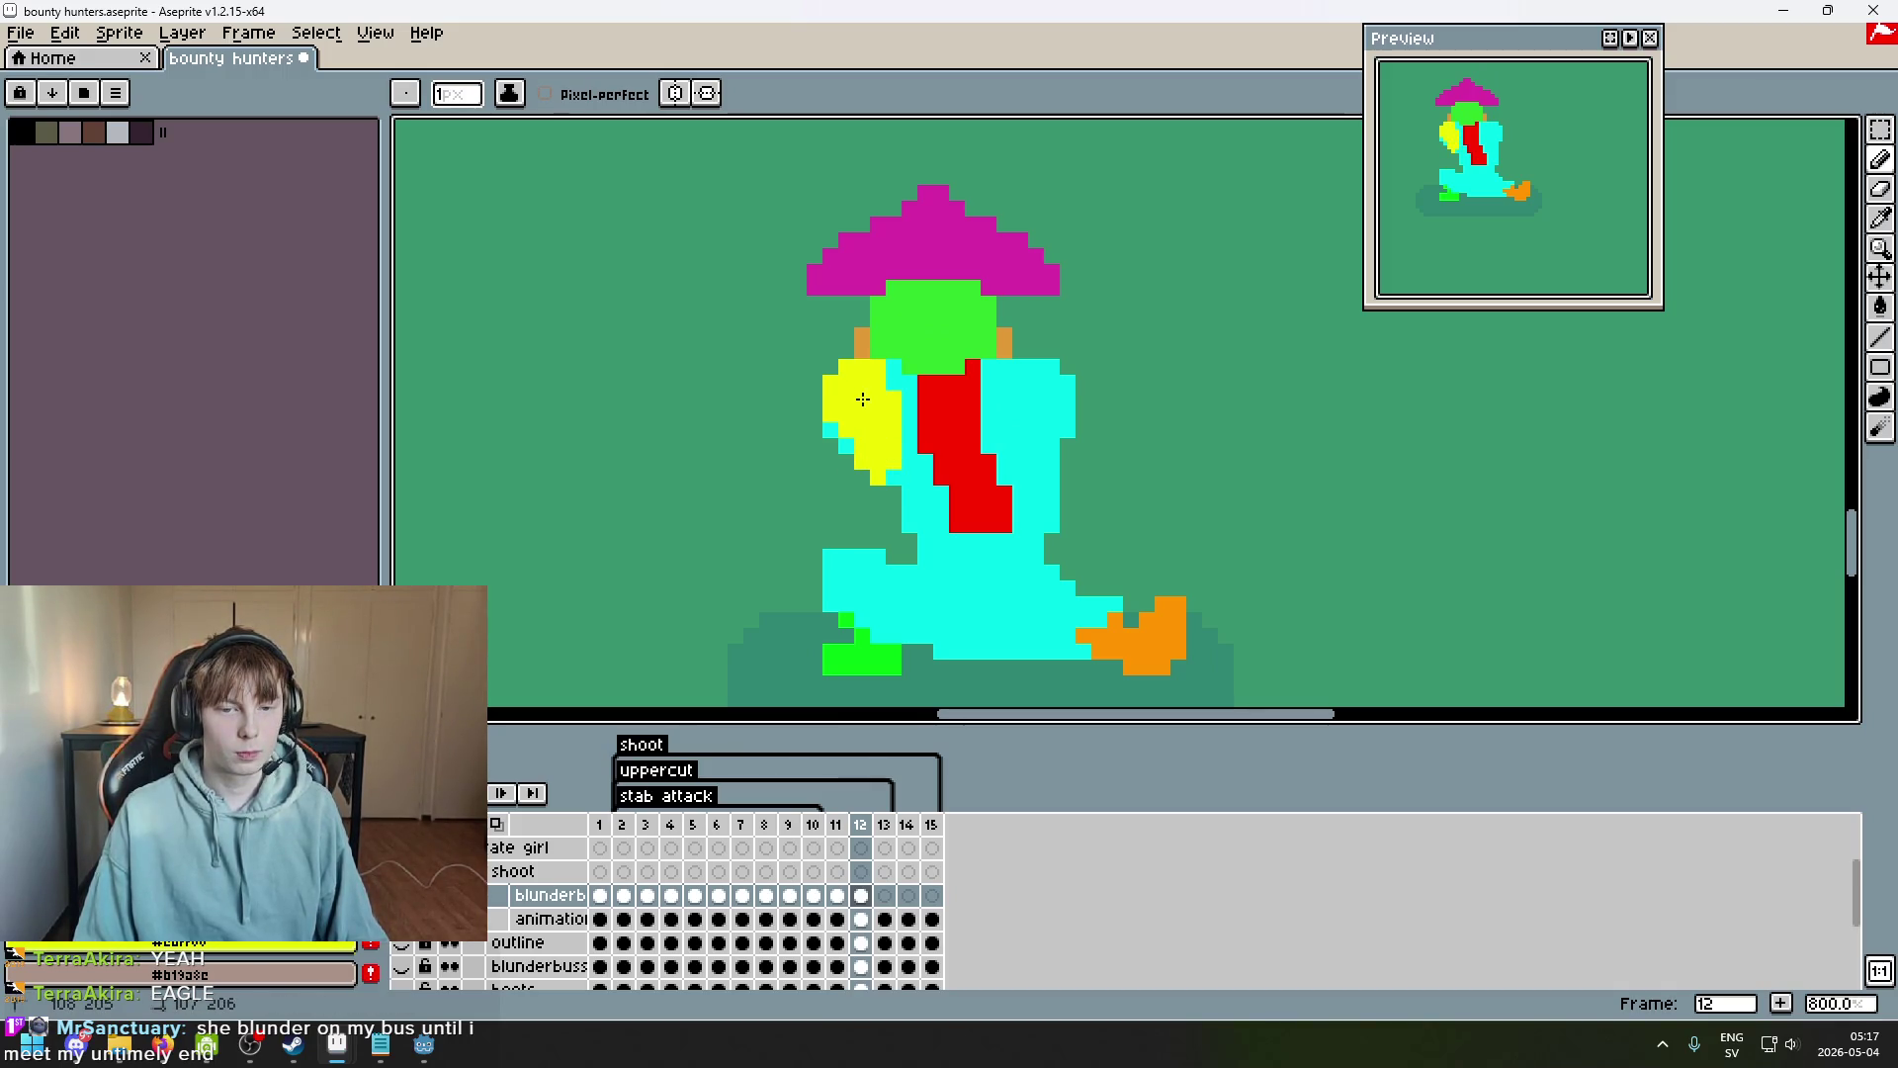
{"action": "scroll", "coordinate": [888, 474], "scroll_direction": "down", "scroll_amount": 4}
{"action": "scroll", "coordinate": [909, 462], "scroll_direction": "up", "scroll_amount": 3}
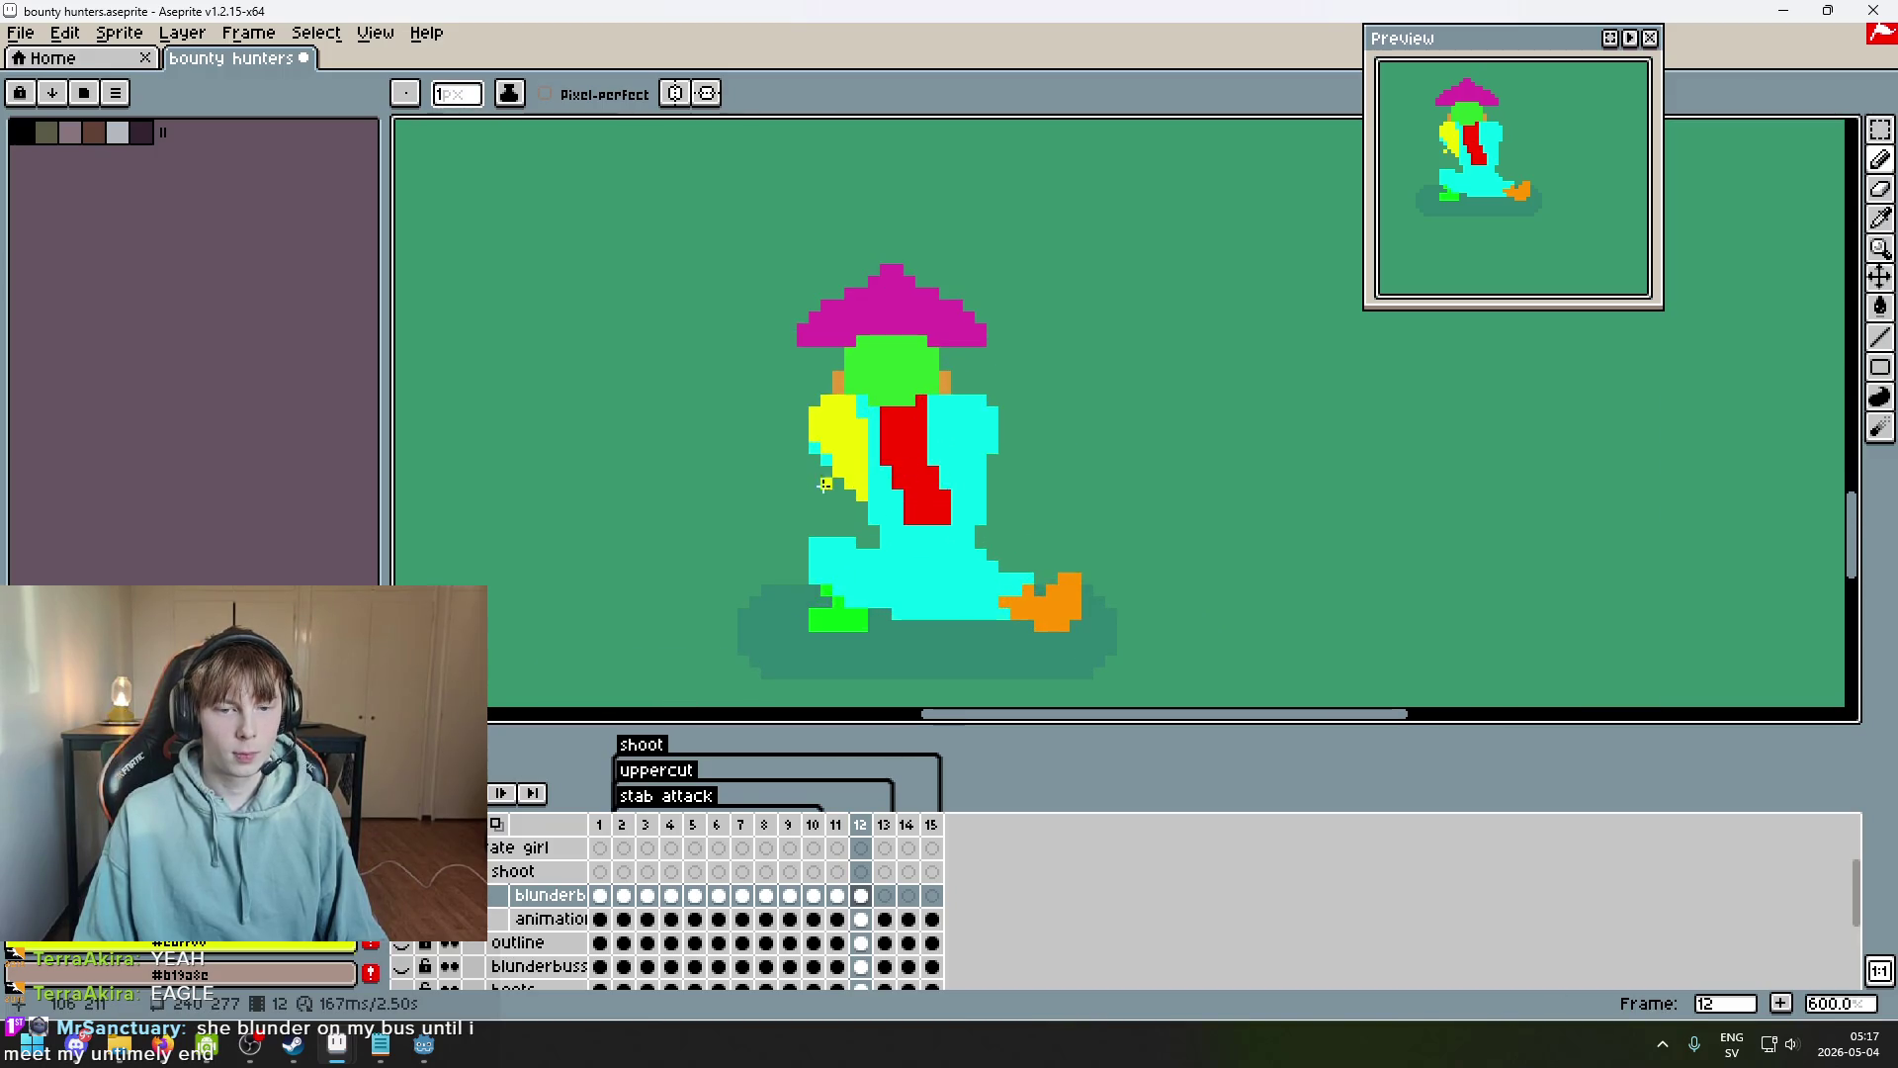
{"action": "scroll", "coordinate": [807, 486], "scroll_direction": "down", "scroll_amount": 1}
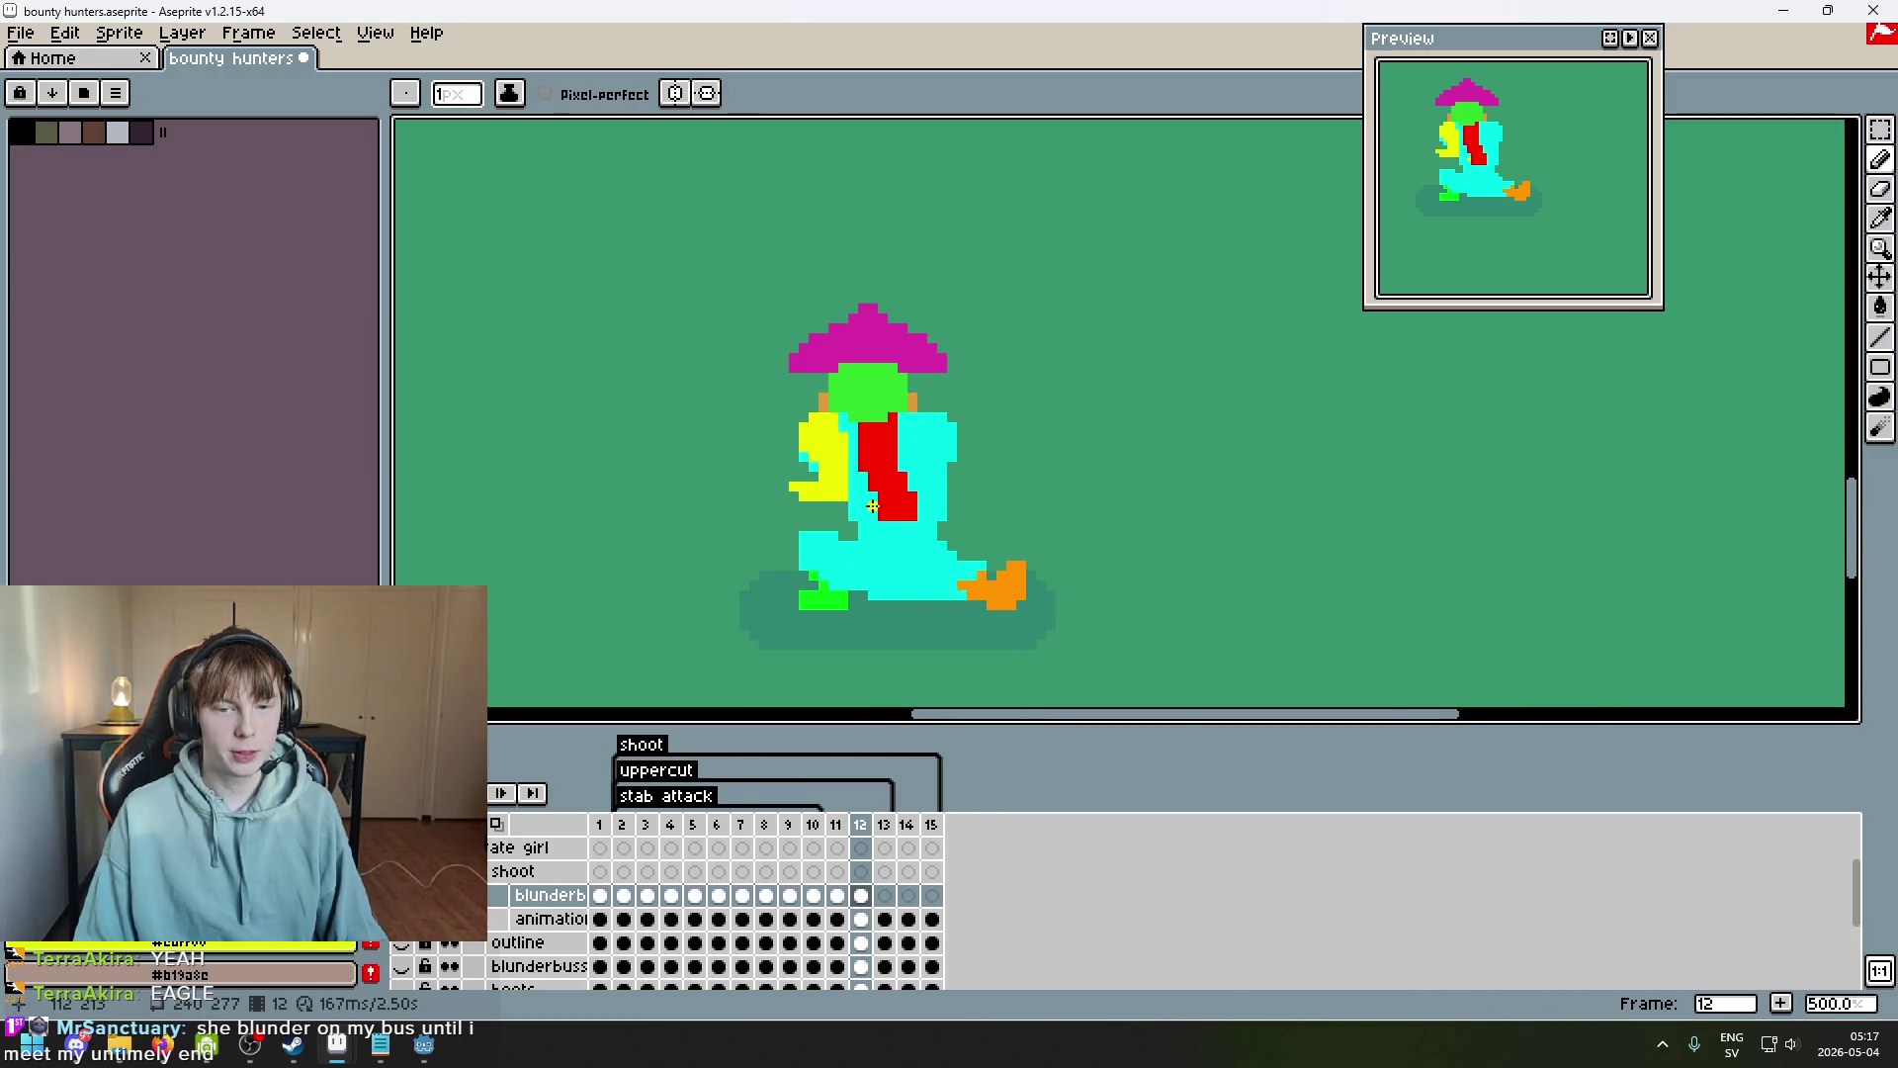
{"action": "scroll", "coordinate": [932, 528], "scroll_direction": "up", "scroll_amount": 1}
{"action": "key", "text": "Left"}
{"action": "key", "text": "Right"}
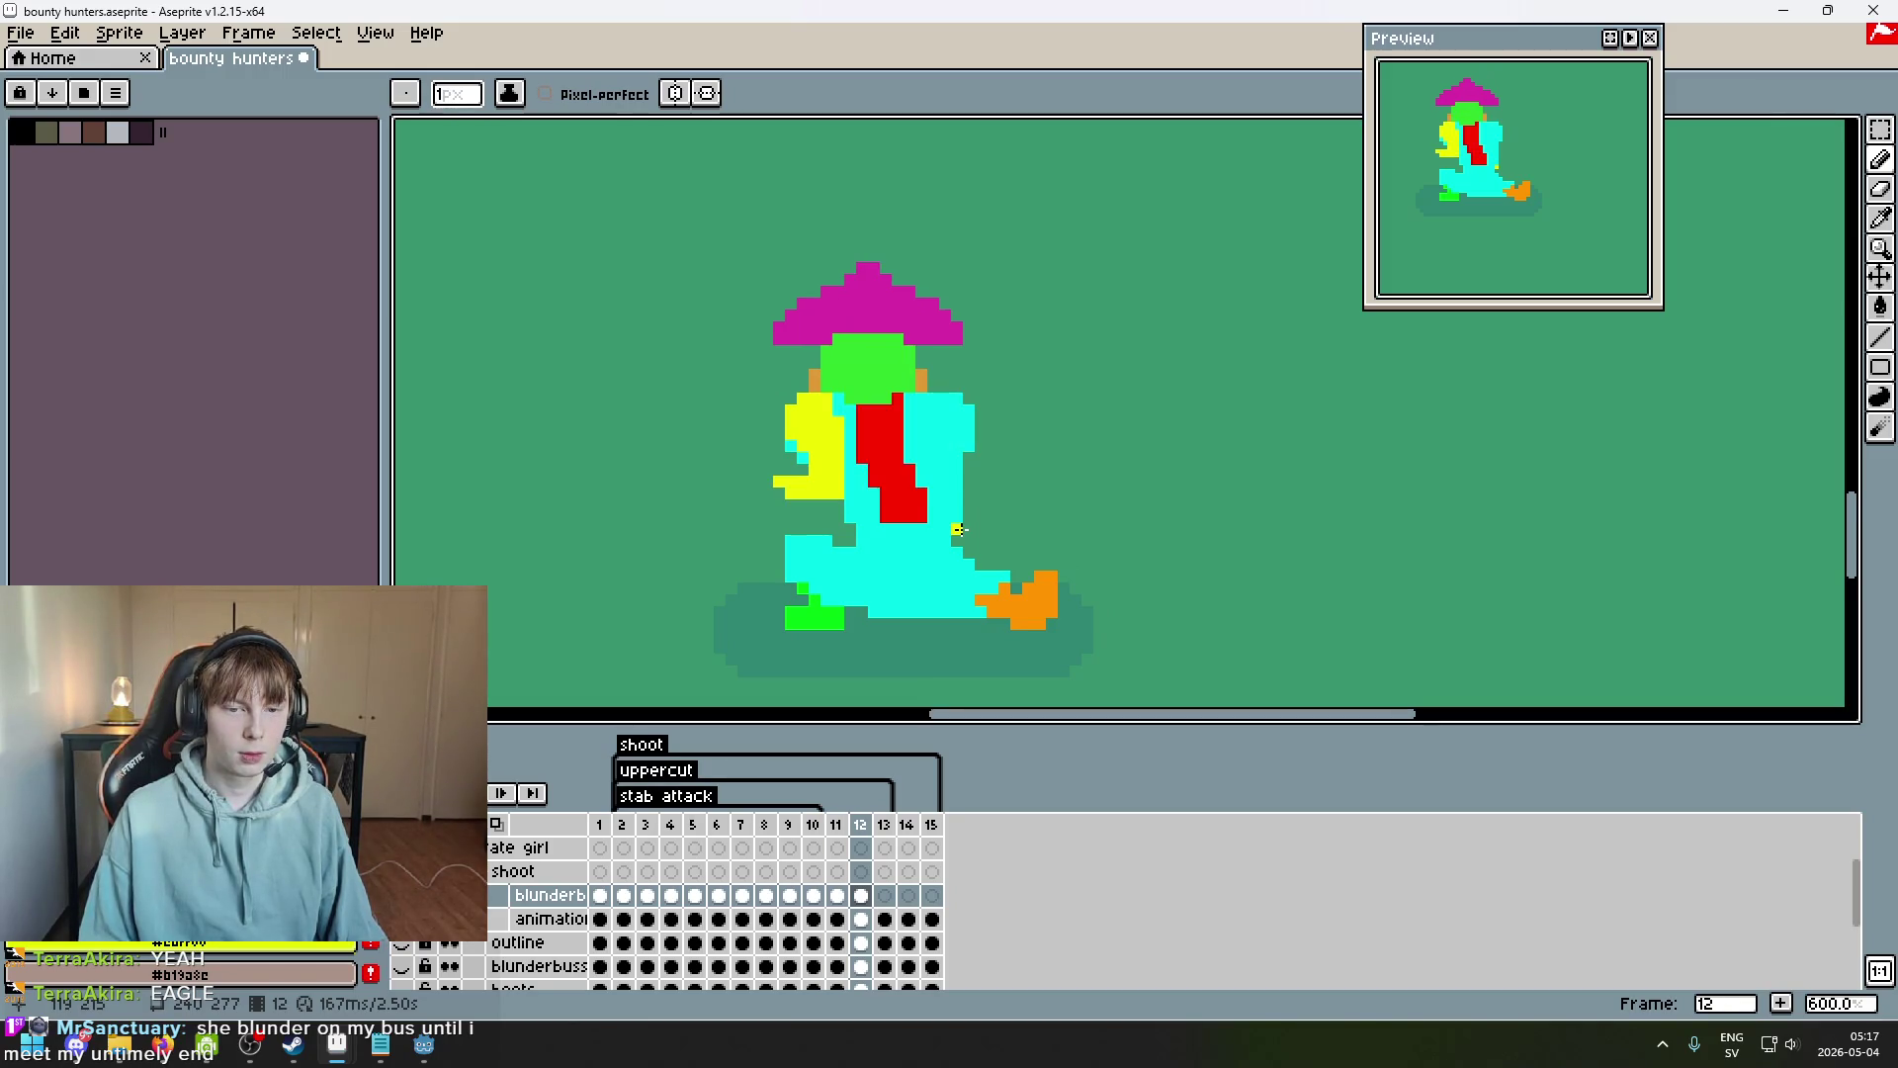
Sample the pink arm colour from frame 11 and return to frame 12.
{"action": "key", "text": "Left"}
{"action": "left_click", "coordinate": [995, 419], "text": "alt"}
{"action": "key", "text": "Right"}
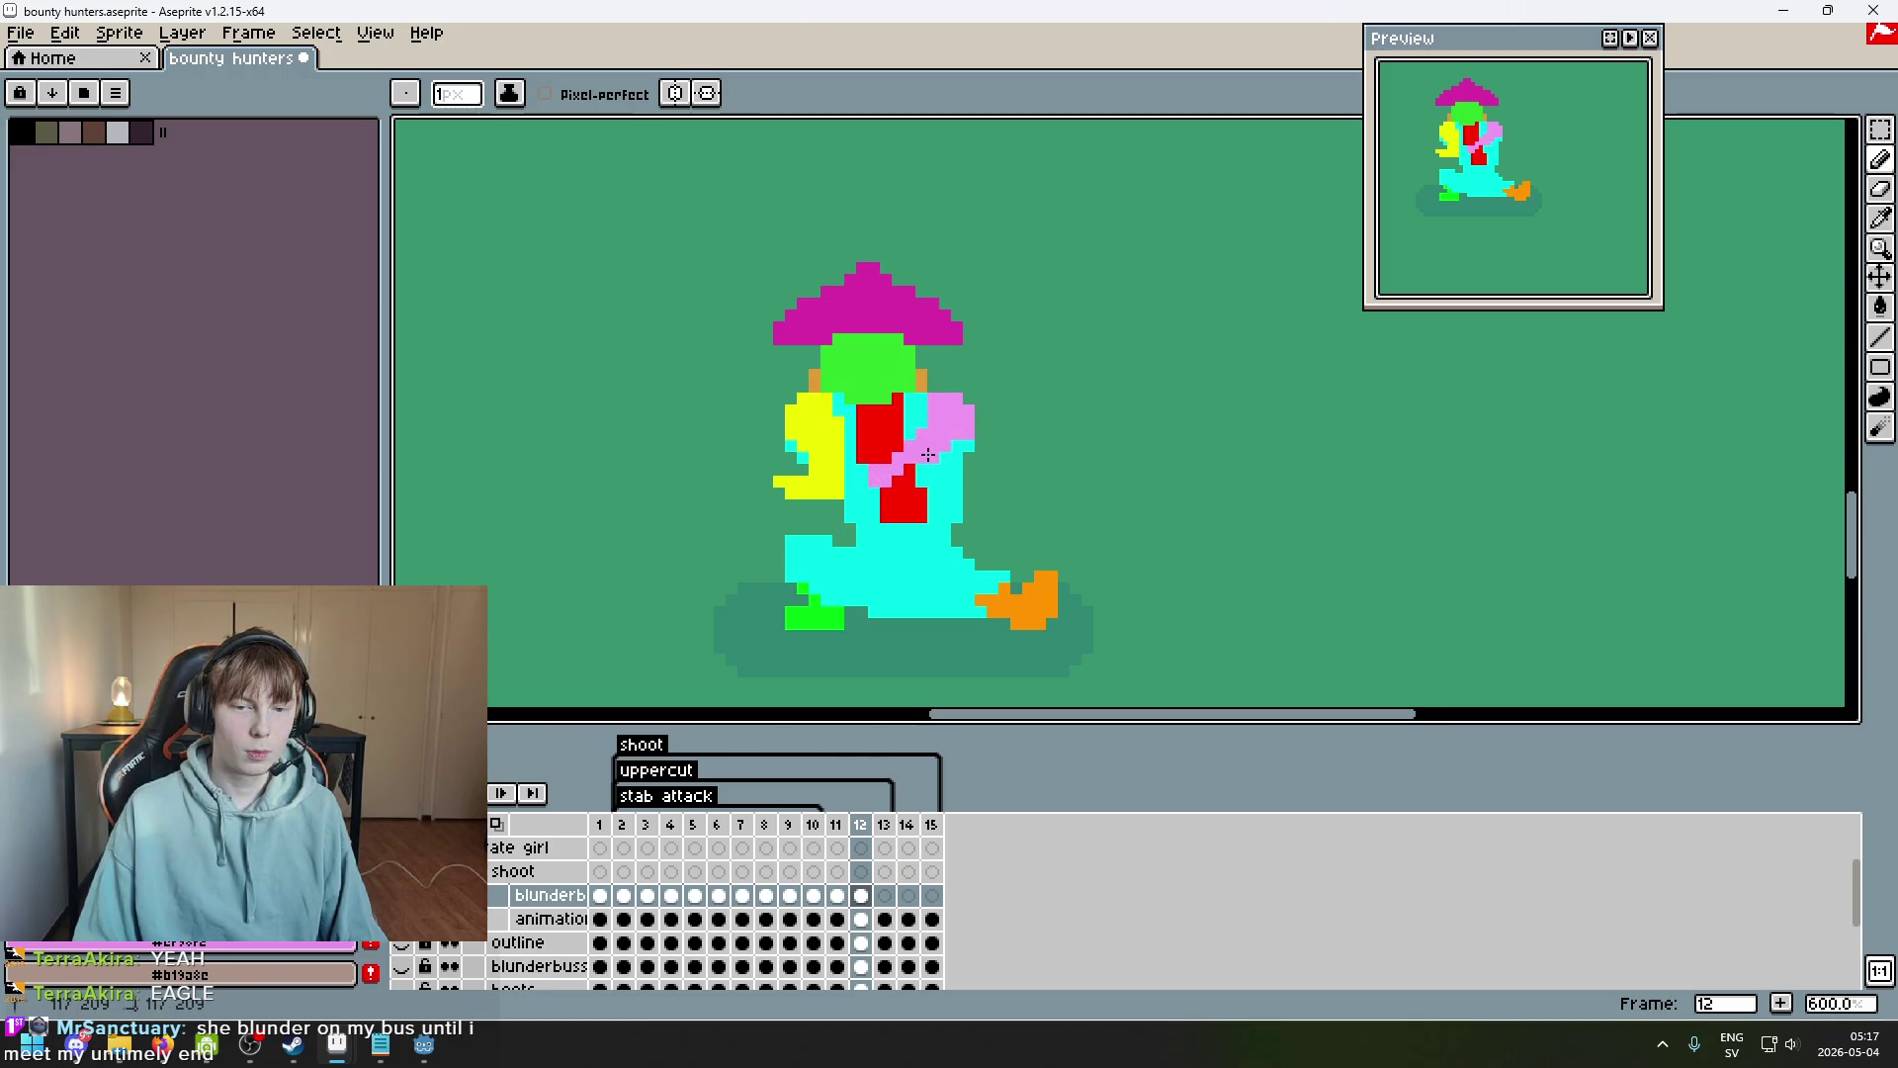
Paint pink arm pixels across the torso on frame 12.
{"action": "left_click", "coordinate": [913, 436]}
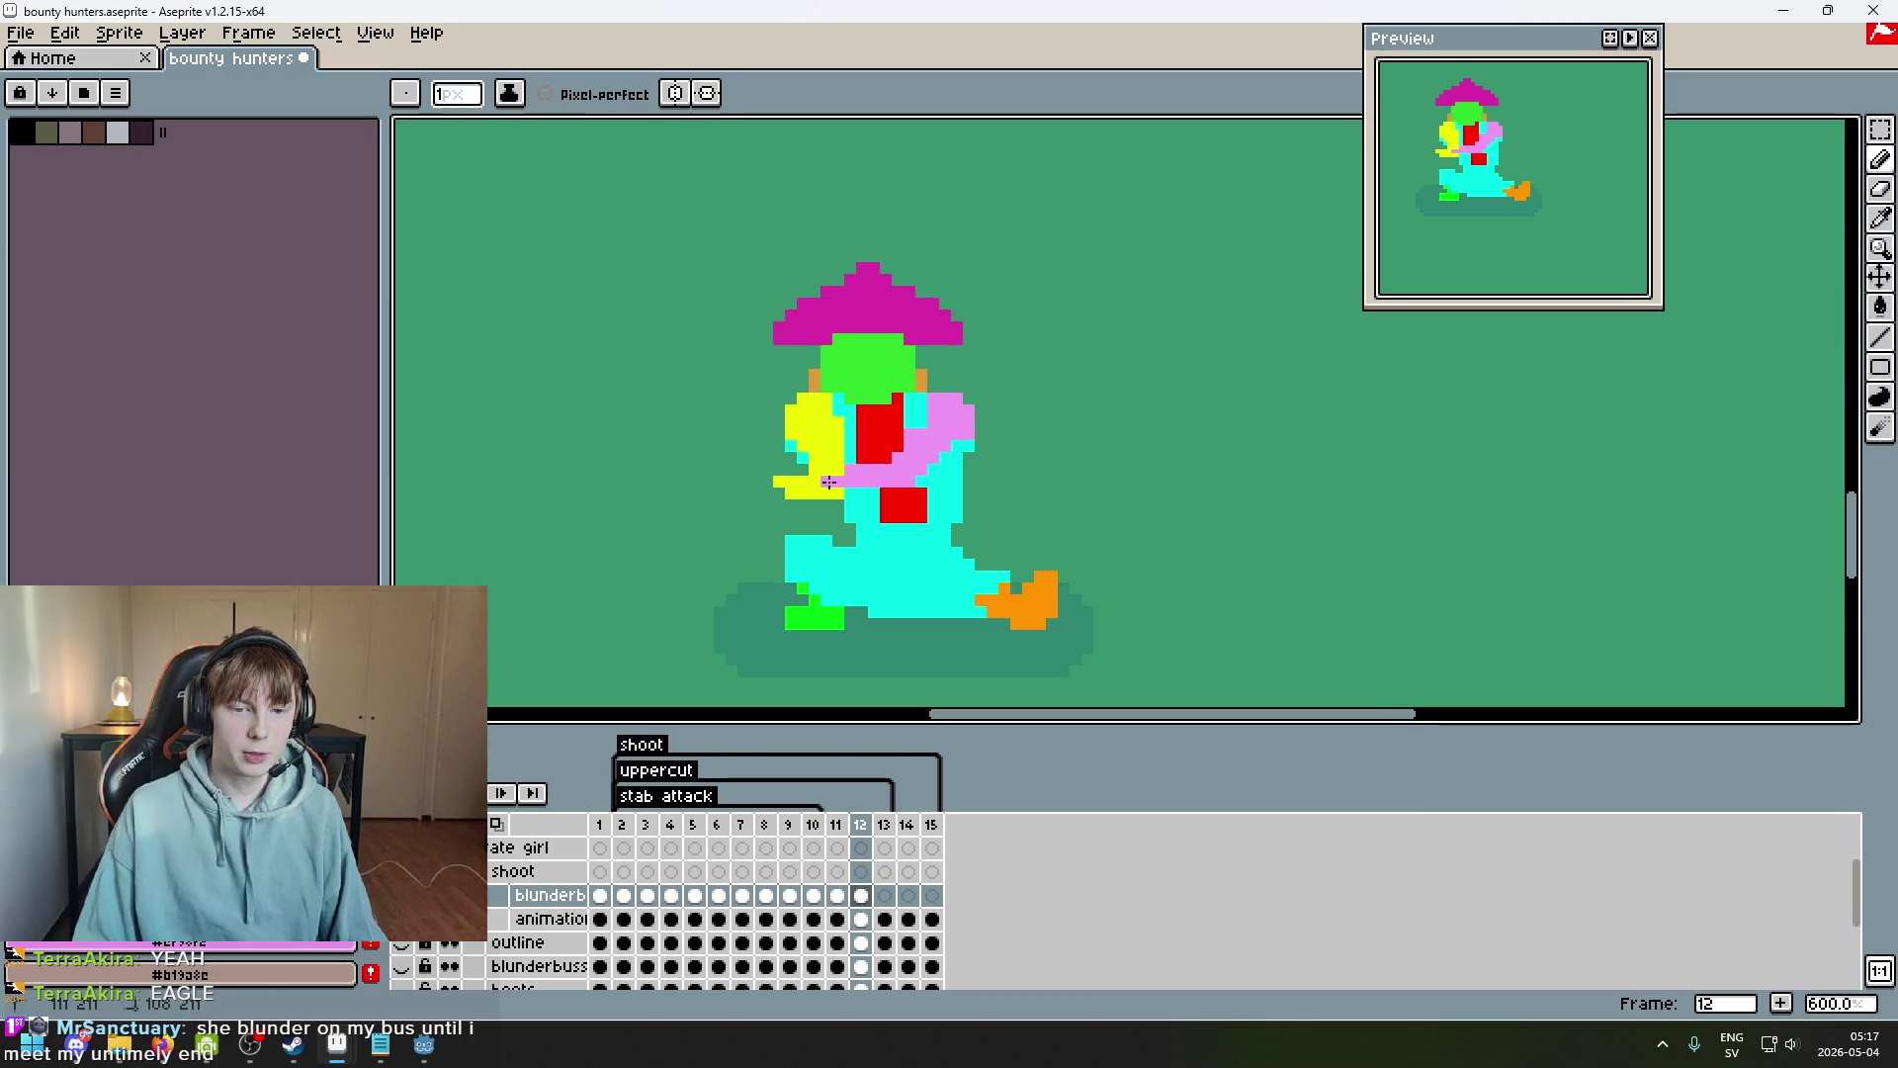
{"action": "scroll", "coordinate": [924, 445], "scroll_direction": "up", "scroll_amount": 3}
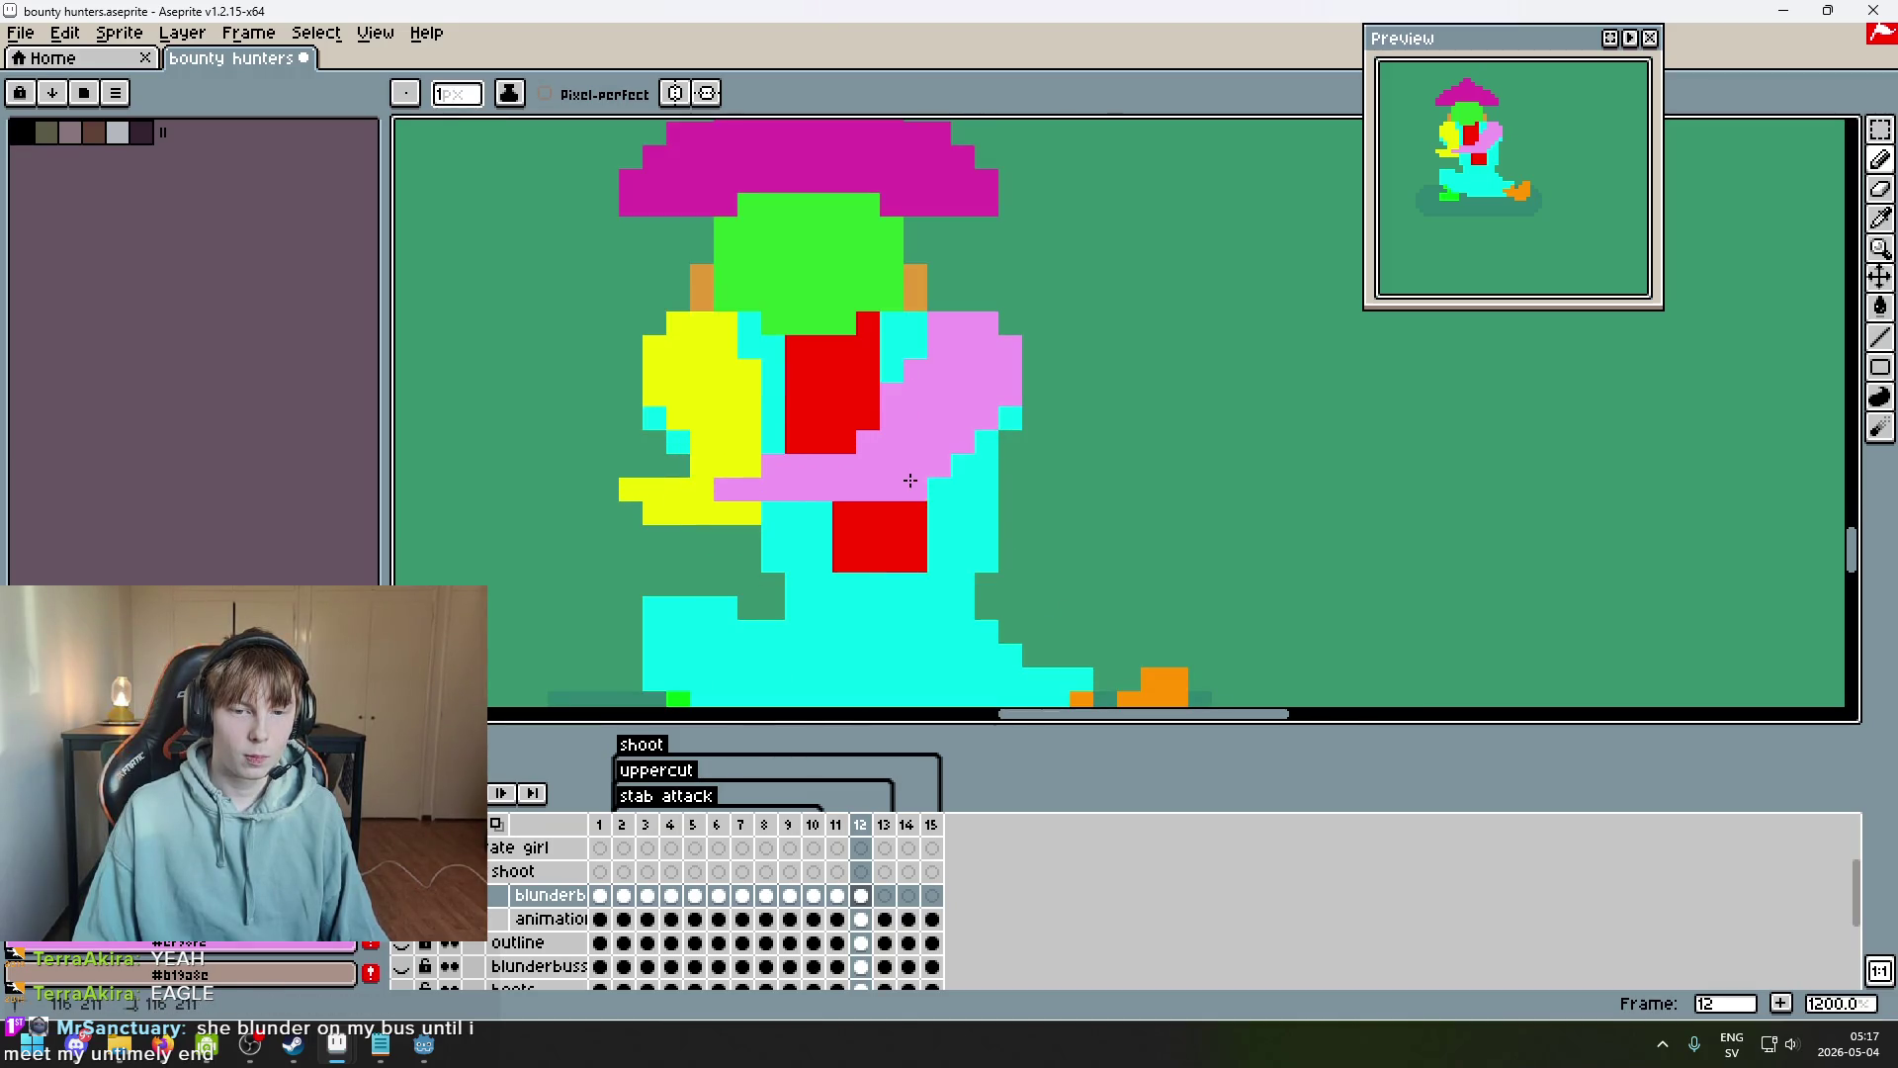
{"action": "scroll", "coordinate": [909, 480], "scroll_direction": "down", "scroll_amount": 2}
{"action": "scroll", "coordinate": [943, 500], "scroll_direction": "up", "scroll_amount": 1}
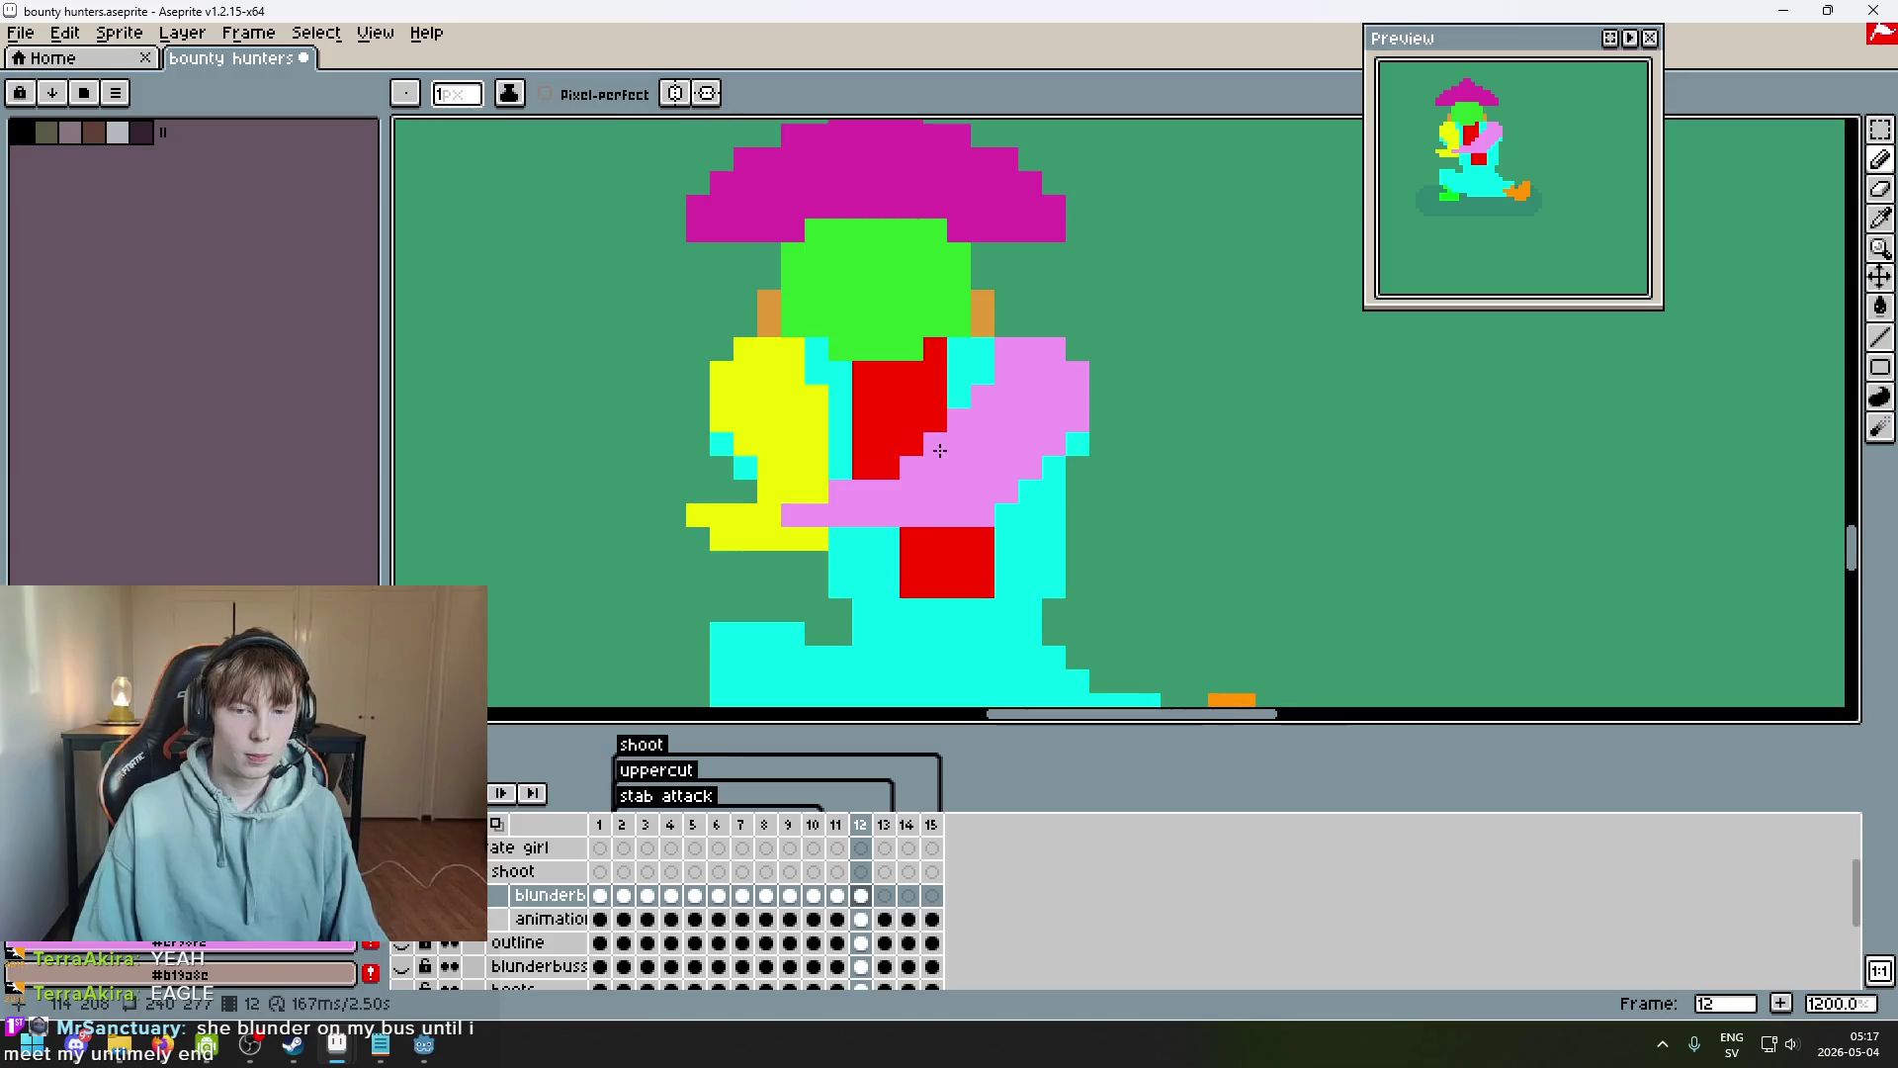
{"action": "scroll", "coordinate": [912, 470], "scroll_direction": "left", "scroll_amount": 2}
Undo that stroke, extend the pink arm over the yellow grip, then step back to frame 8.
{"action": "key", "text": "ctrl+z"}
{"action": "key", "text": "v"}
{"action": "key", "text": "b"}
{"action": "left_click_drag", "start_coordinate": [832, 488], "coordinate": [855, 493]}
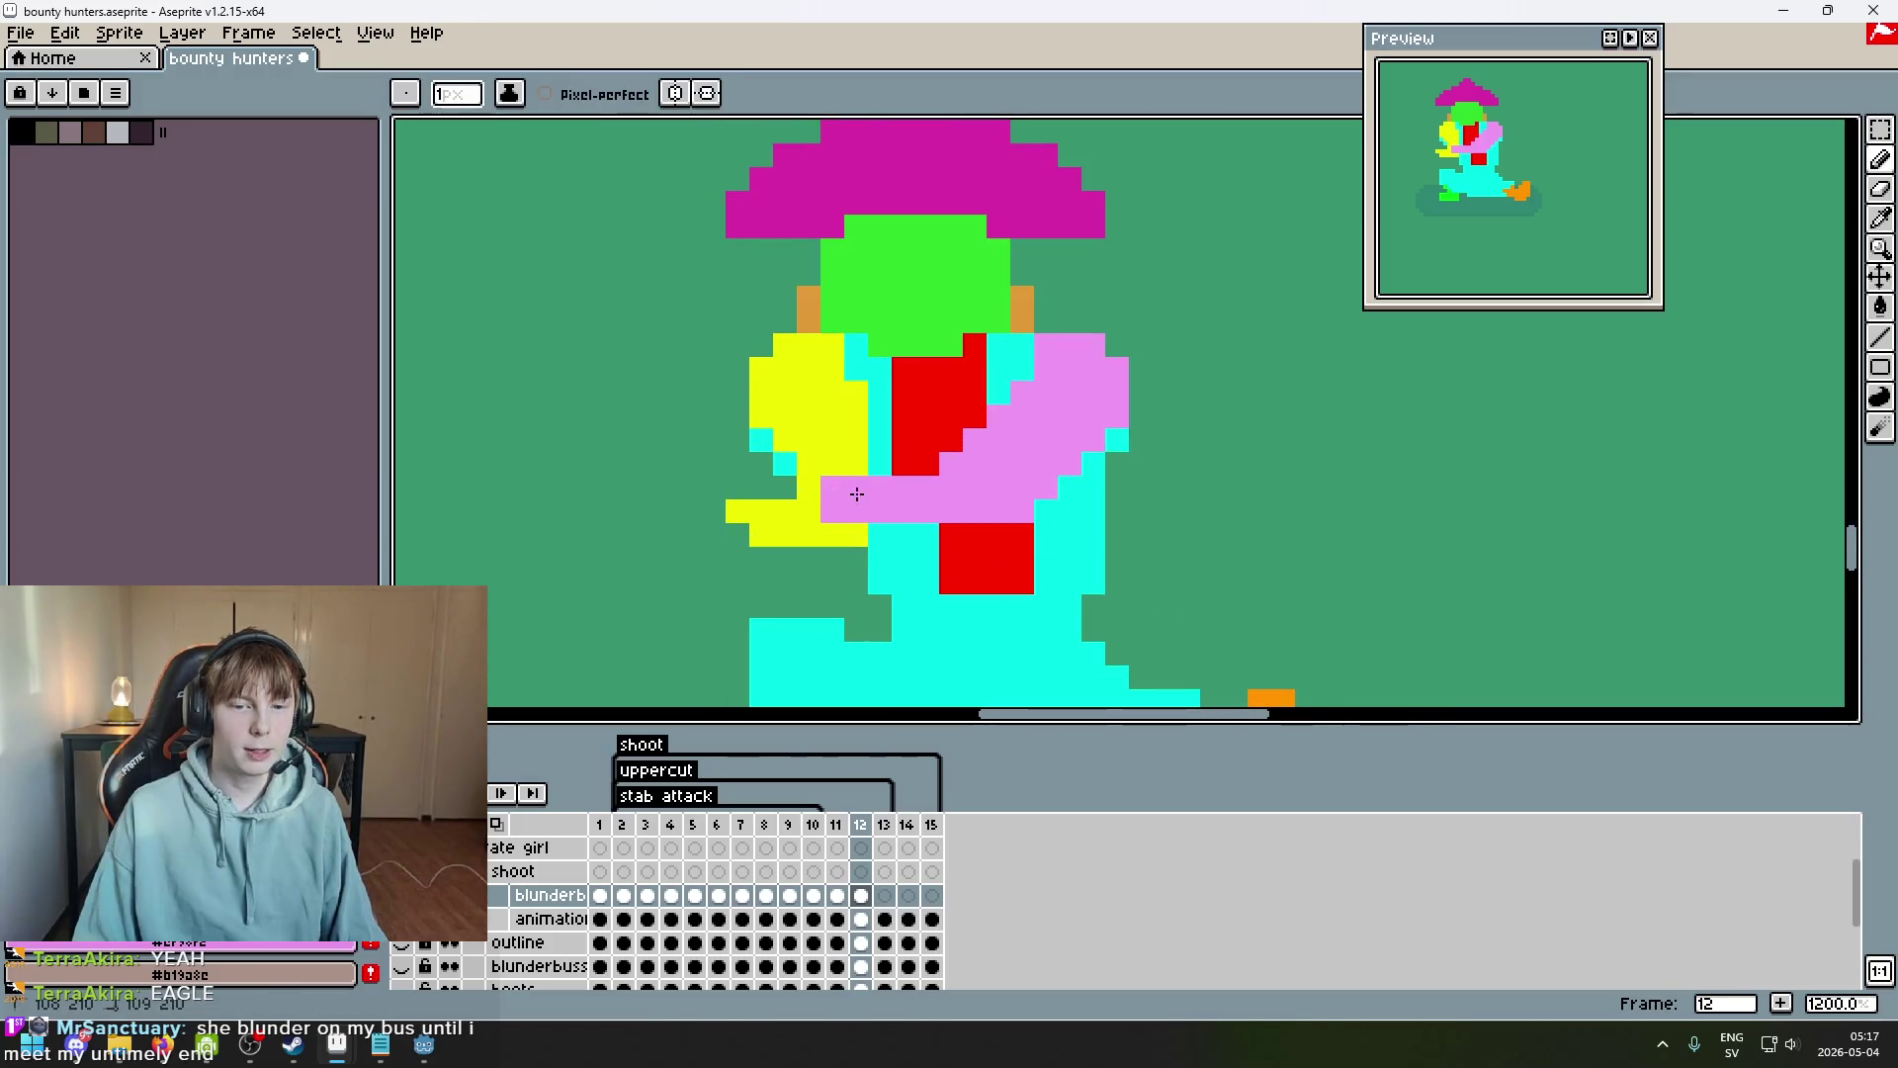
{"action": "scroll", "coordinate": [947, 479], "scroll_direction": "down", "scroll_amount": 5}
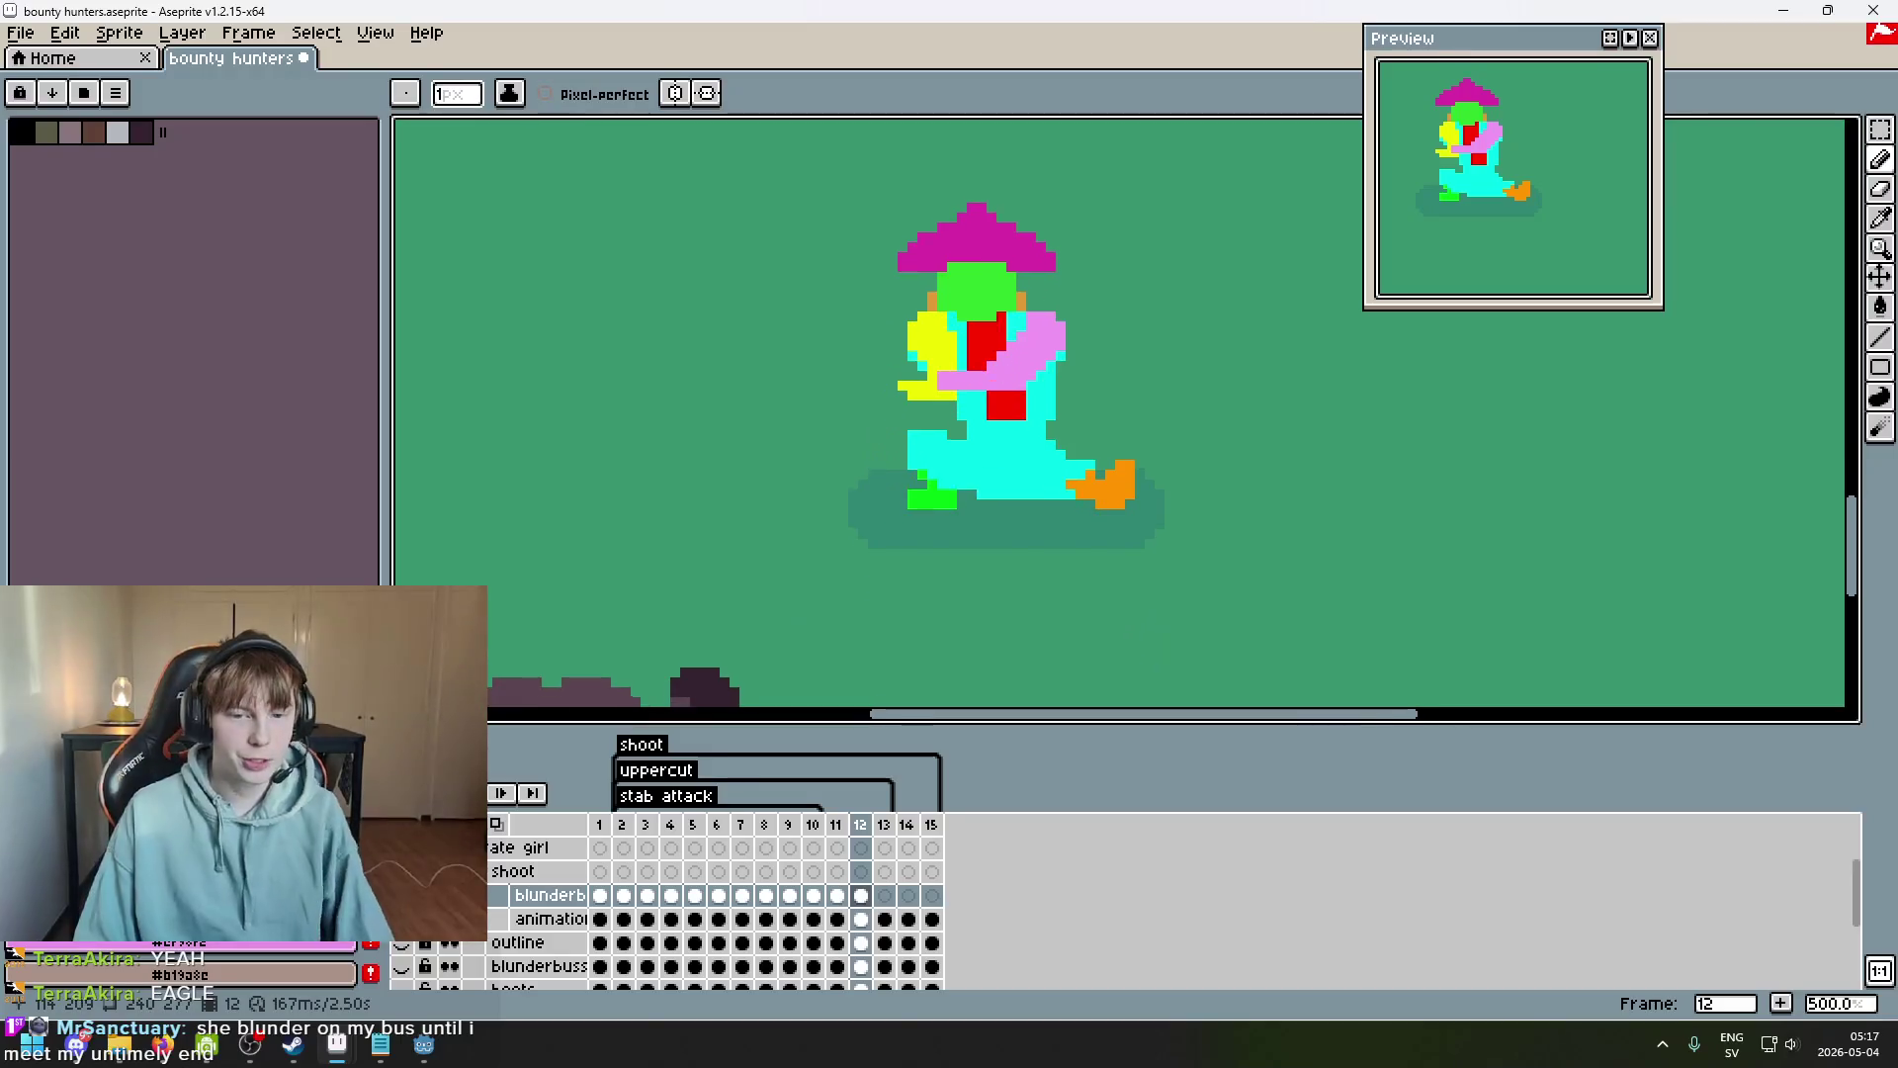
{"action": "scroll", "coordinate": [955, 393], "scroll_direction": "down", "scroll_amount": 2}
{"action": "scroll", "coordinate": [989, 445], "scroll_direction": "up", "scroll_amount": 1}
{"action": "key", "text": "Left"}
{"action": "key", "text": "Left"}
{"action": "key", "text": "Left"}
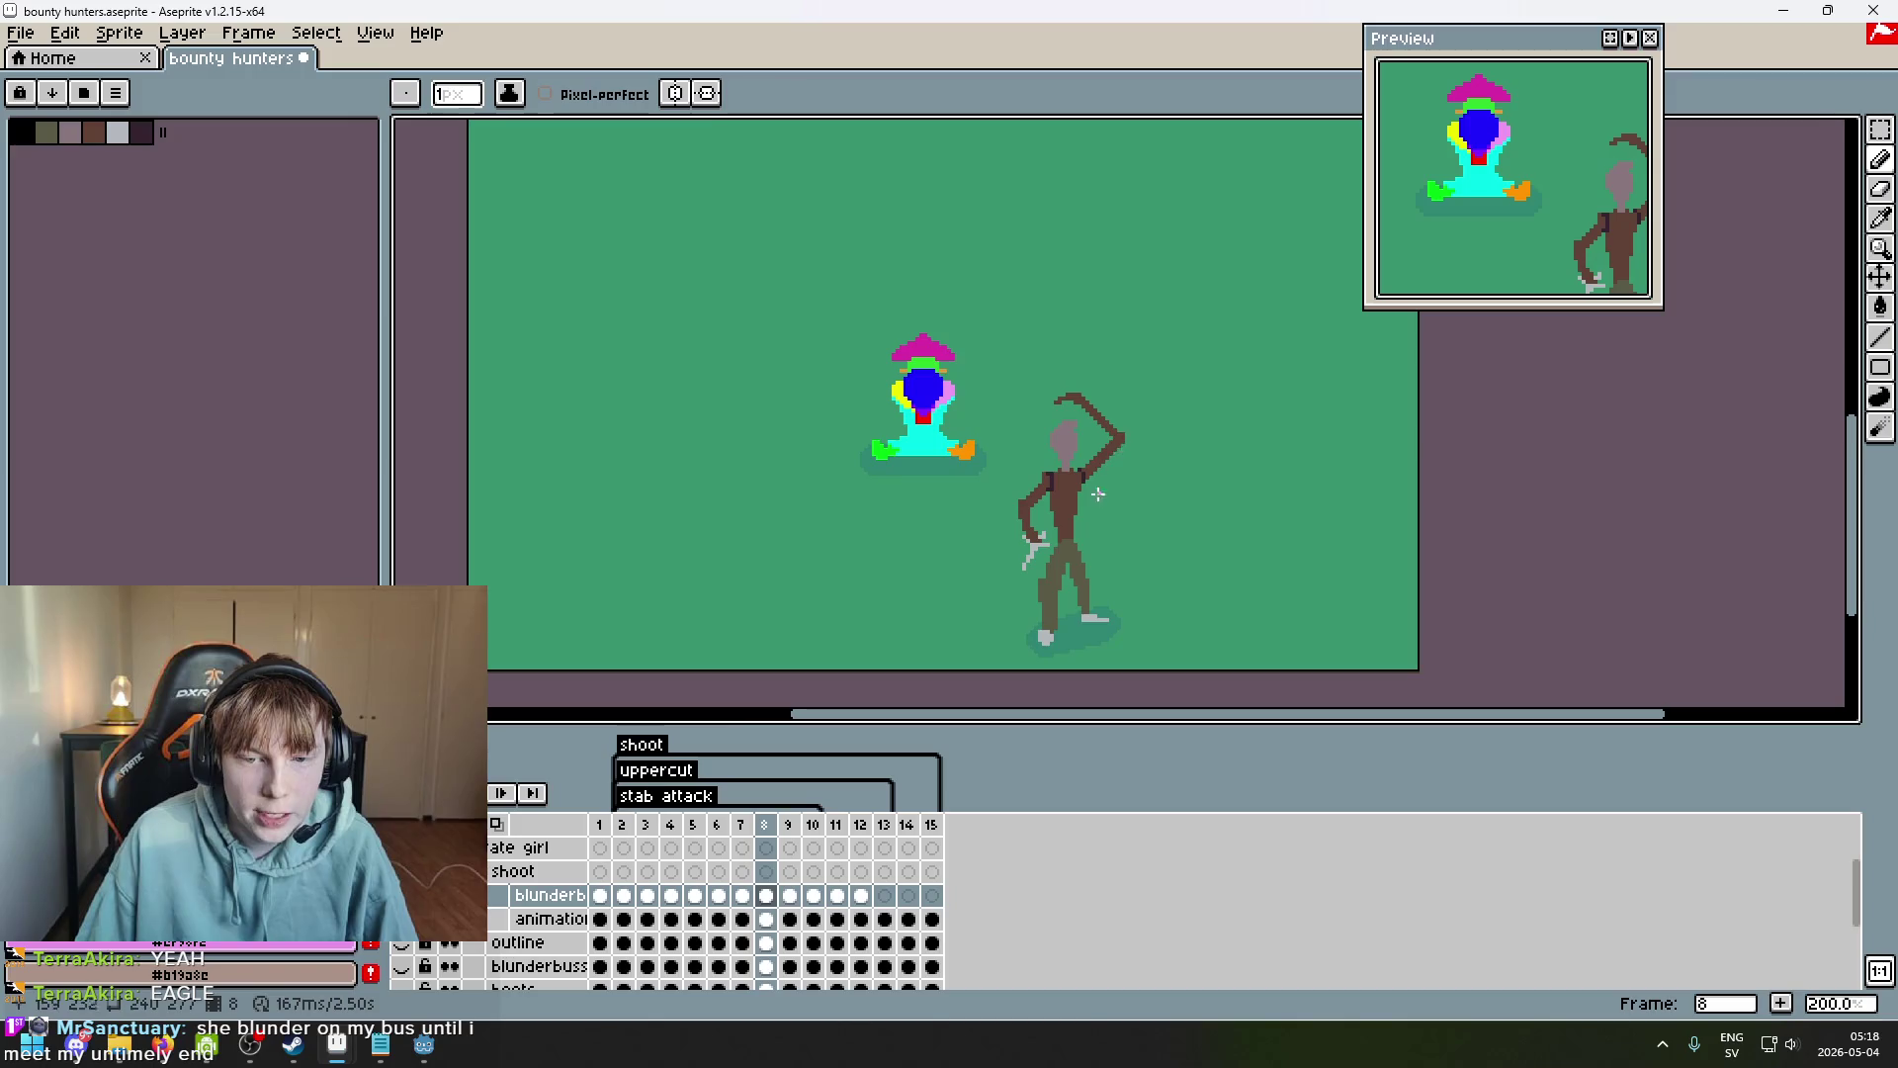
Return to frame 12, undo the accidental eraser stroke and shrink the brush to 1 pixel.
{"action": "key", "text": "Right"}
{"action": "key", "text": "Right"}
{"action": "key", "text": "Right"}
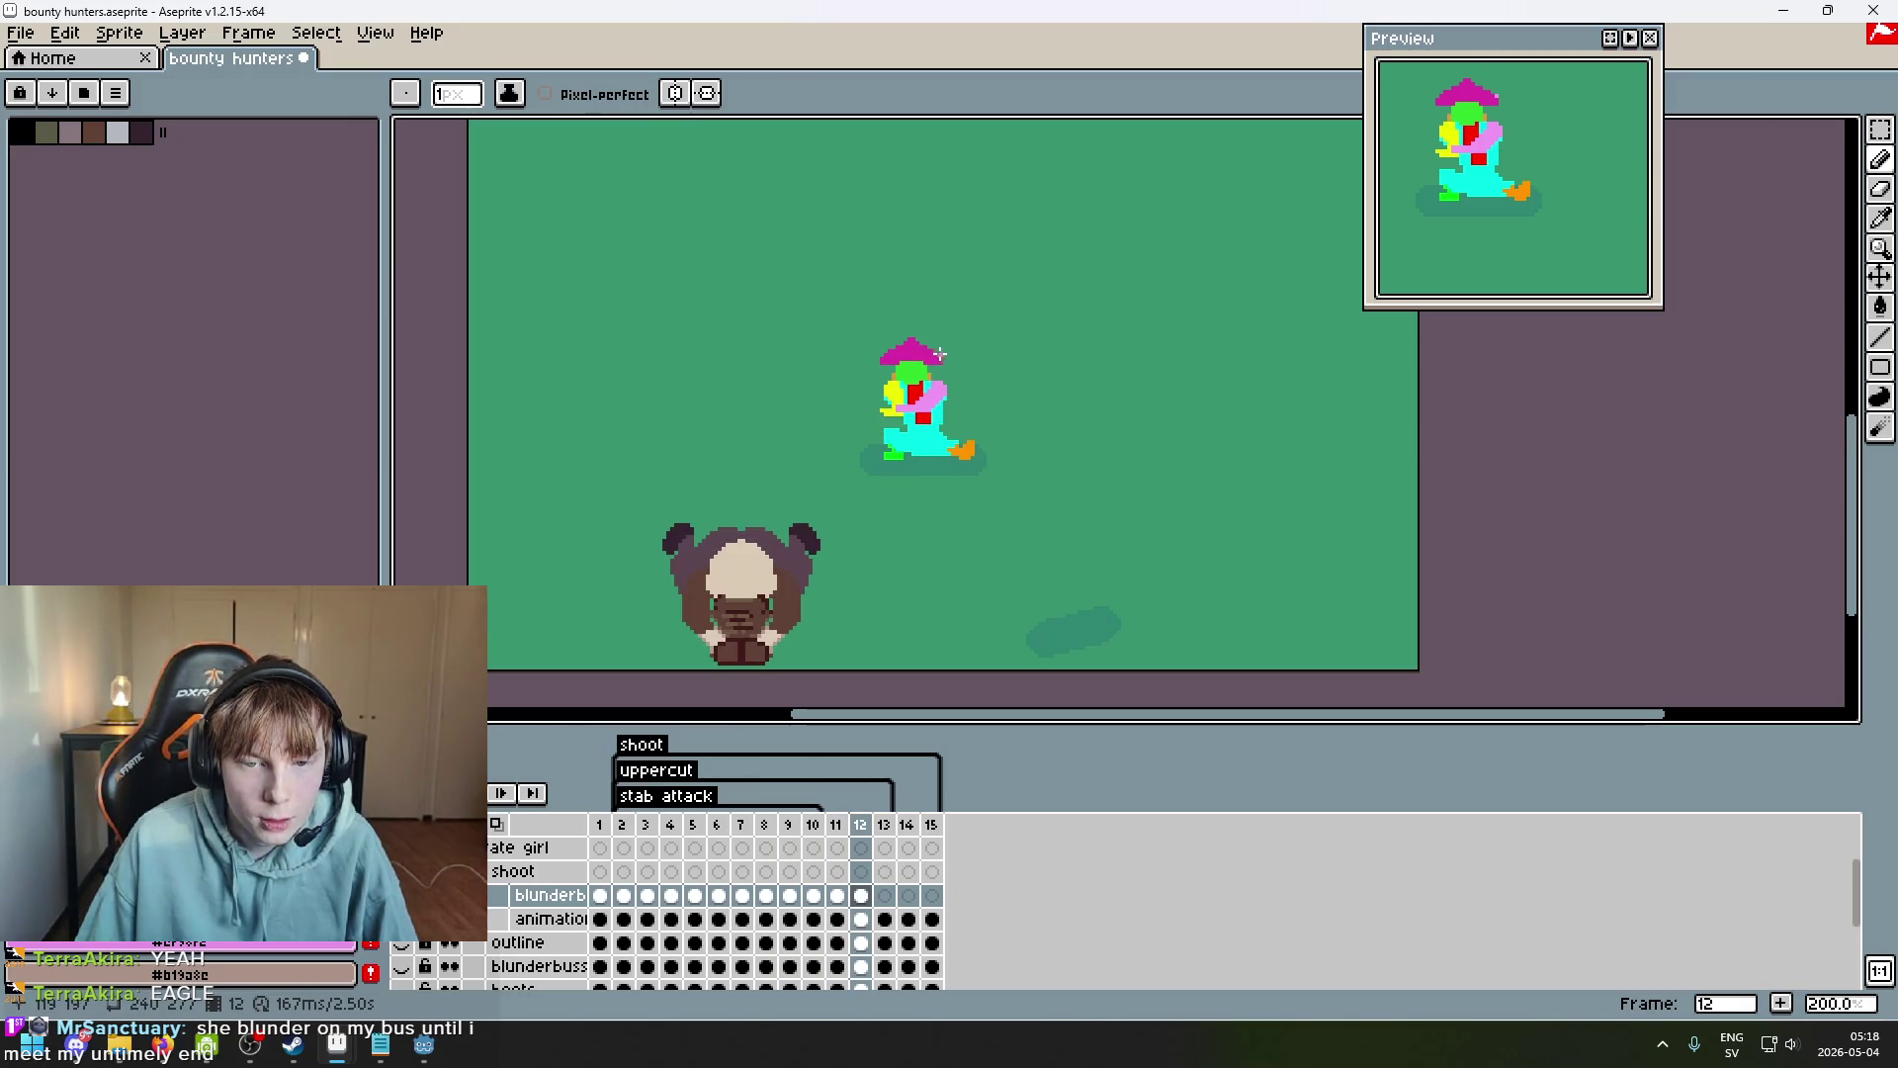
{"action": "scroll", "coordinate": [941, 353], "scroll_direction": "up", "scroll_amount": 5}
{"action": "key", "text": "e"}
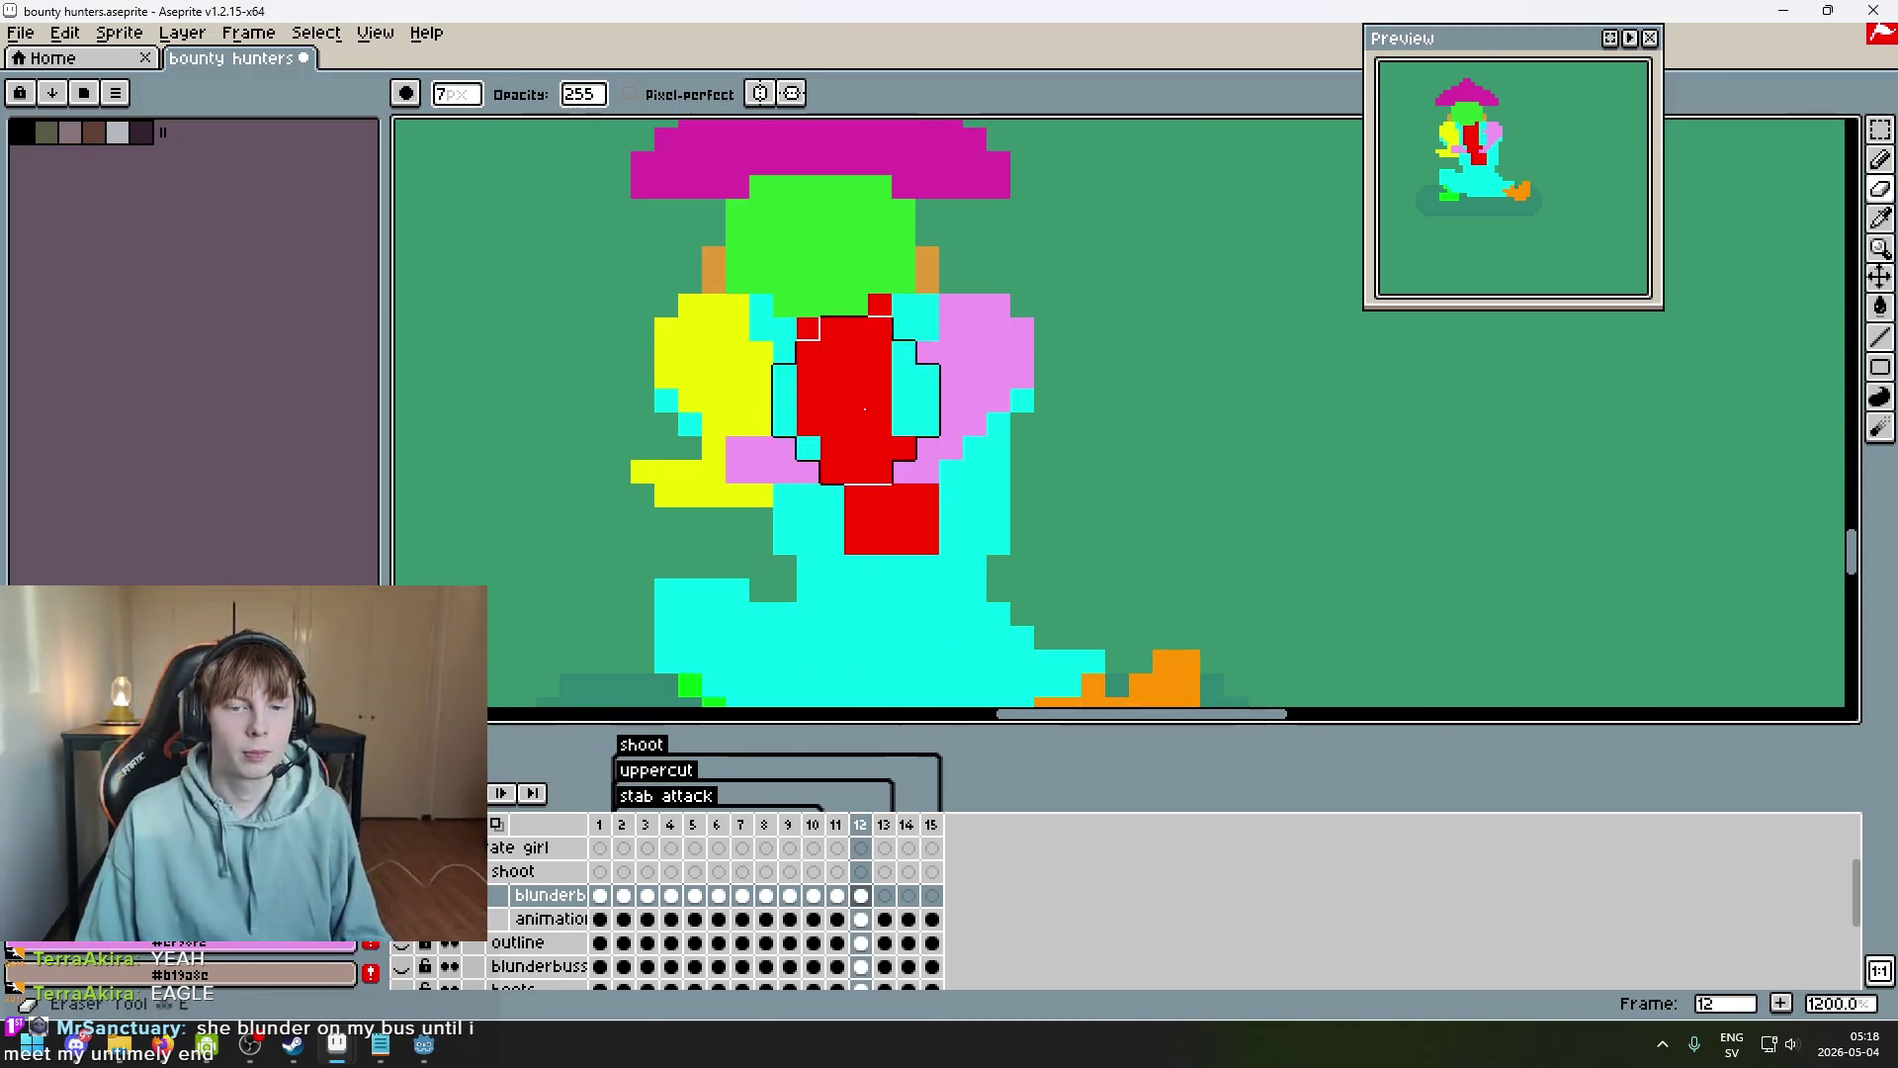
{"action": "key", "text": "ctrl+z"}
{"action": "key", "text": "minus"}
{"action": "key", "text": "minus"}
{"action": "key", "text": "minus"}
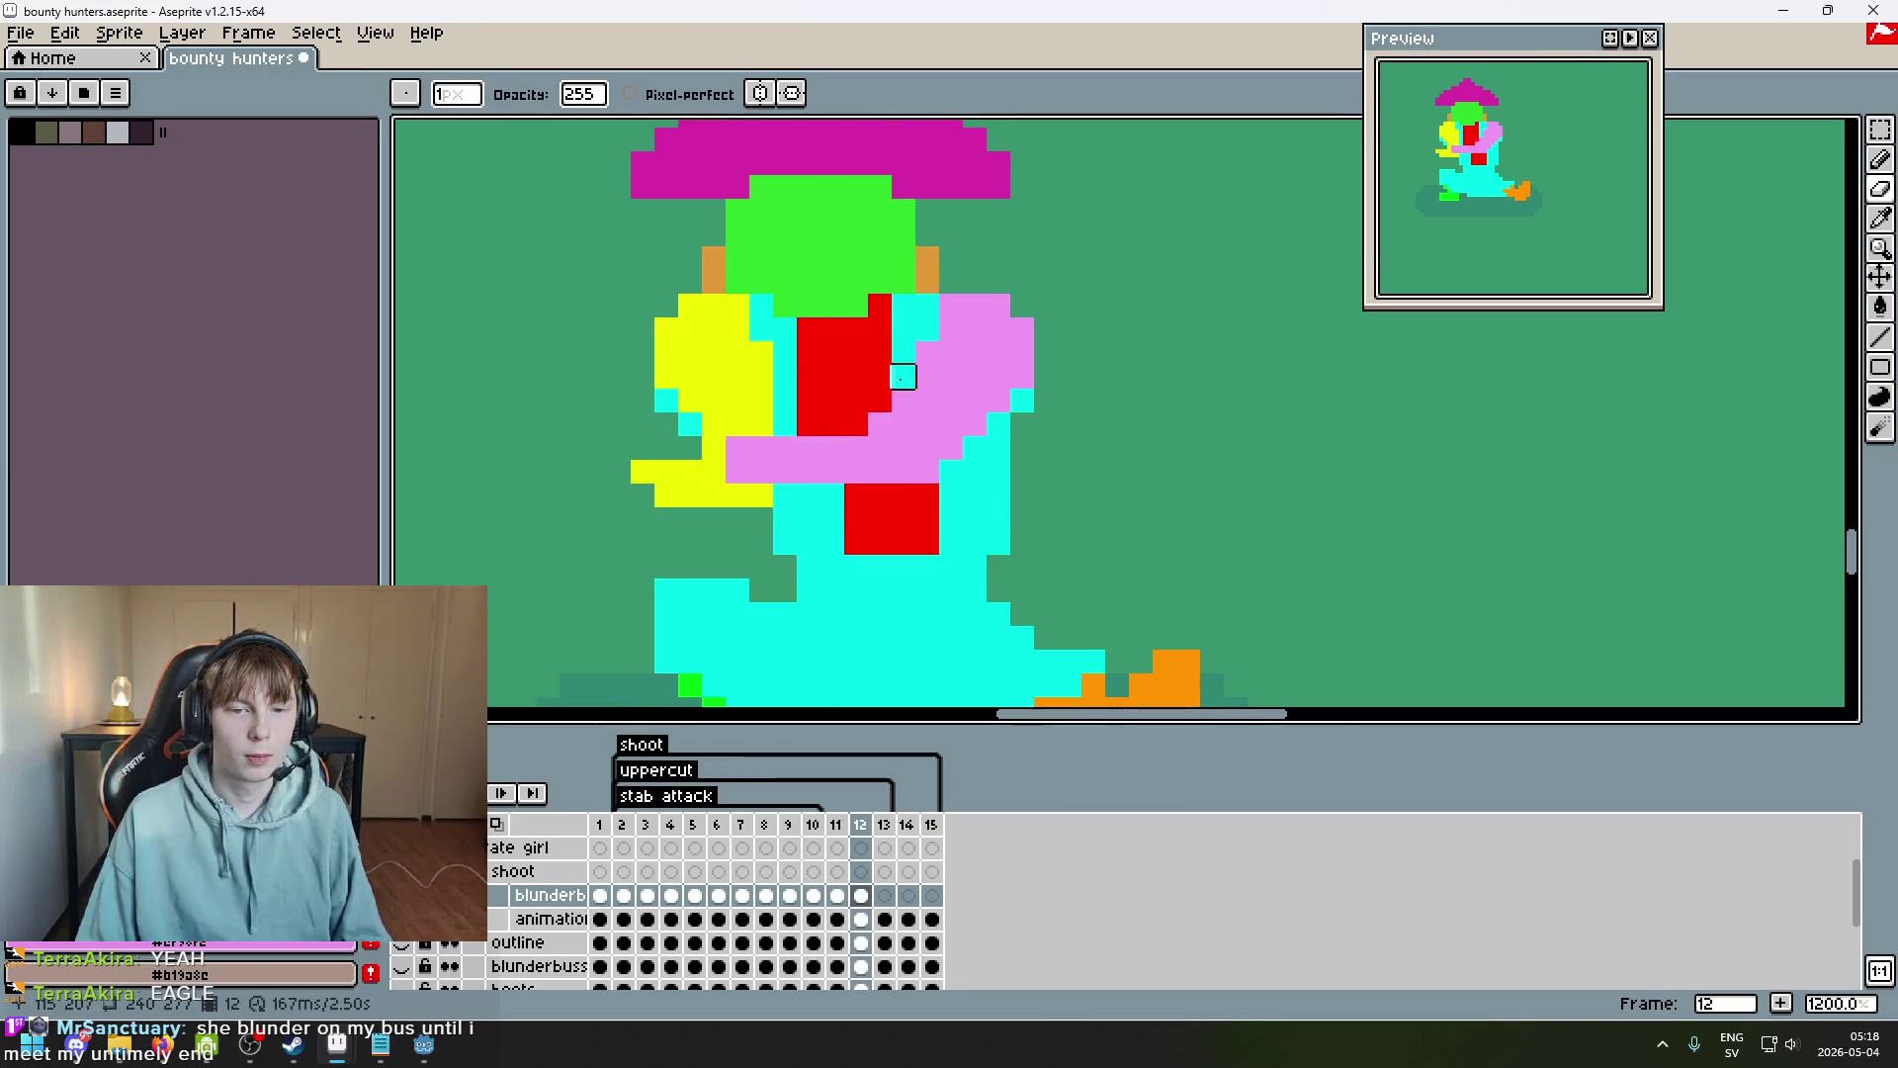
{"action": "scroll", "coordinate": [1021, 471], "scroll_direction": "down", "scroll_amount": 3}
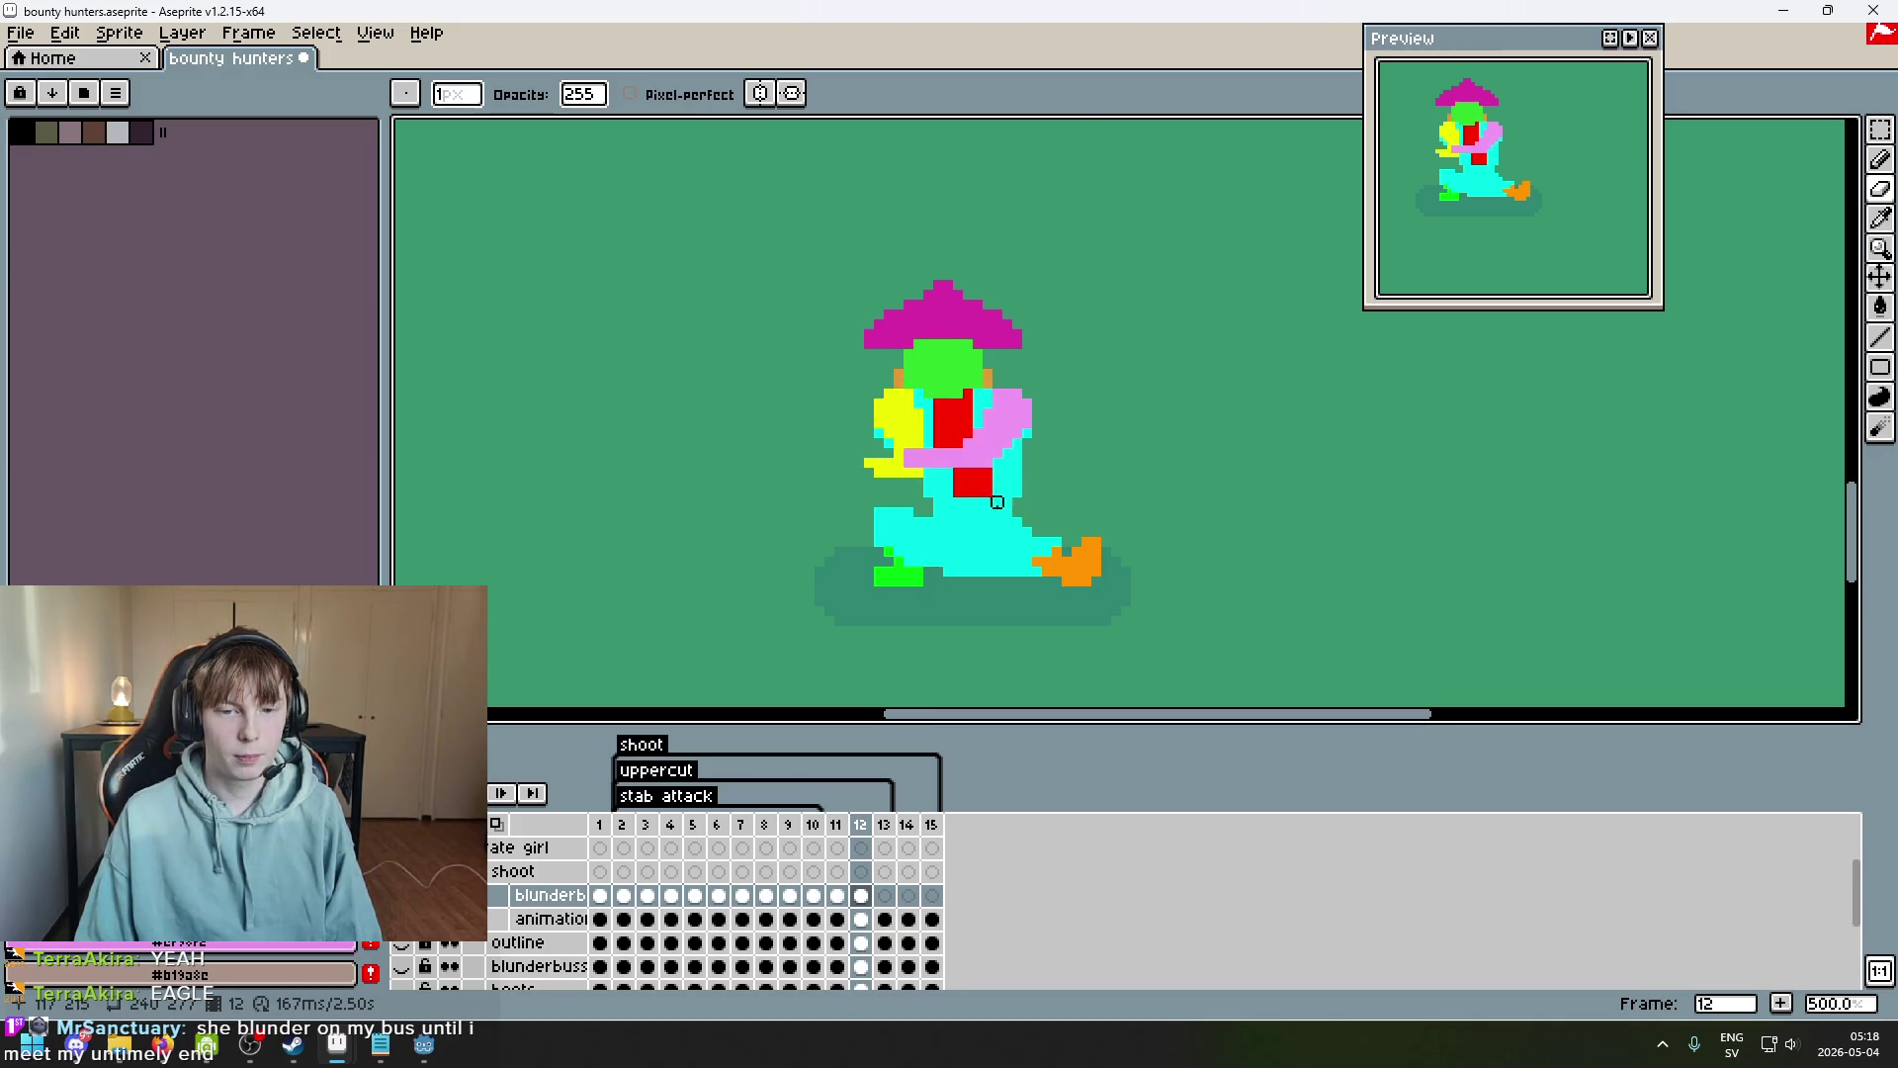
{"action": "scroll", "coordinate": [973, 488], "scroll_direction": "up", "scroll_amount": 3}
Repaint pink, red and cyan pixels so the pink arm slants down to the yellow grip.
{"action": "left_click", "coordinate": [868, 404]}
{"action": "left_click_drag", "start_coordinate": [926, 462], "coordinate": [970, 428]}
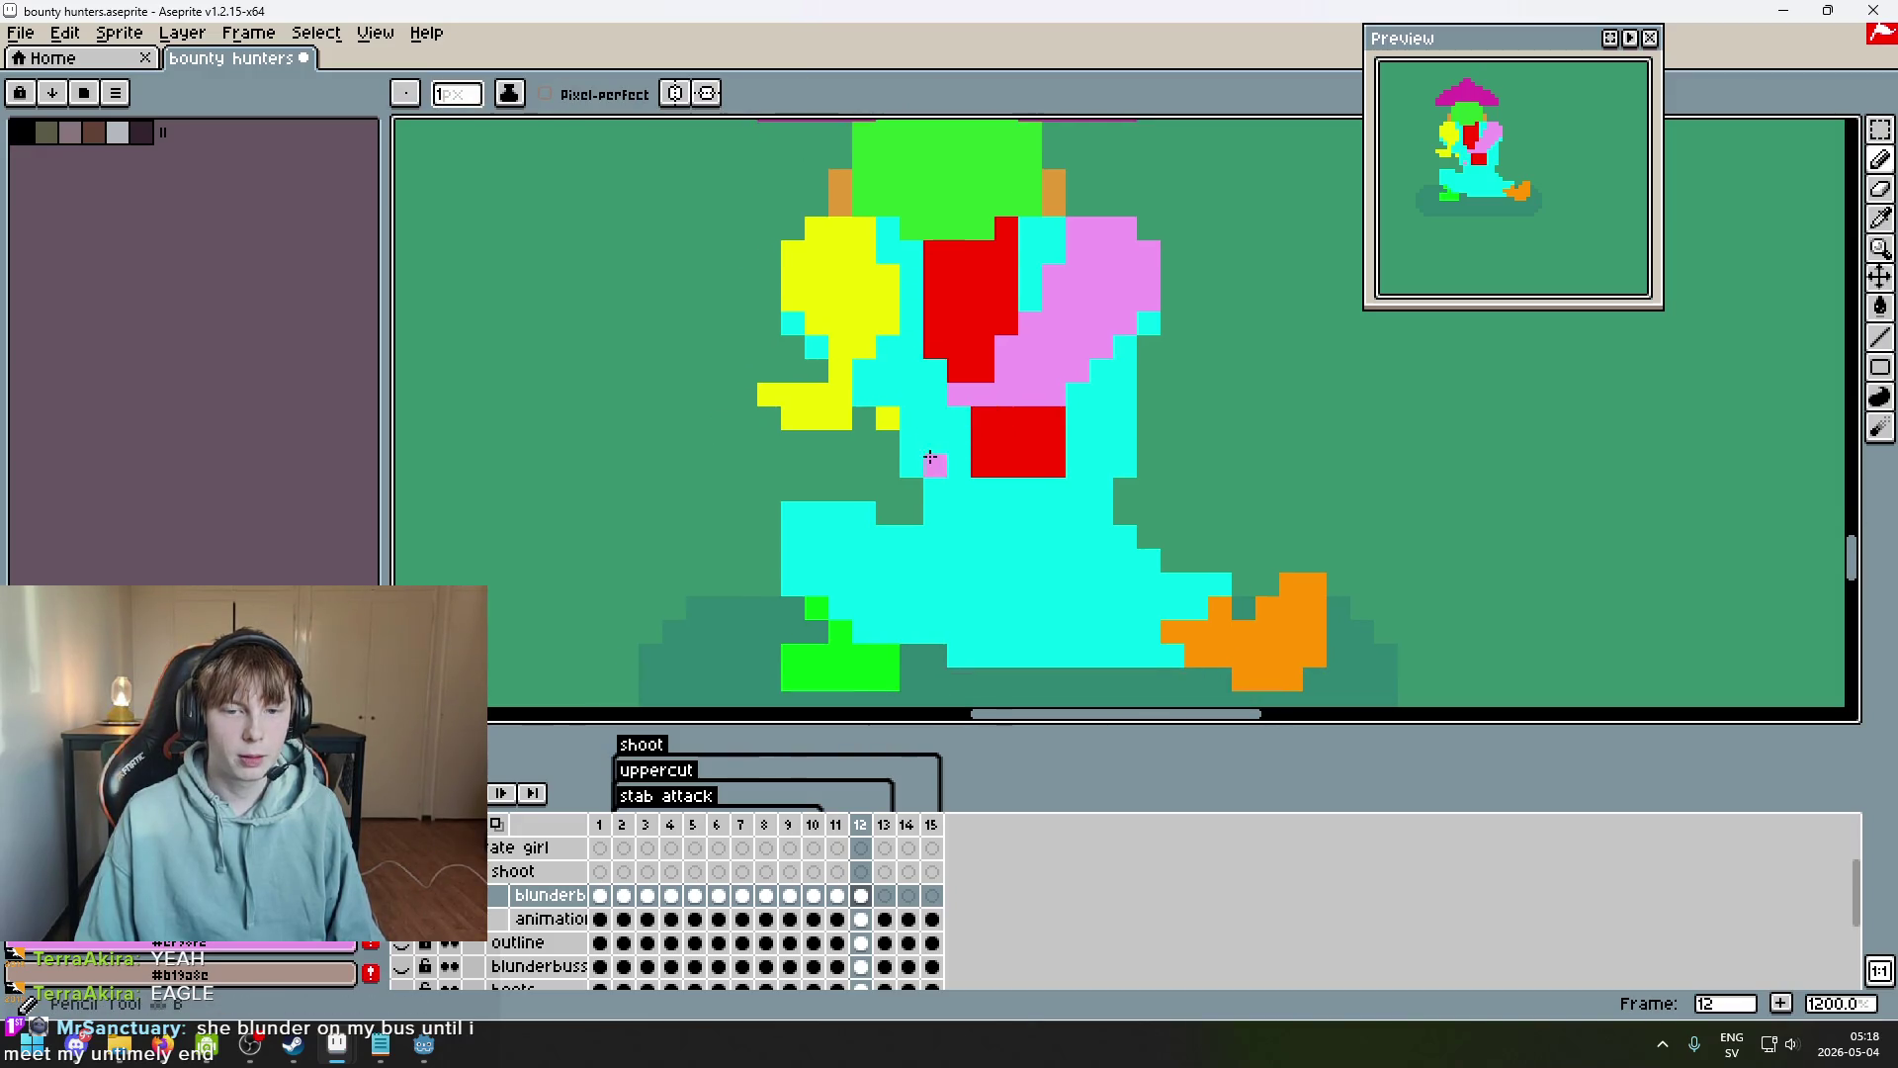
{"action": "left_click", "coordinate": [959, 393]}
{"action": "left_click", "coordinate": [983, 377]}
{"action": "left_click", "coordinate": [1004, 417]}
{"action": "left_click", "coordinate": [983, 370]}
{"action": "left_click_drag", "start_coordinate": [959, 393], "coordinate": [935, 393]}
{"action": "left_click", "coordinate": [936, 393]}
{"action": "left_click", "coordinate": [888, 441]}
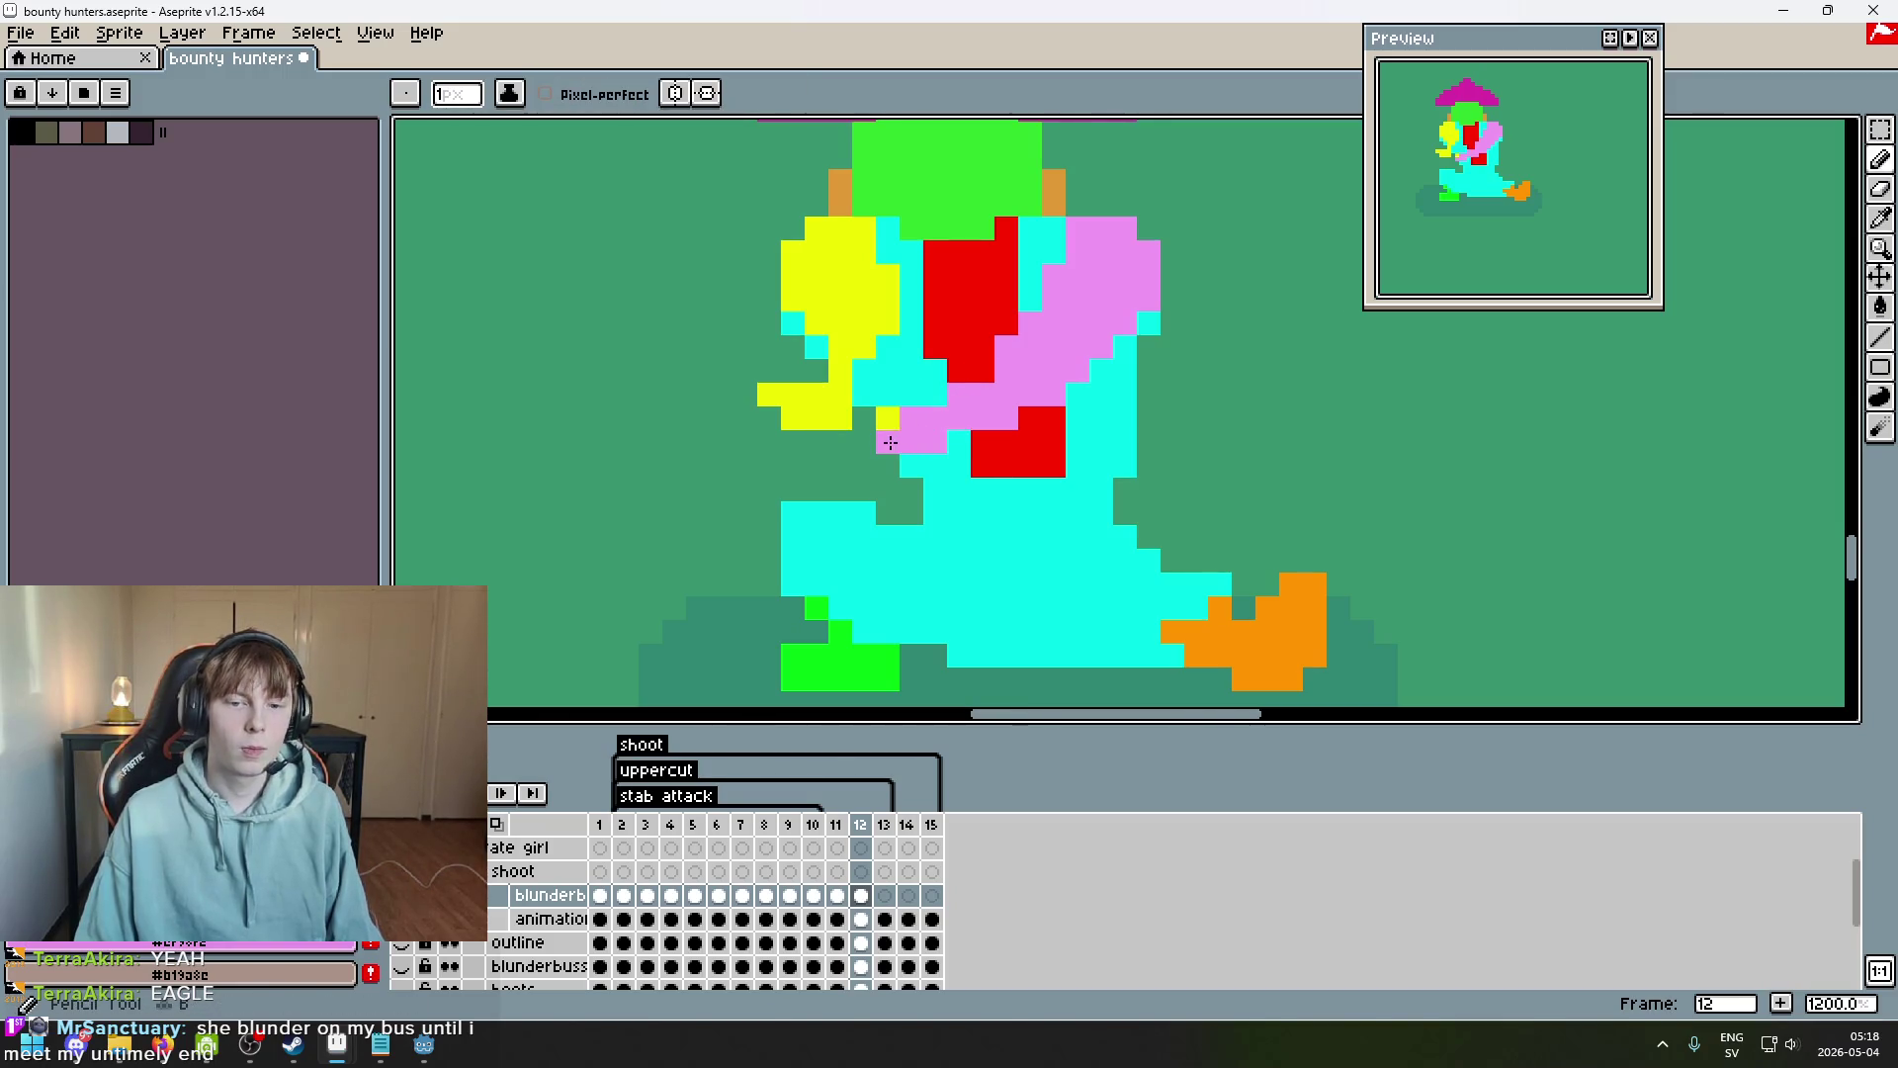
{"action": "scroll", "coordinate": [951, 433], "scroll_direction": "down", "scroll_amount": 5}
{"action": "key", "text": "comma"}
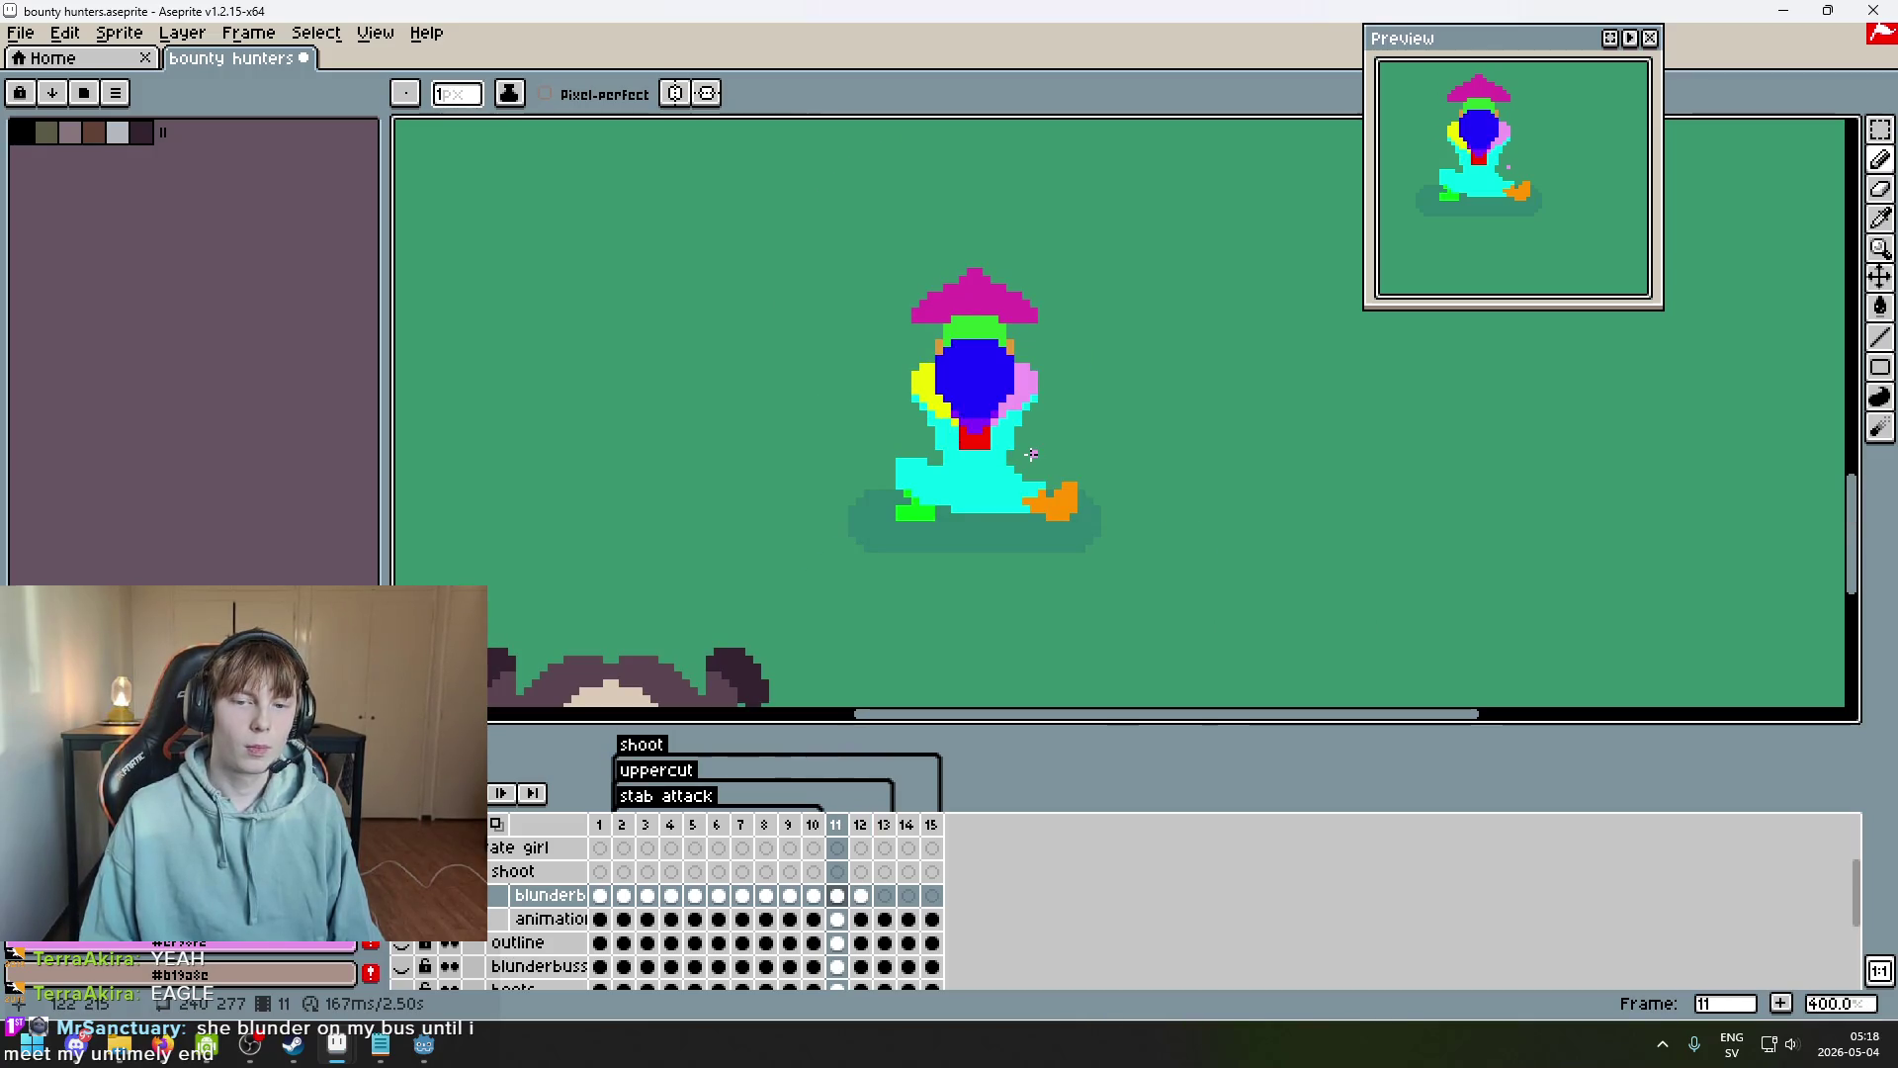
On frame 12, move the red-and-pink torso detail one pixel up-right with a rectangular selection.
{"action": "key", "text": "period"}
{"action": "scroll", "coordinate": [958, 423], "scroll_direction": "up", "scroll_amount": 5}
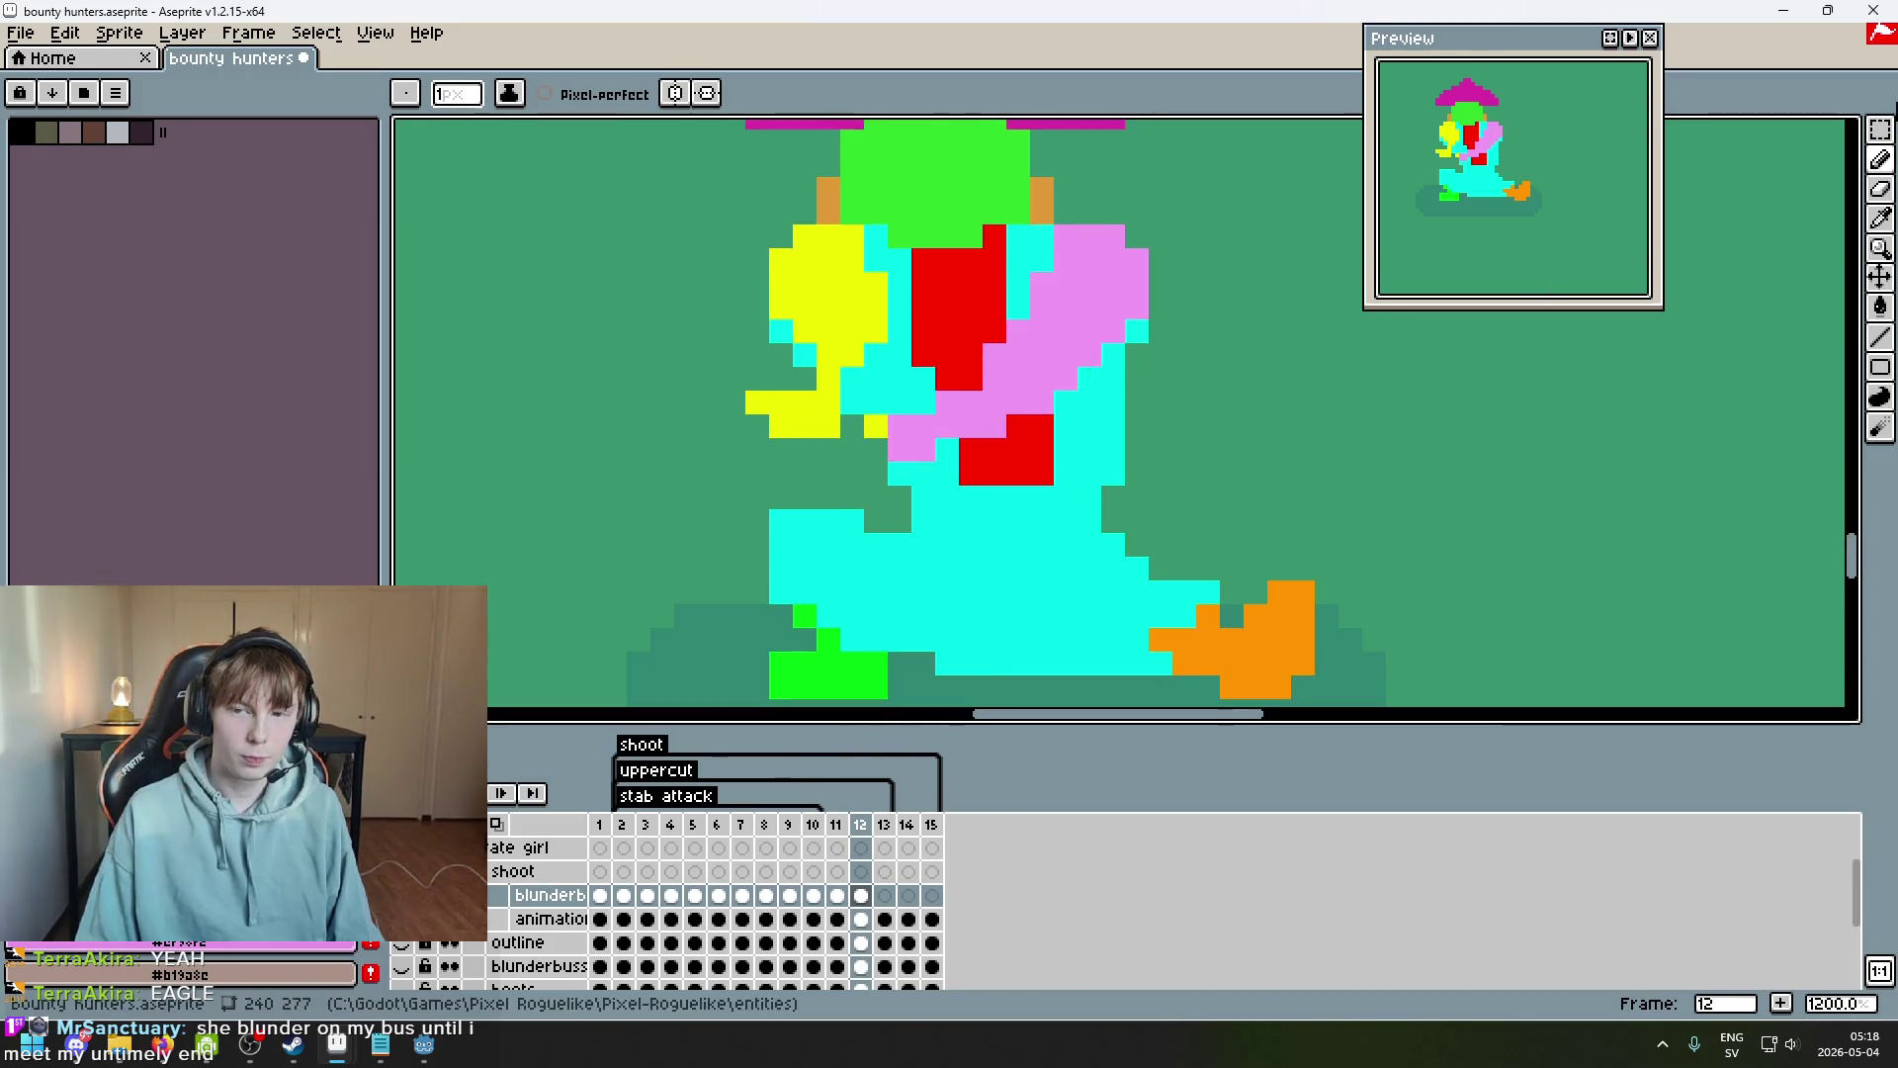
{"action": "key", "text": "m"}
{"action": "left_click_drag", "start_coordinate": [898, 497], "coordinate": [1062, 335]}
{"action": "left_click_drag", "start_coordinate": [973, 425], "coordinate": [997, 395]}
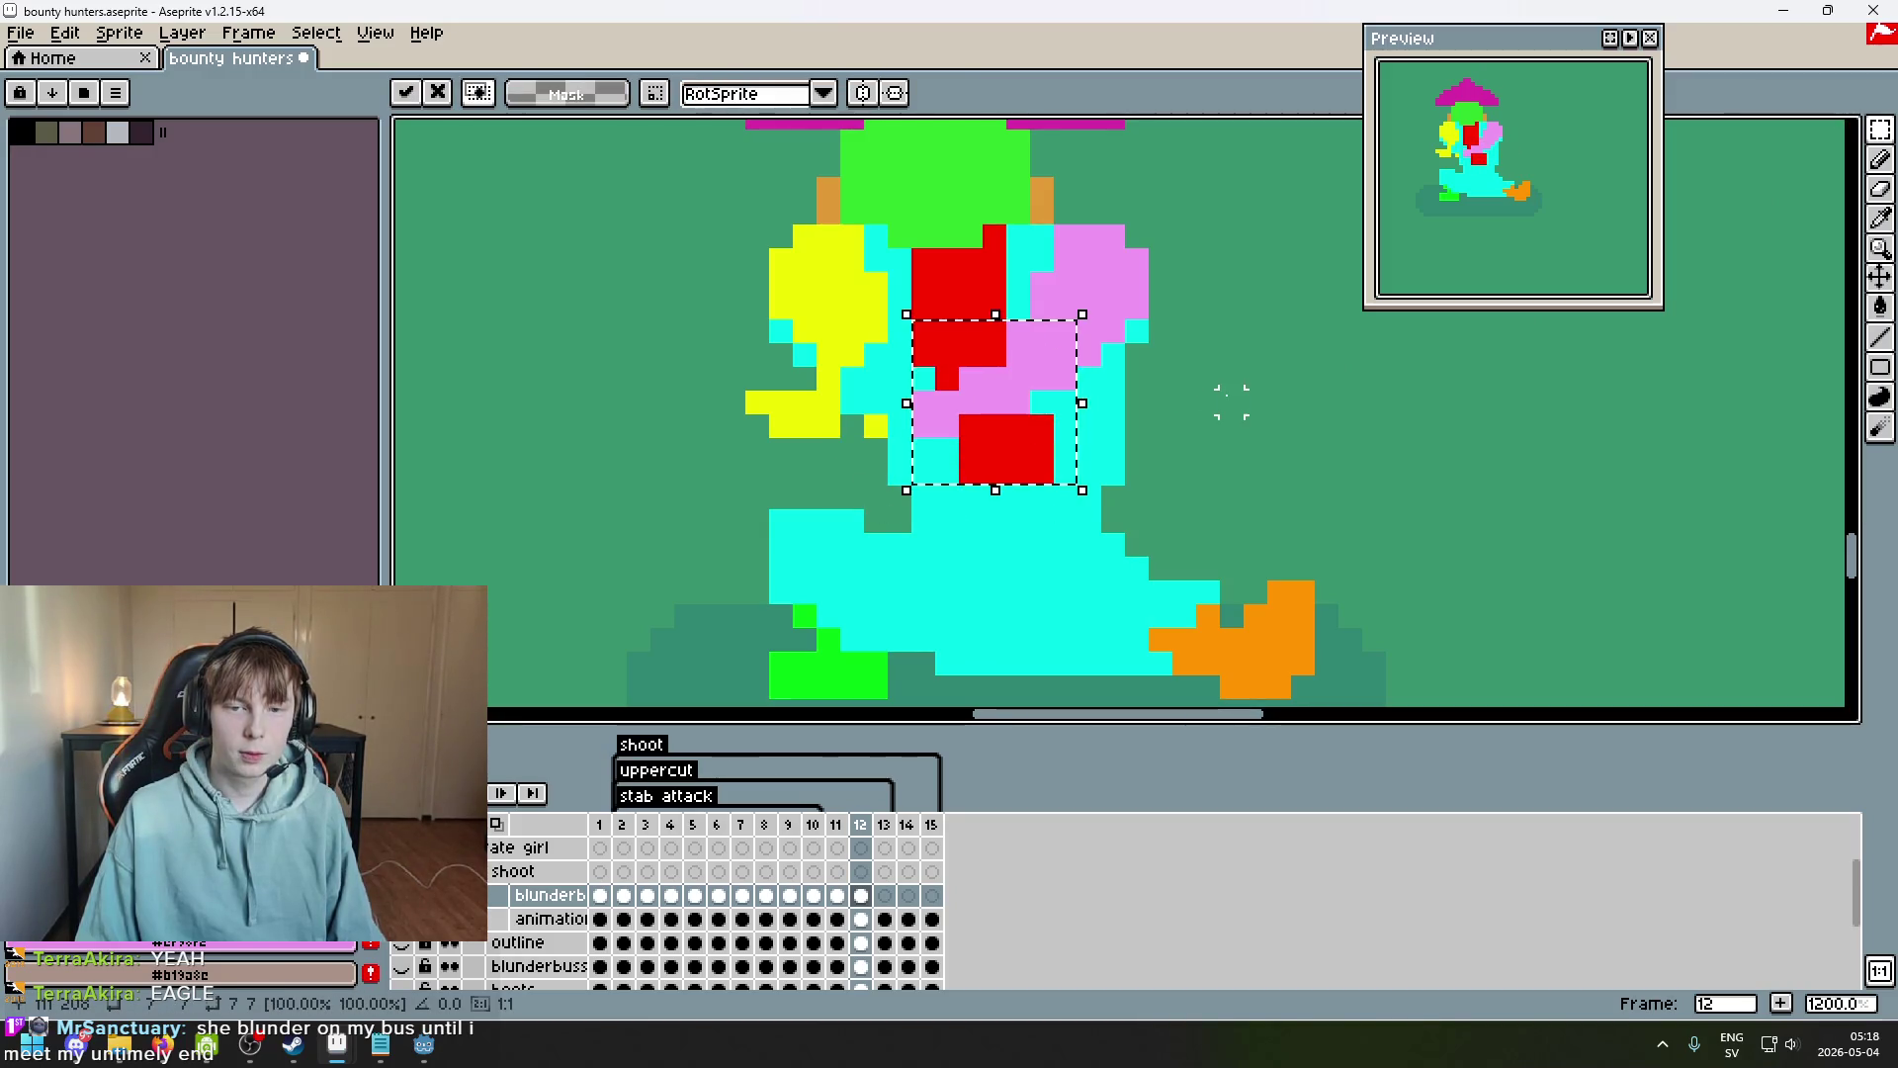
{"action": "key", "text": "ctrl+d"}
Erase the yellow barrel jutting left and fill in yellow pixels on the blunderbuss.
{"action": "key", "text": "e"}
{"action": "left_click_drag", "start_coordinate": [745, 400], "coordinate": [828, 402]}
{"action": "left_click", "coordinate": [876, 426]}
{"action": "key", "text": "b"}
{"action": "left_click", "coordinate": [834, 330], "text": "alt"}
{"action": "left_click", "coordinate": [833, 405]}
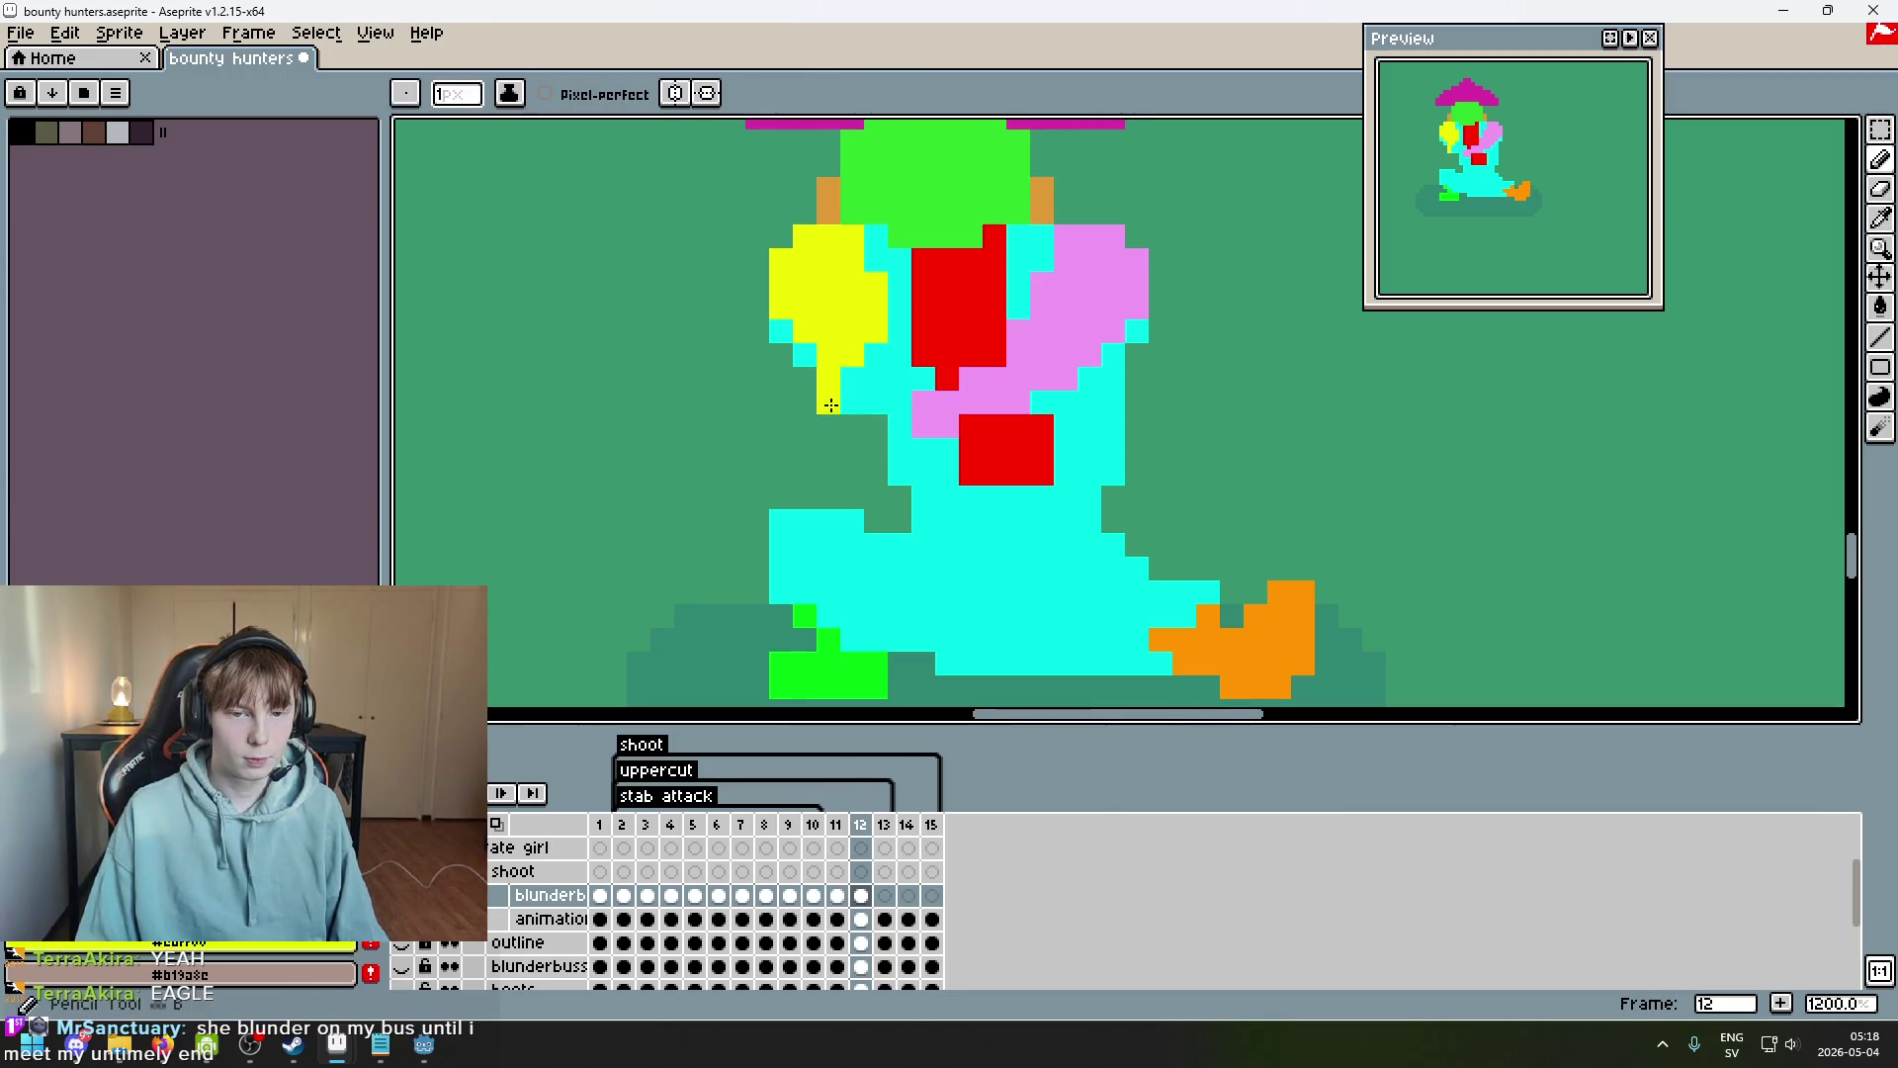
{"action": "mouse_move", "coordinate": [870, 357]}
{"action": "left_mouse_down"}
{"action": "mouse_move", "coordinate": [899, 331]}
{"action": "mouse_move", "coordinate": [899, 355]}
{"action": "left_mouse_up"}
Undo a trial erase of the blunderbuss and add another yellow pixel to it.
{"action": "key", "text": "e"}
{"action": "mouse_move", "coordinate": [780, 258]}
{"action": "left_mouse_down"}
{"action": "mouse_move", "coordinate": [781, 312]}
{"action": "mouse_move", "coordinate": [827, 348]}
{"action": "mouse_move", "coordinate": [780, 331]}
{"action": "left_mouse_up"}
{"action": "key", "text": "ctrl+z"}
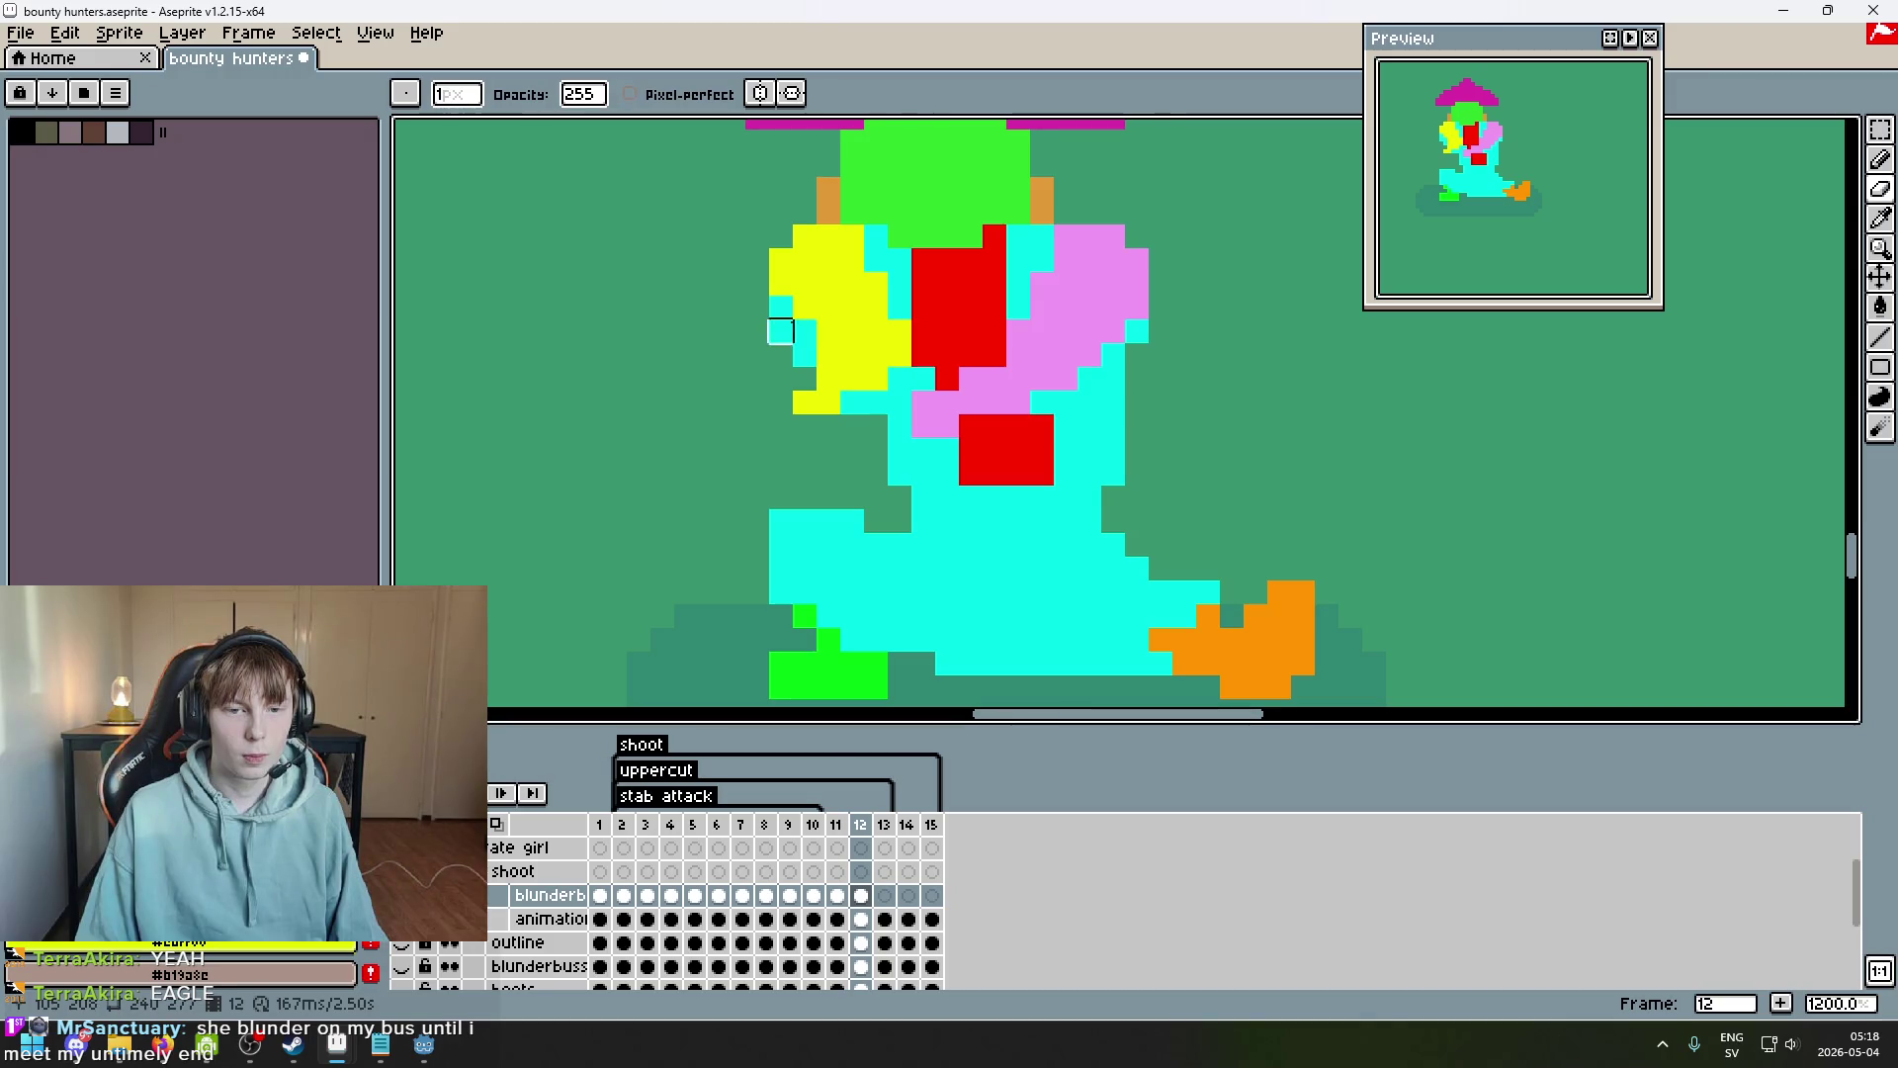
{"action": "key", "text": "b"}
{"action": "key", "text": "ctrl+z"}
{"action": "left_click", "coordinate": [924, 322]}
{"action": "scroll", "coordinate": [925, 326], "scroll_direction": "down", "scroll_amount": 4}
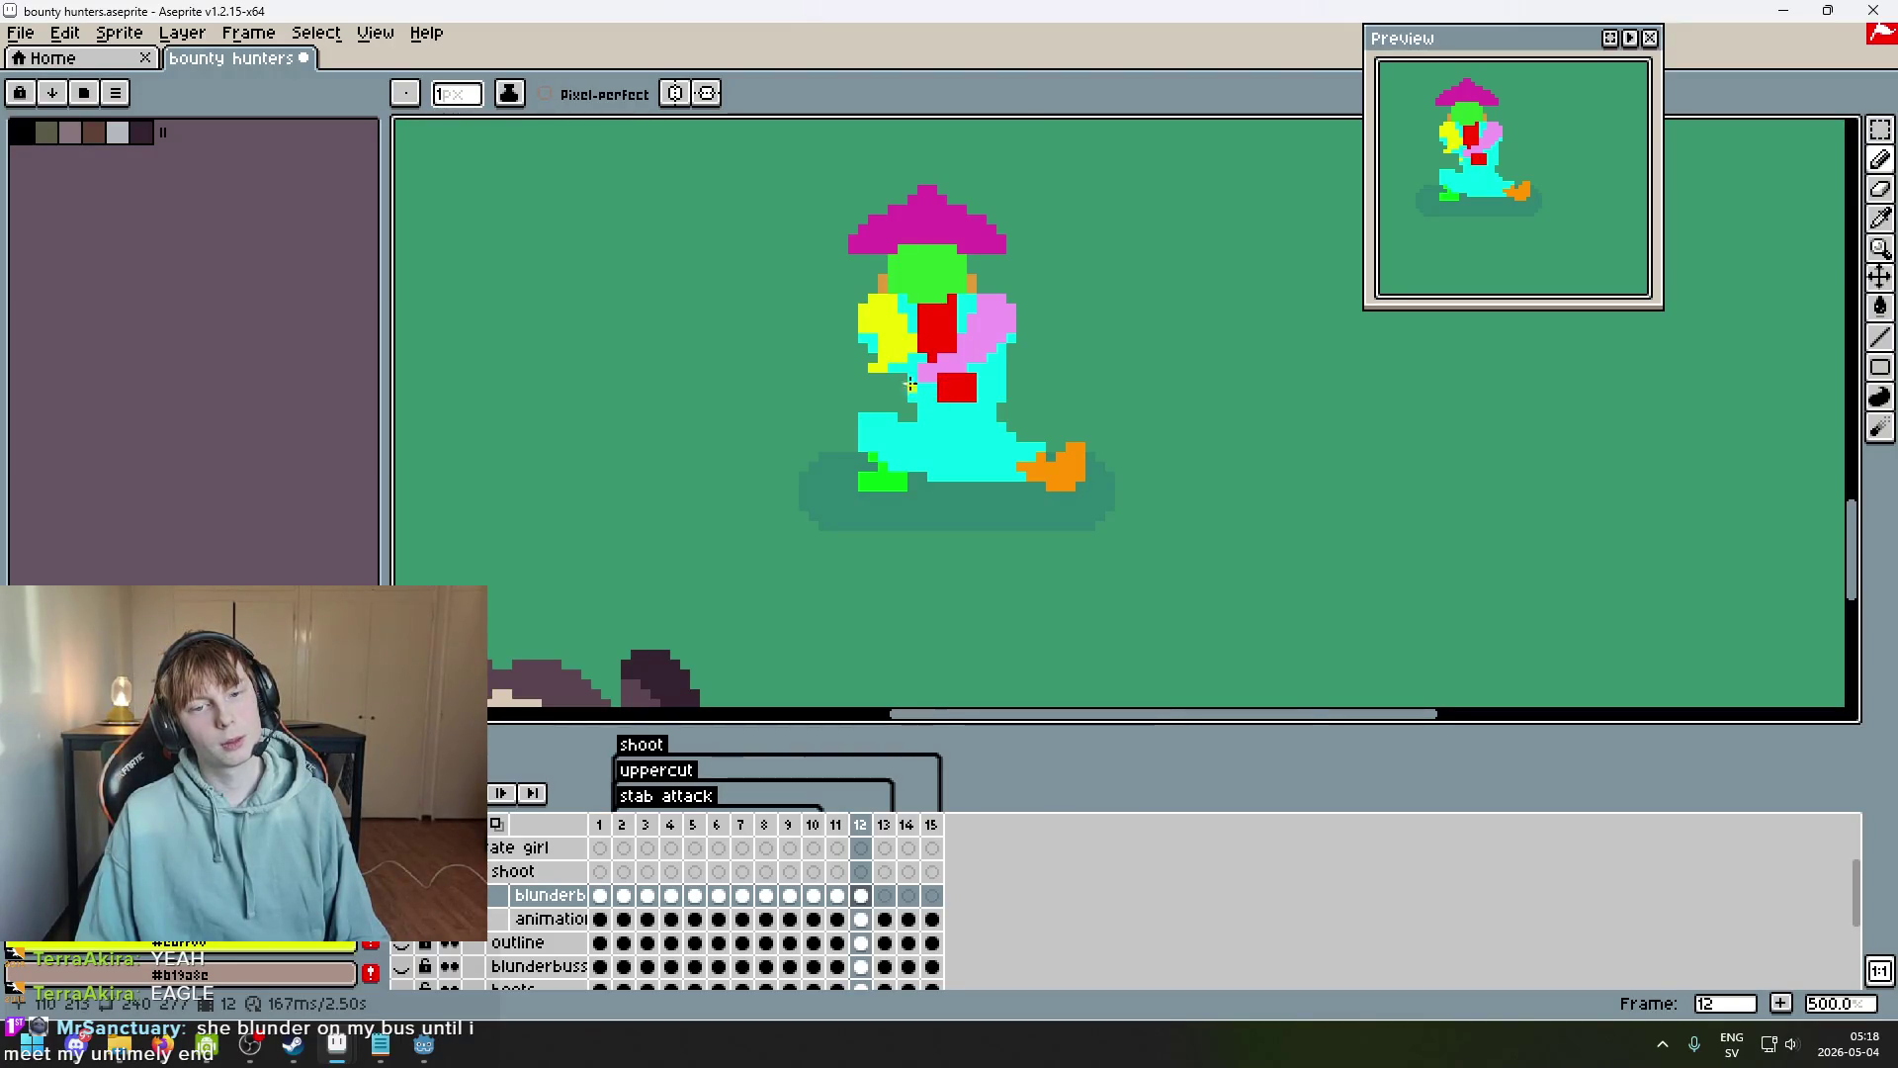
Turn a green pixel yellow and trim yellow pixels from the blunderbuss's top-left.
{"action": "scroll", "coordinate": [912, 388], "scroll_direction": "up", "scroll_amount": 4}
{"action": "key", "text": "b"}
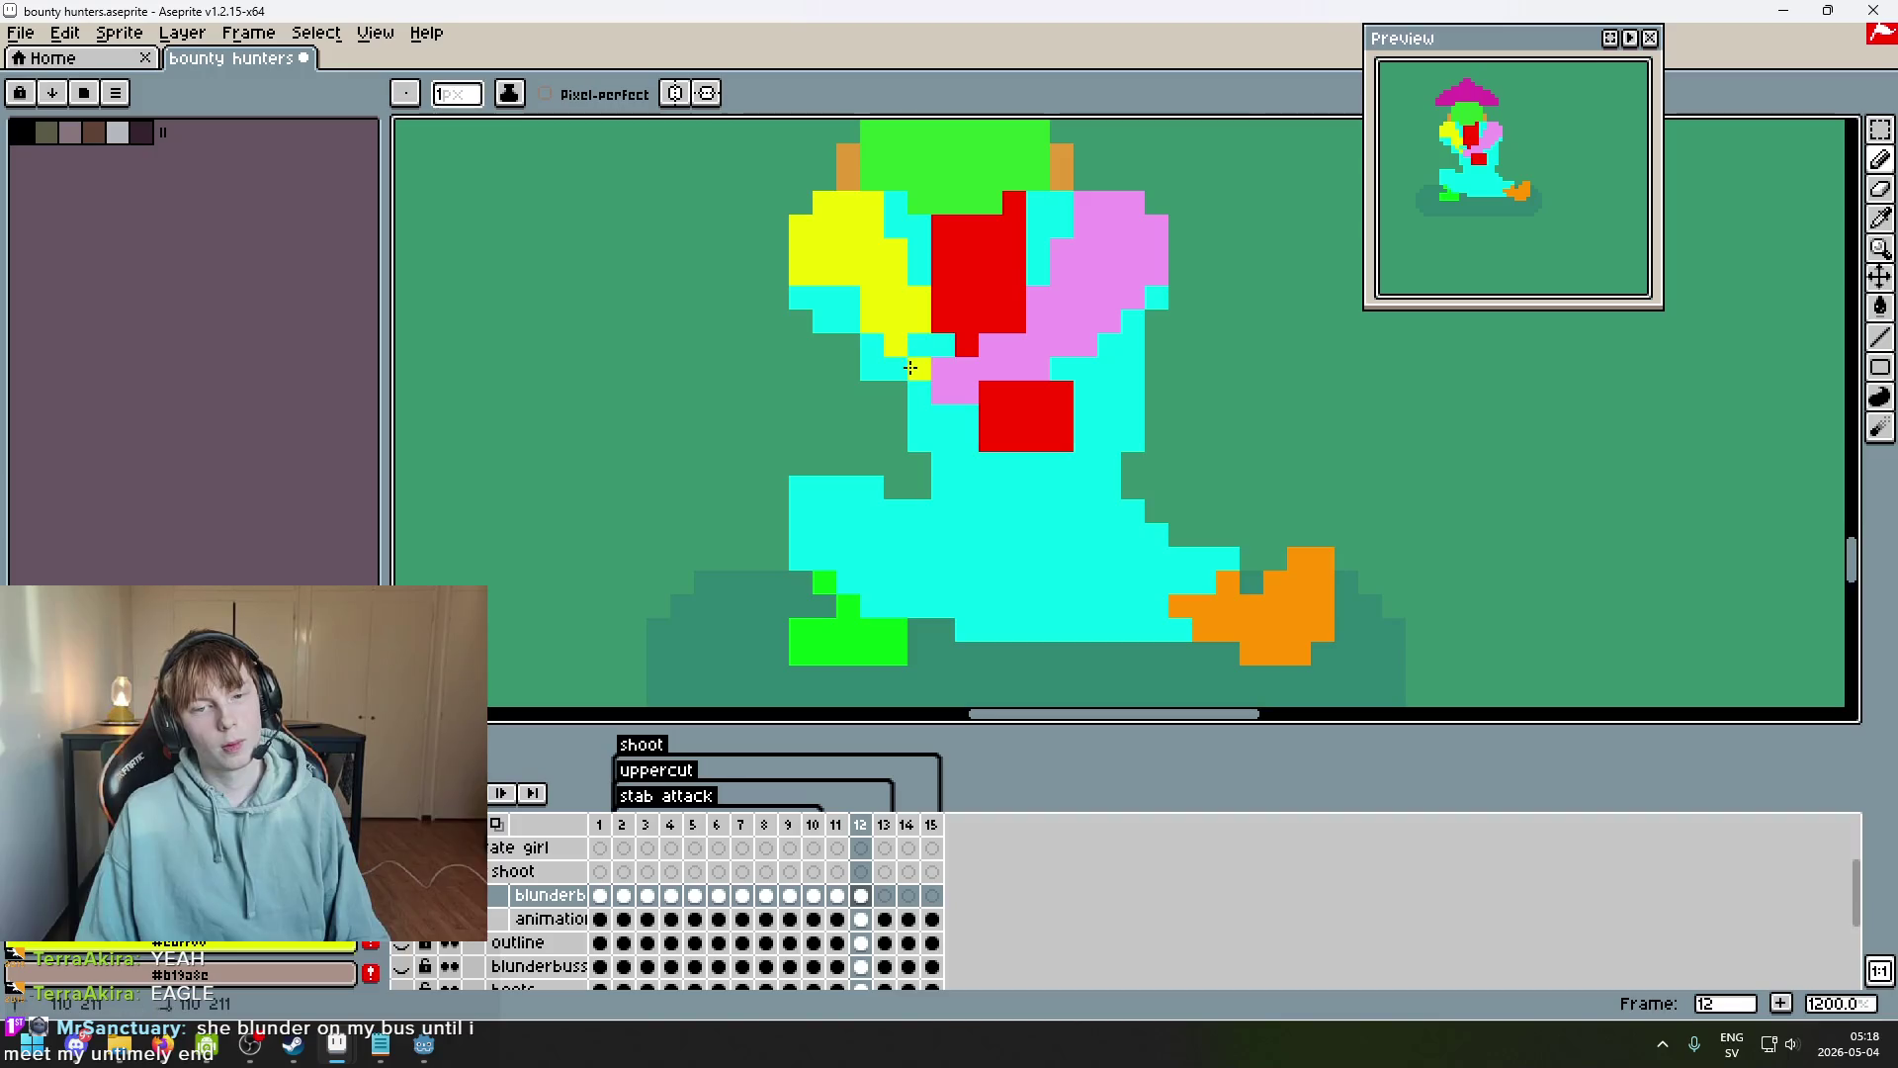
{"action": "left_click", "coordinate": [896, 392]}
{"action": "key", "text": "e"}
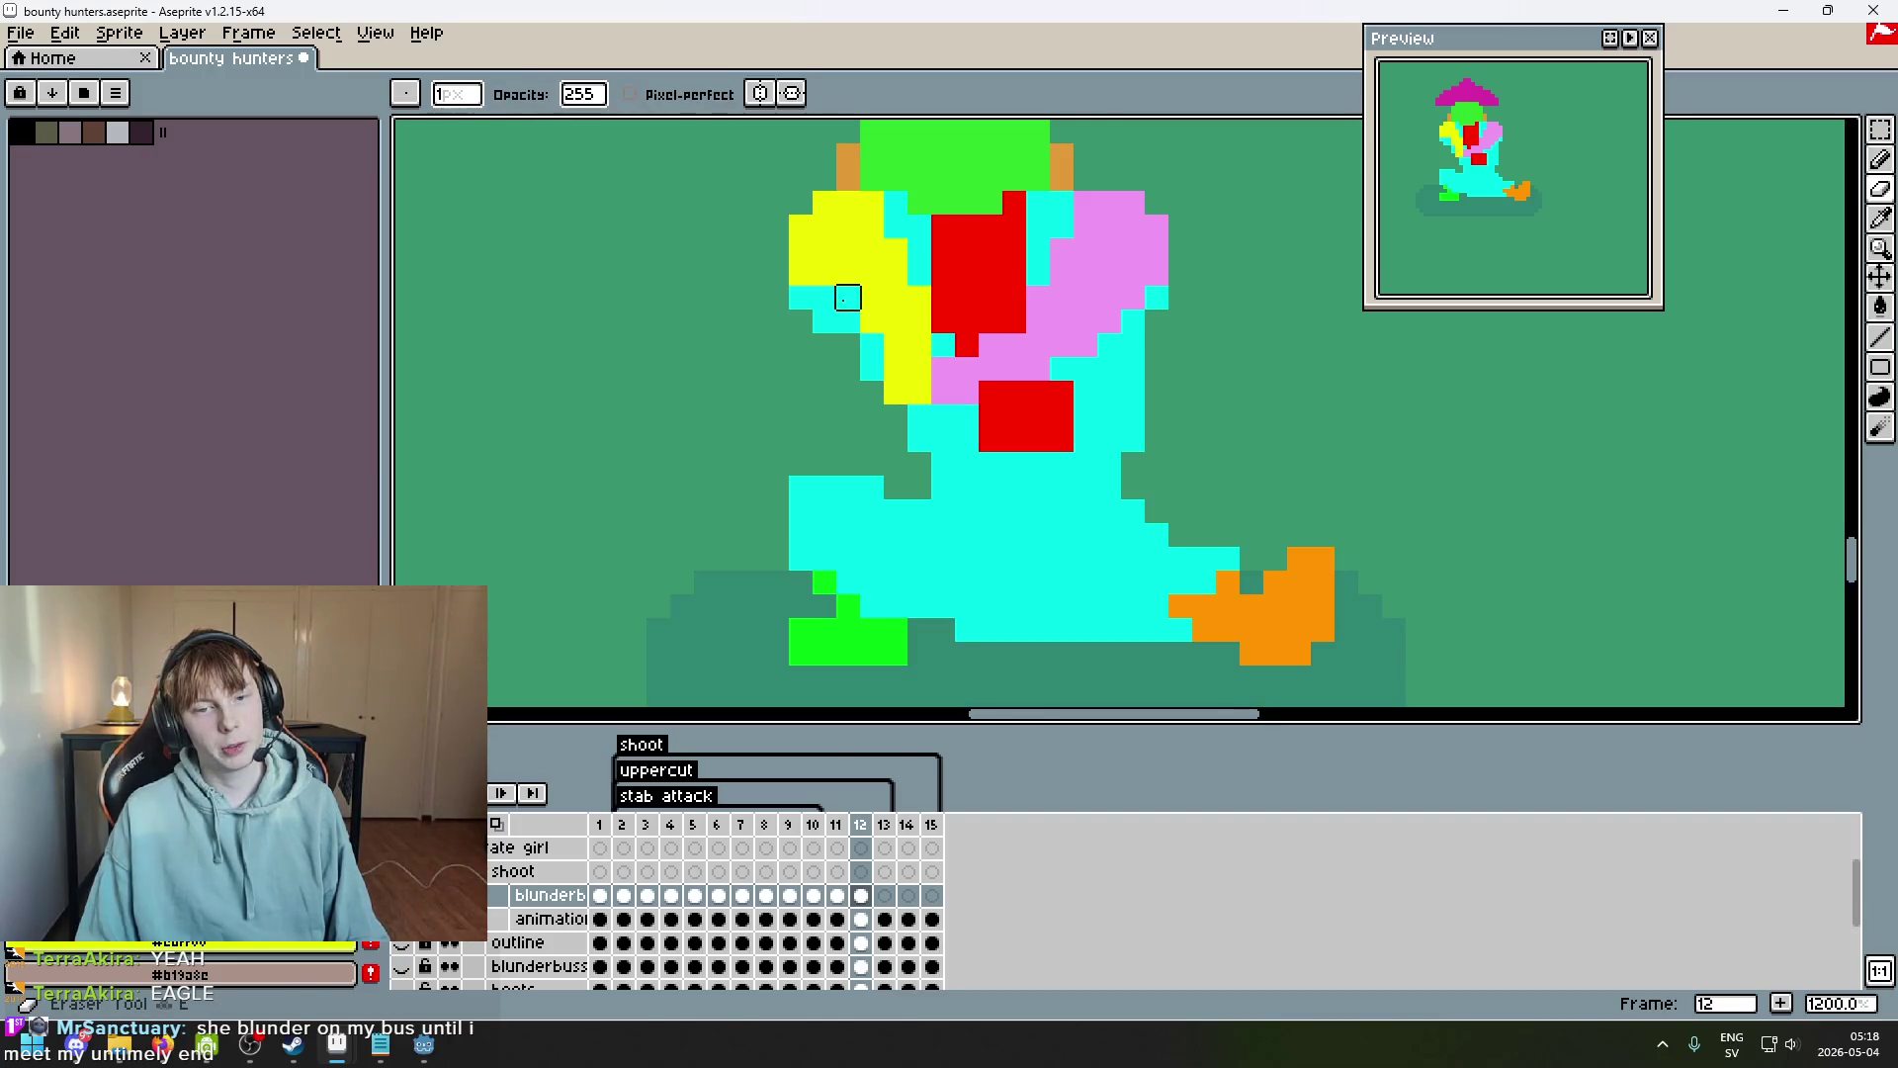
{"action": "key", "text": "b"}
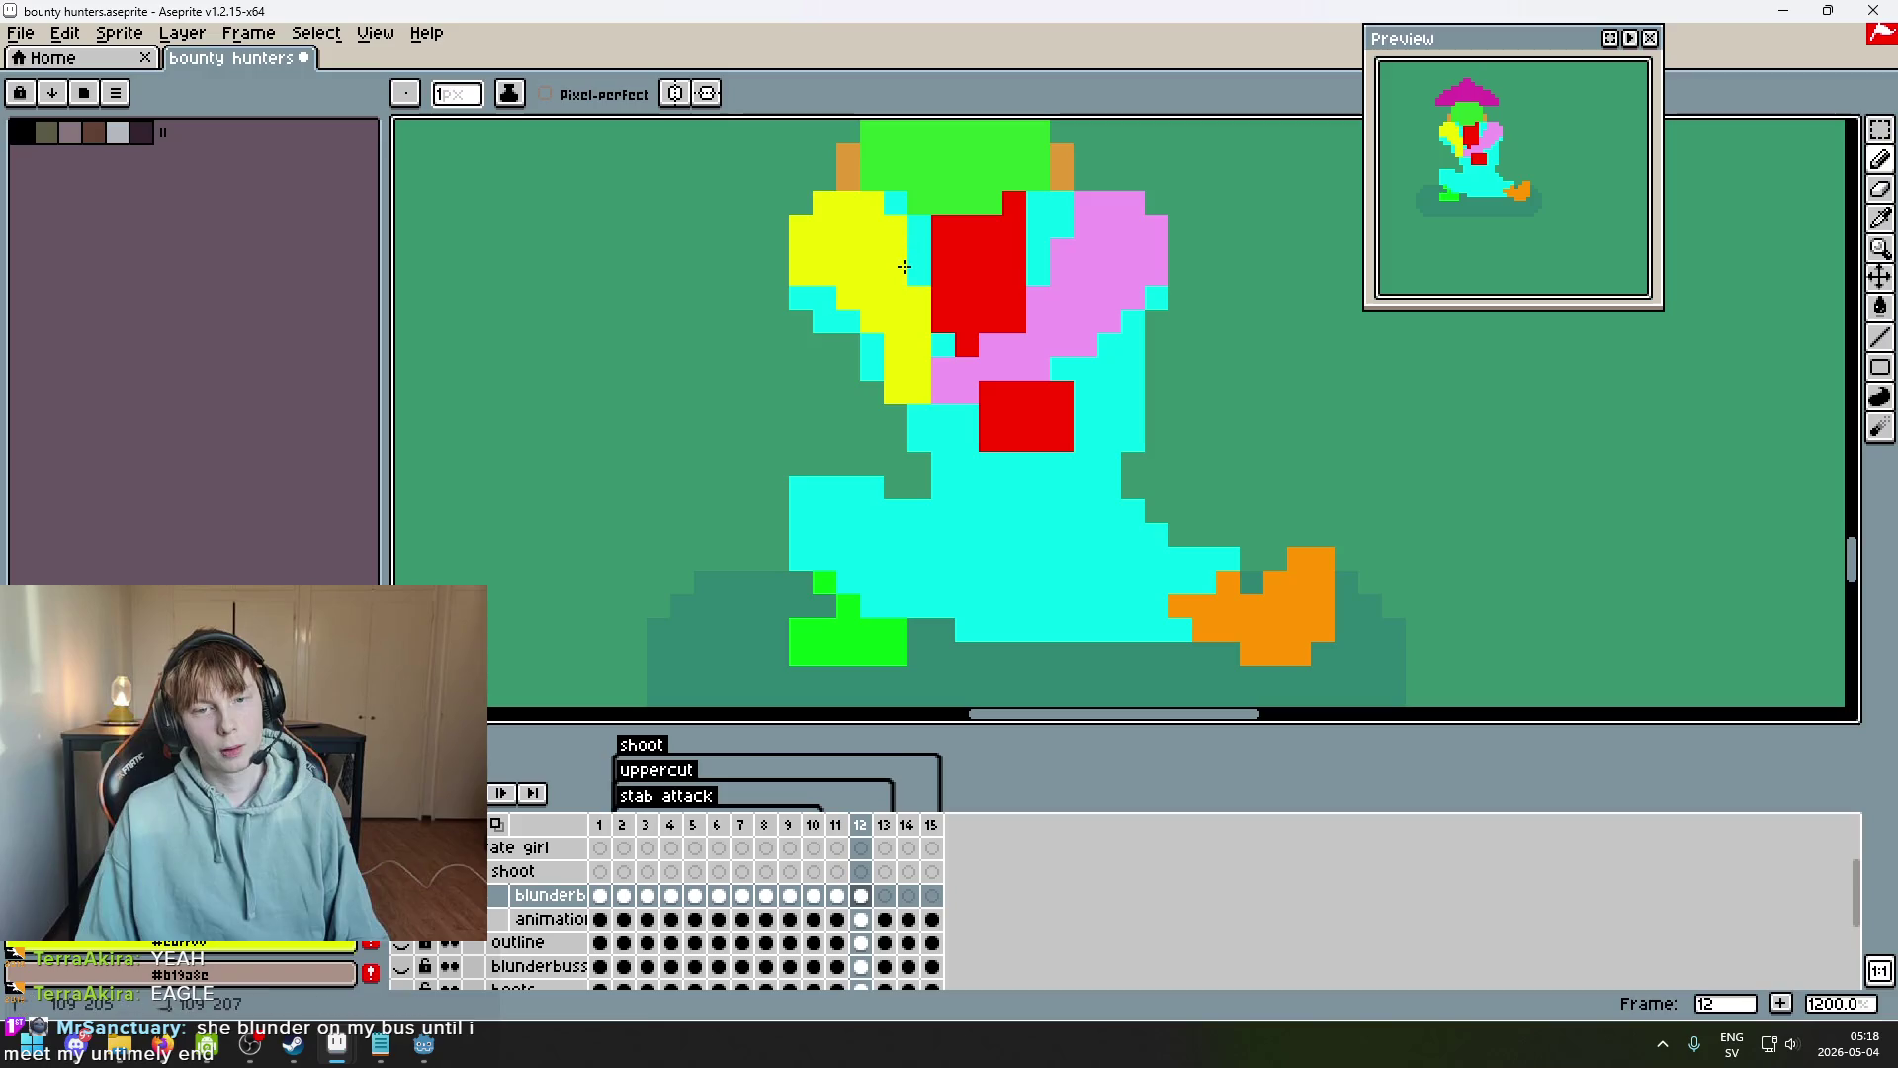
{"action": "scroll", "coordinate": [927, 293], "scroll_direction": "down", "scroll_amount": 5}
{"action": "scroll", "coordinate": [988, 366], "scroll_direction": "up", "scroll_amount": 5}
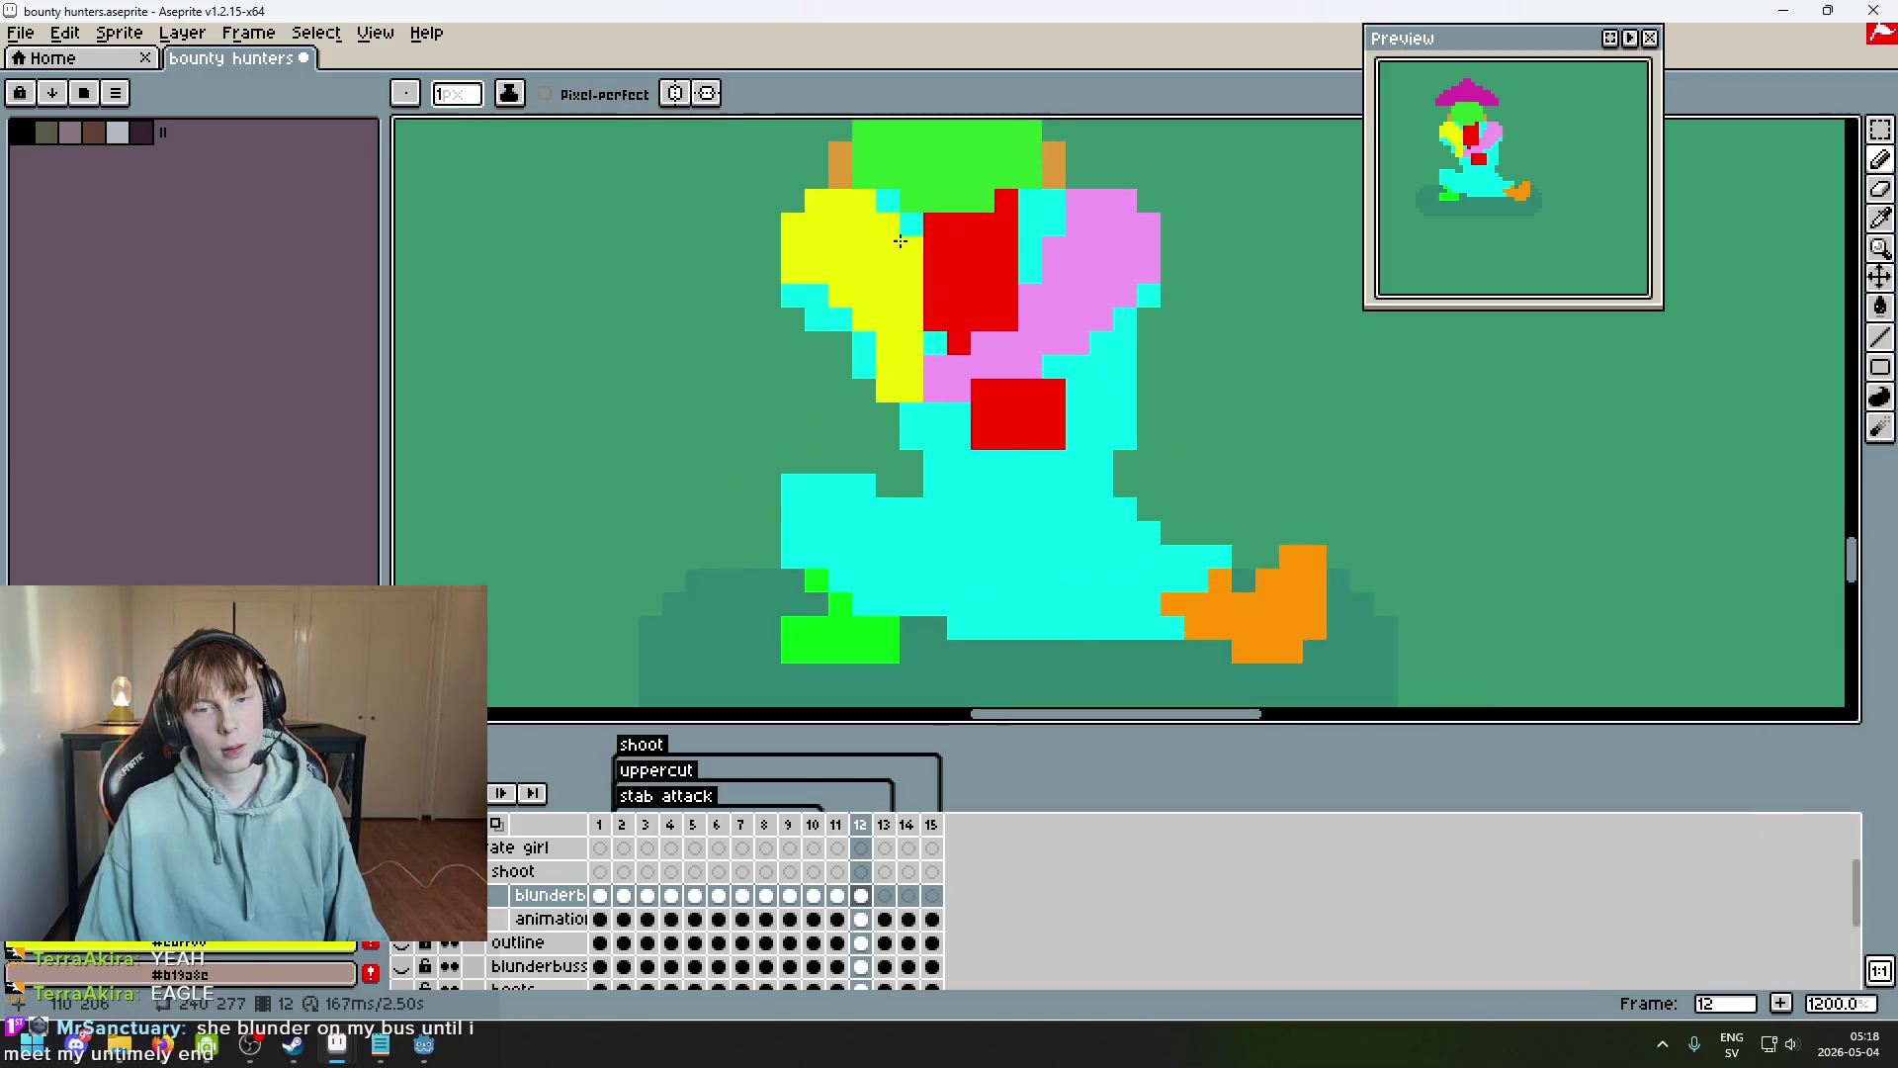
{"action": "key", "text": "e"}
{"action": "mouse_move", "coordinate": [983, 227]}
{"action": "left_mouse_down"}
{"action": "mouse_move", "coordinate": [885, 212]}
{"action": "mouse_move", "coordinate": [907, 248]}
{"action": "mouse_move", "coordinate": [887, 271]}
{"action": "left_mouse_up"}
{"action": "scroll", "coordinate": [932, 305], "scroll_direction": "down", "scroll_amount": 5}
{"action": "key", "text": "b"}
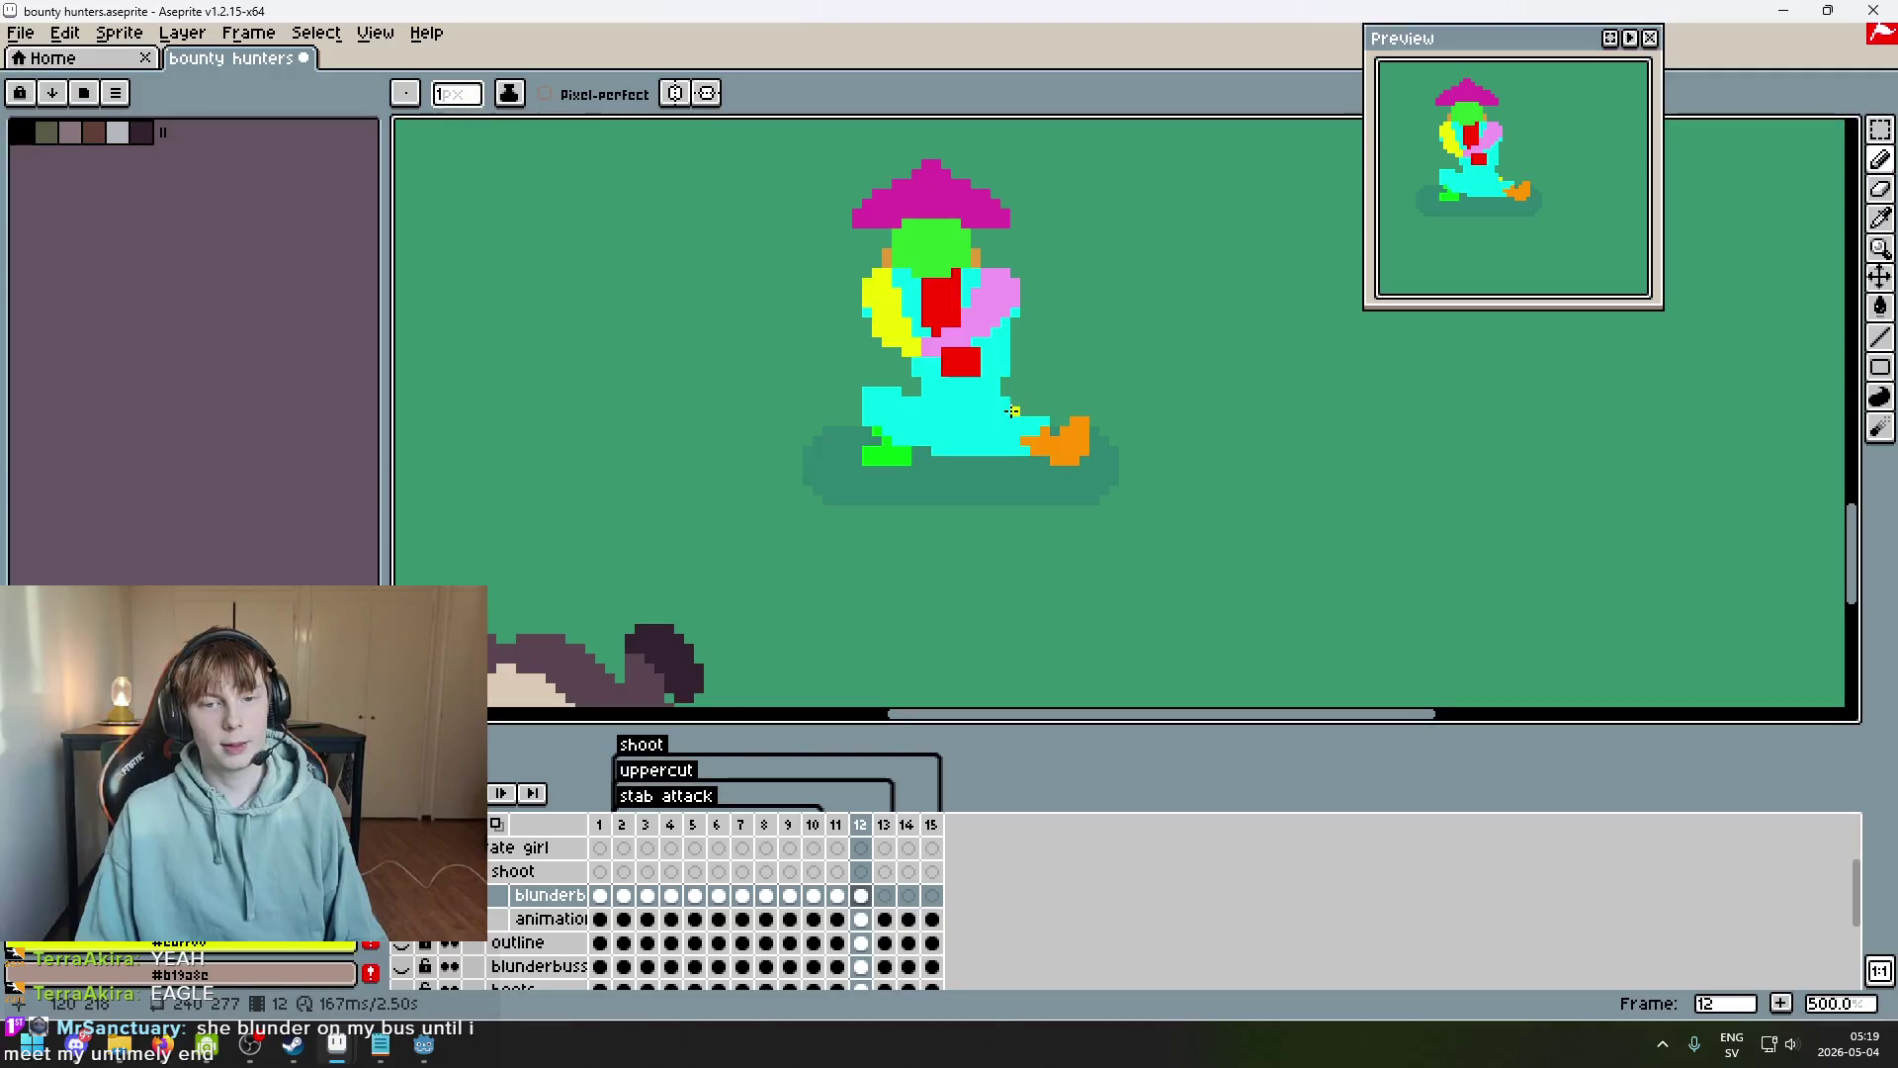
Compare frame 12 against frame 11 and return to frame 12.
{"action": "scroll", "coordinate": [1021, 393], "scroll_direction": "up", "scroll_amount": 1}
{"action": "scroll", "coordinate": [1008, 386], "scroll_direction": "up", "scroll_amount": 3}
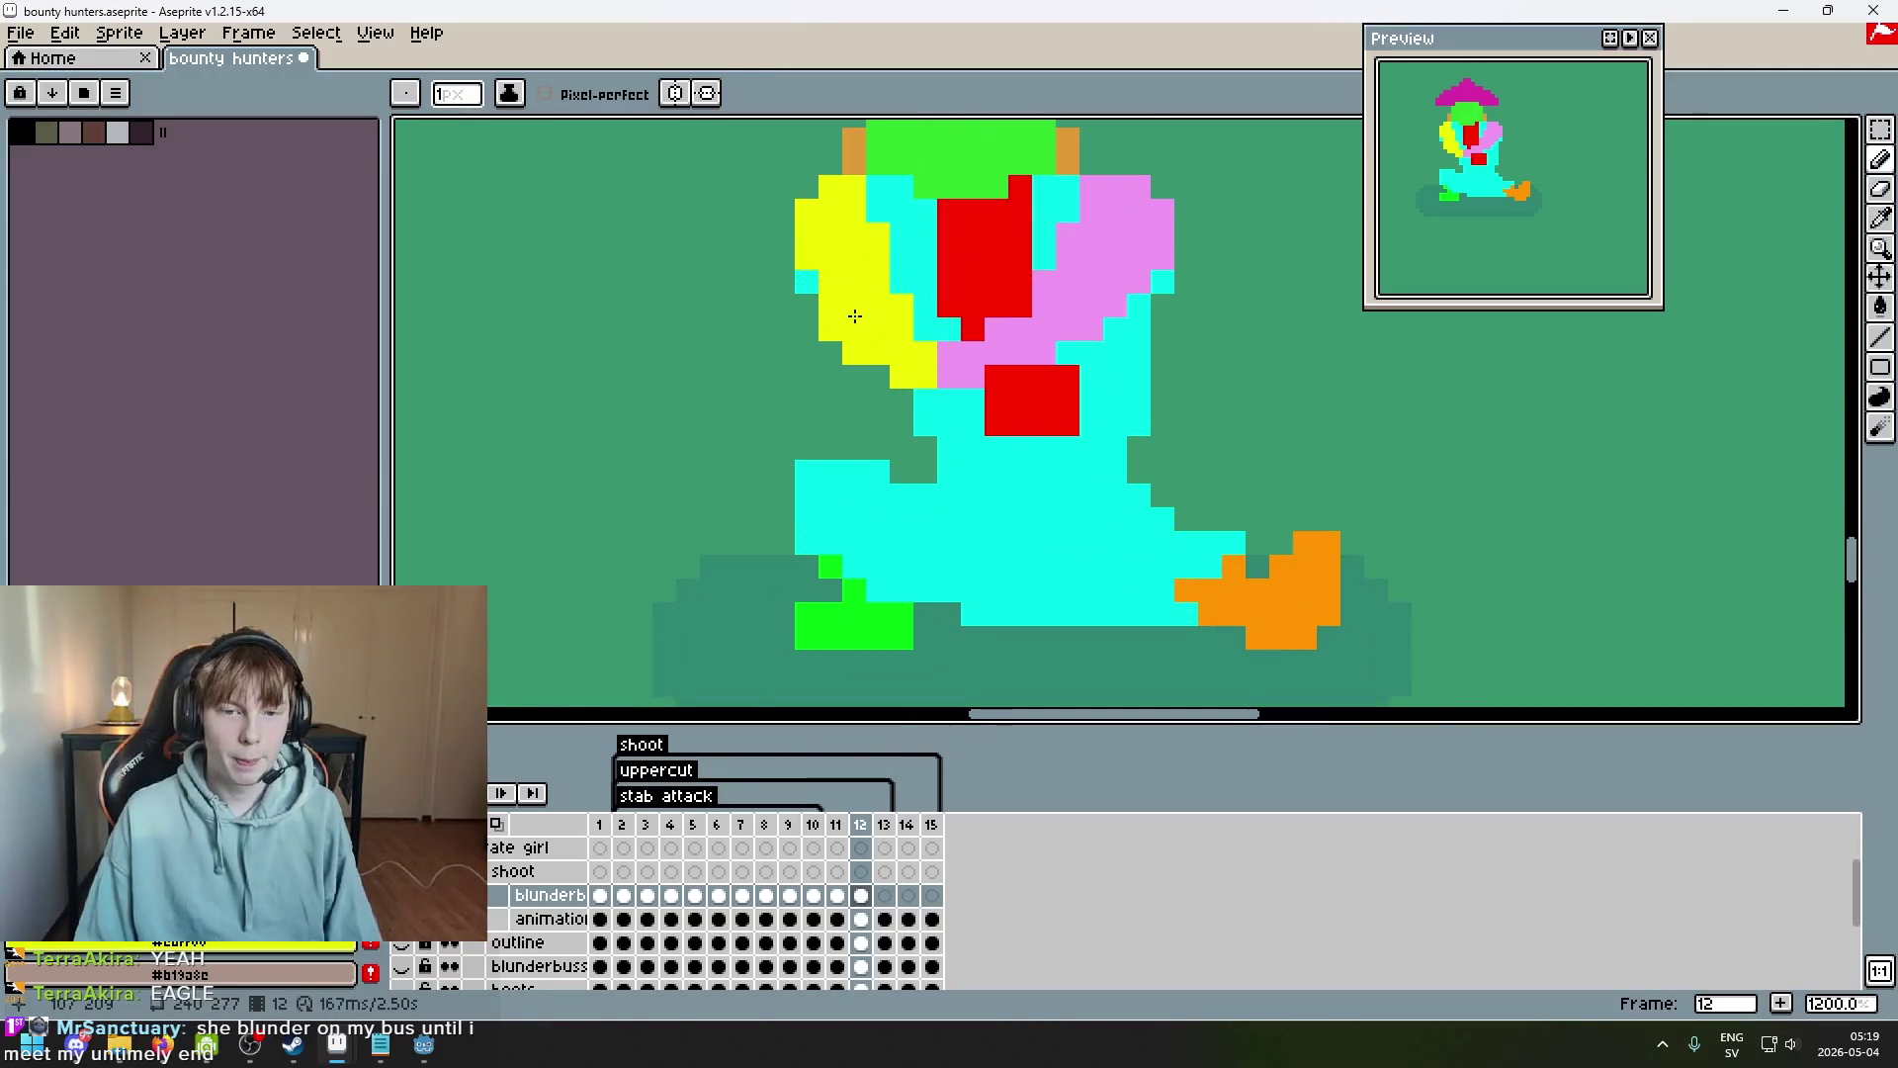
{"action": "scroll", "coordinate": [986, 368], "scroll_direction": "down", "scroll_amount": 3}
{"action": "scroll", "coordinate": [1036, 401], "scroll_direction": "up", "scroll_amount": 1}
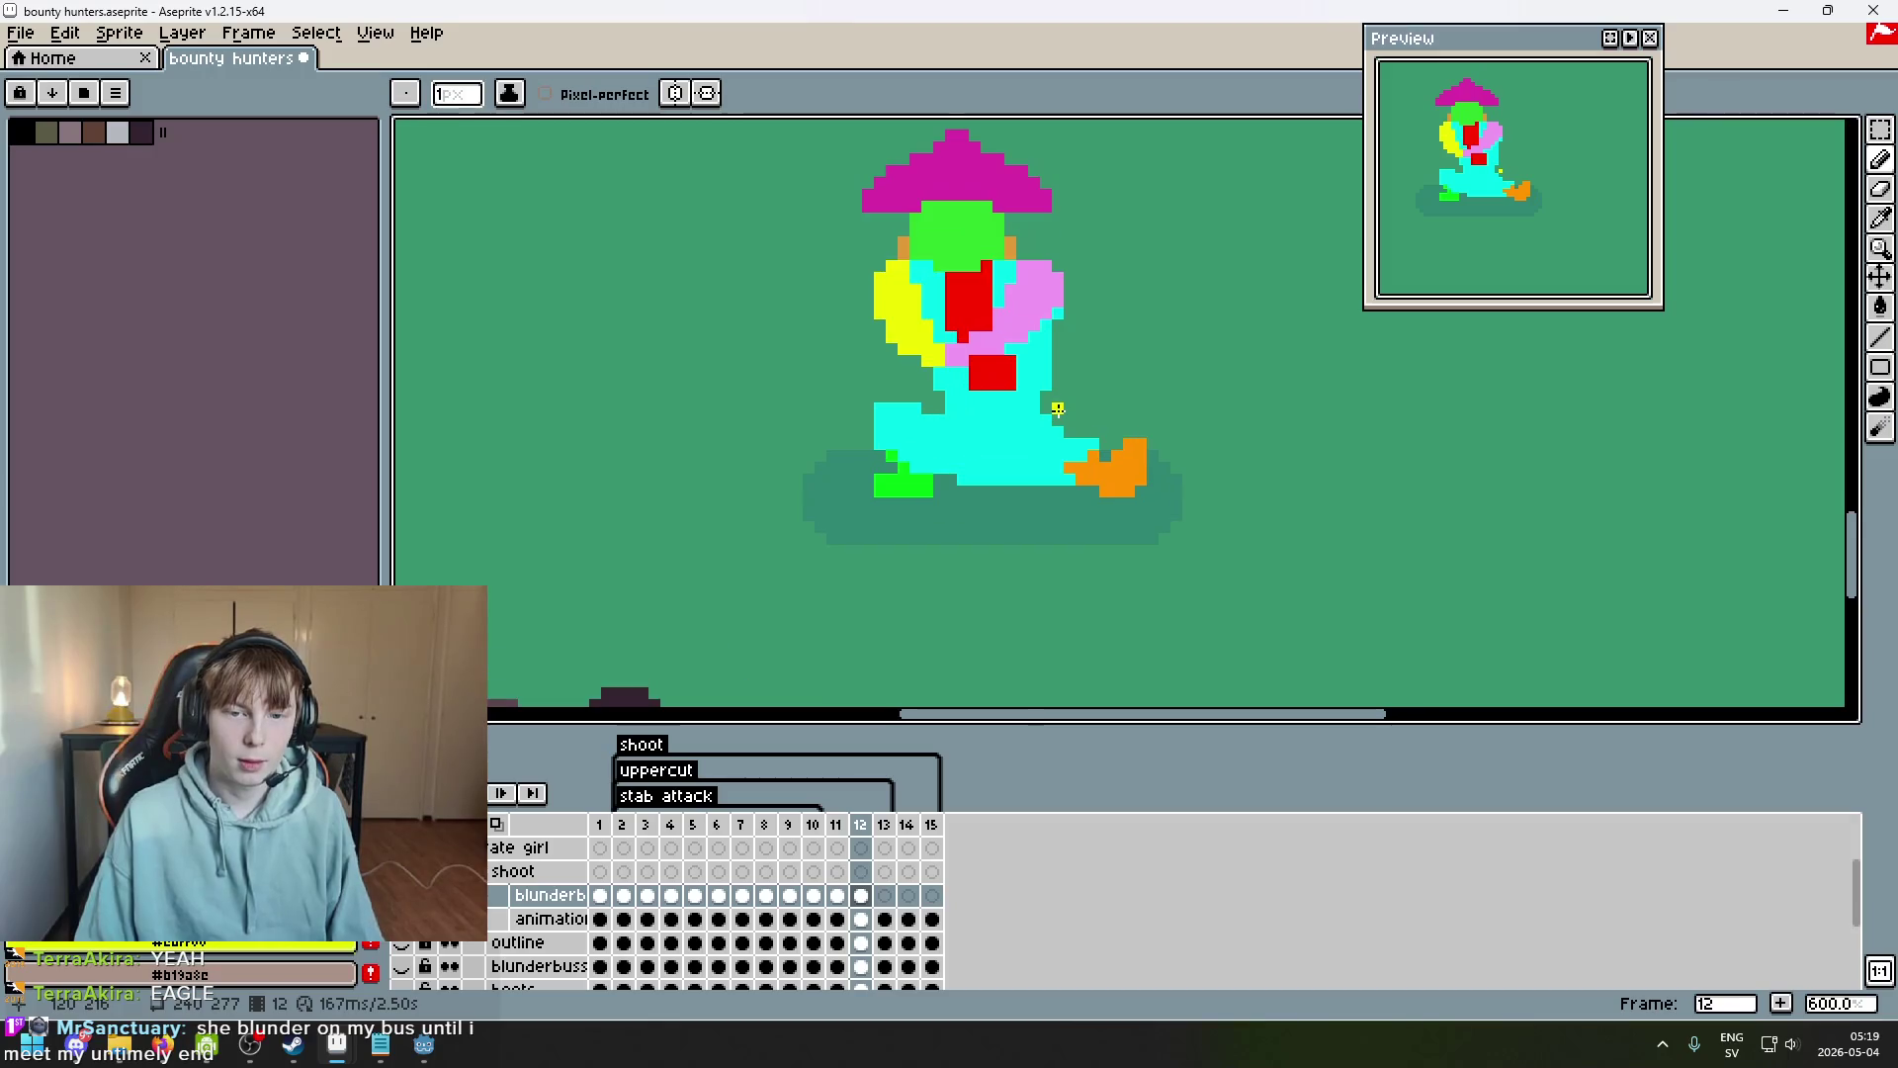
{"action": "key", "text": "Left"}
{"action": "key", "text": "Right"}
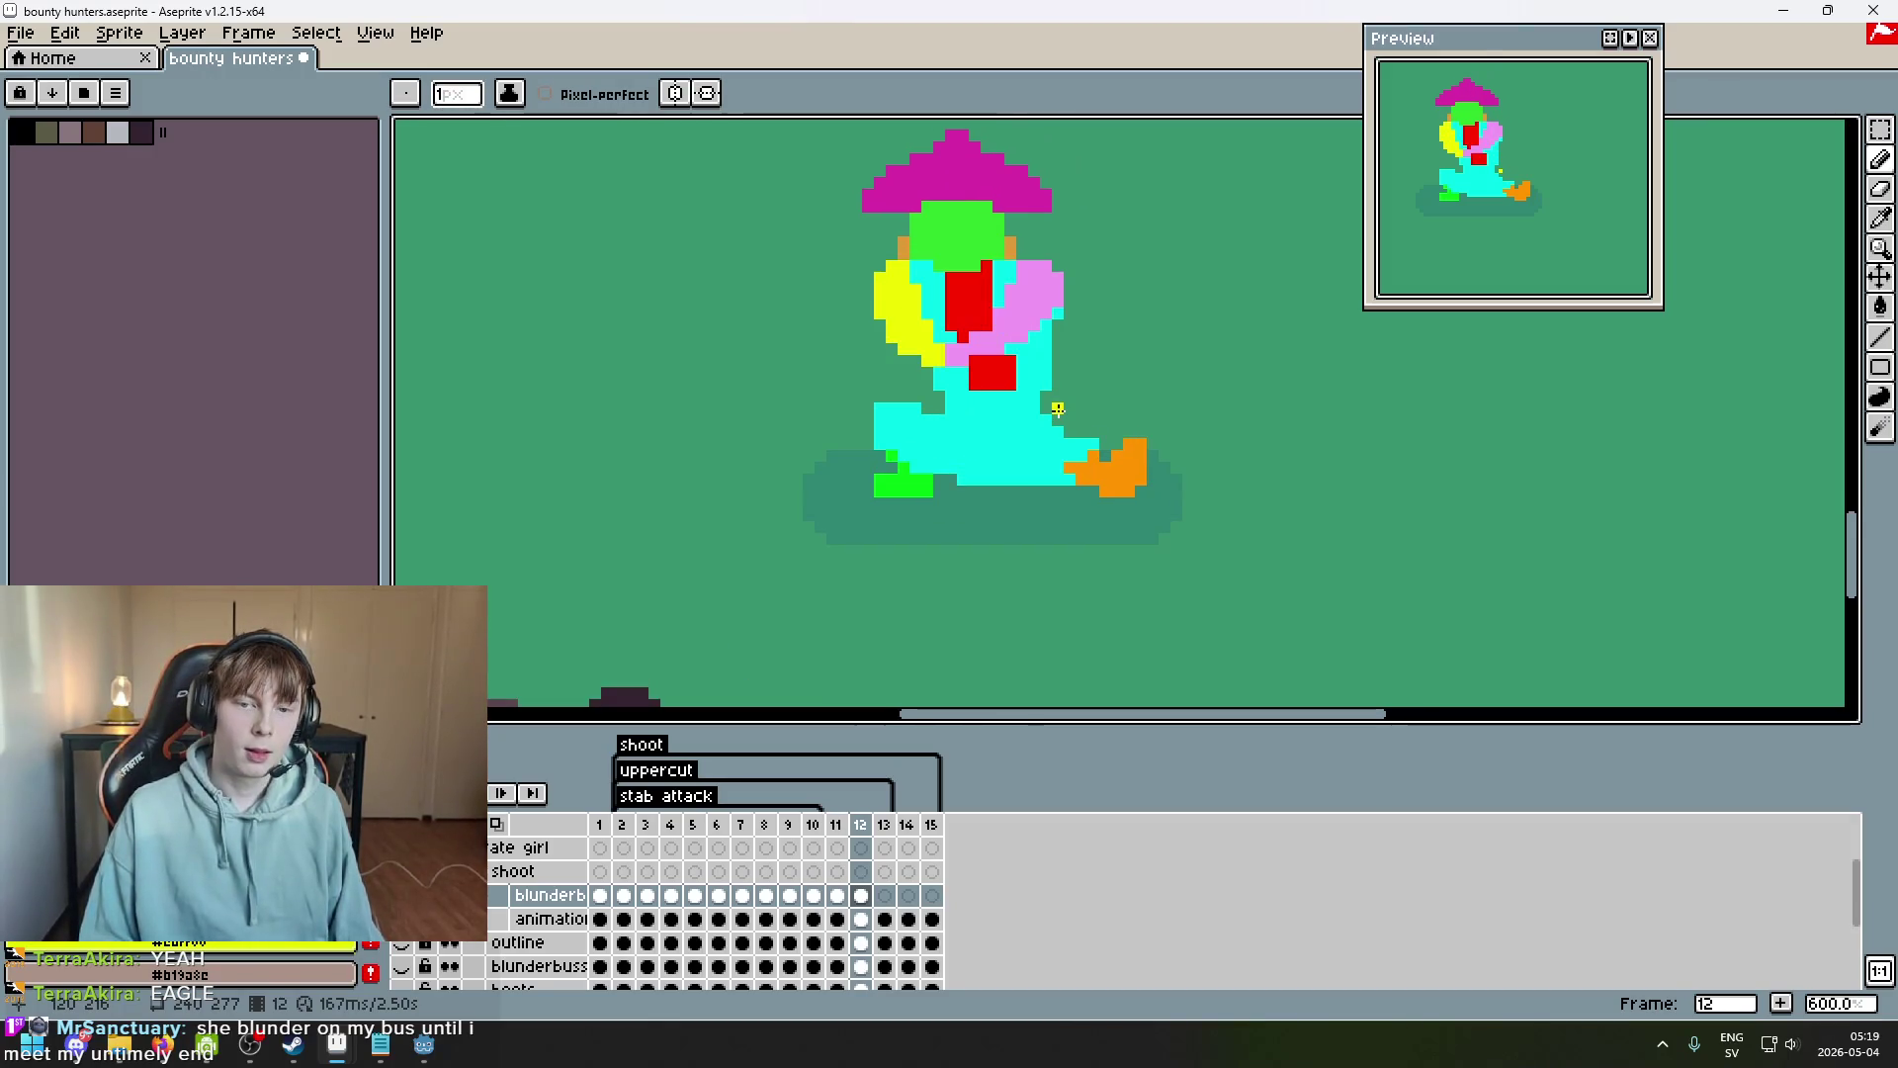
{"action": "scroll", "coordinate": [947, 377], "scroll_direction": "up", "scroll_amount": 3}
Sketch yellow blast fan lines left of the body, remove them, and switch to frame 11.
{"action": "mouse_move", "coordinate": [742, 318]}
{"action": "left_mouse_down"}
{"action": "mouse_move", "coordinate": [566, 396]}
{"action": "mouse_move", "coordinate": [567, 261]}
{"action": "left_mouse_up"}
{"action": "left_click_drag", "start_coordinate": [568, 511], "coordinate": [777, 511]}
{"action": "scroll", "coordinate": [802, 551], "scroll_direction": "down", "scroll_amount": 6}
{"action": "key", "text": "v"}
{"action": "key", "text": "Delete"}
{"action": "key", "text": "b"}
{"action": "key", "text": "Left"}
{"action": "key", "text": "Right"}
{"action": "key", "text": "Left"}
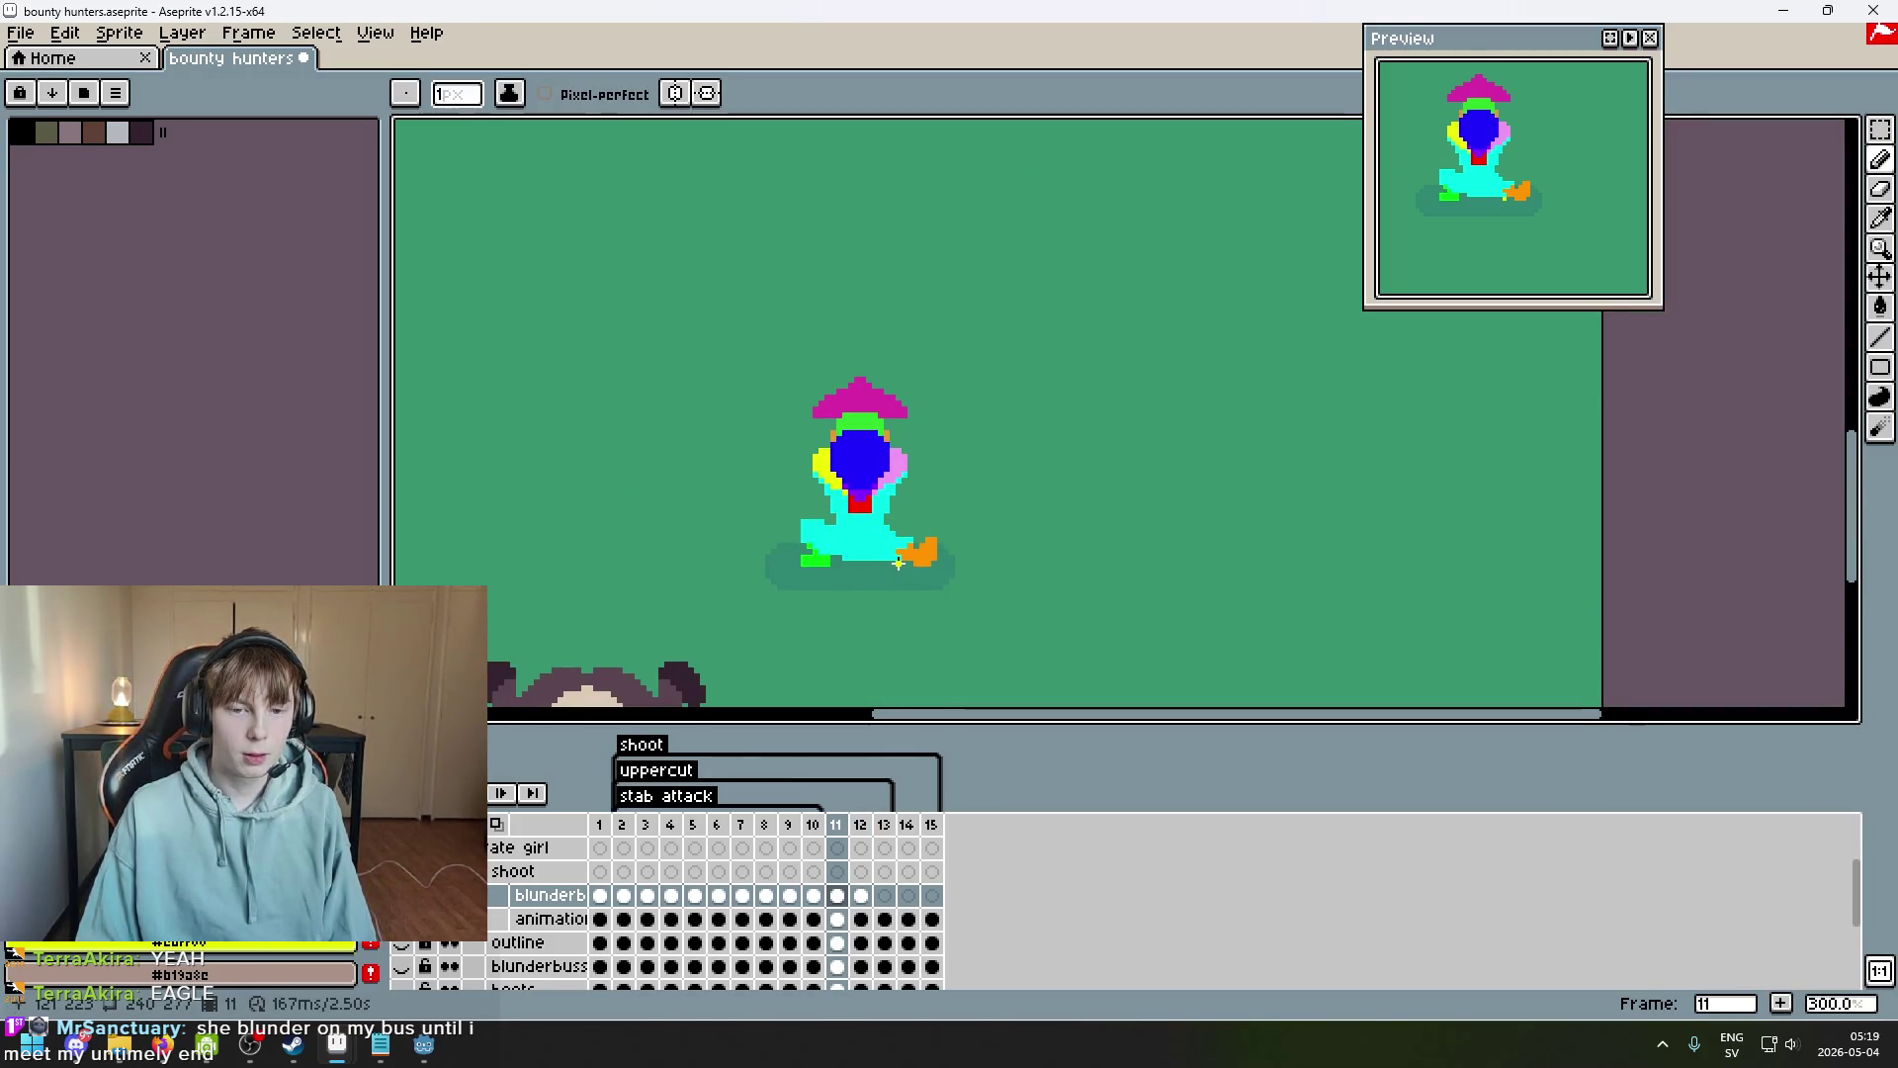
Go to frame 12 and zoom in on the curved yellow blunderbuss below the pink arm.
{"action": "scroll", "coordinate": [879, 511], "scroll_direction": "up", "scroll_amount": 2}
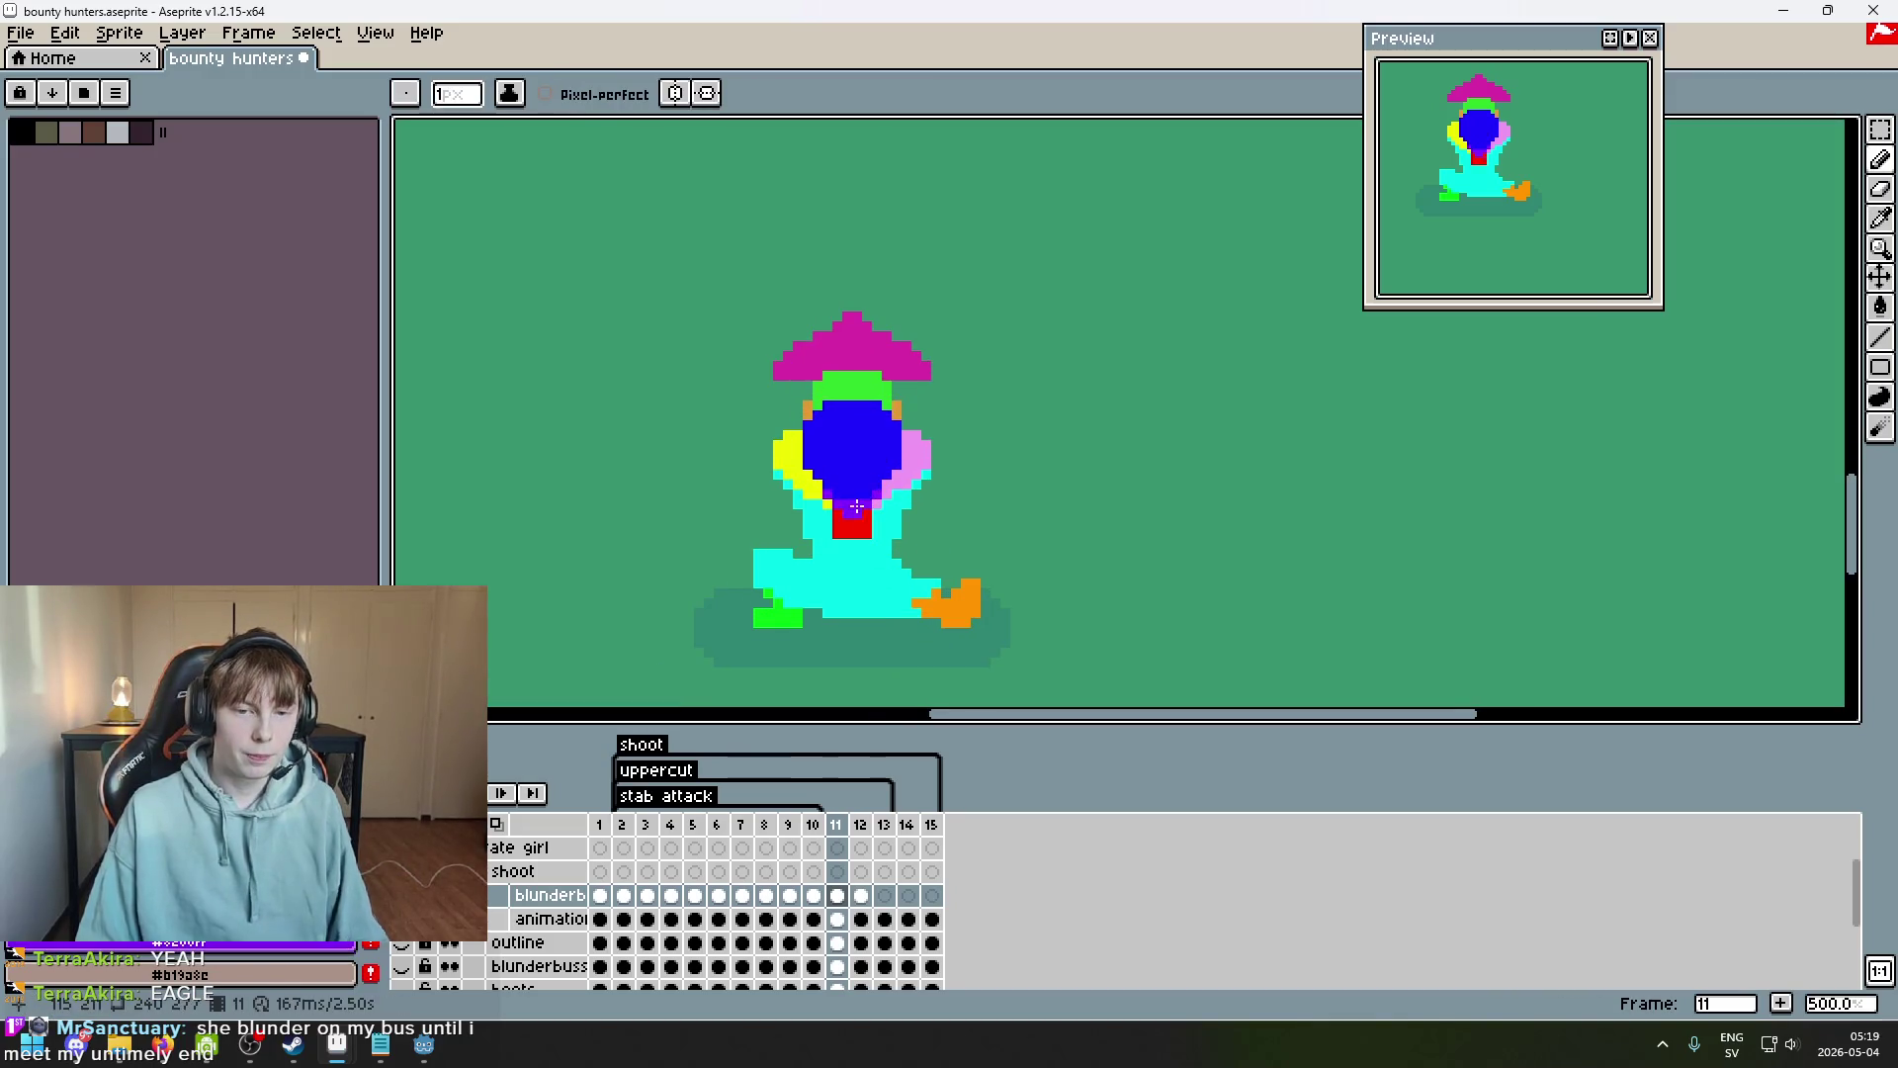
{"action": "key", "text": "Right"}
{"action": "scroll", "coordinate": [865, 544], "scroll_direction": "up", "scroll_amount": 4}
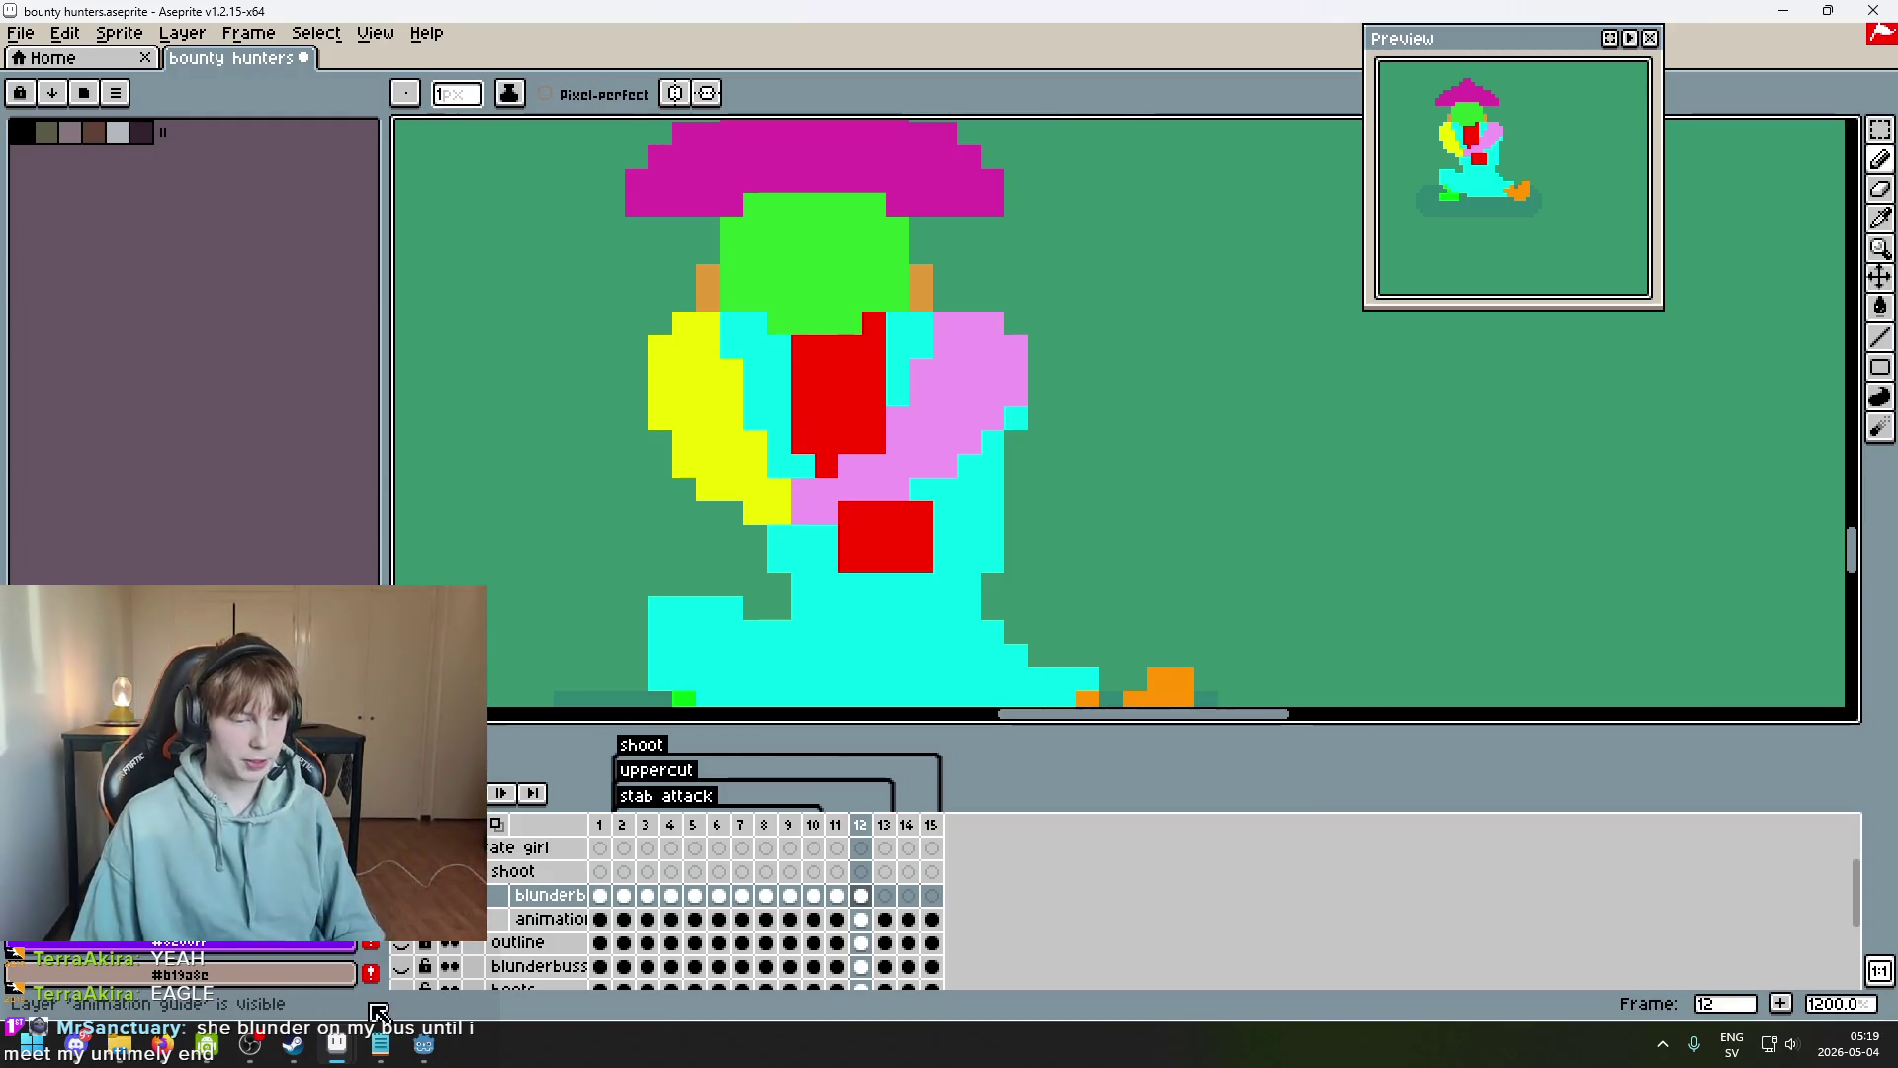
{"action": "mouse_move", "coordinate": [170, 1055]}
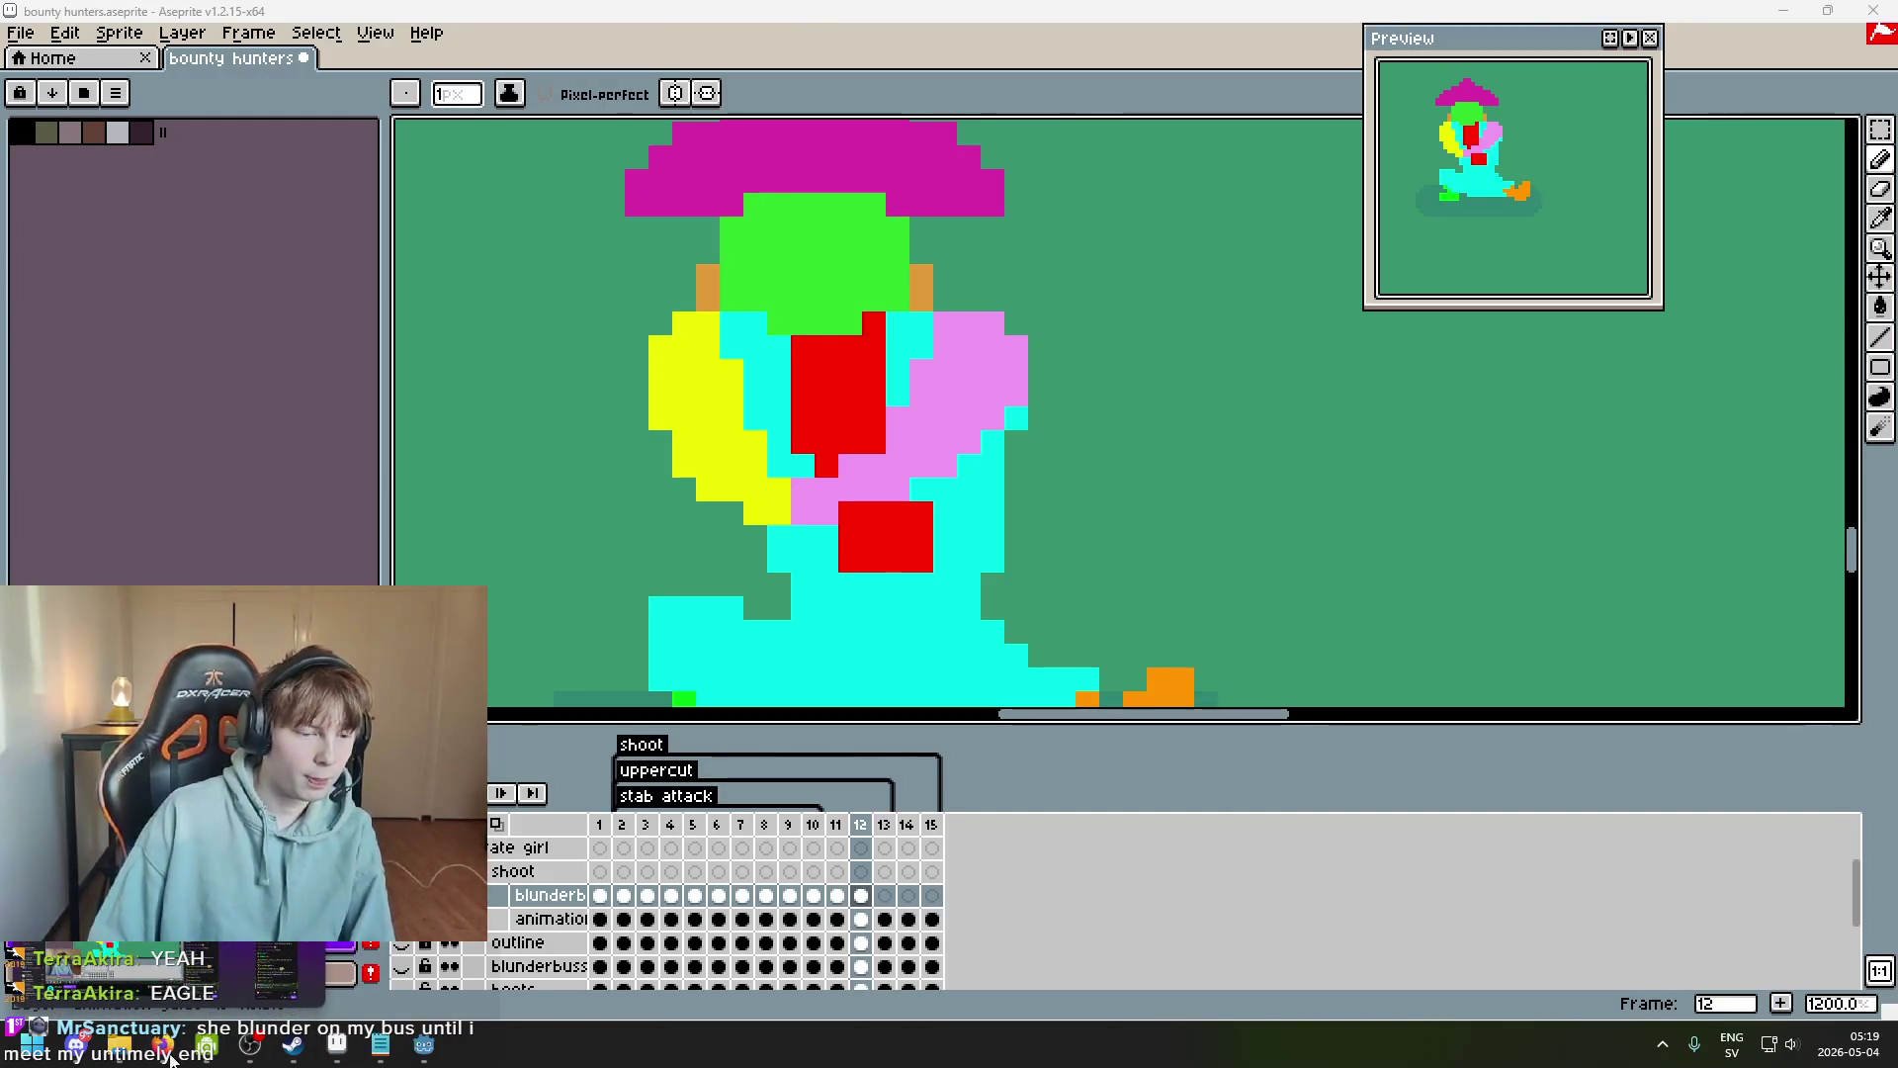
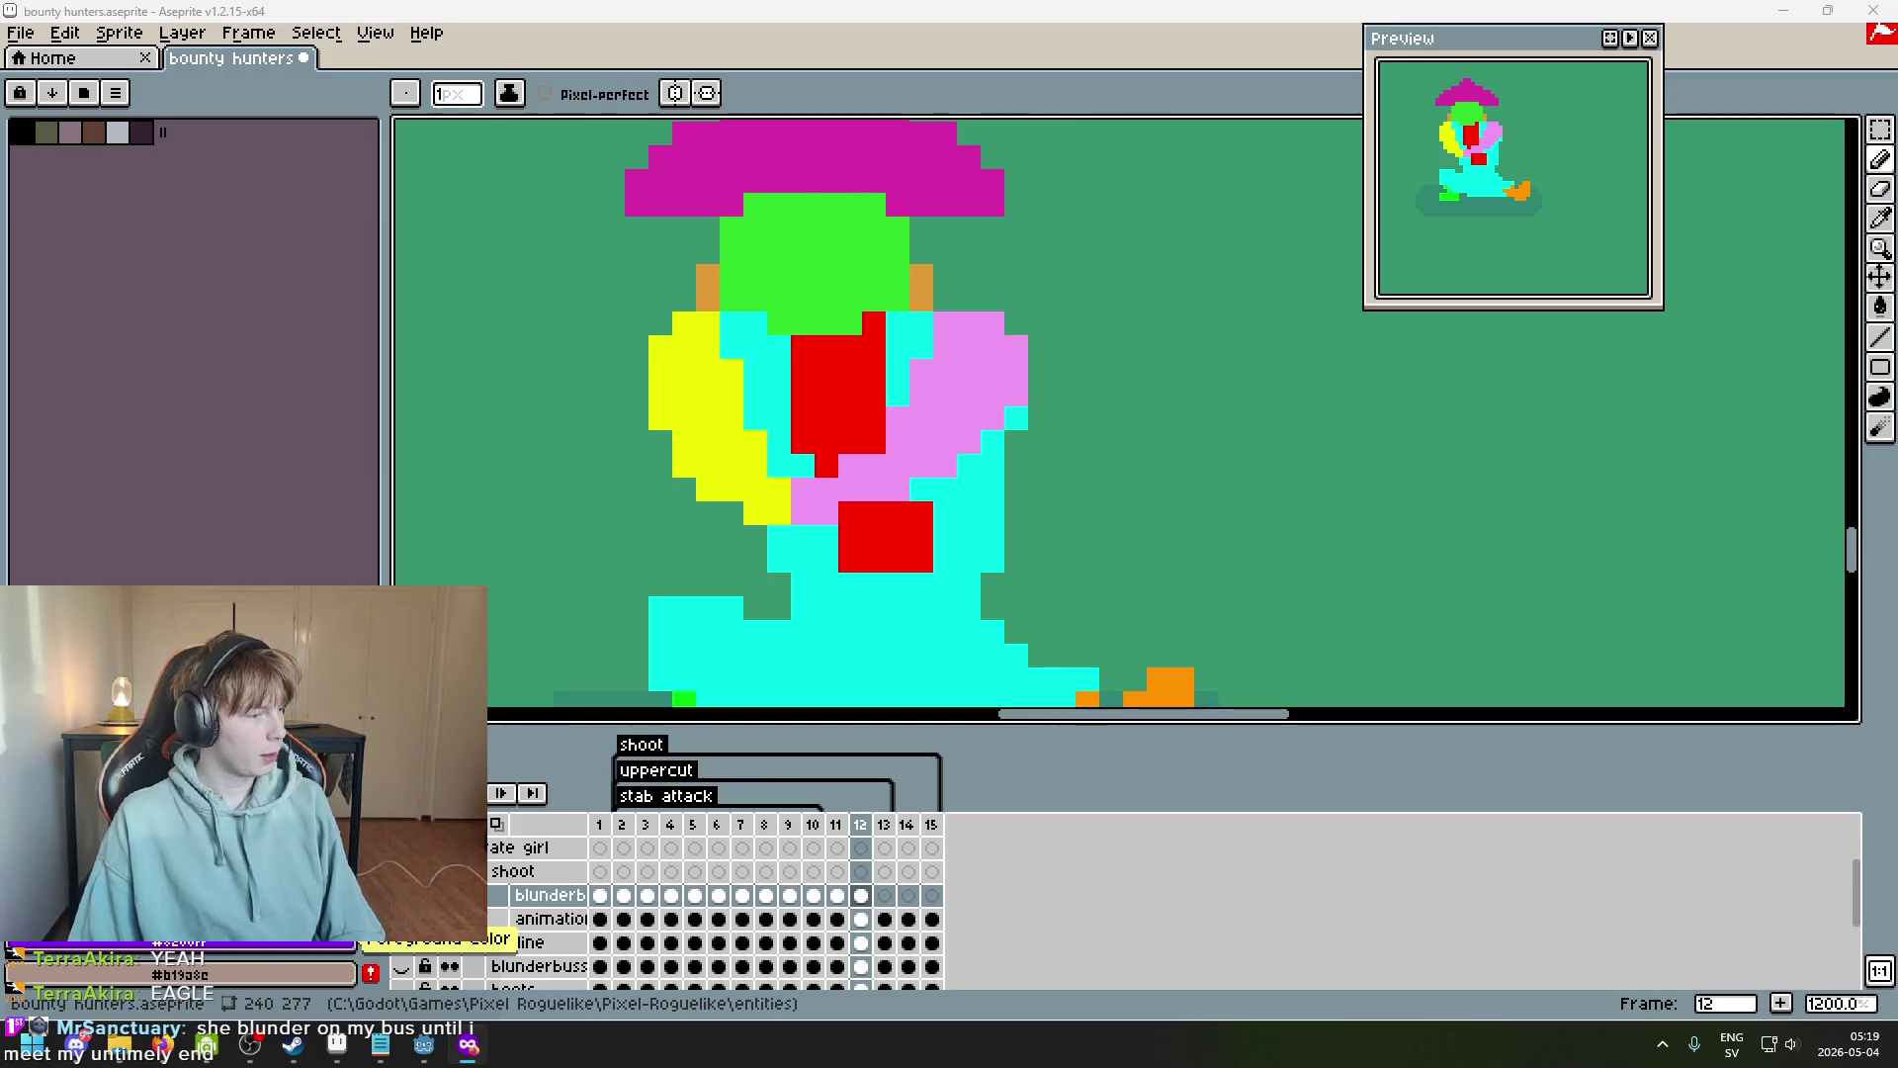
Switch to the Firefox window showing Google Images results for 'blunderbuss'.
{"action": "key", "text": "alt+Tab"}
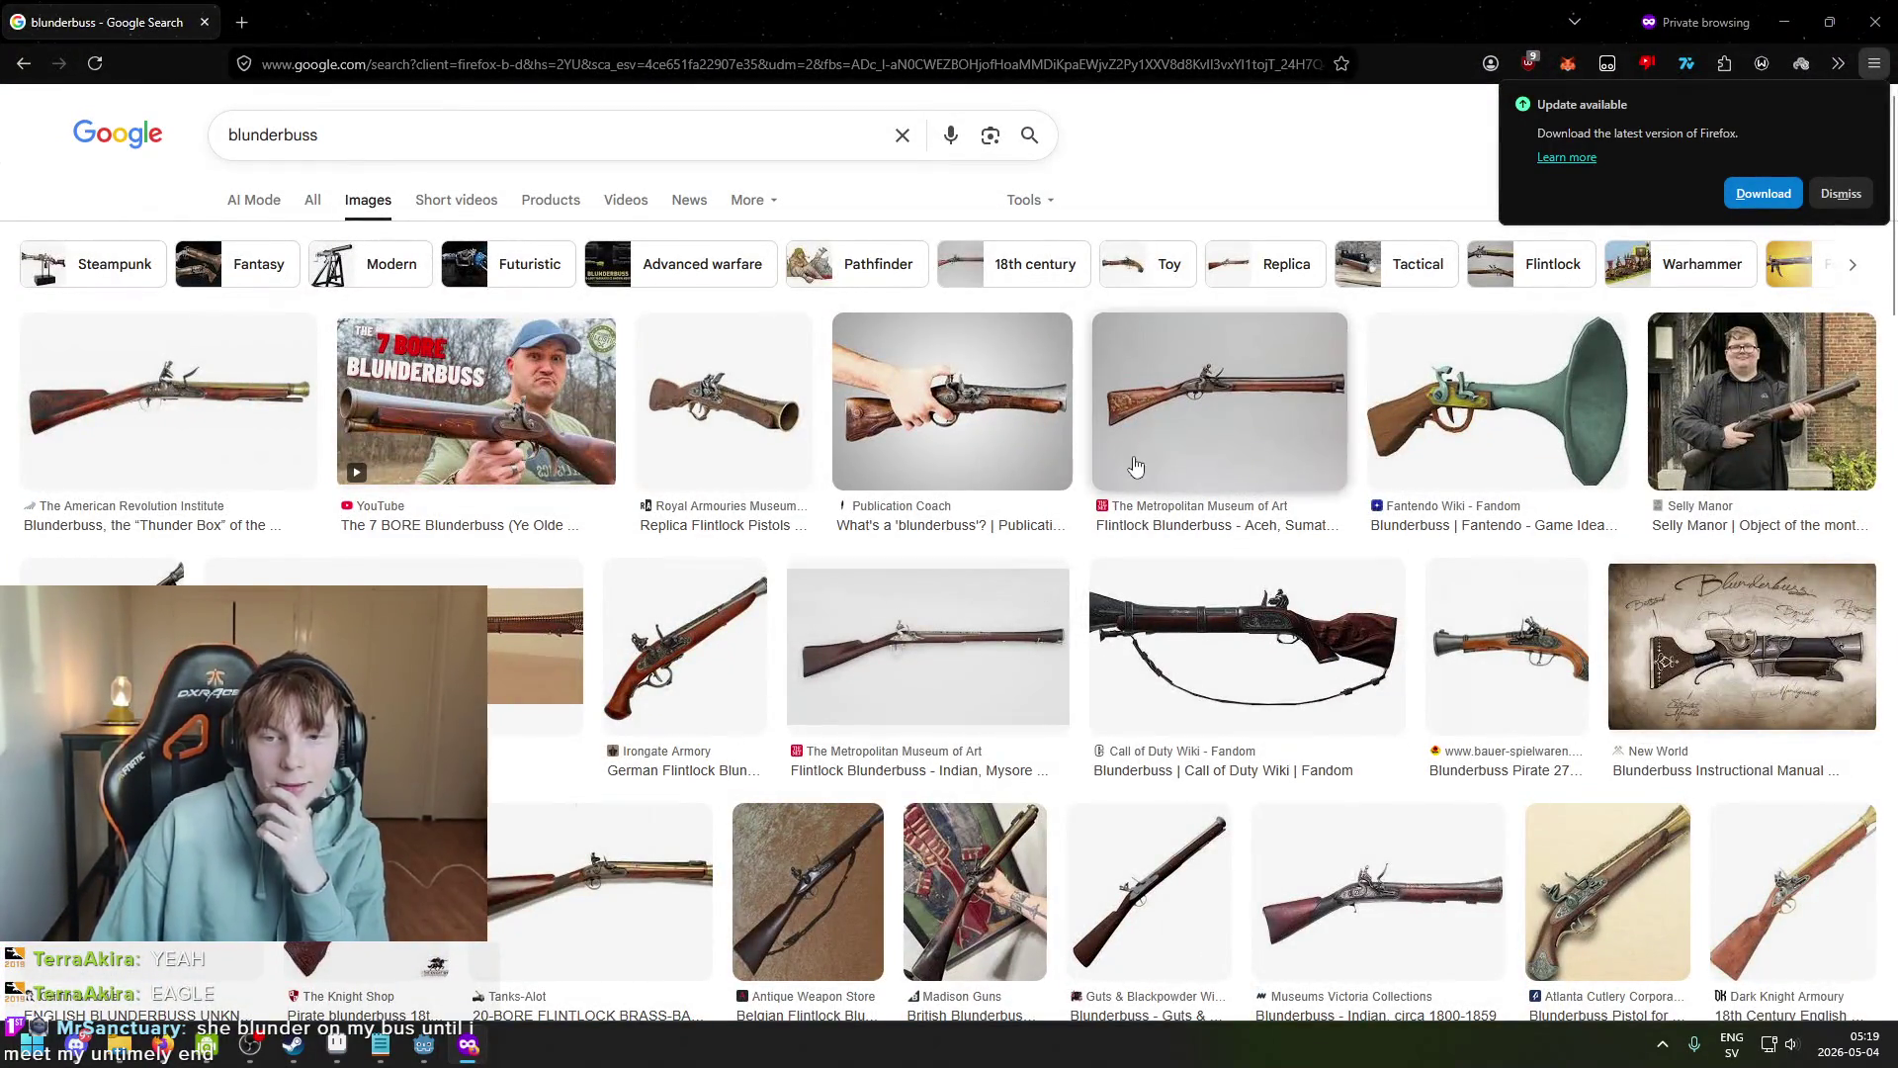
Compare blunderbuss previews (Fantendo, Met Museum) and settle on the Royal Armouries replica.
{"action": "scroll", "coordinate": [1369, 403], "scroll_direction": "down", "scroll_amount": 1}
{"action": "left_click", "coordinate": [1378, 396]}
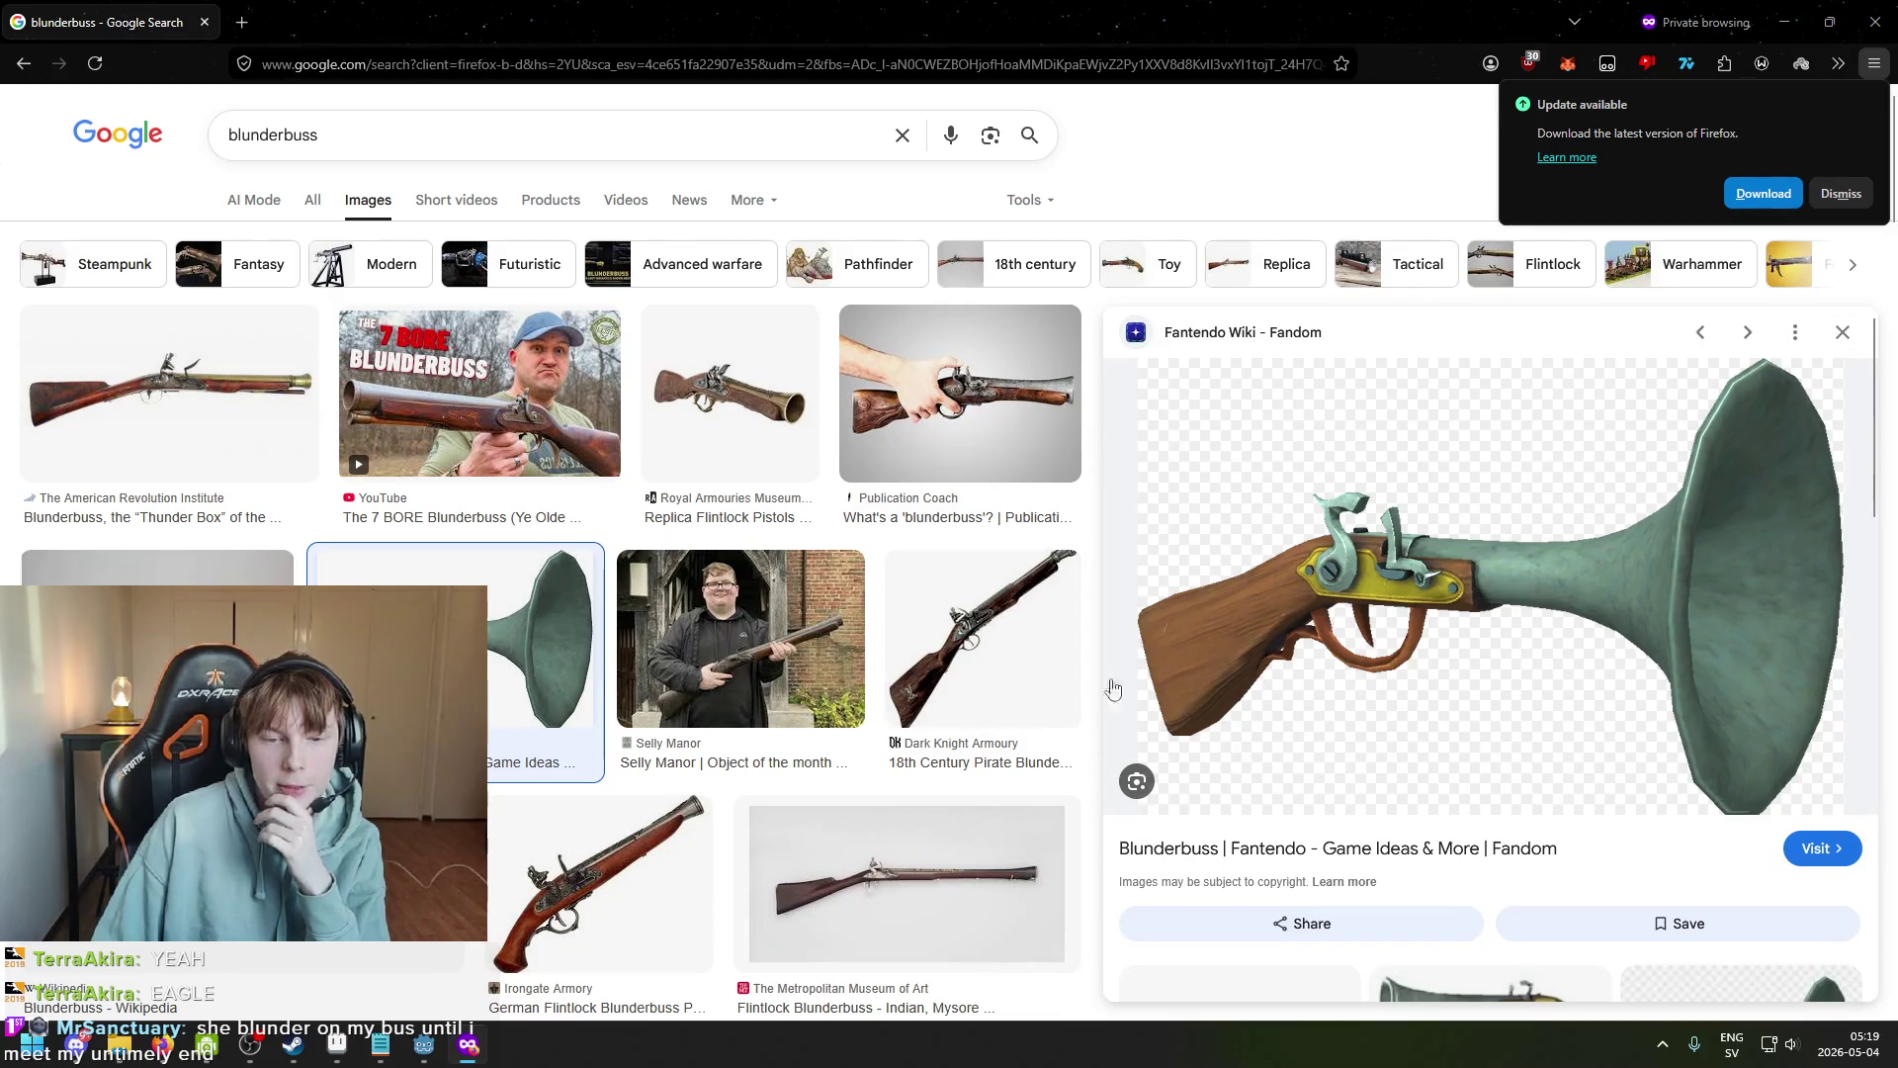
{"action": "left_click", "coordinate": [748, 436]}
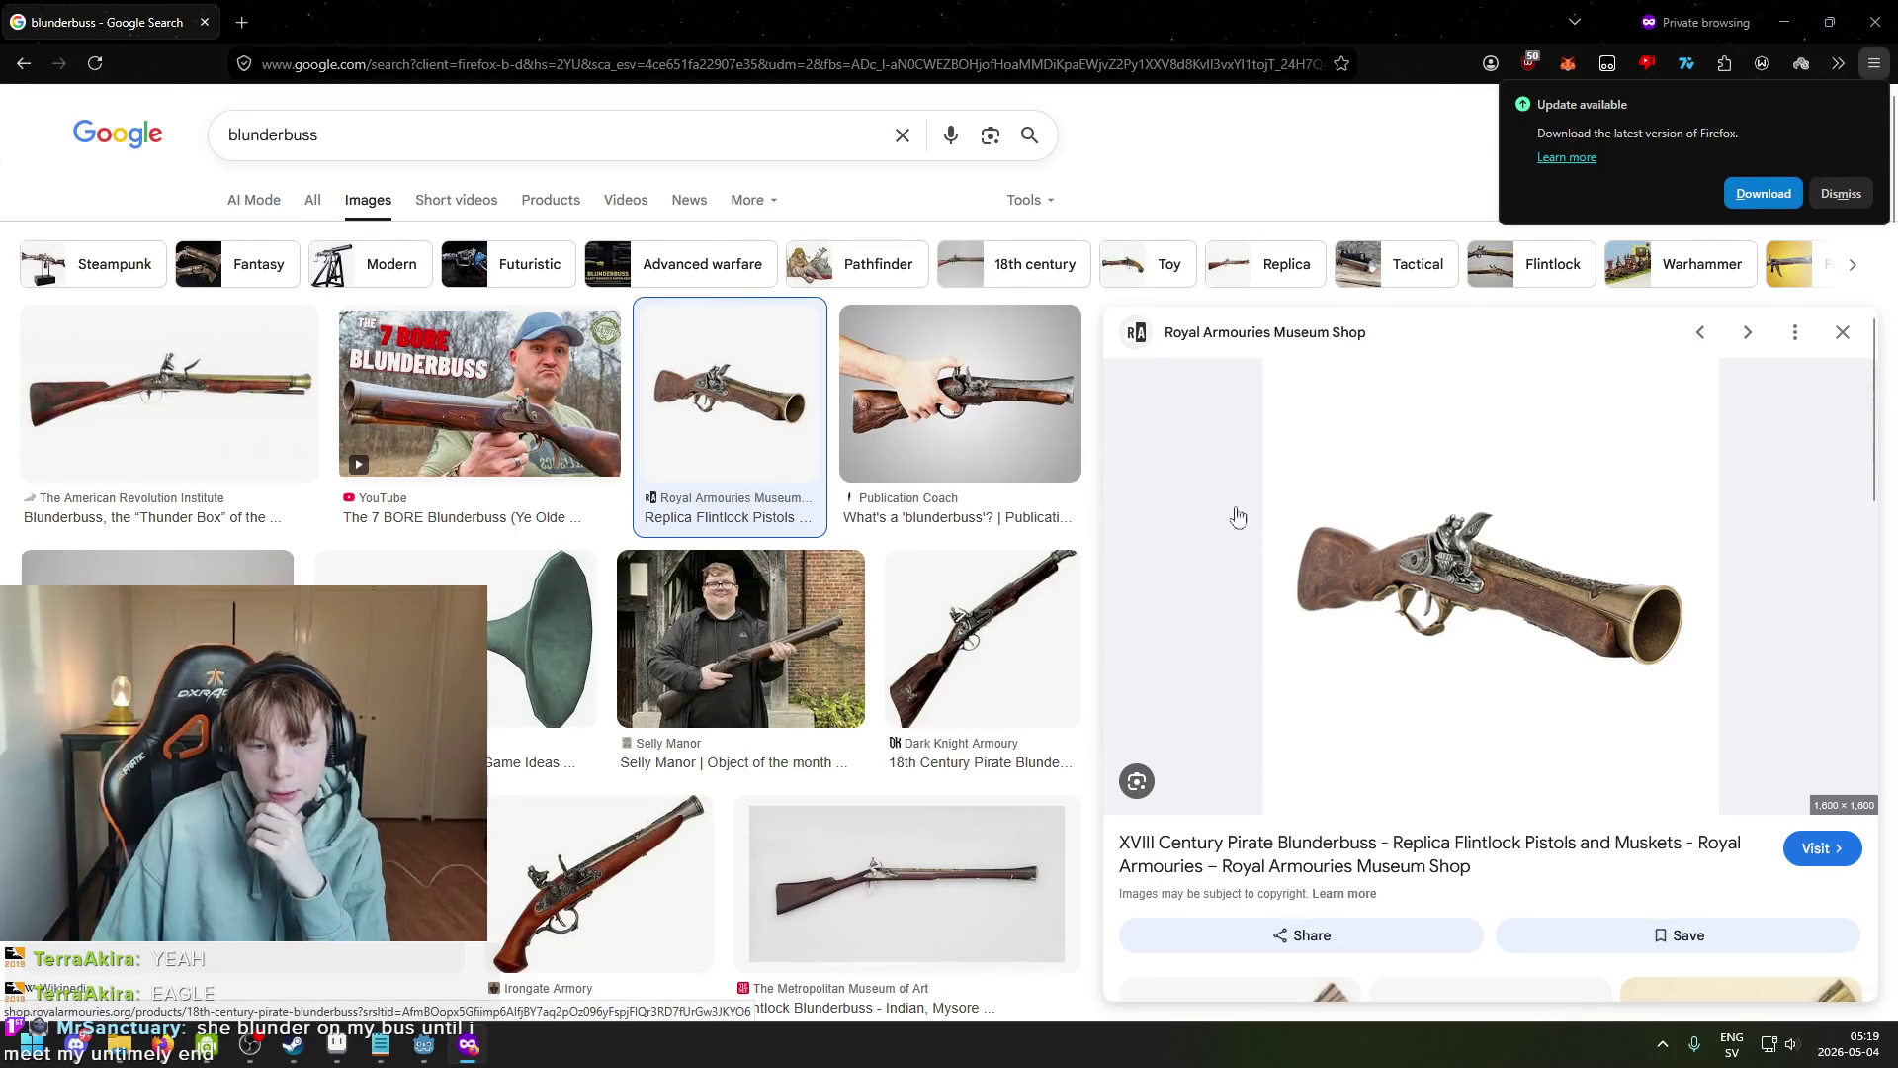
{"action": "left_click", "coordinate": [224, 424]}
{"action": "left_click", "coordinate": [158, 565]}
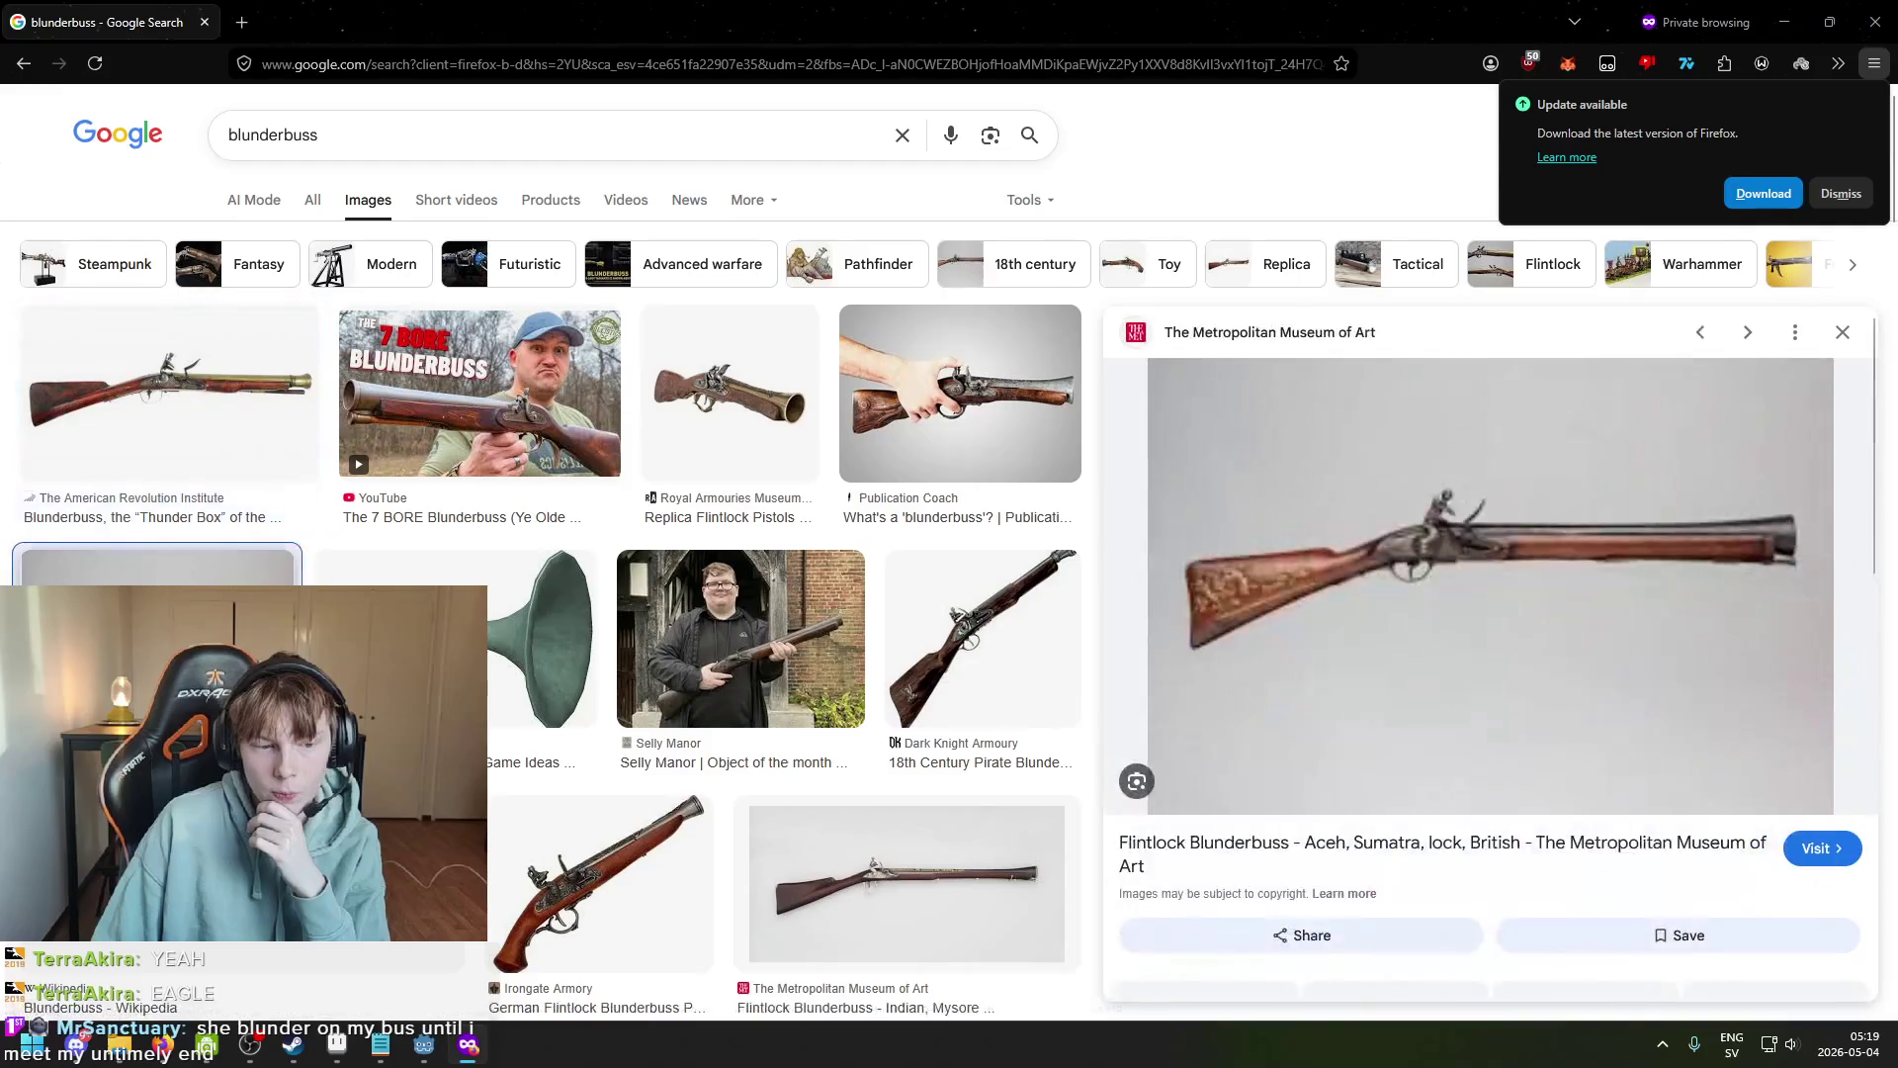
{"action": "key", "text": "Left"}
{"action": "key", "text": "Left"}
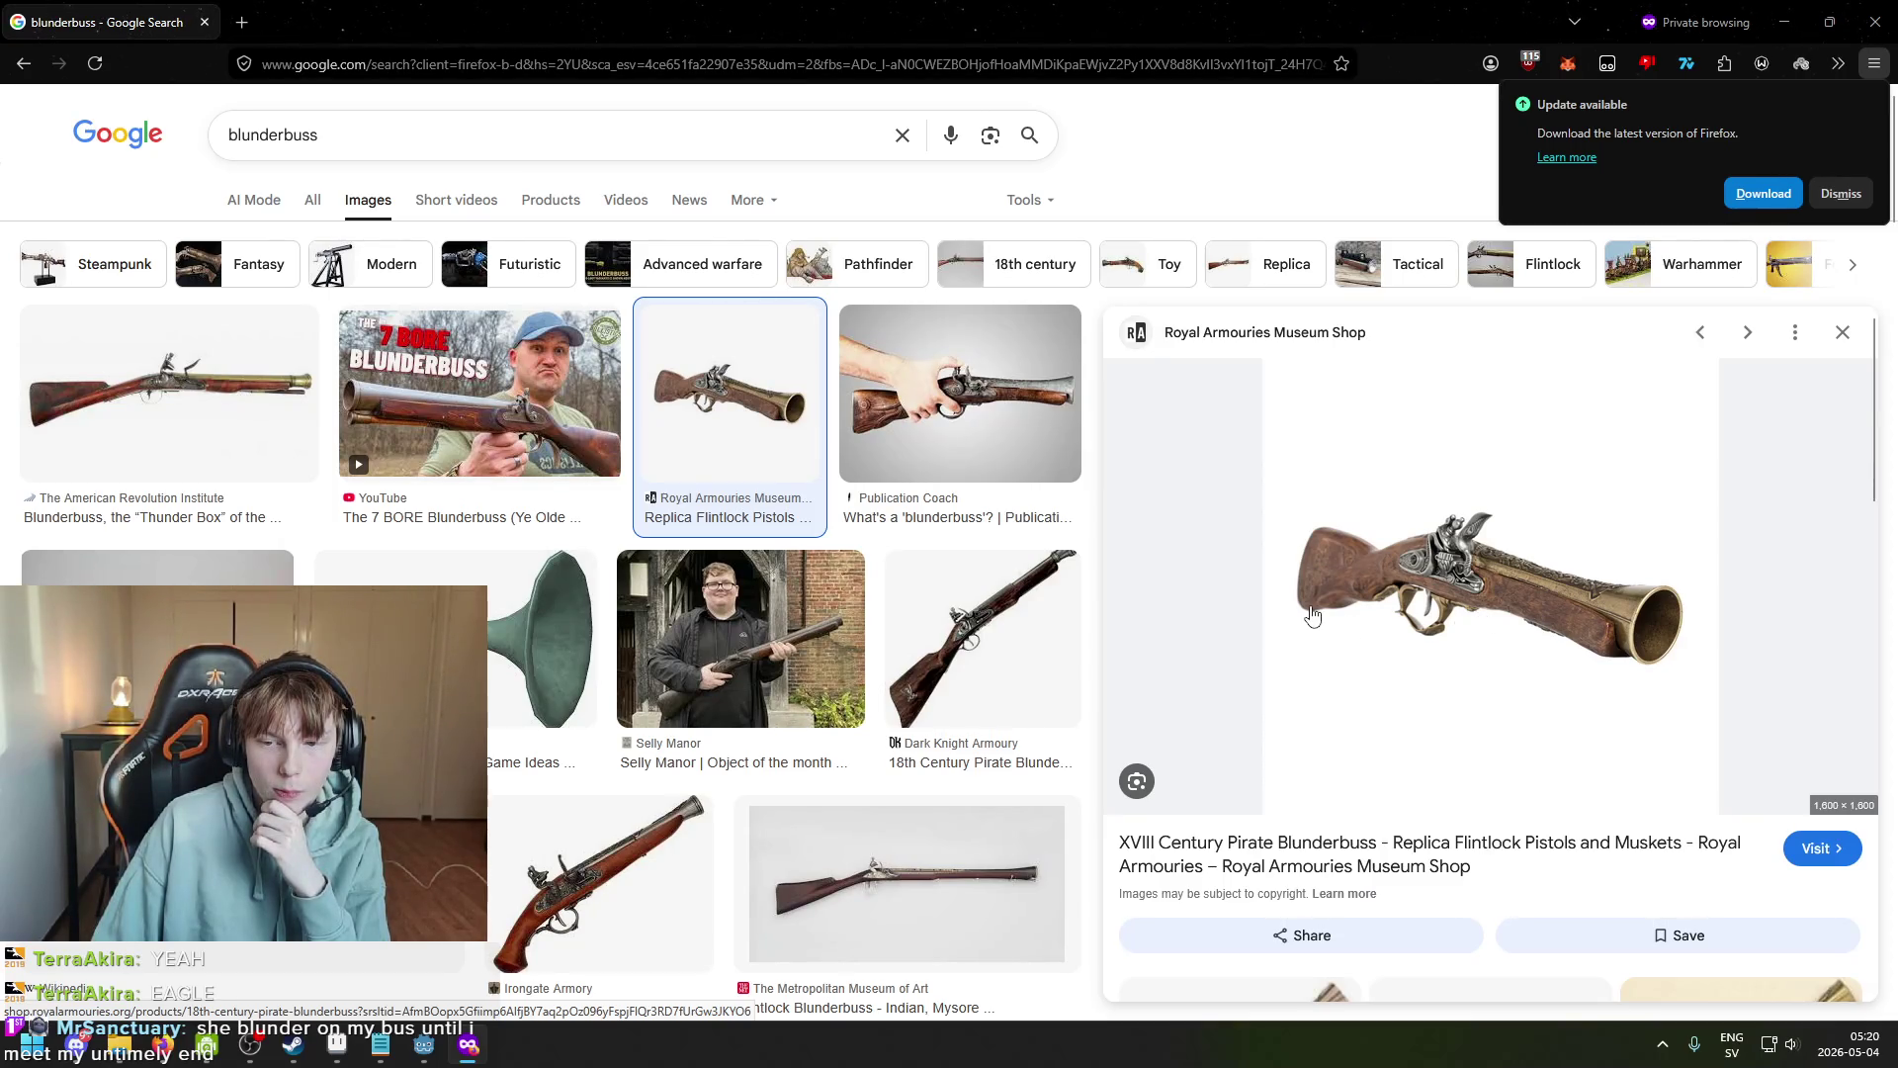
Return from the browser to the bounty hunters sprite in Aseprite.
{"action": "left_click", "coordinate": [428, 1054]}
{"action": "left_click", "coordinate": [426, 1054]}
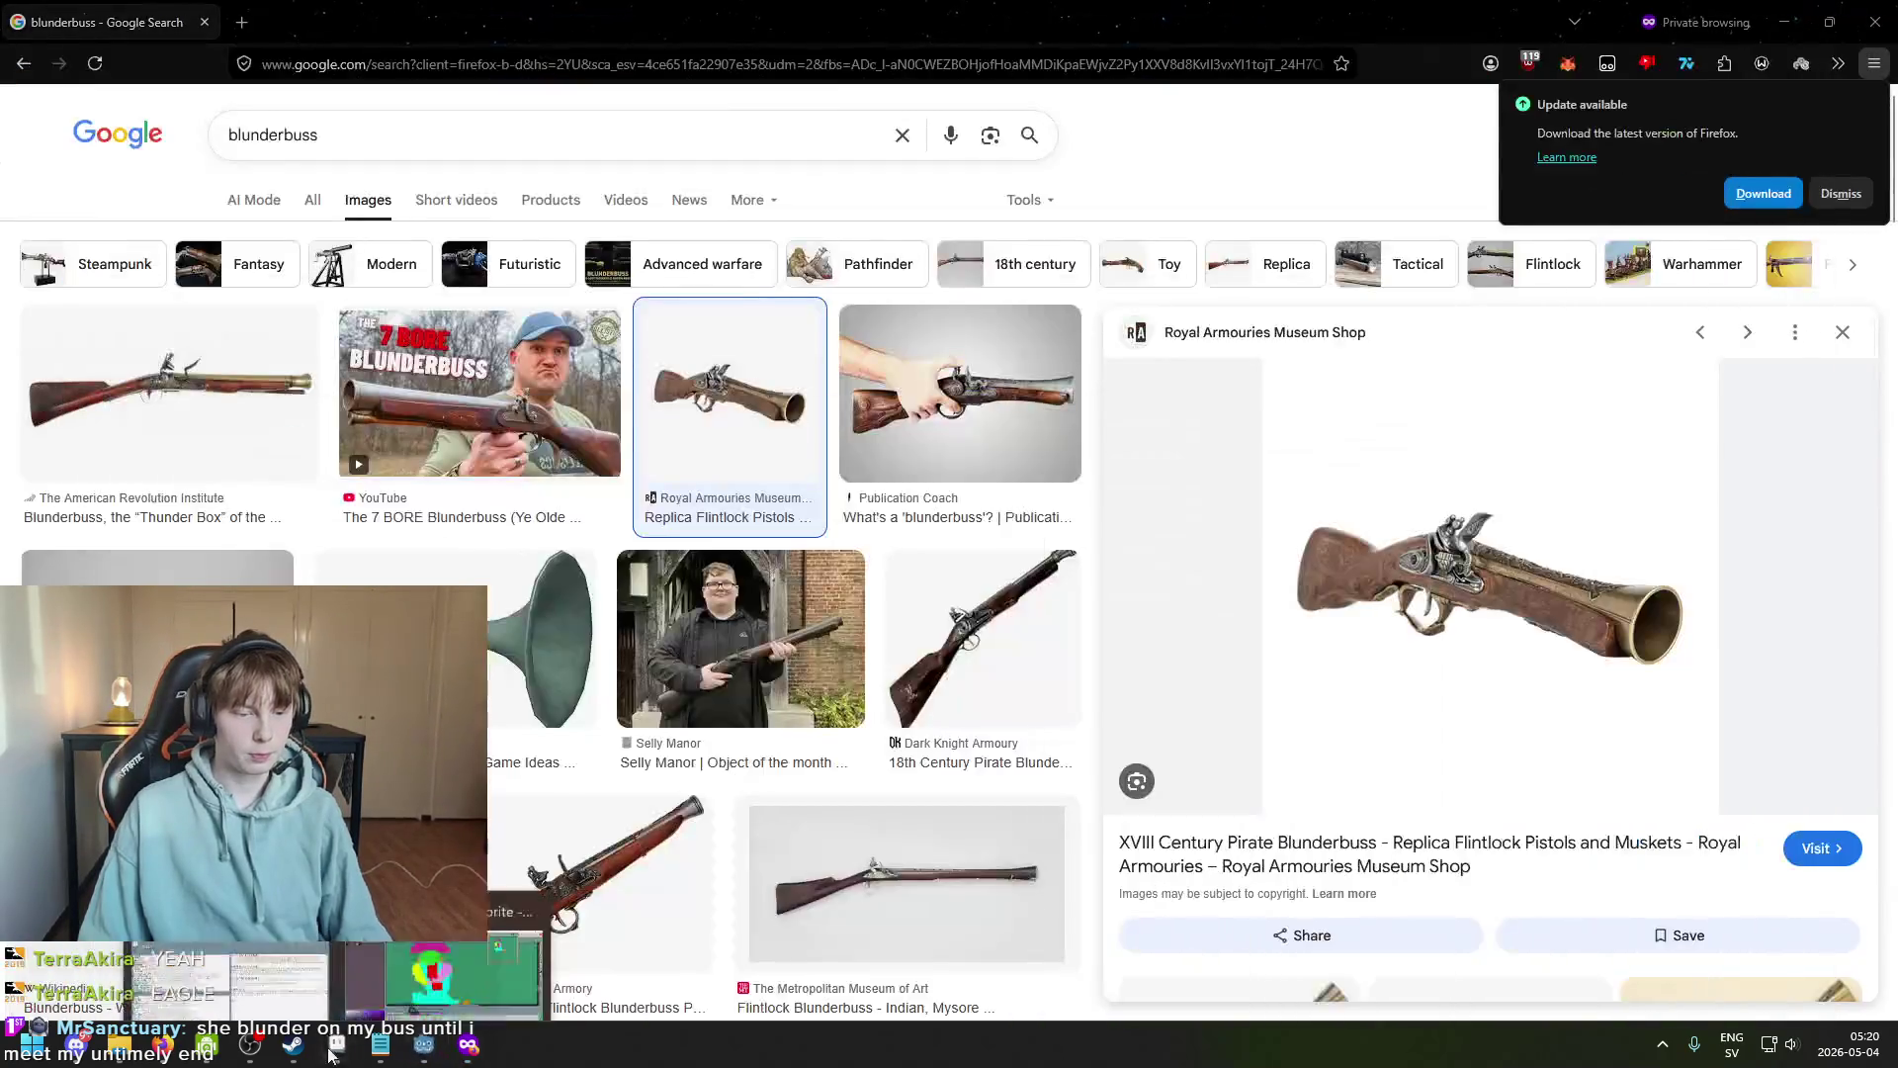
{"action": "left_click", "coordinate": [337, 1046]}
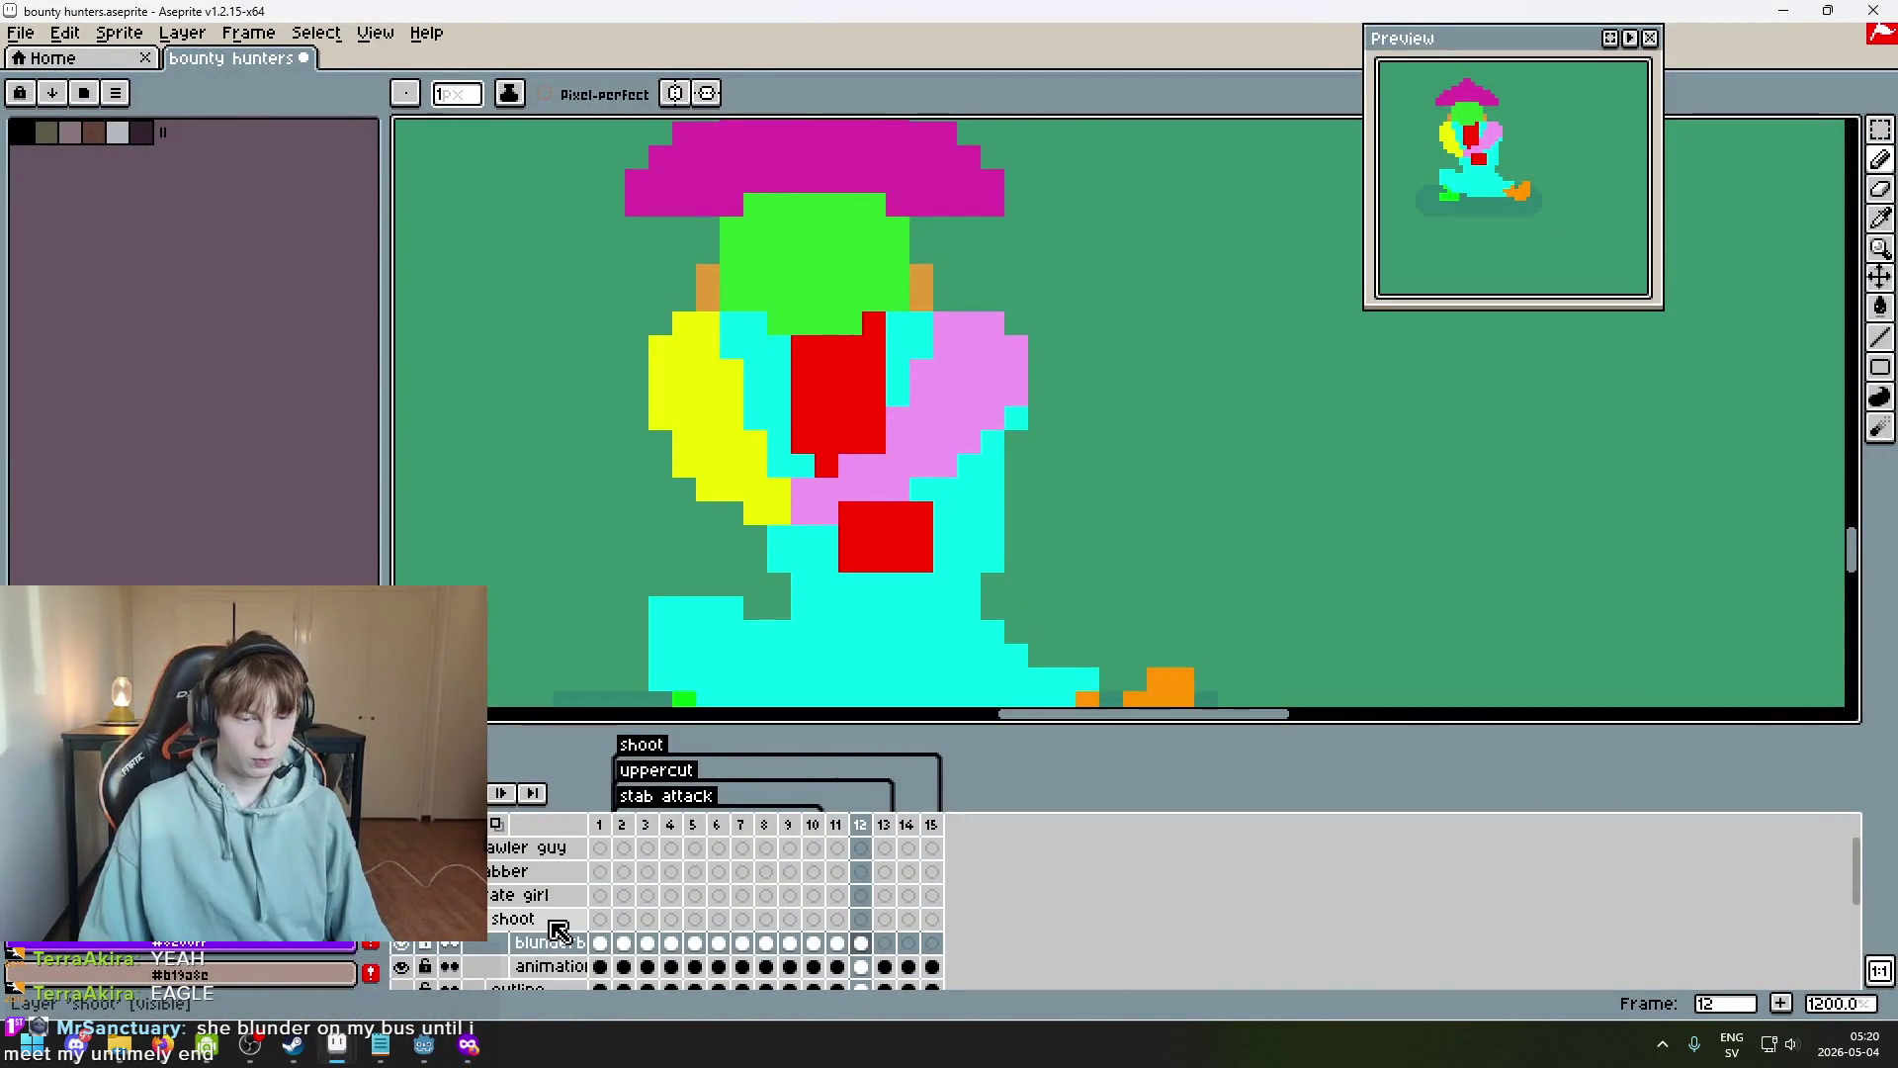
Go to frame 1 of the pirate animation.
{"action": "right_click", "coordinate": [542, 905]}
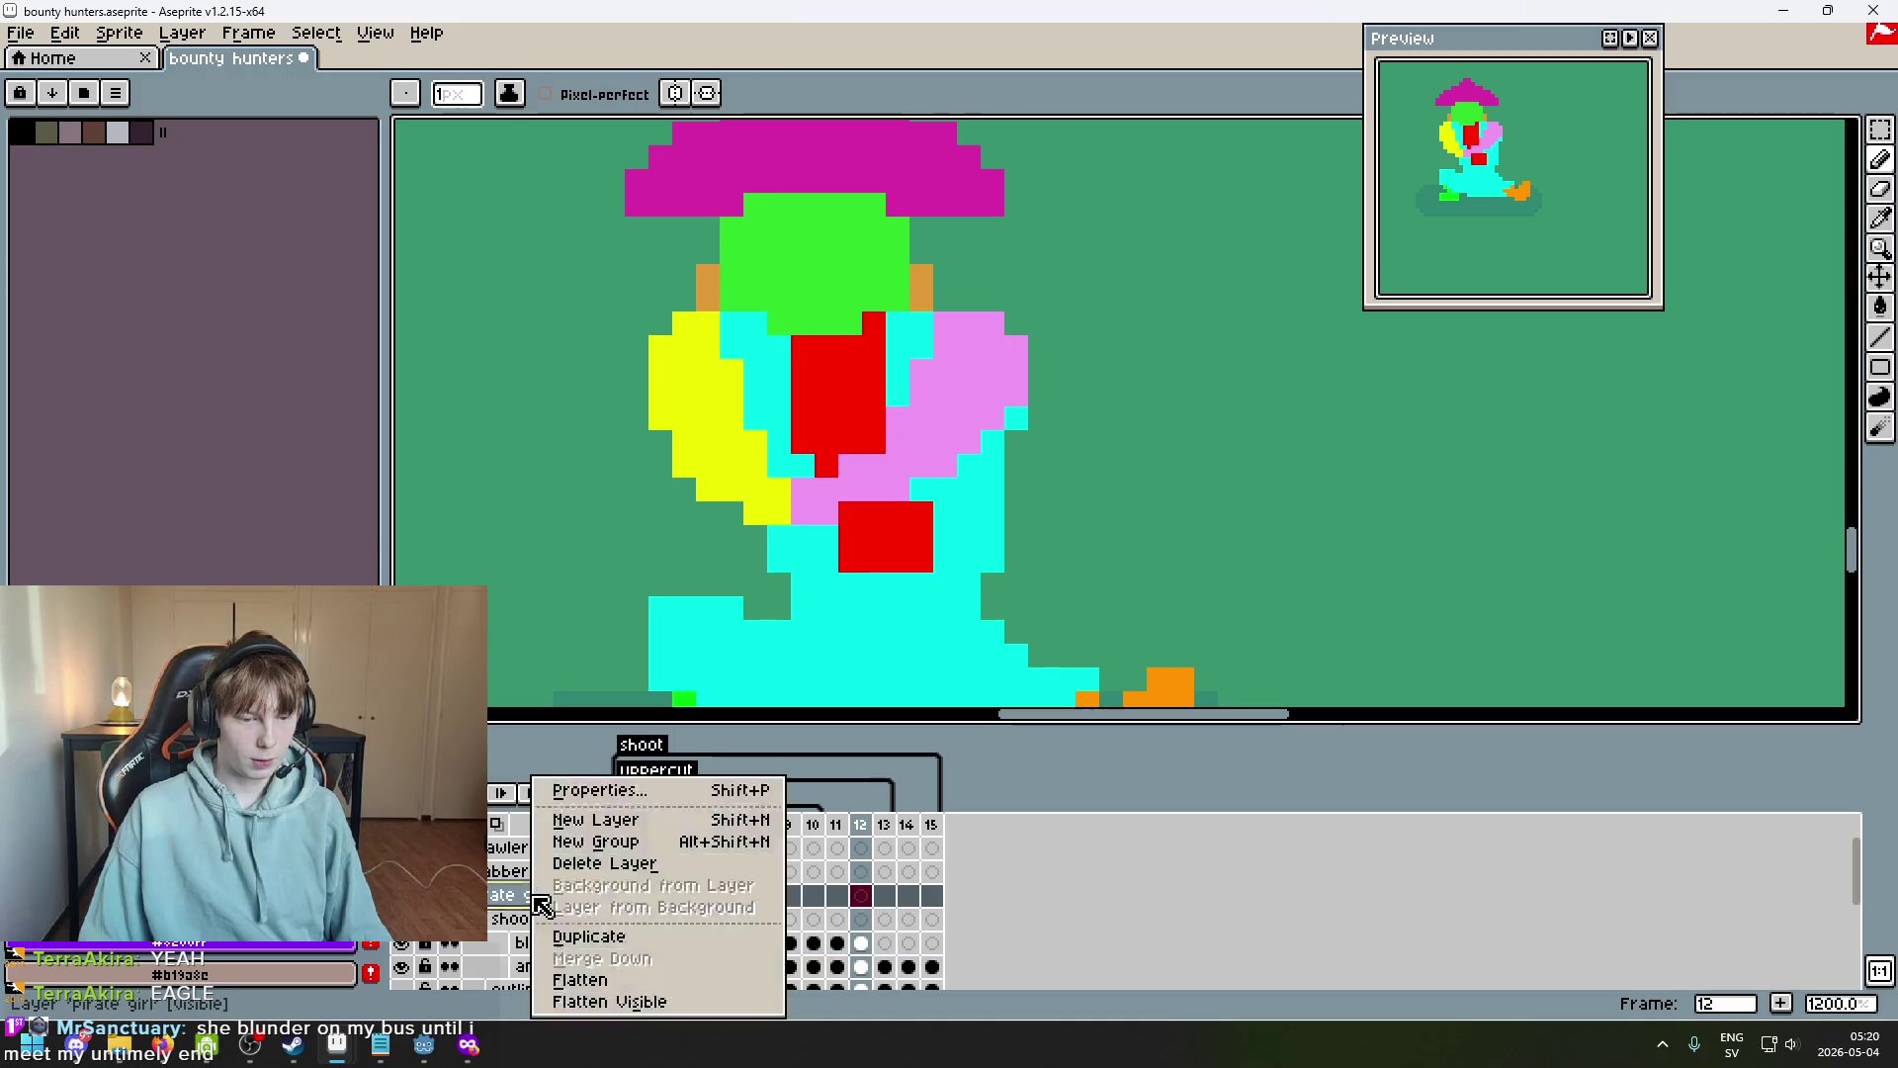
{"action": "key", "text": "Escape"}
{"action": "scroll", "coordinate": [1698, 435], "scroll_direction": "down", "scroll_amount": 3}
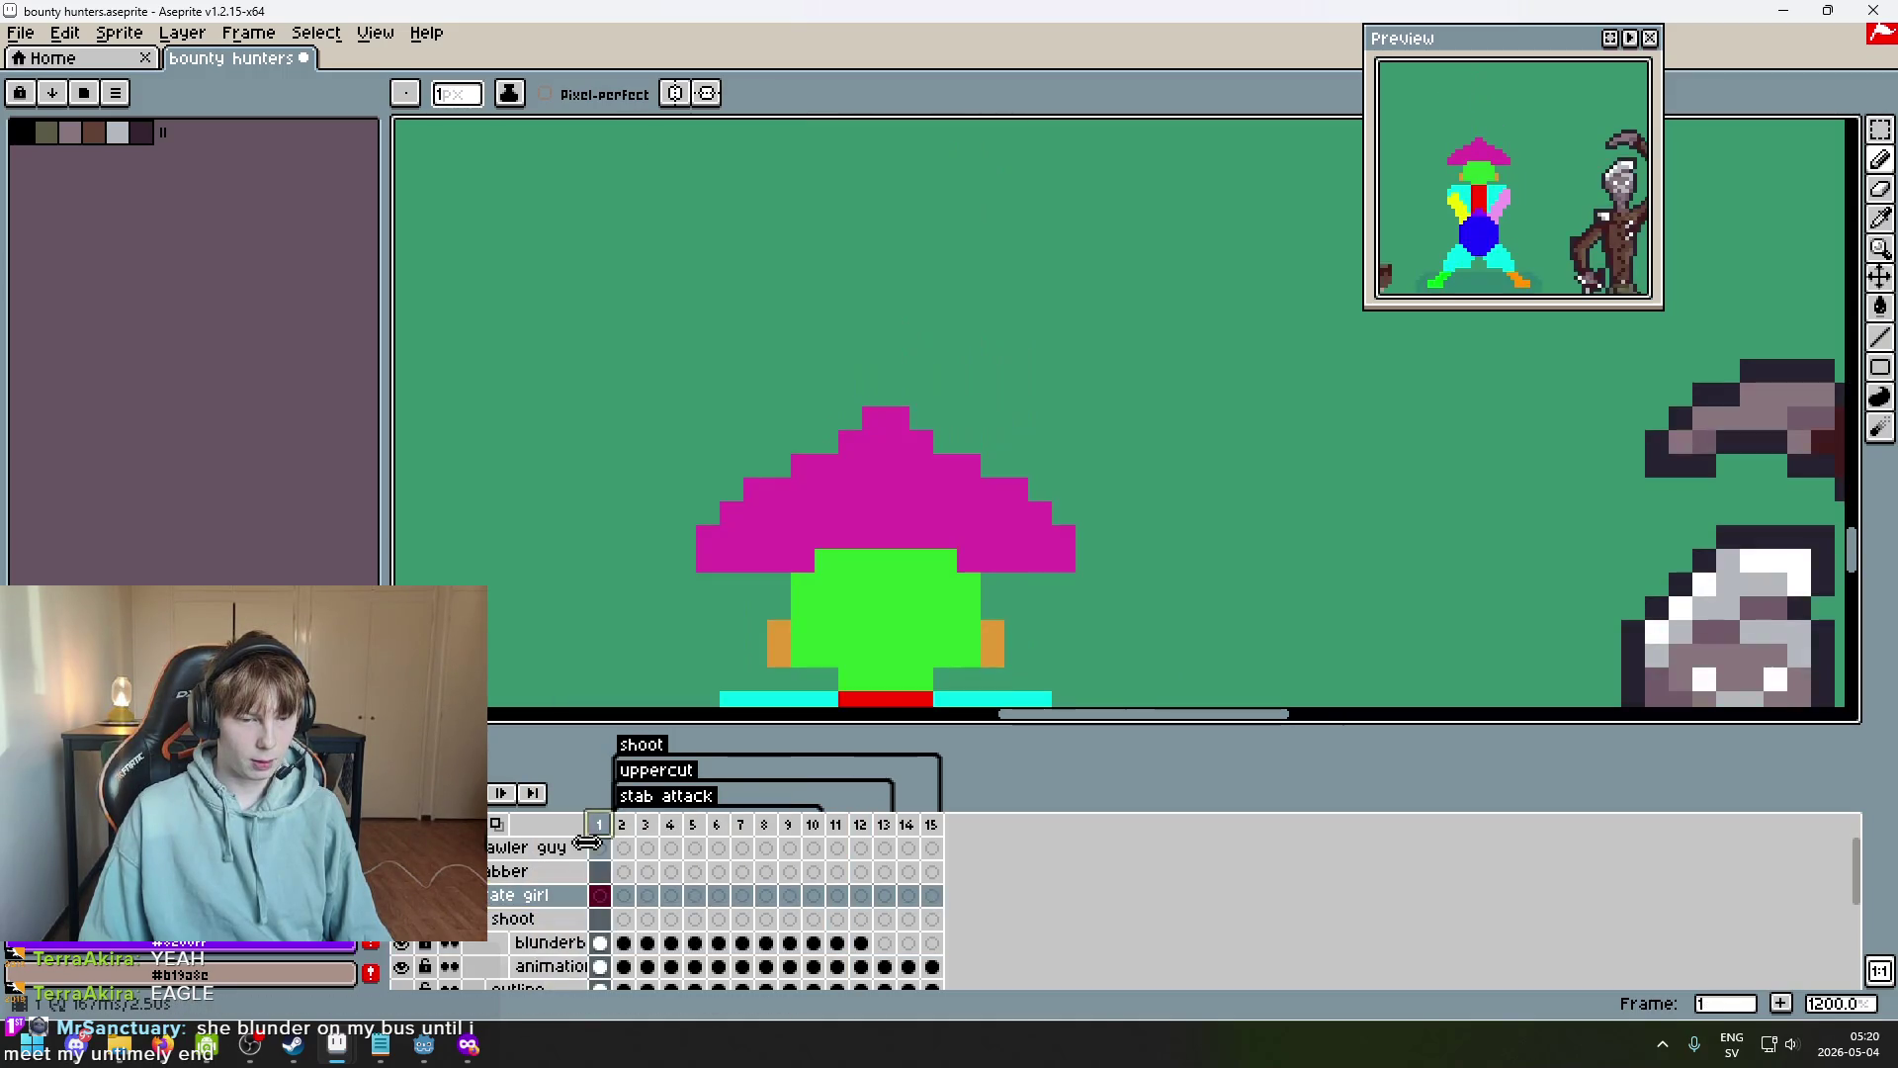
{"action": "left_click", "coordinate": [599, 823]}
Hide the coloured placeholder figure and show the hat, jacket and pirate girl layers.
{"action": "scroll", "coordinate": [648, 870], "scroll_direction": "down", "scroll_amount": 3}
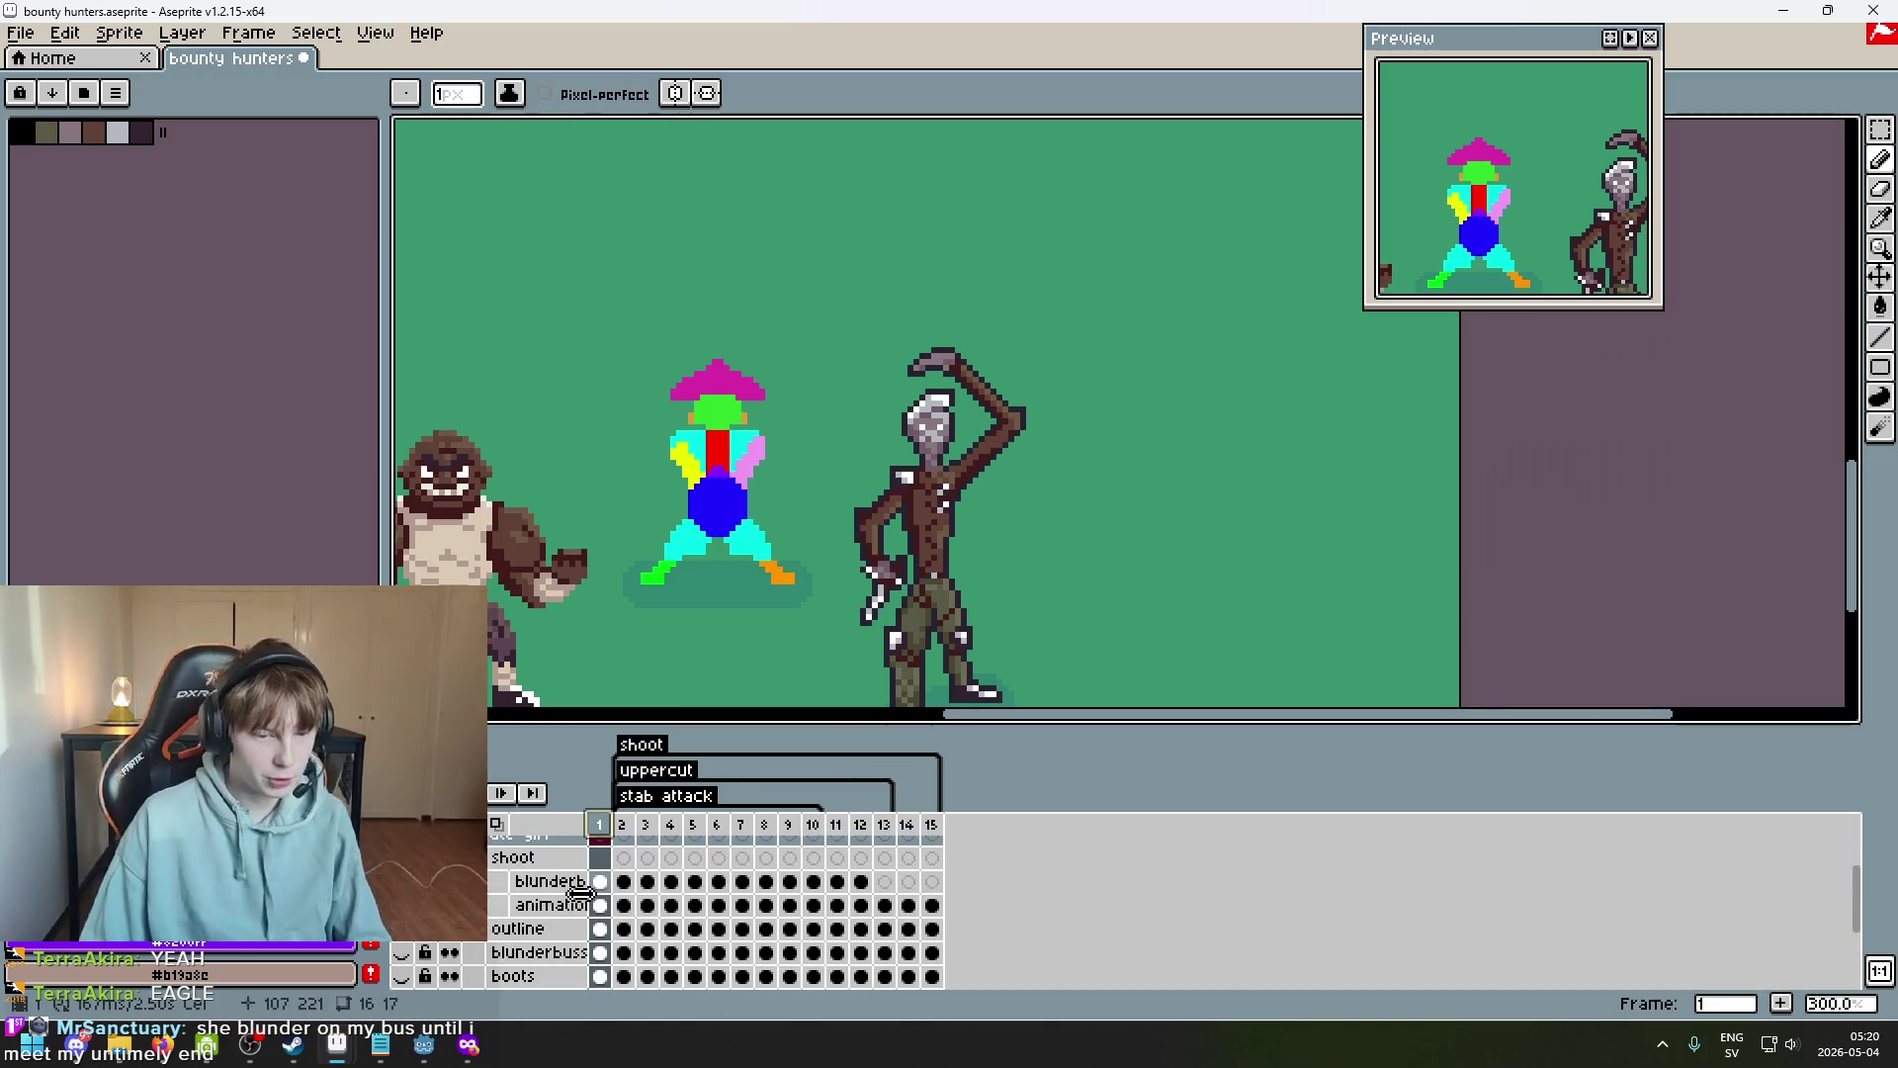
{"action": "left_click", "coordinate": [400, 975]}
{"action": "scroll", "coordinate": [692, 904], "scroll_direction": "down", "scroll_amount": 2}
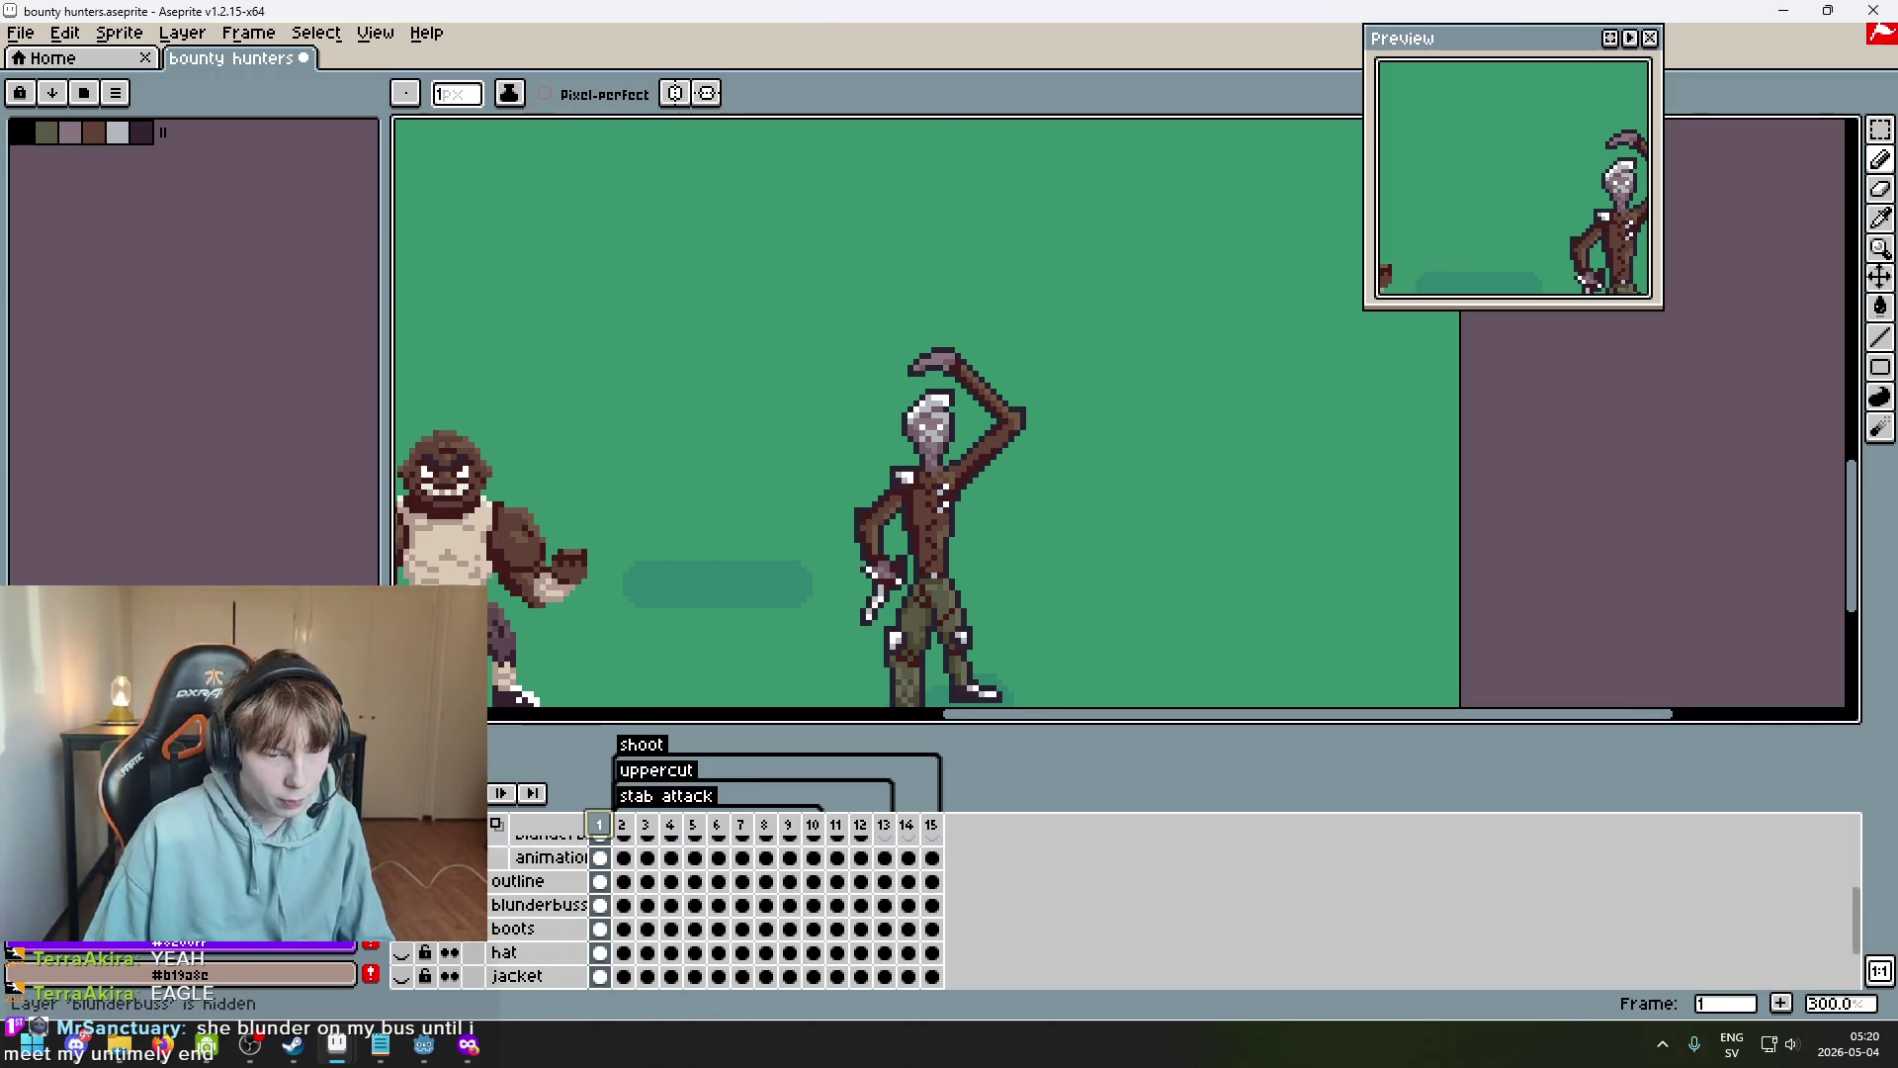
{"action": "left_click_drag", "start_coordinate": [401, 929], "coordinate": [416, 978]}
{"action": "scroll", "coordinate": [420, 954], "scroll_direction": "up", "scroll_amount": 1}
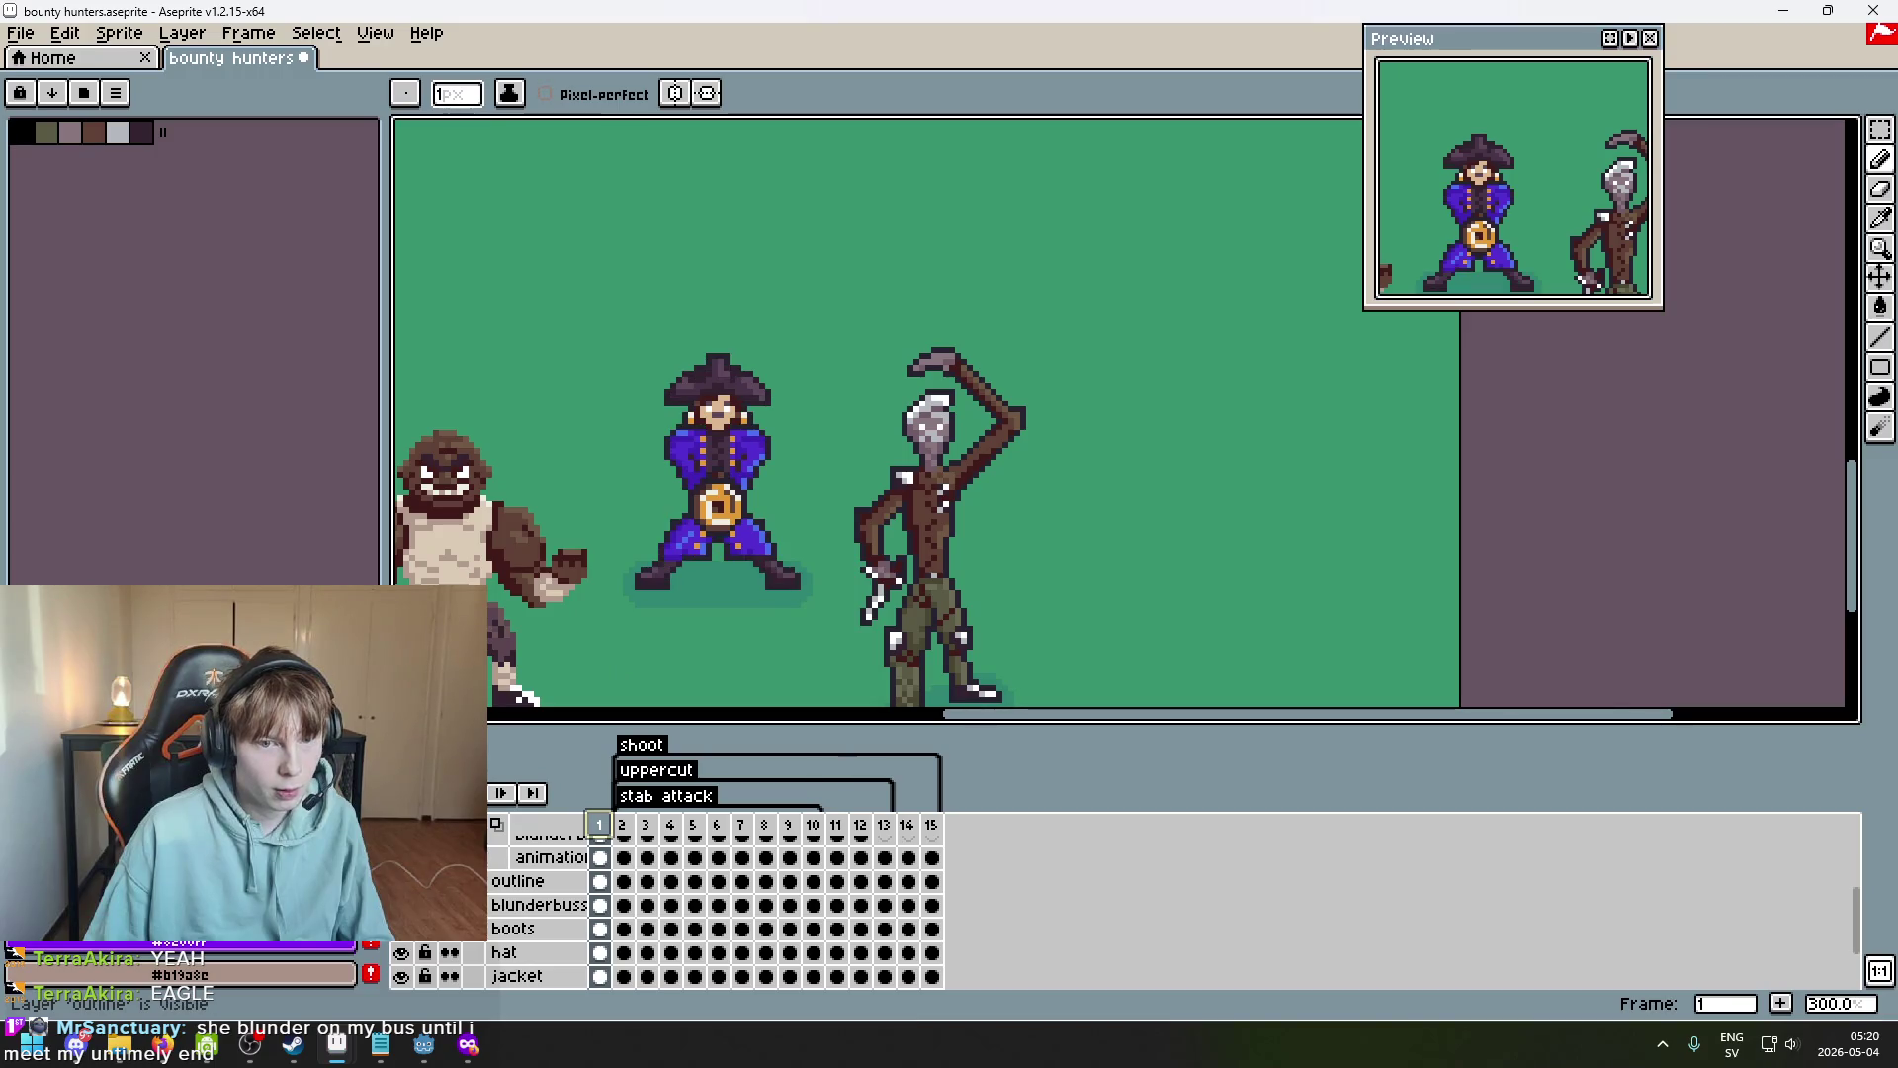
{"action": "scroll", "coordinate": [769, 541], "scroll_direction": "up", "scroll_amount": 2}
{"action": "scroll", "coordinate": [741, 909], "scroll_direction": "up", "scroll_amount": 2}
{"action": "scroll", "coordinate": [580, 904], "scroll_direction": "down", "scroll_amount": 3}
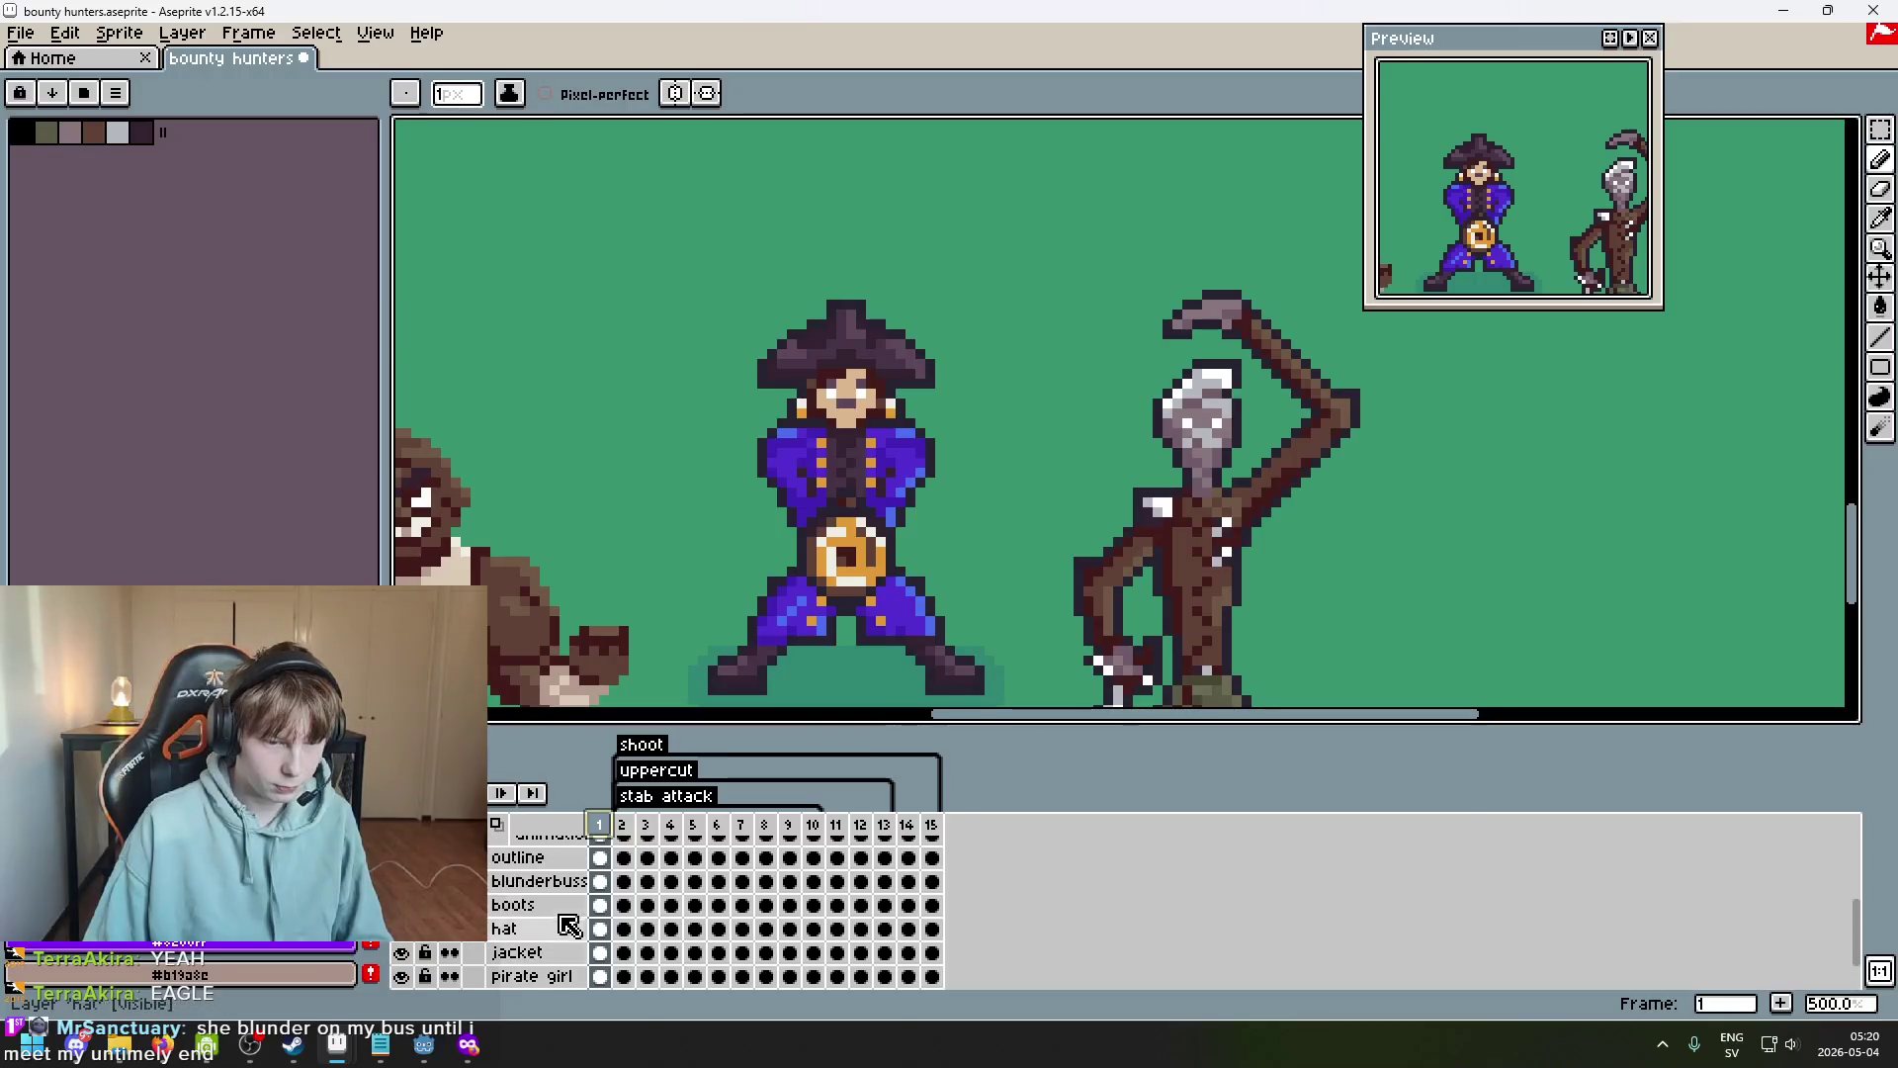
Add a new layer inside the pirate girl group.
{"action": "left_click", "coordinate": [573, 885]}
{"action": "scroll", "coordinate": [573, 885], "scroll_direction": "up", "scroll_amount": 3}
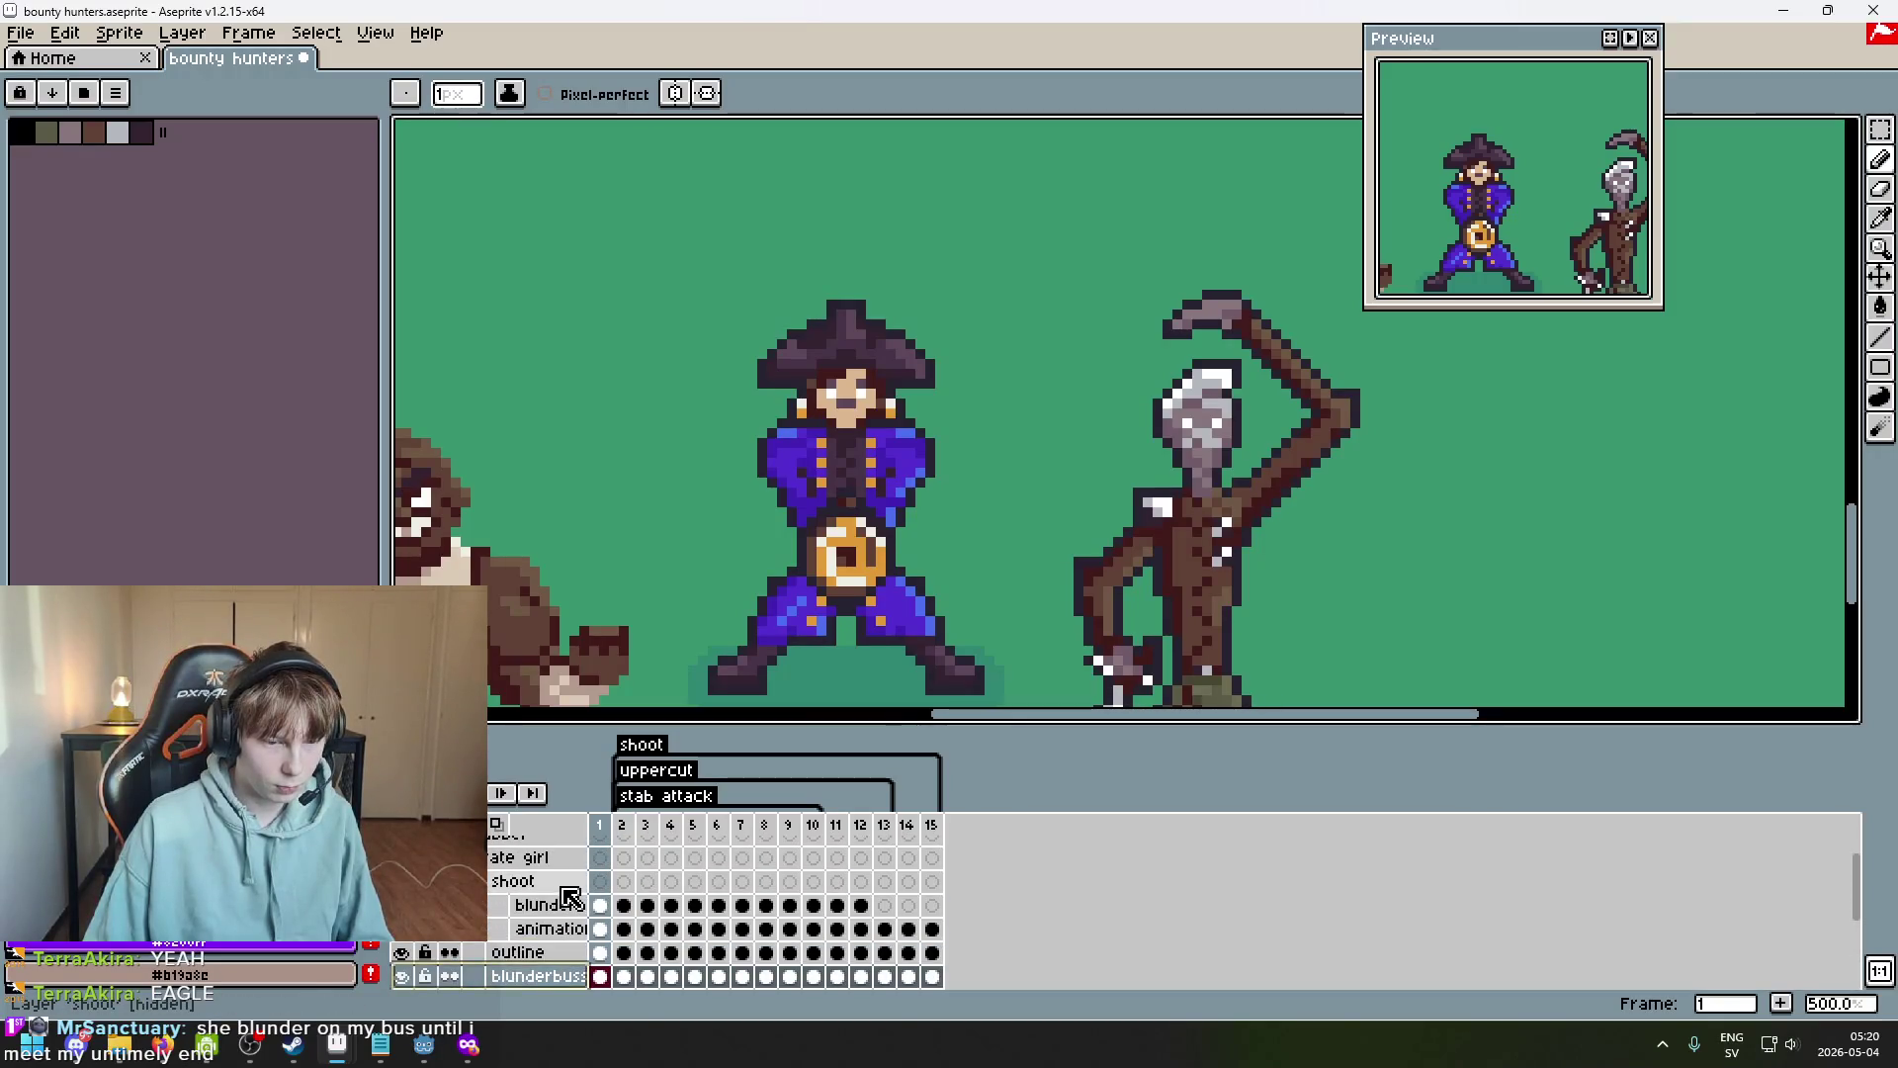
{"action": "left_click", "coordinate": [539, 898]}
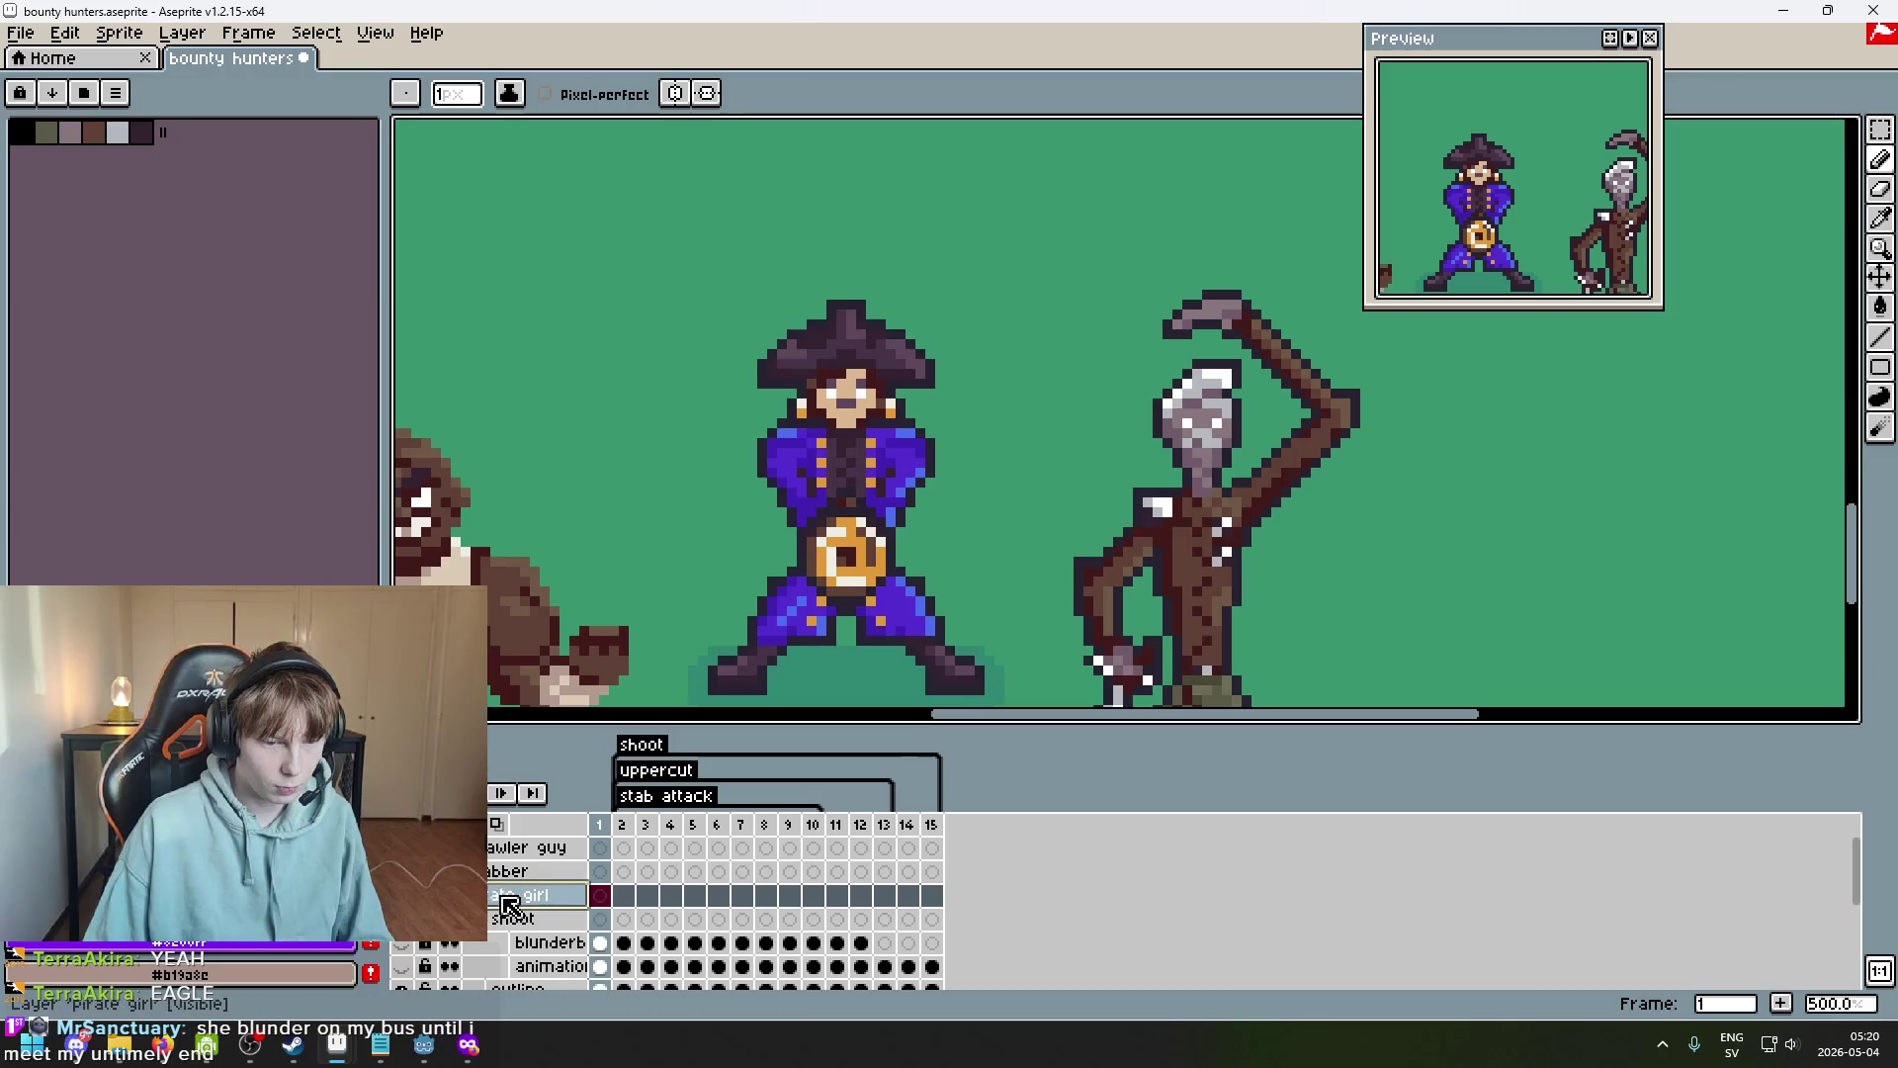
{"action": "right_click", "coordinate": [534, 909]}
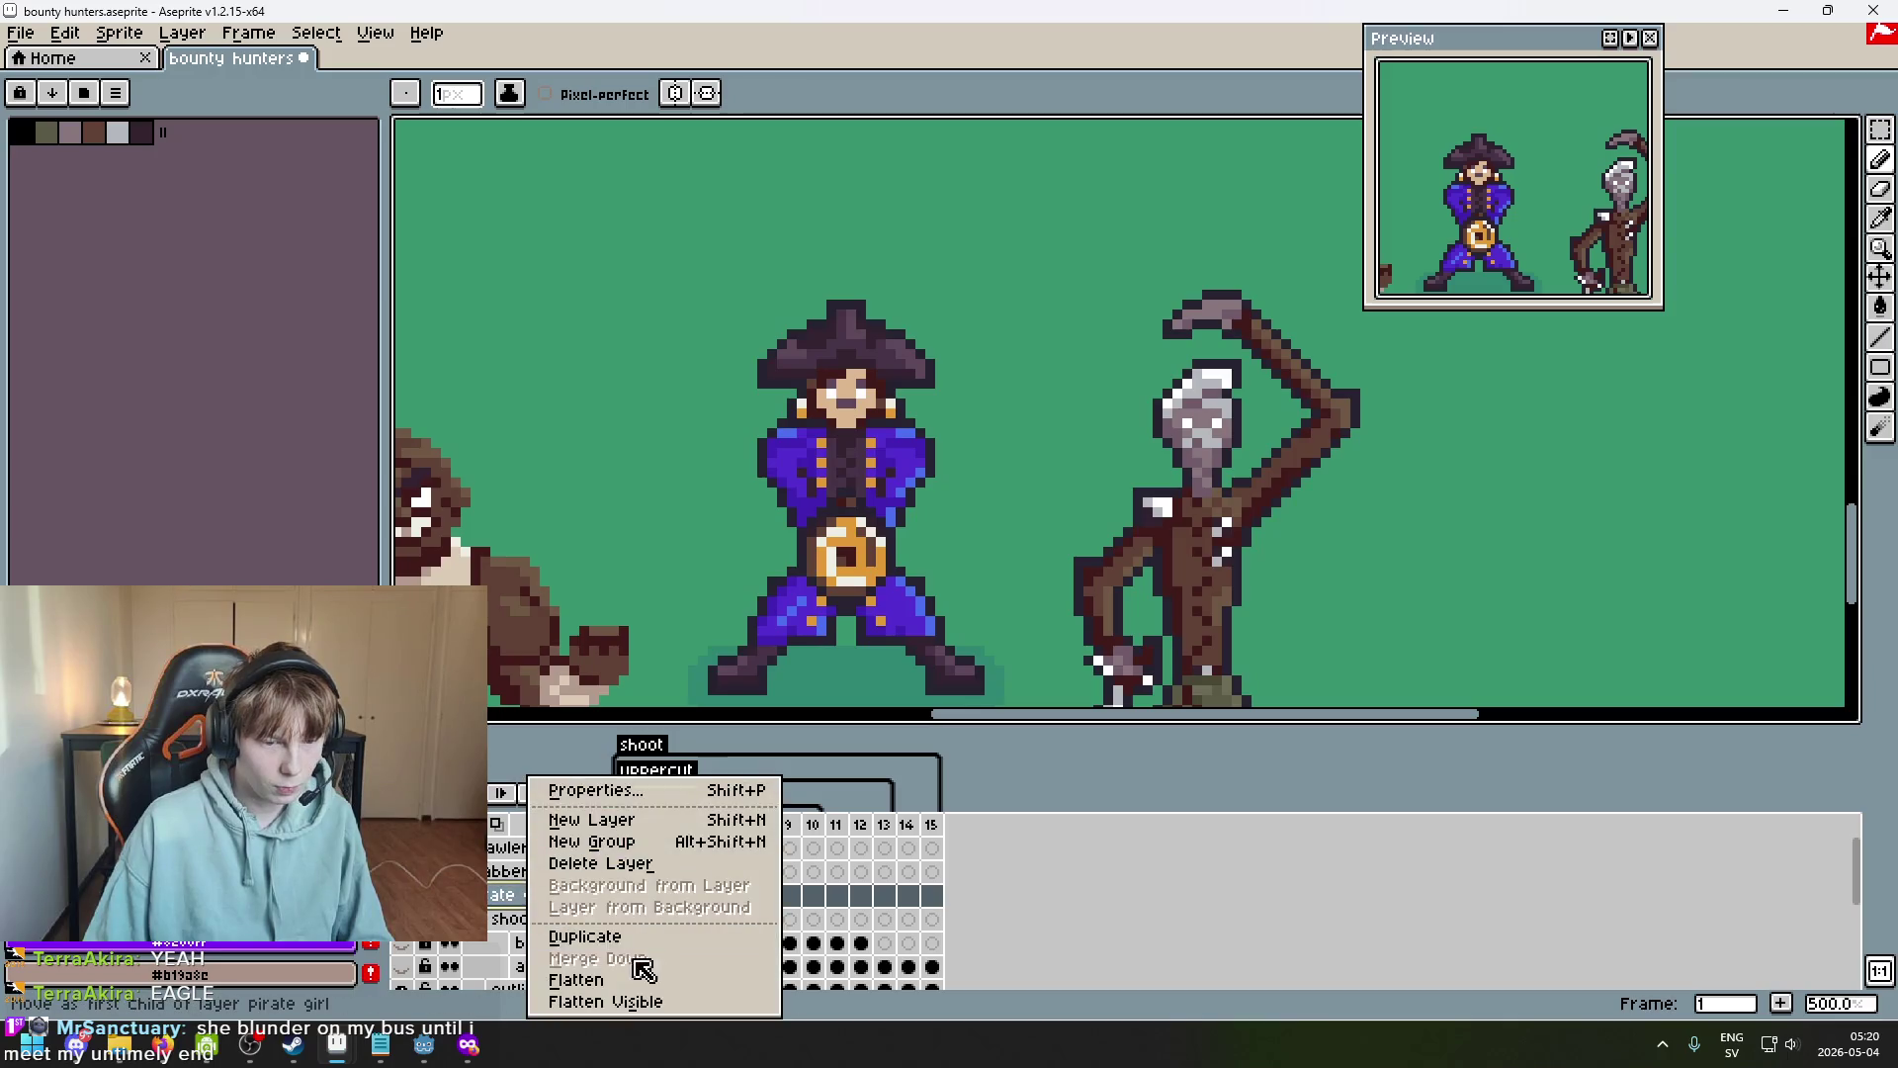
{"action": "left_click", "coordinate": [640, 819]}
Rename the new Layer 1 to 'blunderbuss' in Layer Properties.
{"action": "double_click", "coordinate": [543, 921]}
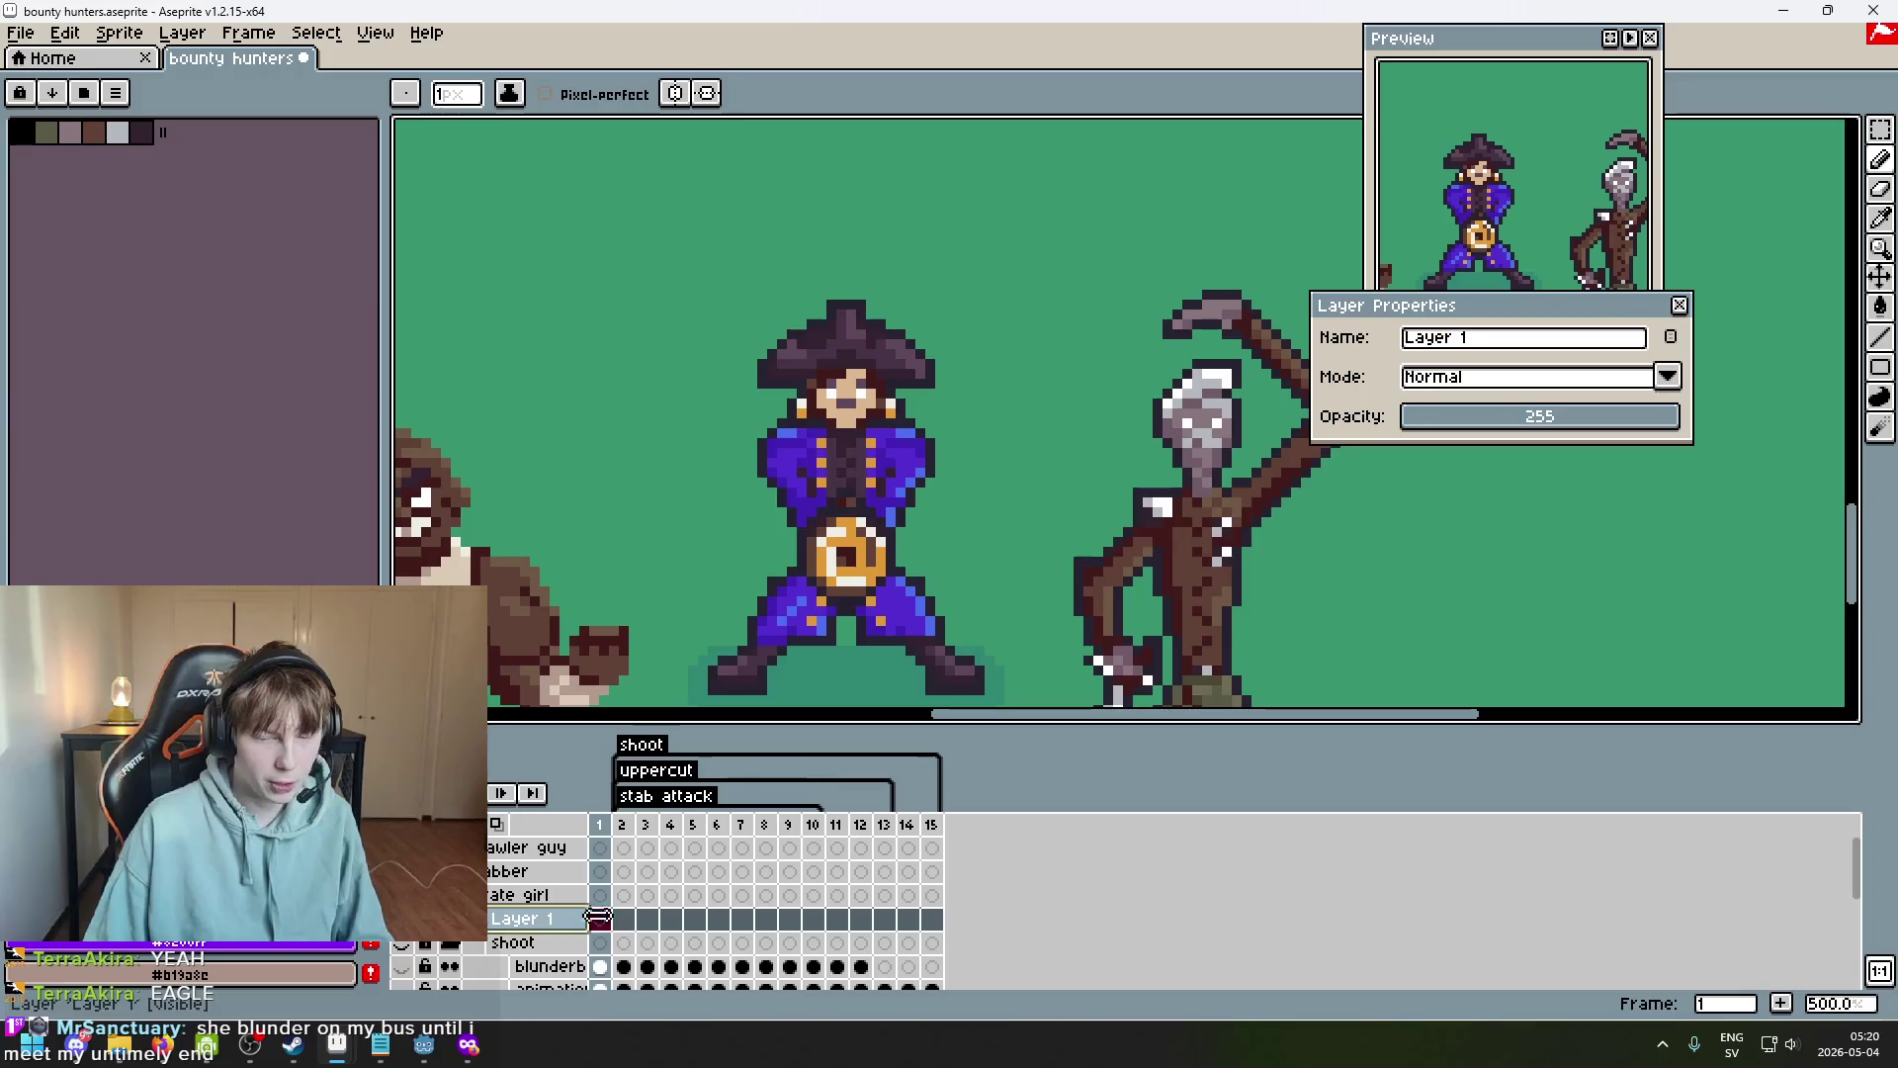
{"action": "double_click", "coordinate": [1483, 339]}
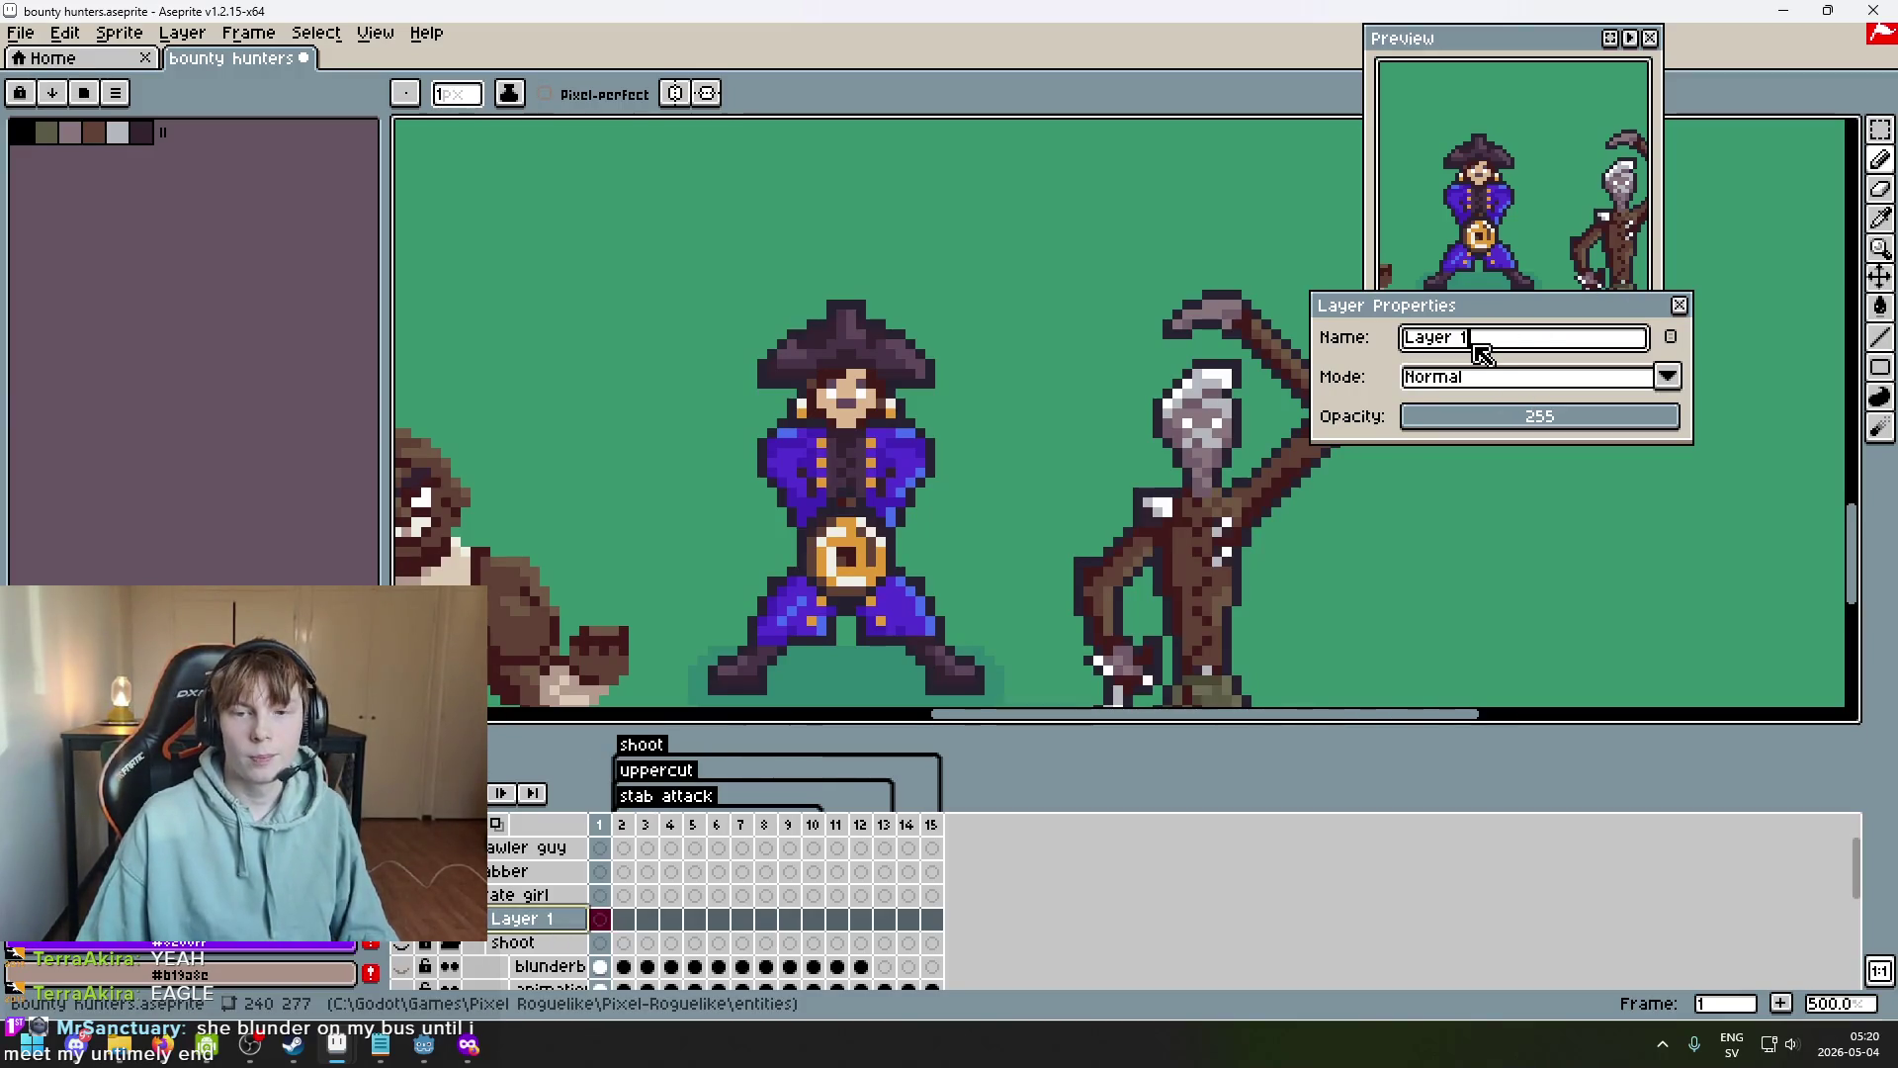
{"action": "type", "text": "nderbuss s"}
{"action": "key", "text": "Return"}
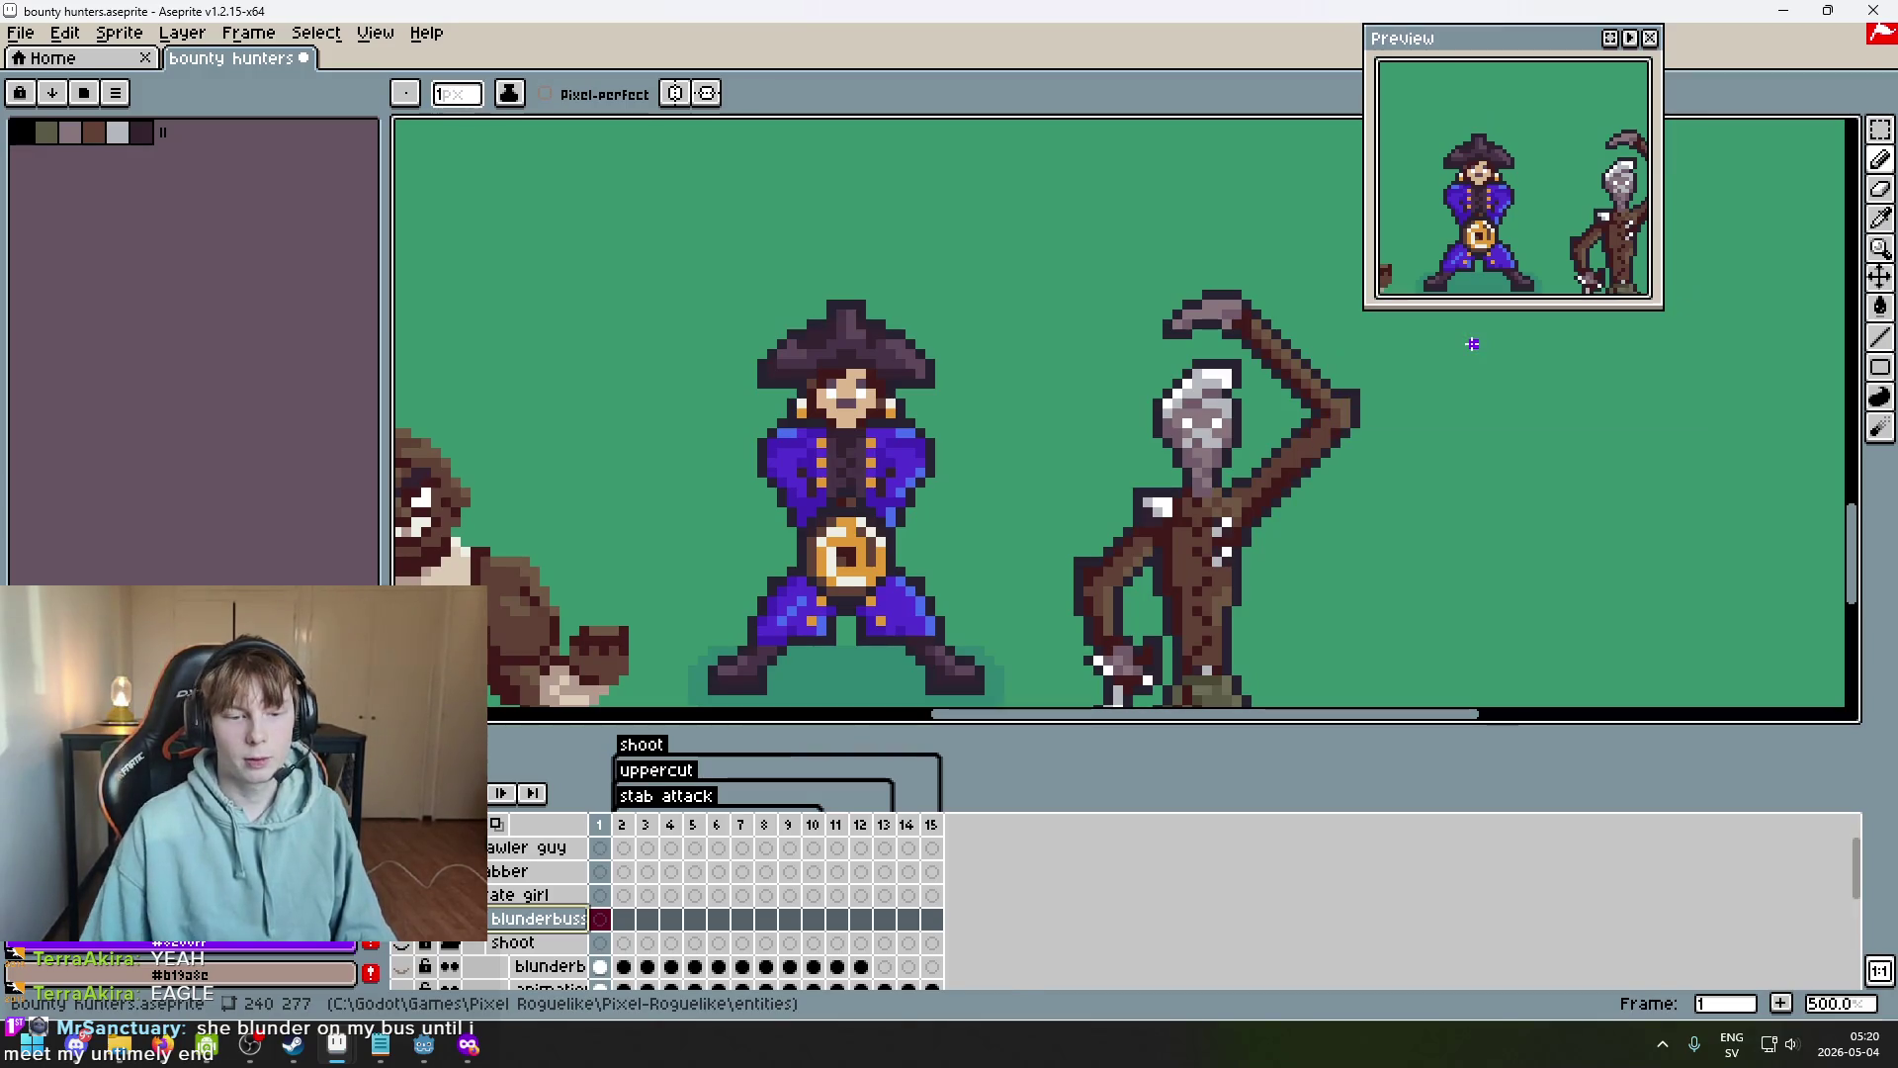
{"action": "key", "text": "Tab"}
{"action": "key", "text": "Tab"}
{"action": "scroll", "coordinate": [1130, 601], "scroll_direction": "down", "scroll_amount": 3}
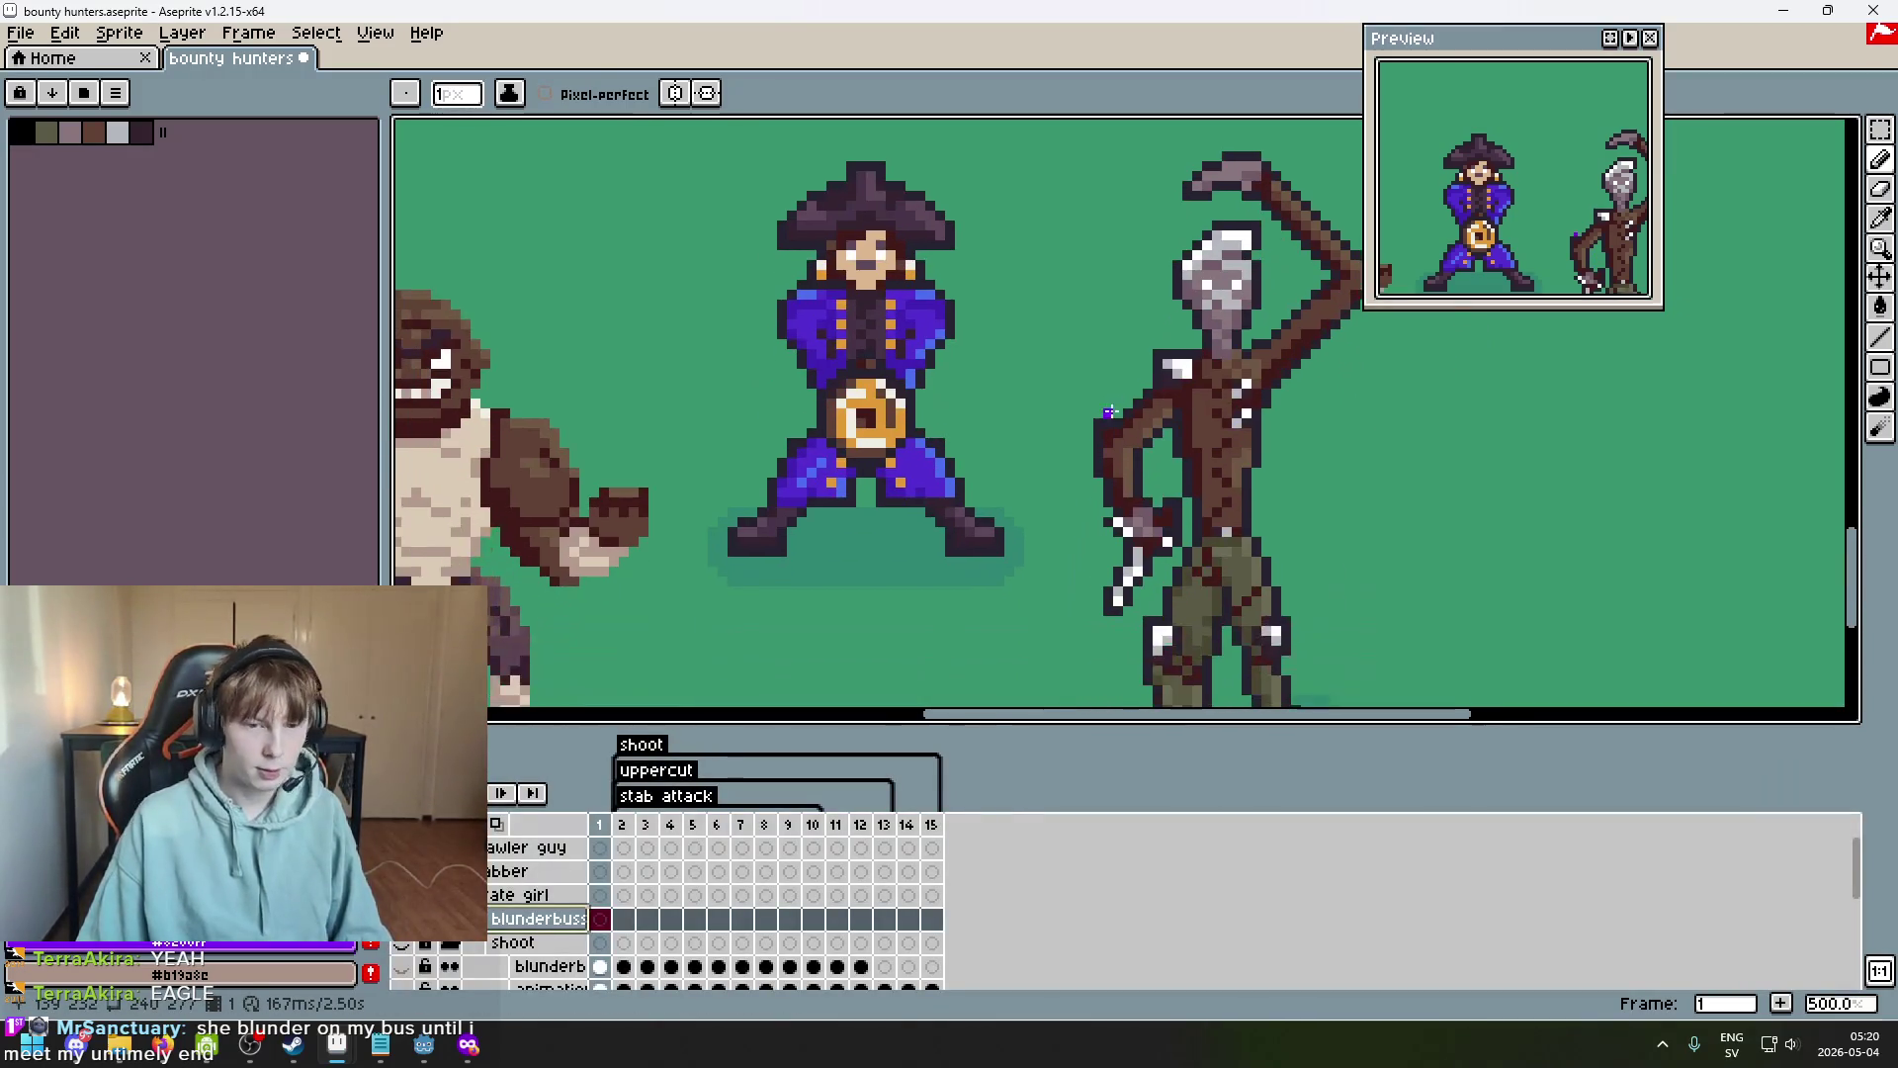
Pick a colour from the sprite and draw an orange vertical line beside the pirate.
{"action": "key", "text": "i"}
{"action": "scroll", "coordinate": [858, 367], "scroll_direction": "up", "scroll_amount": 1}
{"action": "left_click", "coordinate": [858, 368], "text": "alt"}
{"action": "left_click_drag", "start_coordinate": [685, 294], "coordinate": [750, 433]}
{"action": "left_click_drag", "start_coordinate": [677, 514], "coordinate": [835, 431]}
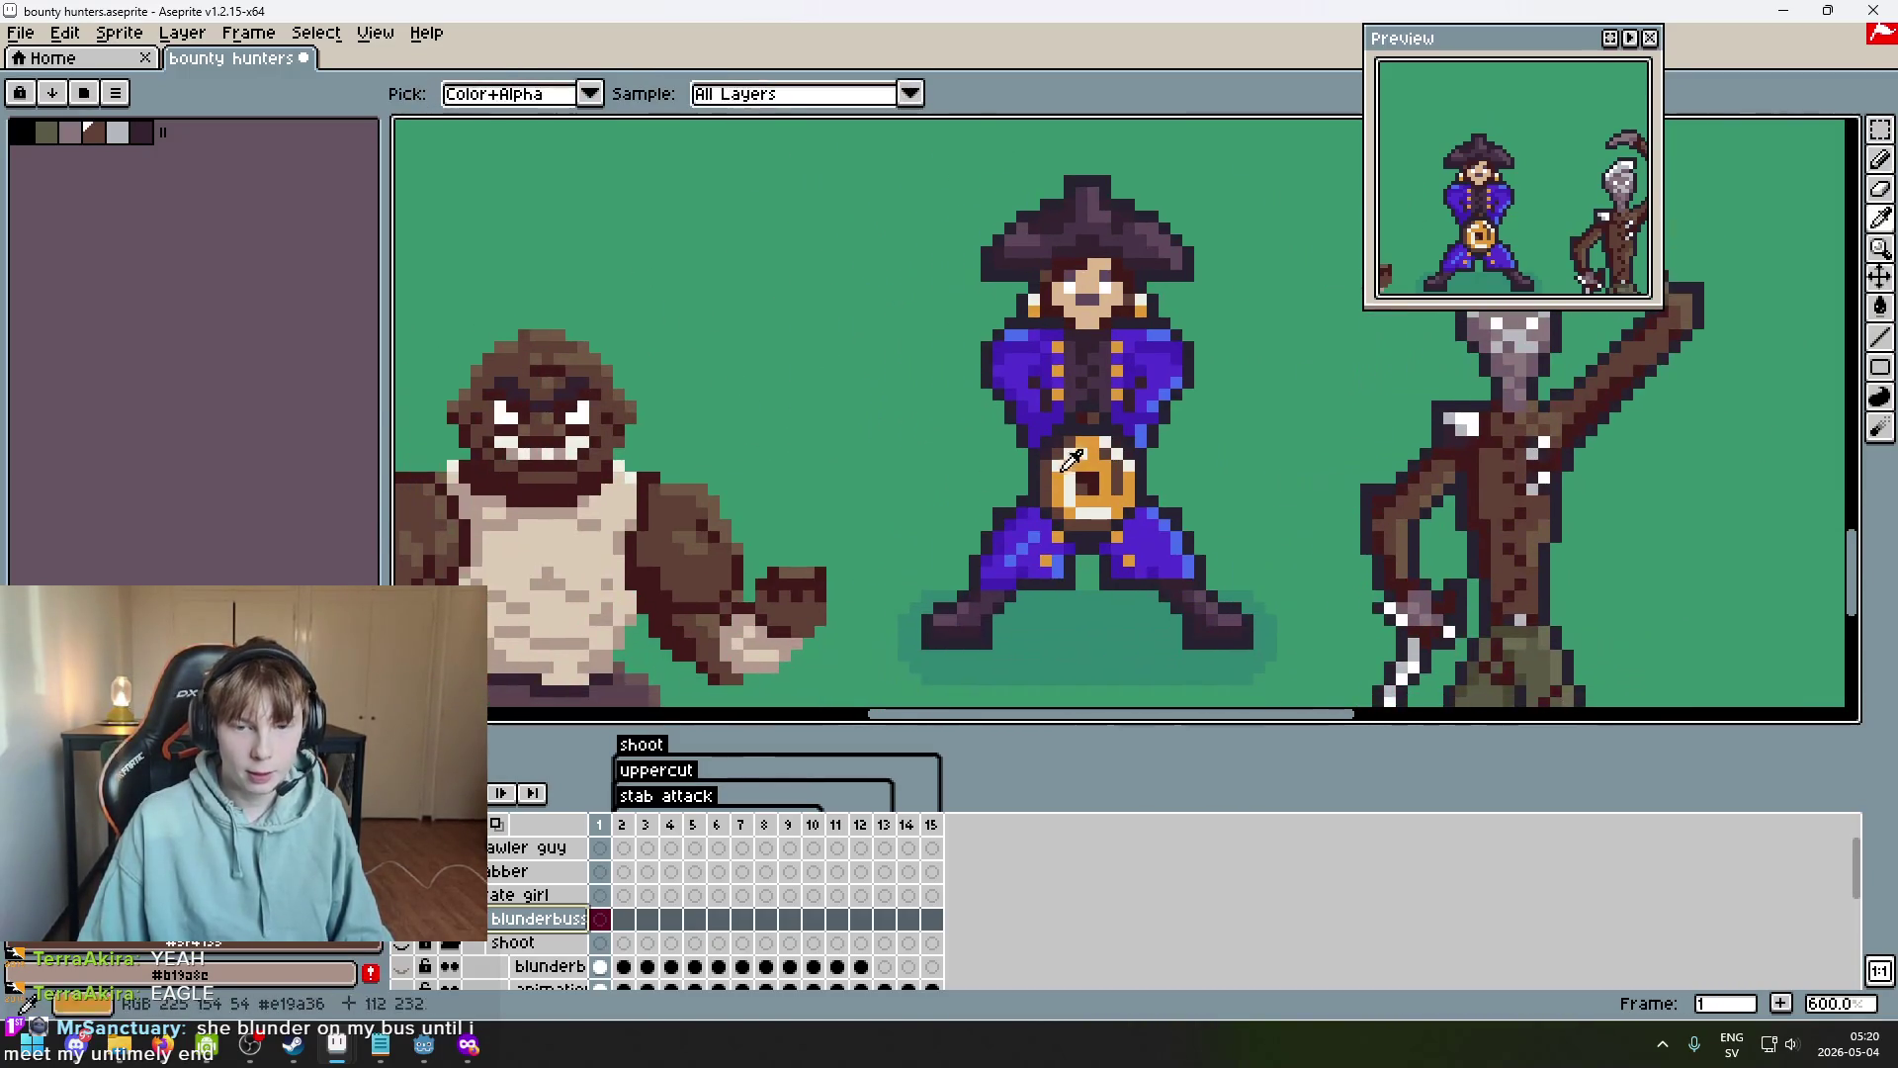
{"action": "scroll", "coordinate": [1031, 418], "scroll_direction": "up", "scroll_amount": 3}
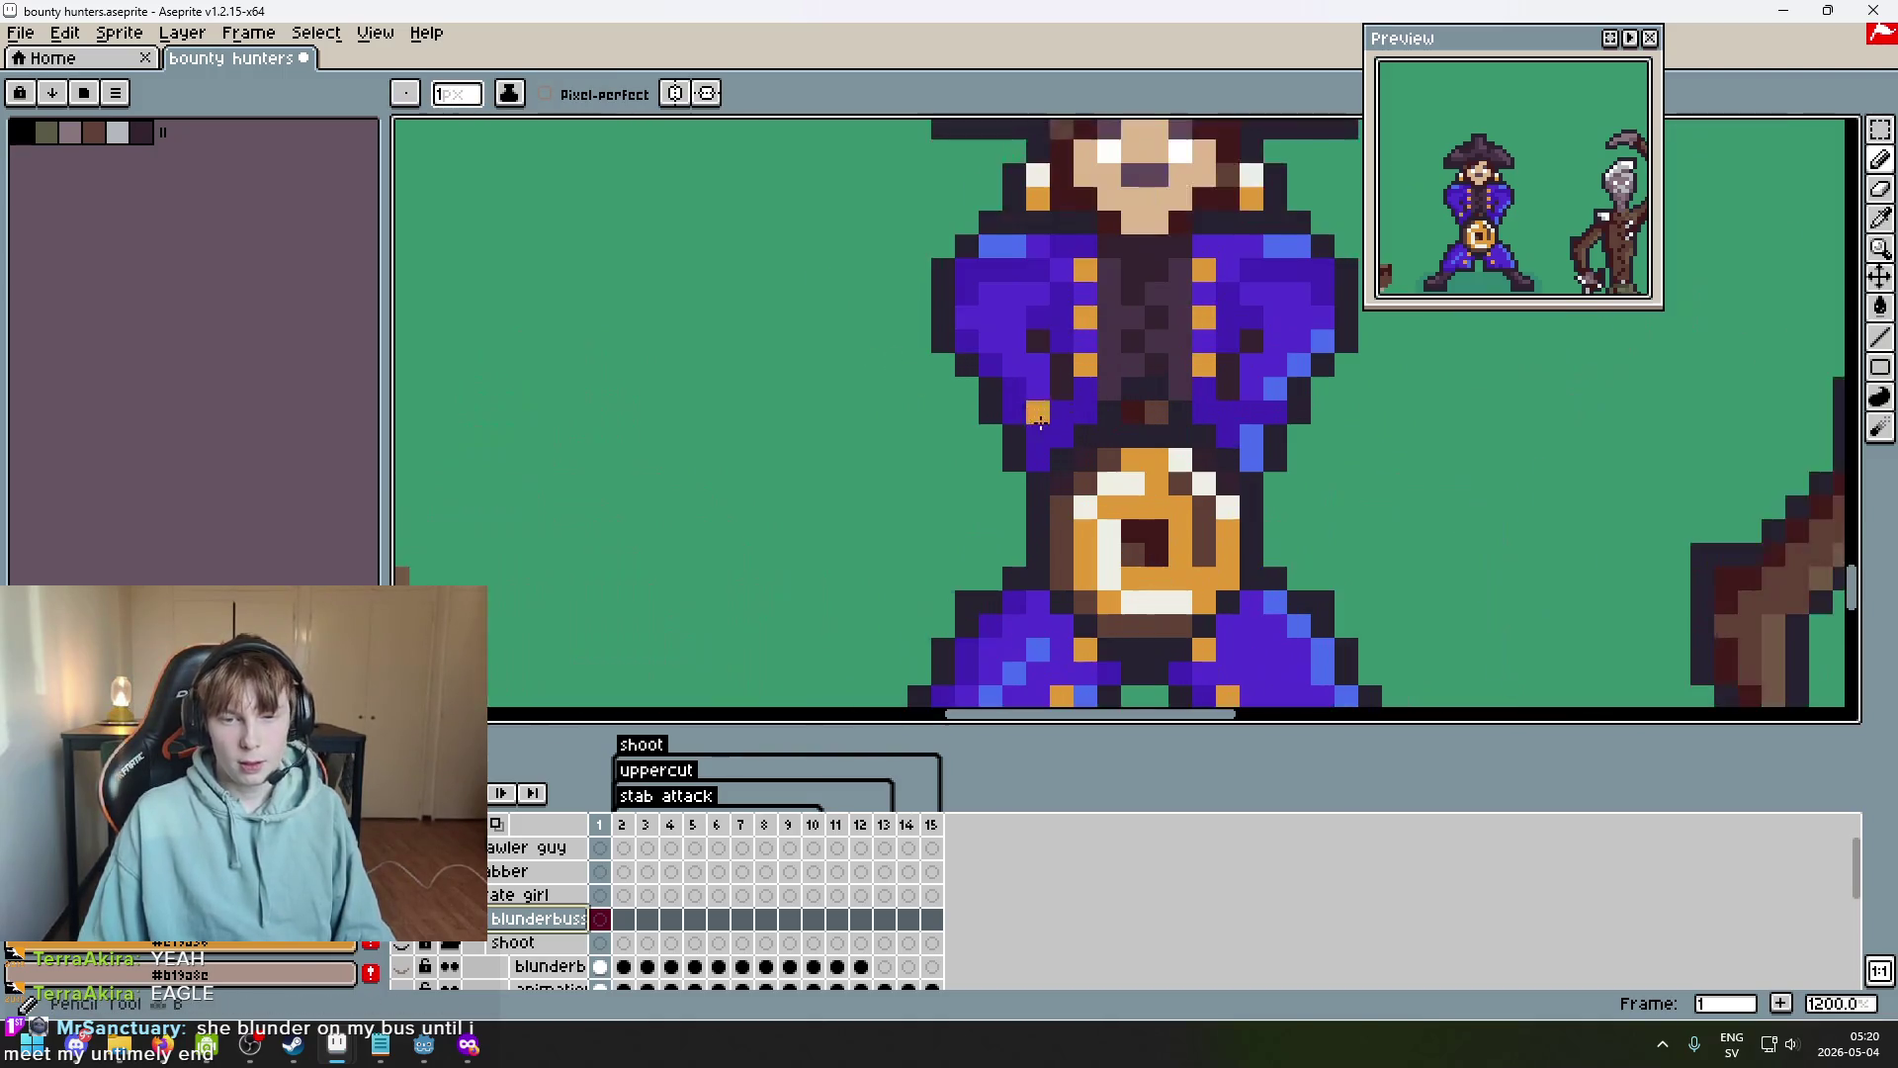
{"action": "left_click_drag", "start_coordinate": [1269, 504], "coordinate": [1060, 334]}
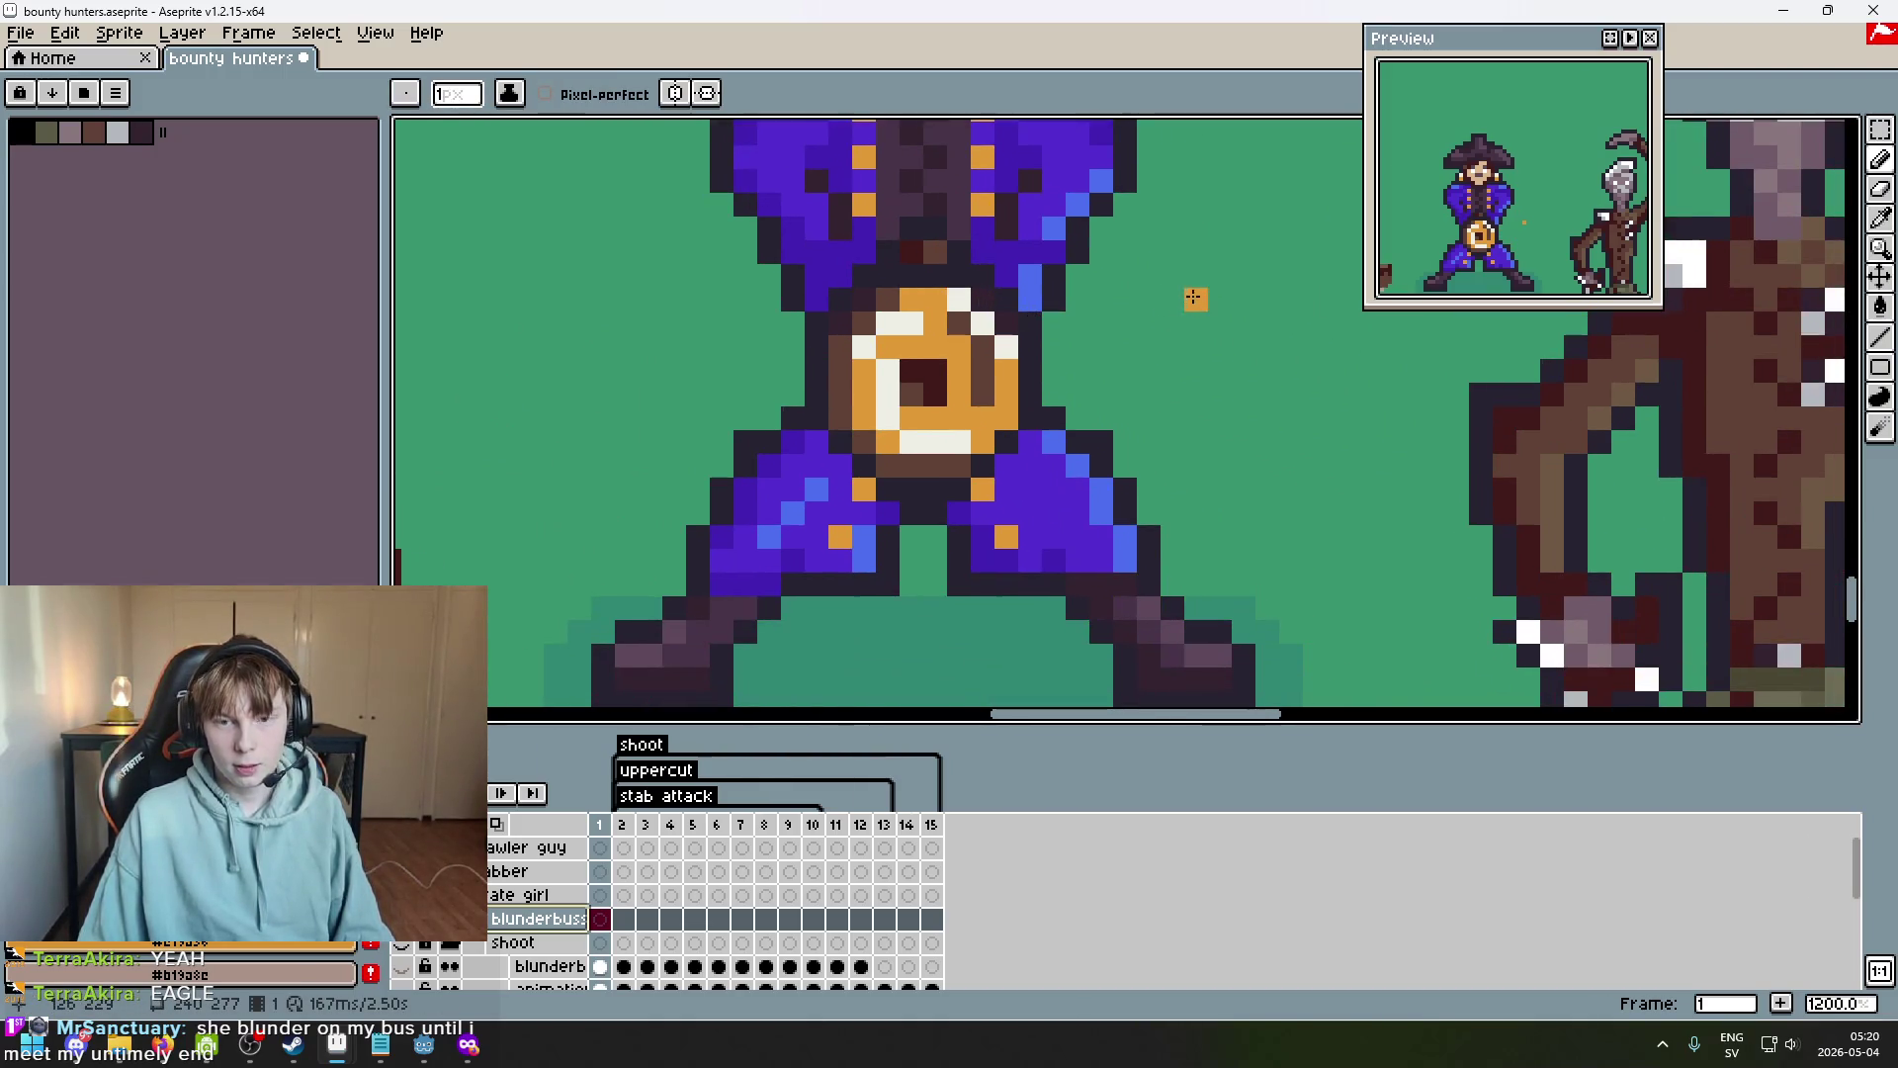
{"action": "left_click_drag", "start_coordinate": [1172, 301], "coordinate": [1169, 456]}
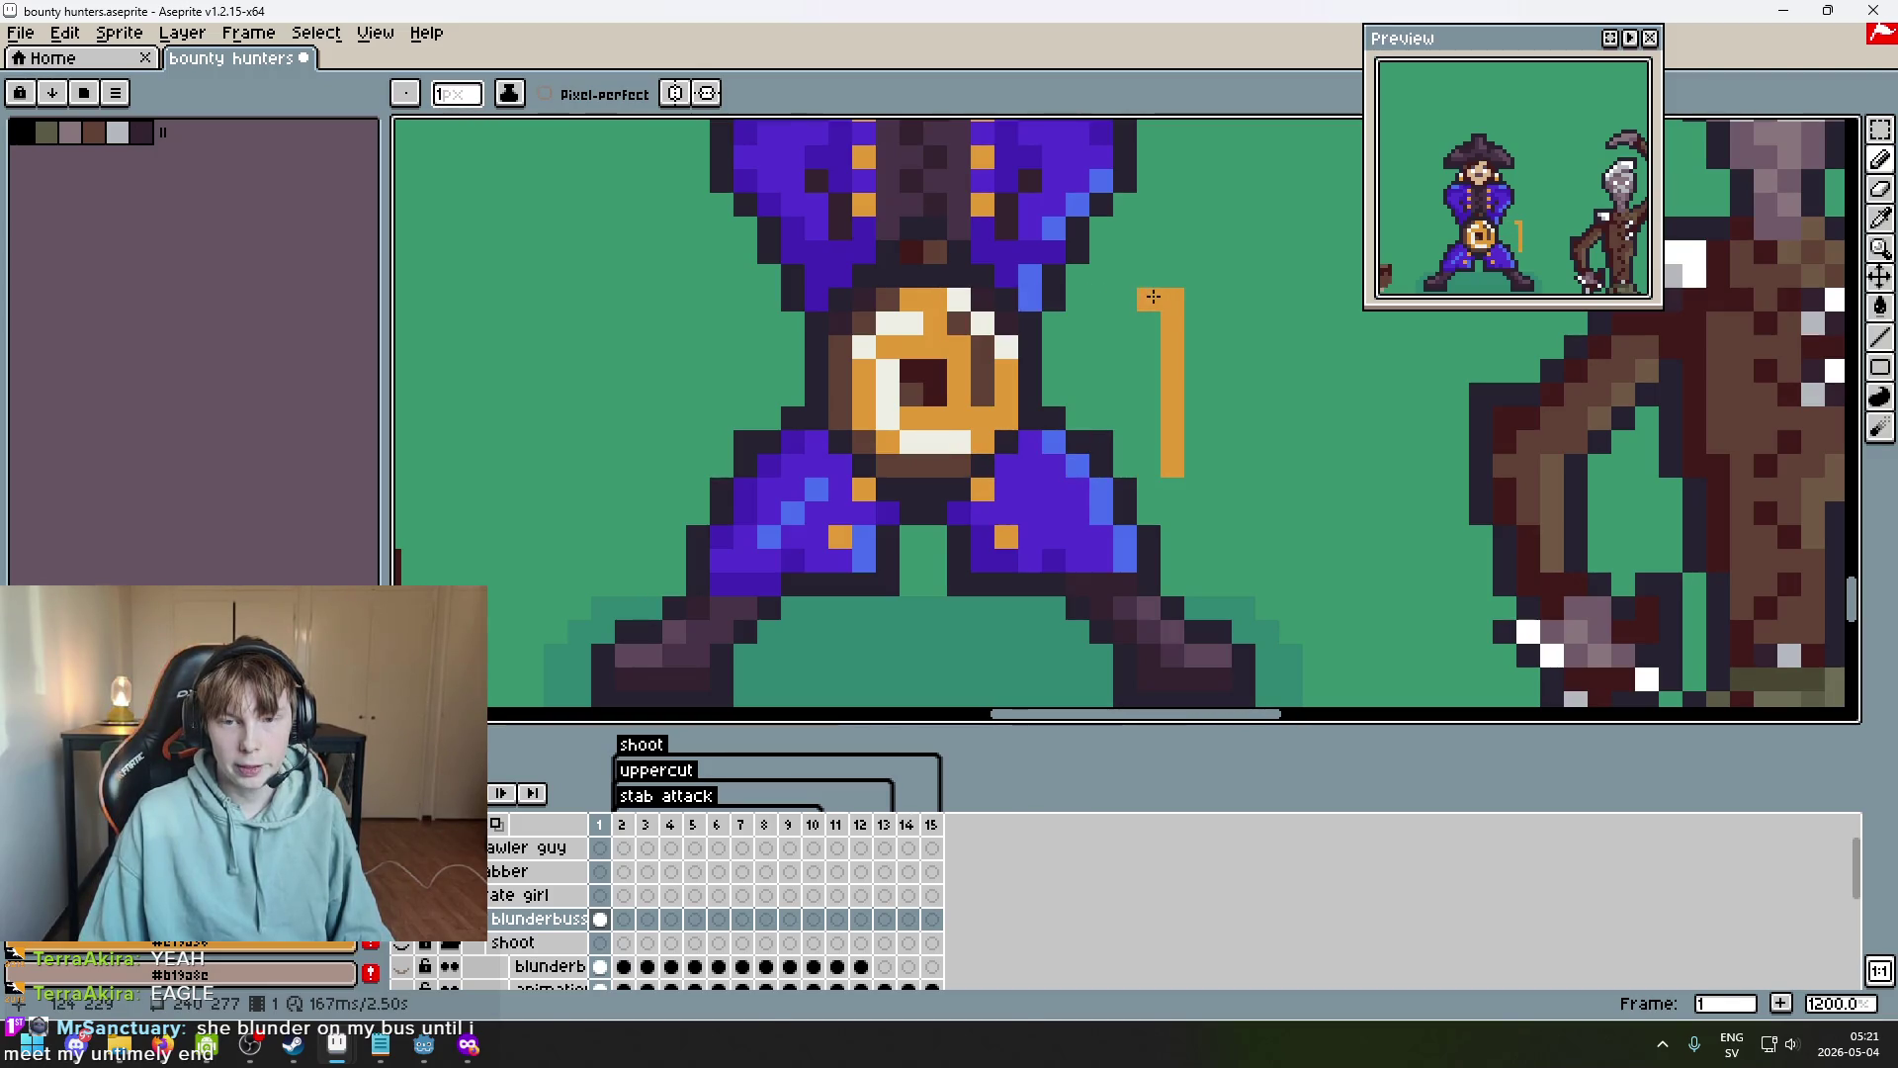
Cap the line with a dark outline pixel and add orange pixels to widen the muzzle.
{"action": "scroll", "coordinate": [1114, 395], "scroll_direction": "right", "scroll_amount": 3}
{"action": "left_click", "coordinate": [805, 306], "text": "alt"}
{"action": "left_click", "coordinate": [1001, 318]}
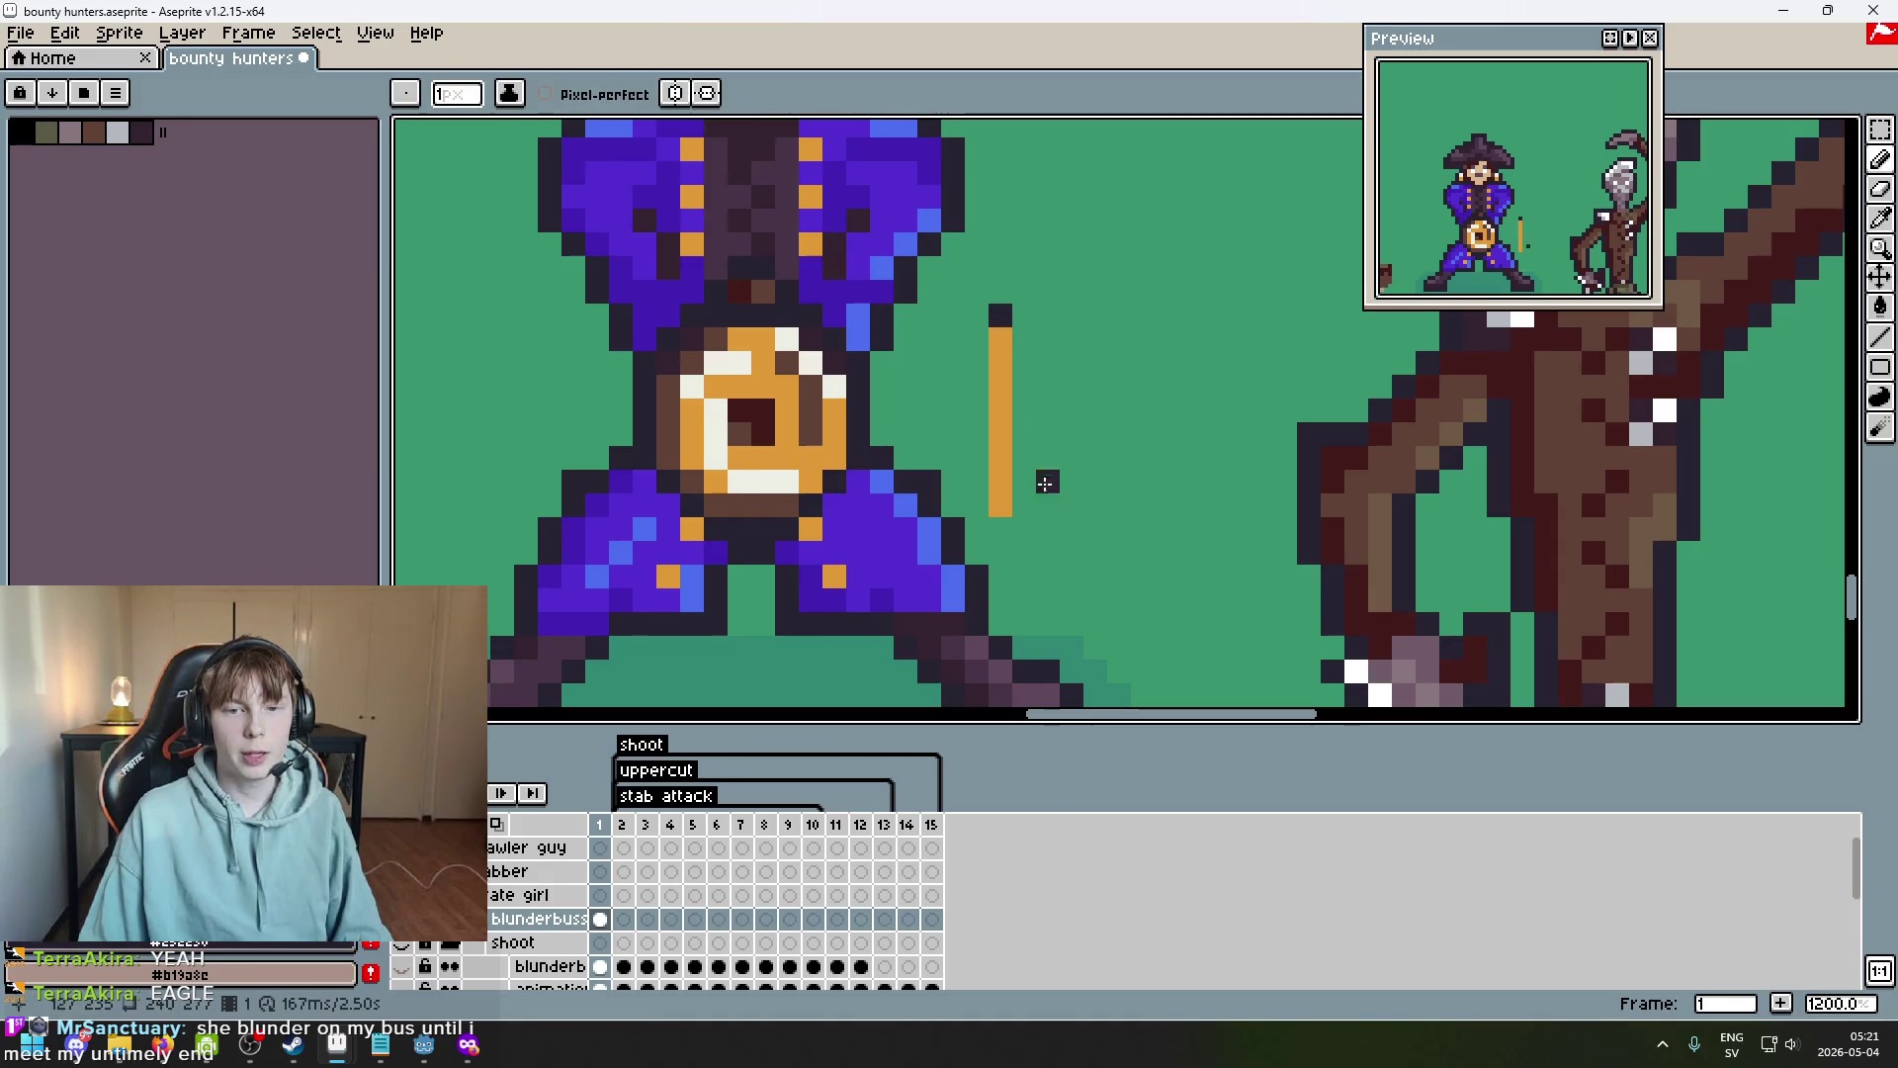
{"action": "scroll", "coordinate": [1003, 525], "scroll_direction": "down", "scroll_amount": 5}
{"action": "scroll", "coordinate": [1127, 445], "scroll_direction": "up", "scroll_amount": 3}
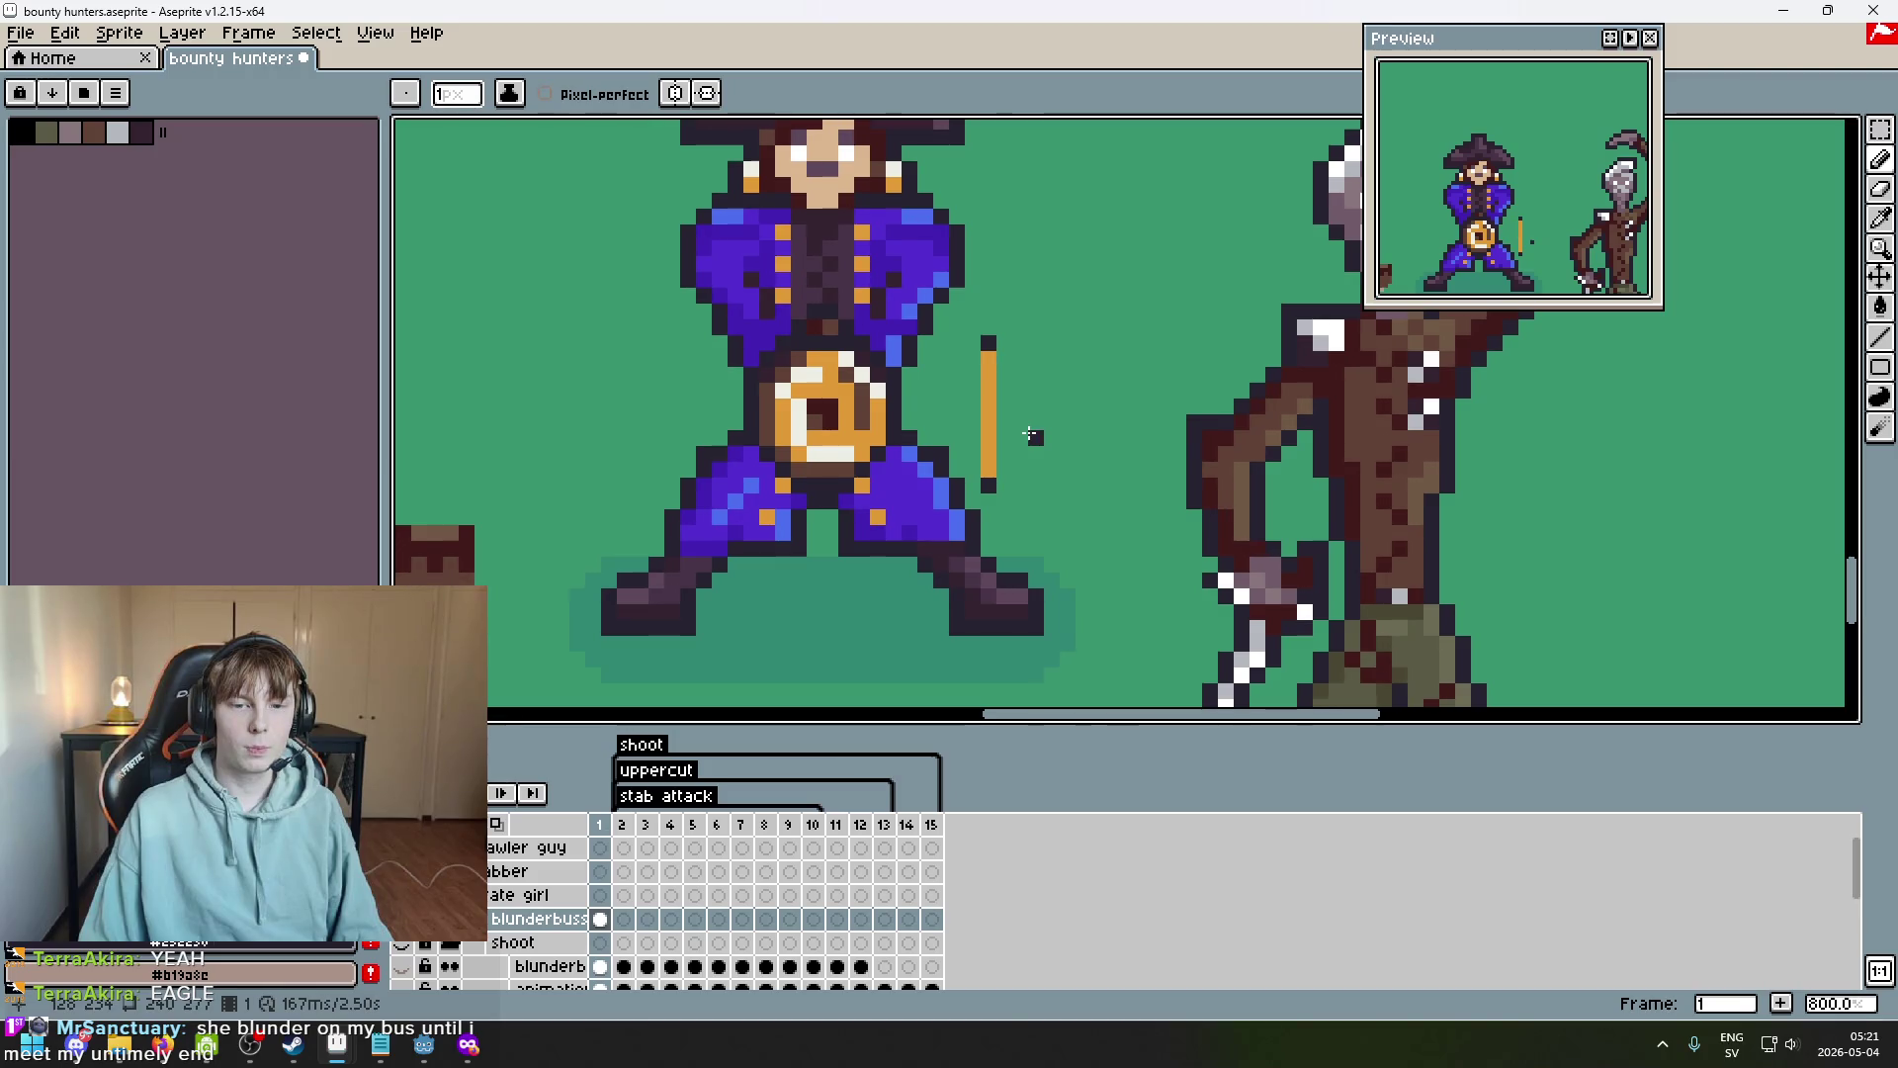
{"action": "scroll", "coordinate": [1036, 435], "scroll_direction": "up", "scroll_amount": 2}
{"action": "left_click", "coordinate": [980, 360], "text": "alt"}
{"action": "left_click", "coordinate": [1007, 377]}
{"action": "key", "text": "ctrl+z"}
{"action": "left_click", "coordinate": [1032, 359]}
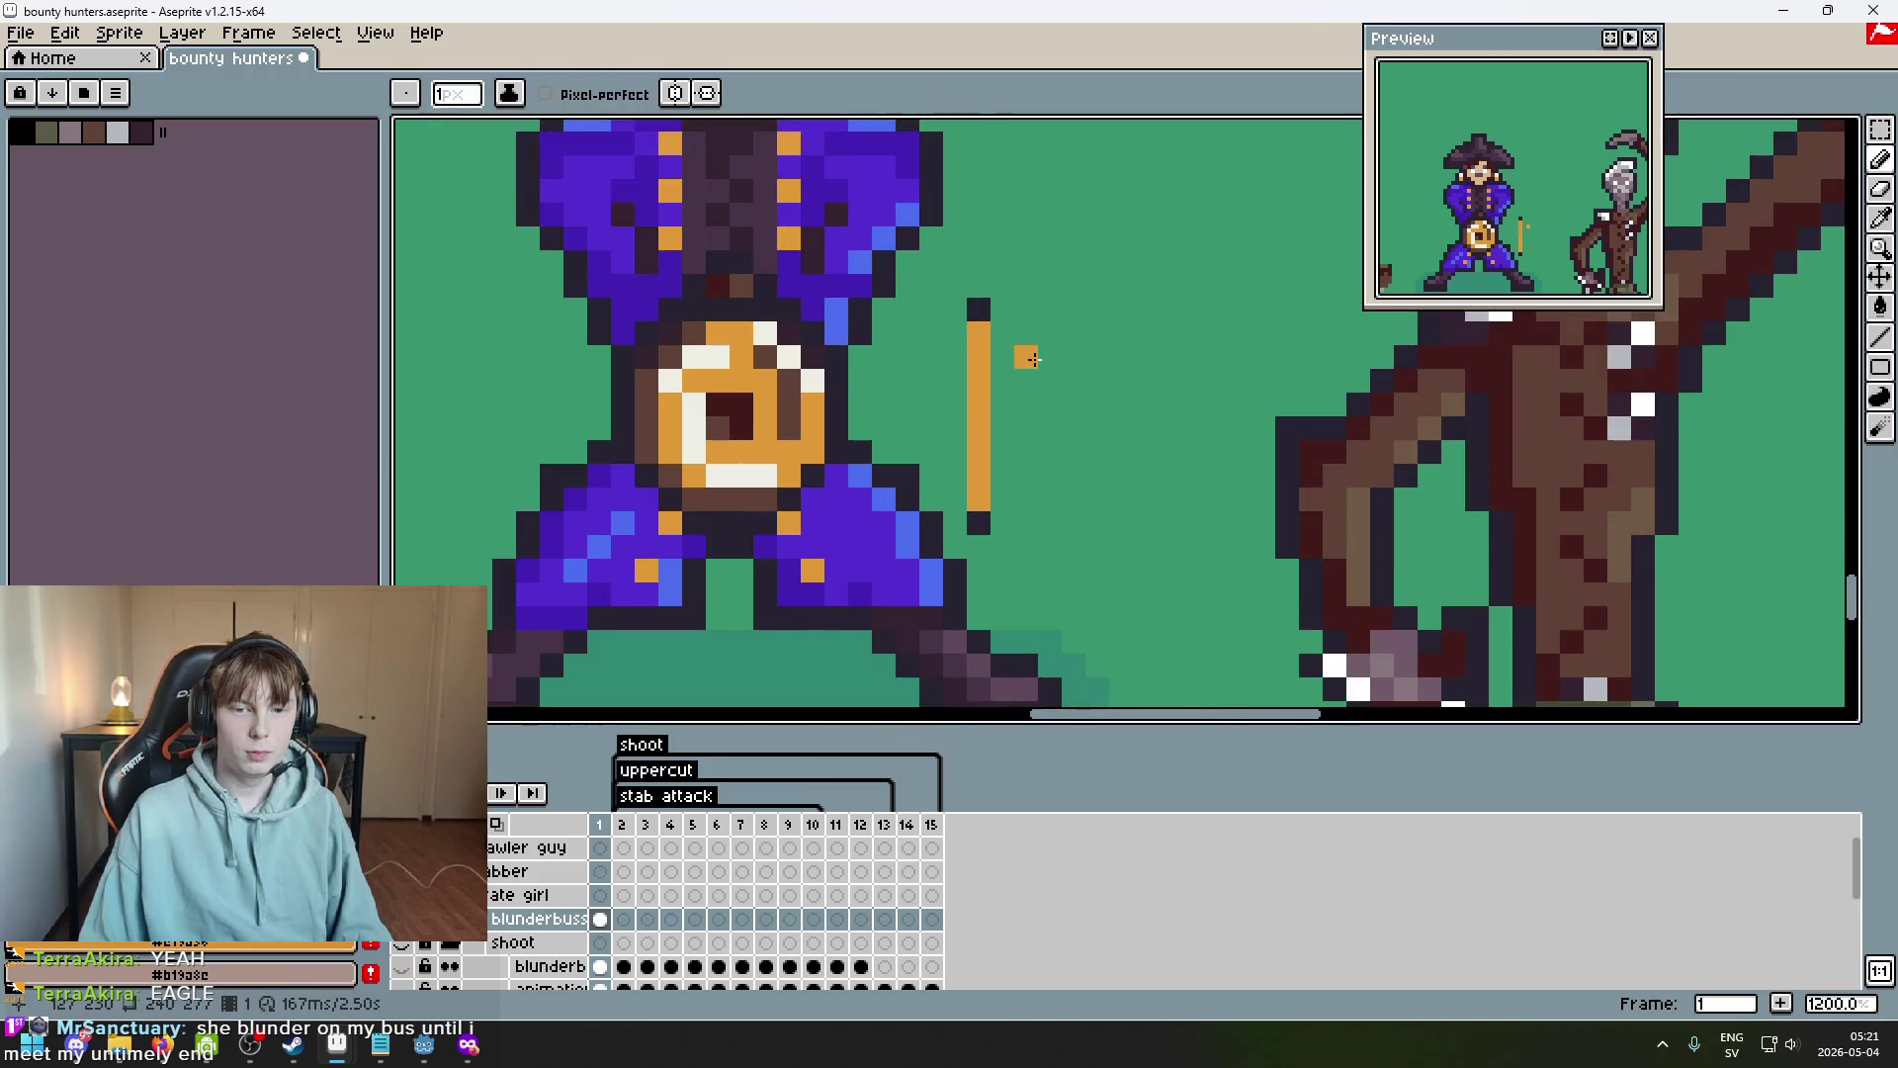
{"action": "scroll", "coordinate": [1032, 359], "scroll_direction": "down", "scroll_amount": 4}
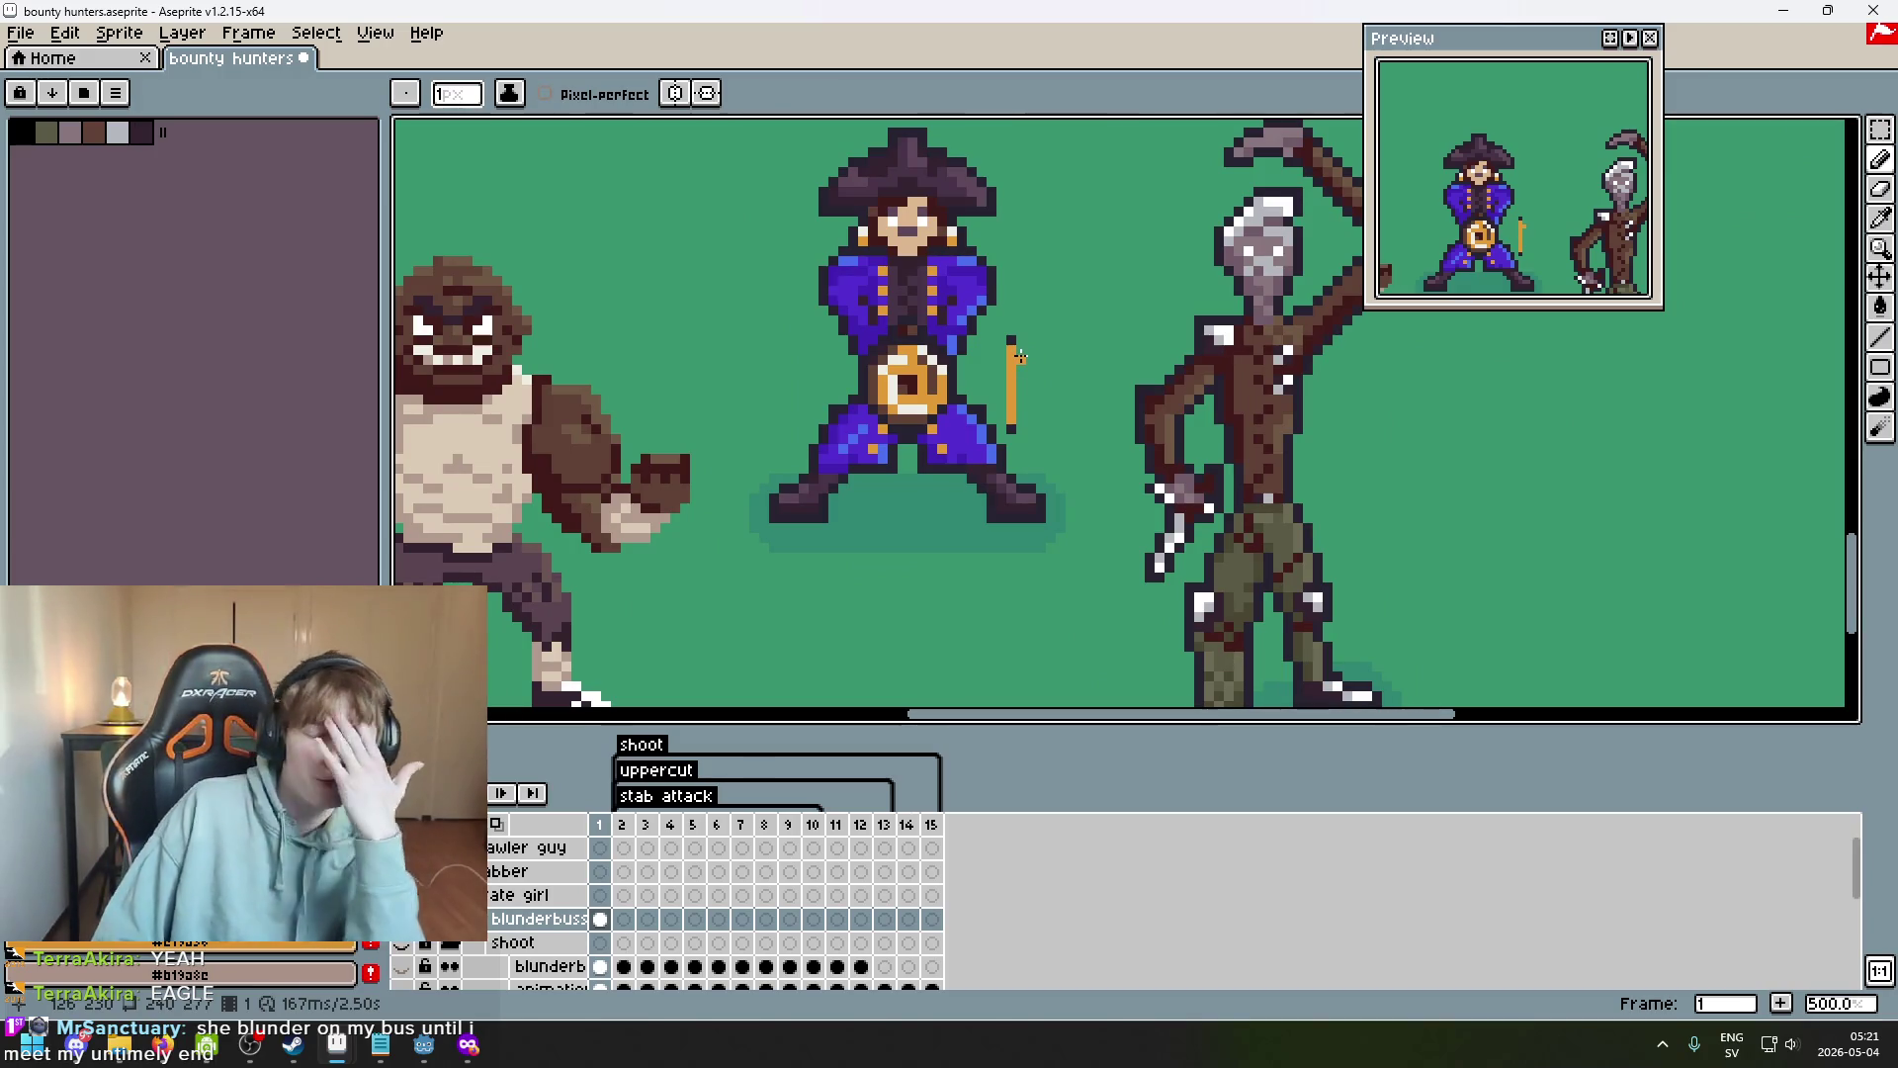
{"action": "scroll", "coordinate": [1016, 359], "scroll_direction": "up", "scroll_amount": 2}
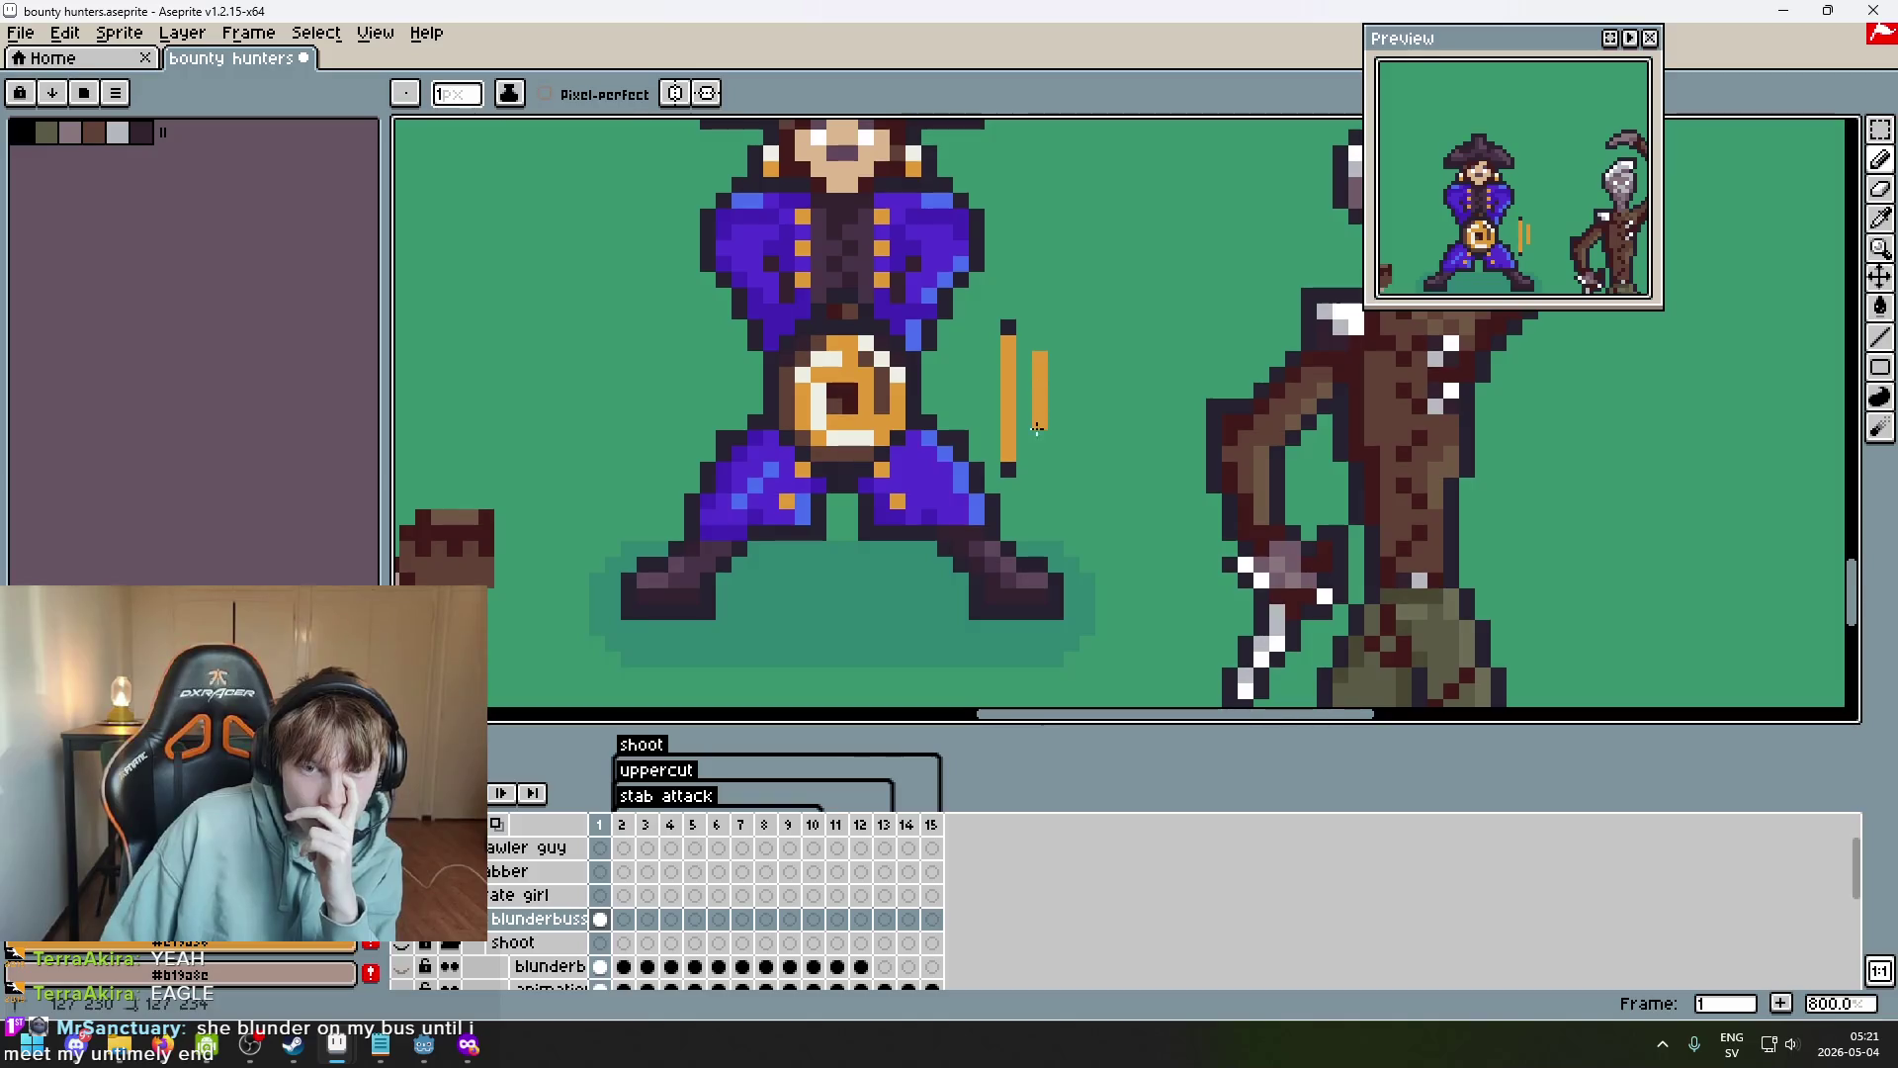
Undo stray pixels, paint a dark bore inside the orange oval and darken its top-left edge.
{"action": "key", "text": "ctrl+z"}
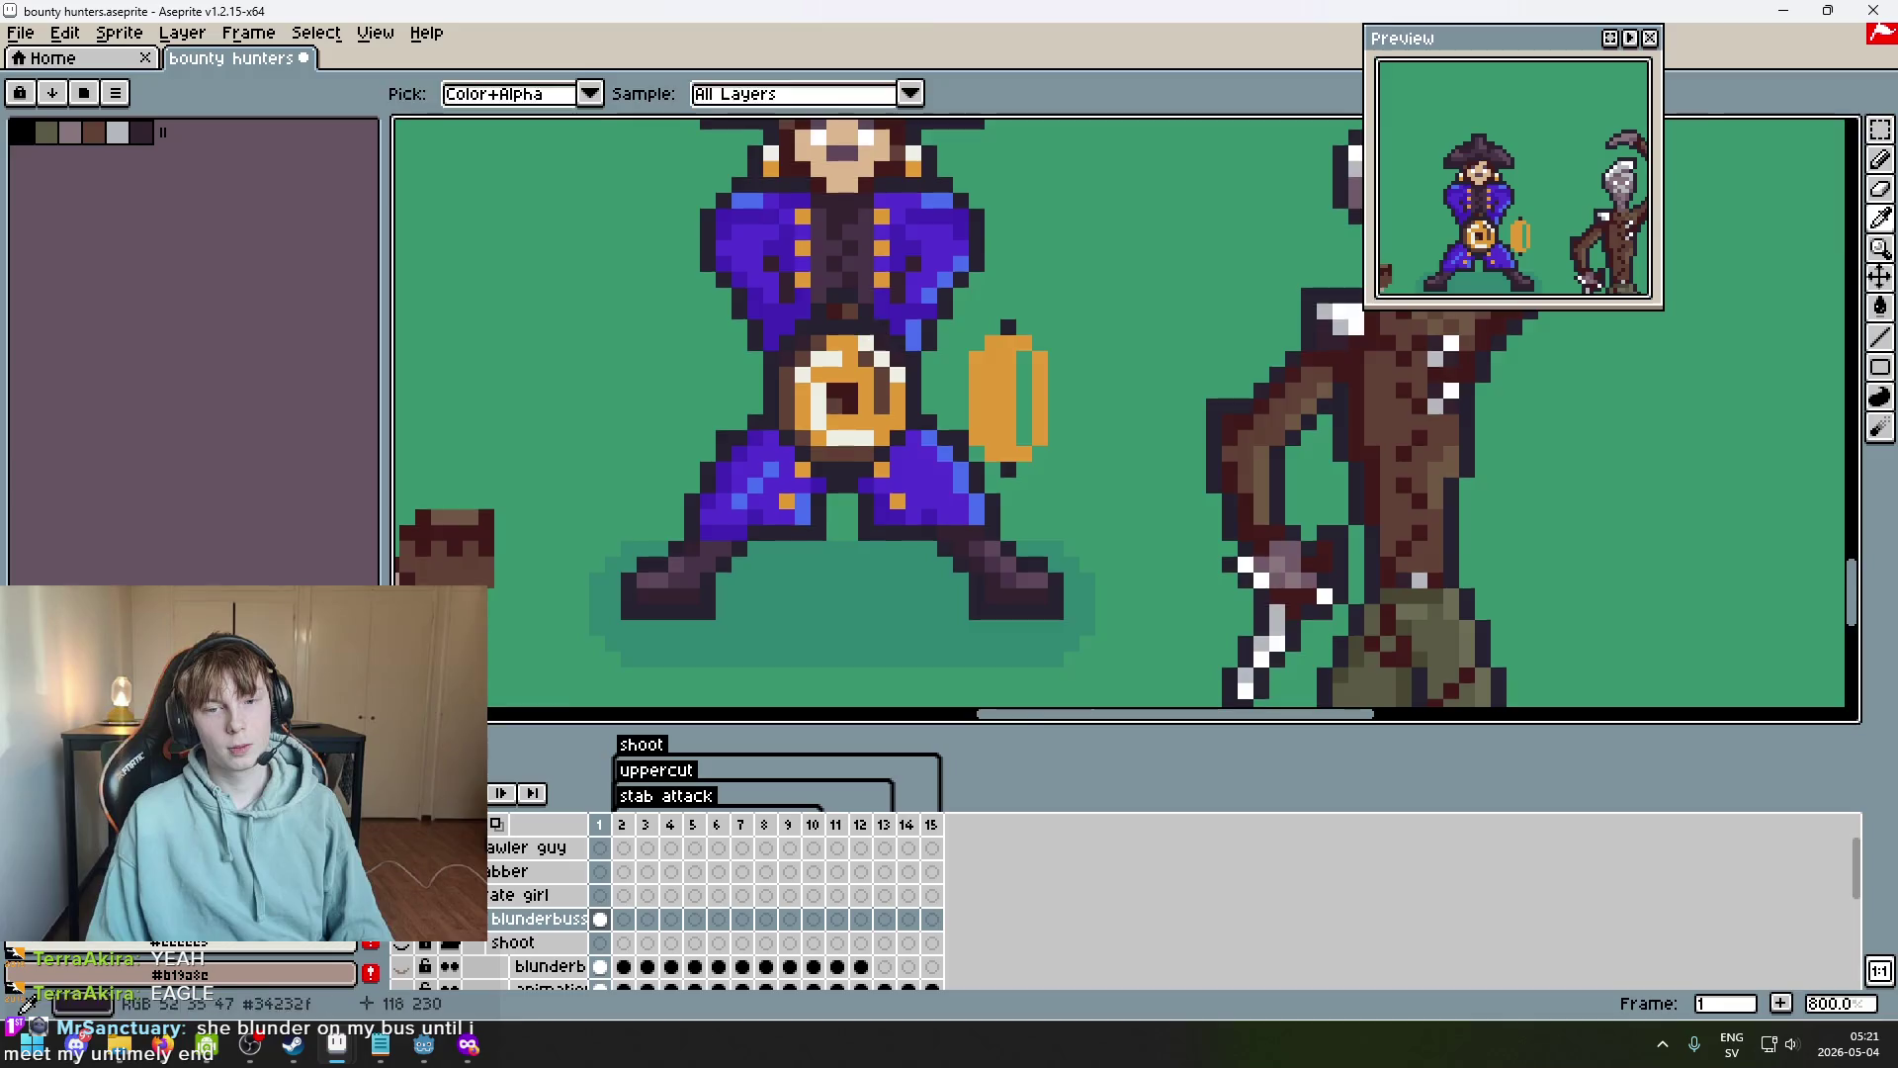
{"action": "scroll", "coordinate": [1013, 343], "scroll_direction": "up", "scroll_amount": 3}
{"action": "key", "text": "ctrl+z"}
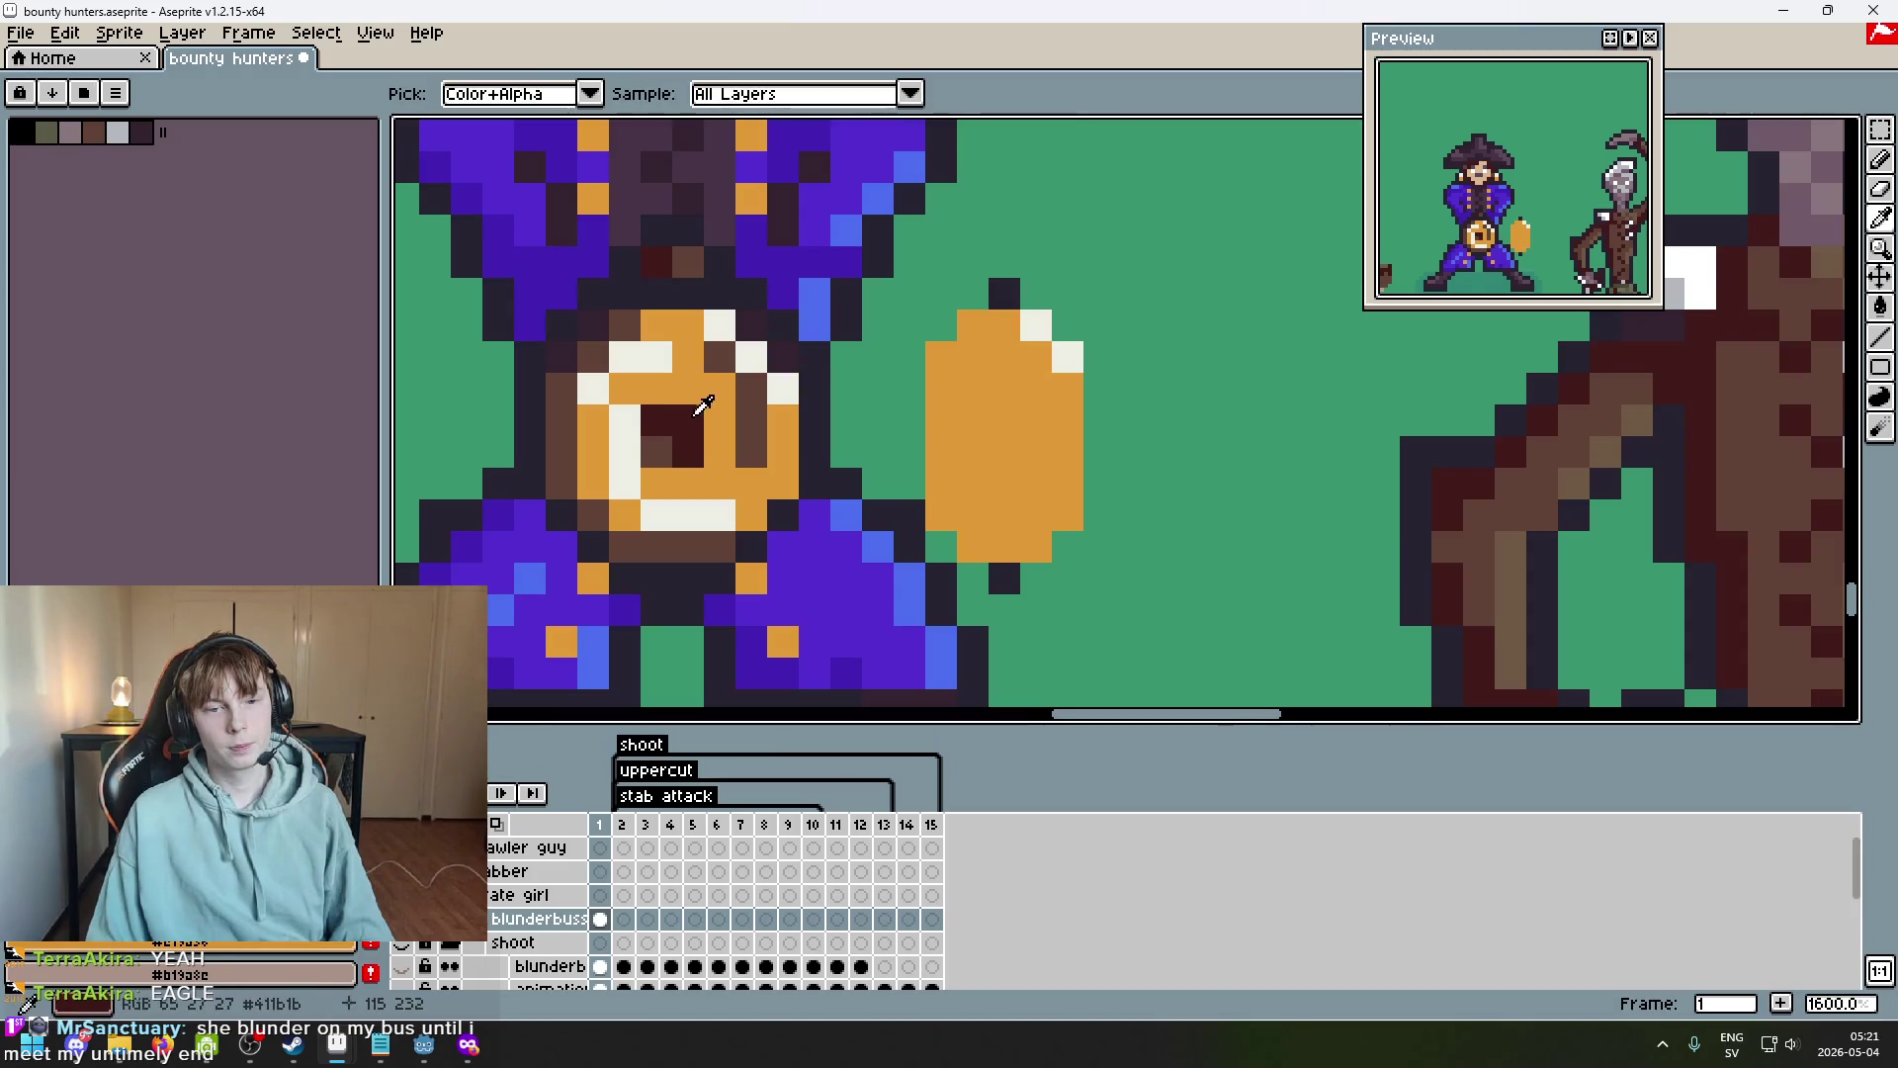
{"action": "left_click_drag", "start_coordinate": [996, 405], "coordinate": [831, 386]}
{"action": "left_click", "coordinate": [831, 386]}
{"action": "left_click", "coordinate": [890, 373], "text": "alt"}
{"action": "left_click", "coordinate": [849, 367]}
{"action": "scroll", "coordinate": [847, 467], "scroll_direction": "down", "scroll_amount": 4}
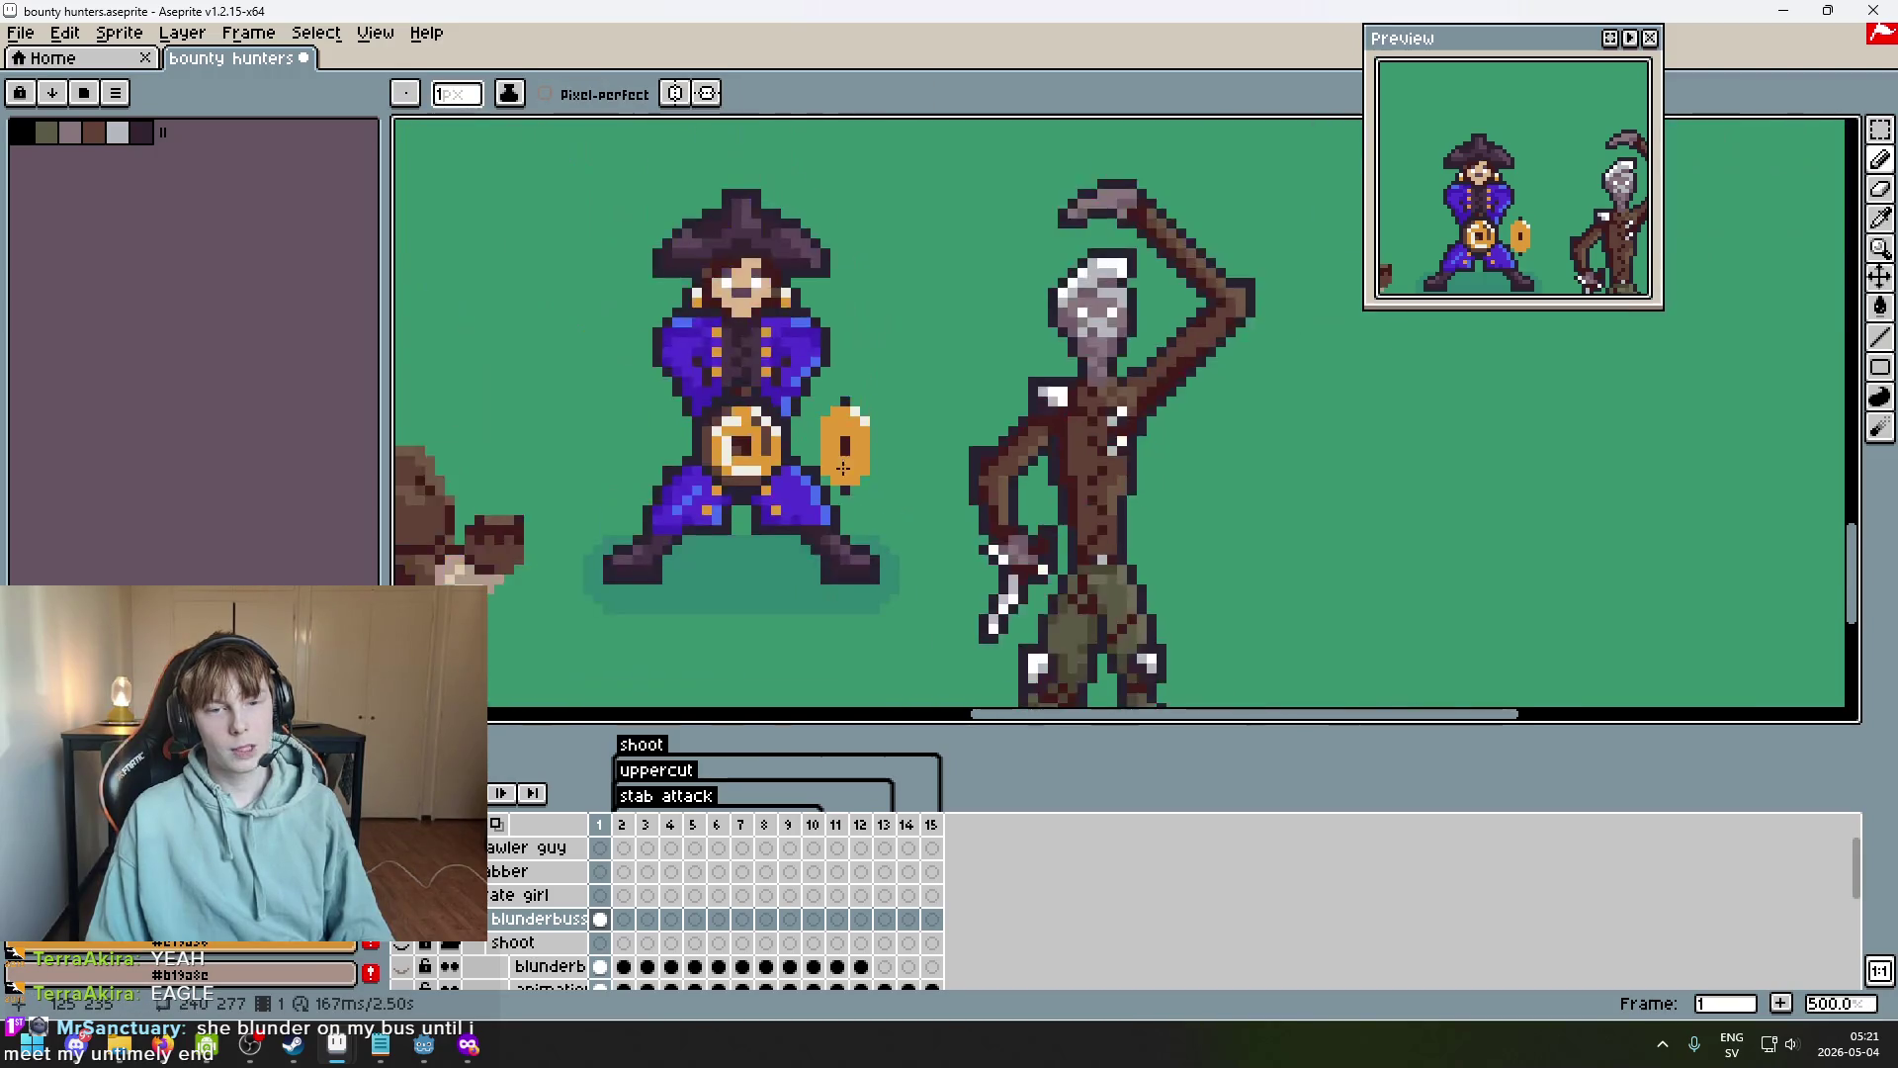
{"action": "scroll", "coordinate": [831, 426], "scroll_direction": "up", "scroll_amount": 4}
{"action": "scroll", "coordinate": [941, 424], "scroll_direction": "down", "scroll_amount": 3}
{"action": "scroll", "coordinate": [886, 402], "scroll_direction": "up", "scroll_amount": 3}
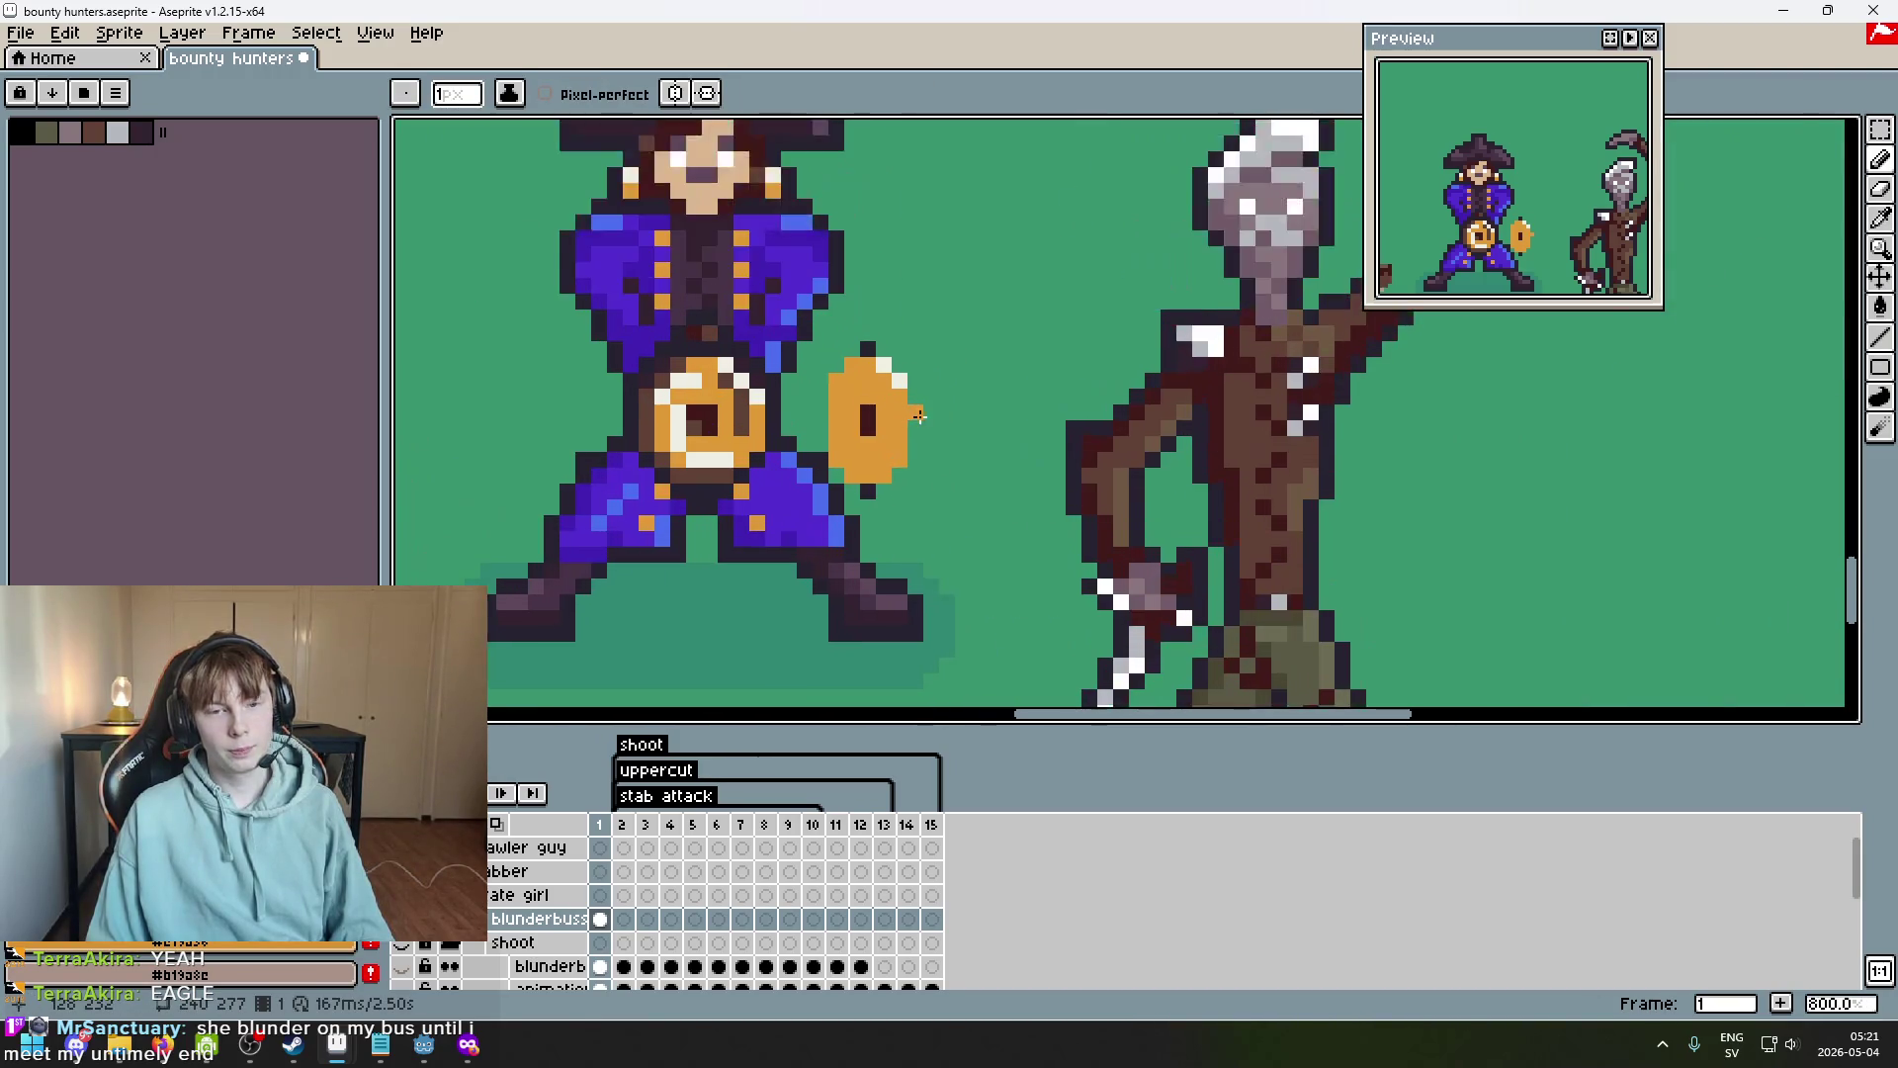
{"action": "left_click_drag", "start_coordinate": [877, 415], "coordinate": [816, 419]}
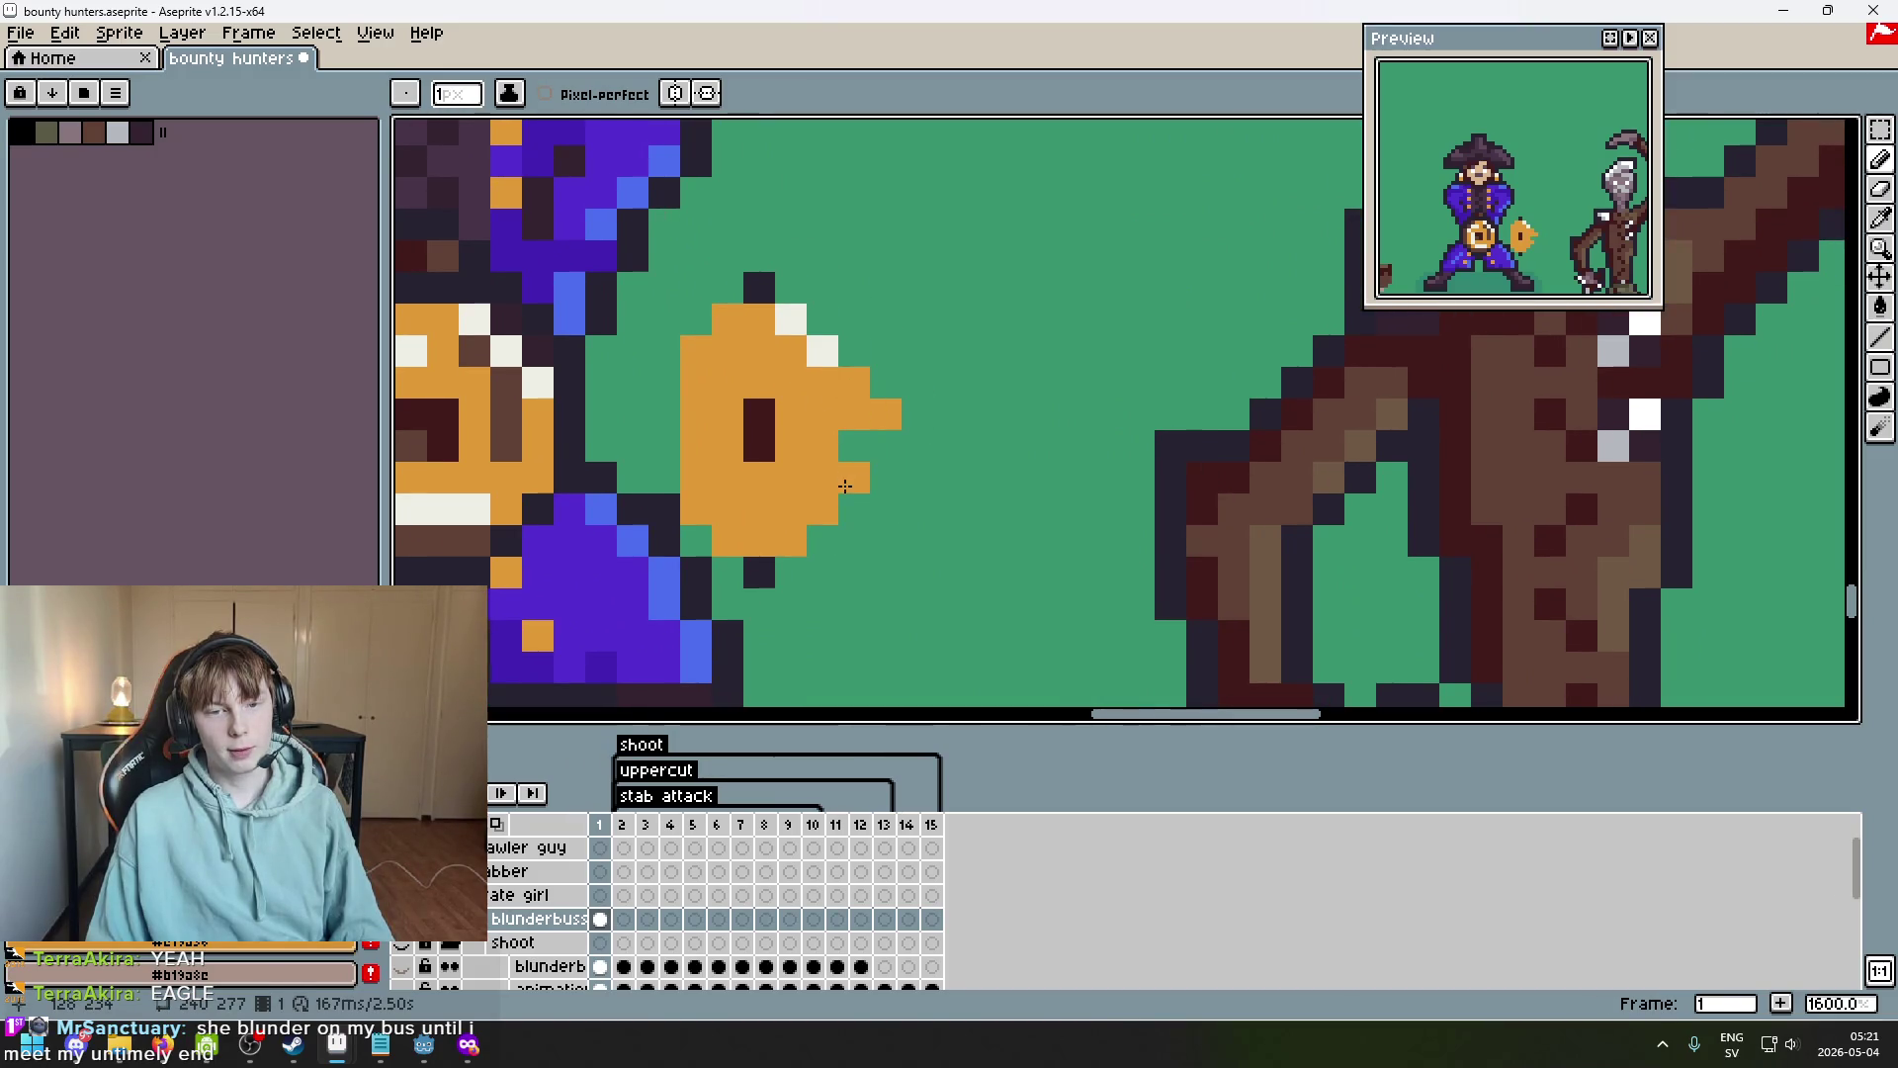
{"action": "scroll", "coordinate": [877, 424], "scroll_direction": "down", "scroll_amount": 4}
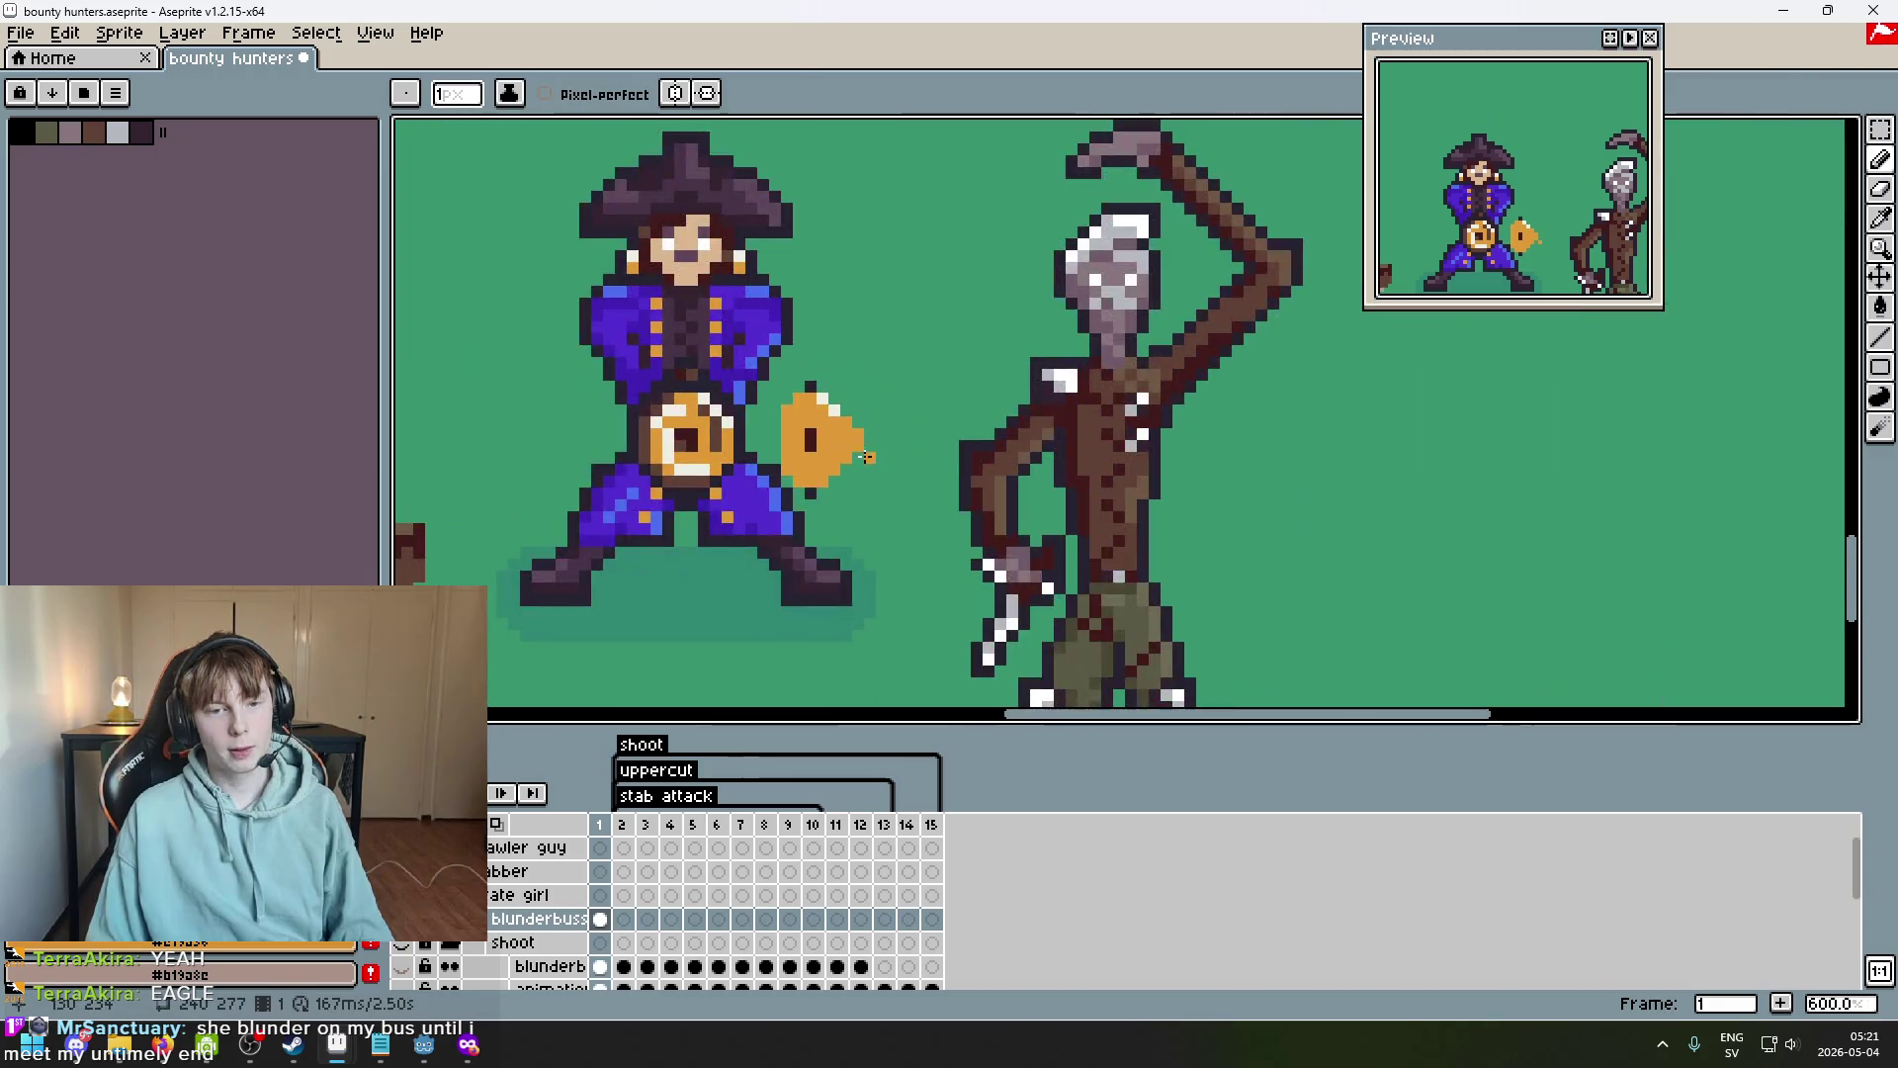
{"action": "scroll", "coordinate": [828, 436], "scroll_direction": "up", "scroll_amount": 3}
{"action": "left_click_drag", "start_coordinate": [766, 333], "coordinate": [758, 345]}
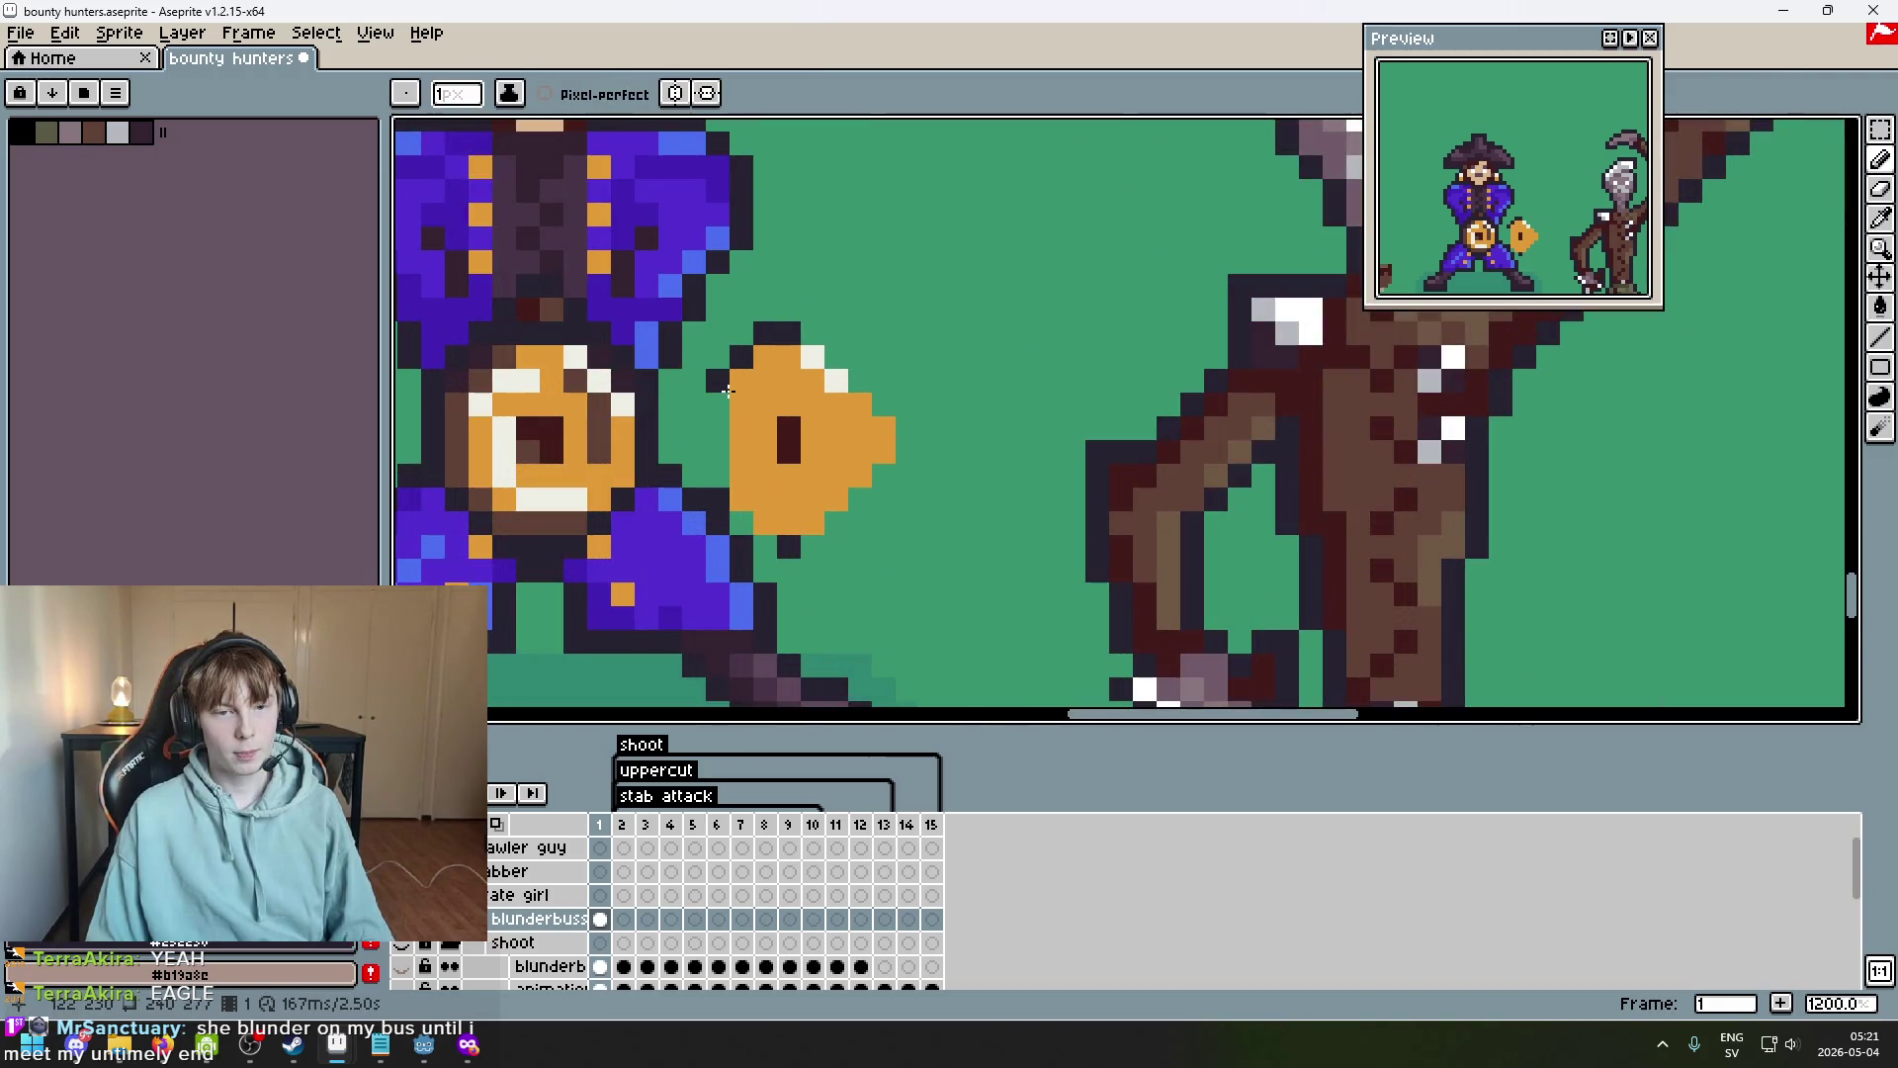
Marquee-select the muzzle and move it up and to the right, in front of the pirate.
{"action": "key", "text": "m"}
{"action": "left_click_drag", "start_coordinate": [687, 275], "coordinate": [932, 627]}
{"action": "mouse_move", "coordinate": [819, 491]}
{"action": "left_mouse_down"}
{"action": "mouse_move", "coordinate": [962, 242]}
{"action": "mouse_move", "coordinate": [962, 277]}
{"action": "left_mouse_up"}
{"action": "key", "text": "ctrl+d"}
{"action": "left_click_drag", "start_coordinate": [882, 475], "coordinate": [869, 542]}
{"action": "key", "text": "b"}
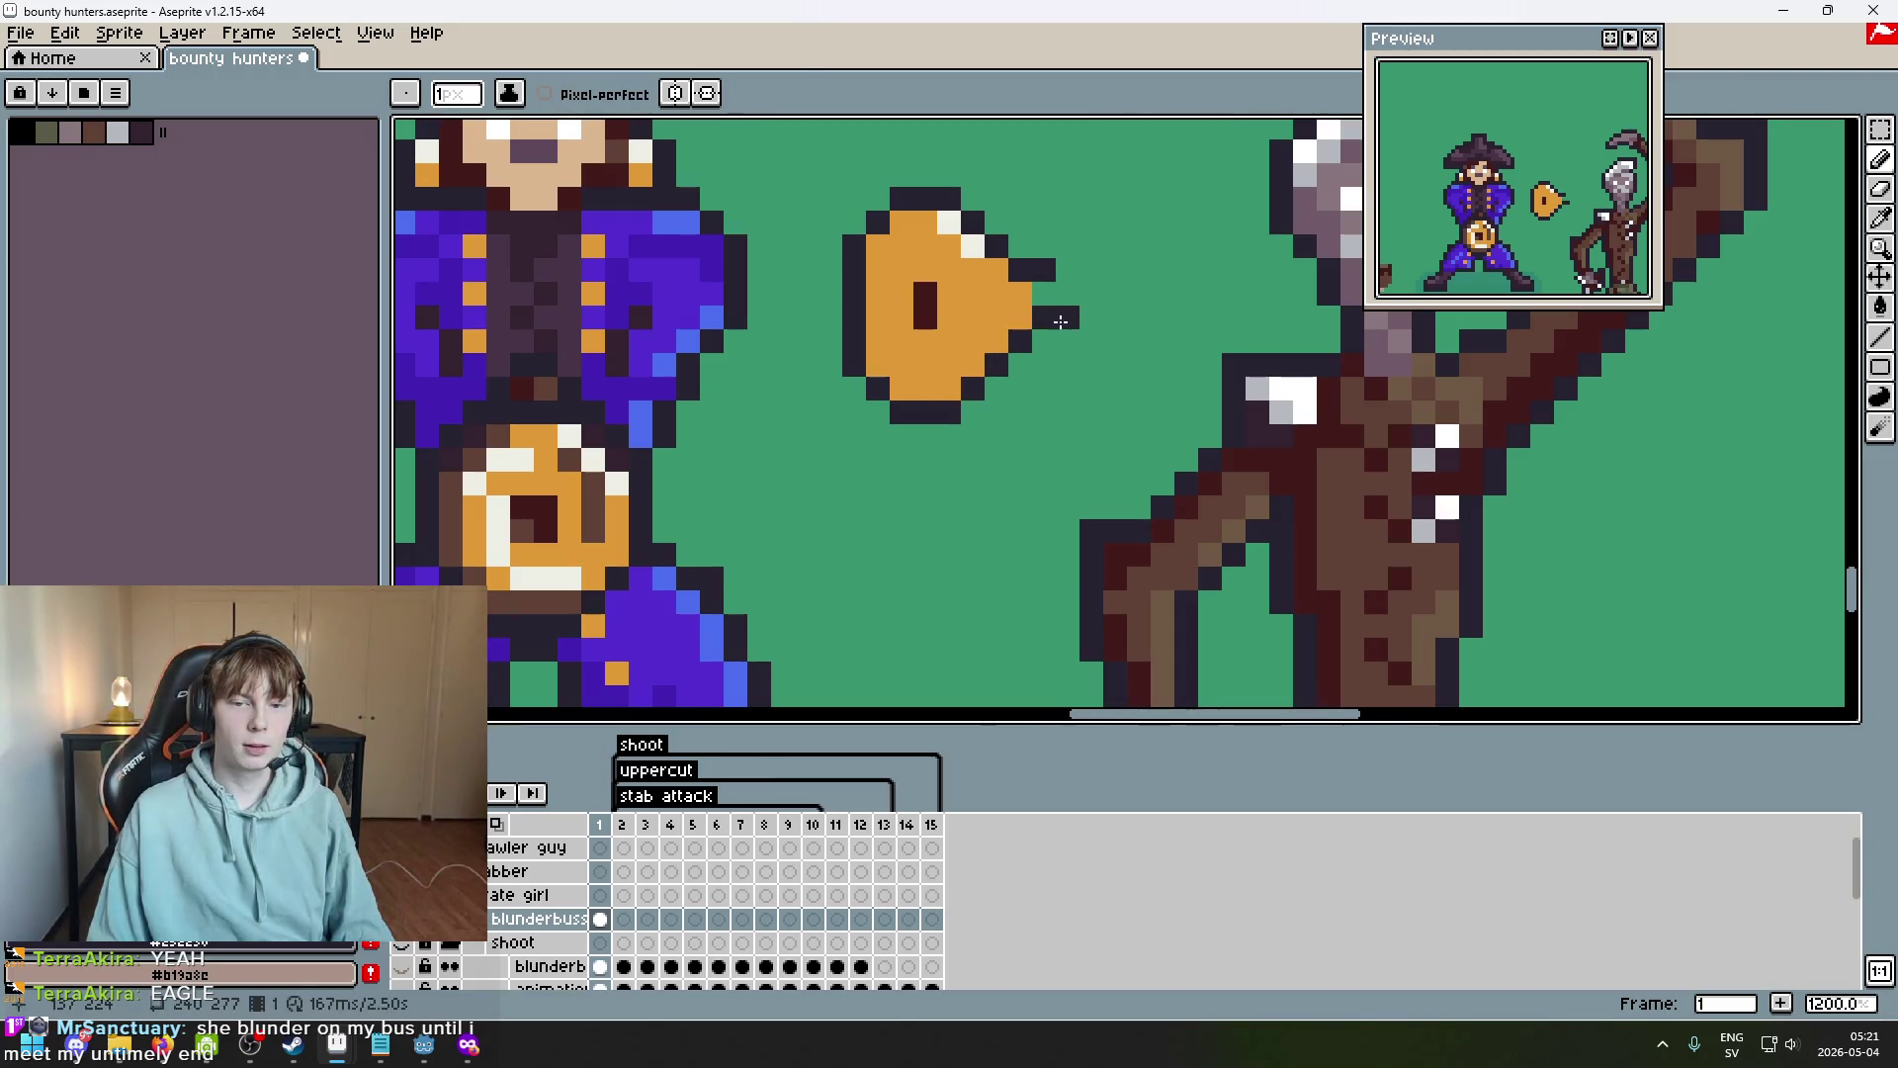
{"action": "scroll", "coordinate": [911, 307], "scroll_direction": "up", "scroll_amount": 3}
Draw dark upper and lower prongs extending right from the muzzle, erasing a stray pixel.
{"action": "key", "text": "b"}
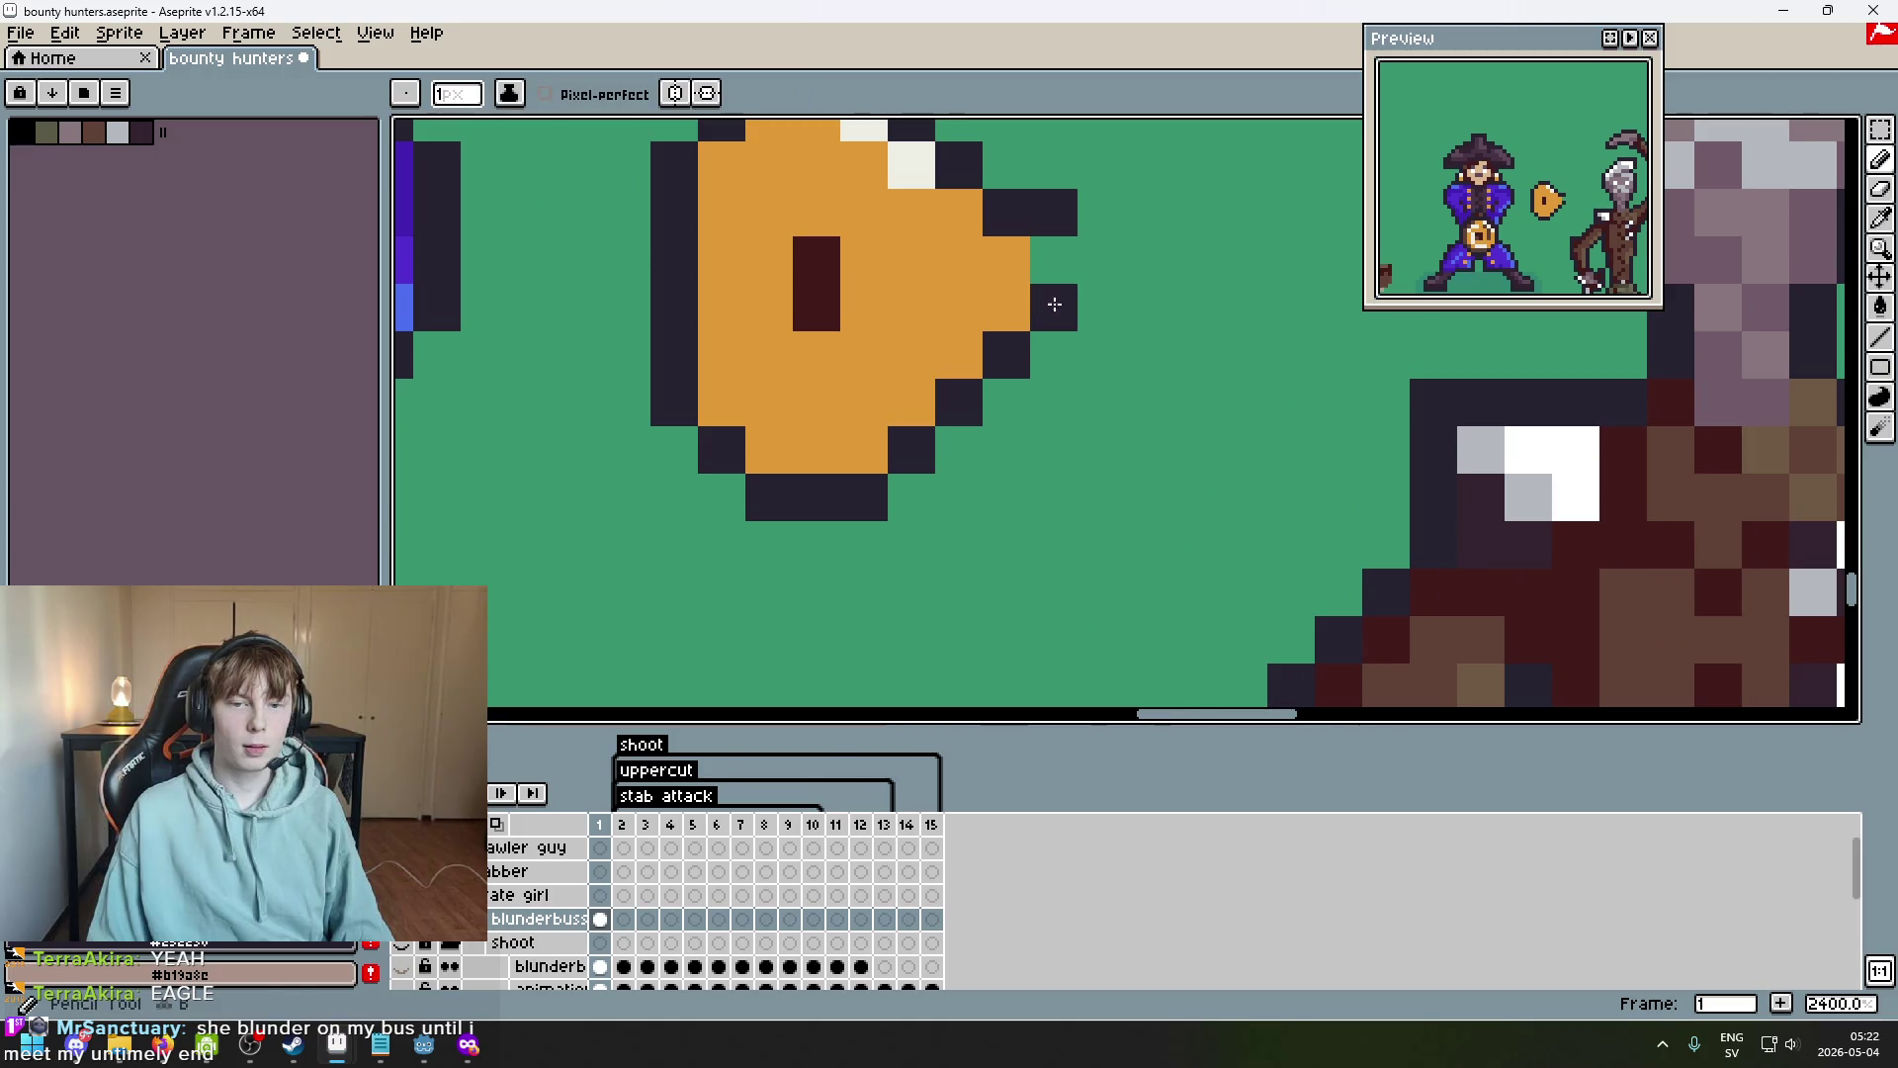
{"action": "key", "text": "e"}
{"action": "mouse_move", "coordinate": [1054, 262]}
{"action": "left_mouse_down"}
{"action": "mouse_move", "coordinate": [1054, 214]}
{"action": "mouse_move", "coordinate": [1149, 262]}
{"action": "left_mouse_up"}
{"action": "key", "text": "b"}
{"action": "key", "text": "e"}
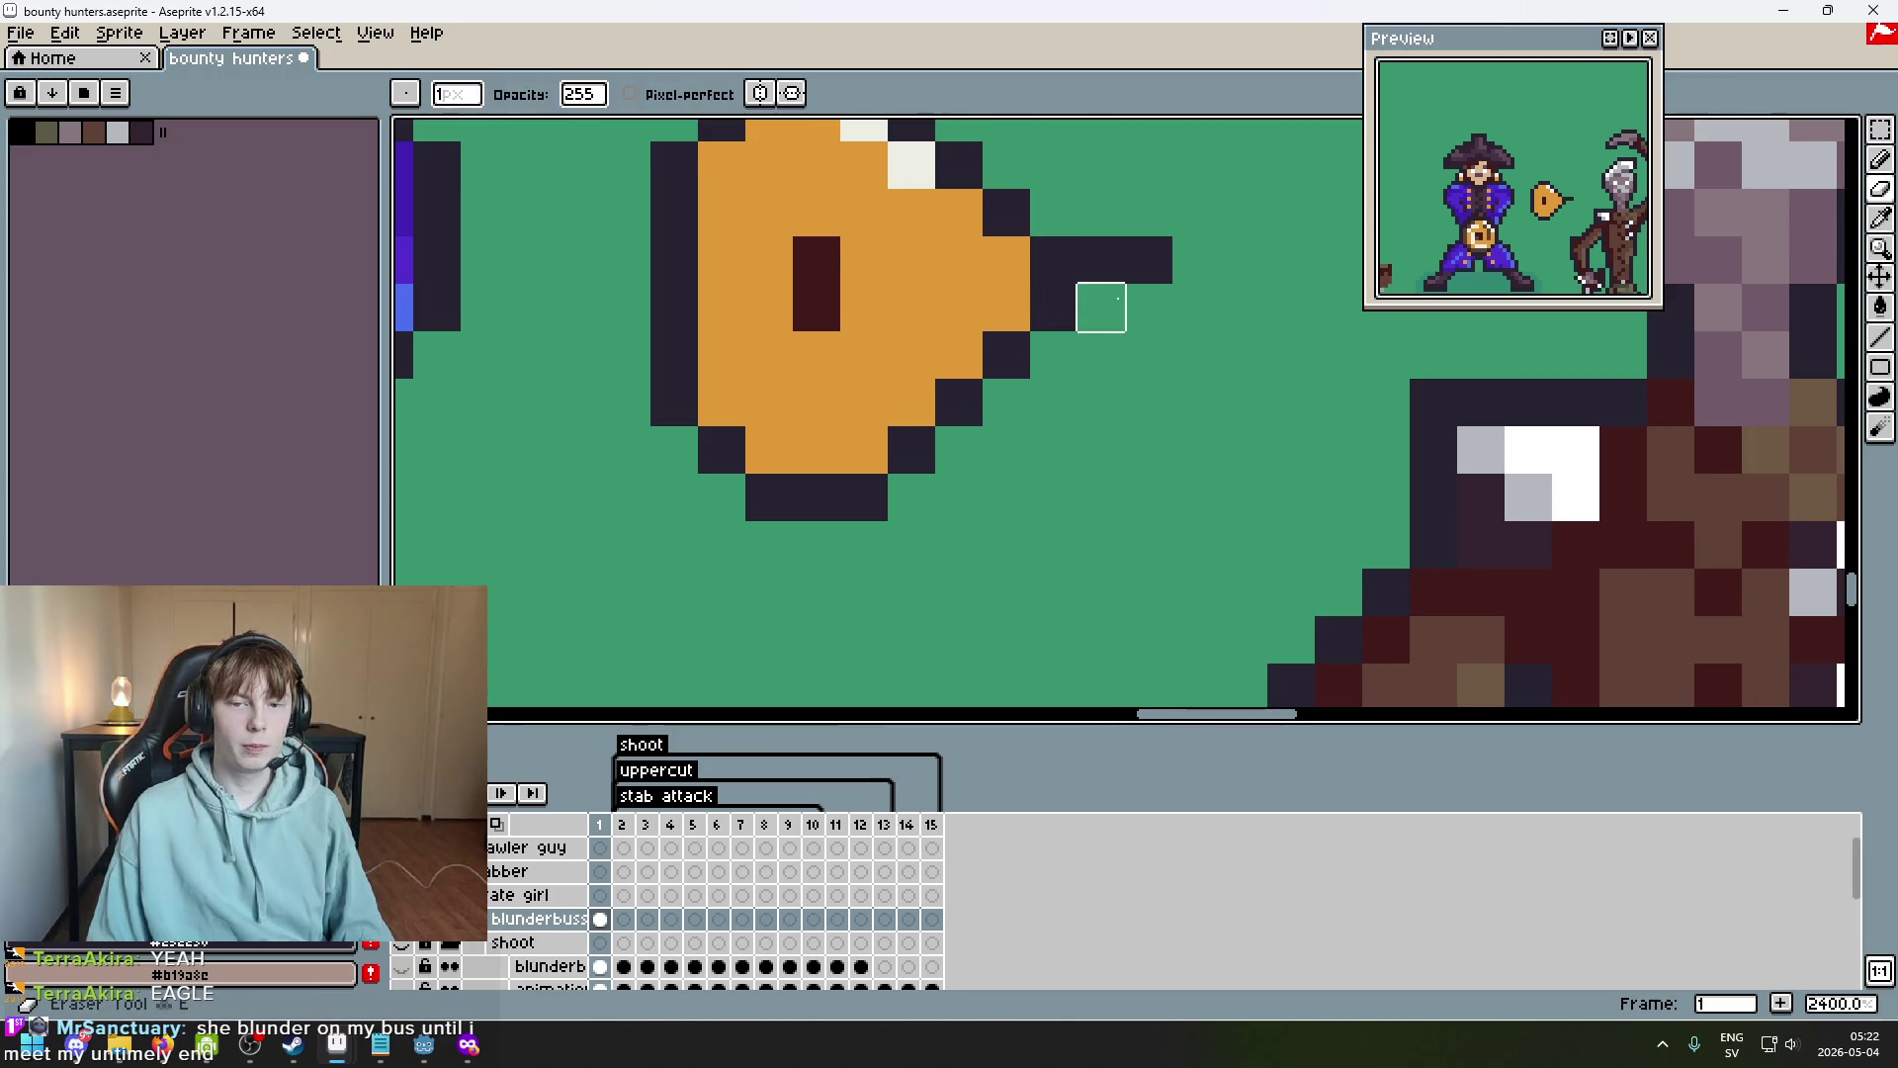
{"action": "left_click", "coordinate": [1054, 308]}
{"action": "key", "text": "b"}
{"action": "left_click", "coordinate": [1052, 231]}
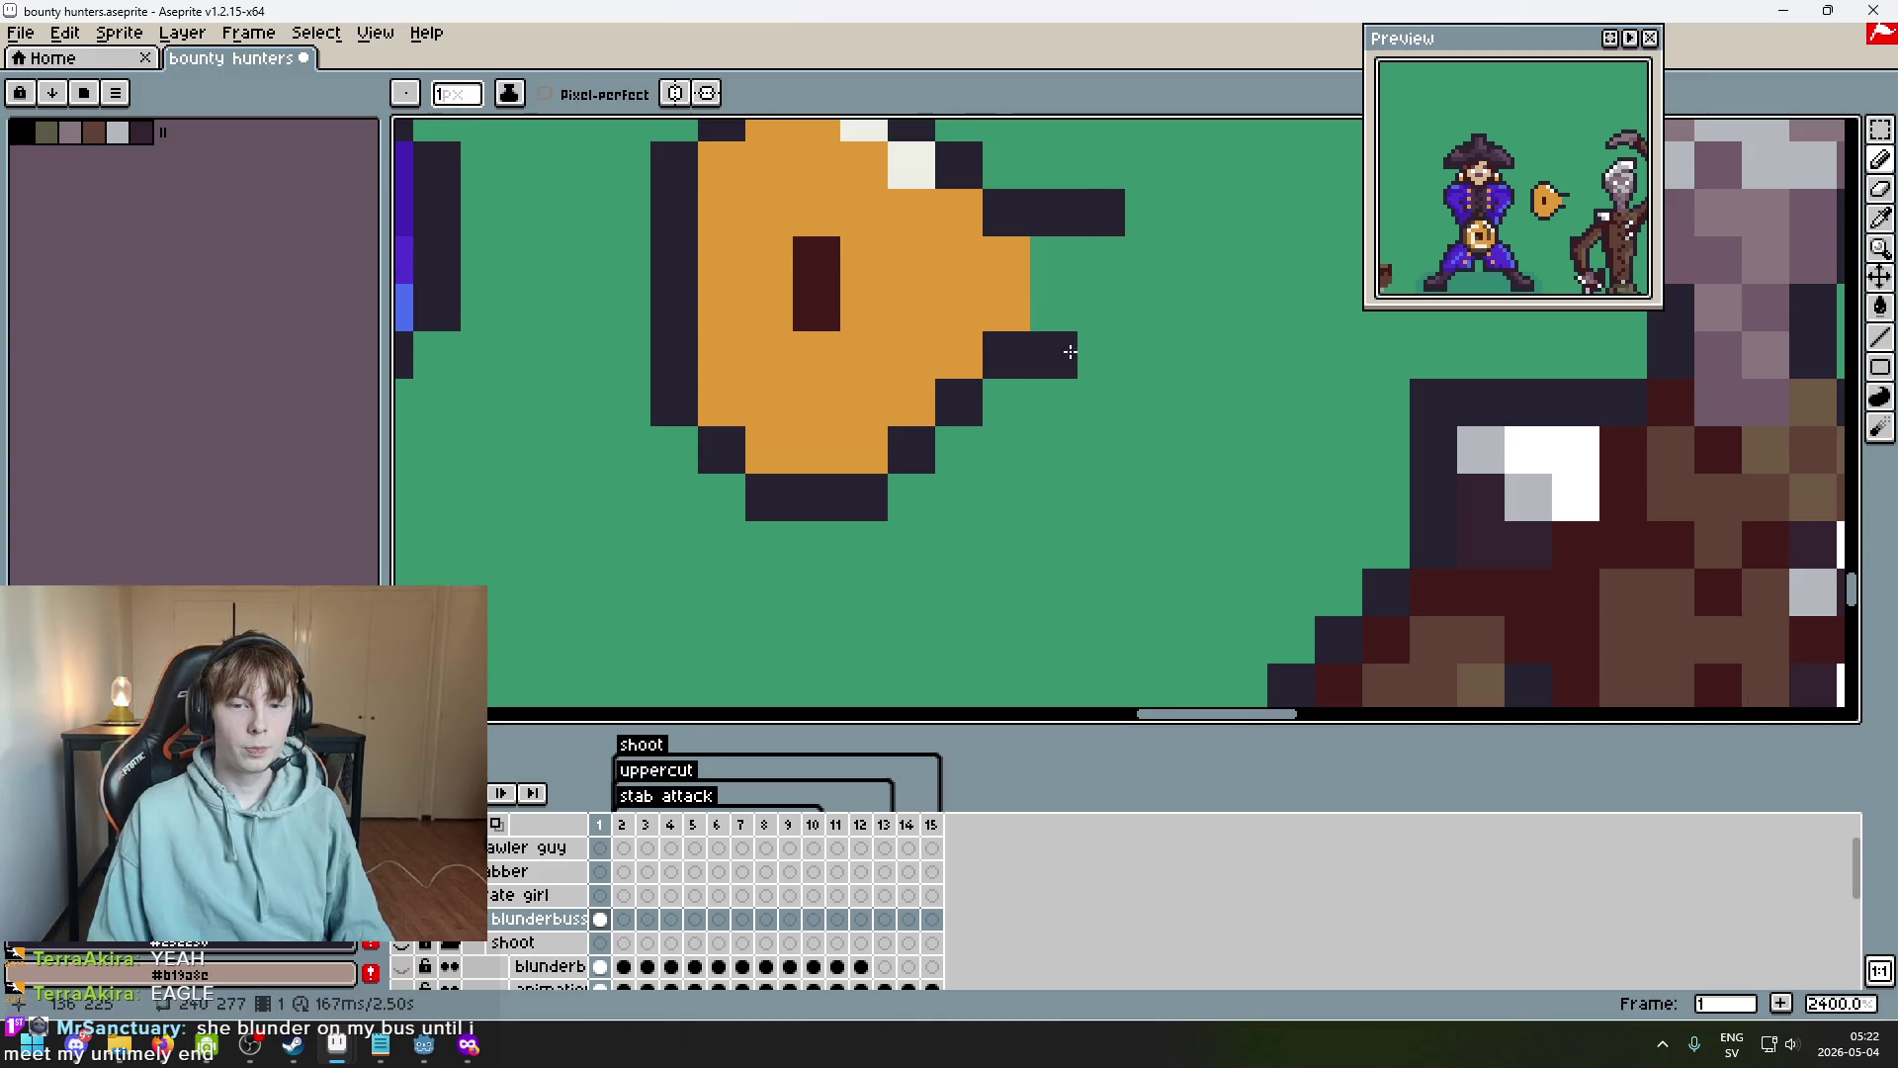
{"action": "left_click_drag", "start_coordinate": [1070, 352], "coordinate": [1101, 354]}
Fill the gap between the prongs with orange and touch up the muzzle outline.
{"action": "left_click", "coordinate": [988, 280], "text": "alt"}
{"action": "mouse_move", "coordinate": [1049, 261]}
{"action": "left_mouse_down"}
{"action": "mouse_move", "coordinate": [1115, 273]}
{"action": "mouse_move", "coordinate": [1047, 308]}
{"action": "left_mouse_up"}
{"action": "scroll", "coordinate": [1058, 326], "scroll_direction": "down", "scroll_amount": 6}
{"action": "scroll", "coordinate": [1015, 301], "scroll_direction": "up", "scroll_amount": 4}
{"action": "left_click", "coordinate": [1055, 339]}
{"action": "left_click", "coordinate": [1029, 369], "text": "alt"}
{"action": "left_click", "coordinate": [1058, 272]}
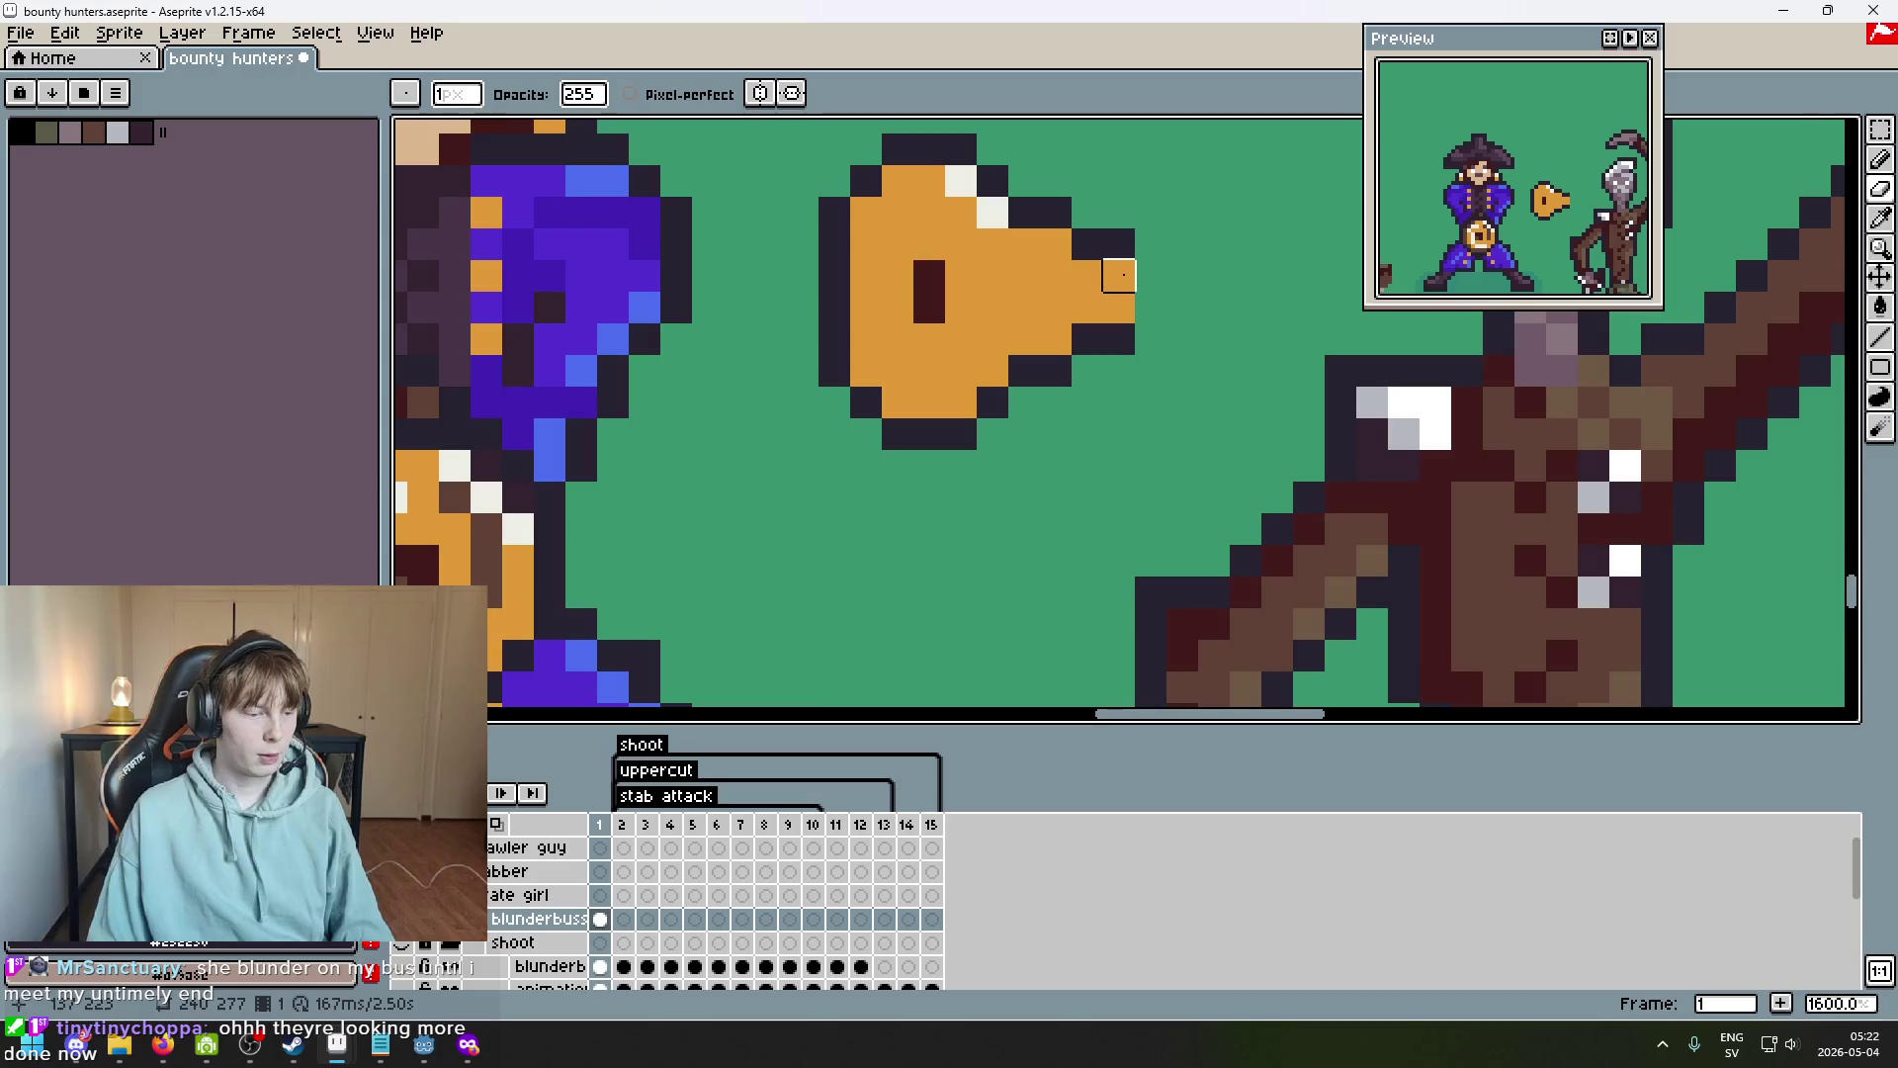
{"action": "scroll", "coordinate": [1119, 276], "scroll_direction": "down", "scroll_amount": 4}
{"action": "scroll", "coordinate": [1123, 306], "scroll_direction": "up", "scroll_amount": 2}
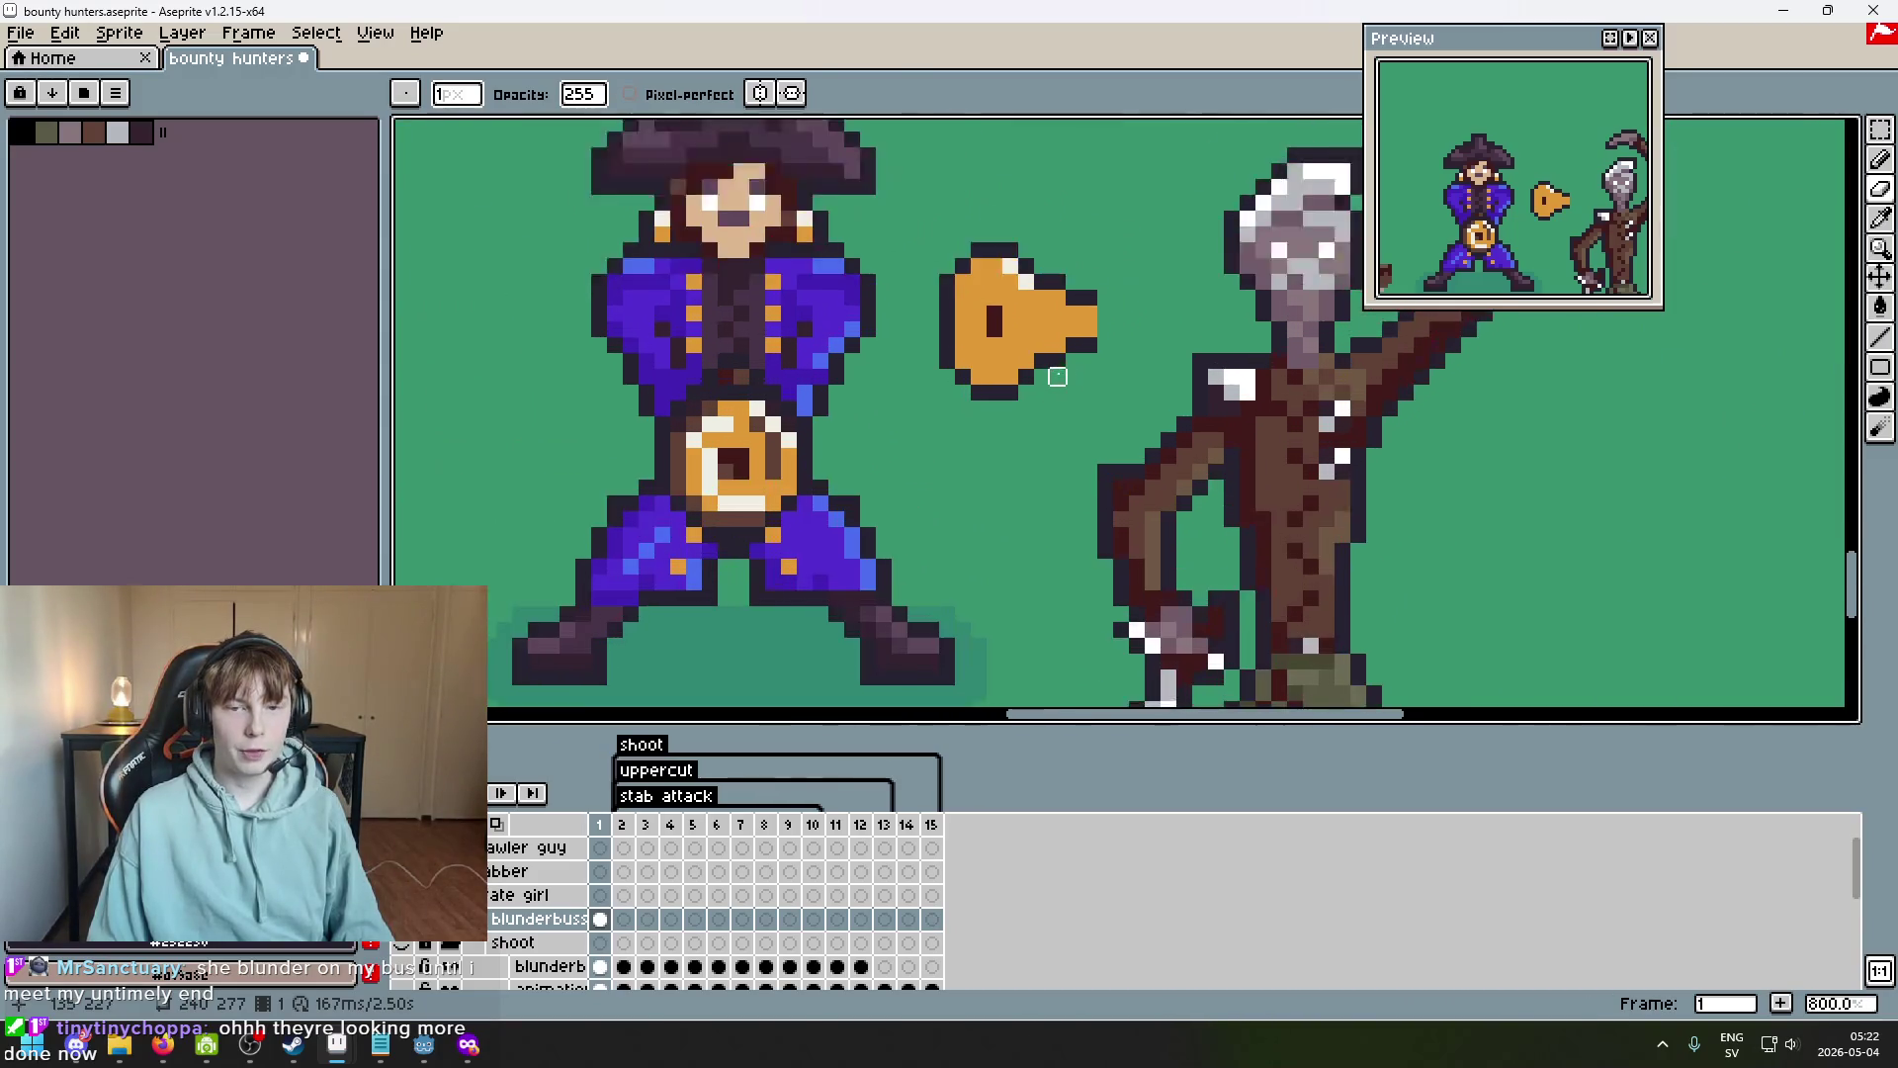
{"action": "scroll", "coordinate": [1057, 376], "scroll_direction": "up", "scroll_amount": 2}
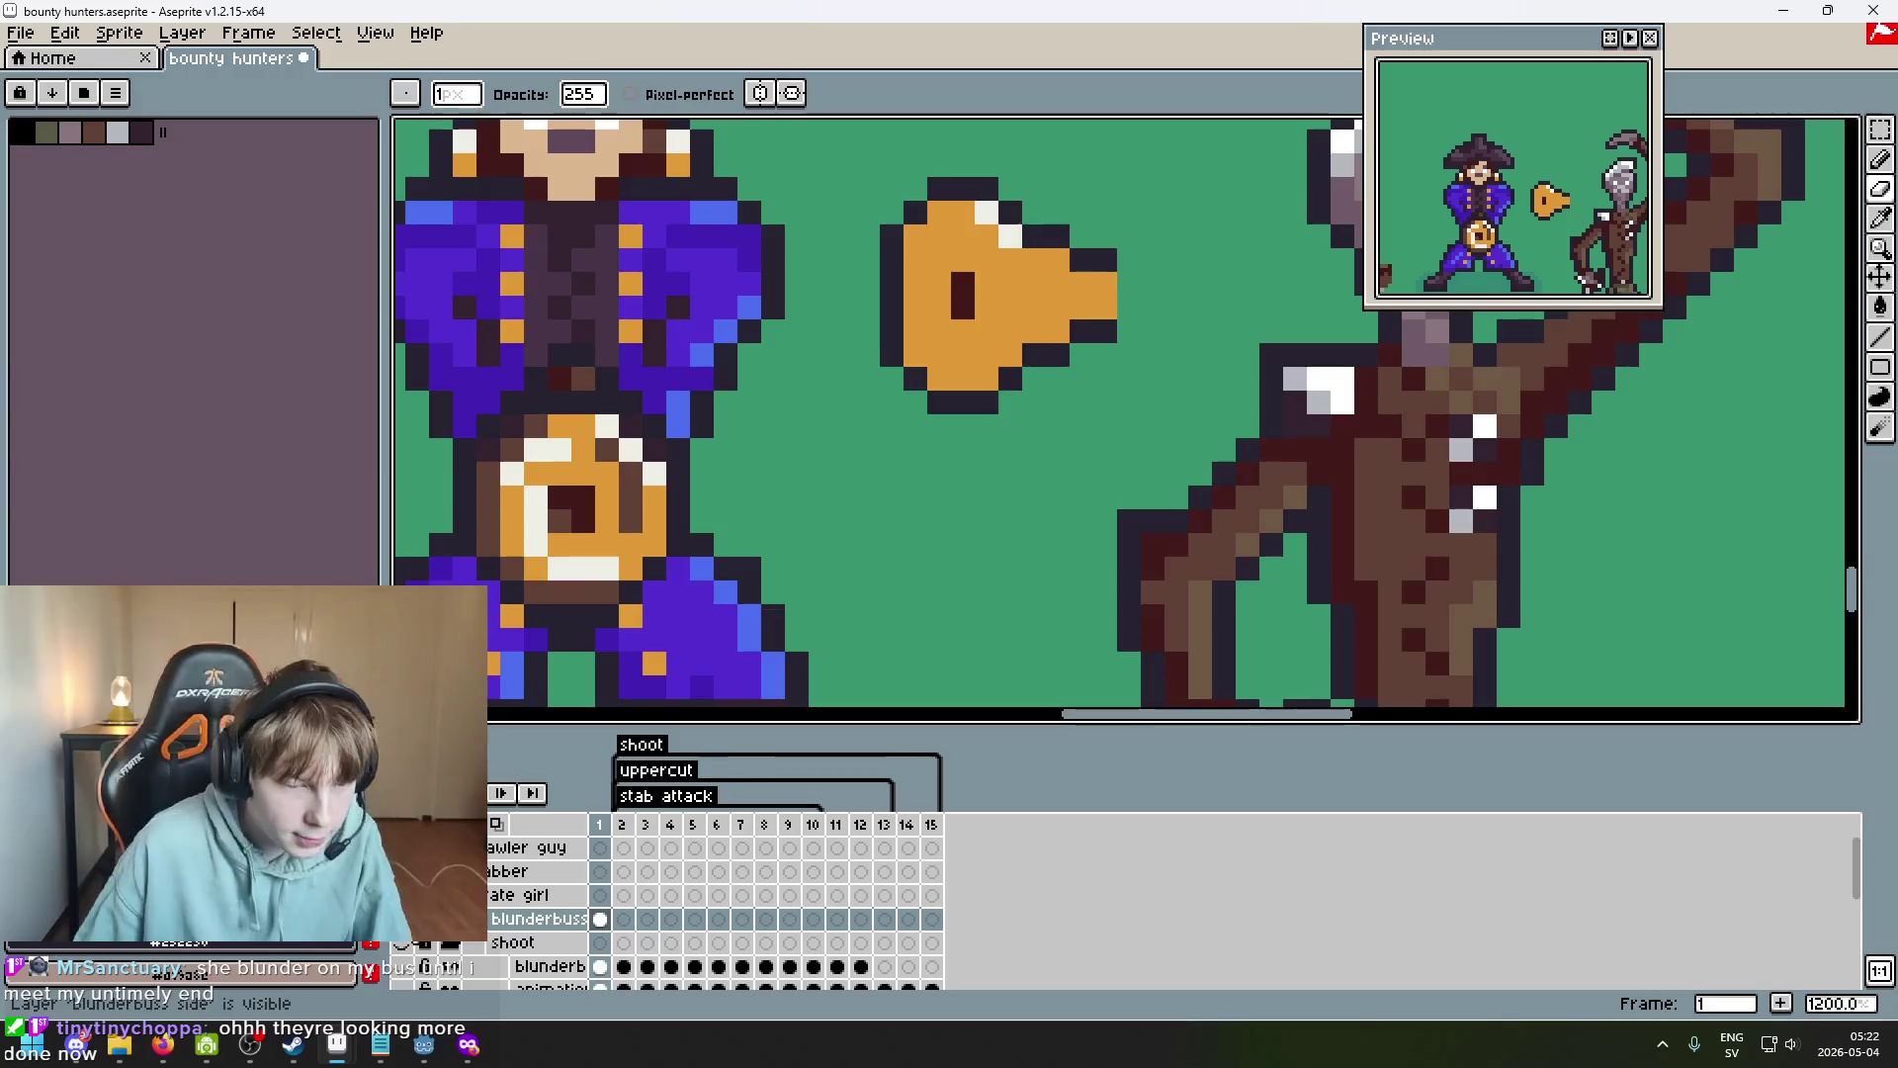
Hide the shoot and outline layers, then advance to frame 2.
{"action": "left_click", "coordinate": [478, 942]}
{"action": "scroll", "coordinate": [478, 943], "scroll_direction": "down", "scroll_amount": 1}
{"action": "scroll", "coordinate": [425, 947], "scroll_direction": "down", "scroll_amount": 3}
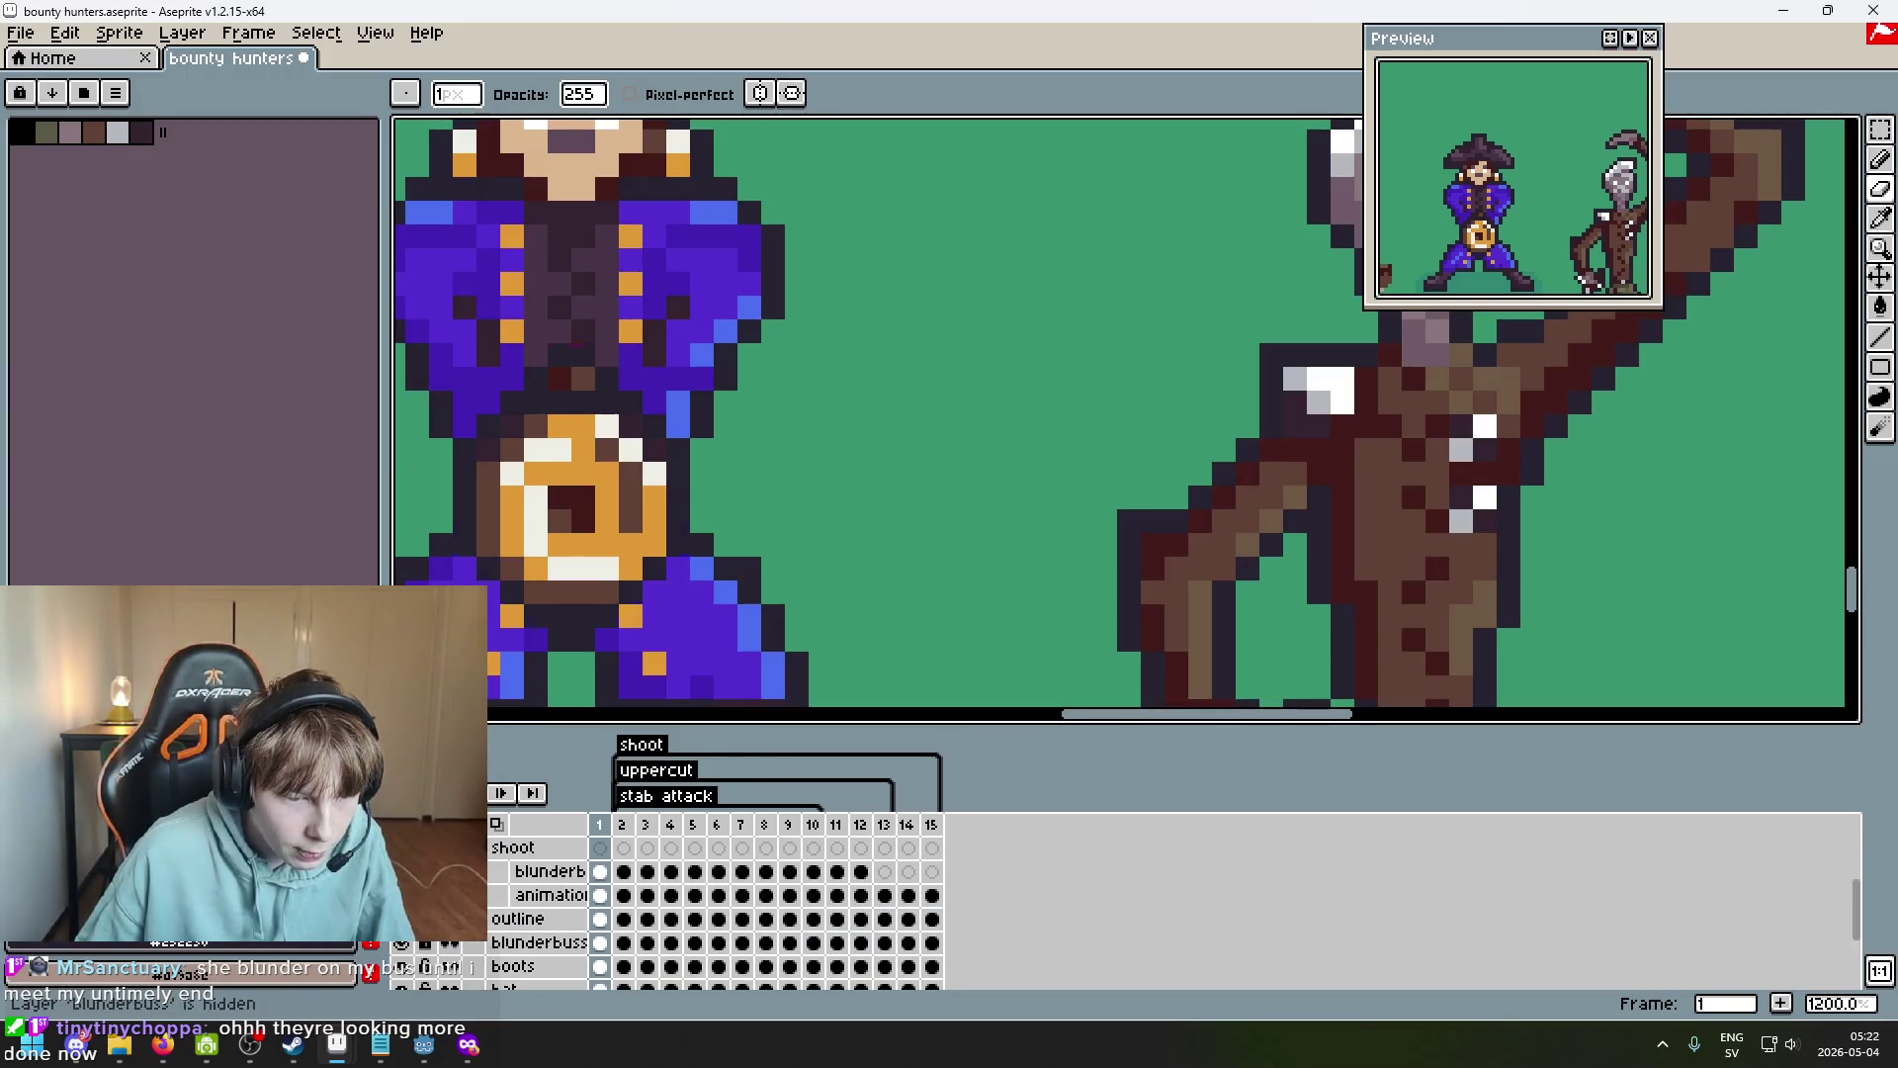
{"action": "scroll", "coordinate": [754, 648], "scroll_direction": "down", "scroll_amount": 4}
{"action": "scroll", "coordinate": [464, 966], "scroll_direction": "up", "scroll_amount": 1}
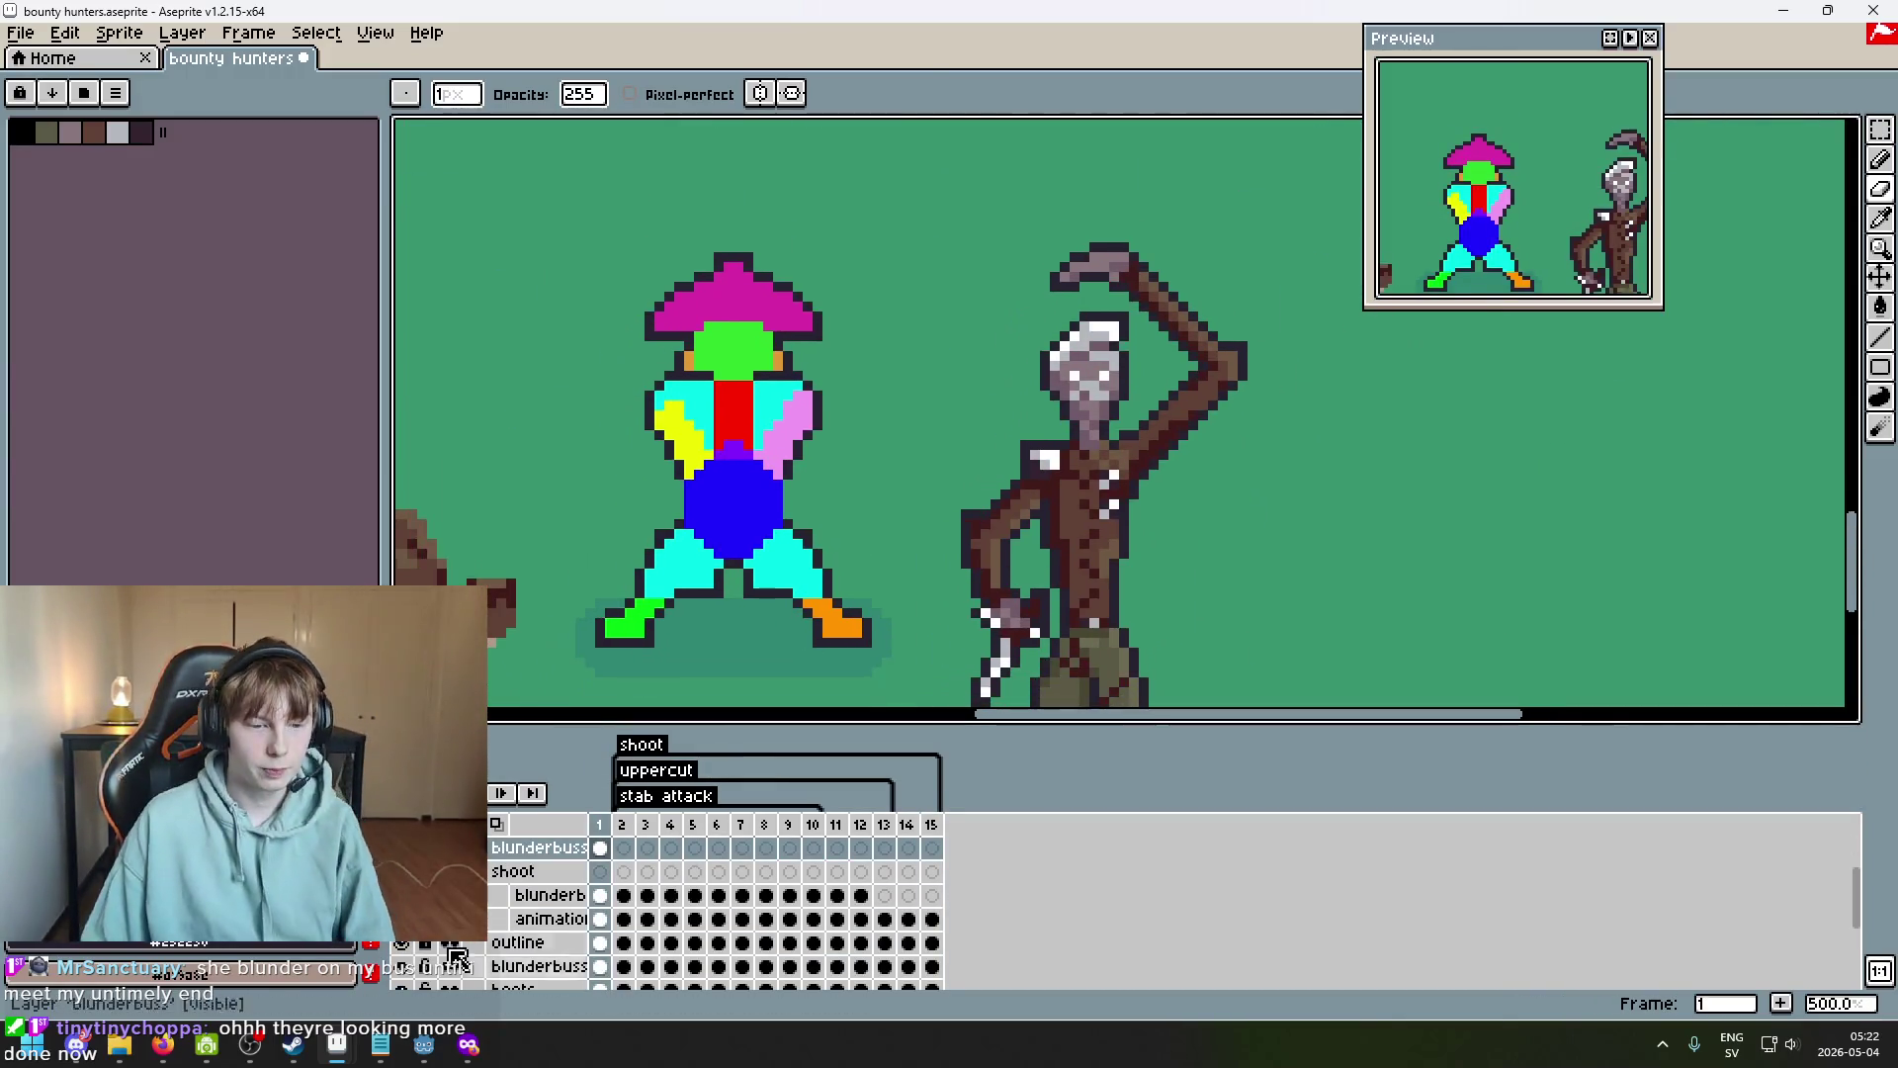
{"action": "left_click", "coordinate": [406, 942]}
{"action": "scroll", "coordinate": [417, 947], "scroll_direction": "down", "scroll_amount": 2}
{"action": "scroll", "coordinate": [409, 955], "scroll_direction": "down", "scroll_amount": 1}
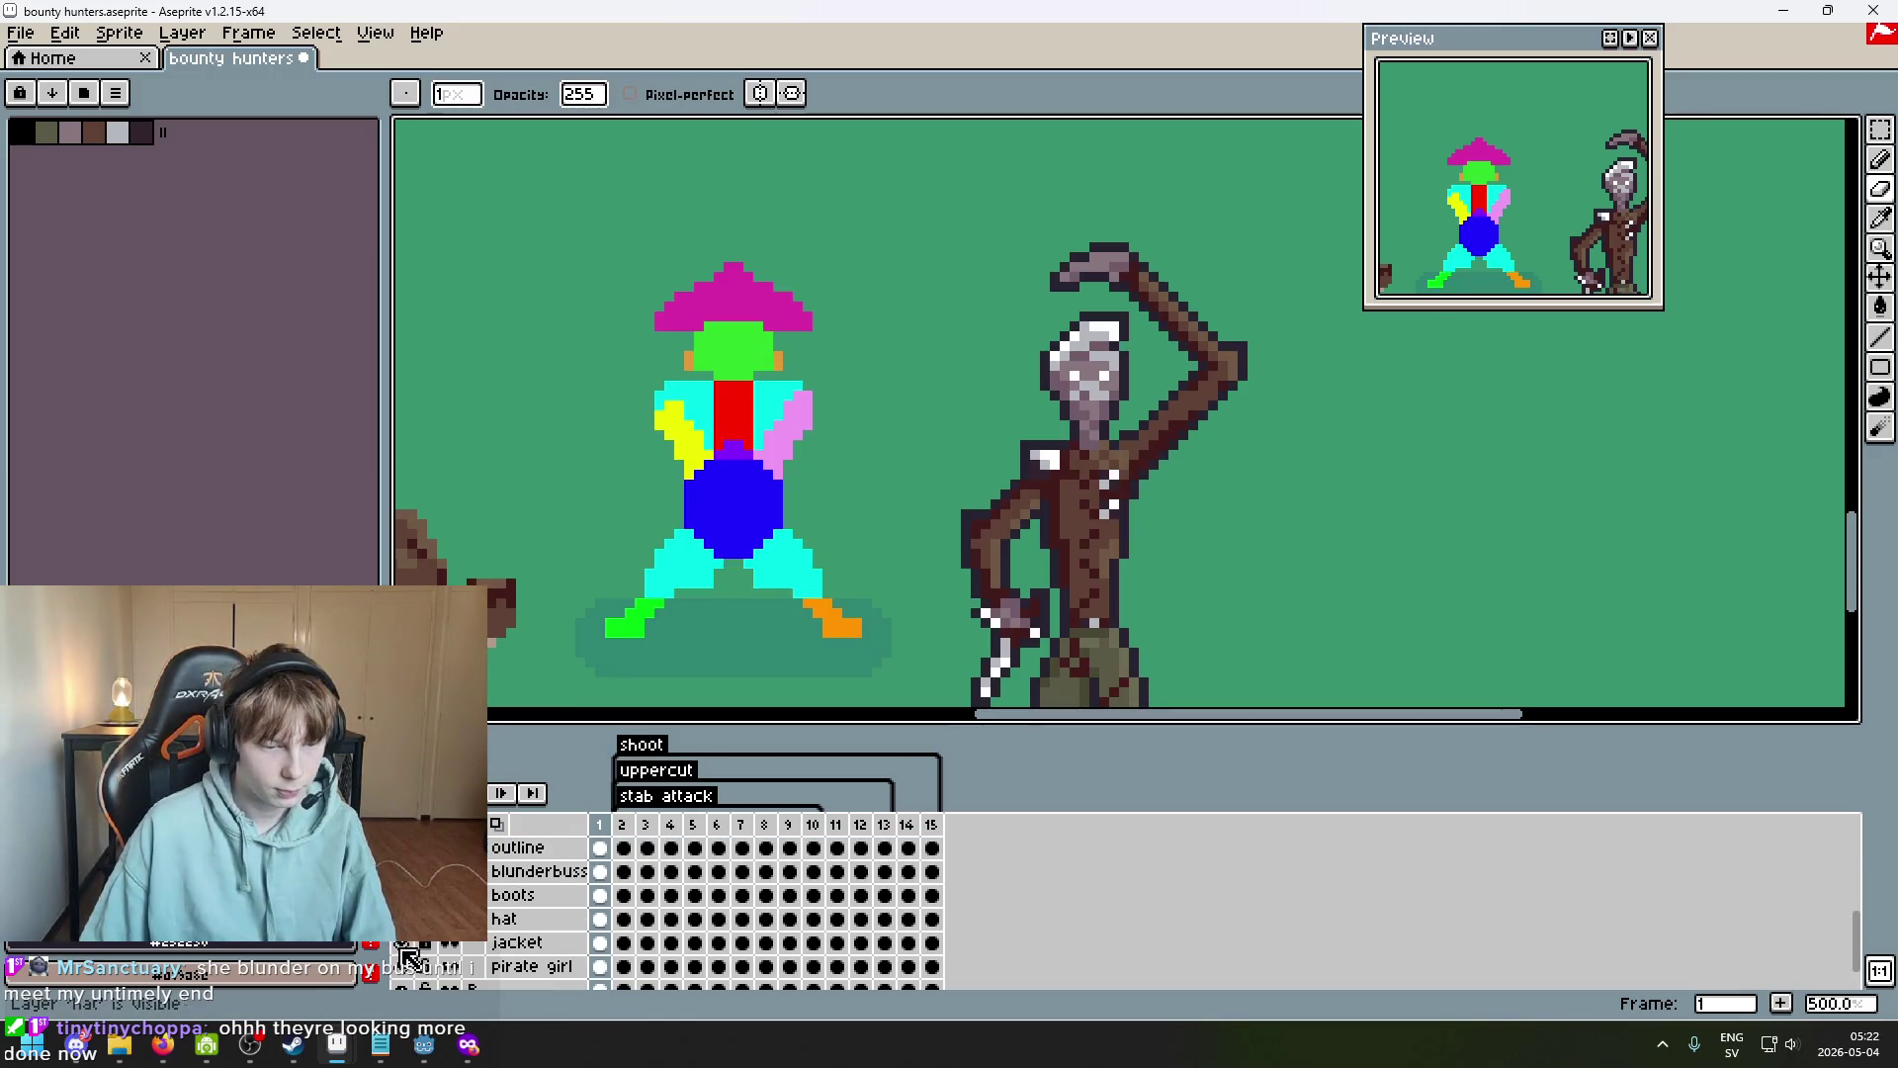
{"action": "scroll", "coordinate": [405, 966], "scroll_direction": "down", "scroll_amount": 2}
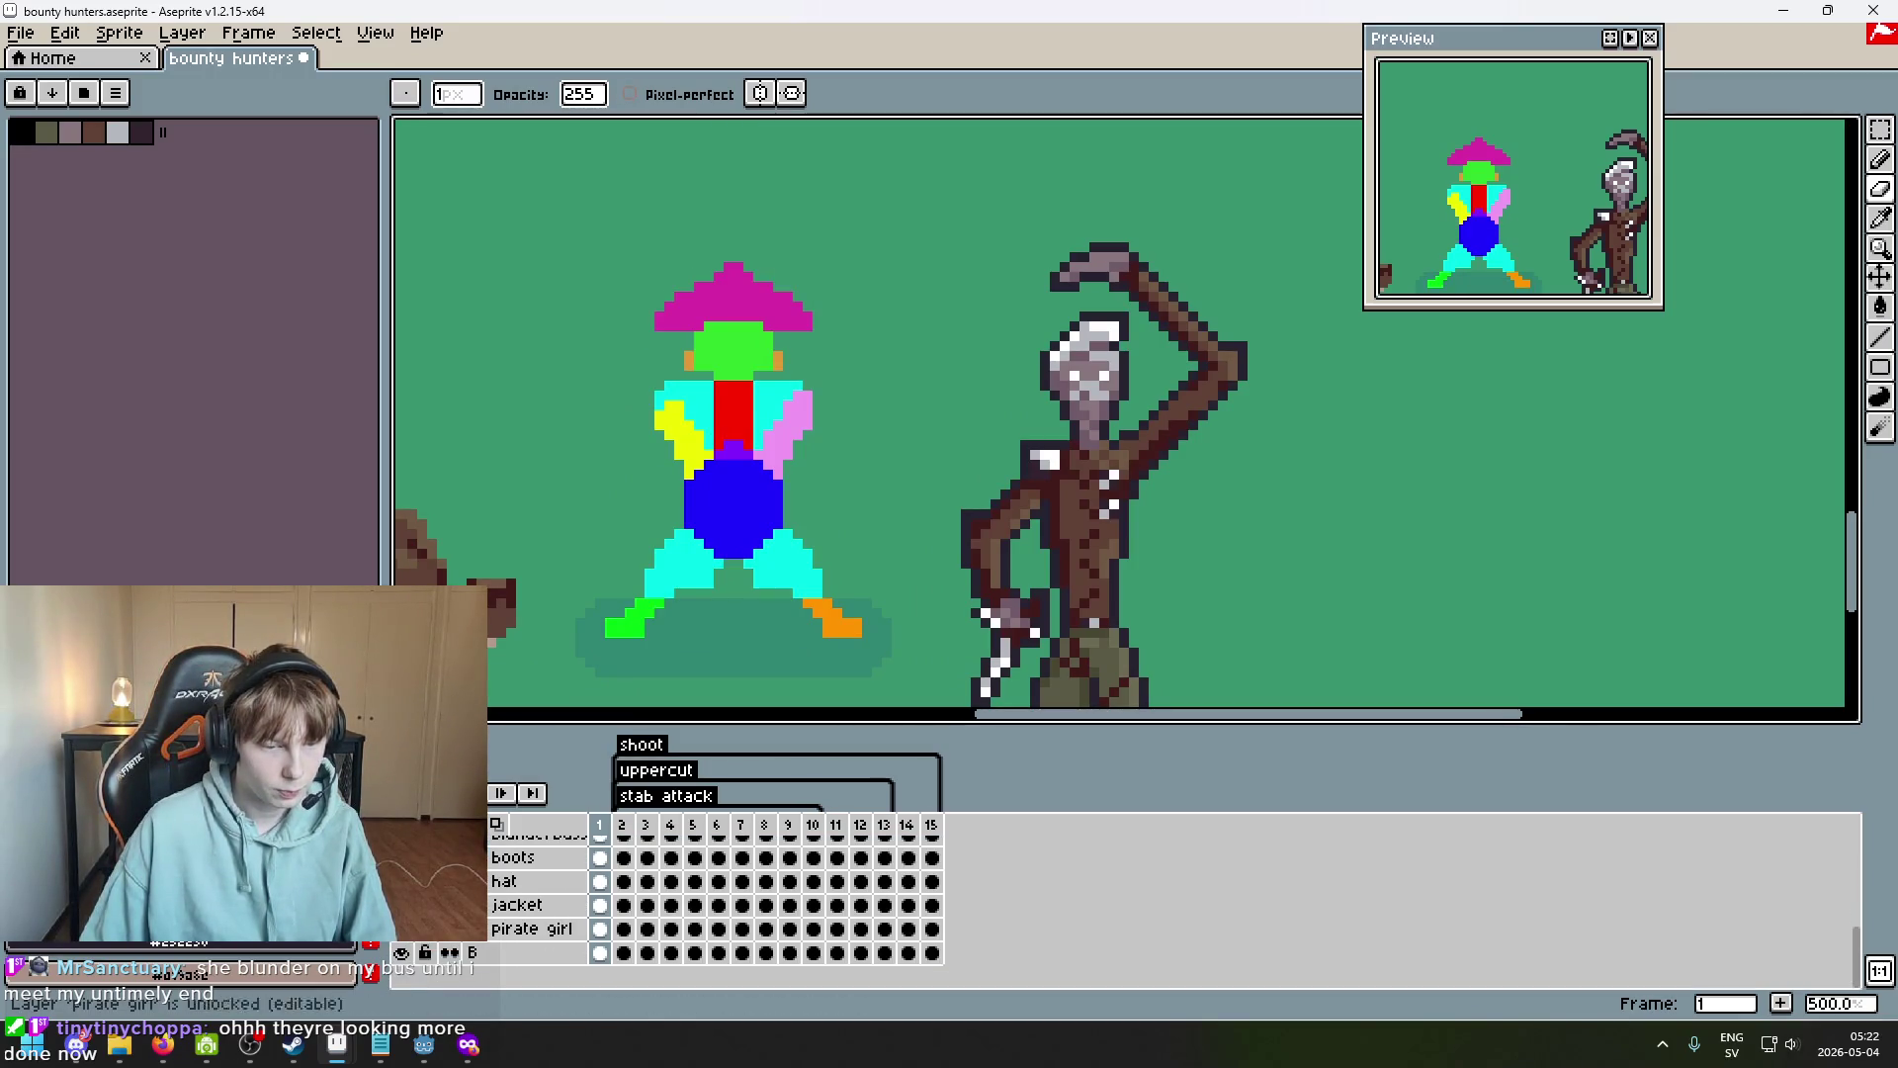
{"action": "scroll", "coordinate": [889, 509], "scroll_direction": "up", "scroll_amount": 1}
{"action": "key", "text": "Right"}
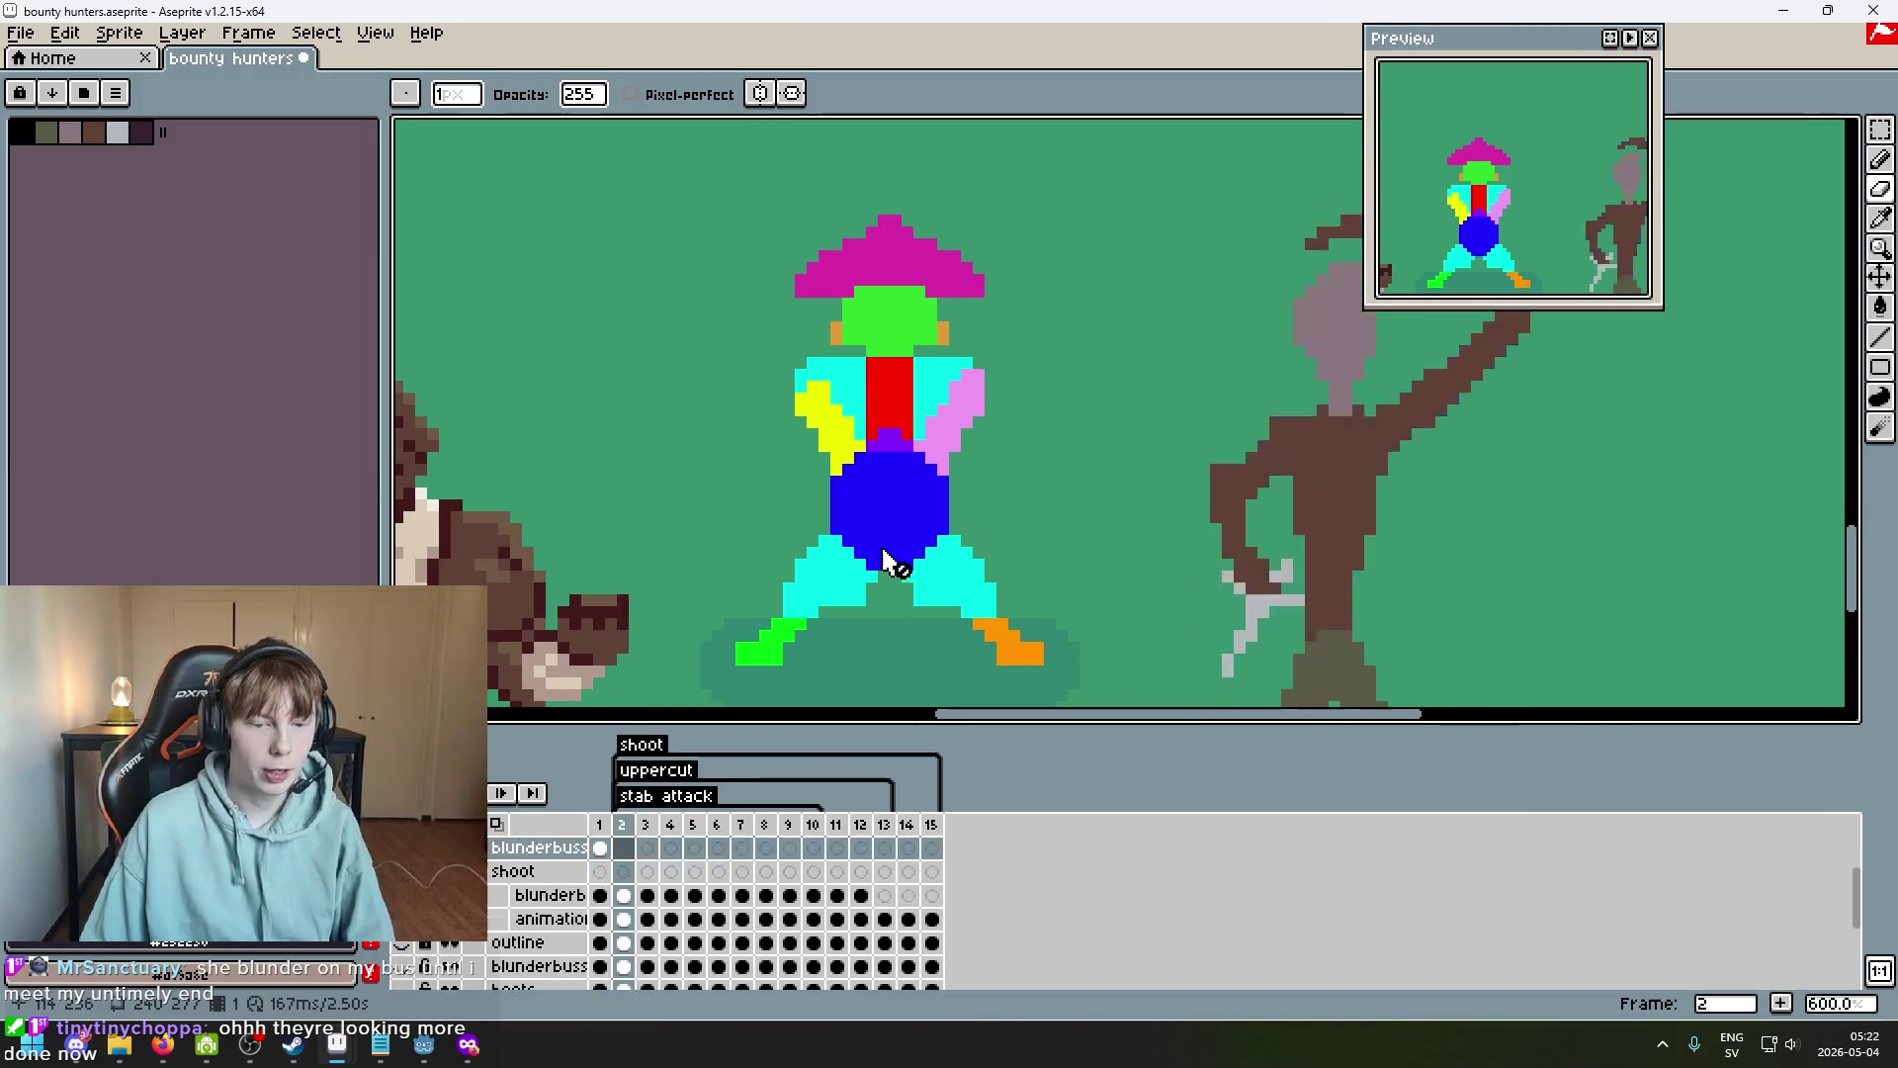
Play the animation, jump to frame 15 and zoom around the canvas to review the motion.
{"action": "key", "text": "Return"}
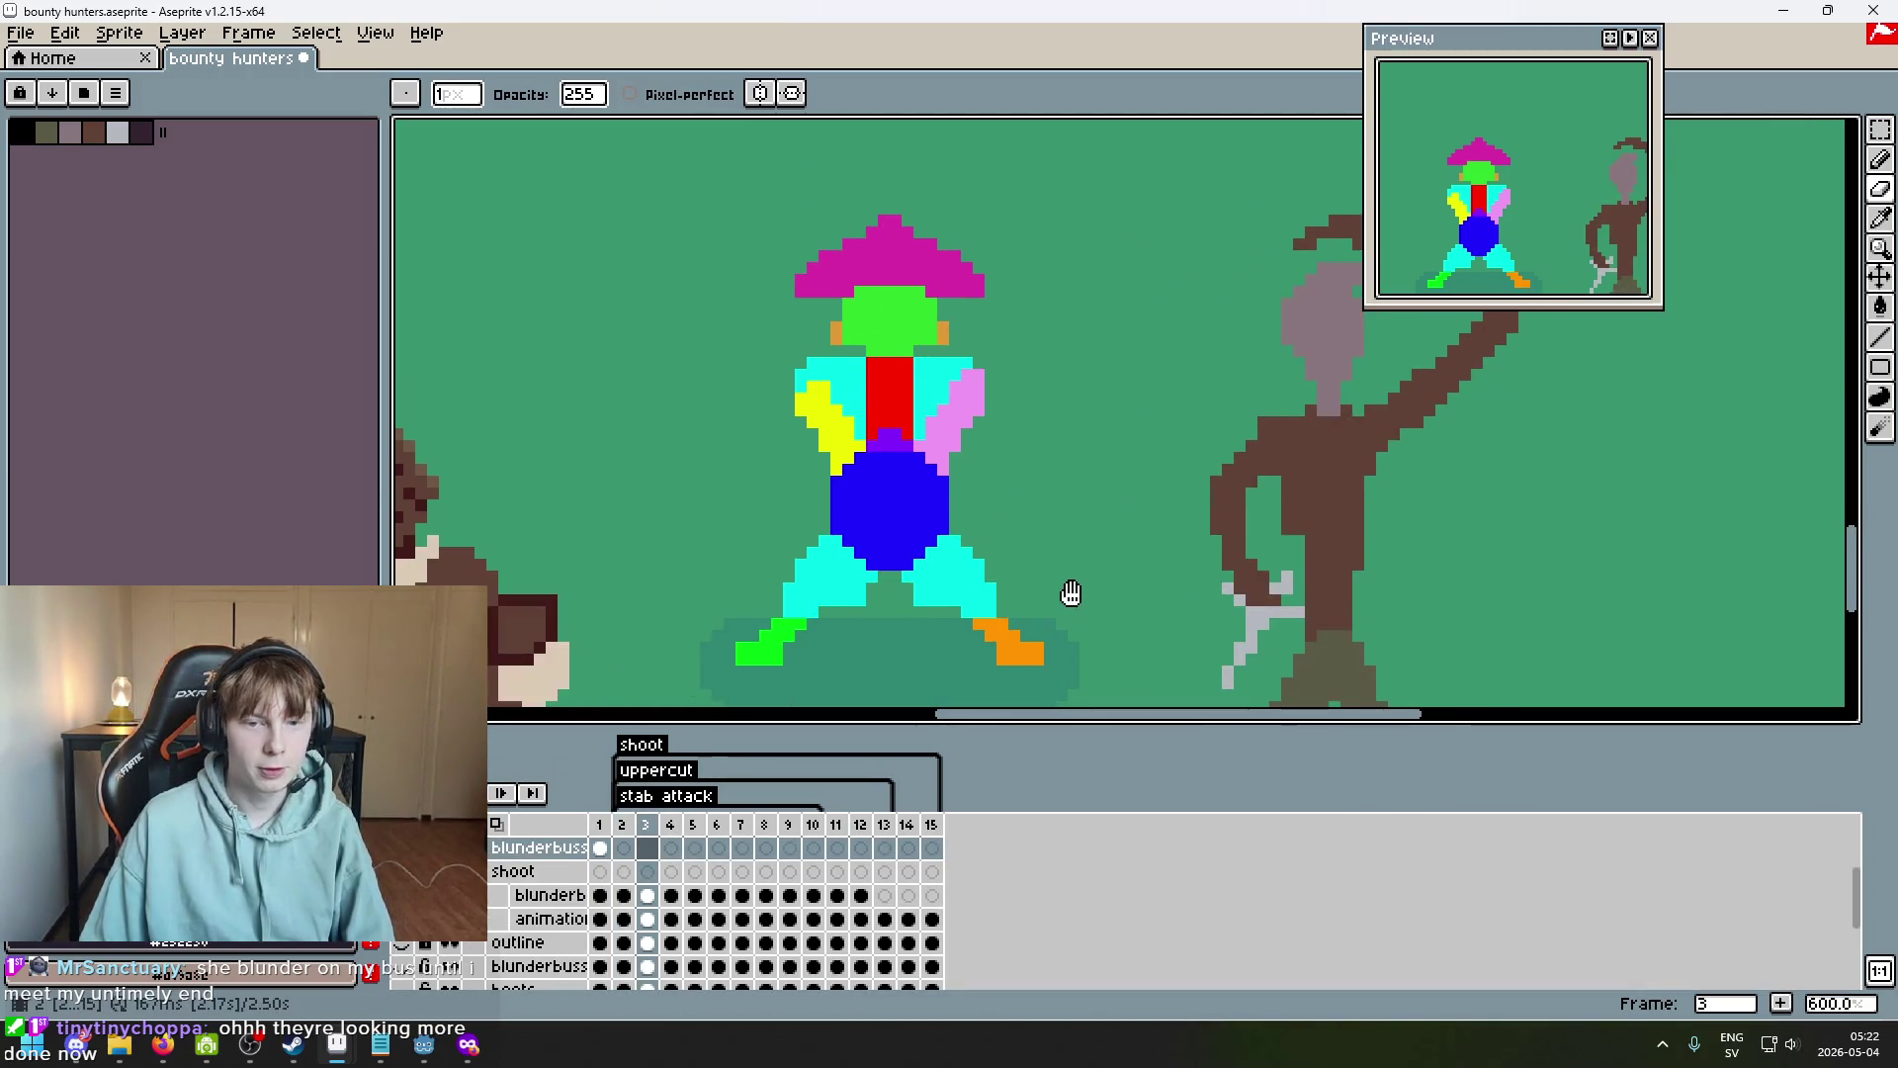
{"action": "scroll", "coordinate": [1072, 583], "scroll_direction": "down", "scroll_amount": 2}
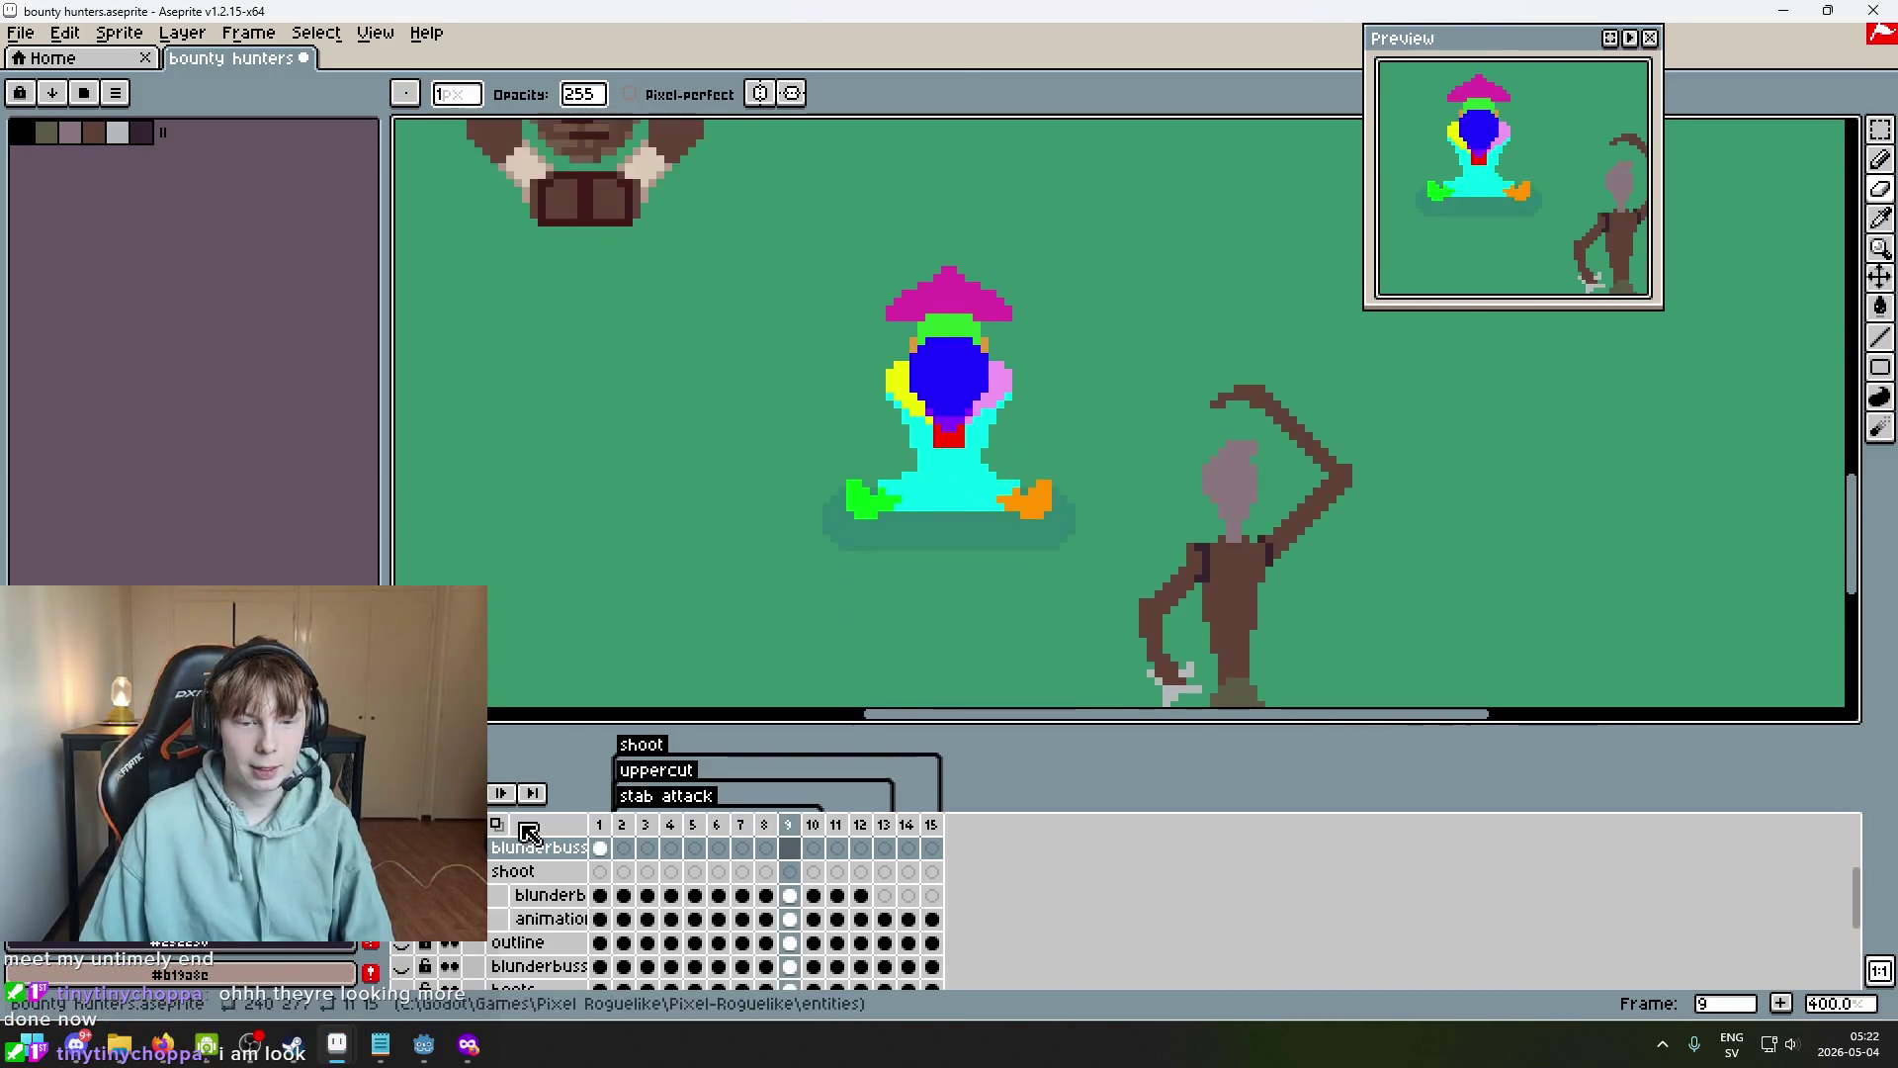
{"action": "left_click", "coordinate": [929, 824]}
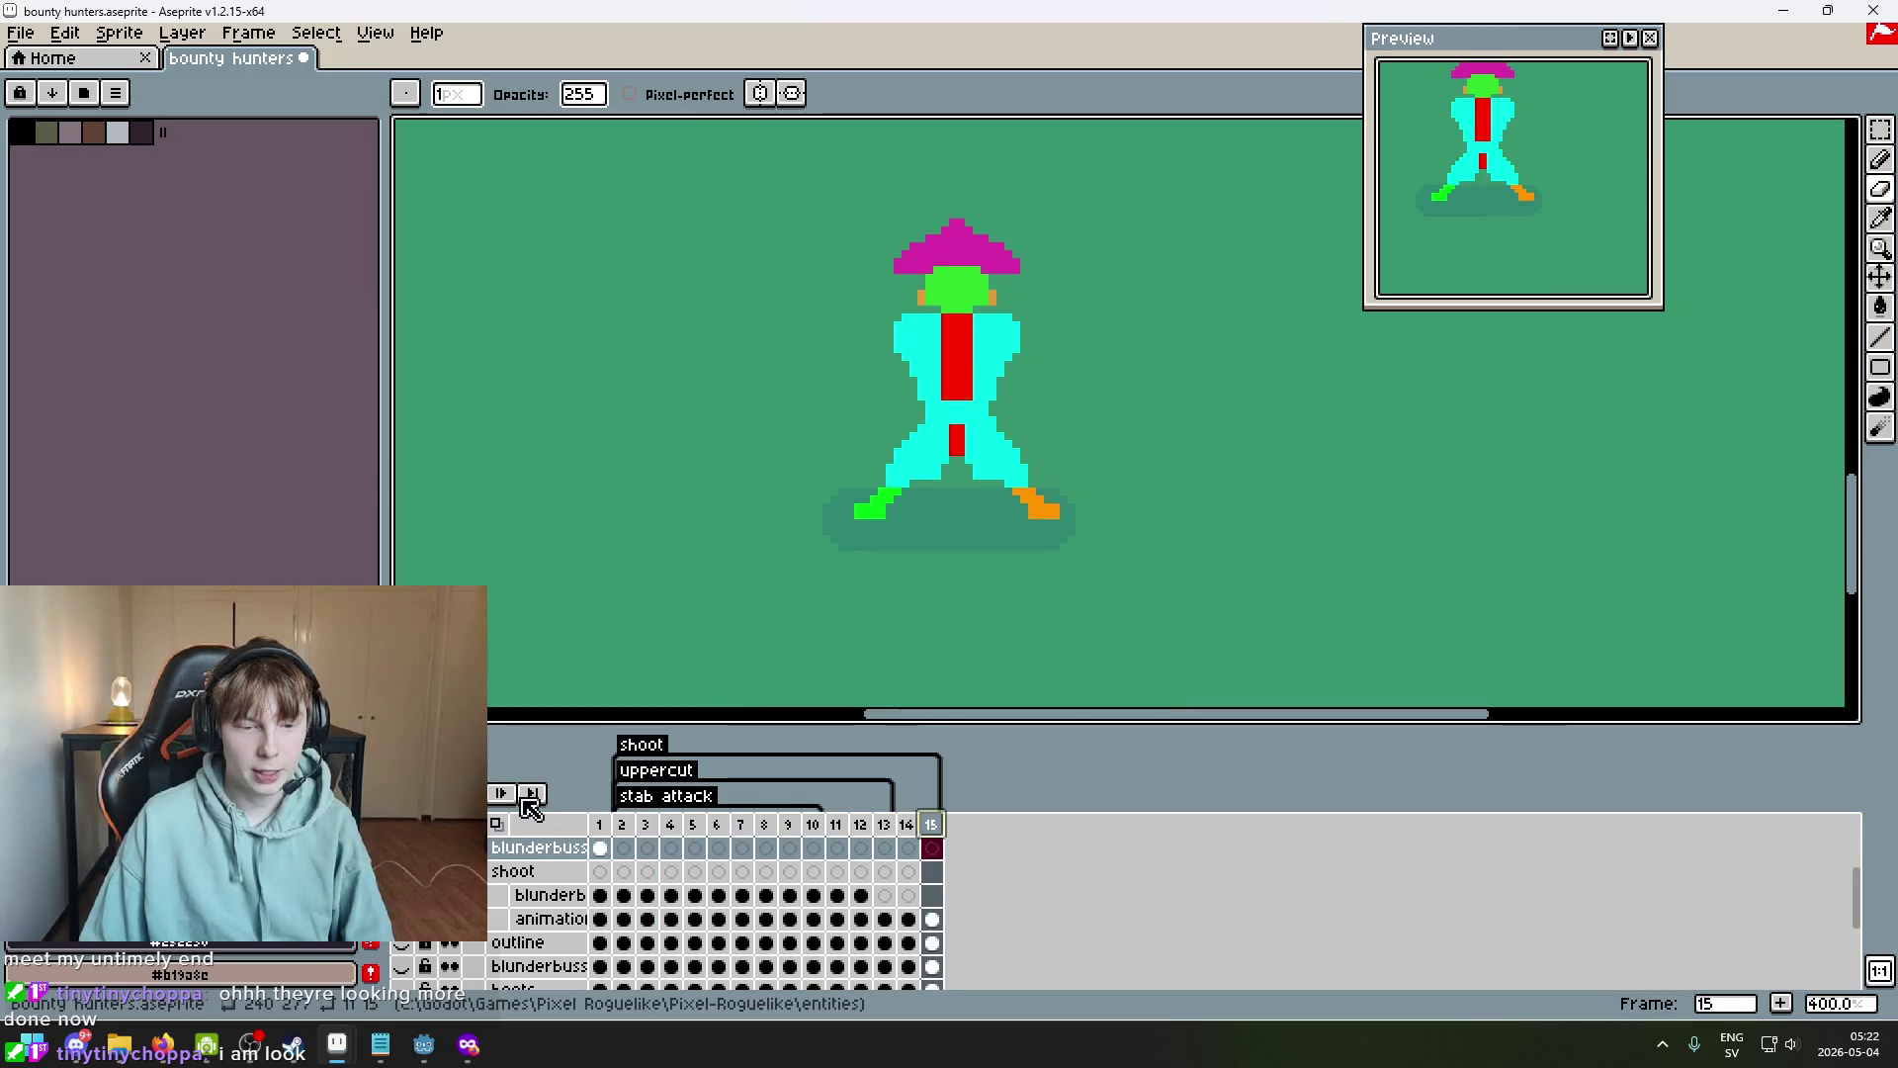
{"action": "scroll", "coordinate": [975, 635], "scroll_direction": "down", "scroll_amount": 1}
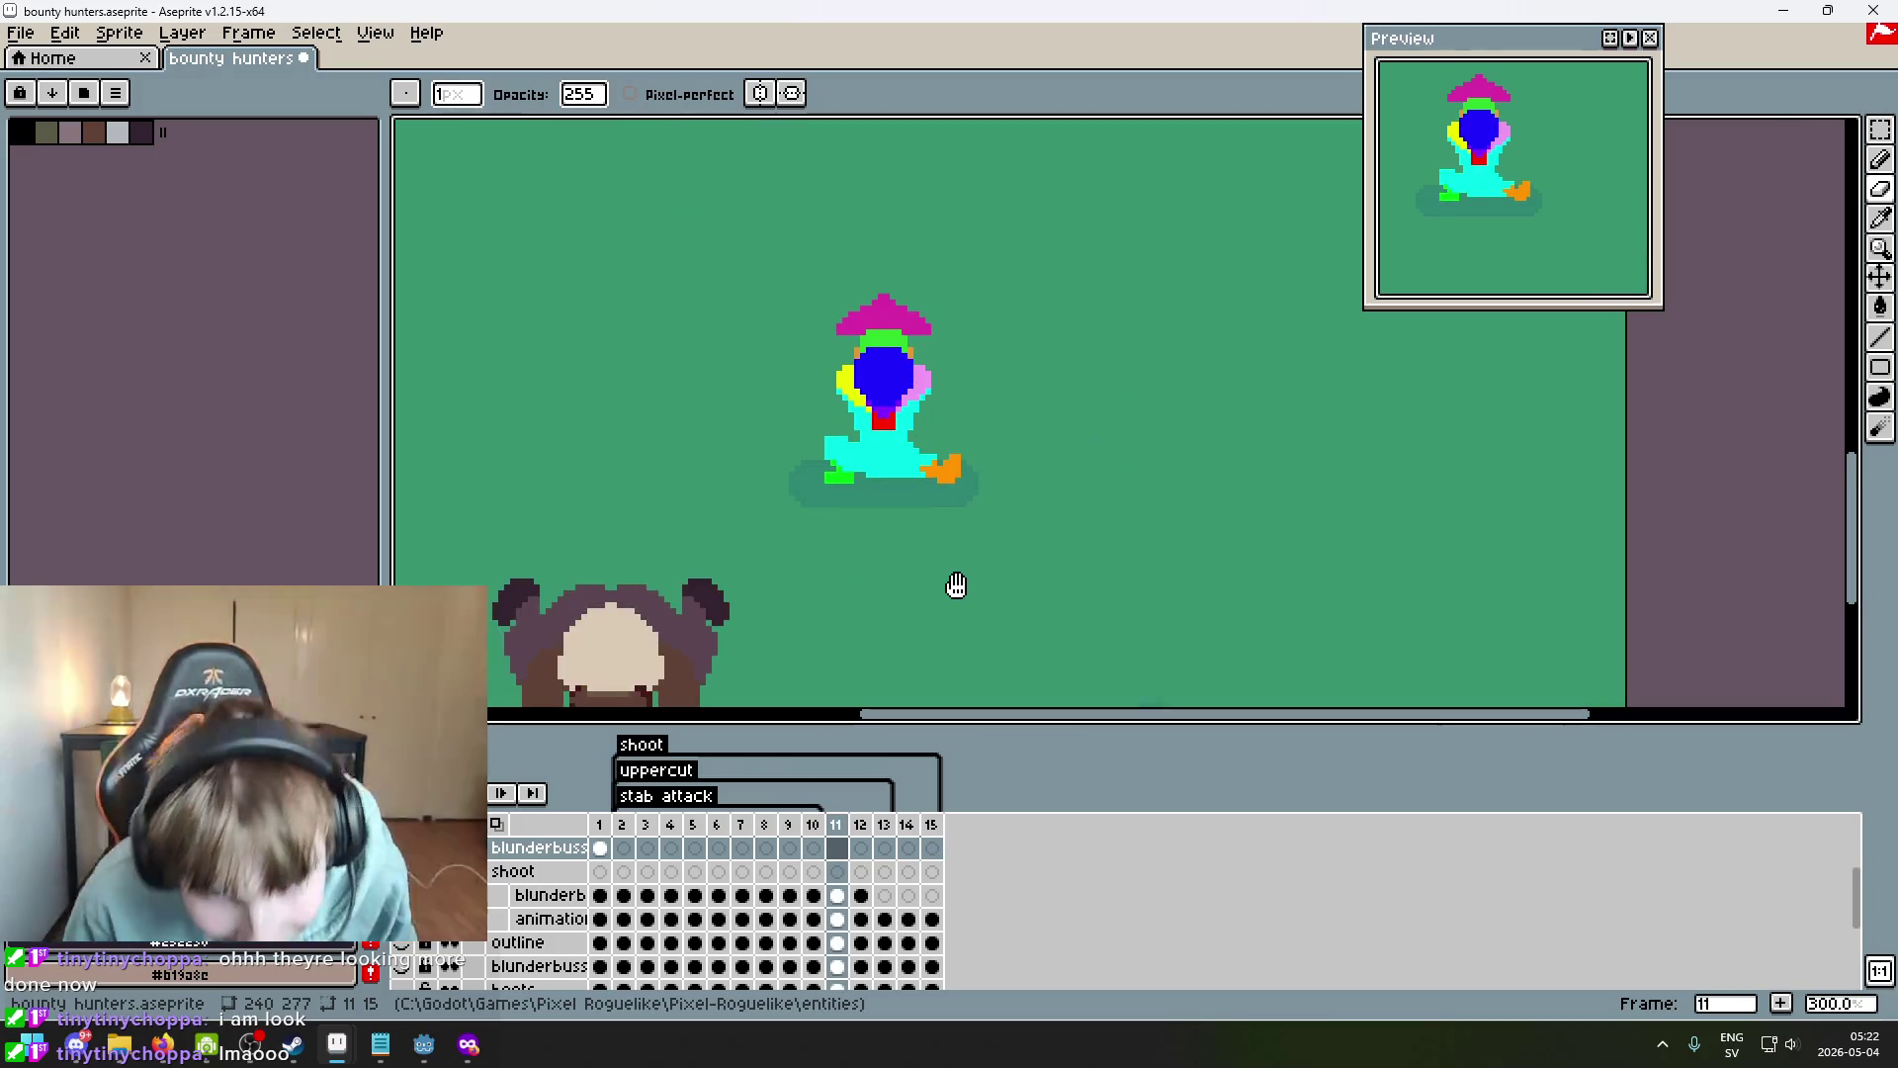
{"action": "scroll", "coordinate": [956, 585], "scroll_direction": "up", "scroll_amount": 2}
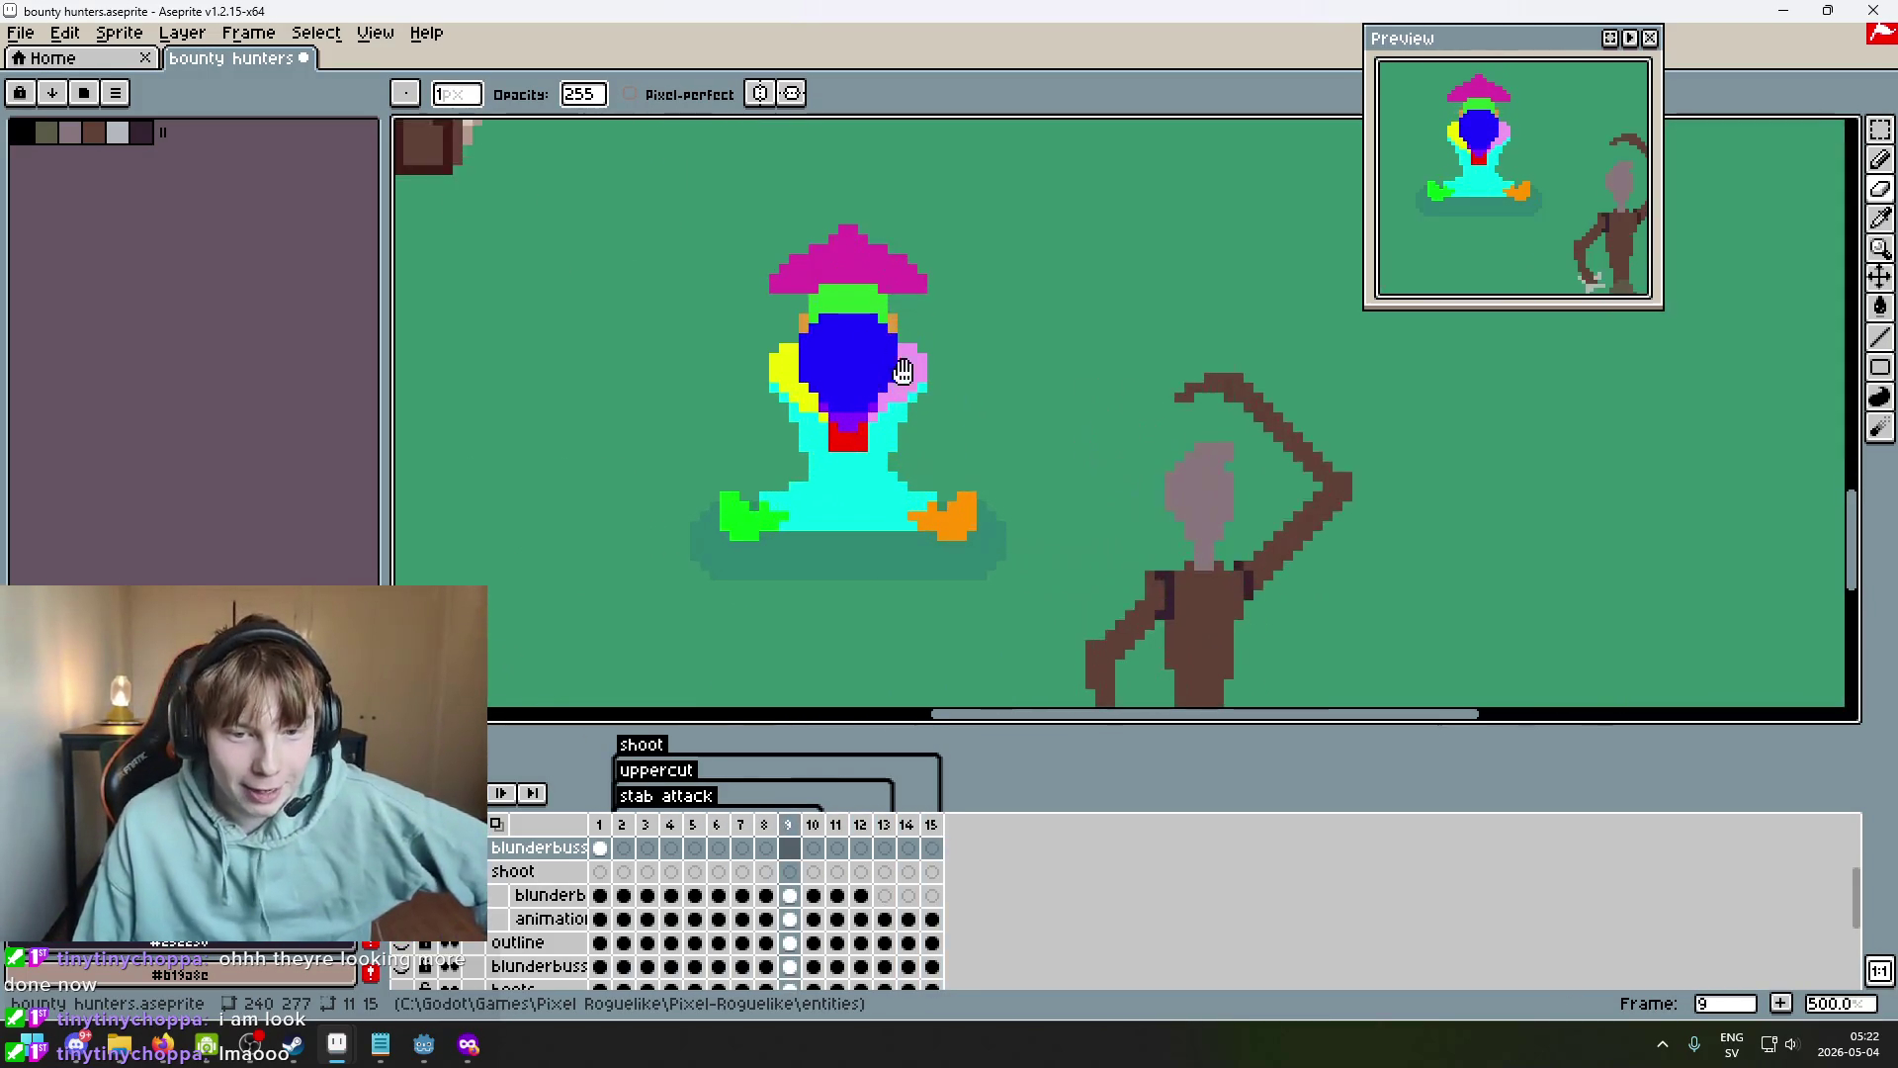
{"action": "scroll", "coordinate": [934, 356], "scroll_direction": "down", "scroll_amount": 1}
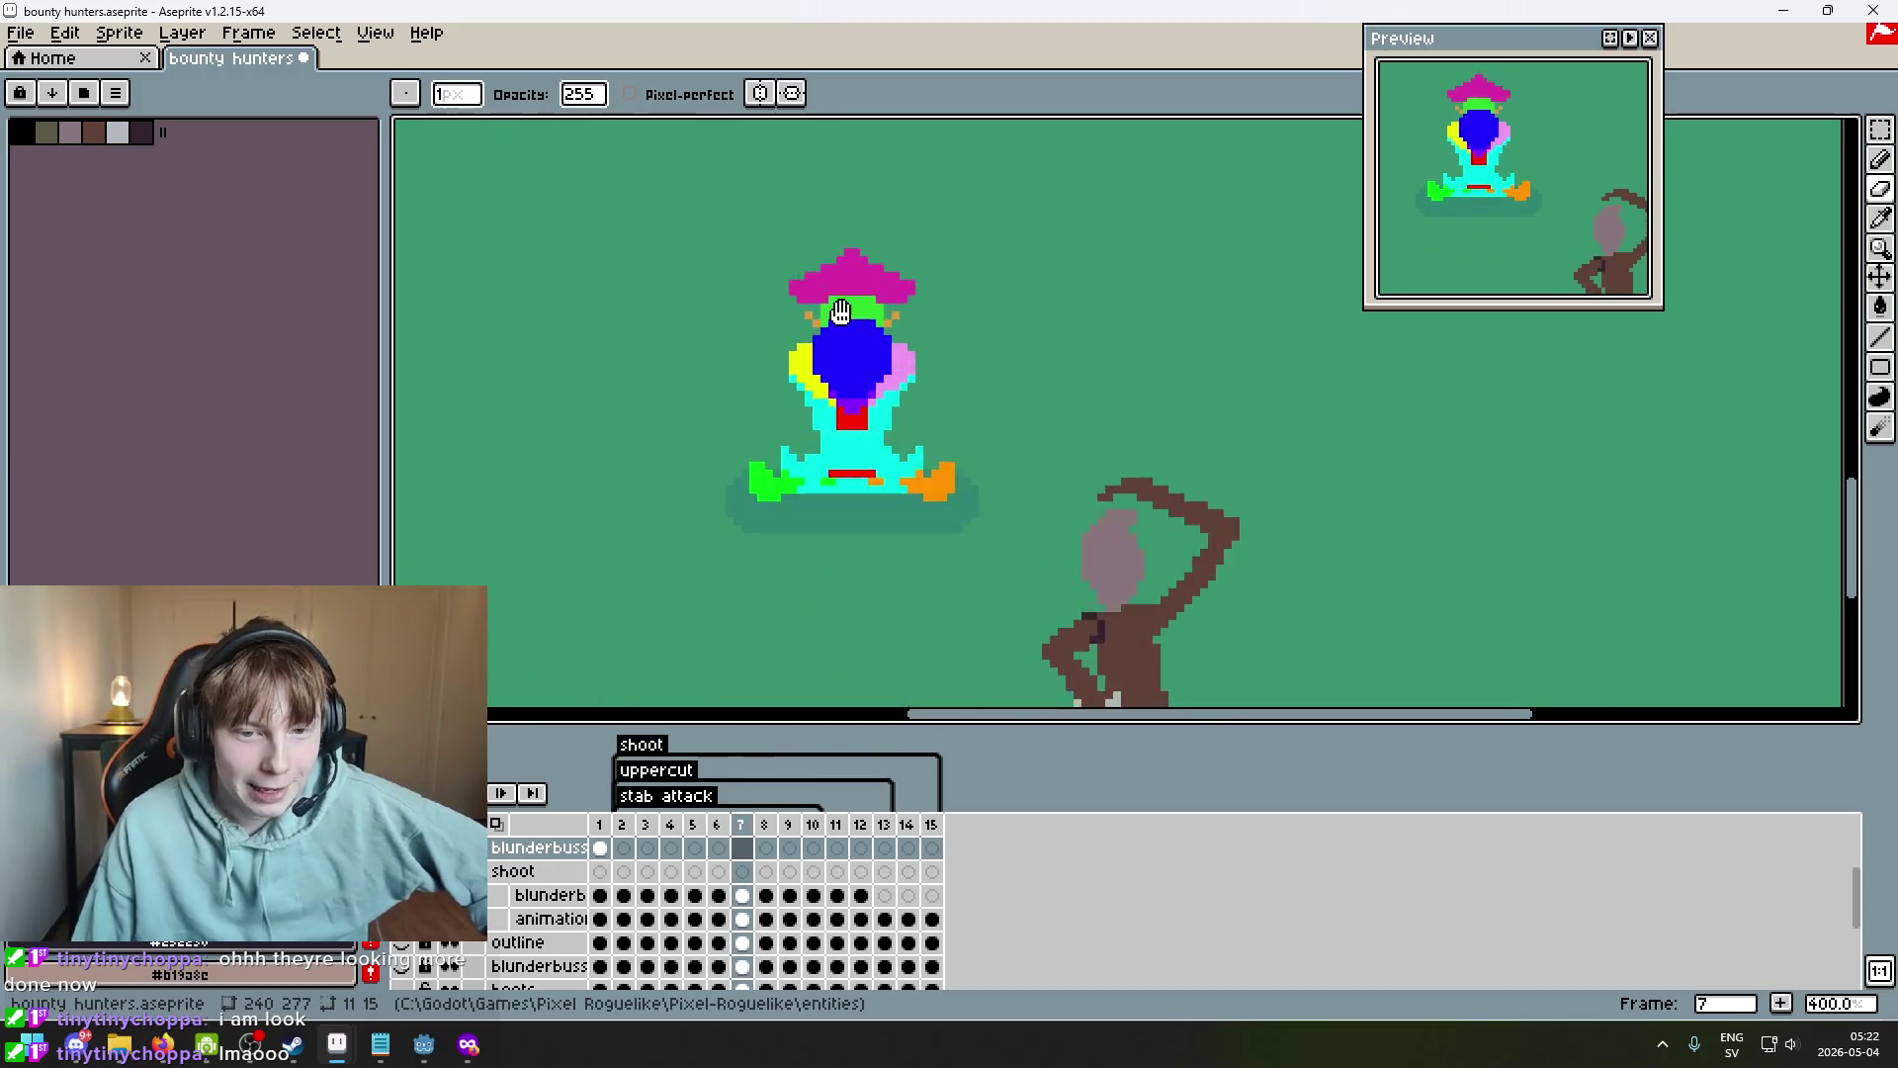
{"action": "scroll", "coordinate": [958, 391], "scroll_direction": "down", "scroll_amount": 2}
{"action": "scroll", "coordinate": [958, 392], "scroll_direction": "up", "scroll_amount": 1}
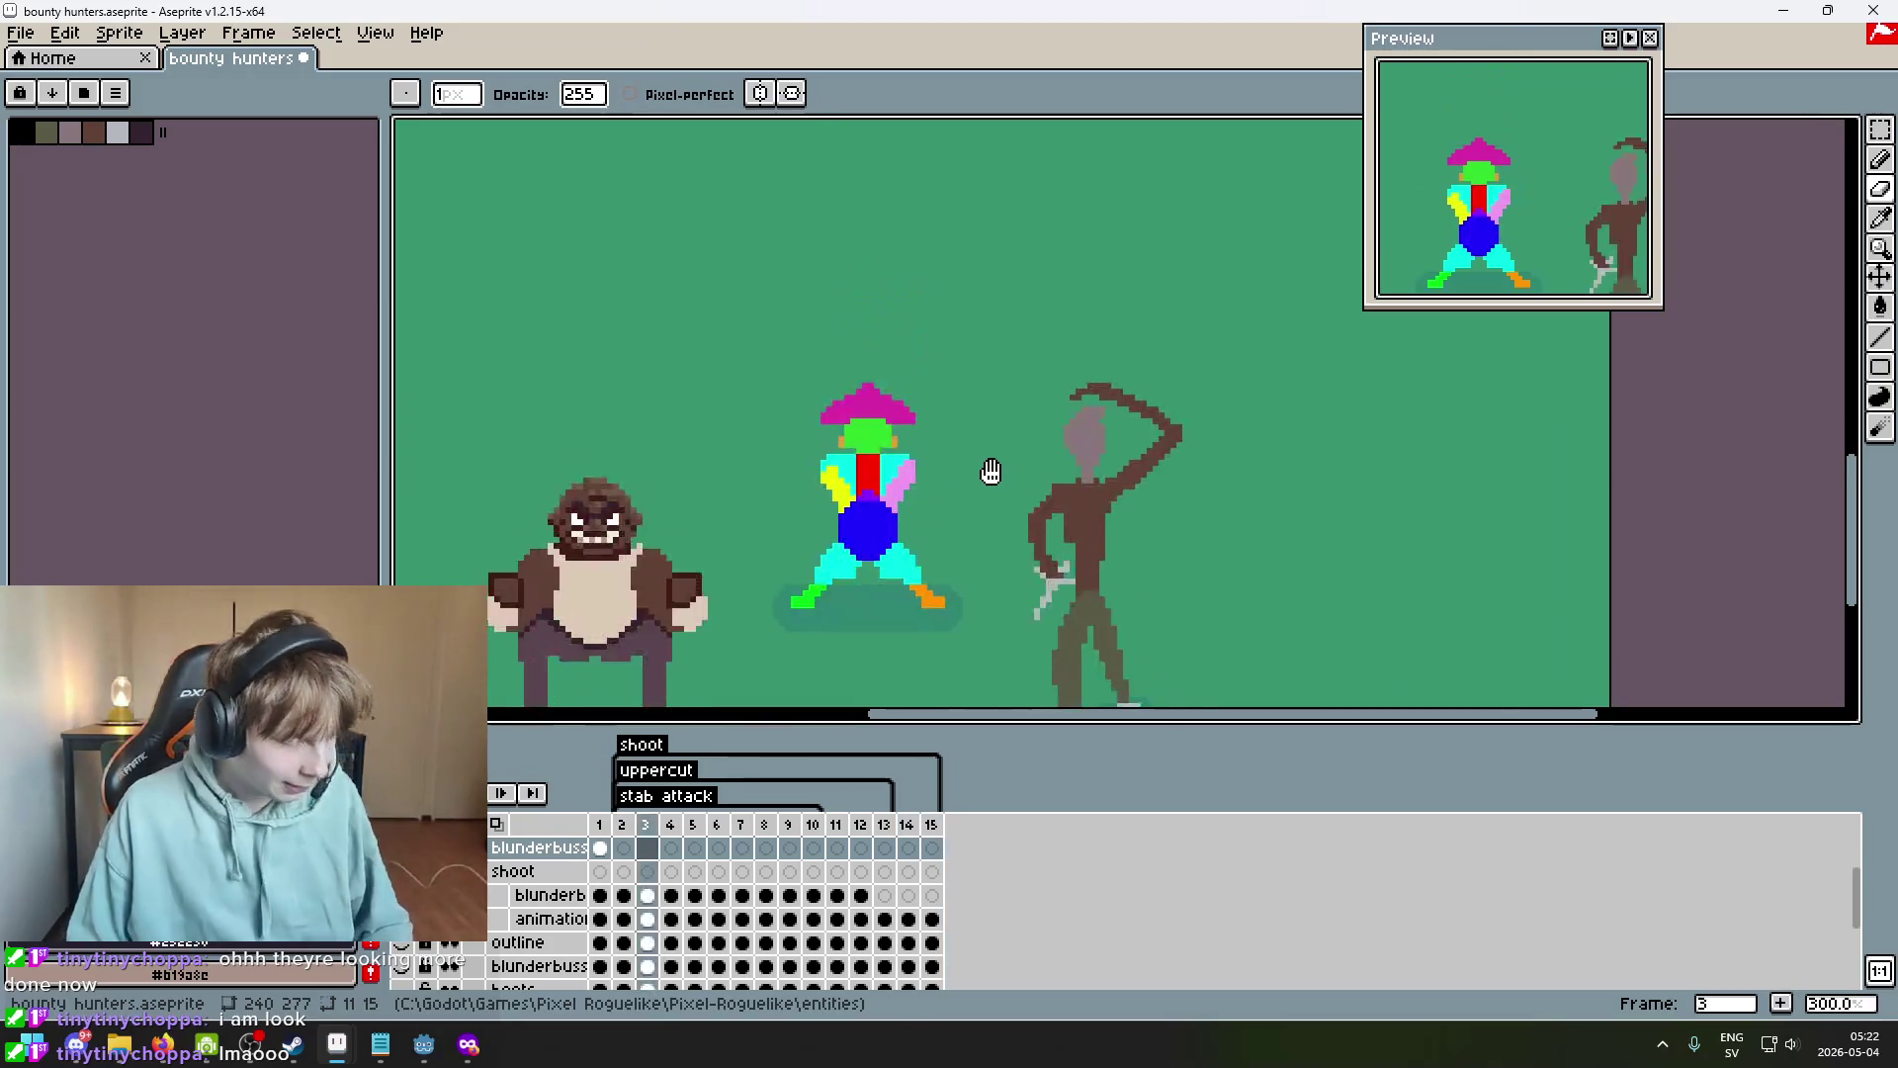
{"action": "scroll", "coordinate": [922, 428], "scroll_direction": "up", "scroll_amount": 1}
{"action": "scroll", "coordinate": [922, 432], "scroll_direction": "down", "scroll_amount": 1}
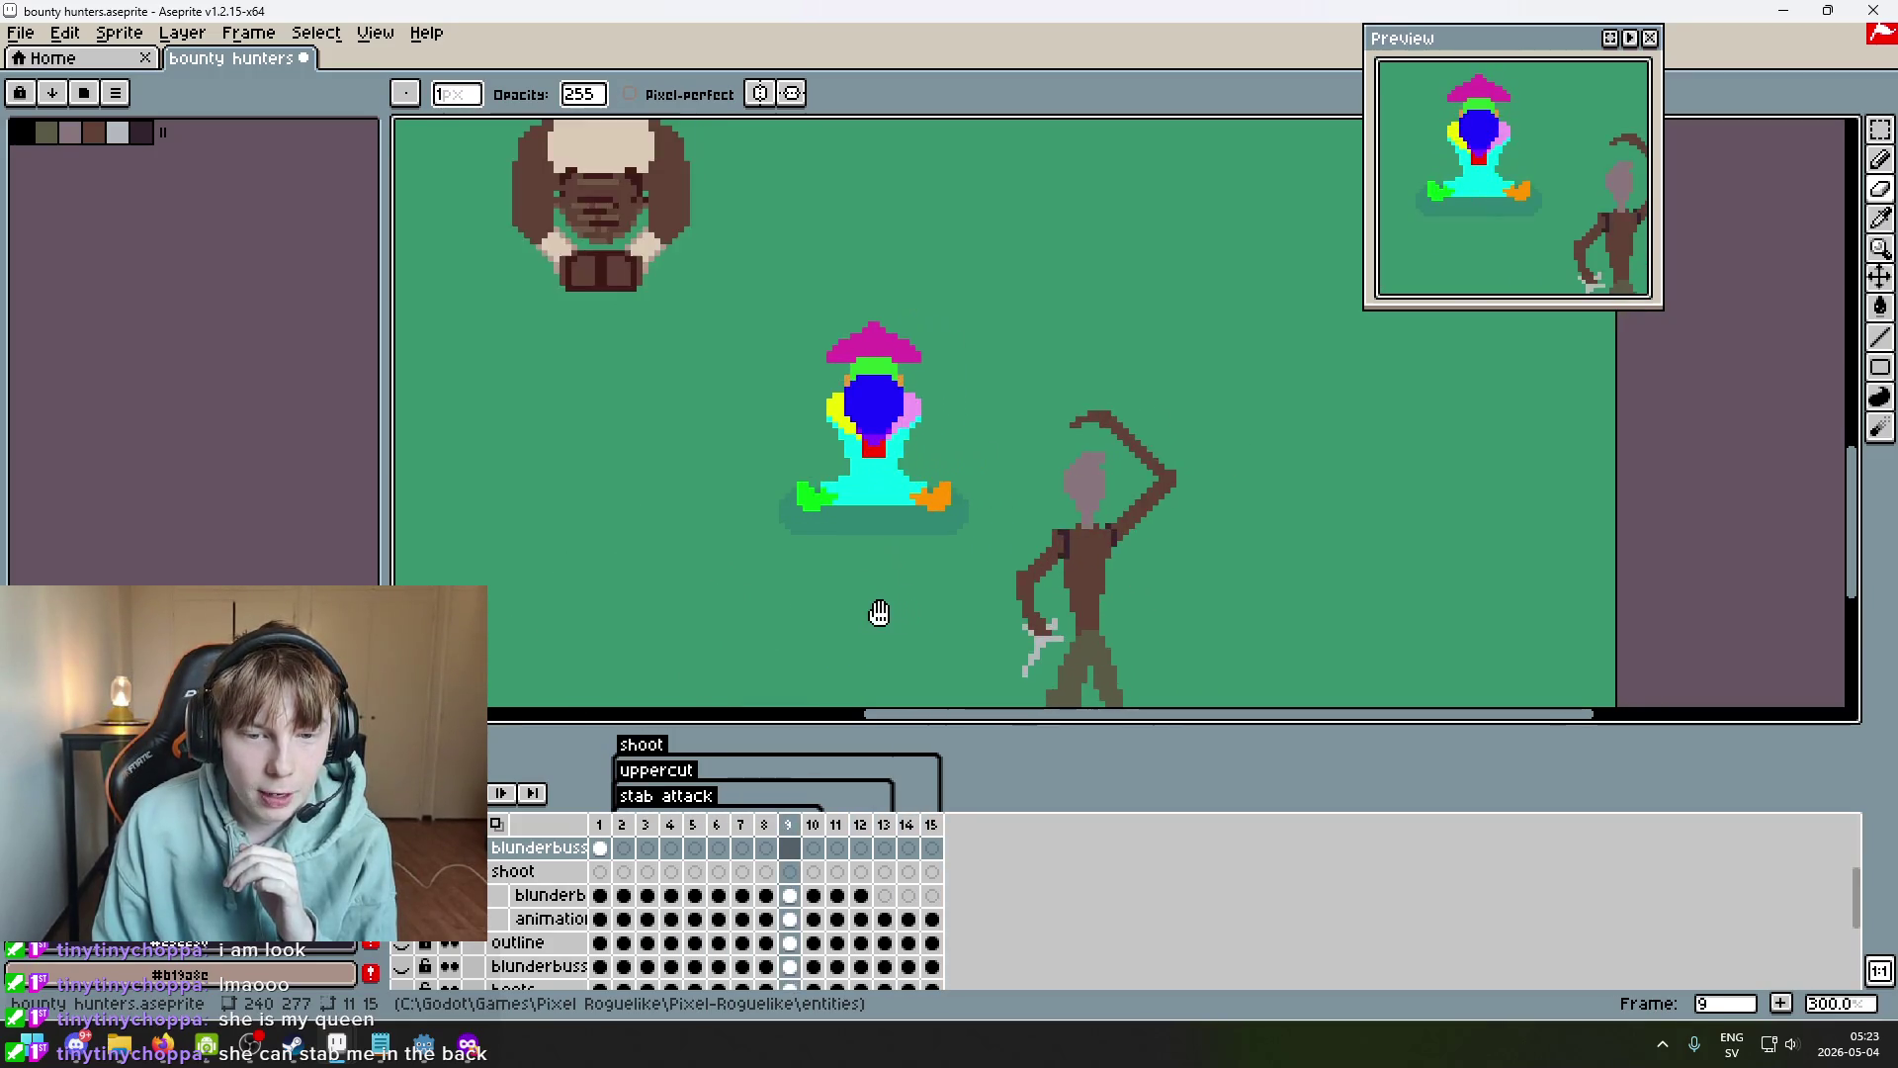
{"action": "left_click_drag", "start_coordinate": [905, 620], "coordinate": [863, 623]}
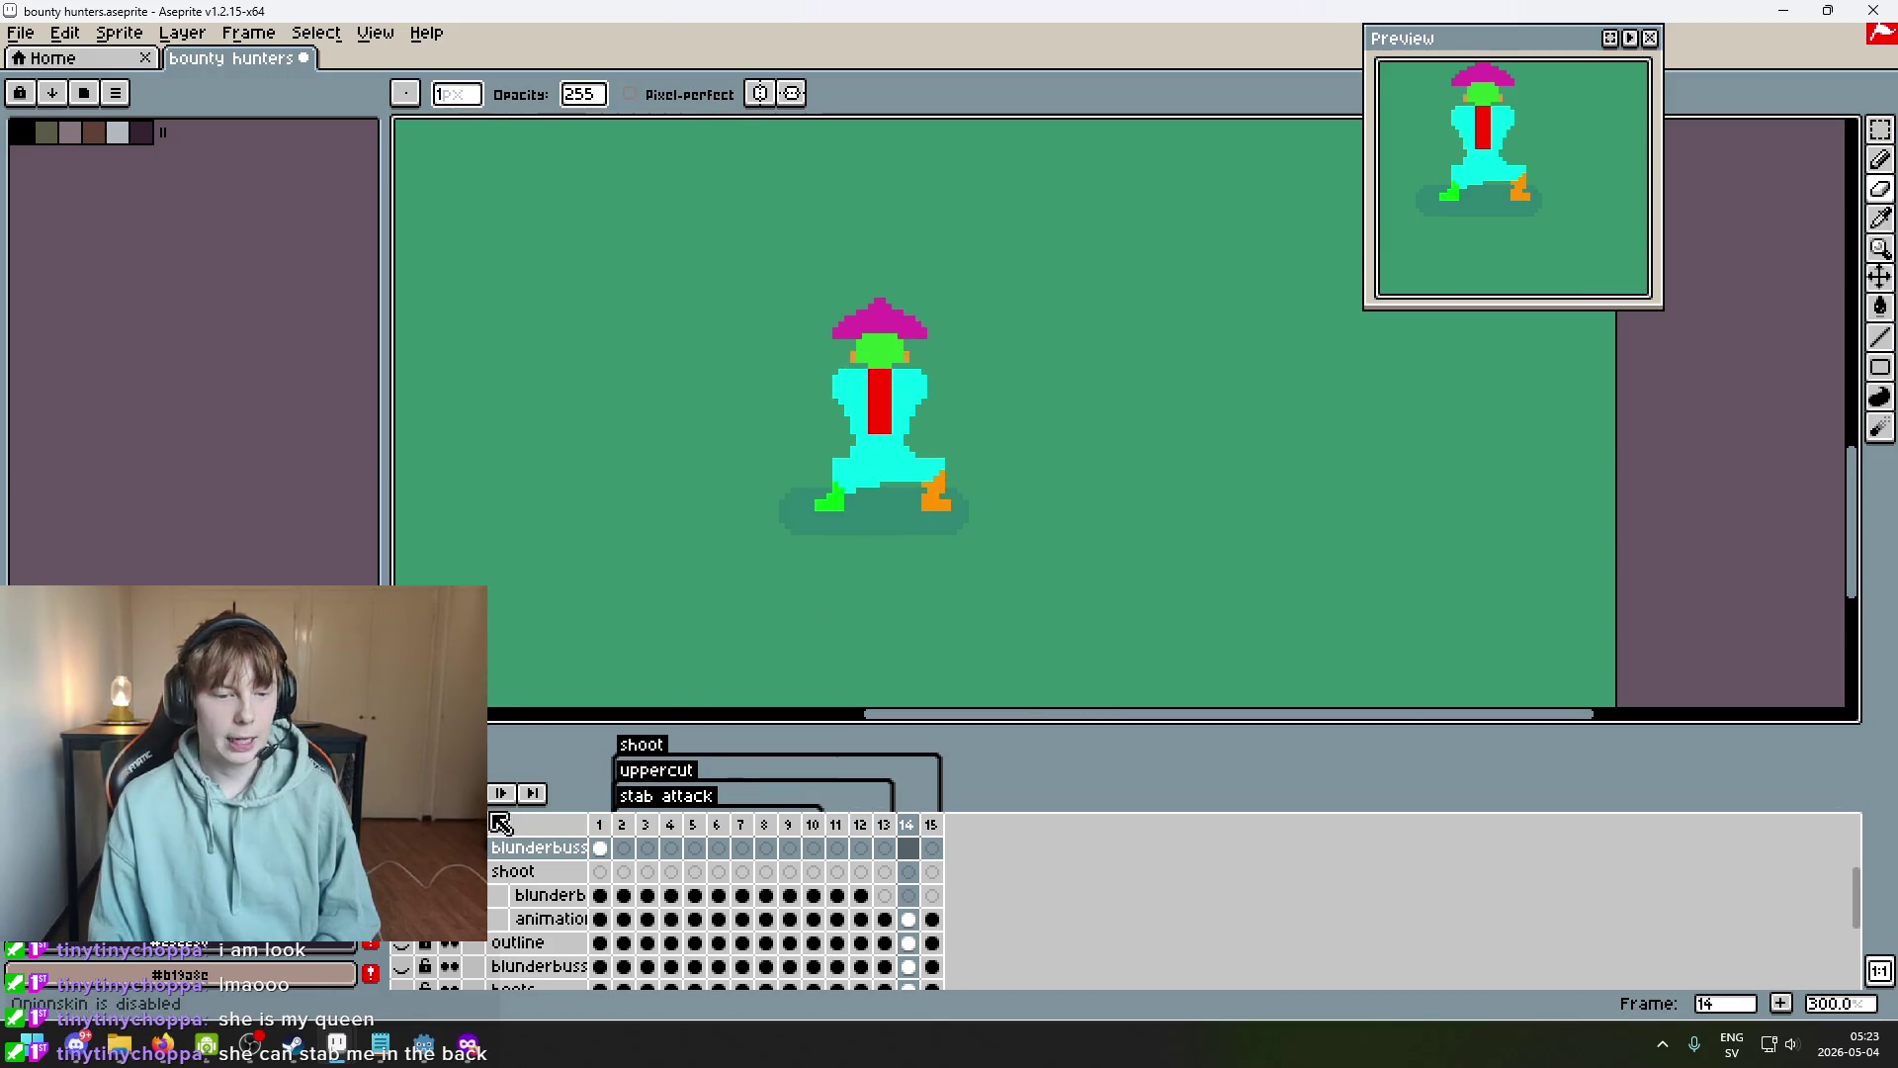
{"action": "scroll", "coordinate": [877, 542], "scroll_direction": "down", "scroll_amount": 2}
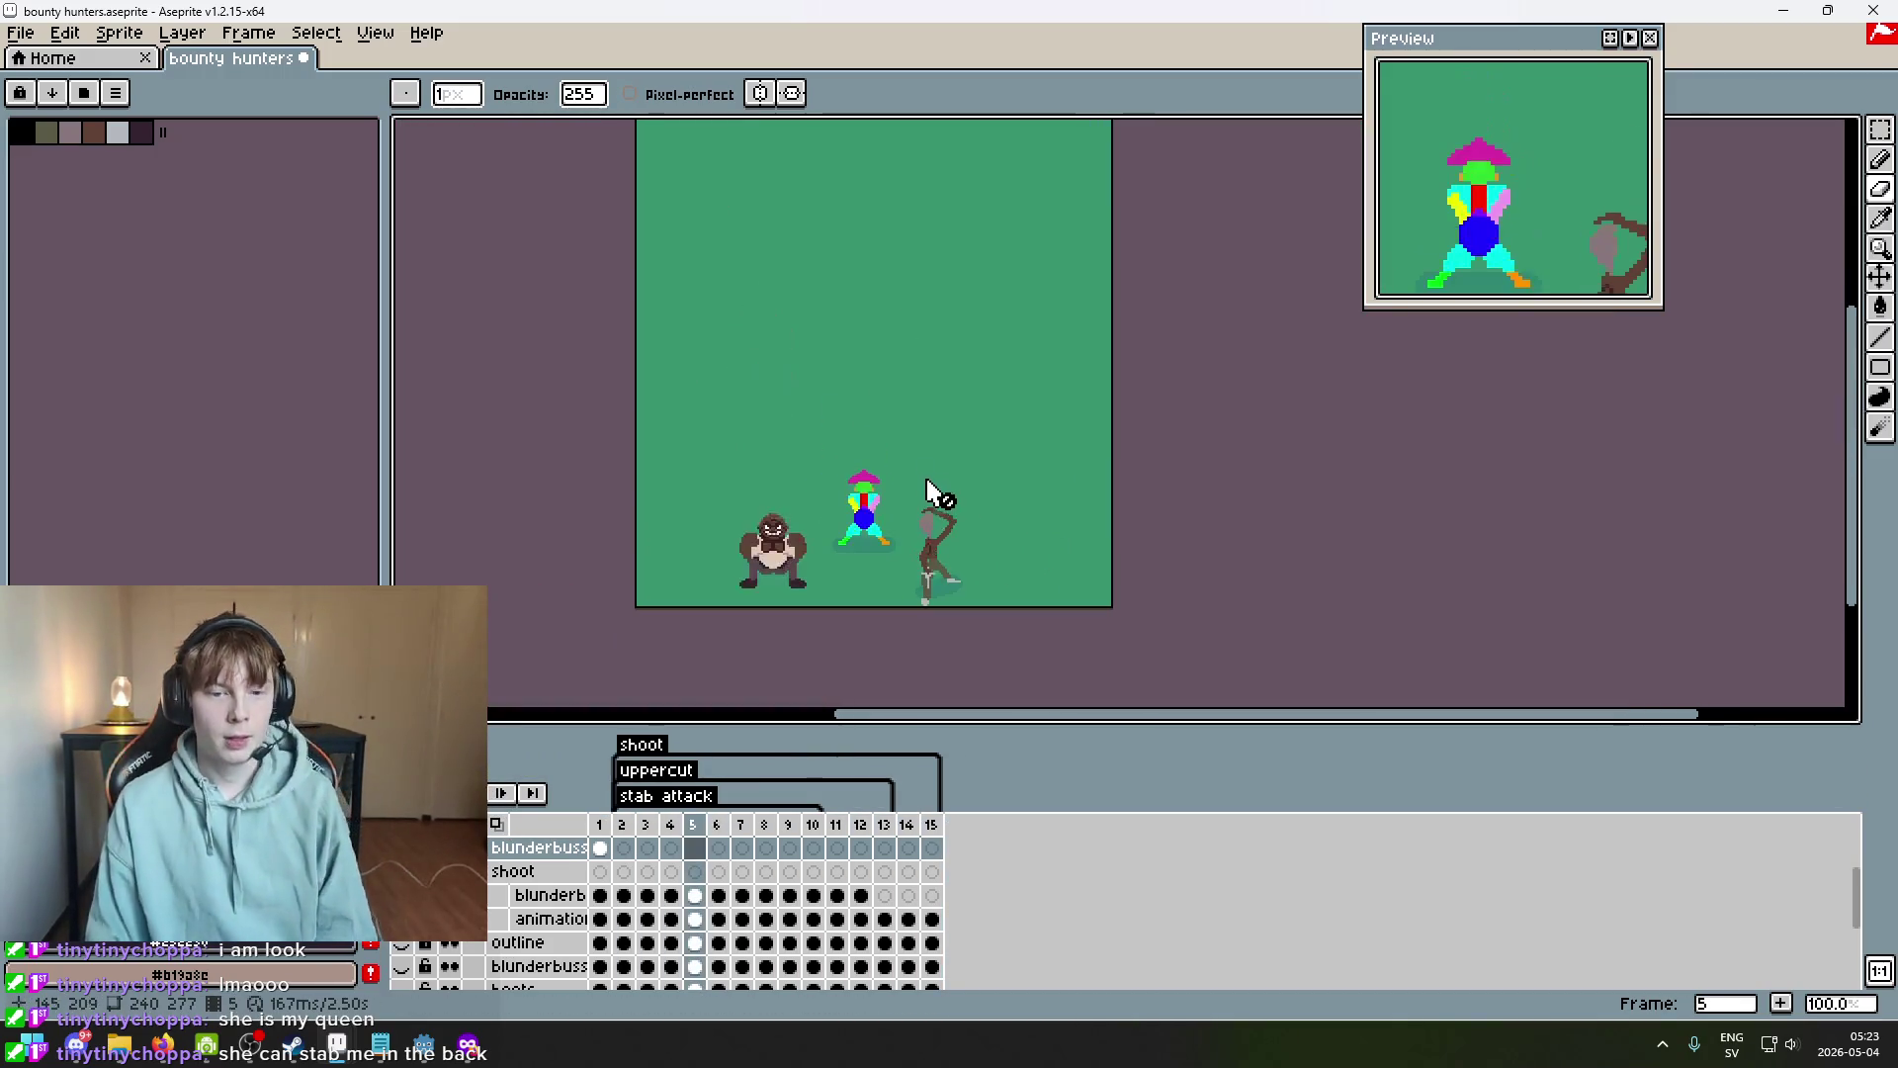
{"action": "scroll", "coordinate": [786, 580], "scroll_direction": "up", "scroll_amount": 2}
{"action": "left_click_drag", "start_coordinate": [786, 579], "coordinate": [973, 547]}
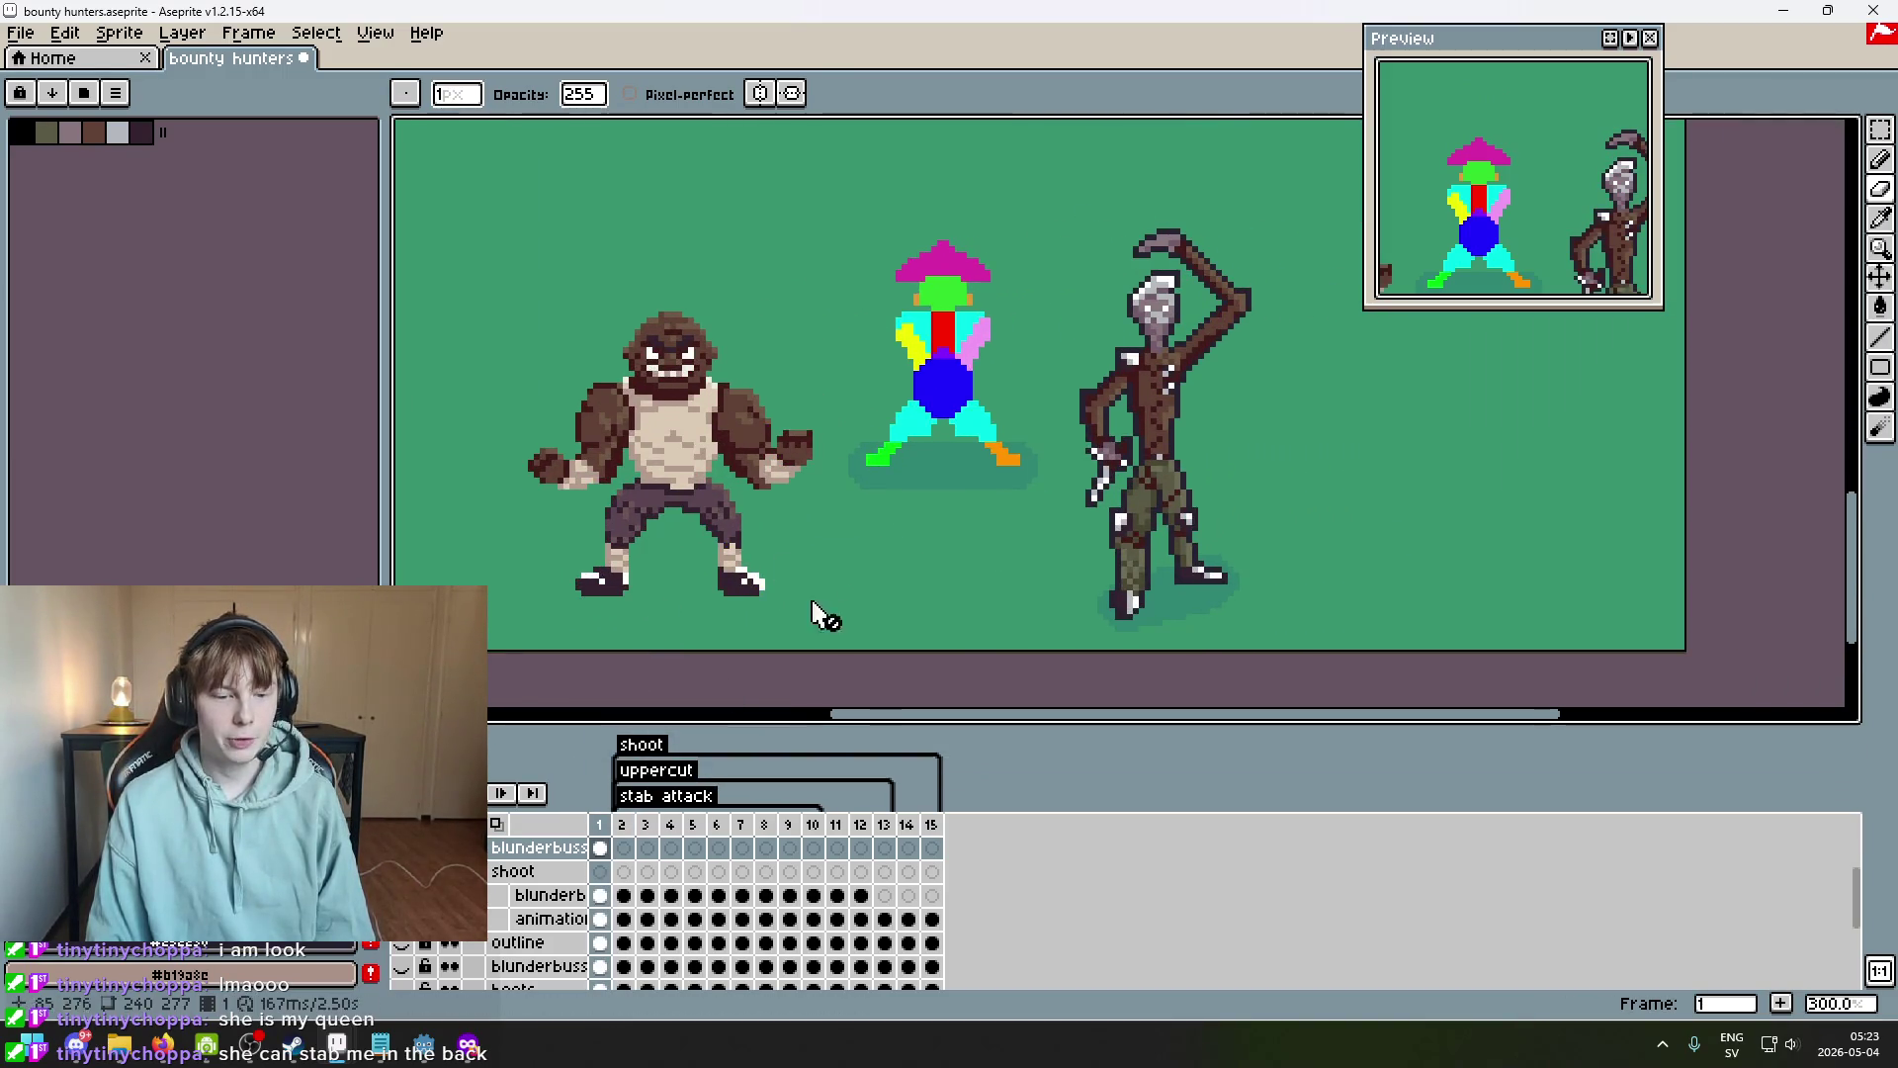
{"action": "left_click_drag", "start_coordinate": [791, 630], "coordinate": [581, 564]}
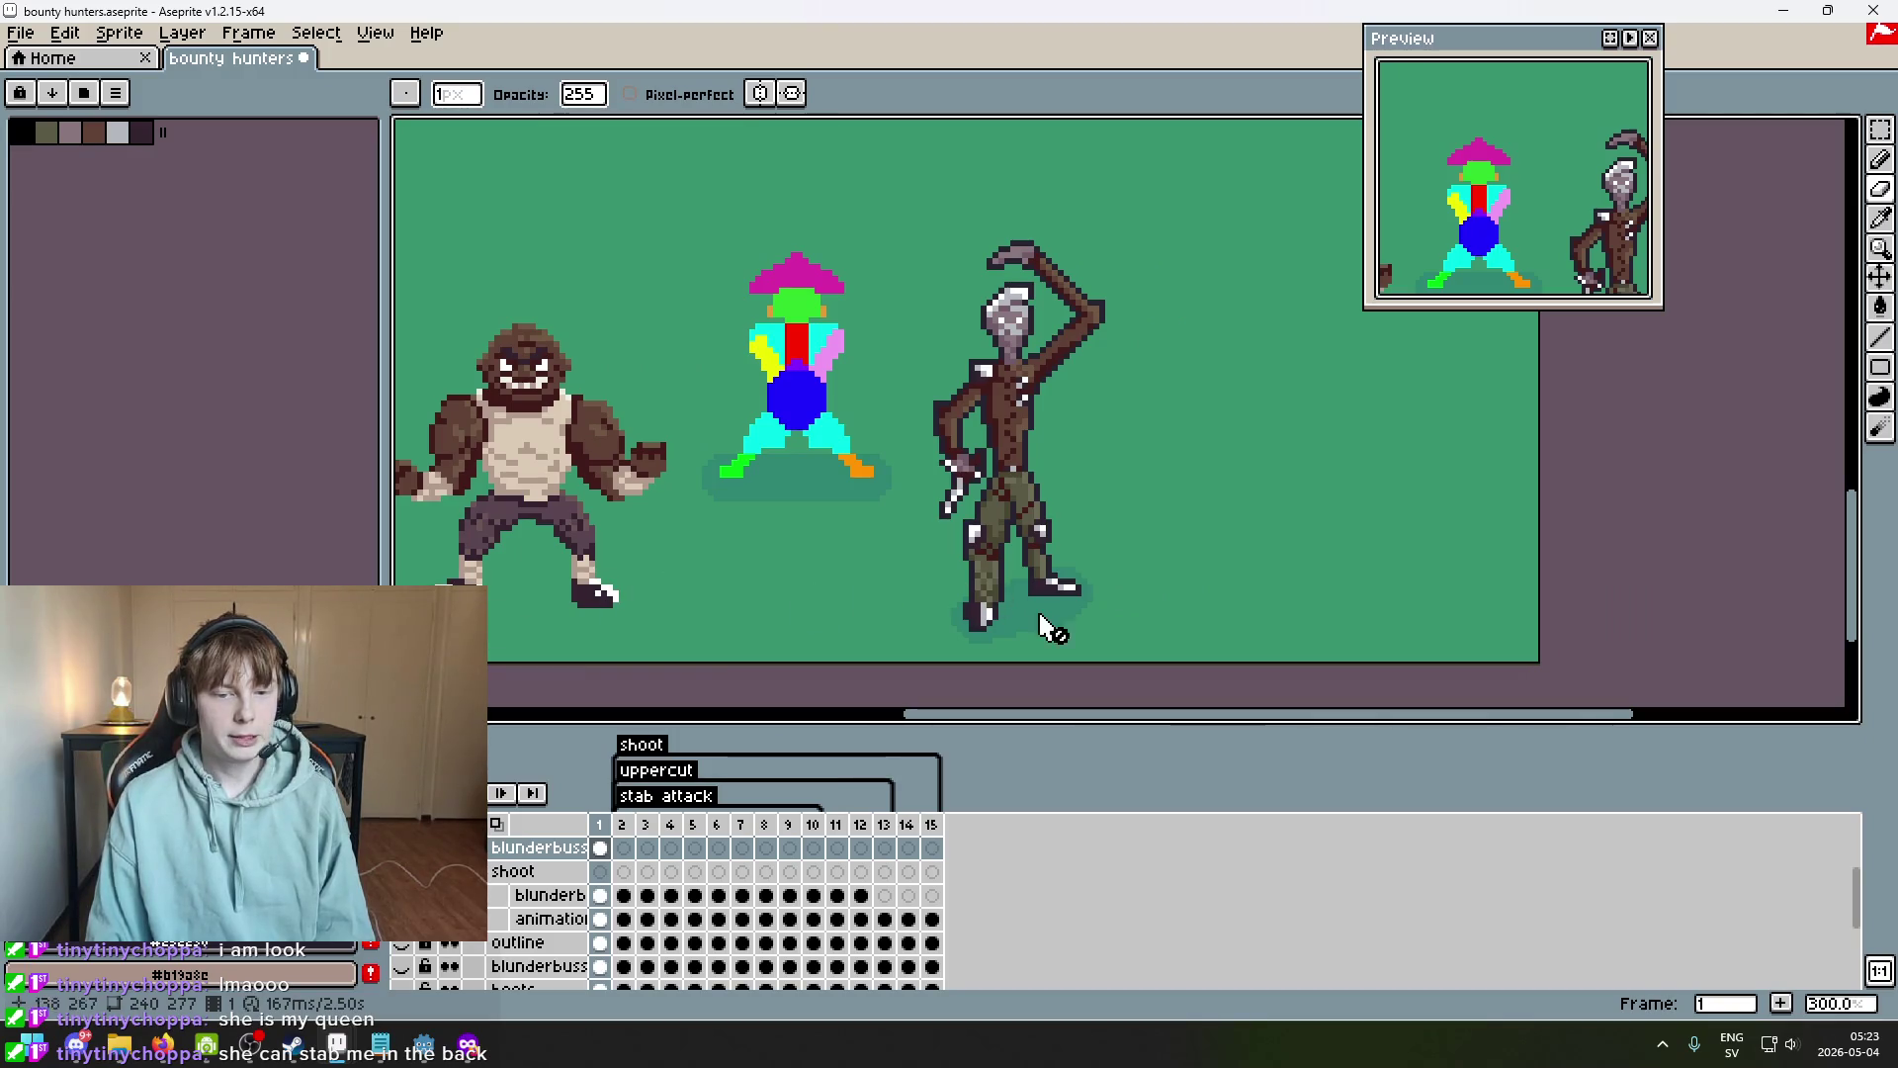
{"action": "left_click_drag", "start_coordinate": [706, 576], "coordinate": [774, 582]}
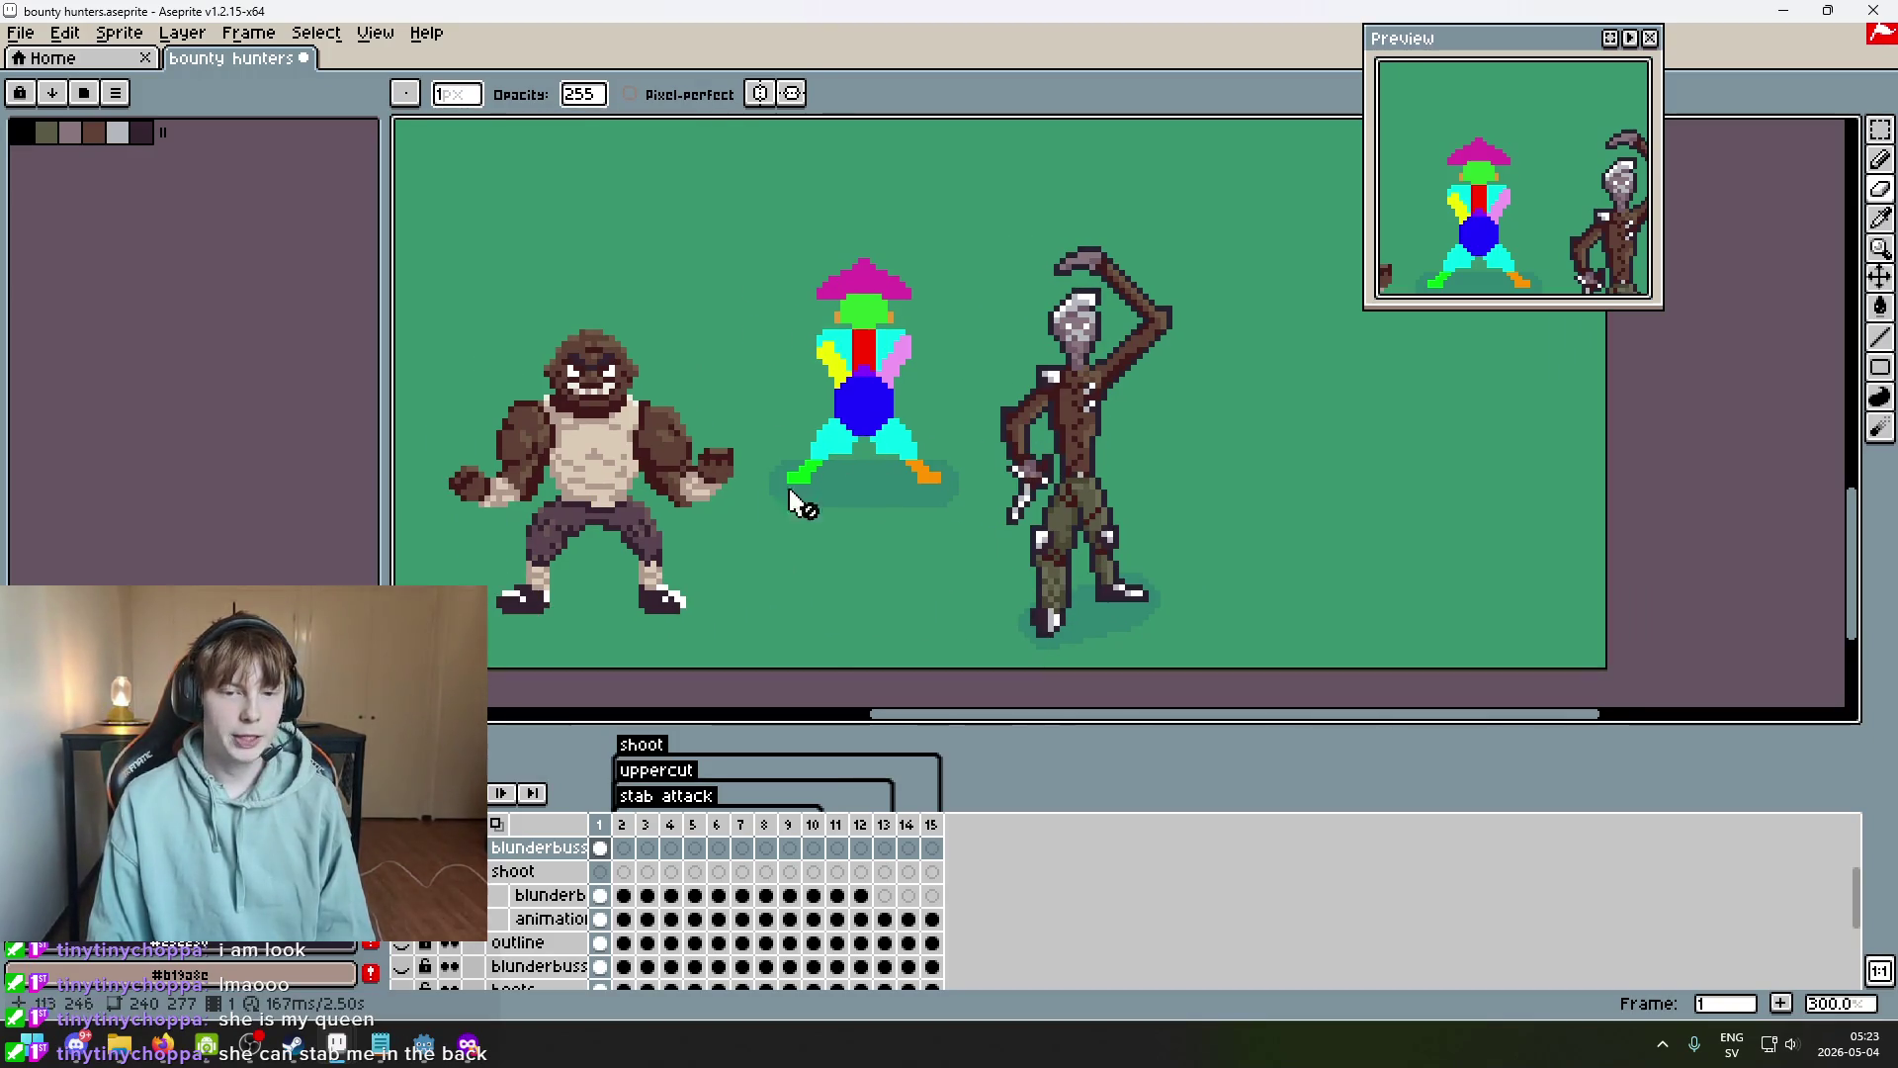
{"action": "scroll", "coordinate": [719, 476], "scroll_direction": "down", "scroll_amount": 3}
{"action": "scroll", "coordinate": [821, 471], "scroll_direction": "up", "scroll_amount": 3}
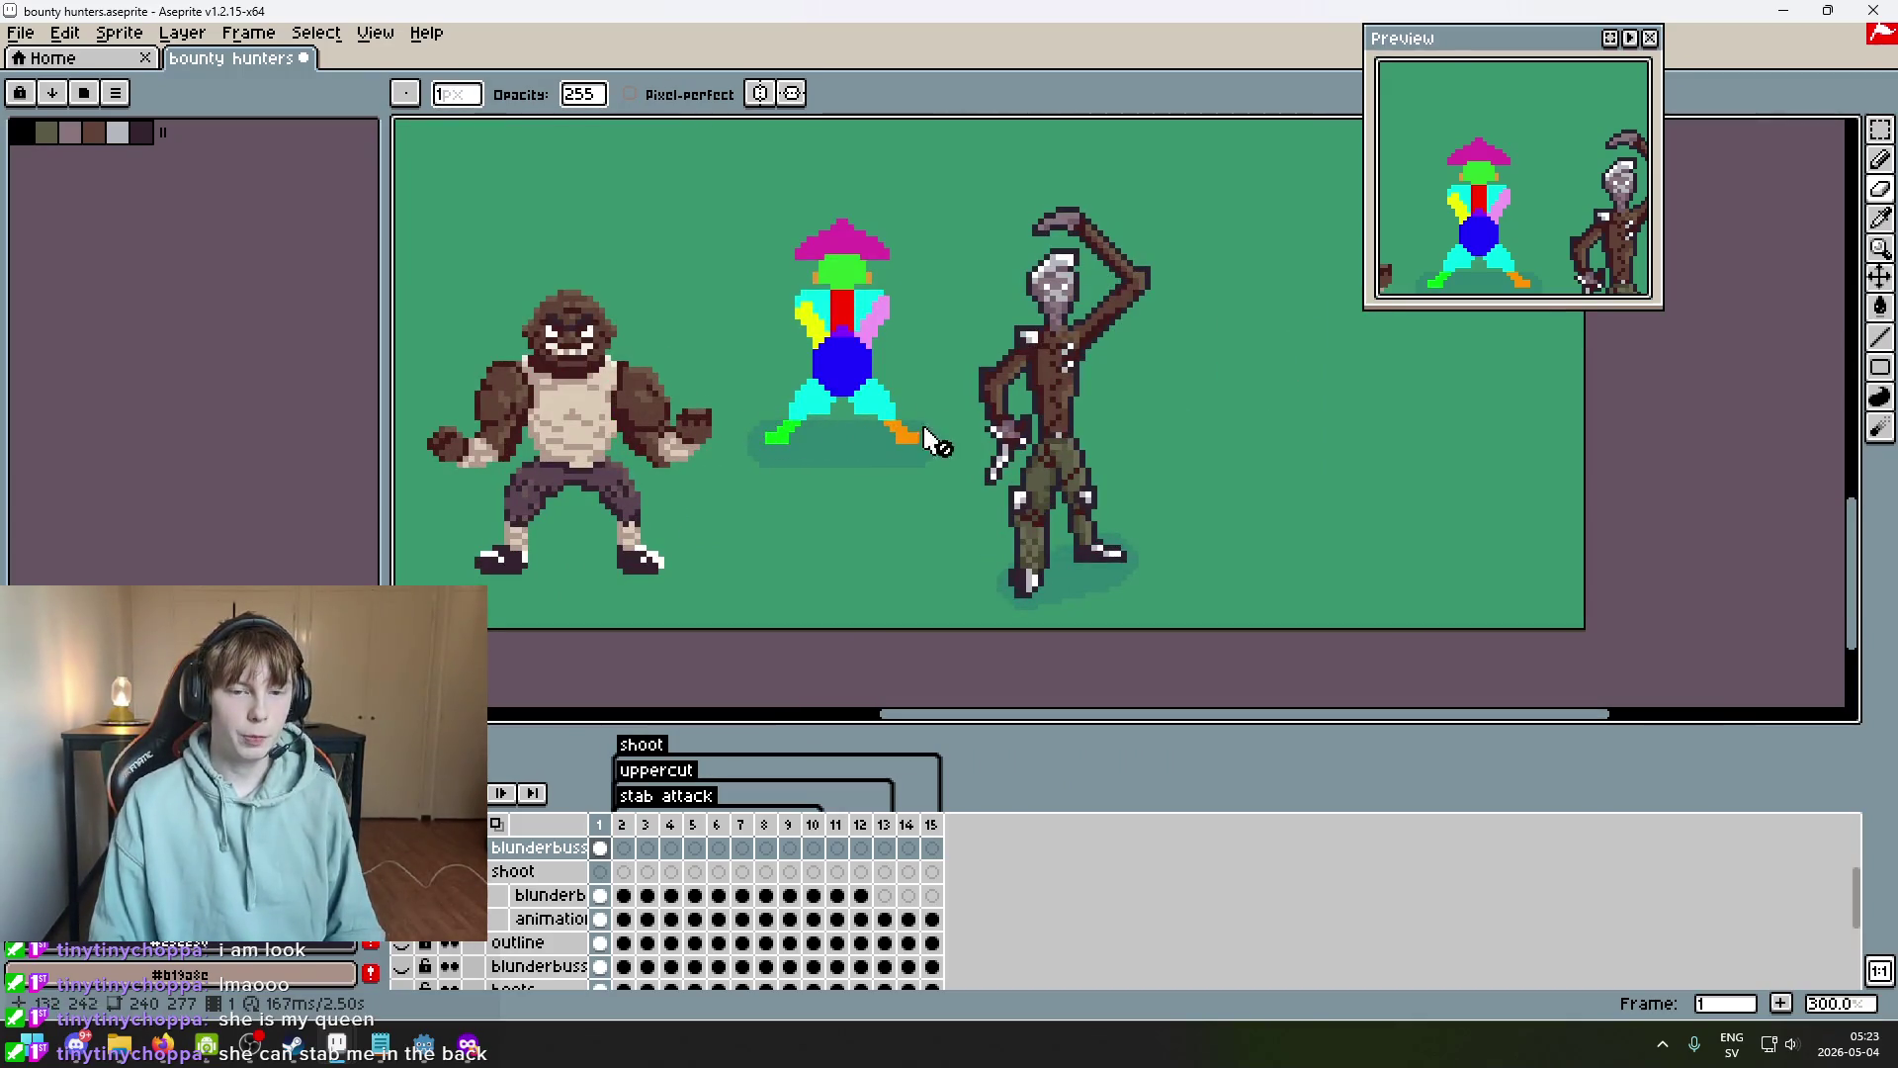
{"action": "left_click_drag", "start_coordinate": [1067, 657], "coordinate": [1166, 706]}
{"action": "left_click_drag", "start_coordinate": [962, 558], "coordinate": [919, 514]}
{"action": "scroll", "coordinate": [874, 451], "scroll_direction": "up", "scroll_amount": 2}
{"action": "scroll", "coordinate": [699, 529], "scroll_direction": "down", "scroll_amount": 3}
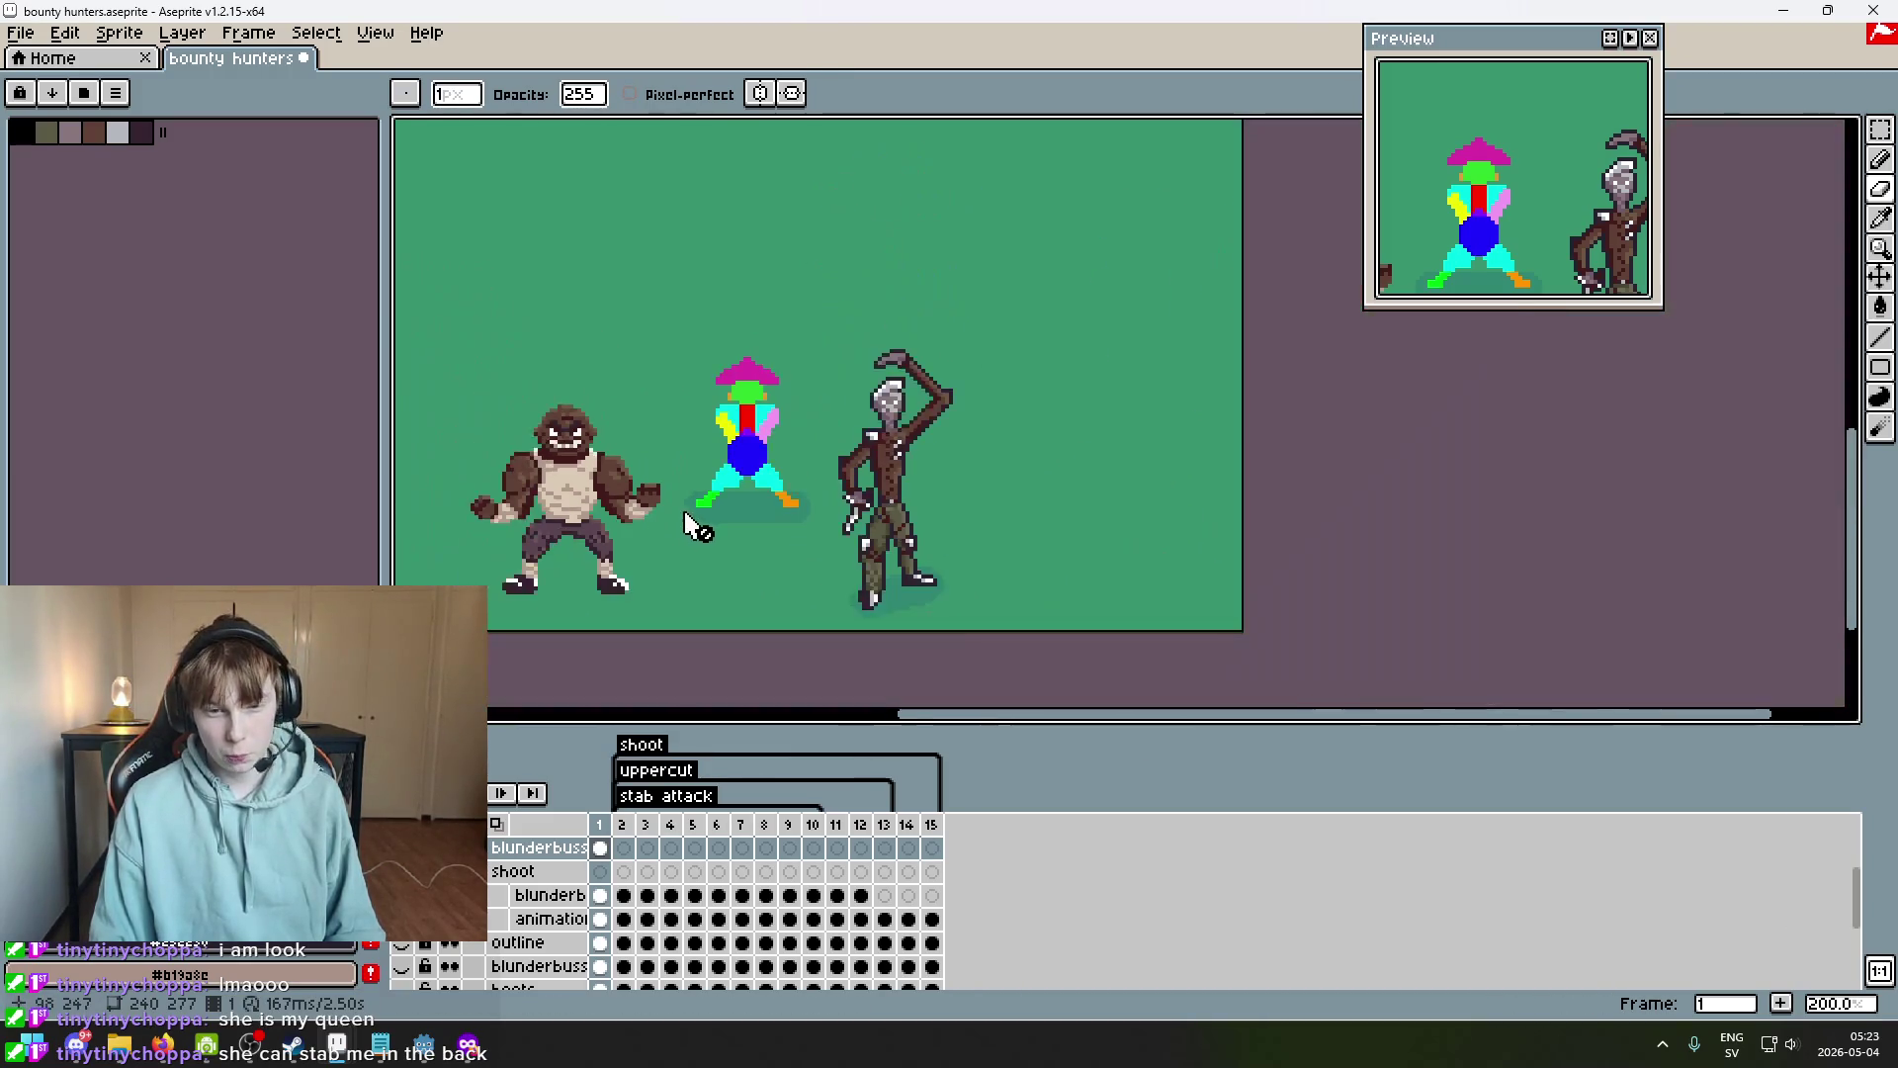
{"action": "scroll", "coordinate": [736, 503], "scroll_direction": "up", "scroll_amount": 3}
{"action": "scroll", "coordinate": [896, 504], "scroll_direction": "down", "scroll_amount": 2}
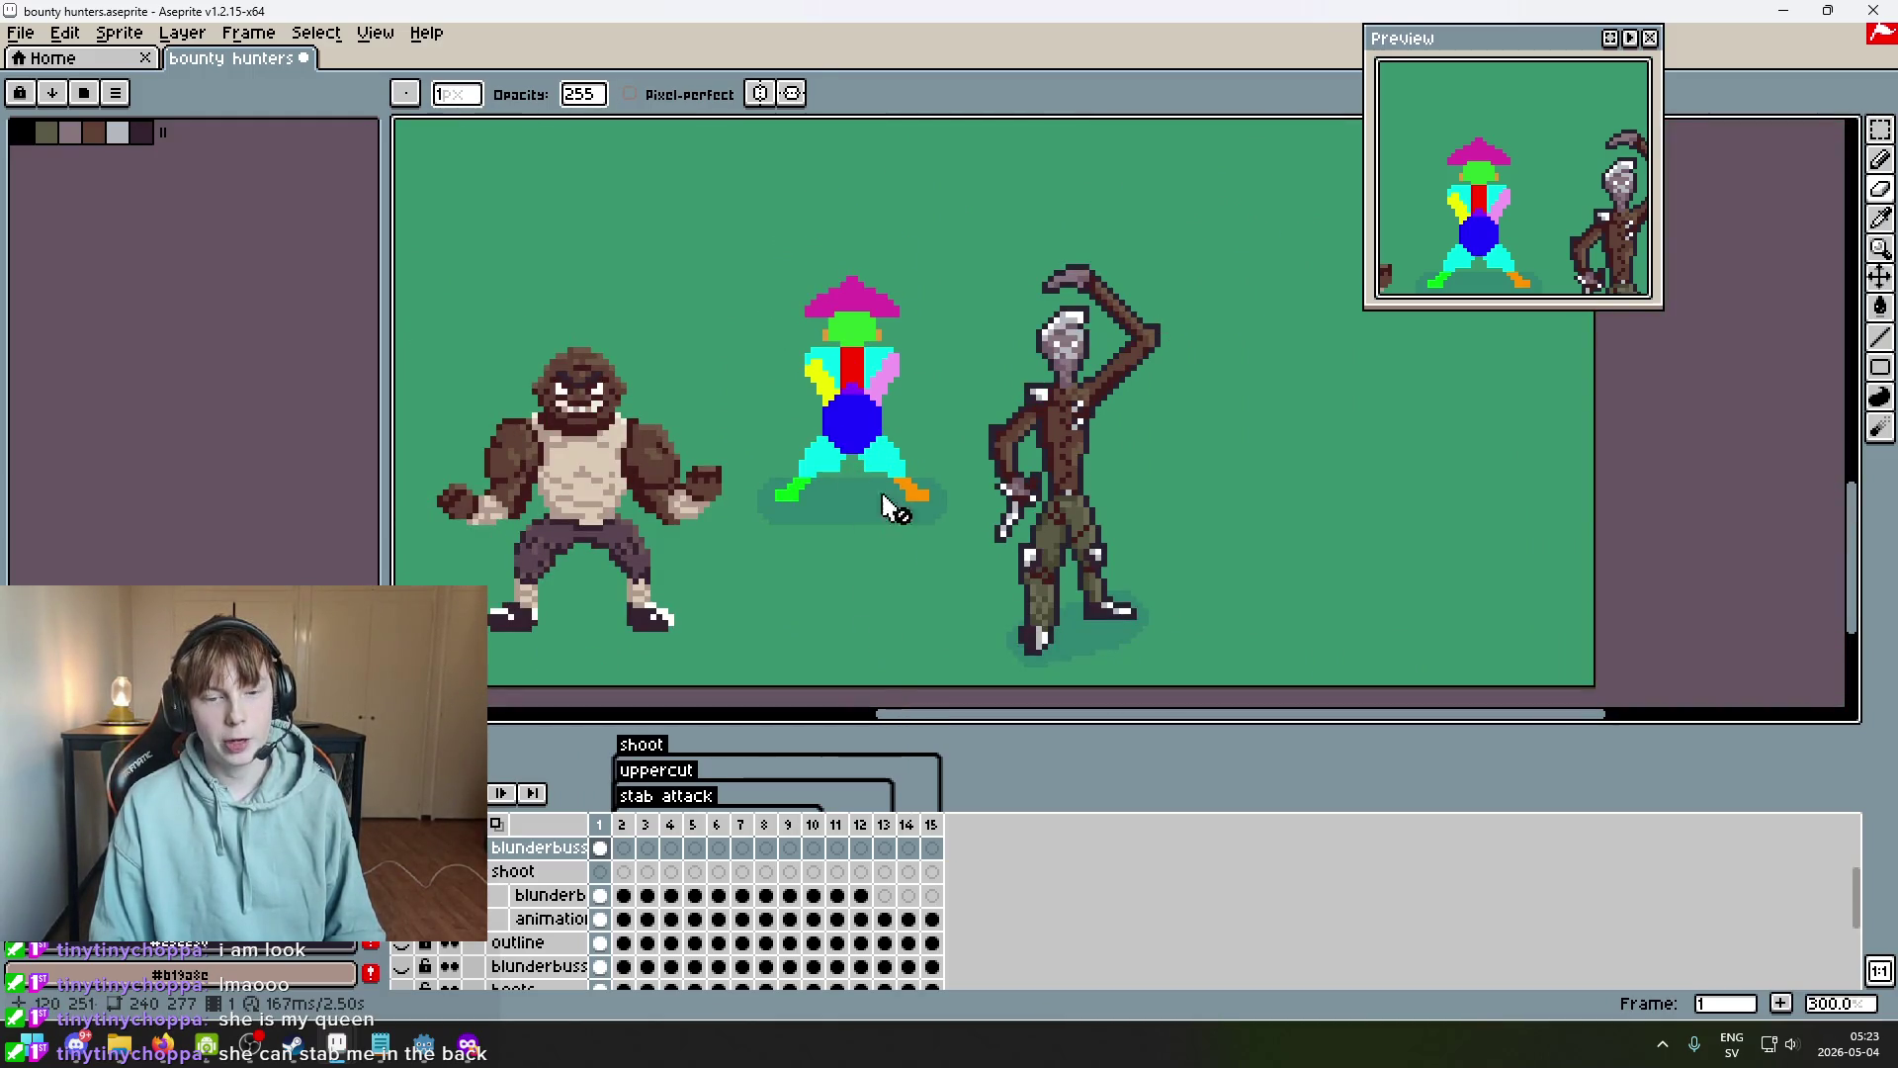
{"action": "mouse_move", "coordinate": [852, 495]}
{"action": "left_mouse_down"}
{"action": "mouse_move", "coordinate": [903, 479]}
{"action": "mouse_move", "coordinate": [923, 434]}
{"action": "left_mouse_up"}
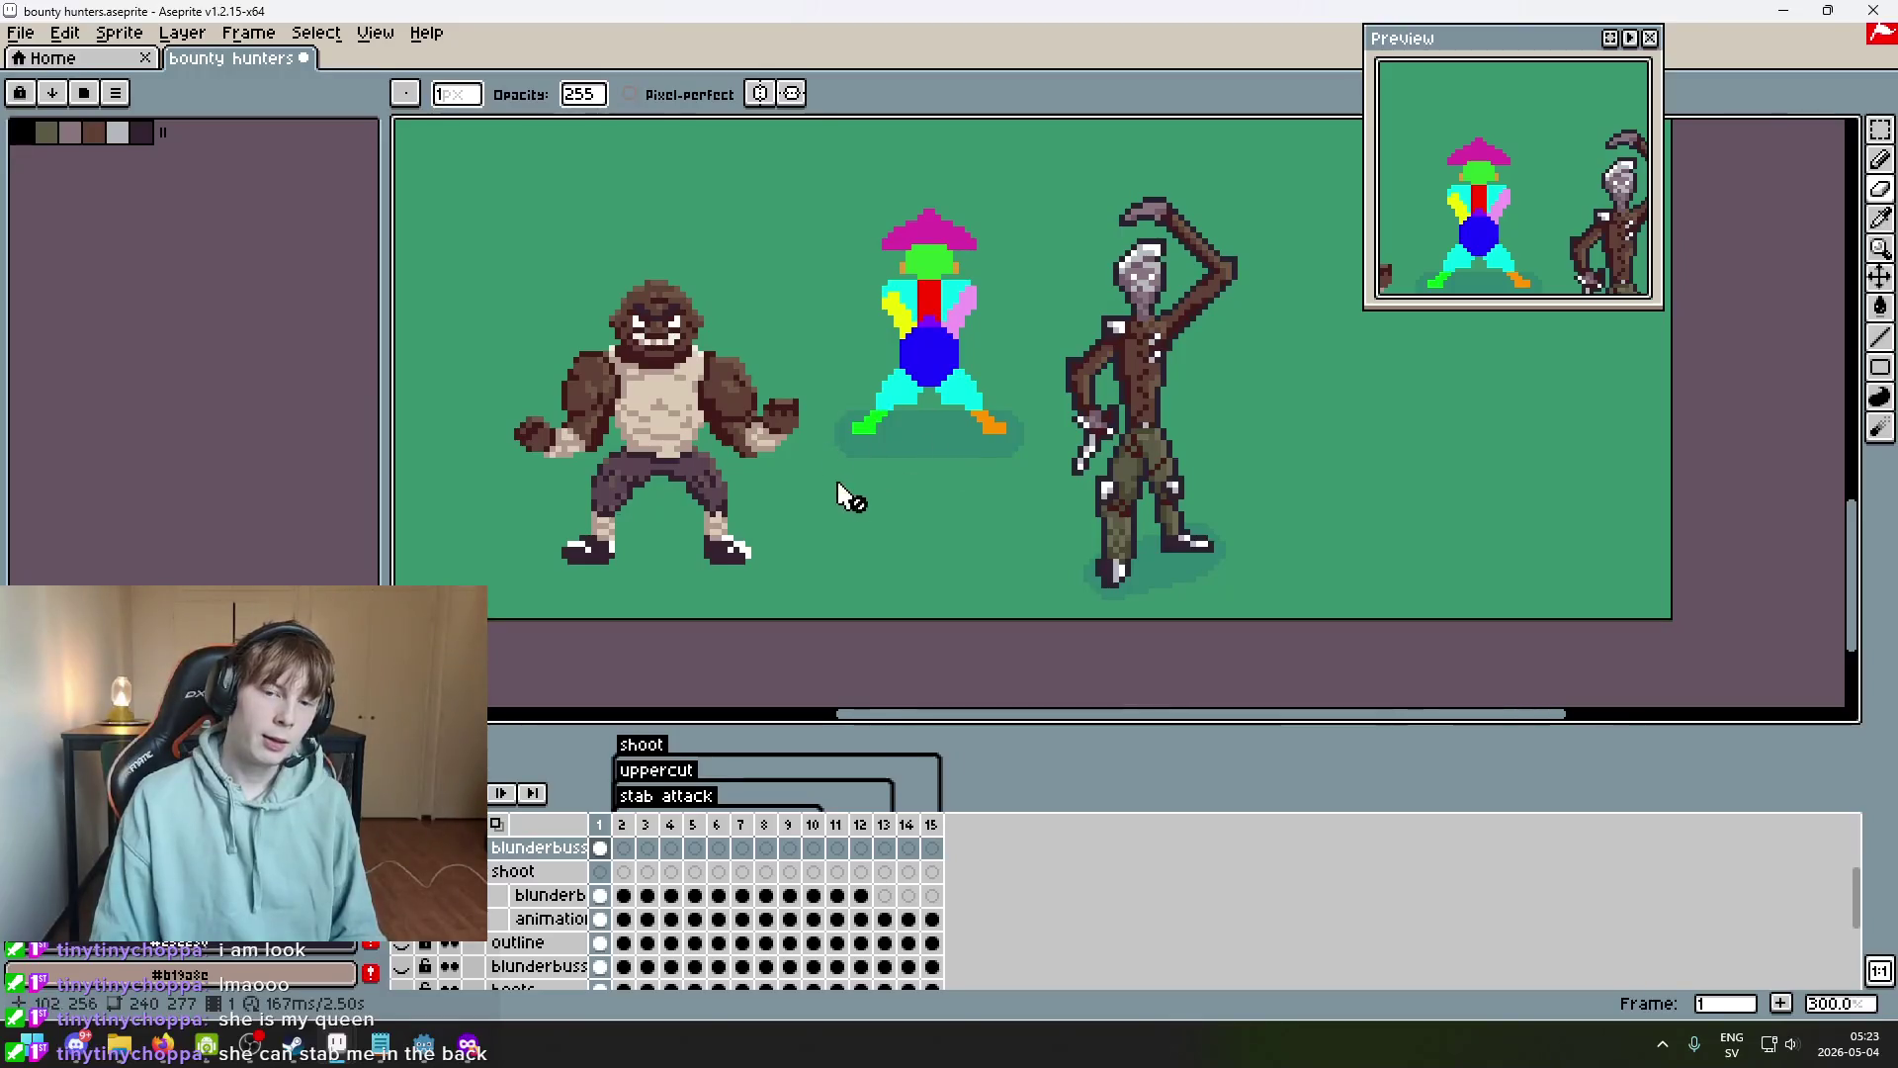
{"action": "scroll", "coordinate": [903, 487], "scroll_direction": "down", "scroll_amount": 3}
{"action": "scroll", "coordinate": [903, 462], "scroll_direction": "up", "scroll_amount": 3}
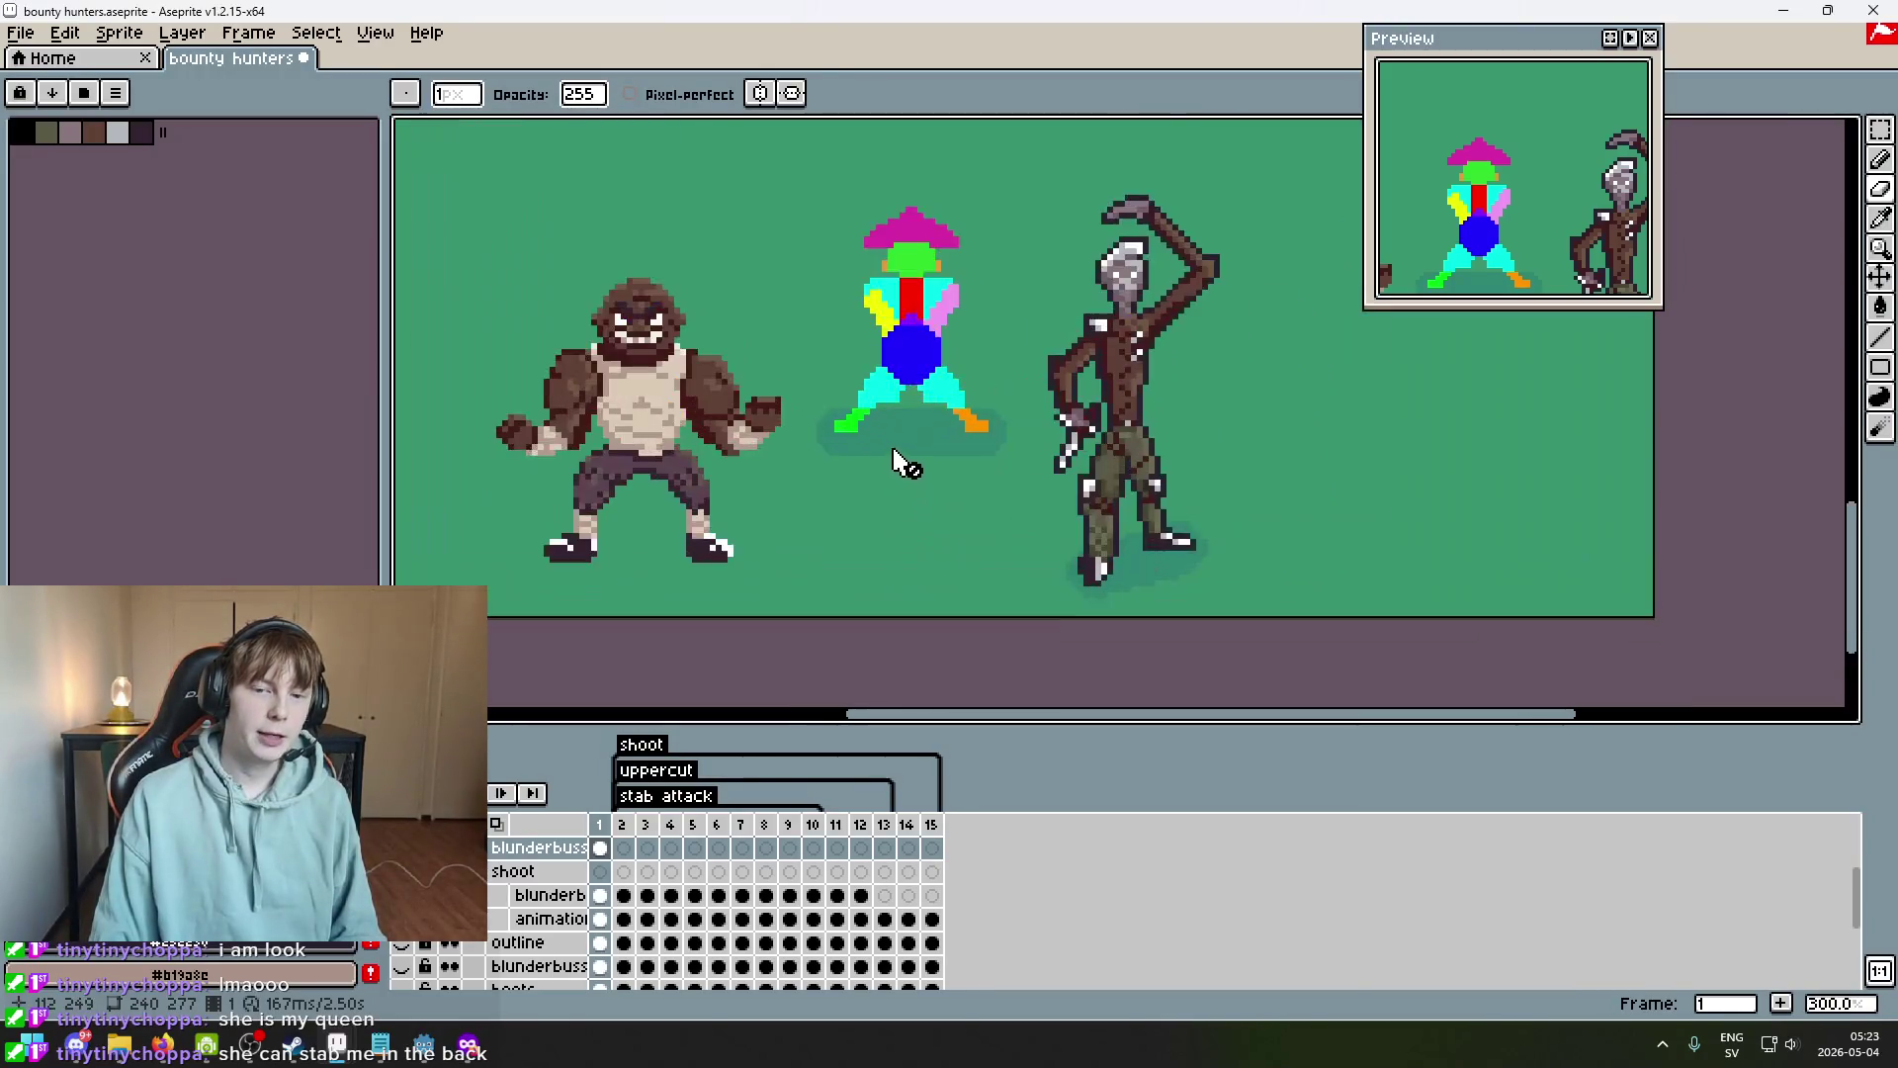
{"action": "left_click_drag", "start_coordinate": [906, 469], "coordinate": [913, 482]}
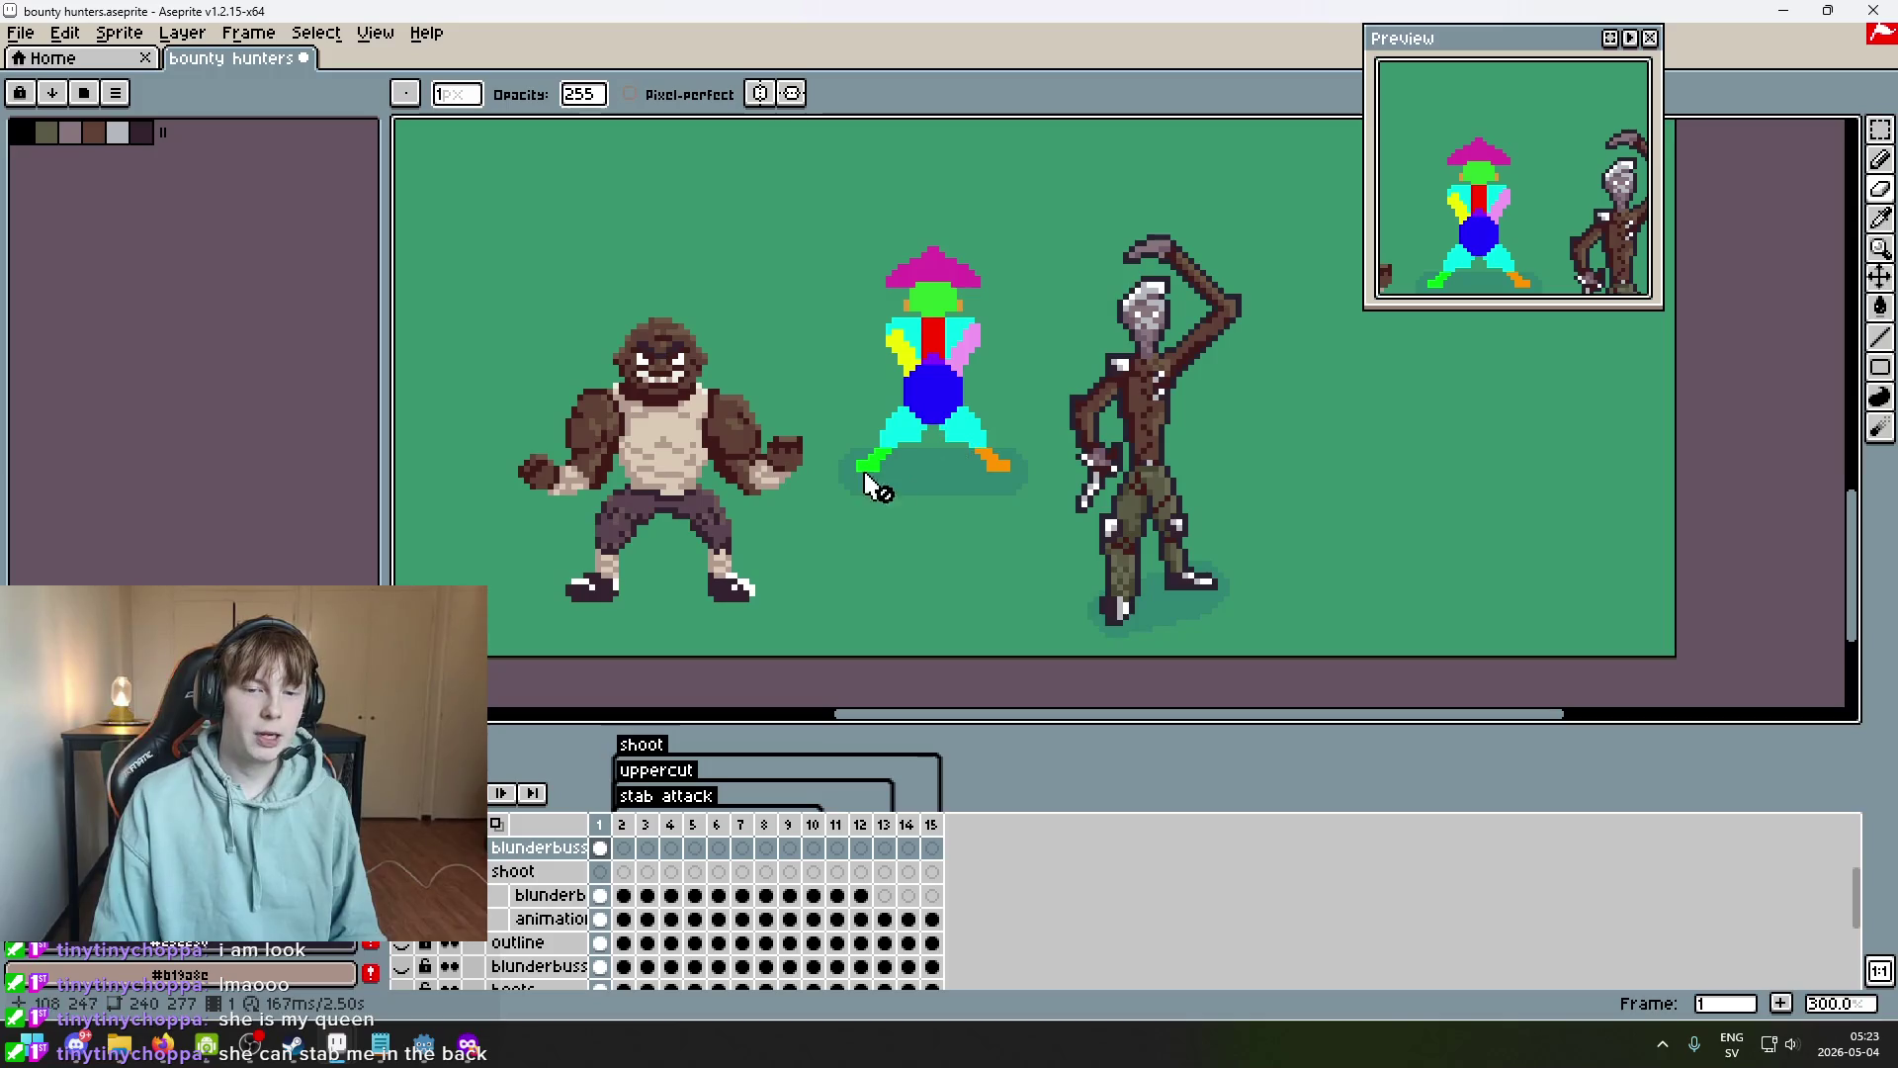
{"action": "scroll", "coordinate": [898, 435], "scroll_direction": "up", "scroll_amount": 1}
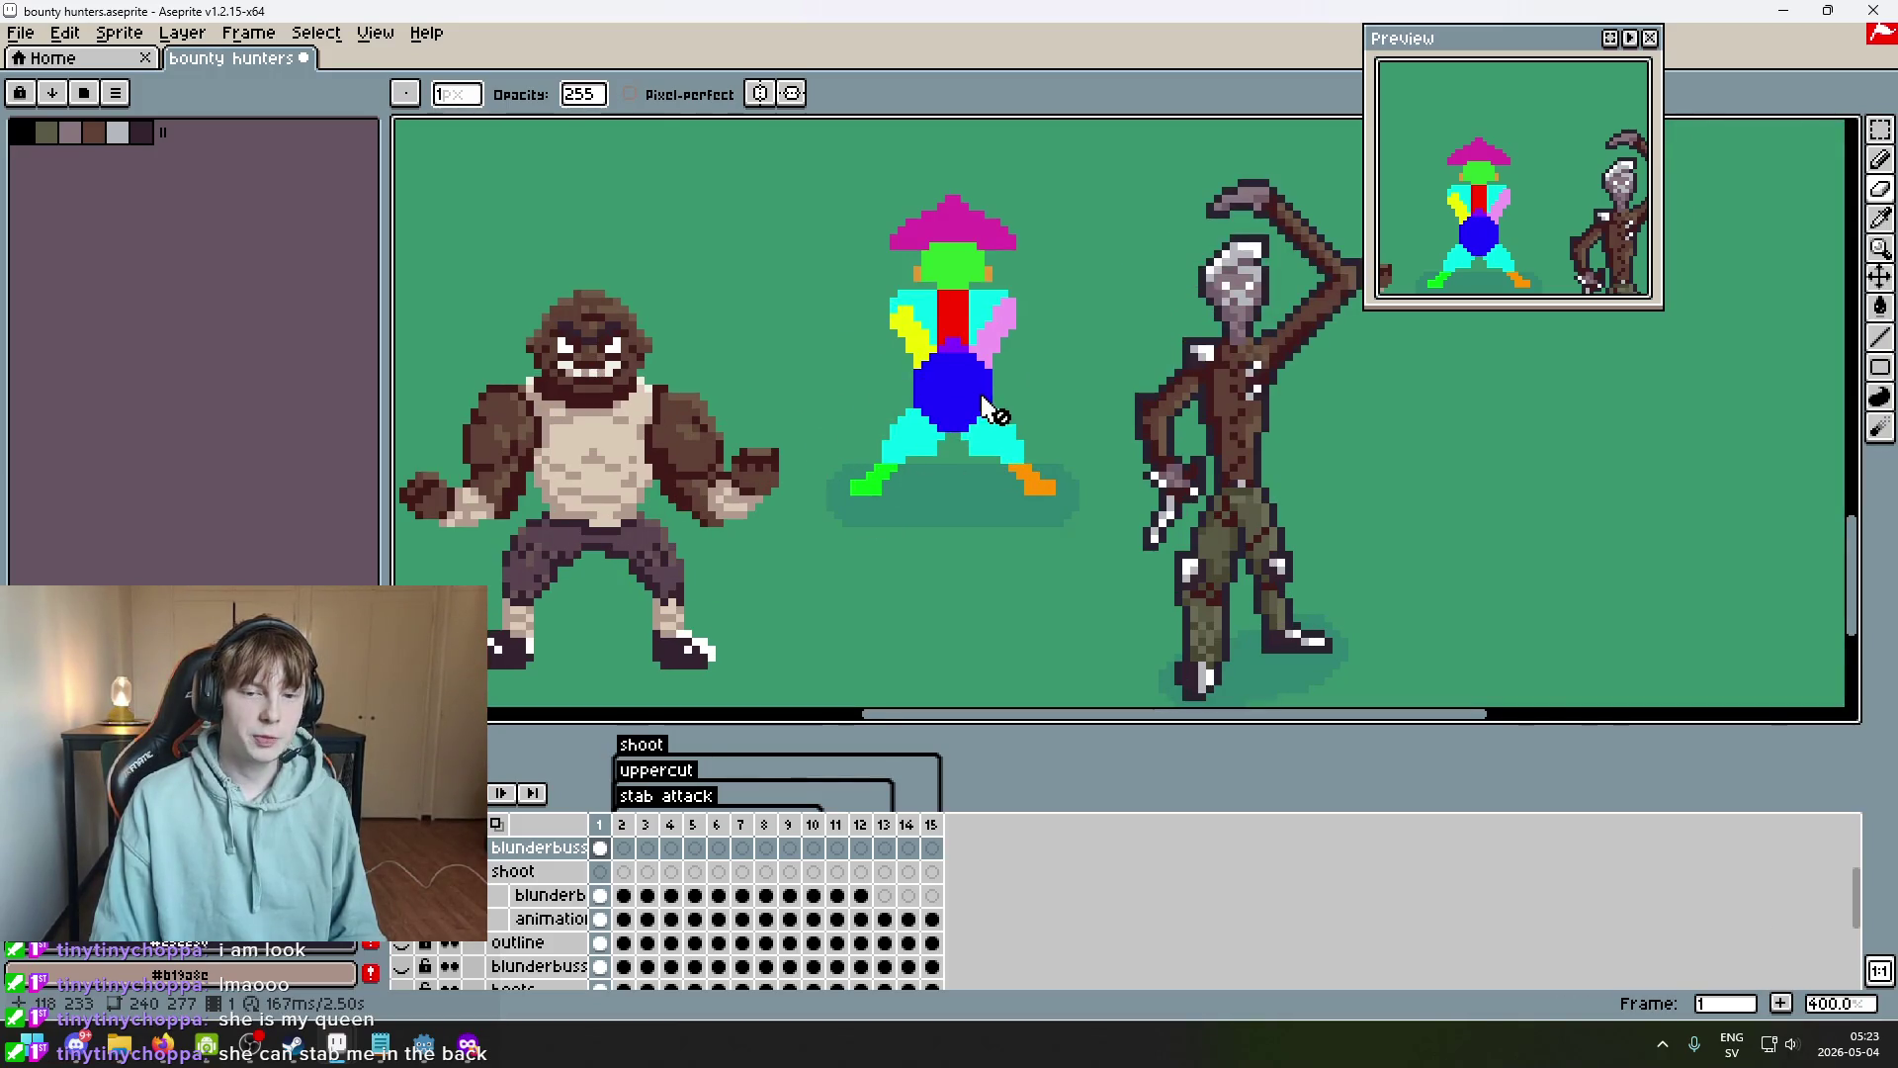
{"action": "scroll", "coordinate": [984, 405], "scroll_direction": "down", "scroll_amount": 2}
Step forward through the poses to frame 15, then back down to frame 1.
{"action": "key", "text": "Right"}
{"action": "key", "text": "Right"}
{"action": "key", "text": "Right"}
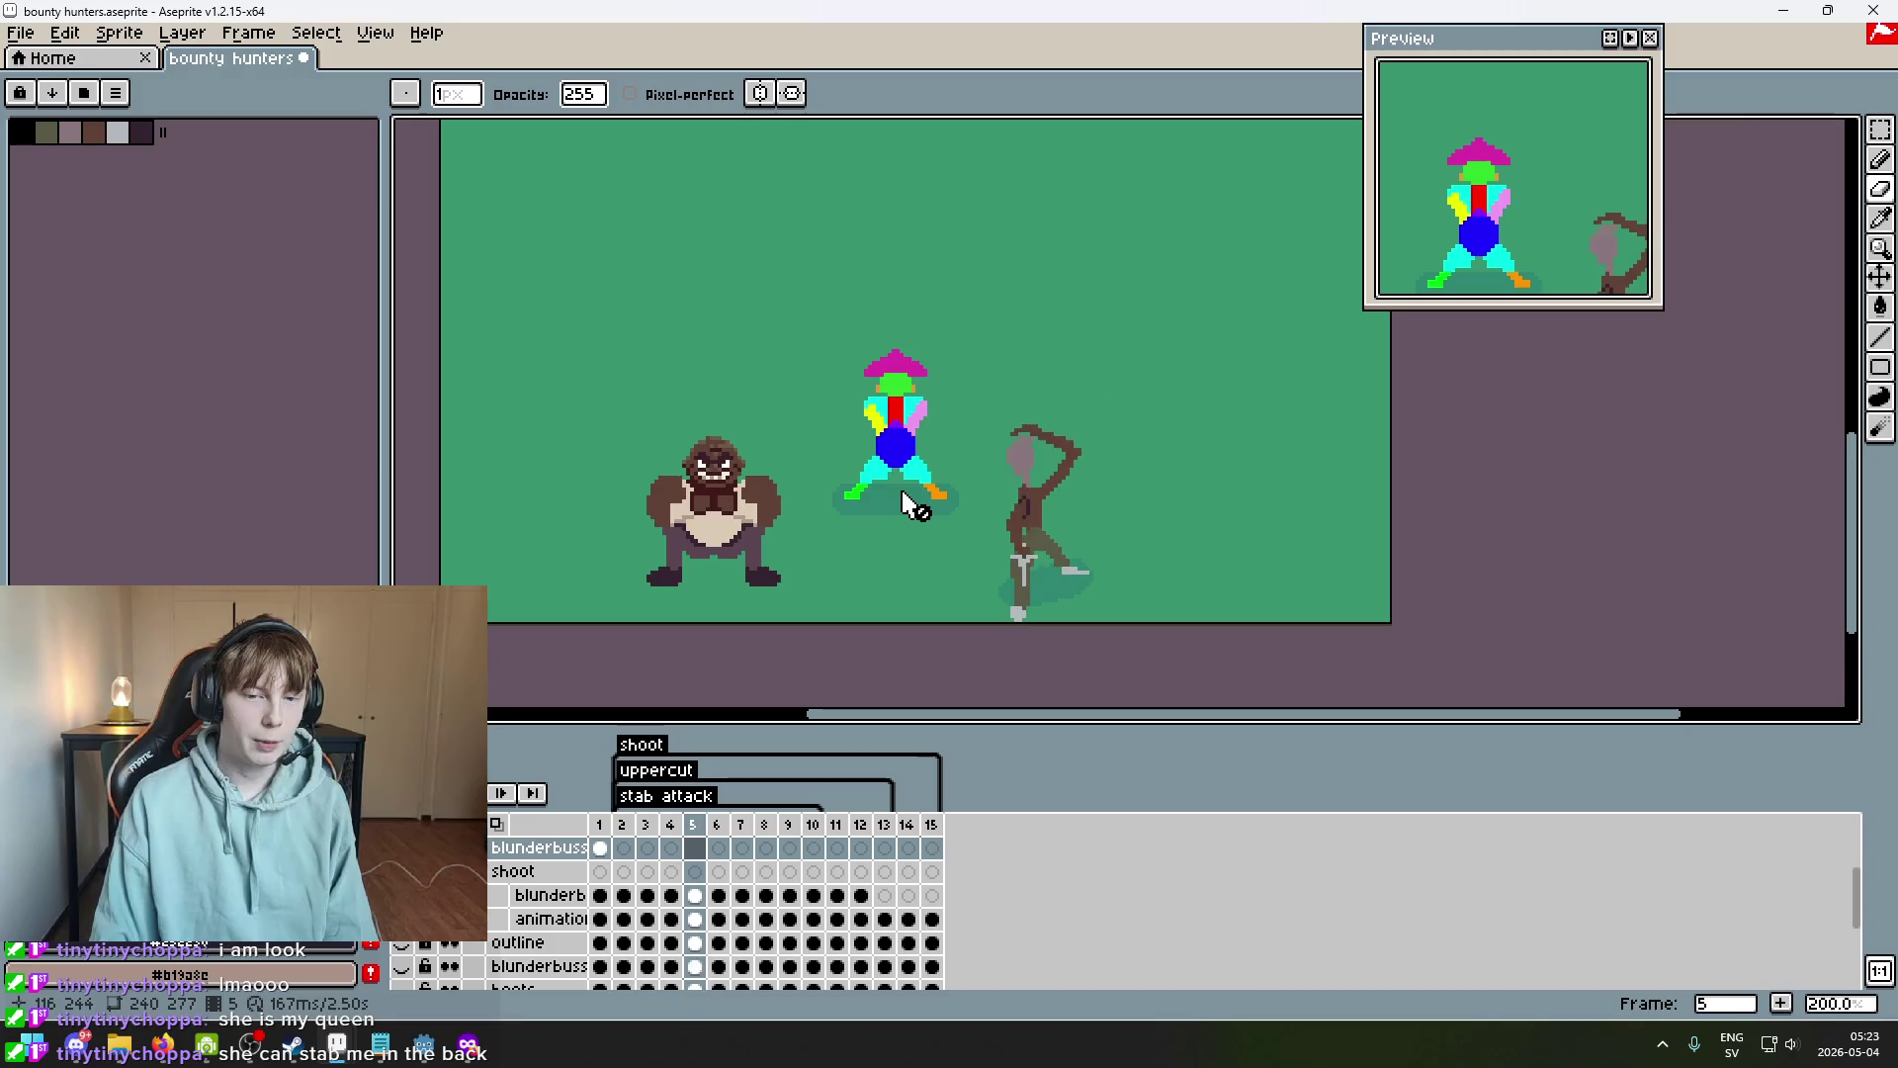
{"action": "key", "text": "Right"}
{"action": "key", "text": "Right"}
{"action": "key", "text": "Right"}
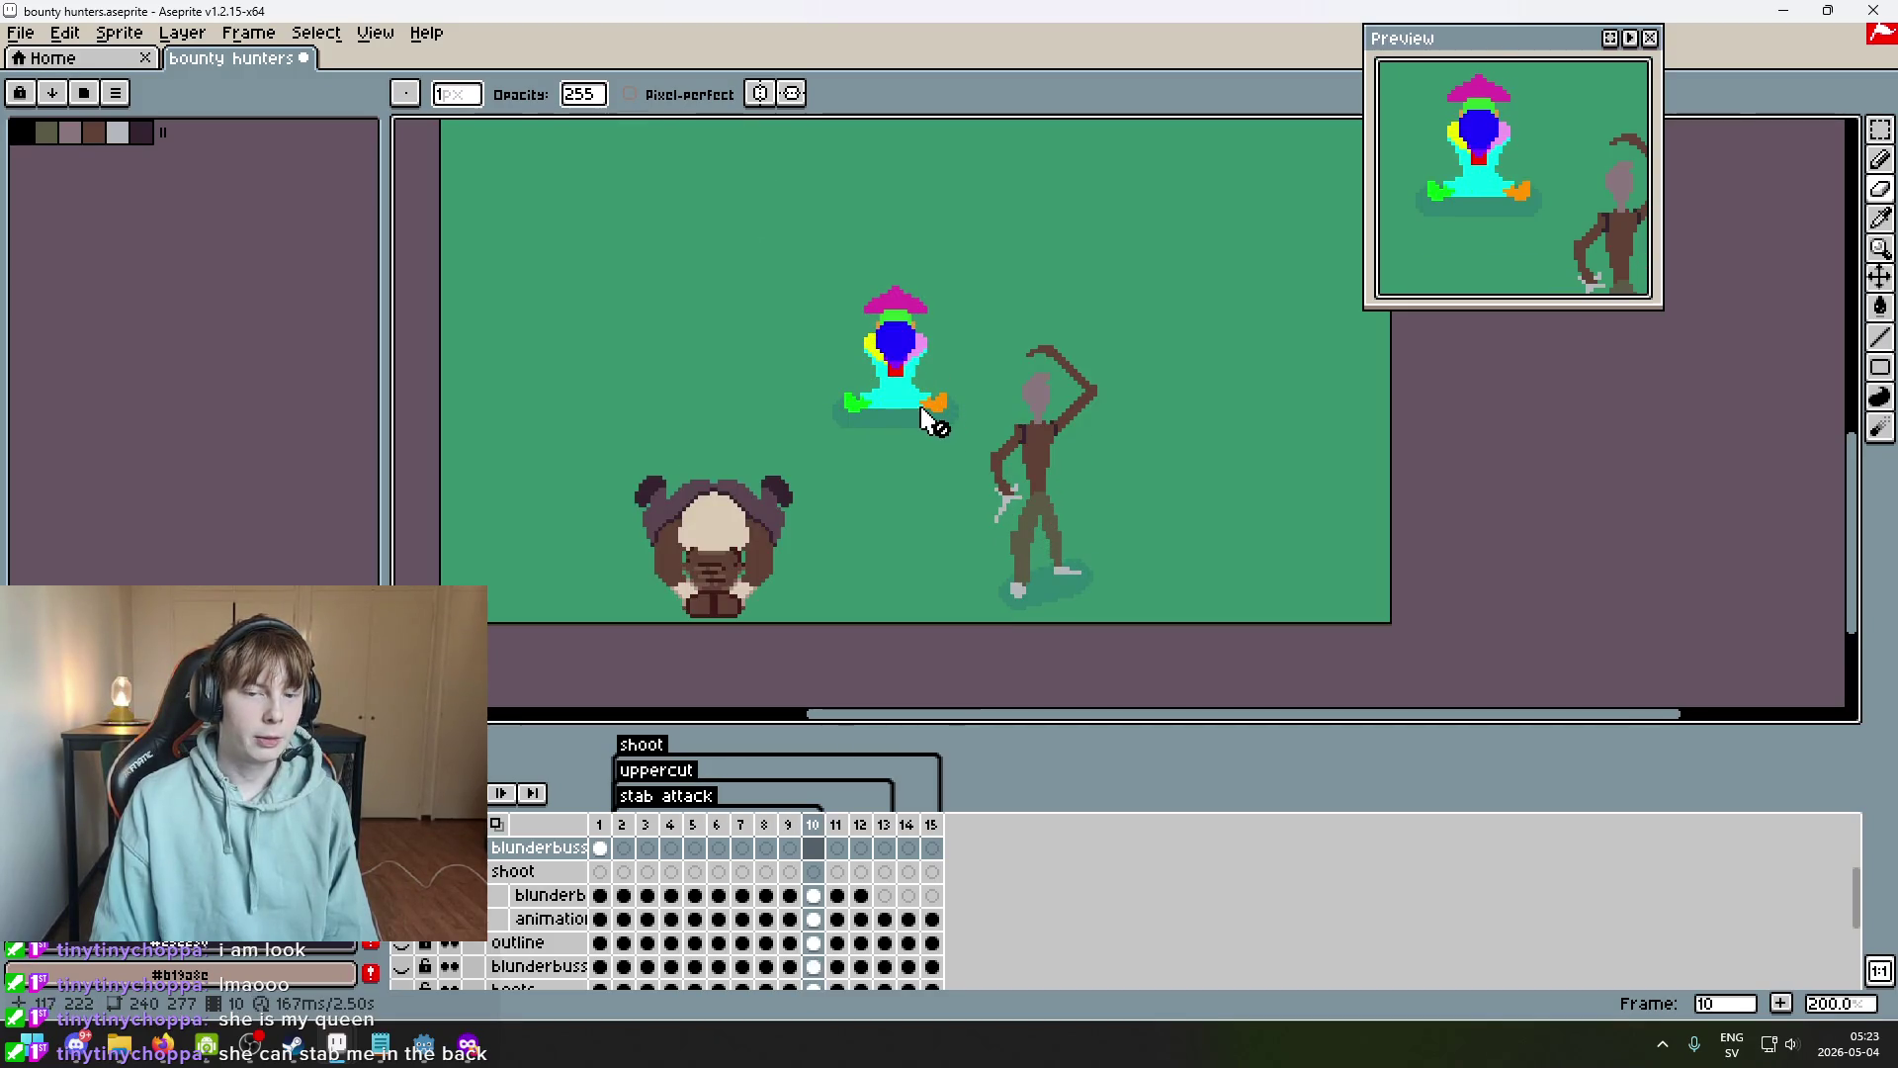
{"action": "key", "text": "Right"}
{"action": "key", "text": "Right"}
{"action": "key", "text": "Right"}
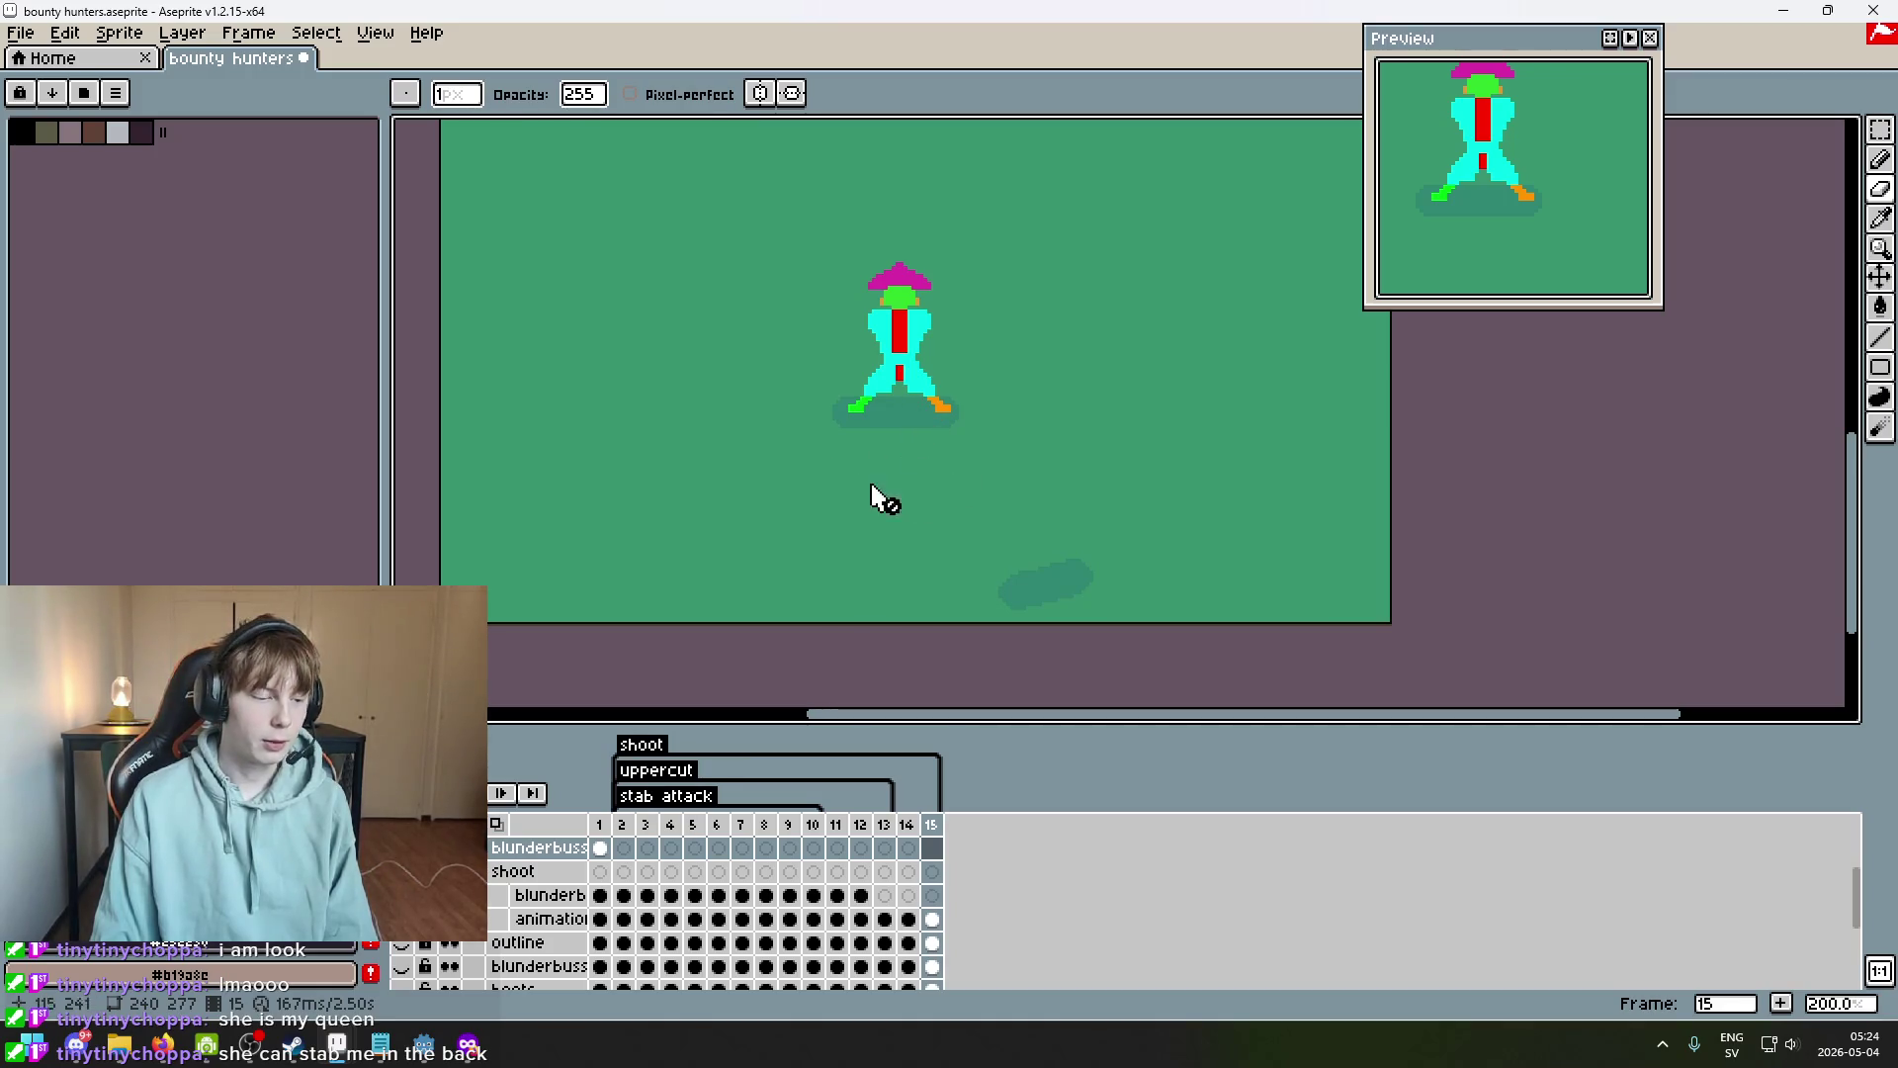
{"action": "key", "text": "Left"}
{"action": "key", "text": "Left"}
{"action": "key", "text": "Left"}
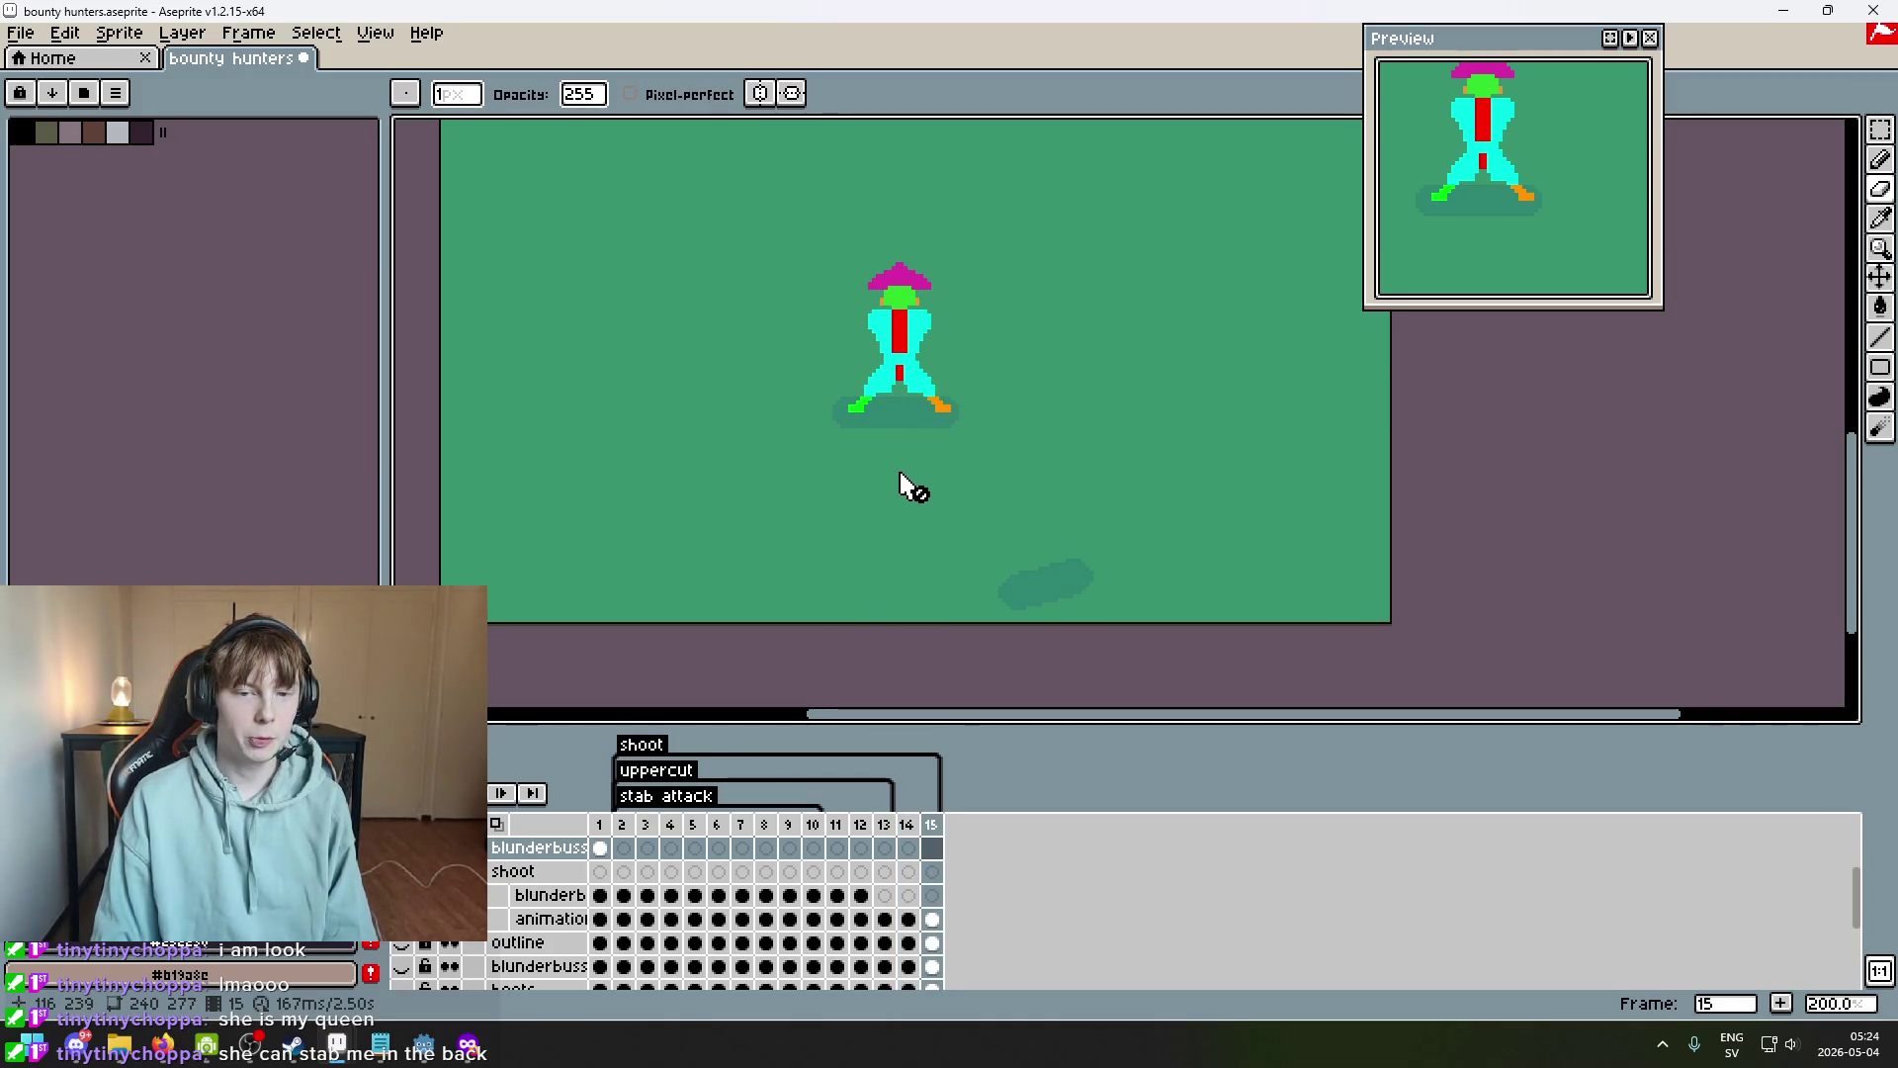
{"action": "key", "text": "Left"}
{"action": "key", "text": "Left"}
{"action": "key", "text": "Left"}
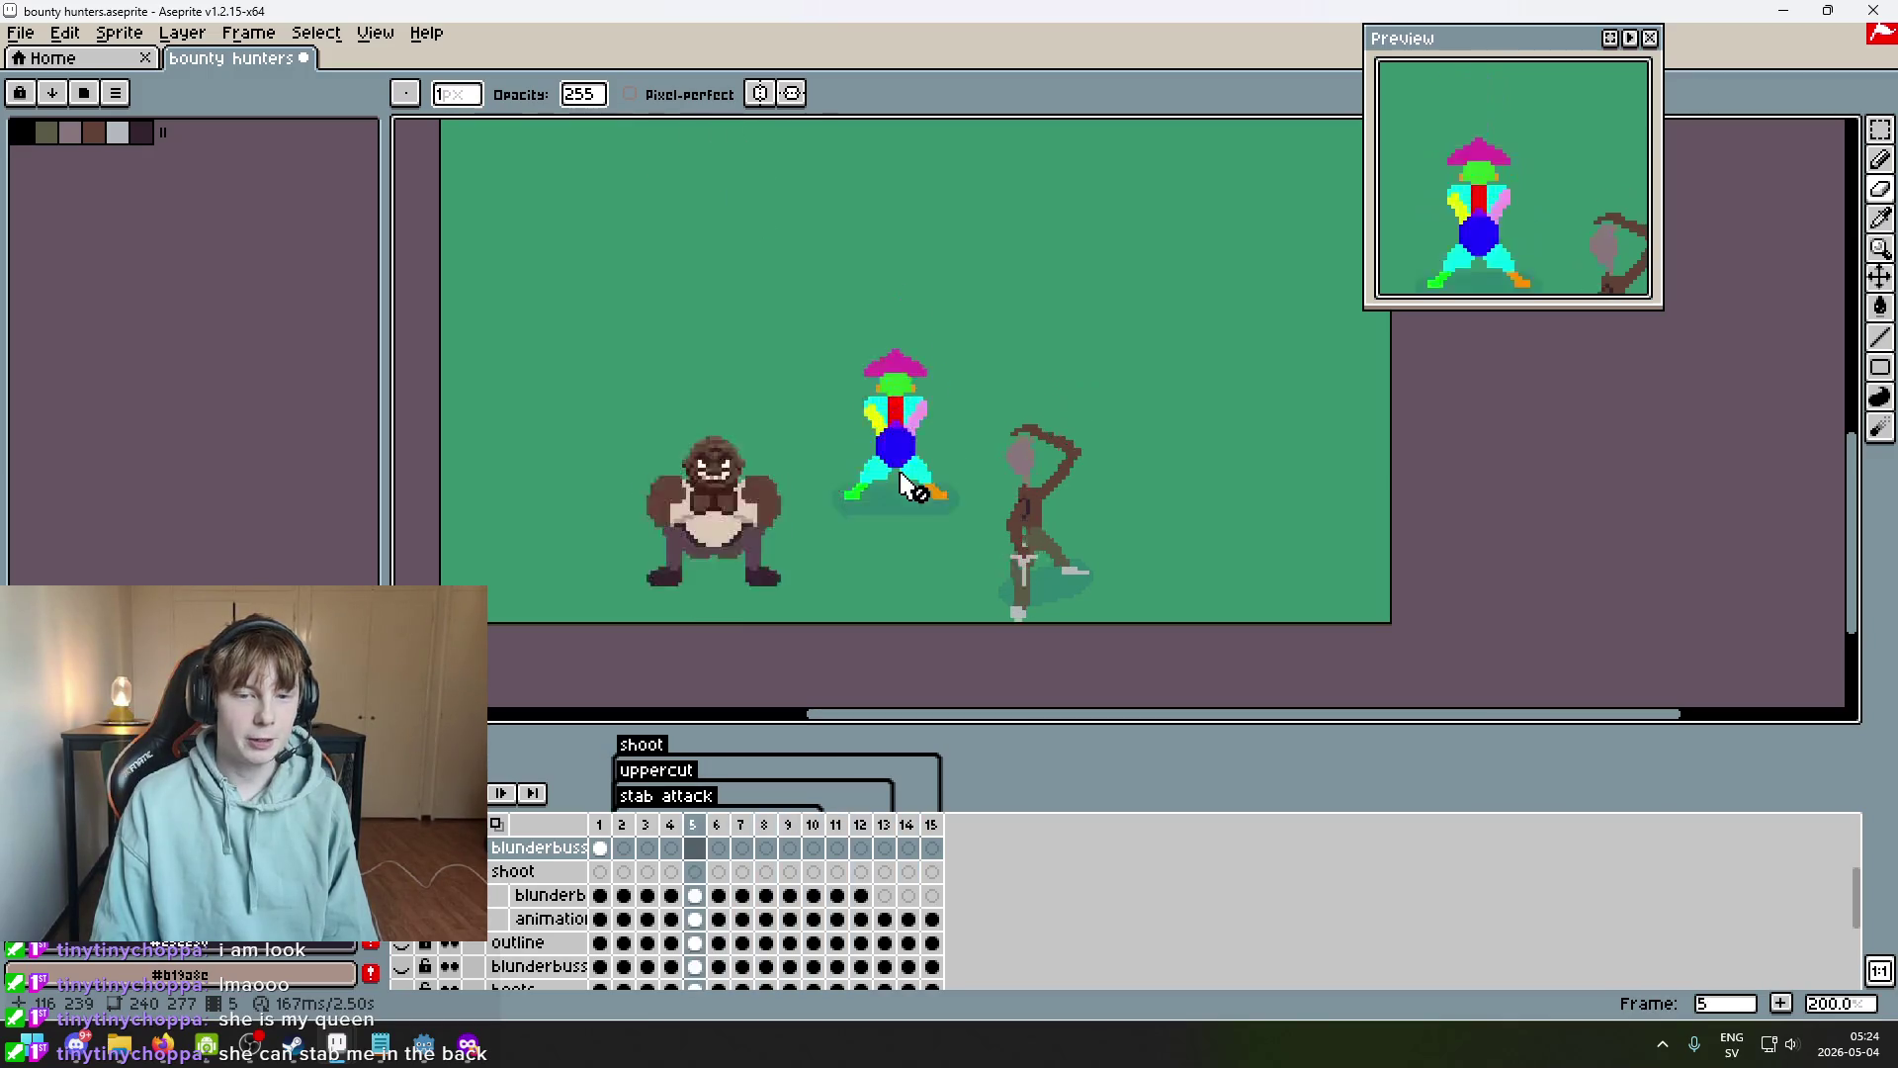
{"action": "key", "text": "Left"}
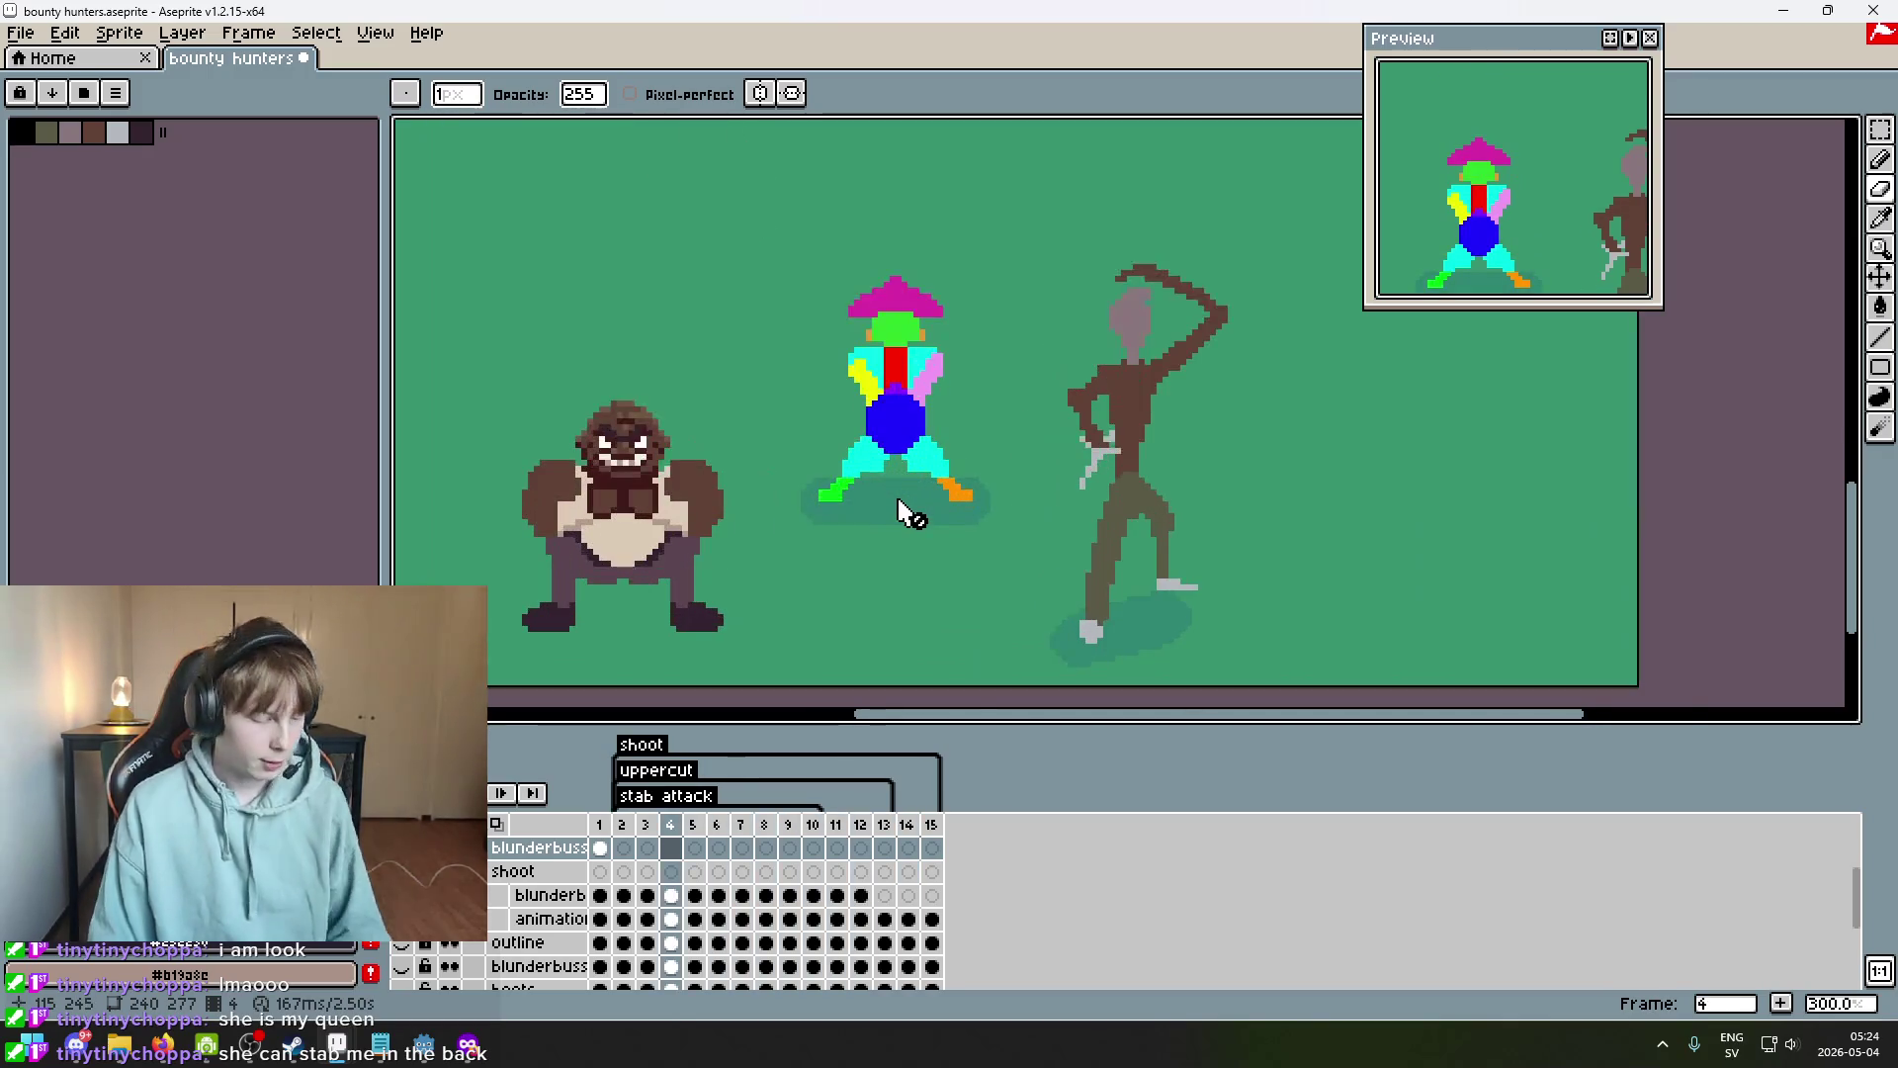
{"action": "scroll", "coordinate": [899, 509], "scroll_direction": "up", "scroll_amount": 2}
{"action": "key", "text": "Left"}
{"action": "key", "text": "Left"}
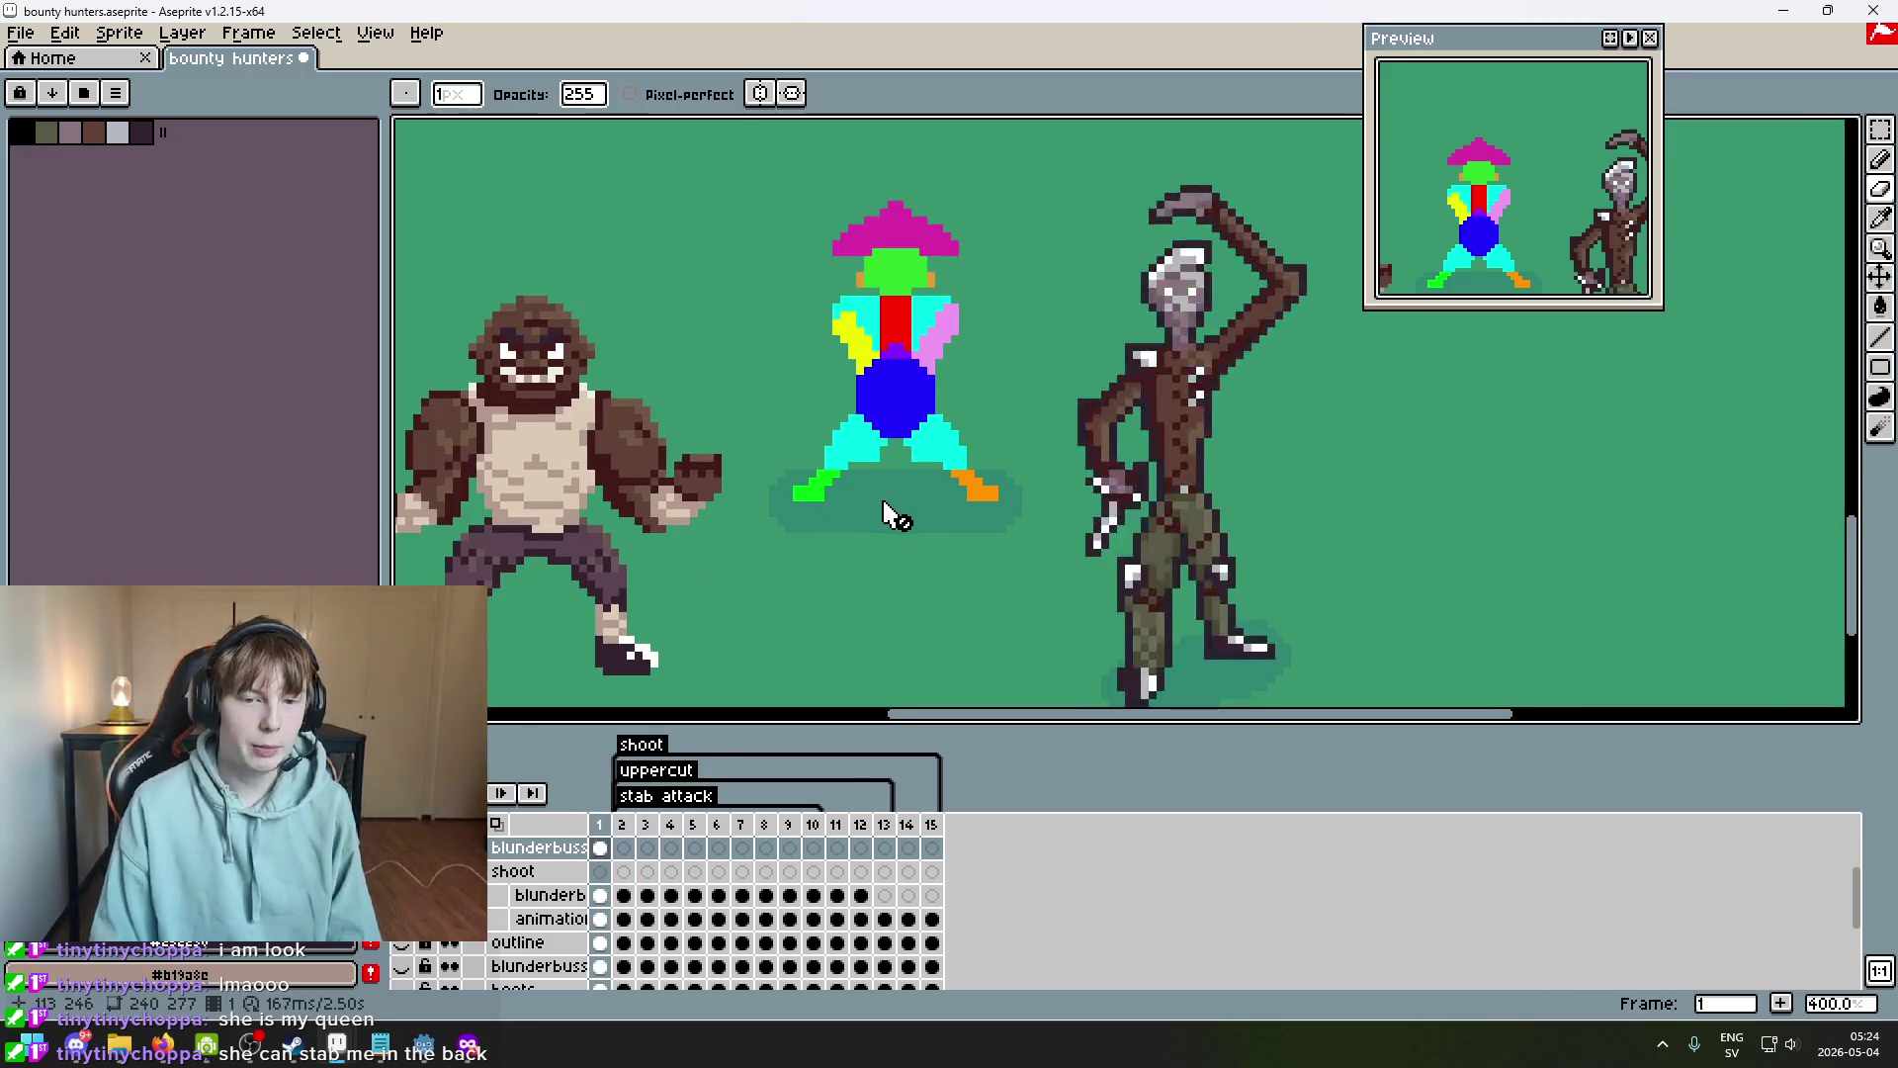
{"action": "scroll", "coordinate": [993, 517], "scroll_direction": "down", "scroll_amount": 1}
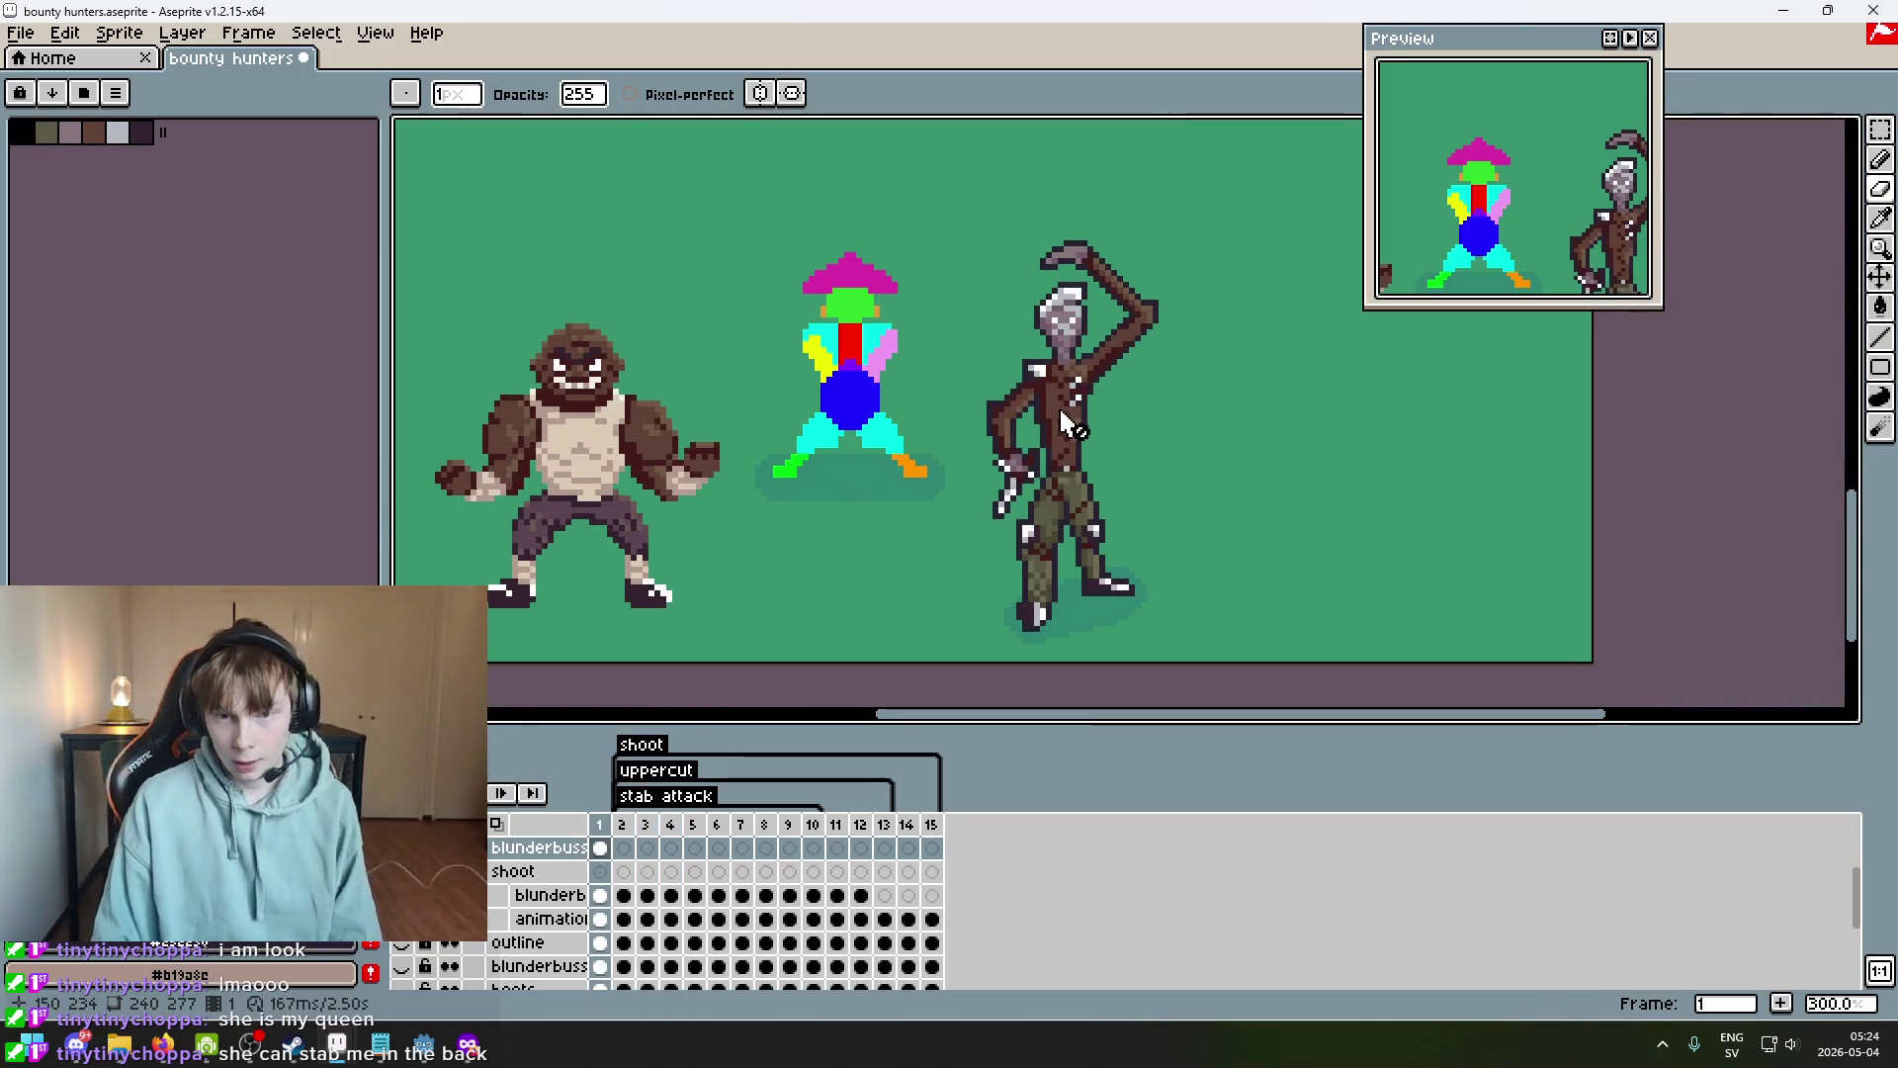
{"action": "key", "text": "Return"}
{"action": "key", "text": "Return"}
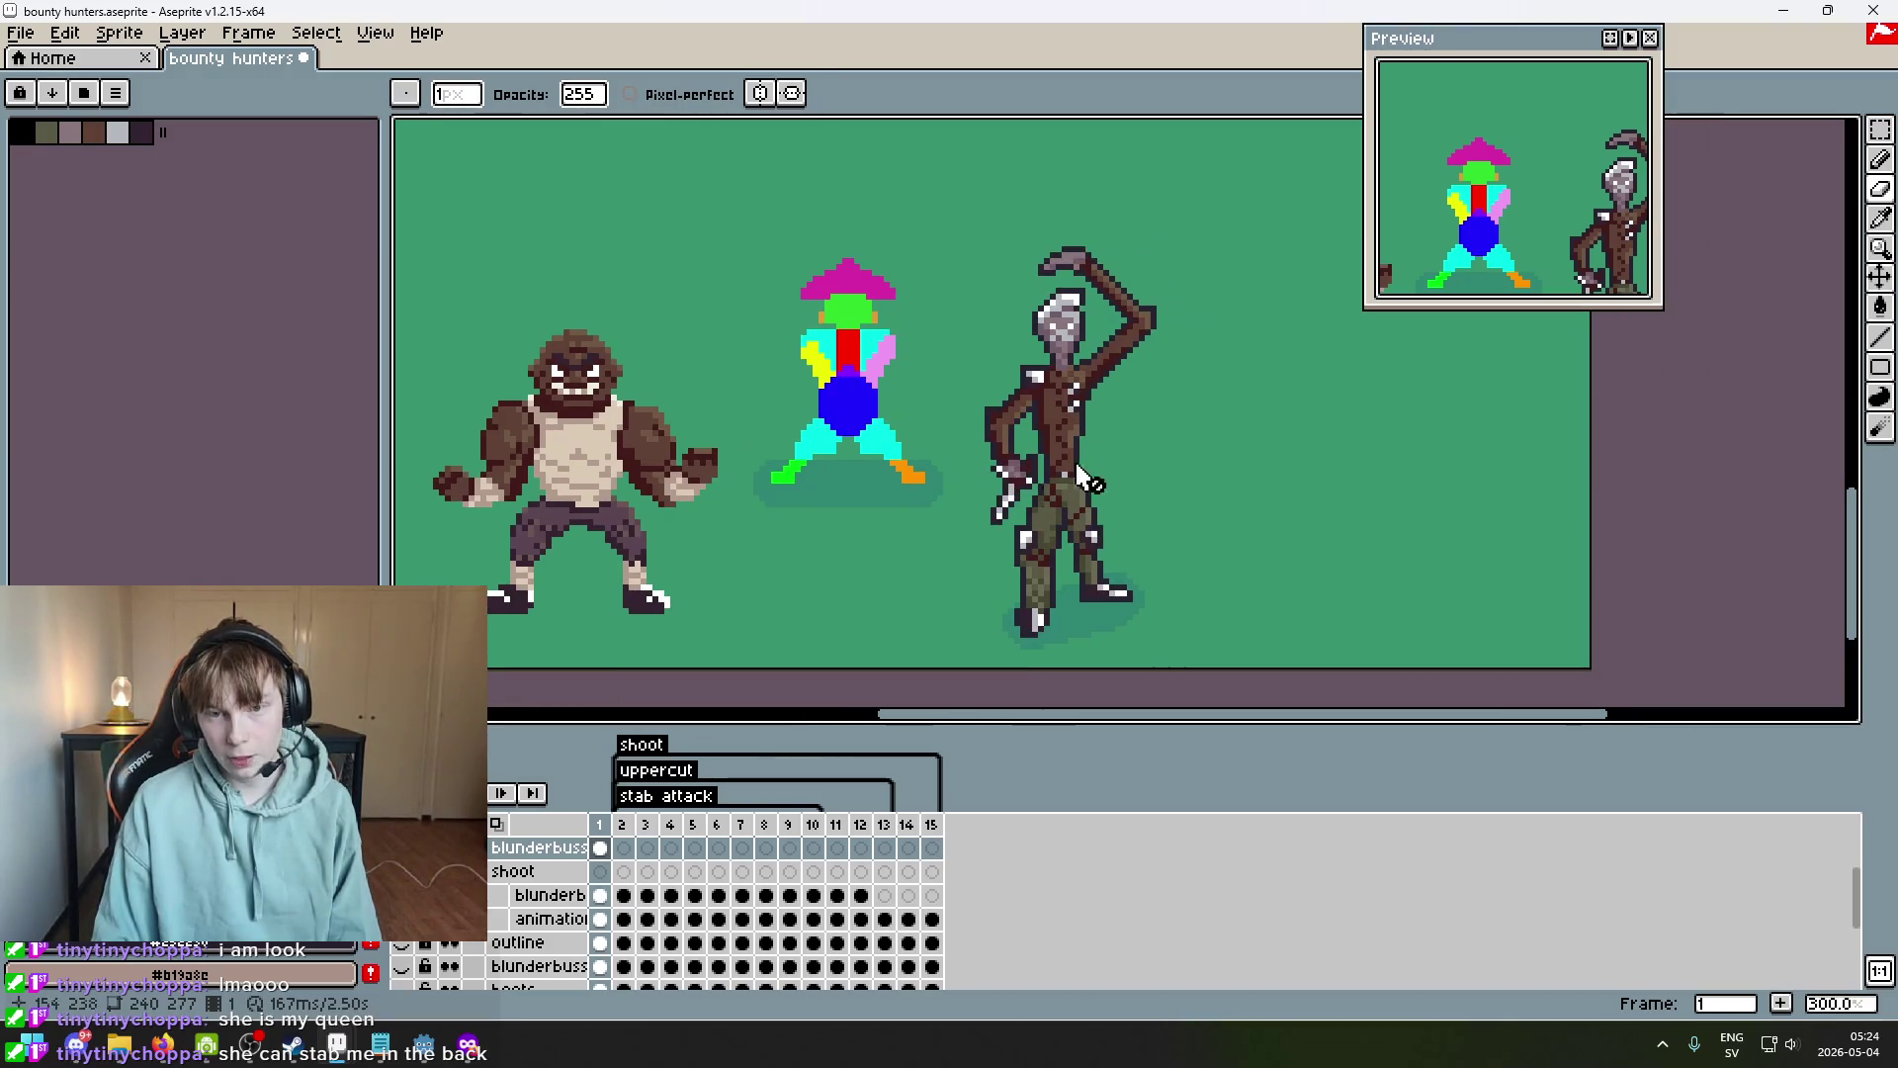
Advance again to the last frame, 15, comparing it with frame 1 before settling there.
{"action": "scroll", "coordinate": [752, 479], "scroll_direction": "left", "scroll_amount": 3}
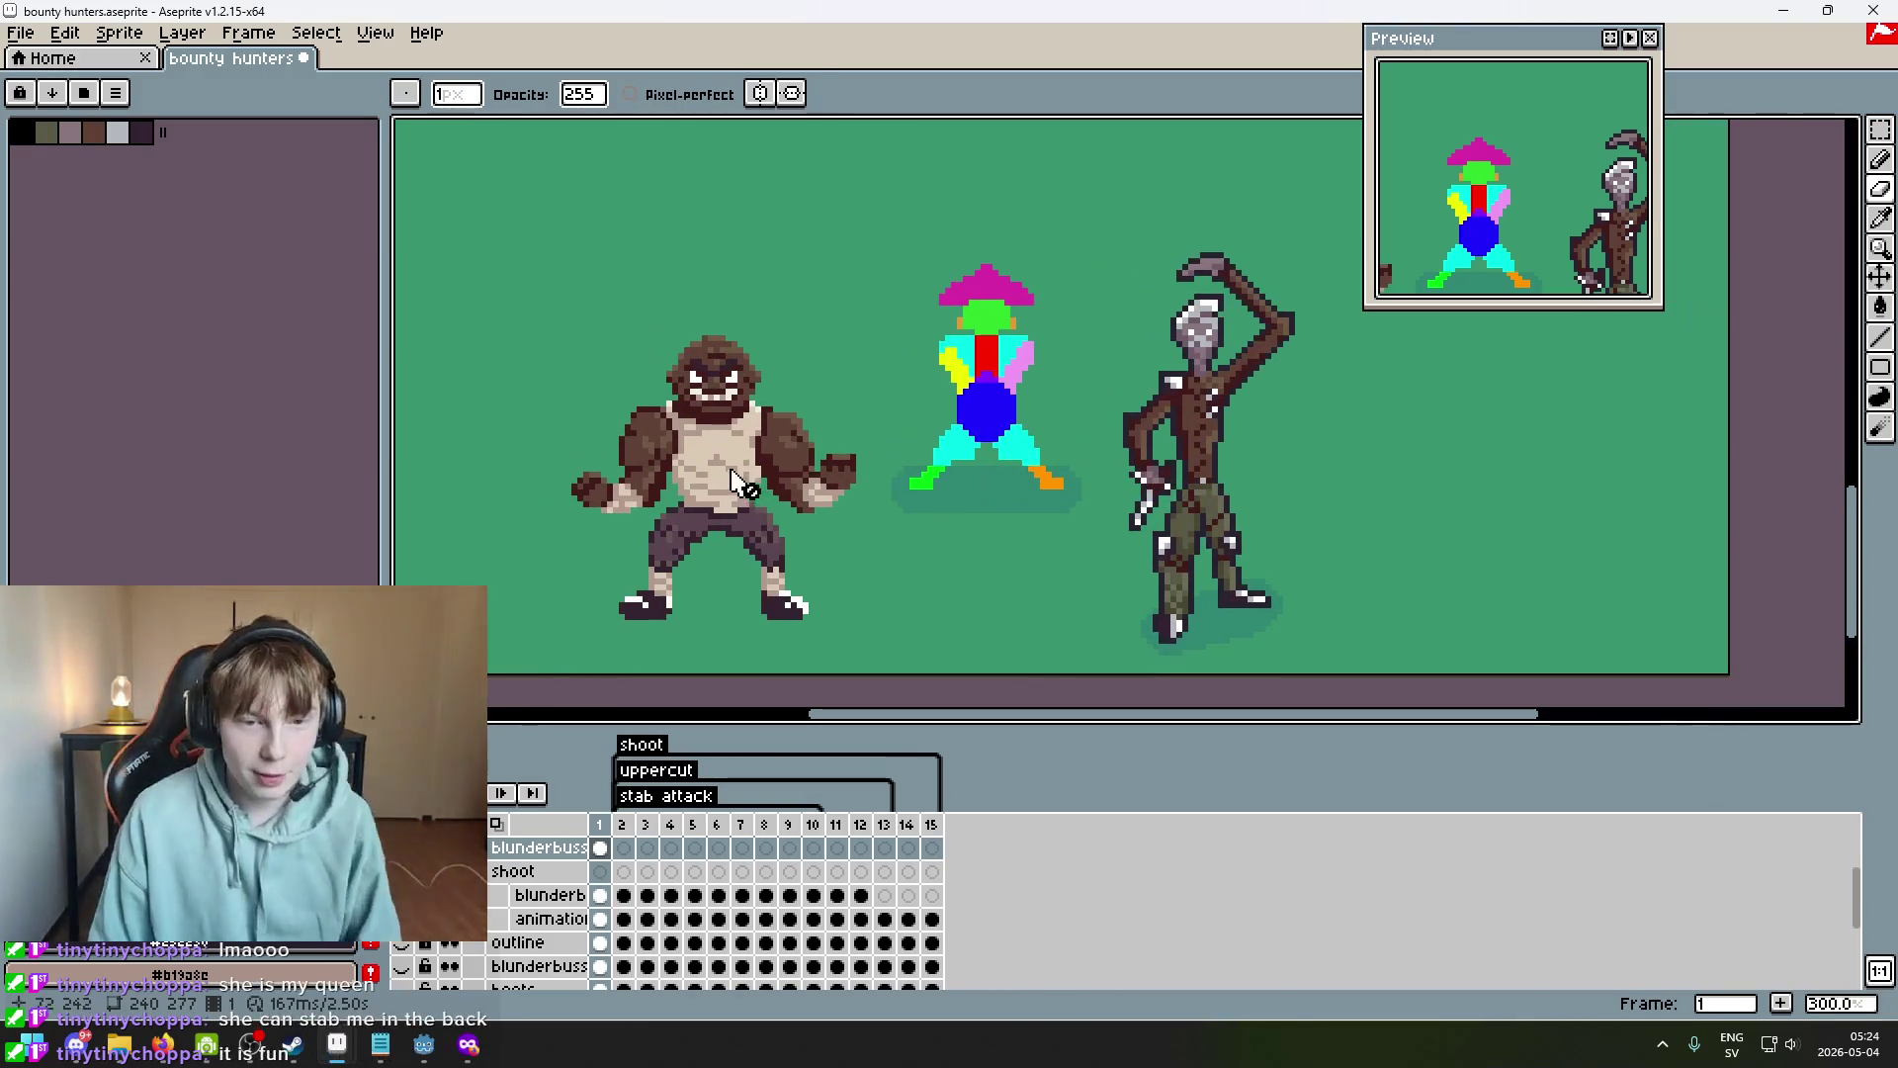
{"action": "scroll", "coordinate": [759, 482], "scroll_direction": "down", "scroll_amount": 1}
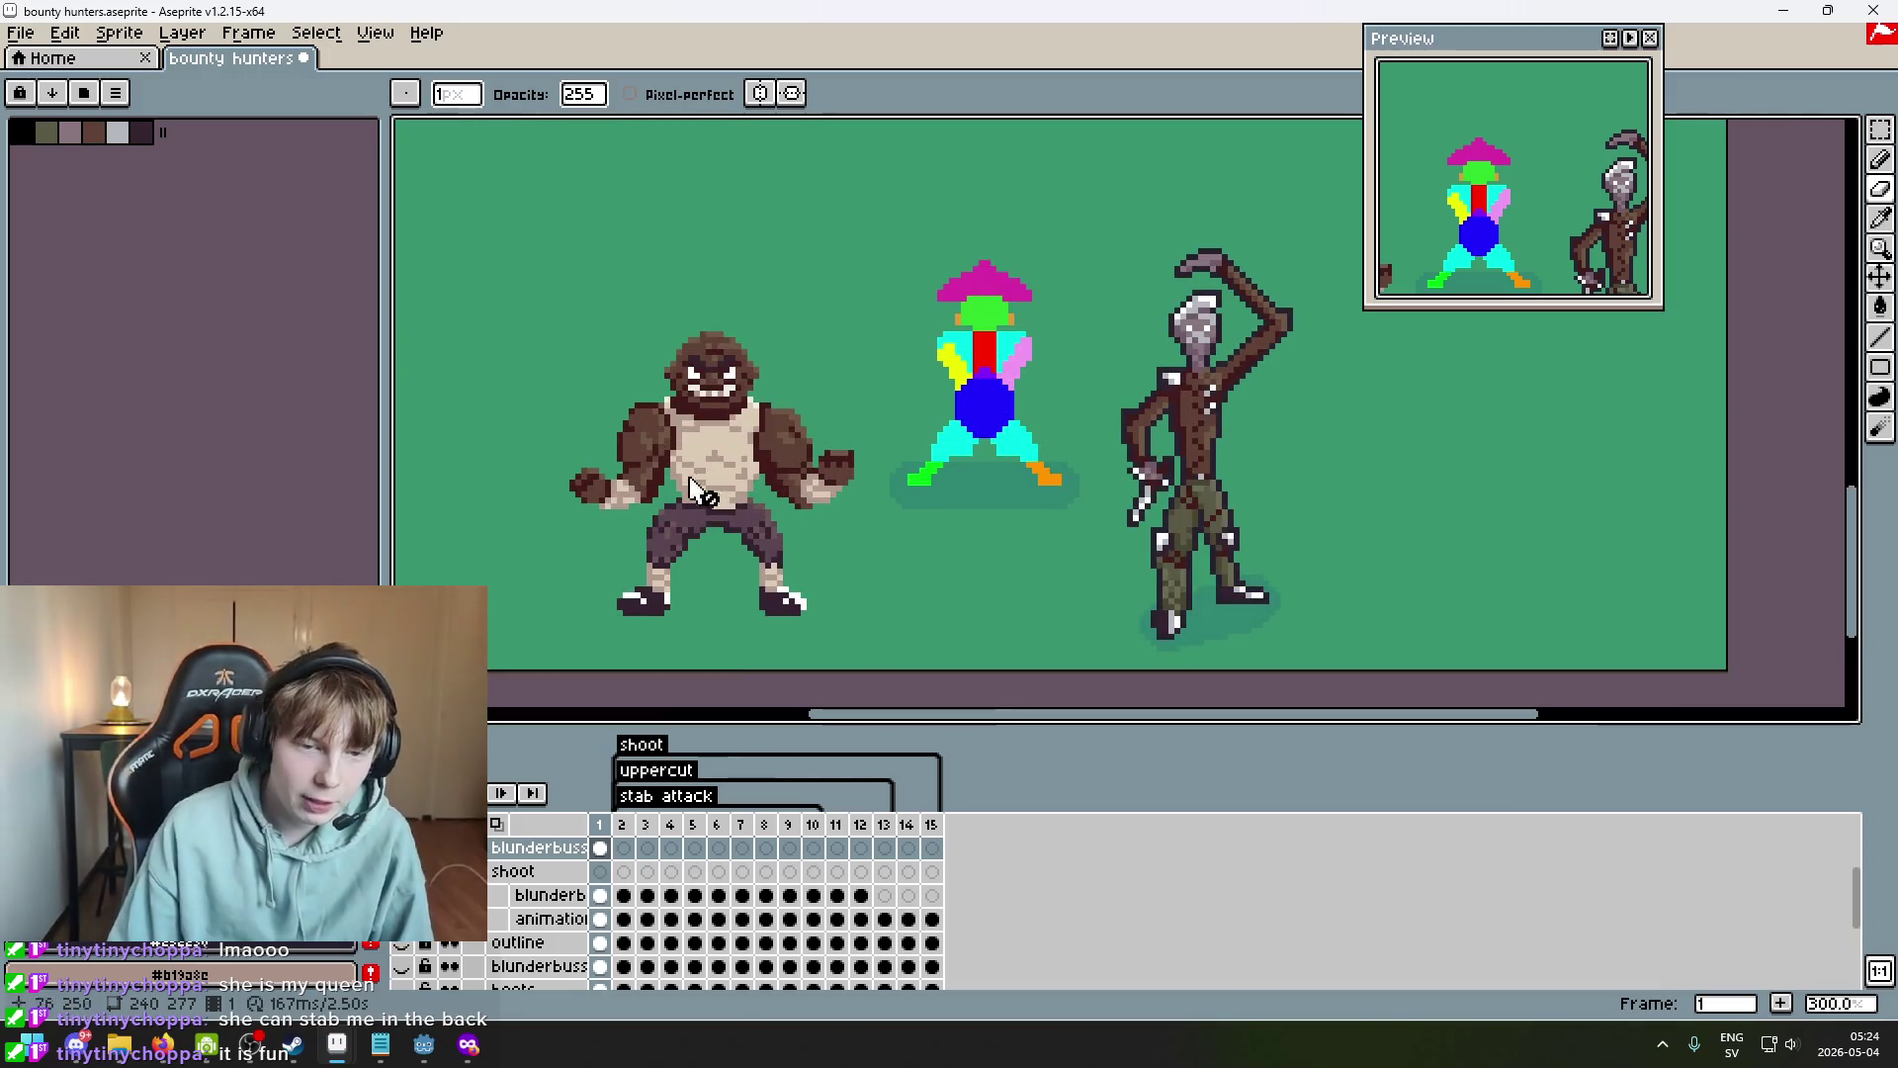
{"action": "scroll", "coordinate": [751, 509], "scroll_direction": "right", "scroll_amount": 3}
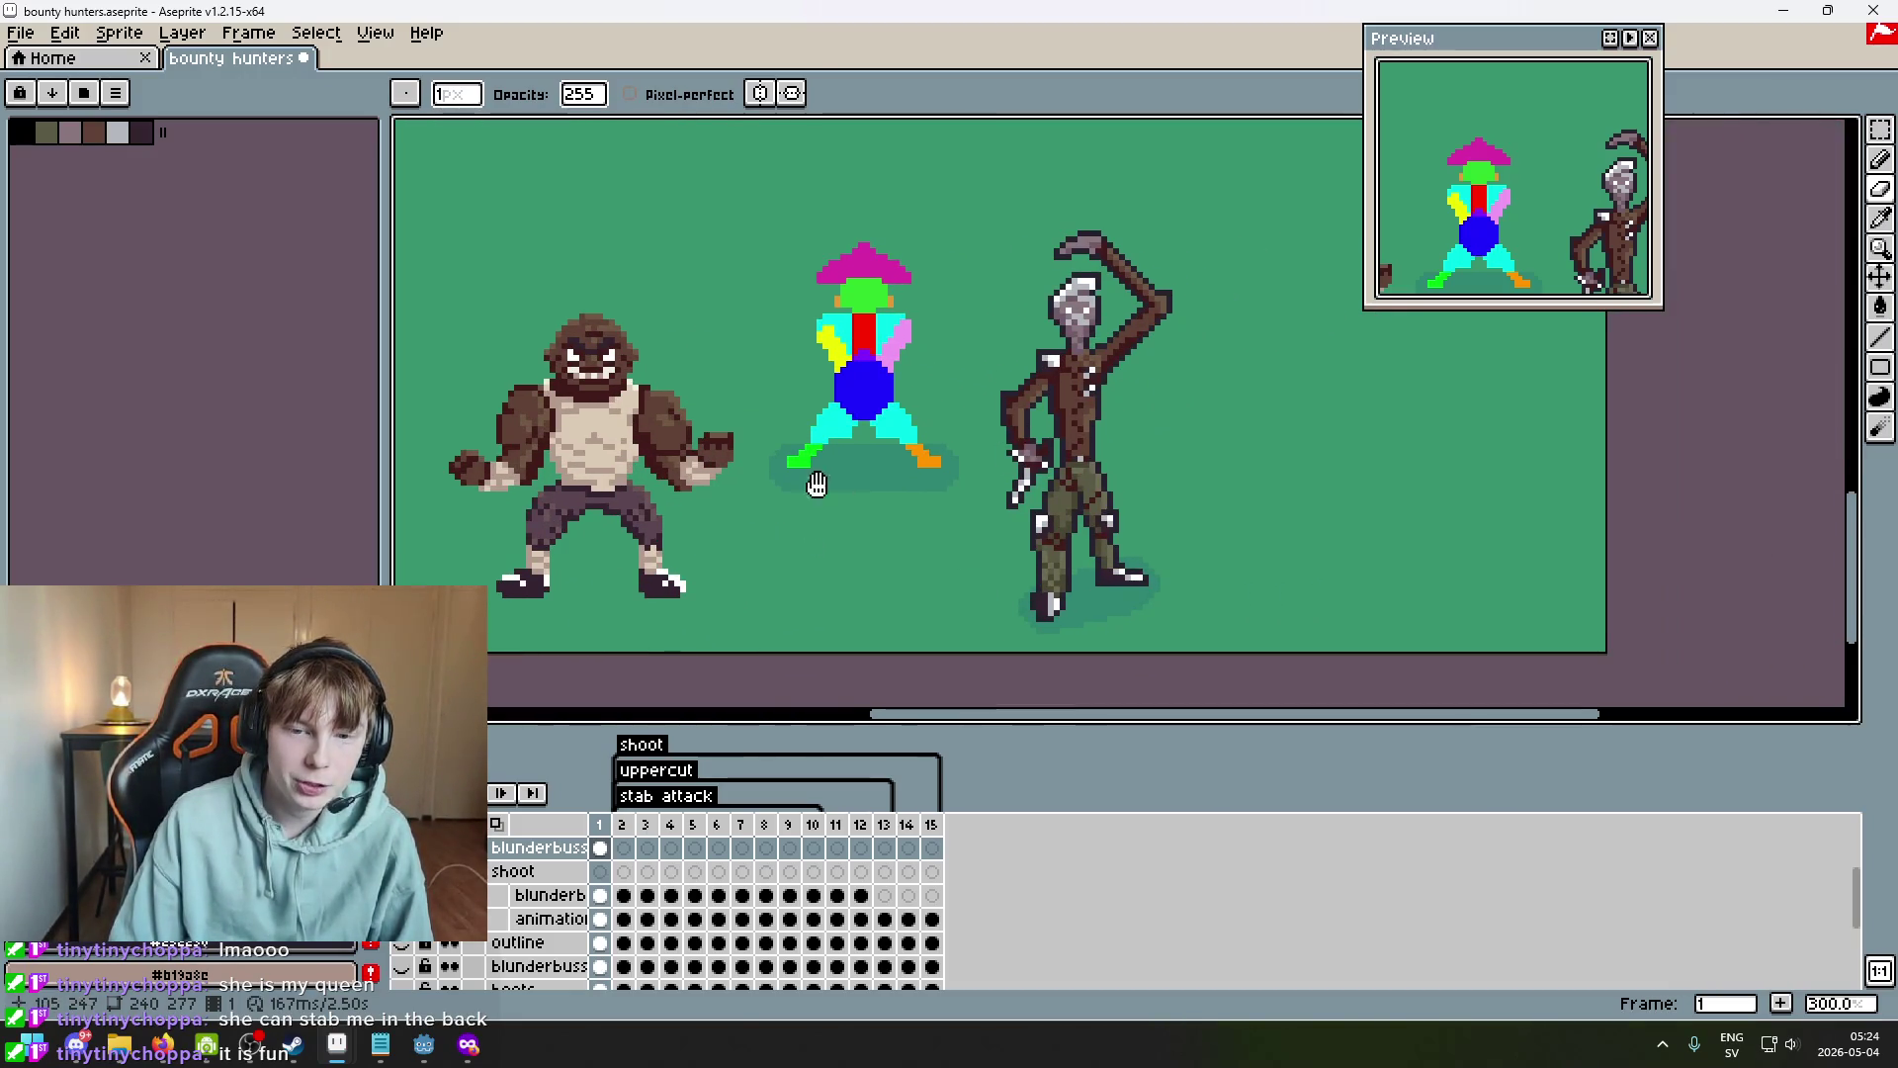
{"action": "scroll", "coordinate": [809, 490], "scroll_direction": "left", "scroll_amount": 4}
{"action": "scroll", "coordinate": [833, 445], "scroll_direction": "right", "scroll_amount": 3}
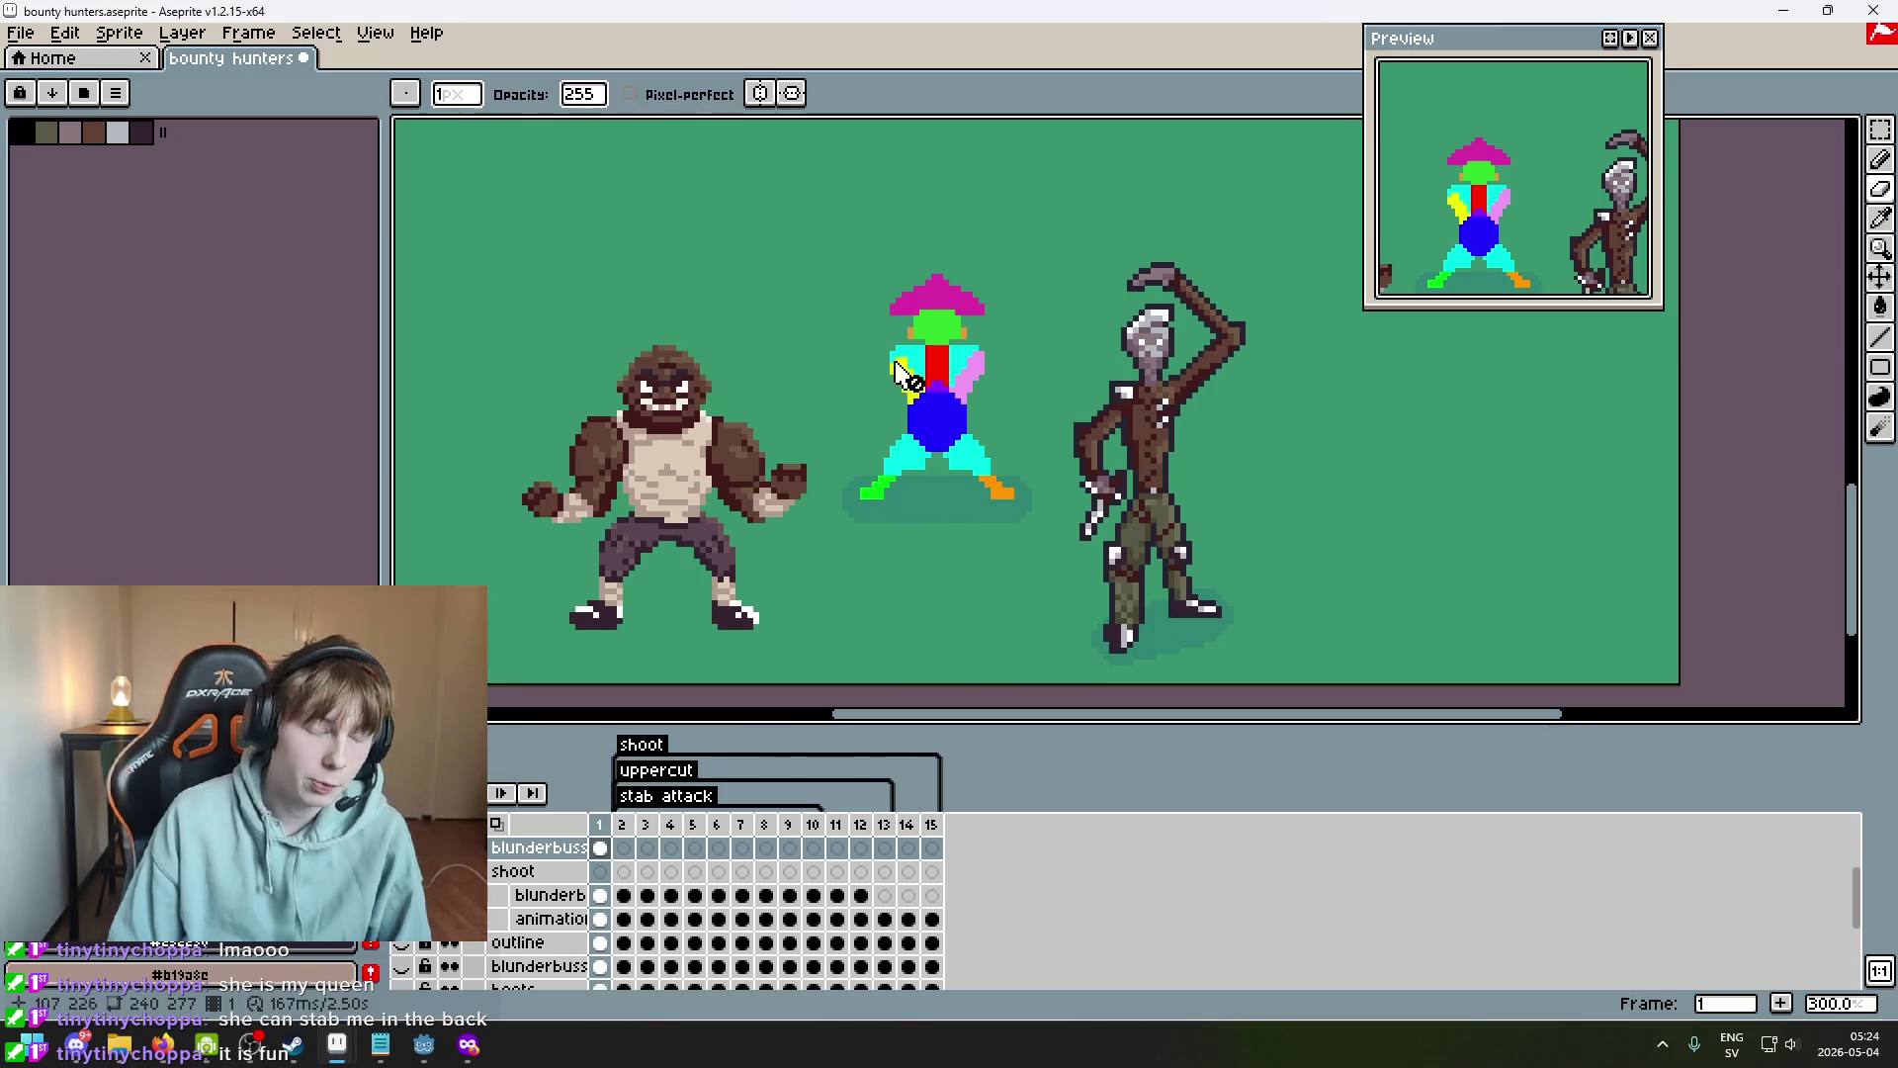
{"action": "scroll", "coordinate": [958, 489], "scroll_direction": "down", "scroll_amount": 2}
{"action": "scroll", "coordinate": [949, 494], "scroll_direction": "up", "scroll_amount": 2}
{"action": "key", "text": "Right"}
{"action": "key", "text": "Left"}
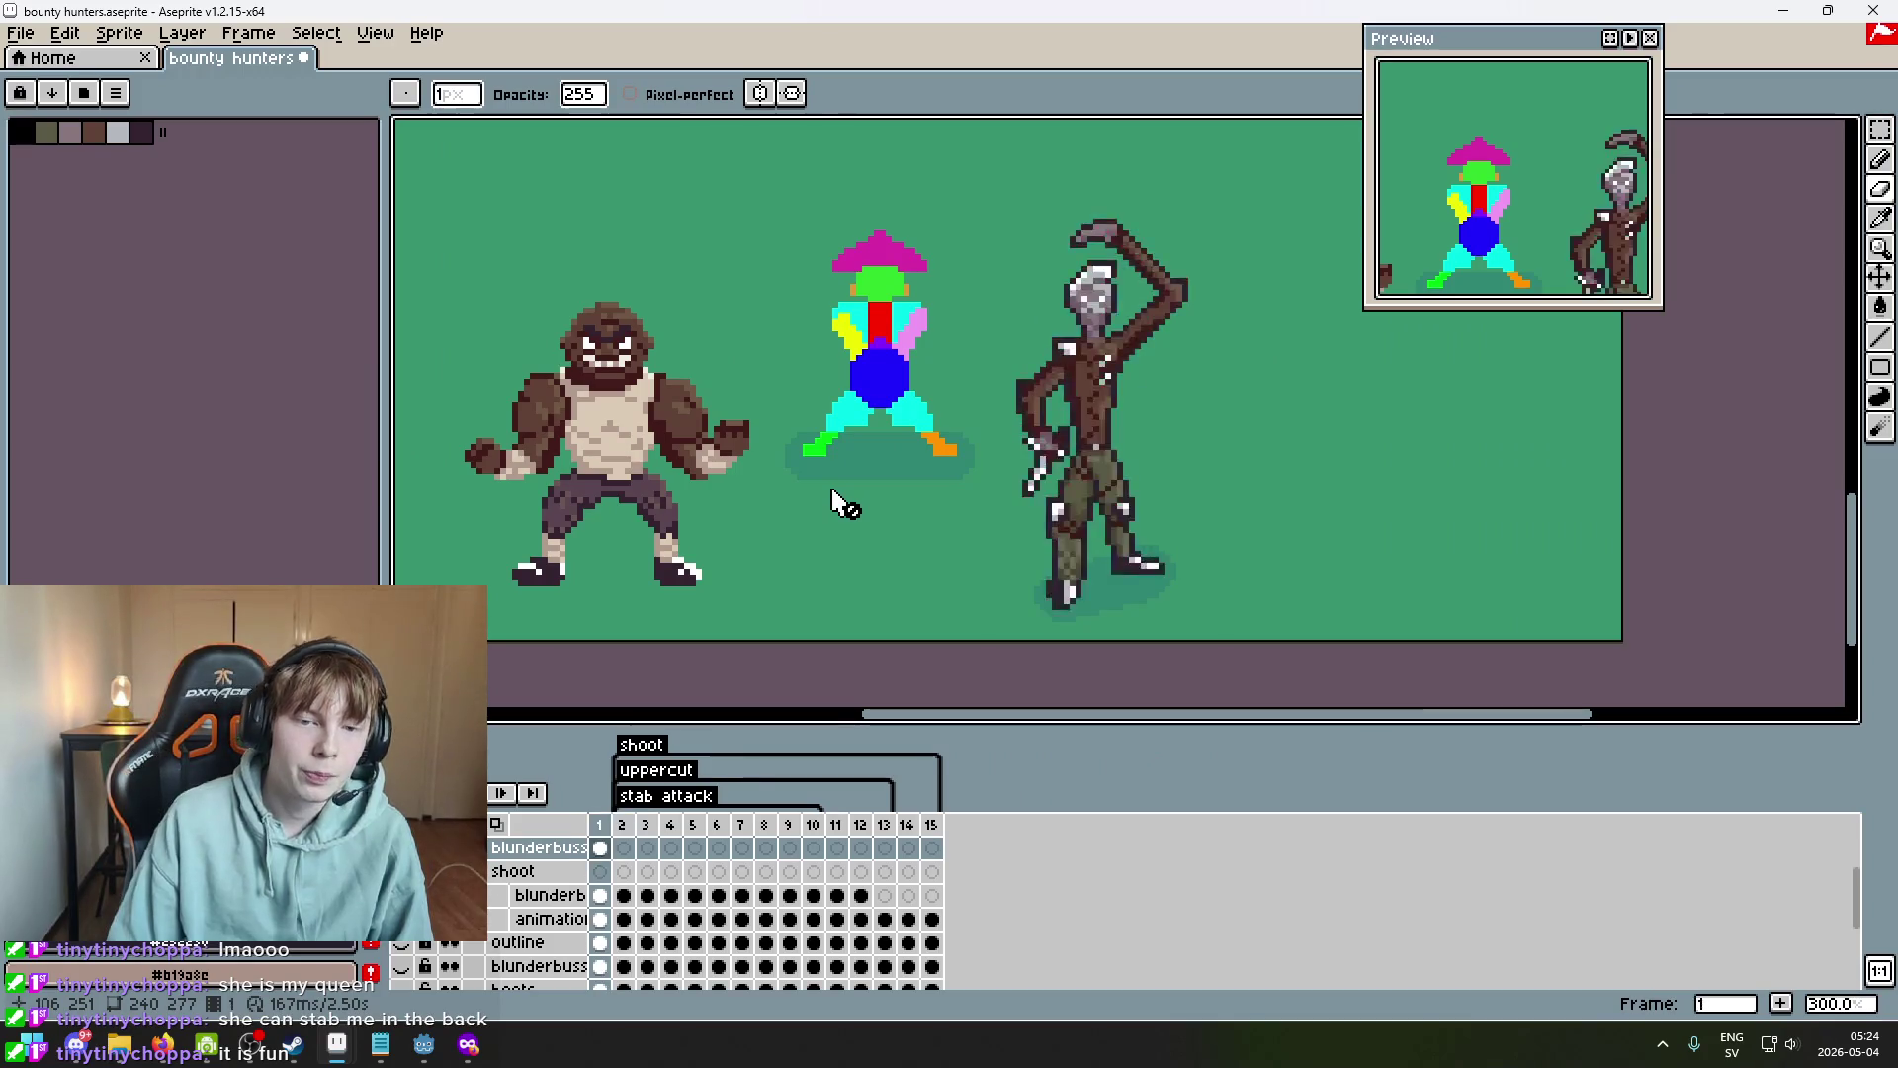
{"action": "key", "text": "Right"}
{"action": "key", "text": "Right"}
{"action": "key", "text": "Right"}
{"action": "key", "text": "Right"}
{"action": "key", "text": "Right"}
{"action": "key", "text": "Right"}
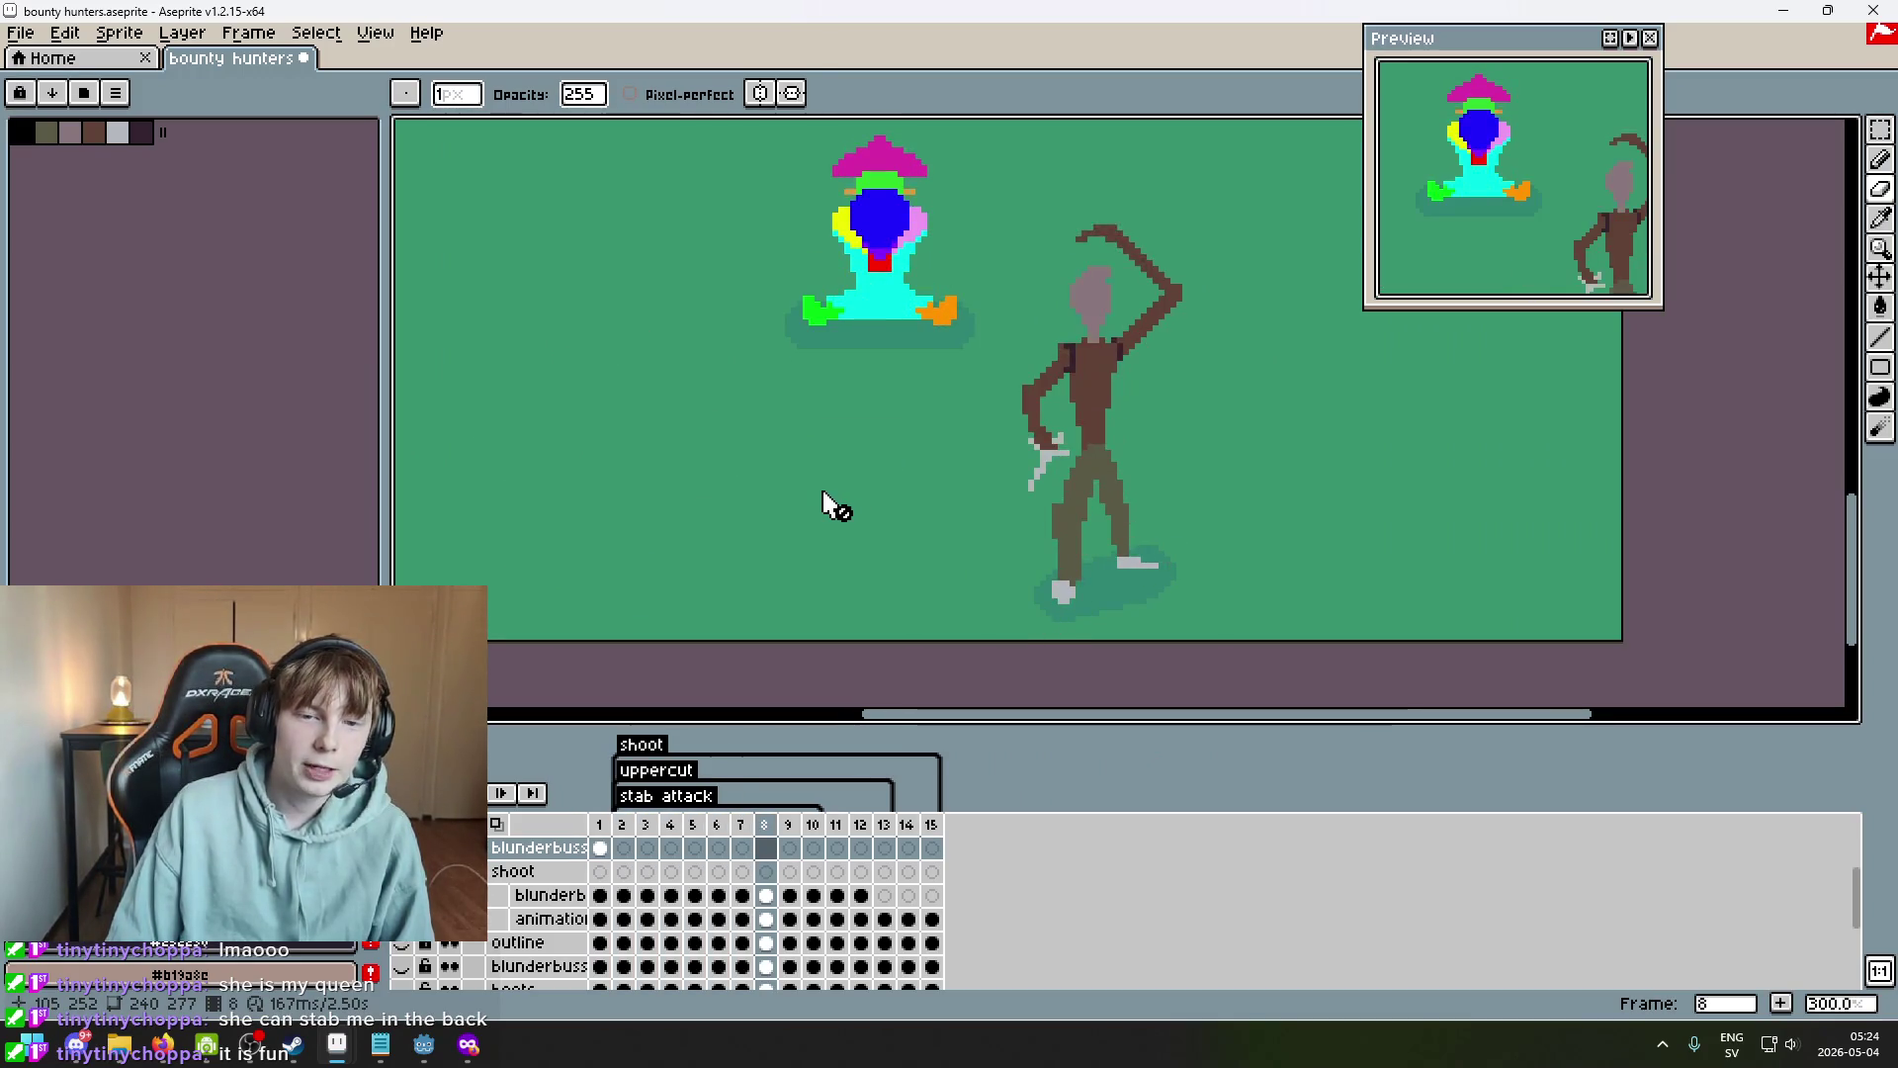
{"action": "left_click_drag", "start_coordinate": [864, 449], "coordinate": [880, 524]}
{"action": "key", "text": "Right"}
{"action": "key", "text": "Right"}
{"action": "key", "text": "Right"}
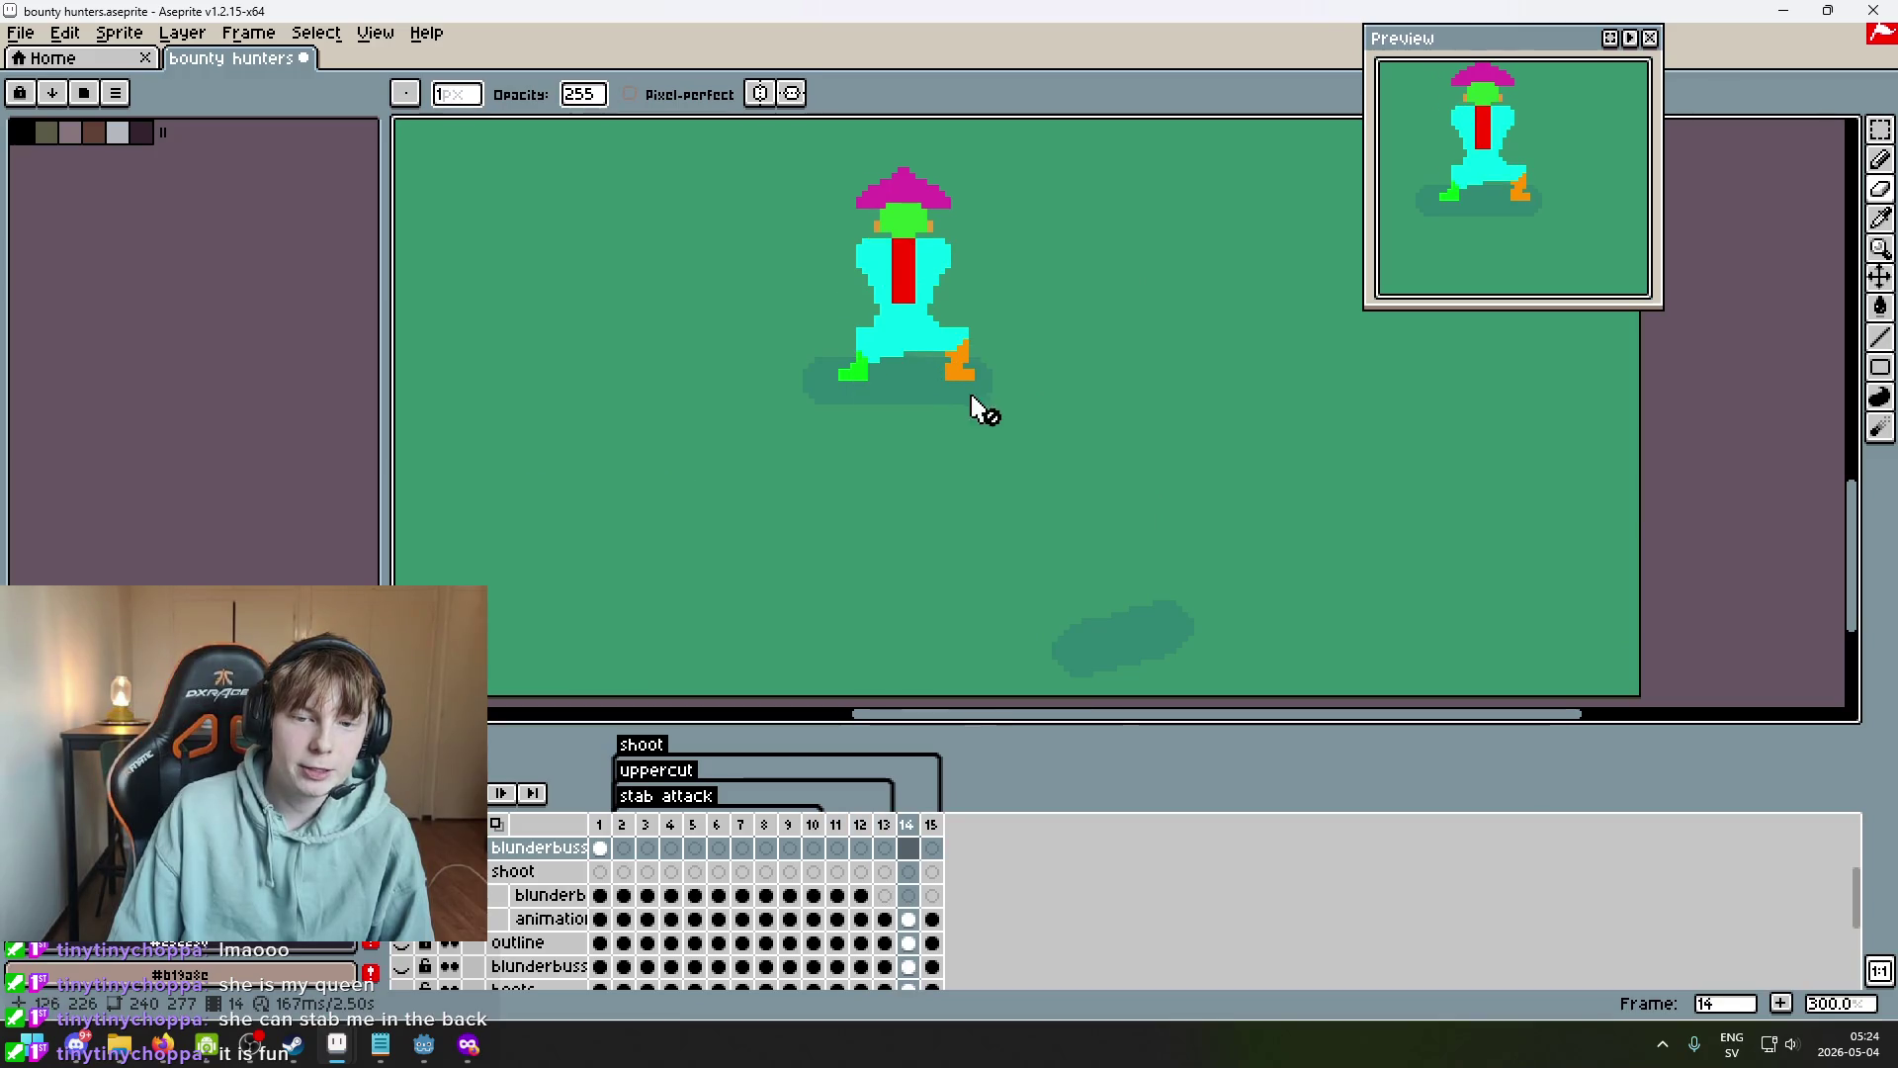
{"action": "key", "text": "Right"}
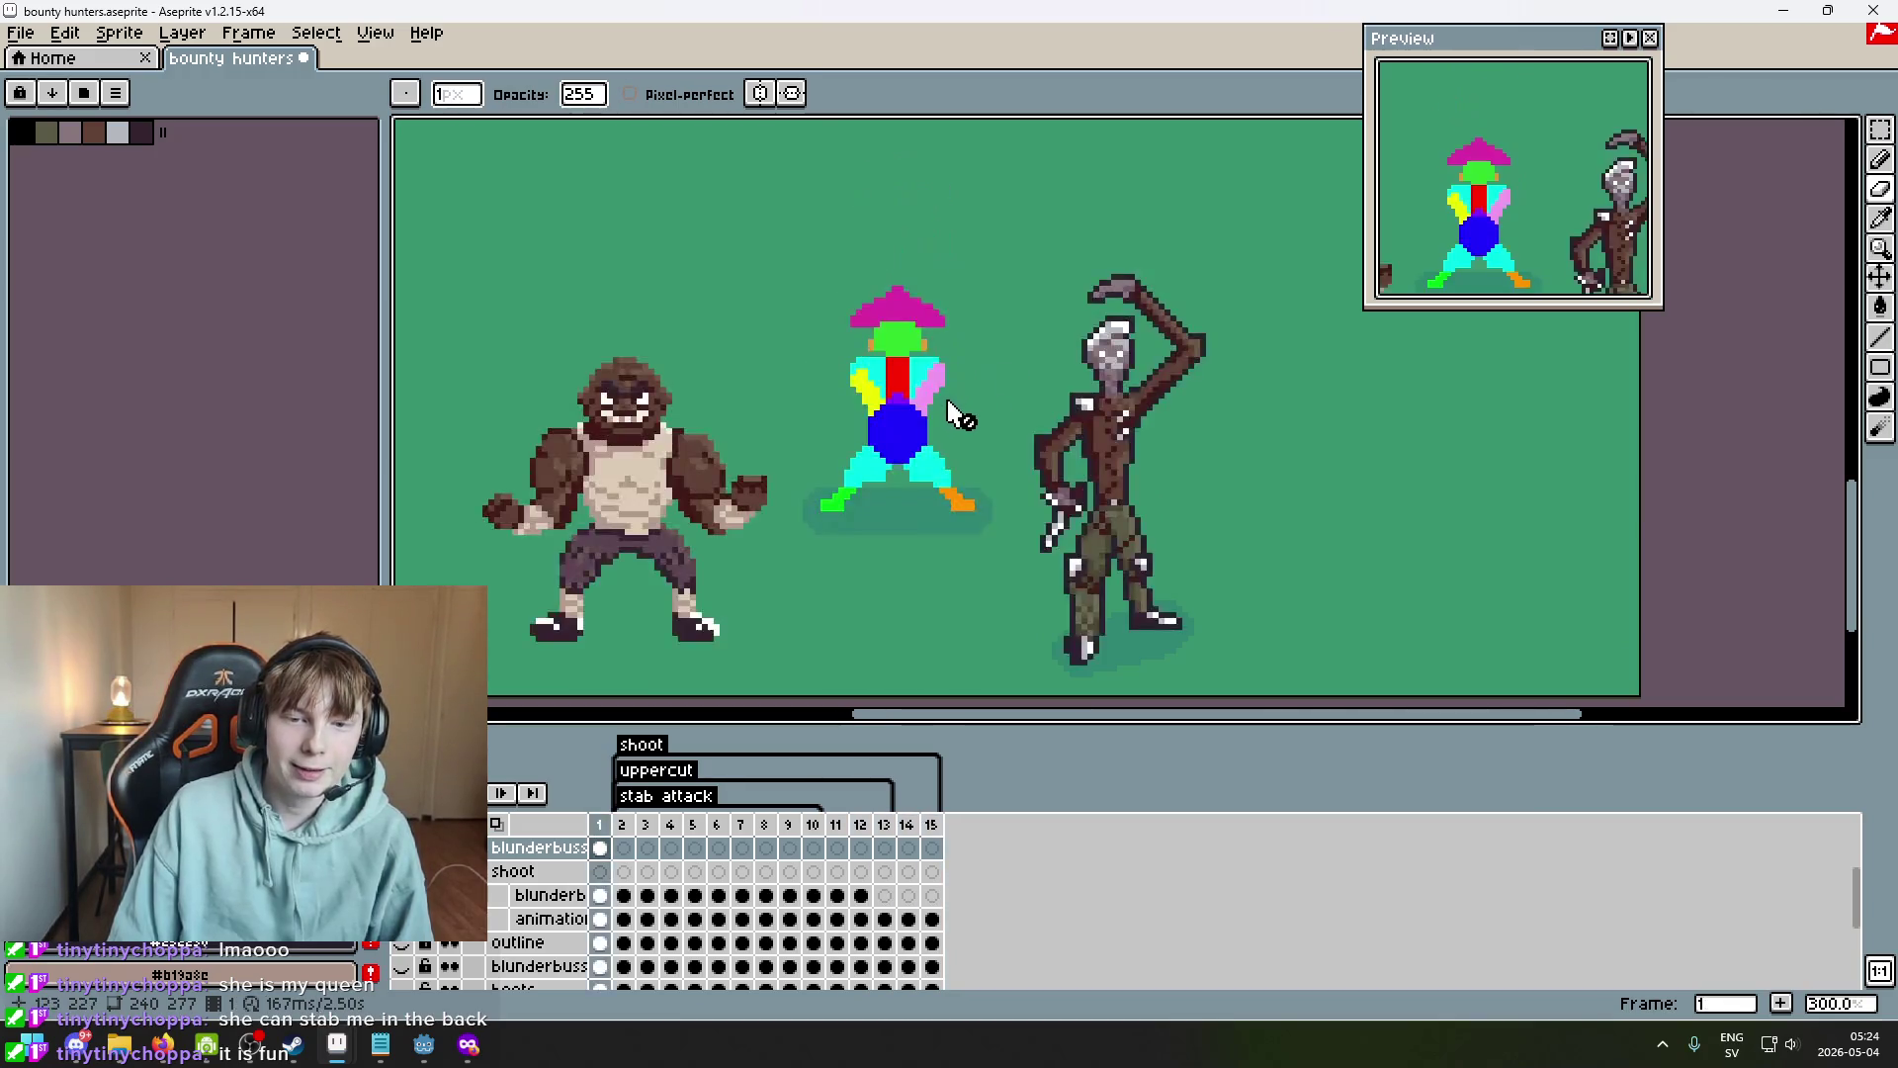
{"action": "key", "text": "Left"}
{"action": "key", "text": "Right"}
{"action": "key", "text": "Left"}
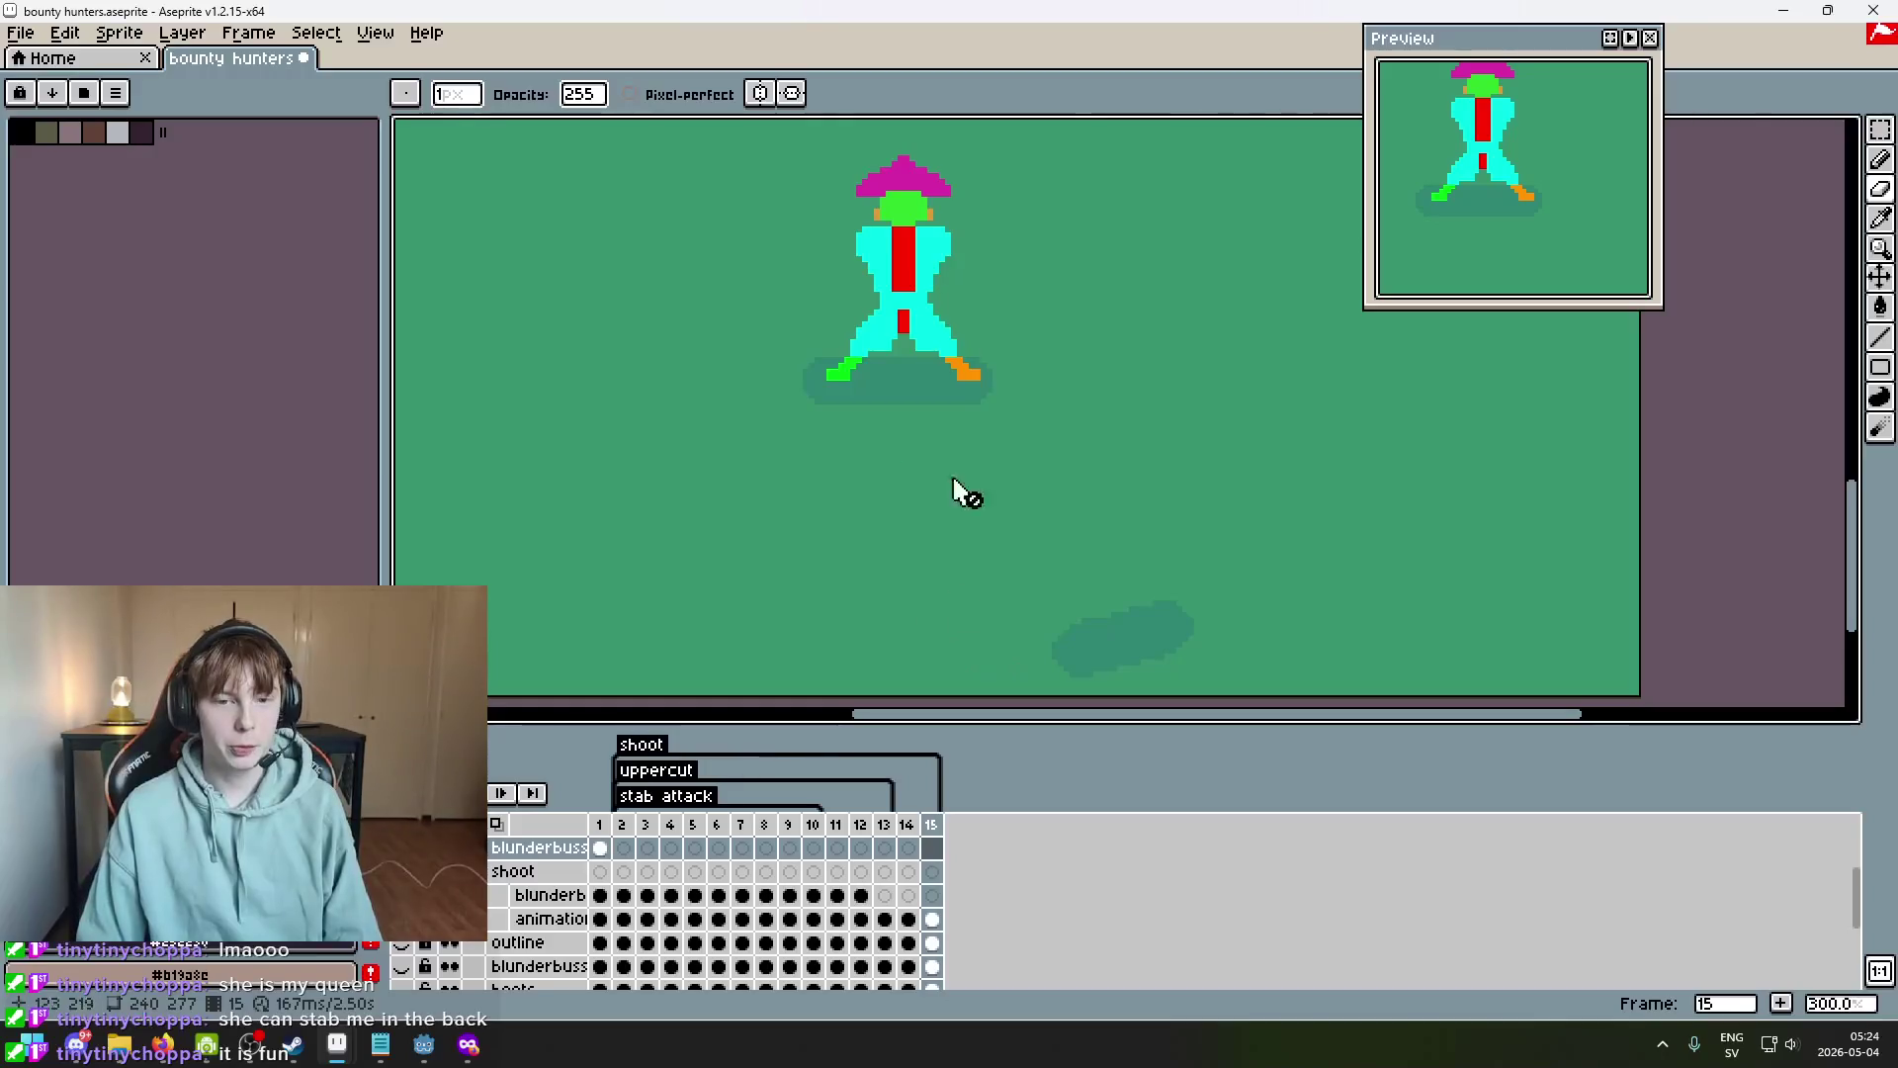
{"action": "scroll", "coordinate": [771, 895], "scroll_direction": "up", "scroll_amount": 2}
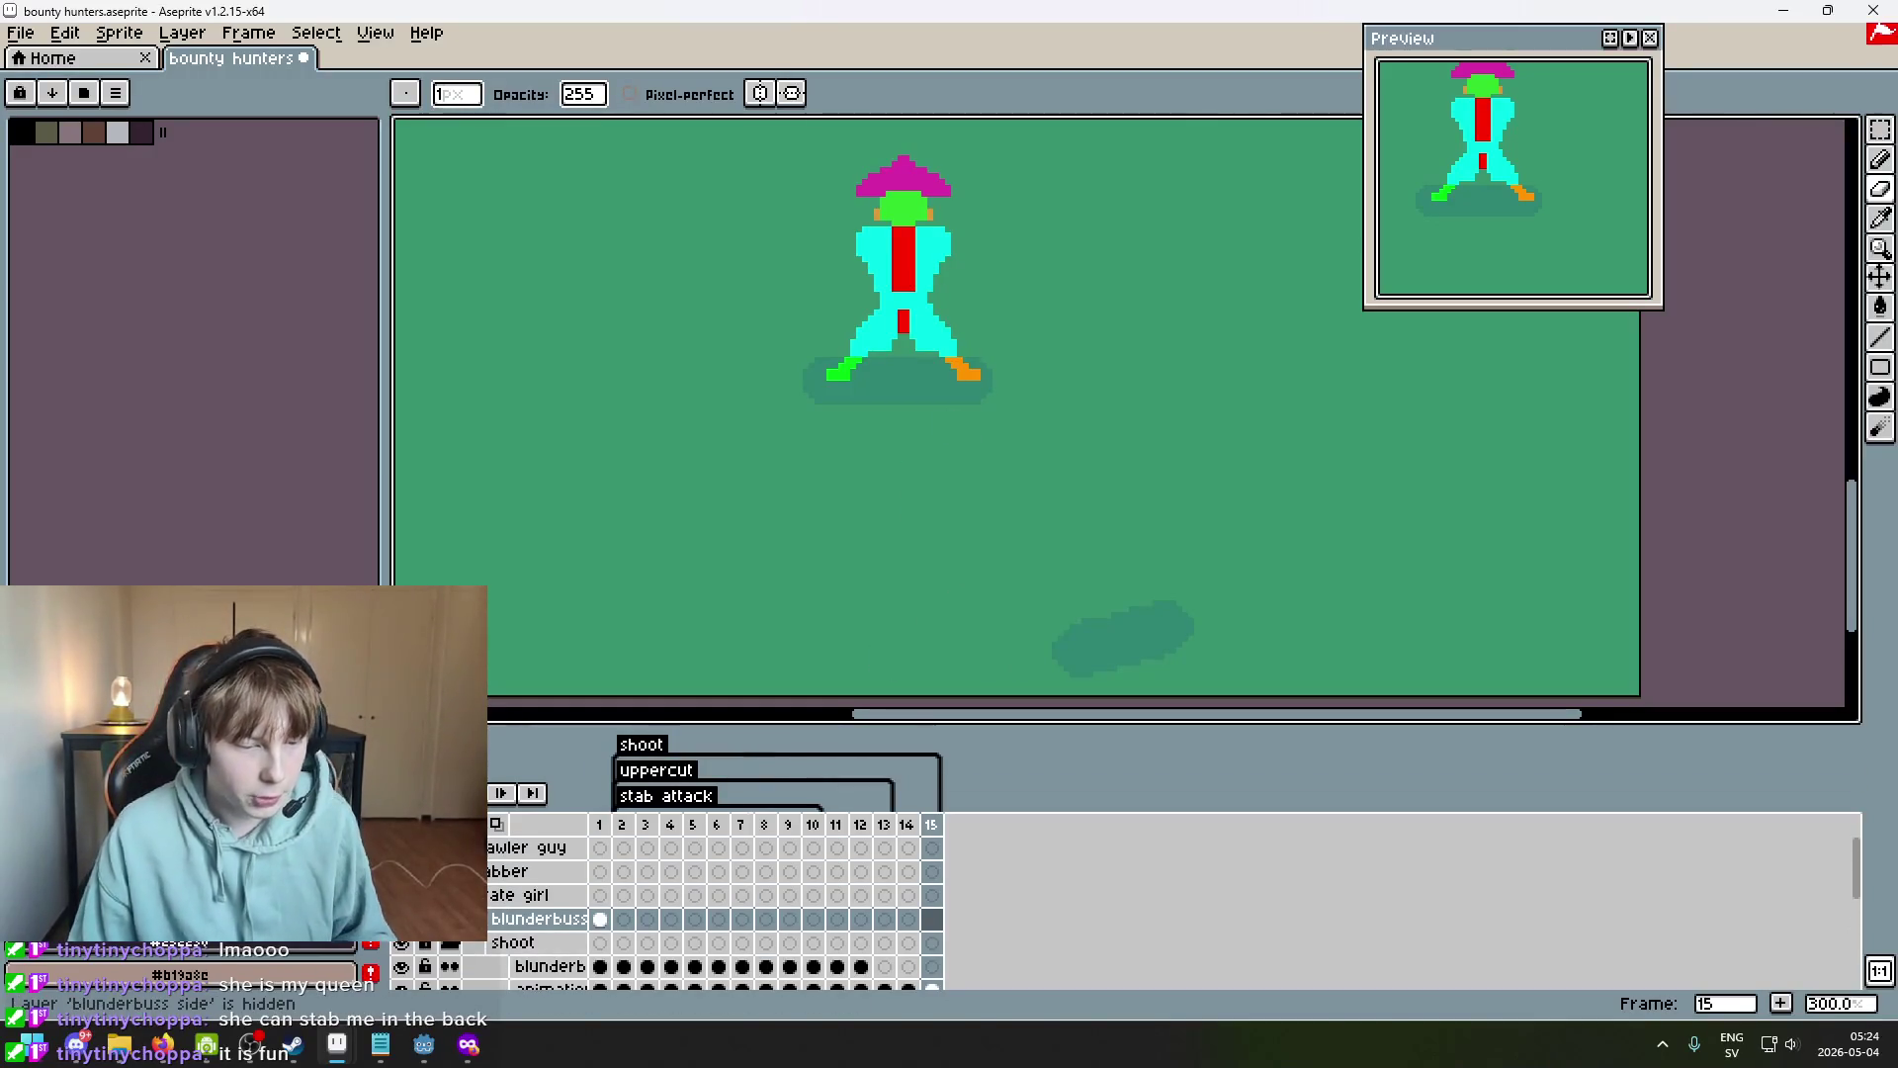
Flip through the shoot animation frames, comparing neighbouring poses around frames 11 to 14.
{"action": "scroll", "coordinate": [682, 925], "scroll_direction": "down", "scroll_amount": 2}
{"action": "key", "text": "Left"}
{"action": "key", "text": "Left"}
{"action": "key", "text": "Left"}
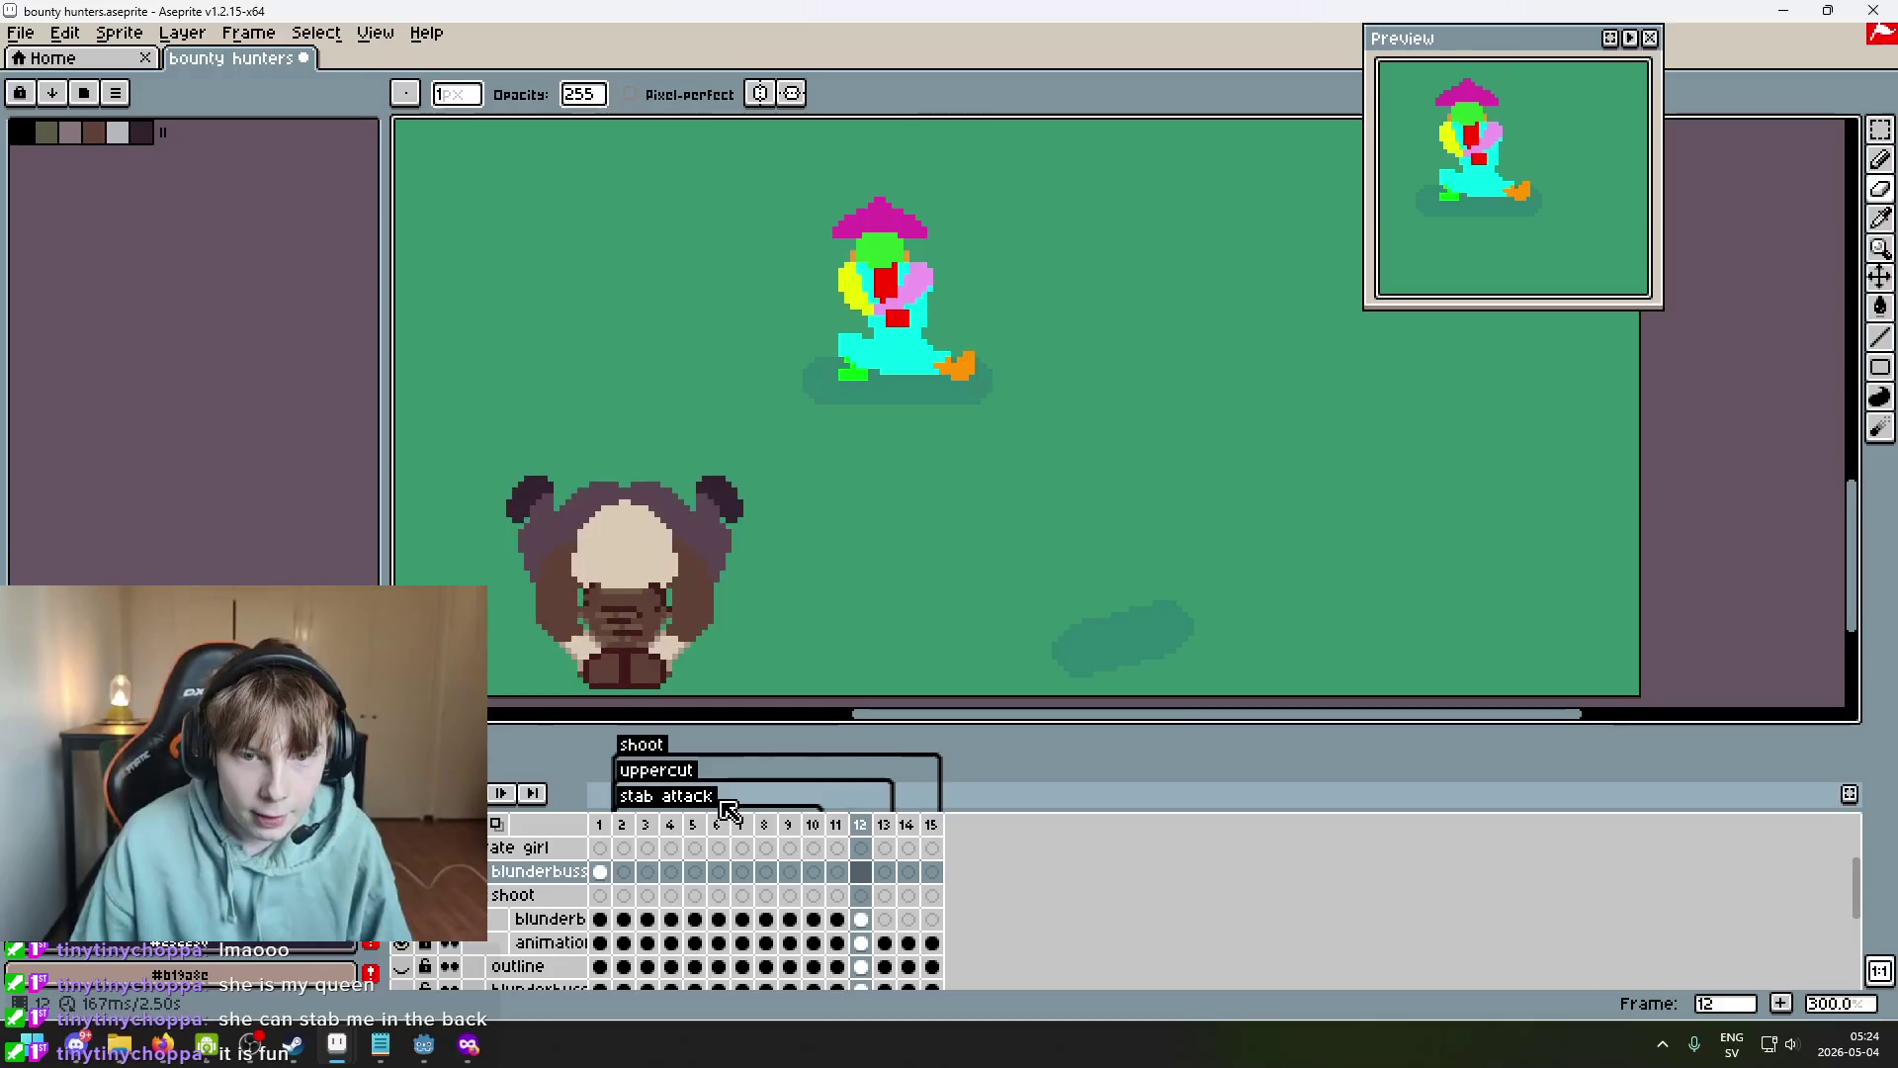
{"action": "key", "text": "Right"}
{"action": "key", "text": "Right"}
{"action": "key", "text": "Right"}
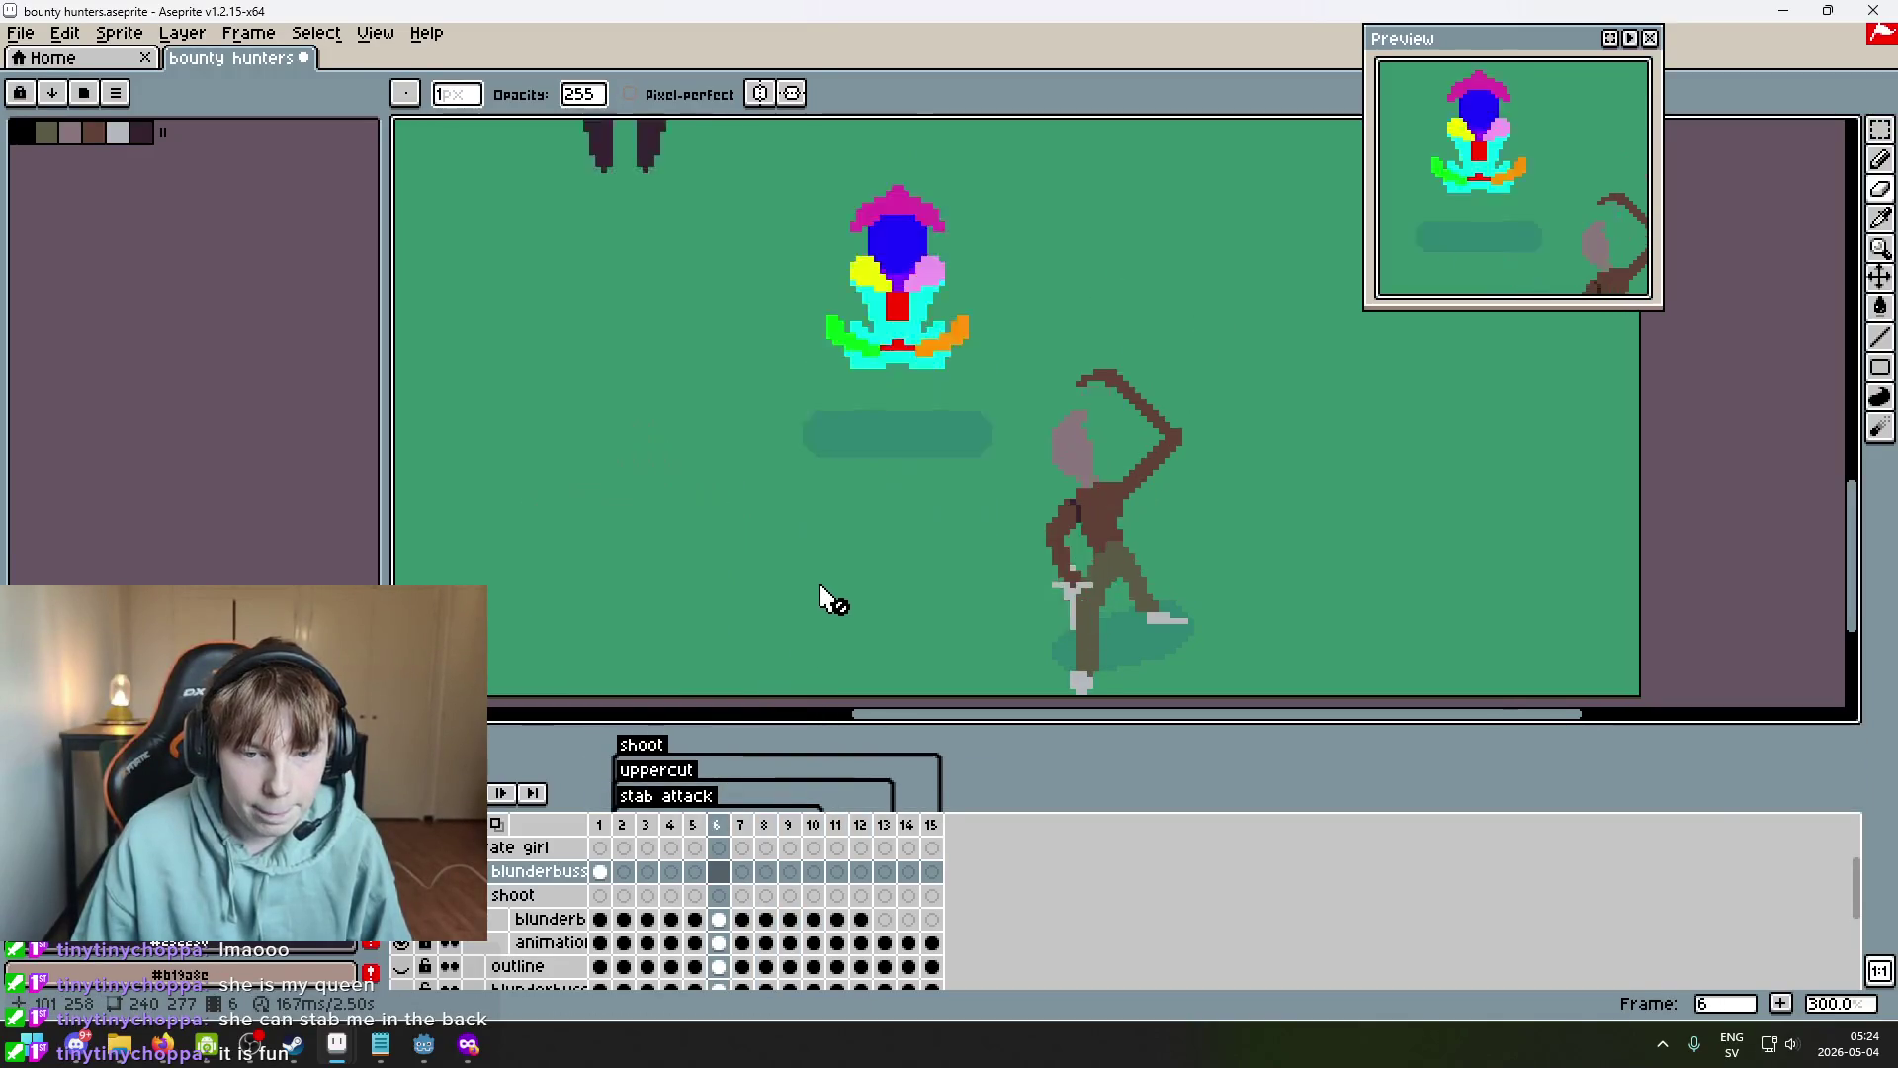
{"action": "key", "text": "Right"}
{"action": "key", "text": "Right"}
{"action": "key", "text": "Right"}
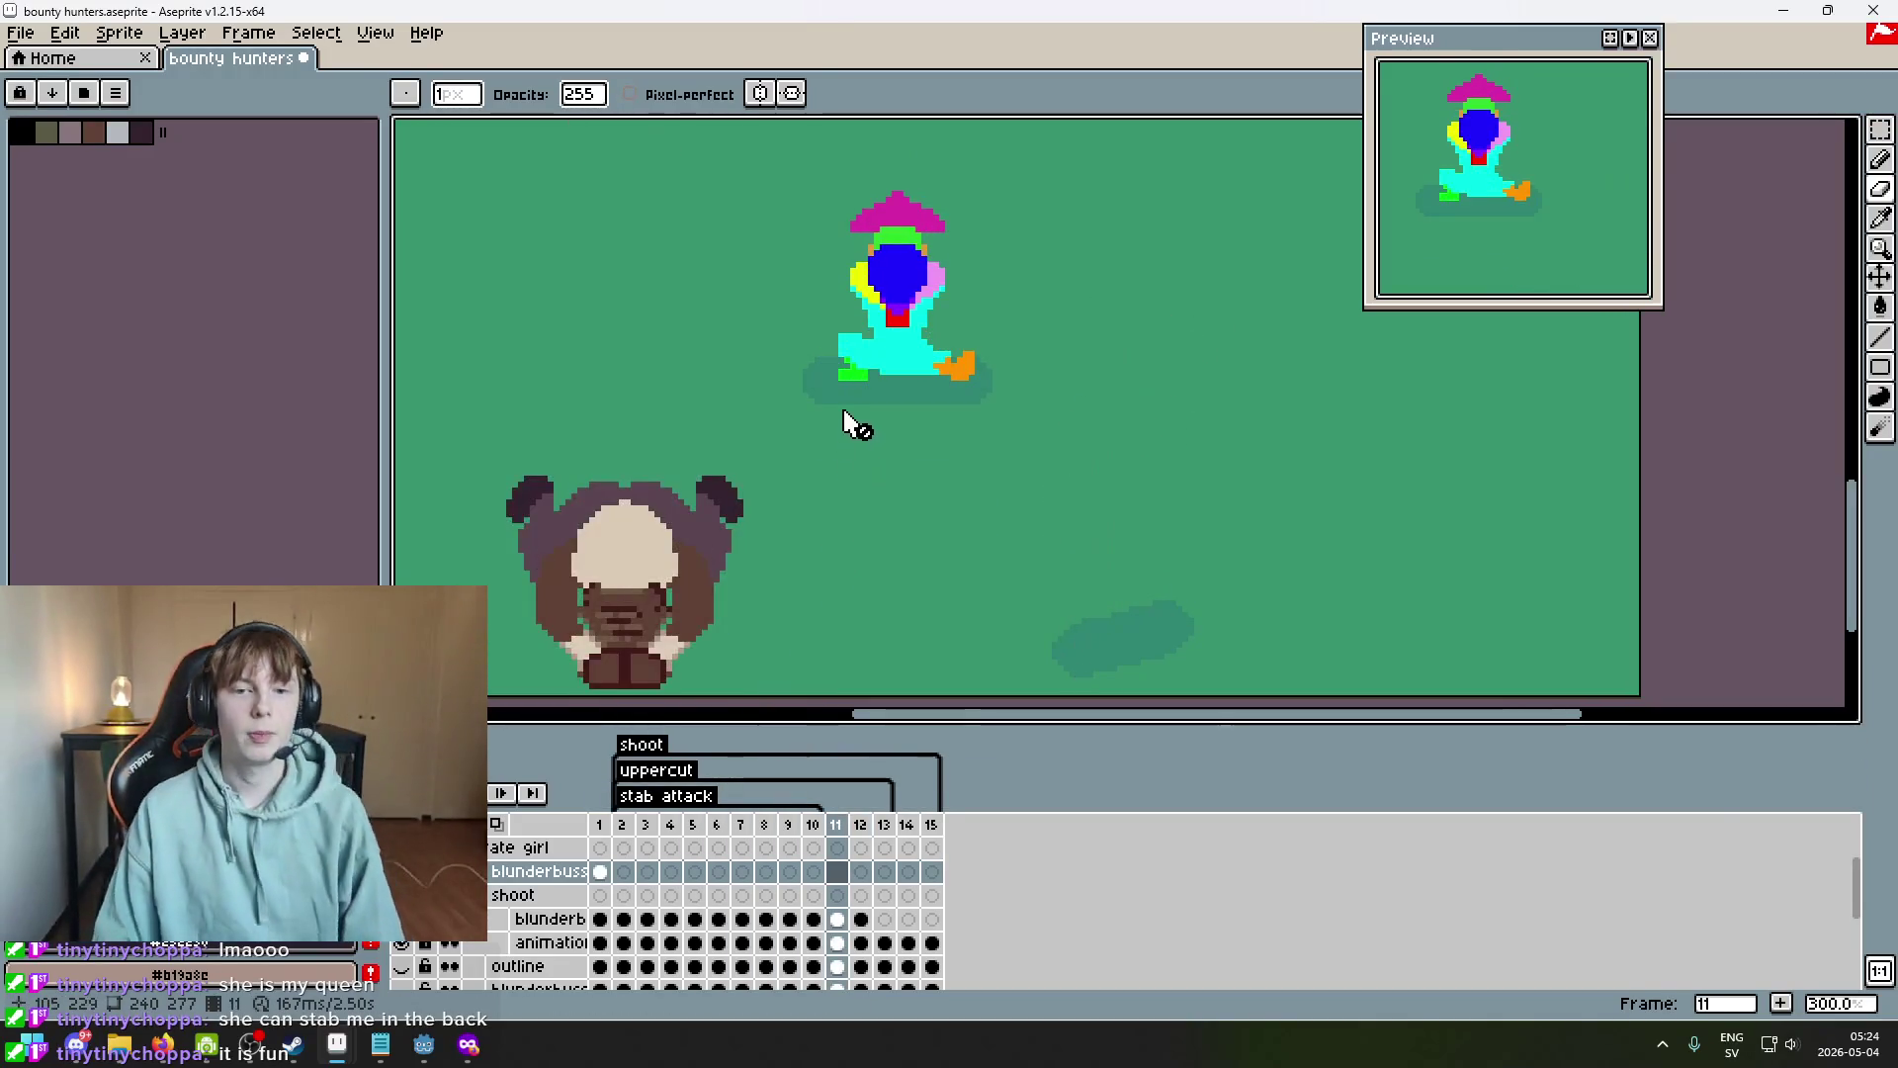
{"action": "key", "text": "Left"}
{"action": "key", "text": "Right"}
{"action": "key", "text": "Left"}
{"action": "key", "text": "Right"}
{"action": "key", "text": "Left"}
{"action": "key", "text": "Right"}
{"action": "key", "text": "Right"}
{"action": "key", "text": "Right"}
{"action": "key", "text": "Left"}
{"action": "key", "text": "Left"}
{"action": "key", "text": "Left"}
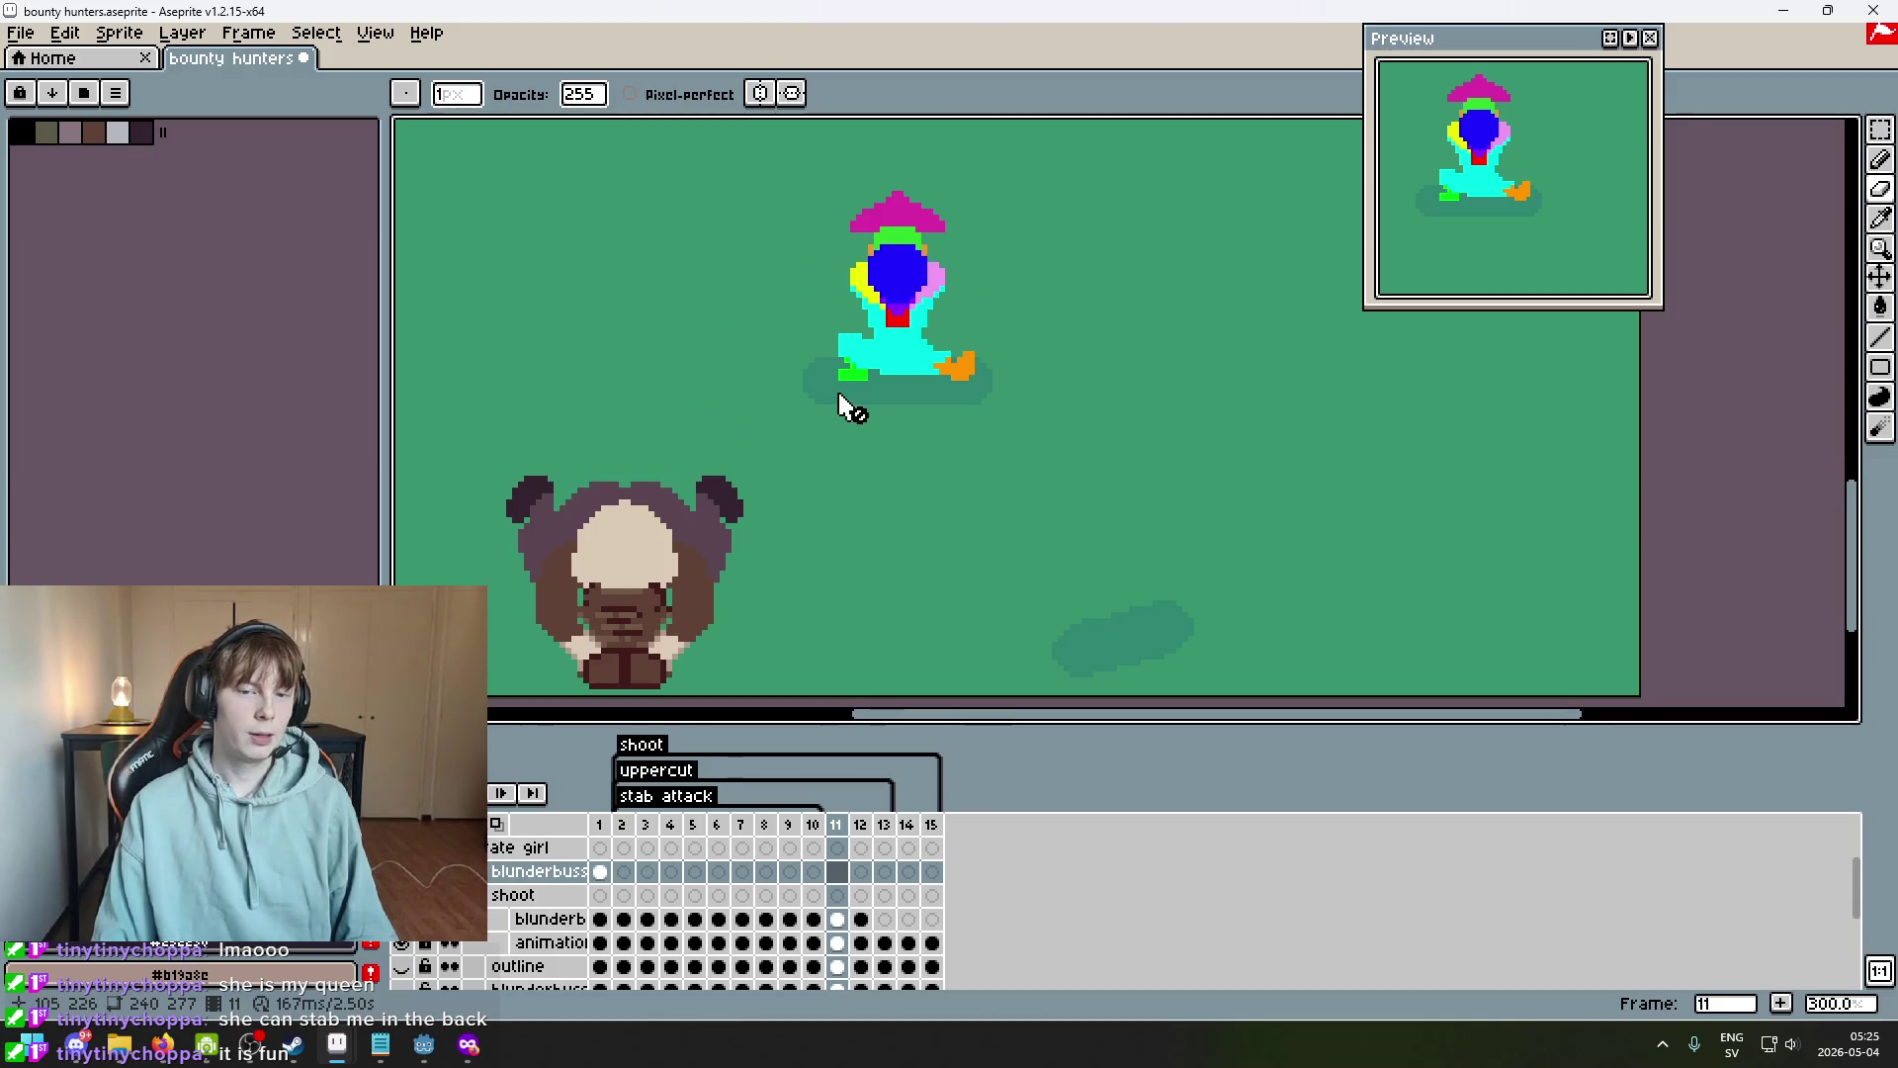
{"action": "scroll", "coordinate": [840, 425], "scroll_direction": "up", "scroll_amount": 1}
{"action": "key", "text": "Left"}
{"action": "key", "text": "Right"}
{"action": "key", "text": "Right"}
{"action": "key", "text": "Left"}
{"action": "key", "text": "Right"}
{"action": "key", "text": "Left"}
{"action": "key", "text": "Right"}
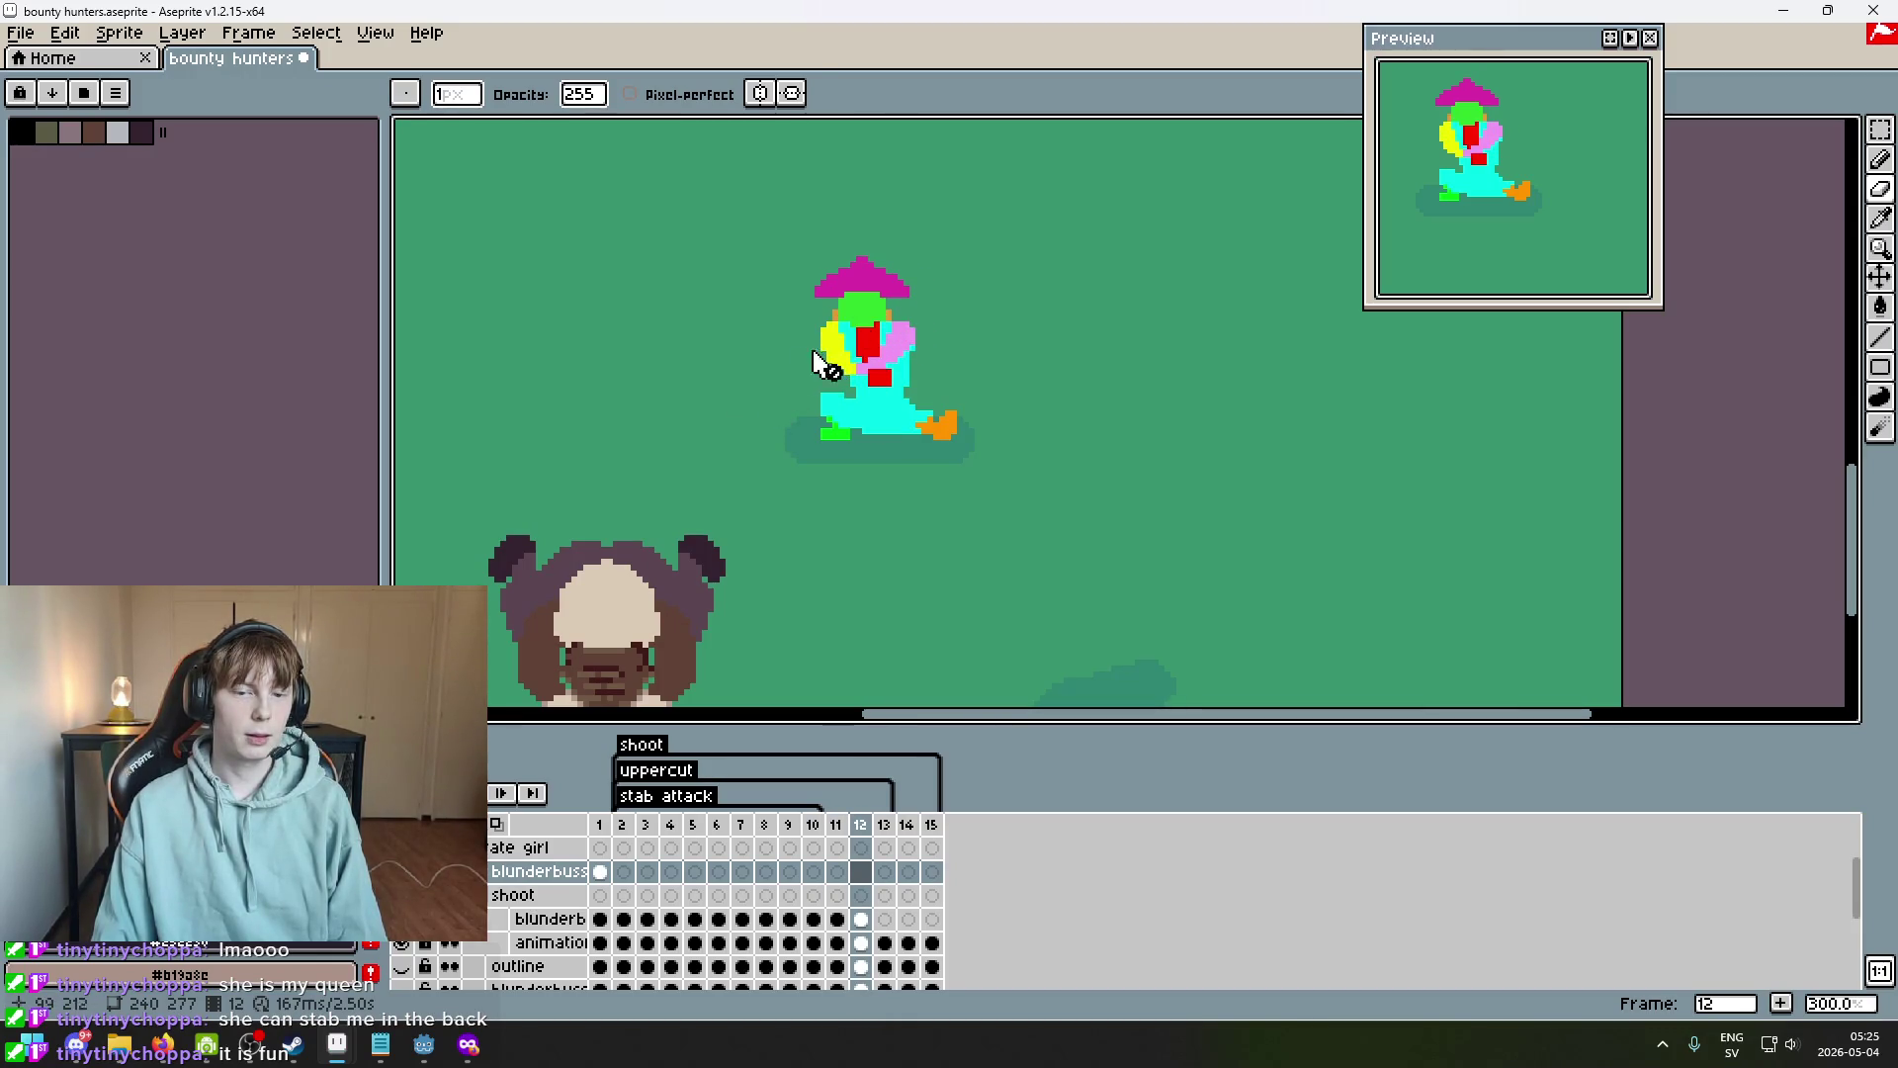
{"action": "left_click_drag", "start_coordinate": [761, 380], "coordinate": [765, 384]}
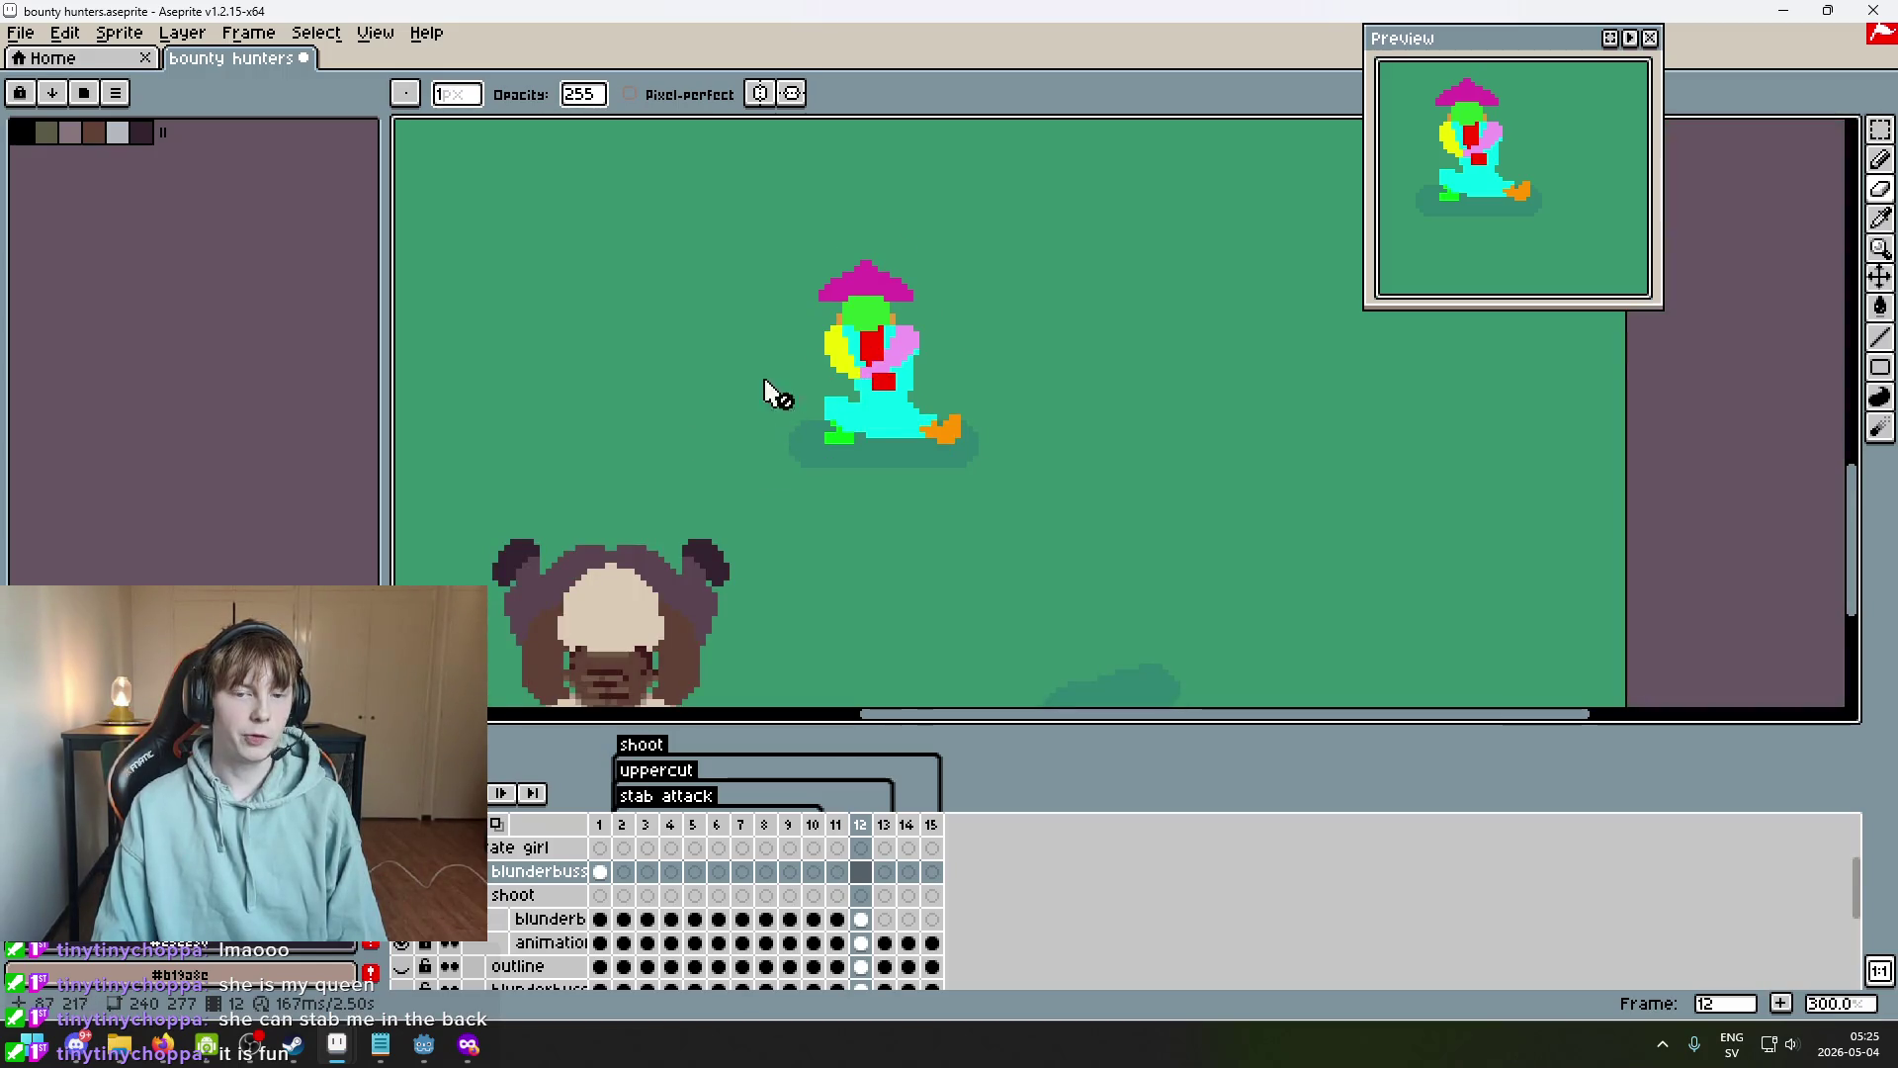
Hide the shoot layer briefly to check it, then show it again.
{"action": "left_click", "coordinate": [402, 895]}
{"action": "left_click", "coordinate": [401, 894]}
{"action": "scroll", "coordinate": [402, 895], "scroll_direction": "up", "scroll_amount": 2}
{"action": "scroll", "coordinate": [402, 918], "scroll_direction": "down", "scroll_amount": 4}
{"action": "scroll", "coordinate": [426, 951], "scroll_direction": "down", "scroll_amount": 3}
{"action": "scroll", "coordinate": [425, 951], "scroll_direction": "up", "scroll_amount": 4}
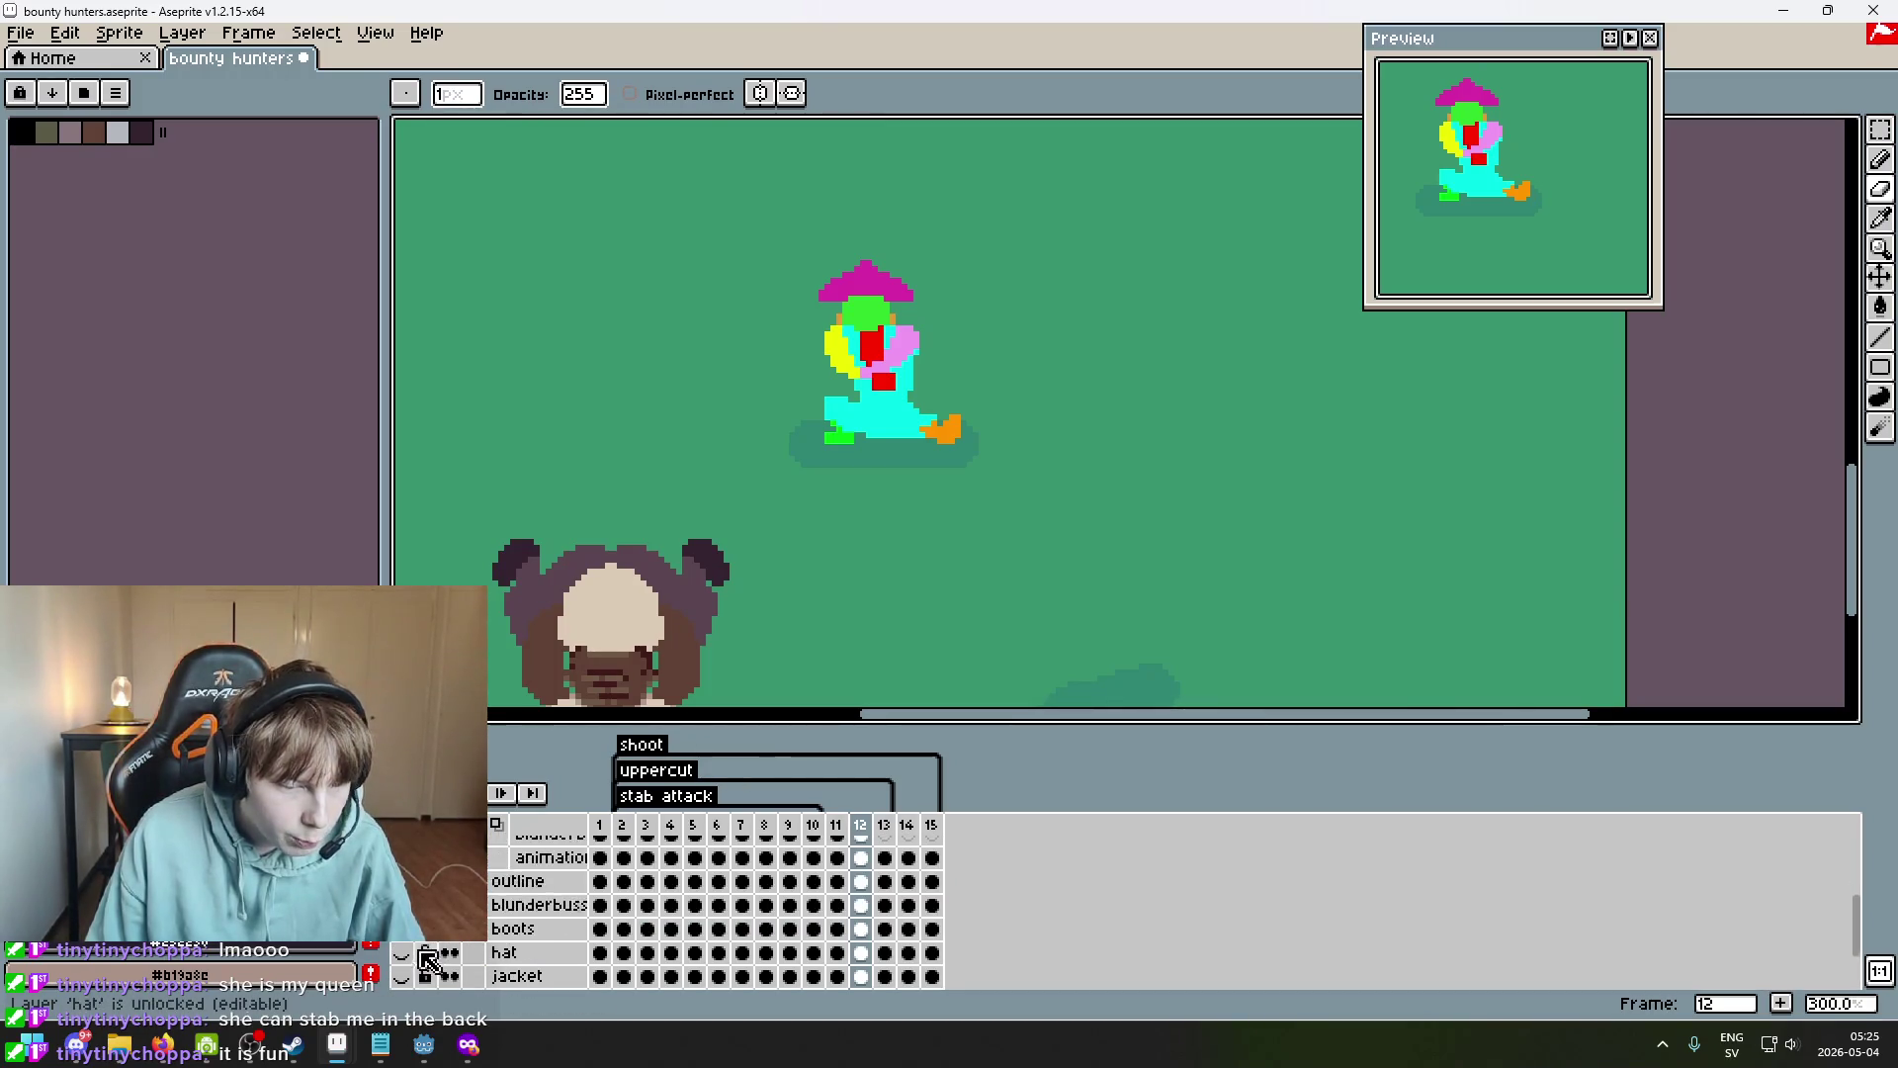
{"action": "scroll", "coordinate": [425, 949], "scroll_direction": "up", "scroll_amount": 1}
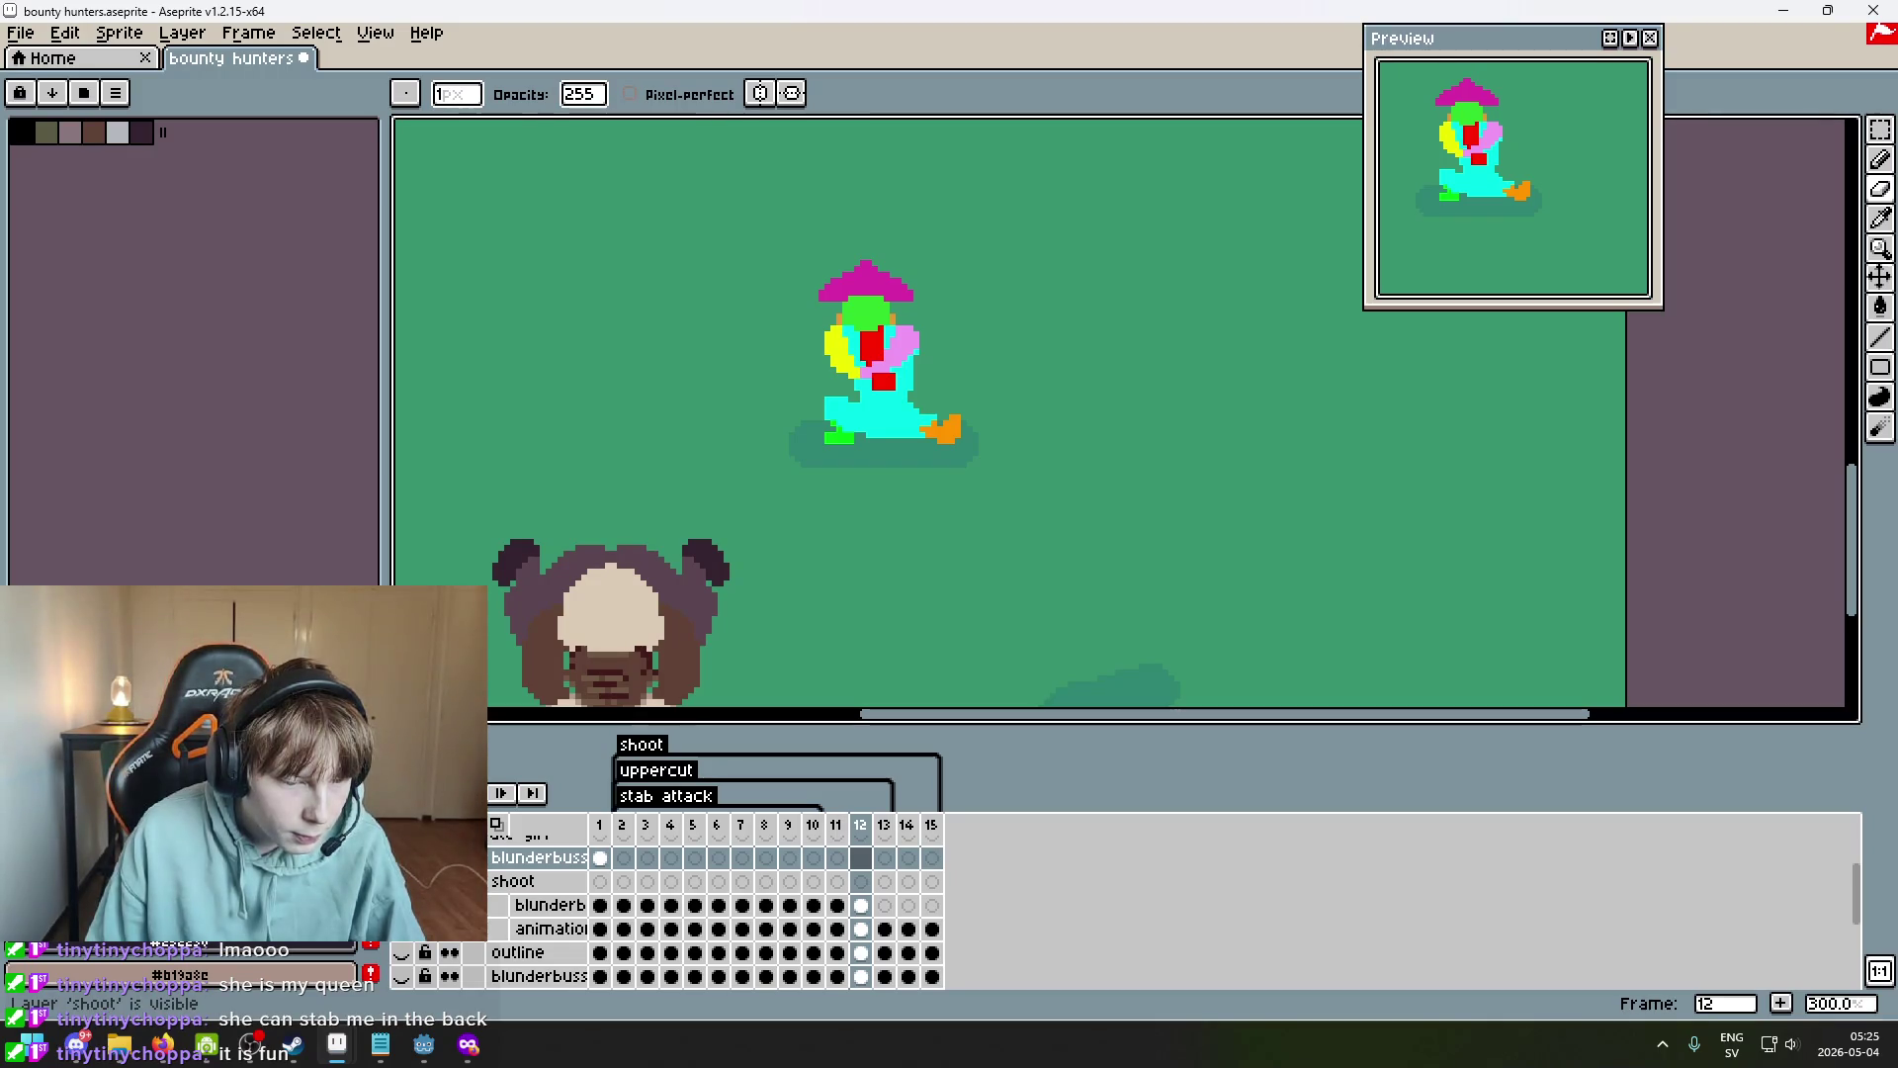
On frame 1, show the blunderbuss blast and pirate outline layers and hide the flat-colour guide.
{"action": "key", "text": "Left"}
{"action": "key", "text": "Left"}
{"action": "key", "text": "Left"}
{"action": "key", "text": "Left"}
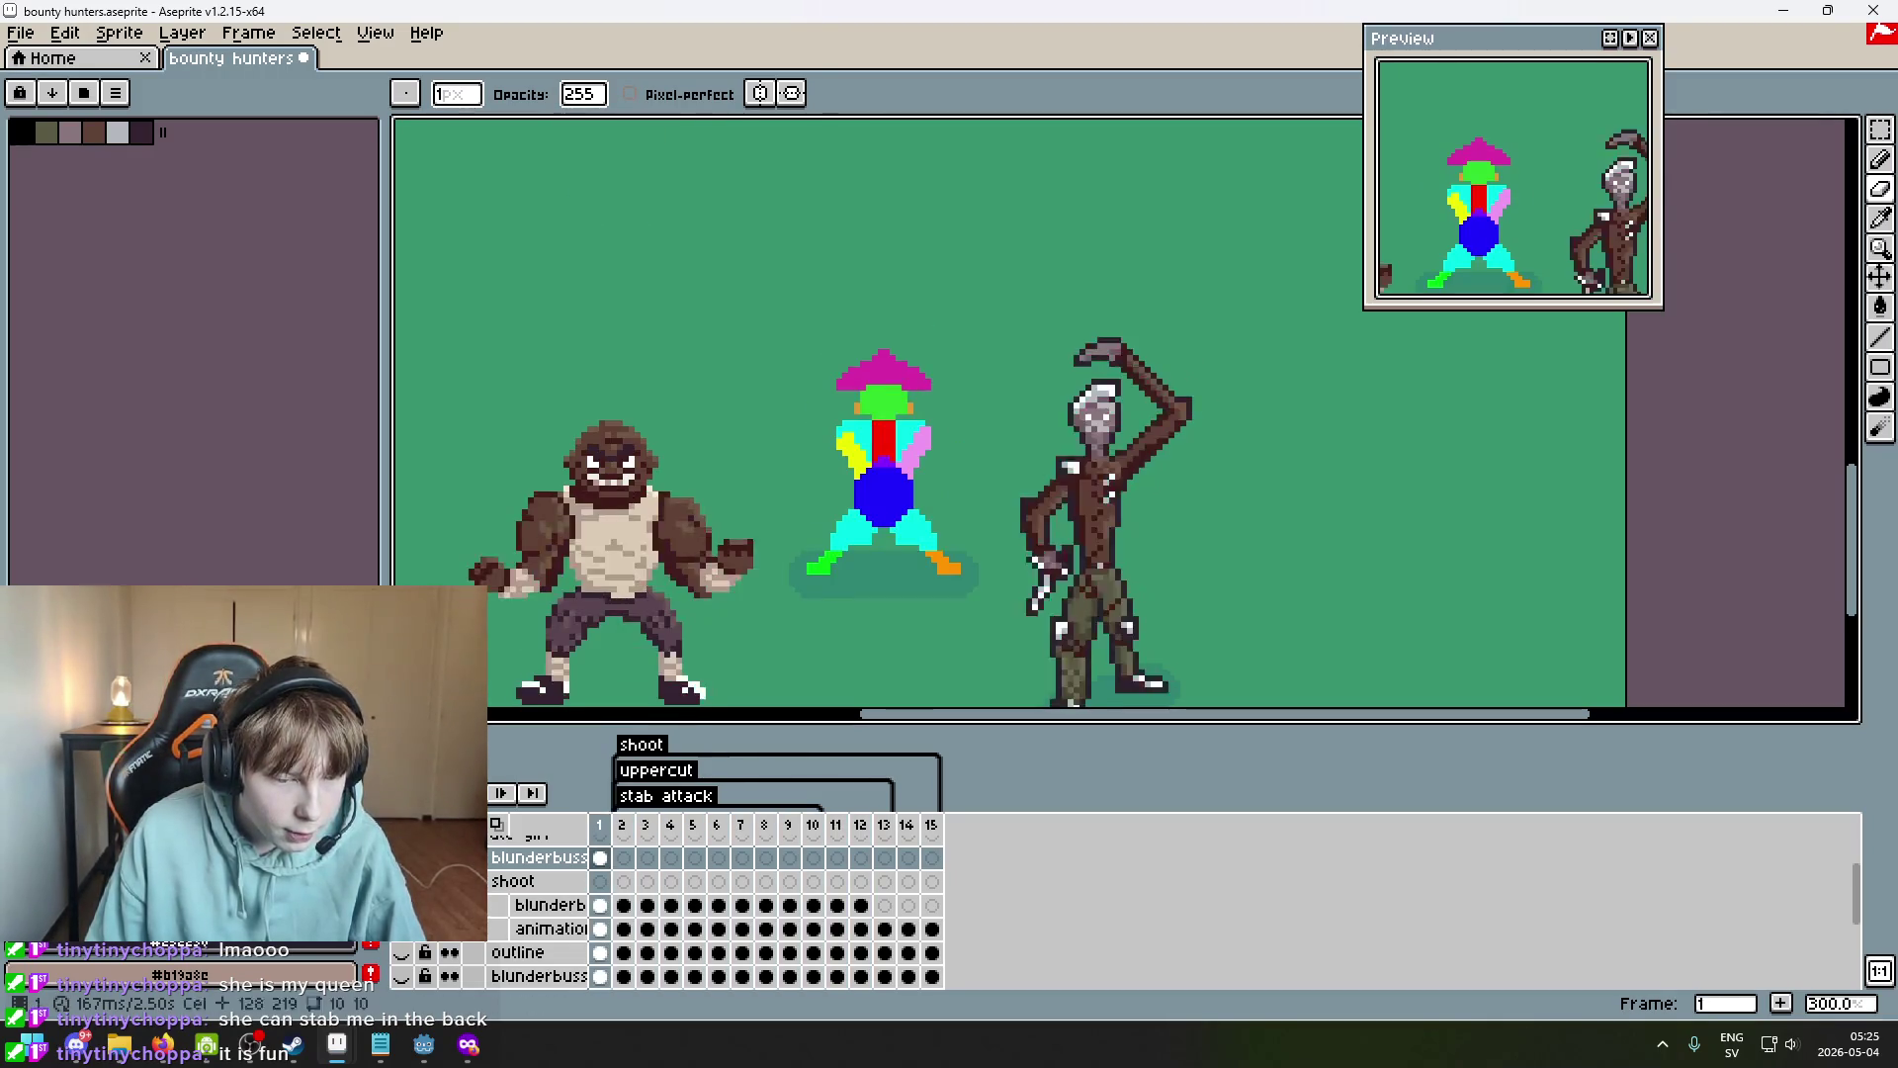
{"action": "left_click", "coordinate": [401, 881]}
{"action": "scroll", "coordinate": [402, 881], "scroll_direction": "down", "scroll_amount": 3}
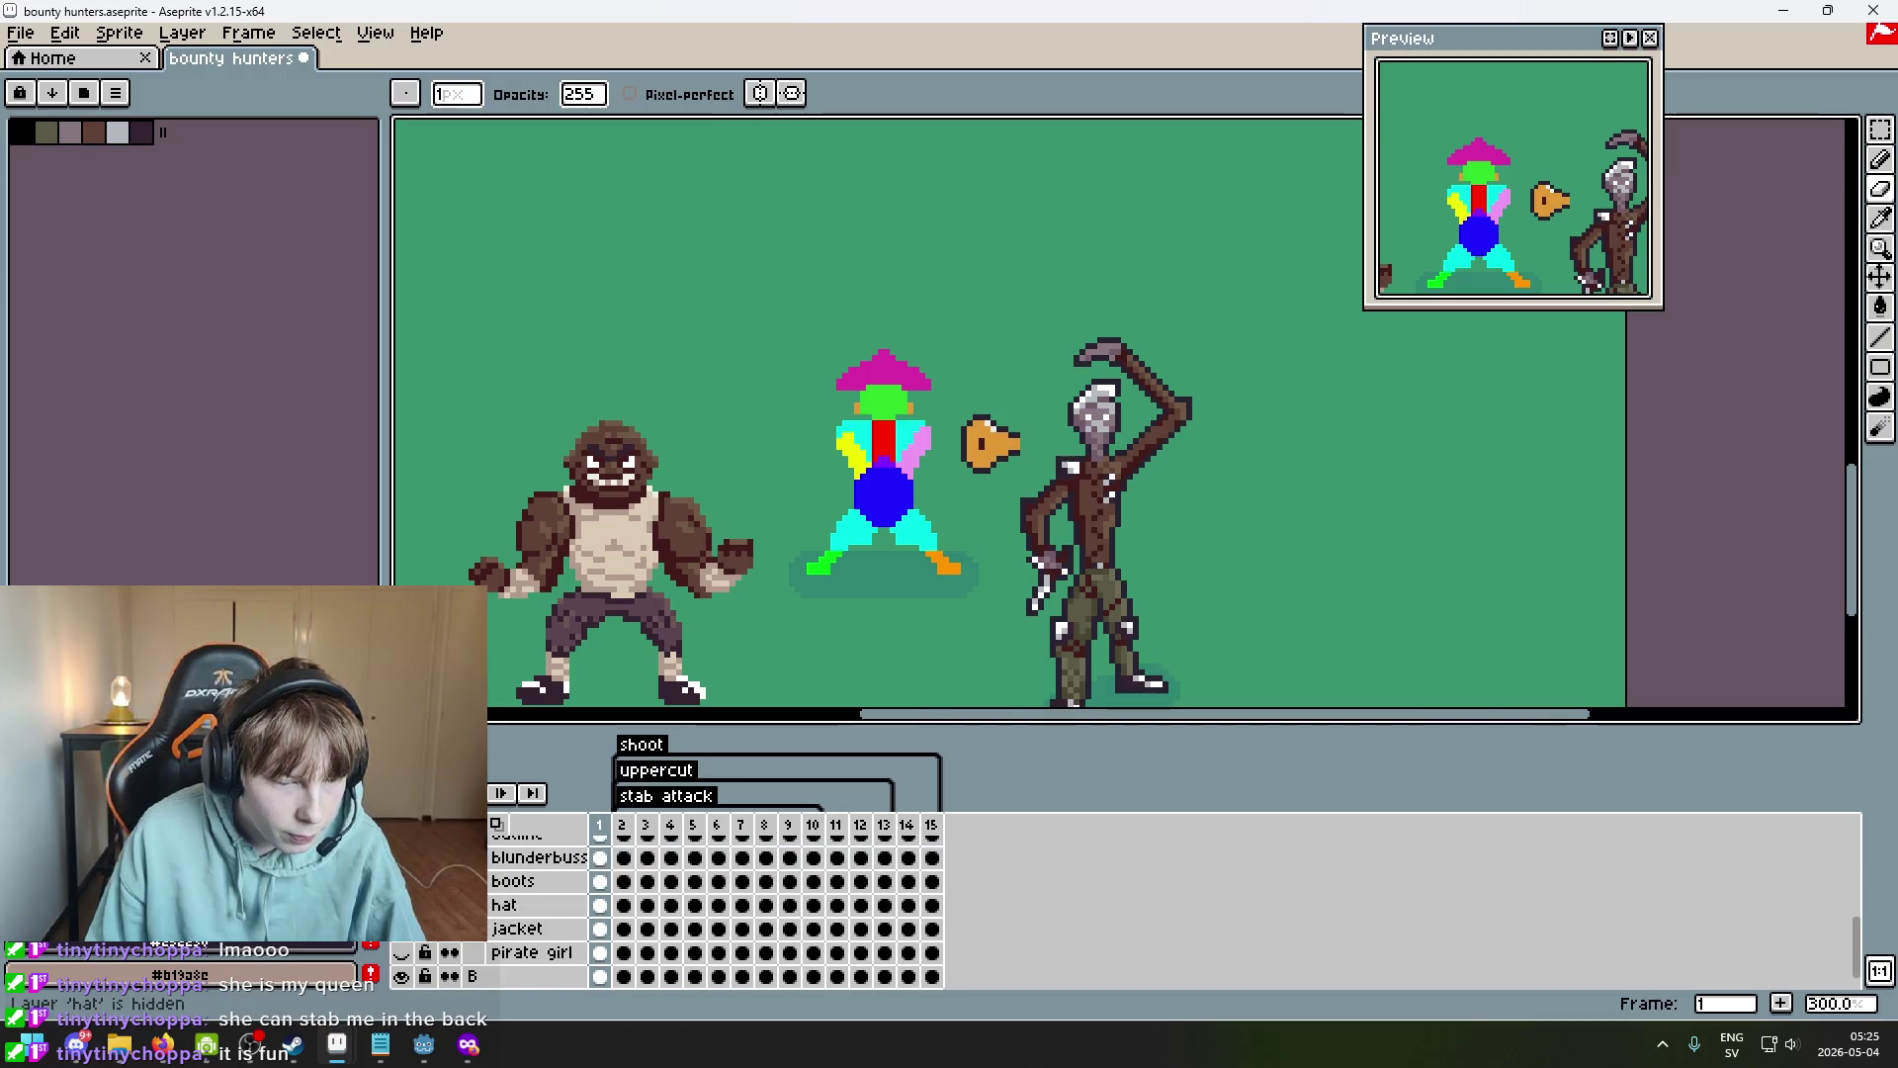
{"action": "left_click", "coordinate": [402, 881]}
{"action": "scroll", "coordinate": [410, 964], "scroll_direction": "down", "scroll_amount": 2}
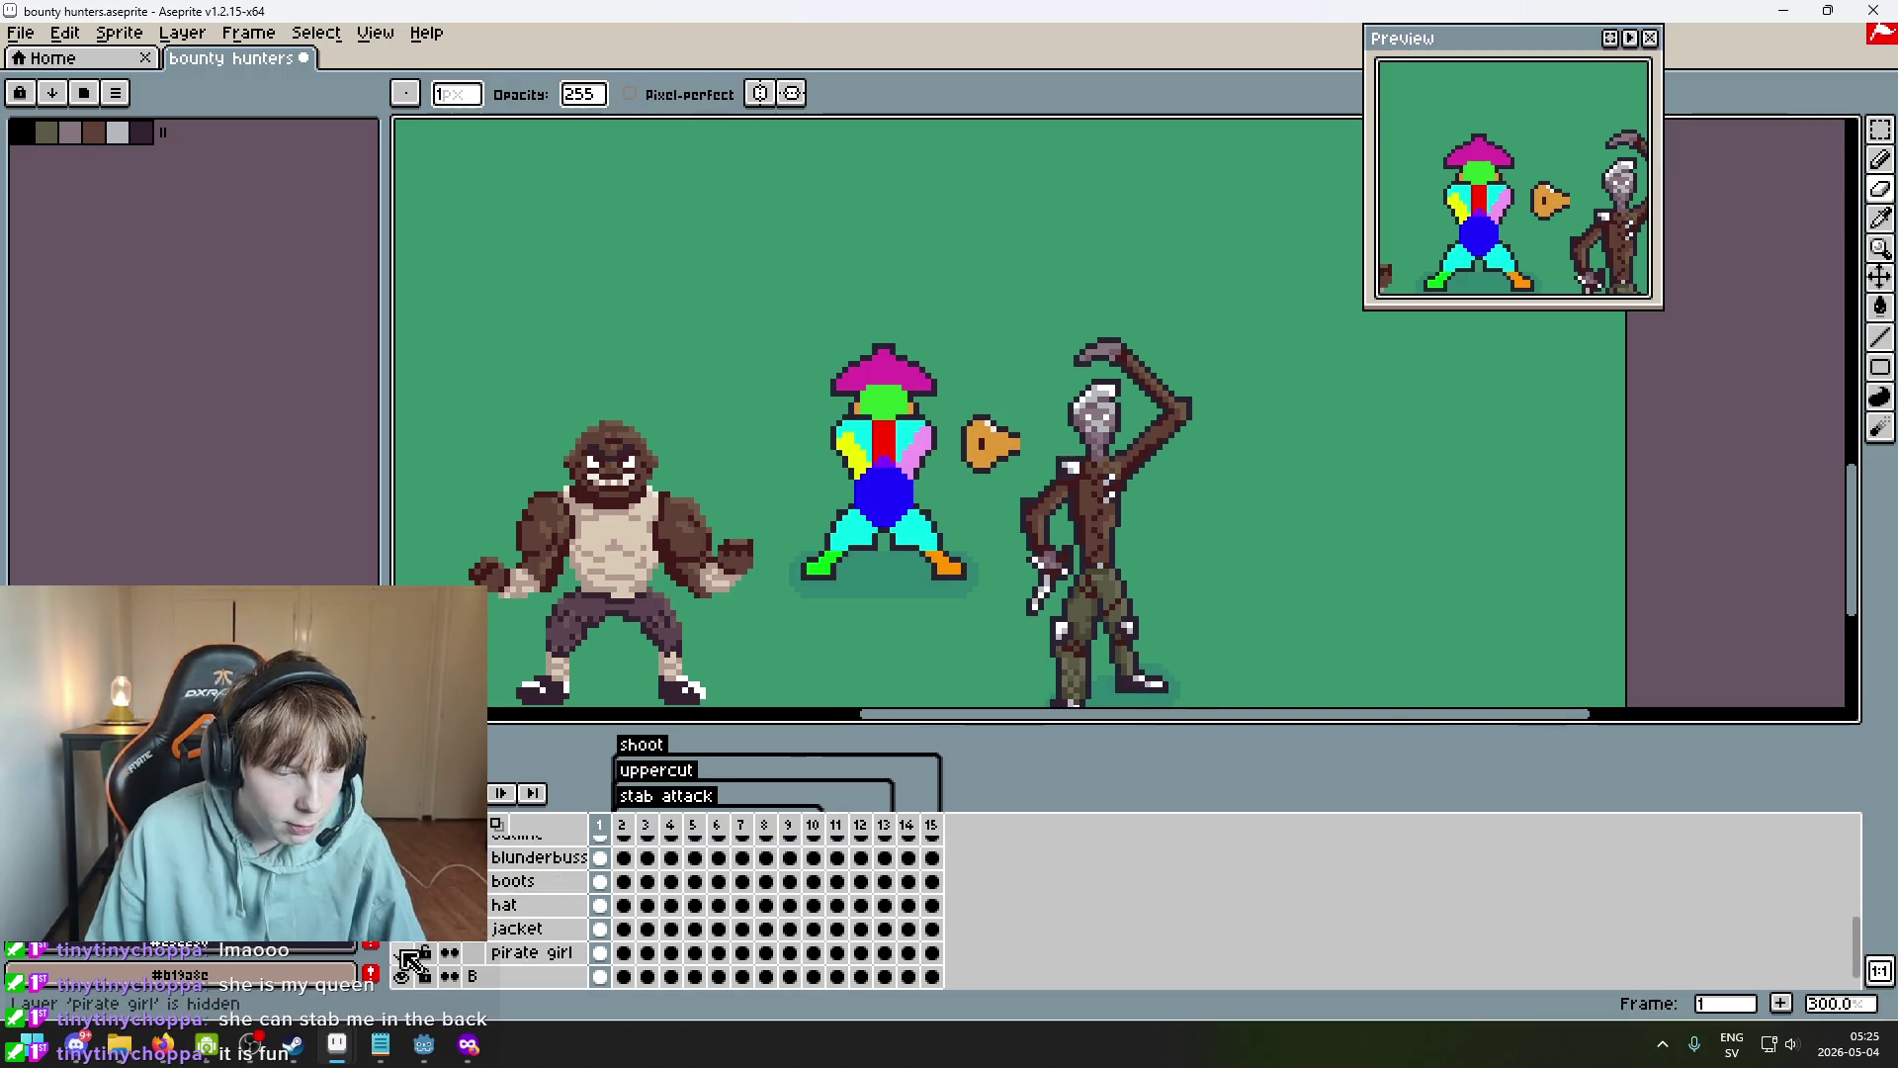
{"action": "scroll", "coordinate": [420, 944], "scroll_direction": "up", "scroll_amount": 5}
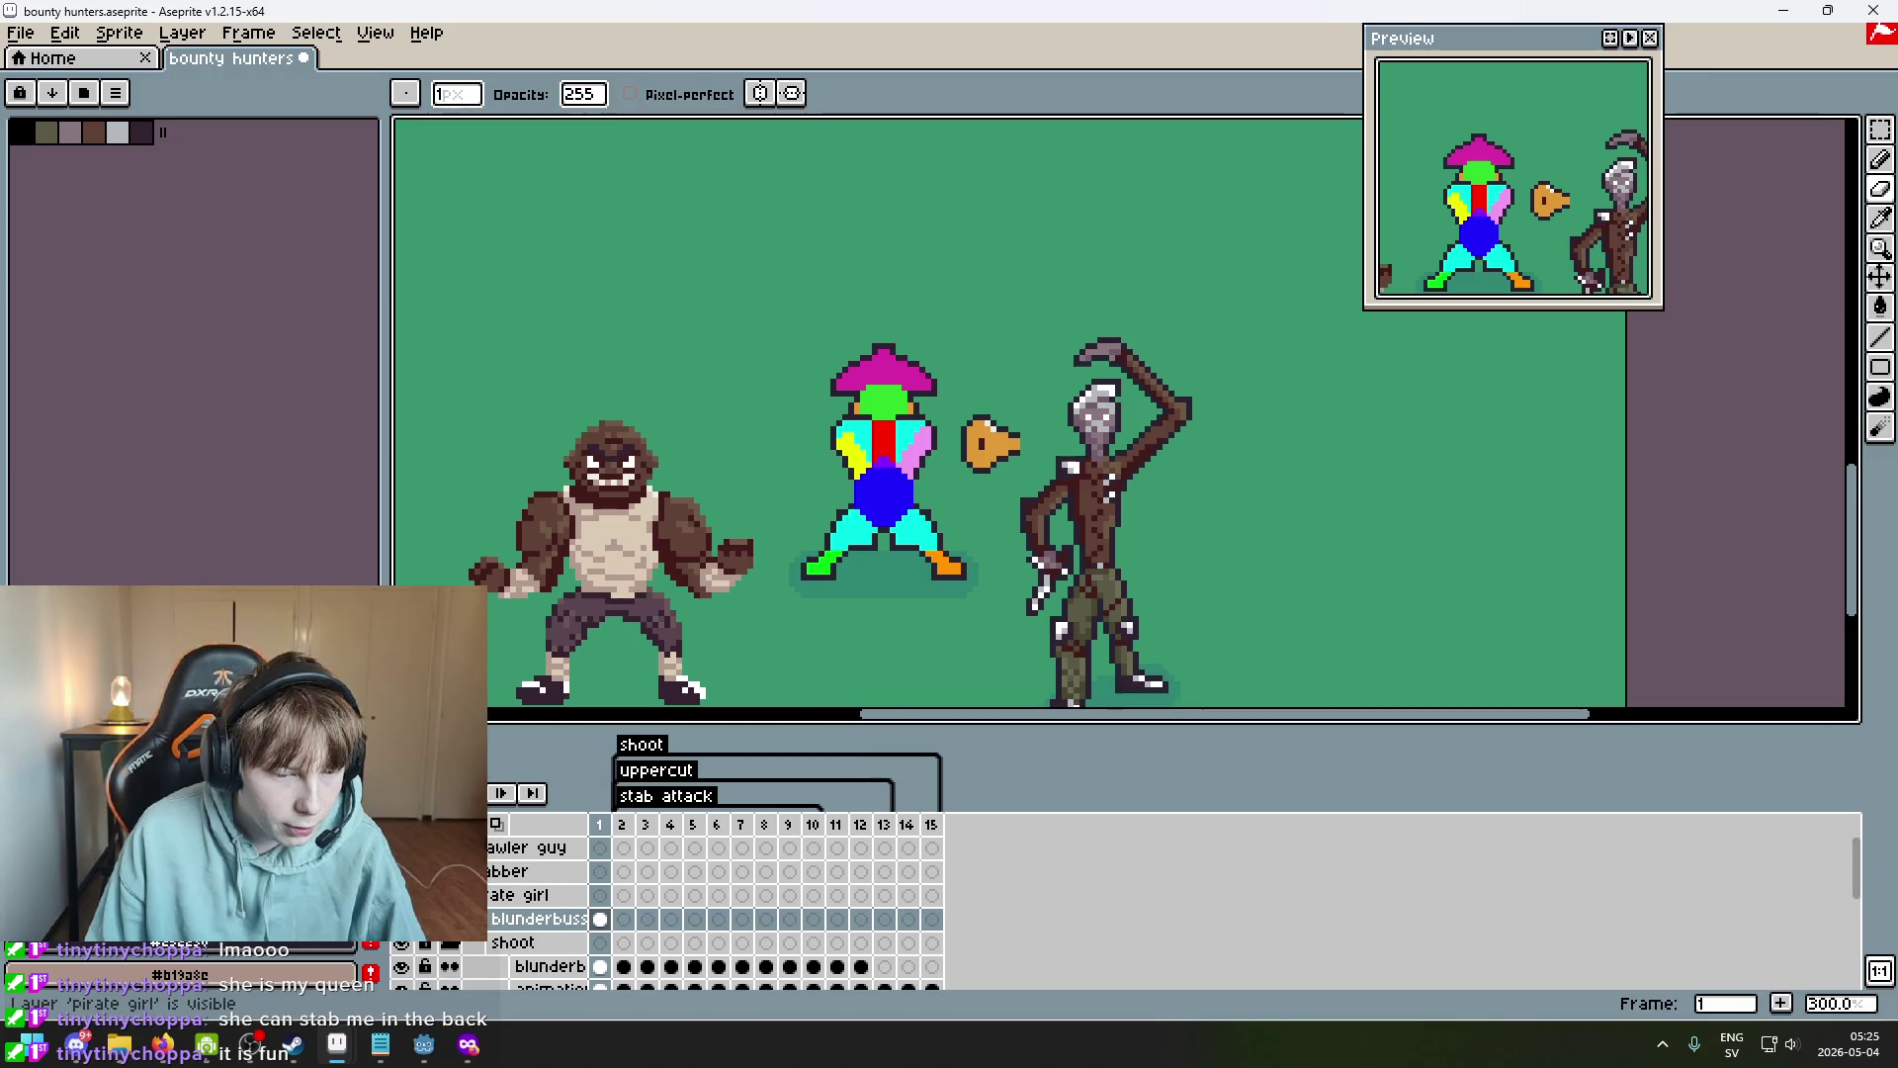
{"action": "scroll", "coordinate": [420, 944], "scroll_direction": "down", "scroll_amount": 2}
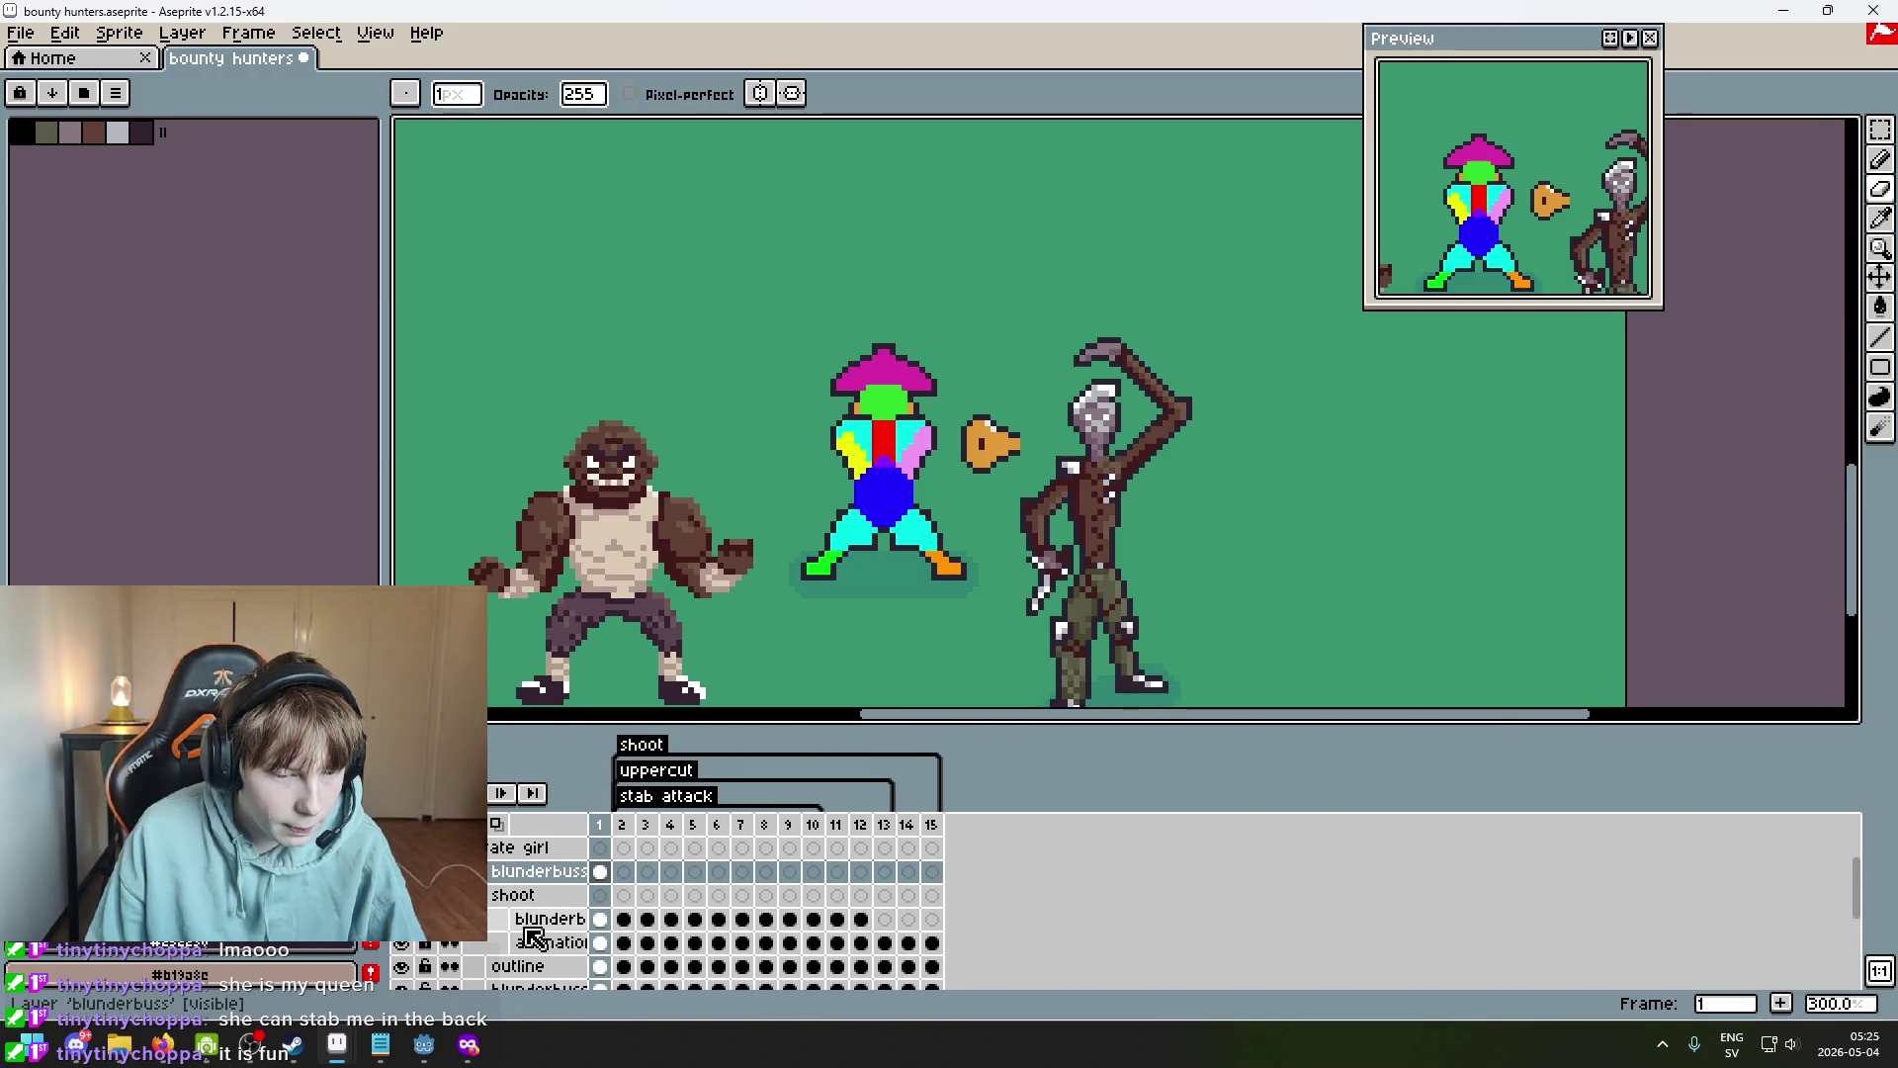
{"action": "left_click", "coordinate": [402, 871]}
{"action": "left_click_drag", "start_coordinate": [810, 561], "coordinate": [881, 423]}
Sample the brown with Alt and shade the blunderbuss's left edge.
{"action": "scroll", "coordinate": [880, 423], "scroll_direction": "up", "scroll_amount": 1}
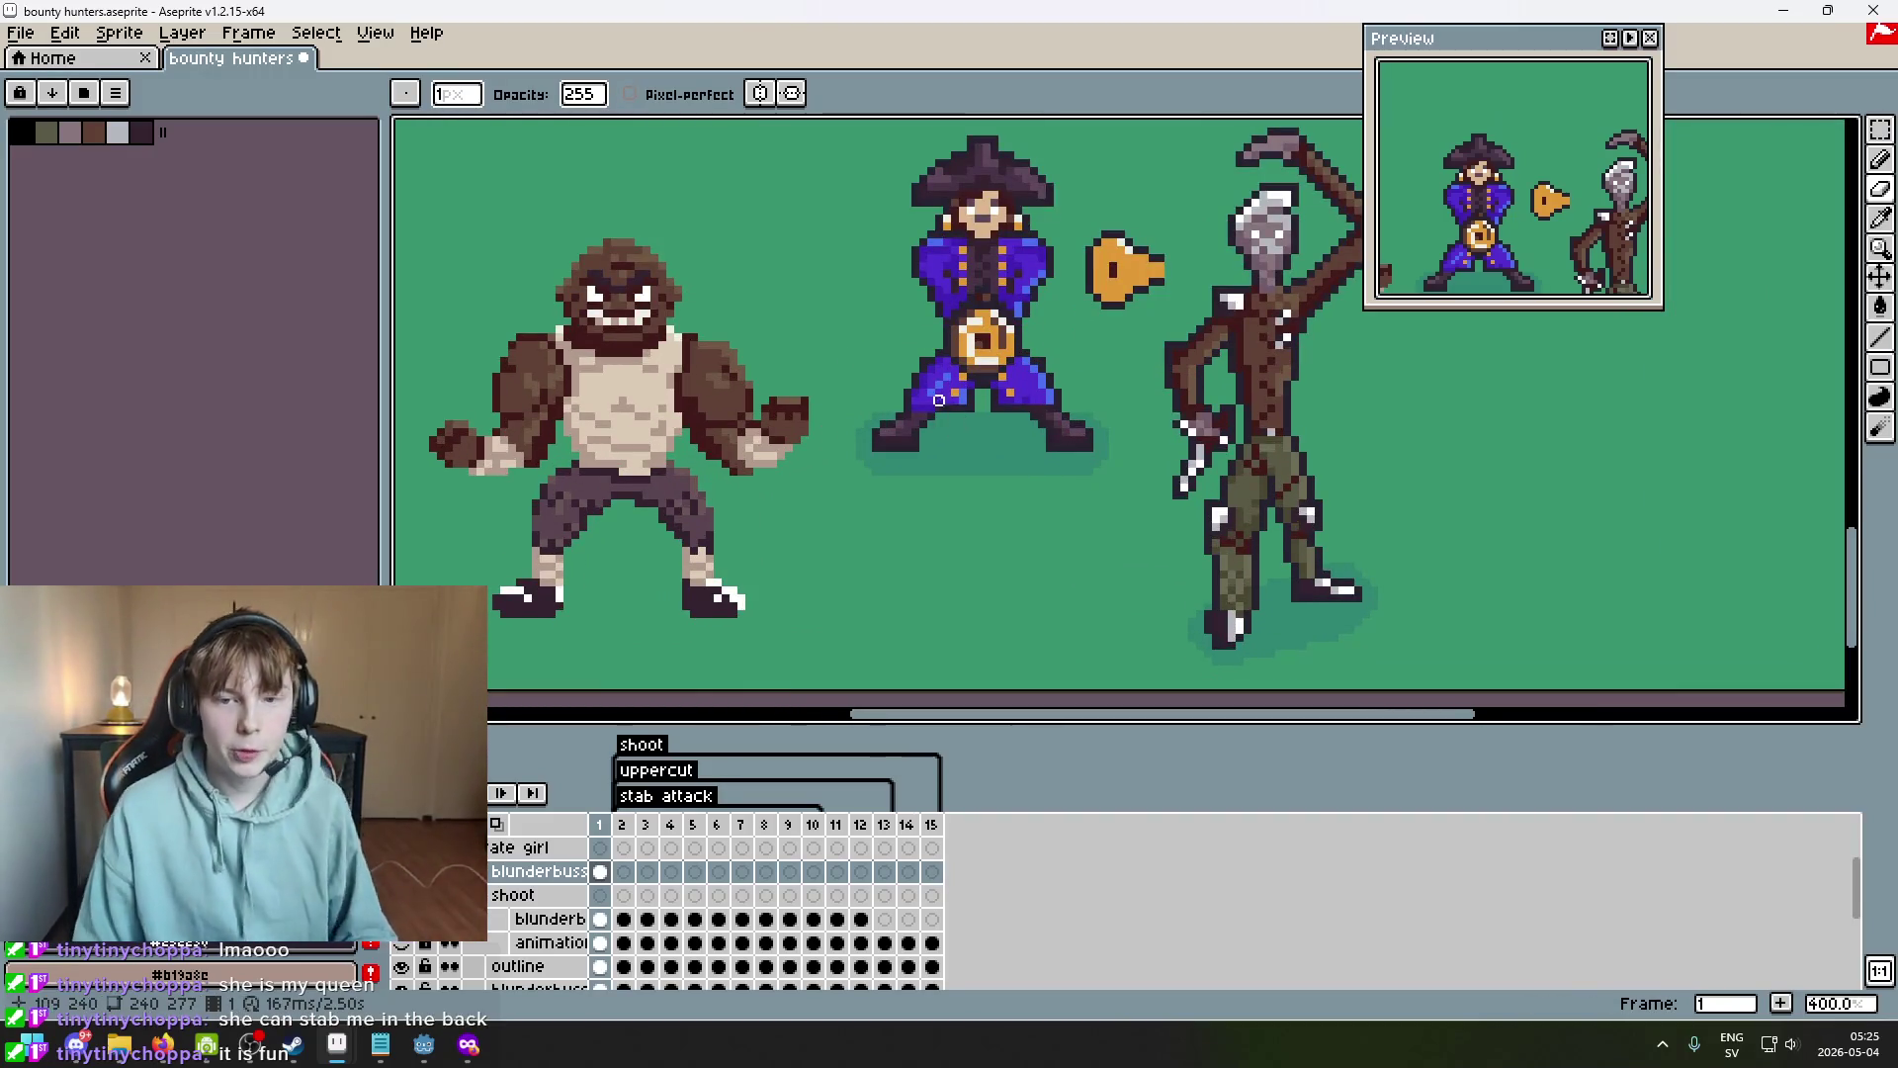
{"action": "scroll", "coordinate": [1118, 353], "scroll_direction": "up", "scroll_amount": 5}
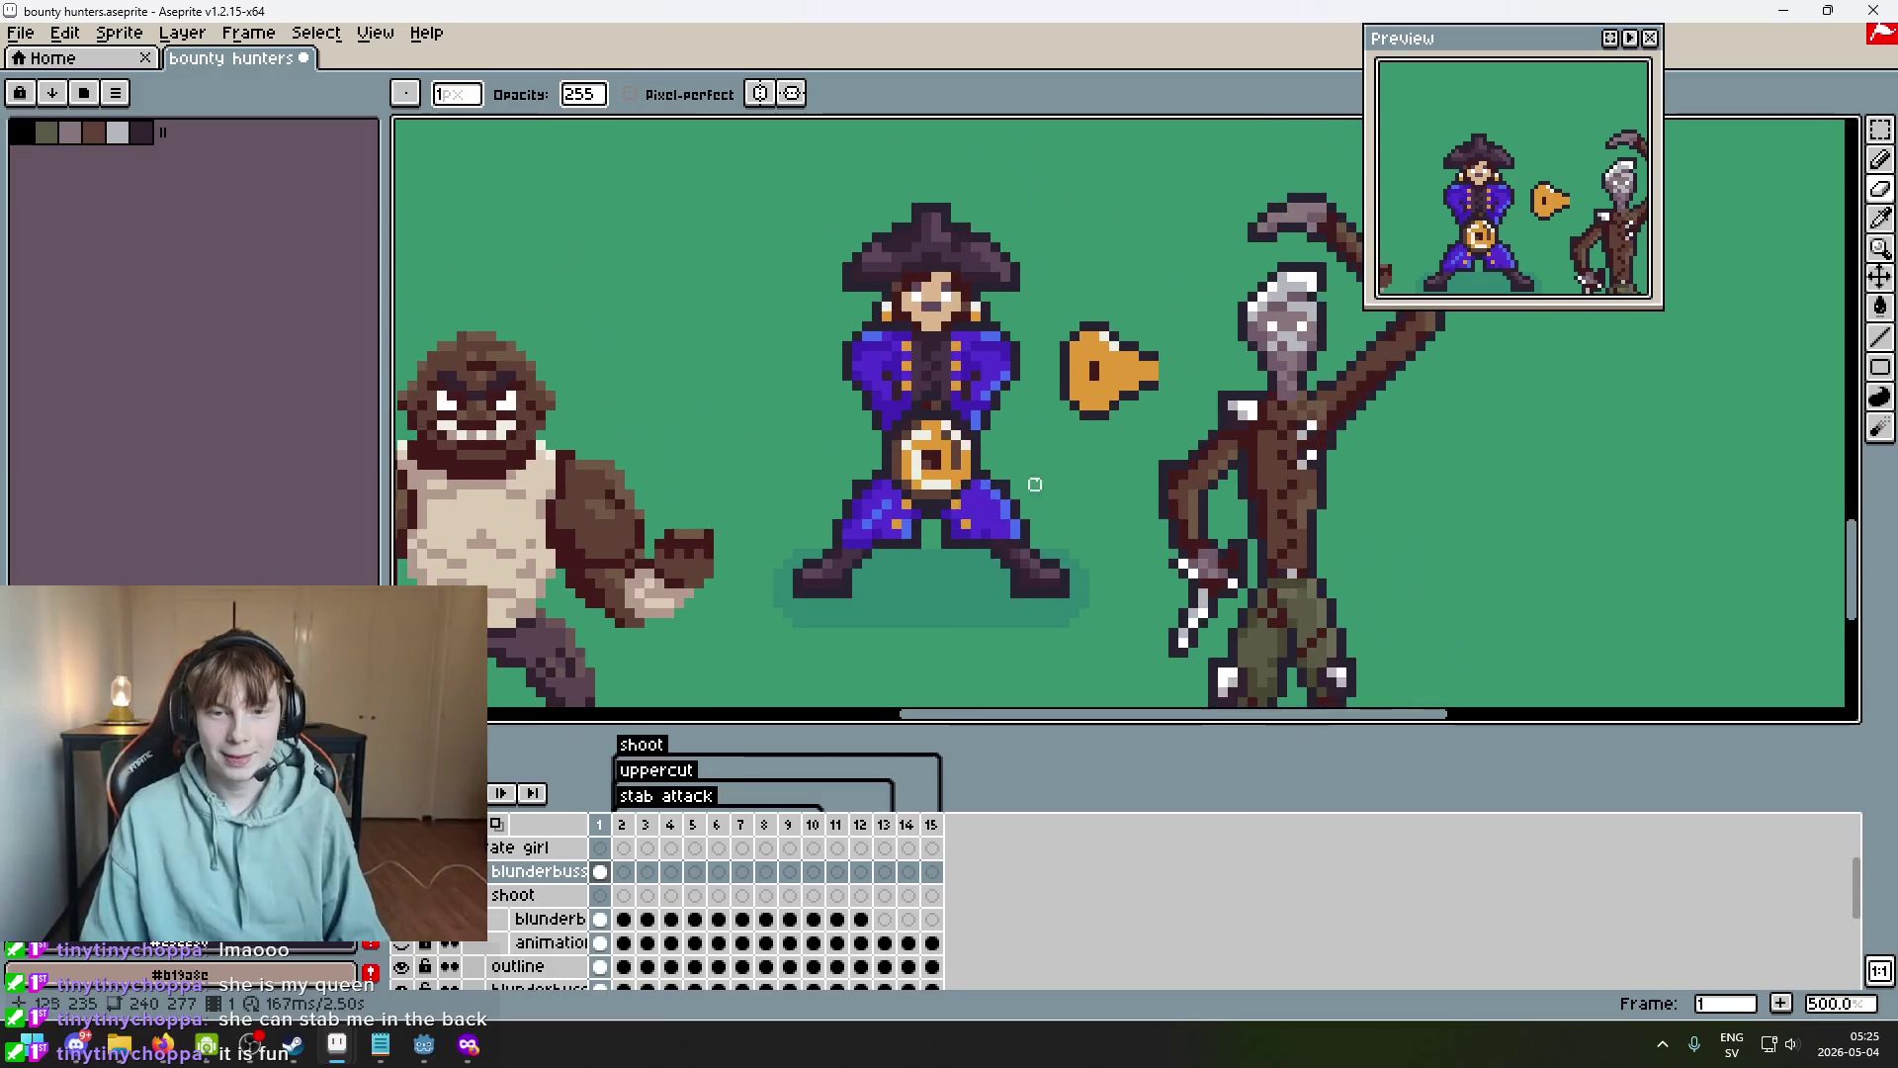
{"action": "scroll", "coordinate": [1118, 353], "scroll_direction": "up", "scroll_amount": 1}
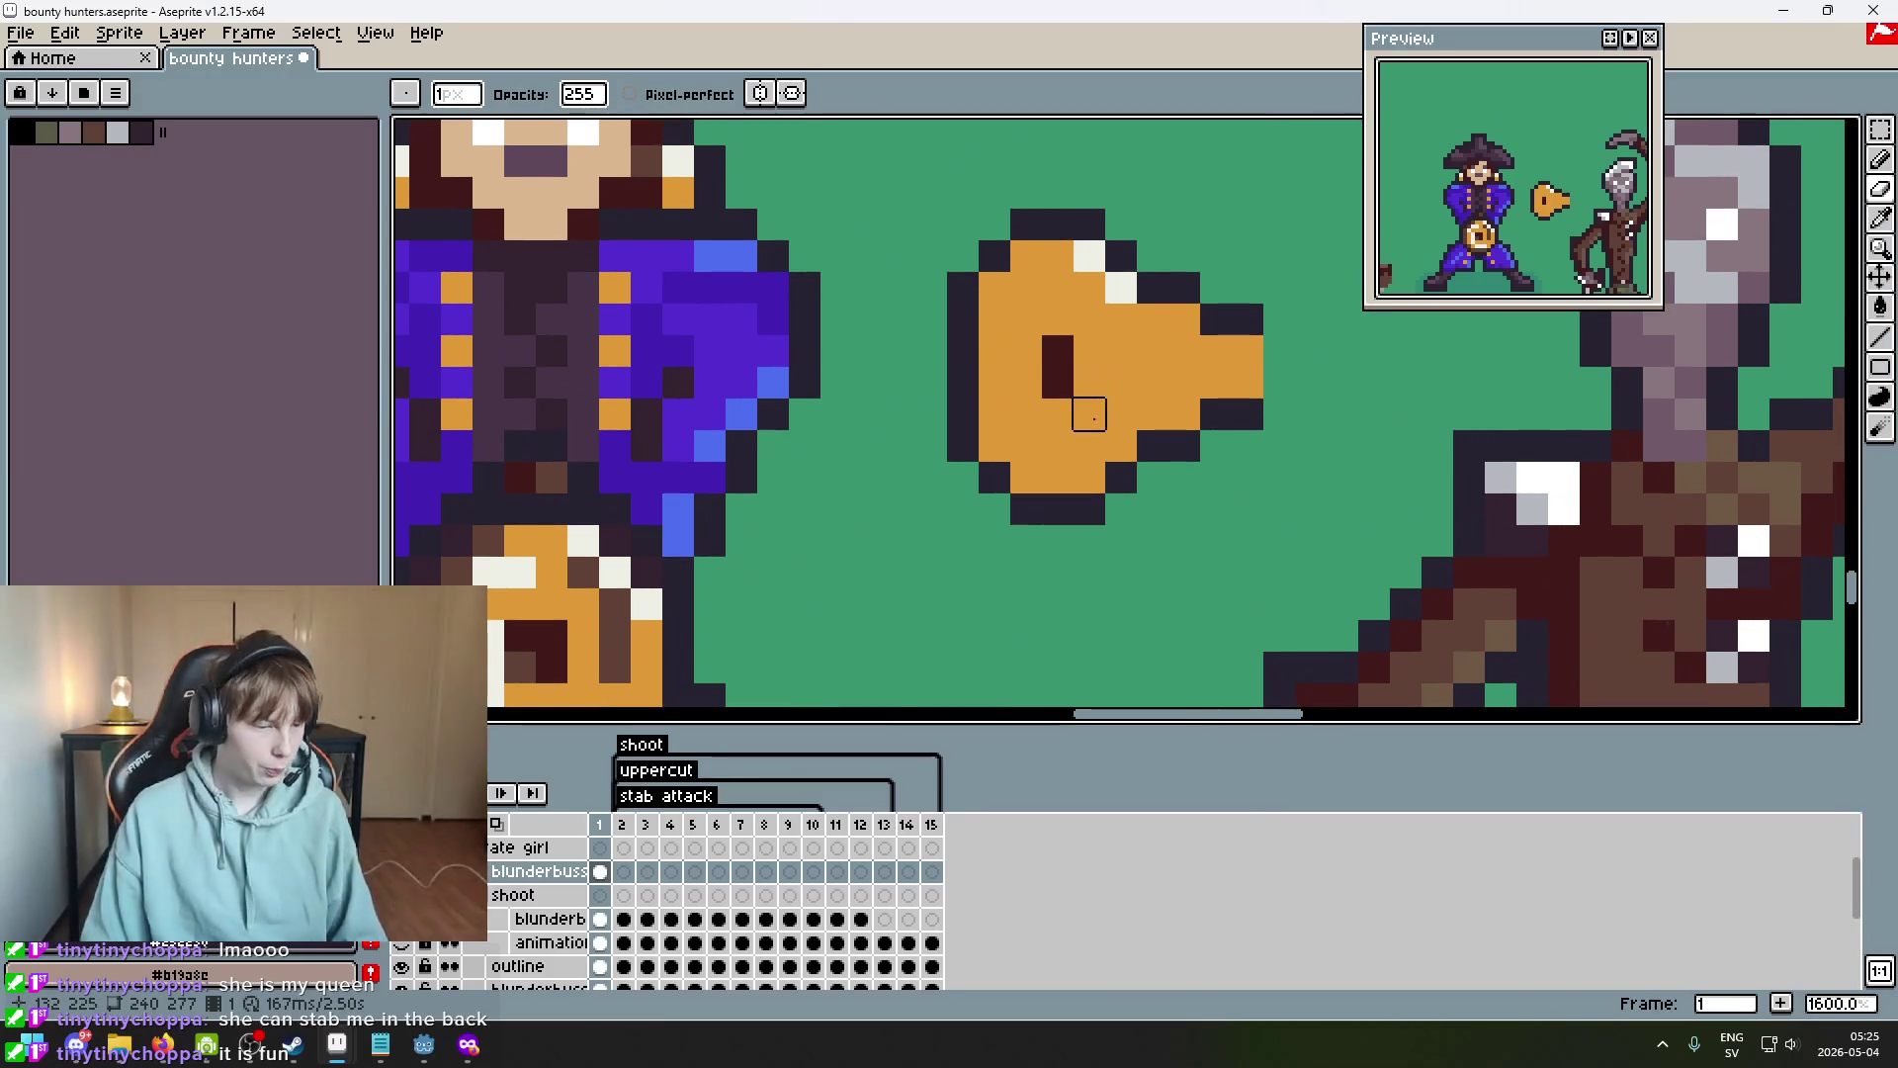
{"action": "scroll", "coordinate": [1088, 415], "scroll_direction": "down", "scroll_amount": 2}
{"action": "scroll", "coordinate": [1087, 415], "scroll_direction": "up", "scroll_amount": 2}
{"action": "key", "text": "alt"}
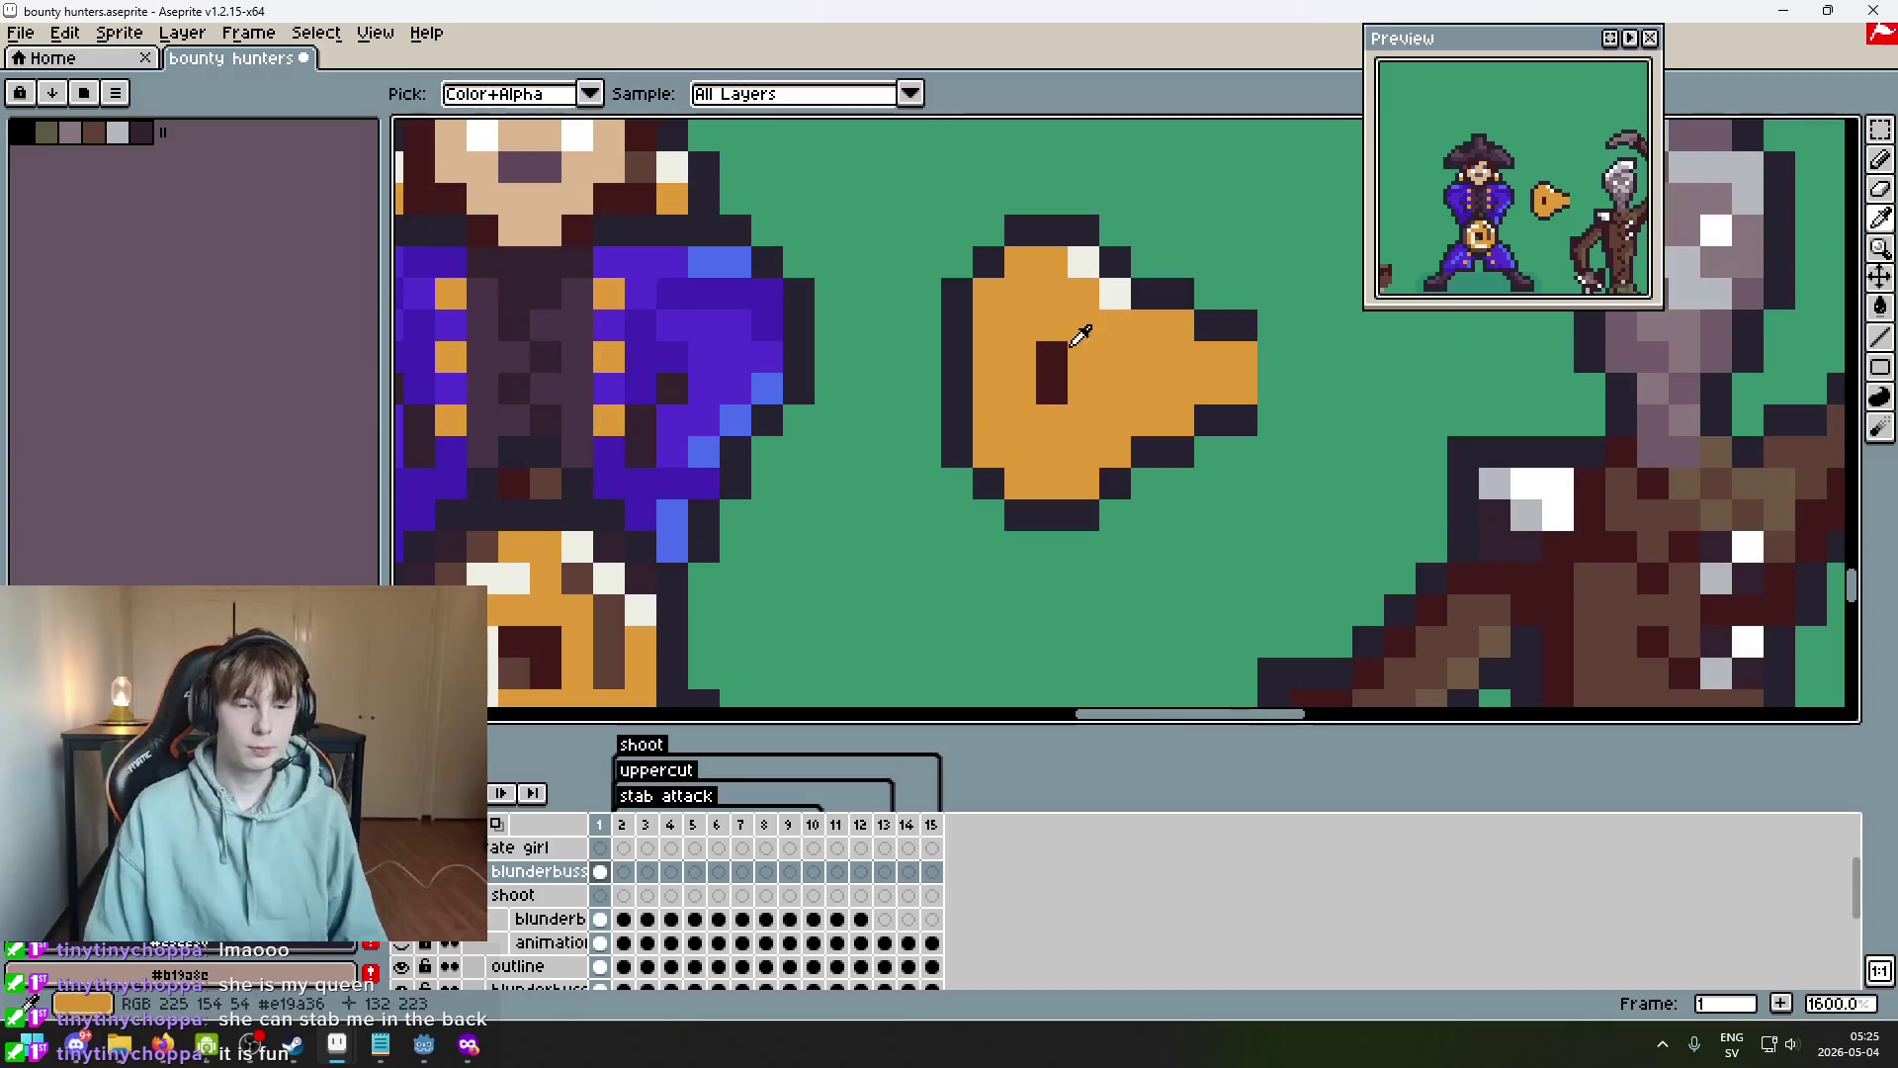
{"action": "scroll", "coordinate": [1047, 419], "scroll_direction": "down", "scroll_amount": 1}
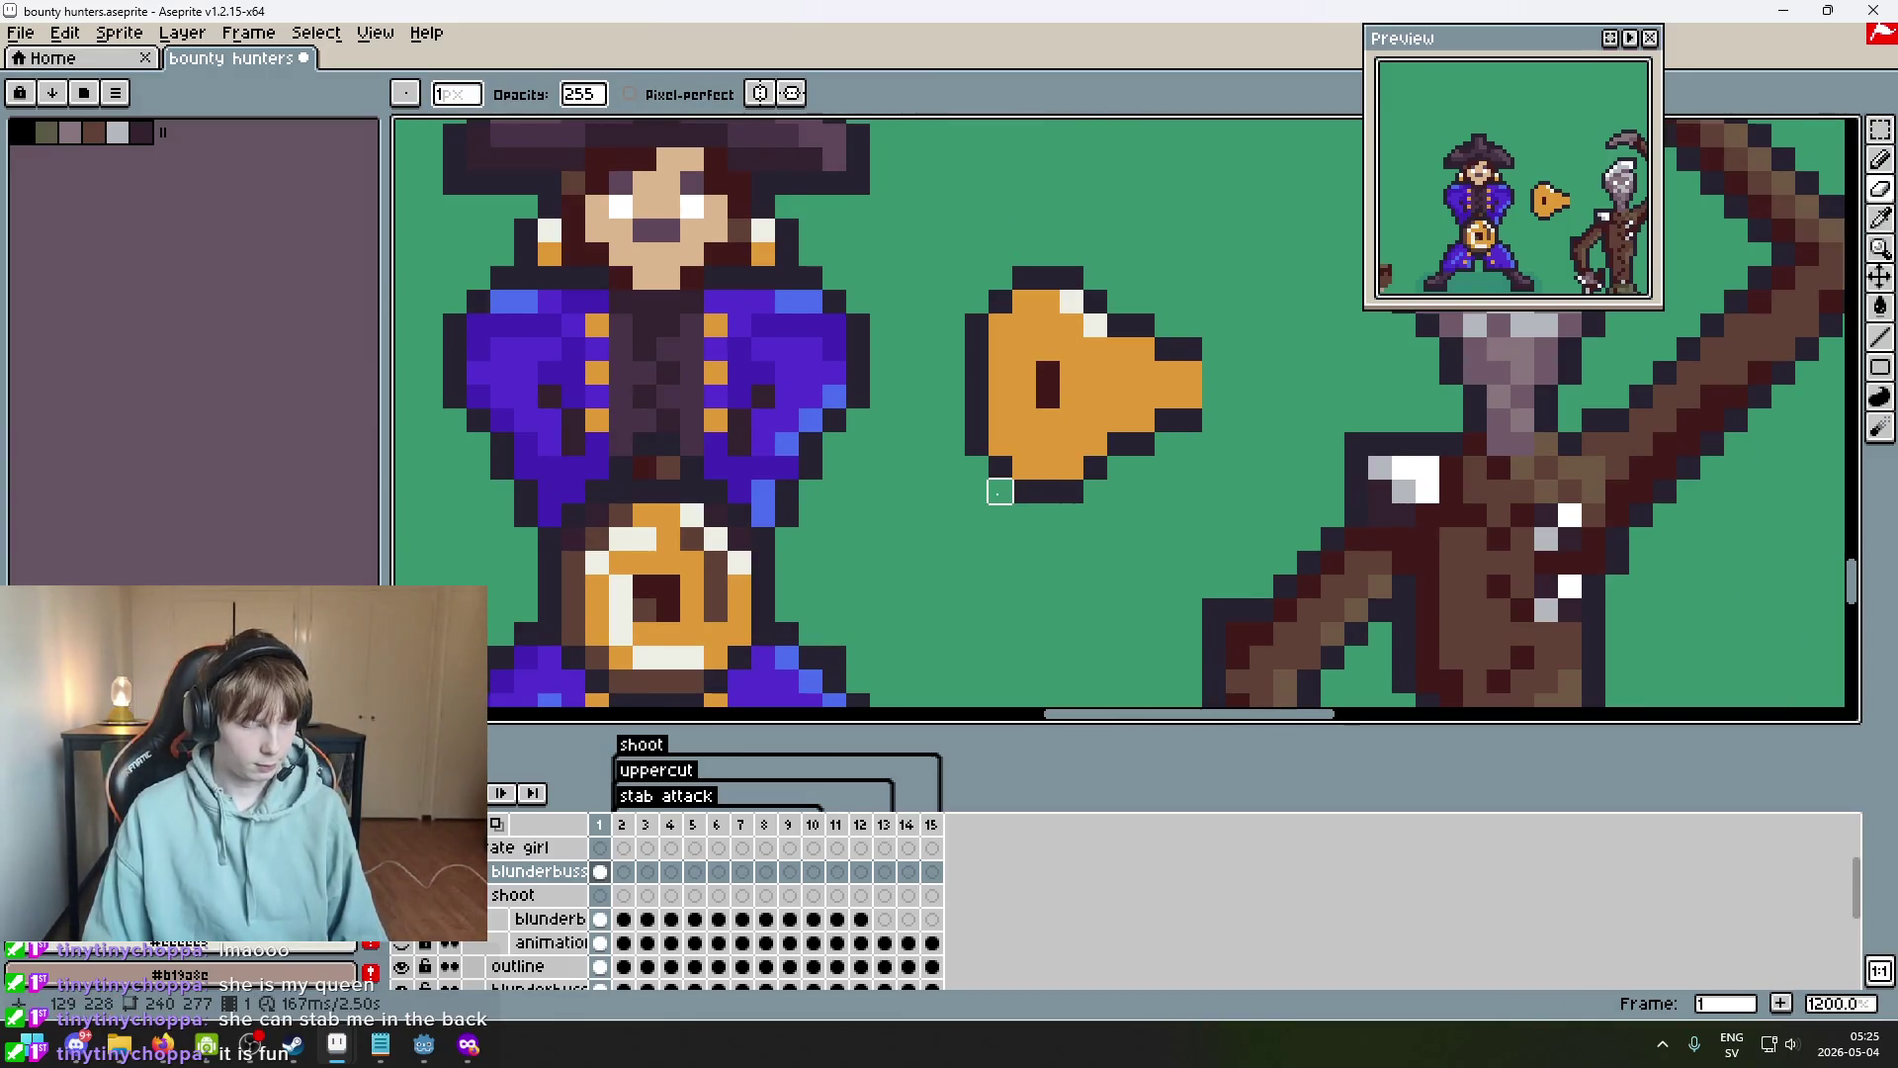
{"action": "scroll", "coordinate": [1000, 491], "scroll_direction": "down", "scroll_amount": 3}
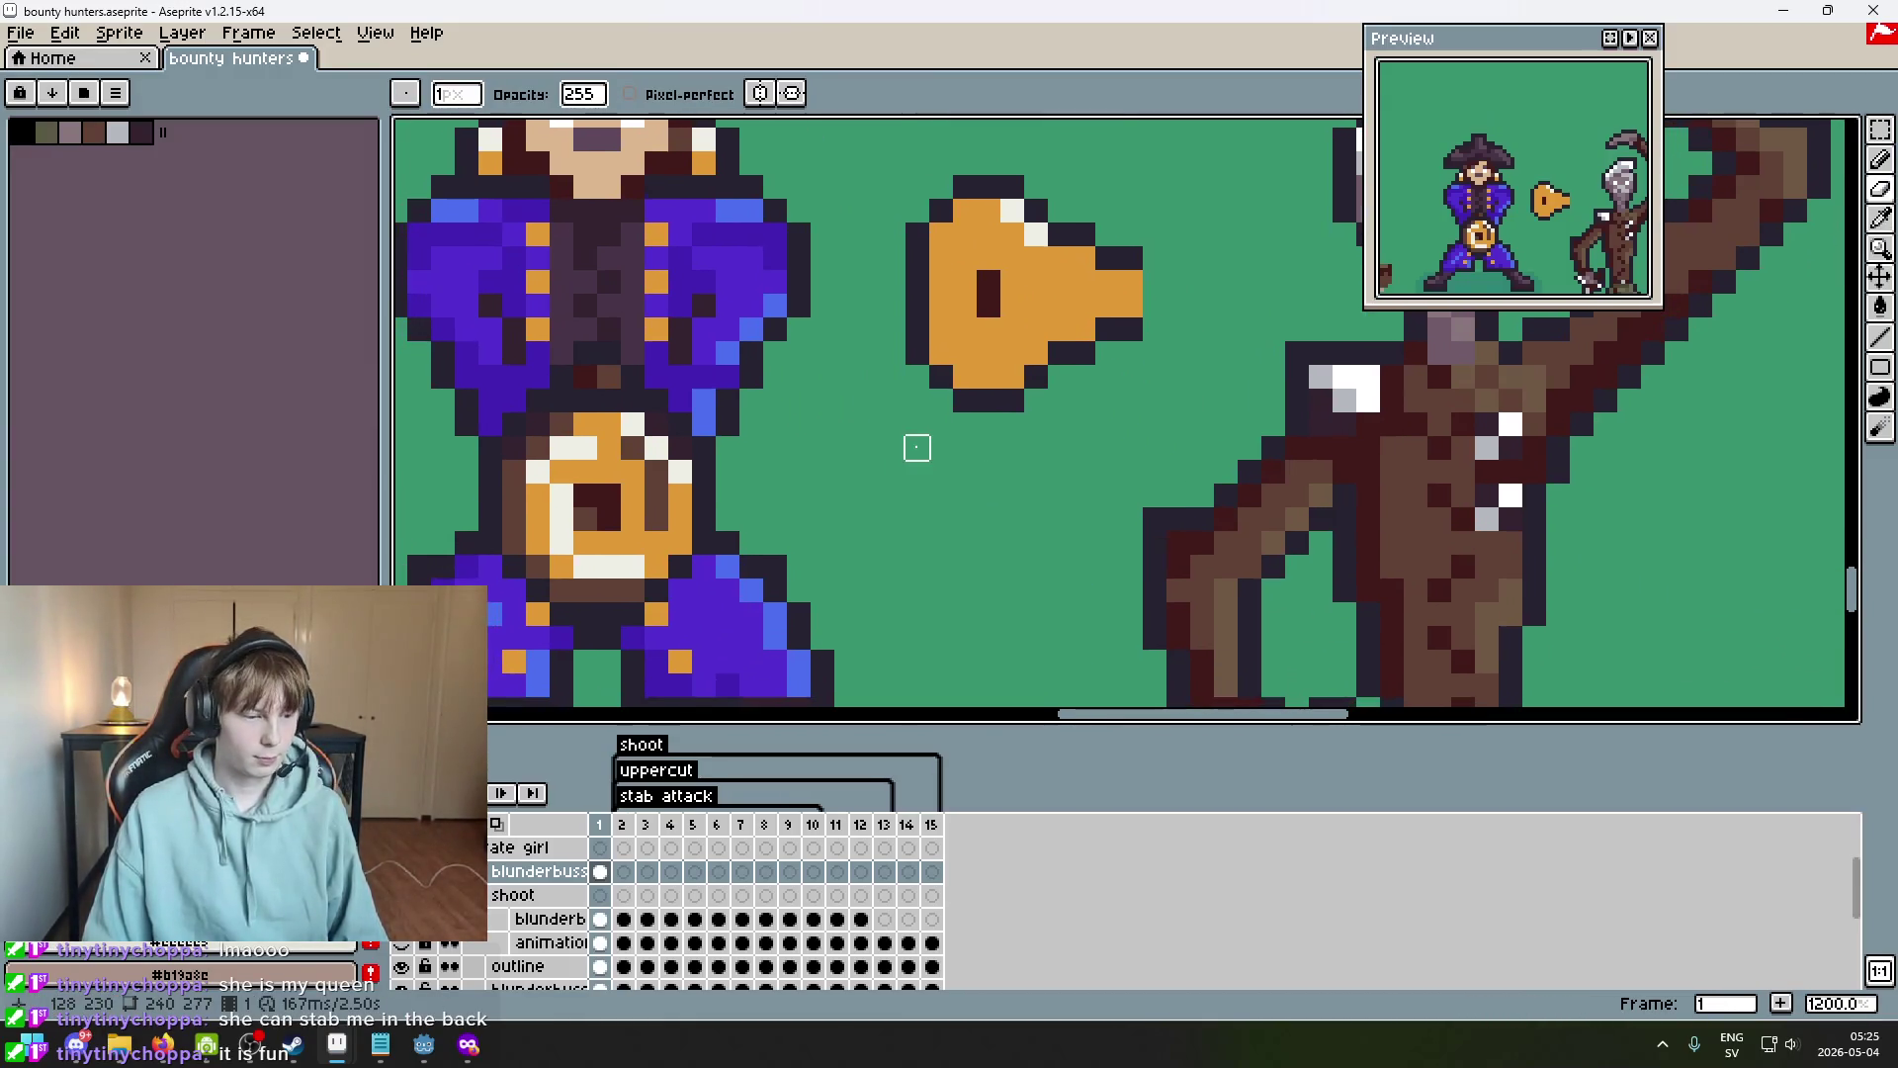
{"action": "scroll", "coordinate": [917, 448], "scroll_direction": "down", "scroll_amount": 1}
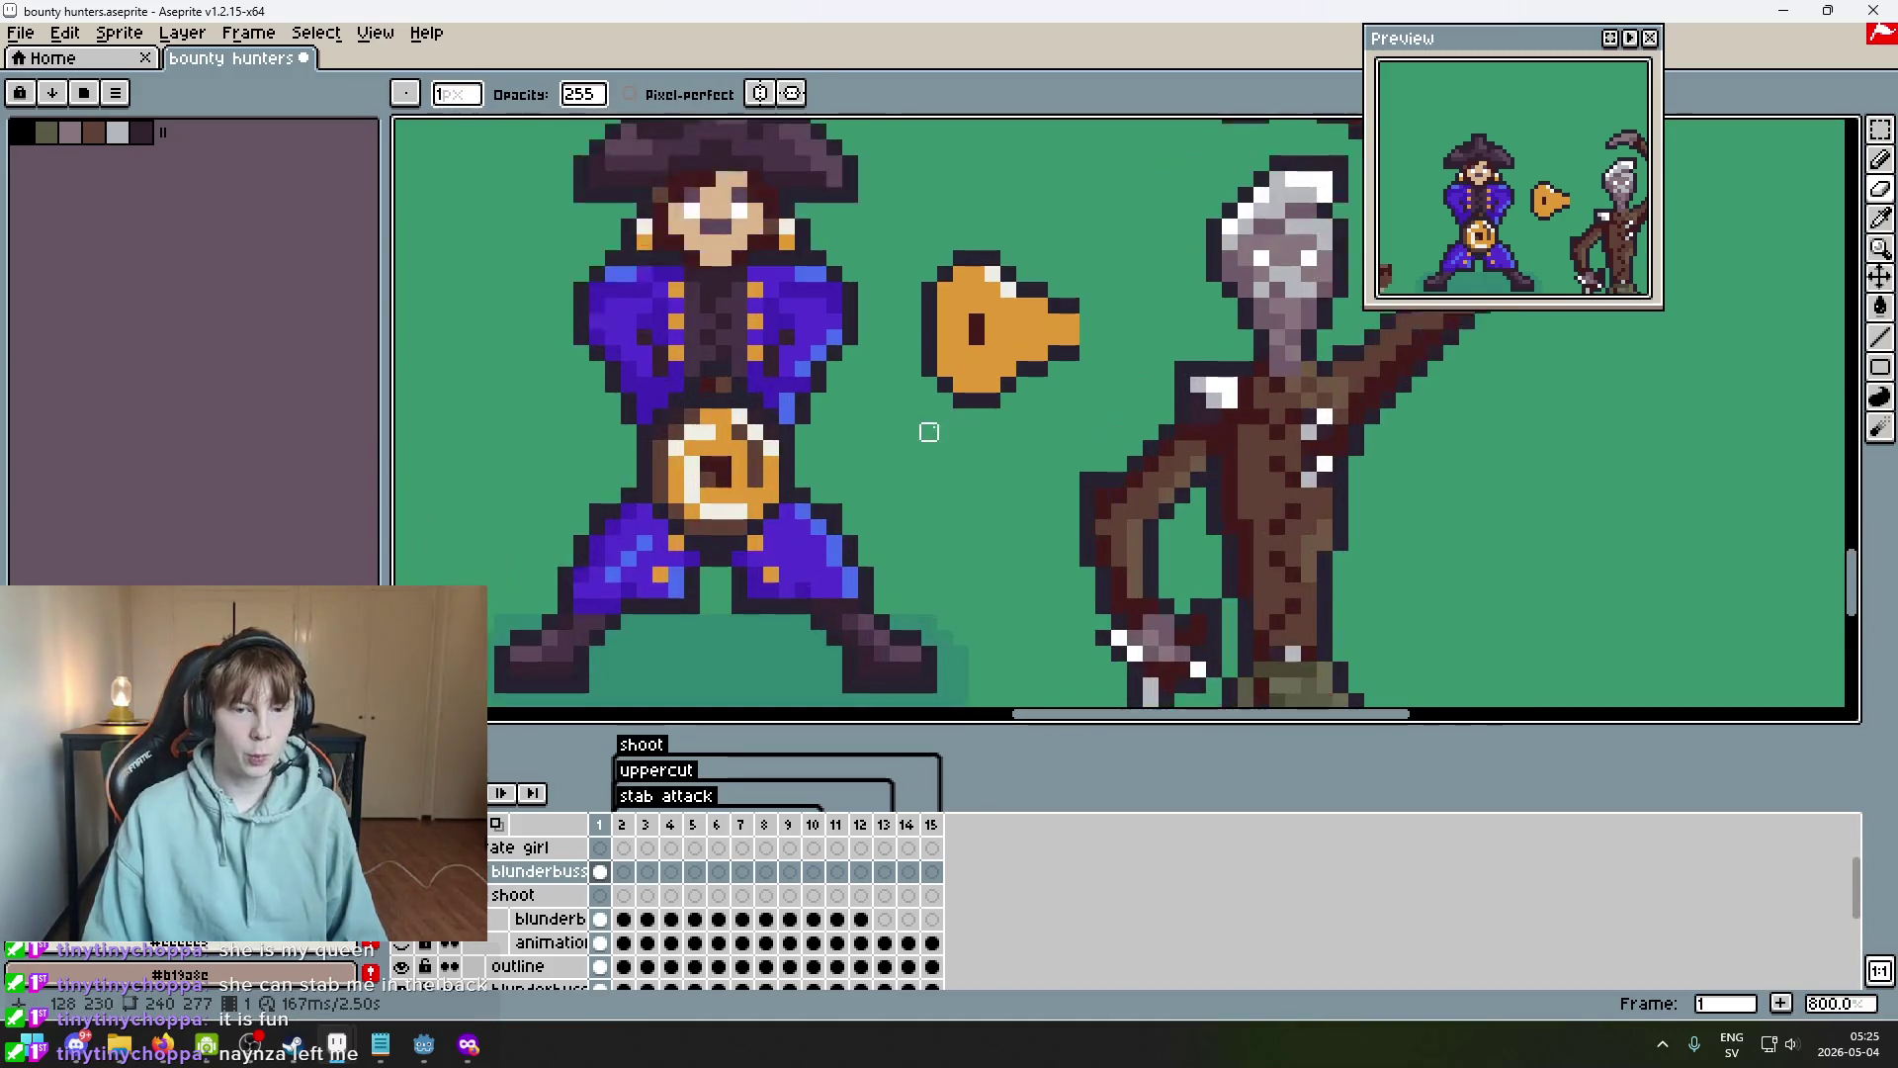
{"action": "scroll", "coordinate": [771, 479], "scroll_direction": "up", "scroll_amount": 1}
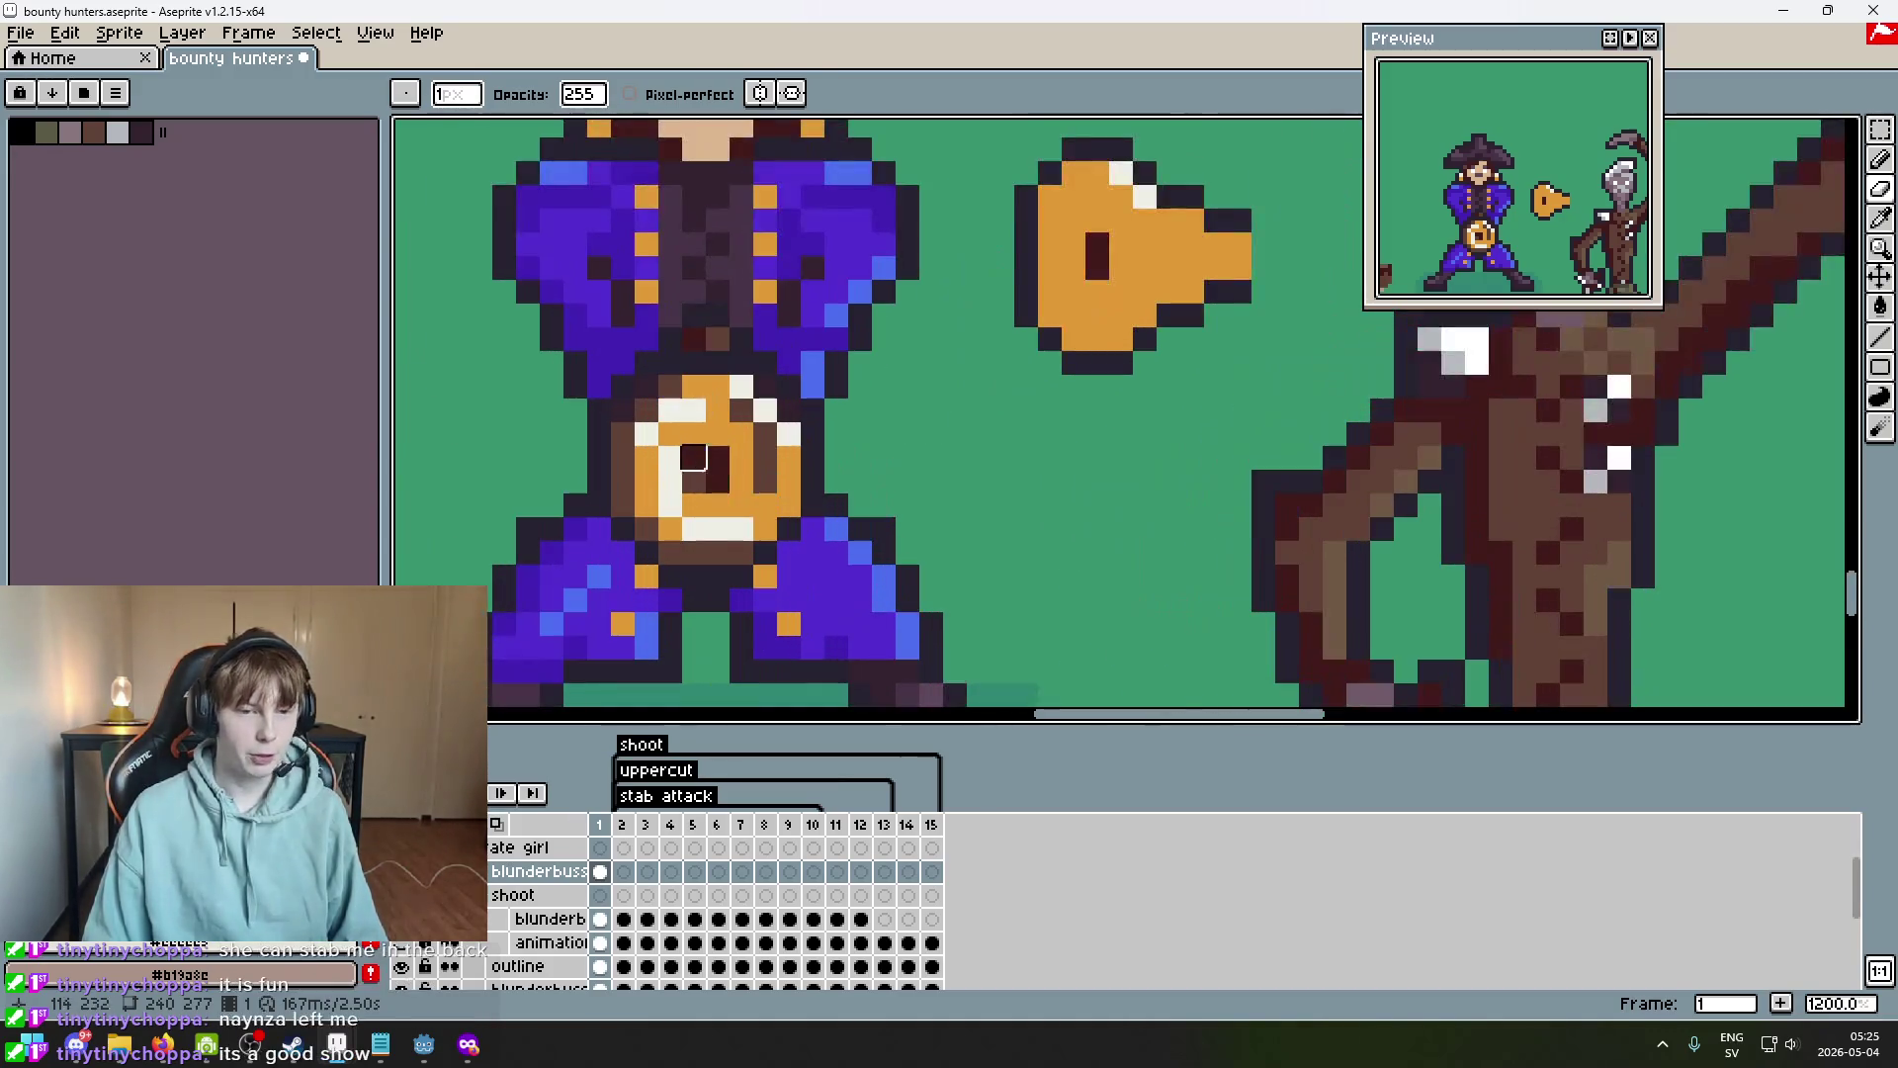
{"action": "scroll", "coordinate": [1024, 418], "scroll_direction": "up", "scroll_amount": 1}
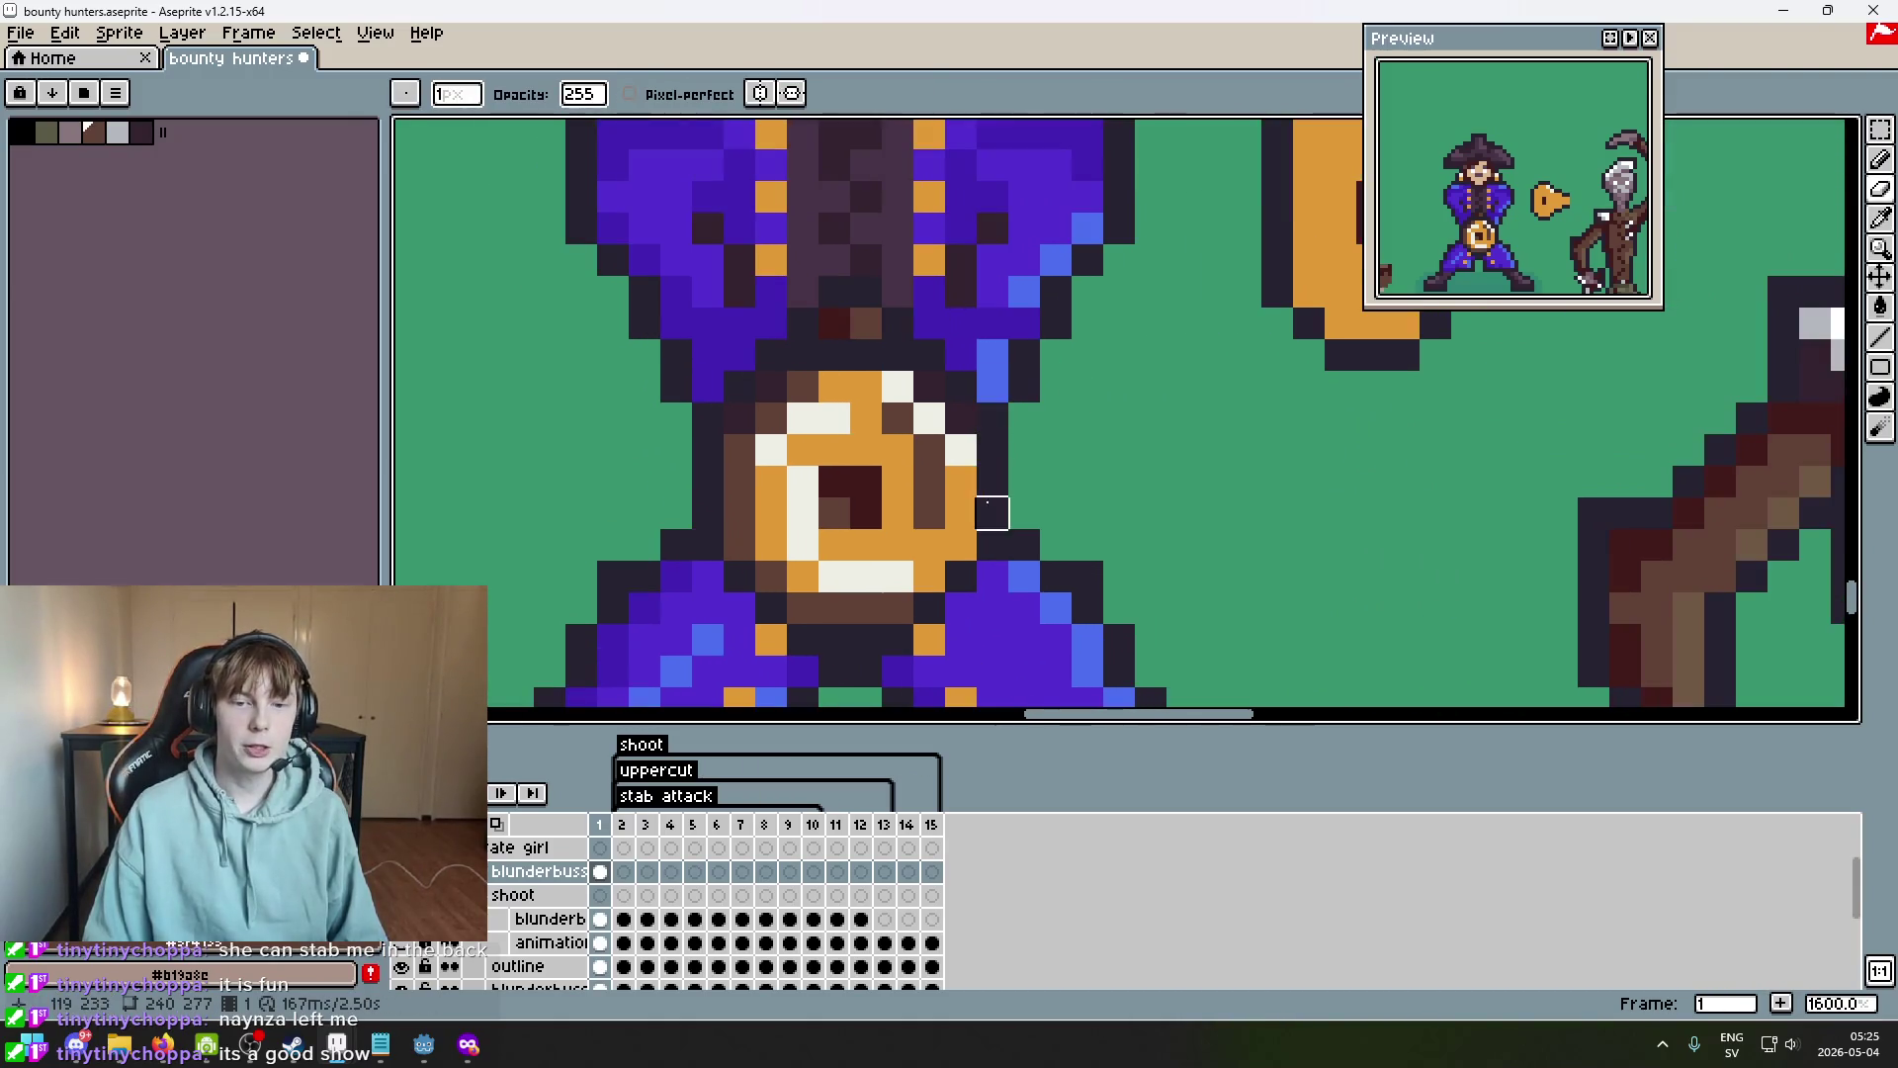
{"action": "scroll", "coordinate": [803, 450], "scroll_direction": "up", "scroll_amount": 2}
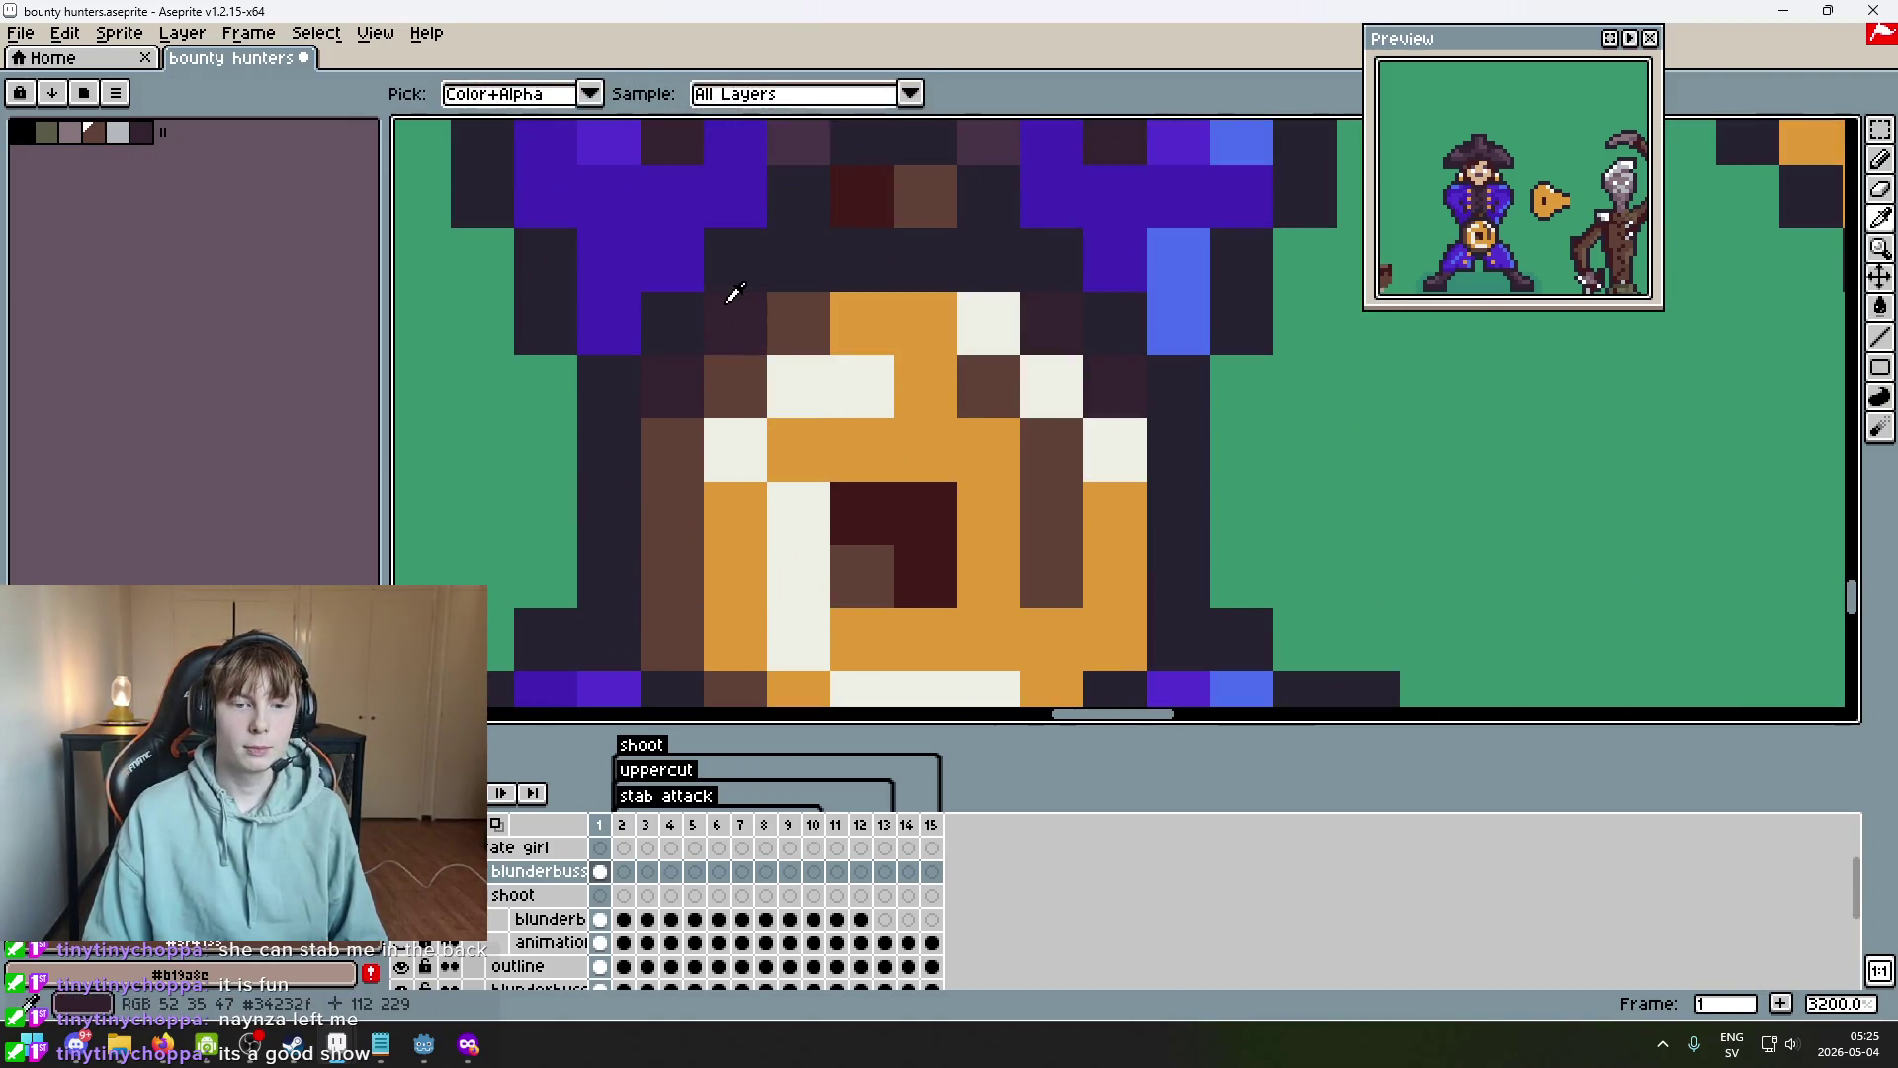
{"action": "scroll", "coordinate": [781, 365], "scroll_direction": "down", "scroll_amount": 4}
{"action": "scroll", "coordinate": [1028, 232], "scroll_direction": "up", "scroll_amount": 1}
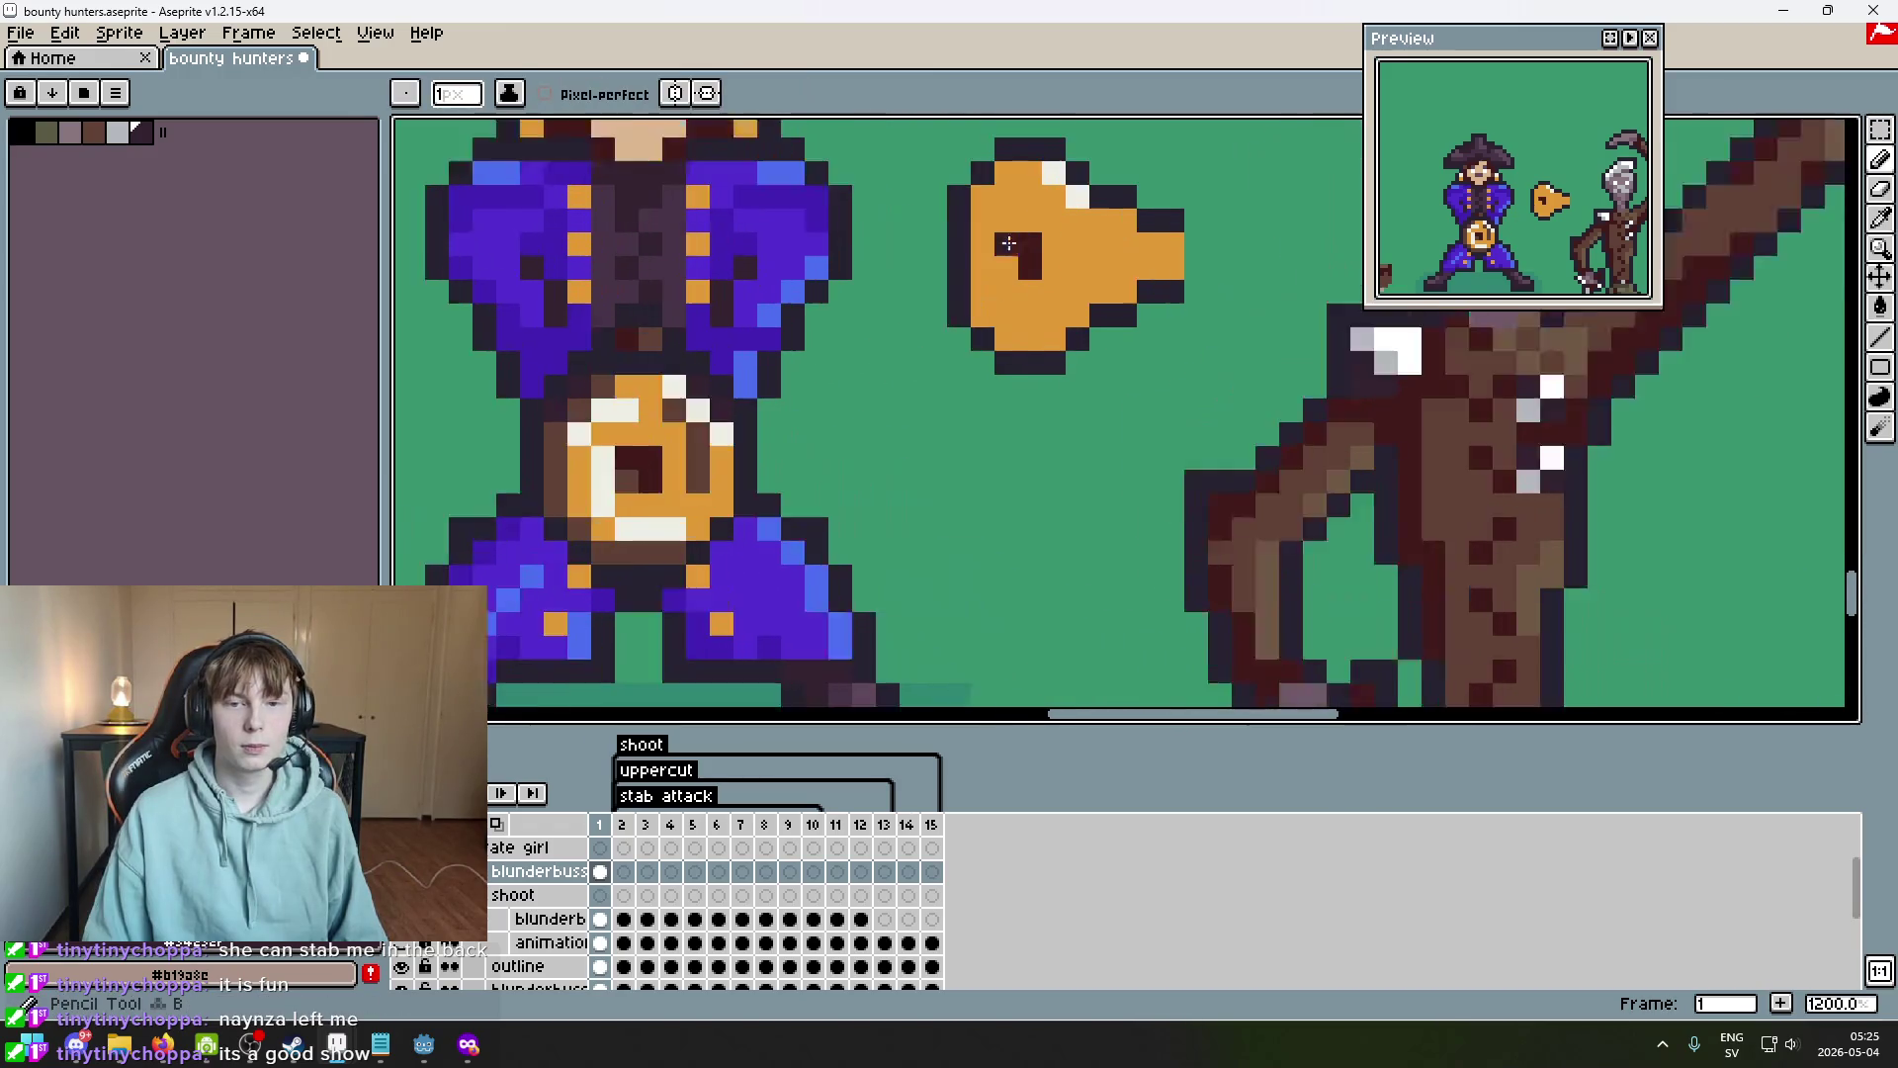
{"action": "scroll", "coordinate": [995, 159], "scroll_direction": "up", "scroll_amount": 1}
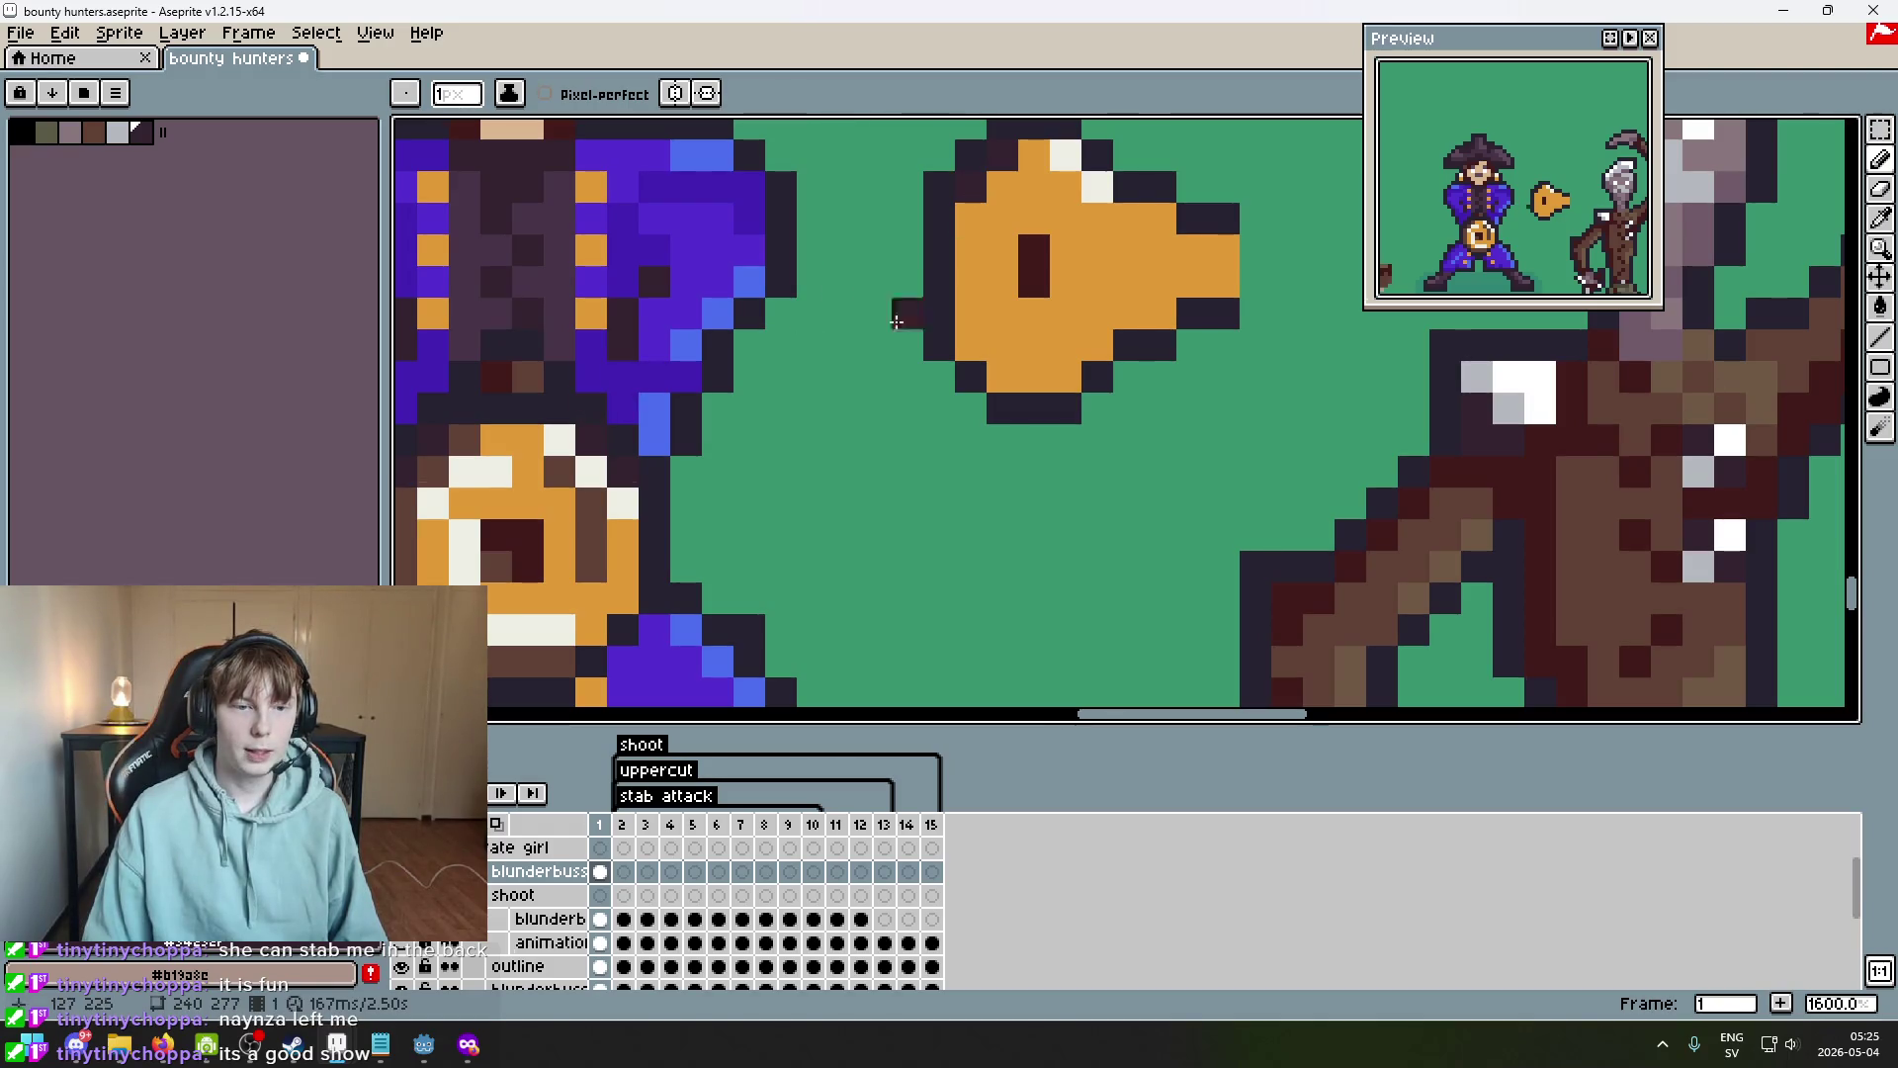
{"action": "left_click", "coordinate": [628, 437], "text": "alt"}
{"action": "left_click", "coordinate": [958, 435]}
{"action": "left_click", "coordinate": [1086, 246]}
{"action": "left_click", "coordinate": [1055, 277]}
{"action": "left_click_drag", "start_coordinate": [1056, 297], "coordinate": [1055, 404]}
Undo a stray pixel, darken the white pixel, and enlarge the muzzle's dark hole to a 2x2 block.
{"action": "scroll", "coordinate": [847, 494], "scroll_direction": "down", "scroll_amount": 1}
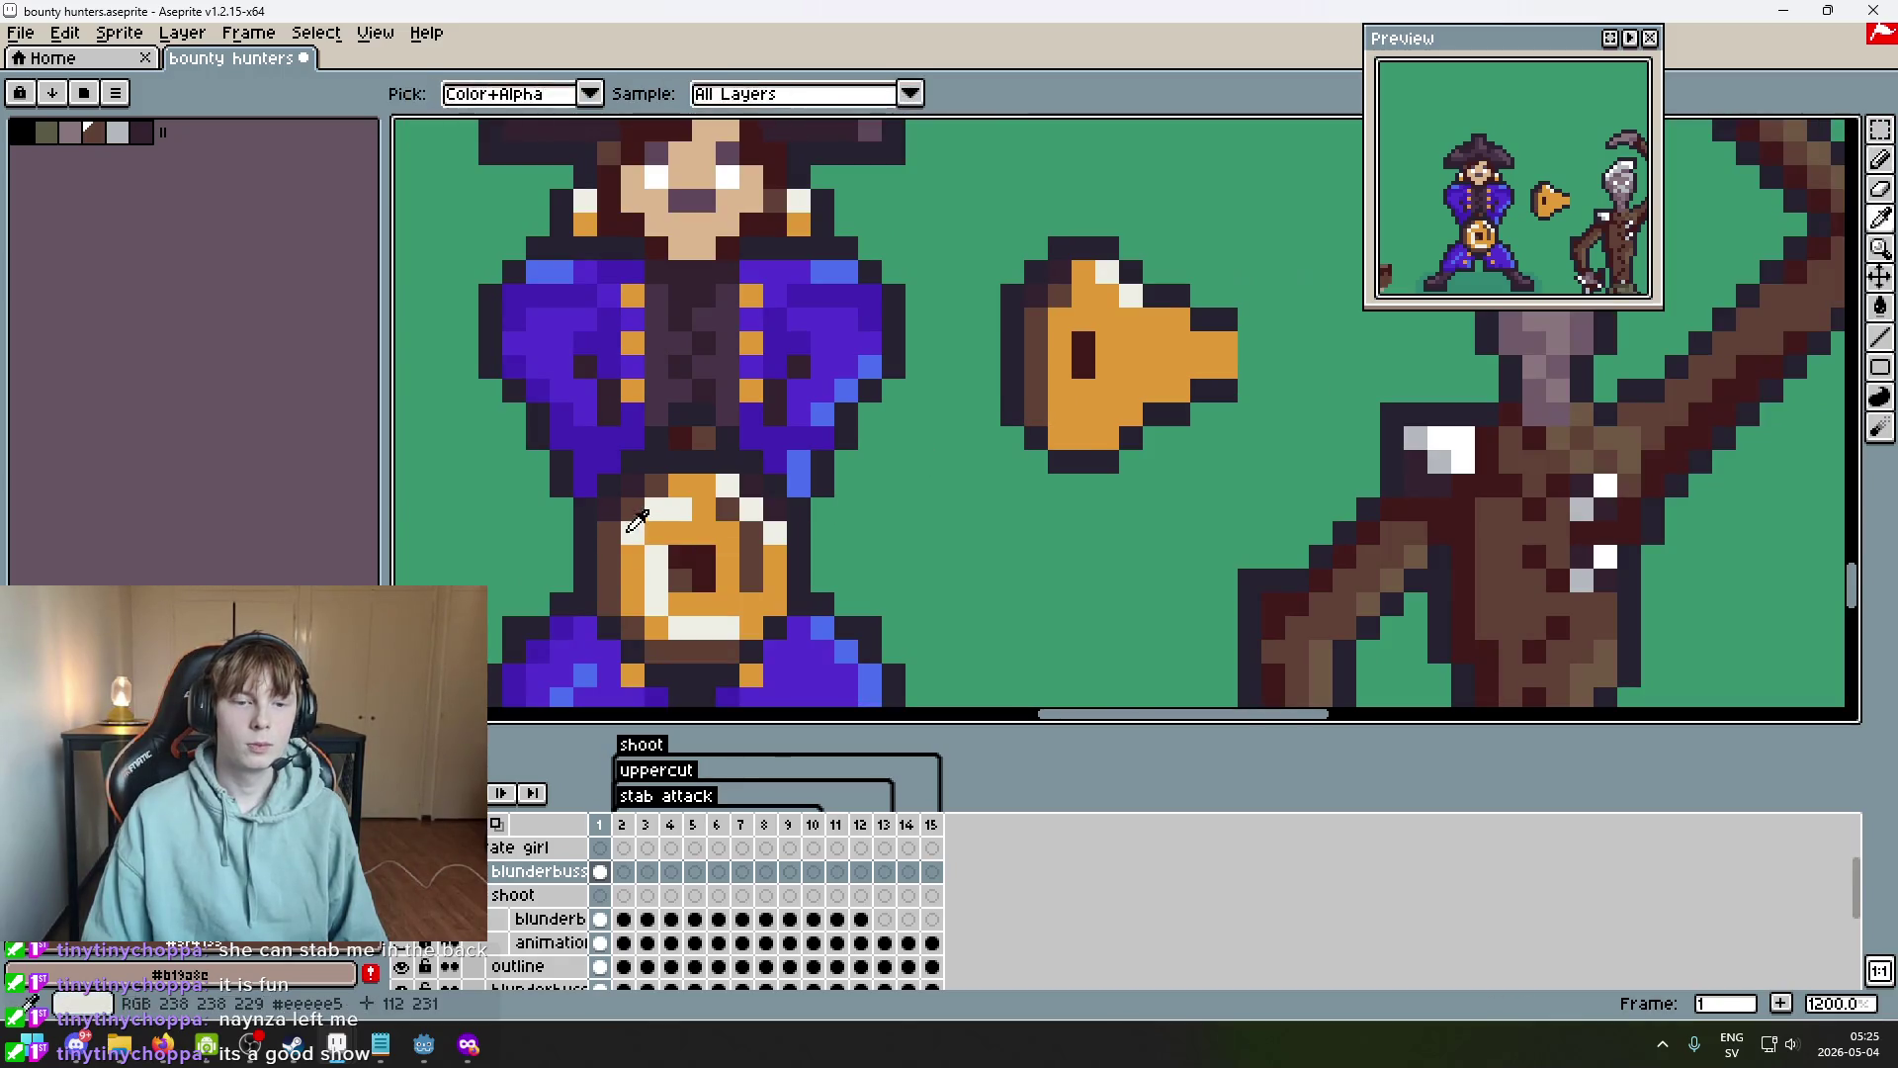
{"action": "scroll", "coordinate": [1069, 294], "scroll_direction": "up", "scroll_amount": 1}
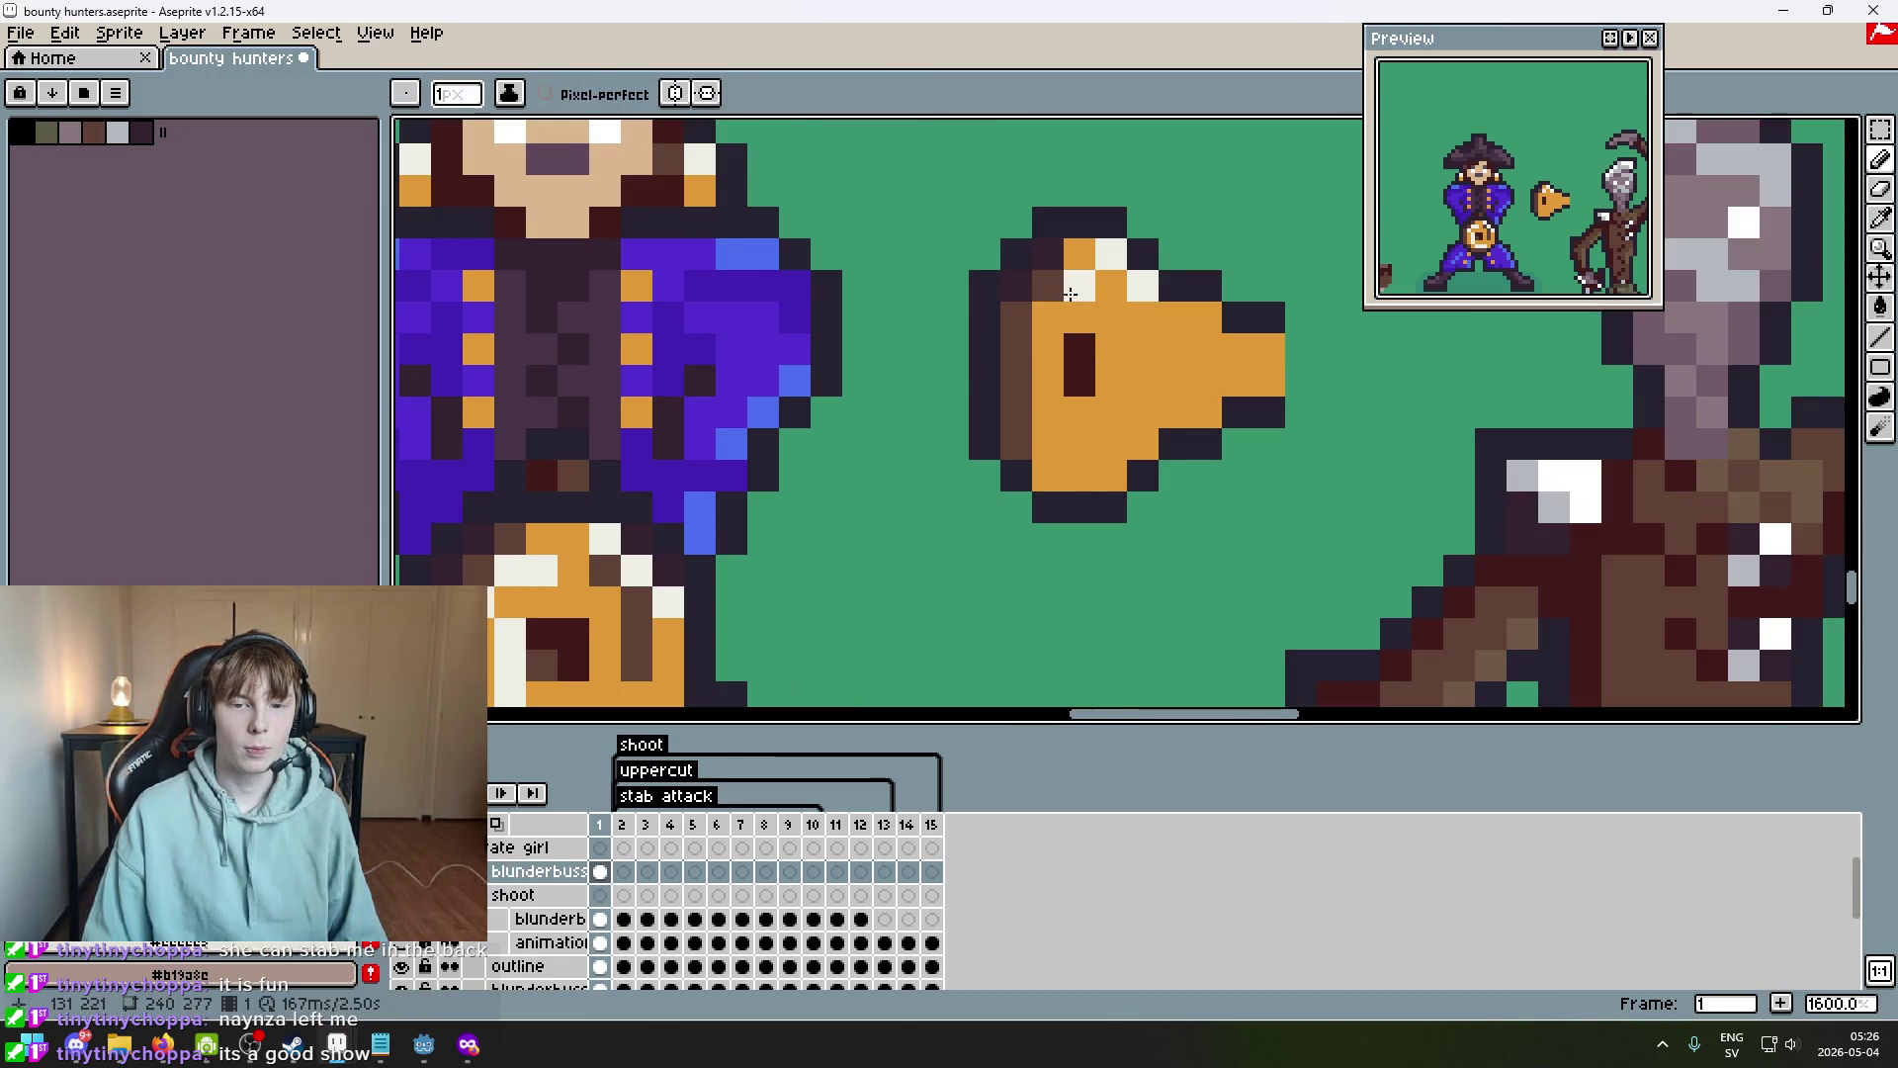
{"action": "key", "text": "ctrl+z"}
{"action": "scroll", "coordinate": [1058, 294], "scroll_direction": "down", "scroll_amount": 3}
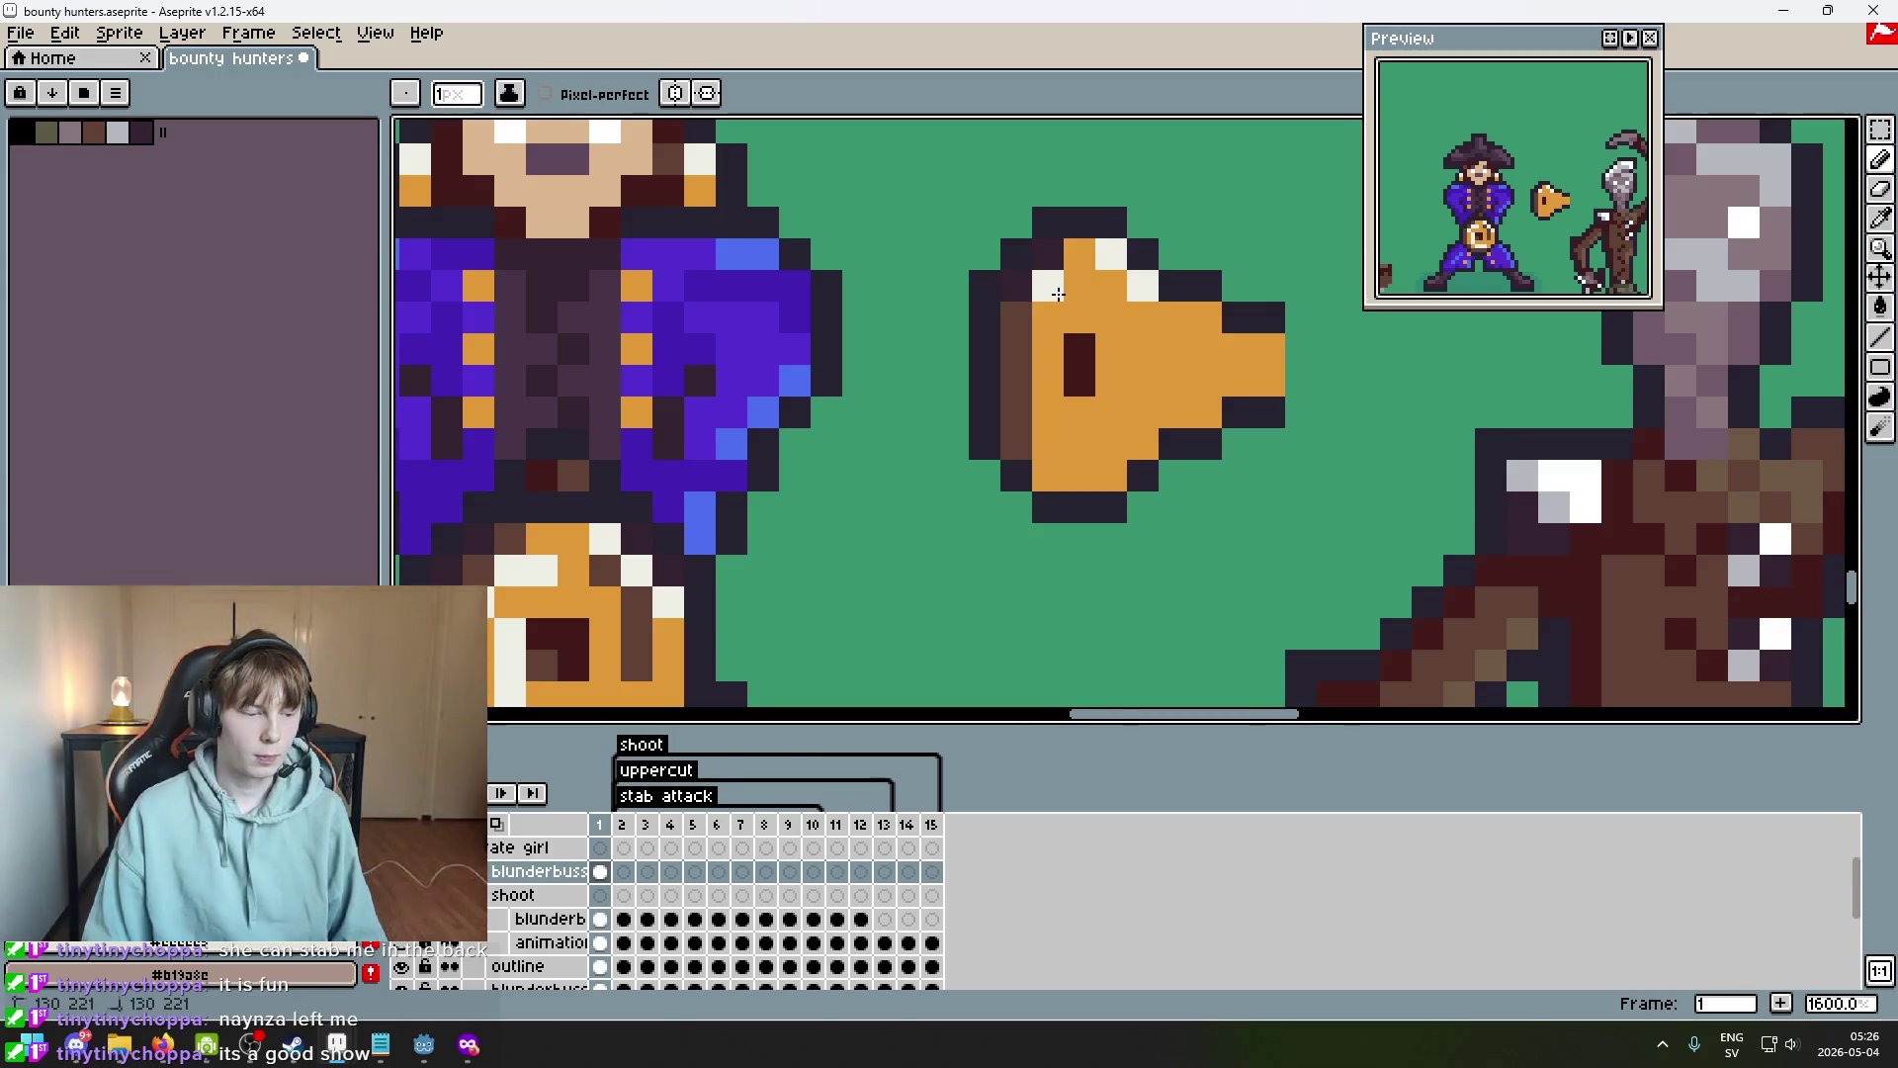
{"action": "scroll", "coordinate": [1001, 469], "scroll_direction": "up", "scroll_amount": 3}
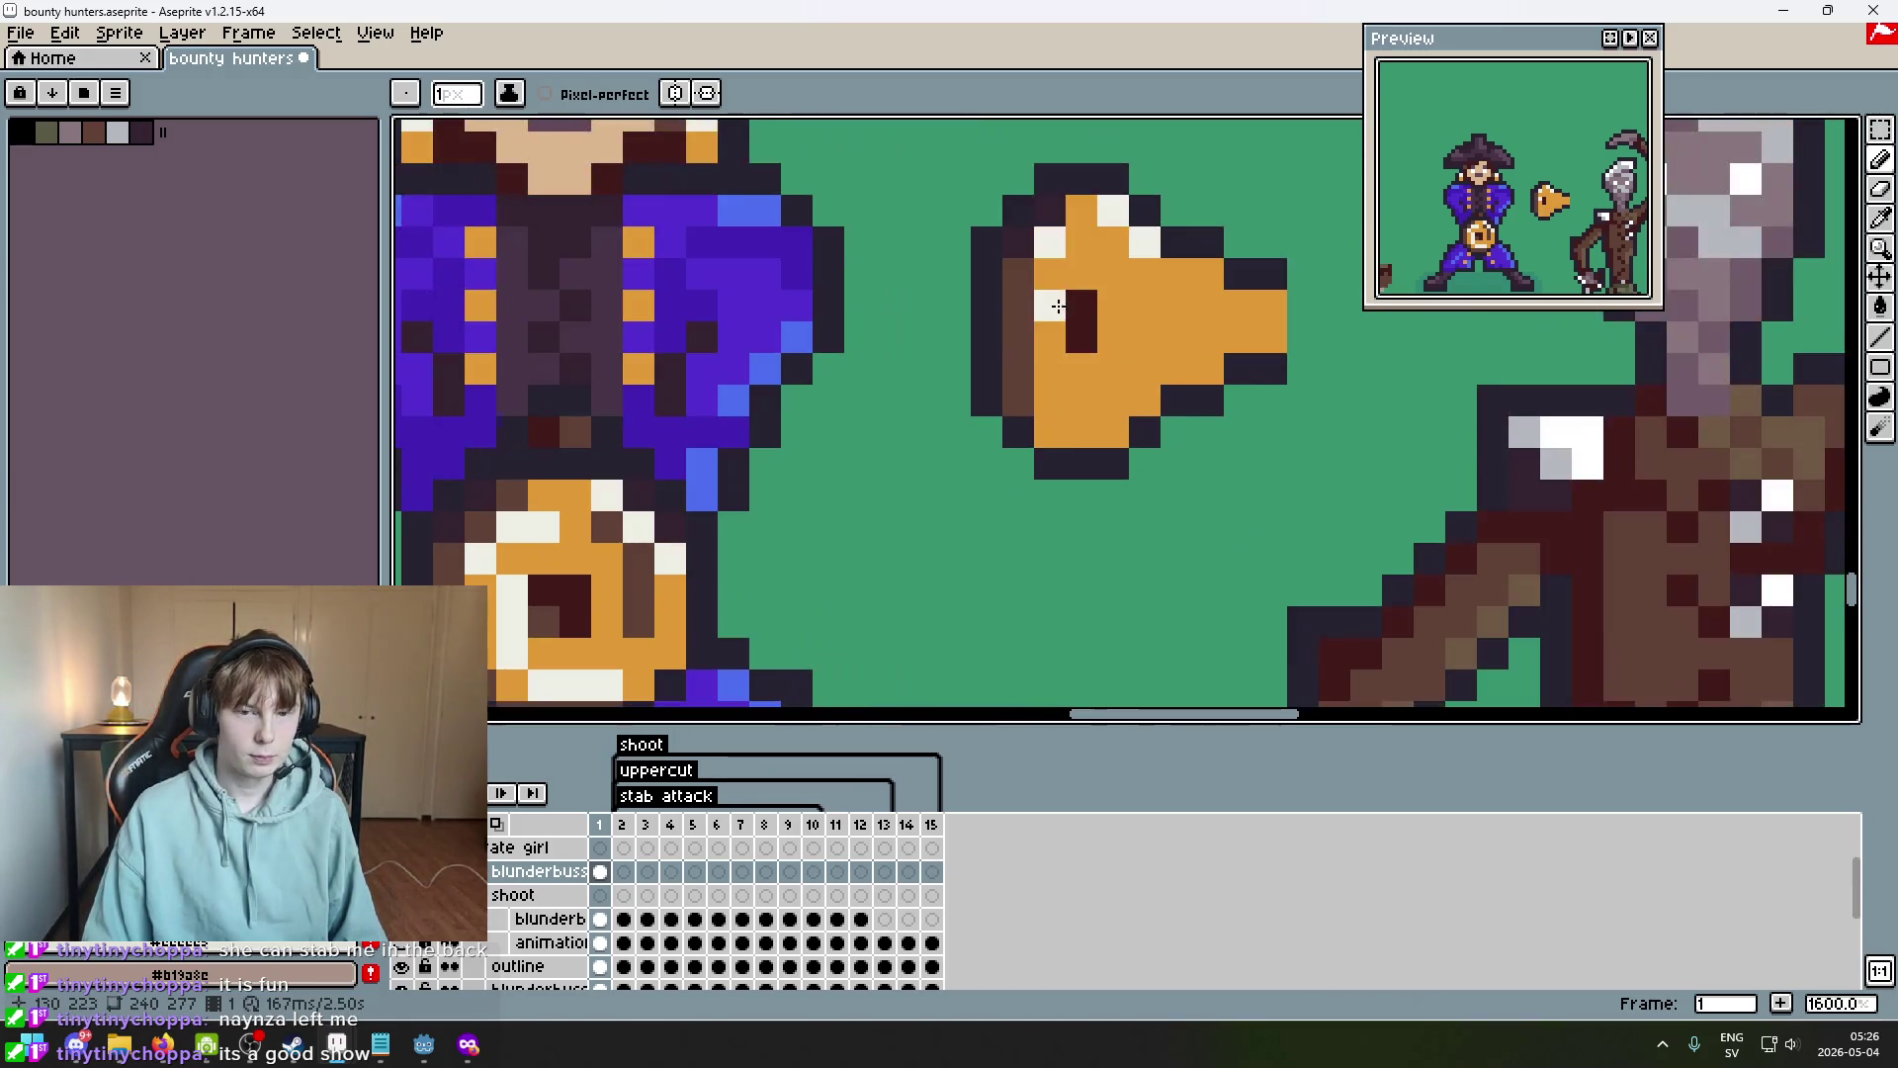
{"action": "left_click", "coordinate": [1069, 309]}
{"action": "scroll", "coordinate": [1069, 309], "scroll_direction": "down", "scroll_amount": 3}
{"action": "scroll", "coordinate": [1041, 357], "scroll_direction": "up", "scroll_amount": 5}
{"action": "left_click", "coordinate": [1041, 357]}
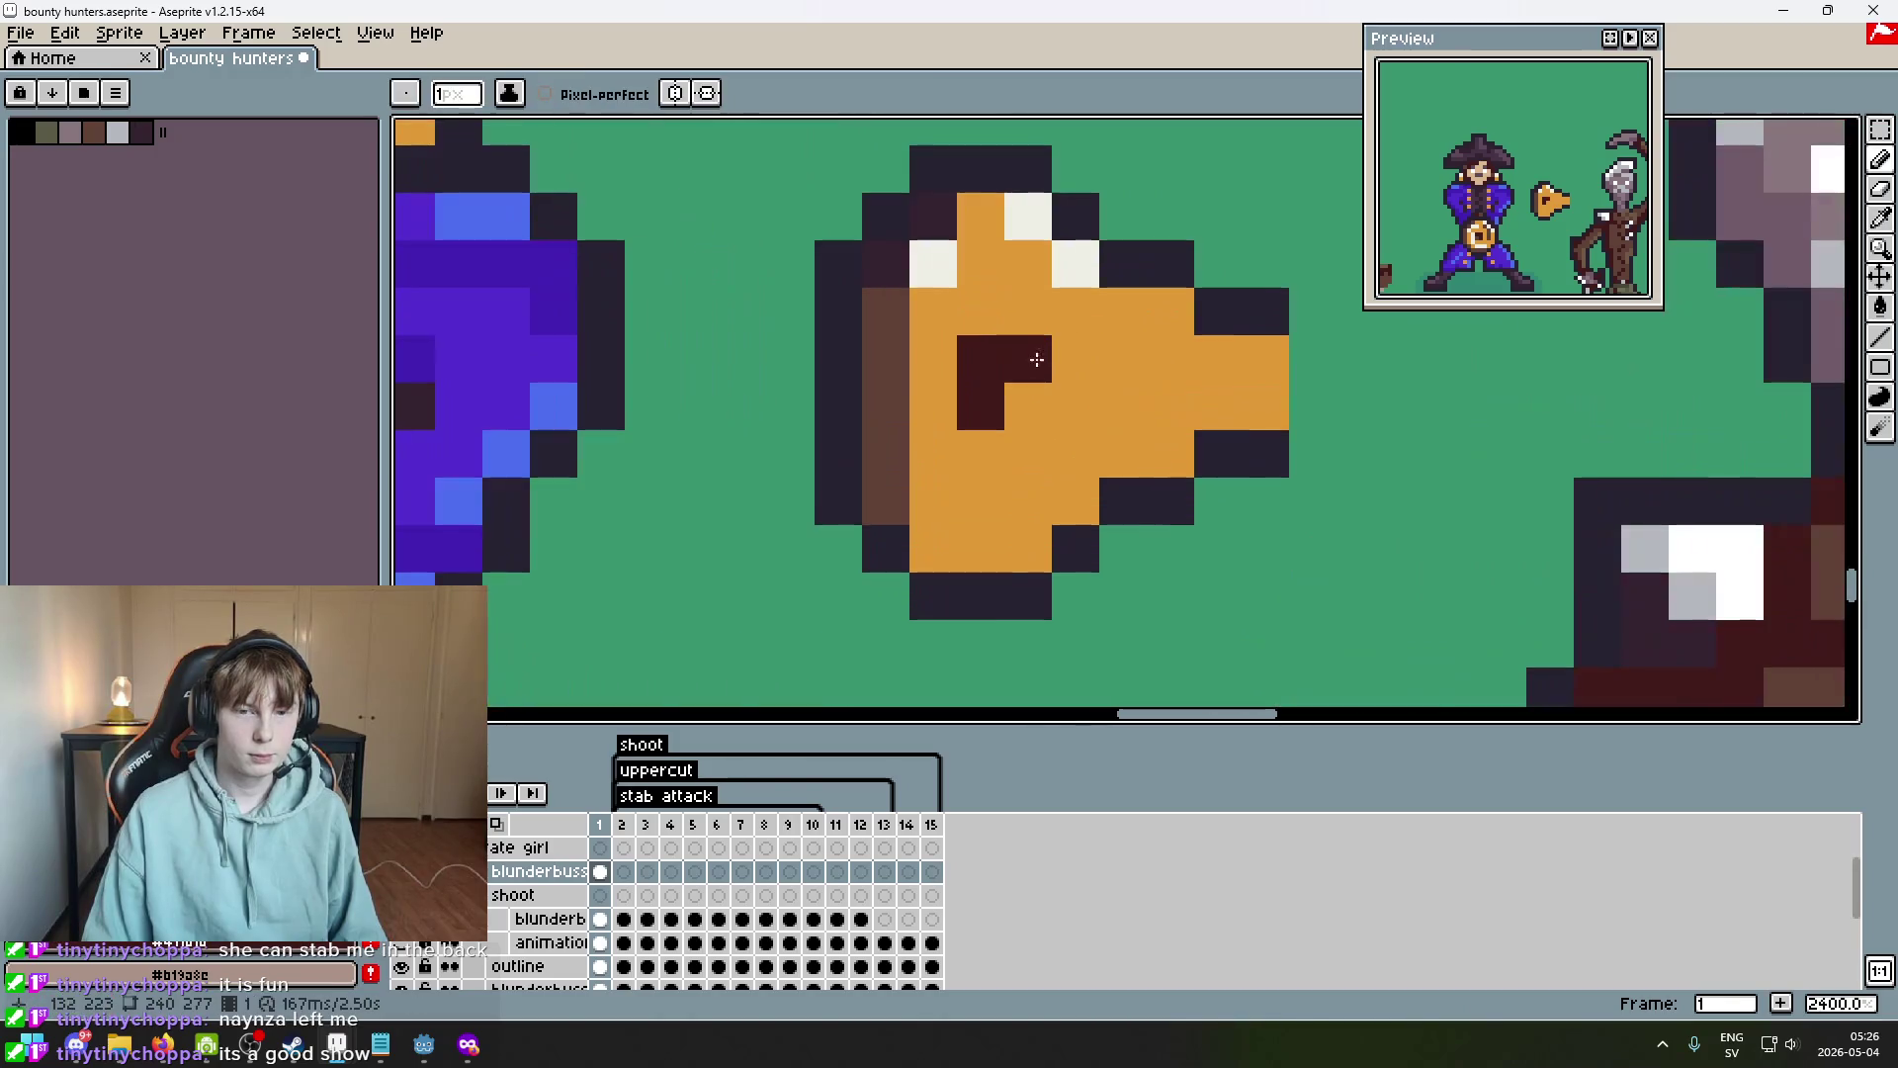
{"action": "left_click", "coordinate": [1028, 406]}
{"action": "scroll", "coordinate": [1028, 406], "scroll_direction": "down", "scroll_amount": 3}
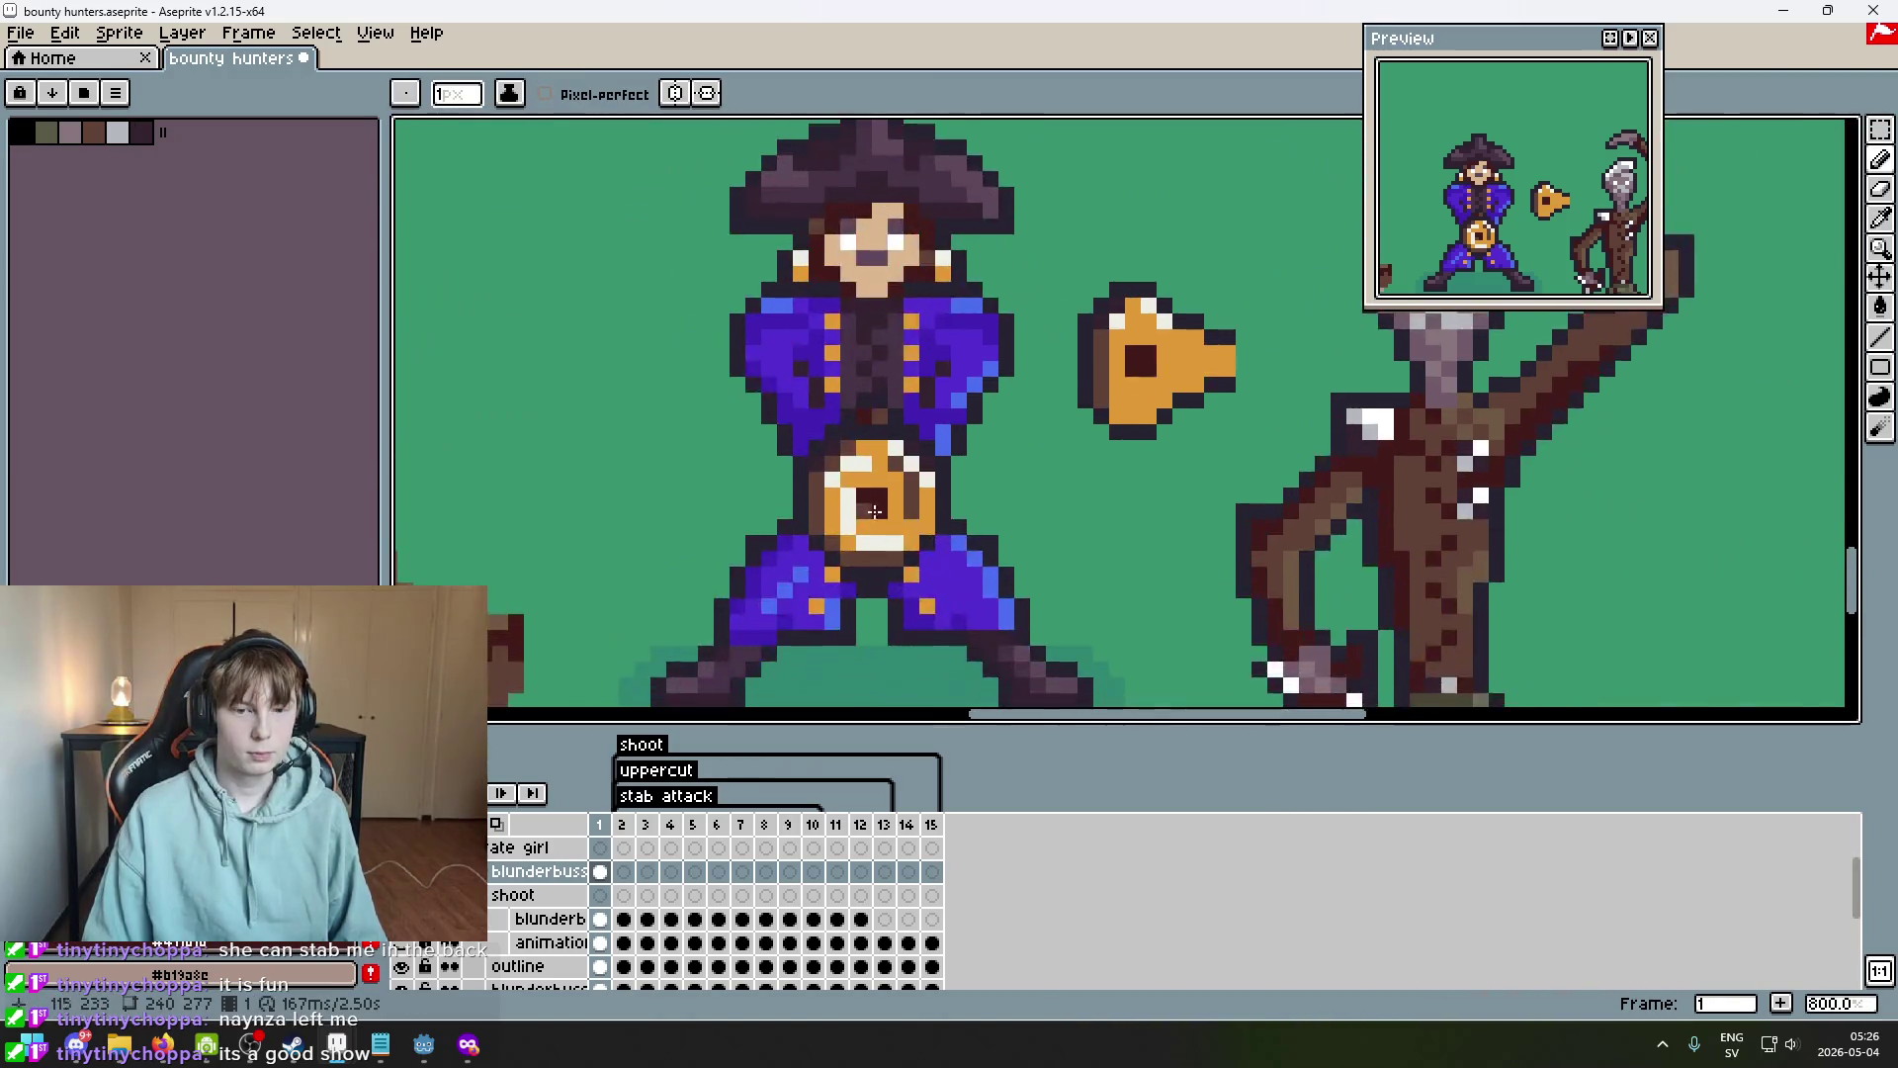
{"action": "scroll", "coordinate": [1255, 290], "scroll_direction": "up", "scroll_amount": 2}
Paint brown shading along the gun's underside and add off-white highlights above it.
{"action": "left_click", "coordinate": [1255, 291]}
{"action": "scroll", "coordinate": [1256, 291], "scroll_direction": "down", "scroll_amount": 2}
{"action": "scroll", "coordinate": [1137, 358], "scroll_direction": "up", "scroll_amount": 2}
{"action": "left_click", "coordinate": [1136, 358]}
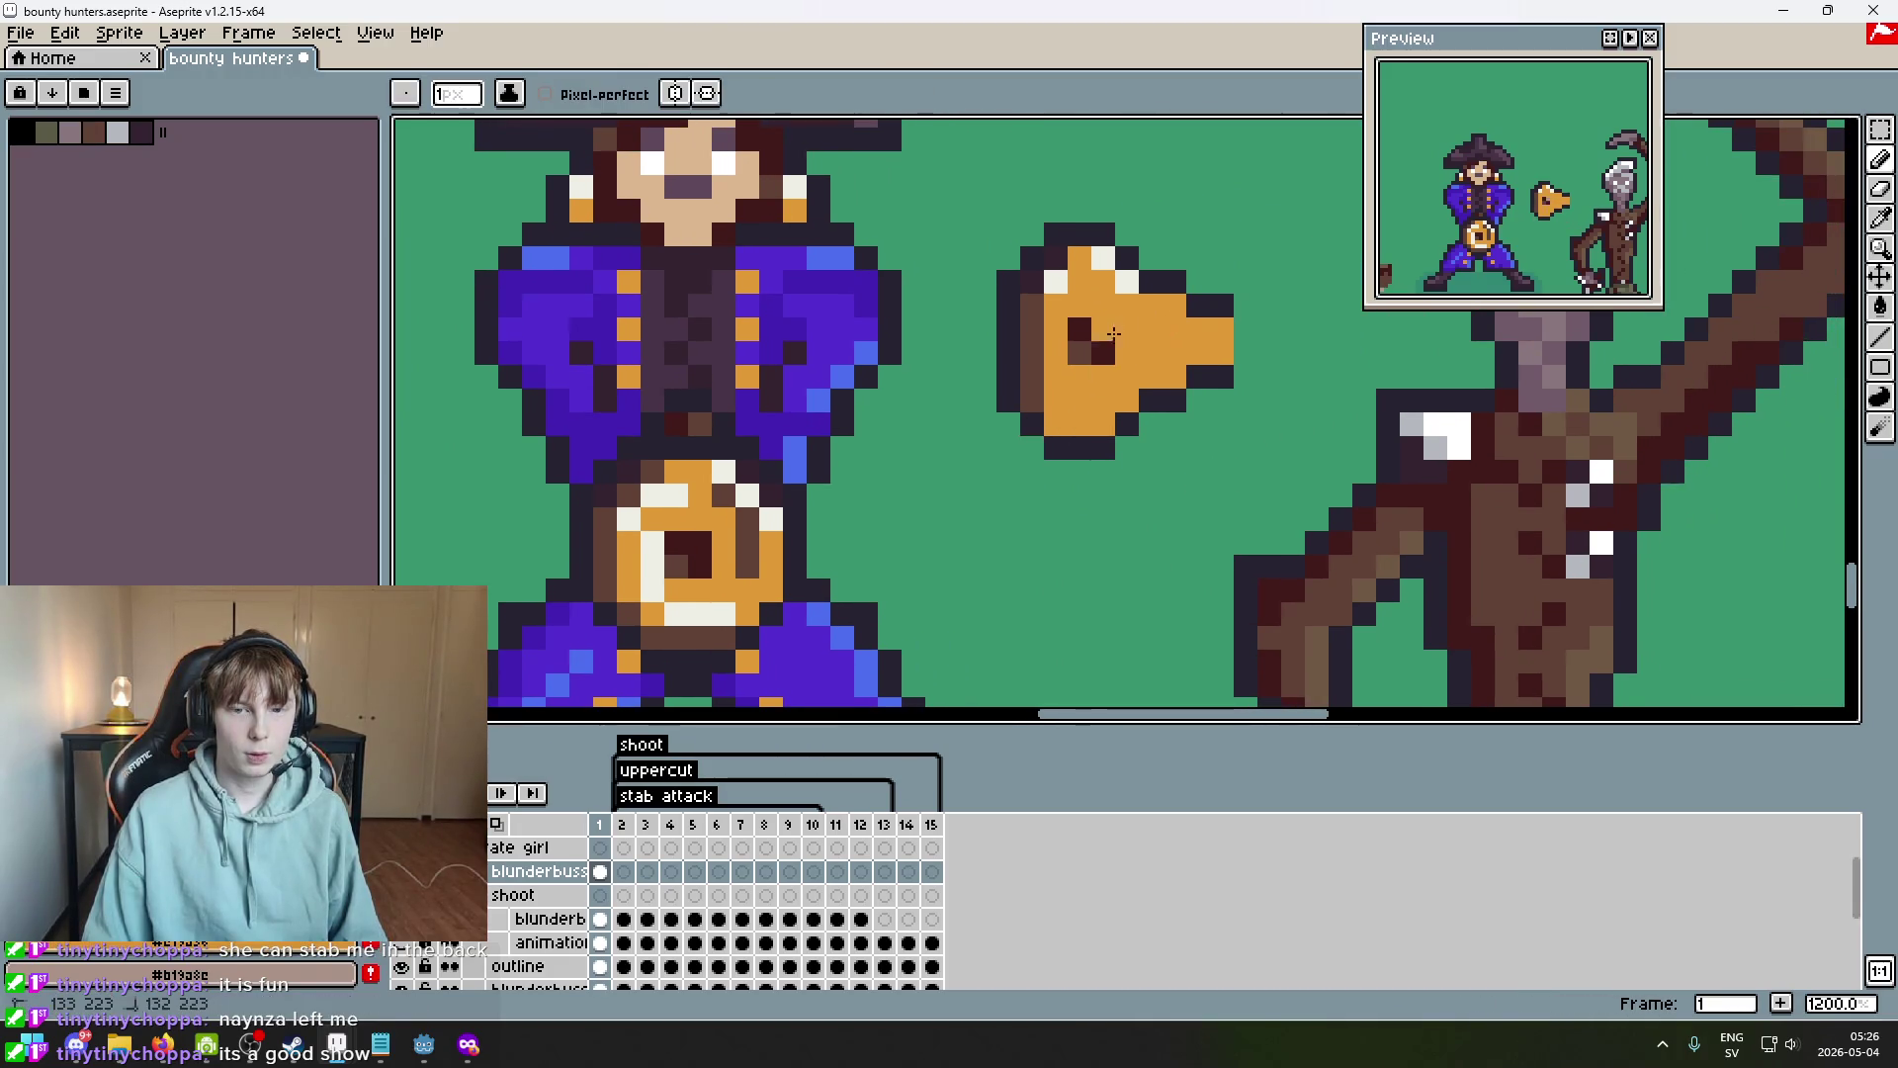
{"action": "scroll", "coordinate": [1053, 406], "scroll_direction": "up", "scroll_amount": 1}
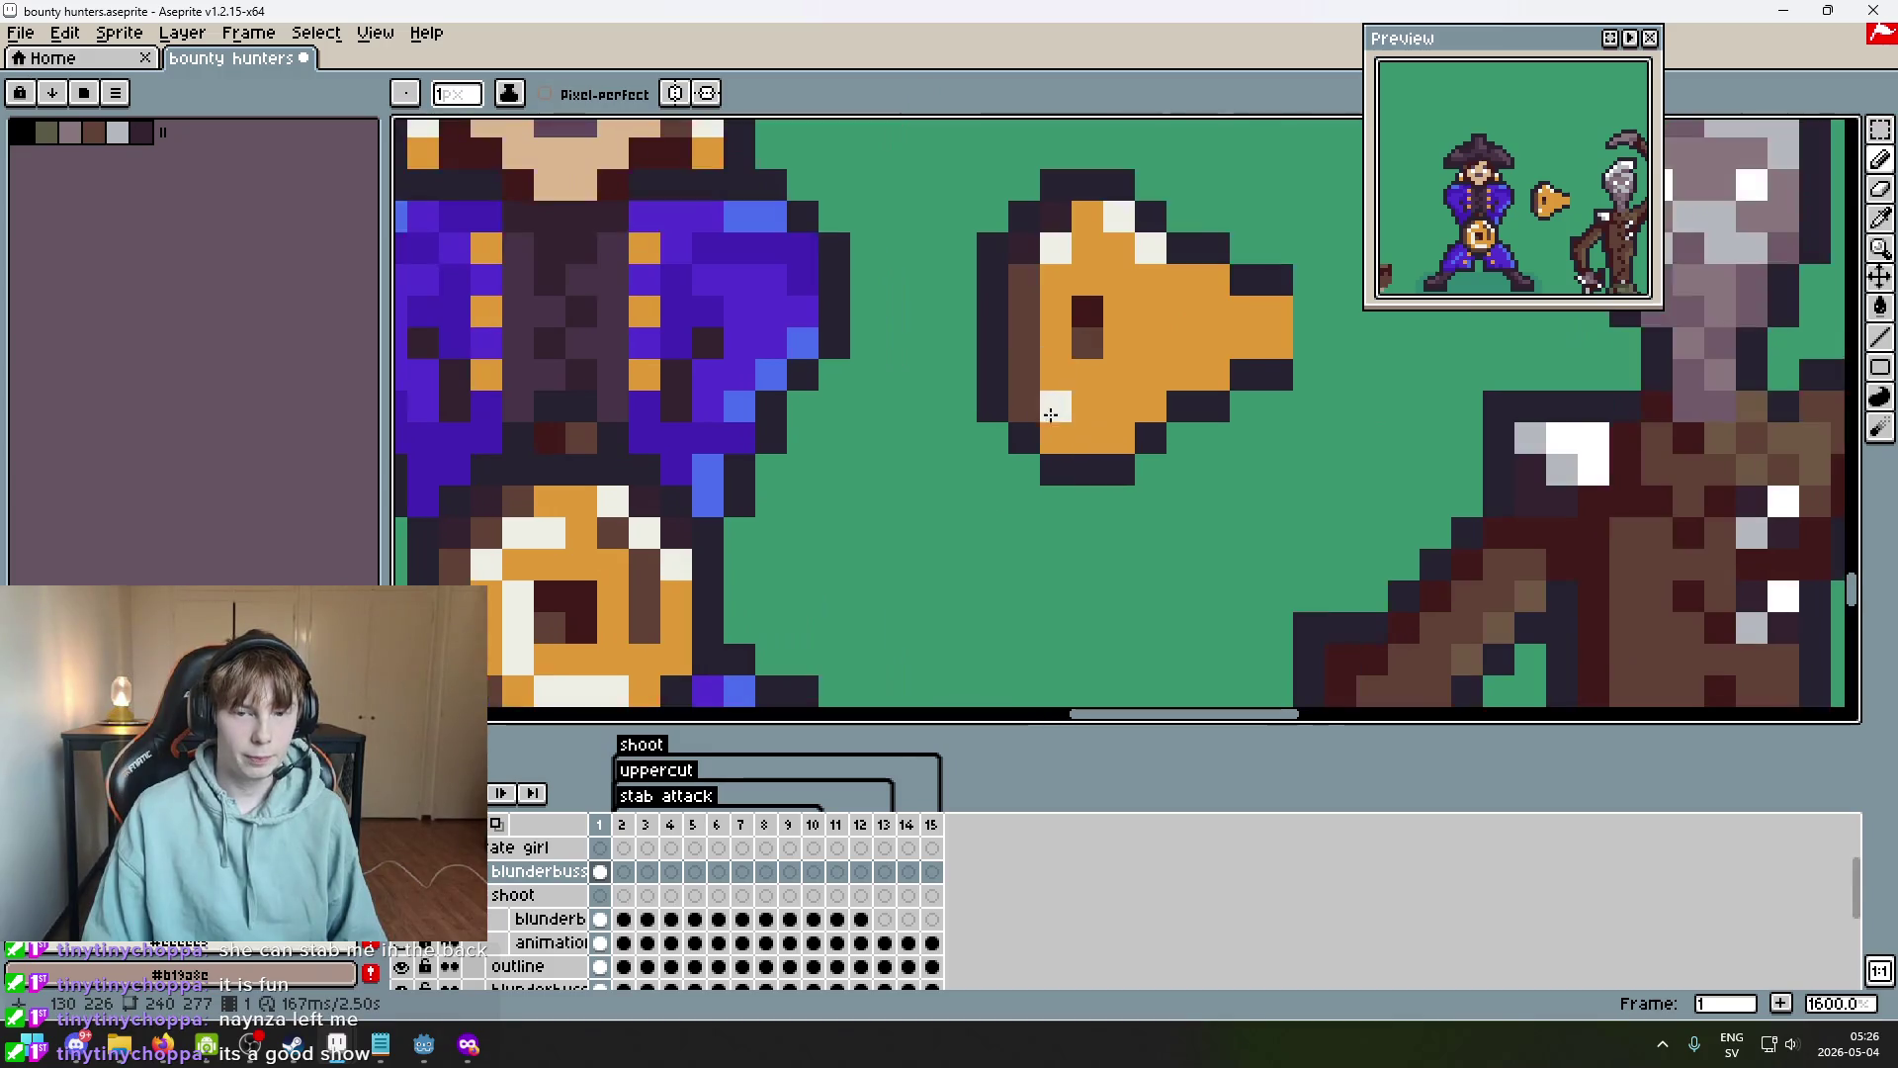
{"action": "scroll", "coordinate": [1046, 433], "scroll_direction": "down", "scroll_amount": 1}
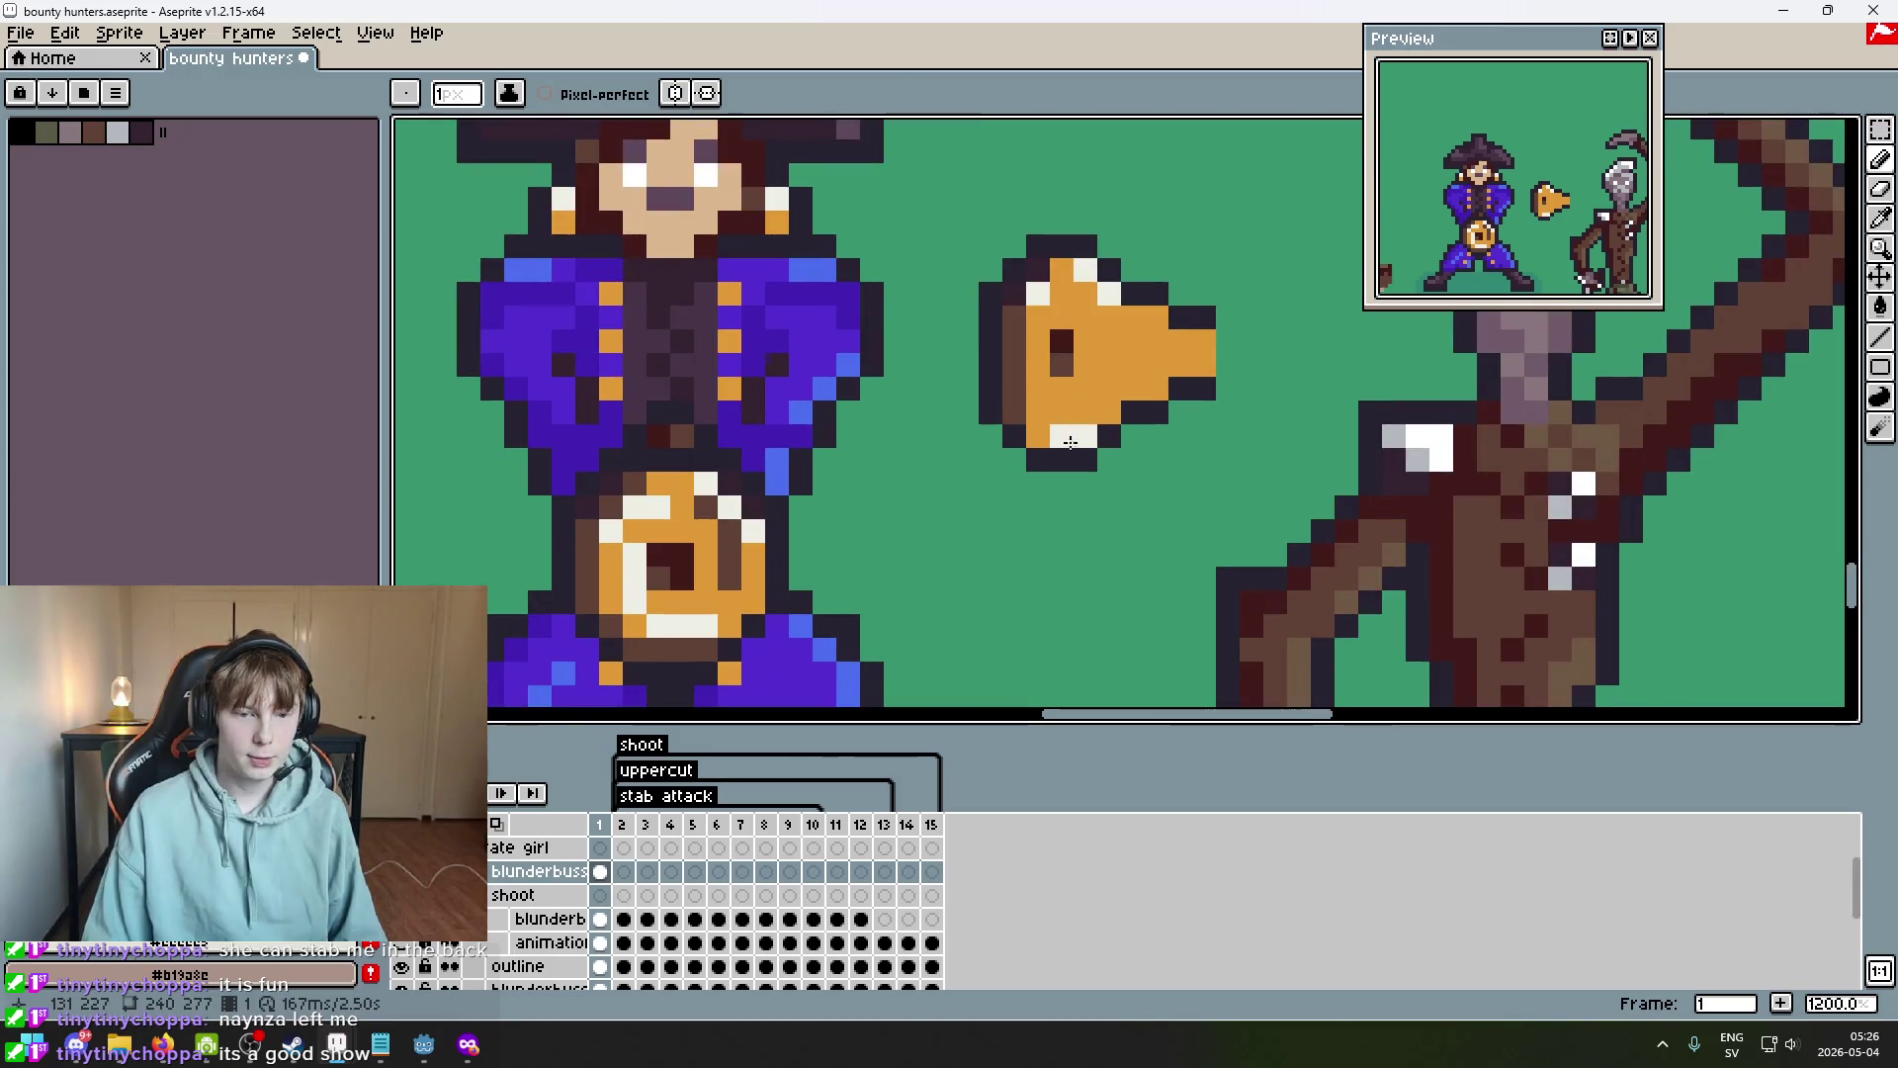
{"action": "left_click", "coordinate": [1018, 403], "text": "alt"}
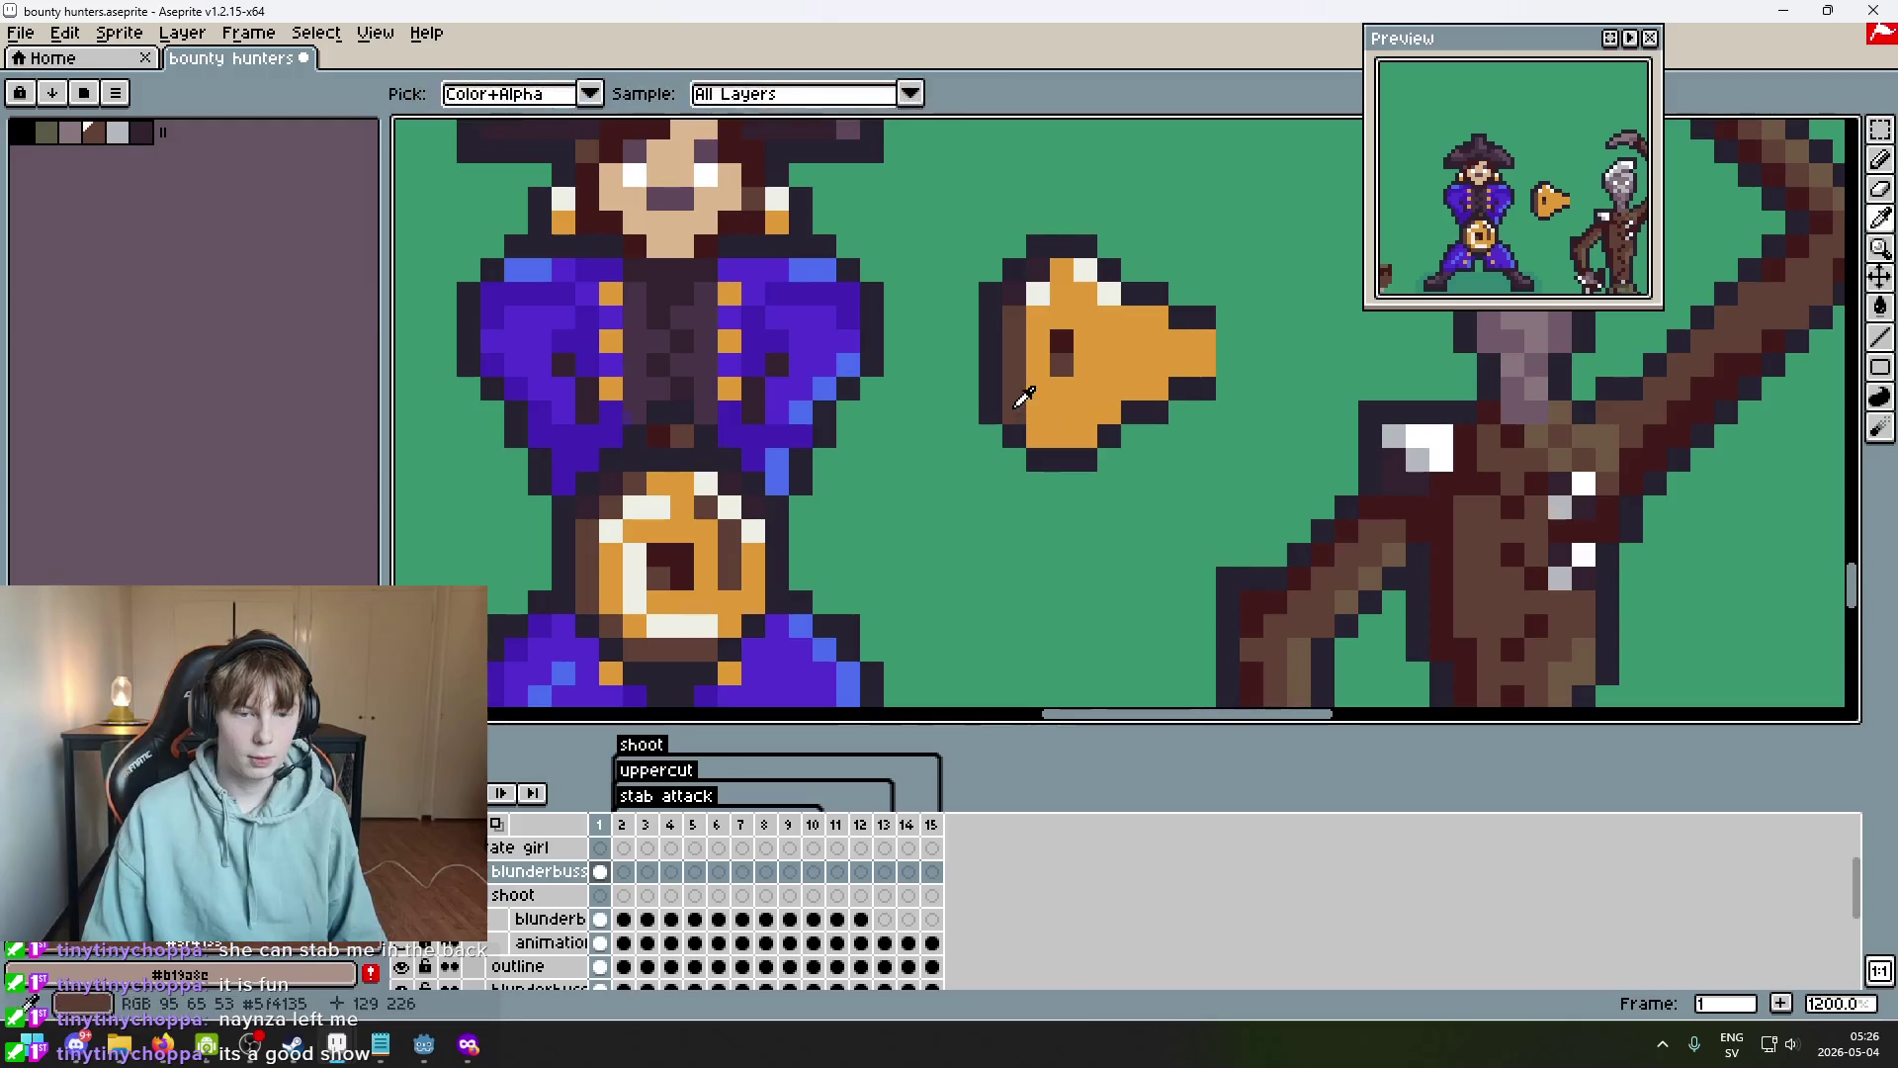
{"action": "left_click_drag", "start_coordinate": [1083, 436], "coordinate": [1038, 436]}
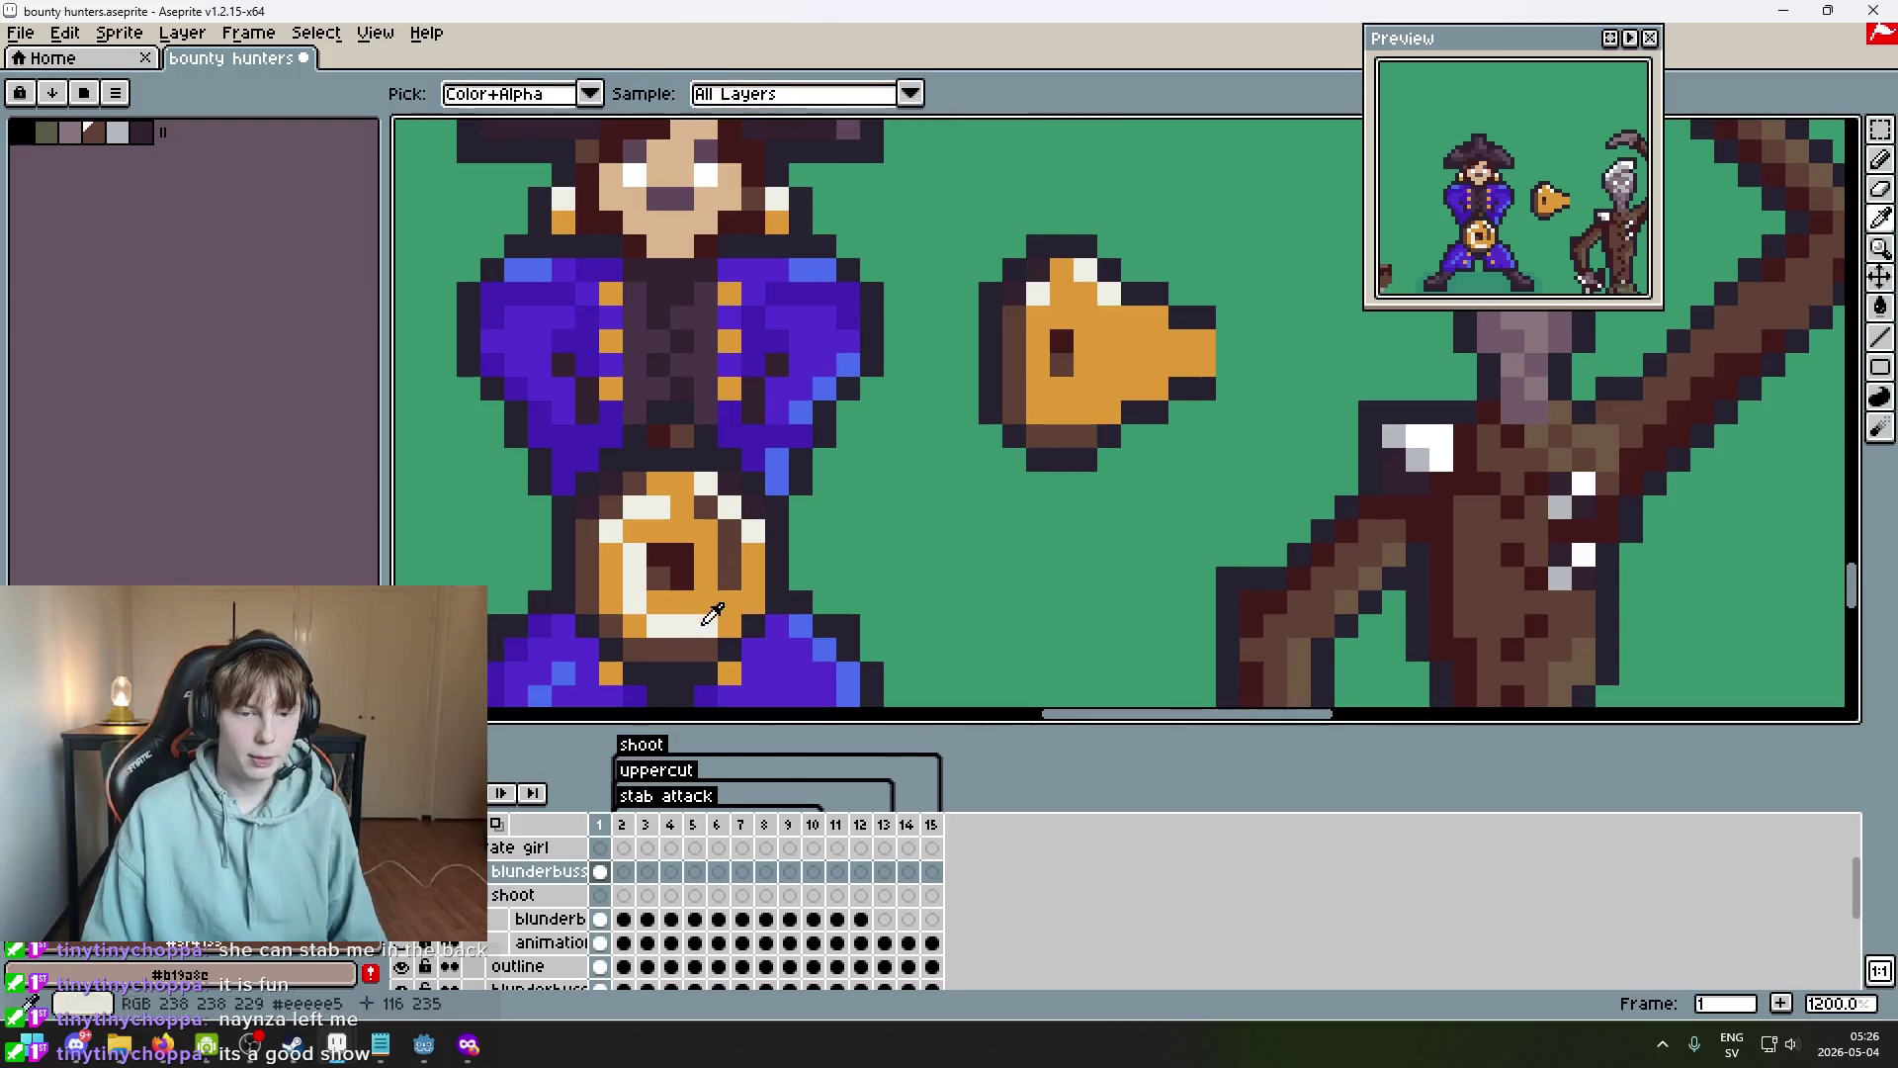
{"action": "left_click_drag", "start_coordinate": [1061, 412], "coordinate": [1080, 412]}
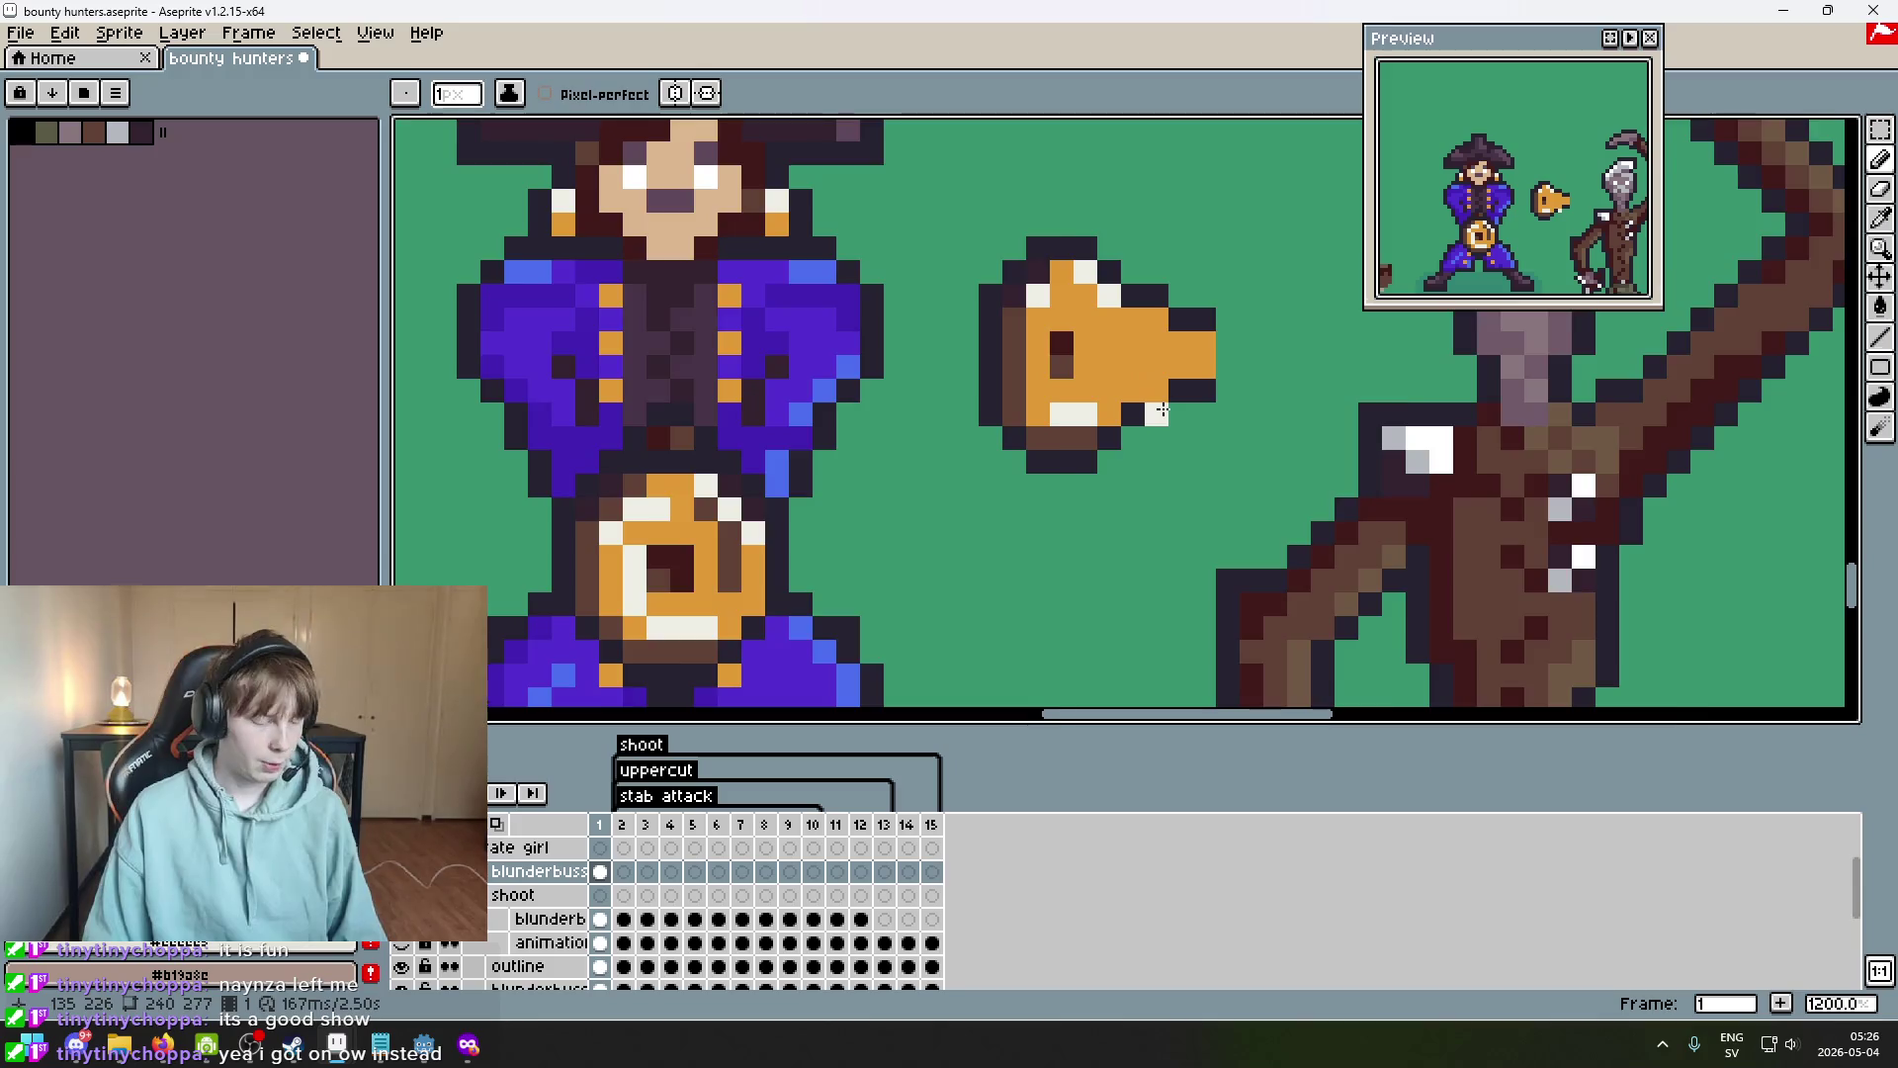
Add a dark-brown pixel separating the muzzle from the barrel, redrawing a misplaced one.
{"action": "scroll", "coordinate": [1132, 386], "scroll_direction": "up", "scroll_amount": 3}
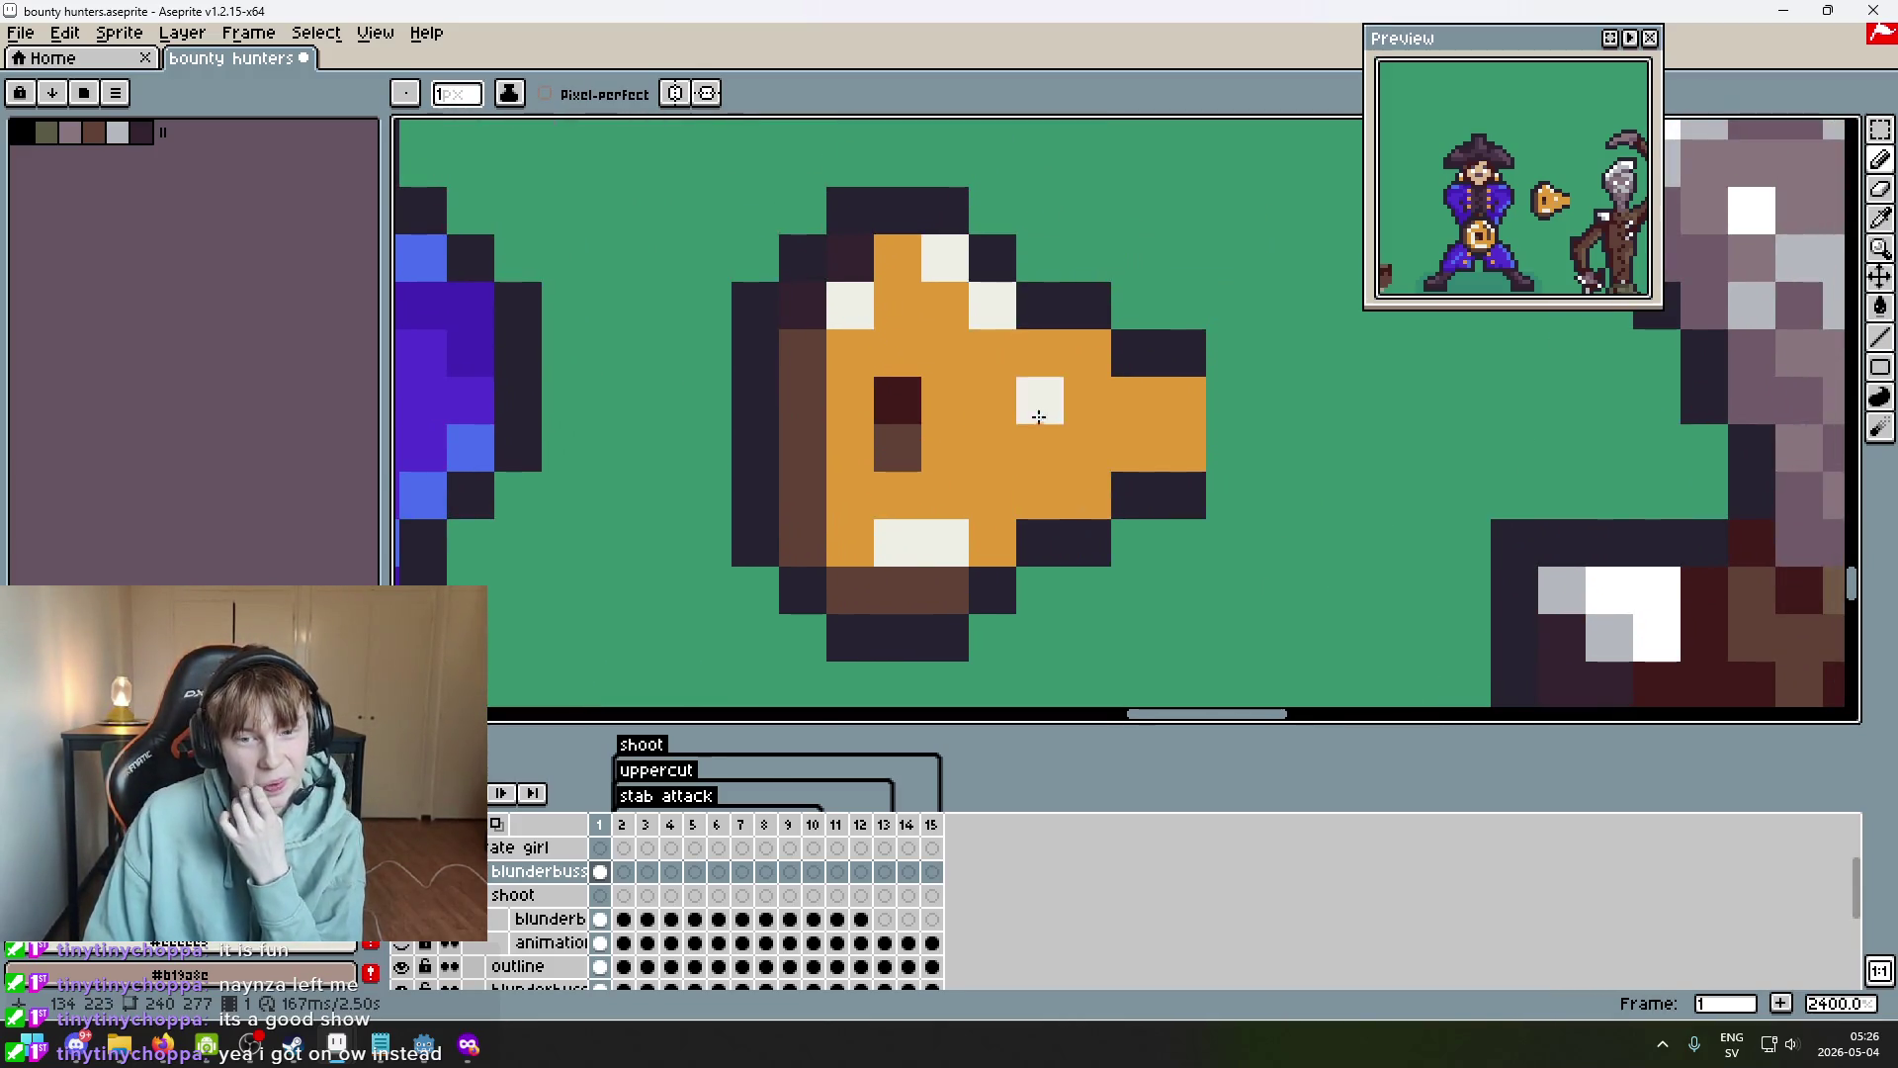
{"action": "scroll", "coordinate": [1024, 464], "scroll_direction": "down", "scroll_amount": 2}
{"action": "scroll", "coordinate": [1112, 457], "scroll_direction": "up", "scroll_amount": 1}
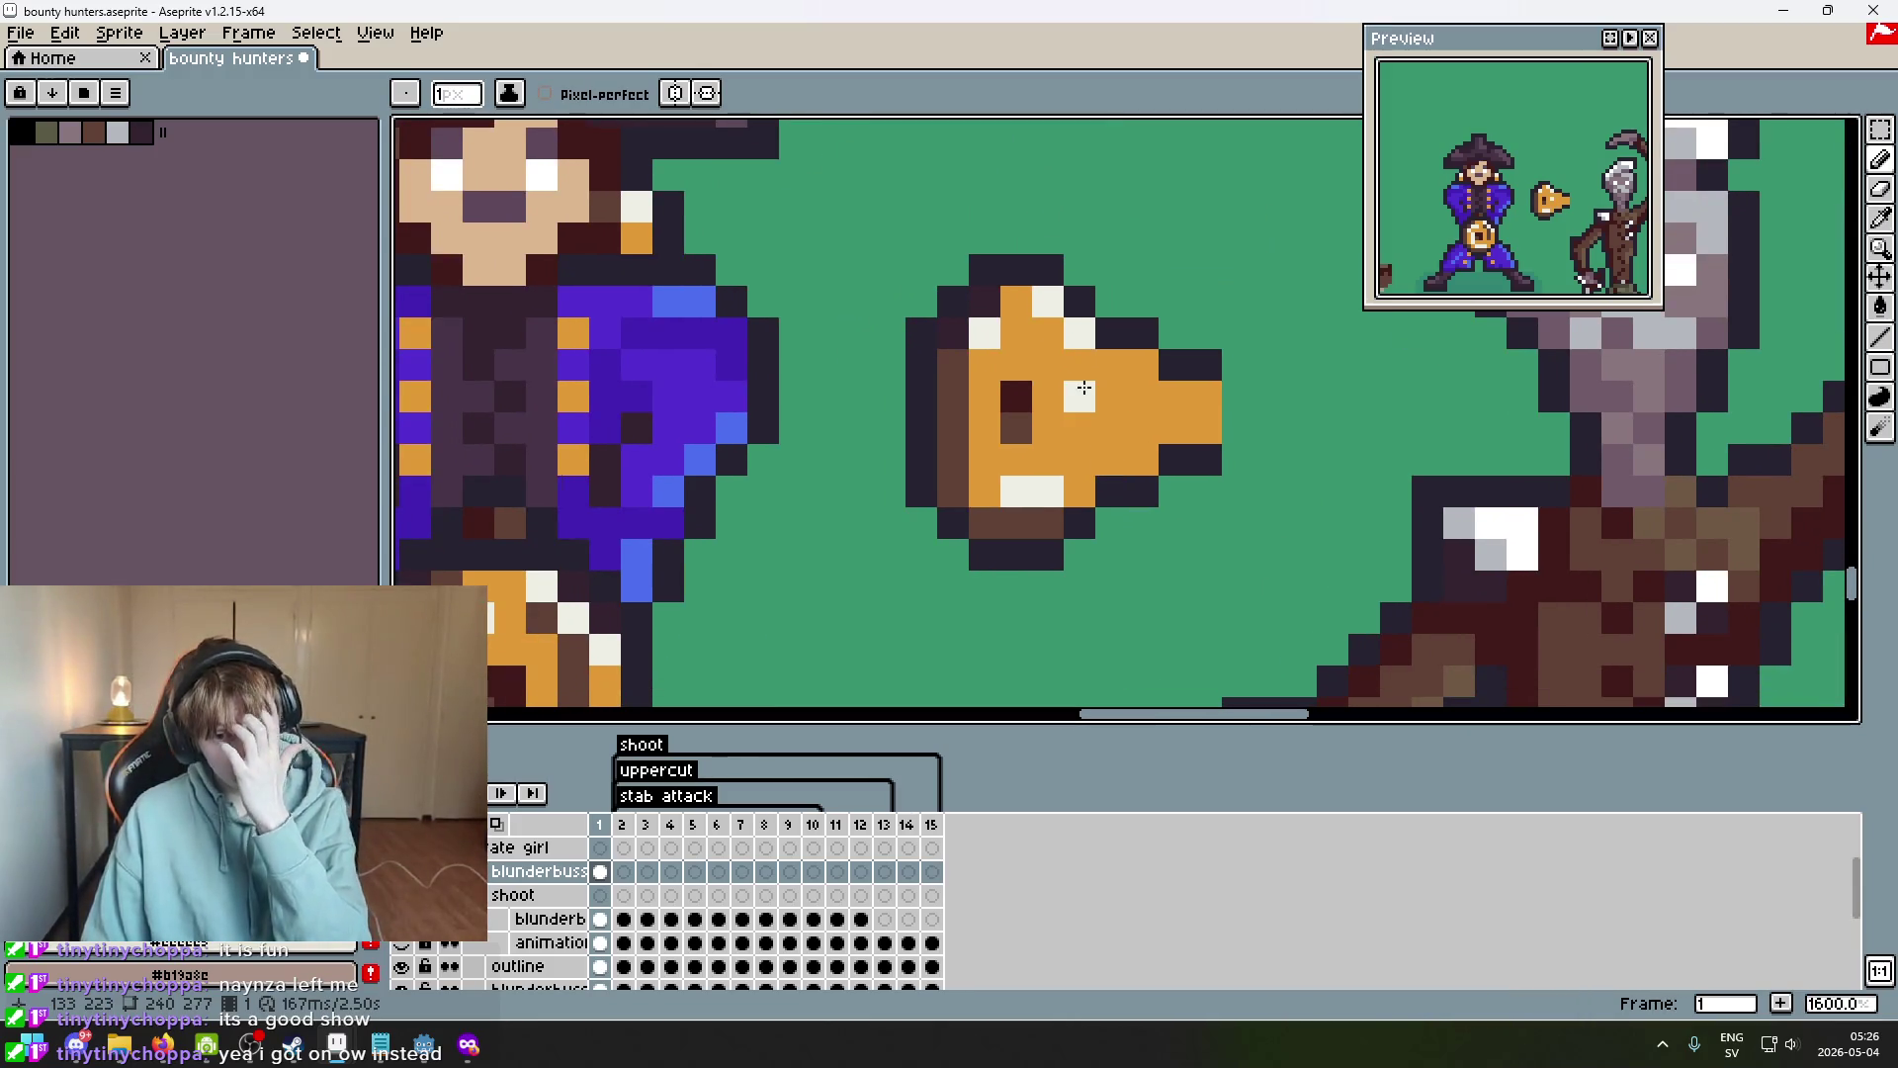
{"action": "mouse_move", "coordinate": [1072, 395]}
{"action": "left_mouse_down"}
{"action": "mouse_move", "coordinate": [1250, 411]}
{"action": "mouse_move", "coordinate": [819, 487]}
{"action": "mouse_move", "coordinate": [968, 436]}
{"action": "left_mouse_up"}
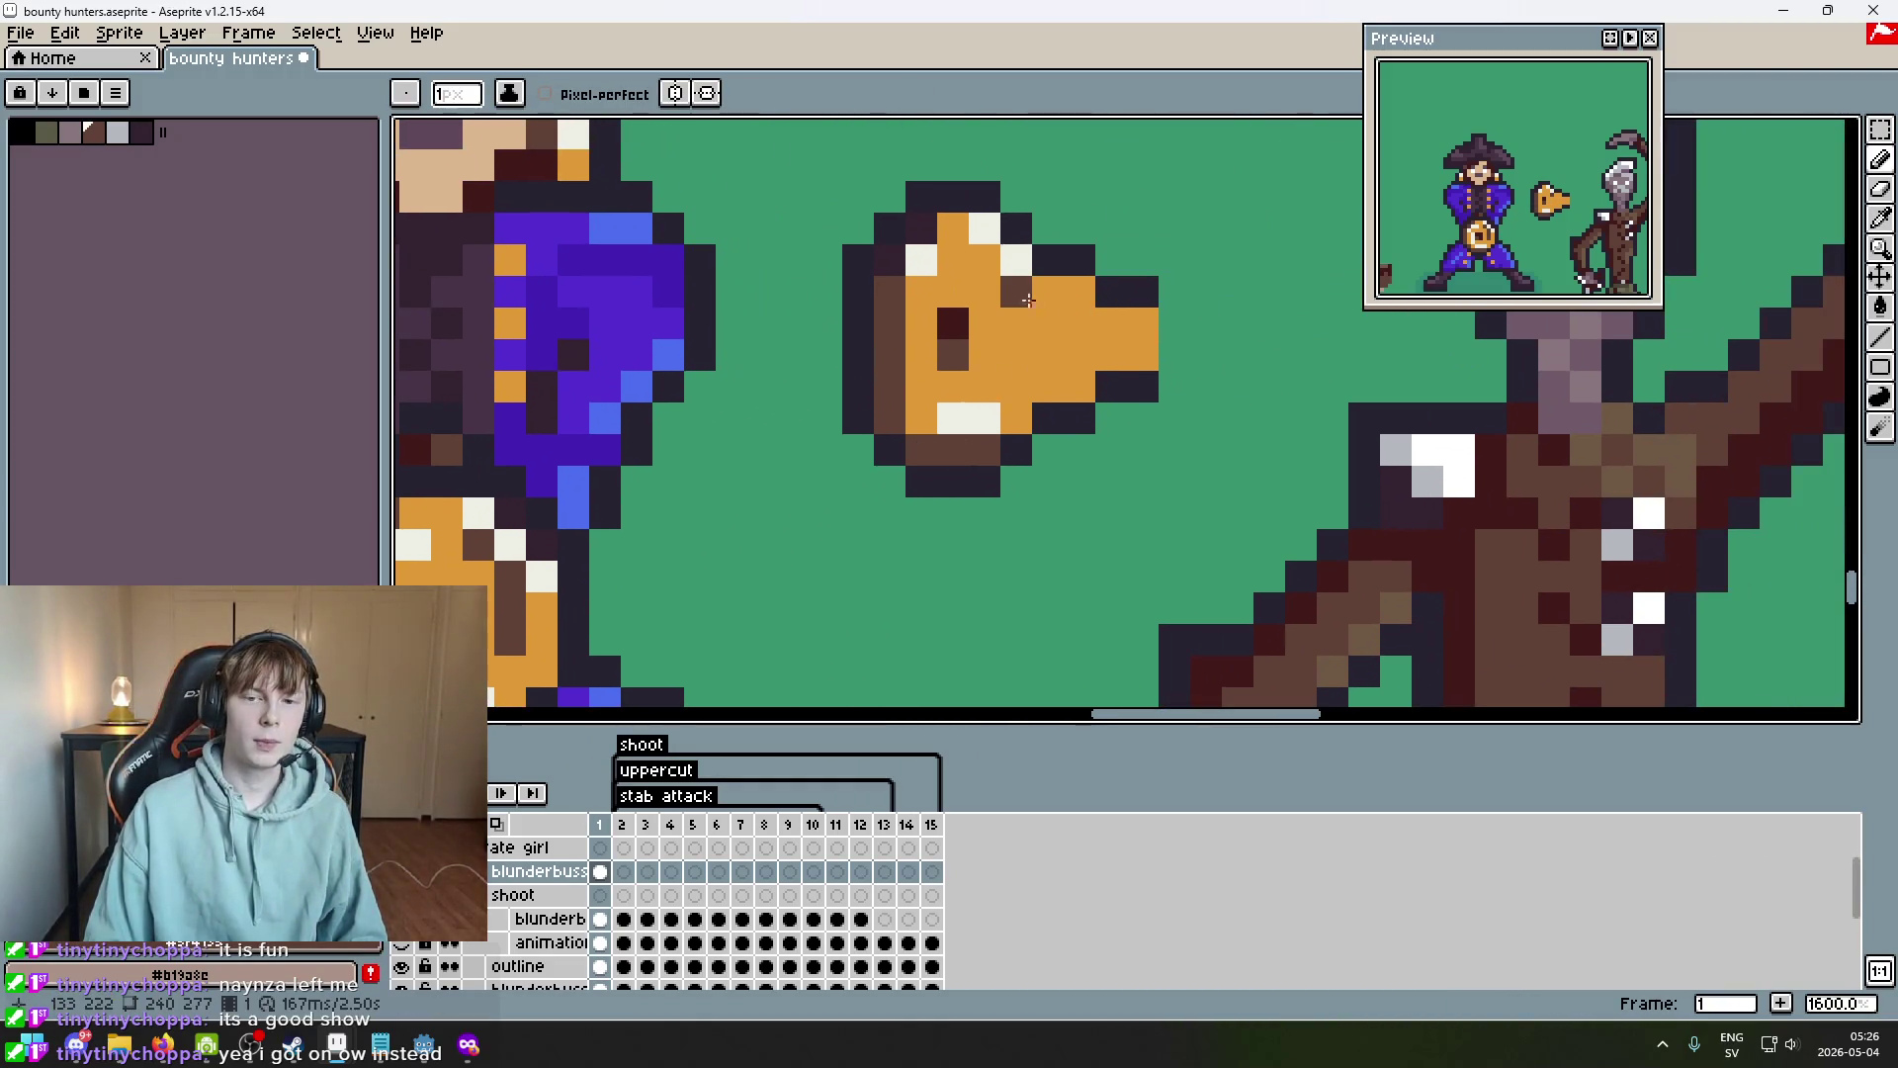
{"action": "left_click", "coordinate": [1047, 356]}
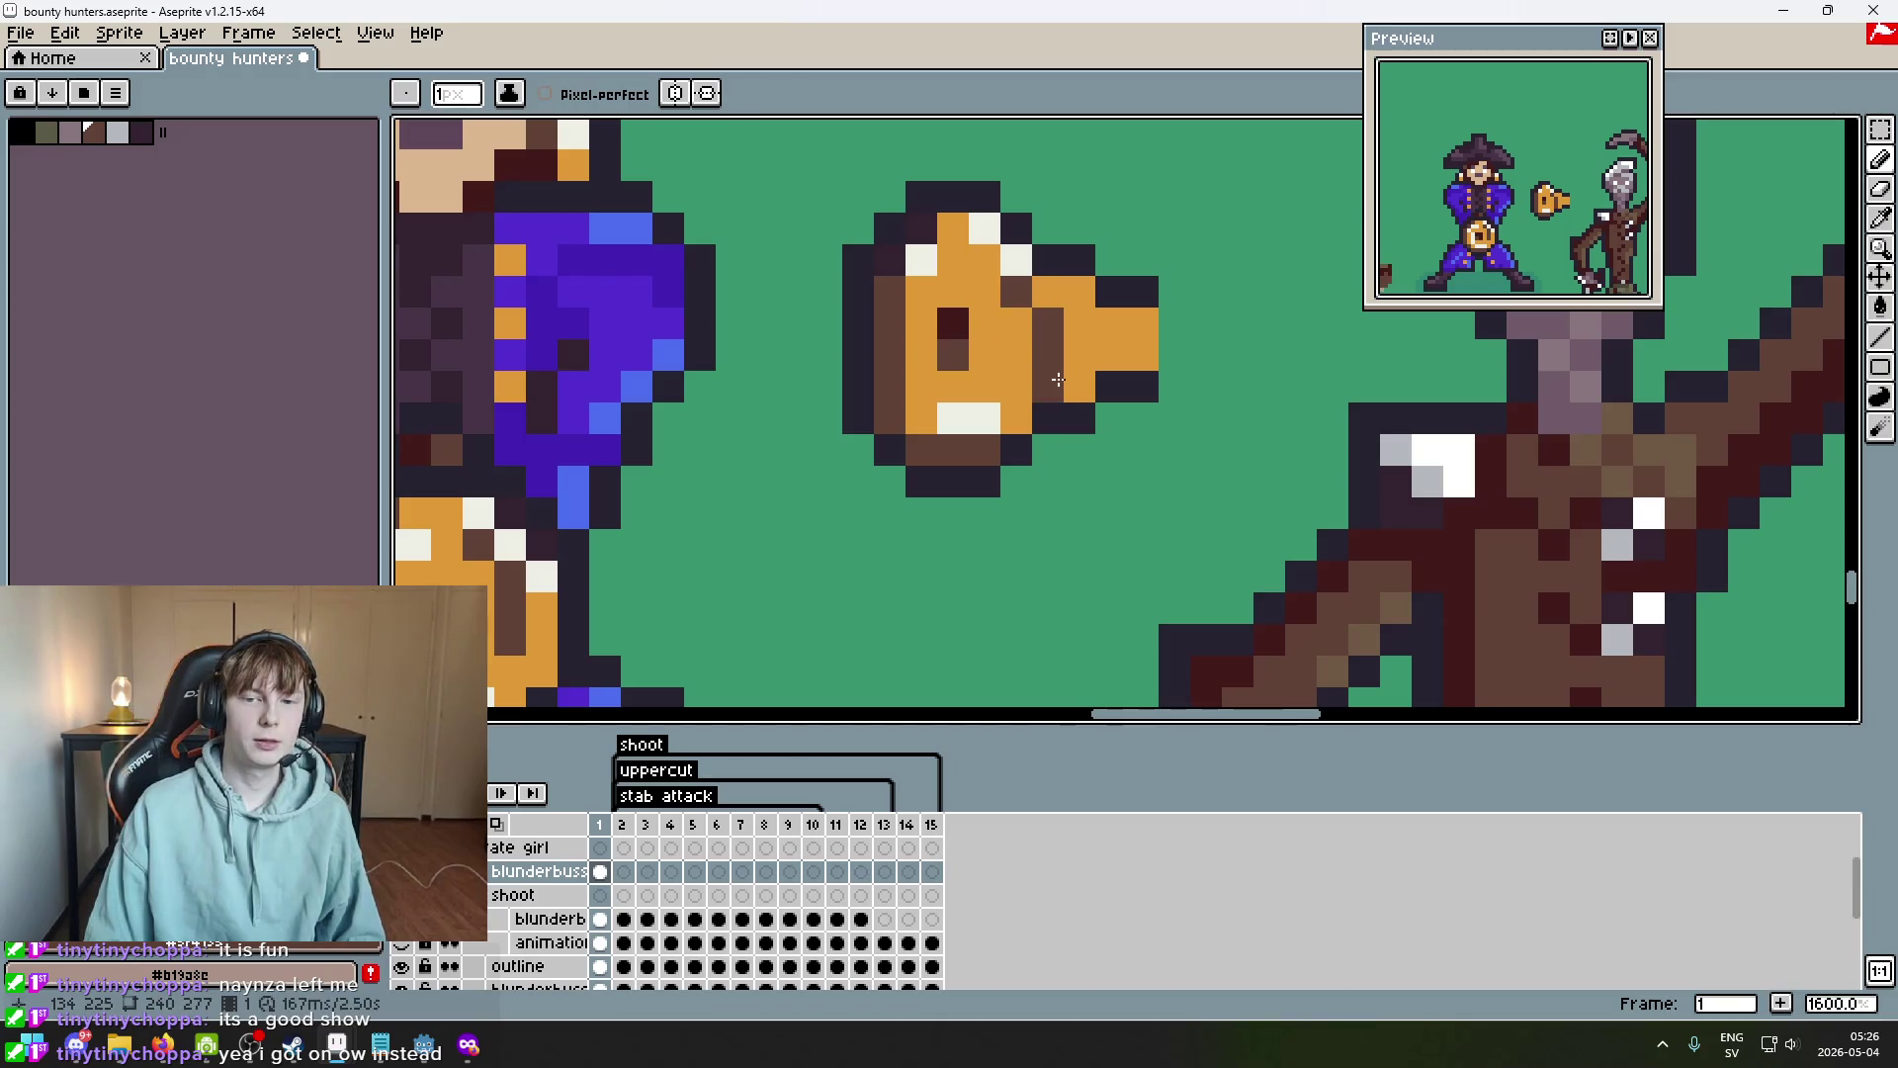
{"action": "key", "text": "ctrl+z"}
{"action": "left_click", "coordinate": [1022, 364]}
{"action": "scroll", "coordinate": [1022, 369], "scroll_direction": "down", "scroll_amount": 3}
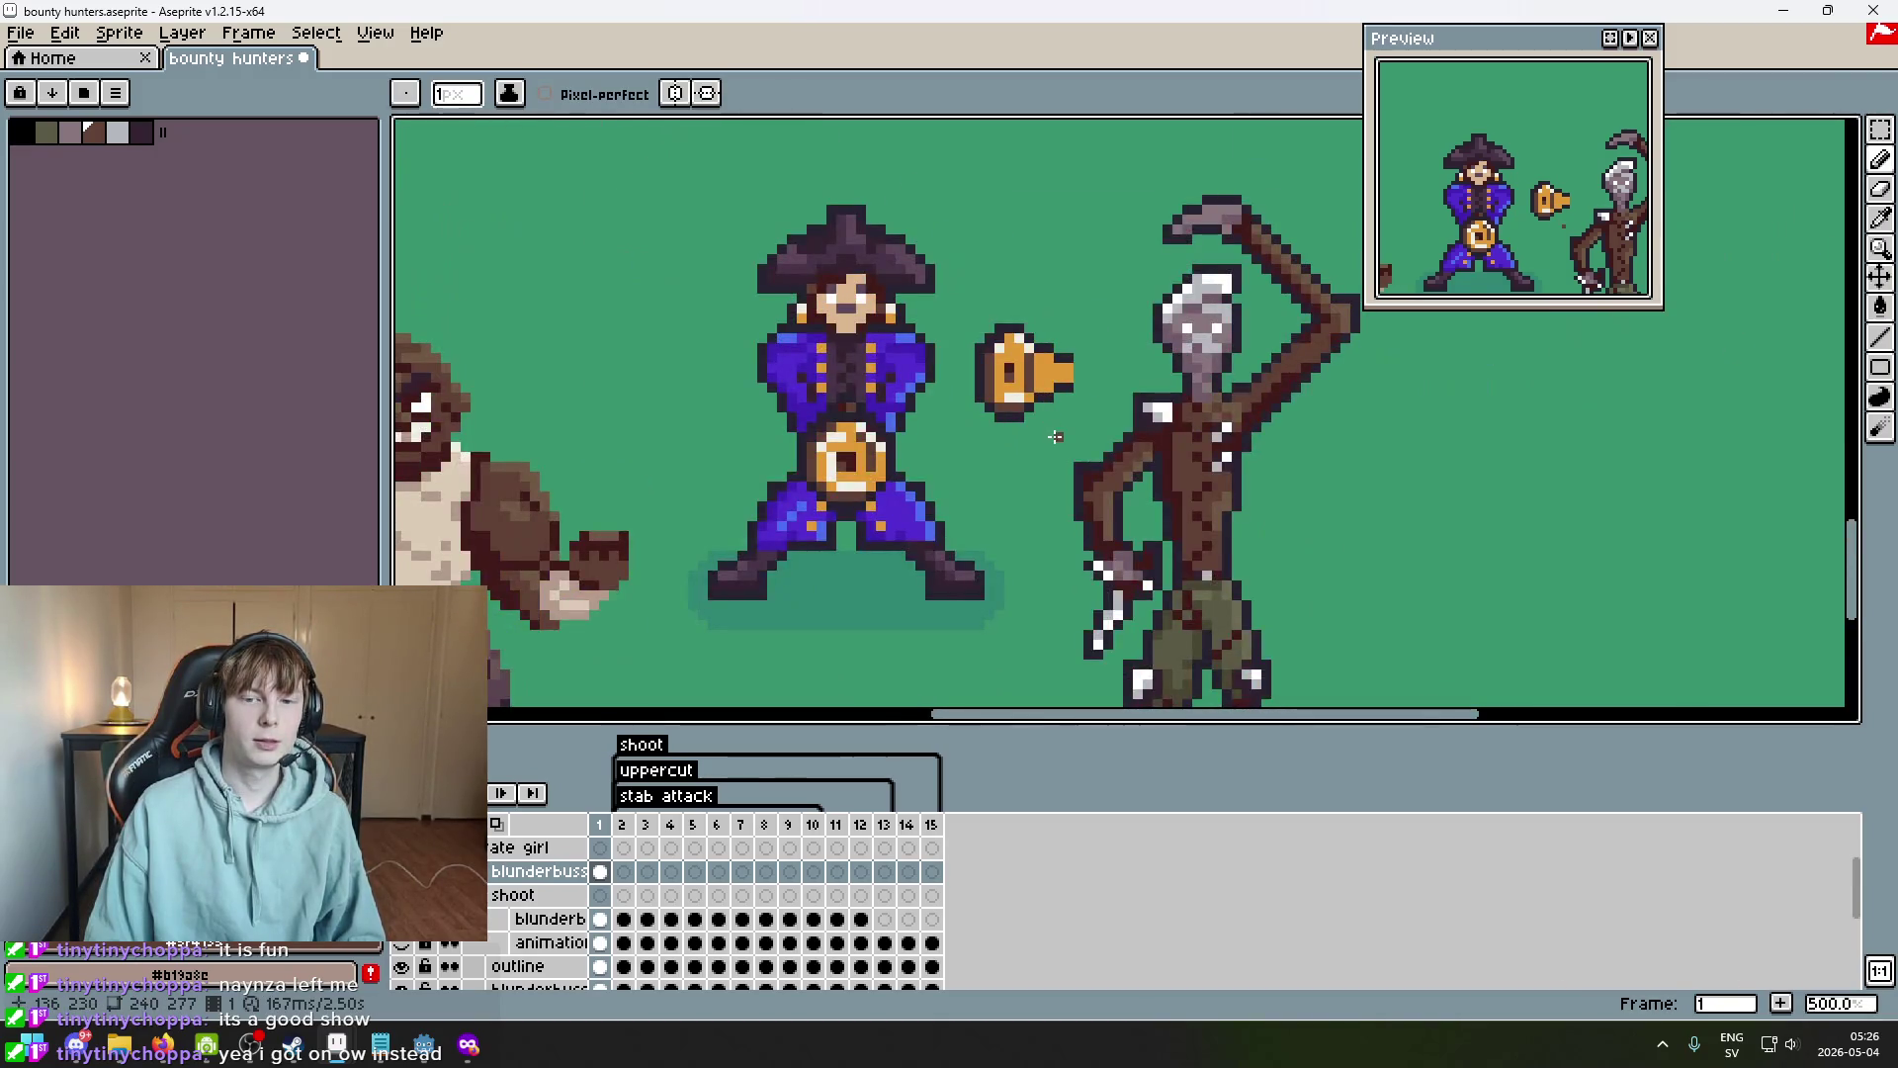
{"action": "scroll", "coordinate": [1013, 346], "scroll_direction": "up", "scroll_amount": 2}
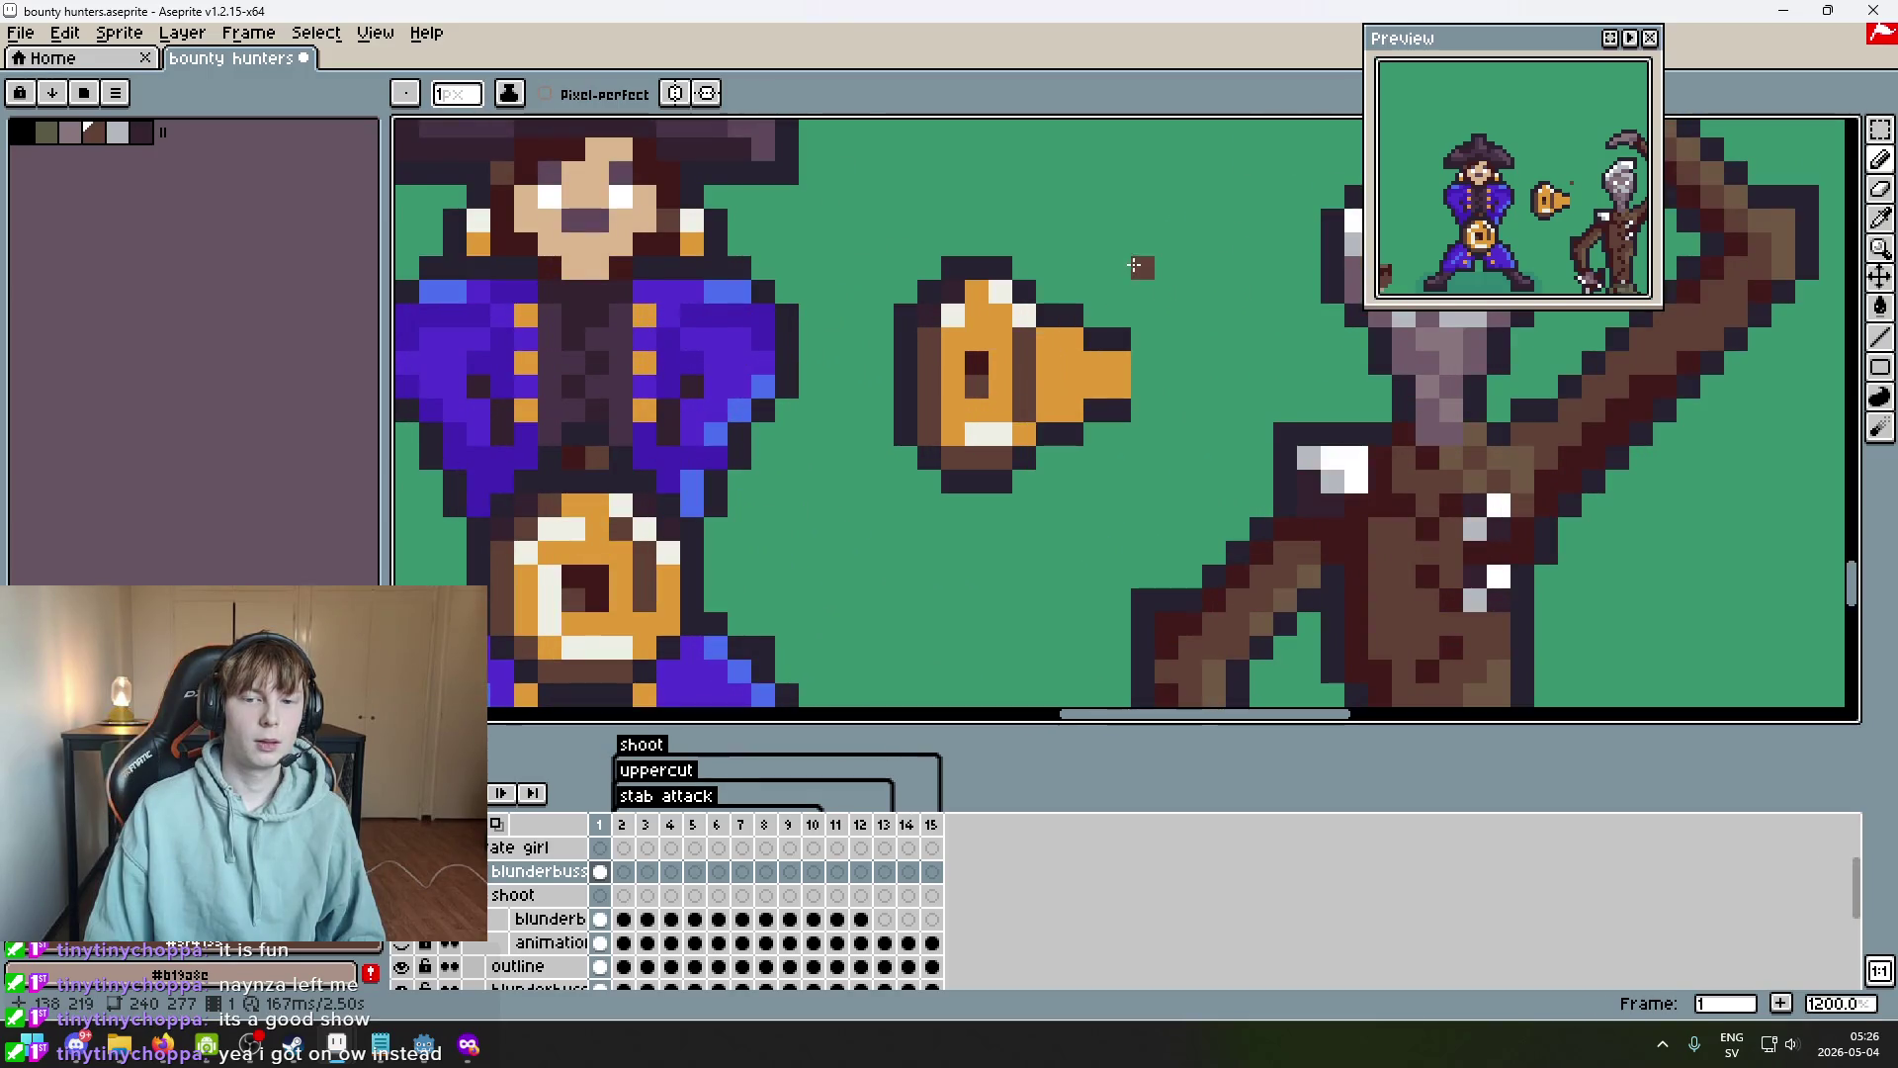
Draw a brown arrow mark beside the blunderbuss.
{"action": "left_click_drag", "start_coordinate": [1235, 174], "coordinate": [1097, 233]}
{"action": "left_click_drag", "start_coordinate": [1097, 163], "coordinate": [1097, 237]}
{"action": "left_click_drag", "start_coordinate": [1097, 255], "coordinate": [1247, 297]}
{"action": "scroll", "coordinate": [1087, 445], "scroll_direction": "down", "scroll_amount": 2}
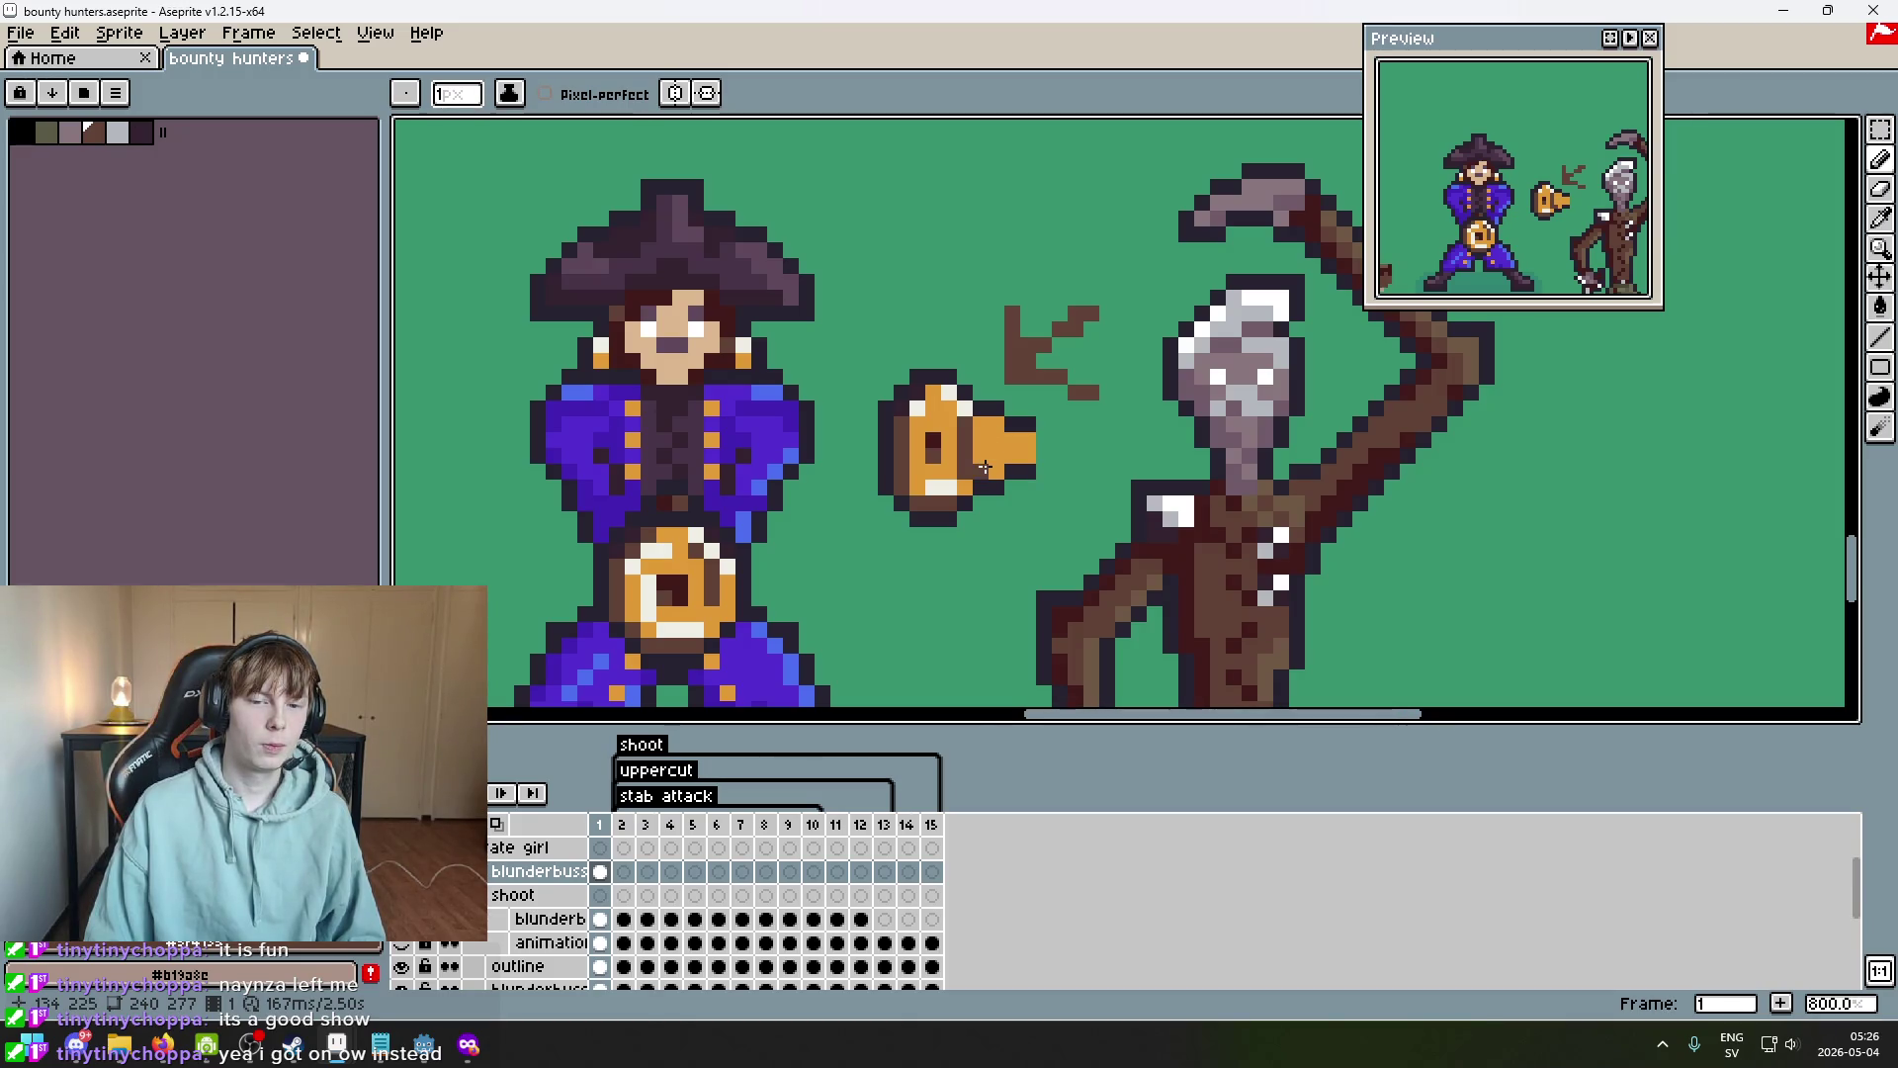
{"action": "scroll", "coordinate": [983, 461], "scroll_direction": "up", "scroll_amount": 3}
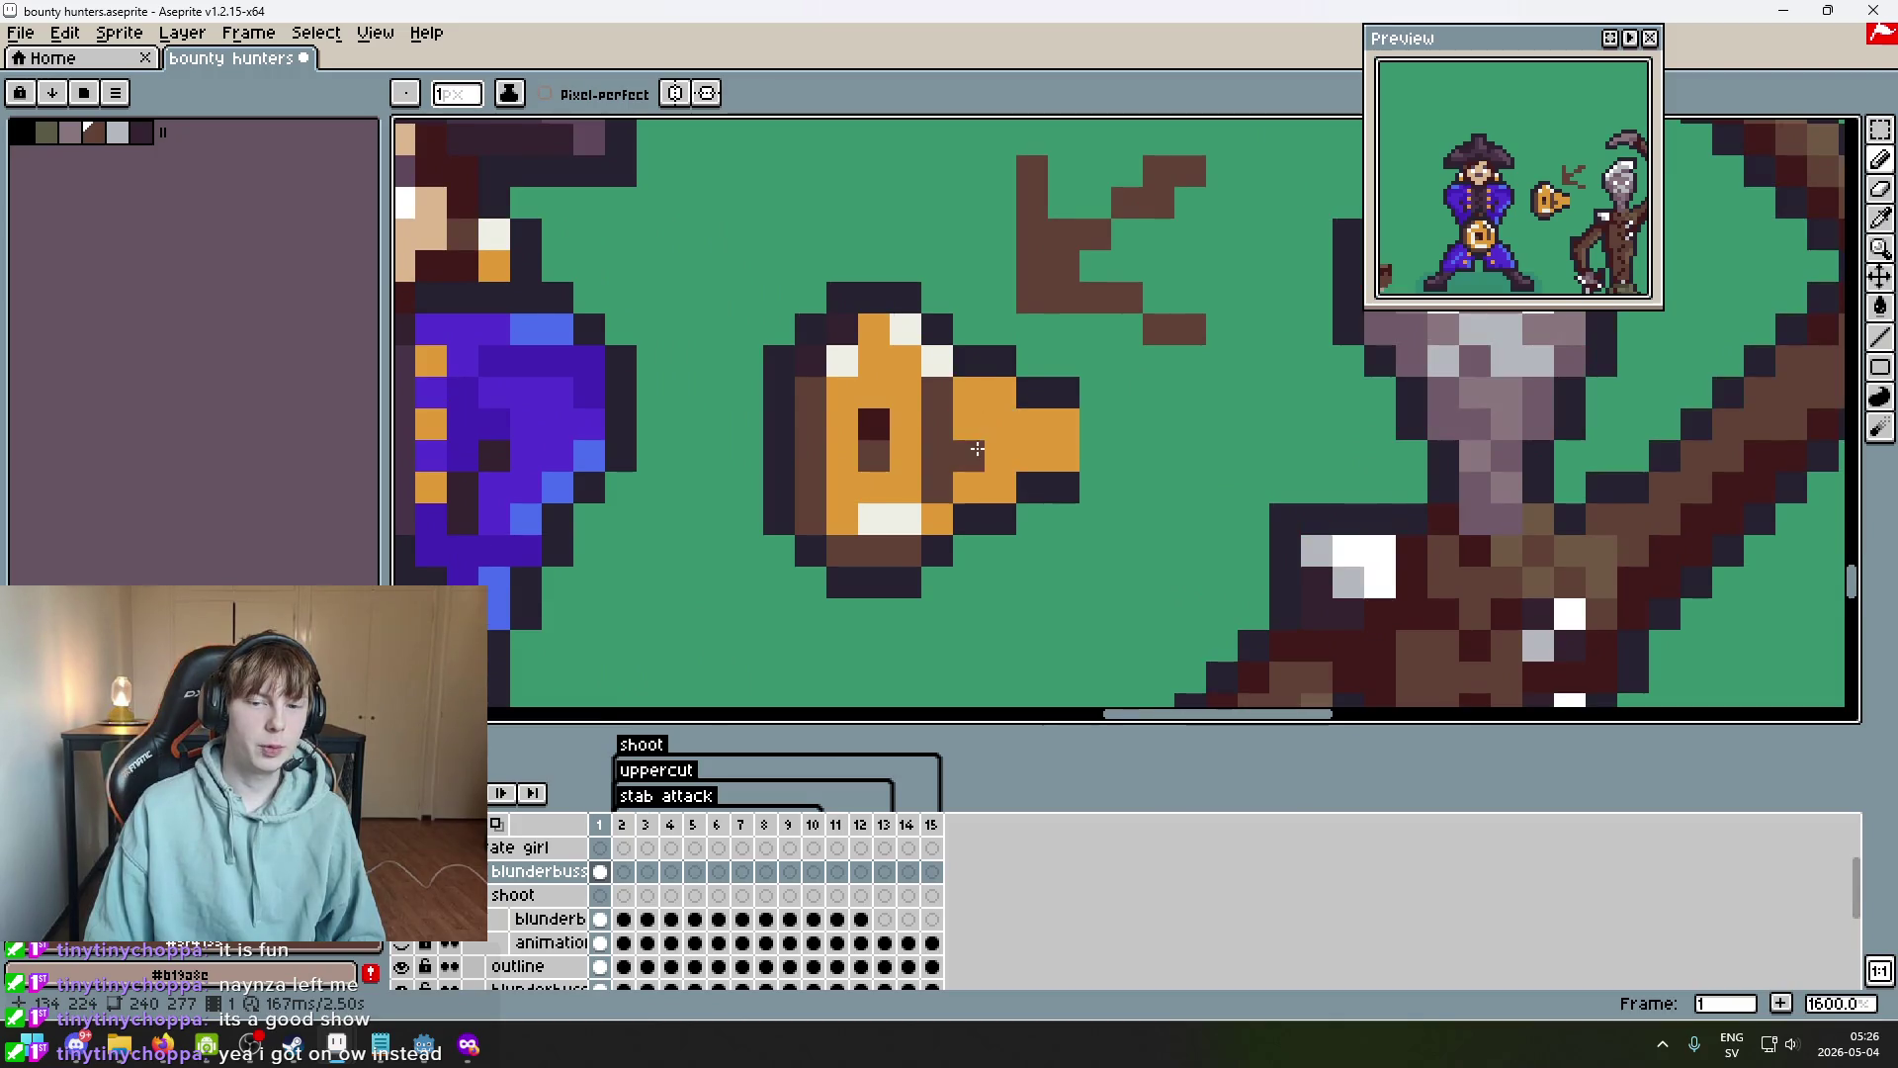
{"action": "scroll", "coordinate": [977, 449], "scroll_direction": "down", "scroll_amount": 3}
{"action": "scroll", "coordinate": [1018, 453], "scroll_direction": "up", "scroll_amount": 1}
{"action": "scroll", "coordinate": [1064, 456], "scroll_direction": "down", "scroll_amount": 2}
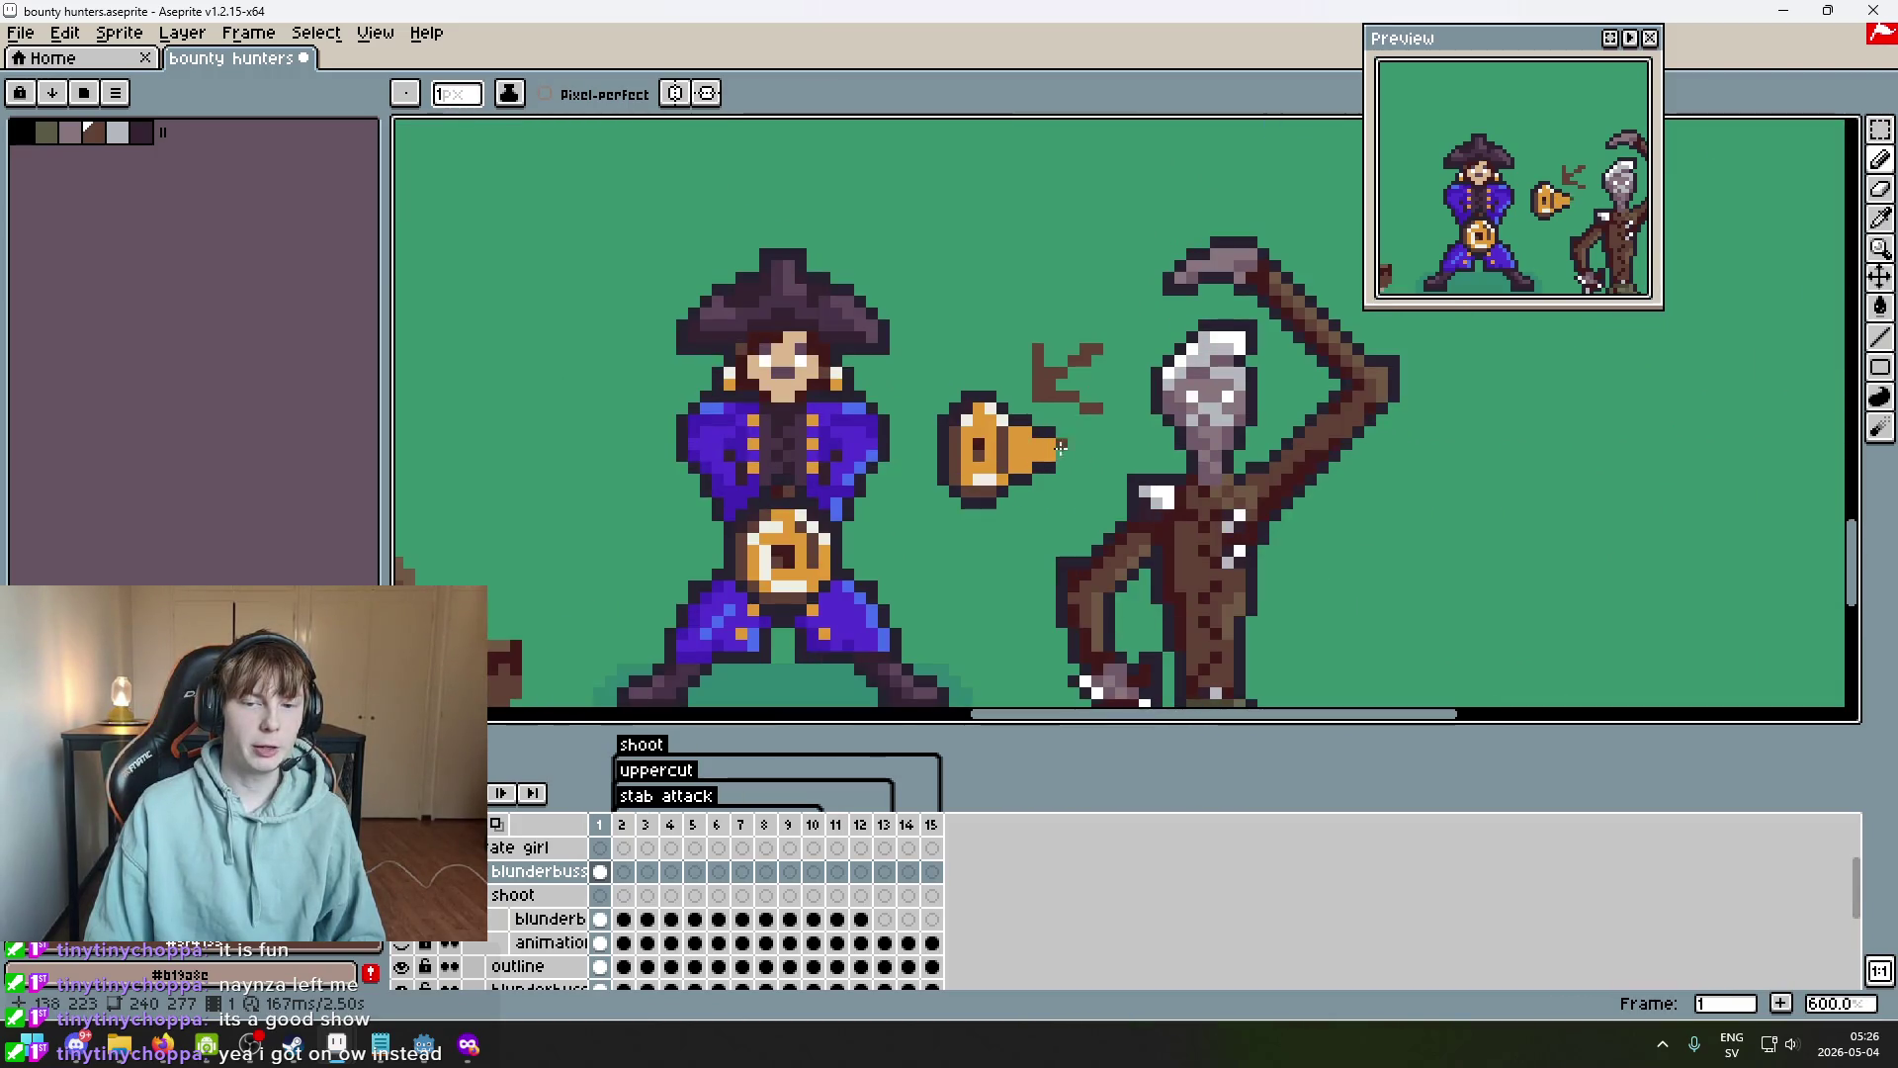
{"action": "scroll", "coordinate": [1048, 447], "scroll_direction": "up", "scroll_amount": 1}
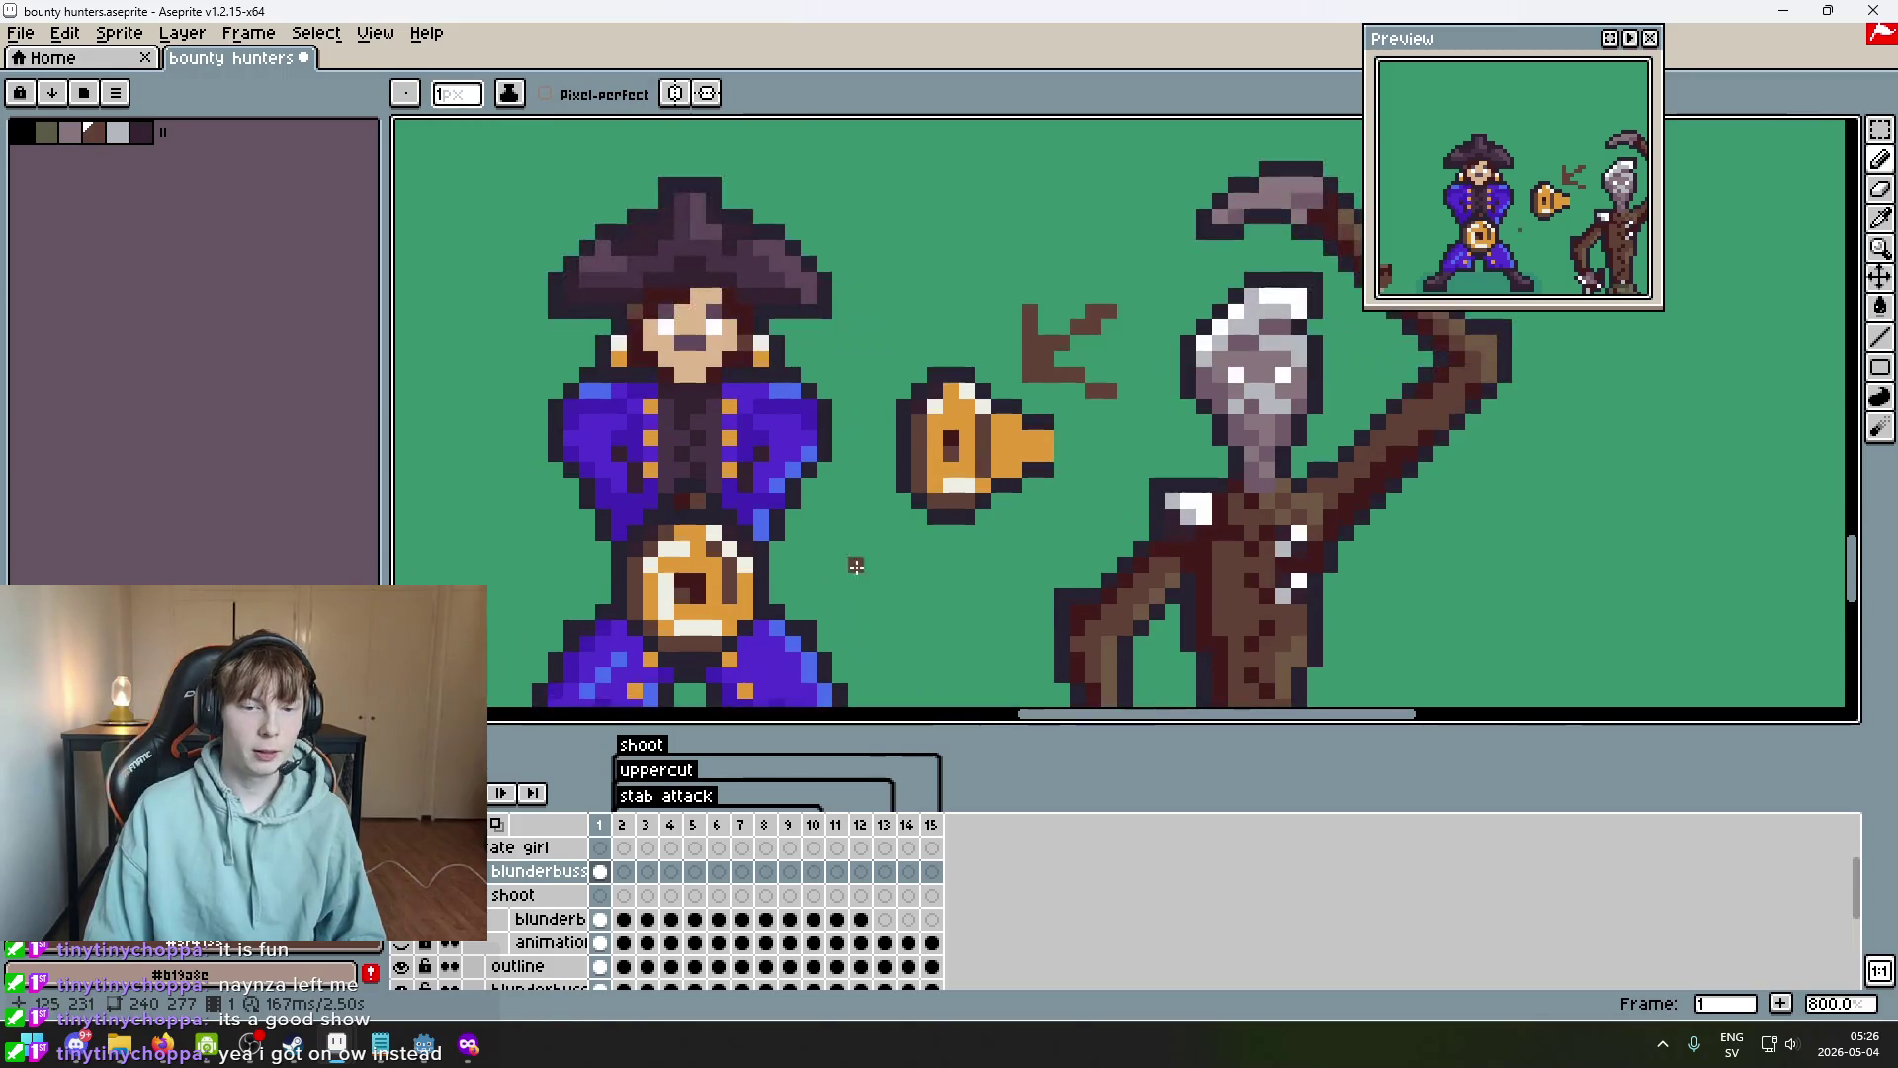
{"action": "scroll", "coordinate": [968, 420], "scroll_direction": "up", "scroll_amount": 3}
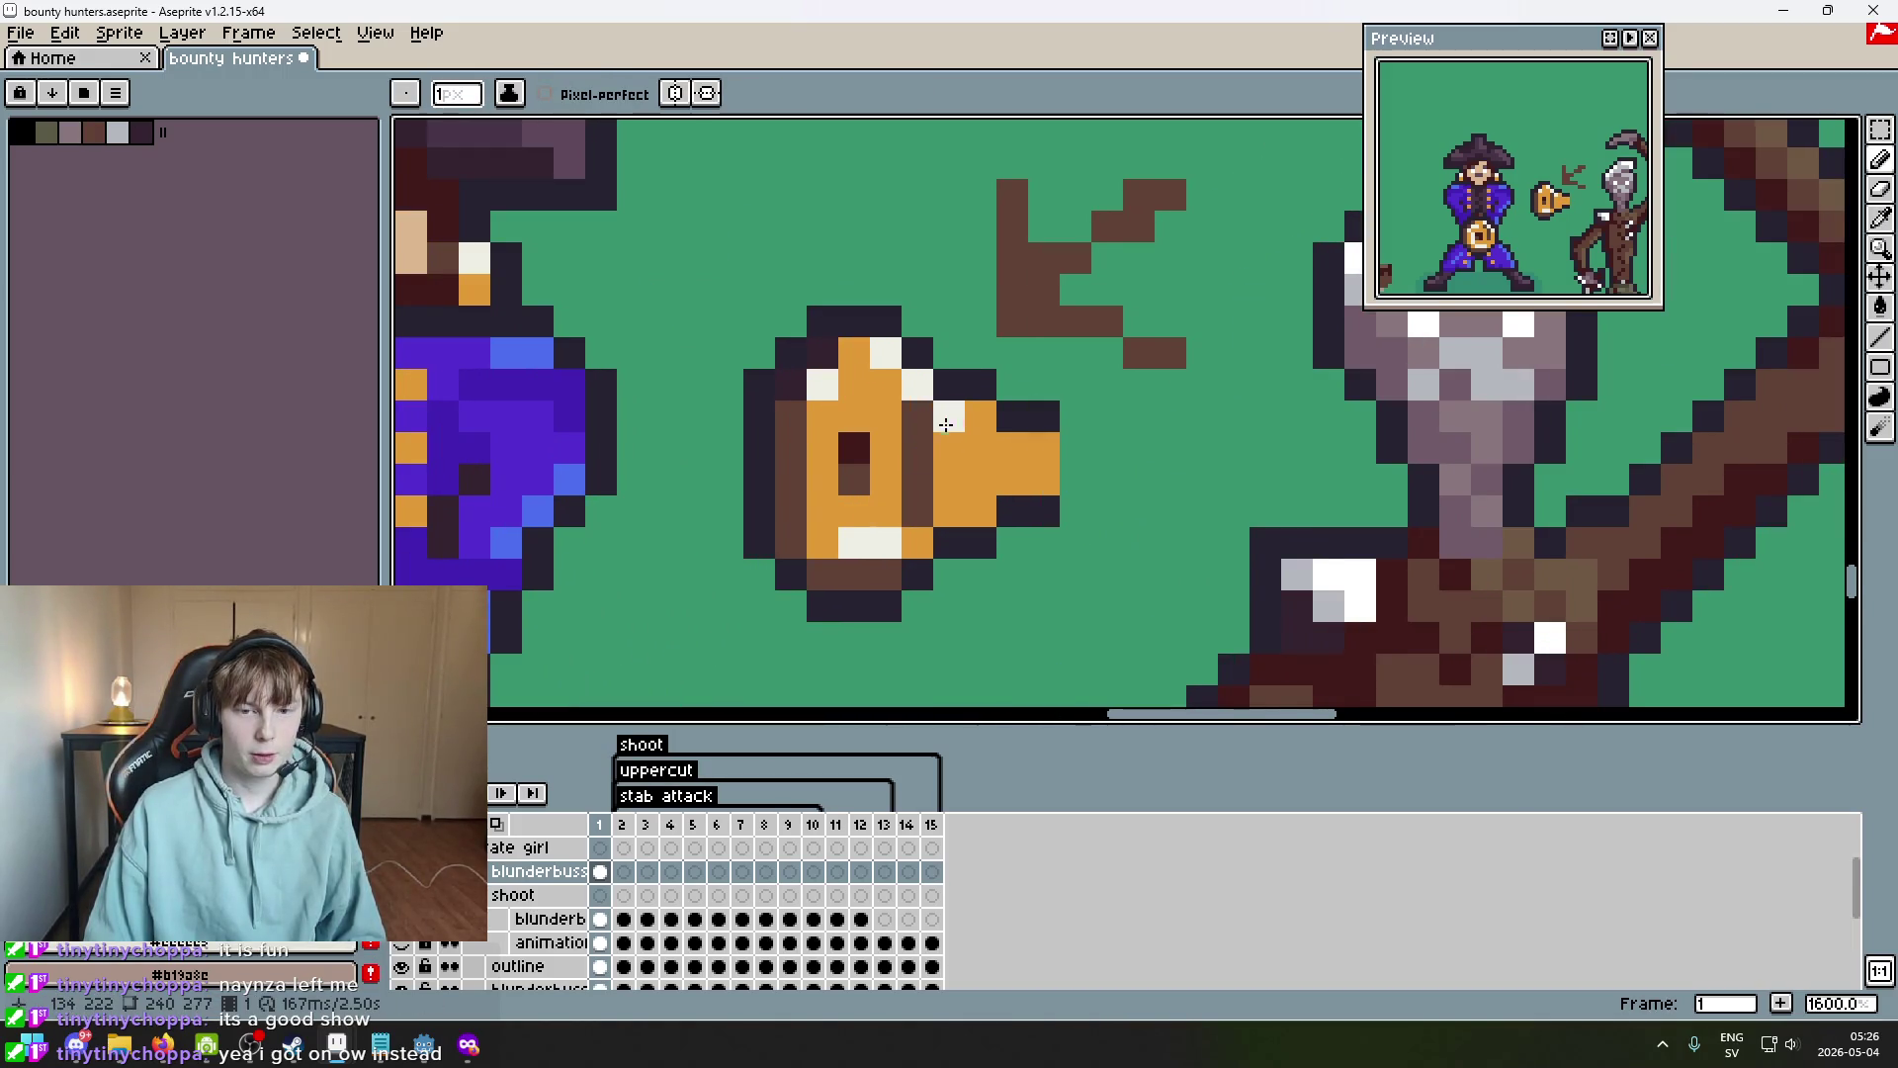
Sample cream from the gun and paint cream highlights across its narrow end.
{"action": "key", "text": "alt"}
{"action": "left_click", "coordinate": [921, 380], "text": "alt"}
{"action": "left_click", "coordinate": [989, 426]}
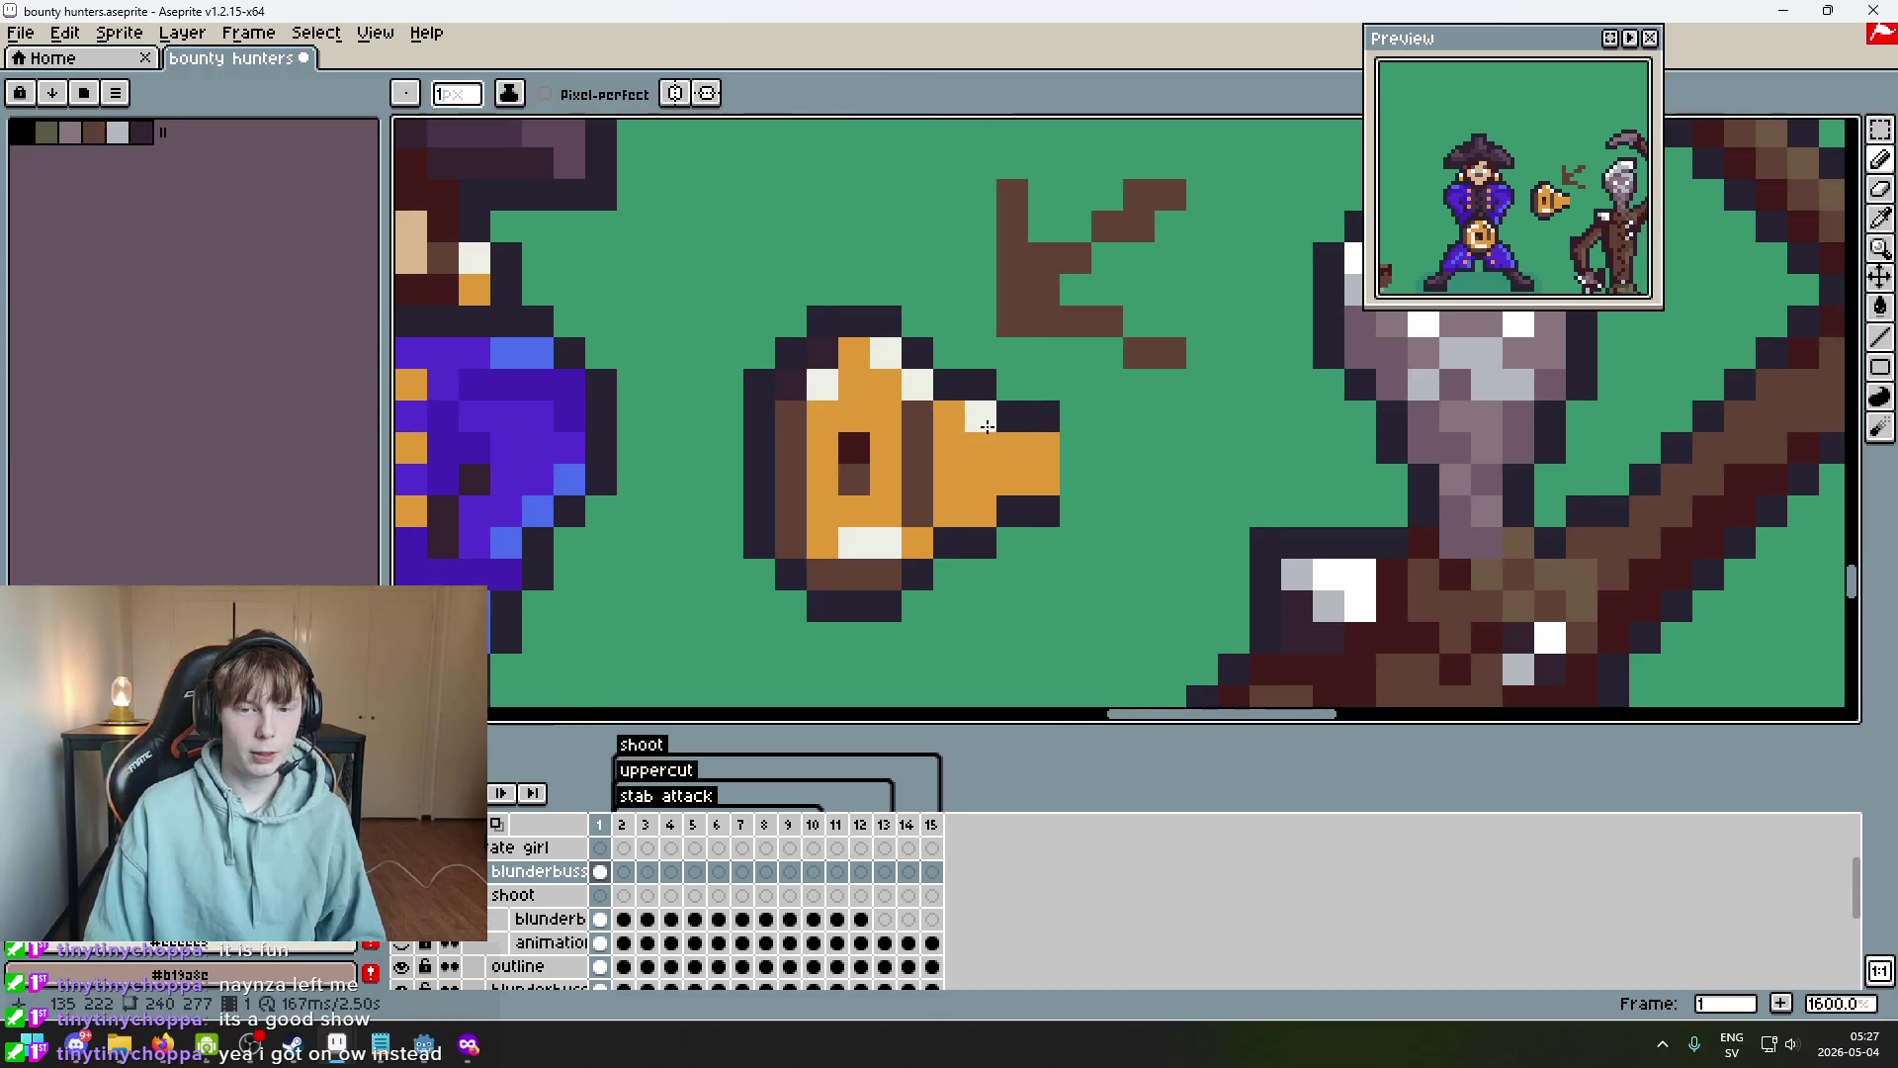
{"action": "mouse_move", "coordinate": [963, 438]}
{"action": "left_mouse_down"}
{"action": "mouse_move", "coordinate": [966, 411]}
{"action": "mouse_move", "coordinate": [1029, 441]}
{"action": "left_mouse_up"}
{"action": "scroll", "coordinate": [1099, 511], "scroll_direction": "down", "scroll_amount": 4}
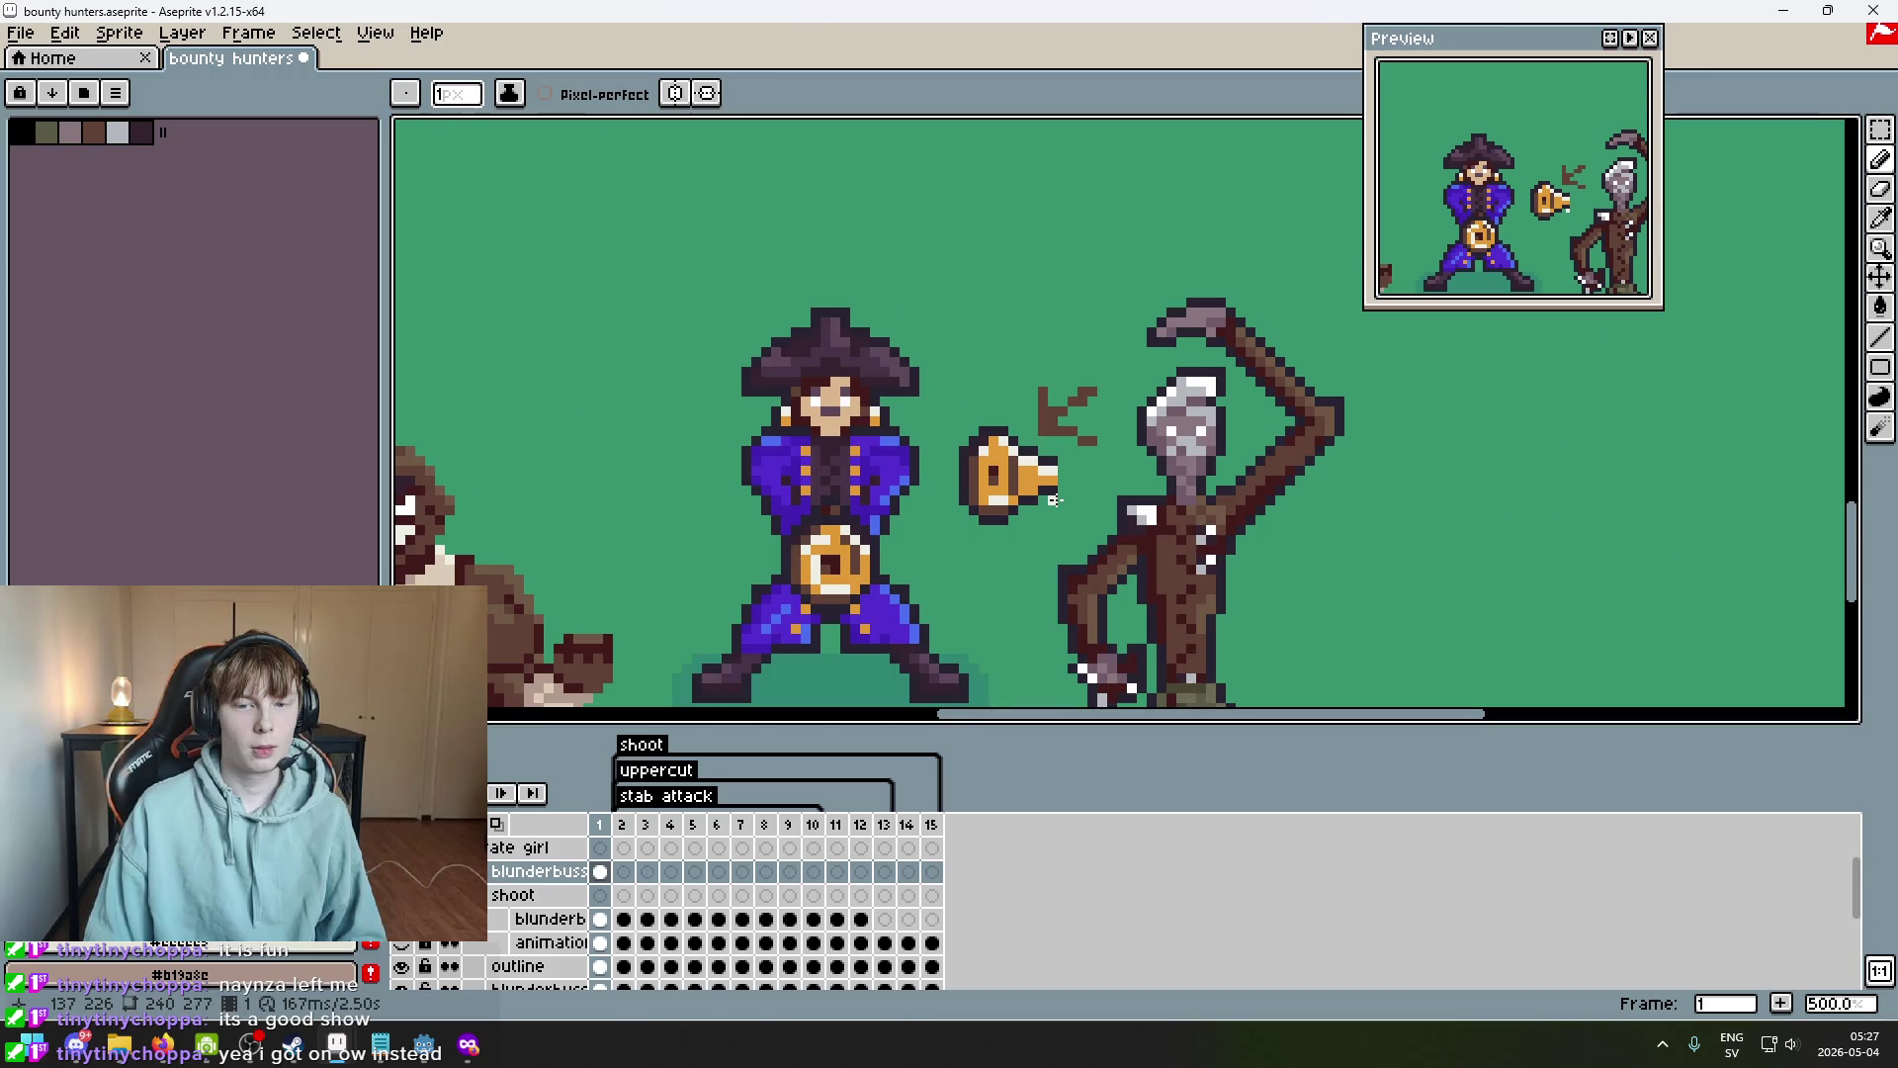
{"action": "scroll", "coordinate": [1054, 499], "scroll_direction": "up", "scroll_amount": 3}
Pick brown from the sprite and undo the last pencil stroke on the gun.
{"action": "left_click", "coordinate": [670, 553], "text": "alt"}
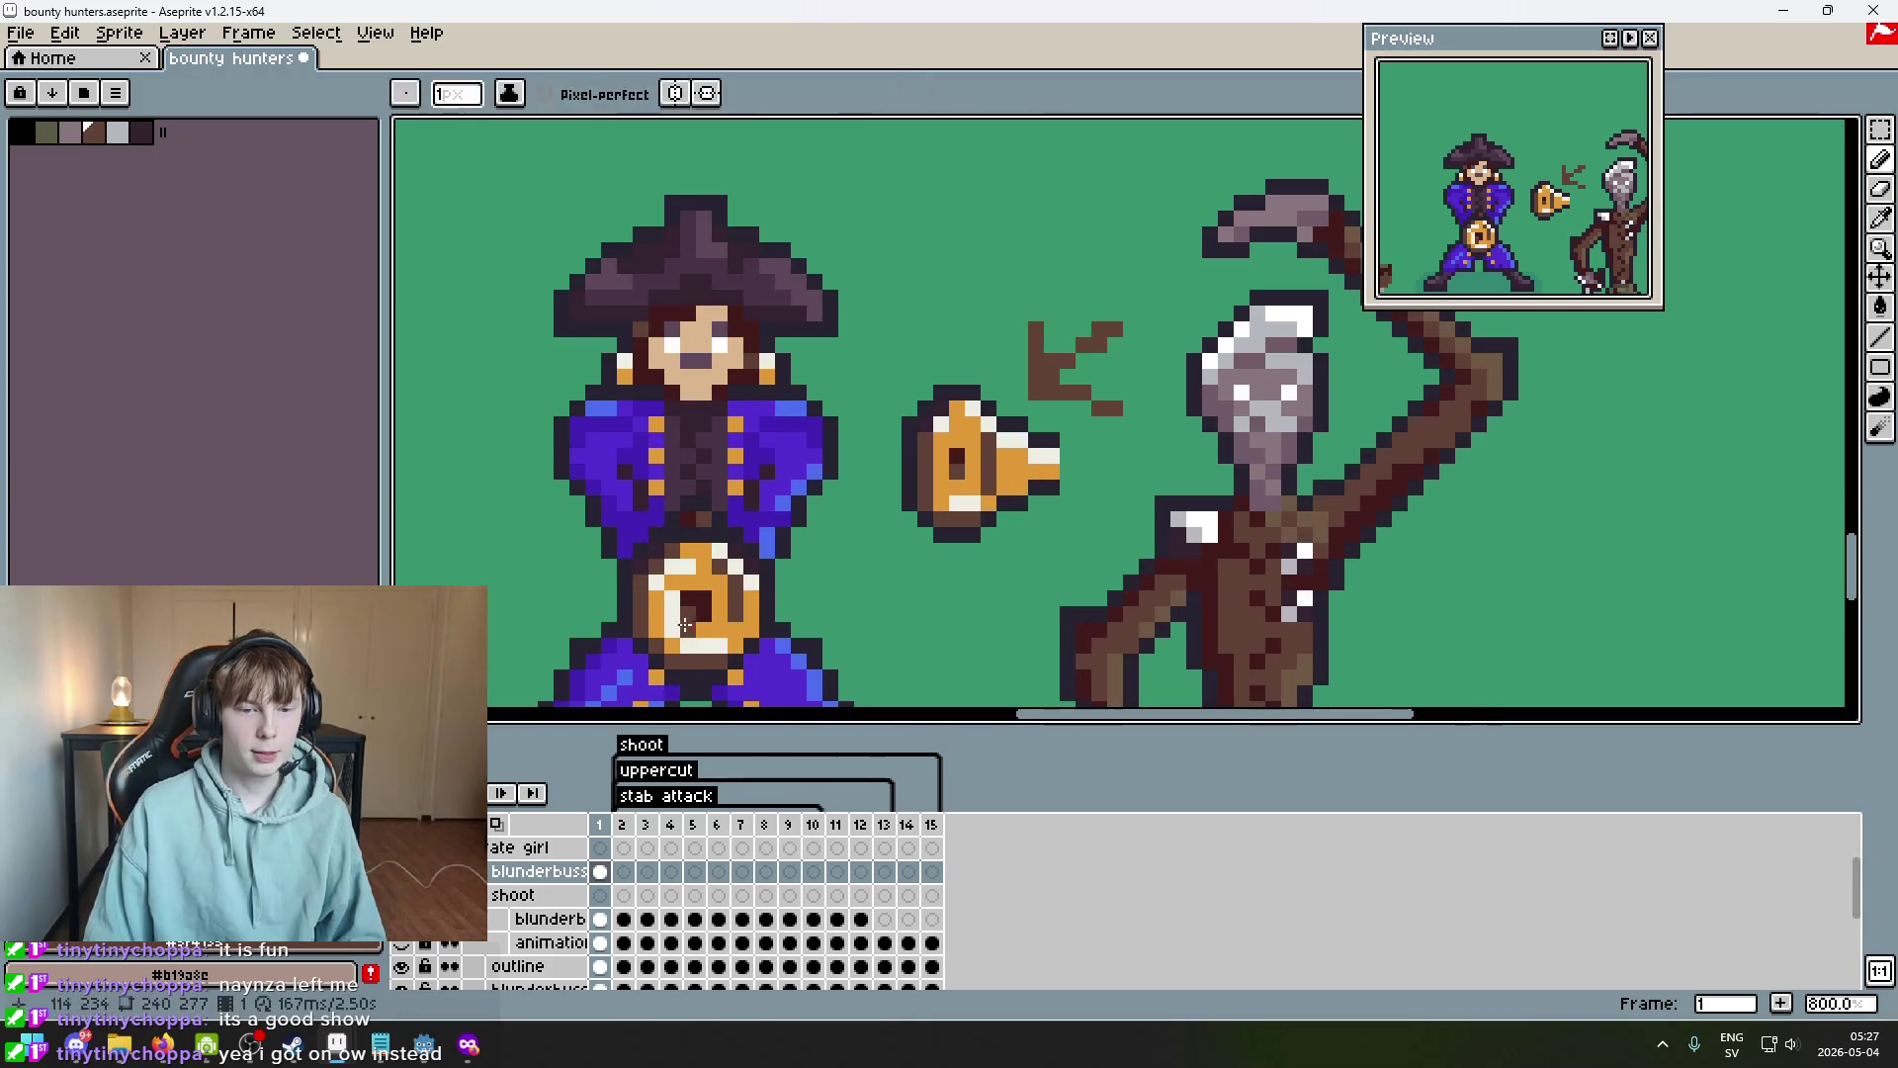
{"action": "scroll", "coordinate": [1067, 487], "scroll_direction": "up", "scroll_amount": 3}
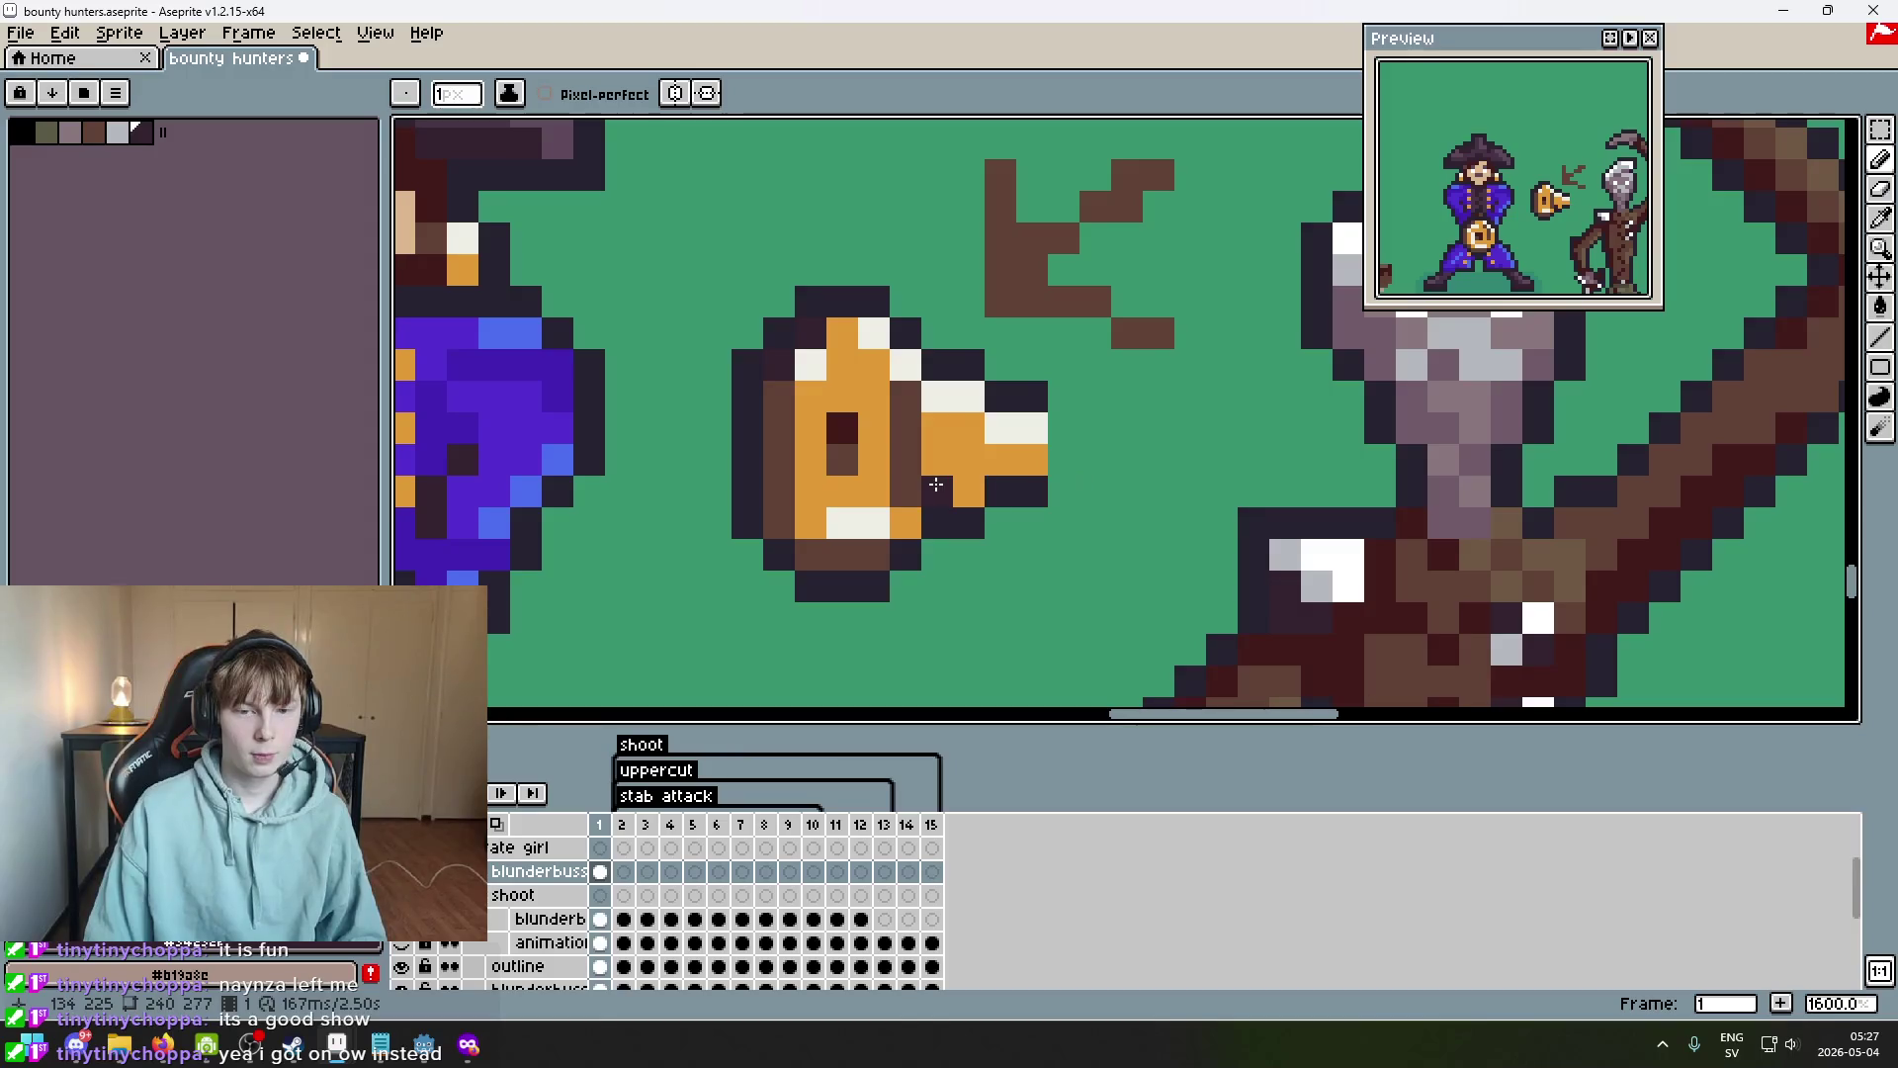
{"action": "scroll", "coordinate": [1028, 495], "scroll_direction": "down", "scroll_amount": 5}
{"action": "key", "text": "ctrl+z"}
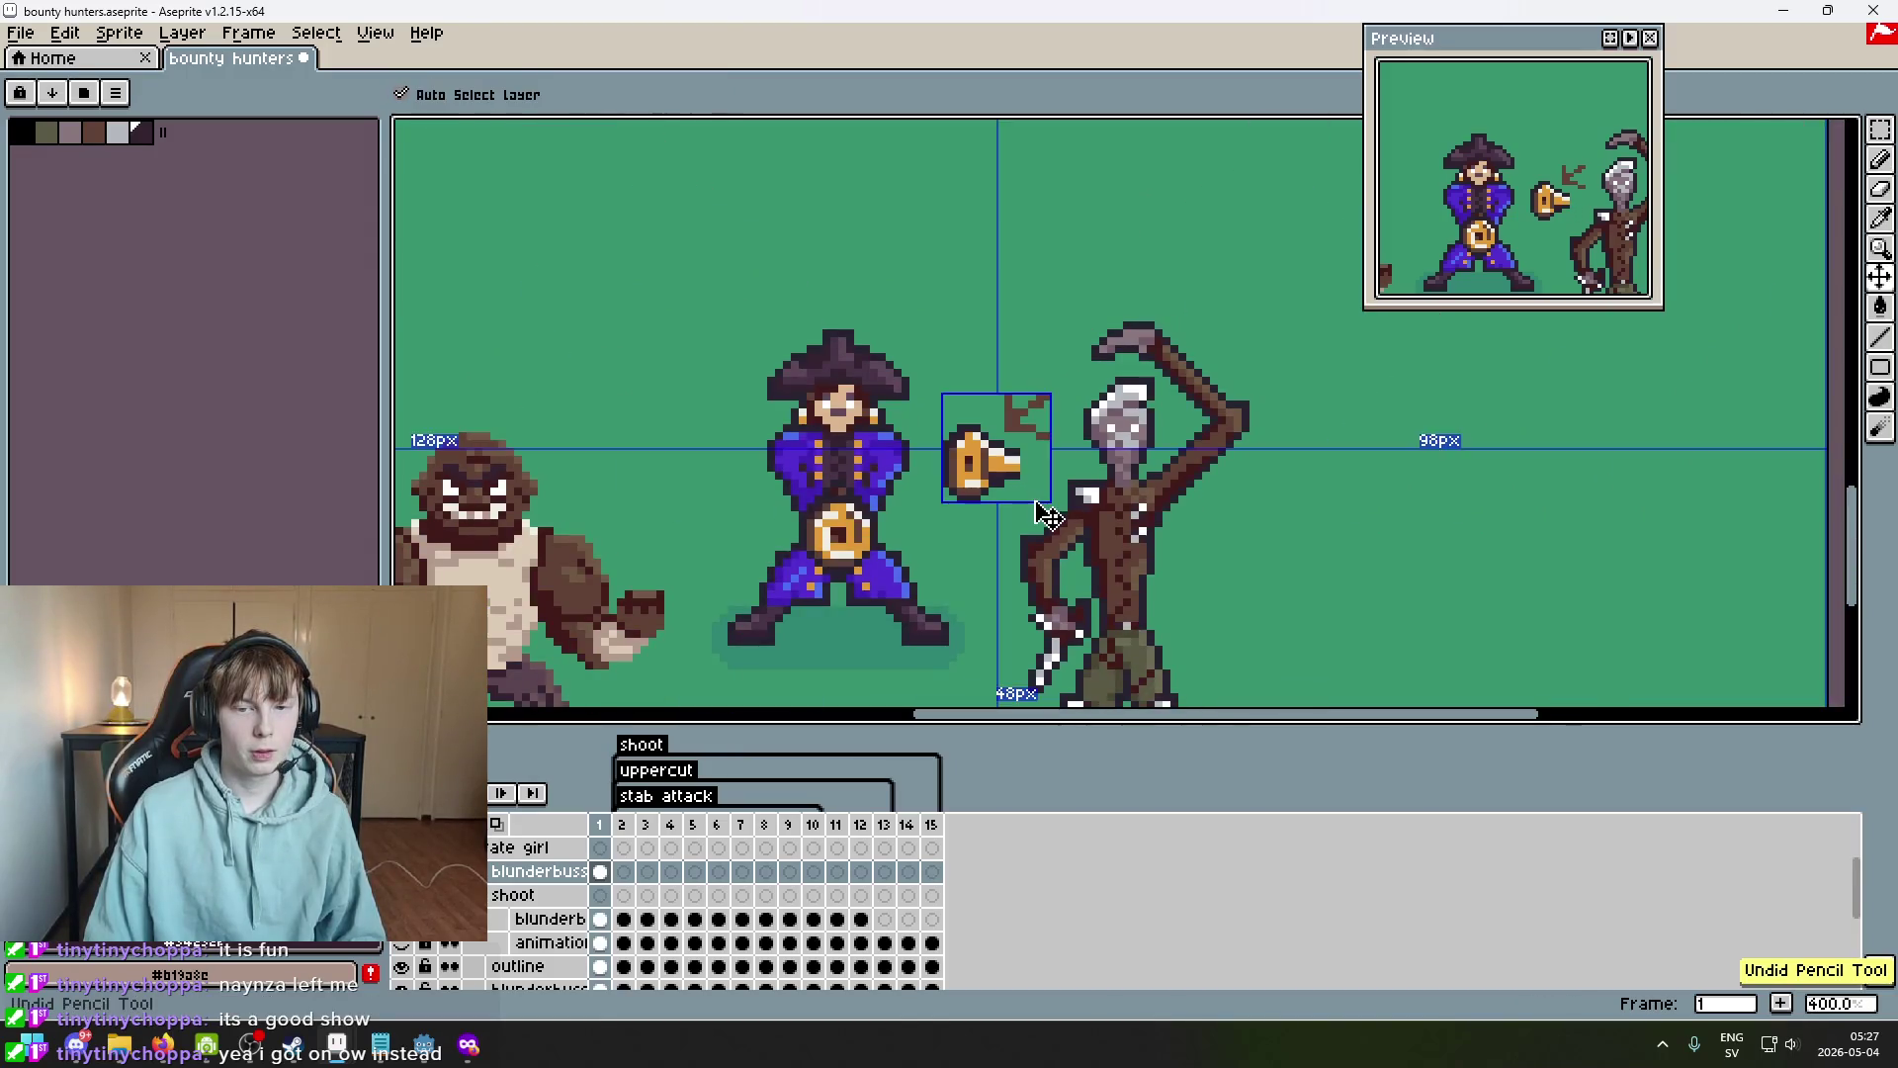
{"action": "scroll", "coordinate": [1028, 499], "scroll_direction": "up", "scroll_amount": 3}
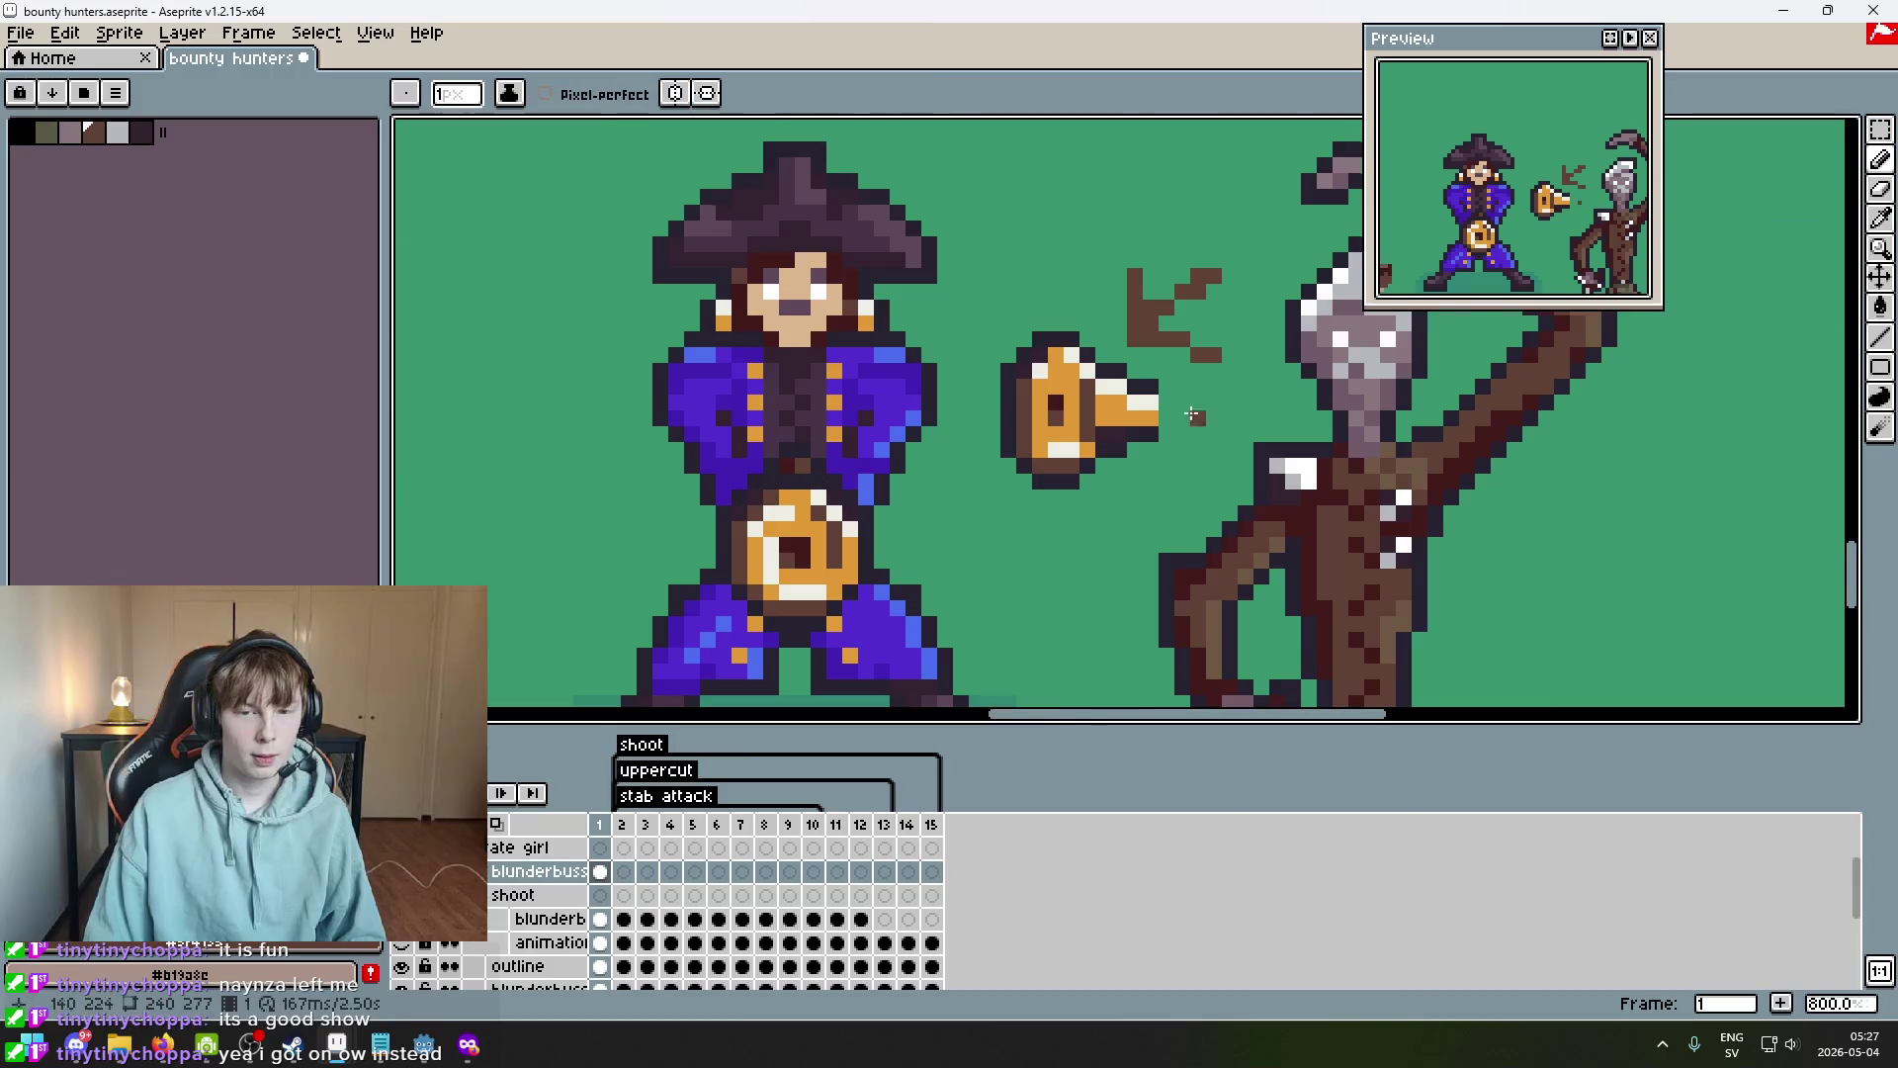
{"action": "scroll", "coordinate": [1007, 426], "scroll_direction": "up", "scroll_amount": 3}
{"action": "scroll", "coordinate": [1115, 448], "scroll_direction": "down", "scroll_amount": 4}
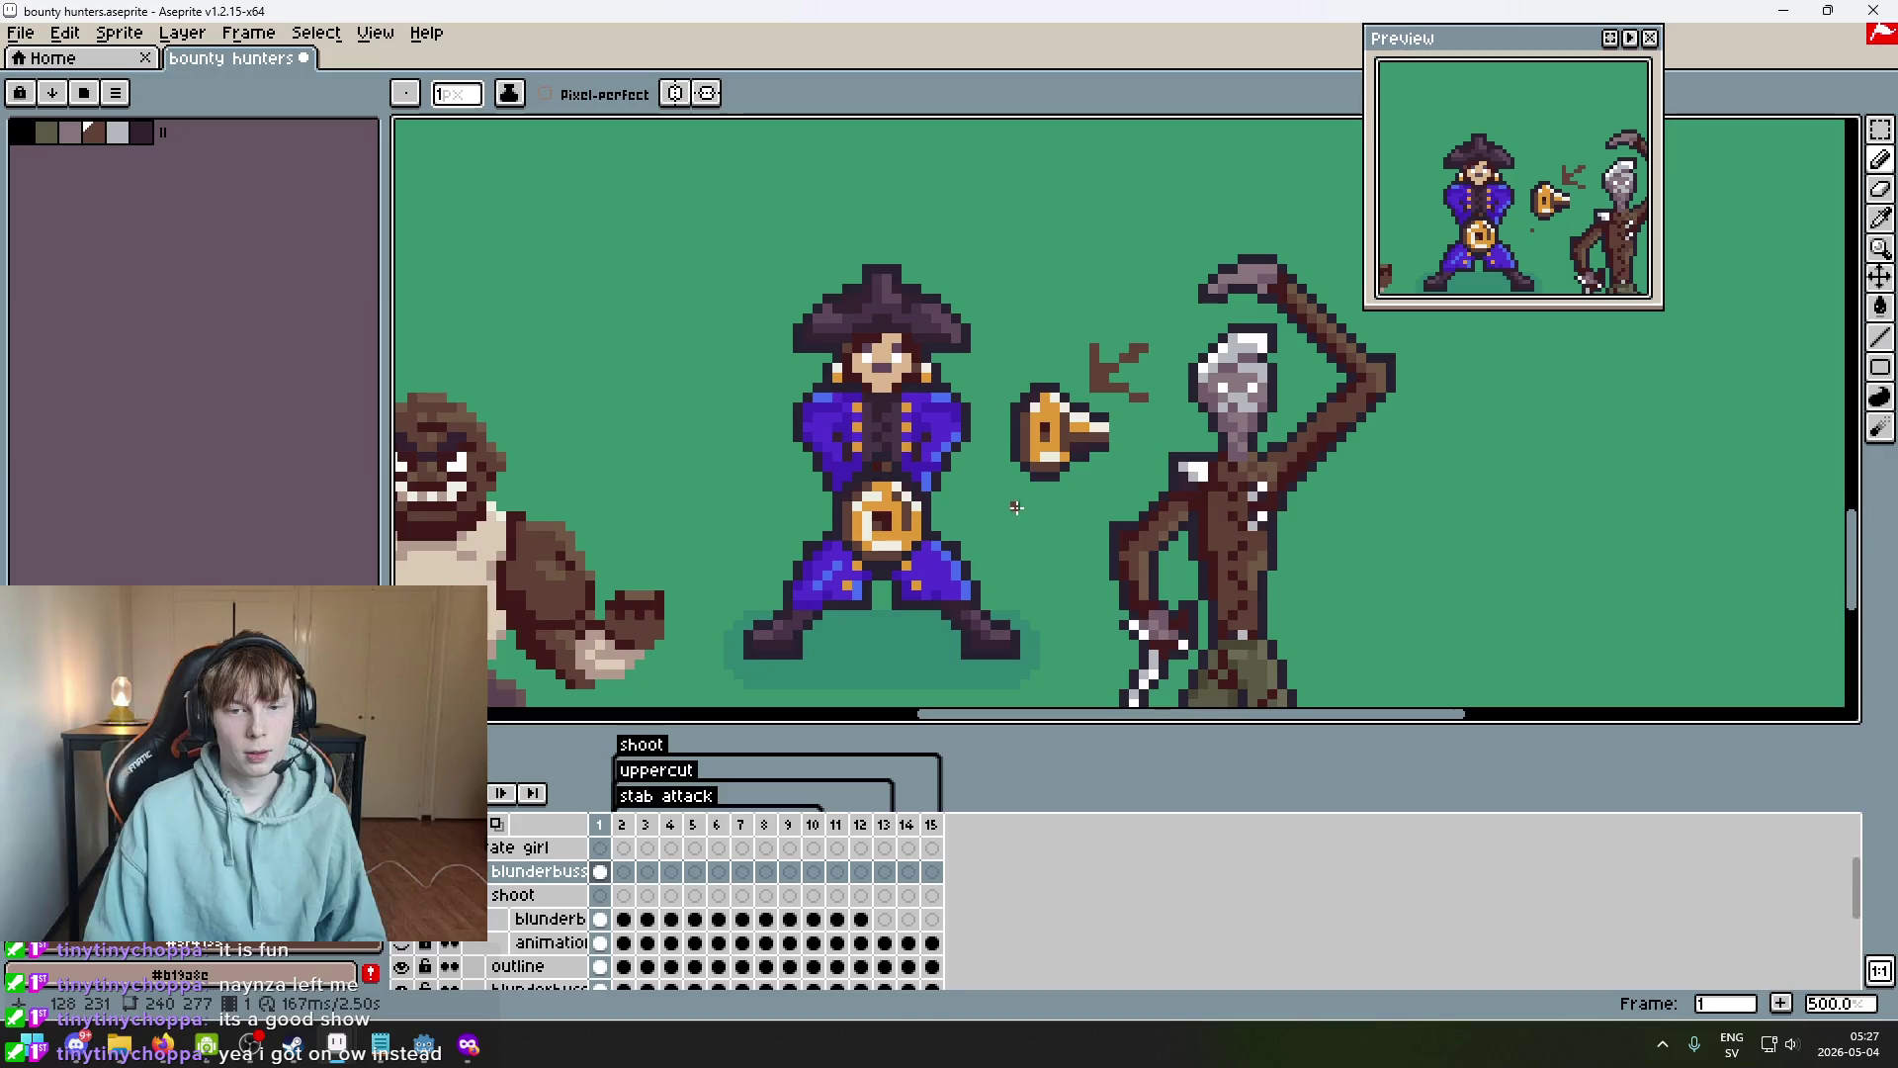
{"action": "scroll", "coordinate": [1050, 488], "scroll_direction": "up", "scroll_amount": 2}
{"action": "key", "text": "ctrl+y"}
{"action": "key", "text": "ctrl+z"}
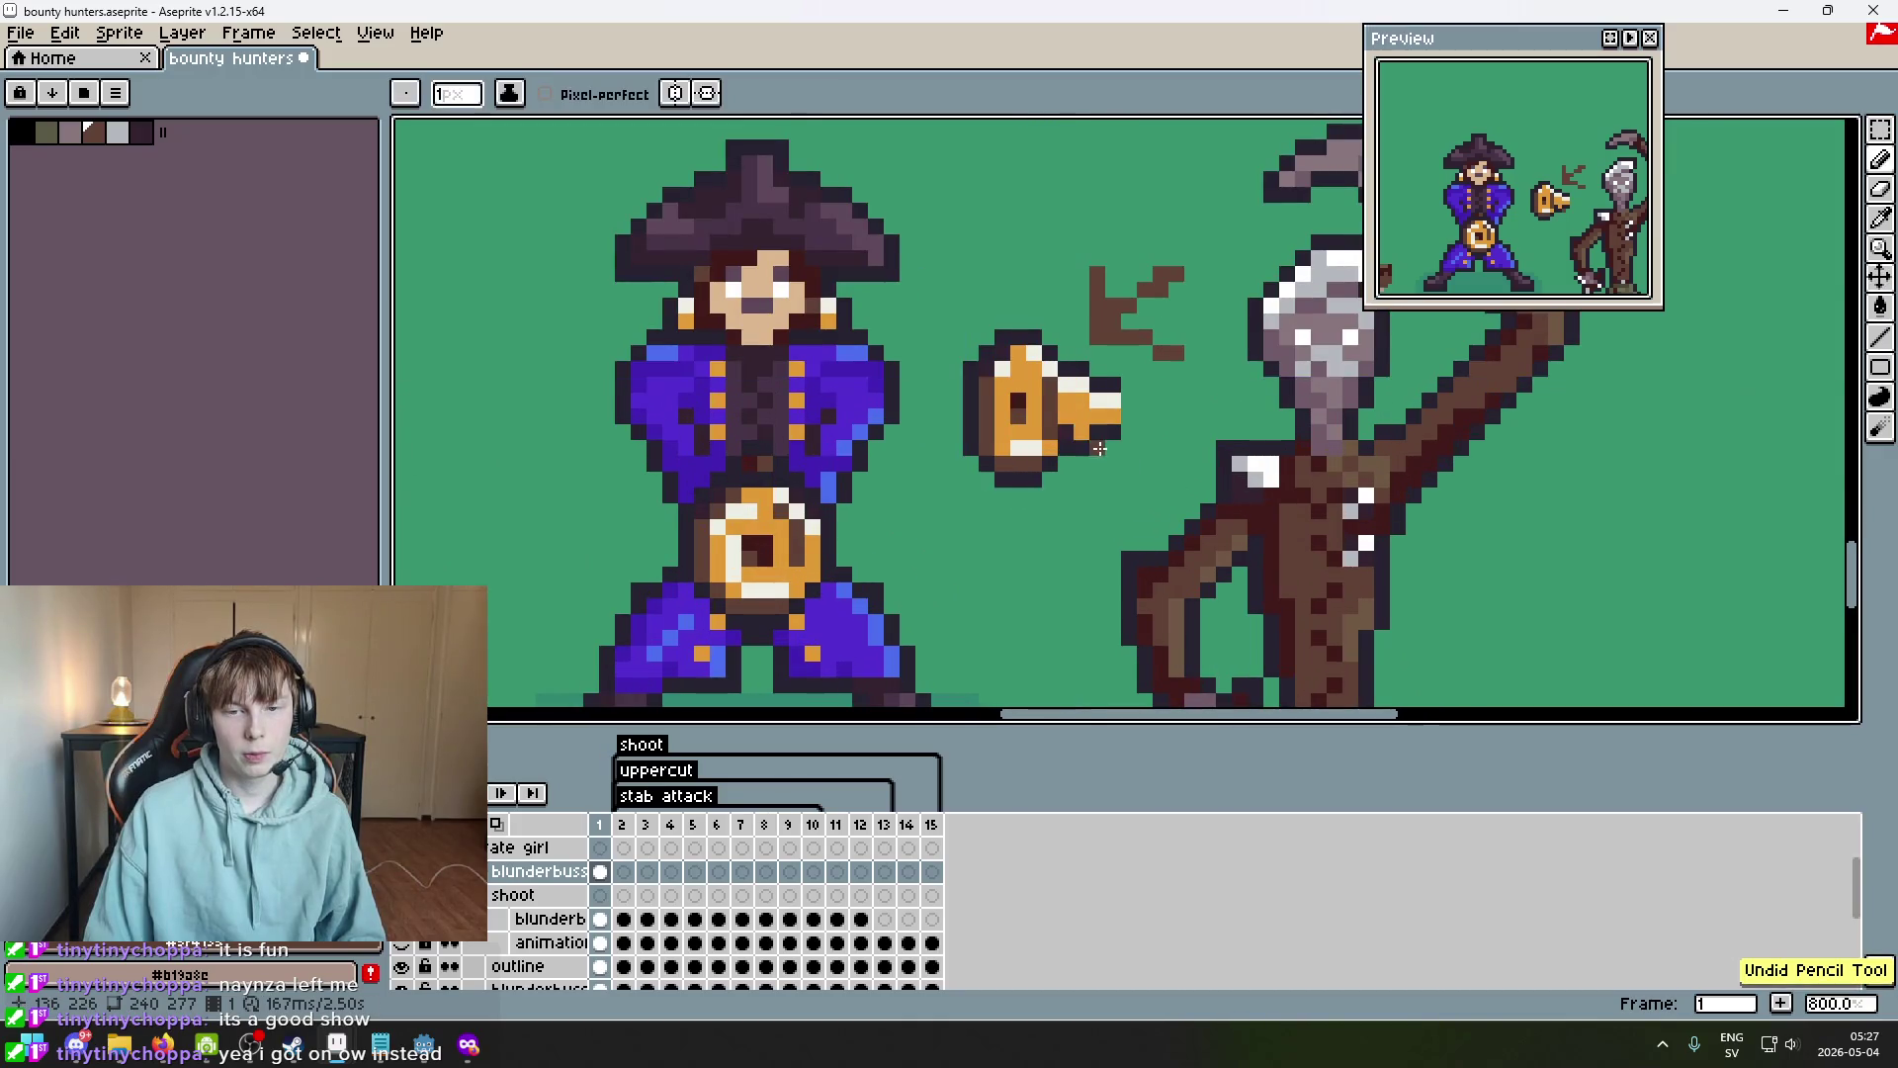
{"action": "scroll", "coordinate": [1063, 424], "scroll_direction": "up", "scroll_amount": 3}
{"action": "scroll", "coordinate": [1097, 455], "scroll_direction": "down", "scroll_amount": 4}
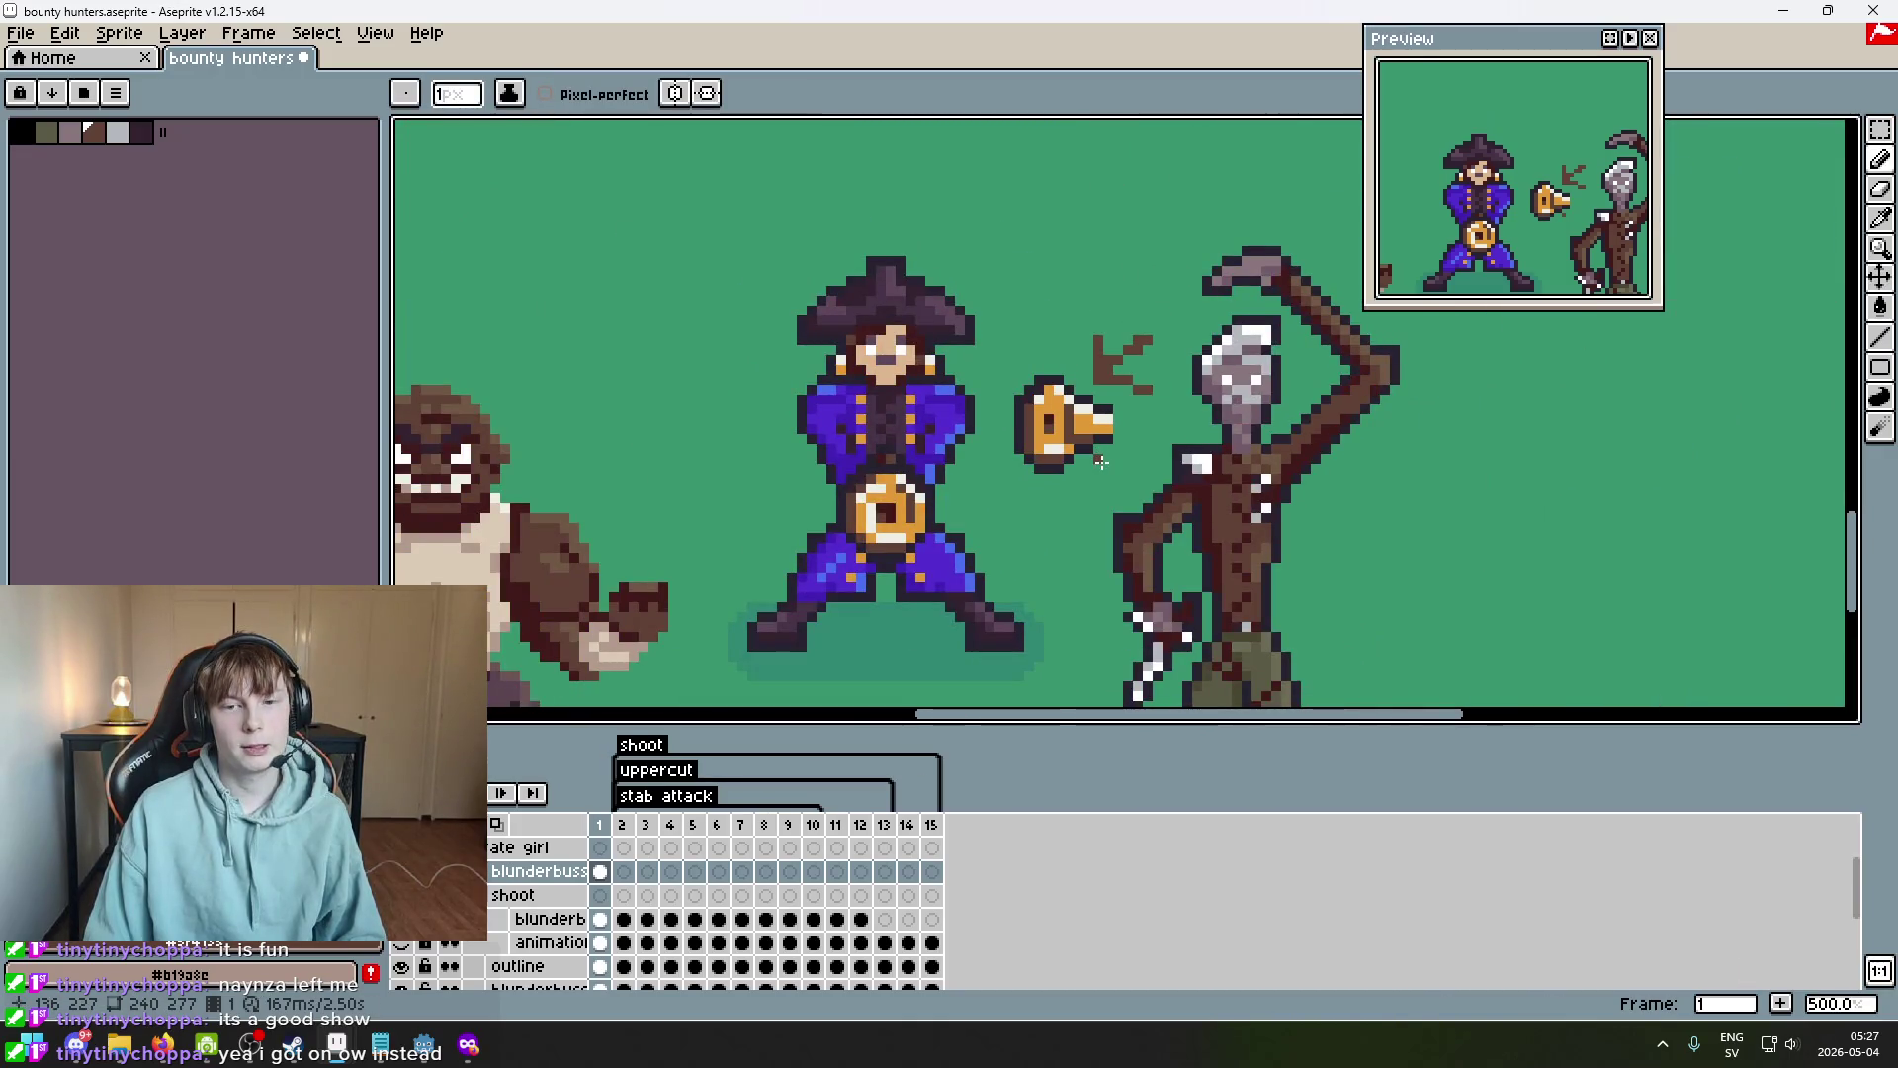
{"action": "scroll", "coordinate": [1099, 445], "scroll_direction": "up", "scroll_amount": 4}
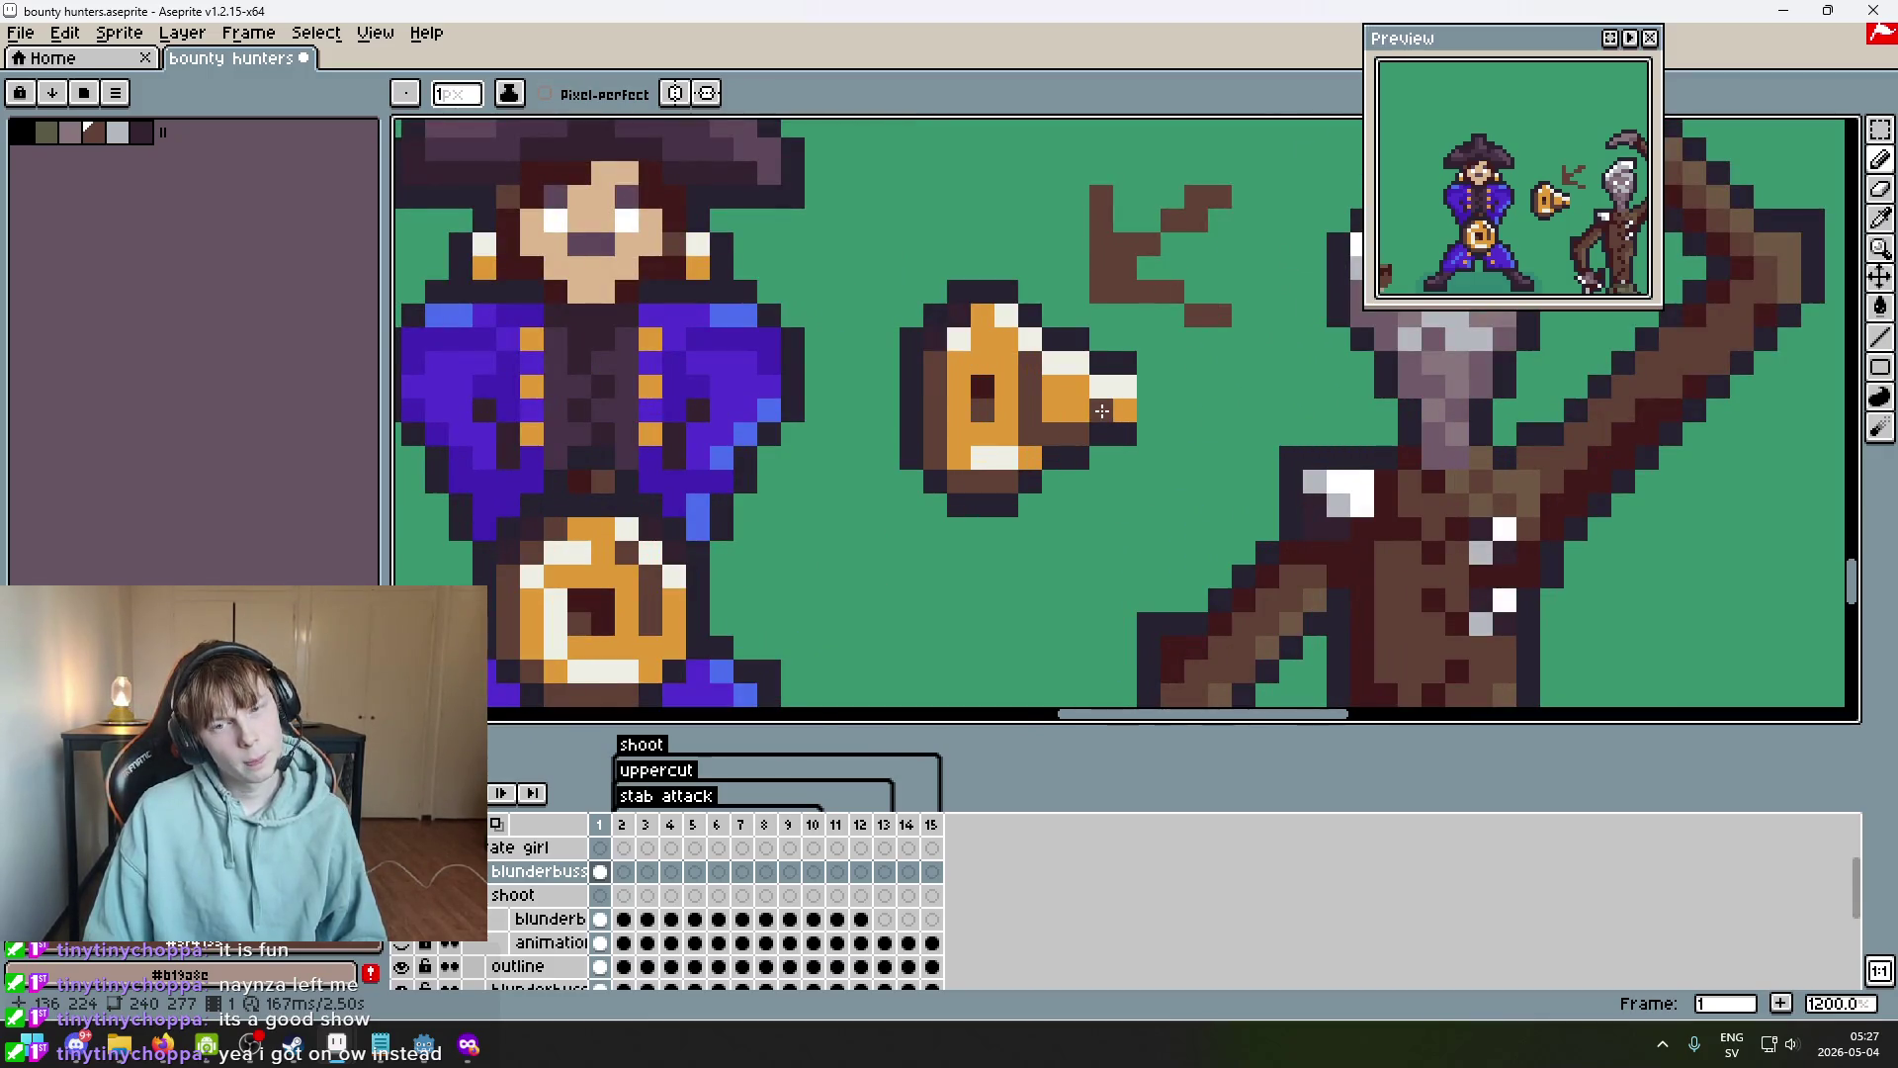
{"action": "scroll", "coordinate": [1103, 411], "scroll_direction": "down", "scroll_amount": 5}
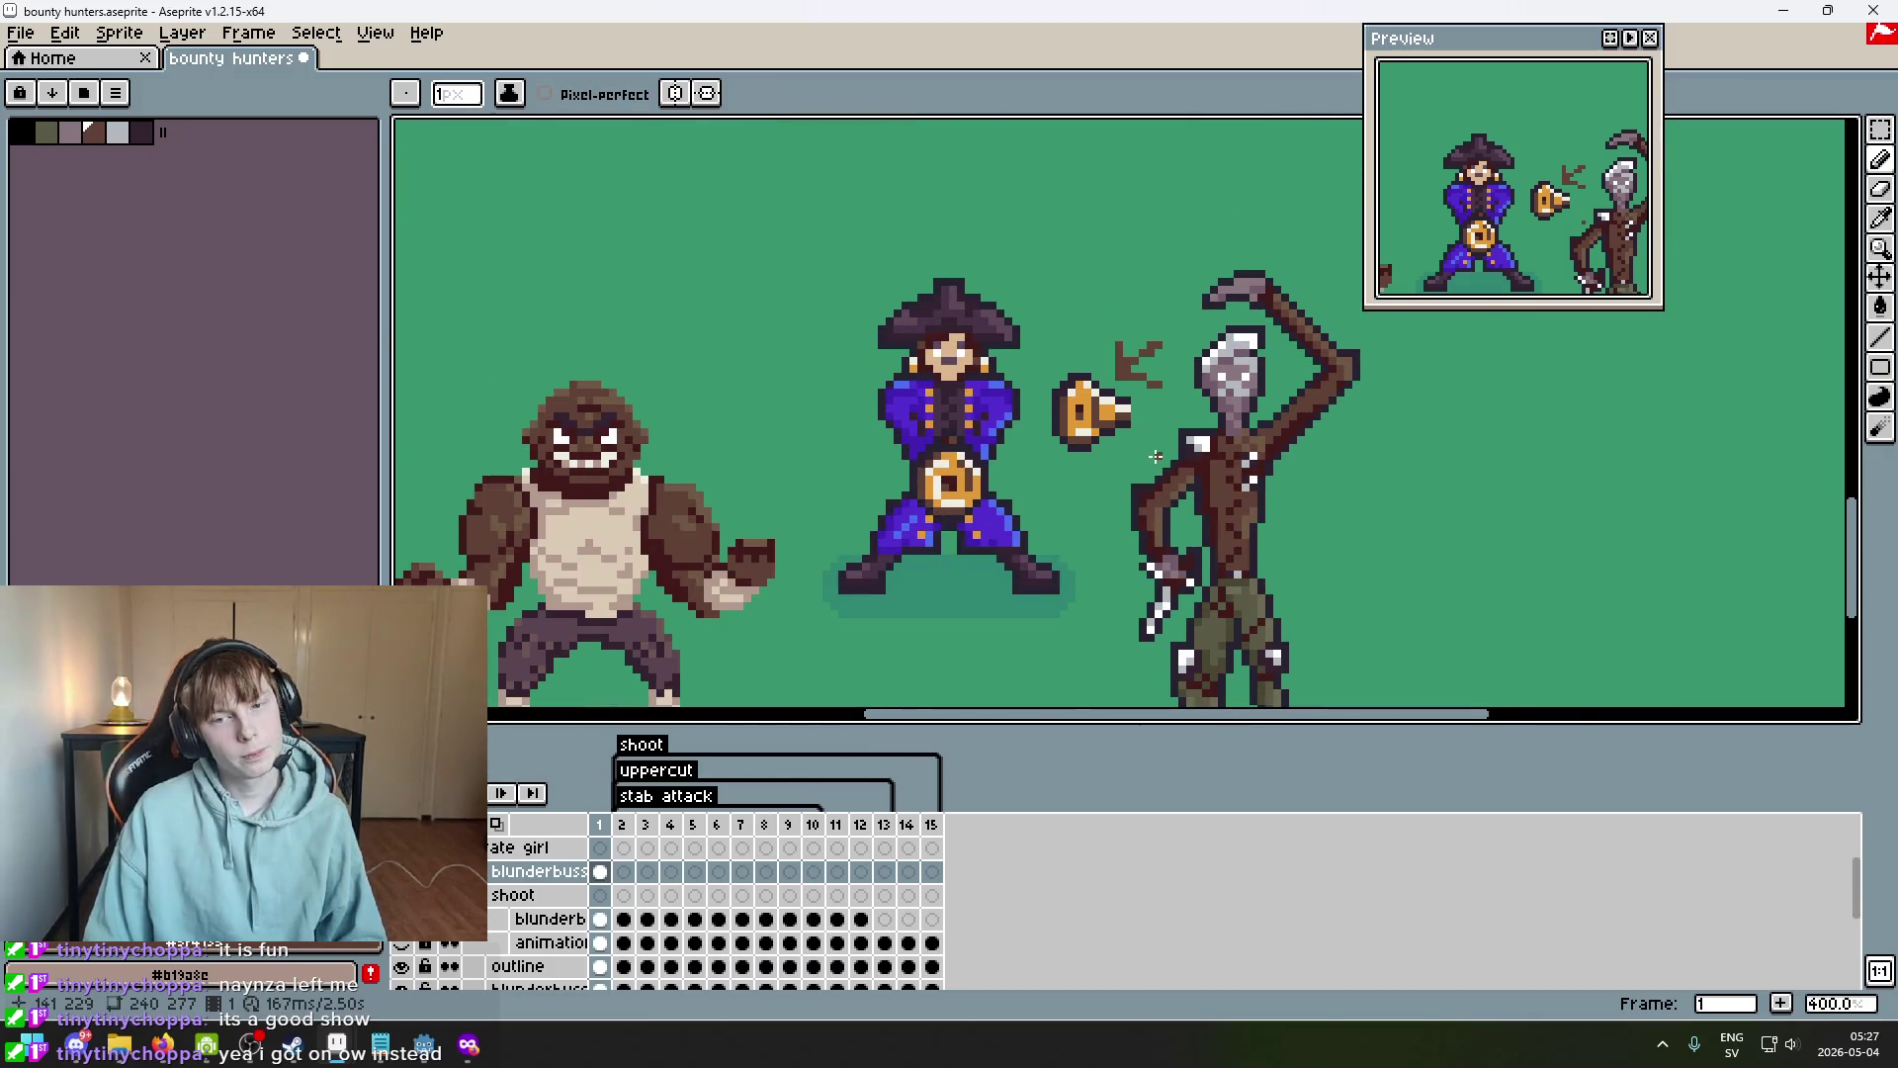
{"action": "scroll", "coordinate": [1155, 456], "scroll_direction": "up", "scroll_amount": 3}
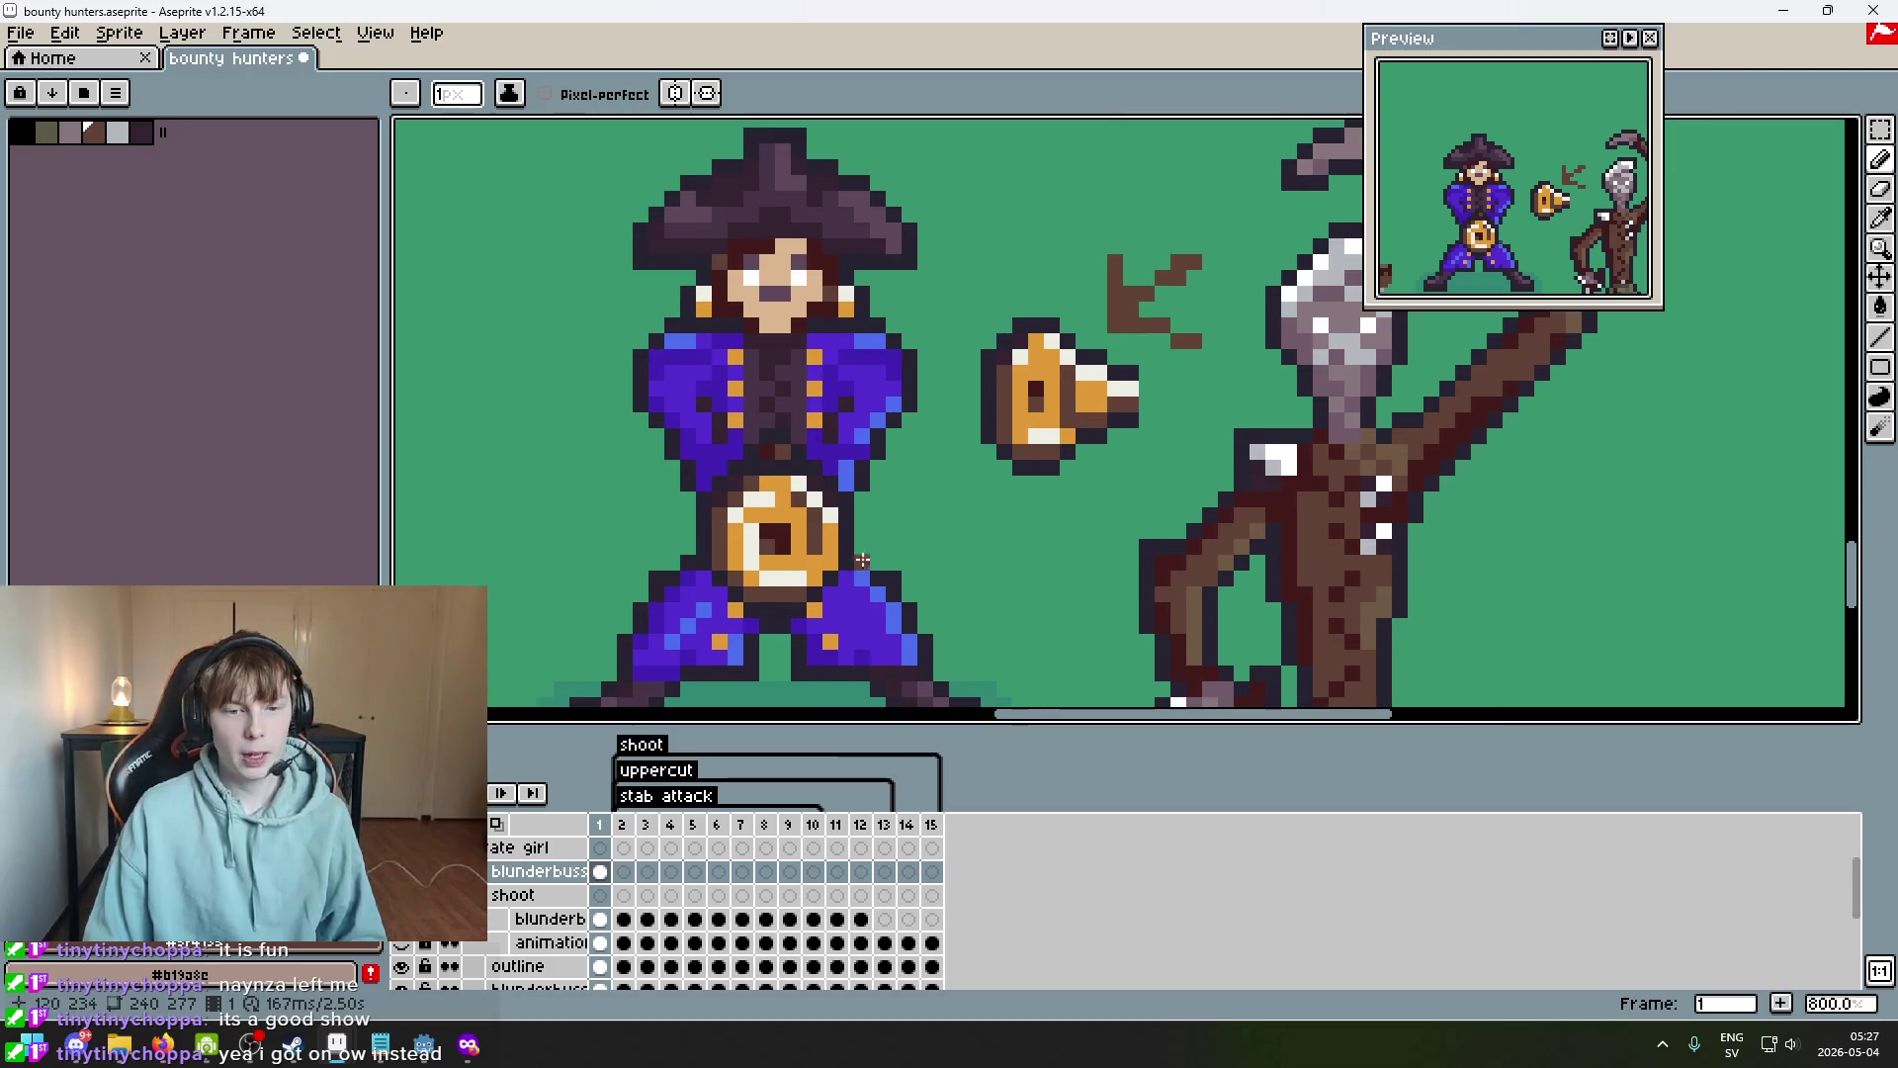
{"action": "scroll", "coordinate": [867, 556], "scroll_direction": "up", "scroll_amount": 3}
Sample dark brown from the belt buckle and add a pixel below the gun's bottom edge.
{"action": "key", "text": "alt"}
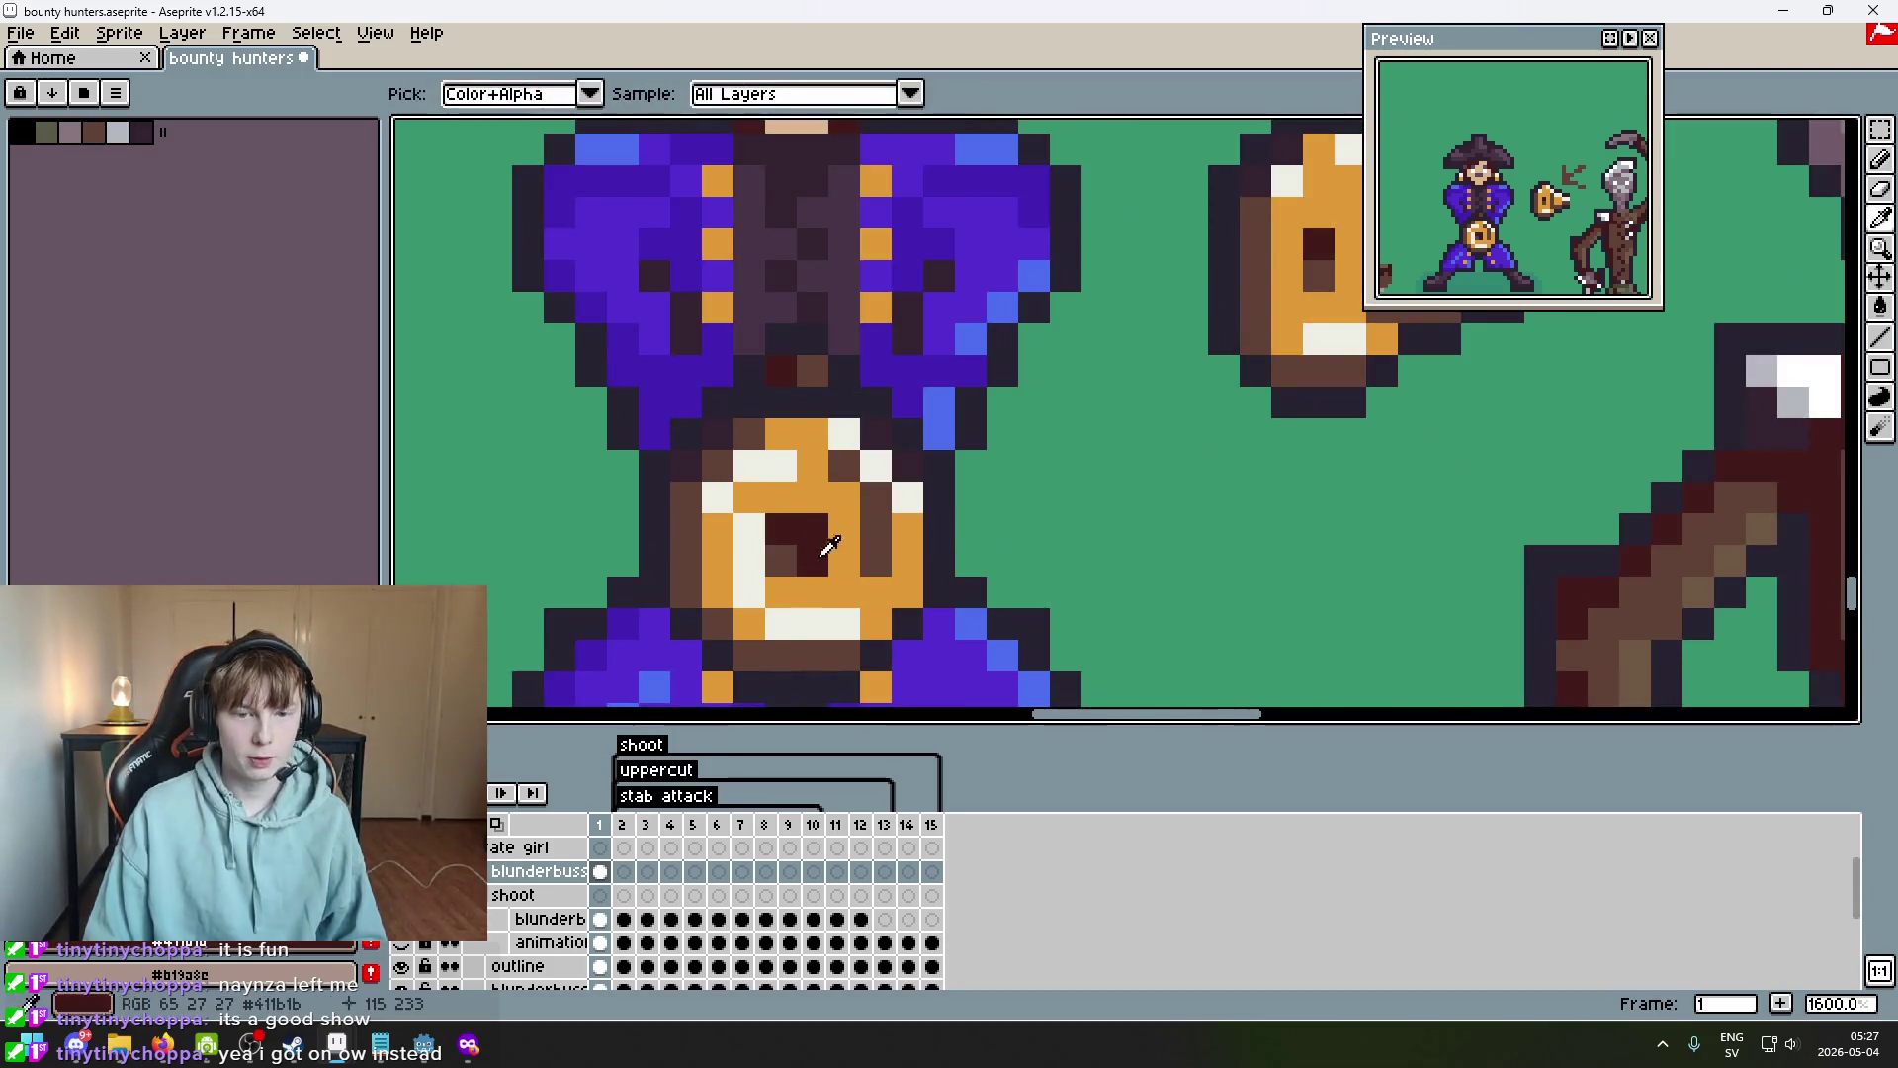
{"action": "left_click", "coordinate": [1287, 433]}
{"action": "left_click_drag", "start_coordinate": [1287, 433], "coordinate": [980, 446]}
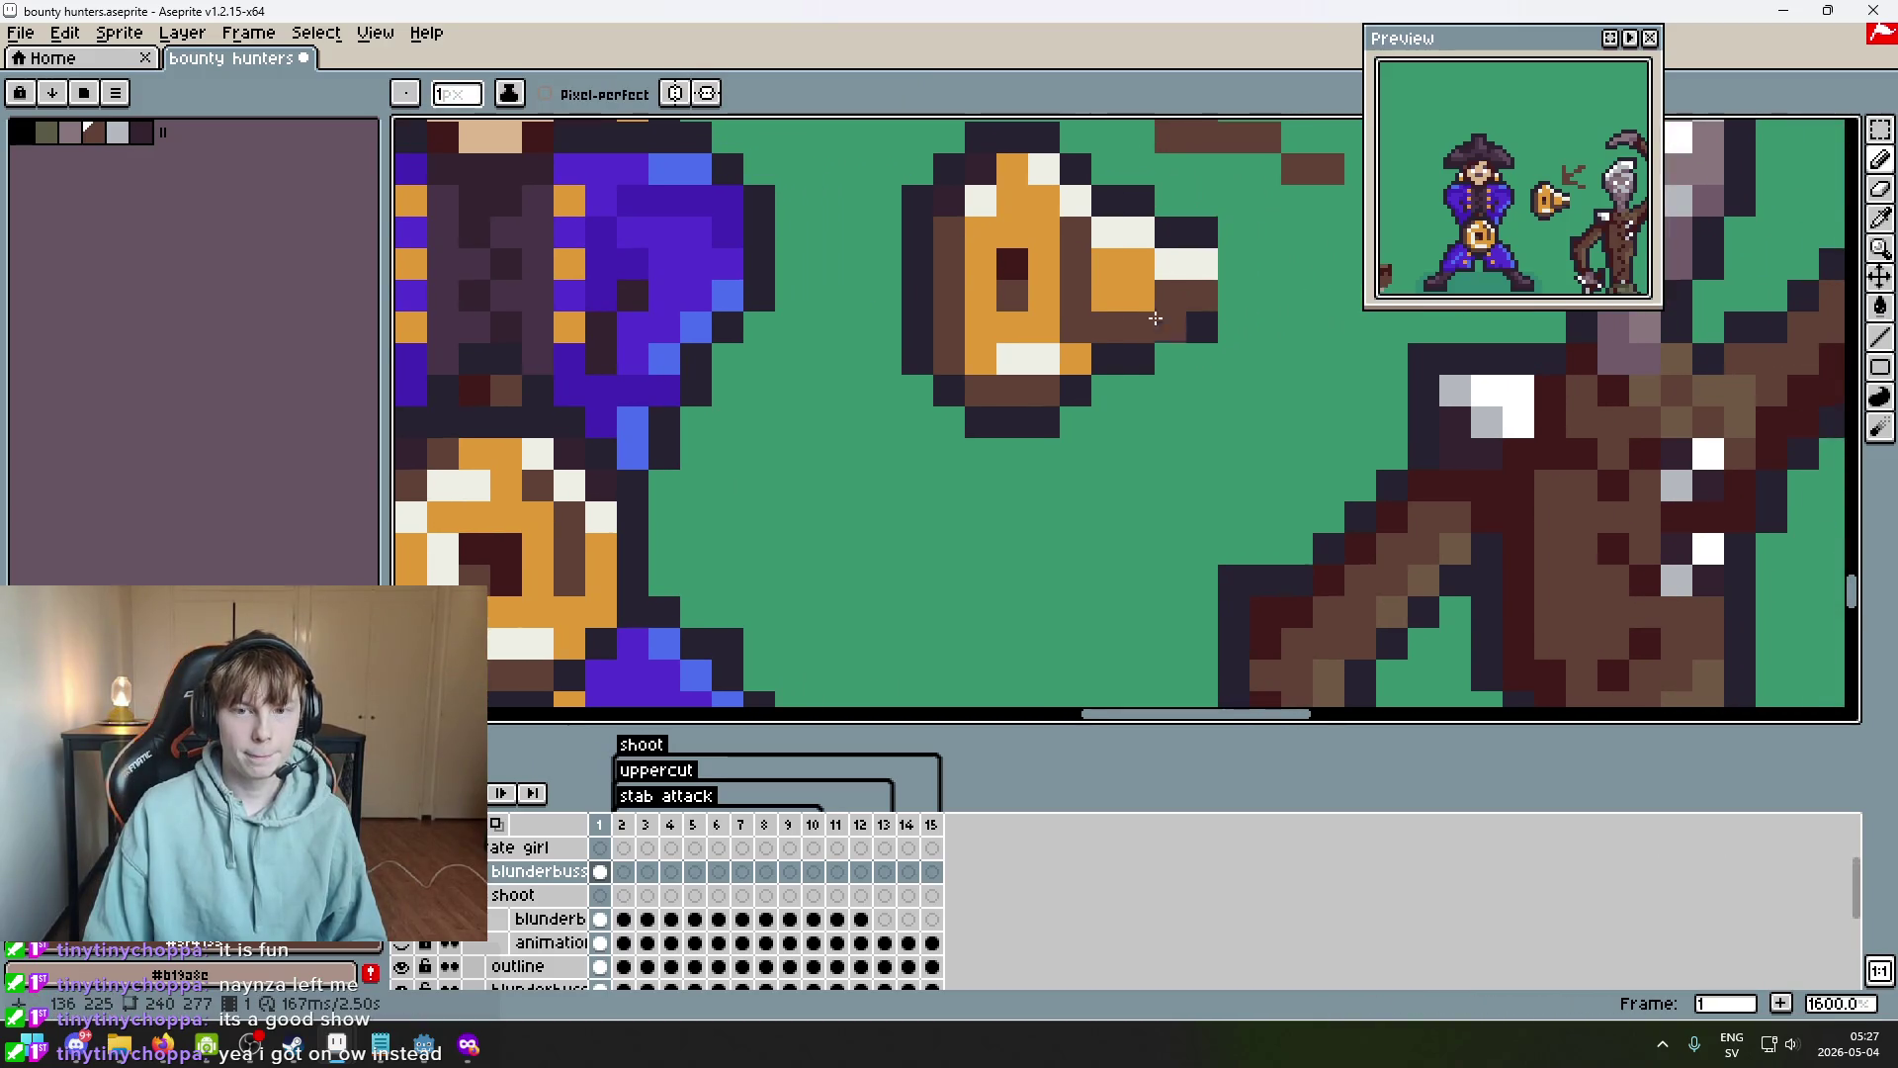
{"action": "scroll", "coordinate": [1233, 405], "scroll_direction": "down", "scroll_amount": 1}
{"action": "left_click_drag", "start_coordinate": [1234, 415], "coordinate": [973, 498]}
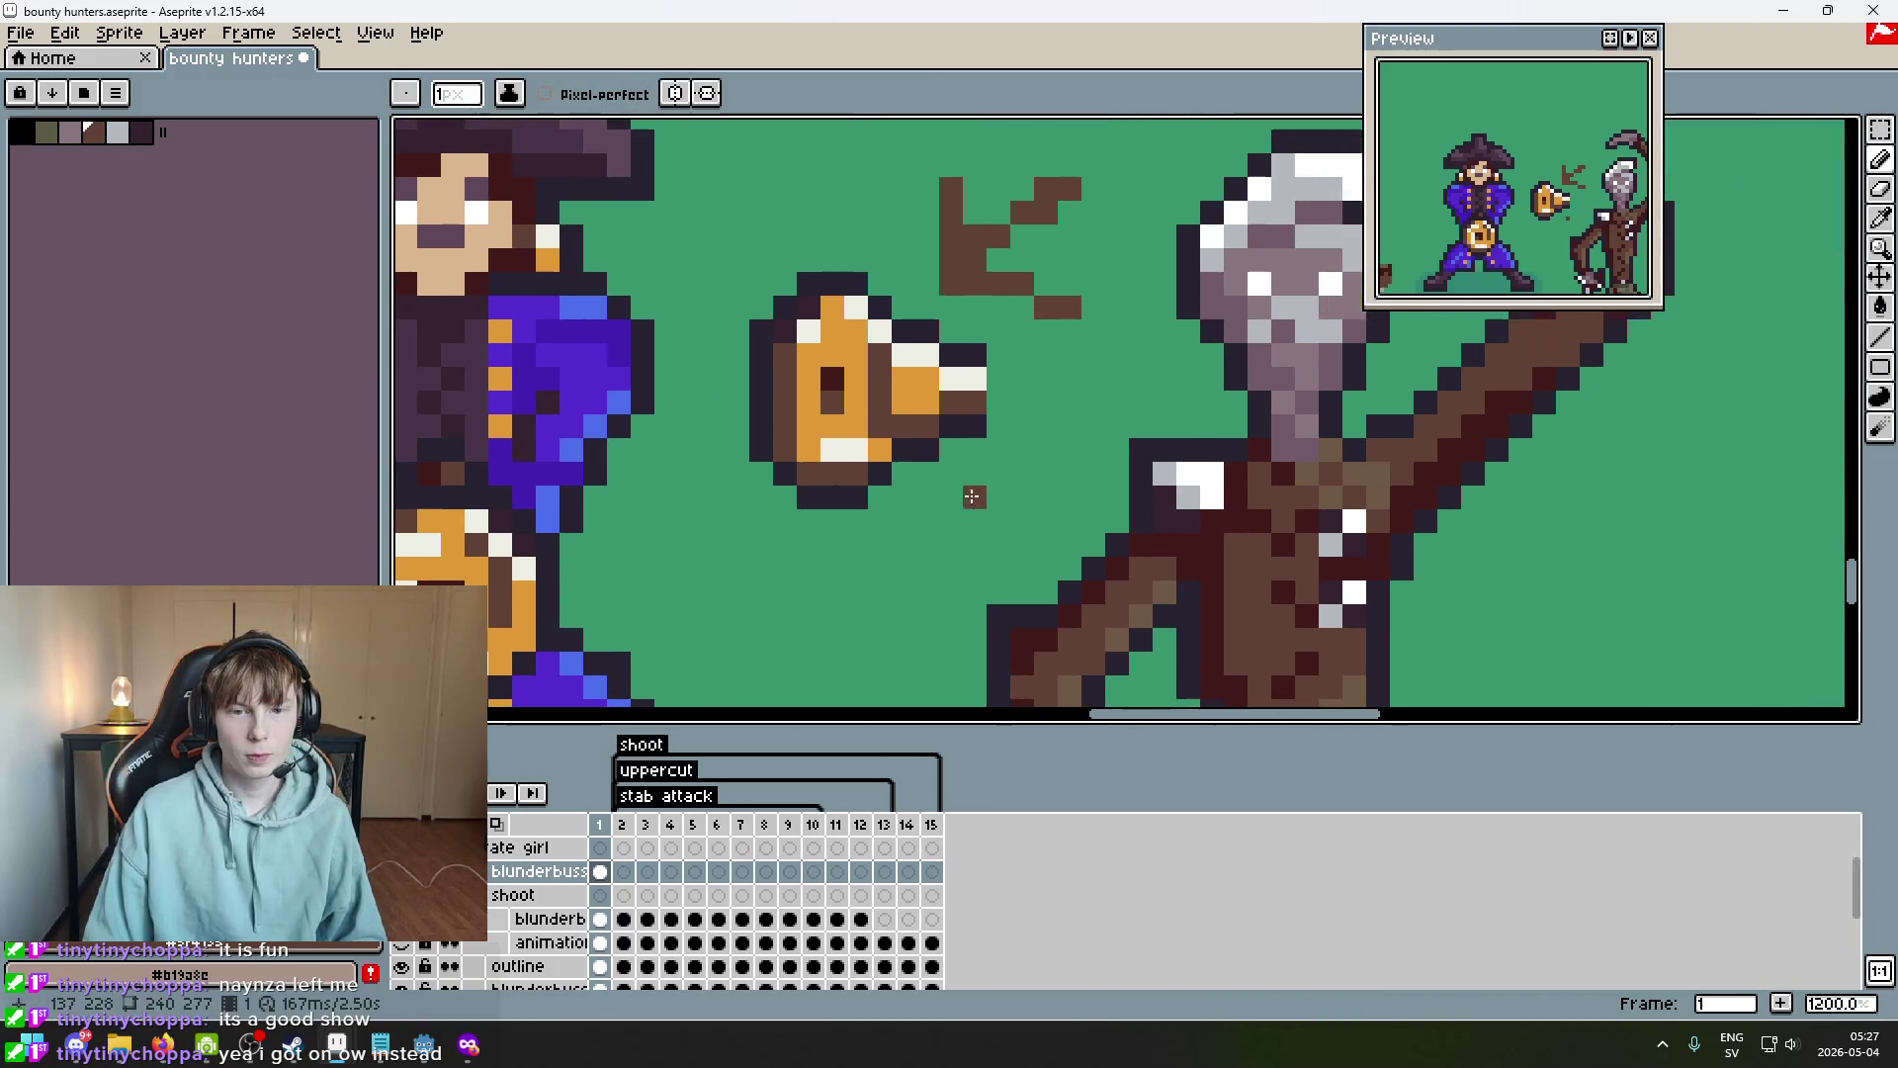
{"action": "scroll", "coordinate": [996, 423], "scroll_direction": "down", "scroll_amount": 5}
Undo the eraser strokes to restore the muzzle's outline pixels.
{"action": "key", "text": "b"}
{"action": "scroll", "coordinate": [1003, 371], "scroll_direction": "up", "scroll_amount": 3}
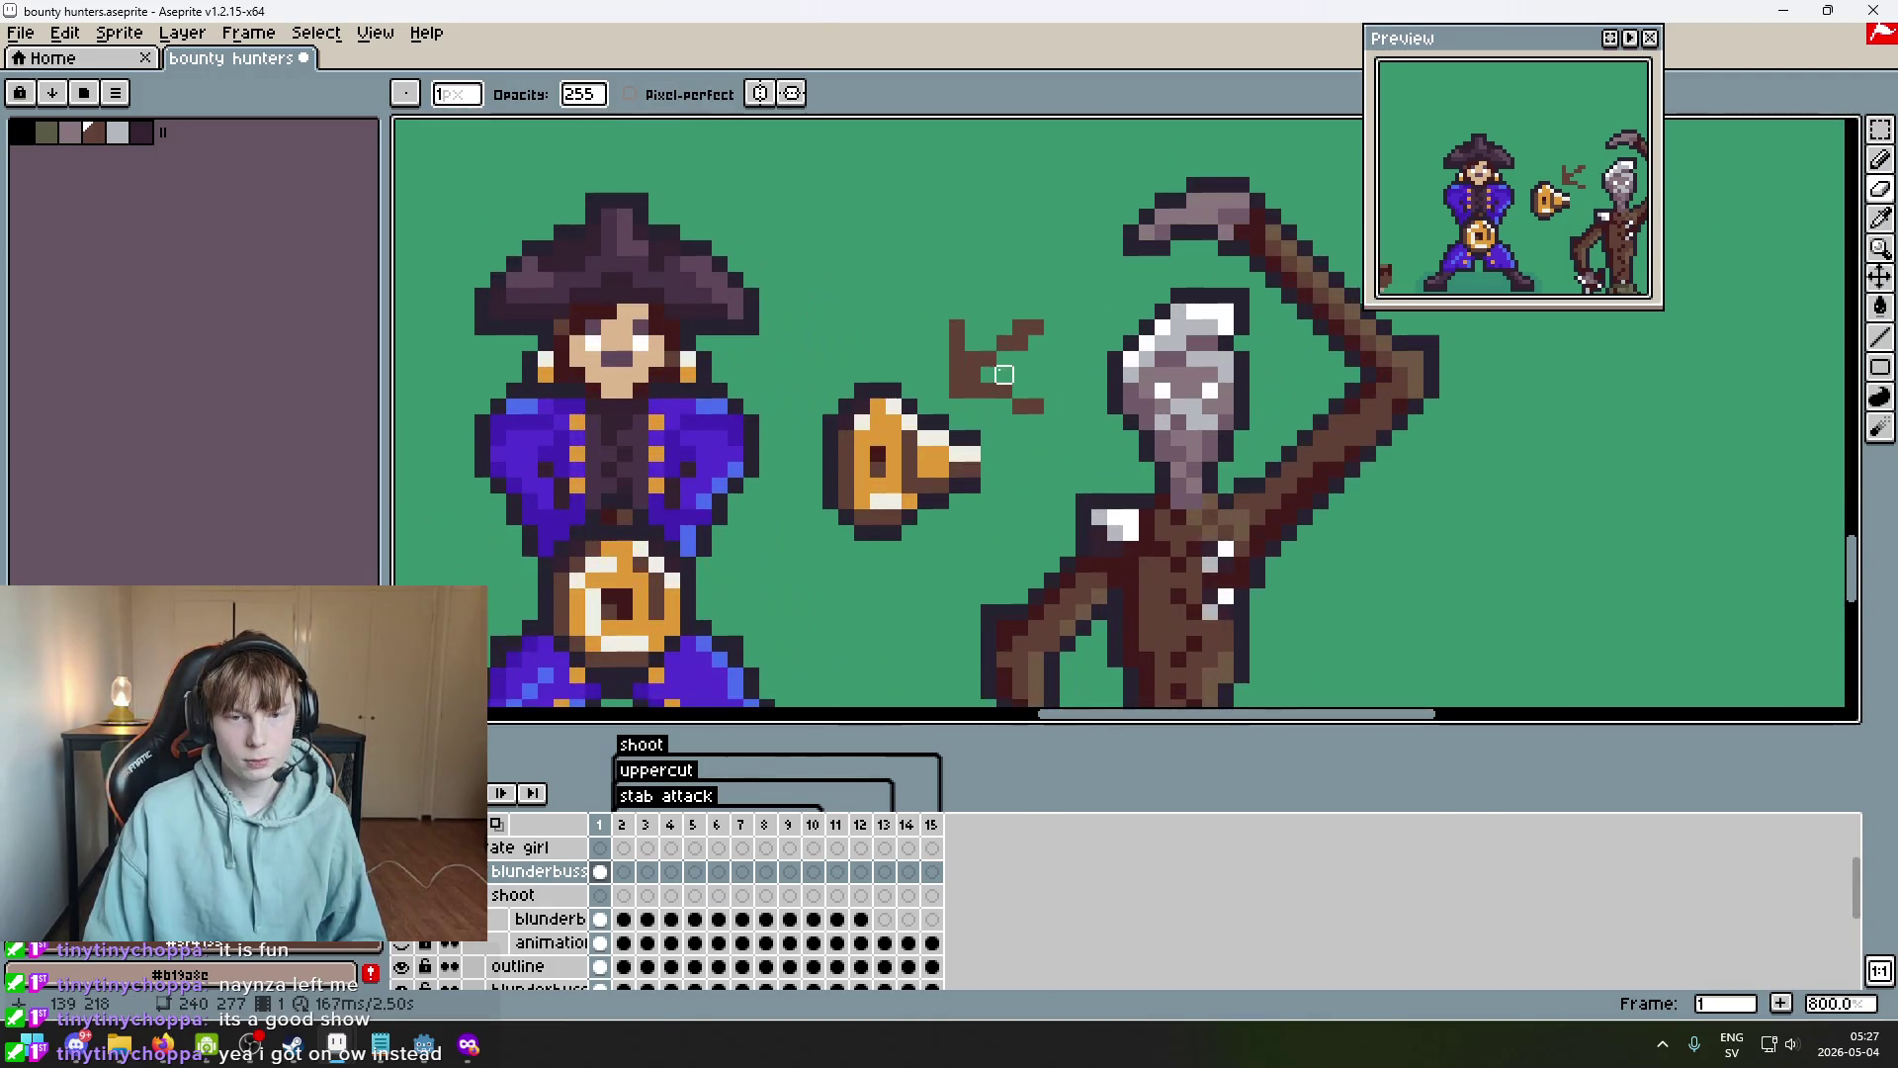
{"action": "scroll", "coordinate": [987, 389], "scroll_direction": "up", "scroll_amount": 3}
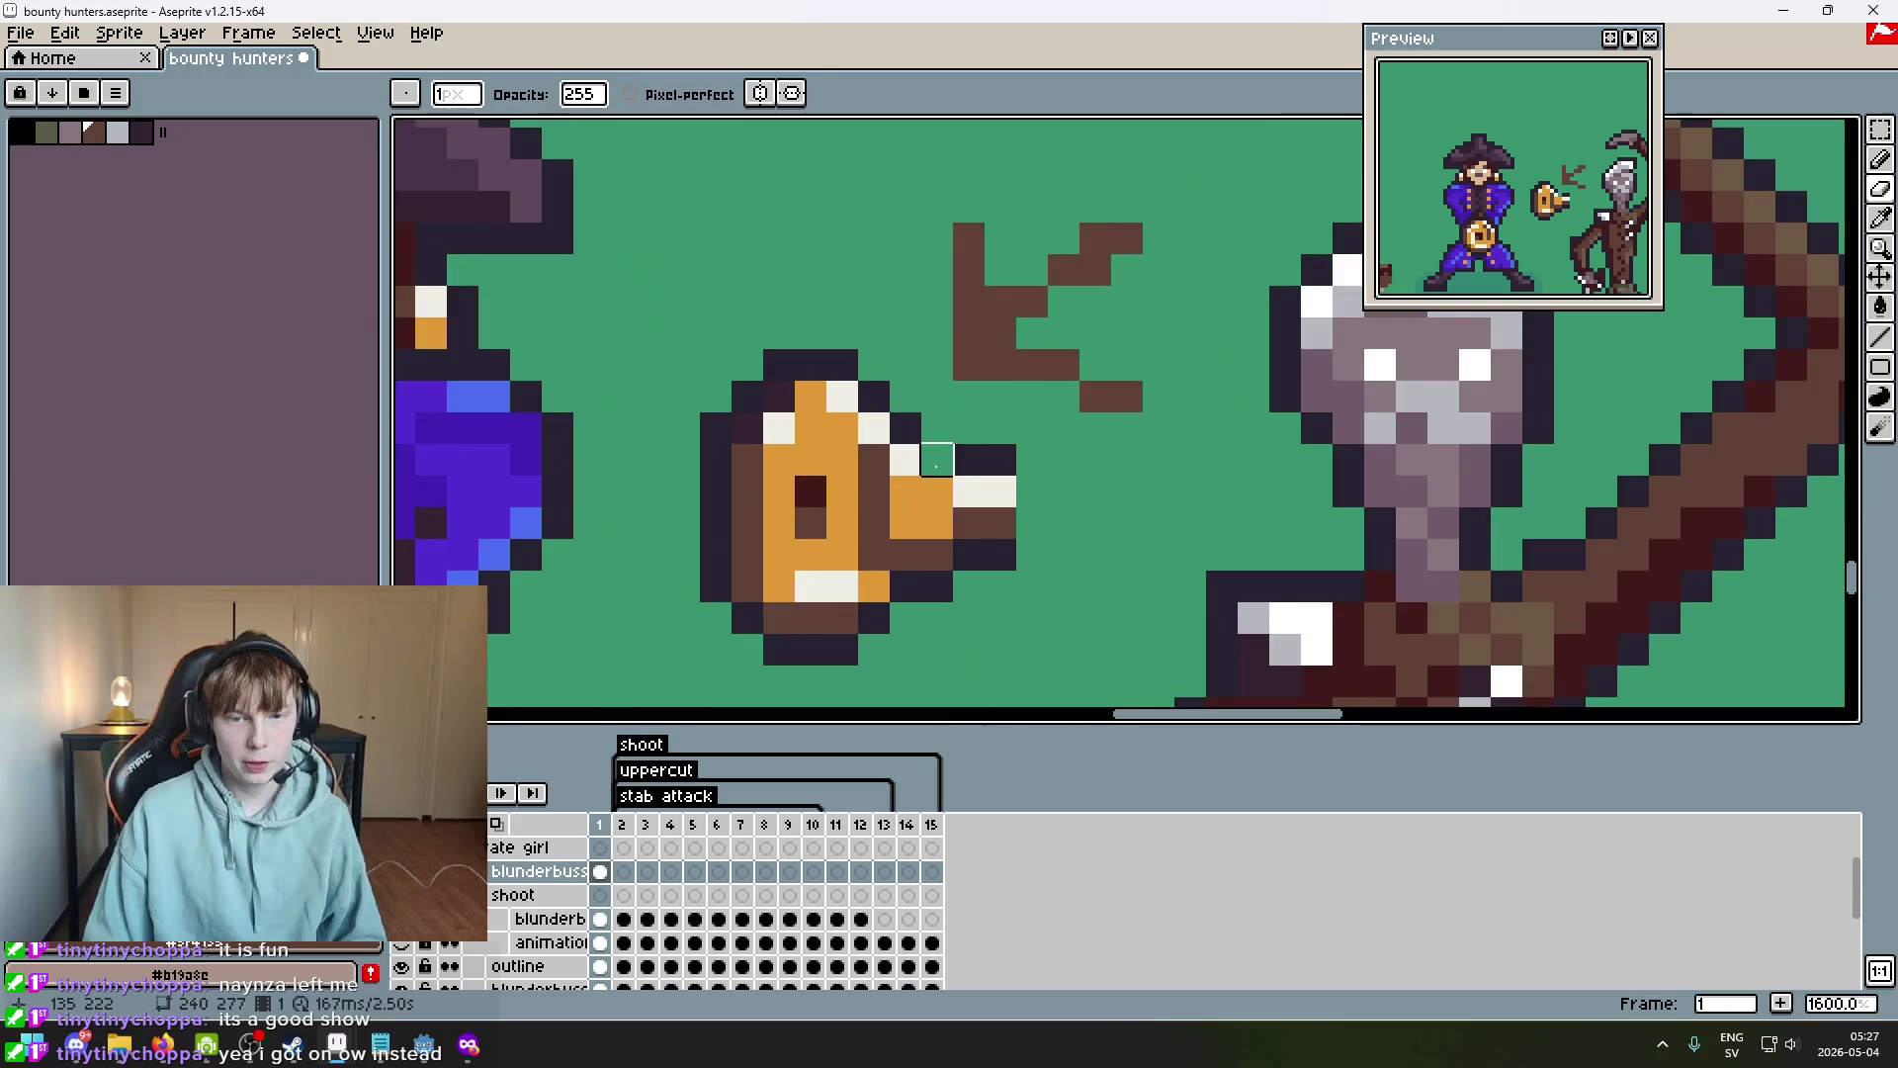
{"action": "left_click", "coordinate": [949, 524], "text": "alt"}
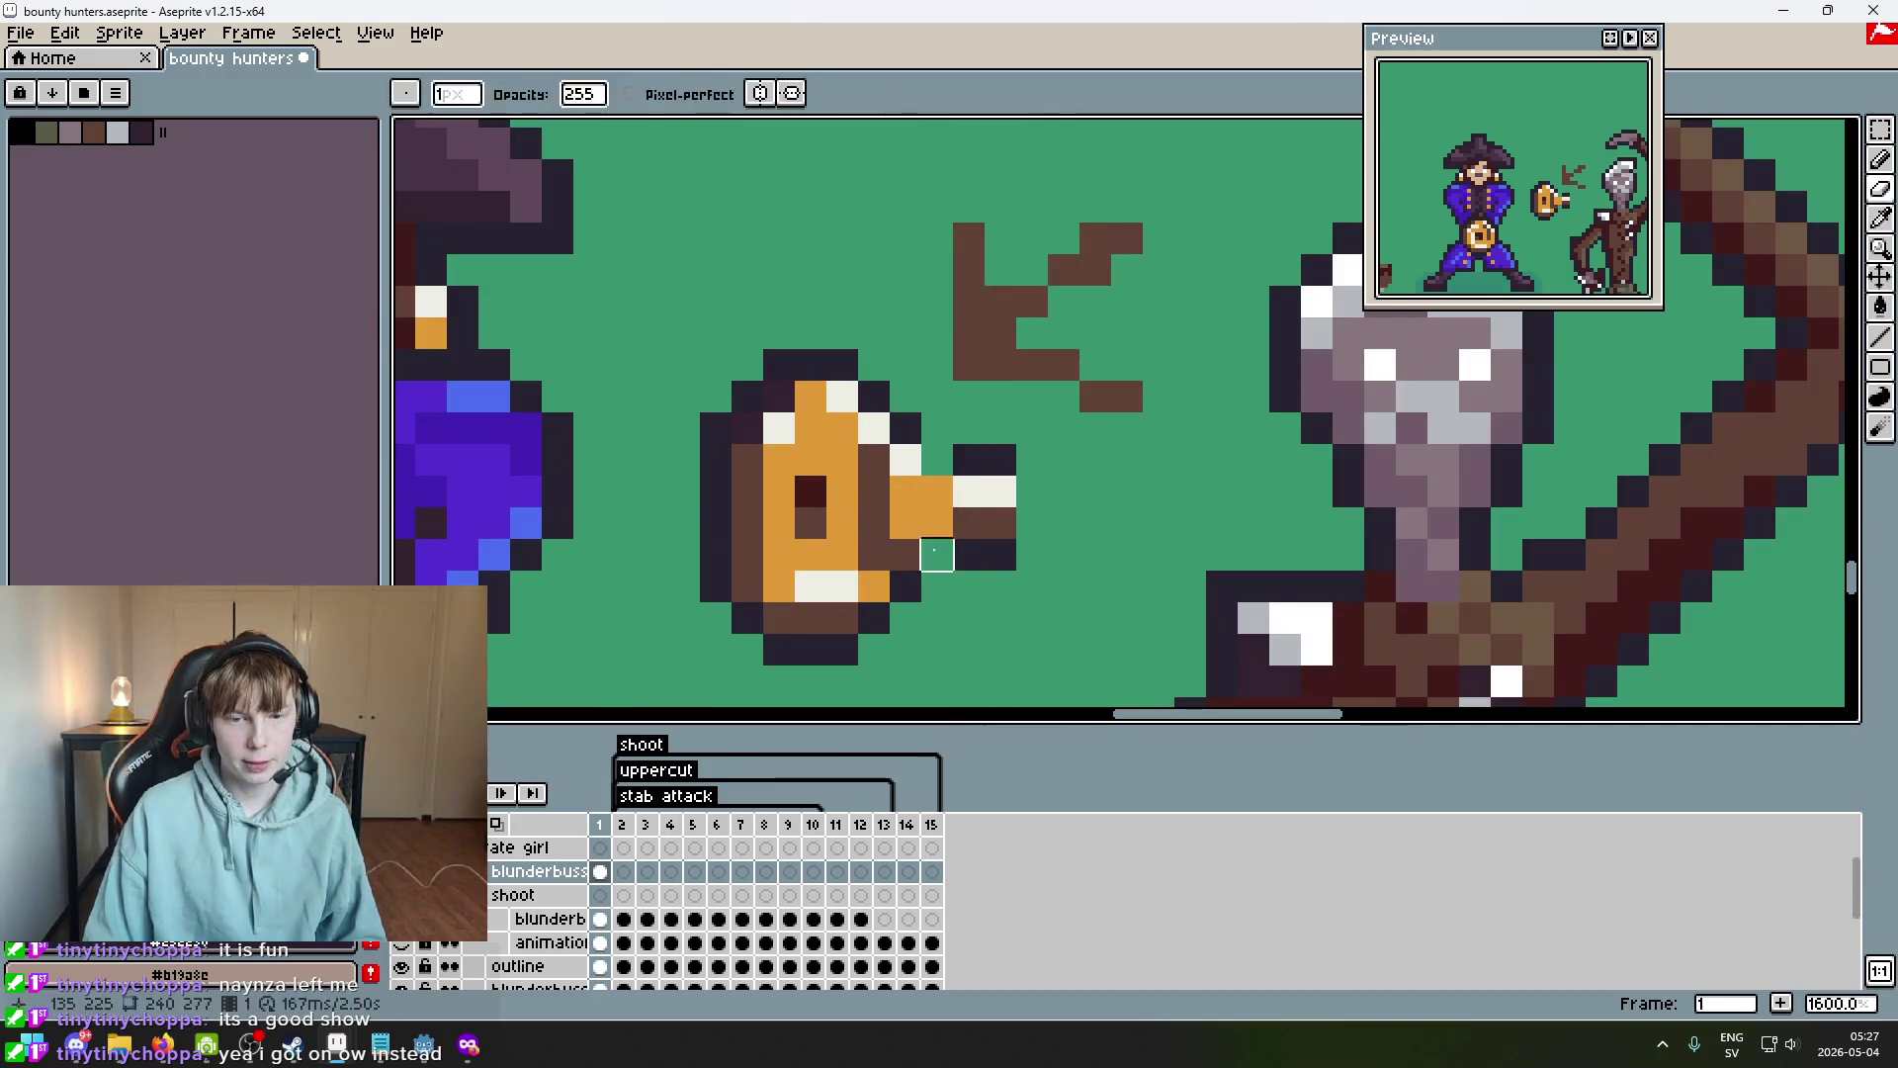
{"action": "key", "text": "ctrl+z"}
{"action": "key", "text": "ctrl+z"}
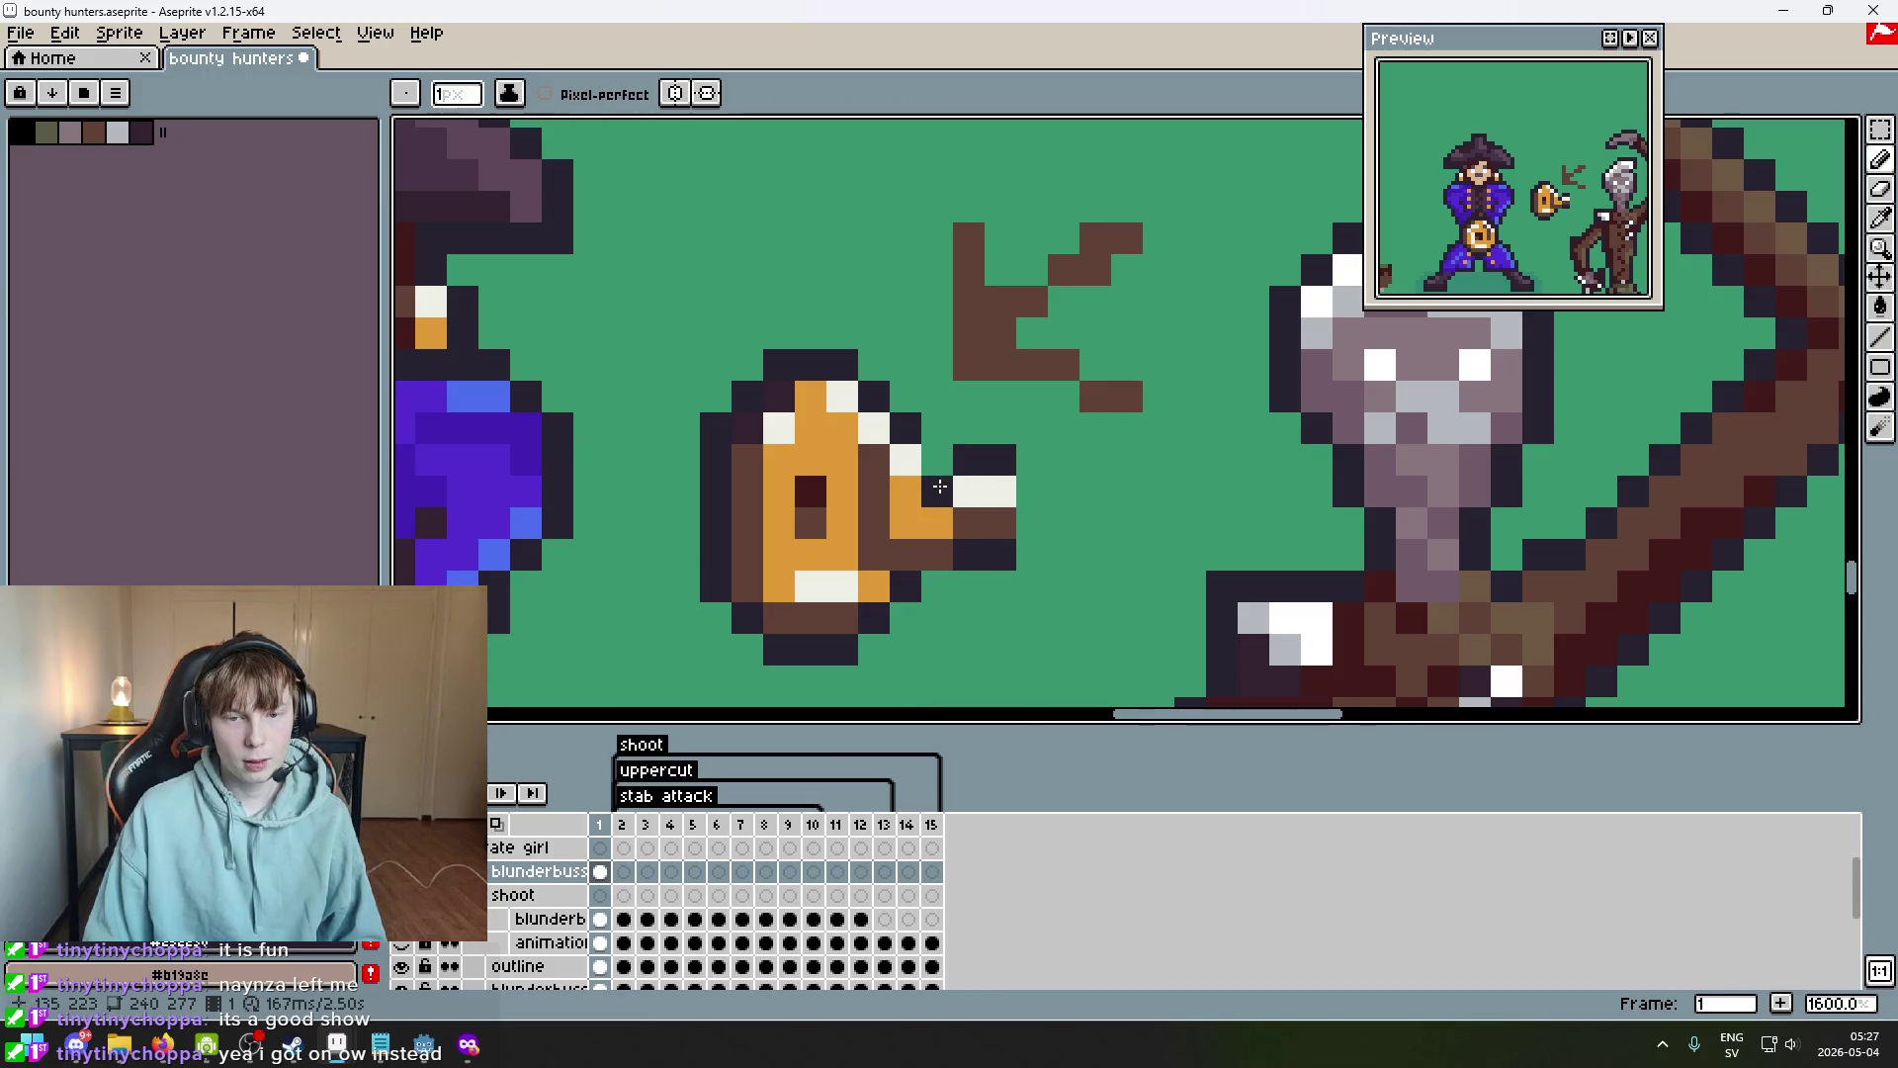
{"action": "key", "text": "ctrl+z"}
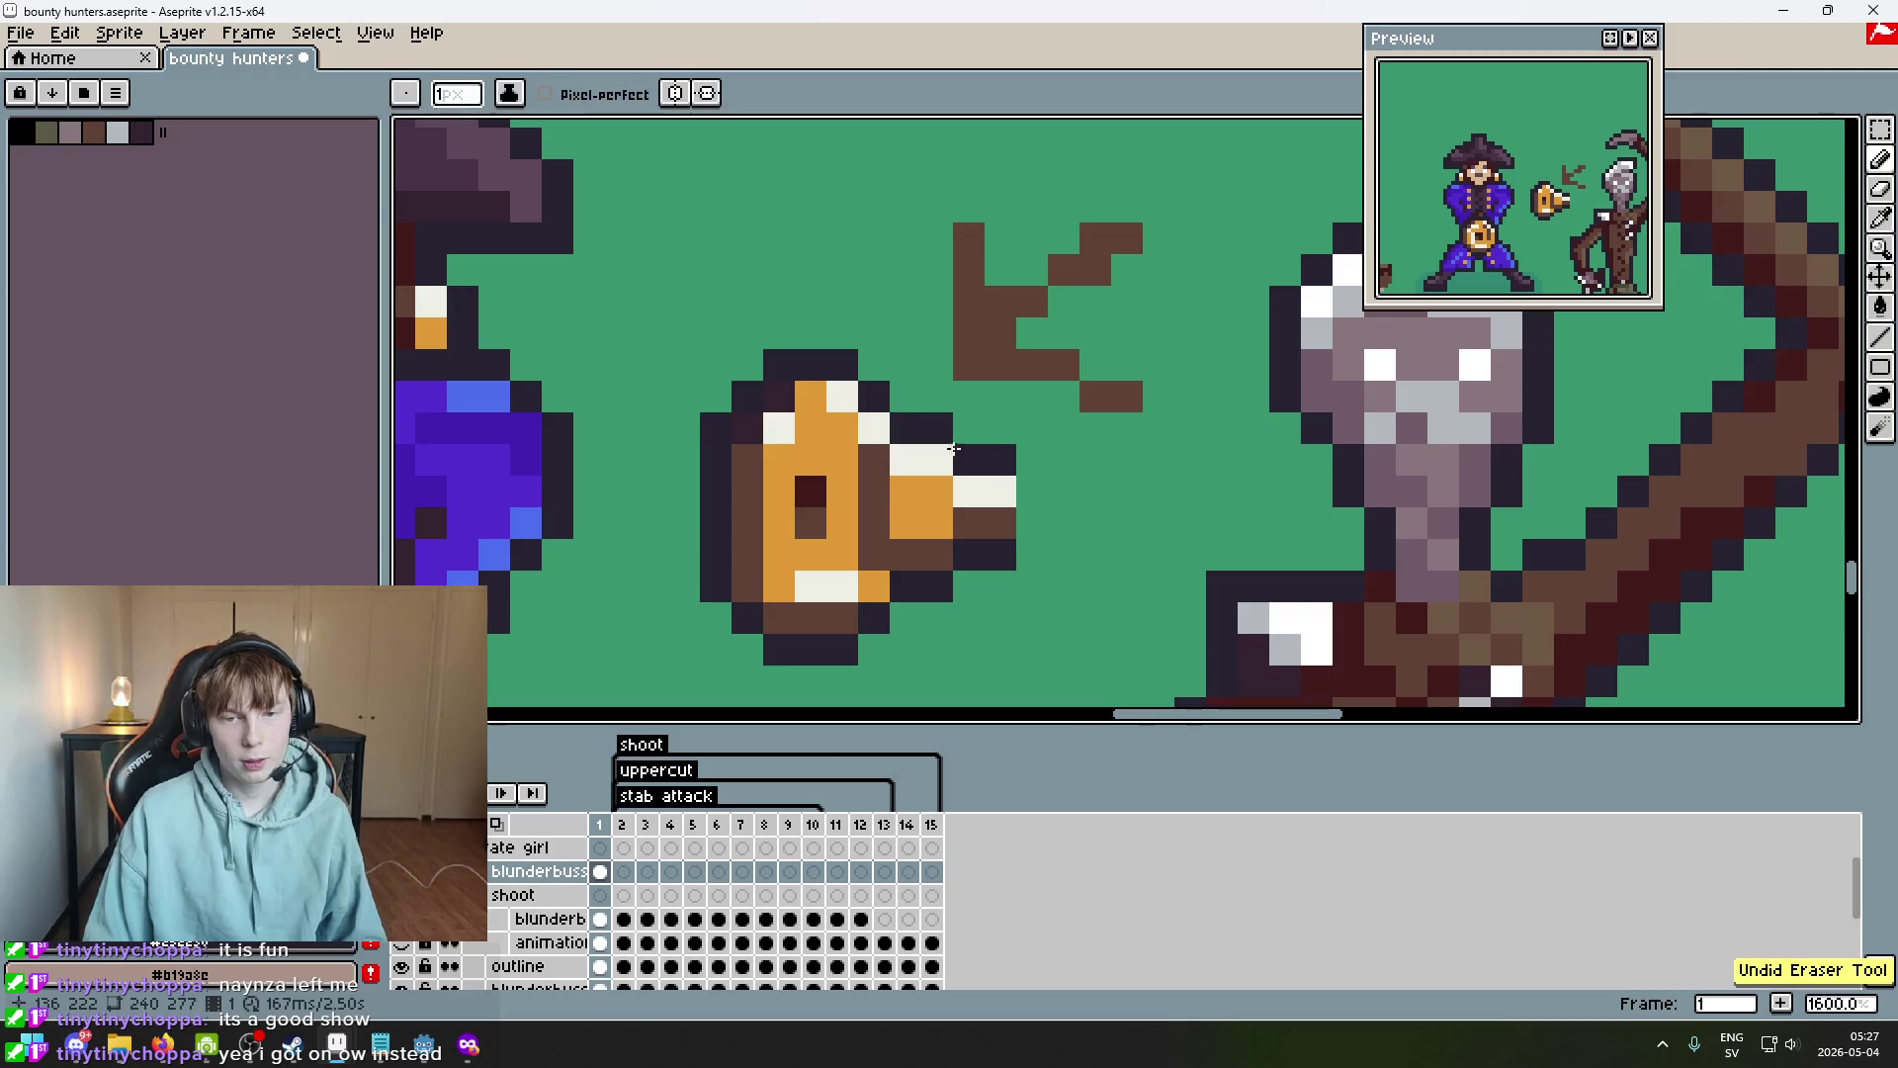
{"action": "key", "text": "e"}
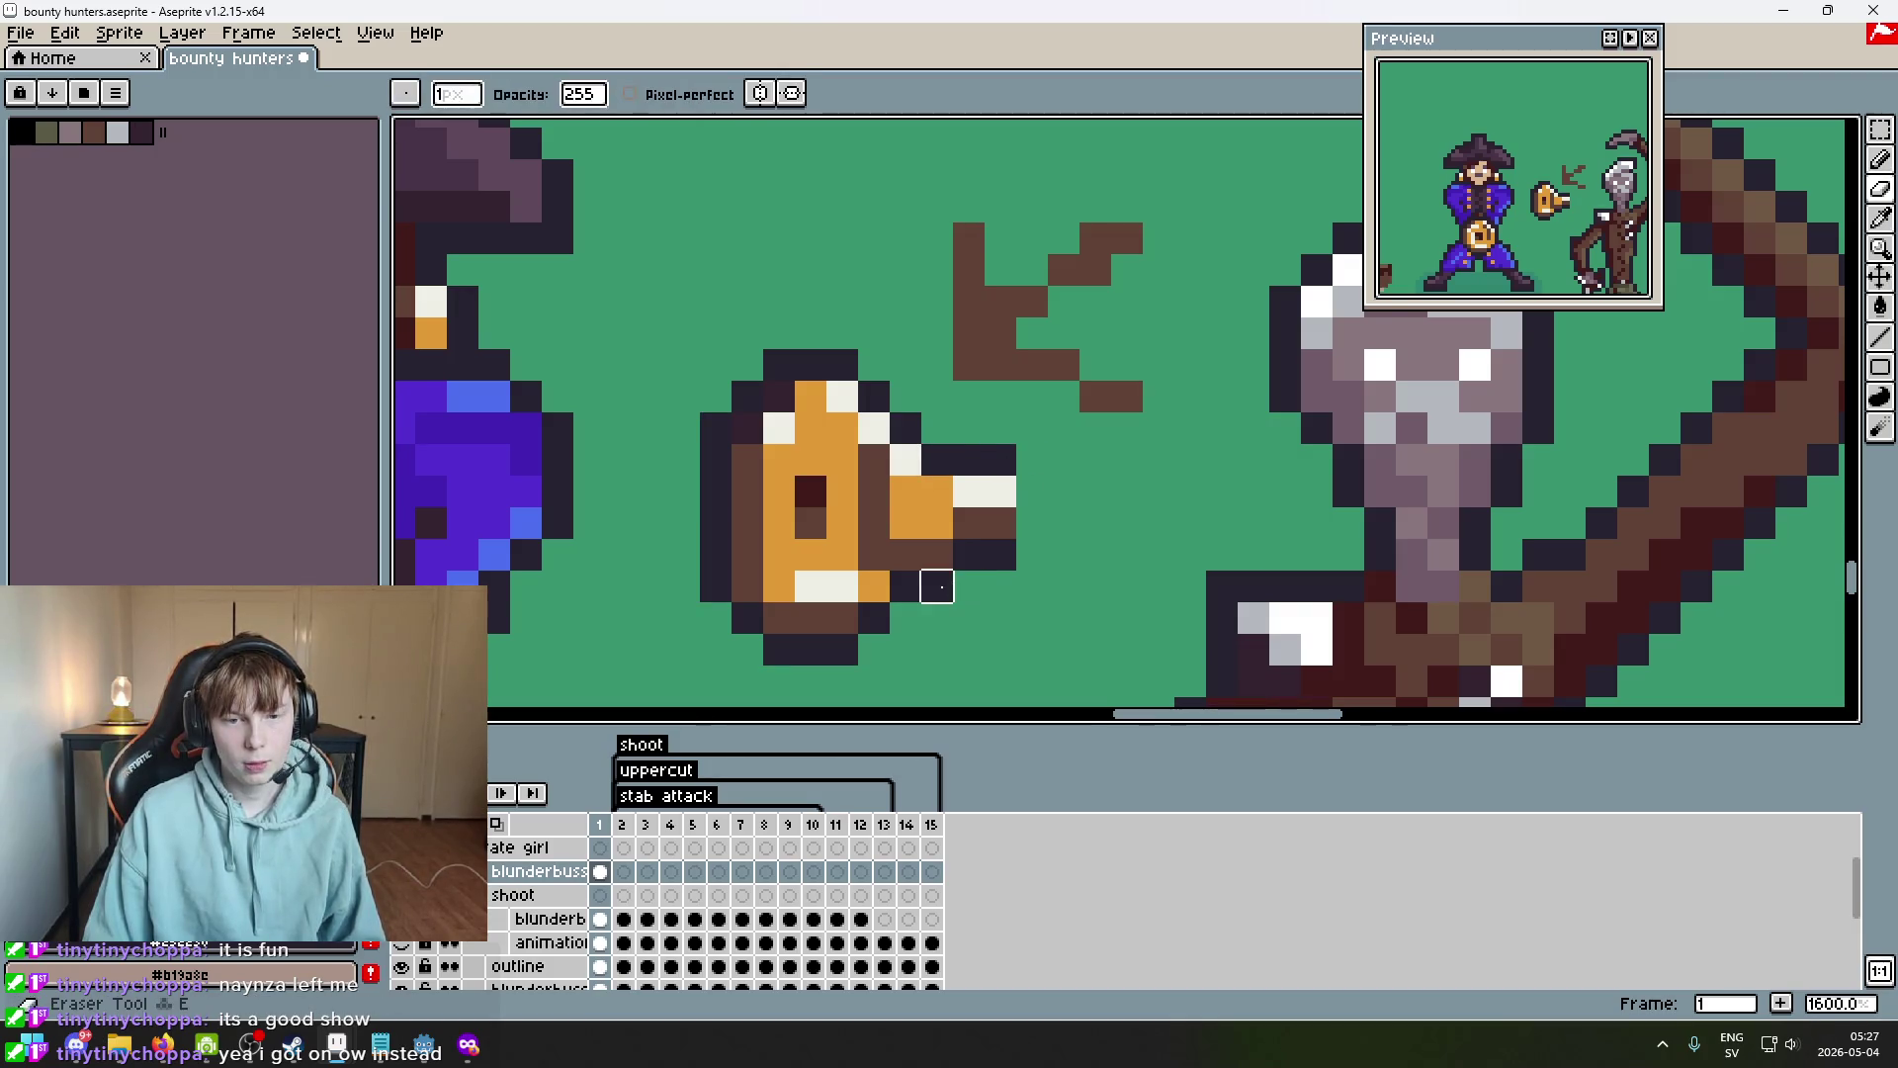
{"action": "scroll", "coordinate": [989, 549], "scroll_direction": "down", "scroll_amount": 3}
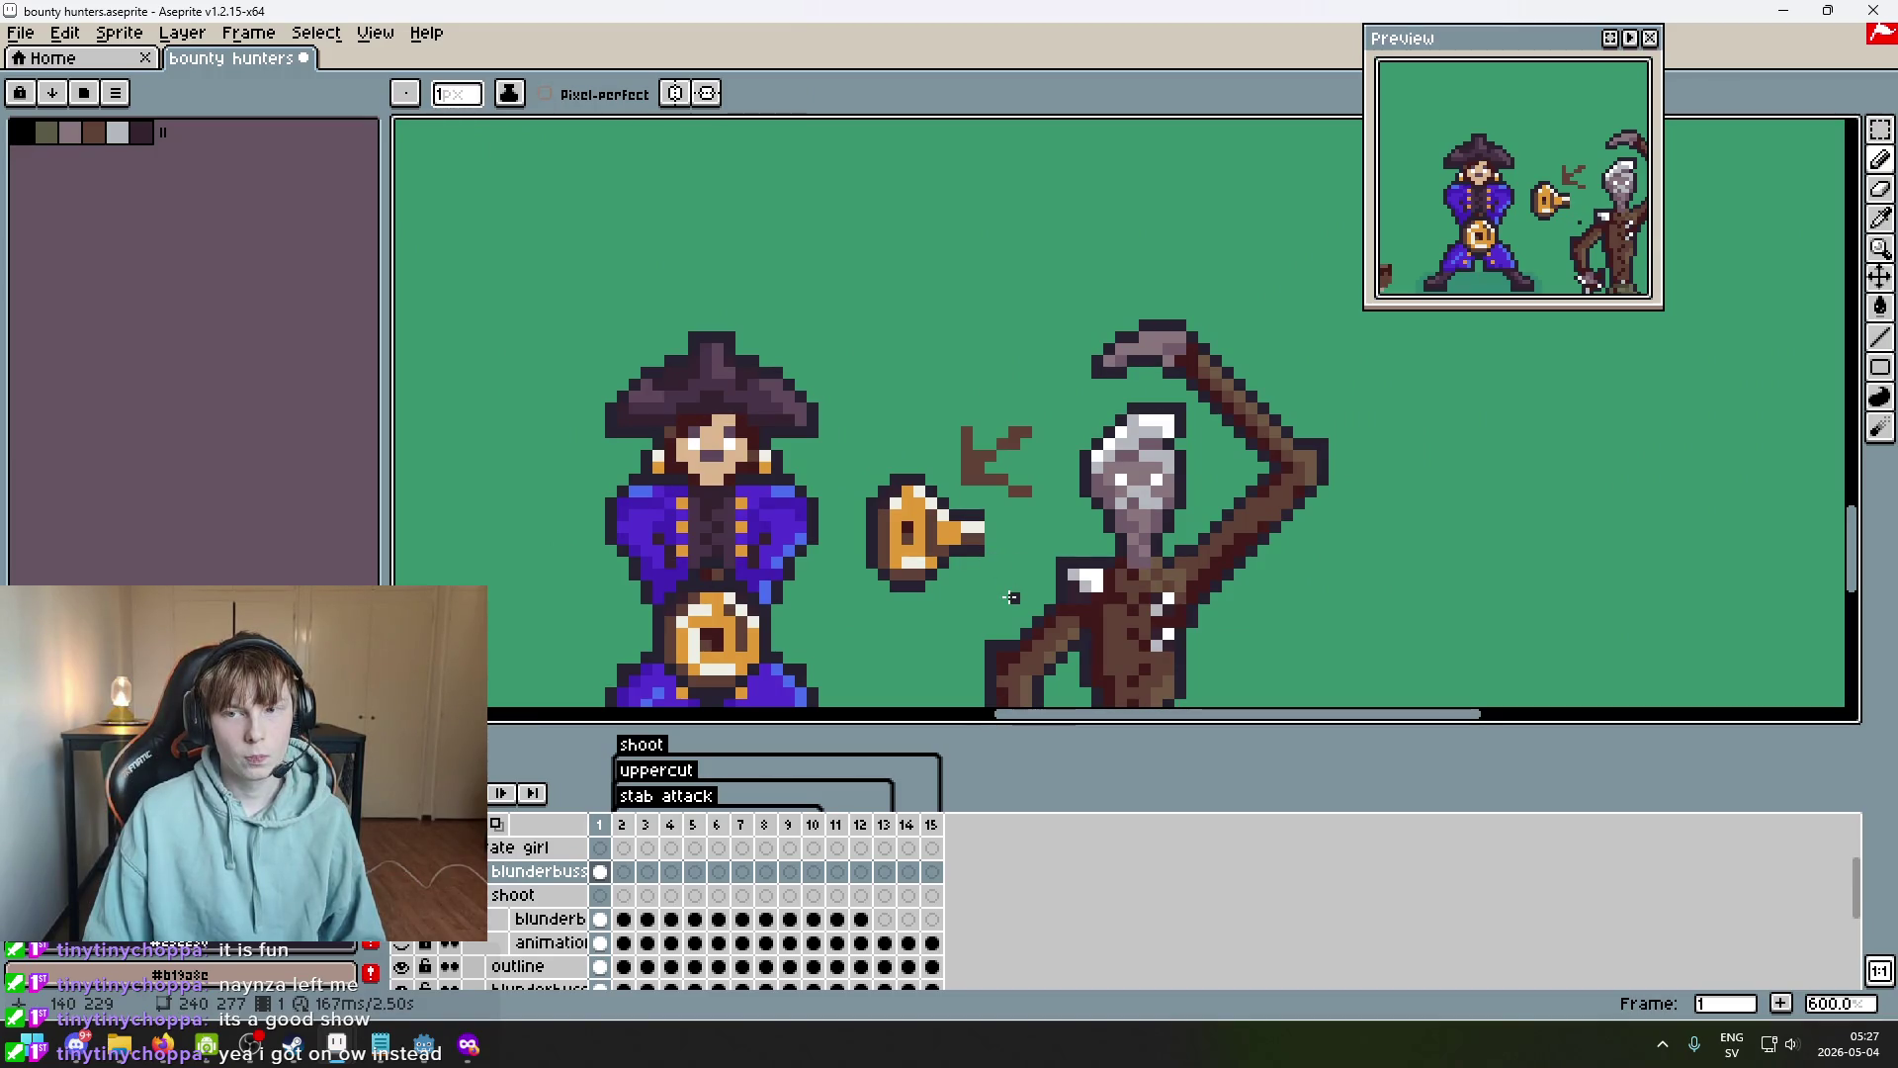
{"action": "scroll", "coordinate": [1001, 587], "scroll_direction": "up", "scroll_amount": 5}
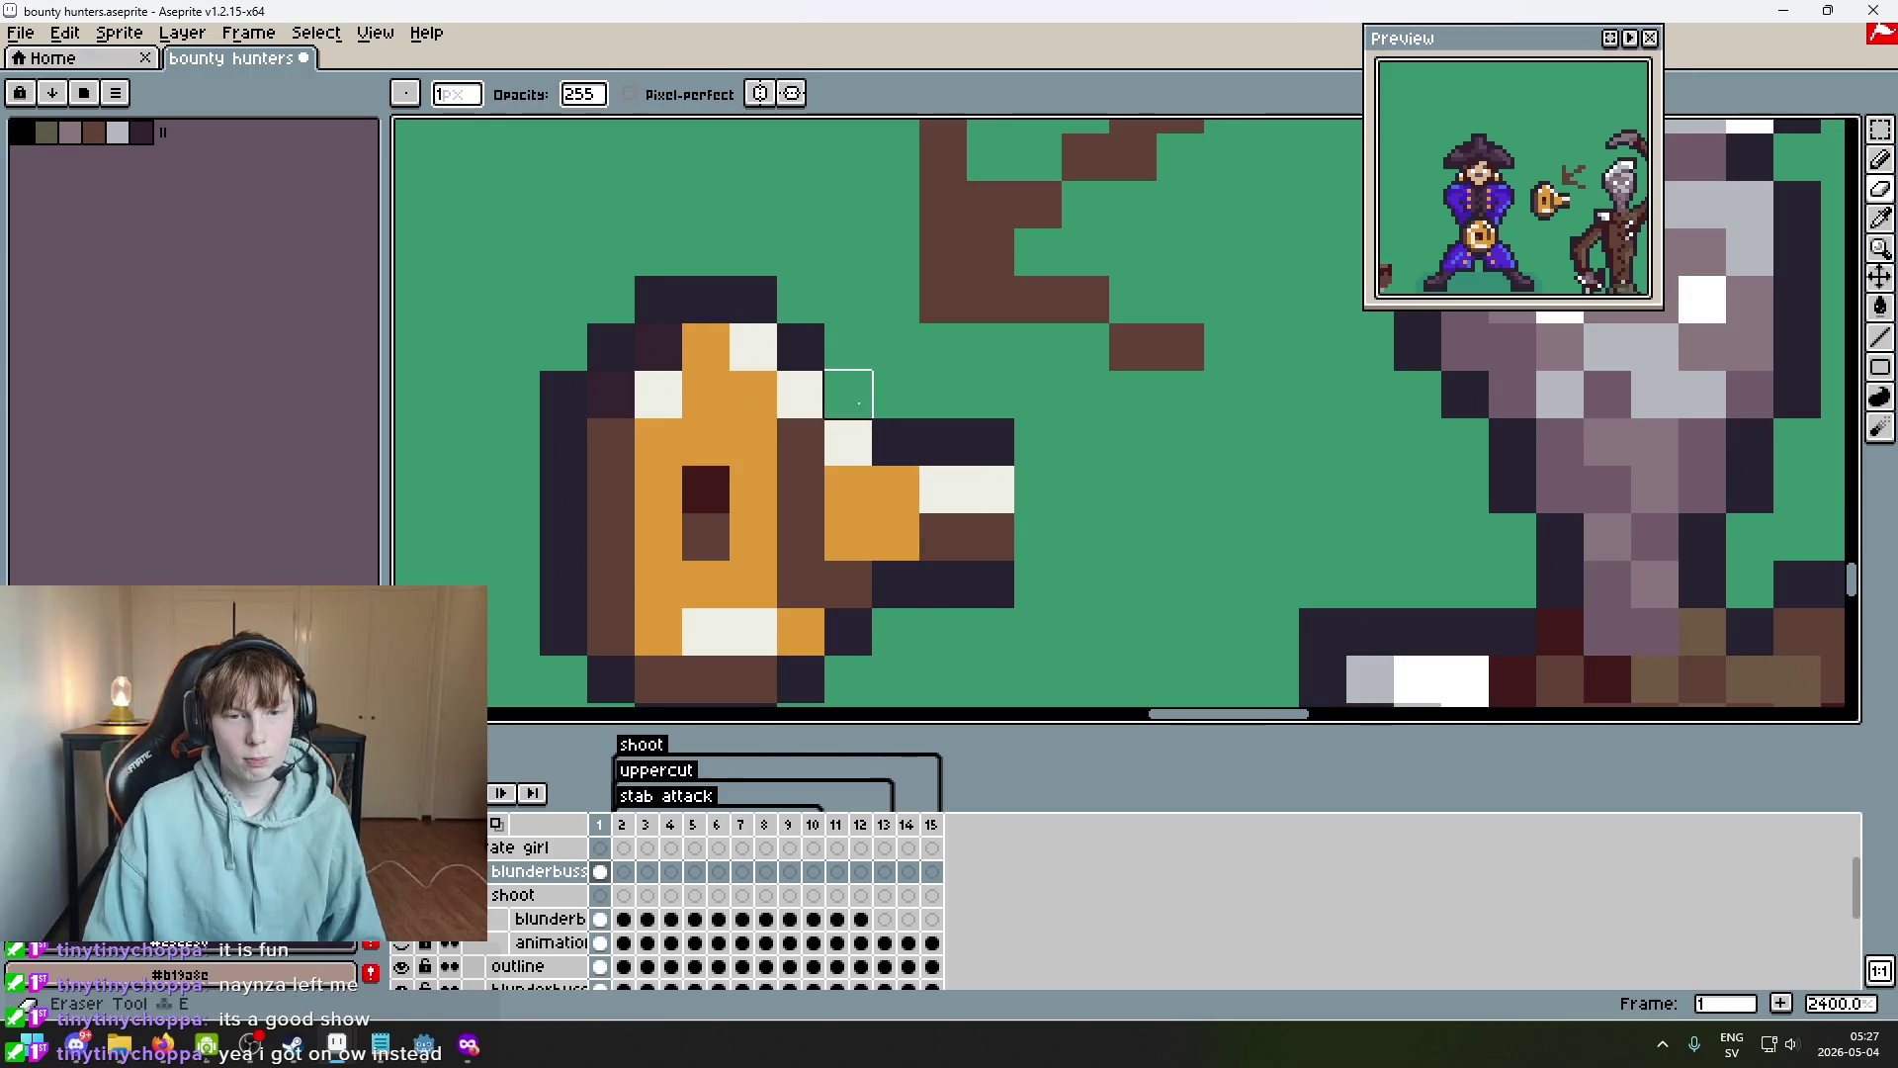
{"action": "scroll", "coordinate": [860, 435], "scroll_direction": "down", "scroll_amount": 4}
{"action": "key", "text": "ctrl+z"}
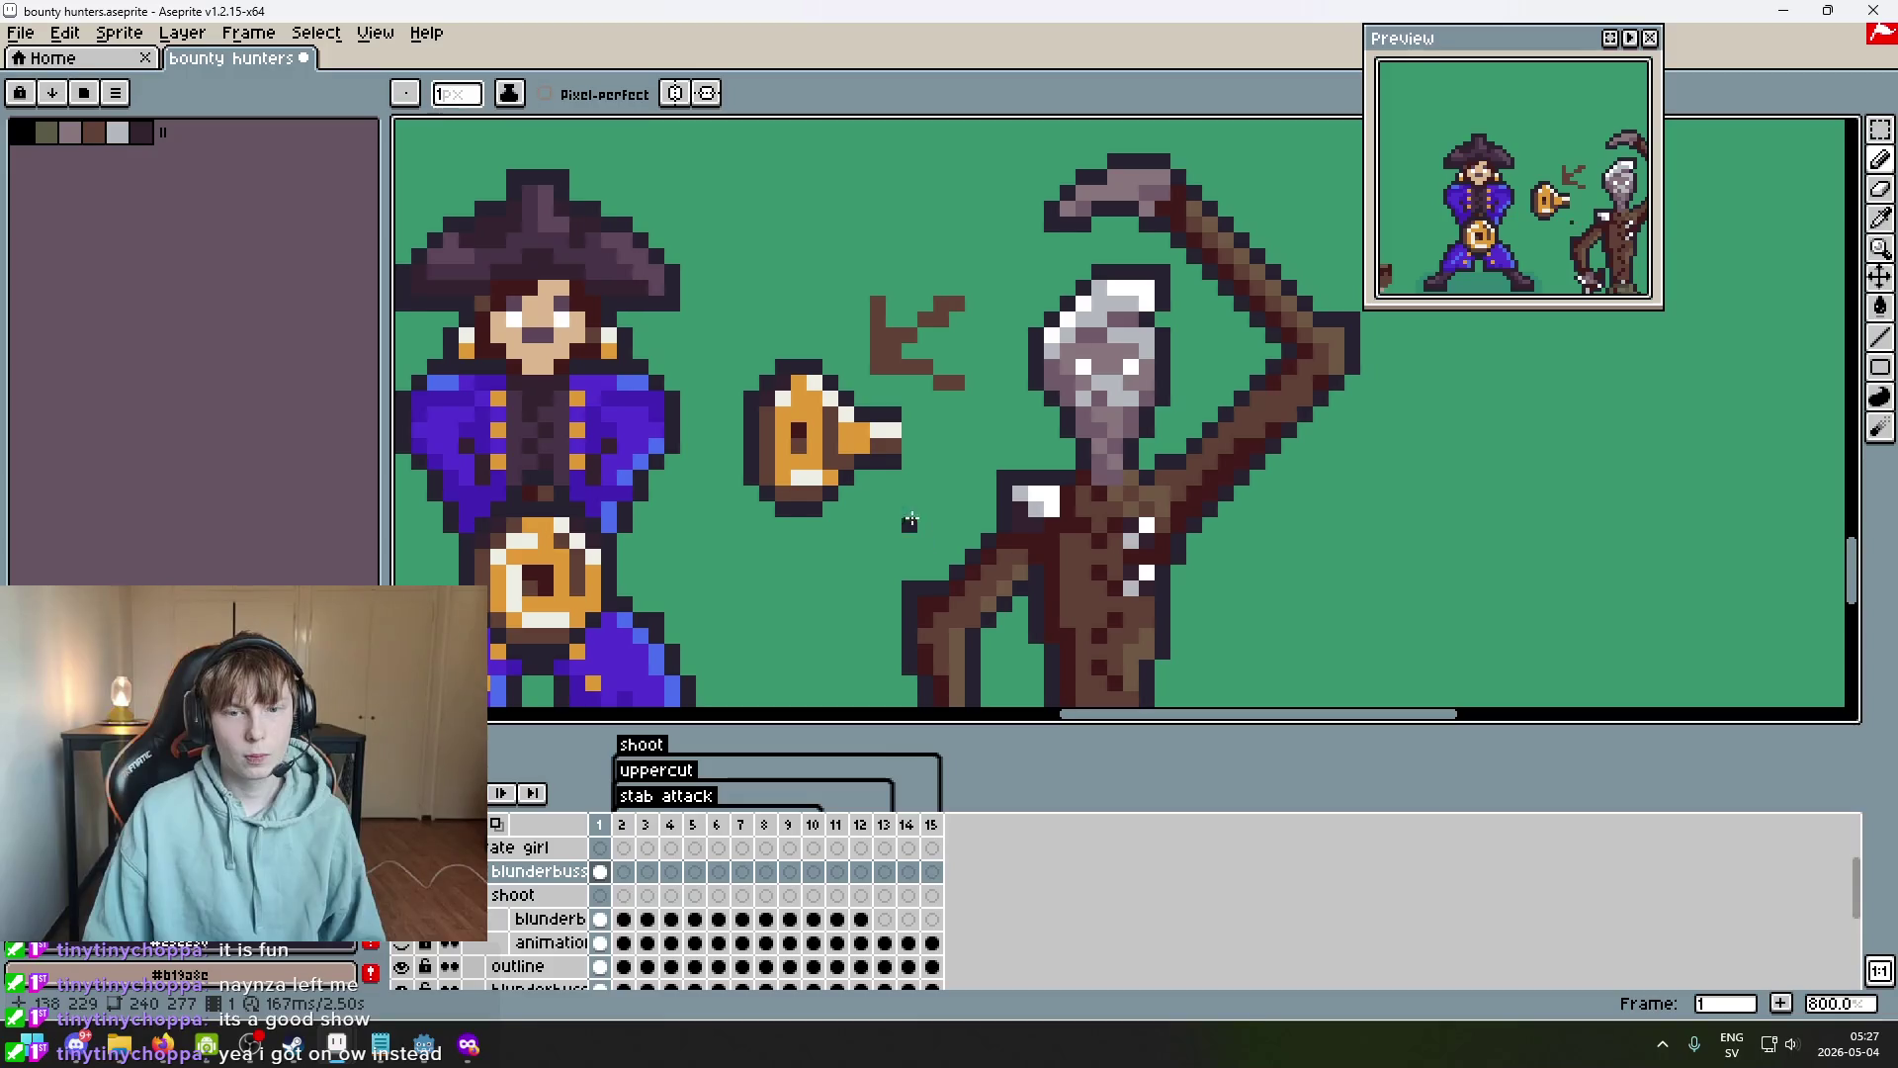
{"action": "scroll", "coordinate": [880, 469], "scroll_direction": "up", "scroll_amount": 3}
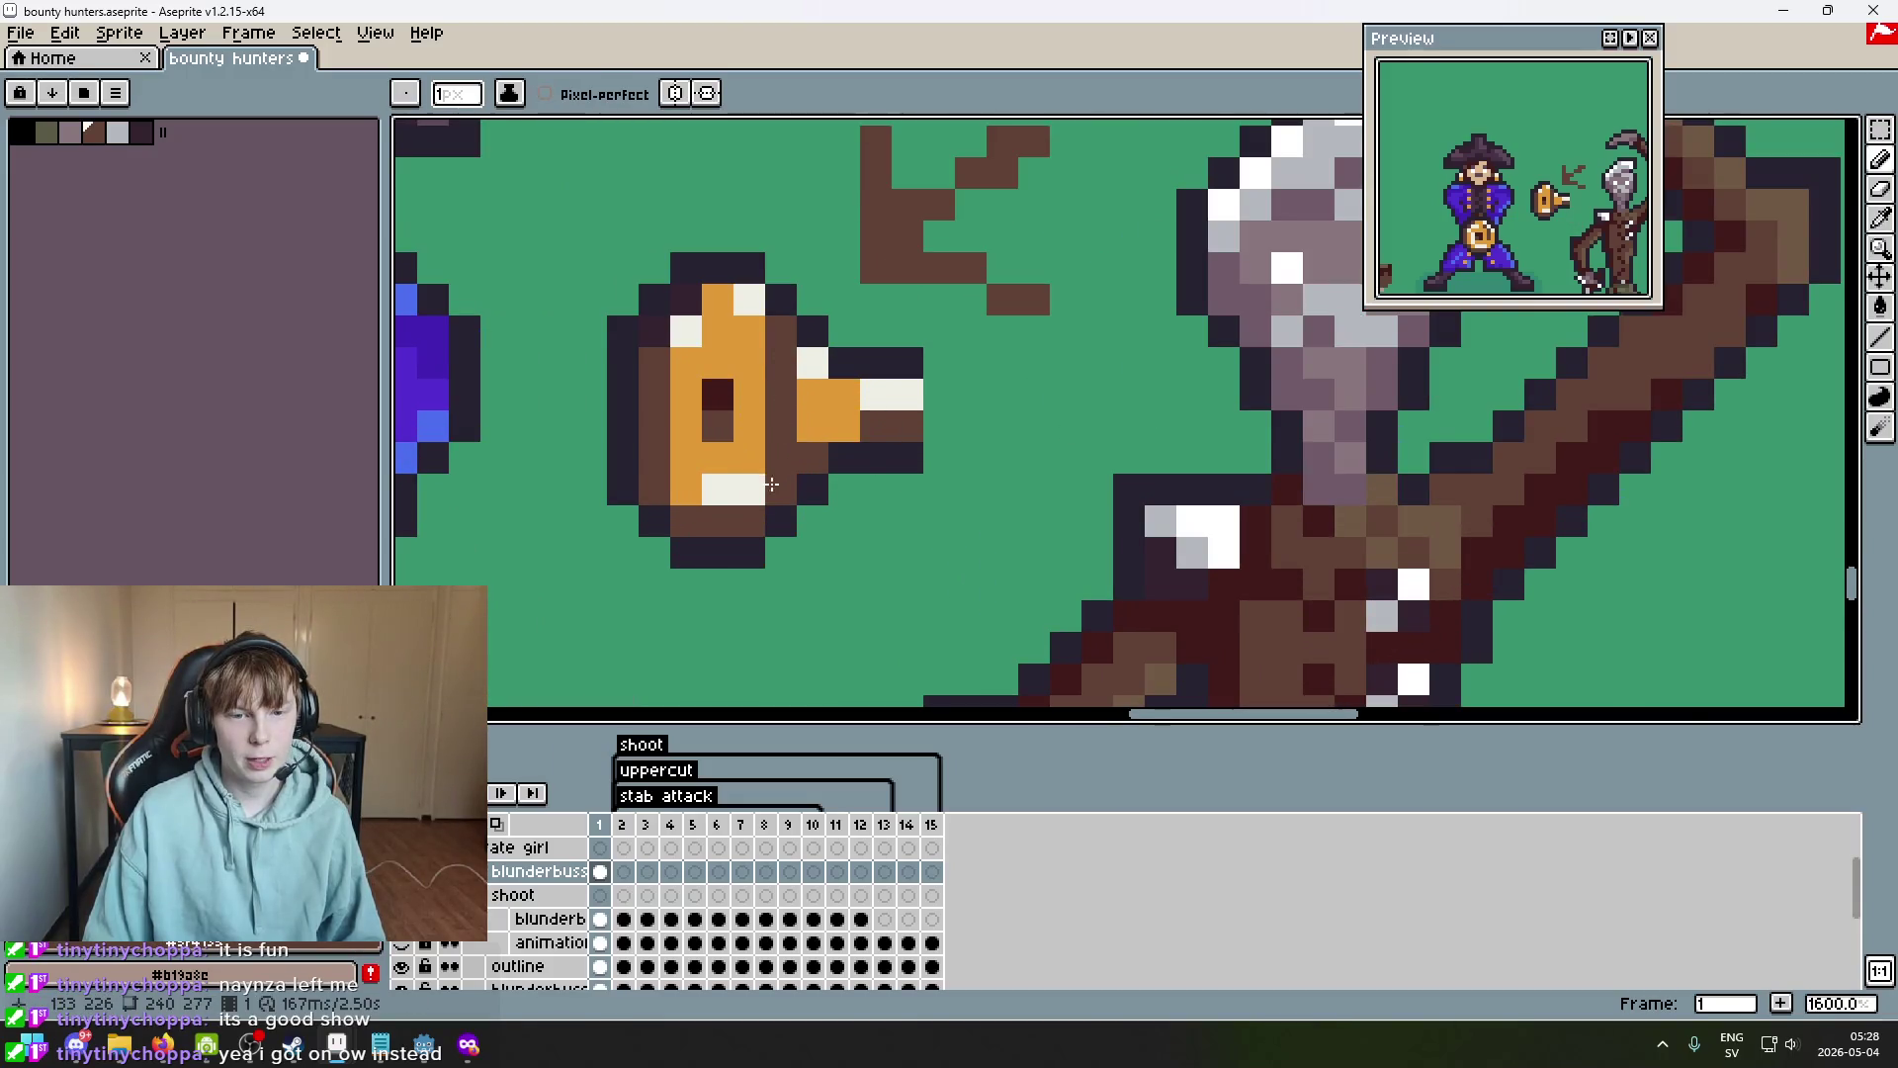
{"action": "scroll", "coordinate": [771, 484], "scroll_direction": "down", "scroll_amount": 6}
{"action": "scroll", "coordinate": [803, 472], "scroll_direction": "up", "scroll_amount": 4}
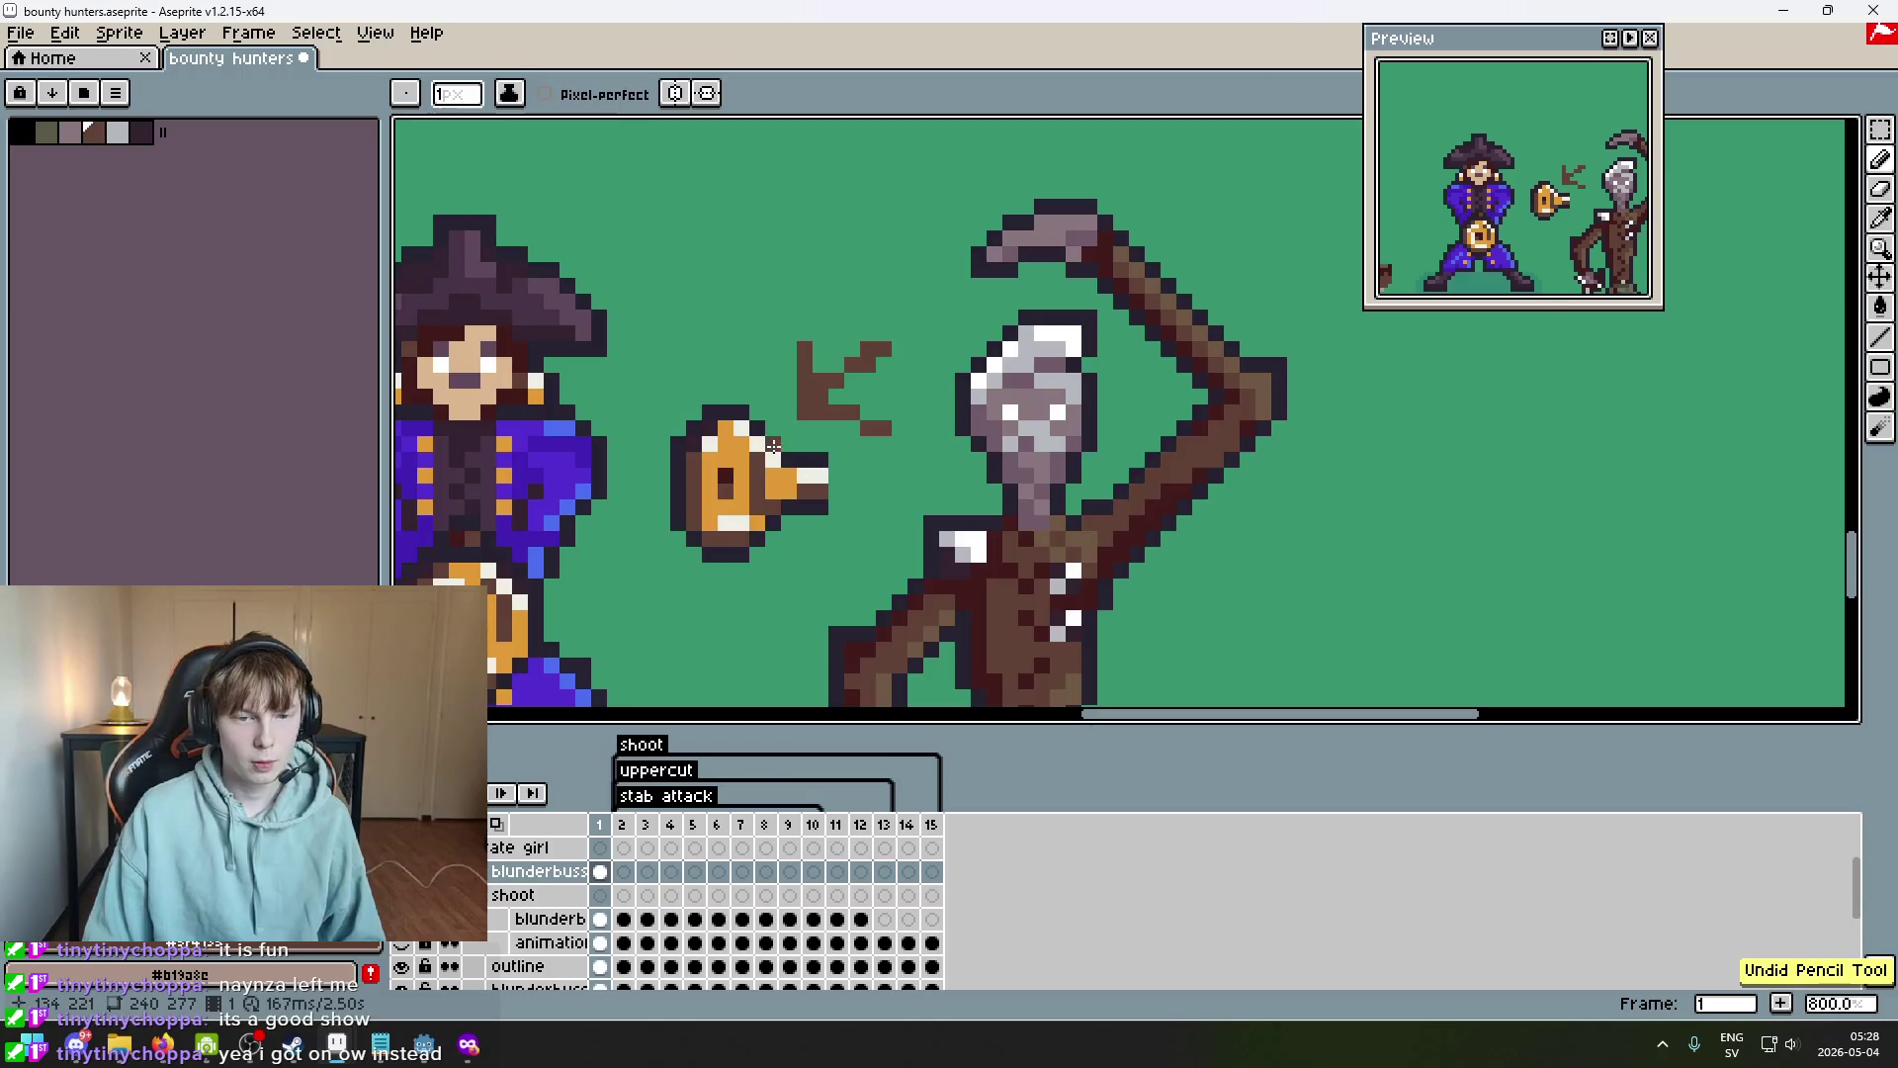
{"action": "scroll", "coordinate": [747, 471], "scroll_direction": "up", "scroll_amount": 3}
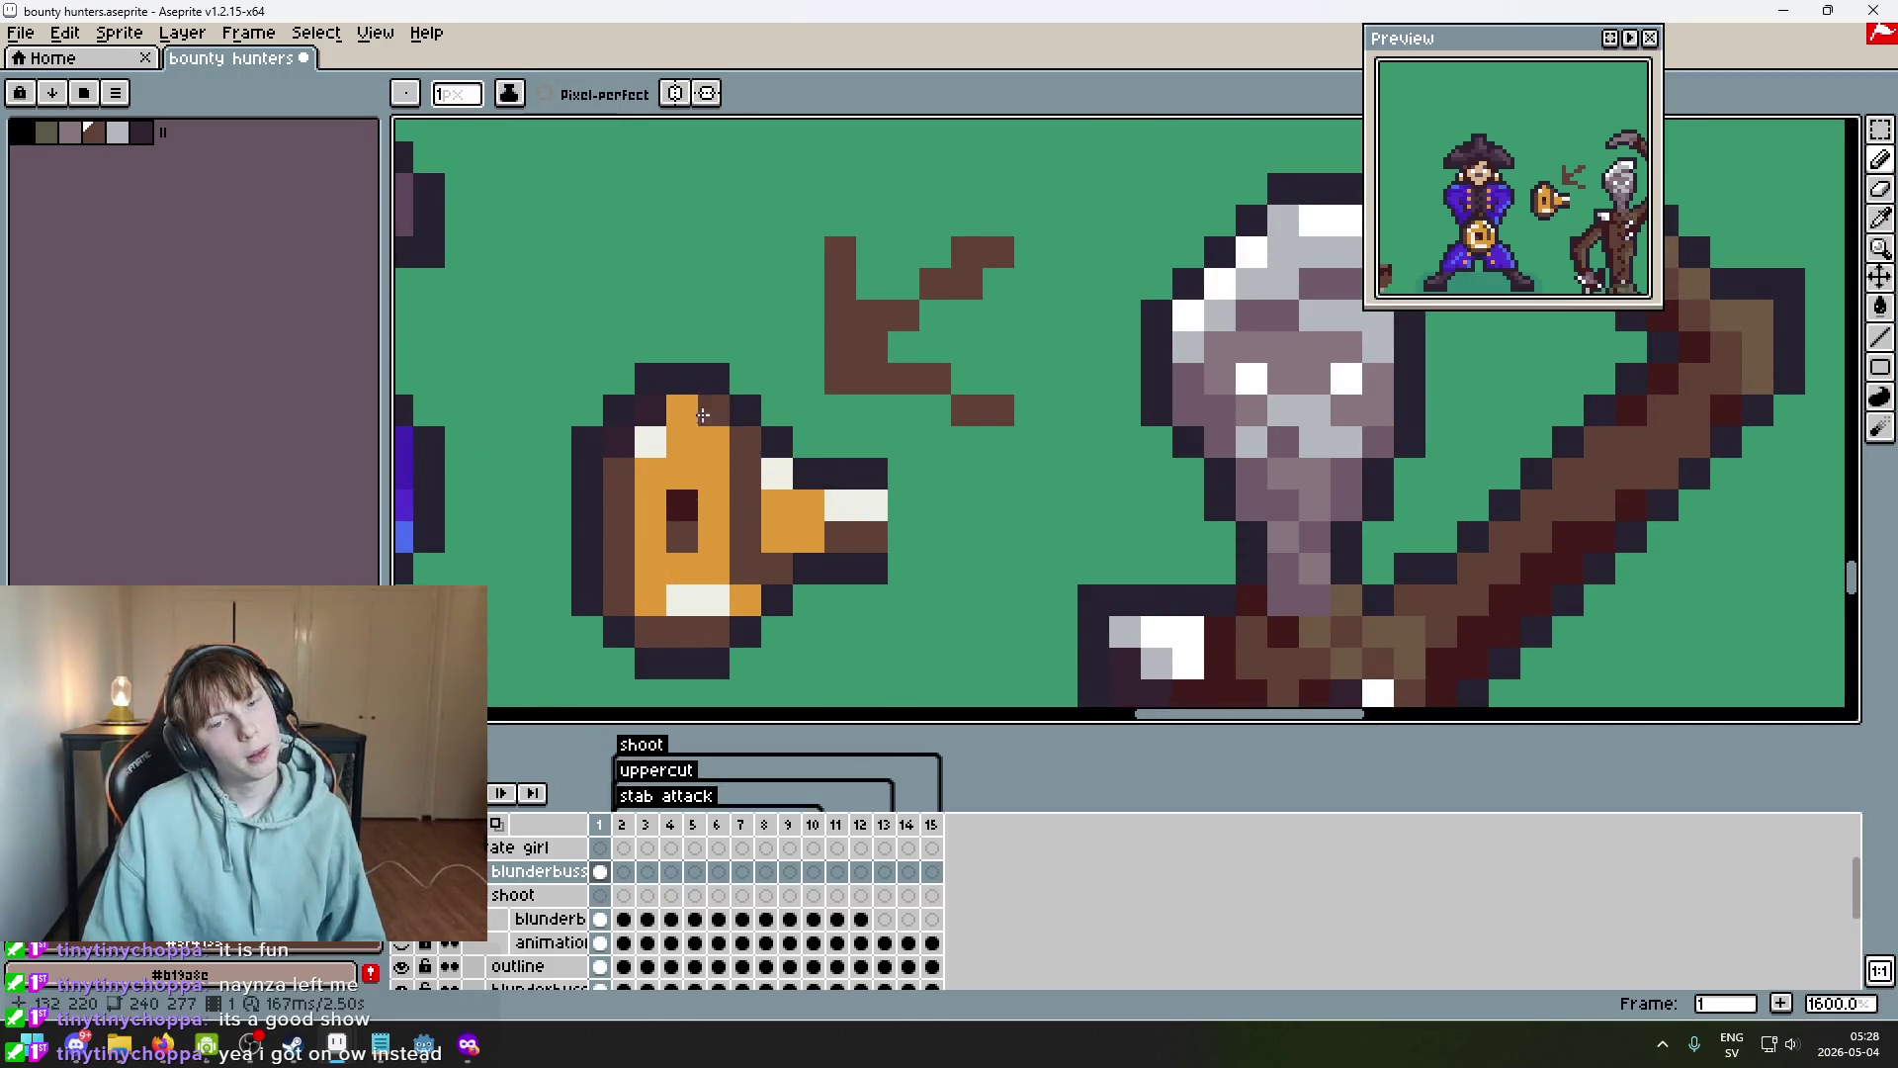
Paint two cream-white highlight pixels on the bell, then switch back to brown.
{"action": "left_click", "coordinate": [777, 473], "text": "alt"}
{"action": "left_click", "coordinate": [714, 442]}
{"action": "left_click", "coordinate": [682, 410]}
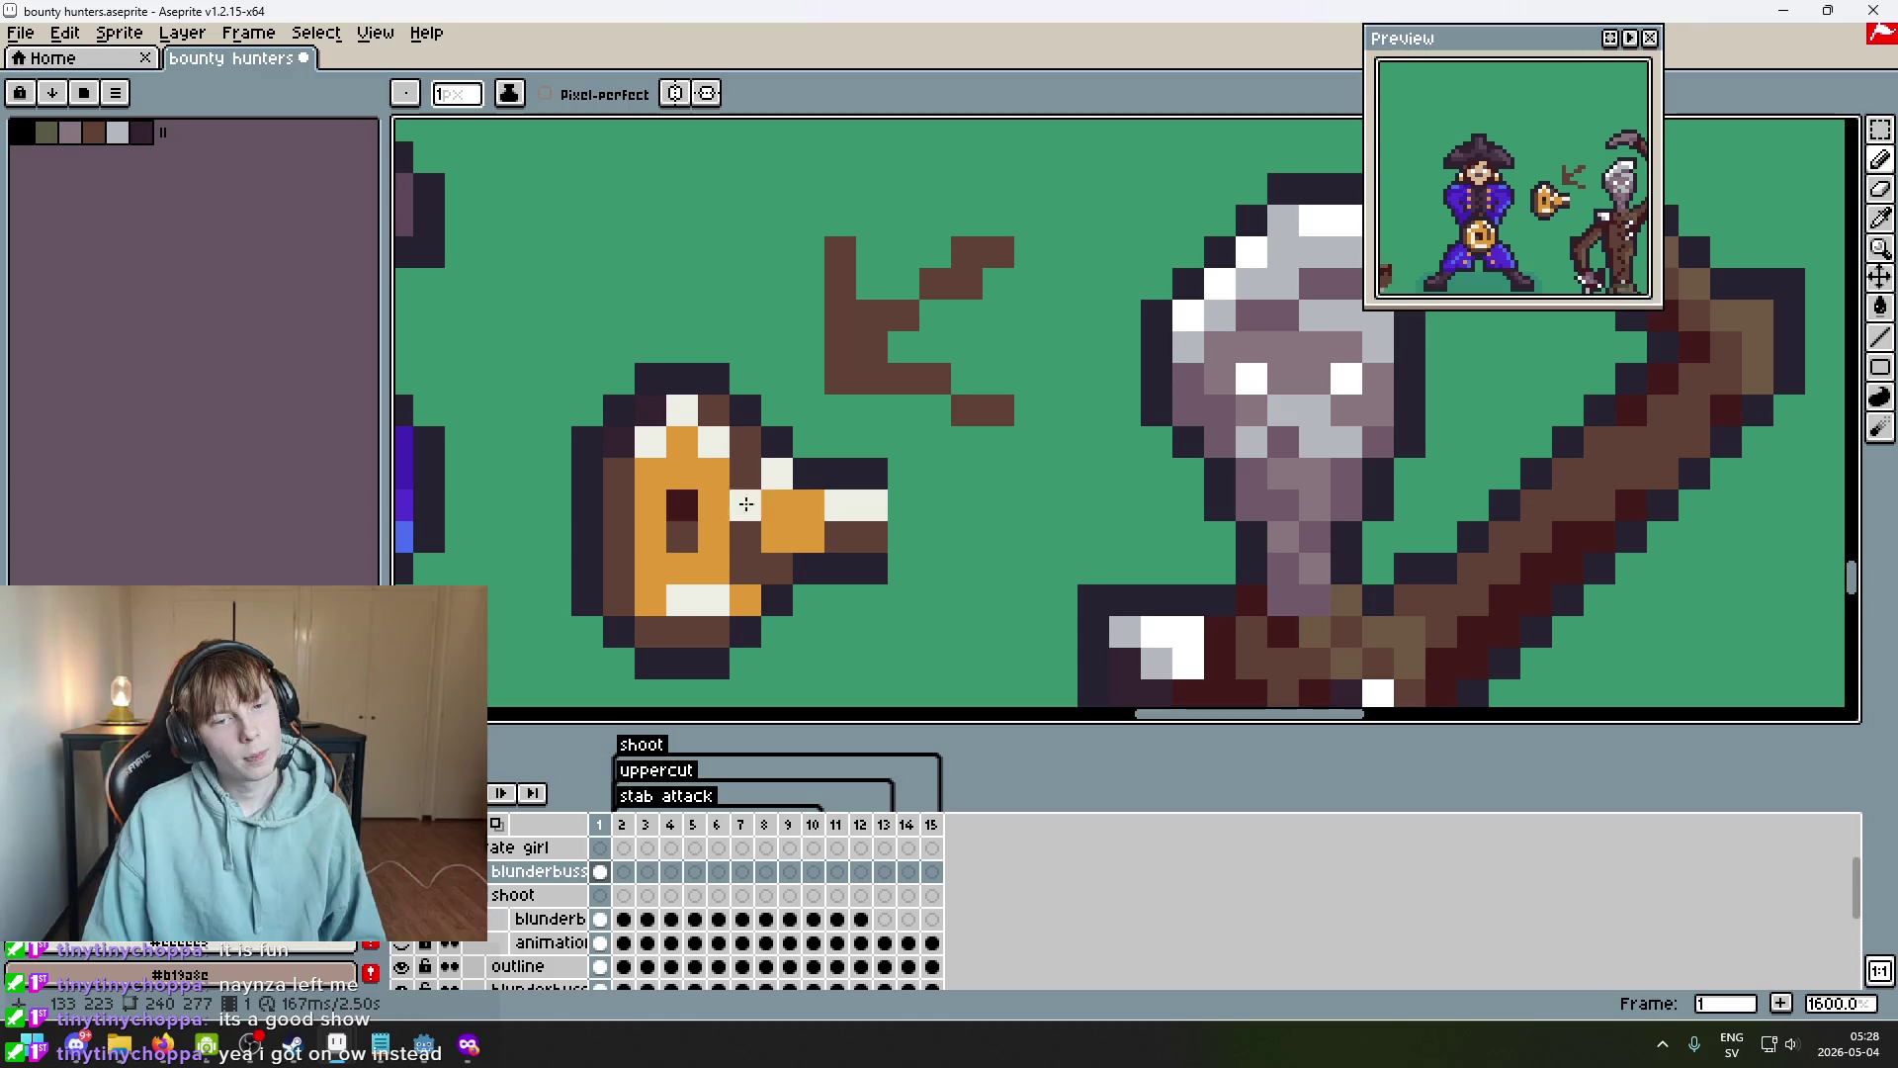
{"action": "scroll", "coordinate": [745, 494], "scroll_direction": "down", "scroll_amount": 4}
{"action": "scroll", "coordinate": [860, 494], "scroll_direction": "up", "scroll_amount": 4}
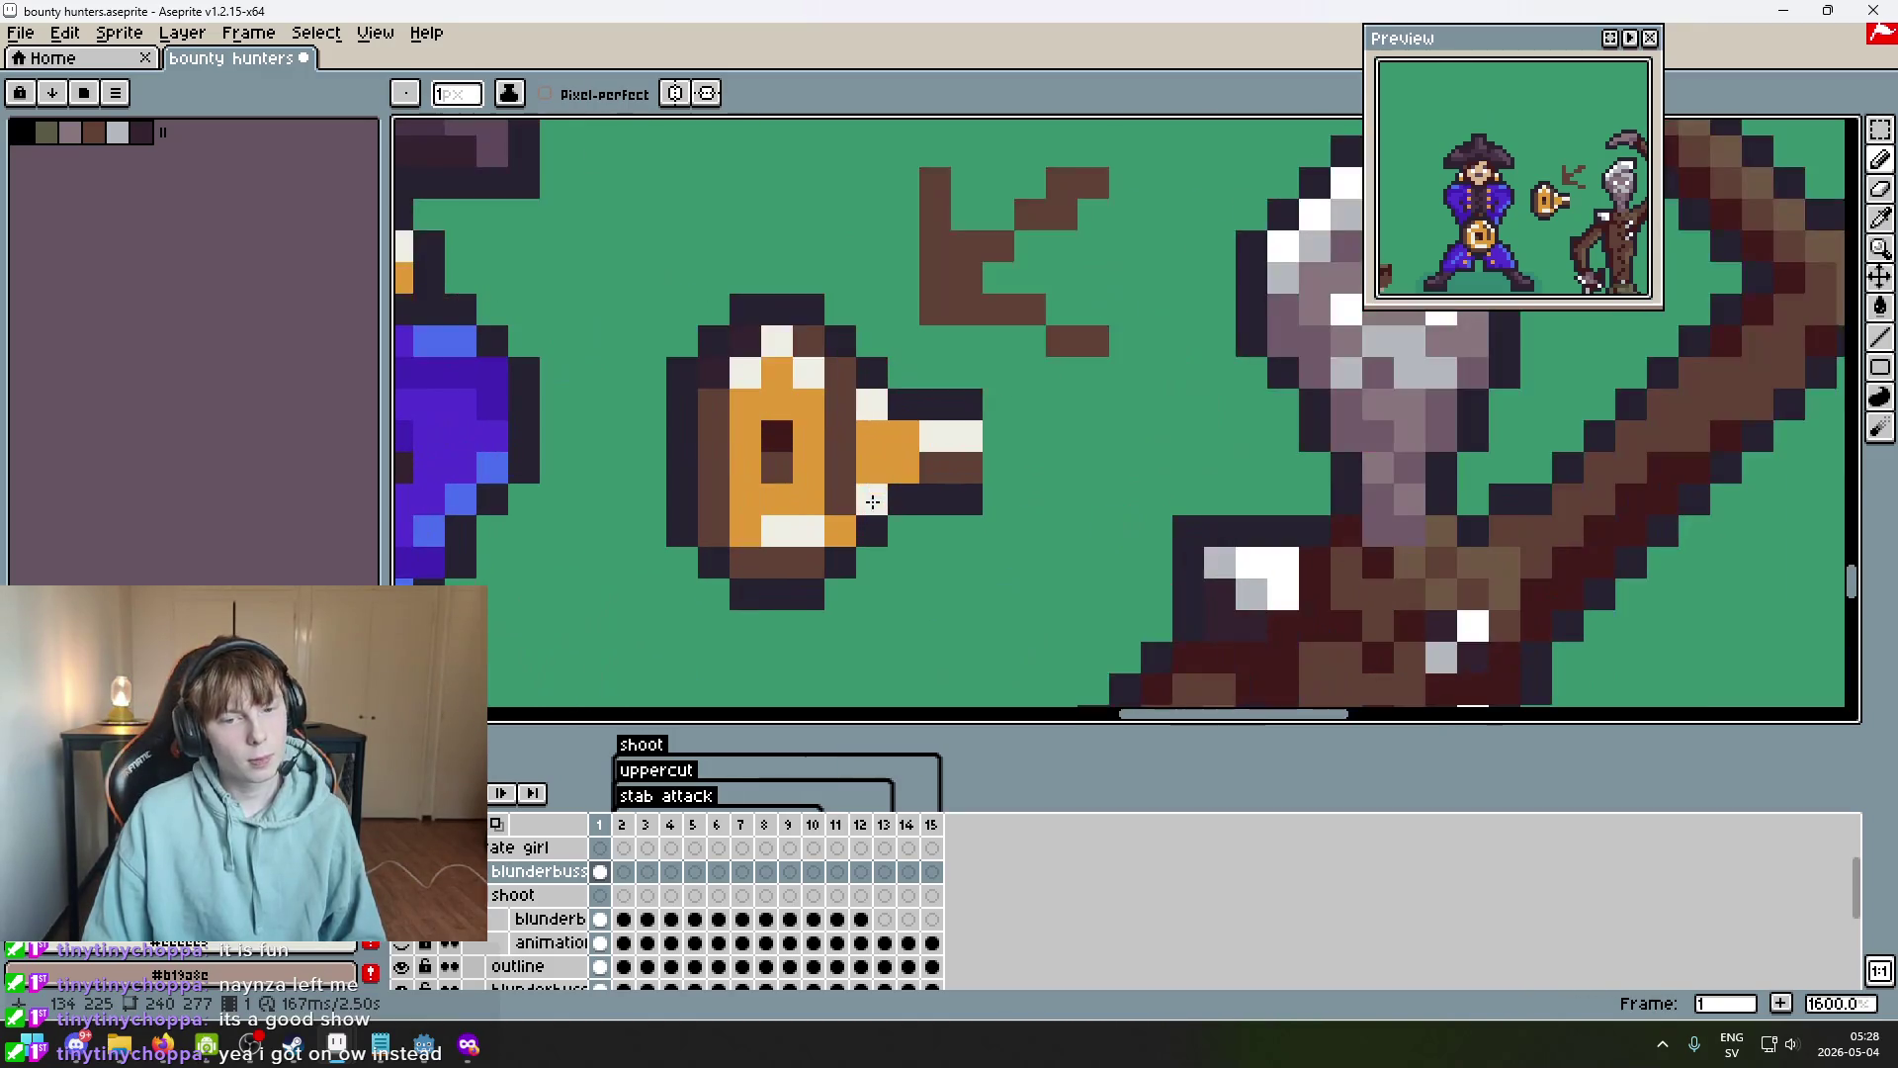
{"action": "left_click", "coordinate": [848, 545], "text": "alt"}
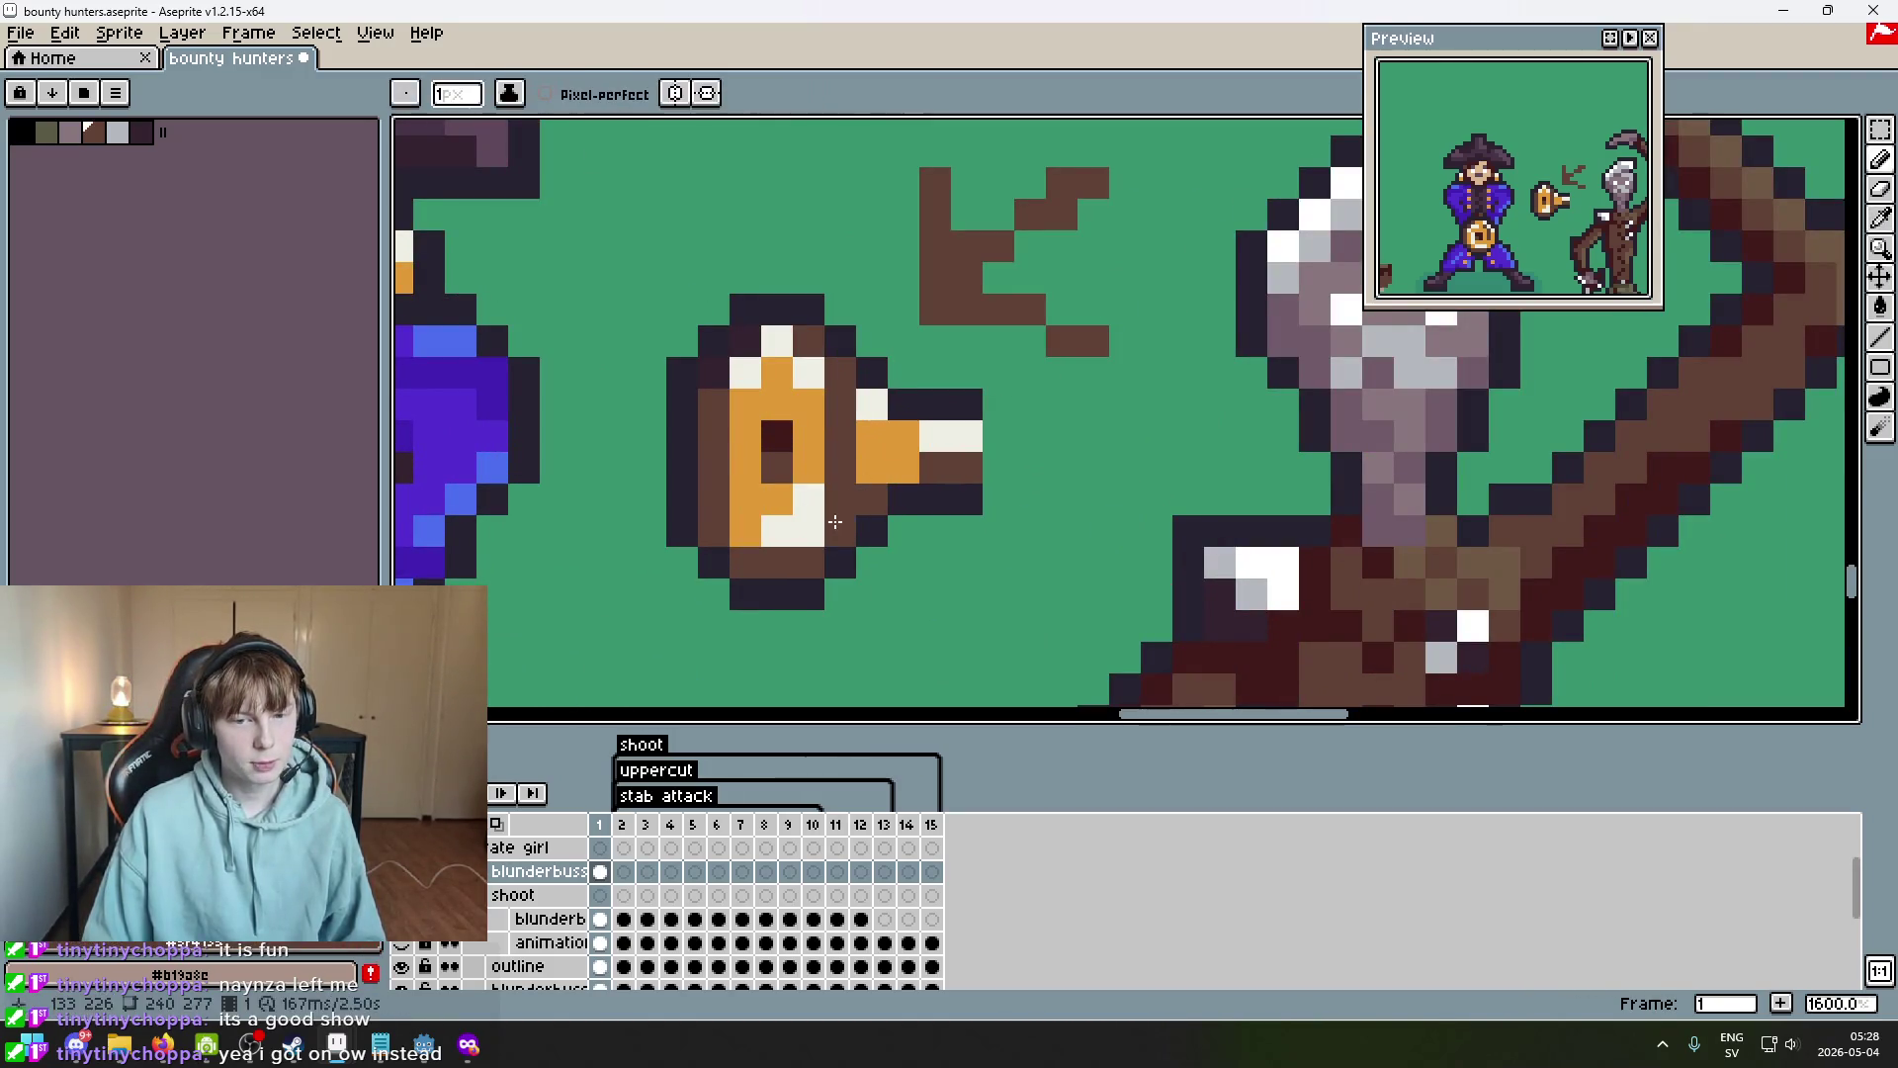
{"action": "scroll", "coordinate": [878, 538], "scroll_direction": "down", "scroll_amount": 4}
{"action": "scroll", "coordinate": [879, 538], "scroll_direction": "up", "scroll_amount": 3}
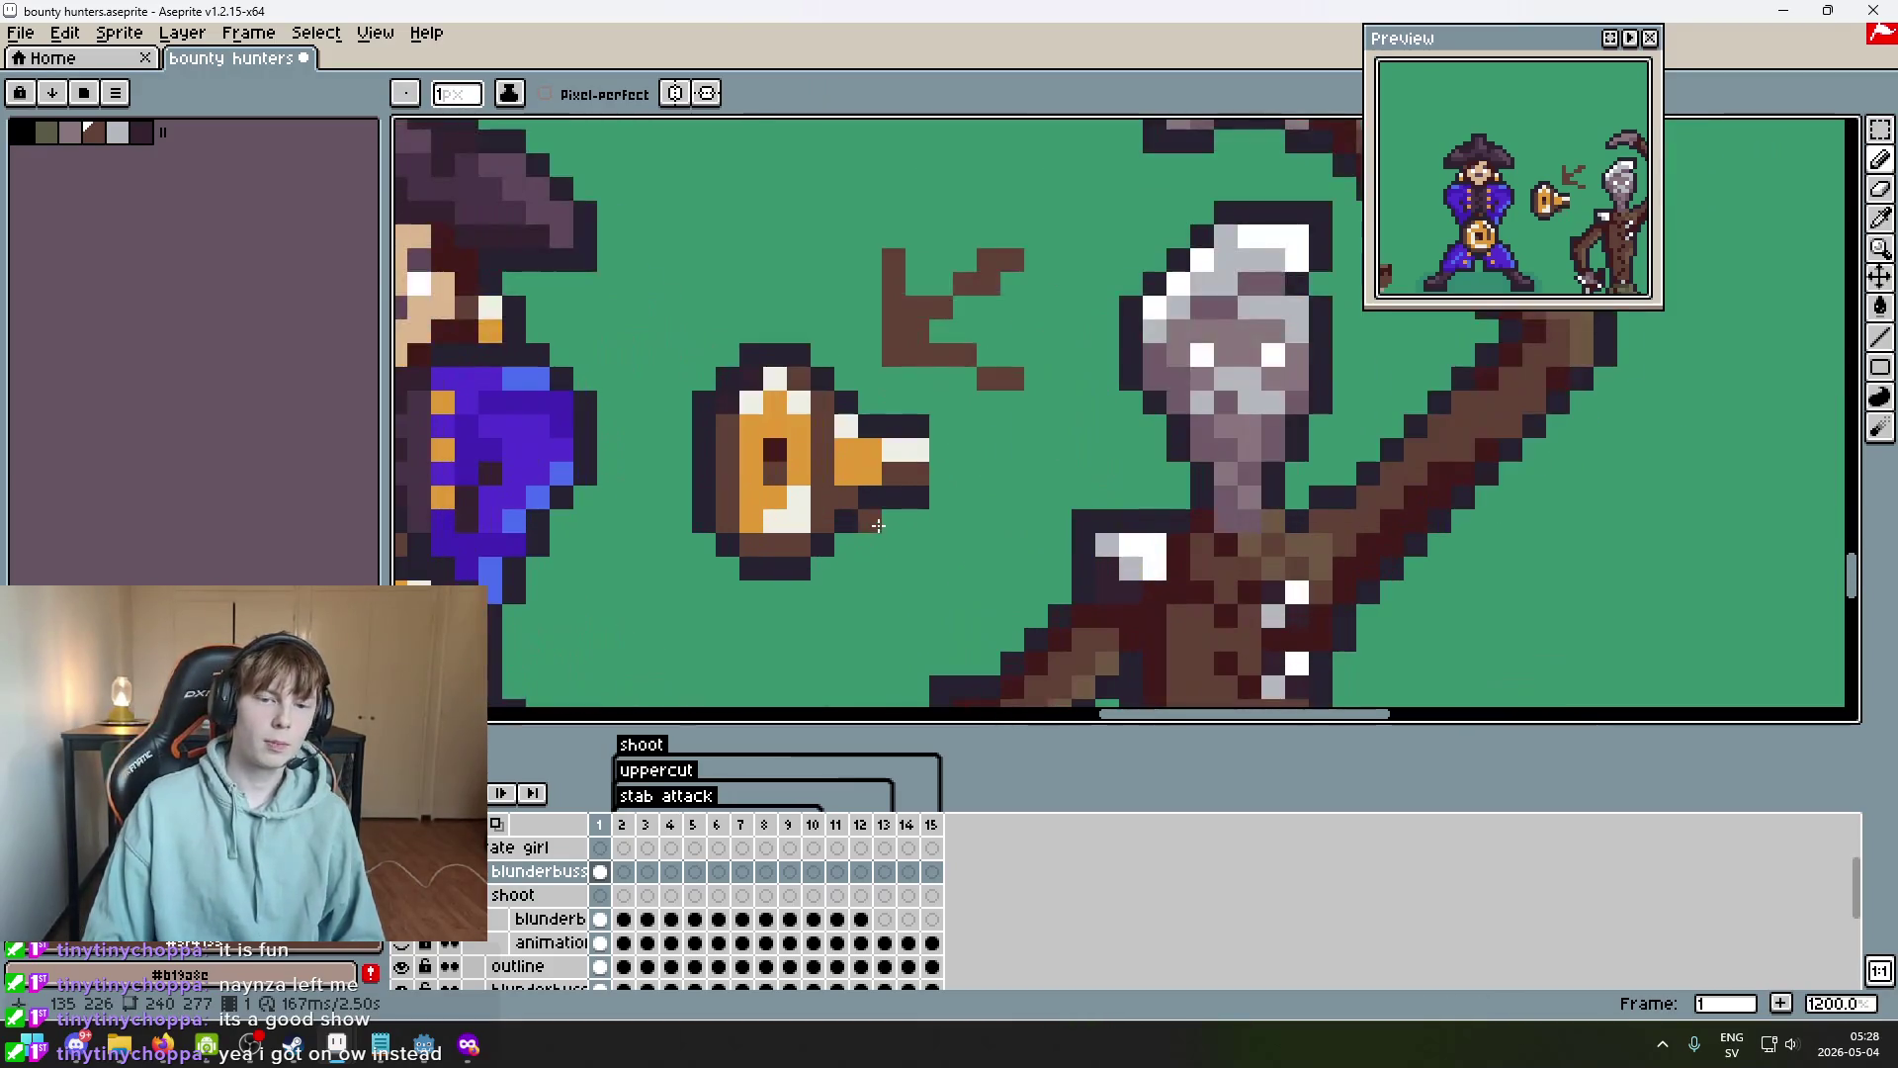
{"action": "scroll", "coordinate": [886, 515], "scroll_direction": "down", "scroll_amount": 4}
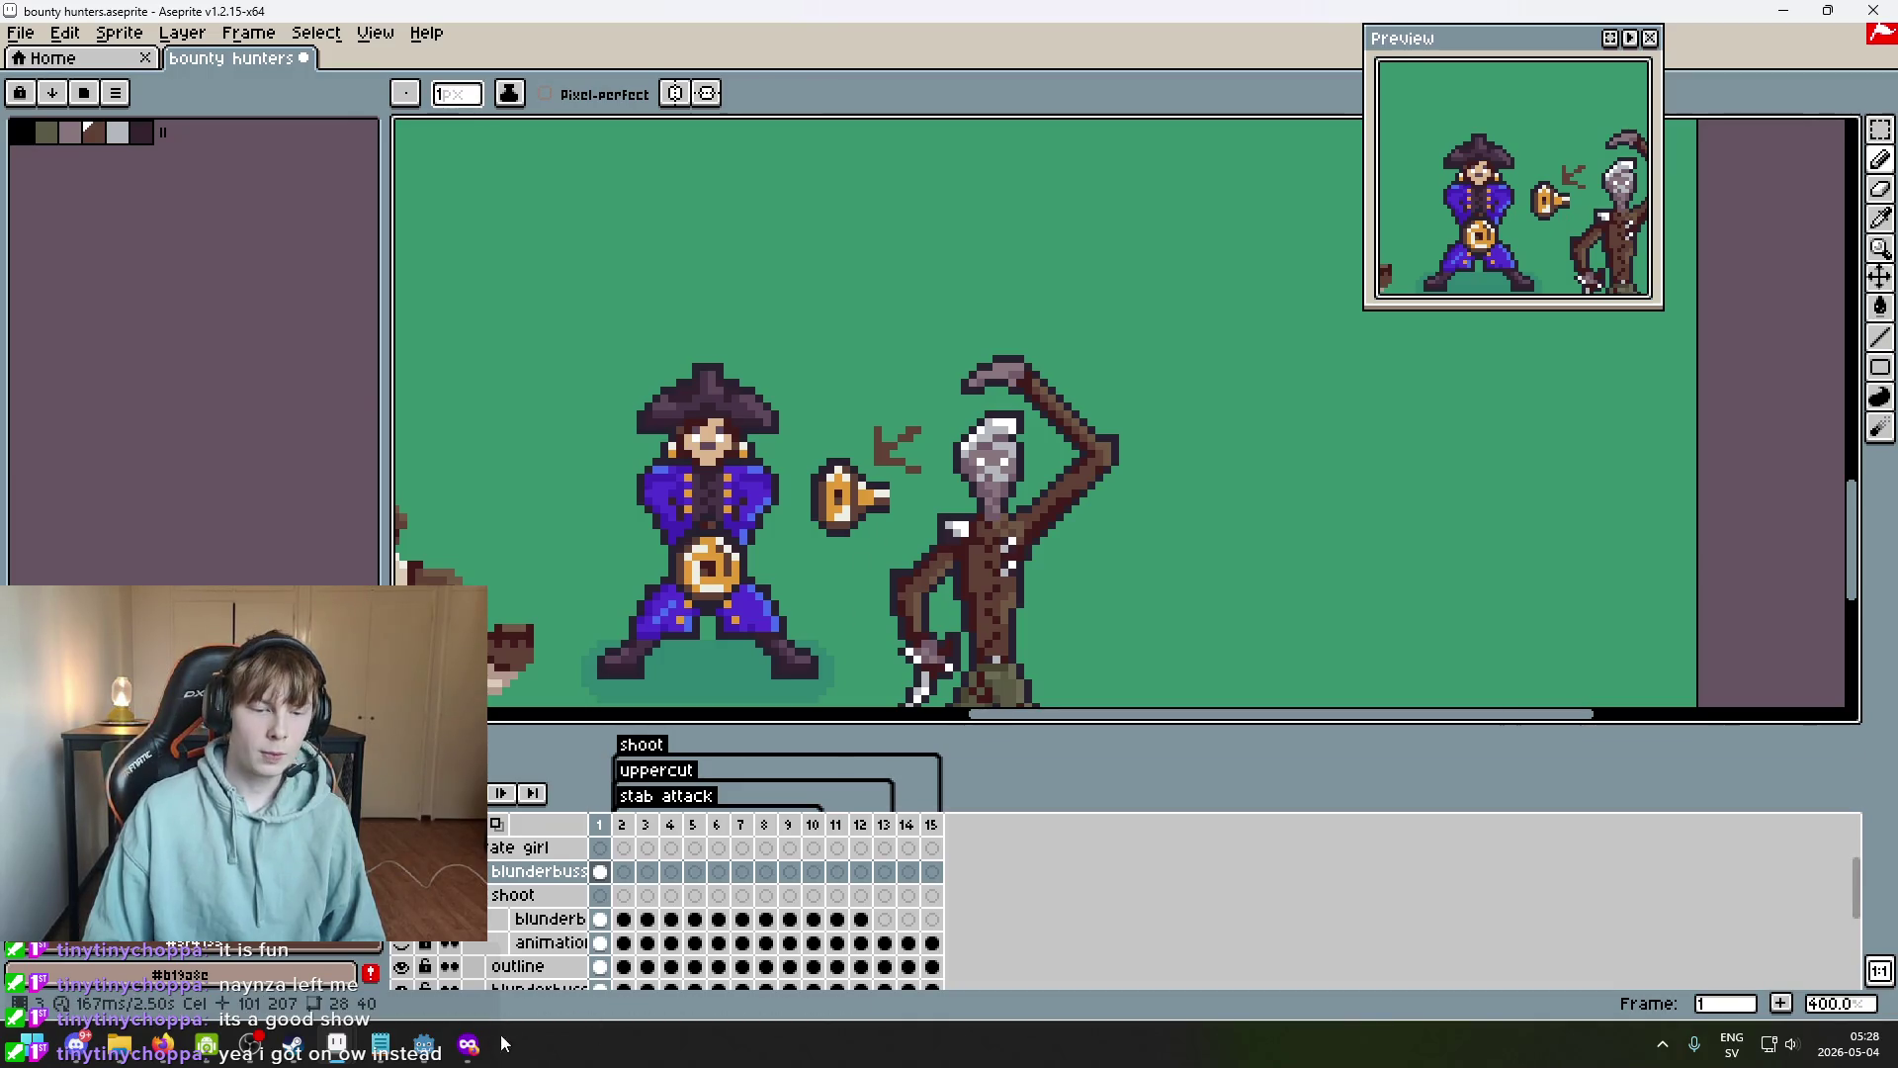
{"action": "key", "text": "alt+Tab"}
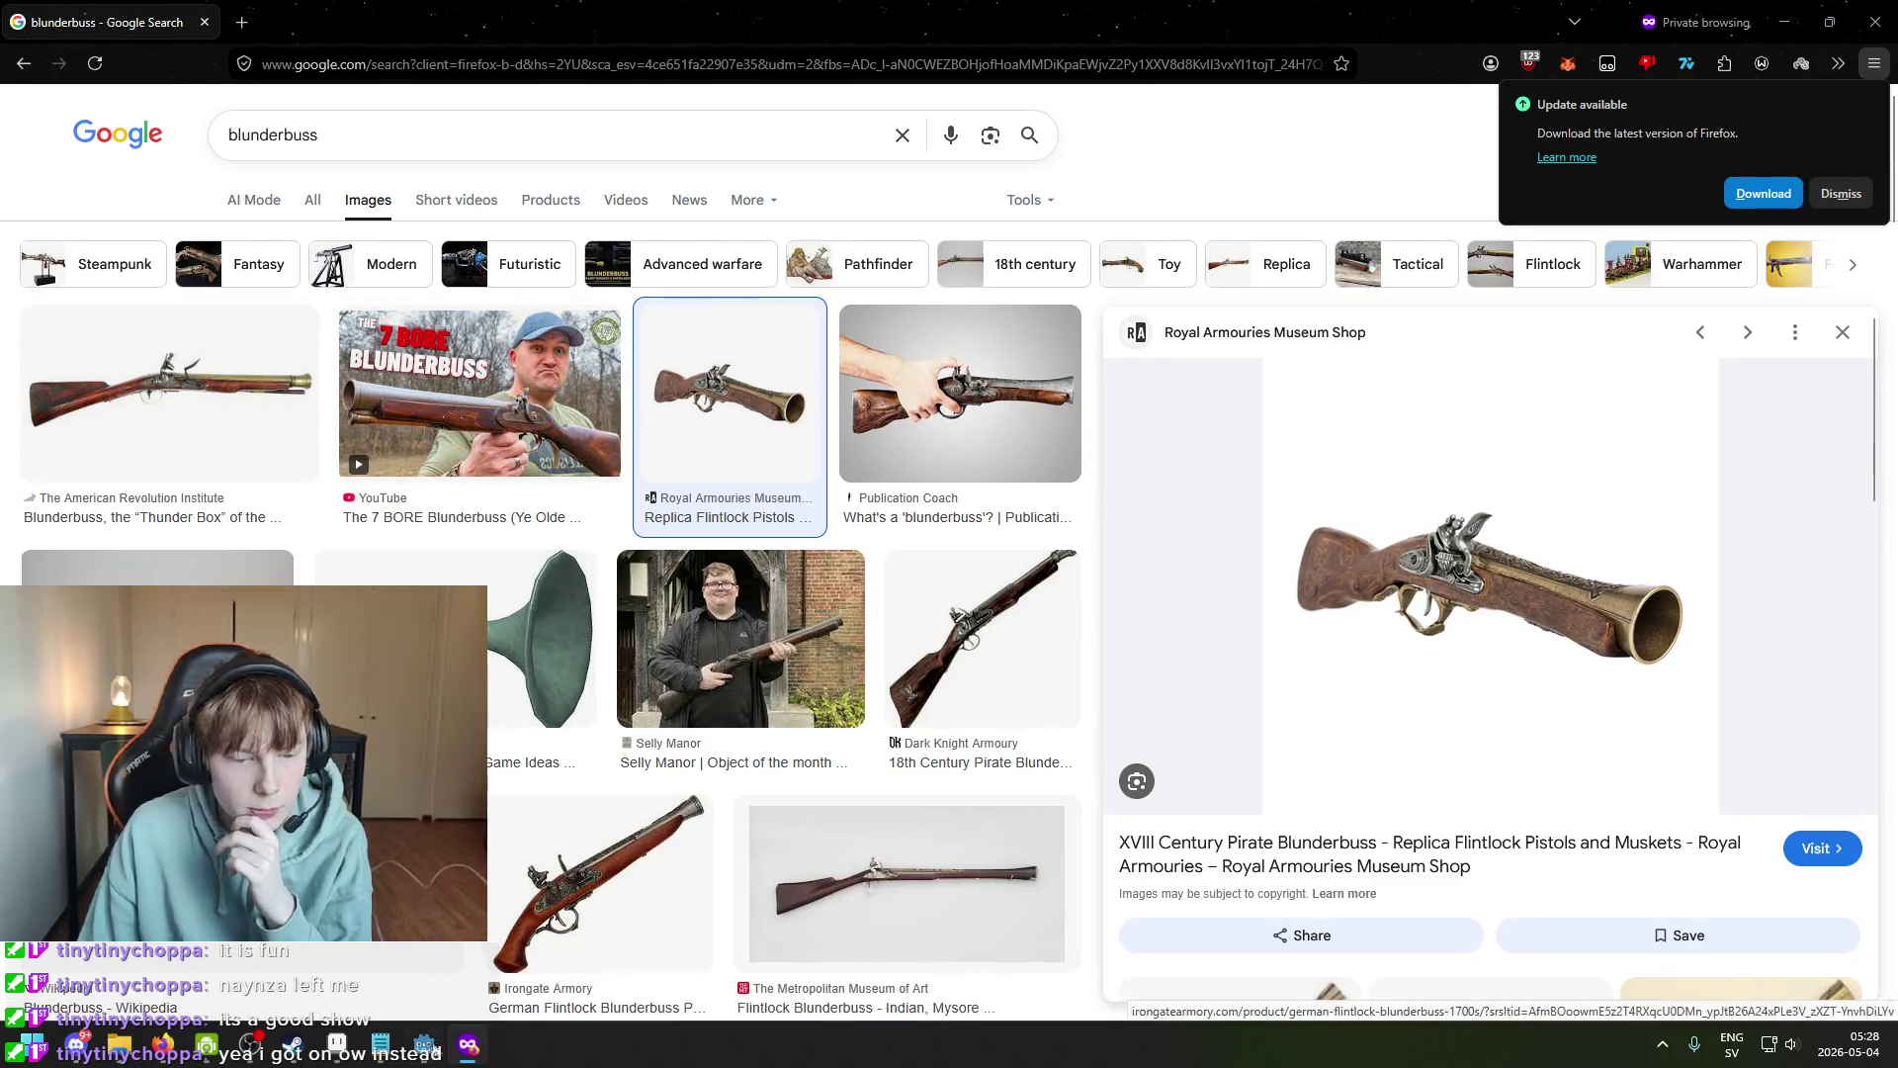
Leave the Firefox blunderbuss references and return to the pirate sprite in Aseprite.
{"action": "mouse_move", "coordinate": [398, 1044]}
{"action": "left_click", "coordinate": [430, 979]}
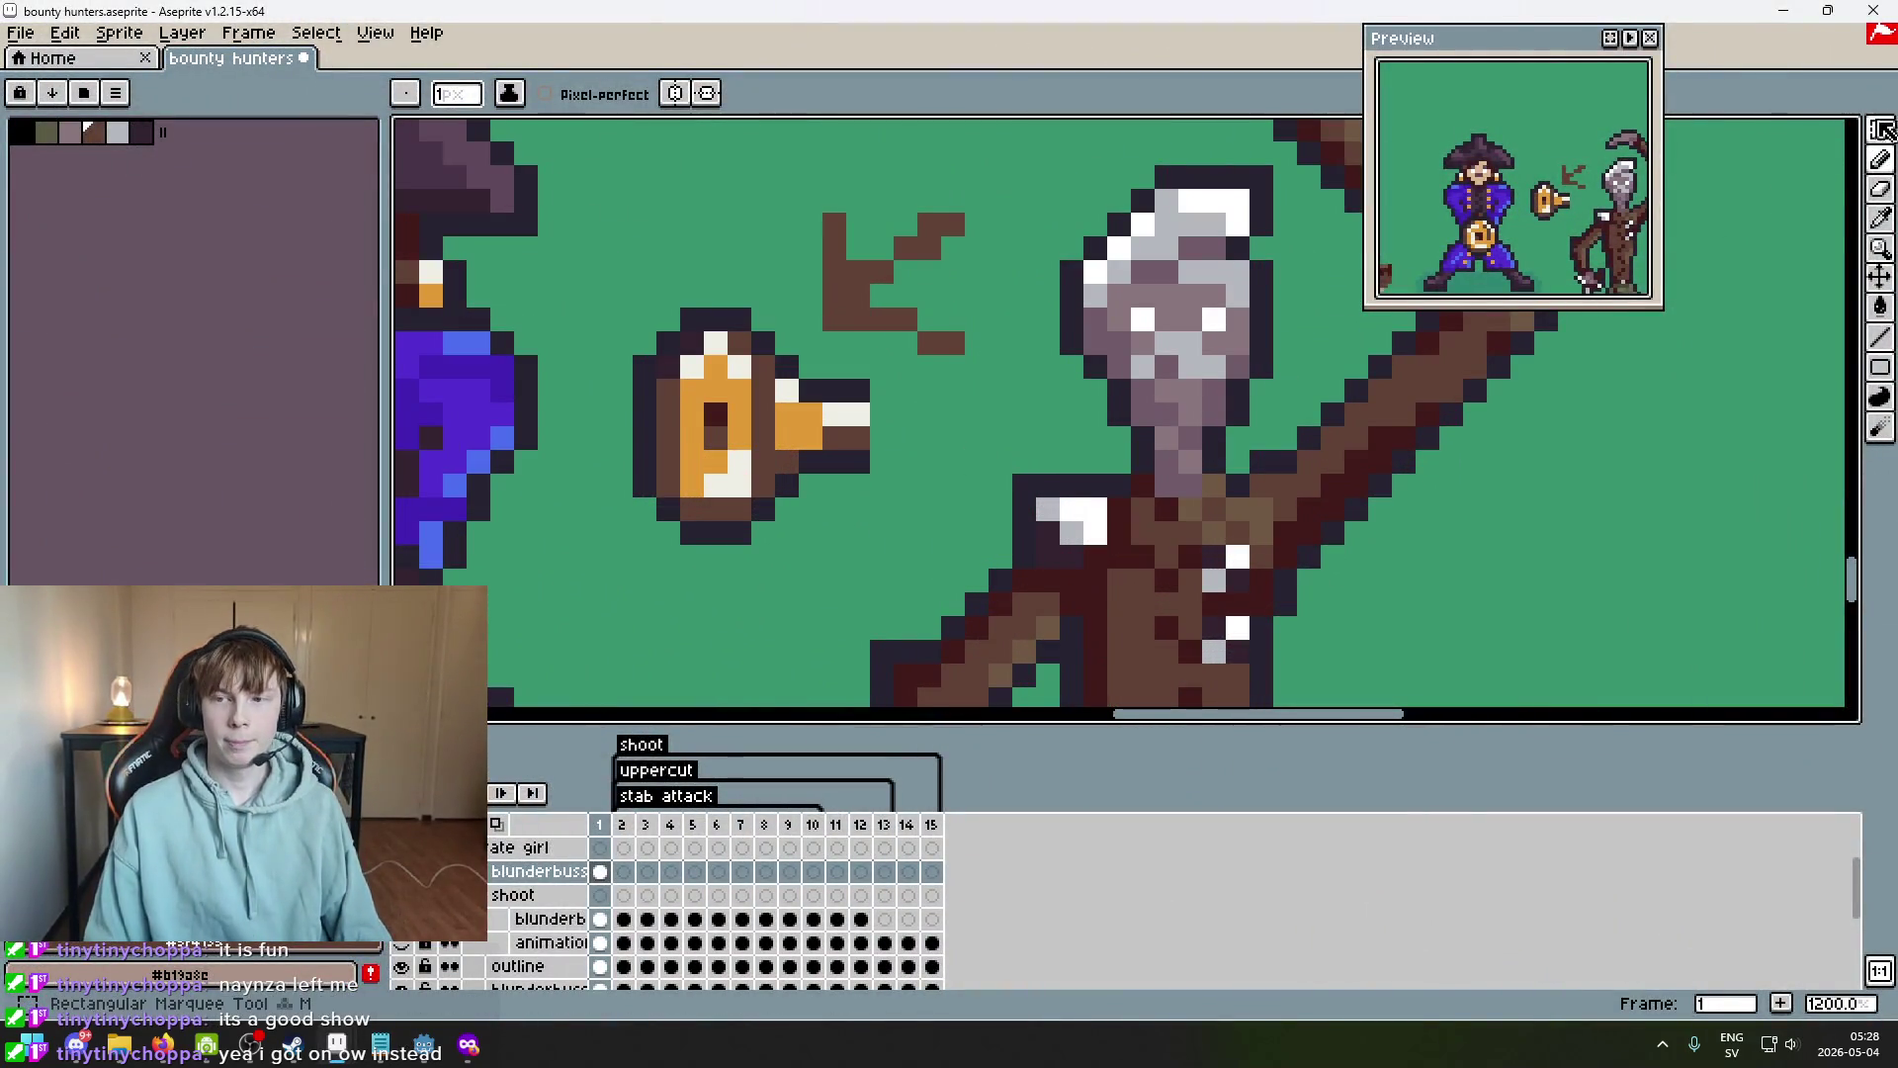
Select the blunderbuss and move it up near the top of the canvas.
{"action": "left_click", "coordinate": [1879, 130]}
{"action": "scroll", "coordinate": [868, 474], "scroll_direction": "down", "scroll_amount": 4}
{"action": "left_click_drag", "start_coordinate": [907, 491], "coordinate": [781, 302]}
{"action": "left_click_drag", "start_coordinate": [847, 499], "coordinate": [826, 223]}
Select the leftover brown arrow pixels and delete them.
{"action": "mouse_move", "coordinate": [927, 444]}
{"action": "left_mouse_down"}
{"action": "mouse_move", "coordinate": [893, 292]}
{"action": "mouse_move", "coordinate": [920, 331]}
{"action": "left_mouse_up"}
{"action": "left_click", "coordinate": [987, 297]}
{"action": "scroll", "coordinate": [987, 297], "scroll_direction": "up", "scroll_amount": 5}
{"action": "key", "text": "Delete"}
{"action": "scroll", "coordinate": [928, 423], "scroll_direction": "up", "scroll_amount": 5}
Stretch the blunderbuss barrel to about 340% length and commit it.
{"action": "mouse_move", "coordinate": [898, 470]}
{"action": "left_mouse_down"}
{"action": "mouse_move", "coordinate": [774, 276]}
{"action": "mouse_move", "coordinate": [732, 273]}
{"action": "left_mouse_up"}
{"action": "left_click_drag", "start_coordinate": [898, 373], "coordinate": [1282, 374]}
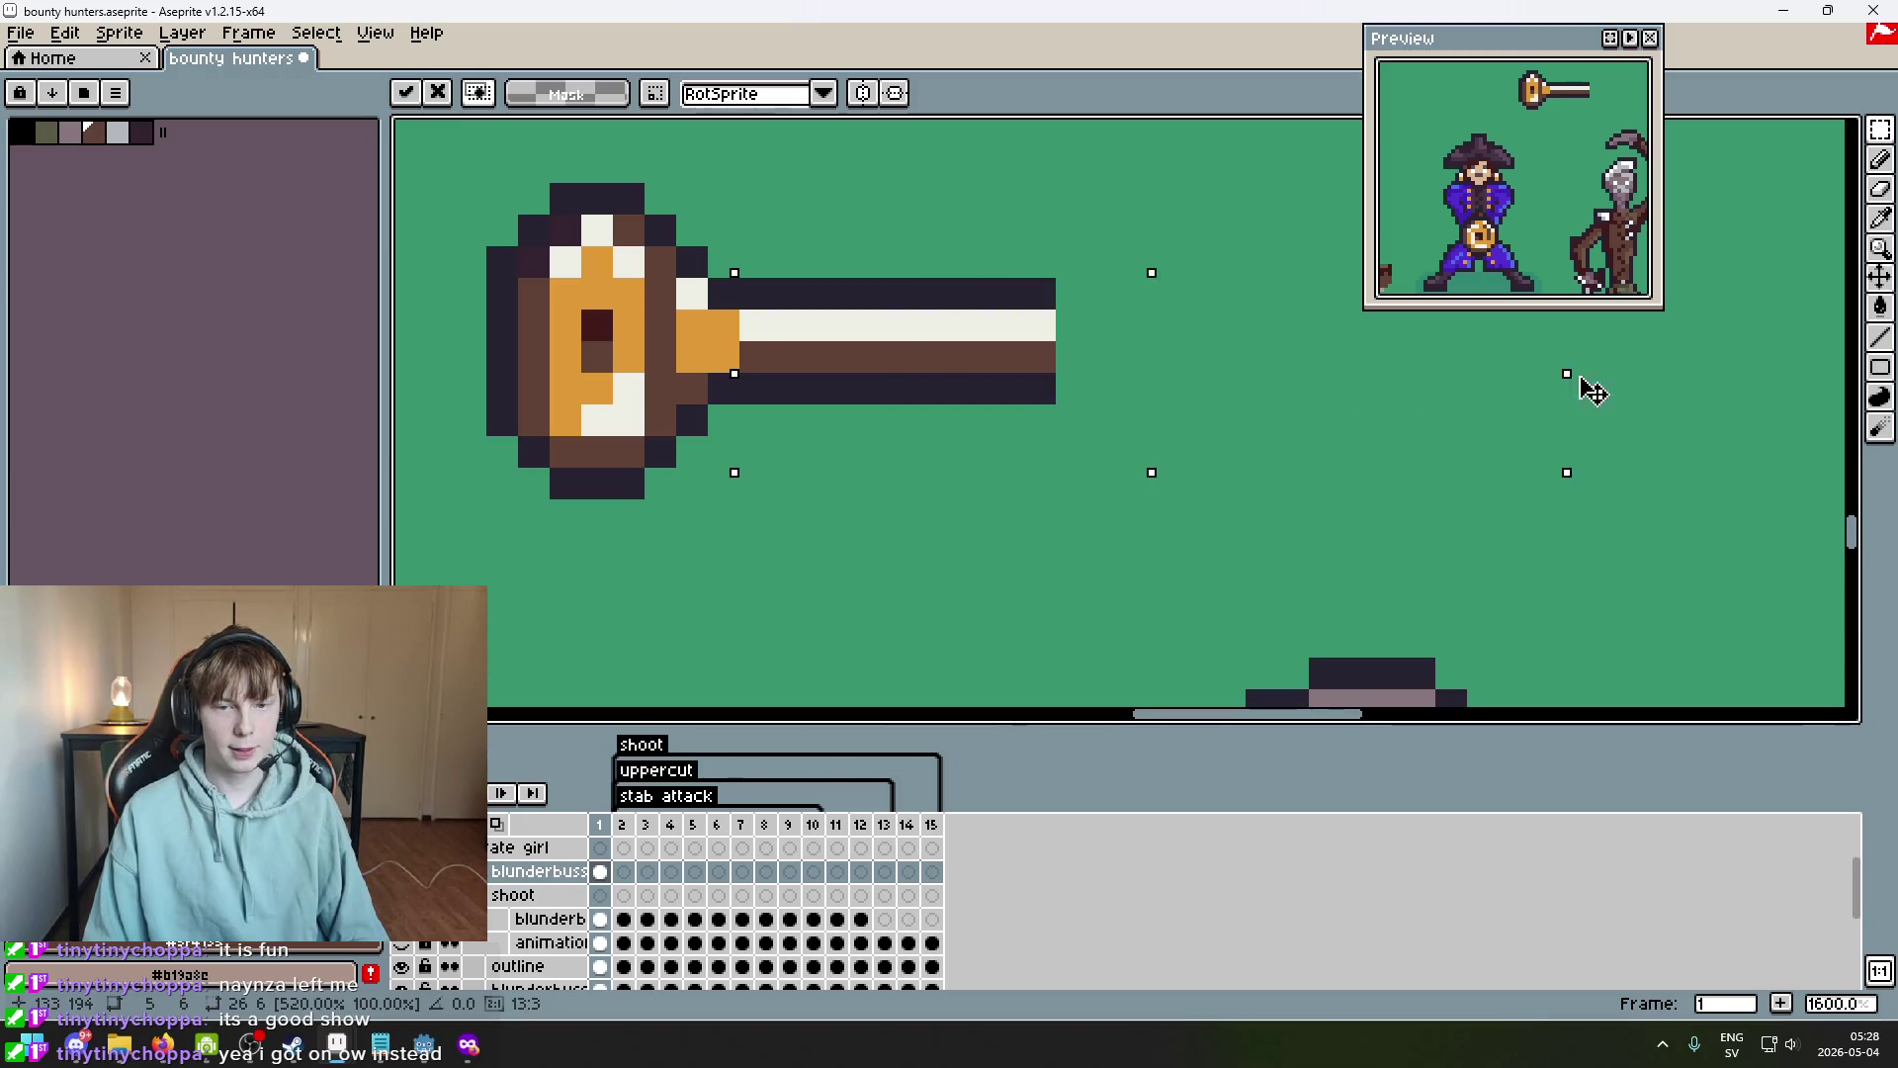
{"action": "left_click", "coordinate": [1355, 411]}
{"action": "scroll", "coordinate": [1059, 459], "scroll_direction": "down", "scroll_amount": 3}
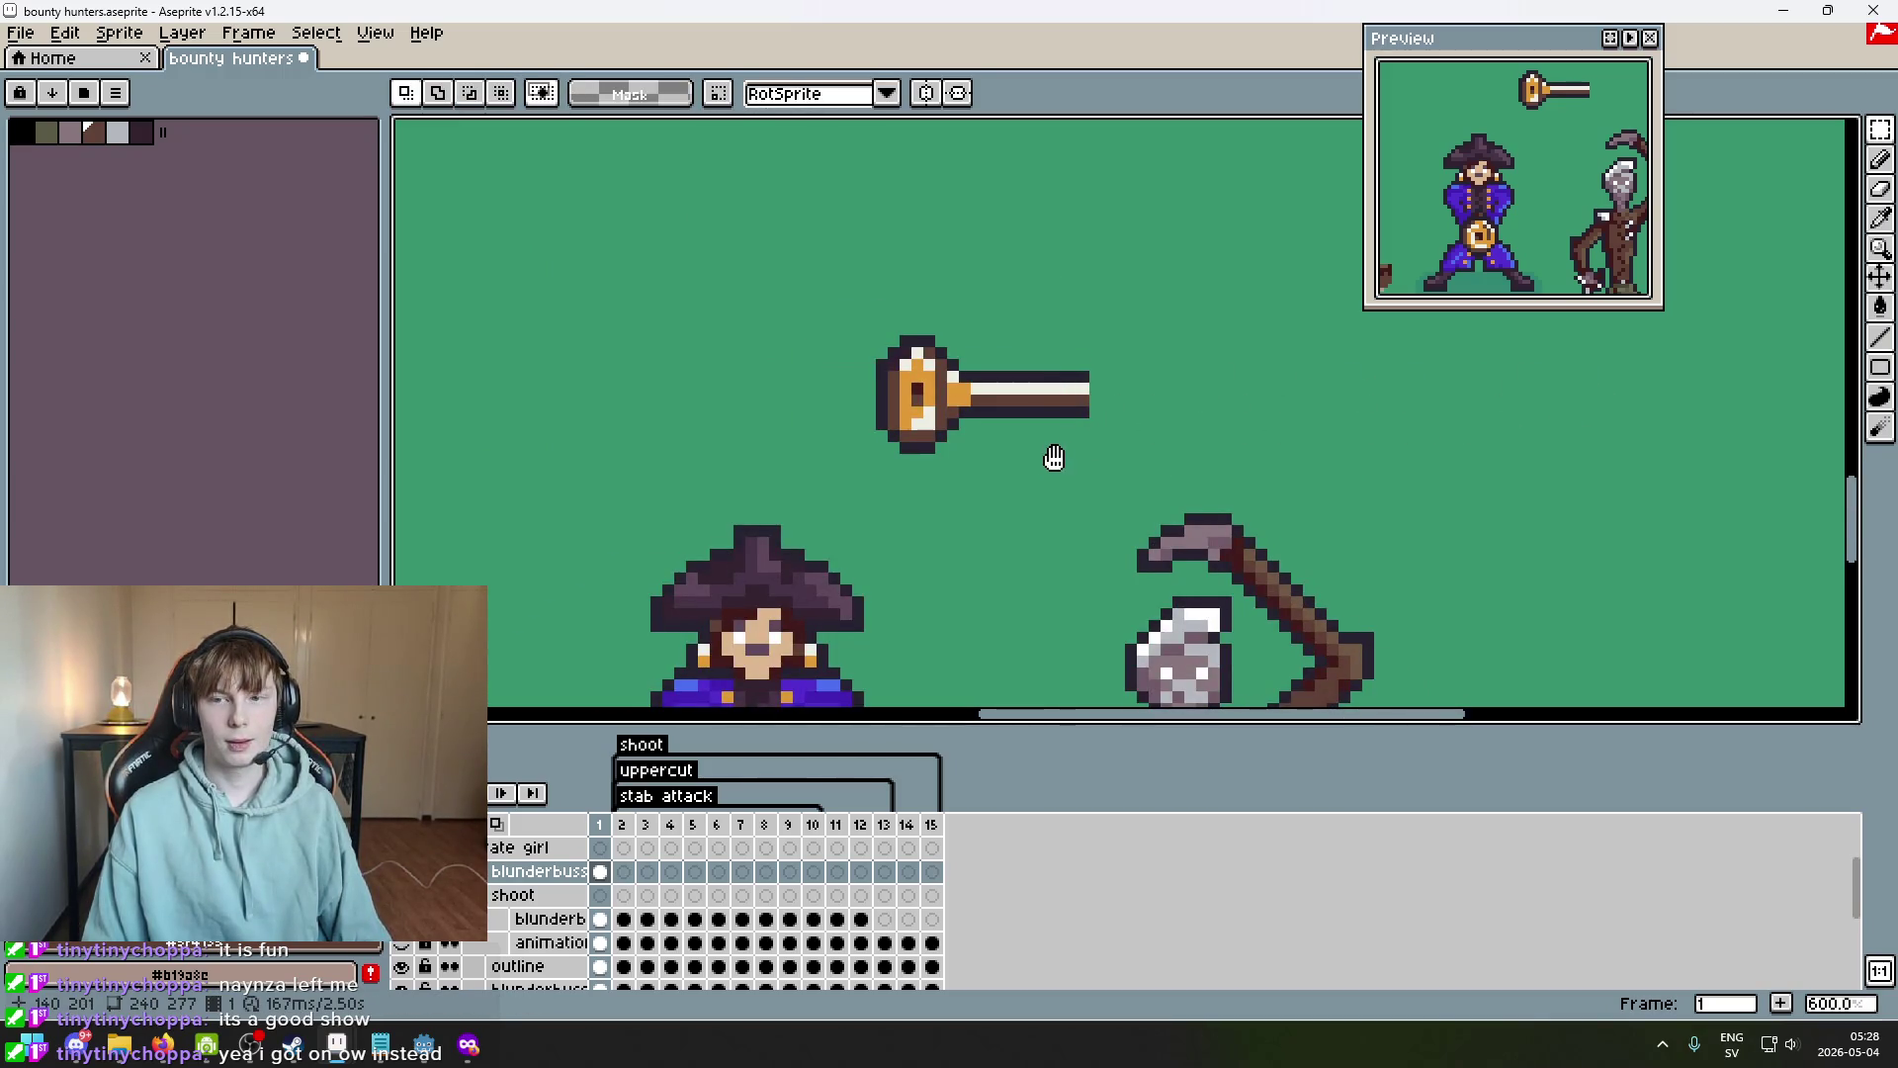
{"action": "left_click_drag", "start_coordinate": [1056, 455], "coordinate": [799, 526]}
{"action": "scroll", "coordinate": [731, 484], "scroll_direction": "up", "scroll_amount": 3}
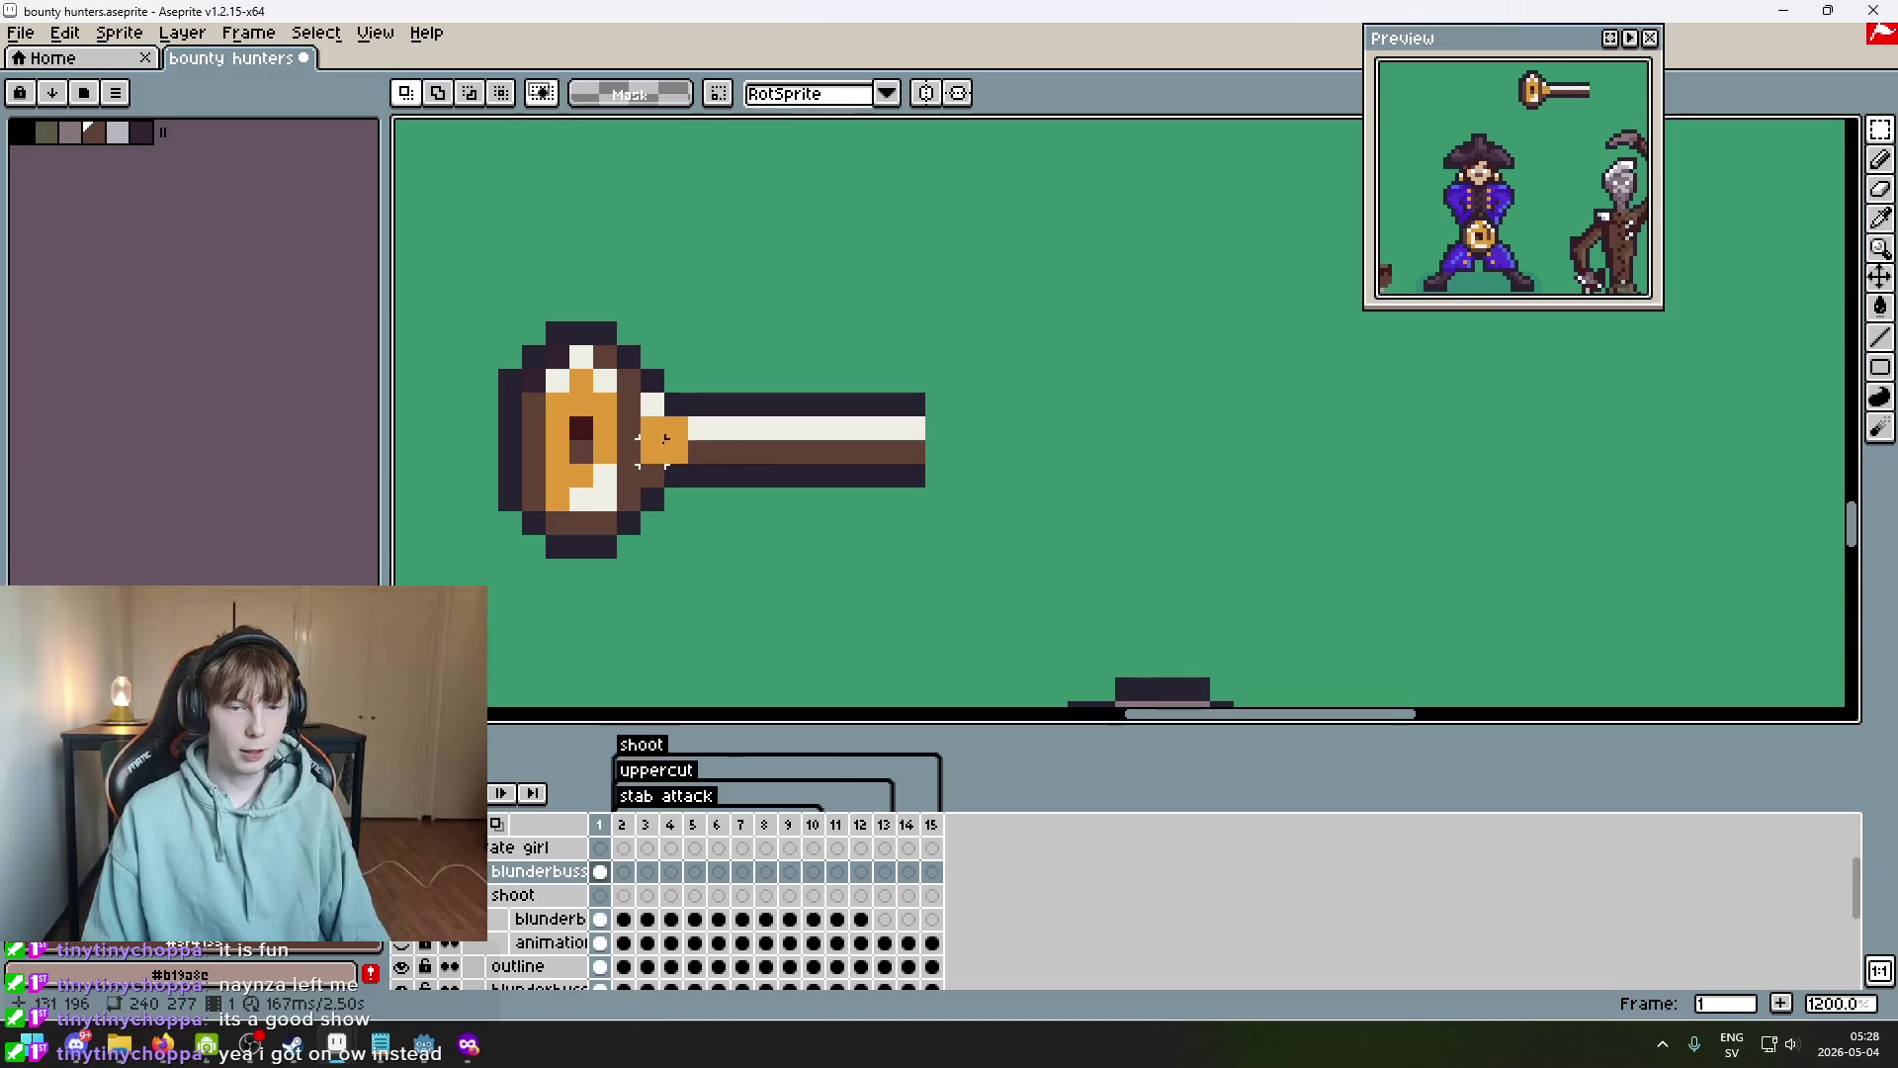
Select and rescale the area at the end of the barrel, then commit.
{"action": "left_click_drag", "start_coordinate": [723, 451], "coordinate": [675, 451]}
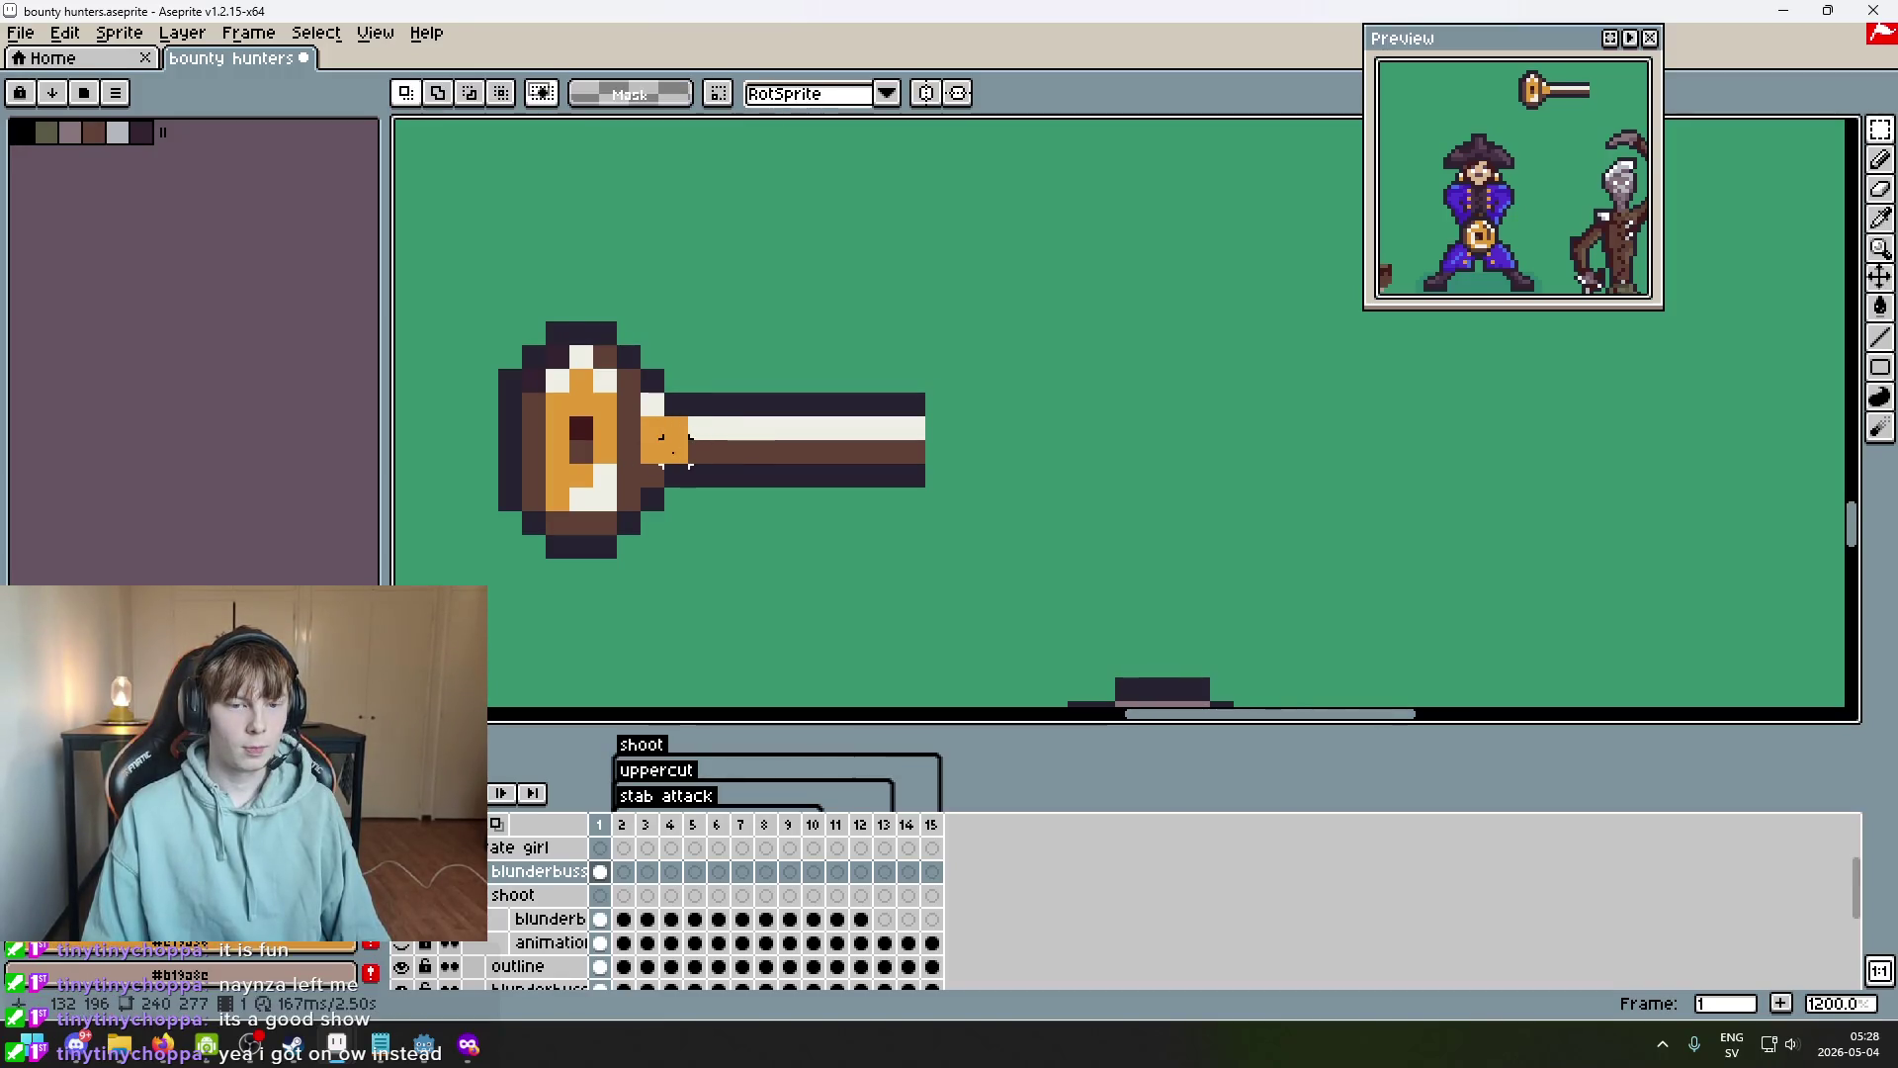
{"action": "key", "text": "b"}
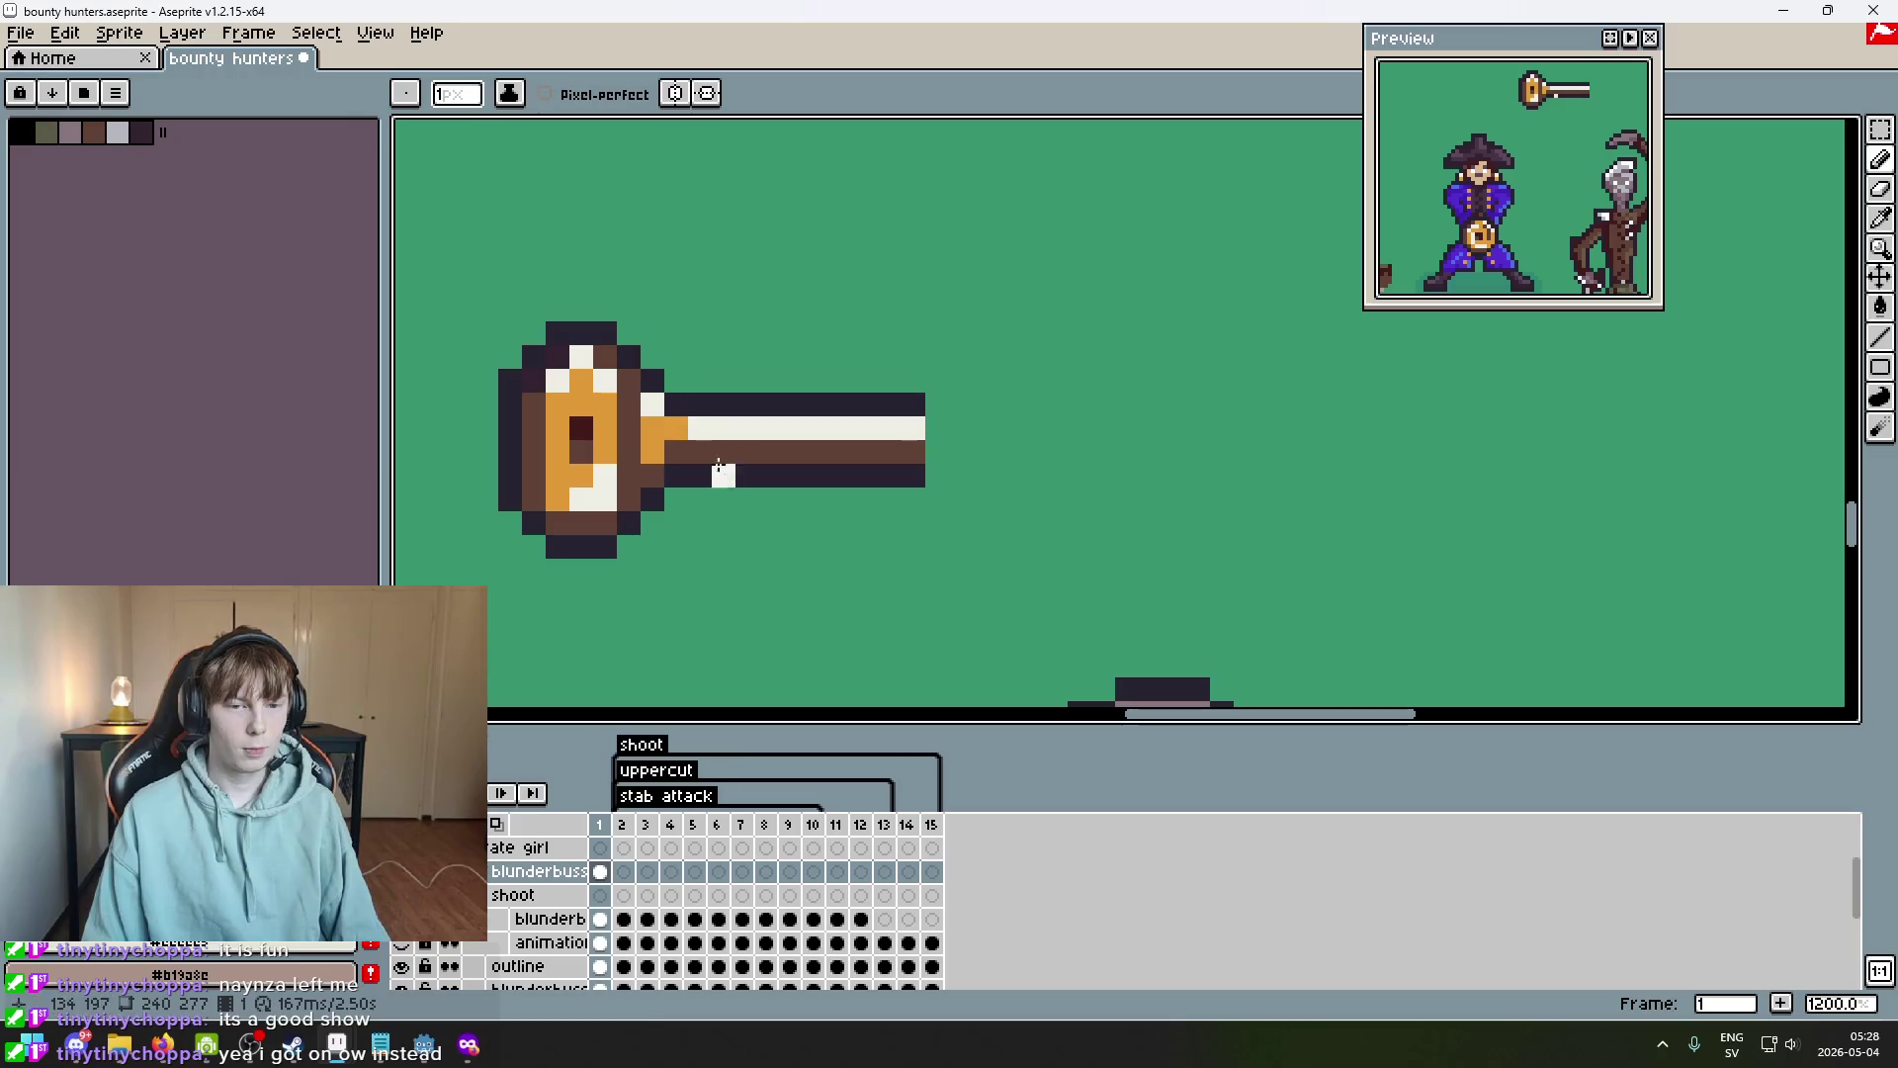
{"action": "scroll", "coordinate": [763, 555], "scroll_direction": "down", "scroll_amount": 6}
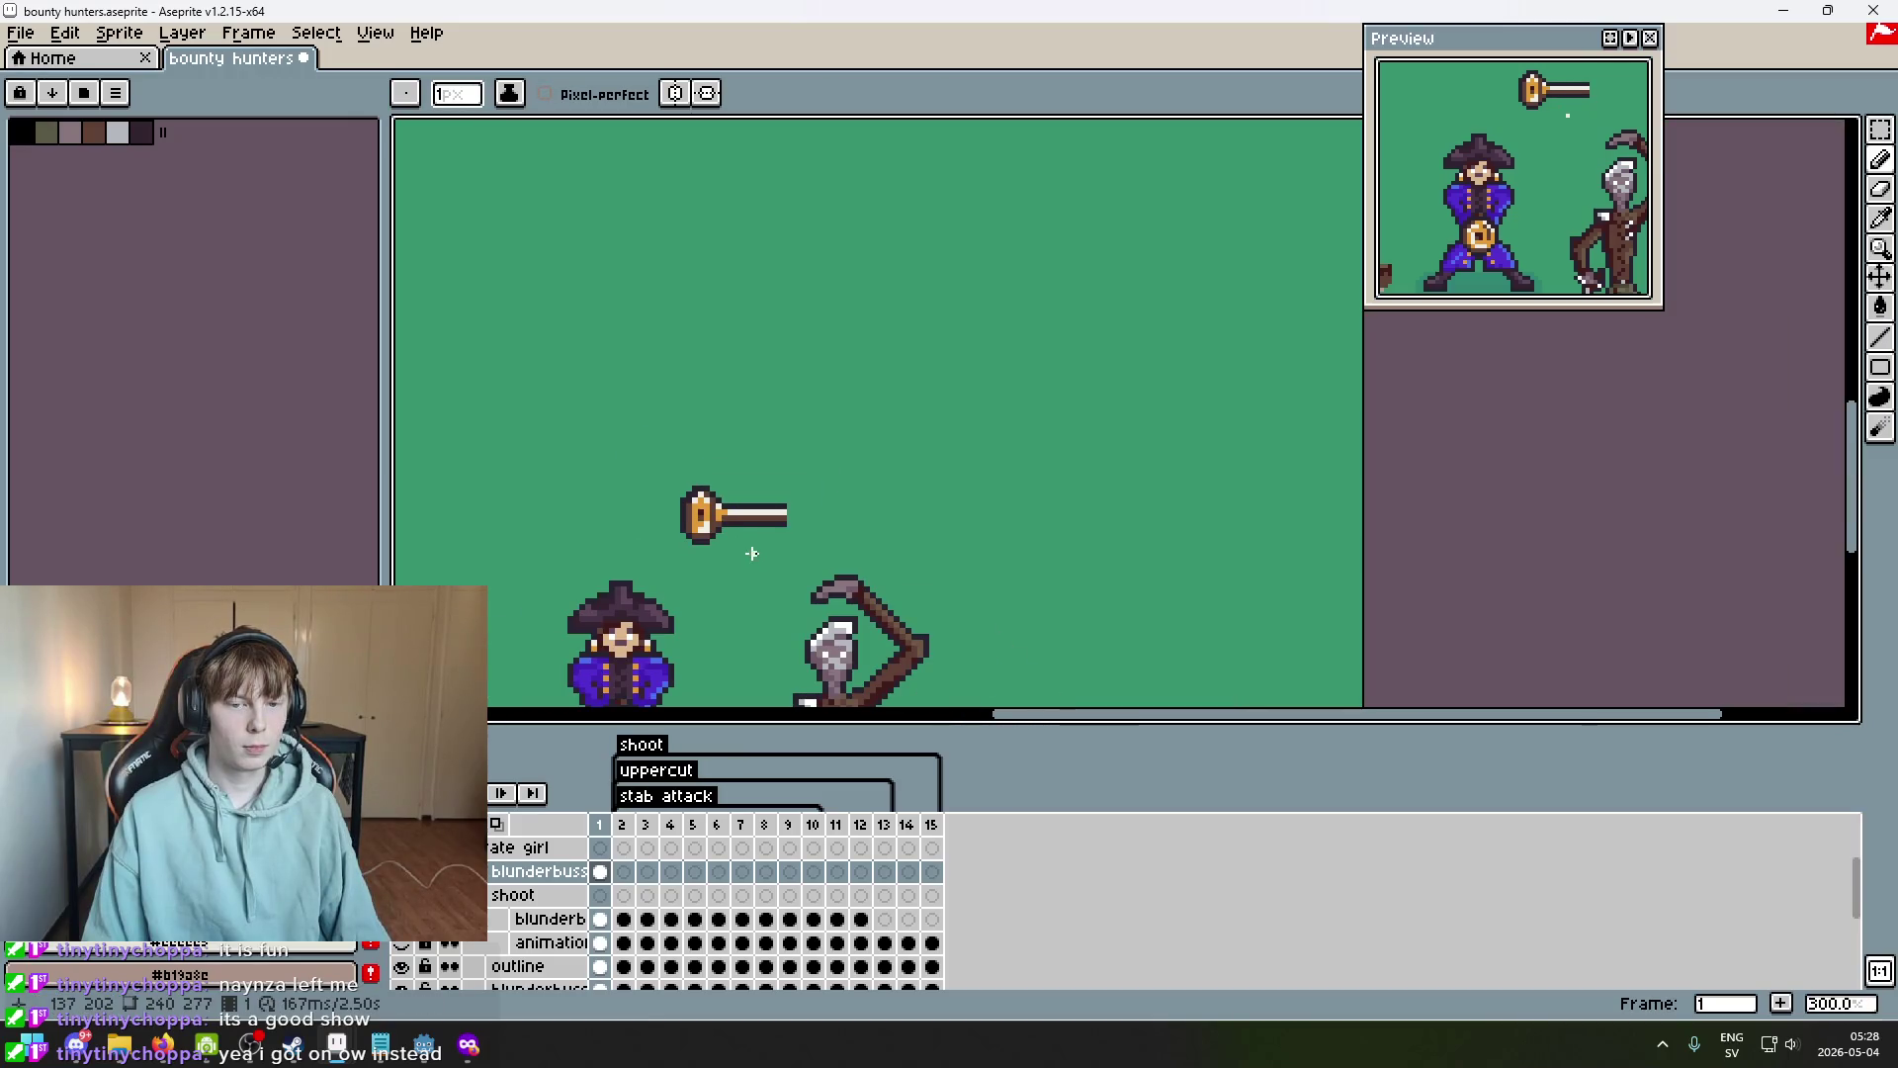
{"action": "scroll", "coordinate": [778, 550], "scroll_direction": "up", "scroll_amount": 3}
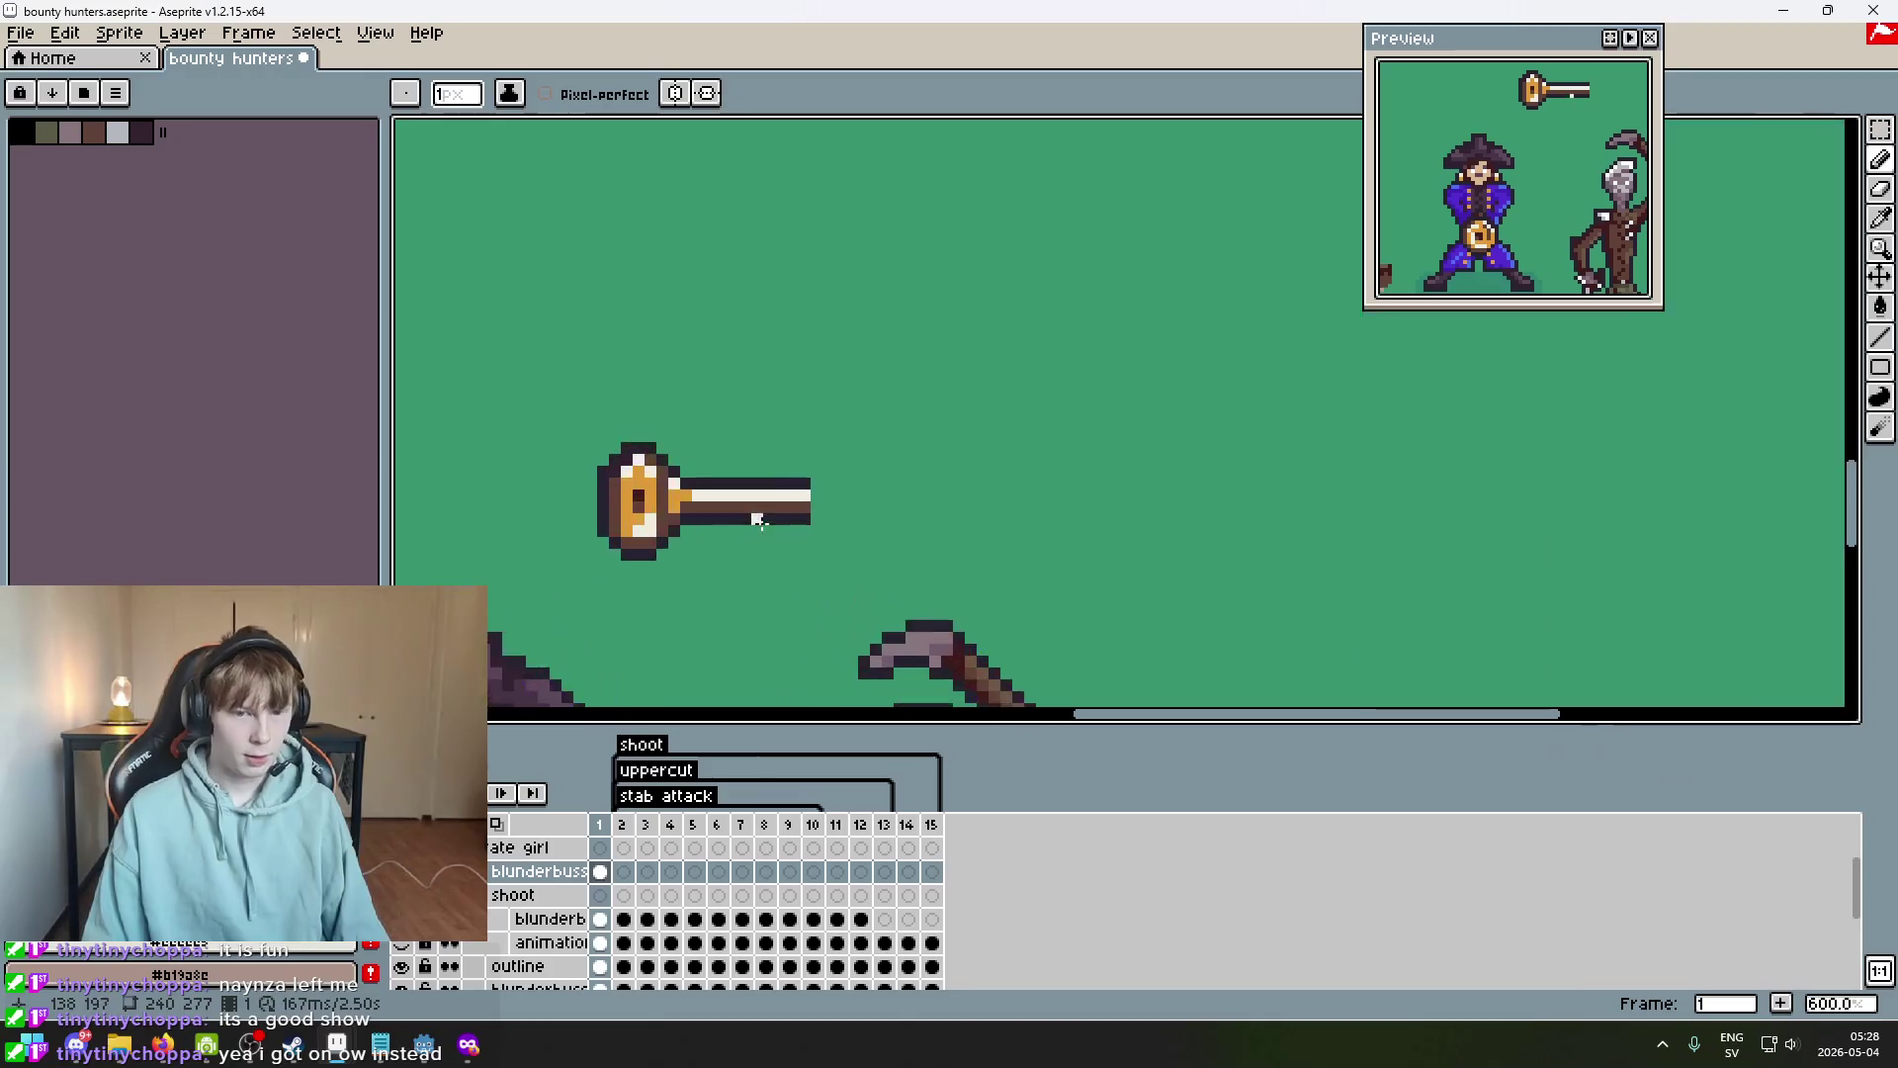
{"action": "left_click", "coordinate": [1890, 137]}
{"action": "mouse_move", "coordinate": [770, 472]}
{"action": "left_mouse_down"}
{"action": "mouse_move", "coordinate": [887, 554]}
{"action": "mouse_move", "coordinate": [949, 516]}
{"action": "mouse_move", "coordinate": [839, 517]}
{"action": "mouse_move", "coordinate": [865, 521]}
{"action": "left_mouse_up"}
{"action": "scroll", "coordinate": [840, 514], "scroll_direction": "down", "scroll_amount": 3}
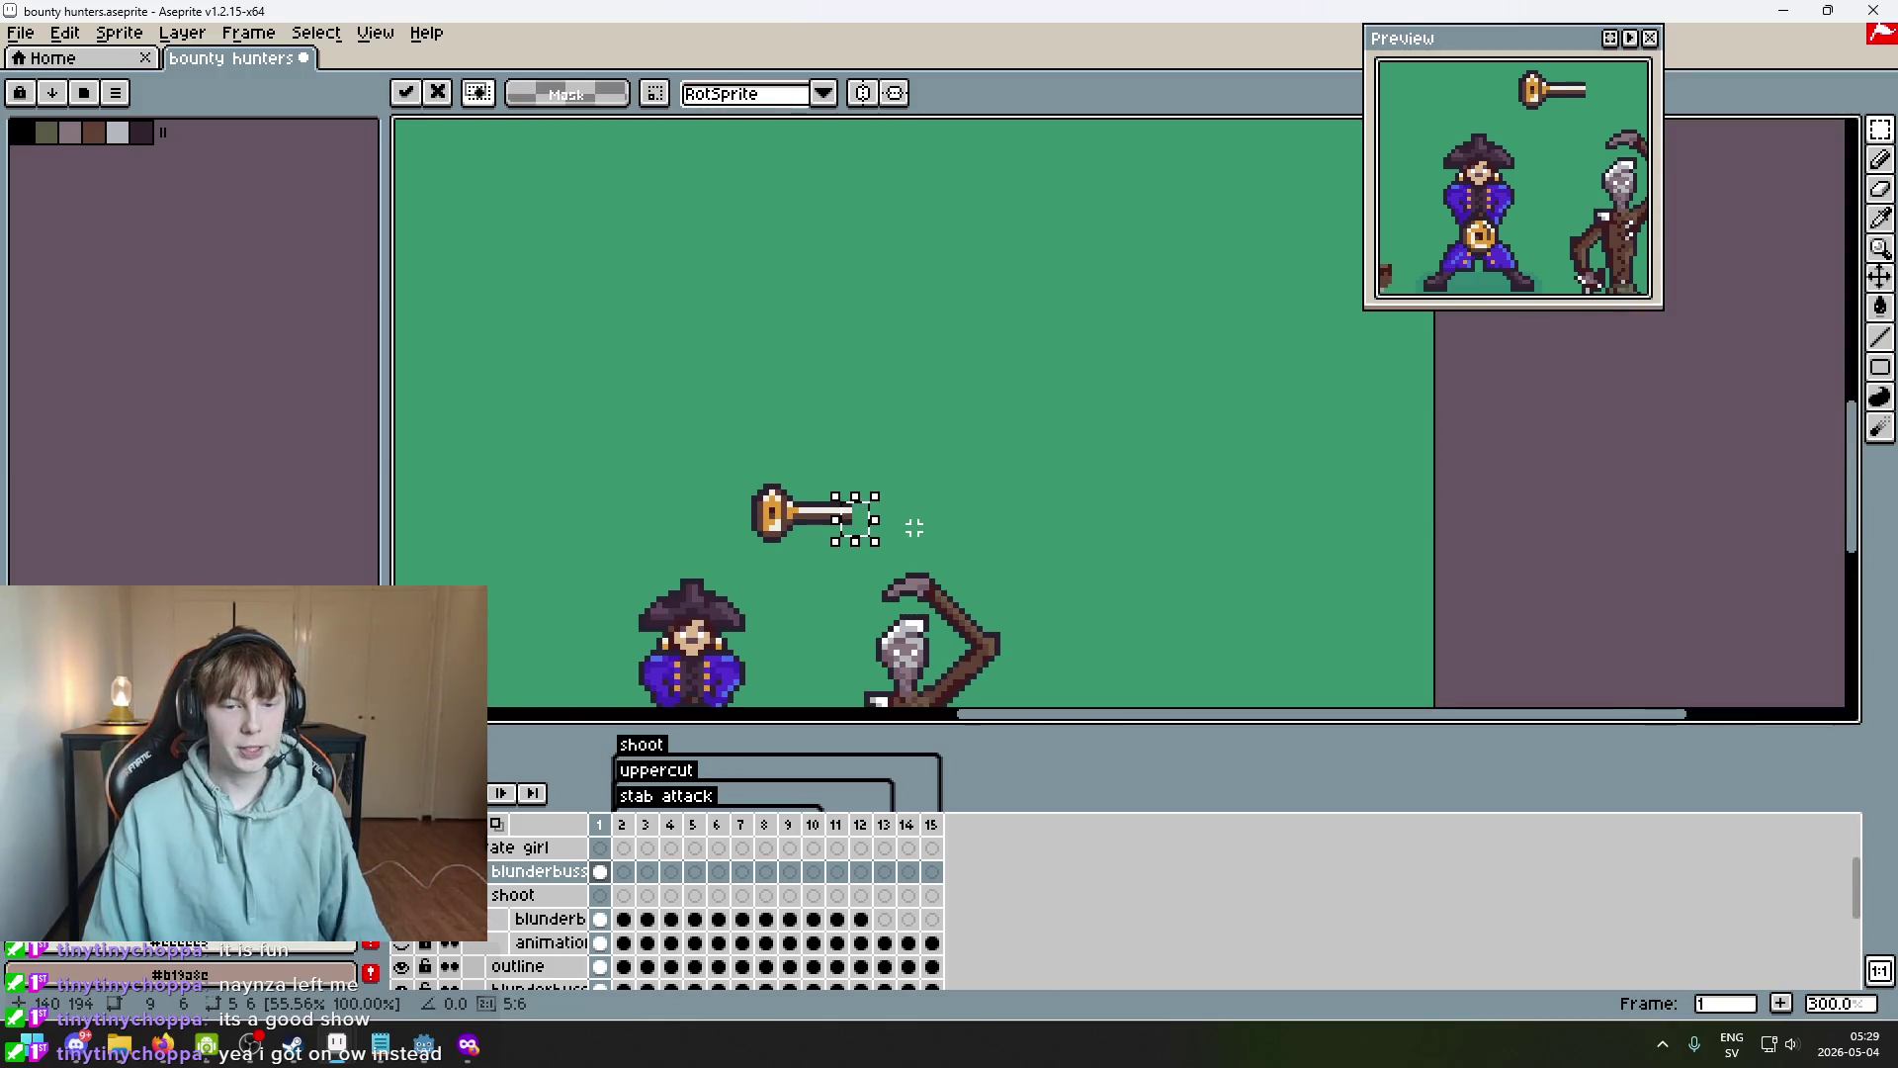
{"action": "key", "text": "Return"}
Shorten the barrel's end section to 75% width and commit it.
{"action": "scroll", "coordinate": [848, 511], "scroll_direction": "up", "scroll_amount": 3}
{"action": "left_click_drag", "start_coordinate": [896, 571], "coordinate": [786, 468]}
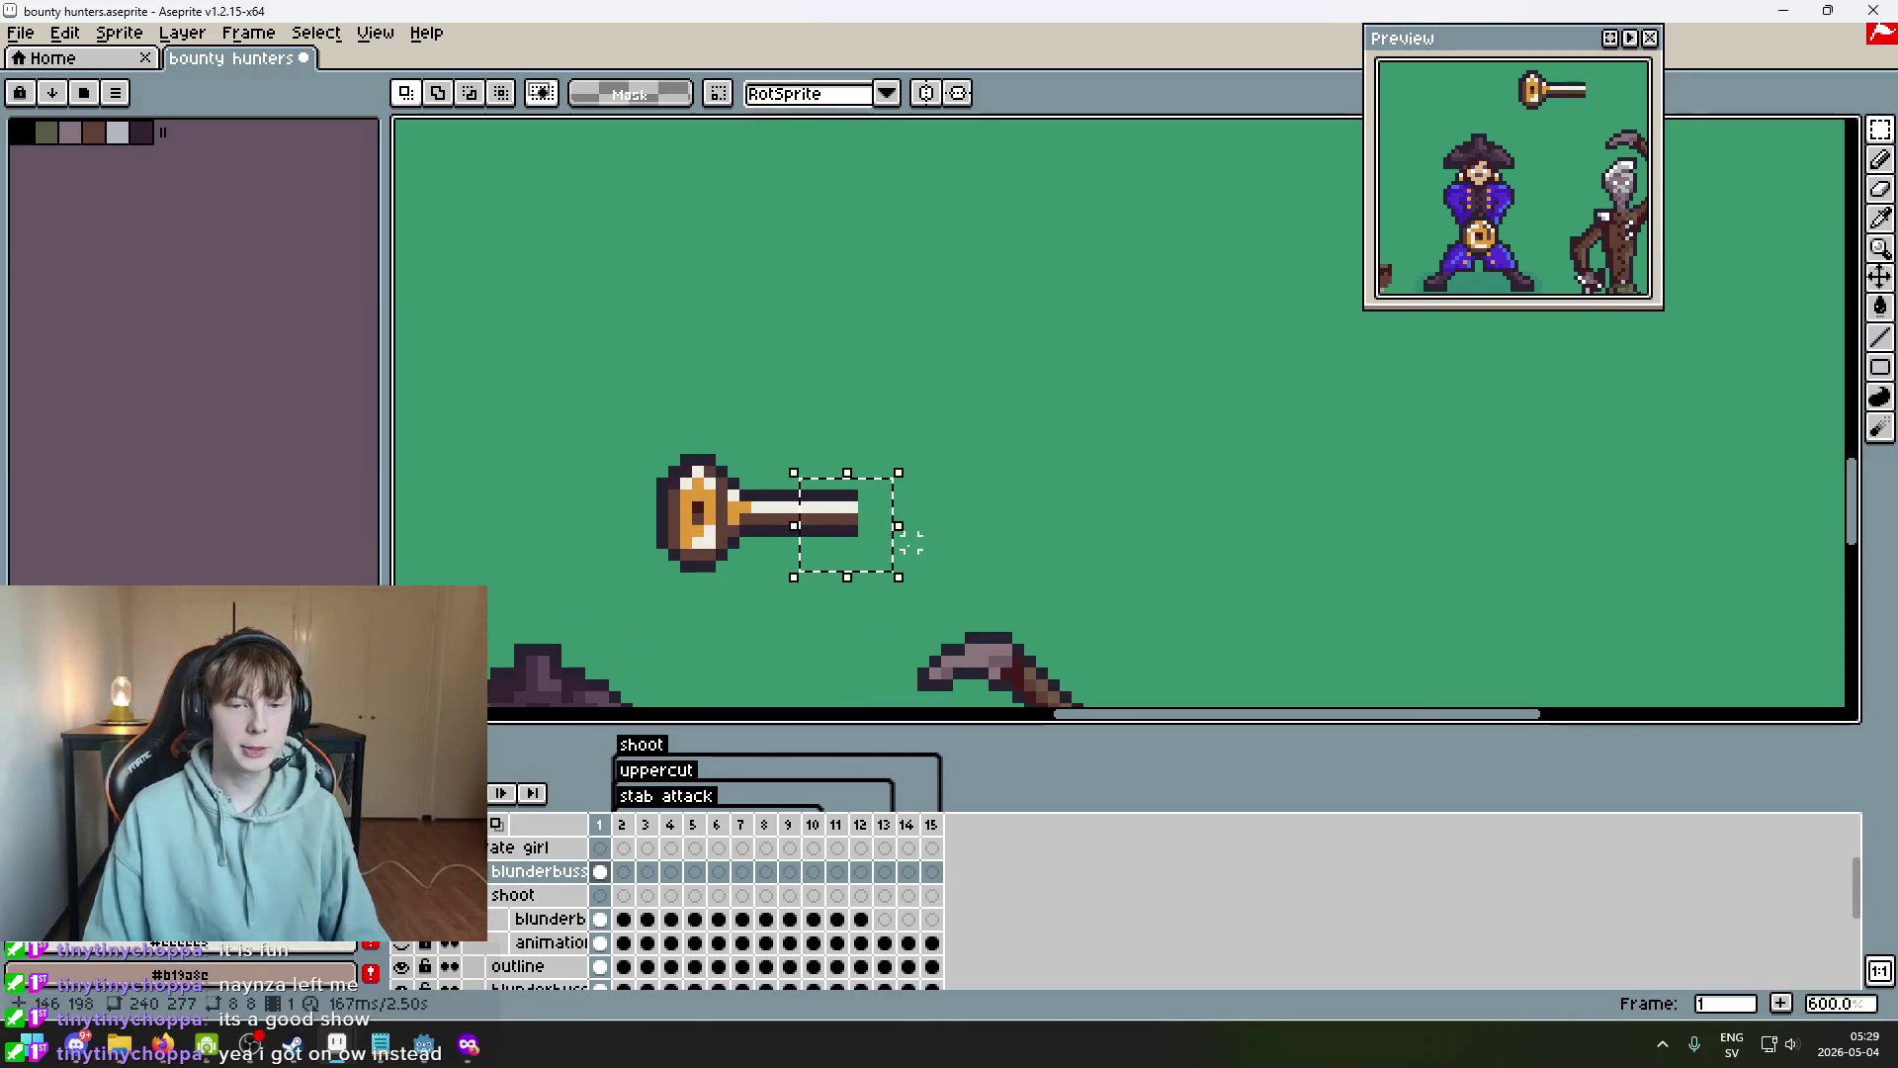
{"action": "left_click_drag", "start_coordinate": [899, 534], "coordinate": [881, 546]}
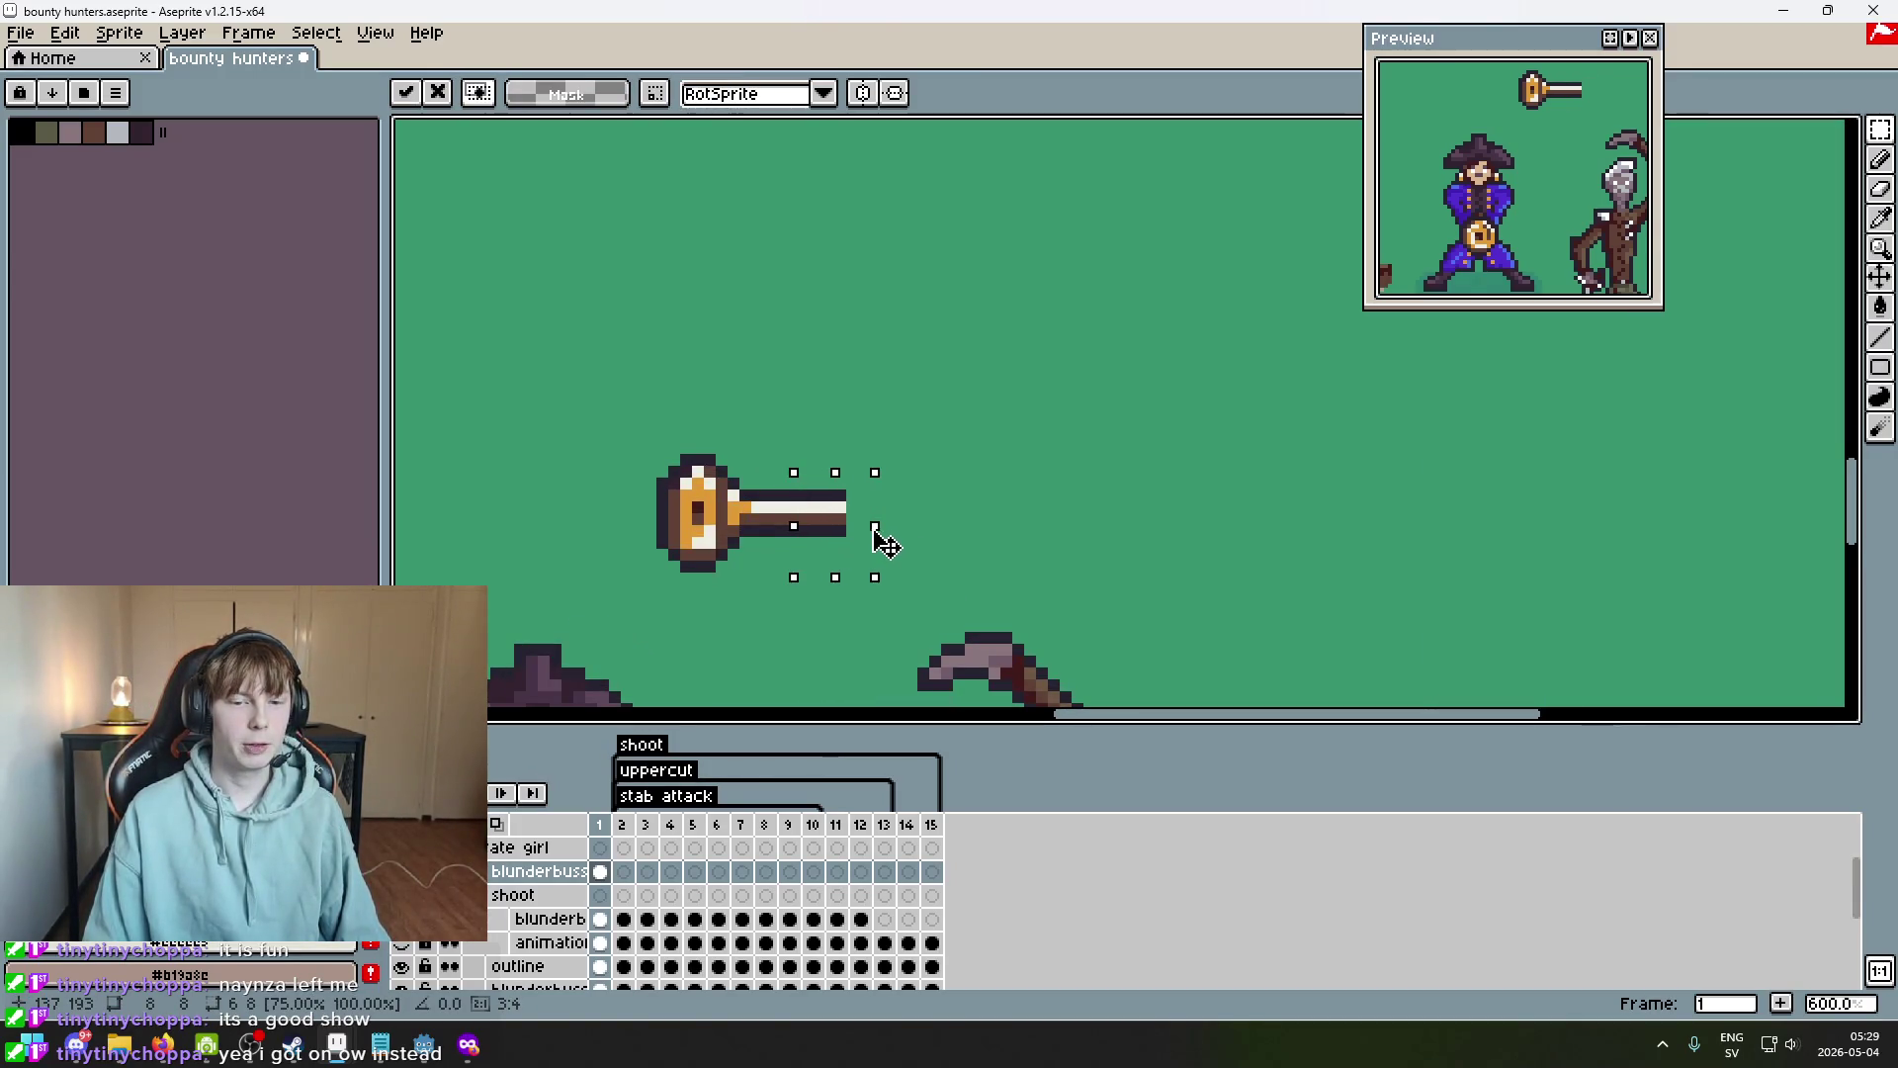
{"action": "key", "text": "Return"}
{"action": "scroll", "coordinate": [804, 501], "scroll_direction": "up", "scroll_amount": 4}
{"action": "key", "text": "b"}
{"action": "scroll", "coordinate": [944, 532], "scroll_direction": "down", "scroll_amount": 4}
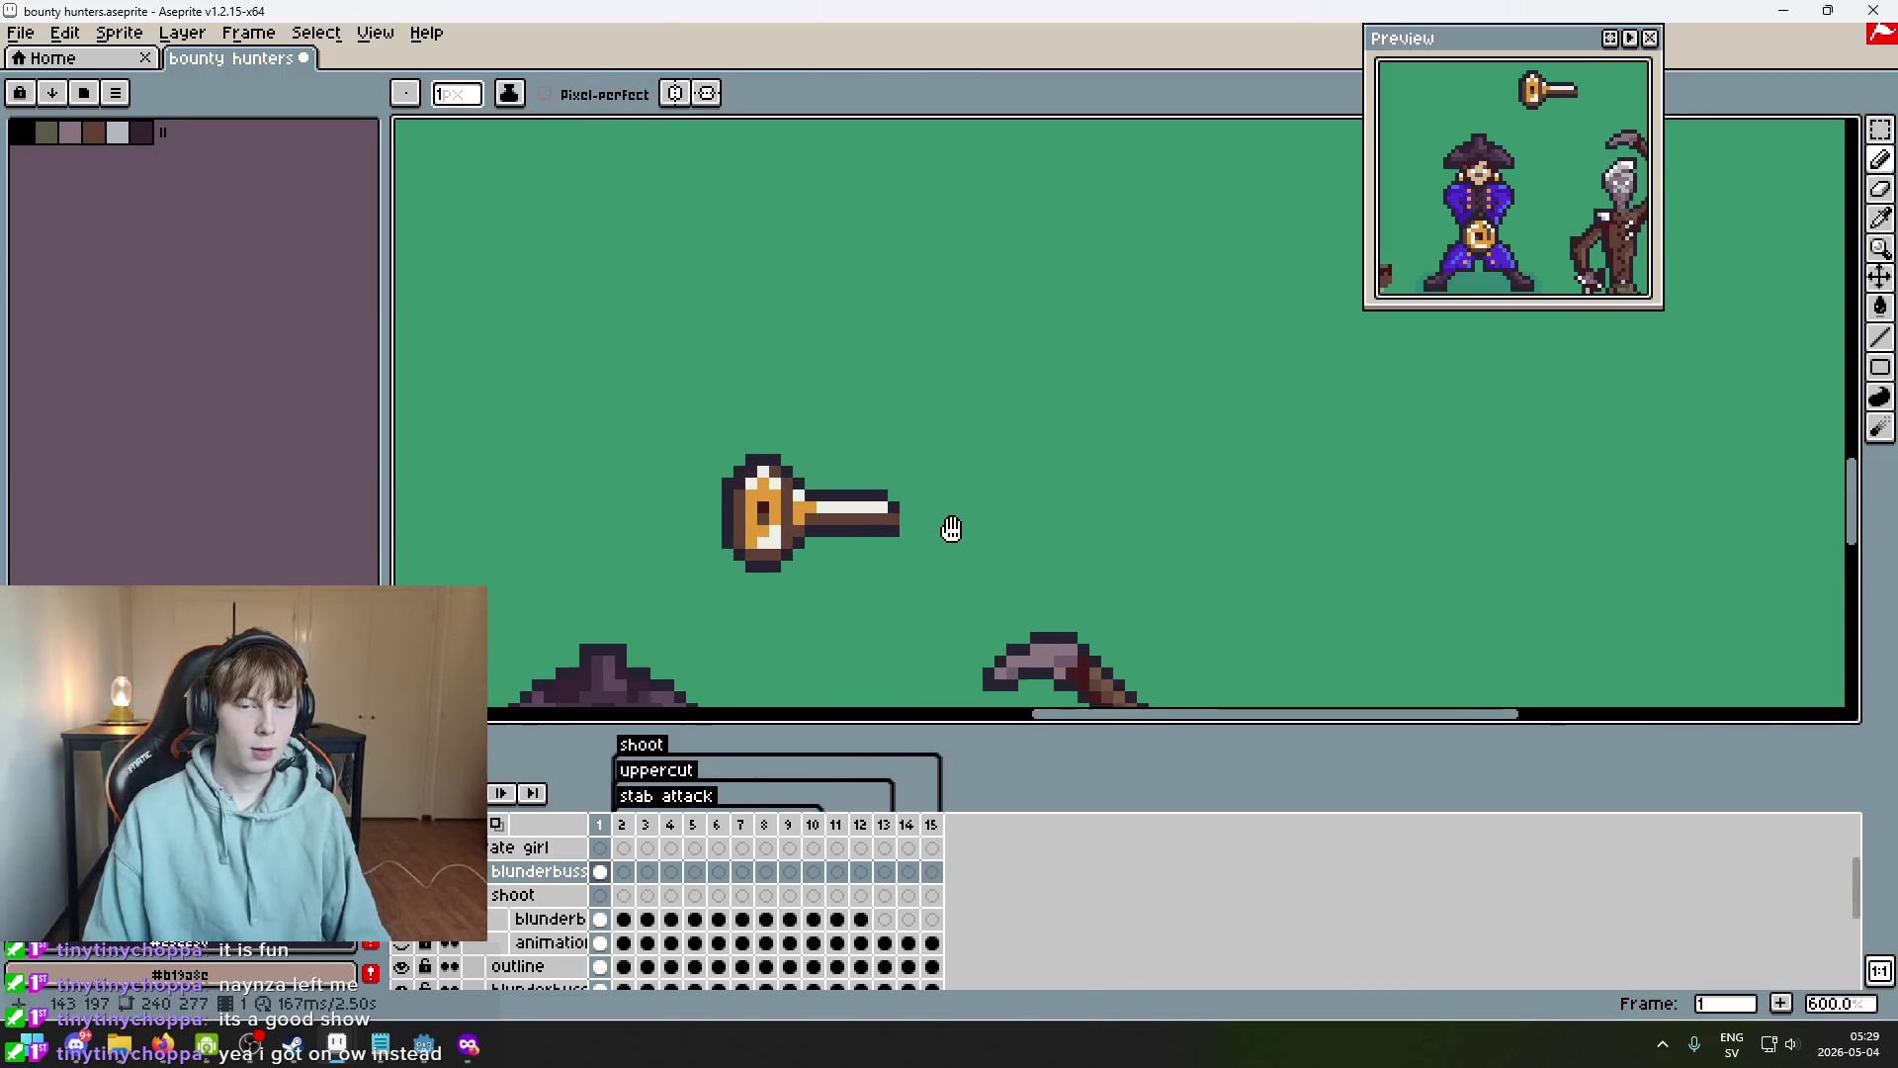
Try dark pixels at the barrel tip, then undo both.
{"action": "scroll", "coordinate": [944, 532], "scroll_direction": "up", "scroll_amount": 4}
{"action": "left_click", "coordinate": [900, 489]}
{"action": "left_click", "coordinate": [929, 519]}
{"action": "key", "text": "ctrl+z"}
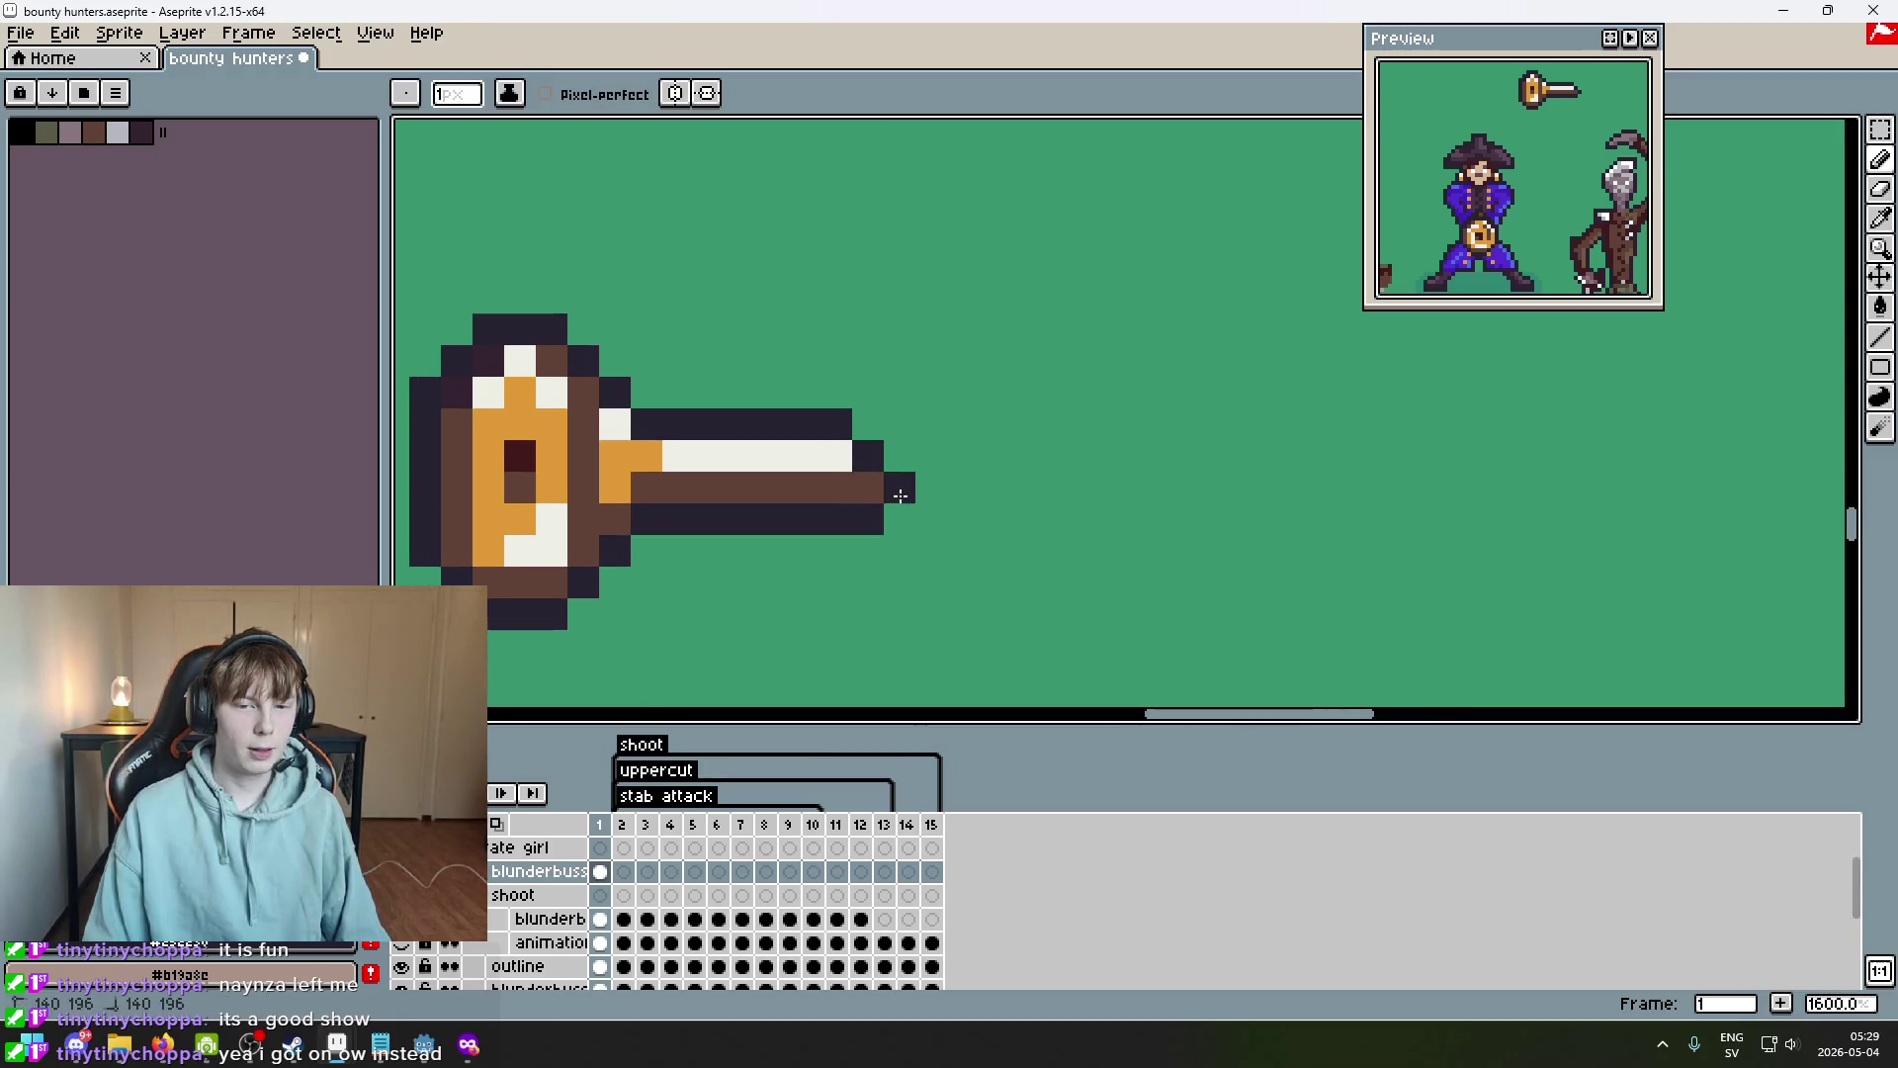
{"action": "key", "text": "ctrl+z"}
{"action": "key", "text": "i"}
{"action": "key", "text": "b"}
Frame the blunderbuss and bring up the Firefox blunderbuss reference images.
{"action": "scroll", "coordinate": [979, 487], "scroll_direction": "up", "scroll_amount": 2}
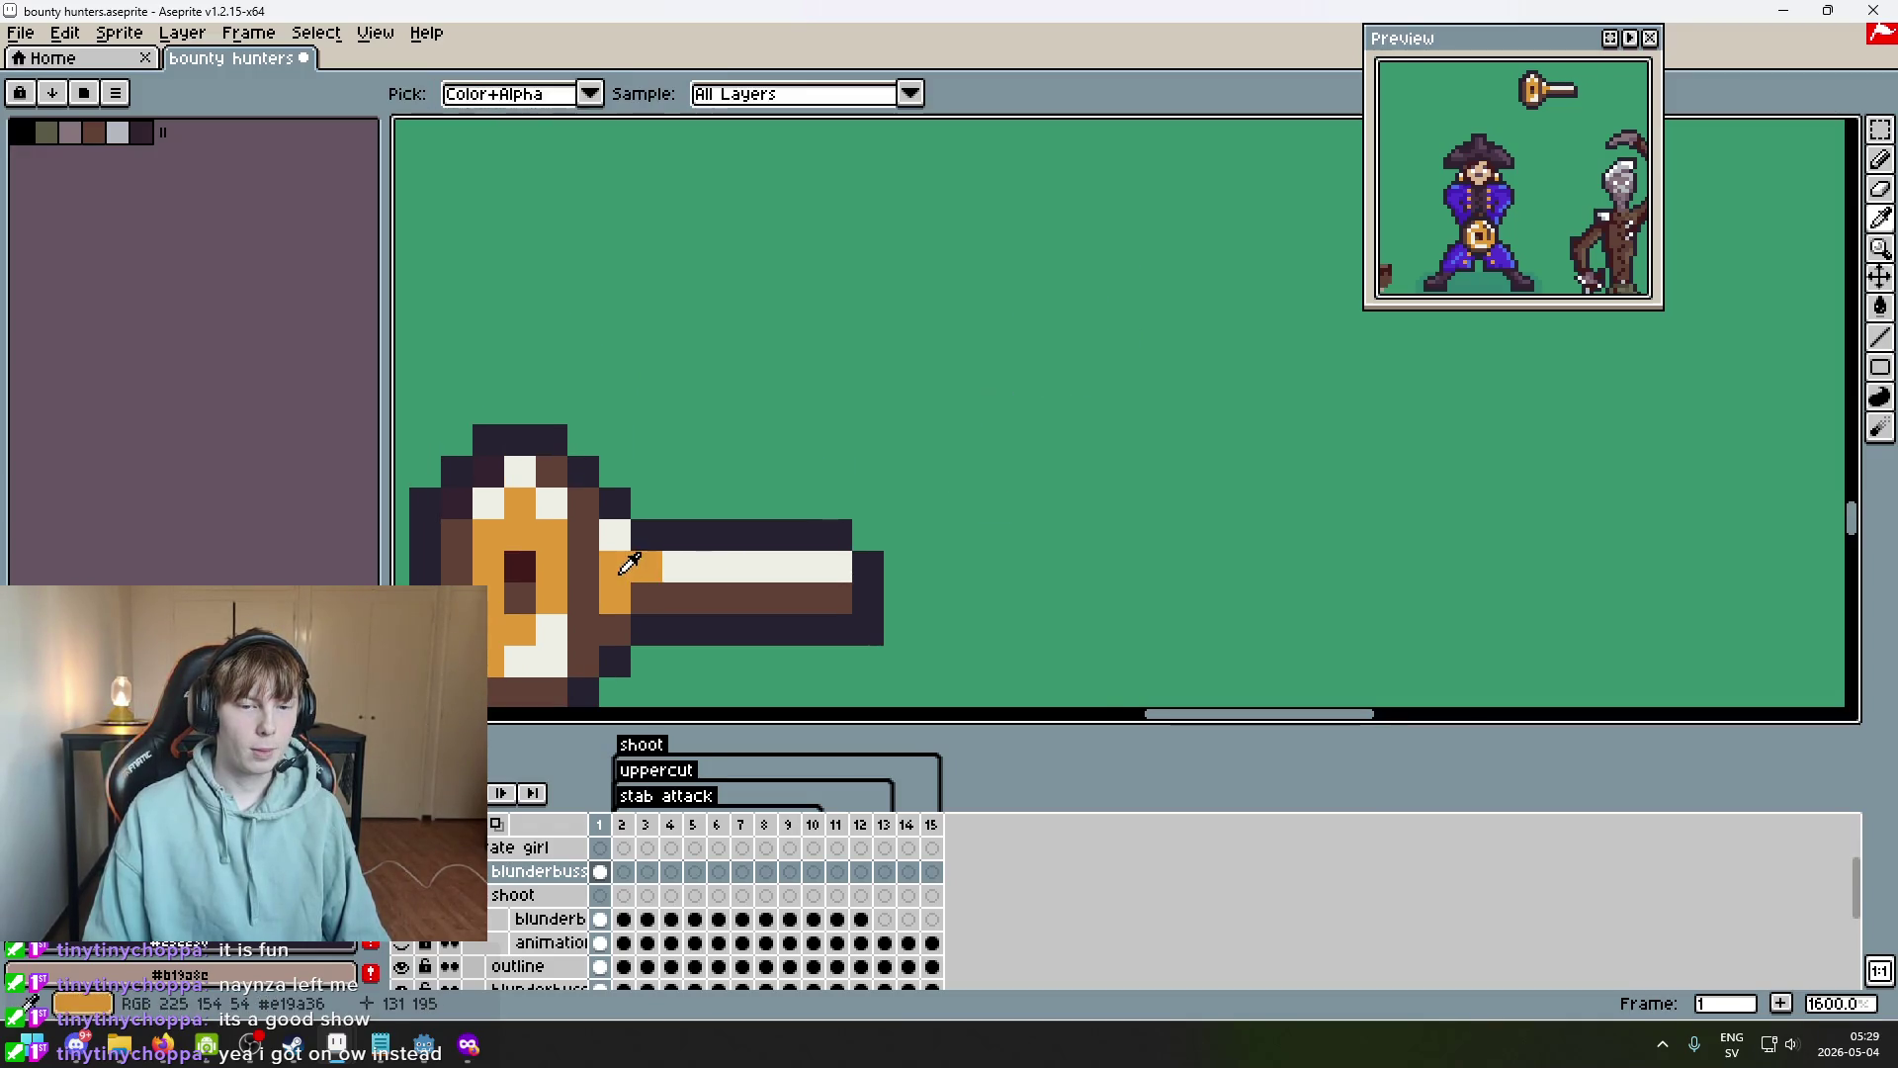
{"action": "scroll", "coordinate": [837, 566], "scroll_direction": "down", "scroll_amount": 5}
{"action": "scroll", "coordinate": [1043, 584], "scroll_direction": "down", "scroll_amount": 1}
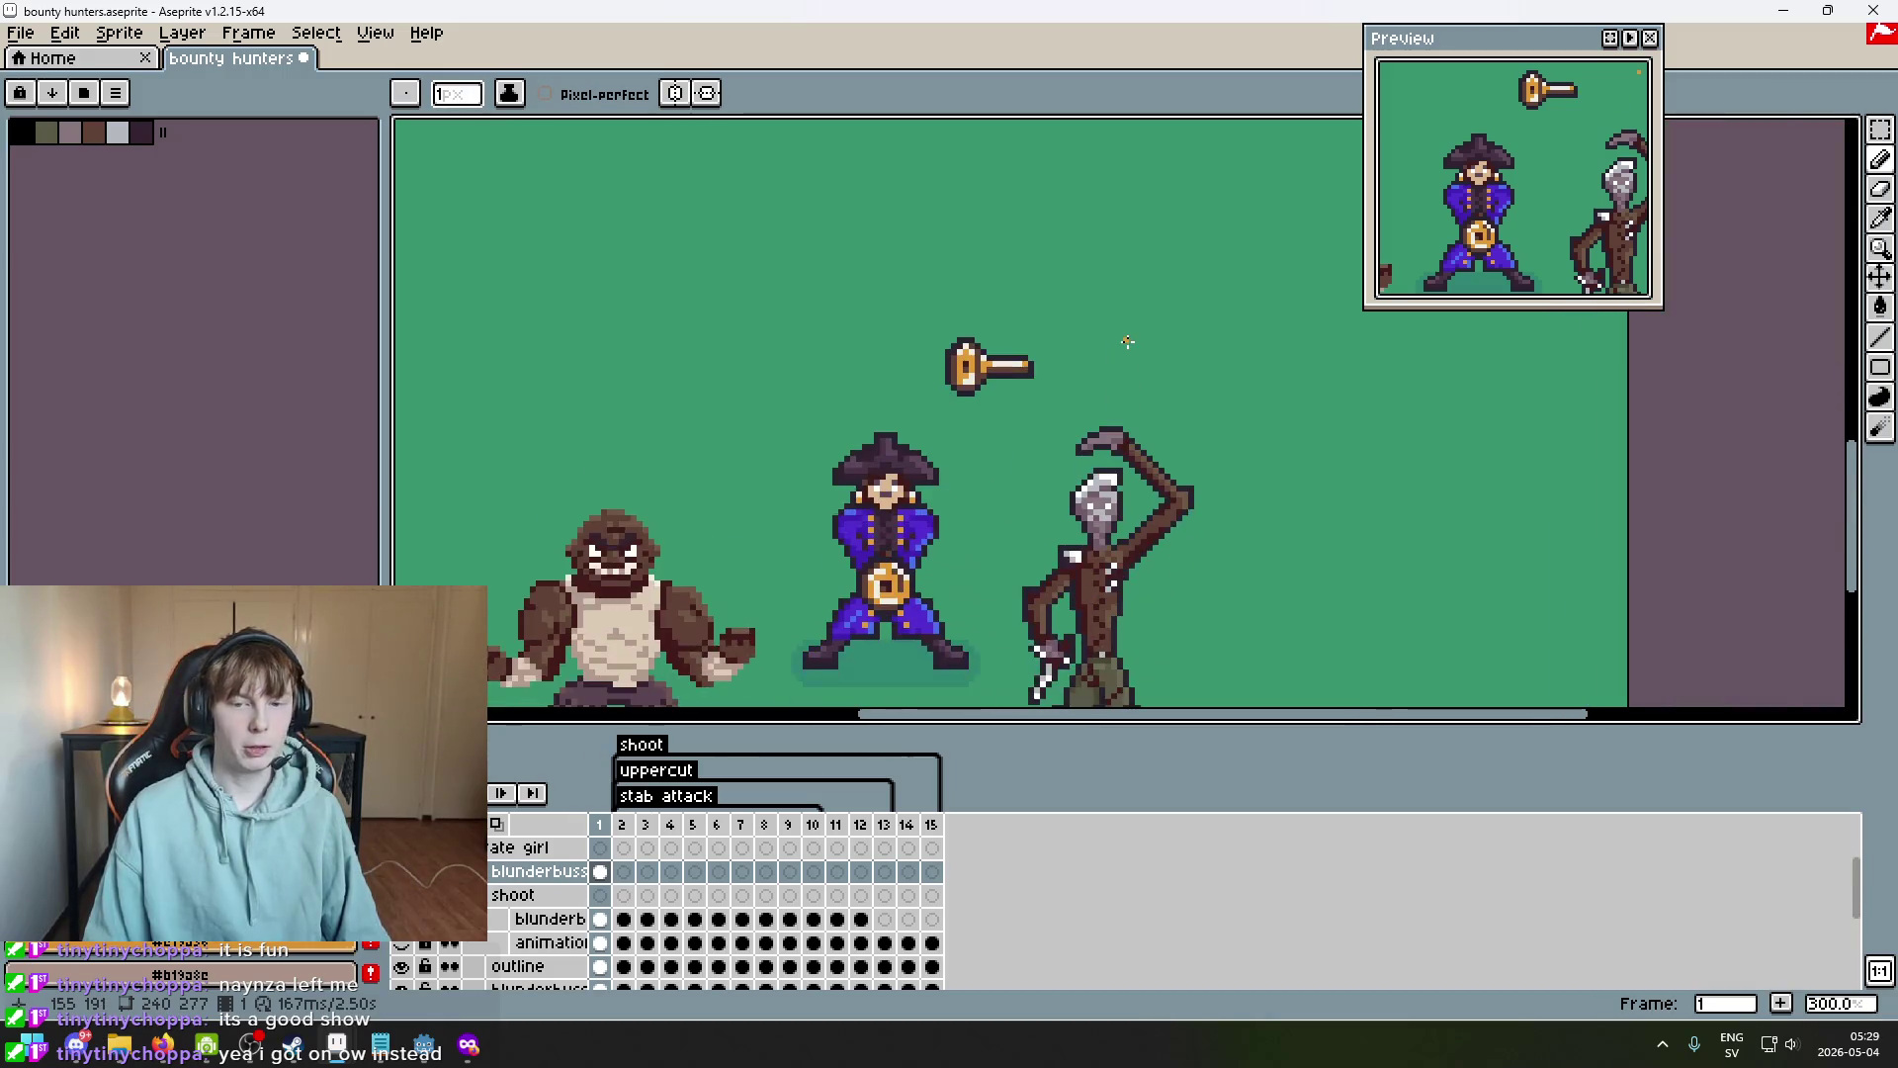
{"action": "scroll", "coordinate": [1127, 341], "scroll_direction": "up", "scroll_amount": 1}
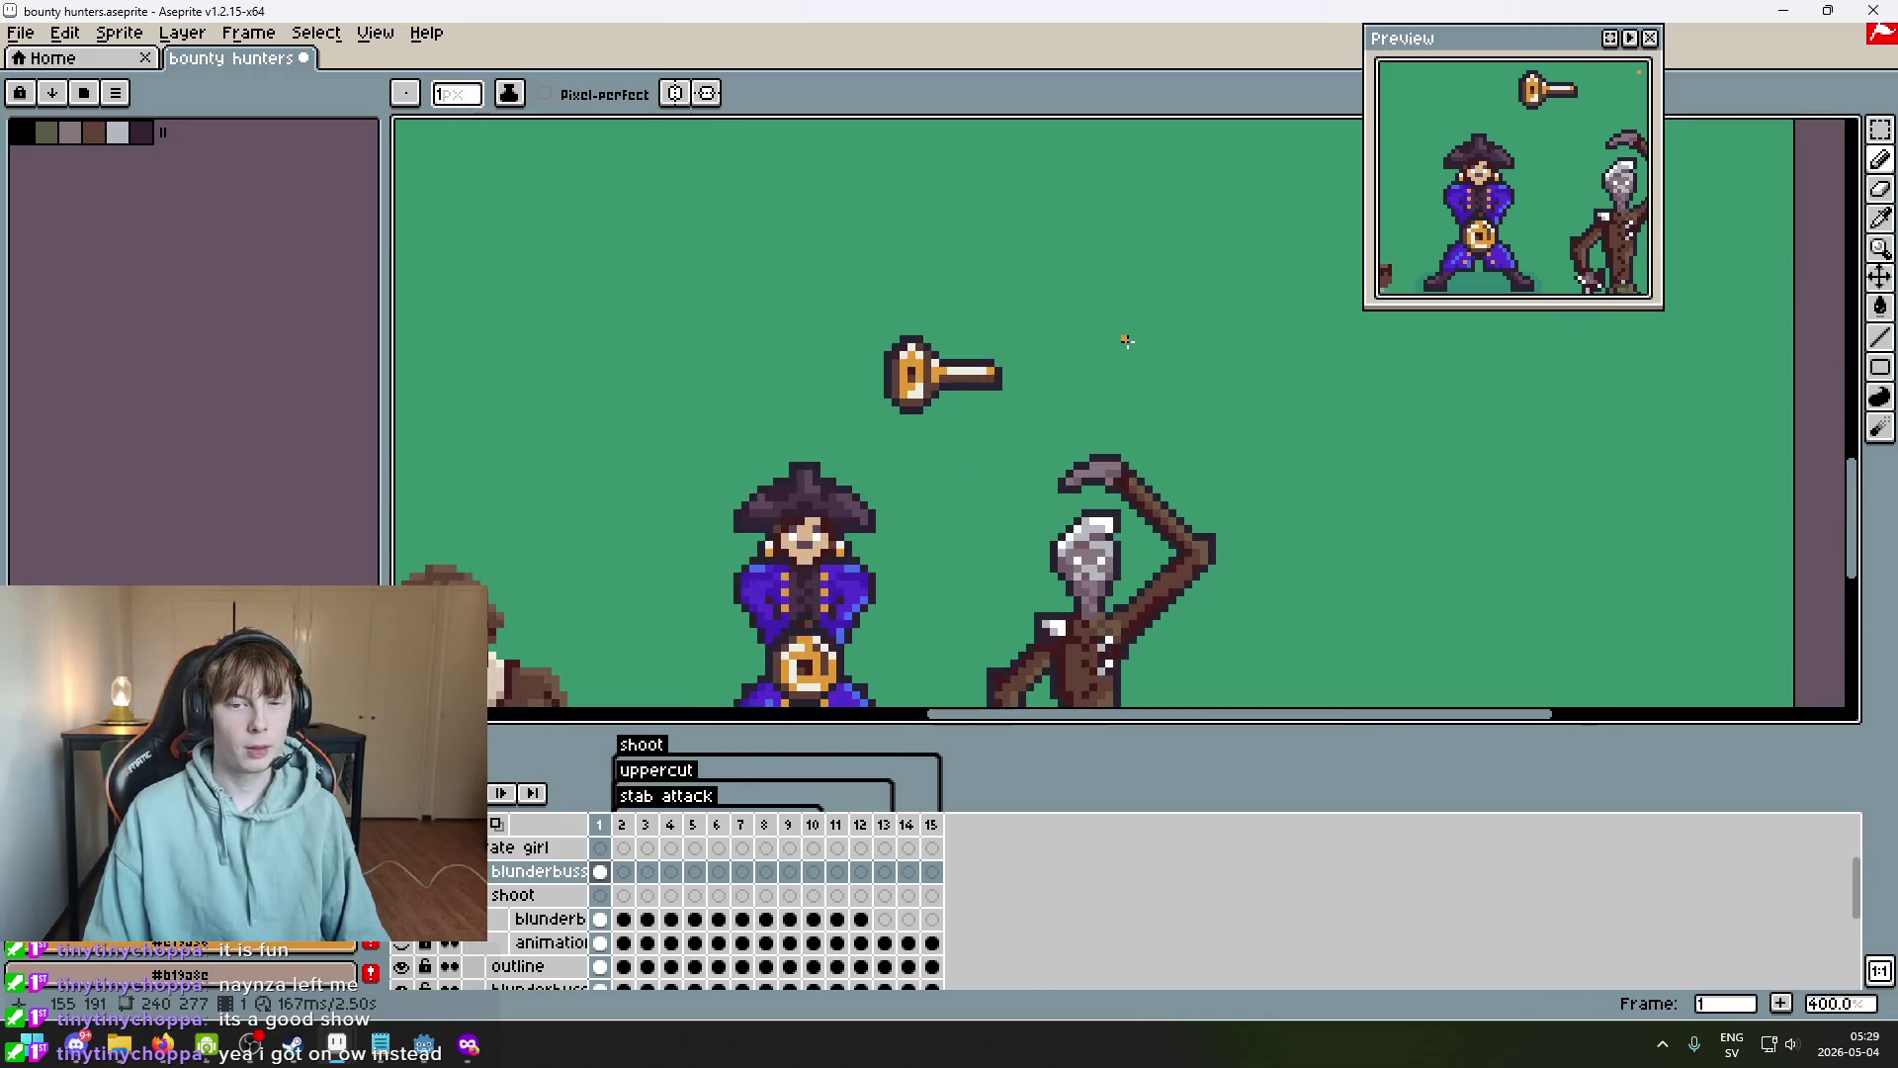
{"action": "scroll", "coordinate": [1072, 329], "scroll_direction": "up", "scroll_amount": 3}
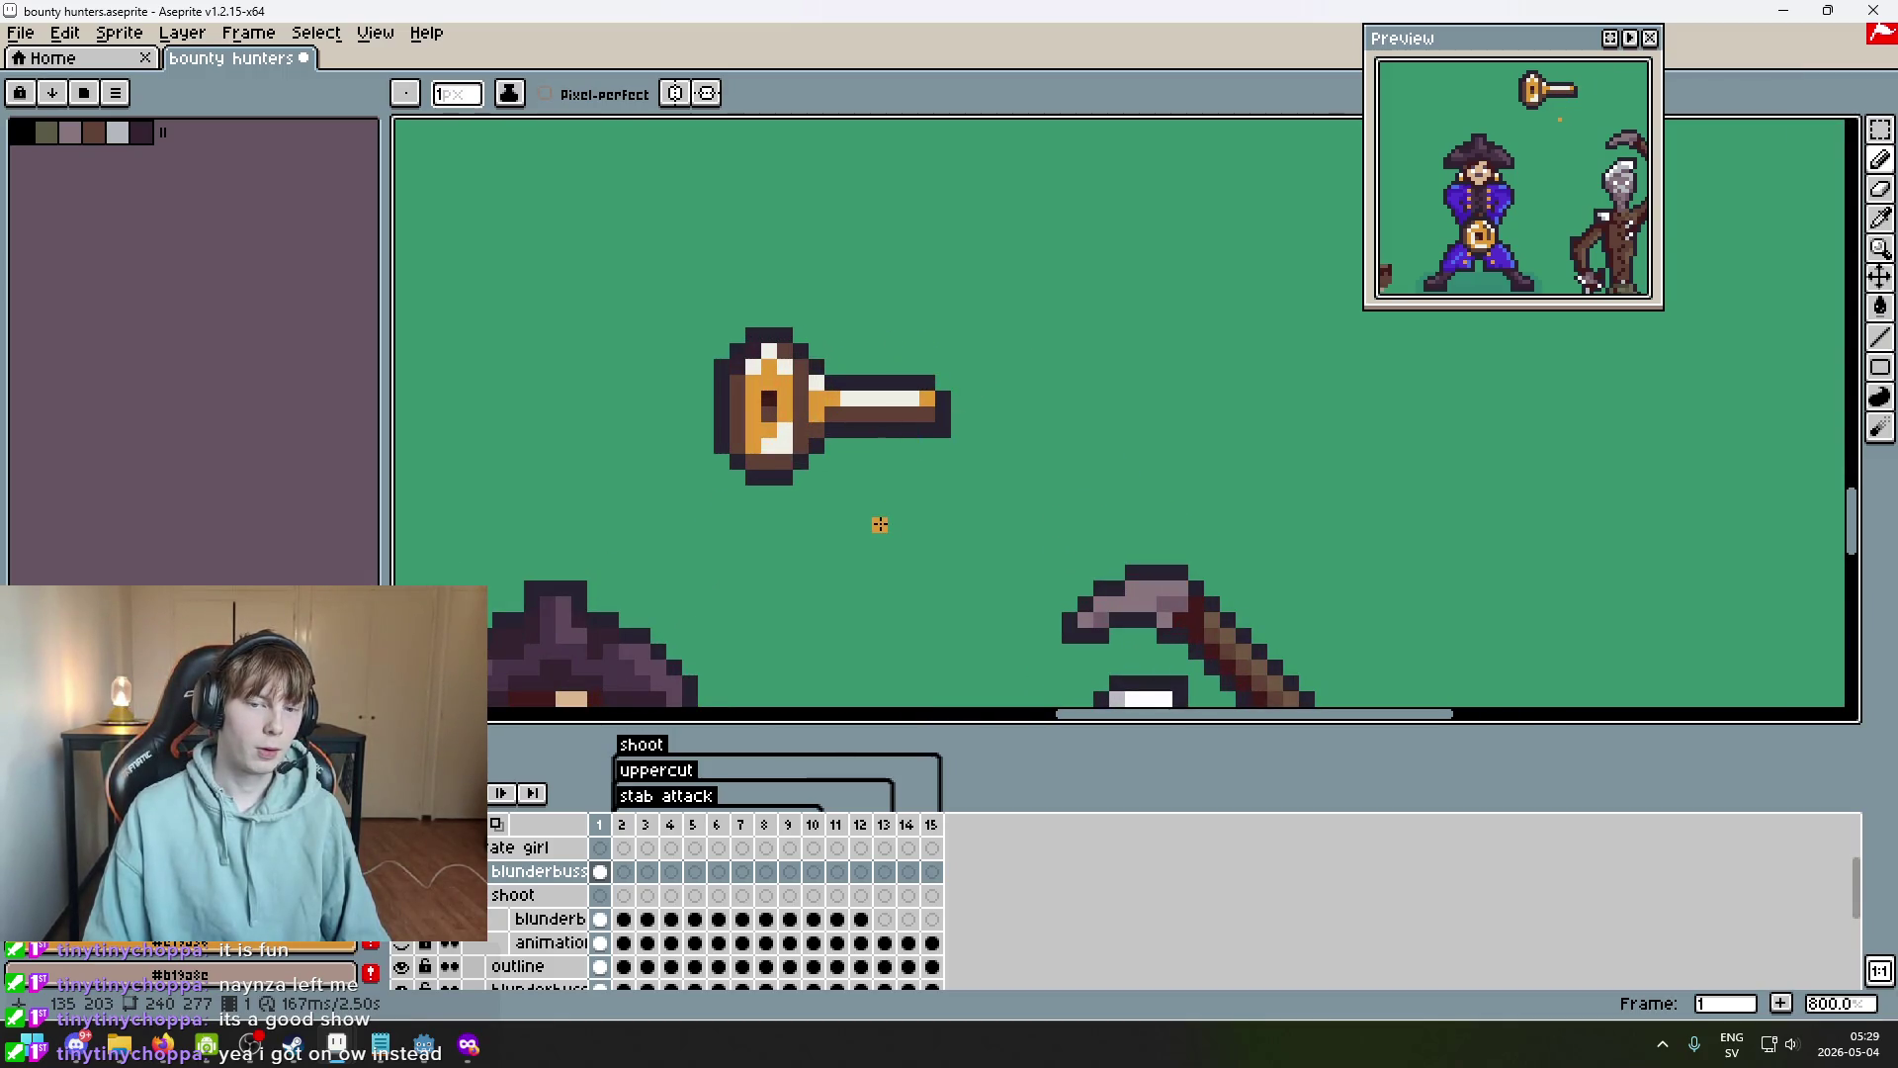
{"action": "scroll", "coordinate": [885, 514], "scroll_direction": "down", "scroll_amount": 1}
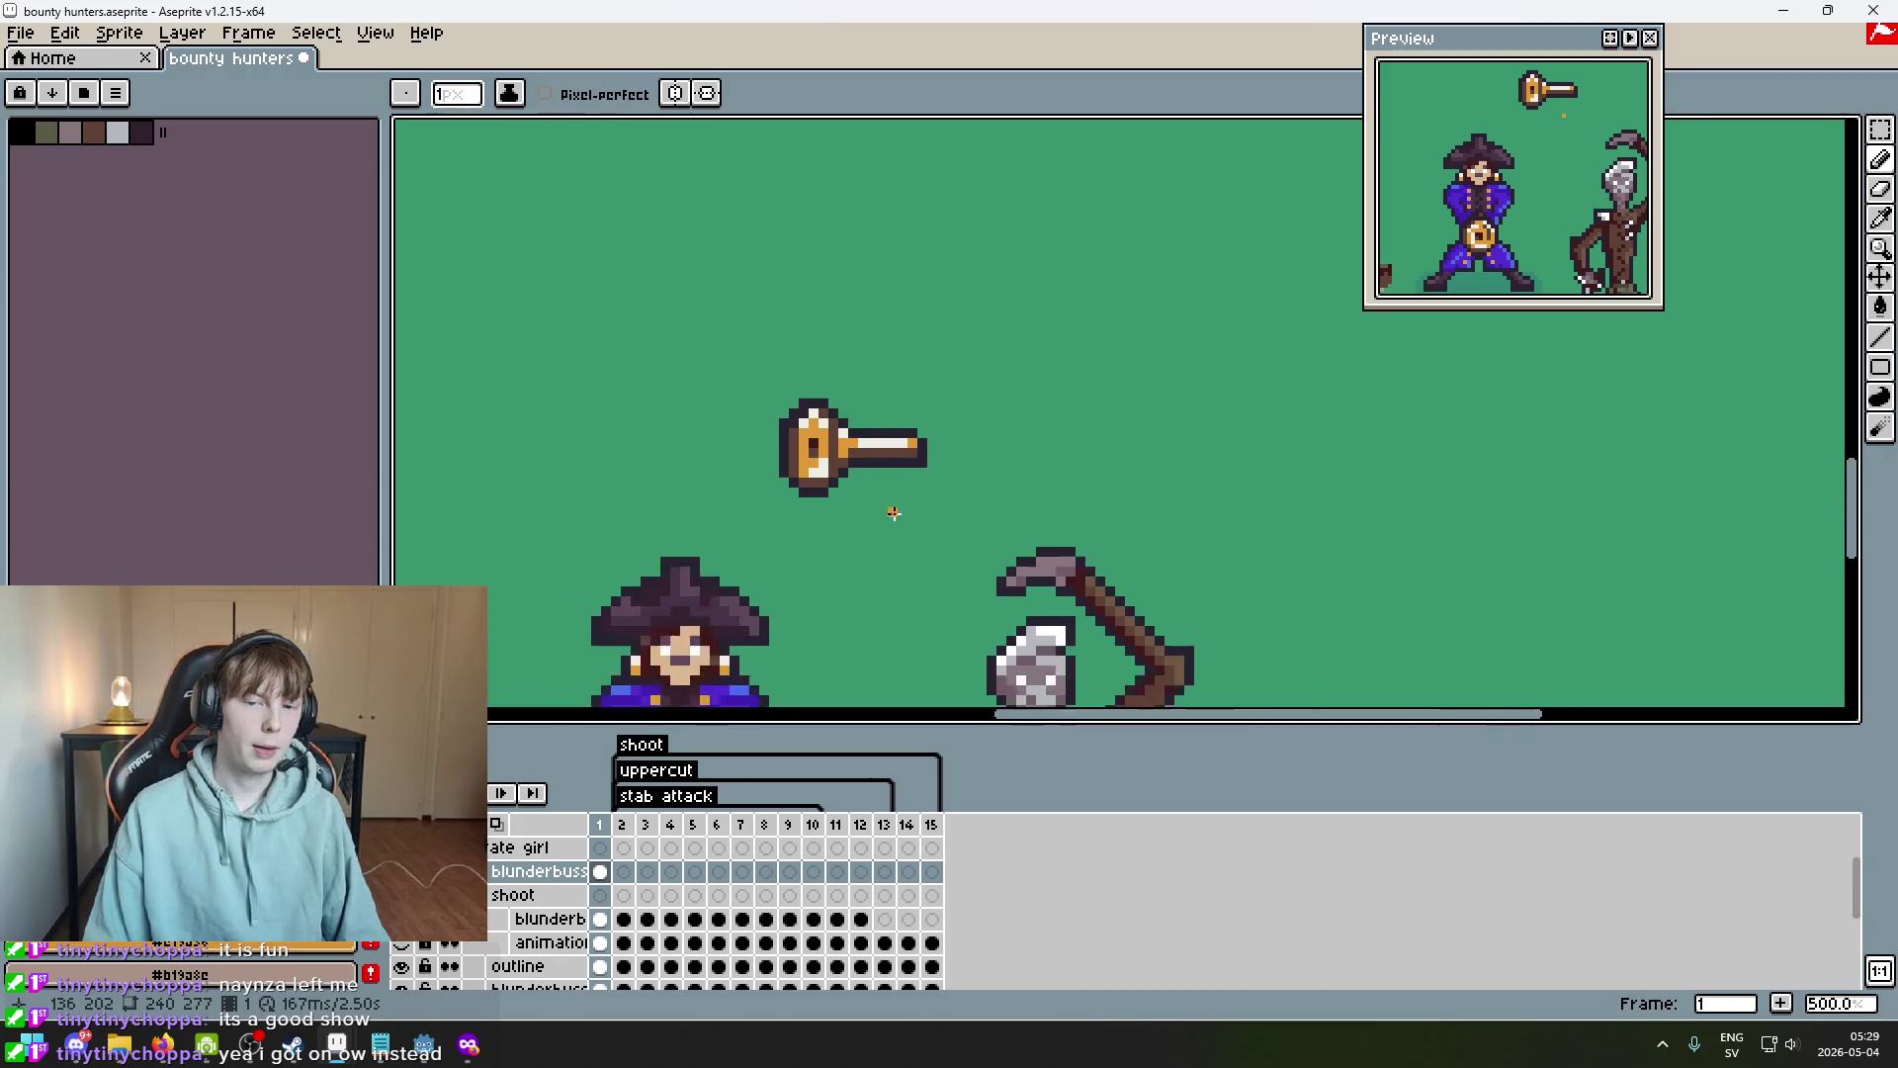
{"action": "scroll", "coordinate": [939, 390], "scroll_direction": "down", "scroll_amount": 1}
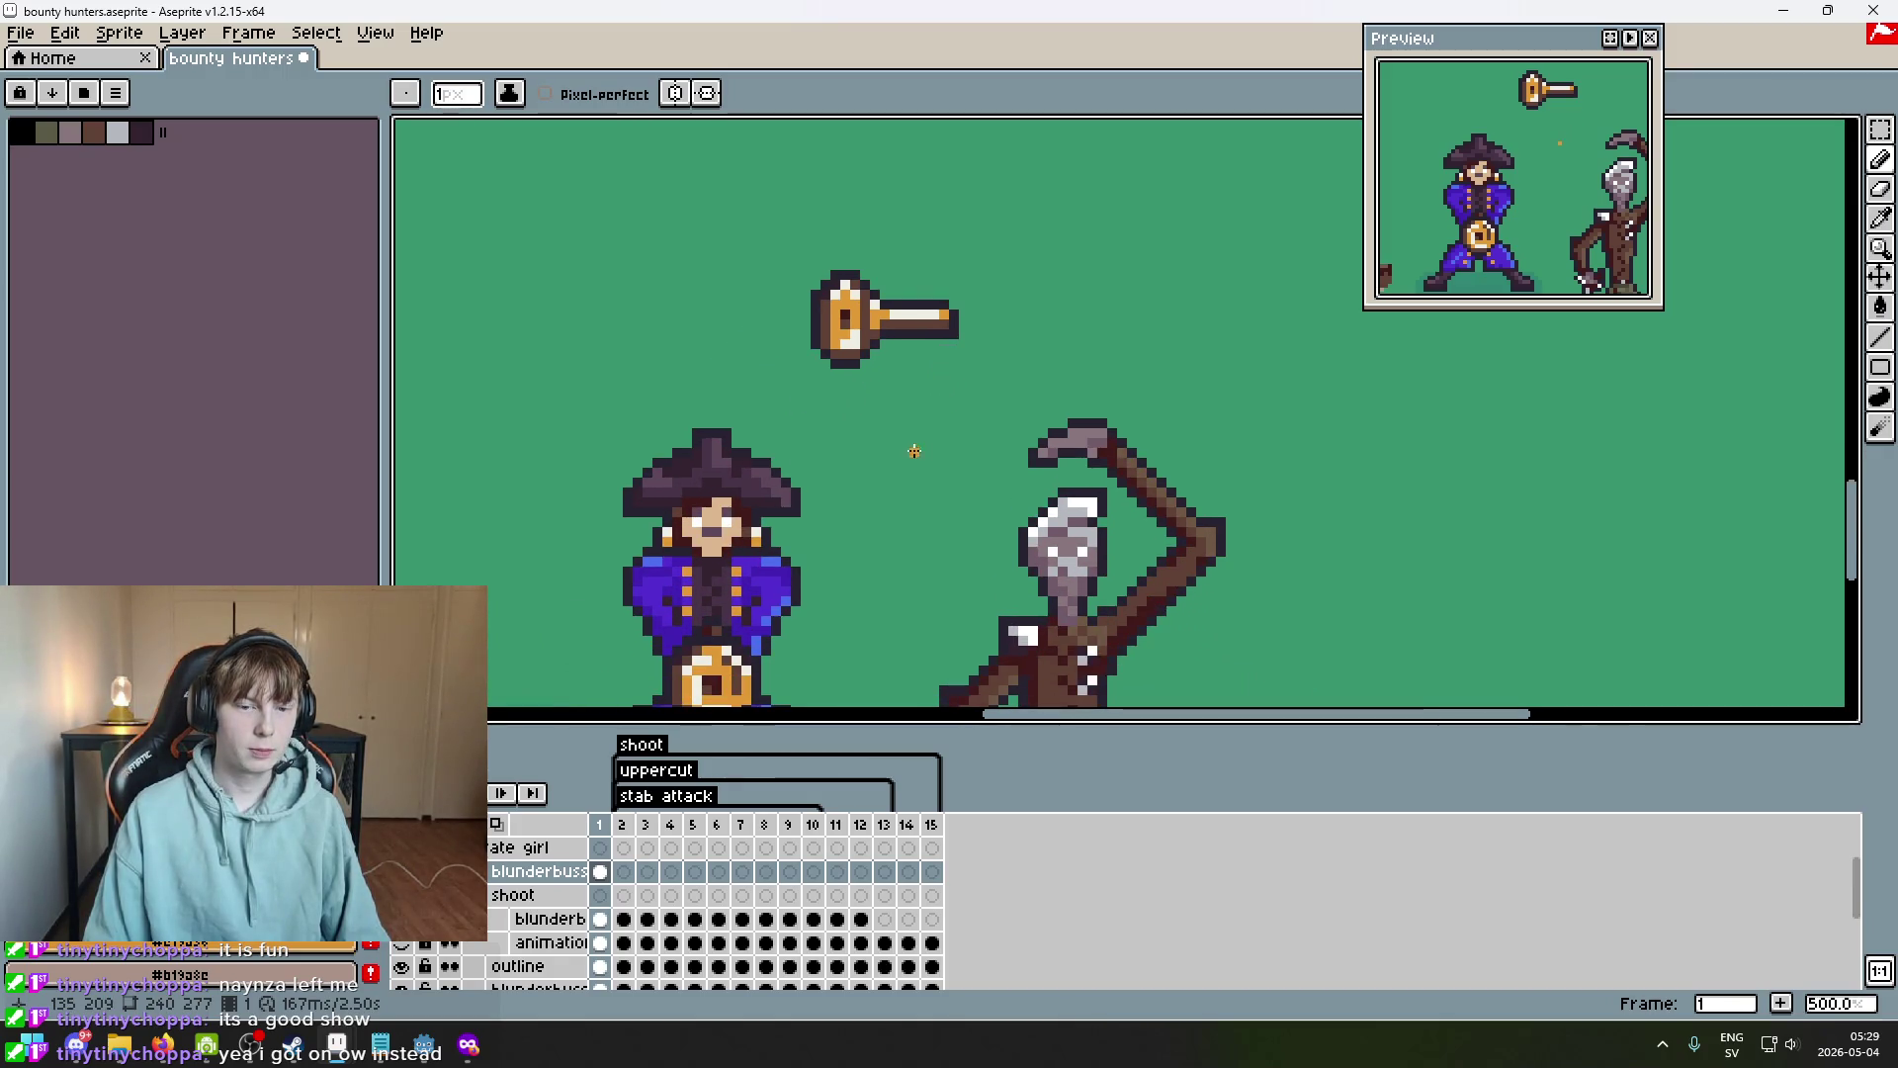
{"action": "scroll", "coordinate": [890, 356], "scroll_direction": "up", "scroll_amount": 5}
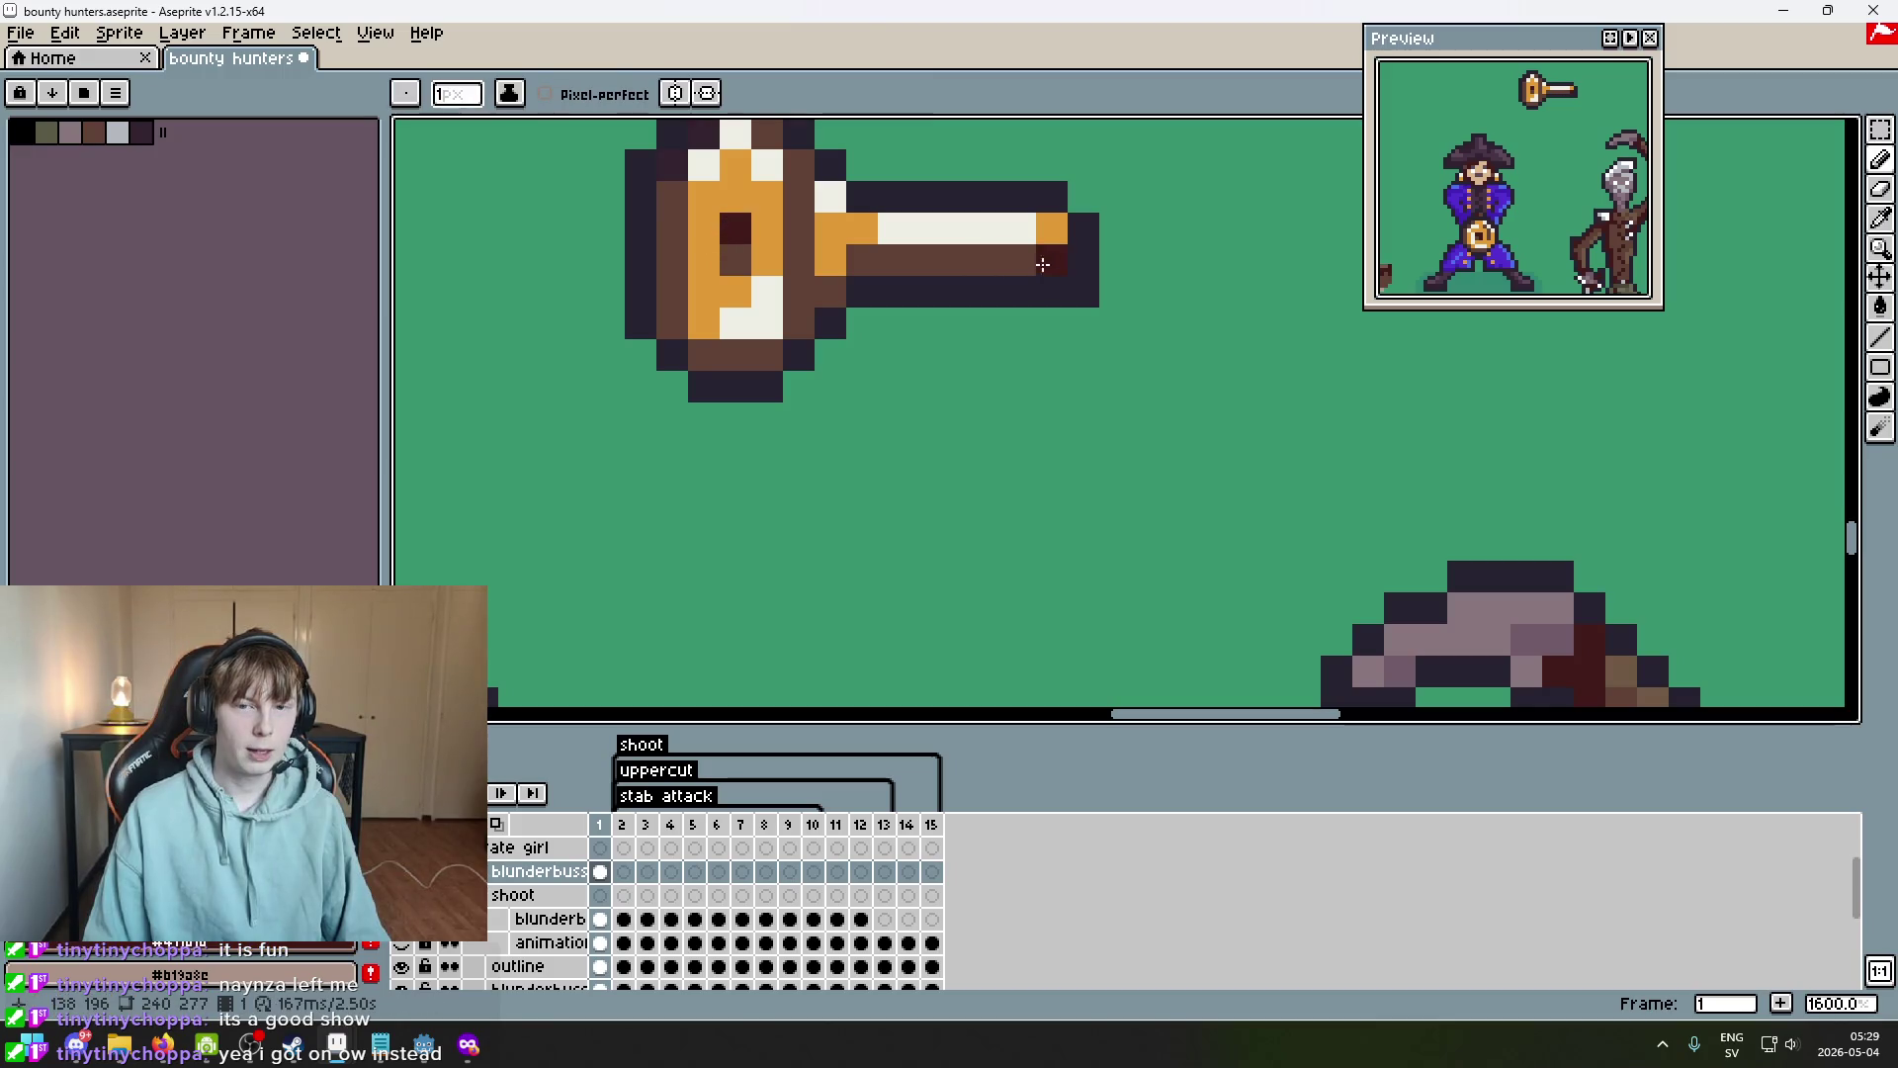
{"action": "scroll", "coordinate": [1071, 349], "scroll_direction": "down", "scroll_amount": 1}
{"action": "scroll", "coordinate": [1070, 349], "scroll_direction": "down", "scroll_amount": 5}
{"action": "scroll", "coordinate": [1038, 395], "scroll_direction": "up", "scroll_amount": 3}
{"action": "scroll", "coordinate": [949, 425], "scroll_direction": "down", "scroll_amount": 2}
{"action": "scroll", "coordinate": [890, 317], "scroll_direction": "up", "scroll_amount": 3}
{"action": "key", "text": "alt"}
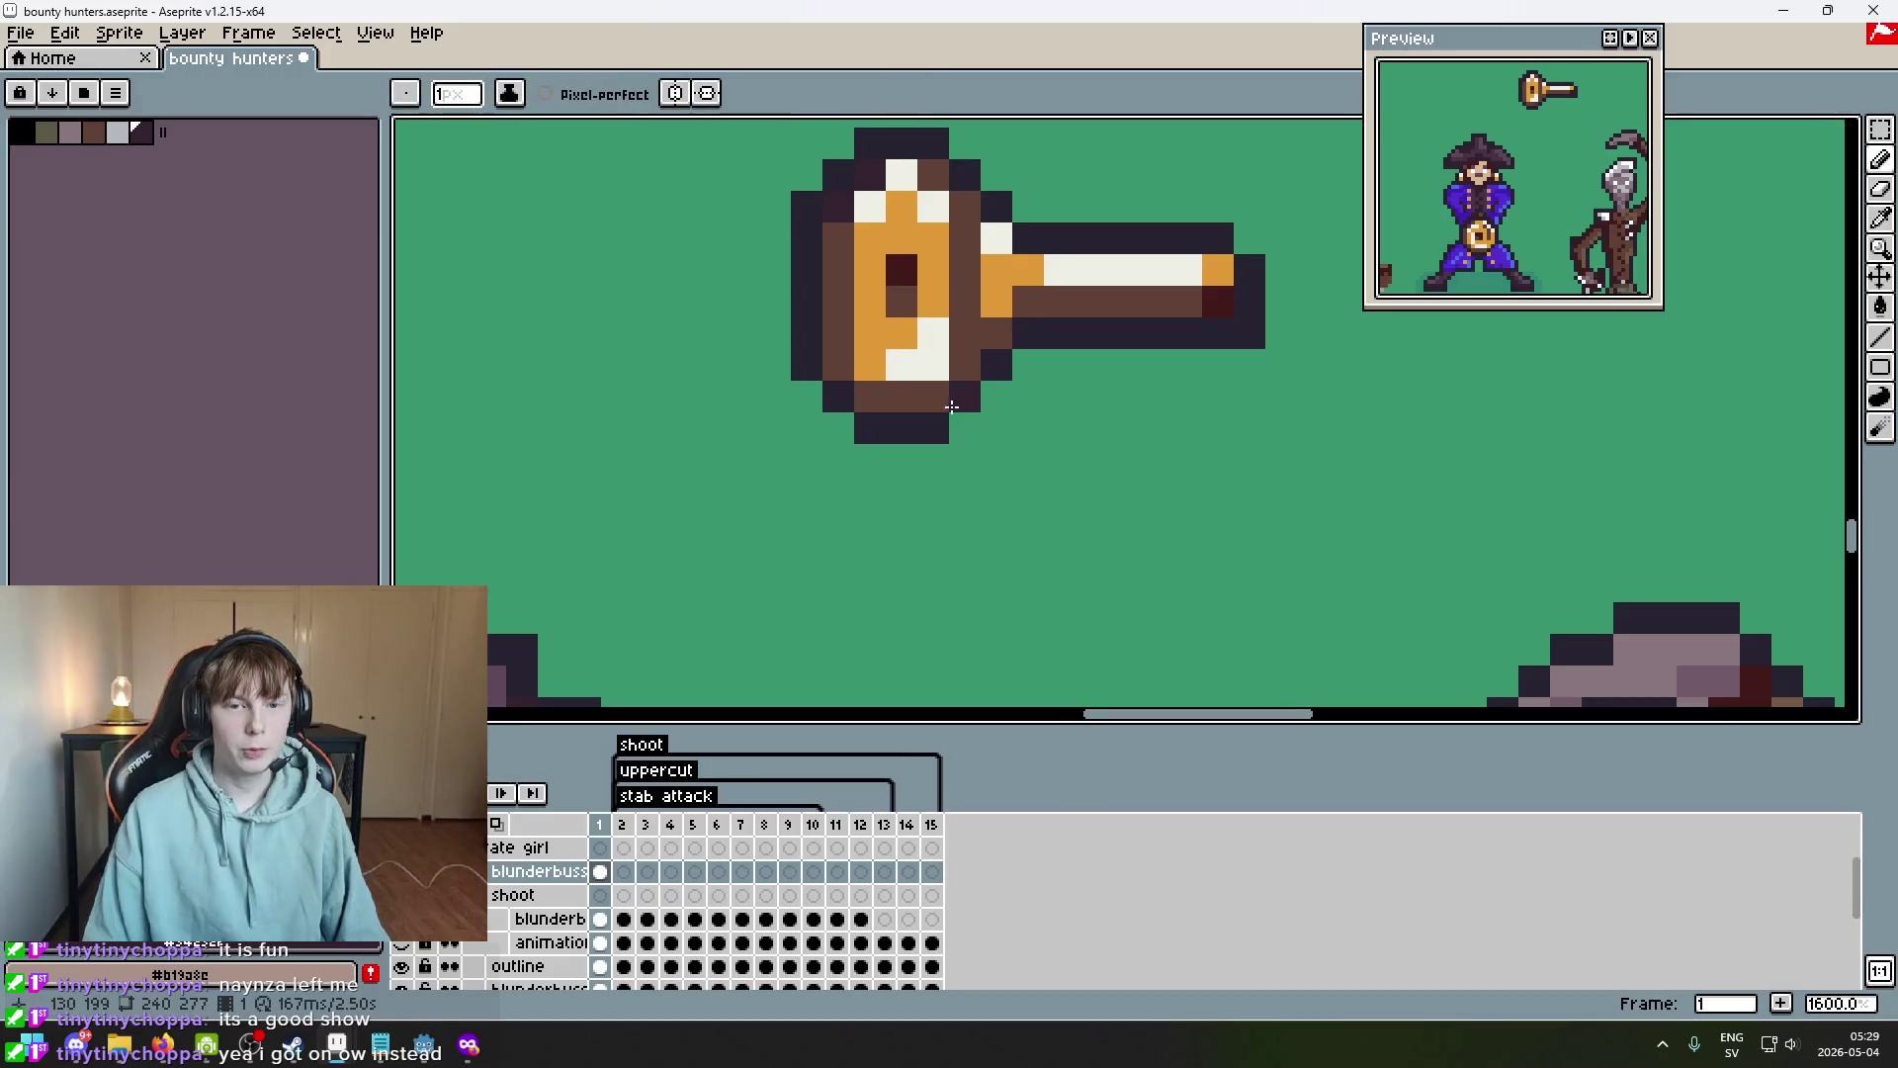
{"action": "scroll", "coordinate": [1077, 316], "scroll_direction": "down", "scroll_amount": 2}
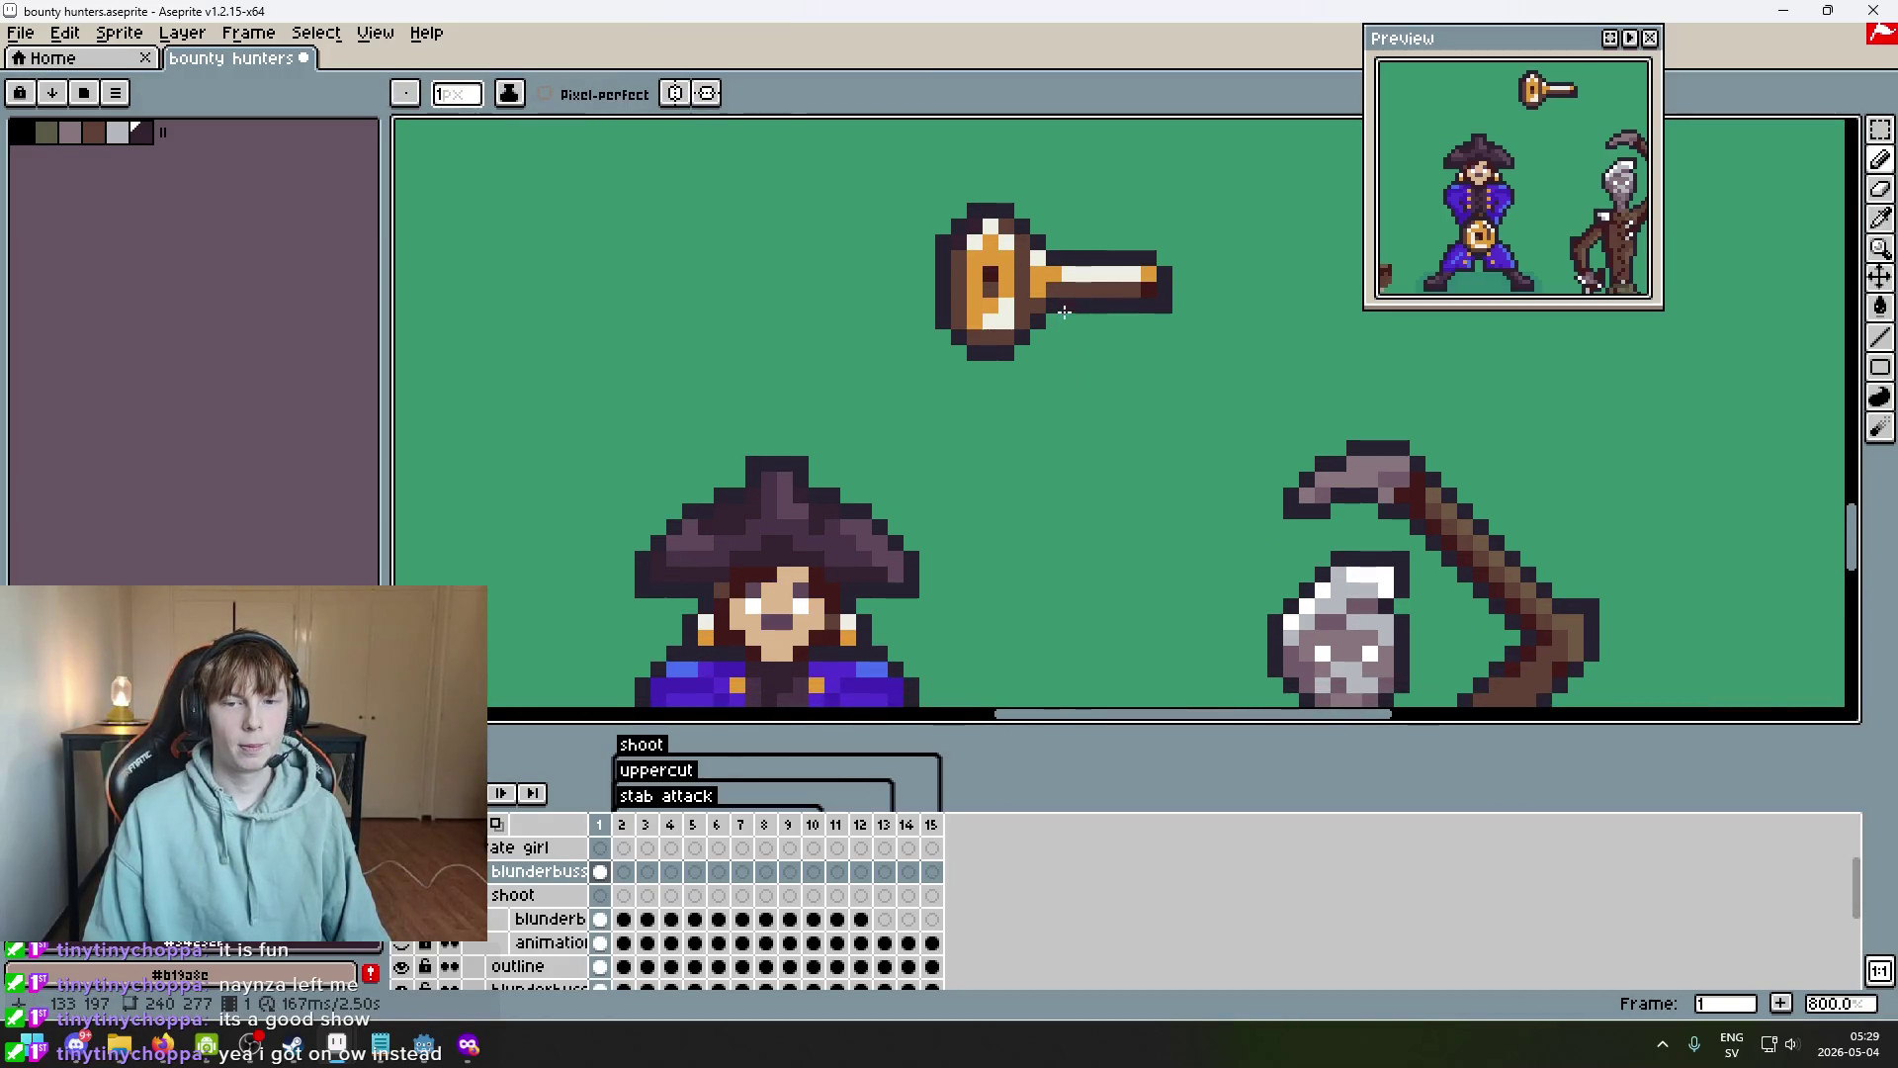
{"action": "scroll", "coordinate": [1065, 315], "scroll_direction": "up", "scroll_amount": 2}
{"action": "left_click_drag", "start_coordinate": [1067, 323], "coordinate": [1007, 381]}
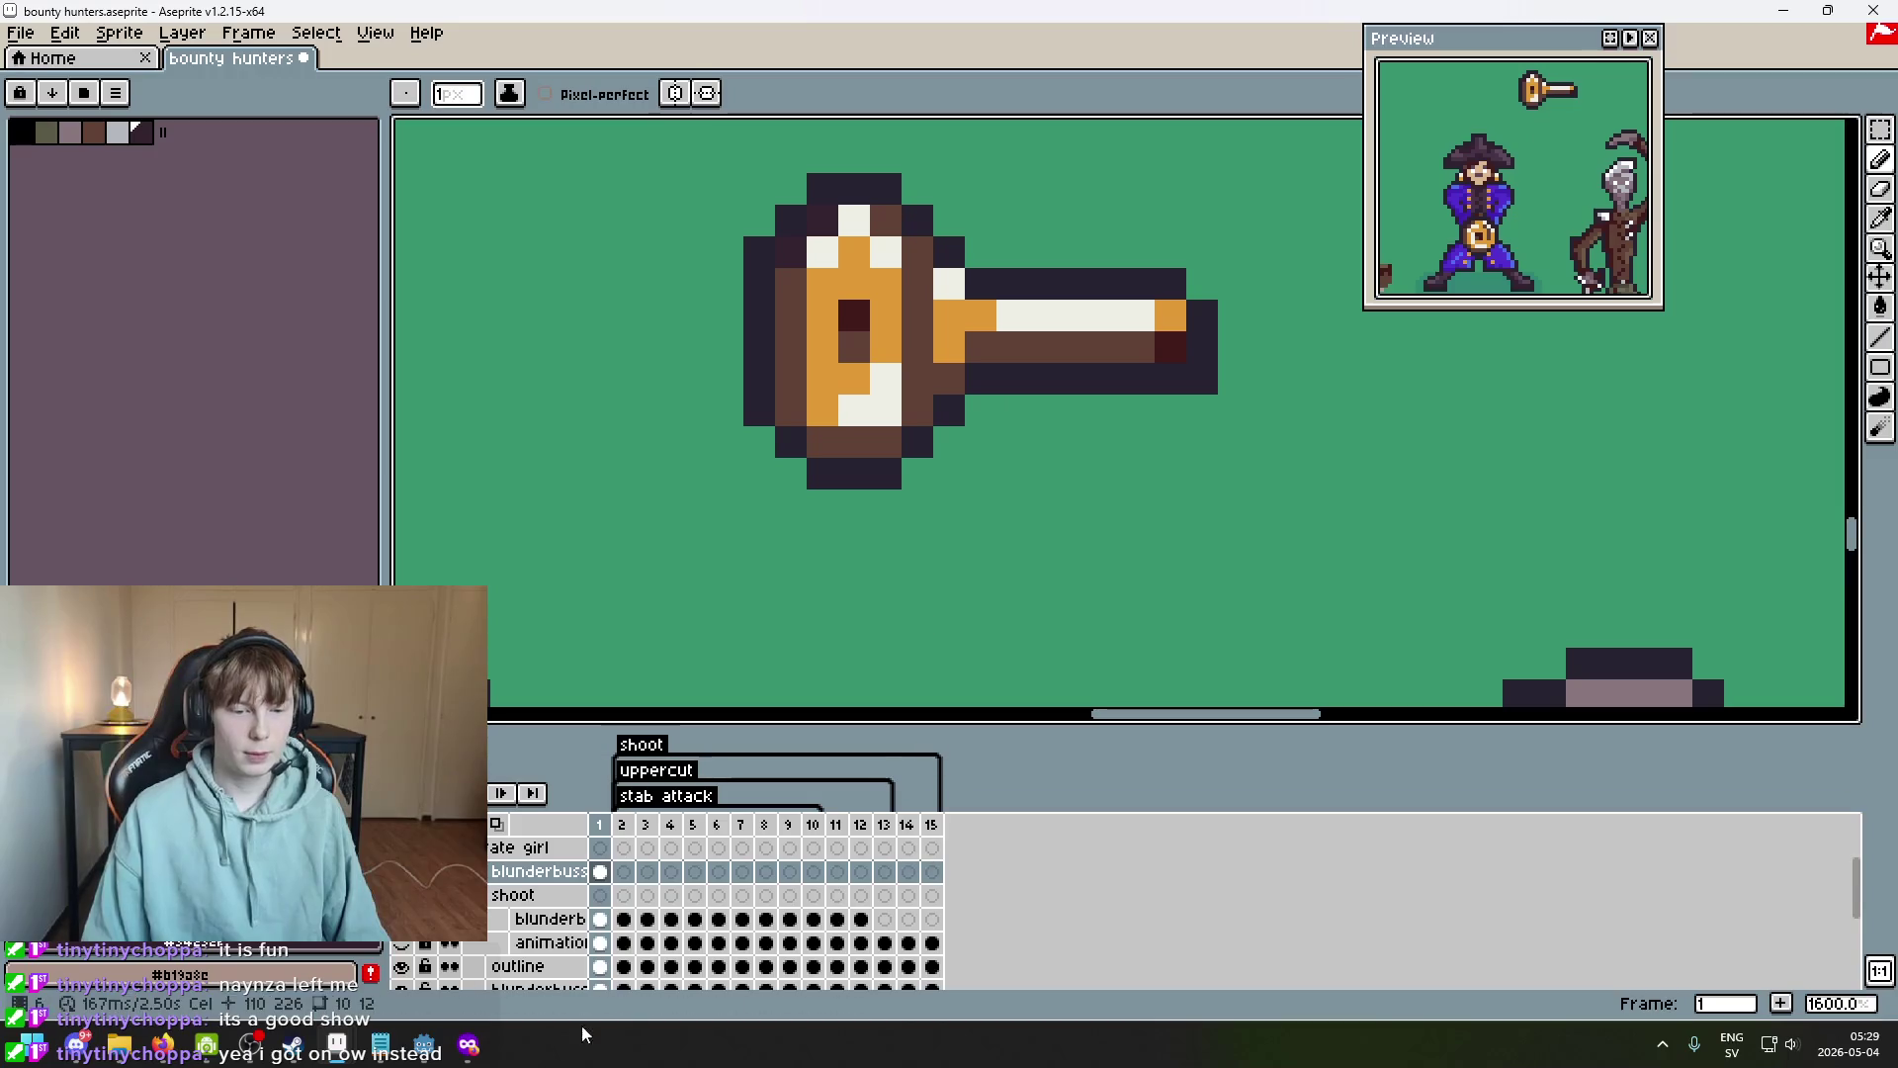
{"action": "left_click", "coordinate": [470, 1054]}
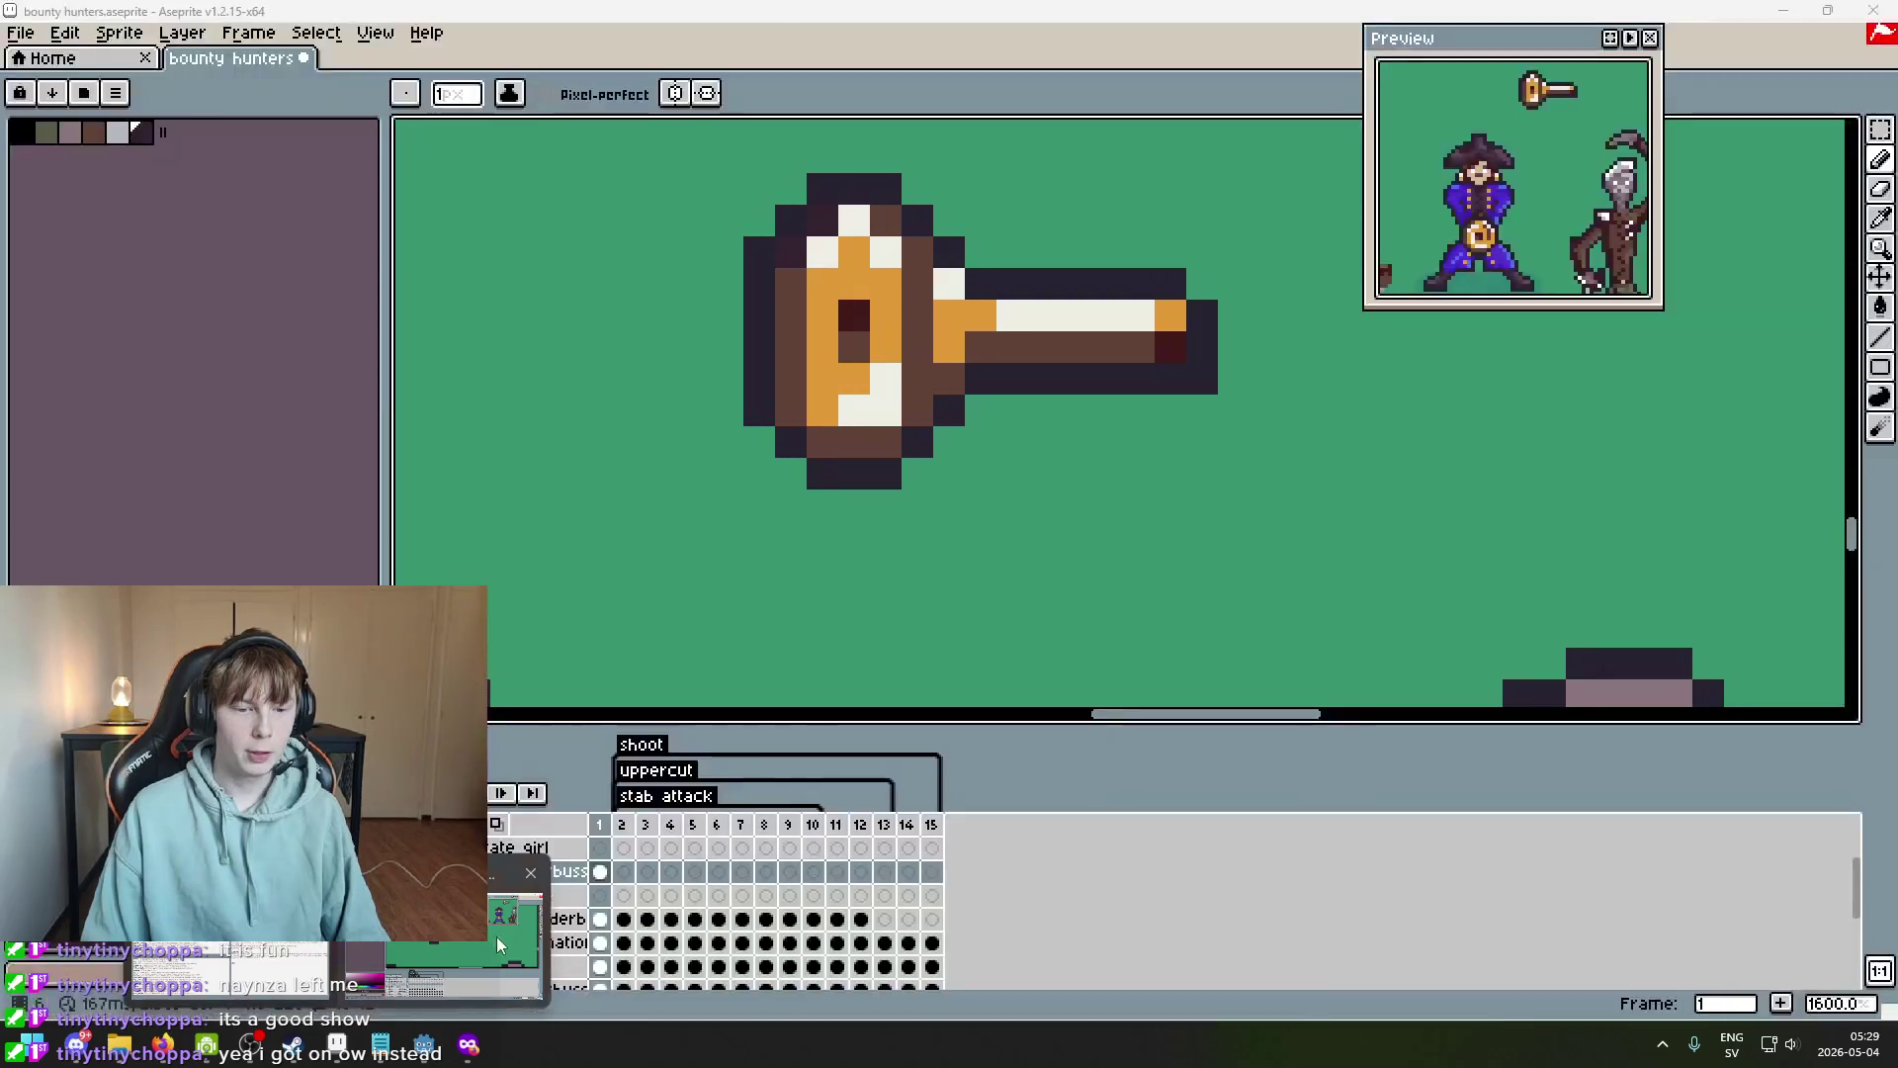
Recentre the blunderbuss, glance at the references, and return to the sprite sheet.
{"action": "left_click", "coordinate": [498, 944]}
{"action": "scroll", "coordinate": [1022, 415], "scroll_direction": "down", "scroll_amount": 1}
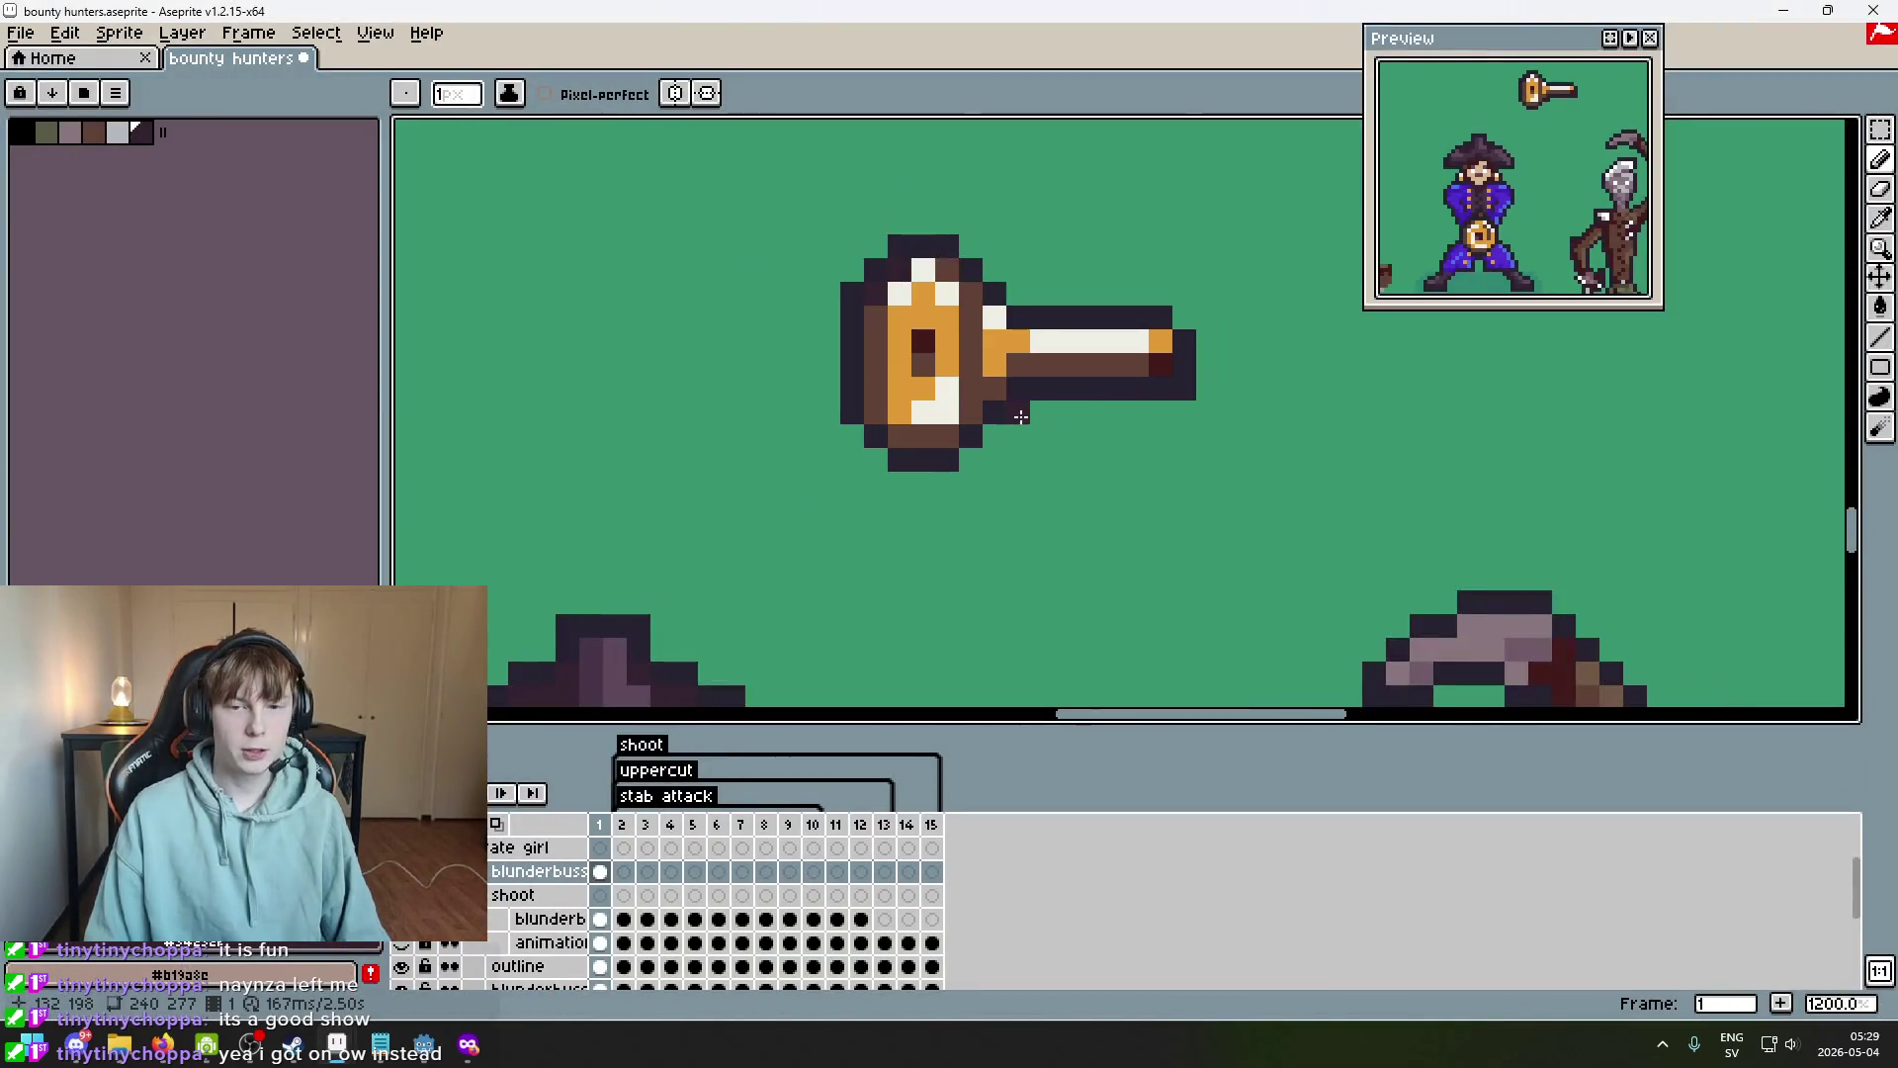
{"action": "scroll", "coordinate": [1031, 393], "scroll_direction": "up", "scroll_amount": 1}
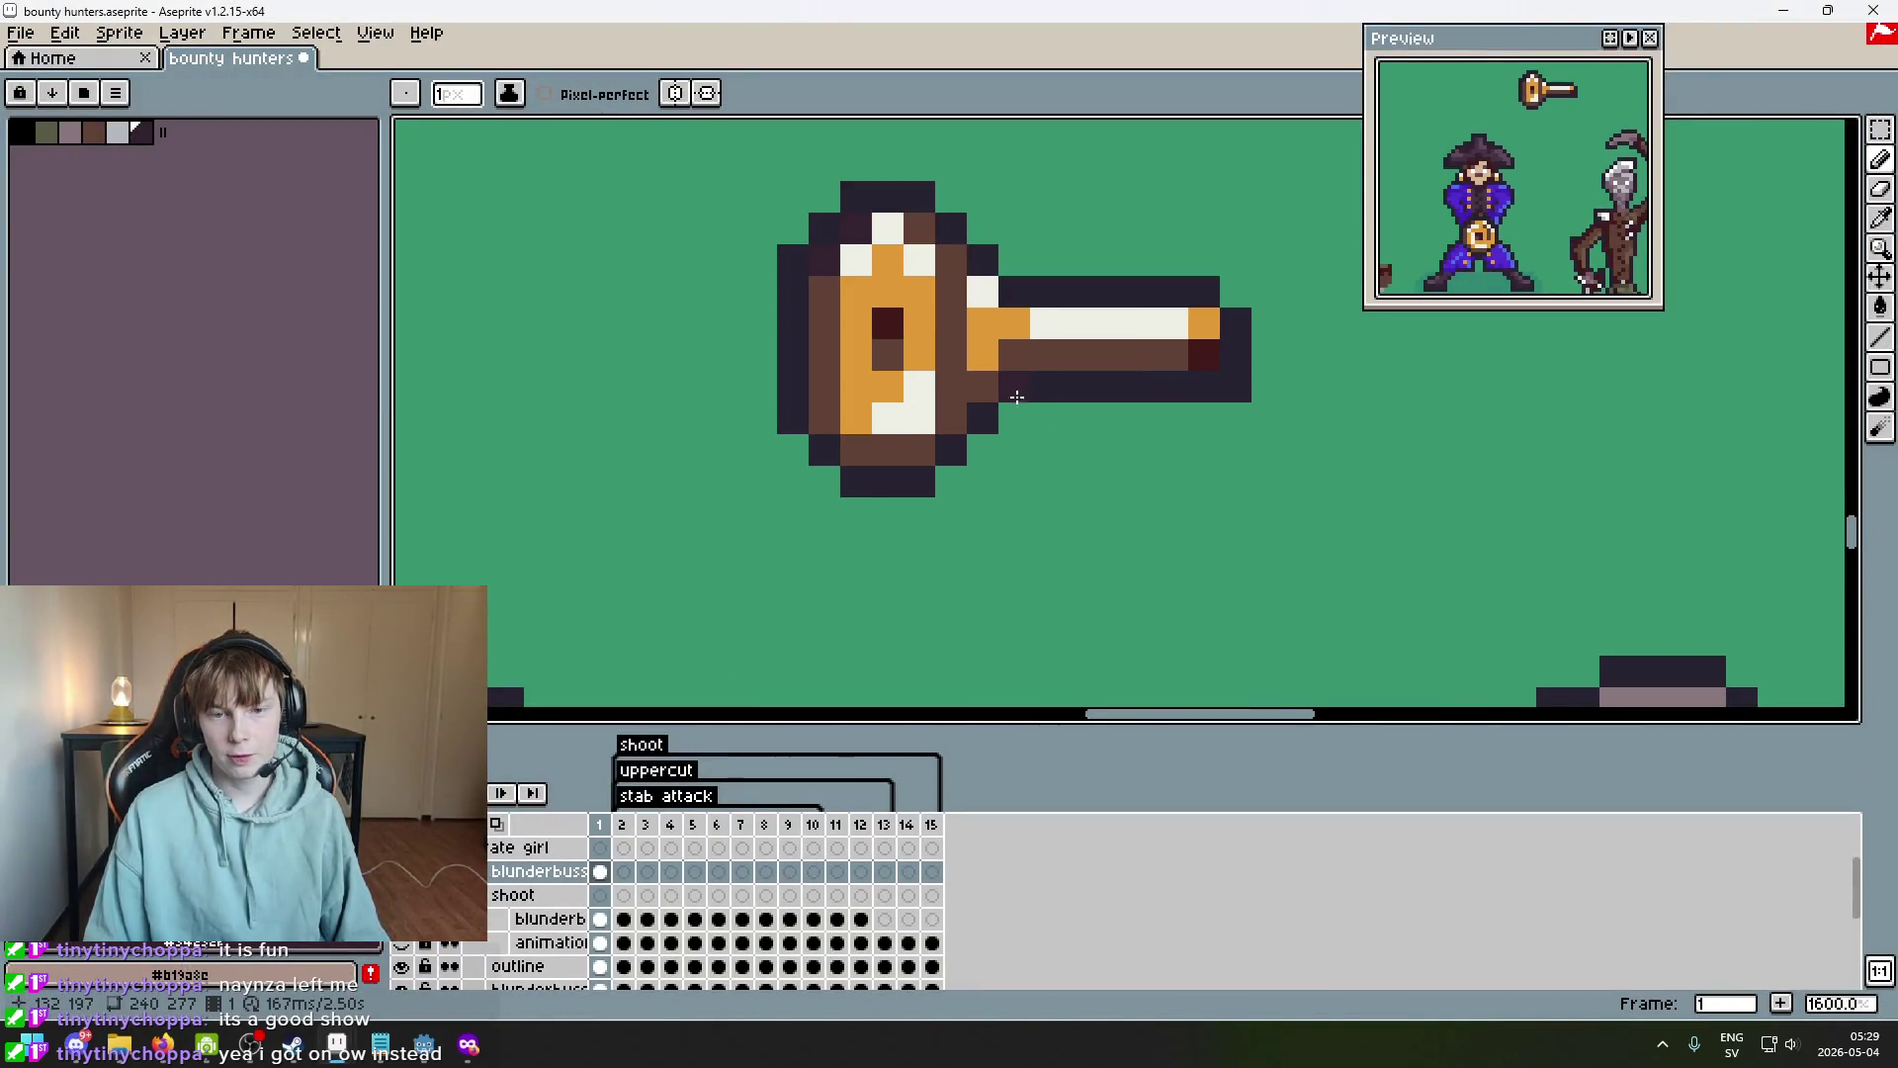
{"action": "scroll", "coordinate": [1322, 444], "scroll_direction": "down", "scroll_amount": 1}
{"action": "left_click_drag", "start_coordinate": [1269, 461], "coordinate": [1076, 447]}
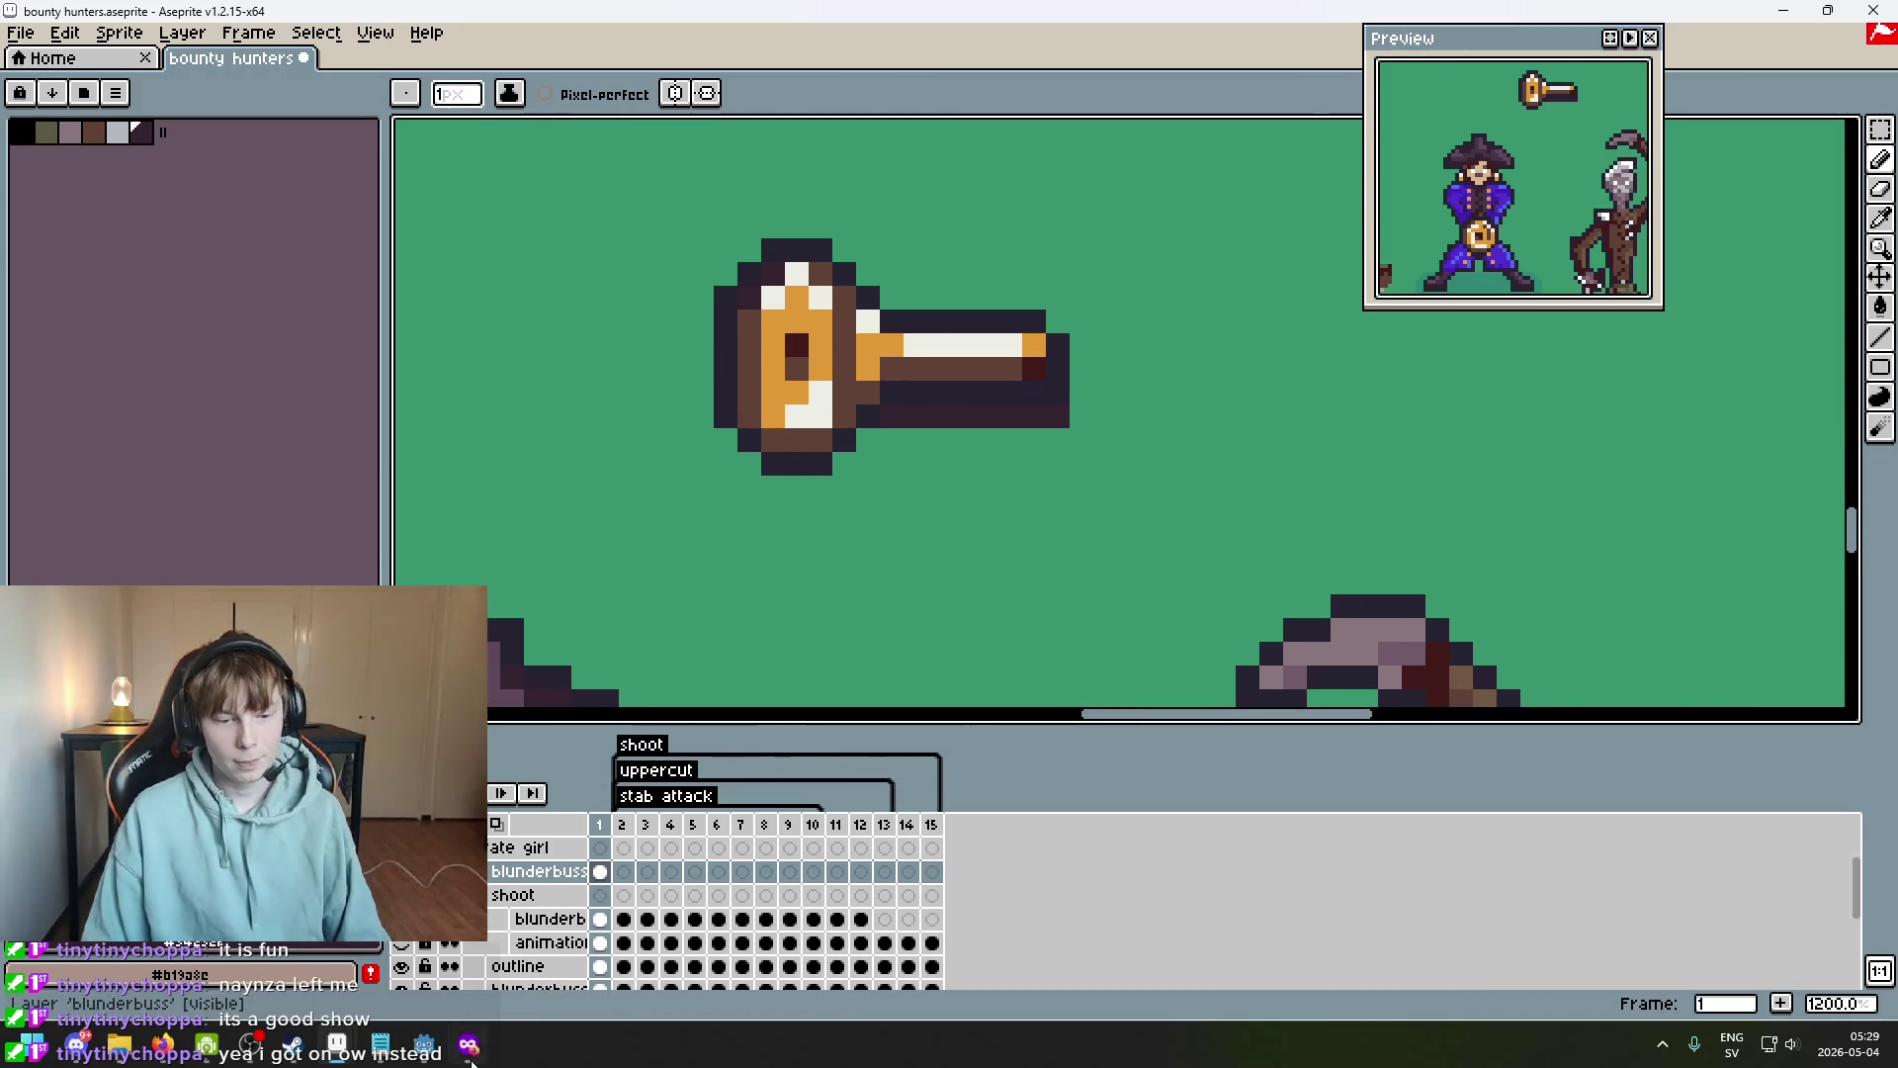
{"action": "key", "text": "alt+Tab"}
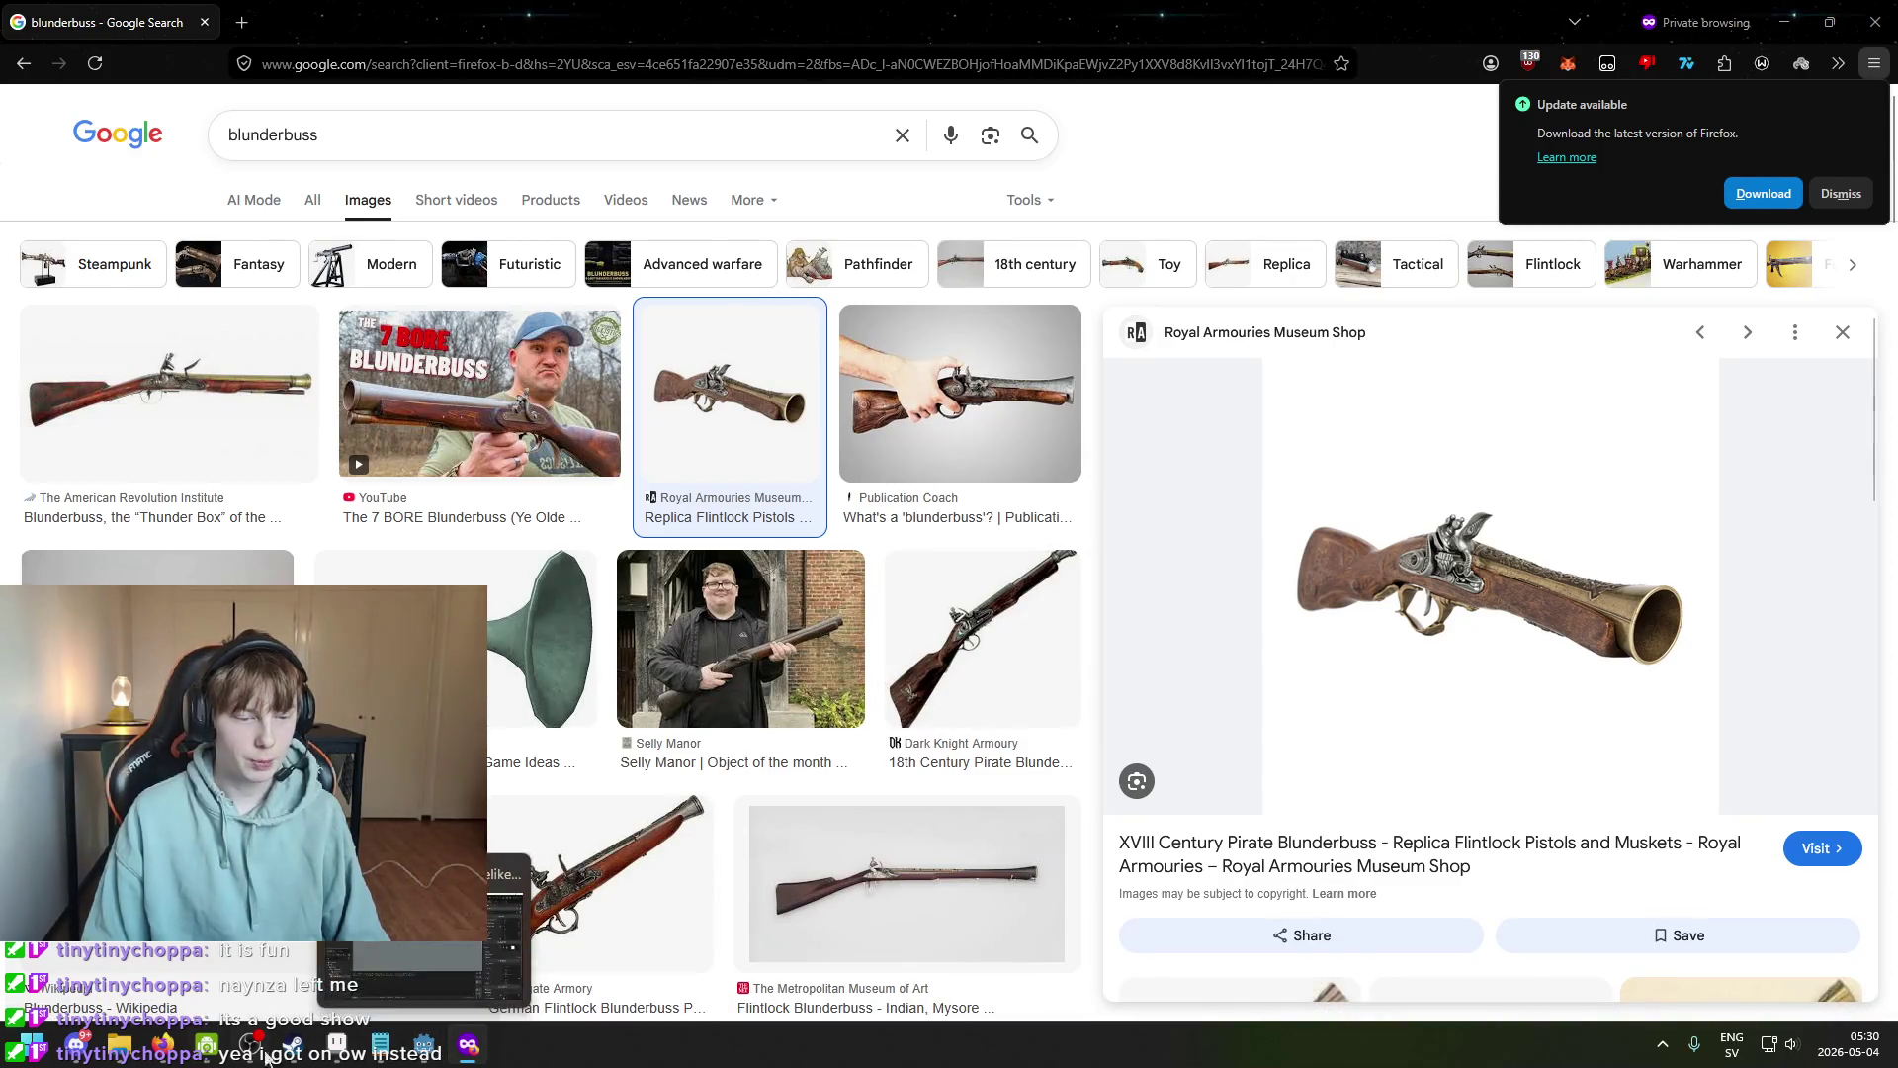
{"action": "mouse_move", "coordinate": [351, 1061]}
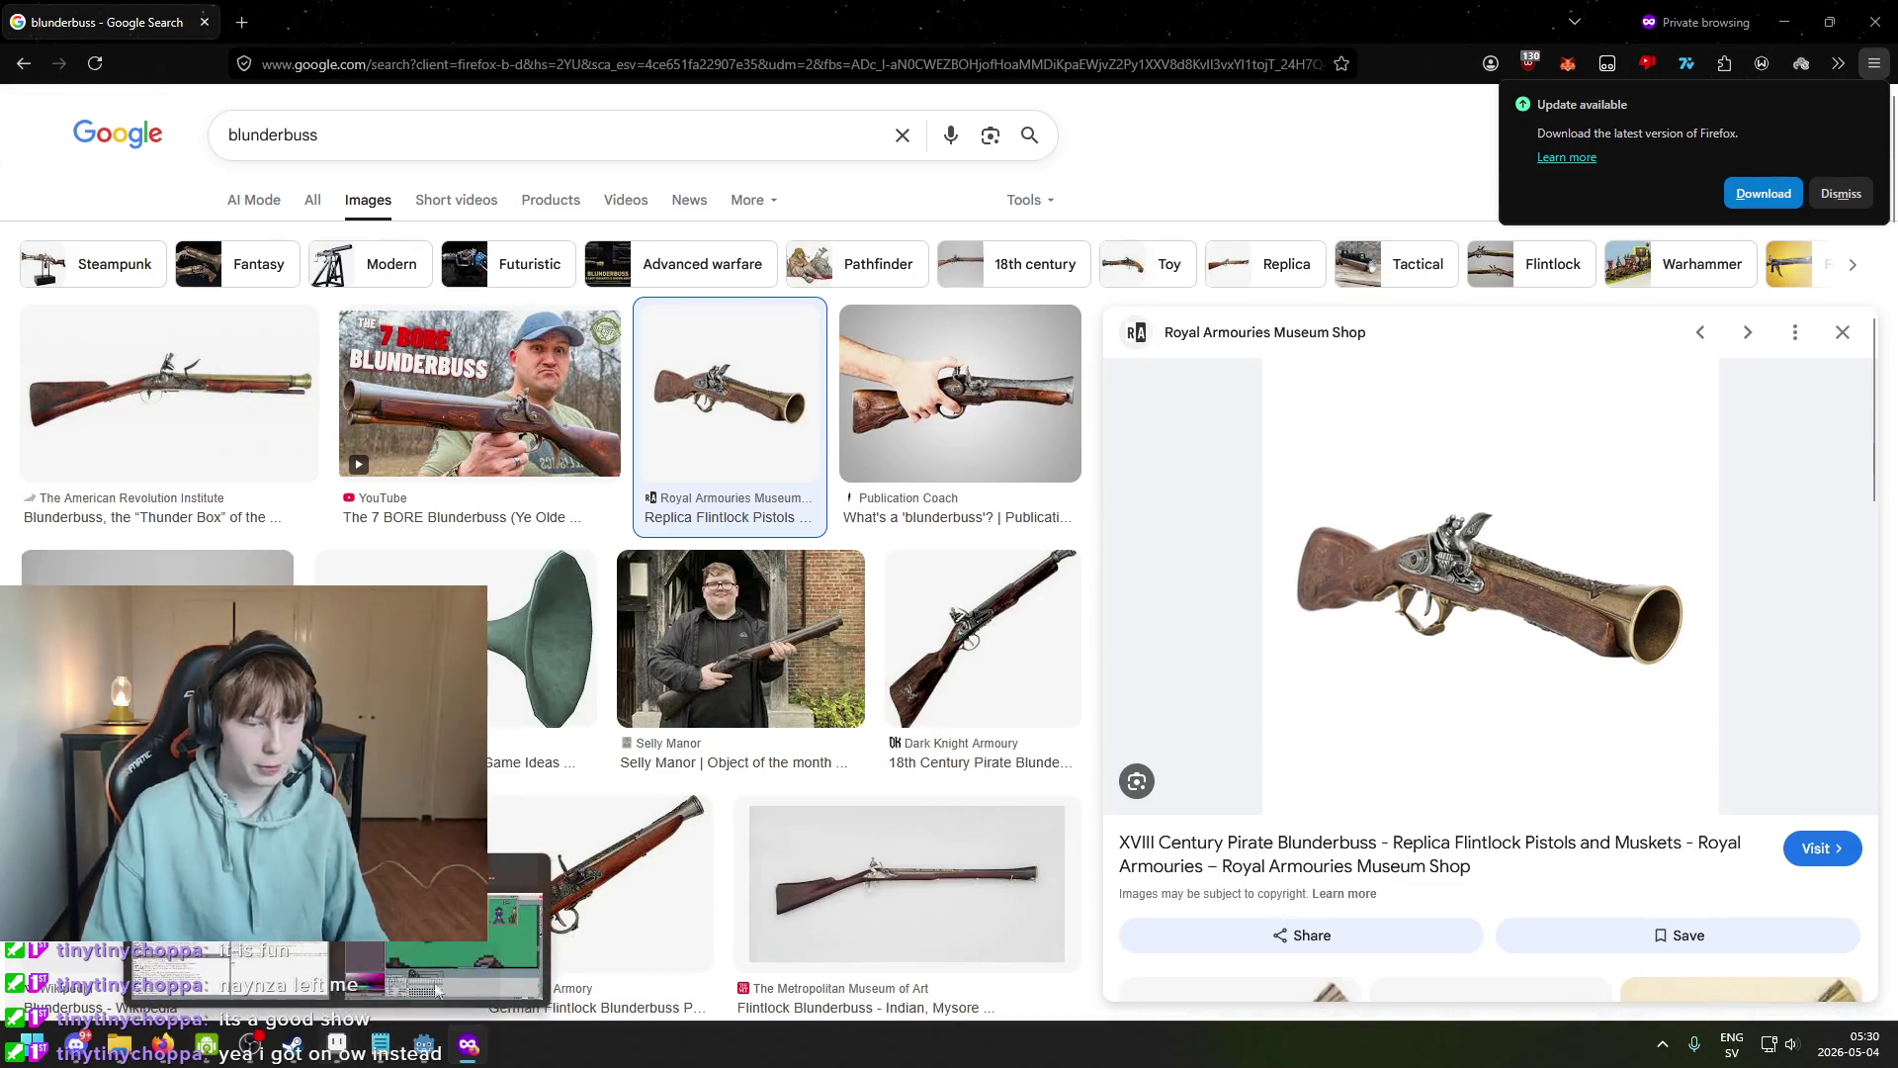
{"action": "left_click", "coordinate": [337, 1045]}
Undo the stray dark pixel and add a dark pixel extending the barrel.
{"action": "scroll", "coordinate": [1022, 405], "scroll_direction": "up", "scroll_amount": 1}
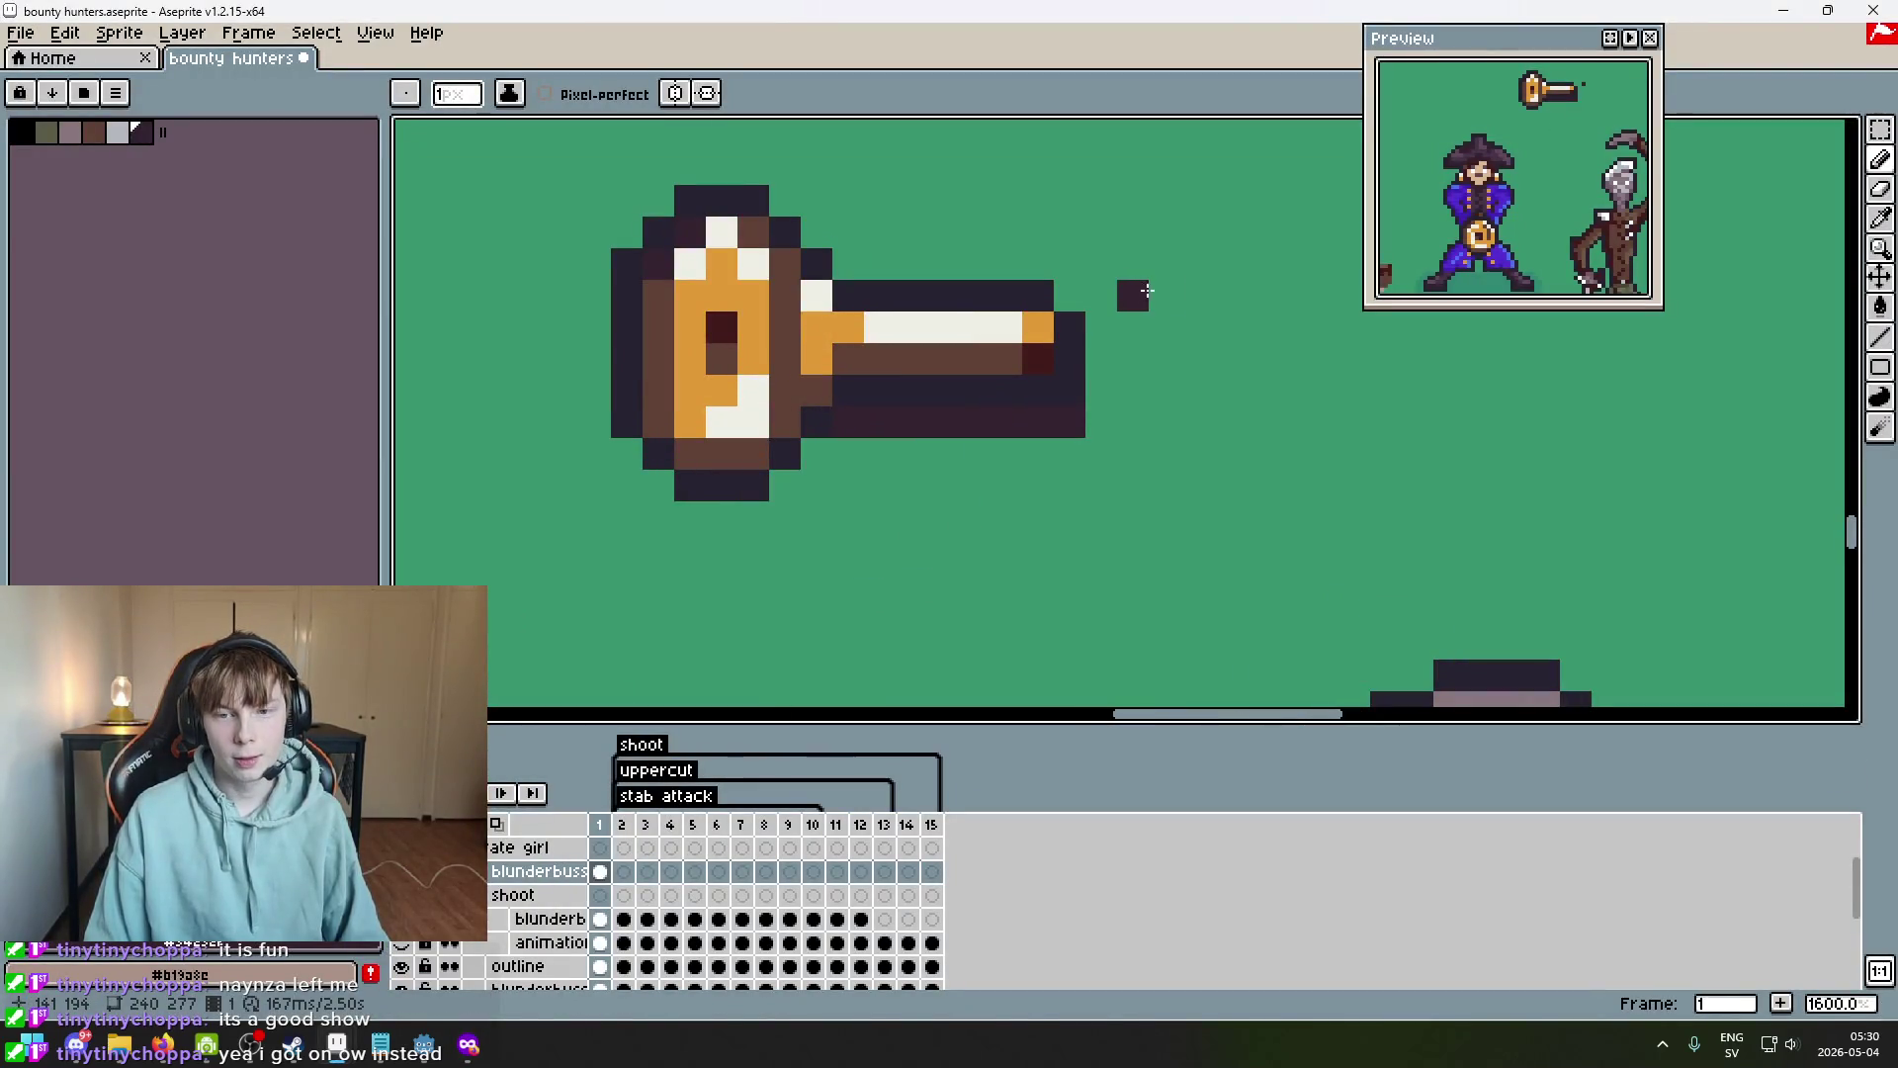
{"action": "key", "text": "ctrl+z"}
{"action": "left_click", "coordinate": [1111, 366]}
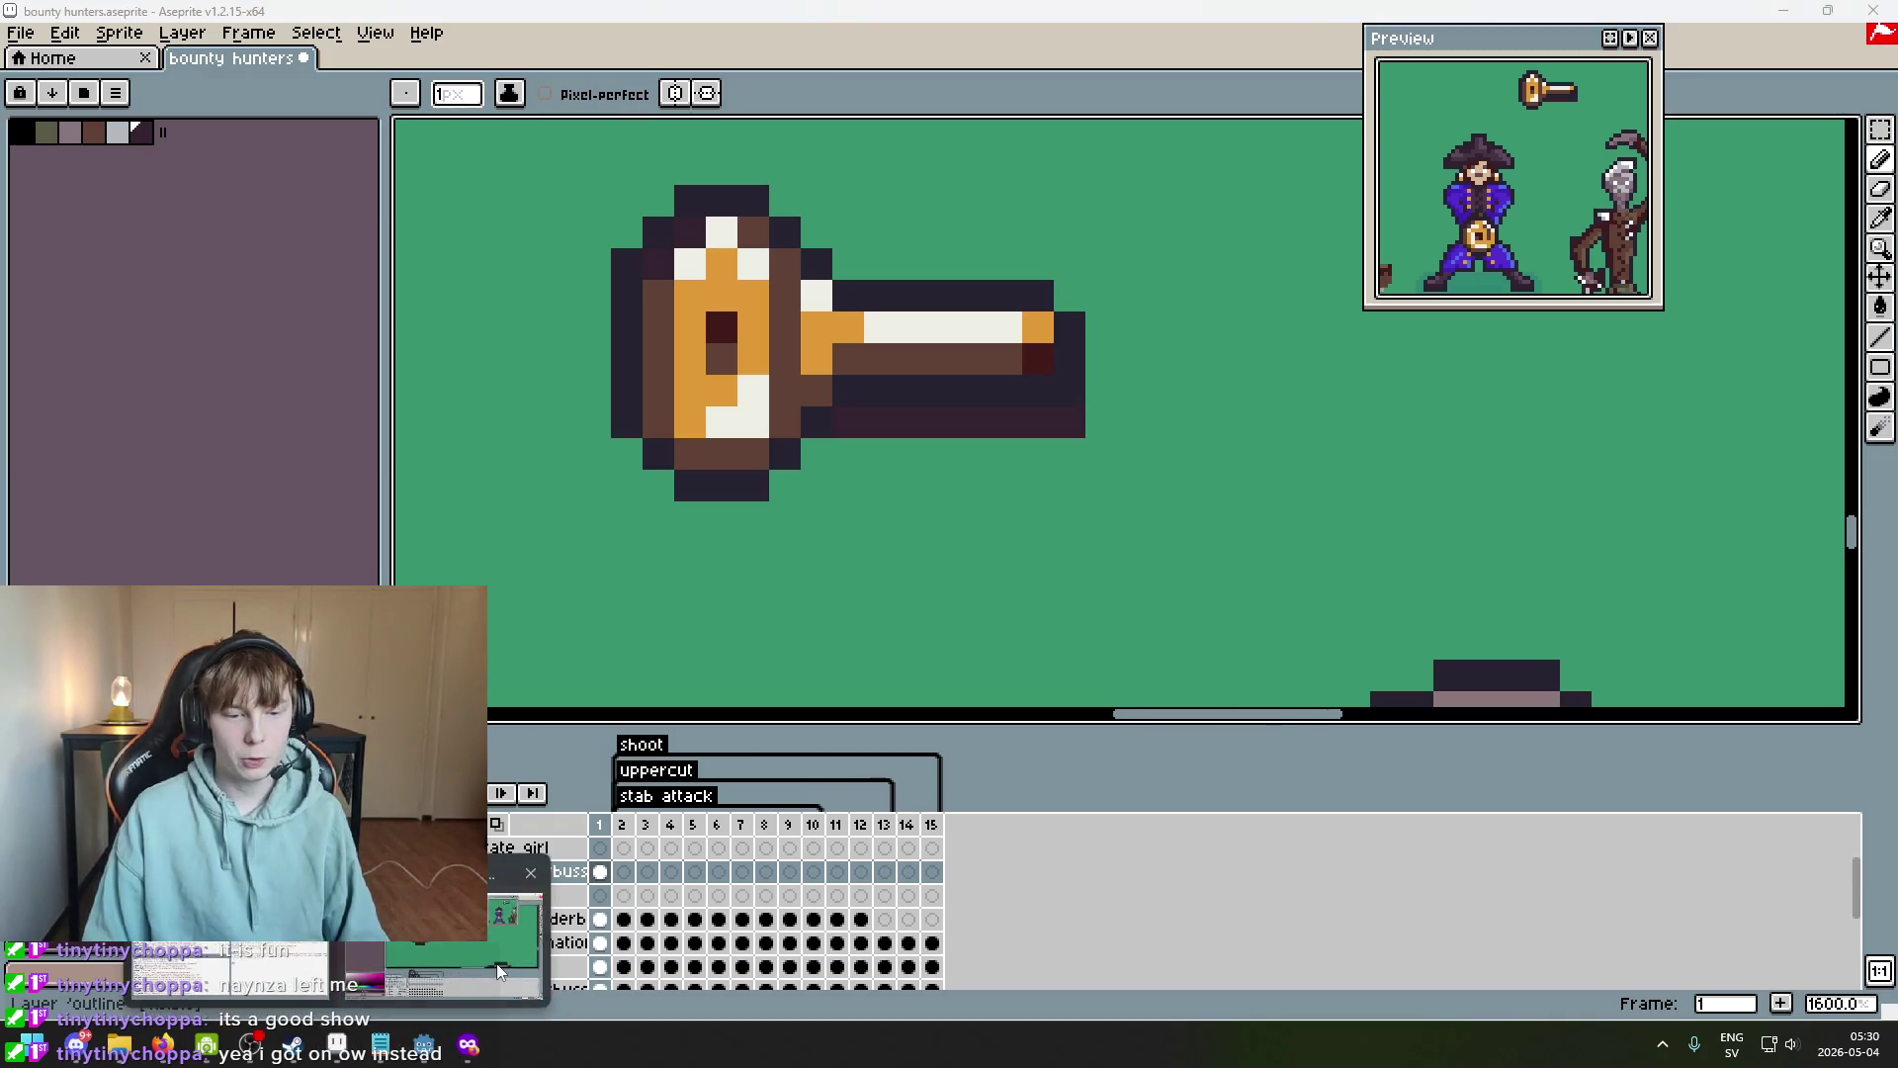
Compare the sprite with the reference images again, ending on the Godot knife scene.
{"action": "left_click", "coordinate": [469, 1045]}
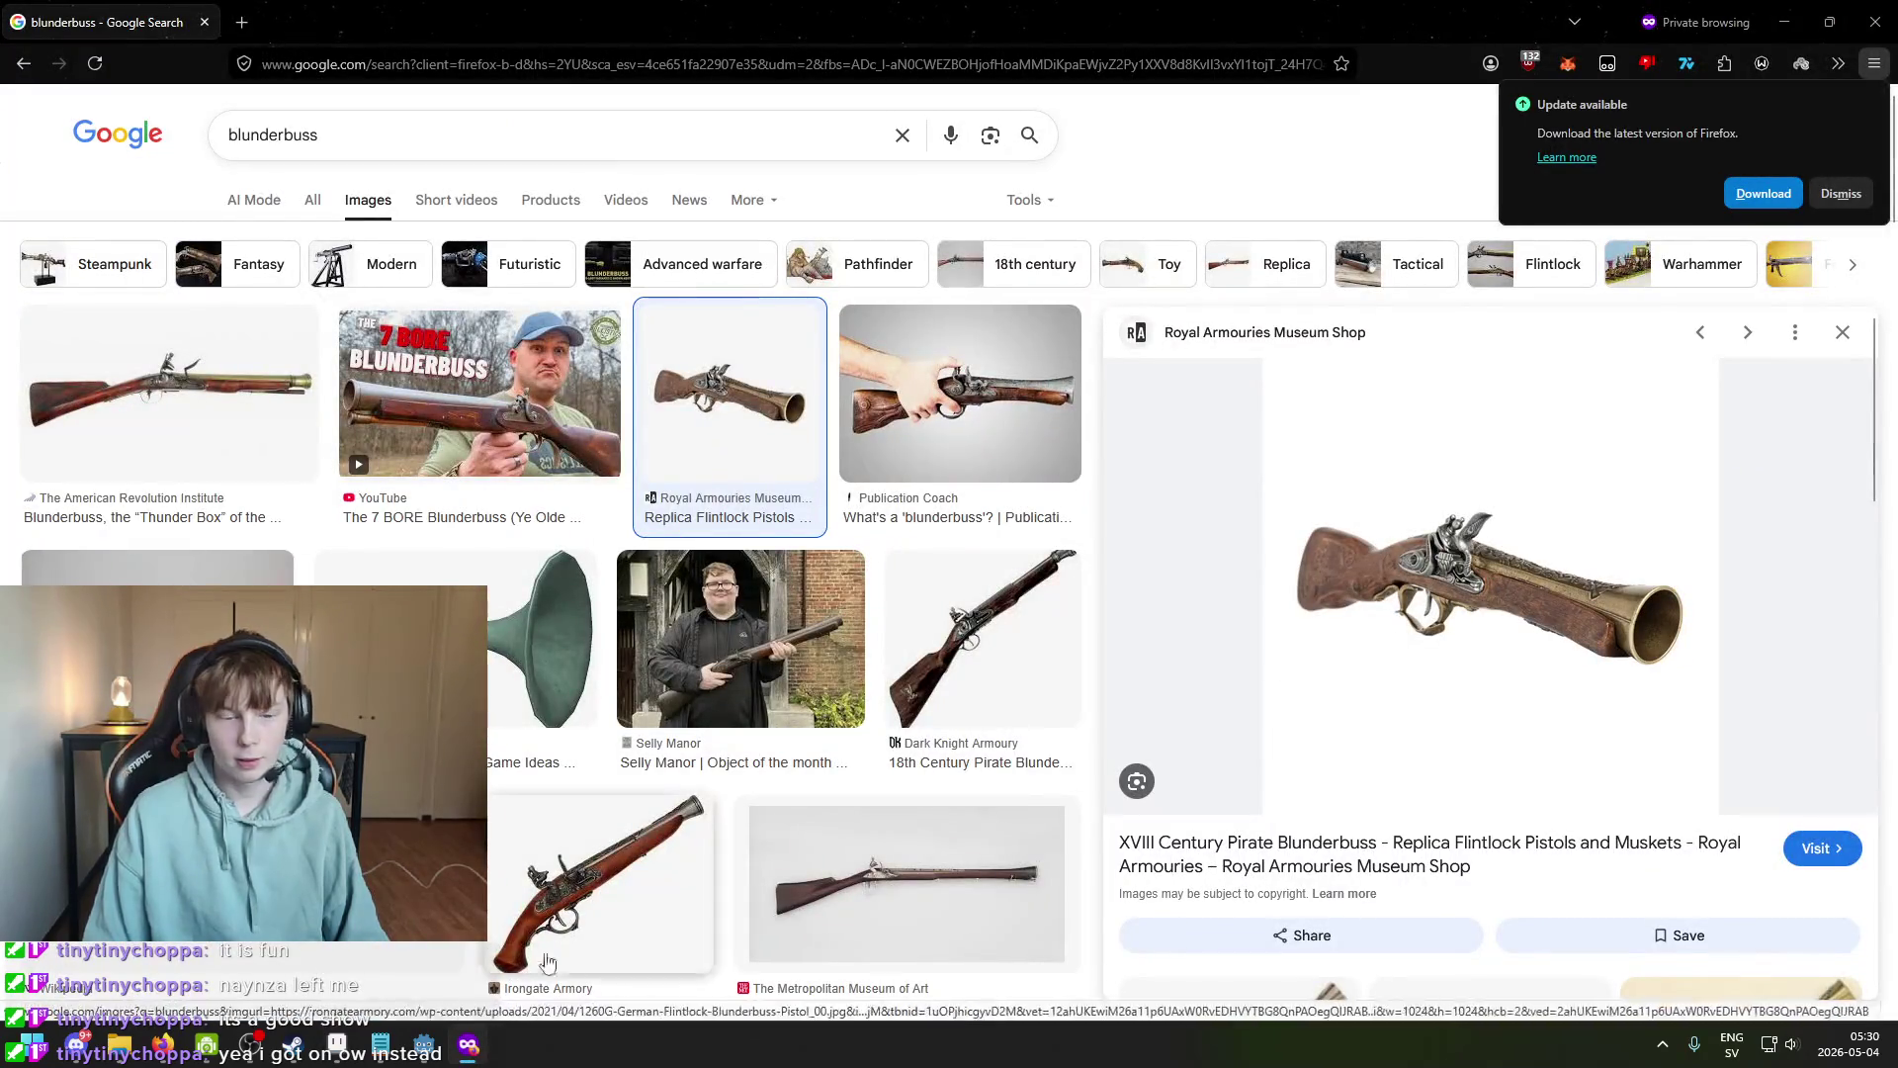
{"action": "left_click", "coordinate": [441, 945]}
{"action": "left_click_drag", "start_coordinate": [910, 480], "coordinate": [843, 597]}
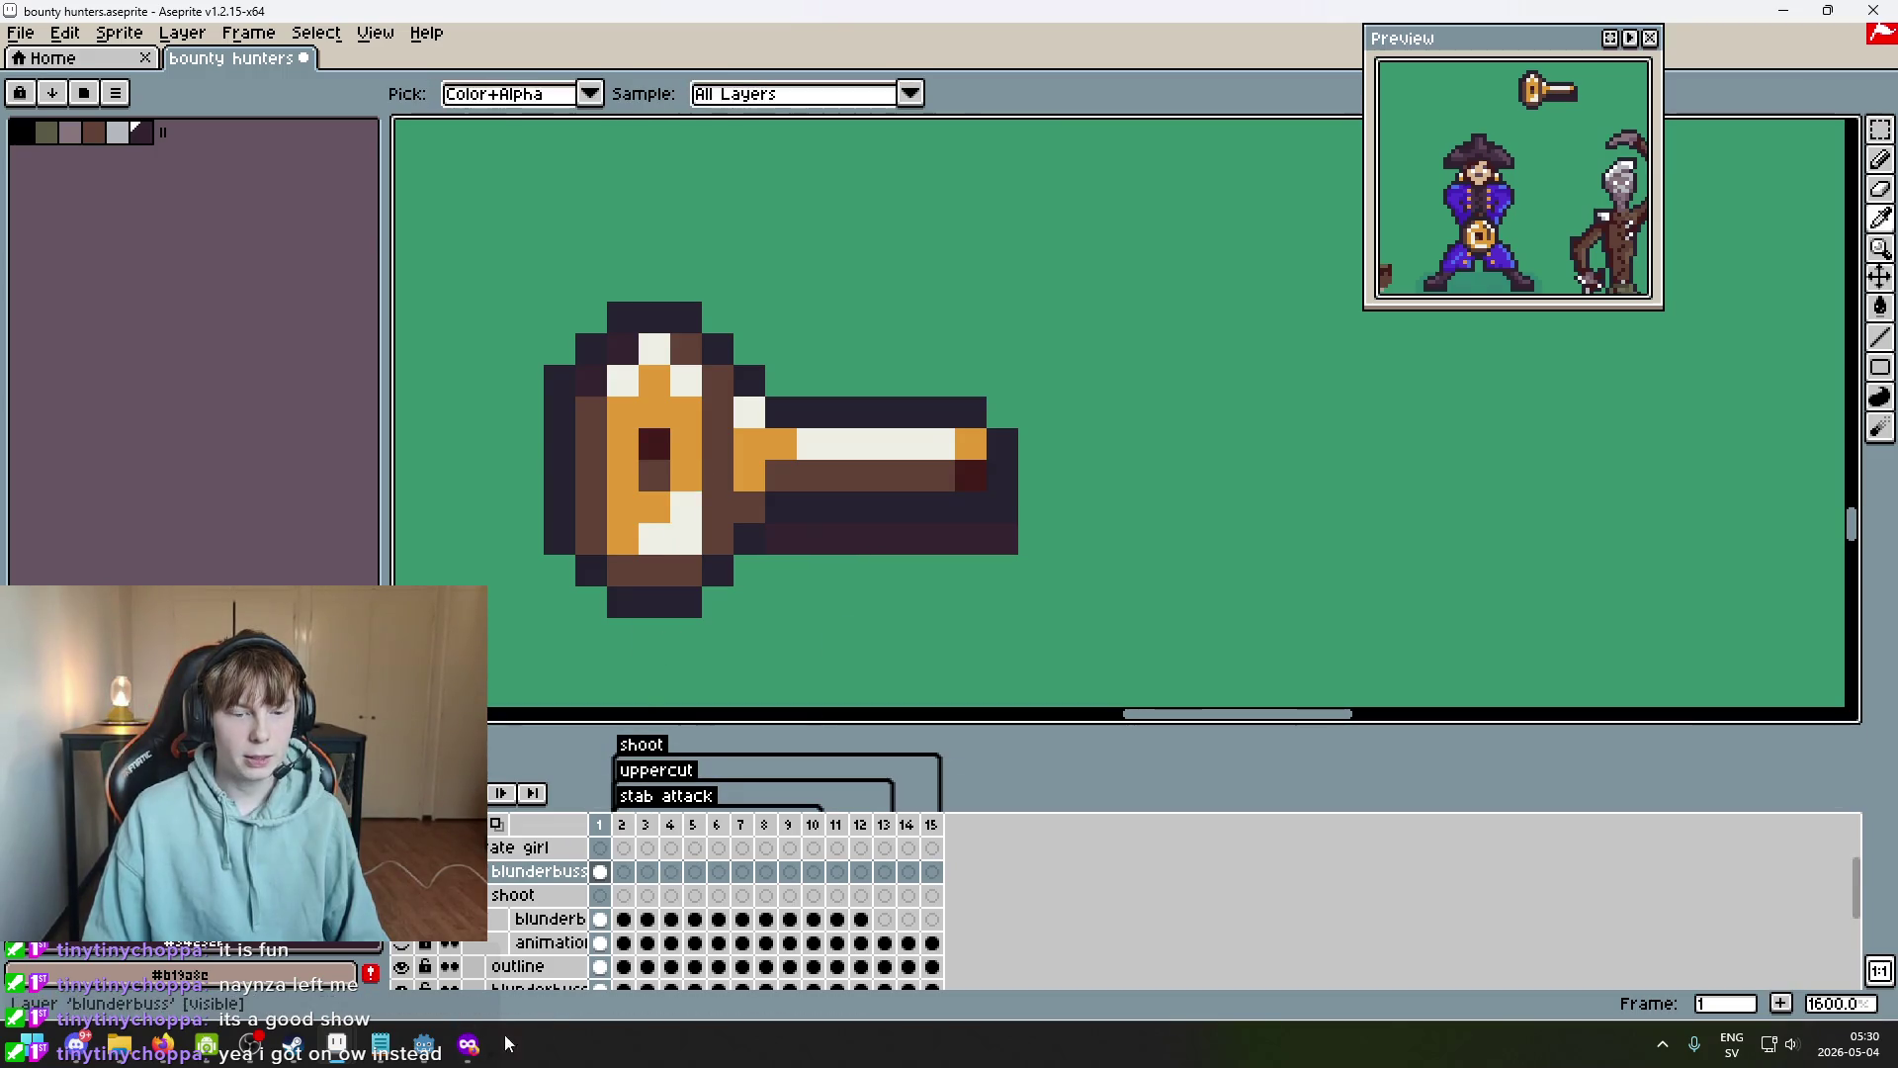
{"action": "key", "text": "alt+Tab"}
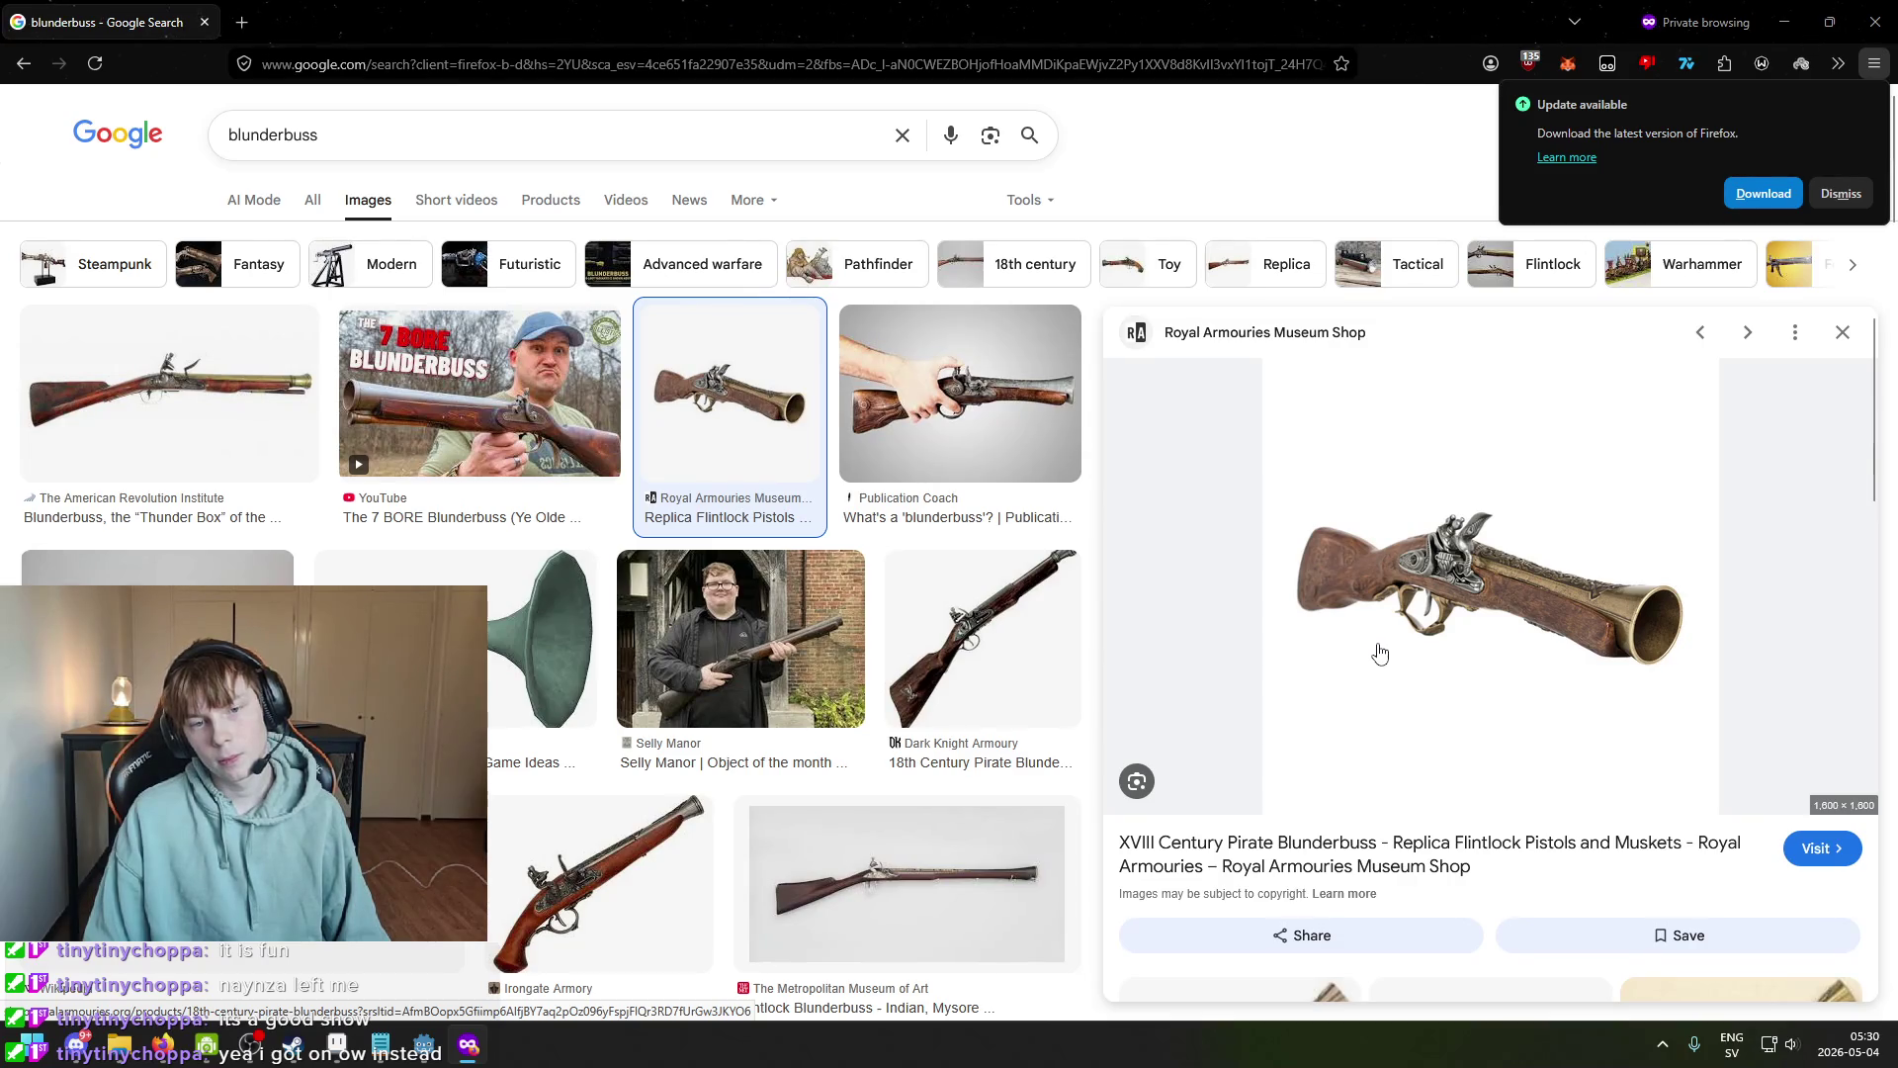
{"action": "key", "text": "alt+Tab"}
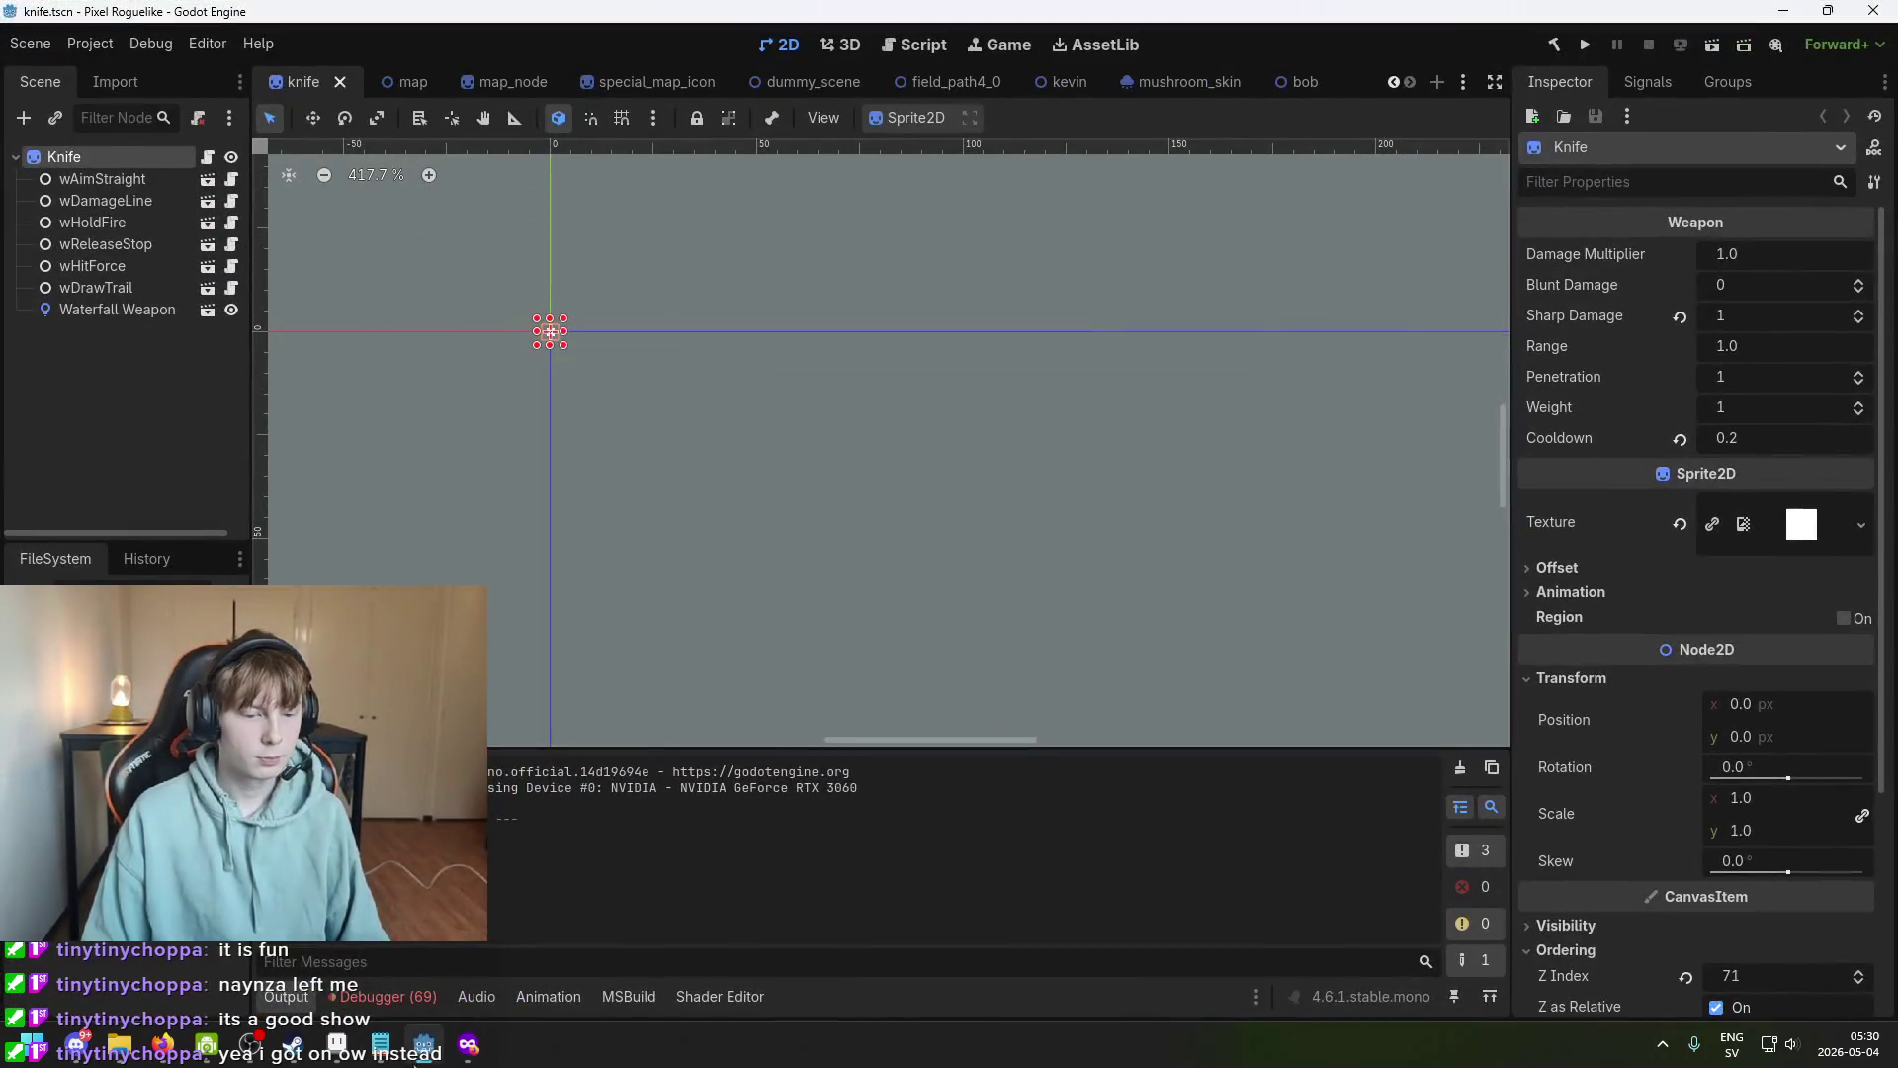
{"action": "key", "text": "alt+Tab"}
{"action": "key", "text": "alt+Tab"}
{"action": "left_click_drag", "start_coordinate": [790, 633], "coordinate": [991, 369]}
{"action": "scroll", "coordinate": [871, 348], "scroll_direction": "up", "scroll_amount": 1}
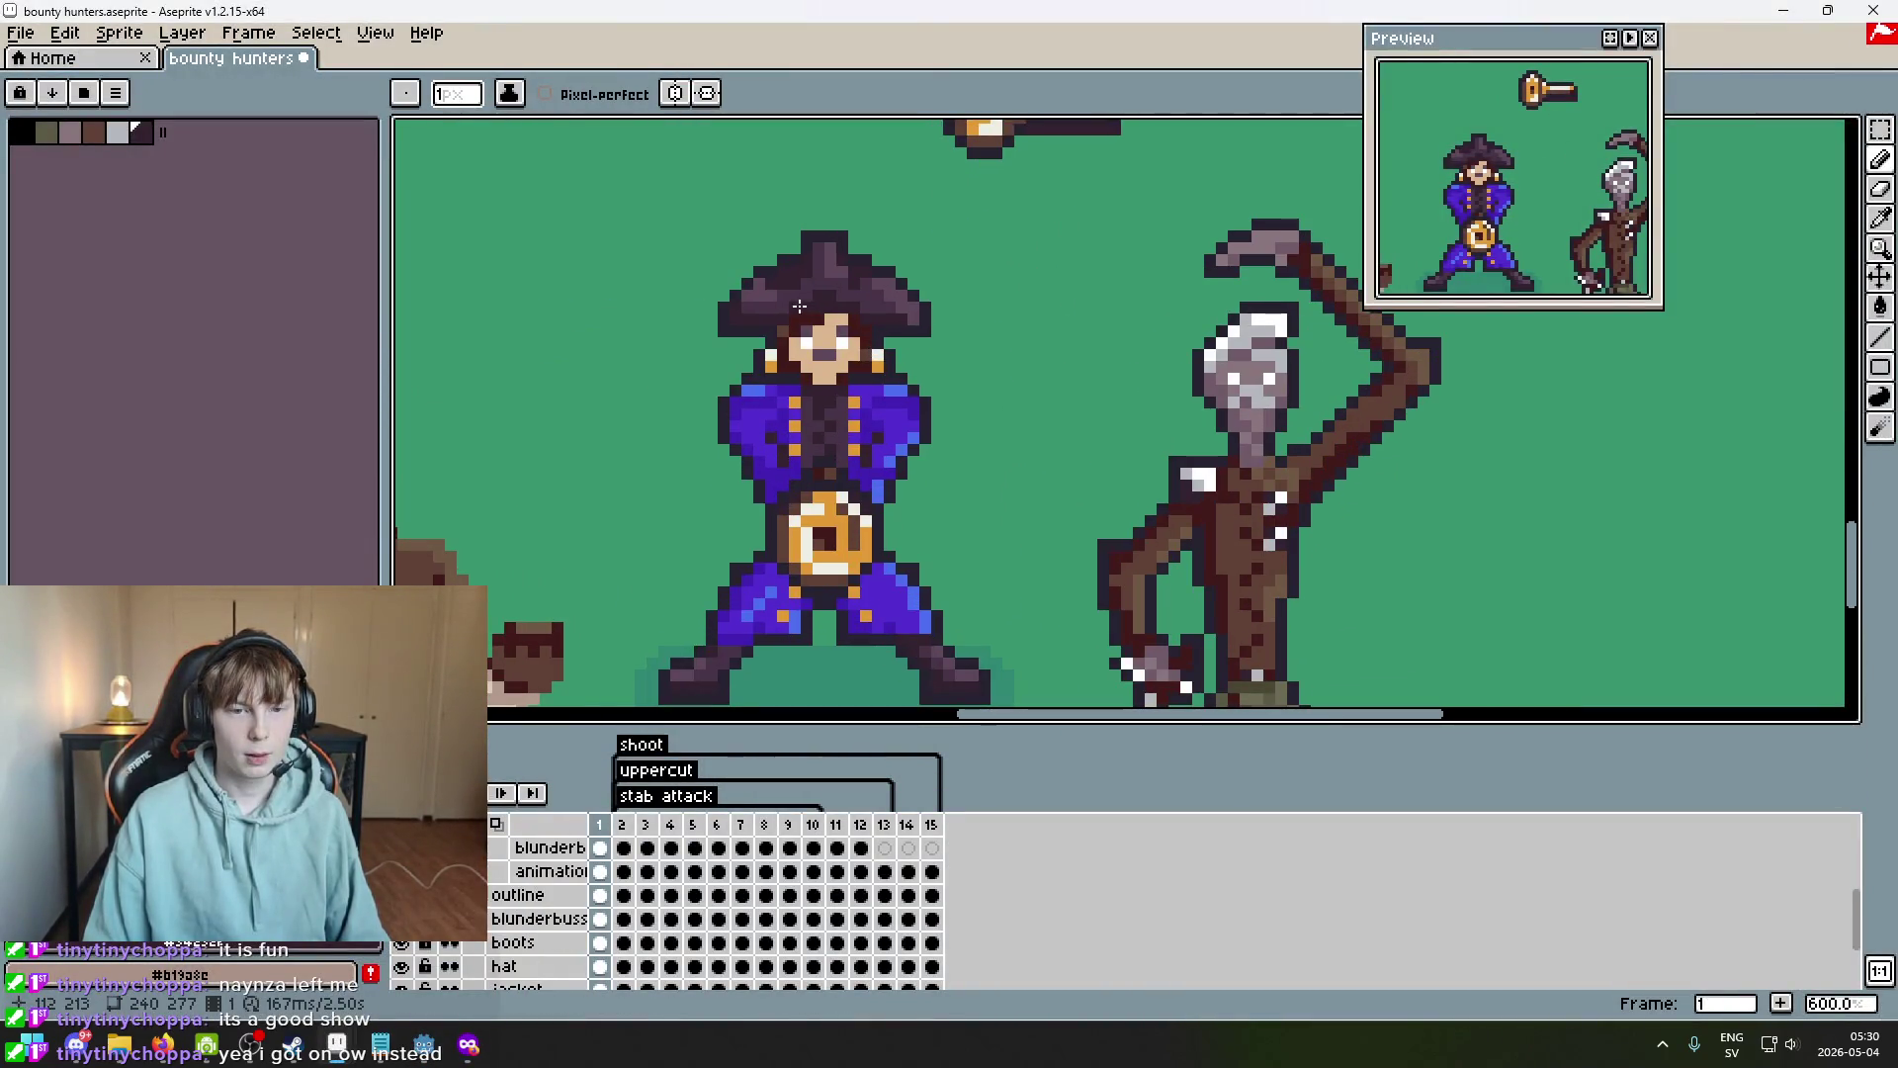
{"action": "scroll", "coordinate": [799, 306], "scroll_direction": "up", "scroll_amount": 1}
{"action": "left_click_drag", "start_coordinate": [912, 333], "coordinate": [879, 324]}
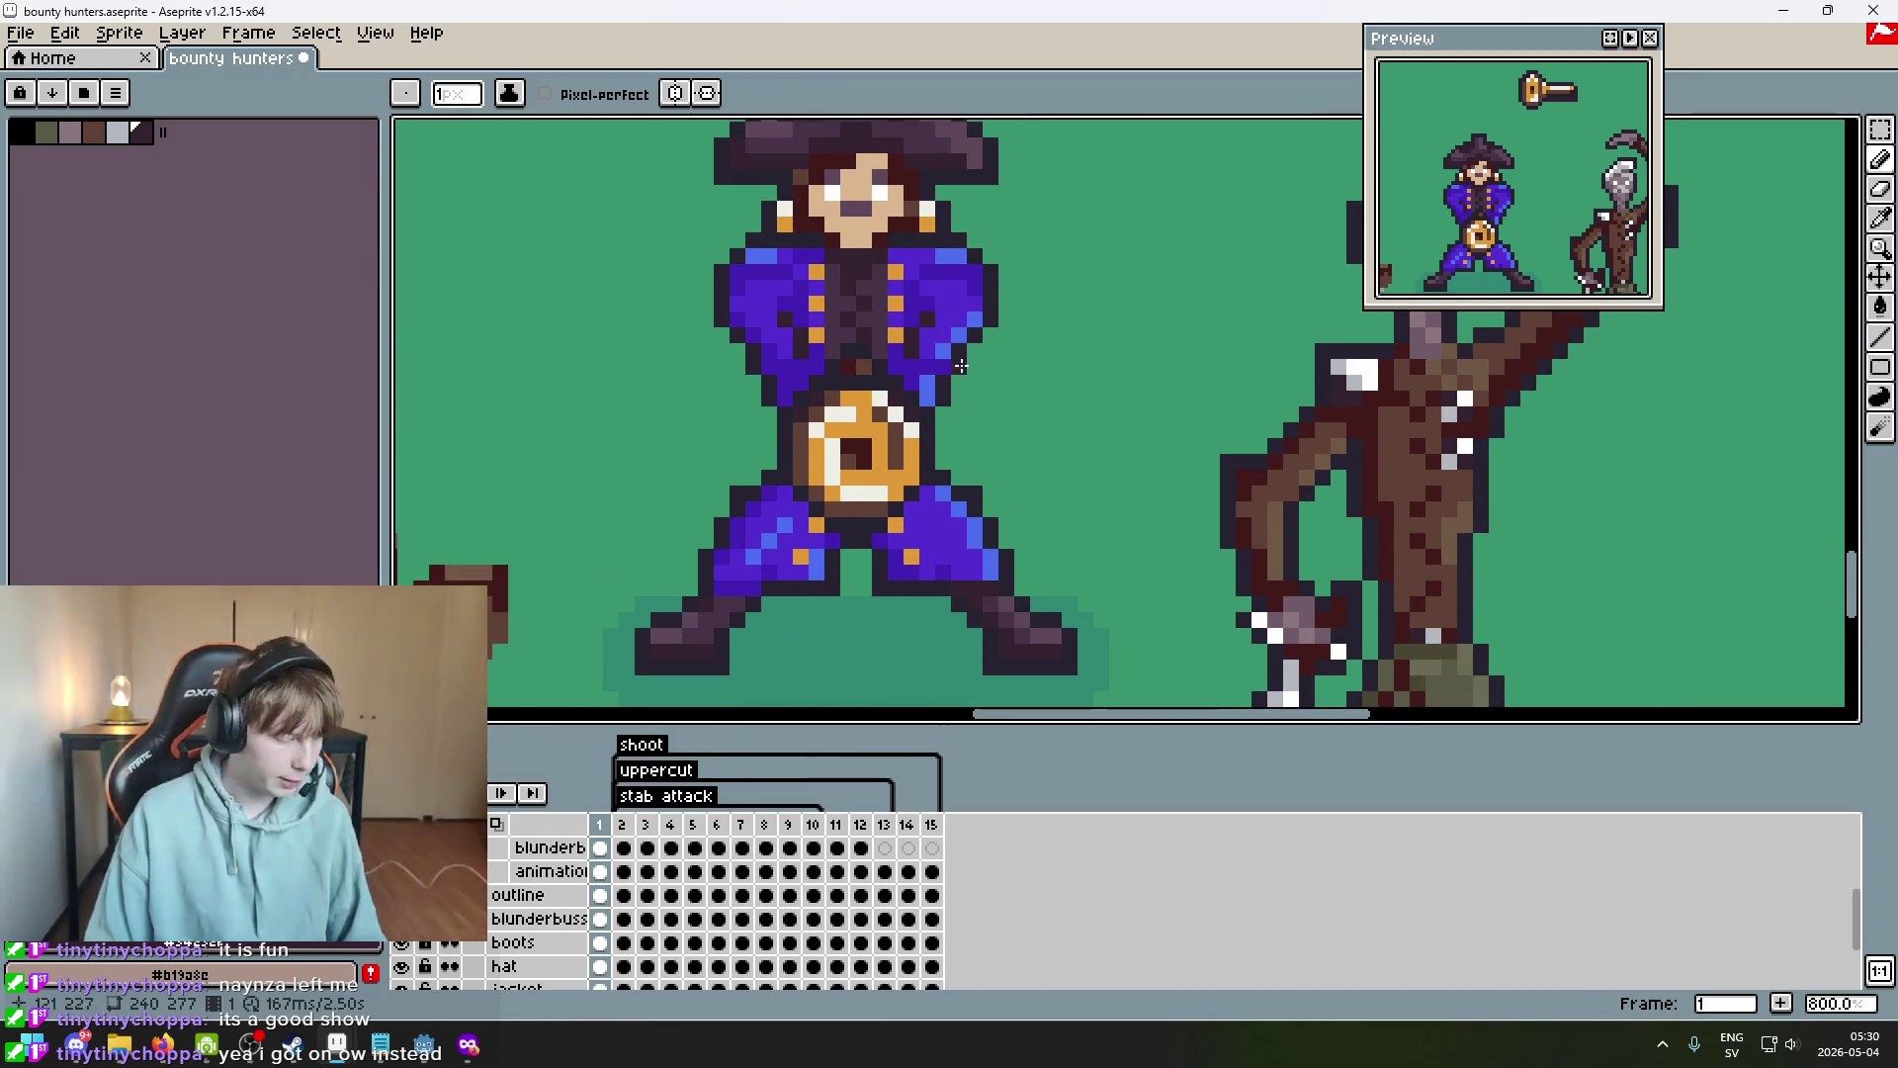
{"action": "scroll", "coordinate": [1134, 509], "scroll_direction": "down", "scroll_amount": 1}
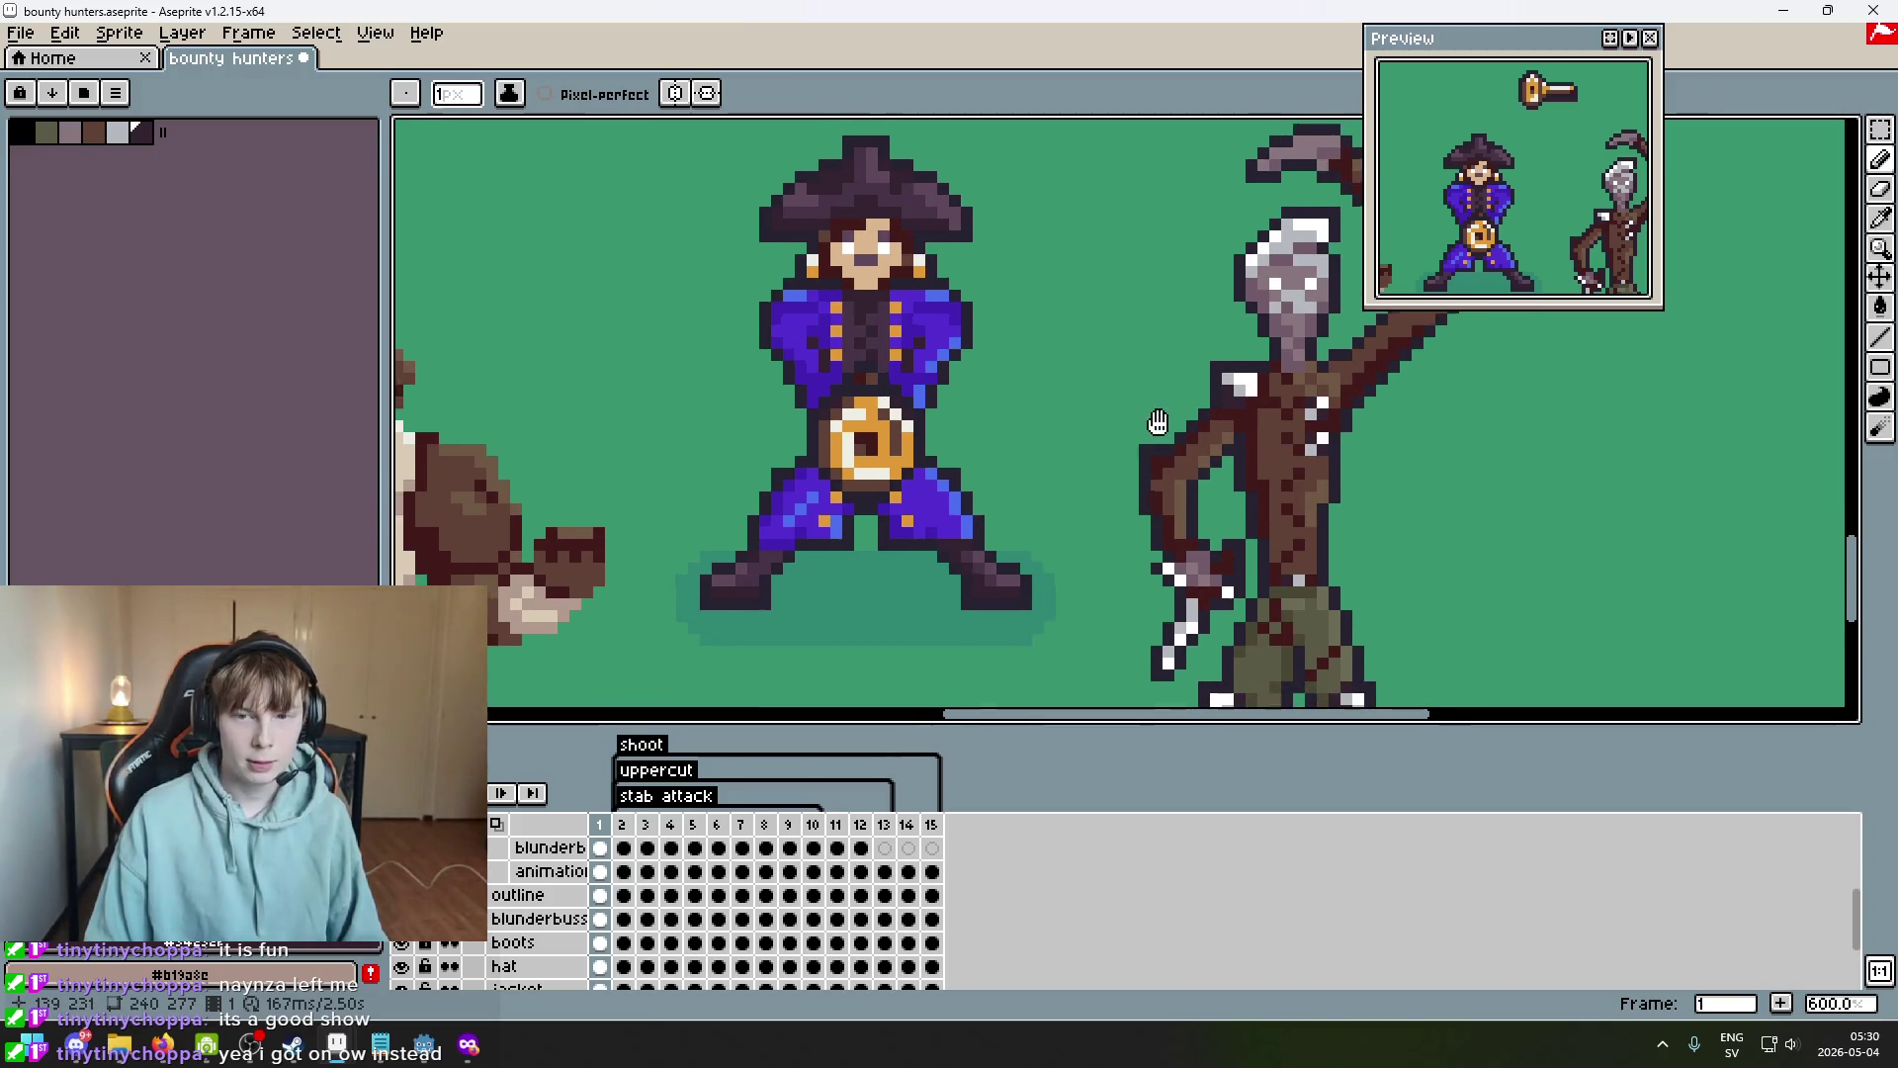
{"action": "scroll", "coordinate": [1005, 312], "scroll_direction": "up", "scroll_amount": 5}
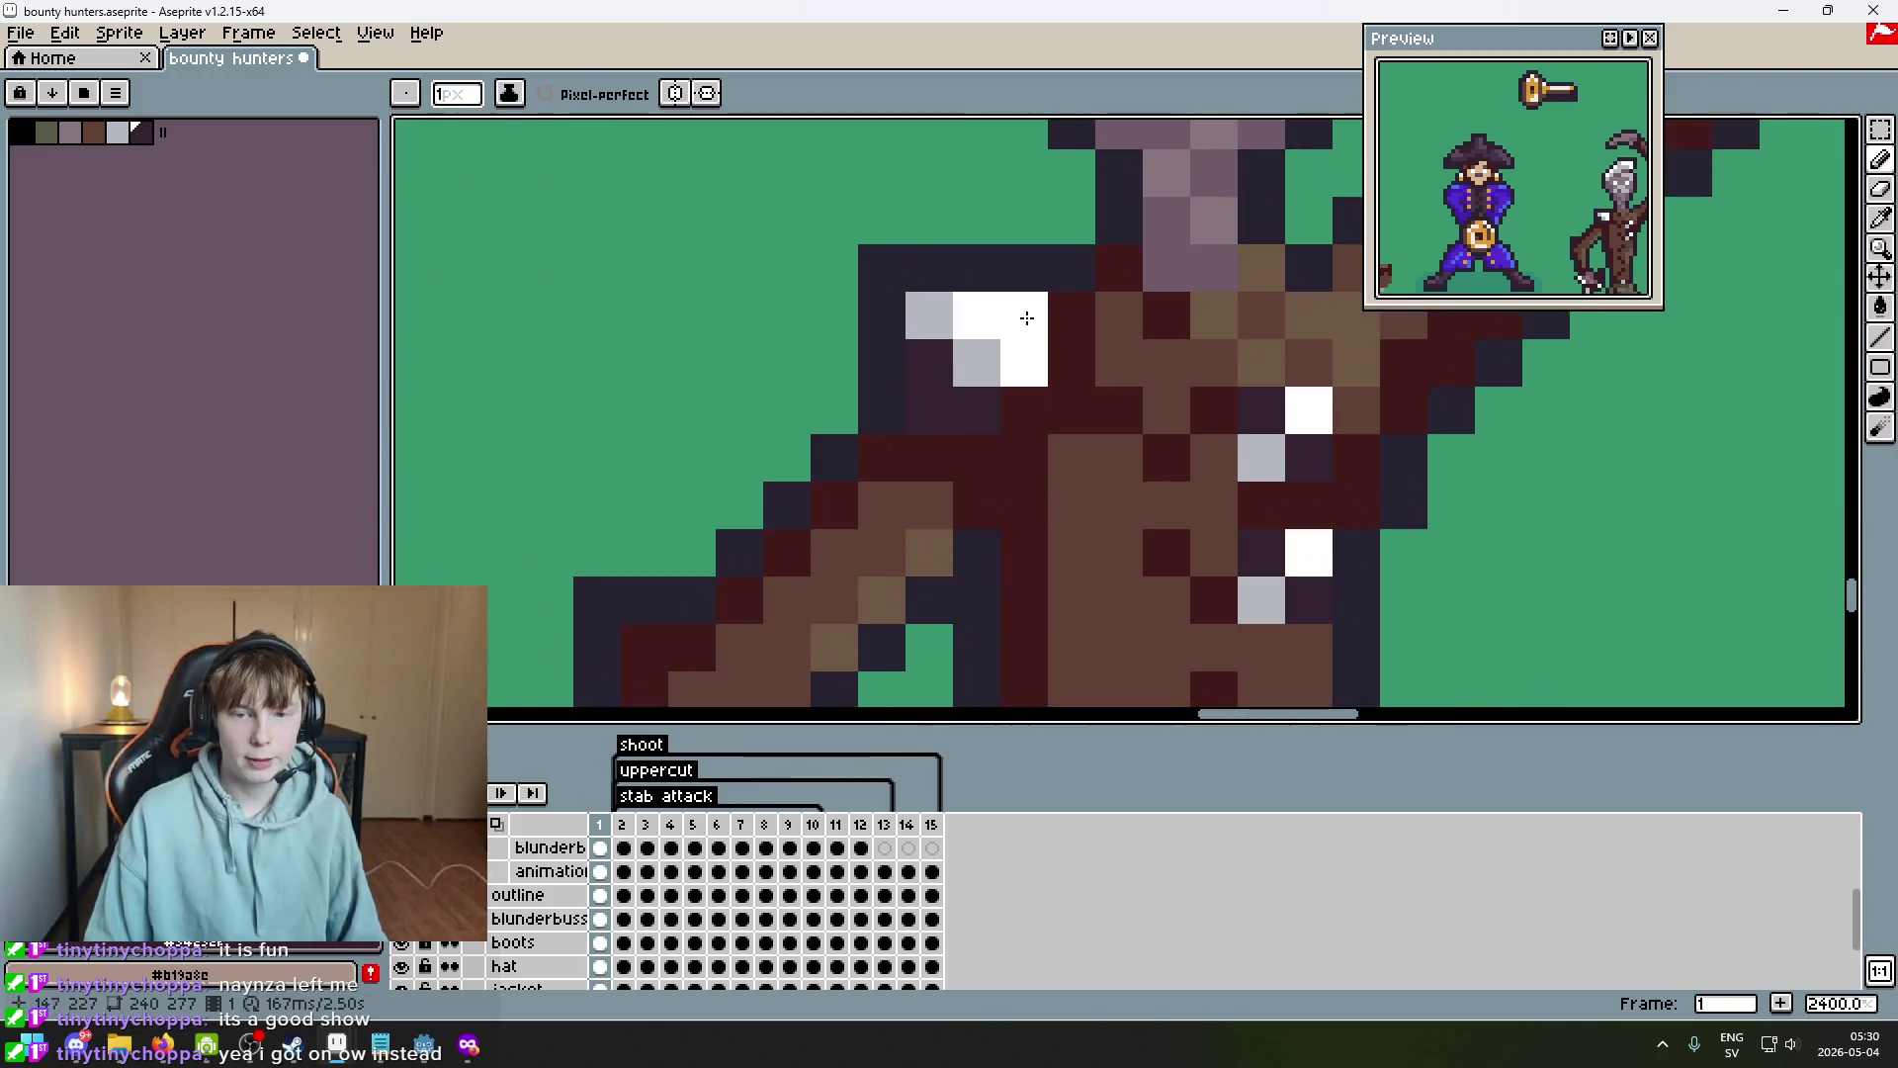
{"action": "scroll", "coordinate": [1015, 336], "scroll_direction": "down", "scroll_amount": 6}
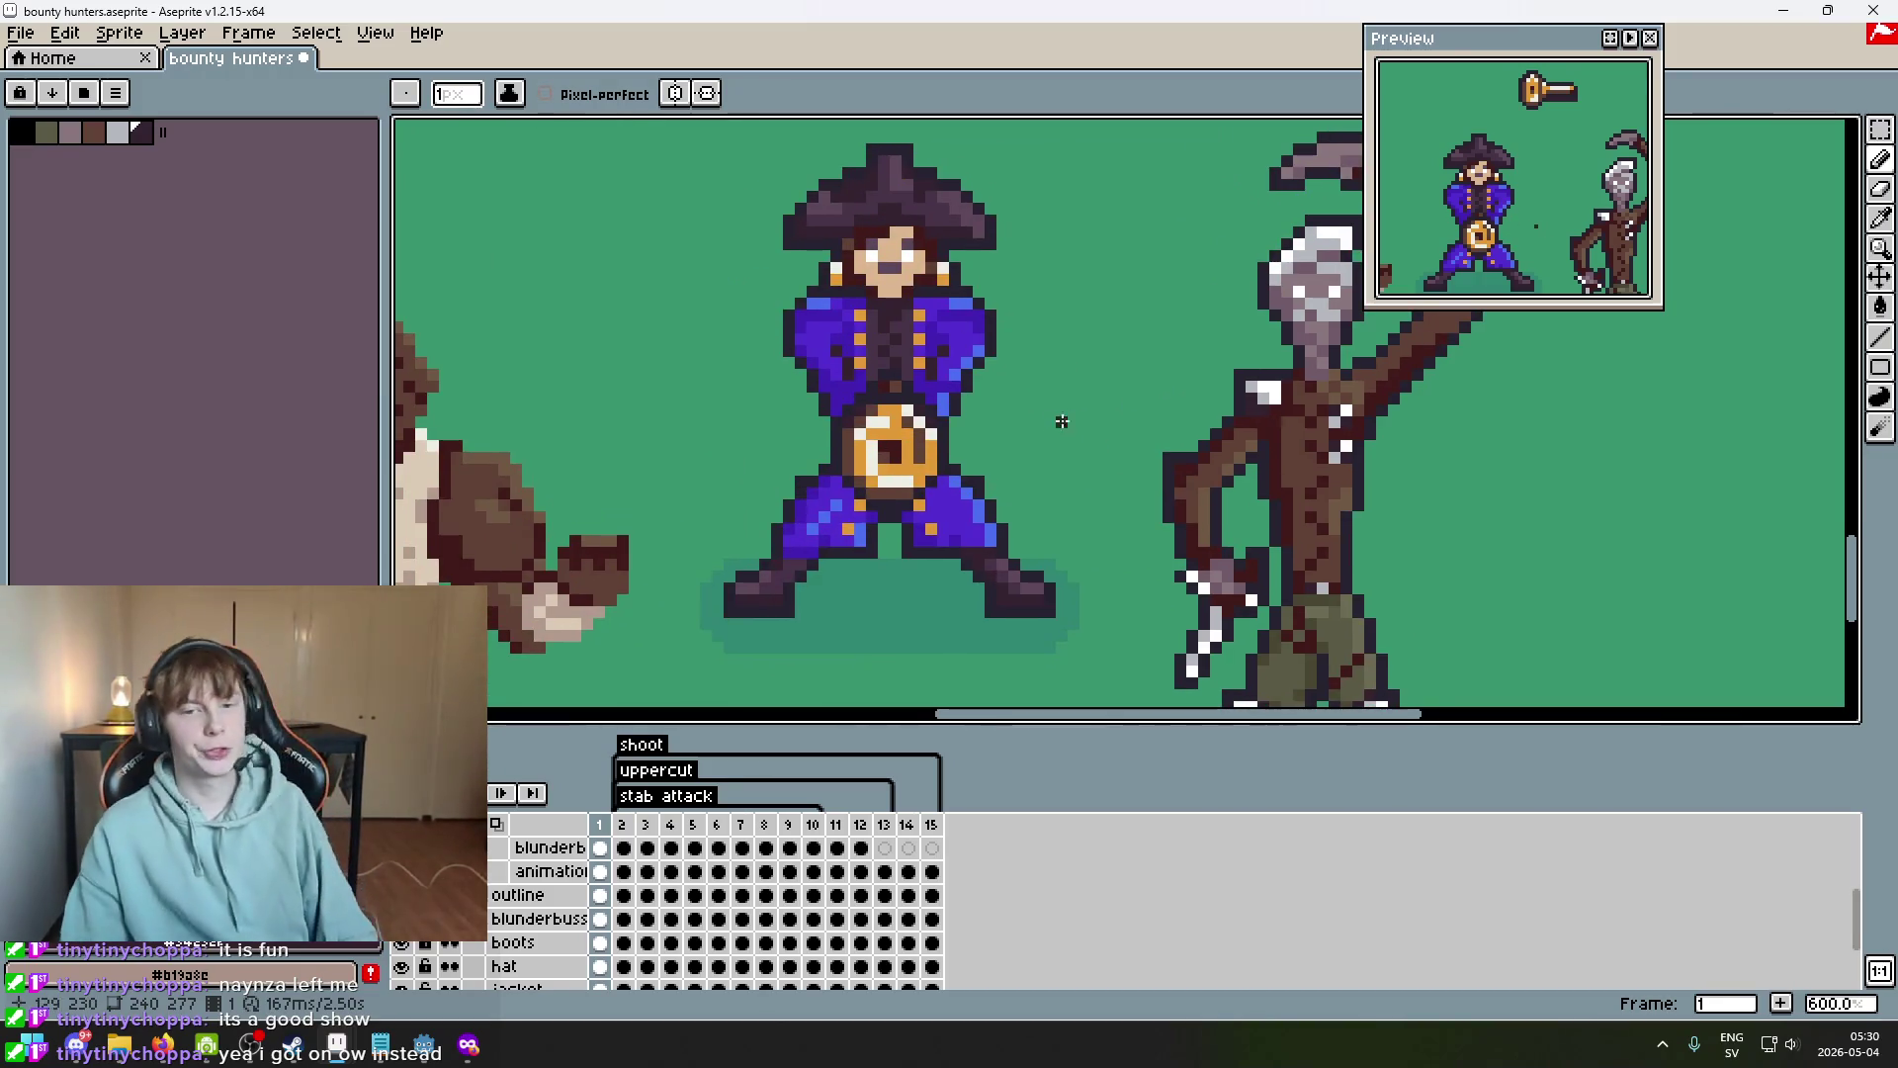
{"action": "left_click_drag", "start_coordinate": [924, 475], "coordinate": [805, 608]}
{"action": "scroll", "coordinate": [923, 487], "scroll_direction": "up", "scroll_amount": 4}
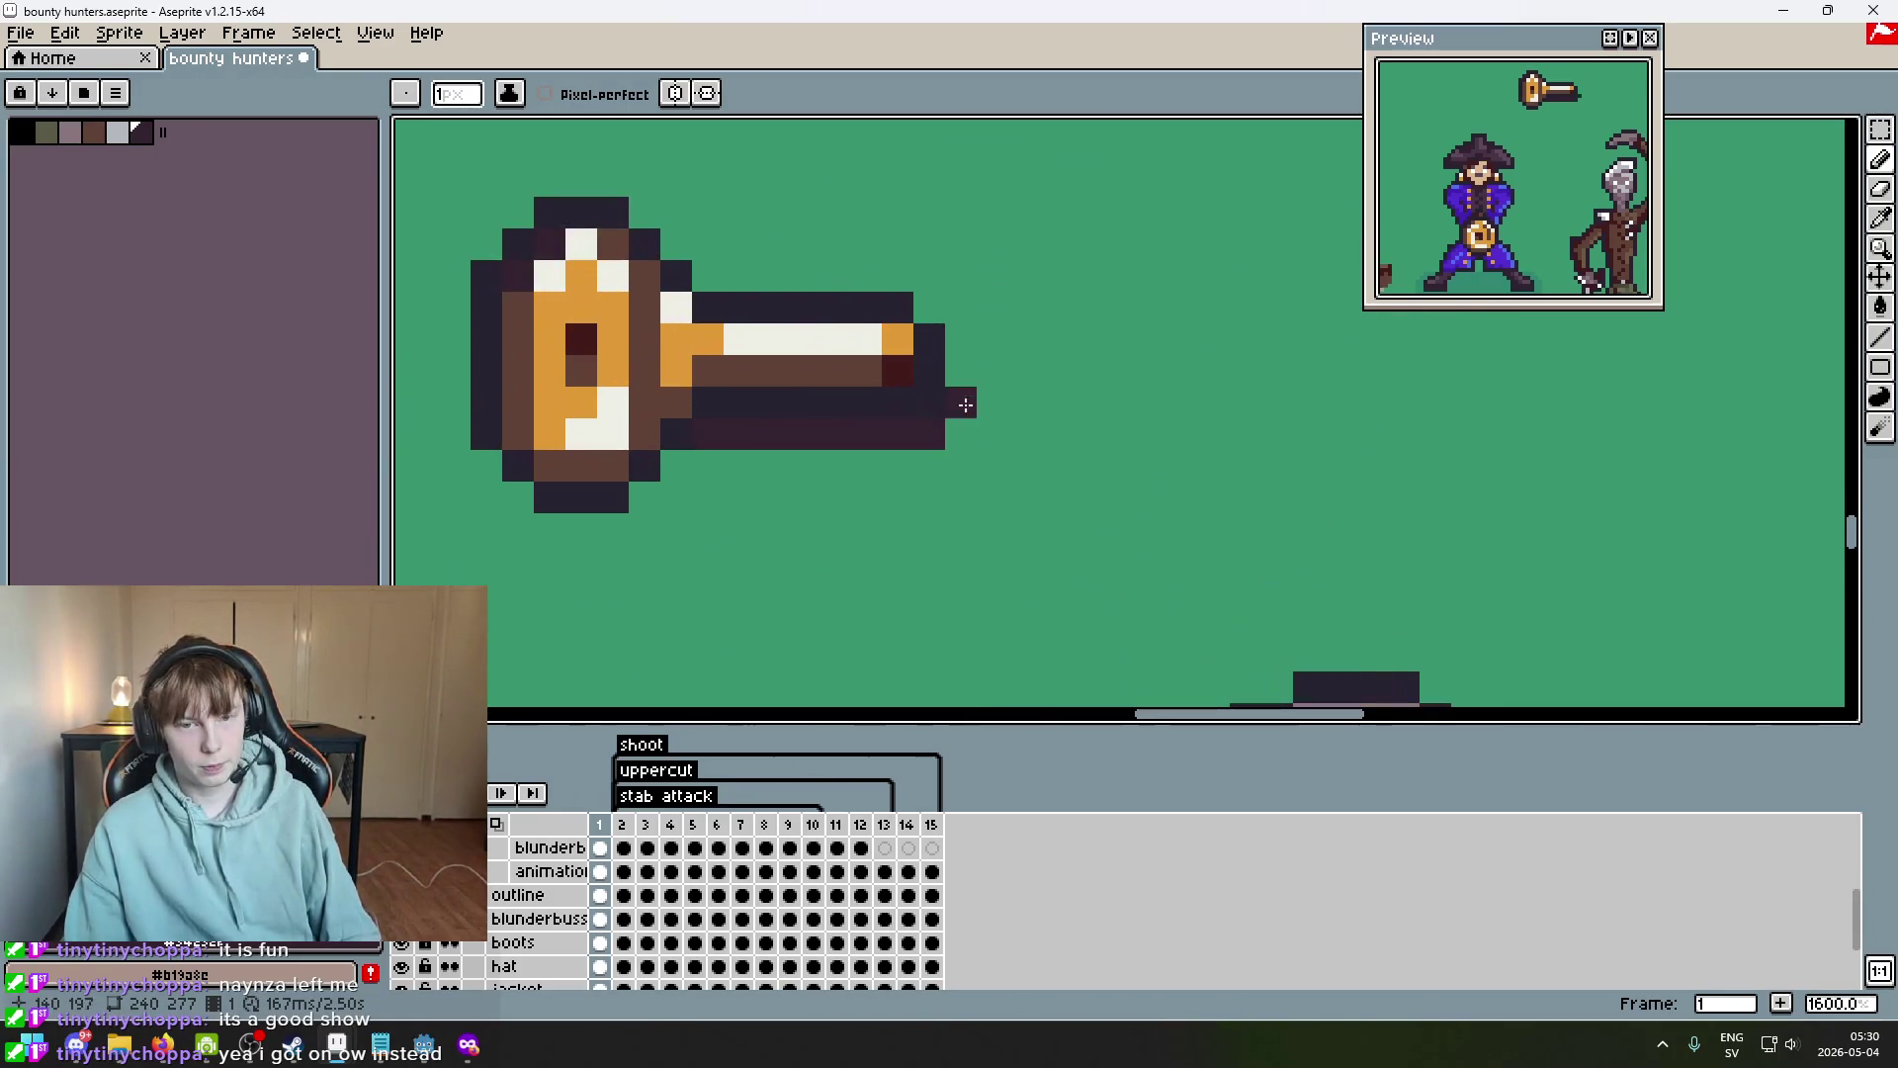
{"action": "scroll", "coordinate": [920, 425], "scroll_direction": "up", "scroll_amount": 1}
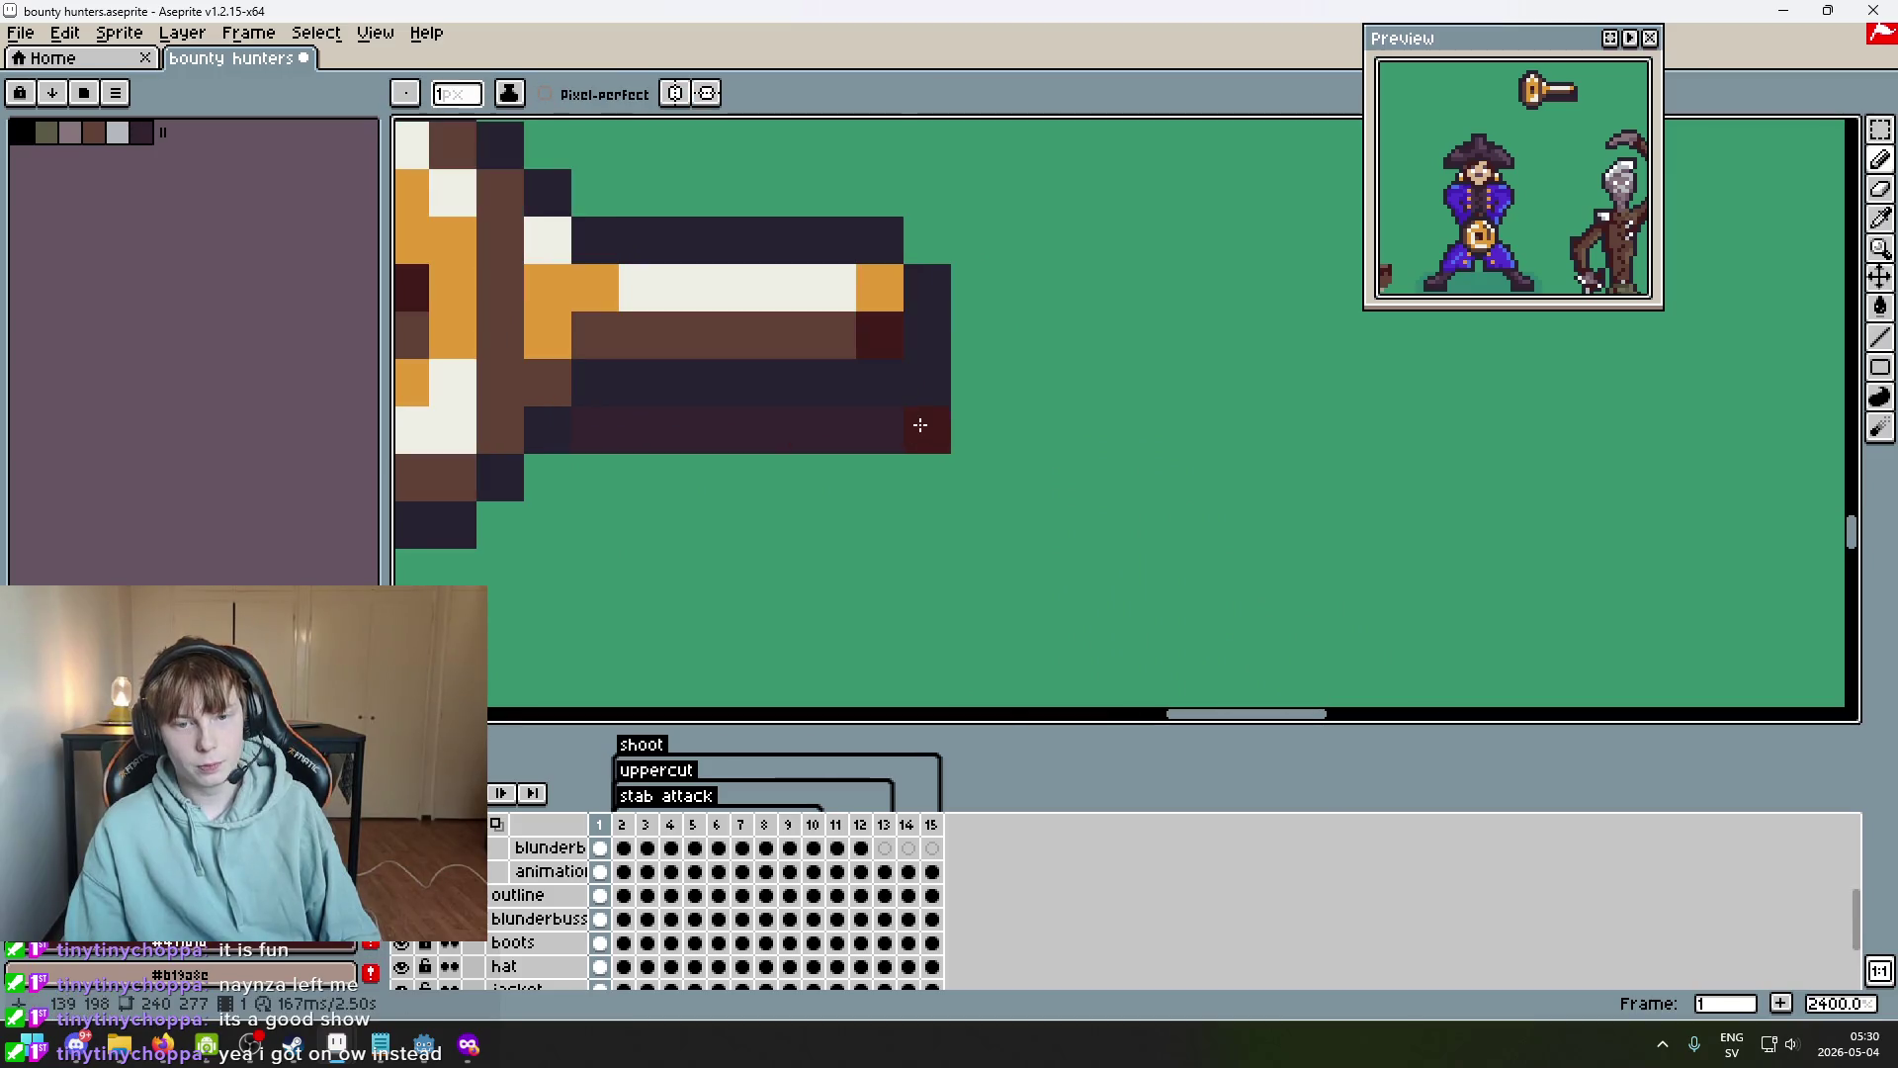
{"action": "scroll", "coordinate": [756, 461], "scroll_direction": "down", "scroll_amount": 3}
{"action": "mouse_move", "coordinate": [723, 447]}
{"action": "left_mouse_down"}
{"action": "mouse_move", "coordinate": [751, 415]}
{"action": "mouse_move", "coordinate": [689, 353]}
{"action": "left_mouse_up"}
{"action": "scroll", "coordinate": [689, 353], "scroll_direction": "up", "scroll_amount": 3}
{"action": "key", "text": "i"}
{"action": "key", "text": "b"}
{"action": "left_click", "coordinate": [1216, 391]}
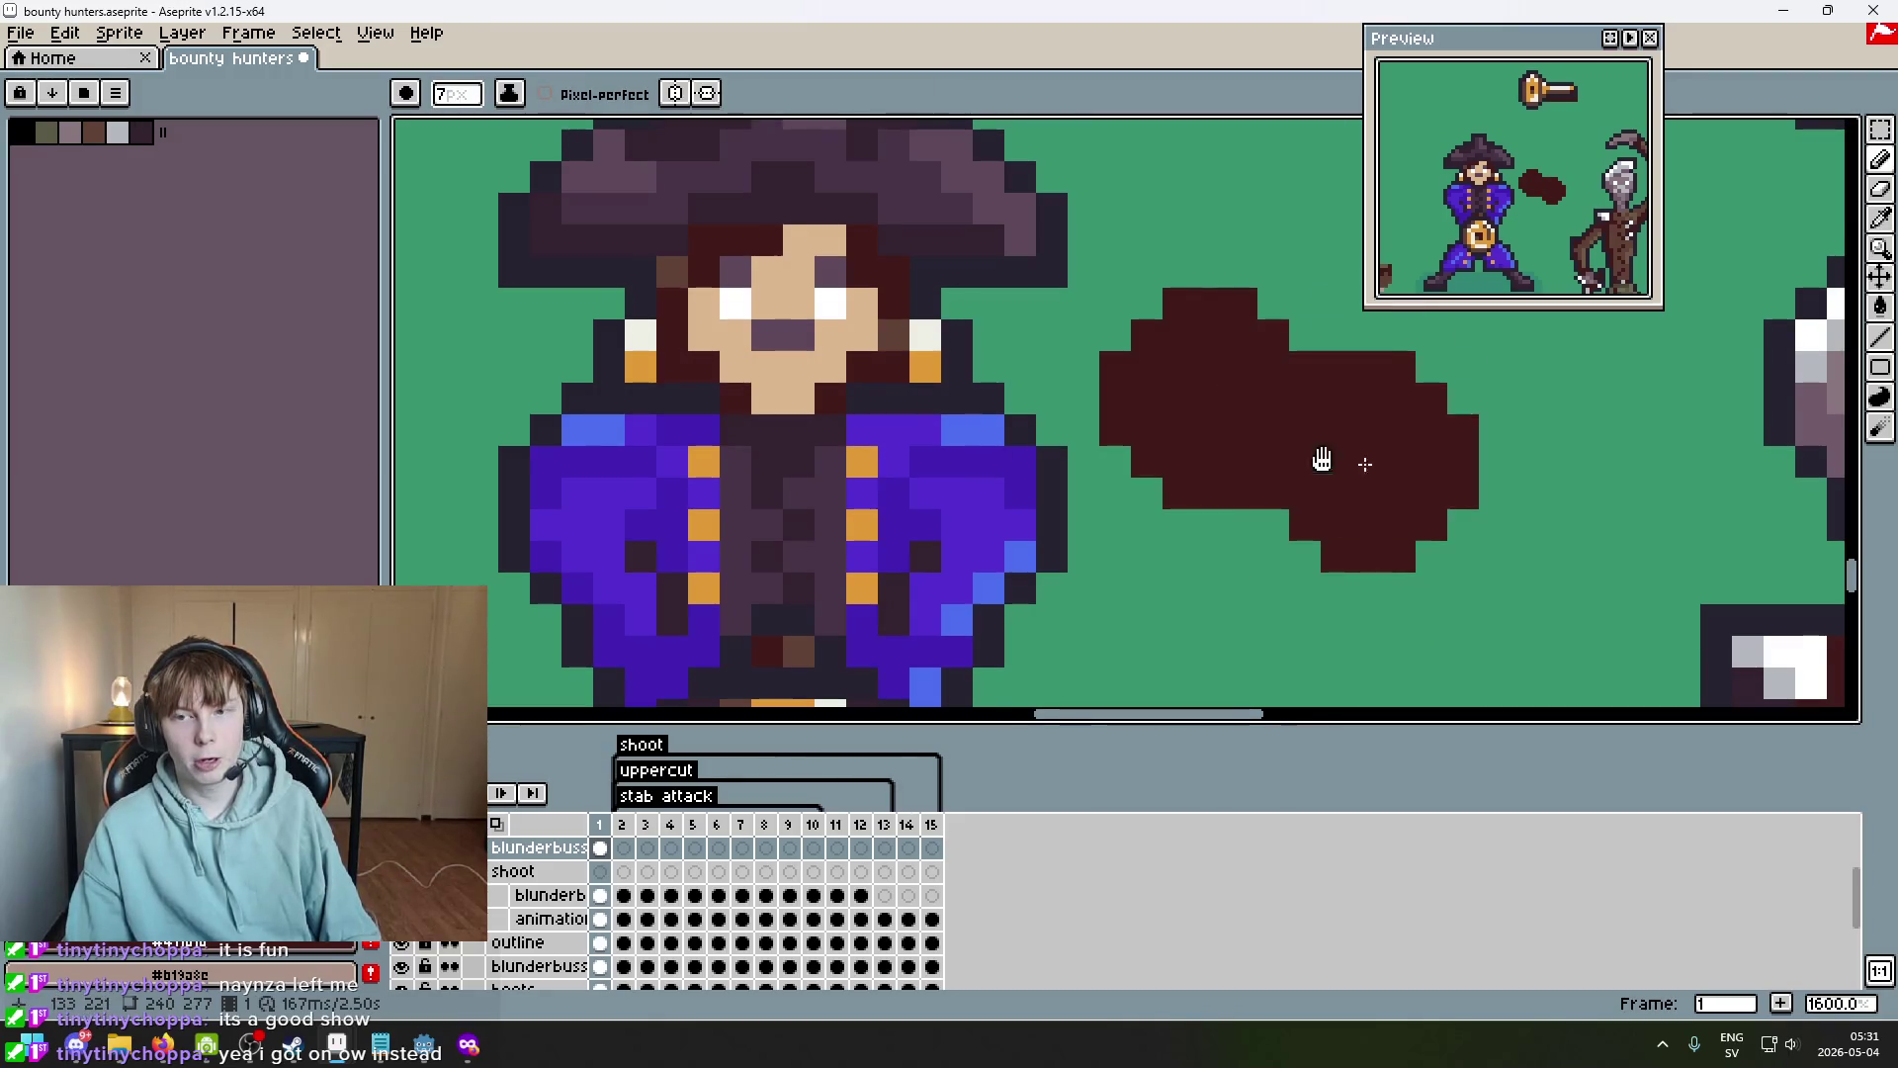
{"action": "scroll", "coordinate": [1373, 465], "scroll_direction": "up", "scroll_amount": 2}
{"action": "scroll", "coordinate": [1186, 564], "scroll_direction": "down", "scroll_amount": 3}
{"action": "key", "text": "ctrl+z"}
{"action": "left_click_drag", "start_coordinate": [1177, 548], "coordinate": [1298, 383]}
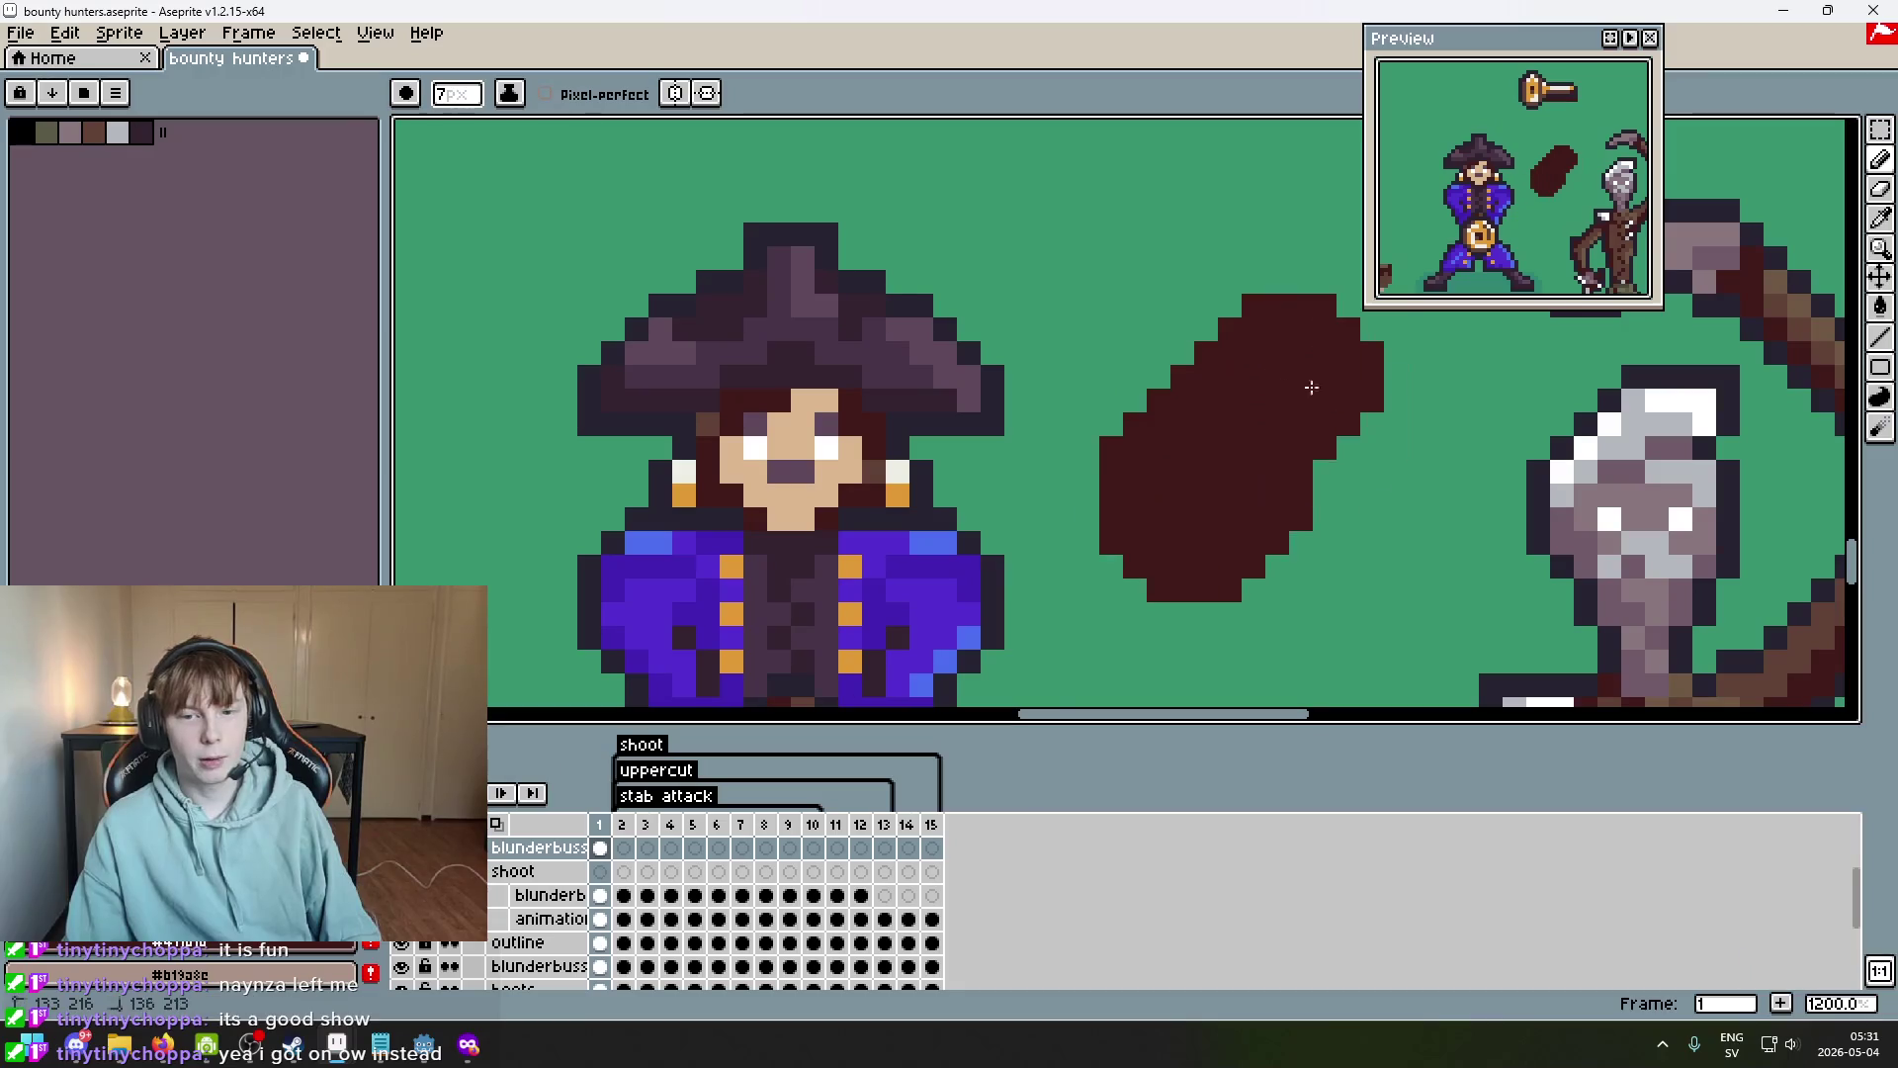
{"action": "key", "text": "ctrl+z"}
{"action": "mouse_move", "coordinate": [1196, 425]}
{"action": "left_mouse_down"}
{"action": "mouse_move", "coordinate": [1153, 423]}
{"action": "mouse_move", "coordinate": [1236, 581]}
{"action": "mouse_move", "coordinate": [1274, 506]}
{"action": "left_mouse_up"}
{"action": "key", "text": "ctrl+z"}
{"action": "key", "text": "ctrl+z"}
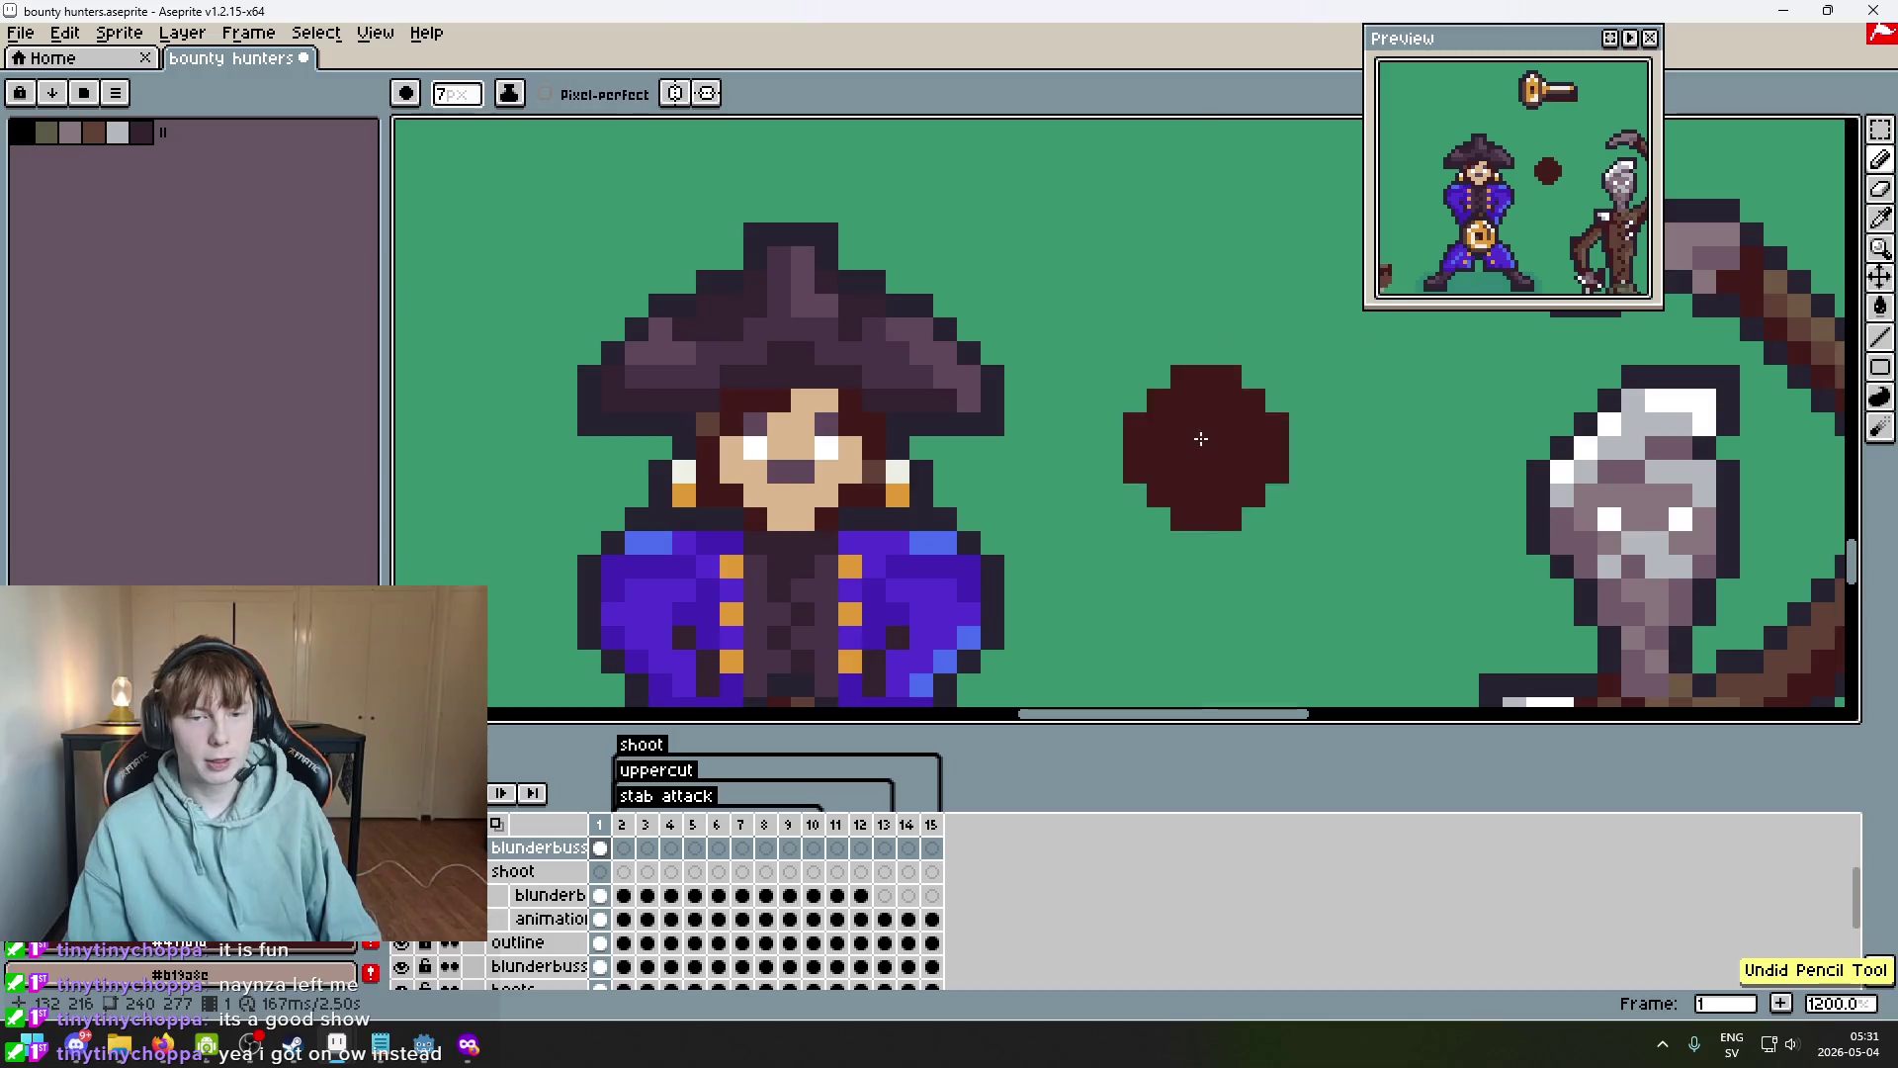
{"action": "scroll", "coordinate": [988, 484], "scroll_direction": "up", "scroll_amount": 4}
{"action": "key", "text": "minus"}
{"action": "key", "text": "minus"}
{"action": "key", "text": "minus"}
{"action": "scroll", "coordinate": [1086, 511], "scroll_direction": "down", "scroll_amount": 1}
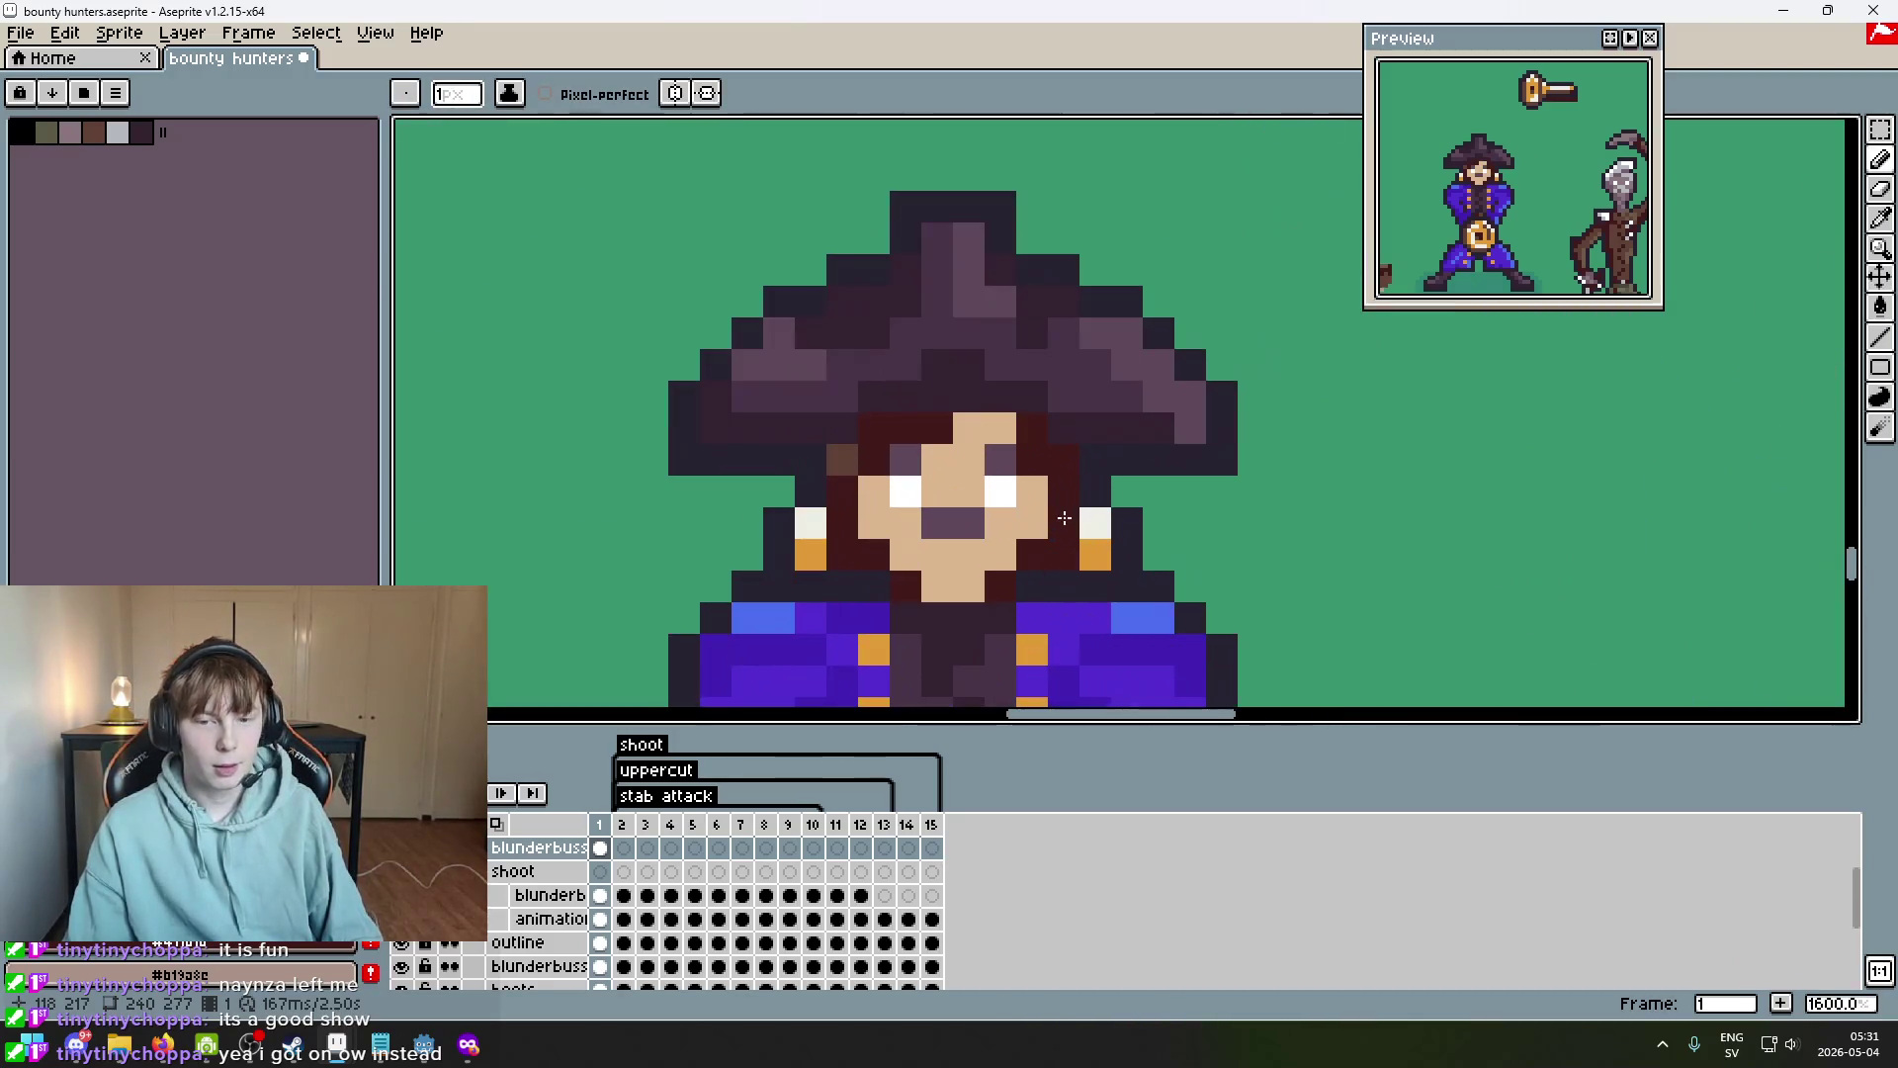
{"action": "left_click", "coordinate": [843, 460], "text": "alt"}
{"action": "left_click", "coordinate": [663, 527]}
{"action": "mouse_move", "coordinate": [664, 529]}
{"action": "left_mouse_down"}
{"action": "mouse_move", "coordinate": [605, 545]}
{"action": "mouse_move", "coordinate": [653, 491]}
{"action": "left_mouse_up"}
{"action": "left_click", "coordinate": [835, 457], "text": "alt"}
{"action": "left_click", "coordinate": [557, 524]}
{"action": "key", "text": "ctrl+z"}
{"action": "key", "text": "ctrl+z"}
{"action": "key", "text": "ctrl+z"}
{"action": "scroll", "coordinate": [948, 415], "scroll_direction": "down", "scroll_amount": 2}
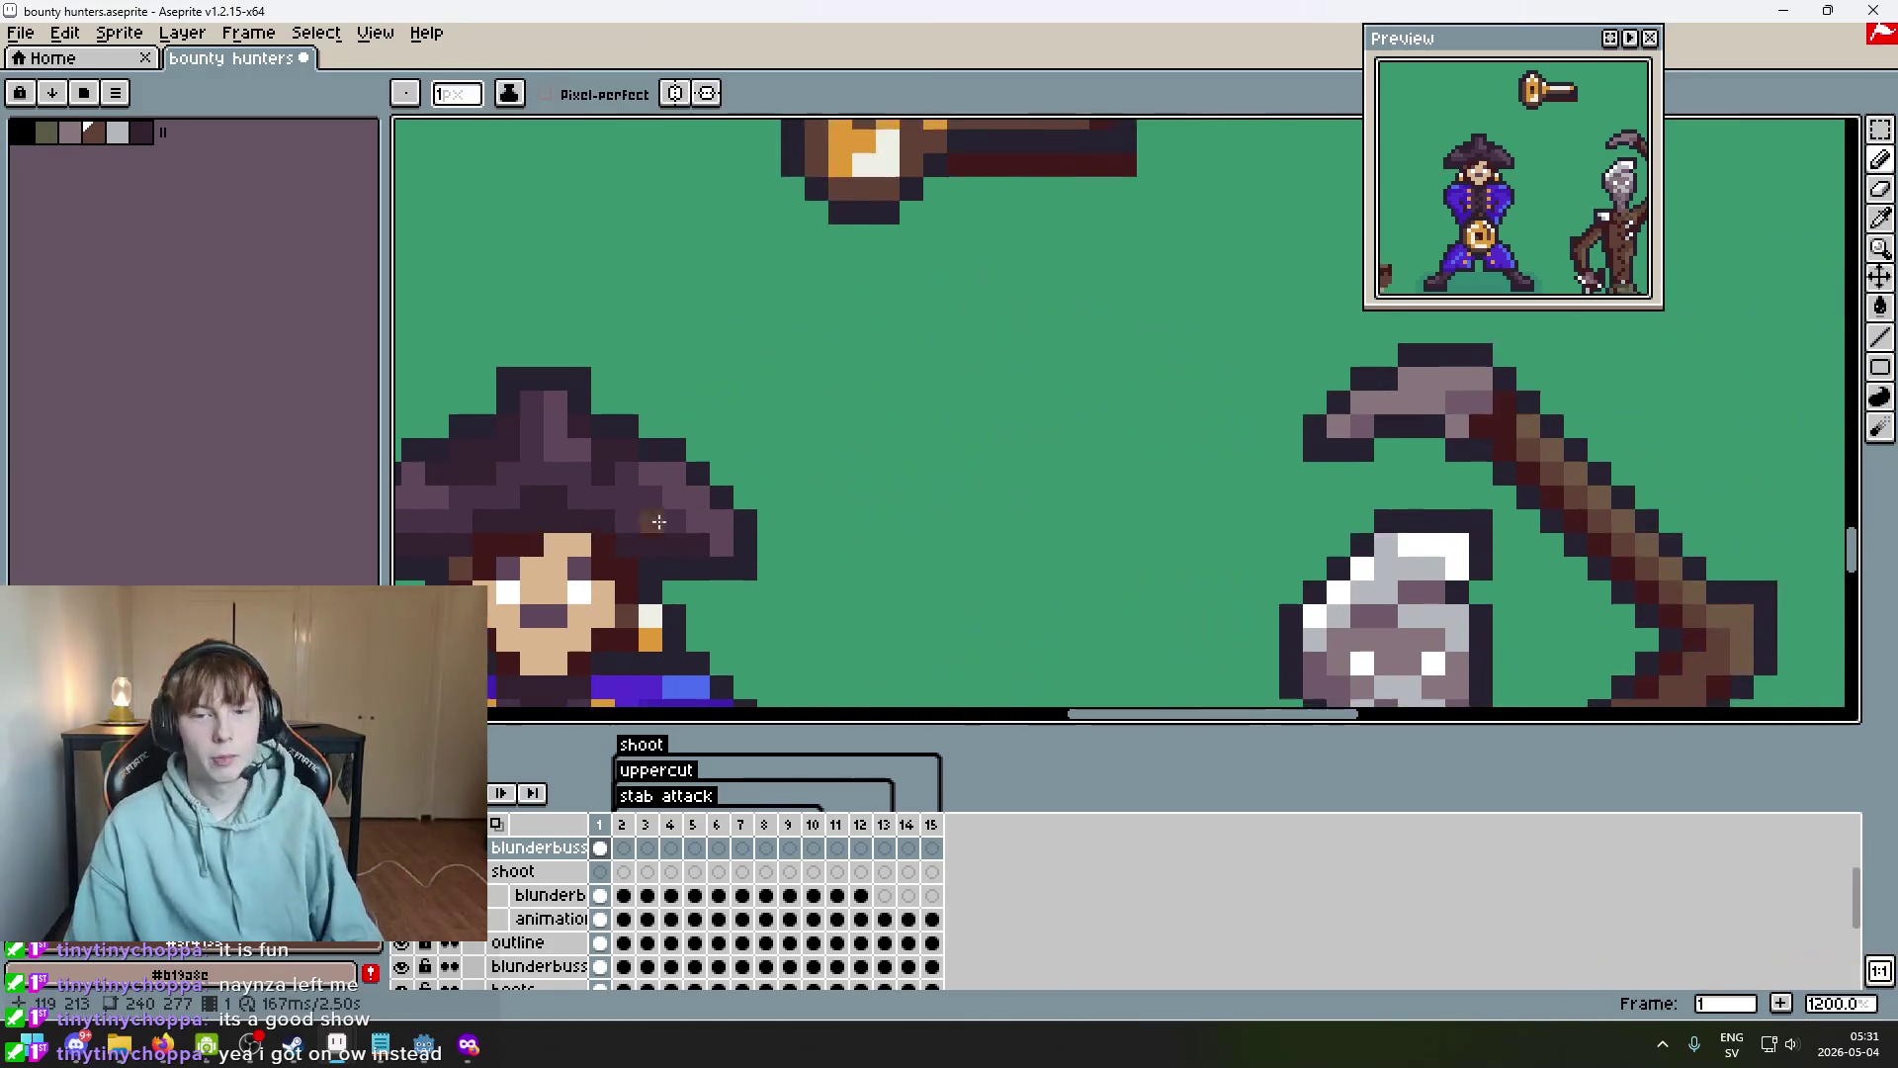
Place two pixels above the barrel's back end and repaint them in light cream.
{"action": "scroll", "coordinate": [959, 448], "scroll_direction": "up", "scroll_amount": 2}
{"action": "scroll", "coordinate": [959, 448], "scroll_direction": "up", "scroll_amount": 2}
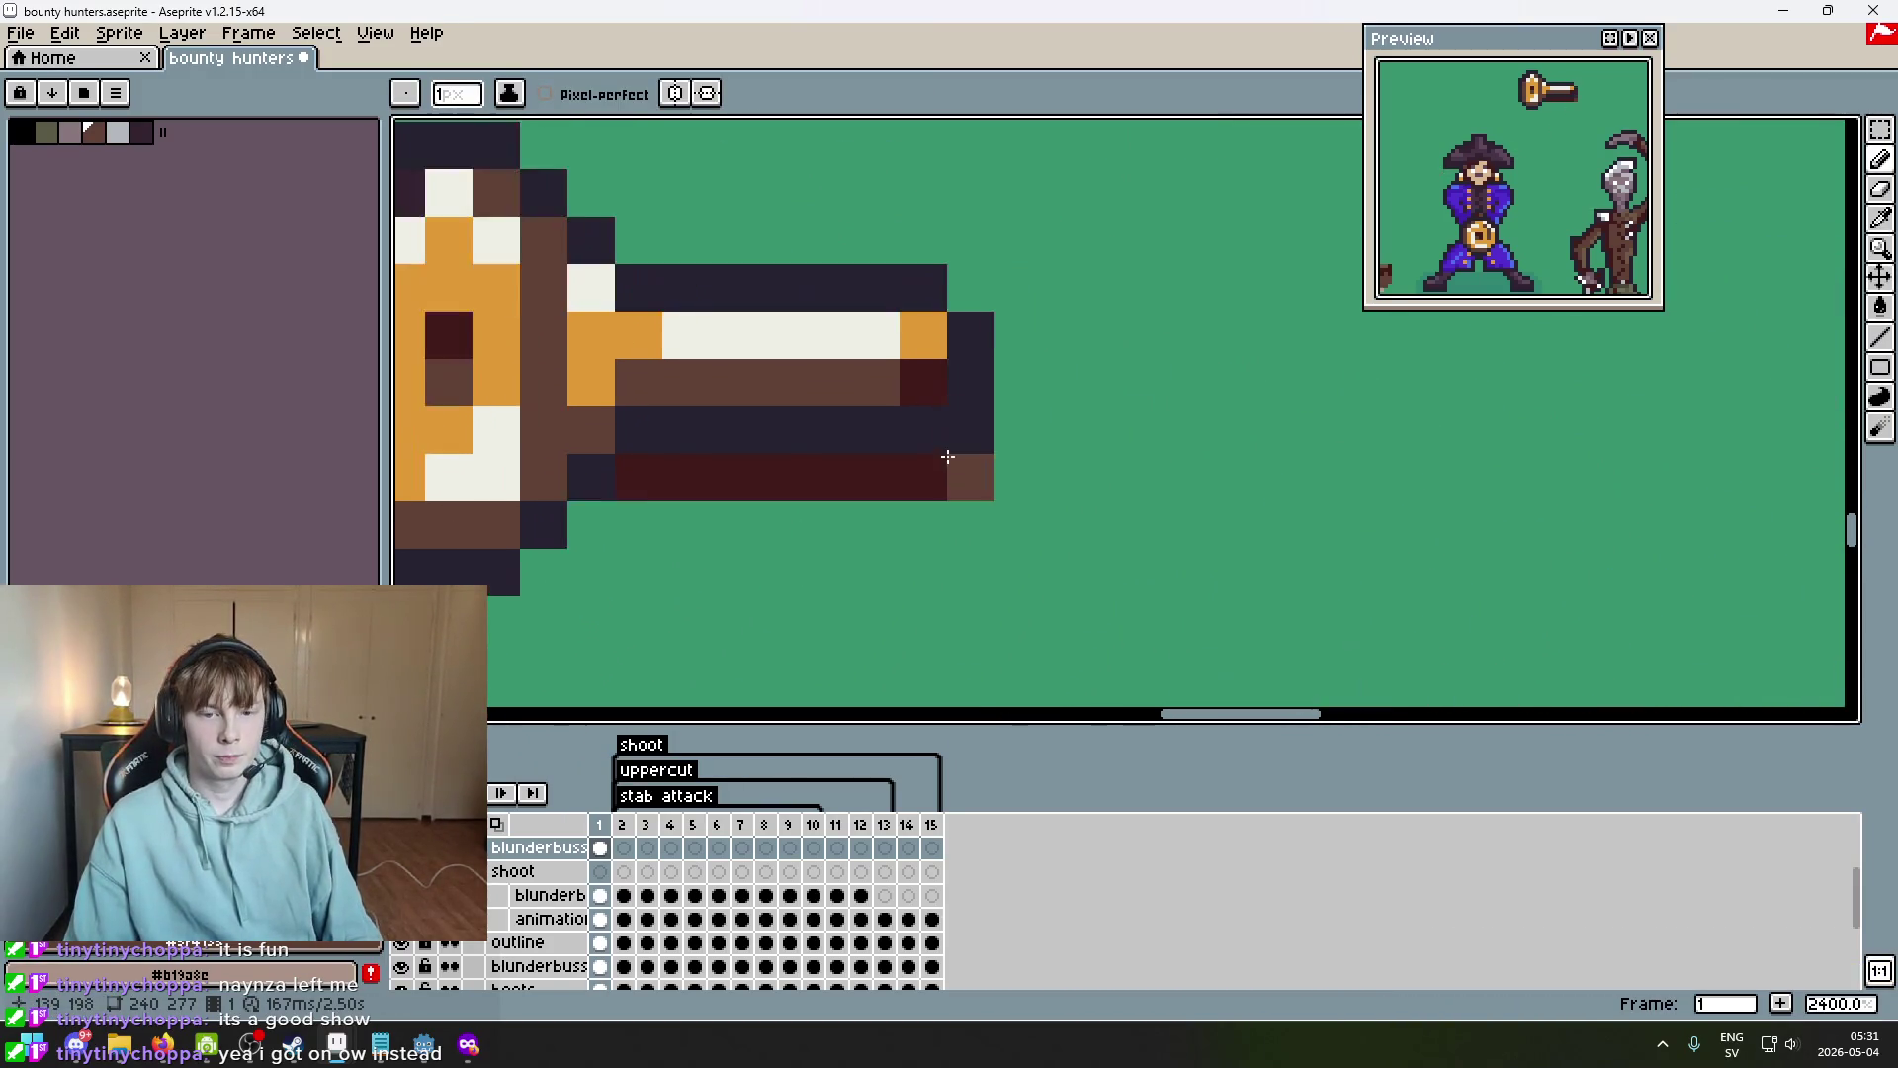
{"action": "scroll", "coordinate": [947, 478], "scroll_direction": "down", "scroll_amount": 2}
{"action": "left_click", "coordinate": [909, 392], "text": "alt"}
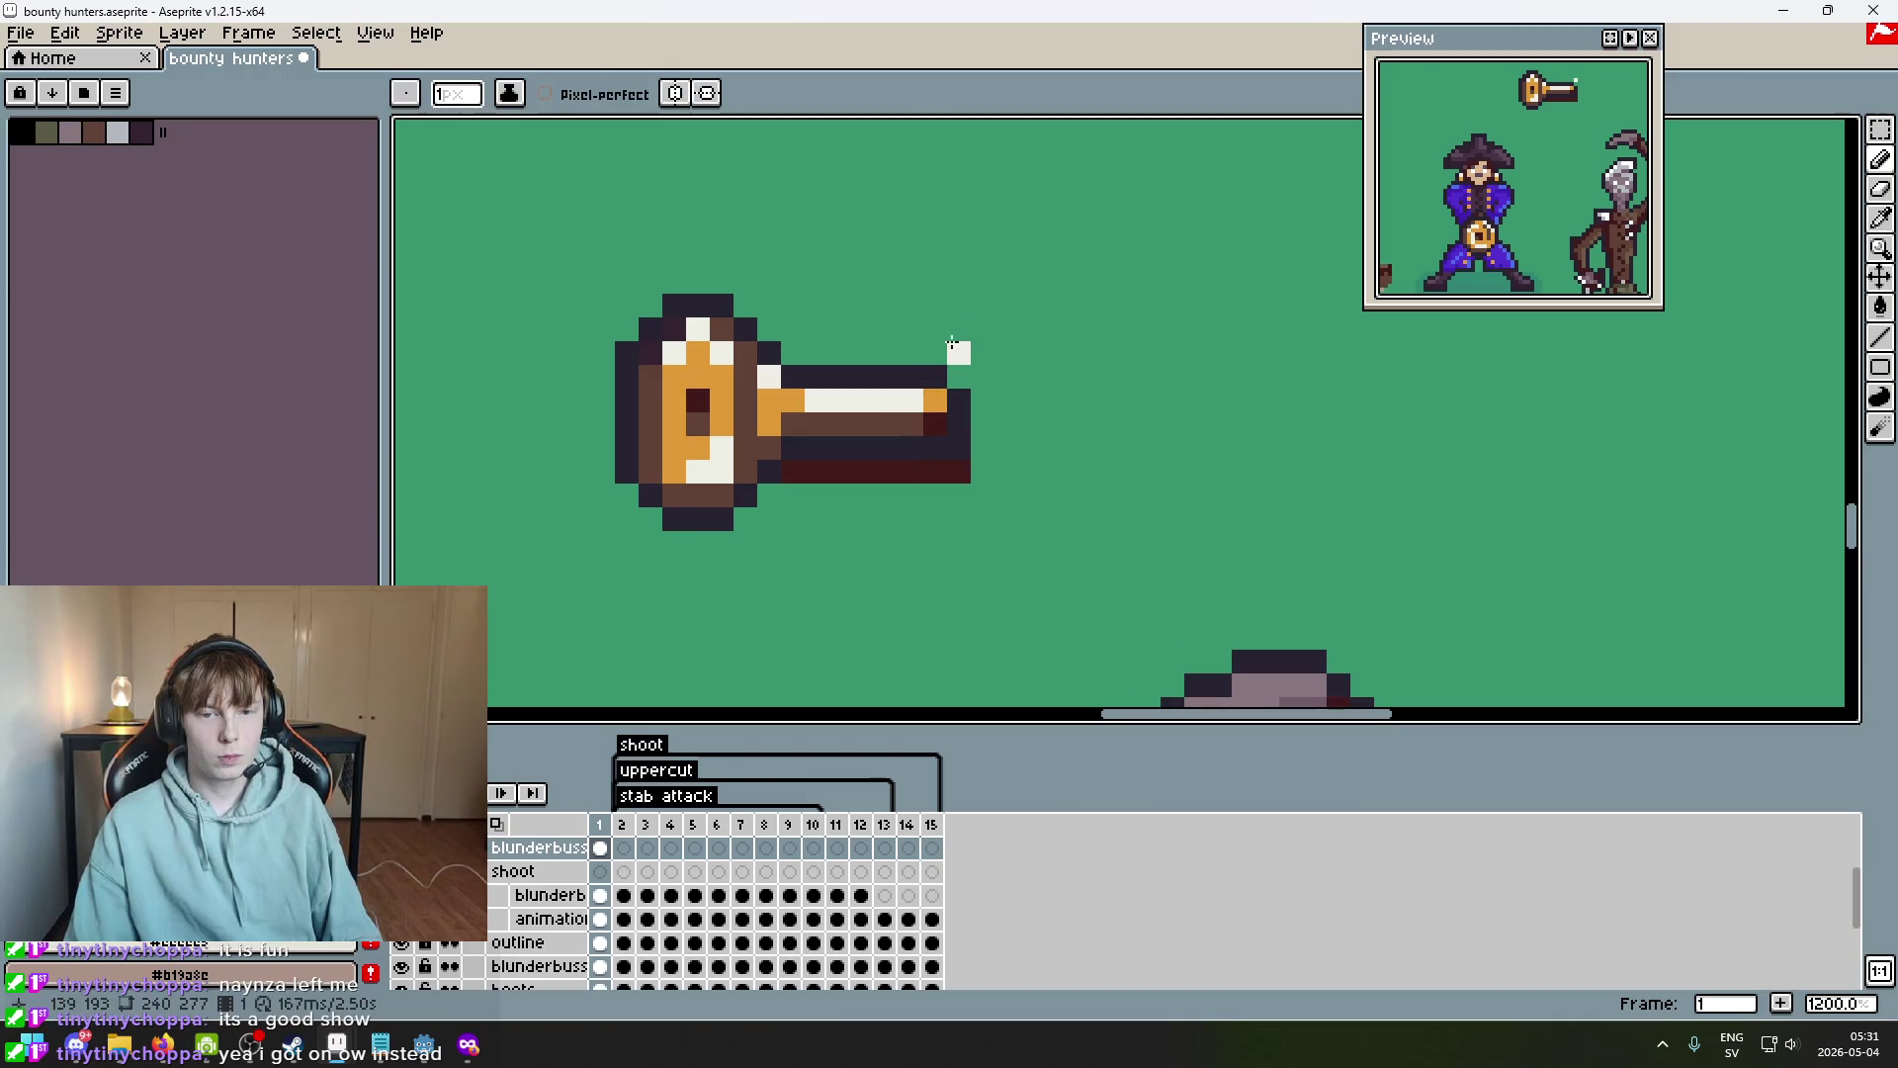
{"action": "left_click", "coordinate": [935, 353]}
{"action": "left_click", "coordinate": [958, 329]}
{"action": "left_click", "coordinate": [909, 400], "text": "alt"}
{"action": "left_click_drag", "start_coordinate": [935, 353], "coordinate": [956, 327]}
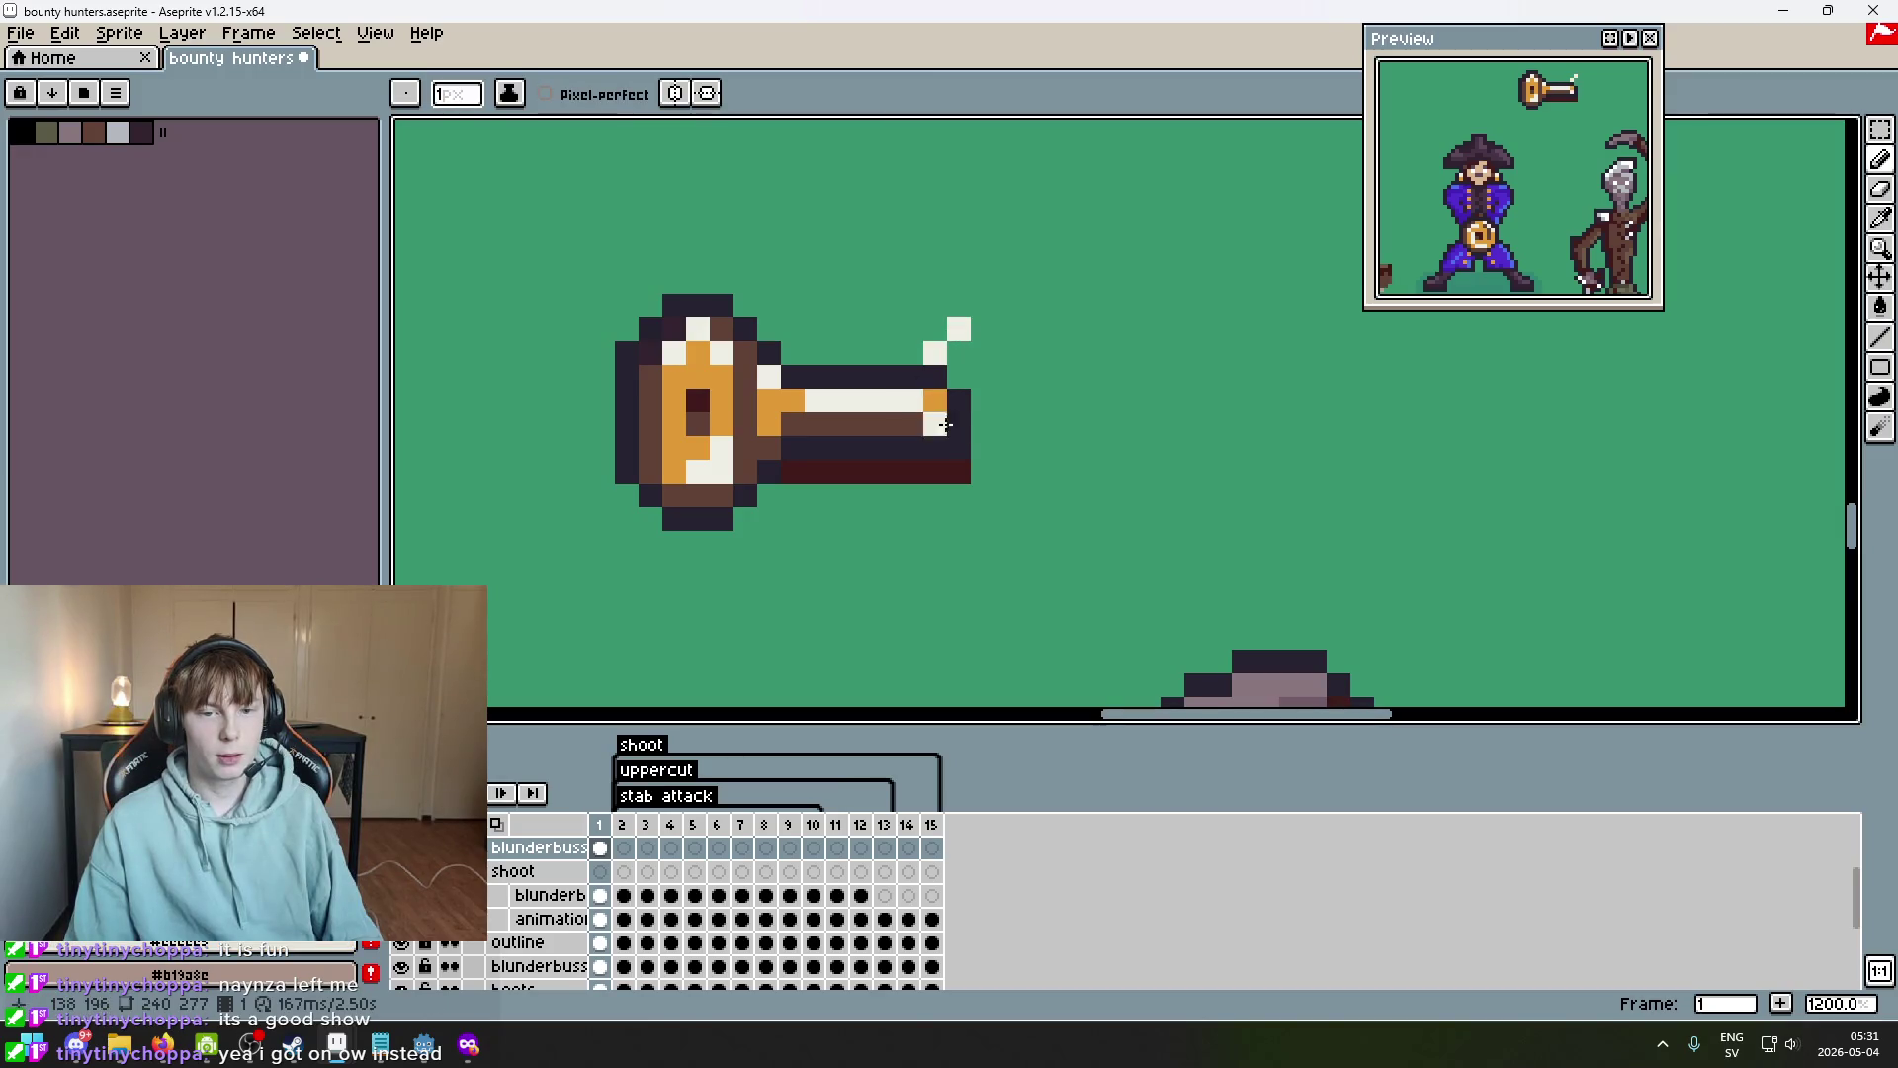
Add an orange pixel at the barrel's back end and outline the hammer's top in dark.
{"action": "left_click", "coordinate": [935, 411], "text": "alt"}
{"action": "left_click", "coordinate": [951, 354]}
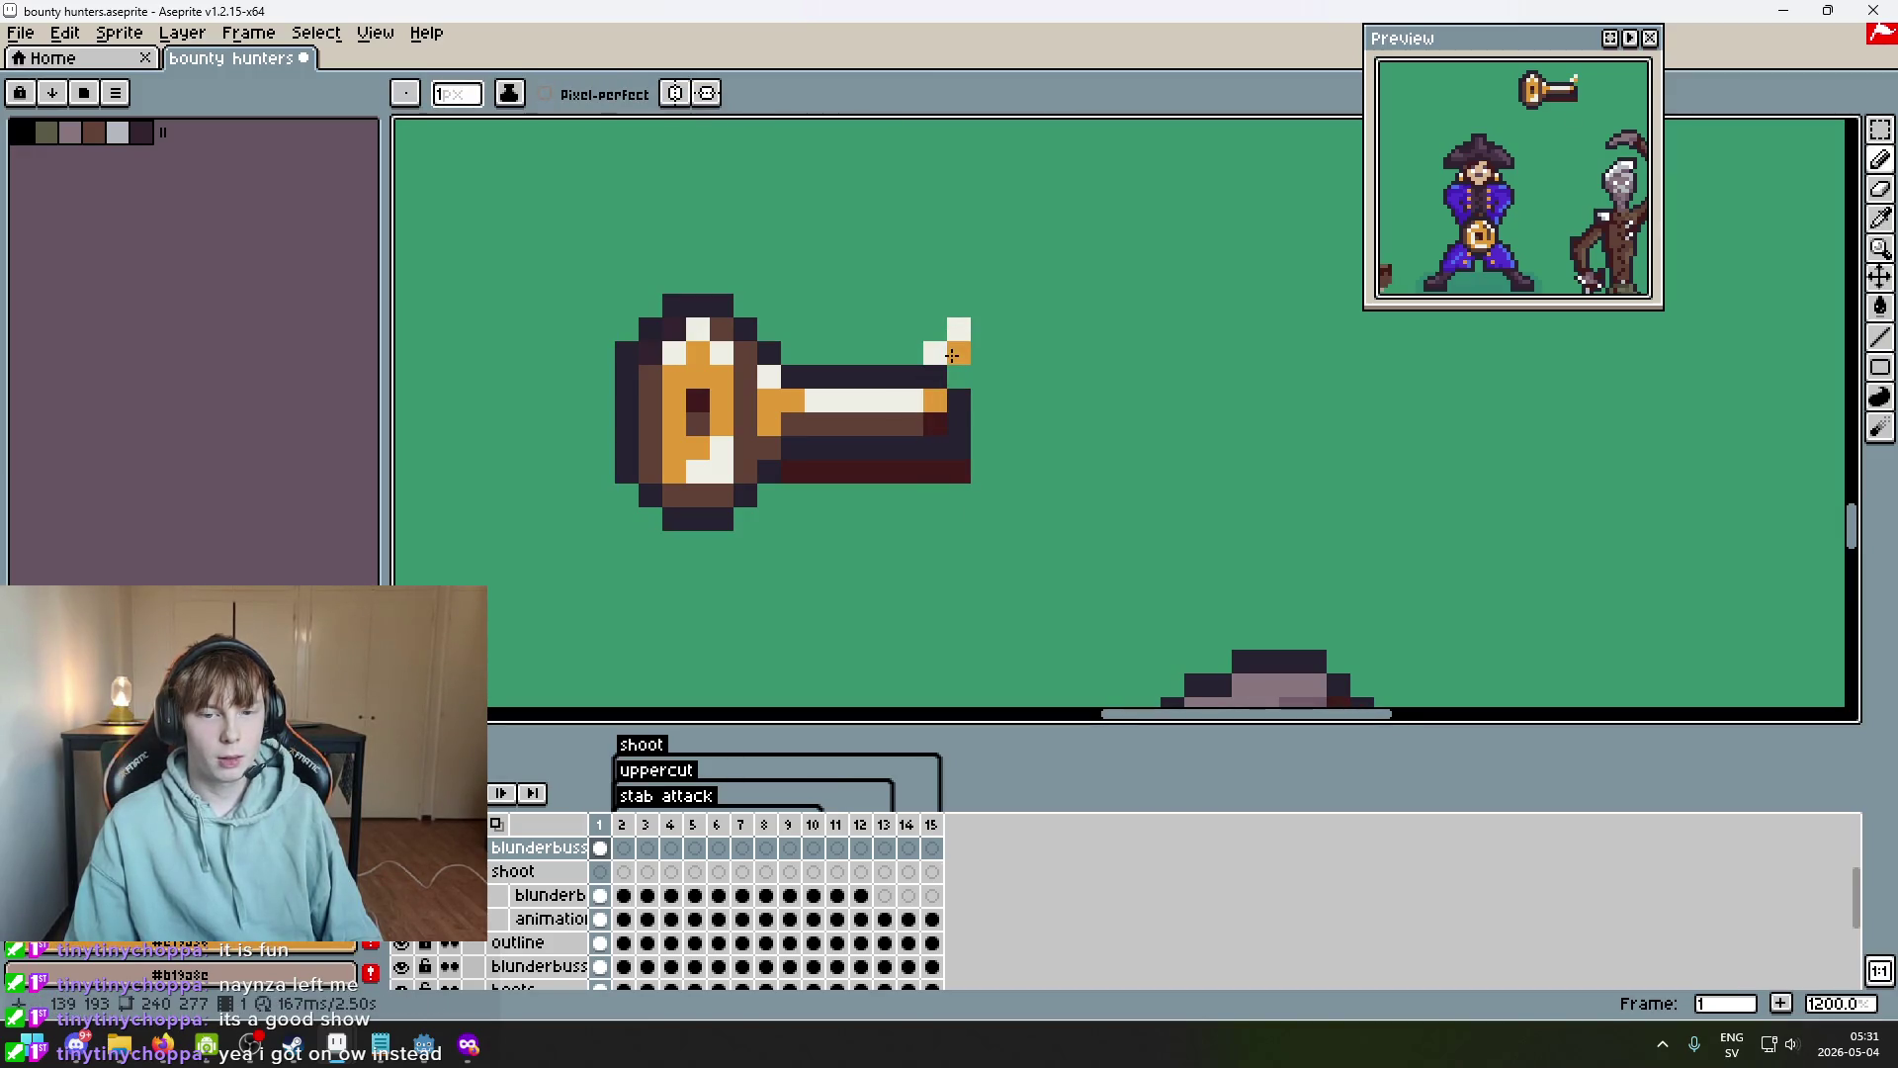
{"action": "left_click", "coordinate": [956, 331]}
{"action": "left_click", "coordinate": [981, 306]}
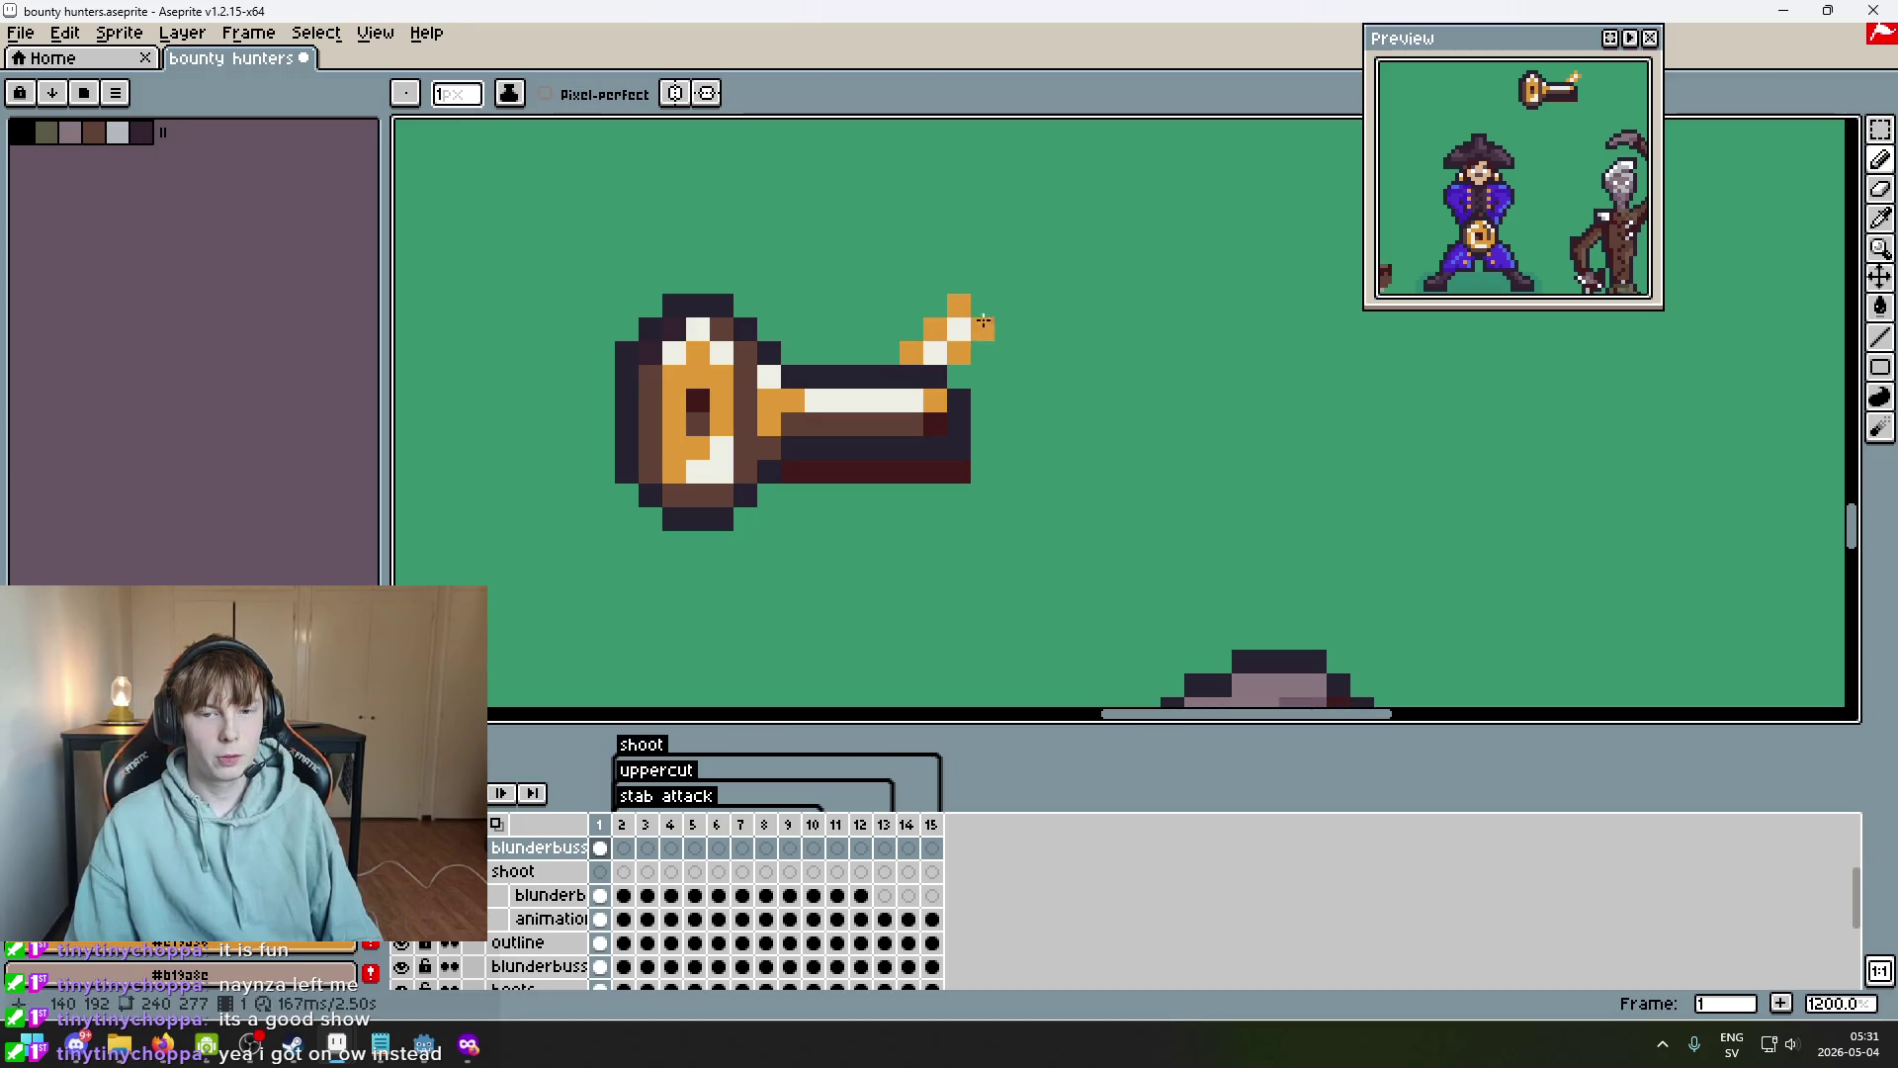
{"action": "key", "text": "ctrl+z"}
{"action": "left_click", "coordinate": [926, 381], "text": "alt"}
{"action": "left_click", "coordinate": [934, 329]}
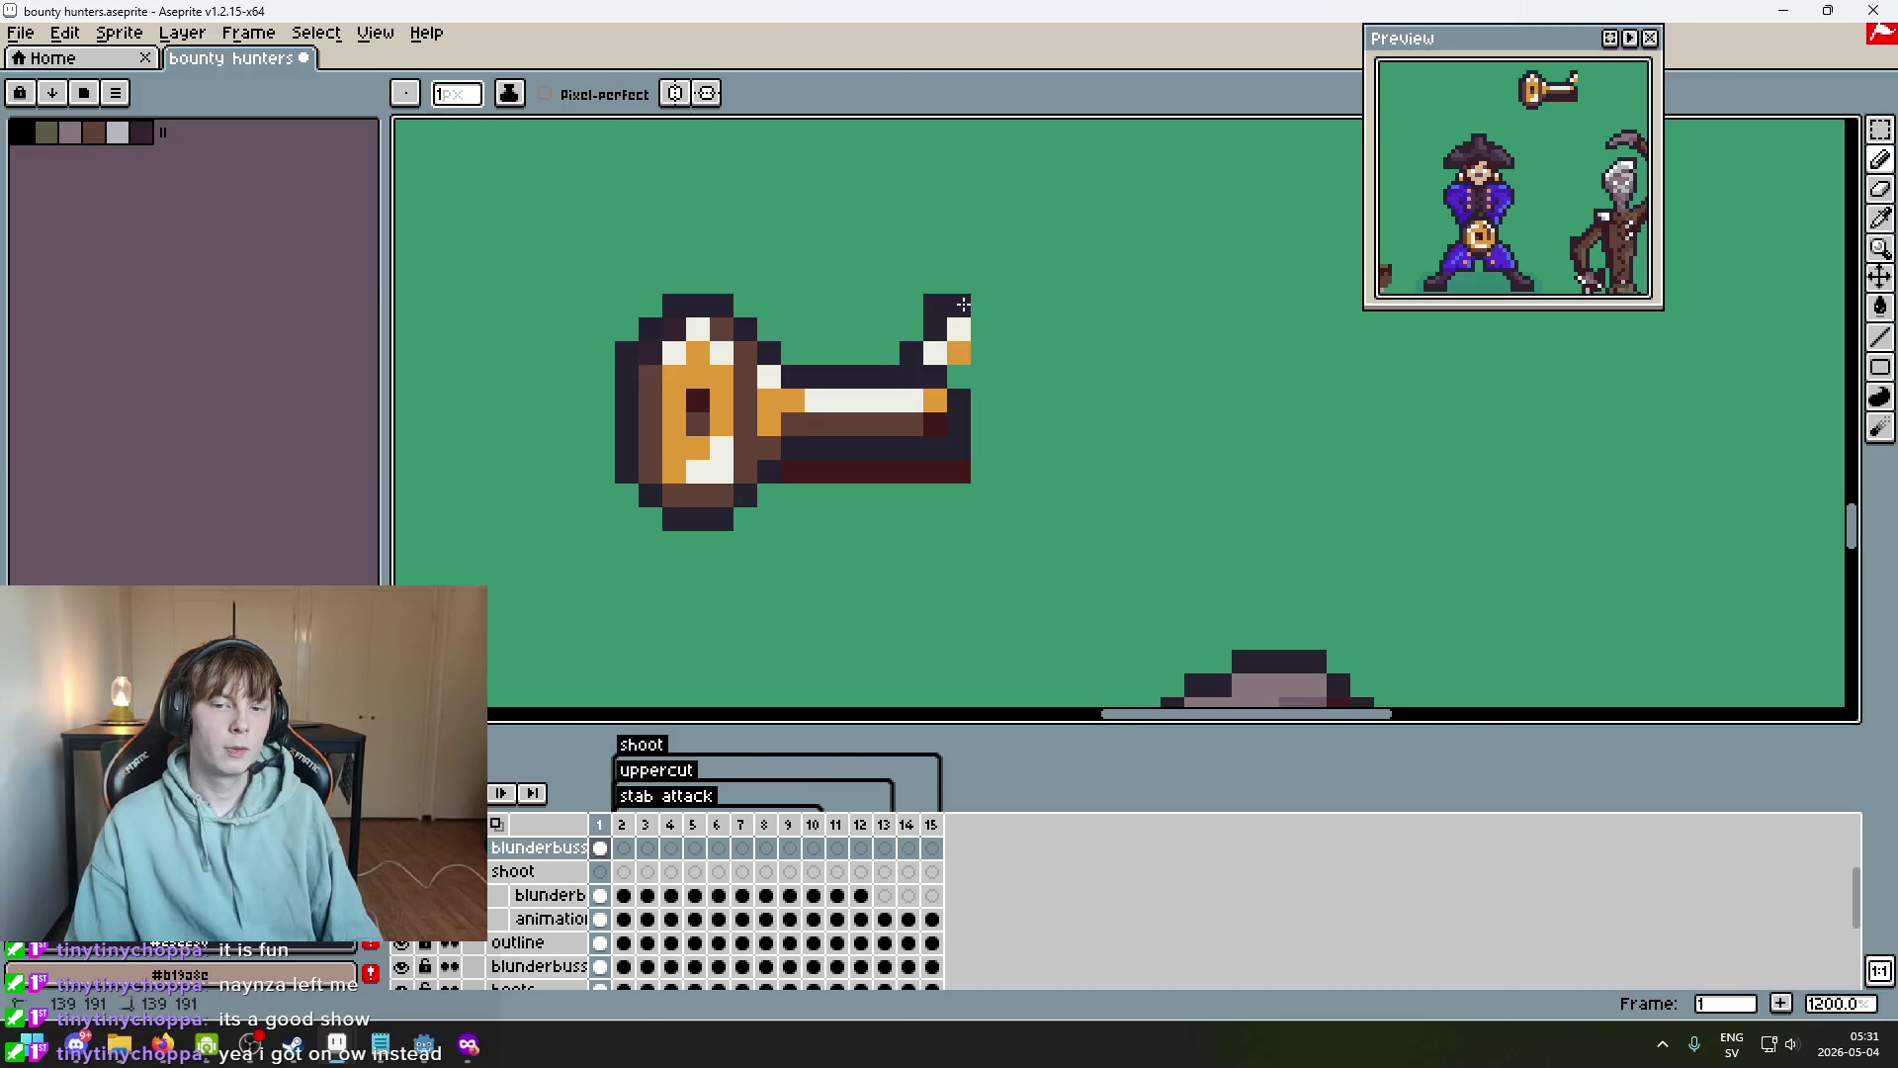
Sketch a rough shape above the blunderbuss, then undo it.
{"action": "scroll", "coordinate": [1014, 415], "scroll_direction": "down", "scroll_amount": 5}
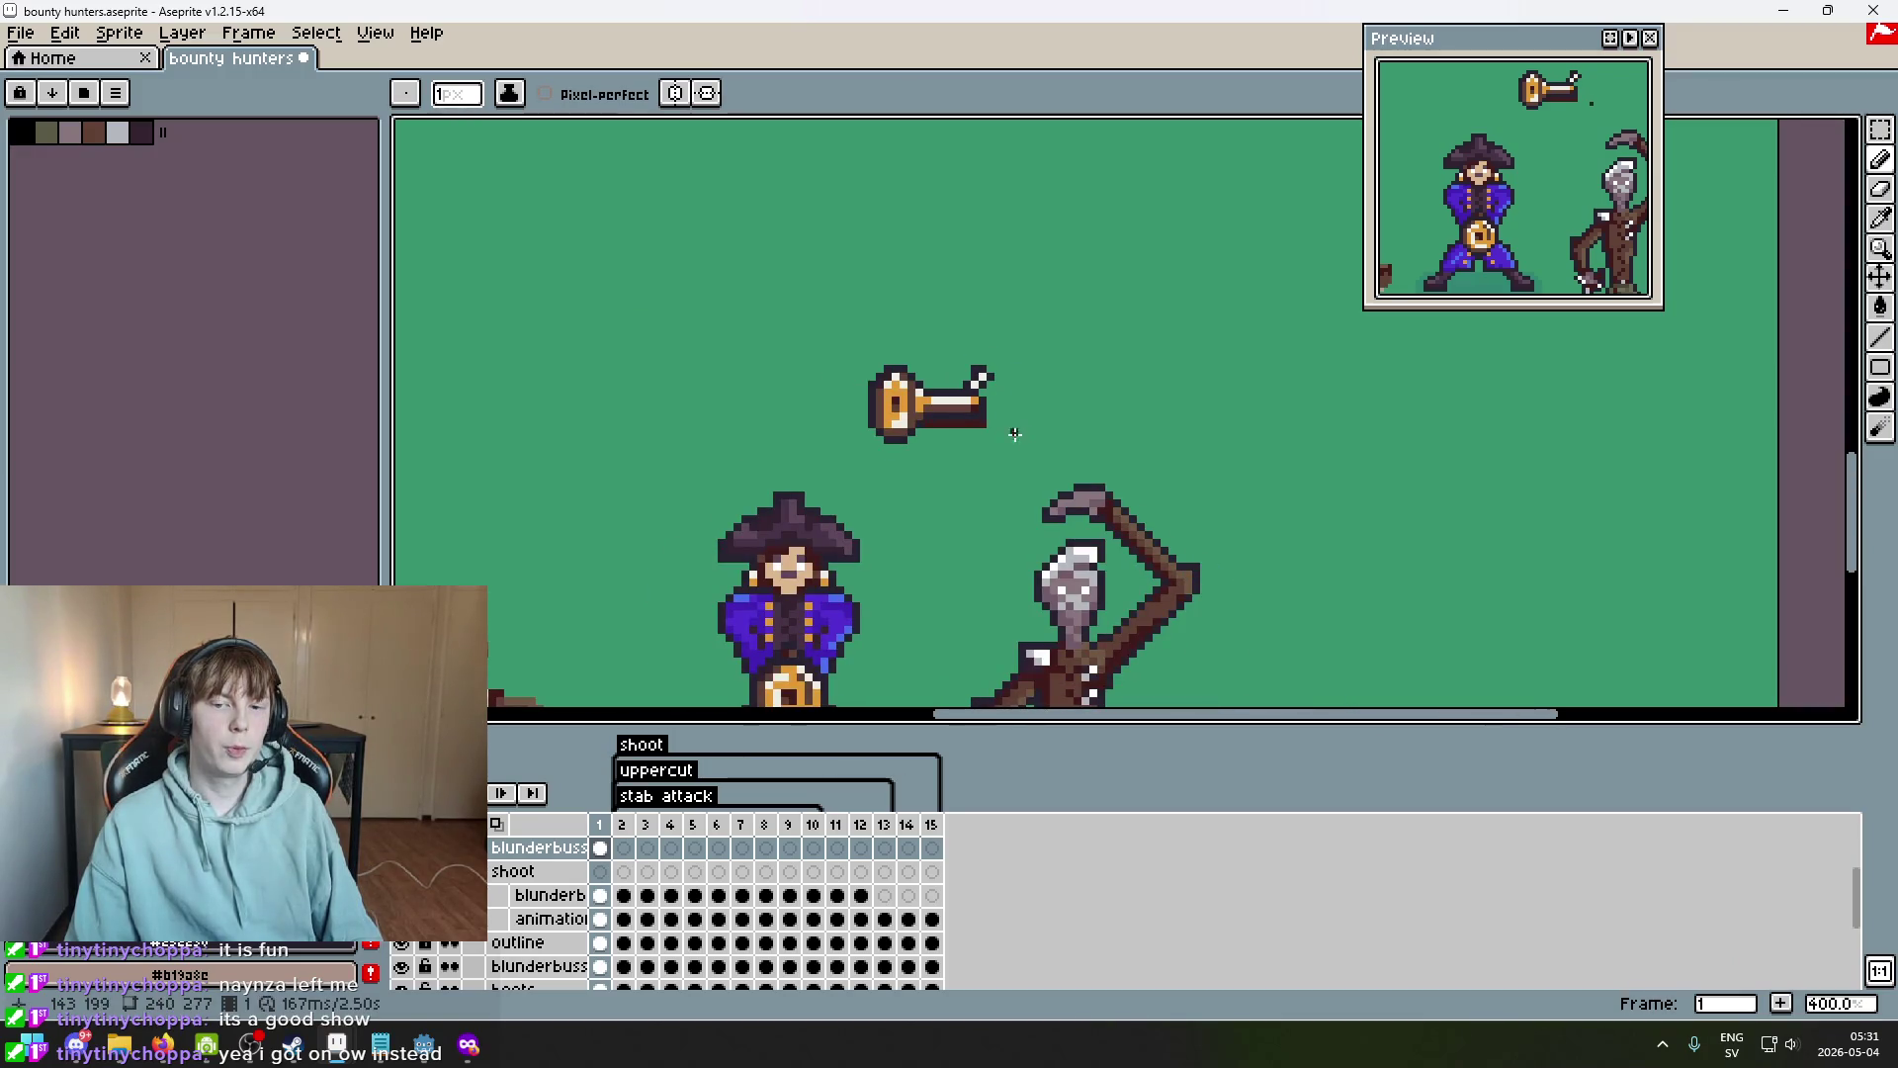
{"action": "mouse_move", "coordinate": [1013, 344]}
{"action": "left_mouse_down"}
{"action": "mouse_move", "coordinate": [954, 285]}
{"action": "mouse_move", "coordinate": [933, 294]}
{"action": "left_mouse_up"}
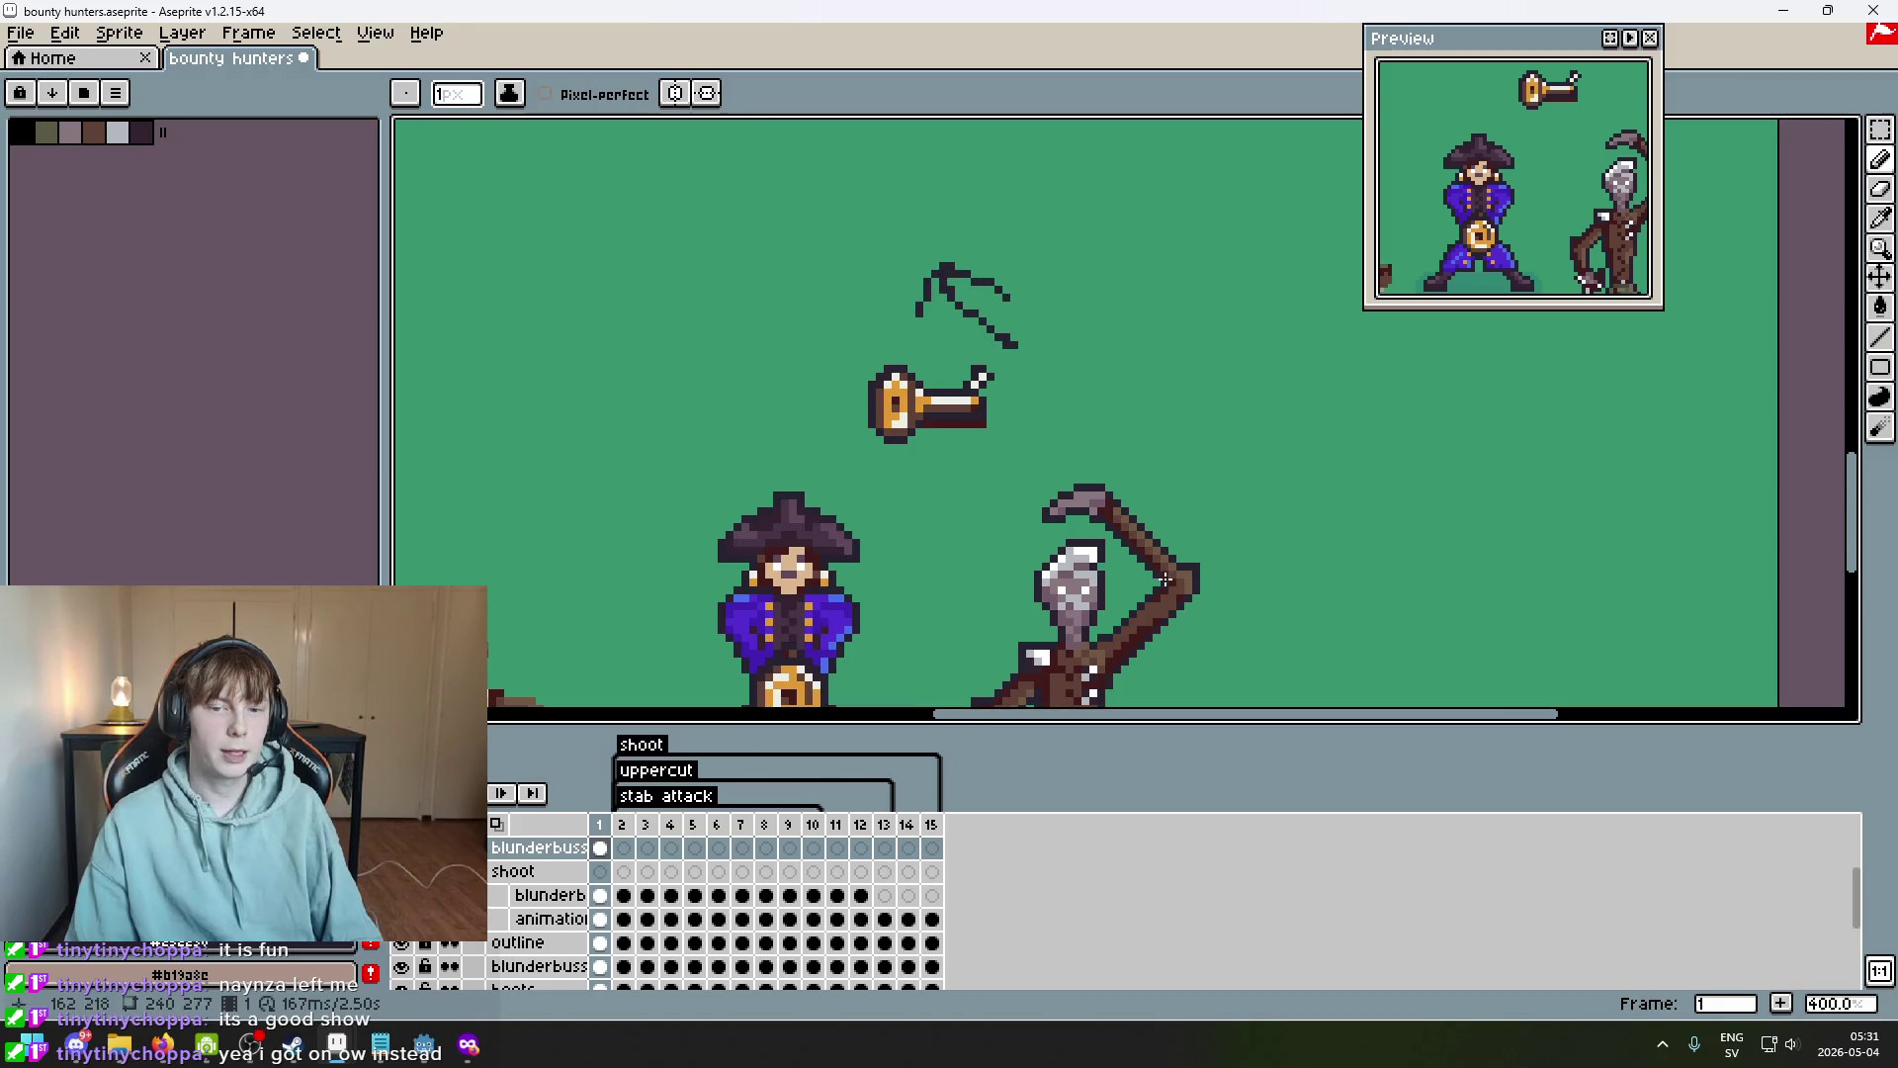
{"action": "key", "text": "ctrl+z"}
{"action": "scroll", "coordinate": [1002, 371], "scroll_direction": "up", "scroll_amount": 5}
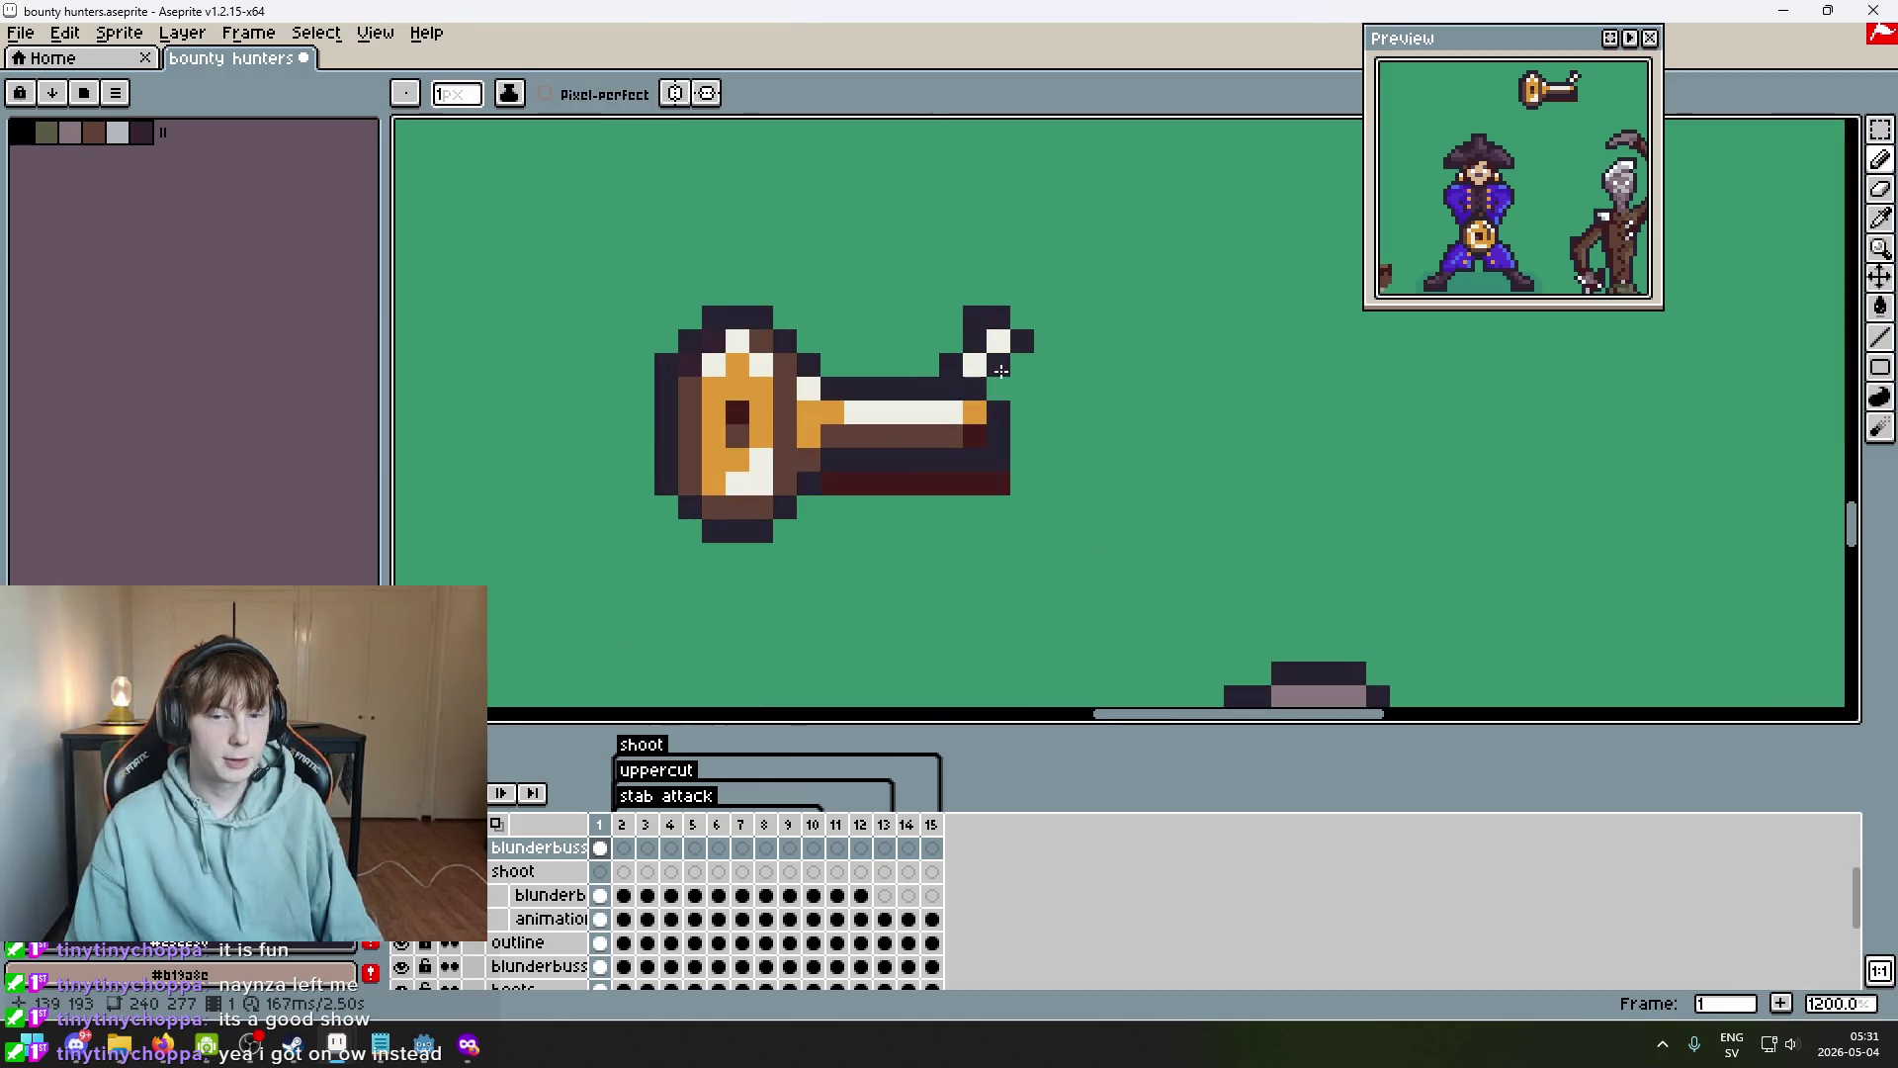
Compare the sprite against the blunderbuss reference images in Firefox.
{"action": "key", "text": "alt+Tab"}
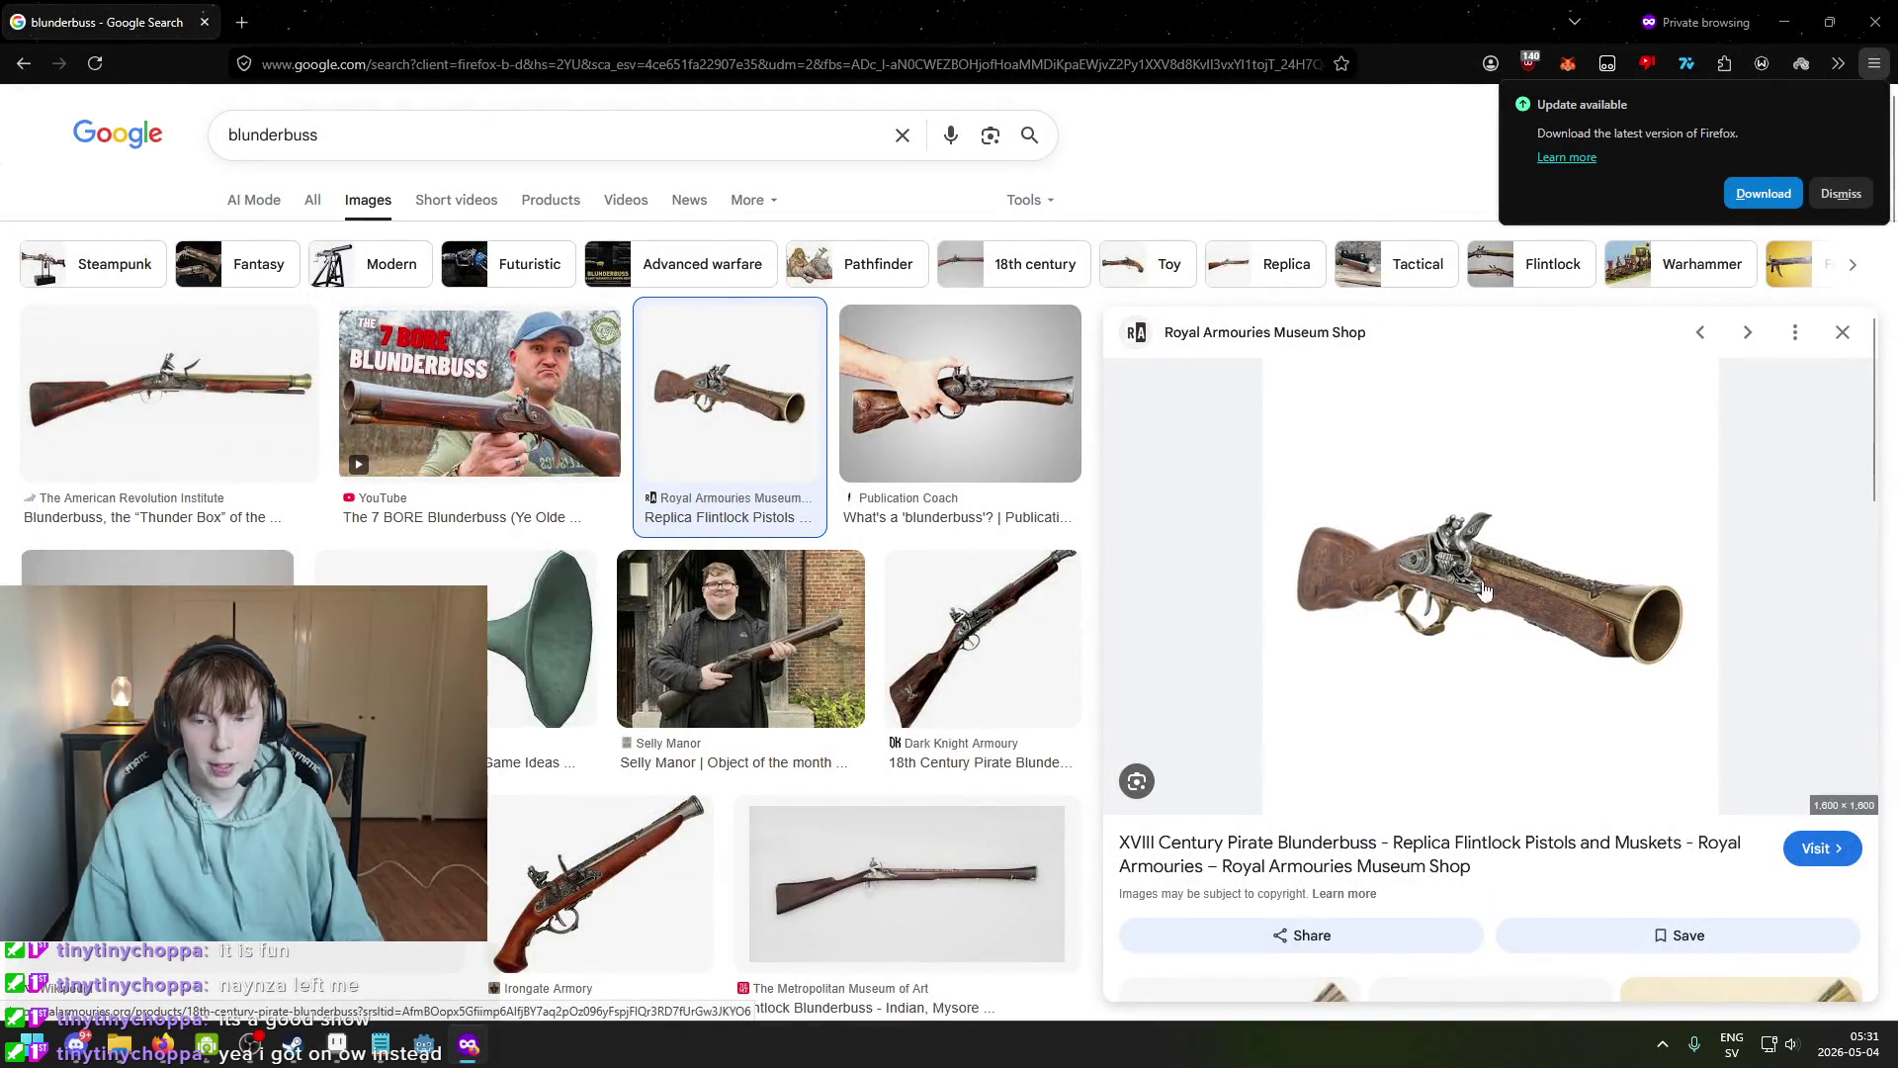
{"action": "left_click", "coordinate": [471, 1051]}
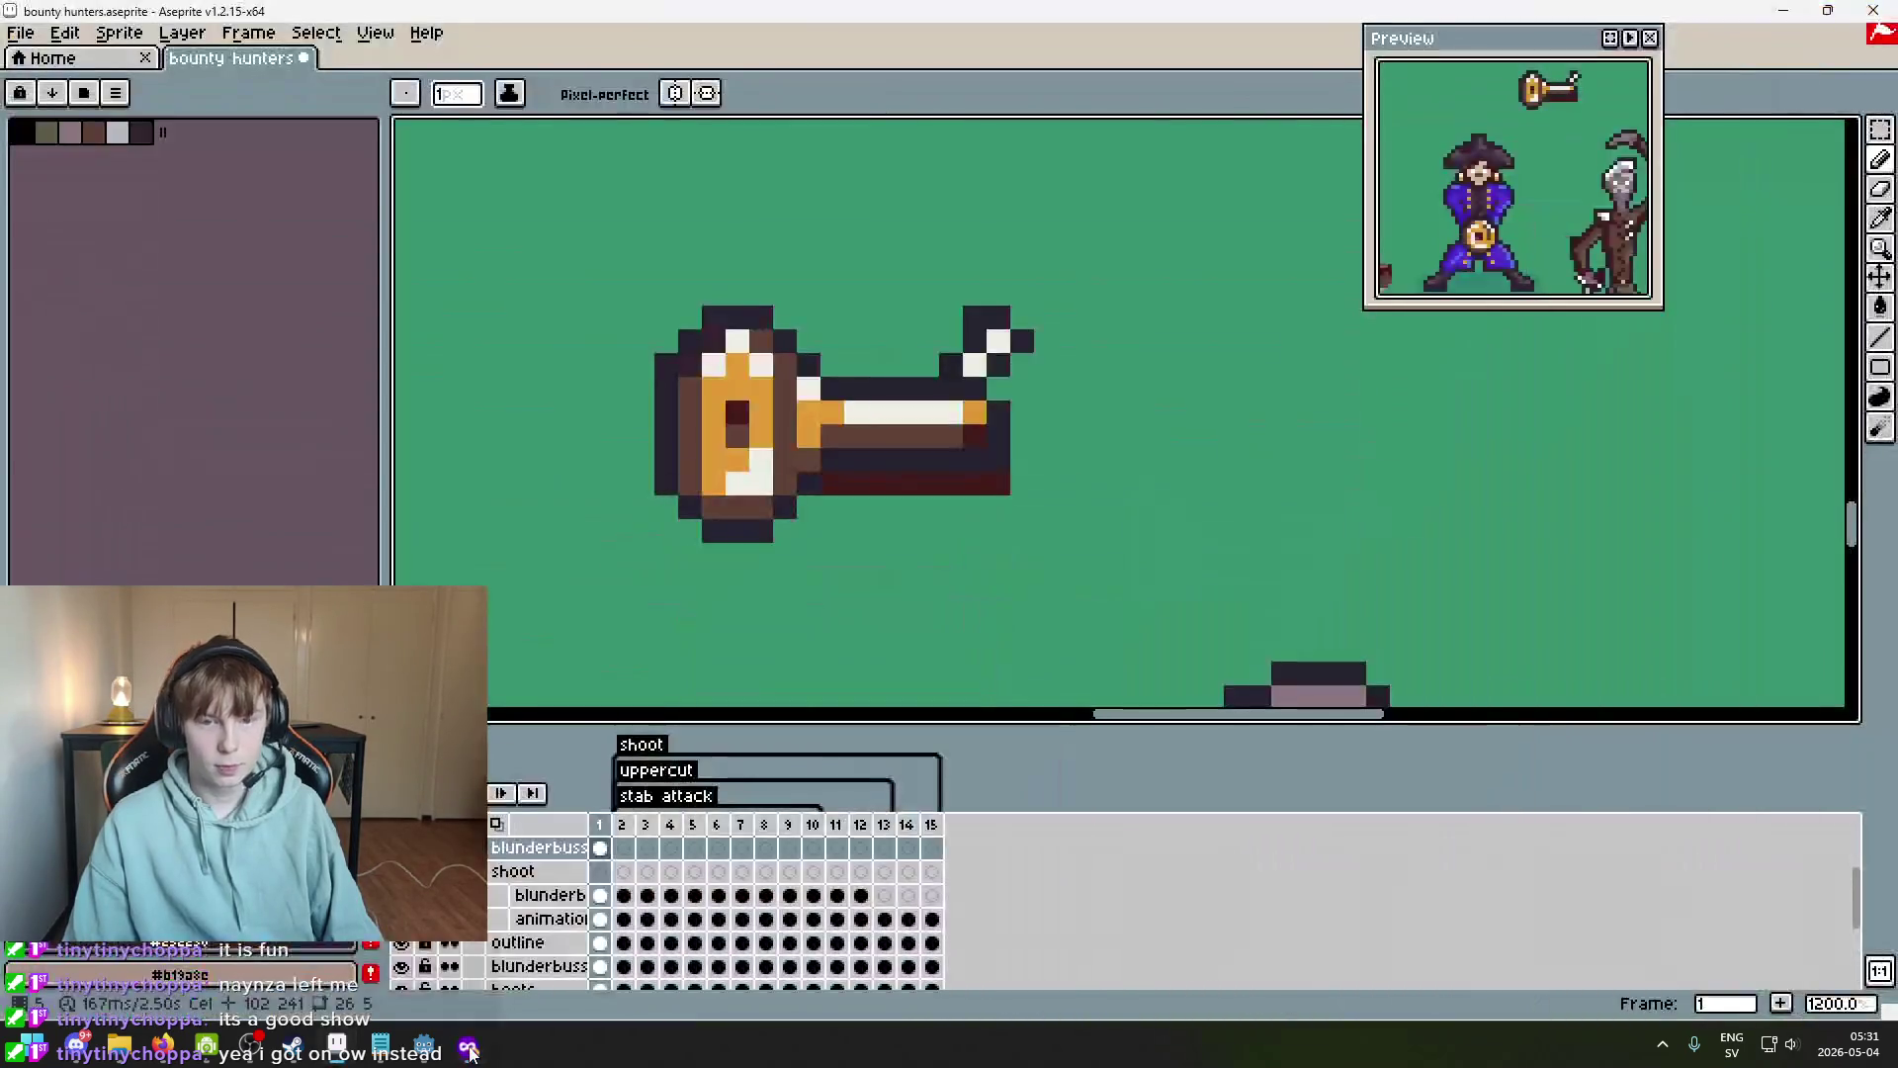
{"action": "left_click", "coordinate": [471, 1052]}
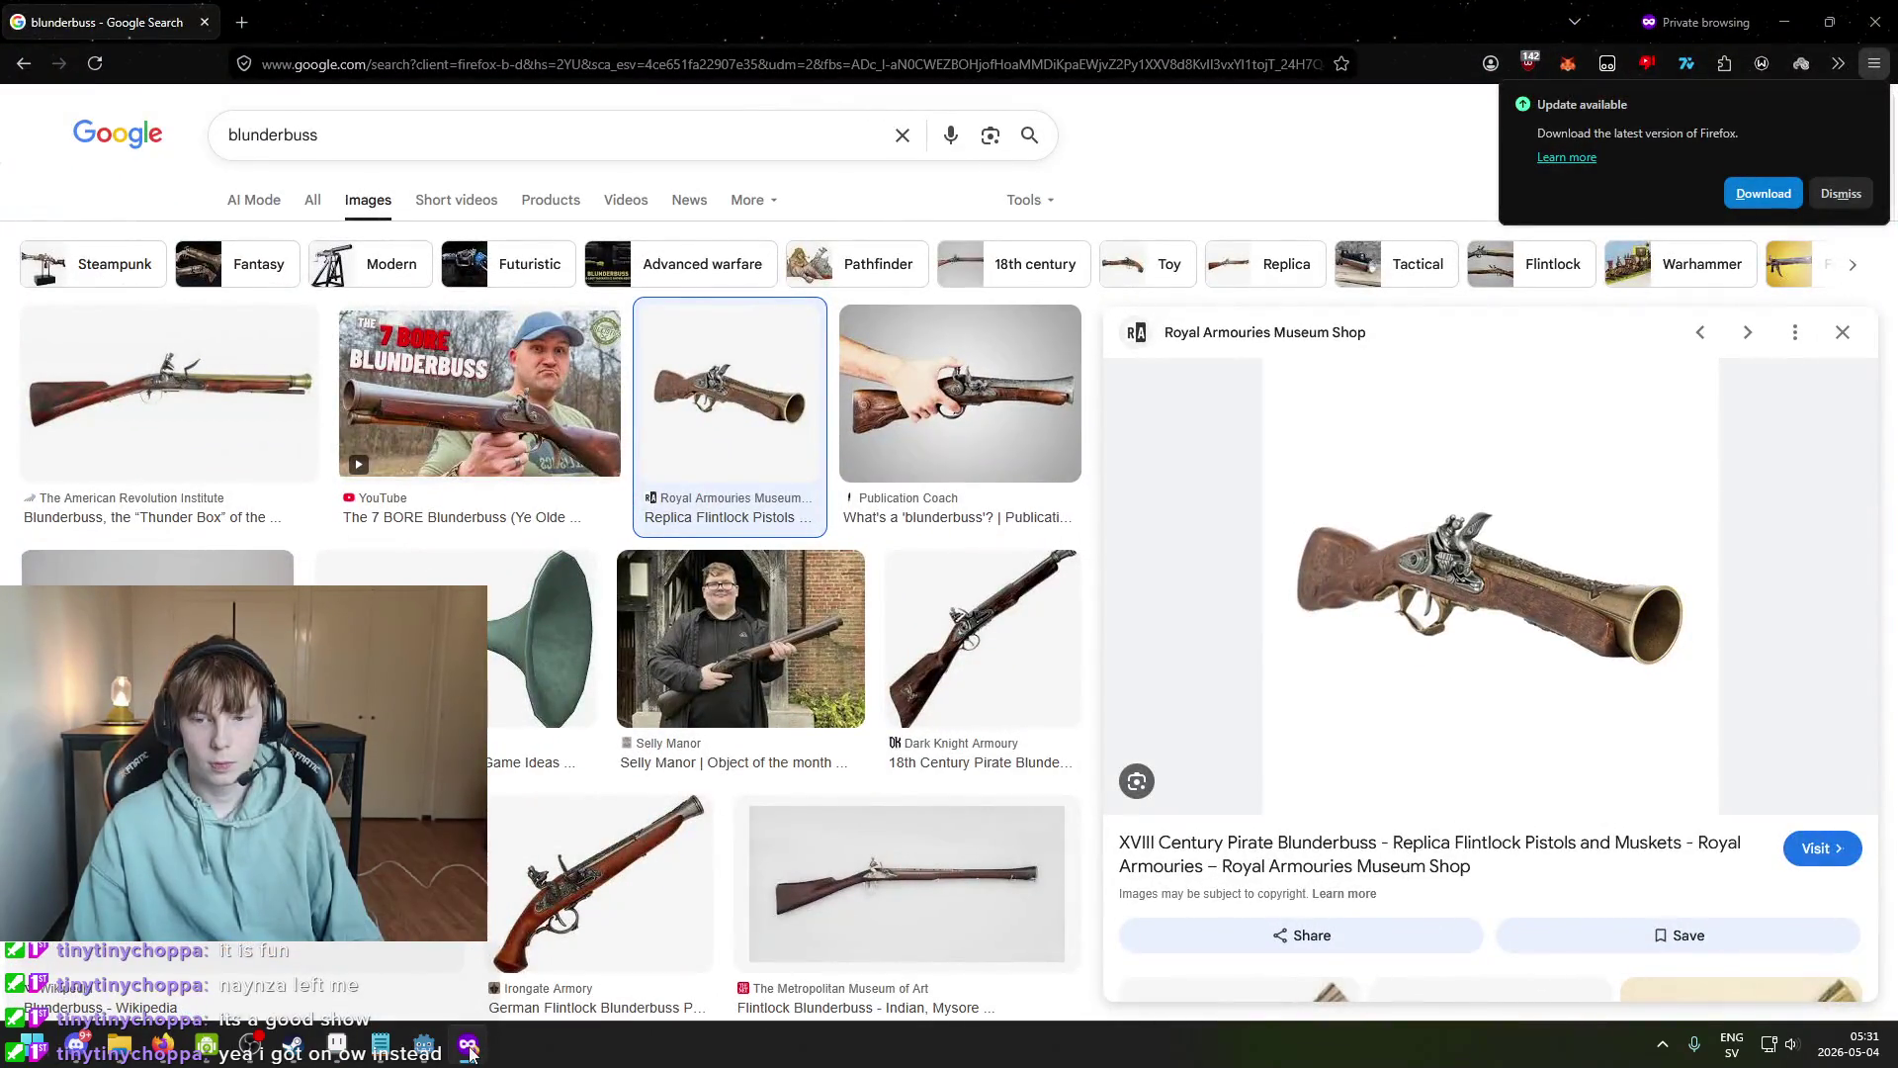
{"action": "left_click", "coordinate": [471, 1051]}
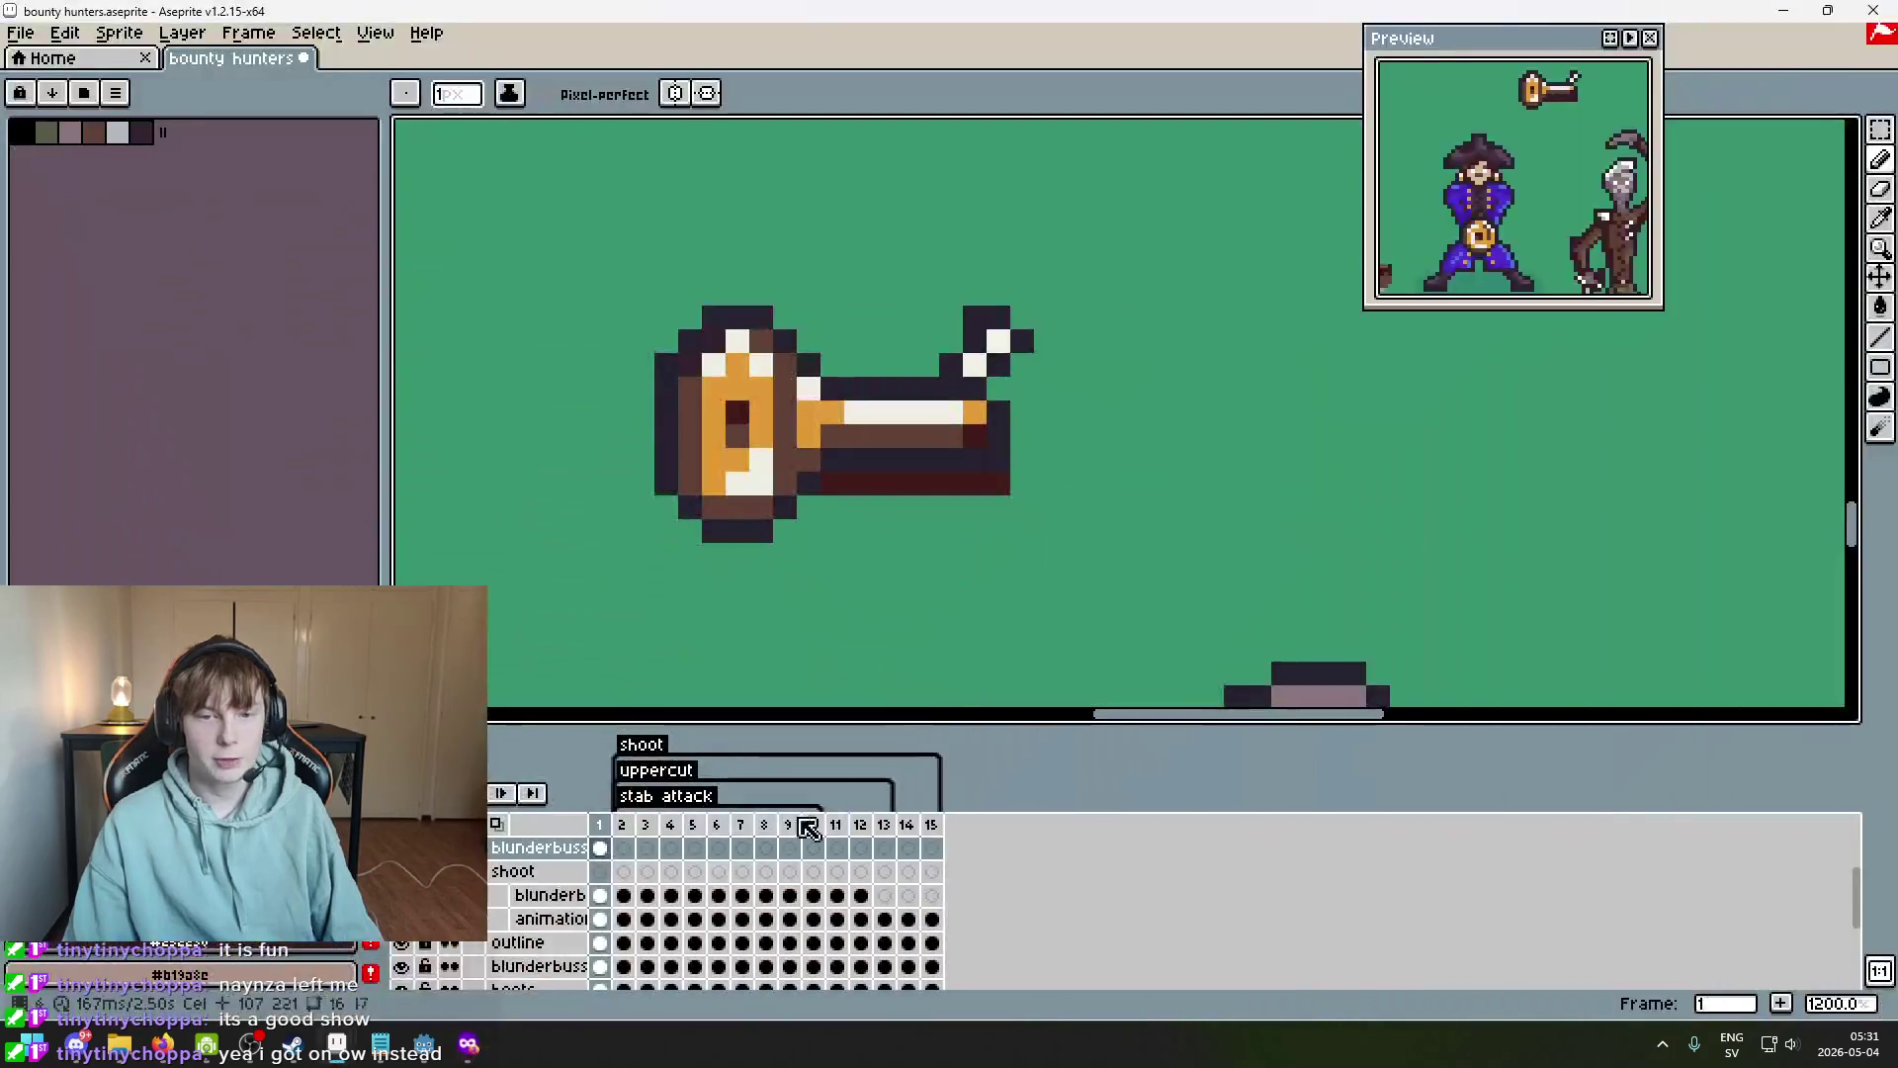
Fill the barrel's bottom-row gap and draw a dark-red trigger guard loop beneath it.
{"action": "left_click_drag", "start_coordinate": [1026, 557], "coordinate": [870, 537]}
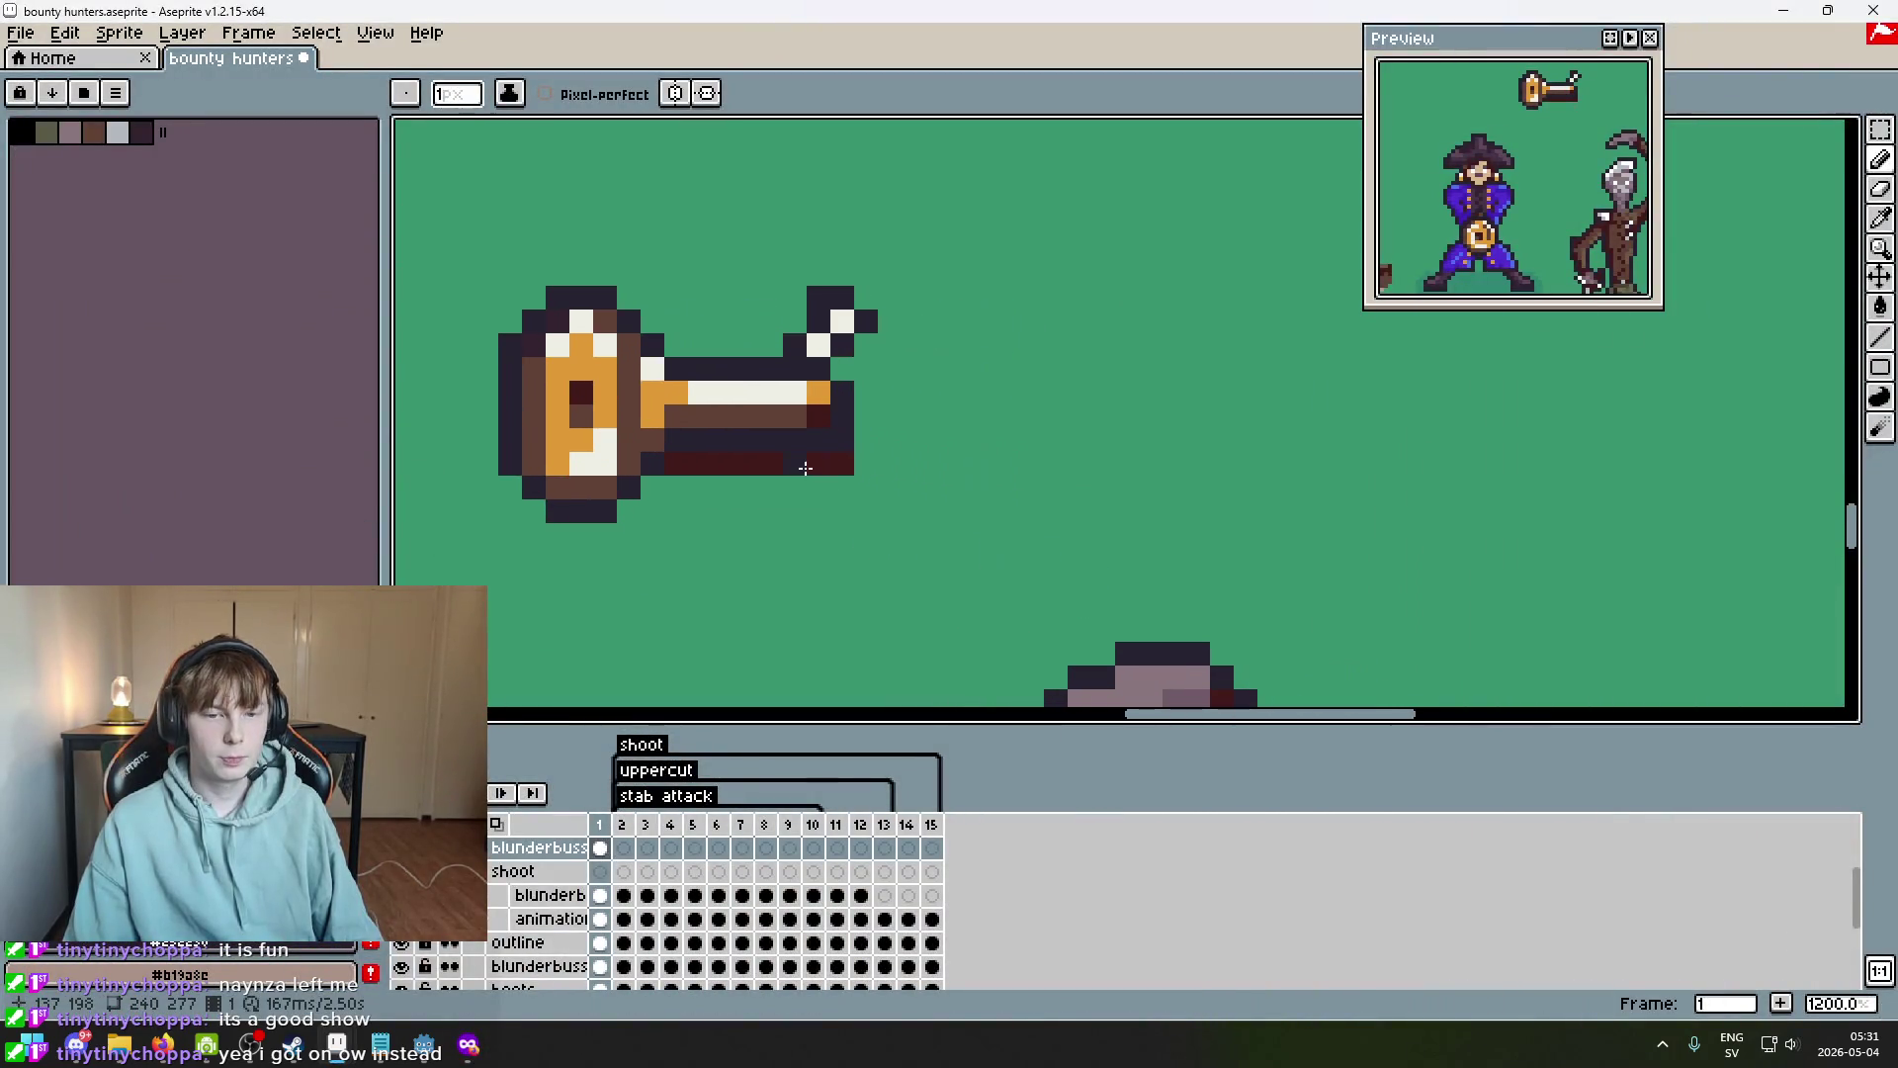
{"action": "left_click", "coordinate": [771, 463]}
{"action": "left_click", "coordinate": [767, 484]}
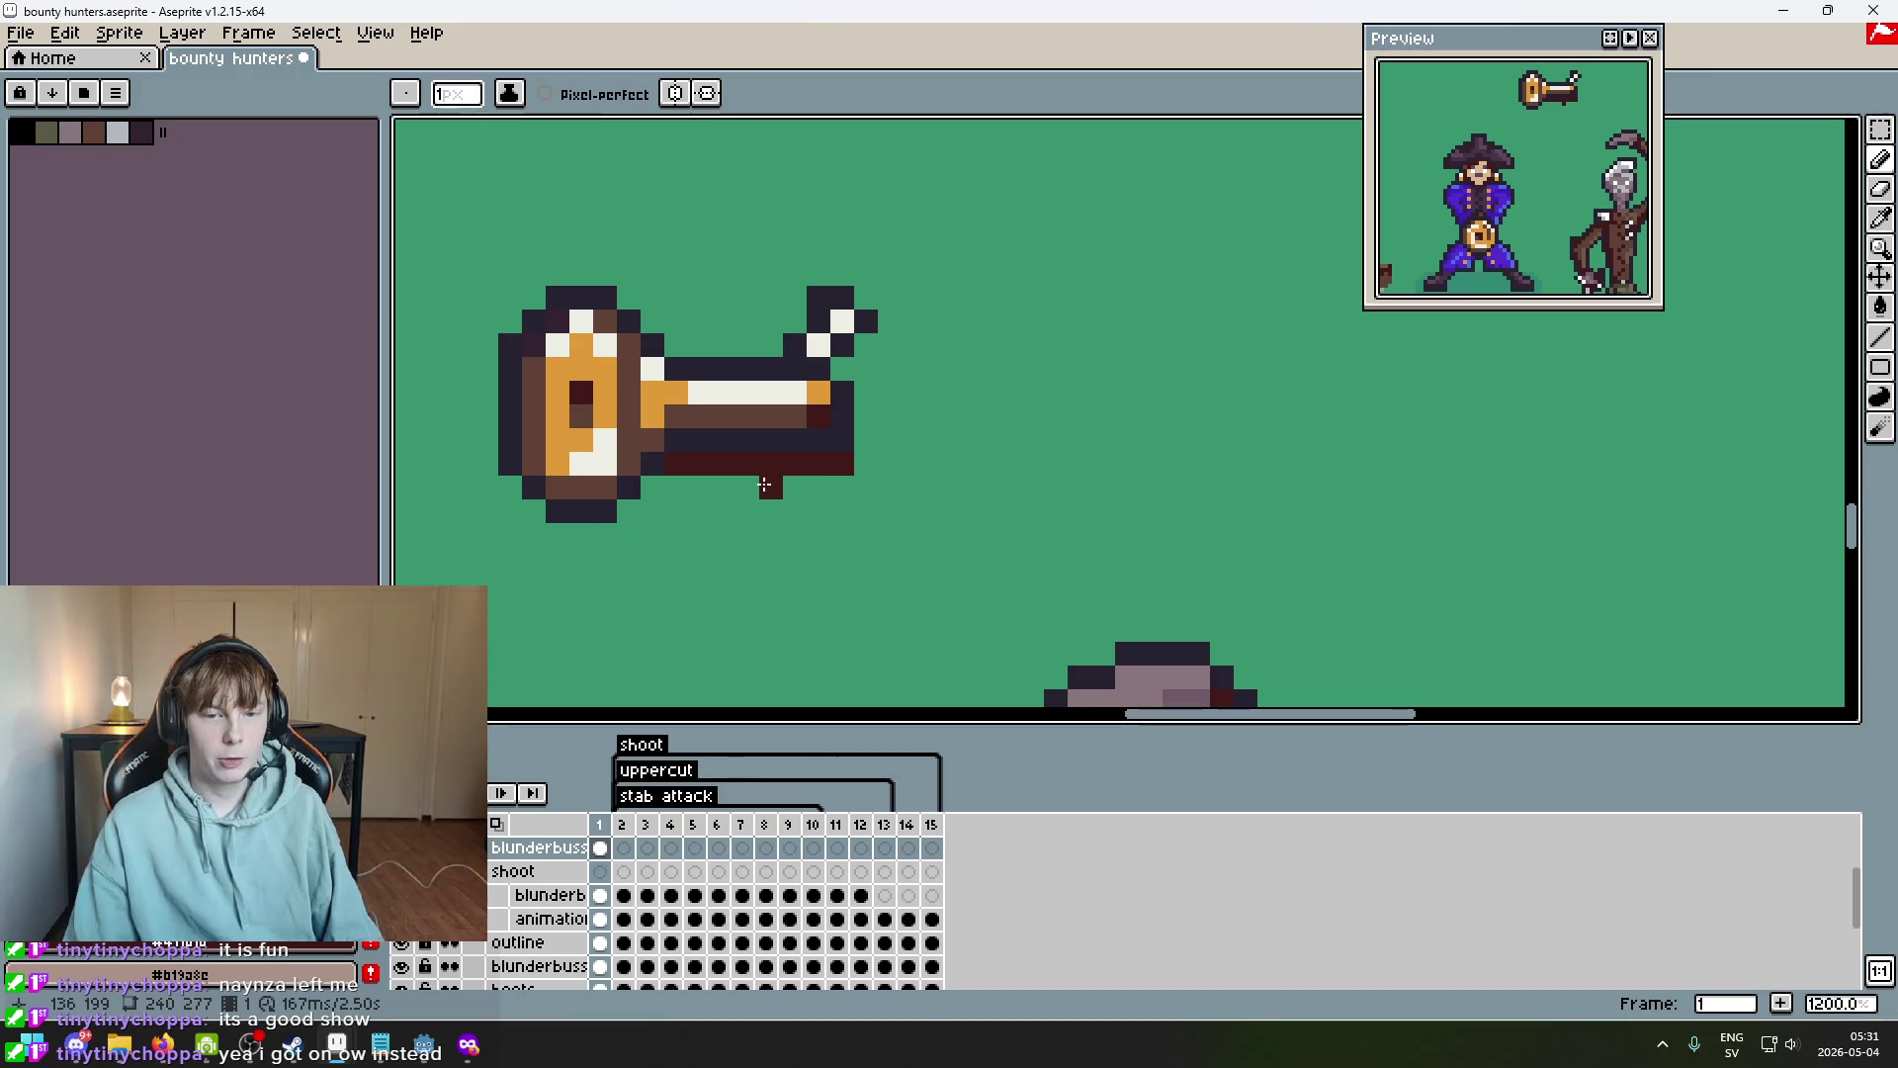
{"action": "key", "text": "ctrl+z"}
{"action": "left_click", "coordinate": [747, 484]}
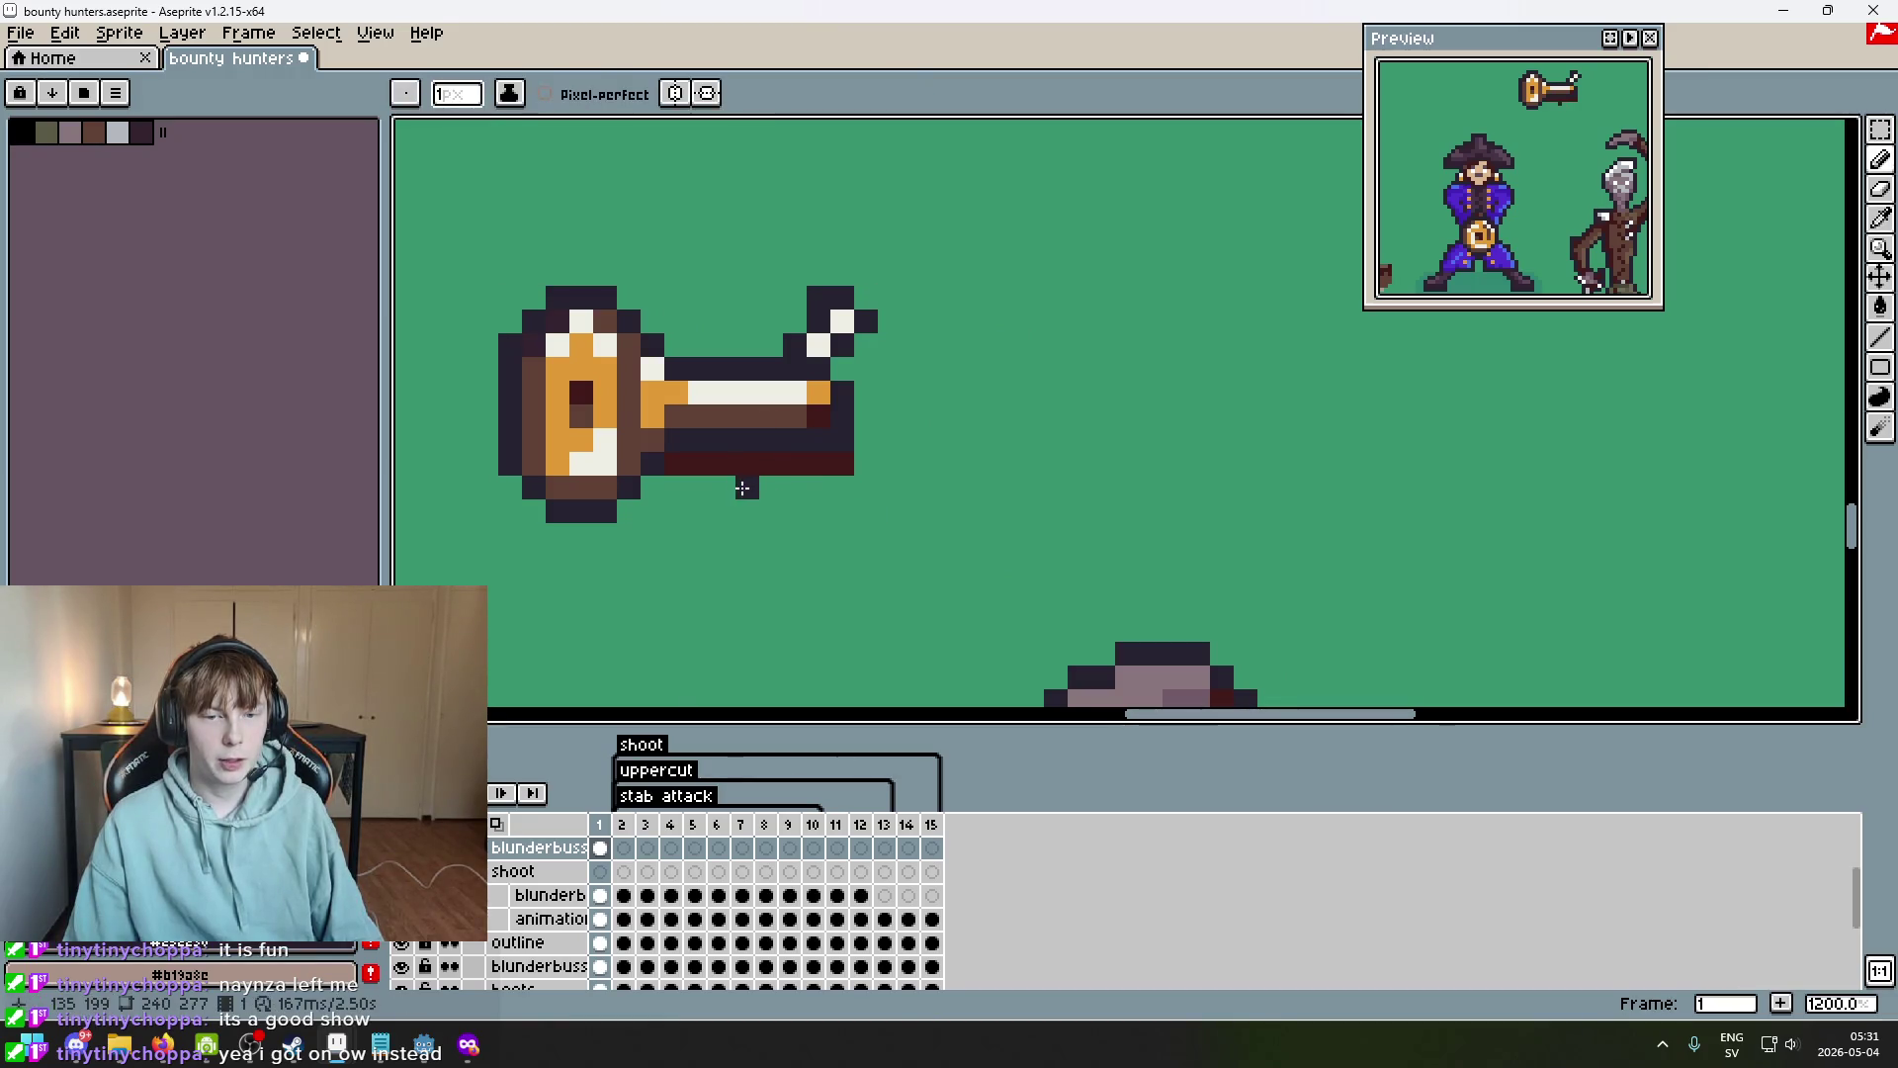
{"action": "left_click_drag", "start_coordinate": [755, 481], "coordinate": [774, 498]}
{"action": "left_click", "coordinate": [843, 488]}
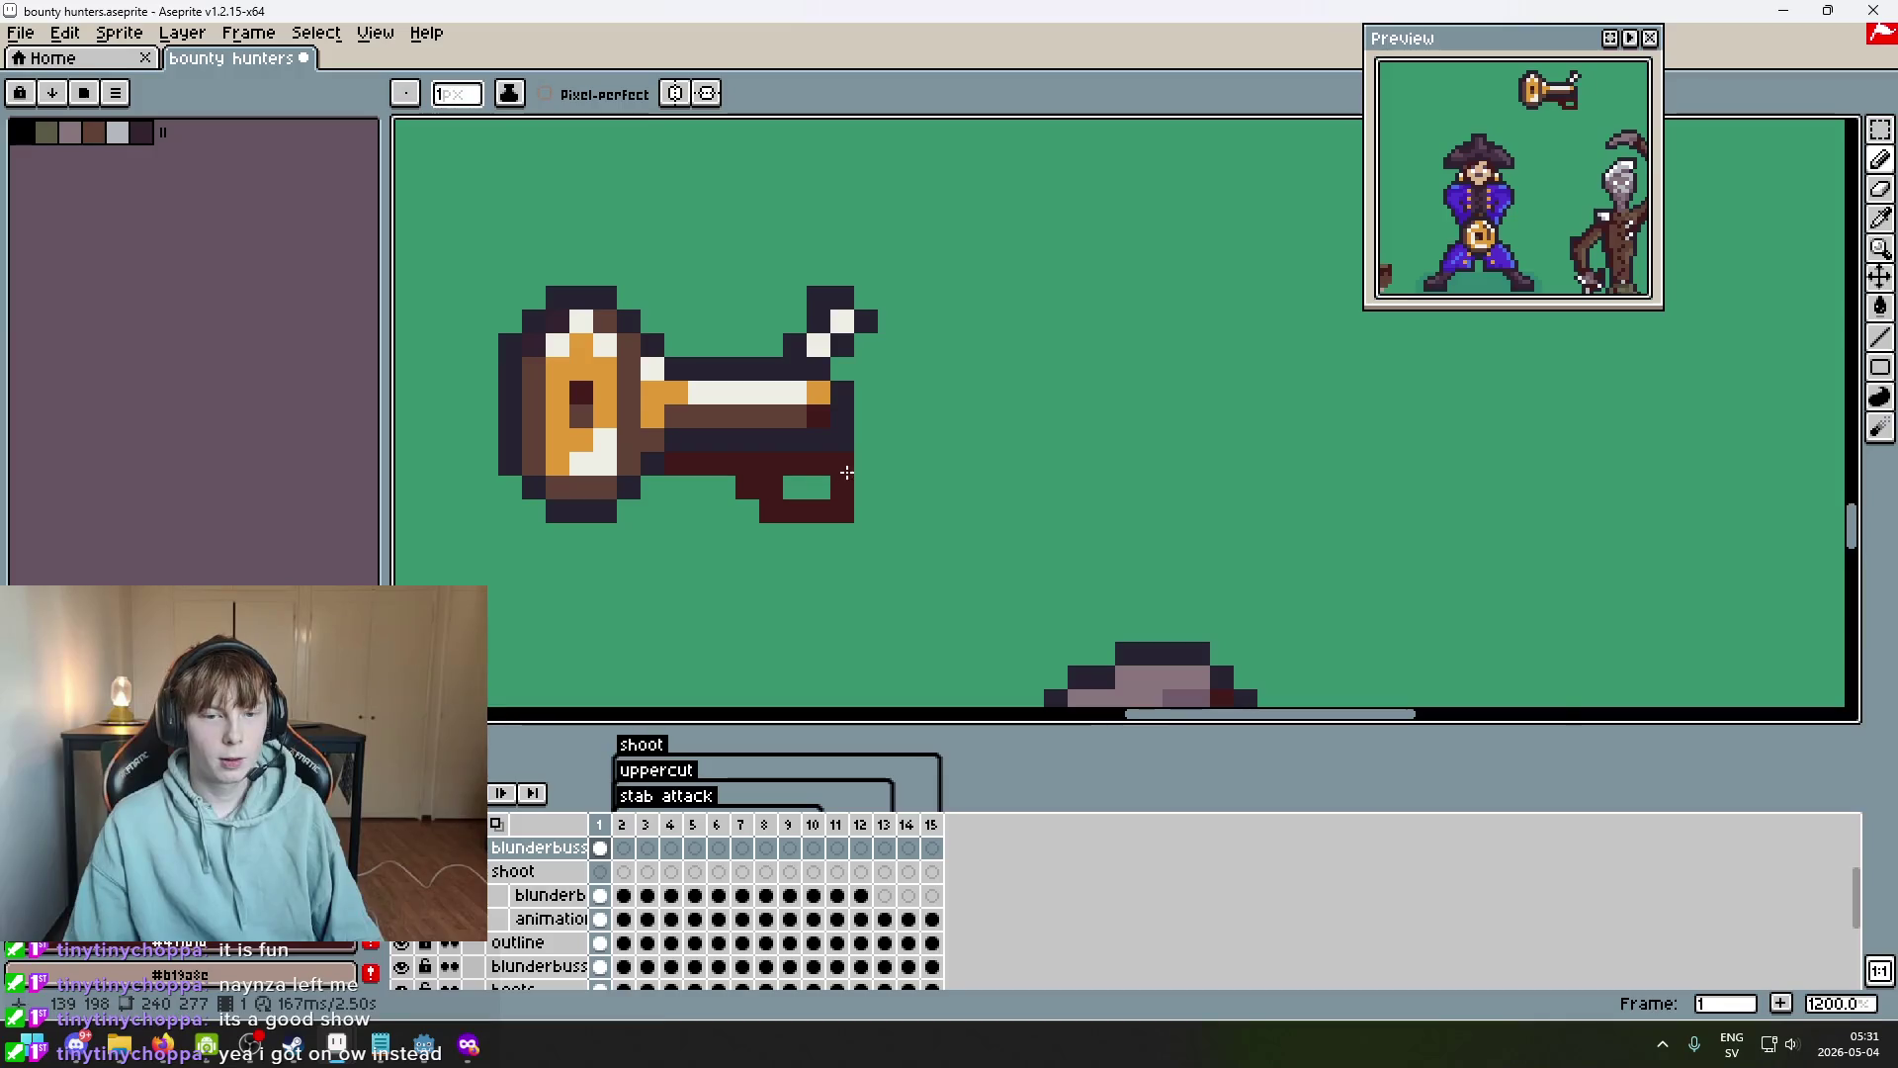
{"action": "scroll", "coordinate": [890, 524], "scroll_direction": "down", "scroll_amount": 4}
Recheck the reference photo and undo the last pencil stroke.
{"action": "left_click", "coordinate": [478, 1048]}
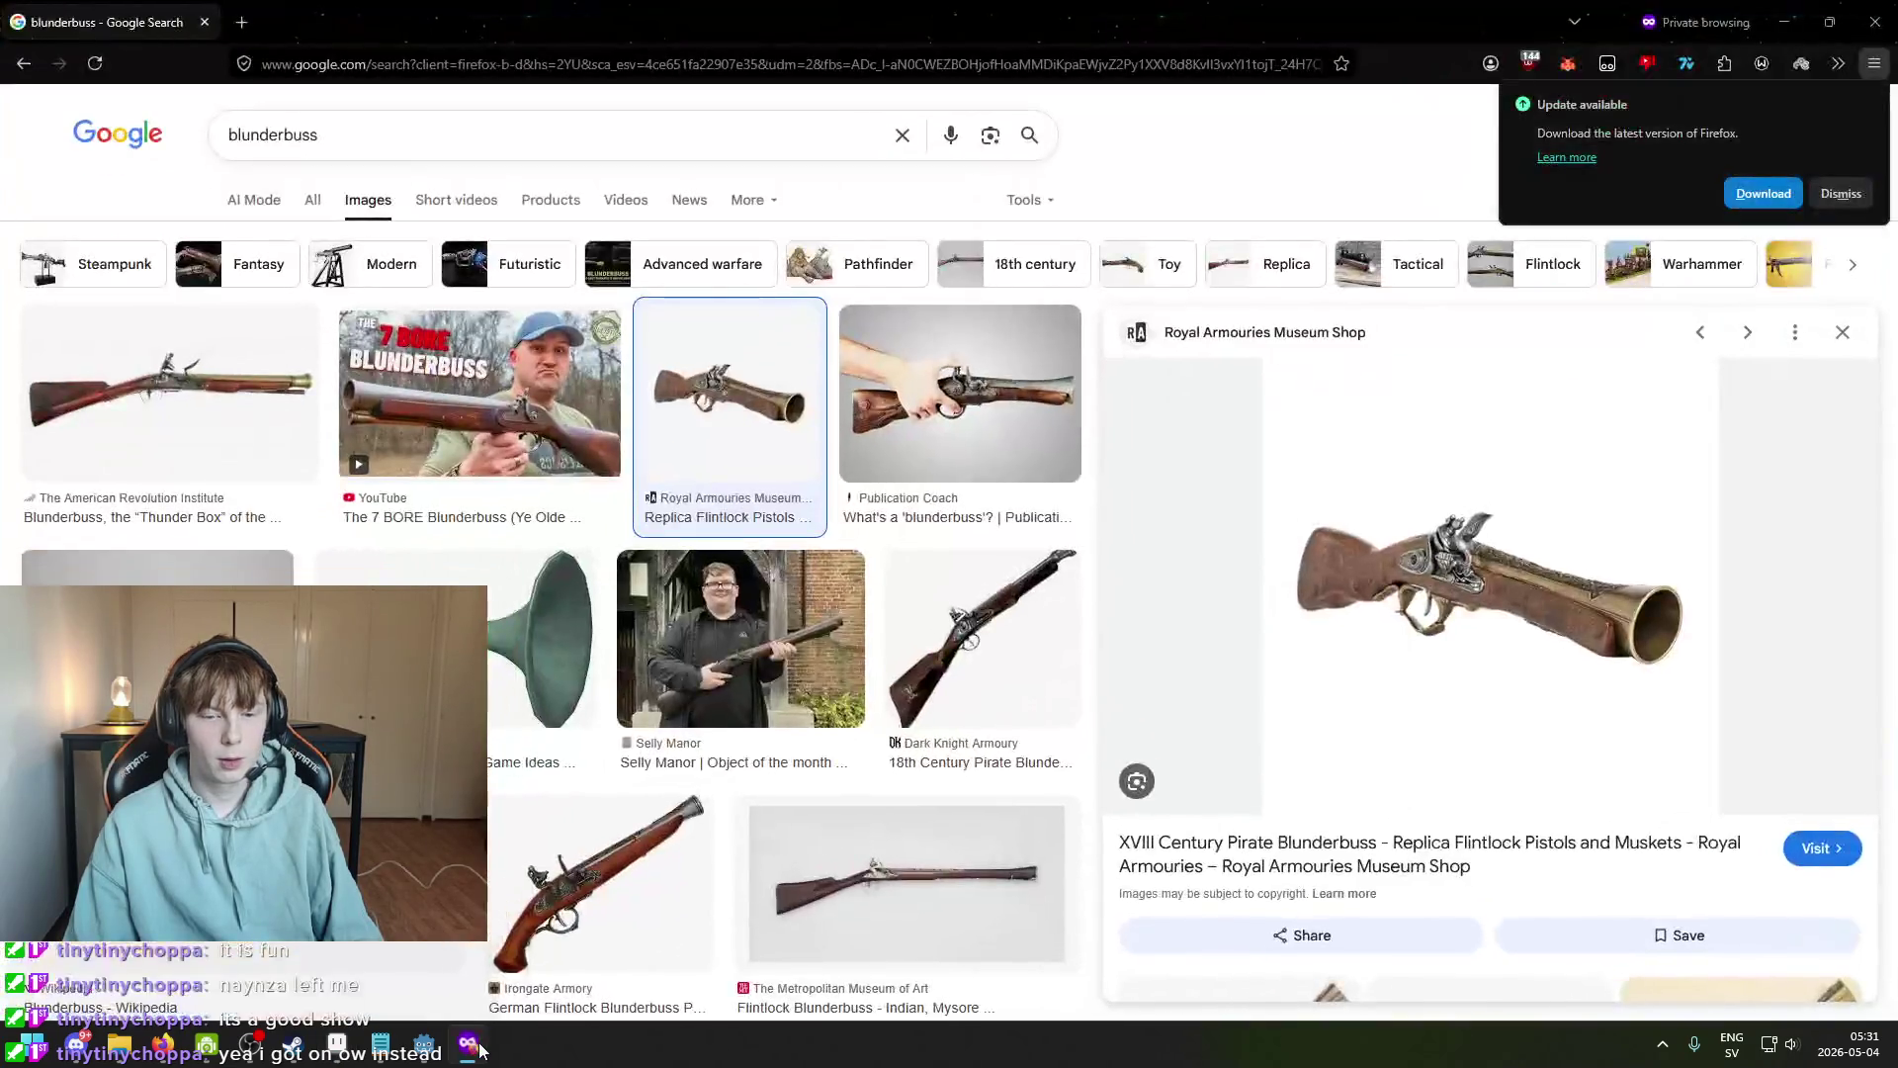
{"action": "left_click", "coordinate": [478, 1048]}
{"action": "scroll", "coordinate": [860, 474], "scroll_direction": "up", "scroll_amount": 5}
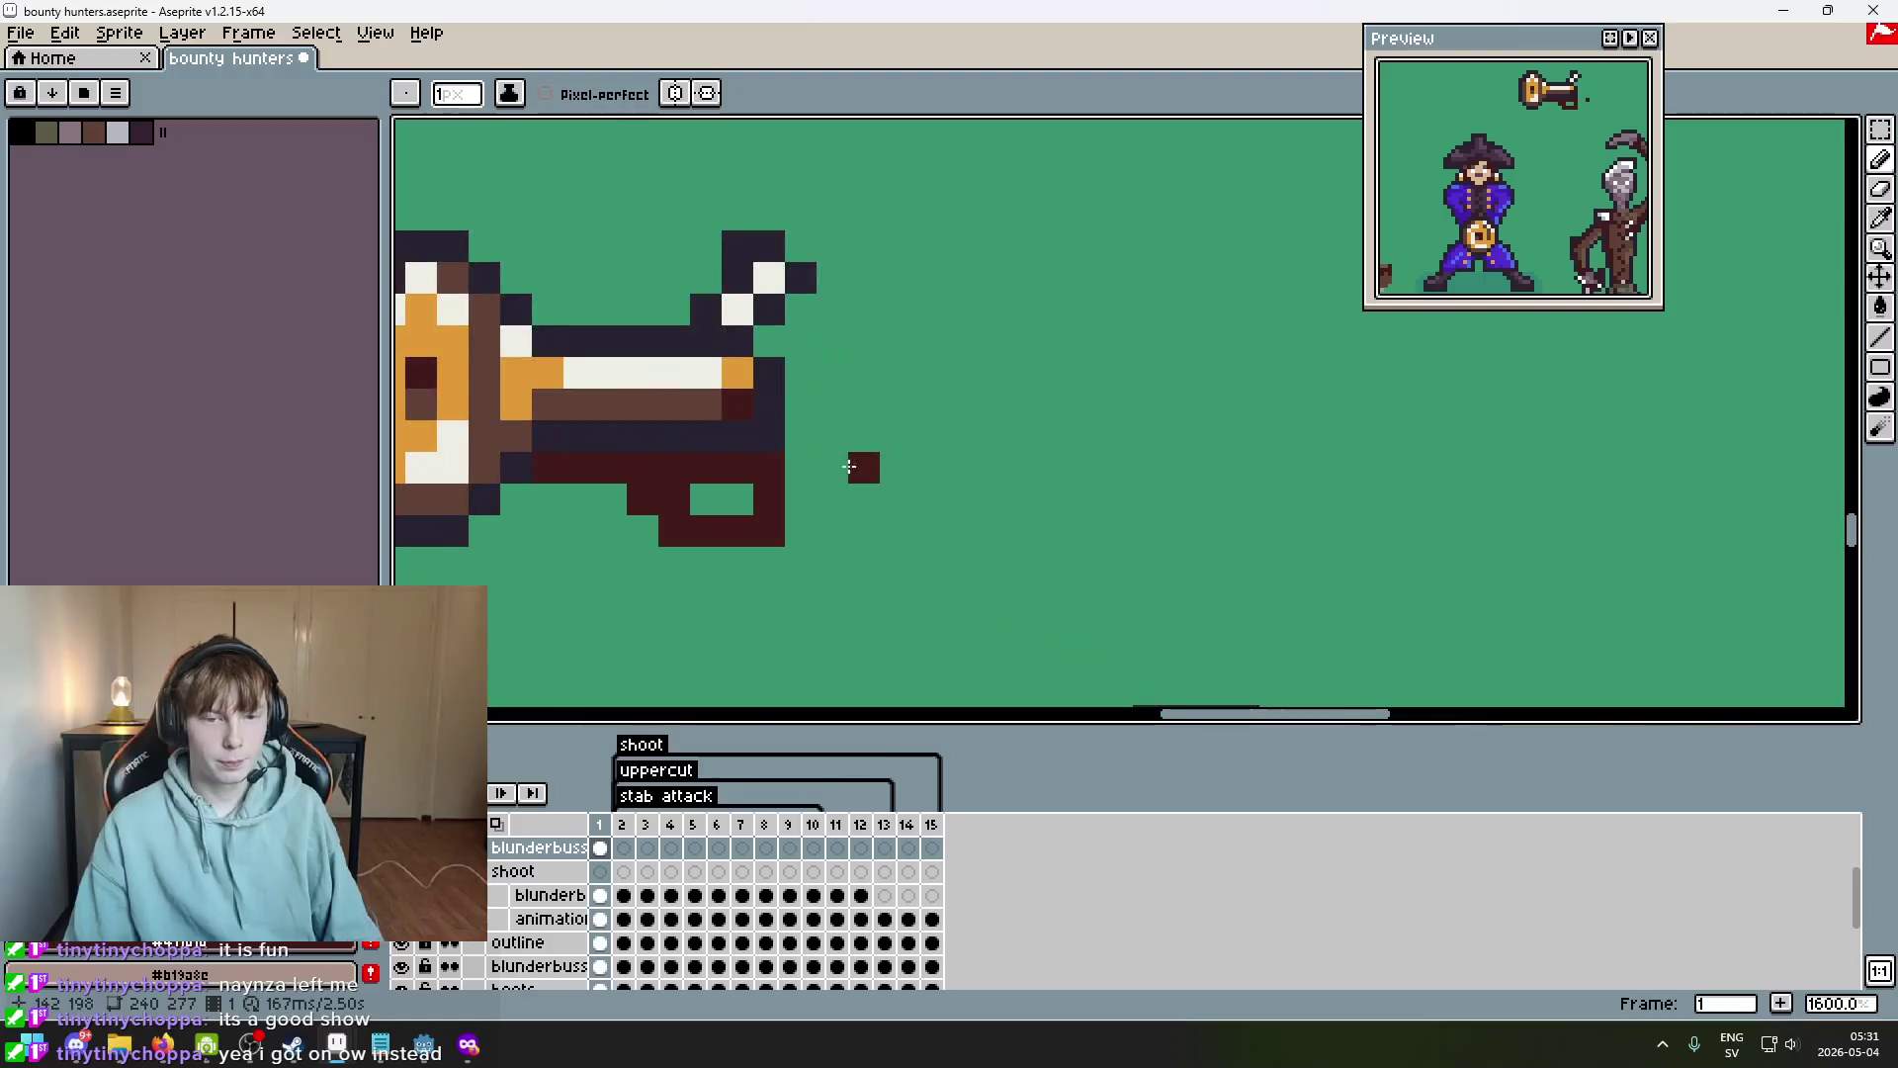
{"action": "scroll", "coordinate": [868, 521], "scroll_direction": "down", "scroll_amount": 4}
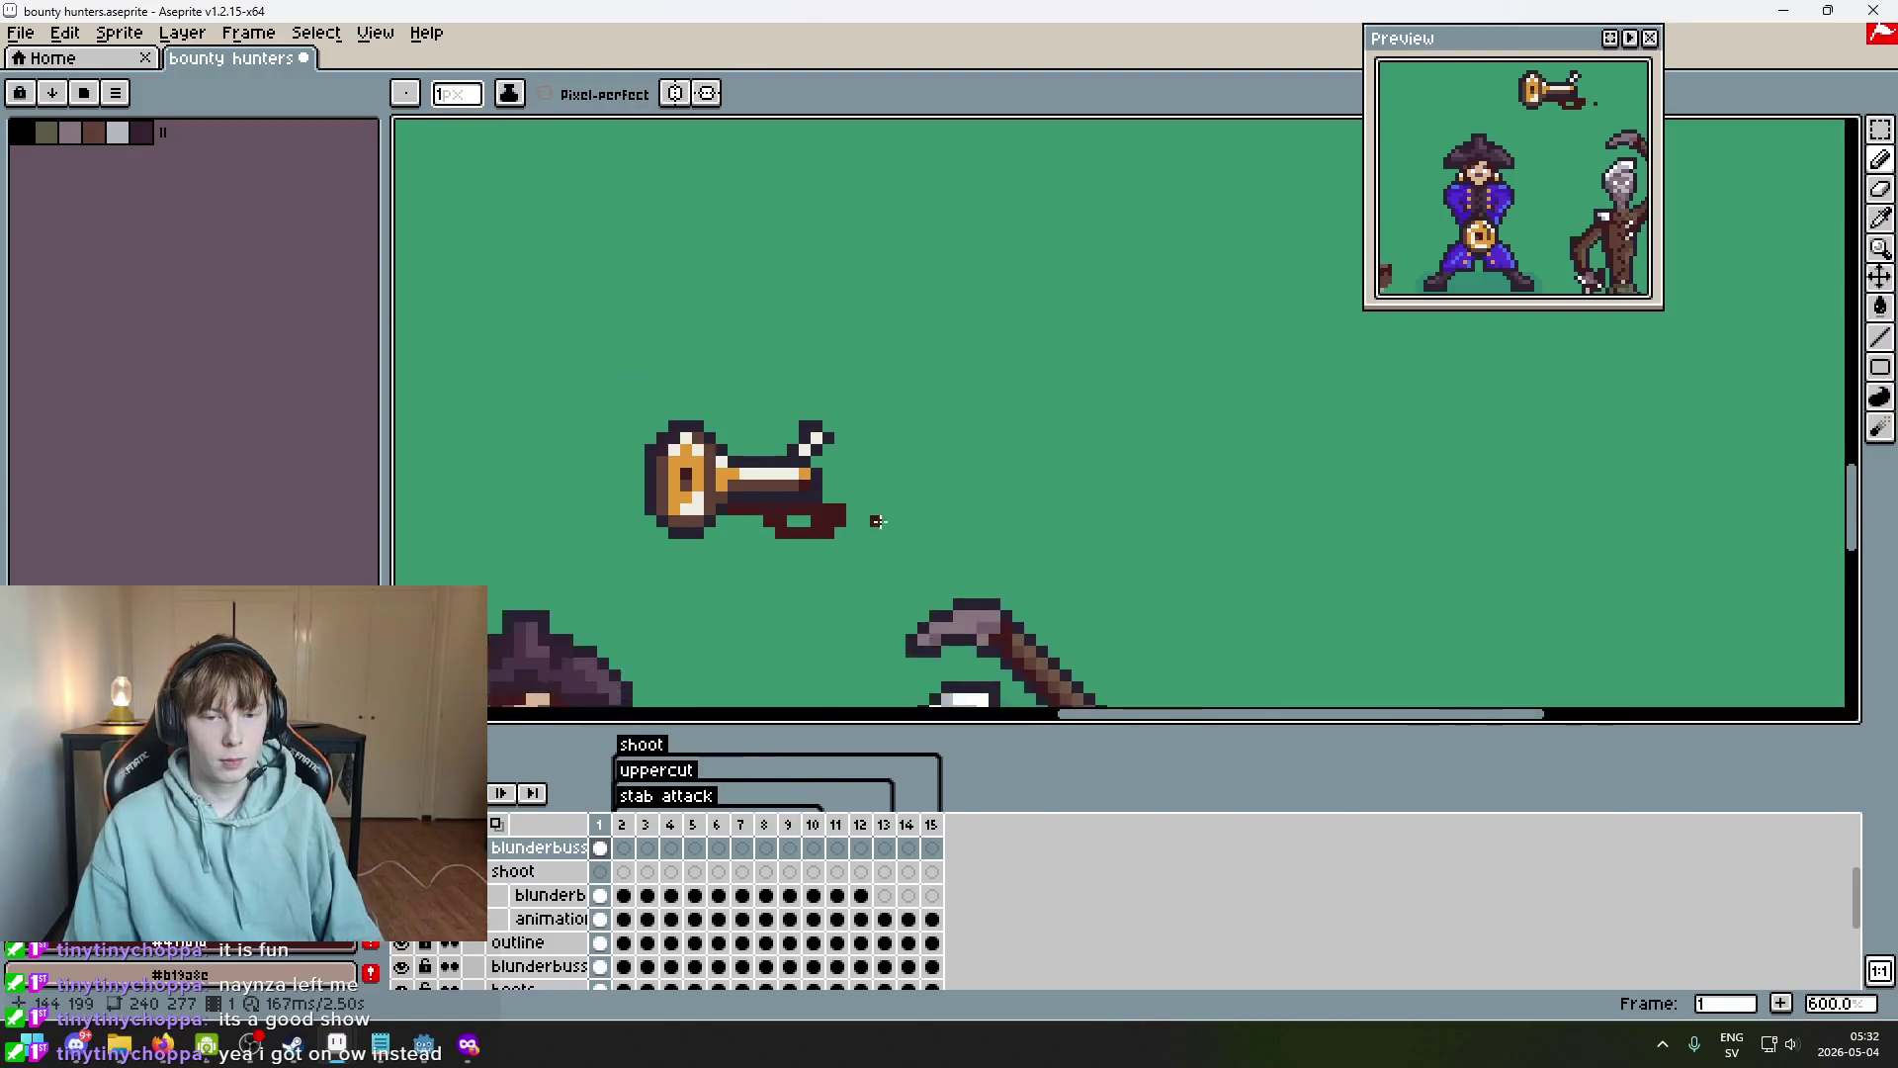
{"action": "key", "text": "ctrl+z"}
{"action": "scroll", "coordinate": [923, 444], "scroll_direction": "up", "scroll_amount": 4}
Draw the dark-red grip extending right from the trigger guard, then show the Firefox references.
{"action": "left_click", "coordinate": [923, 414]}
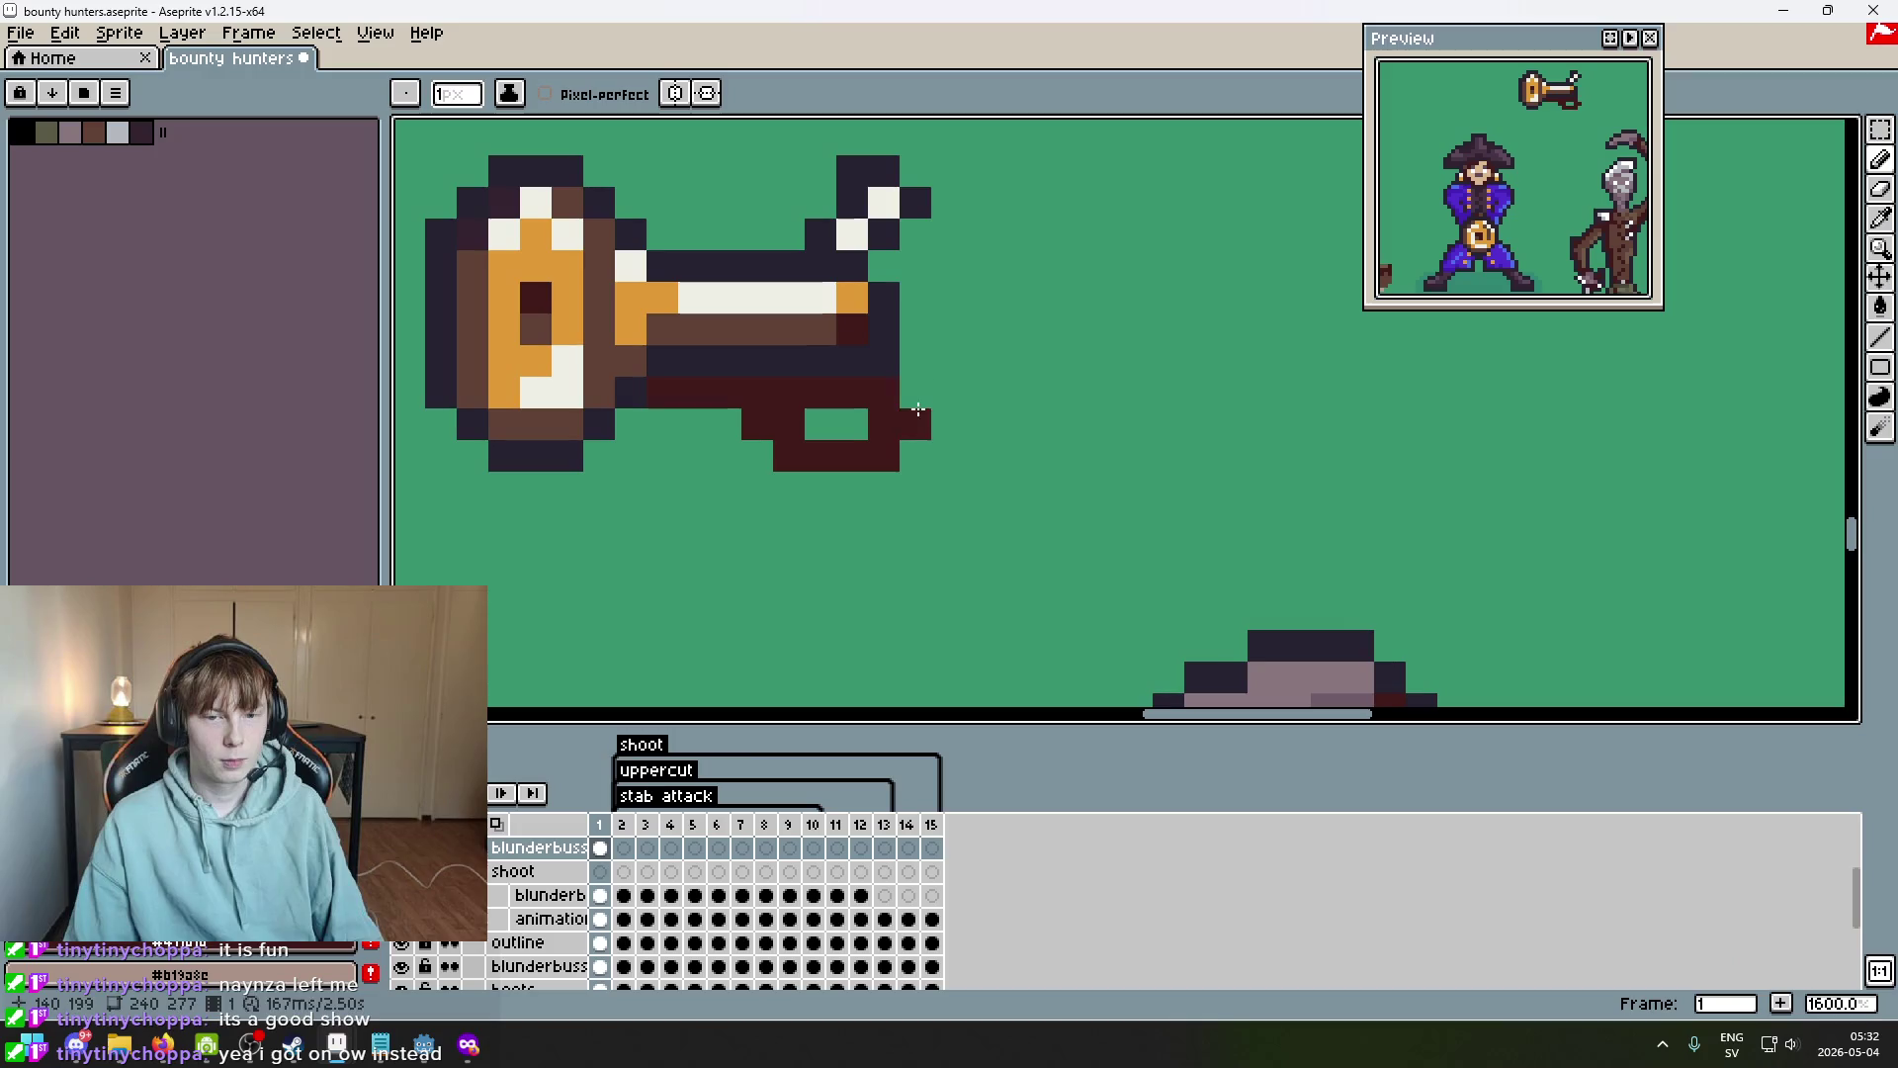
{"action": "left_click_drag", "start_coordinate": [924, 413], "coordinate": [988, 358]}
{"action": "key", "text": "e"}
{"action": "key", "text": "b"}
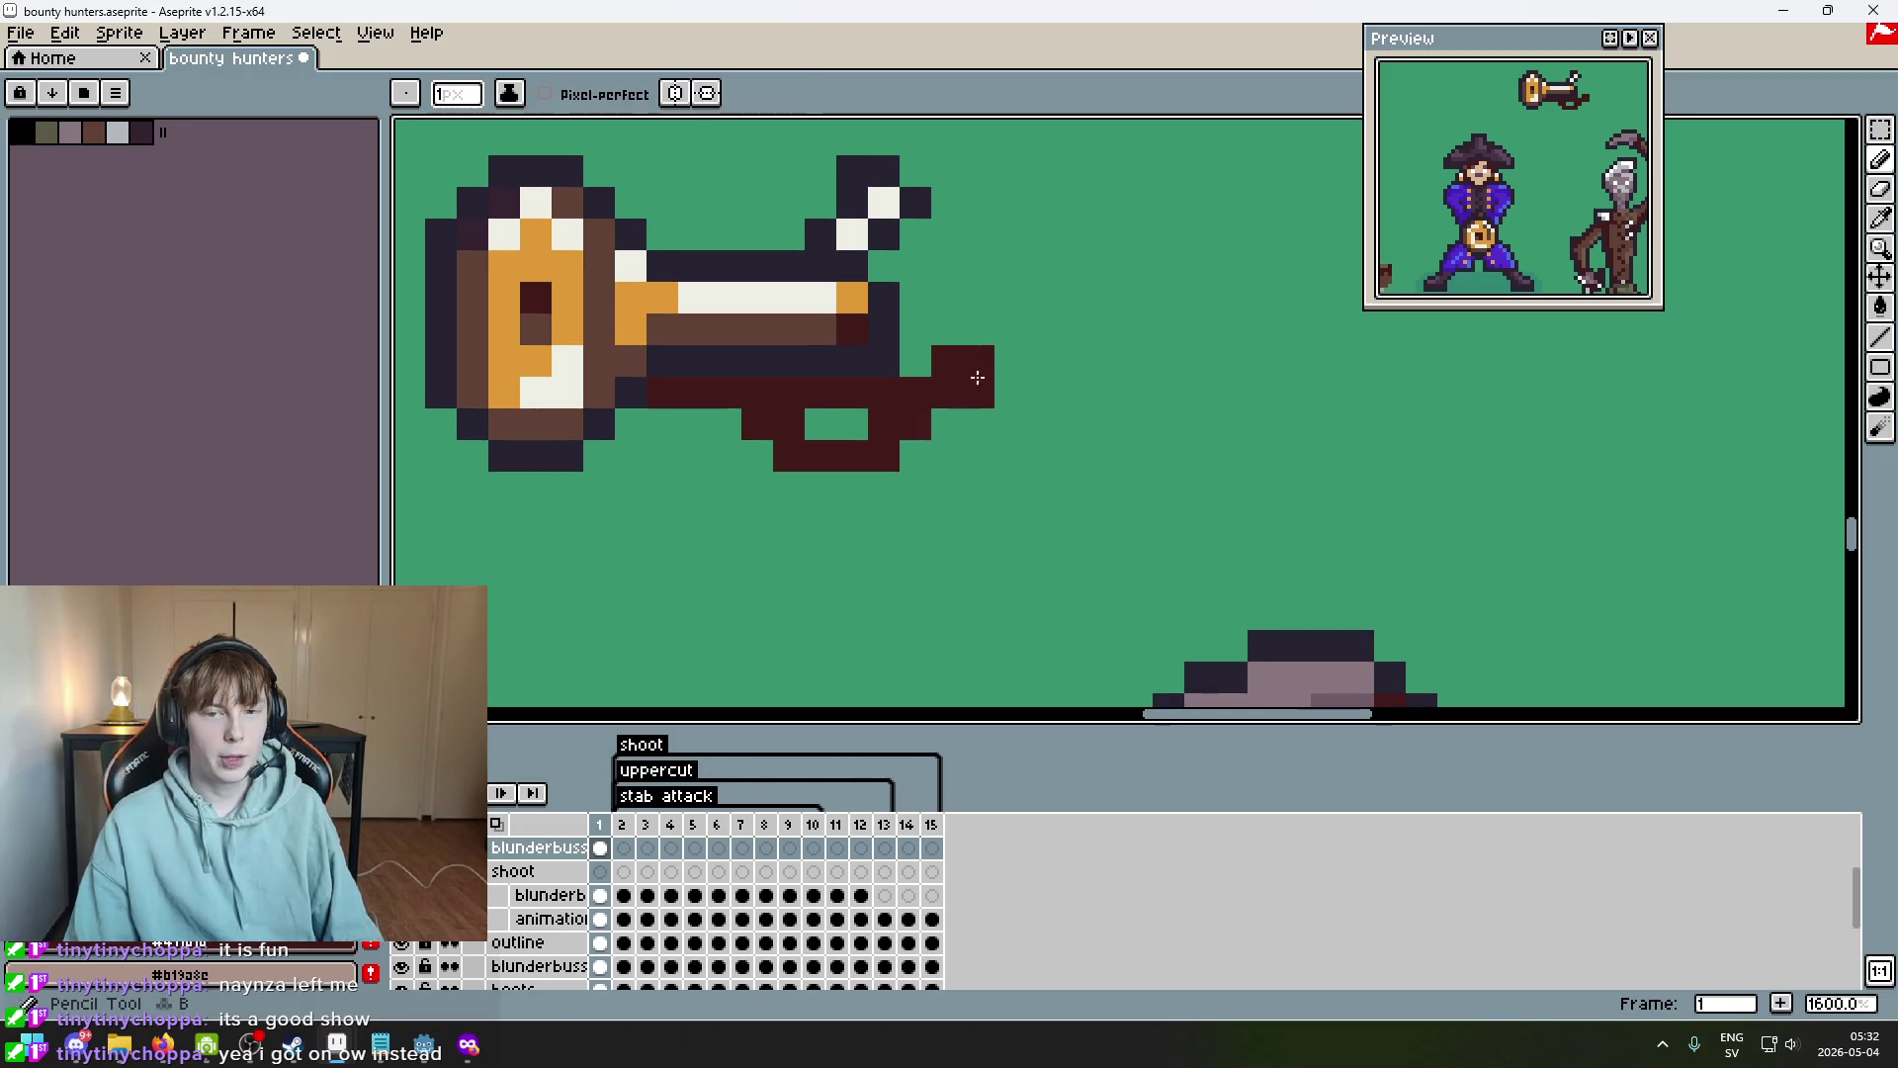
{"action": "scroll", "coordinate": [825, 684], "scroll_direction": "down", "scroll_amount": 3}
{"action": "left_click", "coordinate": [468, 1044]}
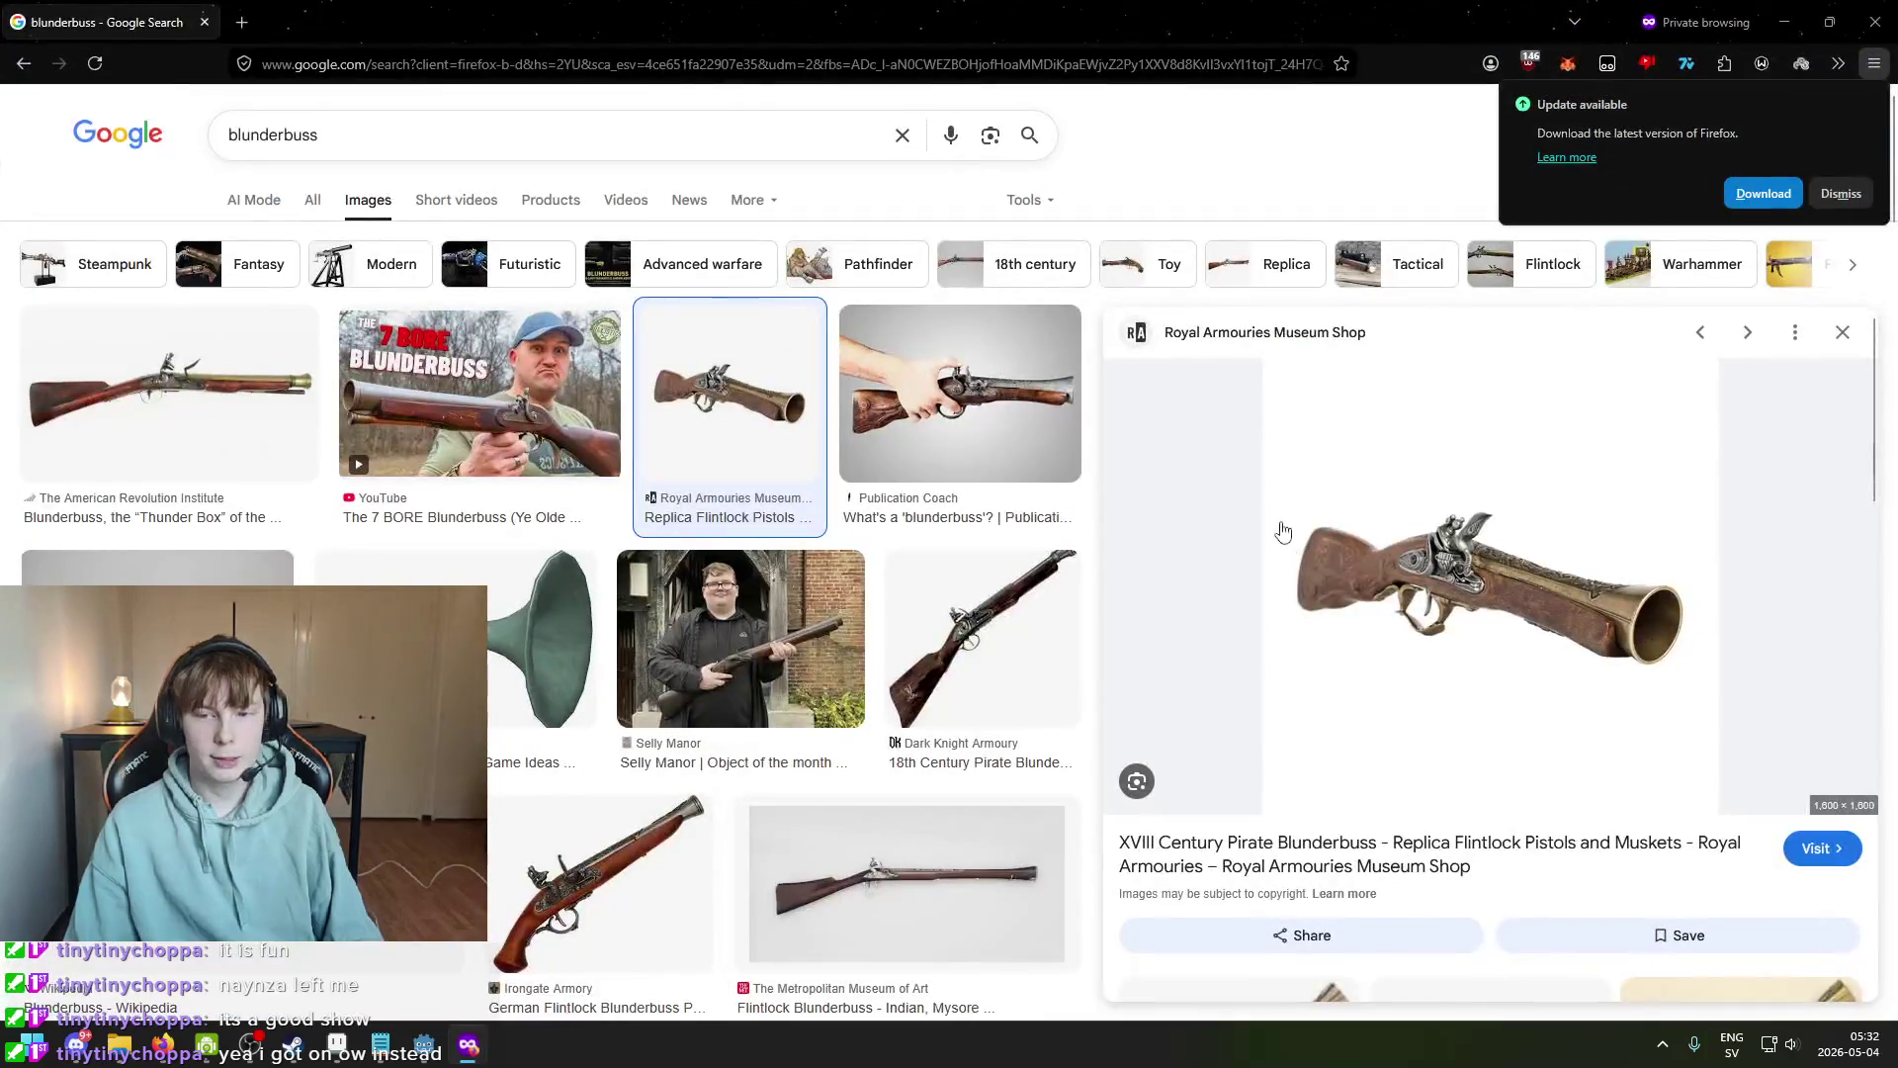
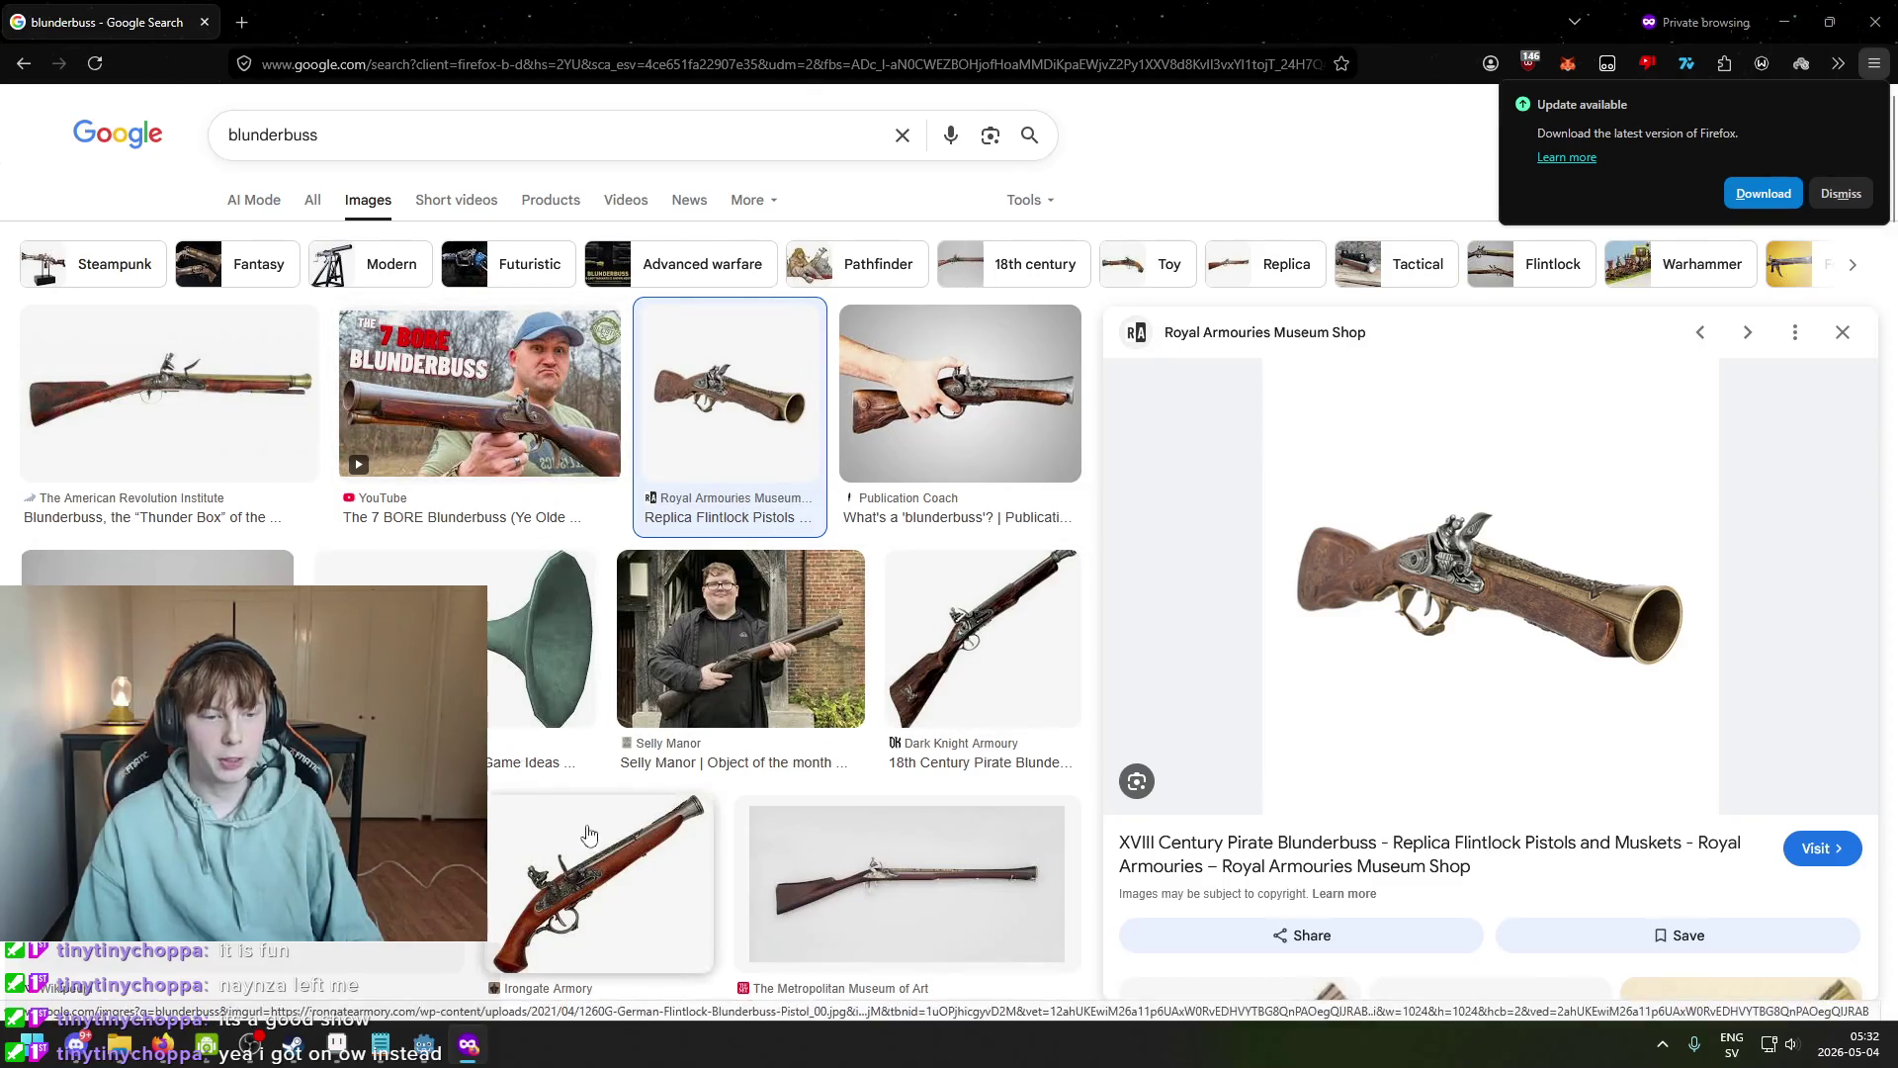
View the green cartoon blunderbuss reference in Google Images, close the preview, and return to Aseprite.
{"action": "left_click", "coordinate": [583, 721]}
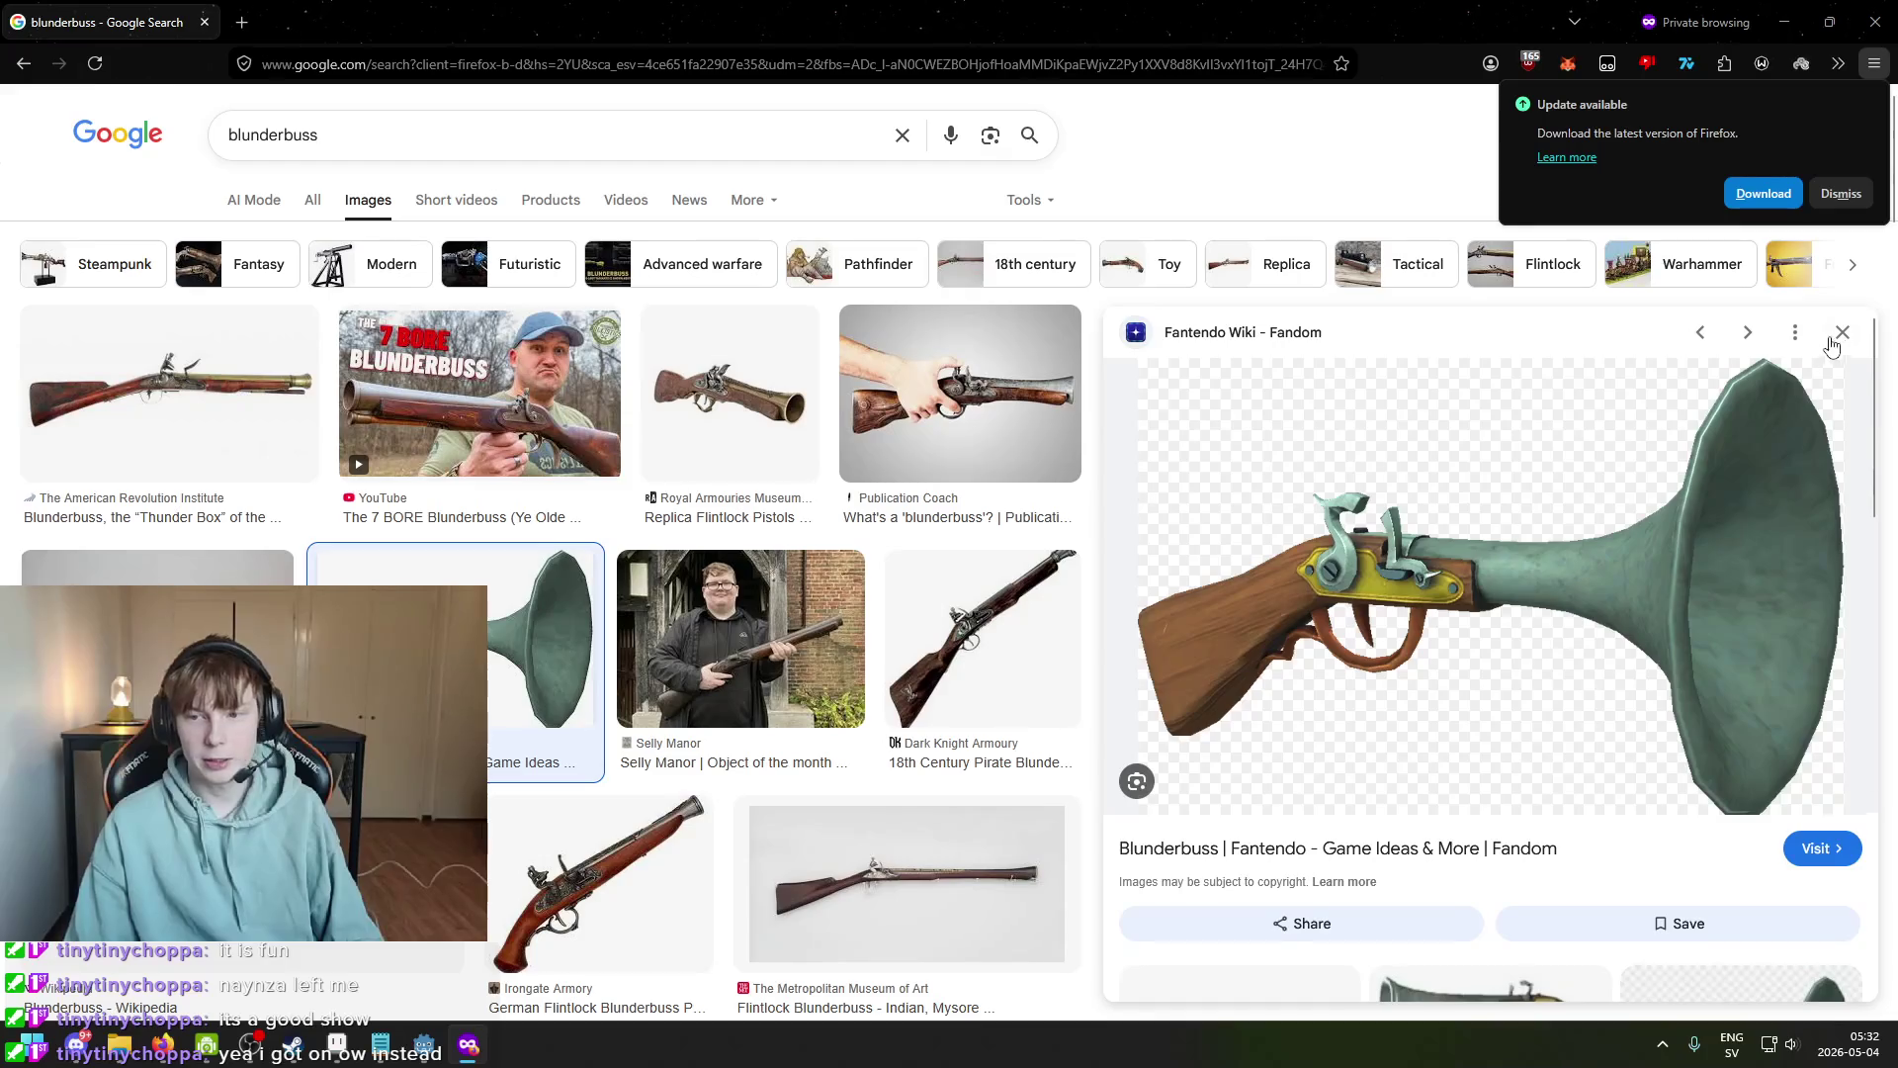
{"action": "left_click", "coordinate": [1839, 336]}
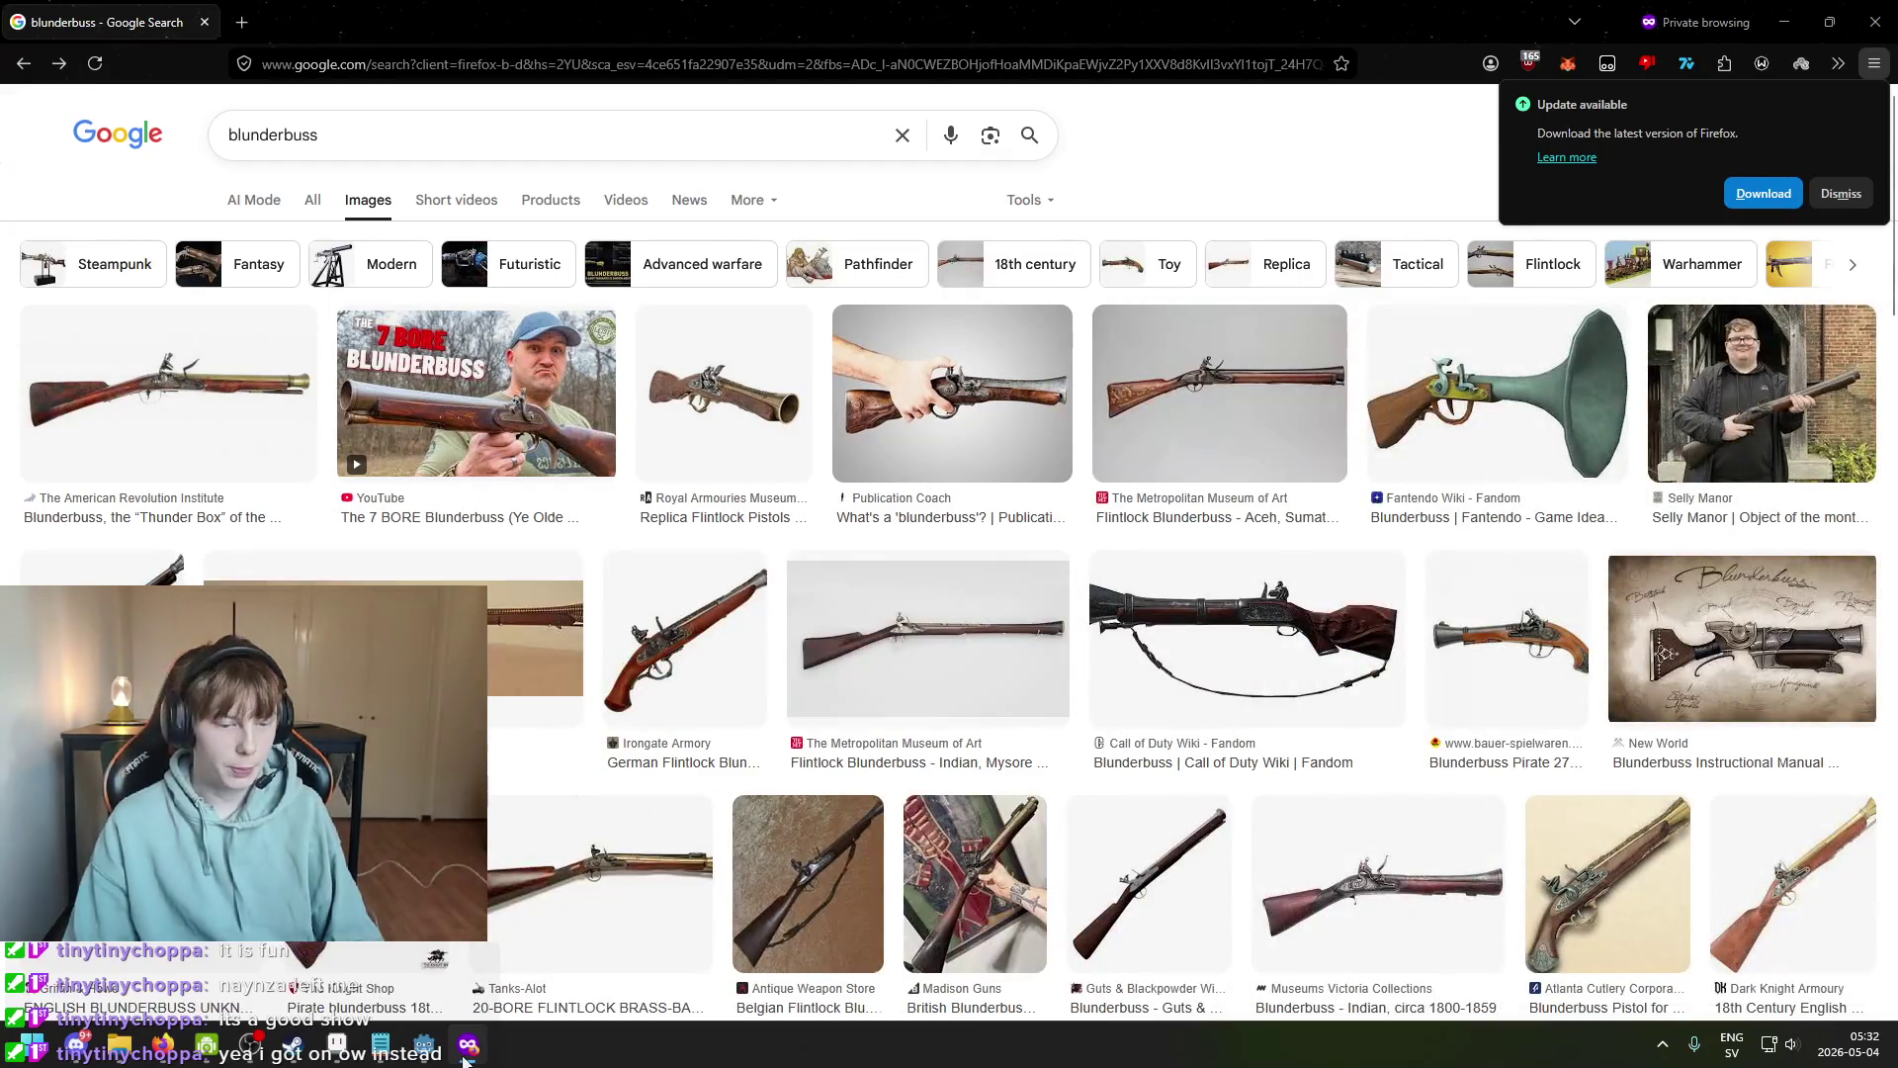
{"action": "key", "text": "alt+Tab"}
Paint dark pixels under the blunderbuss stock and erase stray pixels right of the grip.
{"action": "scroll", "coordinate": [928, 465], "scroll_direction": "up", "scroll_amount": 3}
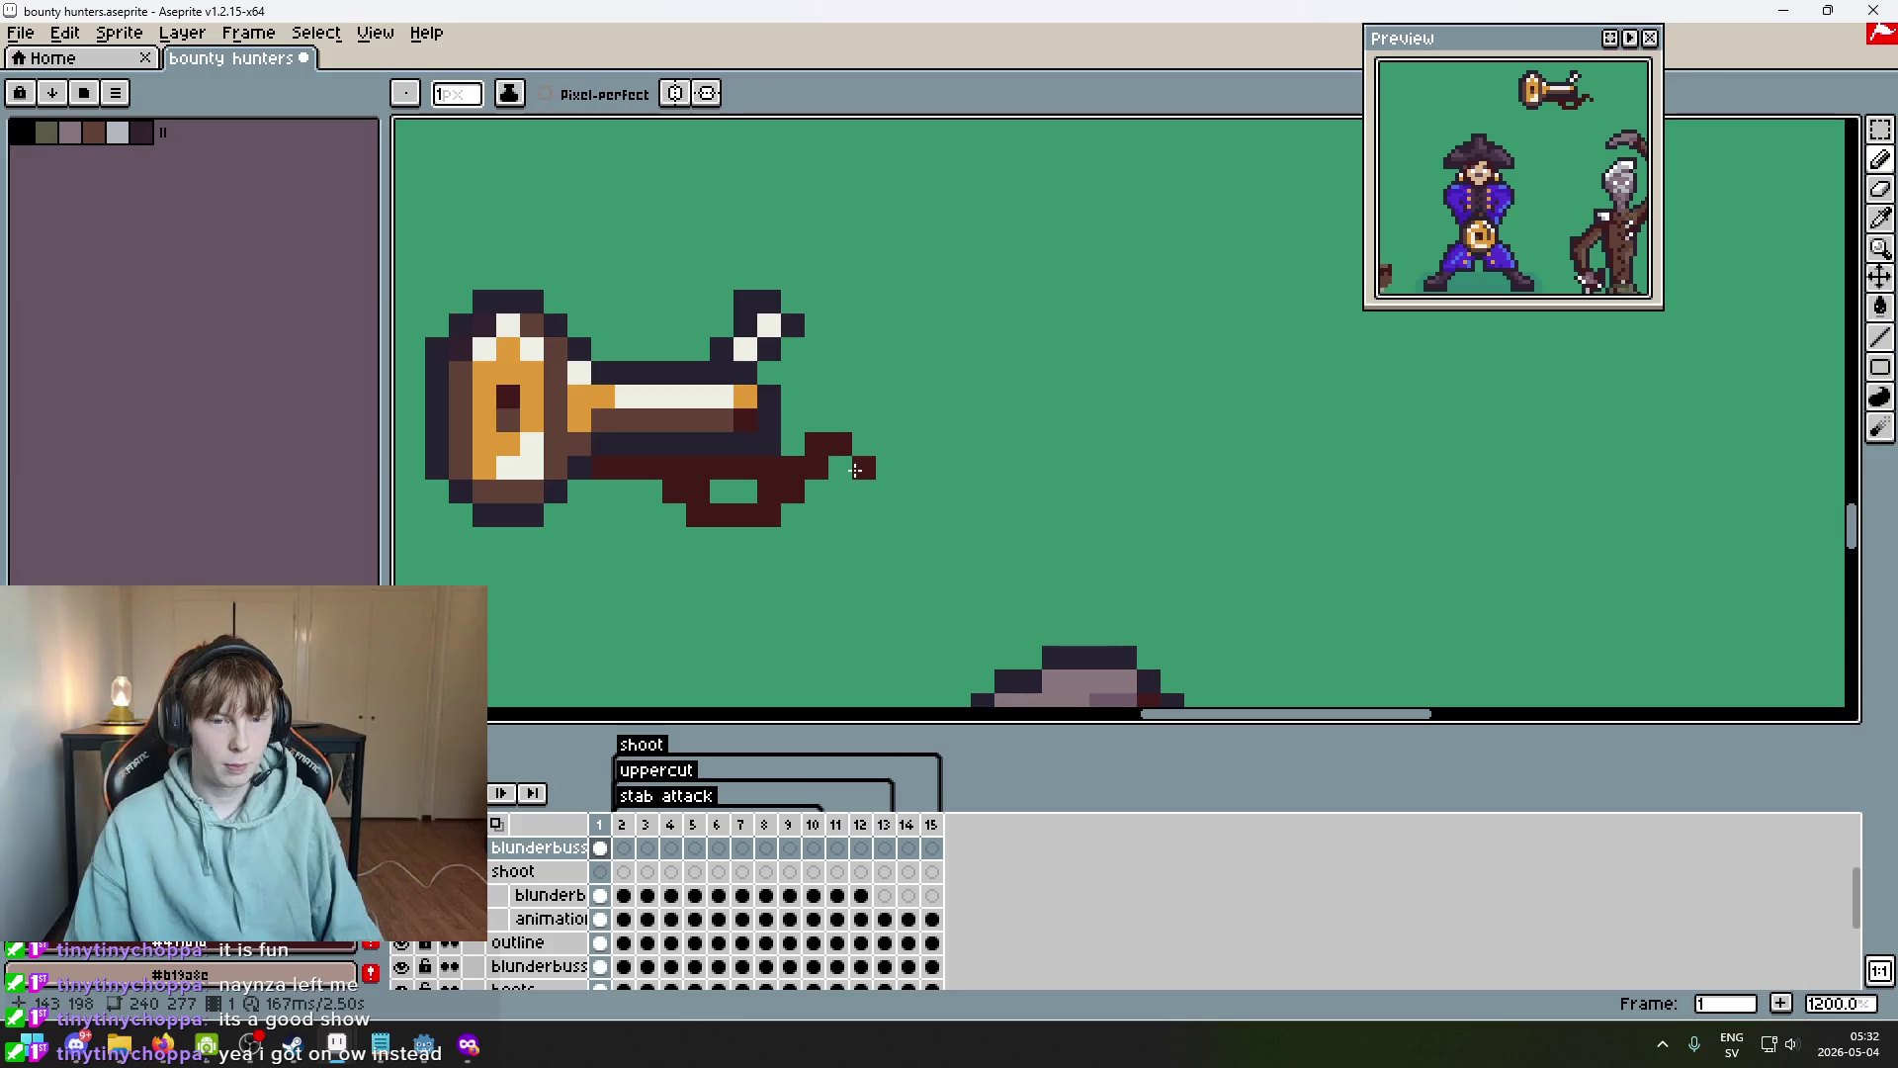
{"action": "mouse_move", "coordinate": [770, 539]}
{"action": "left_mouse_down"}
{"action": "mouse_move", "coordinate": [801, 481]}
{"action": "mouse_move", "coordinate": [816, 564]}
{"action": "left_mouse_up"}
{"action": "key", "text": "e"}
{"action": "mouse_move", "coordinate": [840, 444]}
{"action": "left_mouse_down"}
{"action": "mouse_move", "coordinate": [863, 488]}
{"action": "mouse_move", "coordinate": [813, 435]}
{"action": "left_mouse_up"}
{"action": "left_click_drag", "start_coordinate": [909, 488], "coordinate": [1044, 407]}
Select the whole grip area and shift it one pixel left.
{"action": "key", "text": "m"}
{"action": "mouse_move", "coordinate": [1034, 539]}
{"action": "left_mouse_down"}
{"action": "mouse_move", "coordinate": [821, 407]}
{"action": "mouse_move", "coordinate": [820, 376]}
{"action": "left_mouse_up"}
{"action": "mouse_move", "coordinate": [1033, 564]}
{"action": "left_mouse_down"}
{"action": "mouse_move", "coordinate": [796, 374]}
{"action": "mouse_move", "coordinate": [803, 397]}
{"action": "left_mouse_up"}
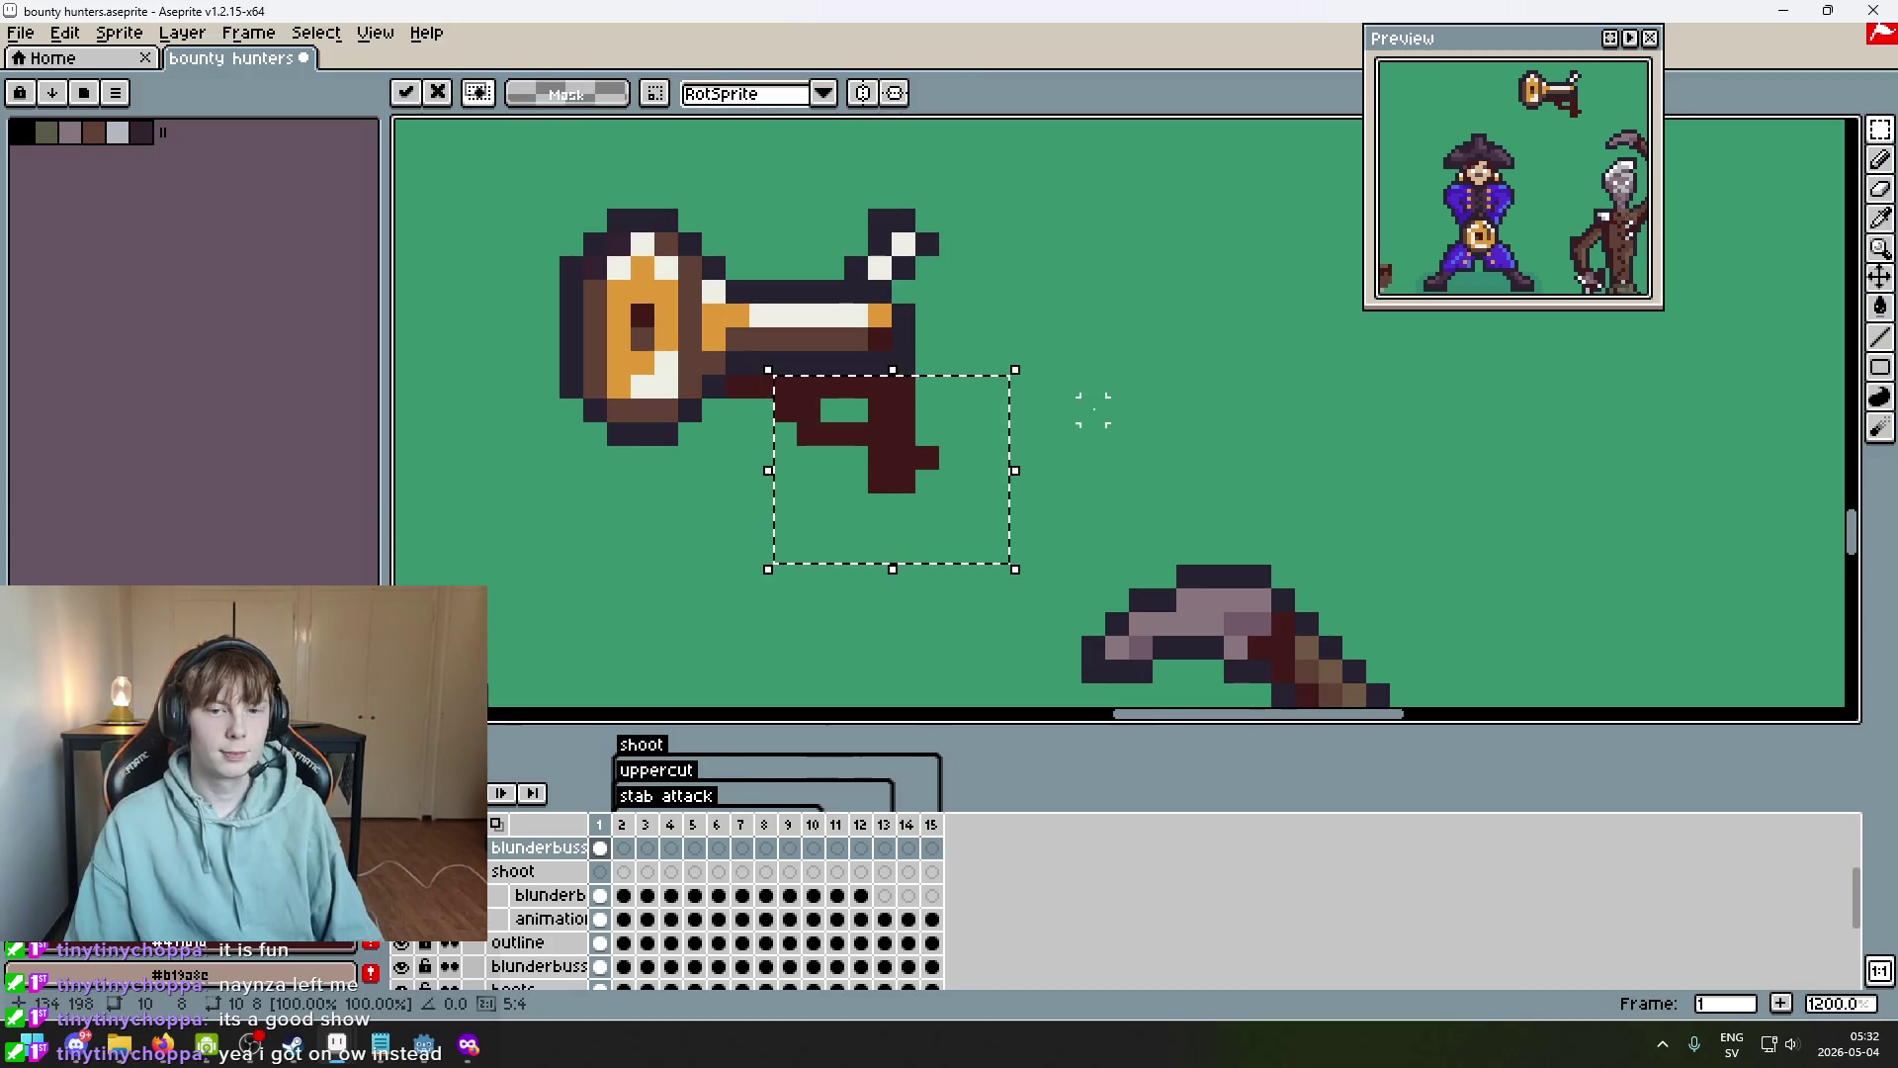
{"action": "key", "text": "ctrl+d"}
Extend the grip's right side with dark-red pixels and erase a stray pixel above it.
{"action": "key", "text": "b"}
{"action": "mouse_move", "coordinate": [927, 363]}
{"action": "left_mouse_down"}
{"action": "mouse_move", "coordinate": [951, 415]}
{"action": "mouse_move", "coordinate": [938, 484]}
{"action": "mouse_move", "coordinate": [1018, 457]}
{"action": "left_mouse_up"}
{"action": "key", "text": "e"}
{"action": "left_click", "coordinate": [975, 433]}
{"action": "key", "text": "b"}
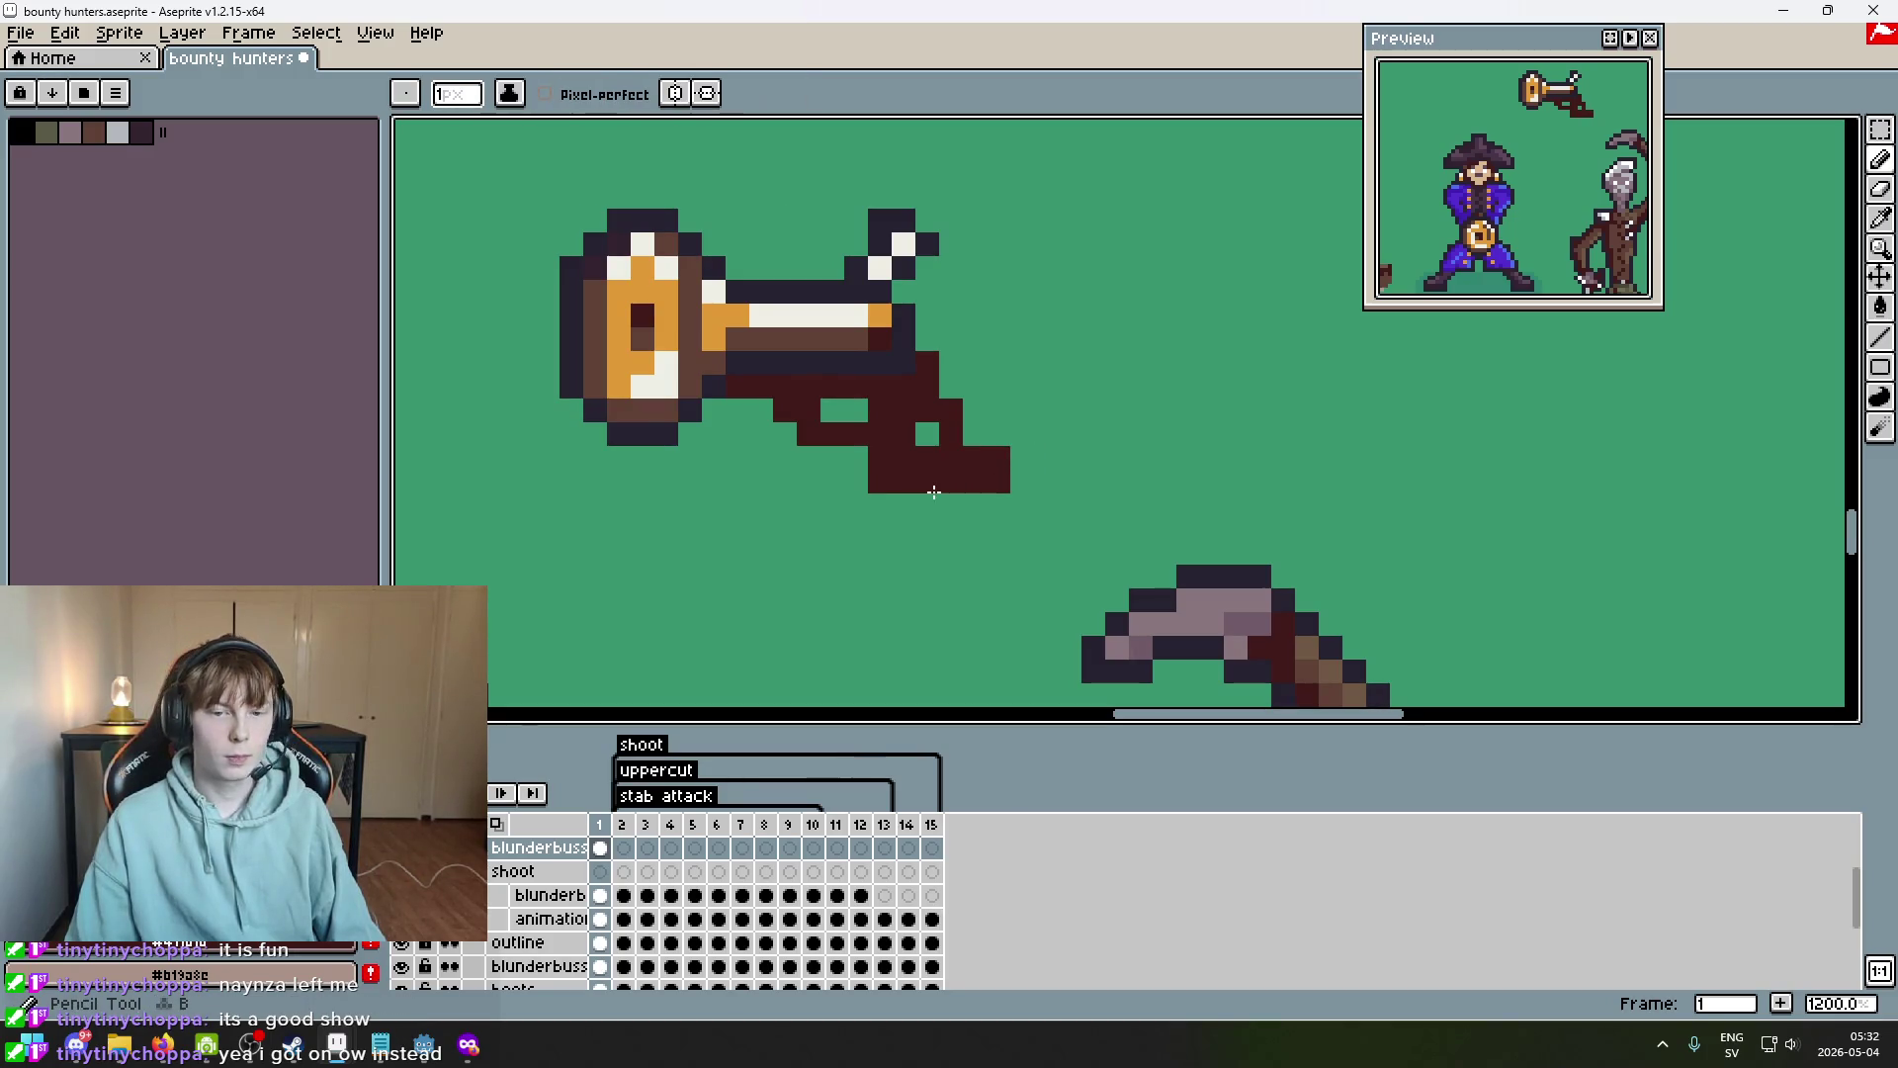
Add a dark-red pixel below the grip and remove the extra pixels at its bottom-left.
{"action": "scroll", "coordinate": [993, 450], "scroll_direction": "up", "scroll_amount": 1}
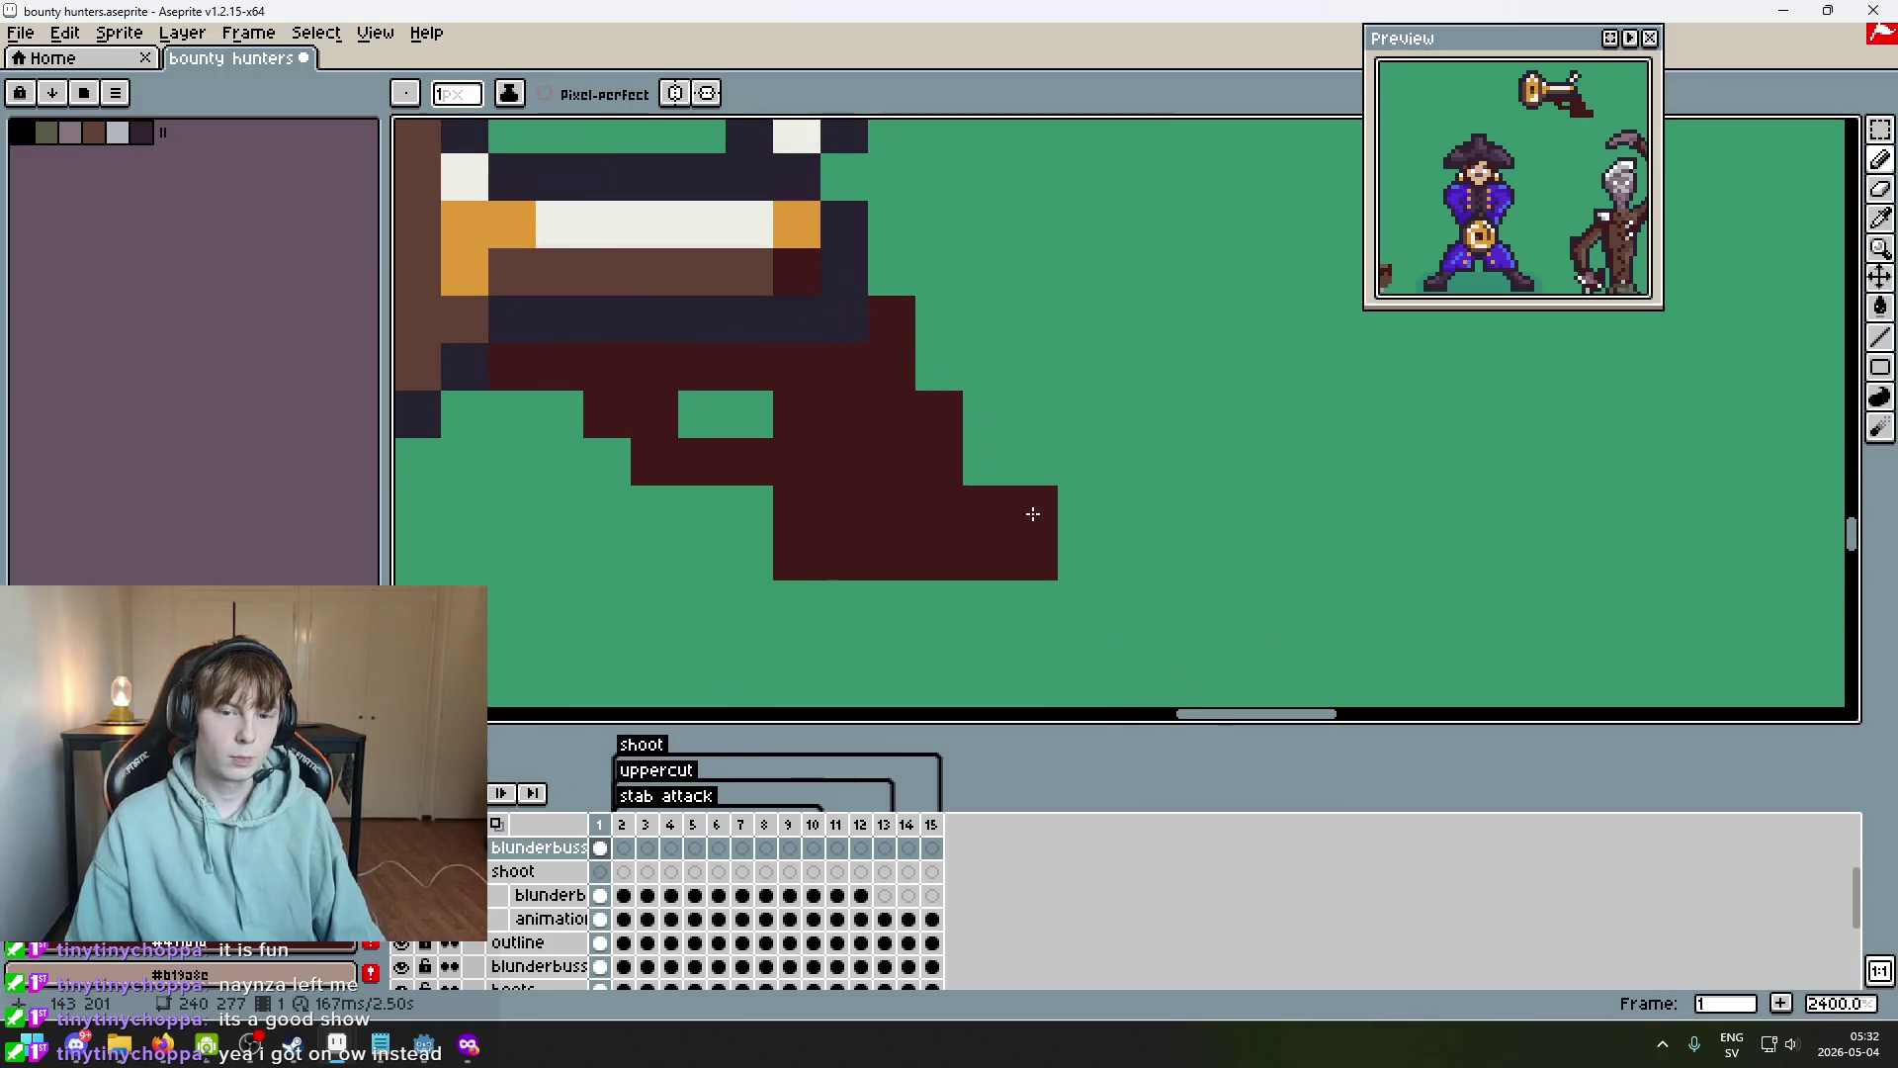
{"action": "key", "text": "e"}
{"action": "scroll", "coordinate": [1031, 510], "scroll_direction": "down", "scroll_amount": 1}
{"action": "key", "text": "b"}
{"action": "left_click", "coordinate": [1024, 574]}
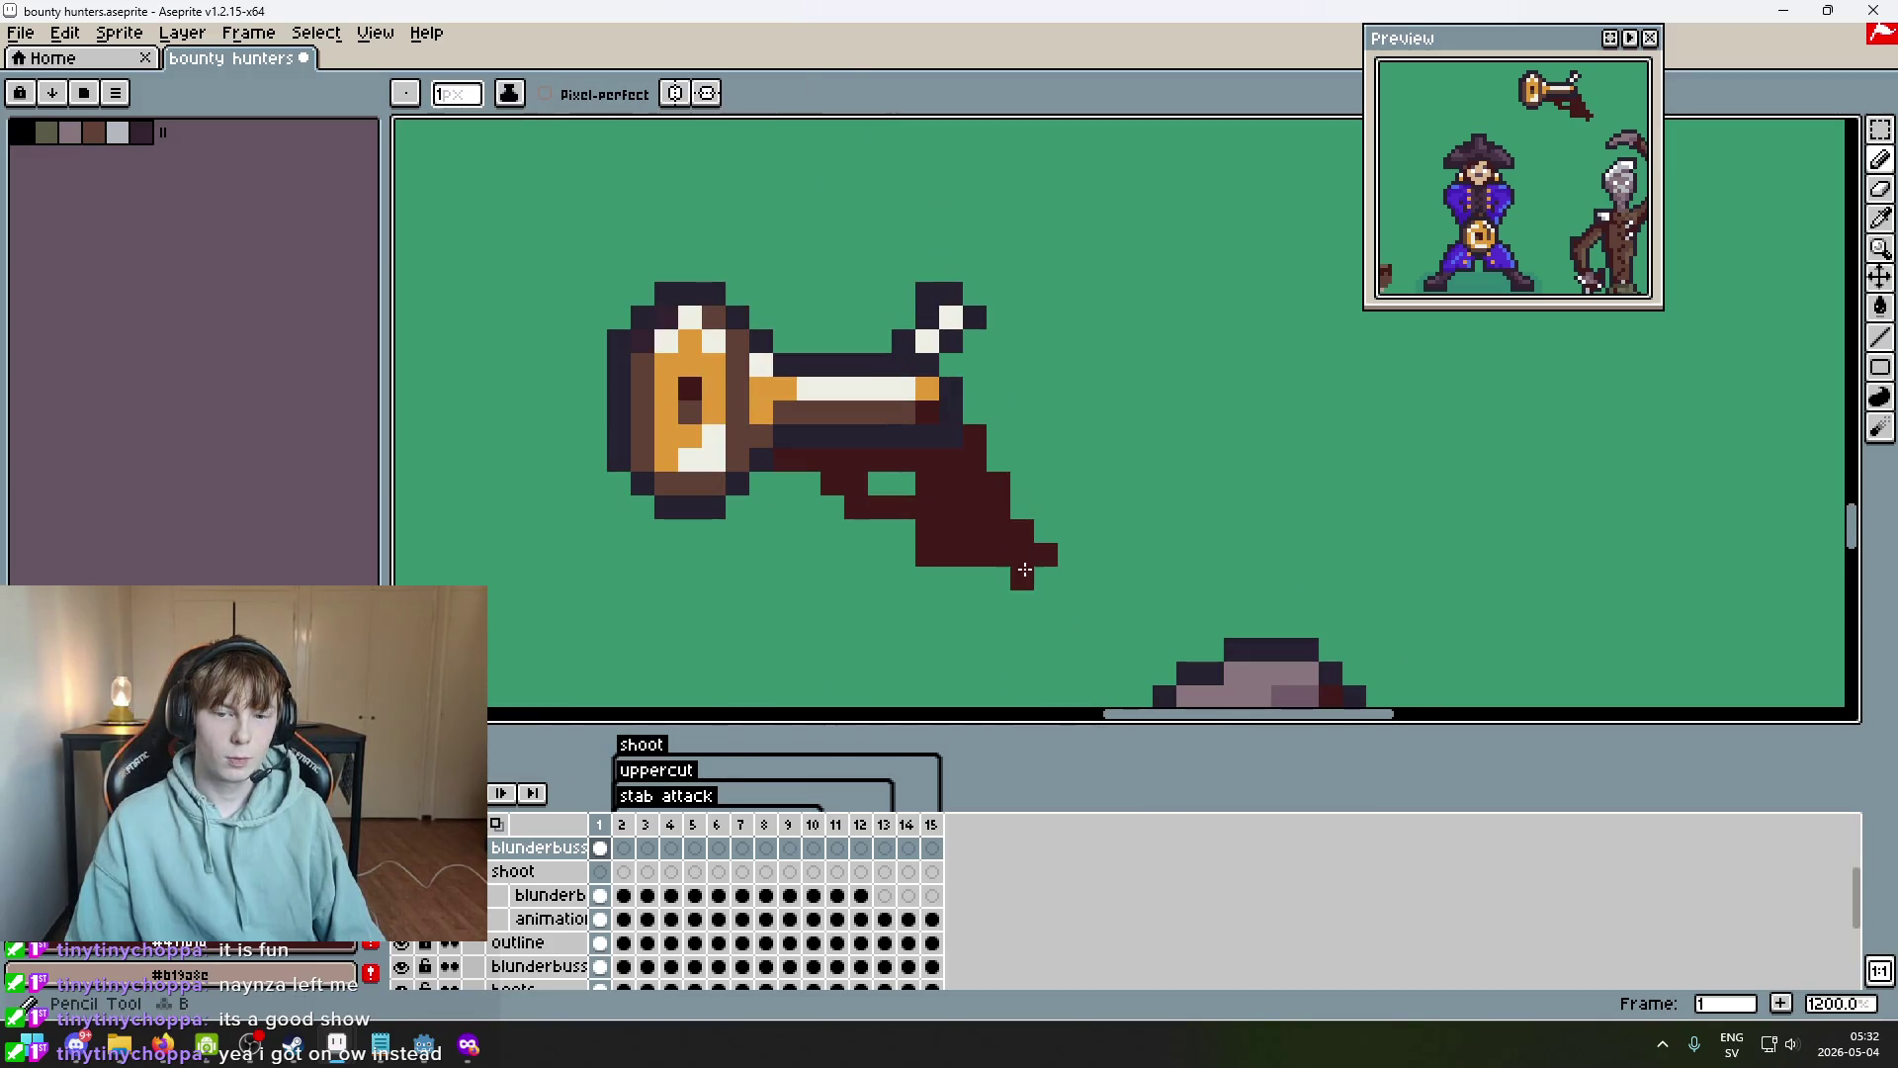
{"action": "left_click_drag", "start_coordinate": [947, 574], "coordinate": [902, 576]}
{"action": "key", "text": "e"}
{"action": "key", "text": "b"}
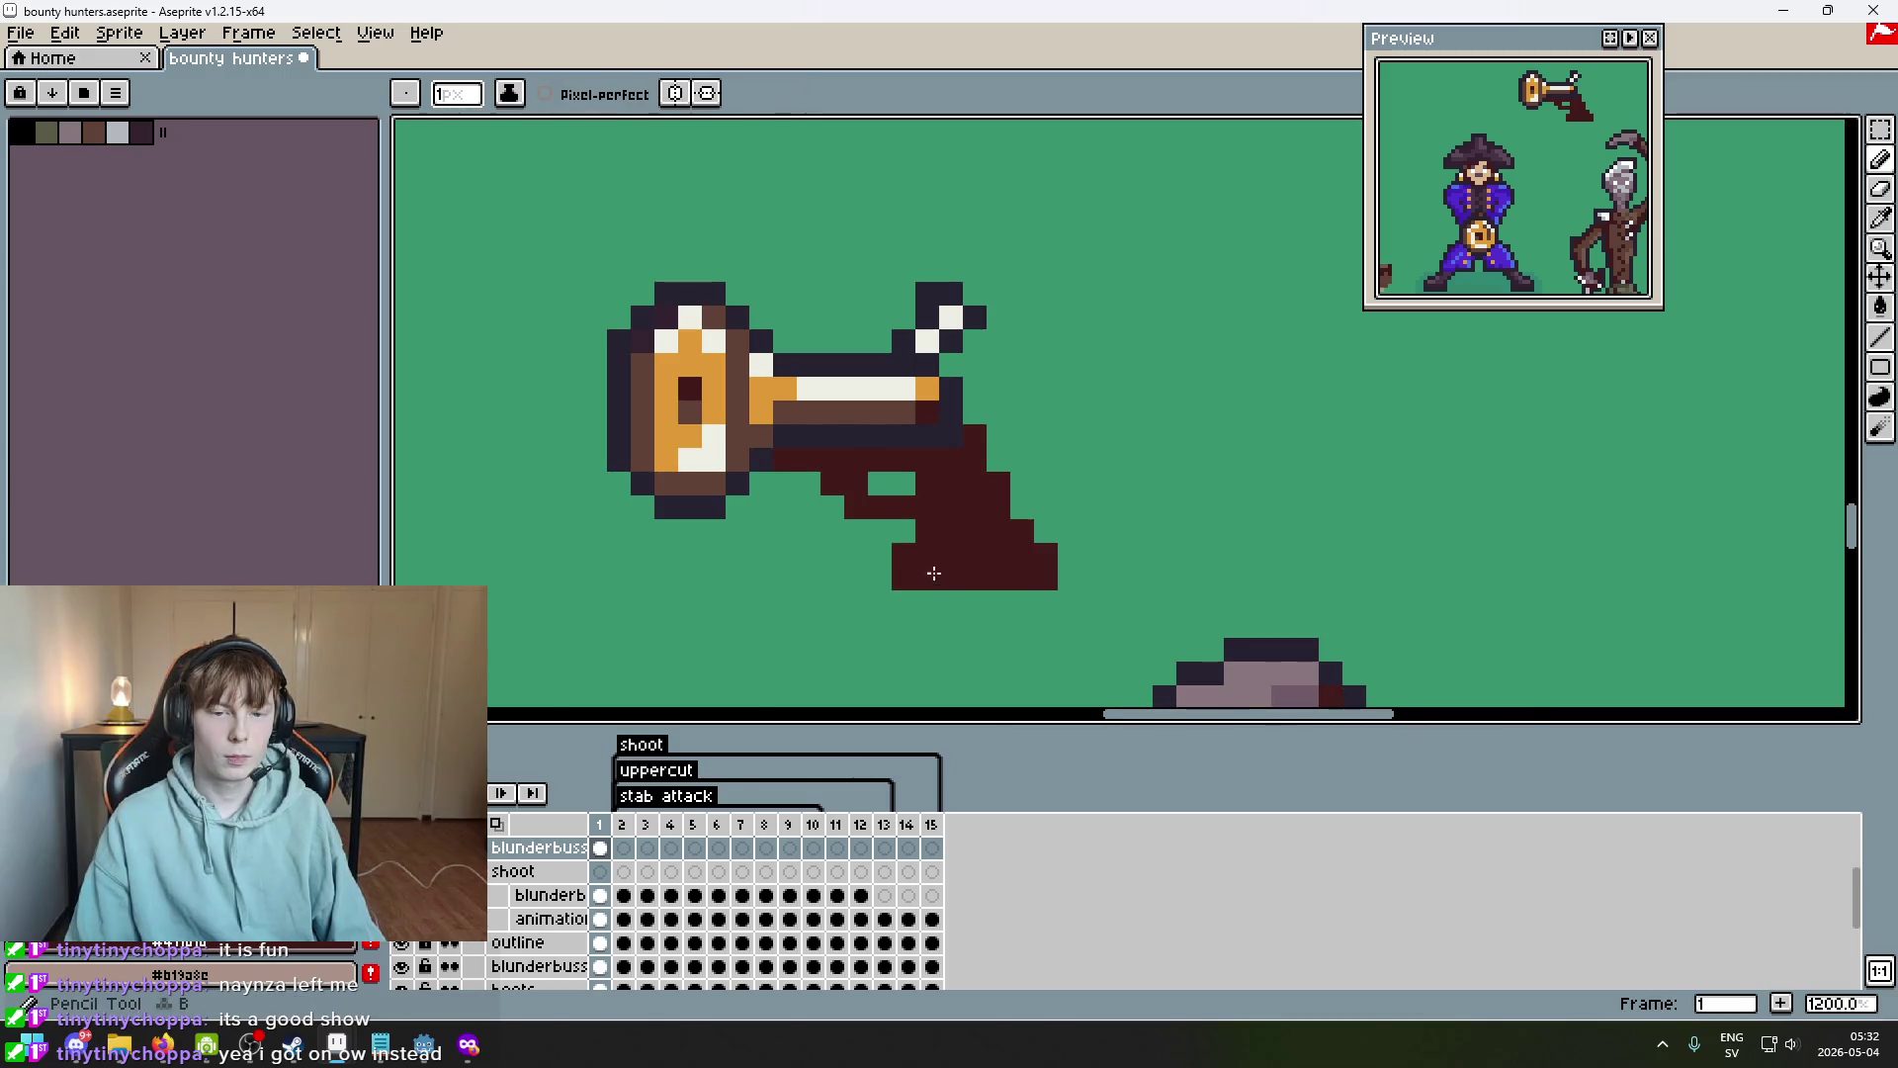
{"action": "scroll", "coordinate": [1029, 606], "scroll_direction": "down", "scroll_amount": 4}
{"action": "key", "text": "e"}
{"action": "left_click_drag", "start_coordinate": [923, 567], "coordinate": [923, 579]}
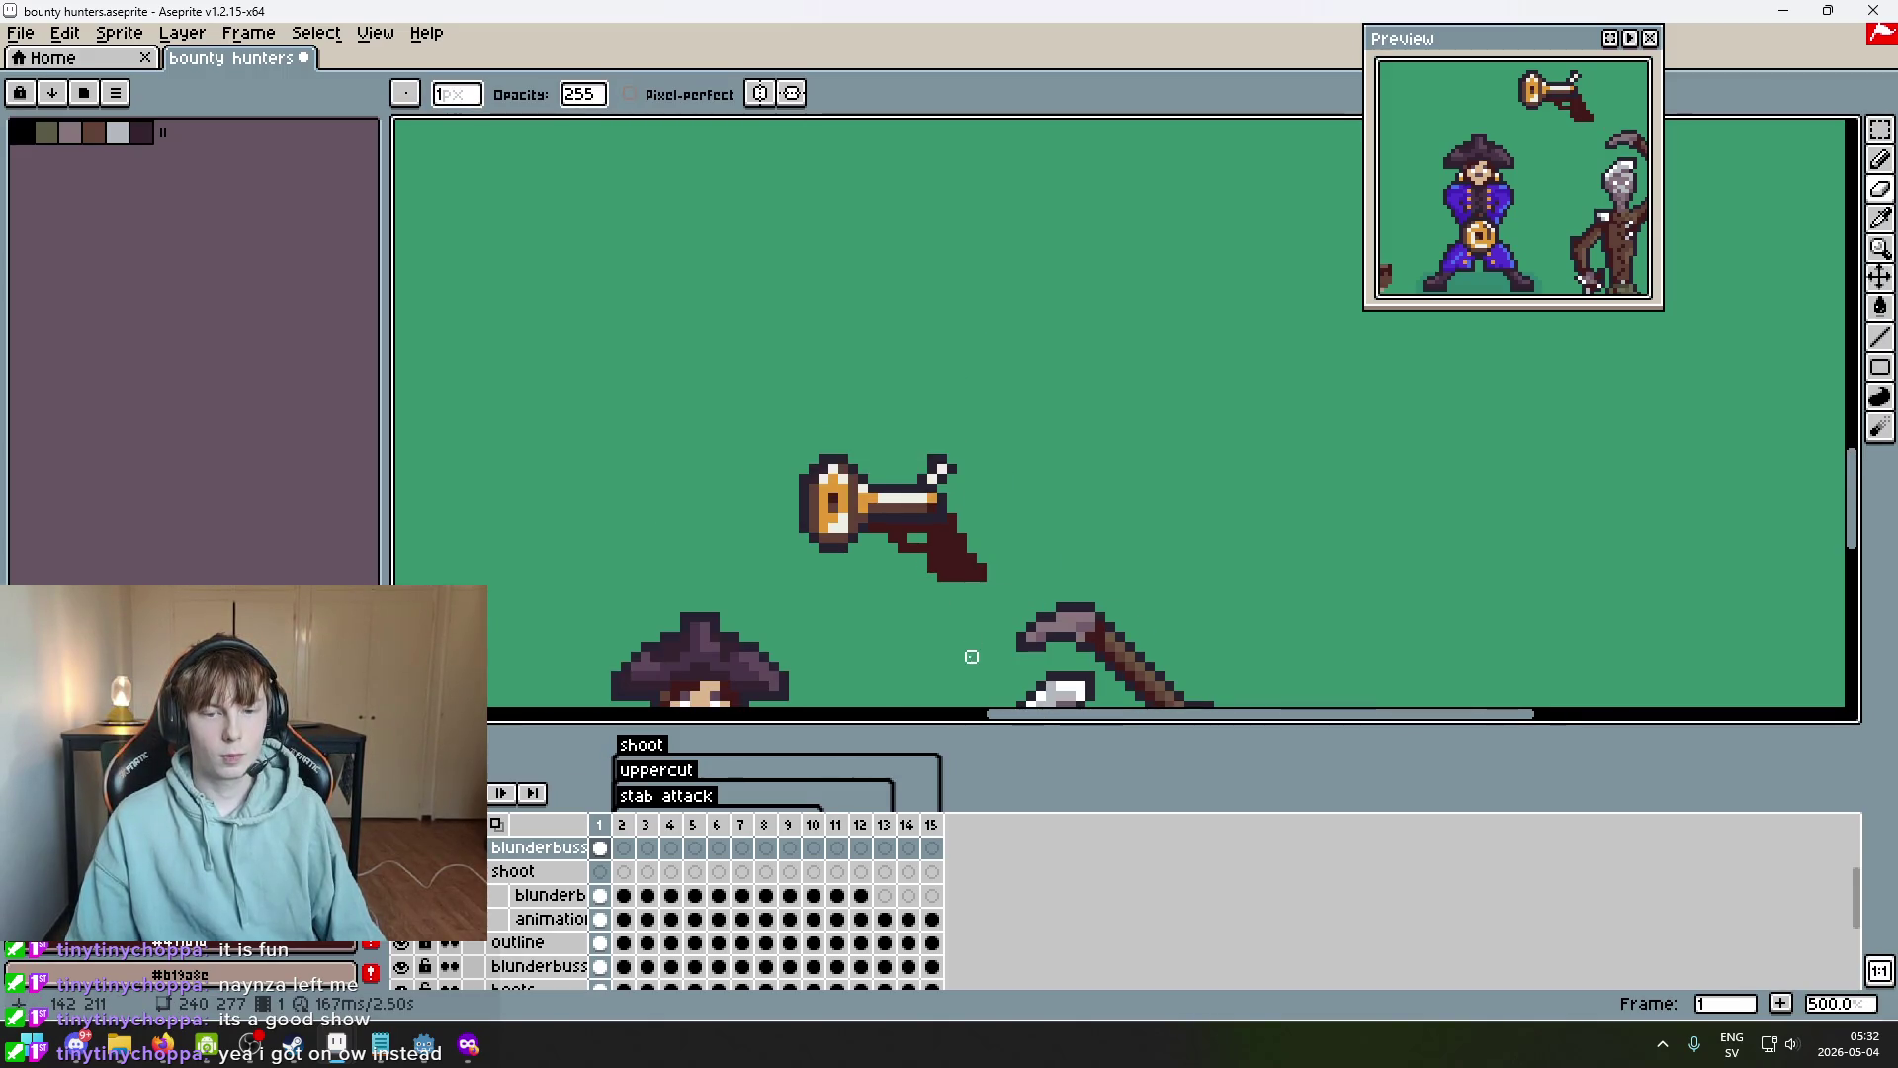
Draw a dark outline on the grip's right edge and undo the bad bottom-right erase.
{"action": "scroll", "coordinate": [979, 608], "scroll_direction": "up", "scroll_amount": 5}
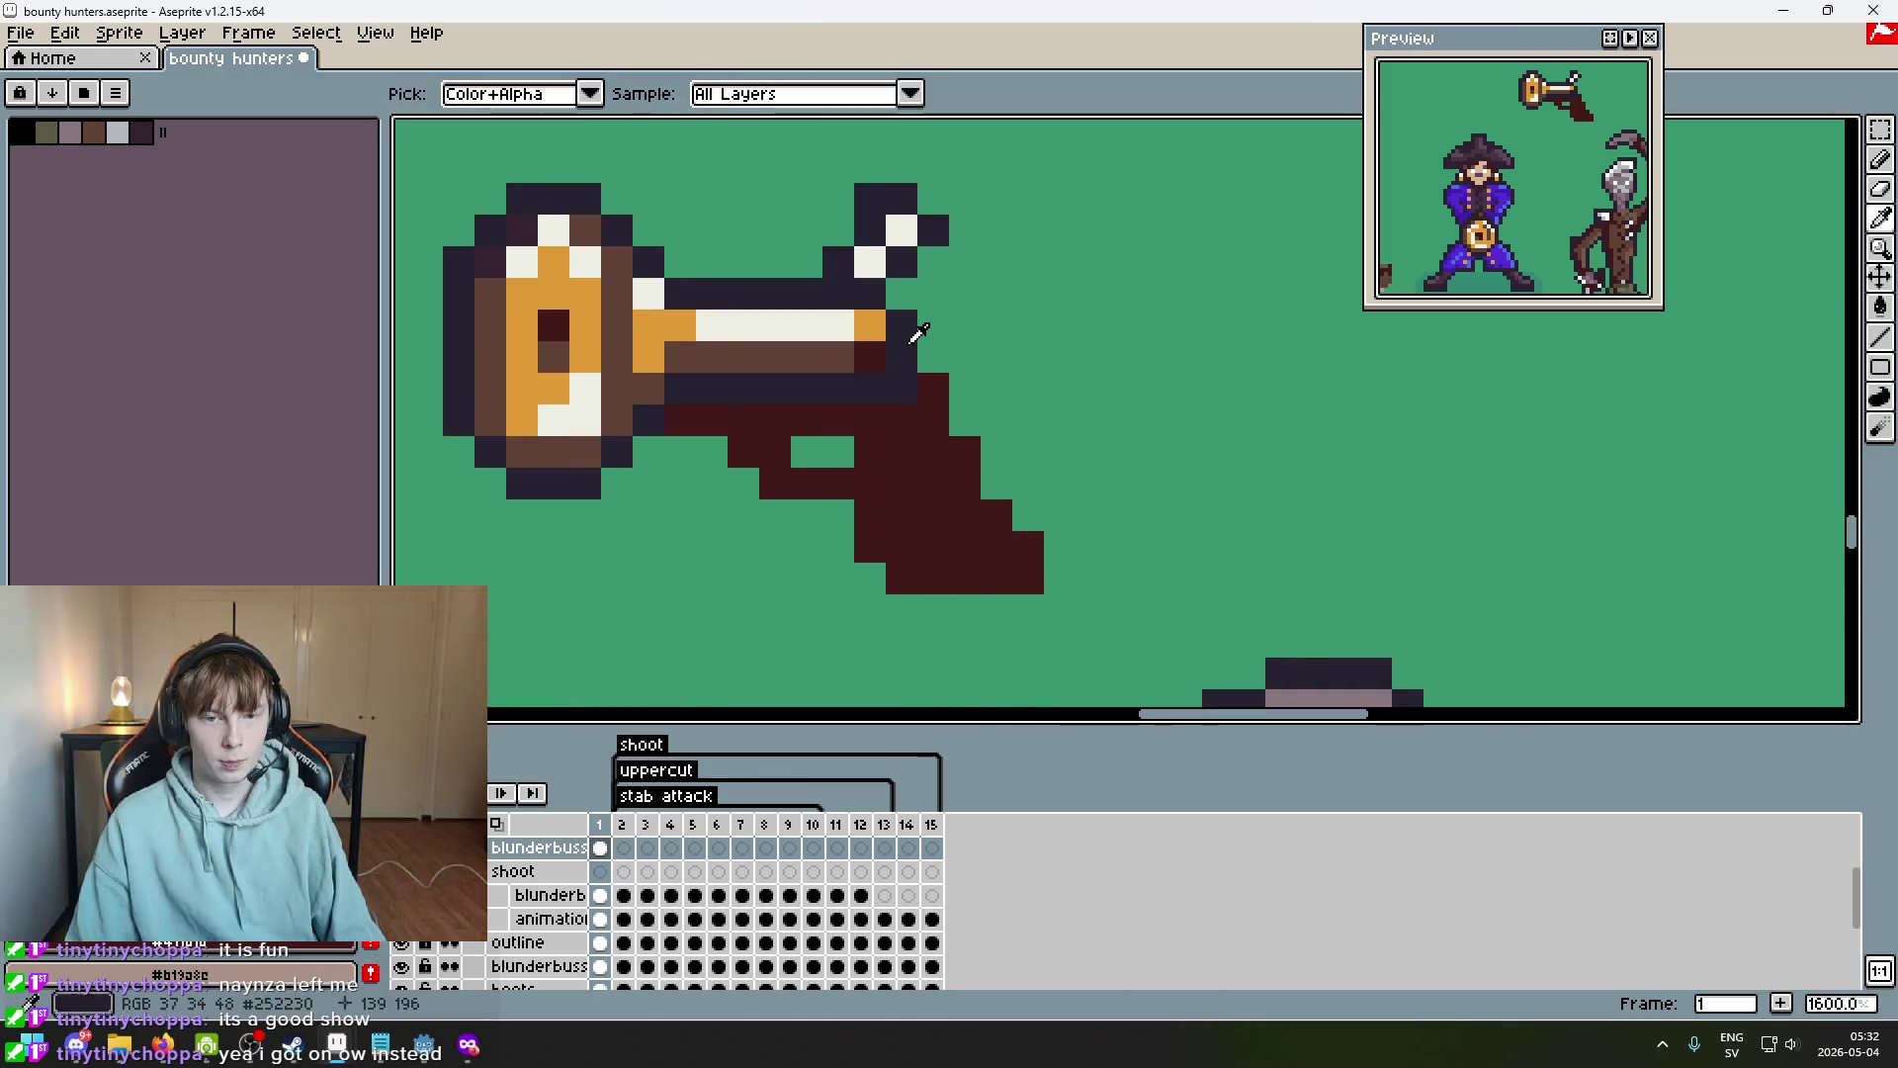
{"action": "key", "text": "b"}
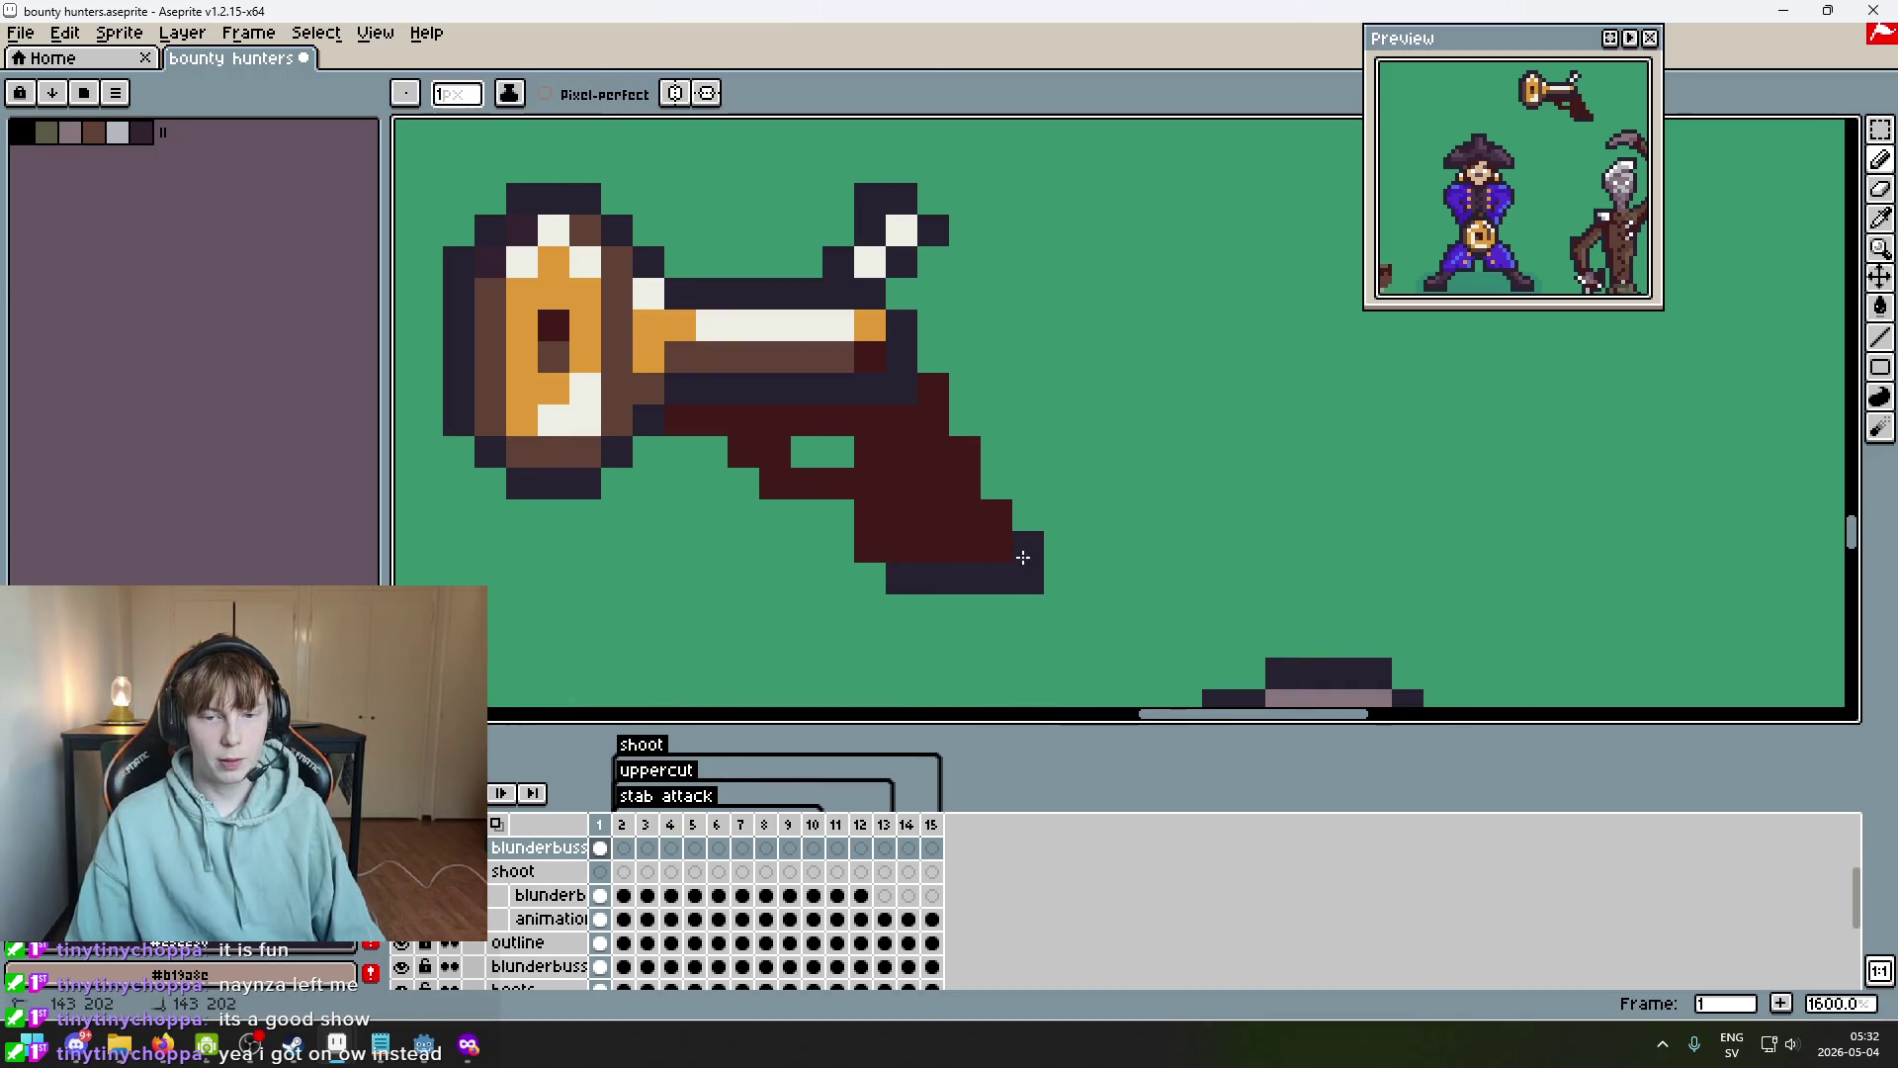
{"action": "left_click_drag", "start_coordinate": [969, 470], "coordinate": [958, 437]}
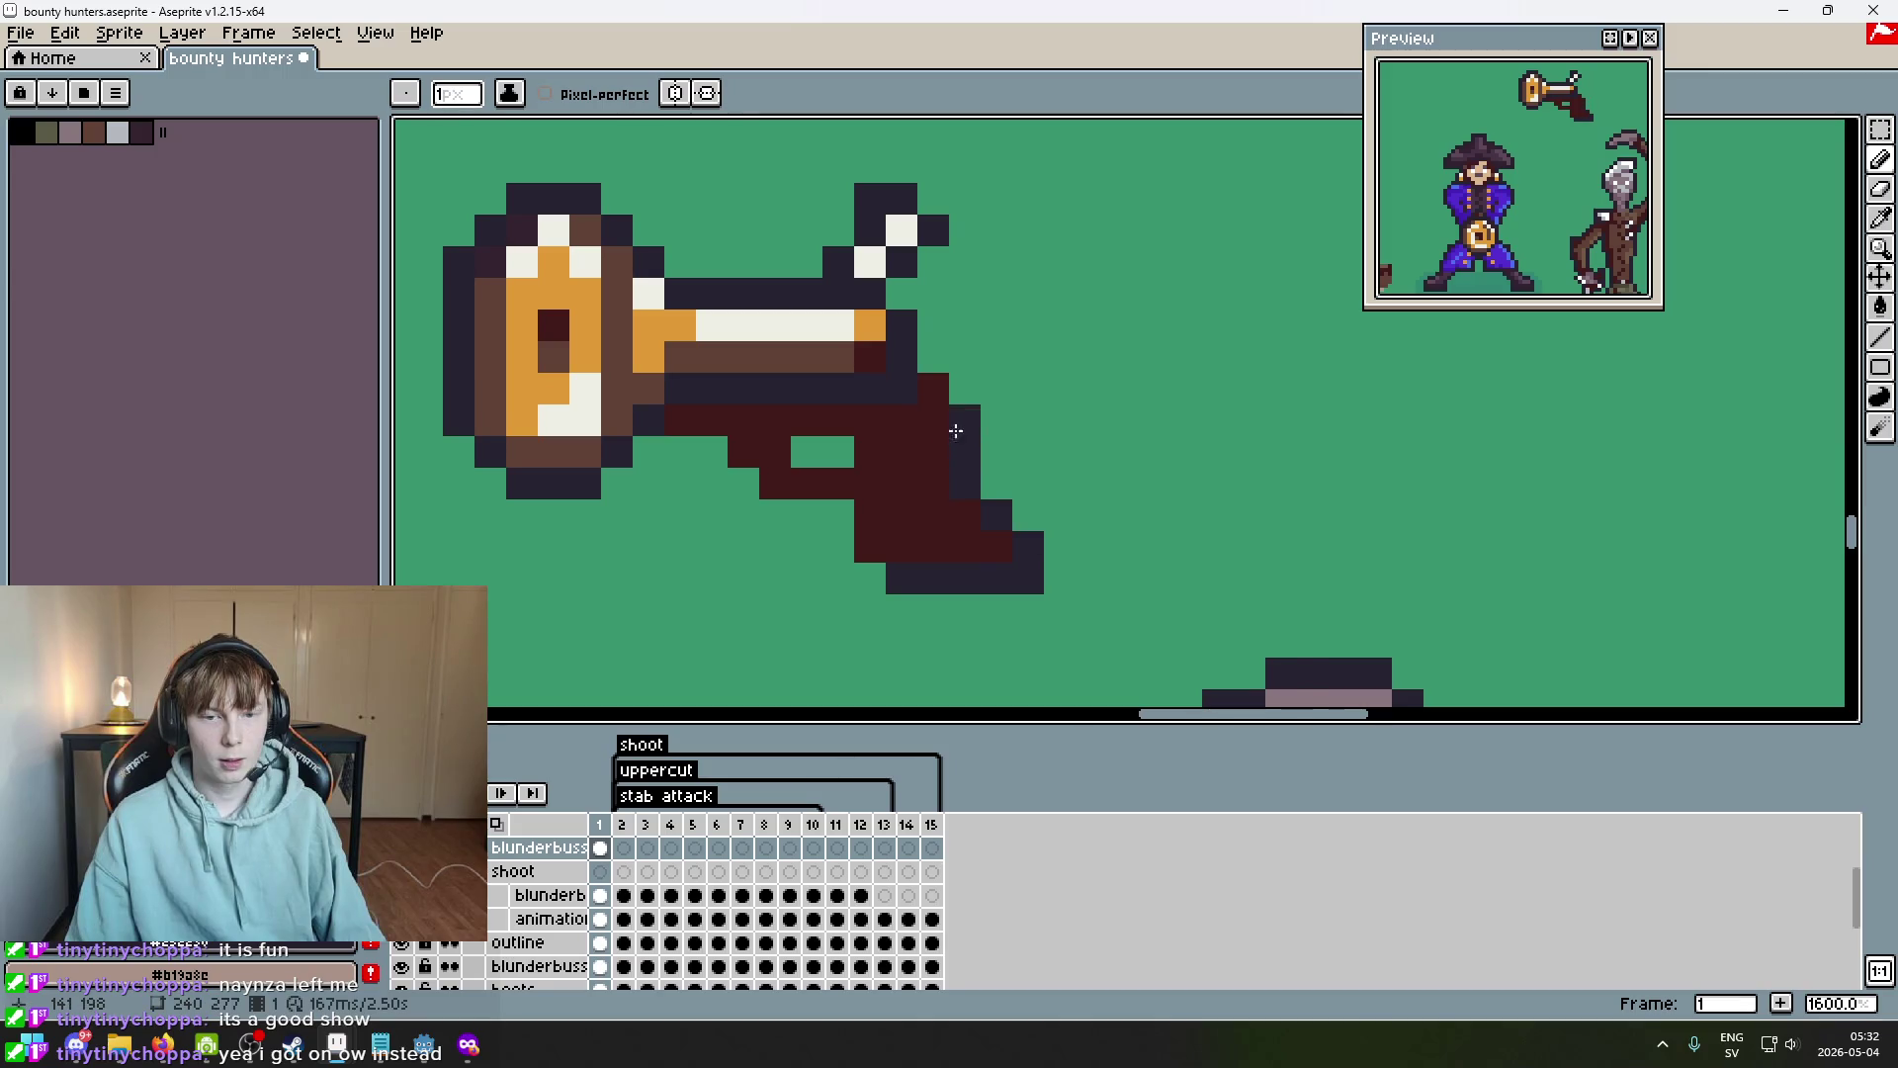
{"action": "scroll", "coordinate": [1059, 606], "scroll_direction": "up", "scroll_amount": 2}
{"action": "scroll", "coordinate": [952, 539], "scroll_direction": "down", "scroll_amount": 4}
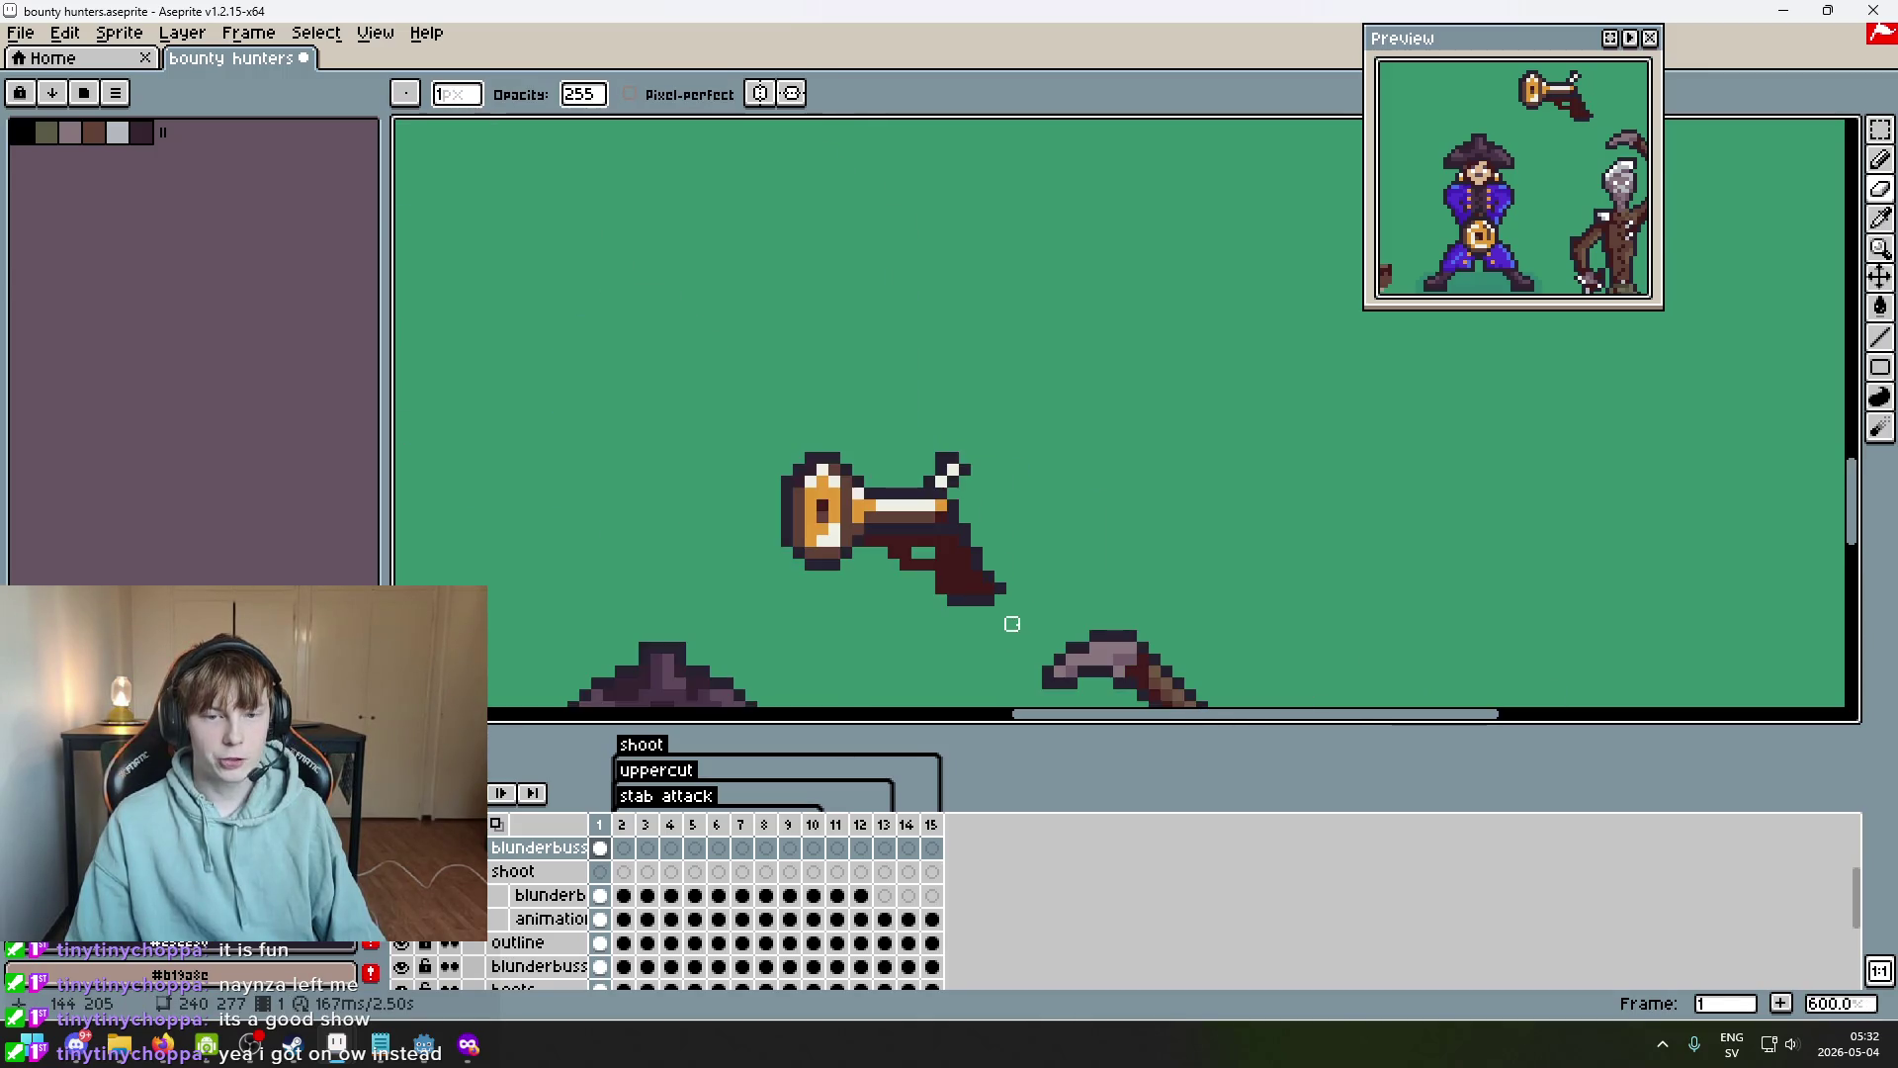
{"action": "scroll", "coordinate": [1009, 622], "scroll_direction": "up", "scroll_amount": 1}
{"action": "key", "text": "ctrl+z"}
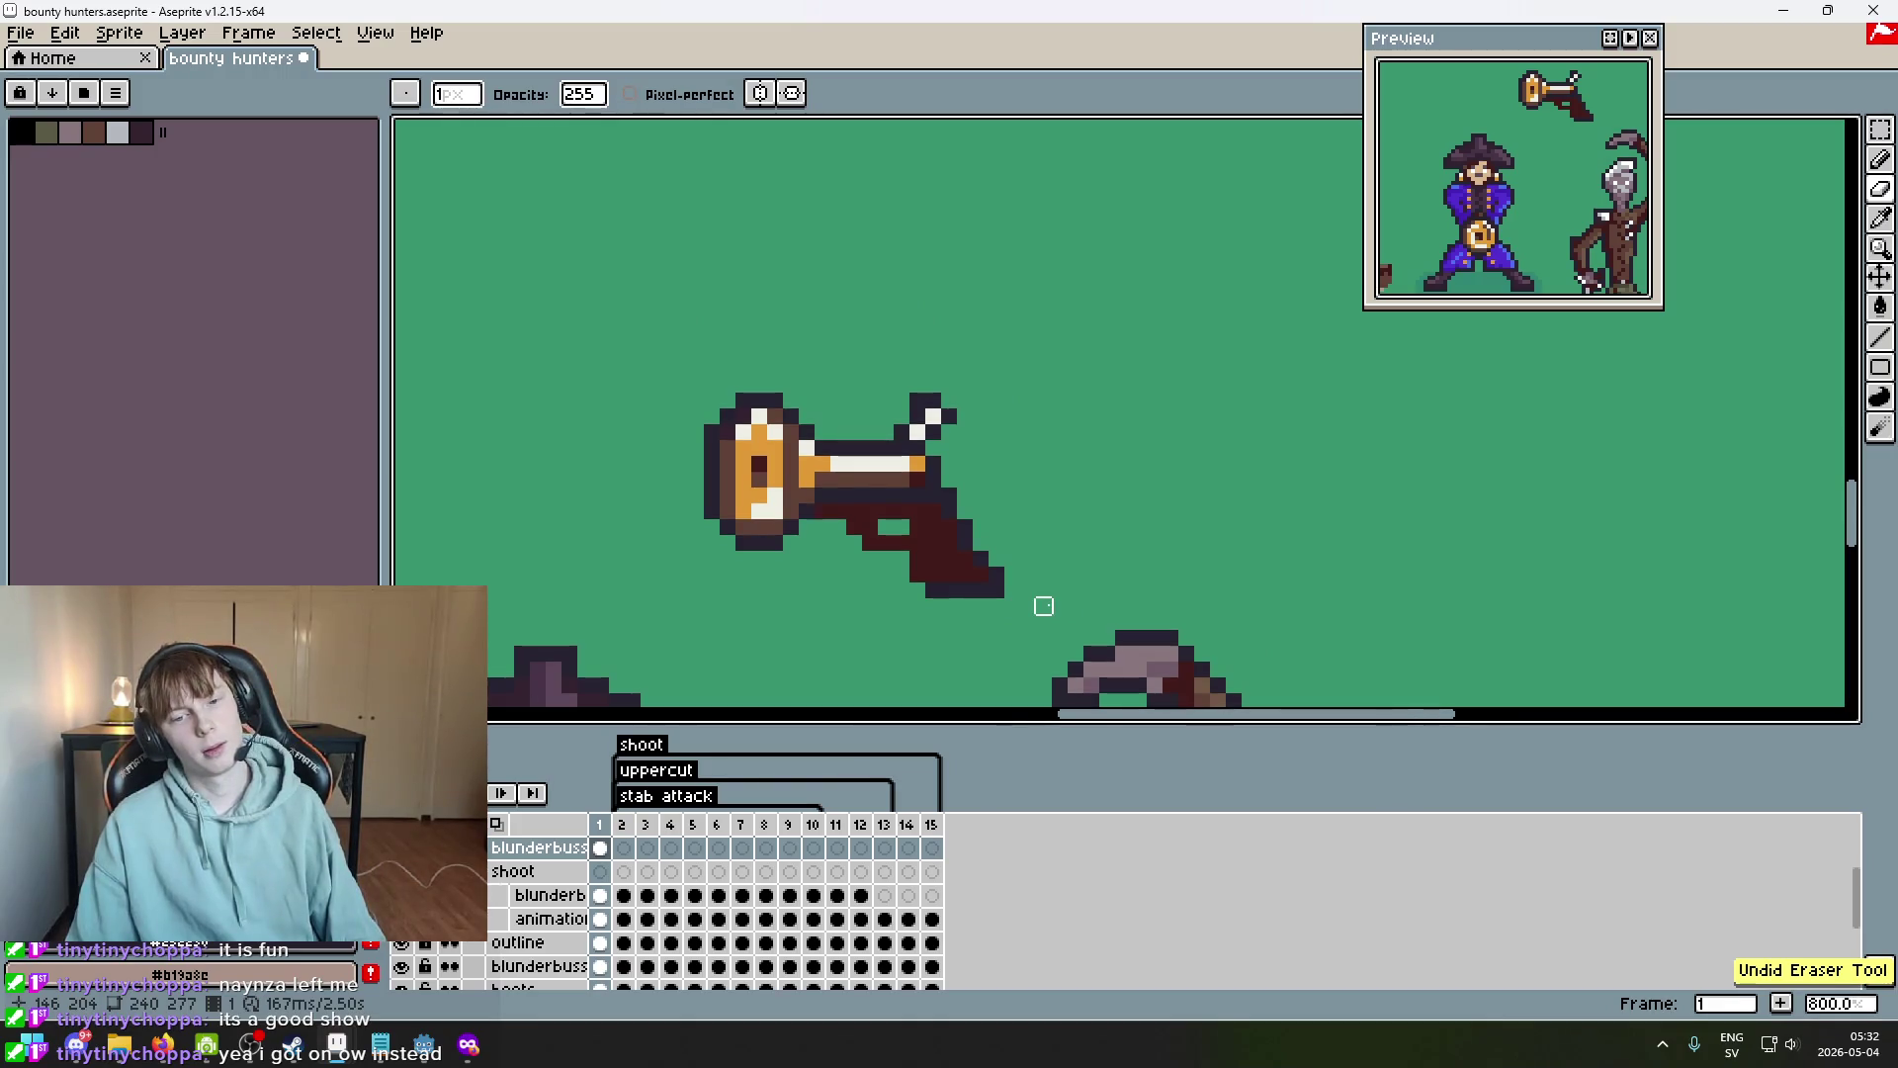
Add dark outline pixels along the gun's lower edge.
{"action": "scroll", "coordinate": [1028, 606], "scroll_direction": "up", "scroll_amount": 2}
{"action": "key", "text": "e"}
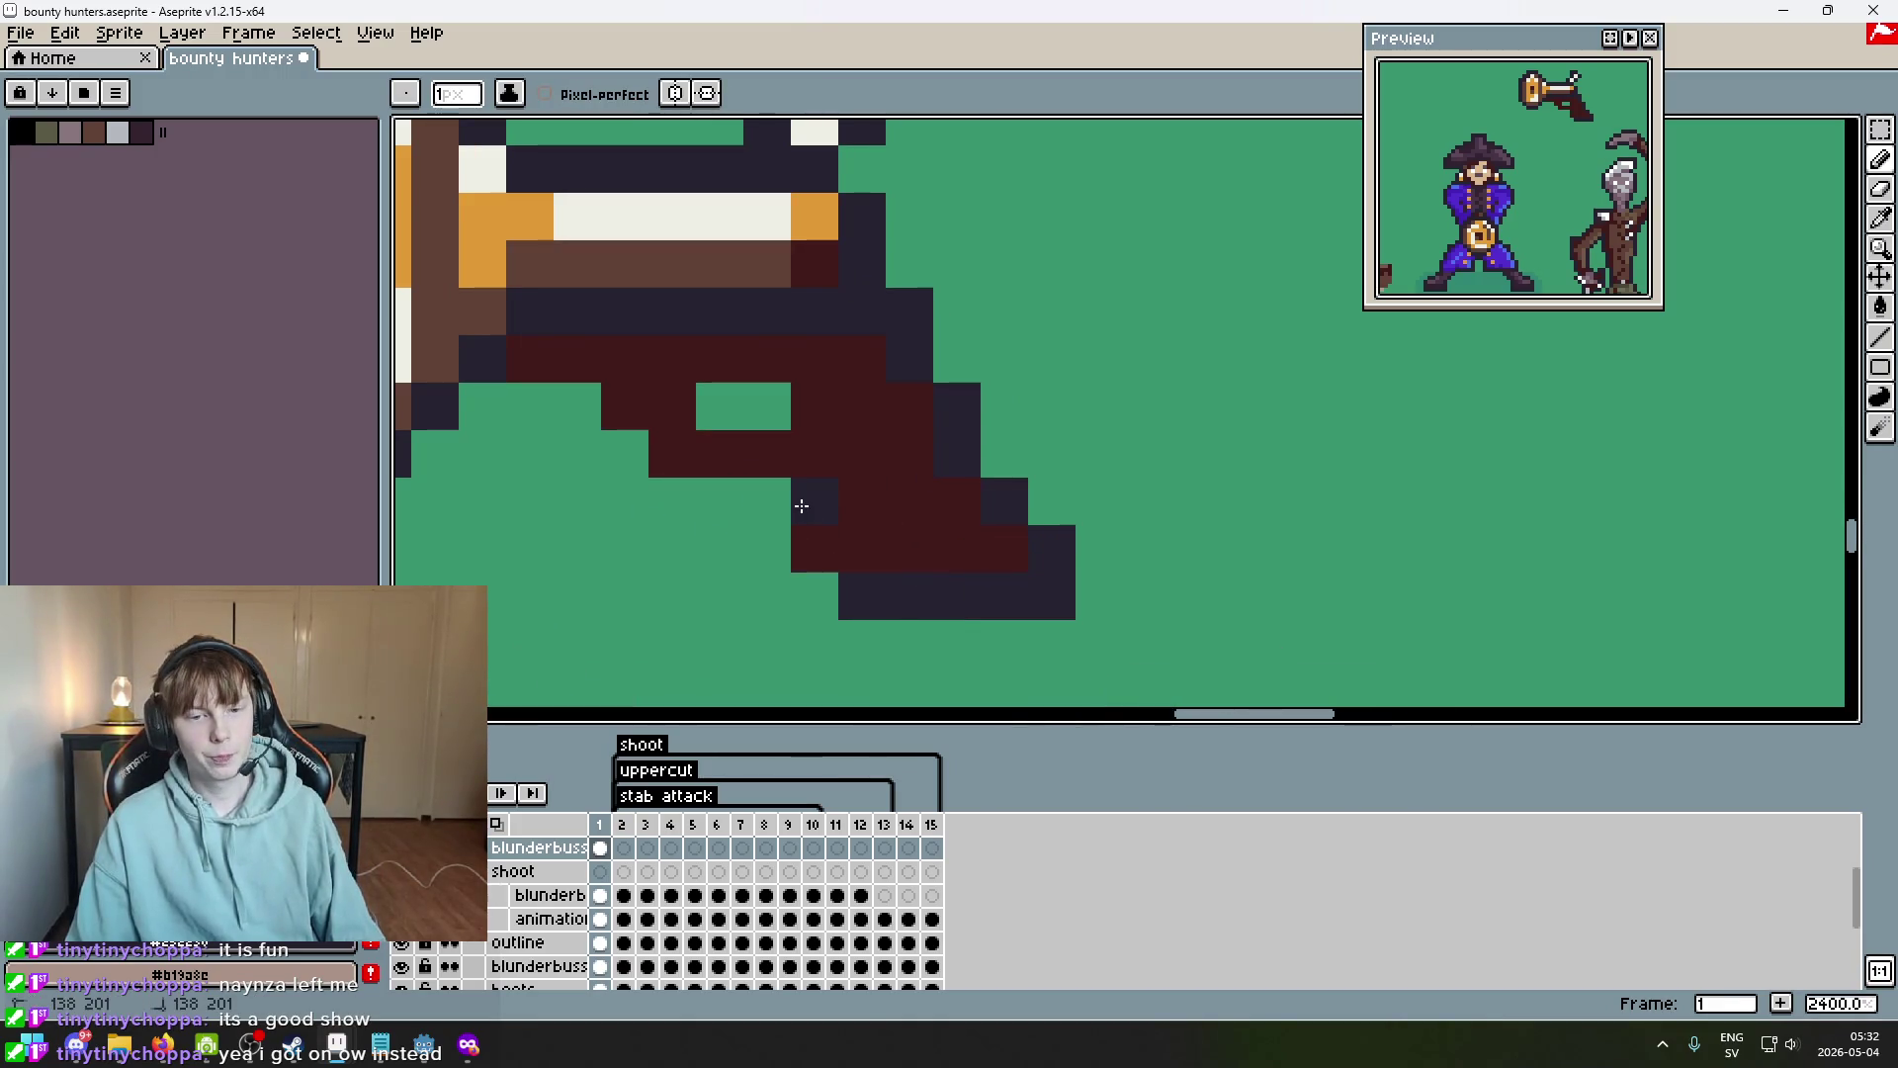
{"action": "scroll", "coordinate": [783, 574], "scroll_direction": "up", "scroll_amount": 3}
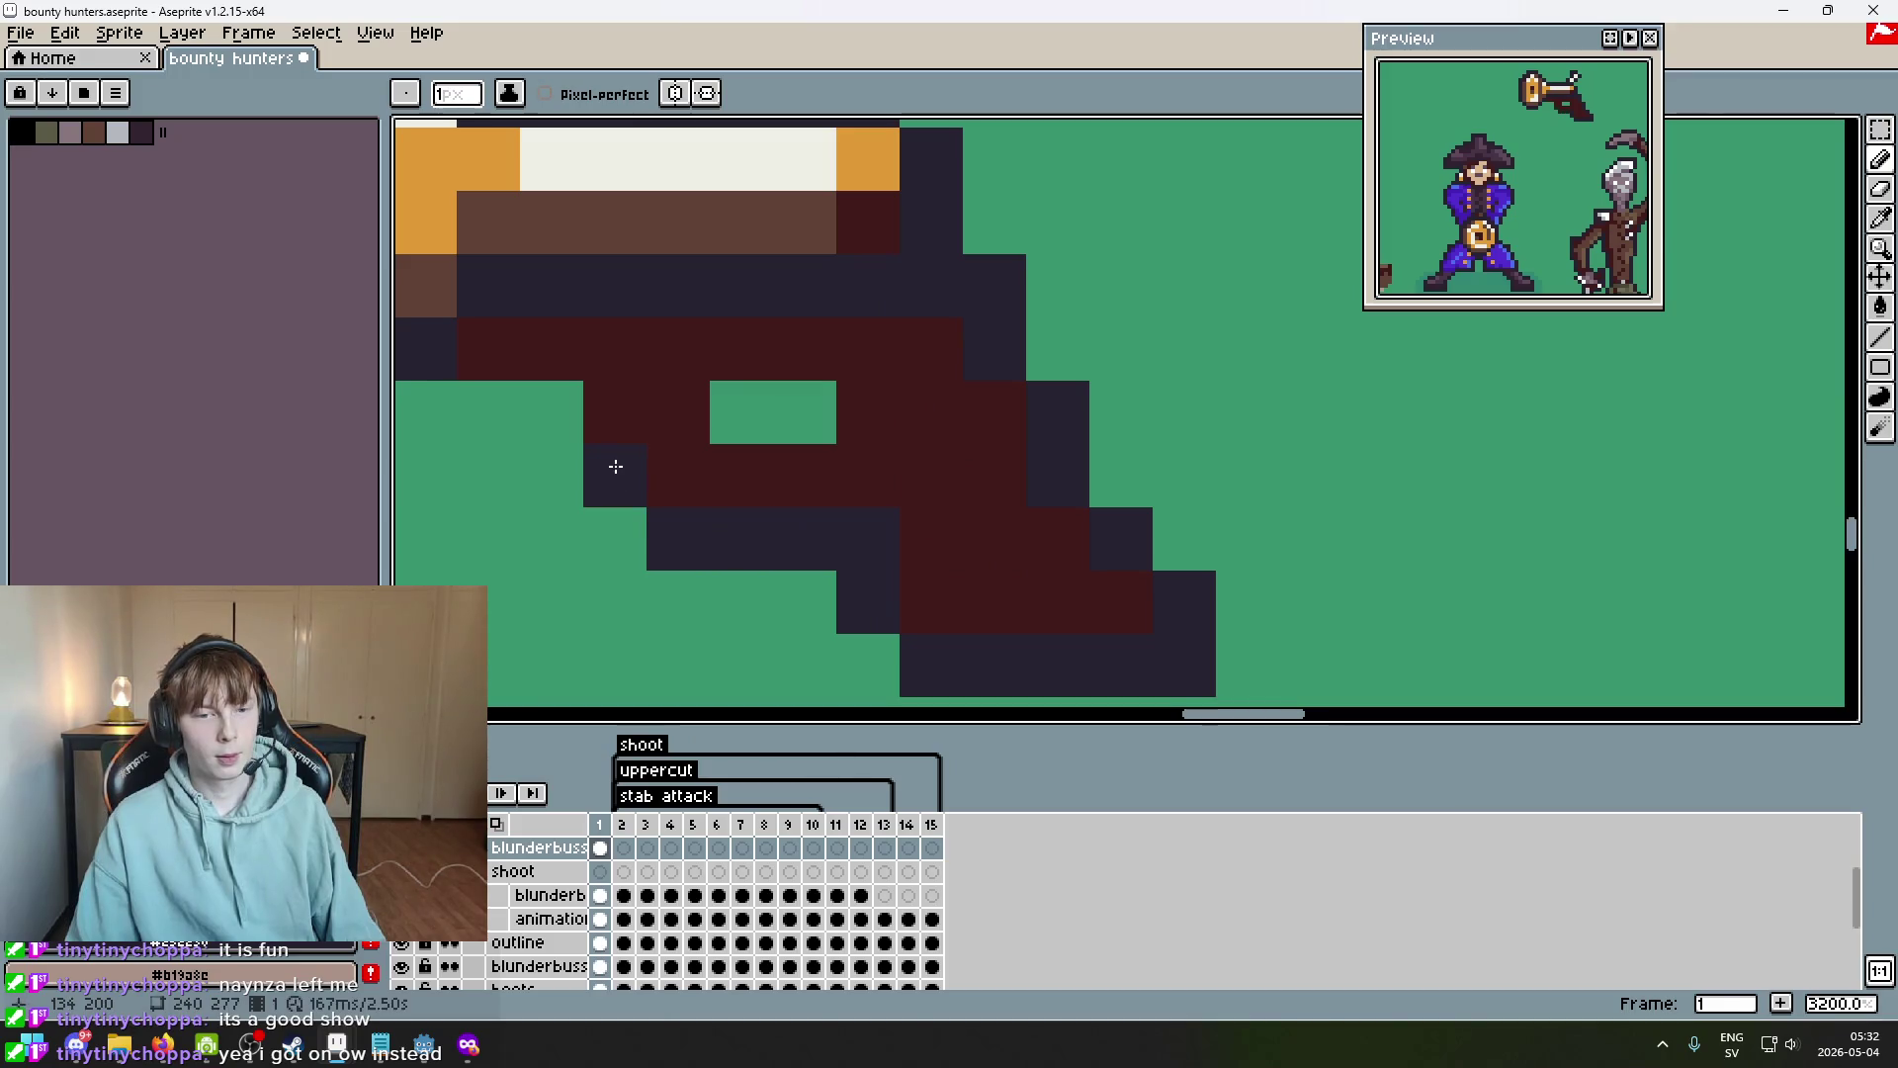
{"action": "scroll", "coordinate": [466, 394], "scroll_direction": "down", "scroll_amount": 5}
{"action": "left_click_drag", "start_coordinate": [696, 497], "coordinate": [924, 555]}
{"action": "scroll", "coordinate": [934, 542], "scroll_direction": "down", "scroll_amount": 6}
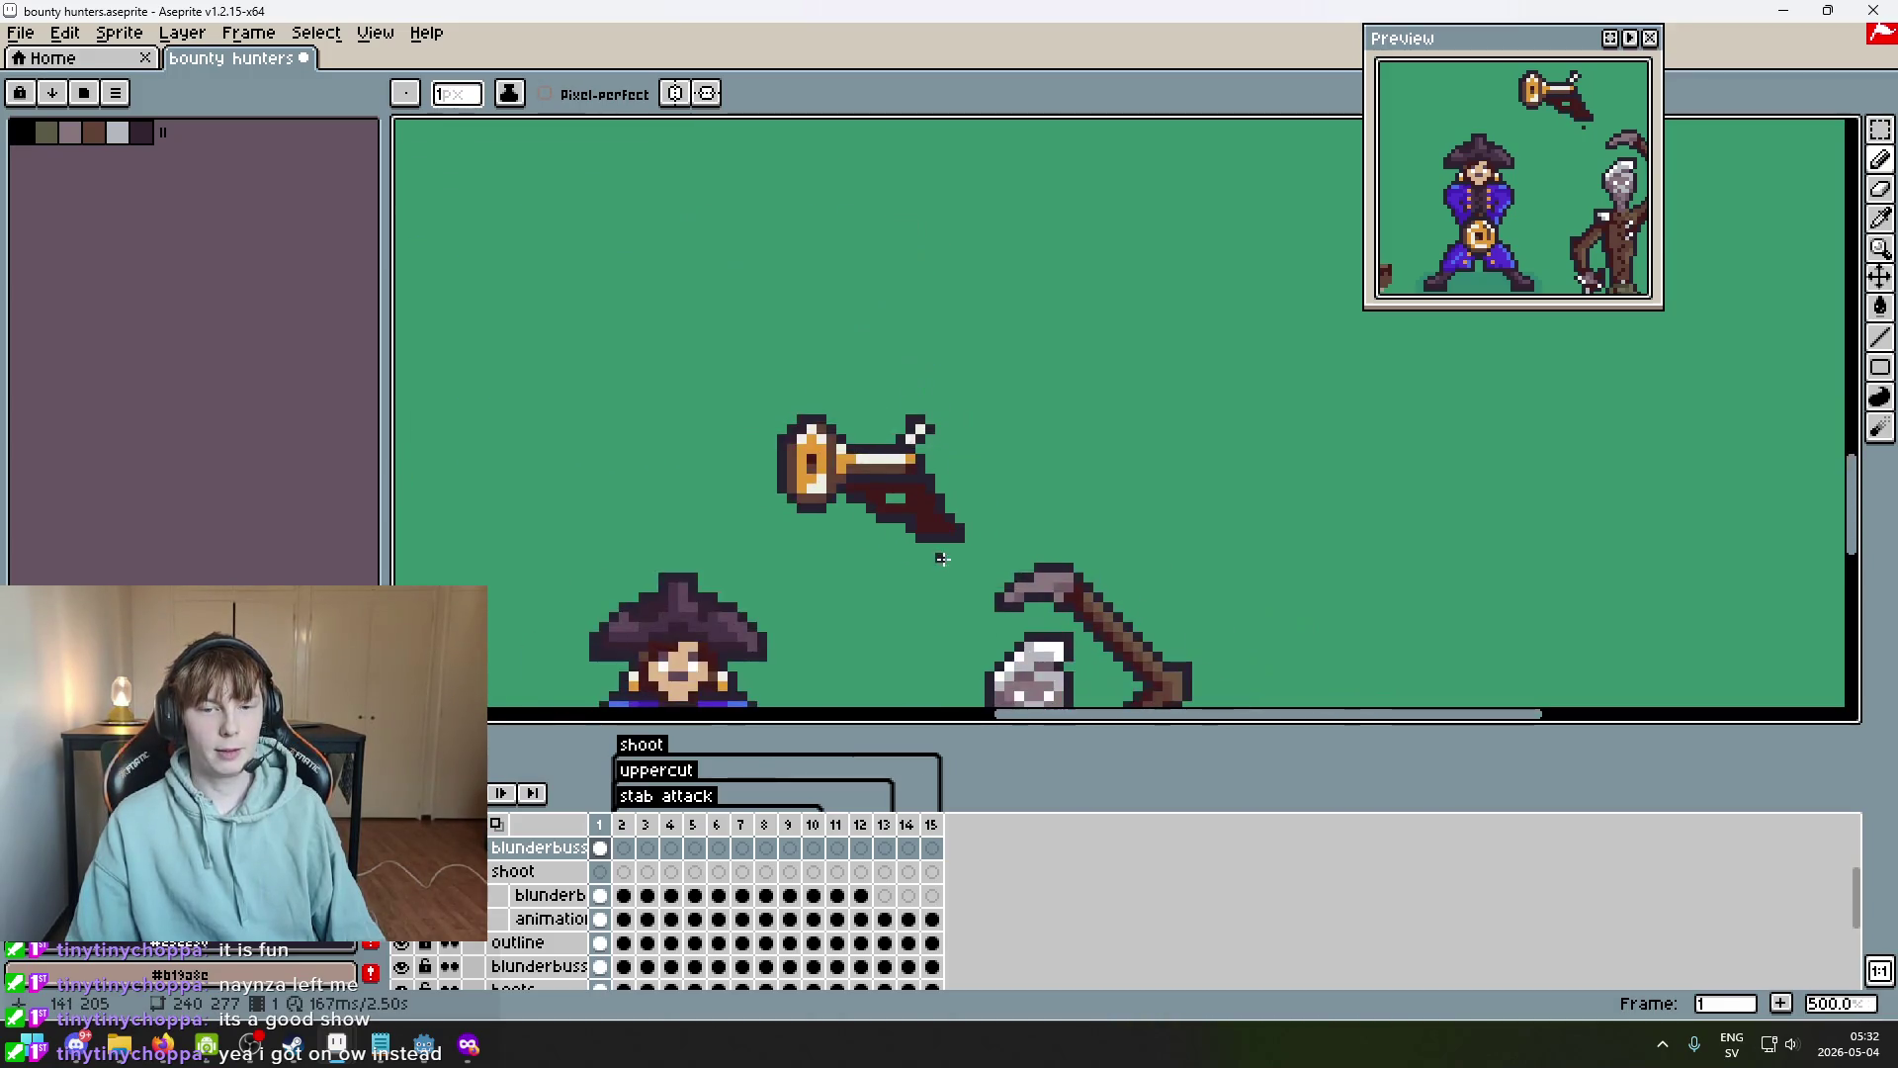
{"action": "scroll", "coordinate": [924, 521], "scroll_direction": "up", "scroll_amount": 5}
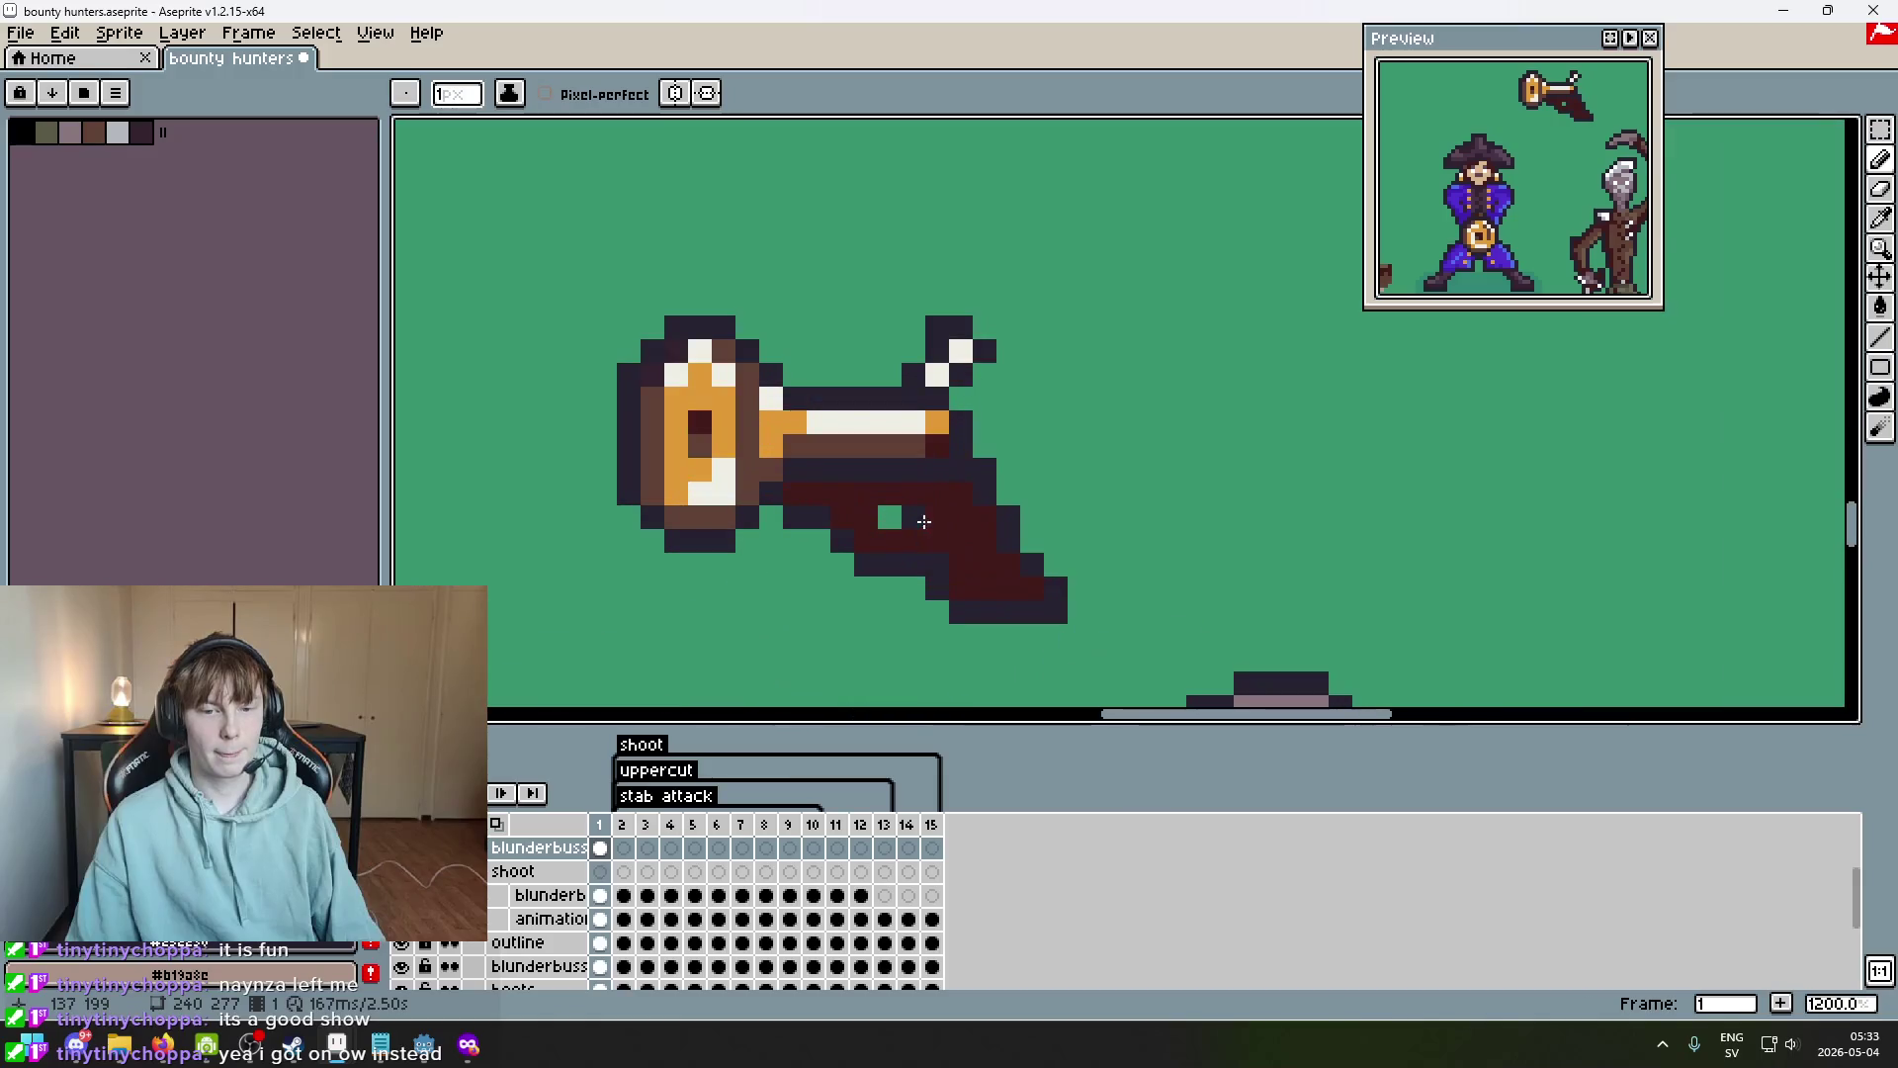
{"action": "scroll", "coordinate": [909, 518], "scroll_direction": "up", "scroll_amount": 2}
{"action": "scroll", "coordinate": [923, 517], "scroll_direction": "down", "scroll_amount": 6}
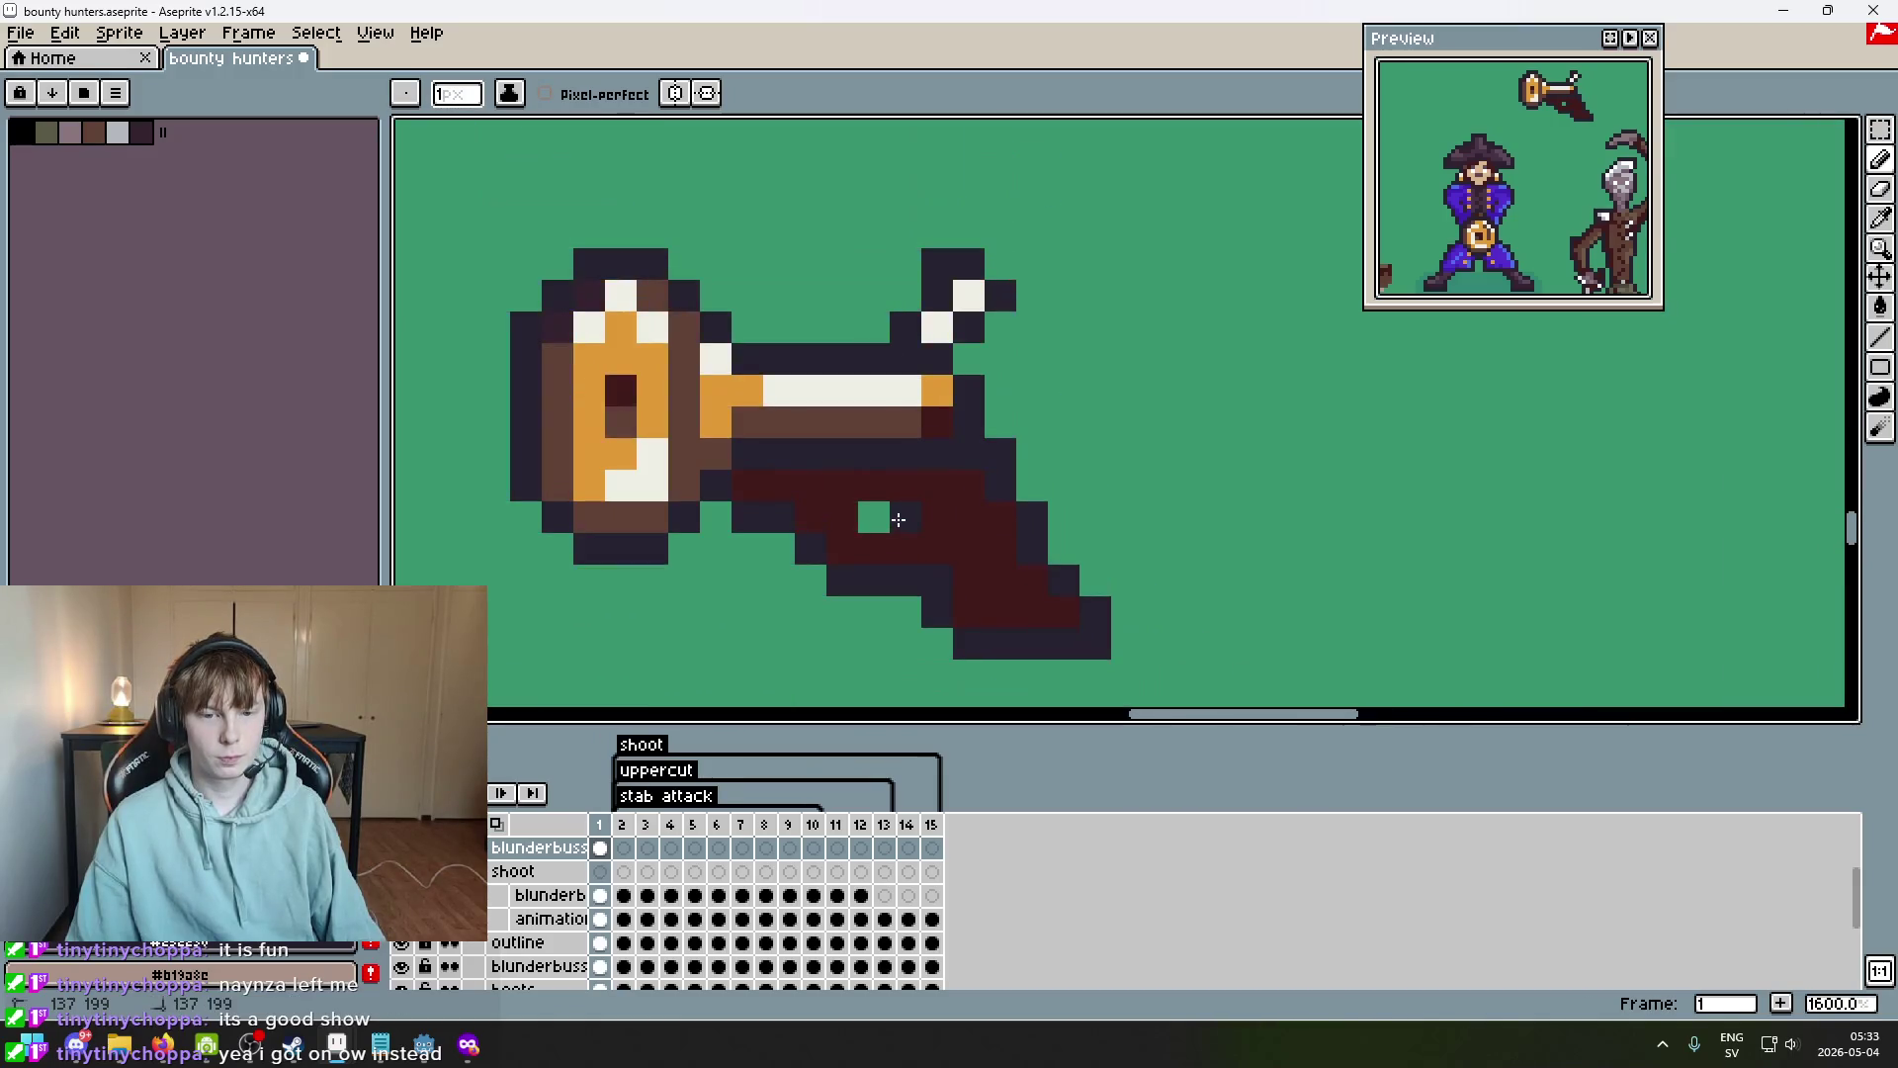
{"action": "scroll", "coordinate": [919, 540], "scroll_direction": "up", "scroll_amount": 4}
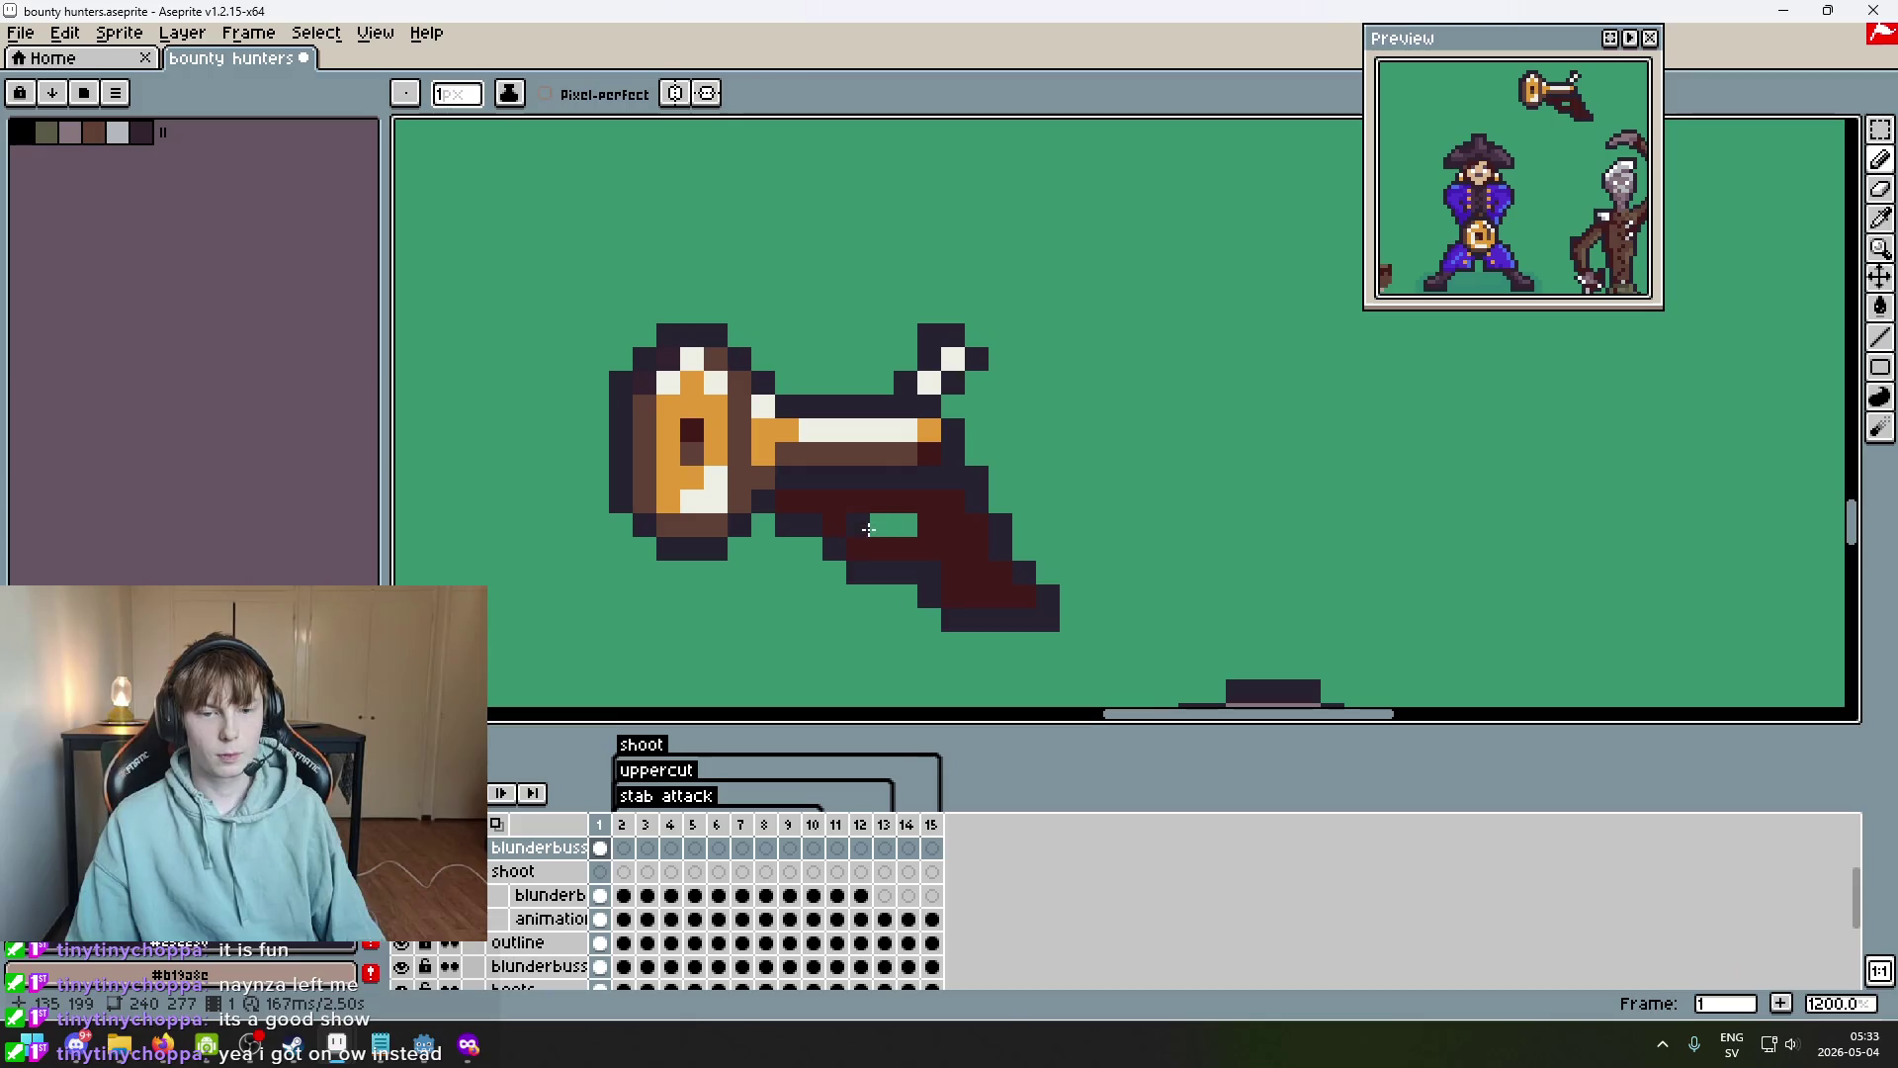
{"action": "left_click", "coordinate": [909, 545]}
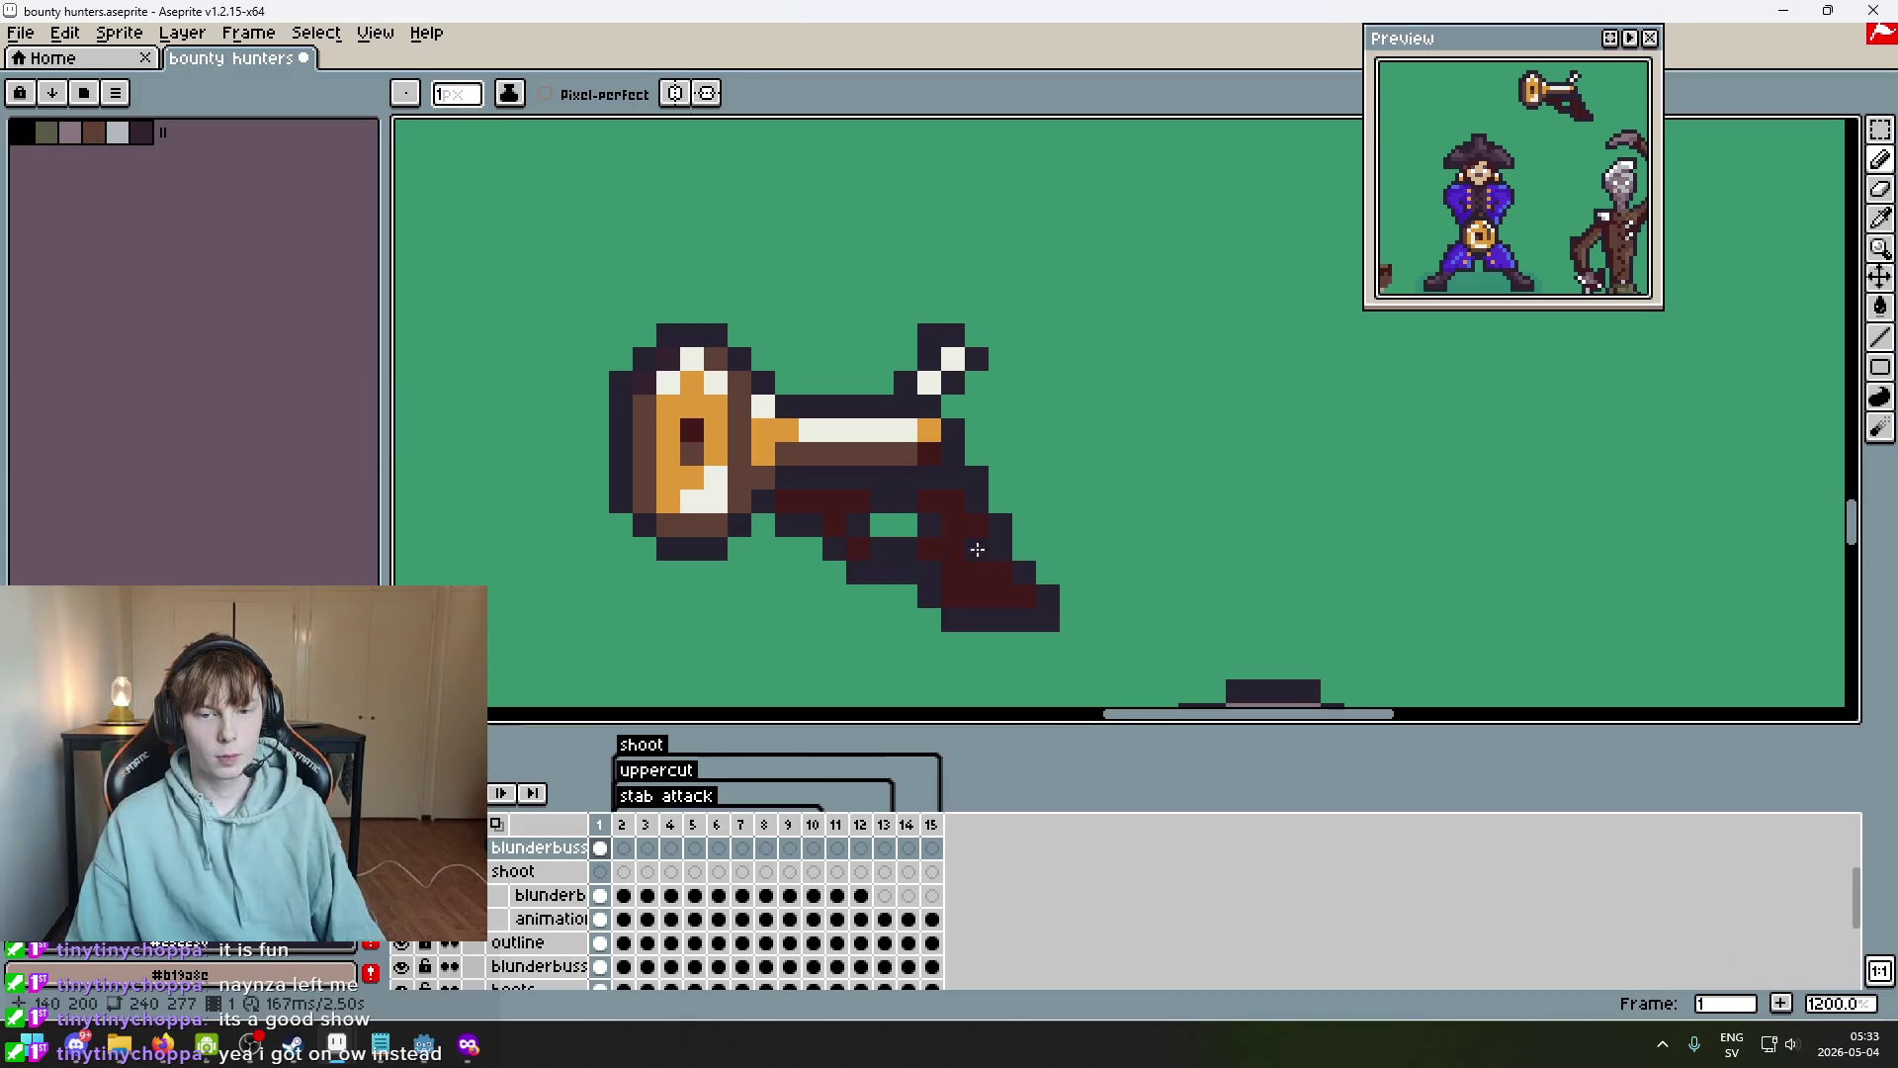
{"action": "scroll", "coordinate": [1031, 593], "scroll_direction": "down", "scroll_amount": 5}
{"action": "scroll", "coordinate": [1054, 594], "scroll_direction": "up", "scroll_amount": 1}
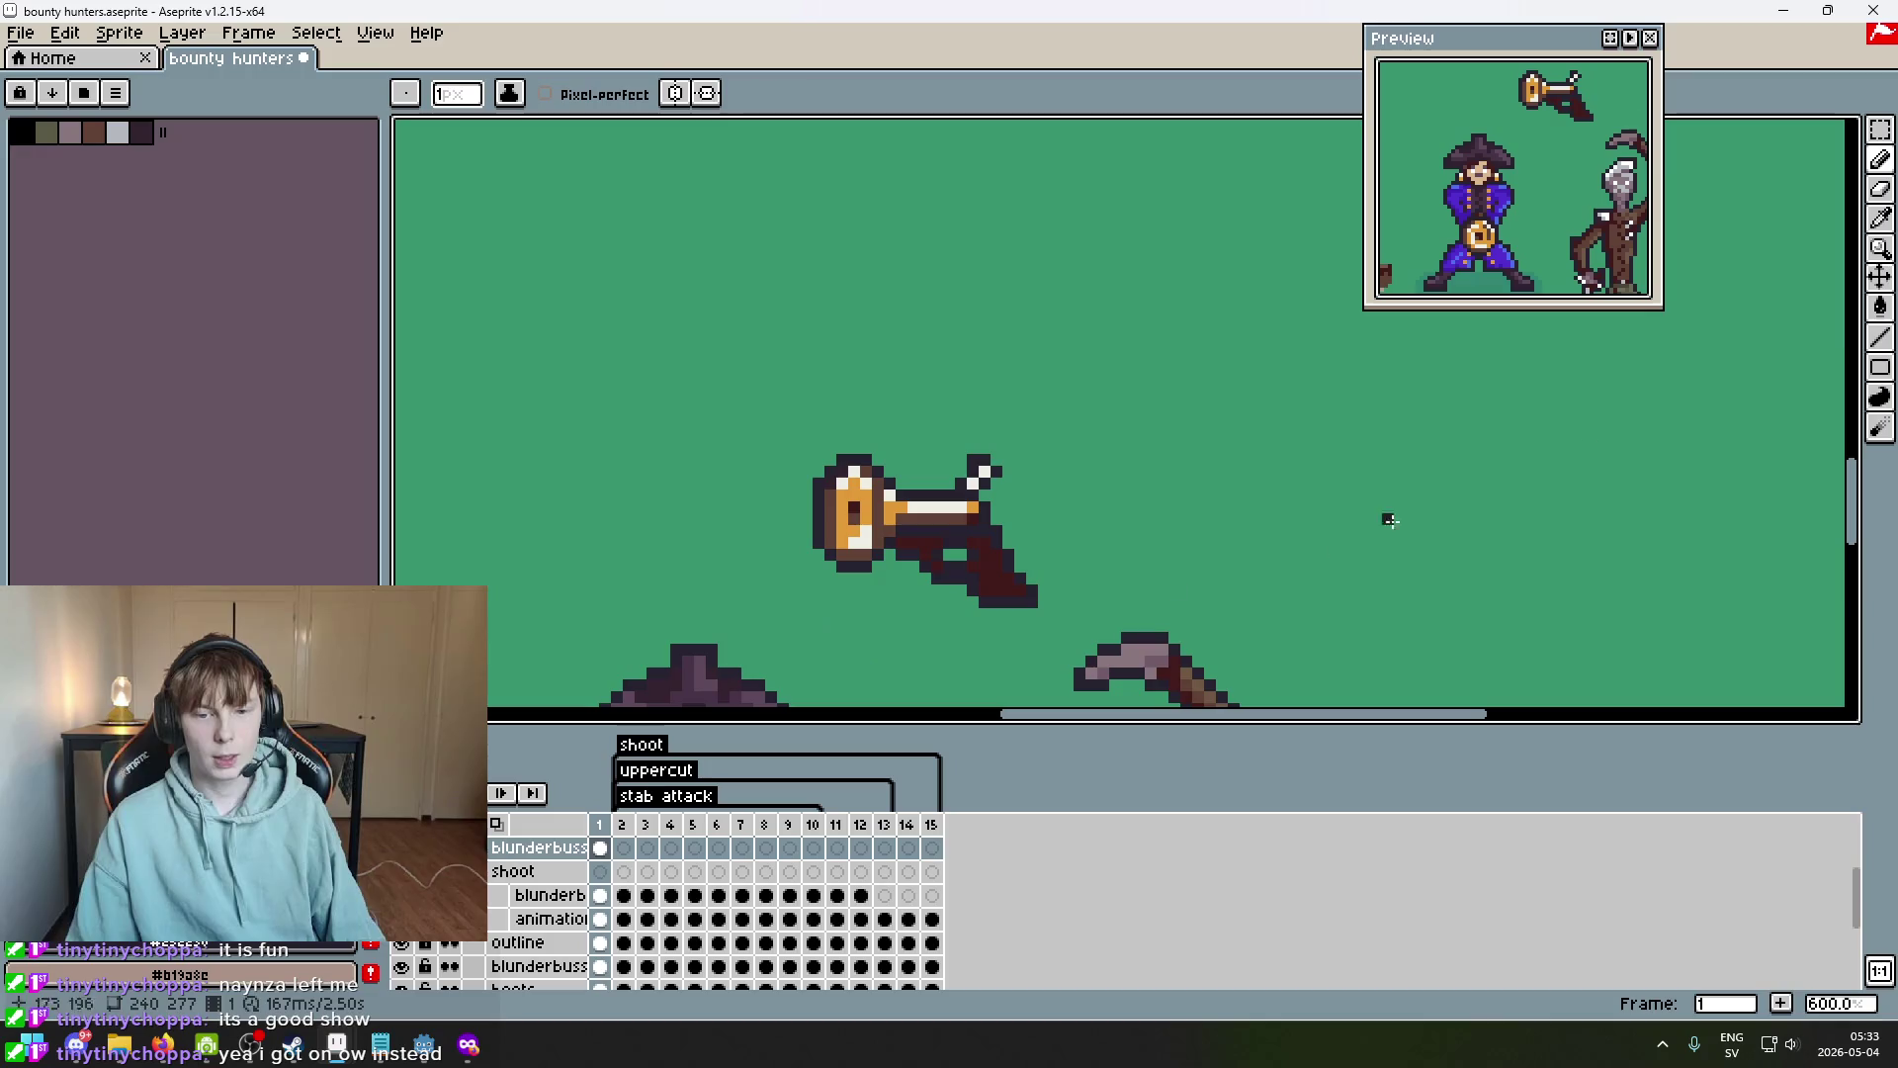
Select the dark pixels below the gun and move them up onto its underside.
{"action": "key", "text": "m"}
{"action": "scroll", "coordinate": [889, 544], "scroll_direction": "up", "scroll_amount": 2}
{"action": "left_click_drag", "start_coordinate": [1099, 641], "coordinate": [870, 587]}
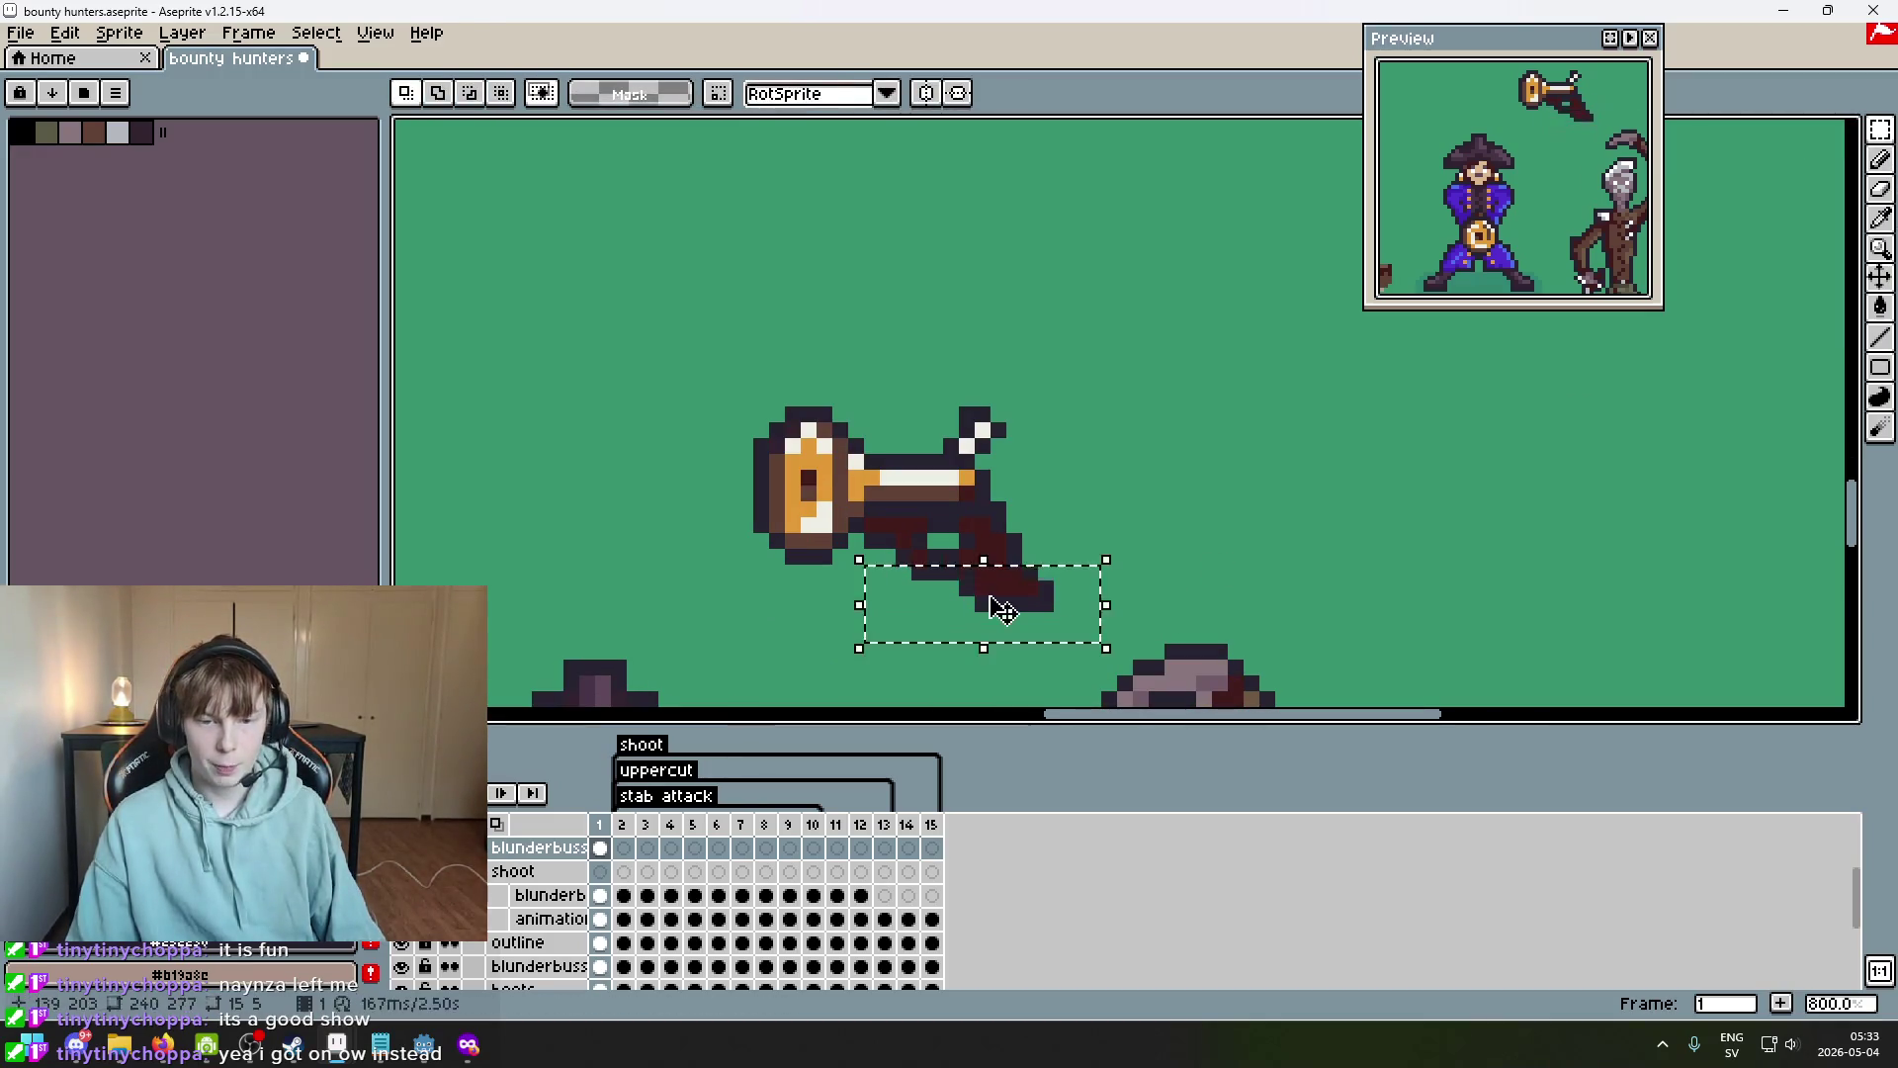
{"action": "left_click_drag", "start_coordinate": [993, 630], "coordinate": [998, 598]}
{"action": "left_click", "coordinate": [1186, 508]}
{"action": "scroll", "coordinate": [1189, 520], "scroll_direction": "down", "scroll_amount": 4}
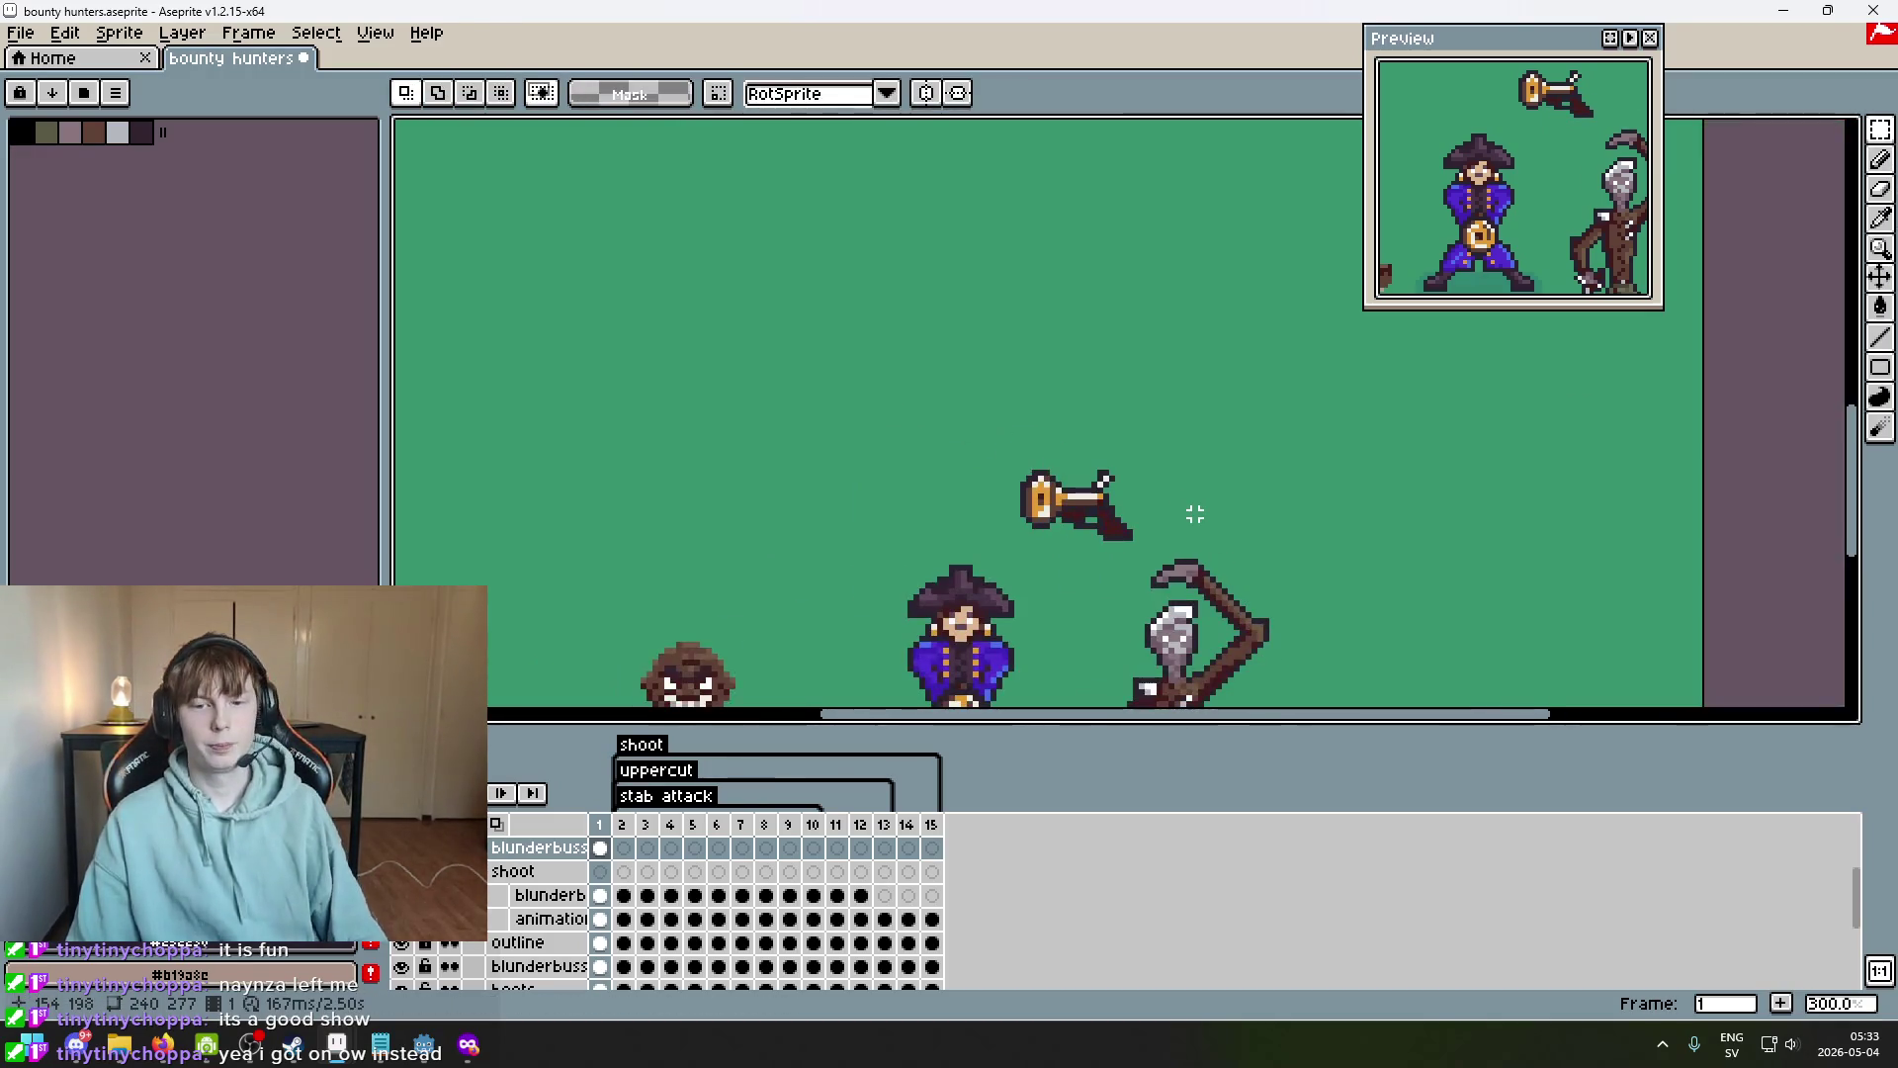
{"action": "scroll", "coordinate": [1146, 532], "scroll_direction": "up", "scroll_amount": 2}
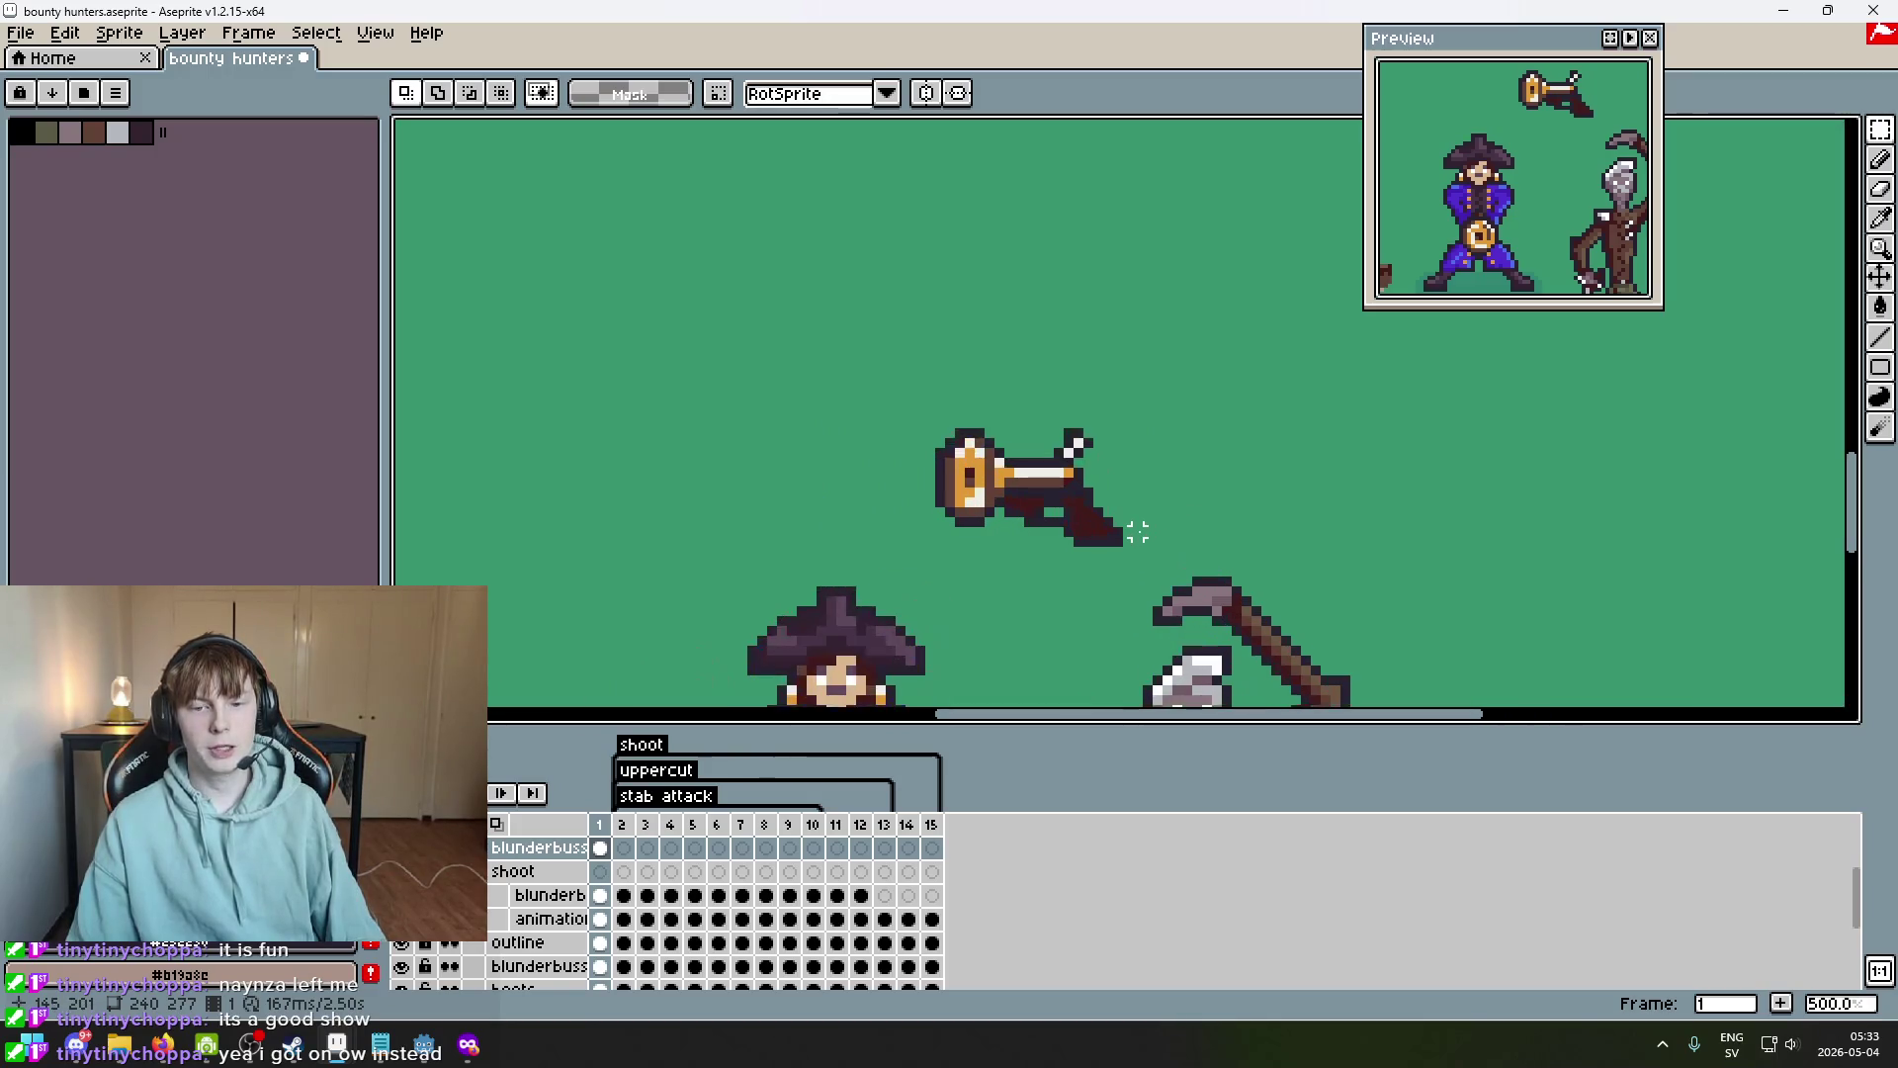
{"action": "scroll", "coordinate": [1136, 532], "scroll_direction": "up", "scroll_amount": 5}
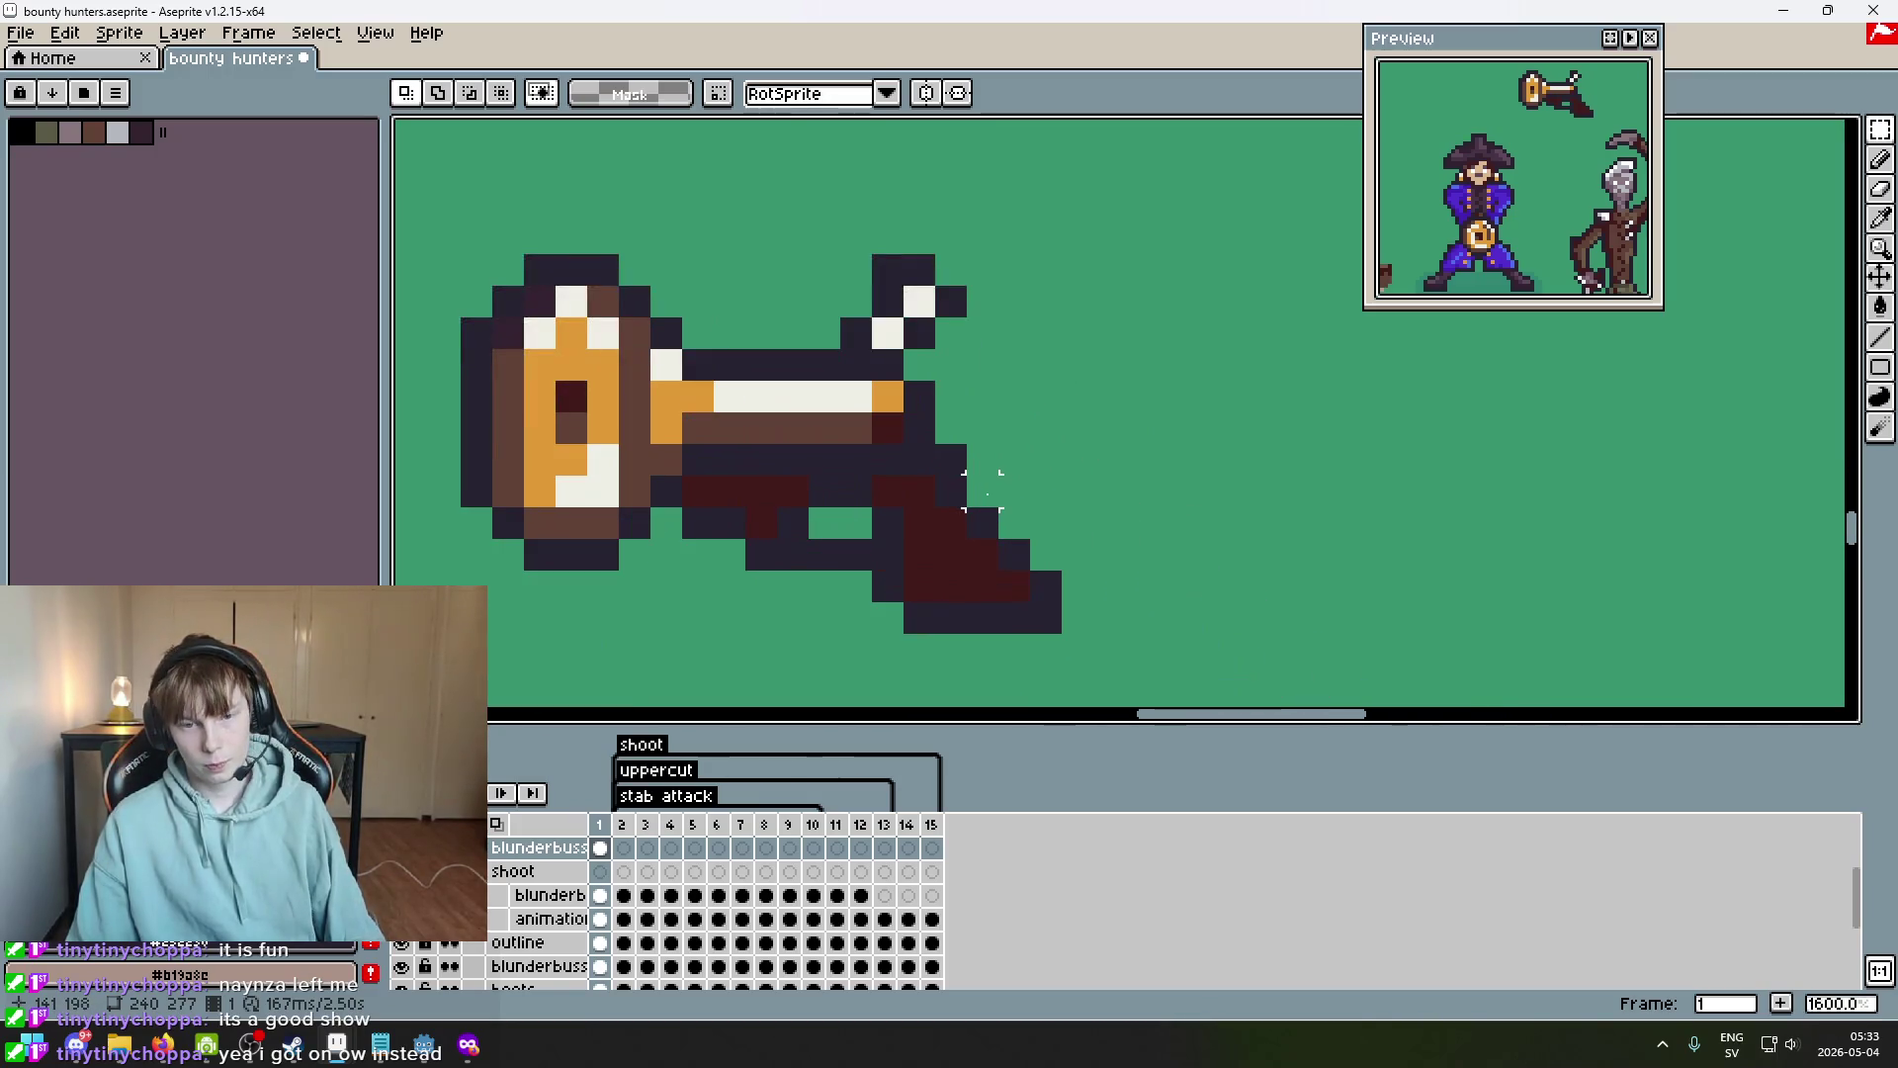
{"action": "left_click_drag", "start_coordinate": [1118, 560], "coordinate": [1148, 556]}
Sample the brown colour and draw a brown highlight diagonally down the grip, plus pixels beside the gun.
{"action": "key", "text": "i"}
{"action": "left_click", "coordinate": [899, 439]}
{"action": "key", "text": "b"}
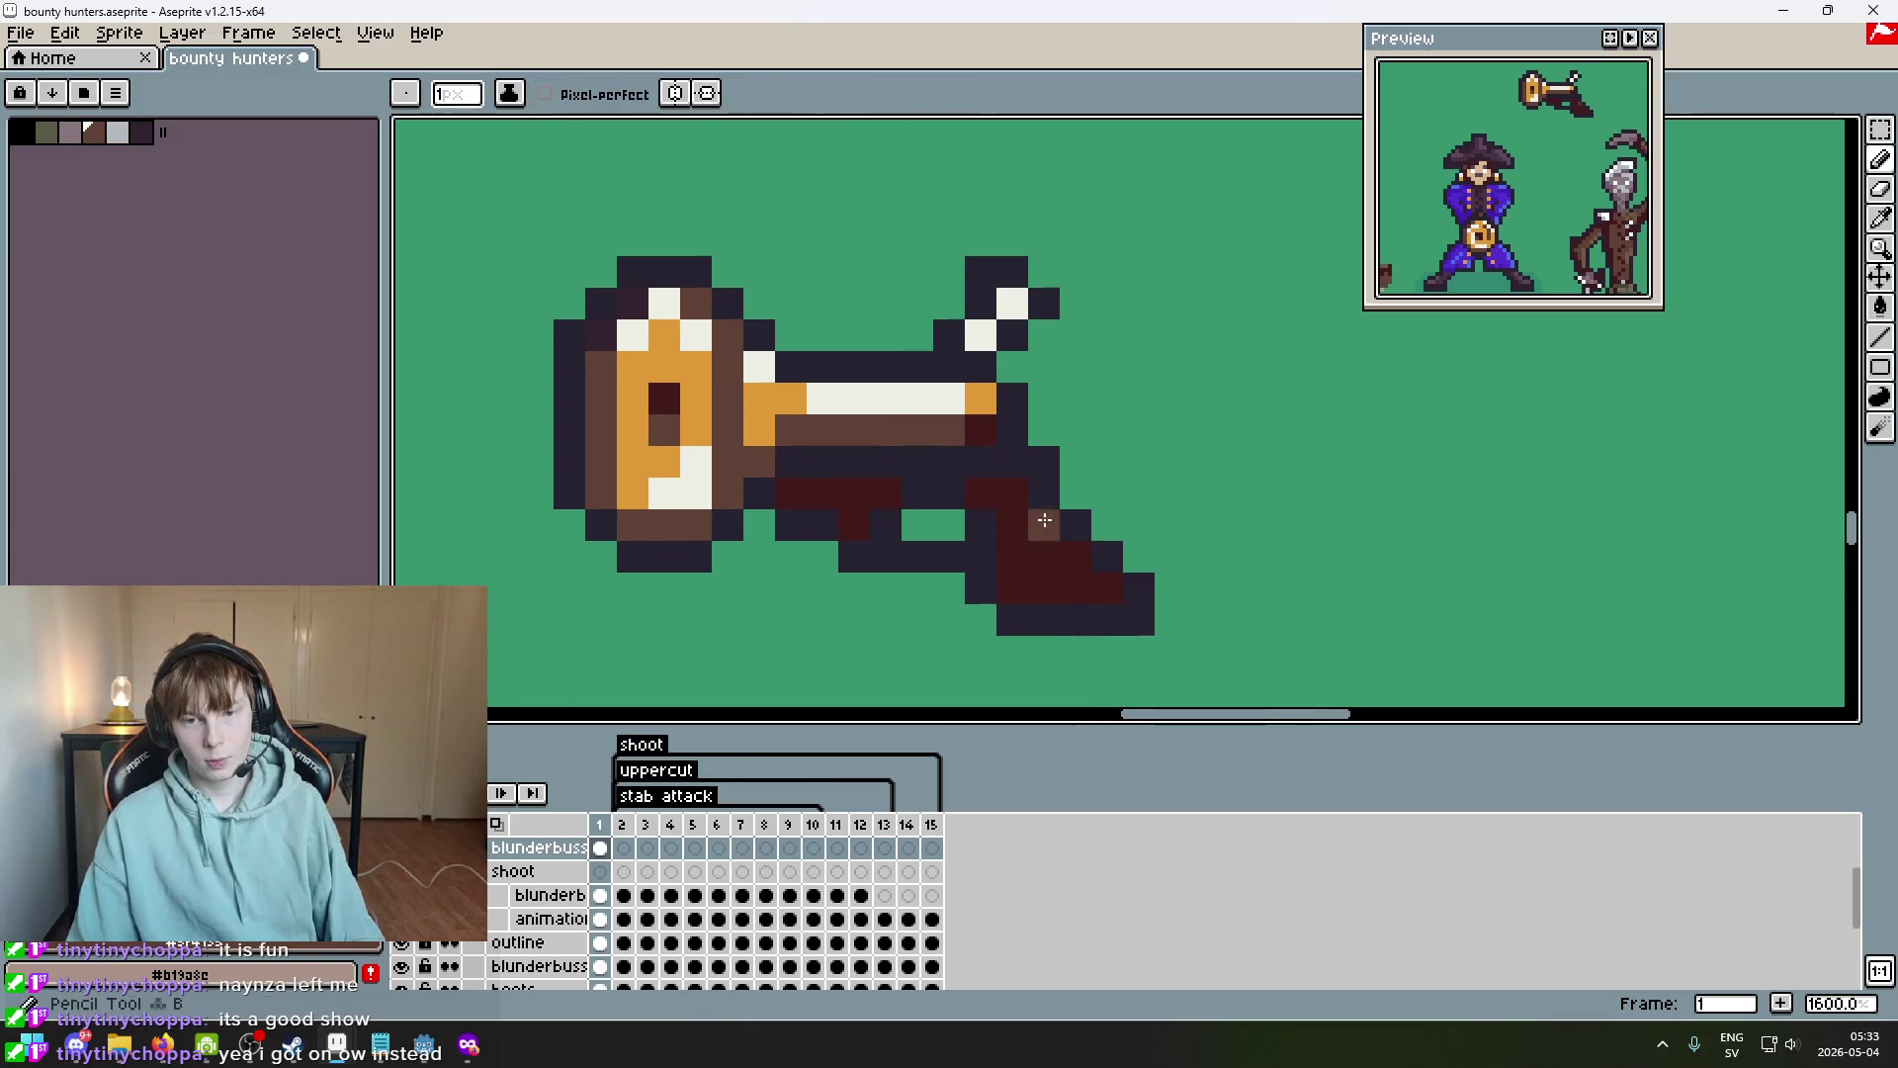
{"action": "left_click_drag", "start_coordinate": [1020, 495], "coordinate": [1107, 587]}
{"action": "left_click", "coordinate": [1359, 333]}
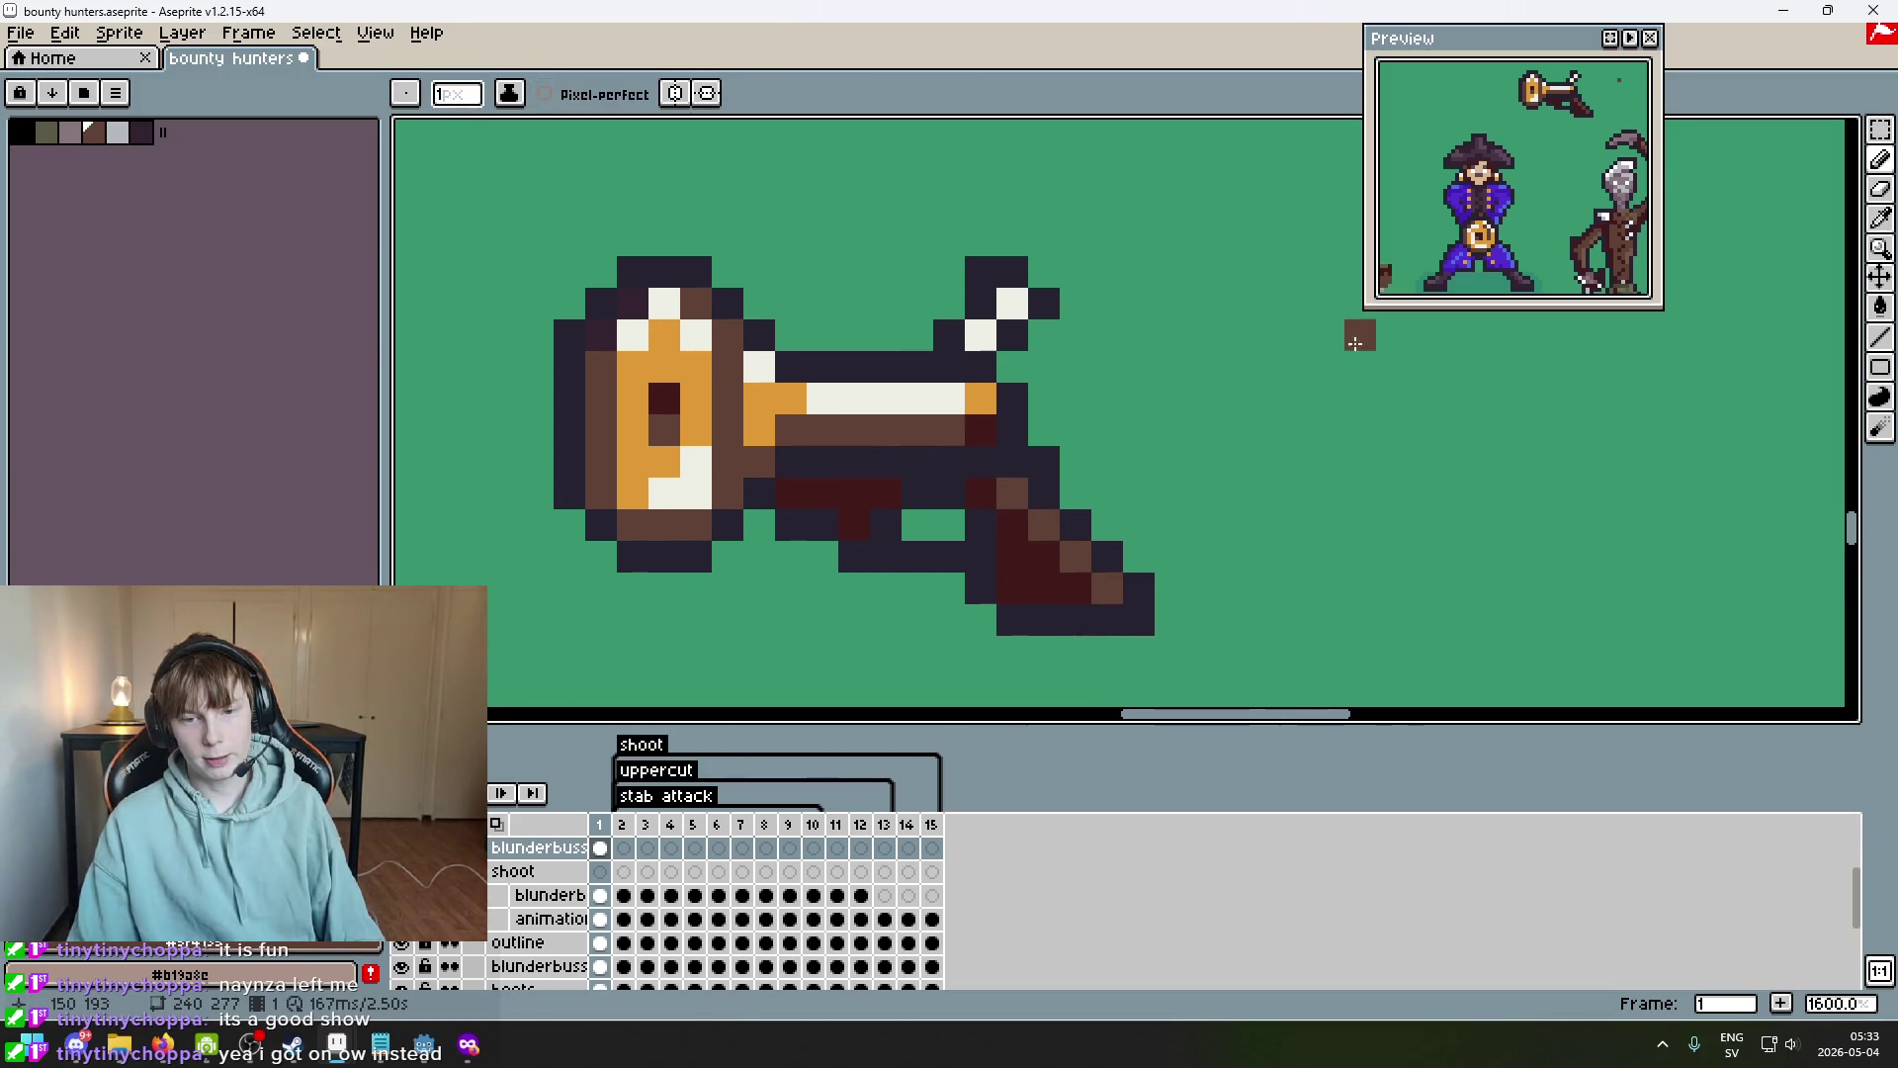
{"action": "left_click", "coordinate": [1119, 447], "text": "shift"}
{"action": "left_click", "coordinate": [1400, 518]}
Undo the stray curved brown stroke and zoom in and out to inspect the blunderbuss.
{"action": "mouse_move", "coordinate": [1139, 334]}
{"action": "left_mouse_down"}
{"action": "mouse_move", "coordinate": [1297, 494]}
{"action": "mouse_move", "coordinate": [1071, 516]}
{"action": "mouse_move", "coordinate": [1137, 504]}
{"action": "mouse_move", "coordinate": [1185, 432]}
{"action": "left_mouse_up"}
{"action": "key", "text": "ctrl+z"}
{"action": "scroll", "coordinate": [1241, 529], "scroll_direction": "down", "scroll_amount": 1}
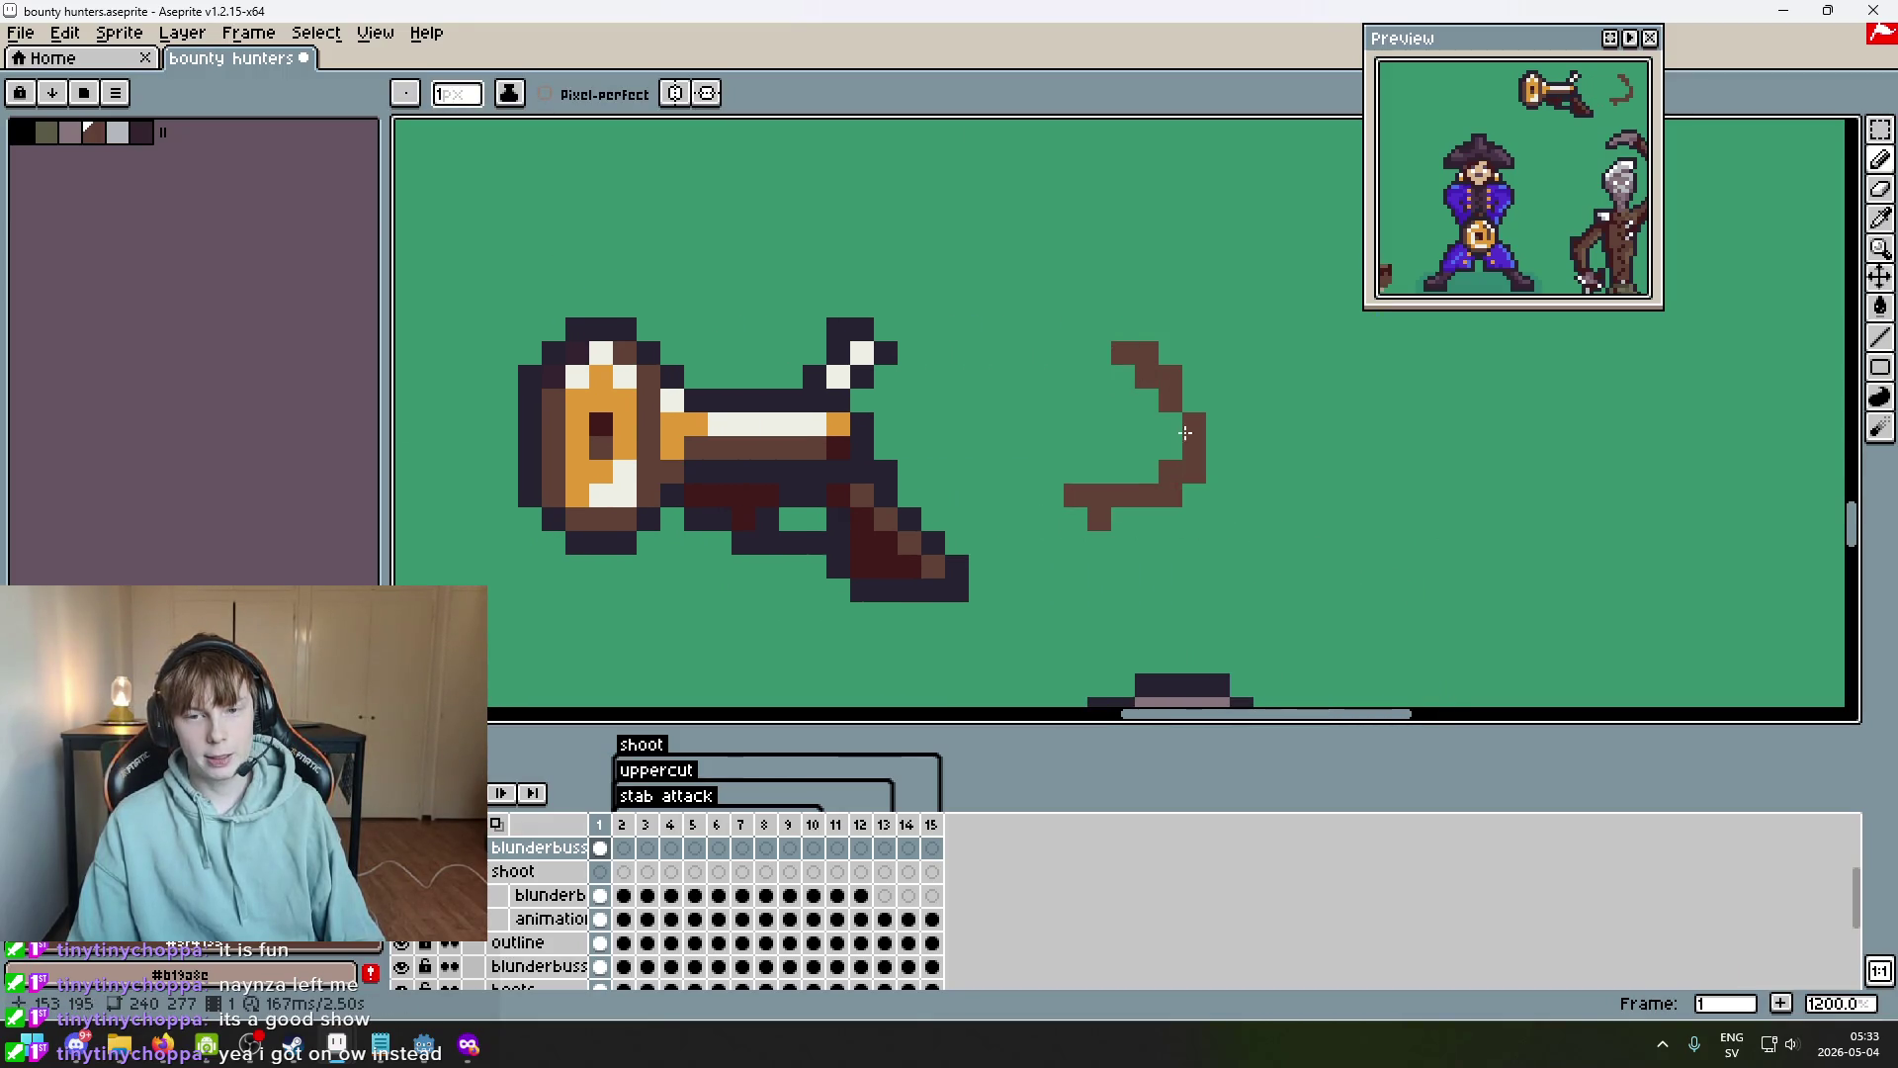
{"action": "key", "text": "ctrl+z"}
{"action": "scroll", "coordinate": [909, 571], "scroll_direction": "up", "scroll_amount": 1}
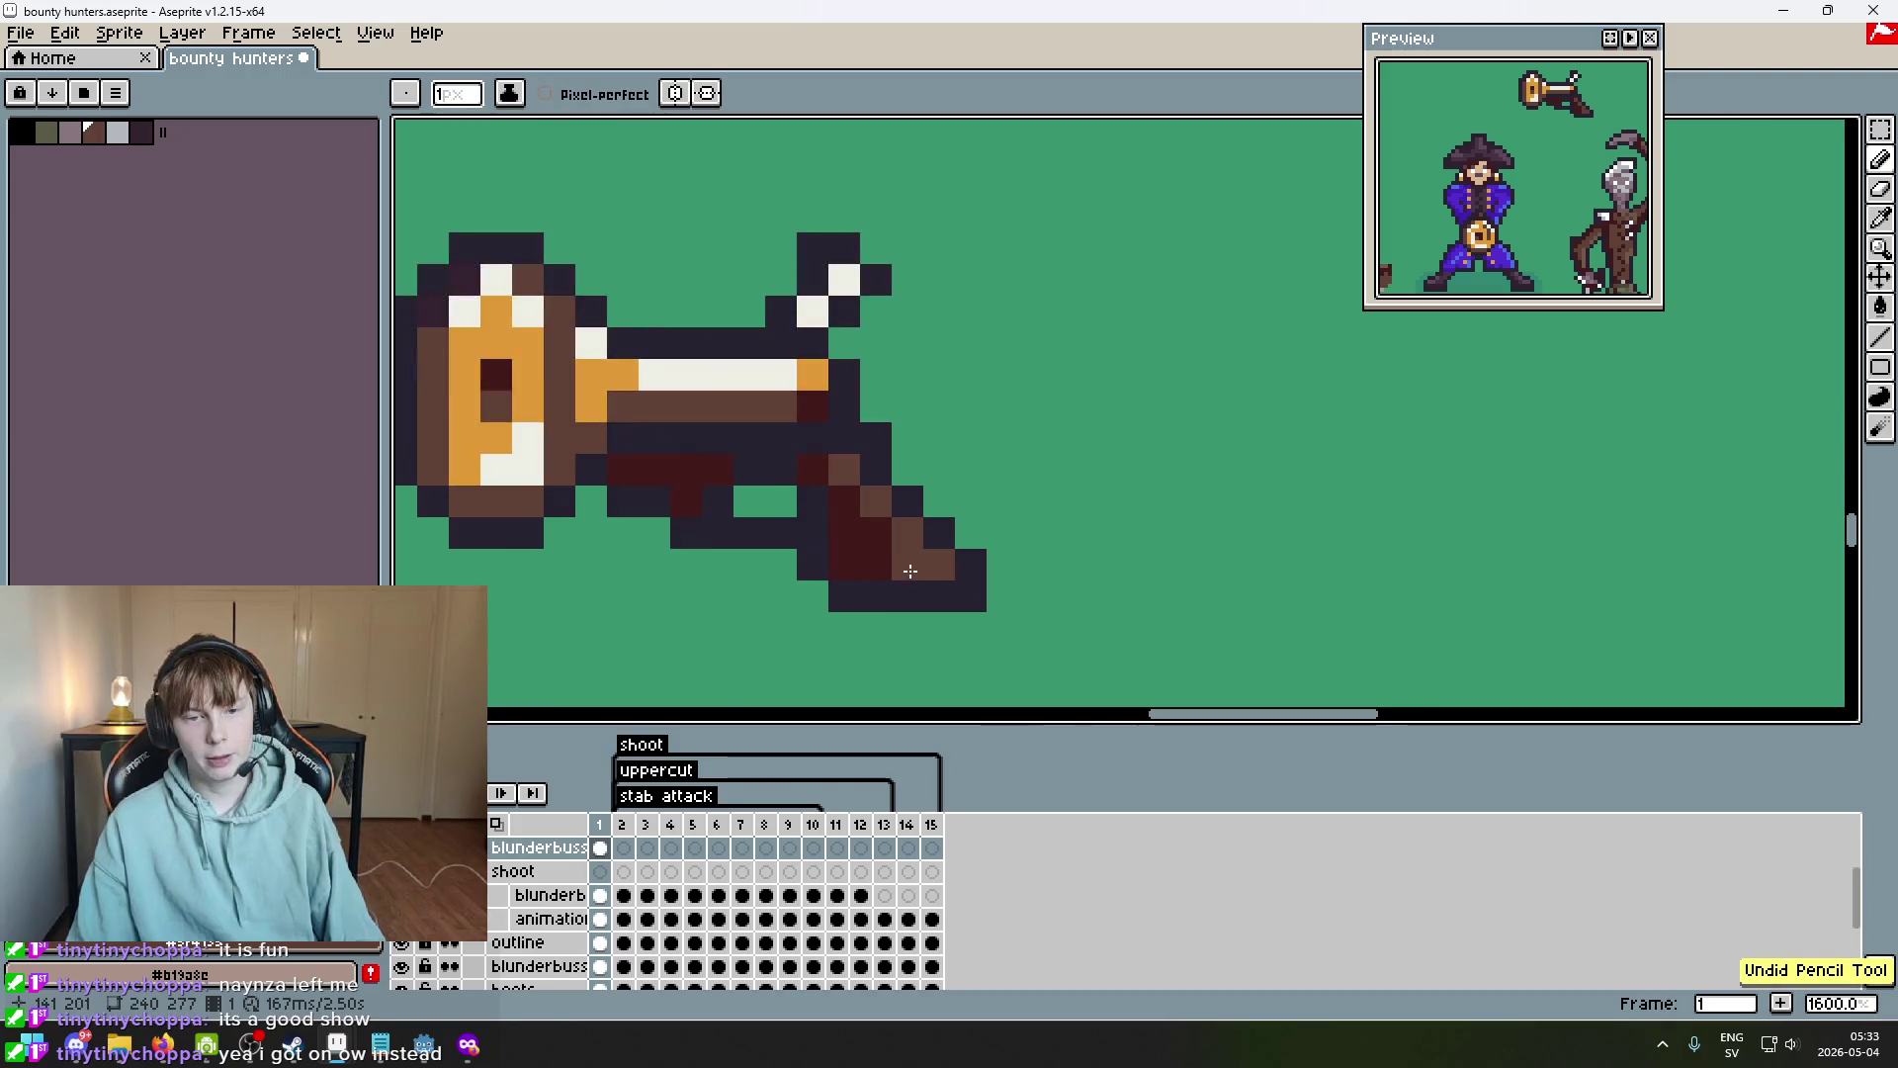
{"action": "scroll", "coordinate": [966, 592], "scroll_direction": "down", "scroll_amount": 4}
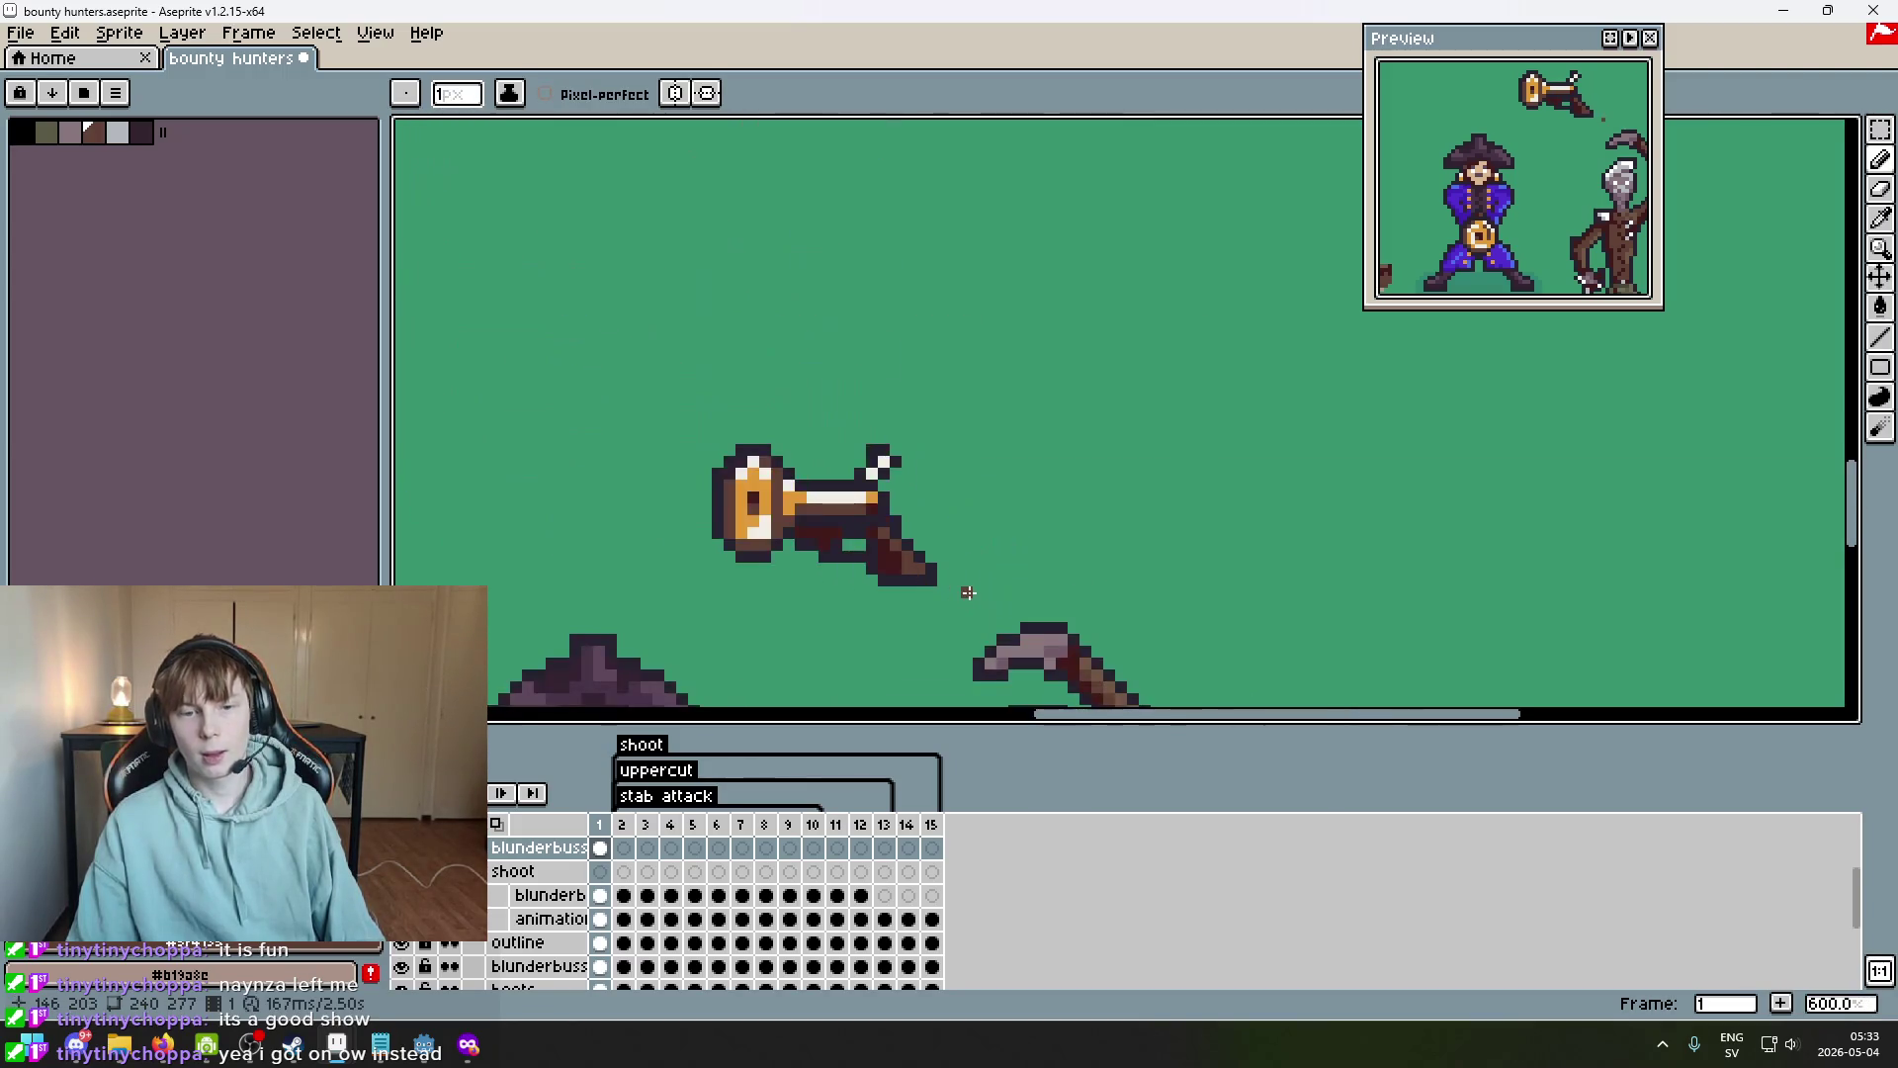
{"action": "scroll", "coordinate": [944, 605], "scroll_direction": "up", "scroll_amount": 4}
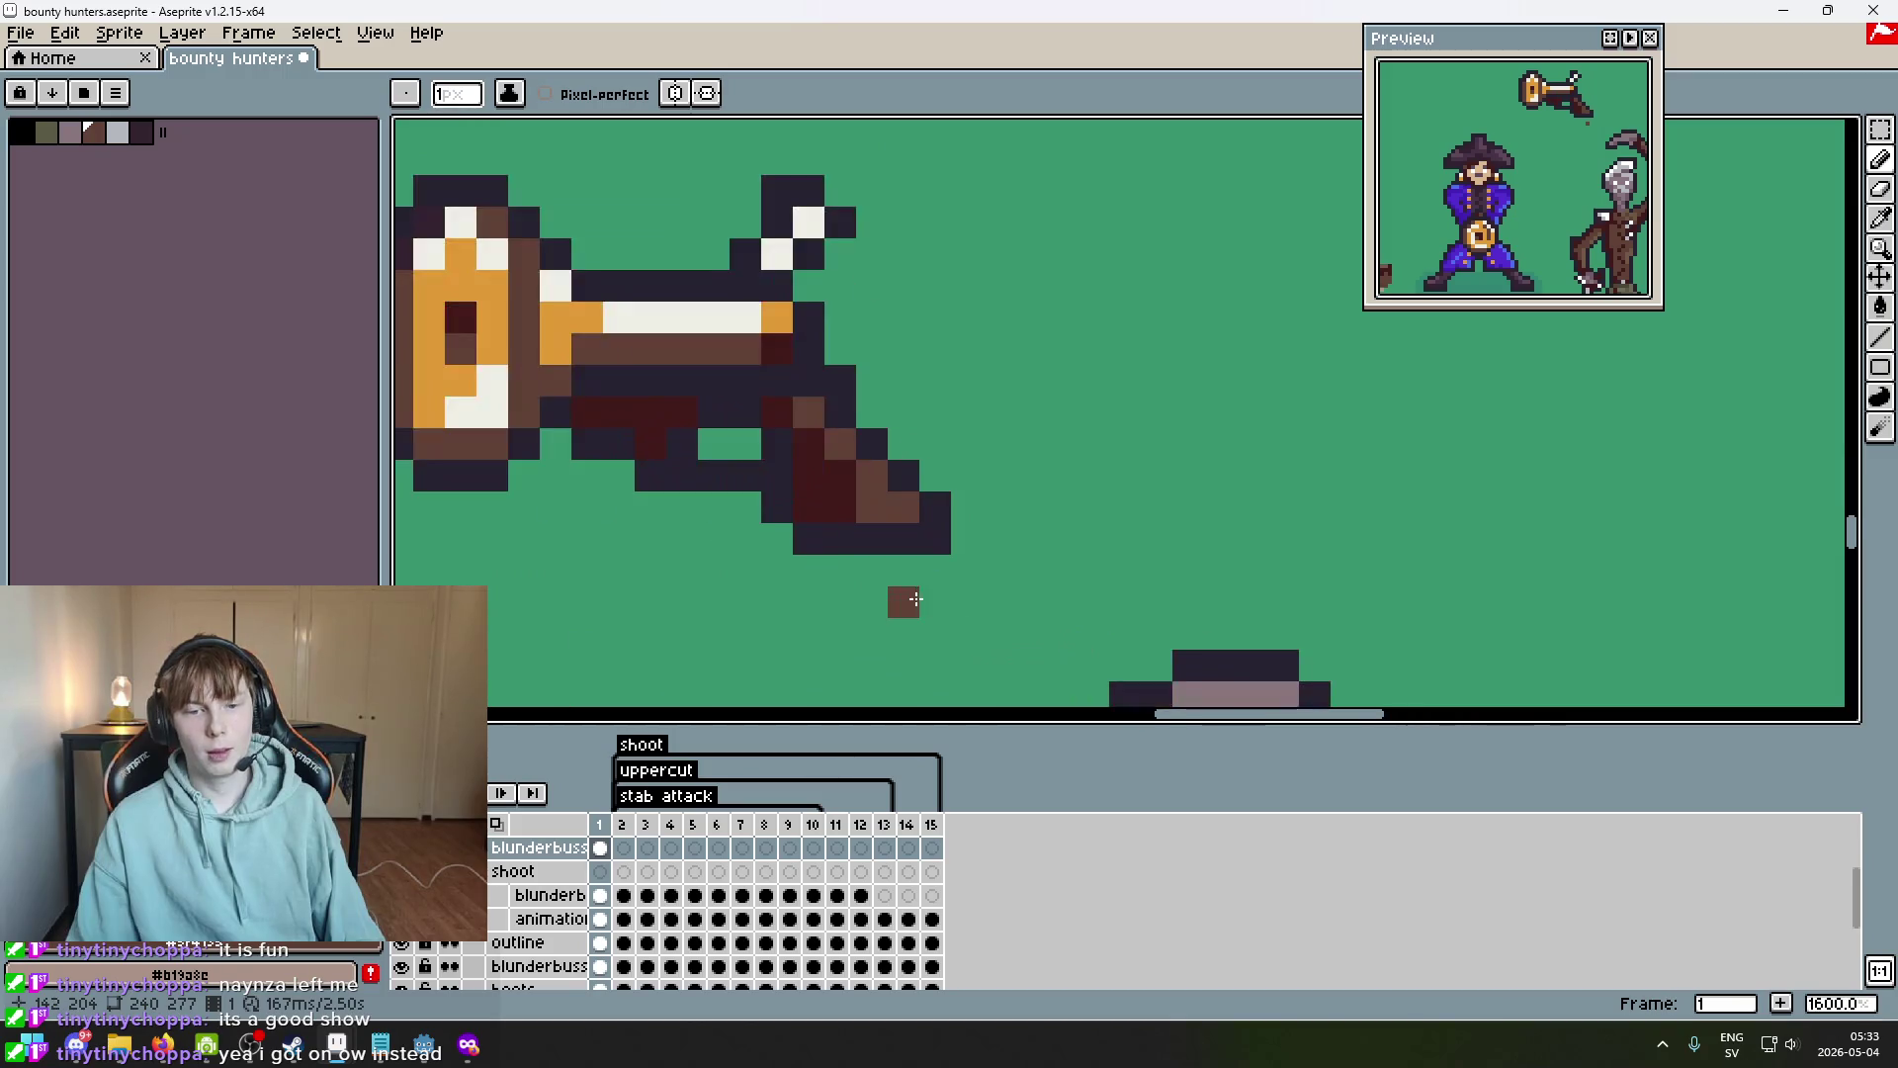
{"action": "scroll", "coordinate": [907, 584], "scroll_direction": "down", "scroll_amount": 5}
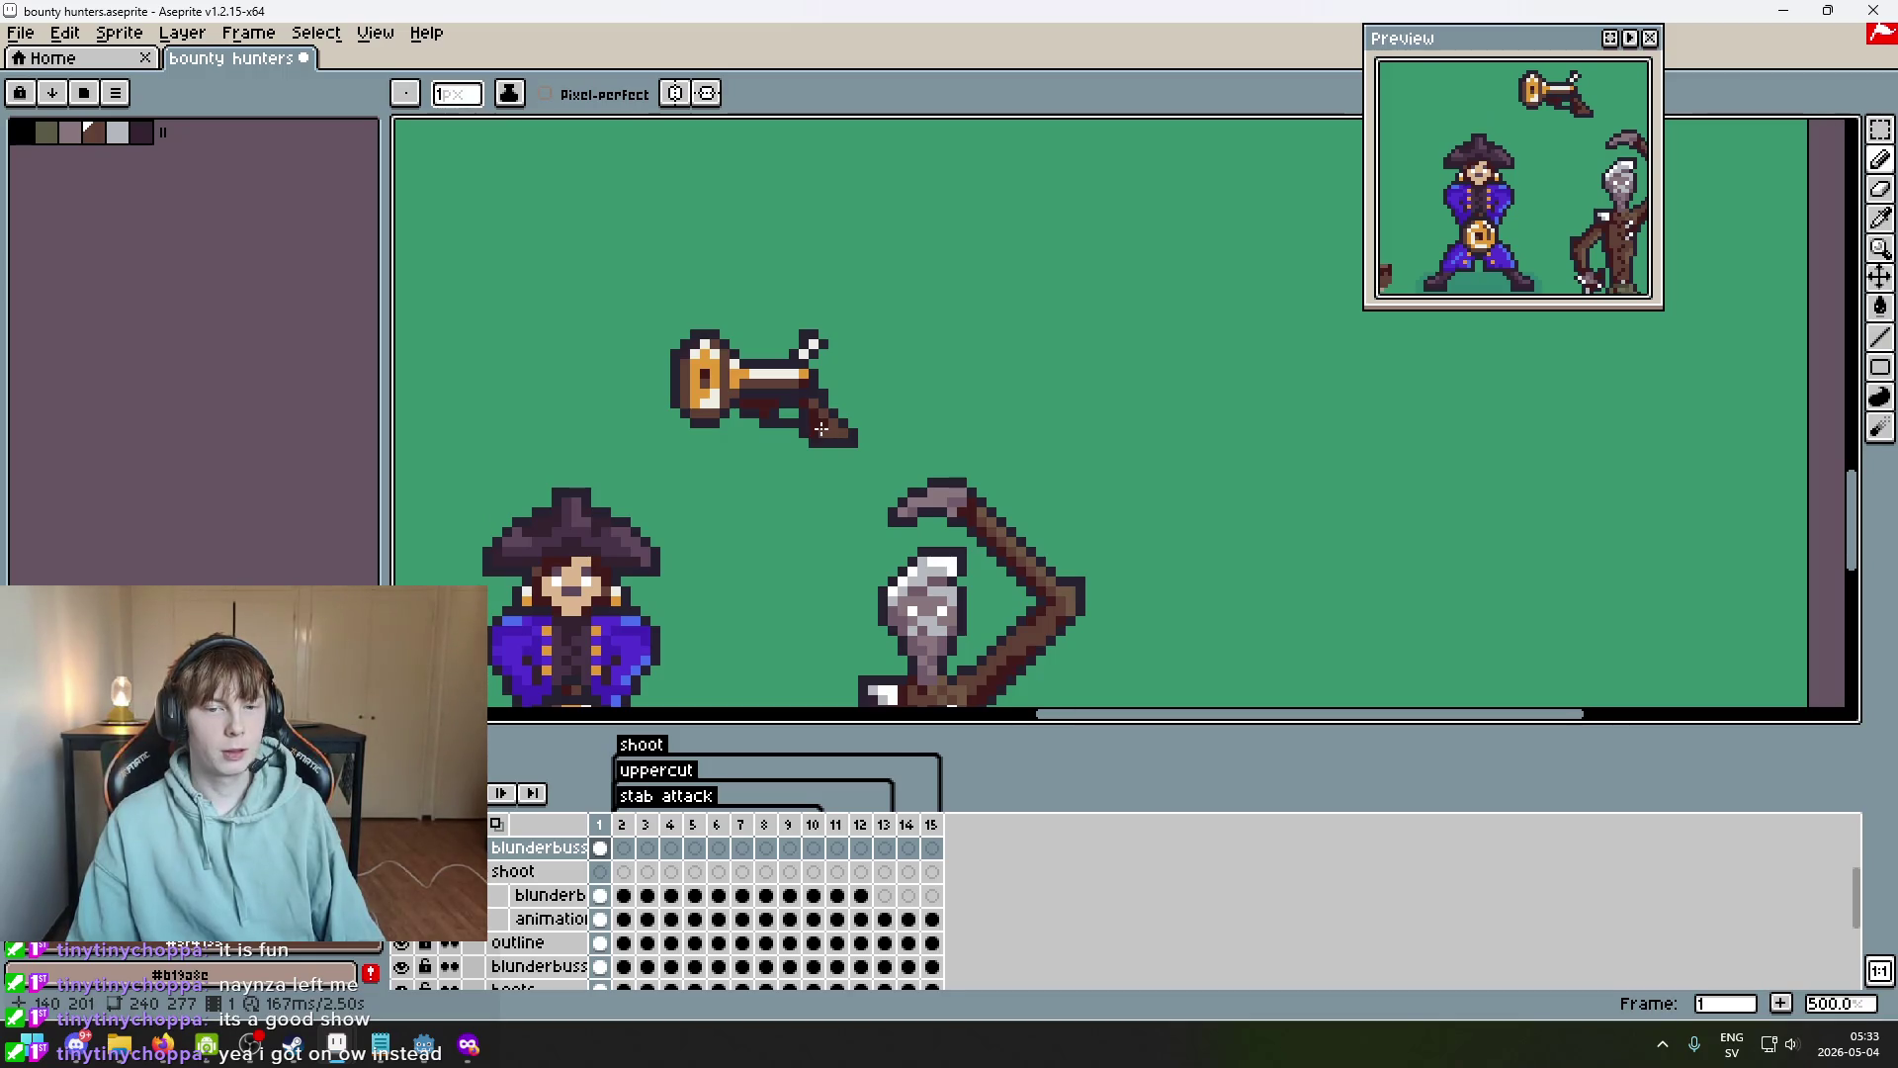
{"action": "scroll", "coordinate": [819, 428], "scroll_direction": "up", "scroll_amount": 3}
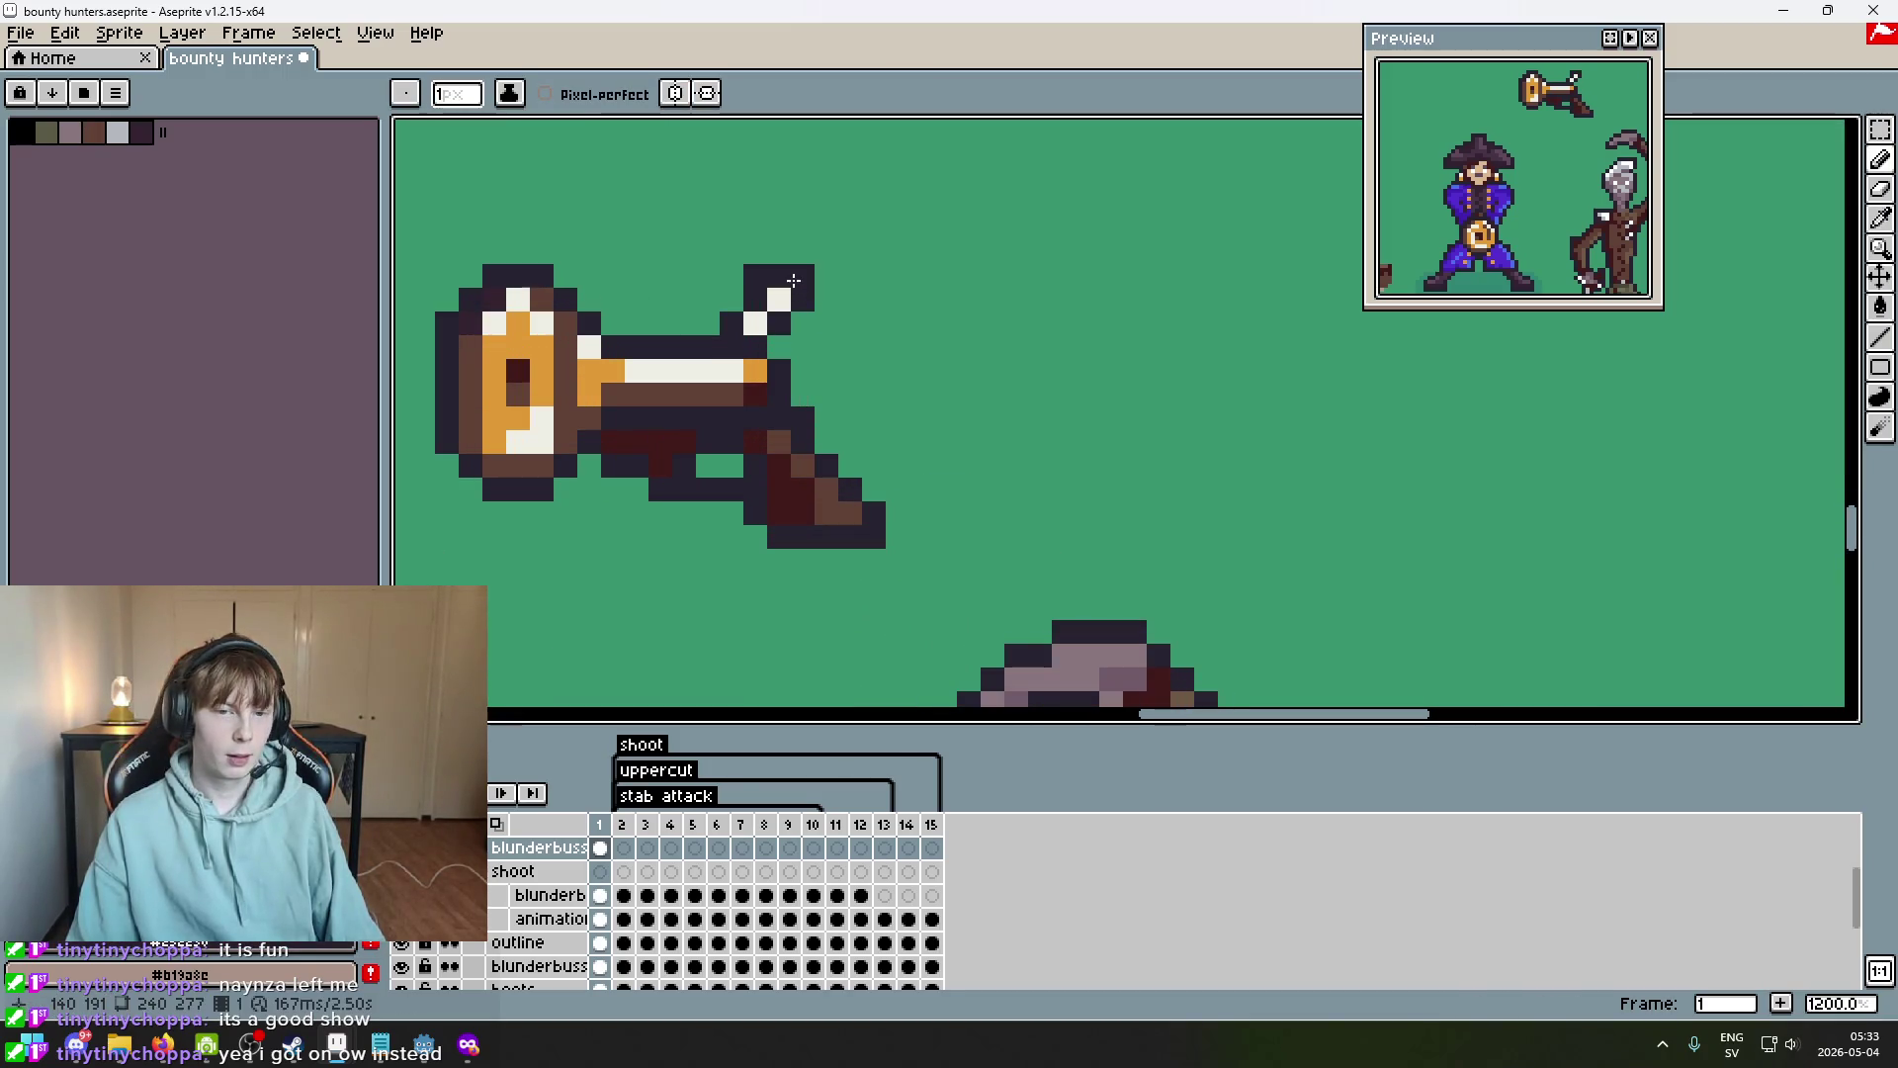
{"action": "scroll", "coordinate": [900, 534], "scroll_direction": "down", "scroll_amount": 3}
{"action": "key", "text": "ctrl"}
{"action": "scroll", "coordinate": [848, 427], "scroll_direction": "up", "scroll_amount": 4}
{"action": "key", "text": "b"}
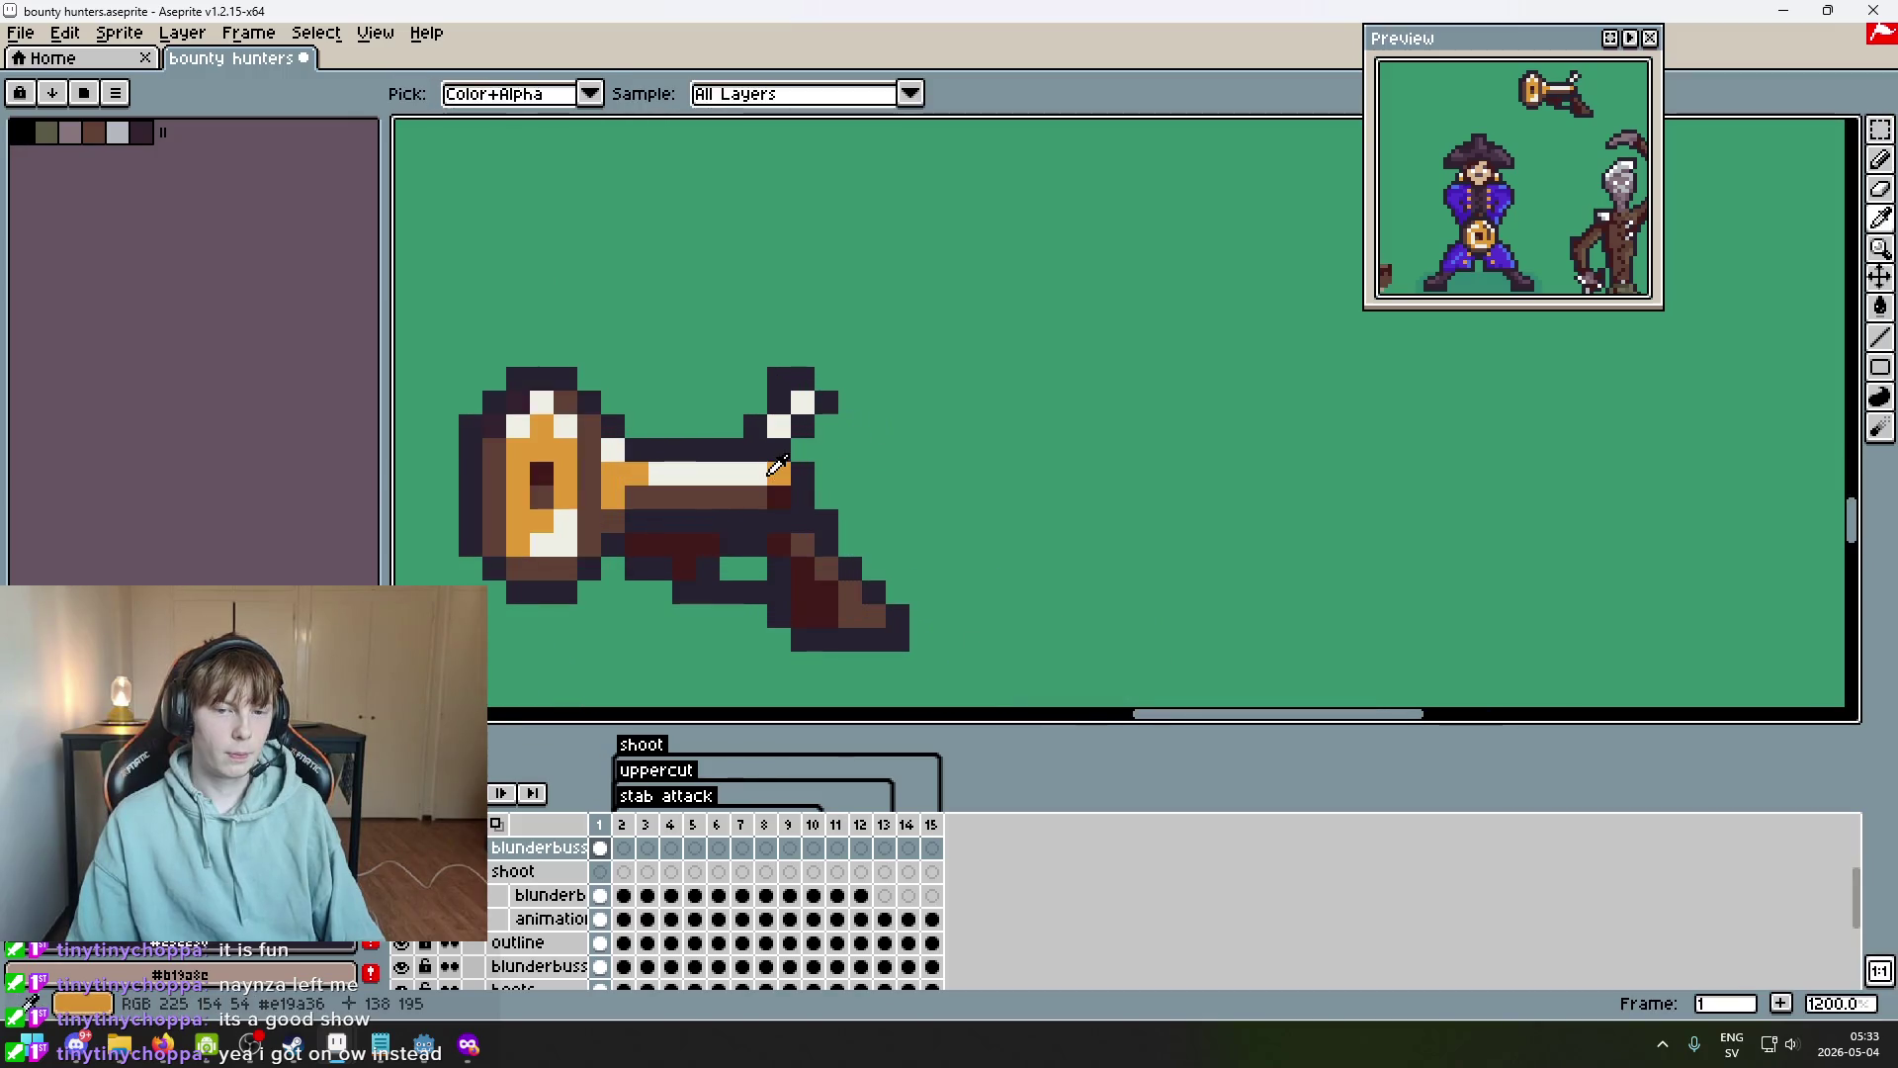
{"action": "left_click", "coordinate": [808, 409]}
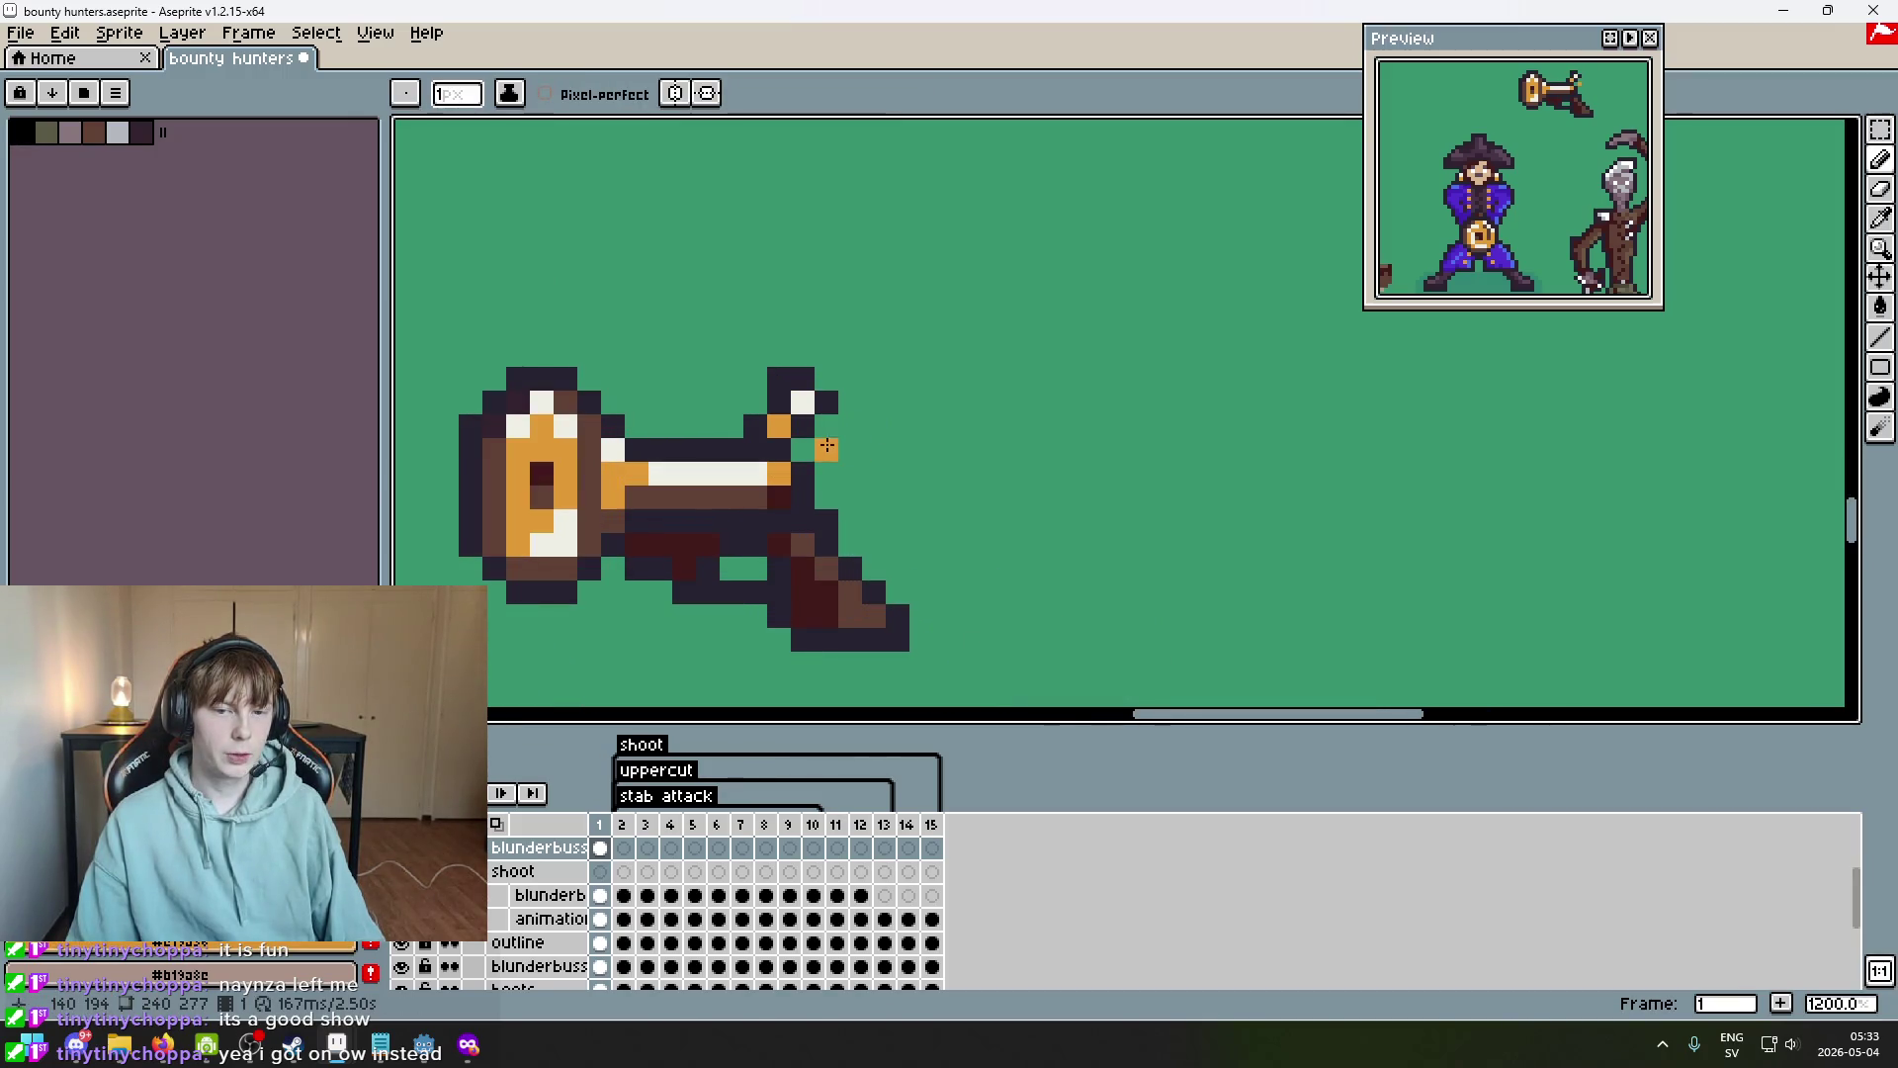
{"action": "scroll", "coordinate": [829, 448], "scroll_direction": "down", "scroll_amount": 5}
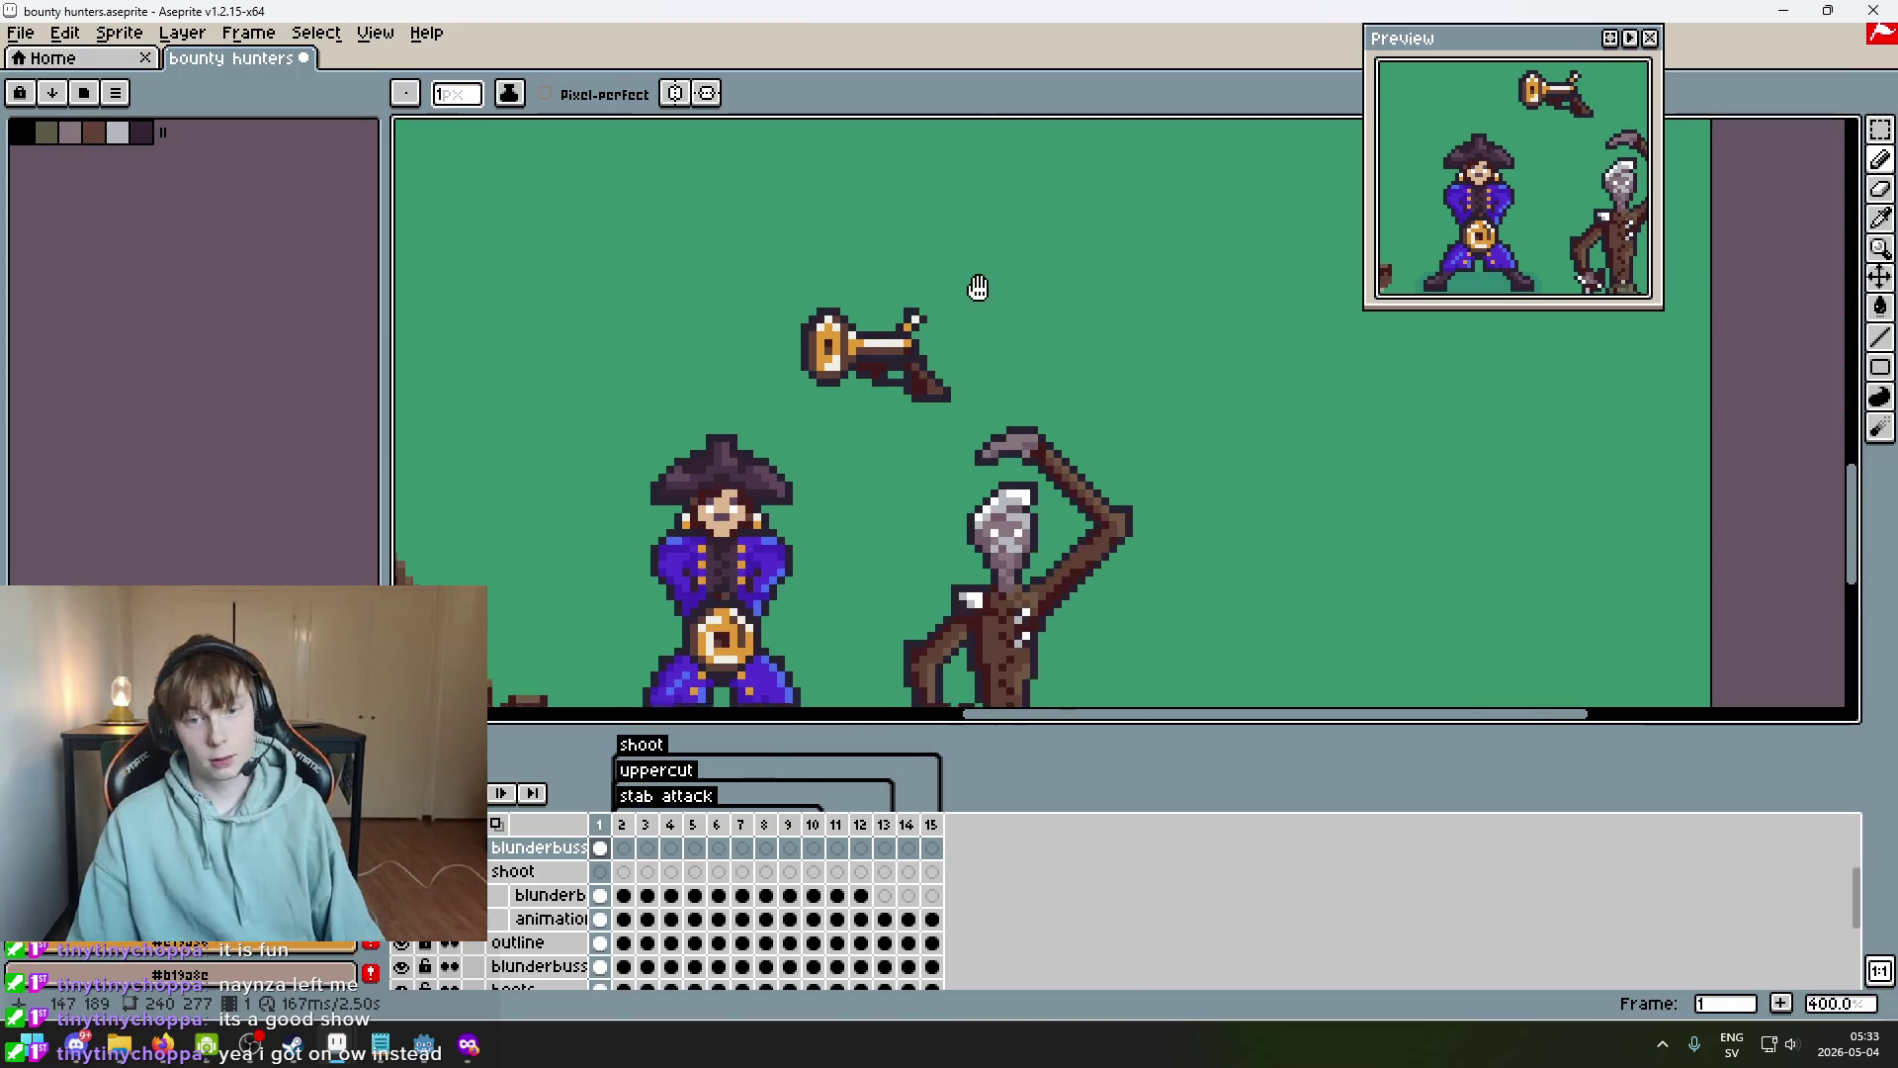
{"action": "scroll", "coordinate": [977, 293], "scroll_direction": "down", "scroll_amount": 1}
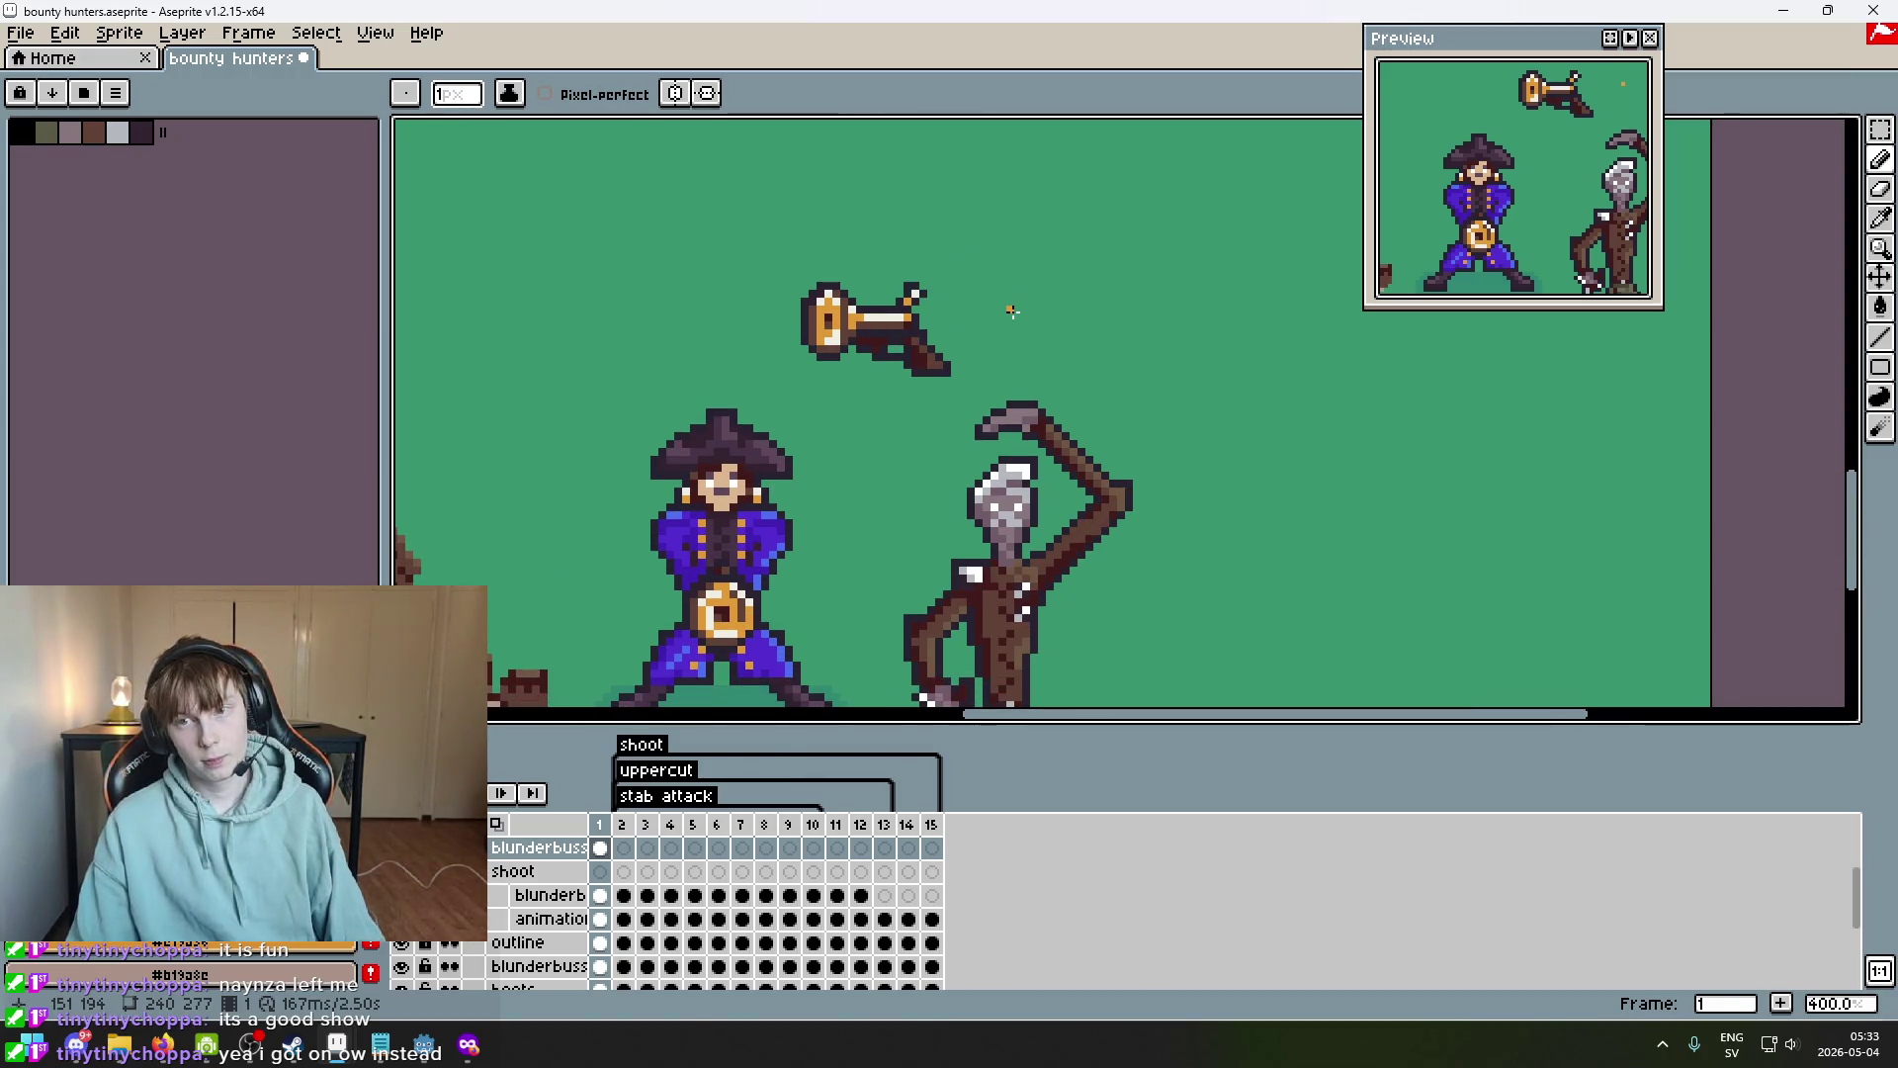
{"action": "scroll", "coordinate": [1011, 311], "scroll_direction": "up", "scroll_amount": 5}
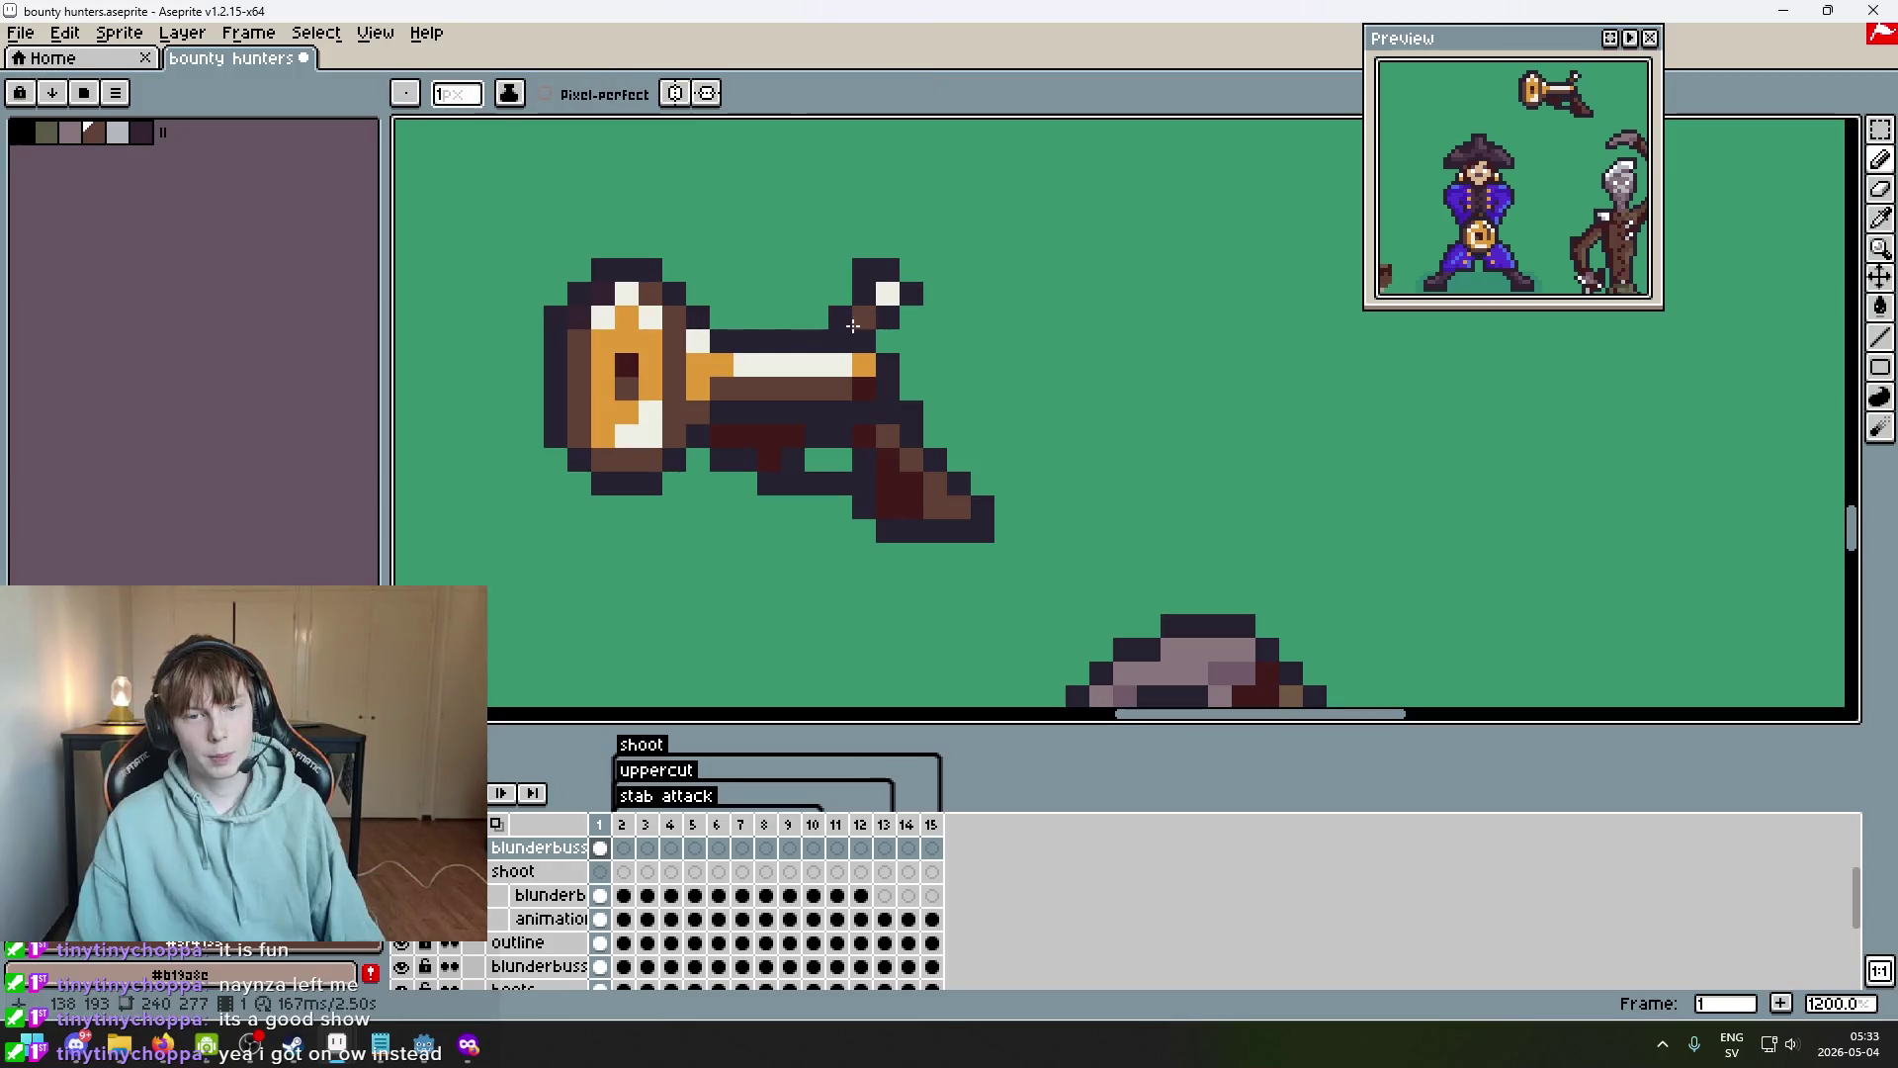
{"action": "scroll", "coordinate": [882, 339], "scroll_direction": "down", "scroll_amount": 3}
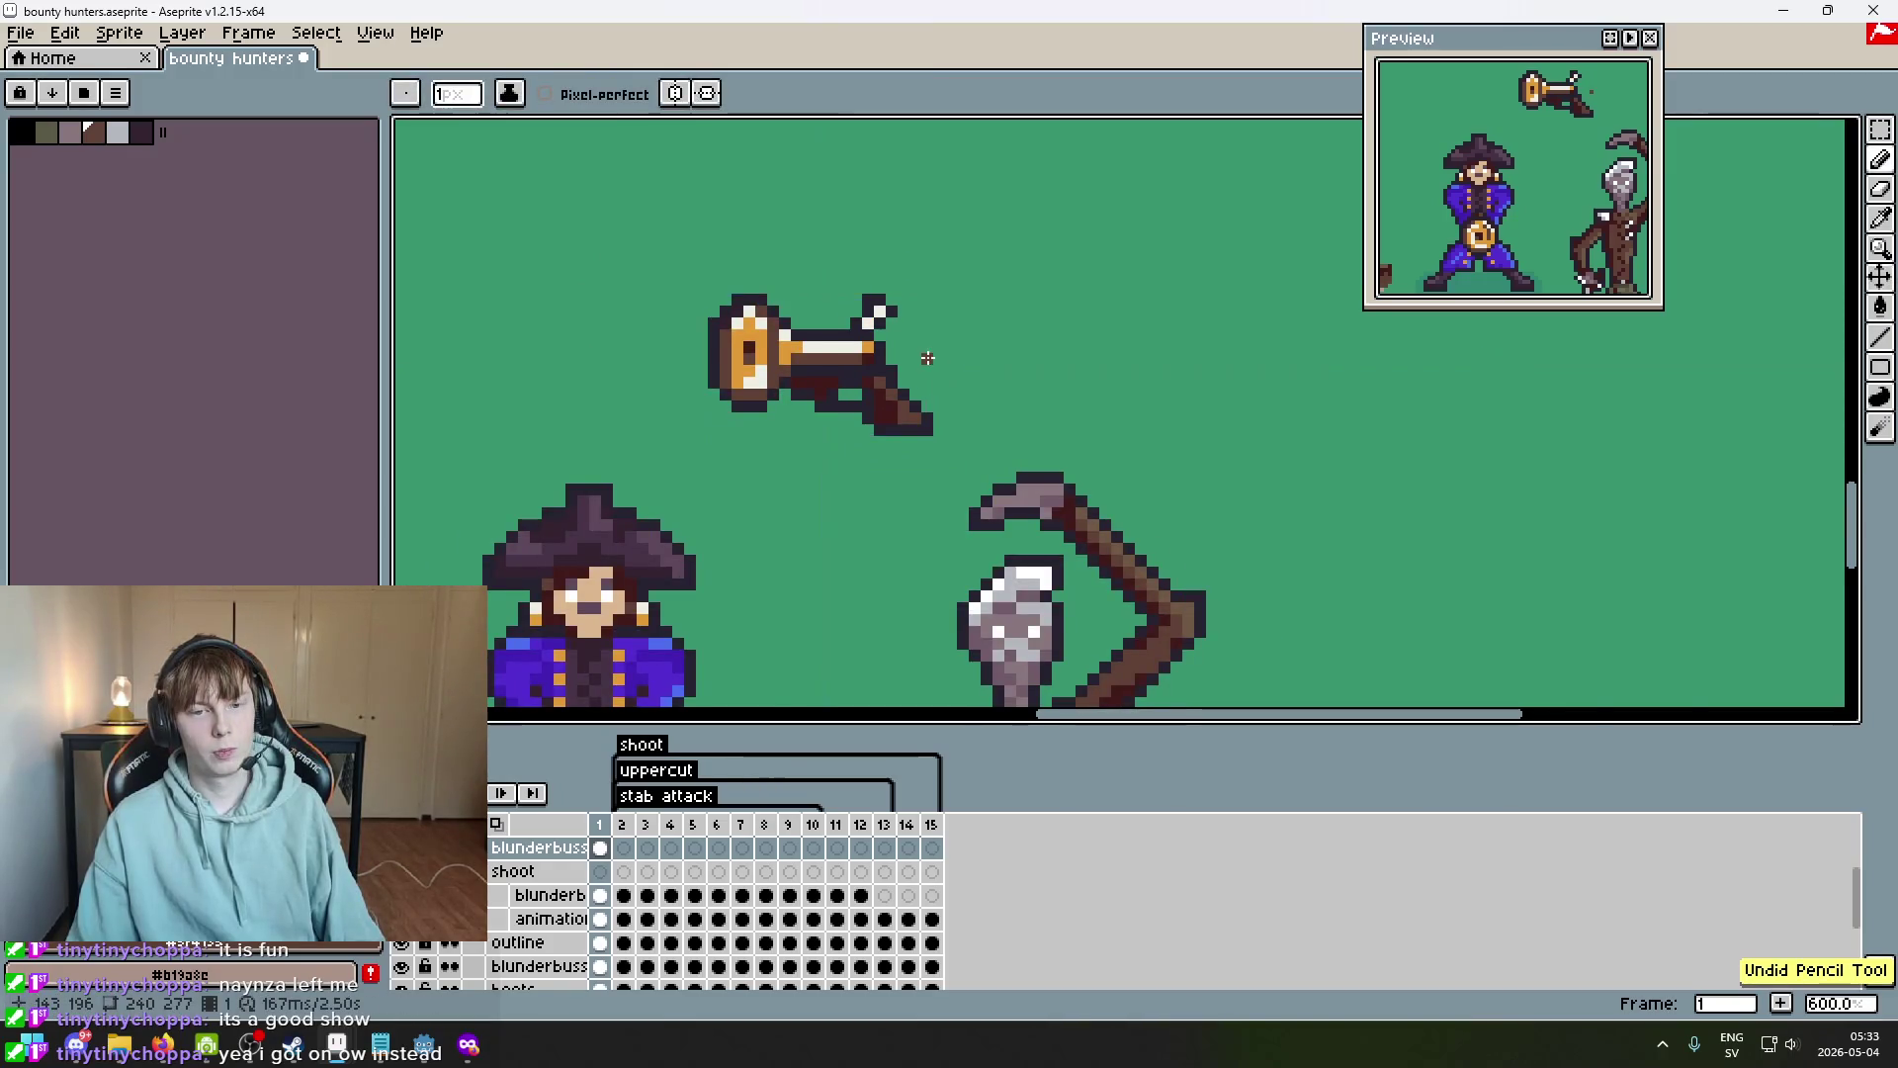
{"action": "scroll", "coordinate": [928, 358], "scroll_direction": "down", "scroll_amount": 2}
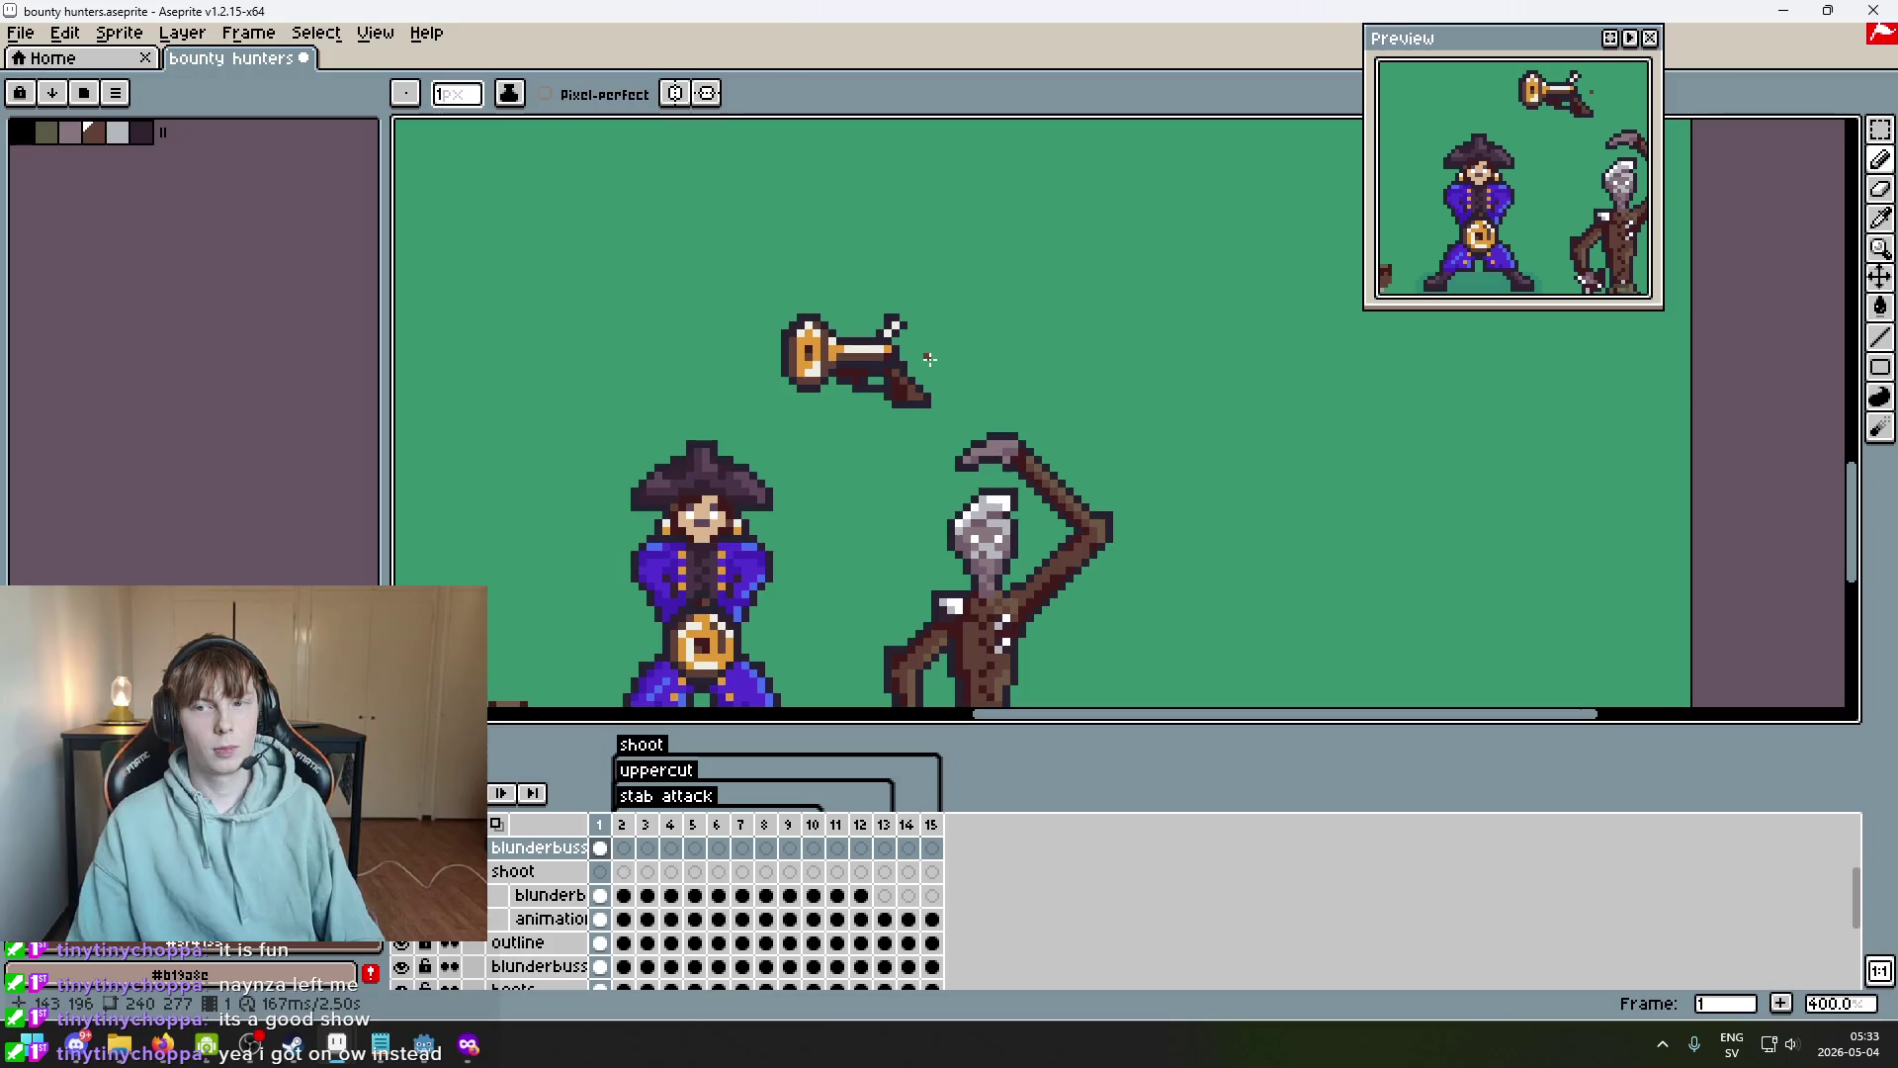
{"action": "scroll", "coordinate": [929, 359], "scroll_direction": "up", "scroll_amount": 1}
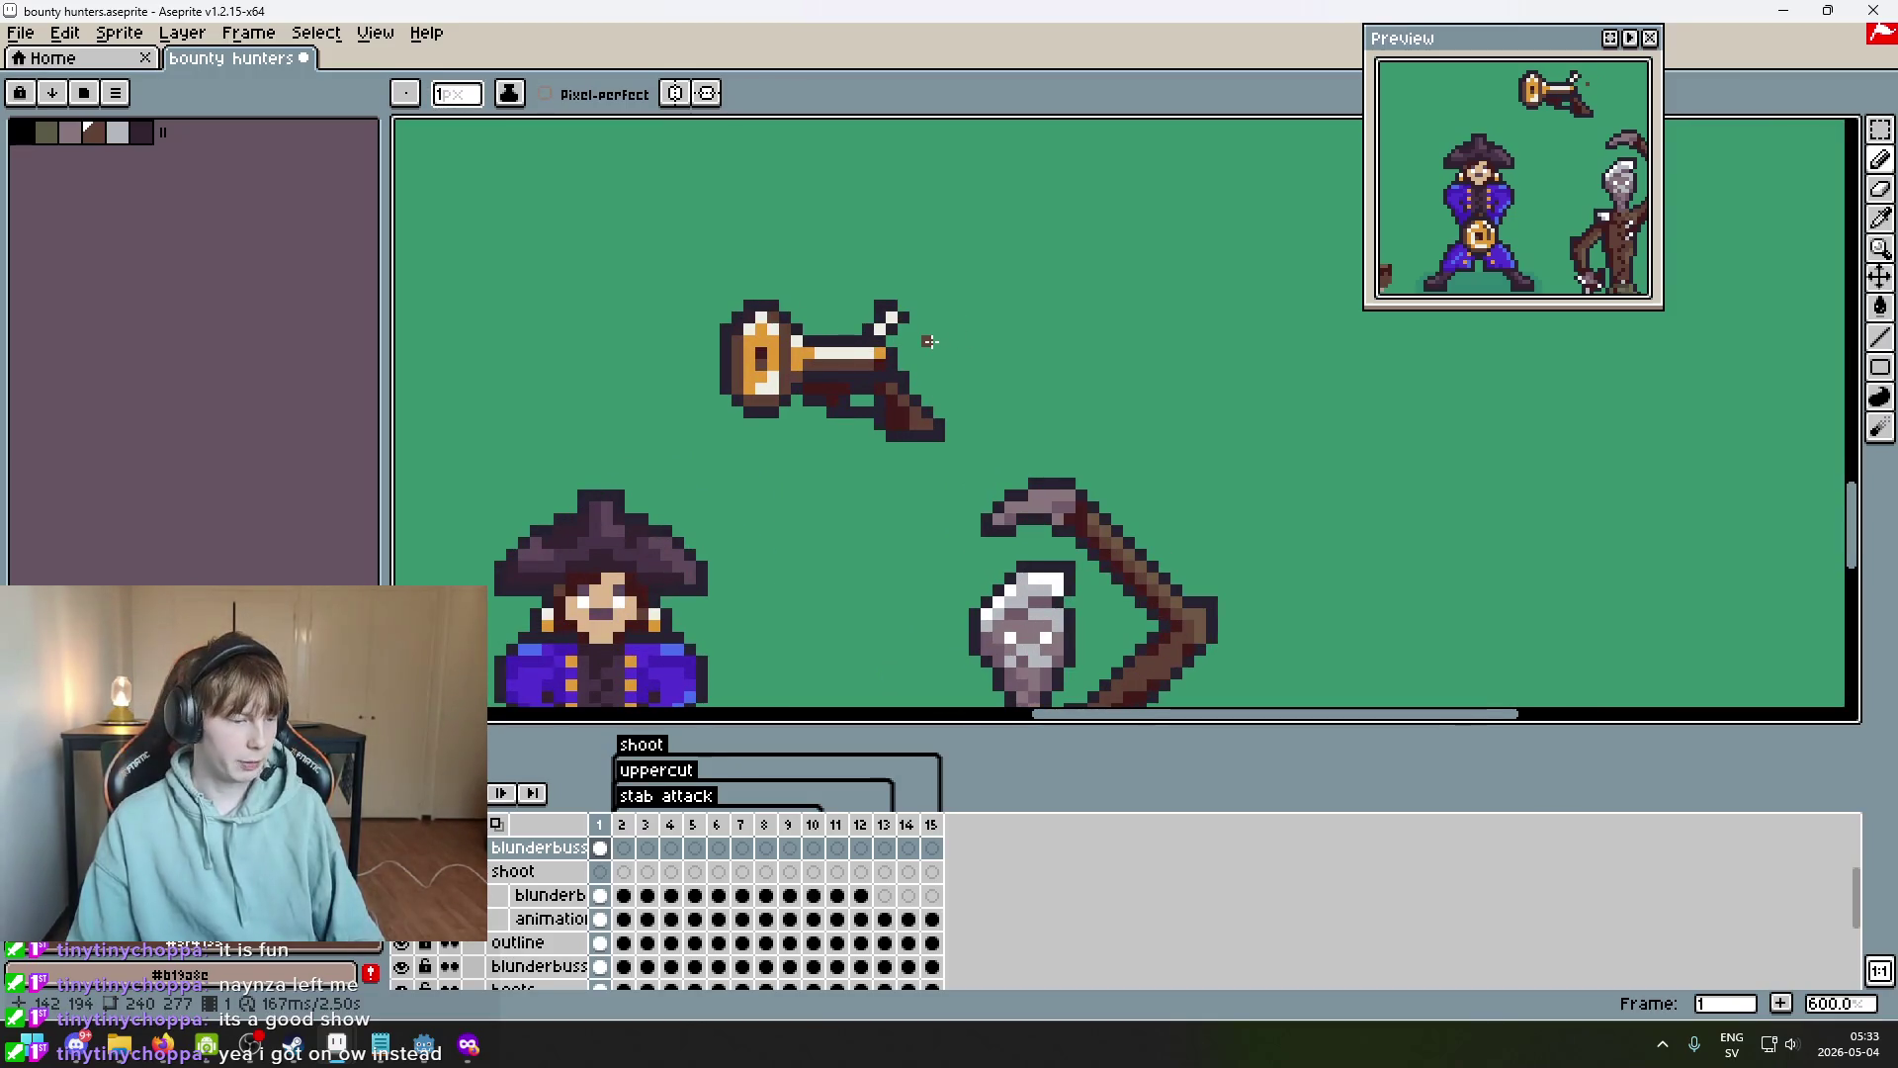
{"action": "scroll", "coordinate": [929, 341], "scroll_direction": "down", "scroll_amount": 4}
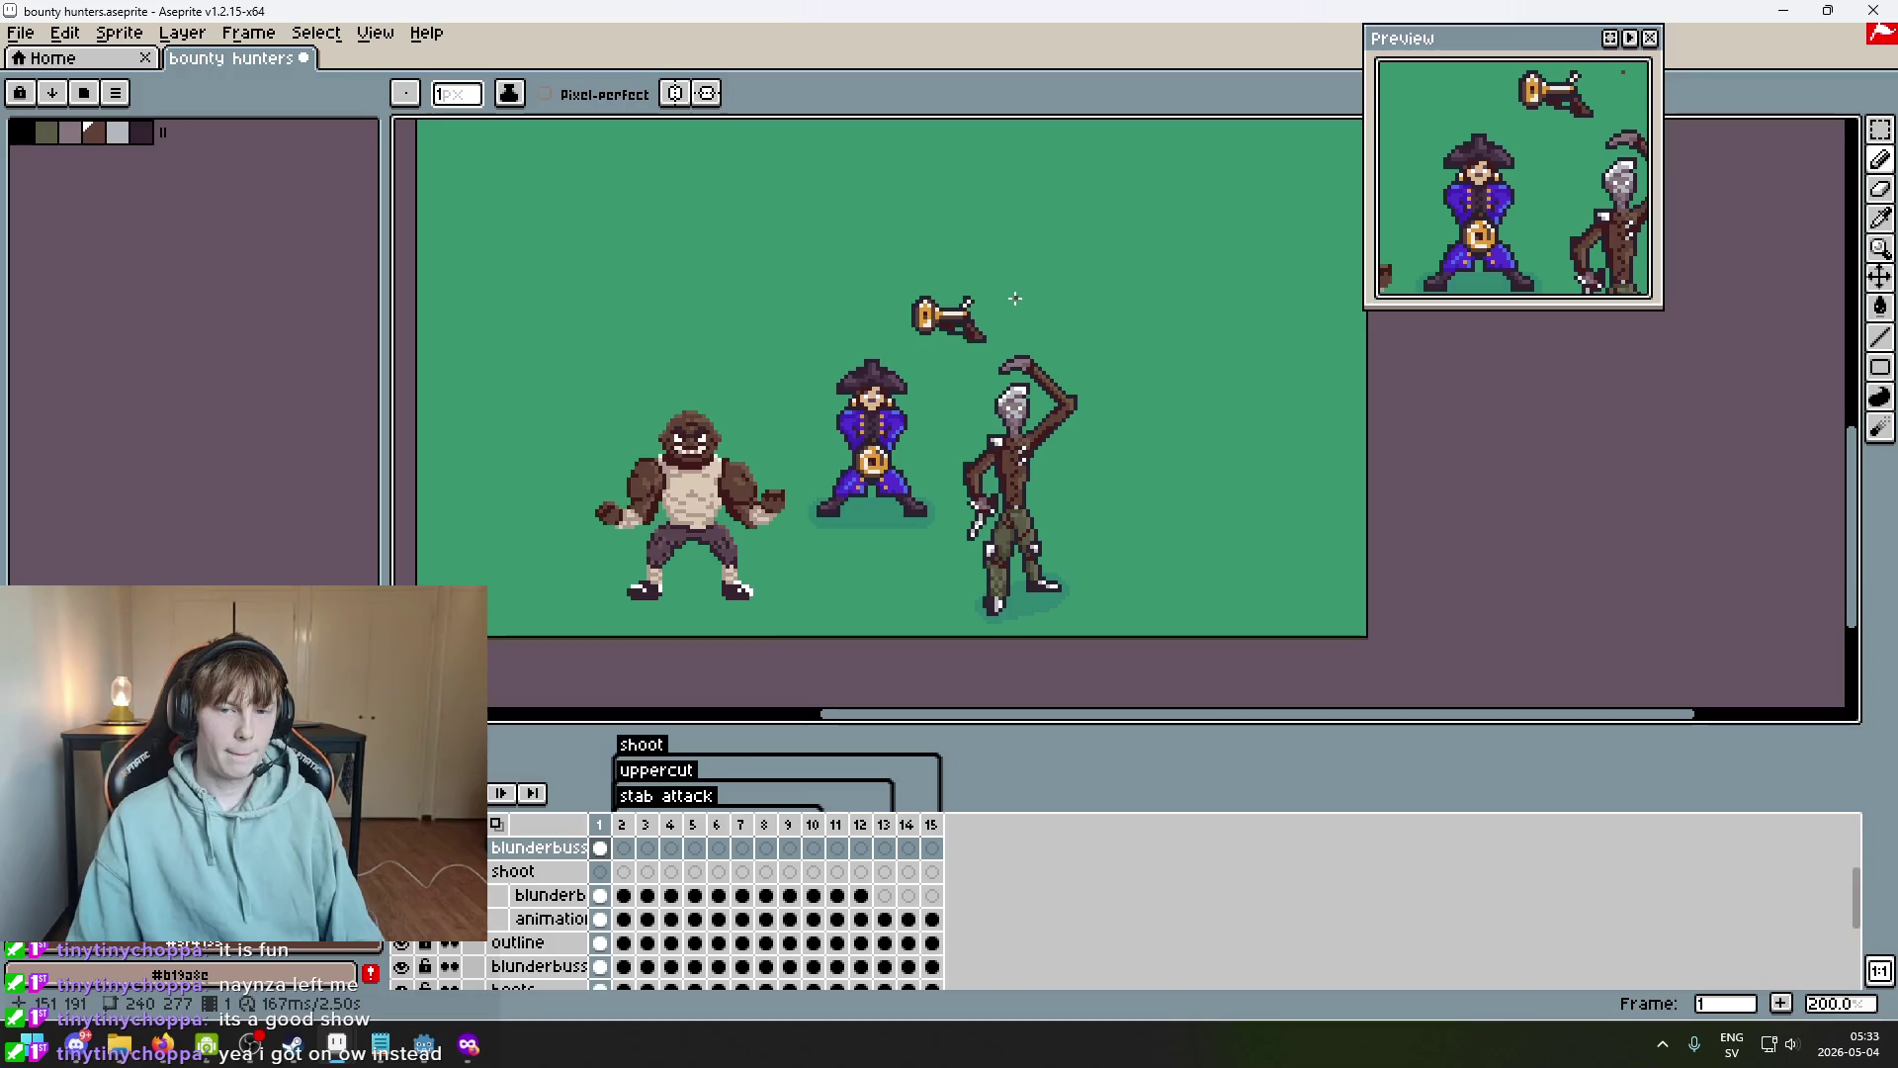
{"action": "scroll", "coordinate": [952, 304], "scroll_direction": "up", "scroll_amount": 8}
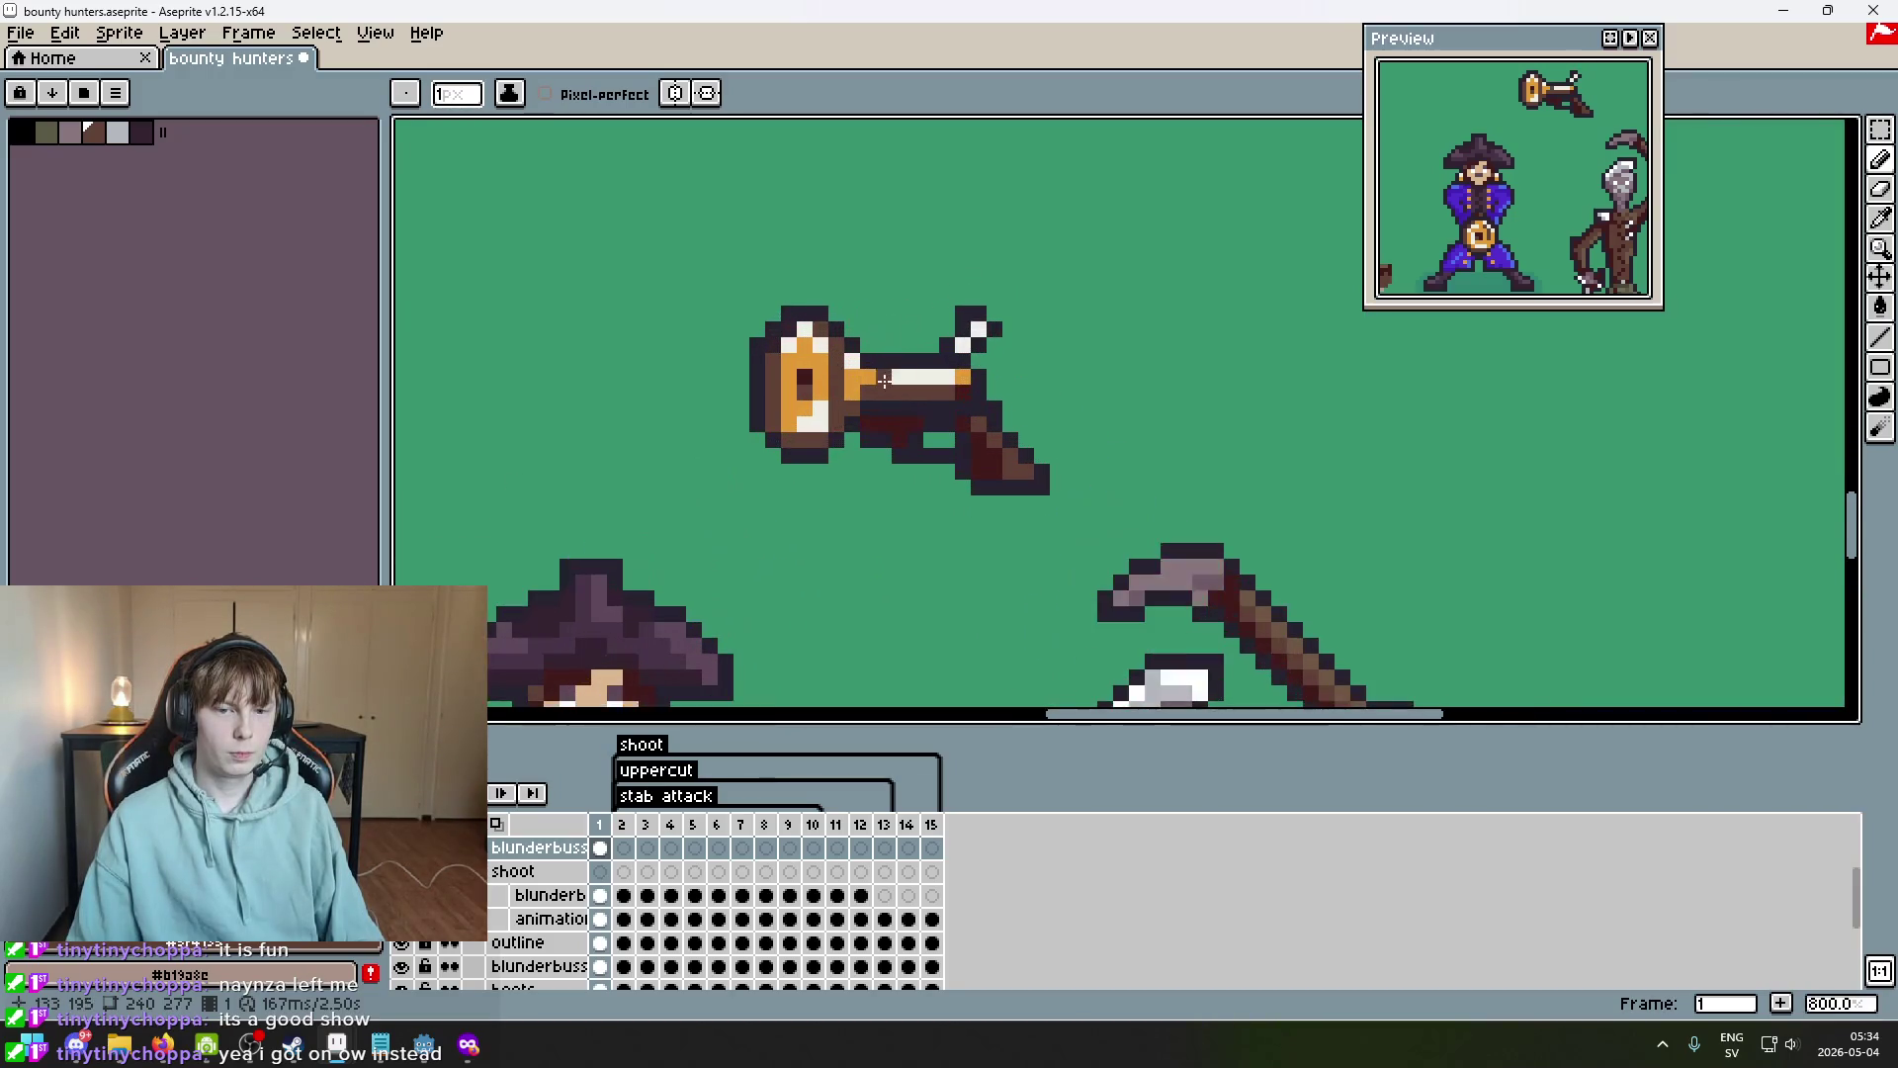
{"action": "key", "text": "alt"}
{"action": "left_click_drag", "start_coordinate": [831, 383], "coordinate": [831, 445]}
{"action": "scroll", "coordinate": [967, 464], "scroll_direction": "down", "scroll_amount": 6}
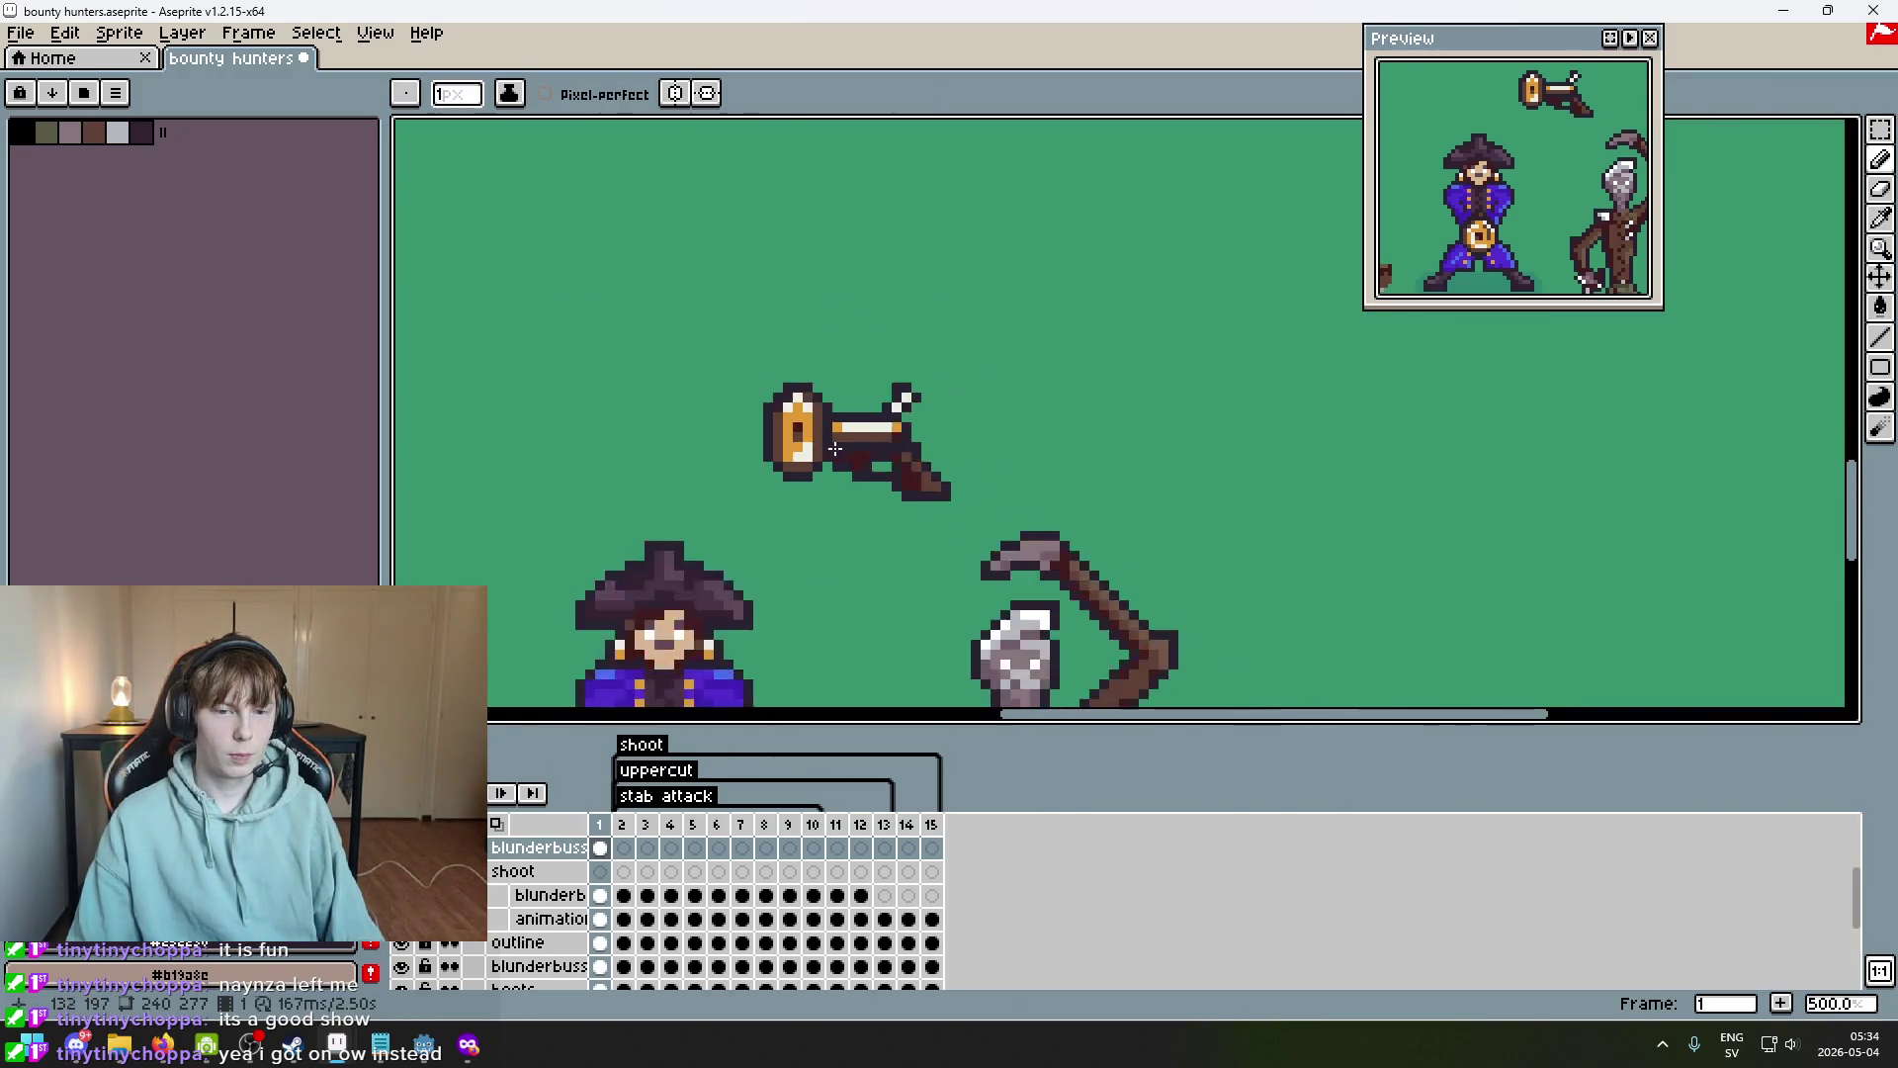
{"action": "scroll", "coordinate": [949, 490], "scroll_direction": "up", "scroll_amount": 2}
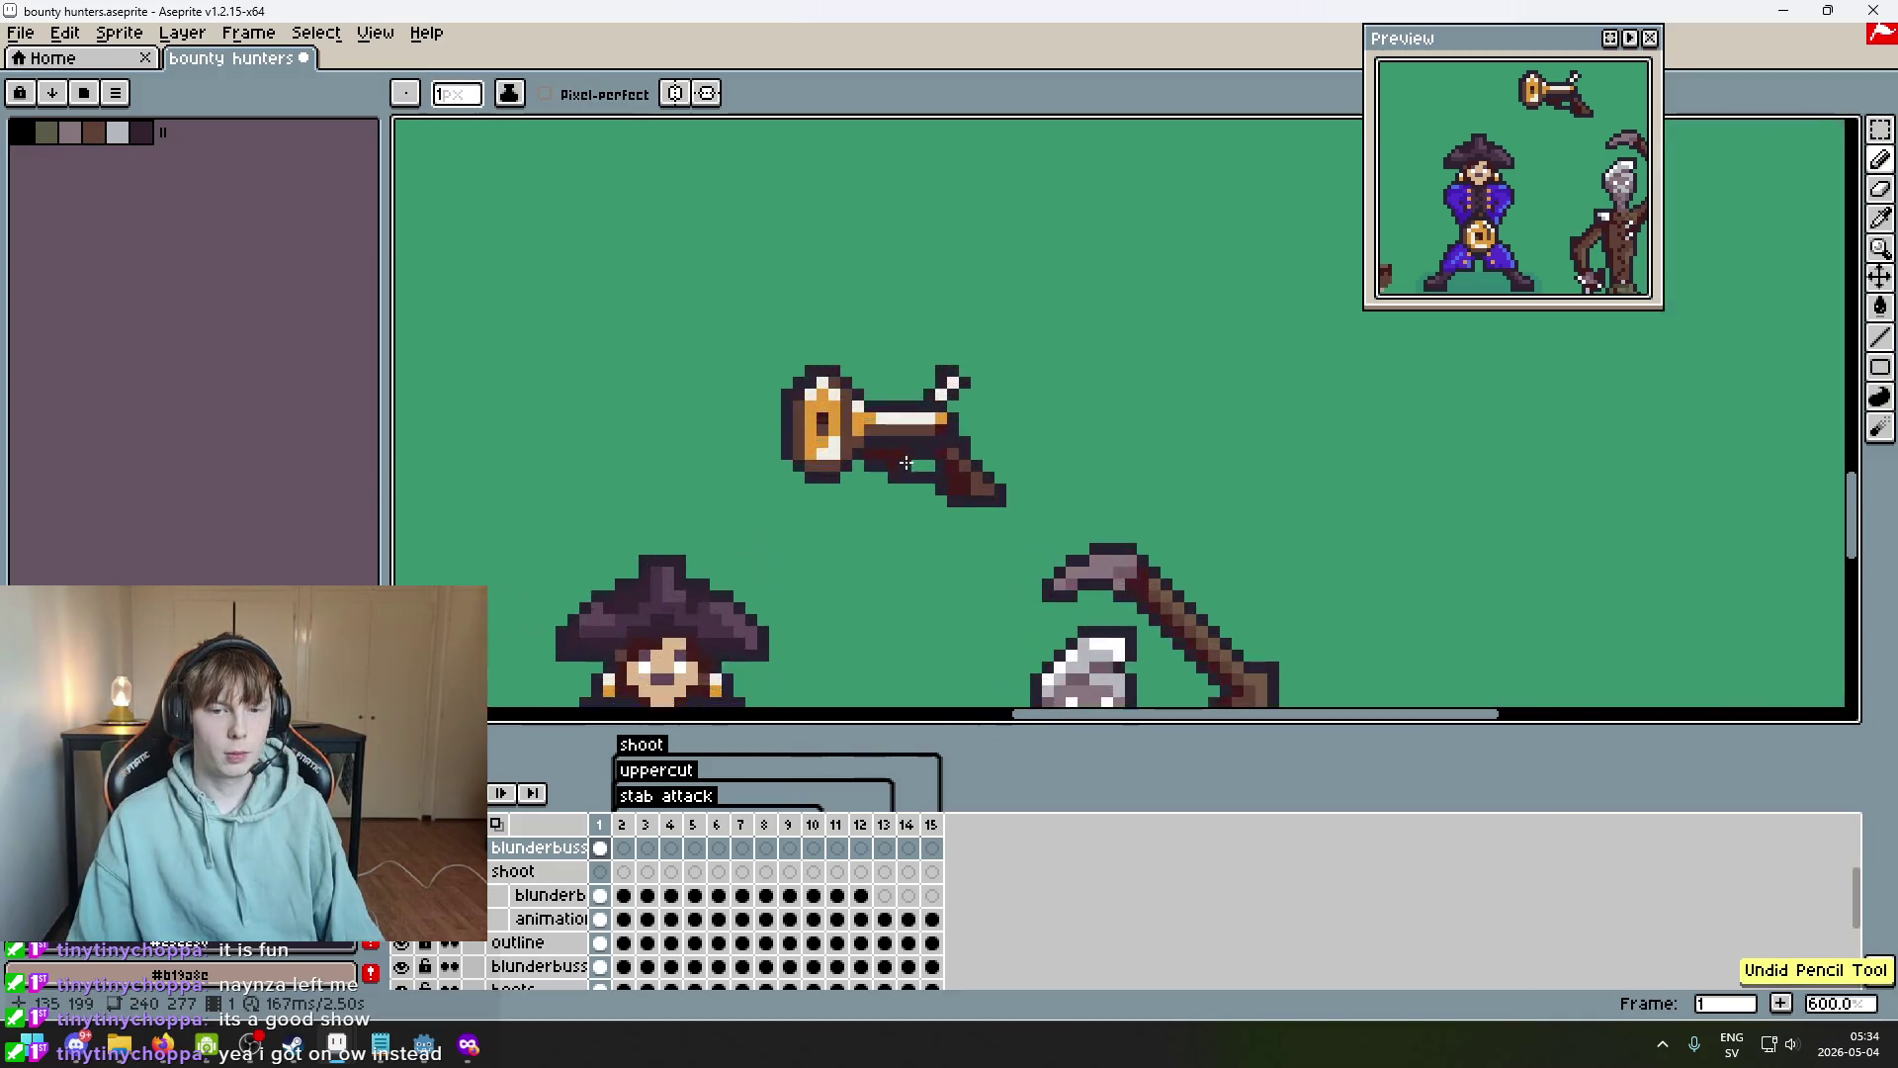
{"action": "scroll", "coordinate": [944, 496], "scroll_direction": "down", "scroll_amount": 2}
{"action": "scroll", "coordinate": [943, 496], "scroll_direction": "down", "scroll_amount": 1}
{"action": "scroll", "coordinate": [946, 507], "scroll_direction": "up", "scroll_amount": 1}
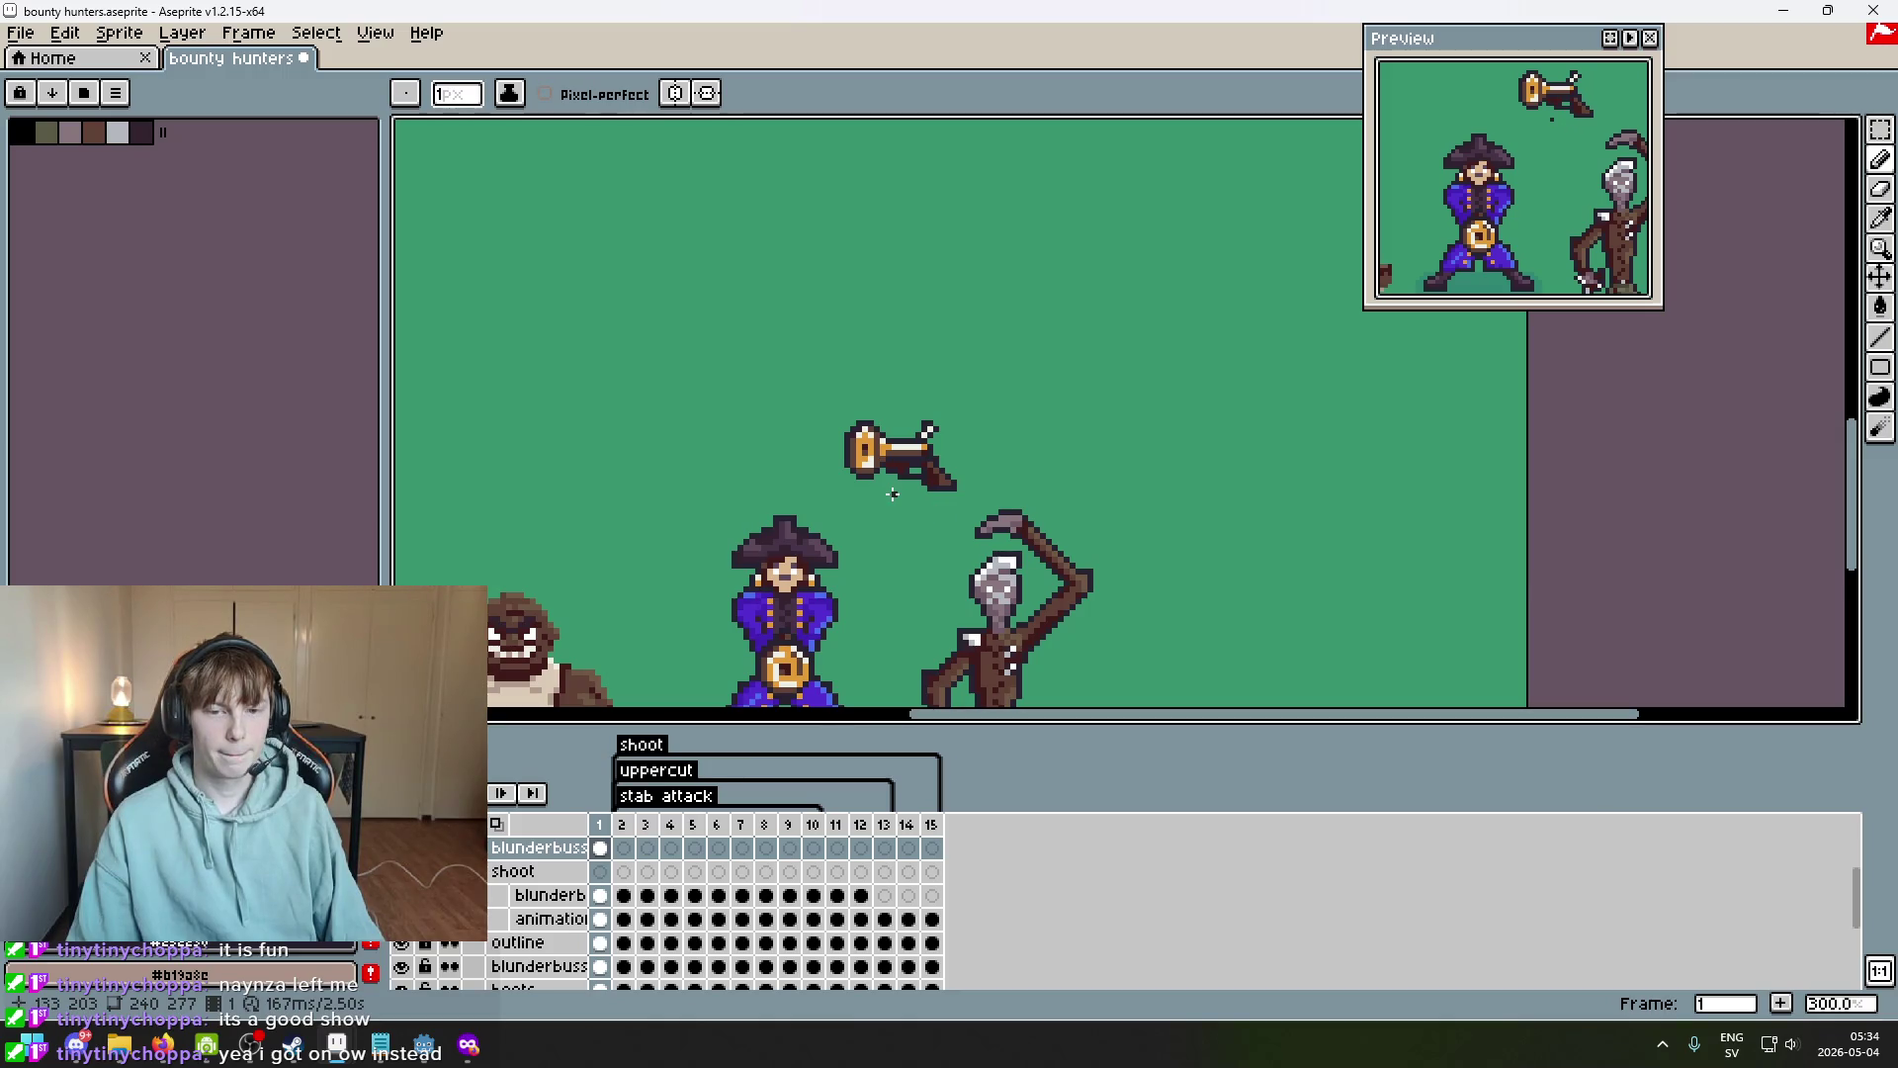
{"action": "scroll", "coordinate": [1092, 471], "scroll_direction": "up", "scroll_amount": 7}
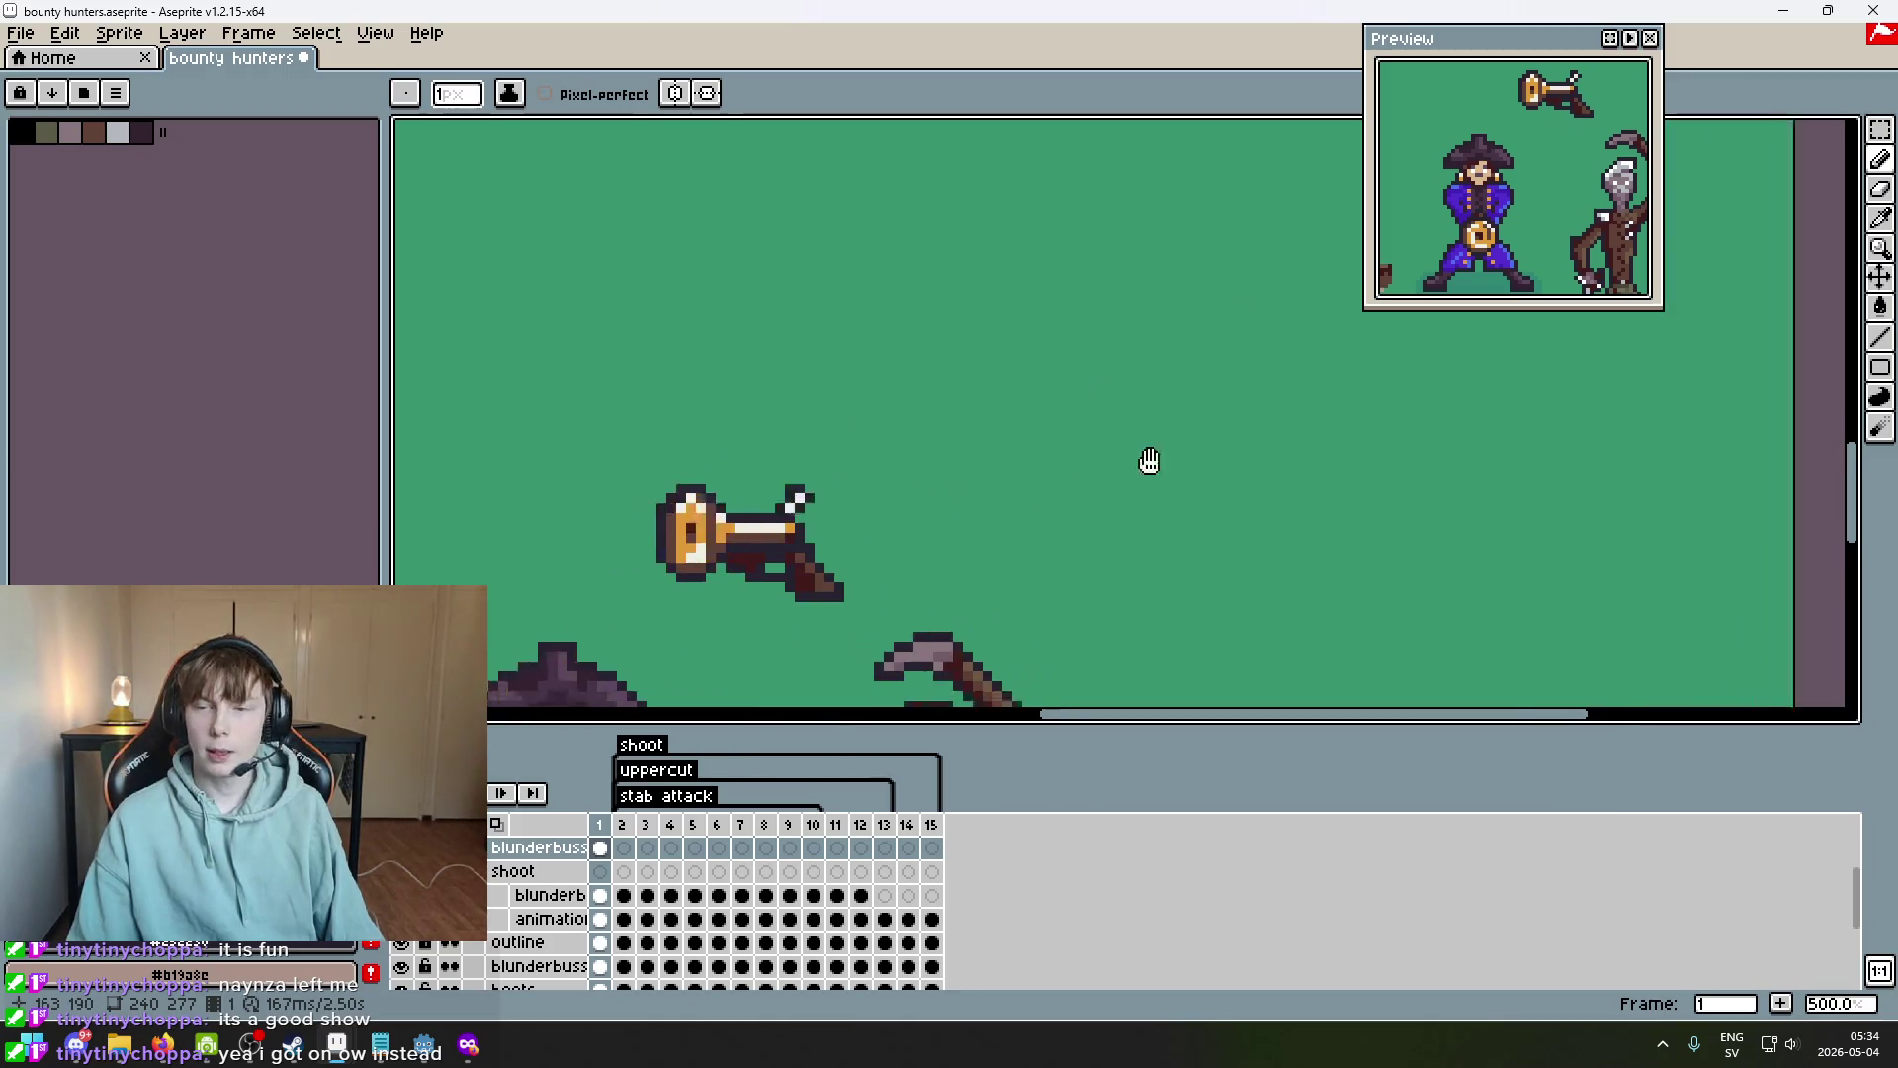
{"action": "key", "text": "w"}
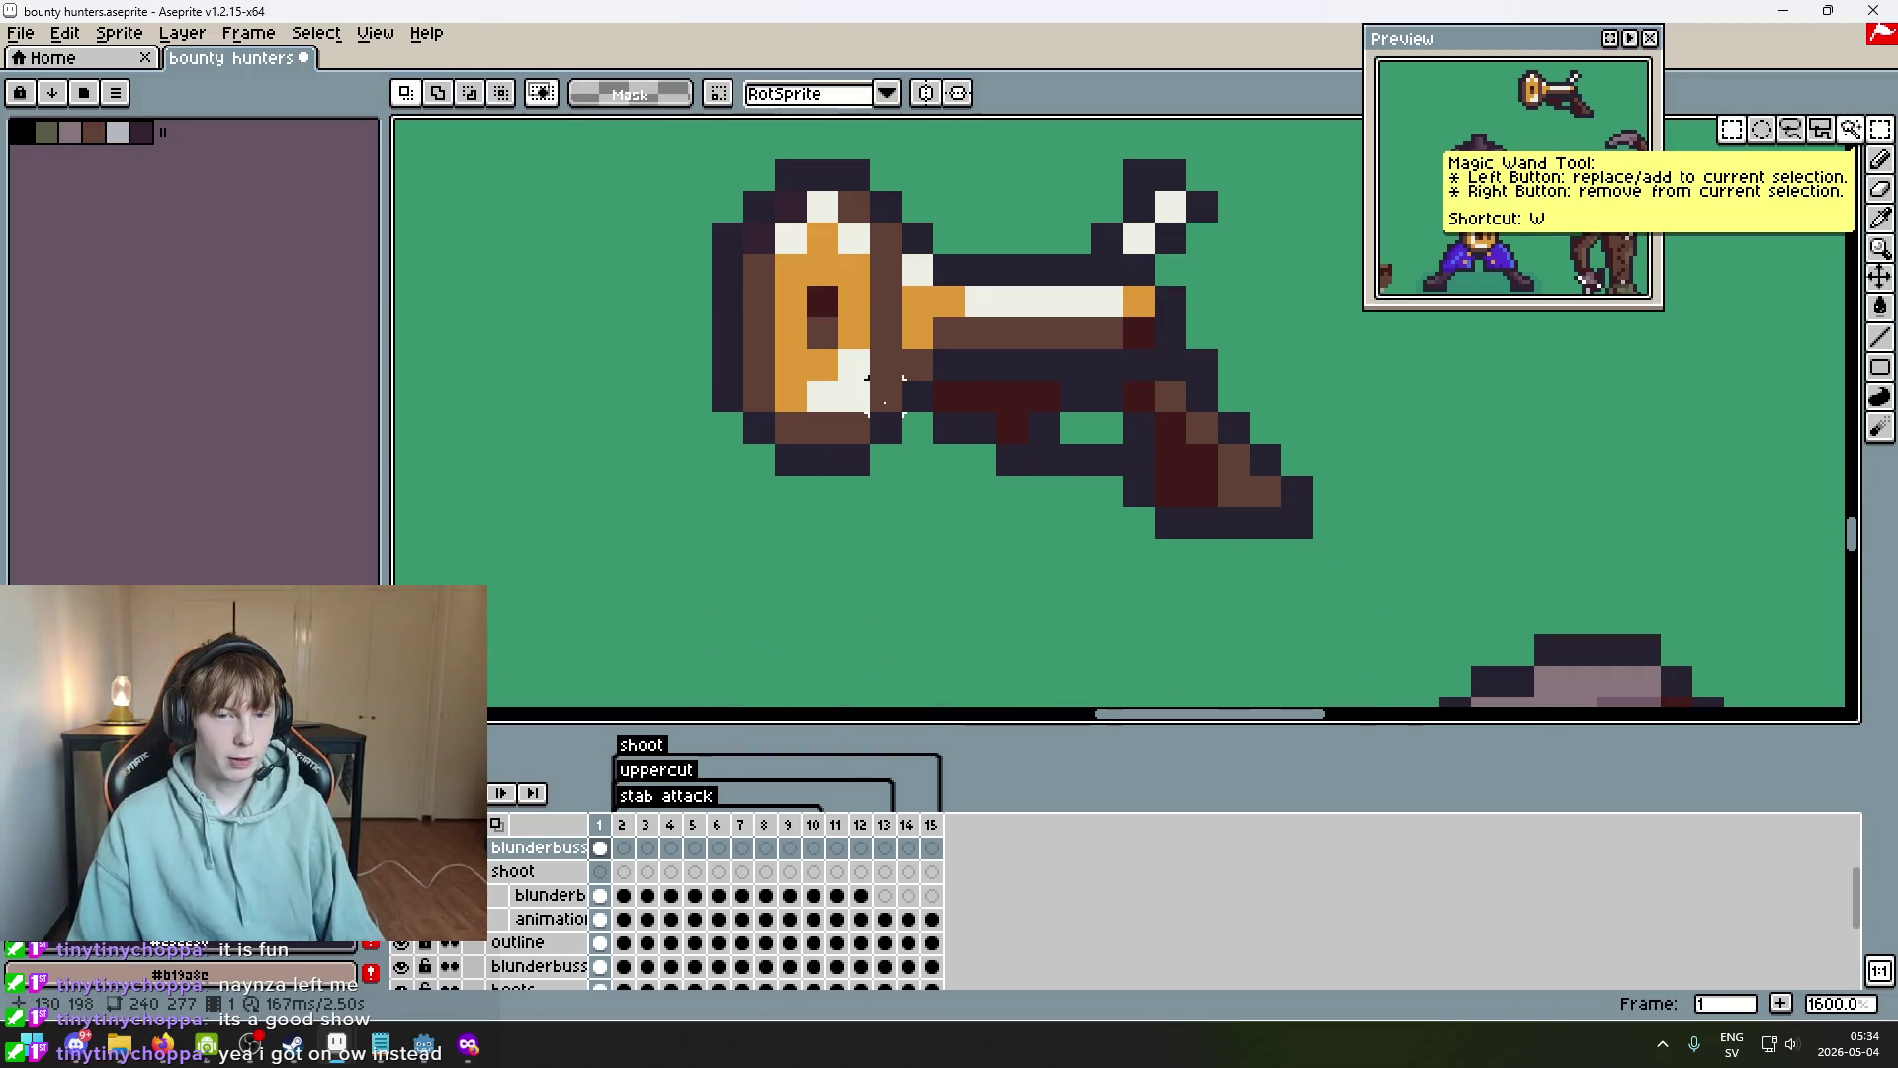
Magic-wand the thin brown stock column and shift it one pixel left.
{"action": "left_click", "coordinate": [886, 297]}
{"action": "left_click_drag", "start_coordinate": [898, 298], "coordinate": [870, 298]}
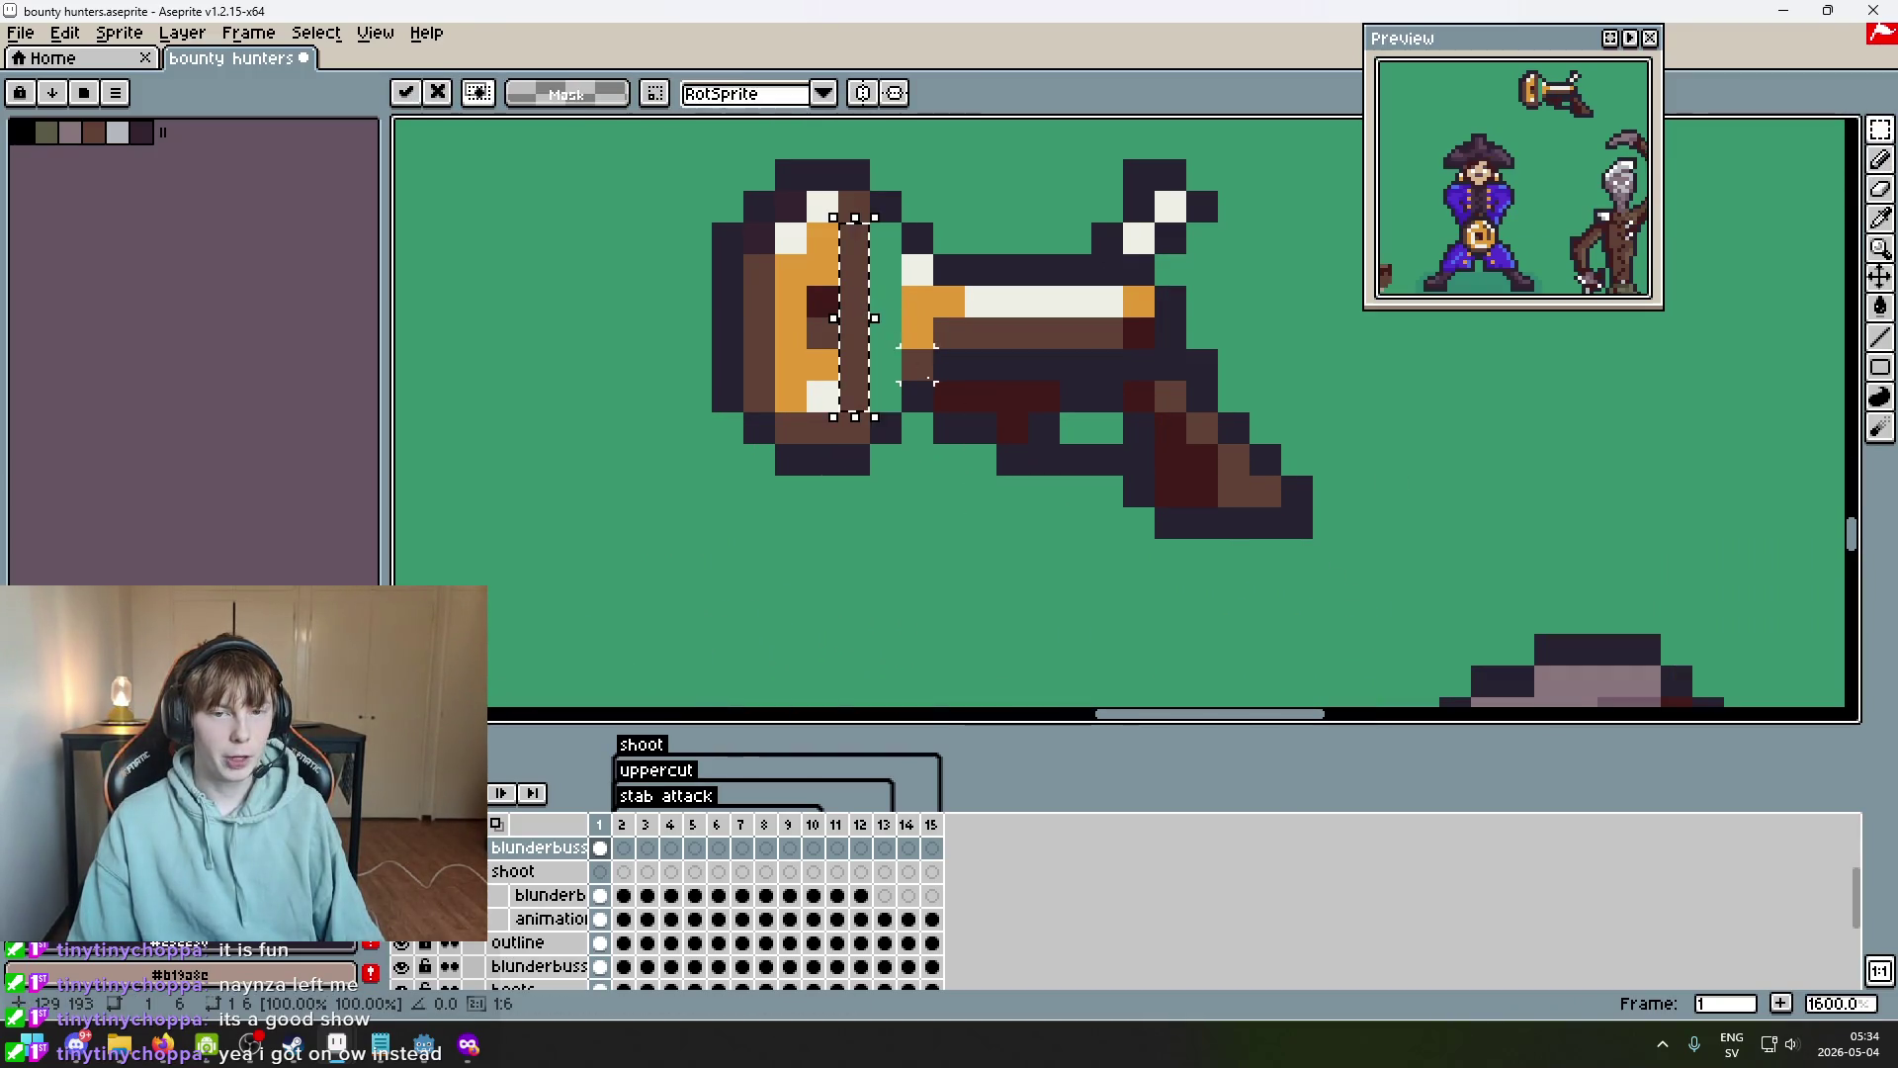
{"action": "key", "text": "Return"}
{"action": "scroll", "coordinate": [974, 484], "scroll_direction": "down", "scroll_amount": 4}
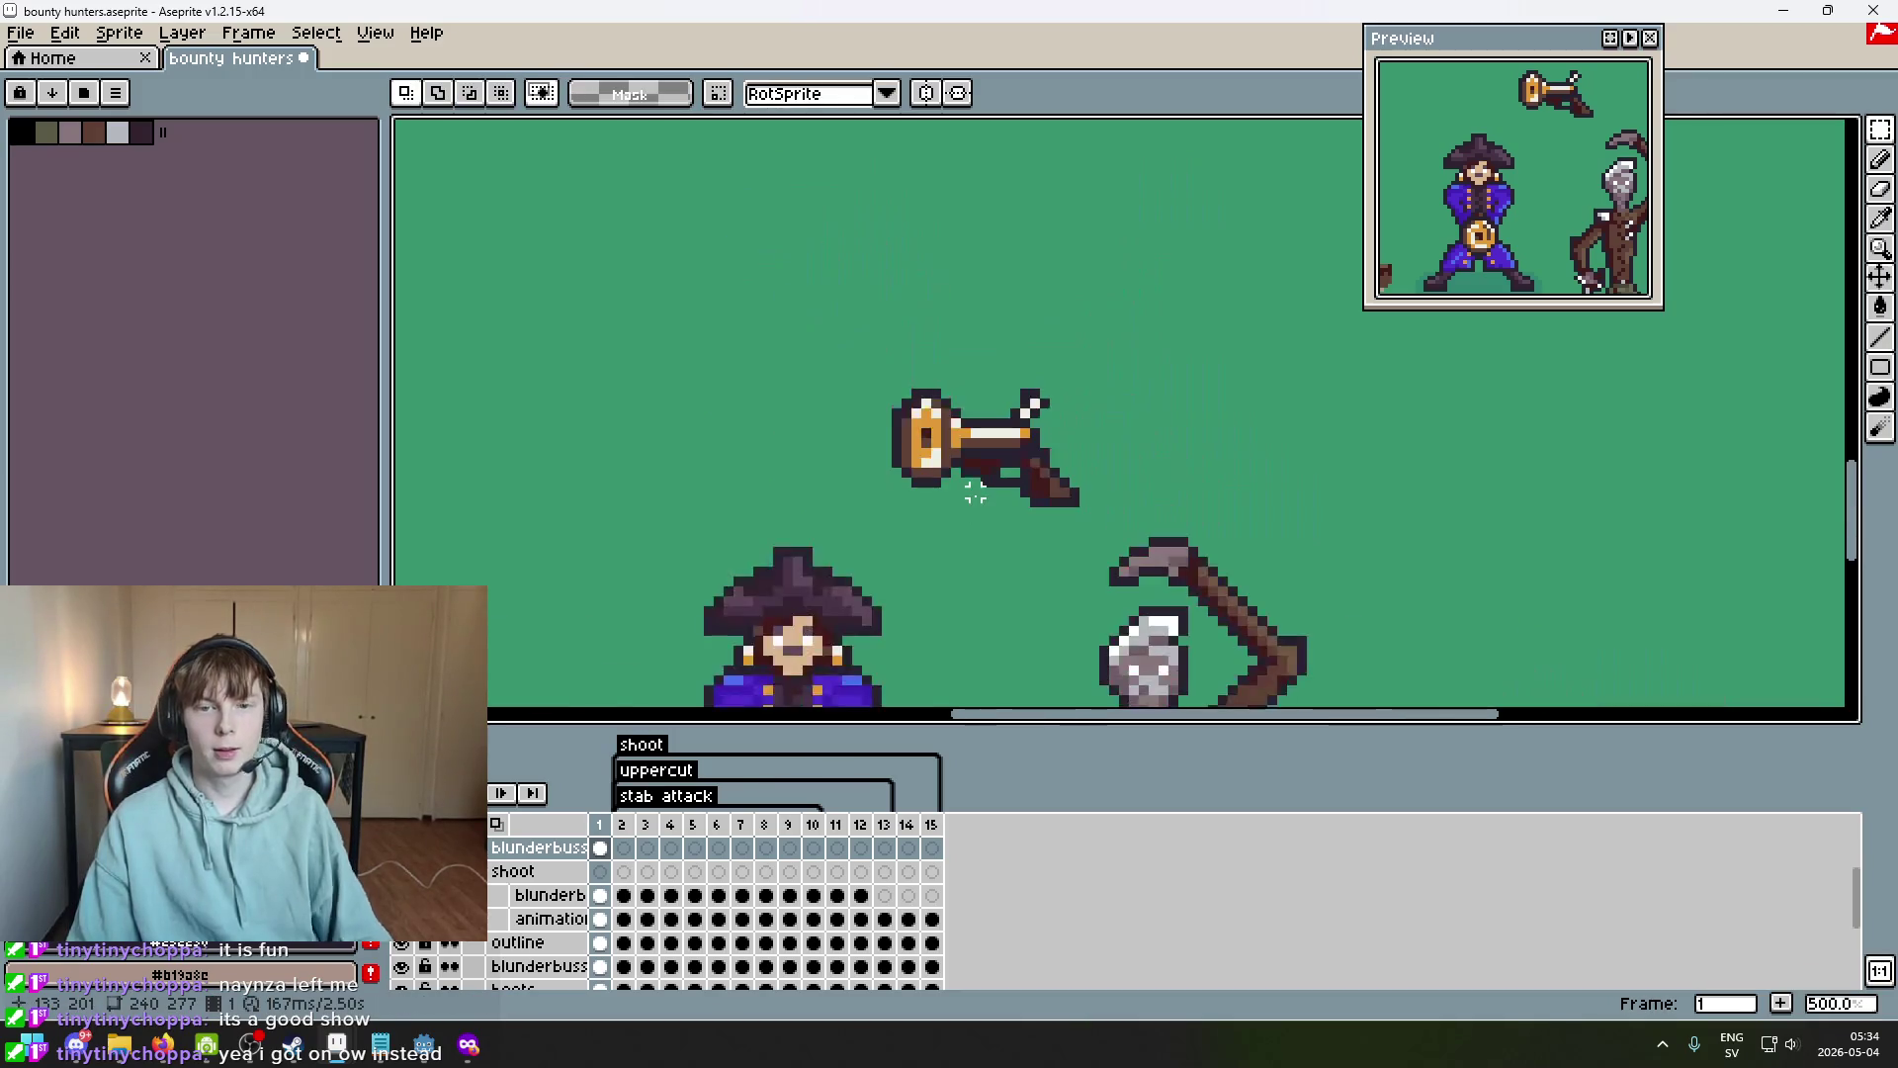
{"action": "scroll", "coordinate": [1015, 523], "scroll_direction": "up", "scroll_amount": 4}
Try nudging the grip left and right with a marquee, then undo the grip transformation.
{"action": "mouse_move", "coordinate": [1113, 515]}
{"action": "left_mouse_down"}
{"action": "mouse_move", "coordinate": [945, 537]}
{"action": "mouse_move", "coordinate": [966, 474]}
{"action": "mouse_move", "coordinate": [902, 372]}
{"action": "mouse_move", "coordinate": [863, 353]}
{"action": "left_mouse_up"}
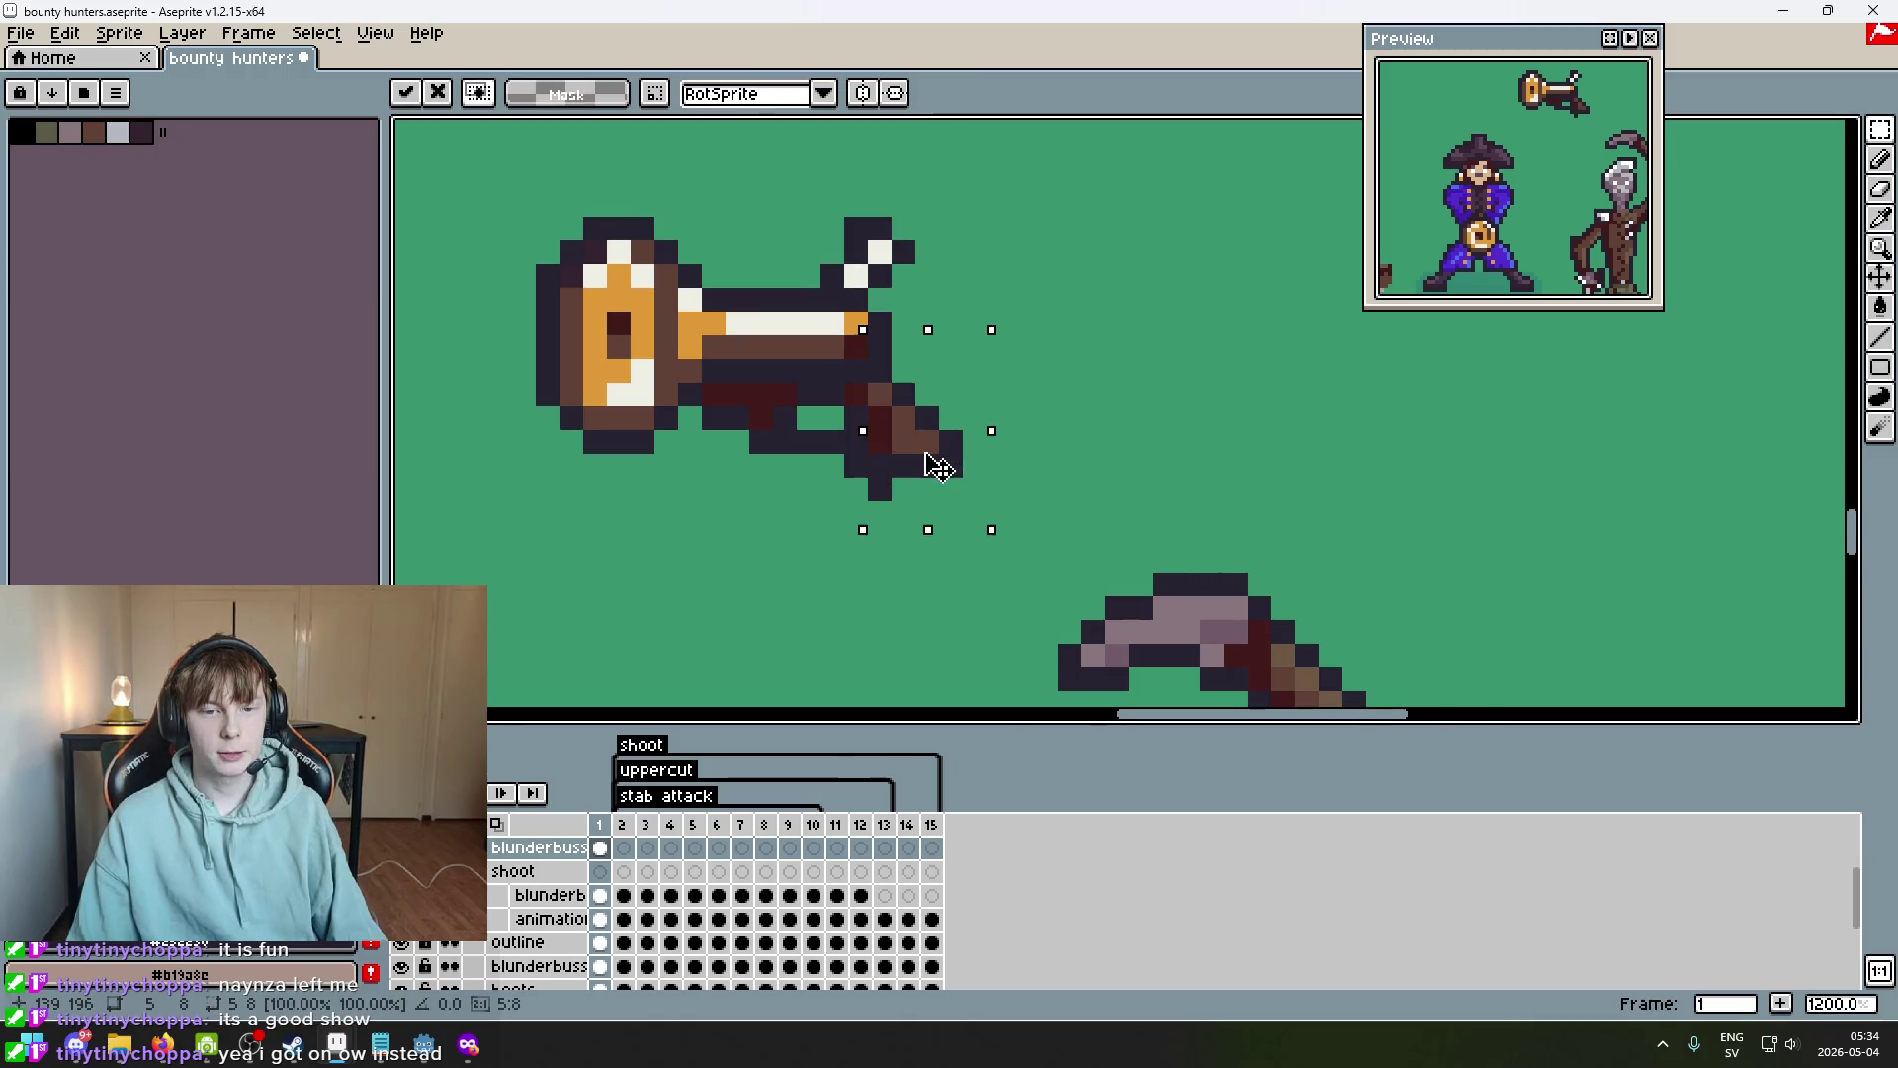
{"action": "key", "text": "Right"}
{"action": "key", "text": "Return"}
{"action": "left_click", "coordinate": [1069, 511]}
{"action": "mouse_move", "coordinate": [1065, 602]}
{"action": "left_mouse_down"}
{"action": "mouse_move", "coordinate": [868, 382]}
{"action": "mouse_move", "coordinate": [816, 378]}
{"action": "left_mouse_up"}
{"action": "key", "text": "Left"}
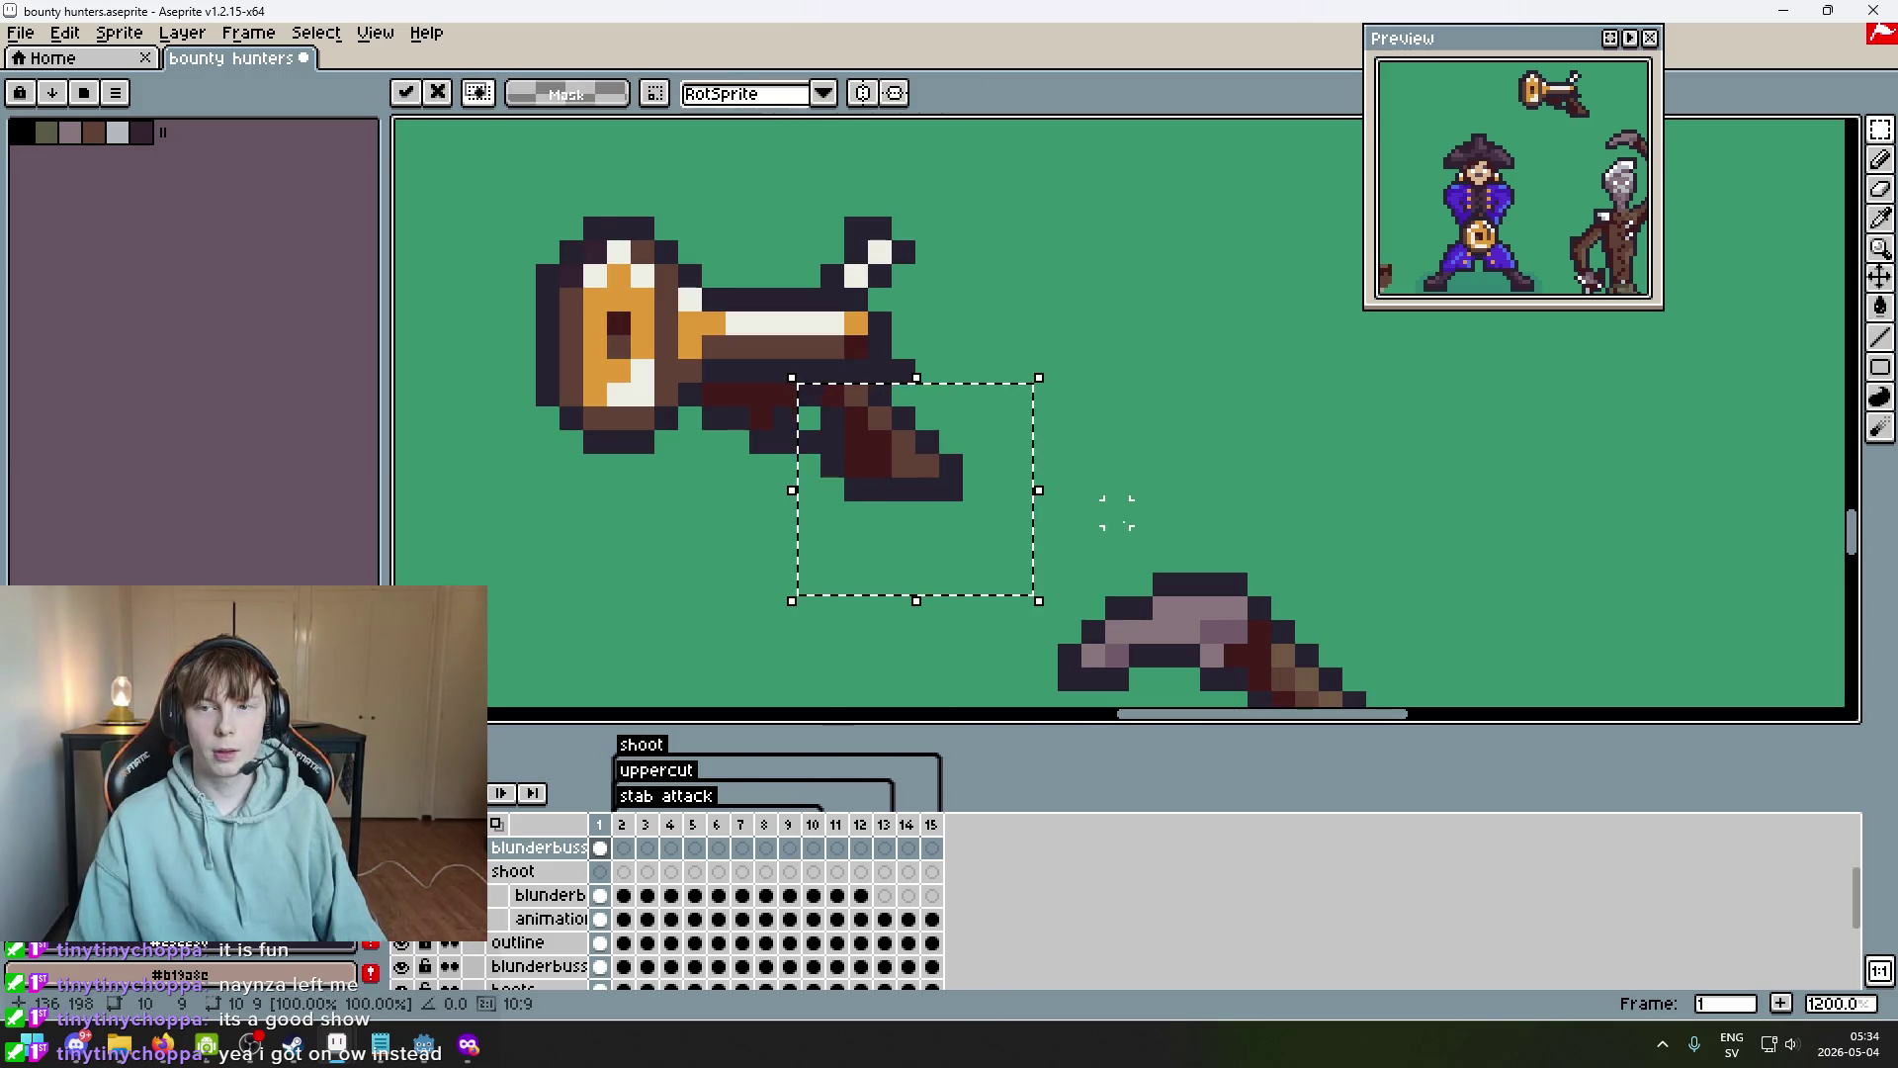
{"action": "key", "text": "Right"}
{"action": "key", "text": "Return"}
{"action": "mouse_move", "coordinate": [1036, 574]}
{"action": "left_mouse_down"}
{"action": "mouse_move", "coordinate": [869, 382]}
{"action": "mouse_move", "coordinate": [819, 358]}
{"action": "mouse_move", "coordinate": [932, 441]}
{"action": "left_mouse_up"}
{"action": "left_click", "coordinate": [1136, 436]}
{"action": "scroll", "coordinate": [1147, 471], "scroll_direction": "down", "scroll_amount": 5}
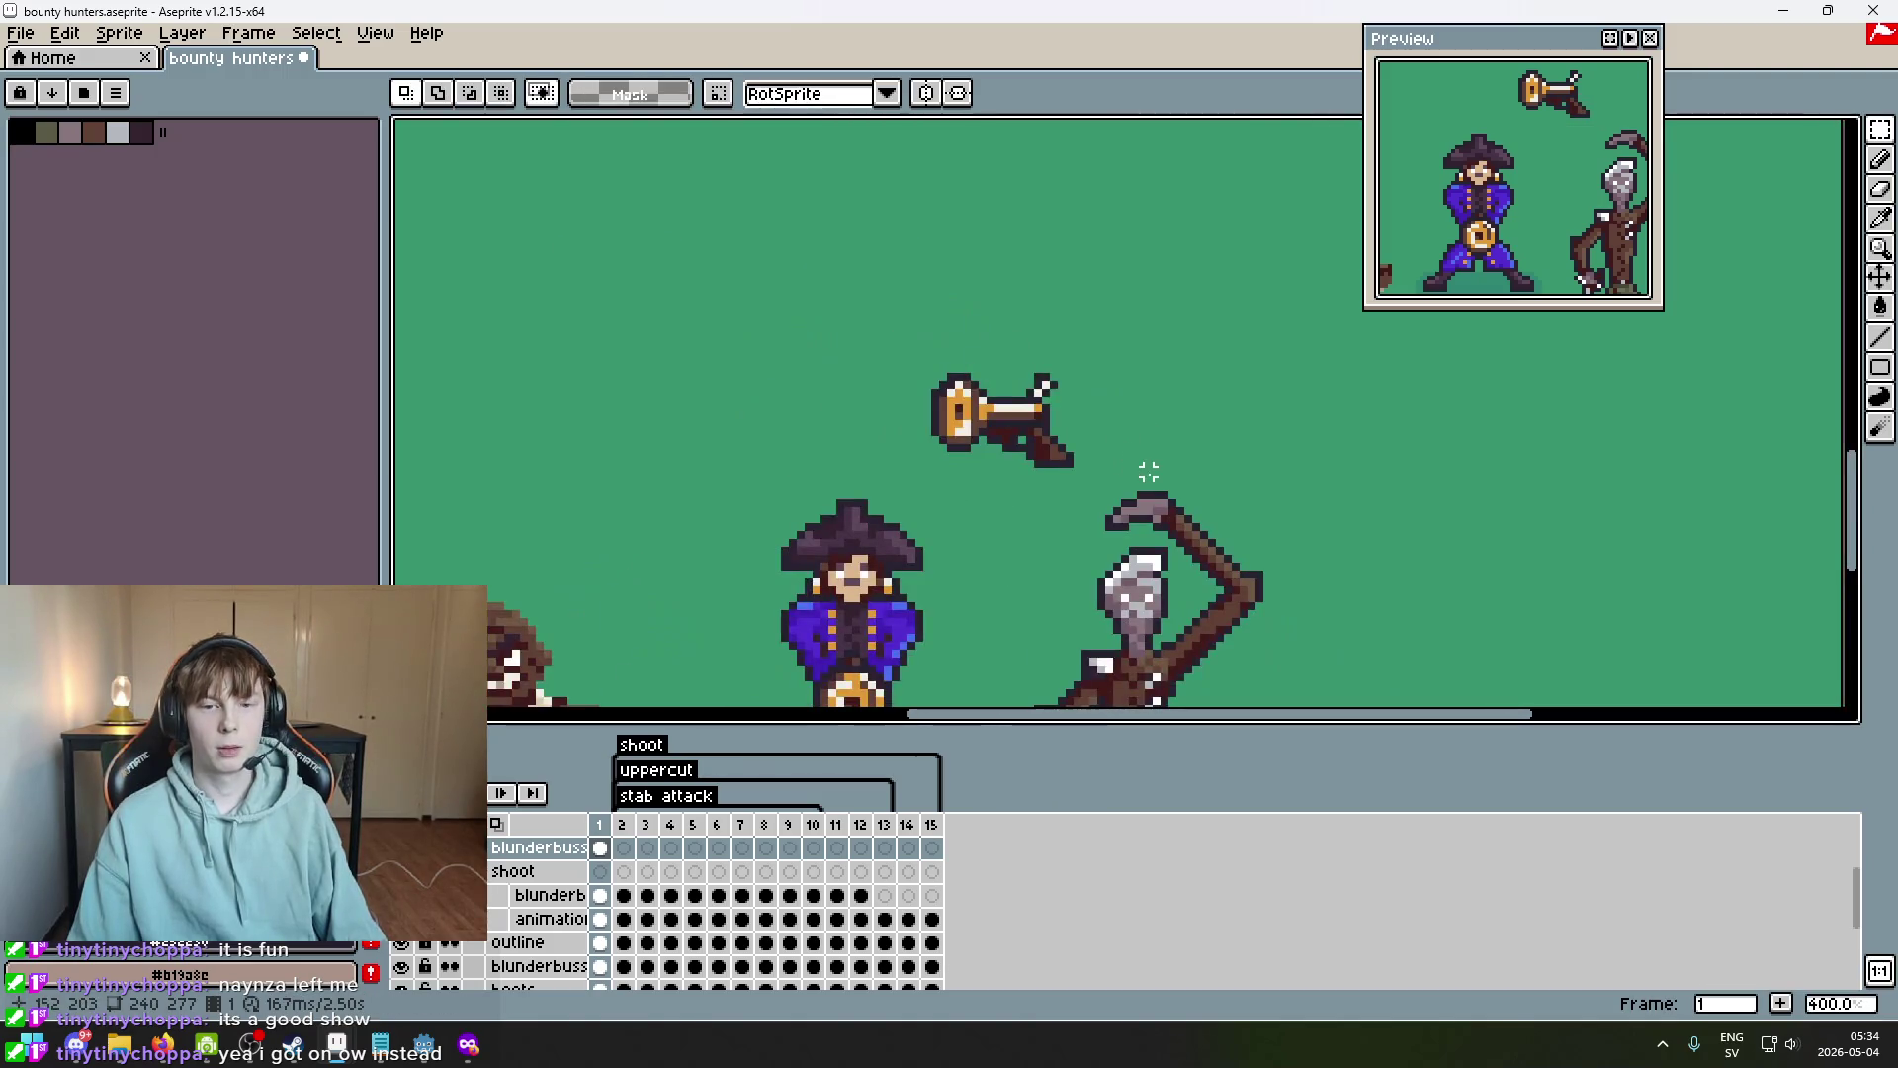
{"action": "key", "text": "ctrl+z"}
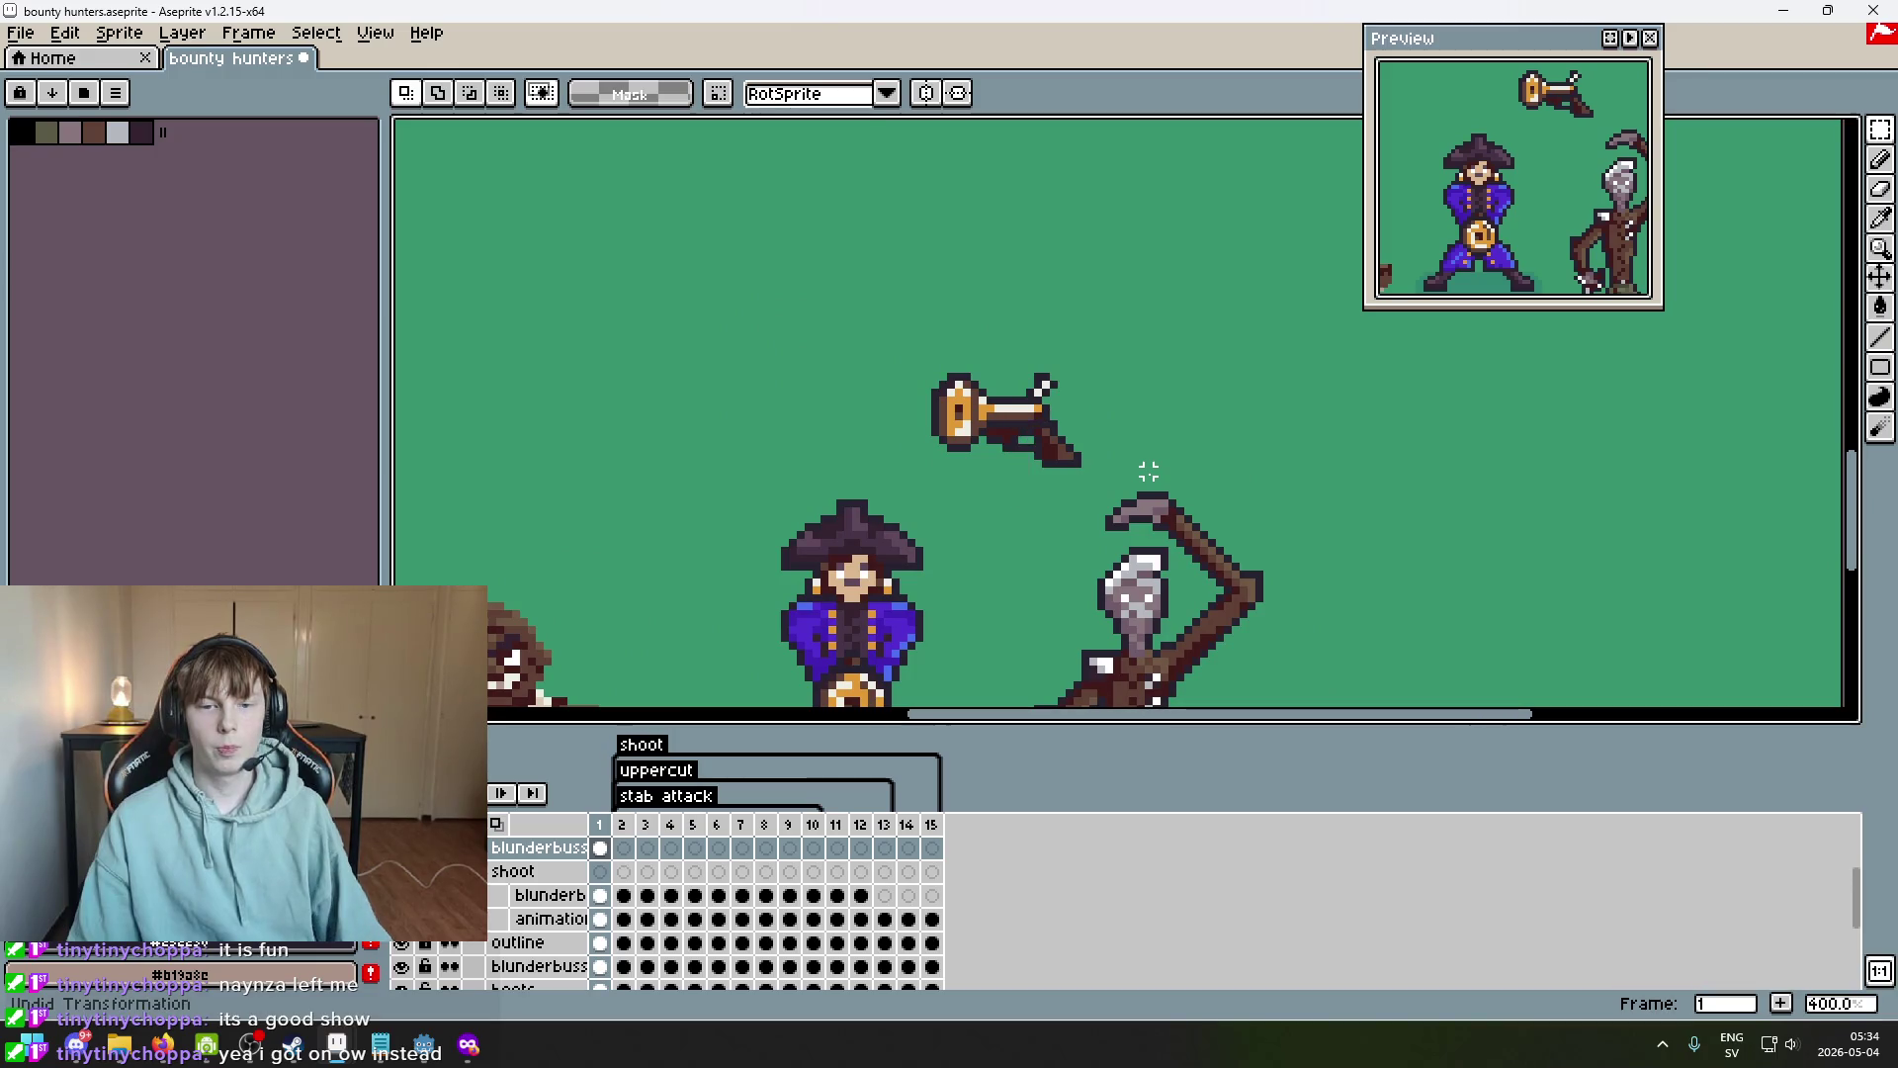
Select the whole blunderbuss and move it down toward the pirate's hand.
{"action": "left_click_drag", "start_coordinate": [1100, 496], "coordinate": [848, 299]}
{"action": "scroll", "coordinate": [1009, 336], "scroll_direction": "down", "scroll_amount": 2}
{"action": "mouse_move", "coordinate": [1006, 329]}
{"action": "left_mouse_down"}
{"action": "mouse_move", "coordinate": [1006, 438]}
{"action": "mouse_move", "coordinate": [1003, 362]}
{"action": "left_mouse_up"}
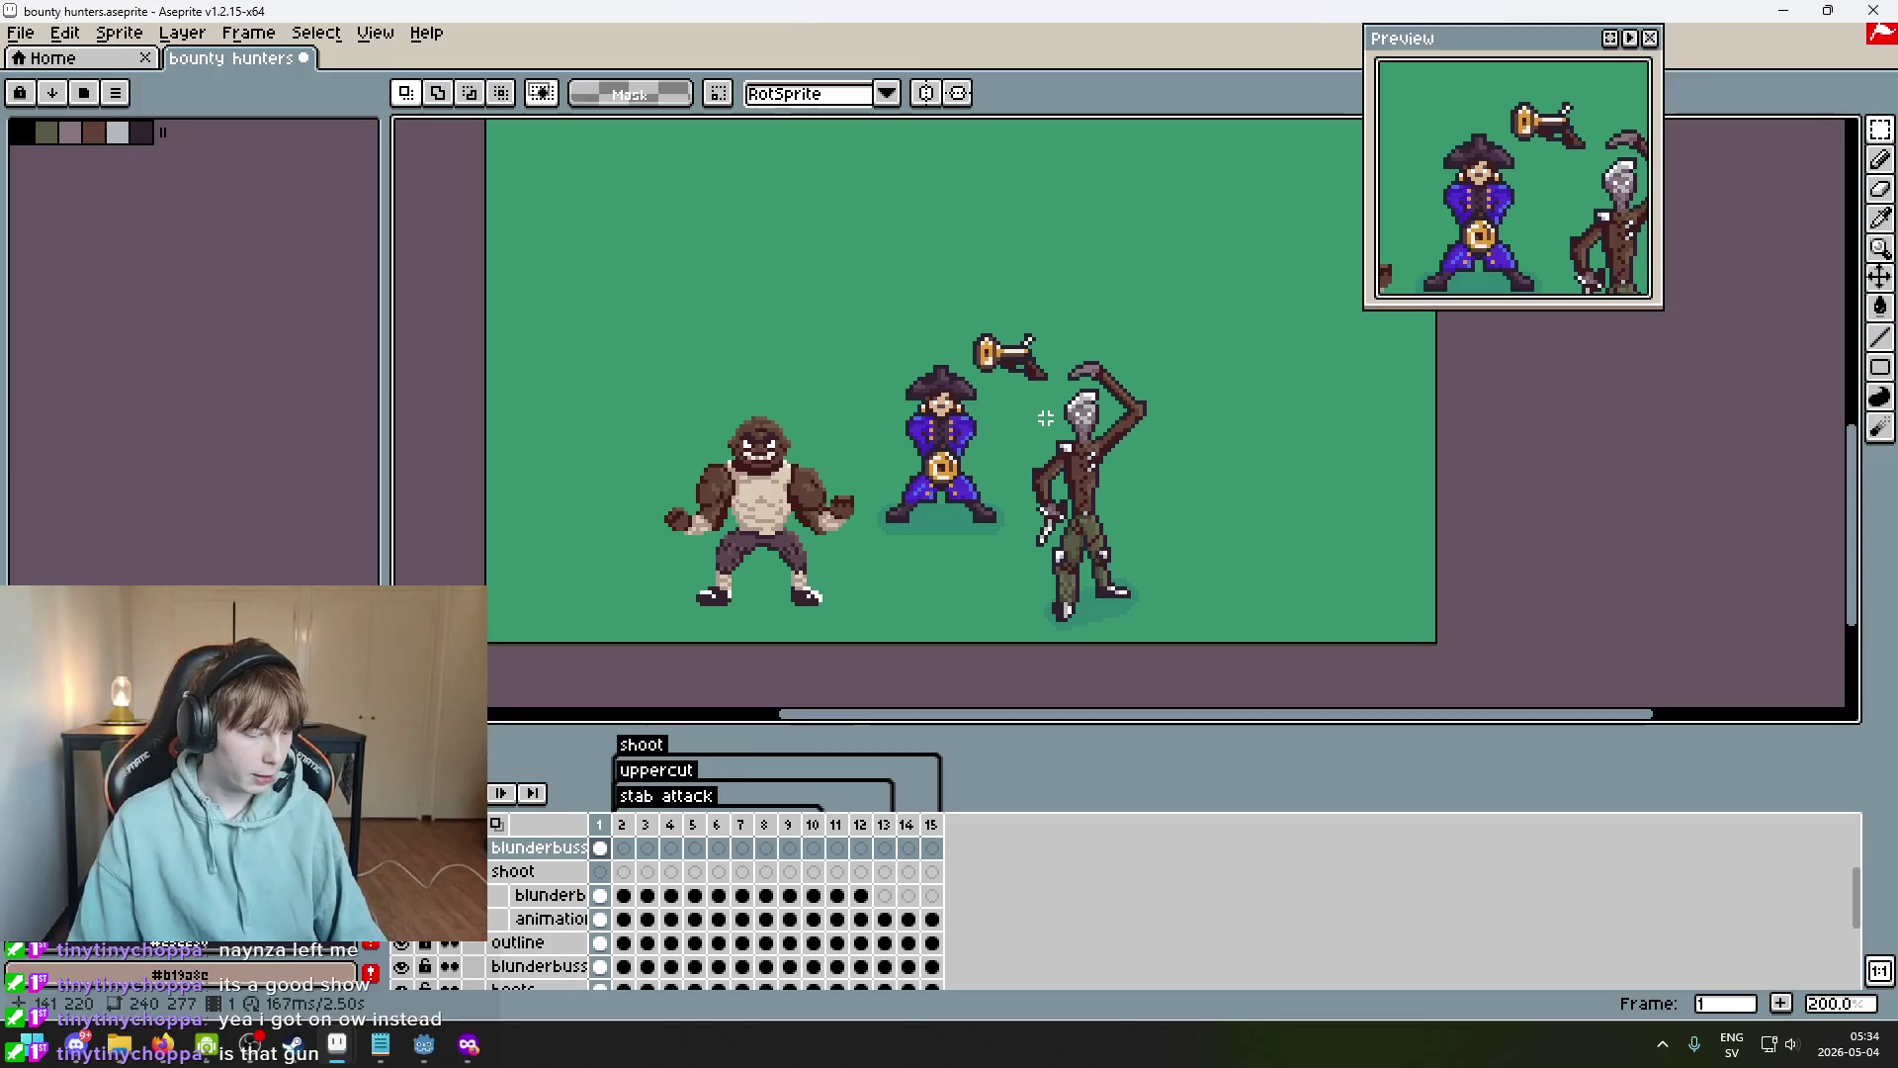
{"action": "scroll", "coordinate": [1041, 430], "scroll_direction": "up", "scroll_amount": 4}
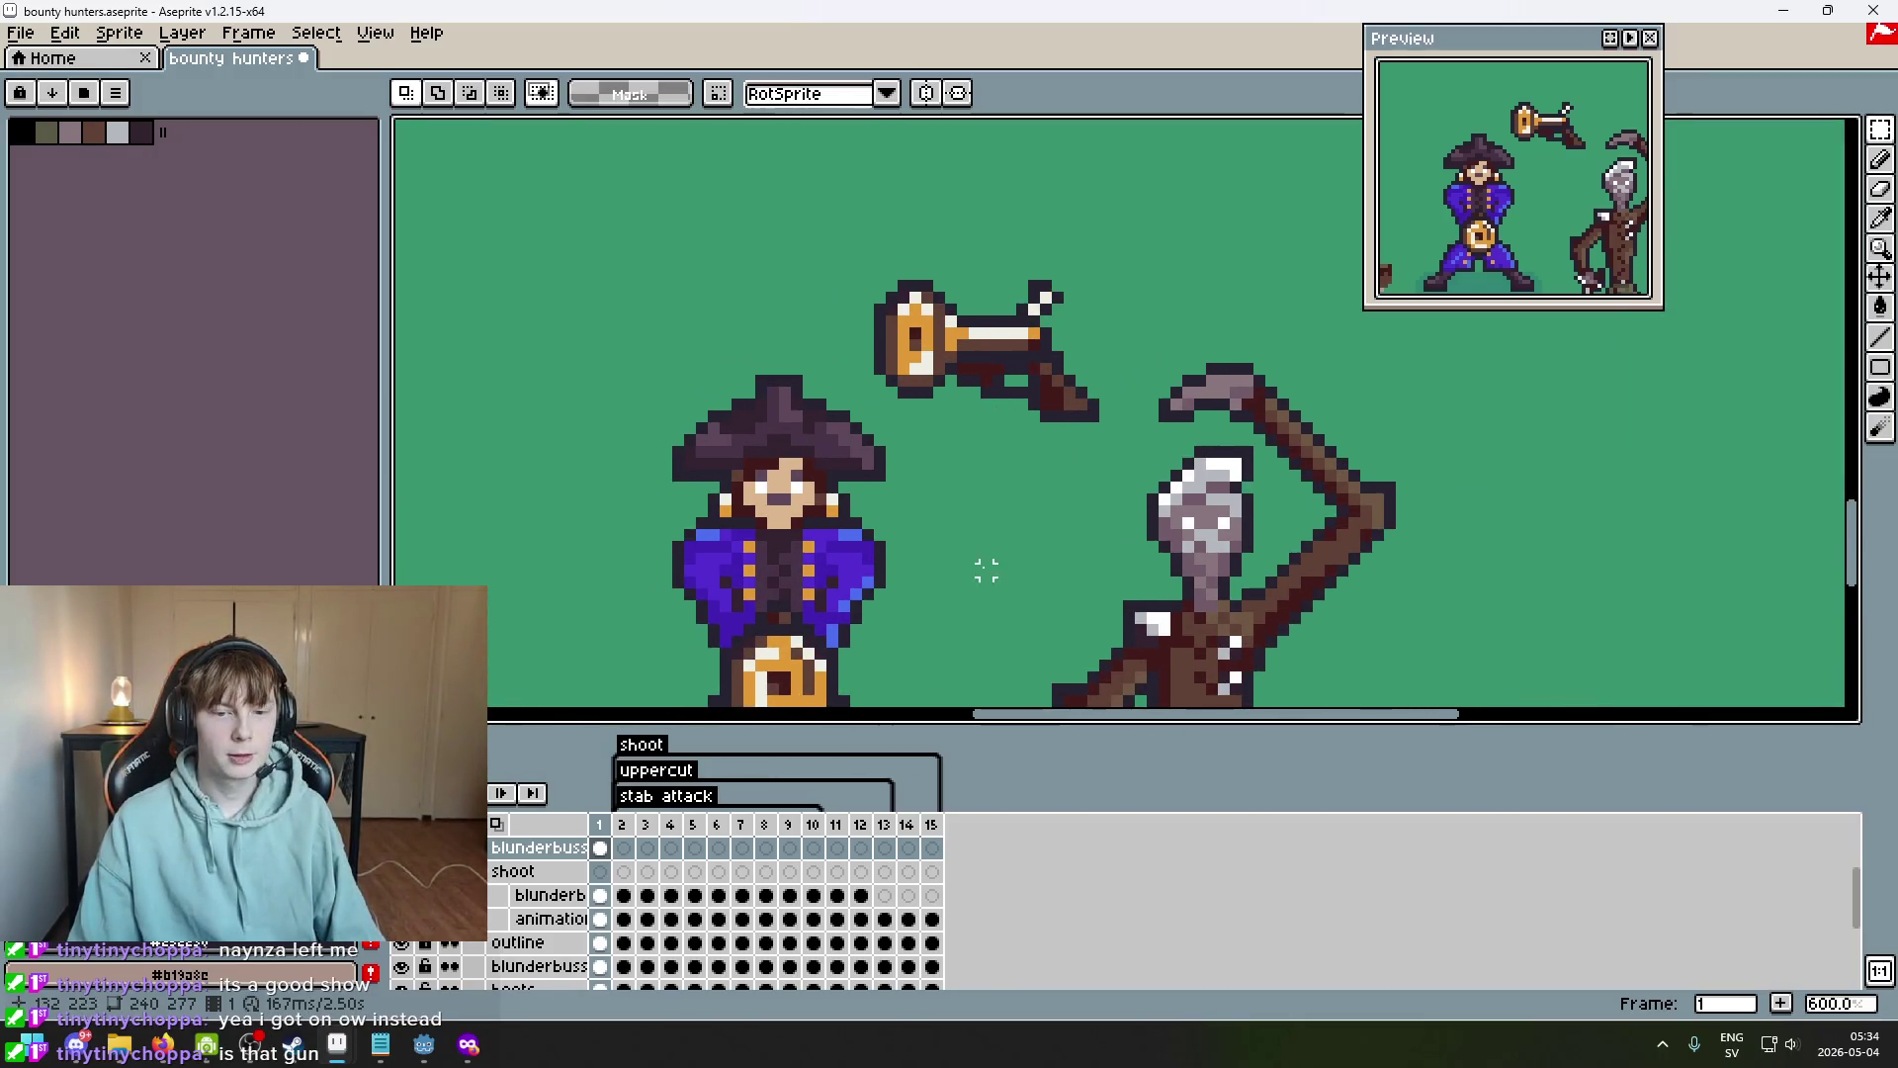
{"action": "scroll", "coordinate": [826, 432], "scroll_direction": "down", "scroll_amount": 3}
{"action": "scroll", "coordinate": [889, 494], "scroll_direction": "down", "scroll_amount": 1}
{"action": "scroll", "coordinate": [962, 550], "scroll_direction": "up", "scroll_amount": 1}
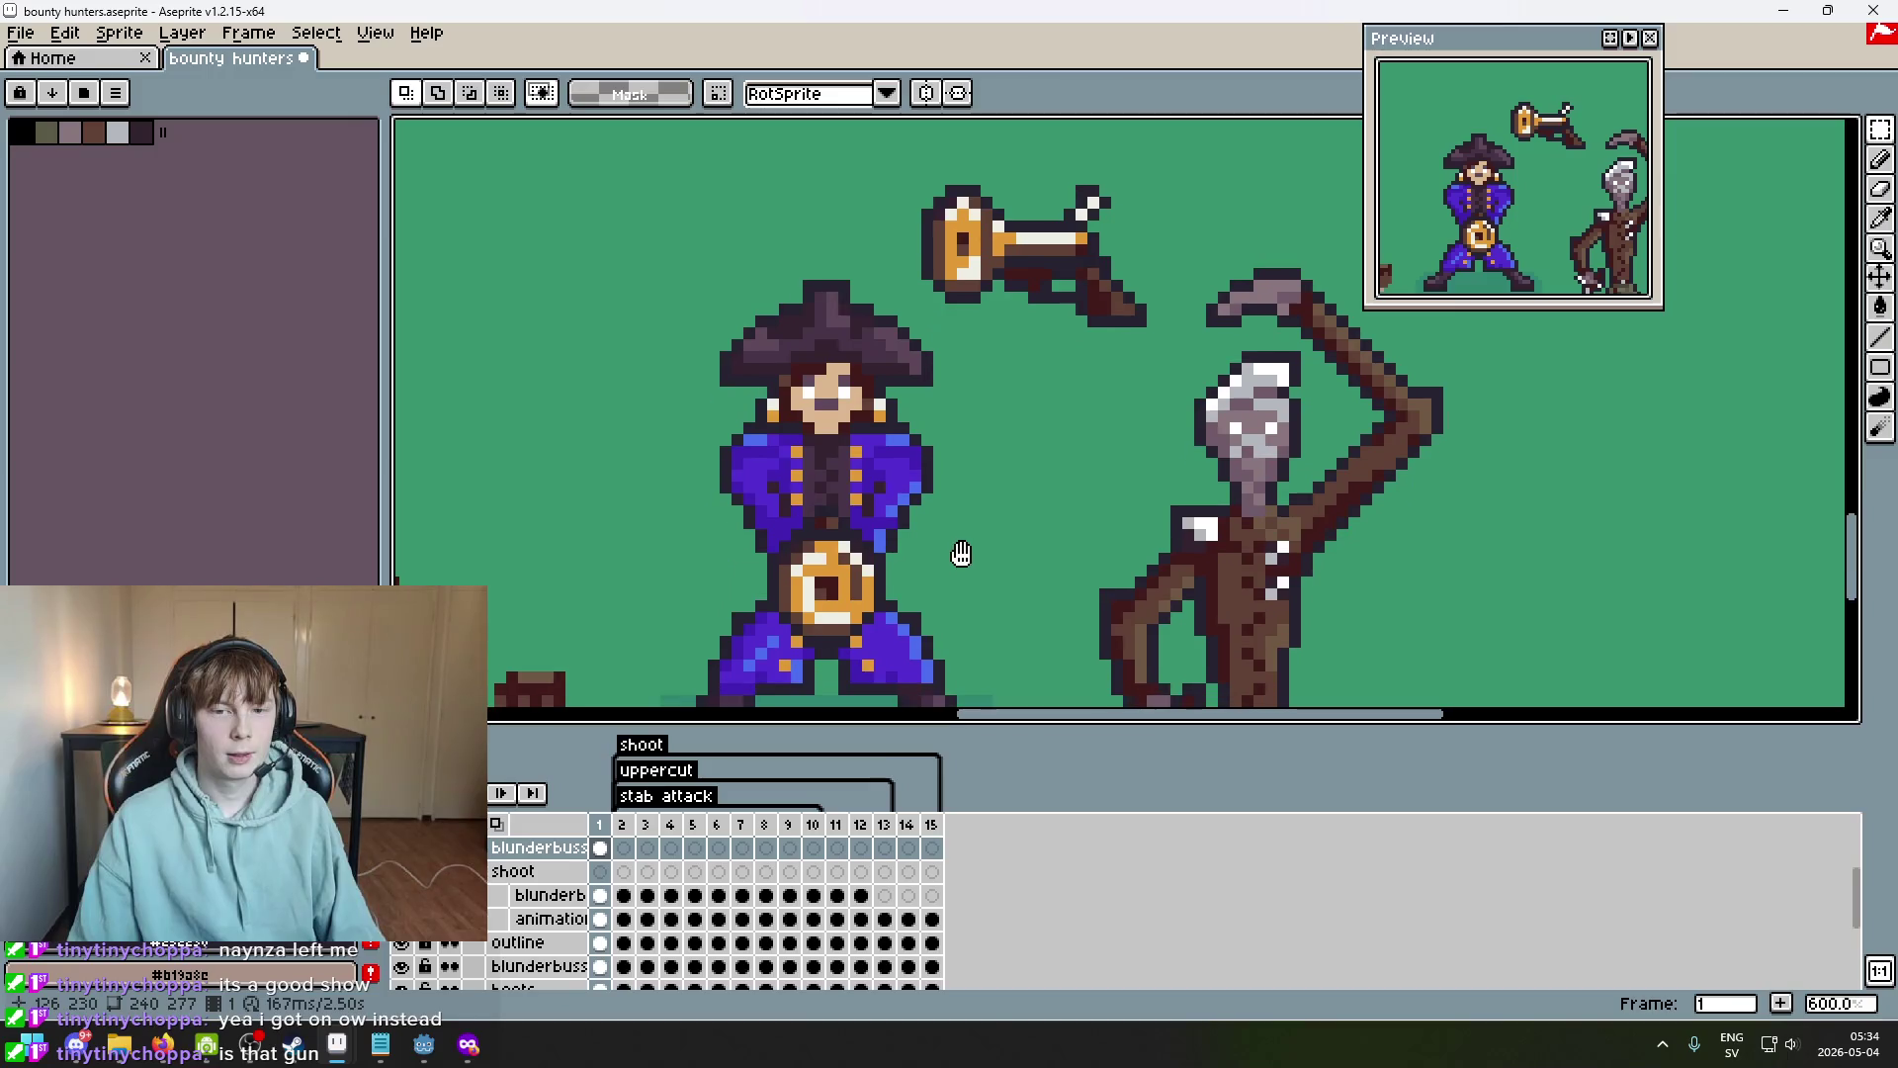
{"action": "scroll", "coordinate": [890, 533], "scroll_direction": "up", "scroll_amount": 4}
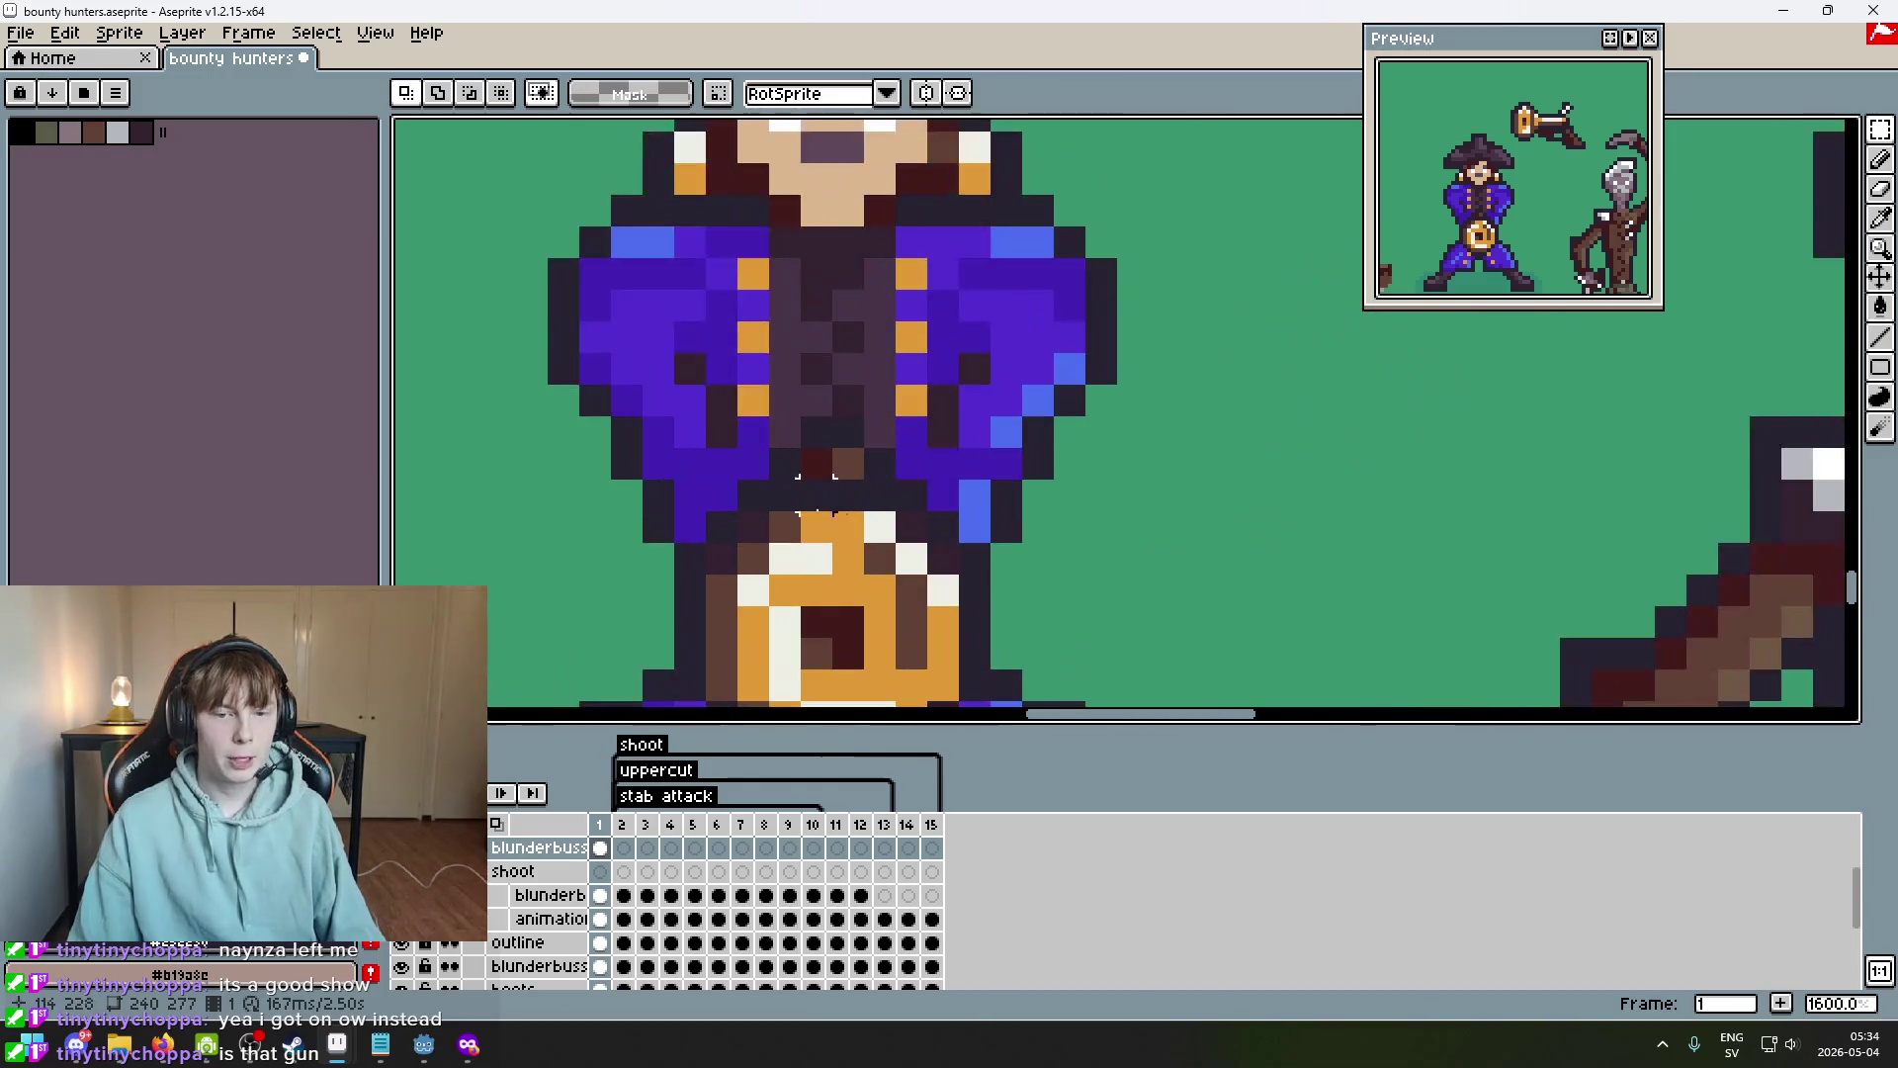
{"action": "scroll", "coordinate": [816, 494], "scroll_direction": "down", "scroll_amount": 1}
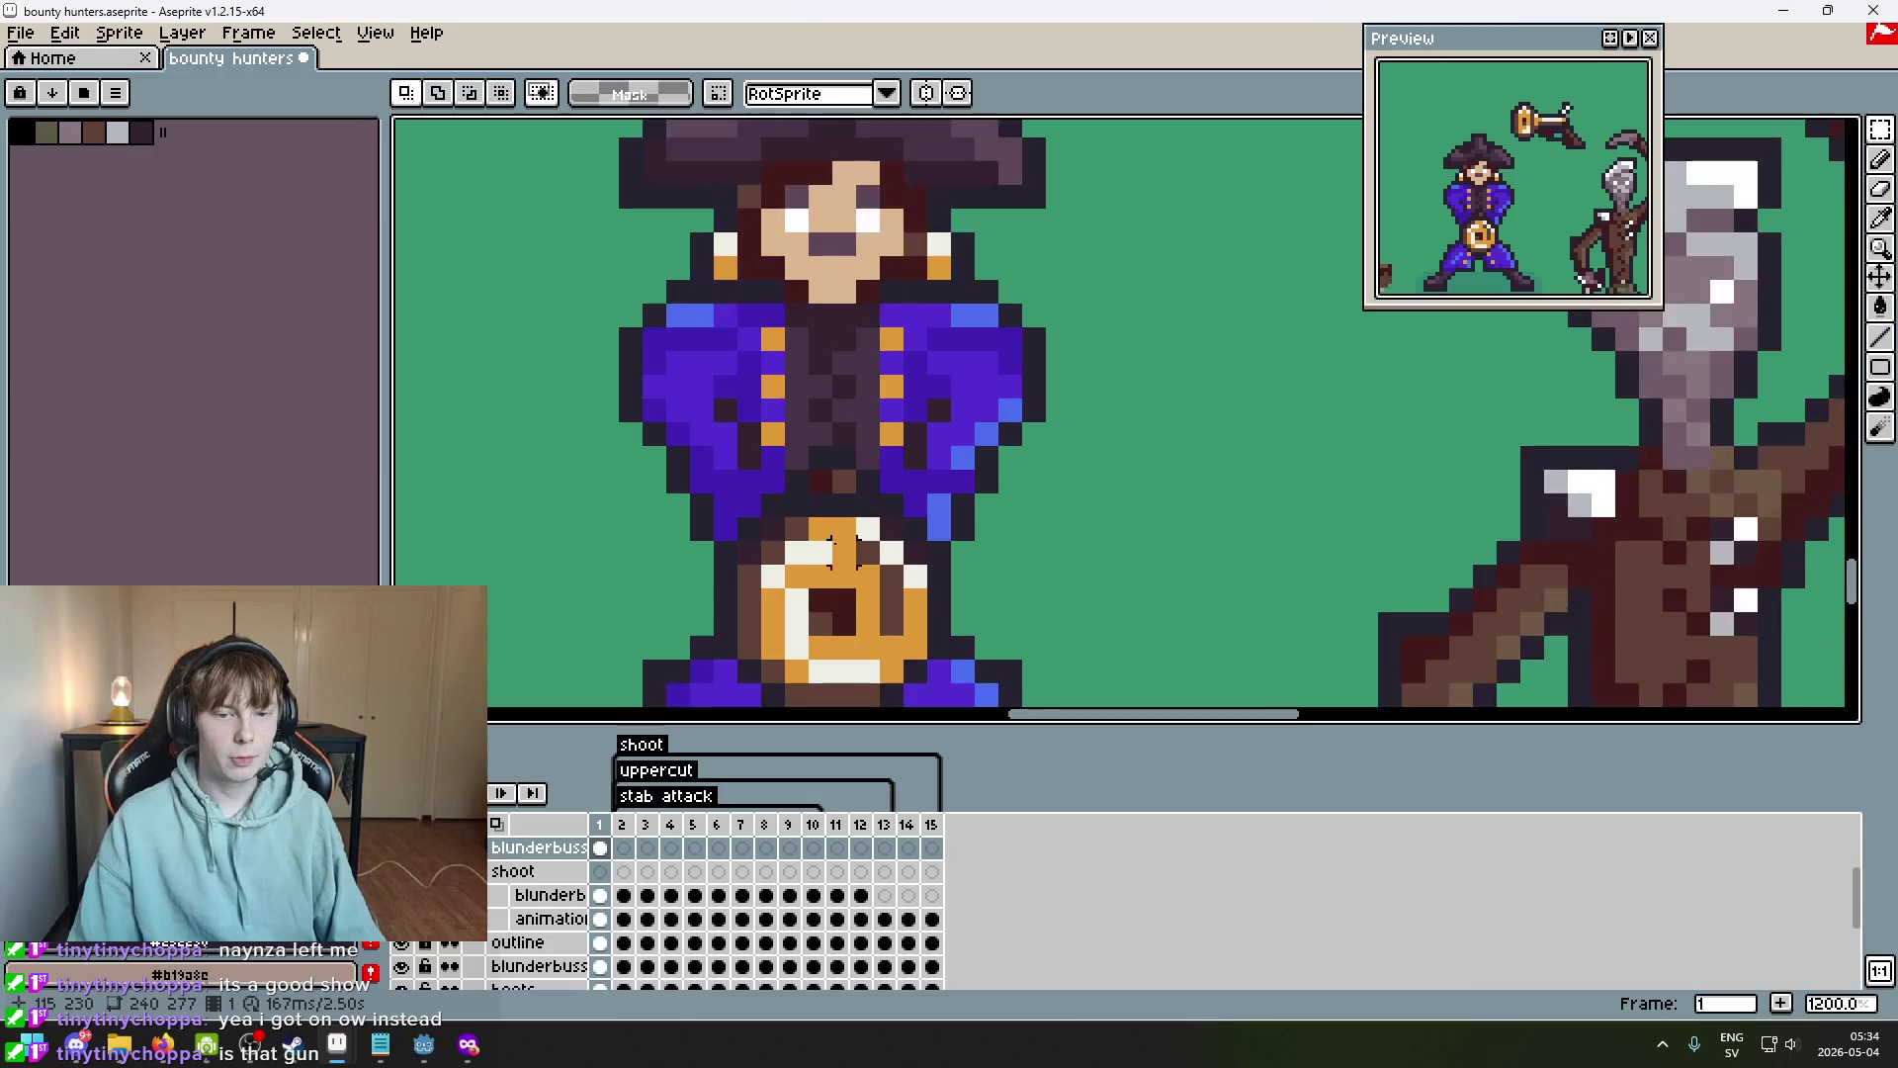
{"action": "key", "text": "alt+Tab"}
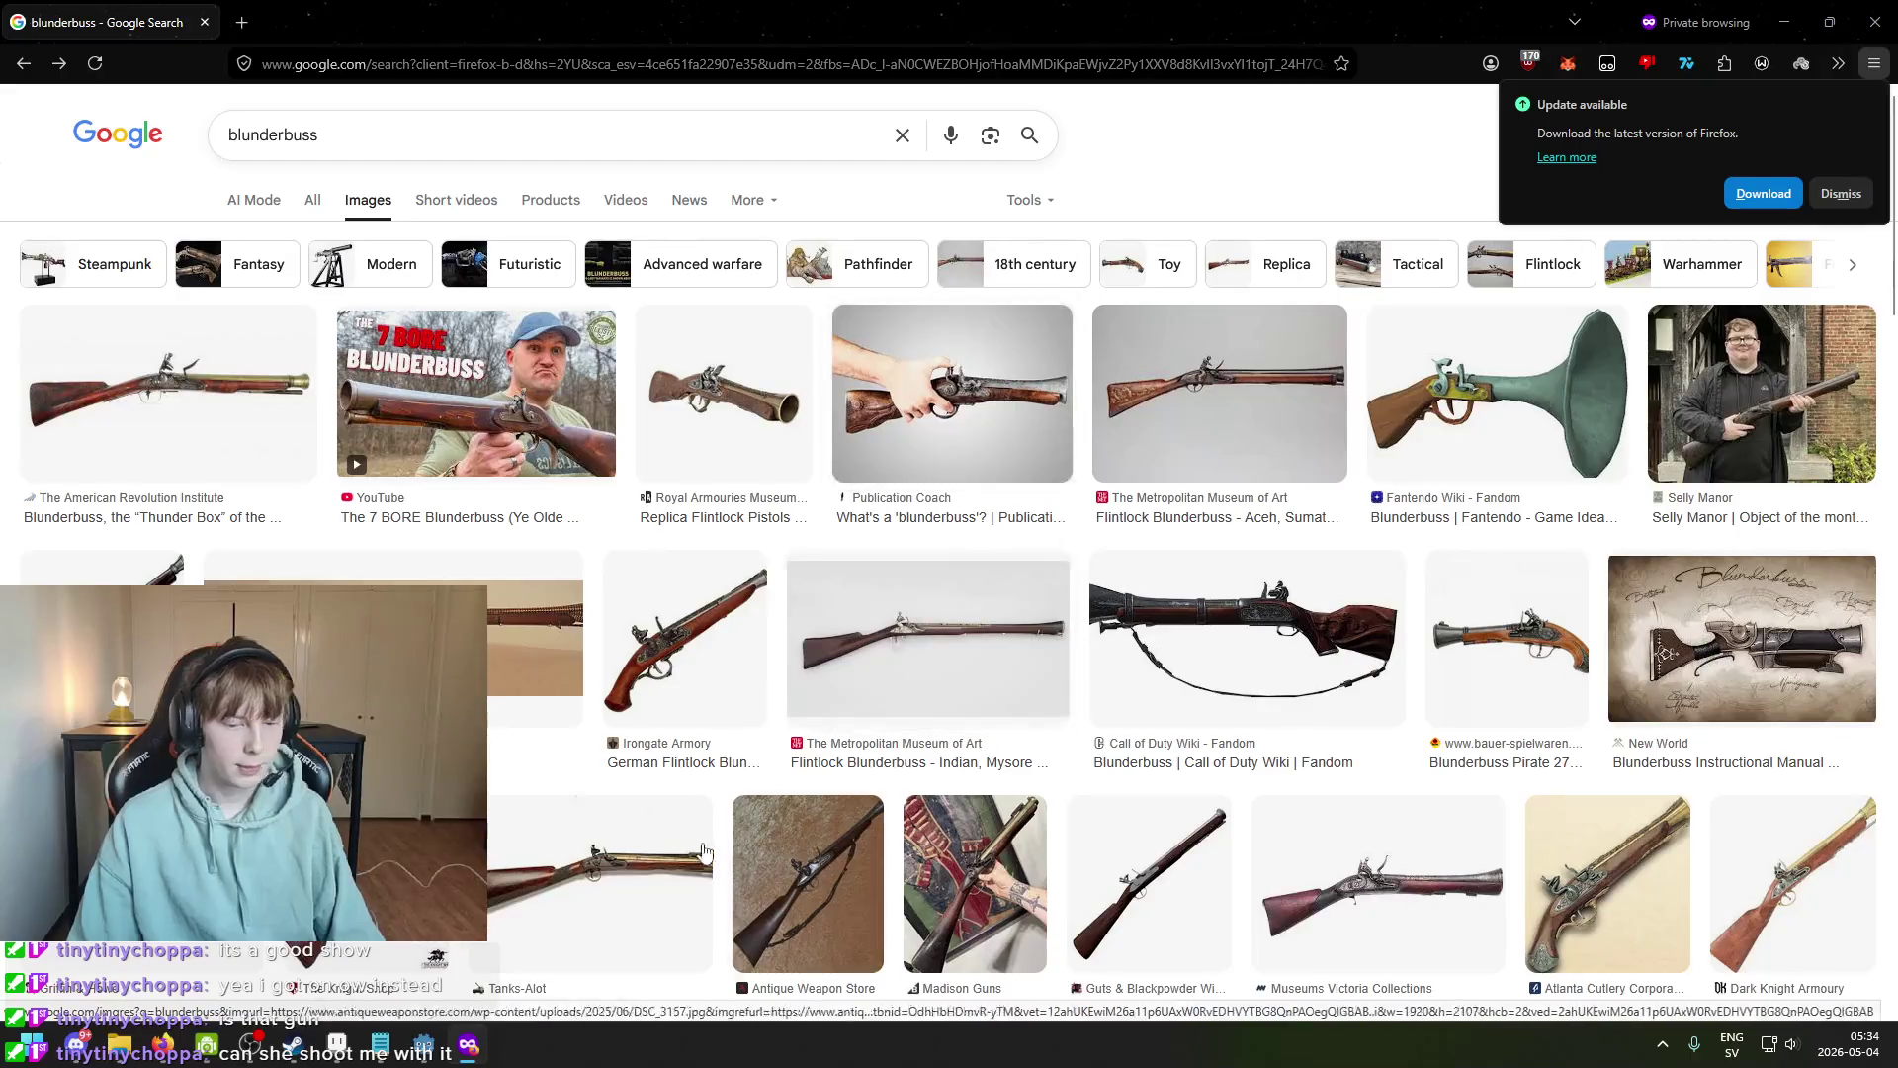
{"action": "left_click", "coordinate": [337, 1045]}
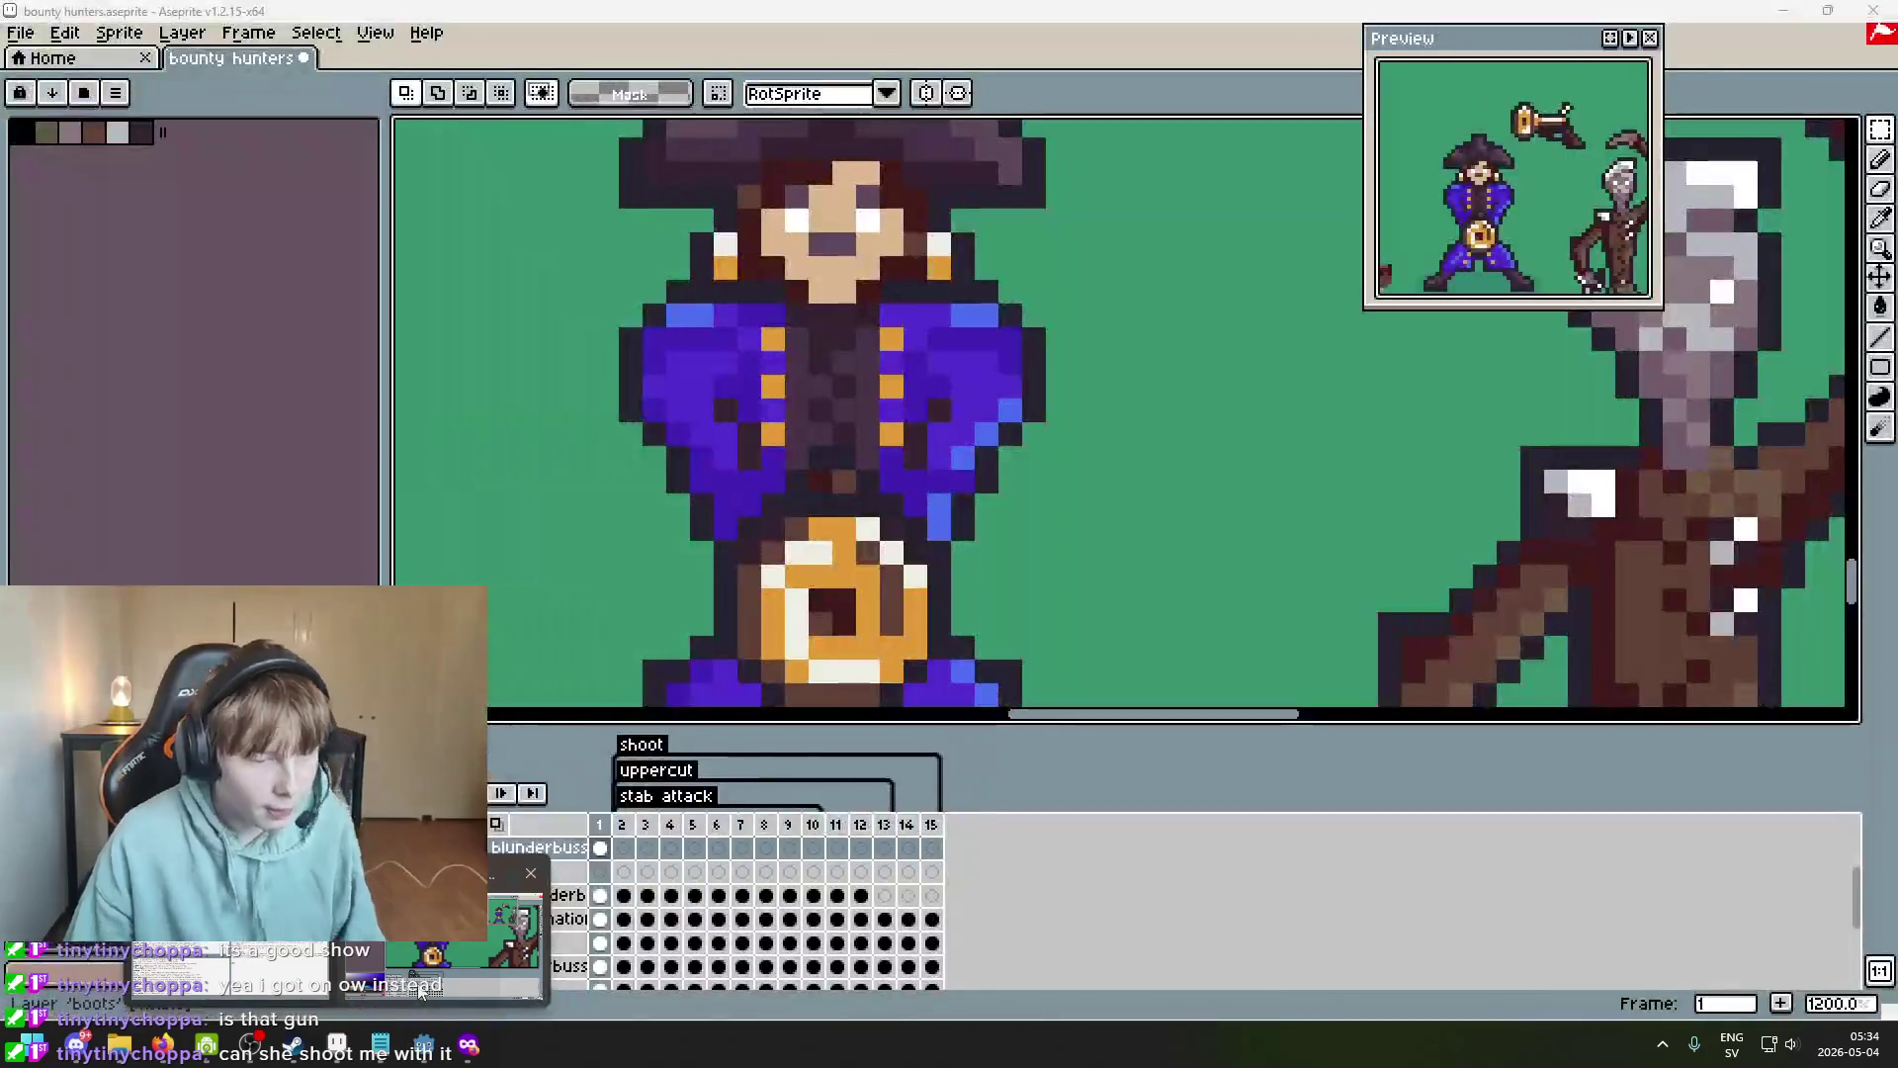
Sample the cream colour and paint pixels between the pirate's arms above the belt buckle.
{"action": "scroll", "coordinate": [892, 491], "scroll_direction": "up", "scroll_amount": 3}
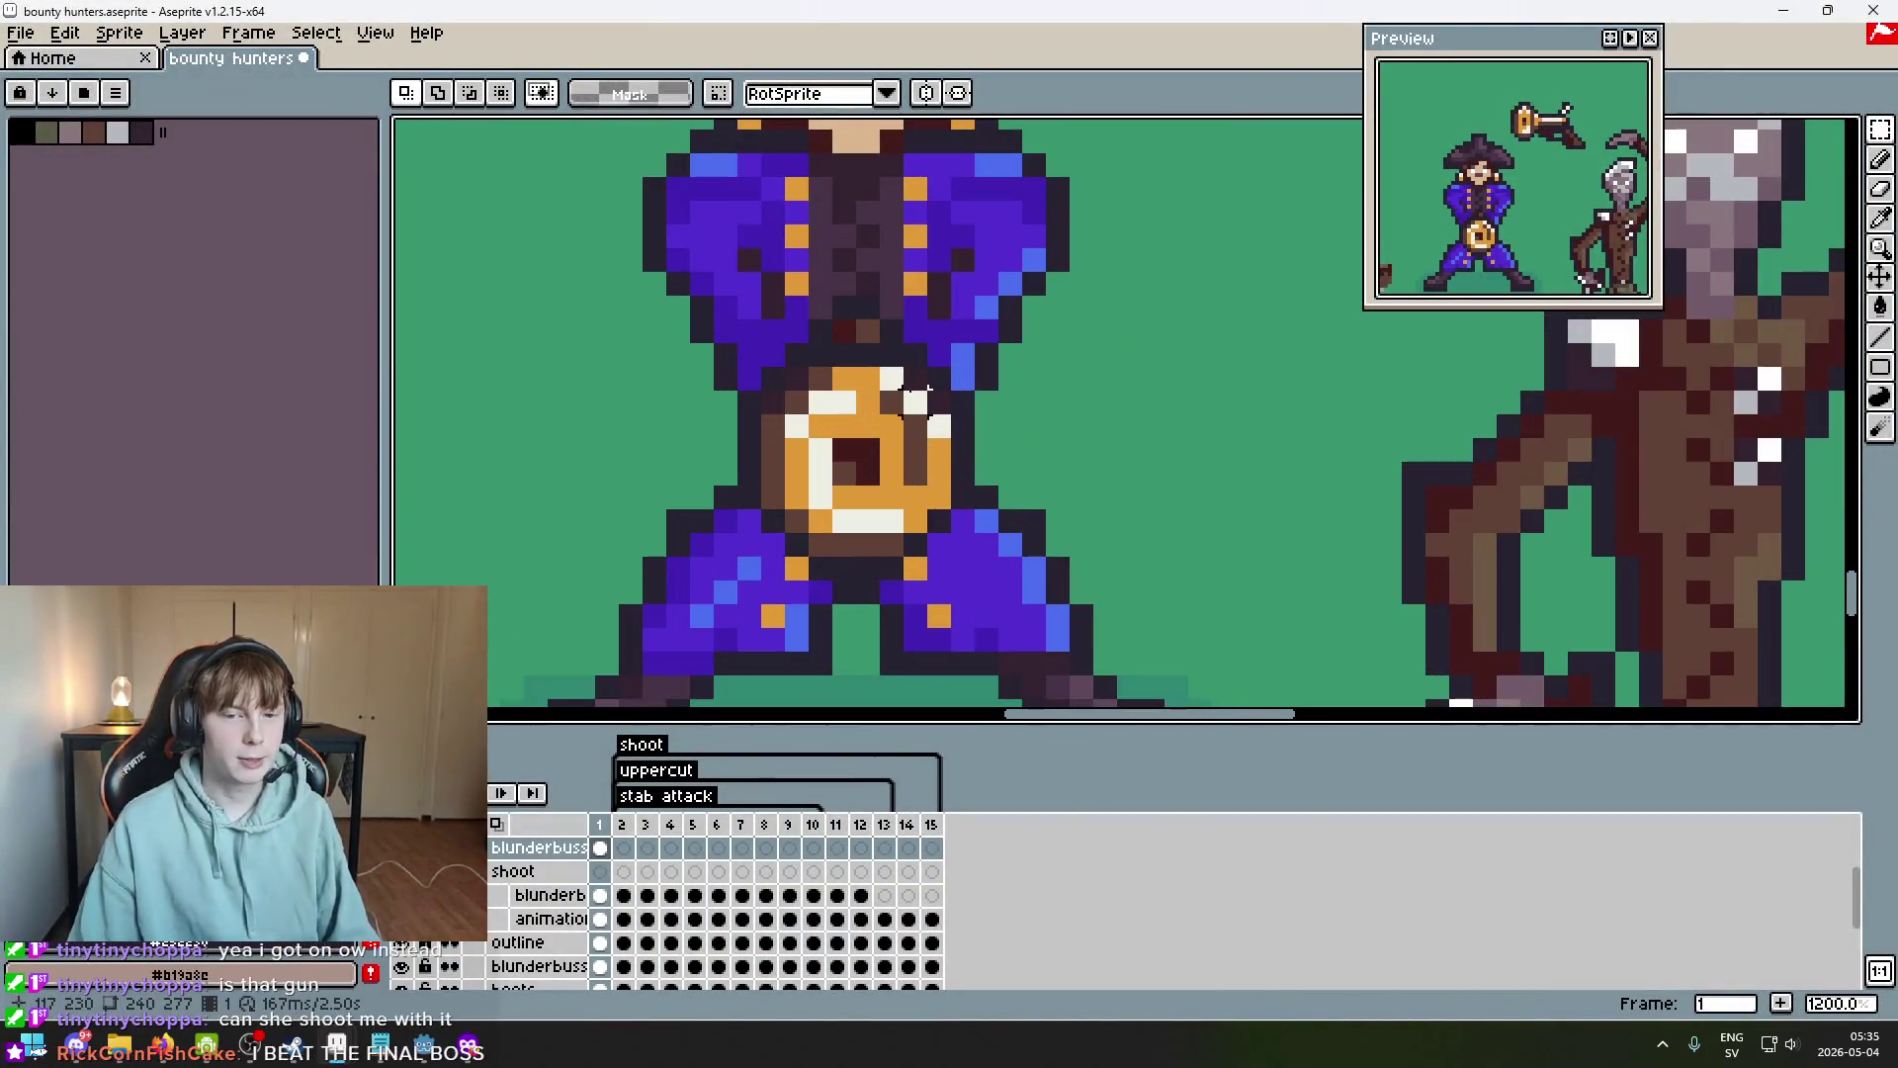
{"action": "scroll", "coordinate": [914, 396], "scroll_direction": "up", "scroll_amount": 2}
{"action": "key", "text": "b"}
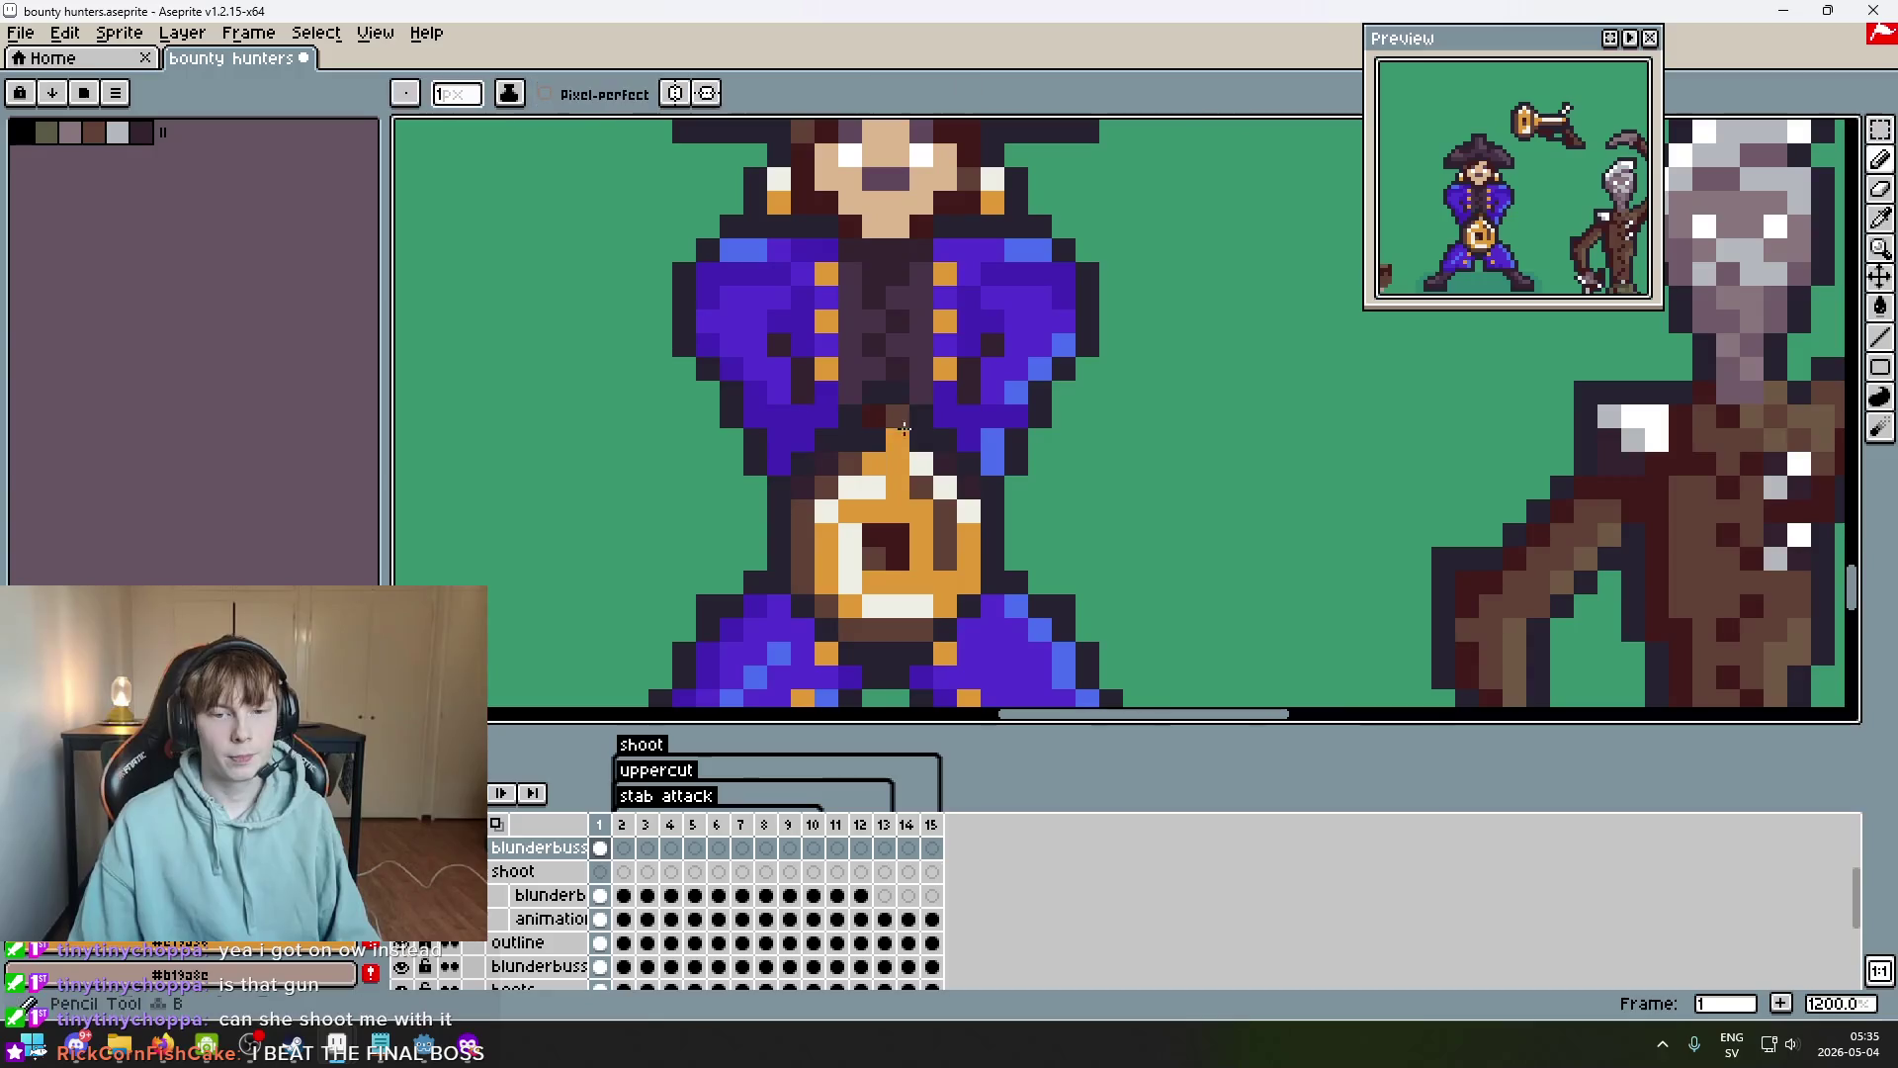
{"action": "key", "text": "alt"}
{"action": "key", "text": "alt"}
{"action": "left_click", "coordinate": [920, 461], "text": "alt"}
{"action": "left_click", "coordinate": [893, 423]}
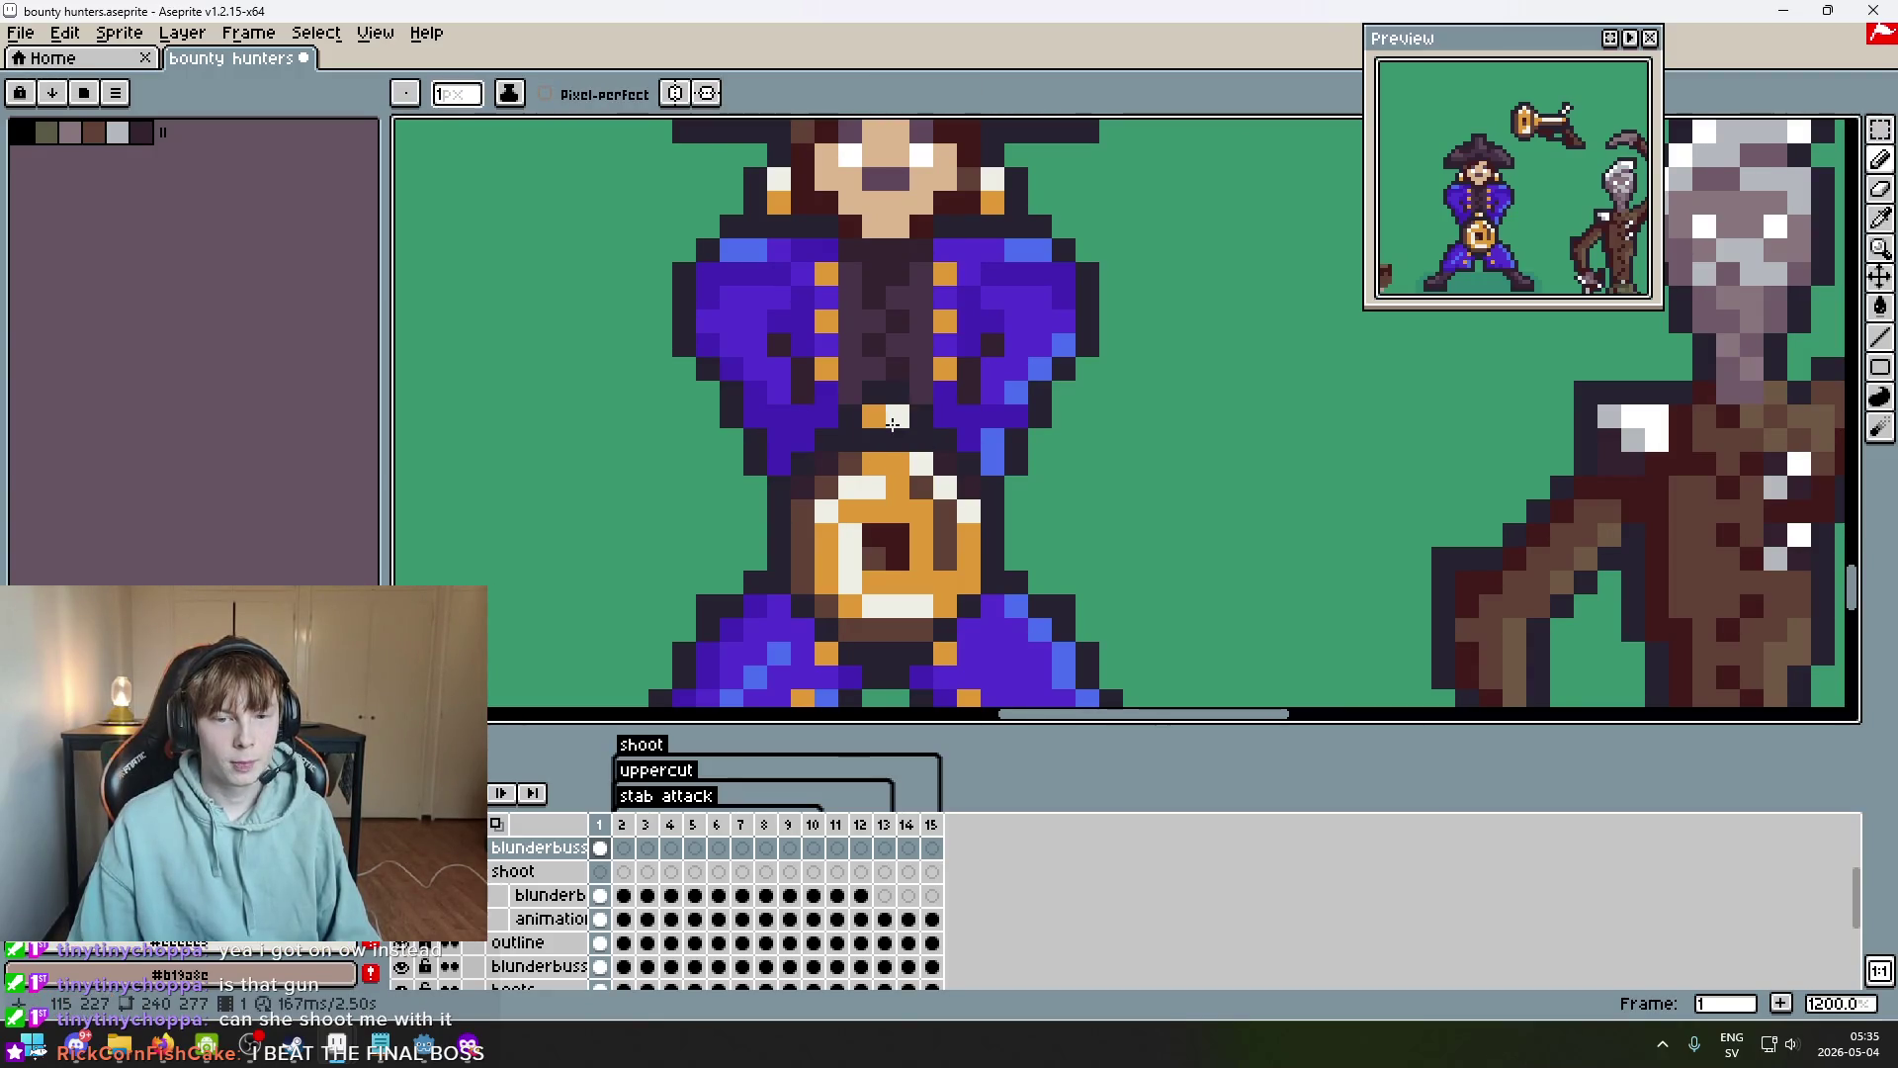
{"action": "left_click", "coordinate": [970, 467]}
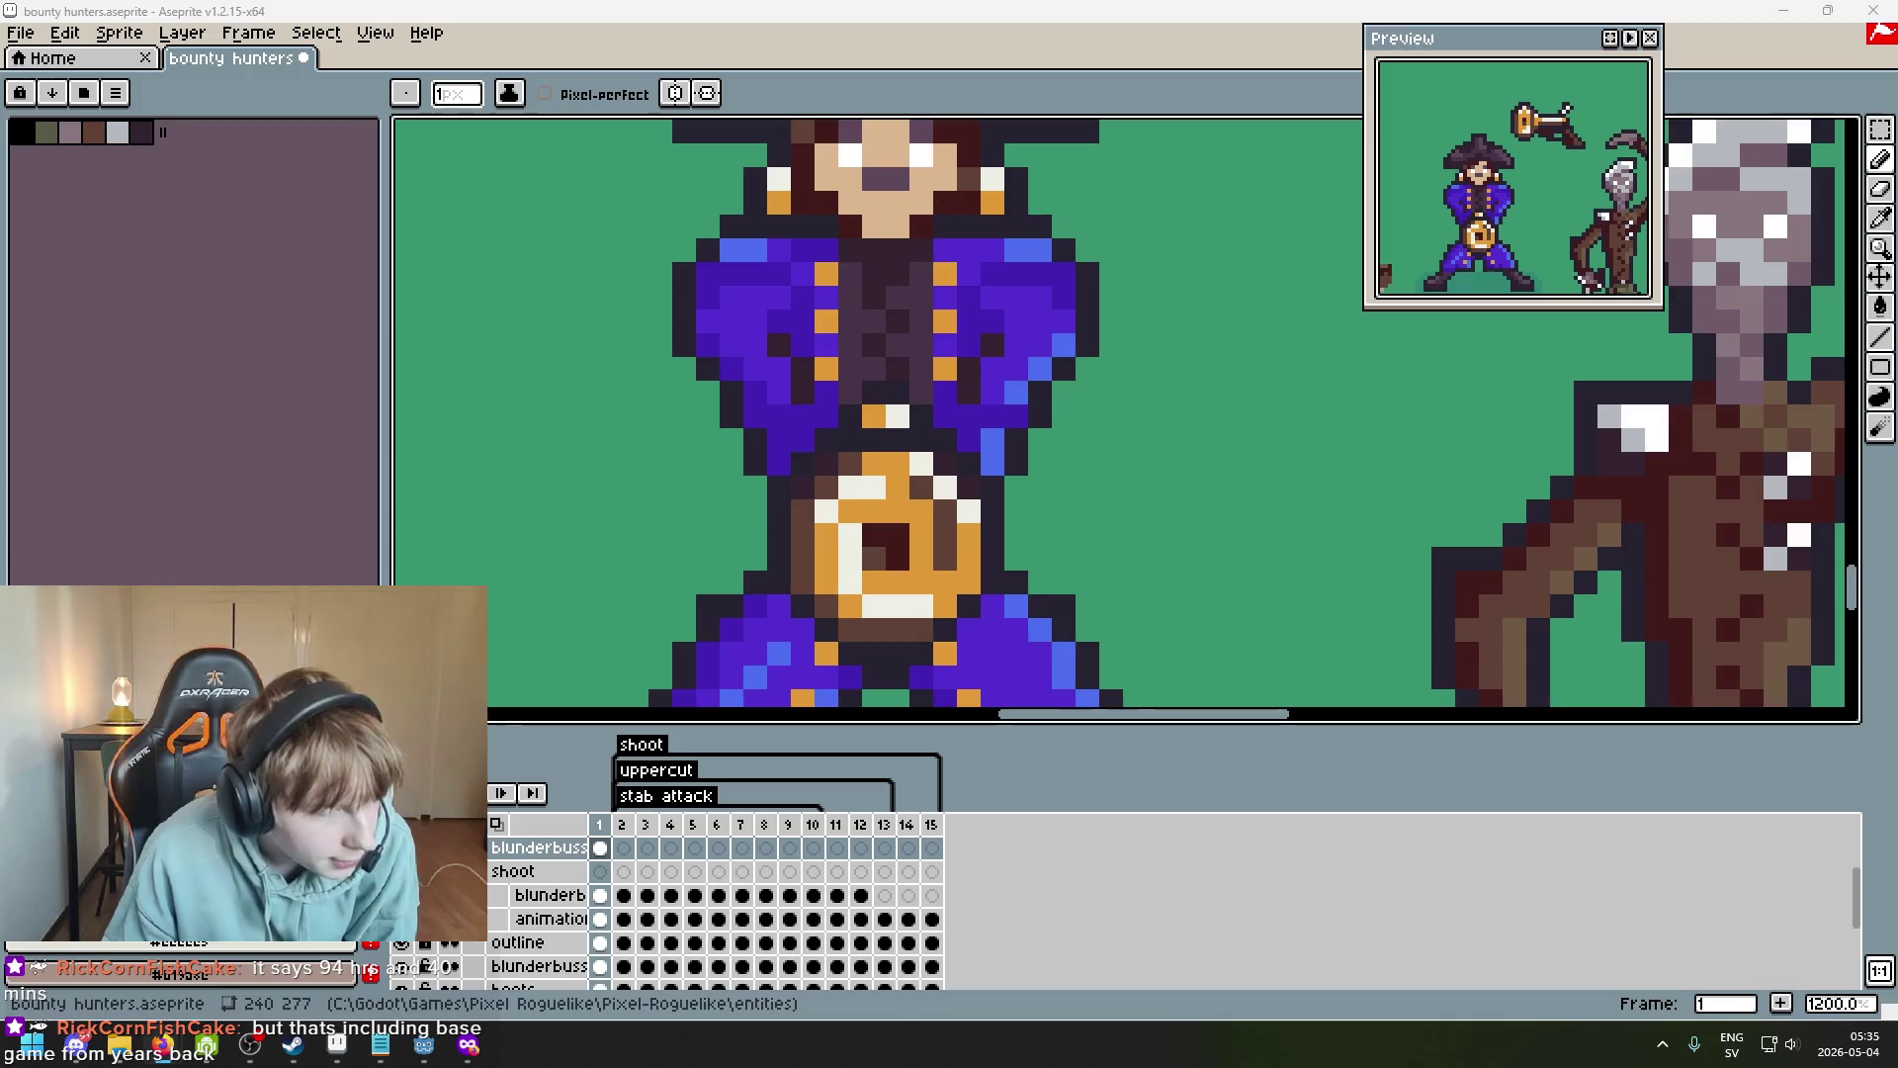
{"action": "scroll", "coordinate": [1034, 513], "scroll_direction": "down", "scroll_amount": 3}
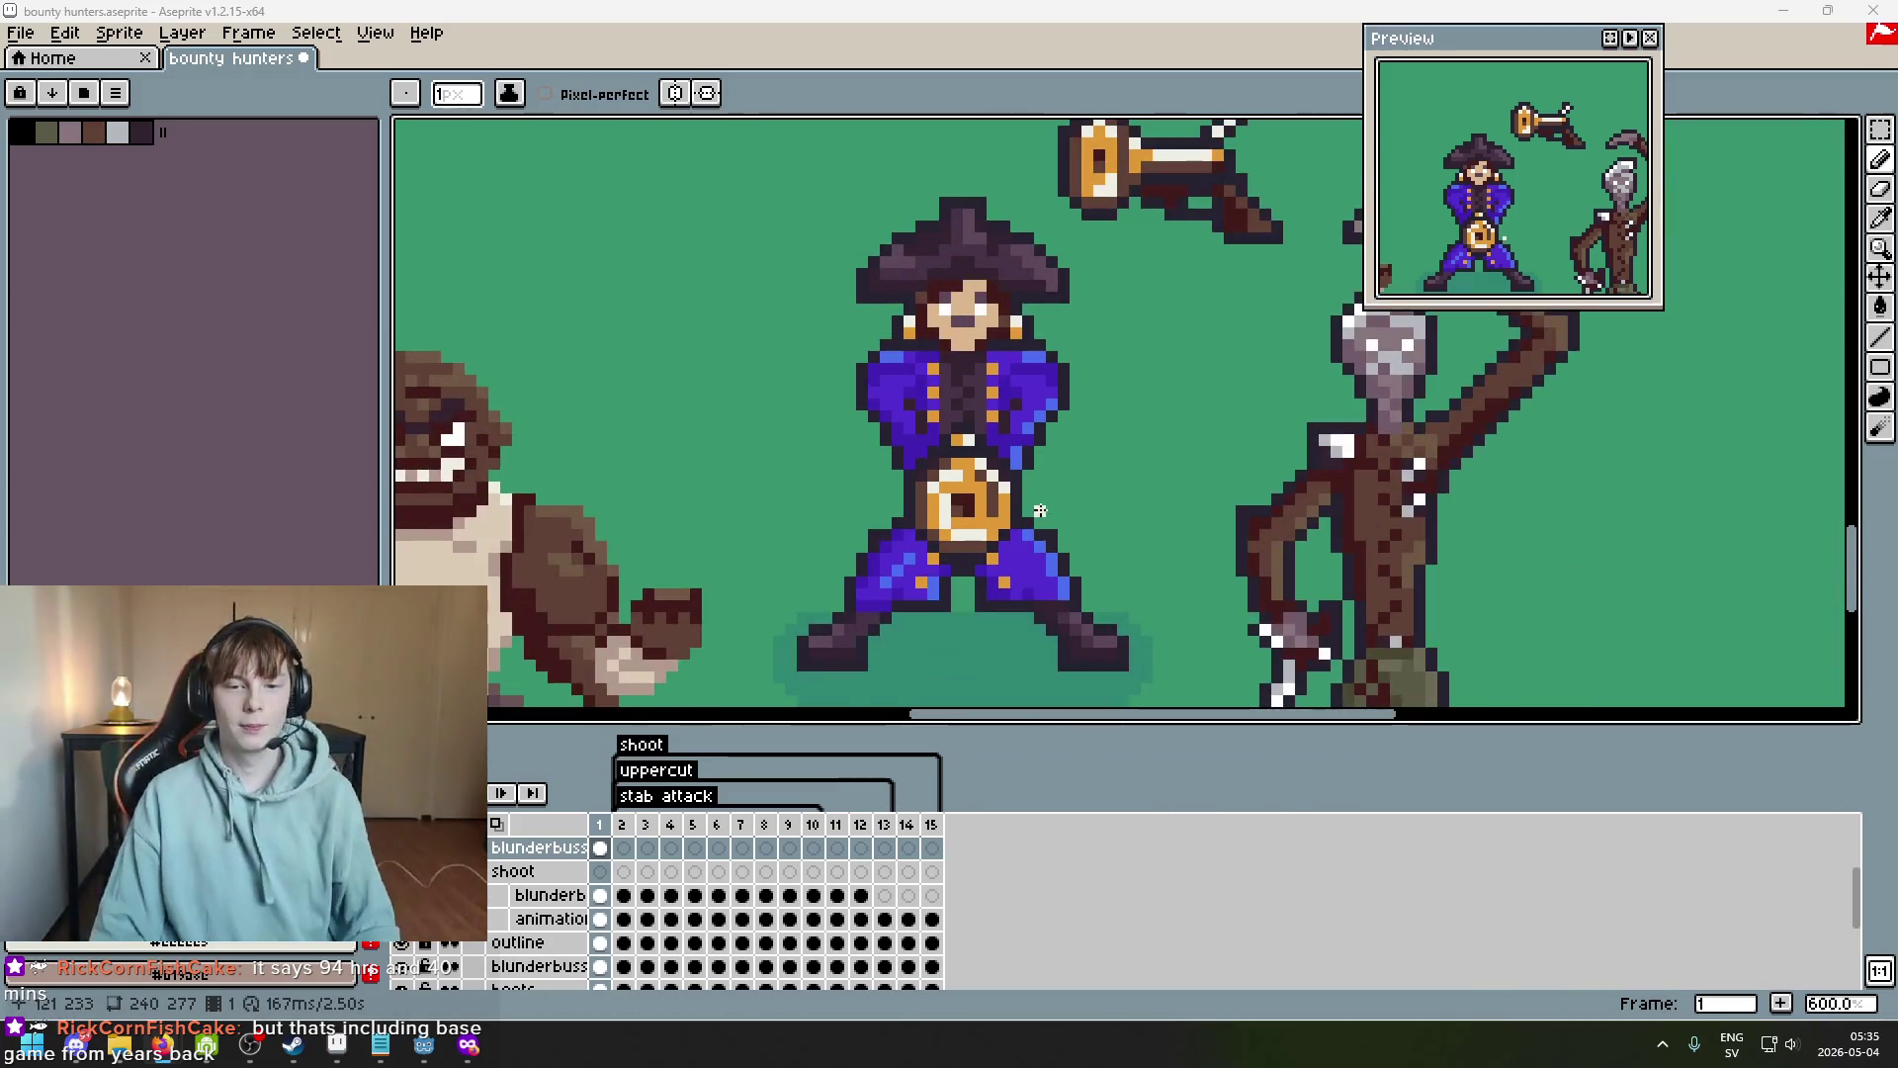
{"action": "left_click_drag", "start_coordinate": [1034, 513], "coordinate": [1070, 455]}
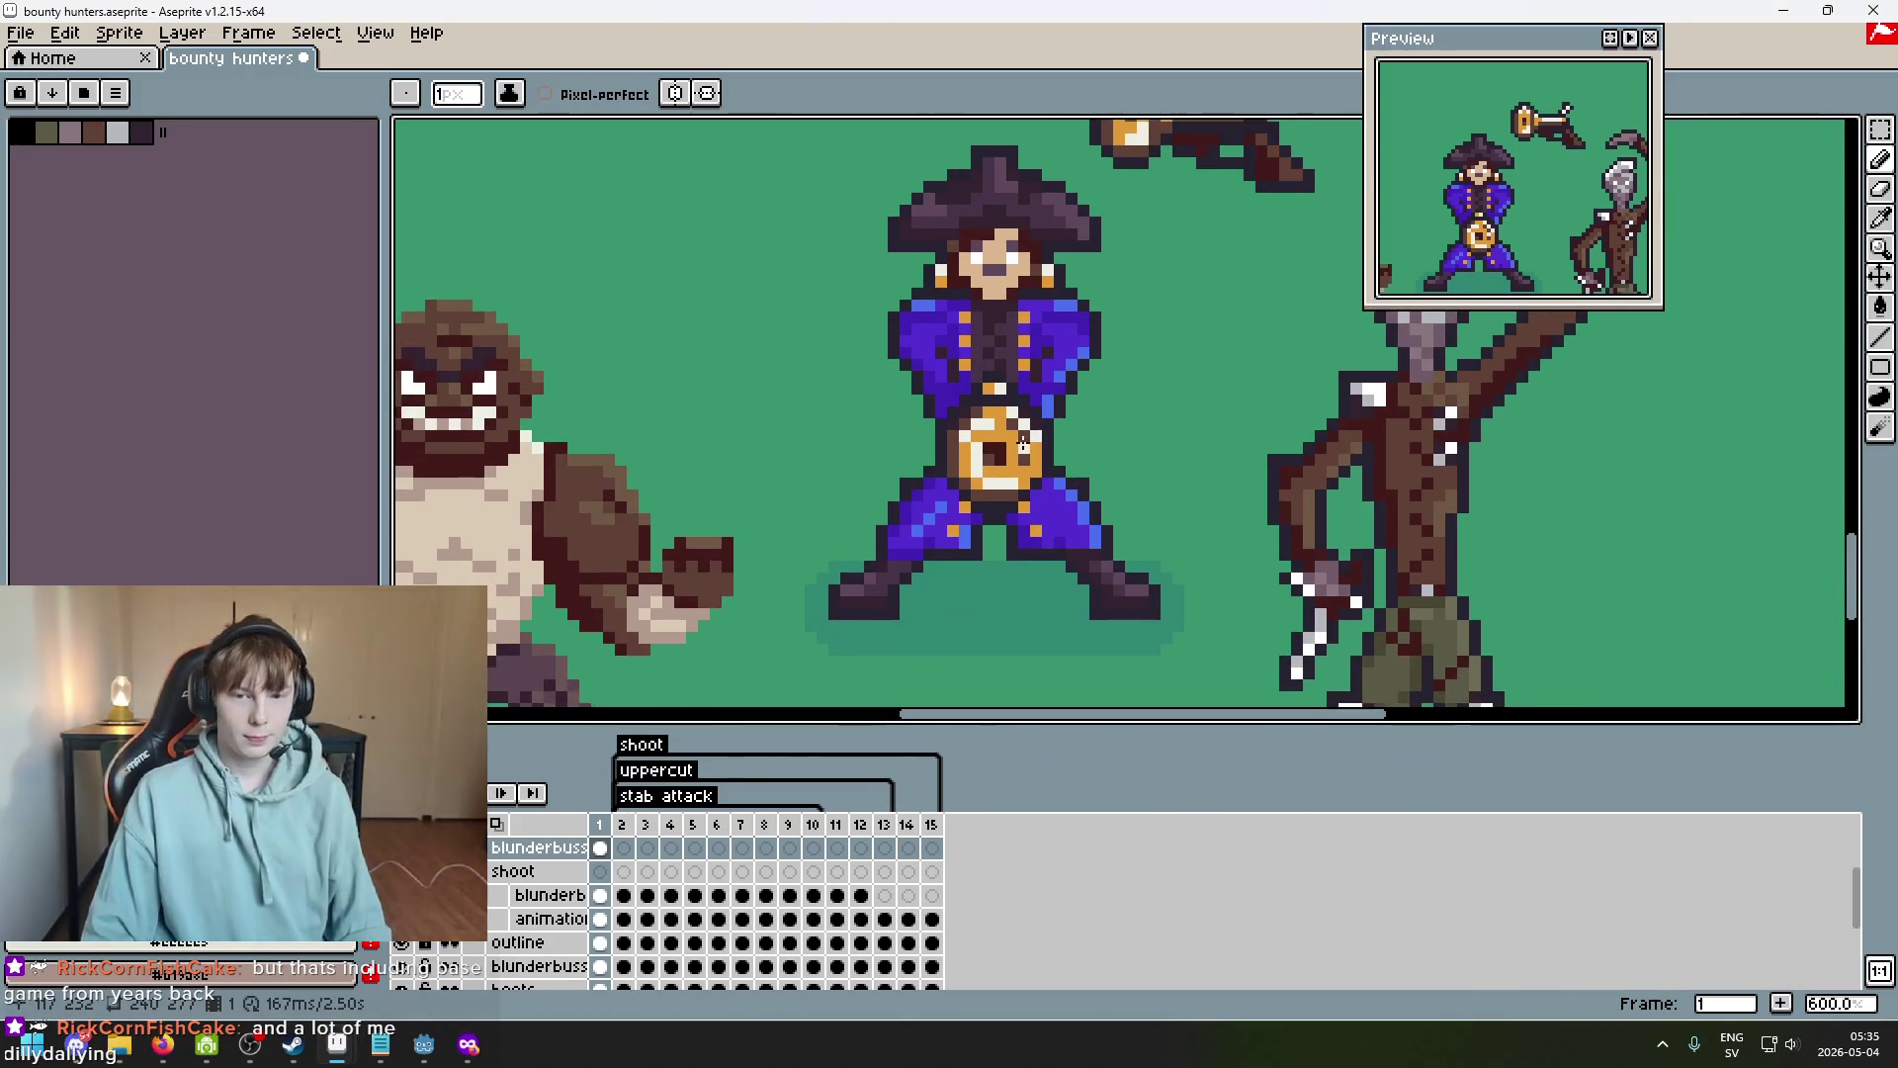
{"action": "scroll", "coordinate": [1071, 458], "scroll_direction": "up", "scroll_amount": 2}
{"action": "scroll", "coordinate": [1079, 378], "scroll_direction": "down", "scroll_amount": 4}
{"action": "left_click_drag", "start_coordinate": [1080, 378], "coordinate": [852, 381]}
{"action": "scroll", "coordinate": [903, 394], "scroll_direction": "up", "scroll_amount": 1}
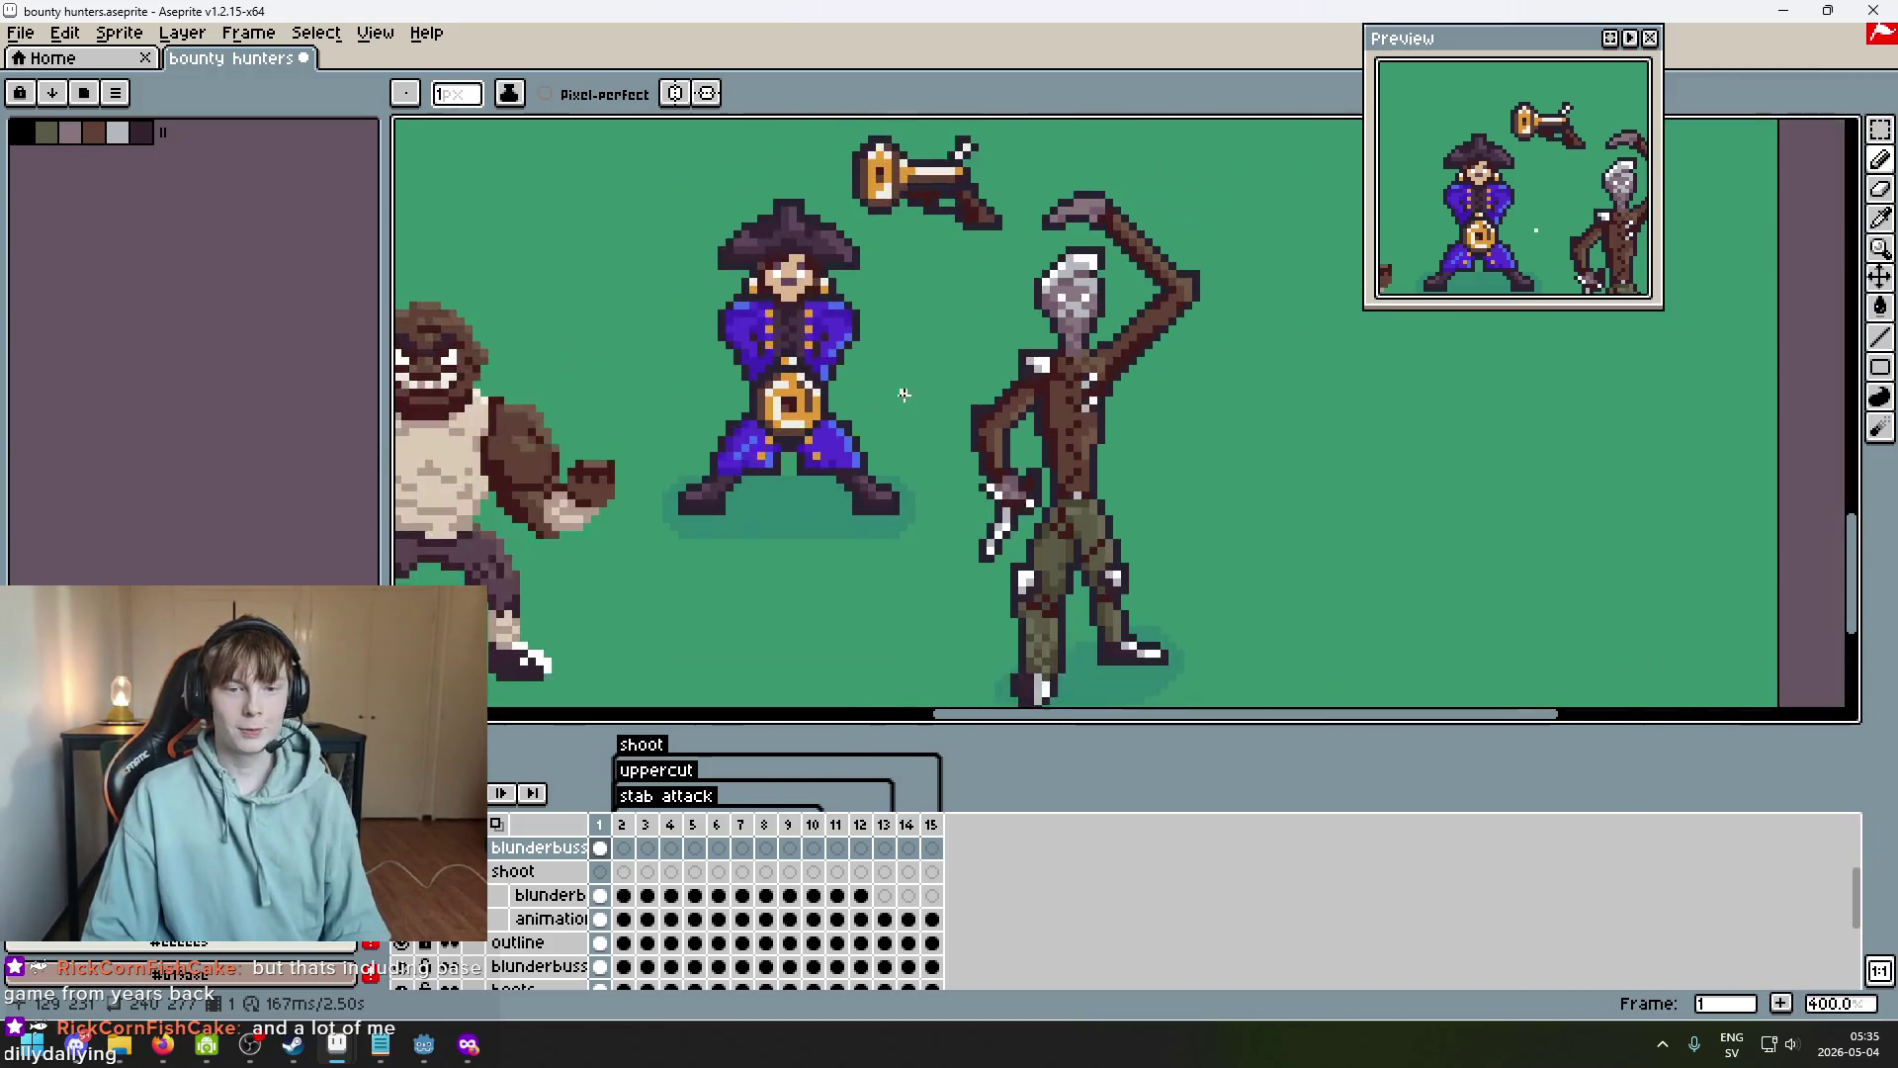
{"action": "scroll", "coordinate": [901, 396], "scroll_direction": "up", "scroll_amount": 1}
{"action": "scroll", "coordinate": [917, 388], "scroll_direction": "down", "scroll_amount": 1}
{"action": "scroll", "coordinate": [949, 423], "scroll_direction": "up", "scroll_amount": 1}
{"action": "scroll", "coordinate": [949, 430], "scroll_direction": "down", "scroll_amount": 1}
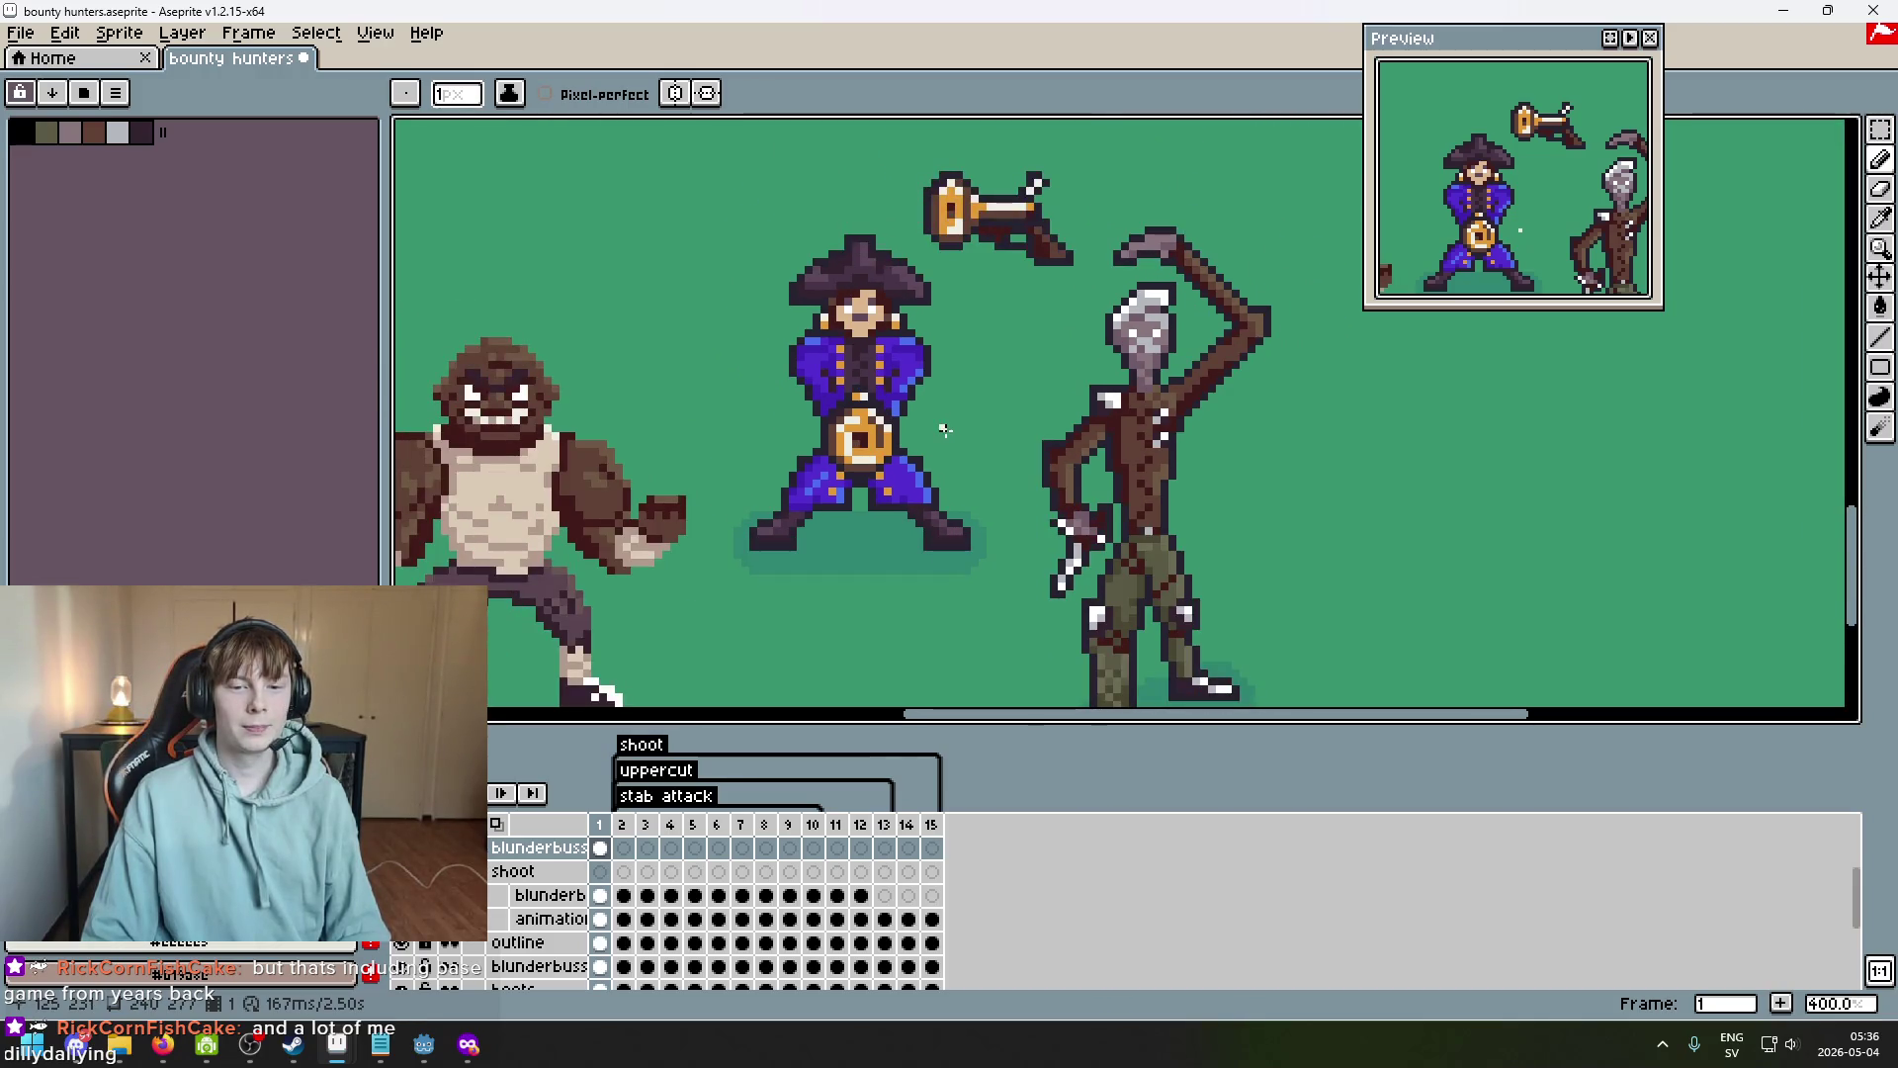
{"action": "scroll", "coordinate": [940, 434], "scroll_direction": "down", "scroll_amount": 1}
{"action": "scroll", "coordinate": [926, 437], "scroll_direction": "up", "scroll_amount": 1}
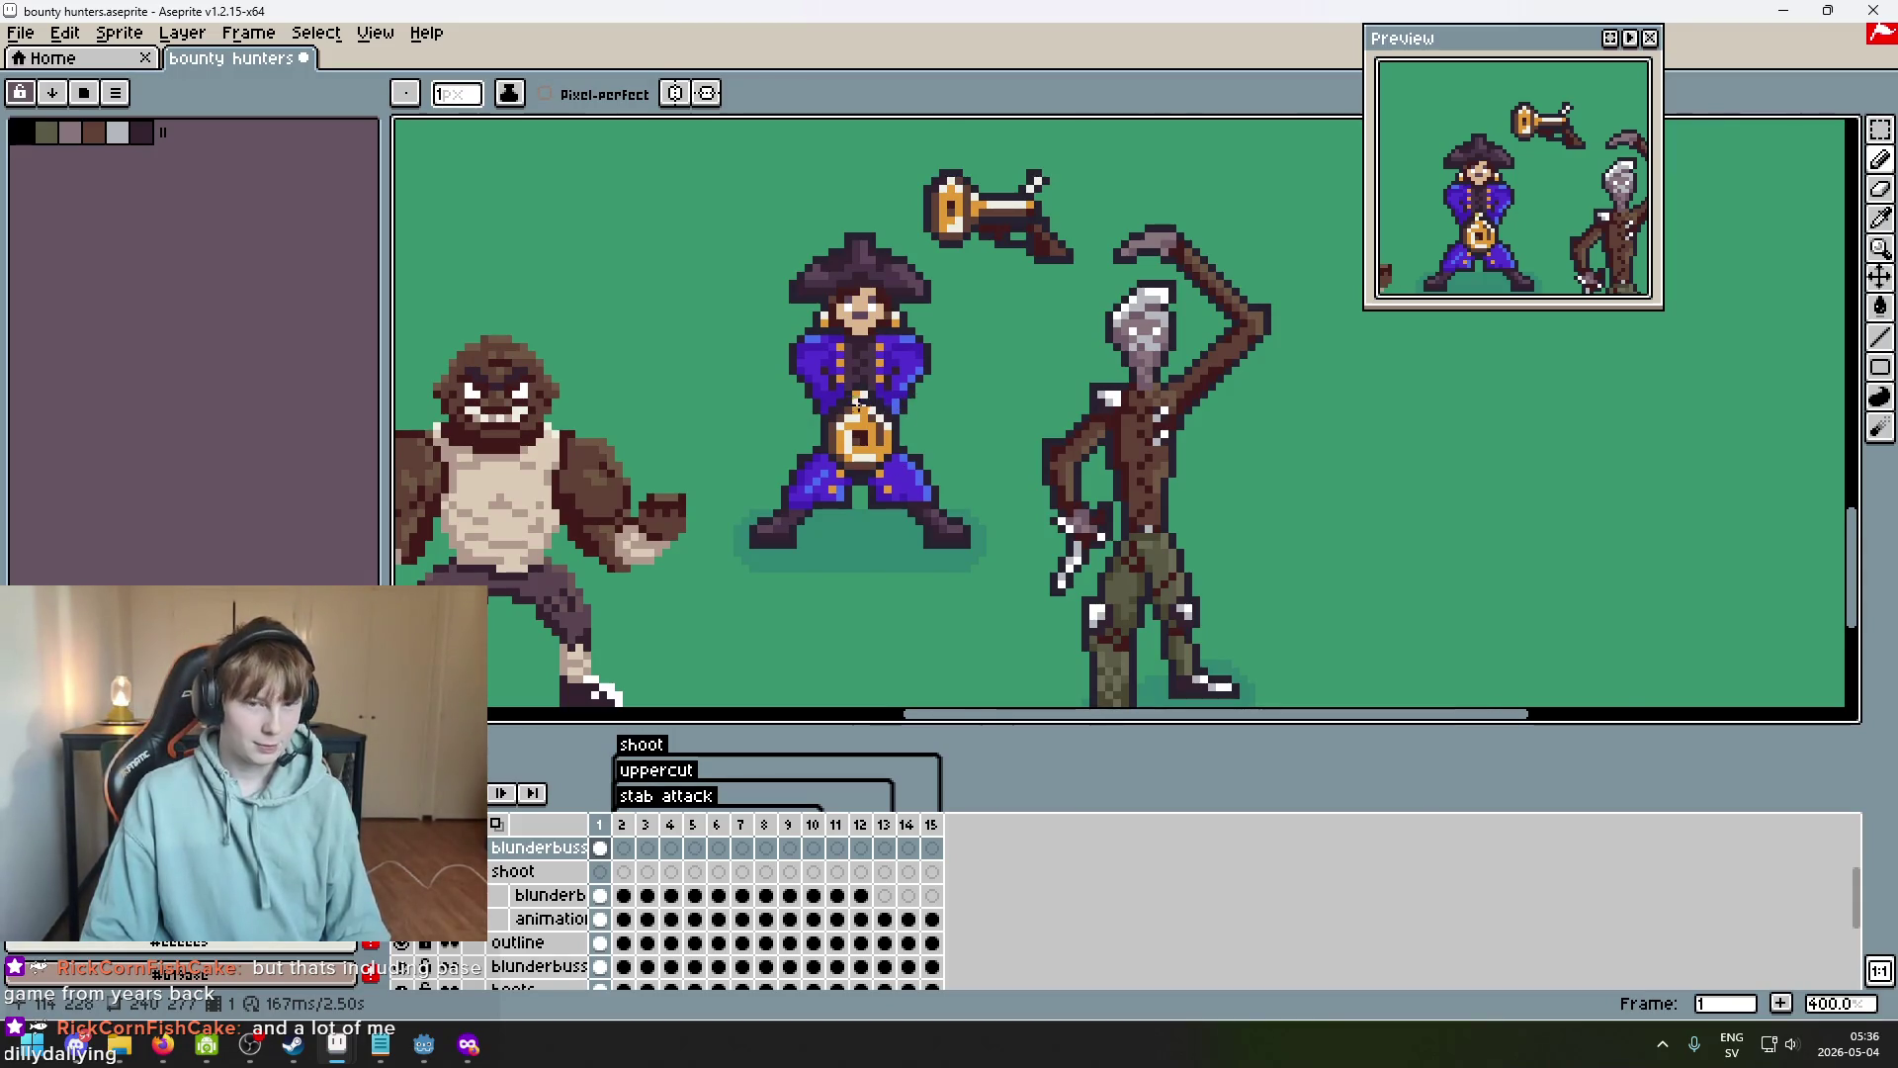
{"action": "scroll", "coordinate": [850, 405], "scroll_direction": "up", "scroll_amount": 5}
{"action": "key", "text": "i"}
{"action": "key", "text": "b"}
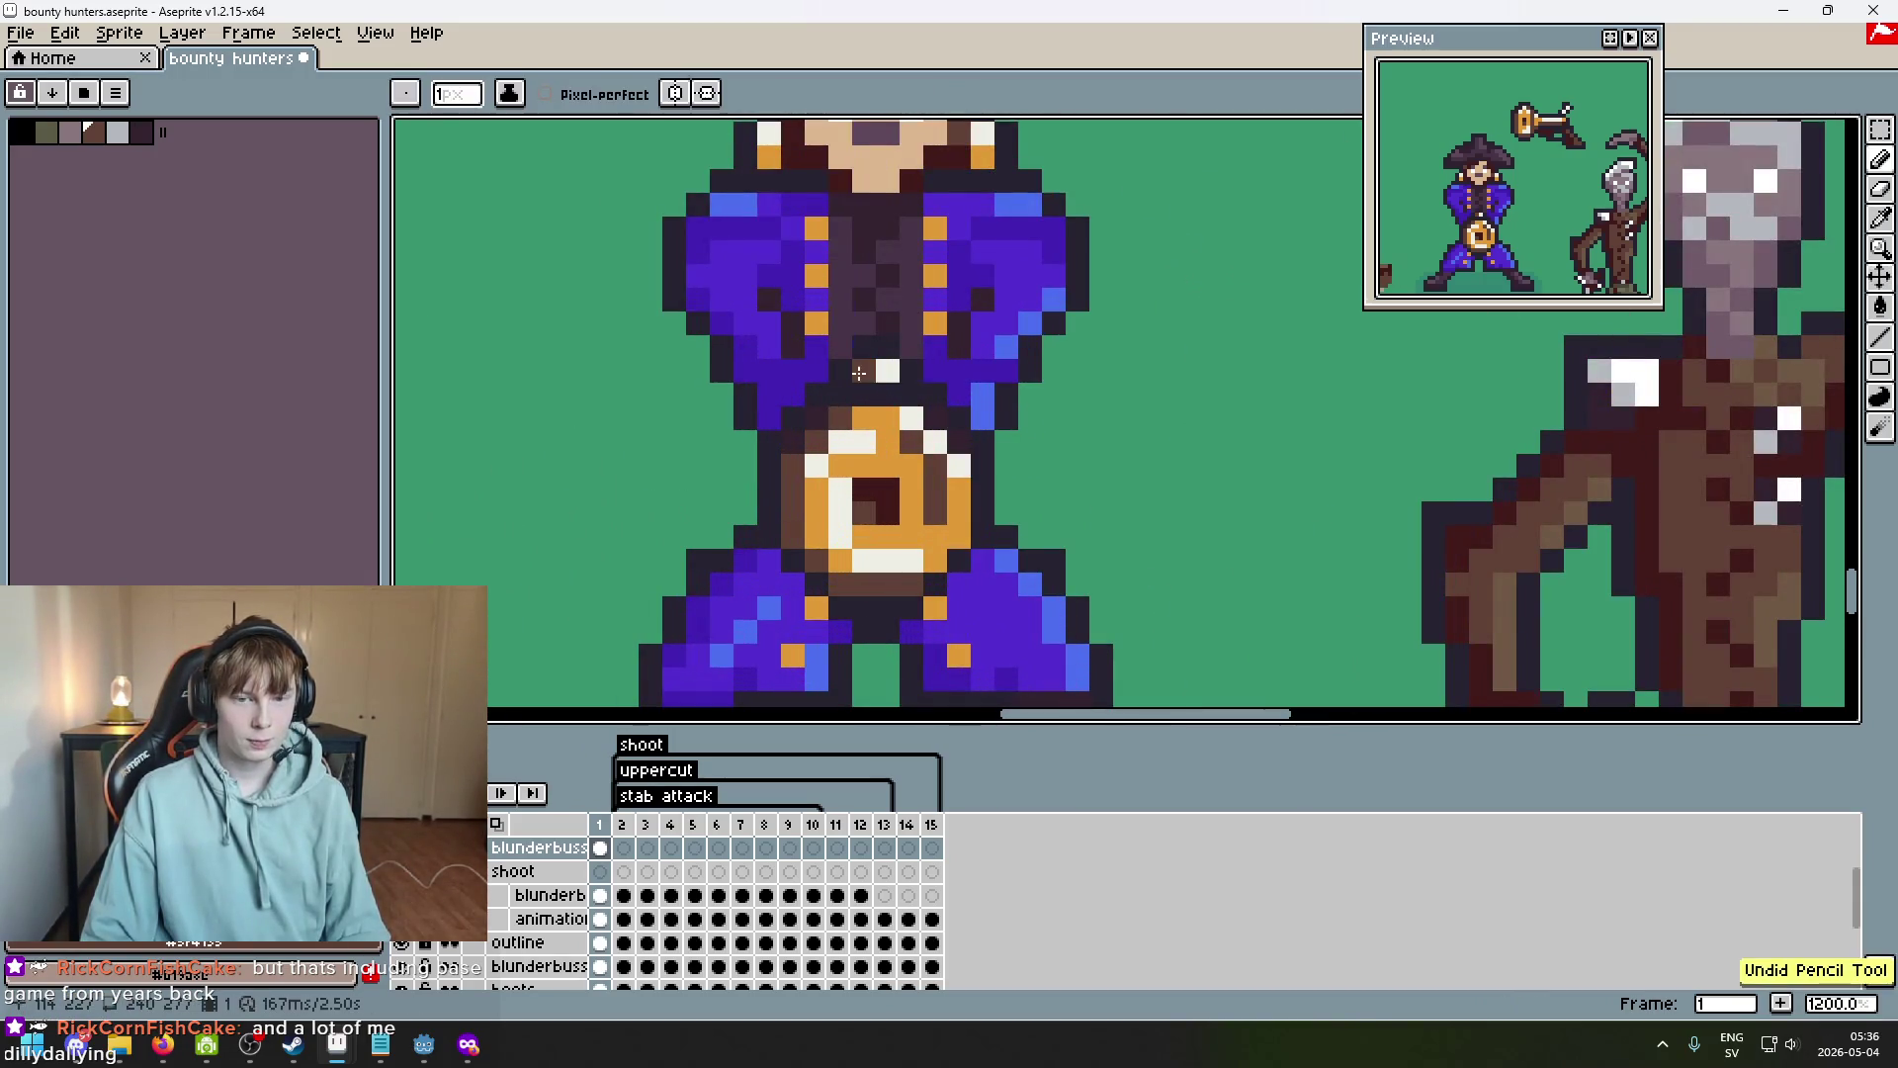
{"action": "scroll", "coordinate": [869, 376], "scroll_direction": "down", "scroll_amount": 5}
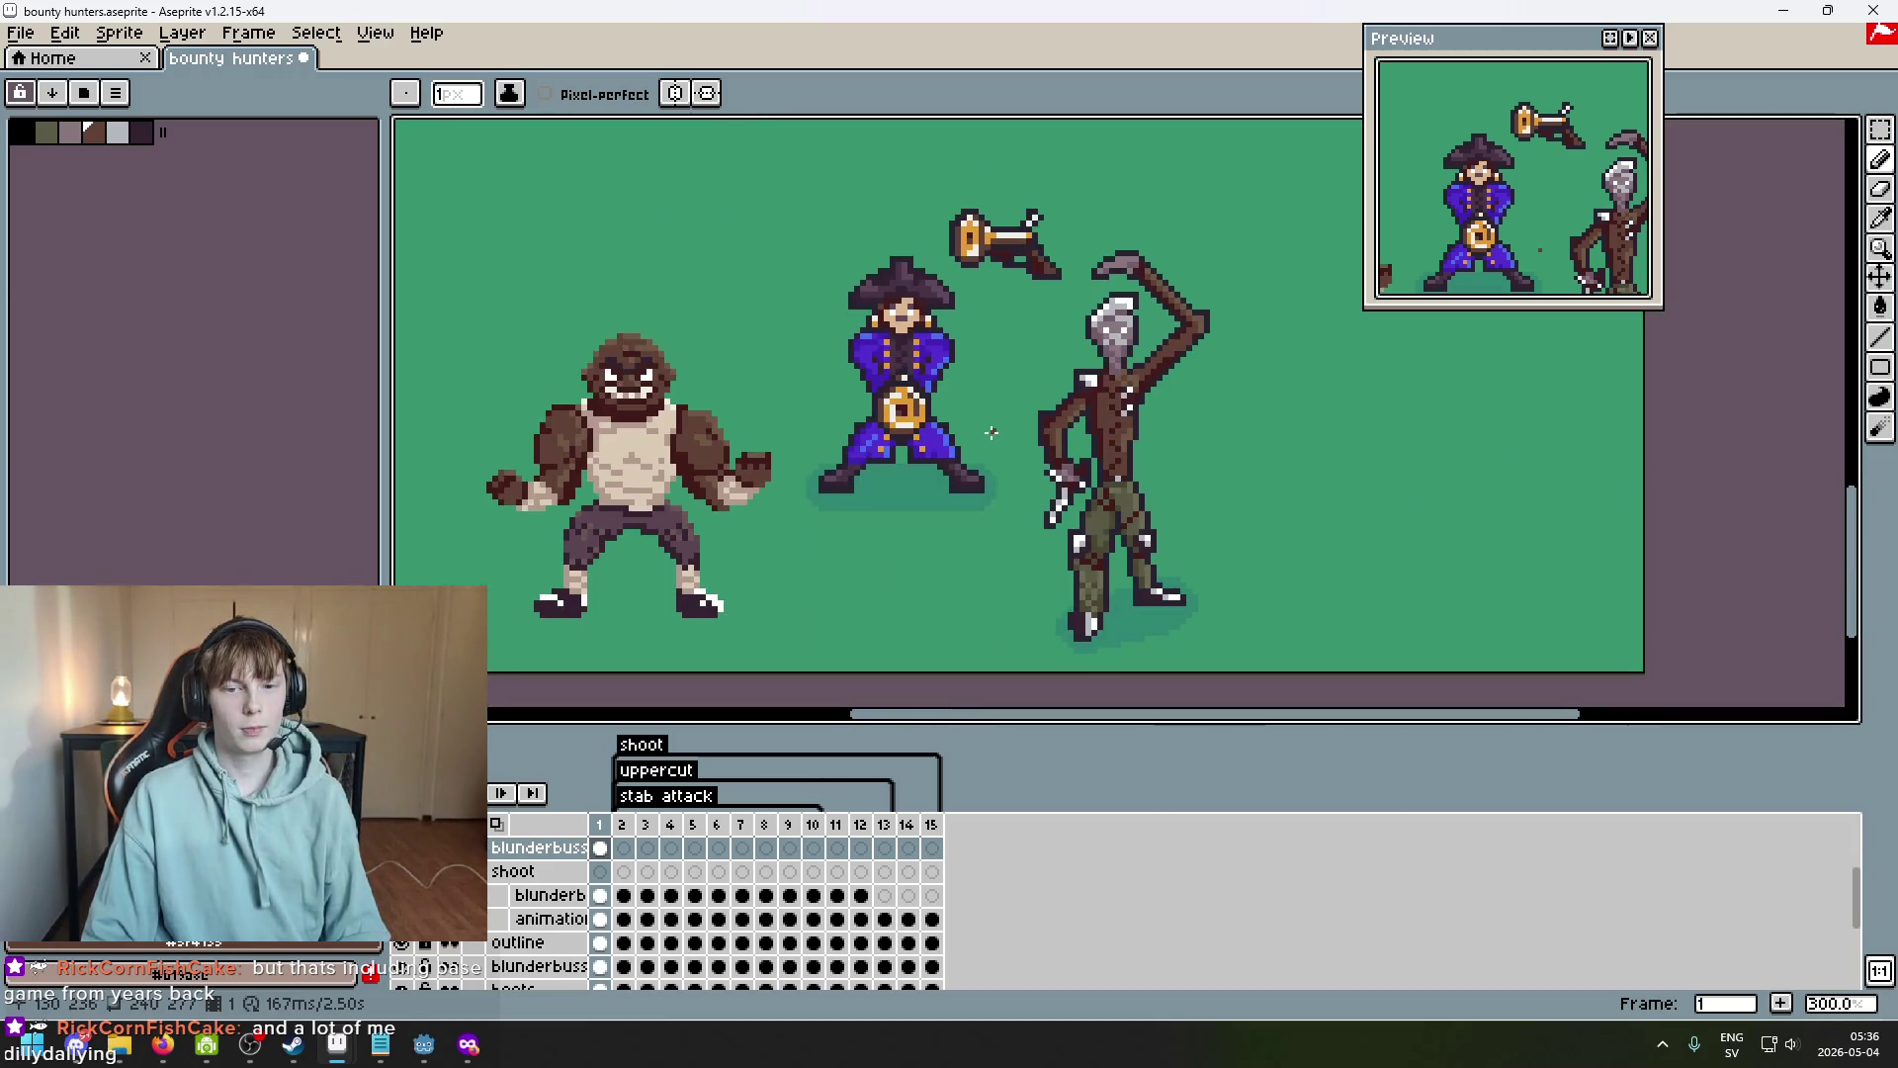
{"action": "scroll", "coordinate": [1000, 343], "scroll_direction": "up", "scroll_amount": 3}
{"action": "scroll", "coordinate": [934, 463], "scroll_direction": "down", "scroll_amount": 3}
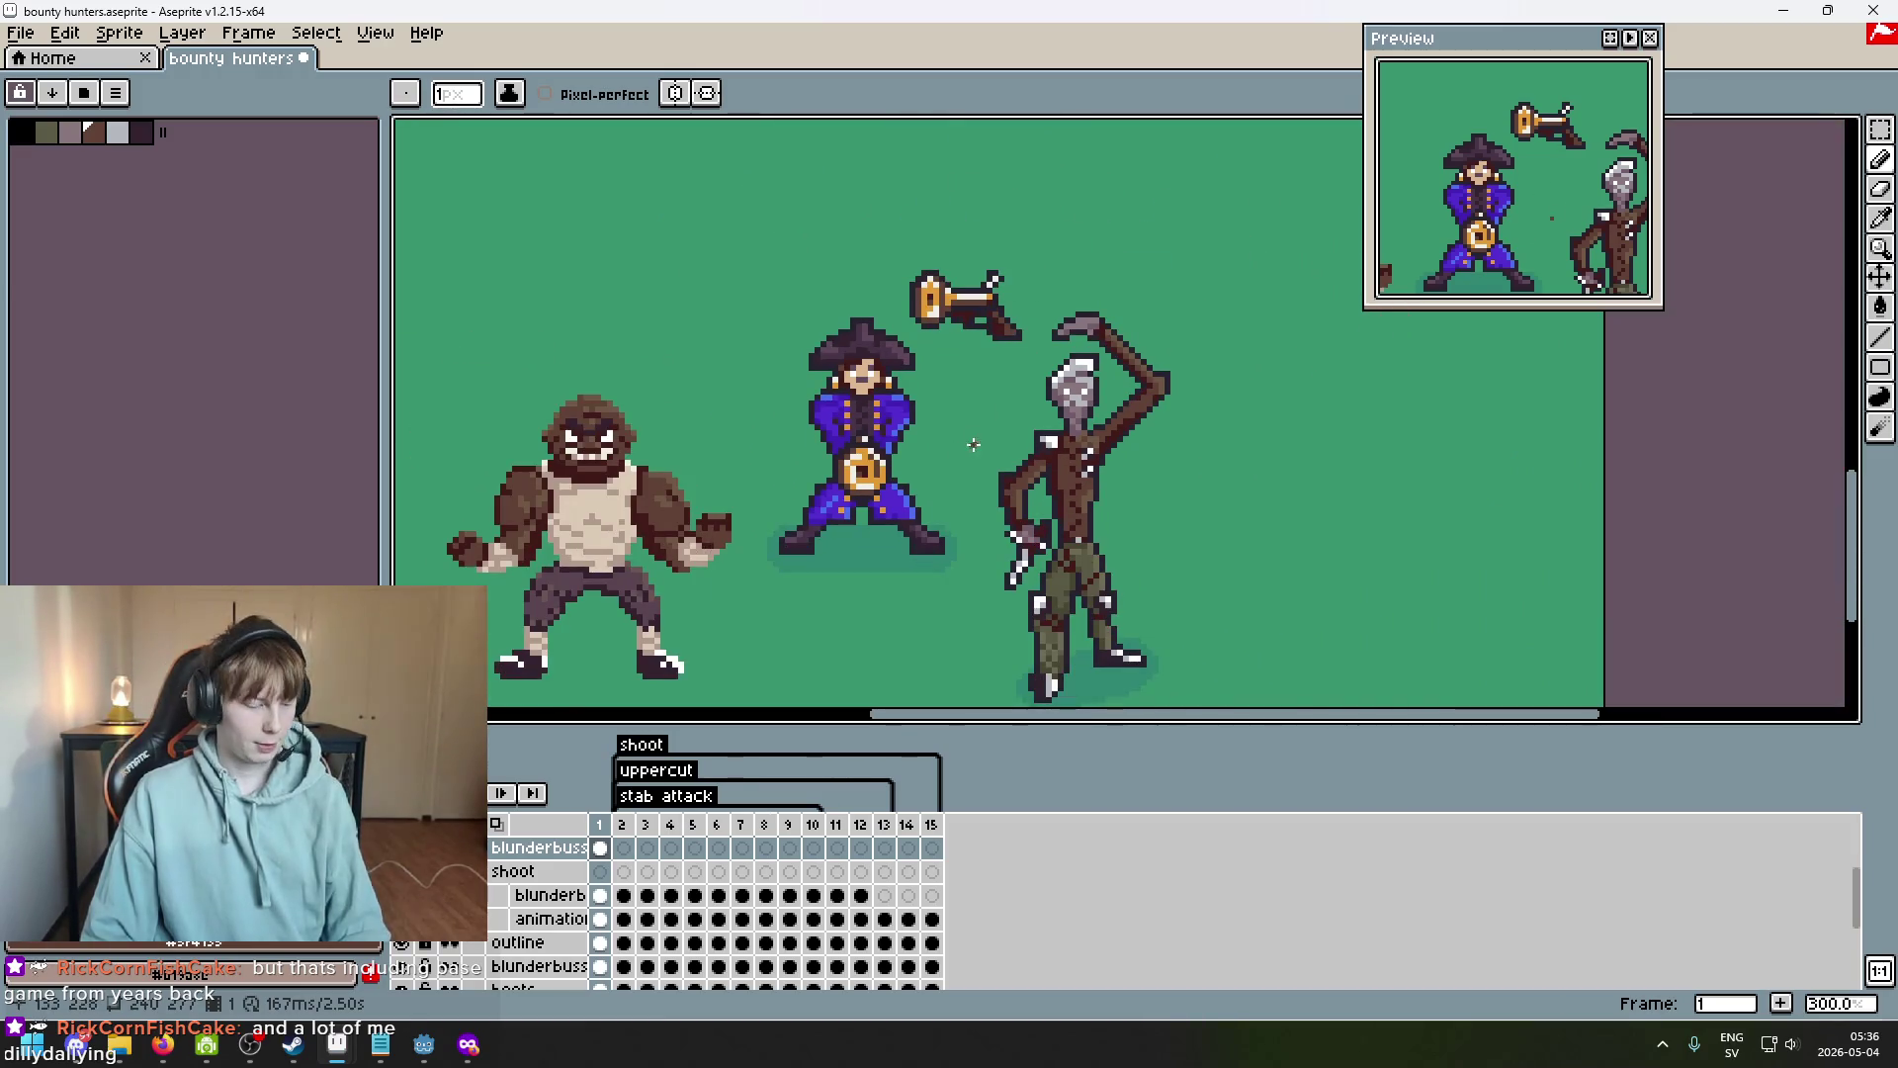
{"action": "scroll", "coordinate": [989, 280], "scroll_direction": "up", "scroll_amount": 2}
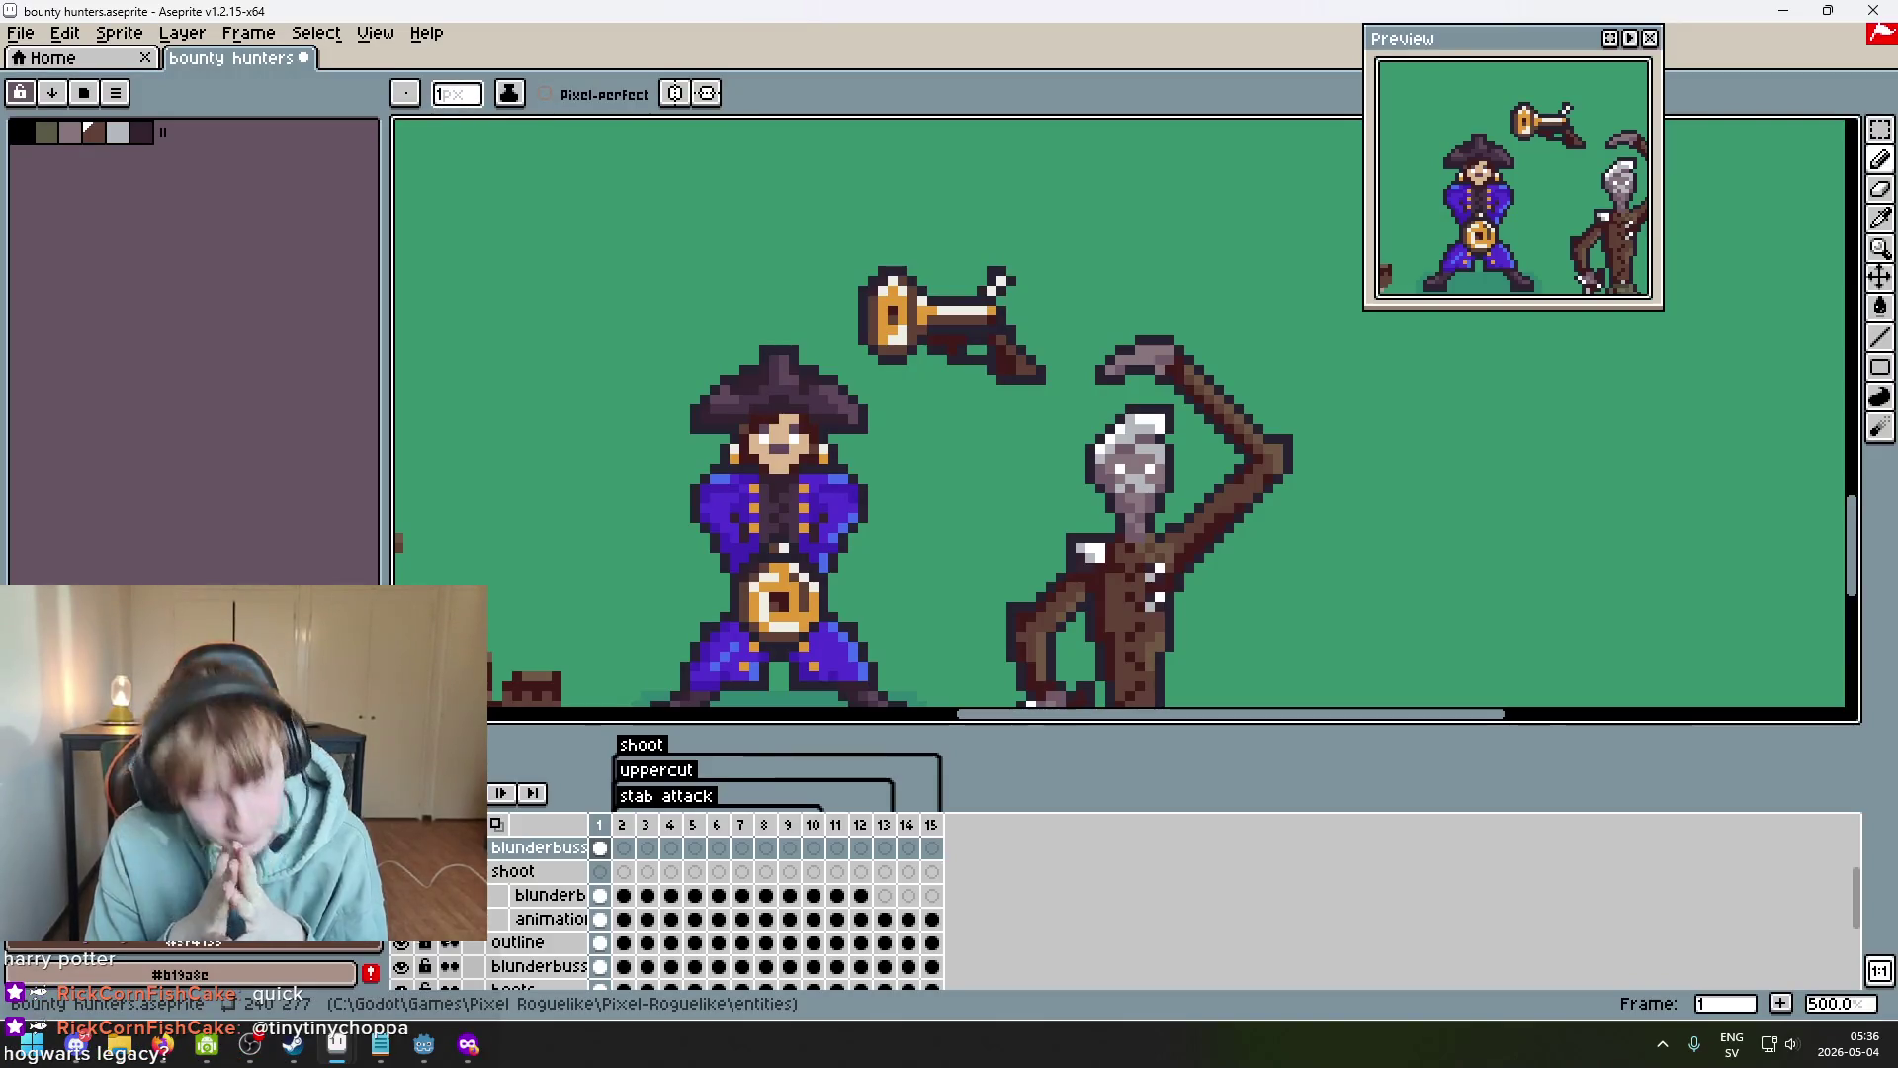
{"action": "scroll", "coordinate": [1053, 353], "scroll_direction": "down", "scroll_amount": 2}
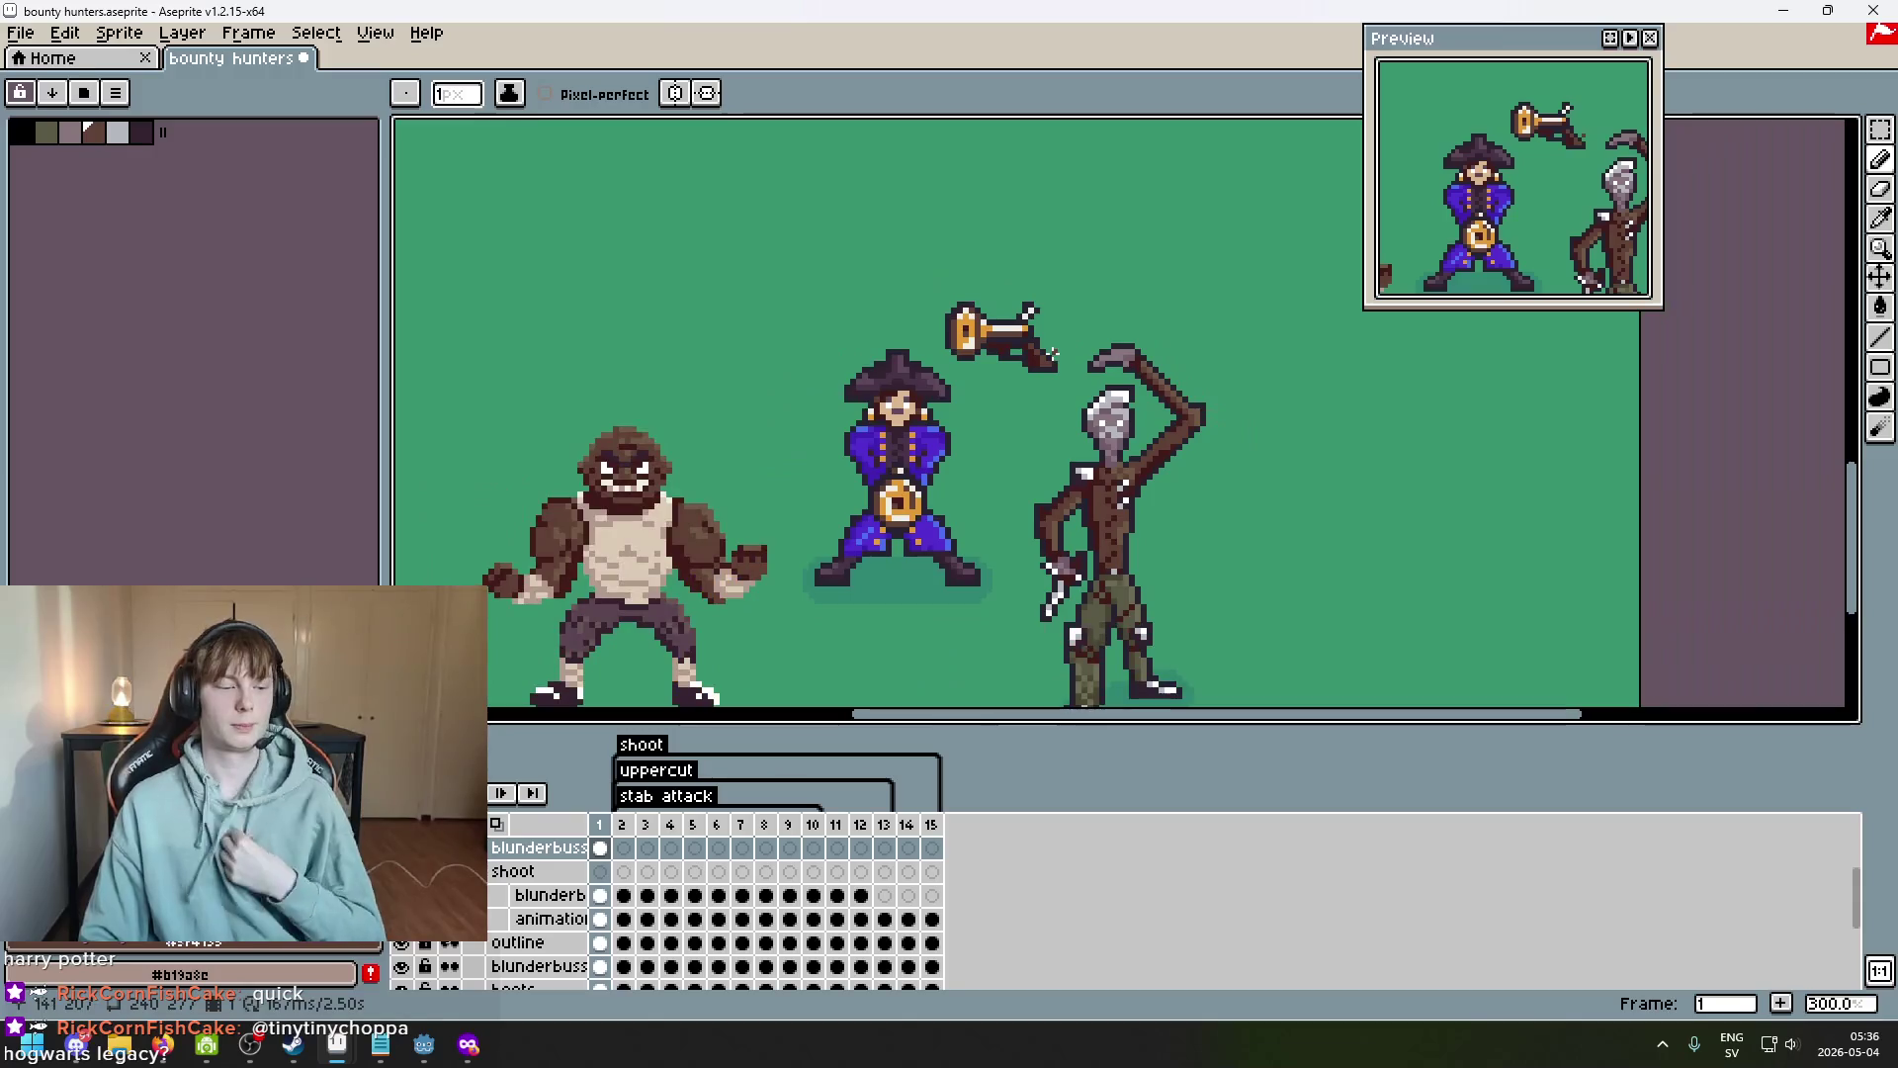
{"action": "scroll", "coordinate": [1046, 358], "scroll_direction": "up", "scroll_amount": 1}
{"action": "scroll", "coordinate": [1041, 363], "scroll_direction": "down", "scroll_amount": 1}
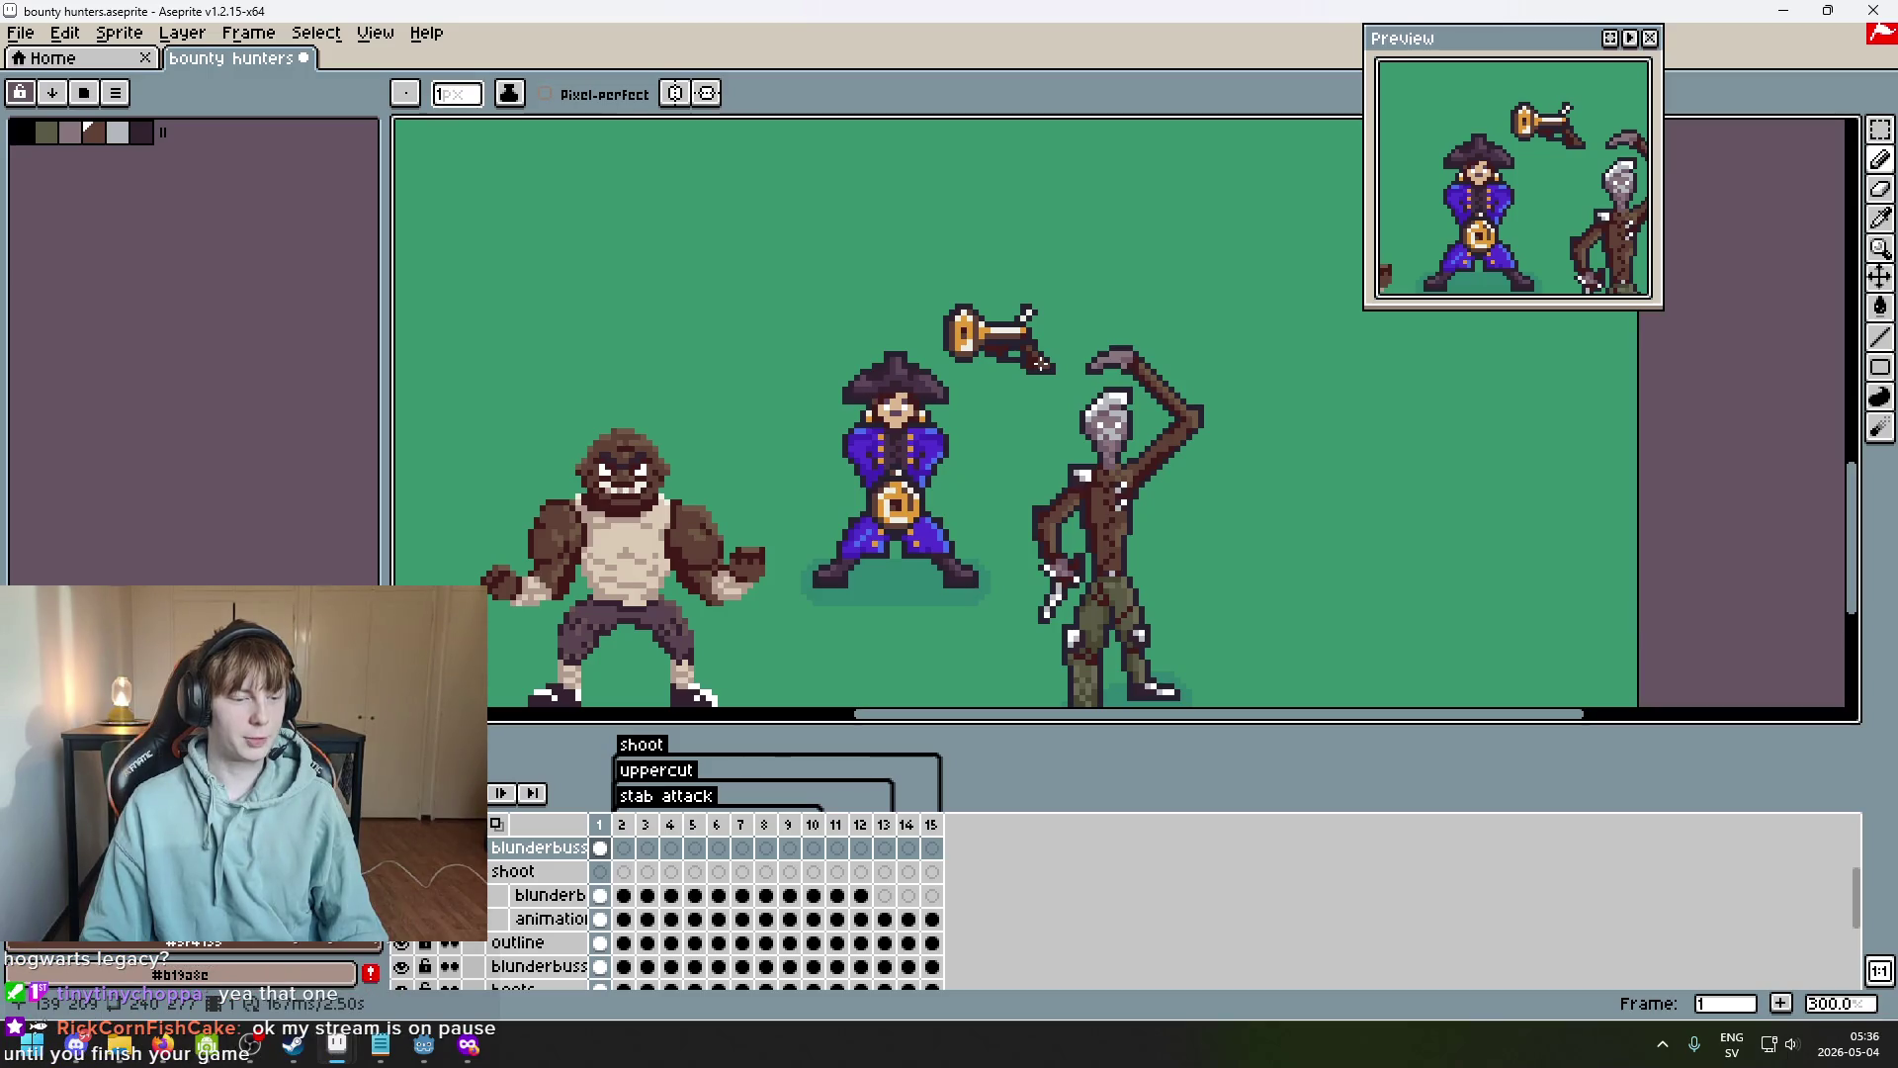
{"action": "scroll", "coordinate": [1040, 363], "scroll_direction": "up", "scroll_amount": 2}
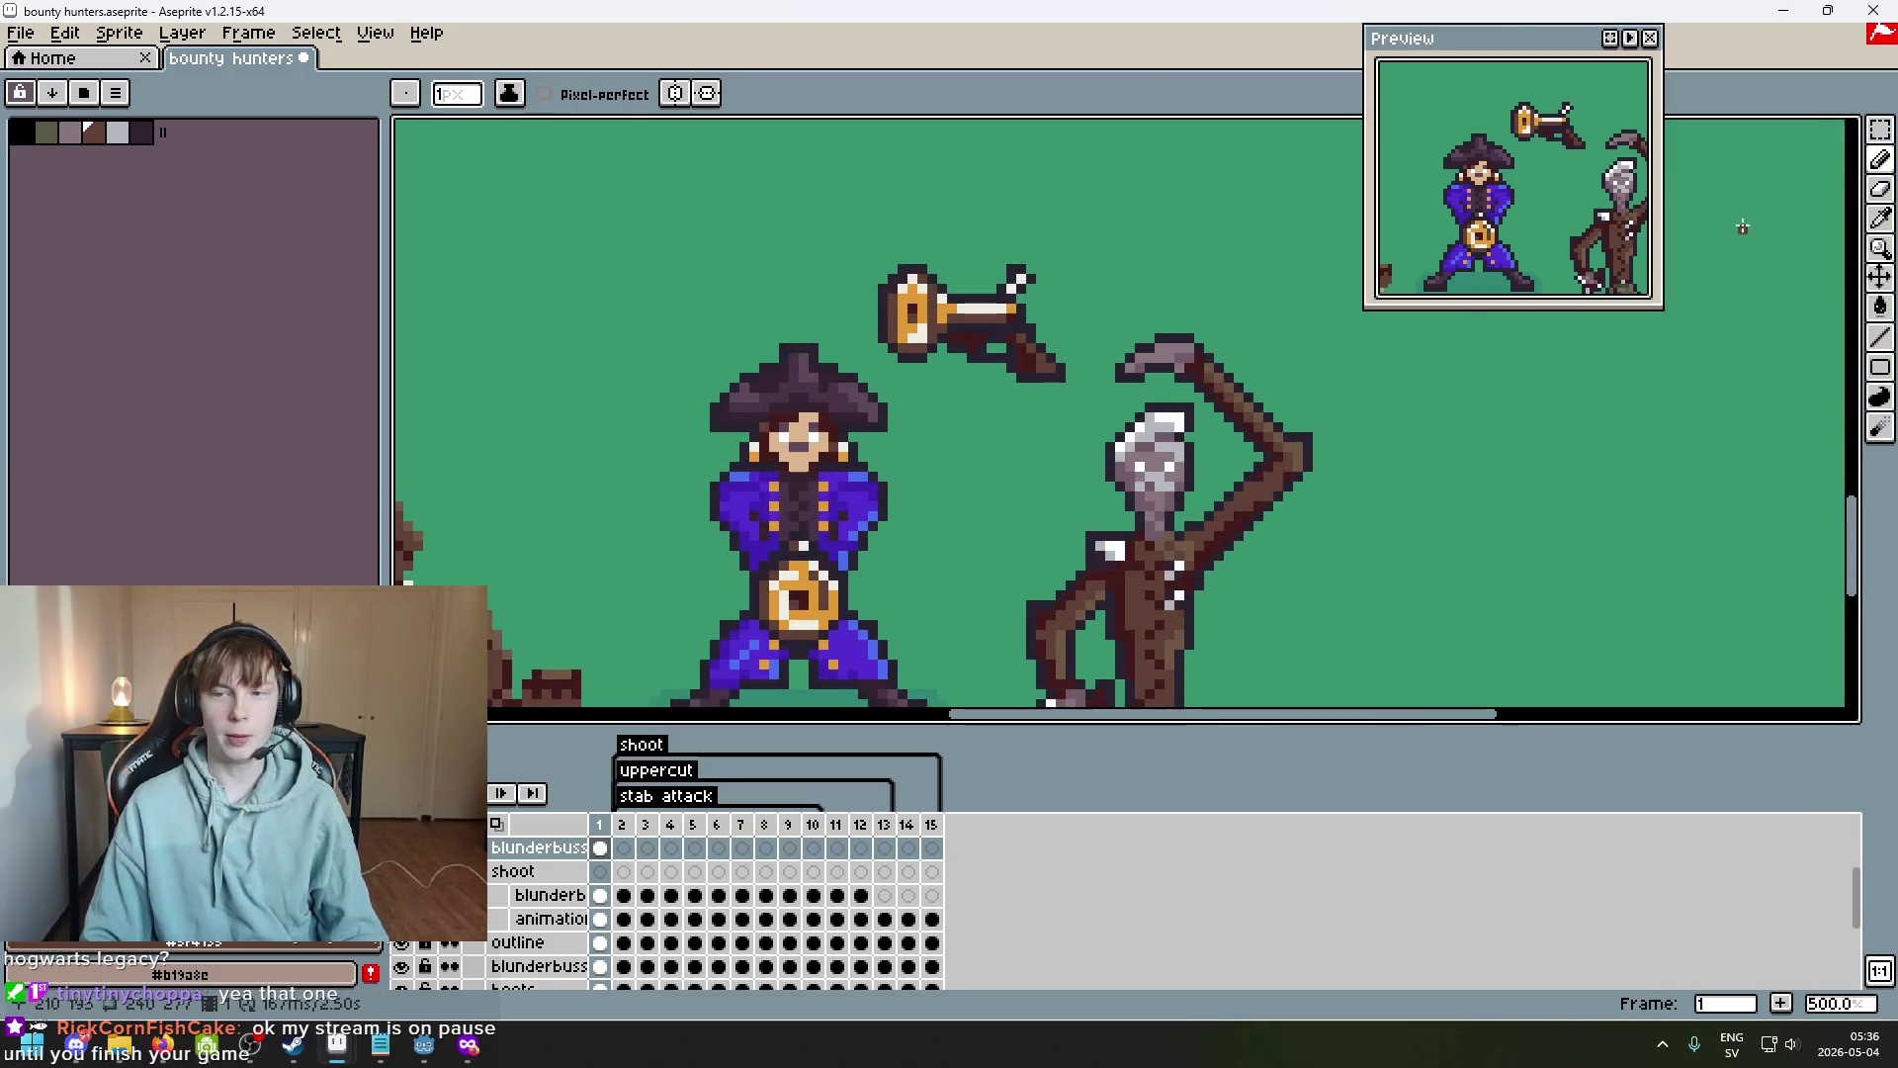
{"action": "left_click", "coordinate": [1880, 129]}
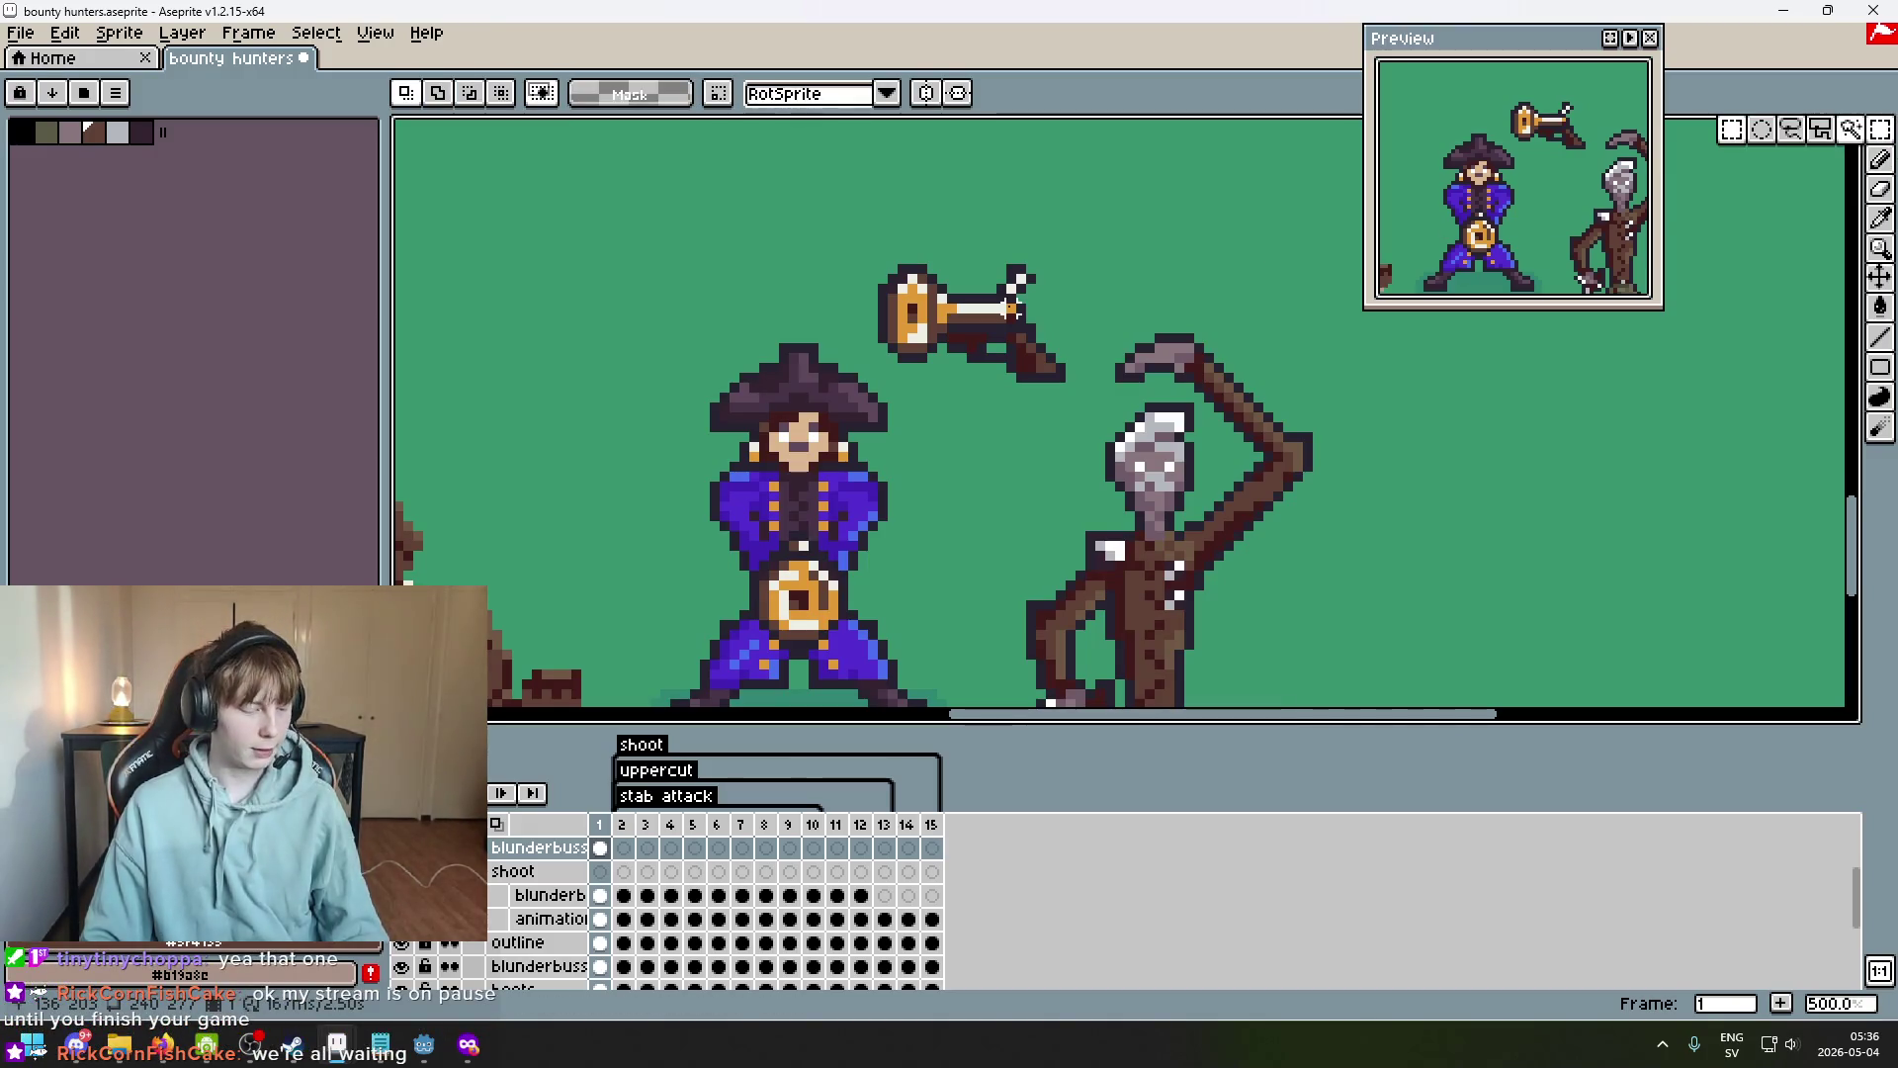
{"action": "scroll", "coordinate": [1013, 306], "scroll_direction": "up", "scroll_amount": 2}
{"action": "mouse_move", "coordinate": [814, 230]}
{"action": "left_mouse_down"}
{"action": "mouse_move", "coordinate": [1081, 437]}
{"action": "mouse_move", "coordinate": [1166, 455]}
{"action": "left_mouse_up"}
{"action": "key", "text": "ctrl+d"}
{"action": "scroll", "coordinate": [919, 259], "scroll_direction": "up", "scroll_amount": 2}
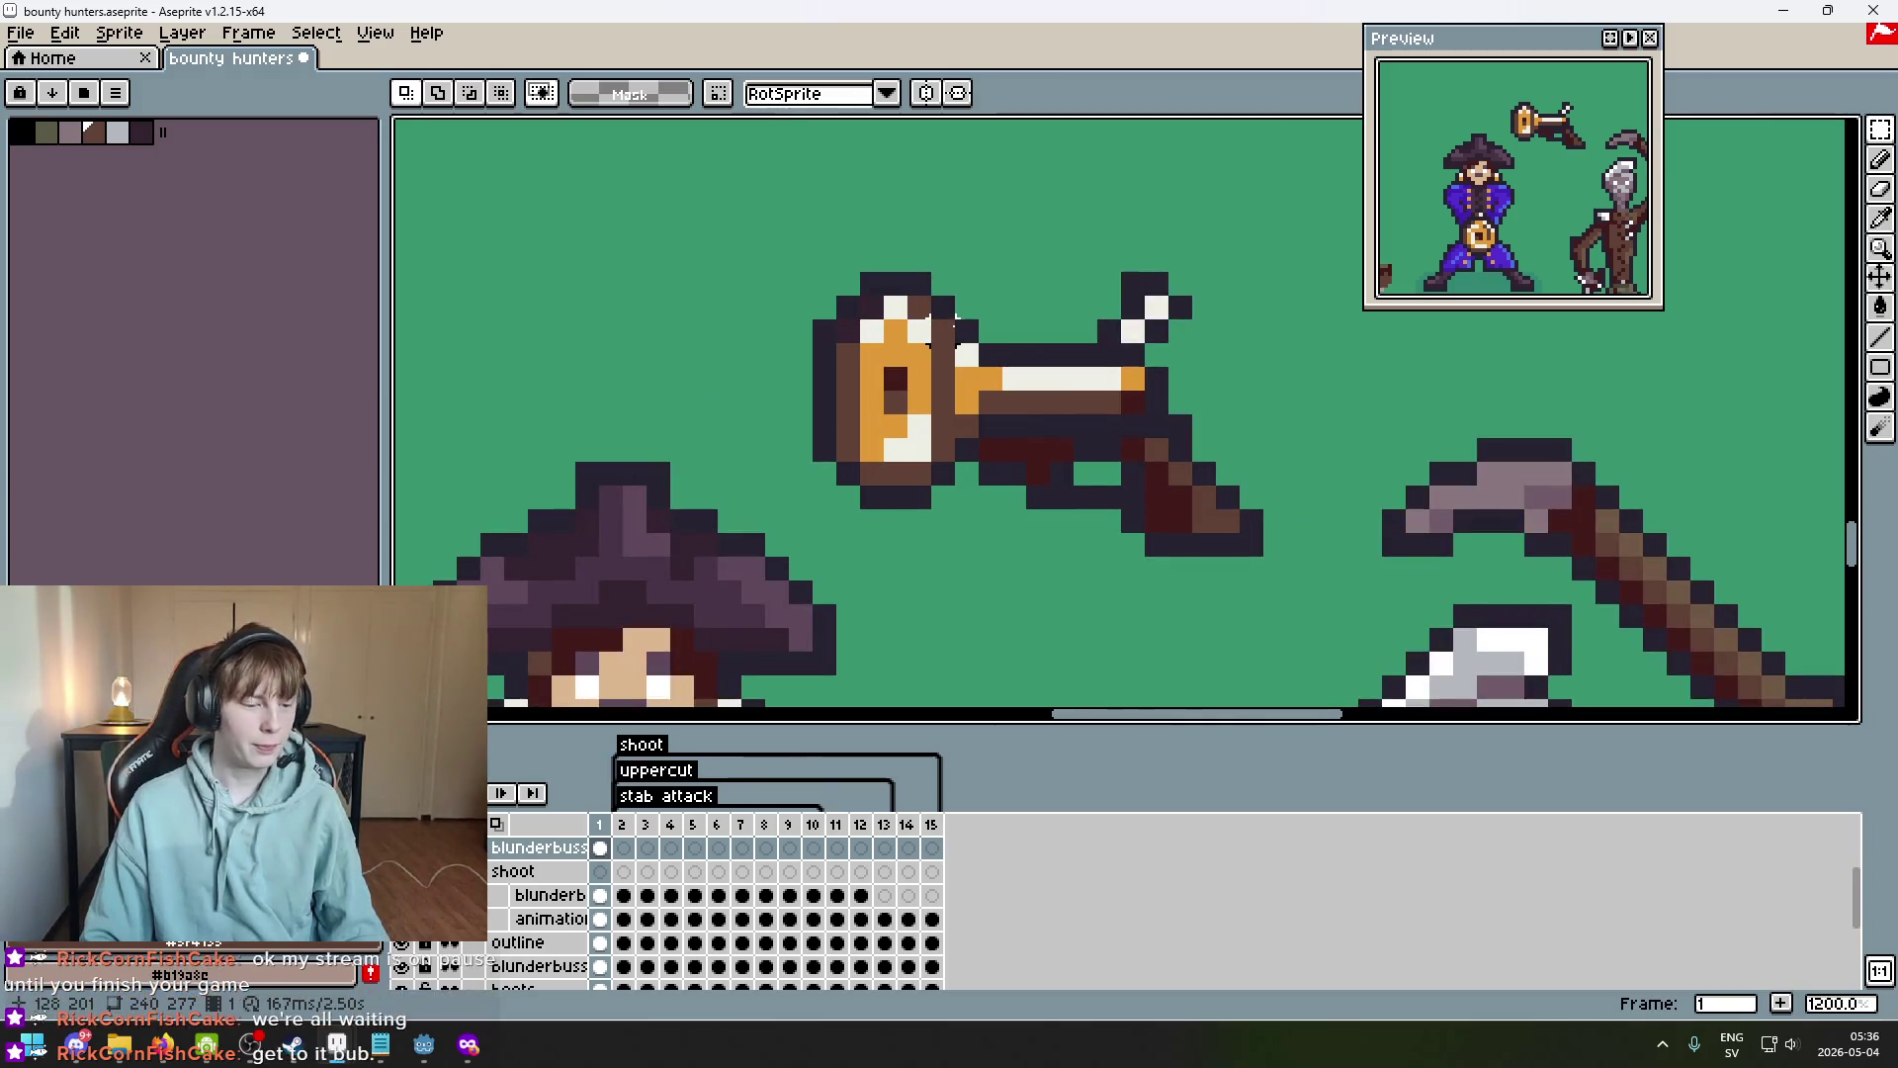
{"action": "scroll", "coordinate": [954, 316], "scroll_direction": "down", "scroll_amount": 3}
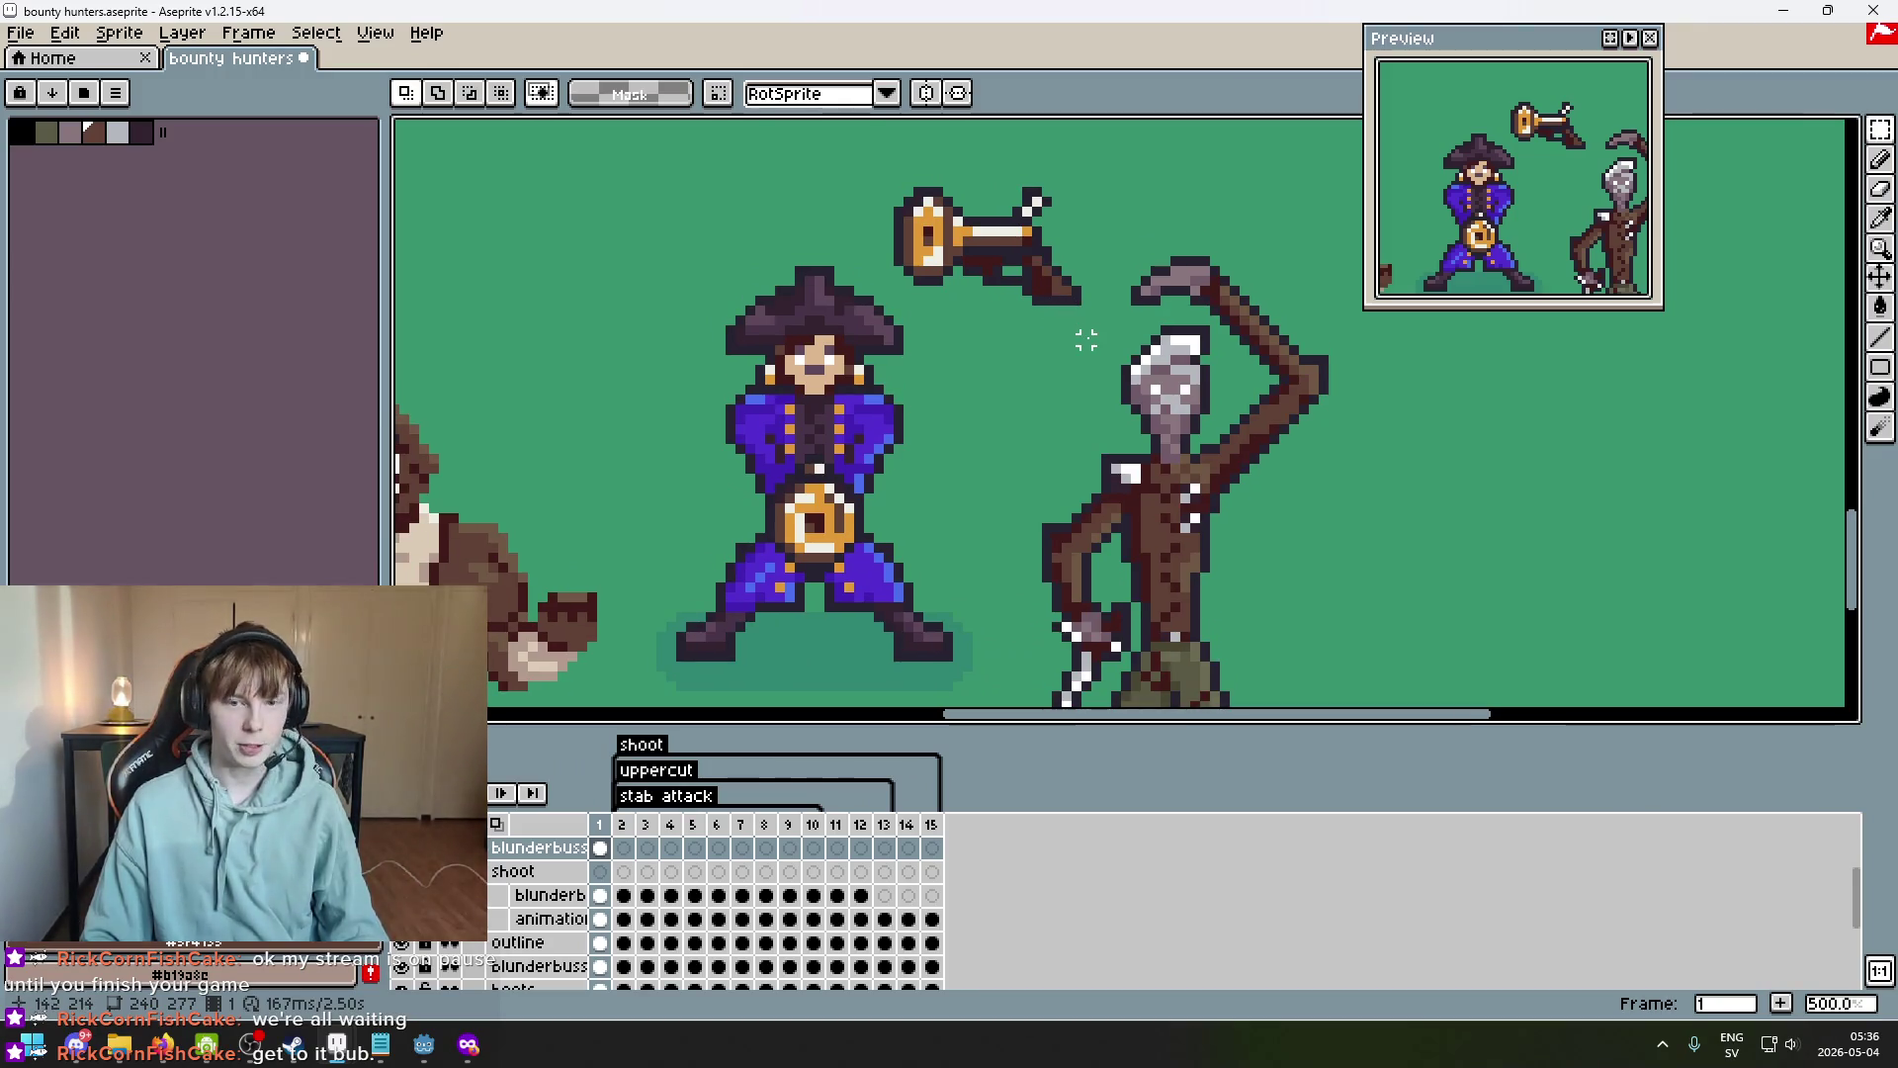
{"action": "key", "text": "ctrl+shift+d"}
{"action": "key", "text": "ctrl+d"}
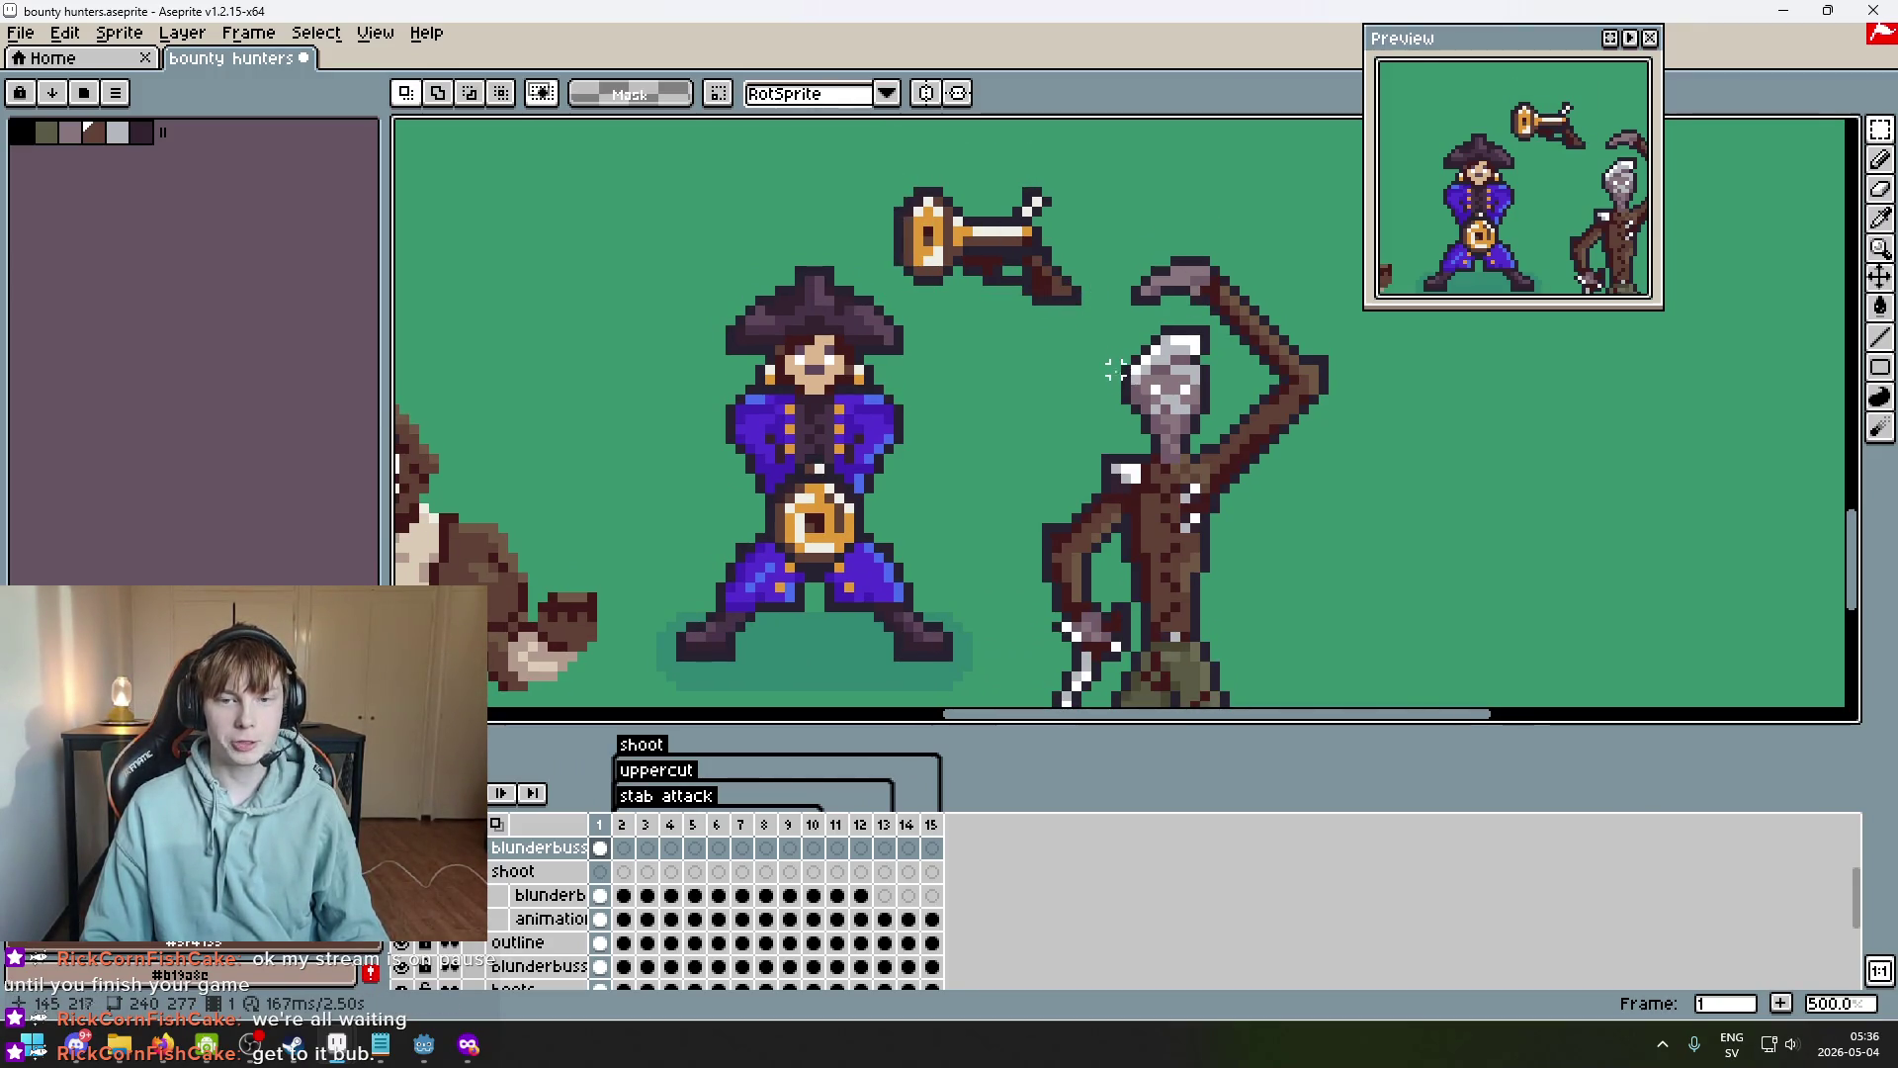
{"action": "scroll", "coordinate": [1086, 270], "scroll_direction": "up", "scroll_amount": 1}
{"action": "scroll", "coordinate": [1047, 297], "scroll_direction": "down", "scroll_amount": 1}
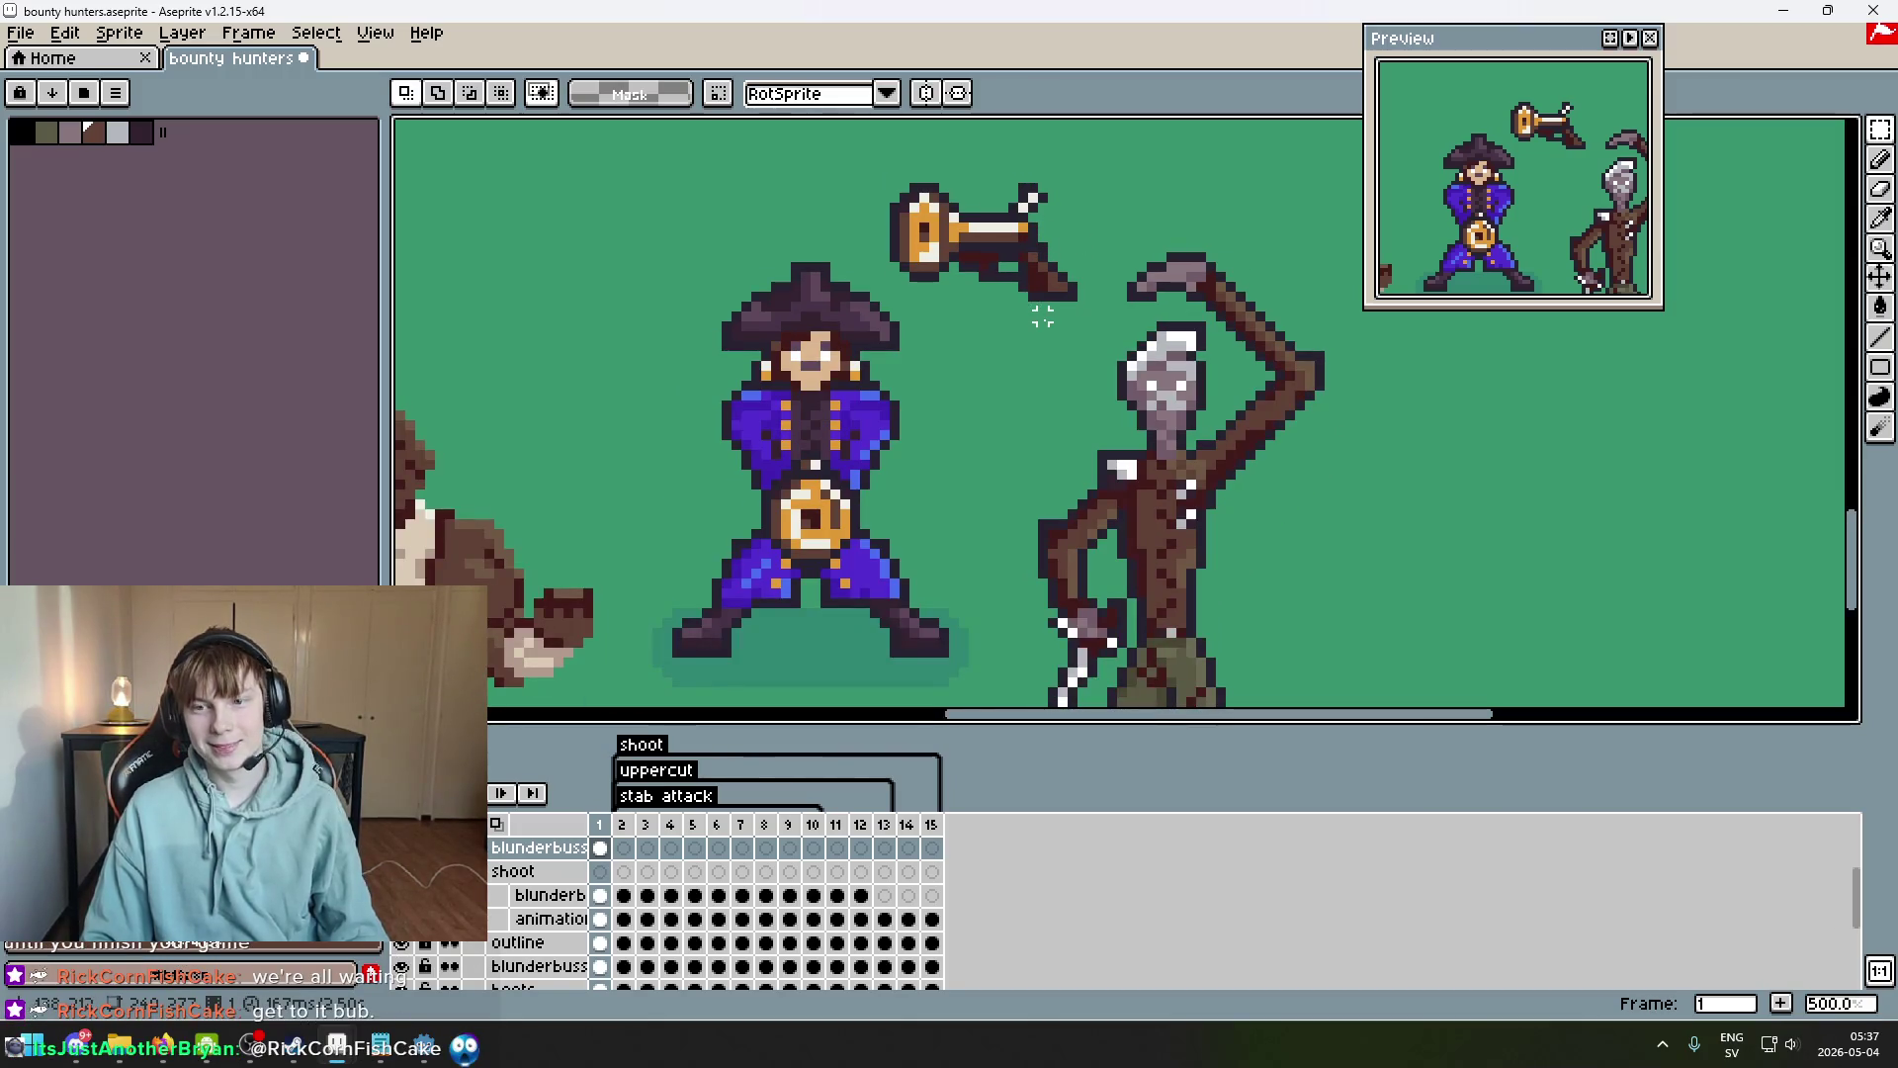
{"action": "scroll", "coordinate": [1012, 317], "scroll_direction": "up", "scroll_amount": 1}
{"action": "scroll", "coordinate": [1011, 316], "scroll_direction": "up", "scroll_amount": 6}
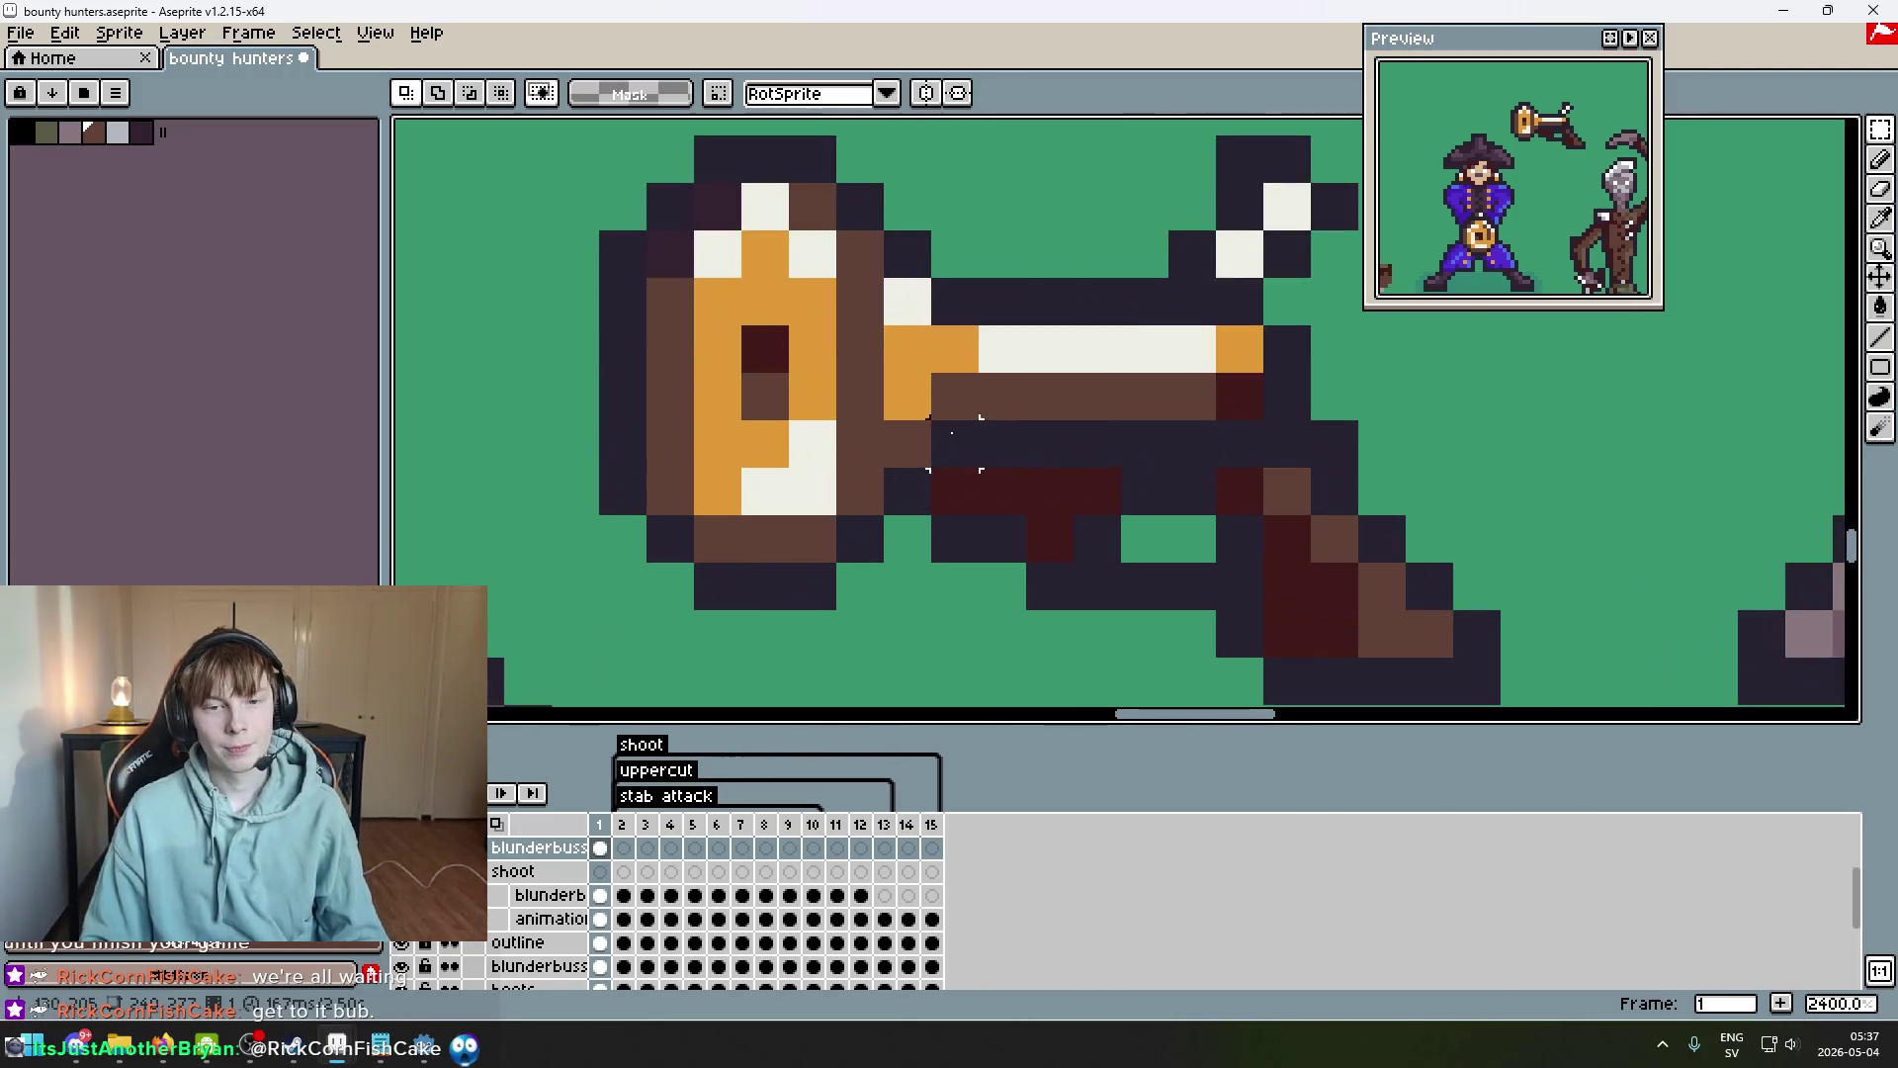
{"action": "mouse_move", "coordinate": [927, 342]}
{"action": "left_mouse_down"}
{"action": "mouse_move", "coordinate": [877, 449]}
{"action": "mouse_move", "coordinate": [810, 416]}
{"action": "left_mouse_up"}
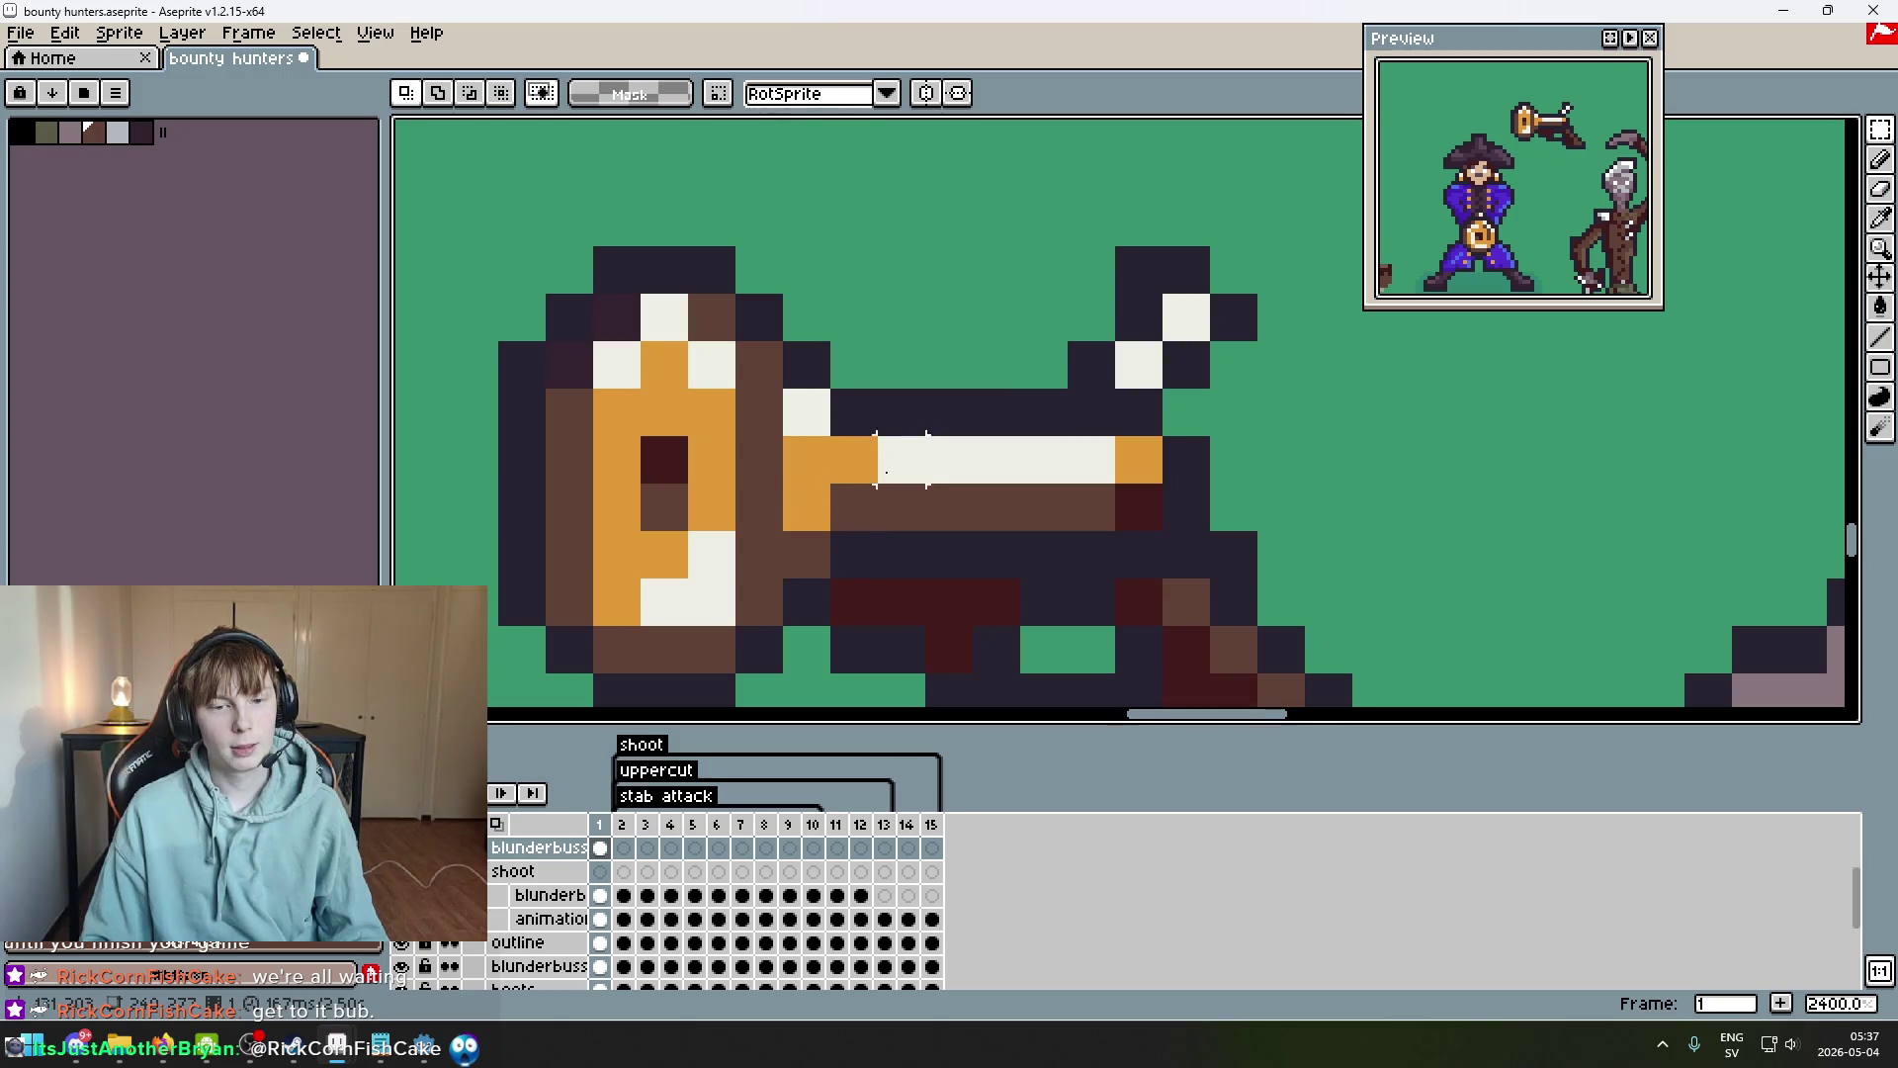
{"action": "left_click", "coordinate": [812, 464], "text": "alt"}
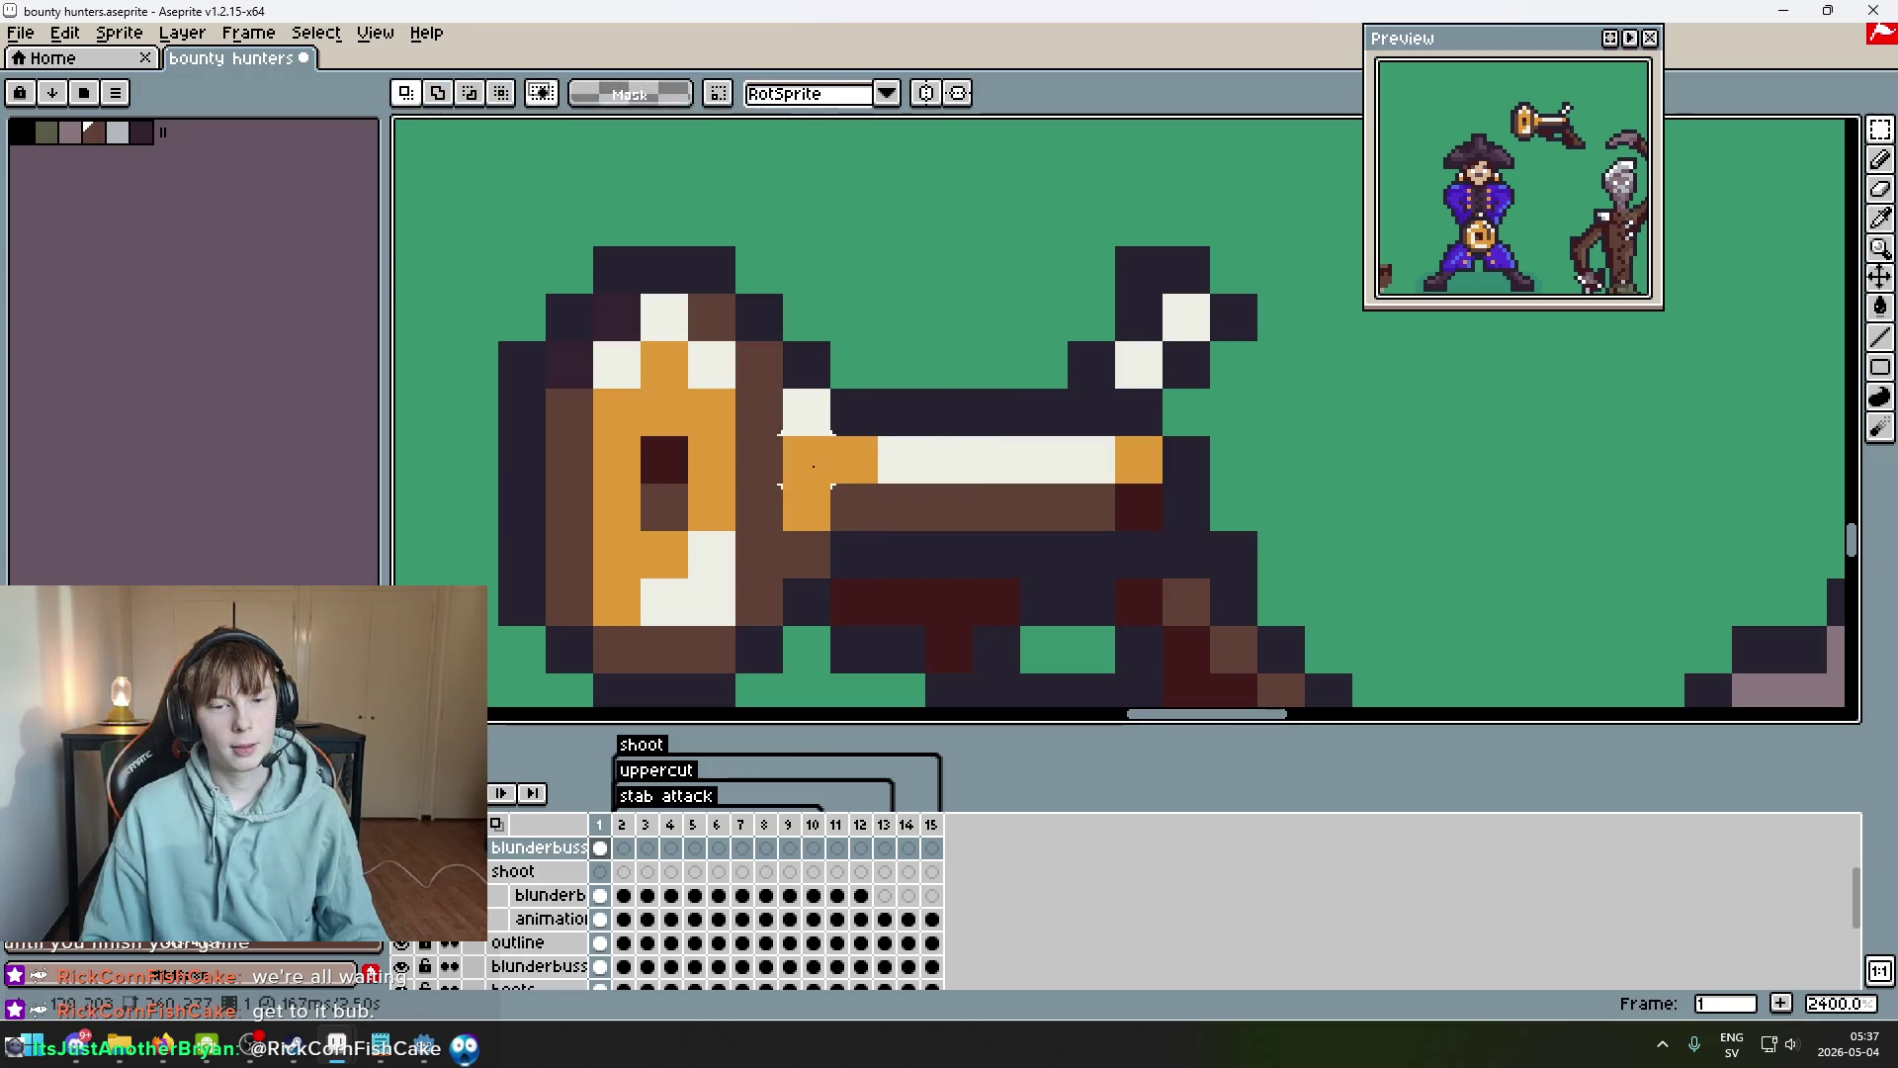
{"action": "key", "text": "b"}
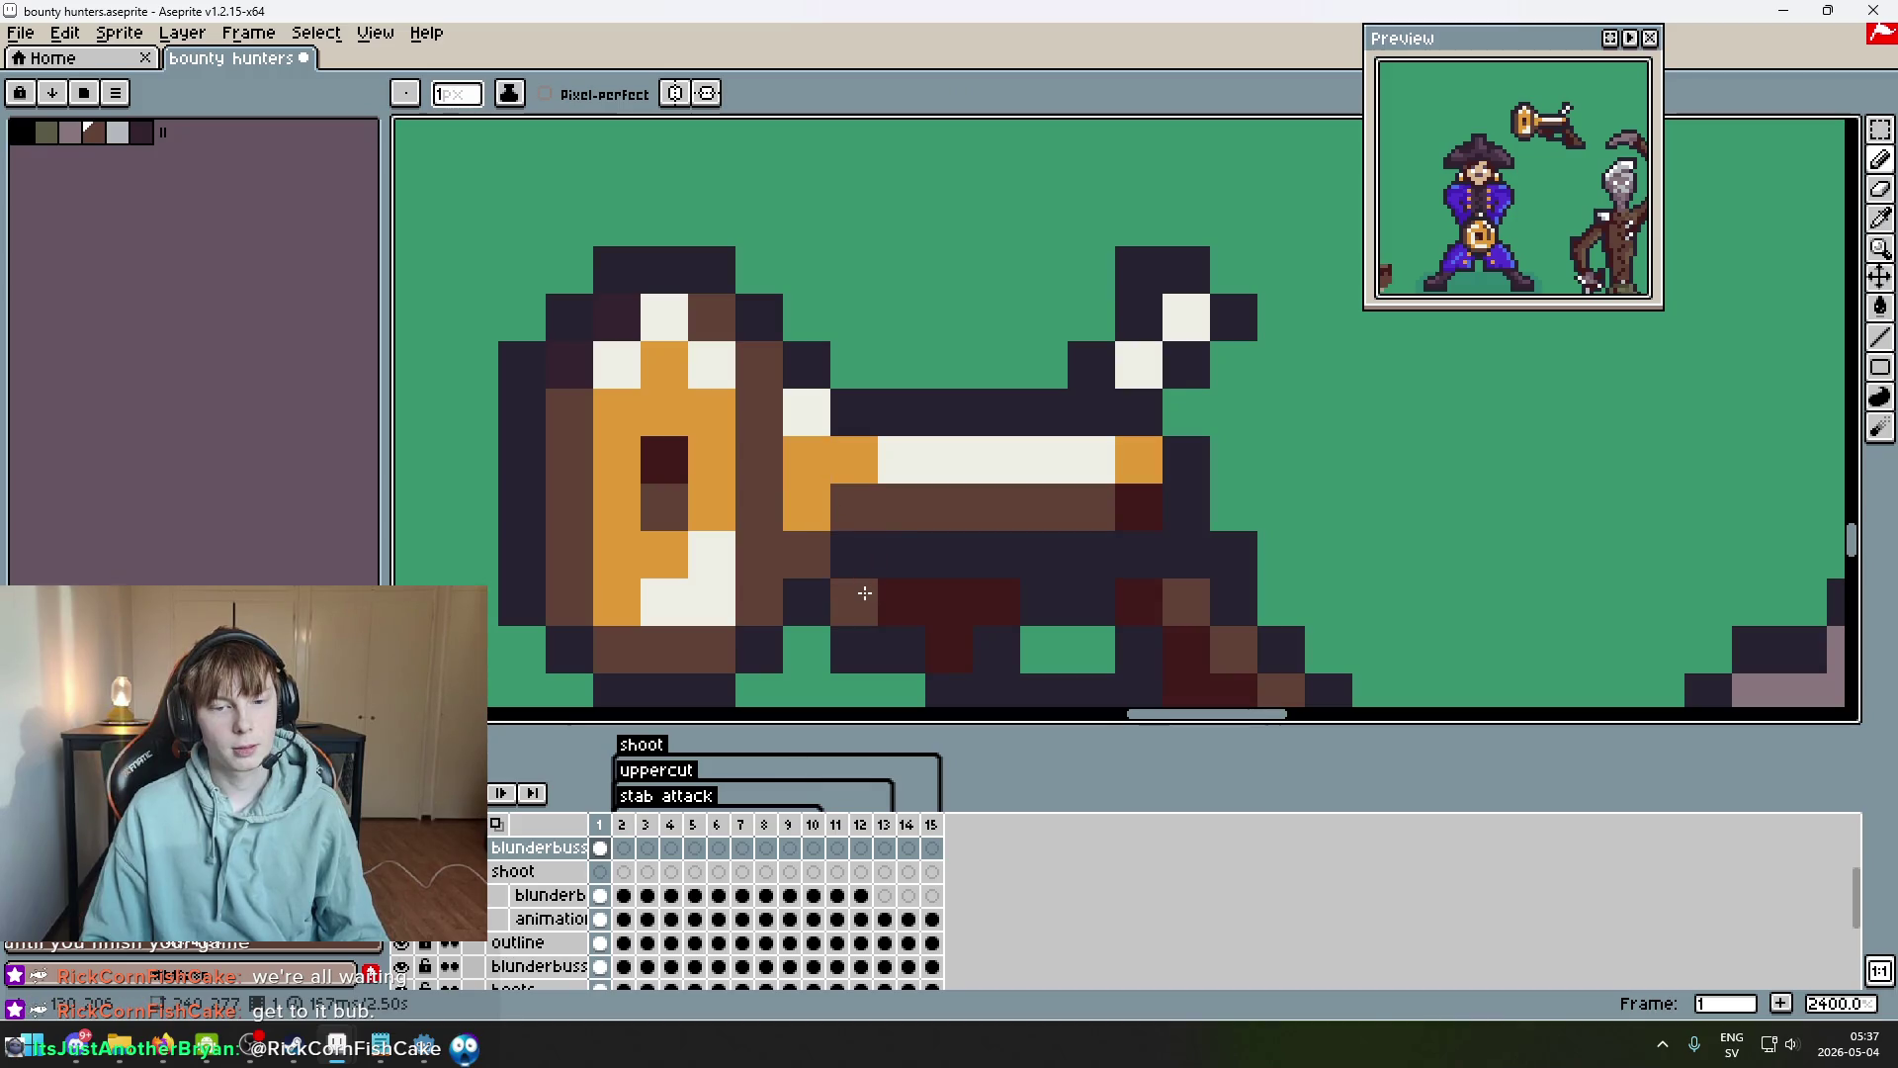
{"action": "scroll", "coordinate": [816, 451], "scroll_direction": "down", "scroll_amount": 8}
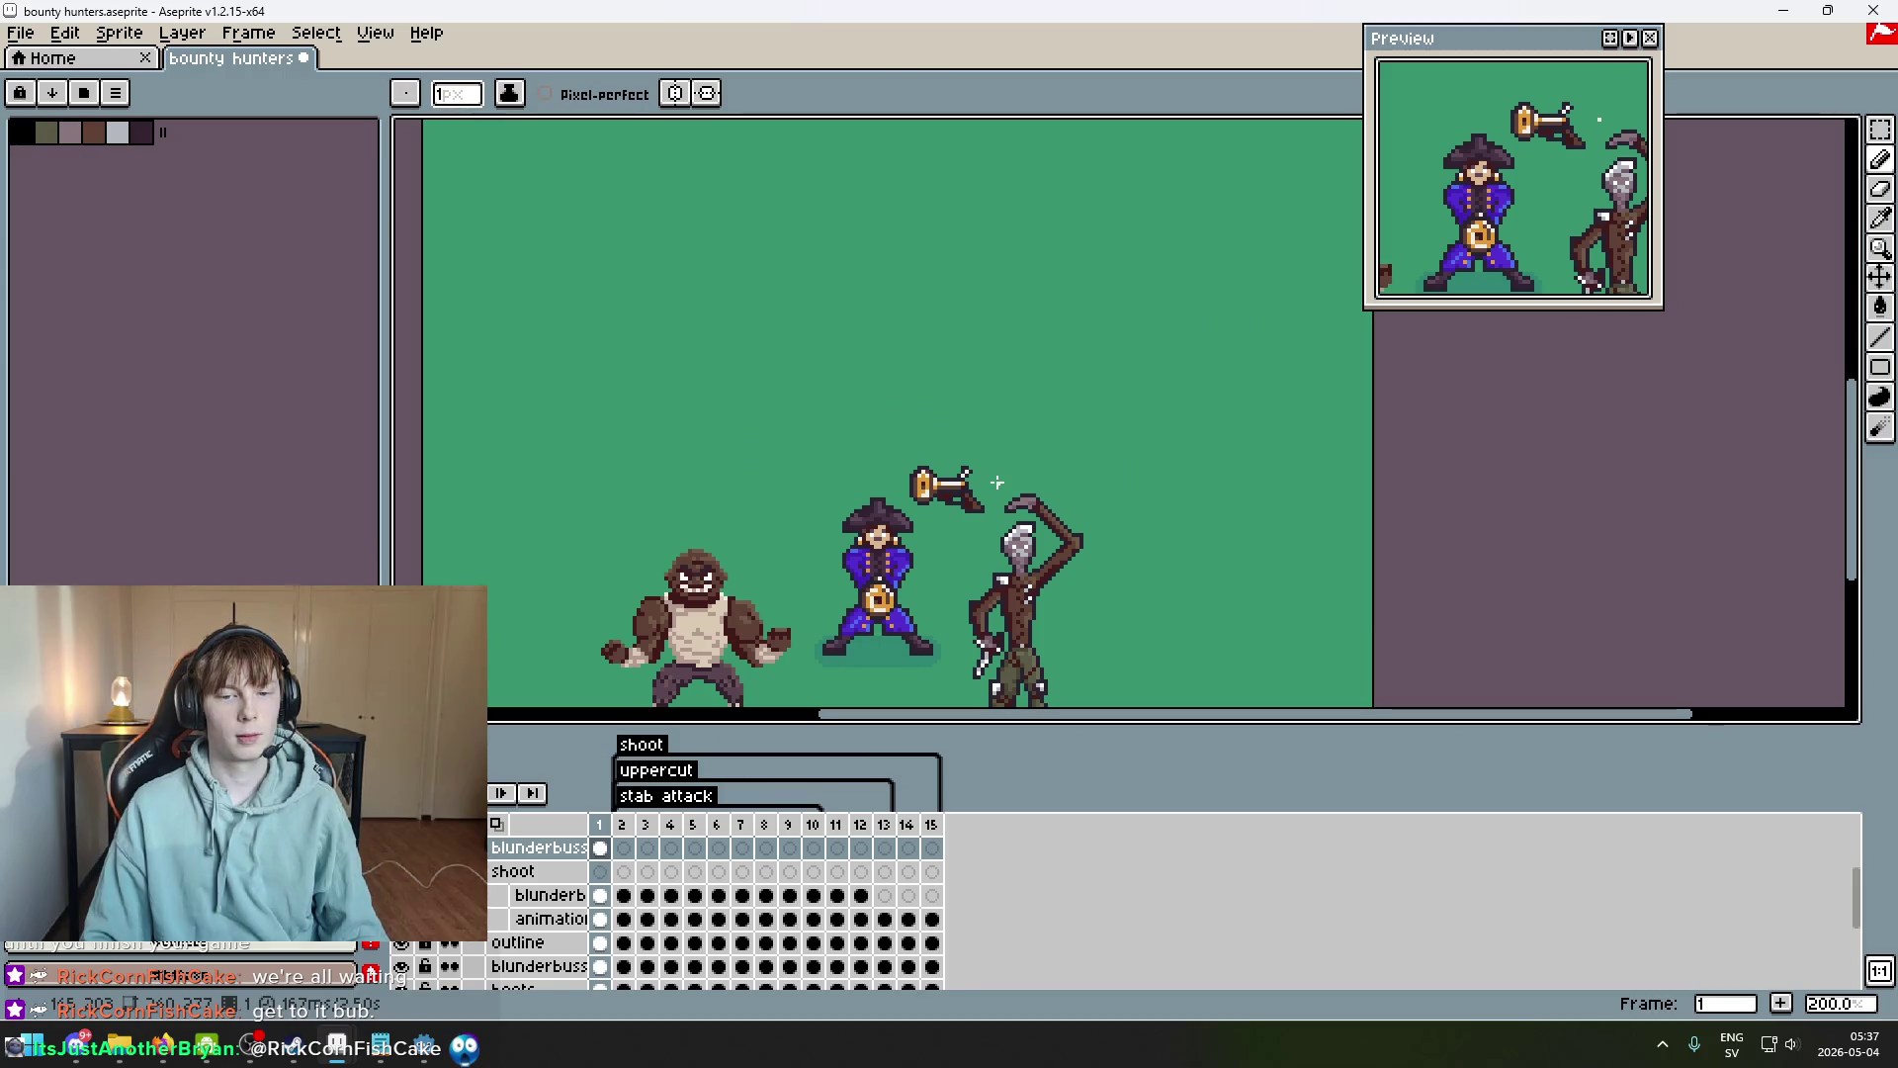
{"action": "key", "text": "ctrl+z"}
{"action": "key", "text": "ctrl+y"}
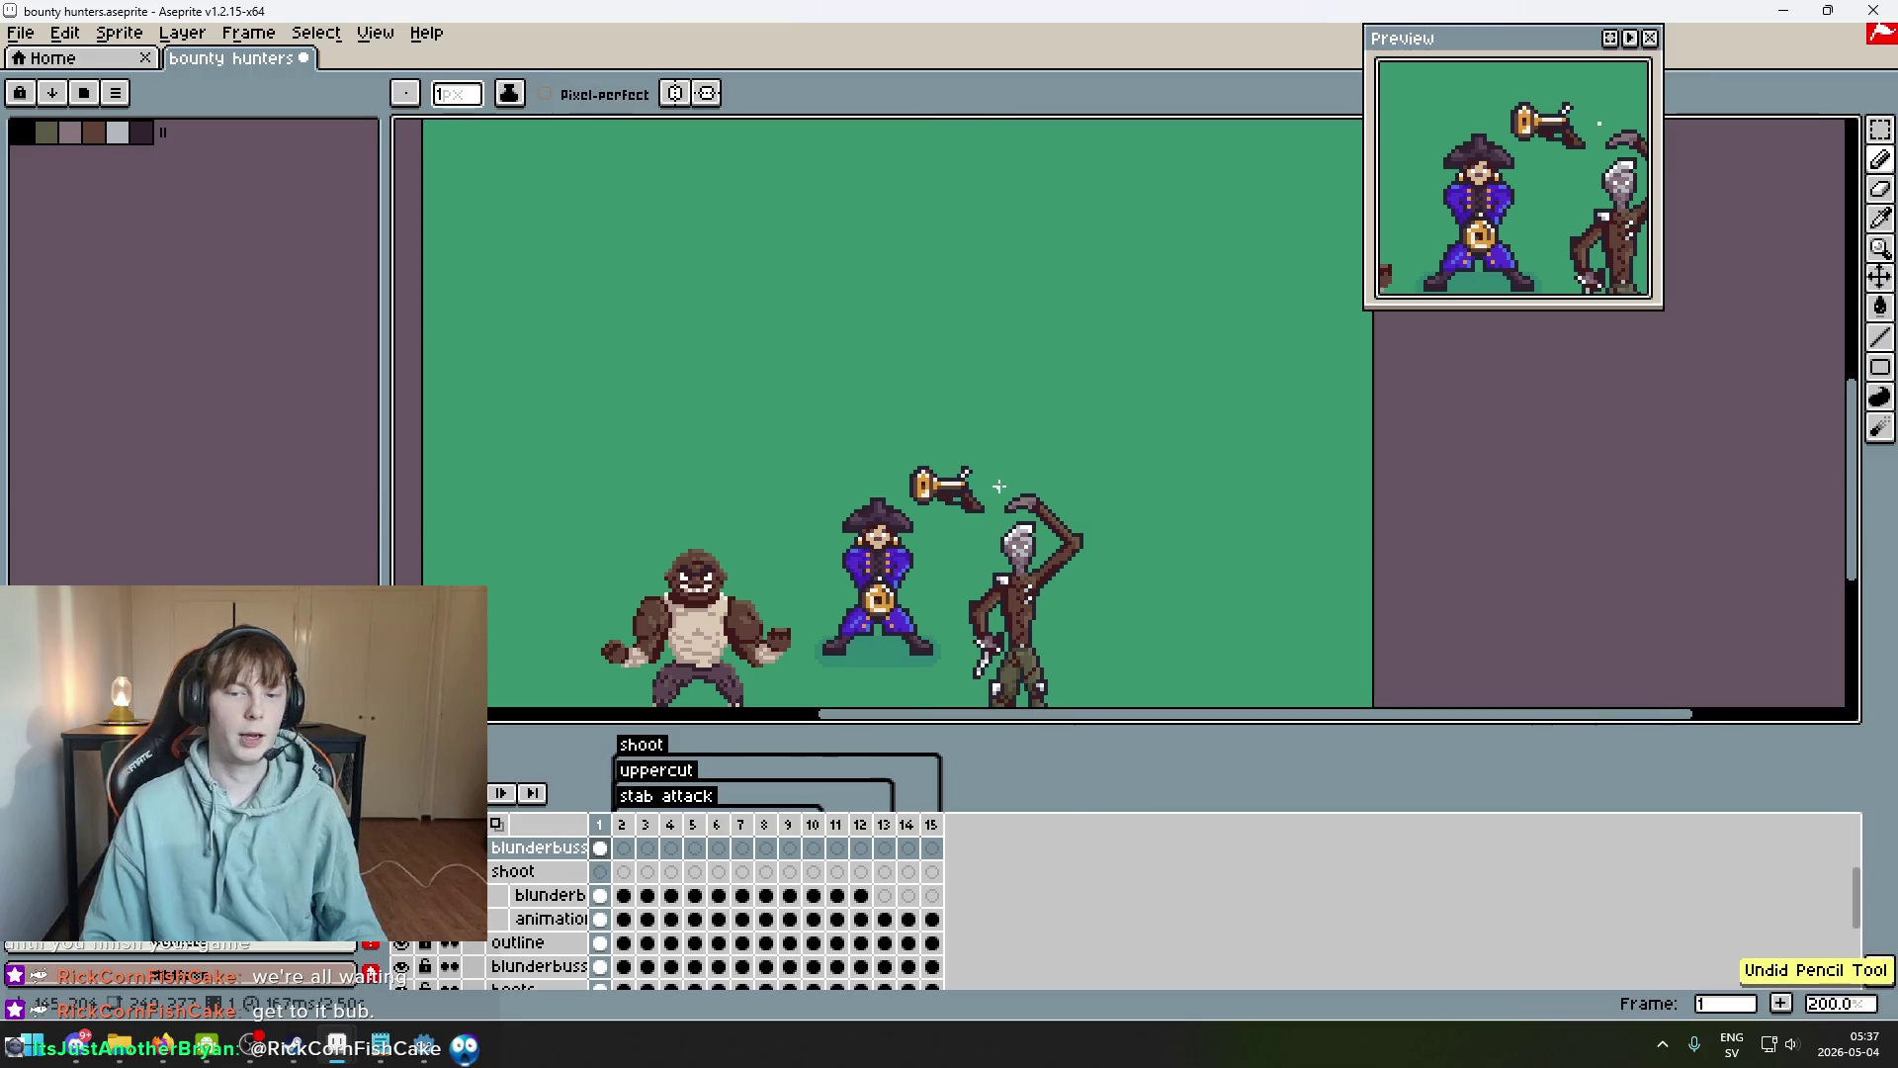
{"action": "scroll", "coordinate": [997, 487], "scroll_direction": "up", "scroll_amount": 2}
{"action": "scroll", "coordinate": [998, 489], "scroll_direction": "down", "scroll_amount": 3}
{"action": "scroll", "coordinate": [933, 431], "scroll_direction": "up", "scroll_amount": 1}
{"action": "key", "text": "ctrl+s"}
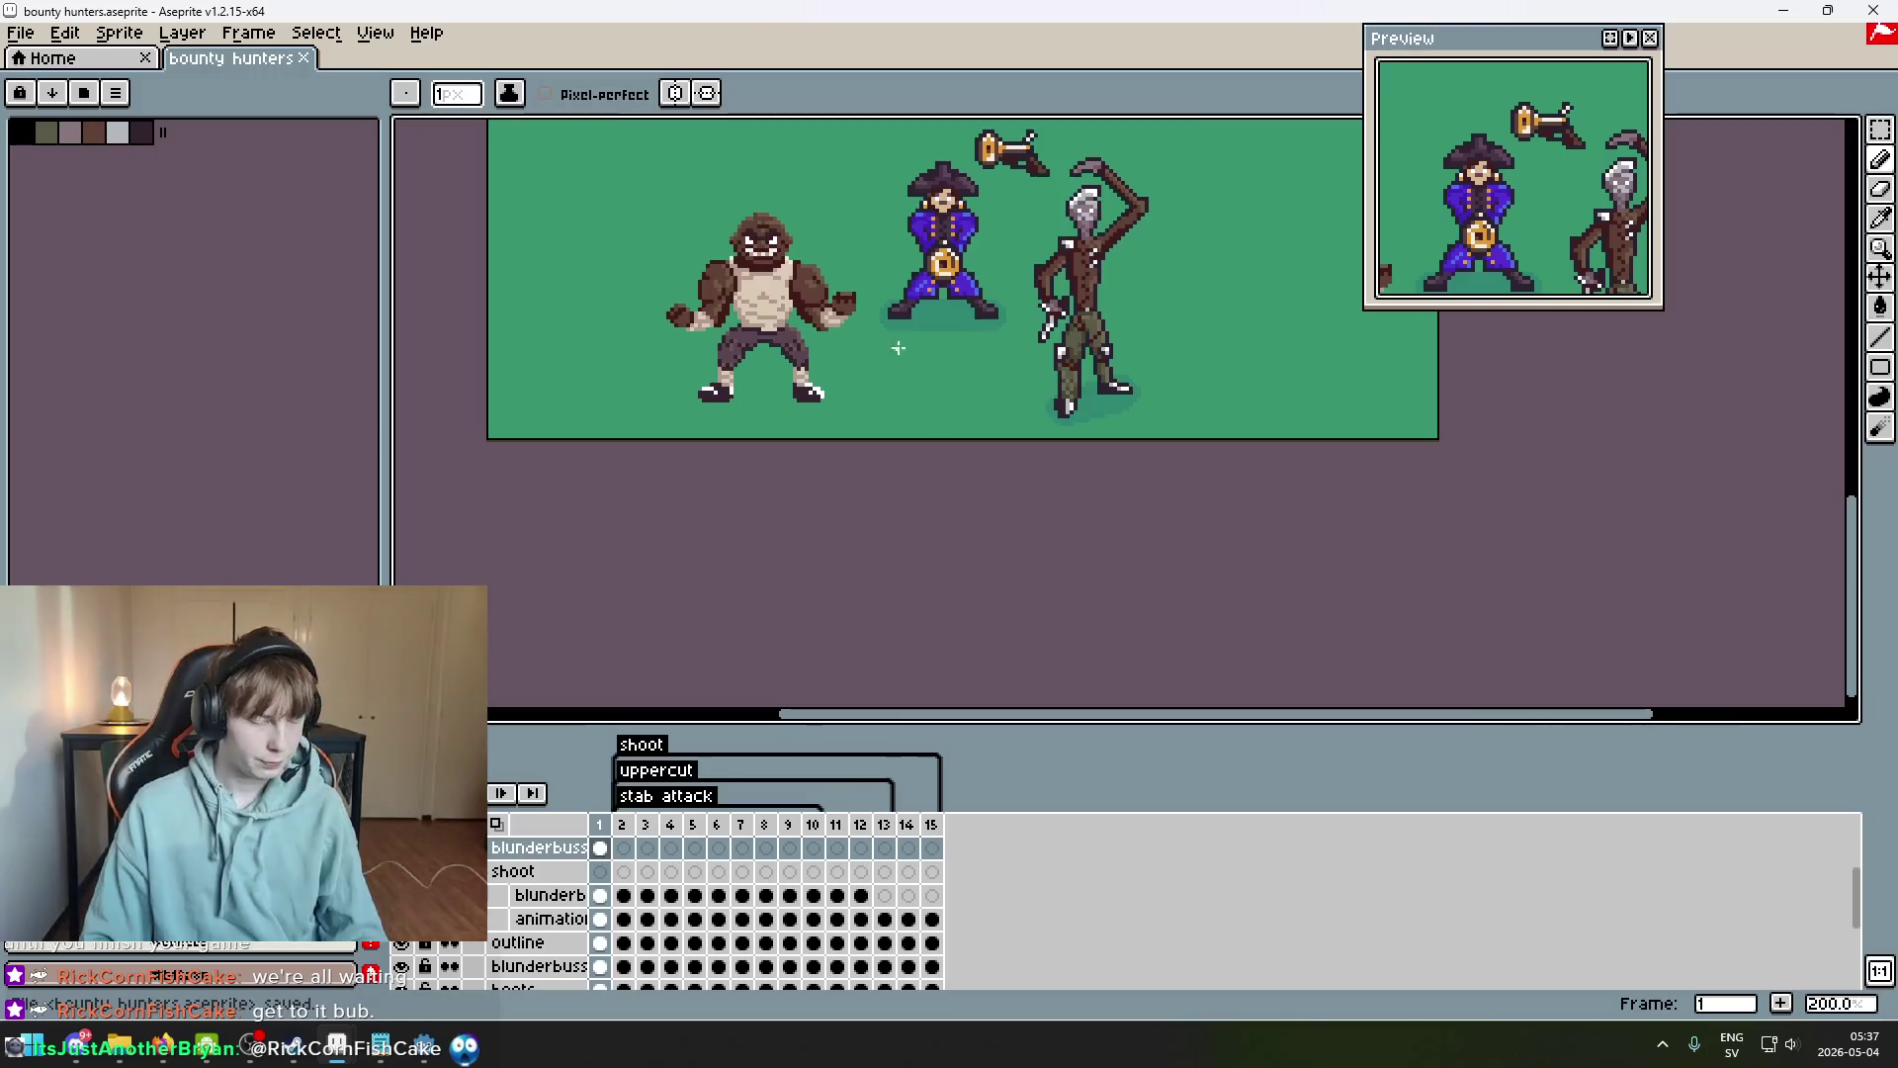
{"action": "scroll", "coordinate": [869, 441], "scroll_direction": "up", "scroll_amount": 2}
{"action": "left_click_drag", "start_coordinate": [938, 508], "coordinate": [880, 579]}
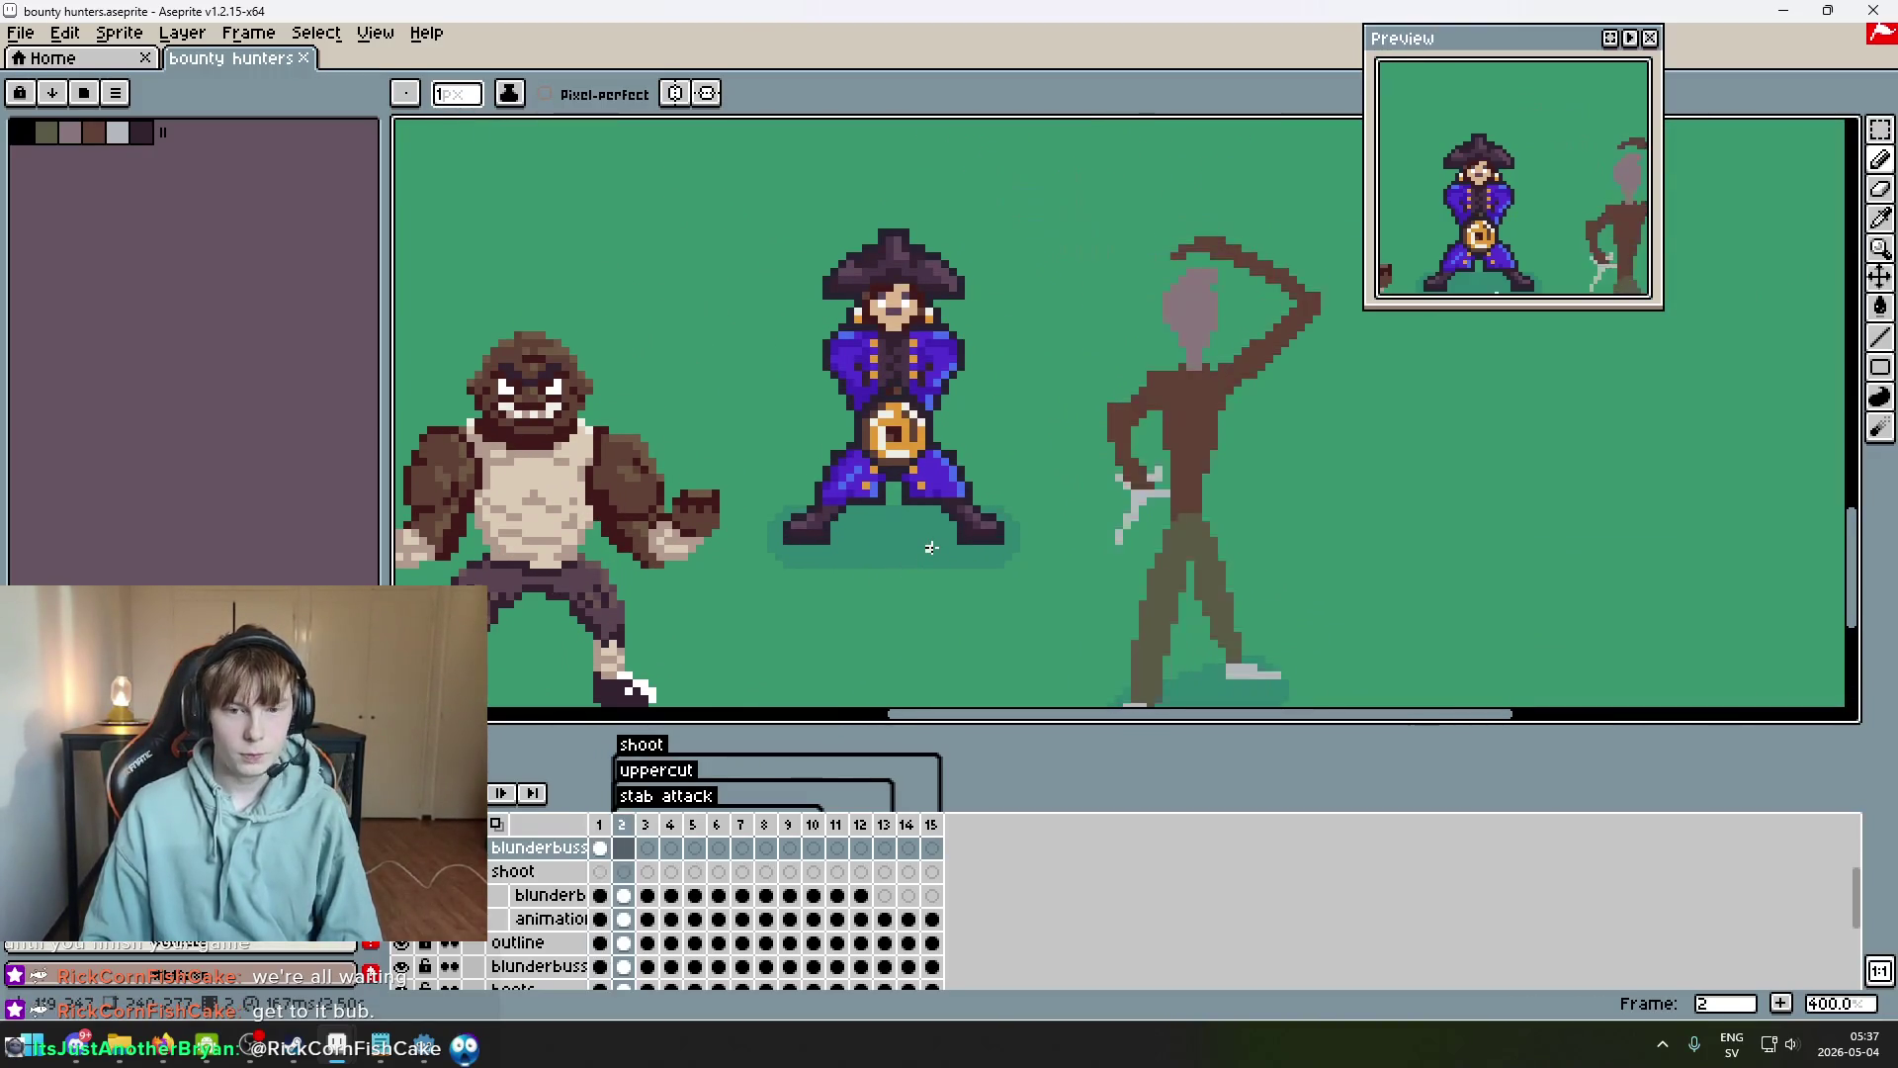
{"action": "key", "text": "Right"}
{"action": "key", "text": "Left"}
{"action": "key", "text": "Right"}
{"action": "key", "text": "Left"}
{"action": "left_click", "coordinate": [1879, 129]}
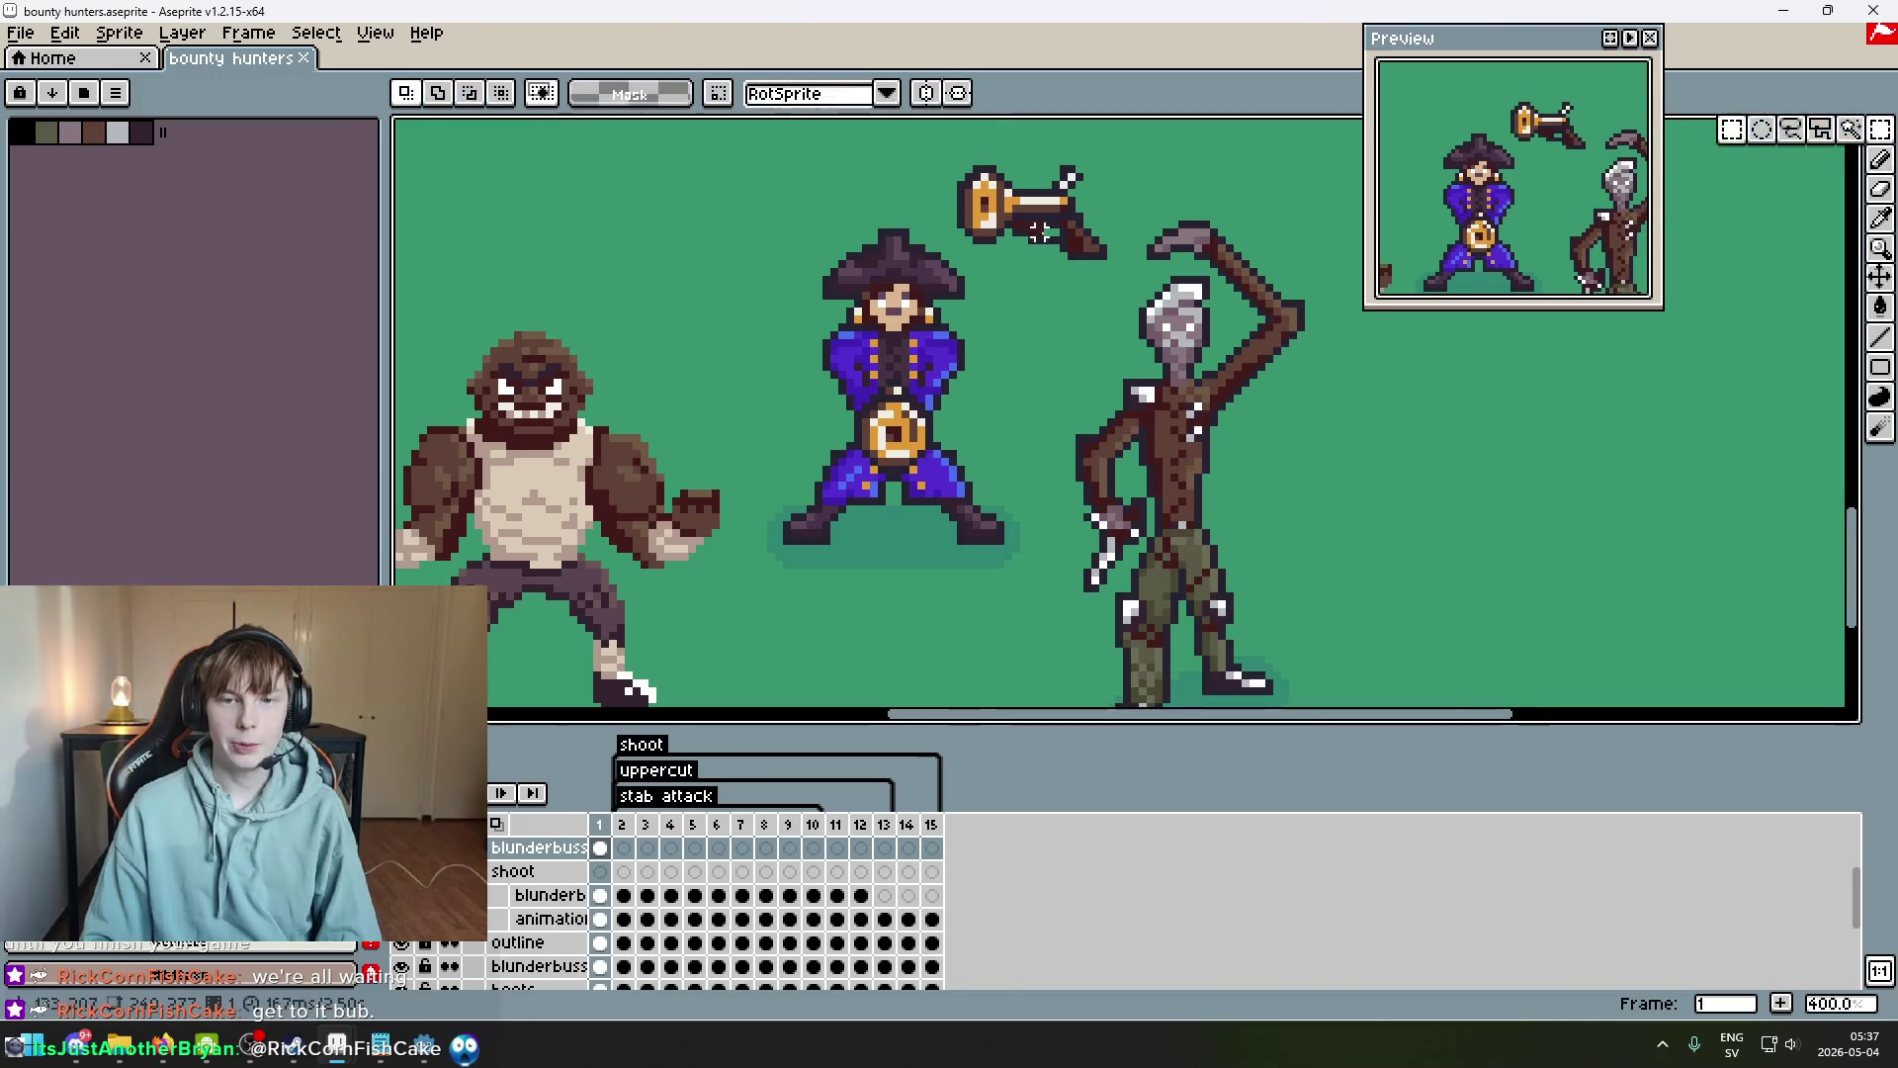
{"action": "scroll", "coordinate": [1012, 336], "scroll_direction": "up", "scroll_amount": 2}
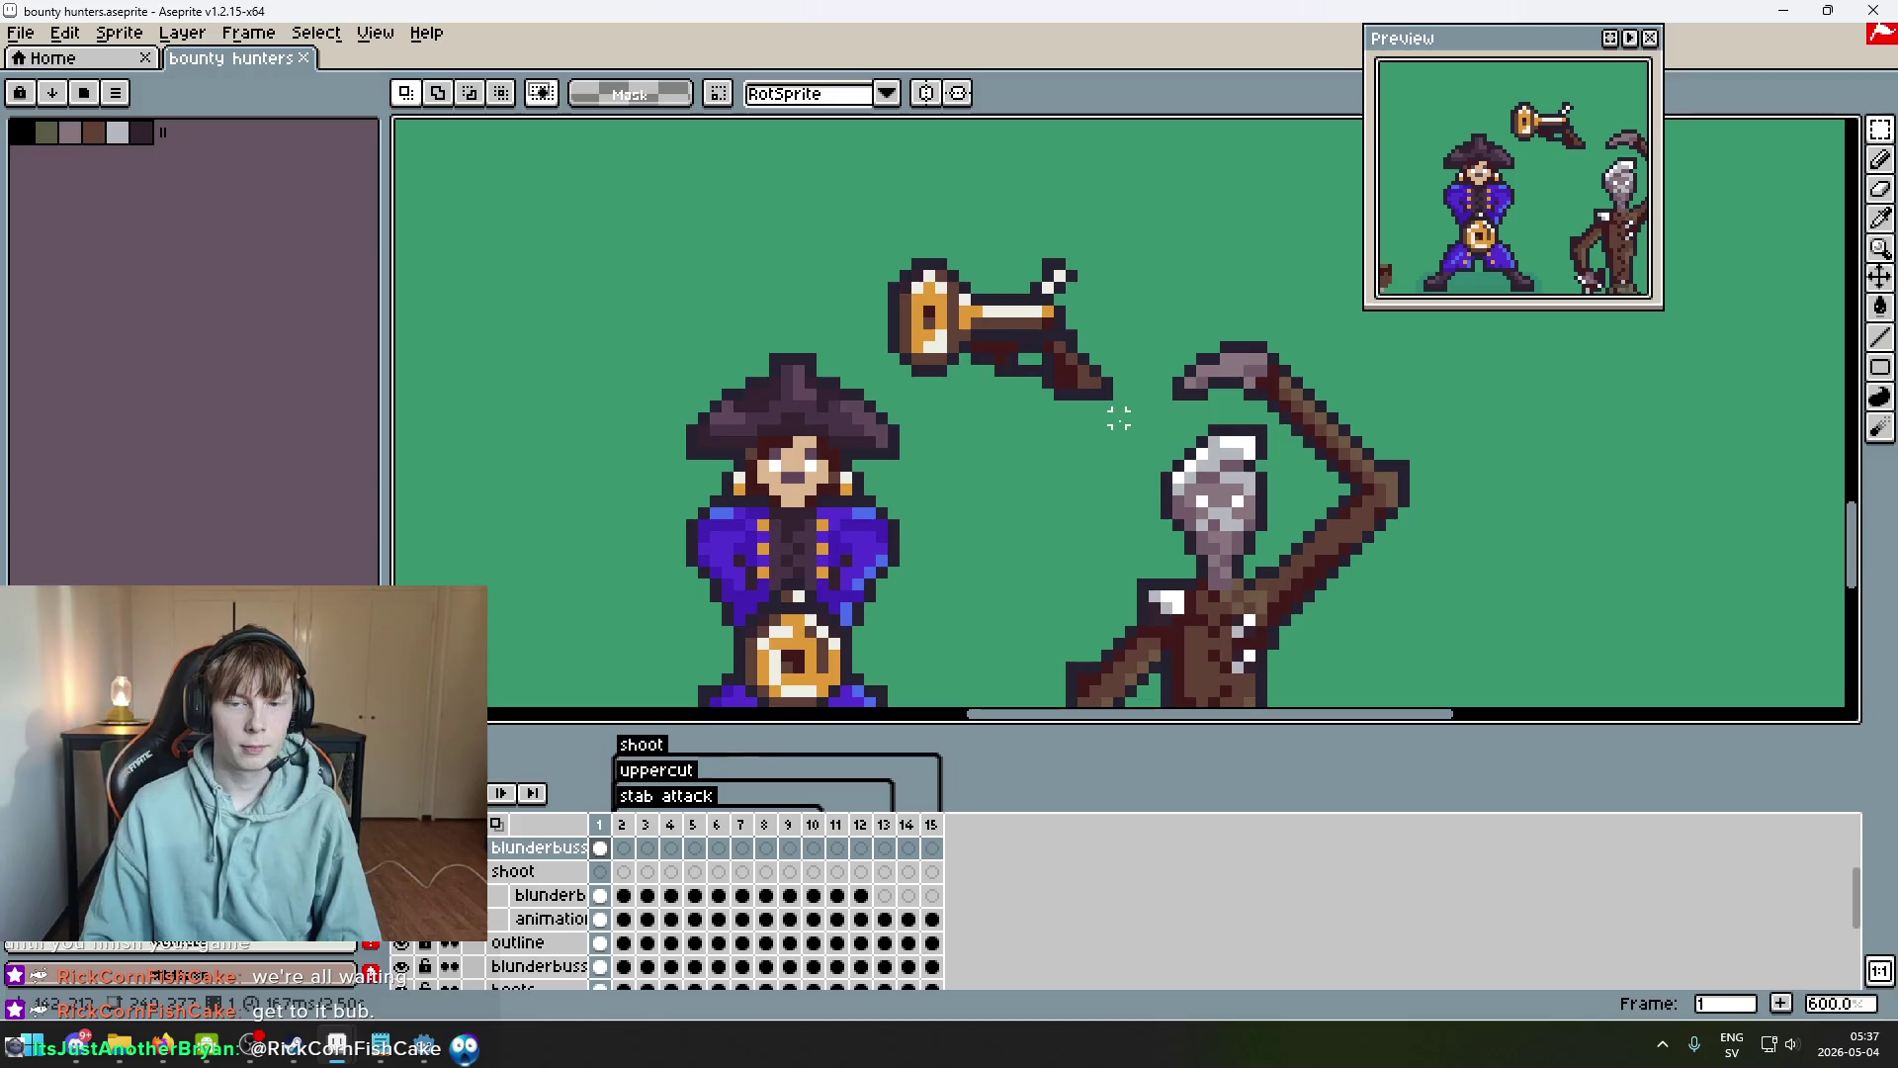
{"action": "left_click_drag", "start_coordinate": [1130, 429], "coordinate": [883, 194]}
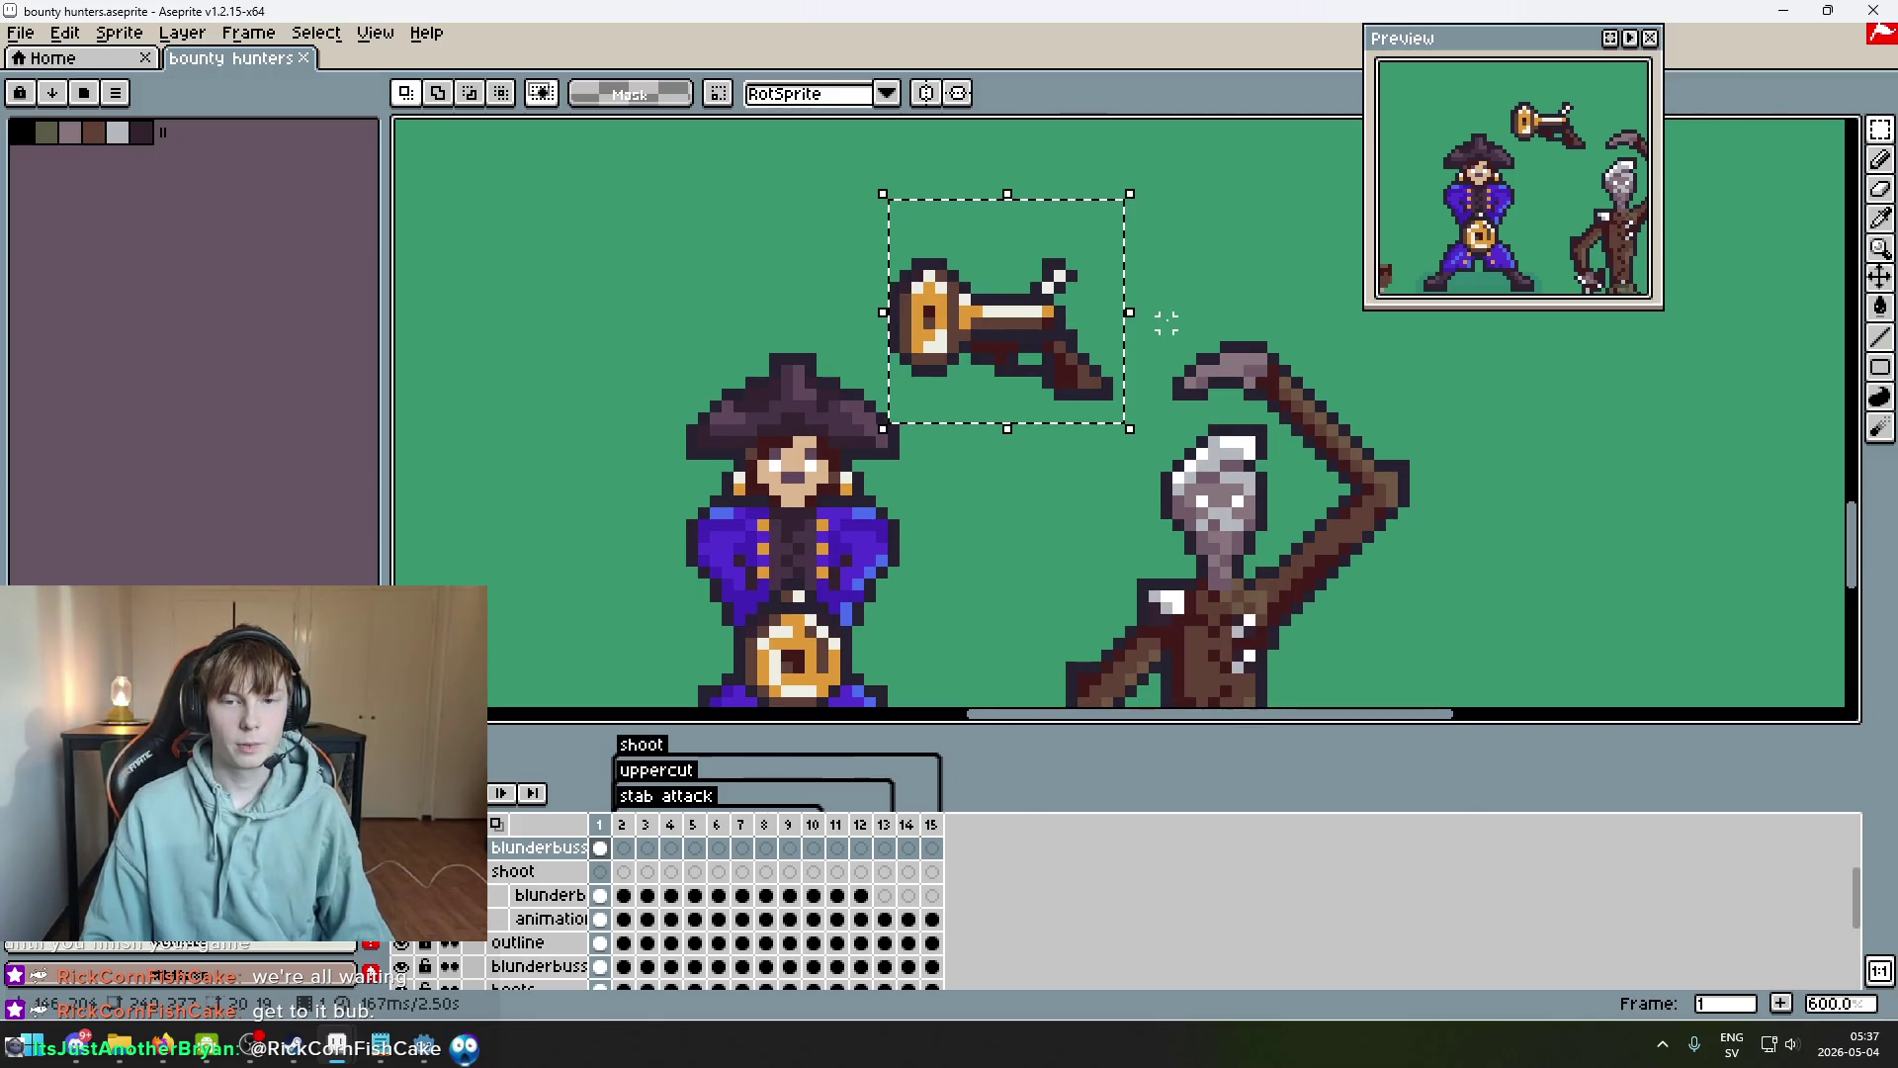
{"action": "left_click", "coordinate": [1186, 297]}
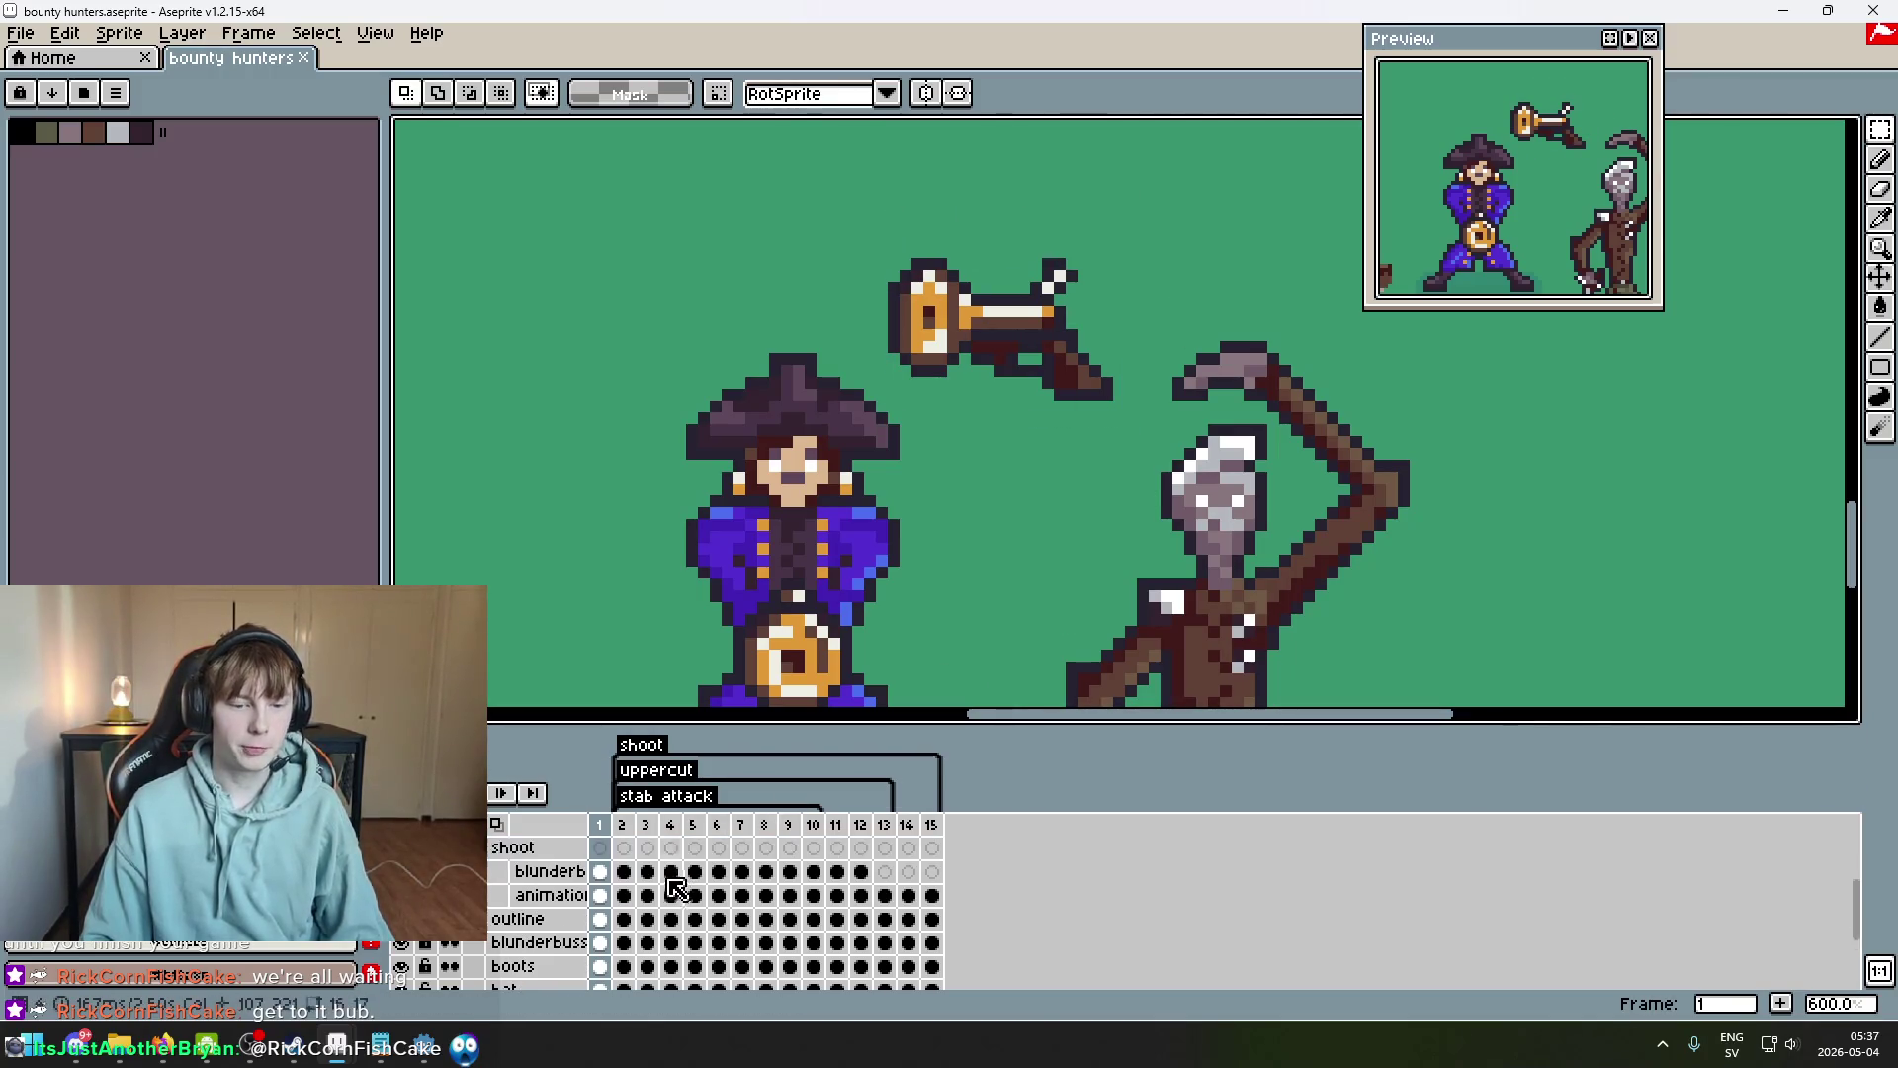
{"action": "scroll", "coordinate": [593, 910], "scroll_direction": "down", "scroll_amount": 2}
{"action": "scroll", "coordinate": [586, 919], "scroll_direction": "up", "scroll_amount": 2}
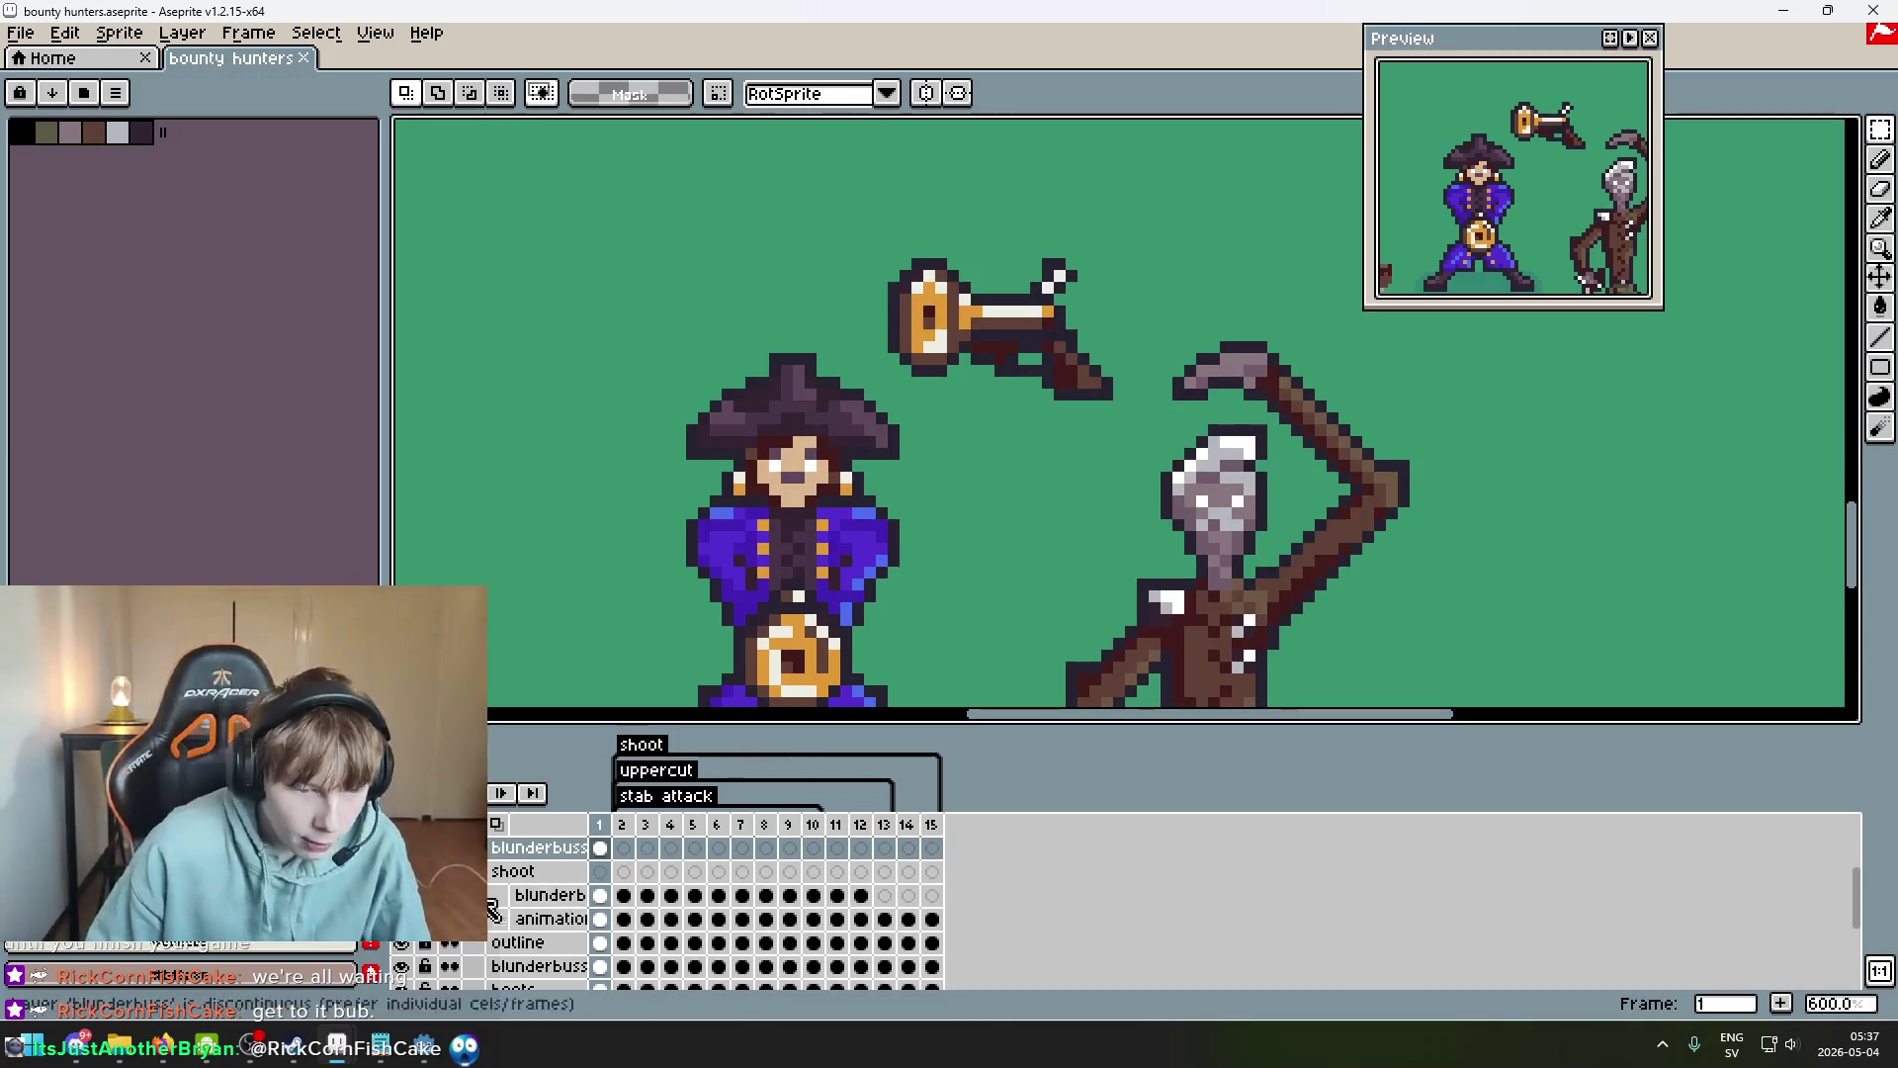
{"action": "scroll", "coordinate": [583, 915], "scroll_direction": "up", "scroll_amount": 3}
Jump to frame 4 and play through the shoot animation.
{"action": "left_click", "coordinate": [671, 919]}
{"action": "key", "text": "Return"}
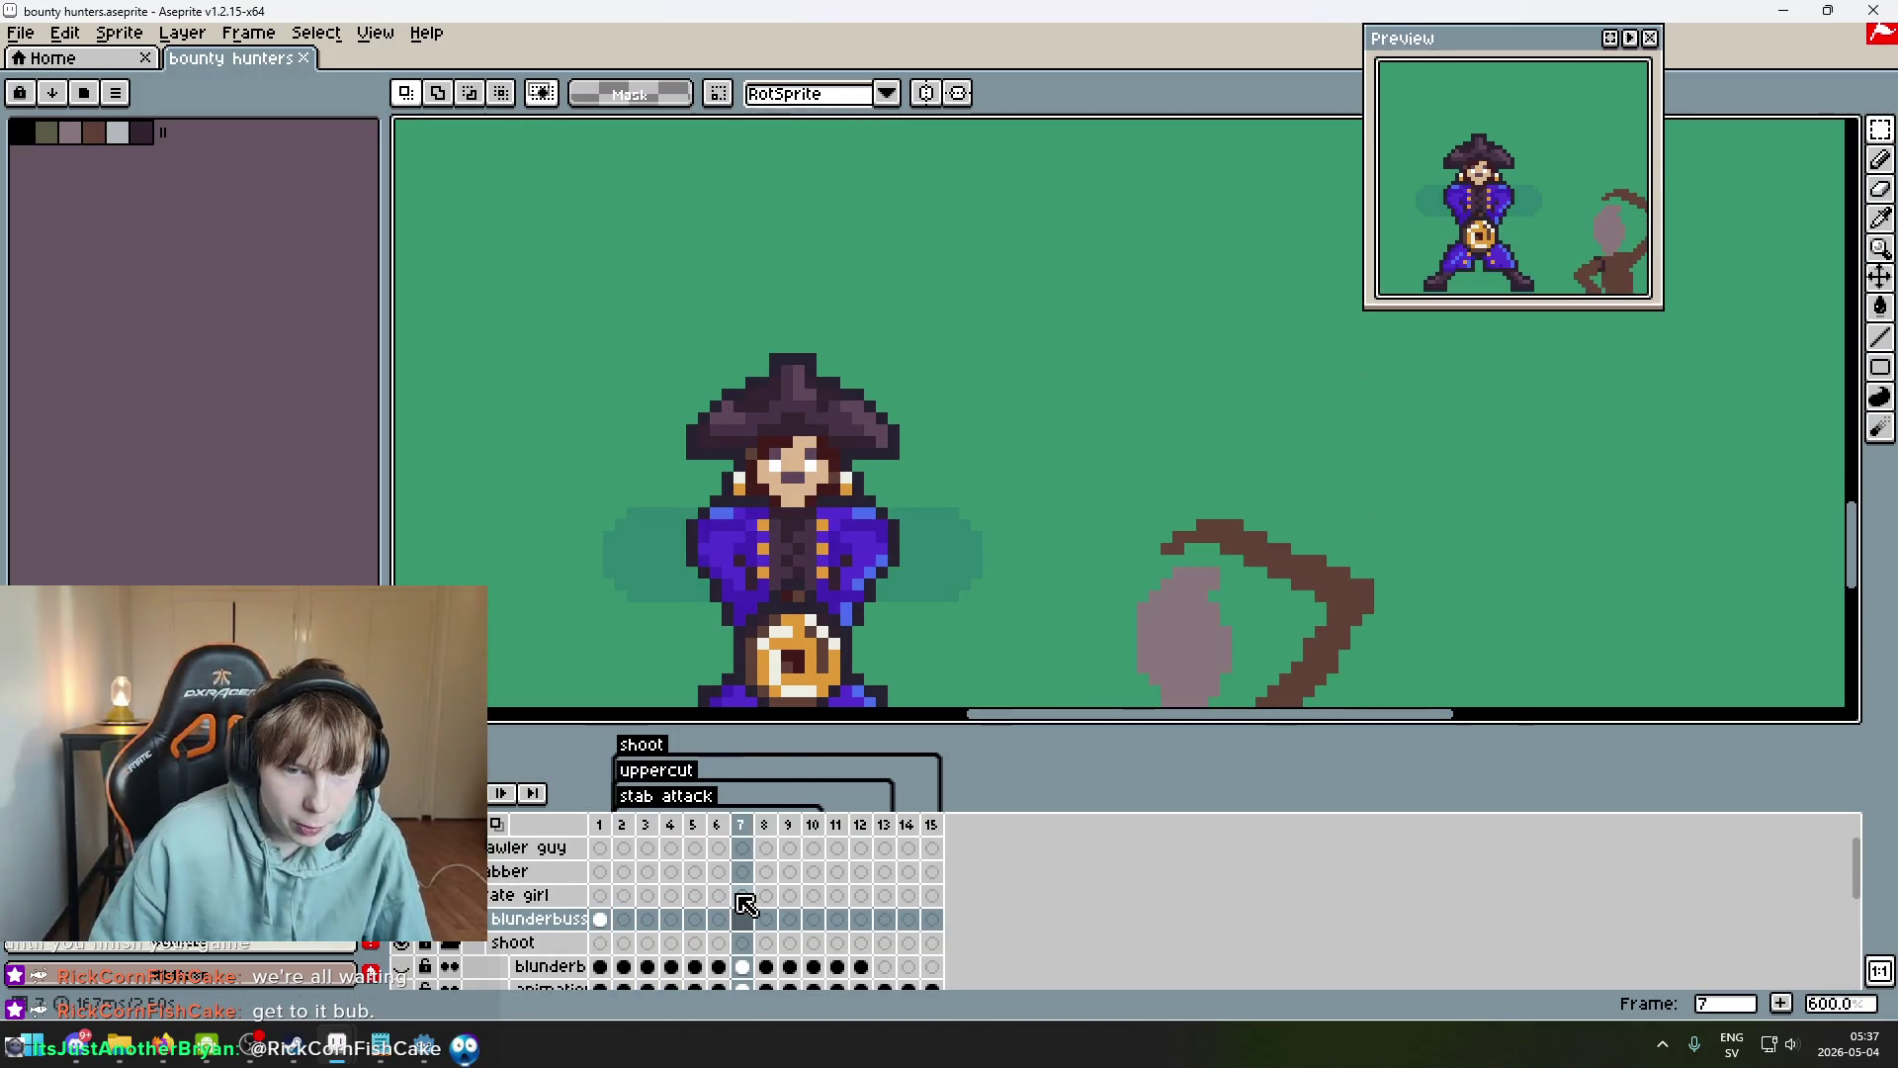
{"action": "scroll", "coordinate": [746, 902], "scroll_direction": "down", "scroll_amount": 4}
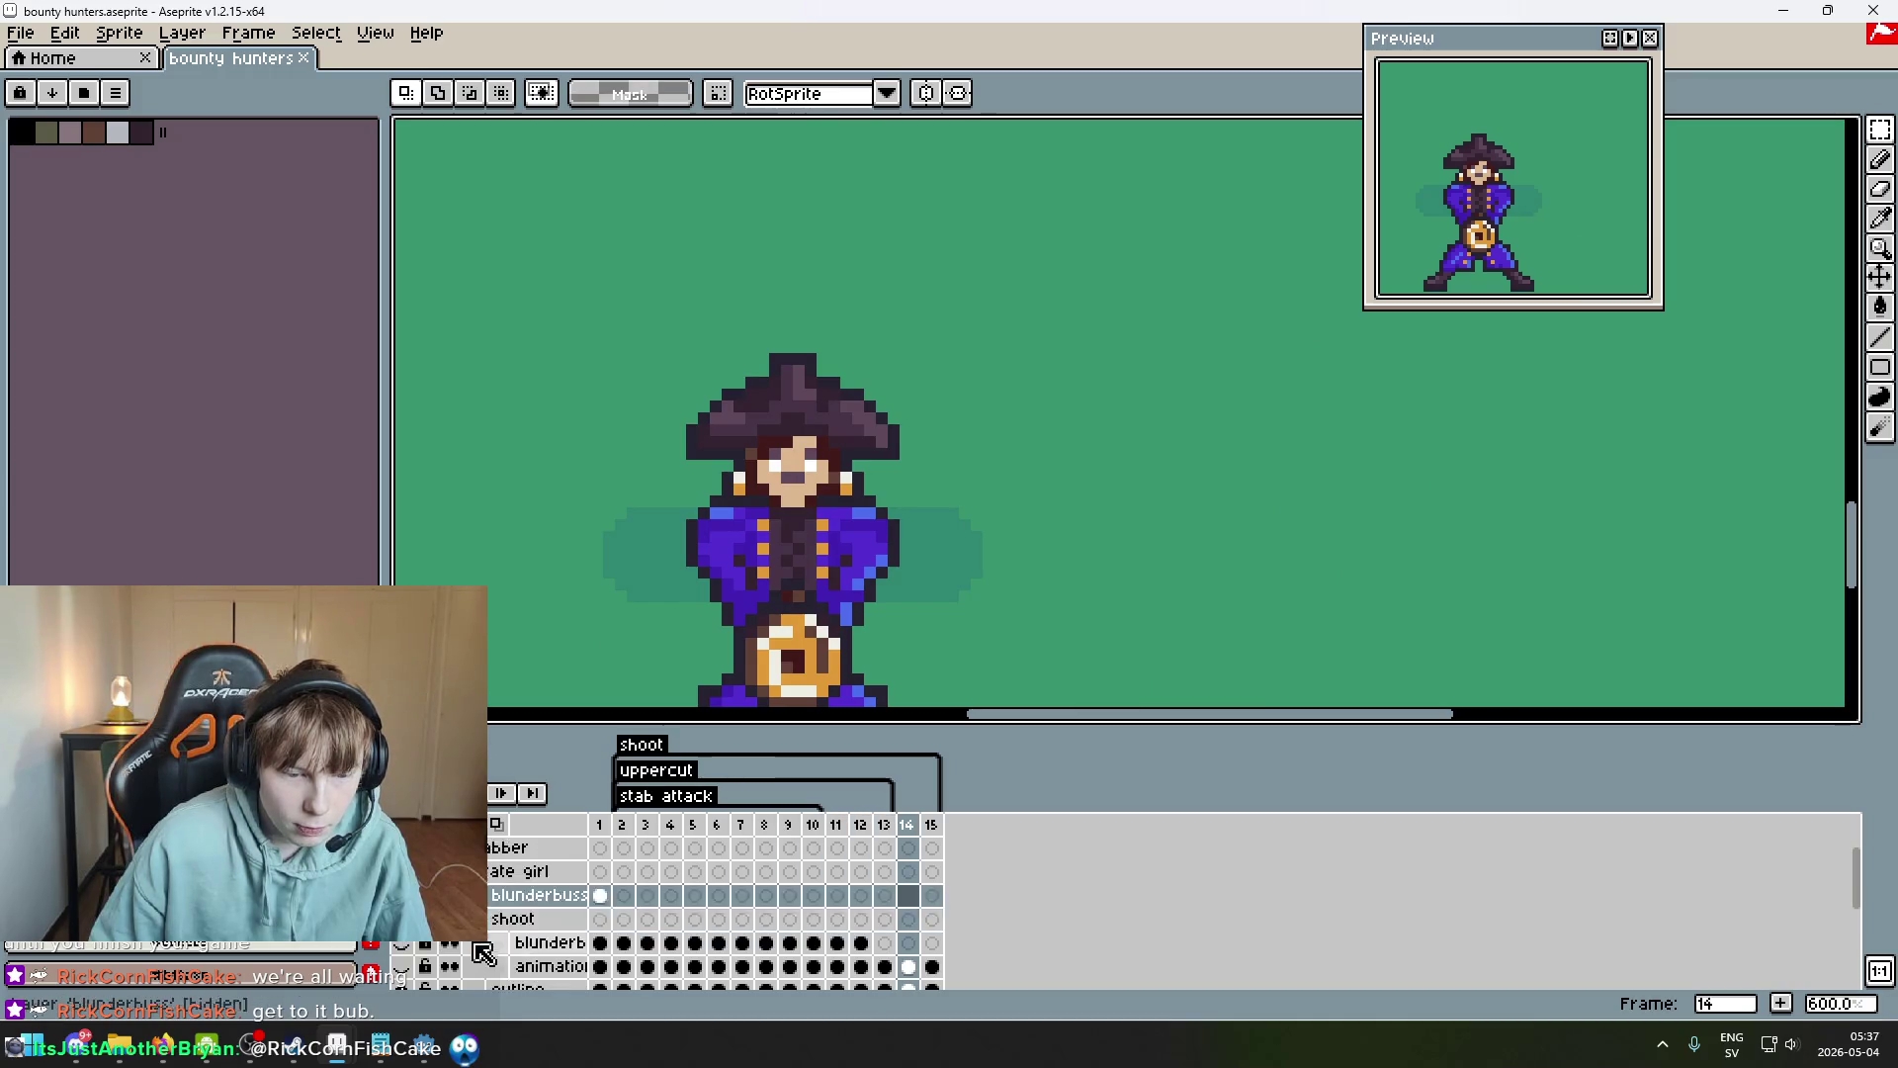
Toggle the outline and blunderbuss layers, then hide the blunderbuss, hat, jacket and pirate girl layers.
{"action": "left_click", "coordinate": [405, 929]}
{"action": "left_click", "coordinate": [405, 942]}
{"action": "left_click", "coordinate": [405, 942]}
{"action": "left_click", "coordinate": [405, 918]}
{"action": "scroll", "coordinate": [413, 947], "scroll_direction": "up", "scroll_amount": 4}
{"action": "scroll", "coordinate": [426, 949], "scroll_direction": "down", "scroll_amount": 5}
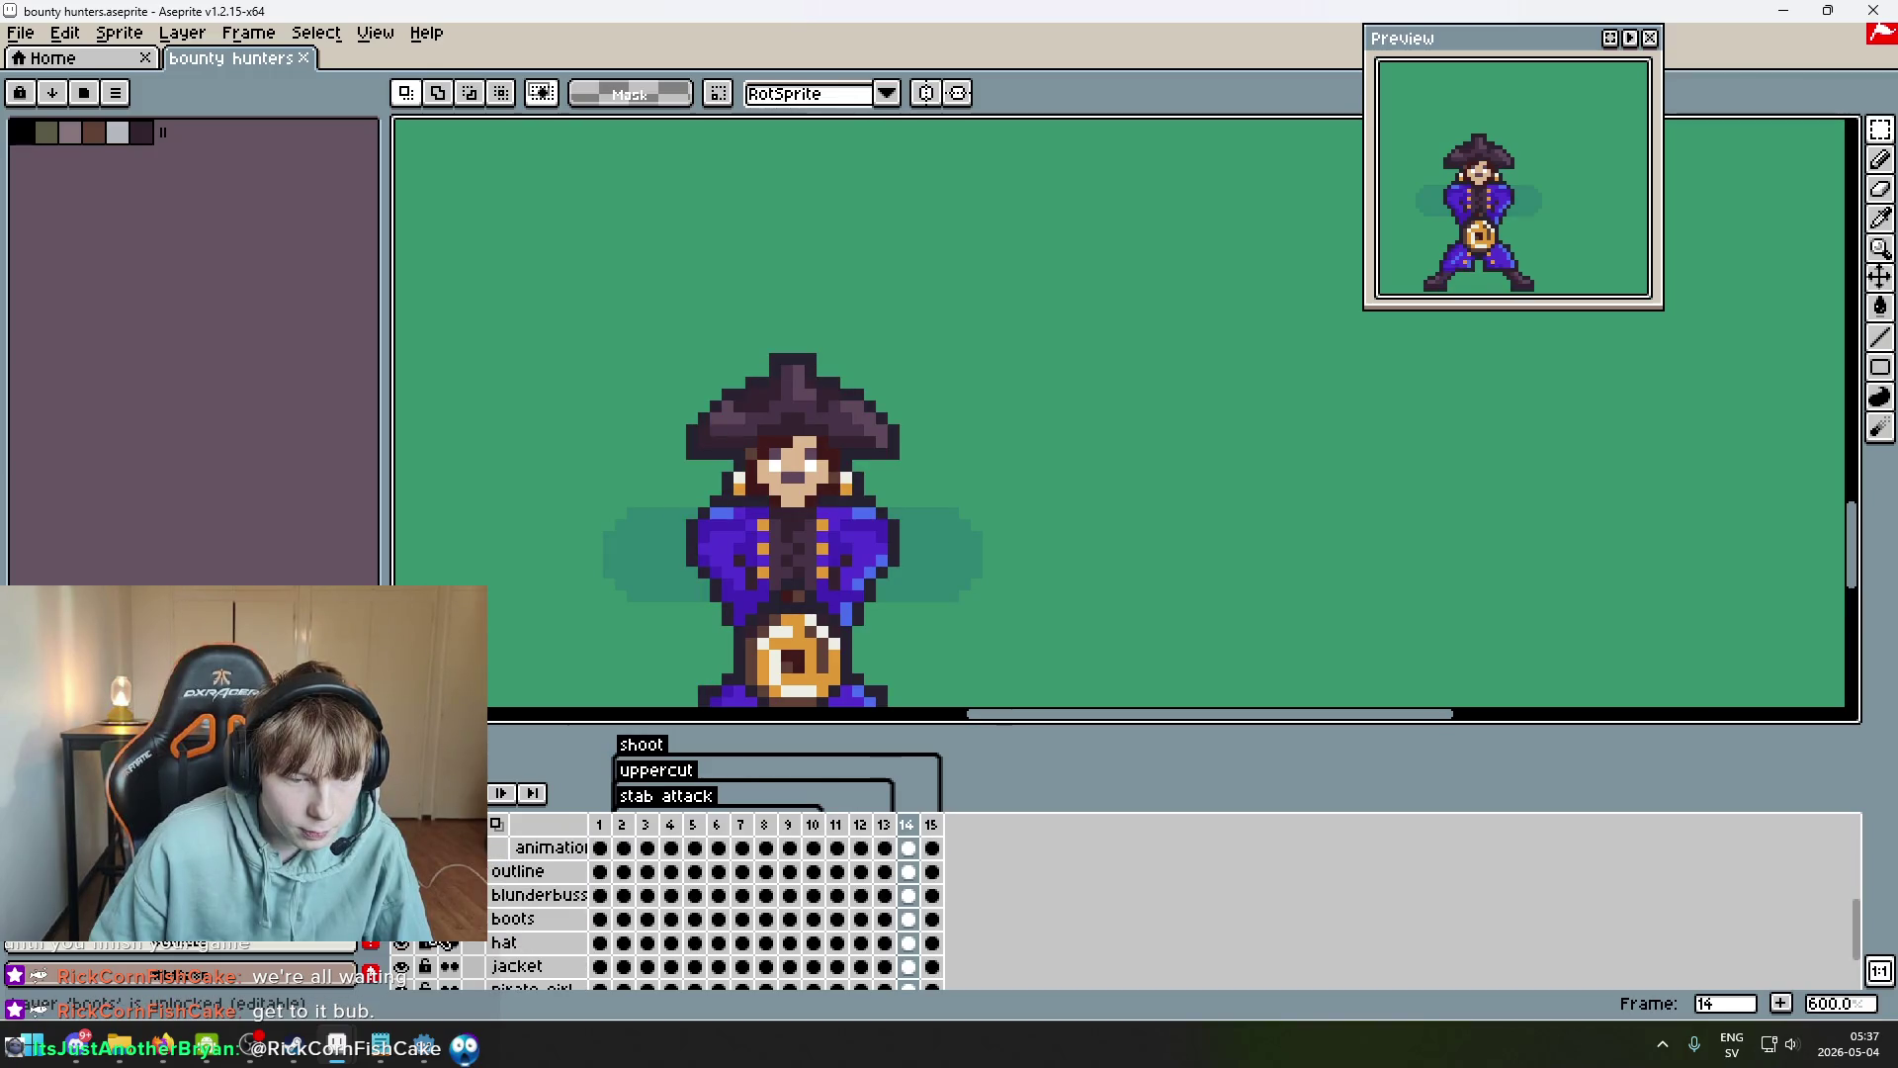
{"action": "left_click", "coordinate": [401, 894]}
{"action": "left_click", "coordinate": [401, 942]}
{"action": "left_click", "coordinate": [401, 966]}
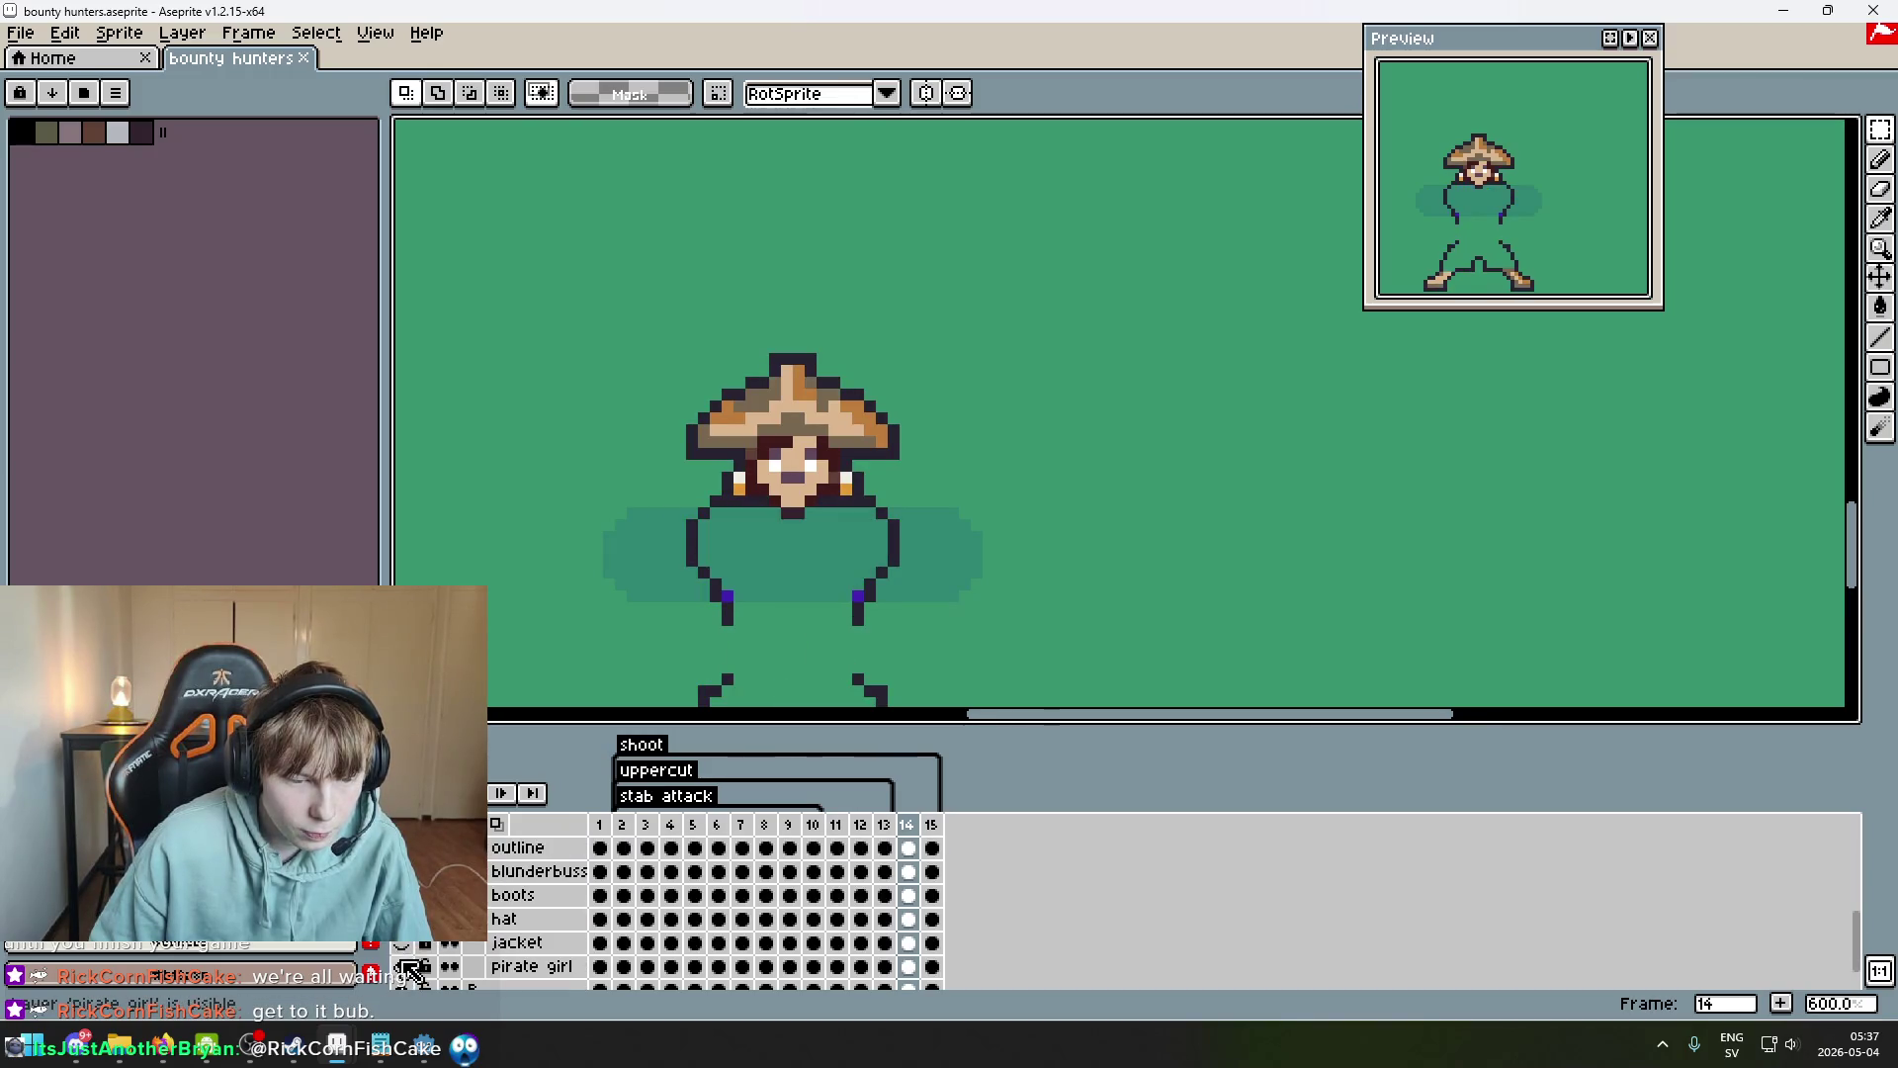
{"action": "left_click", "coordinate": [402, 985]}
{"action": "scroll", "coordinate": [425, 952], "scroll_direction": "down", "scroll_amount": 1}
{"action": "scroll", "coordinate": [438, 952], "scroll_direction": "up", "scroll_amount": 5}
{"action": "scroll", "coordinate": [438, 952], "scroll_direction": "up", "scroll_amount": 3}
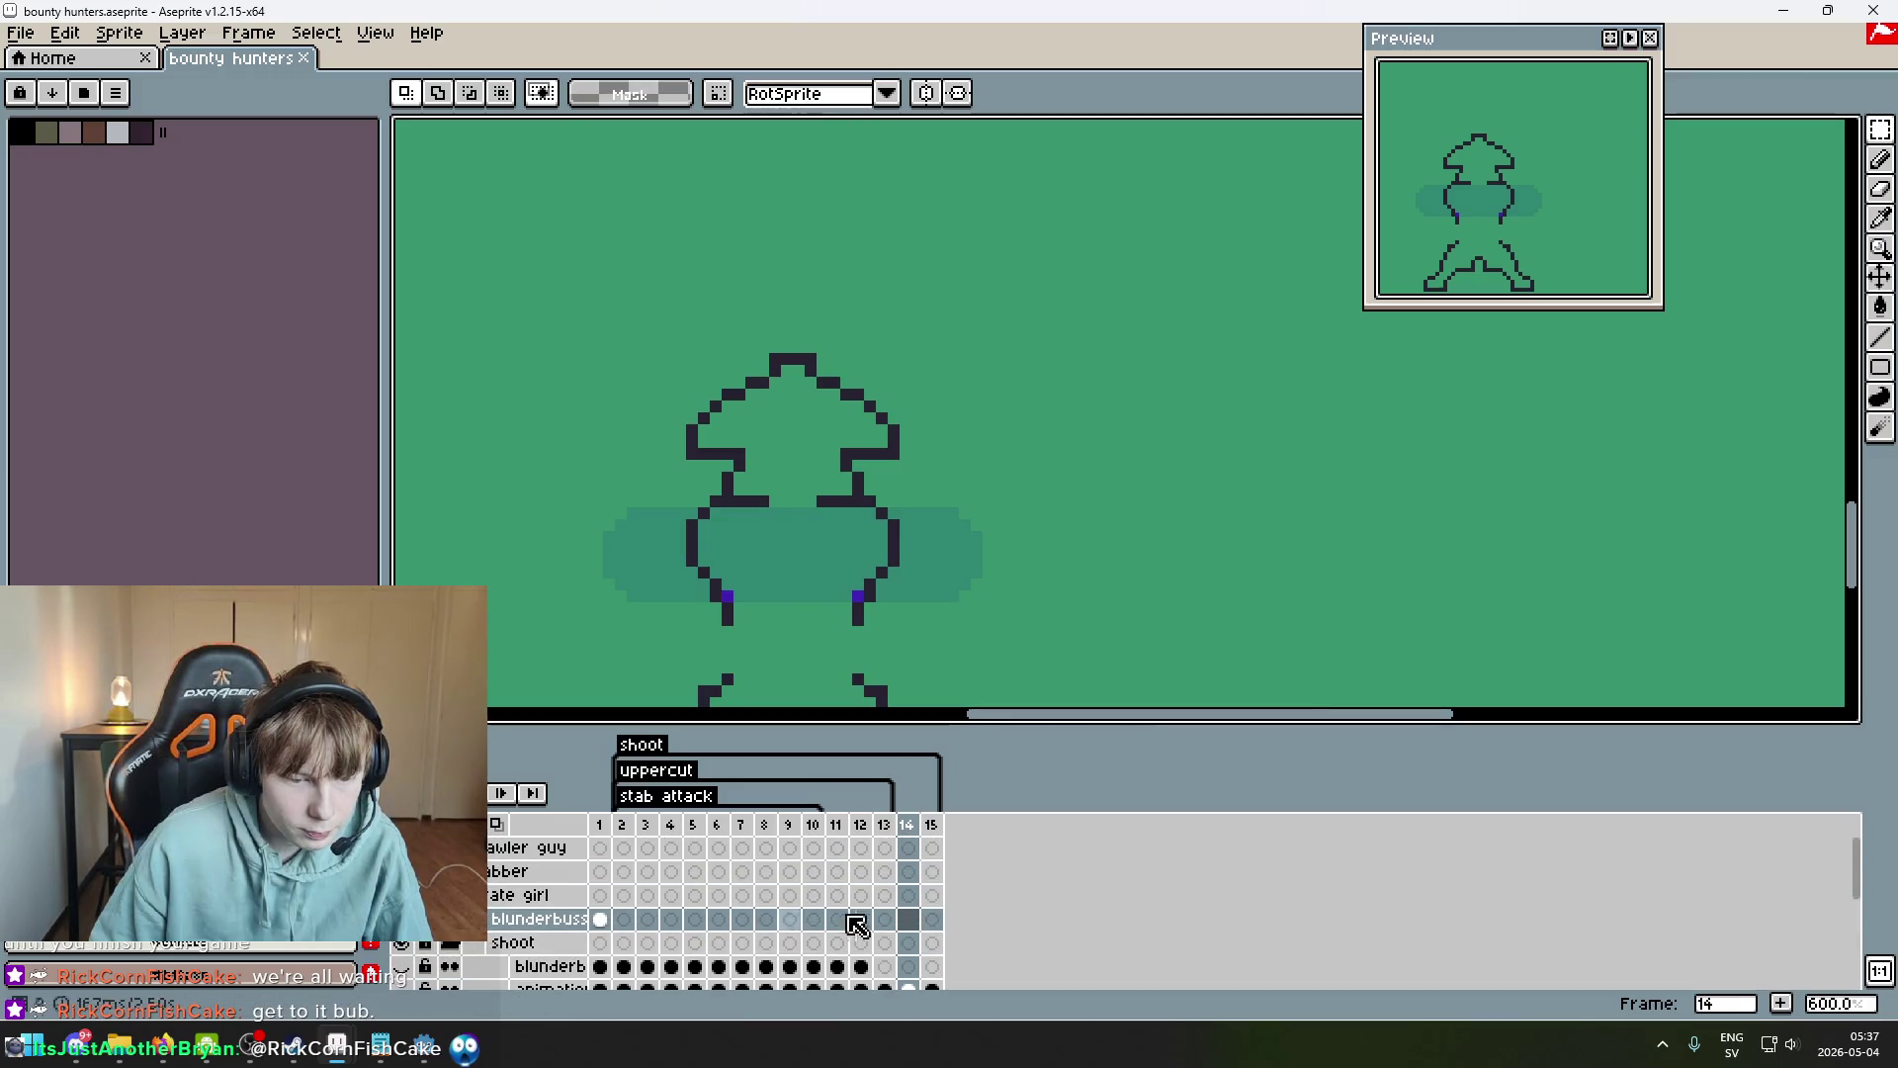
Paste the copied blunderbuss into frame 15 of the blunderbuss layer.
{"action": "left_click", "coordinate": [932, 920]}
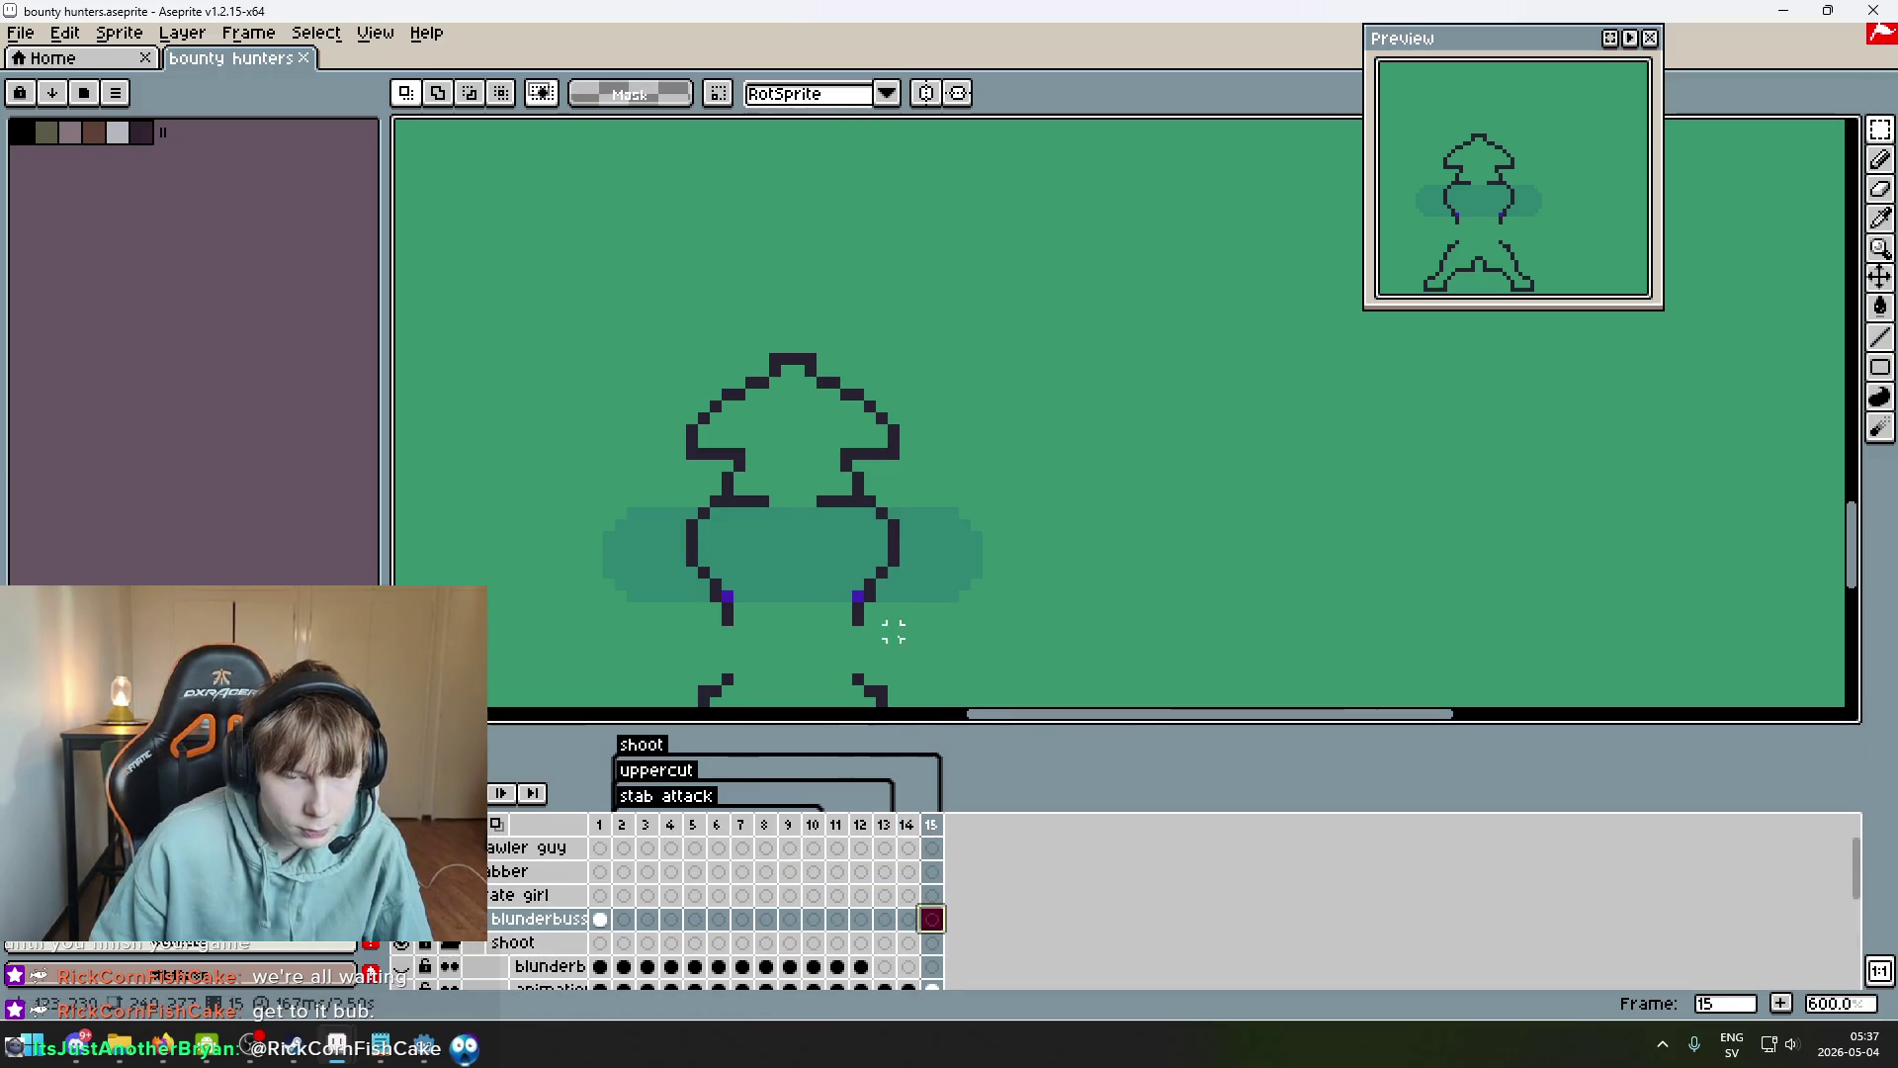
{"action": "key", "text": "Left"}
{"action": "key", "text": "Right"}
{"action": "scroll", "coordinate": [955, 546], "scroll_direction": "down", "scroll_amount": 2}
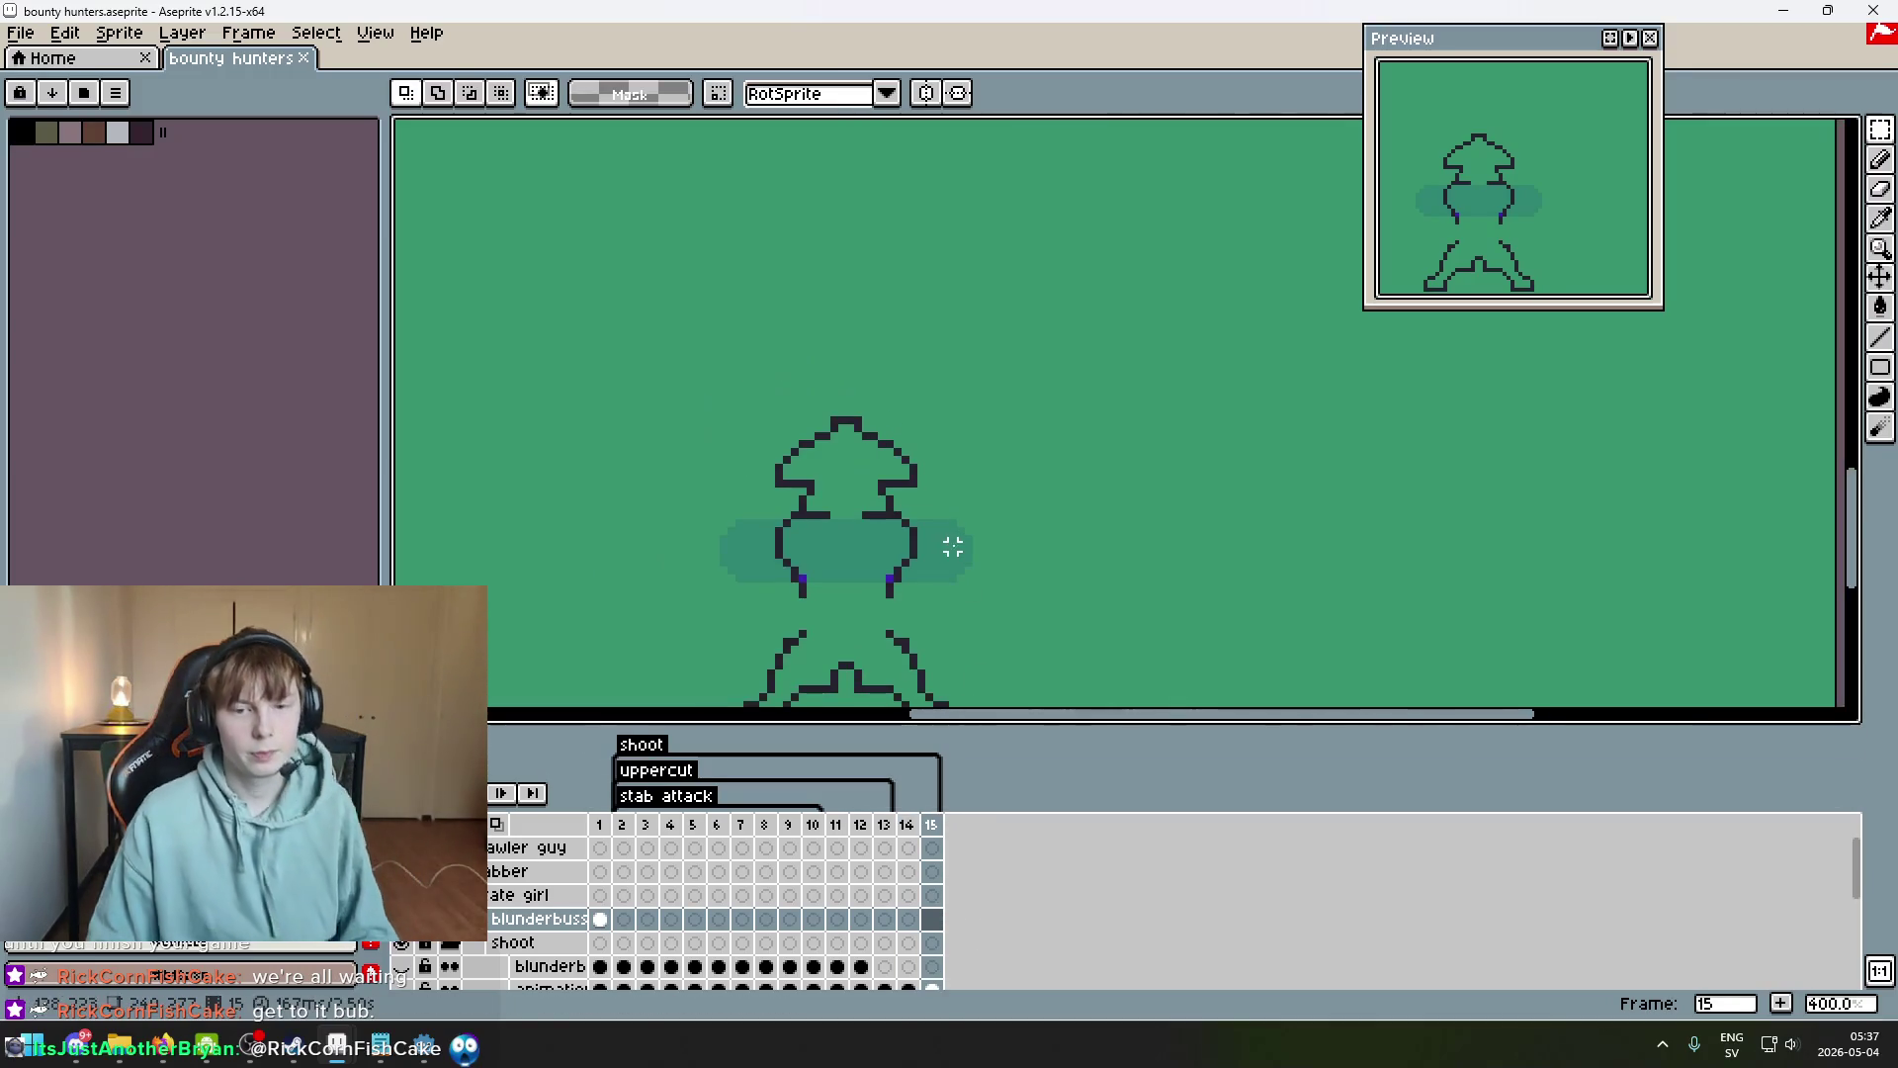
{"action": "key", "text": "ctrl+v"}
{"action": "left_click", "coordinate": [1078, 427]}
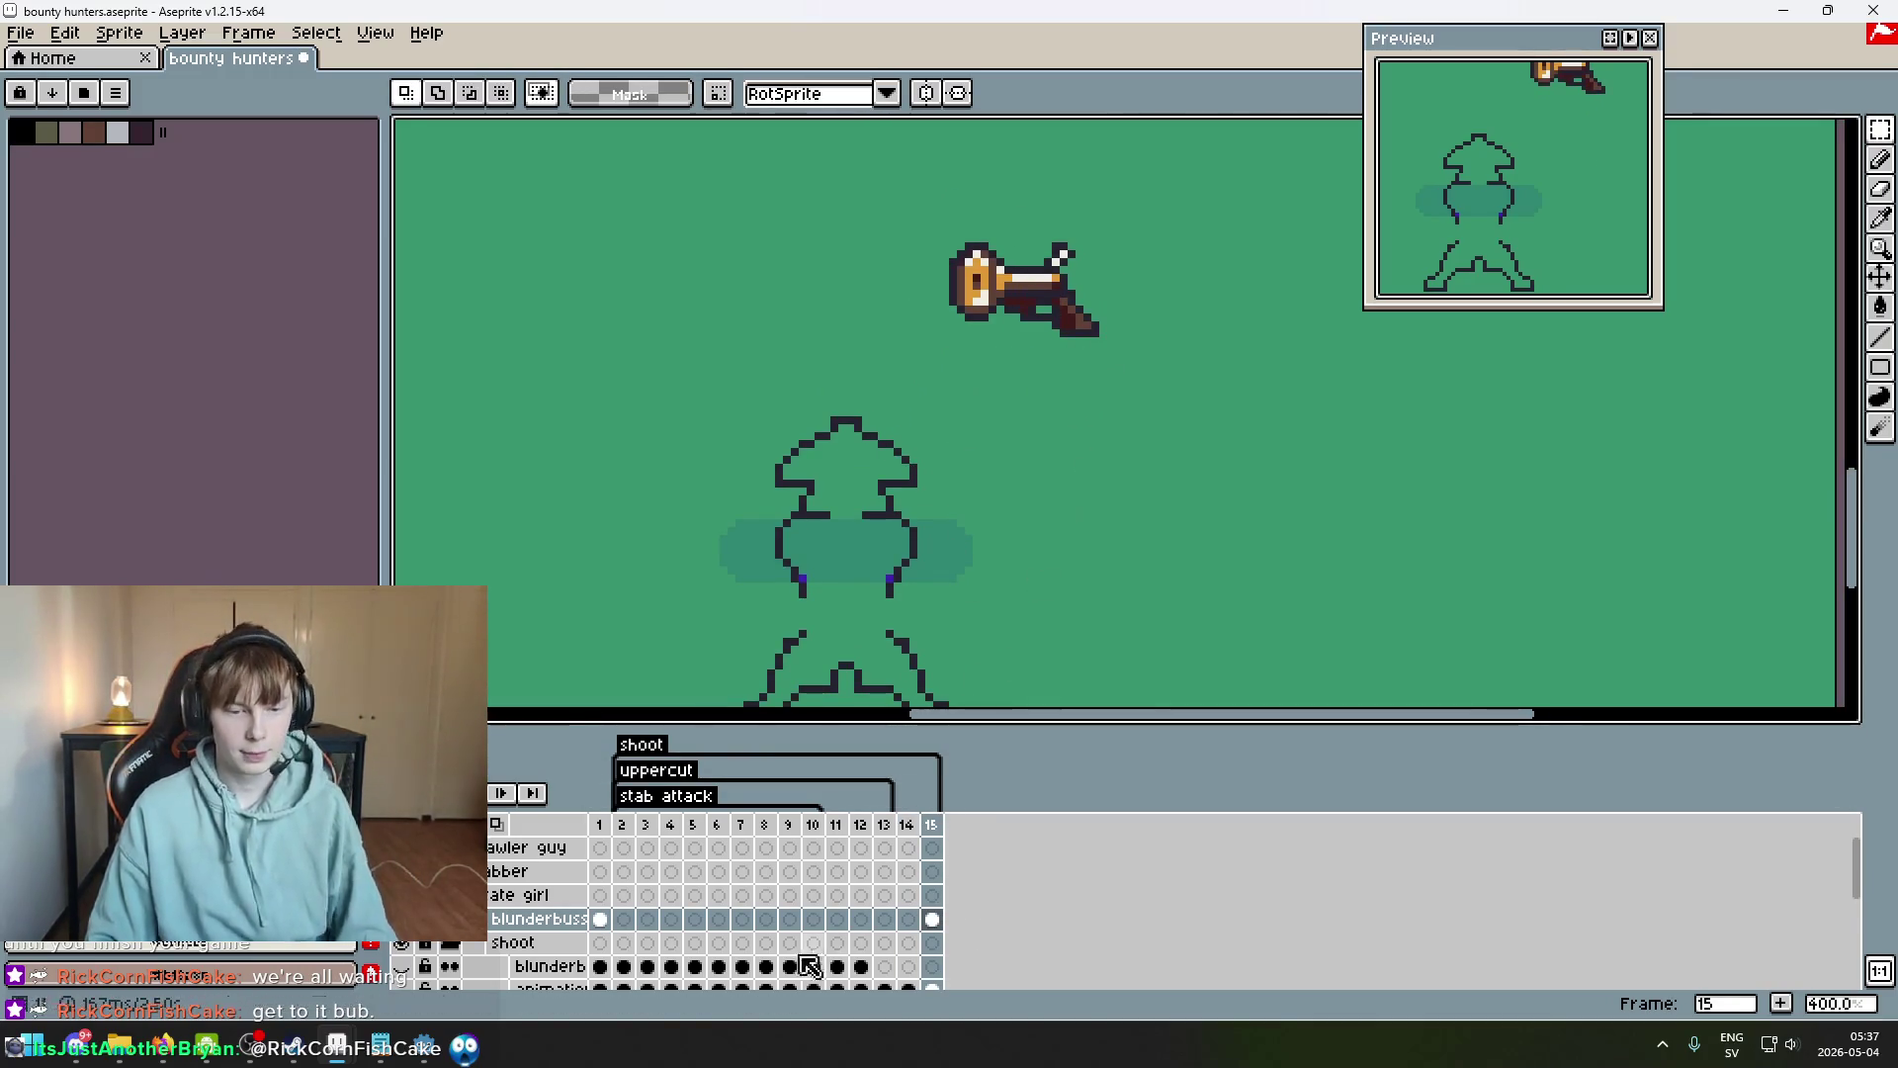
{"action": "scroll", "coordinate": [732, 944], "scroll_direction": "down", "scroll_amount": 3}
Show the coloured character layer, hide the black outline sketch, and save the sprite.
{"action": "left_click", "coordinate": [401, 918]}
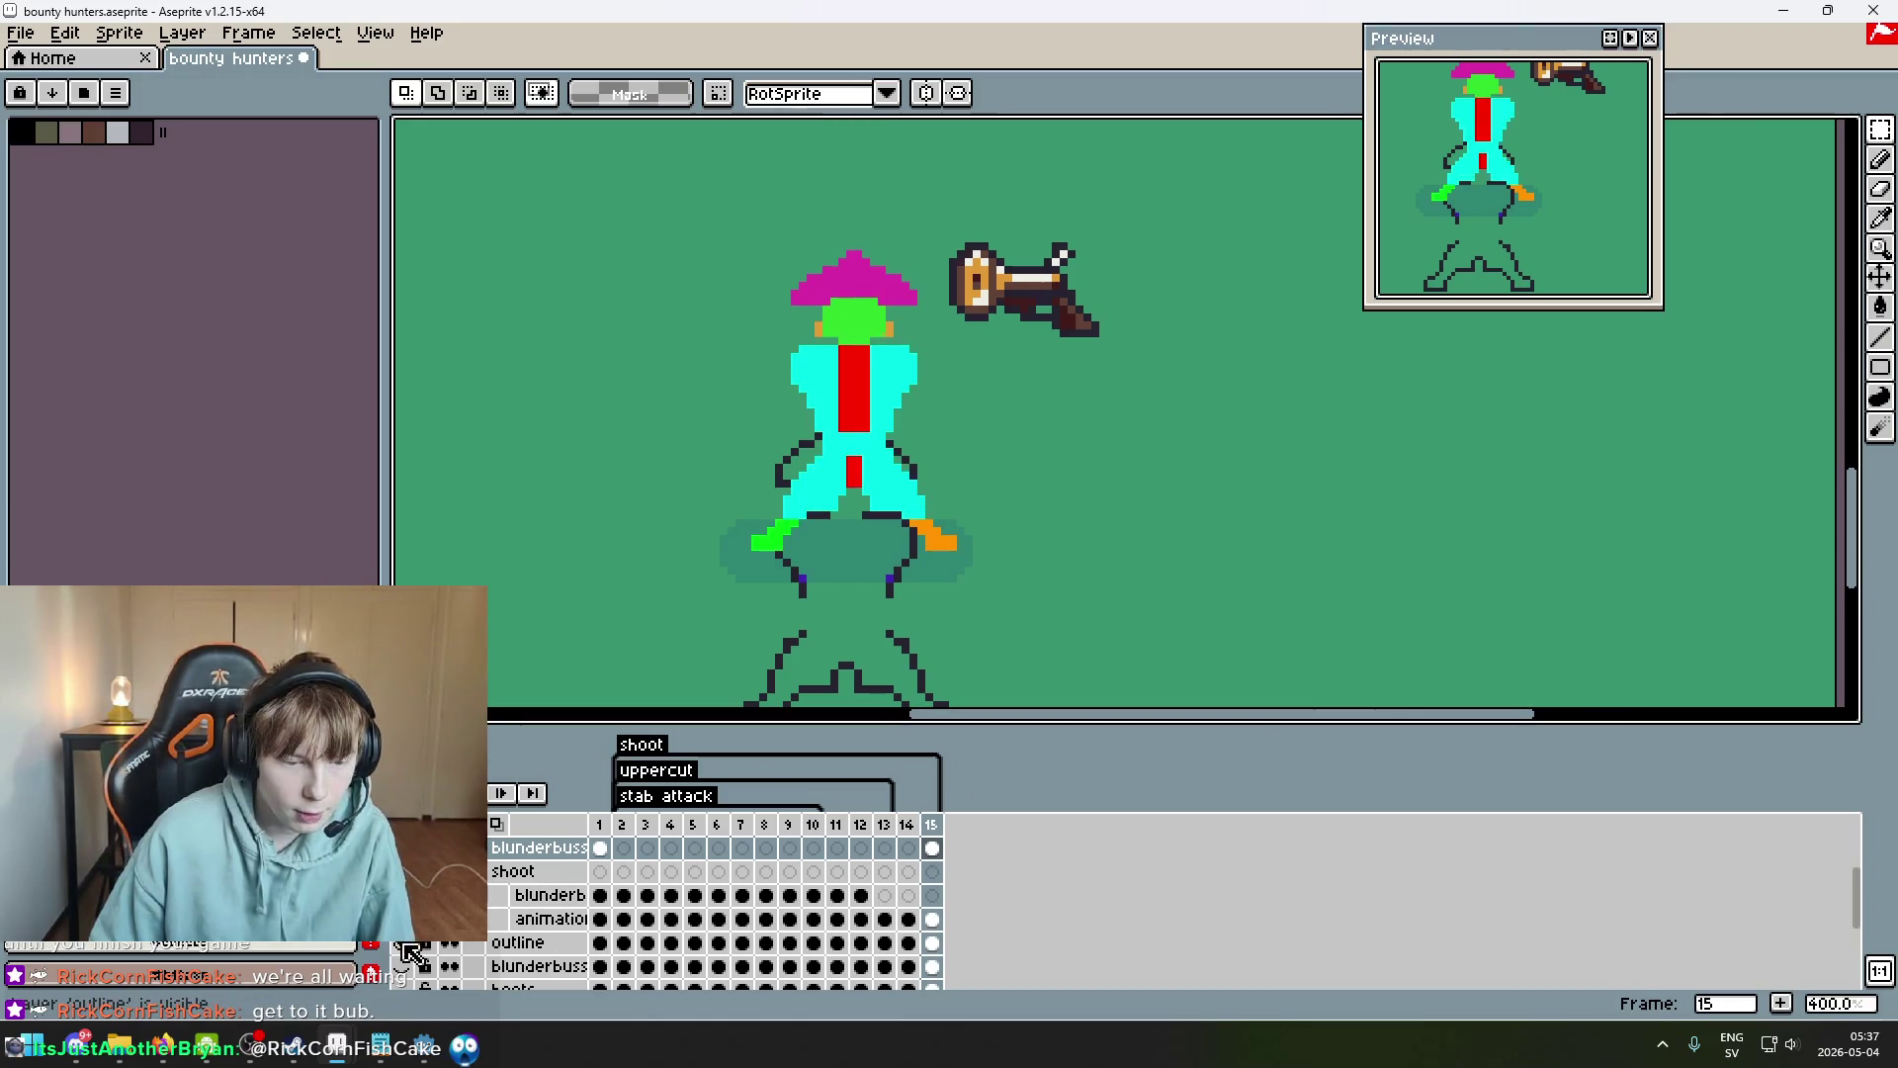
{"action": "left_click", "coordinate": [400, 942]}
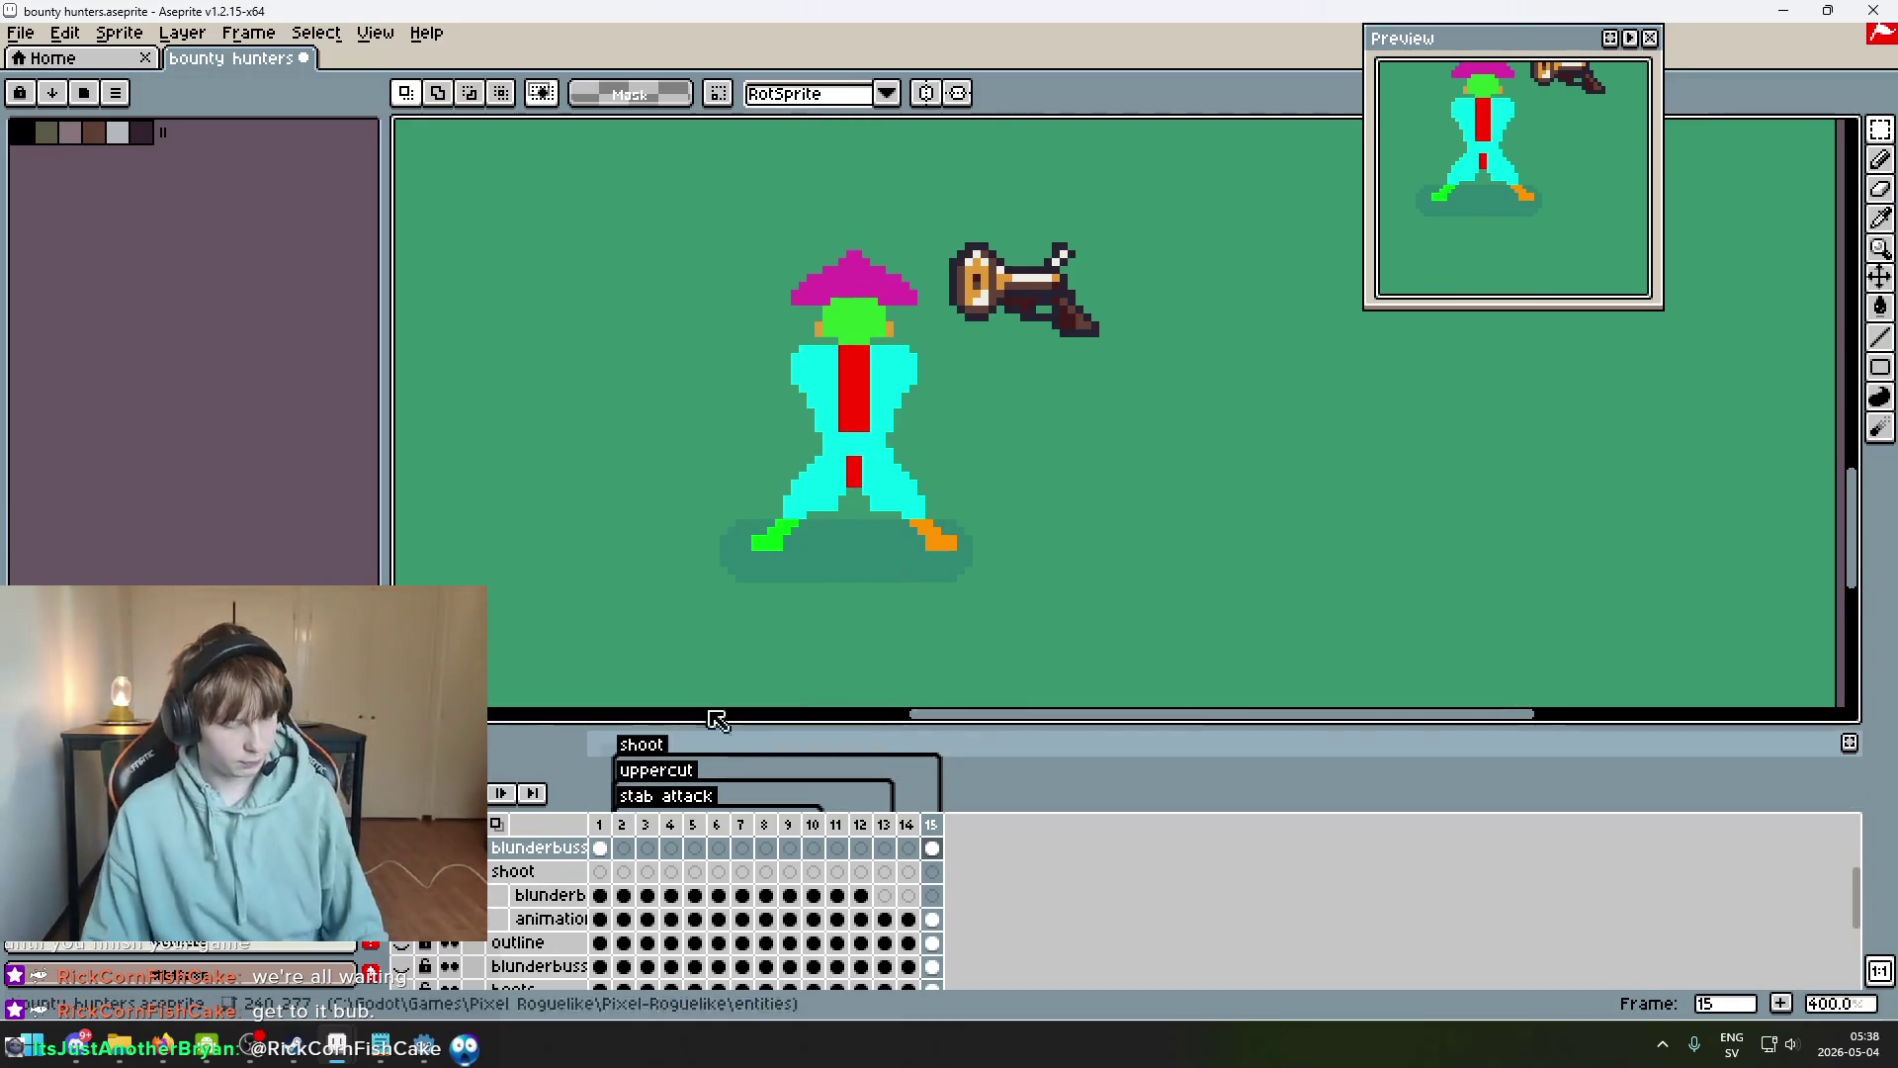
{"action": "key", "text": "ctrl+s"}
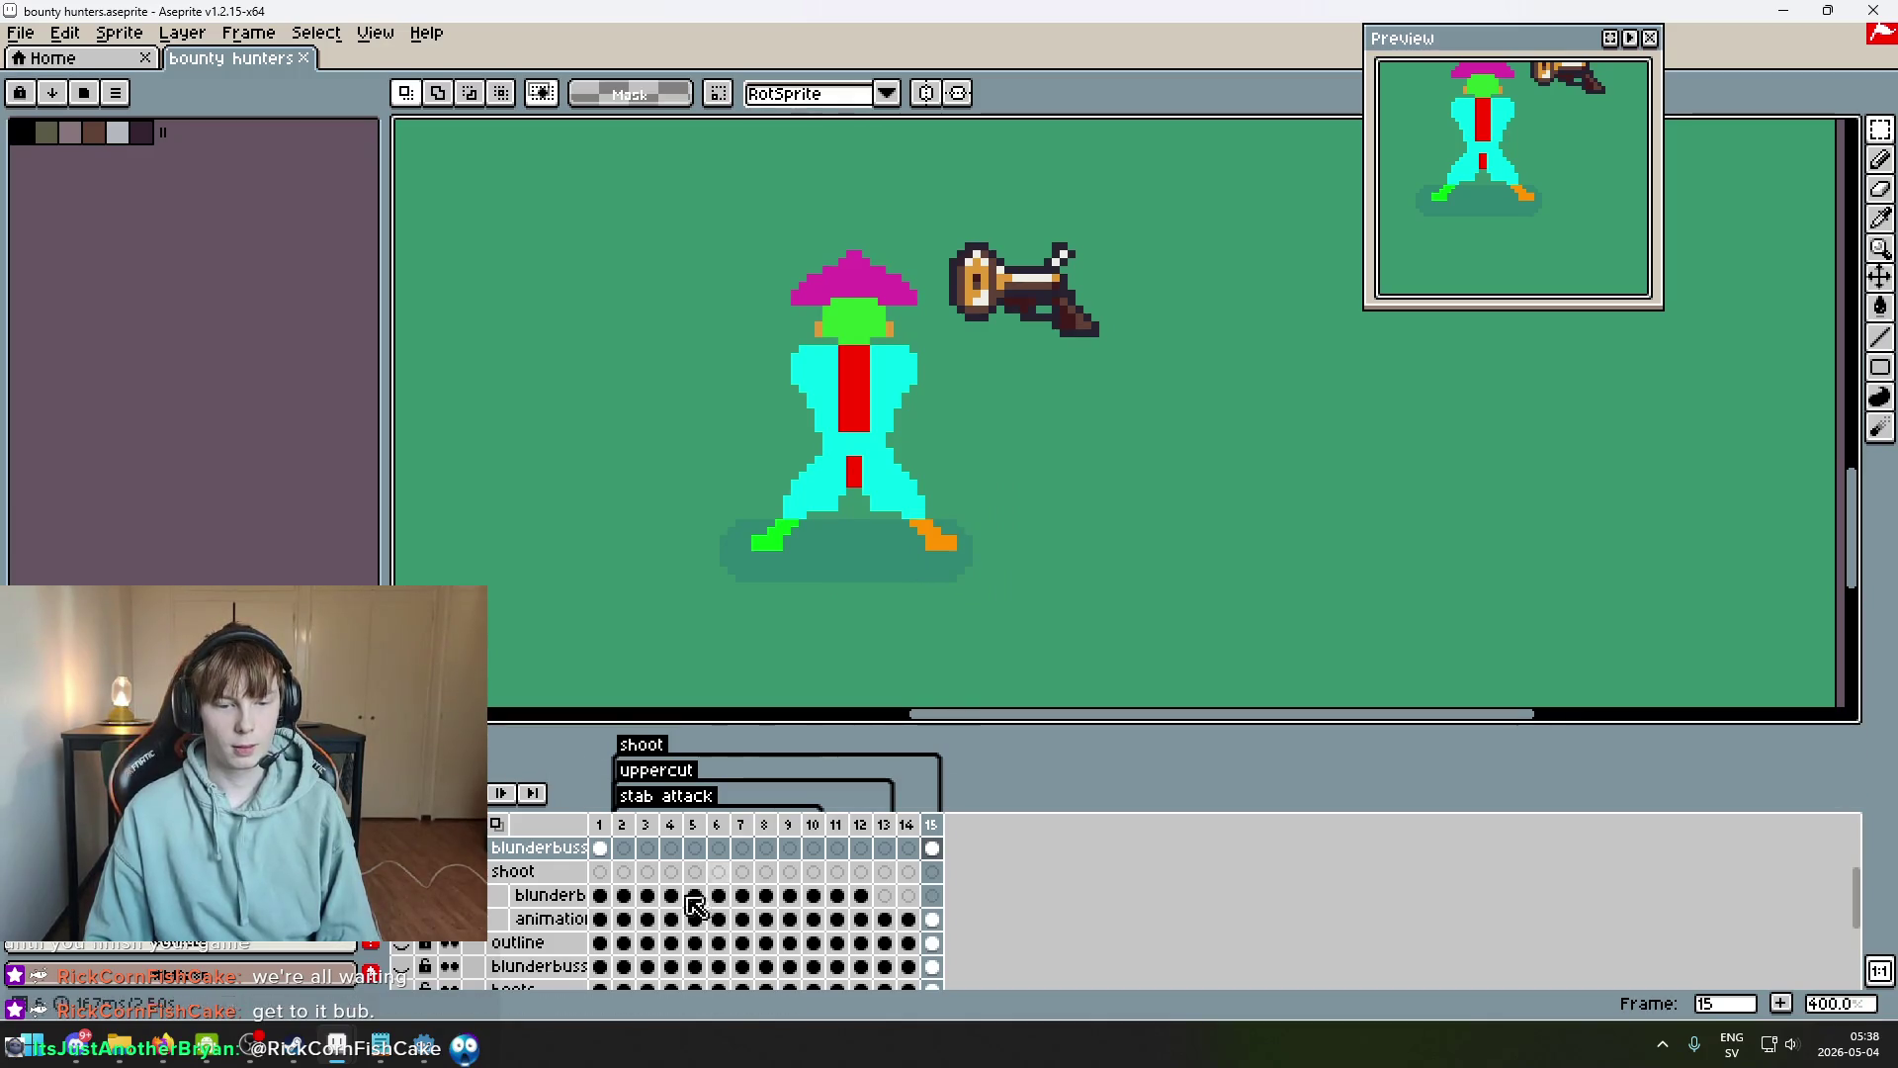
{"action": "scroll", "coordinate": [534, 934], "scroll_direction": "up", "scroll_amount": 3}
{"action": "scroll", "coordinate": [521, 955], "scroll_direction": "down", "scroll_amount": 2}
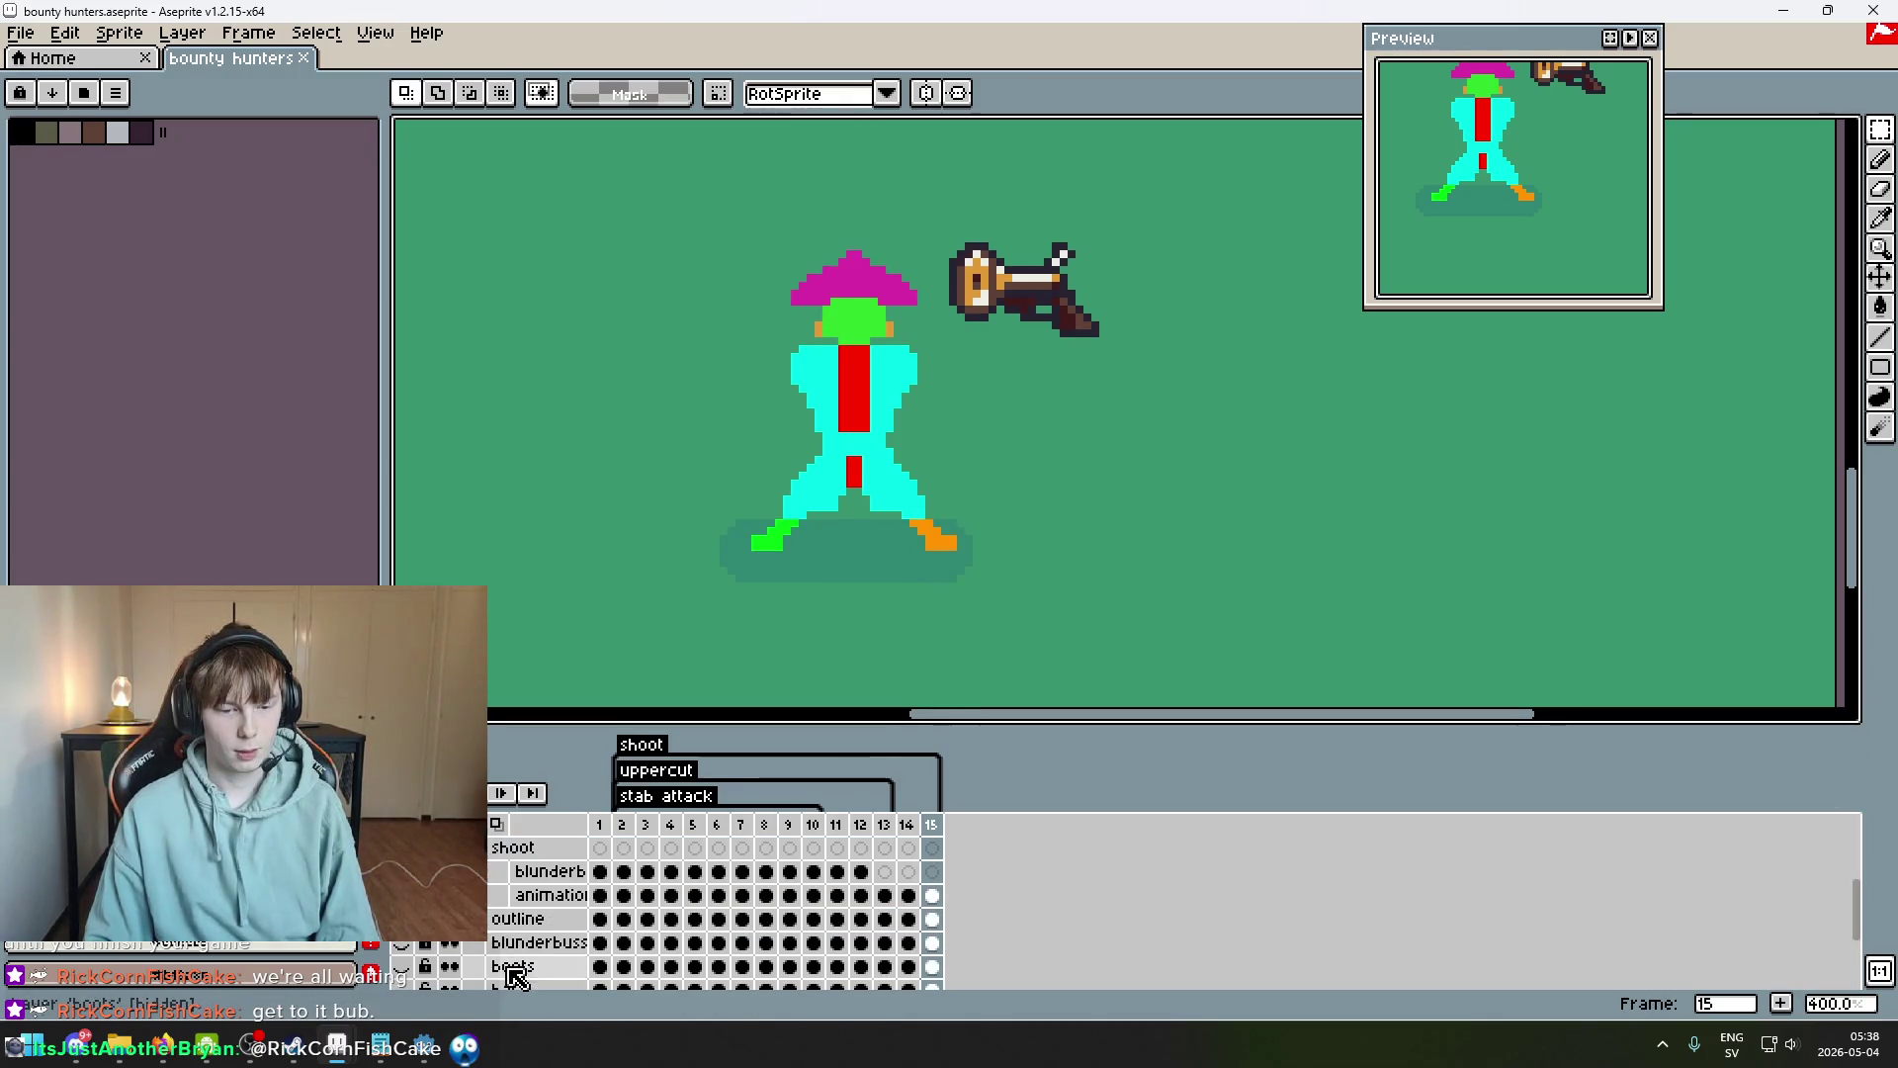
Move the blunderbuss cel from frame 15 to frame 12.
{"action": "key", "text": "Left"}
{"action": "key", "text": "Left"}
{"action": "key", "text": "Left"}
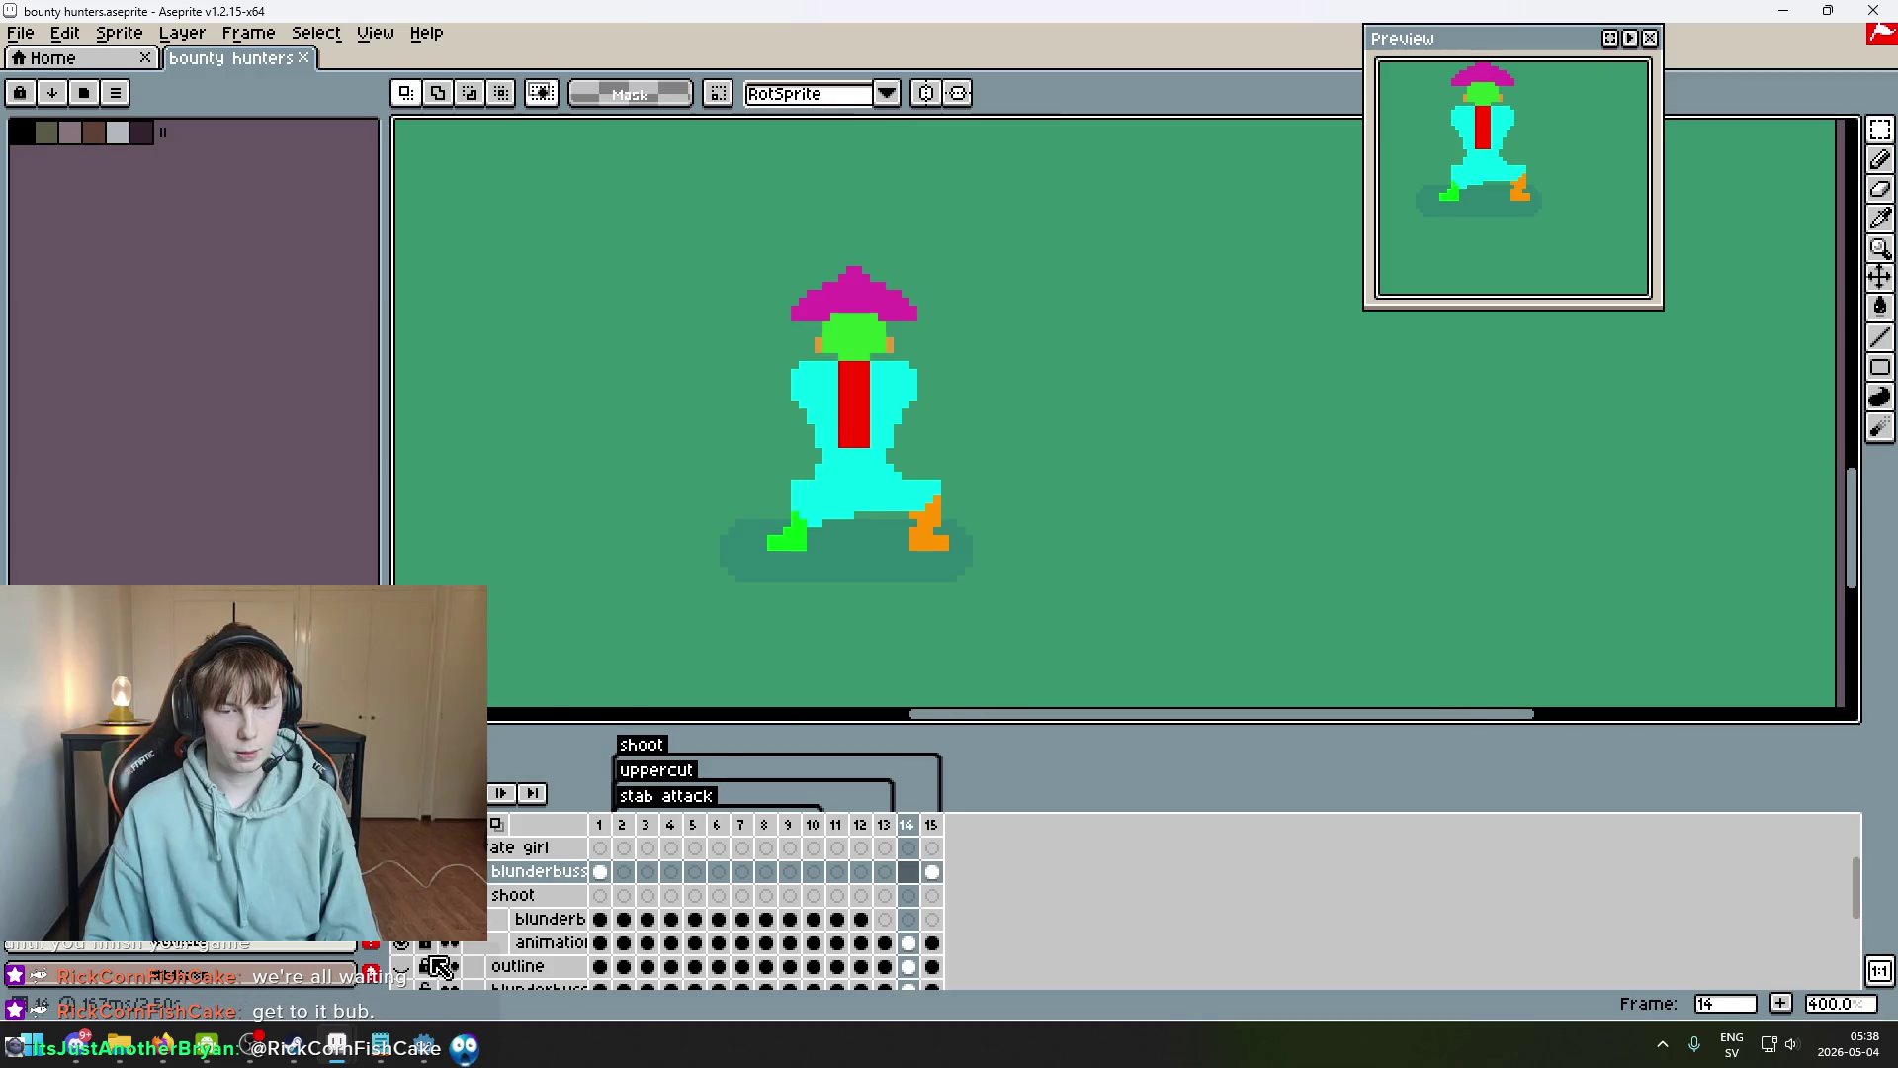
{"action": "key", "text": "Right"}
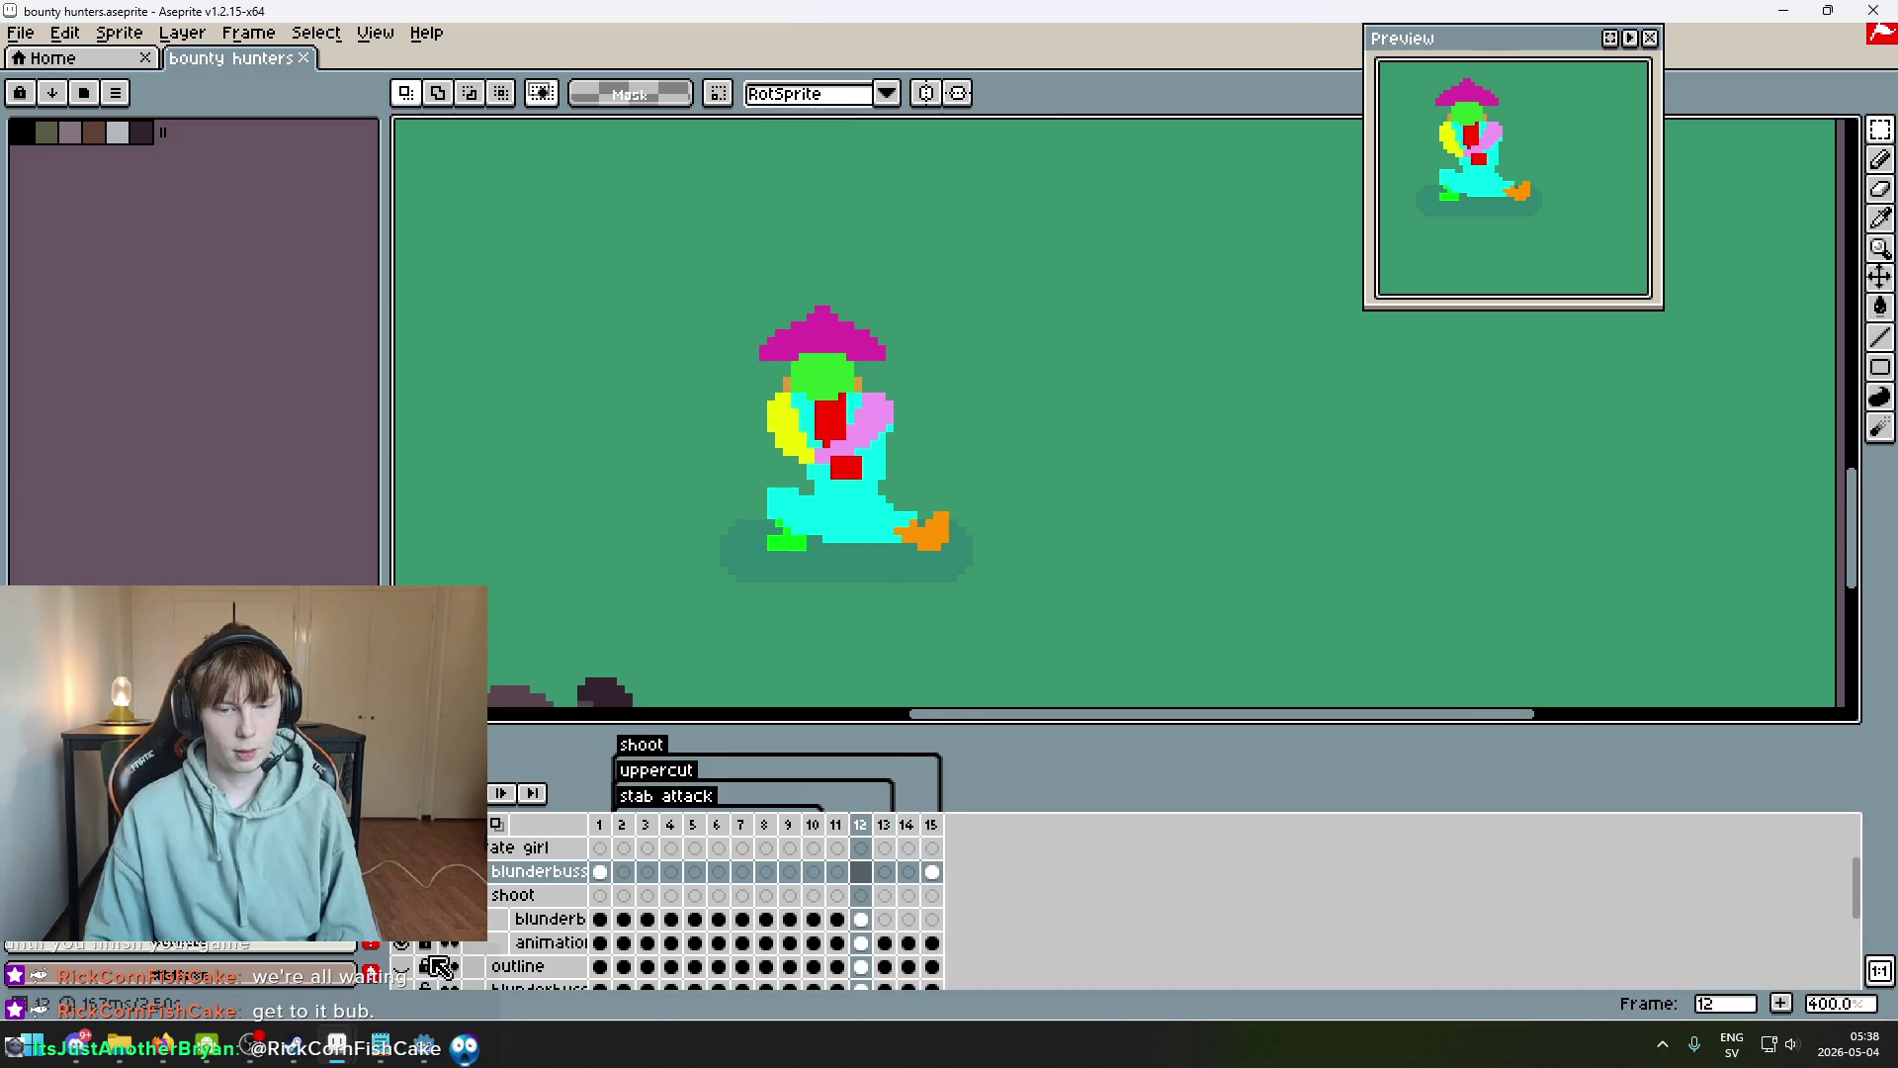
{"action": "left_click", "coordinate": [932, 870]}
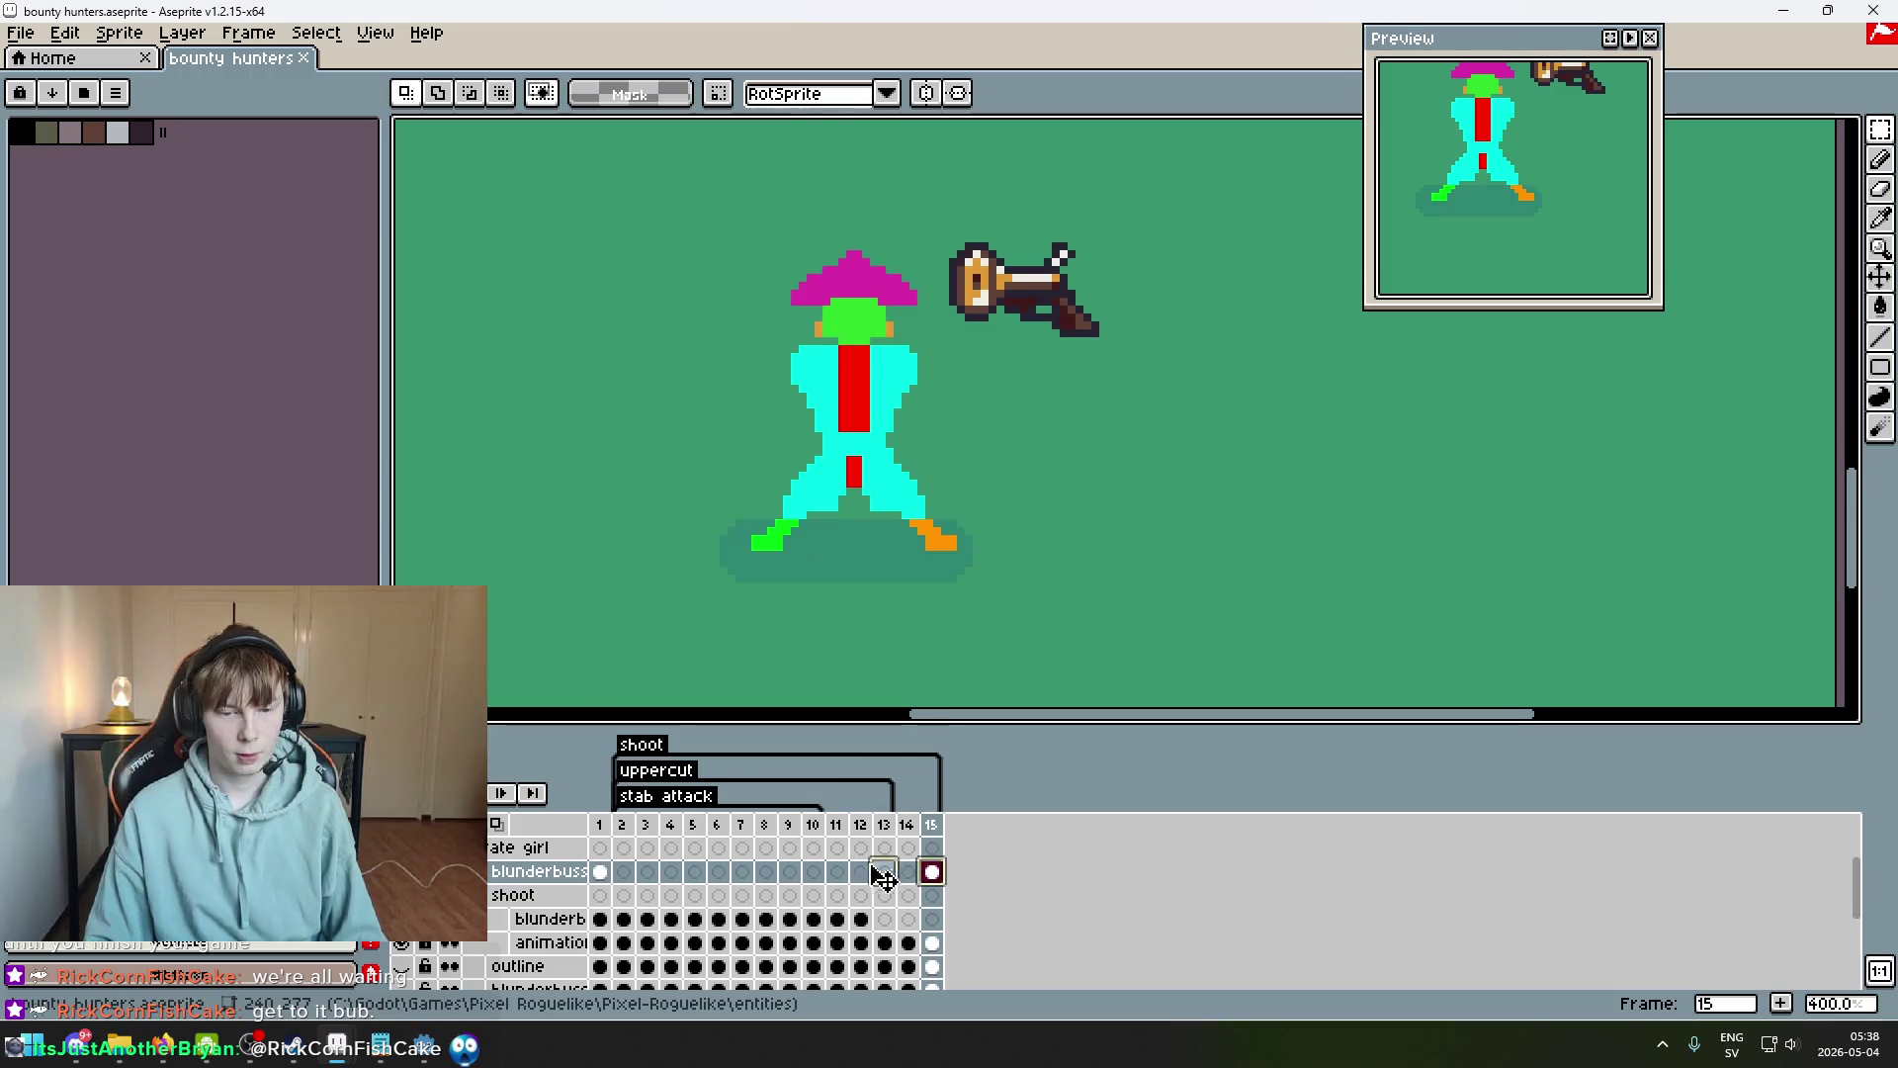
{"action": "left_click_drag", "start_coordinate": [887, 876], "coordinate": [860, 874]}
{"action": "key", "text": "Right"}
Compare frames 11 and 12, then pencil a small blue stroke on the character's left arm.
{"action": "scroll", "coordinate": [905, 444], "scroll_direction": "up", "scroll_amount": 2}
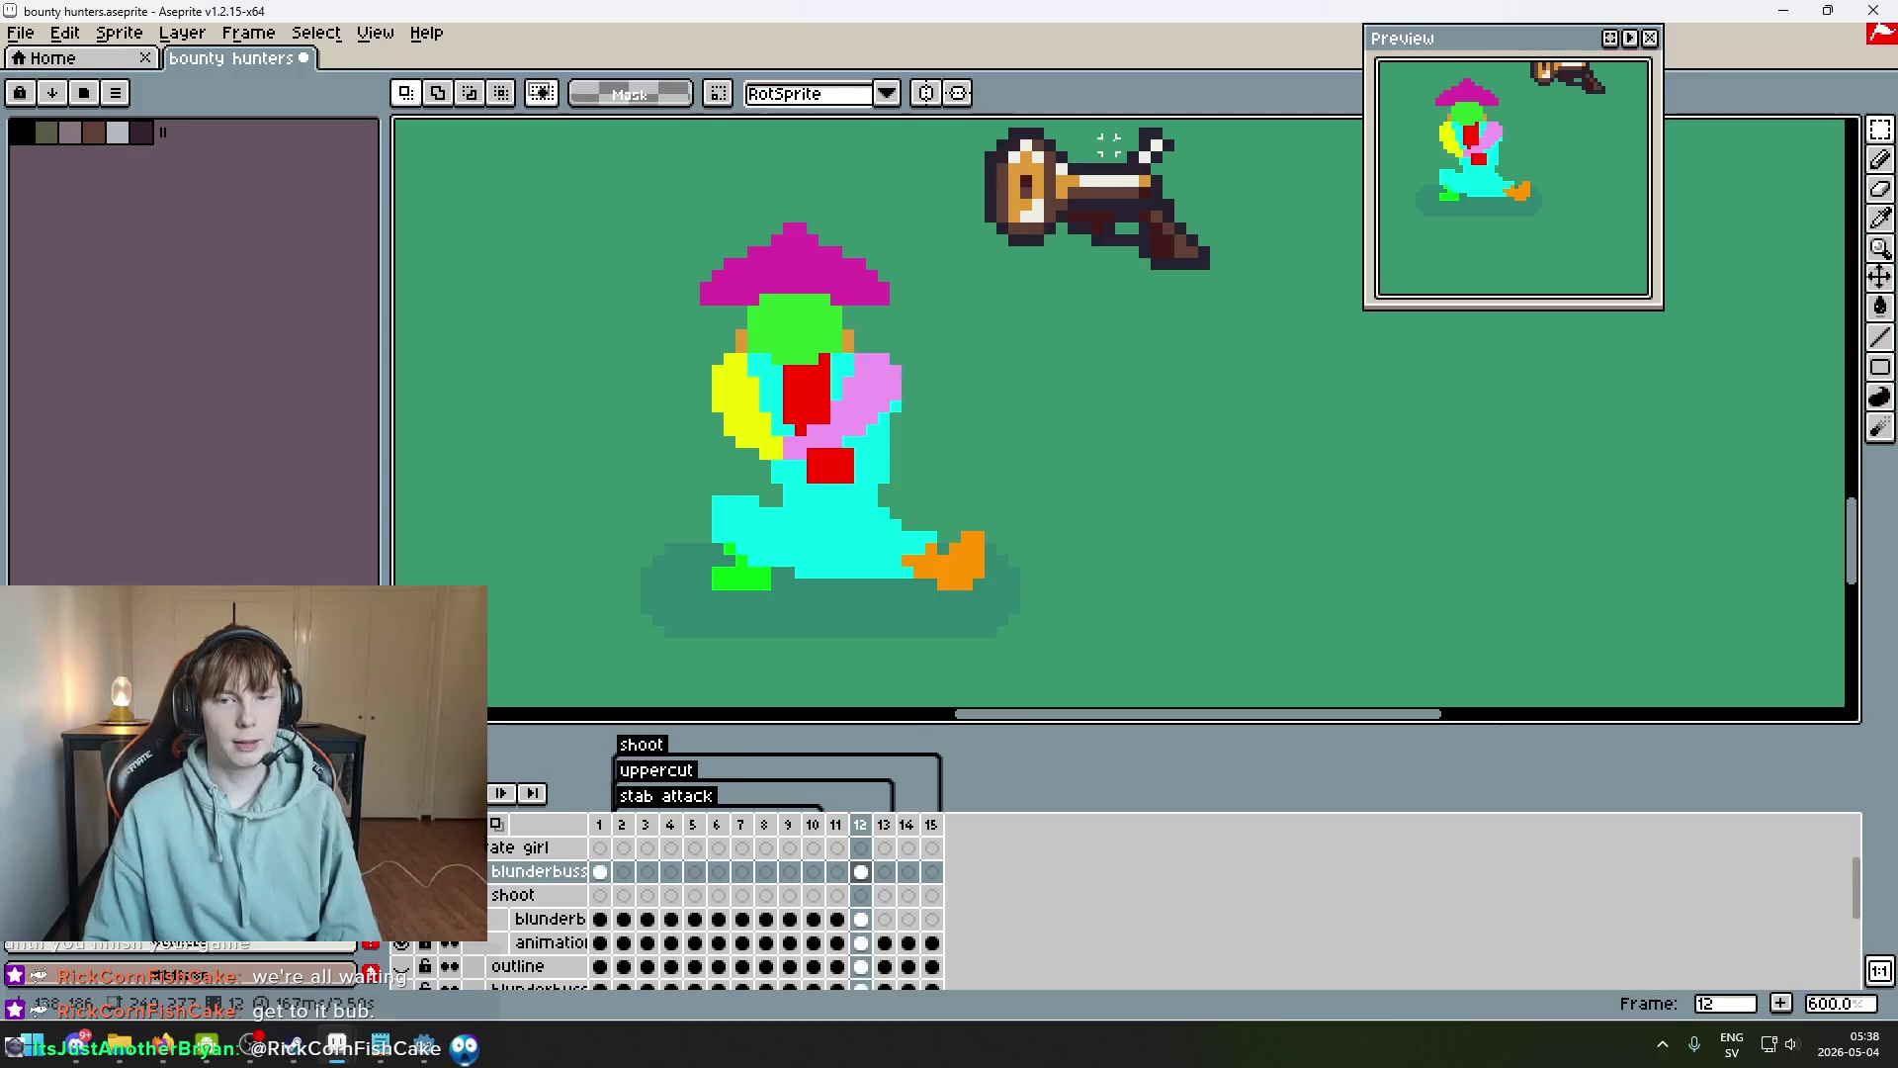
{"action": "key", "text": "Left"}
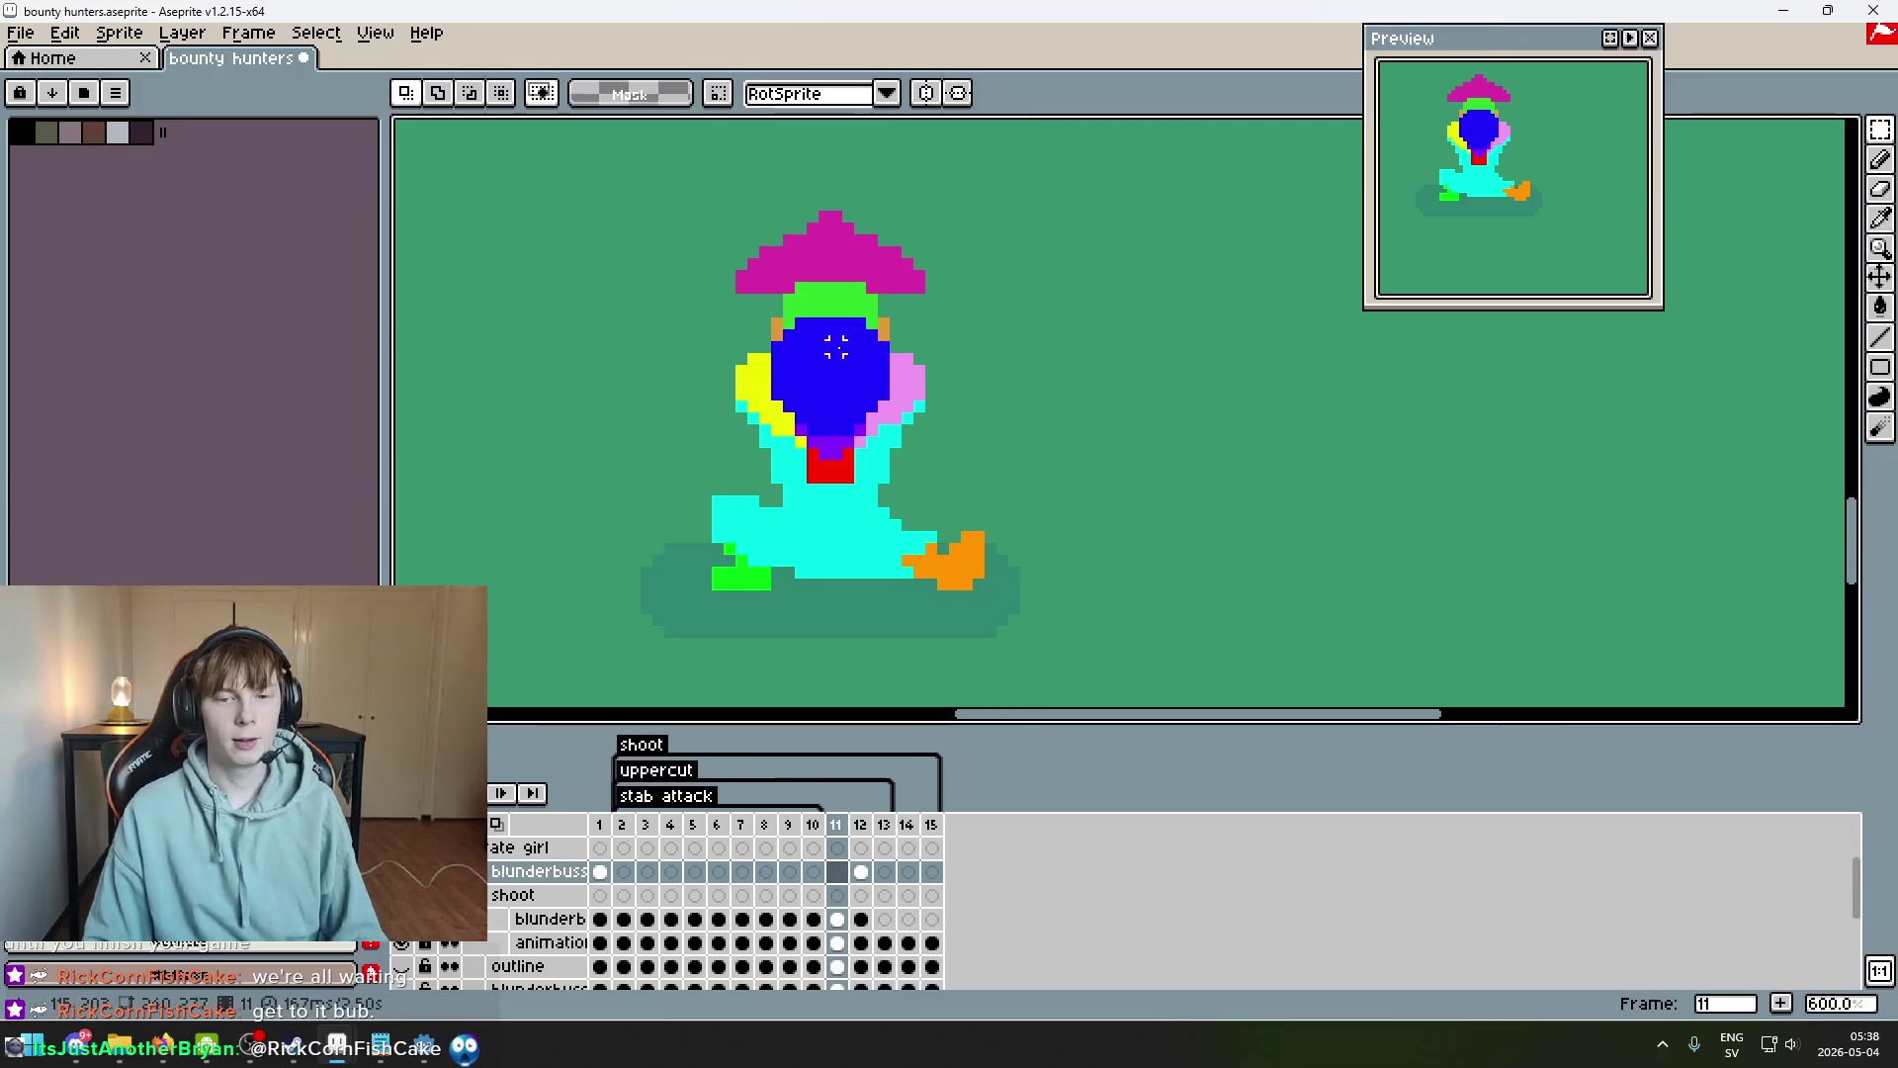
{"action": "key", "text": "Right"}
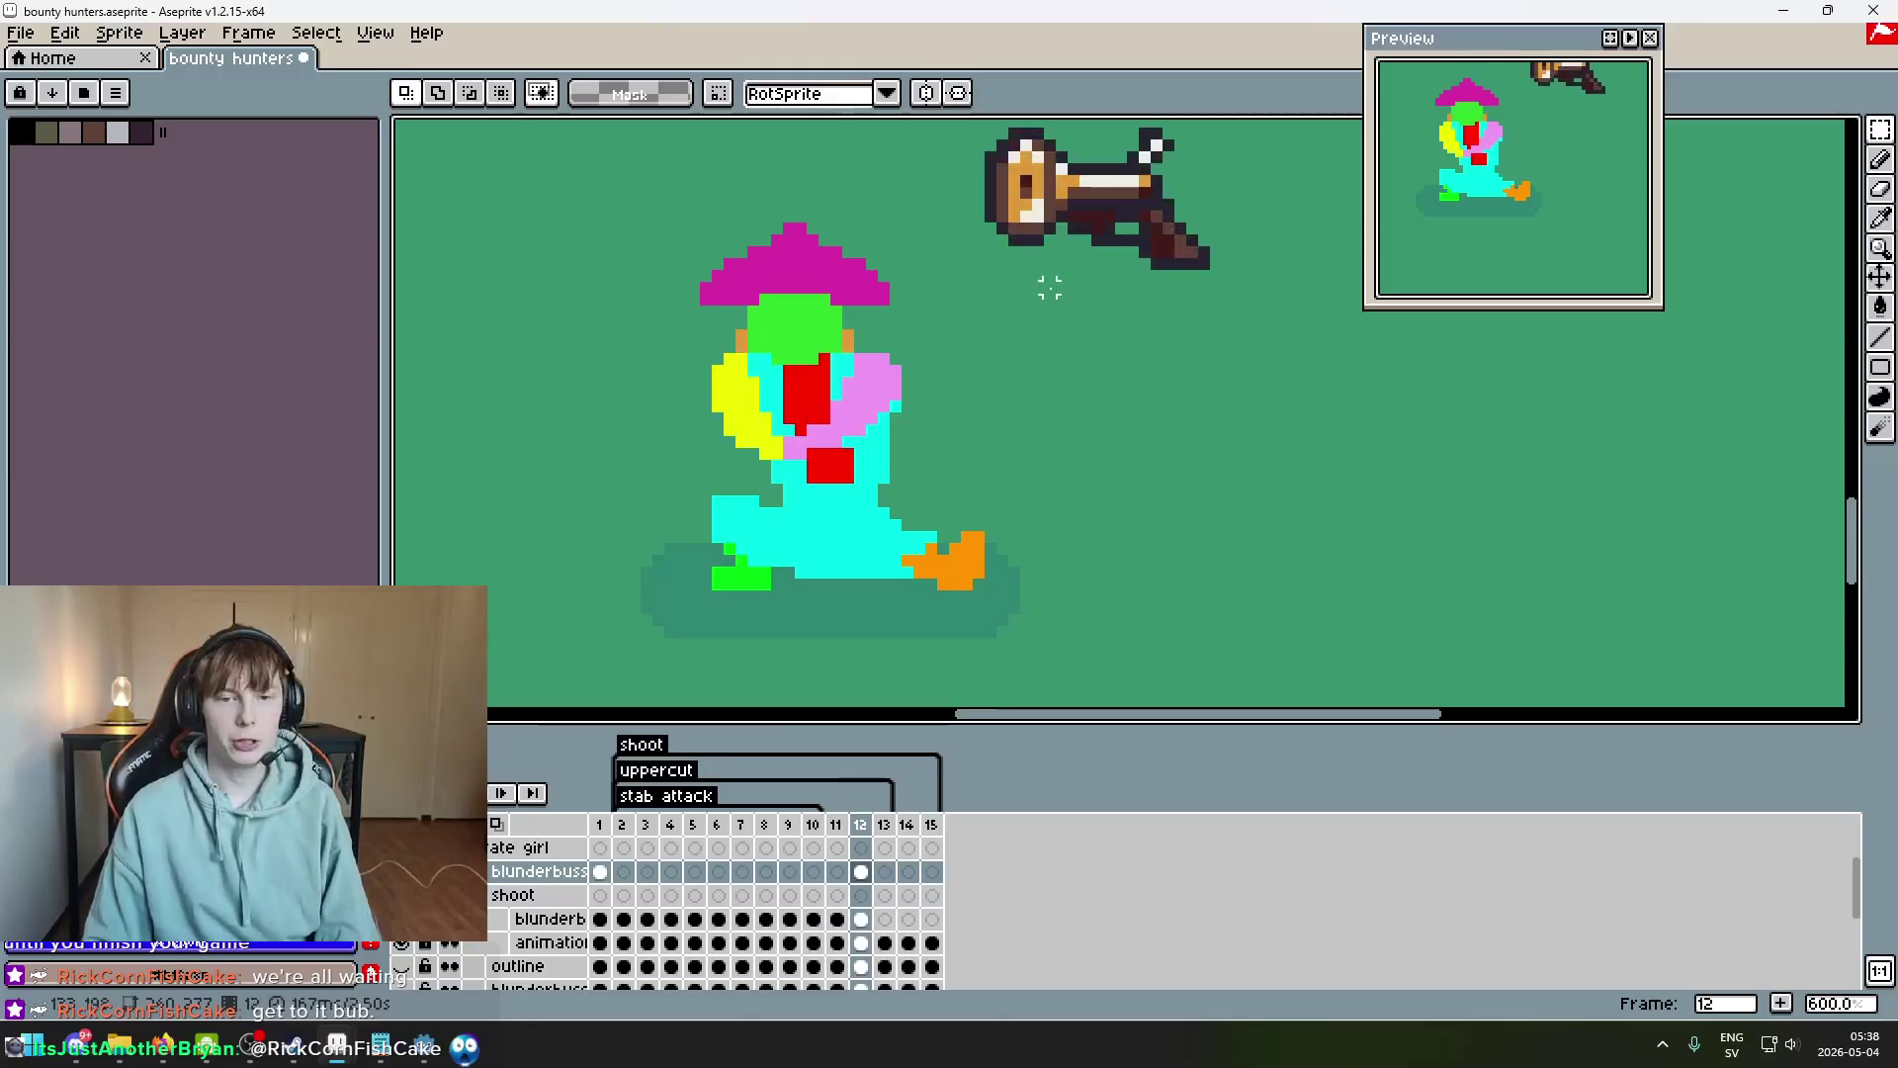
{"action": "key", "text": "Left"}
{"action": "key", "text": "Right"}
{"action": "key", "text": "Left"}
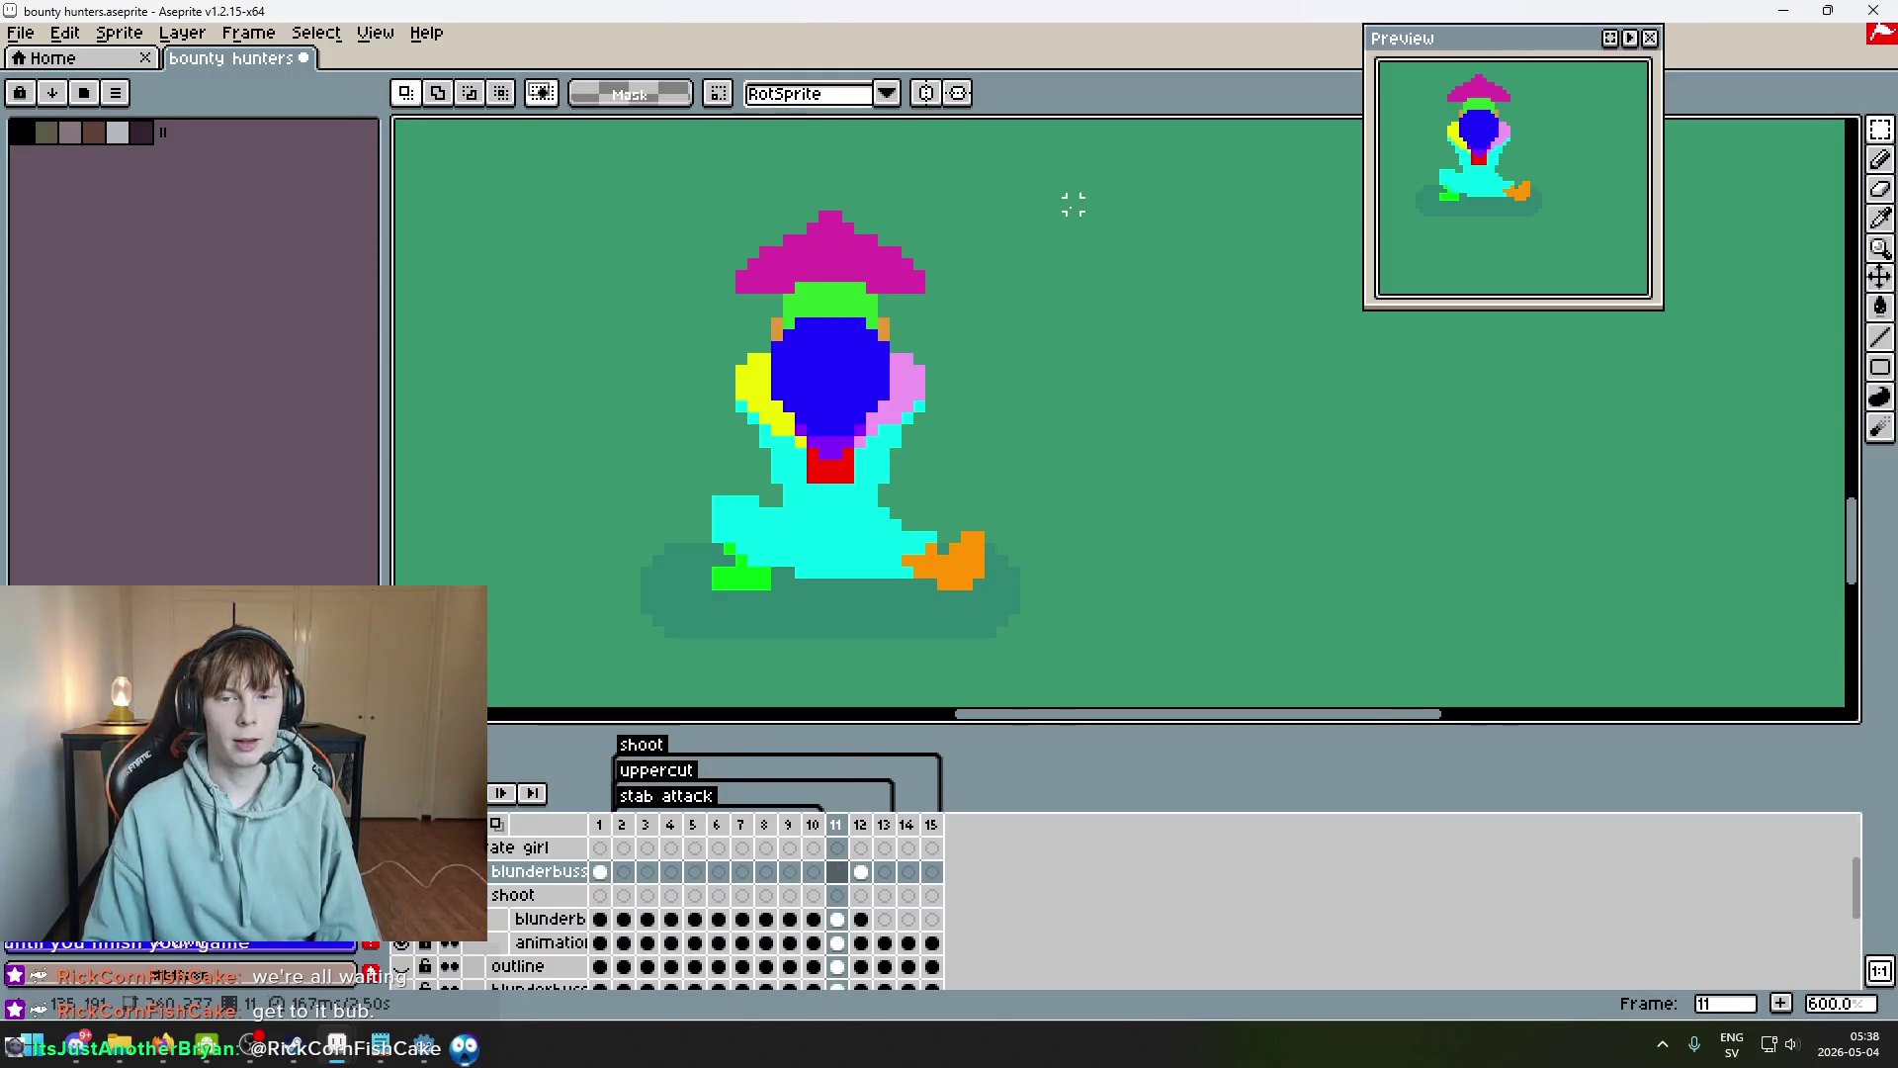
{"action": "key", "text": "Right"}
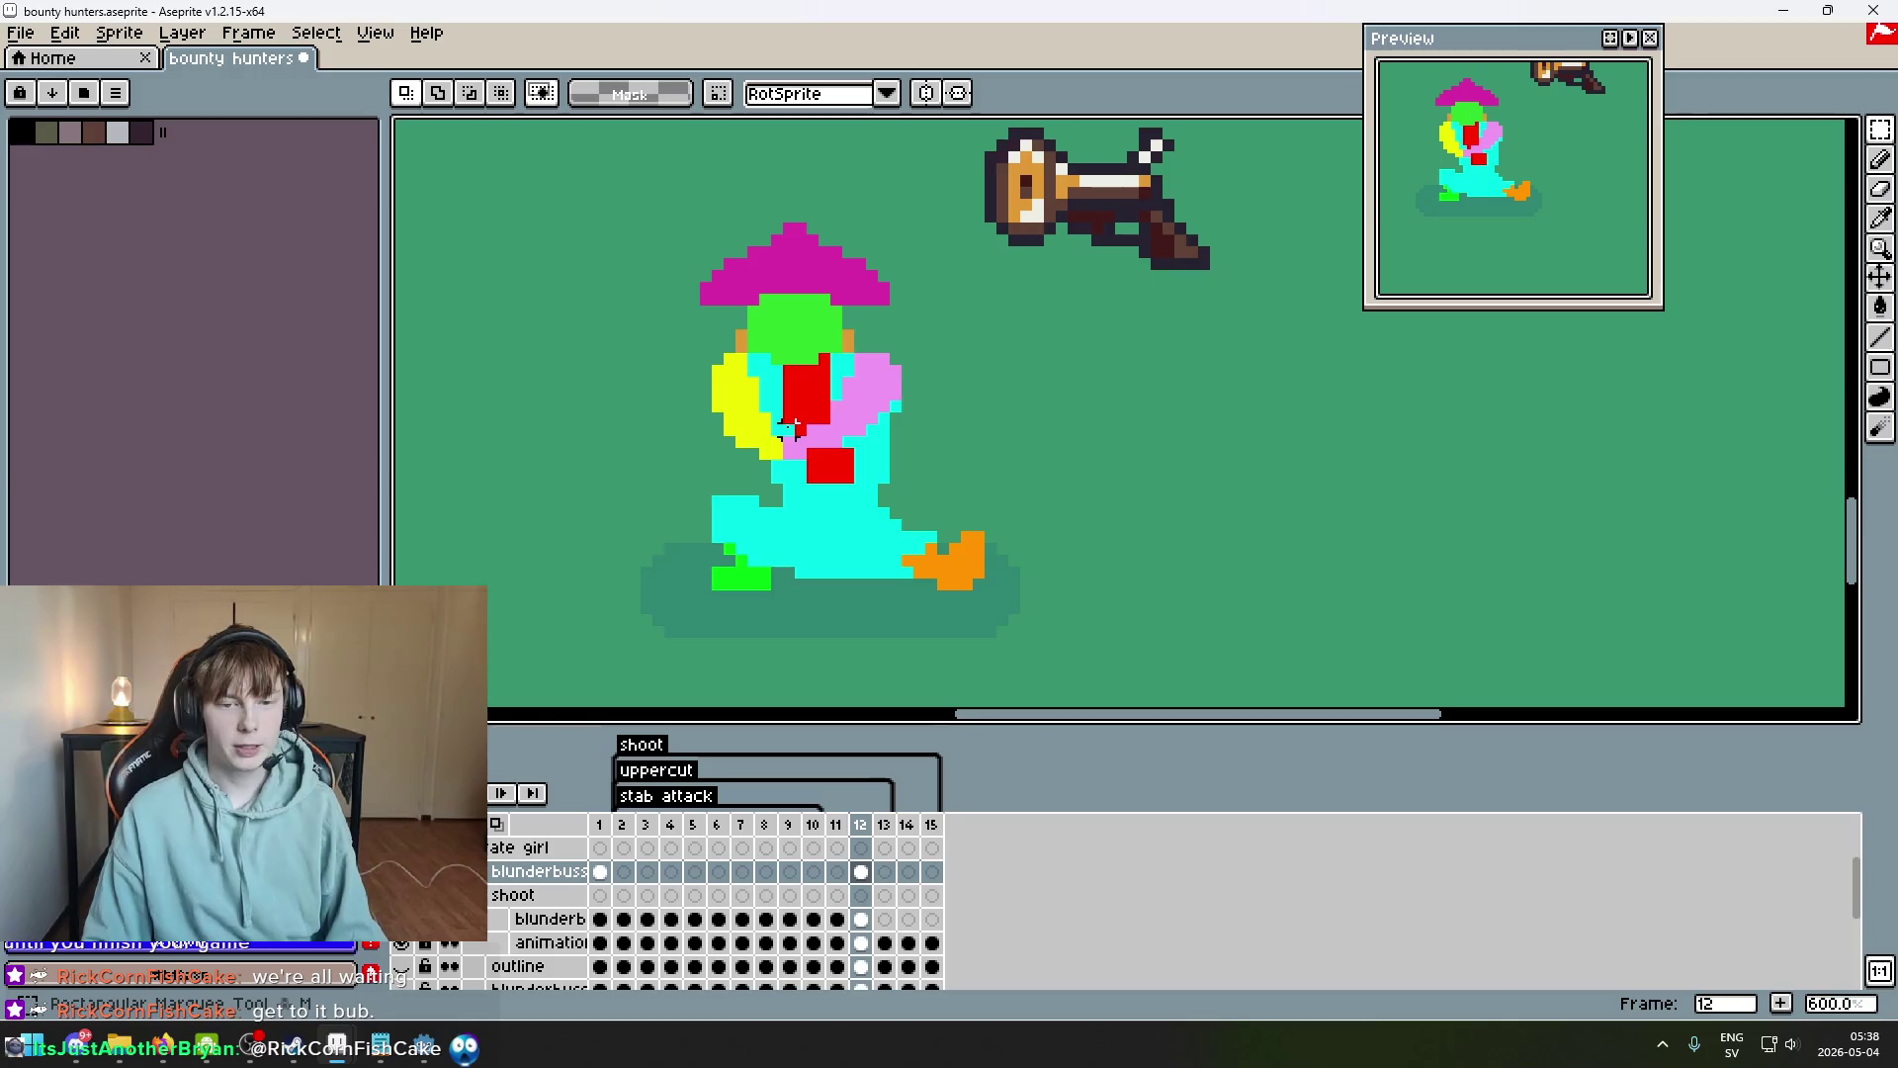
{"action": "key", "text": "b"}
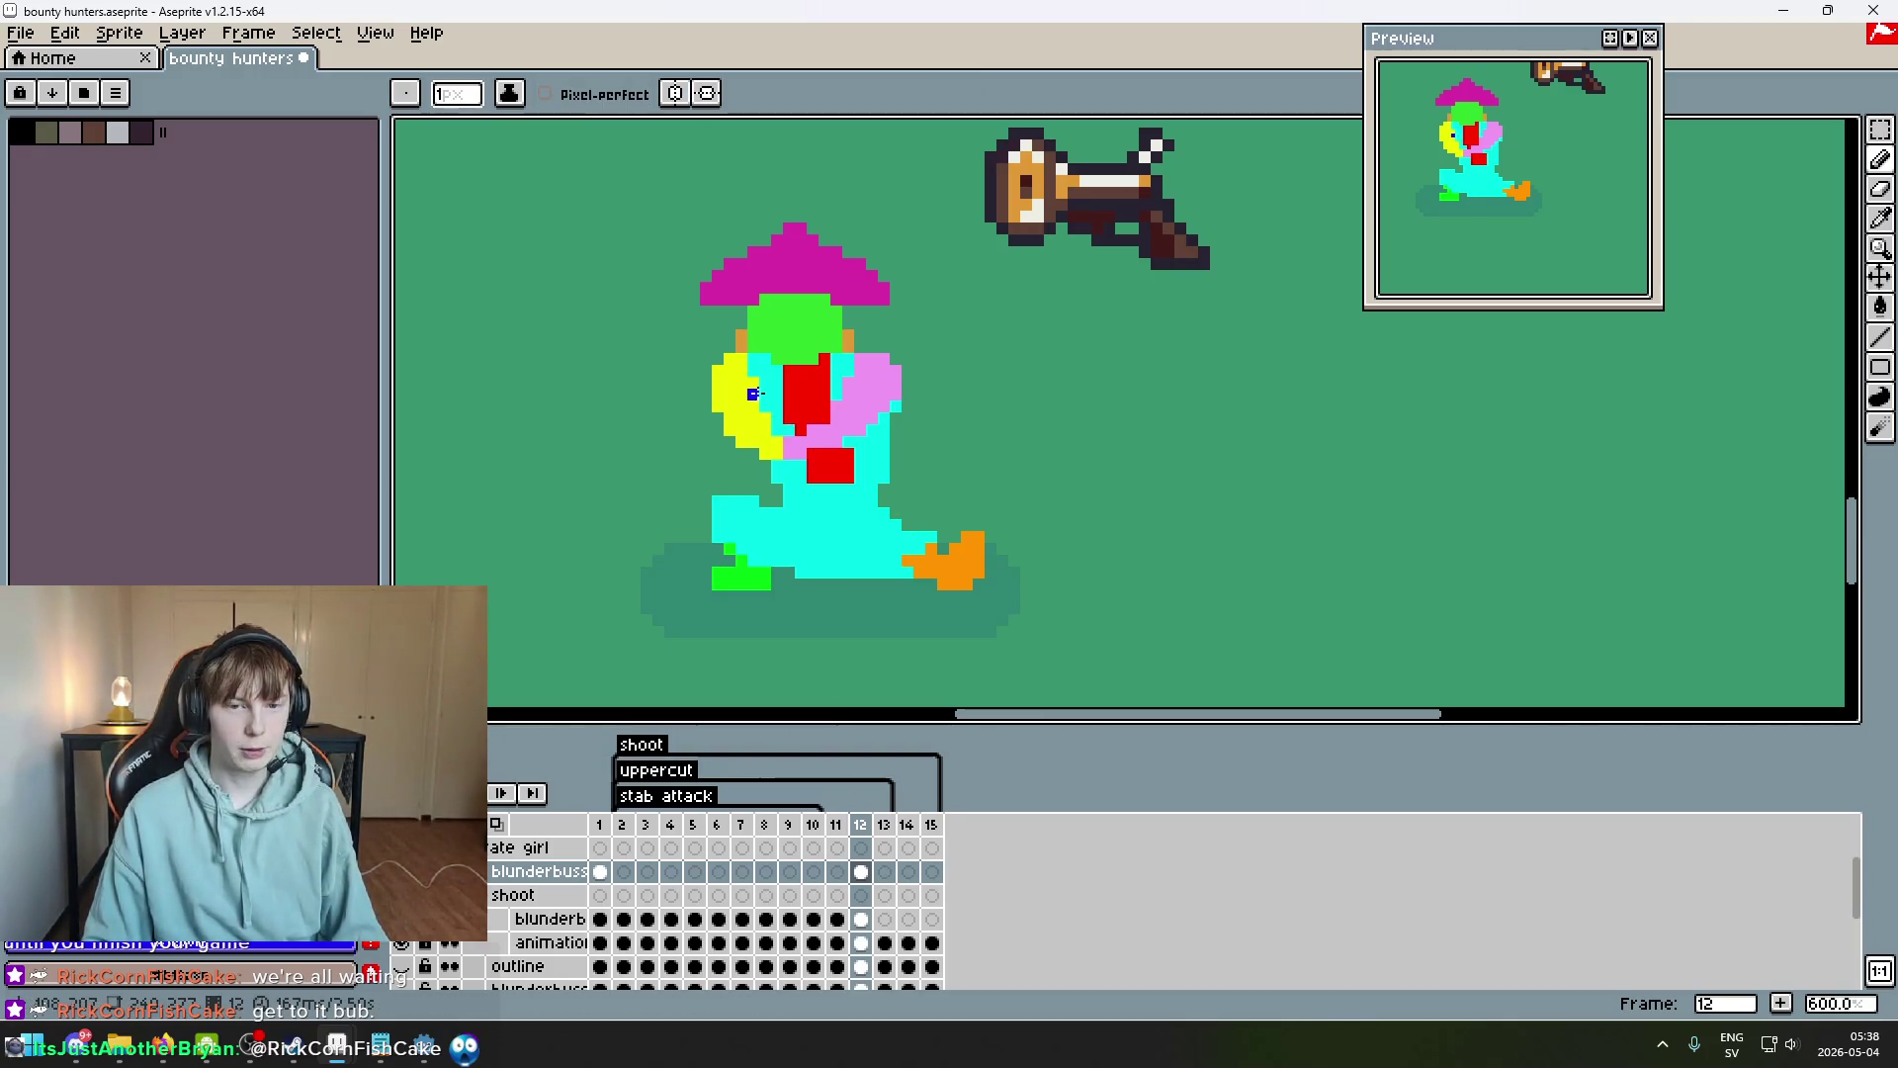
{"action": "key", "text": "Left"}
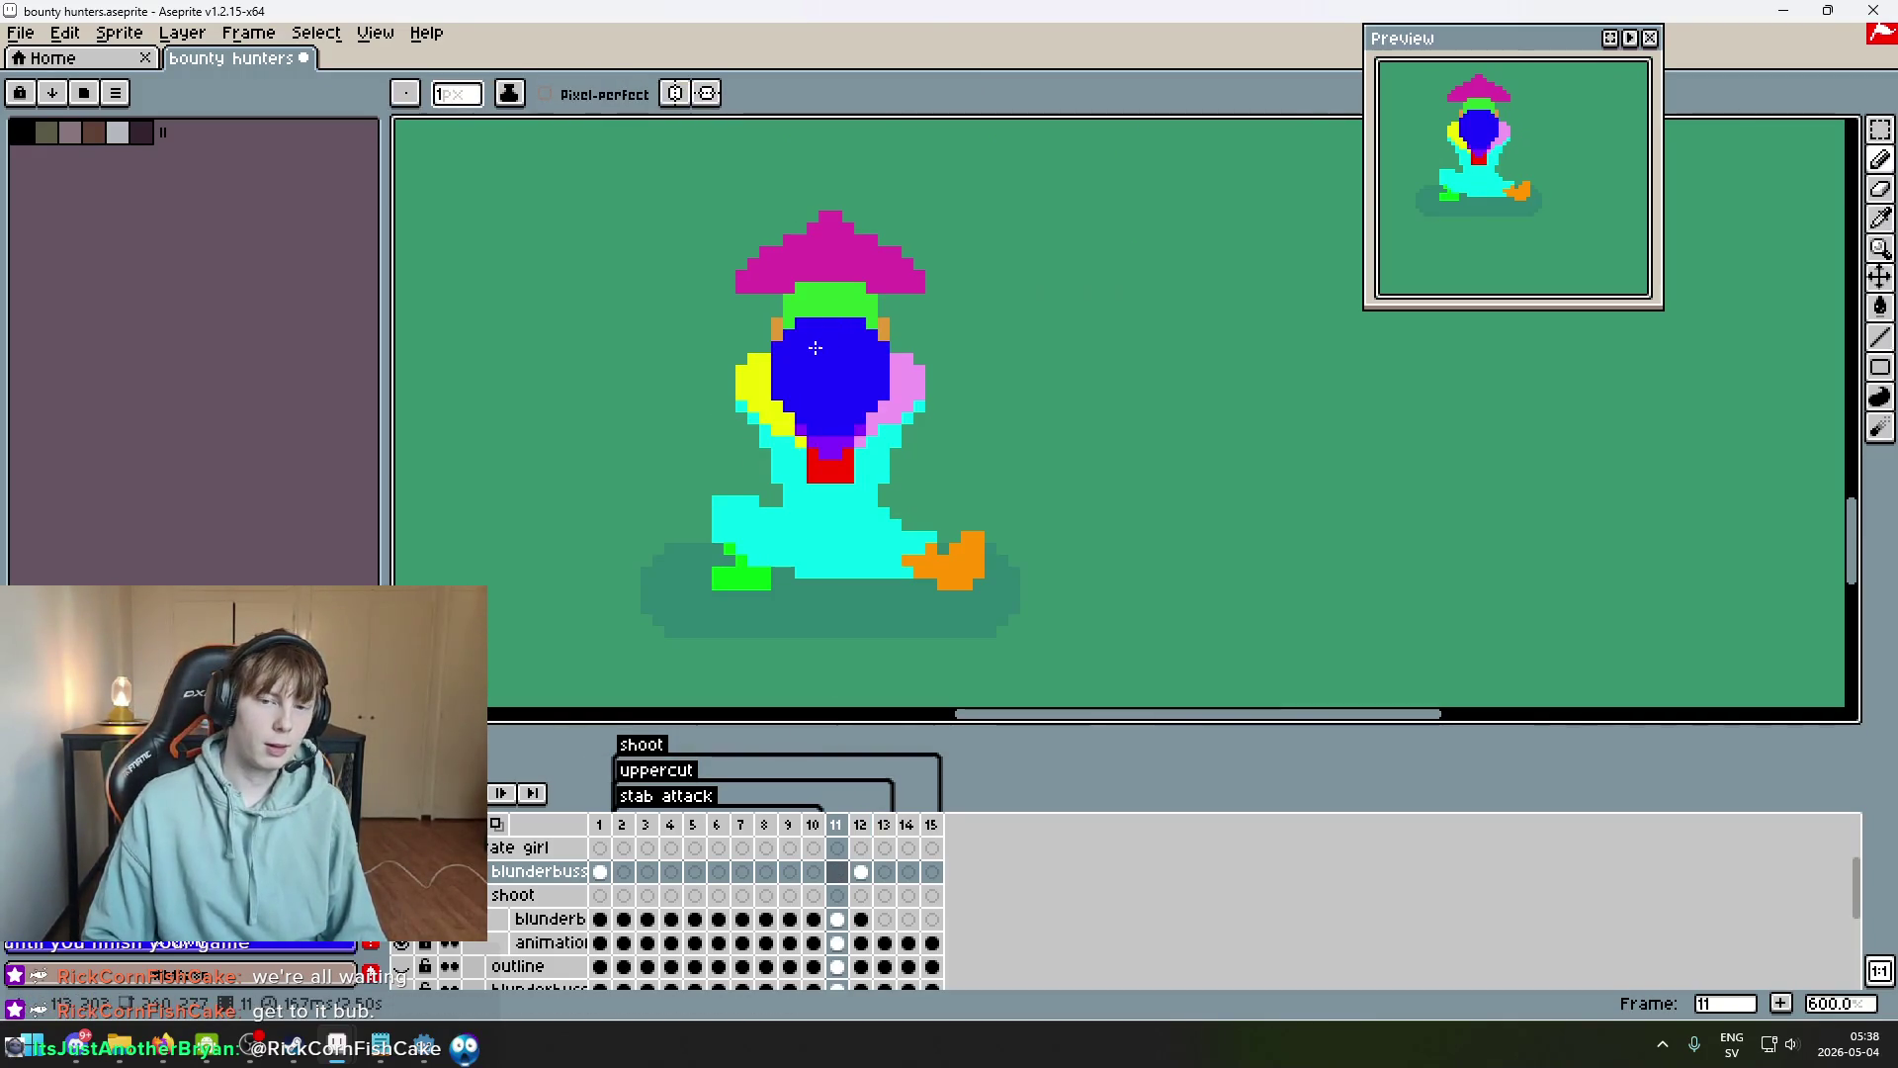
{"action": "key", "text": "Right"}
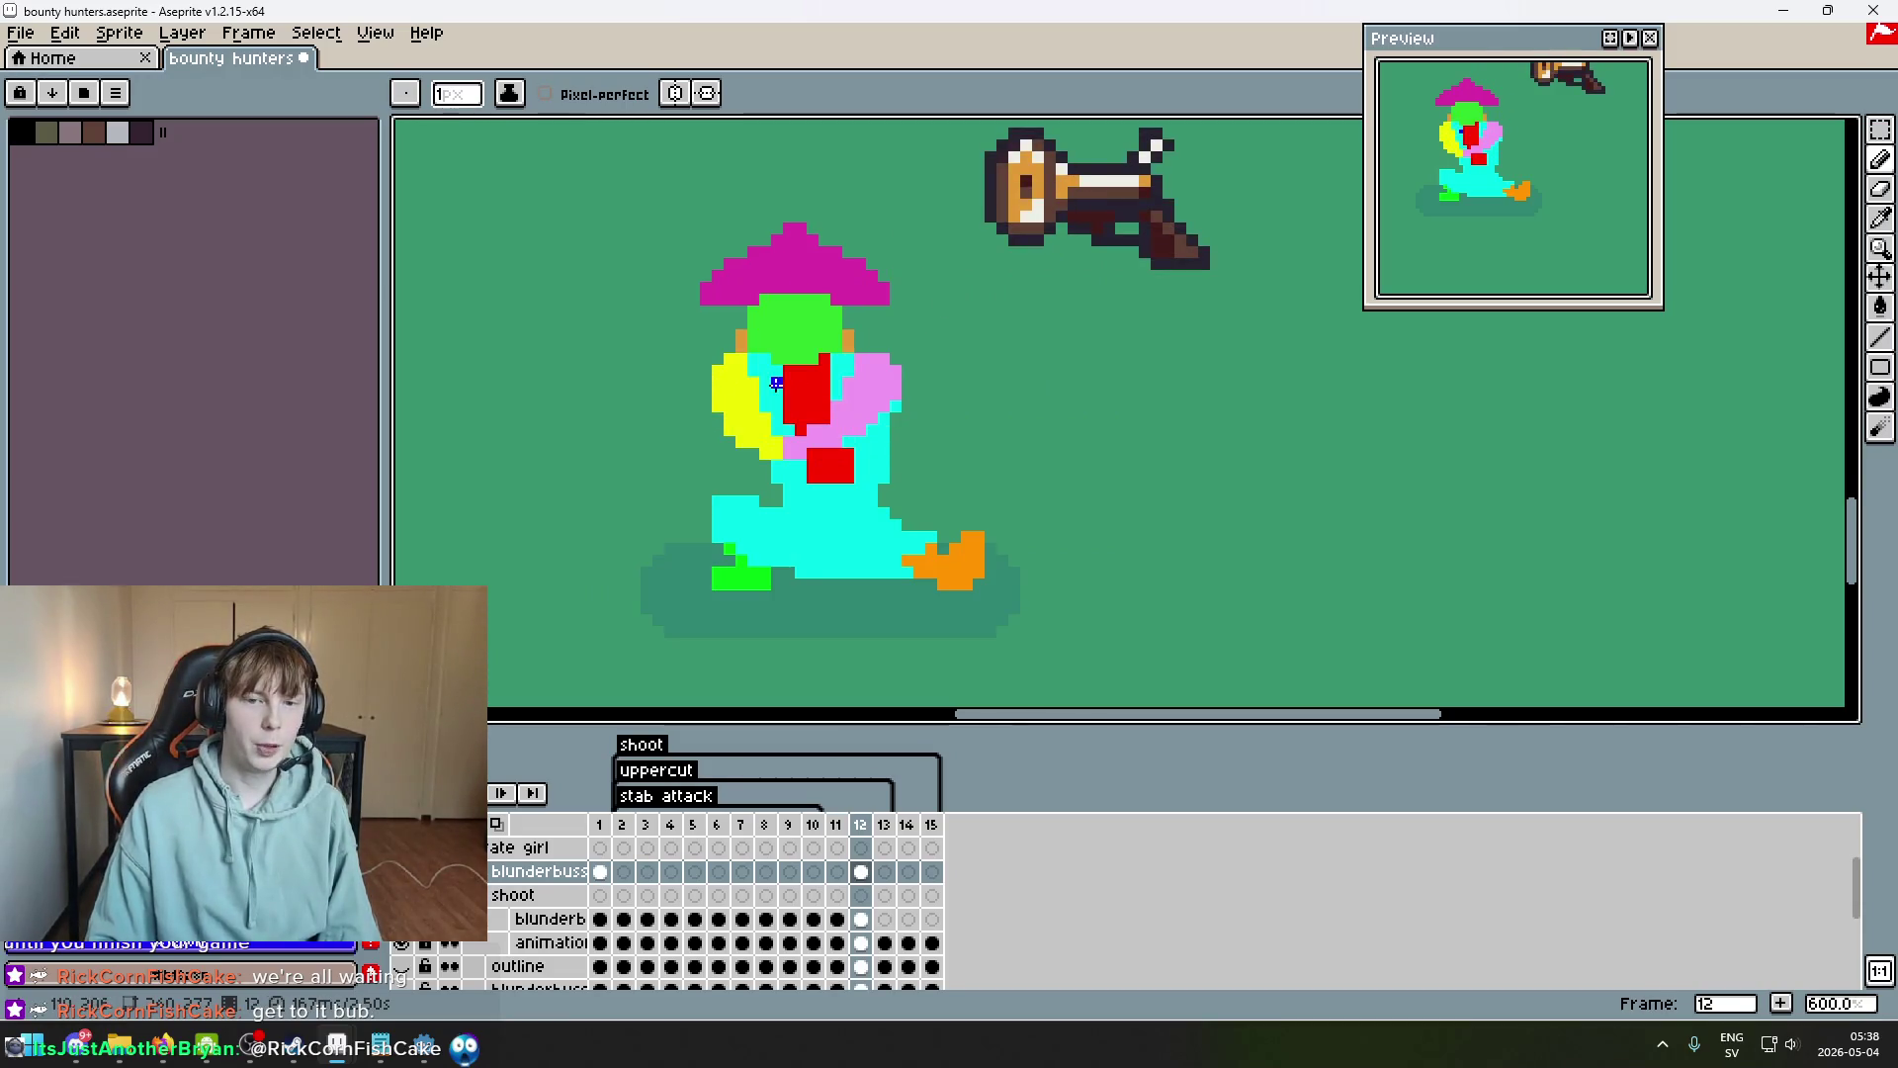
{"action": "left_click_drag", "start_coordinate": [704, 391], "coordinate": [715, 425]}
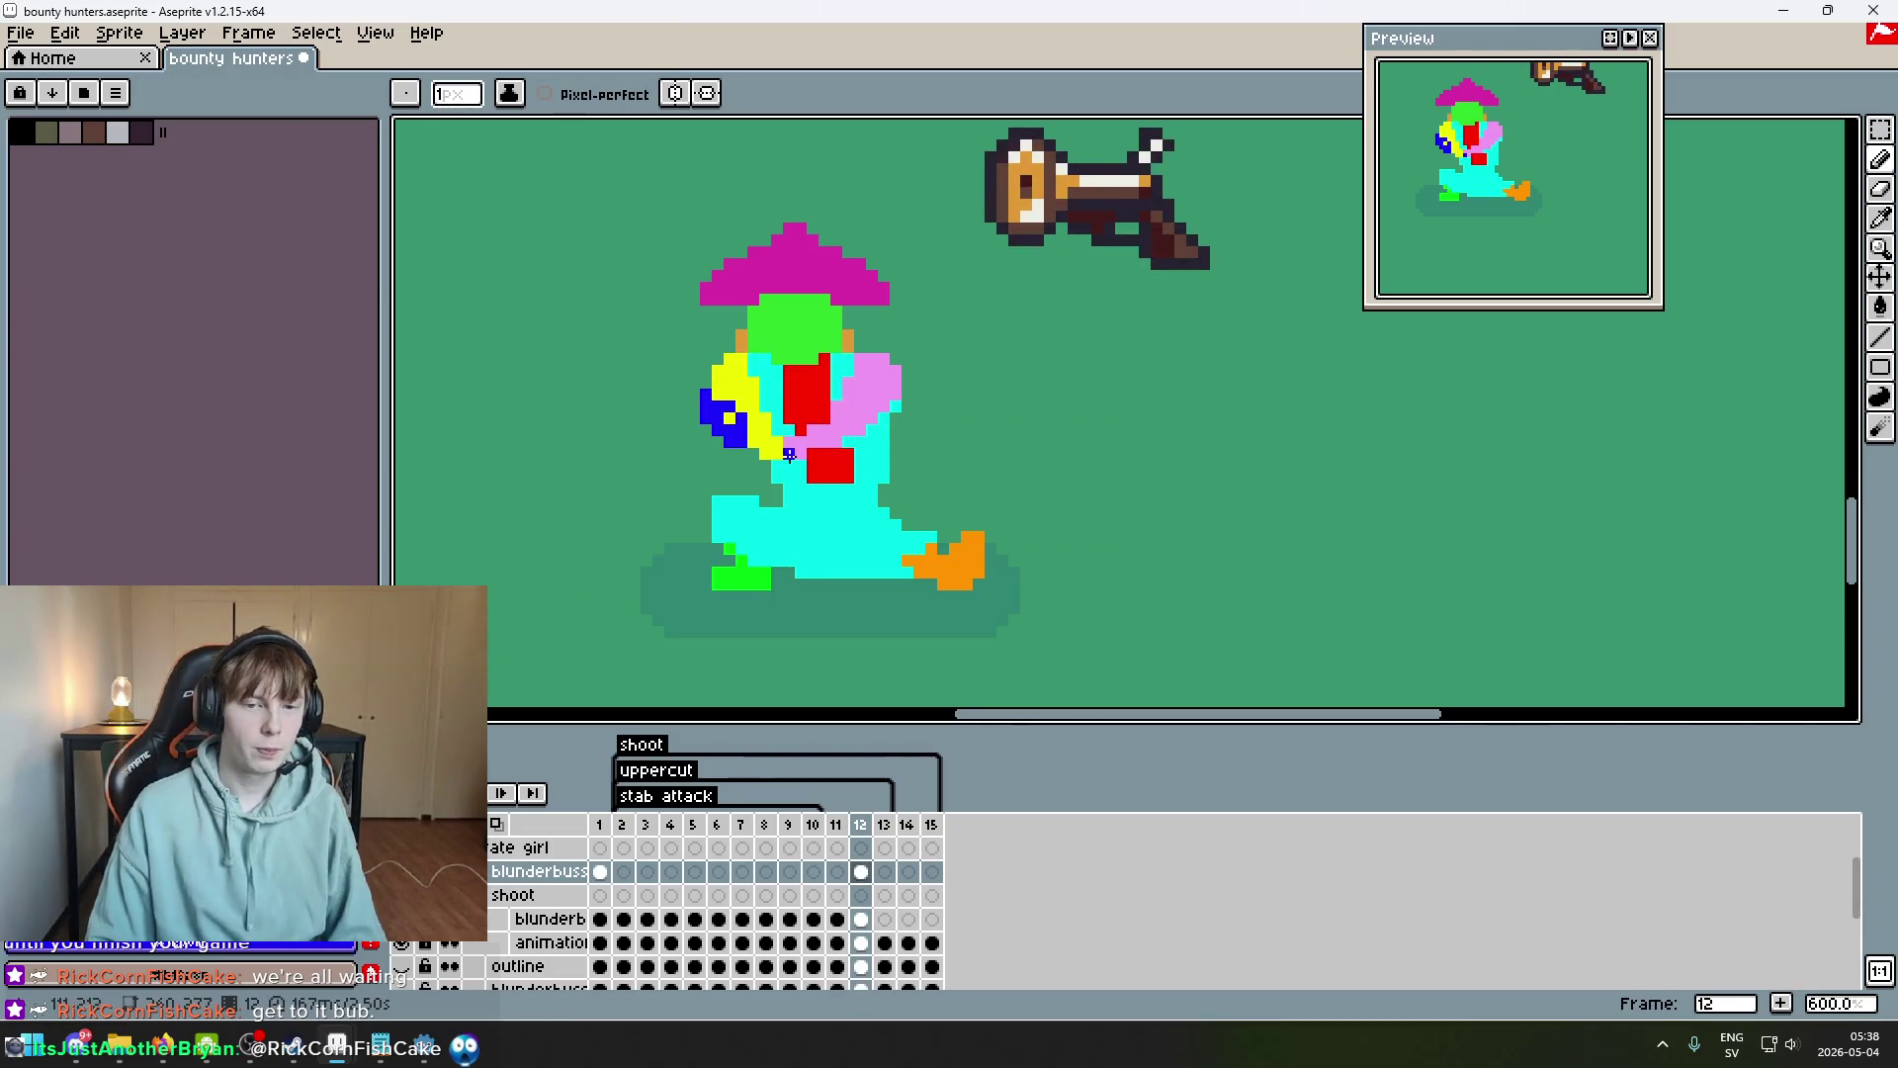
Undo the blue stroke and return to frame 12 on the shoot layer.
{"action": "key", "text": "ctrl+z"}
{"action": "key", "text": "Down"}
{"action": "key", "text": "Left"}
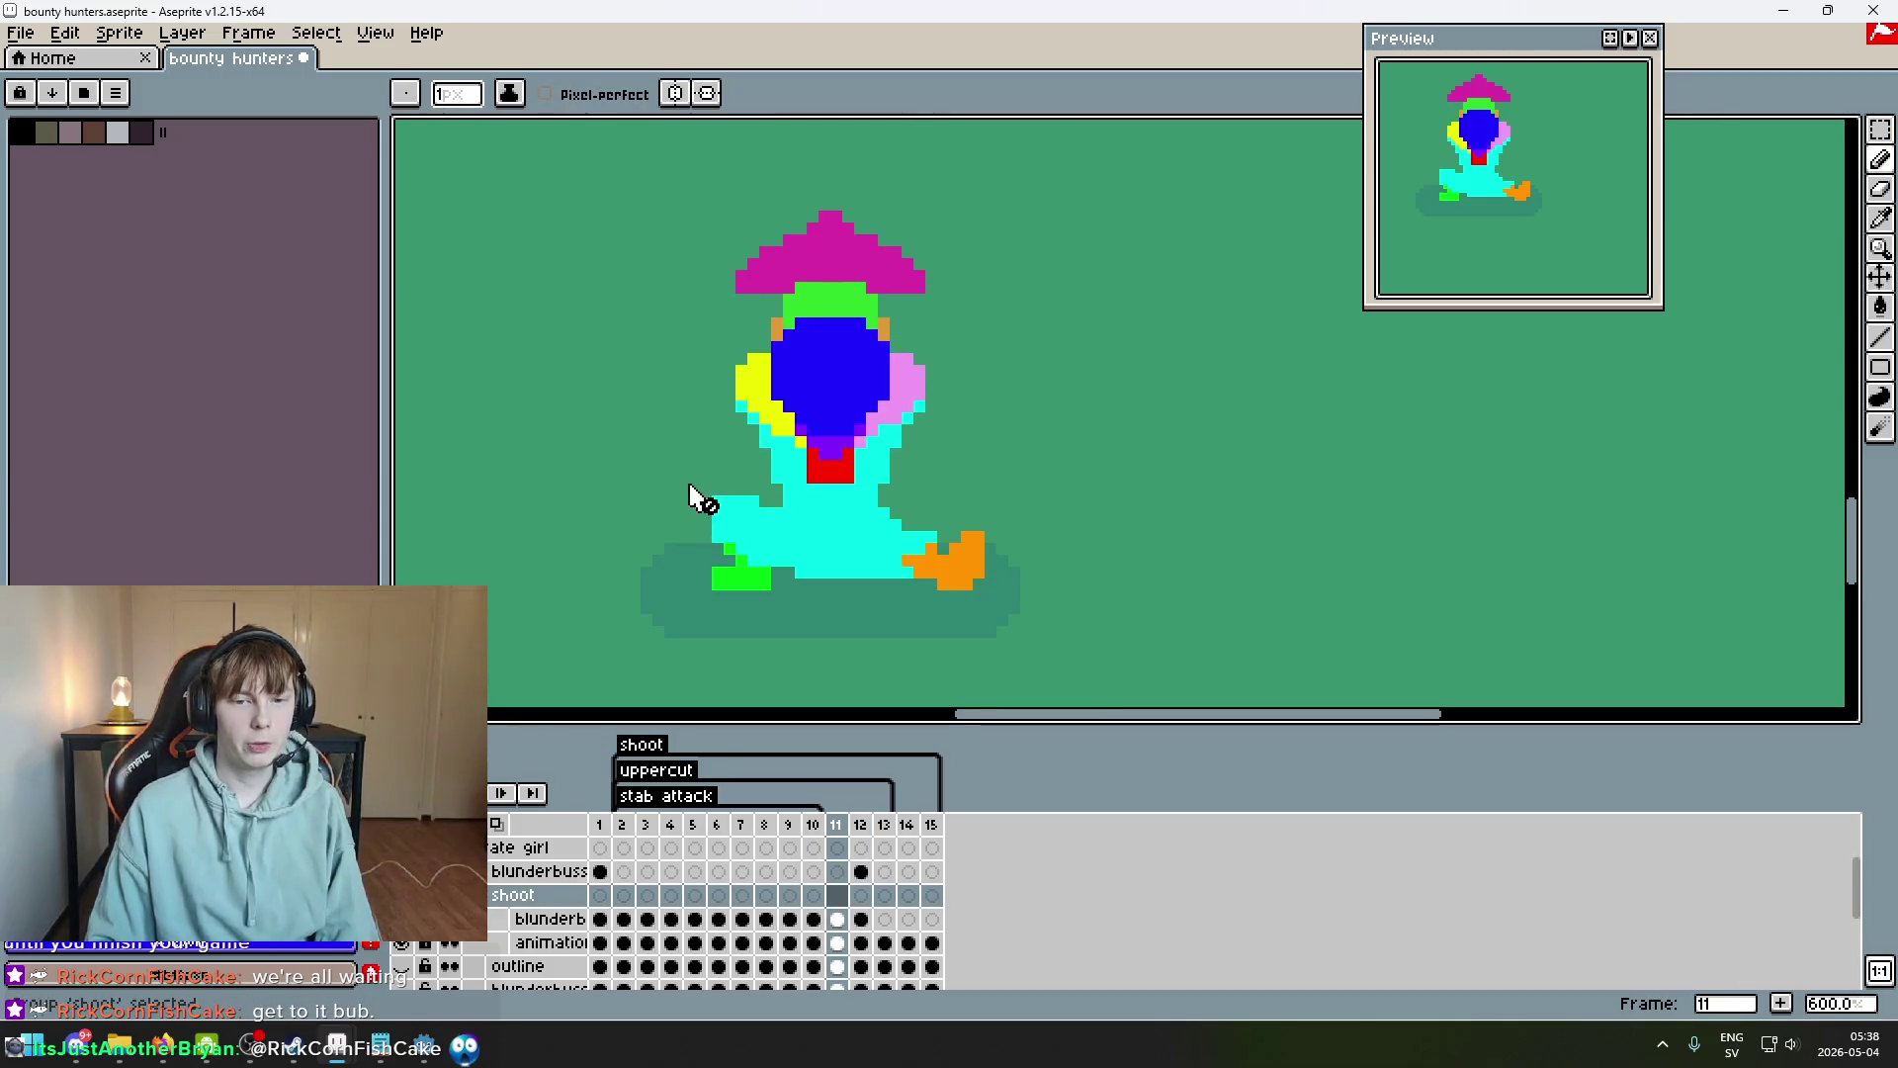
{"action": "key", "text": "Right"}
{"action": "left_click", "coordinate": [860, 871]}
Paint a larger blue gun shape left of the body on the blunderbuss layer's frame 12 cel.
{"action": "left_click", "coordinate": [860, 895]}
{"action": "left_click", "coordinate": [860, 923]}
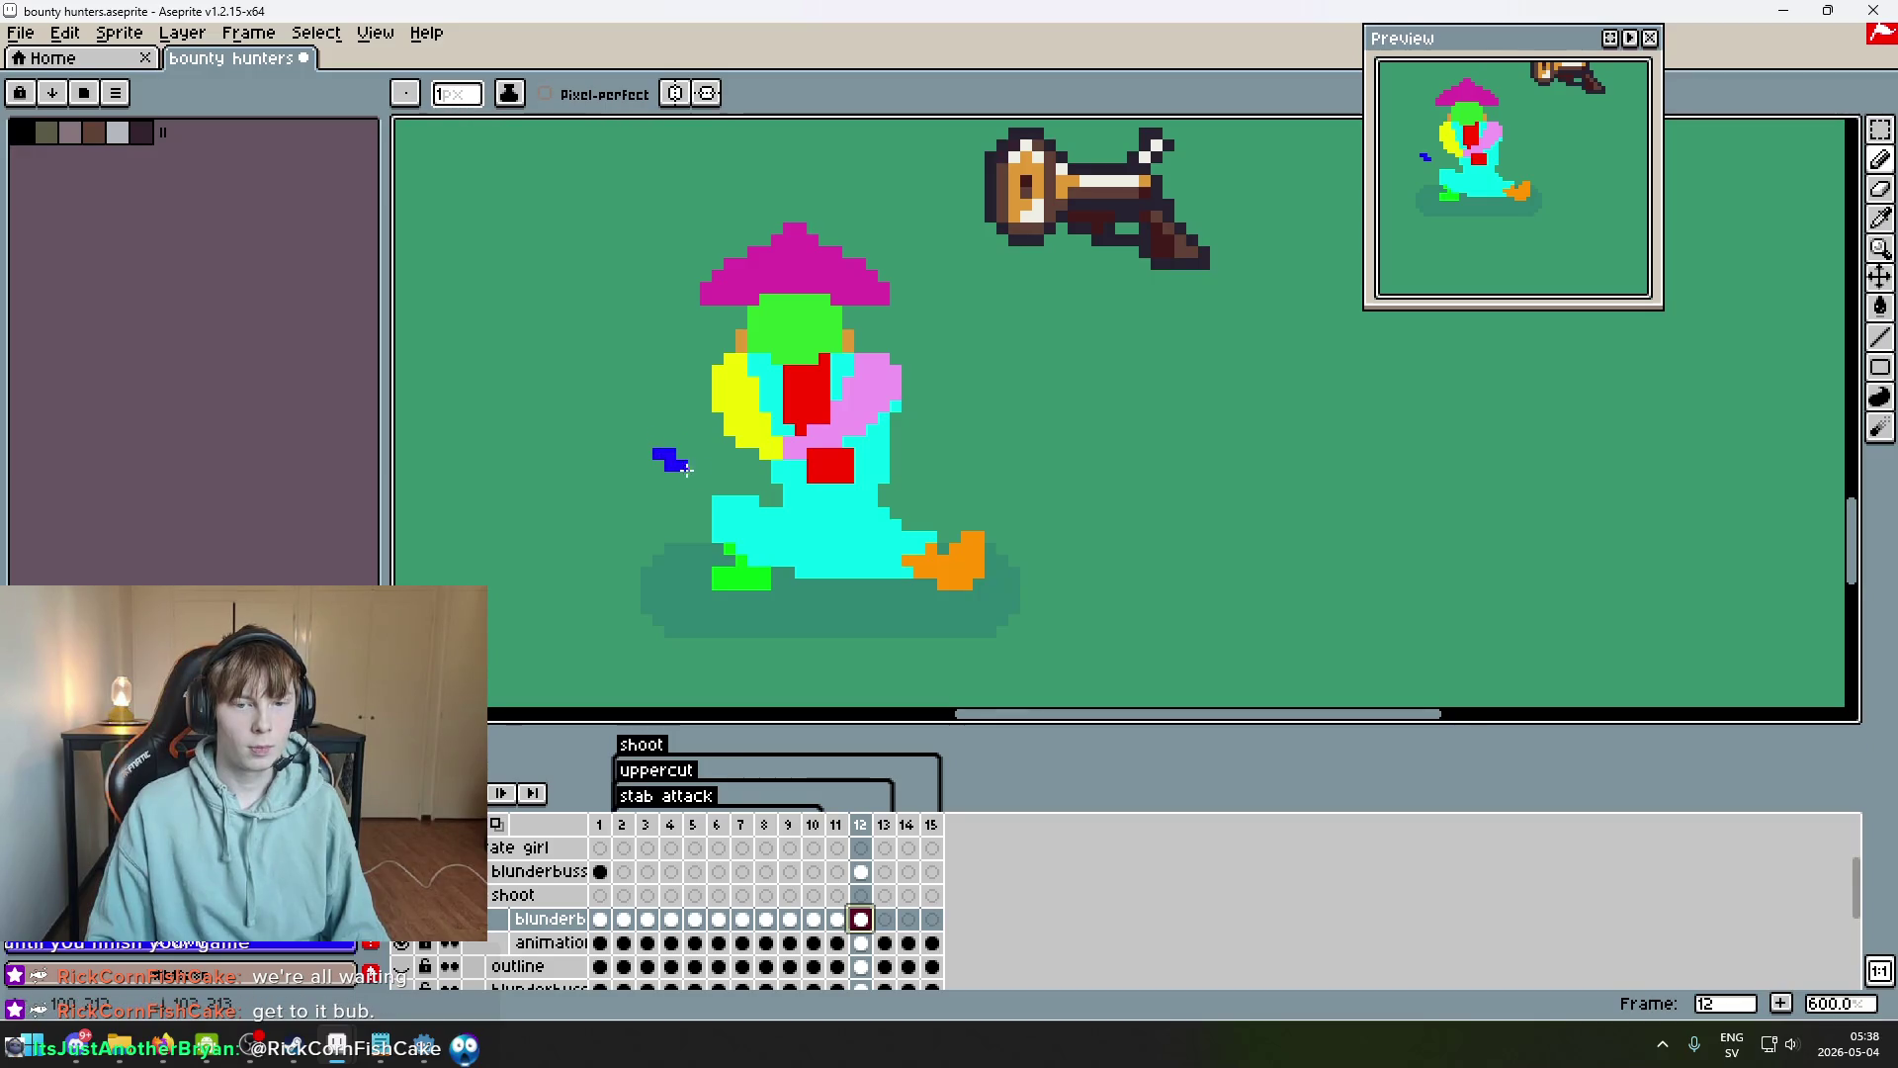
{"action": "mouse_move", "coordinate": [719, 484]}
{"action": "left_mouse_down"}
{"action": "mouse_move", "coordinate": [666, 428]}
{"action": "mouse_move", "coordinate": [713, 443]}
{"action": "left_mouse_up"}
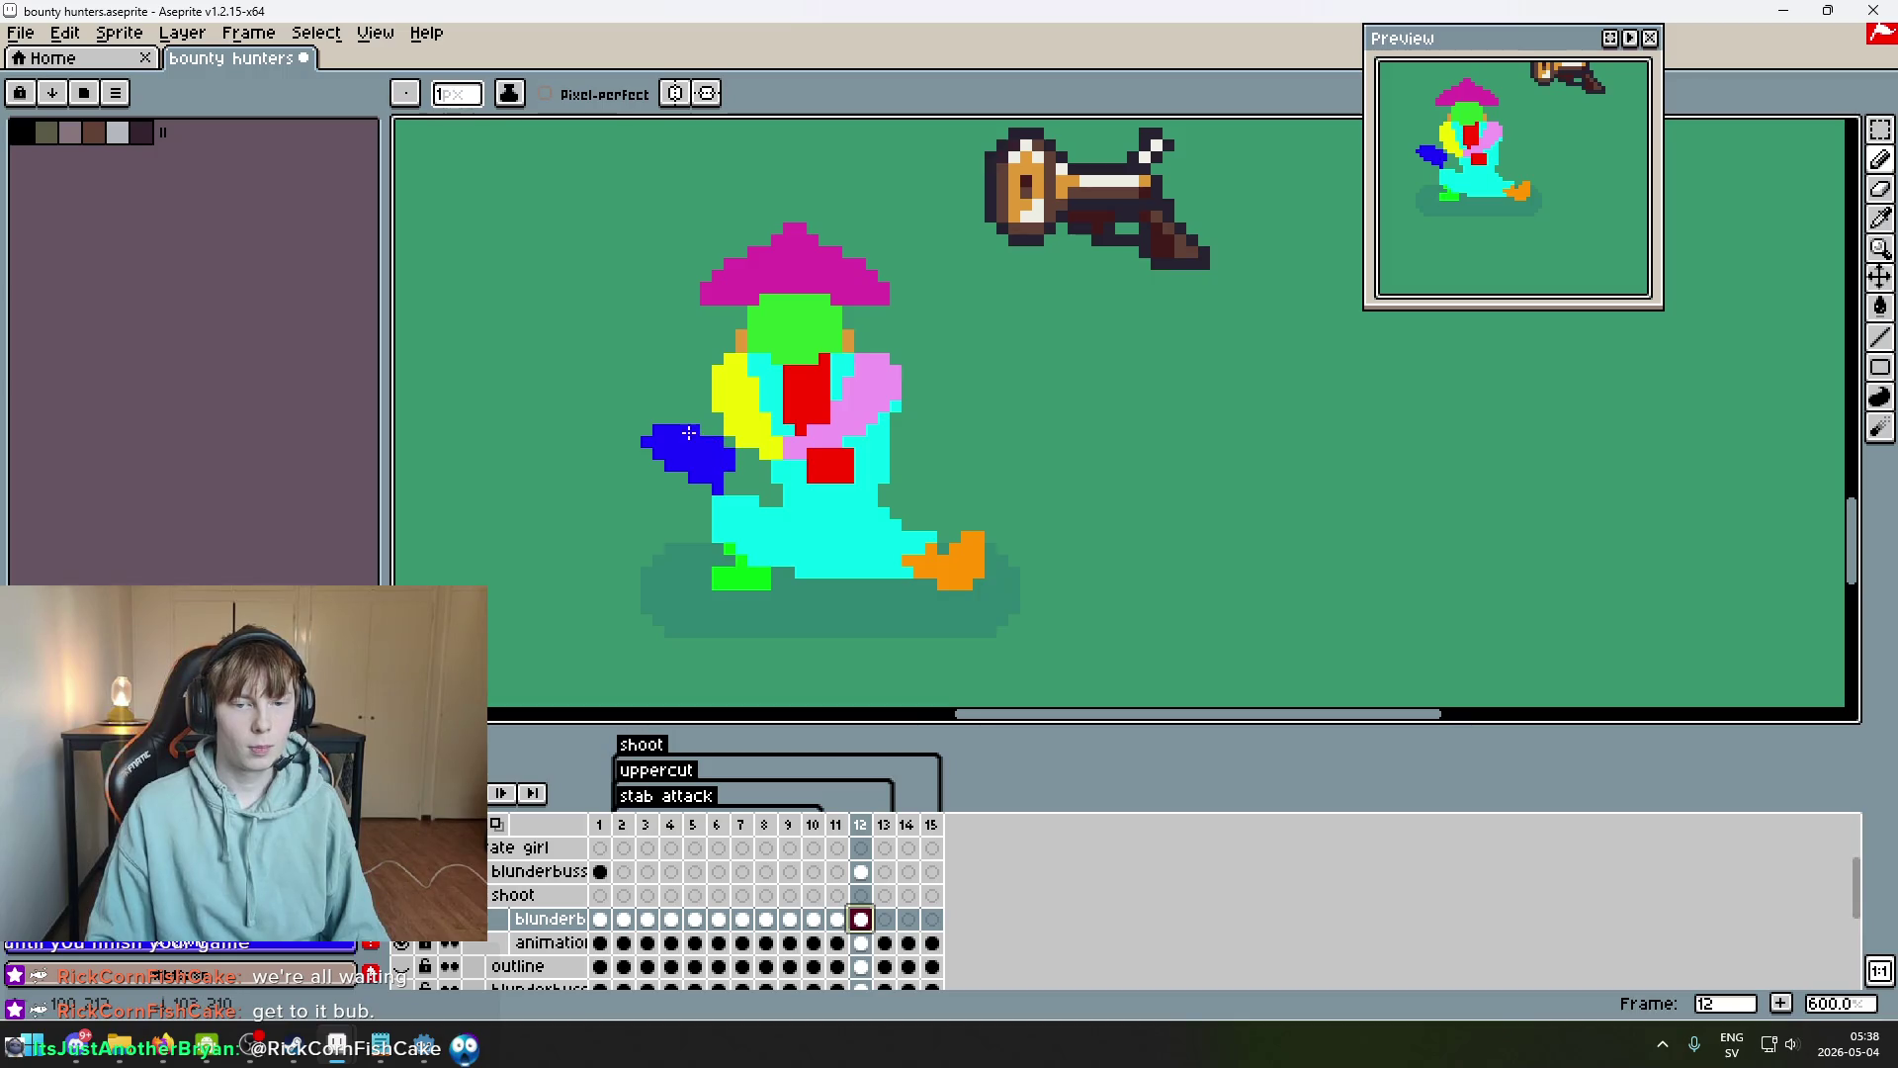
Rectangle-select the blue shape, rotate it downward, and shift it down and right.
{"action": "key", "text": "m"}
{"action": "mouse_move", "coordinate": [746, 540]}
{"action": "left_mouse_down"}
{"action": "mouse_move", "coordinate": [617, 423]}
{"action": "mouse_move", "coordinate": [593, 464]}
{"action": "left_mouse_up"}
{"action": "key", "text": "Return"}
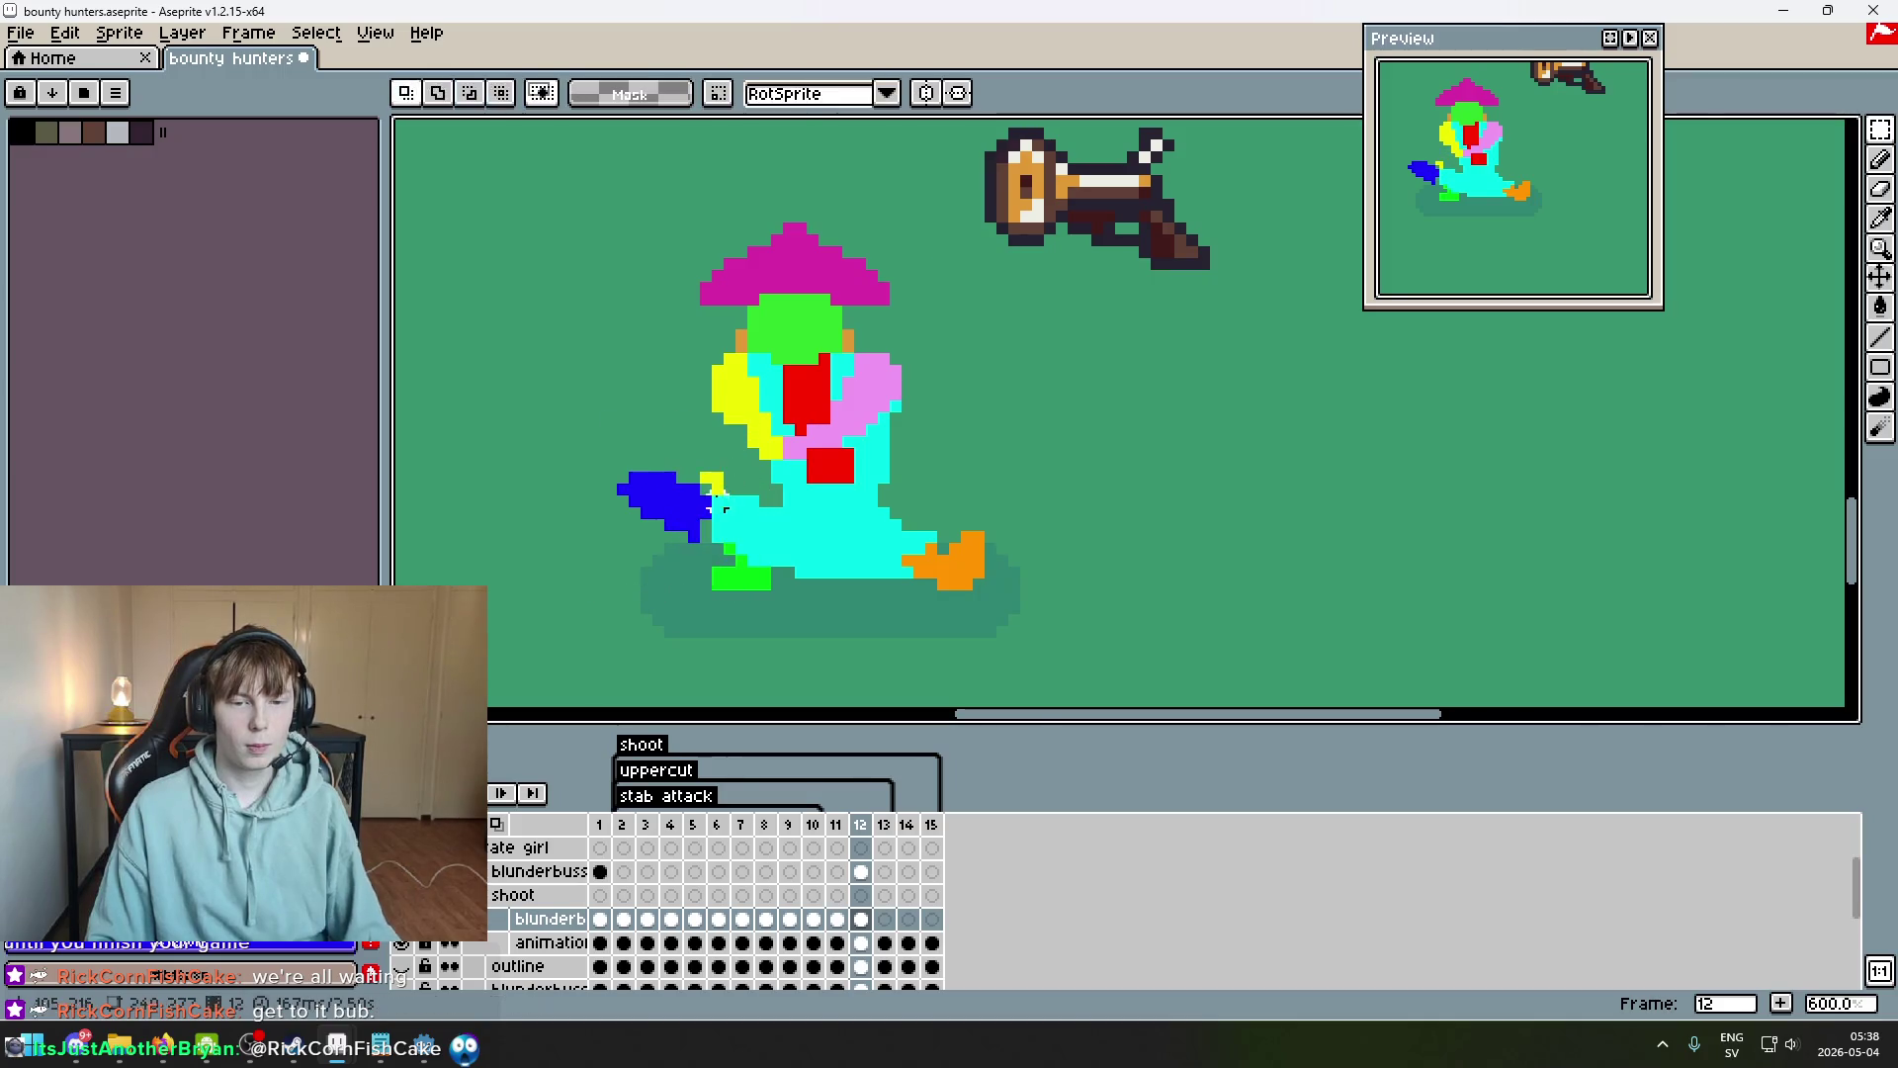
{"action": "mouse_move", "coordinate": [722, 504]}
{"action": "left_mouse_down"}
{"action": "mouse_move", "coordinate": [689, 460]}
{"action": "mouse_move", "coordinate": [749, 456]}
{"action": "left_mouse_up"}
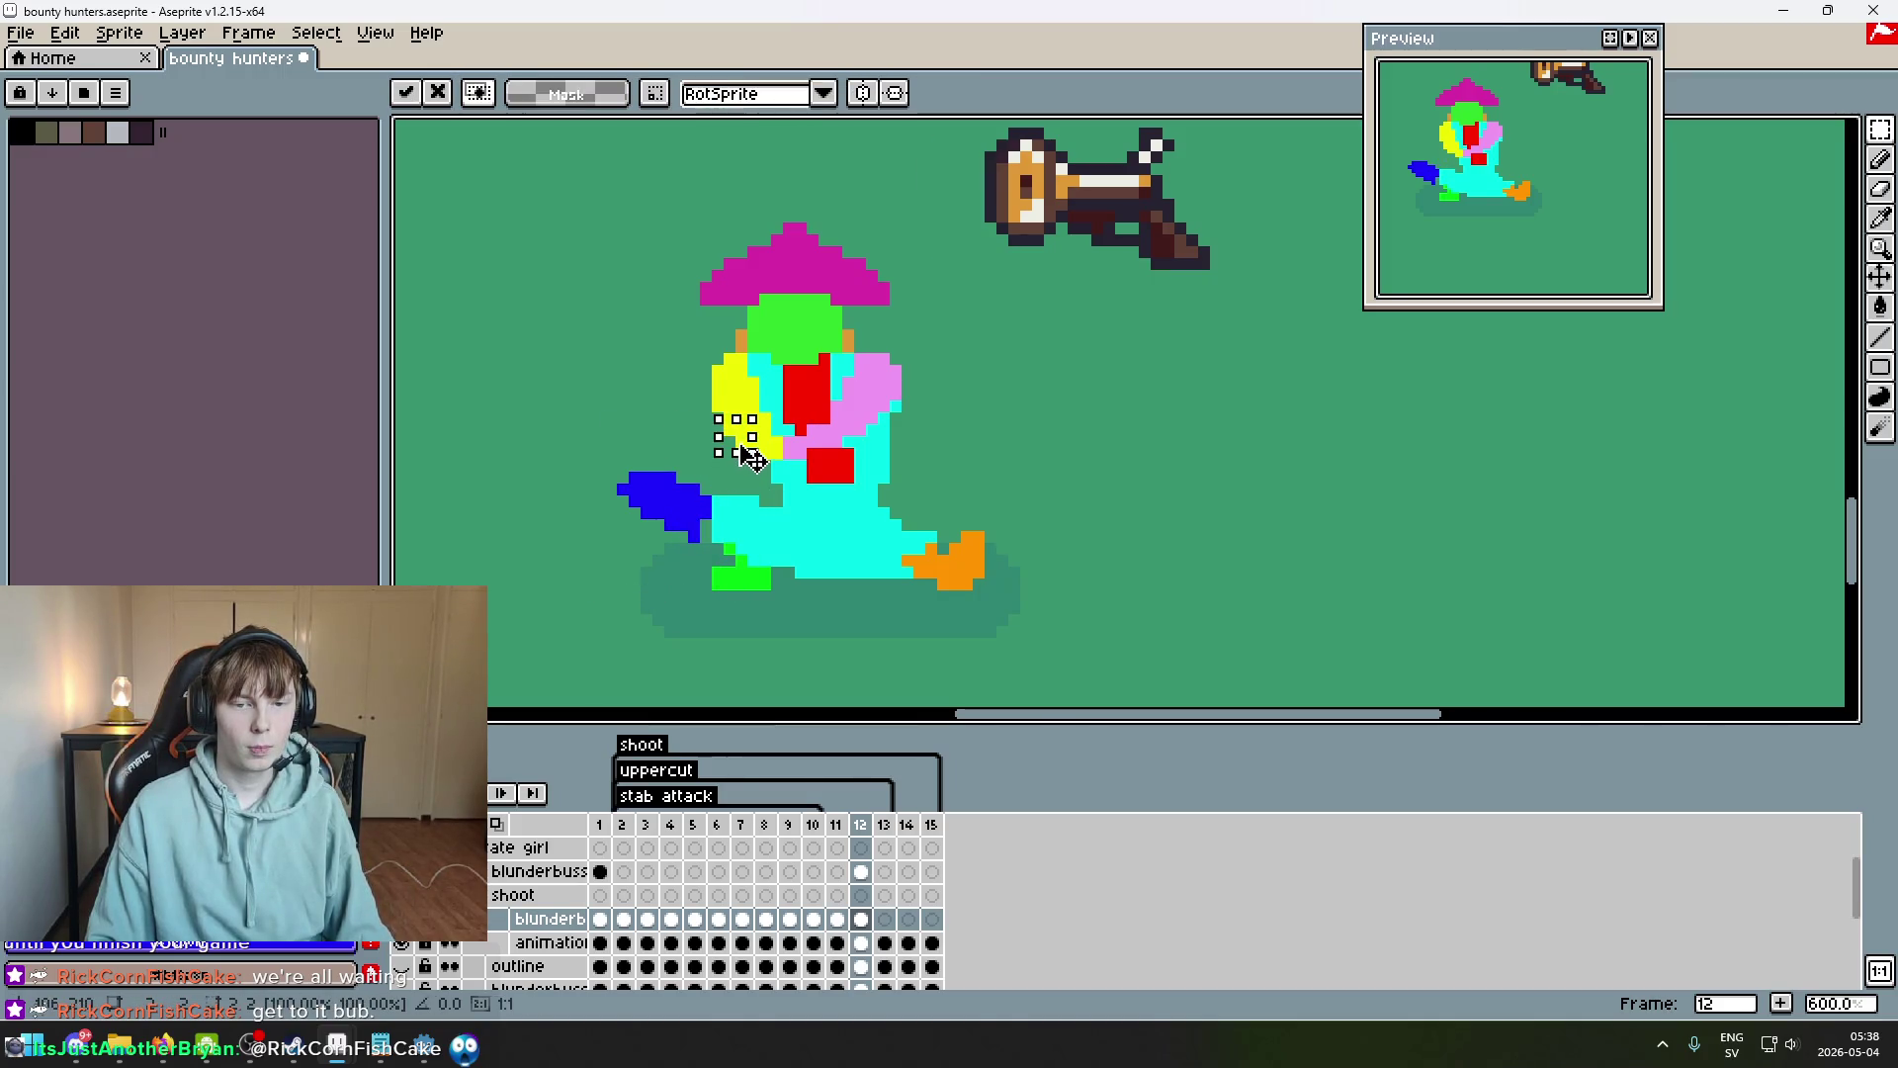
{"action": "key", "text": "Return"}
{"action": "mouse_move", "coordinate": [578, 456]}
{"action": "left_mouse_down"}
{"action": "mouse_move", "coordinate": [717, 582]}
{"action": "mouse_move", "coordinate": [726, 570]}
{"action": "left_mouse_up"}
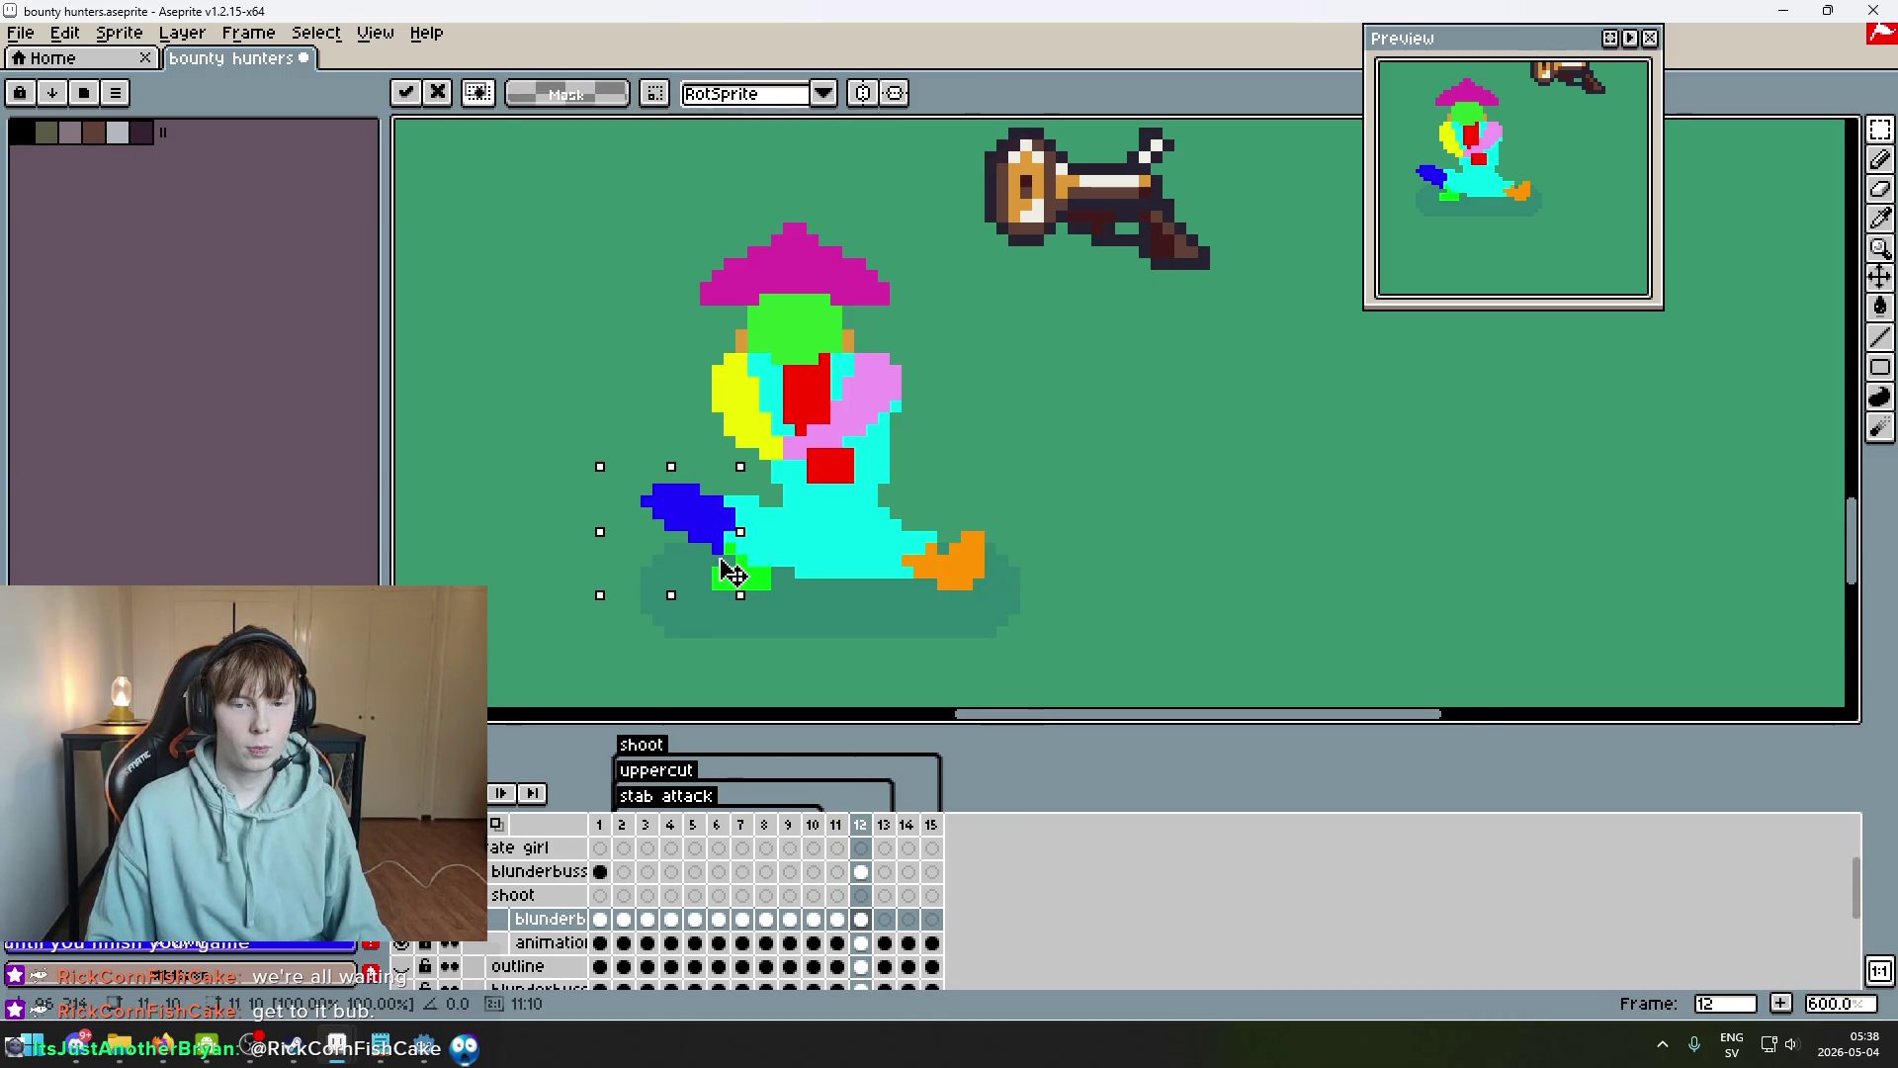
Undo the repositioning attempts and delete the blue pixels left of the character.
{"action": "scroll", "coordinate": [807, 554], "scroll_direction": "down", "scroll_amount": 2}
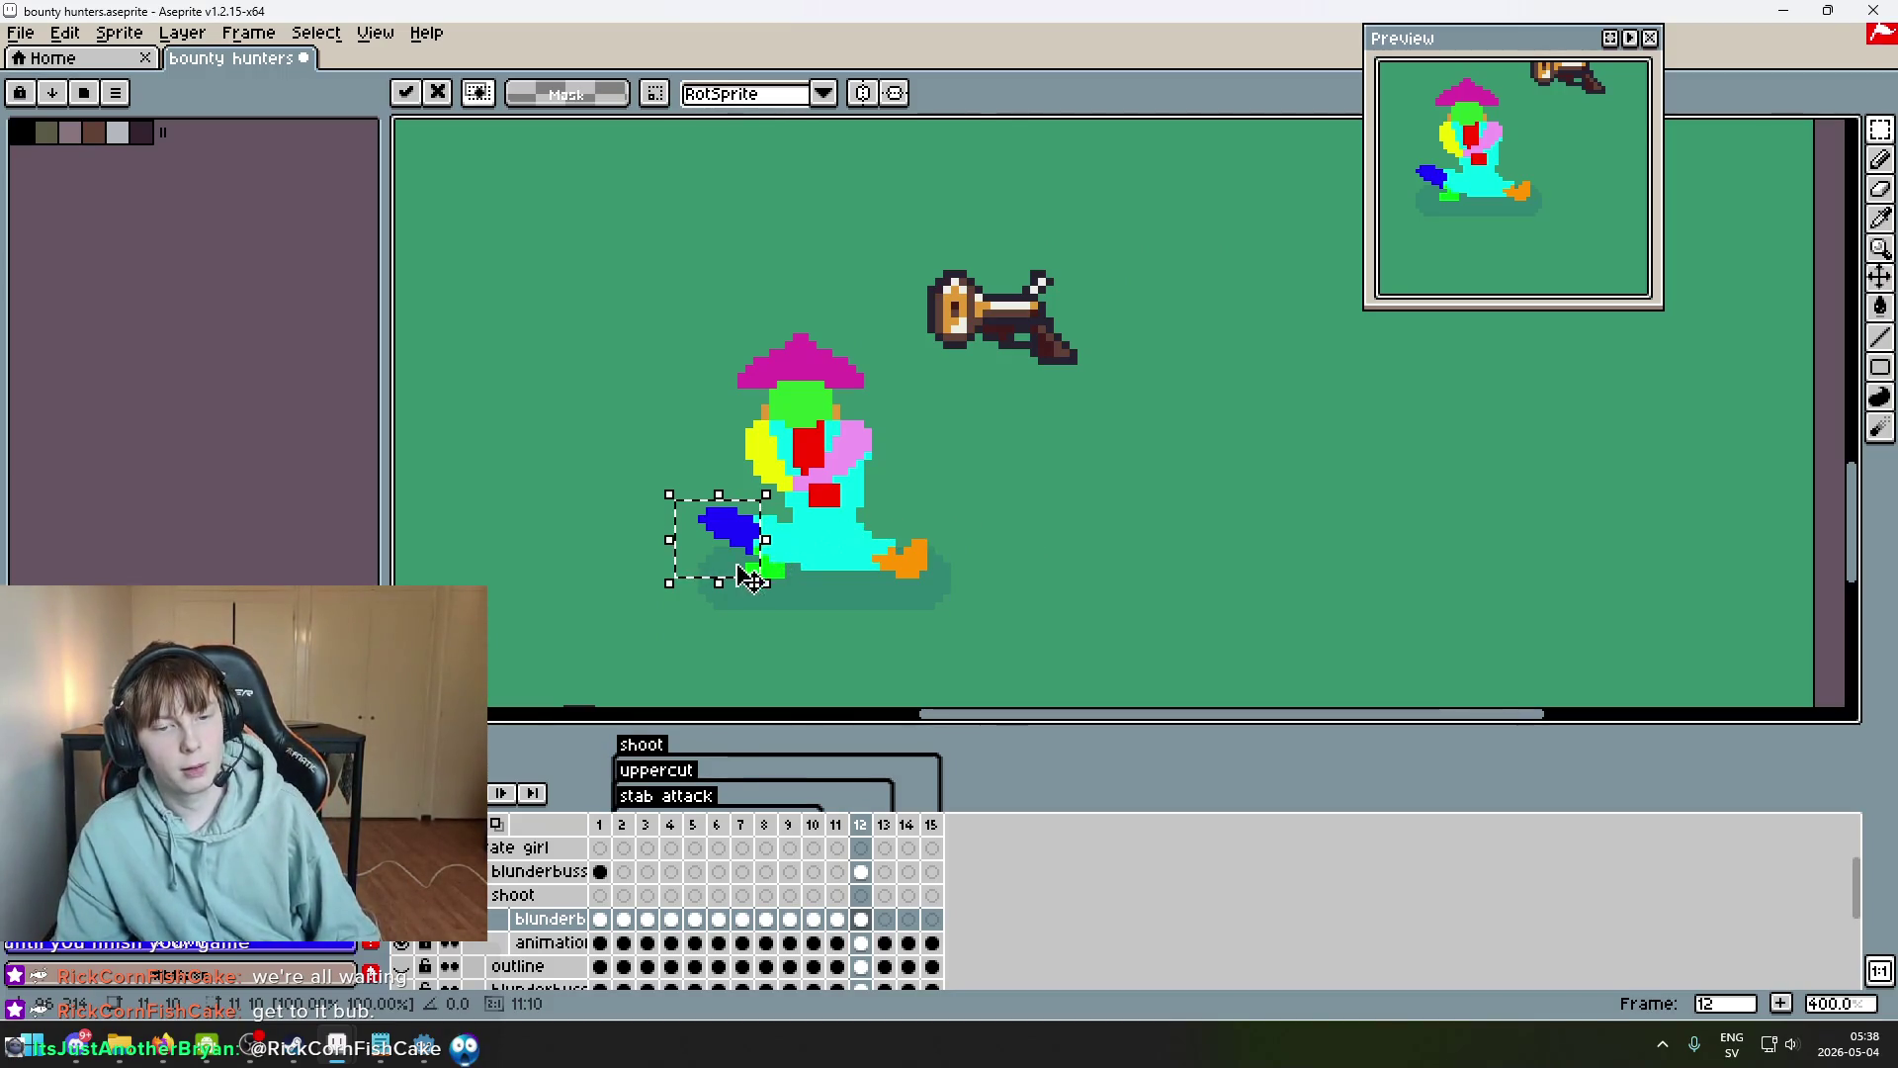
{"action": "key", "text": "ctrl+z"}
{"action": "key", "text": "ctrl+z"}
{"action": "mouse_move", "coordinate": [670, 491]}
{"action": "left_mouse_down"}
{"action": "mouse_move", "coordinate": [791, 588]}
{"action": "mouse_move", "coordinate": [772, 566]}
{"action": "left_mouse_up"}
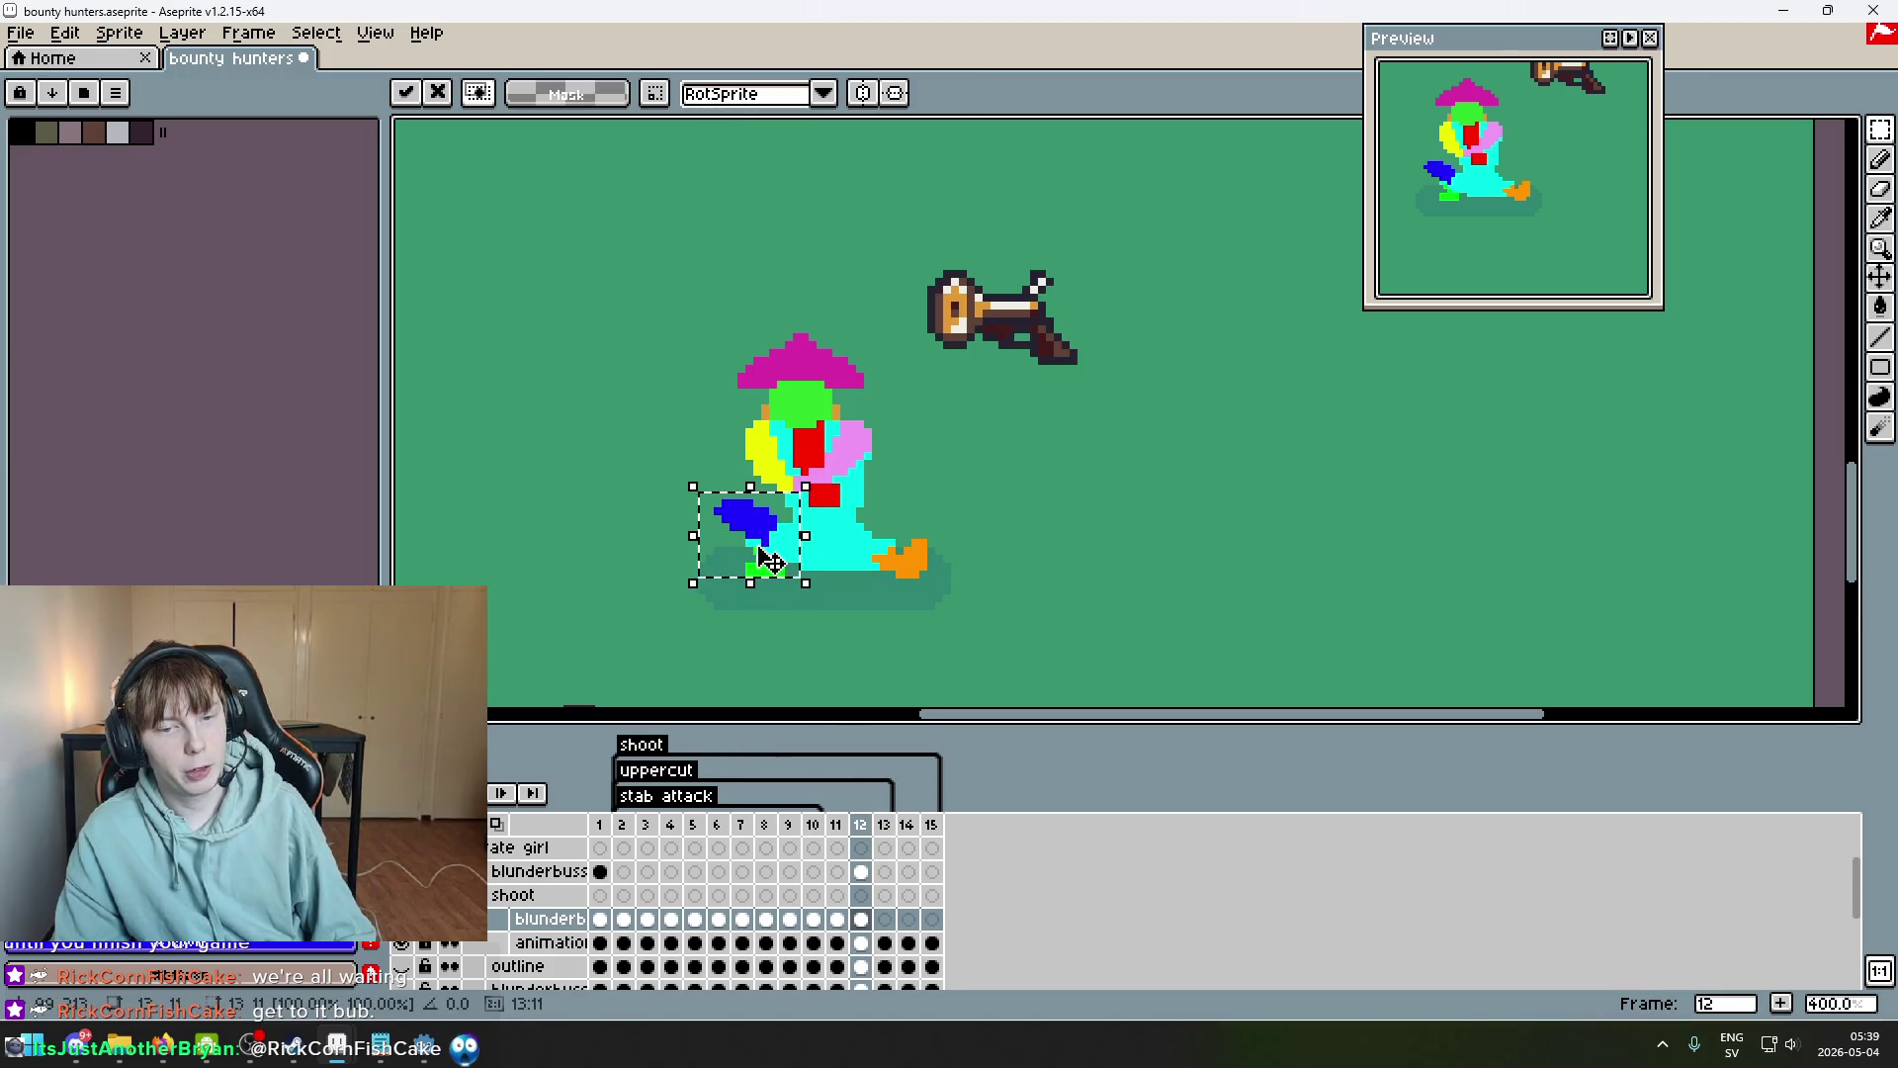
{"action": "key", "text": "ctrl+z"}
{"action": "key", "text": "ctrl+z"}
{"action": "left_click_drag", "start_coordinate": [643, 475], "coordinate": [748, 563]}
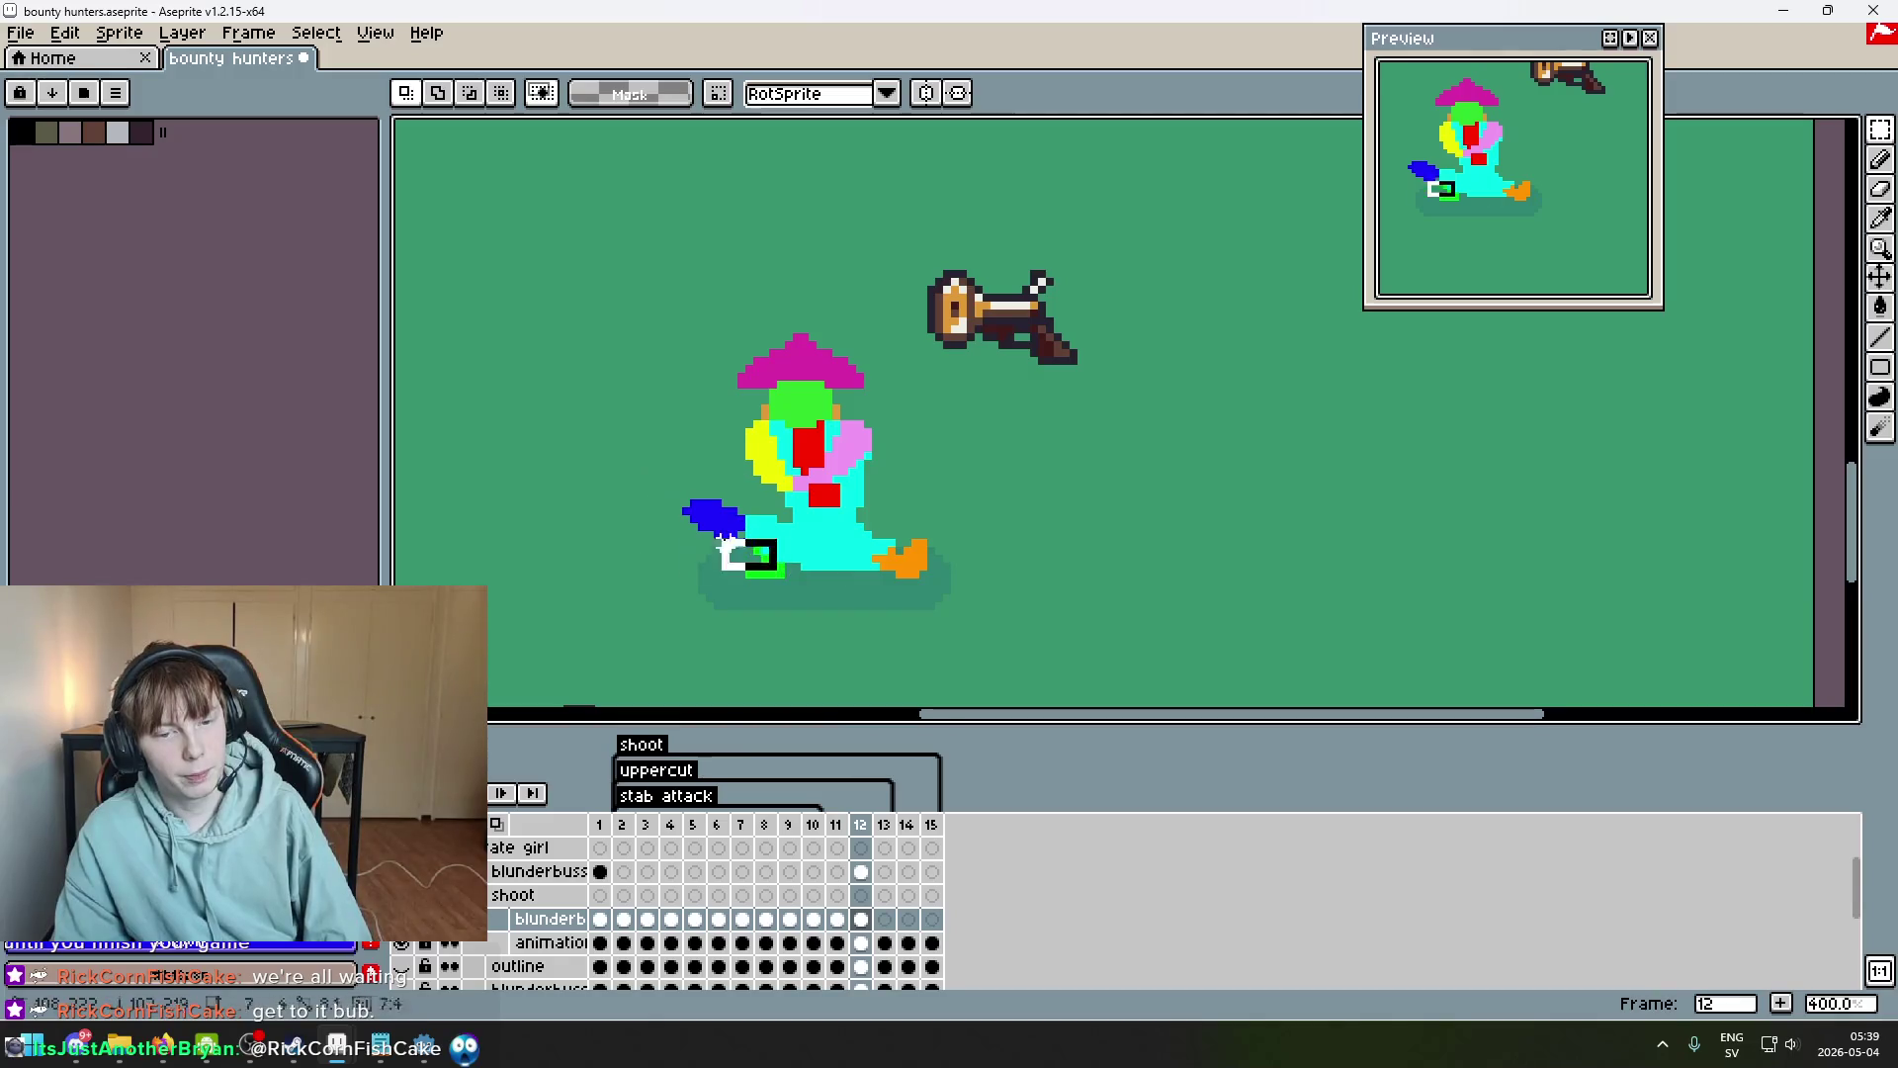
{"action": "key", "text": "Delete"}
Draw a fresh blue pencil stroke left of the character.
{"action": "scroll", "coordinate": [682, 489], "scroll_direction": "up", "scroll_amount": 2}
{"action": "key", "text": "b"}
{"action": "mouse_move", "coordinate": [689, 470]}
{"action": "left_mouse_down"}
{"action": "mouse_move", "coordinate": [701, 532]}
{"action": "mouse_move", "coordinate": [723, 475]}
{"action": "left_mouse_up"}
Erase the blob's left column and bottom, then add a blue right column and top row.
{"action": "key", "text": "Left"}
{"action": "key", "text": "Right"}
{"action": "key", "text": "Left"}
{"action": "key", "text": "Right"}
{"action": "scroll", "coordinate": [763, 526], "scroll_direction": "up", "scroll_amount": 3}
{"action": "key", "text": "e"}
{"action": "mouse_move", "coordinate": [641, 399]}
{"action": "left_mouse_down"}
{"action": "mouse_move", "coordinate": [614, 513]}
{"action": "mouse_move", "coordinate": [688, 566]}
{"action": "mouse_move", "coordinate": [672, 564]}
{"action": "left_mouse_up"}
{"action": "key", "text": "b"}
{"action": "left_click", "coordinate": [765, 515]}
{"action": "right_click", "coordinate": [759, 517]}
{"action": "left_click_drag", "start_coordinate": [759, 495], "coordinate": [711, 398]}
{"action": "left_click", "coordinate": [734, 420]}
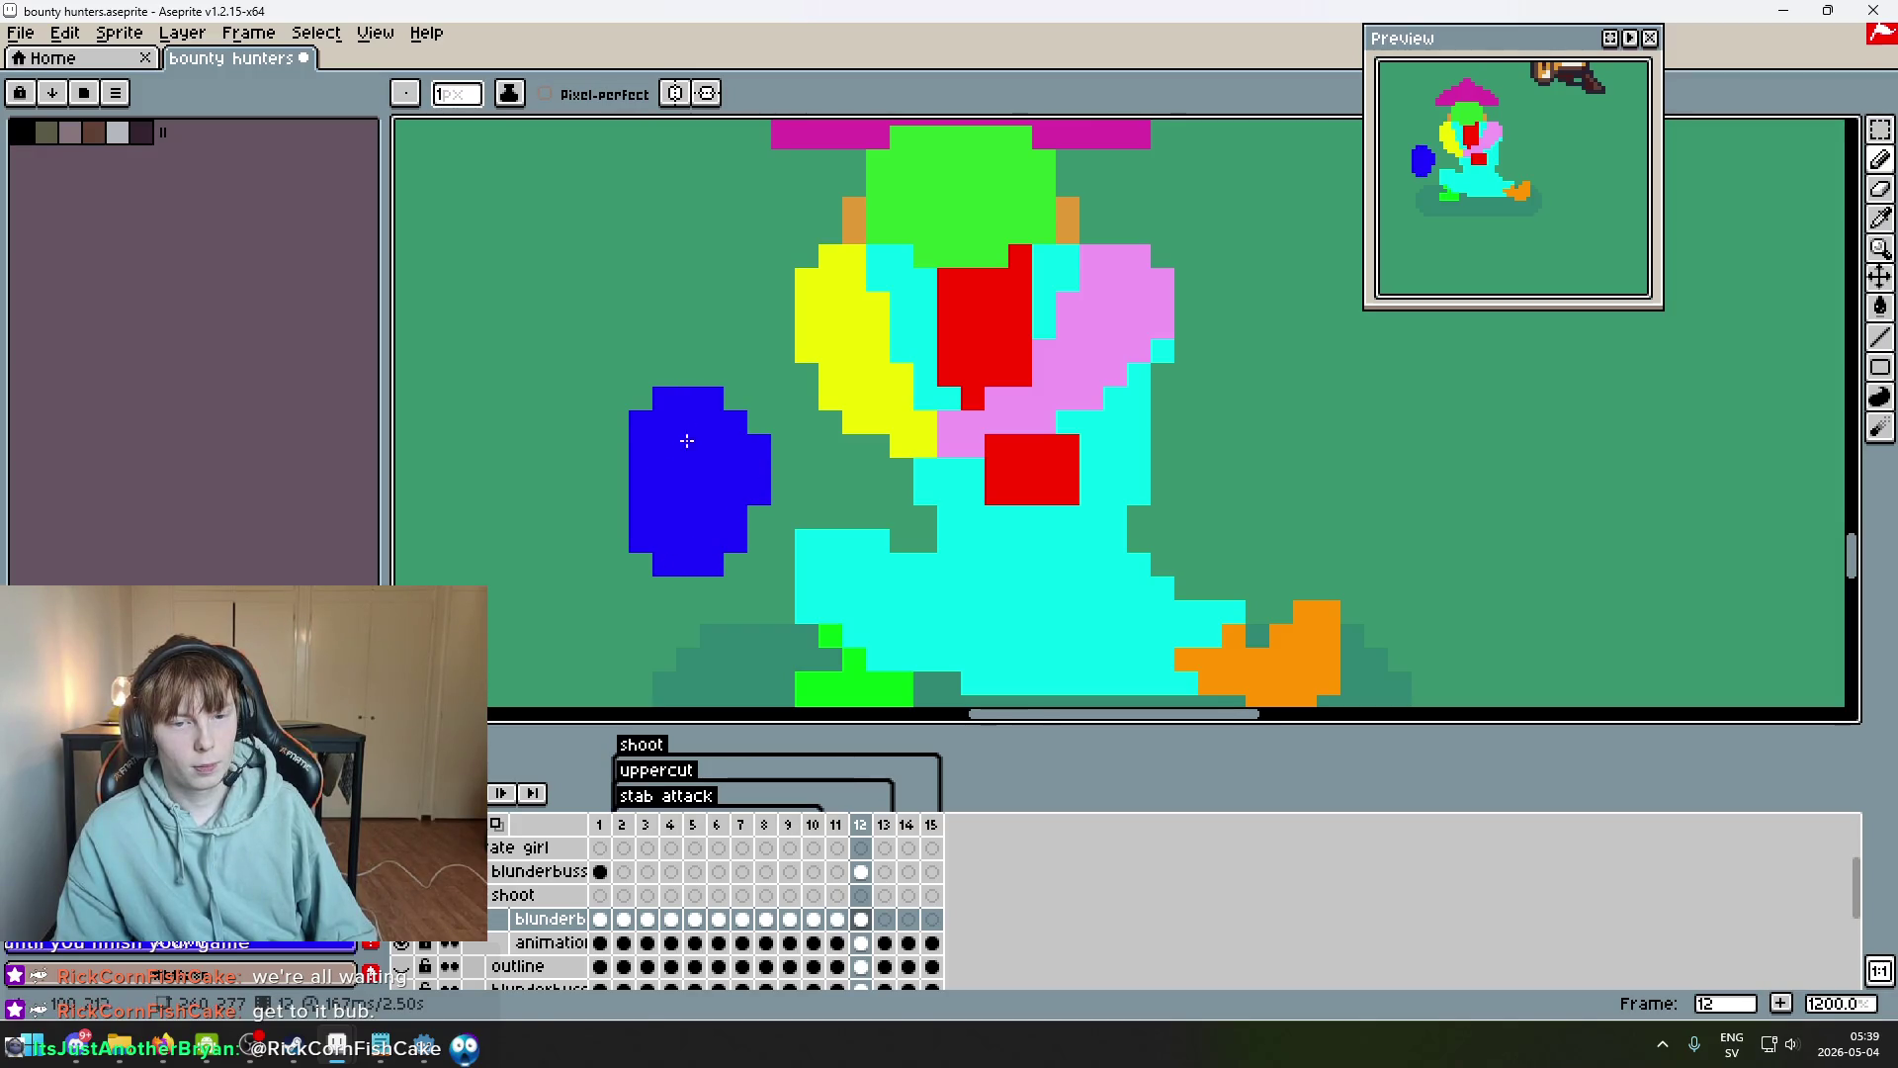
Try erasing two pixels at the blob's lower left, then restore them.
{"action": "scroll", "coordinate": [799, 517], "scroll_direction": "down", "scroll_amount": 5}
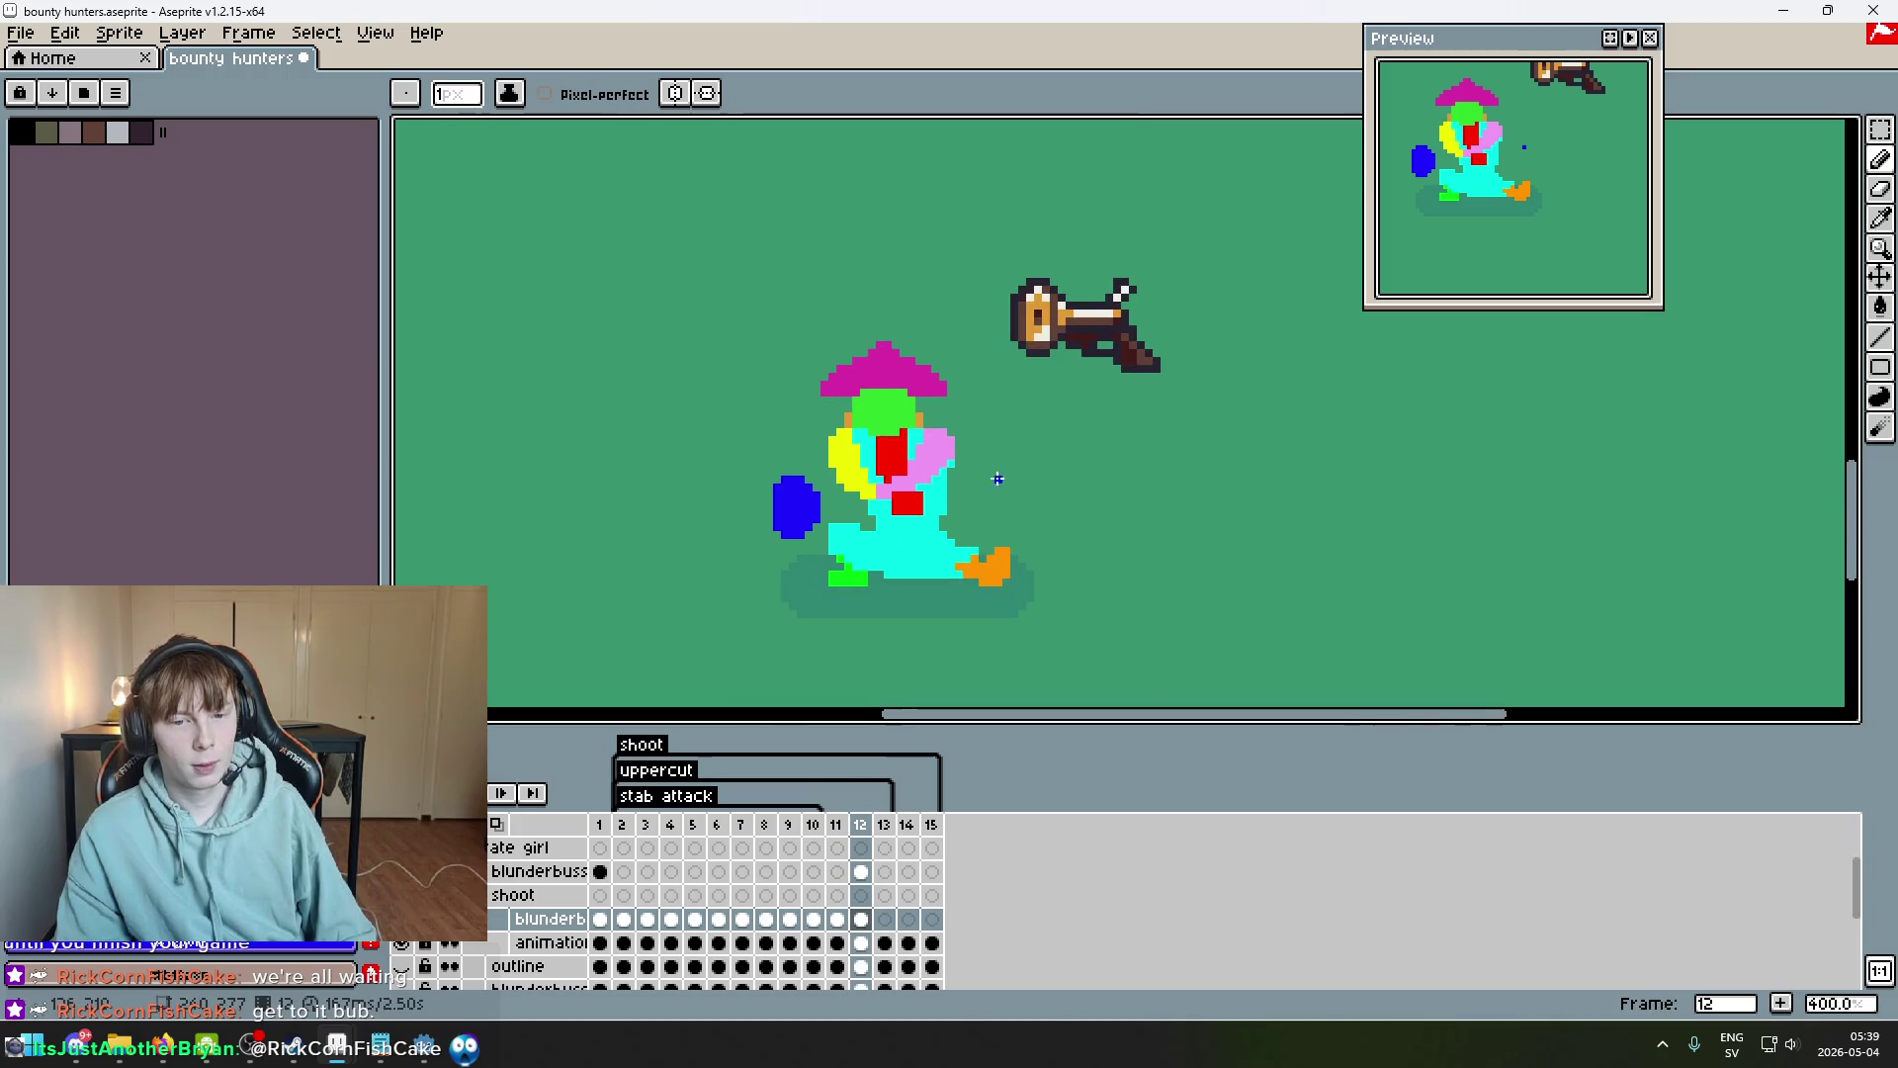
{"action": "scroll", "coordinate": [864, 512], "scroll_direction": "up", "scroll_amount": 1}
{"action": "scroll", "coordinate": [1024, 237], "scroll_direction": "up", "scroll_amount": 4}
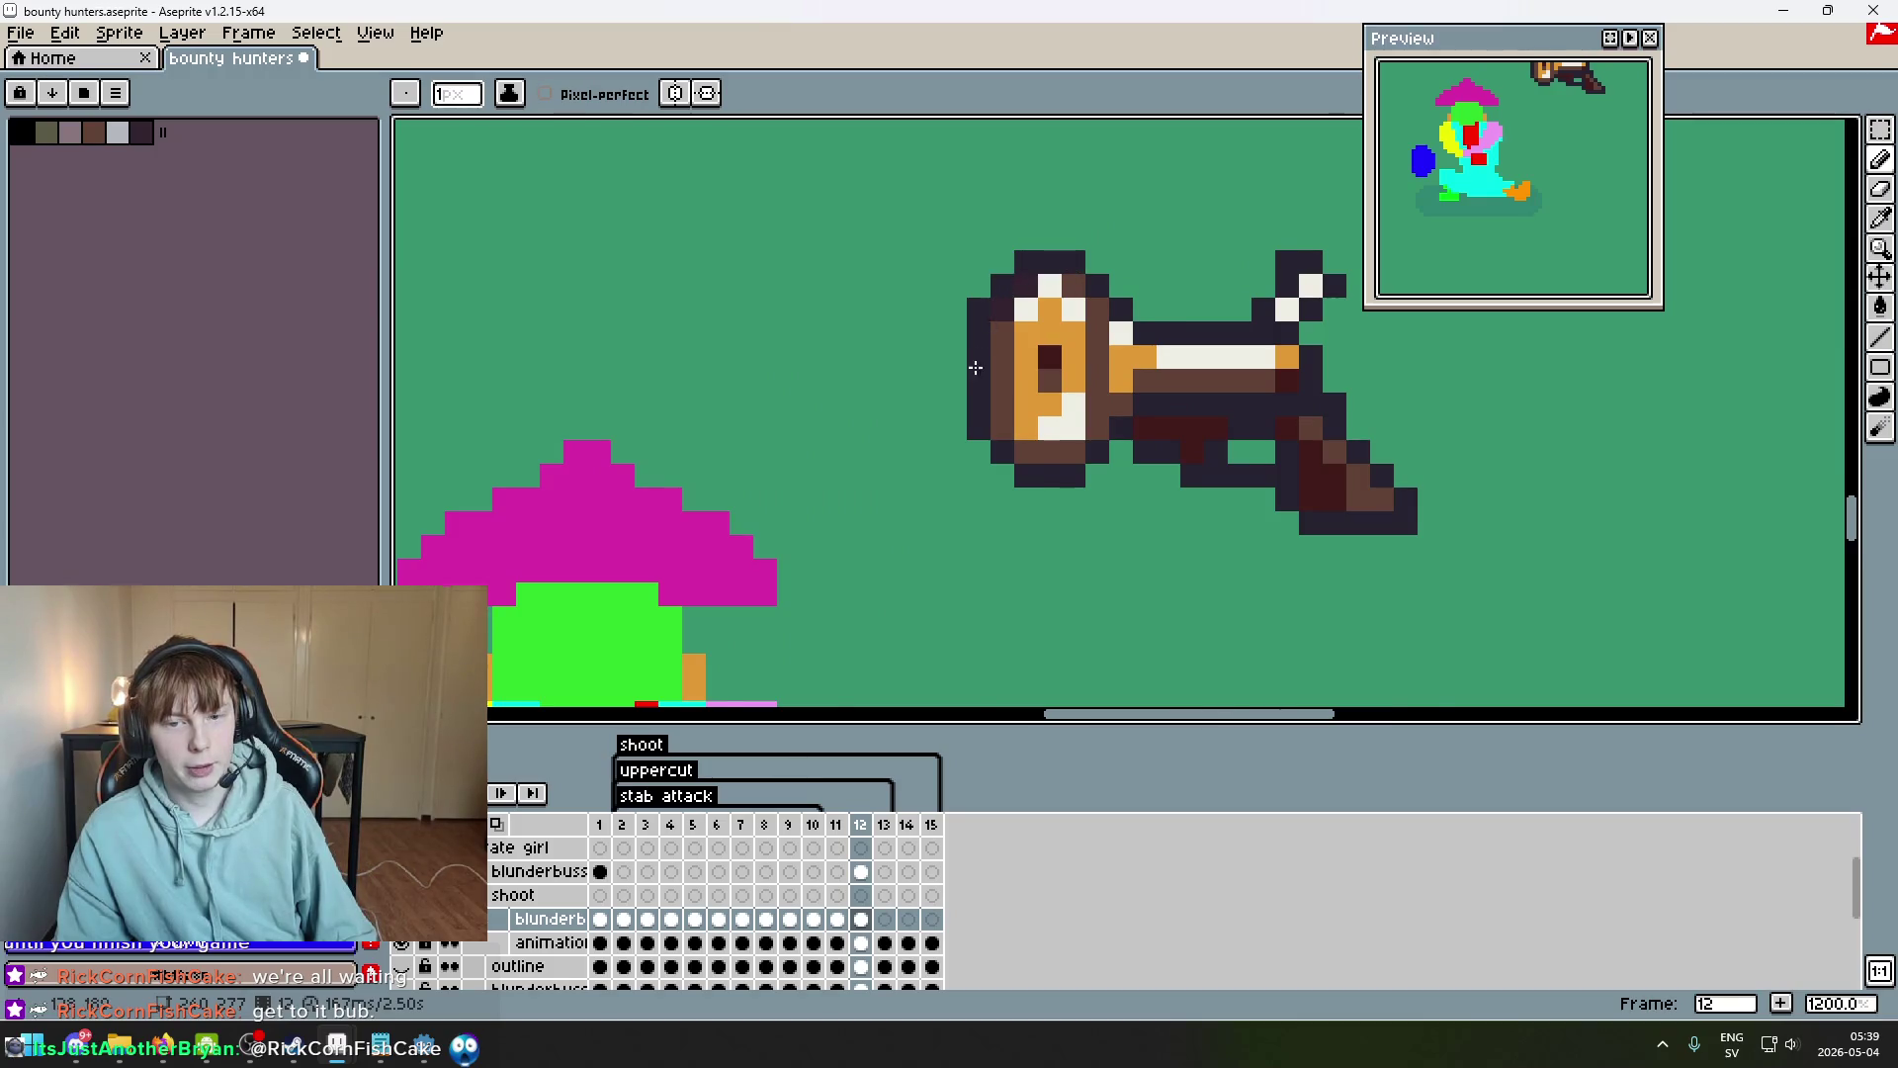
{"action": "scroll", "coordinate": [977, 364], "scroll_direction": "down", "scroll_amount": 4}
{"action": "scroll", "coordinate": [864, 438], "scroll_direction": "up", "scroll_amount": 4}
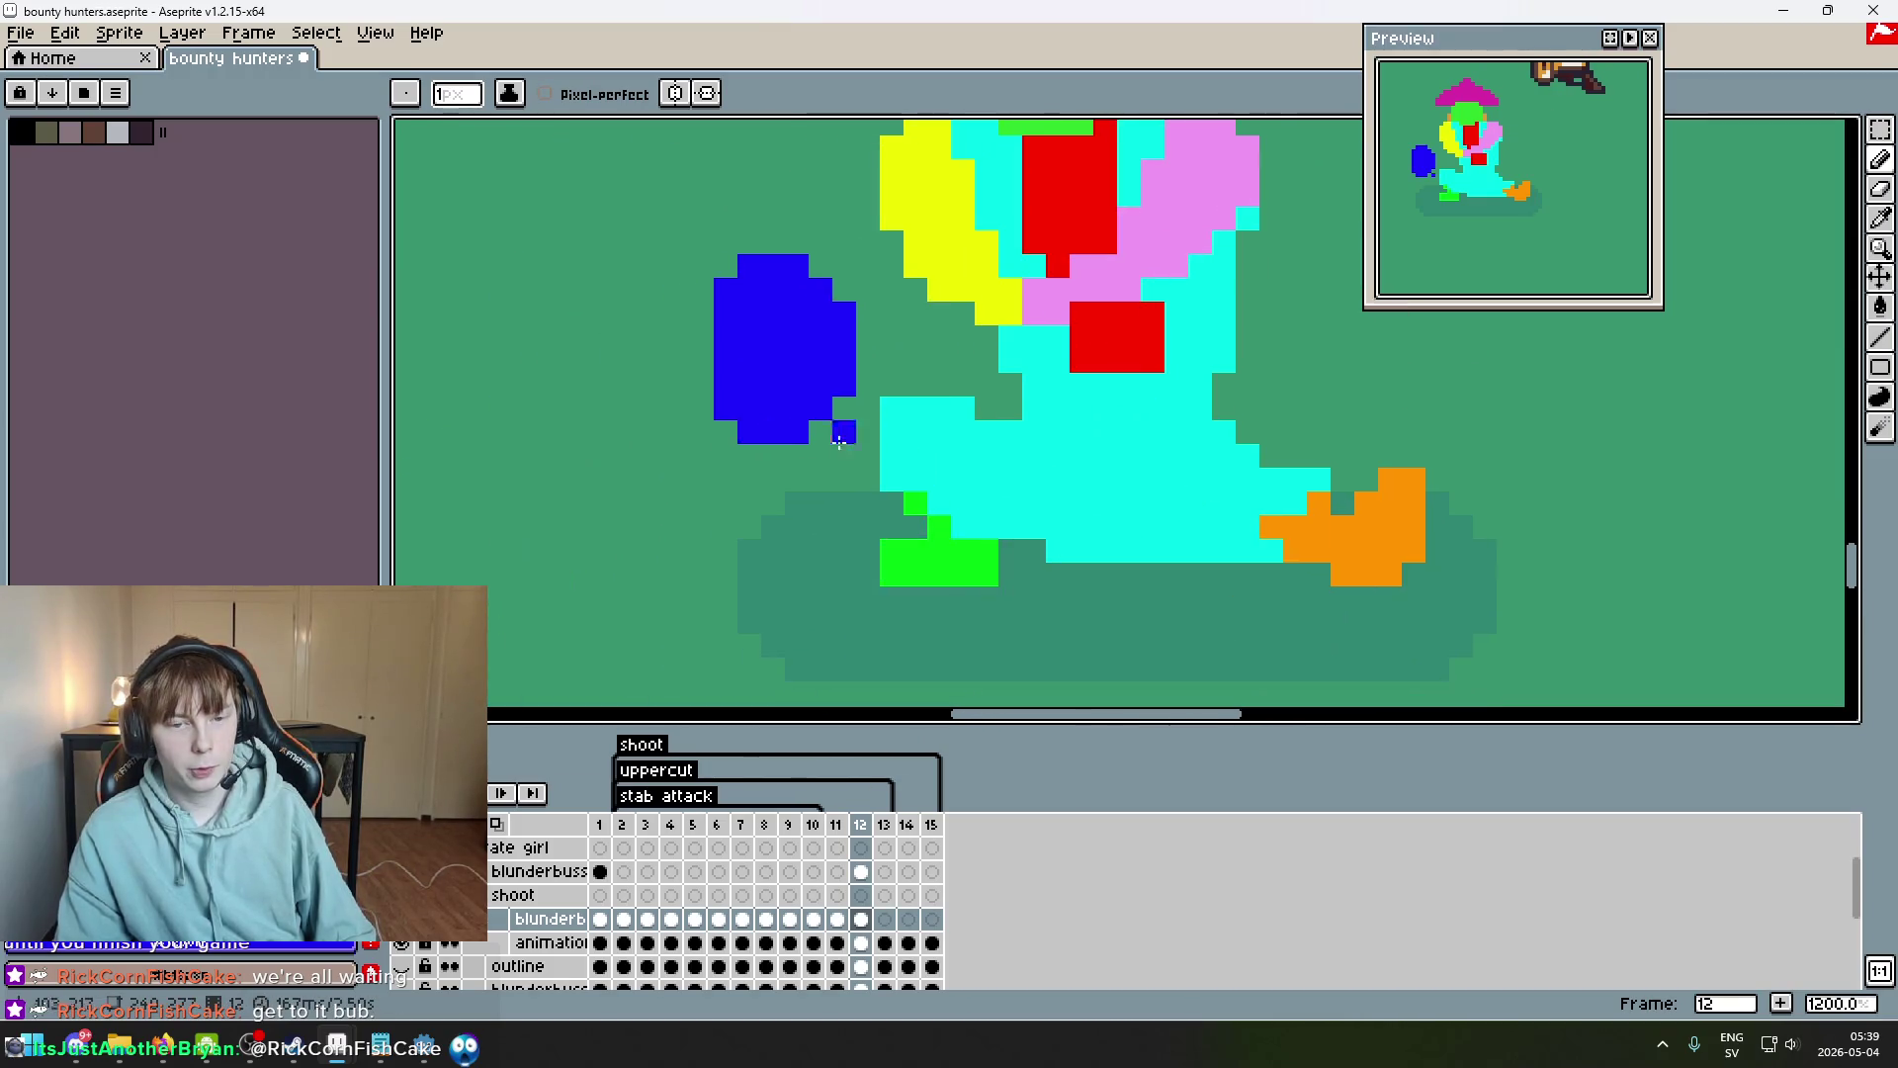
{"action": "key", "text": "e"}
{"action": "left_click", "coordinate": [749, 432]}
{"action": "left_click", "coordinate": [725, 407]}
{"action": "key", "text": "v"}
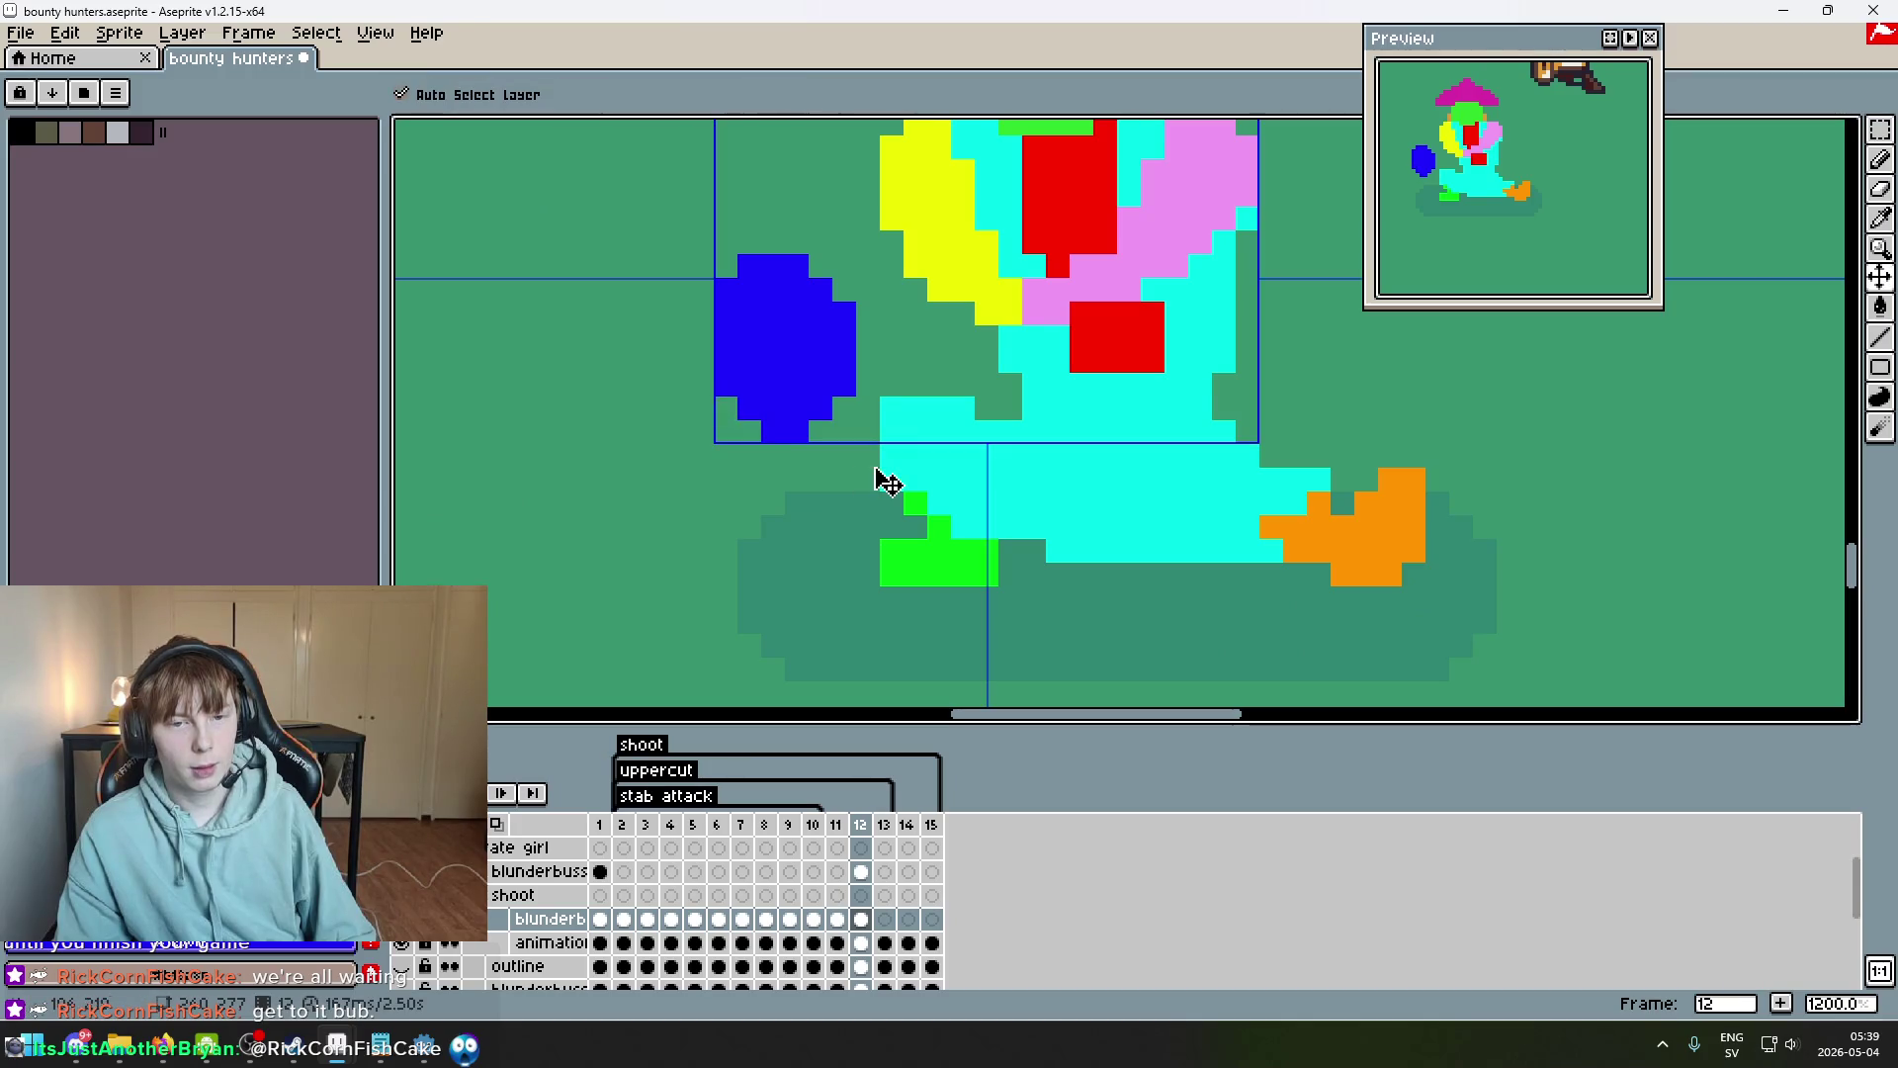
{"action": "key", "text": "ctrl+z"}
{"action": "key", "text": "b"}
{"action": "scroll", "coordinate": [1088, 334], "scroll_direction": "down", "scroll_amount": 4}
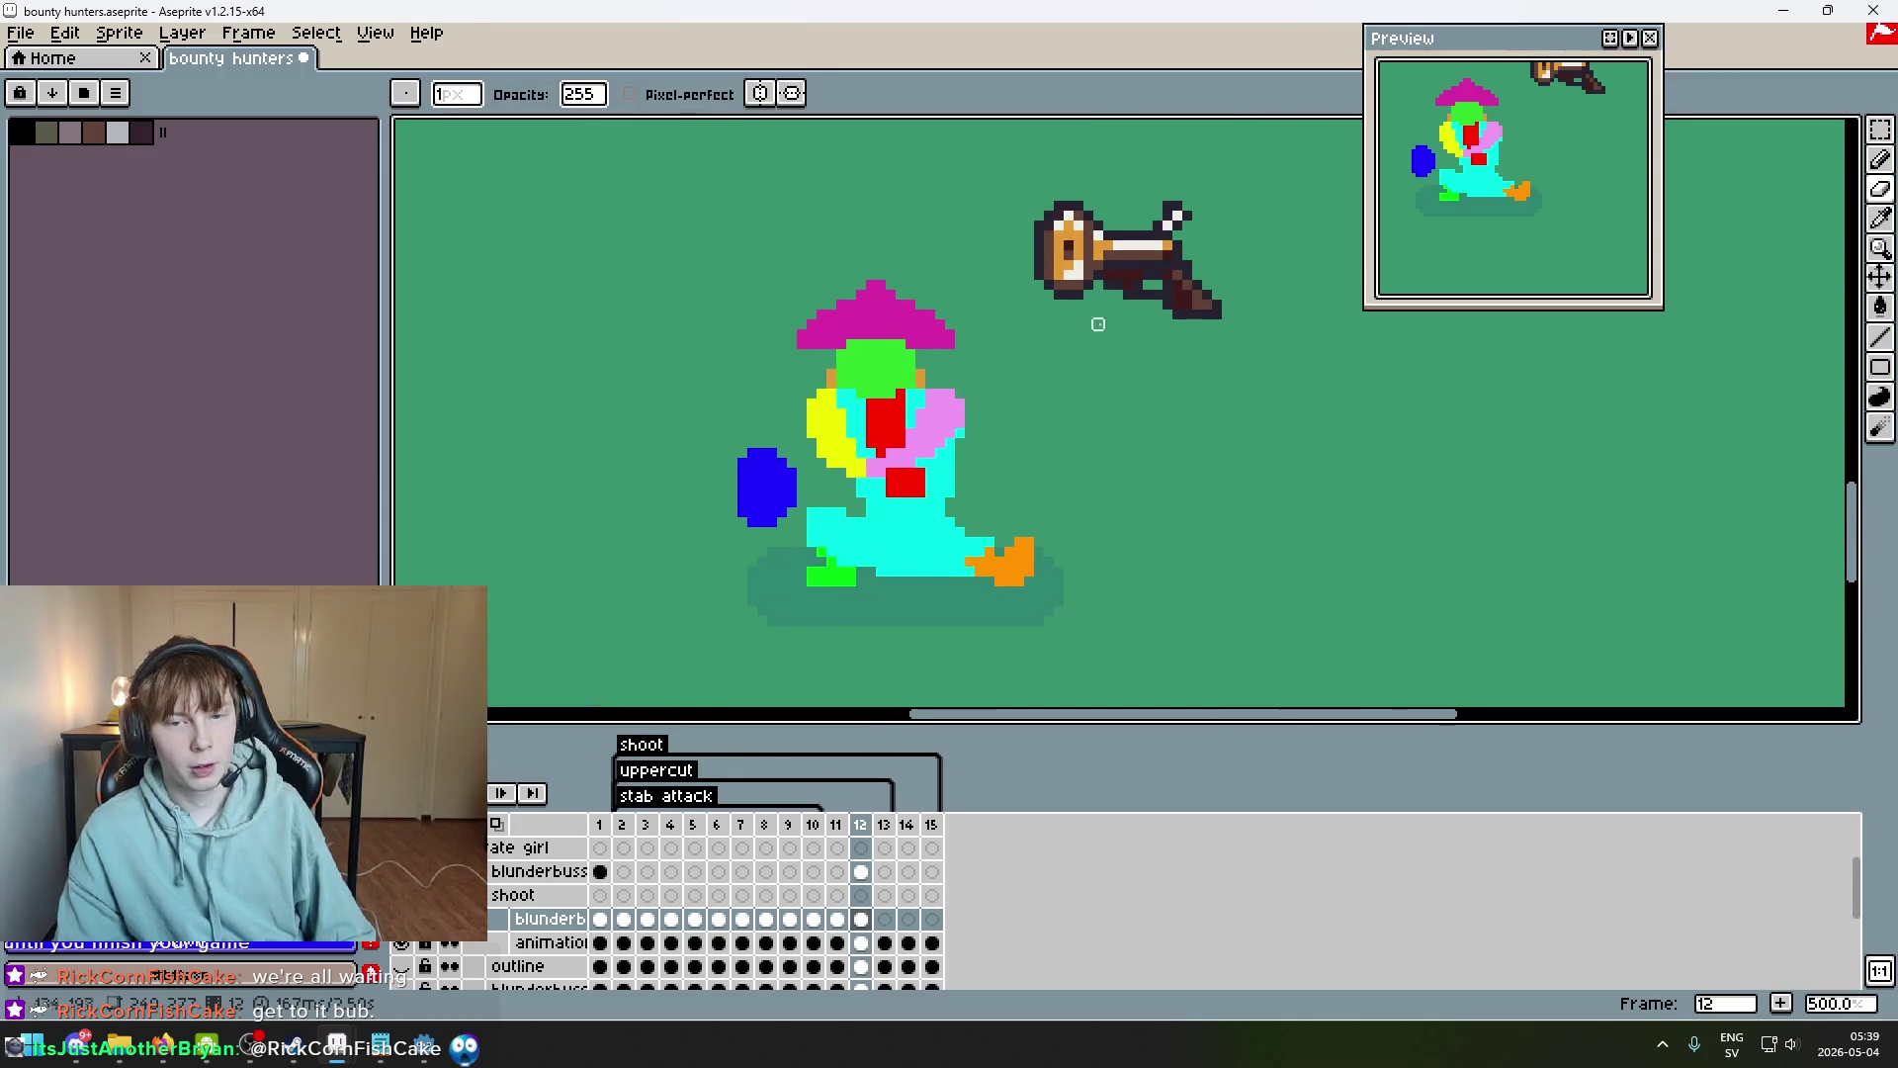
{"action": "scroll", "coordinate": [853, 441], "scroll_direction": "up", "scroll_amount": 2}
Erase a single blue pixel at the blob's top.
{"action": "key", "text": "b"}
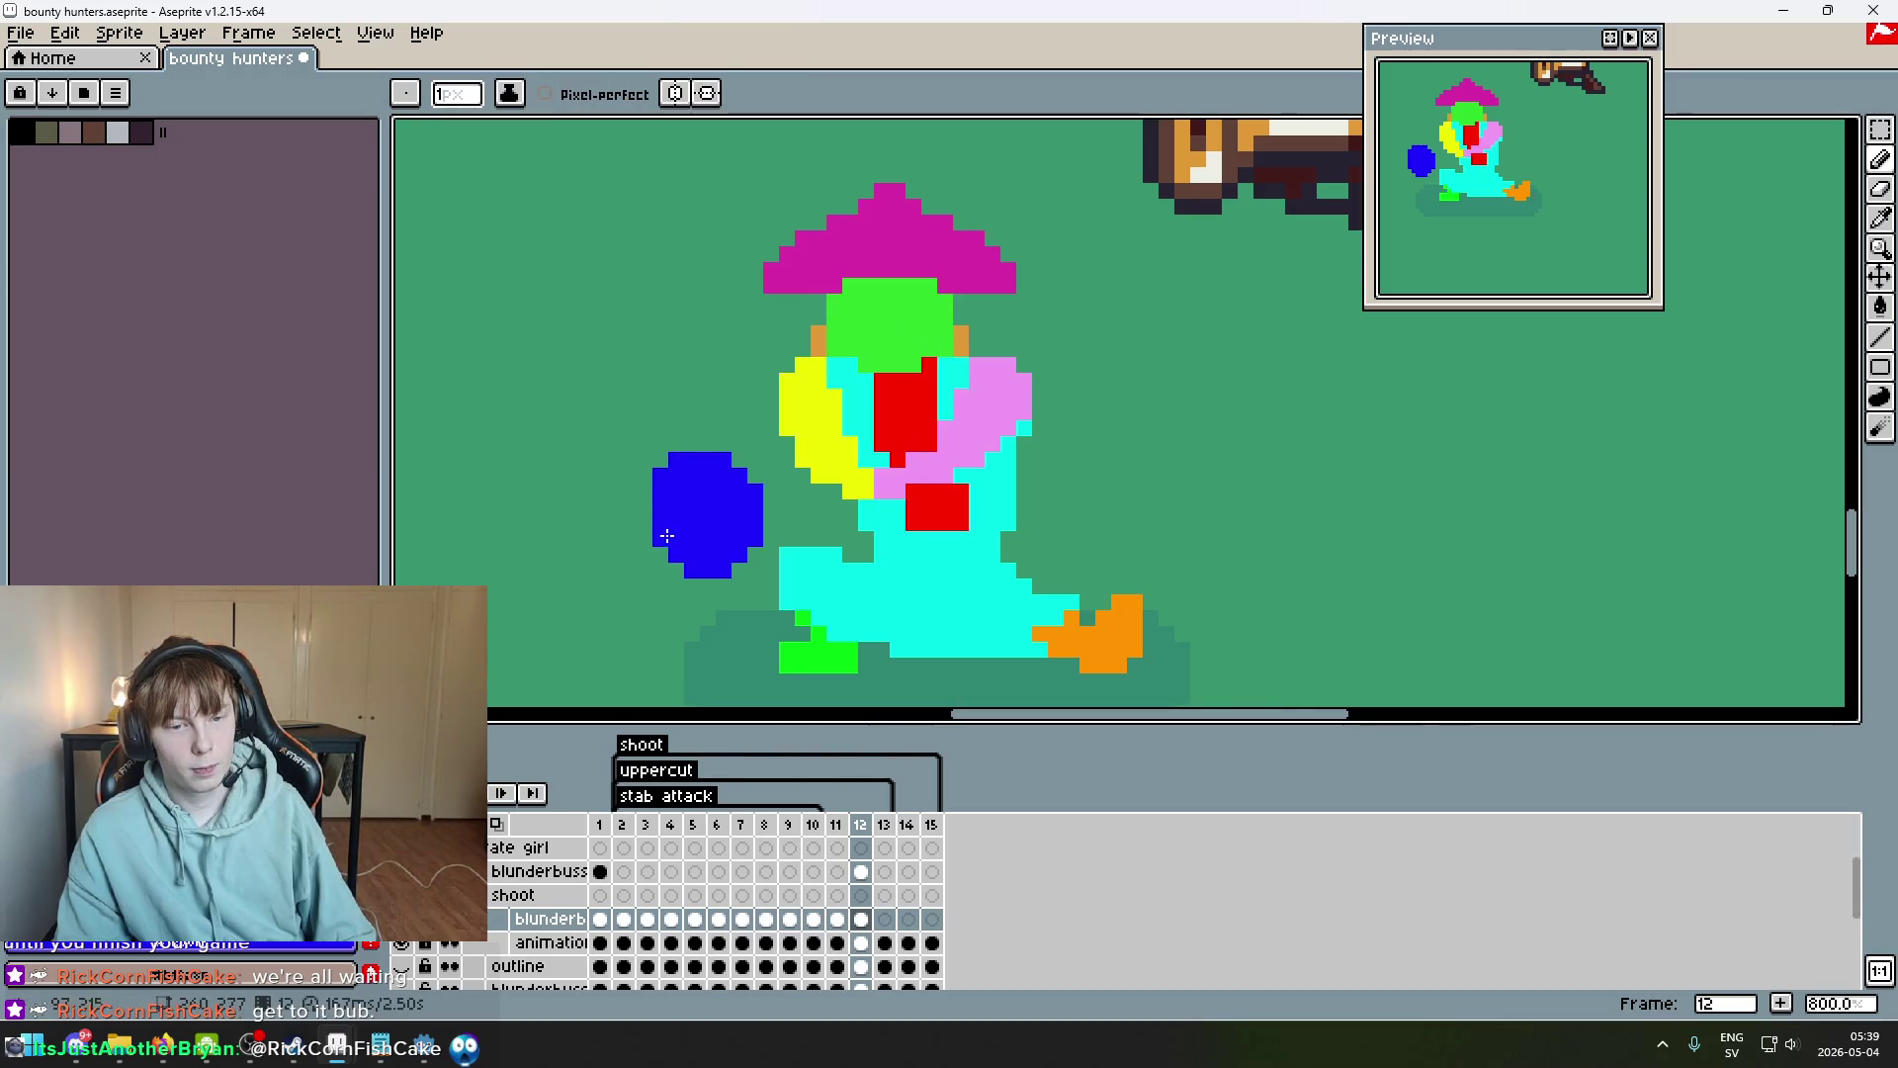
{"action": "scroll", "coordinate": [697, 509], "scroll_direction": "down", "scroll_amount": 3}
{"action": "scroll", "coordinate": [737, 519], "scroll_direction": "up", "scroll_amount": 3}
{"action": "key", "text": "e"}
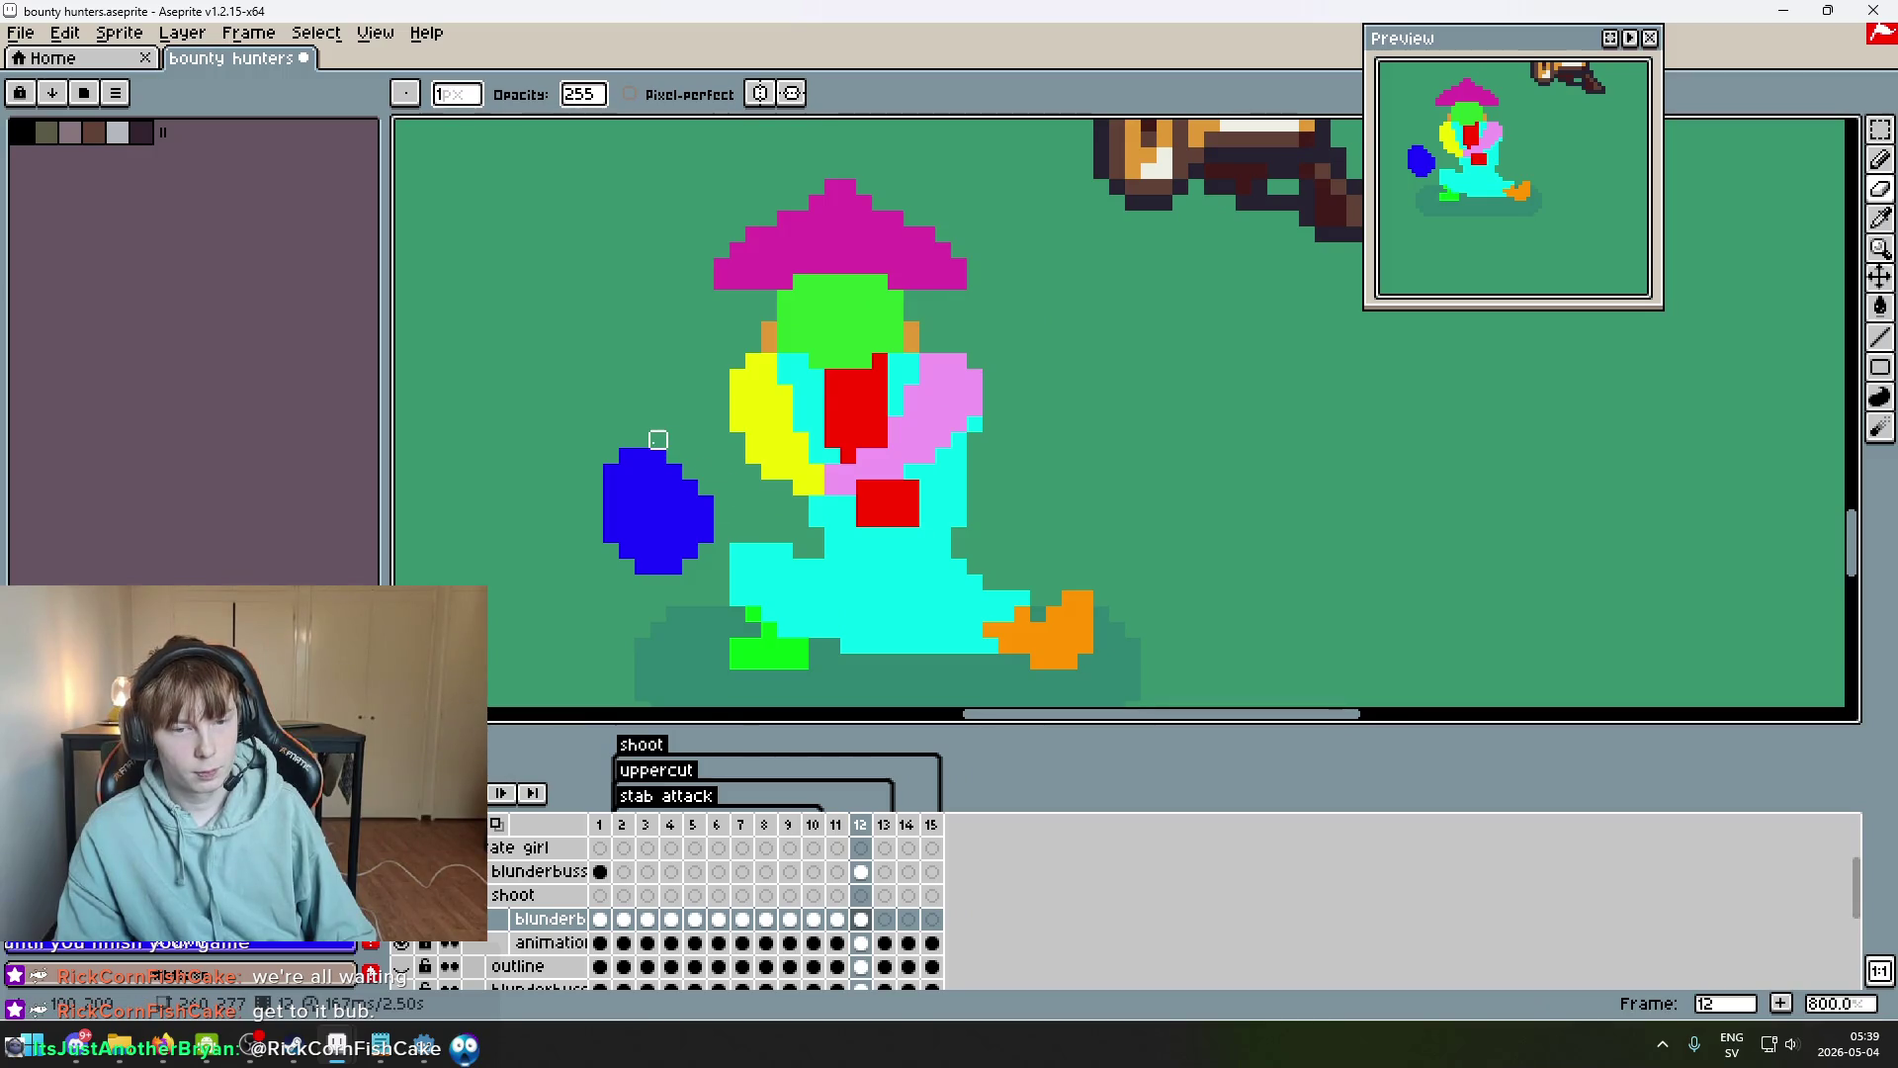
{"action": "key", "text": "ctrl+z"}
{"action": "left_click", "coordinate": [706, 503]}
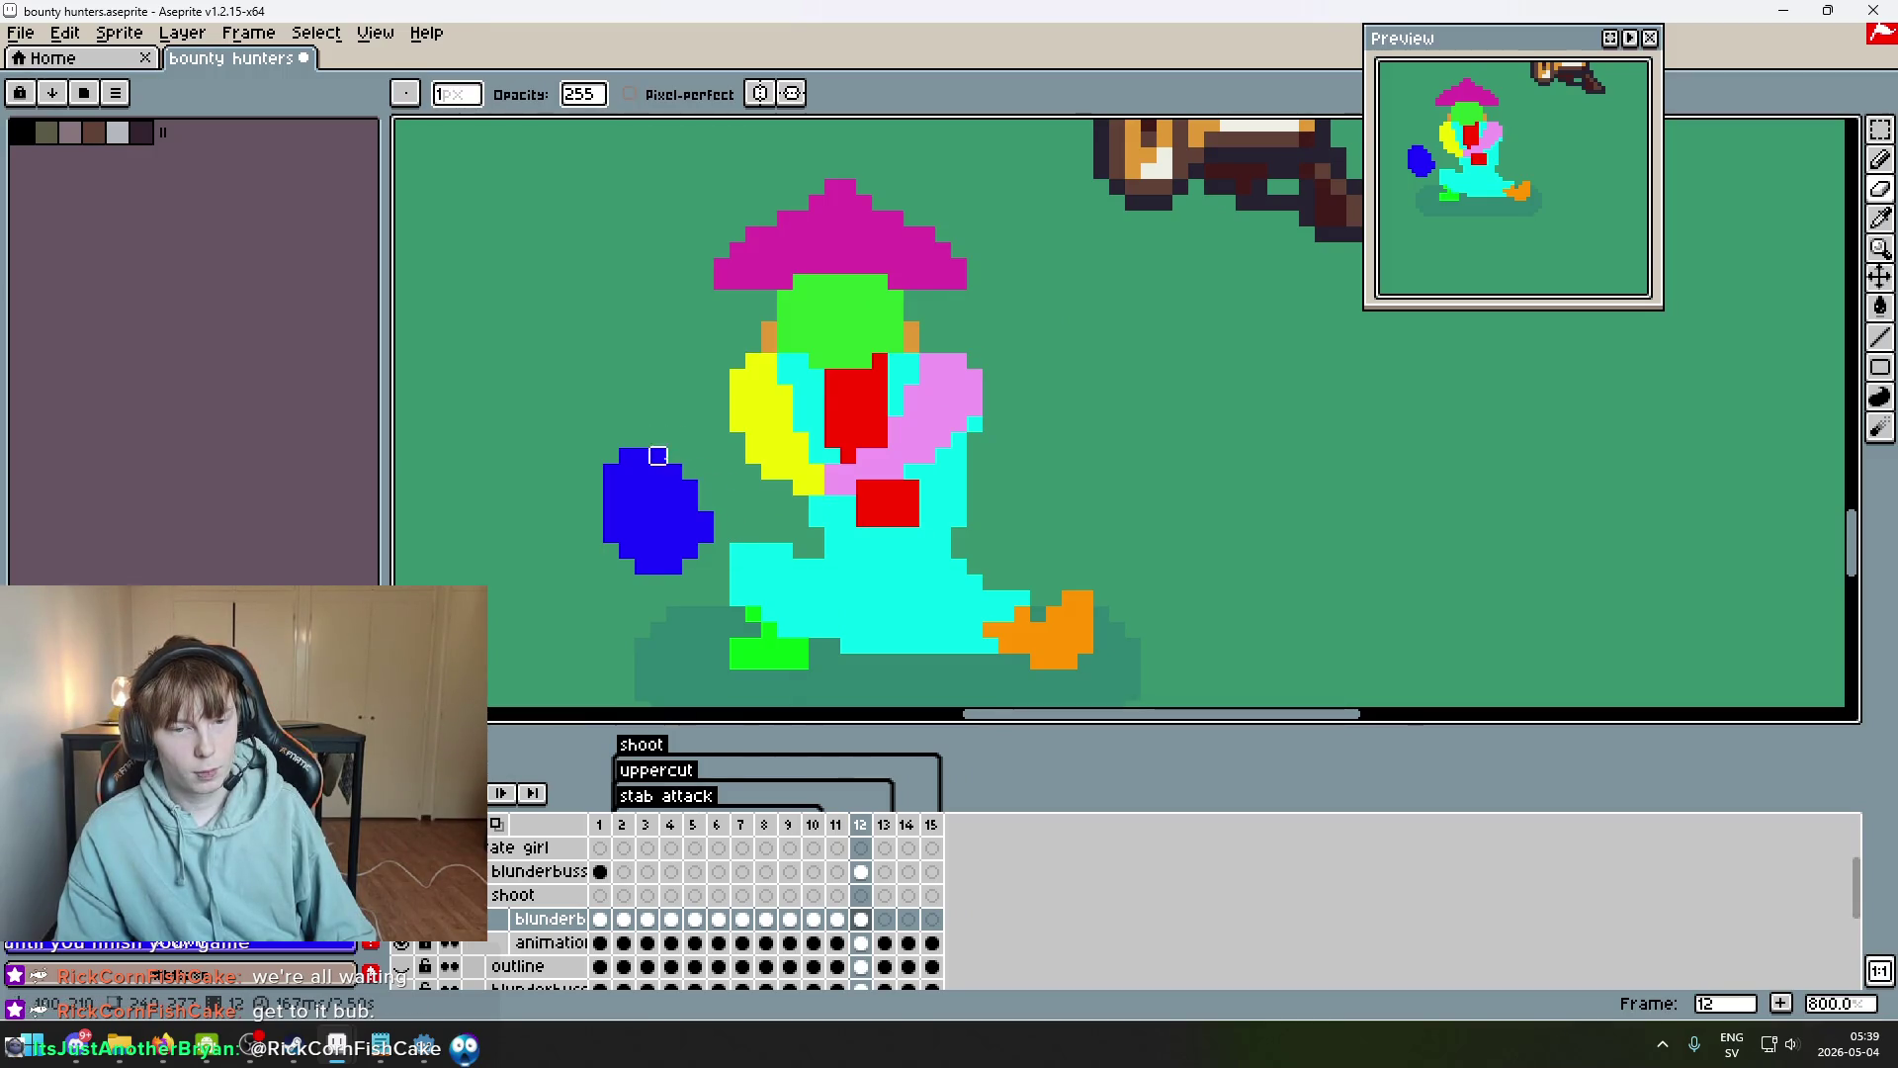
Undo the recent pencil strokes and erasures on the blue blob.
{"action": "key", "text": "b"}
{"action": "scroll", "coordinate": [706, 521], "scroll_direction": "down", "scroll_amount": 2}
{"action": "key", "text": "ctrl+z"}
{"action": "scroll", "coordinate": [719, 511], "scroll_direction": "up", "scroll_amount": 2}
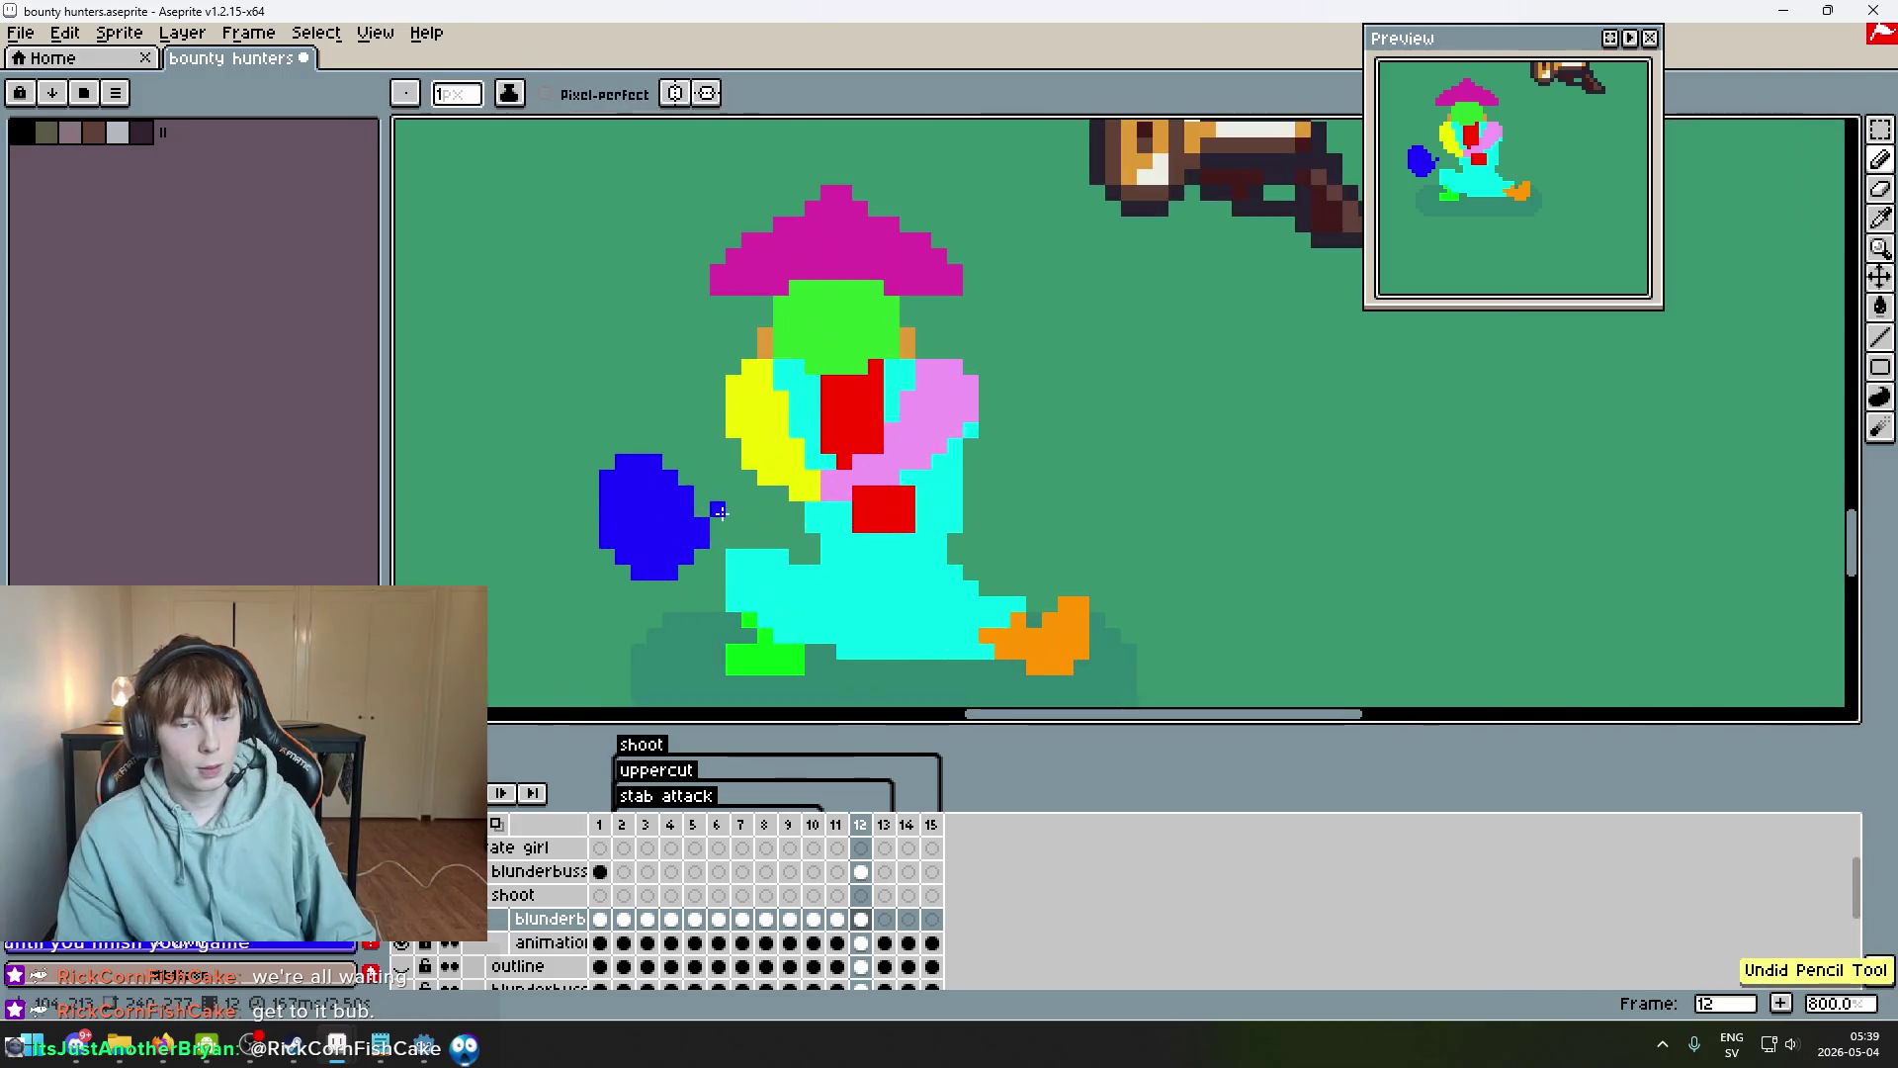
{"action": "key", "text": "e"}
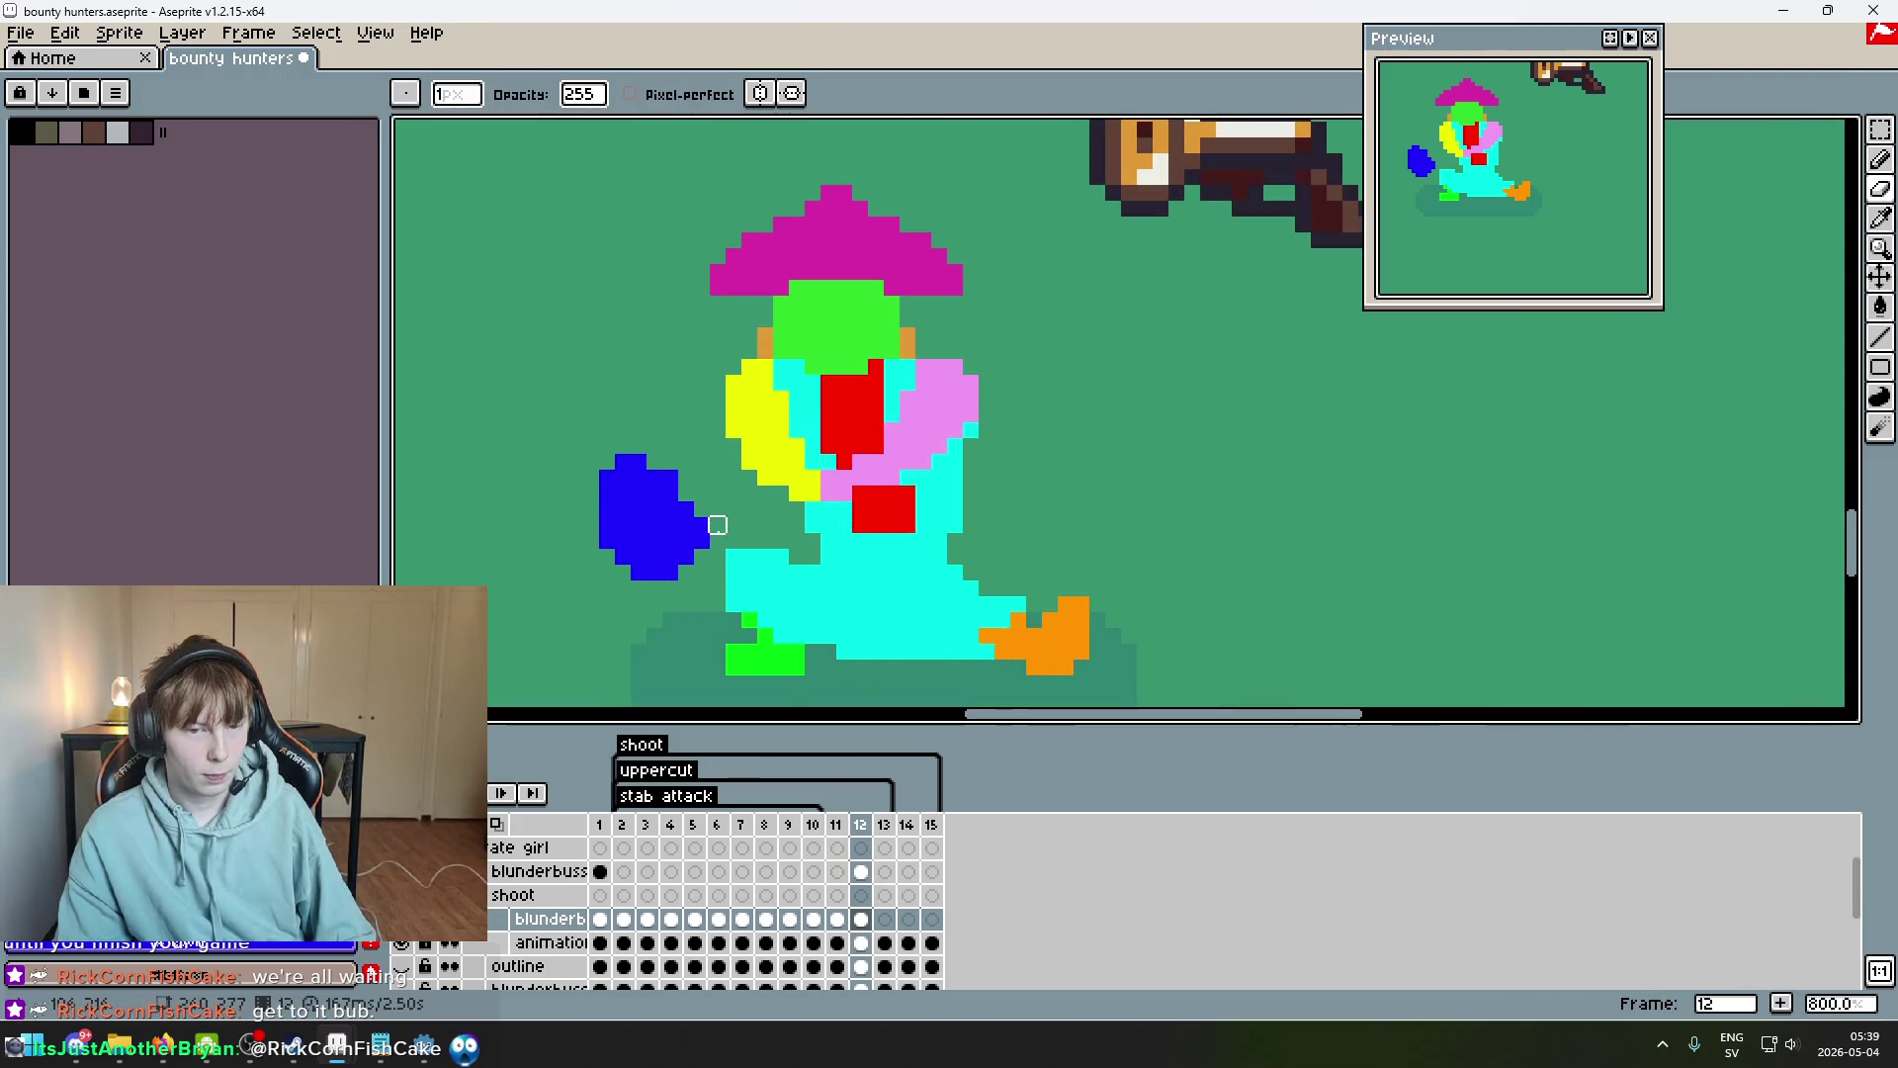
{"action": "key", "text": "ctrl+z"}
{"action": "scroll", "coordinate": [767, 541], "scroll_direction": "down", "scroll_amount": 3}
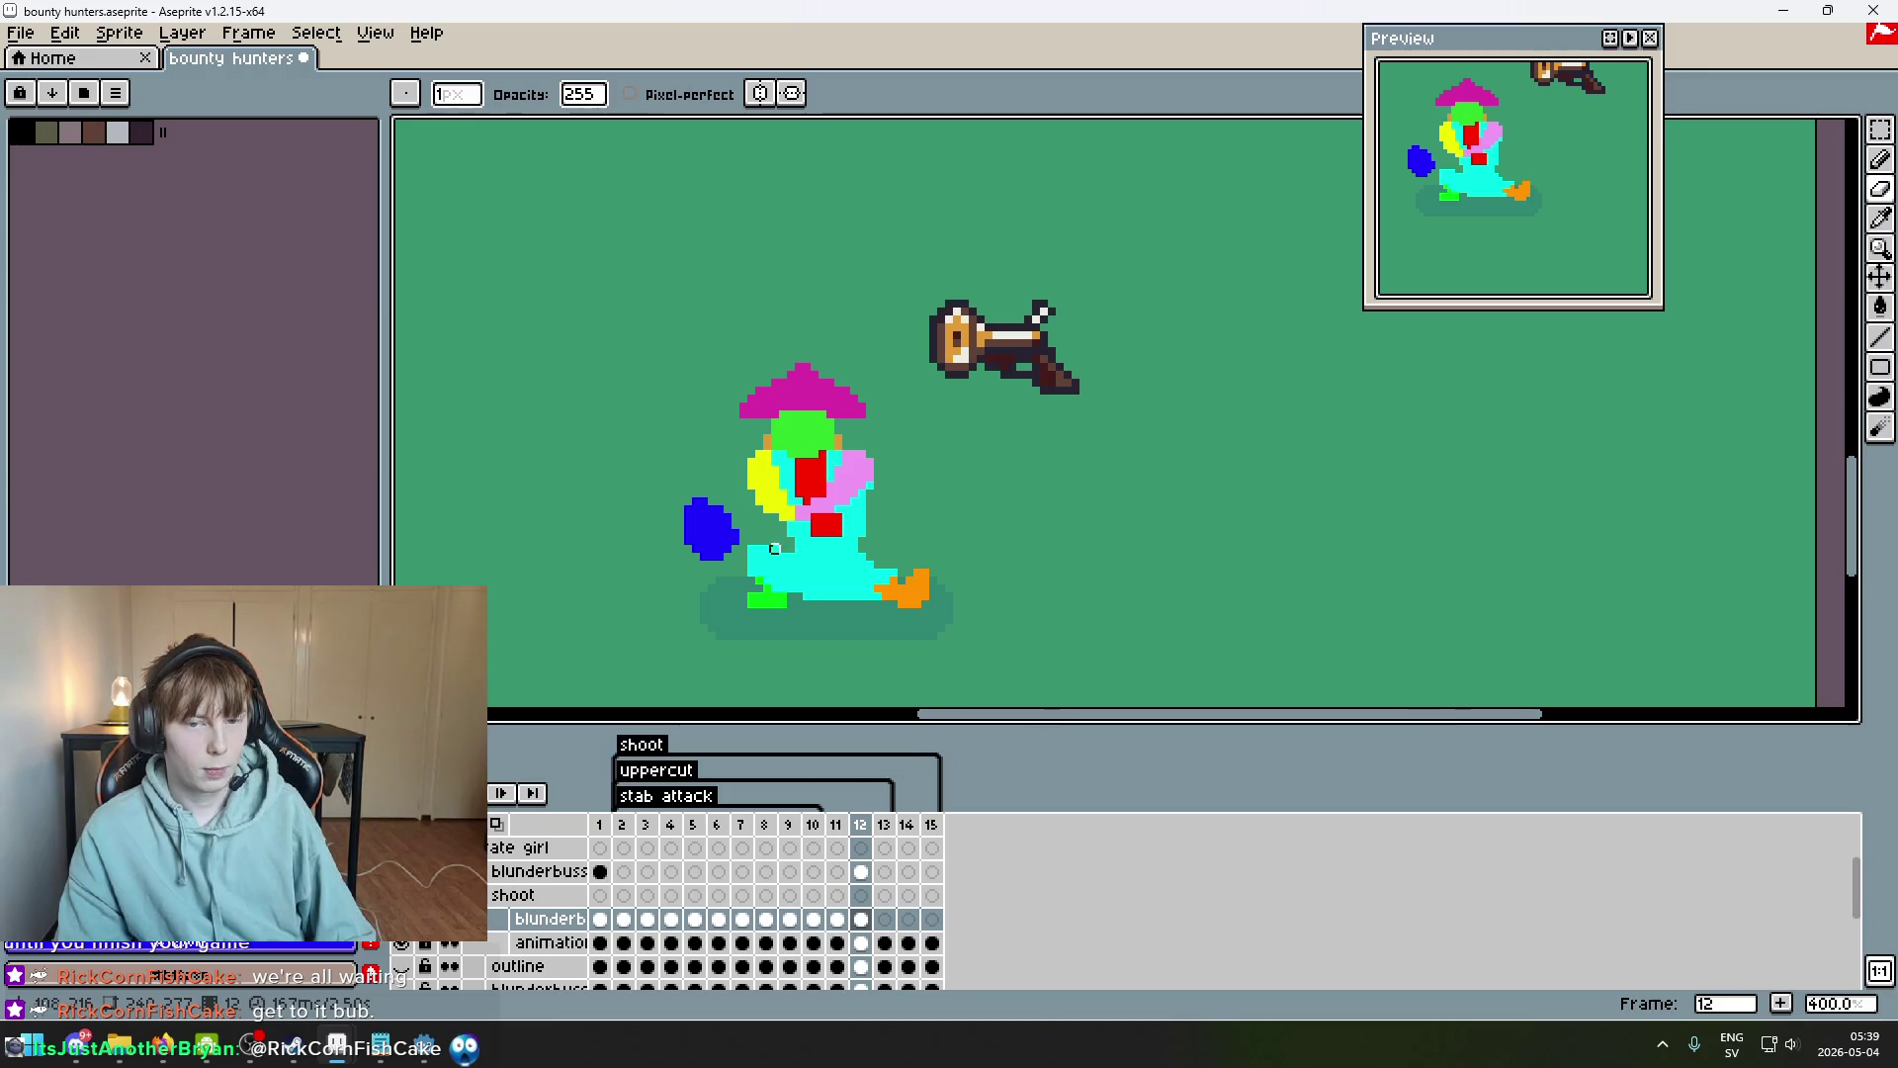
{"action": "scroll", "coordinate": [774, 548], "scroll_direction": "up", "scroll_amount": 5}
{"action": "scroll", "coordinate": [726, 539], "scroll_direction": "down", "scroll_amount": 5}
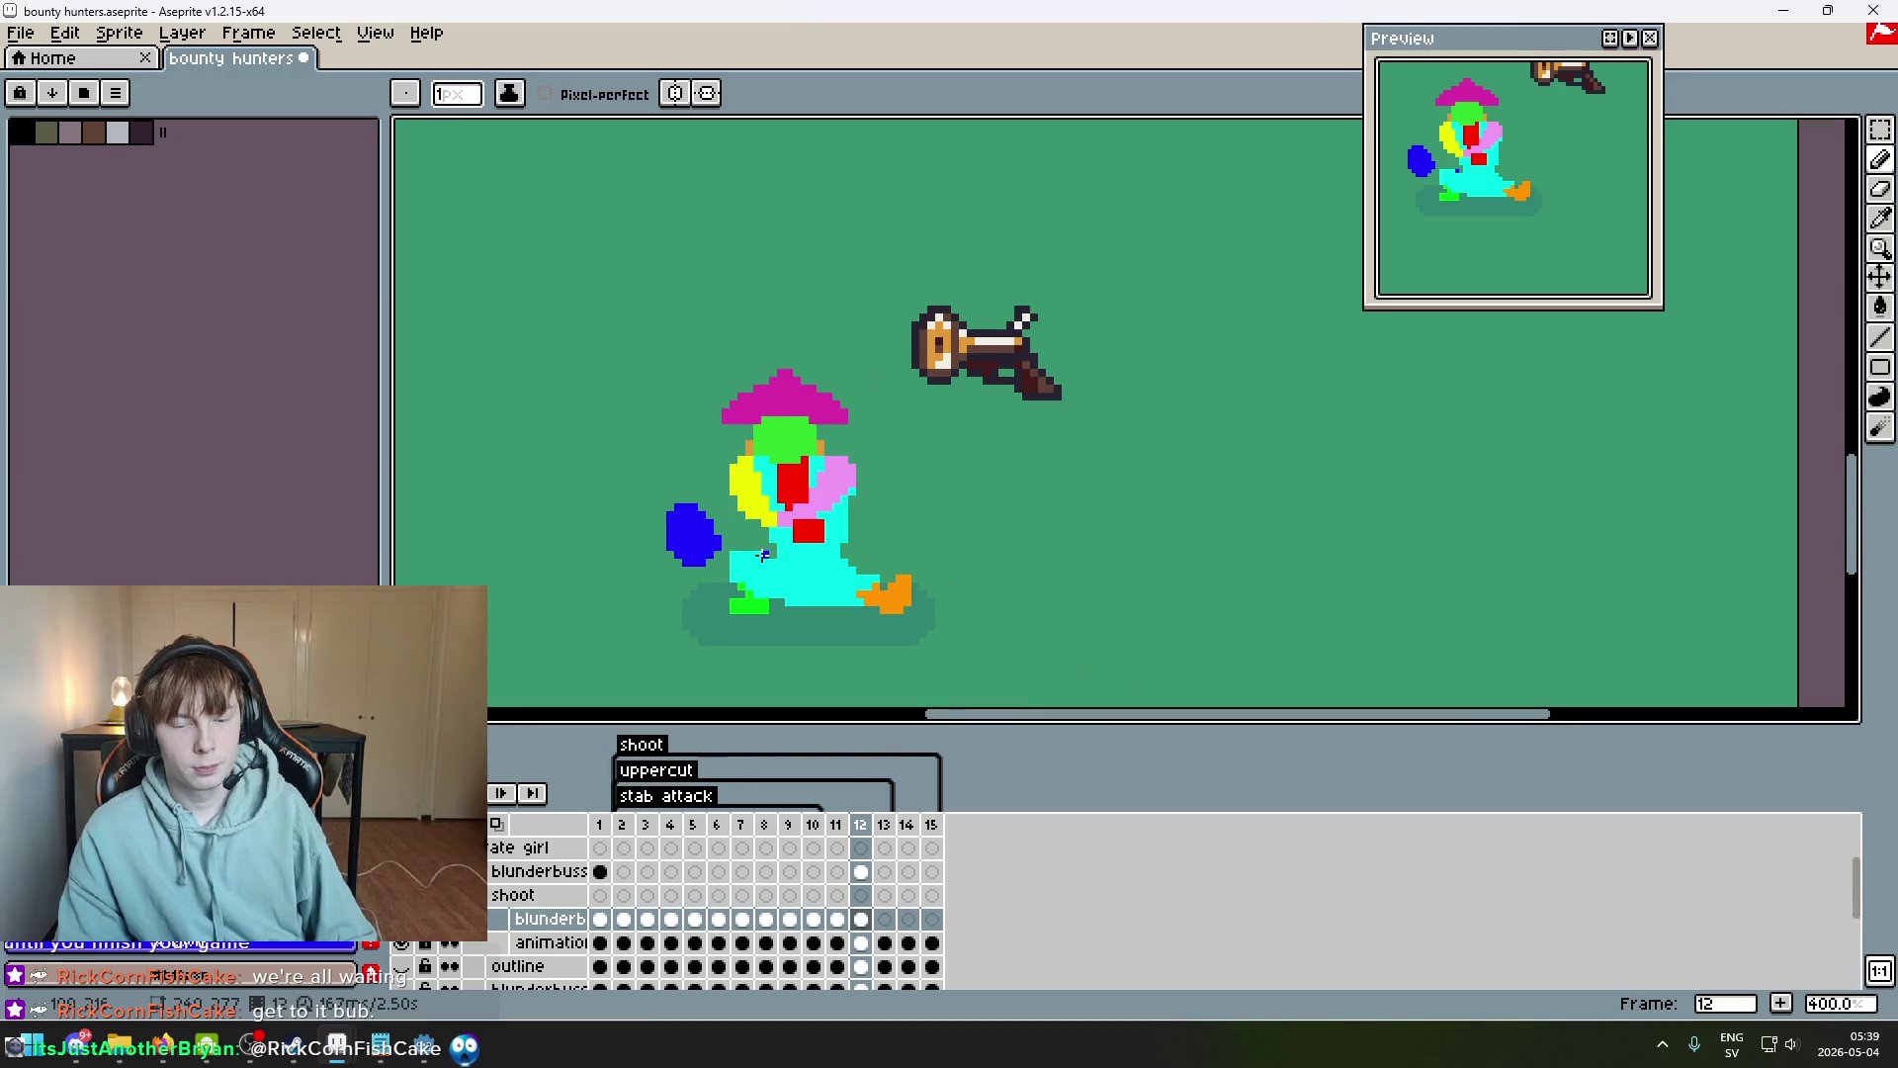
{"action": "scroll", "coordinate": [761, 551], "scroll_direction": "up", "scroll_amount": 1}
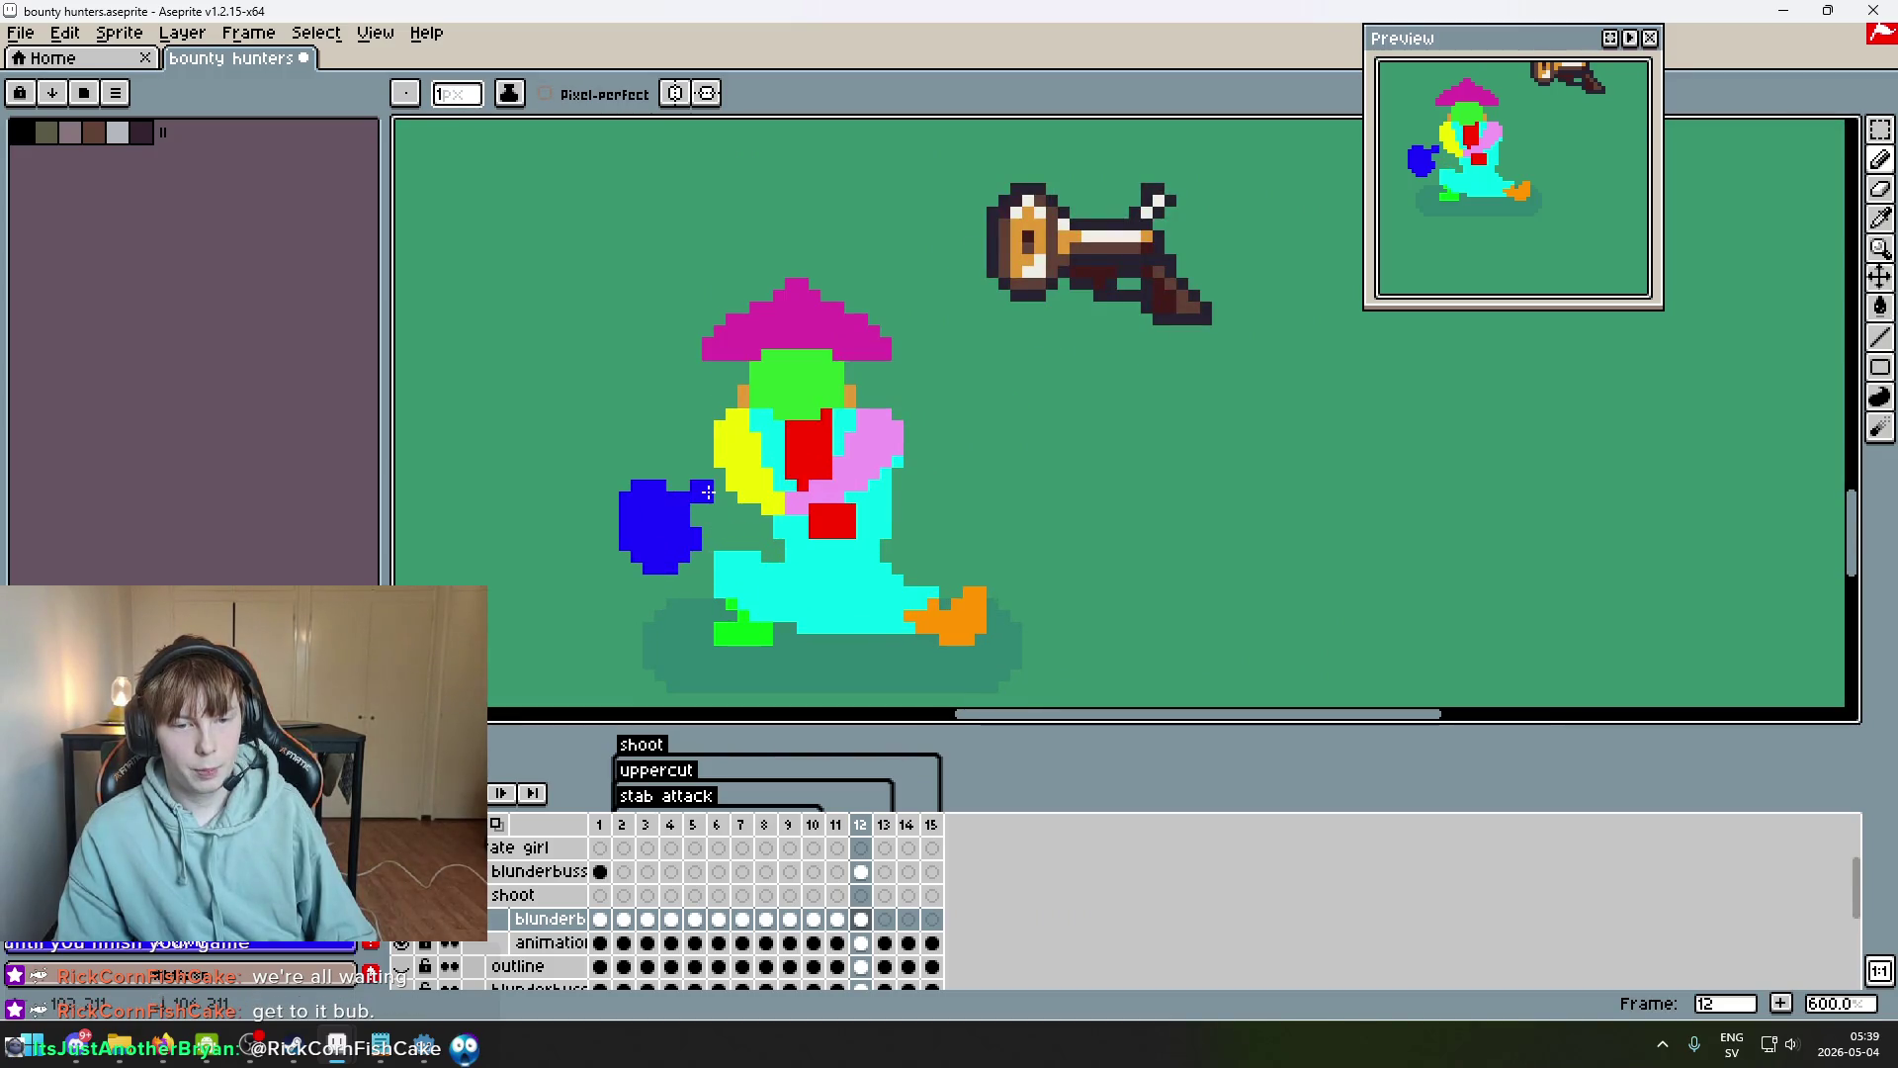
{"action": "key", "text": "ctrl+z"}
Extend the blue blob with a short stub rightward toward the body, discarding two trial strokes.
{"action": "left_click_drag", "start_coordinate": [670, 491], "coordinate": [709, 498]}
{"action": "left_click_drag", "start_coordinate": [944, 317], "coordinate": [1207, 487]}
{"action": "key", "text": "ctrl+z"}
{"action": "mouse_move", "coordinate": [987, 365]}
{"action": "left_mouse_down"}
{"action": "mouse_move", "coordinate": [1462, 466]}
{"action": "mouse_move", "coordinate": [1544, 460]}
{"action": "mouse_move", "coordinate": [1076, 415]}
{"action": "mouse_move", "coordinate": [1279, 551]}
{"action": "mouse_move", "coordinate": [1499, 560]}
{"action": "left_mouse_up"}
{"action": "key", "text": "ctrl+z"}
{"action": "key", "text": "ctrl+z"}
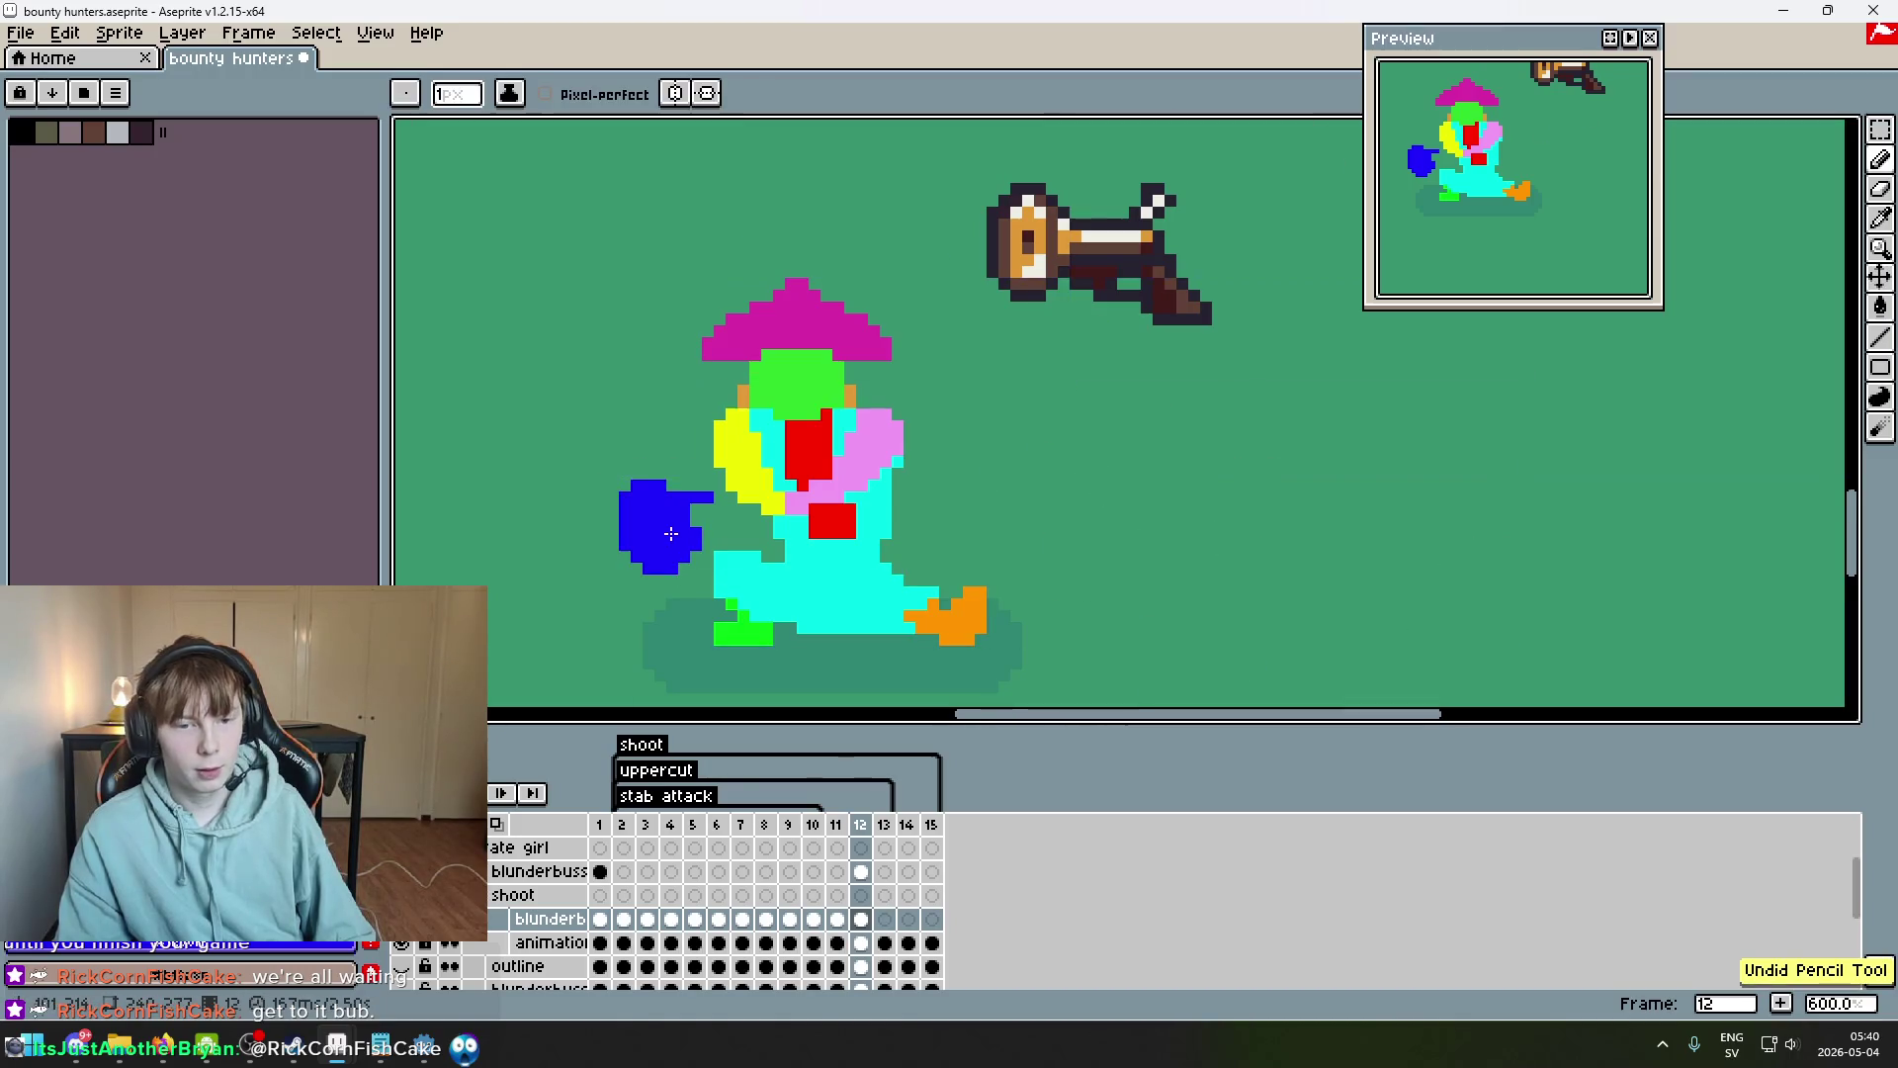
Redraw the blue stub on frame 12 reaching from the hand toward the body.
{"action": "scroll", "coordinate": [751, 464], "scroll_direction": "up", "scroll_amount": 4}
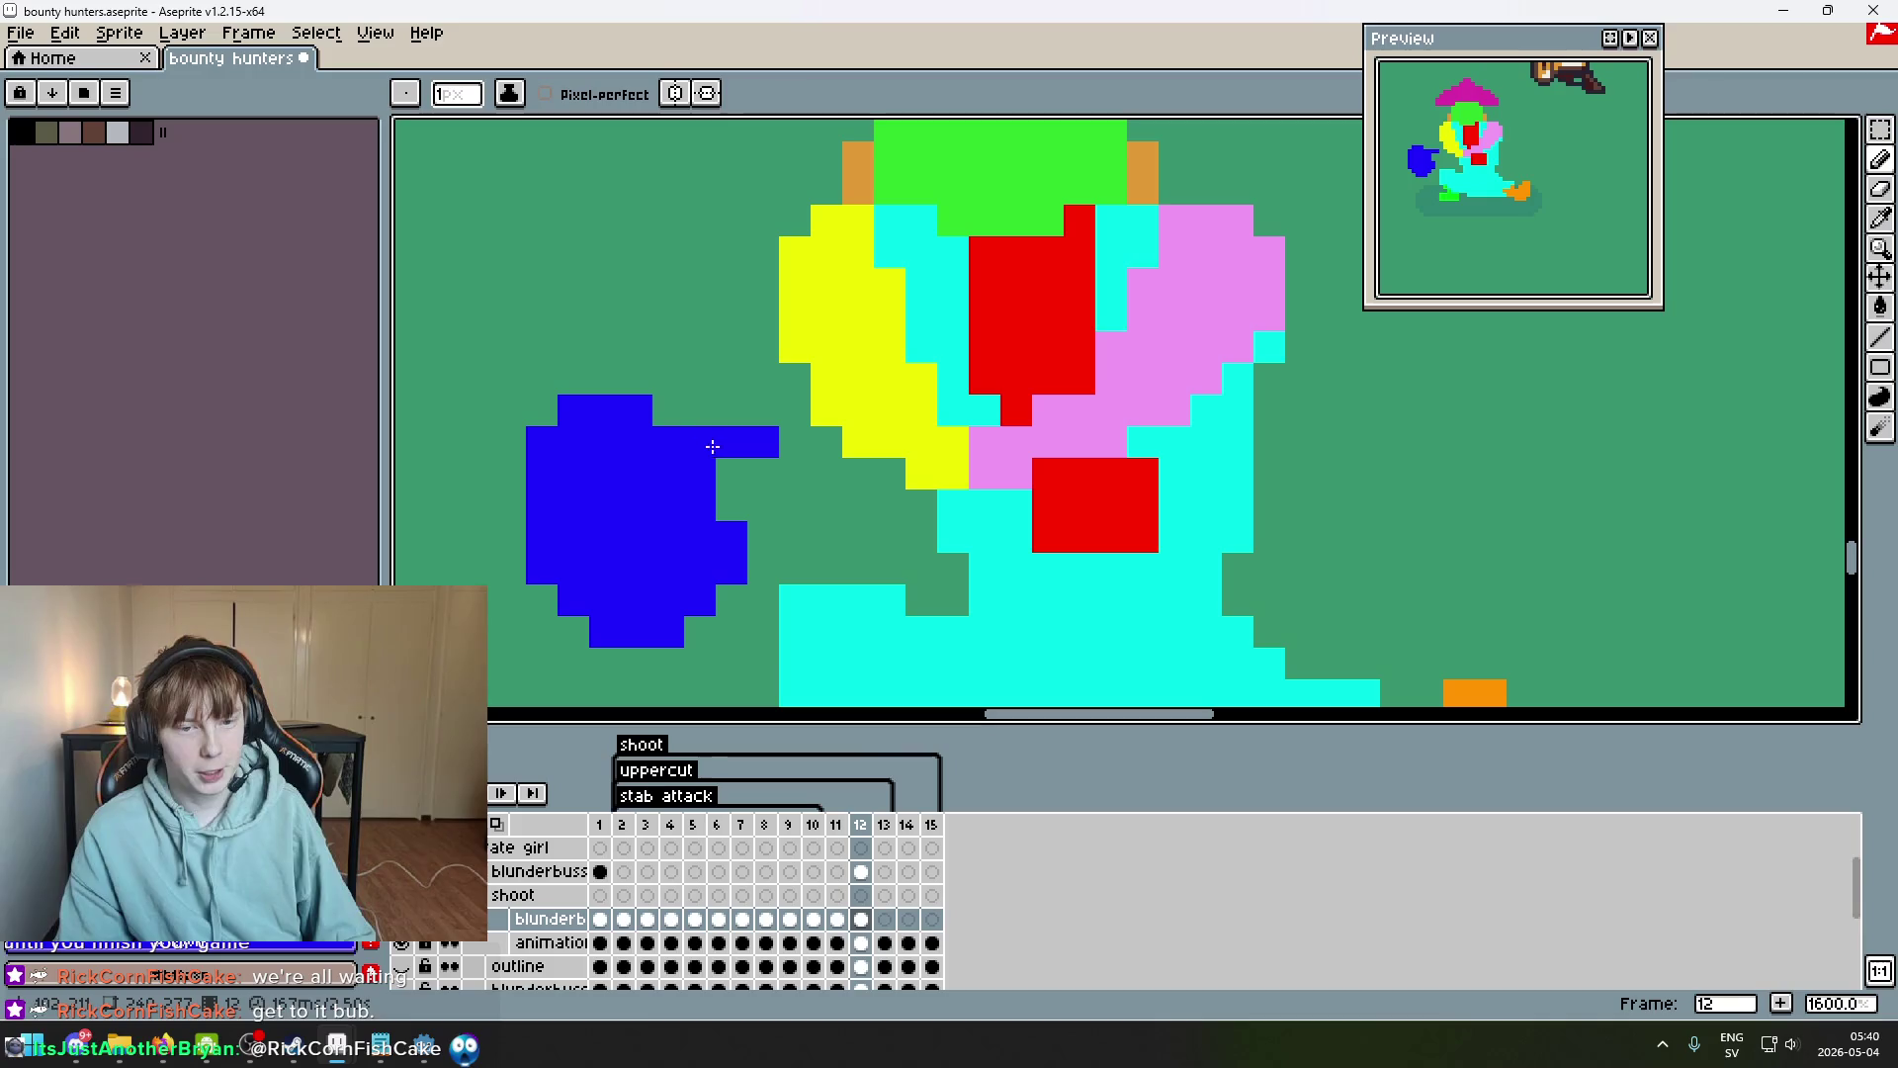
{"action": "scroll", "coordinate": [696, 579], "scroll_direction": "down", "scroll_amount": 5}
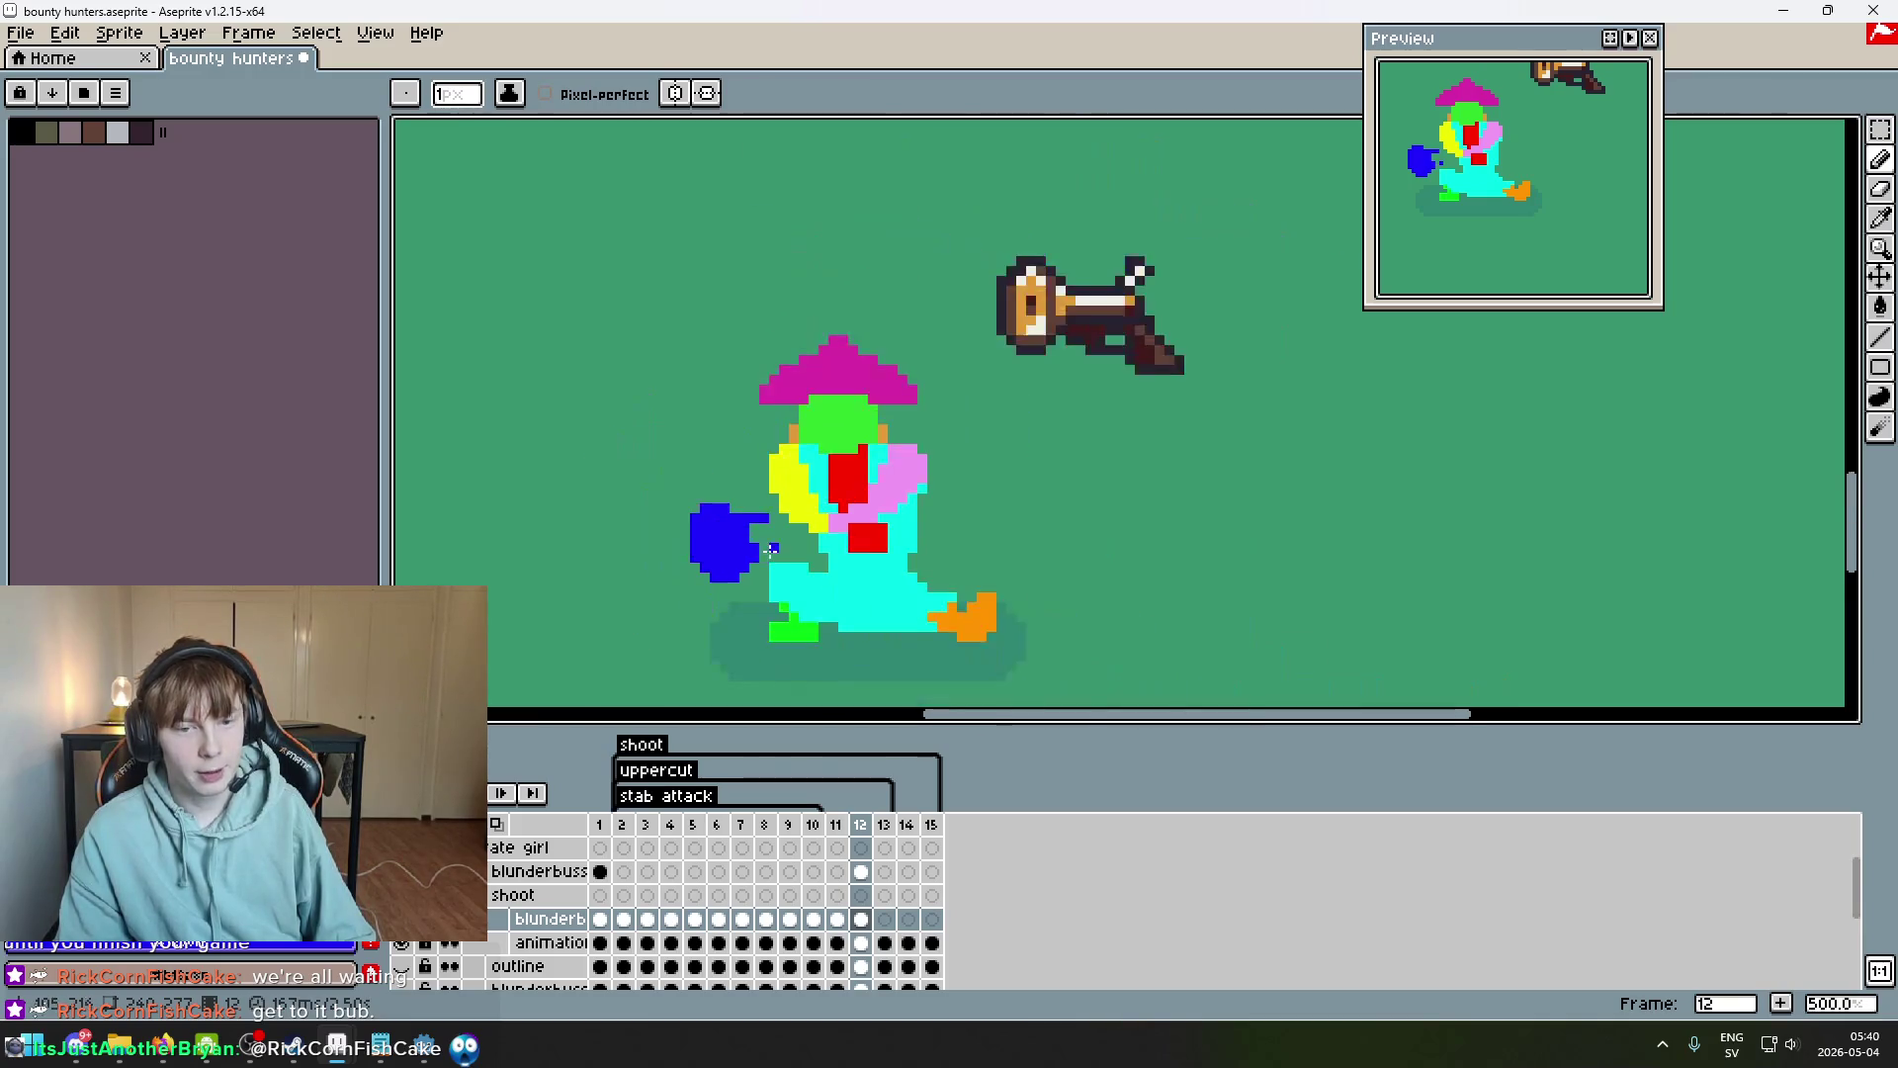
{"action": "scroll", "coordinate": [758, 546], "scroll_direction": "up", "scroll_amount": 2}
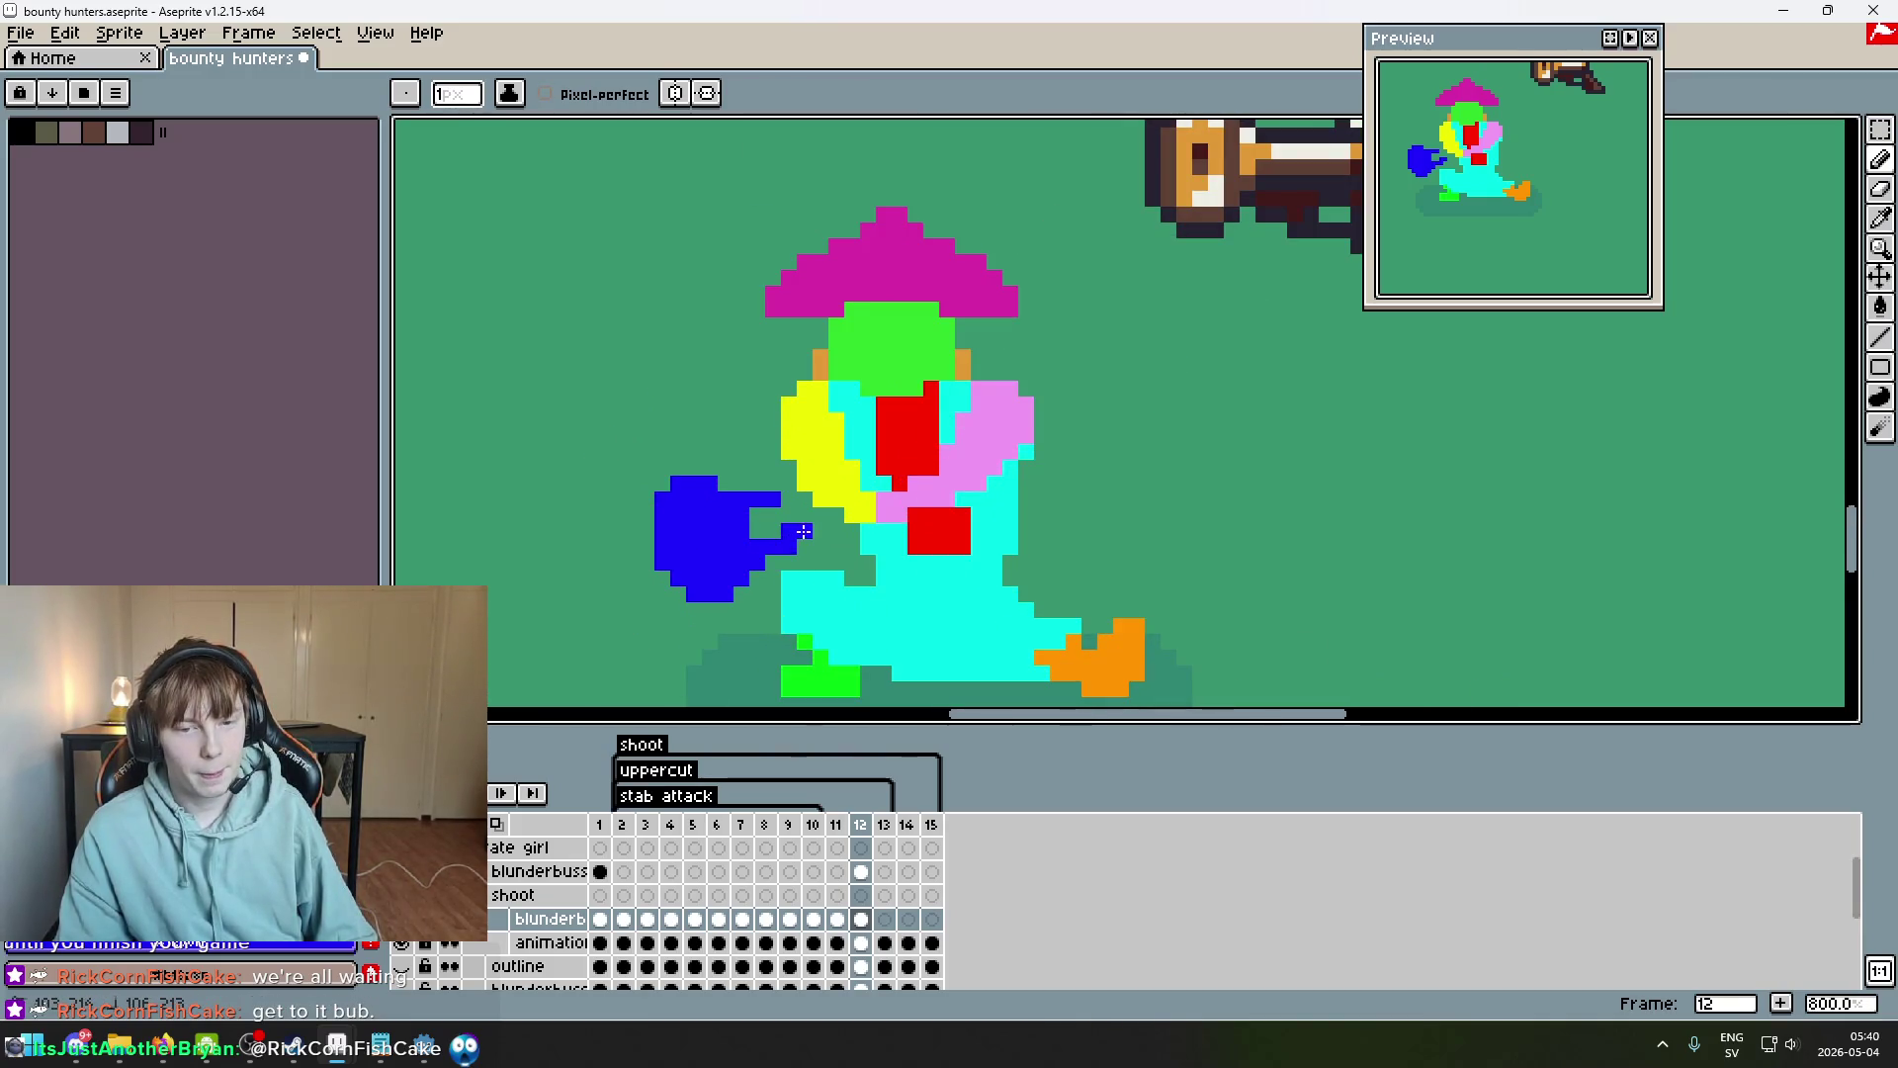
{"action": "left_click_drag", "start_coordinate": [781, 531], "coordinate": [797, 515]}
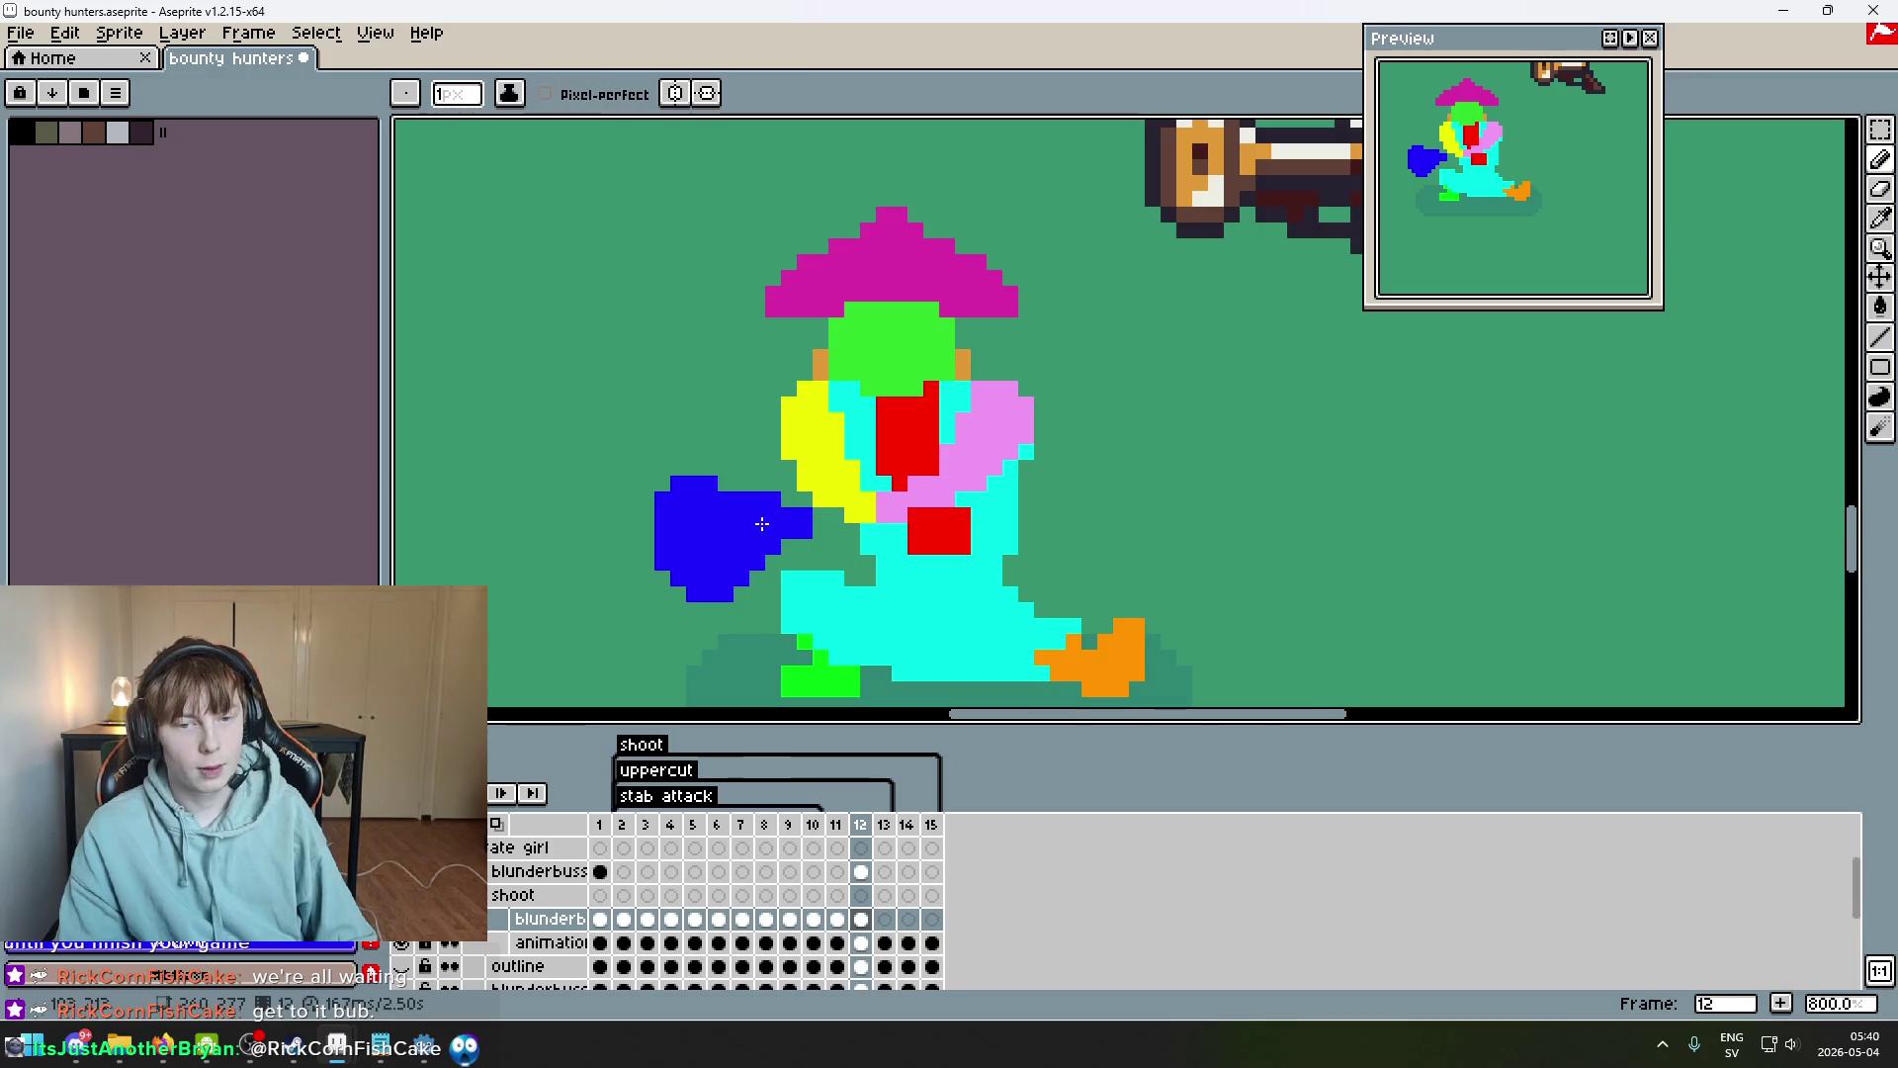
{"action": "scroll", "coordinate": [761, 519], "scroll_direction": "down", "scroll_amount": 3}
{"action": "scroll", "coordinate": [763, 514], "scroll_direction": "up", "scroll_amount": 3}
{"action": "scroll", "coordinate": [767, 504], "scroll_direction": "up", "scroll_amount": 2}
{"action": "scroll", "coordinate": [859, 523], "scroll_direction": "down", "scroll_amount": 2}
{"action": "scroll", "coordinate": [859, 524], "scroll_direction": "down", "scroll_amount": 3}
Undo the two erasures and paint a few more blue pixels onto the stub.
{"action": "key", "text": "ctrl+z"}
{"action": "scroll", "coordinate": [841, 494], "scroll_direction": "up", "scroll_amount": 3}
{"action": "key", "text": "b"}
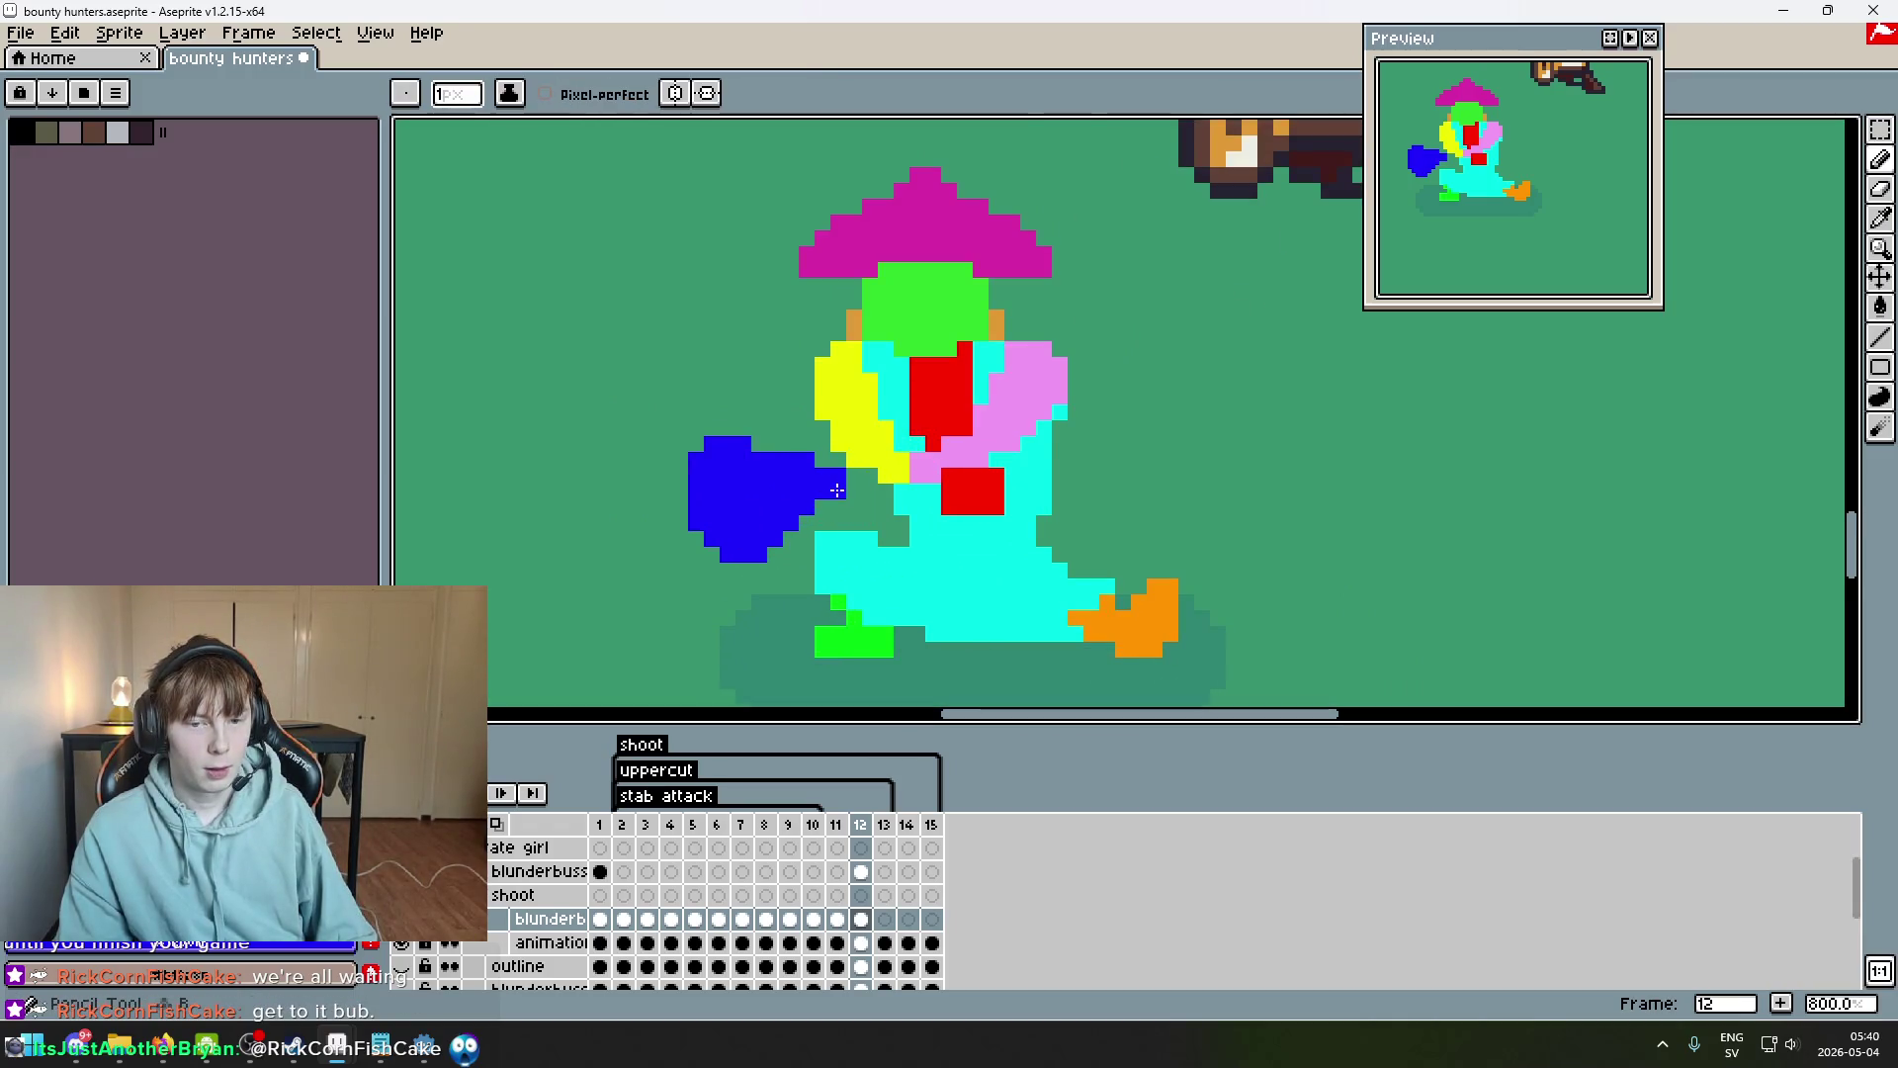
{"action": "scroll", "coordinate": [933, 519], "scroll_direction": "down", "scroll_amount": 4}
{"action": "key", "text": "ctrl+z"}
{"action": "scroll", "coordinate": [921, 523], "scroll_direction": "up", "scroll_amount": 6}
{"action": "mouse_move", "coordinate": [866, 464]}
{"action": "left_mouse_down"}
{"action": "mouse_move", "coordinate": [866, 439]}
{"action": "mouse_move", "coordinate": [819, 451]}
{"action": "mouse_move", "coordinate": [880, 471]}
{"action": "left_mouse_up"}
{"action": "scroll", "coordinate": [879, 471], "scroll_direction": "down", "scroll_amount": 4}
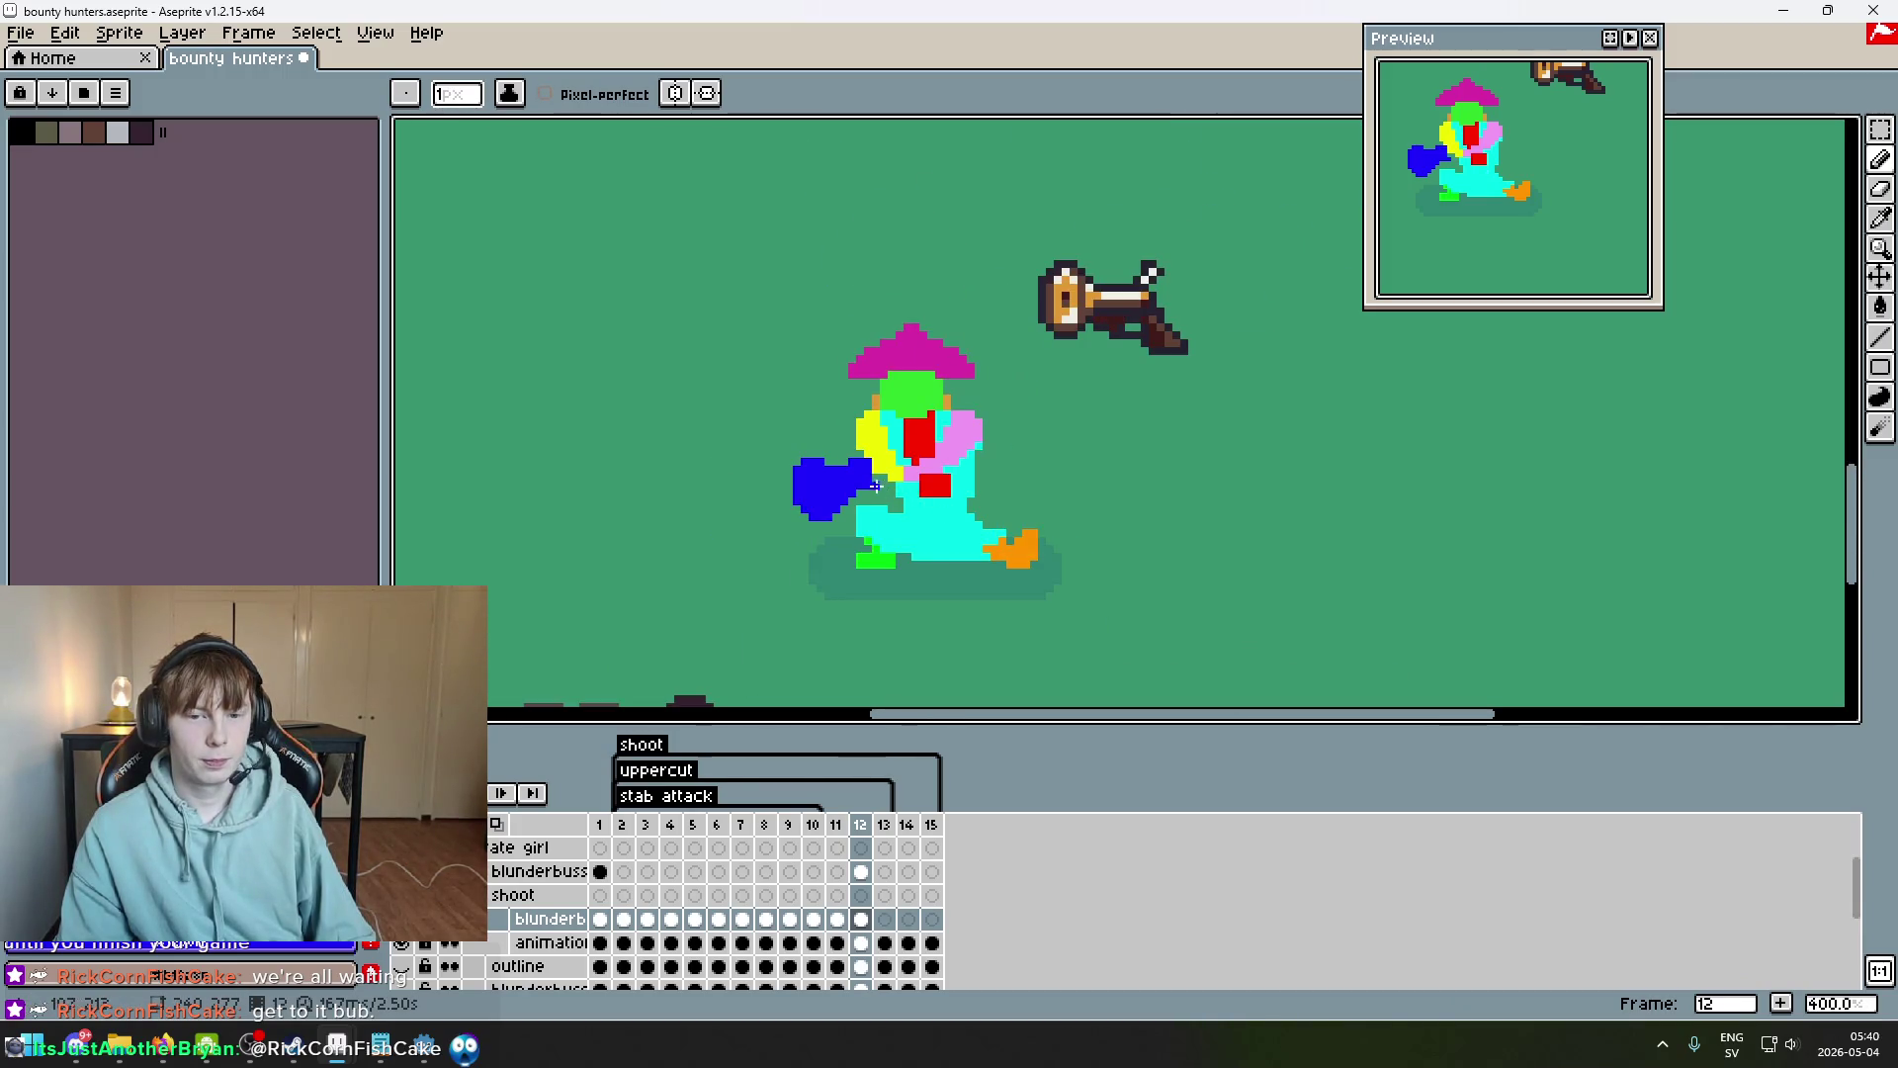
{"action": "scroll", "coordinate": [867, 480], "scroll_direction": "up", "scroll_amount": 3}
Recentre on the blunderbuss and recolour the stray pixel at the blue hand's edge.
{"action": "left_click_drag", "start_coordinate": [1277, 236], "coordinate": [890, 424]}
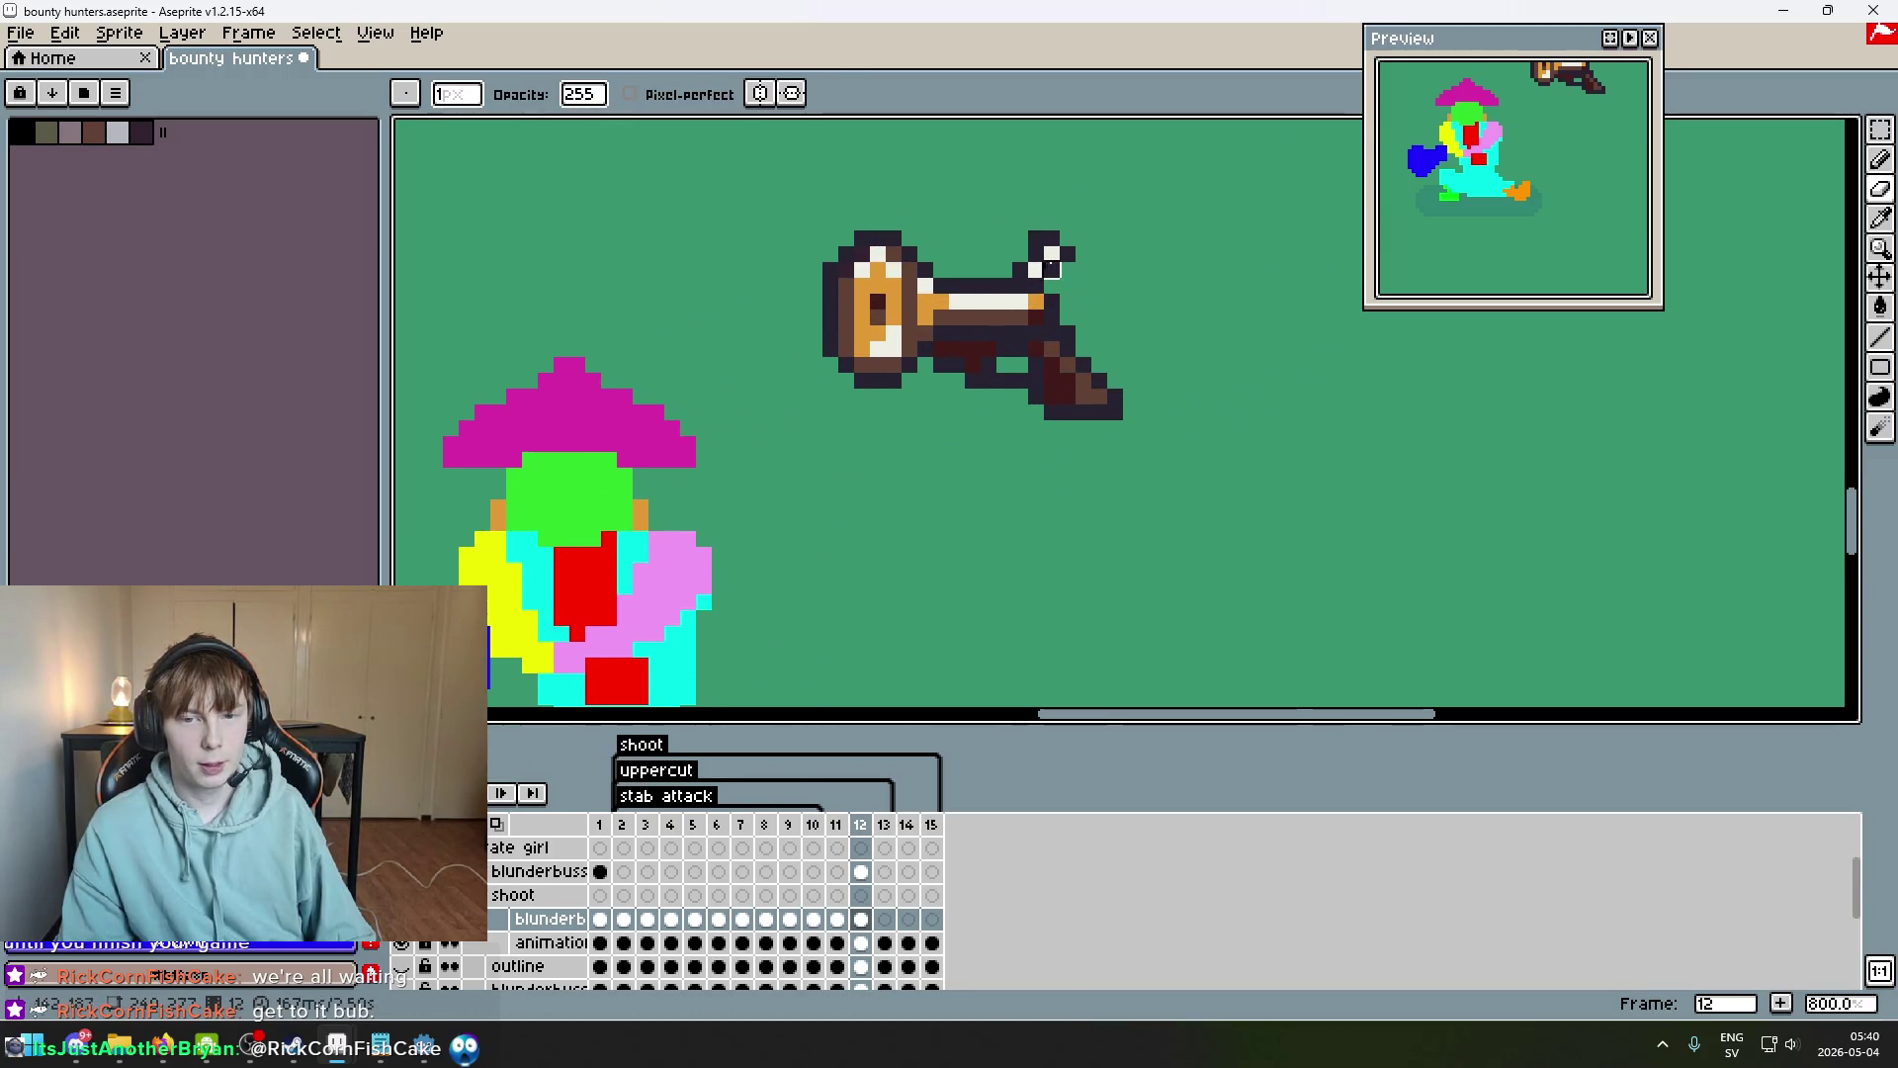
{"action": "scroll", "coordinate": [832, 395], "scroll_direction": "down", "scroll_amount": 3}
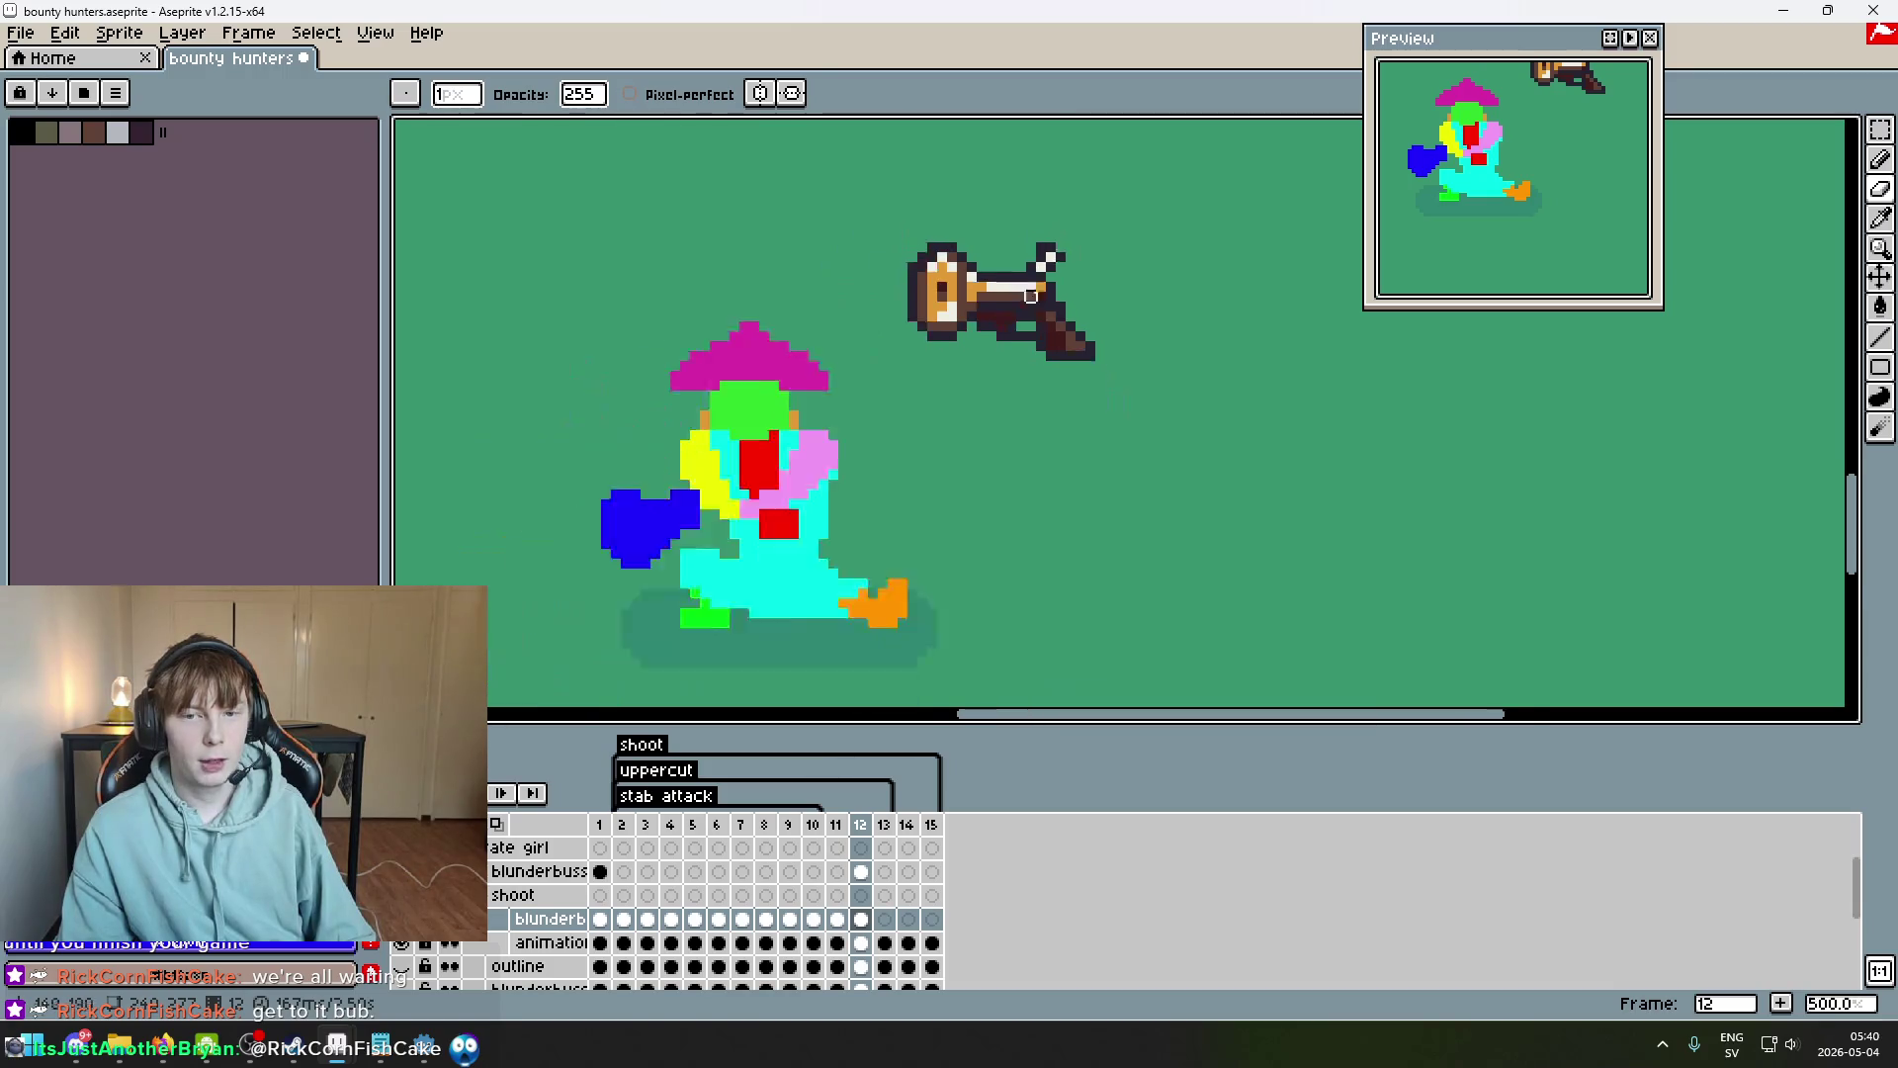
{"action": "scroll", "coordinate": [832, 427], "scroll_direction": "up", "scroll_amount": 4}
{"action": "scroll", "coordinate": [835, 361], "scroll_direction": "down", "scroll_amount": 2}
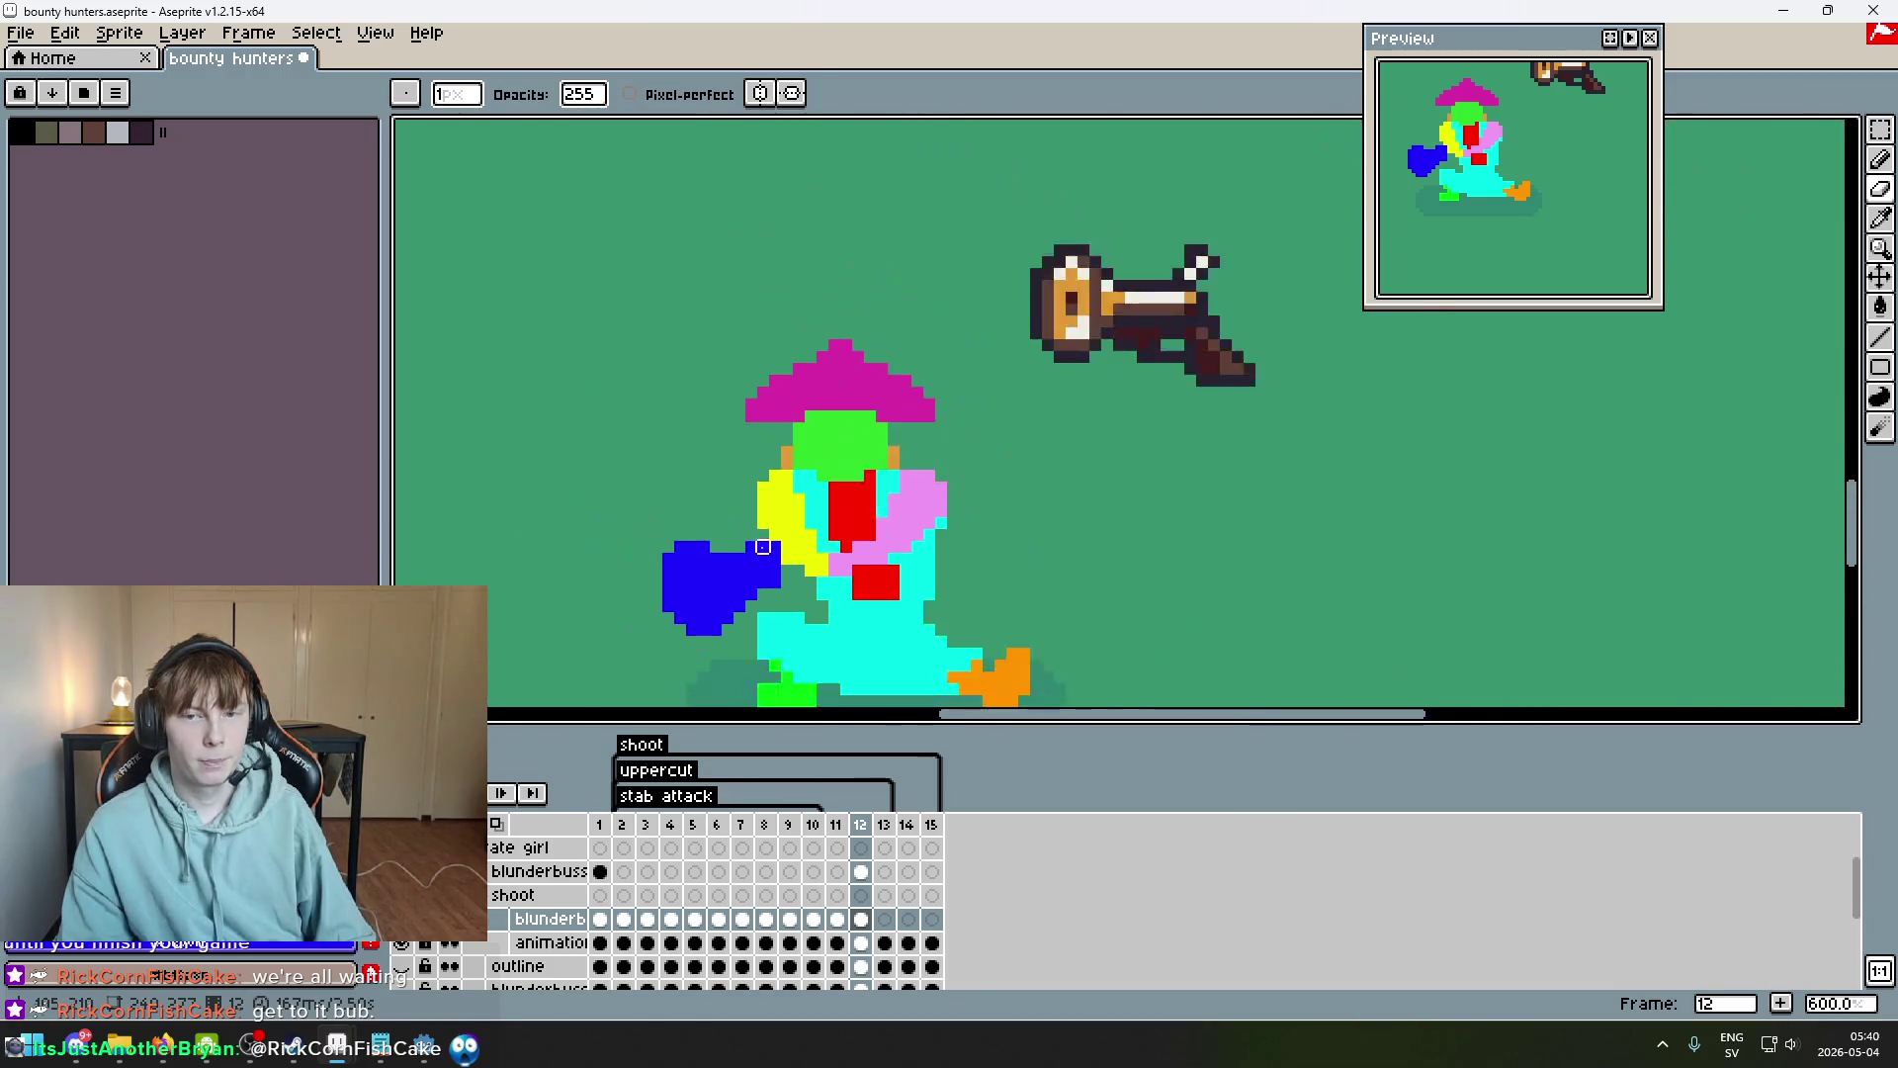
{"action": "scroll", "coordinate": [764, 521], "scroll_direction": "up", "scroll_amount": 4}
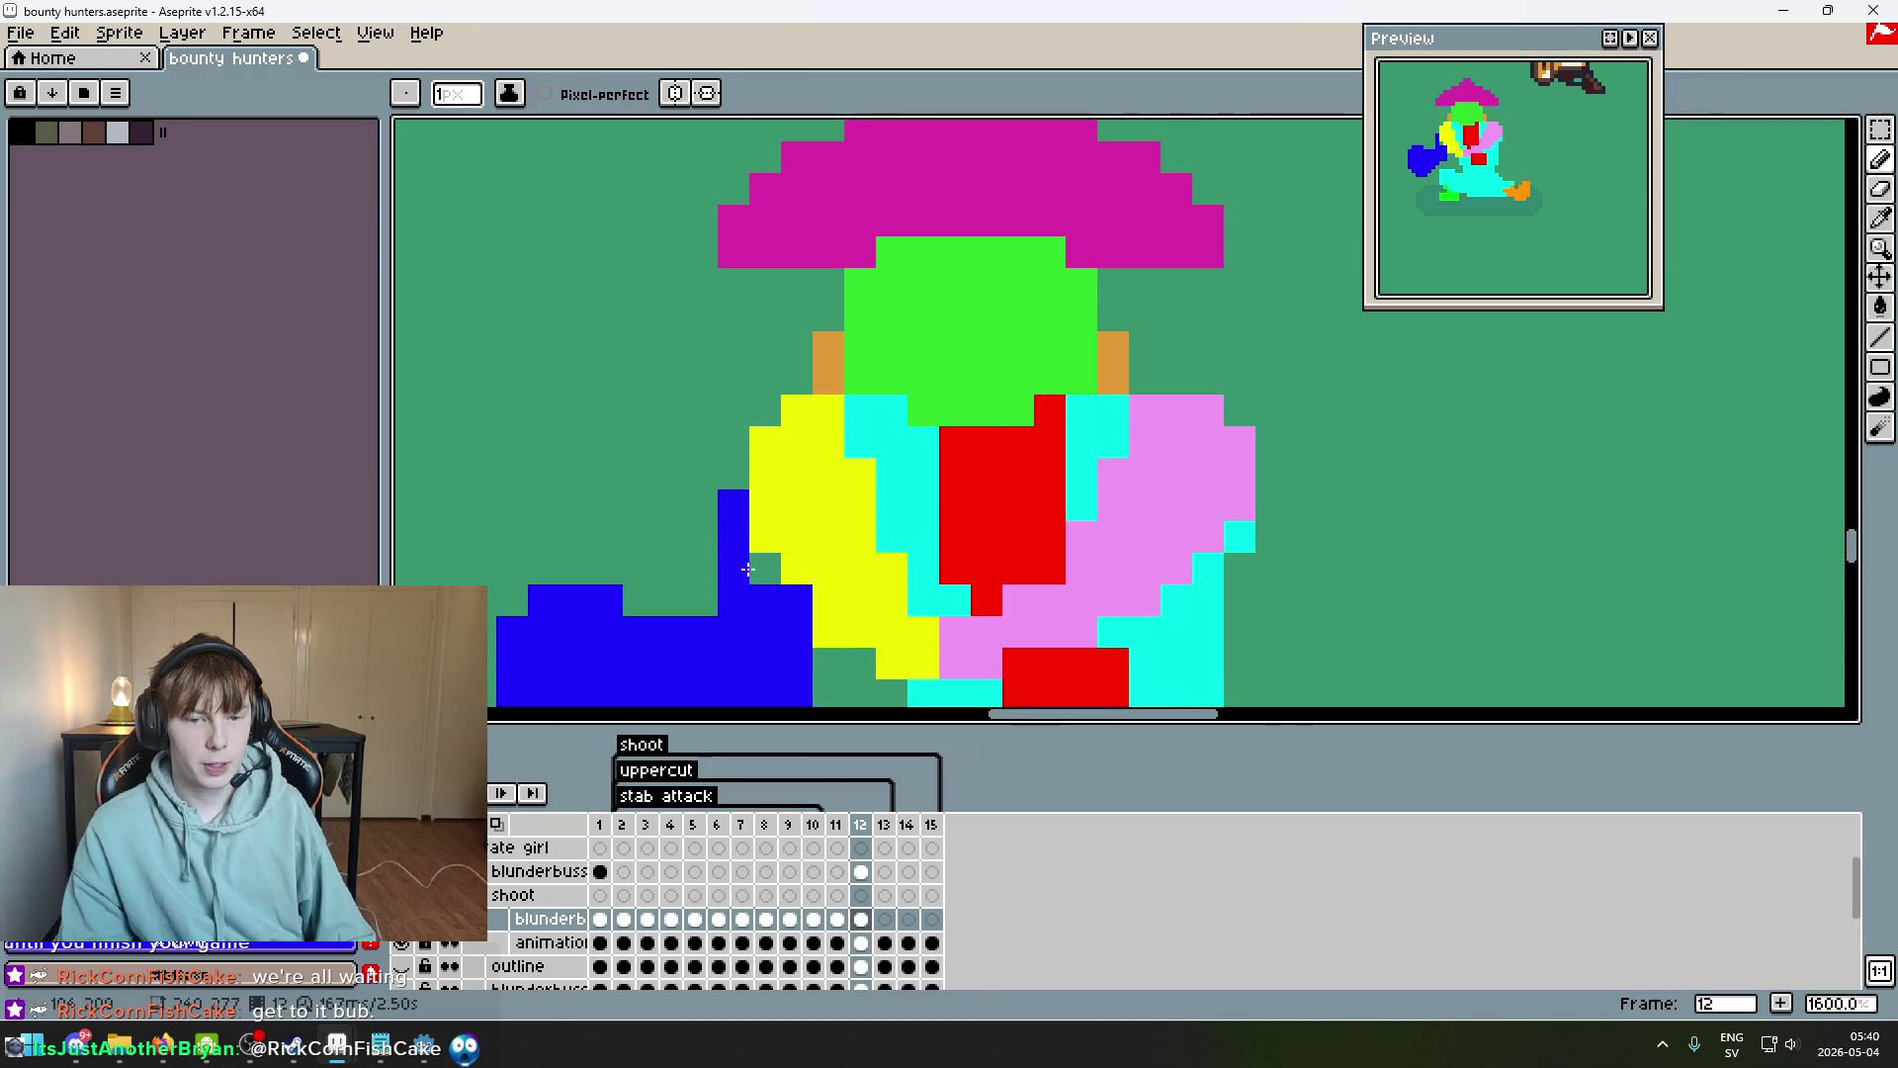
{"action": "scroll", "coordinate": [735, 515], "scroll_direction": "down", "scroll_amount": 3}
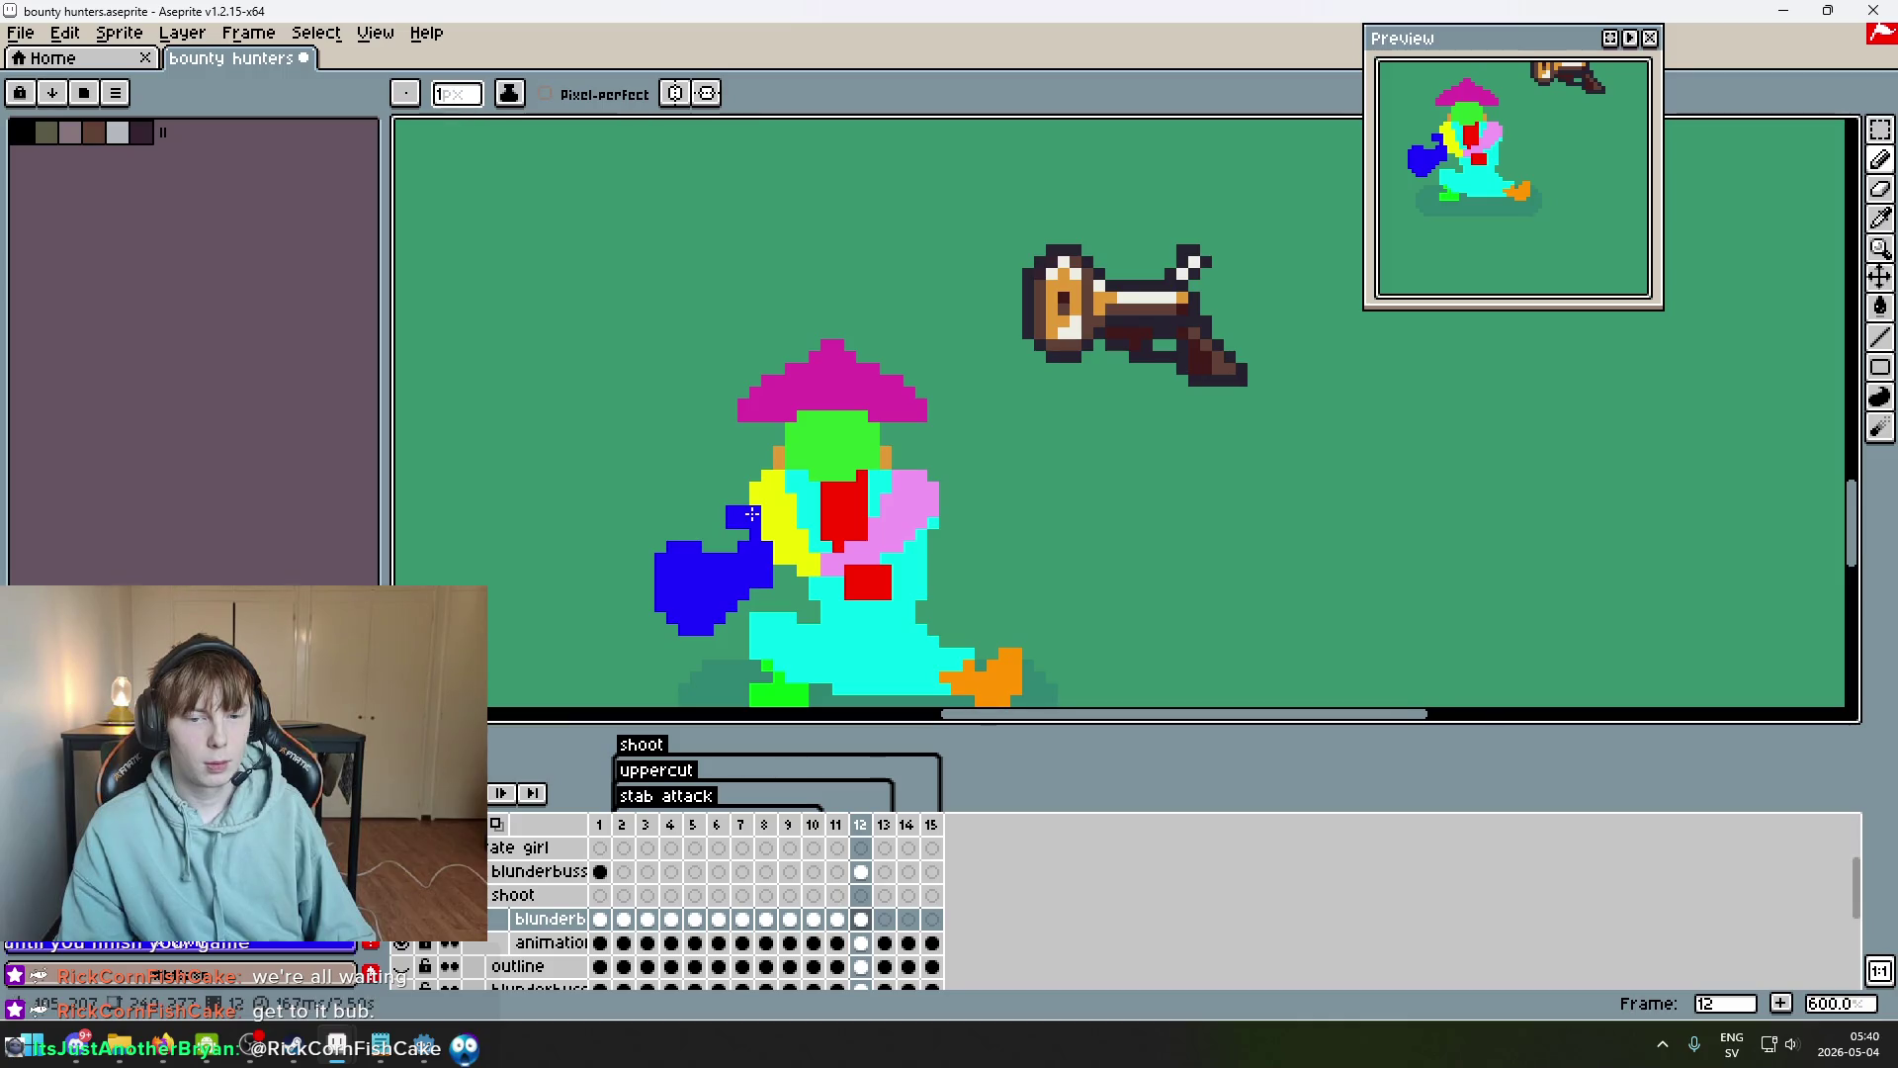
{"action": "key", "text": "e"}
{"action": "left_click", "coordinate": [732, 516]}
{"action": "key", "text": "b"}
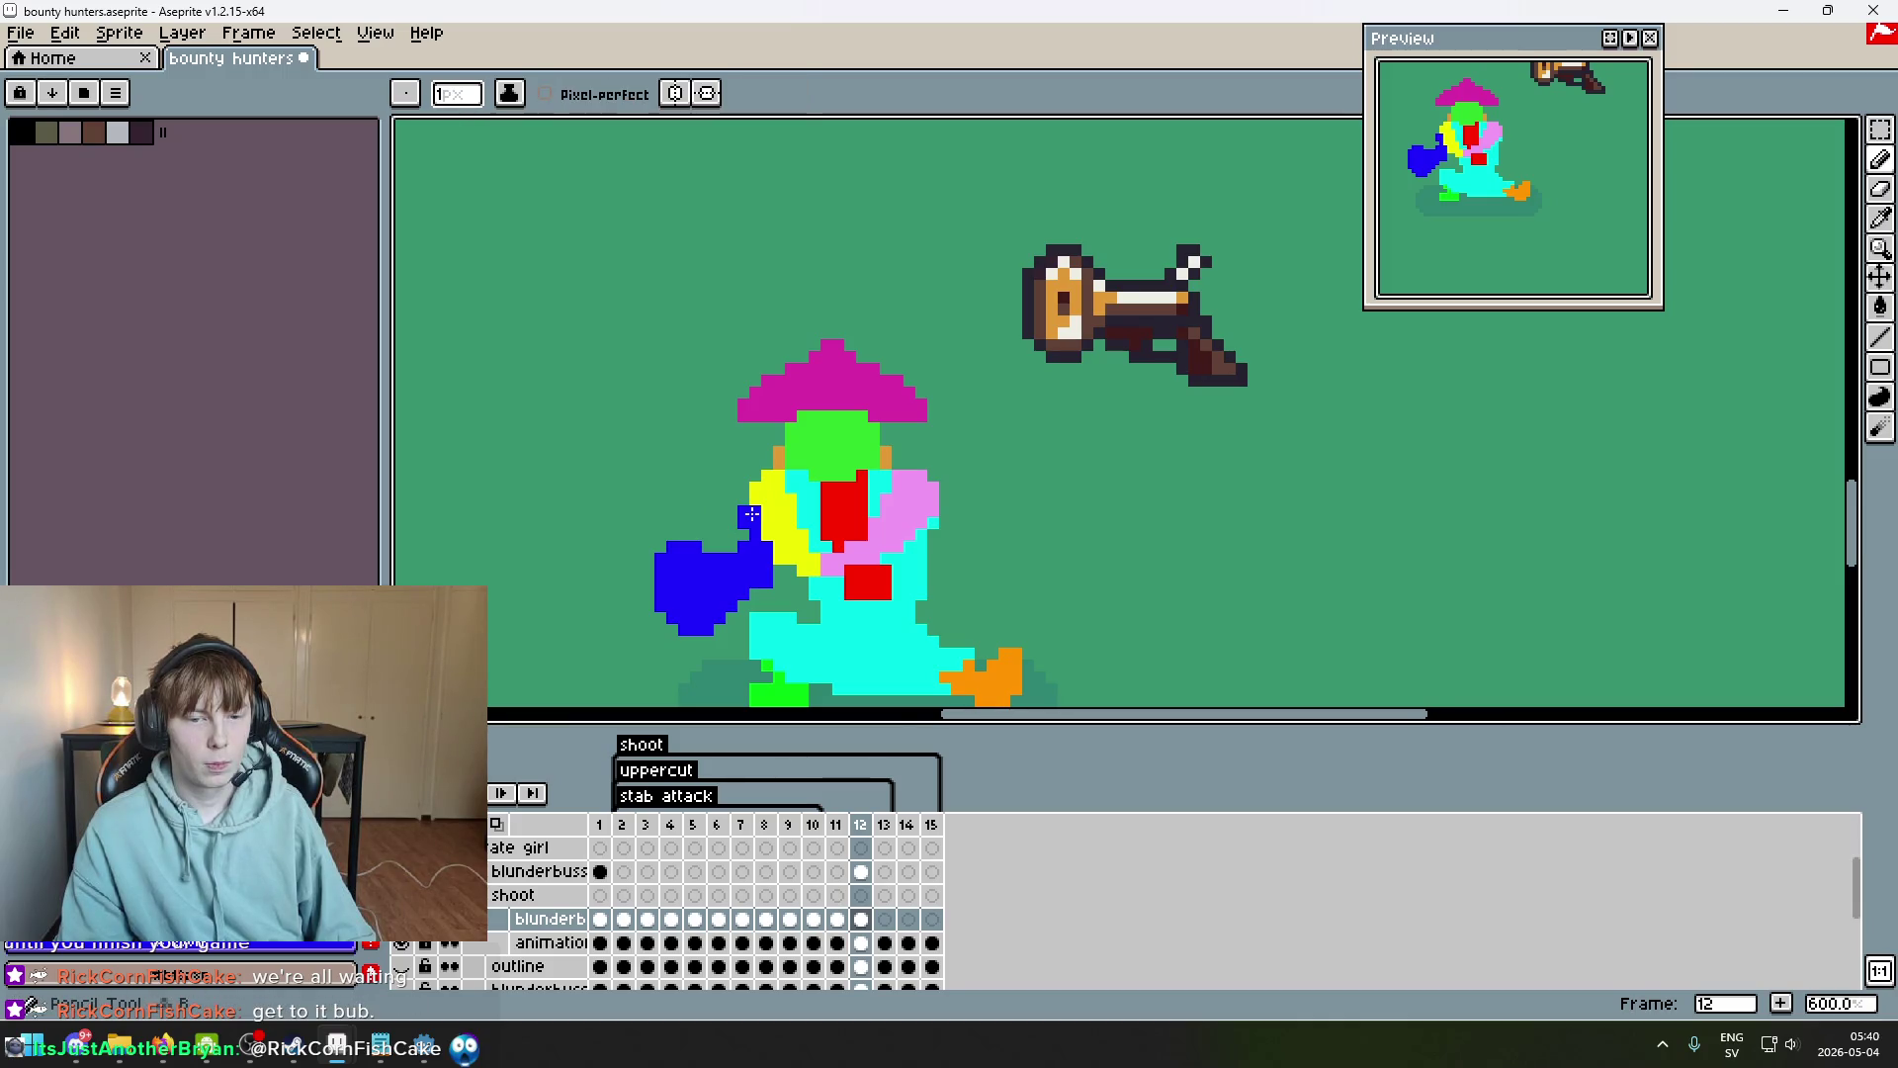
{"action": "scroll", "coordinate": [812, 585], "scroll_direction": "down", "scroll_amount": 3}
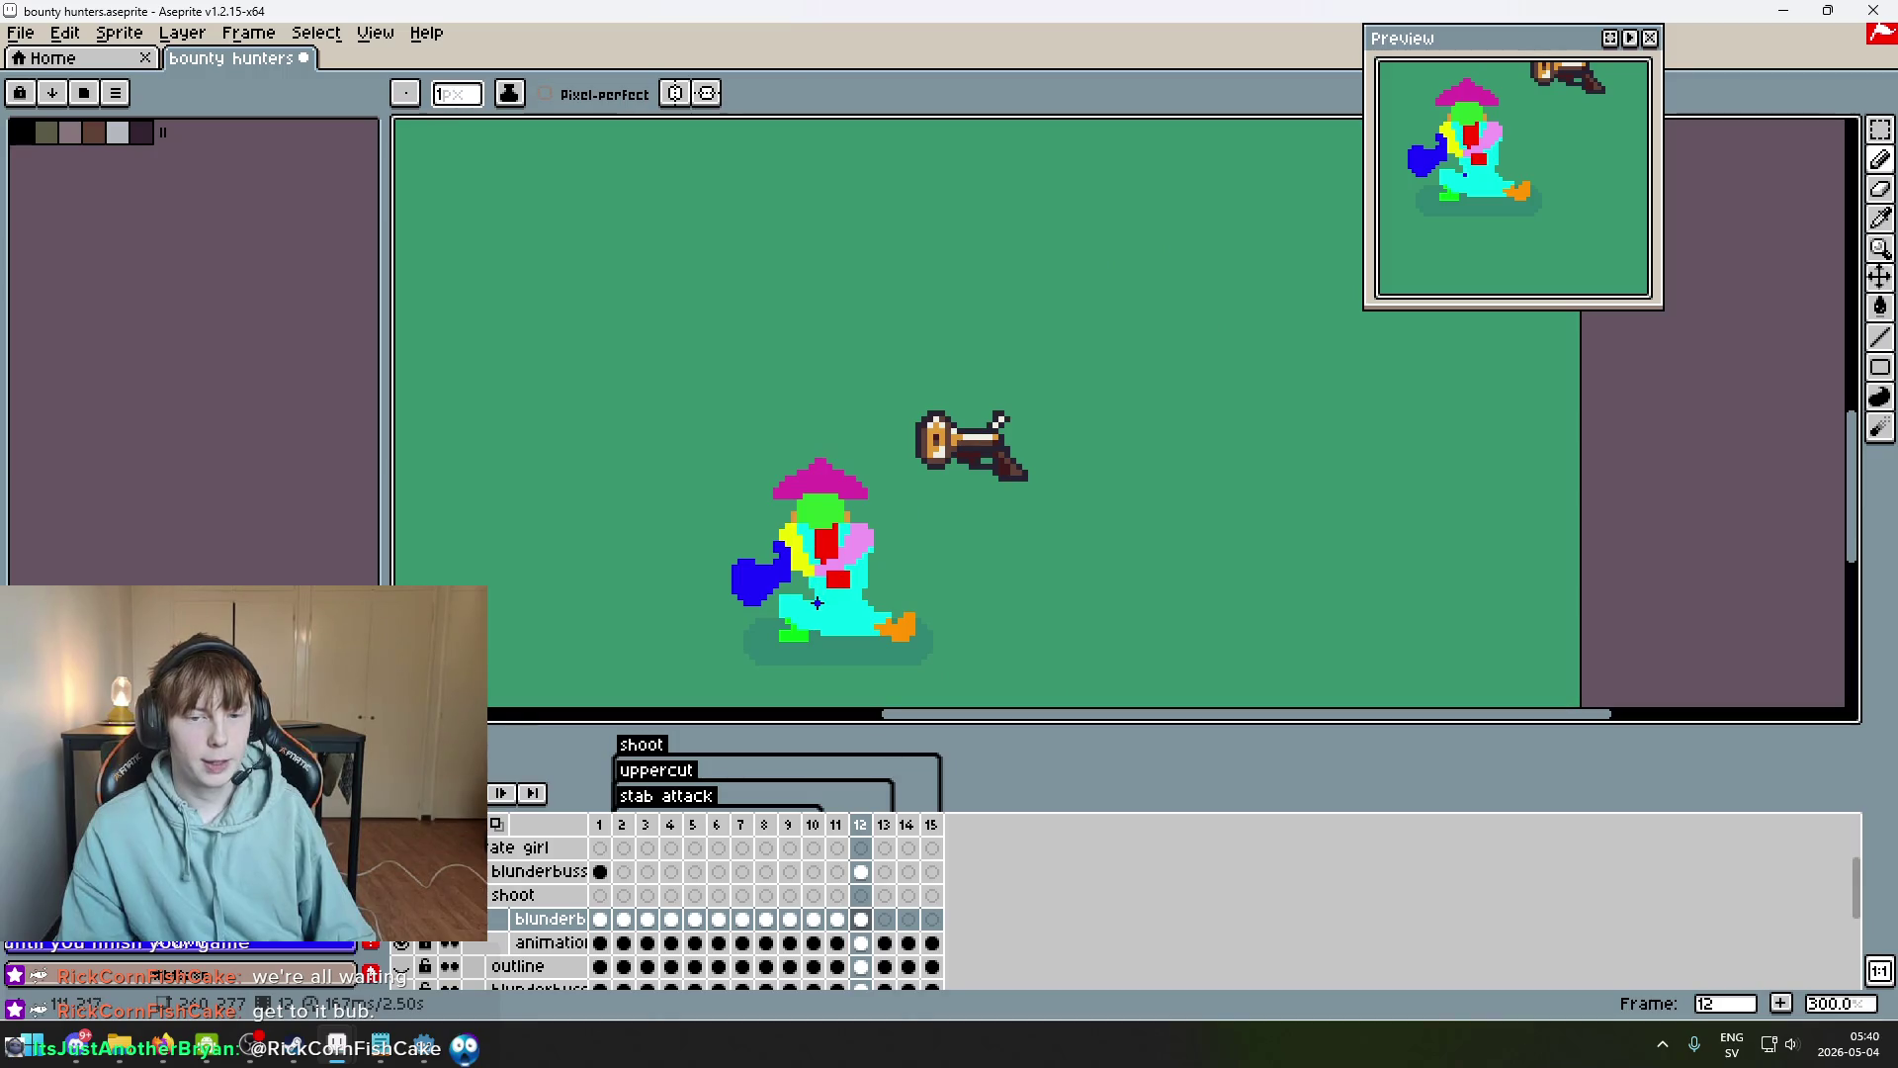
Paint the green gap pixels between the arm and body blue on frame 12.
{"action": "scroll", "coordinate": [805, 591], "scroll_direction": "up", "scroll_amount": 4}
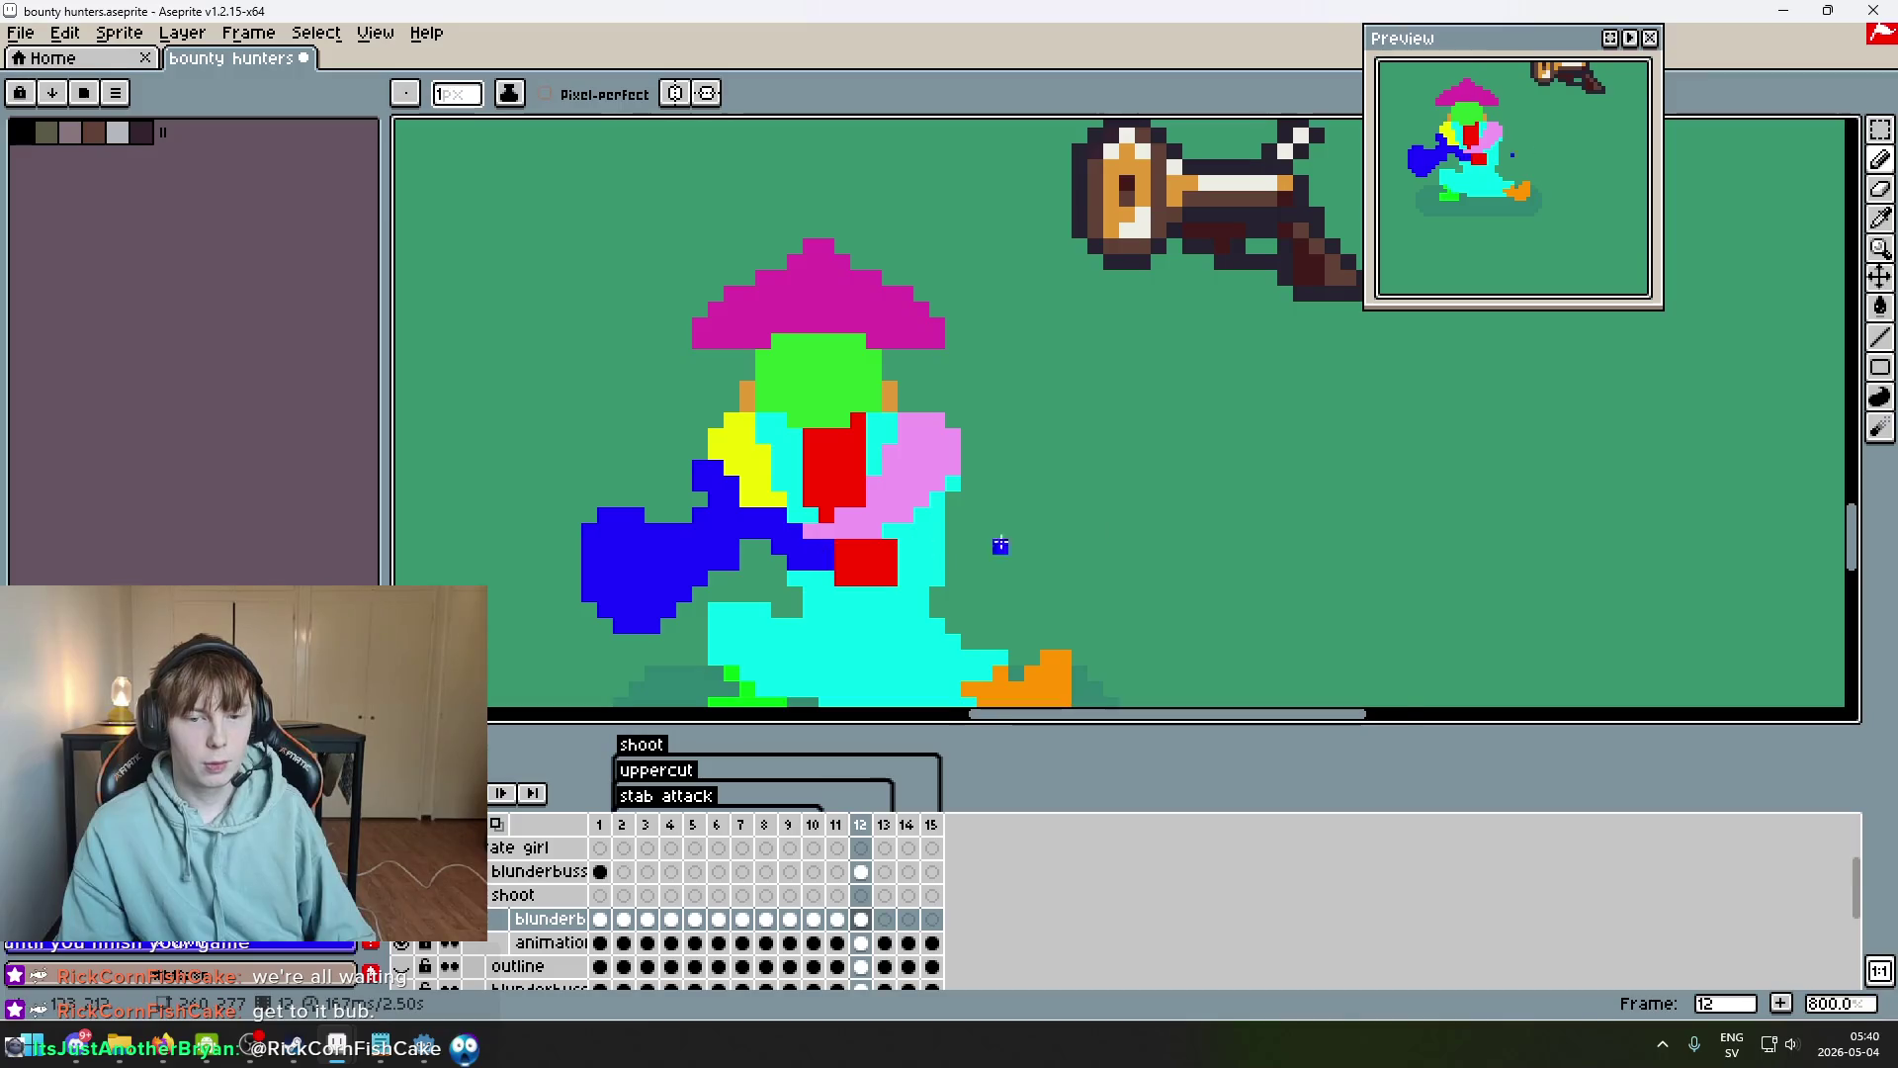
{"action": "scroll", "coordinate": [1017, 500], "scroll_direction": "down", "scroll_amount": 1}
{"action": "scroll", "coordinate": [985, 375], "scroll_direction": "down", "scroll_amount": 1}
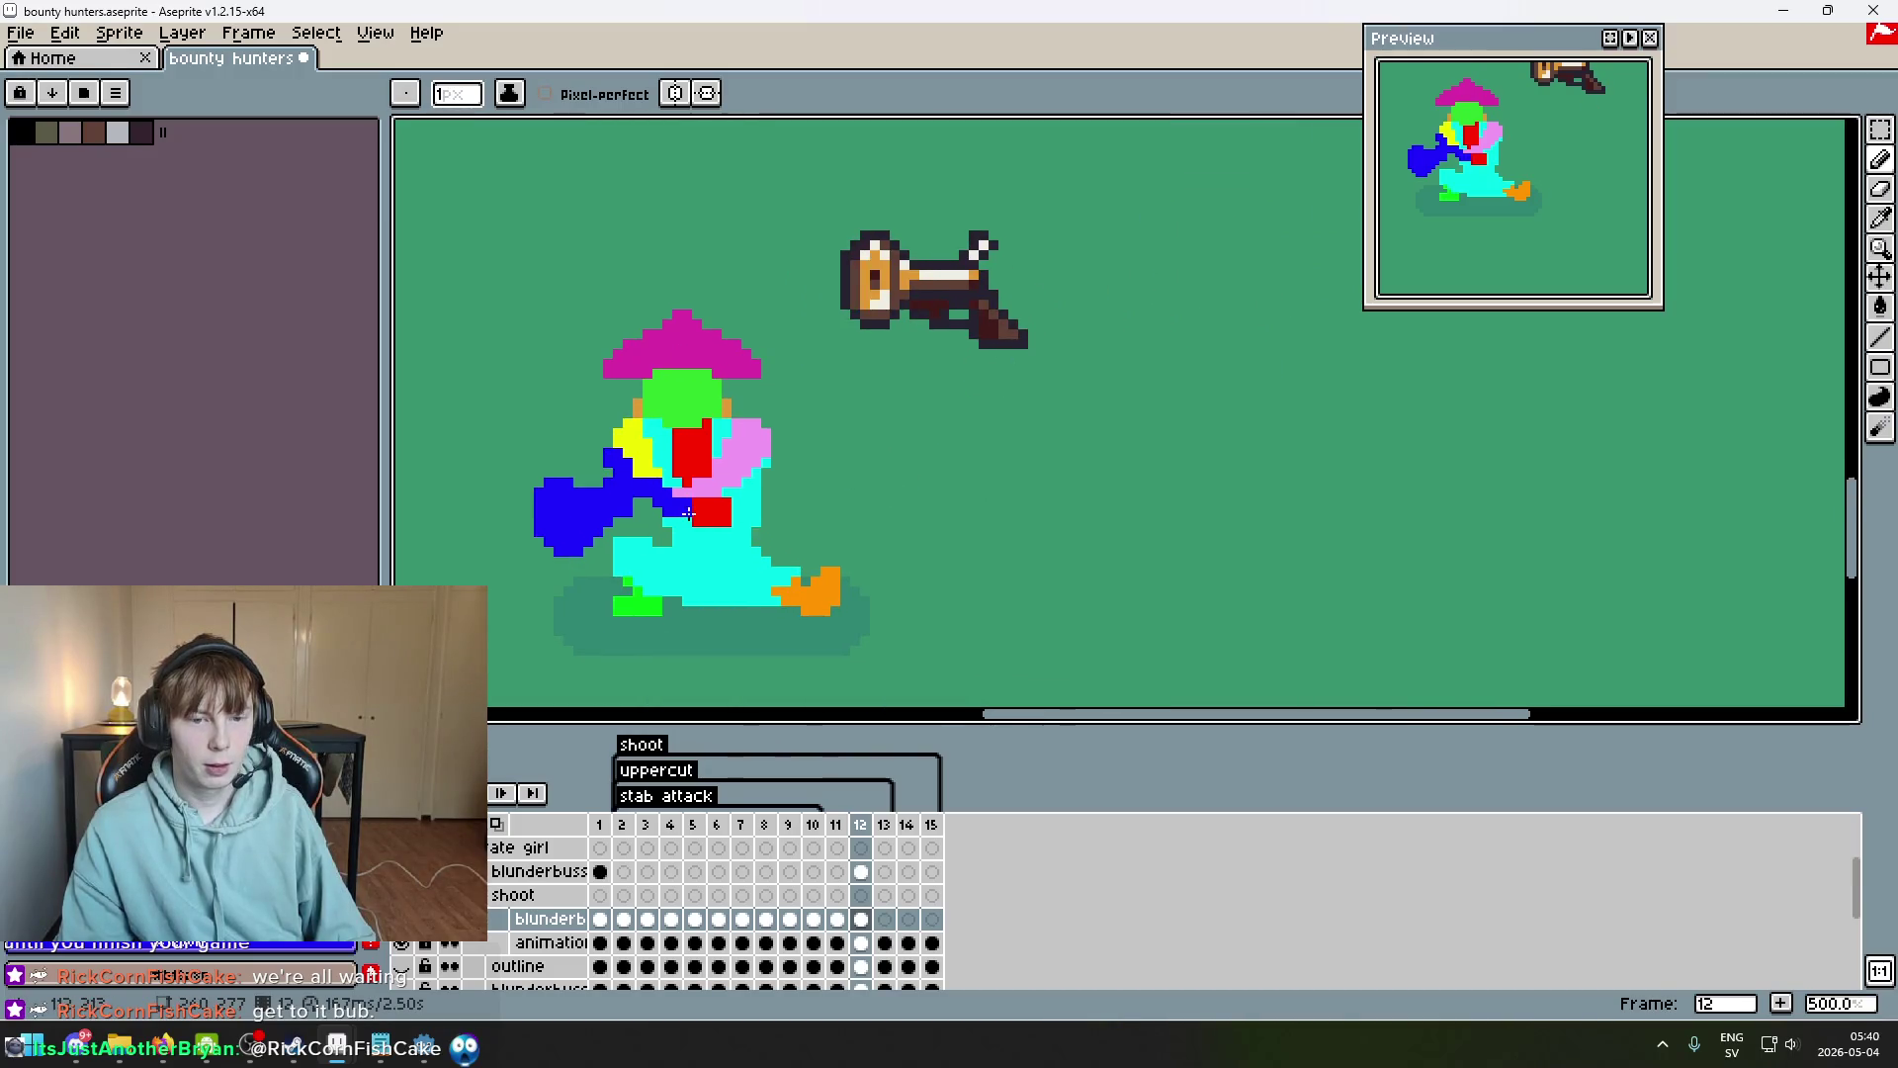
{"action": "scroll", "coordinate": [894, 489], "scroll_direction": "up", "scroll_amount": 2}
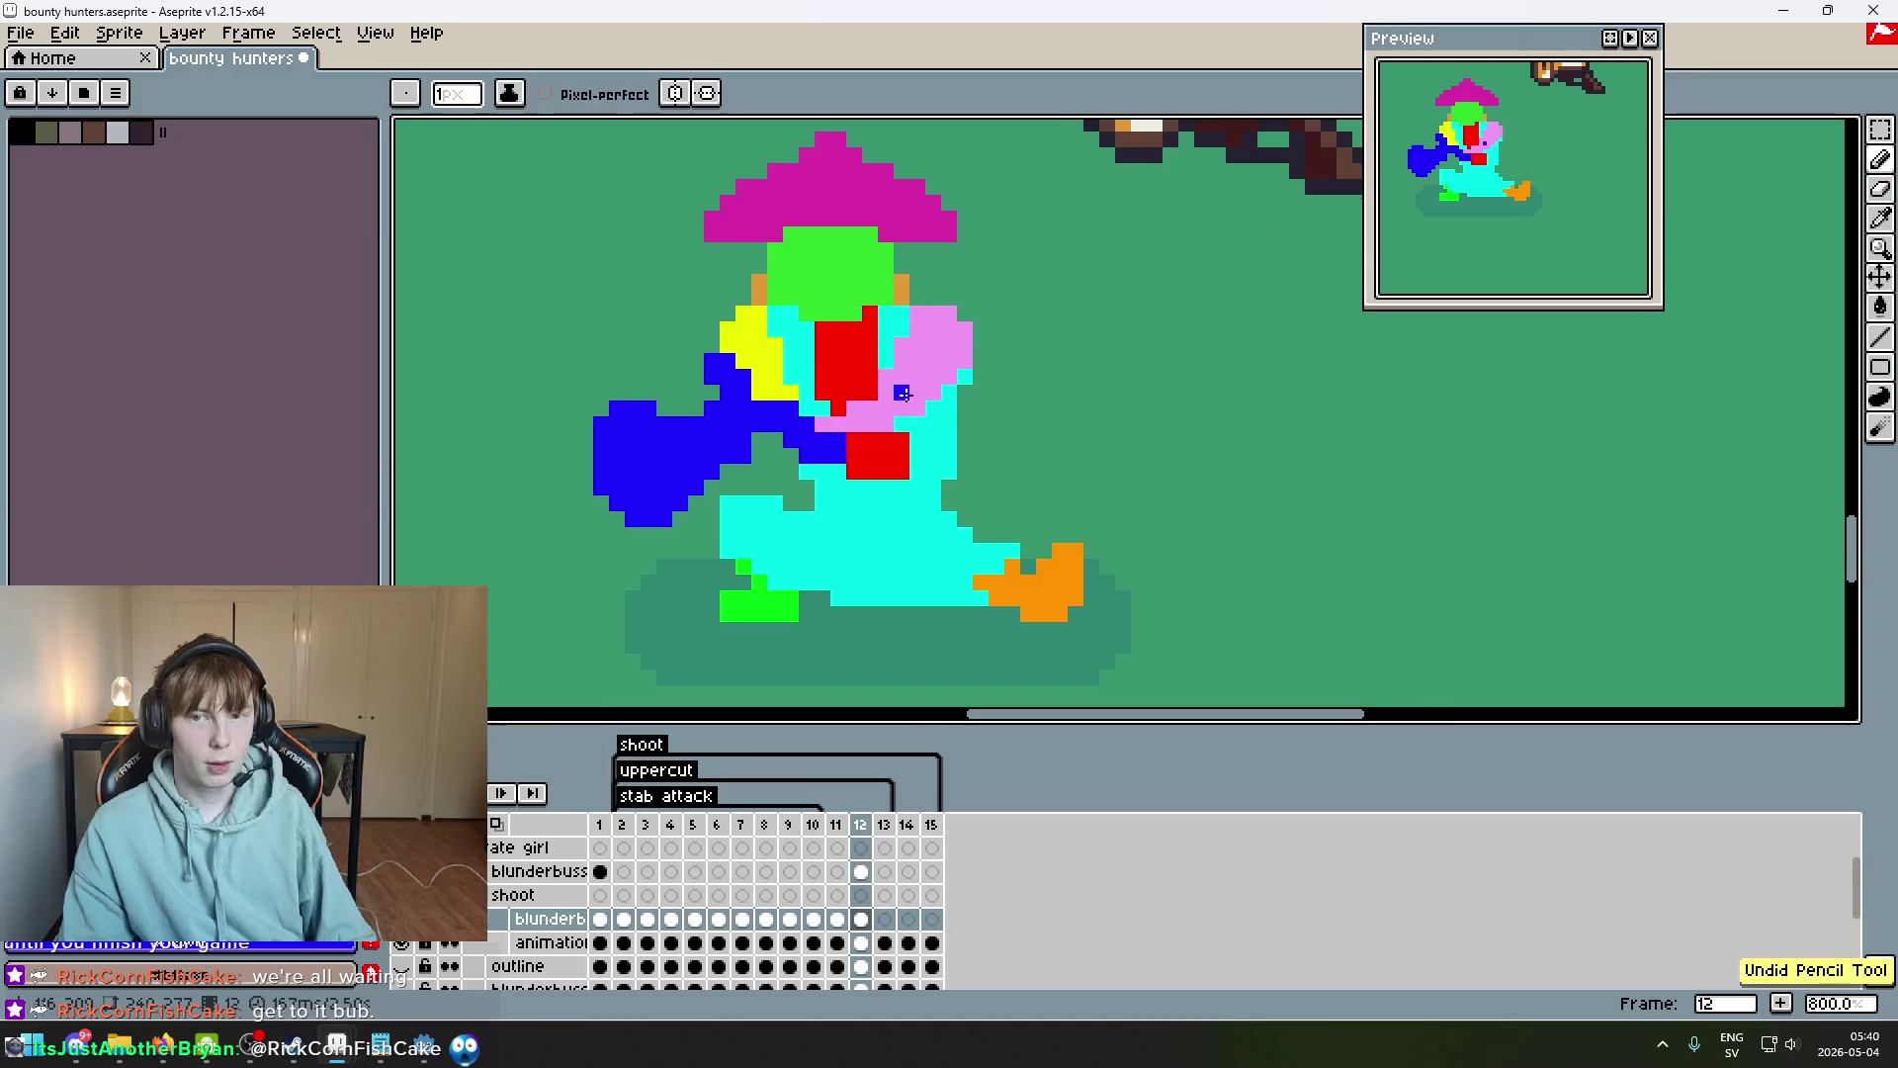
{"action": "scroll", "coordinate": [786, 443], "scroll_direction": "down", "scroll_amount": 2}
{"action": "scroll", "coordinate": [762, 453], "scroll_direction": "up", "scroll_amount": 2}
{"action": "left_click", "coordinate": [781, 445]}
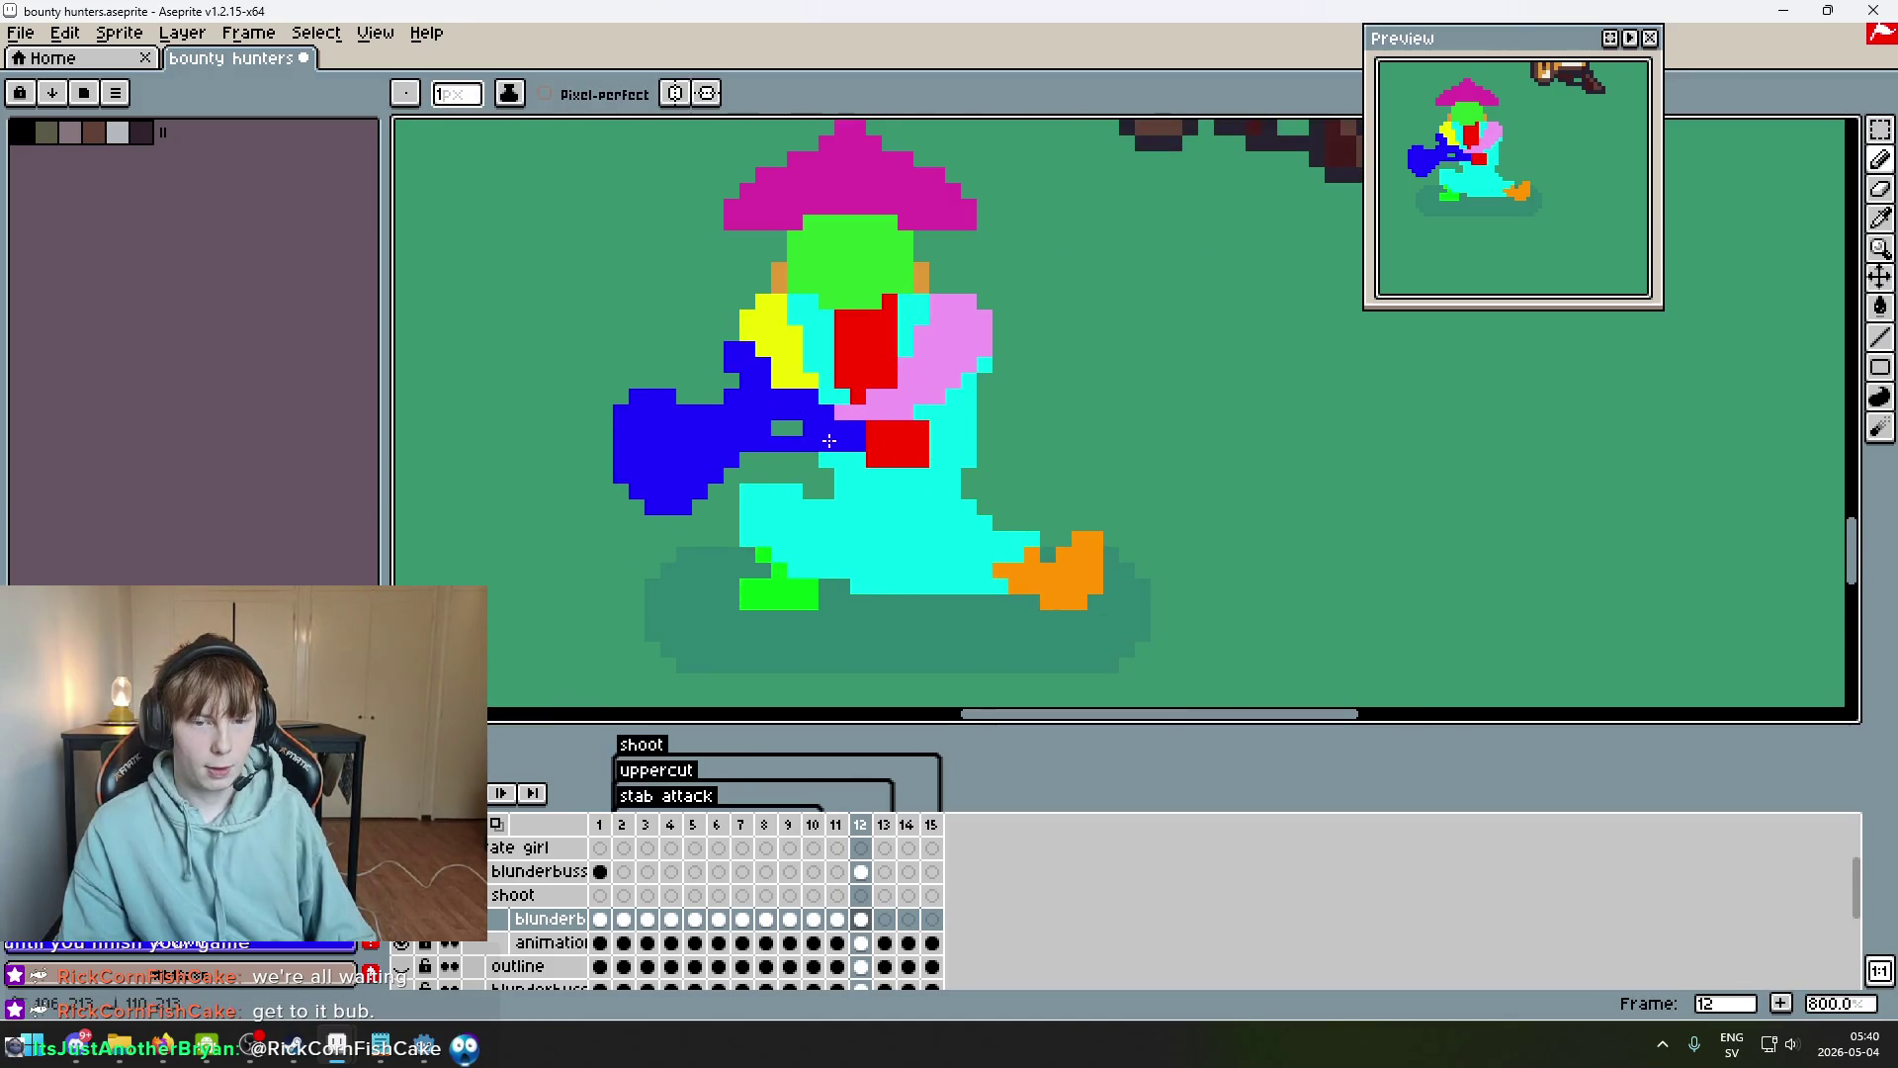
{"action": "left_click", "coordinate": [796, 427]}
{"action": "scroll", "coordinate": [801, 448], "scroll_direction": "down", "scroll_amount": 2}
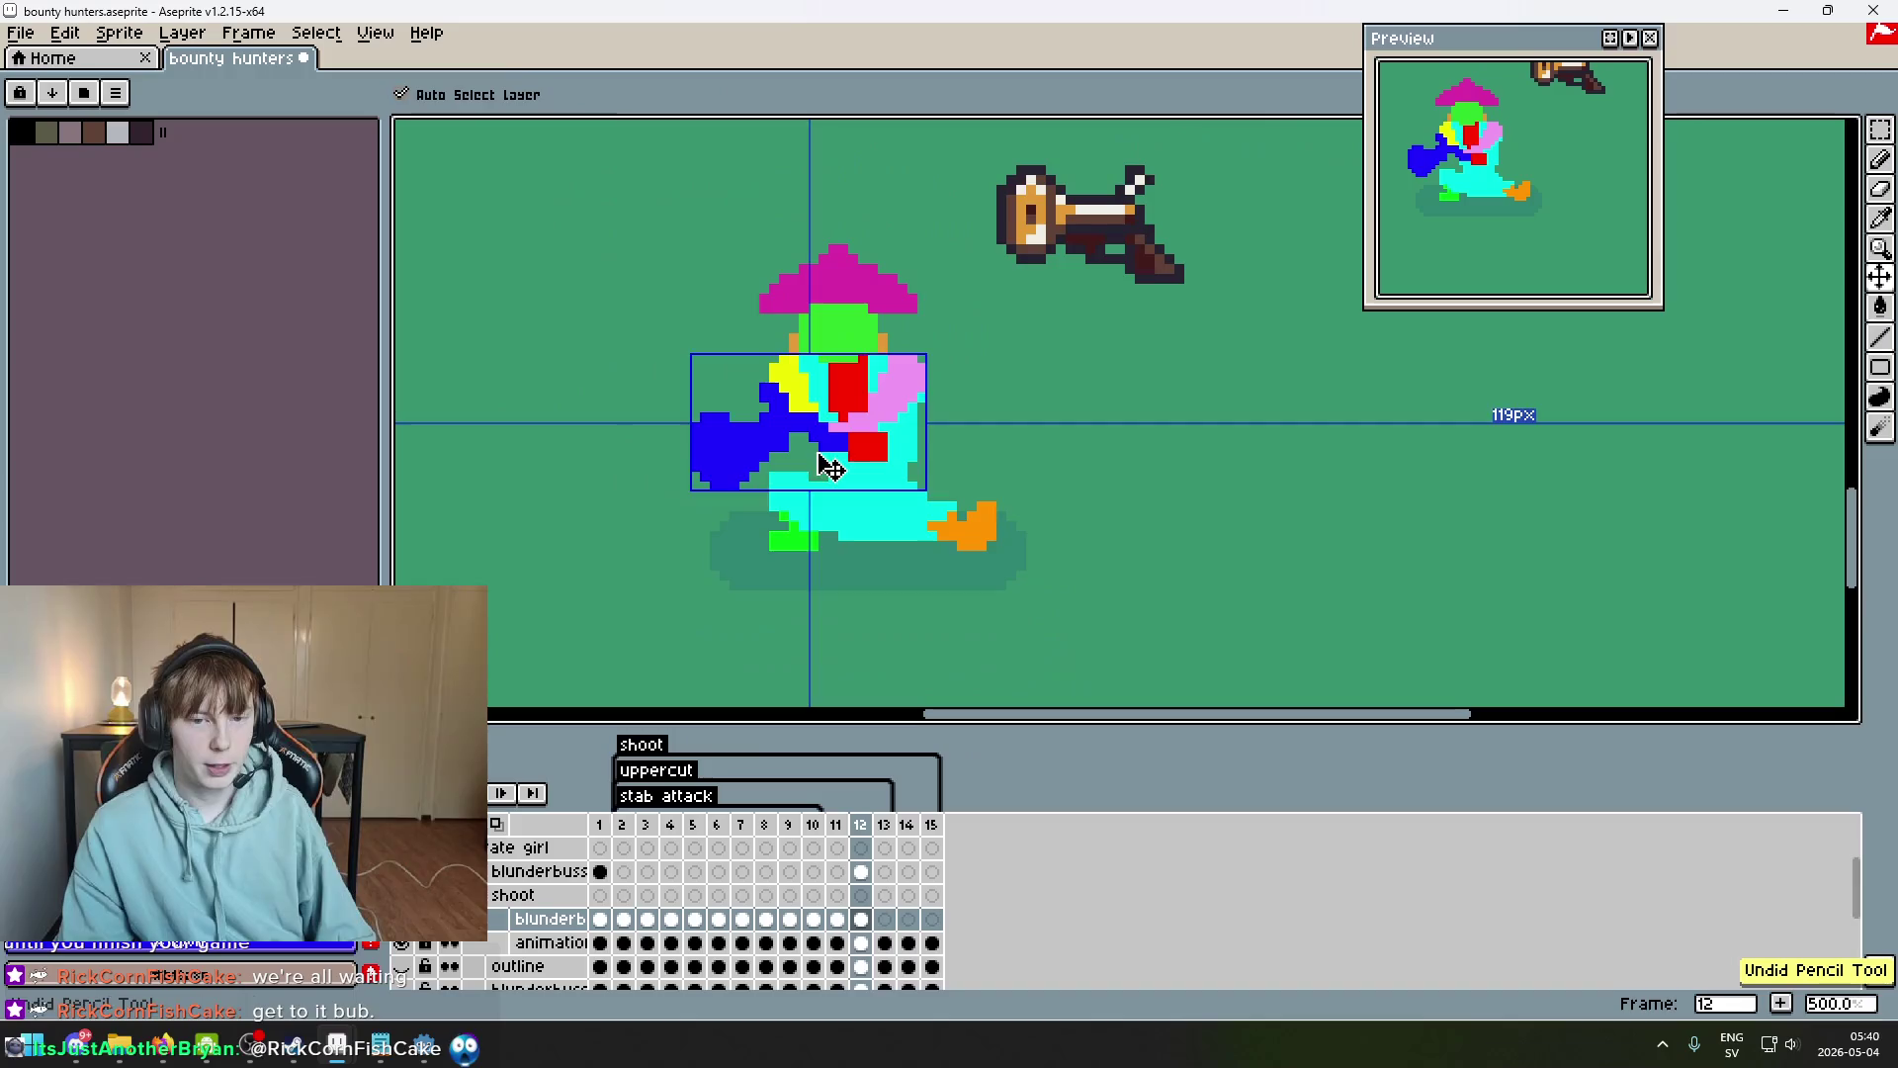
{"action": "scroll", "coordinate": [843, 505], "scroll_direction": "down", "scroll_amount": 3}
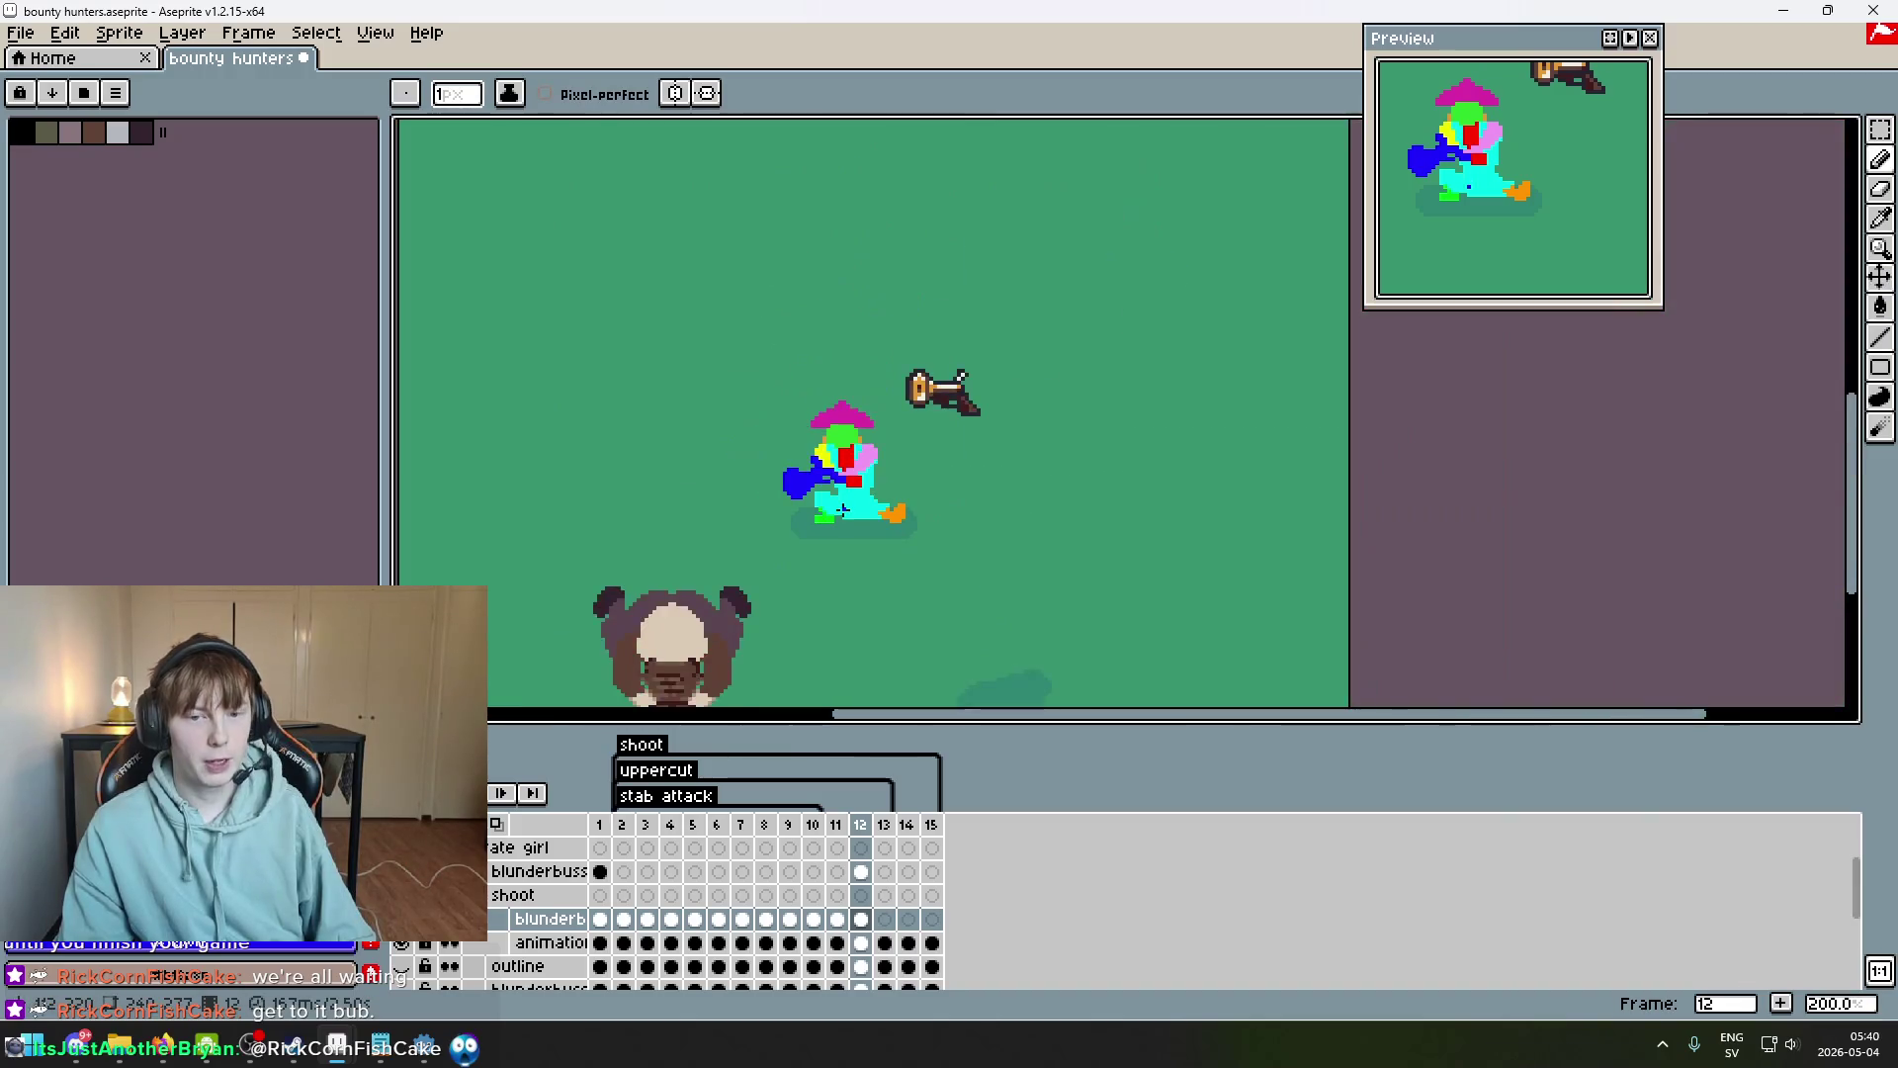
{"action": "scroll", "coordinate": [769, 461], "scroll_direction": "up", "scroll_amount": 7}
{"action": "scroll", "coordinate": [782, 421], "scroll_direction": "down", "scroll_amount": 4}
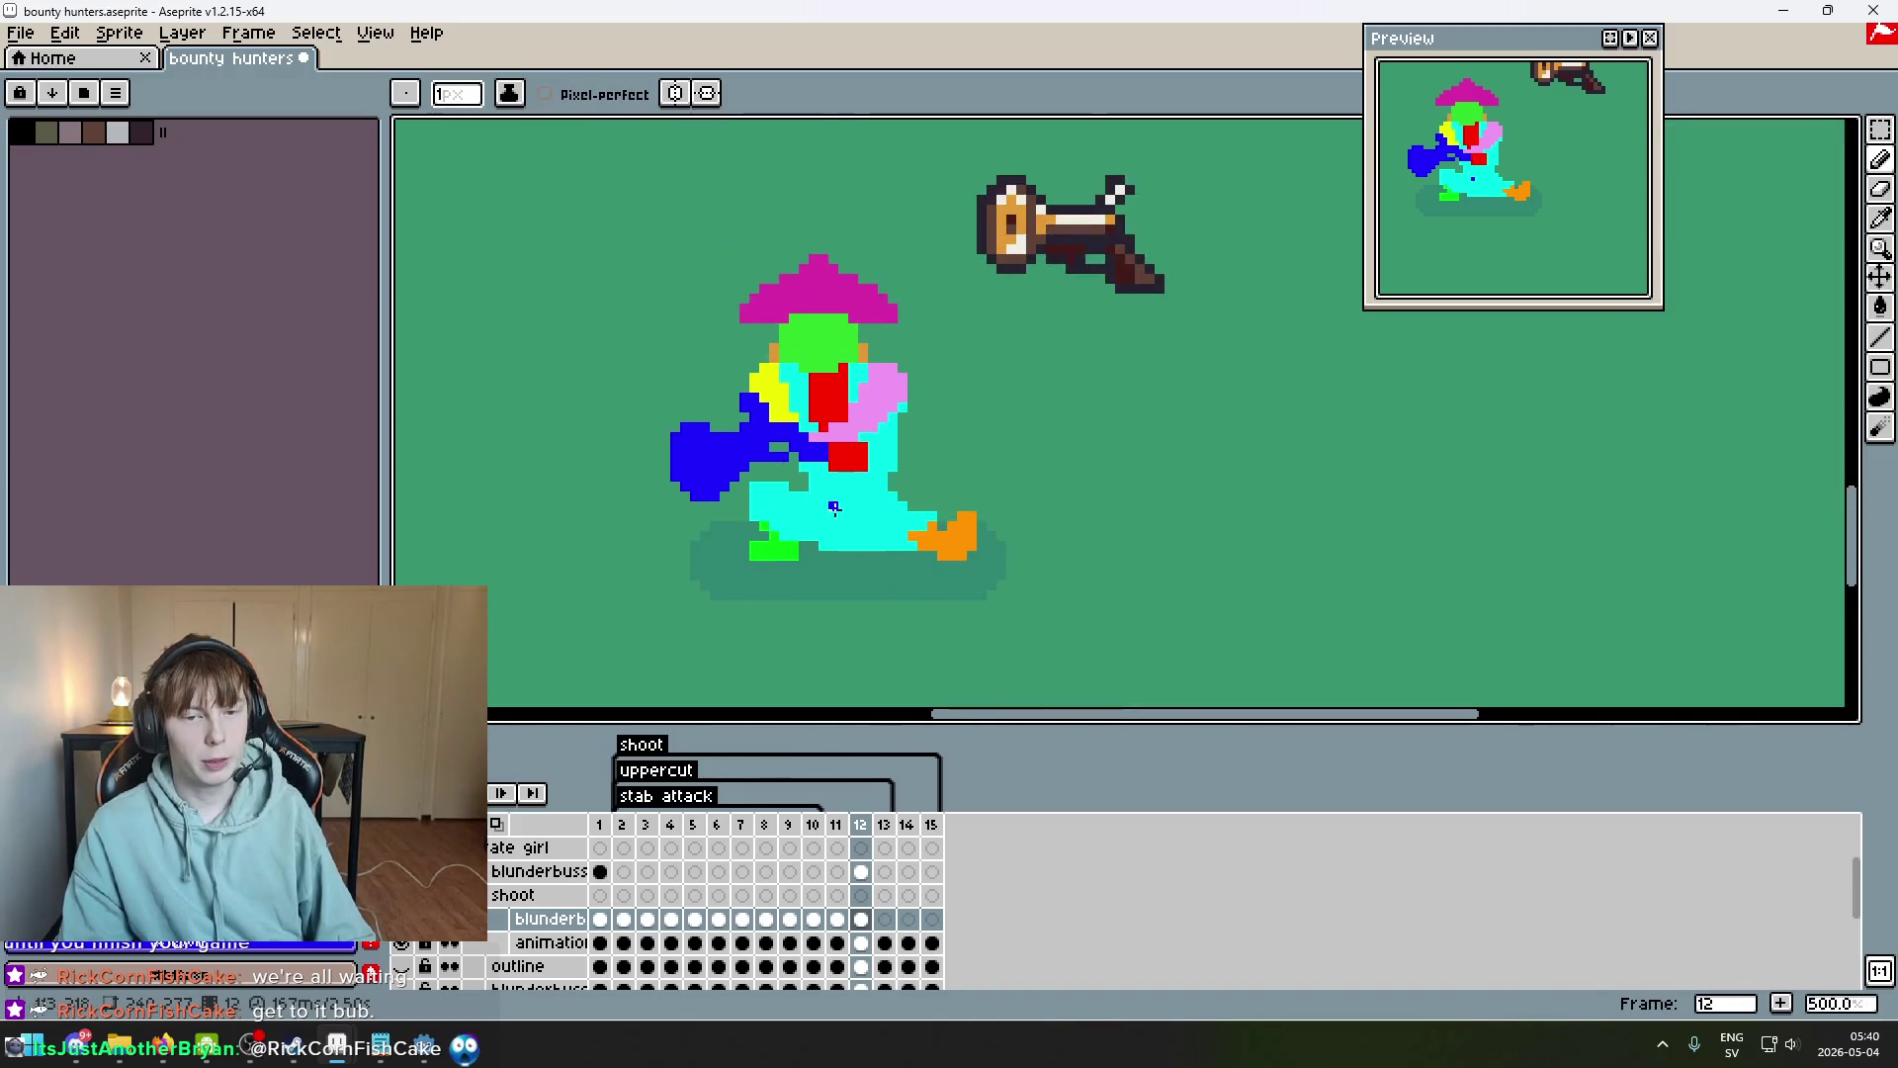
{"action": "scroll", "coordinate": [834, 507], "scroll_direction": "down", "scroll_amount": 2}
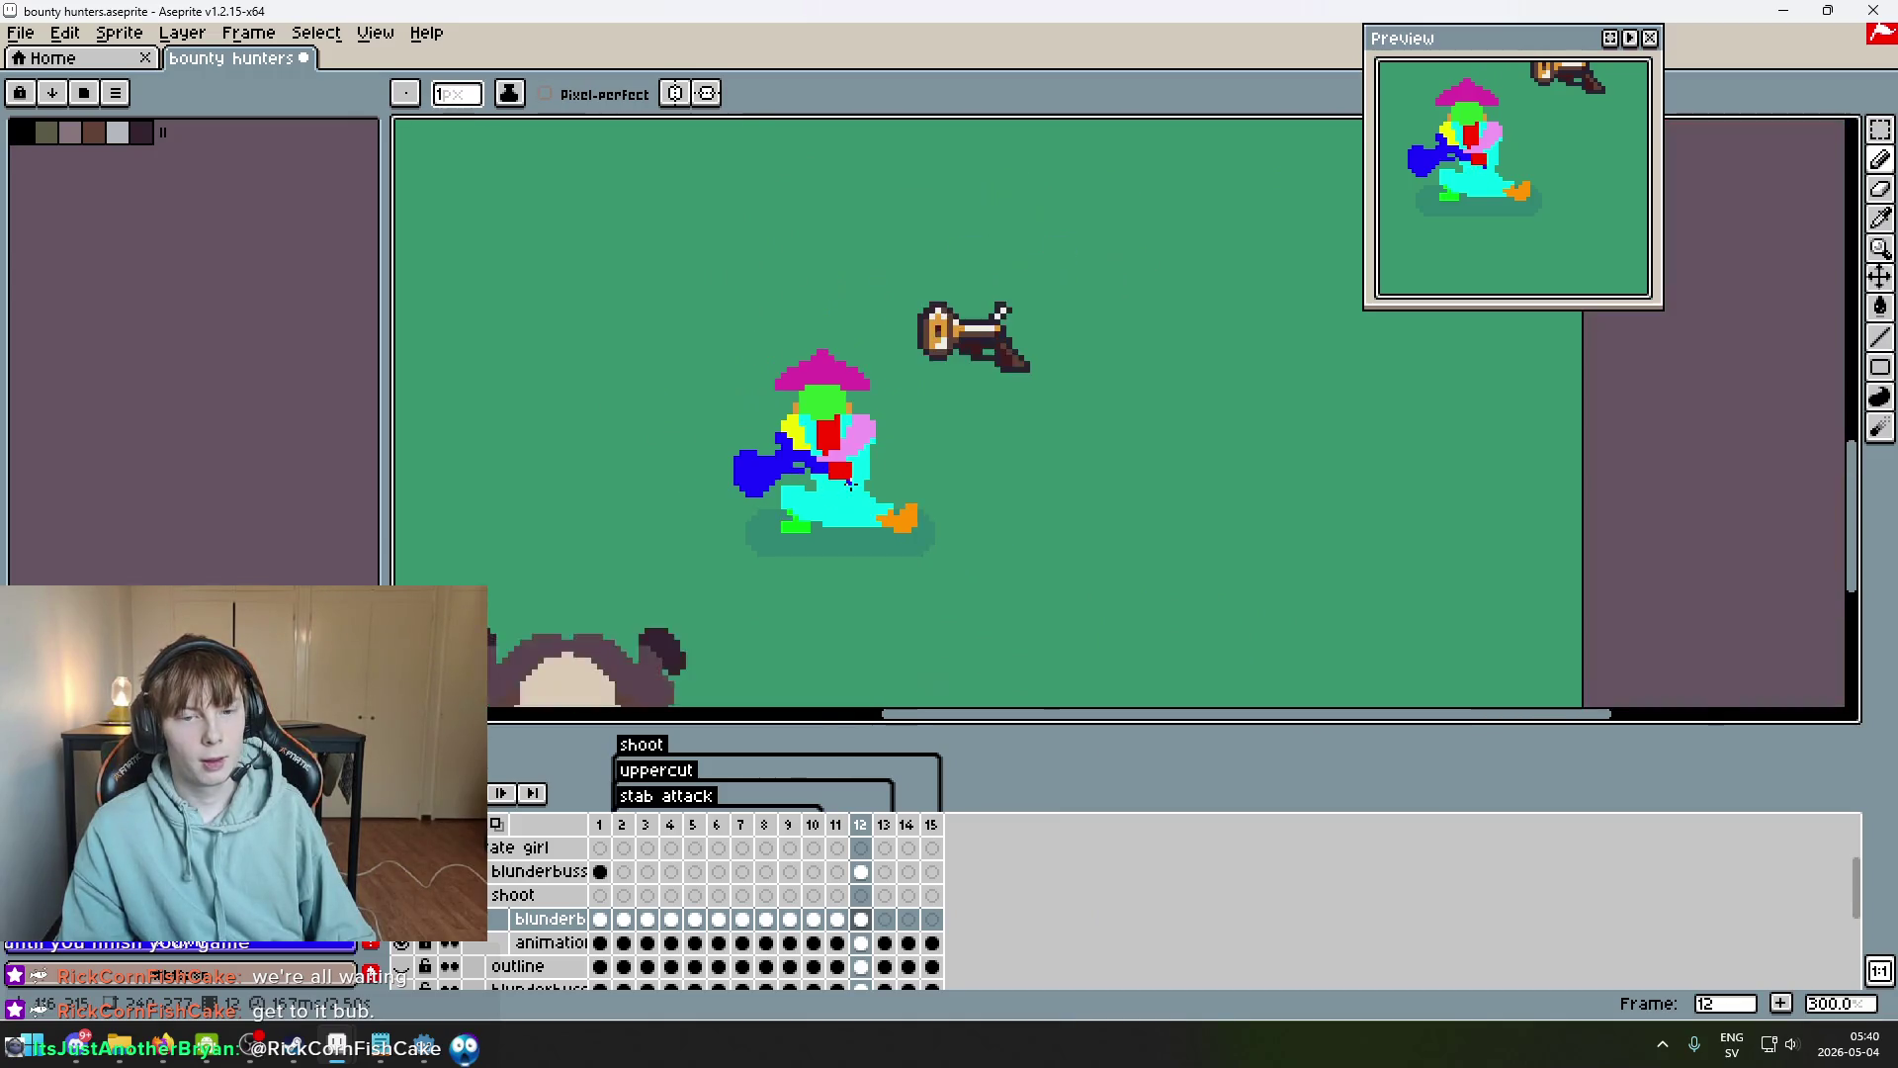
{"action": "scroll", "coordinate": [881, 487], "scroll_direction": "down", "scroll_amount": 2}
{"action": "scroll", "coordinate": [889, 488], "scroll_direction": "up", "scroll_amount": 2}
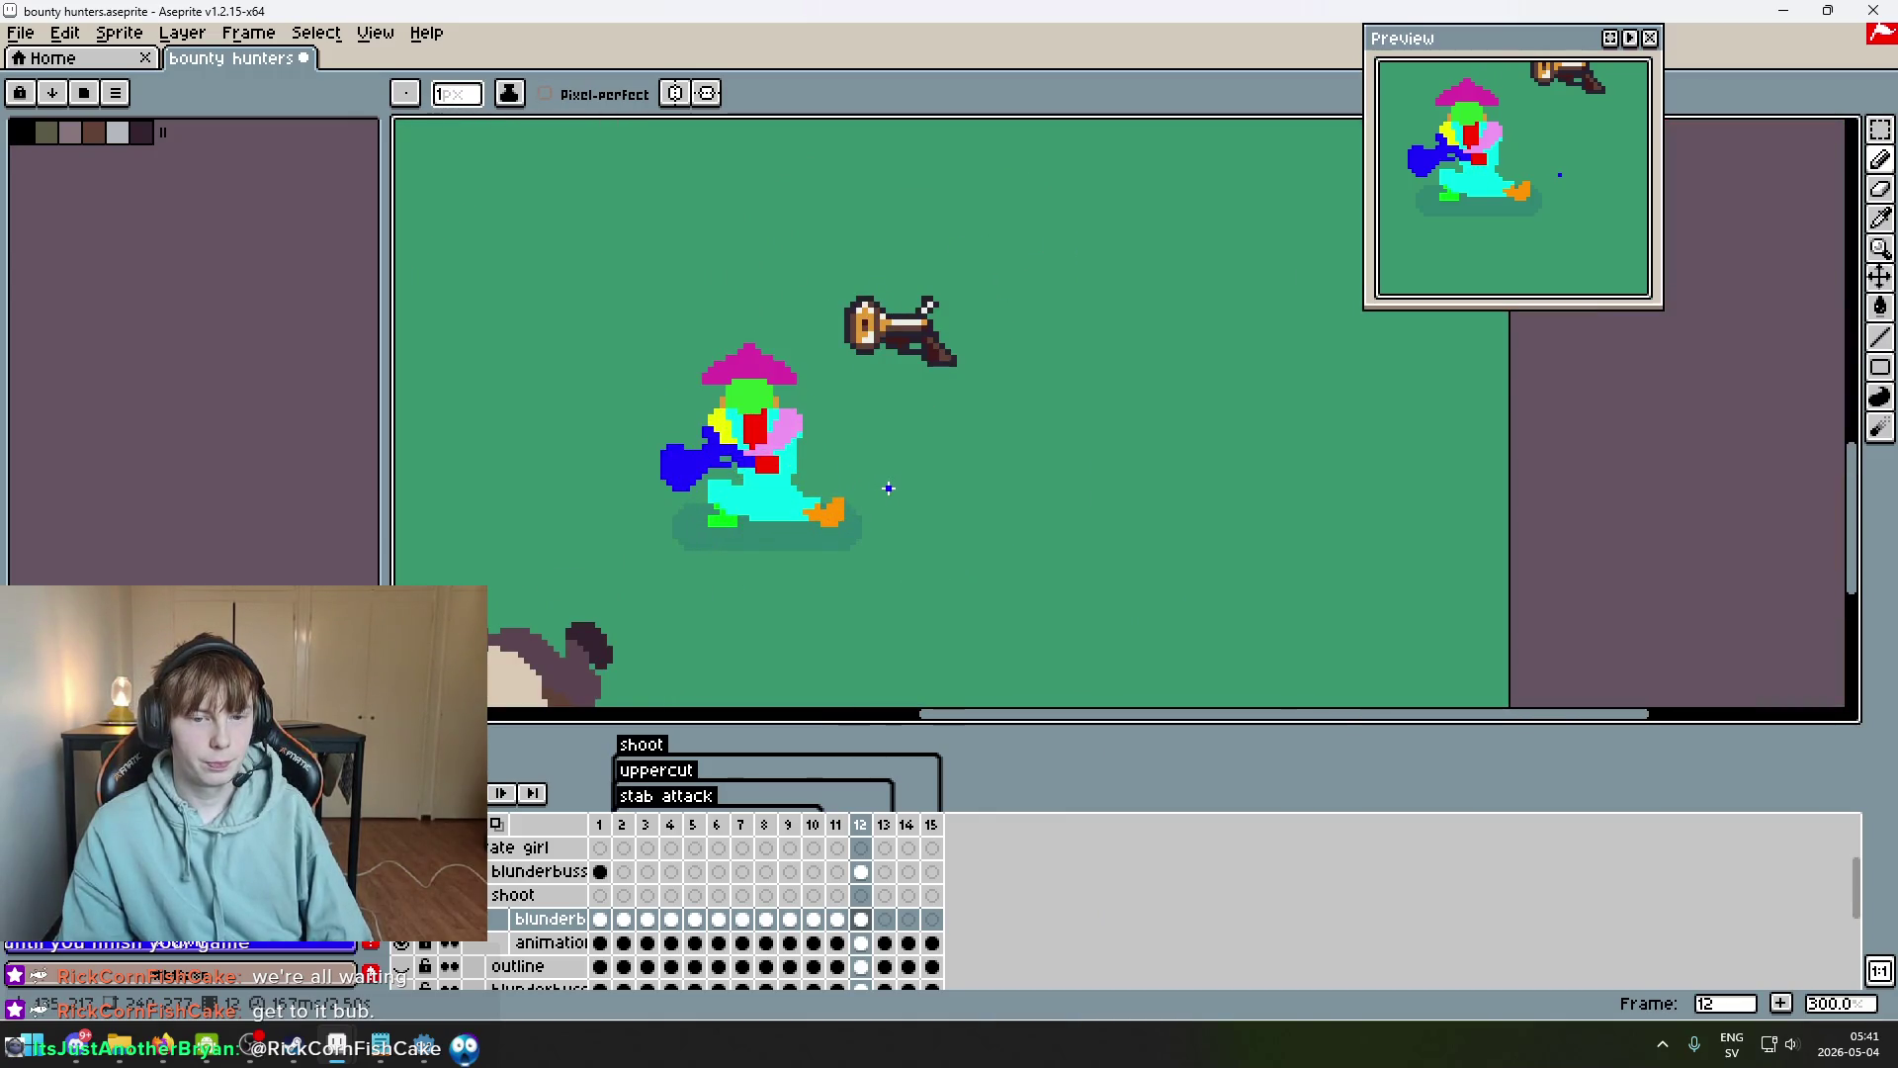
{"action": "scroll", "coordinate": [763, 475], "scroll_direction": "up", "scroll_amount": 4}
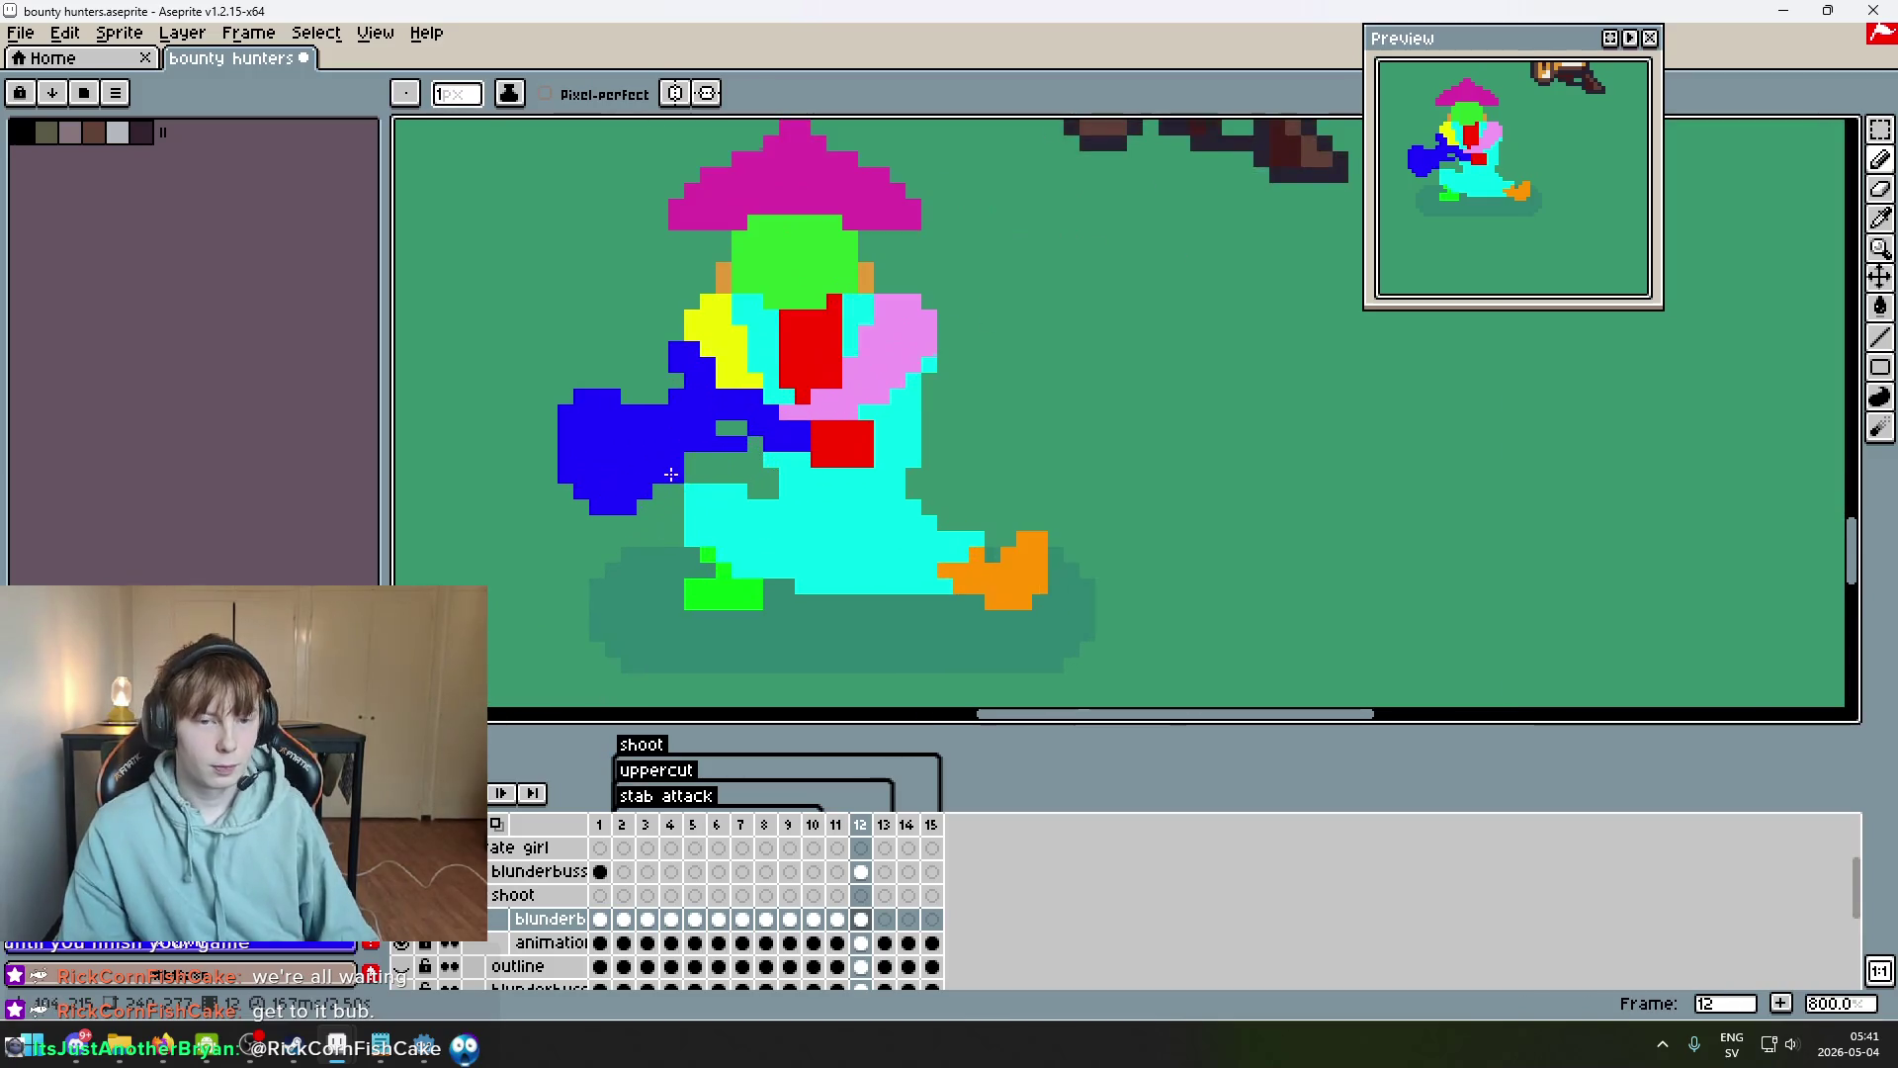
{"action": "scroll", "coordinate": [699, 465], "scroll_direction": "down", "scroll_amount": 4}
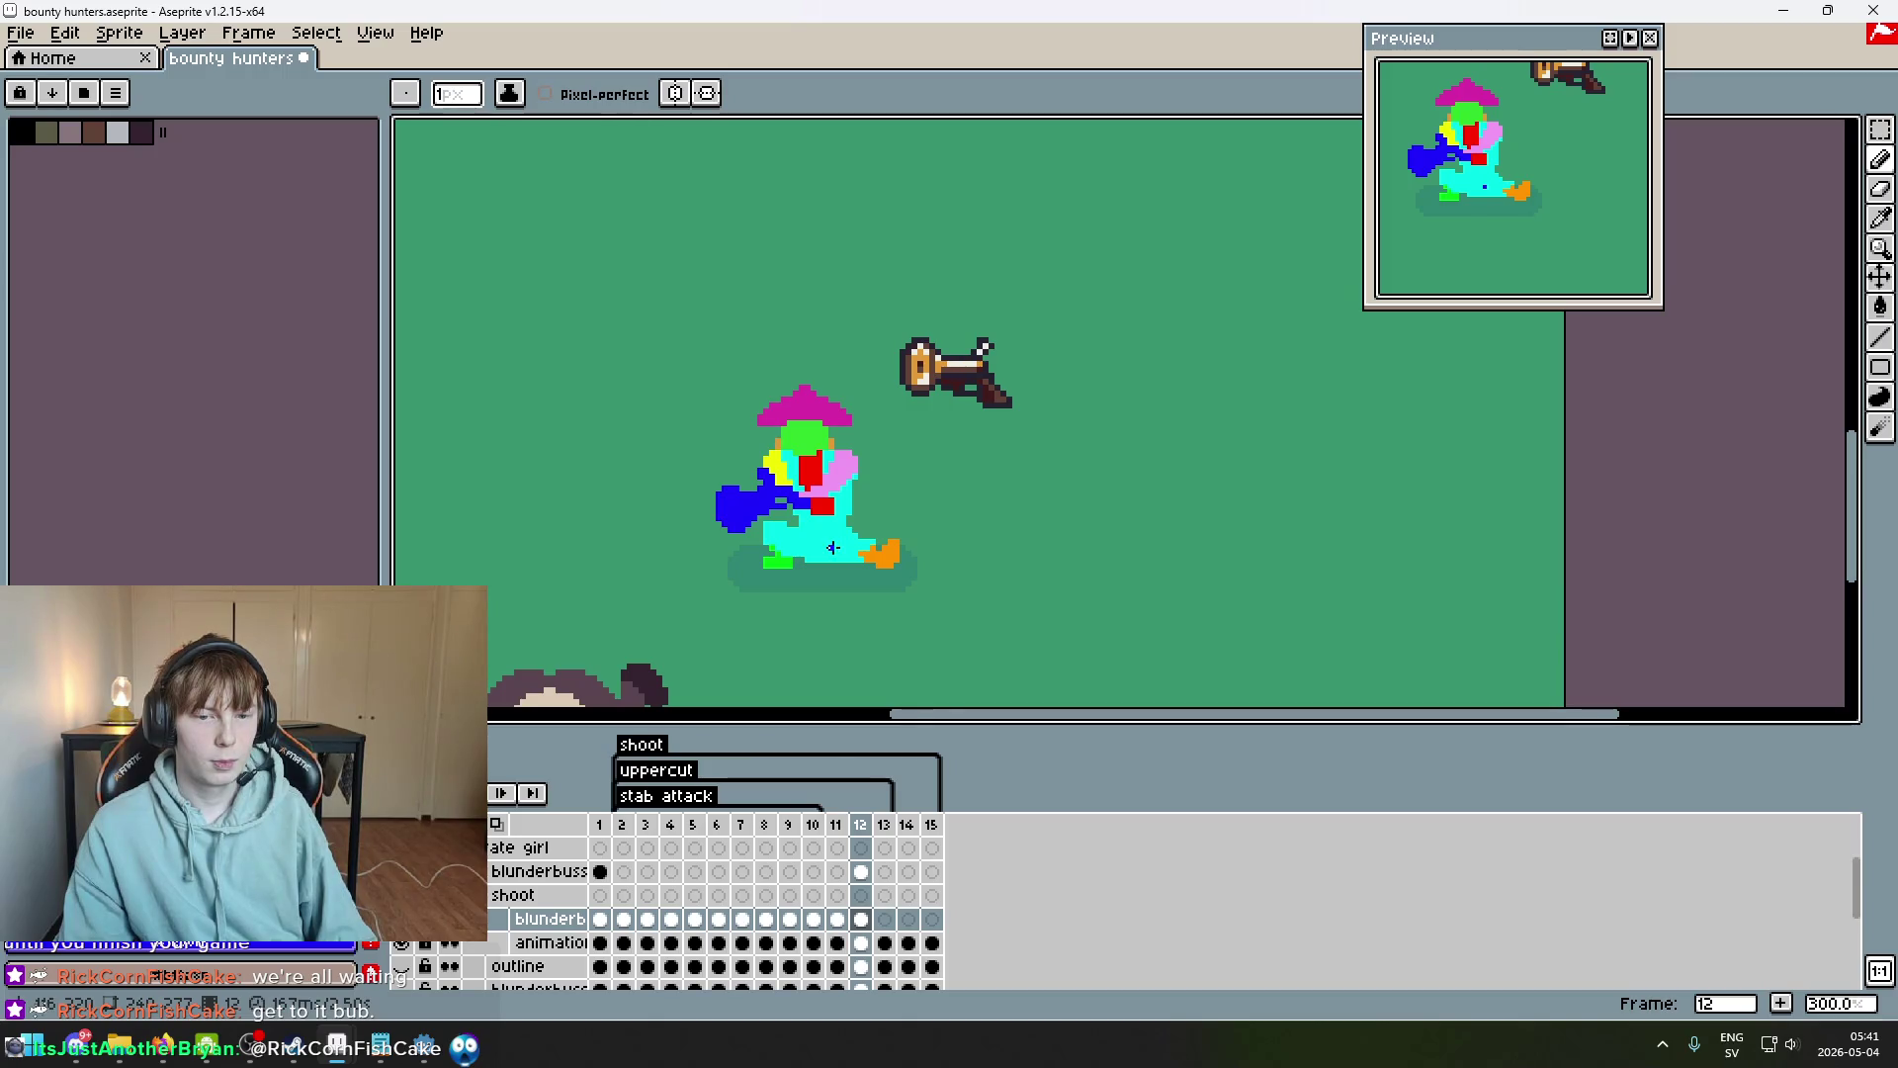
{"action": "scroll", "coordinate": [832, 547], "scroll_direction": "up", "scroll_amount": 2}
Compare frame 12's pose against frame 11, sample the pink sleeve colour, and advance to frame 13.
{"action": "left_click_drag", "start_coordinate": [780, 525], "coordinate": [871, 488]}
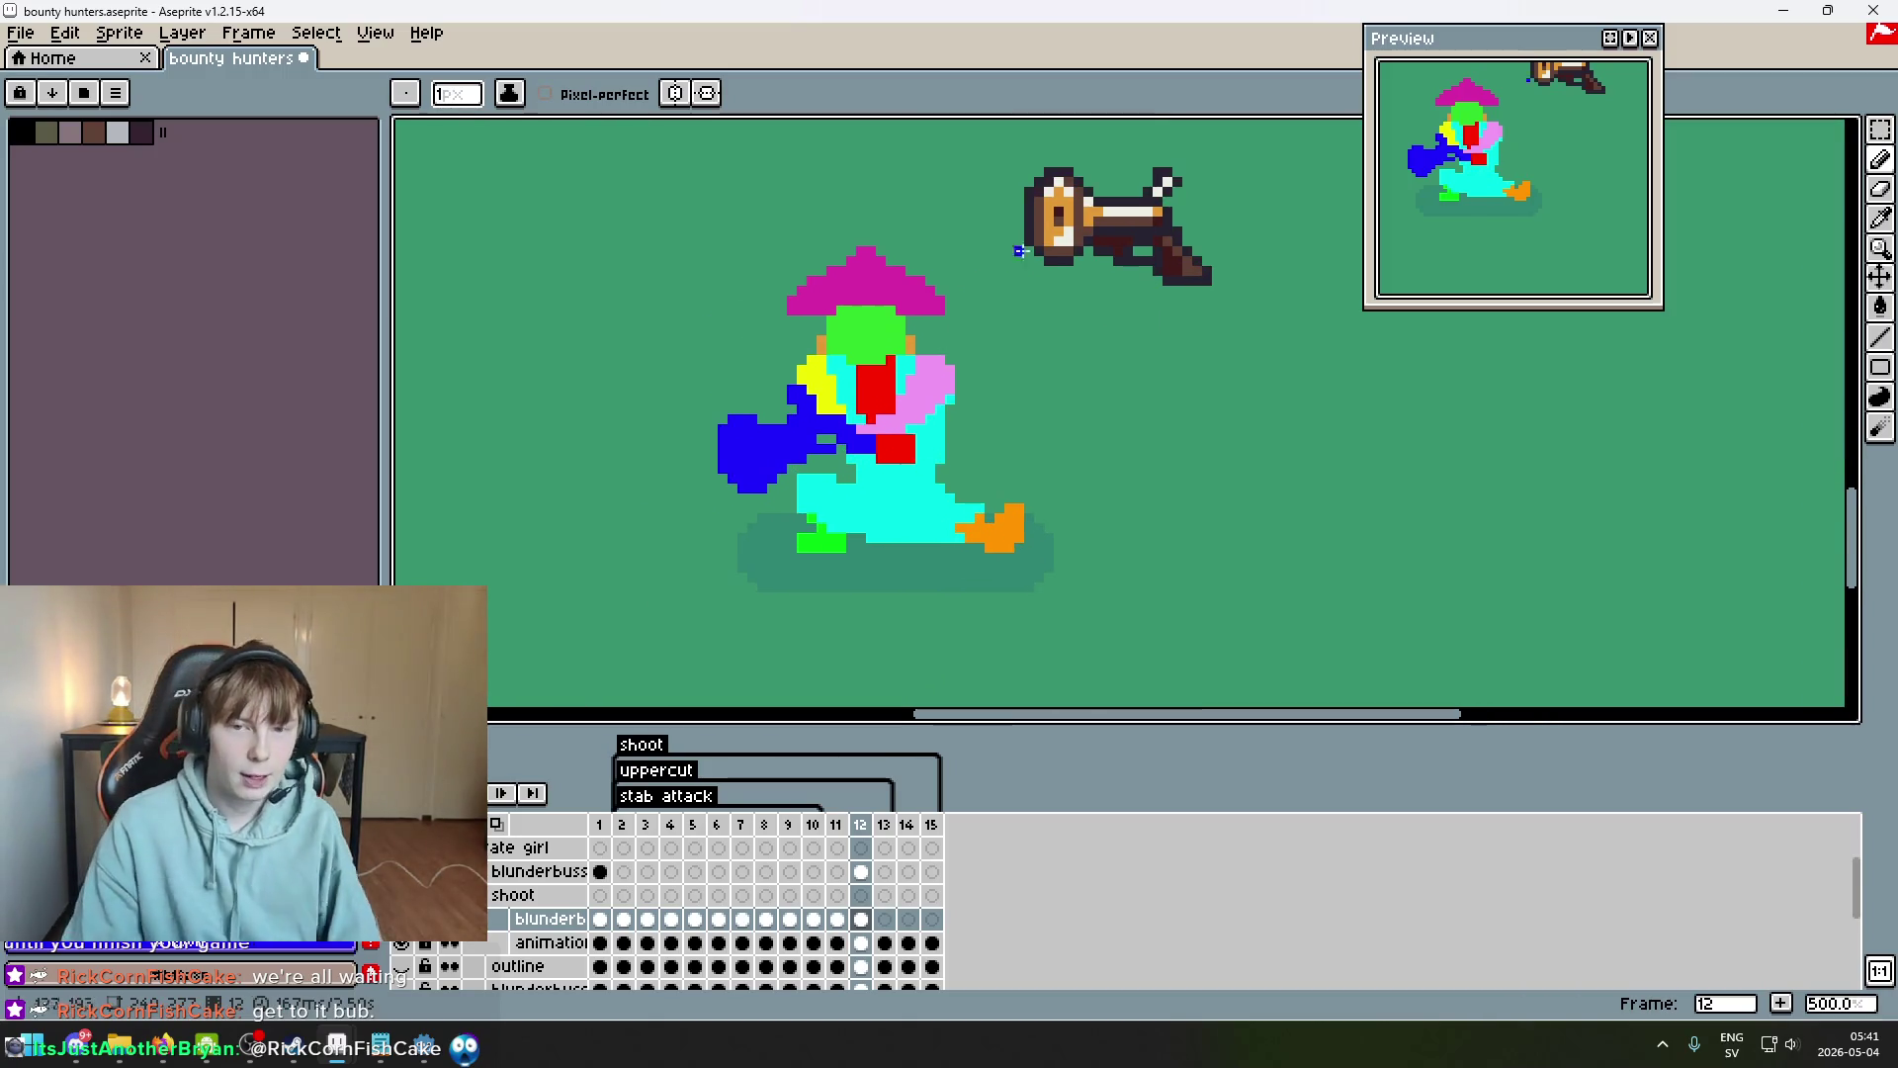
{"action": "key", "text": "Left"}
{"action": "key", "text": "Right"}
{"action": "key", "text": "Left"}
{"action": "key", "text": "Right"}
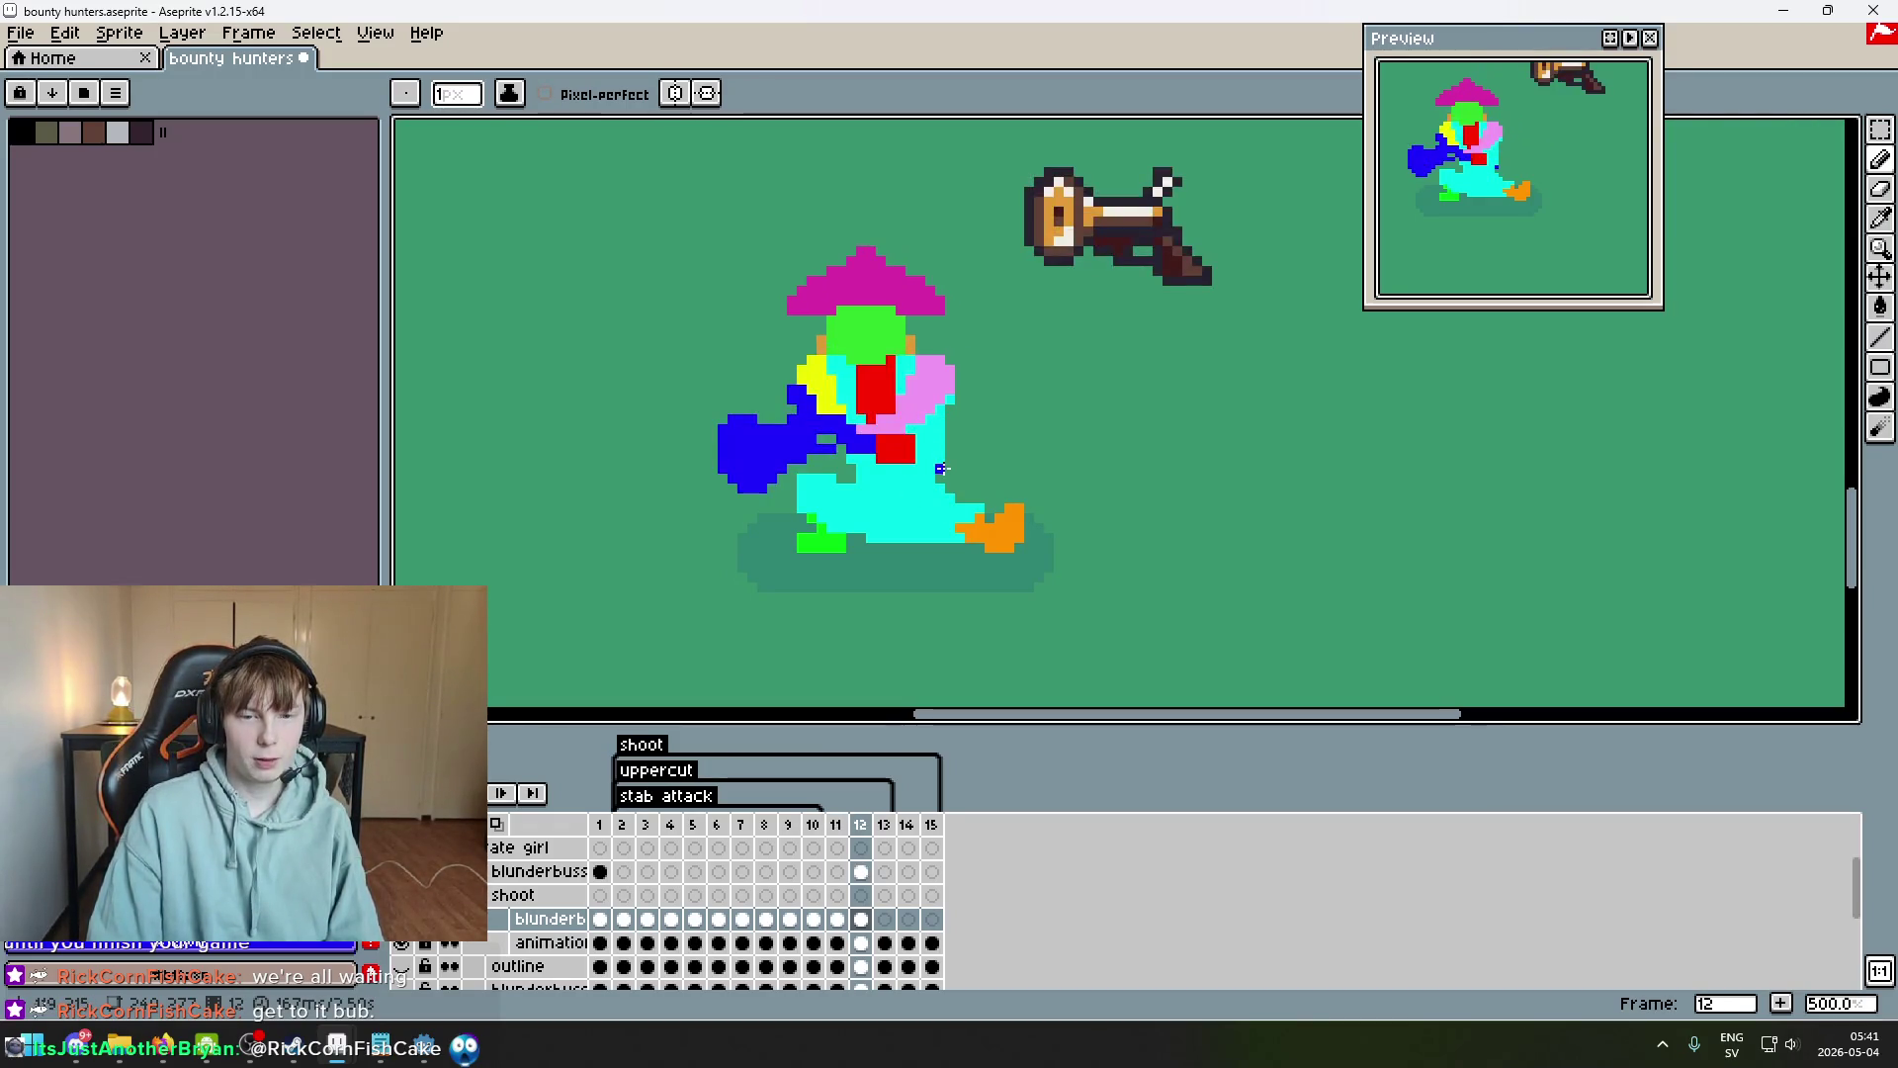
{"action": "key", "text": "Left"}
{"action": "key", "text": "Right"}
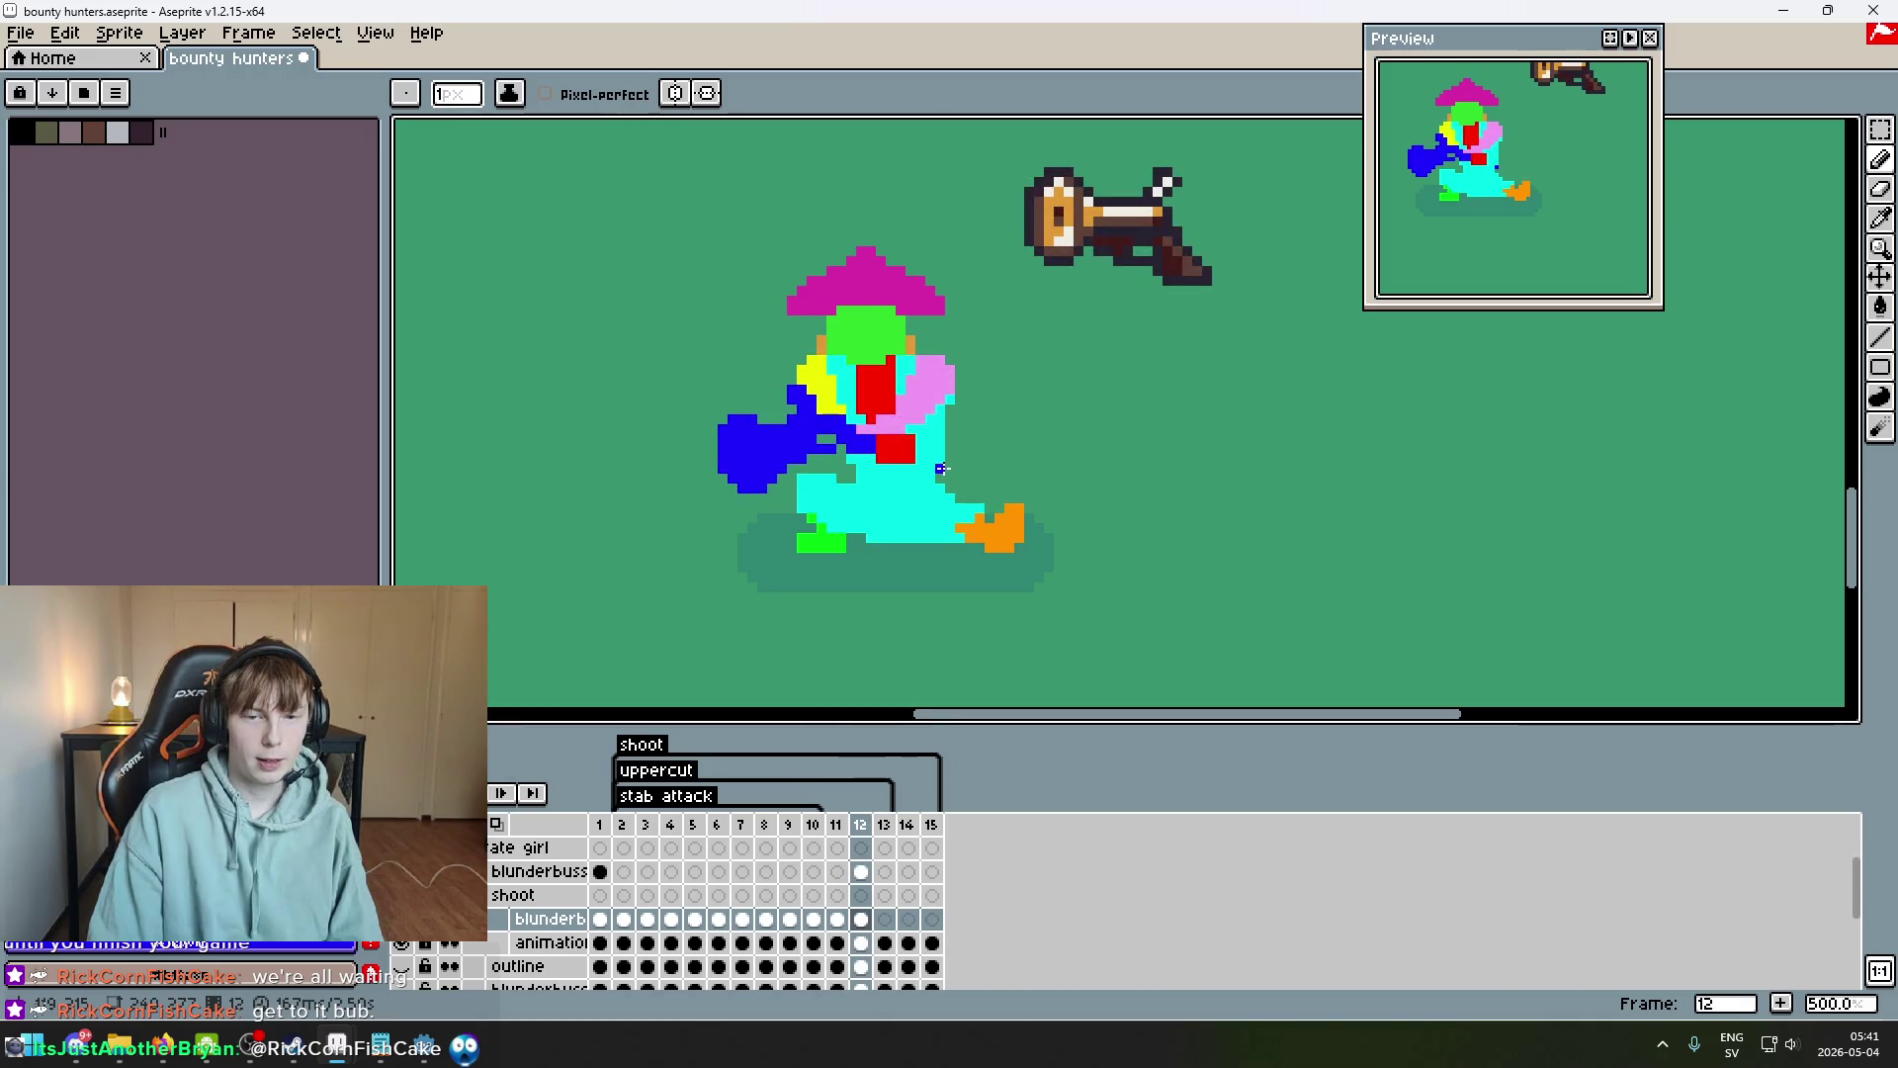
{"action": "key", "text": "Left"}
{"action": "key", "text": "Right"}
{"action": "left_click", "coordinate": [933, 374], "text": "alt"}
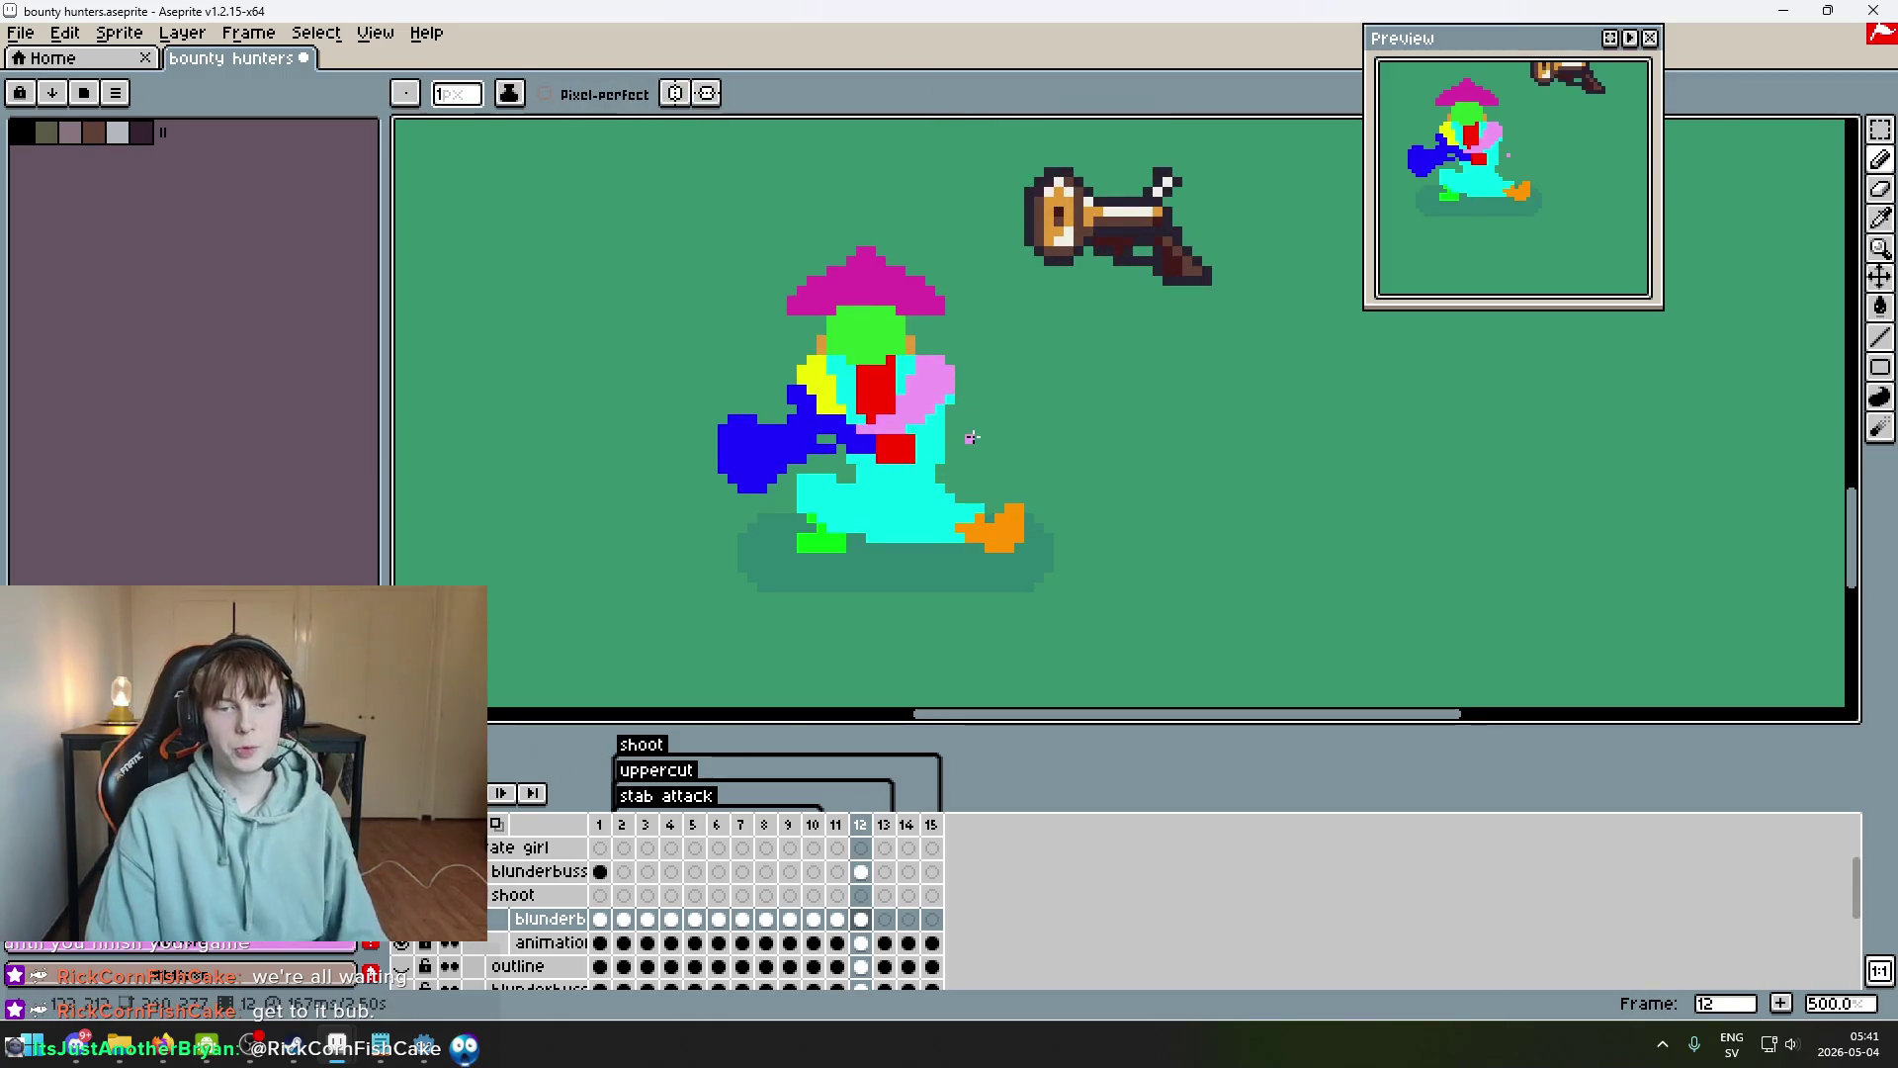
{"action": "scroll", "coordinate": [953, 387], "scroll_direction": "up", "scroll_amount": 2}
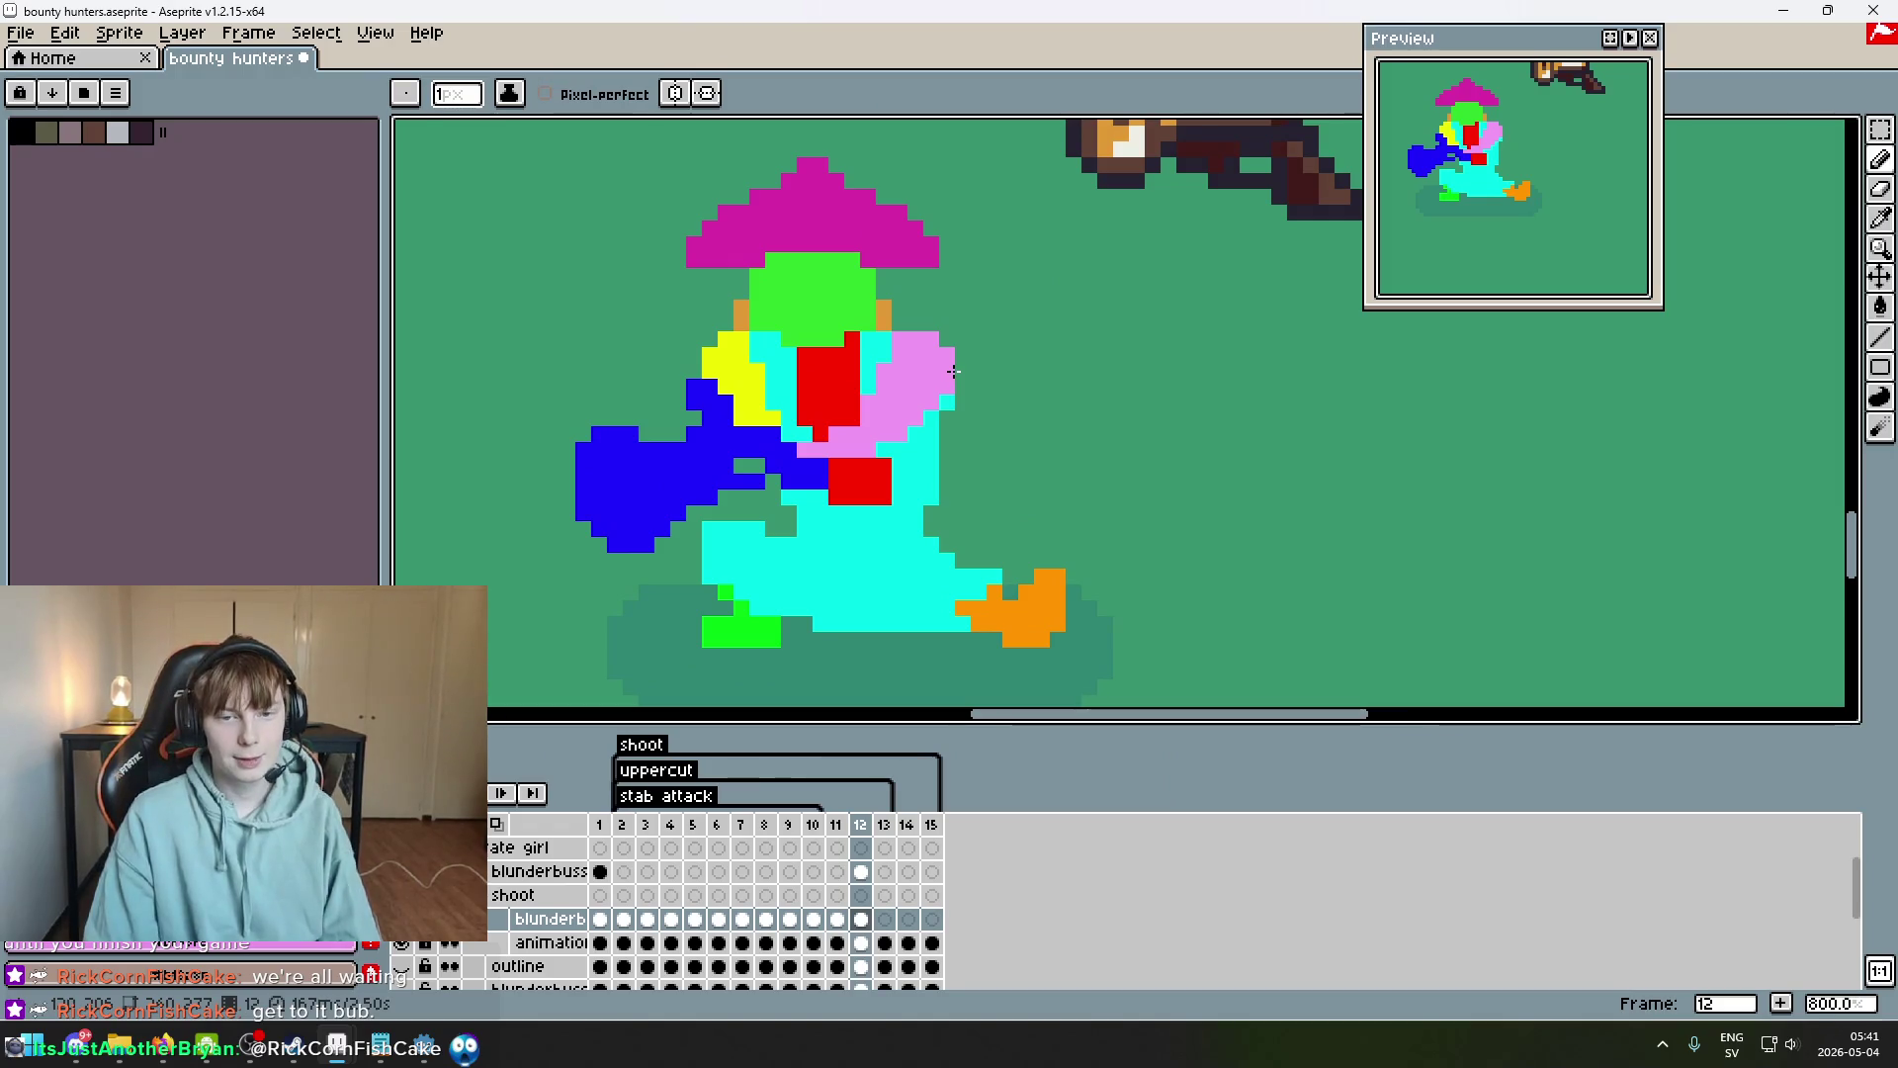
{"action": "key", "text": "Right"}
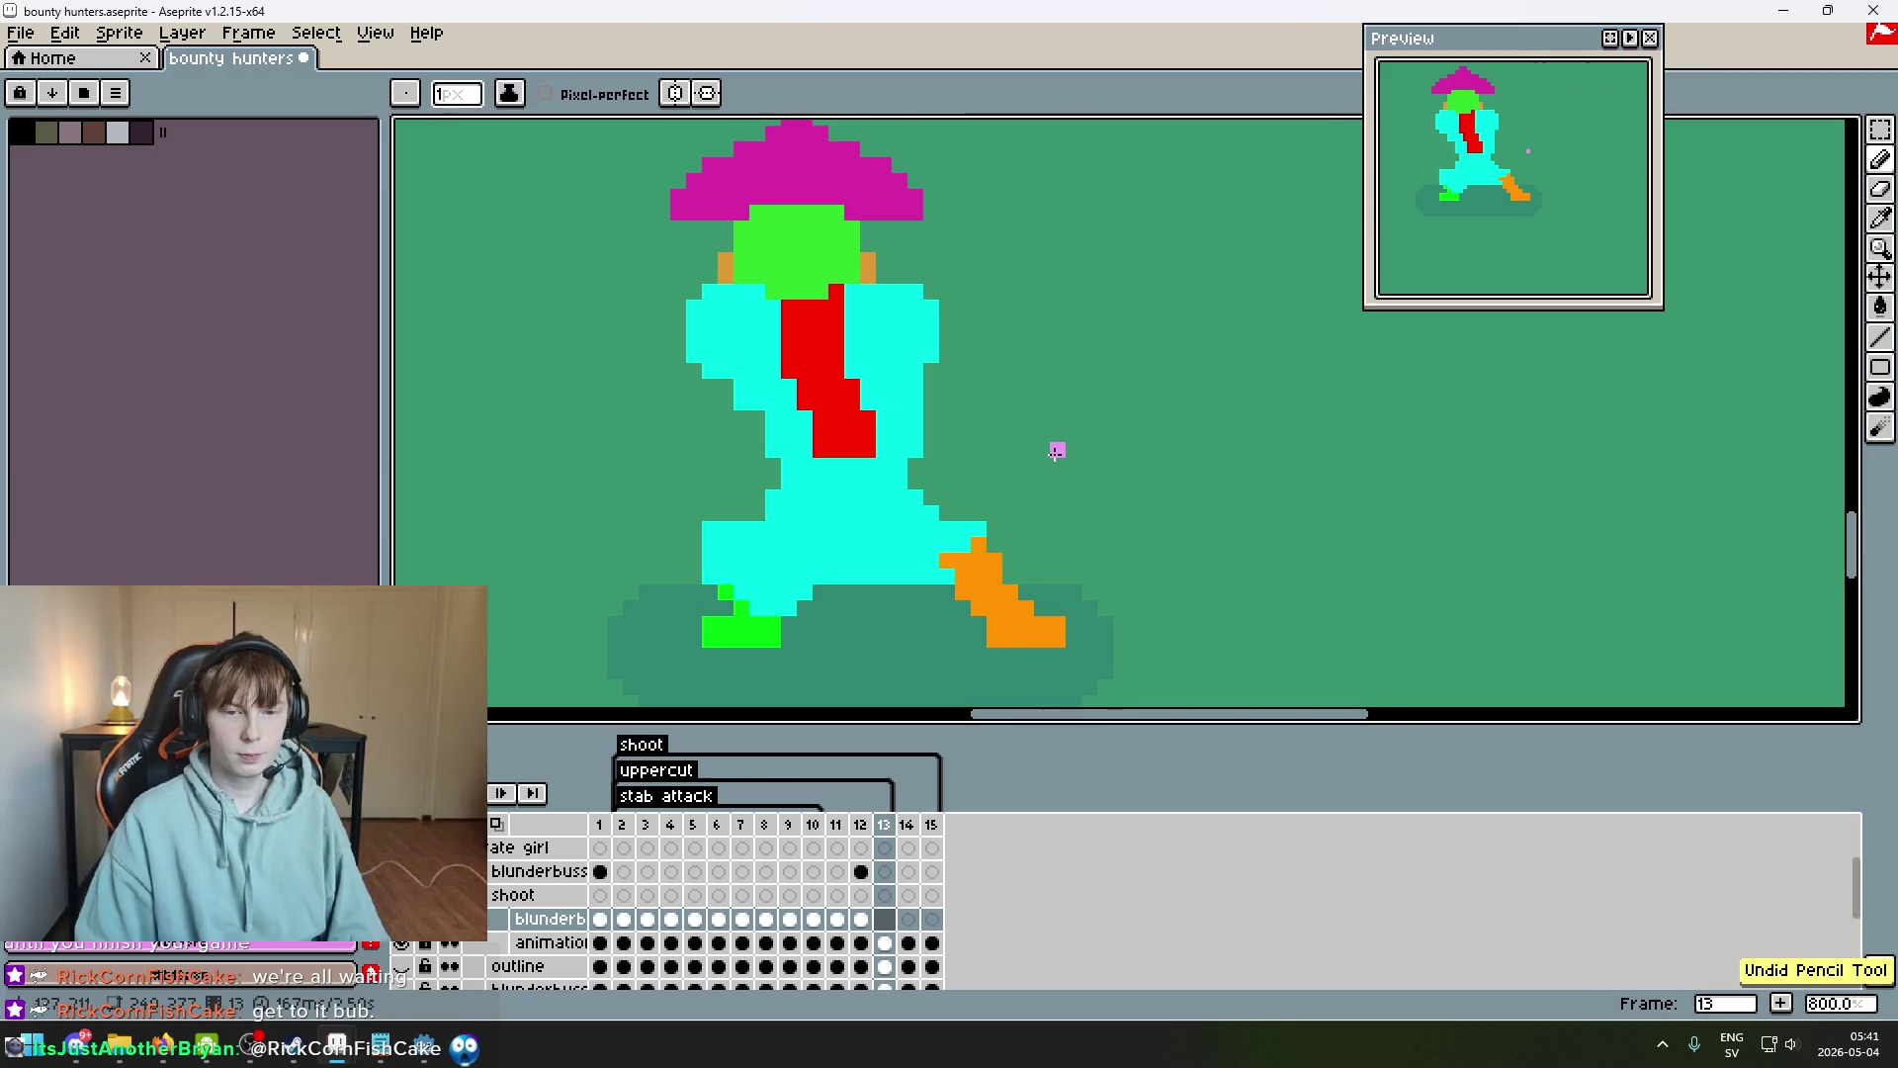
Select the gun and arms on frame 13 and move them up and to the left.
{"action": "key", "text": "Left"}
{"action": "left_click", "coordinate": [885, 919]}
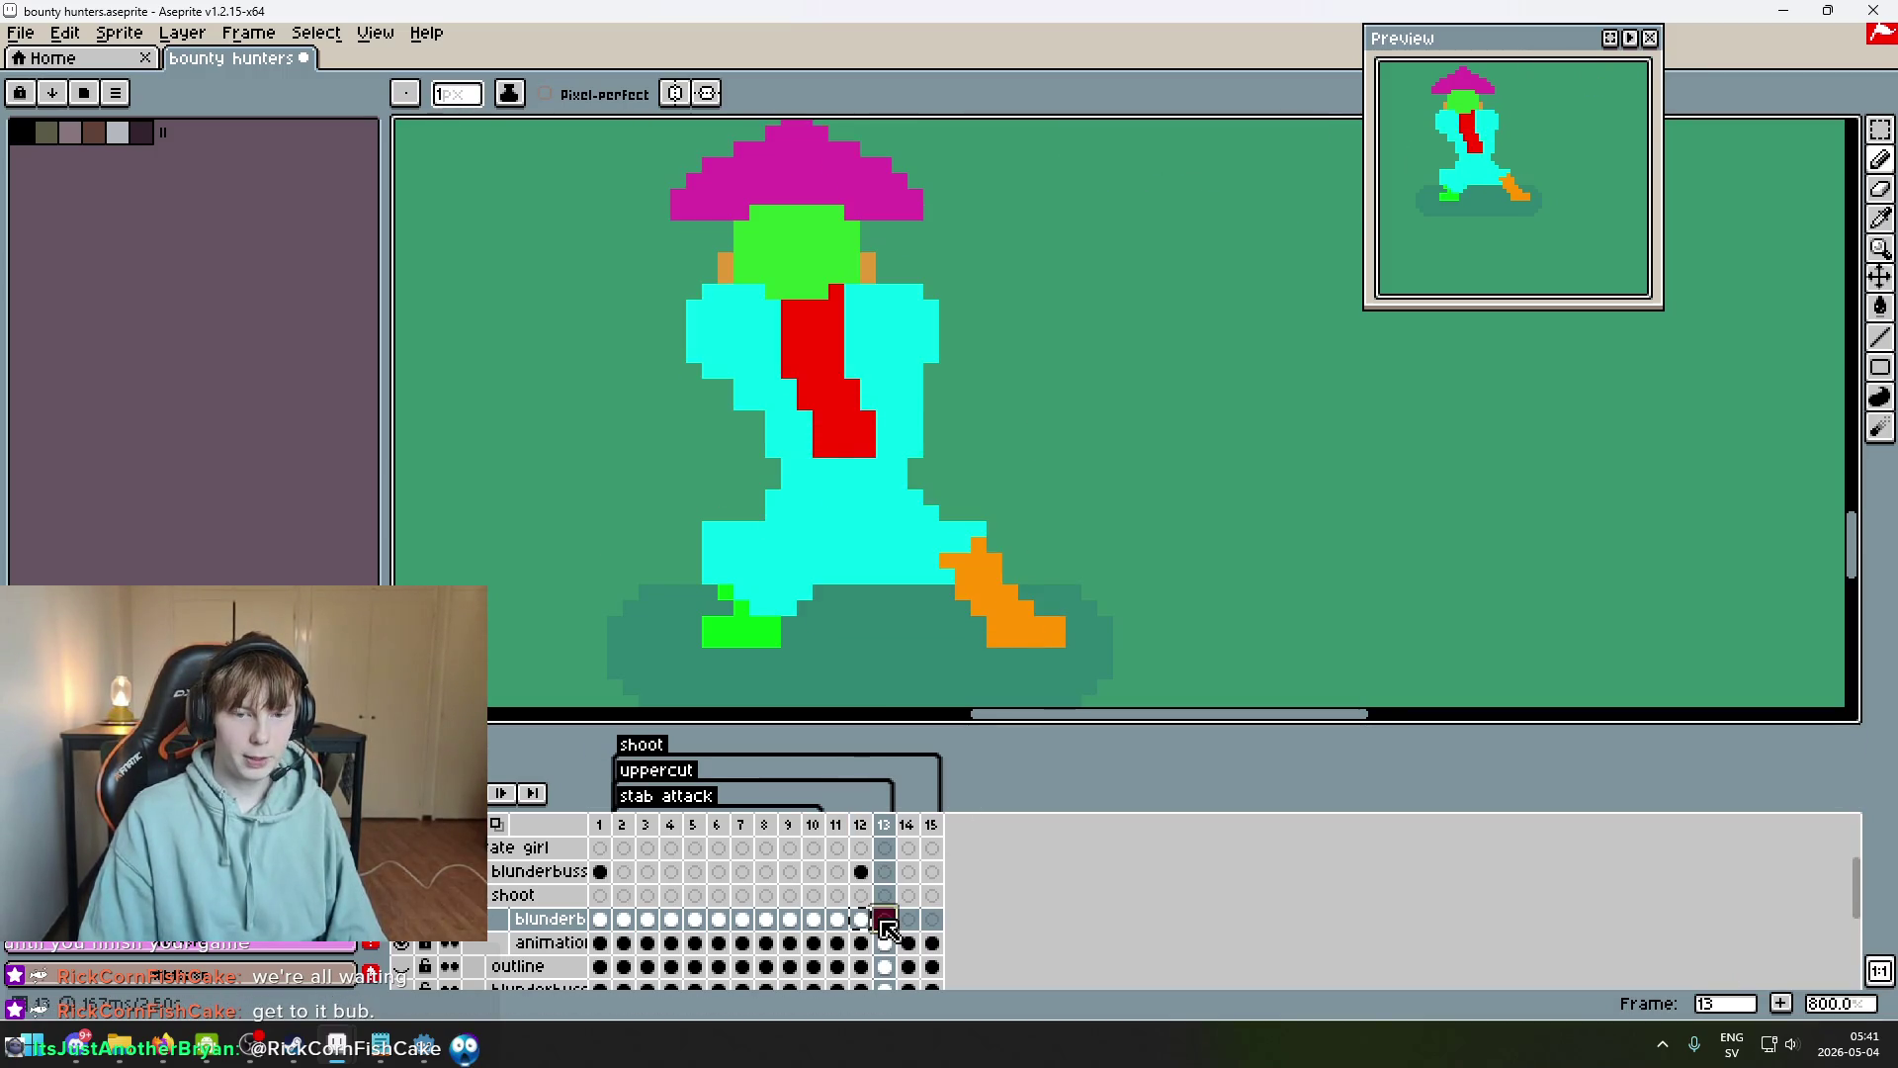
{"action": "left_click", "coordinate": [1880, 128]}
{"action": "left_click_drag", "start_coordinate": [1023, 683], "coordinate": [443, 215]}
{"action": "left_click_drag", "start_coordinate": [728, 478], "coordinate": [712, 431]}
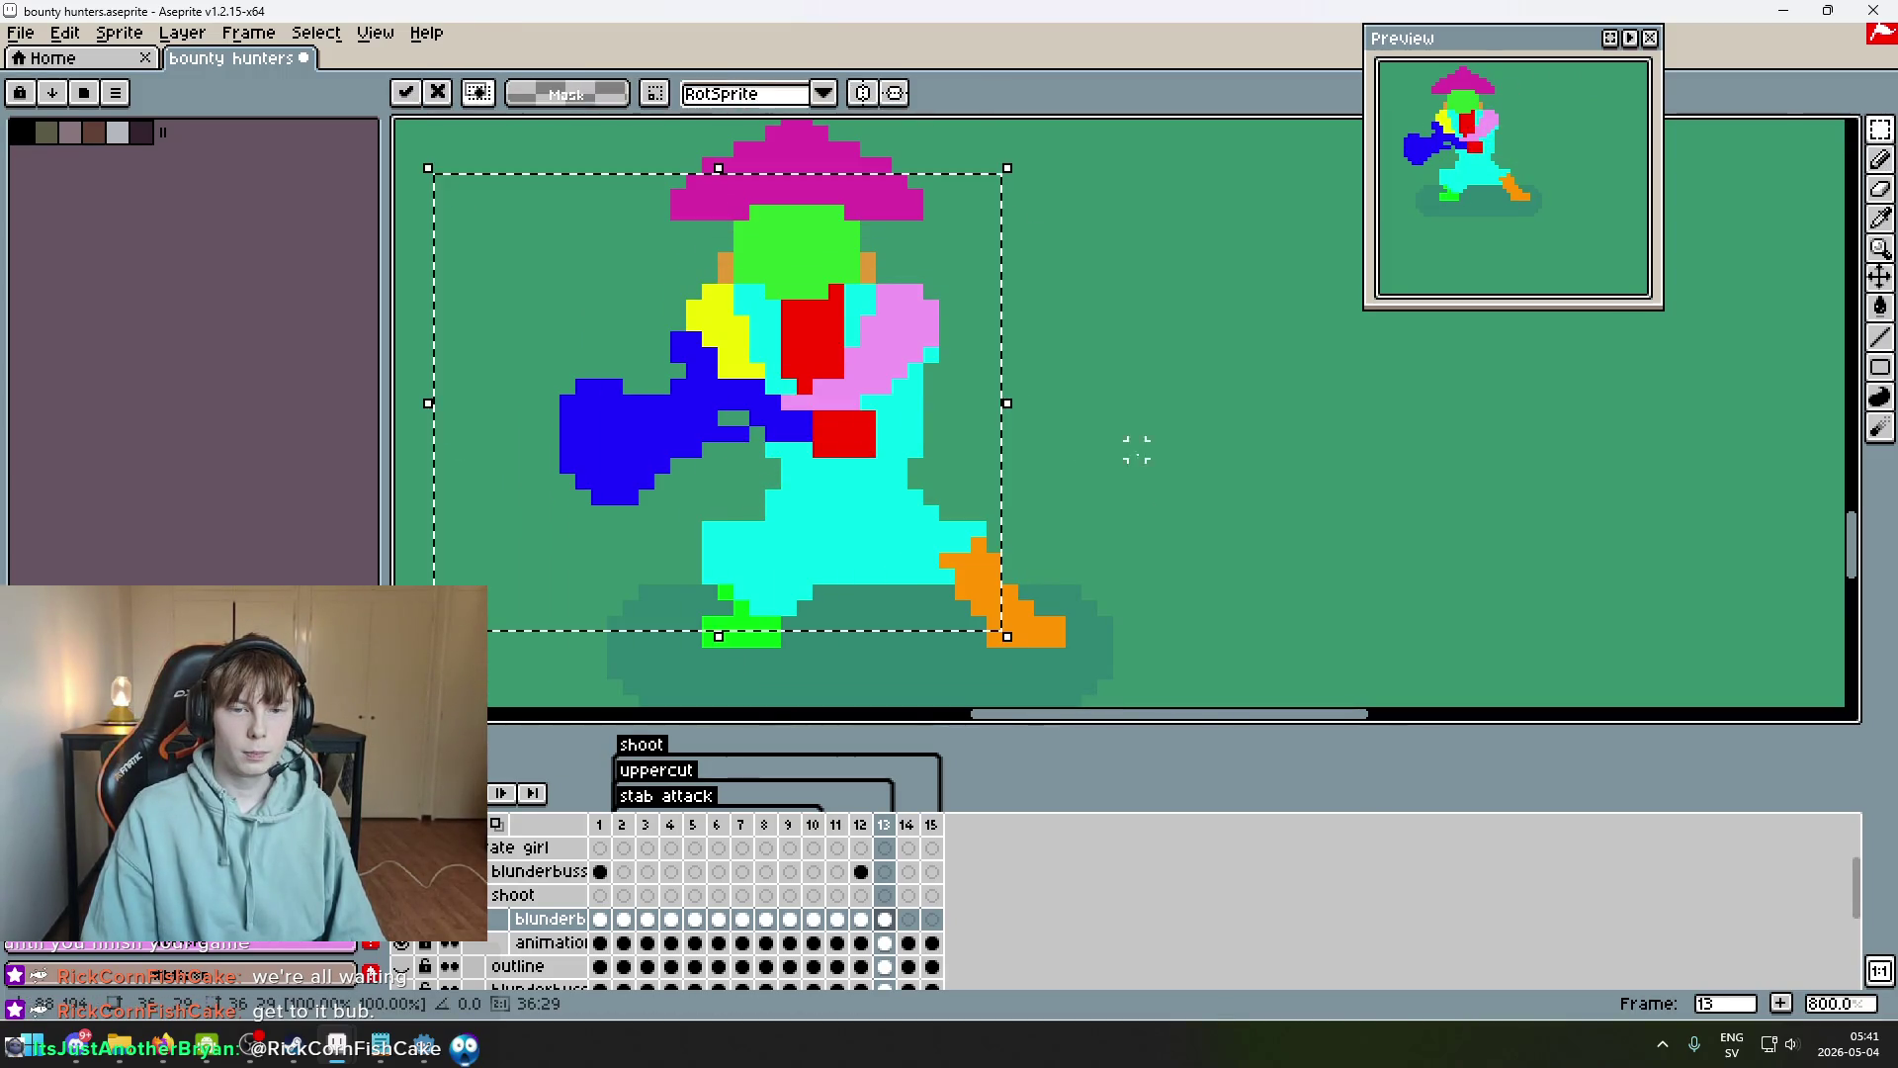
{"action": "left_click", "coordinate": [1088, 448]}
{"action": "scroll", "coordinate": [1216, 445], "scroll_direction": "down", "scroll_amount": 4}
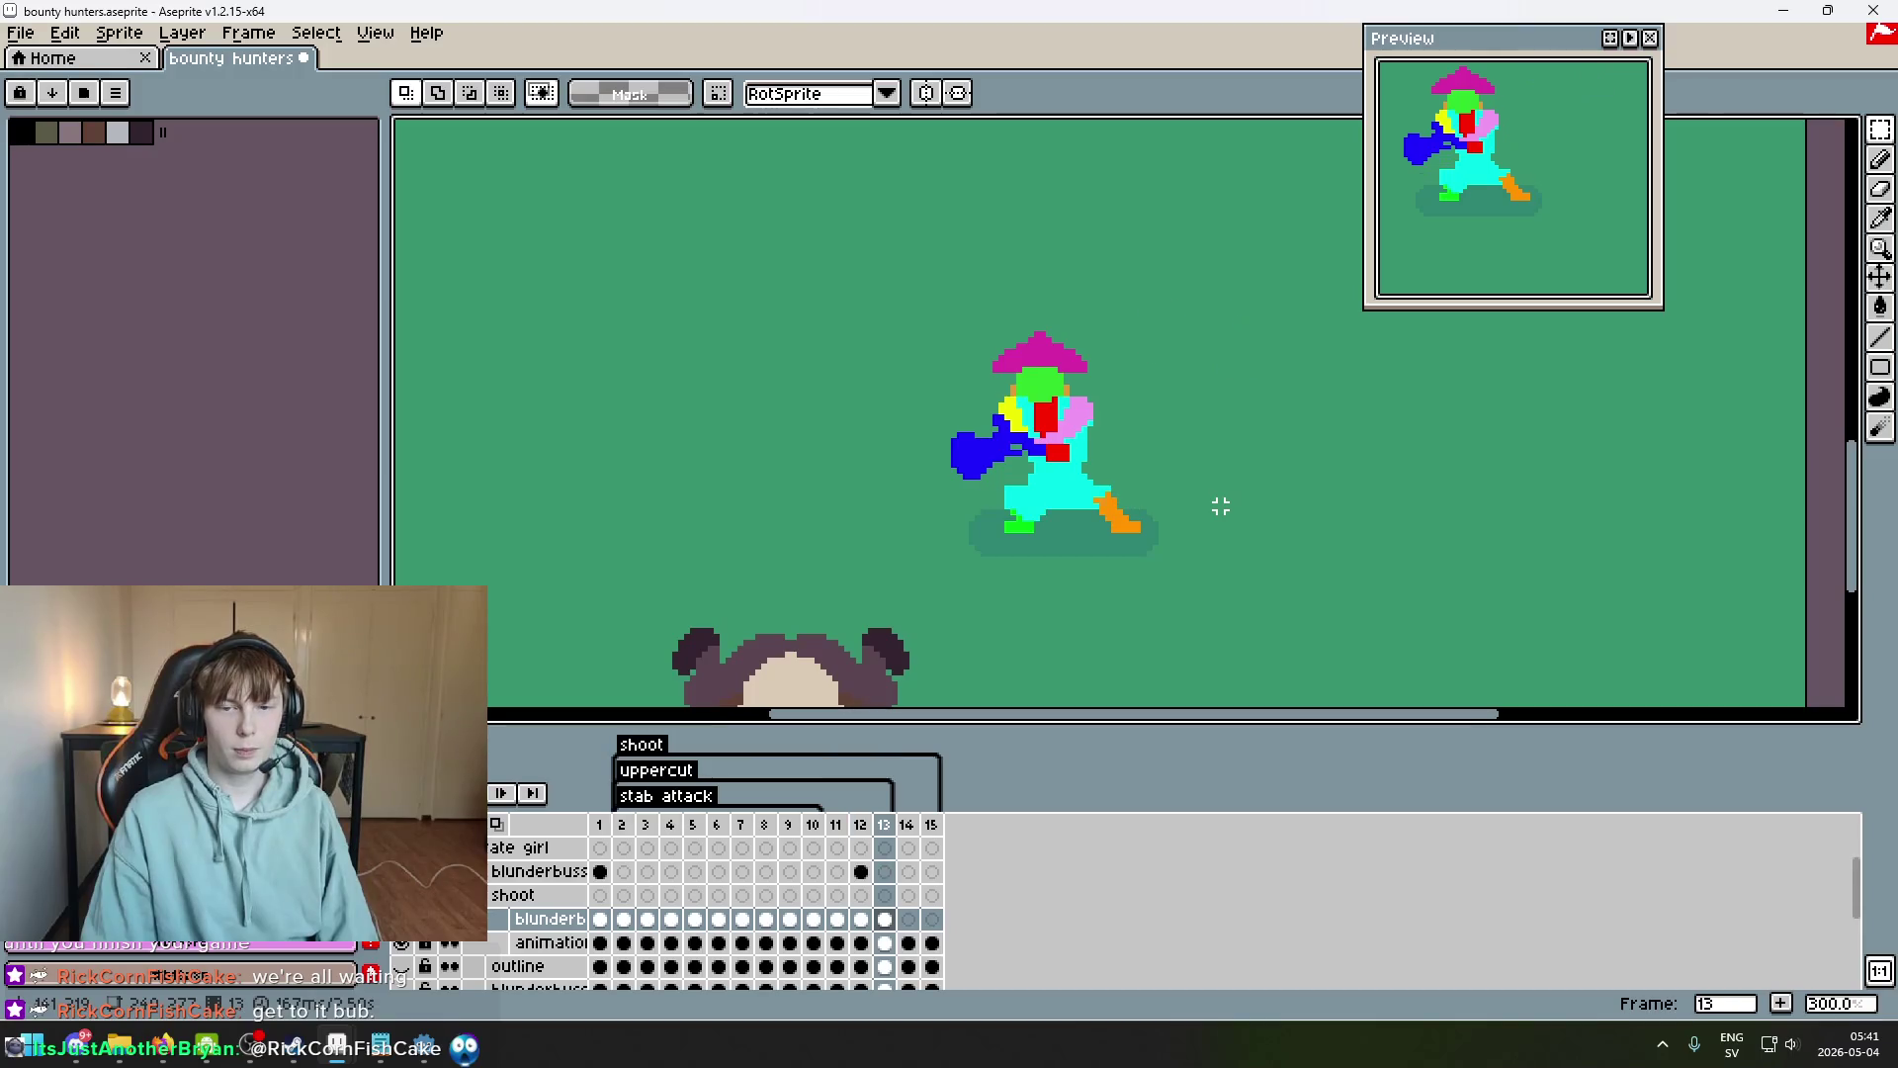
Reselect the blunderbuss and hands and shift them further left and down.
{"action": "key", "text": "comma"}
{"action": "key", "text": "comma"}
{"action": "key", "text": "period"}
{"action": "key", "text": "period"}
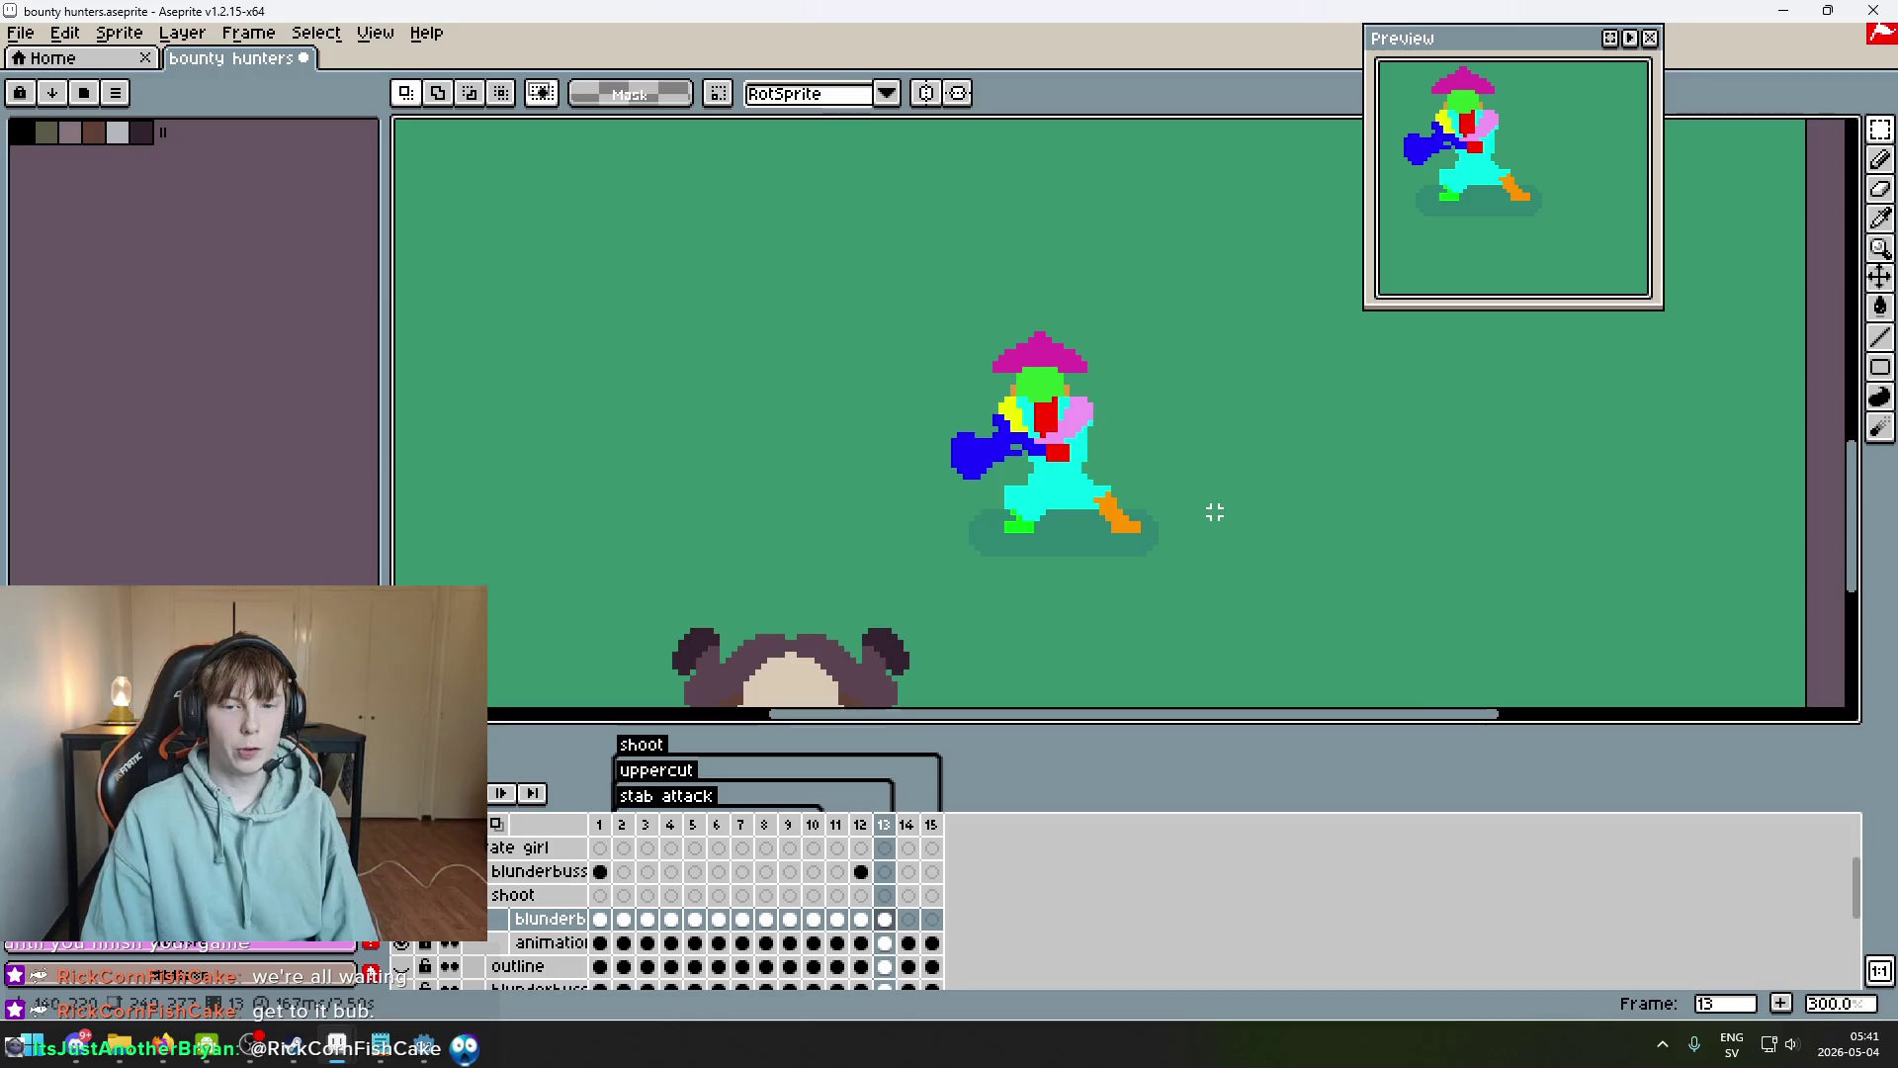
{"action": "scroll", "coordinate": [1016, 501], "scroll_direction": "up", "scroll_amount": 4}
{"action": "mouse_move", "coordinate": [1008, 551]}
{"action": "left_mouse_down"}
{"action": "mouse_move", "coordinate": [762, 326]}
{"action": "mouse_move", "coordinate": [699, 315]}
{"action": "left_mouse_up"}
{"action": "mouse_move", "coordinate": [888, 455]}
{"action": "left_mouse_down"}
{"action": "mouse_move", "coordinate": [665, 436]}
{"action": "mouse_move", "coordinate": [635, 472]}
{"action": "left_mouse_up"}
{"action": "left_click", "coordinate": [954, 485]}
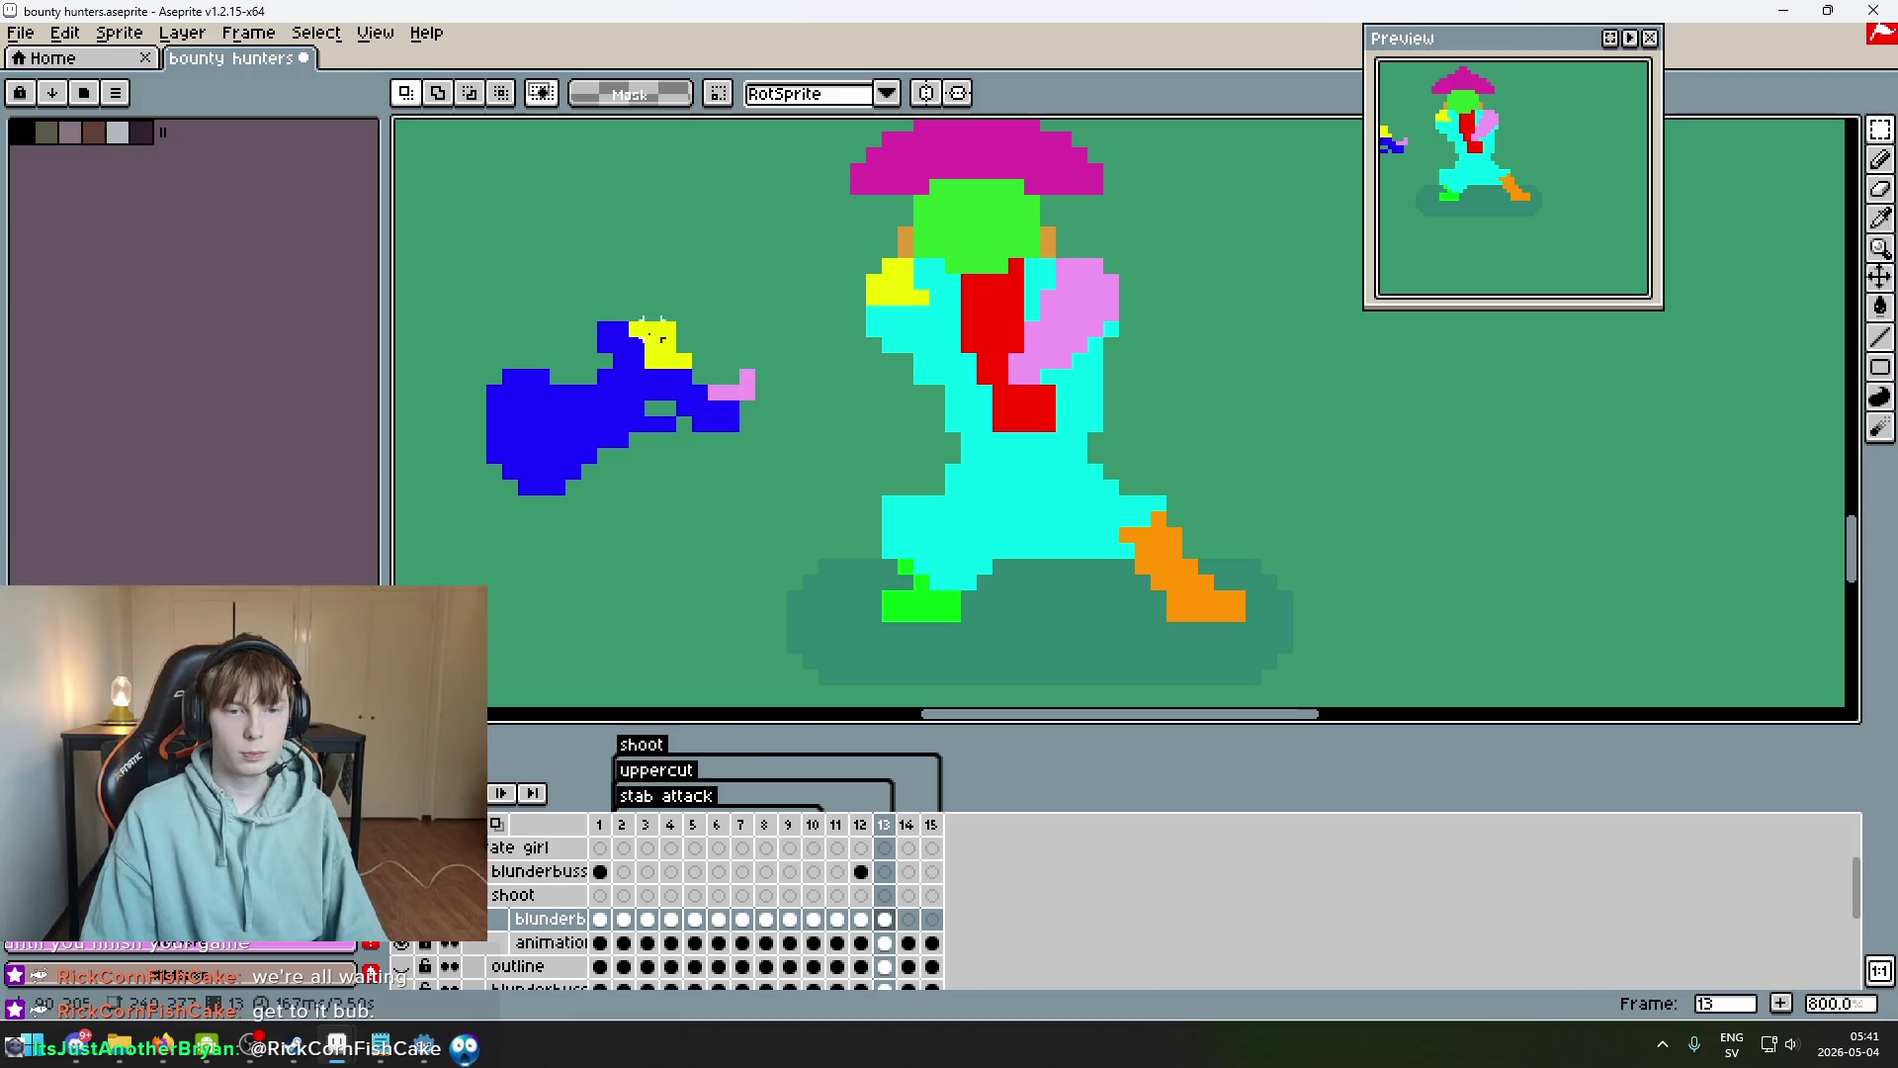
Erase the stray pink pixel at the gun tip, then rotate the blunderbuss into the hands.
{"action": "key", "text": "e"}
{"action": "left_click", "coordinate": [747, 393]}
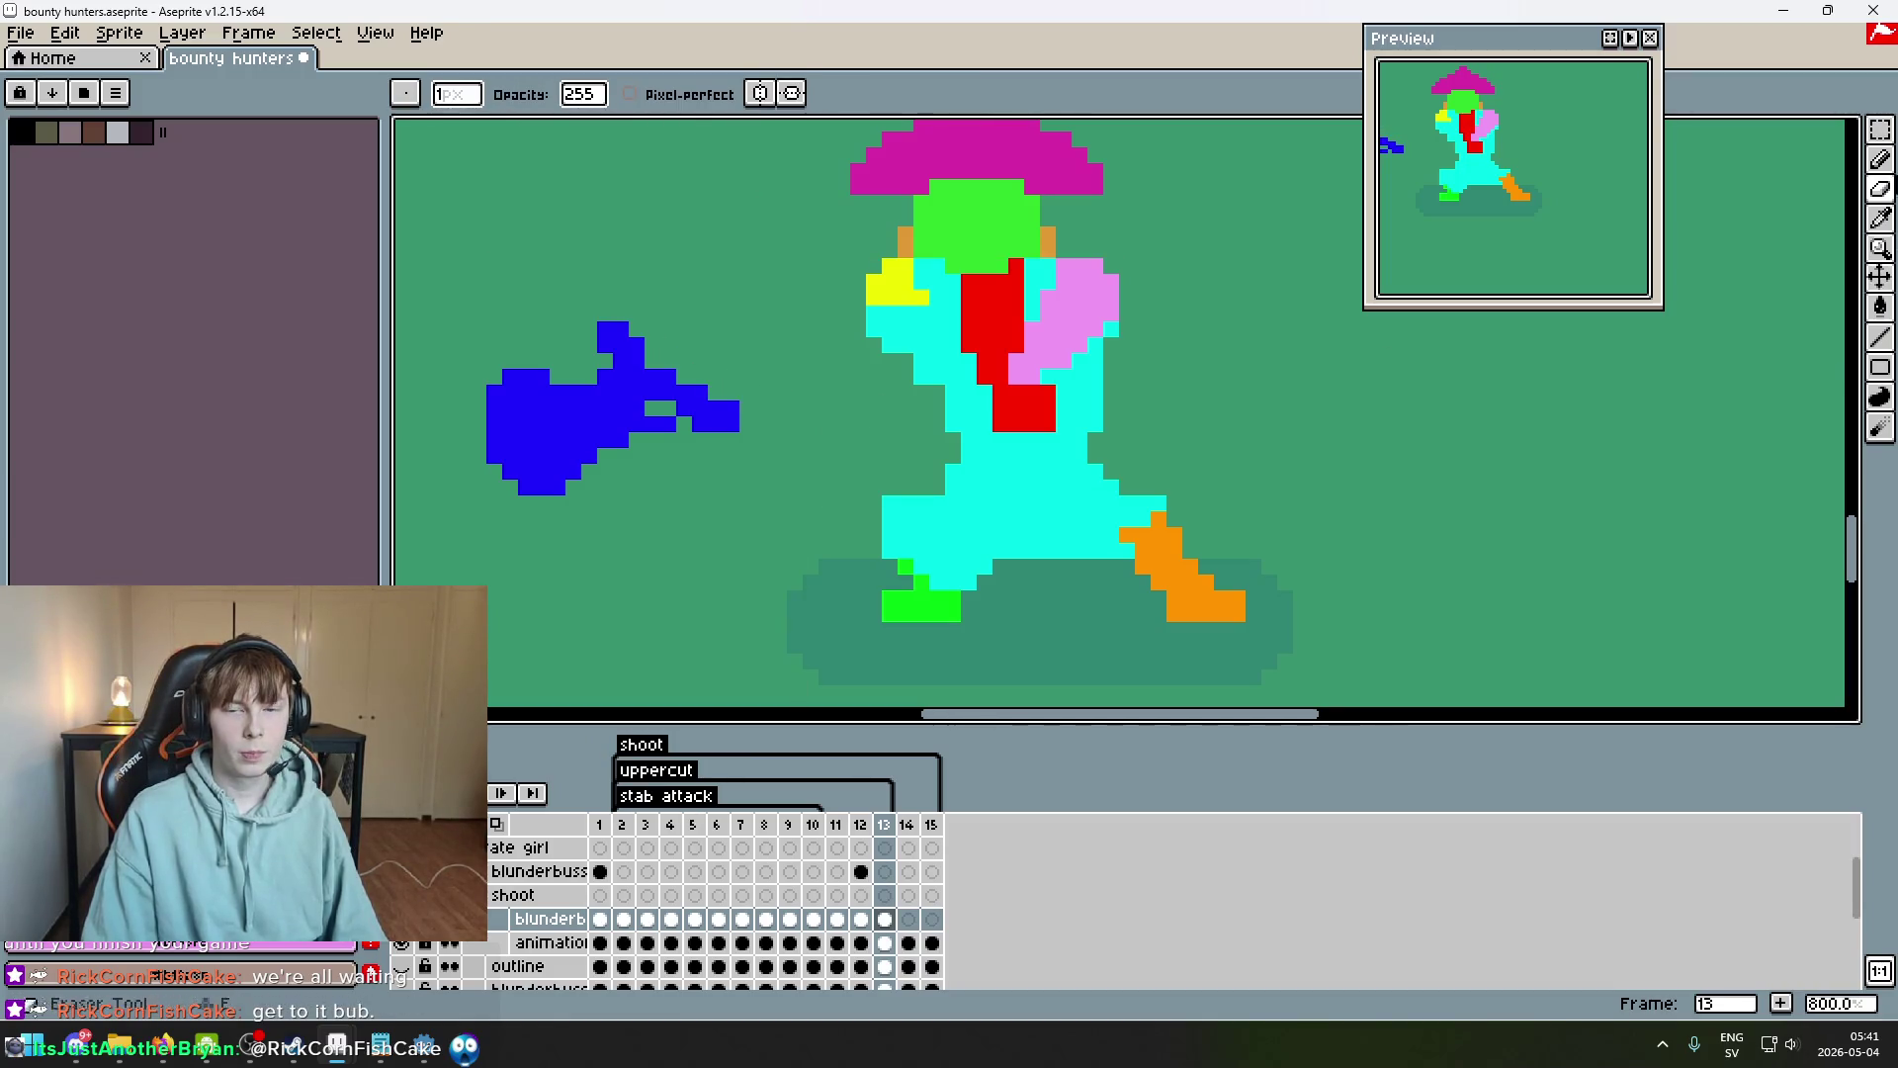
{"action": "left_click", "coordinate": [1880, 130]}
{"action": "mouse_move", "coordinate": [452, 287]}
{"action": "left_mouse_down"}
{"action": "mouse_move", "coordinate": [911, 619]}
{"action": "mouse_move", "coordinate": [954, 554]}
{"action": "mouse_move", "coordinate": [939, 491]}
{"action": "left_mouse_up"}
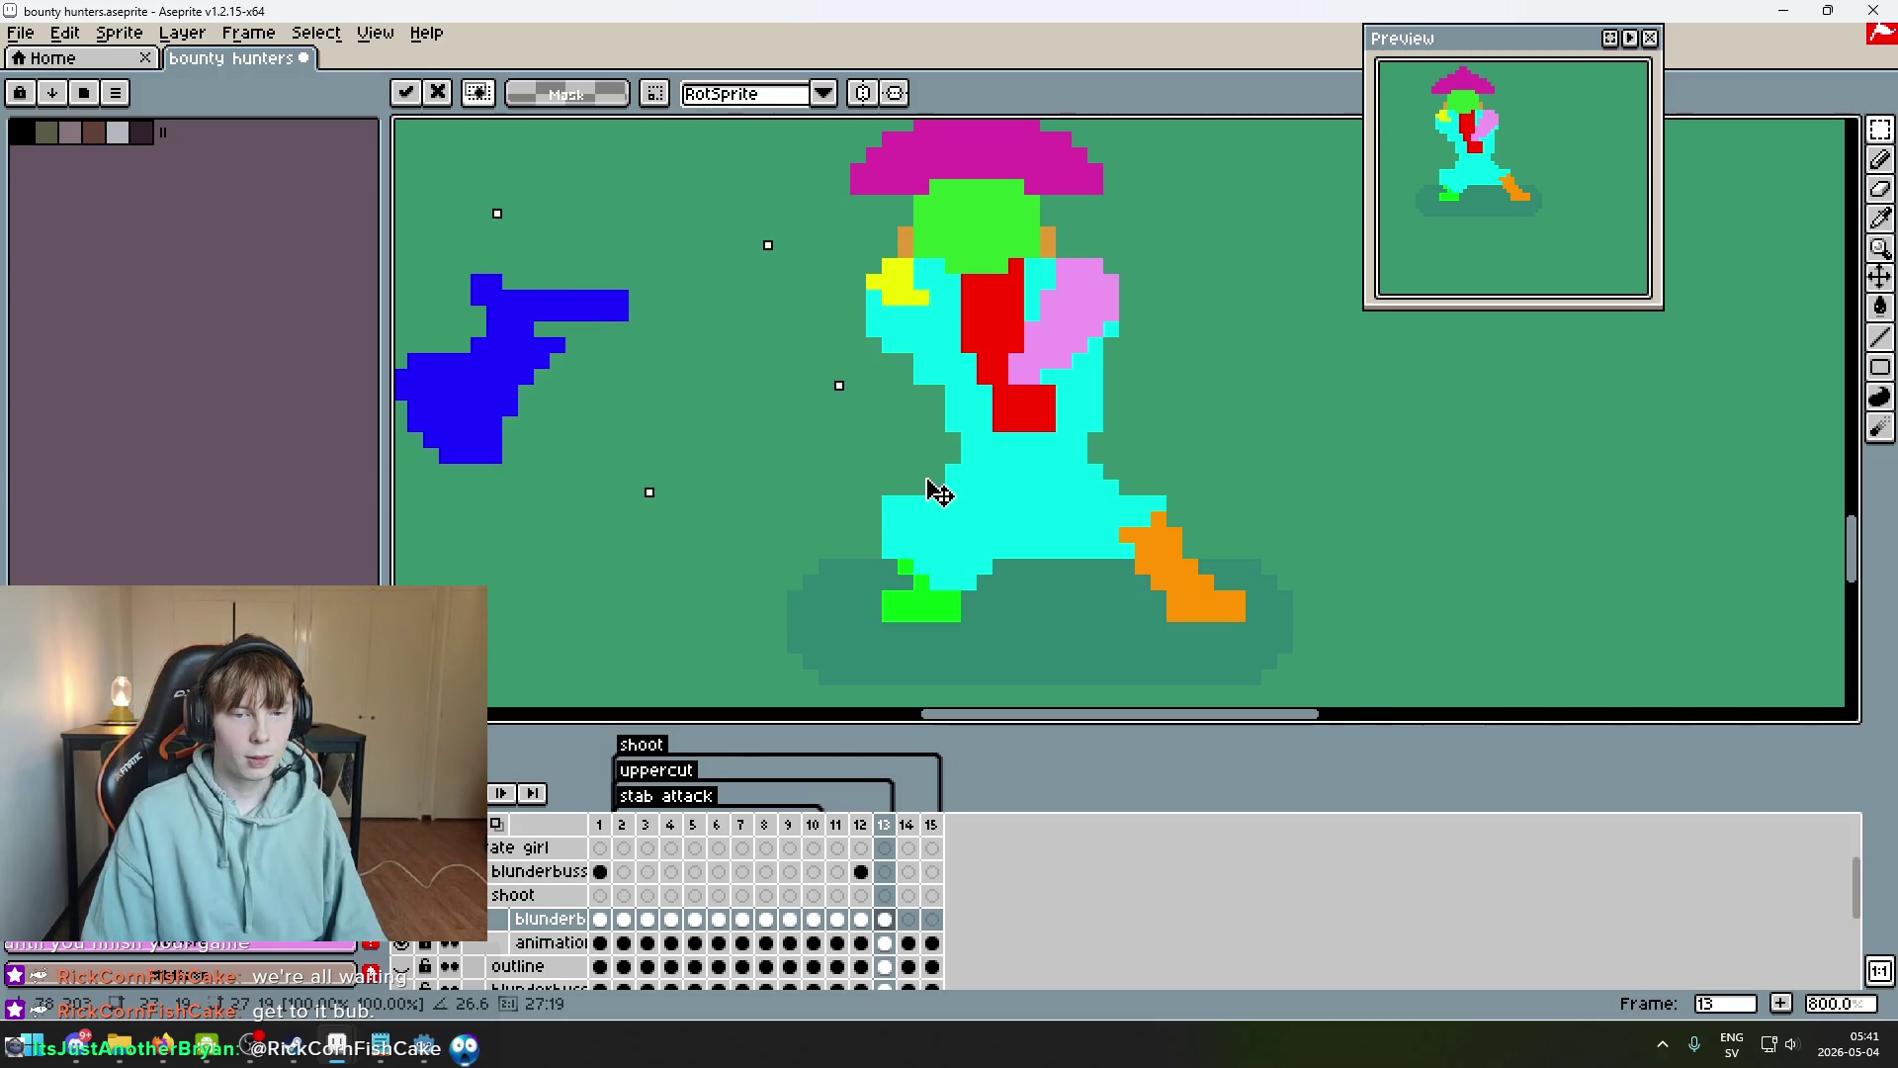
{"action": "mouse_move", "coordinate": [623, 389]}
{"action": "left_mouse_down"}
{"action": "mouse_move", "coordinate": [826, 495]}
{"action": "mouse_move", "coordinate": [1009, 534]}
{"action": "mouse_move", "coordinate": [1023, 499]}
{"action": "mouse_move", "coordinate": [991, 478]}
{"action": "mouse_move", "coordinate": [984, 500]}
{"action": "left_mouse_up"}
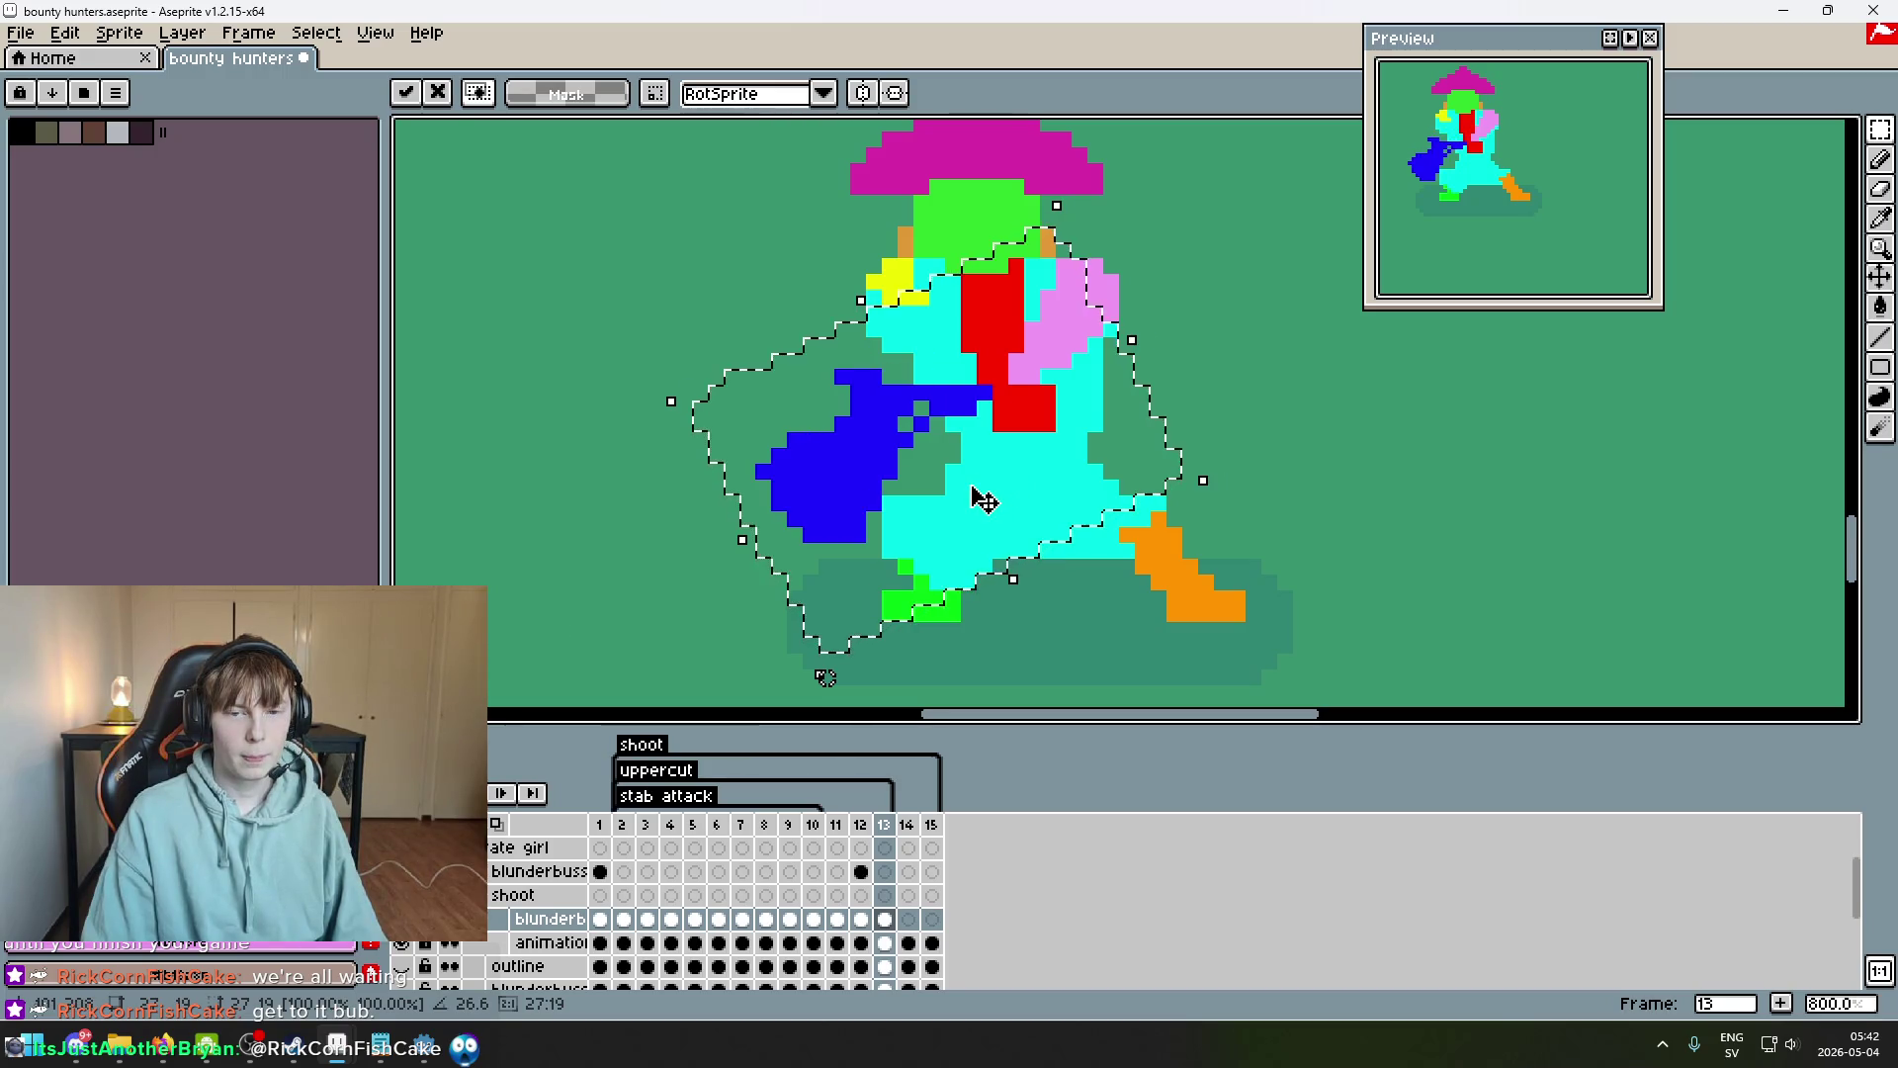
{"action": "key", "text": "Return"}
Flip between frames 12 and 13 to check the new blunderbuss angle.
{"action": "scroll", "coordinate": [1304, 534], "scroll_direction": "down", "scroll_amount": 4}
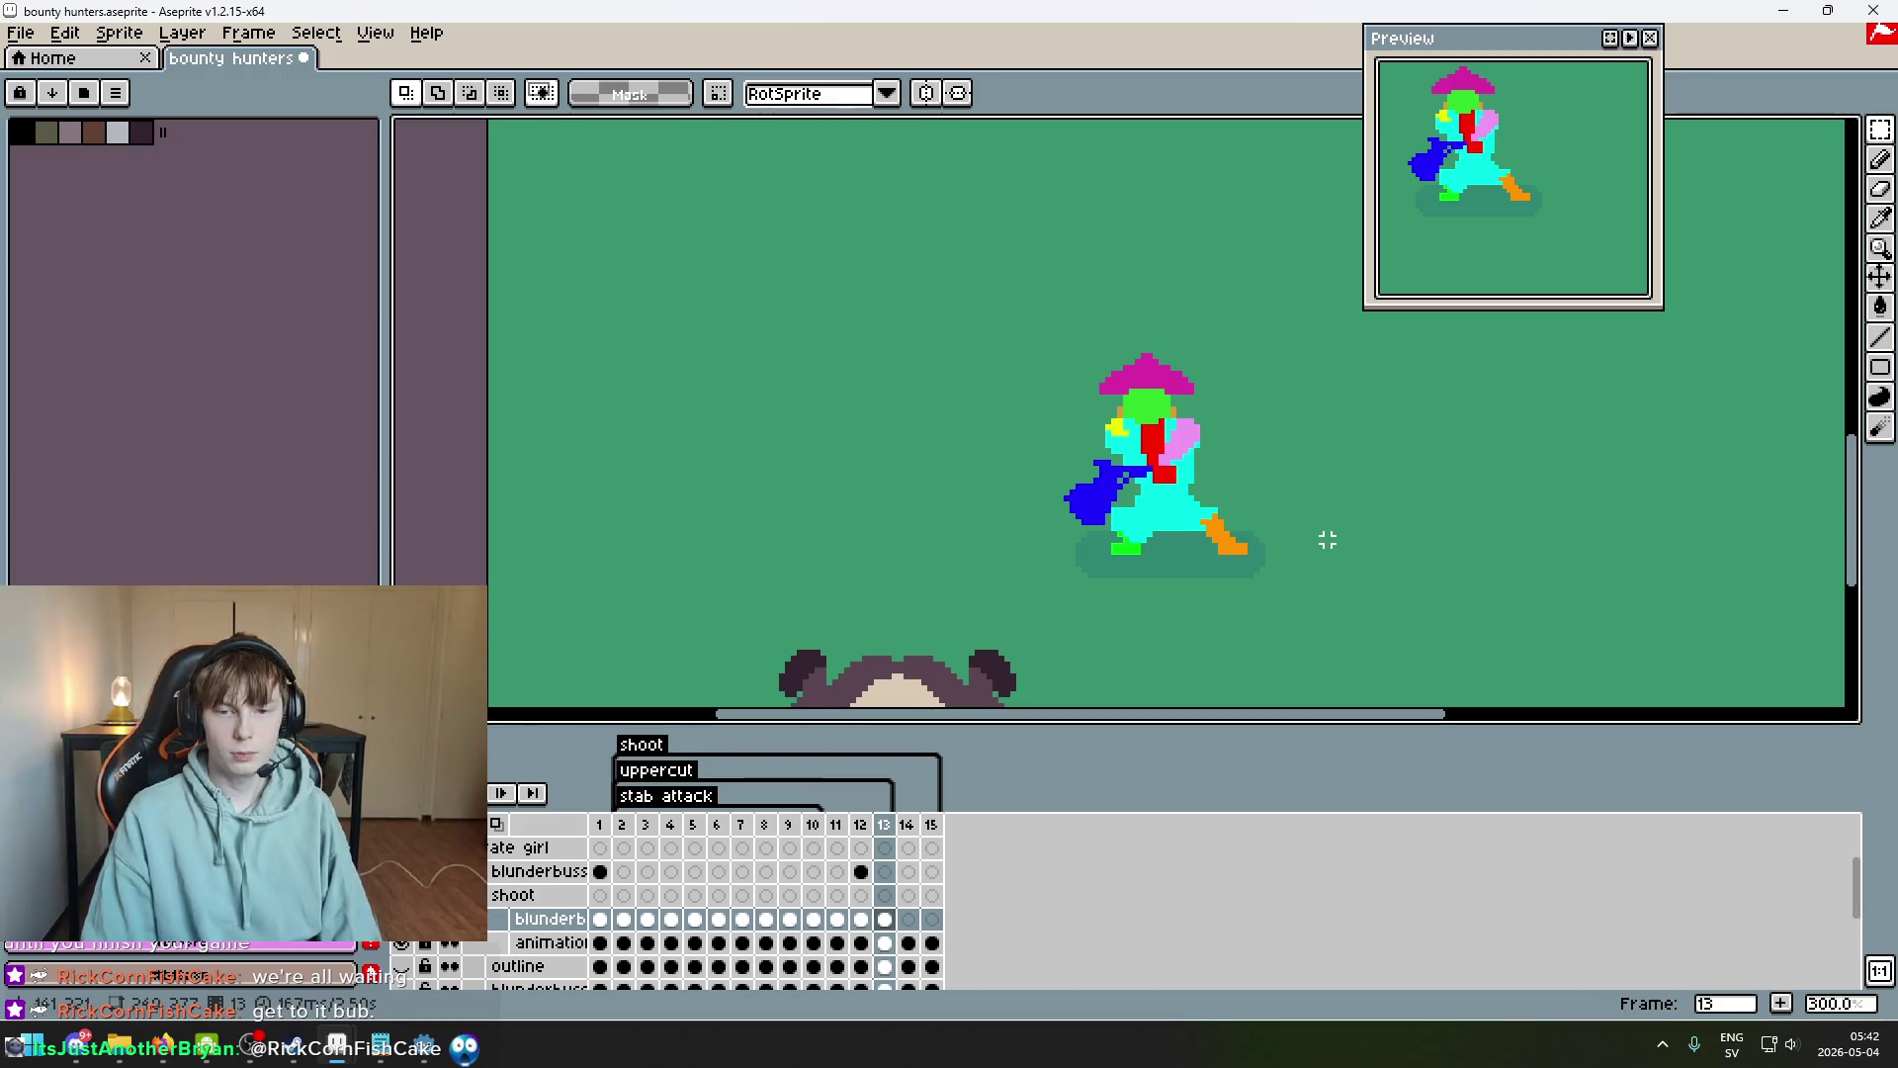
{"action": "key", "text": "Left"}
{"action": "key", "text": "Right"}
{"action": "key", "text": "Left"}
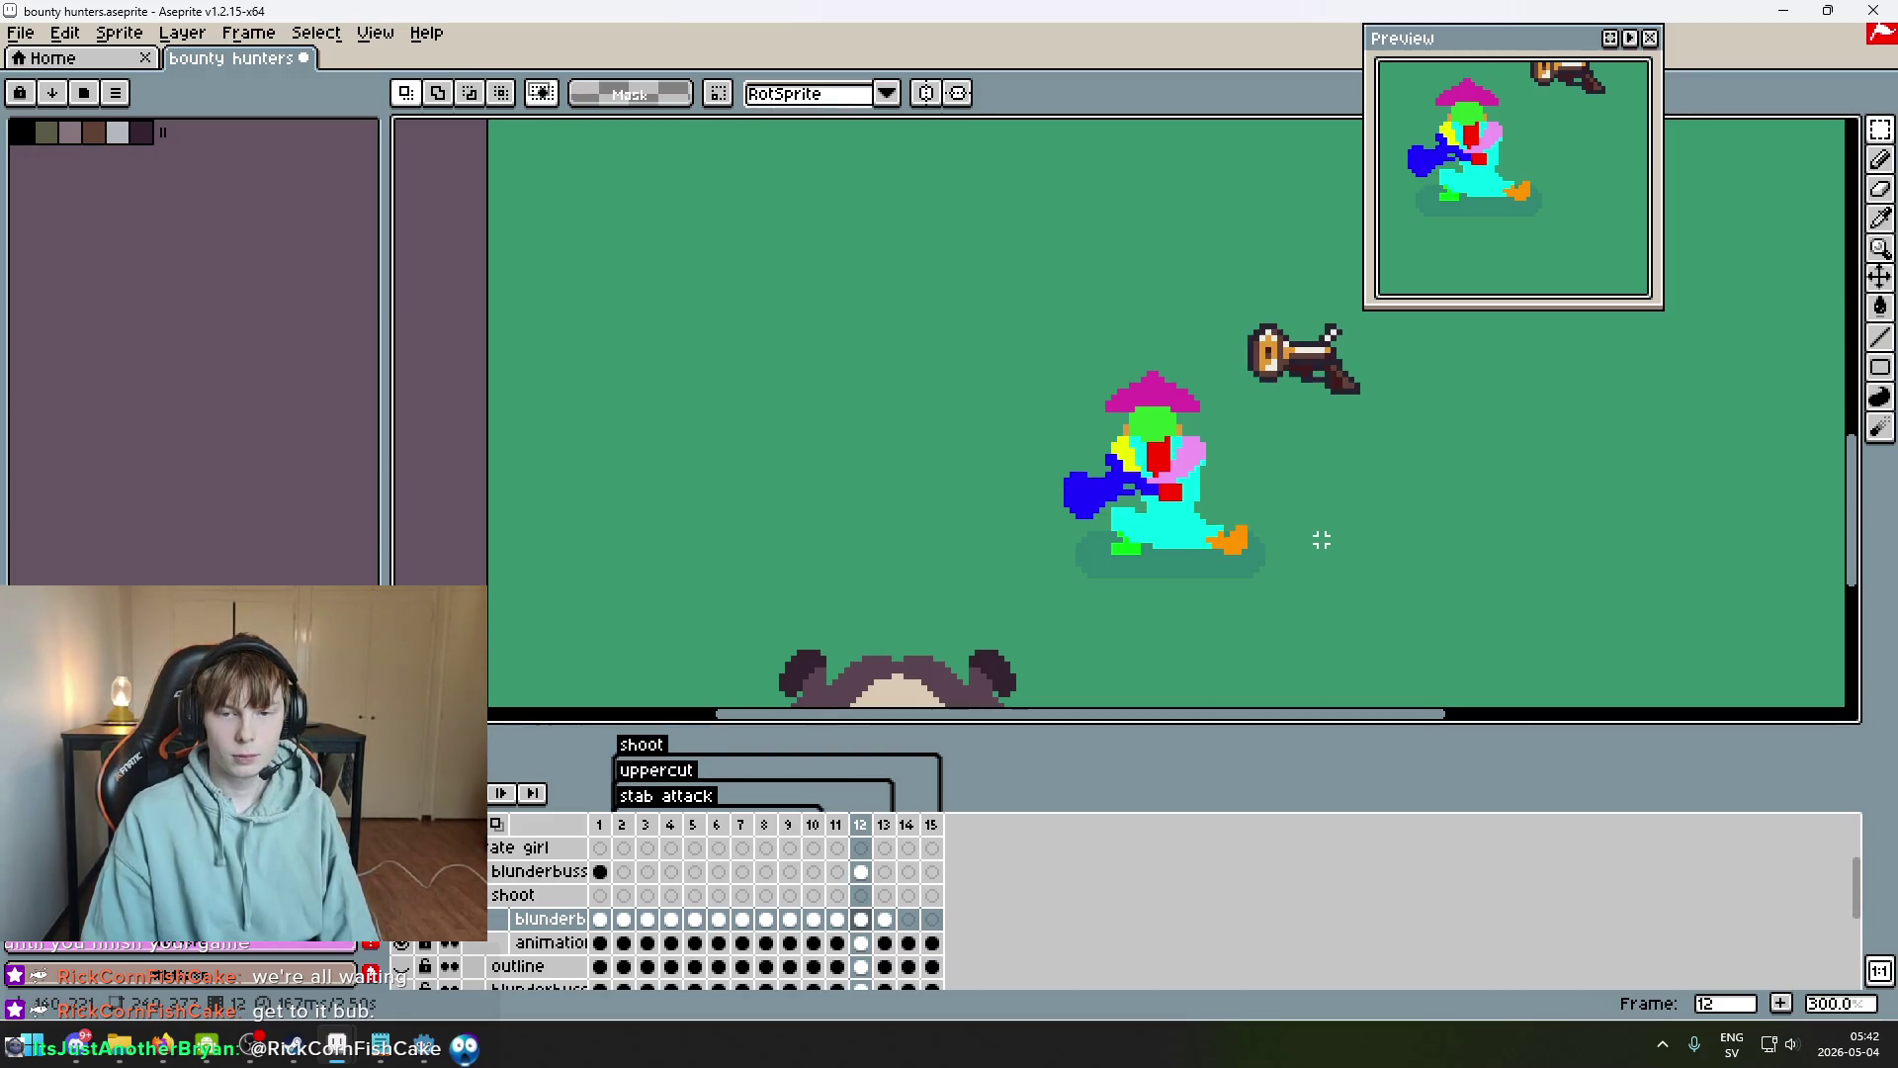
{"action": "key", "text": "Right"}
{"action": "scroll", "coordinate": [941, 387], "scroll_direction": "up", "scroll_amount": 6}
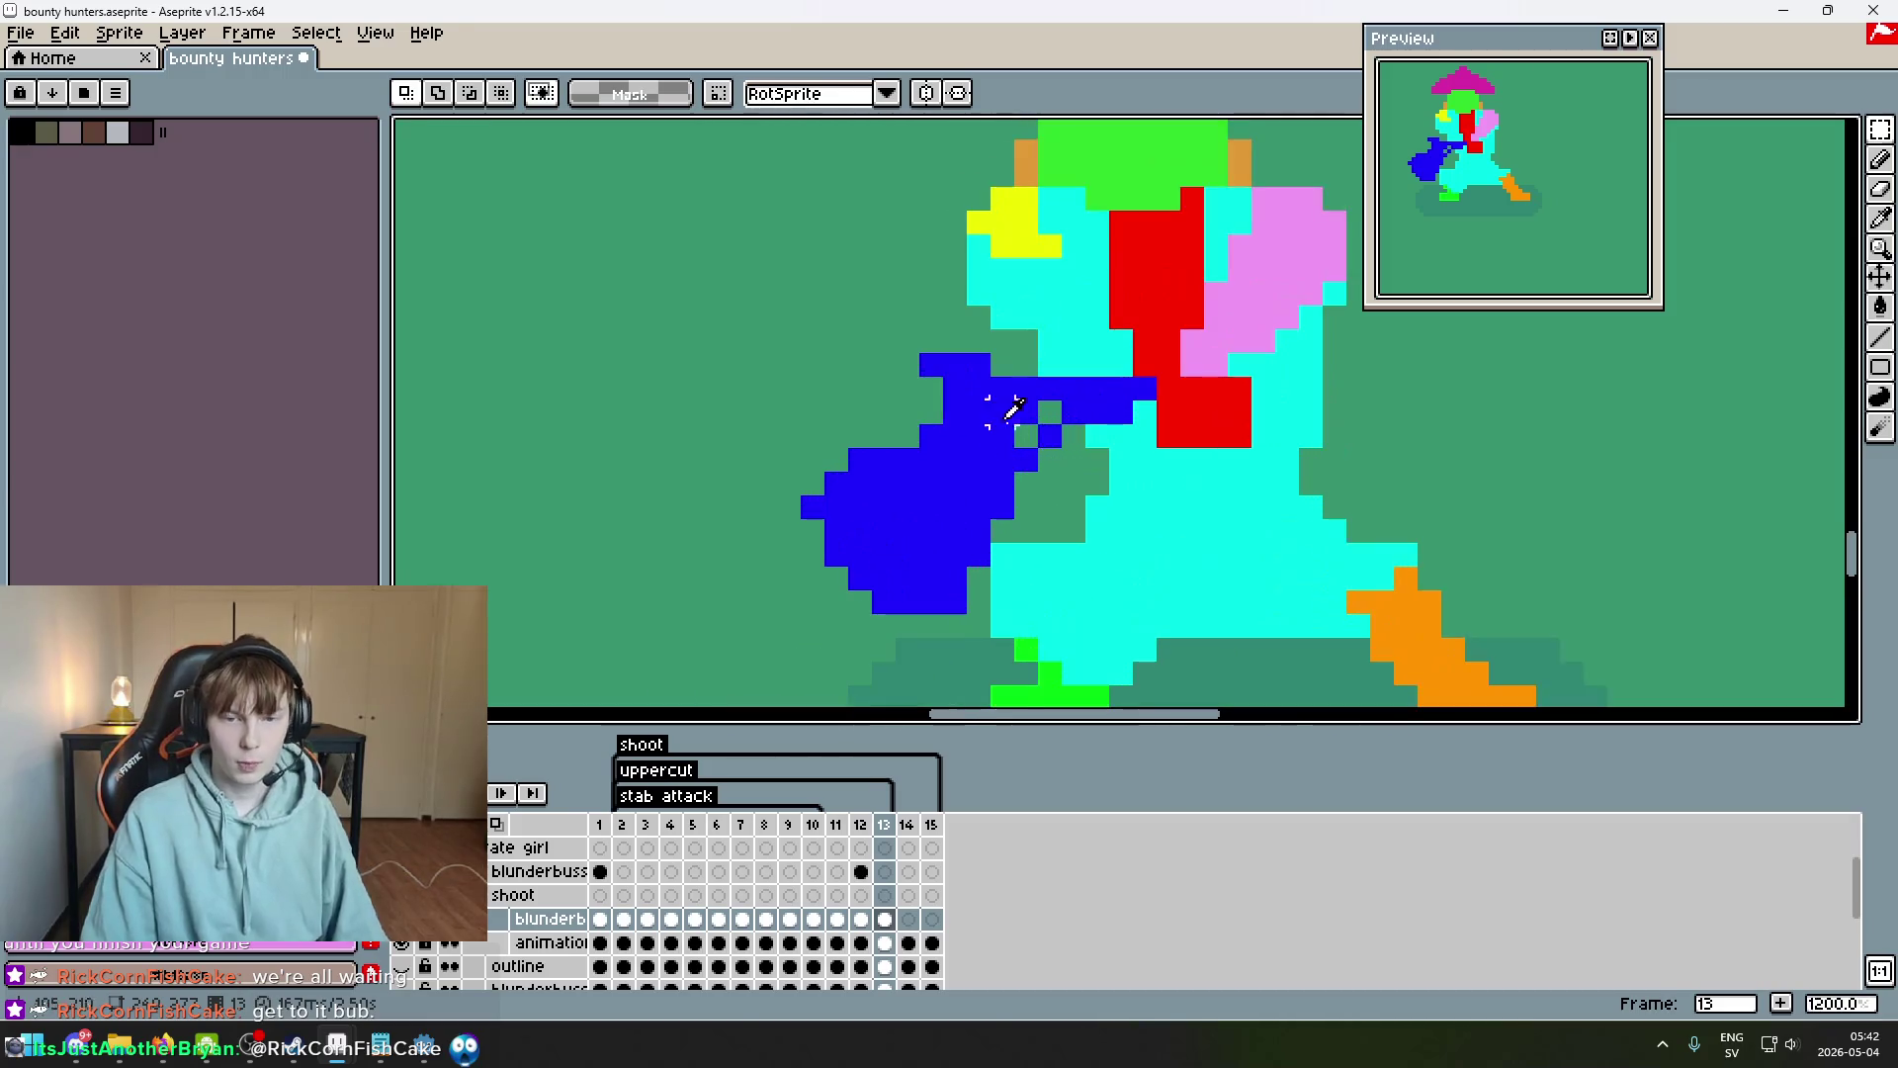
{"action": "key", "text": "b"}
{"action": "scroll", "coordinate": [815, 528], "scroll_direction": "down", "scroll_amount": 6}
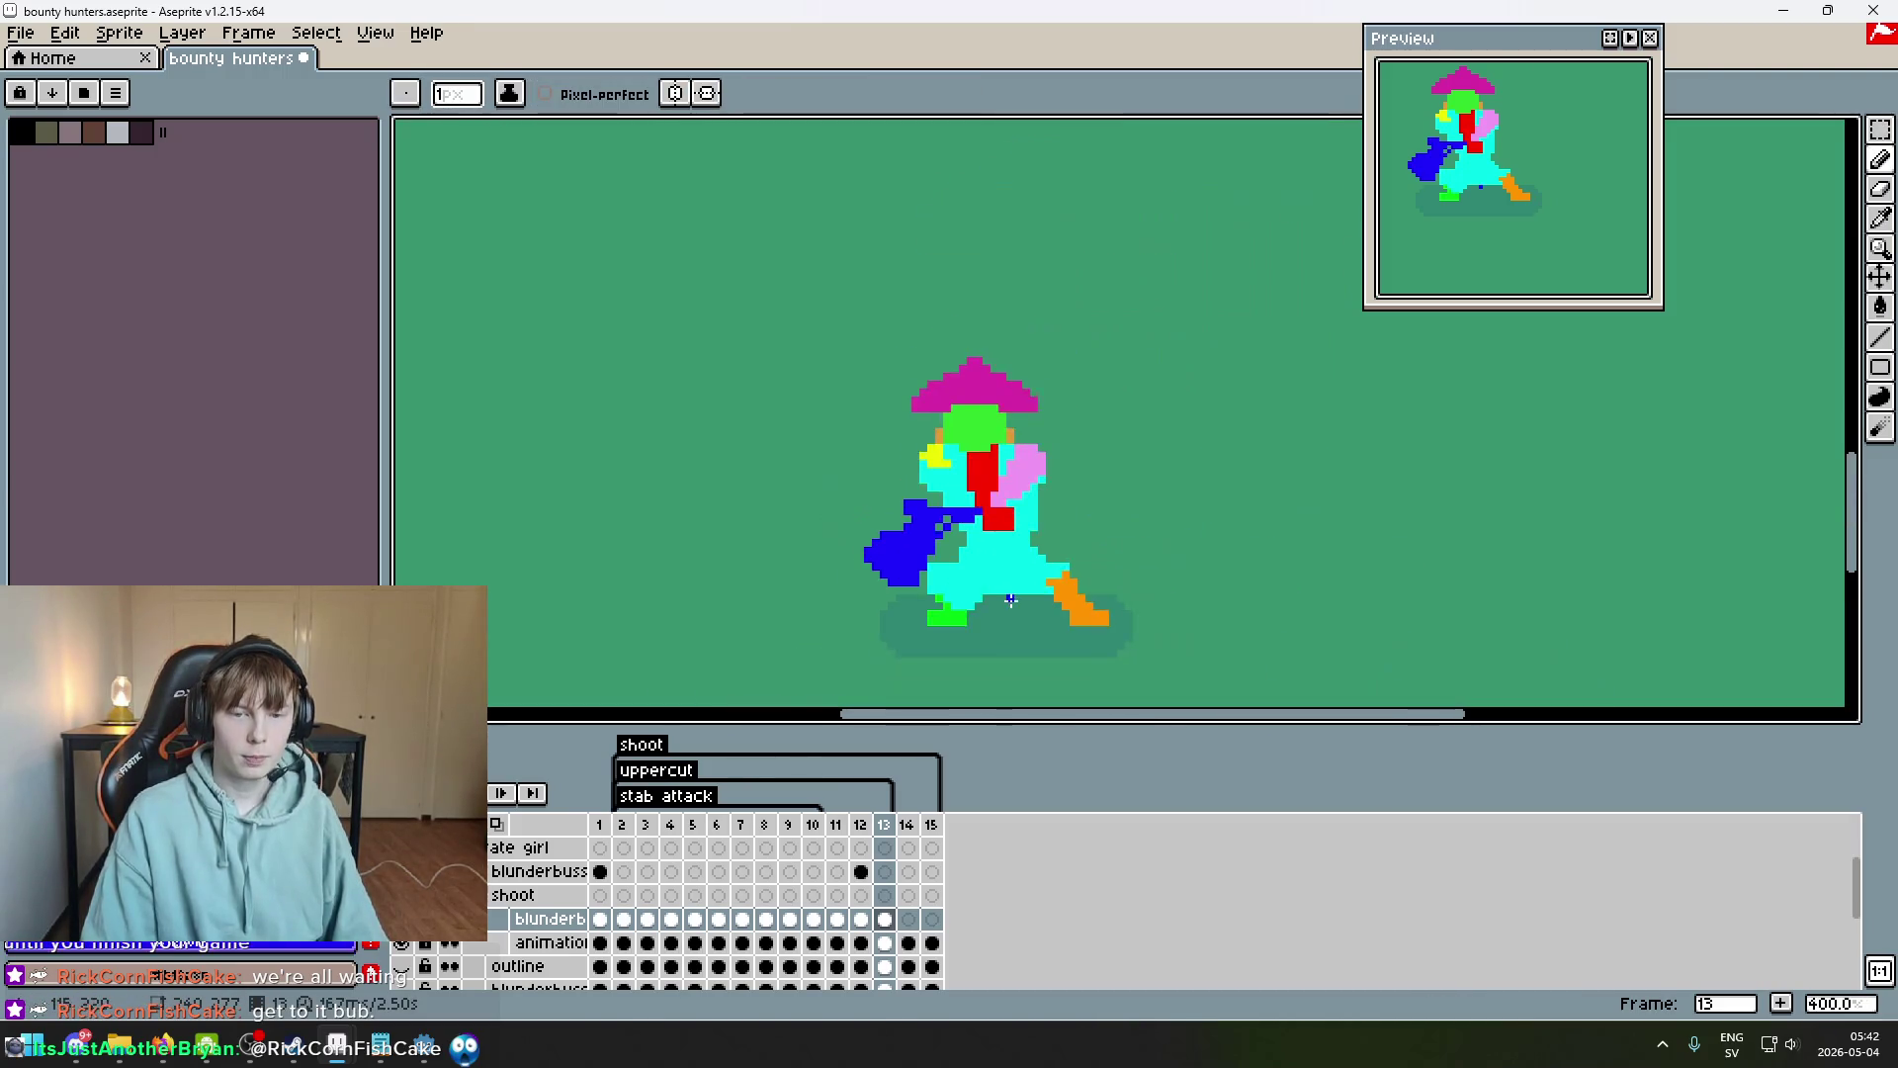
{"action": "scroll", "coordinate": [802, 507], "scroll_direction": "up", "scroll_amount": 6}
{"action": "key", "text": "e"}
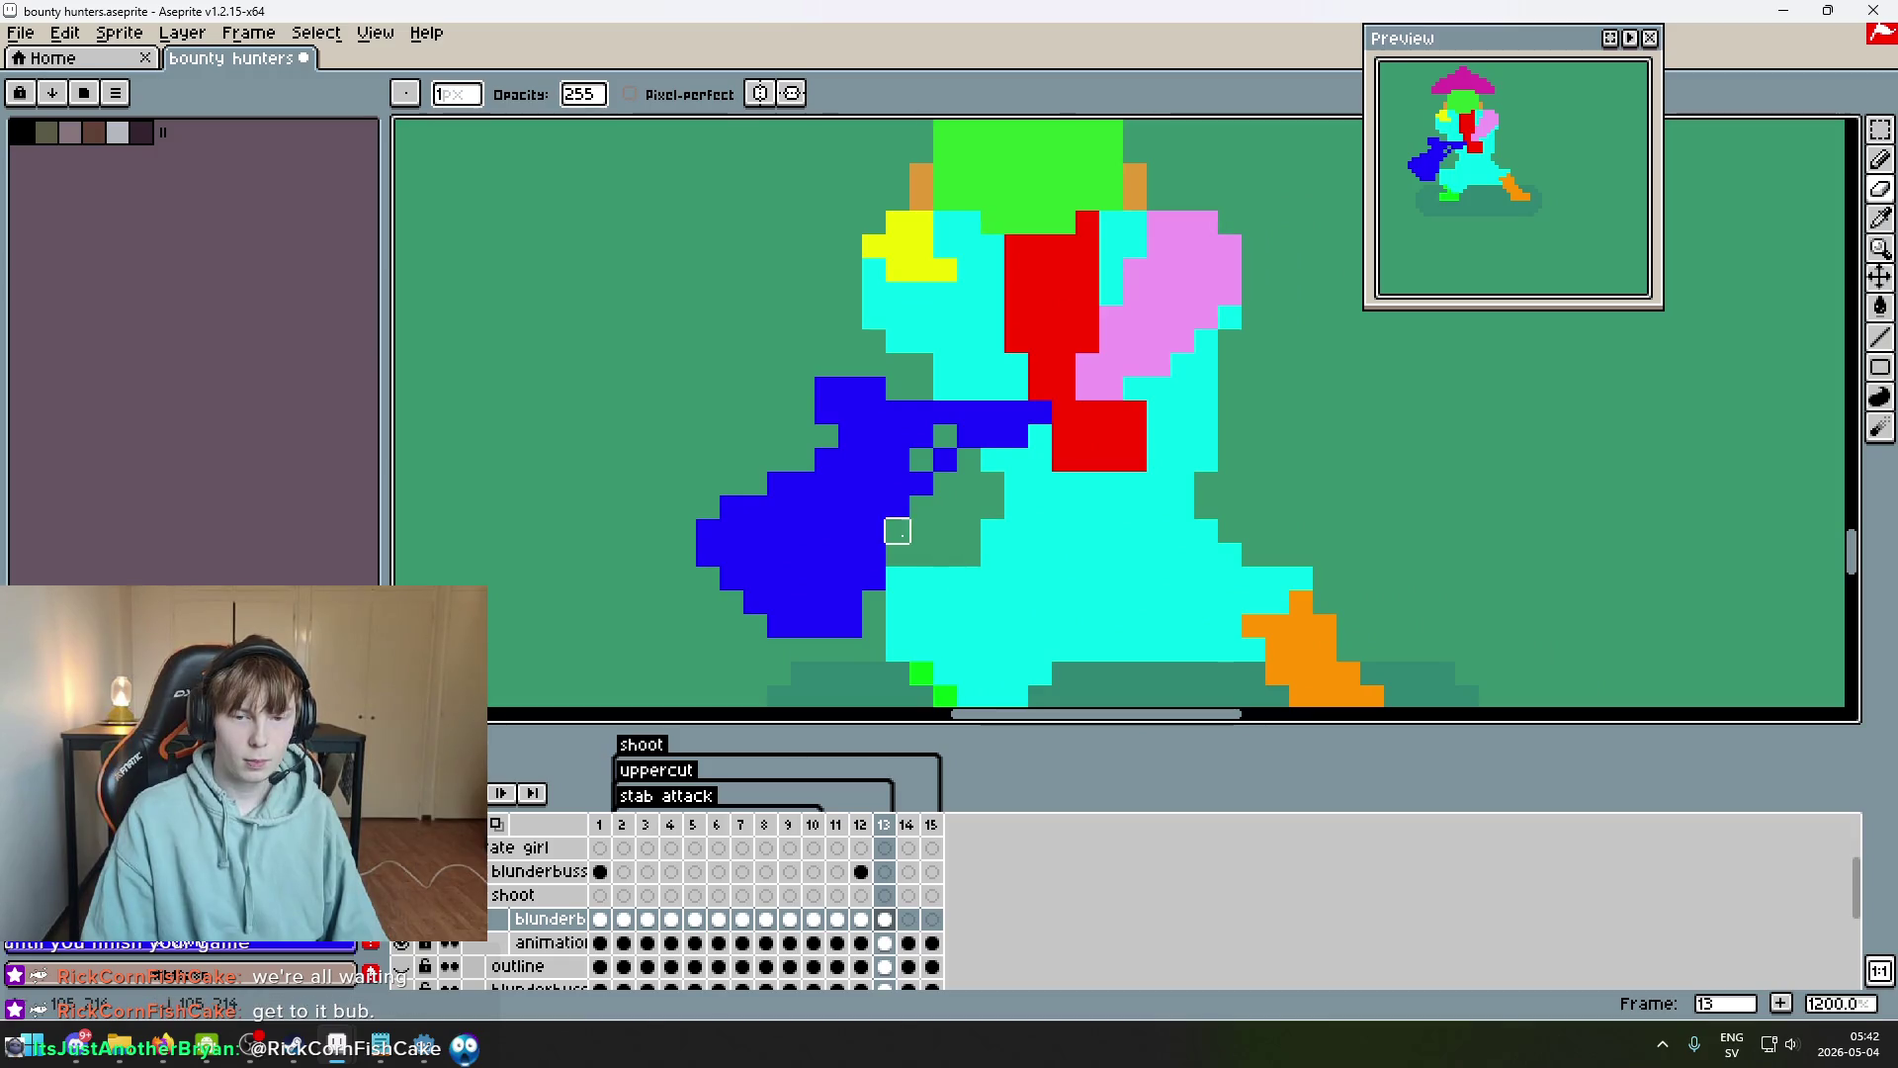
Sample the yellow arm colour and draw the arm down toward the blunderbuss.
{"action": "key", "text": "b"}
{"action": "left_click", "coordinate": [945, 247], "text": "alt"}
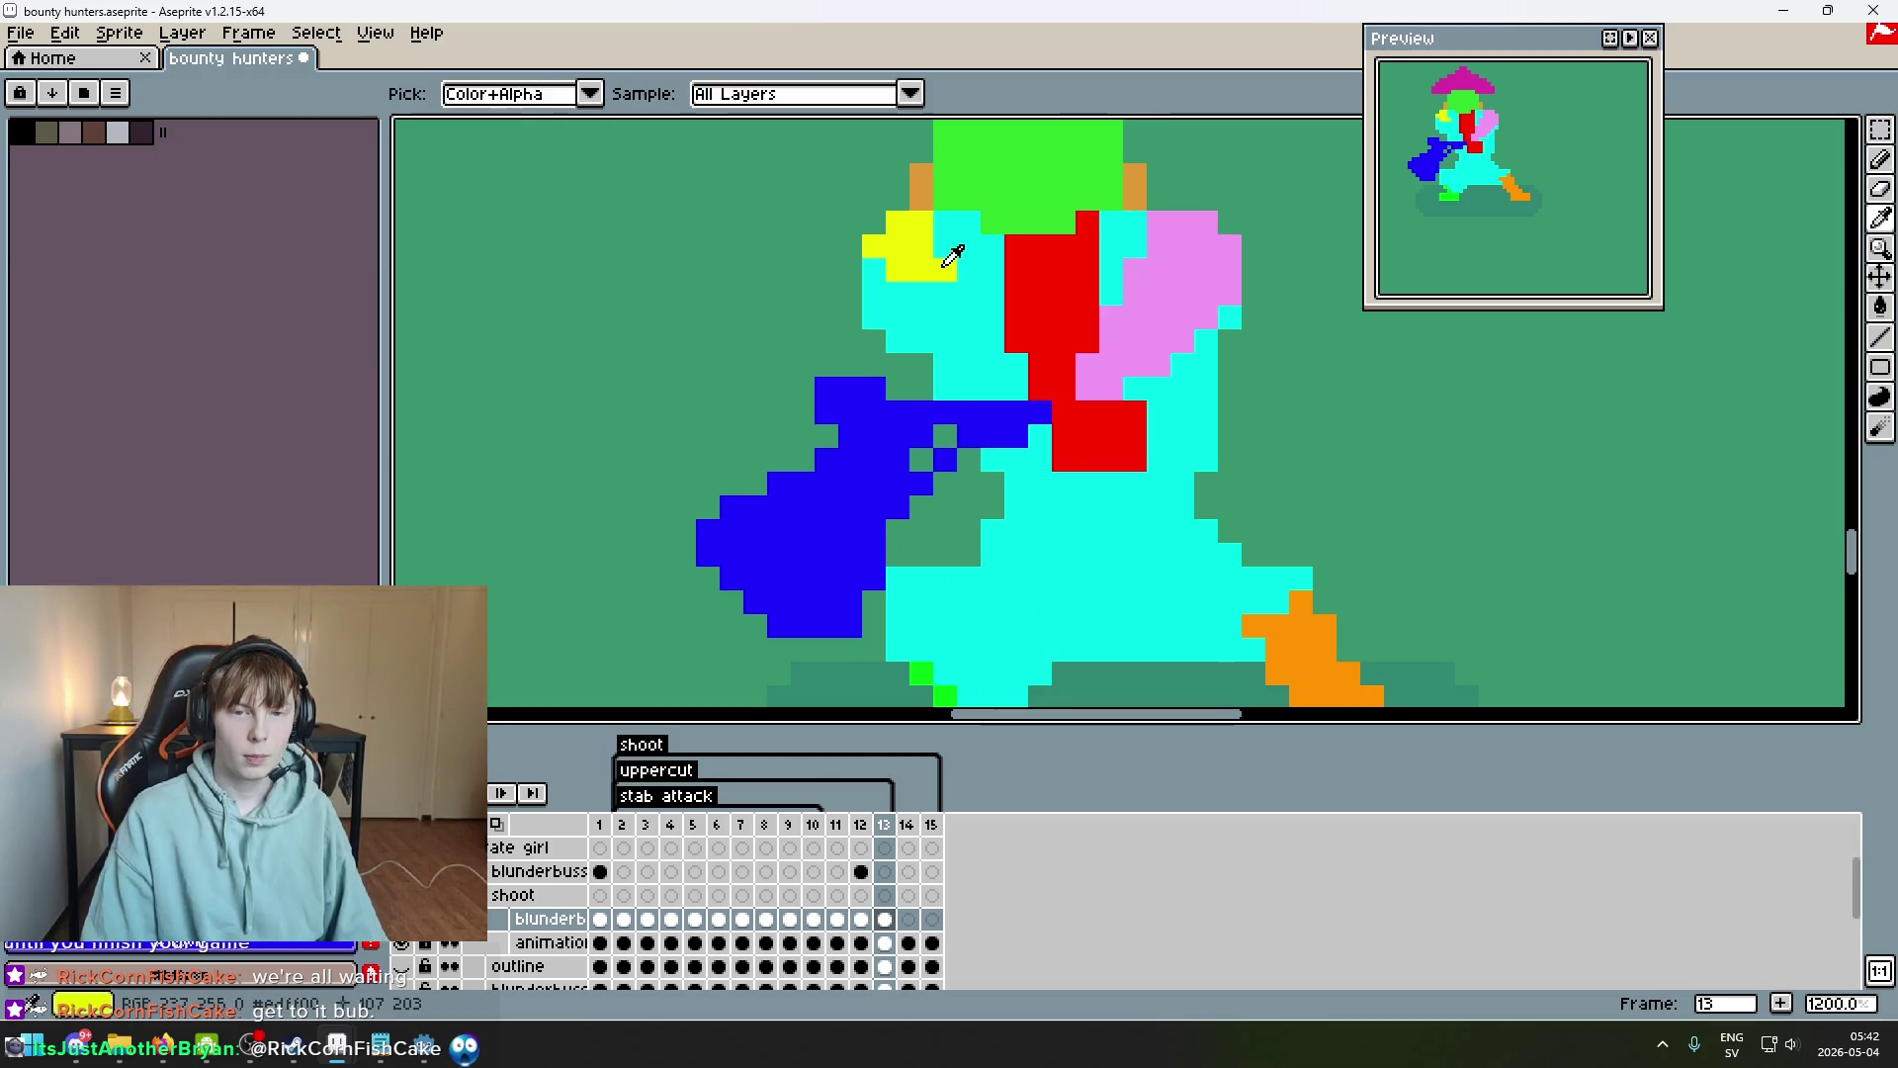
{"action": "left_click", "coordinate": [1016, 388]}
{"action": "left_click_drag", "start_coordinate": [993, 388], "coordinate": [977, 355]}
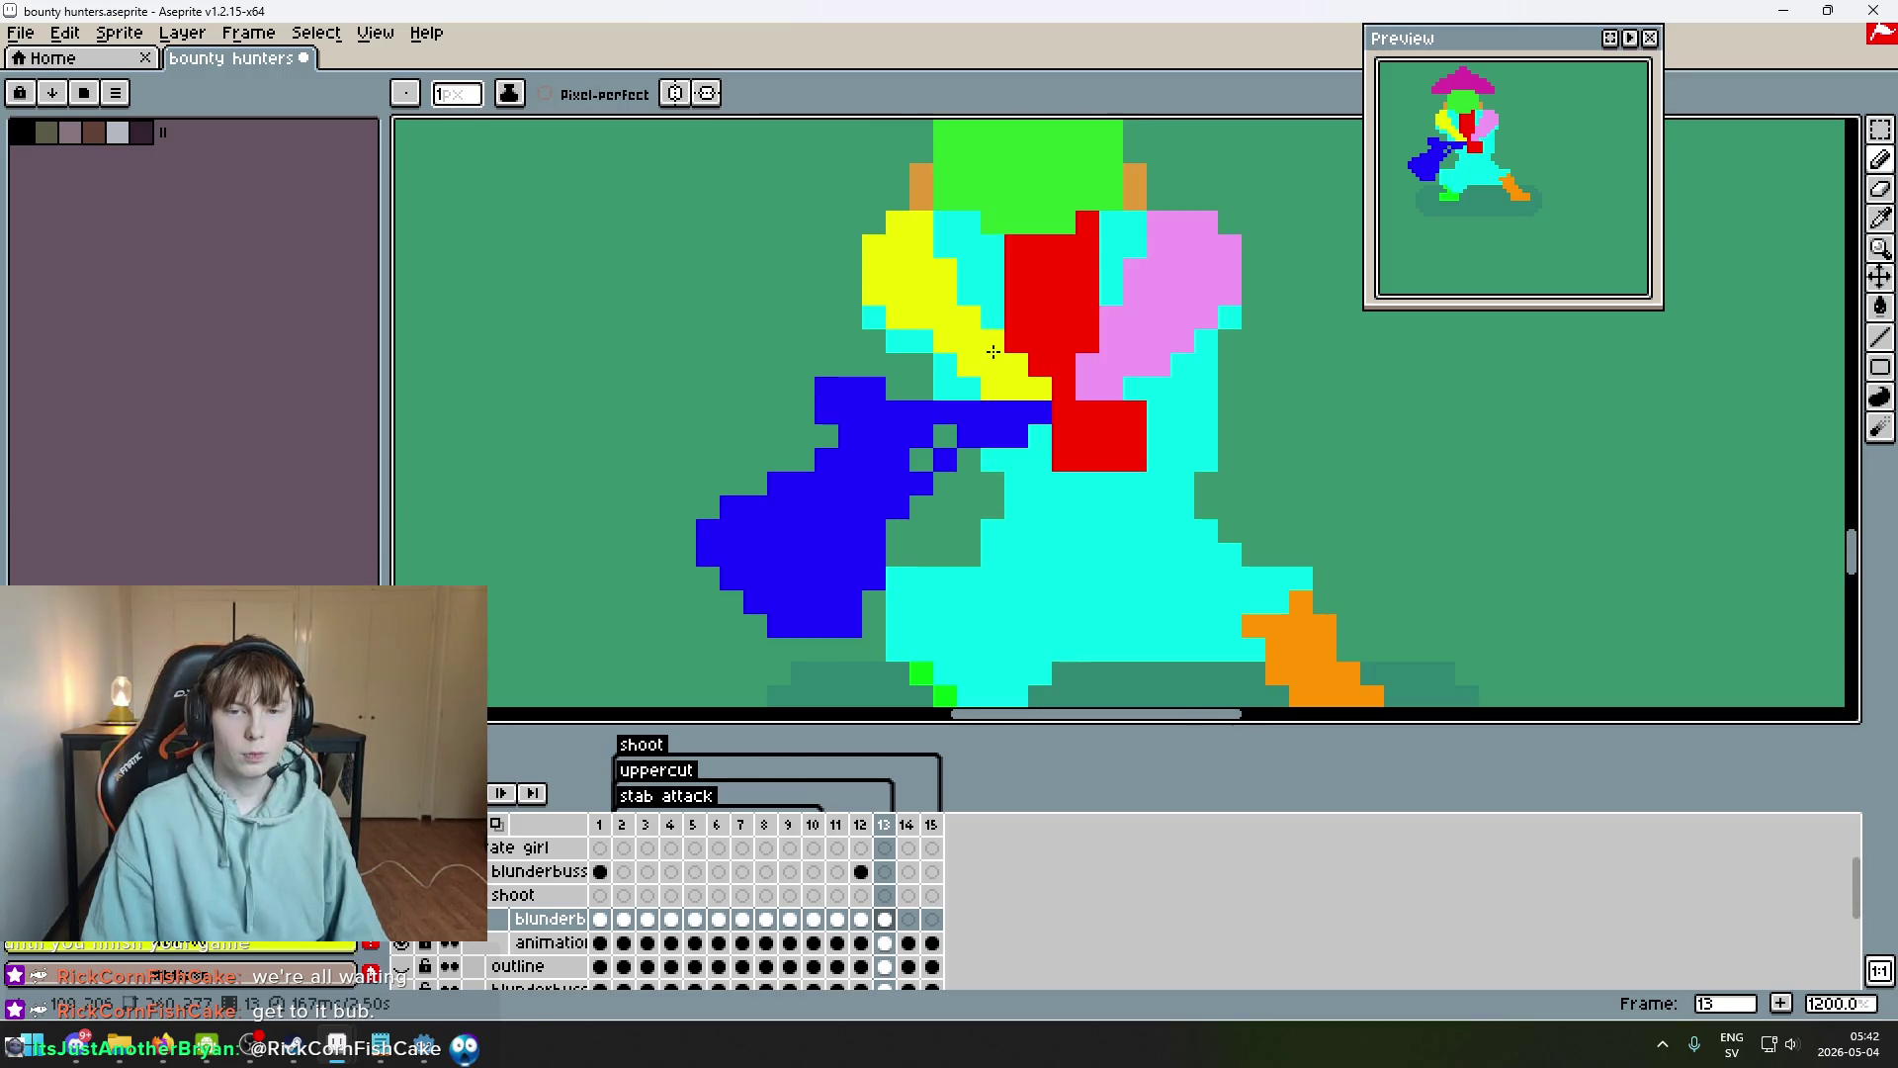
{"action": "key", "text": "e"}
{"action": "scroll", "coordinate": [1086, 411], "scroll_direction": "up", "scroll_amount": 3}
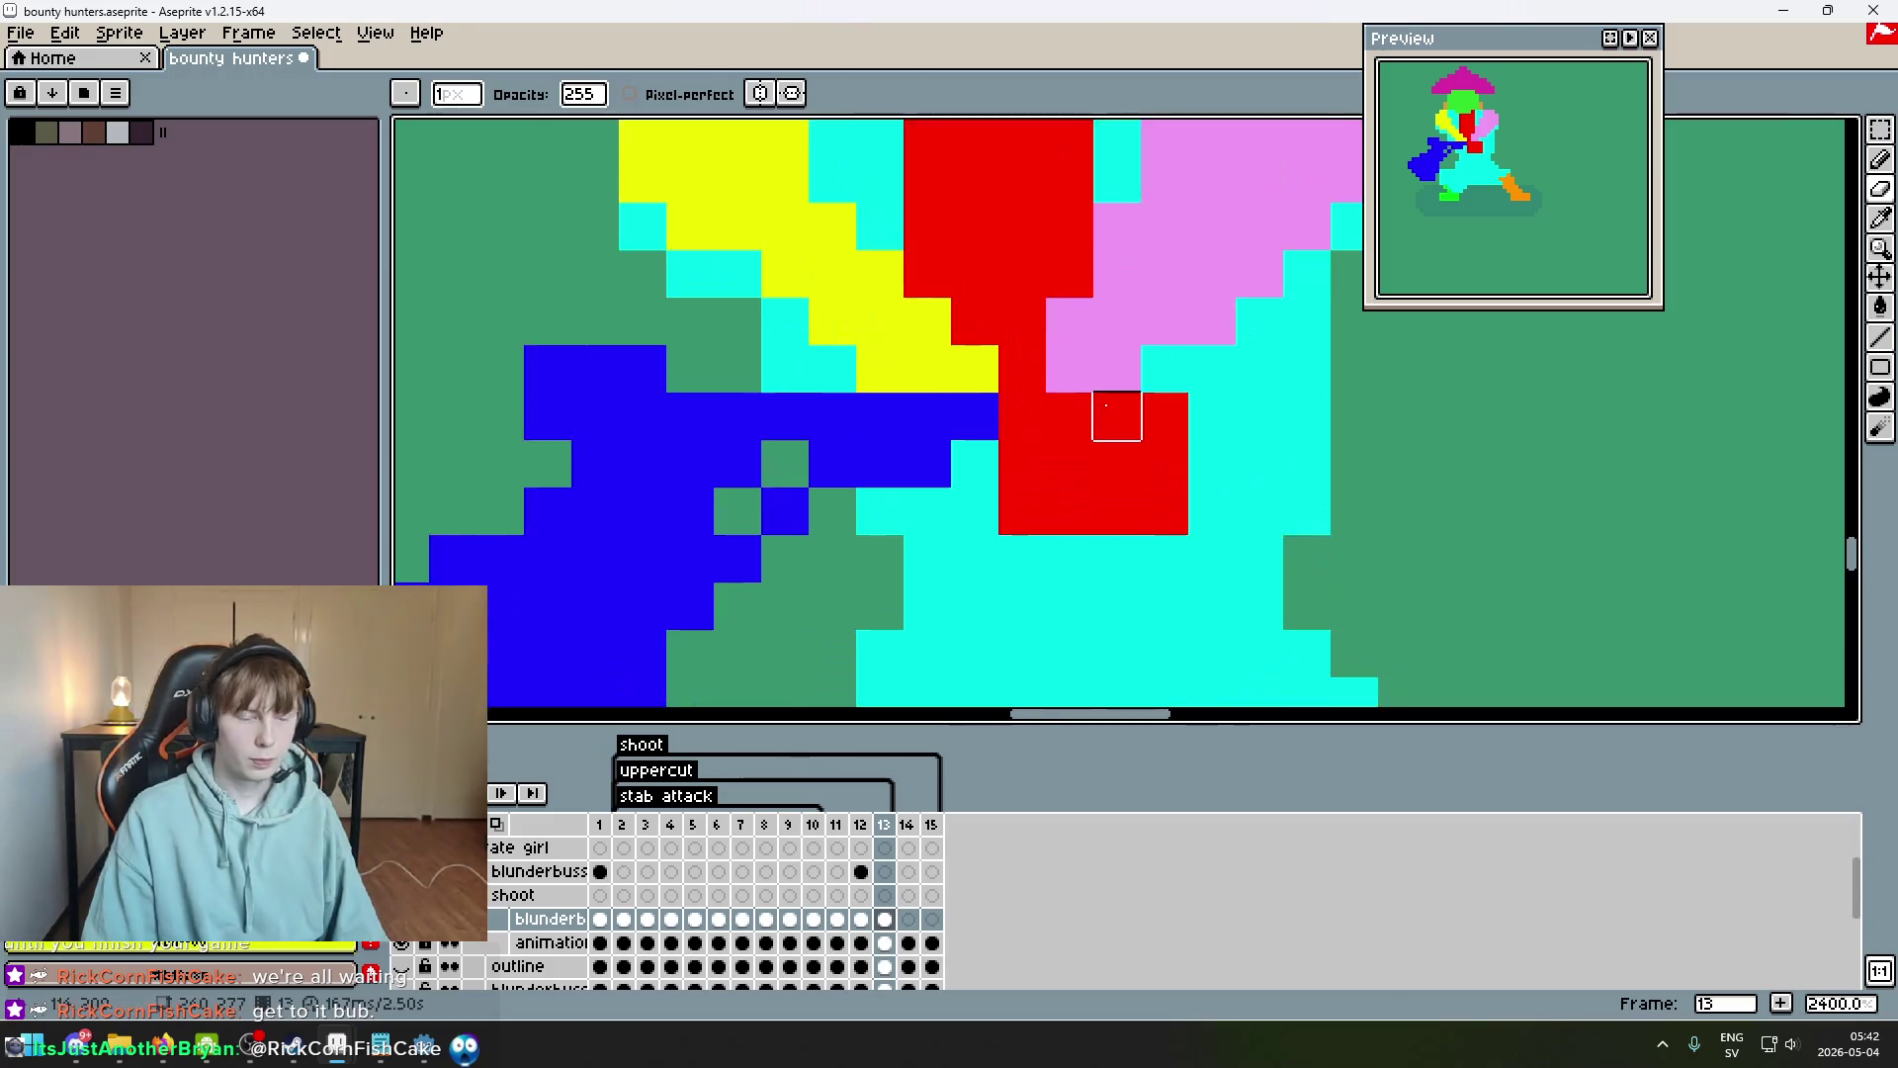
Paint two arm pixels pink near the blunderbuss grip.
{"action": "key", "text": "b"}
{"action": "left_click", "coordinate": [1071, 352], "text": "alt"}
{"action": "left_click", "coordinate": [1032, 421]}
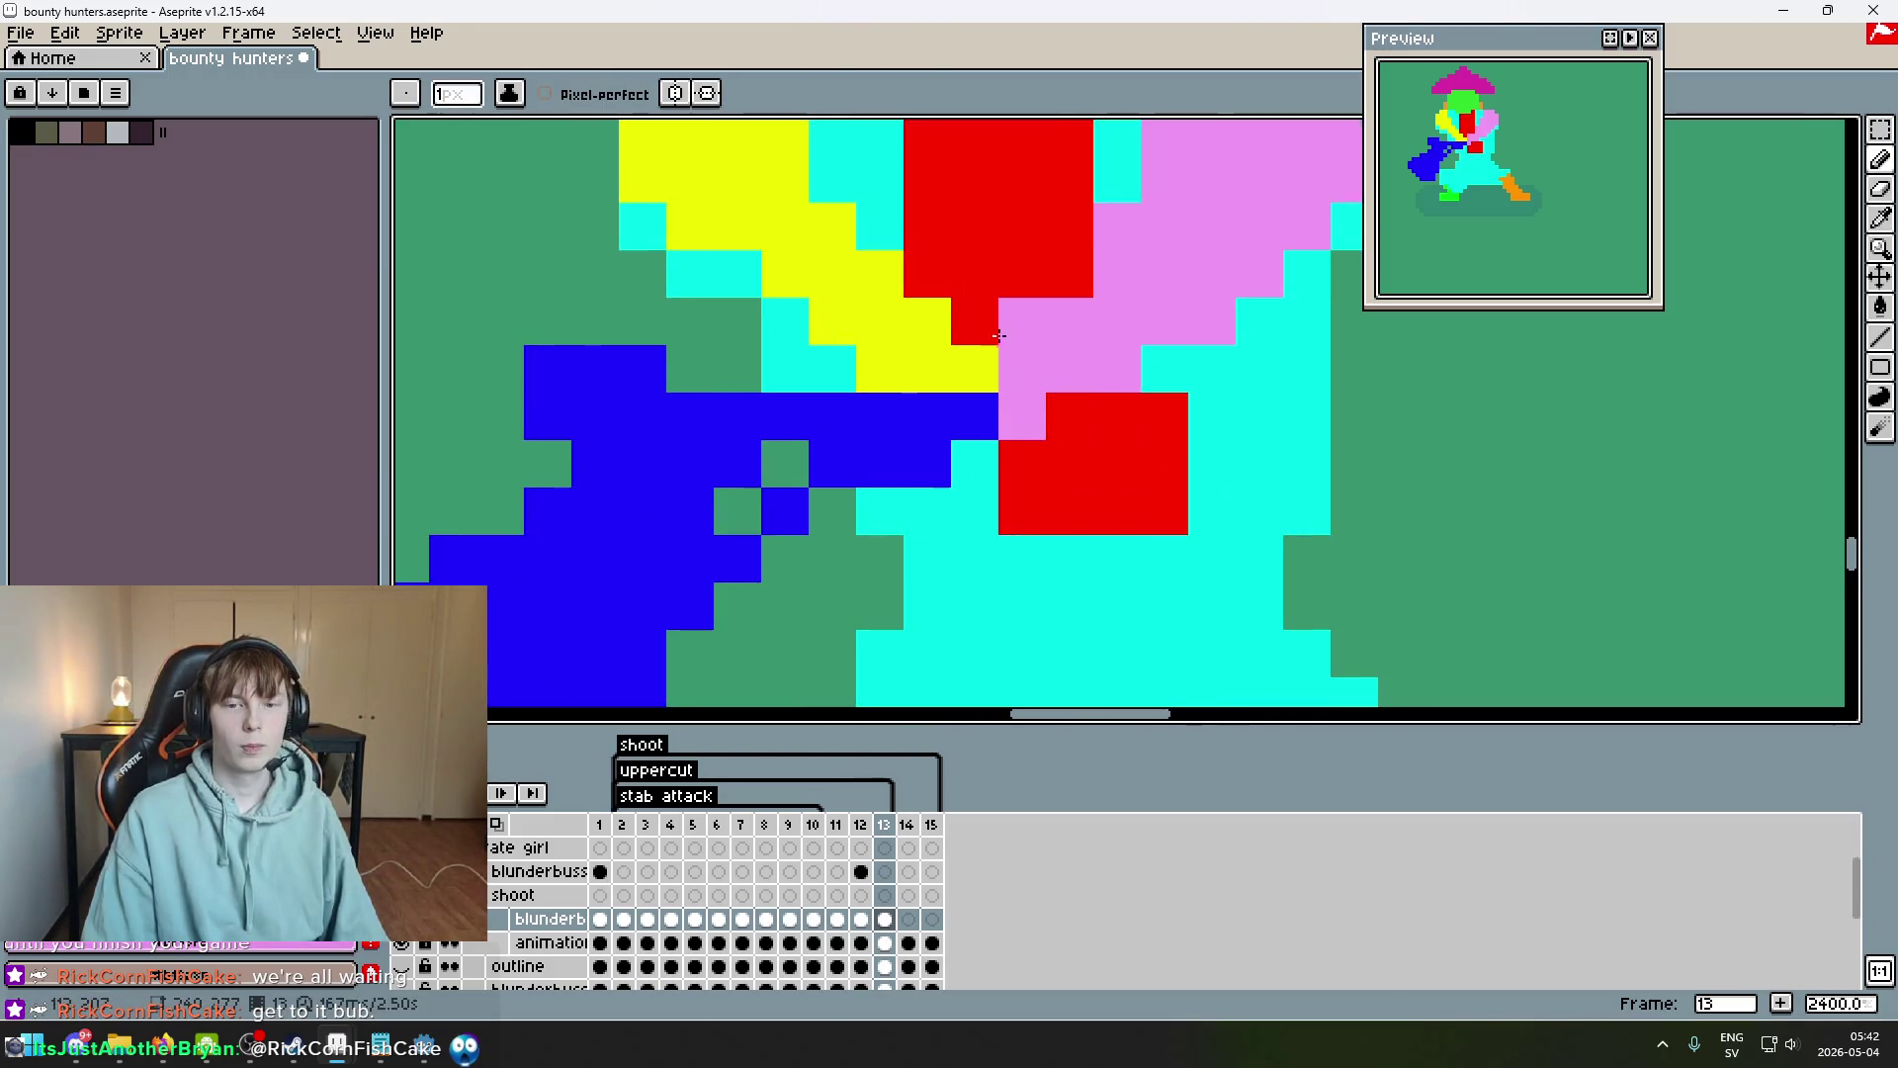
{"action": "scroll", "coordinate": [997, 330], "scroll_direction": "down", "scroll_amount": 4}
Compare frames 12 and 13, then undo the last pencil stroke.
{"action": "key", "text": "comma"}
{"action": "key", "text": "period"}
{"action": "key", "text": "comma"}
{"action": "key", "text": "period"}
{"action": "scroll", "coordinate": [1056, 425], "scroll_direction": "up", "scroll_amount": 4}
{"action": "scroll", "coordinate": [762, 212], "scroll_direction": "down", "scroll_amount": 5}
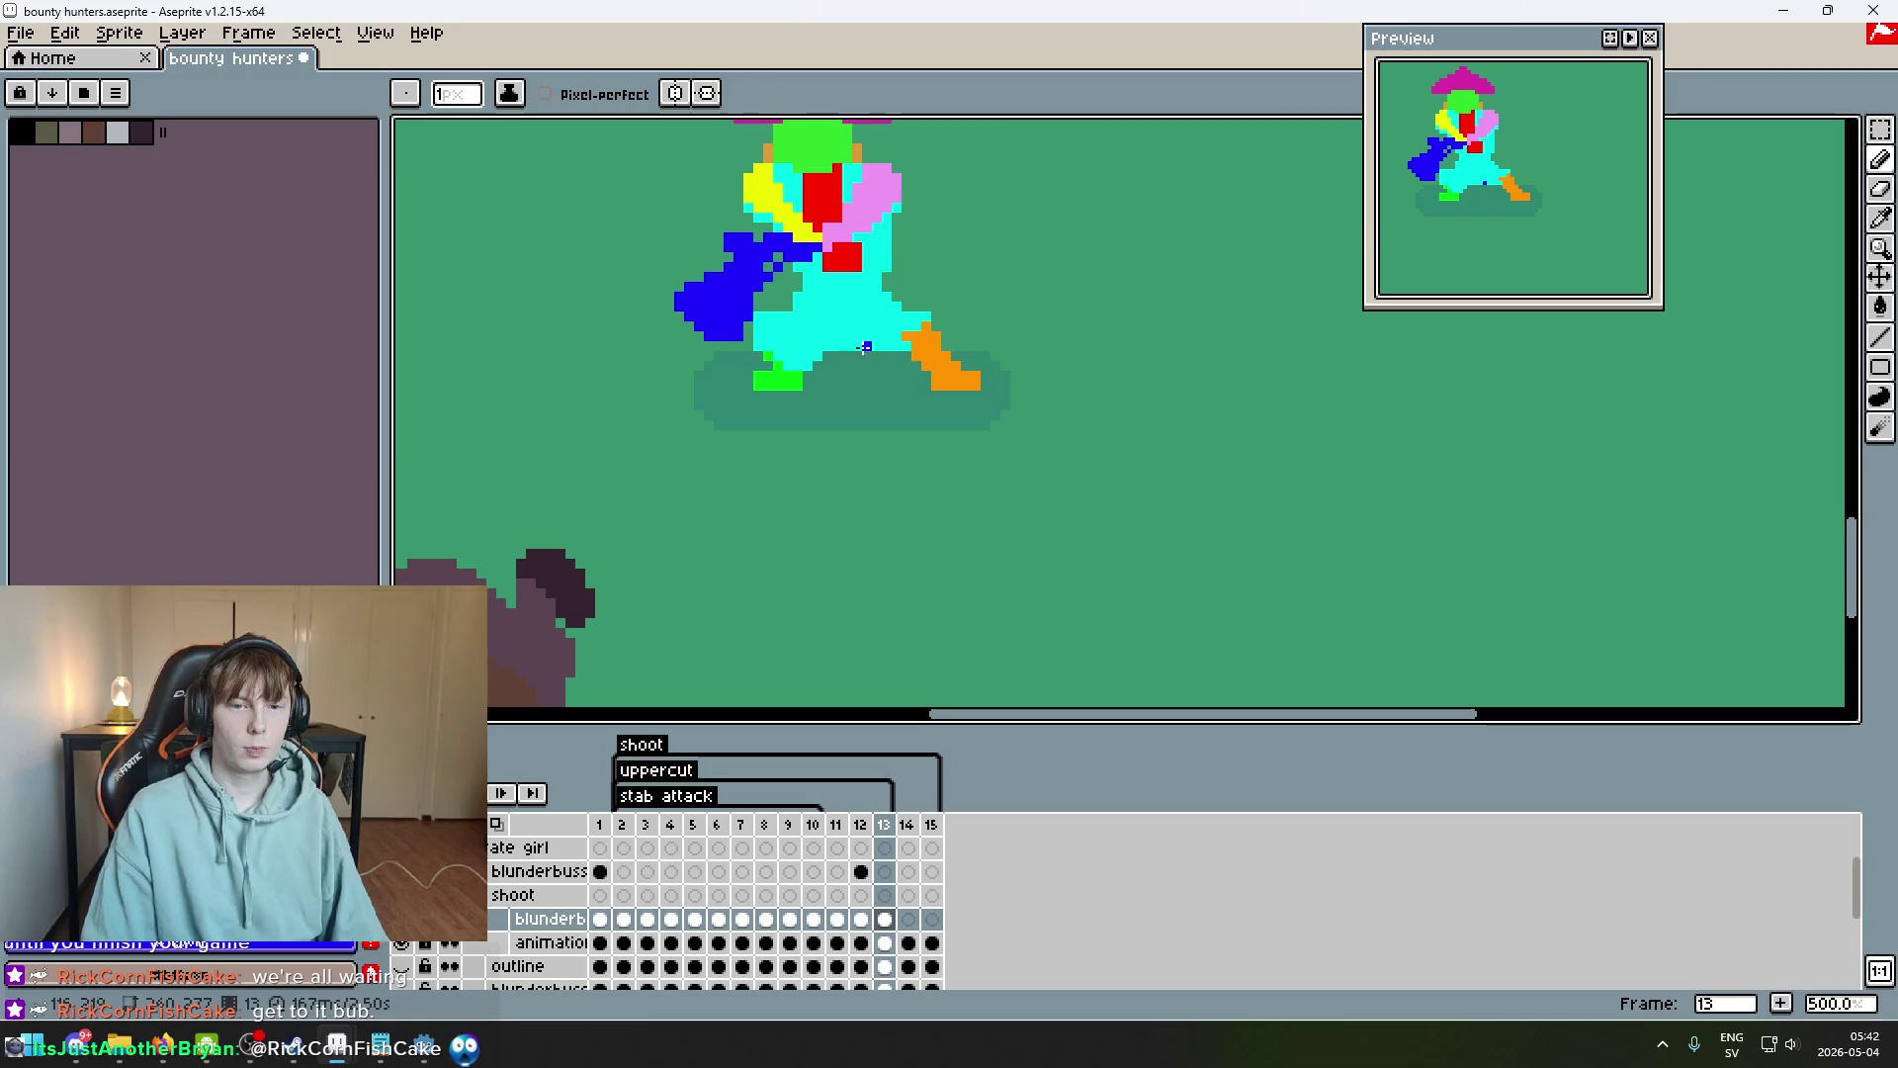
{"action": "scroll", "coordinate": [810, 244], "scroll_direction": "up", "scroll_amount": 4}
{"action": "scroll", "coordinate": [848, 269], "scroll_direction": "down", "scroll_amount": 5}
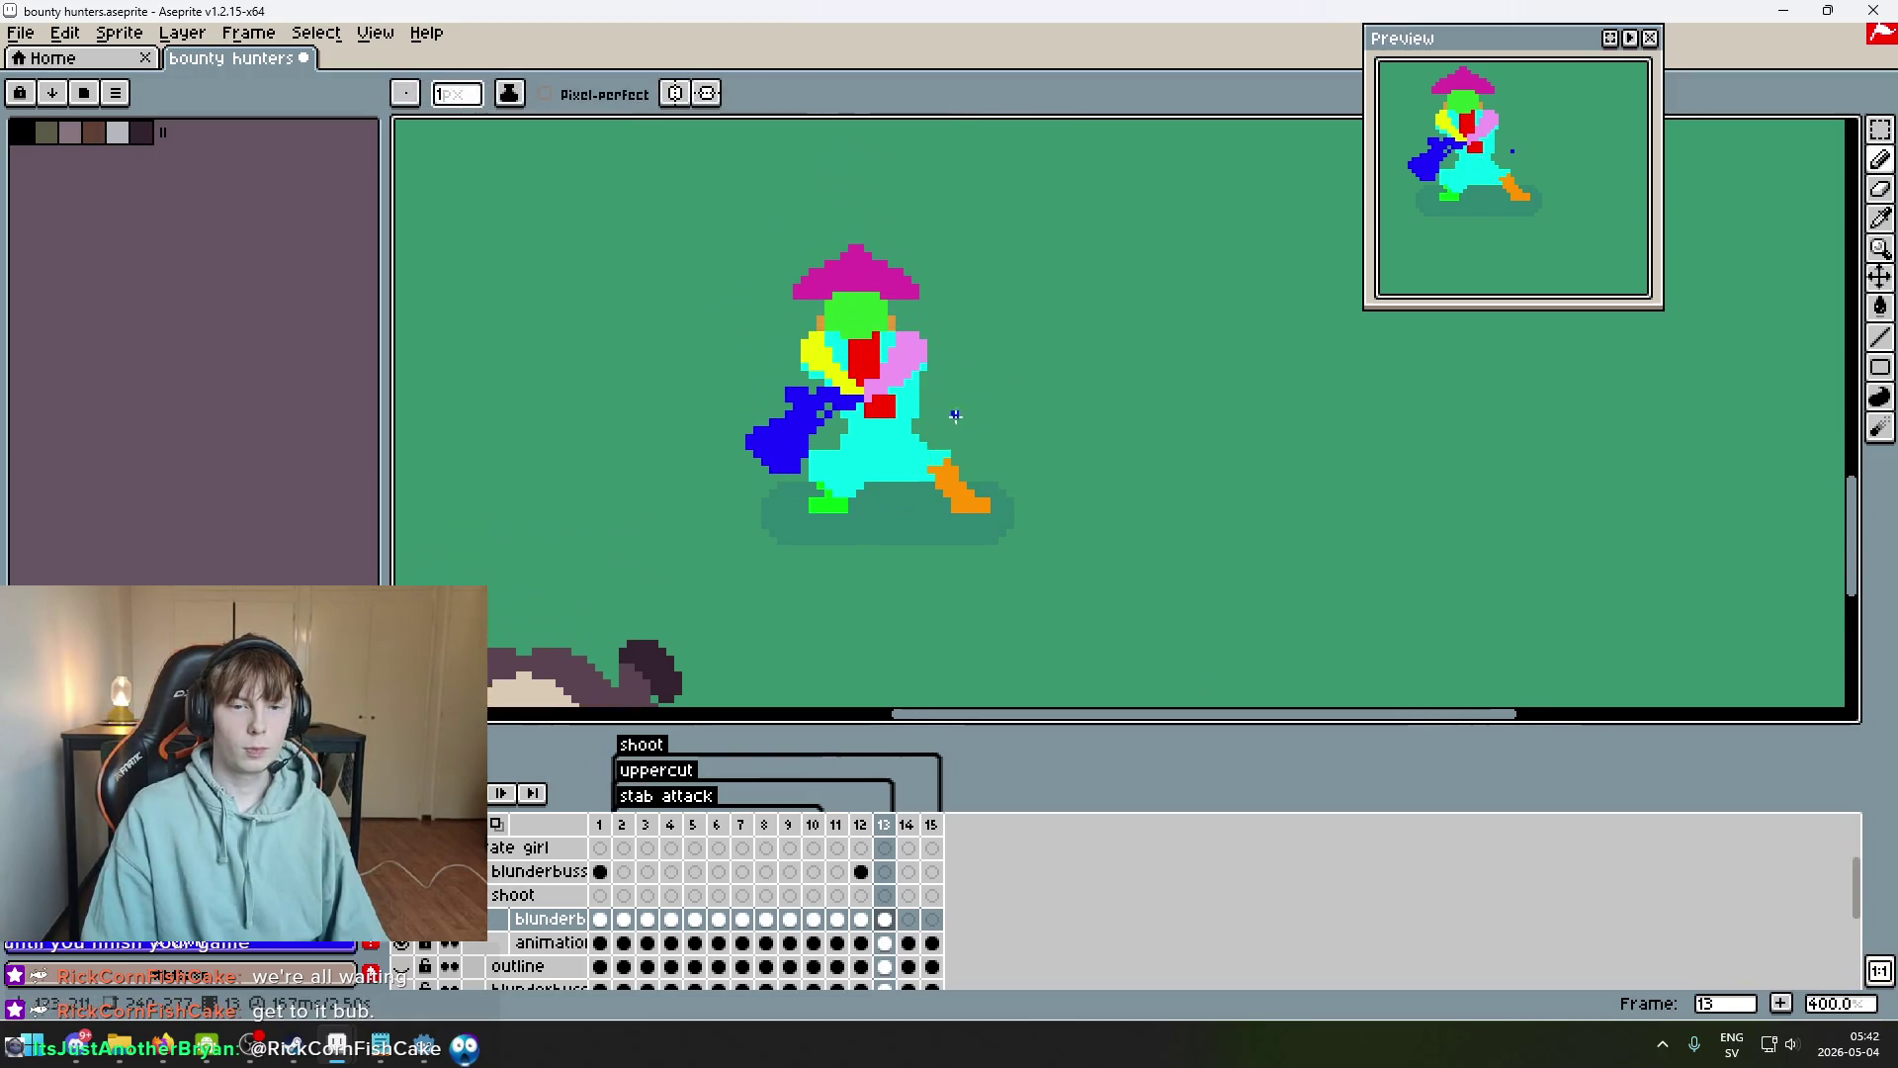
{"action": "scroll", "coordinate": [890, 386], "scroll_direction": "down", "scroll_amount": 1}
{"action": "scroll", "coordinate": [849, 380], "scroll_direction": "up", "scroll_amount": 6}
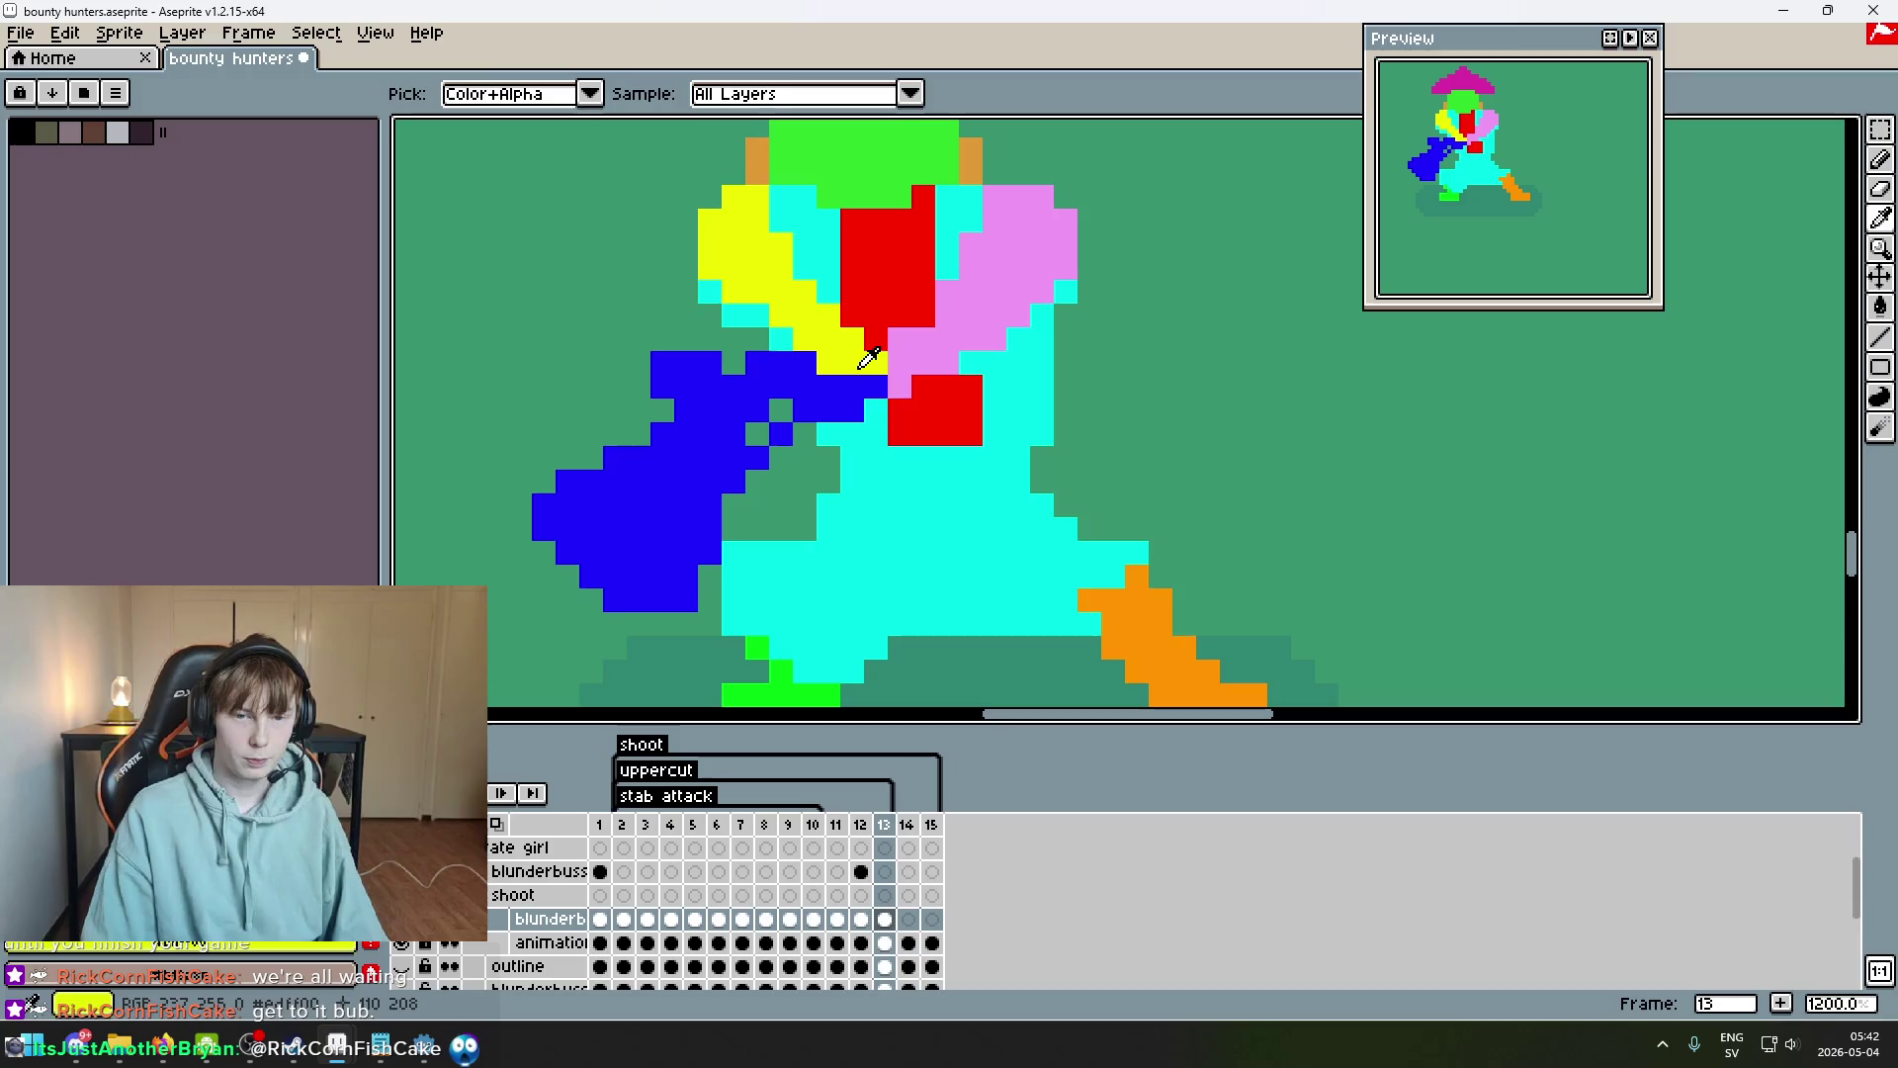
{"action": "scroll", "coordinate": [865, 377], "scroll_direction": "down", "scroll_amount": 7}
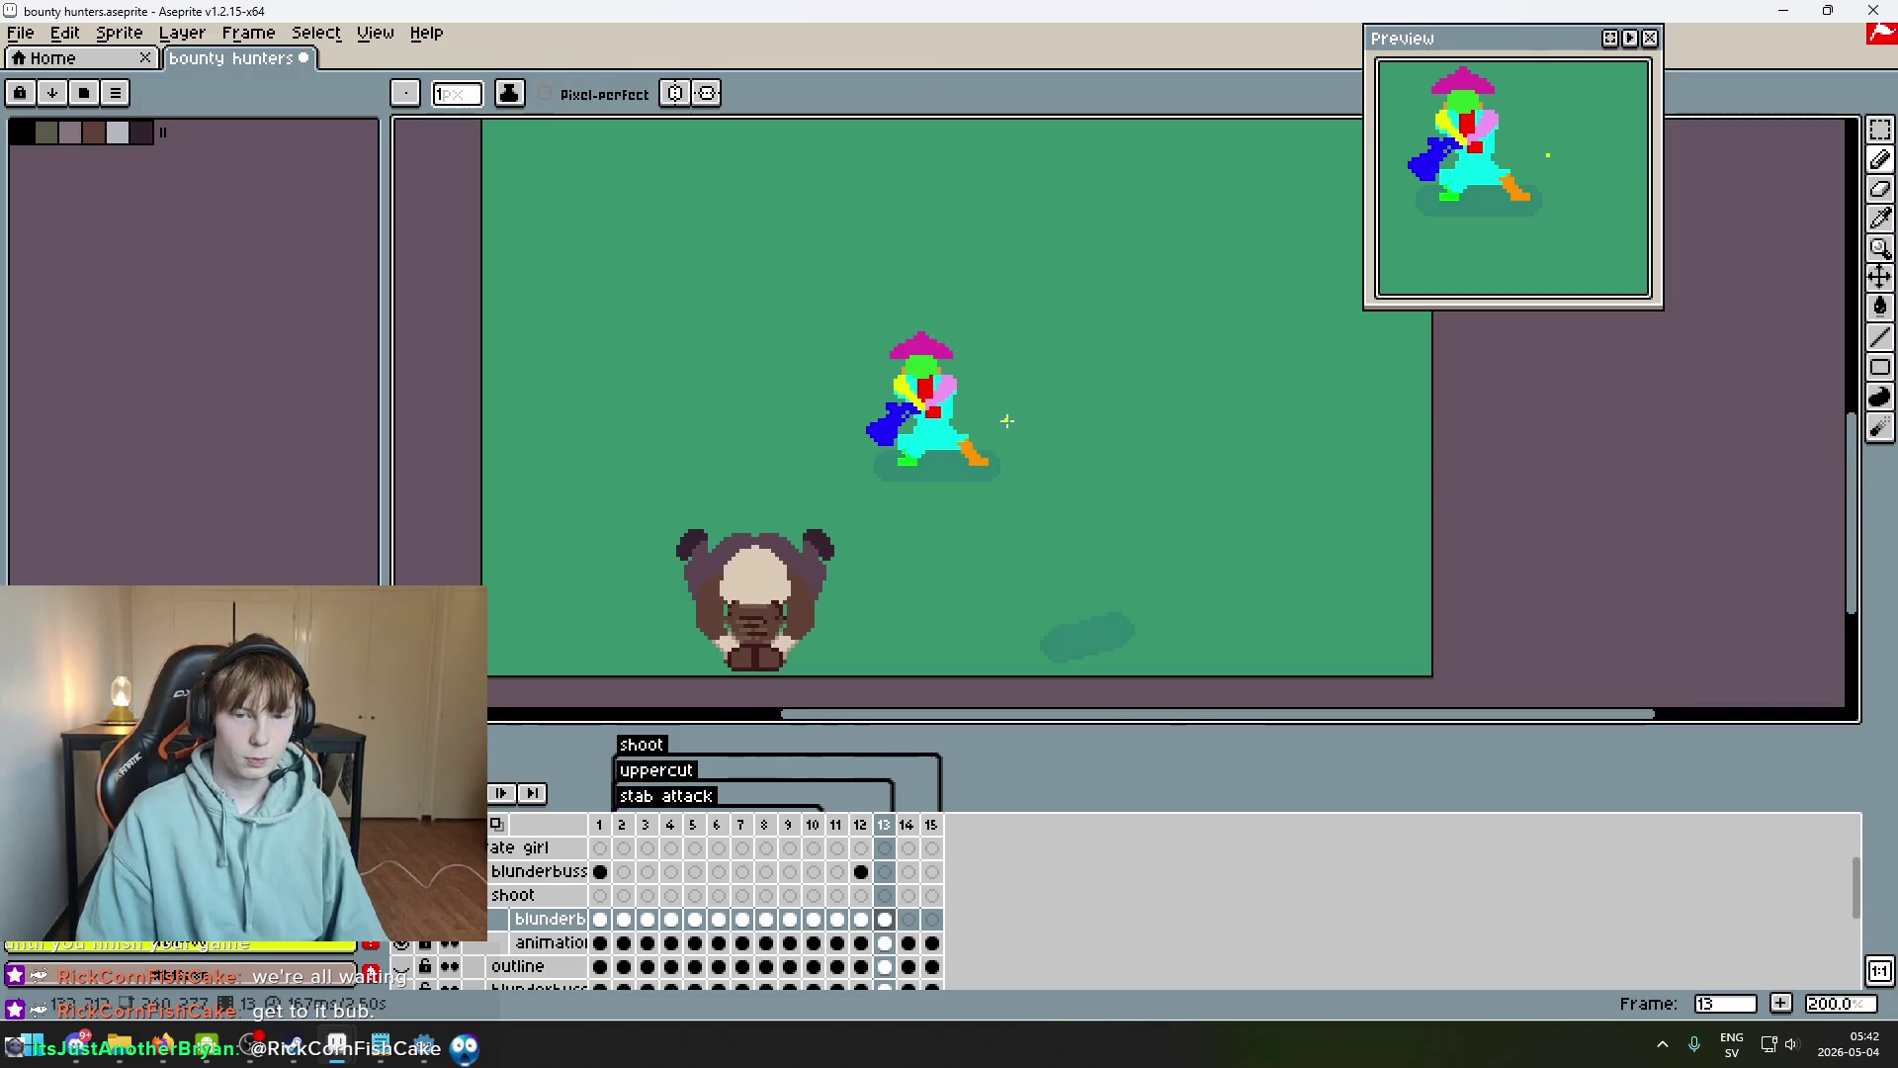
{"action": "key", "text": "comma"}
{"action": "key", "text": "period"}
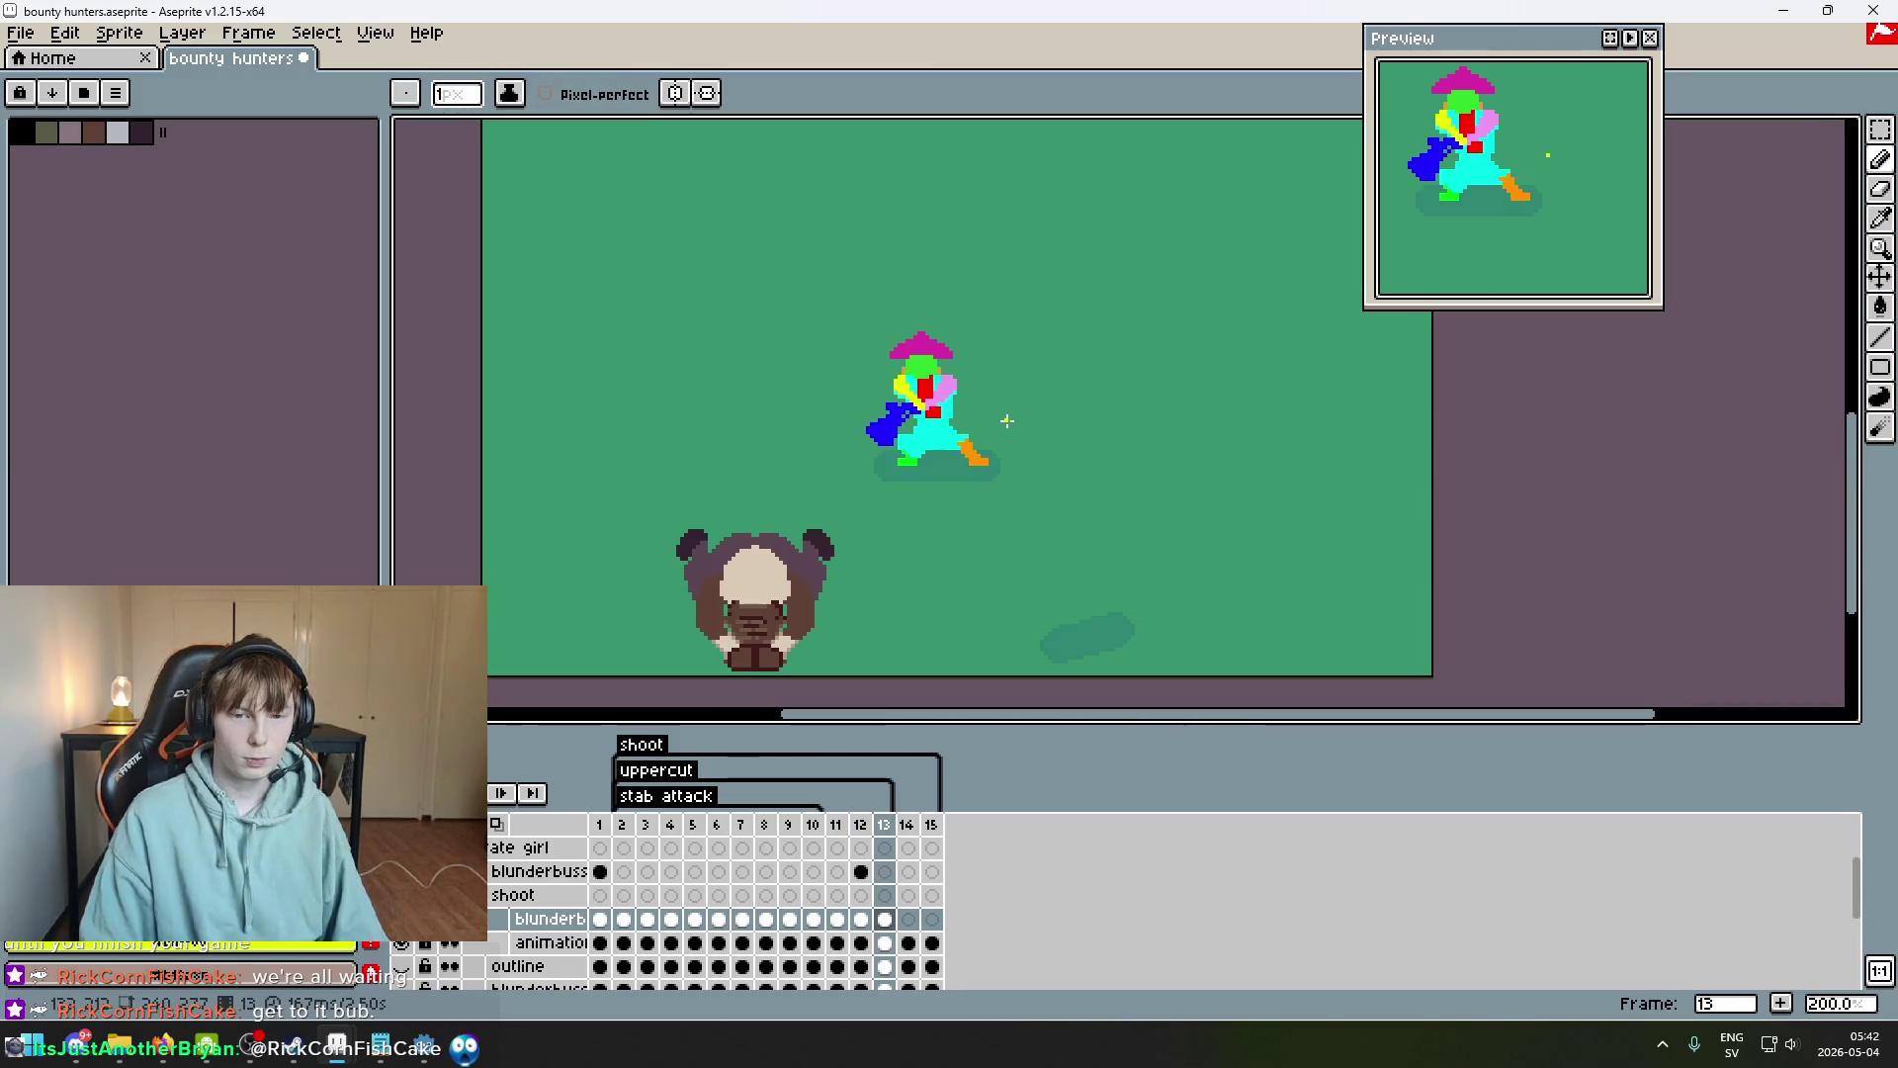
{"action": "scroll", "coordinate": [1006, 421], "scroll_direction": "up", "scroll_amount": 3}
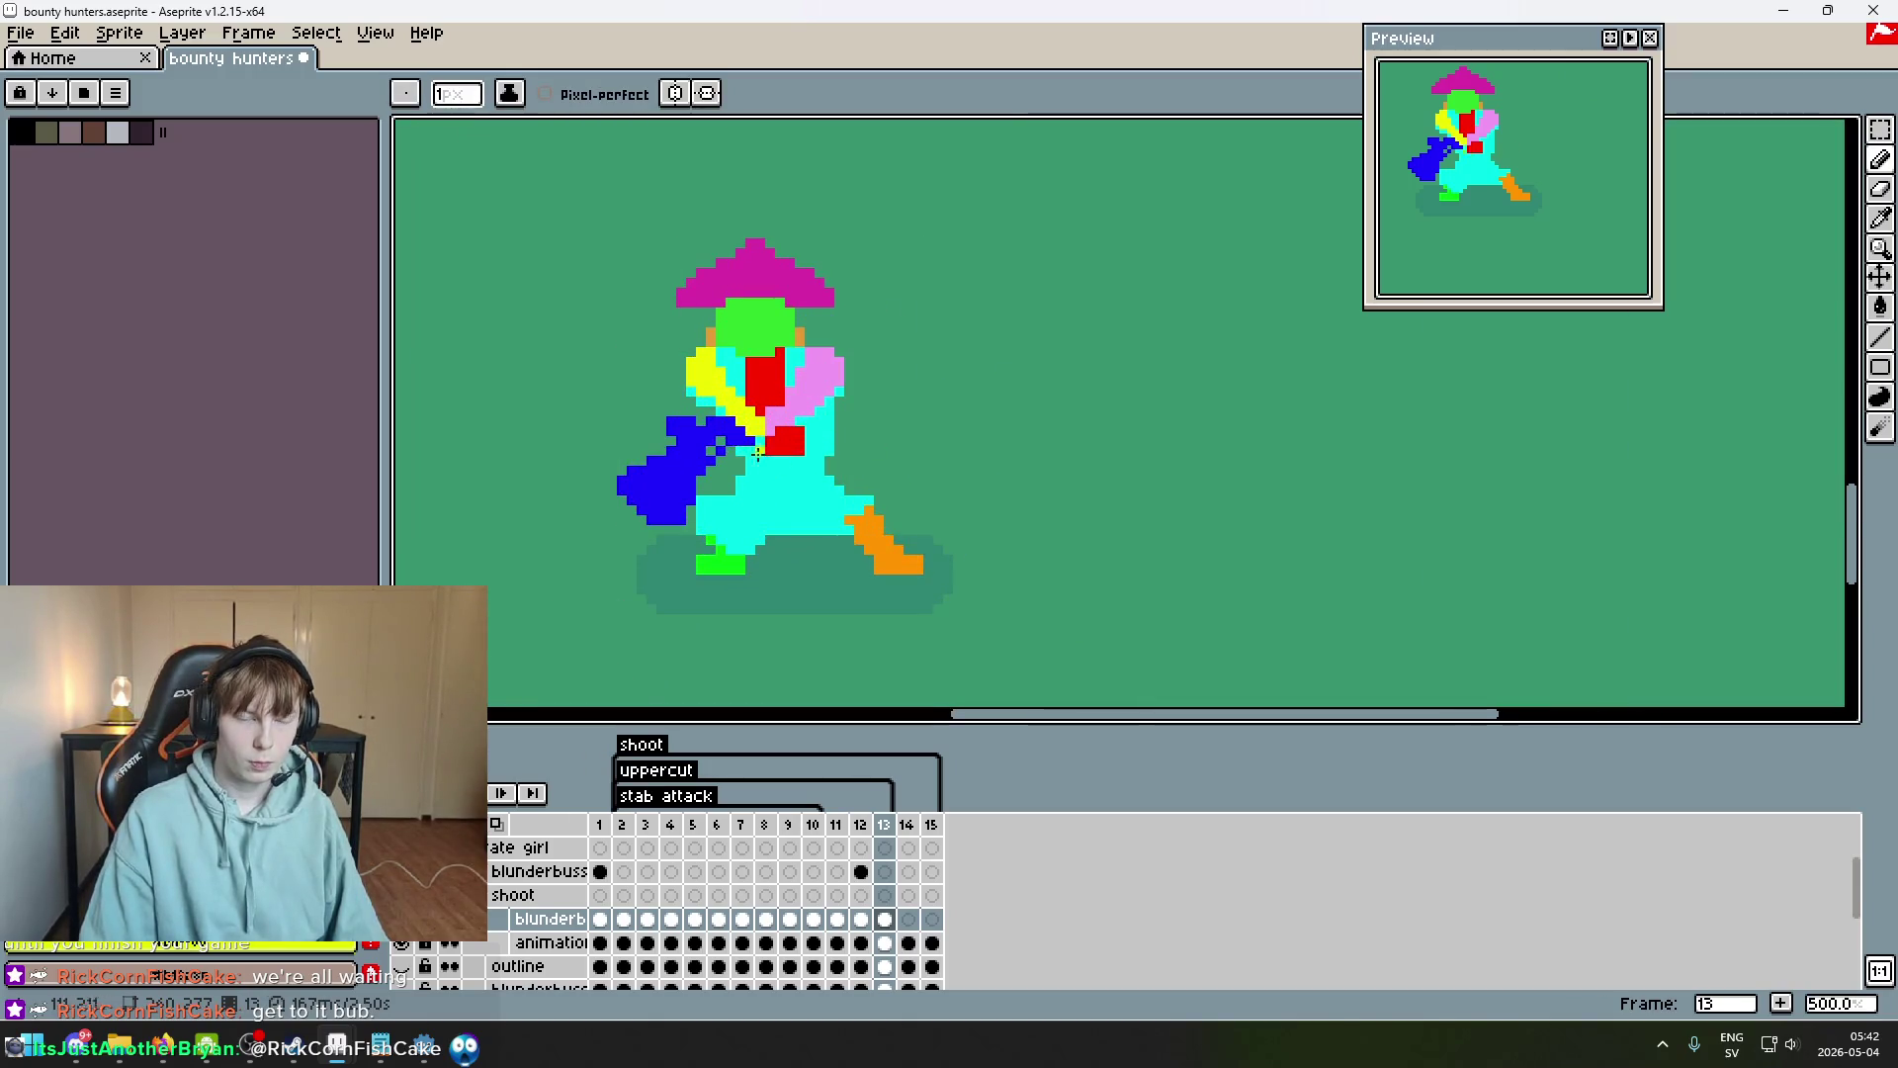
{"action": "scroll", "coordinate": [778, 462], "scroll_direction": "up", "scroll_amount": 4}
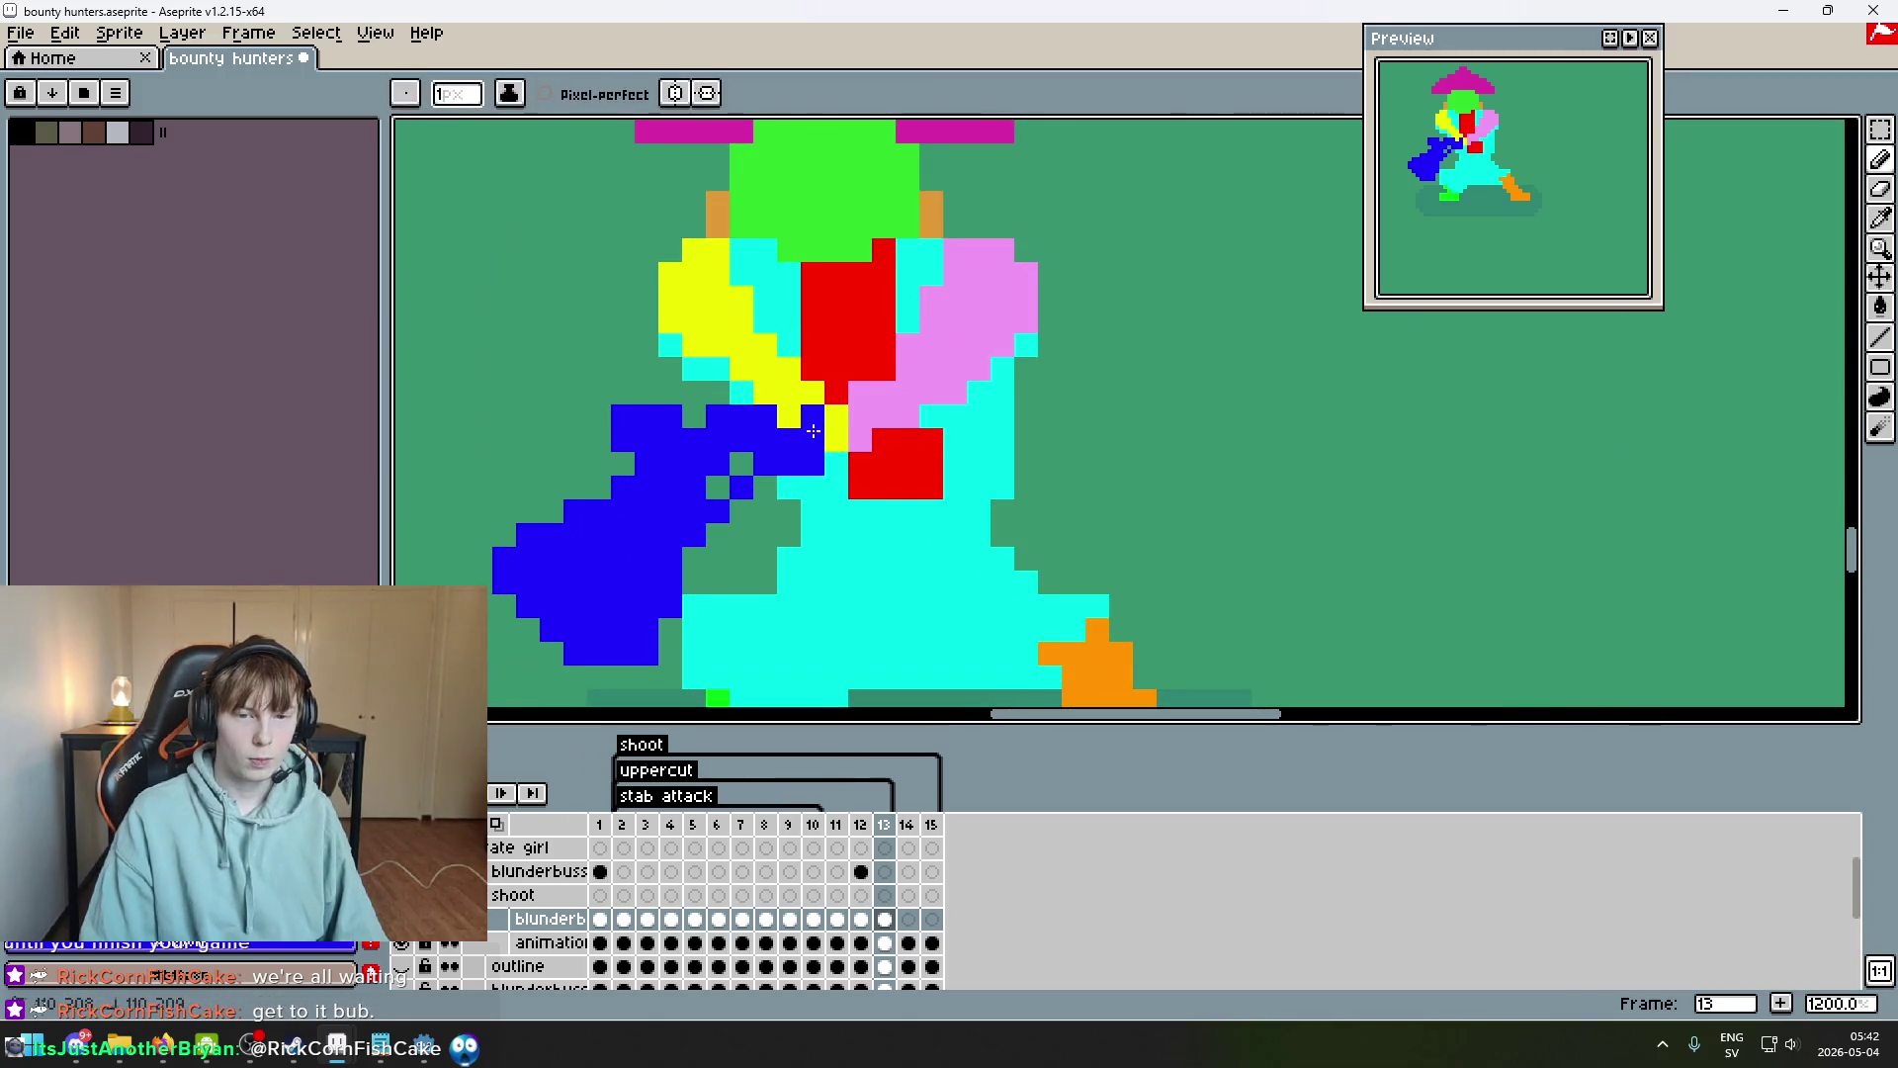
{"action": "scroll", "coordinate": [828, 426], "scroll_direction": "down", "scroll_amount": 5}
{"action": "key", "text": "ctrl+z"}
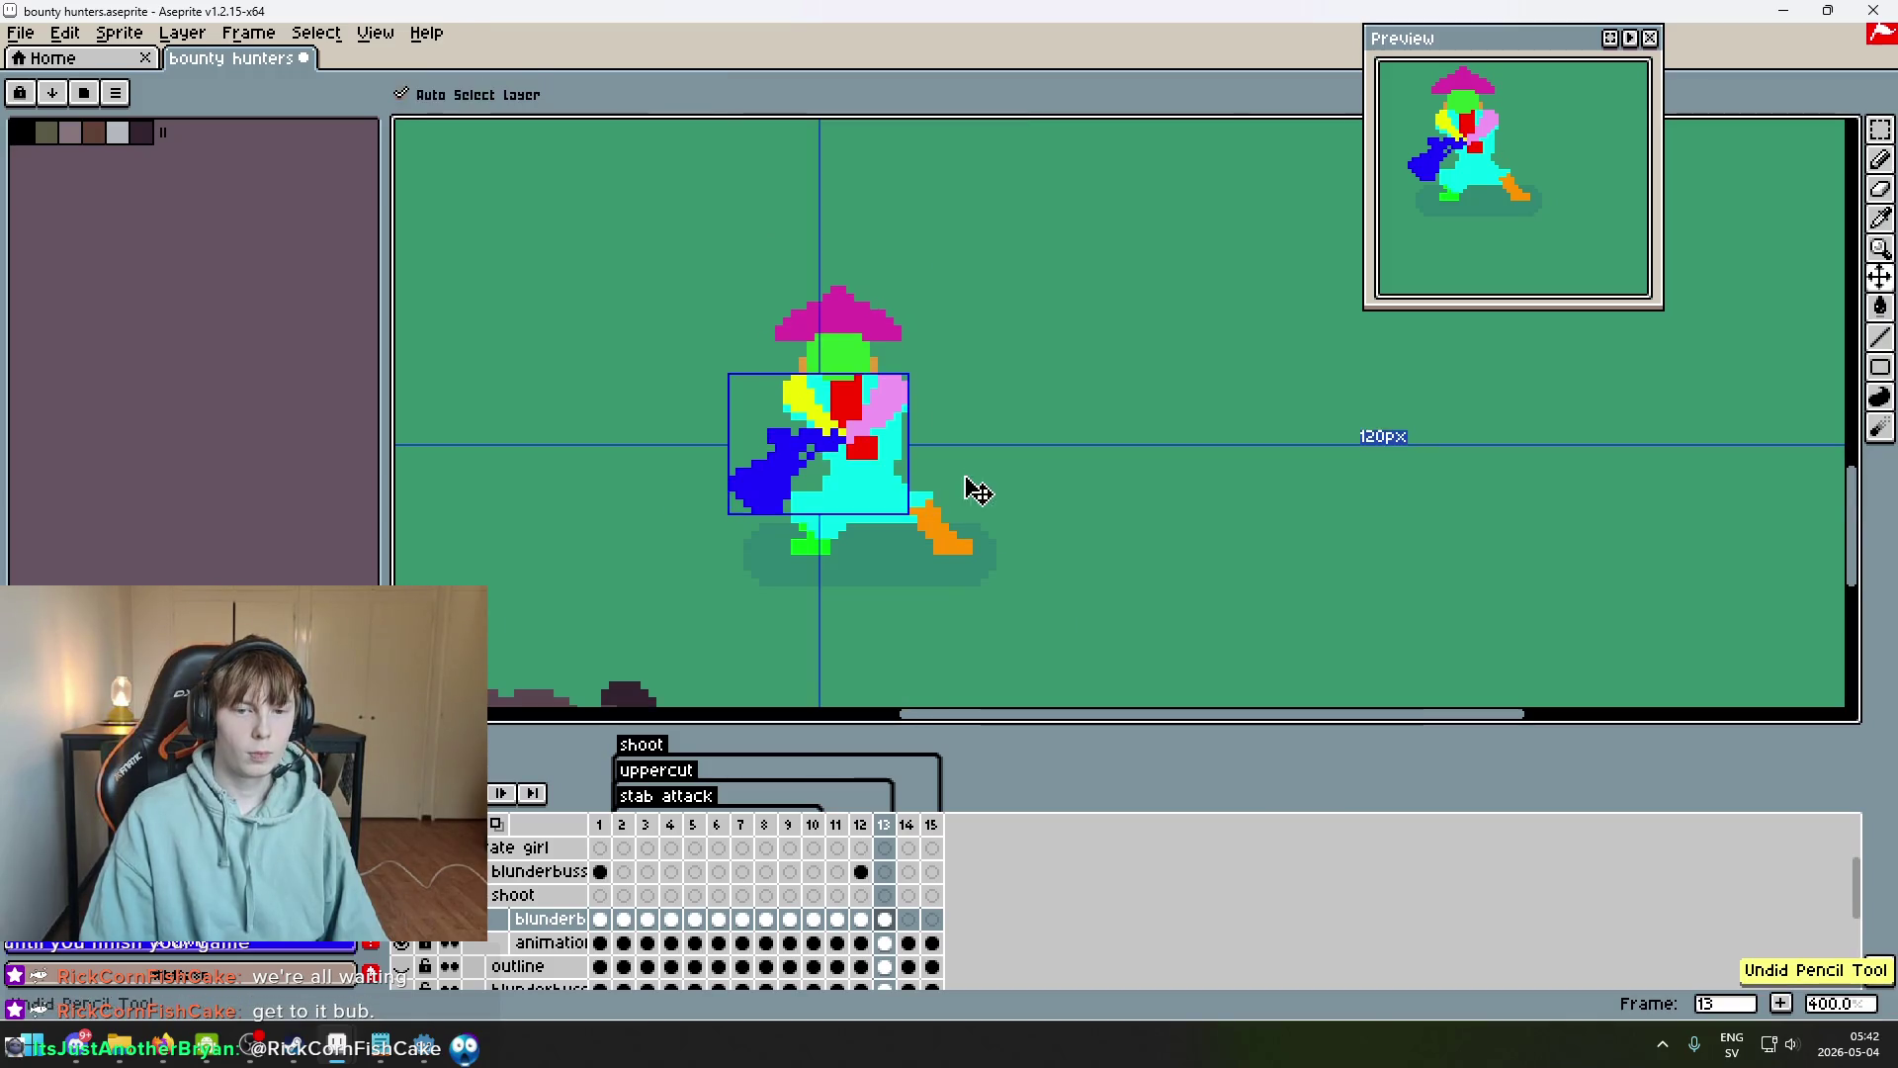
Undo another stroke and compare the frame 13 pose against frame 12.
{"action": "scroll", "coordinate": [839, 410], "scroll_direction": "up", "scroll_amount": 2}
{"action": "scroll", "coordinate": [850, 418], "scroll_direction": "down", "scroll_amount": 2}
{"action": "scroll", "coordinate": [922, 446], "scroll_direction": "up", "scroll_amount": 2}
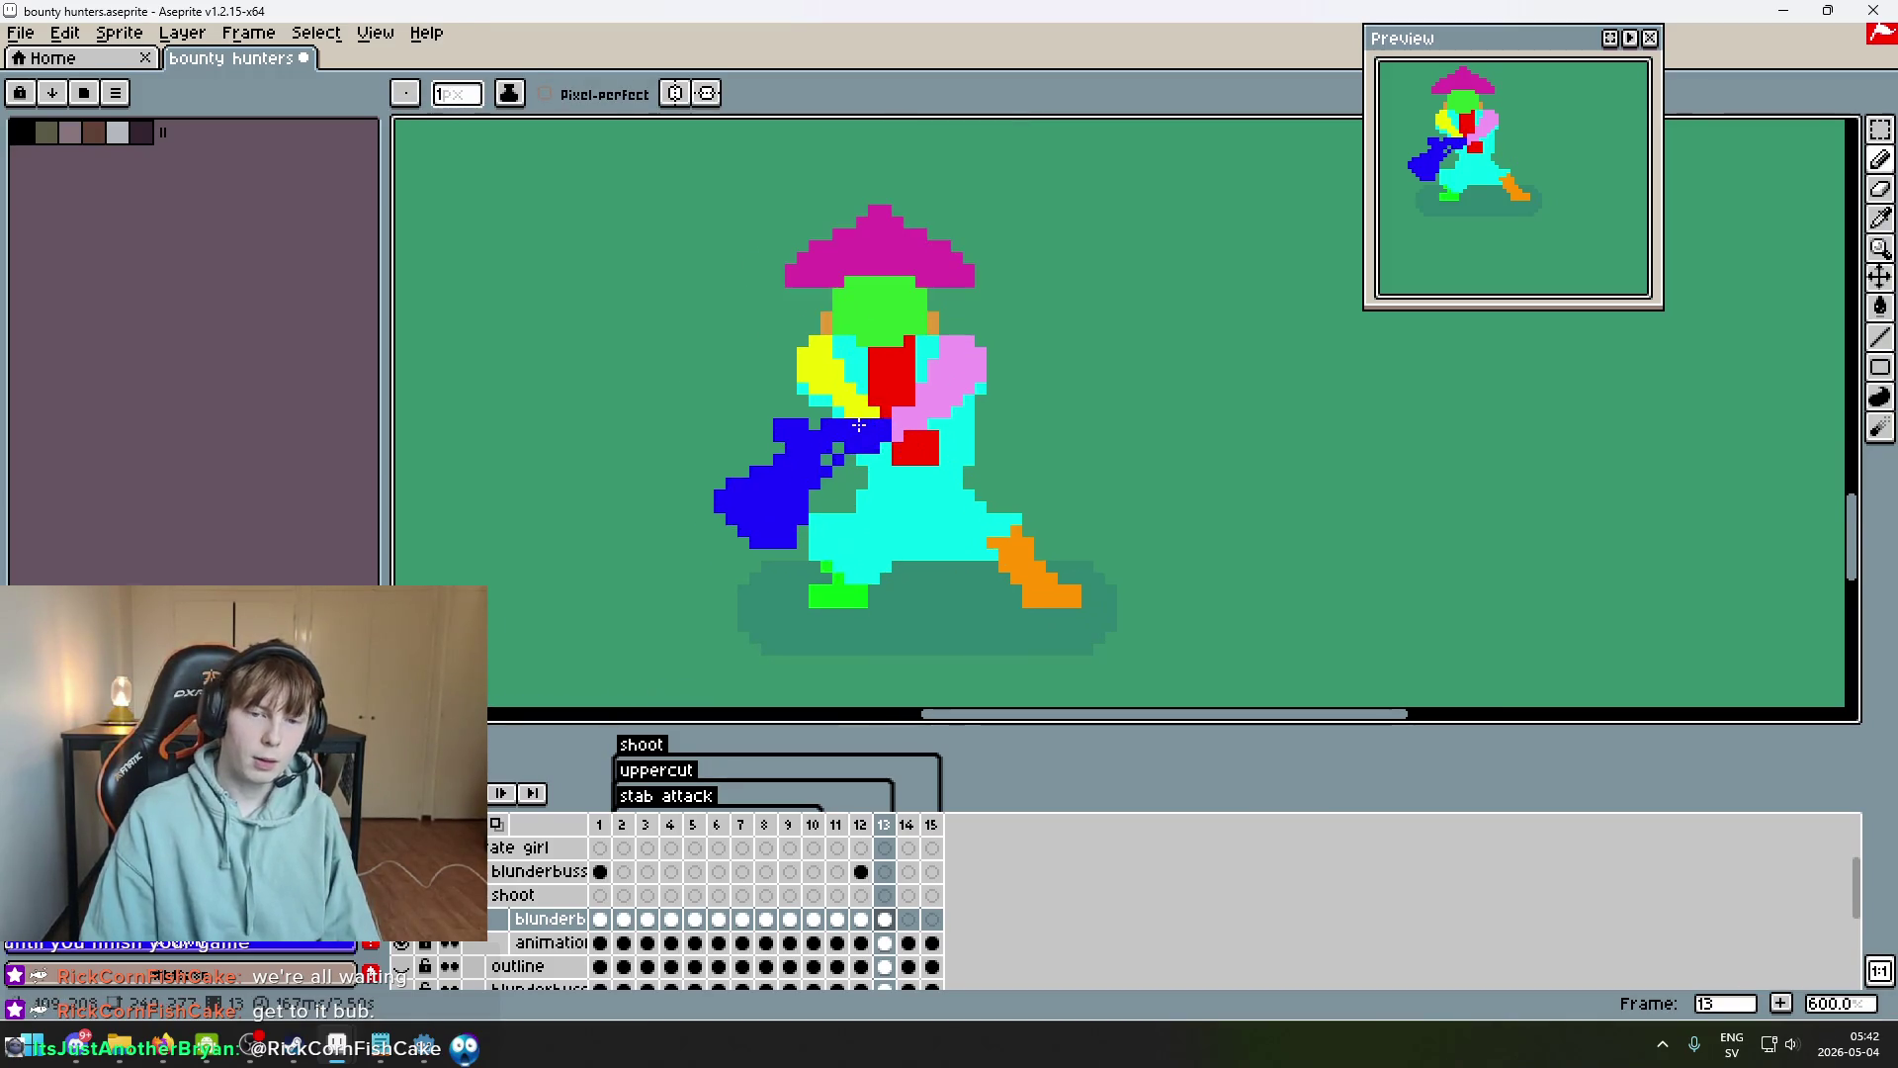
{"action": "key", "text": "ctrl+z"}
{"action": "key", "text": "comma"}
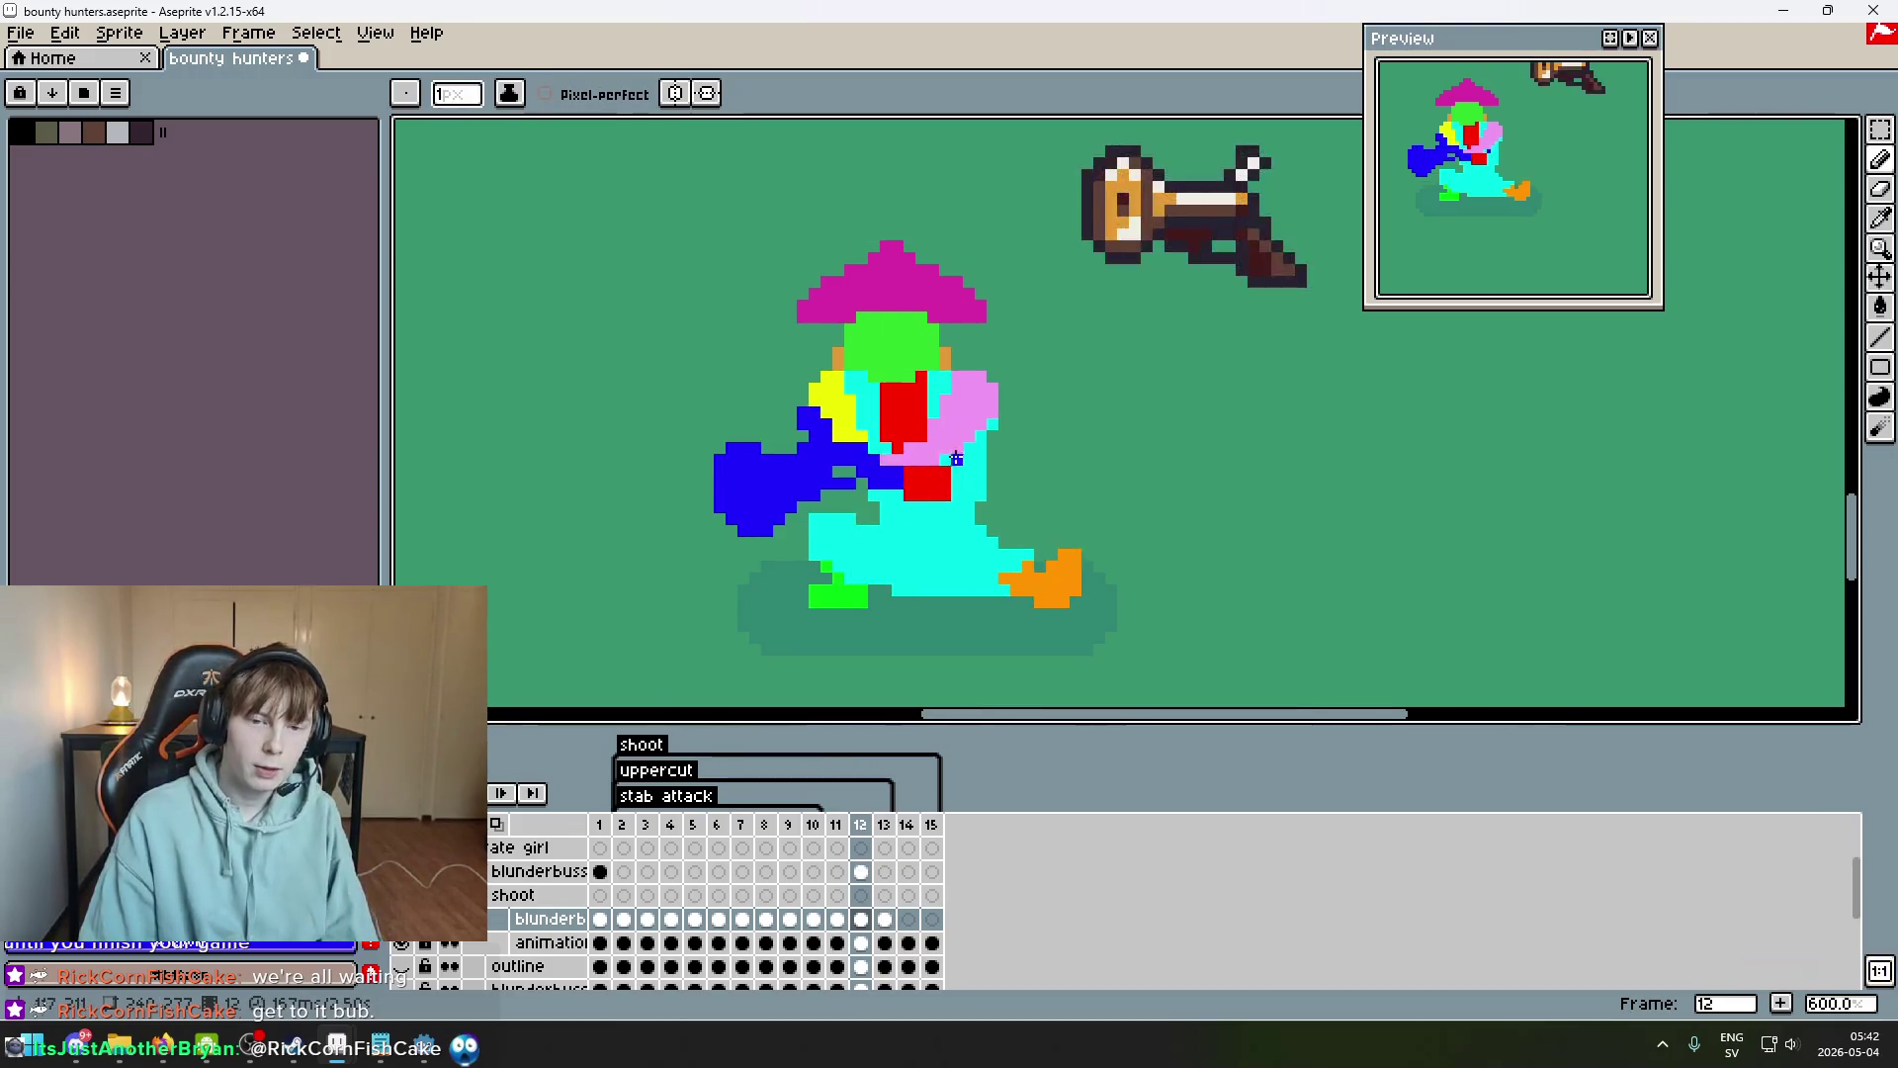
{"action": "scroll", "coordinate": [959, 470], "scroll_direction": "up", "scroll_amount": 4}
{"action": "scroll", "coordinate": [984, 499], "scroll_direction": "down", "scroll_amount": 5}
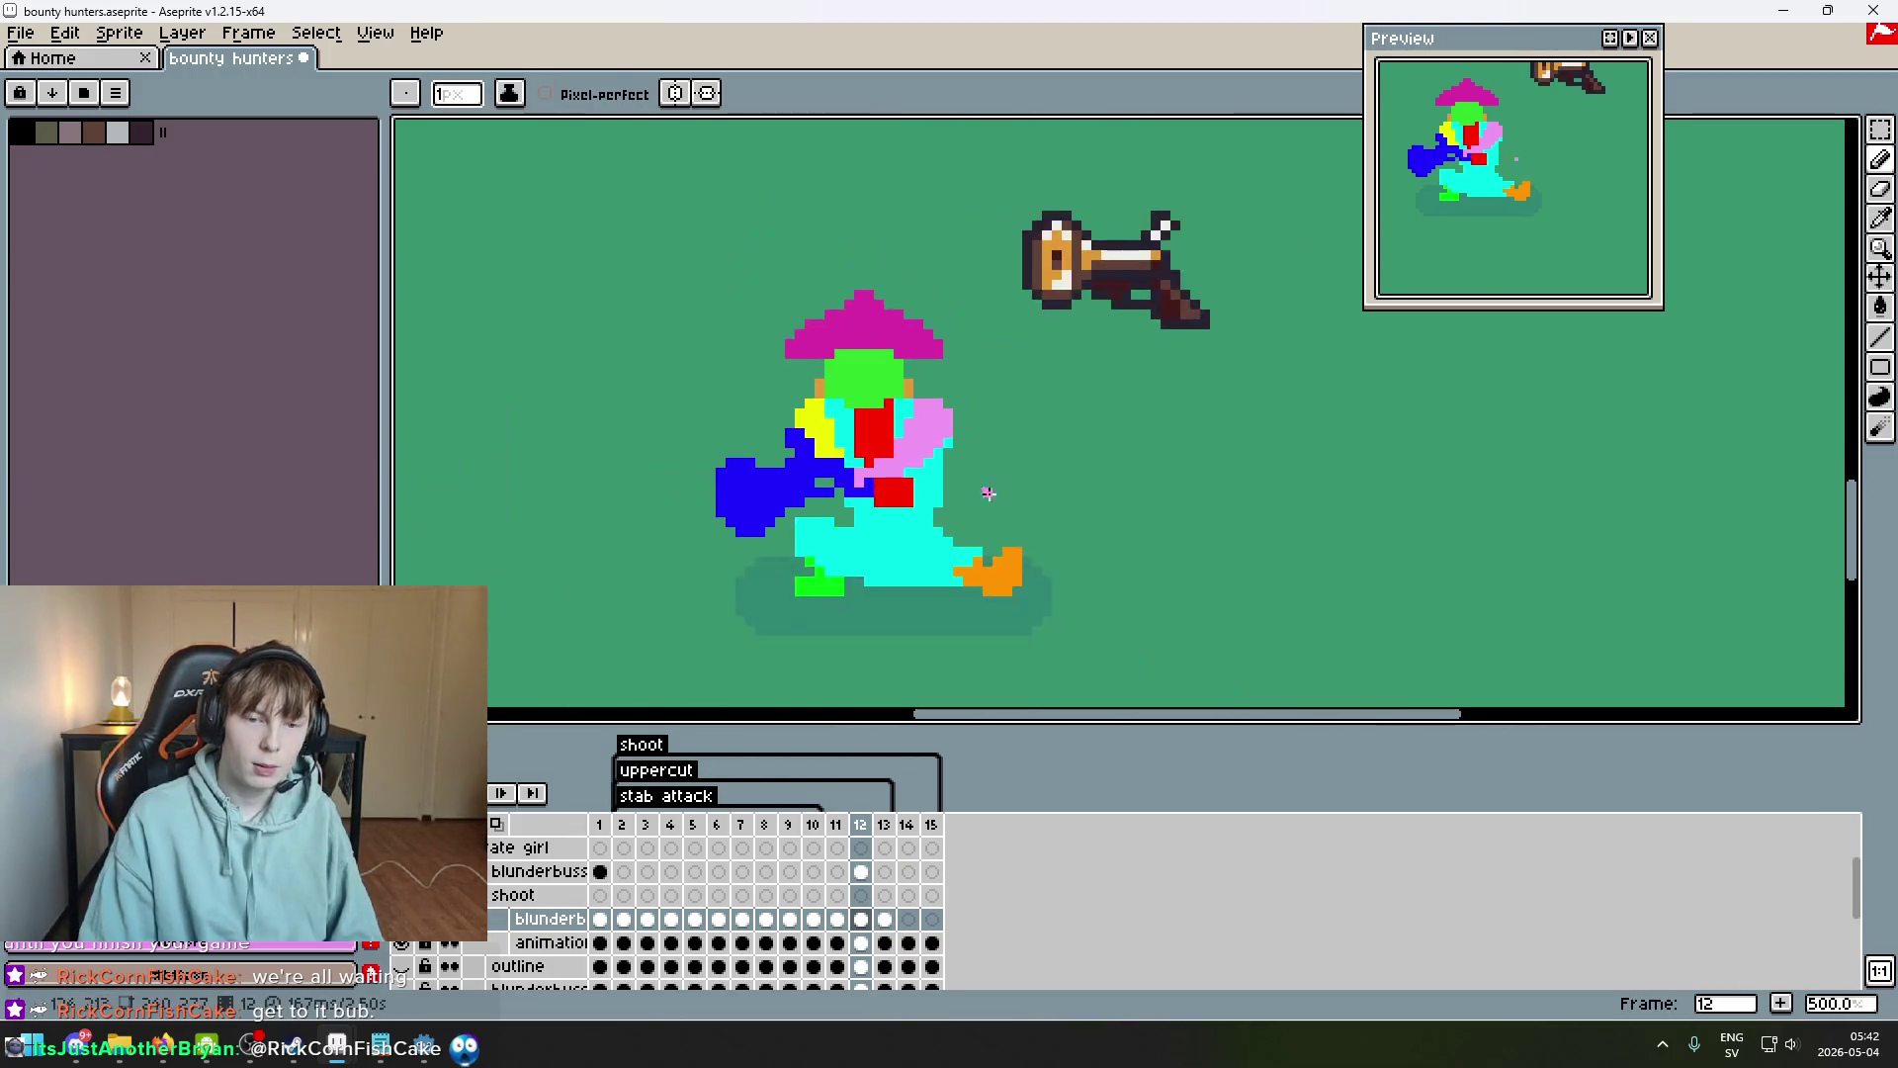
{"action": "key", "text": "period"}
{"action": "key", "text": "comma"}
{"action": "key", "text": "period"}
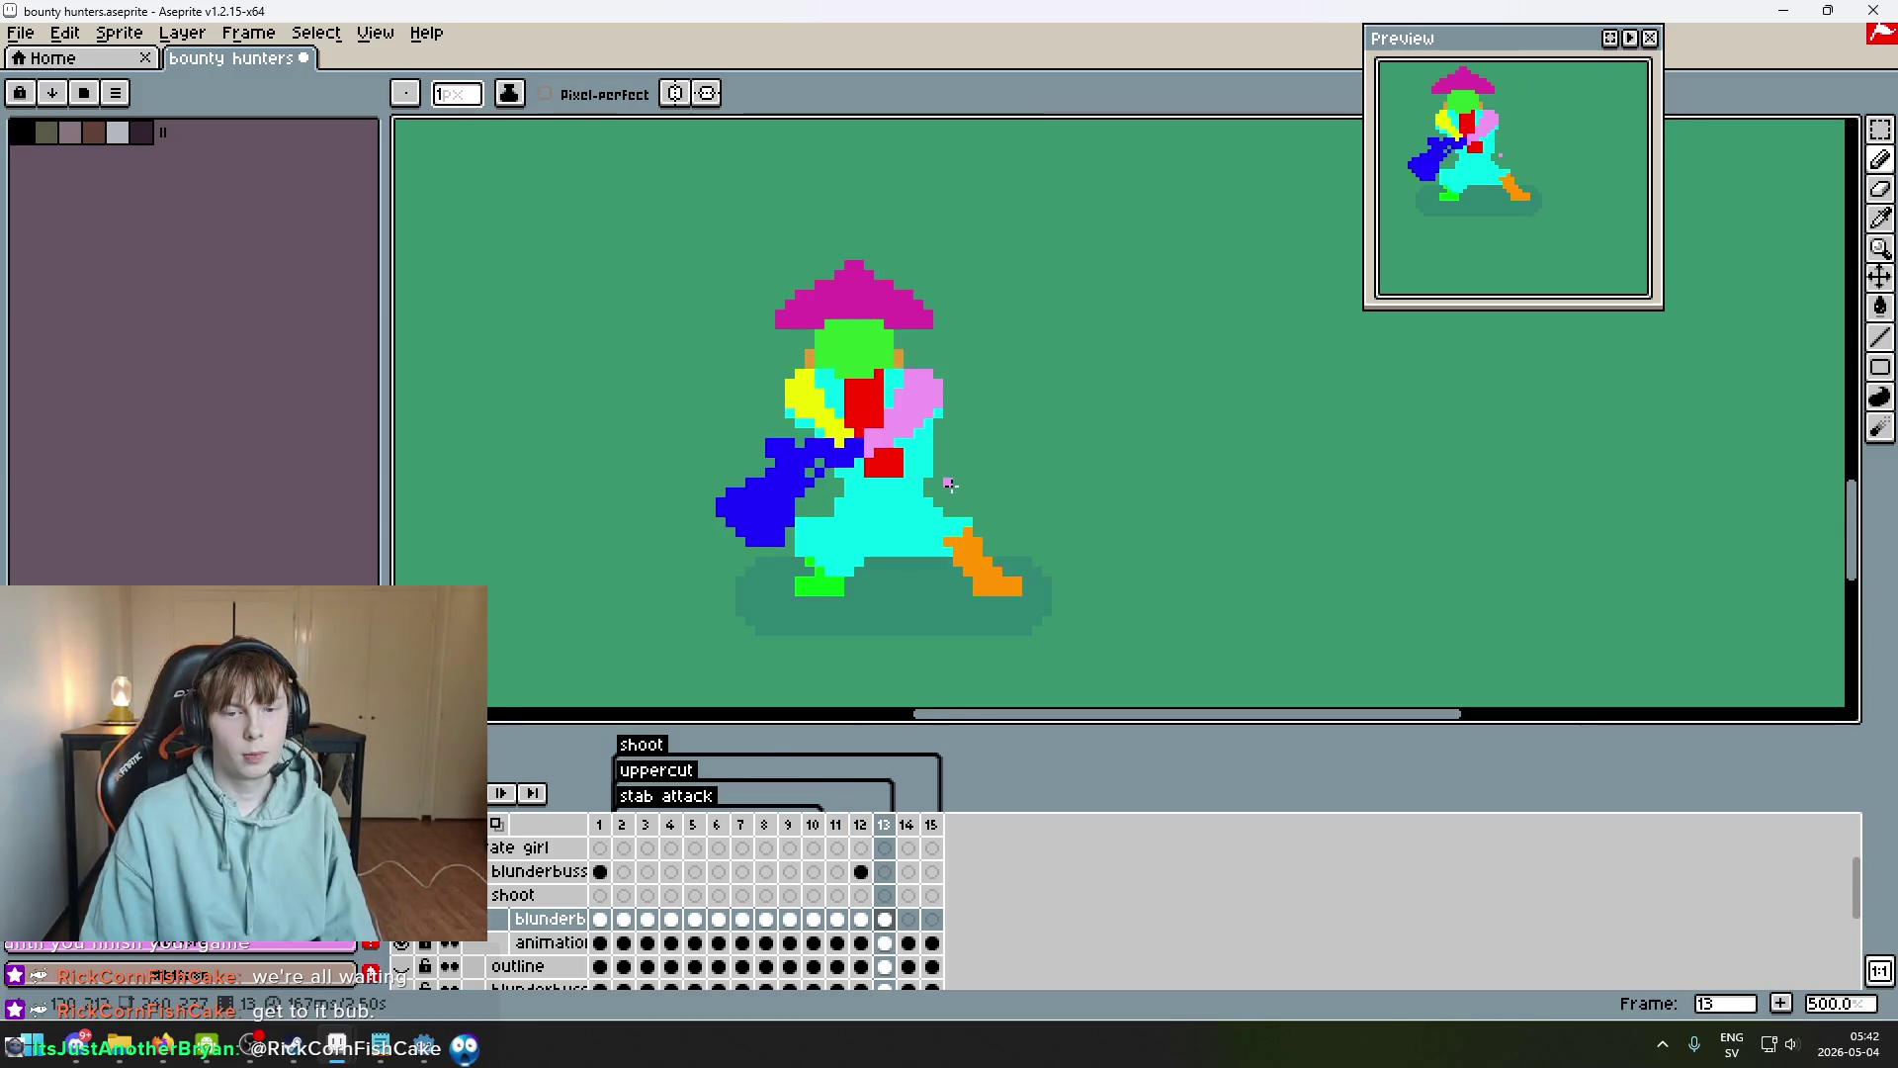
{"action": "key", "text": "comma"}
{"action": "scroll", "coordinate": [901, 489], "scroll_direction": "up", "scroll_amount": 2}
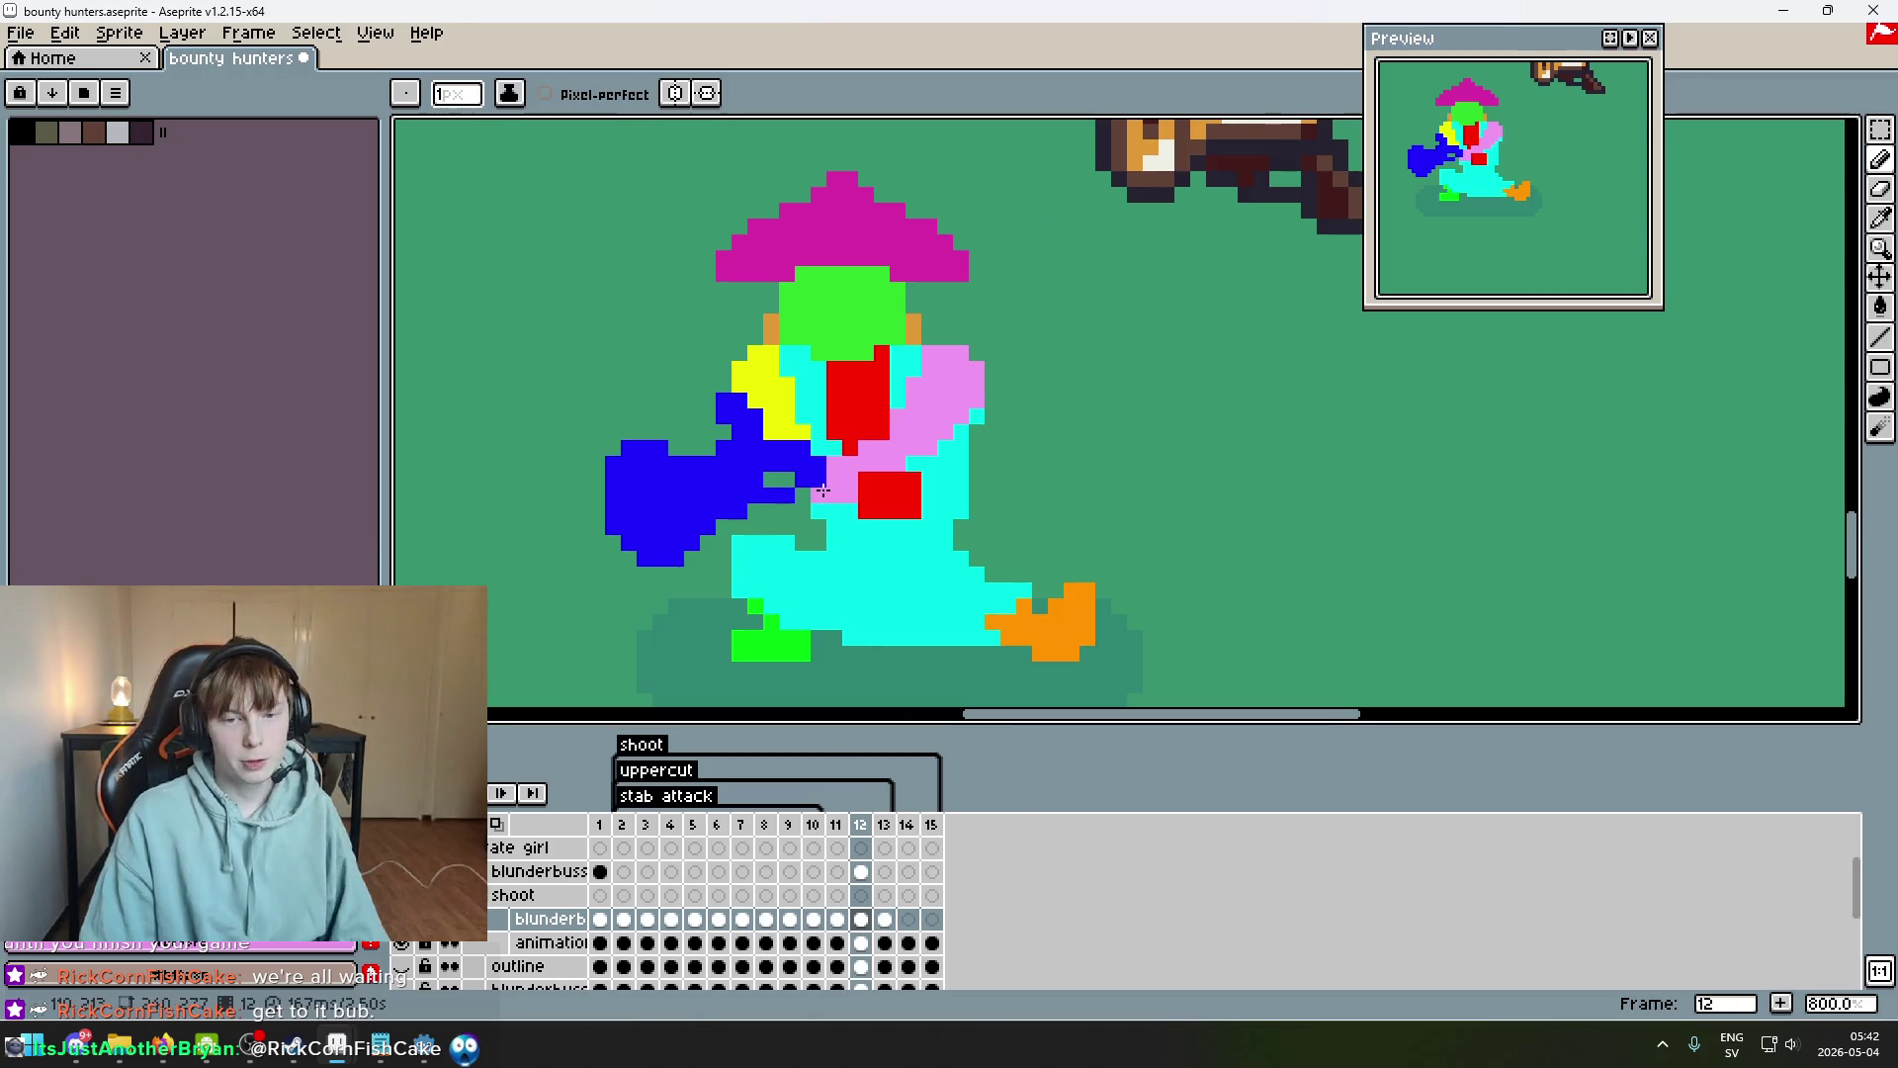
{"action": "scroll", "coordinate": [888, 525], "scroll_direction": "down", "scroll_amount": 3}
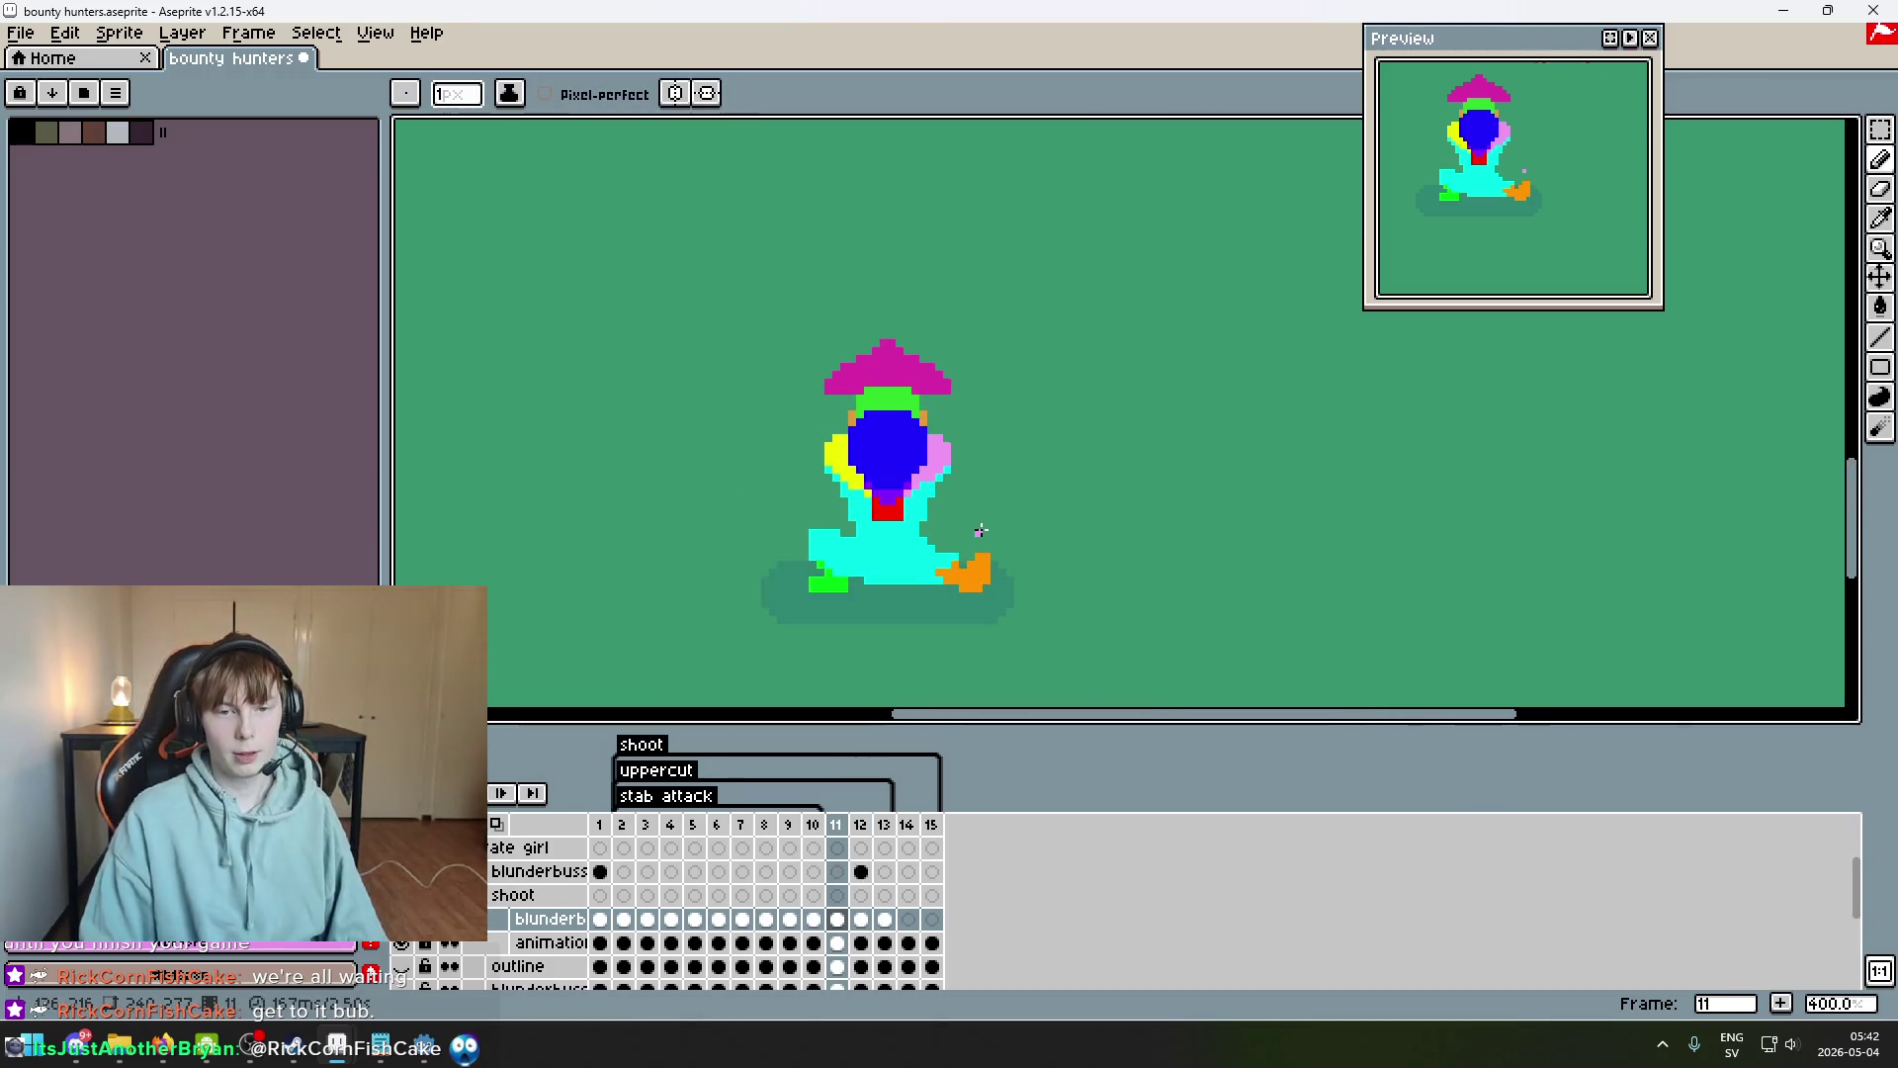
{"action": "key", "text": "Right"}
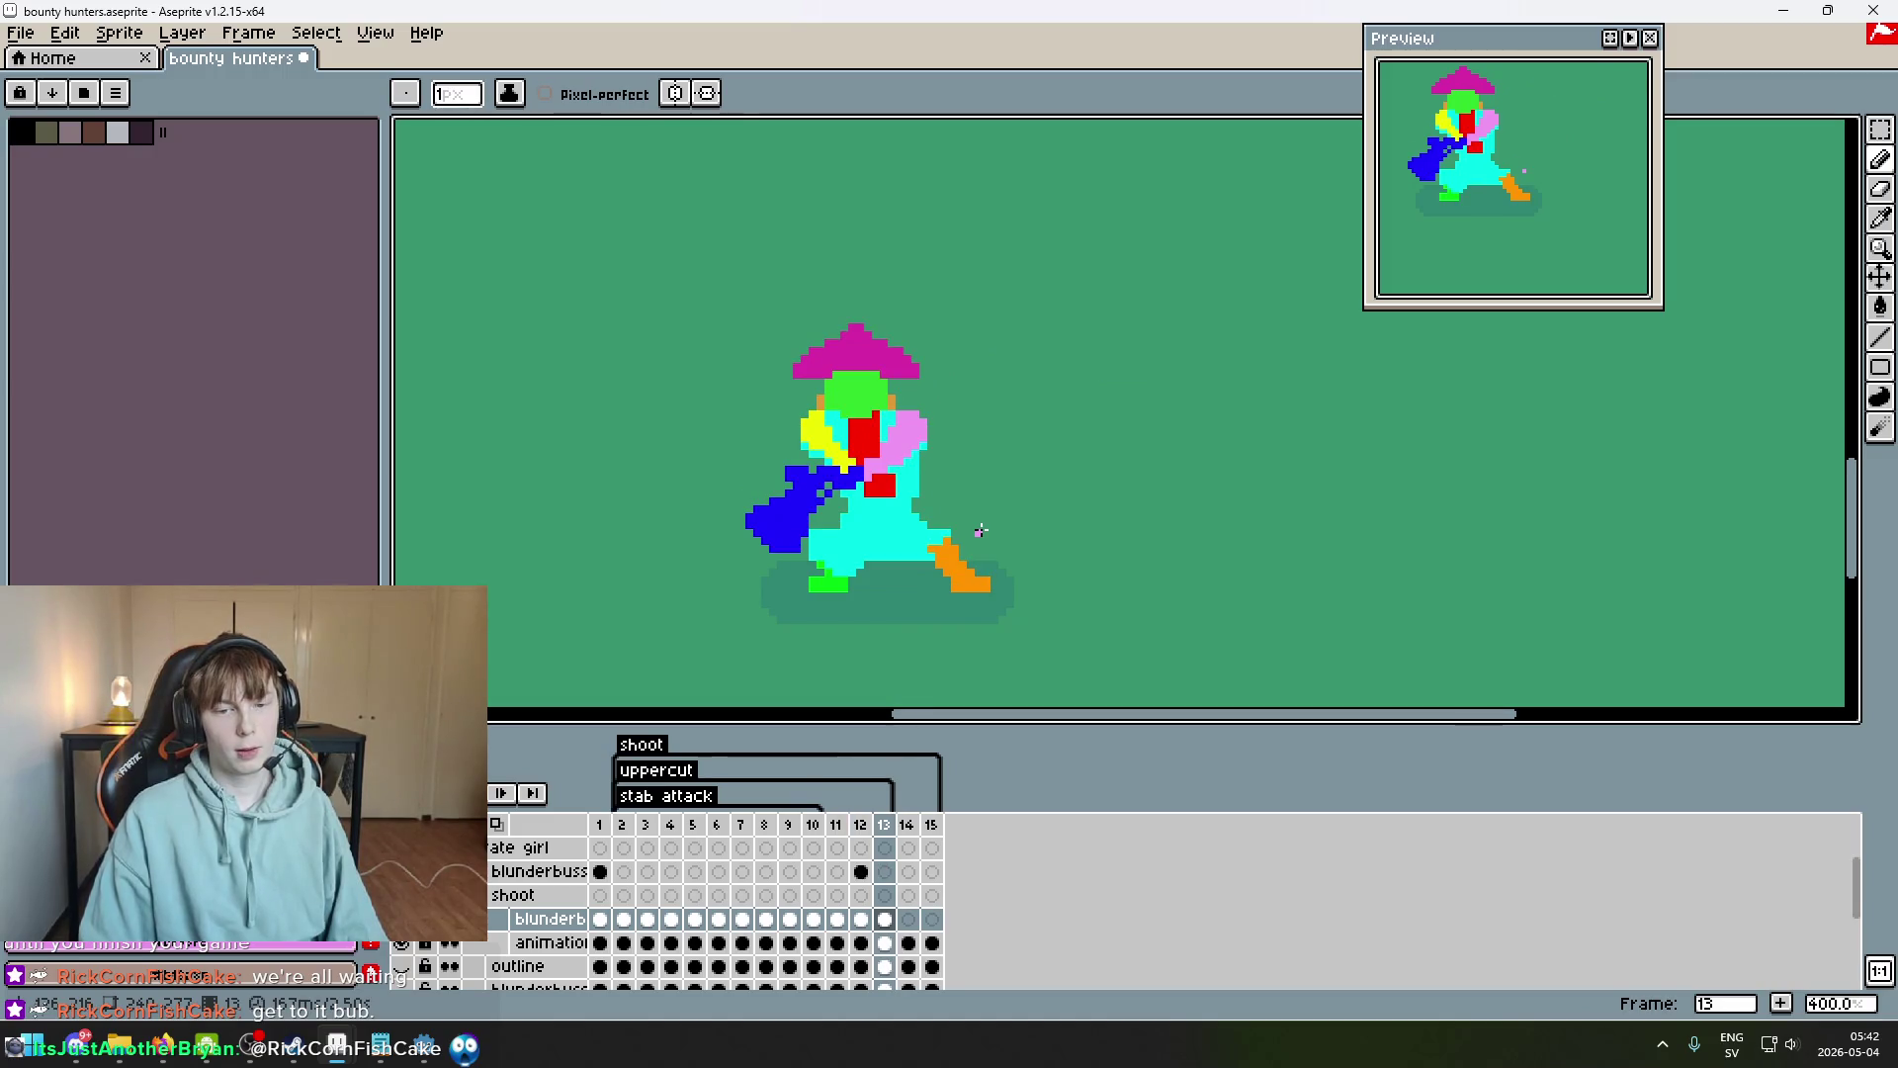
Turn a blue pixel on frame 13's arm pink.
{"action": "scroll", "coordinate": [905, 530], "scroll_direction": "up", "scroll_amount": 5}
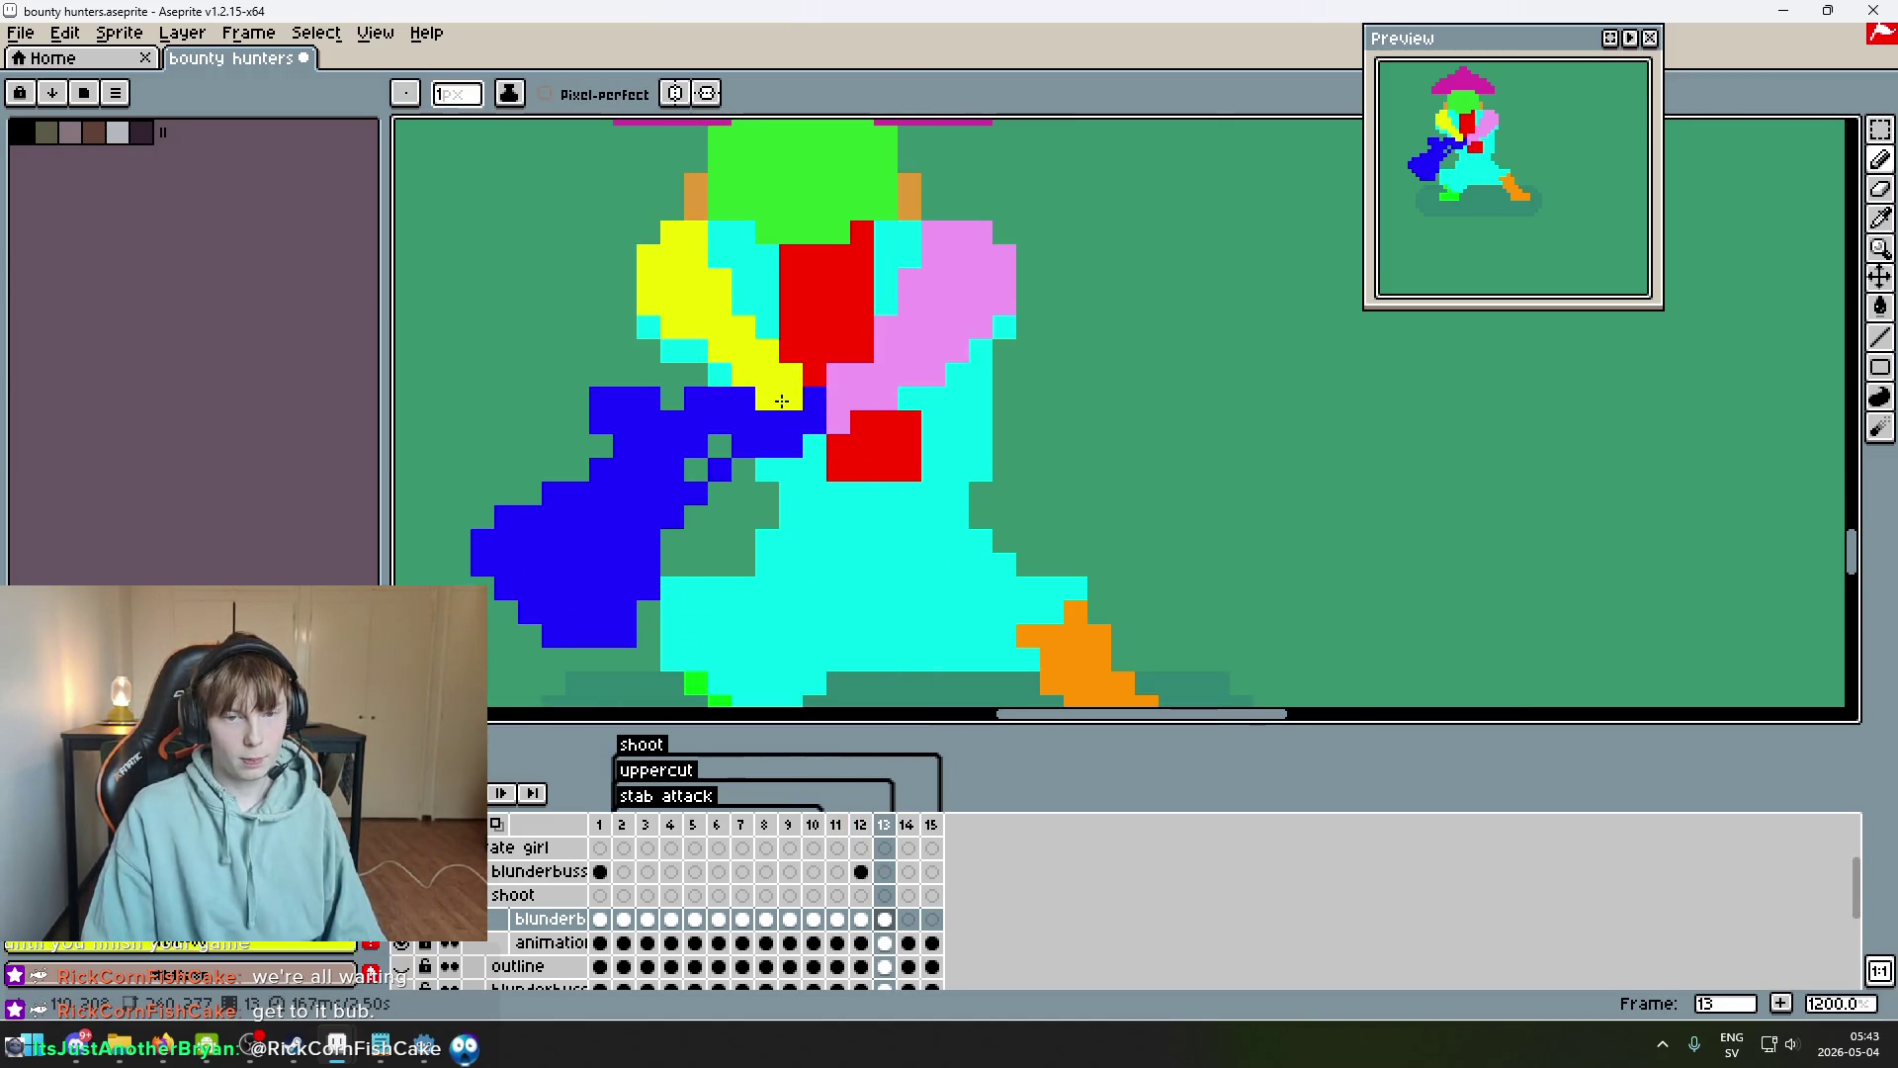
{"action": "scroll", "coordinate": [782, 421], "scroll_direction": "down", "scroll_amount": 6}
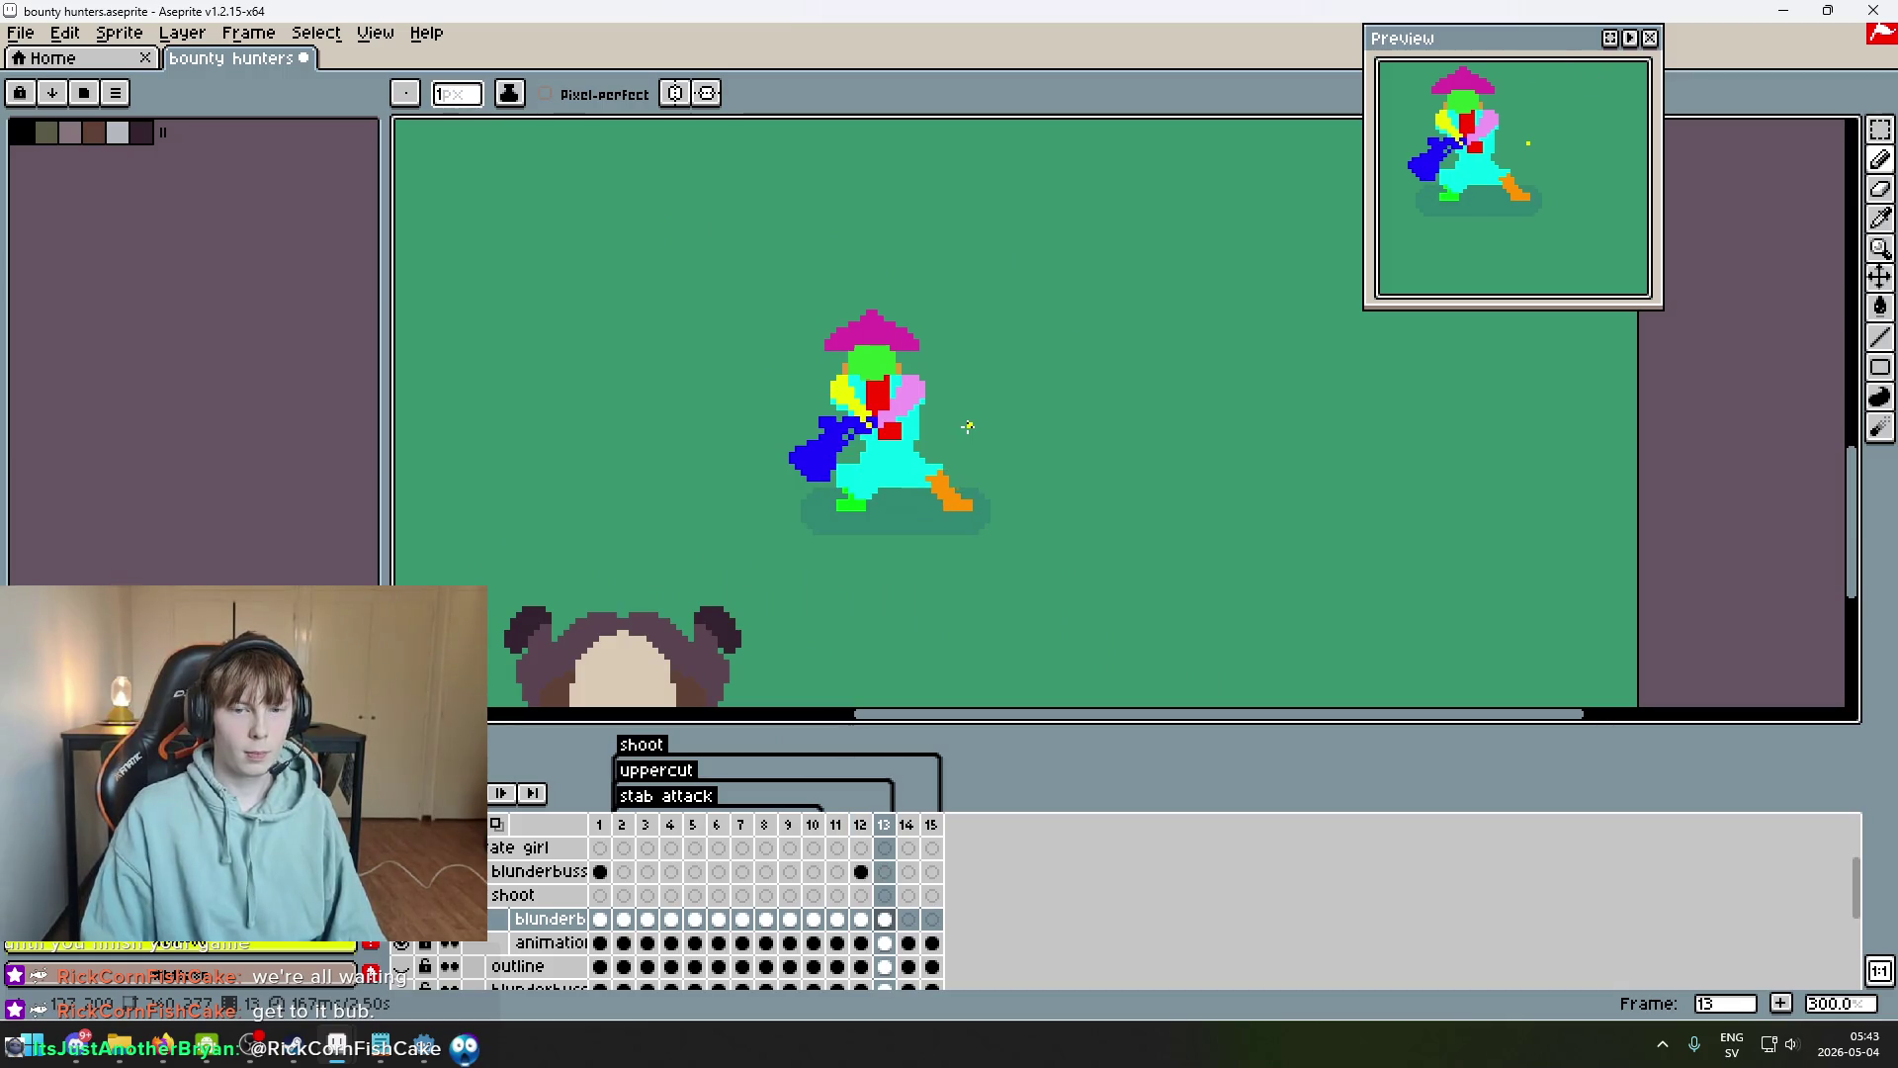
{"action": "scroll", "coordinate": [966, 425], "scroll_direction": "up", "scroll_amount": 4}
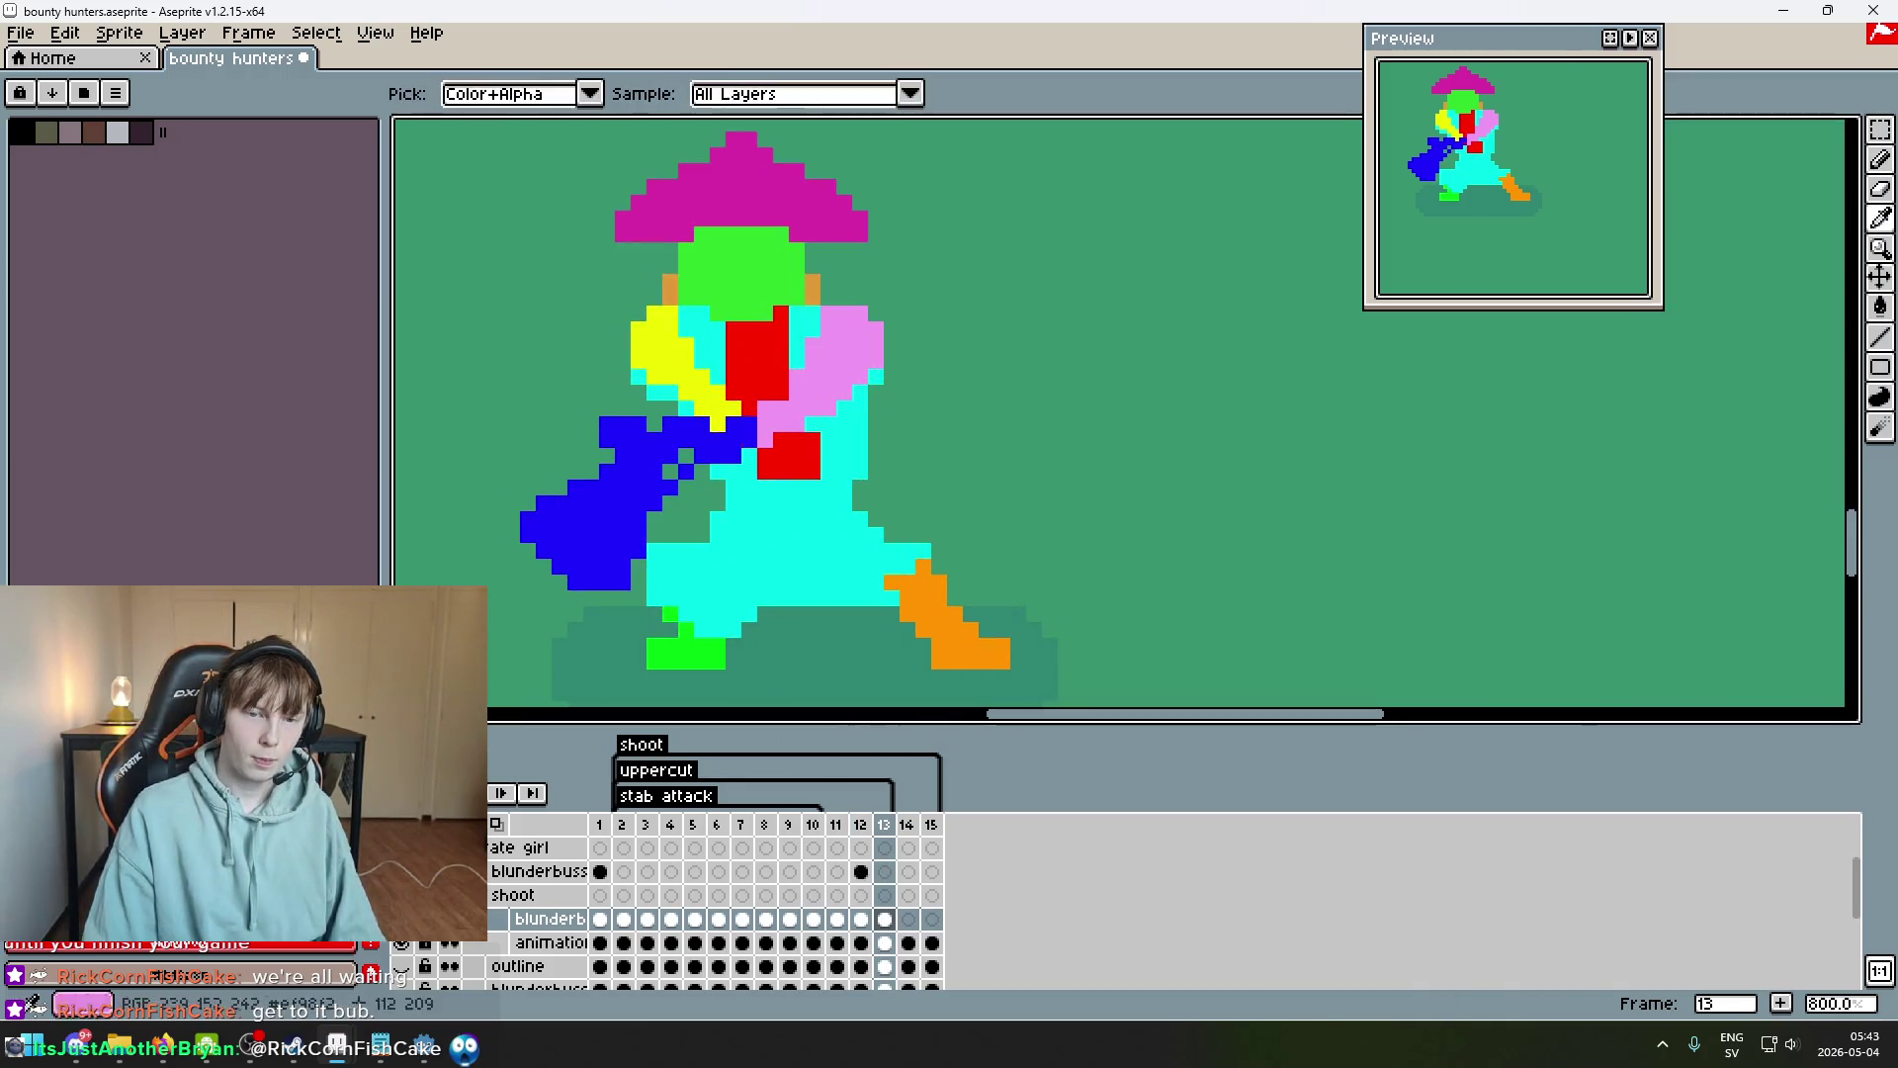
{"action": "left_click", "coordinate": [748, 440]}
{"action": "scroll", "coordinate": [744, 441], "scroll_direction": "down", "scroll_amount": 4}
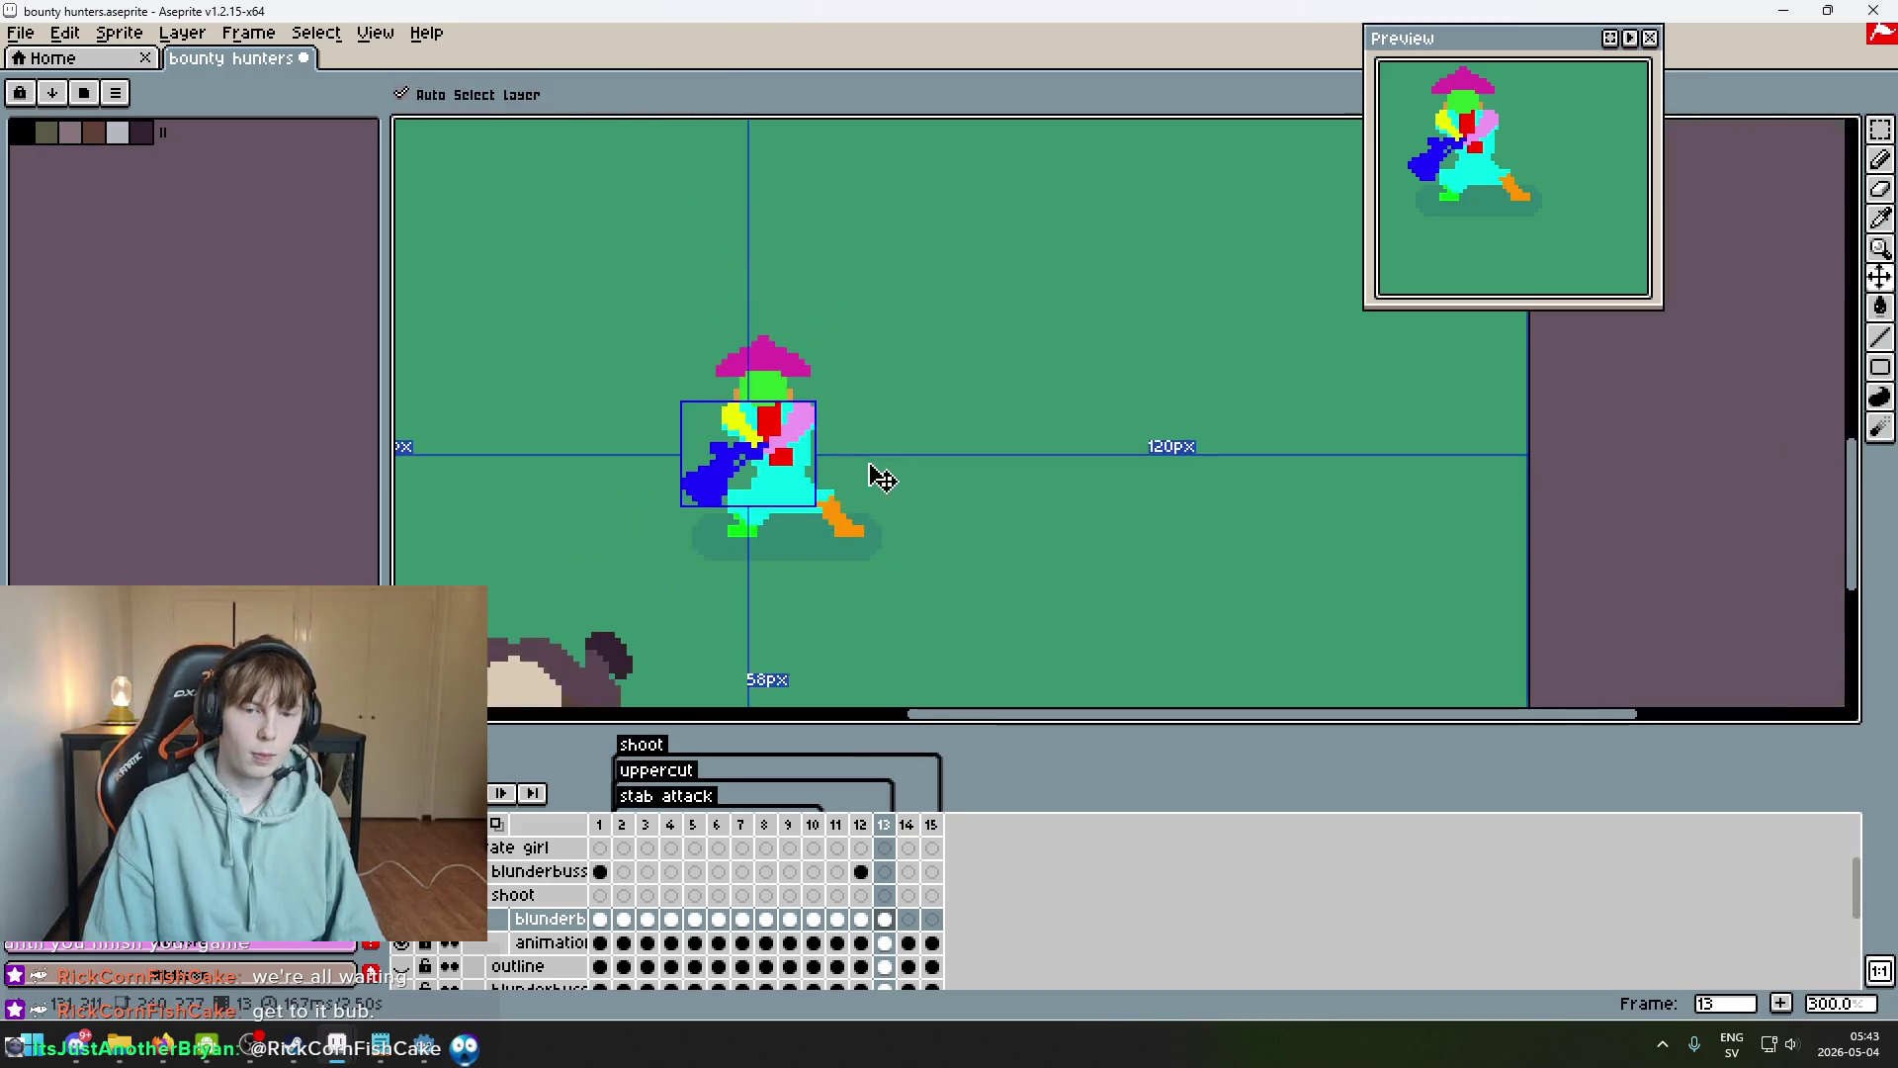
{"action": "scroll", "coordinate": [881, 475], "scroll_direction": "up", "scroll_amount": 1}
{"action": "scroll", "coordinate": [822, 460], "scroll_direction": "down", "scroll_amount": 2}
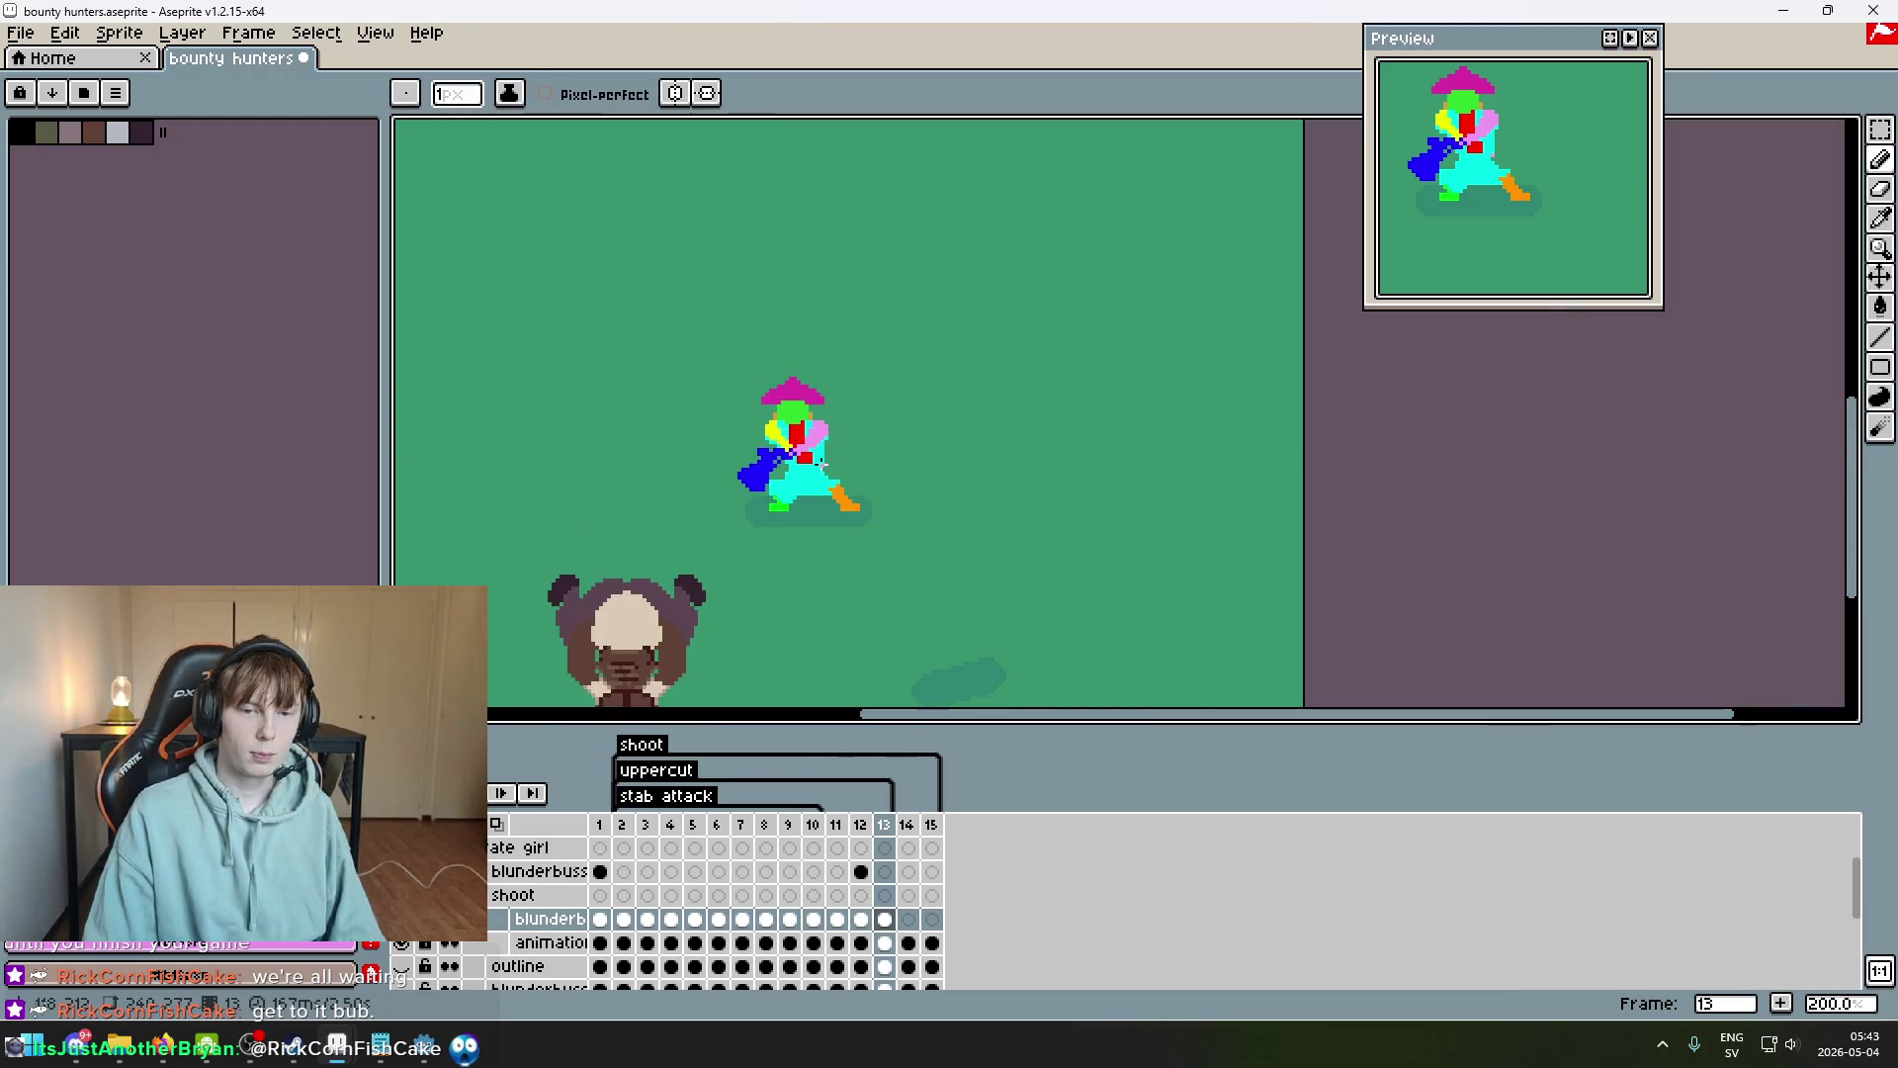
Flip back and forth between frames 12, 13 and 14, zooming in and out to compare poses.
{"action": "key", "text": "Left"}
{"action": "key", "text": "Right"}
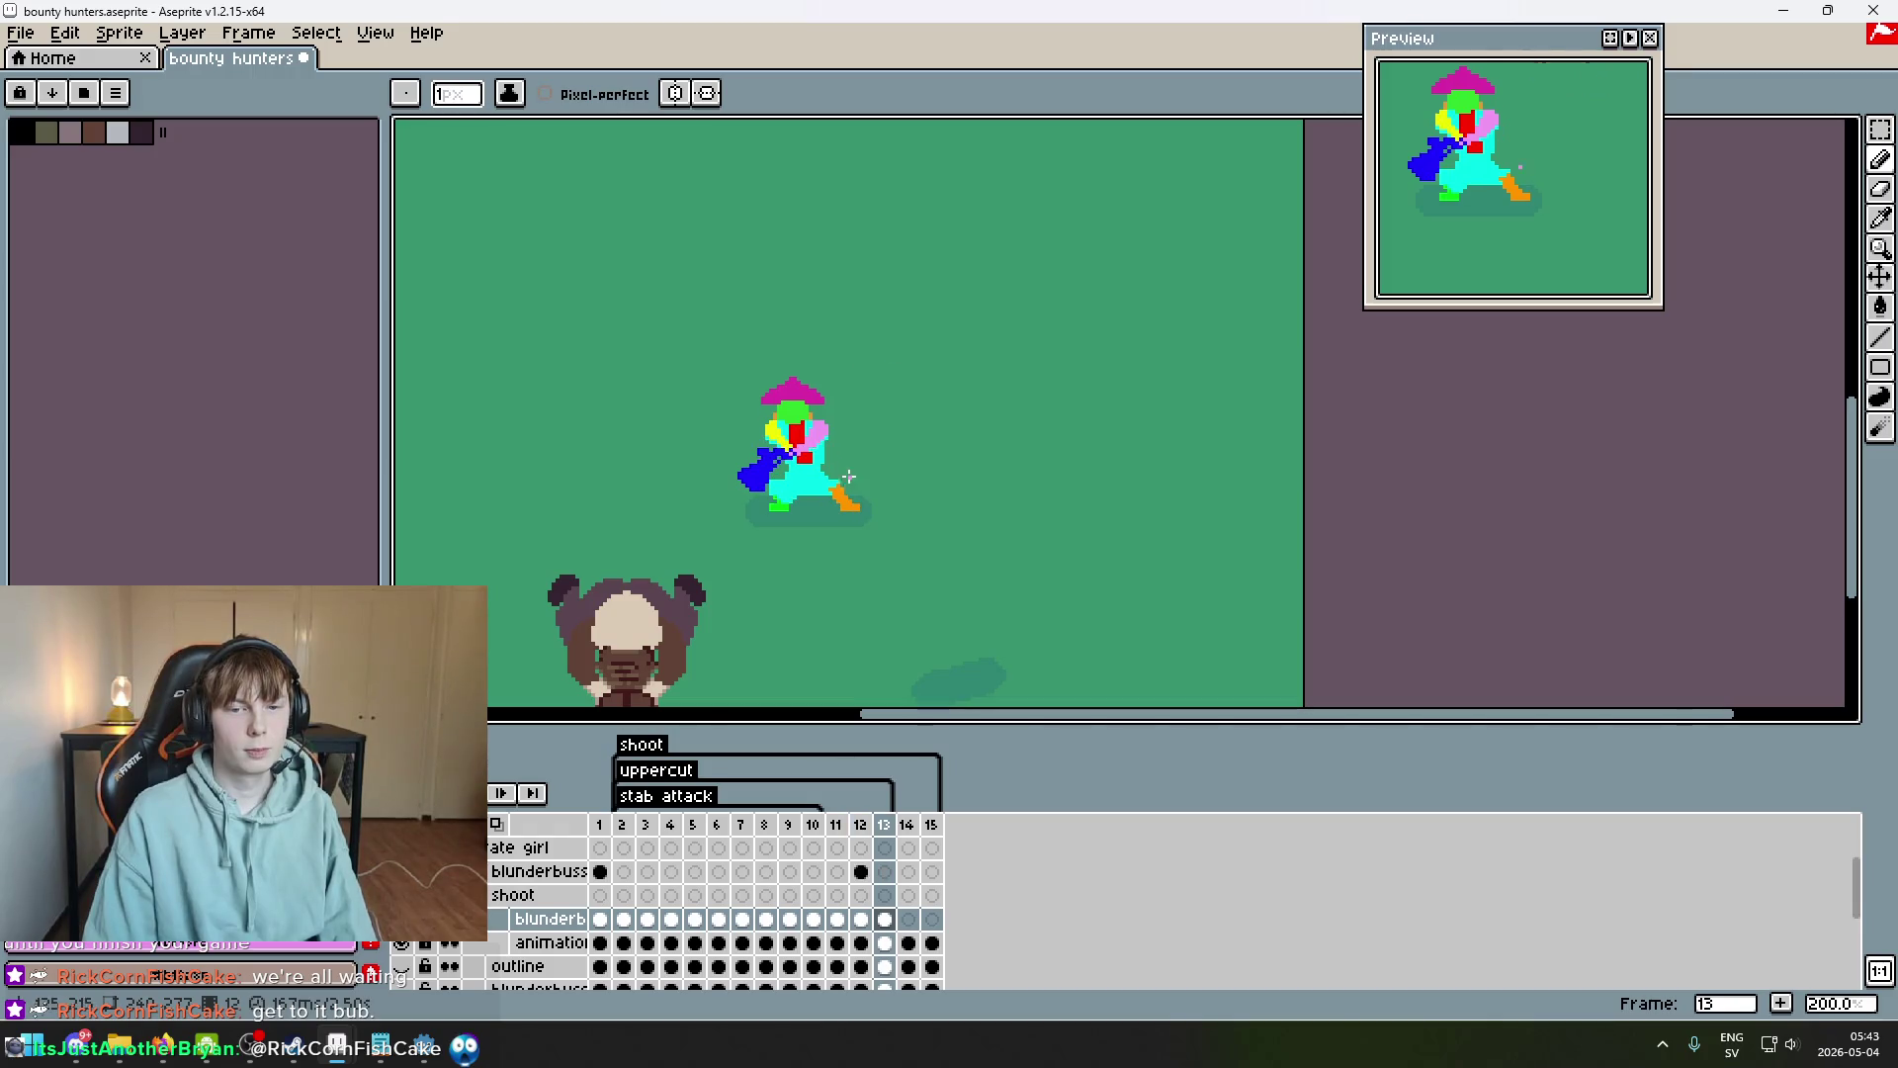
{"action": "key", "text": "Left"}
{"action": "key", "text": "Right"}
{"action": "key", "text": "Left"}
{"action": "key", "text": "Right"}
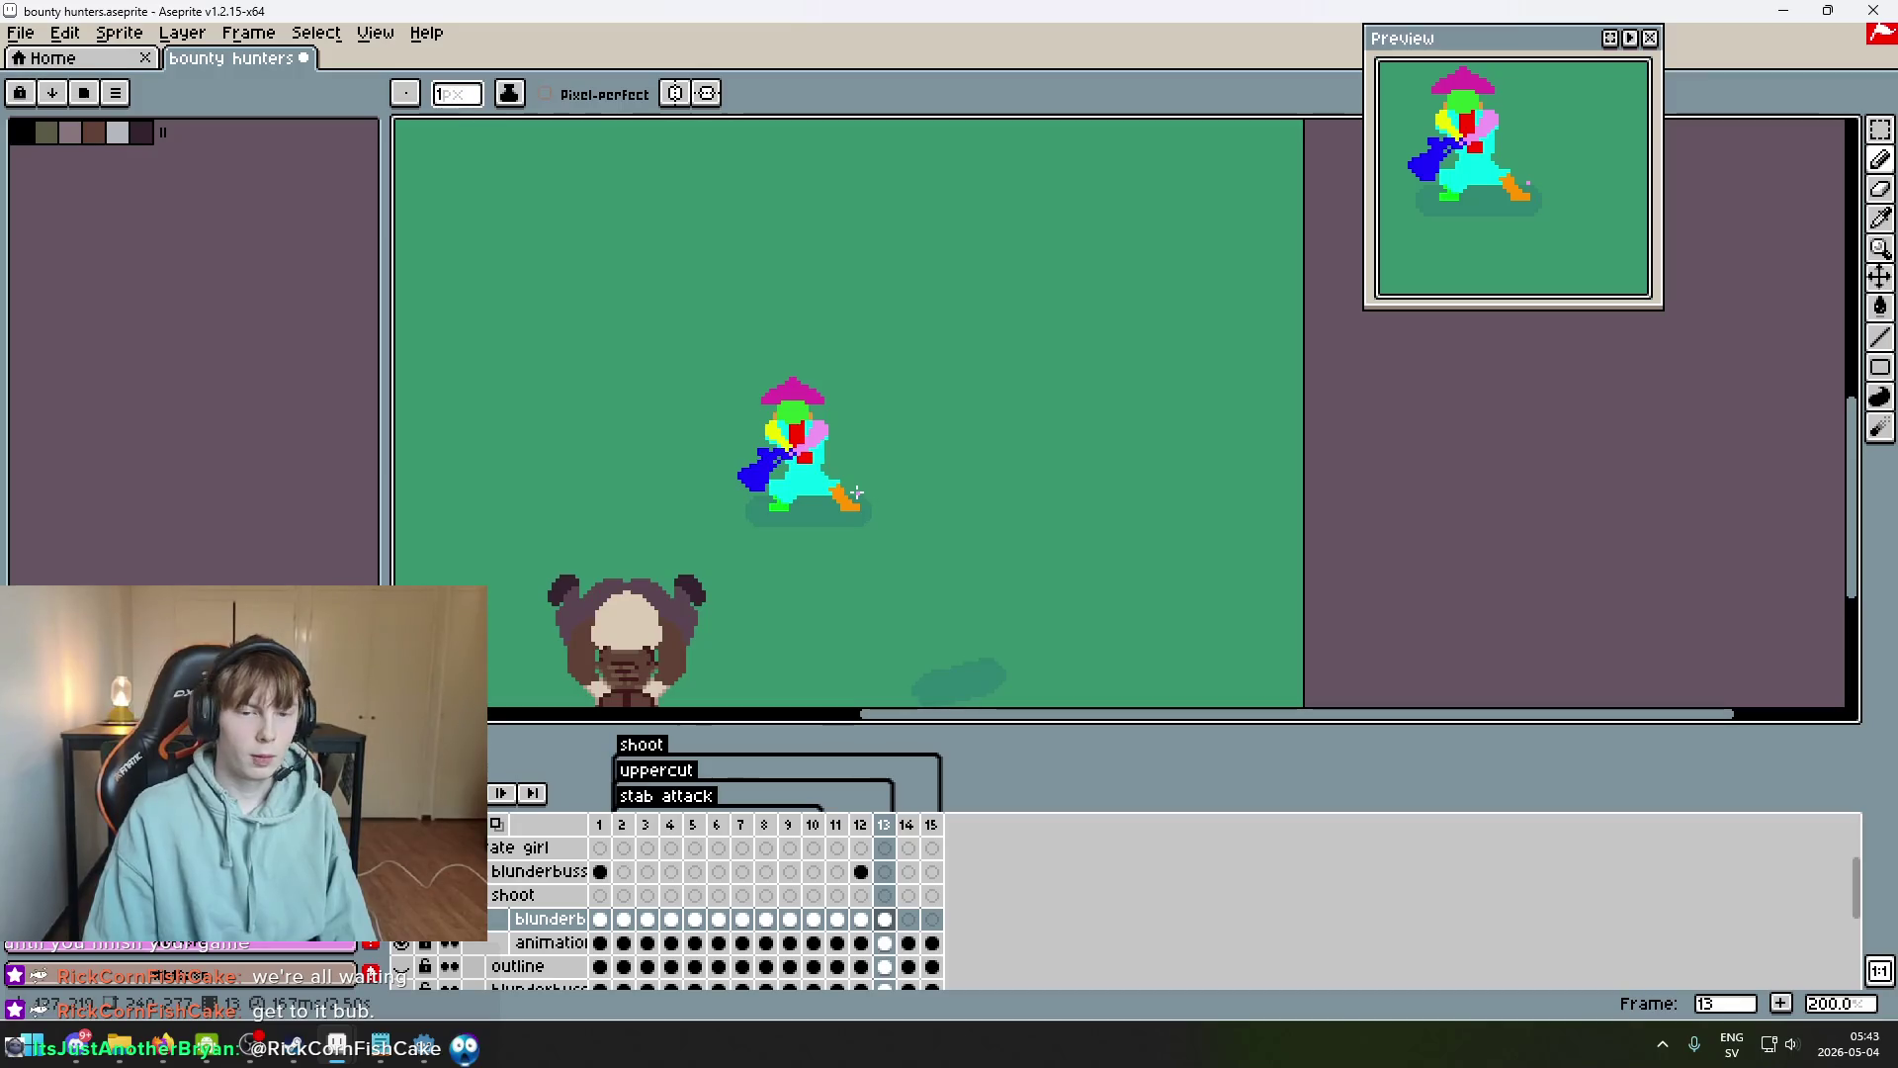
{"action": "key", "text": "Right"}
{"action": "key", "text": "Left"}
{"action": "key", "text": "Left"}
{"action": "key", "text": "Right"}
{"action": "scroll", "coordinate": [772, 447], "scroll_direction": "up", "scroll_amount": 5}
{"action": "scroll", "coordinate": [858, 500], "scroll_direction": "down", "scroll_amount": 4}
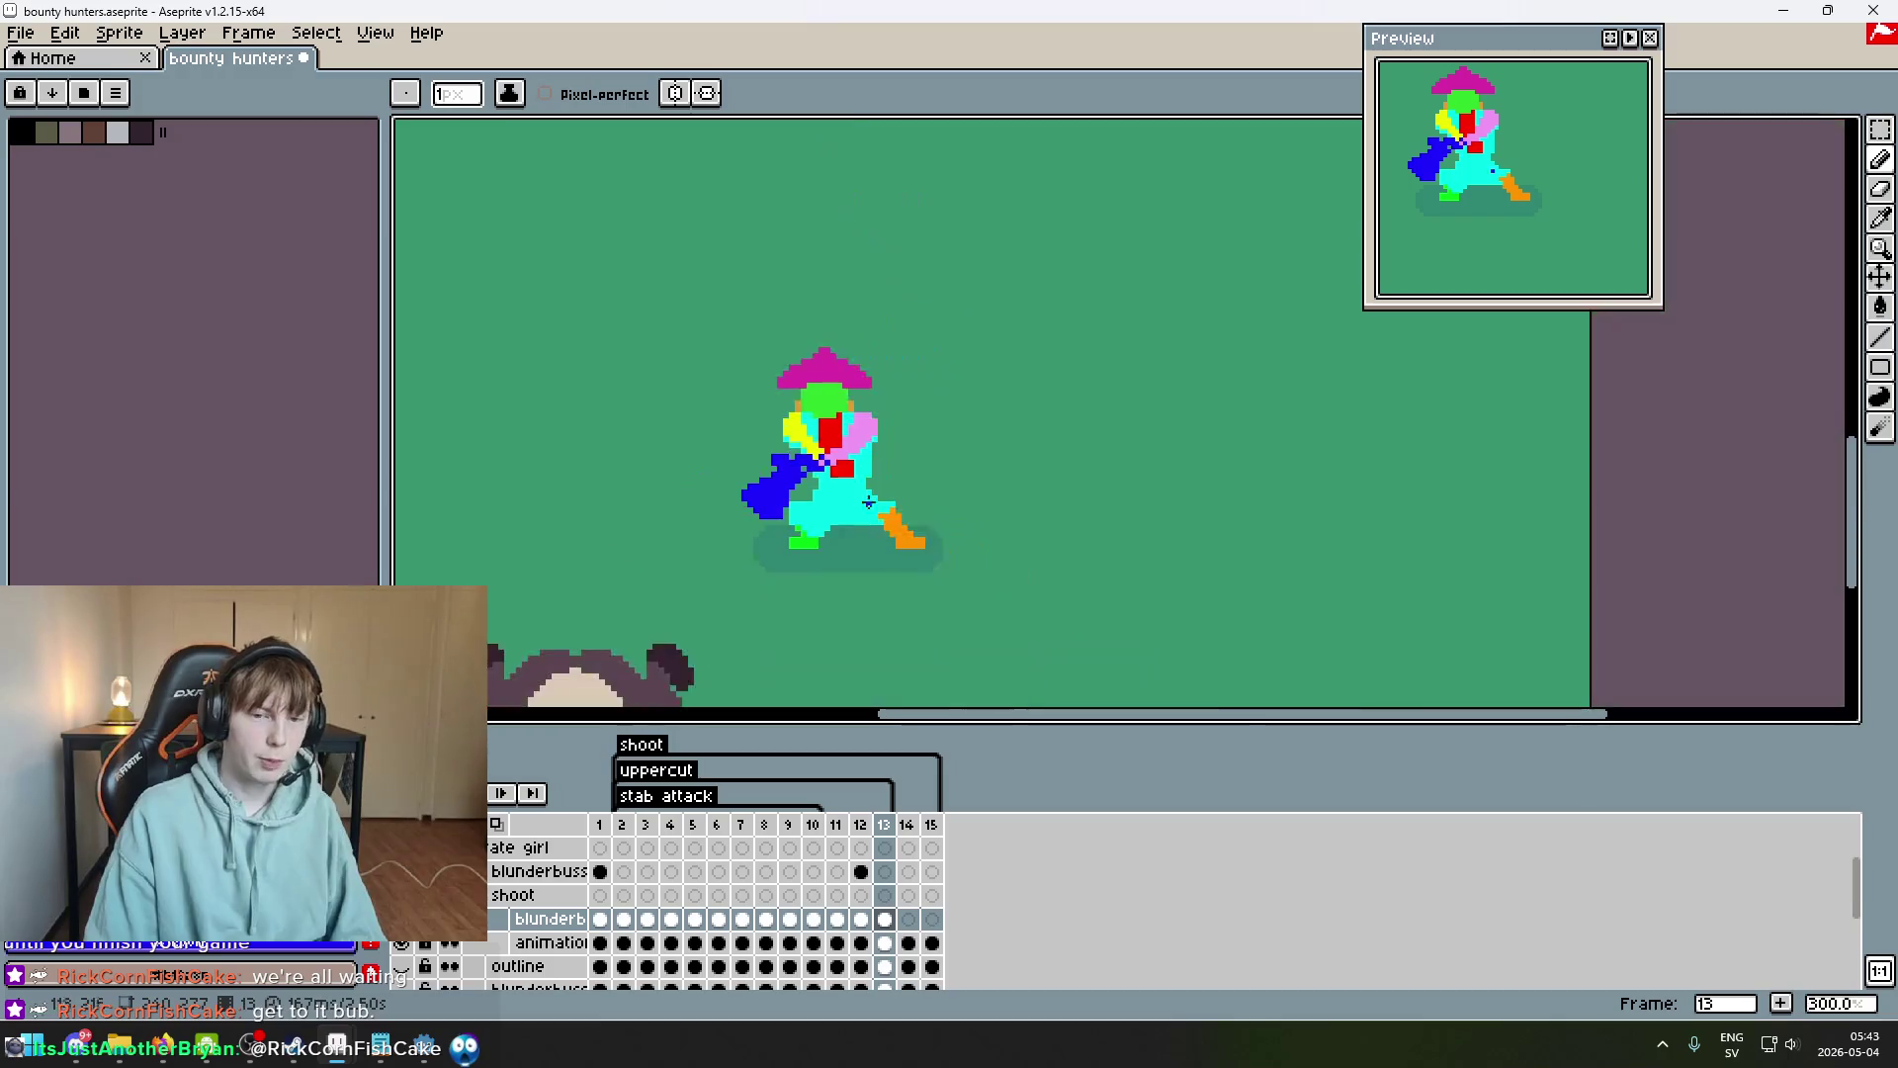
Keep comparing frames 12 to 14, then settle back on frame 12's blunderbuss pose.
{"action": "key", "text": "Left"}
{"action": "key", "text": "Right"}
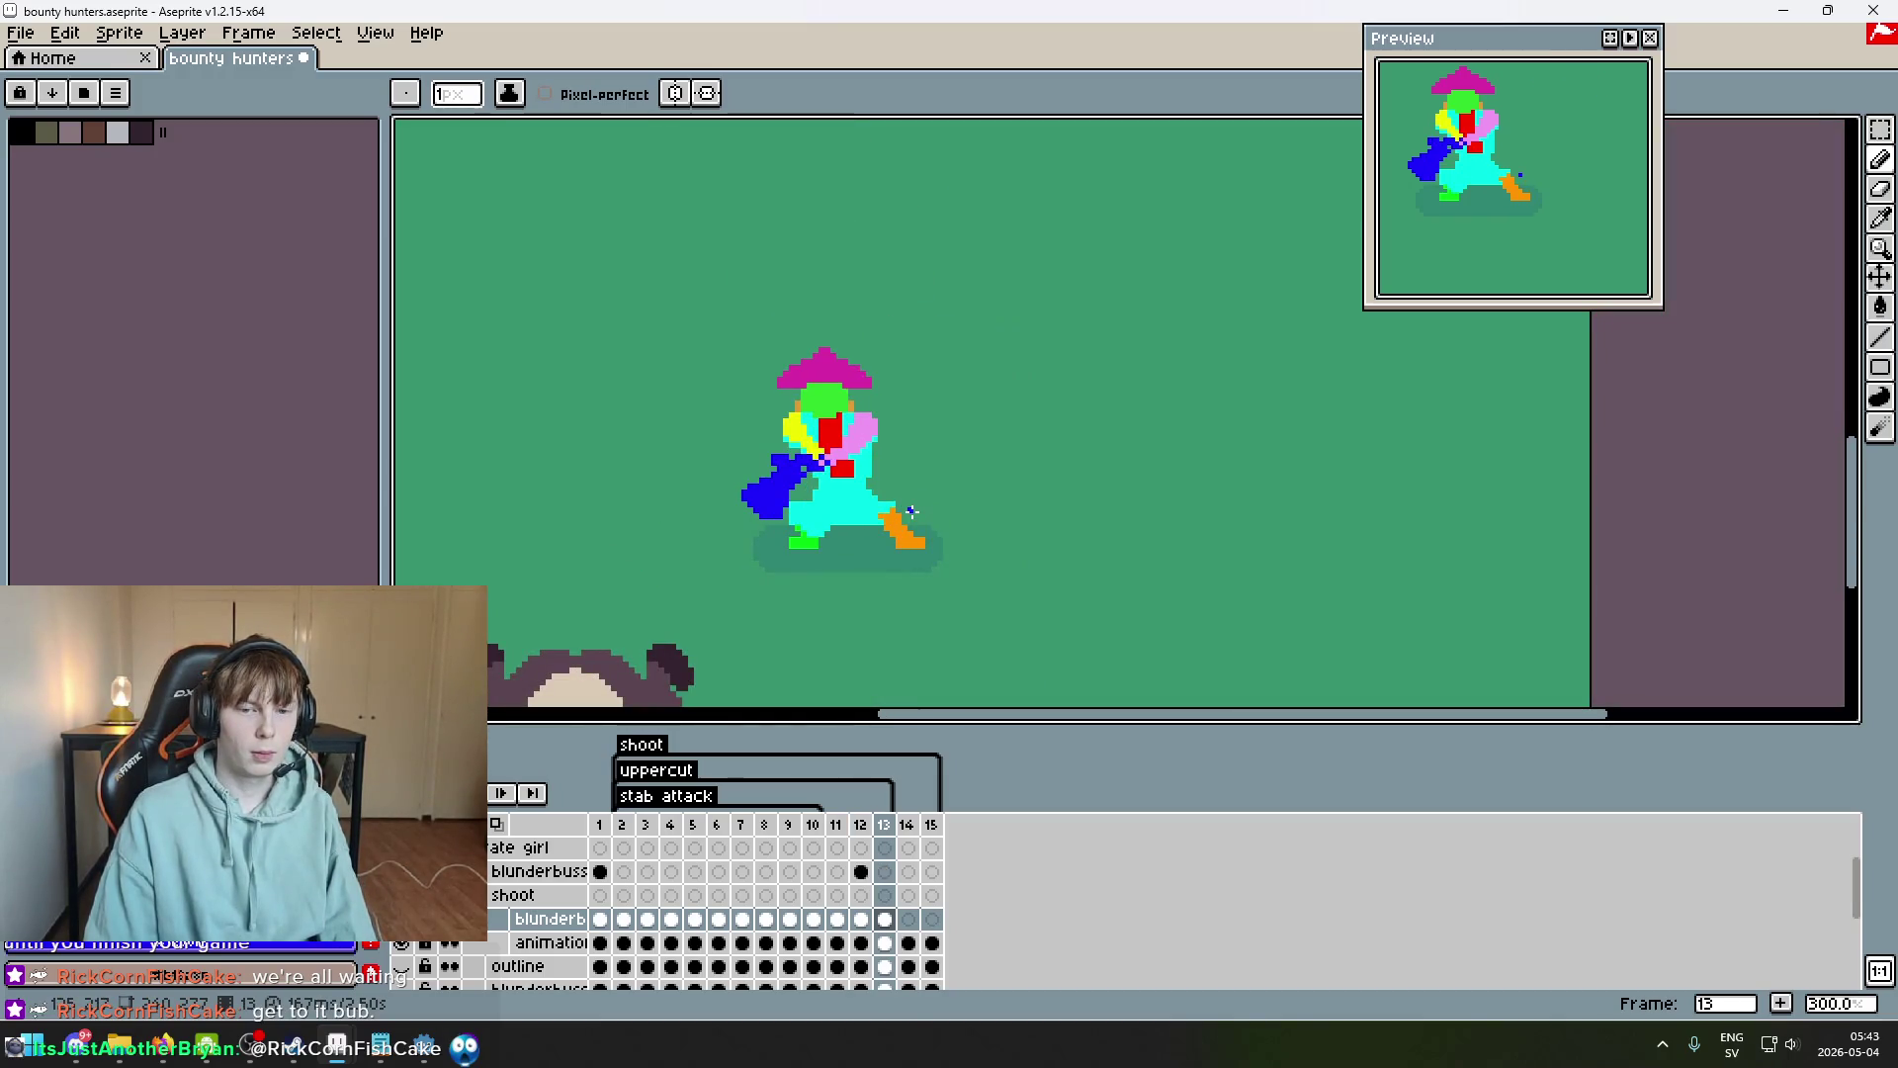
{"action": "key", "text": "Right"}
{"action": "key", "text": "Left"}
{"action": "key", "text": "Left"}
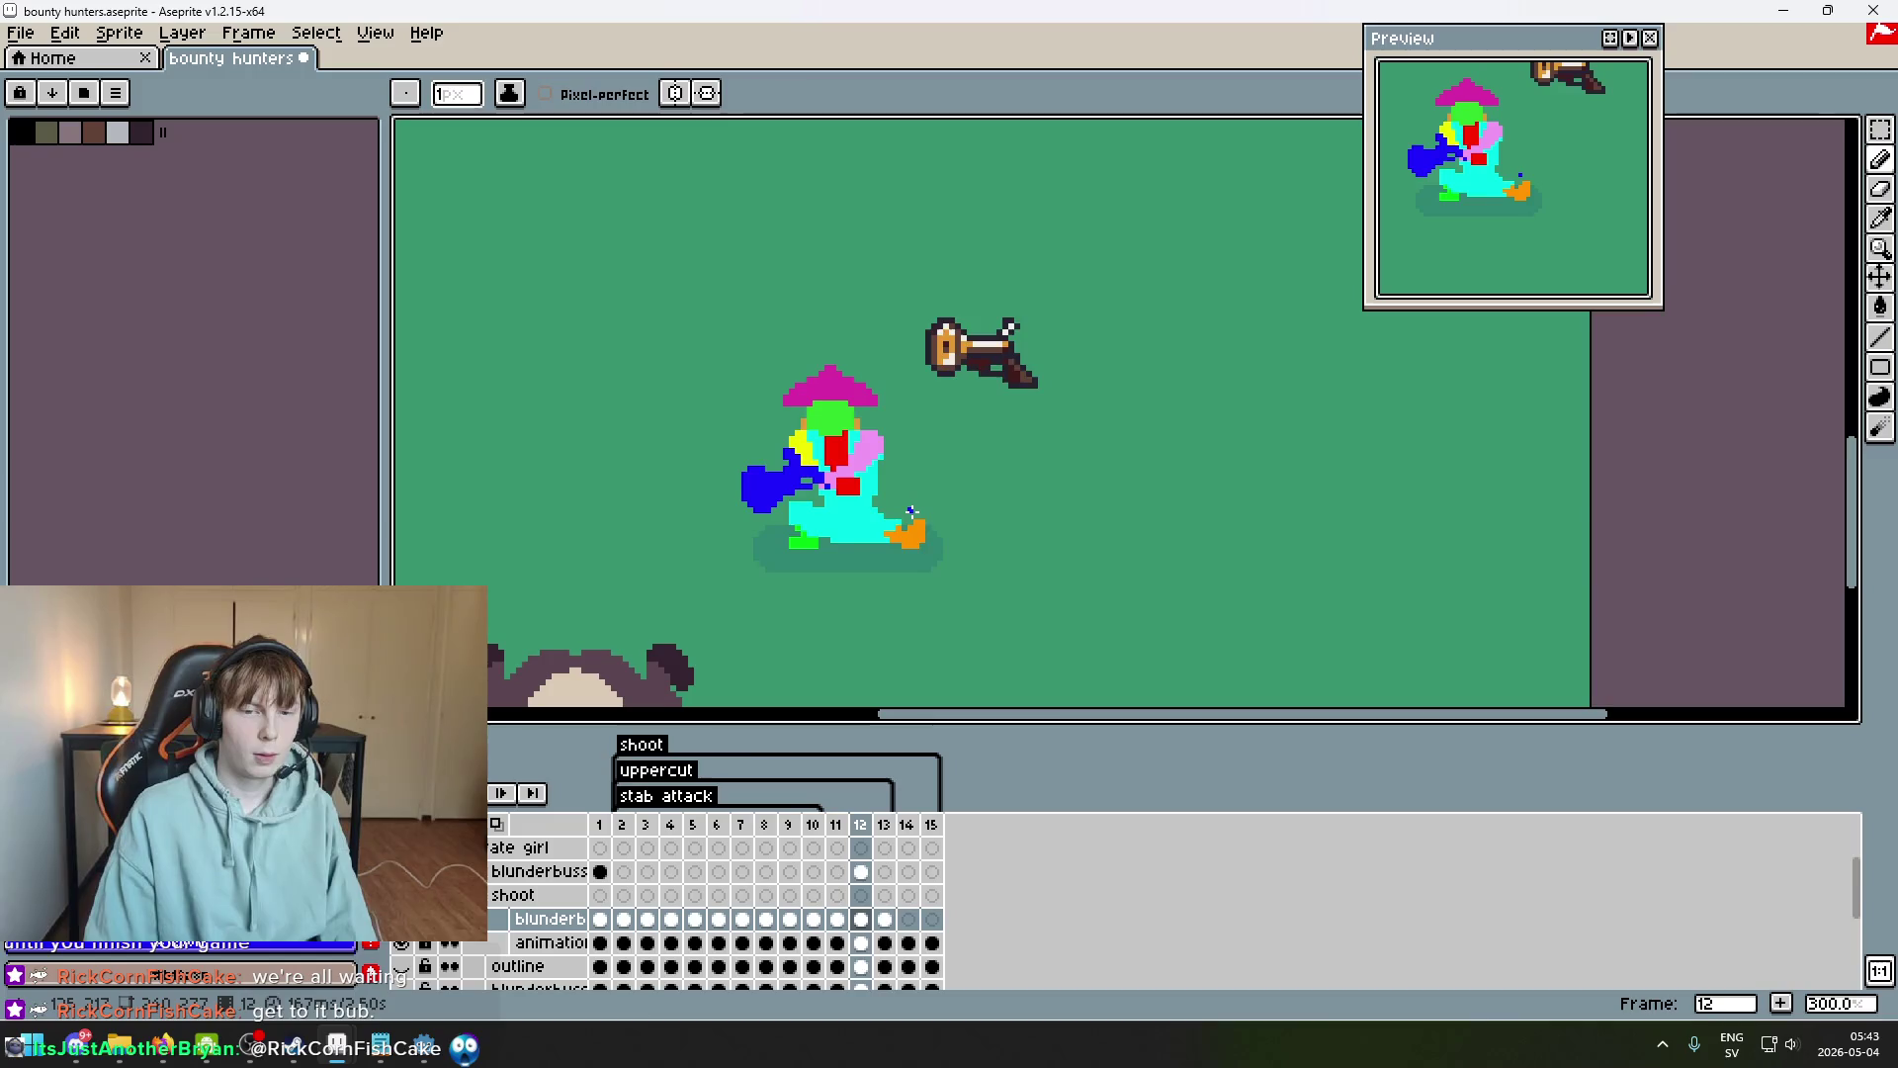
{"action": "key", "text": "Right"}
{"action": "key", "text": "Right"}
{"action": "key", "text": "Left"}
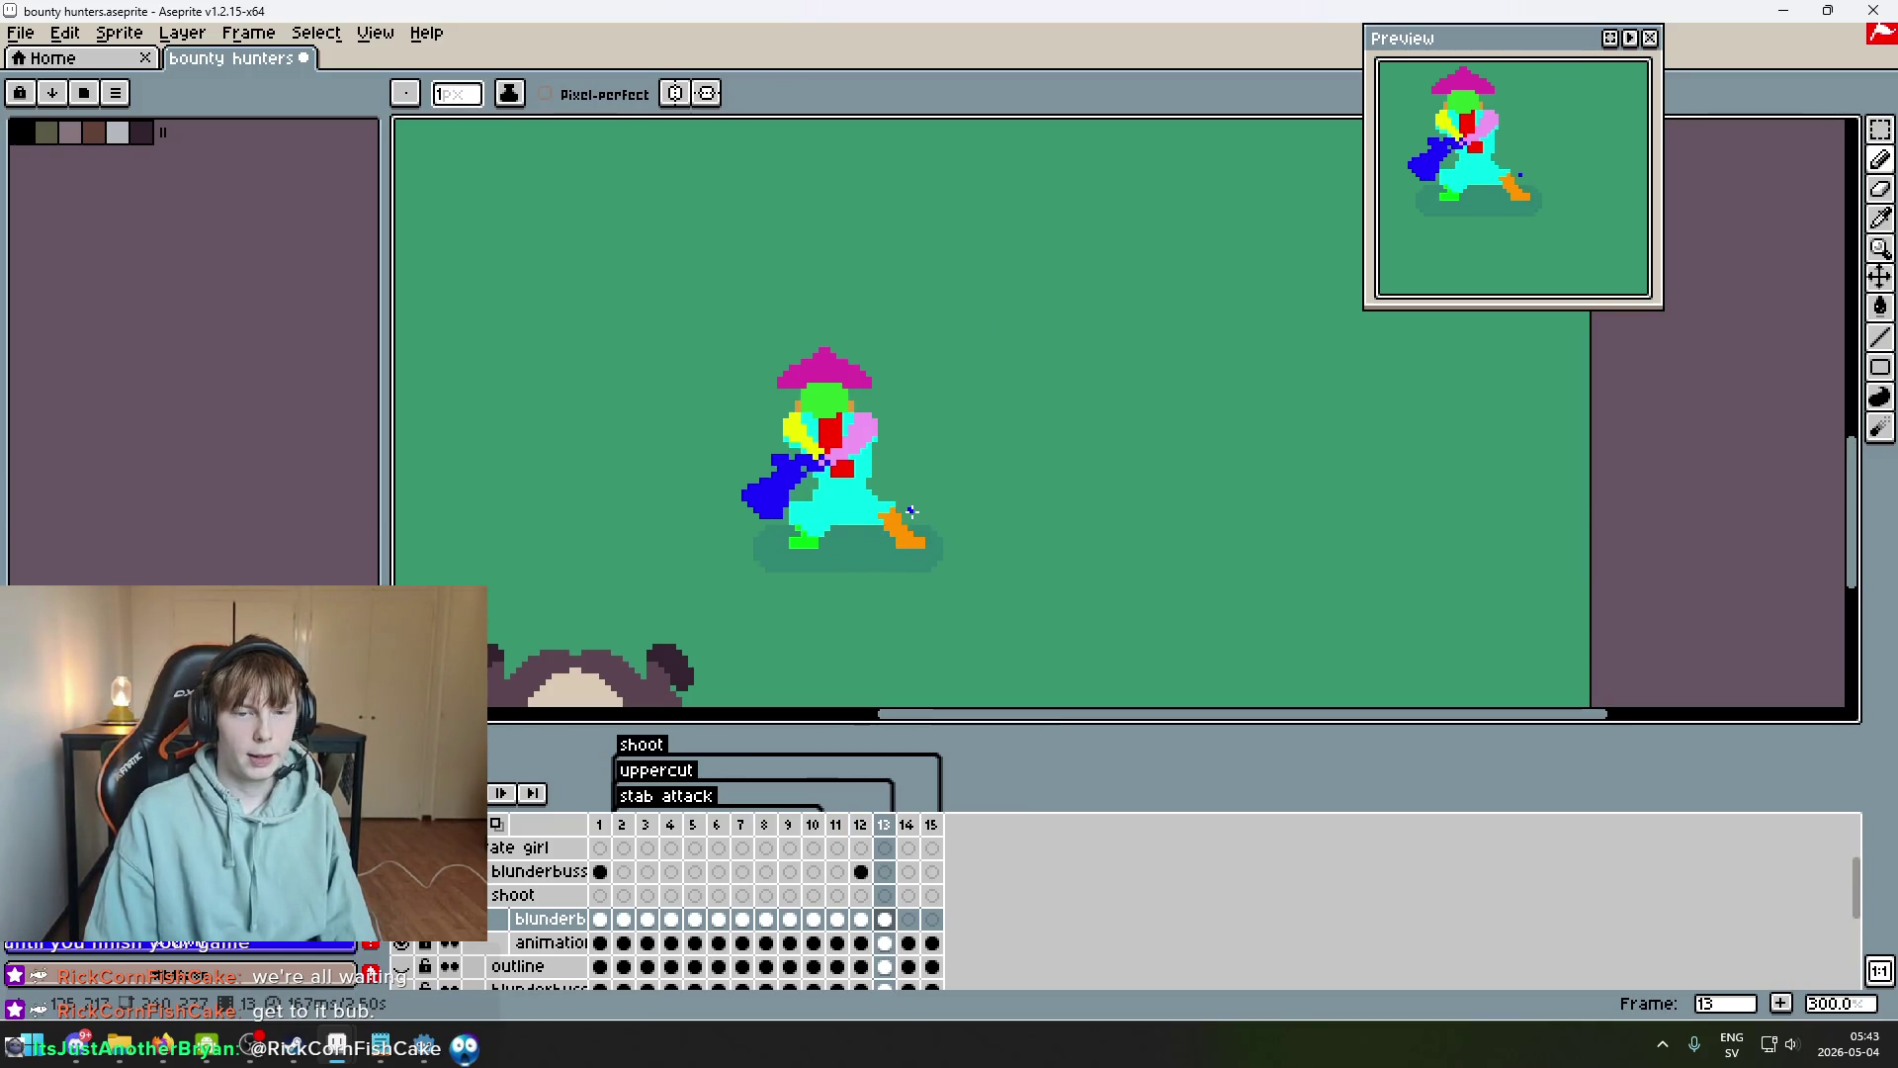
{"action": "key", "text": "Right"}
{"action": "key", "text": "Left"}
{"action": "key", "text": "Right"}
{"action": "key", "text": "Left"}
{"action": "key", "text": "Right"}
{"action": "key", "text": "Left"}
{"action": "key", "text": "Left"}
{"action": "key", "text": "Left"}
{"action": "key", "text": "Left"}
{"action": "key", "text": "Left"}
{"action": "key", "text": "Left"}
{"action": "key", "text": "Right"}
{"action": "key", "text": "Right"}
{"action": "key", "text": "Right"}
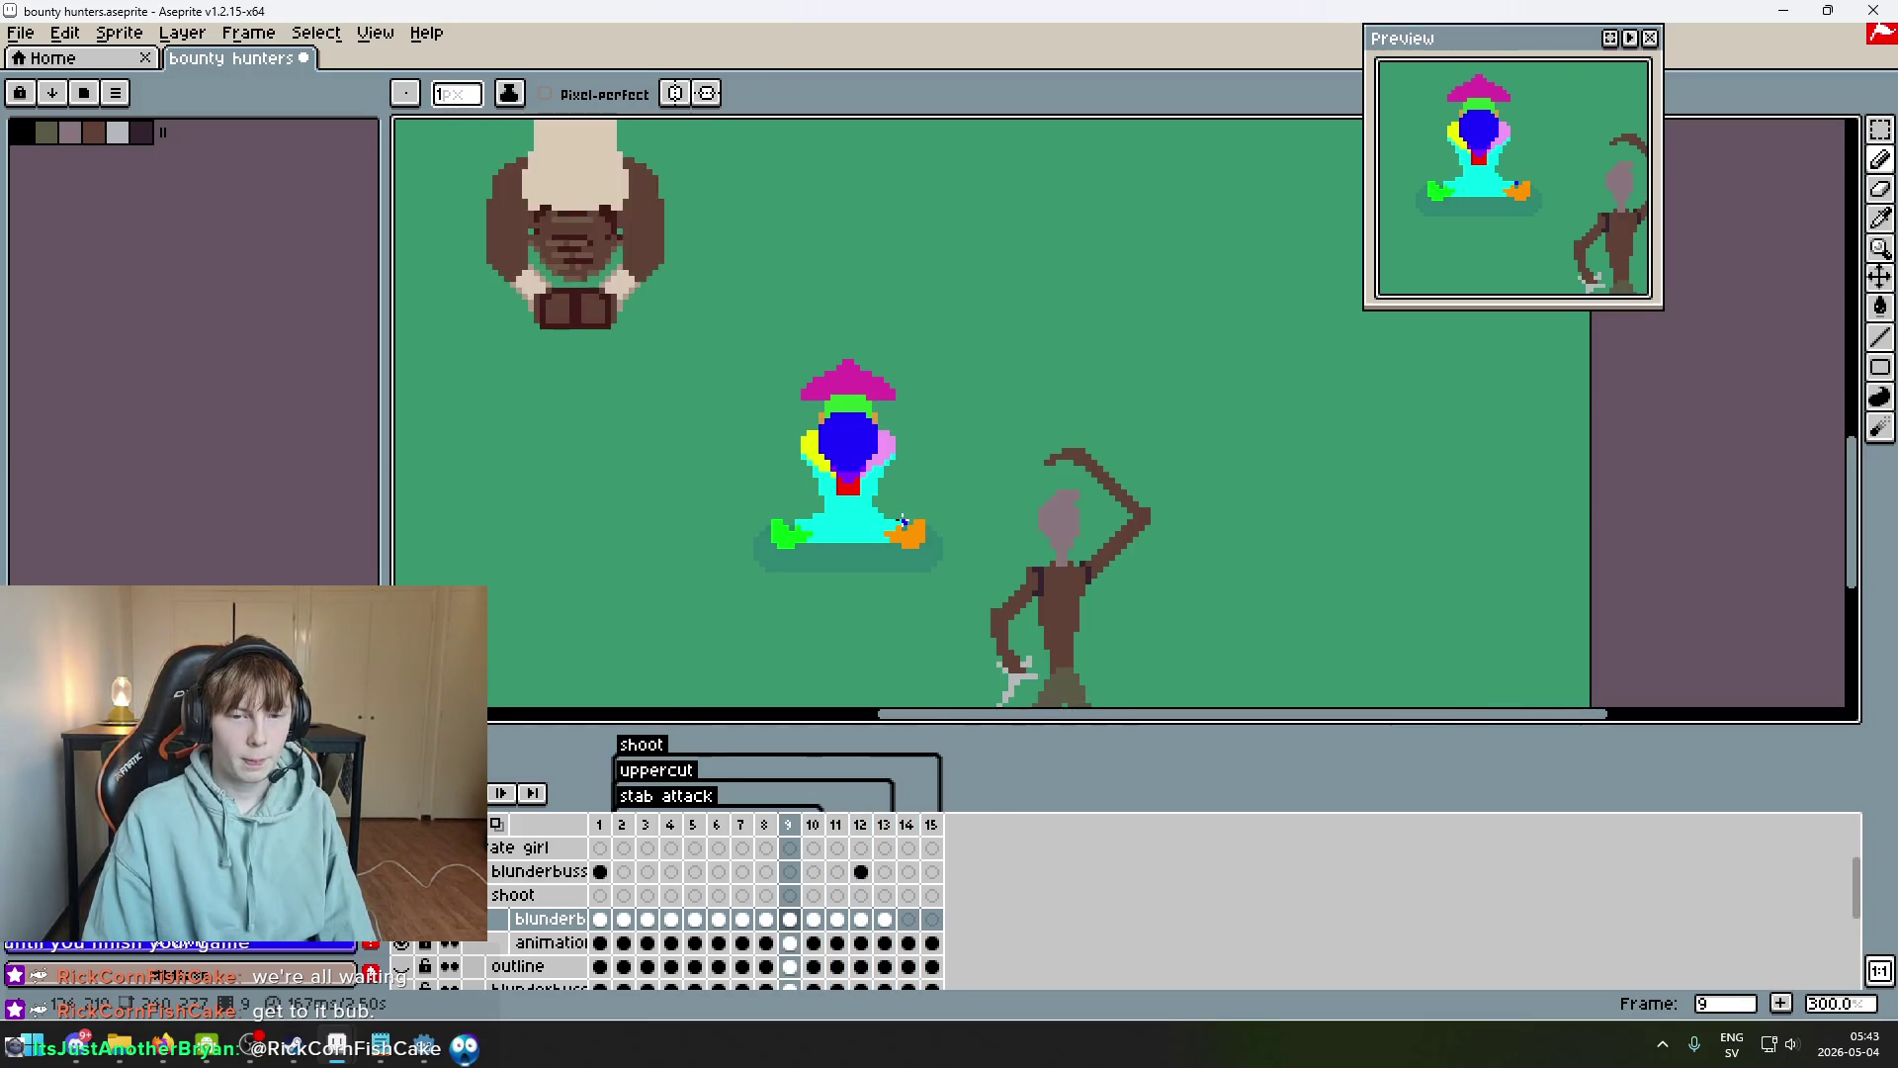
Step through the earlier poses between frames 5 and 9 to review them.
{"action": "key", "text": "Left"}
{"action": "key", "text": "Left"}
{"action": "key", "text": "Left"}
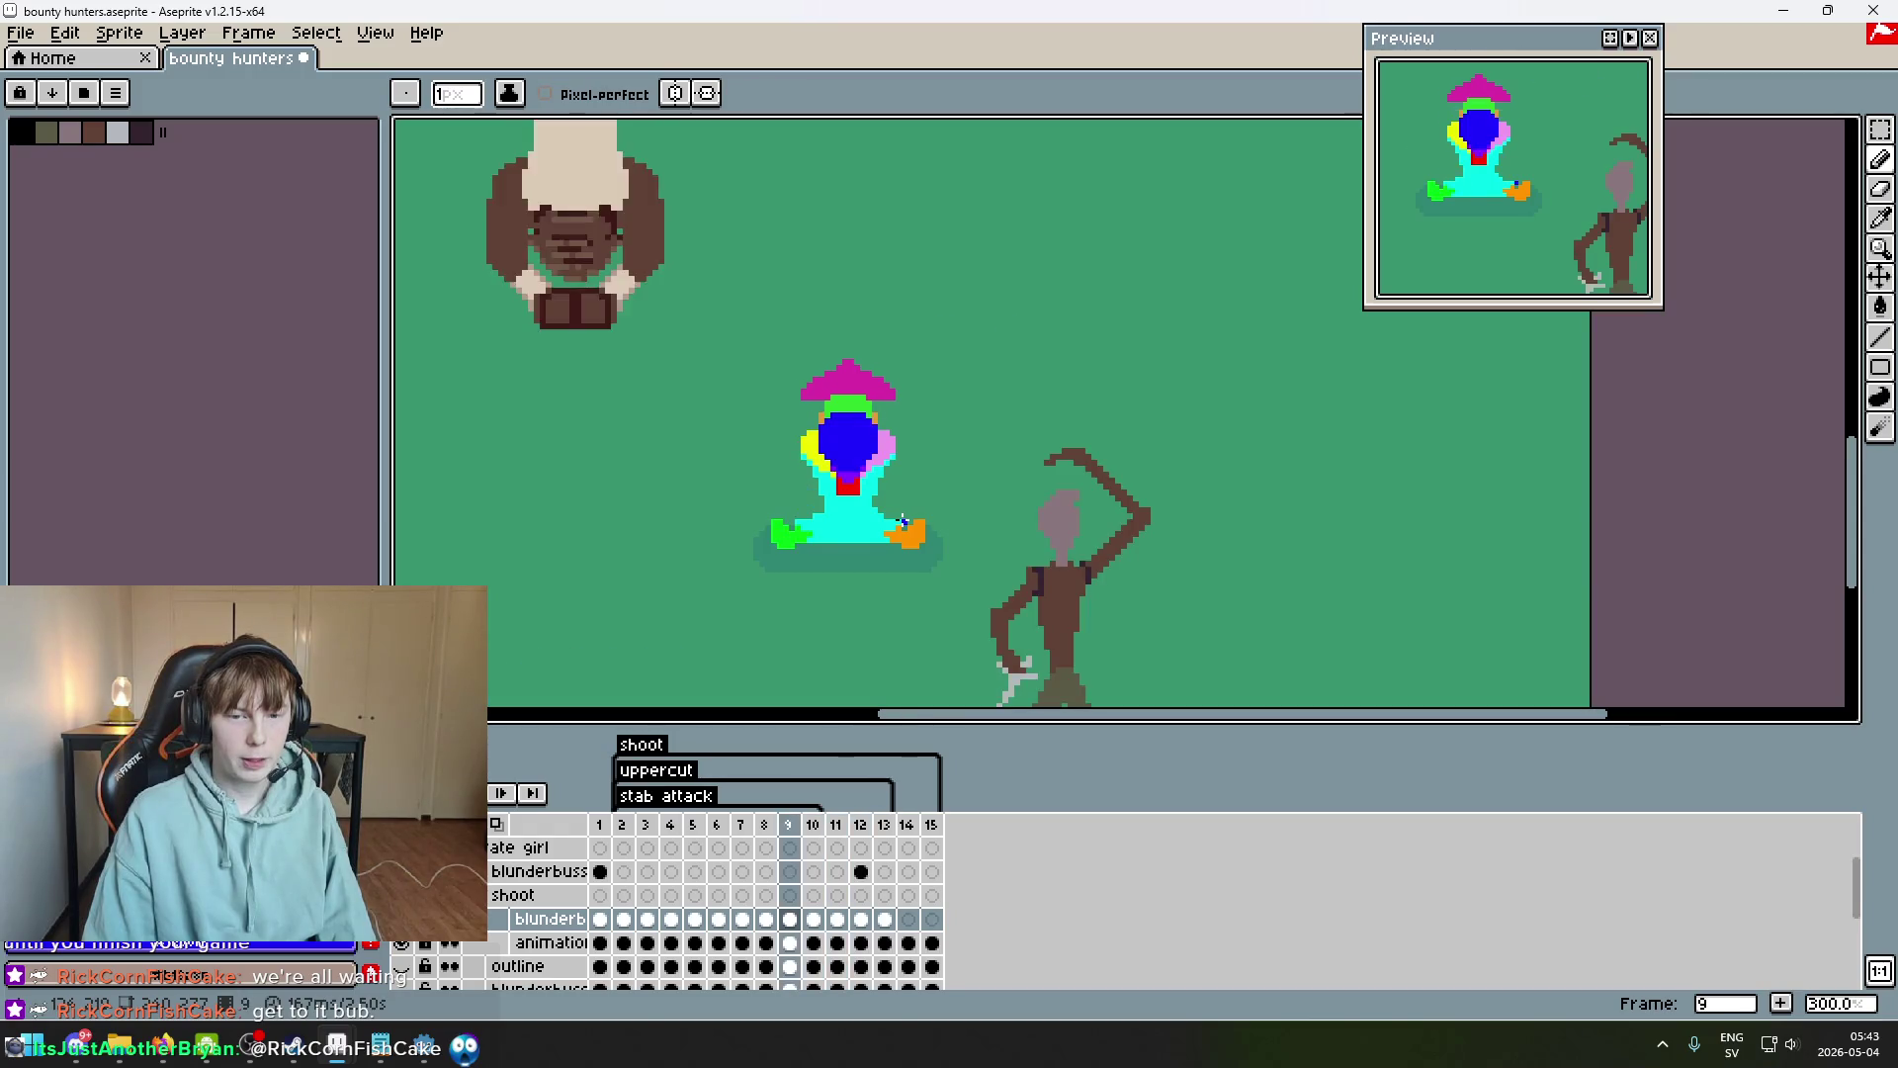
{"action": "key", "text": "Left"}
{"action": "key", "text": "Left"}
{"action": "key", "text": "Right"}
{"action": "key", "text": "Right"}
{"action": "key", "text": "Right"}
{"action": "key", "text": "Right"}
{"action": "key", "text": "Right"}
{"action": "key", "text": "Right"}
{"action": "key", "text": "Right"}
{"action": "key", "text": "Right"}
{"action": "key", "text": "Left"}
{"action": "key", "text": "Left"}
{"action": "key", "text": "Left"}
{"action": "key", "text": "Left"}
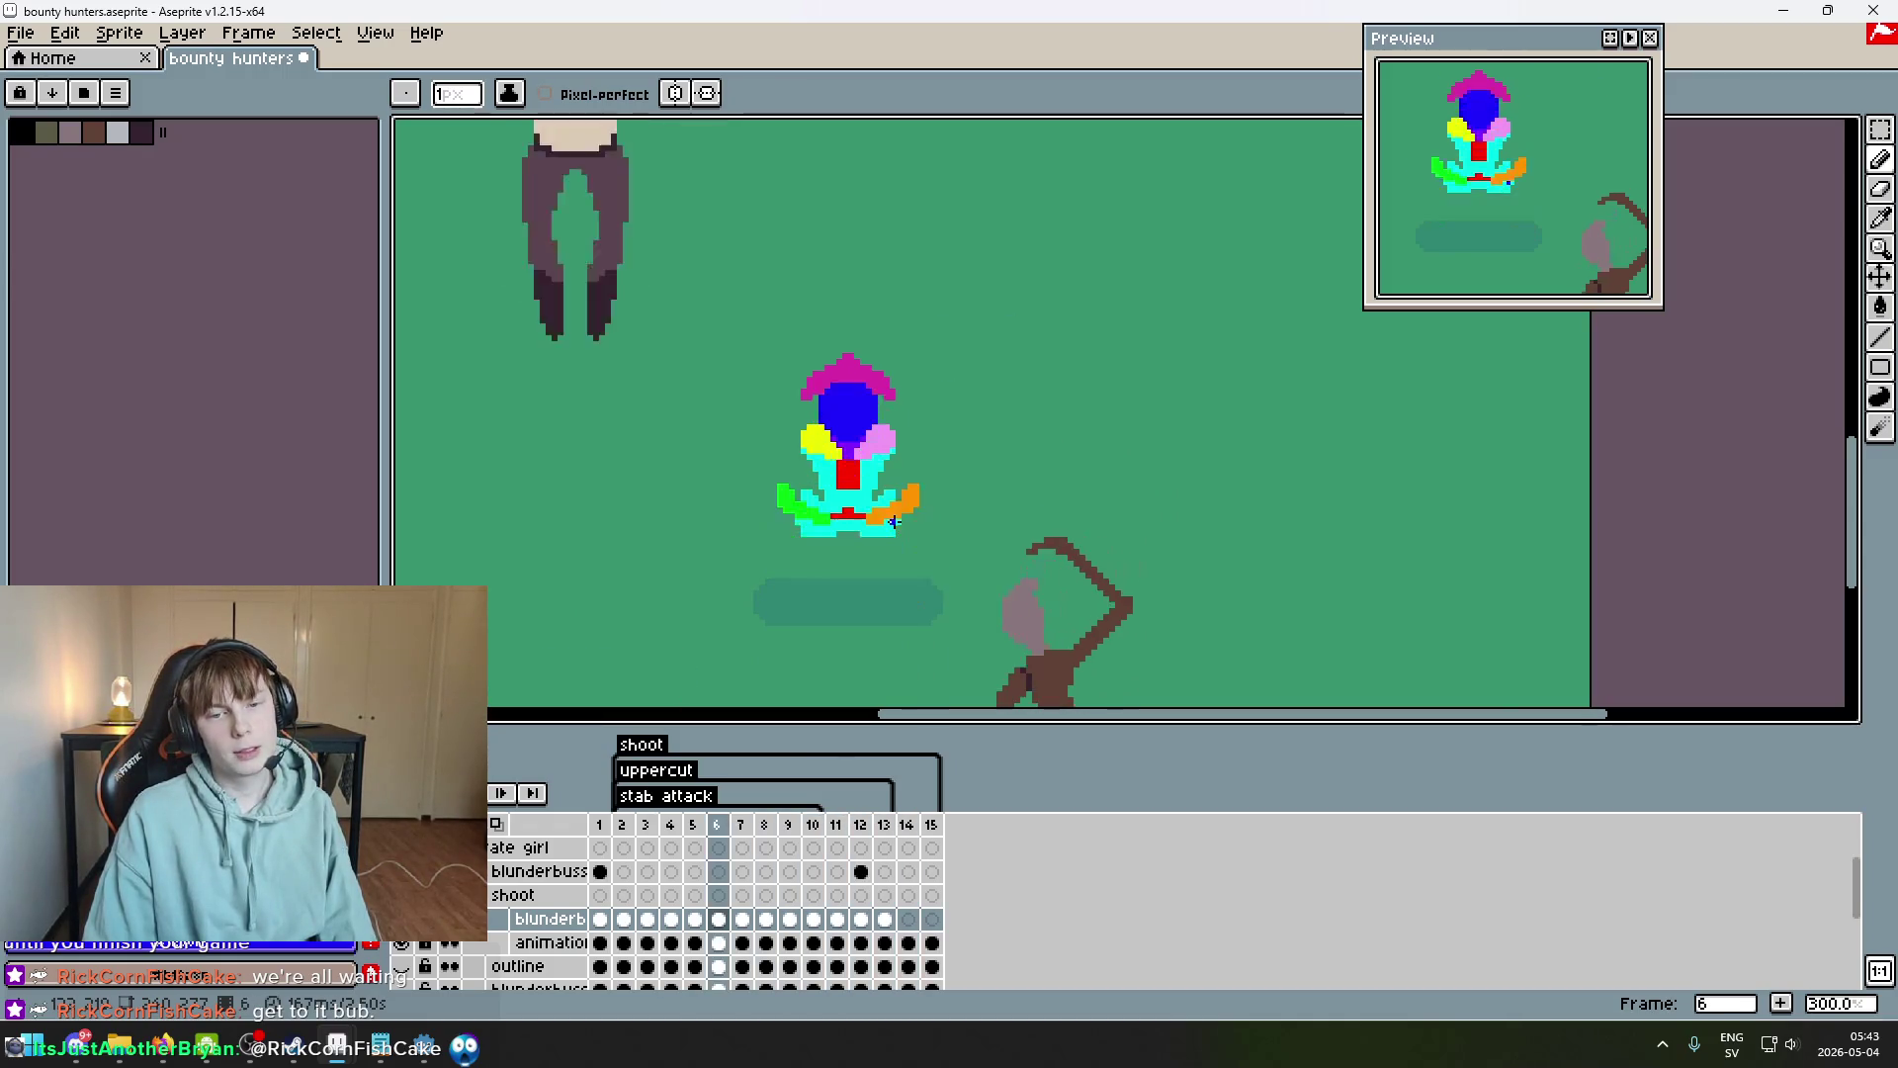
{"action": "key", "text": "Right"}
{"action": "key", "text": "Right"}
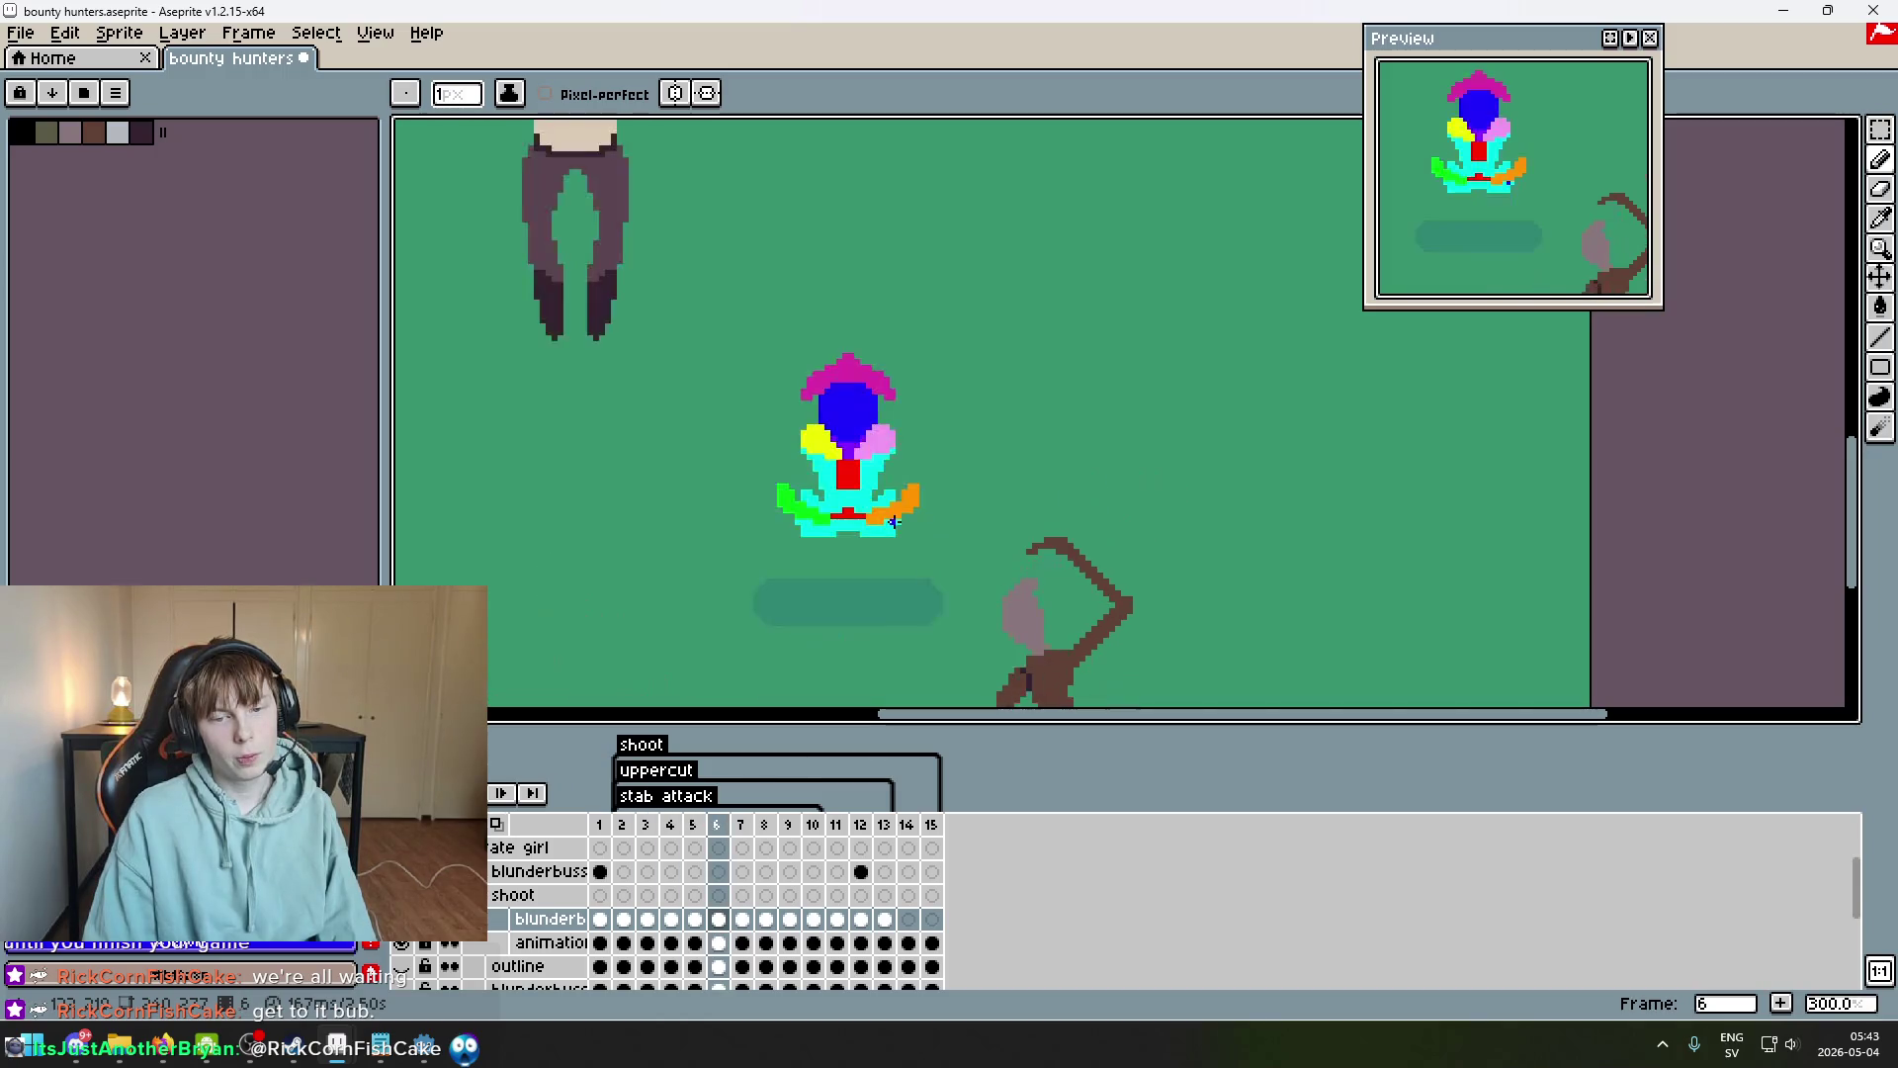
{"action": "key", "text": "Right"}
{"action": "key", "text": "Right"}
{"action": "key", "text": "Left"}
{"action": "key", "text": "Left"}
{"action": "key", "text": "Left"}
{"action": "key", "text": "Left"}
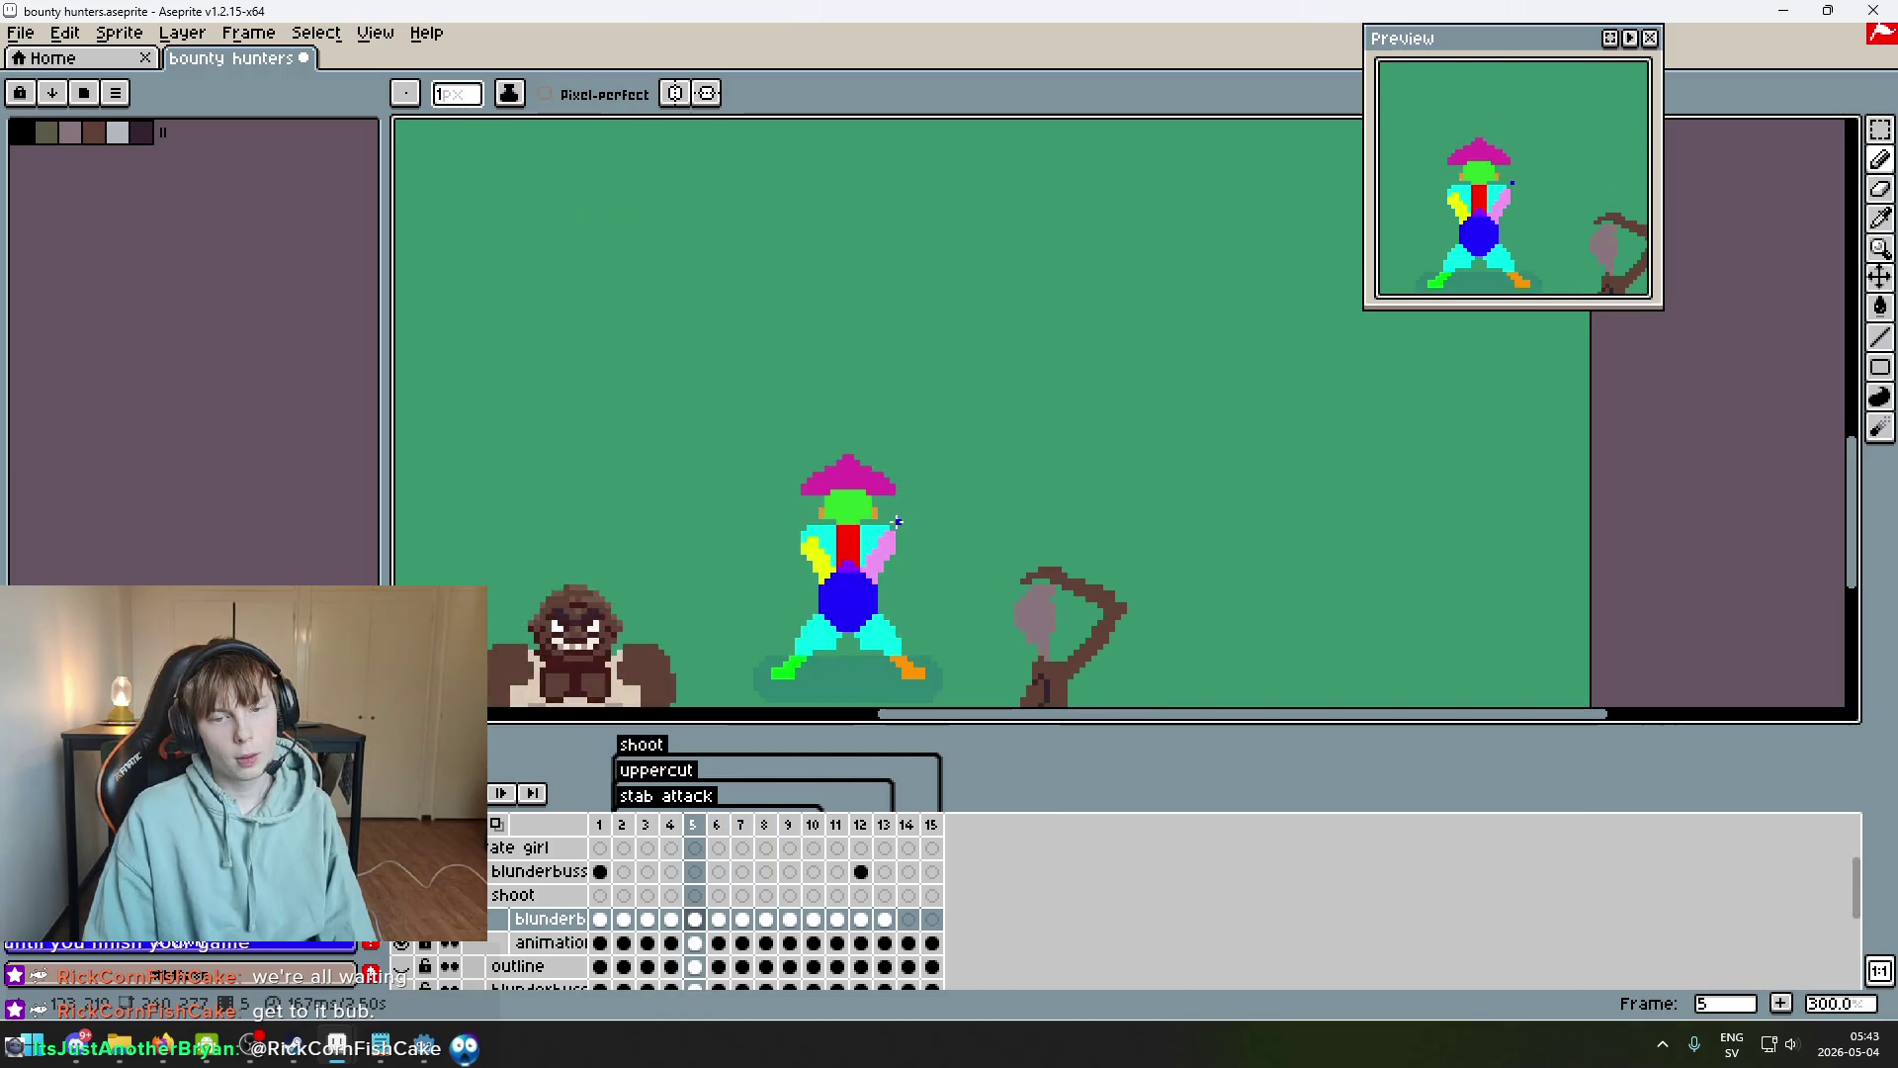
Box-select the pirate in frame 5, then deselect and play through the animation.
{"action": "left_click_drag", "start_coordinate": [944, 534], "coordinate": [1142, 341]}
{"action": "key", "text": "m"}
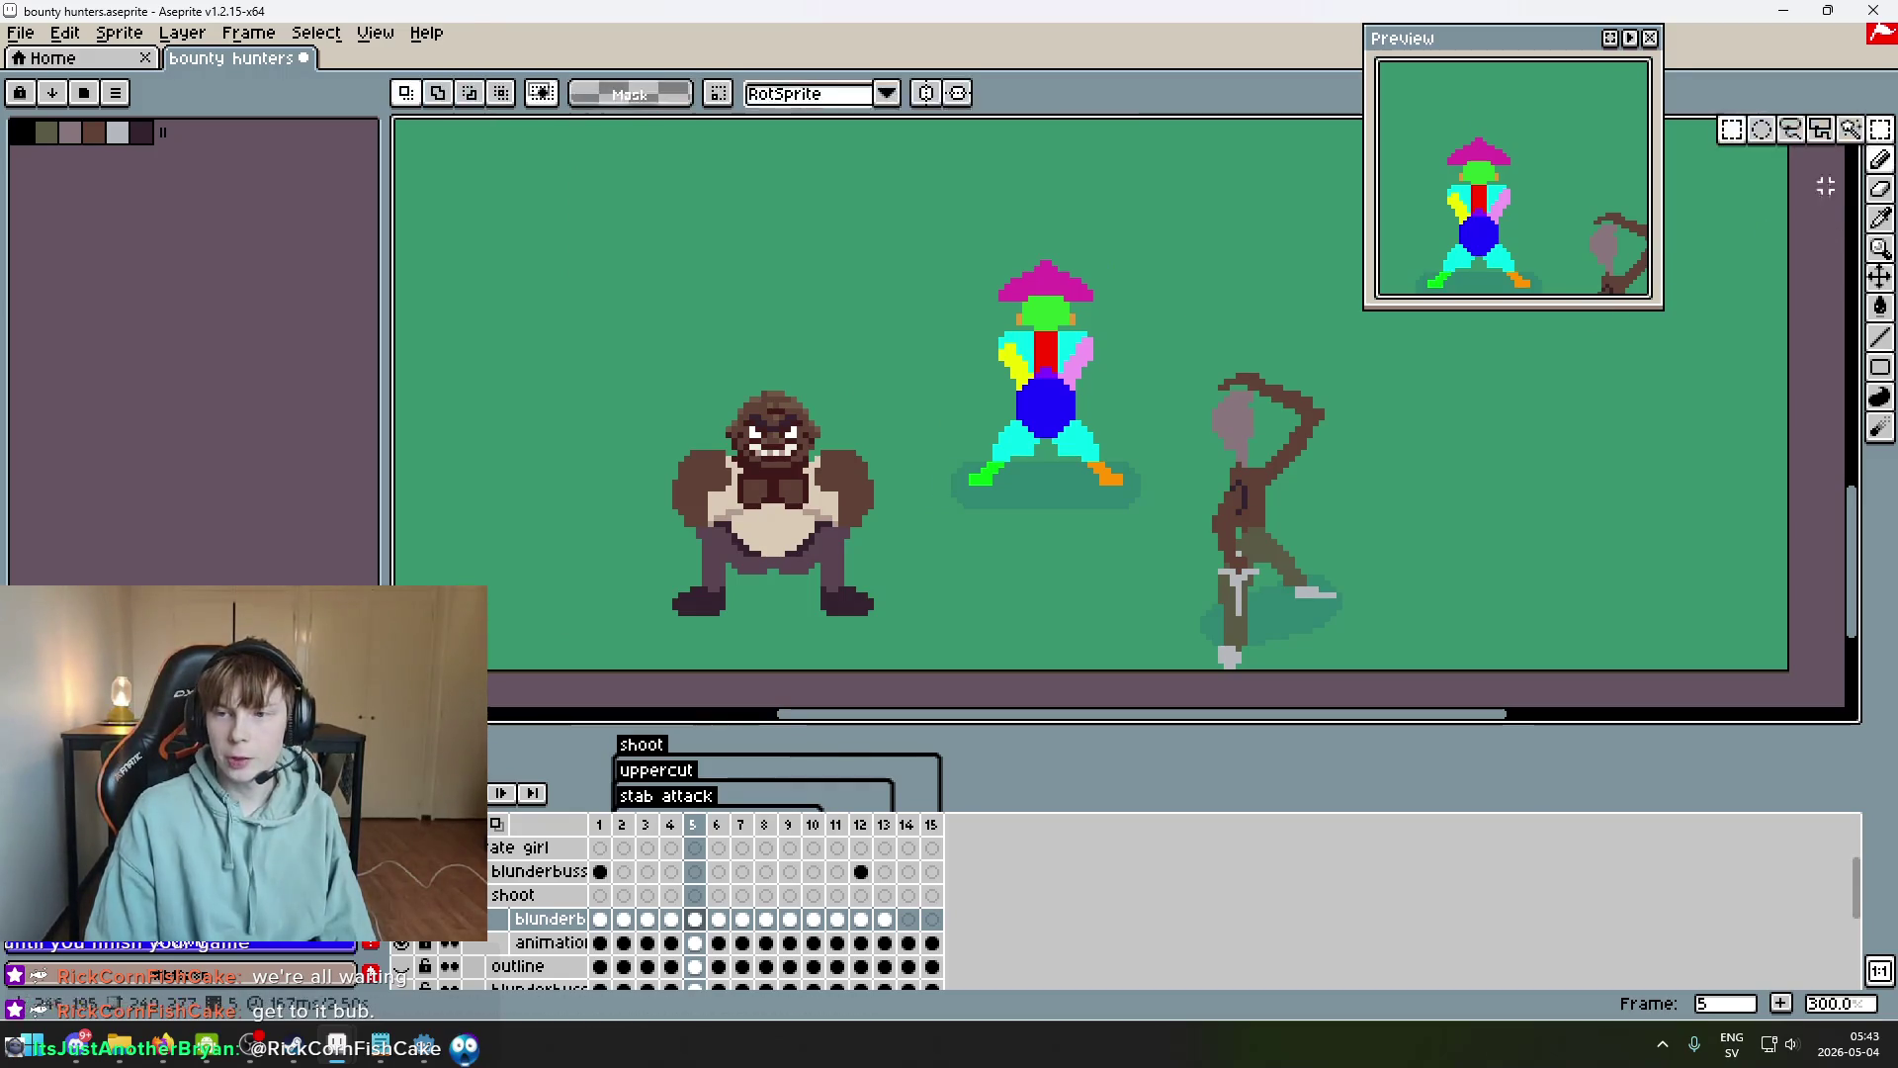
{"action": "left_click_drag", "start_coordinate": [1168, 488], "coordinate": [971, 304]}
{"action": "key", "text": "ctrl+d"}
{"action": "key", "text": "Right"}
{"action": "key", "text": "Right"}
{"action": "key", "text": "Right"}
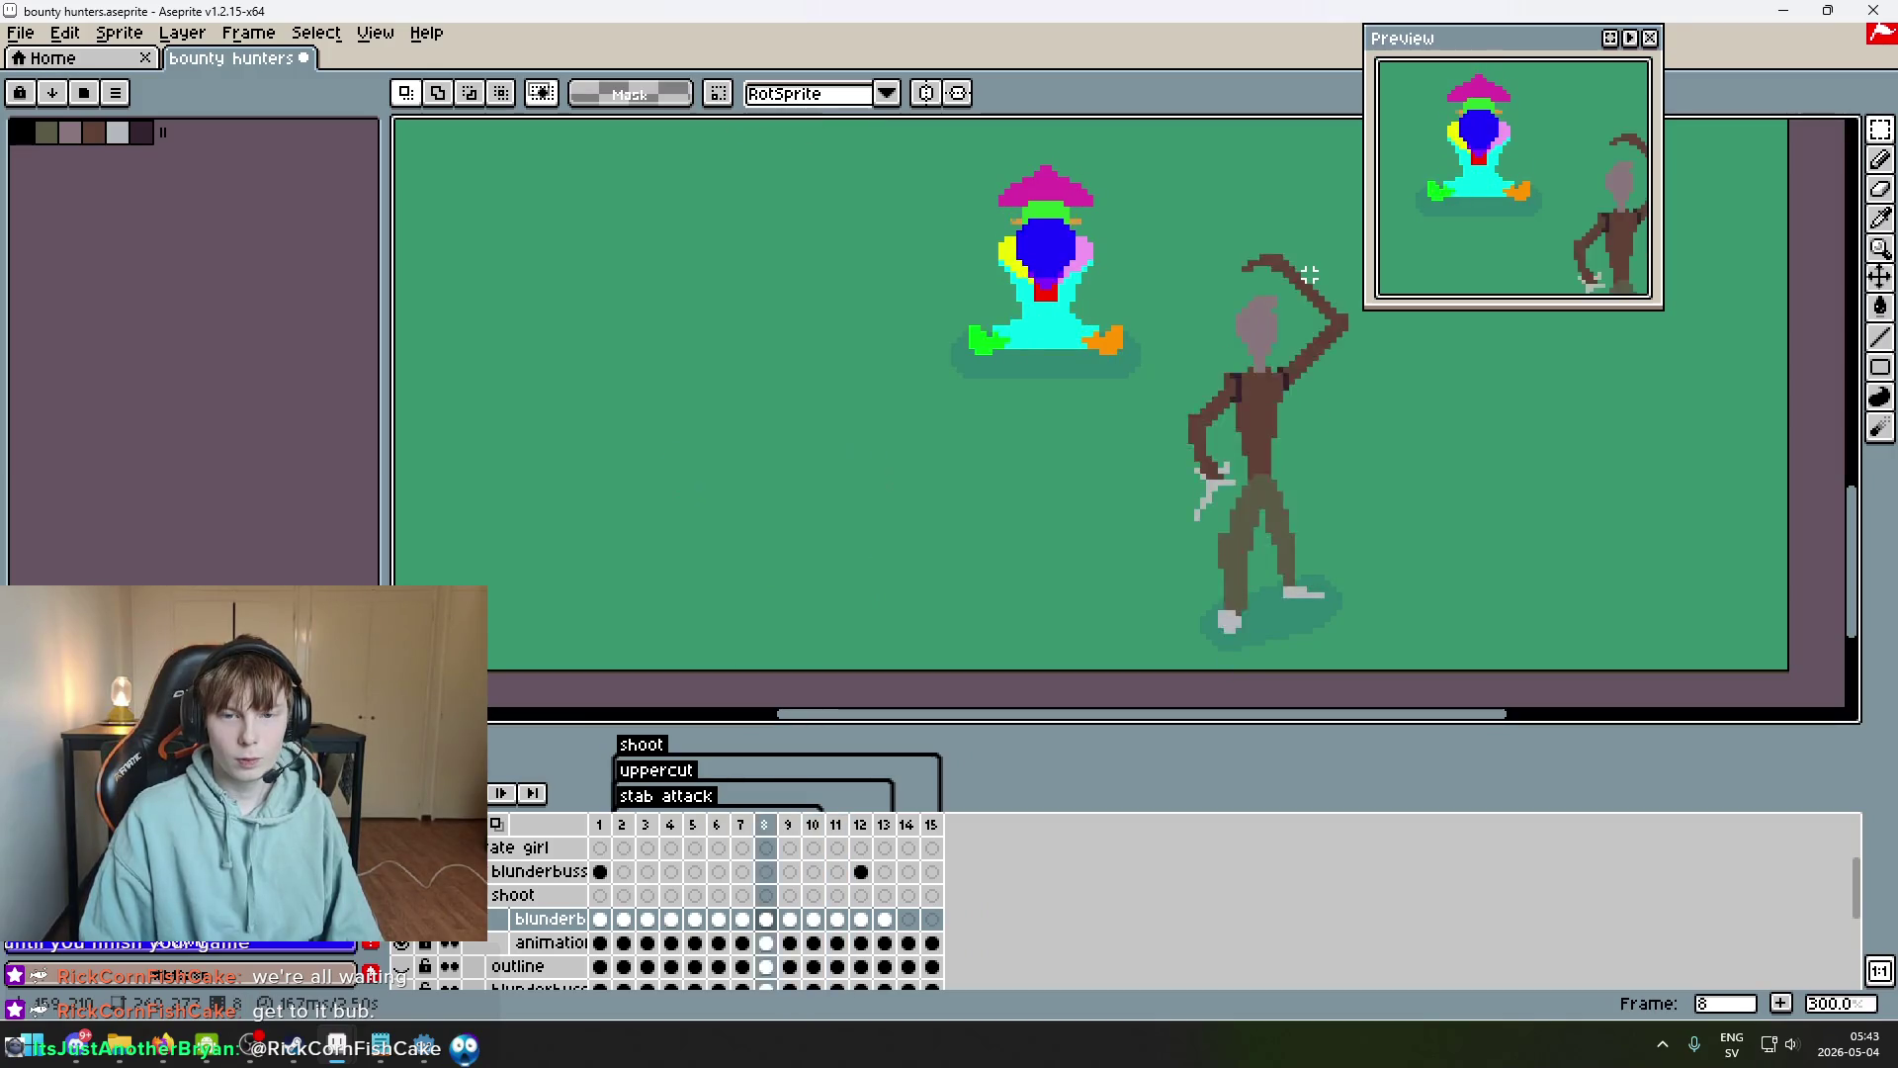
{"action": "key", "text": "Return"}
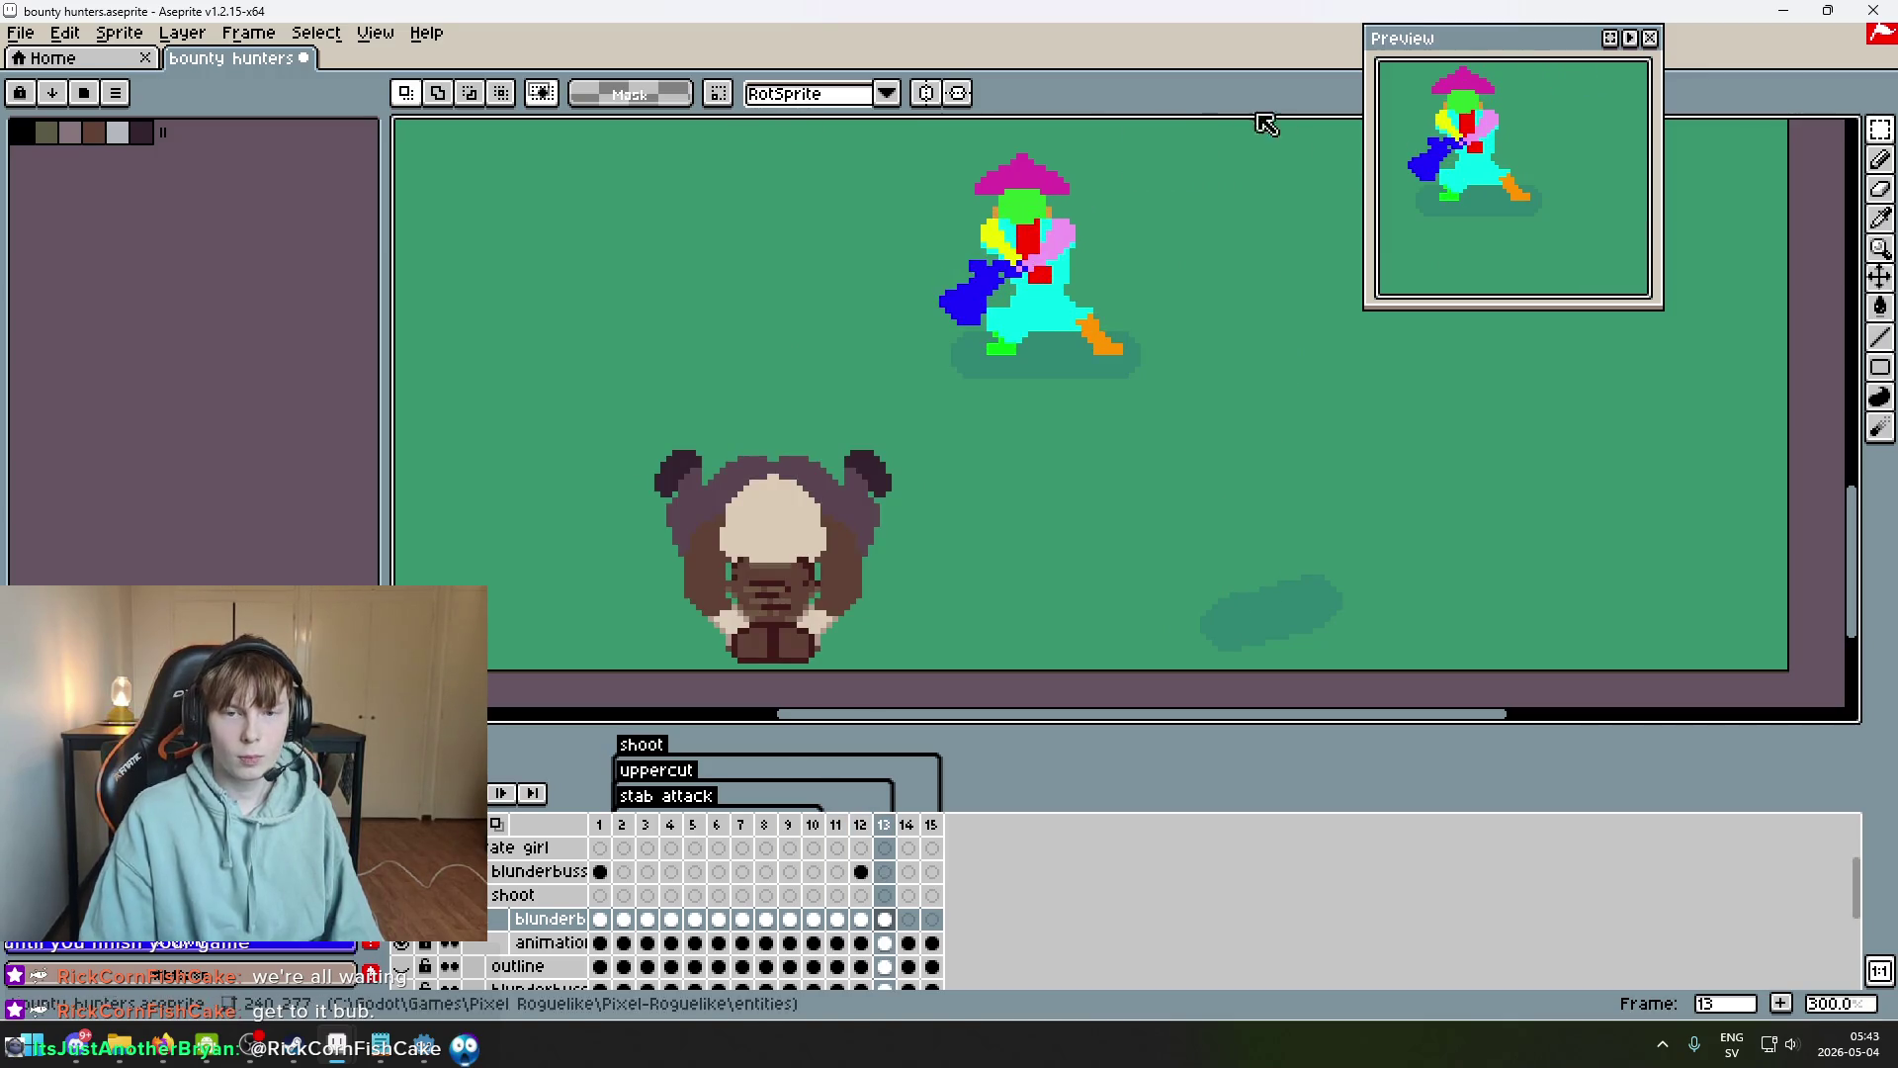
Compare frame 12 against frame 13 up close.
{"action": "left_click_drag", "start_coordinate": [1225, 228], "coordinate": [1173, 372]}
{"action": "key", "text": "Left"}
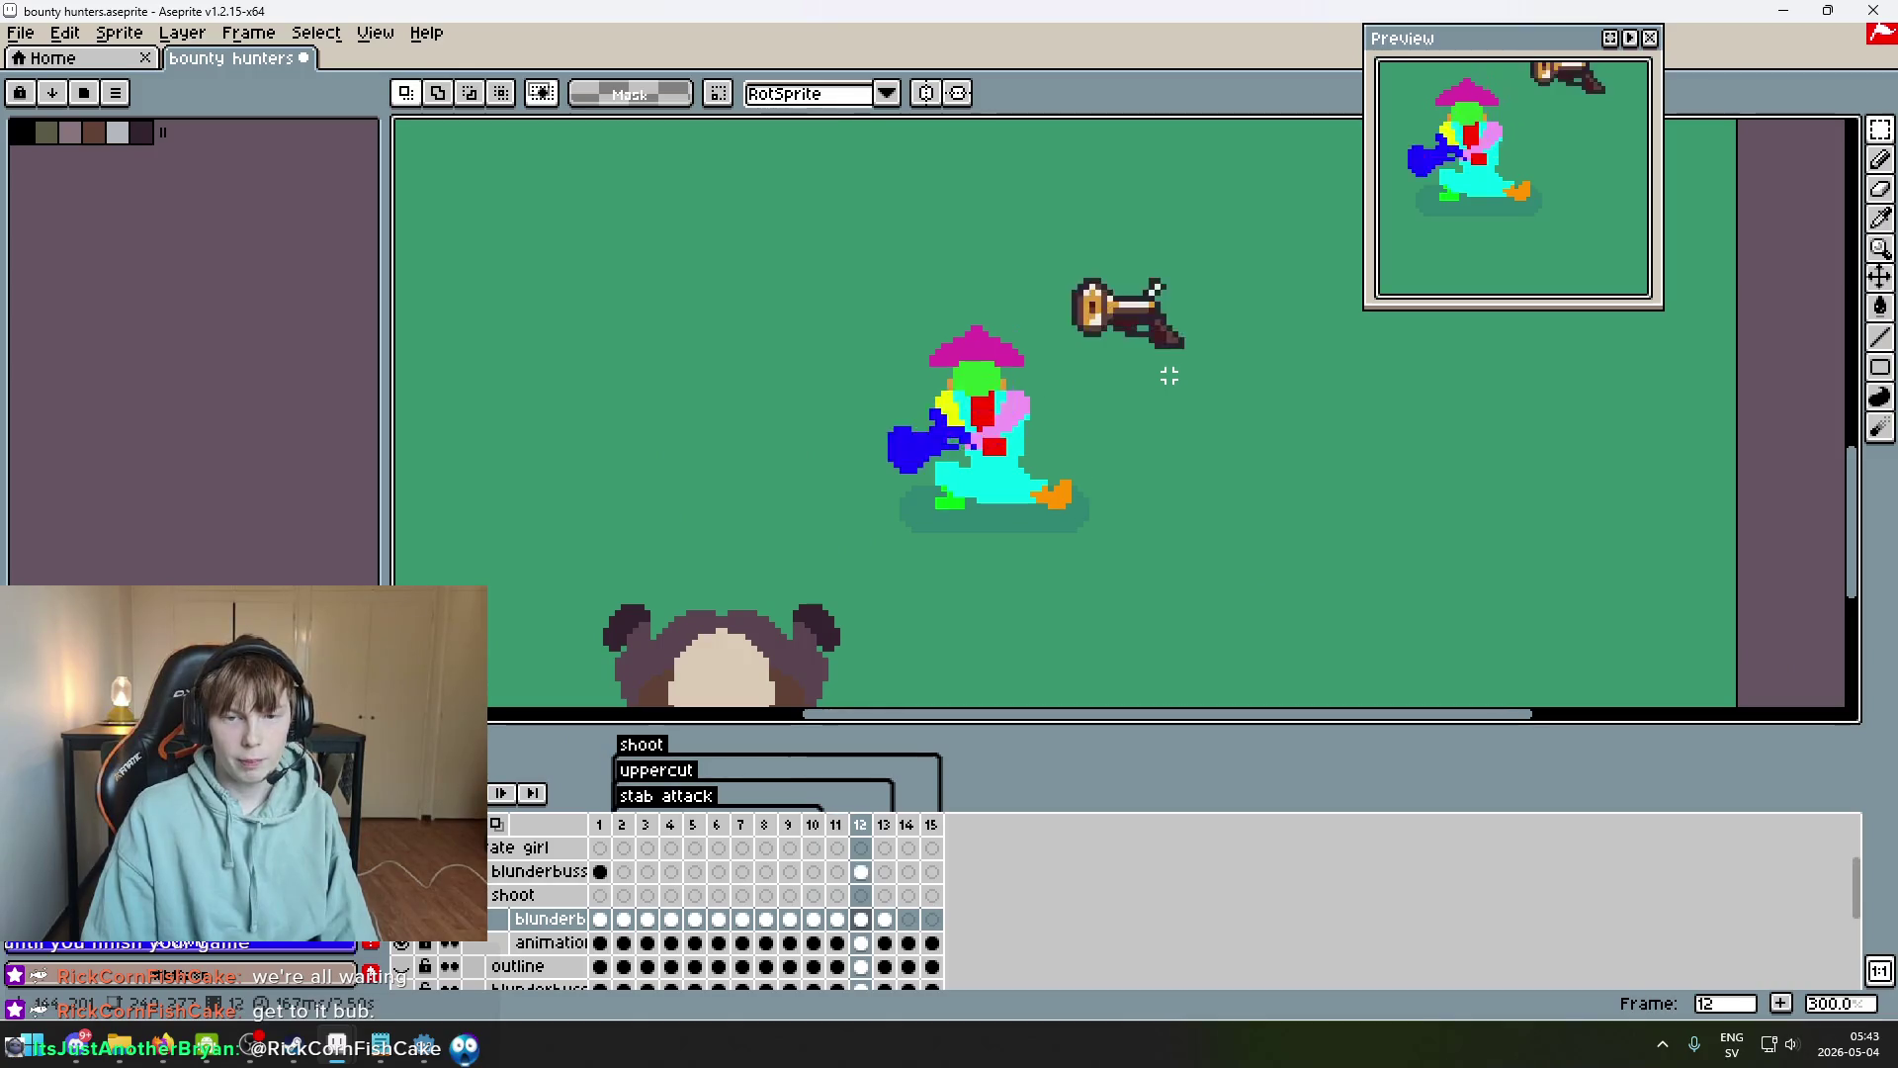
{"action": "key", "text": "Right"}
{"action": "scroll", "coordinate": [969, 390], "scroll_direction": "up", "scroll_amount": 4}
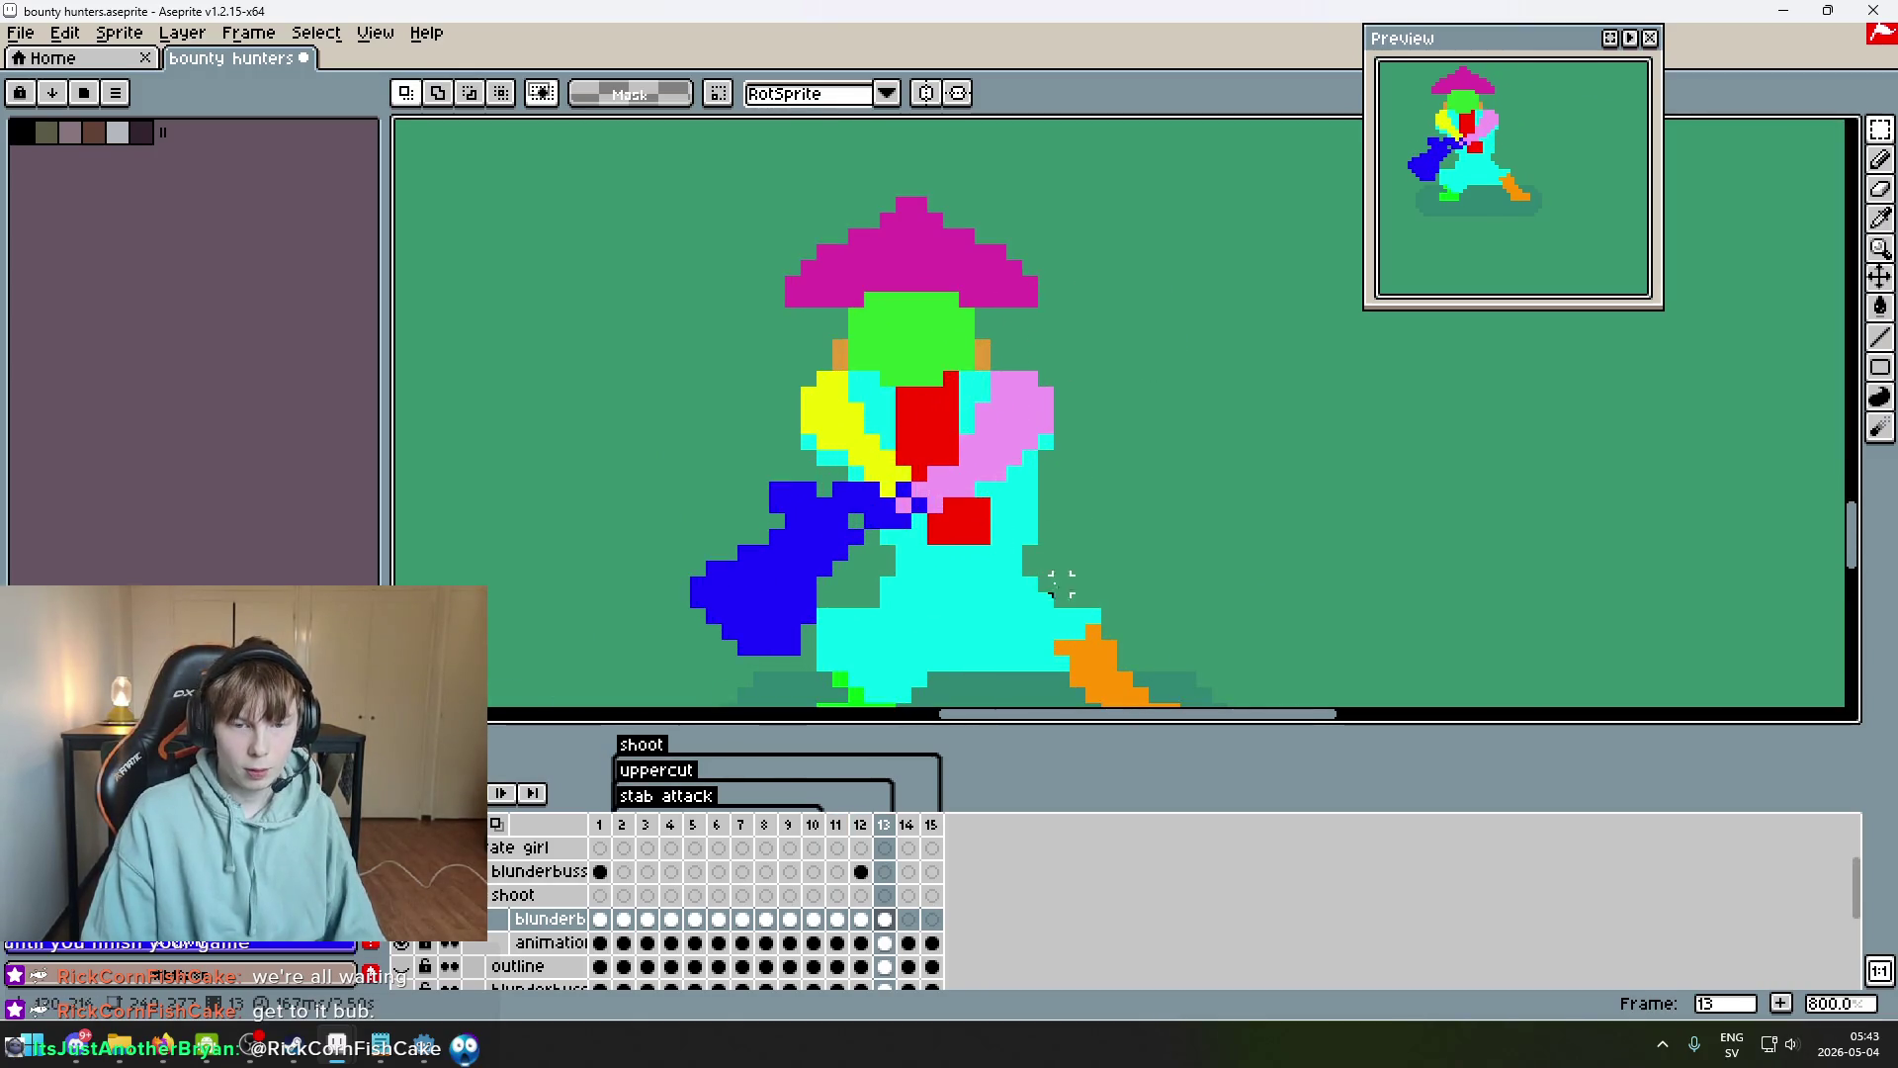
{"action": "scroll", "coordinate": [1092, 633], "scroll_direction": "down", "scroll_amount": 2}
{"action": "key", "text": "Left"}
{"action": "key", "text": "Right"}
Select all of frame 13 and nudge the gun and chest down one pixel.
{"action": "left_click_drag", "start_coordinate": [1167, 580], "coordinate": [1074, 524]}
{"action": "key", "text": "ctrl+a"}
{"action": "key", "text": "Down"}
{"action": "key", "text": "Down"}
{"action": "key", "text": "ctrl+d"}
{"action": "key", "text": "Left"}
{"action": "key", "text": "Right"}
Paste the copied arms and blue body into frame 14 and drag them up onto the torso.
{"action": "key", "text": "Right"}
{"action": "key", "text": "Left"}
{"action": "key", "text": "Left"}
{"action": "key", "text": "Right"}
{"action": "key", "text": "Left"}
{"action": "key", "text": "Right"}
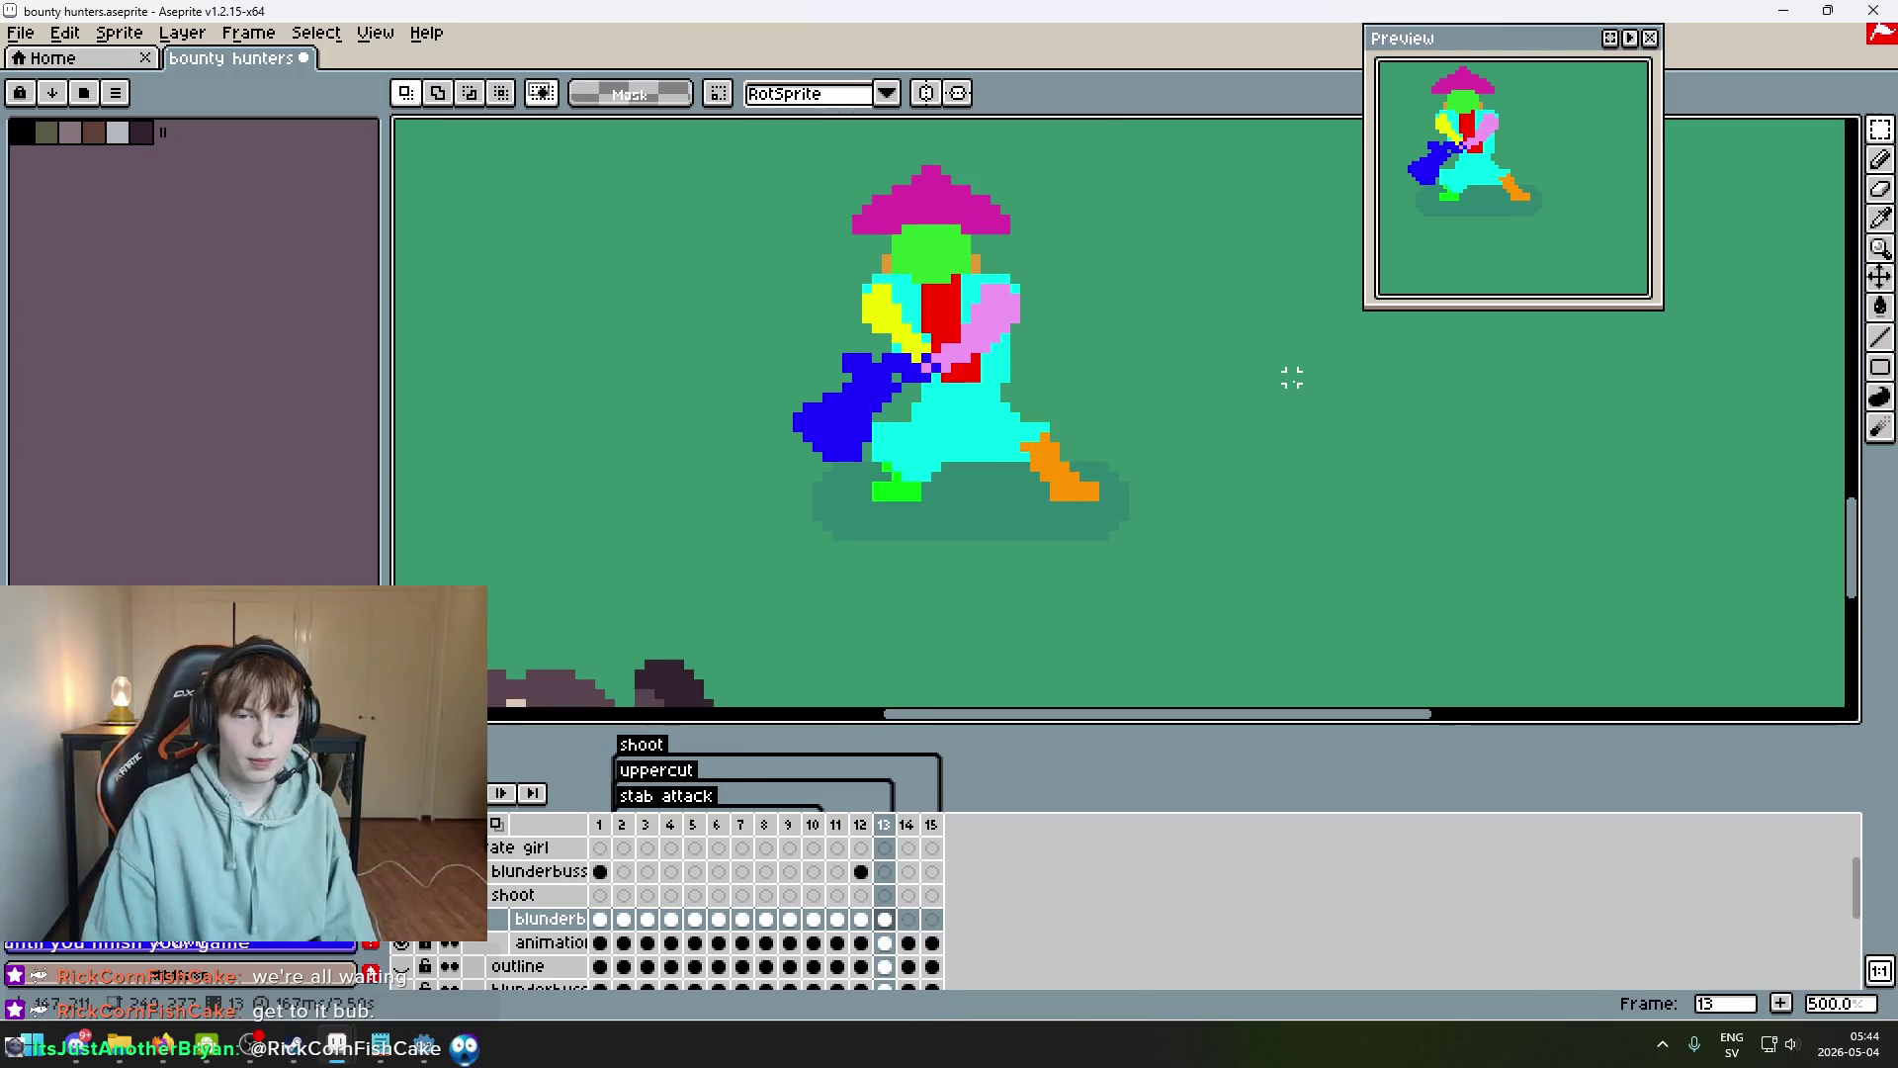
{"action": "key", "text": "Right"}
{"action": "key", "text": "Left"}
{"action": "key", "text": "Right"}
{"action": "key", "text": "ctrl+v"}
{"action": "left_click_drag", "start_coordinate": [1054, 527], "coordinate": [1064, 328]}
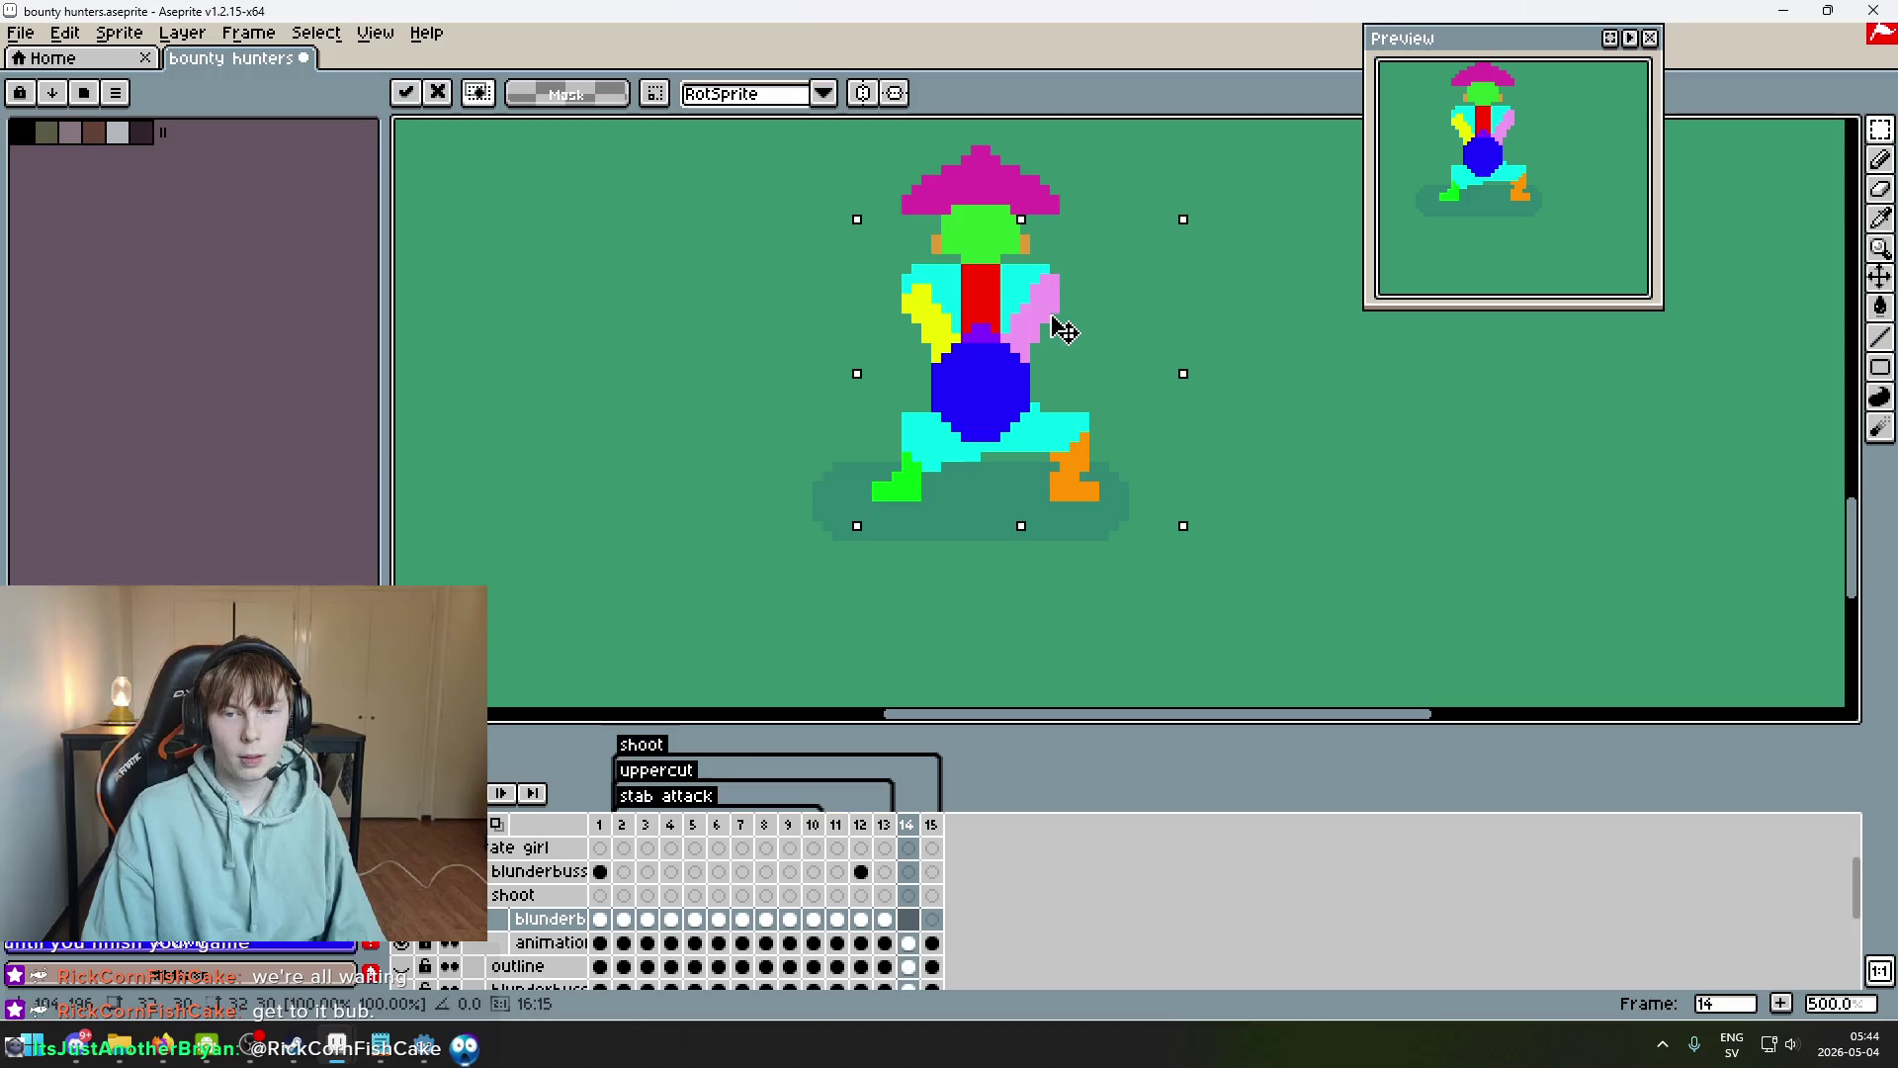
Nudge the pasted arms and body pixel by pixel onto the frame 14 torso and commit.
{"action": "key", "text": "Left"}
{"action": "key", "text": "Down"}
{"action": "key", "text": "Right"}
{"action": "key", "text": "Up"}
{"action": "key", "text": "Left"}
{"action": "key", "text": "Right"}
{"action": "key", "text": "Up"}
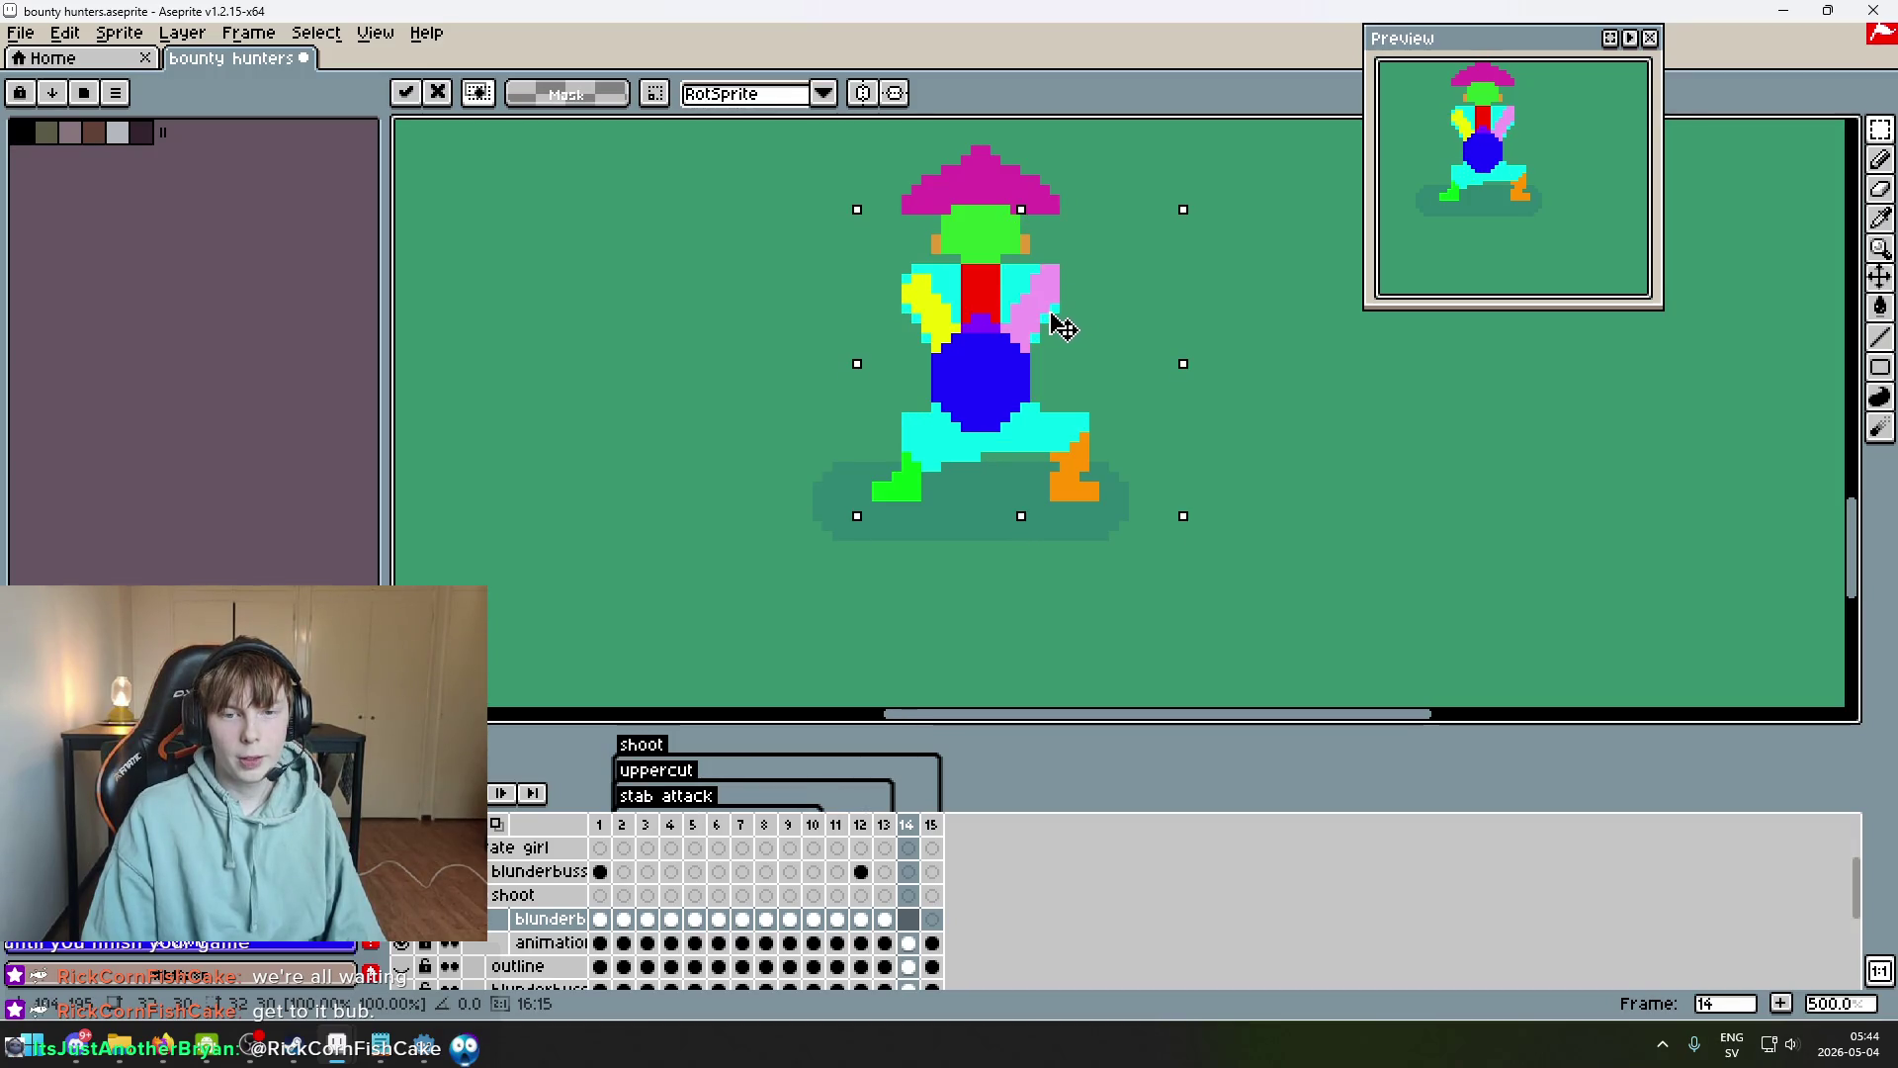
{"action": "key", "text": "Return"}
Replay the animation, then select the pirate's body and rotate it by 2.7°.
{"action": "scroll", "coordinate": [1071, 254], "scroll_direction": "up", "scroll_amount": 4}
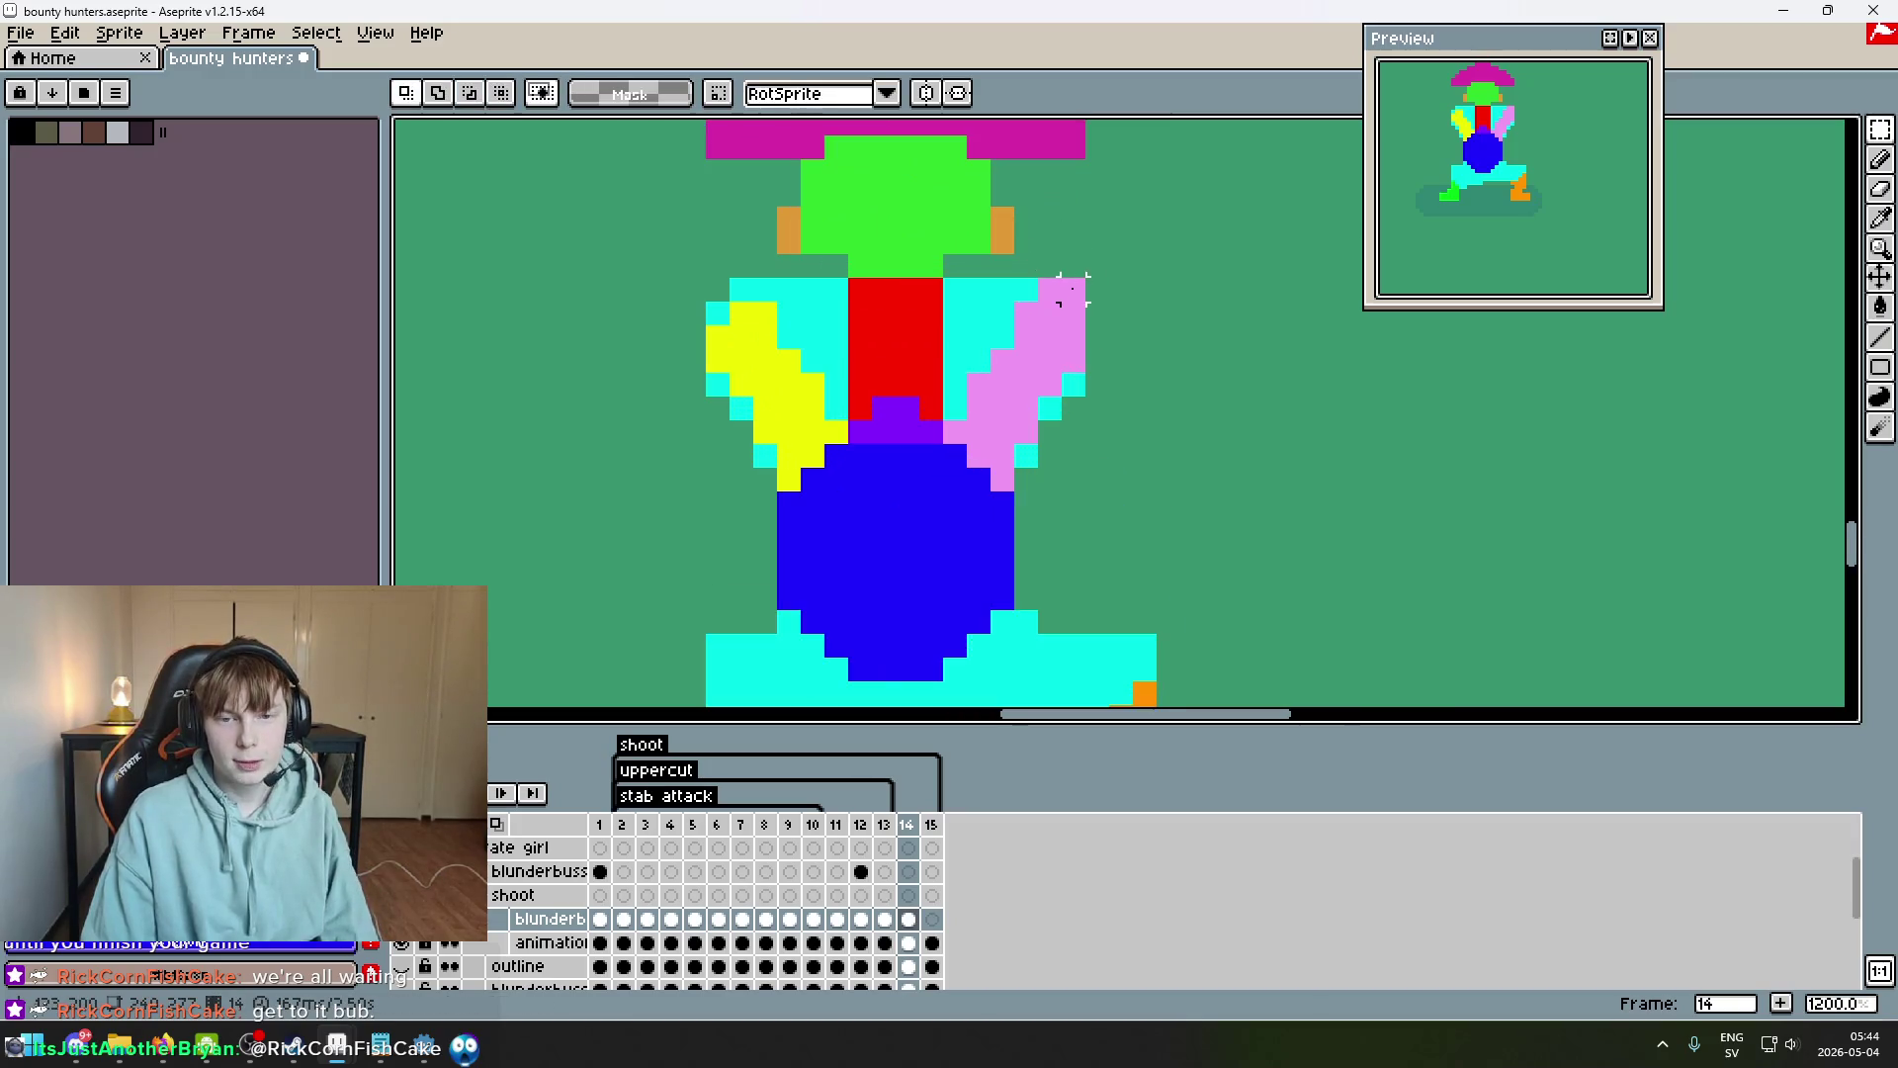
{"action": "key", "text": "Return"}
{"action": "scroll", "coordinate": [1146, 326], "scroll_direction": "down", "scroll_amount": 5}
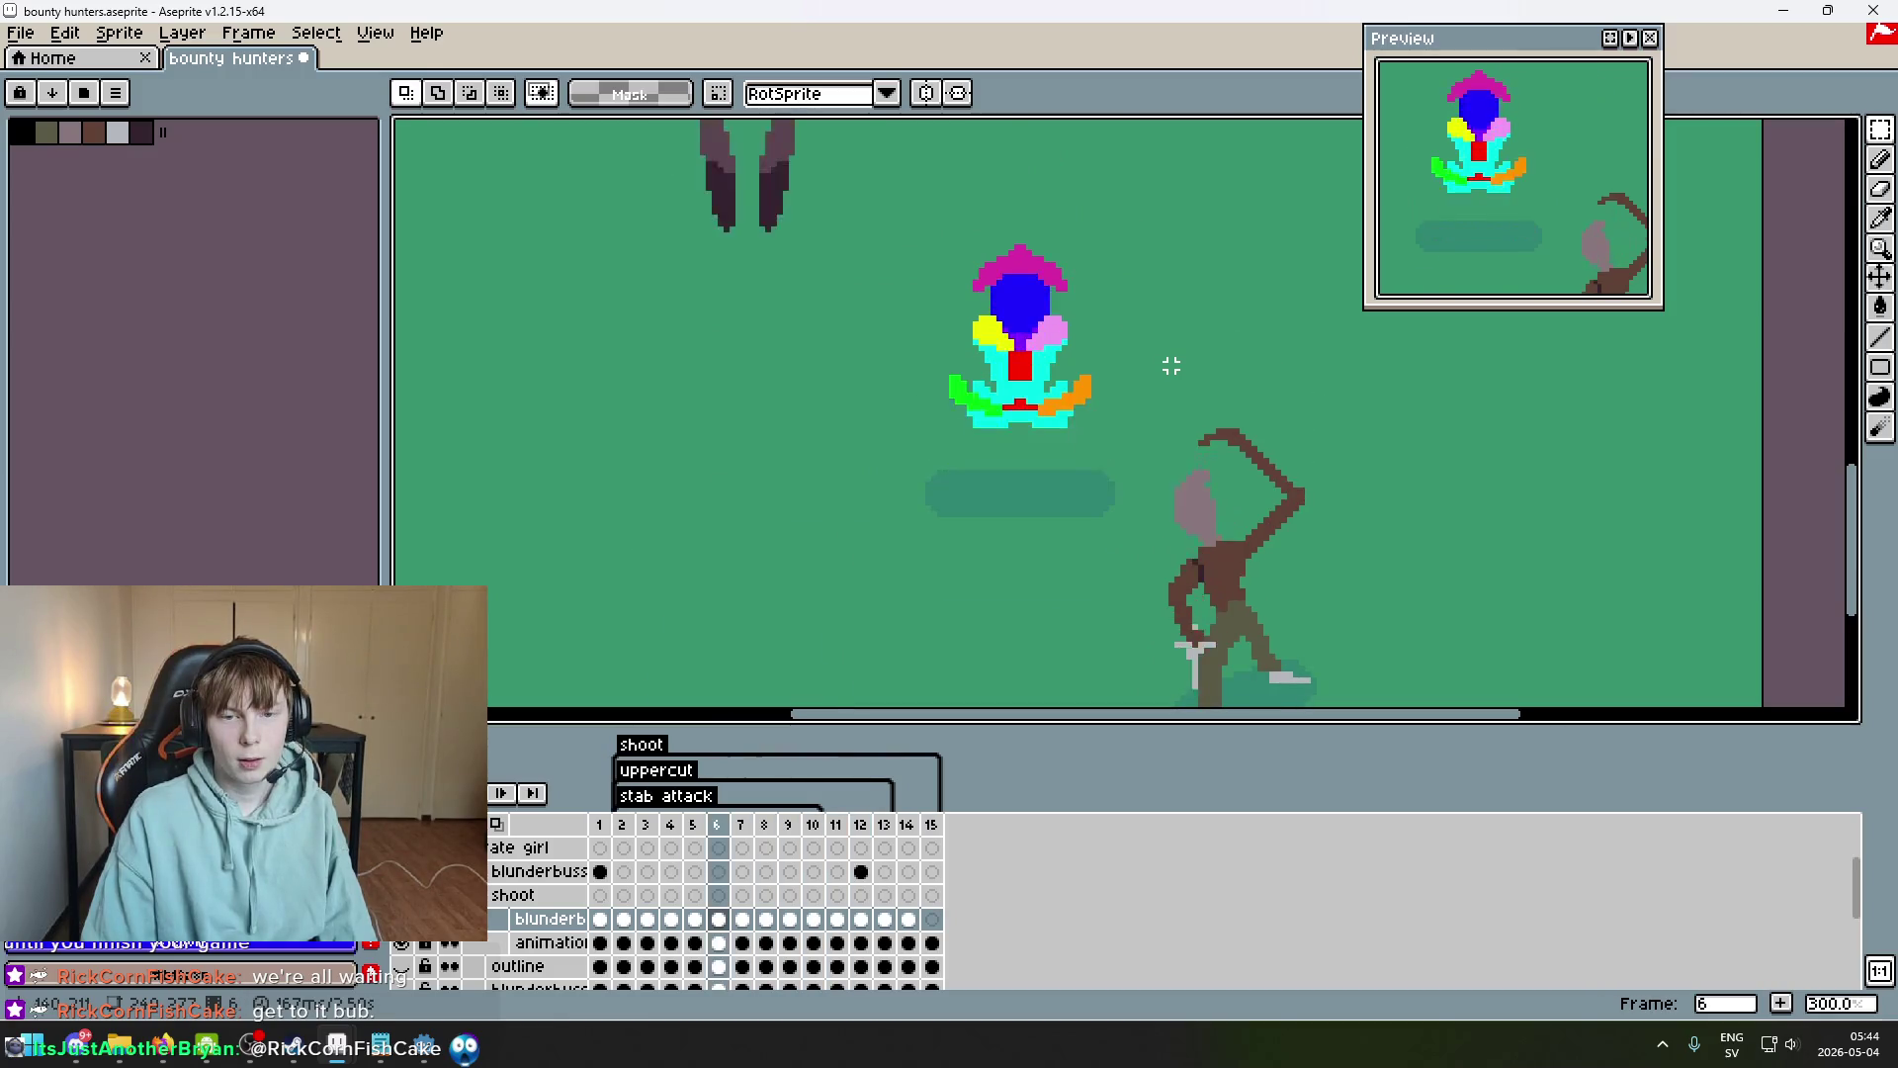
{"action": "scroll", "coordinate": [1097, 450], "scroll_direction": "up", "scroll_amount": 4}
{"action": "left_click_drag", "start_coordinate": [1088, 697], "coordinate": [629, 312]}
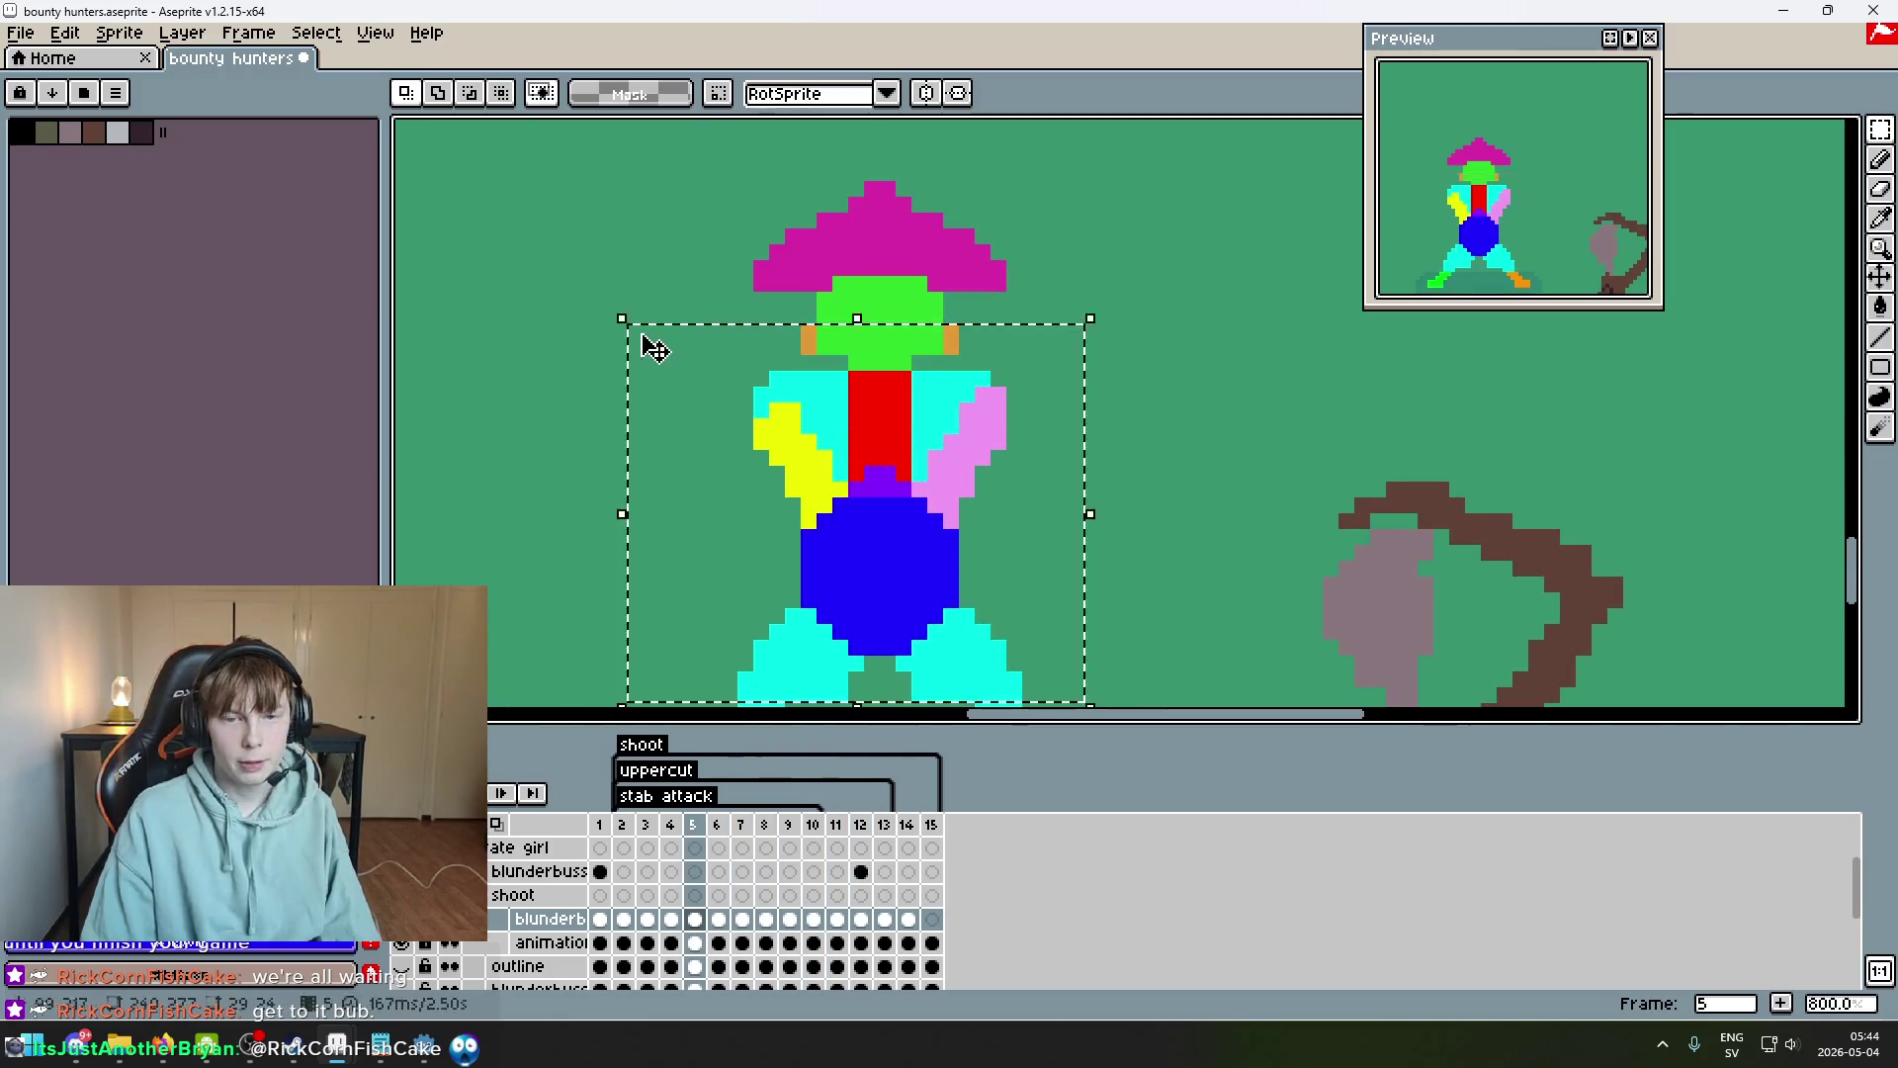
{"action": "scroll", "coordinate": [1152, 395], "scroll_direction": "down", "scroll_amount": 4}
{"action": "scroll", "coordinate": [1151, 396], "scroll_direction": "down", "scroll_amount": 1}
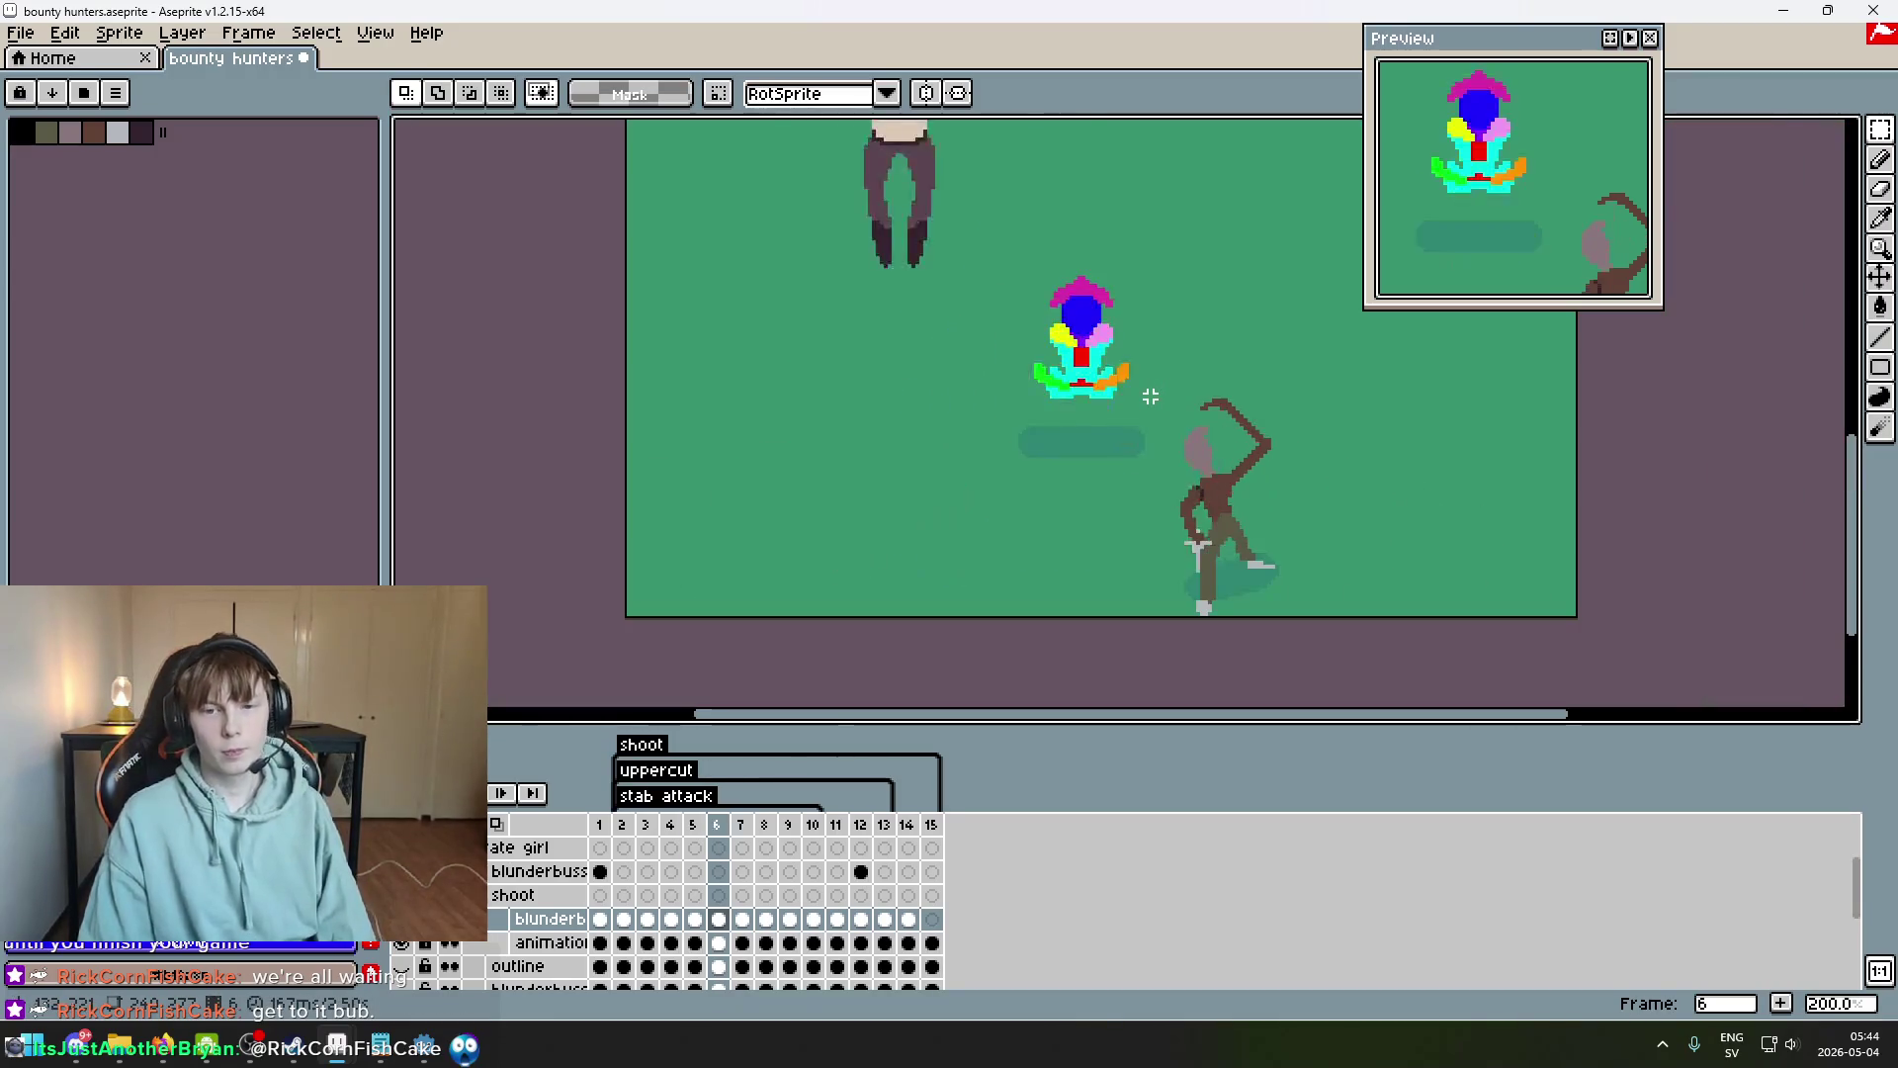
{"action": "mouse_move", "coordinate": [1144, 389]}
{"action": "left_mouse_down"}
{"action": "mouse_move", "coordinate": [1135, 416]}
{"action": "mouse_move", "coordinate": [1237, 411]}
{"action": "mouse_move", "coordinate": [1117, 463]}
{"action": "mouse_move", "coordinate": [1241, 346]}
{"action": "left_mouse_up"}
{"action": "scroll", "coordinate": [1225, 386], "scroll_direction": "up", "scroll_amount": 3}
{"action": "left_click", "coordinate": [1218, 393]}
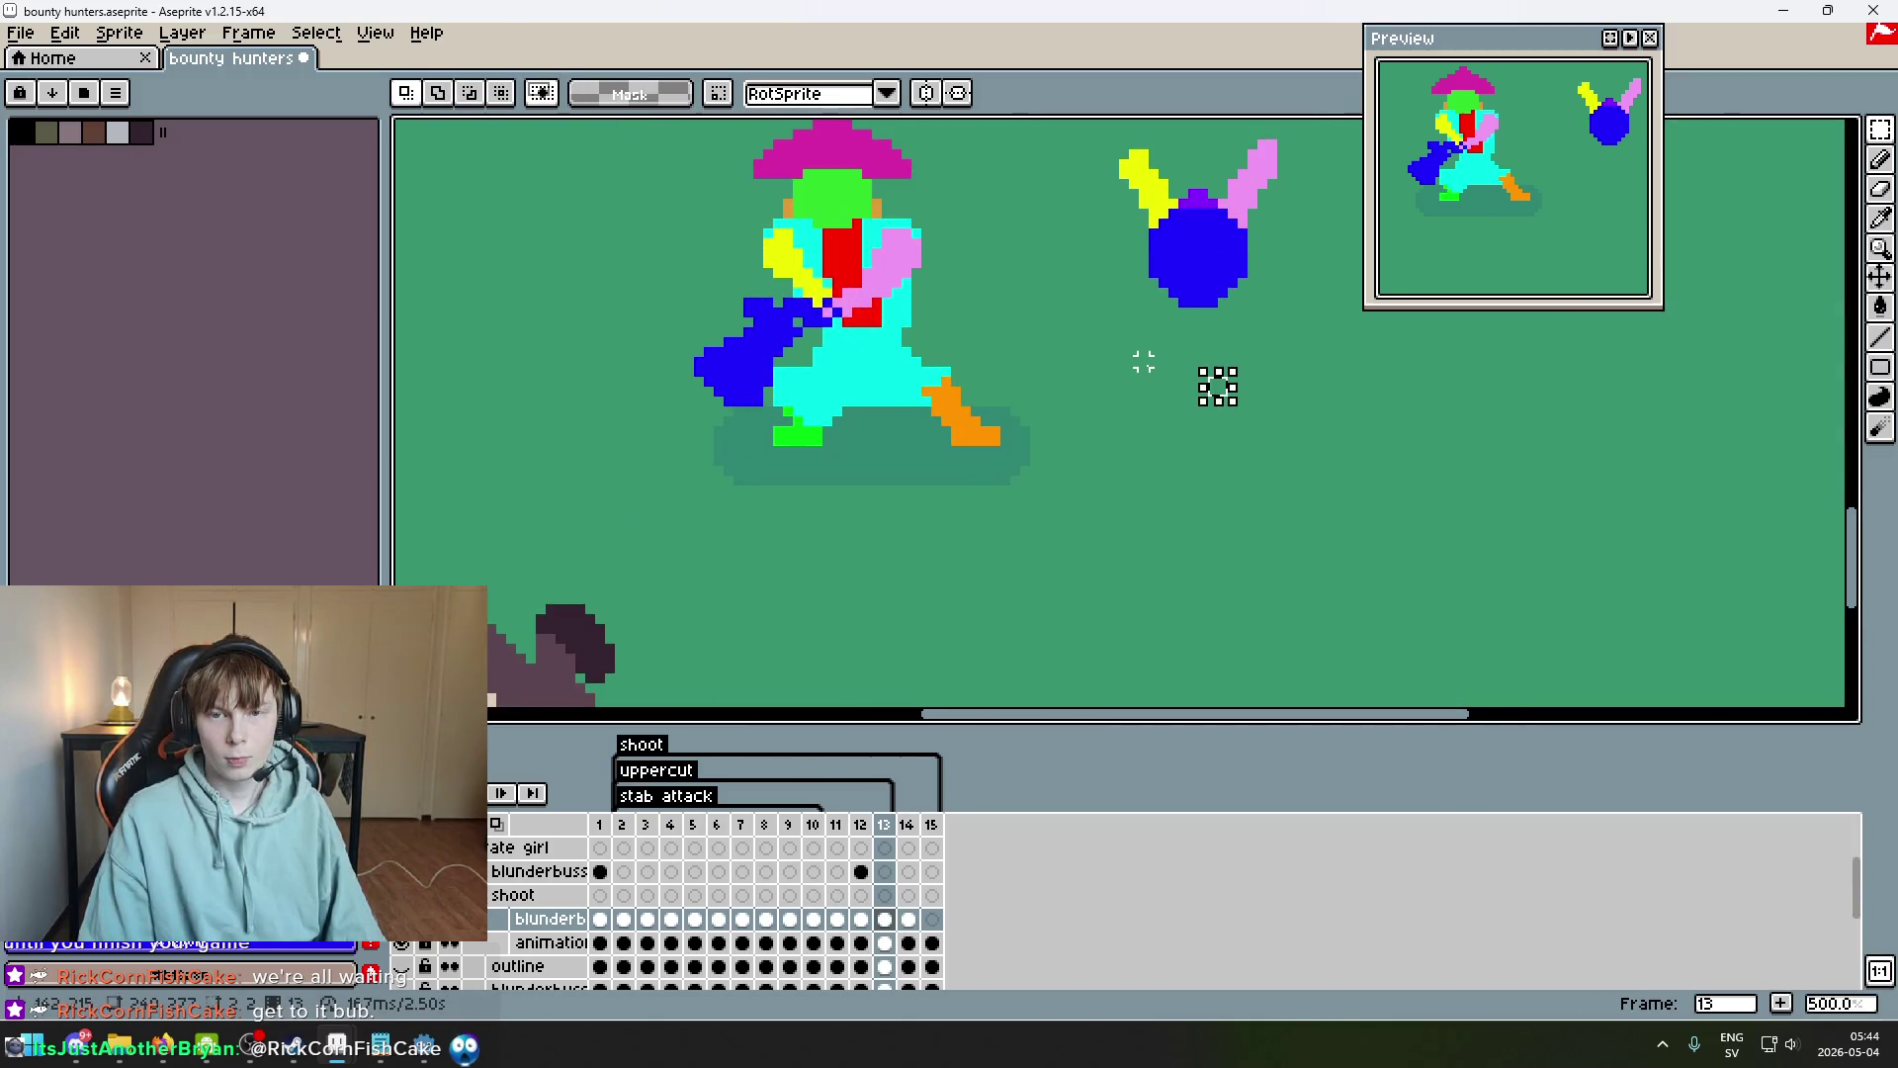
Undo the stray extra paste of arms and body and replay the animation.
{"action": "left_click_drag", "start_coordinate": [1260, 170], "coordinate": [1234, 287]}
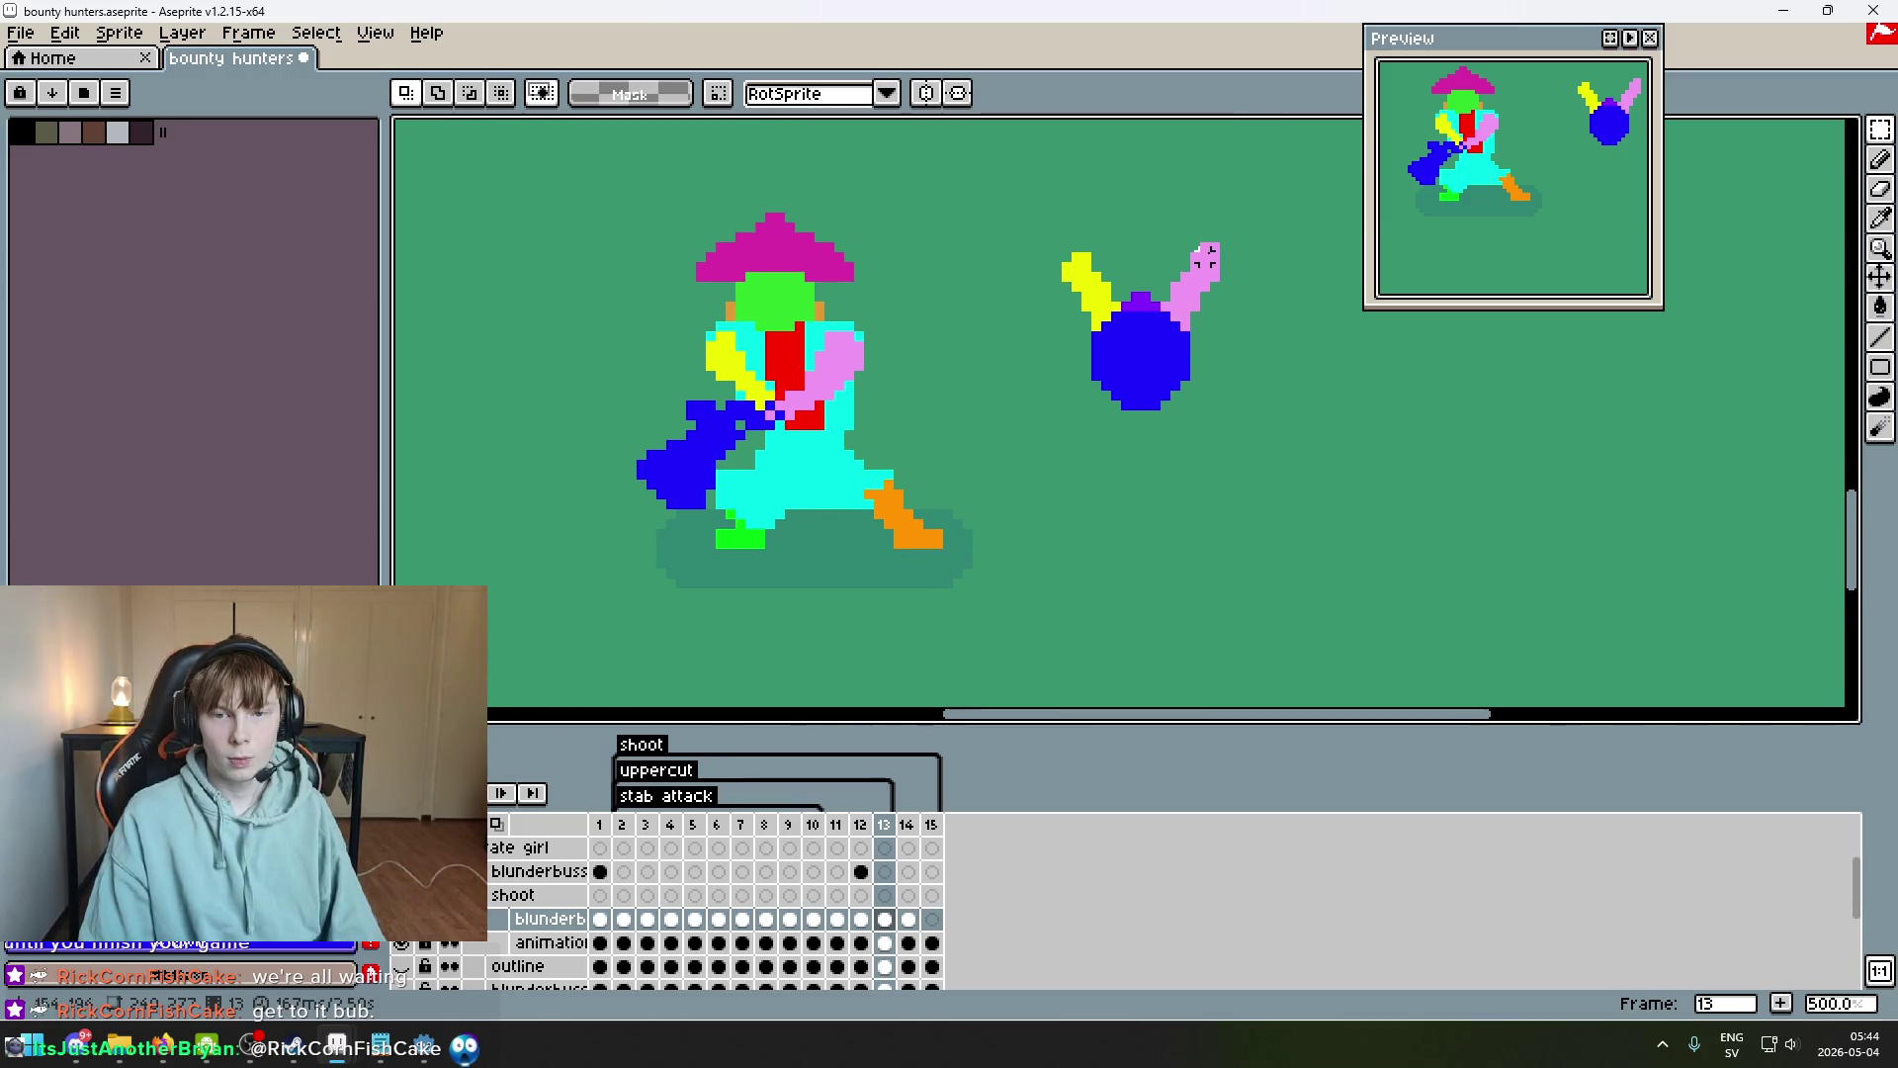
{"action": "scroll", "coordinate": [1205, 248], "scroll_direction": "up", "scroll_amount": 4}
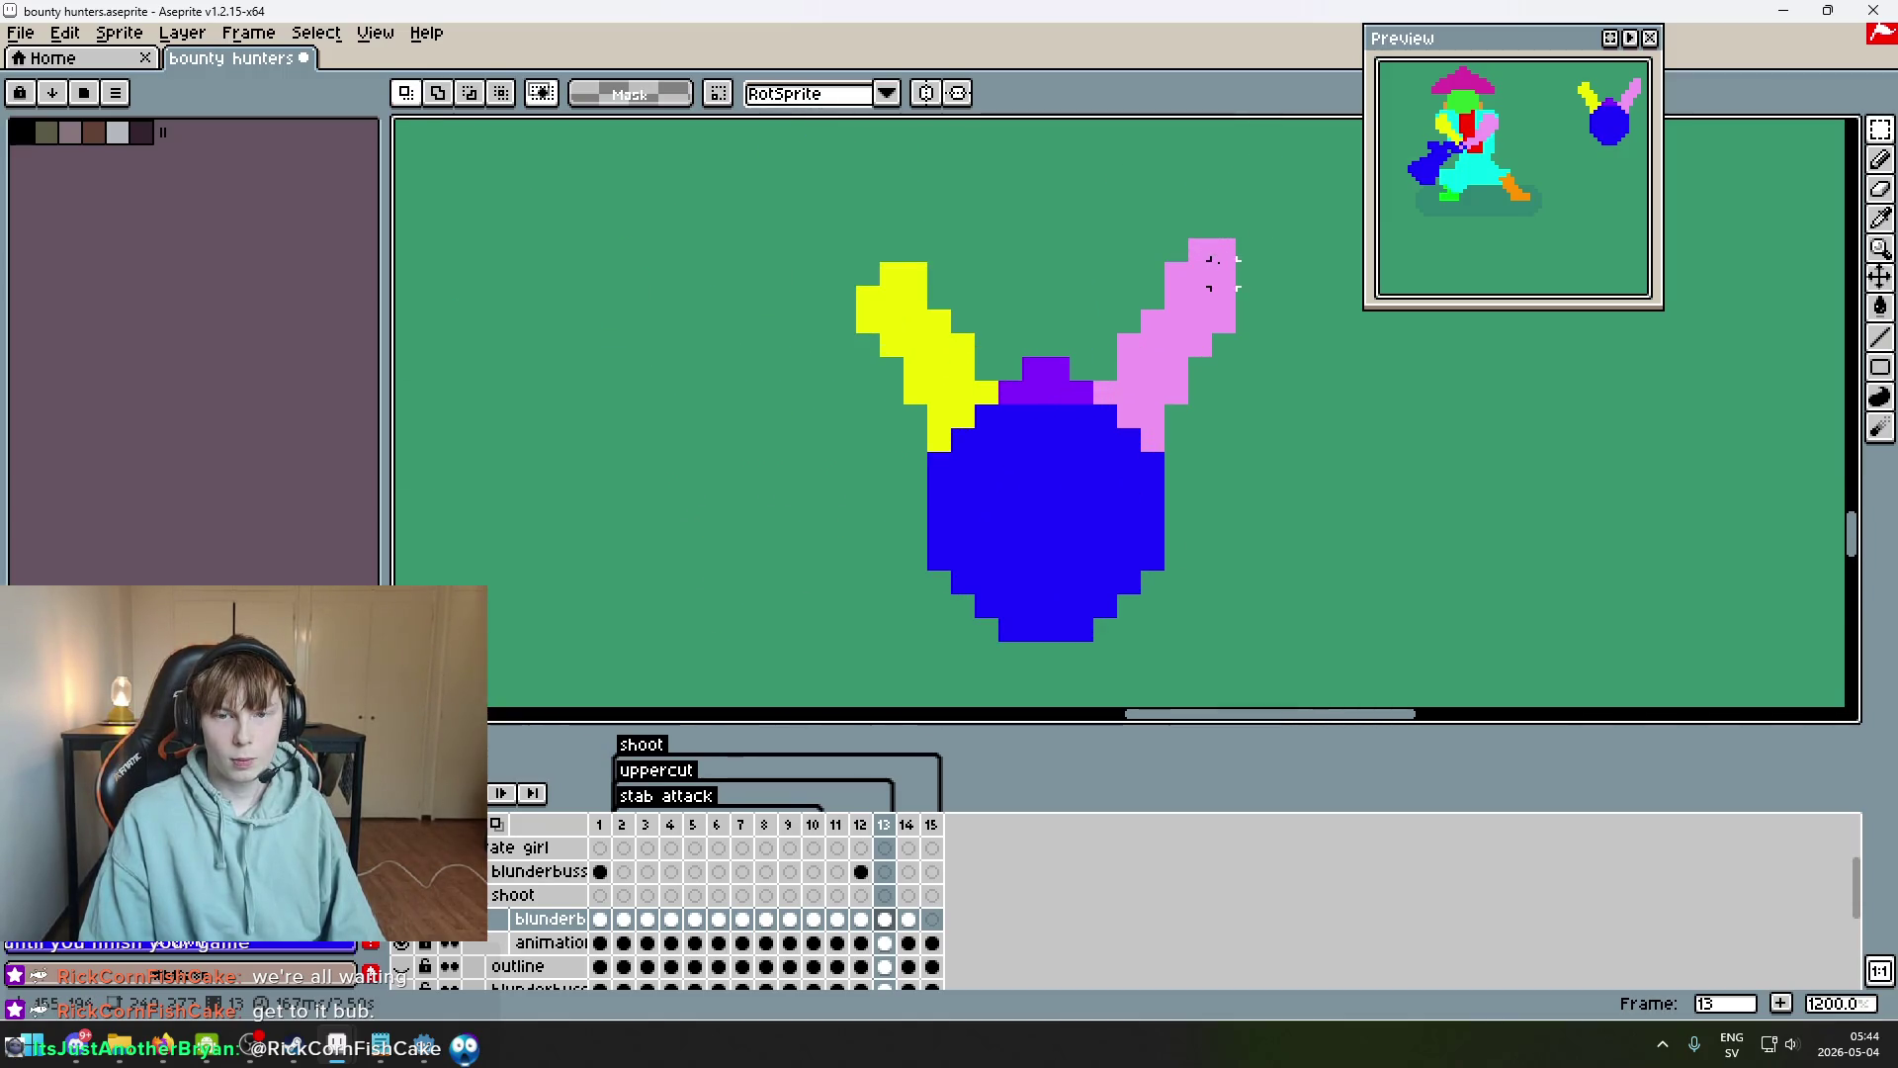
{"action": "scroll", "coordinate": [1203, 247], "scroll_direction": "down", "scroll_amount": 4}
{"action": "key", "text": "ctrl+z"}
{"action": "key", "text": "ctrl+z"}
{"action": "scroll", "coordinate": [1220, 280], "scroll_direction": "down", "scroll_amount": 2}
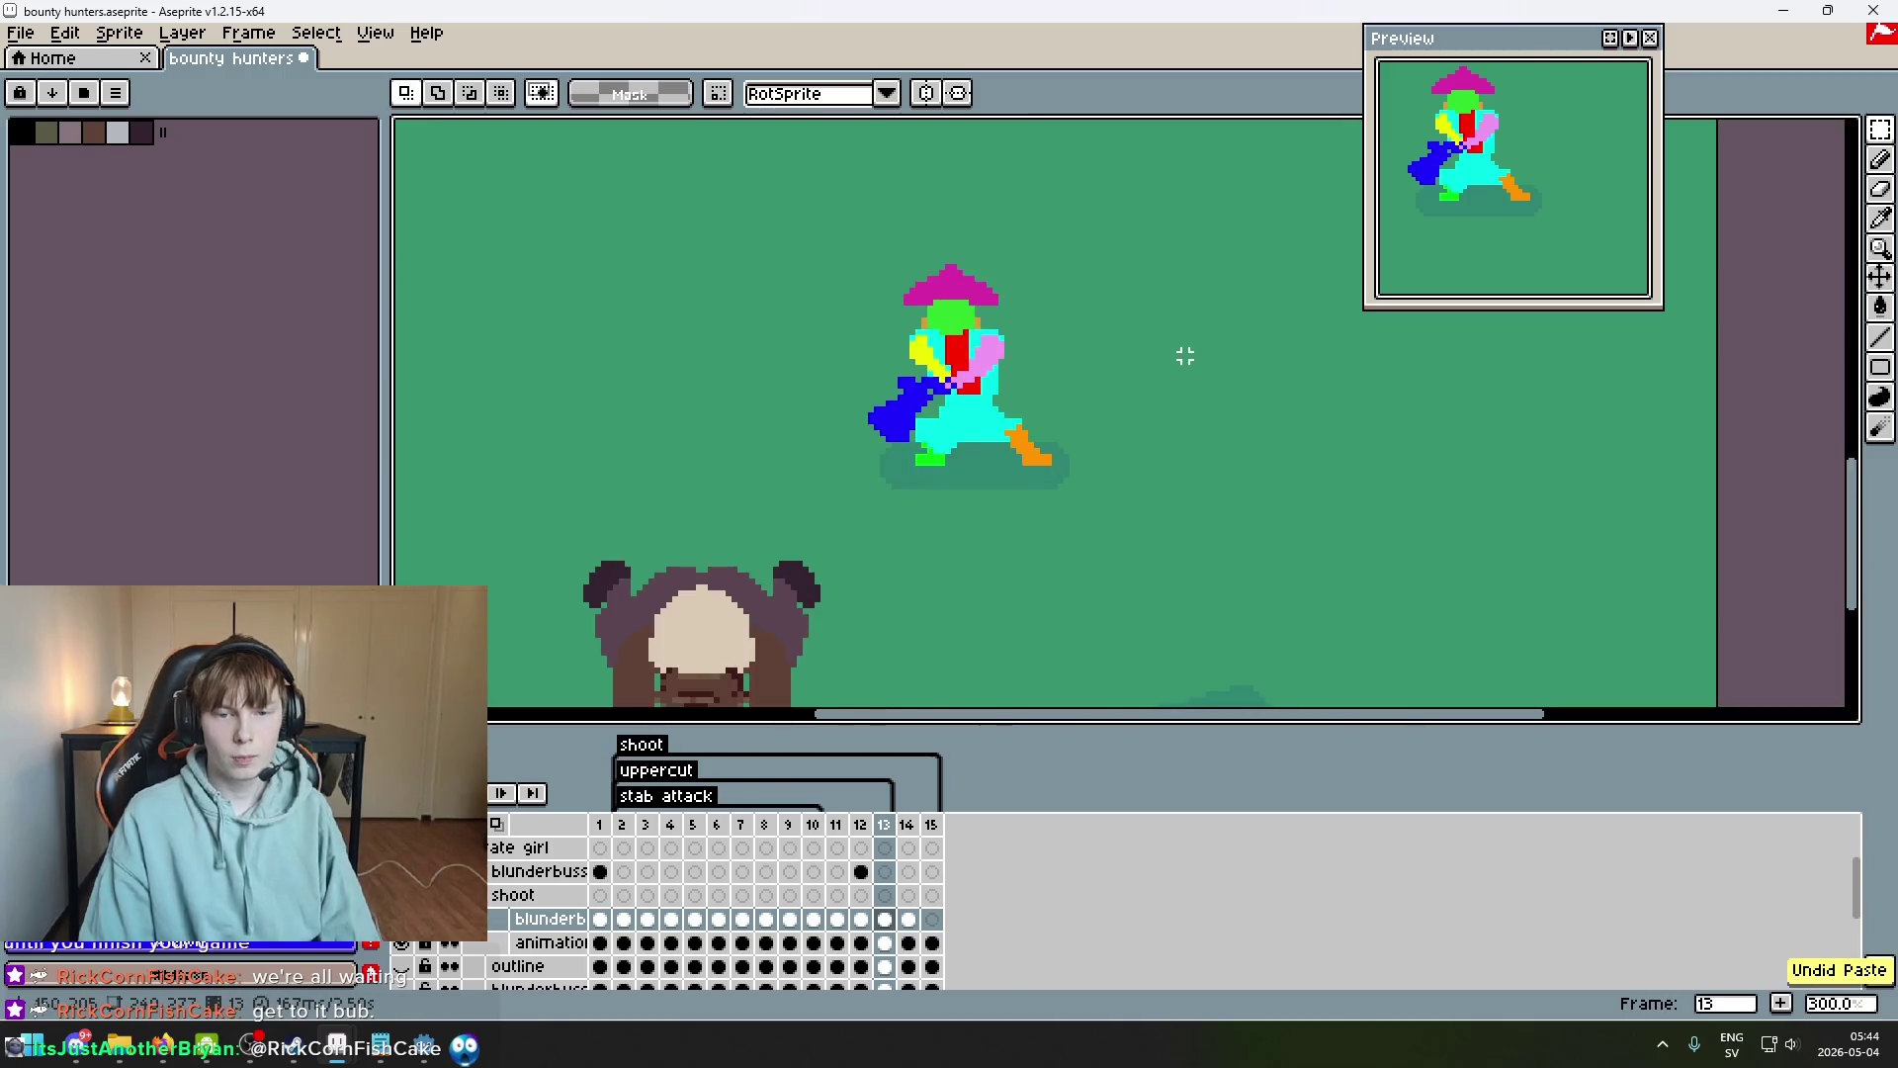
{"action": "key", "text": "Return"}
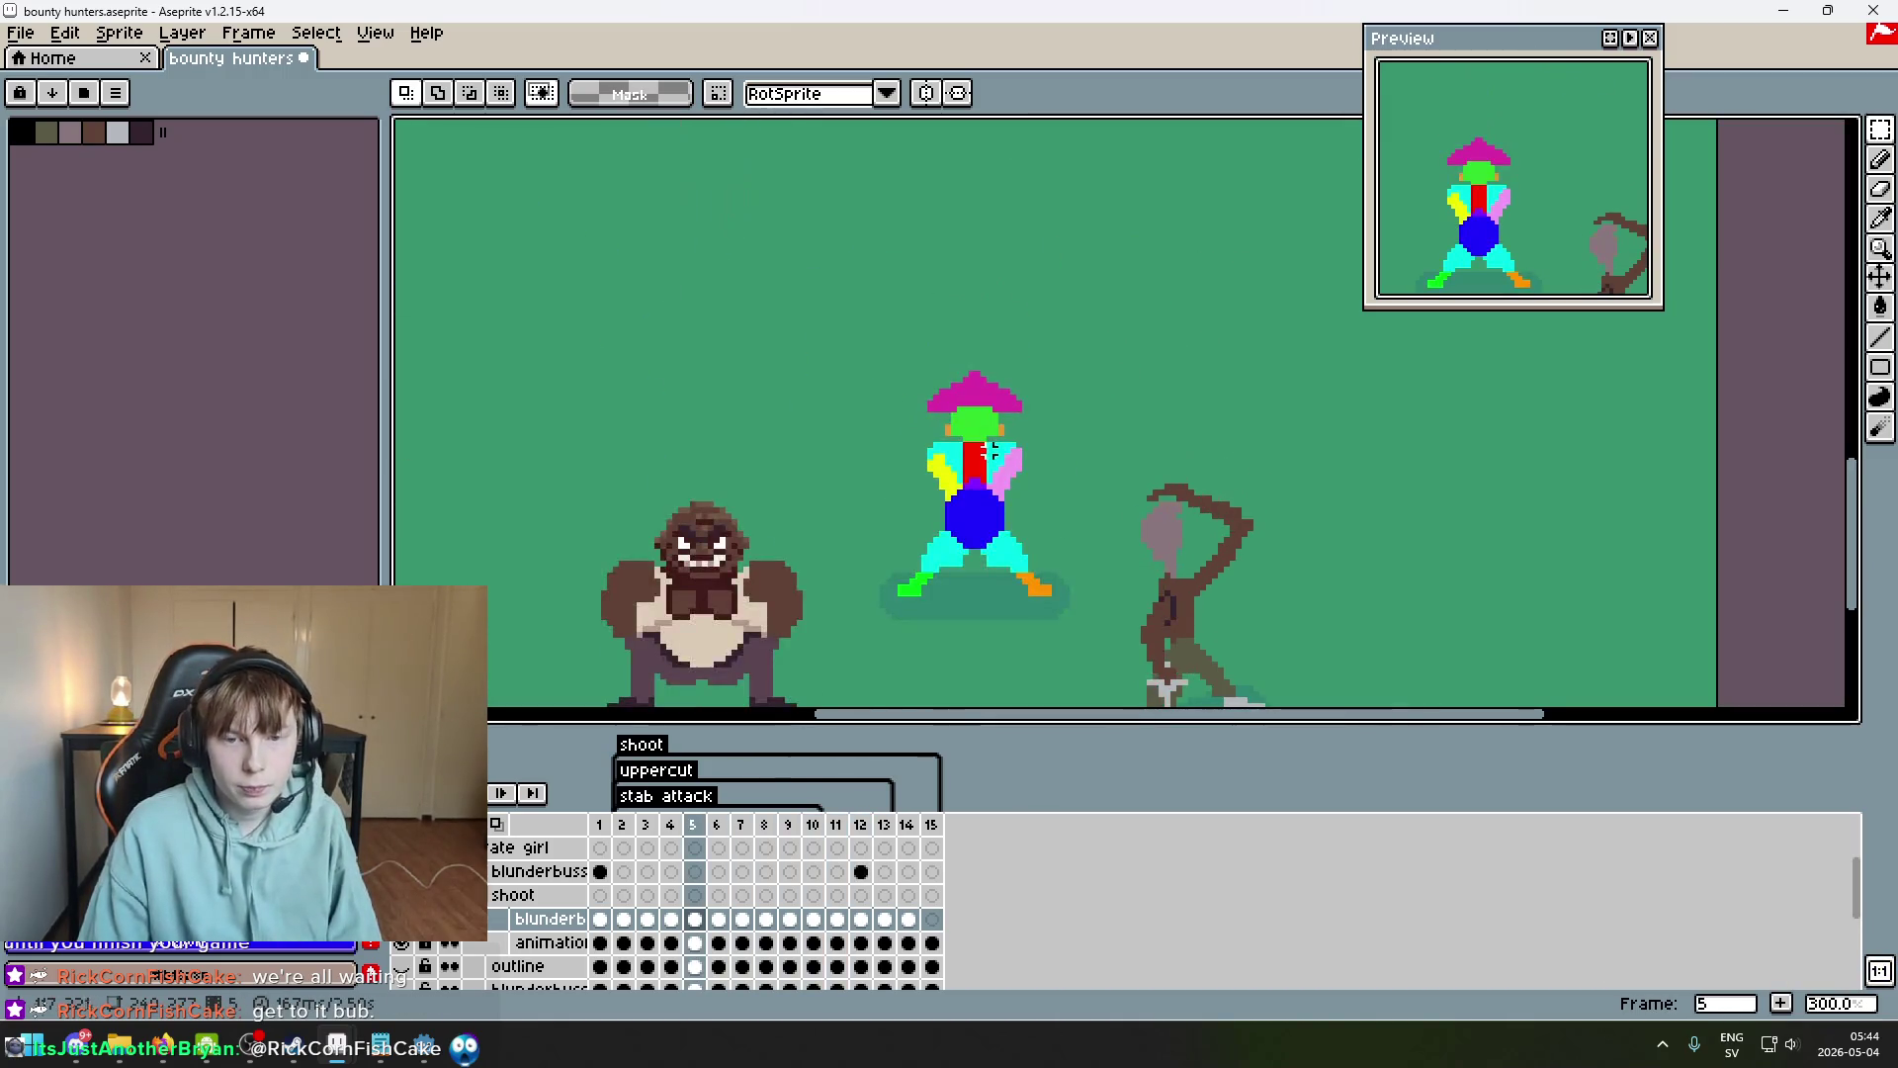
Copy the pink arm out to the right, then undo that paste.
{"action": "scroll", "coordinate": [991, 445], "scroll_direction": "up", "scroll_amount": 6}
{"action": "mouse_move", "coordinate": [1059, 560]}
{"action": "left_mouse_down"}
{"action": "mouse_move", "coordinate": [966, 402]}
{"action": "mouse_move", "coordinate": [869, 297]}
{"action": "left_mouse_up"}
{"action": "left_click_drag", "start_coordinate": [1016, 423], "coordinate": [1147, 415]}
{"action": "mouse_move", "coordinate": [1211, 438]}
{"action": "left_mouse_down"}
{"action": "mouse_move", "coordinate": [988, 428]}
{"action": "mouse_move", "coordinate": [1157, 436]}
{"action": "left_mouse_up"}
{"action": "key", "text": "ctrl+z"}
{"action": "scroll", "coordinate": [1258, 477], "scroll_direction": "down", "scroll_amount": 2}
{"action": "scroll", "coordinate": [1258, 477], "scroll_direction": "down", "scroll_amount": 3}
Move the arms and blue body beside the character, then undo the move and deselect.
{"action": "left_click_drag", "start_coordinate": [1239, 669], "coordinate": [975, 392]}
{"action": "left_click", "coordinate": [1110, 546]}
{"action": "mouse_move", "coordinate": [1110, 547]}
{"action": "left_mouse_down"}
{"action": "mouse_move", "coordinate": [1303, 426]}
{"action": "mouse_move", "coordinate": [1228, 543]}
{"action": "mouse_move", "coordinate": [1259, 536]}
{"action": "left_mouse_up"}
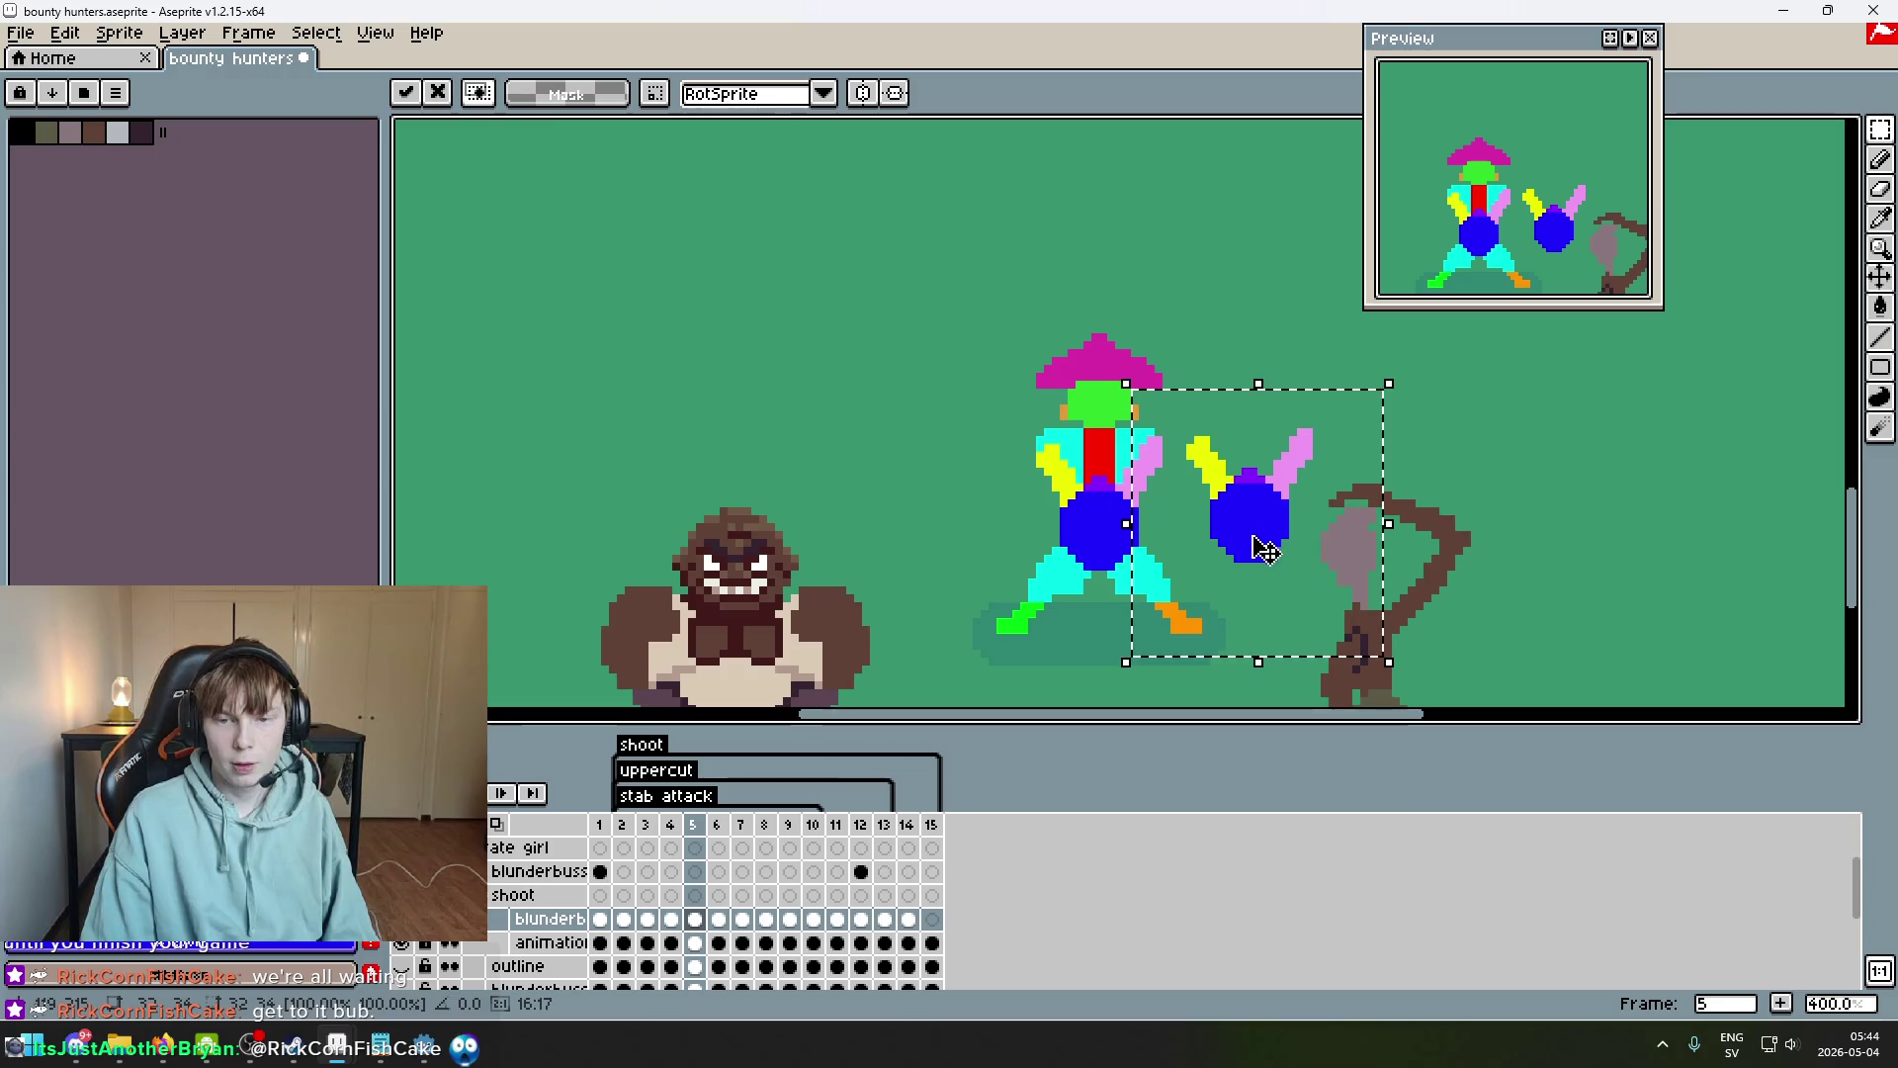
{"action": "key", "text": "ctrl+z"}
{"action": "scroll", "coordinate": [1228, 502], "scroll_direction": "up", "scroll_amount": 3}
{"action": "scroll", "coordinate": [1152, 477], "scroll_direction": "up", "scroll_amount": 2}
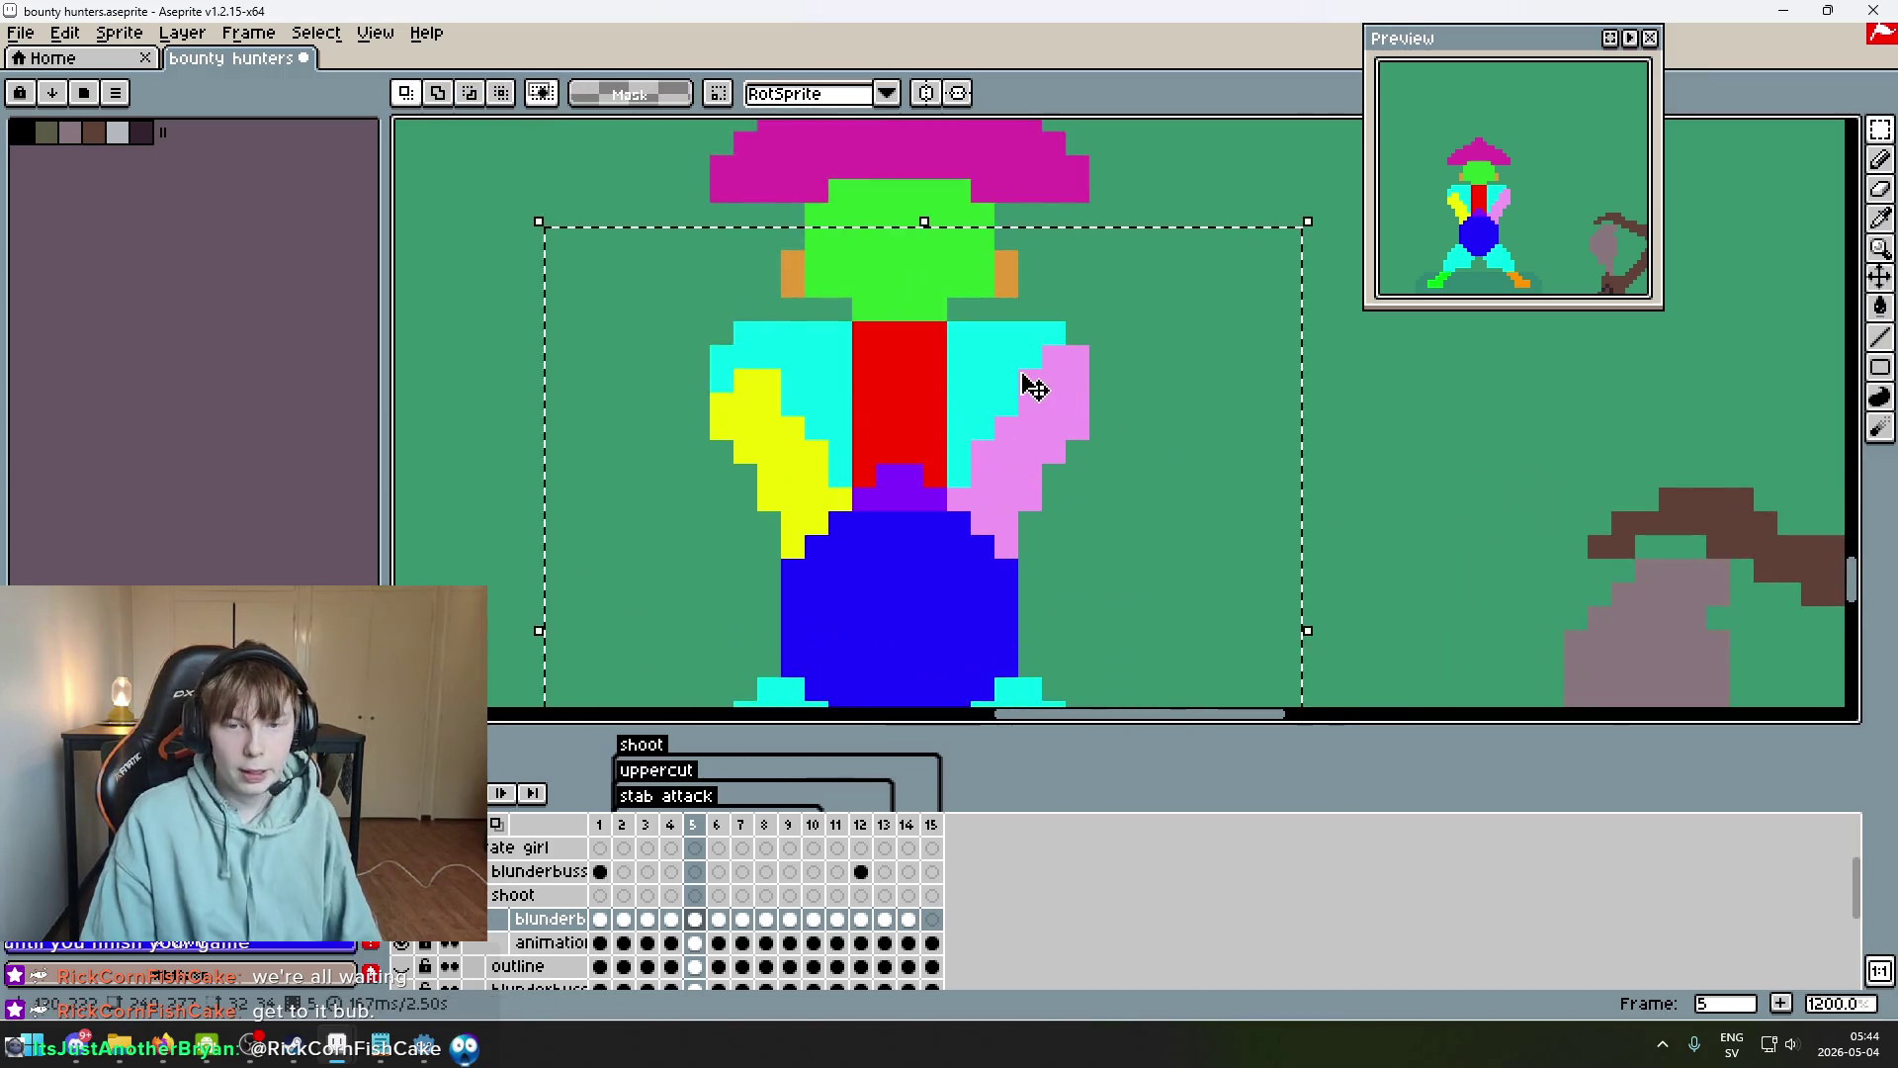
{"action": "key", "text": "ctrl+d"}
Undo a stray eraser stroke on frame 5 and return to the pencil.
{"action": "key", "text": "e"}
{"action": "scroll", "coordinate": [1123, 424], "scroll_direction": "down", "scroll_amount": 6}
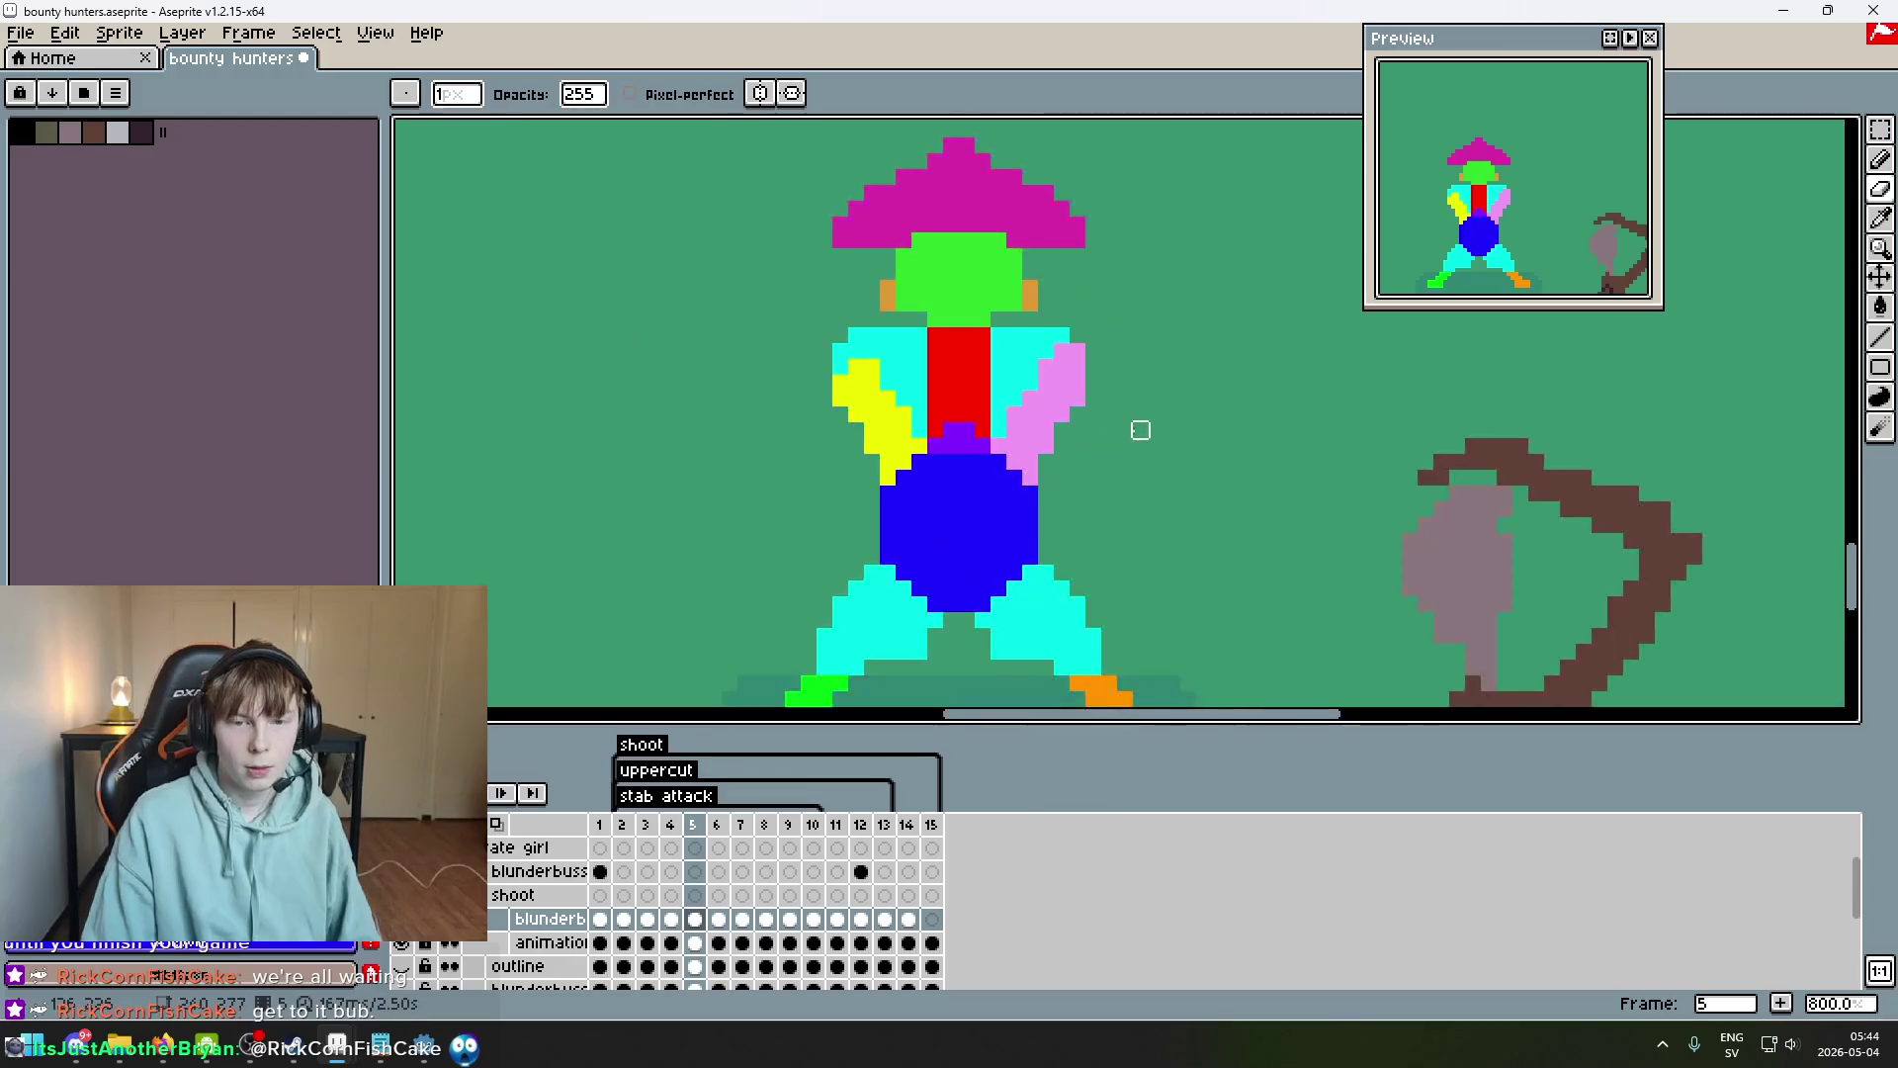
{"action": "scroll", "coordinate": [1064, 355], "scroll_direction": "up", "scroll_amount": 5}
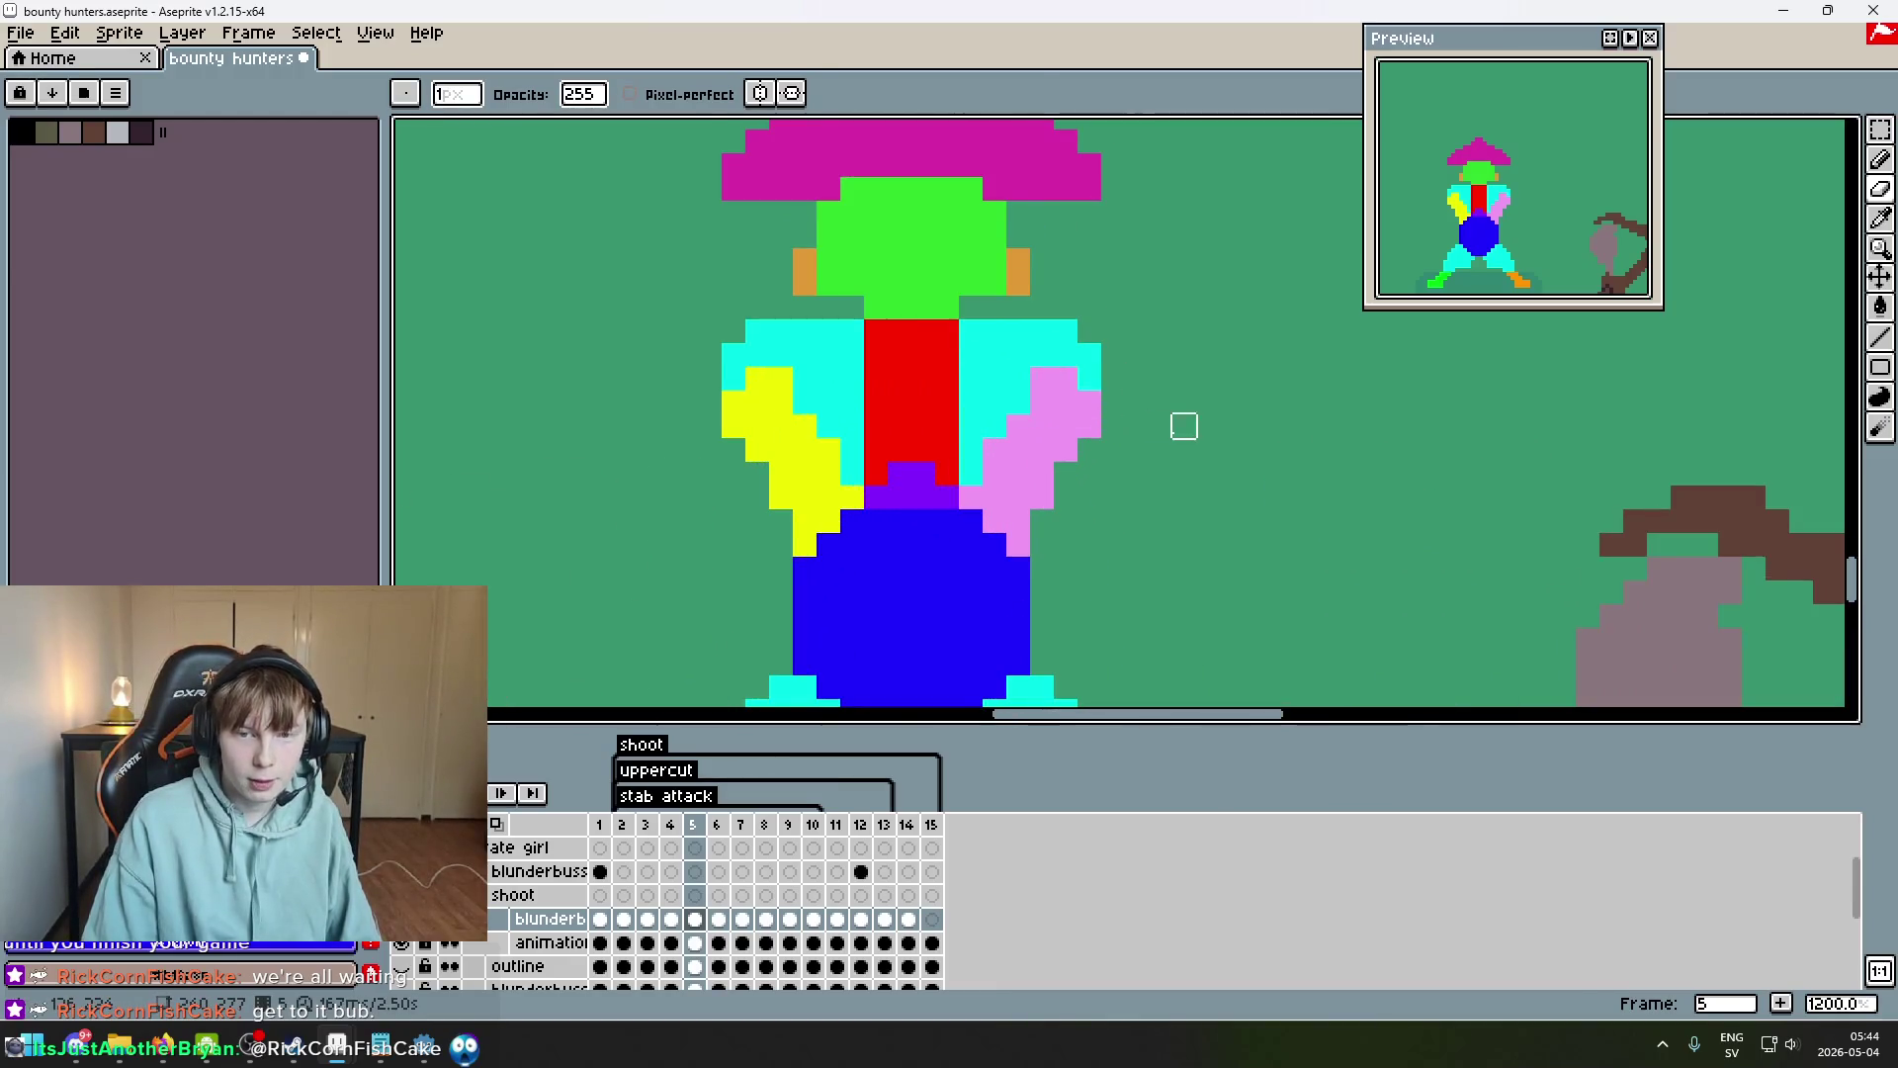
{"action": "scroll", "coordinate": [1183, 426], "scroll_direction": "down", "scroll_amount": 4}
{"action": "key", "text": "ctrl+z"}
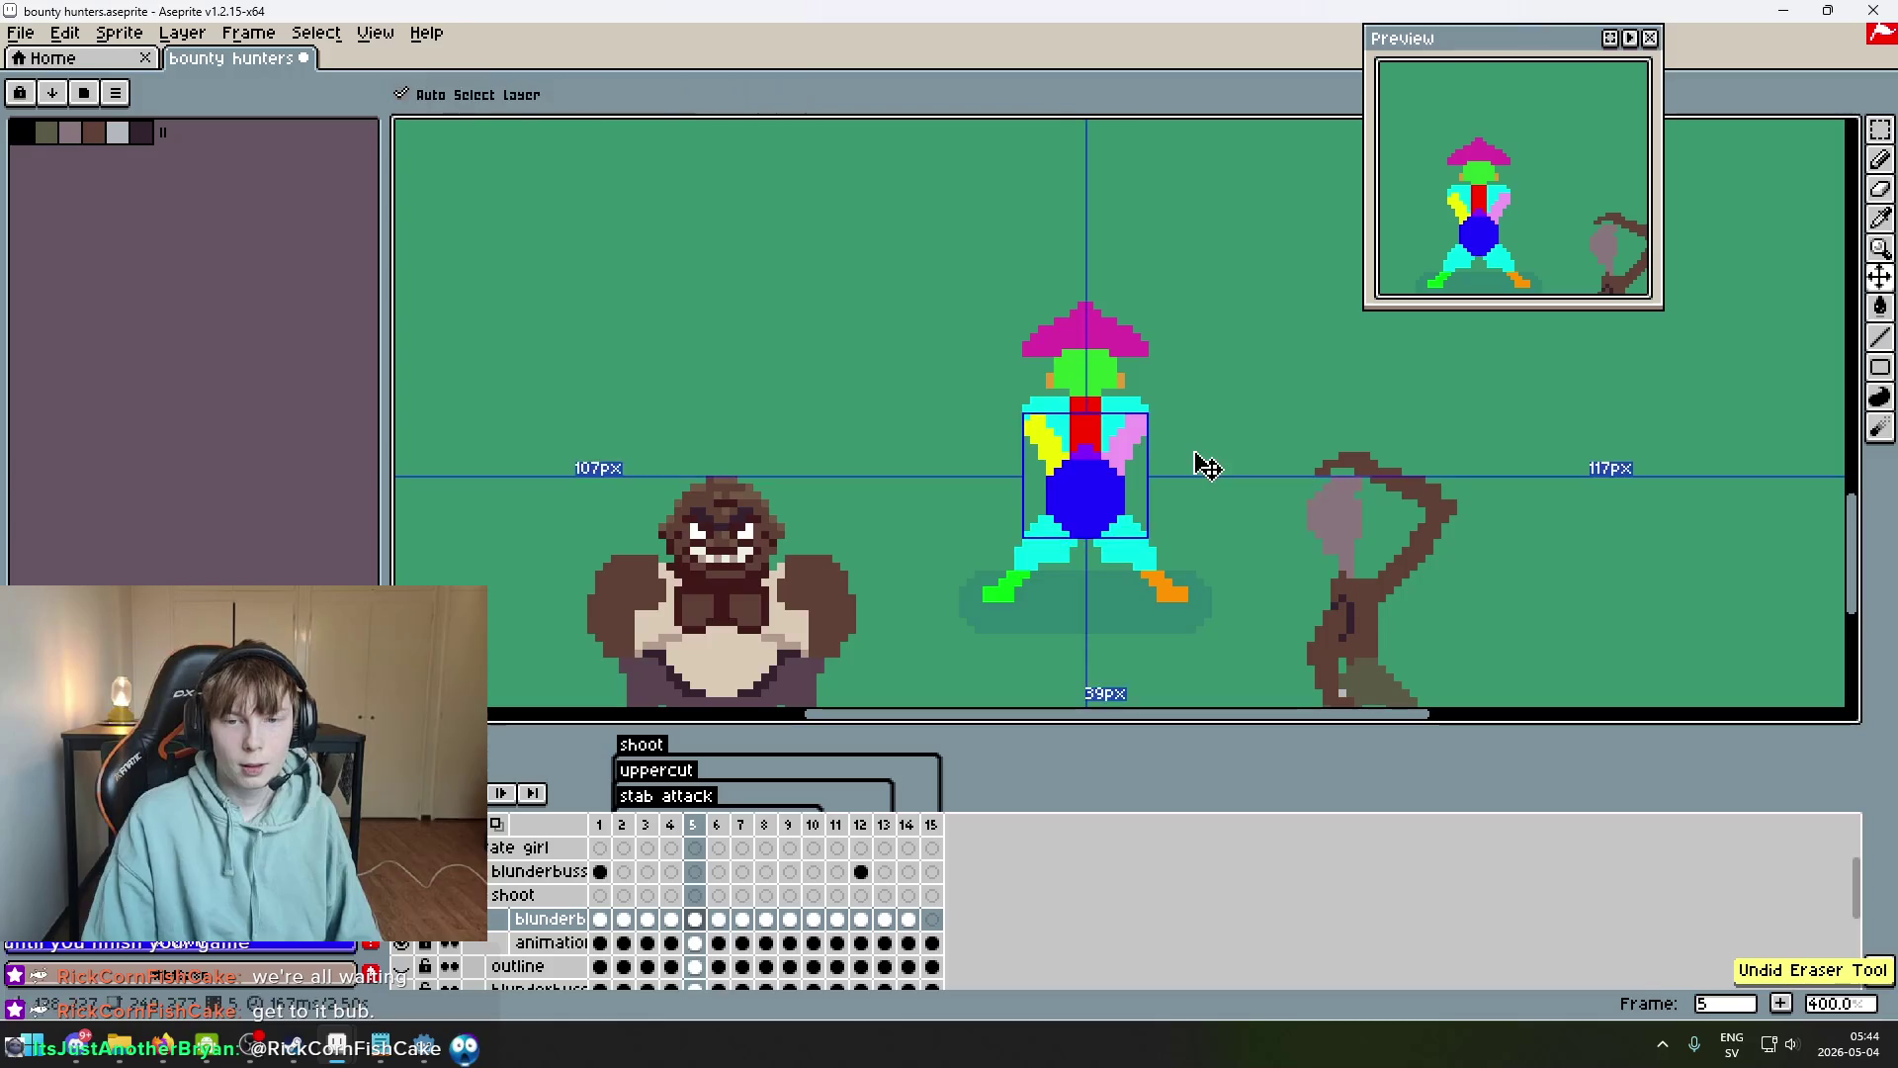
{"action": "scroll", "coordinate": [1136, 395], "scroll_direction": "up", "scroll_amount": 3}
{"action": "key", "text": "b"}
{"action": "scroll", "coordinate": [984, 405], "scroll_direction": "up", "scroll_amount": 3}
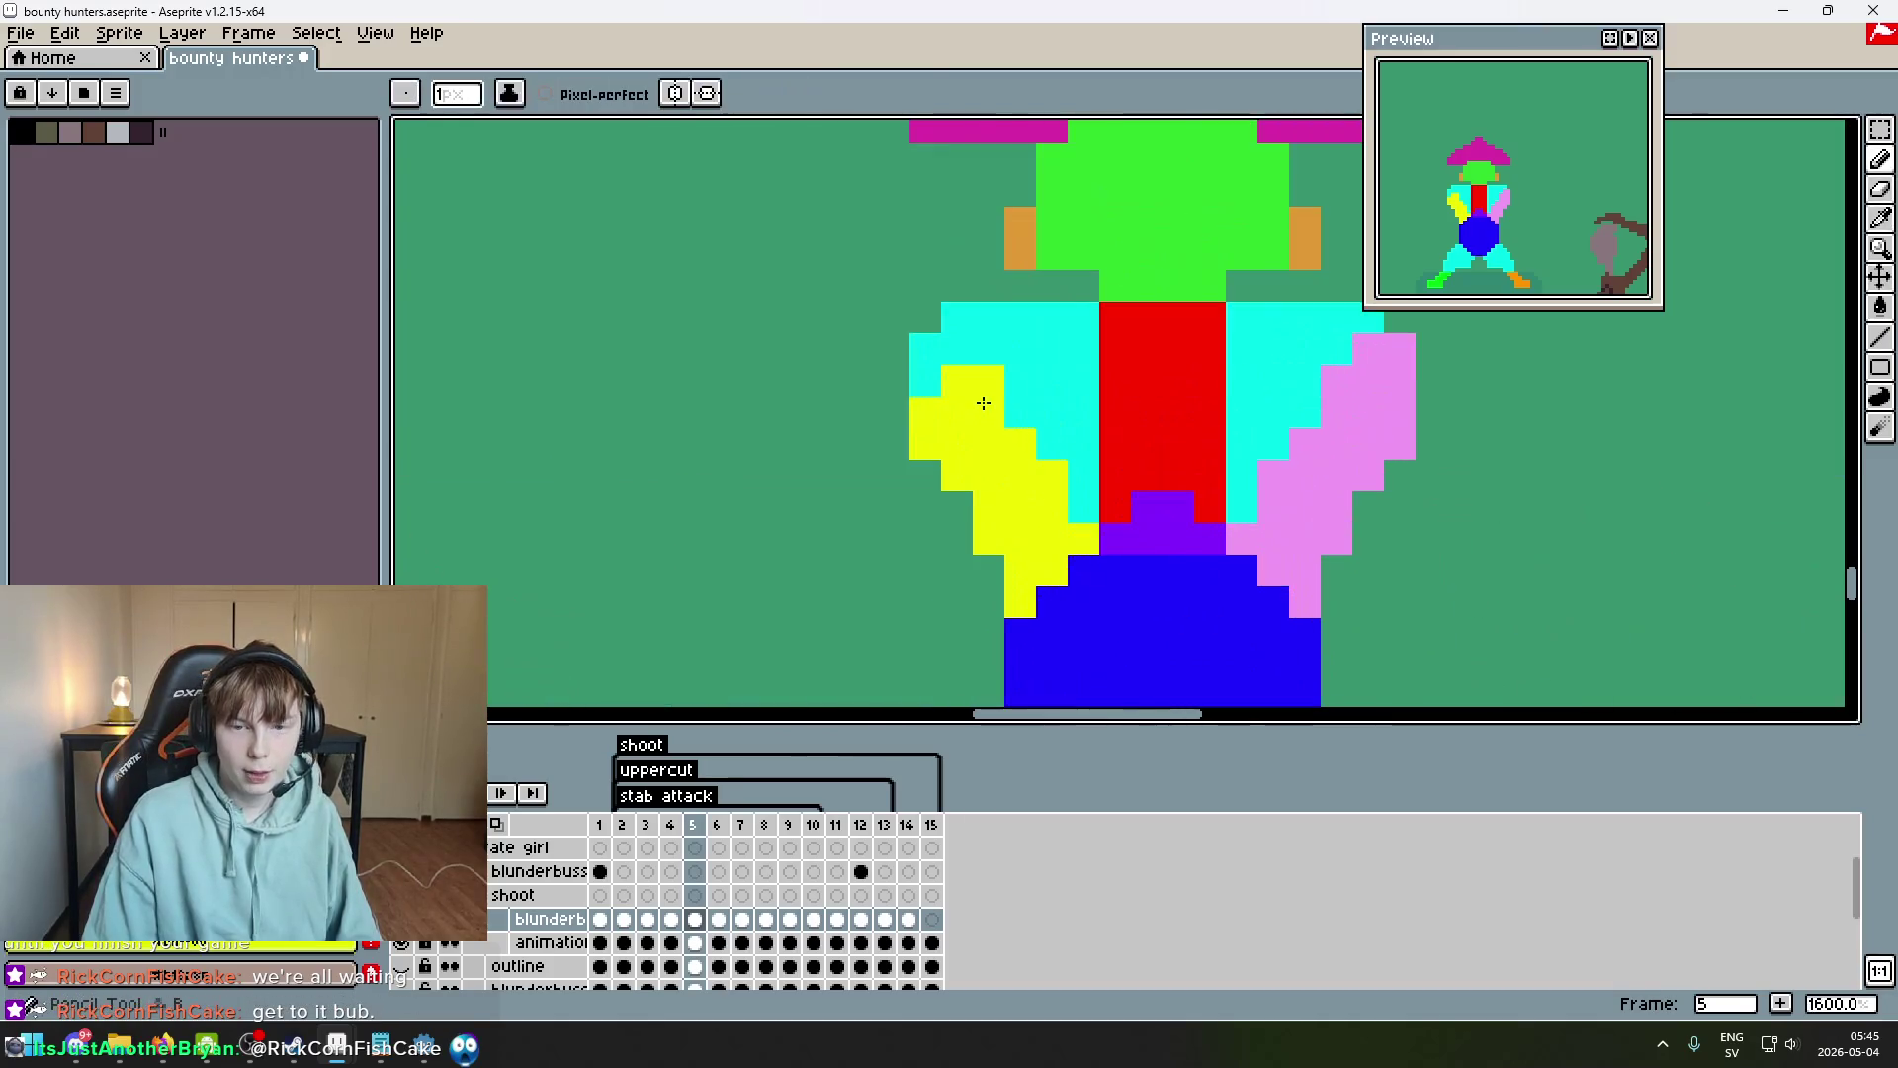
{"action": "scroll", "coordinate": [1087, 348], "scroll_direction": "down", "scroll_amount": 5}
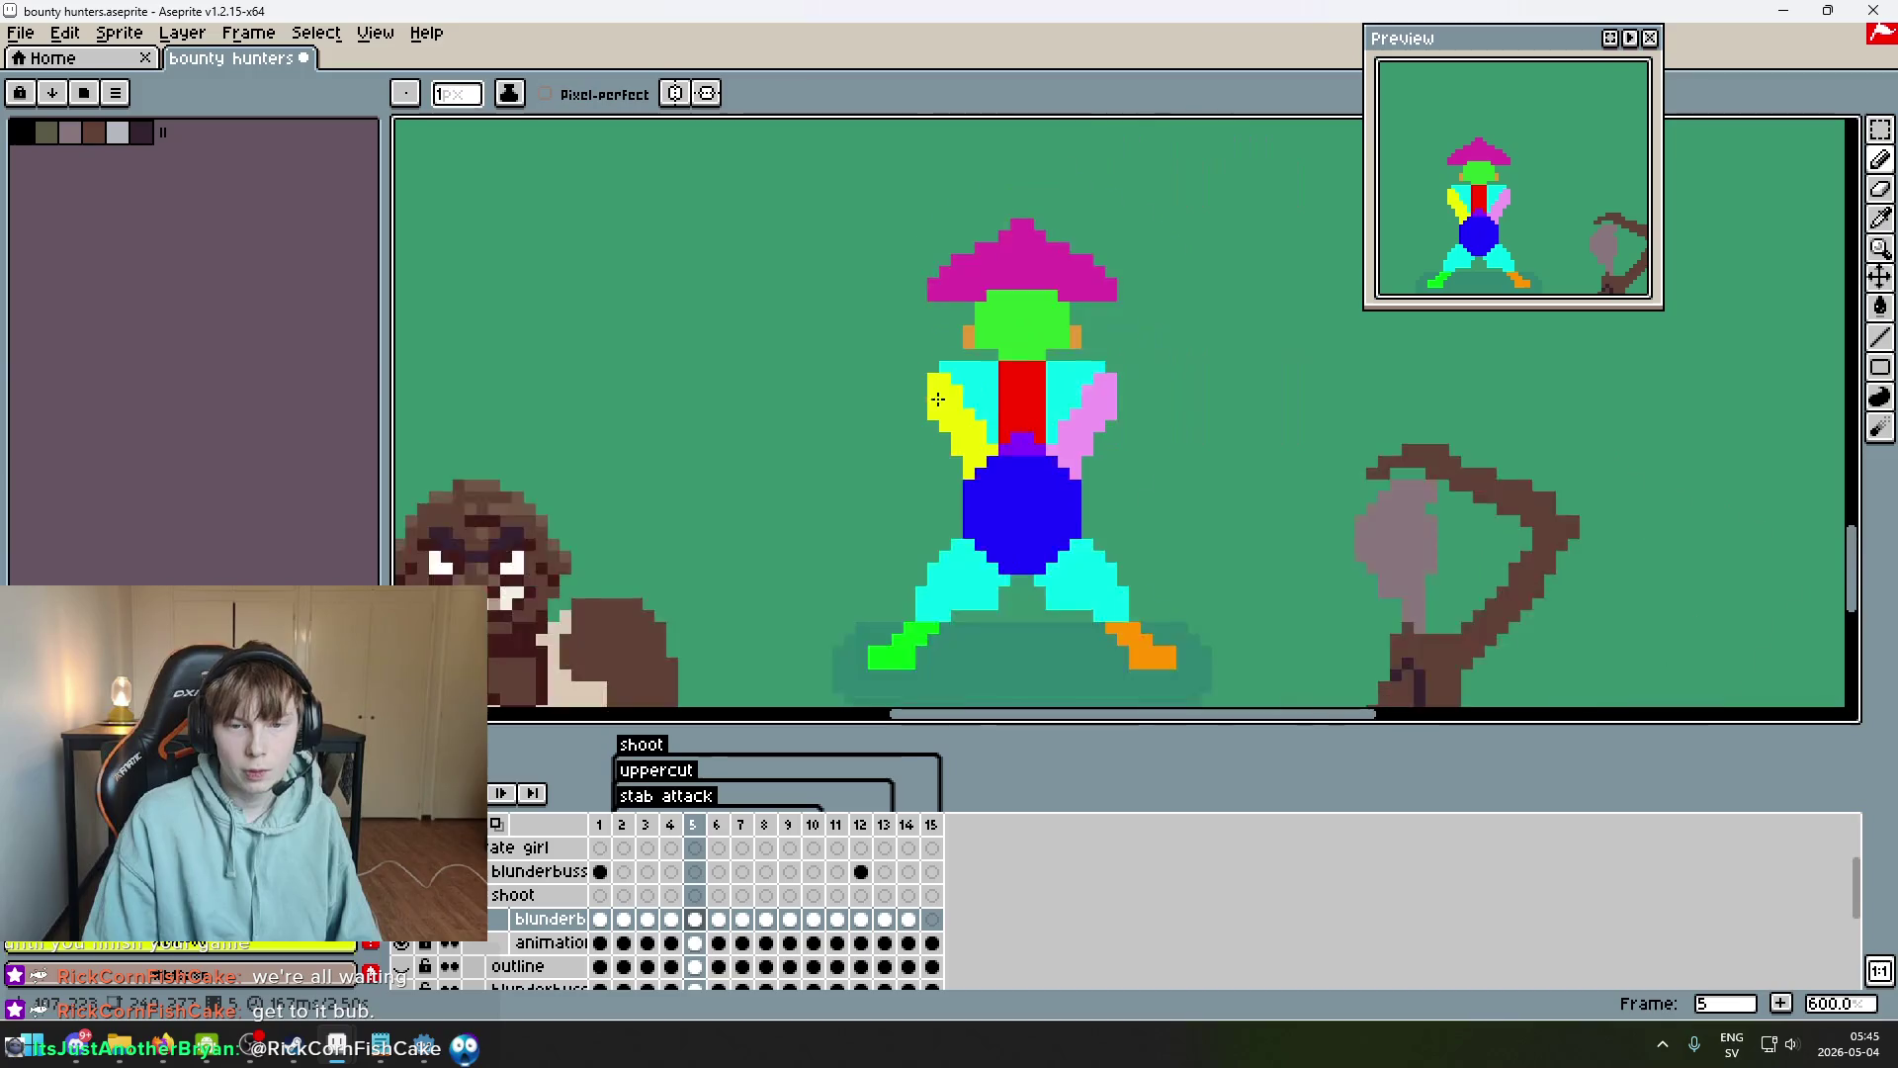
Box-select the central pirate and play the animation, stopping on frame 4.
{"action": "left_click", "coordinate": [1881, 130]}
{"action": "left_click_drag", "start_coordinate": [1256, 600], "coordinate": [912, 323]}
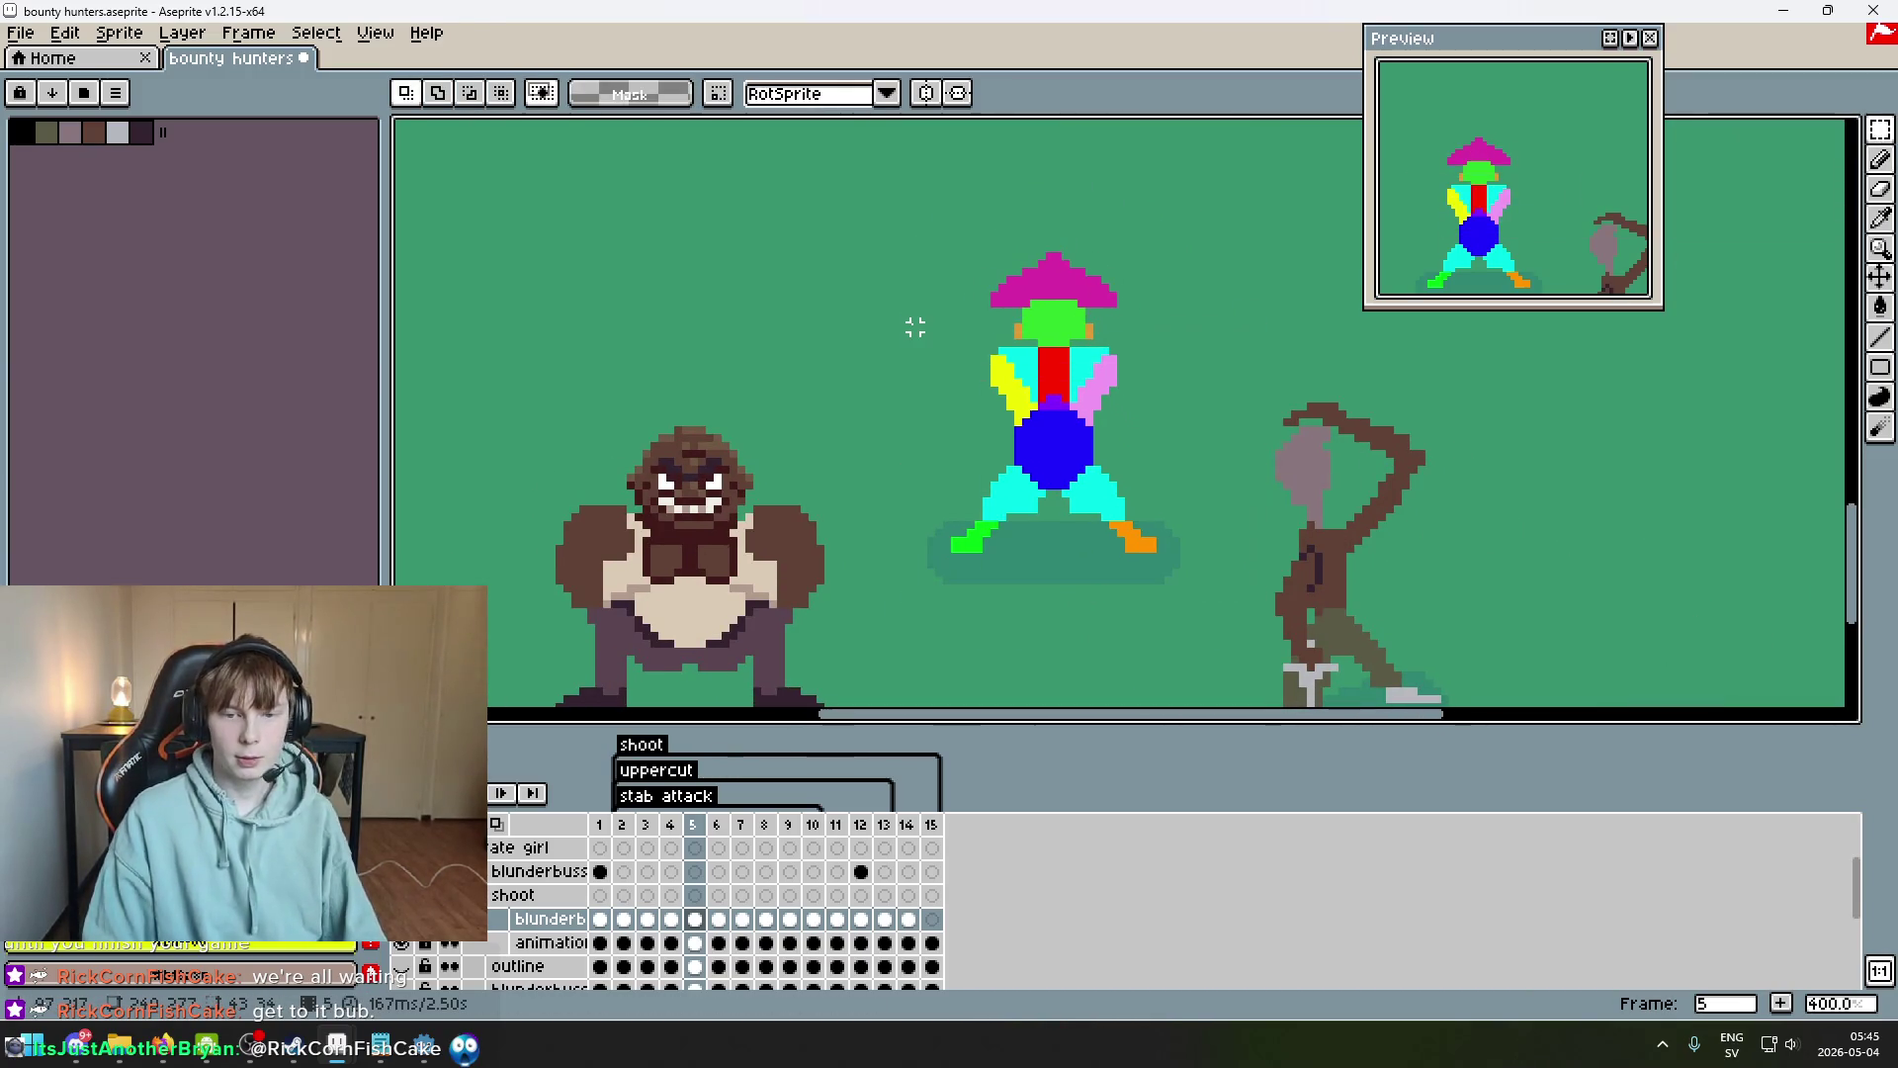
{"action": "key", "text": "Return"}
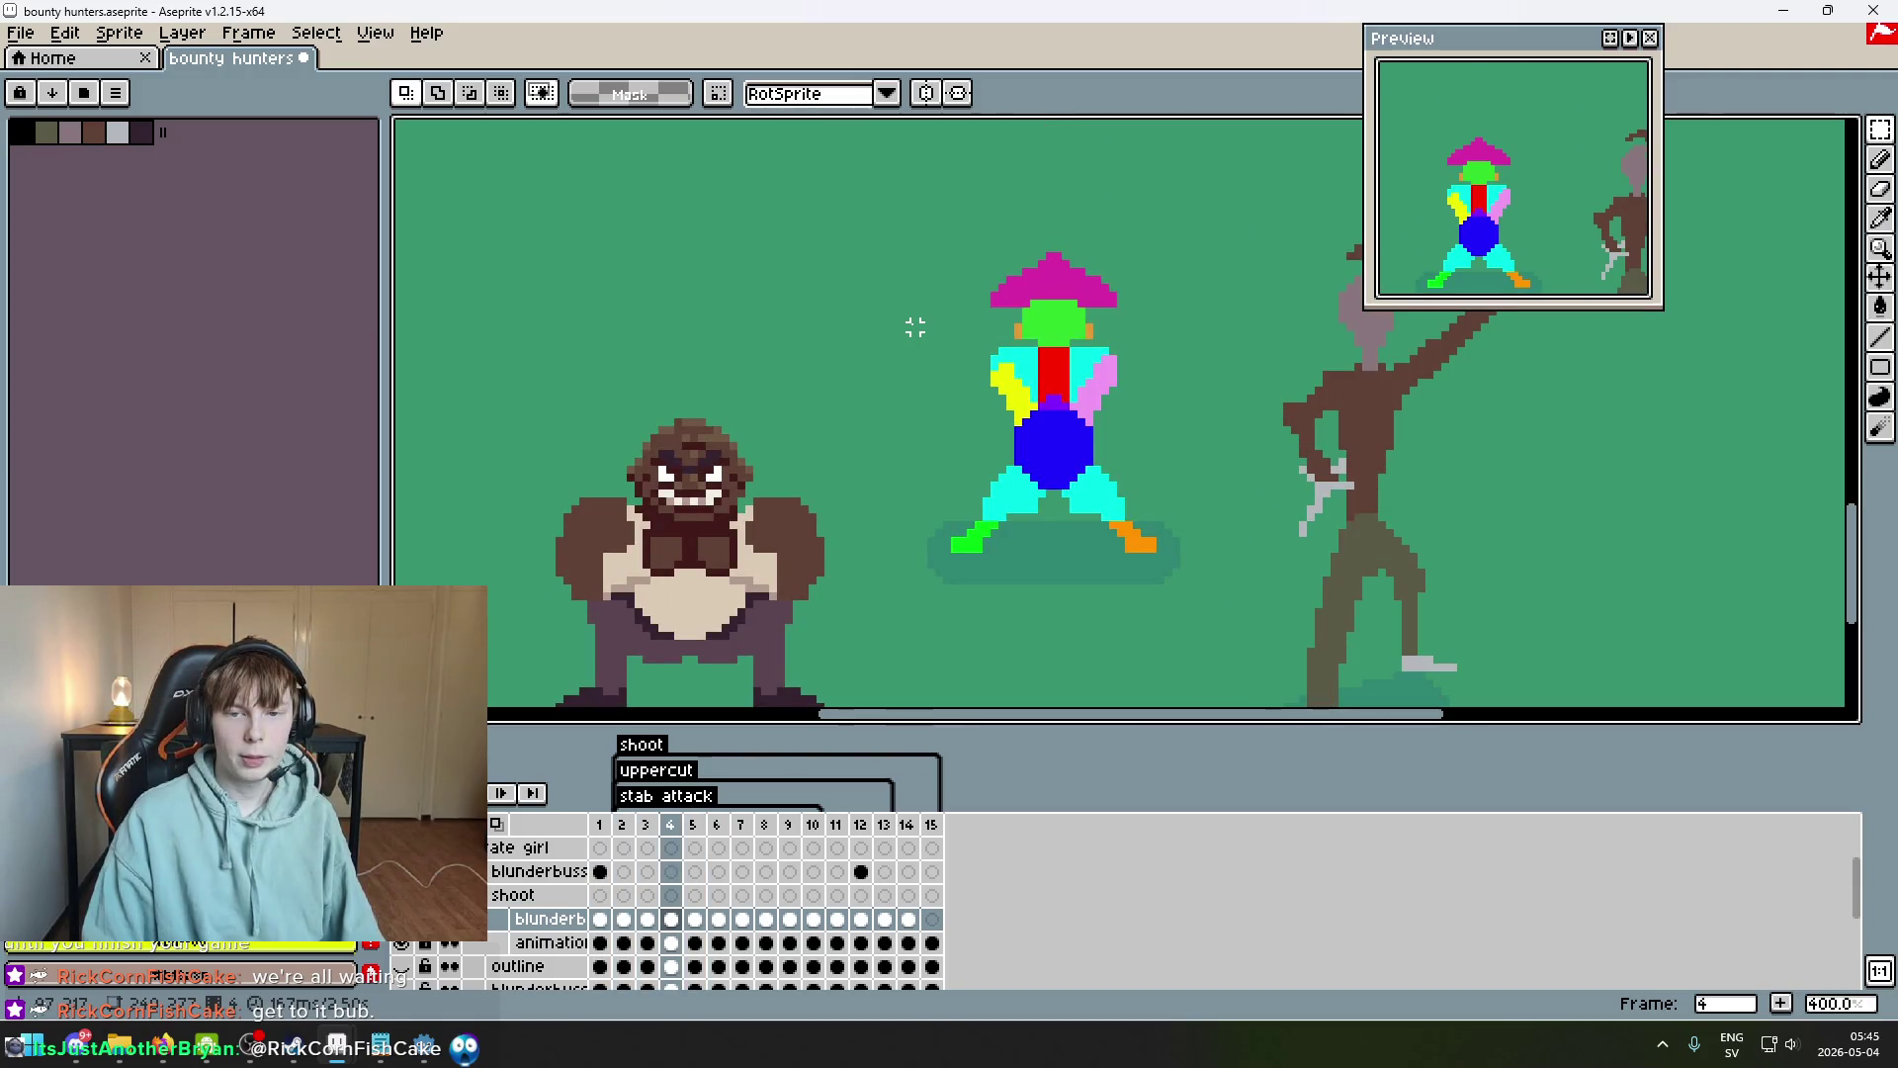
{"action": "scroll", "coordinate": [1190, 300], "scroll_direction": "up", "scroll_amount": 5}
{"action": "key", "text": "b"}
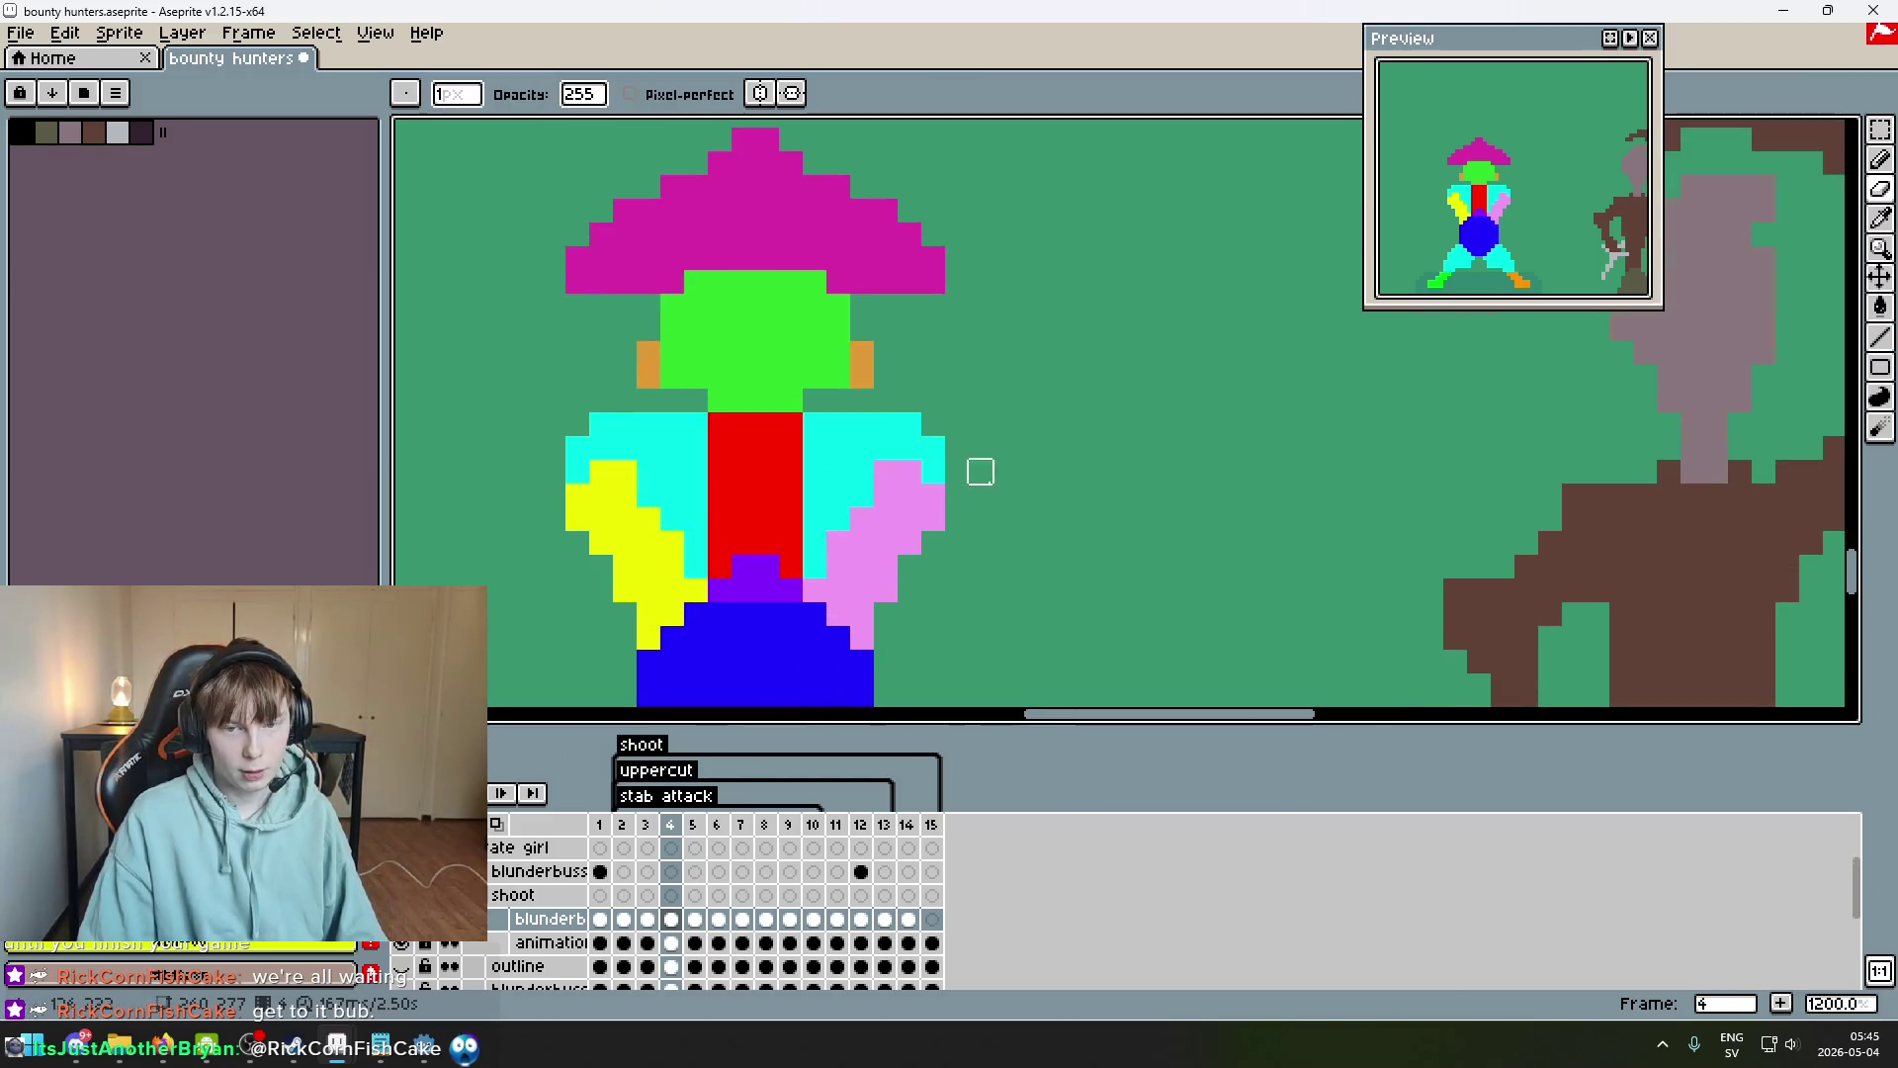
{"action": "scroll", "coordinate": [980, 496], "scroll_direction": "down", "scroll_amount": 6}
Mark and drop a box around the pirate, then step back through frames 3, 2 and 1.
{"action": "key", "text": "m"}
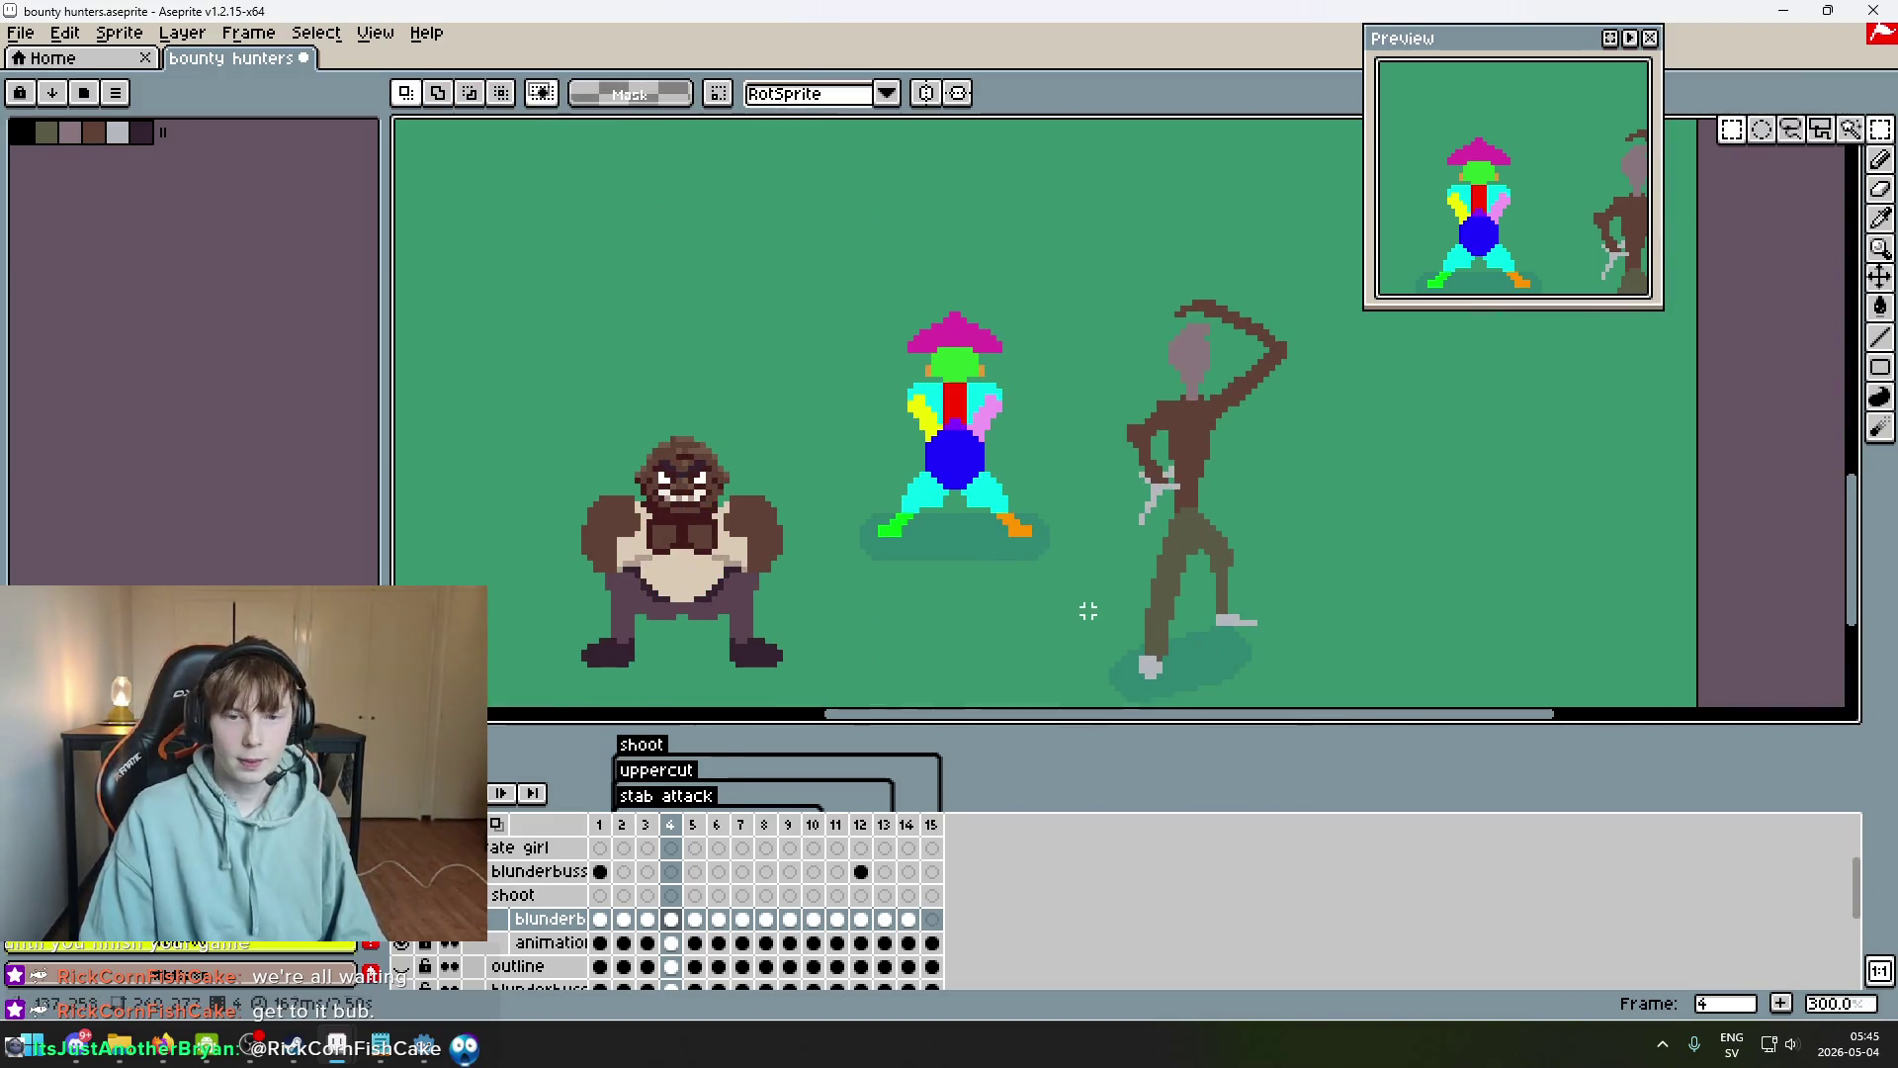
{"action": "left_click_drag", "start_coordinate": [1088, 612], "coordinate": [791, 351]}
{"action": "left_click", "coordinate": [1093, 550]}
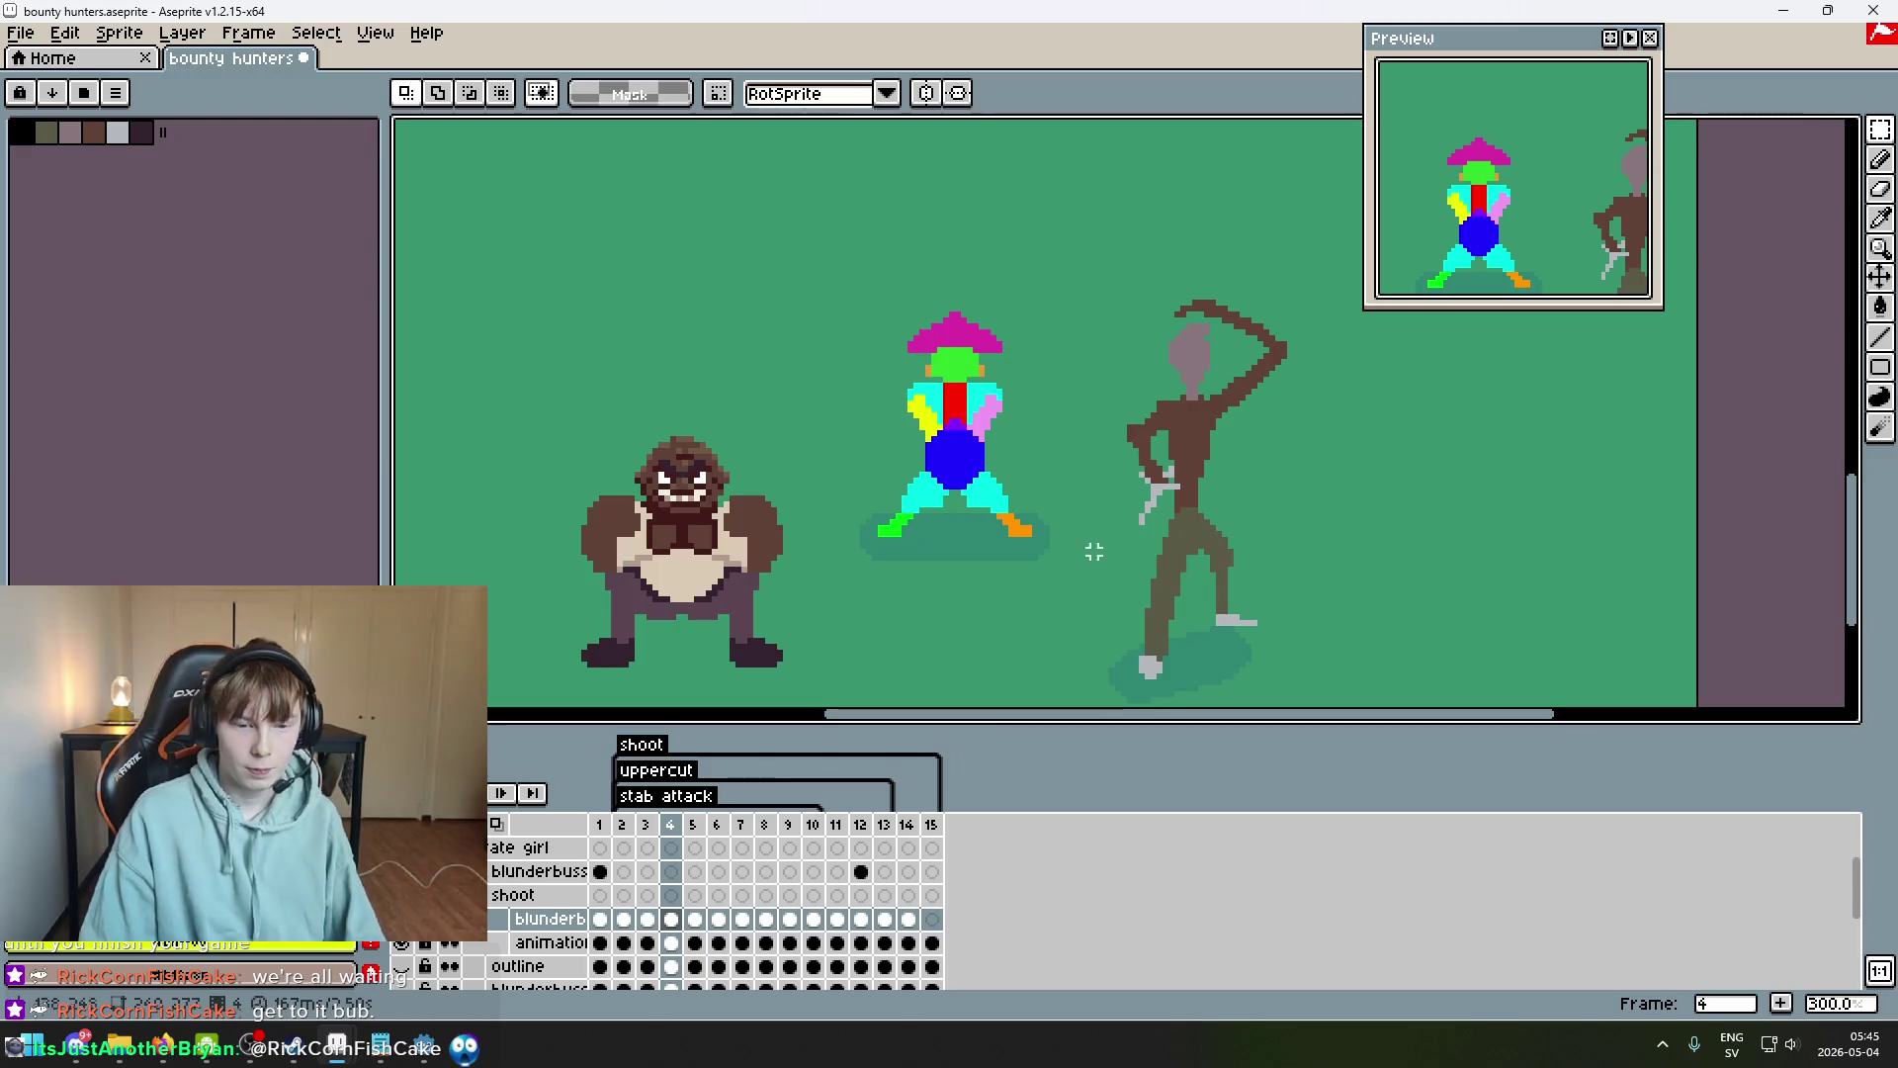
{"action": "left_click", "coordinate": [649, 919]}
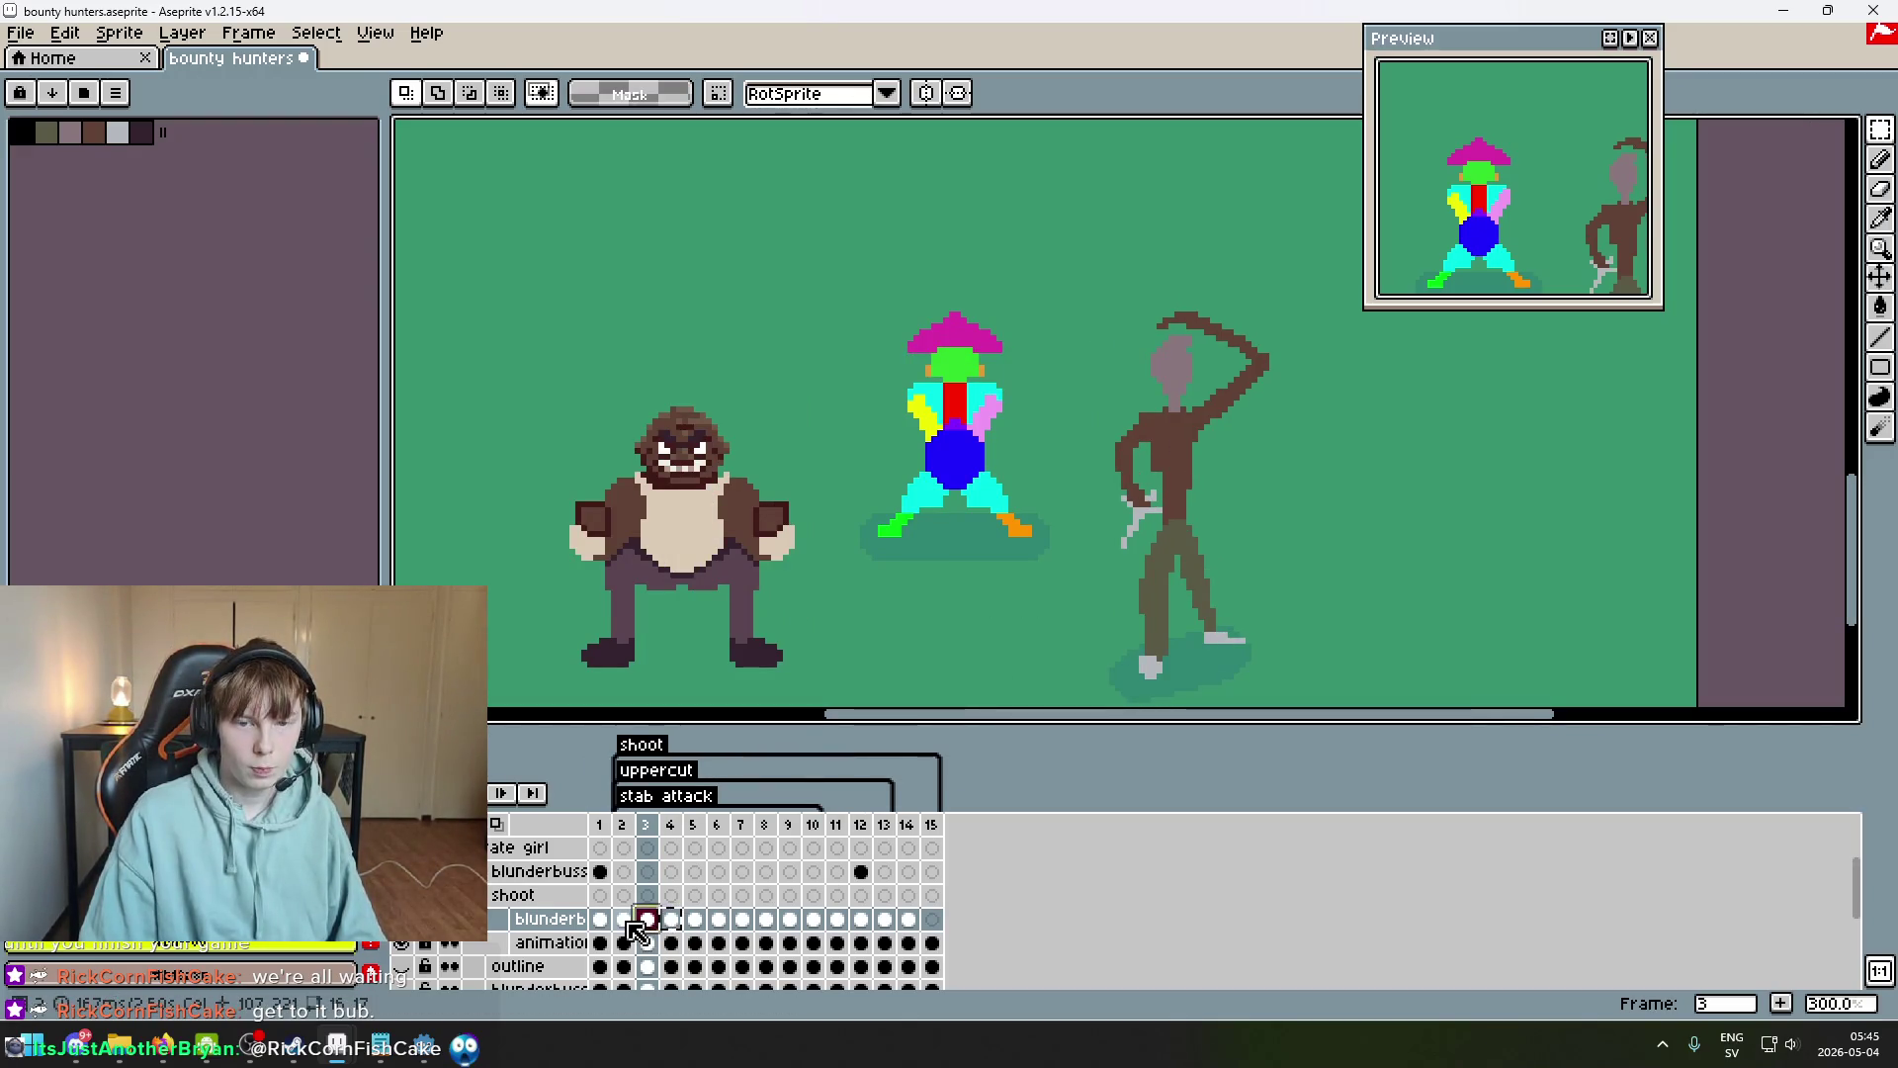
{"action": "left_click", "coordinate": [625, 920]}
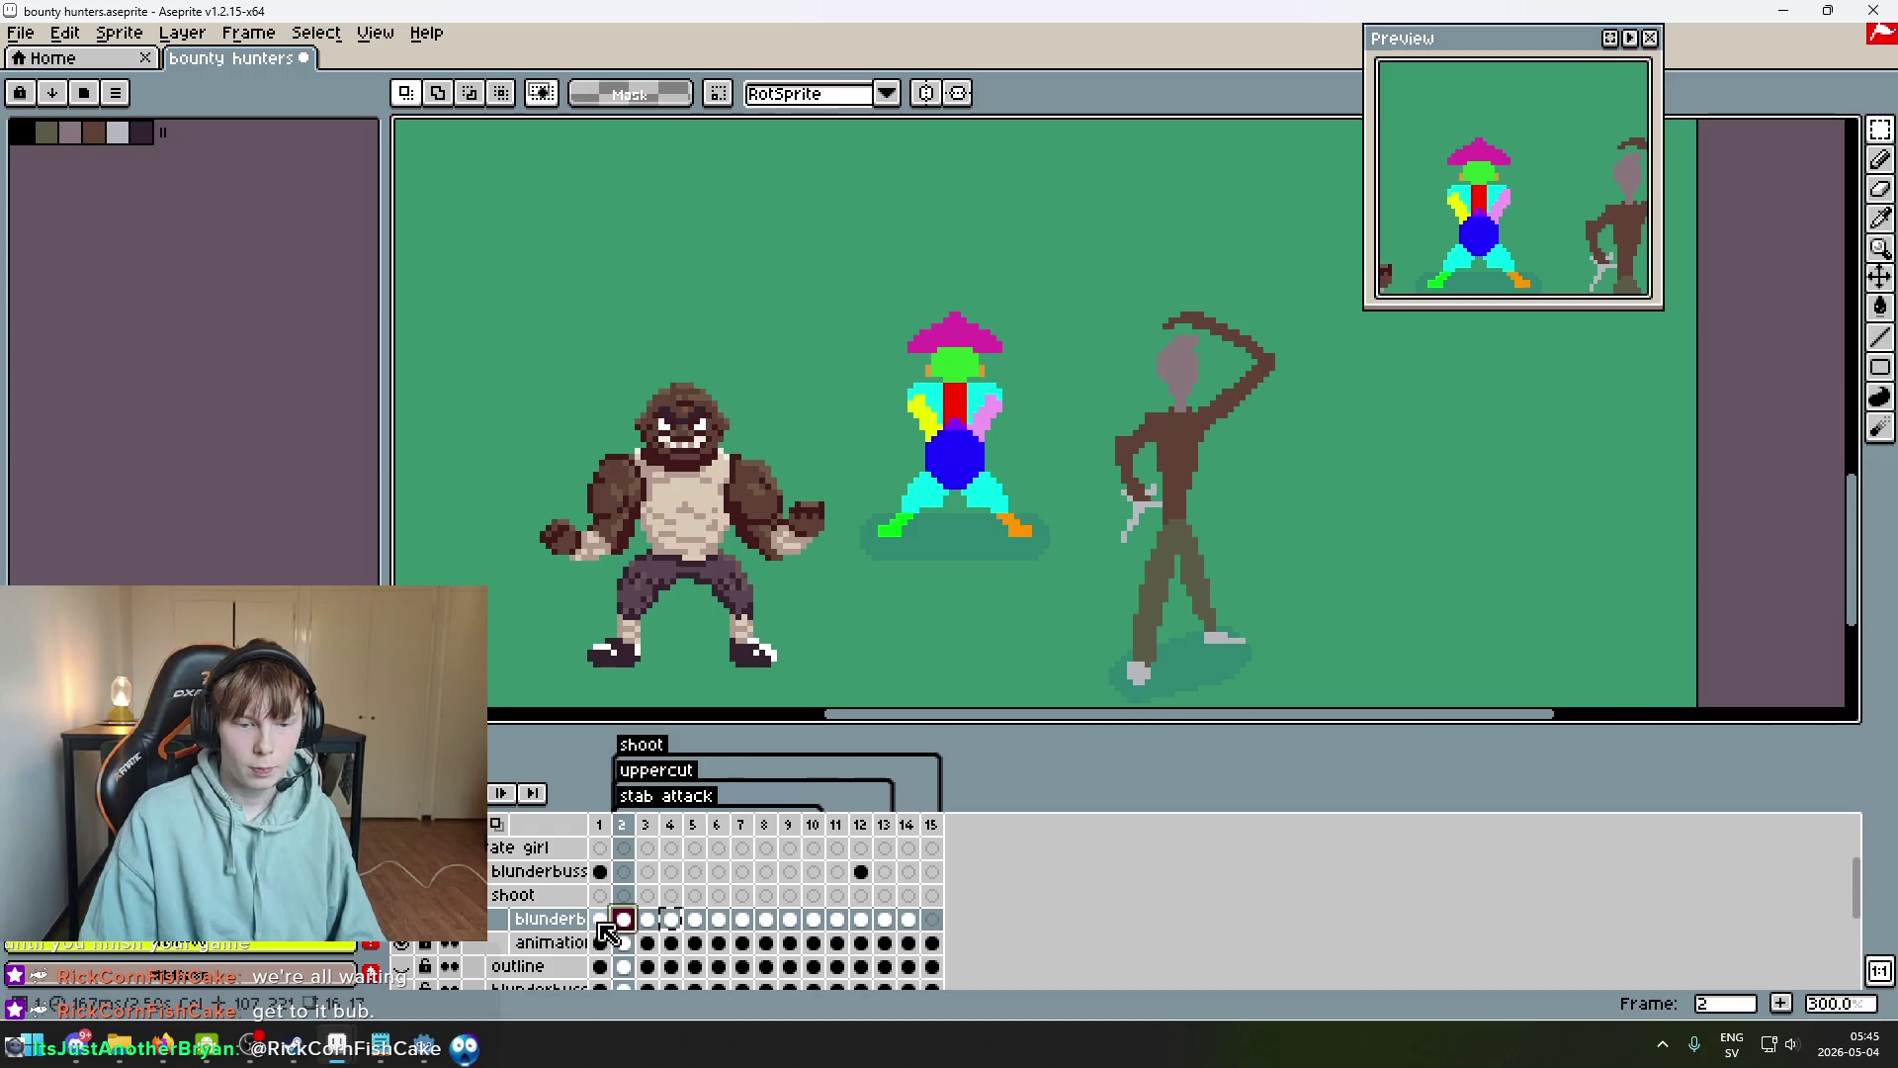
{"action": "left_click", "coordinate": [600, 920]}
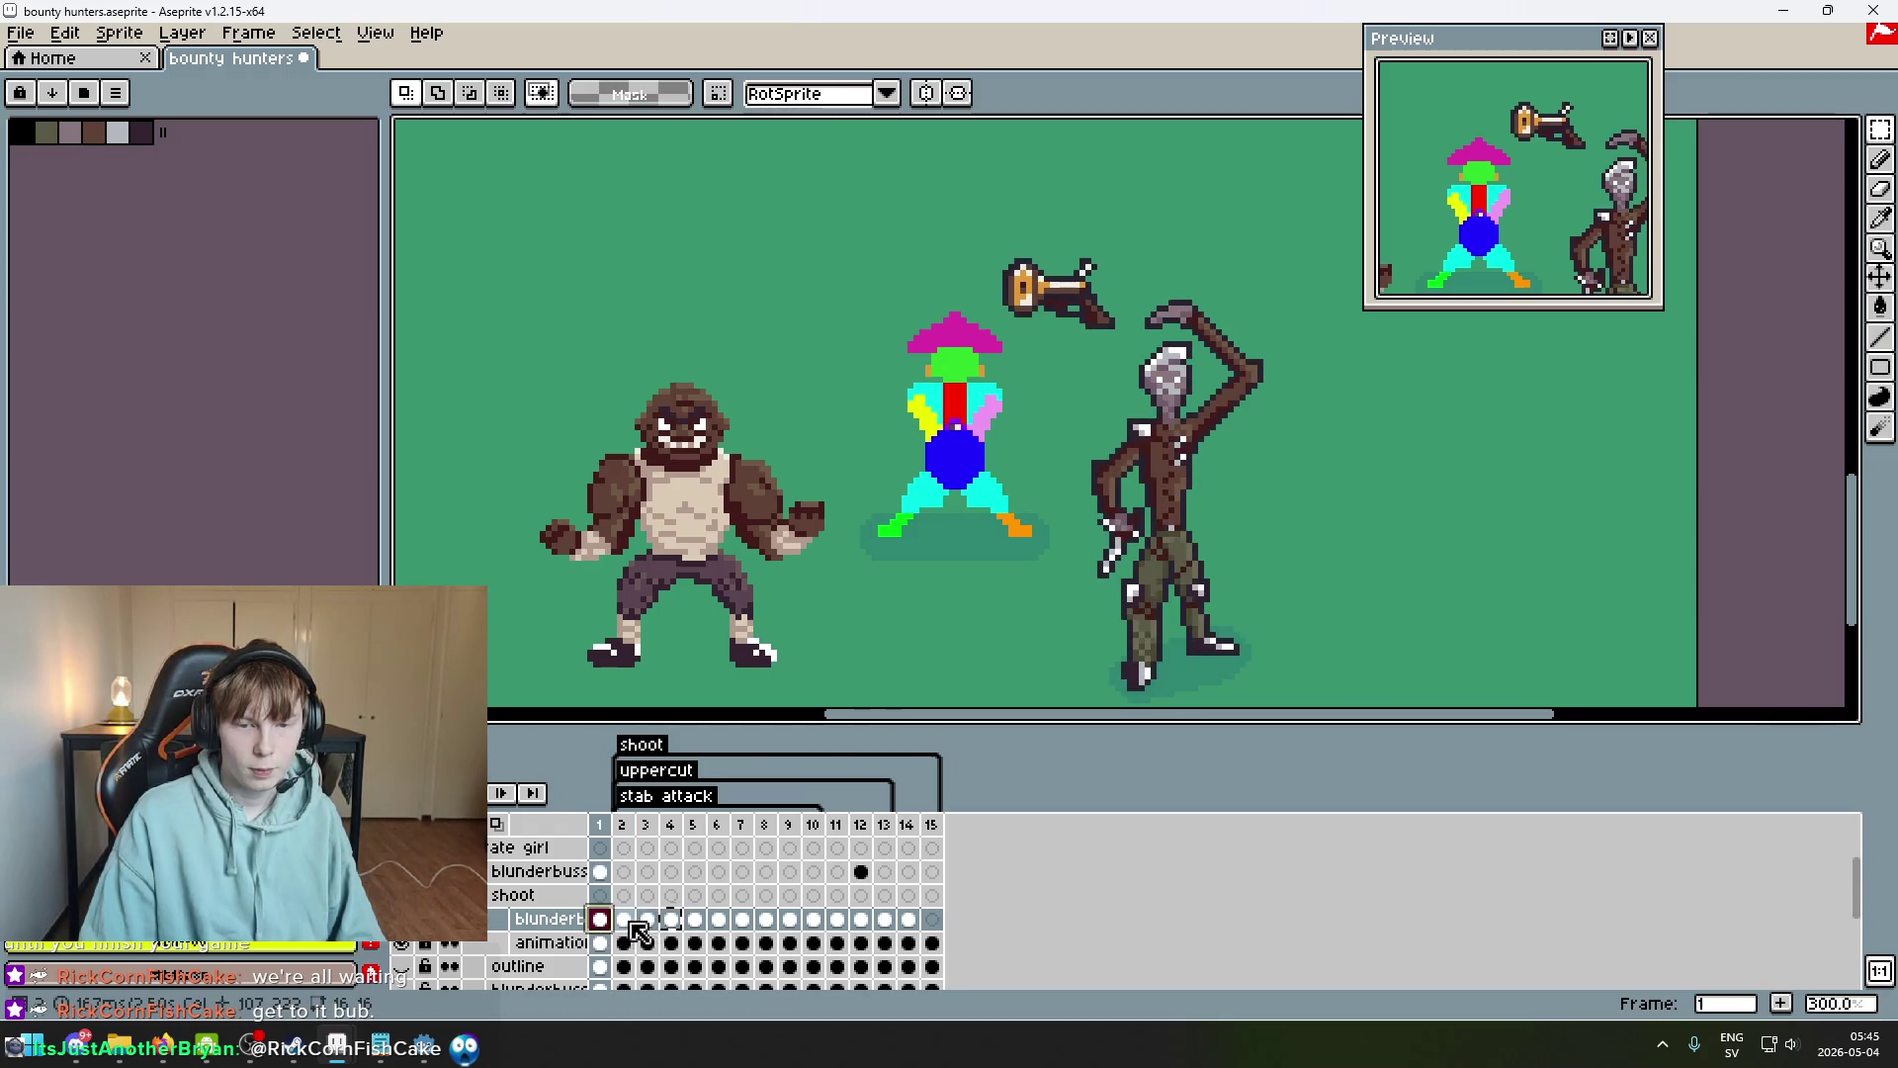
Step forward through frames 2 to 9 on the timeline.
{"action": "left_click", "coordinate": [624, 920]}
{"action": "left_click", "coordinate": [647, 919]}
{"action": "left_click", "coordinate": [671, 919]}
{"action": "left_click", "coordinate": [695, 919]}
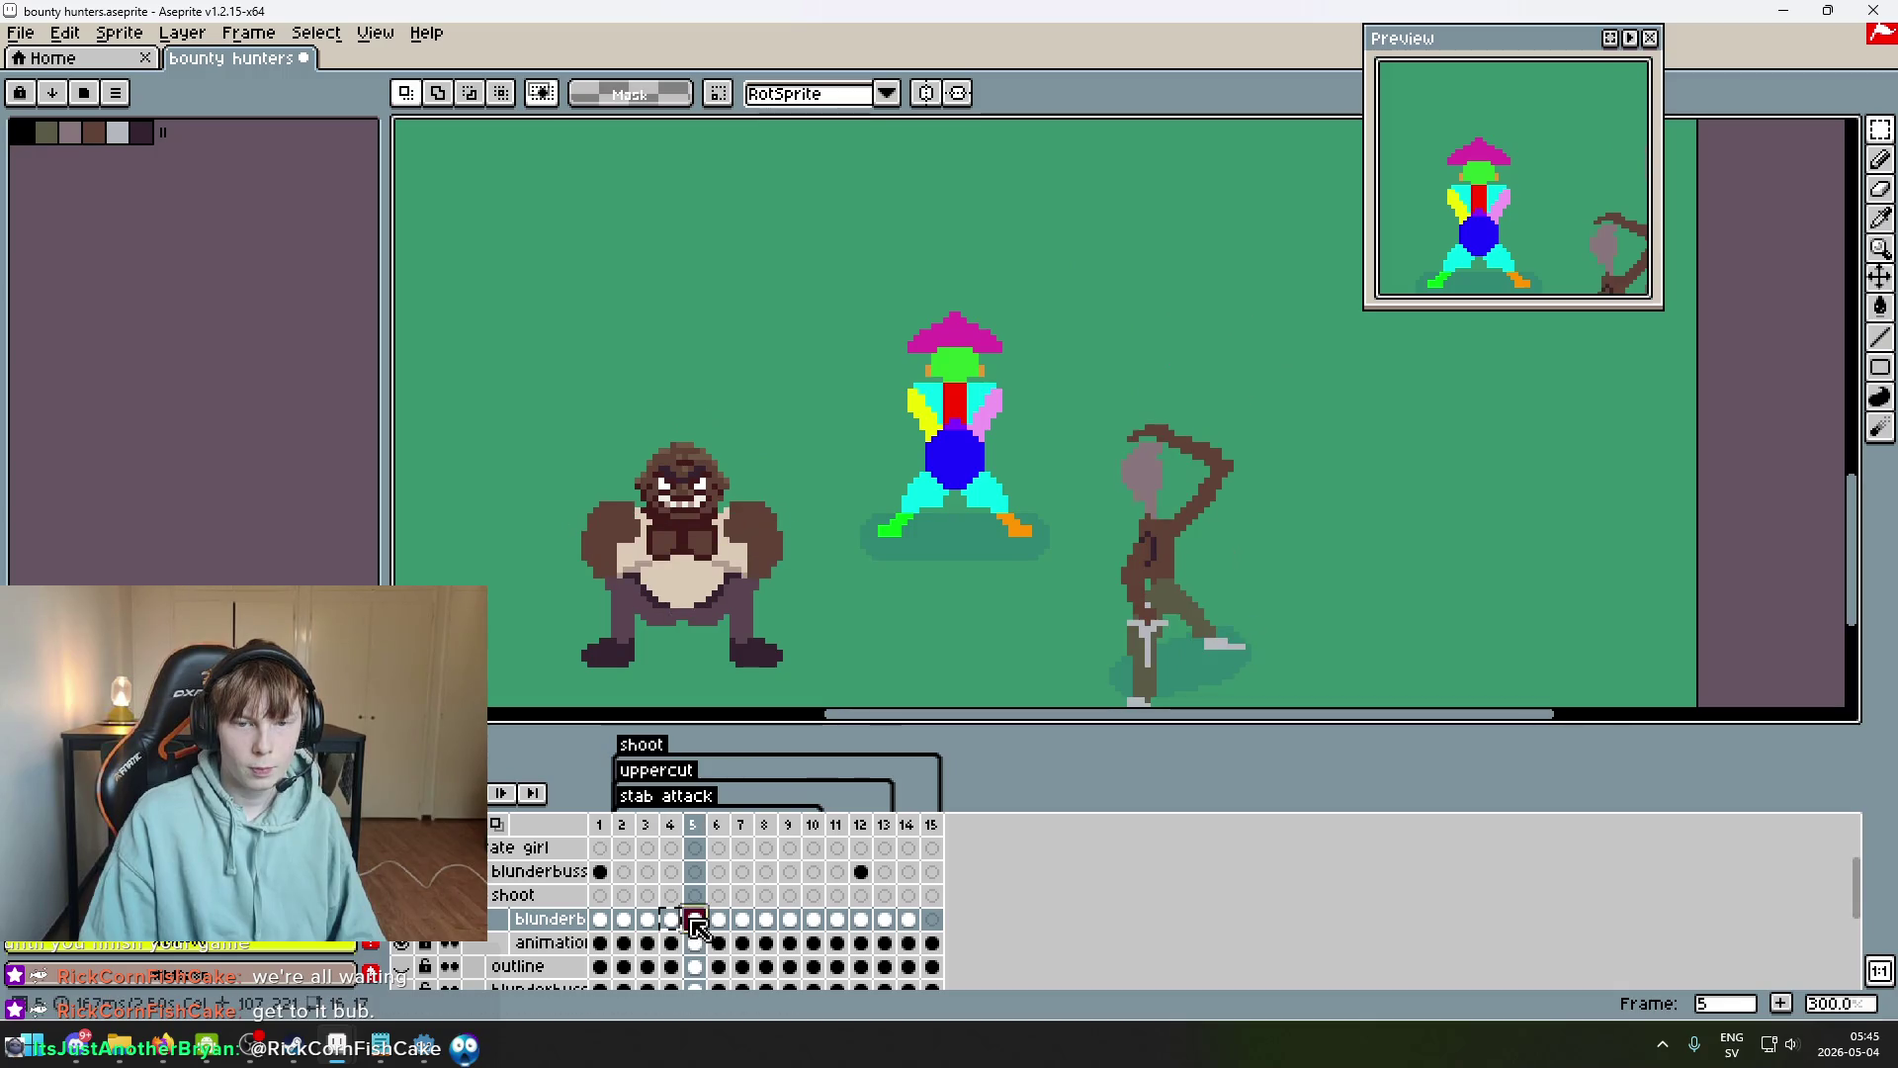
{"action": "left_click", "coordinate": [720, 919]}
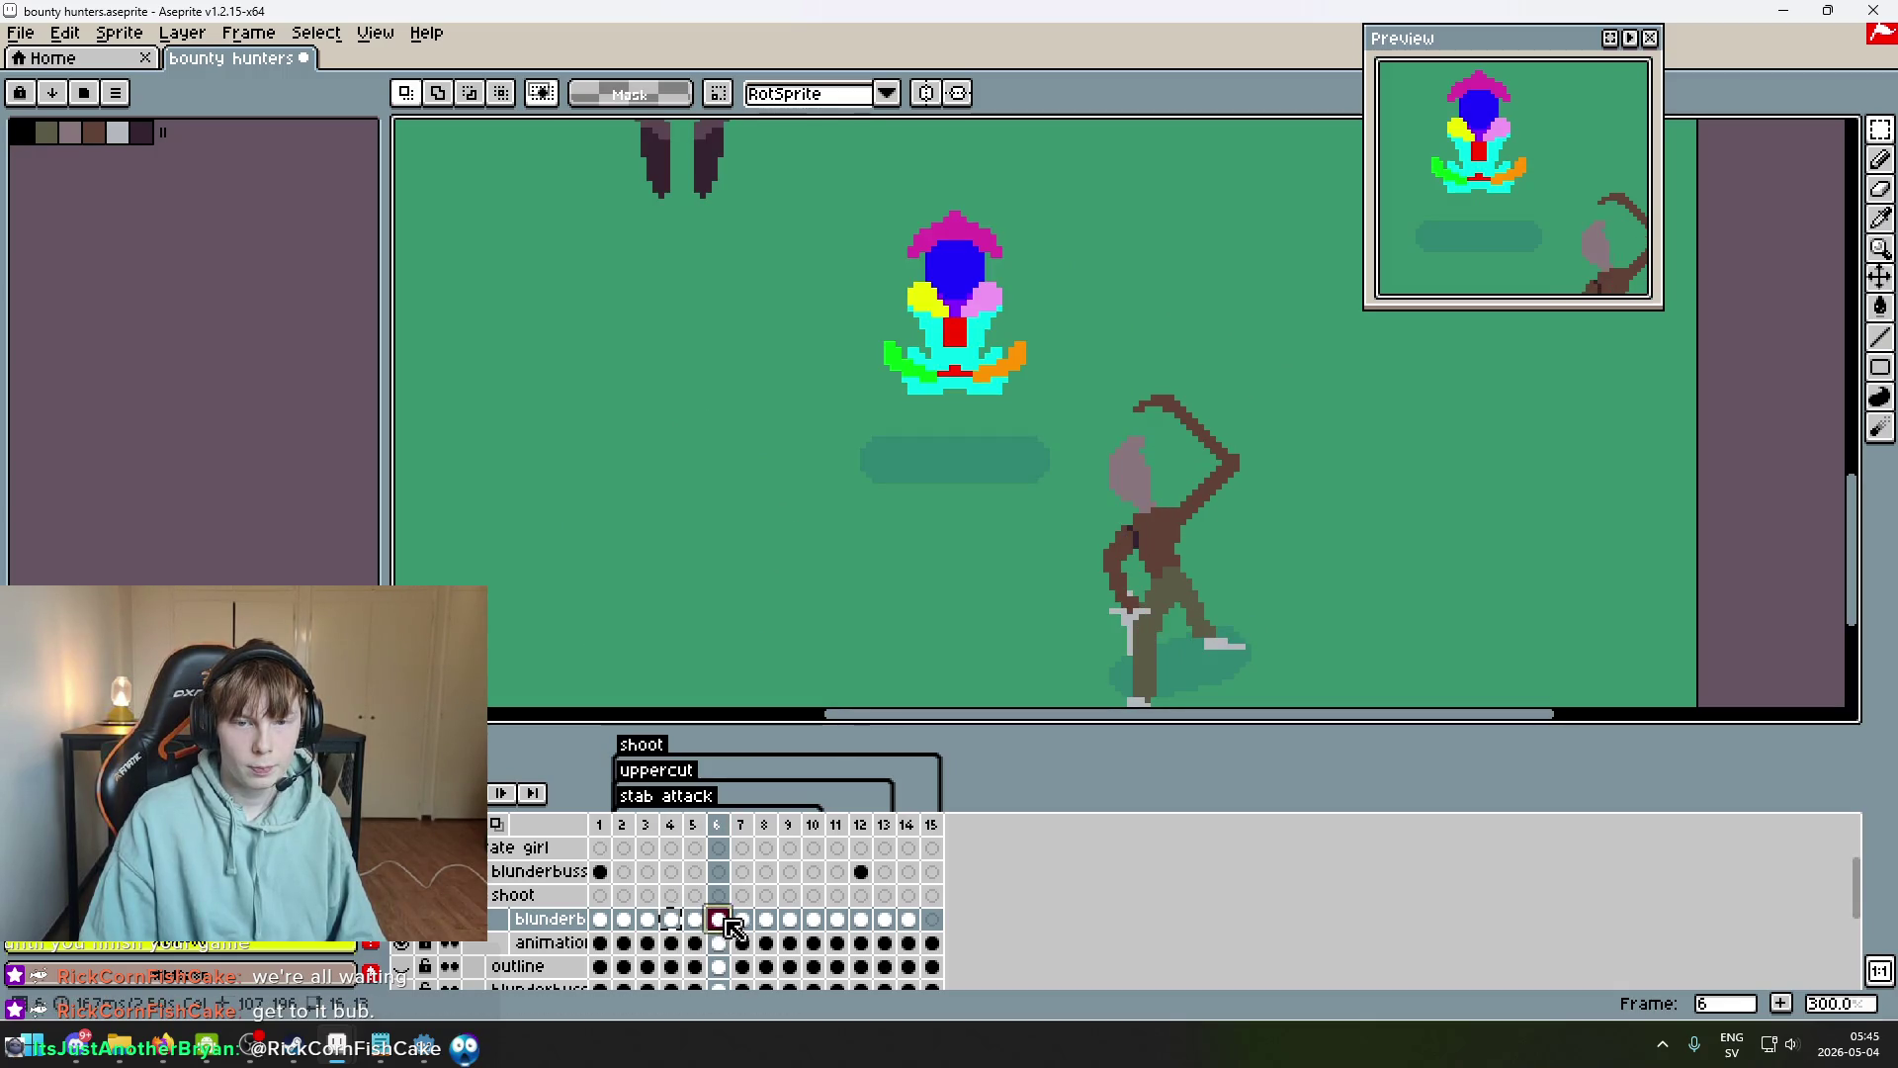
{"action": "left_click", "coordinate": [743, 919]}
{"action": "left_click", "coordinate": [766, 920]}
{"action": "left_click", "coordinate": [790, 919]}
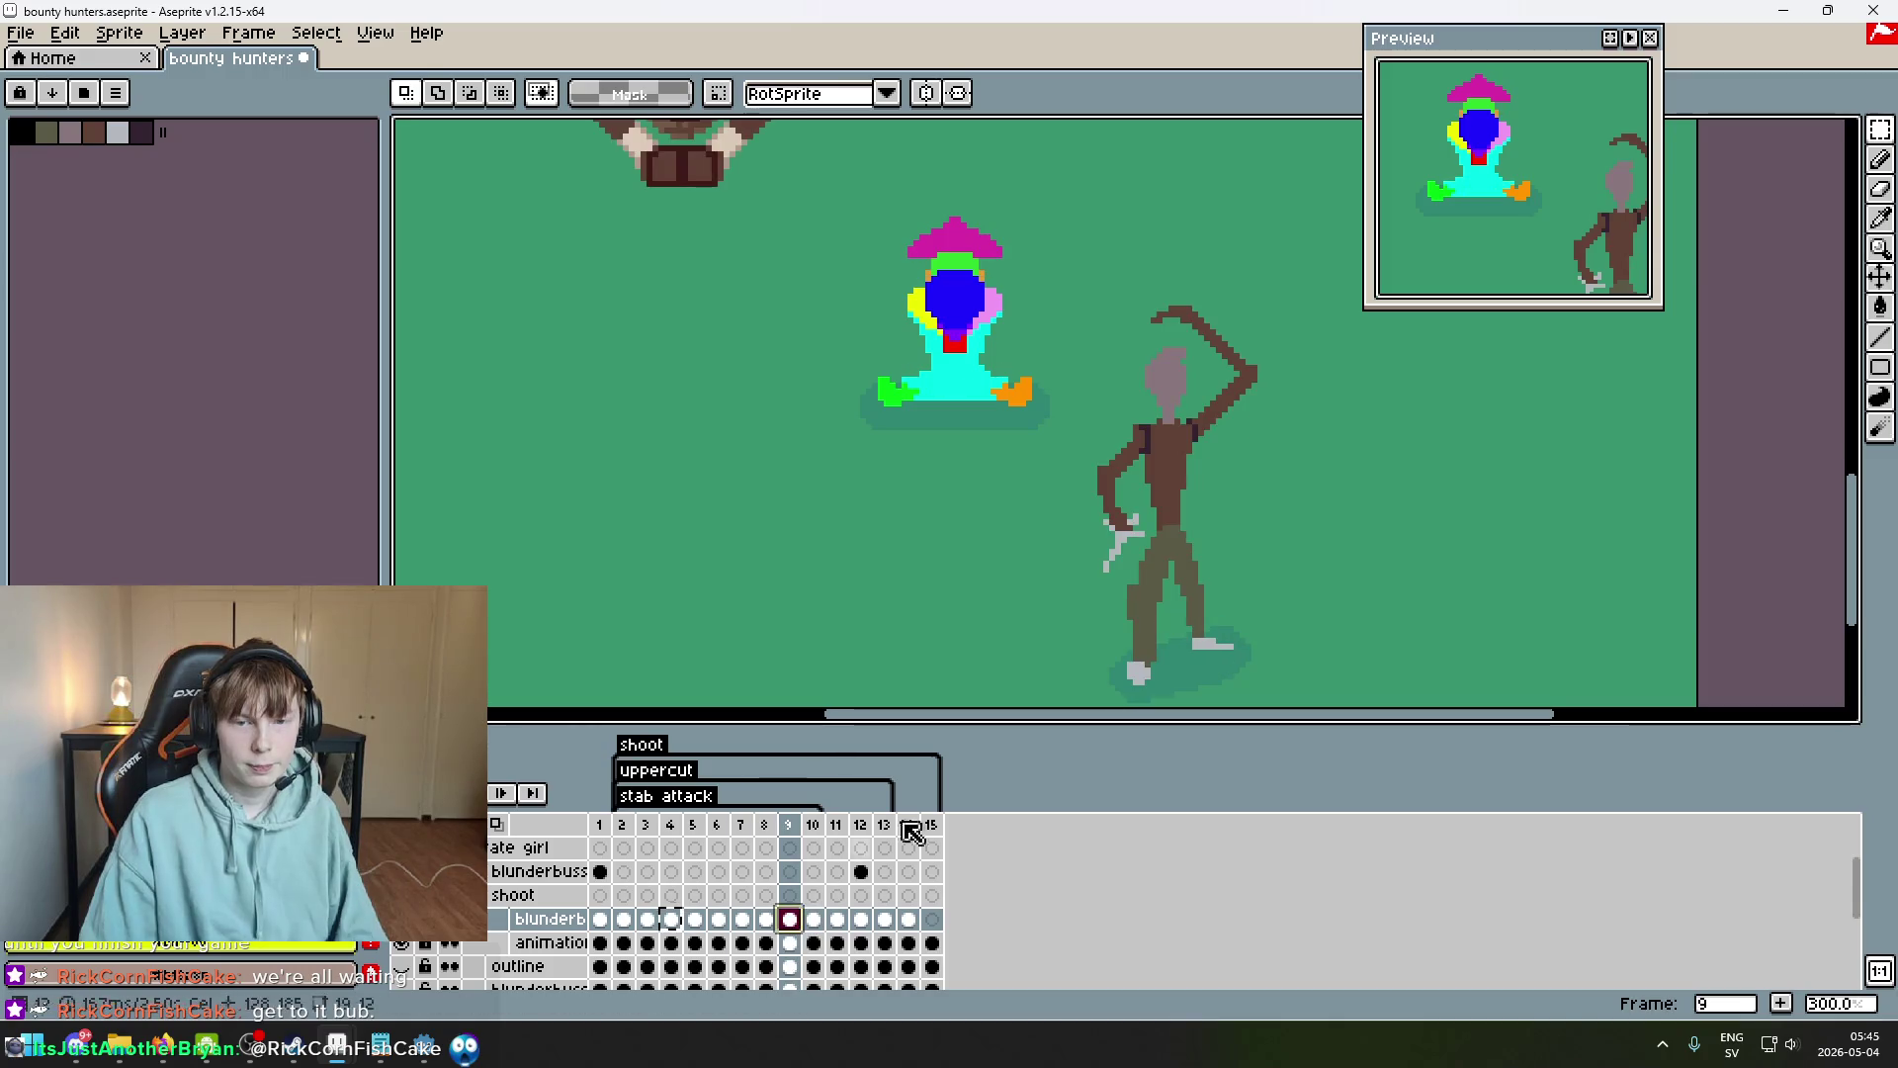
Advance through the loop past the last frame, then jump to frame 12 and on to frame 13.
{"action": "key", "text": "Right"}
{"action": "key", "text": "Right"}
{"action": "key", "text": "Right"}
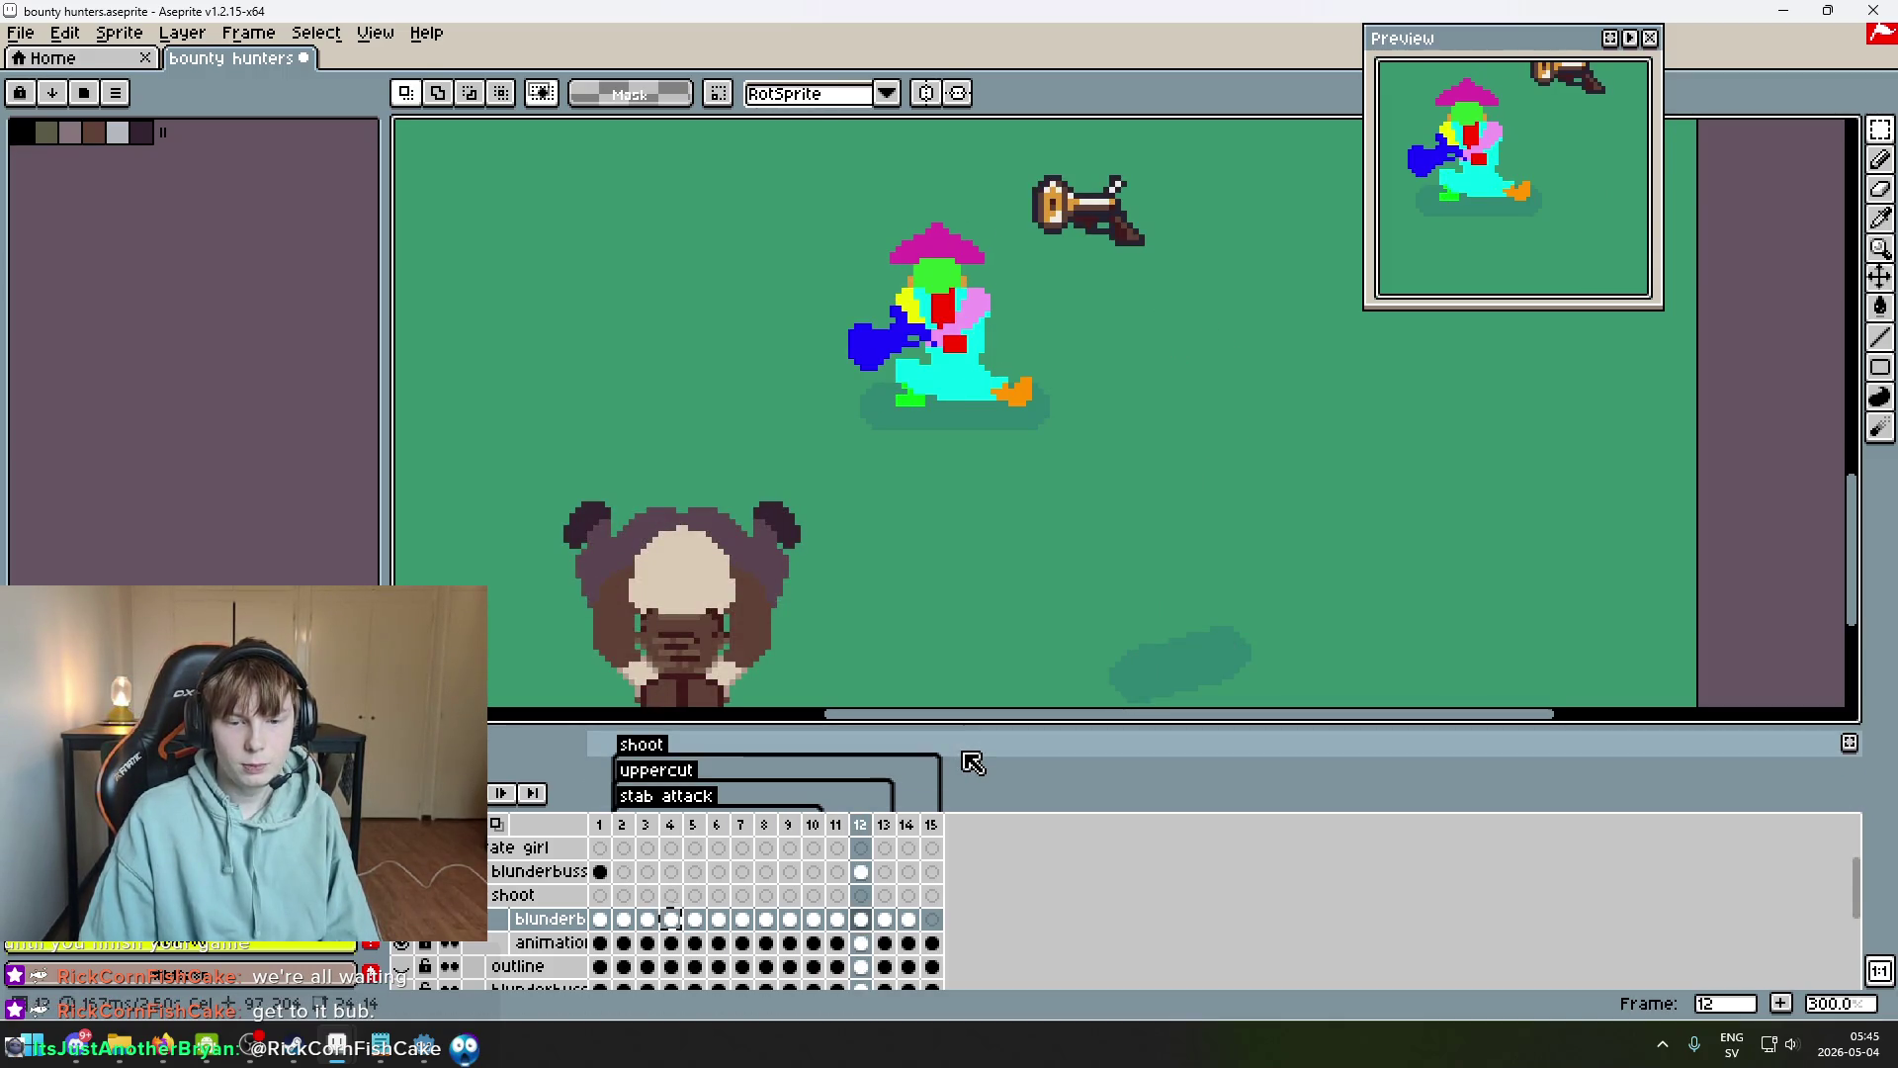
{"action": "key", "text": "Right"}
{"action": "key", "text": "Right"}
{"action": "key", "text": "Right"}
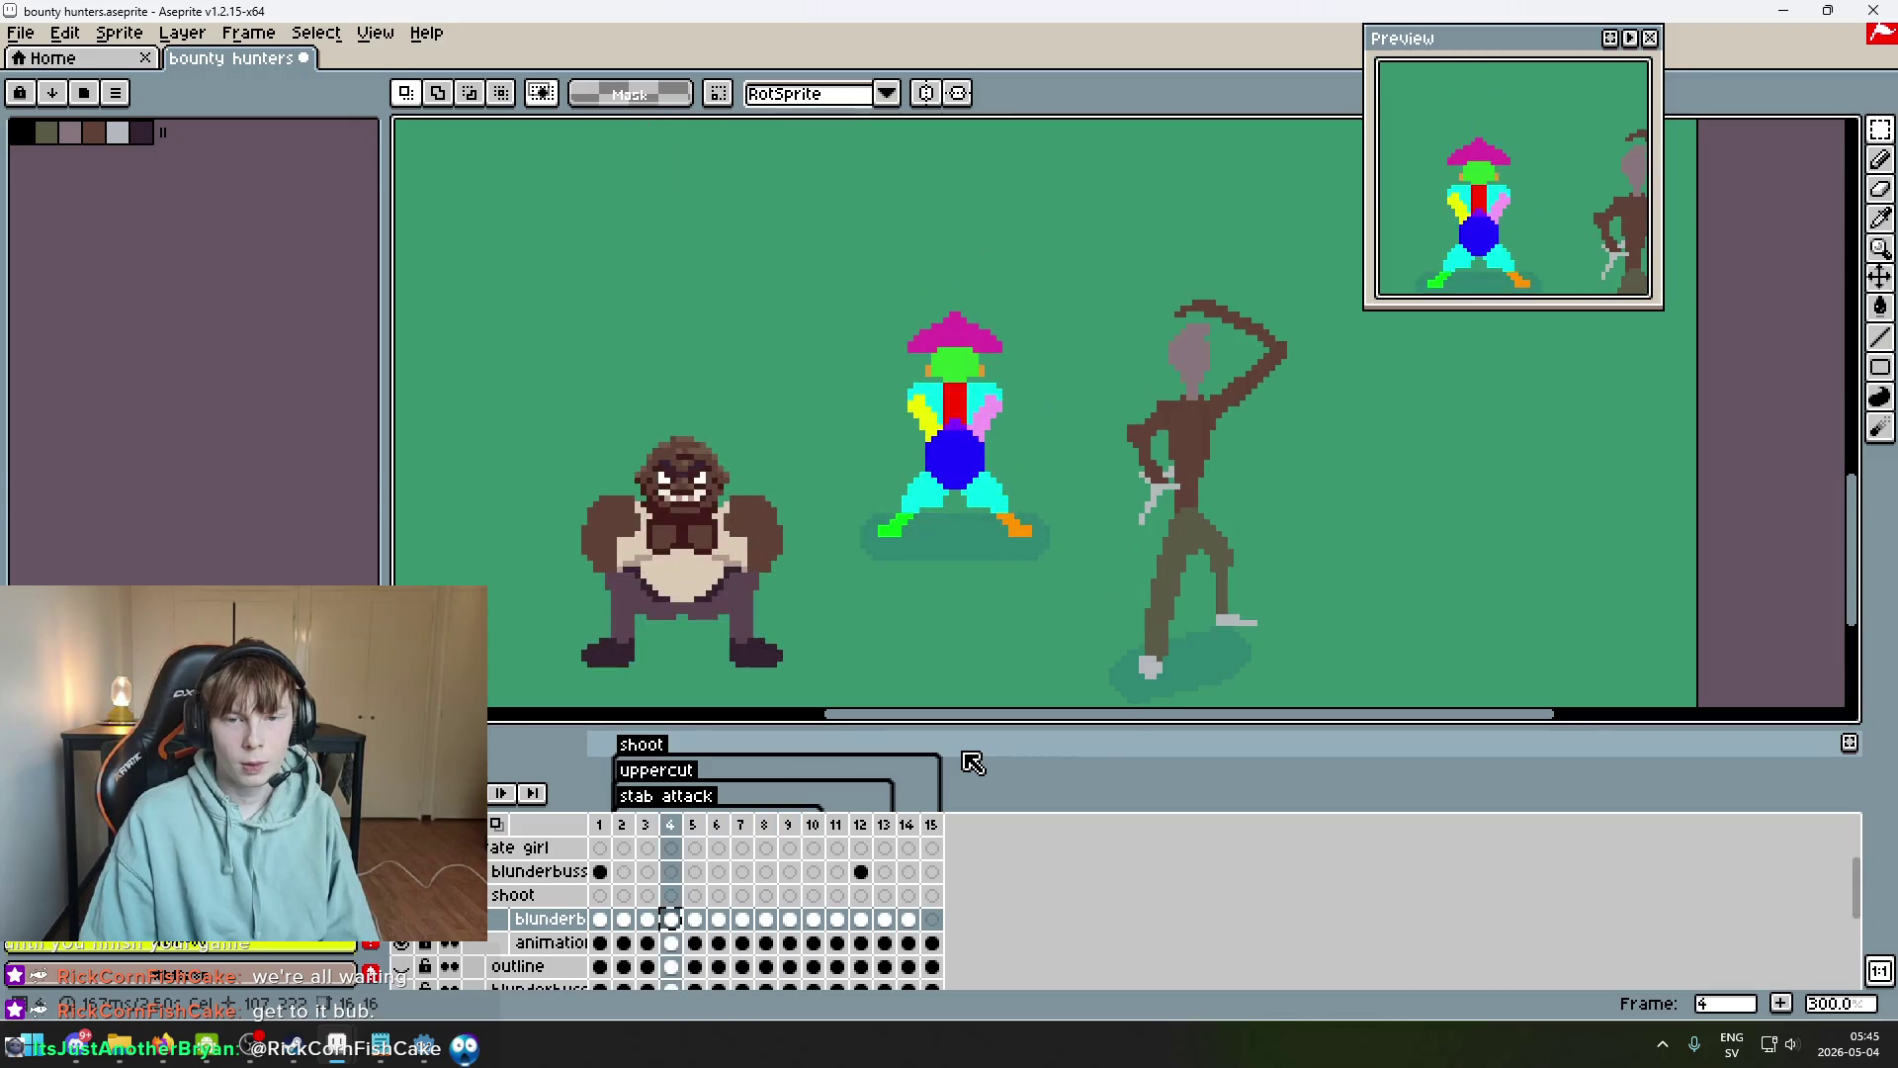
{"action": "key", "text": "Right"}
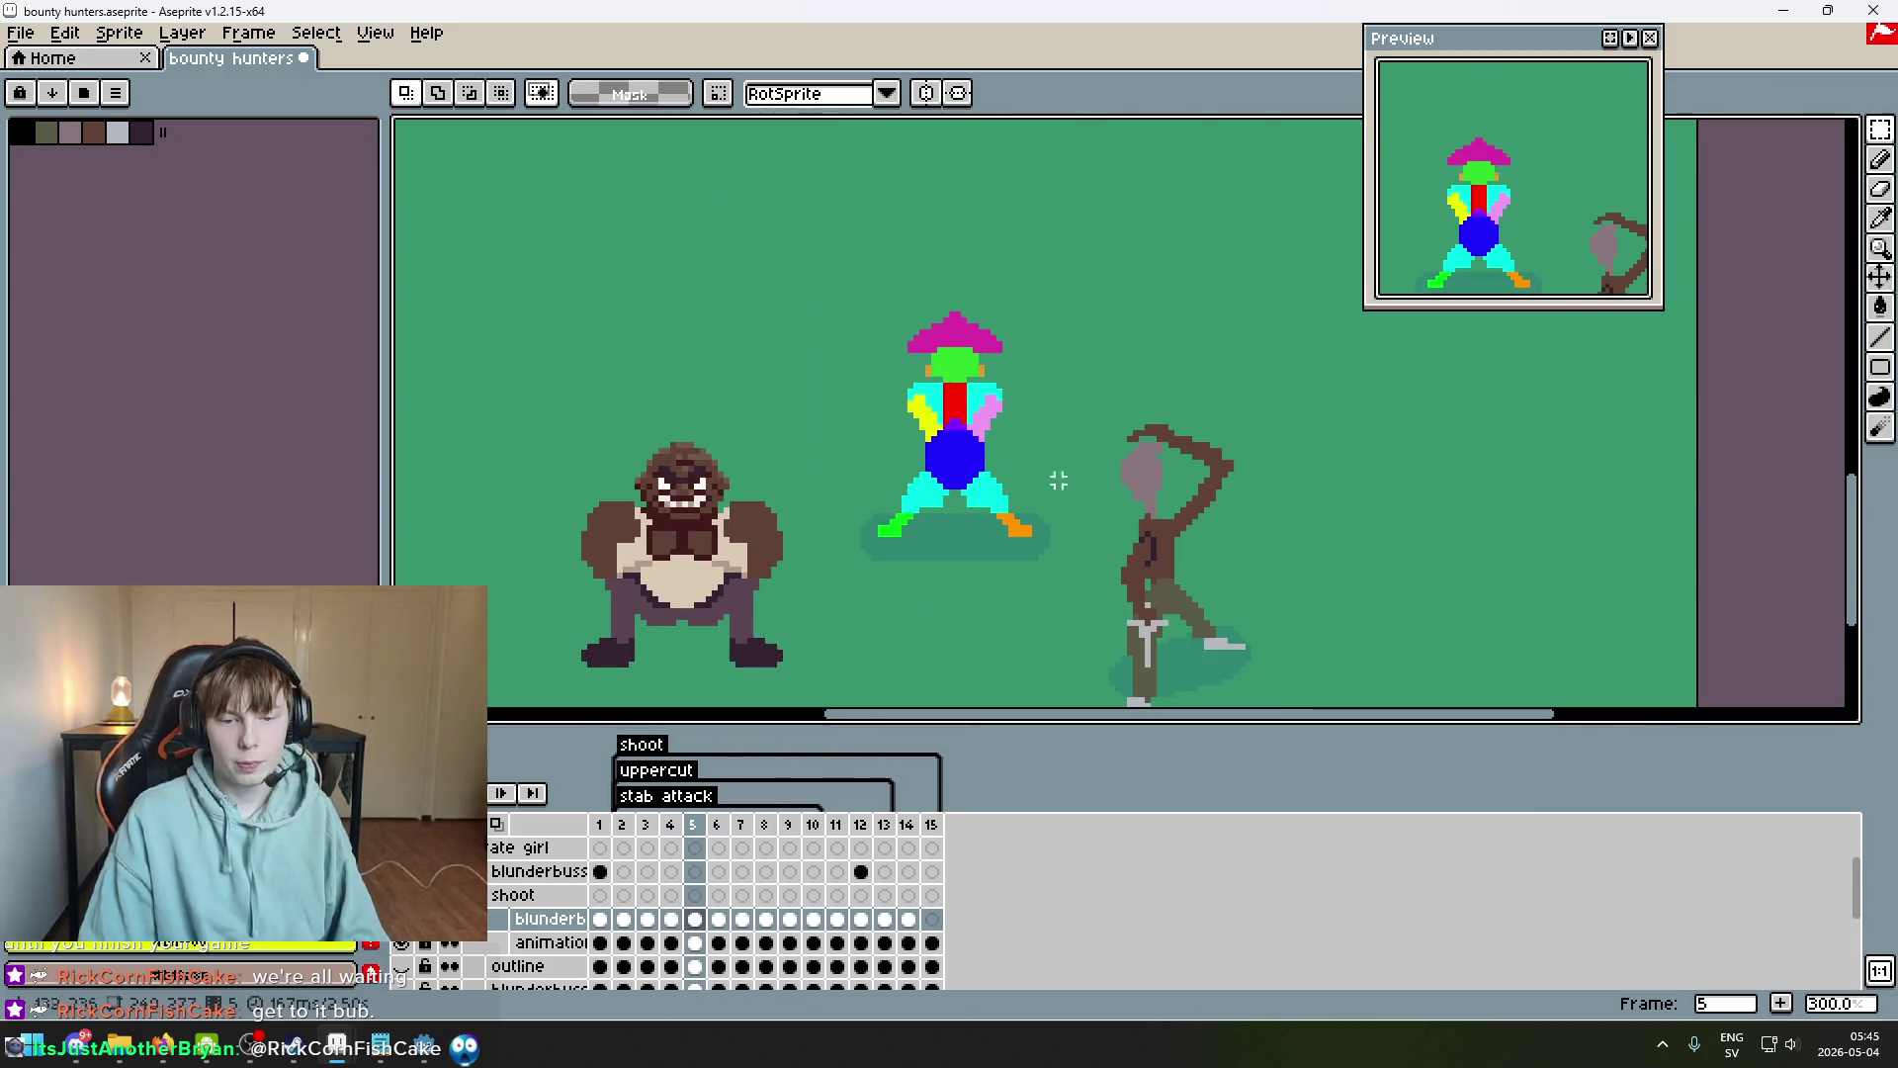
{"action": "left_click", "coordinate": [860, 824]}
{"action": "left_click", "coordinate": [884, 824]}
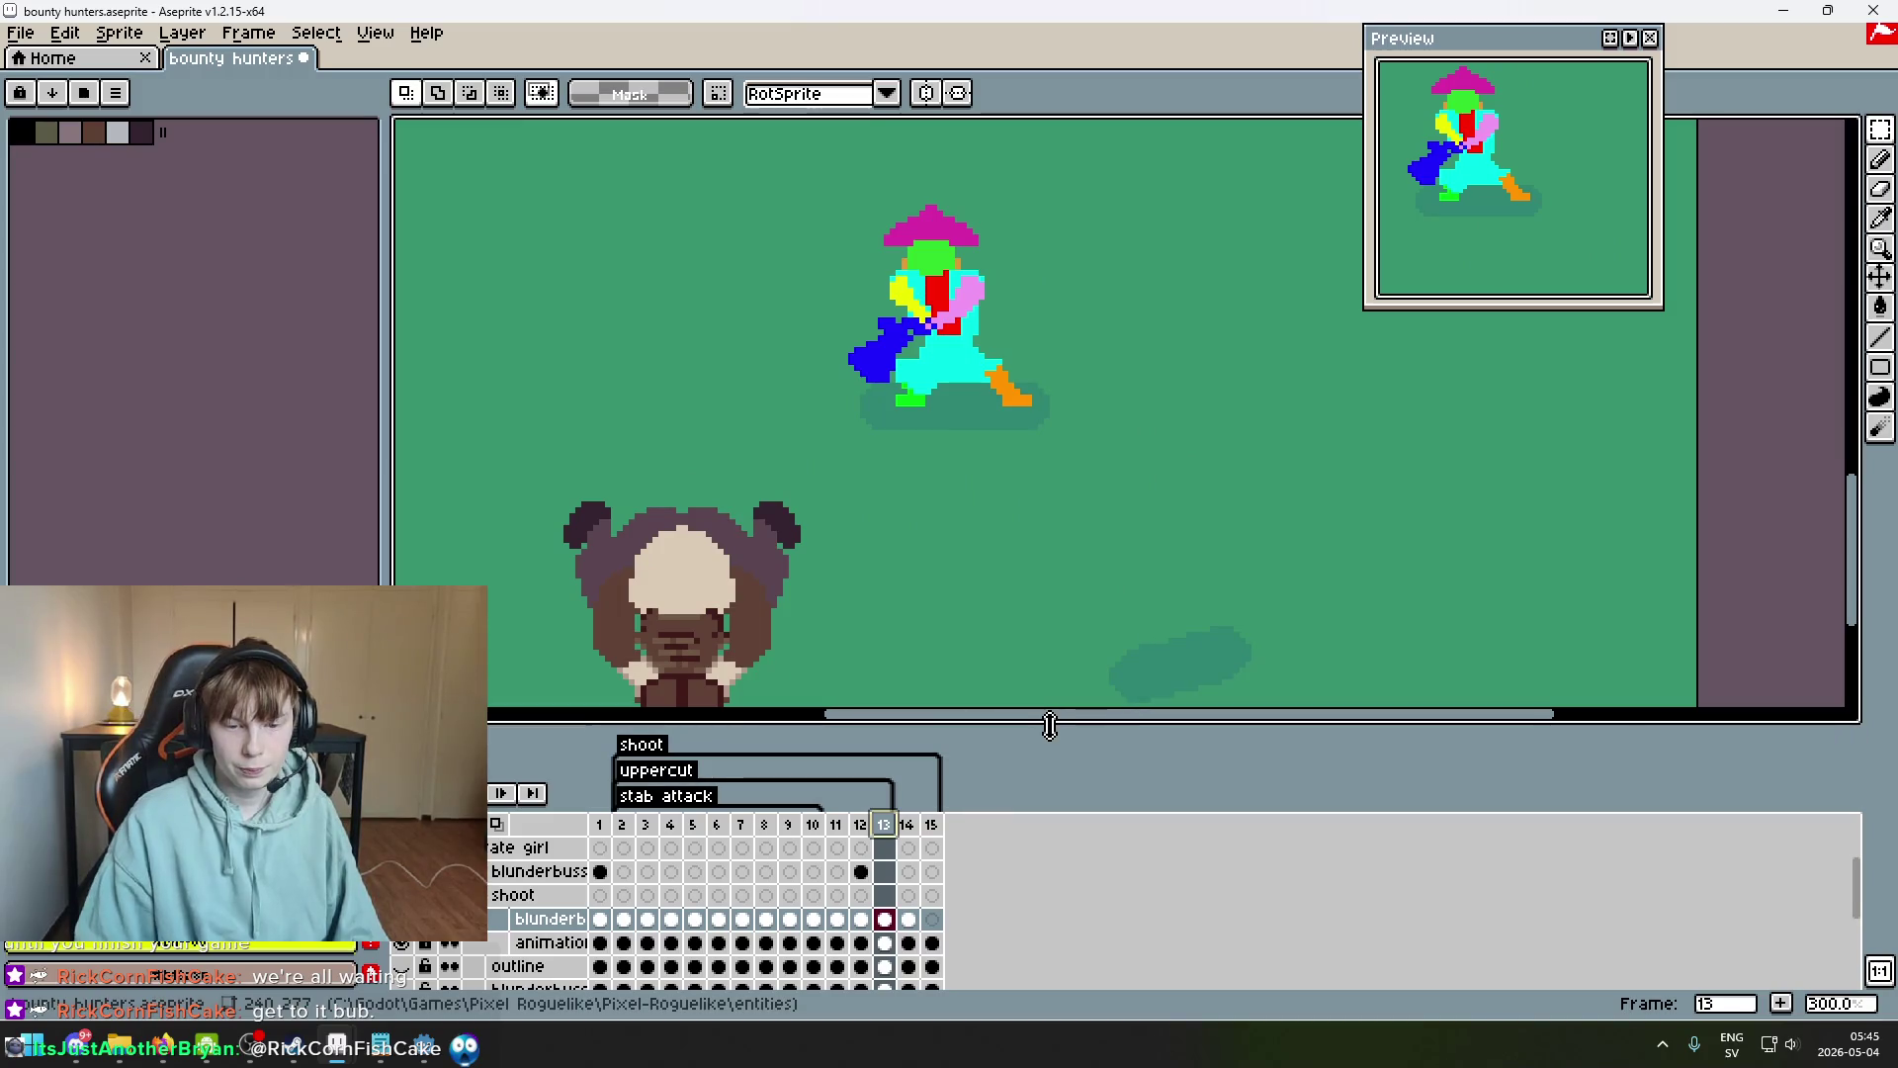
On frame 14, replace the old body with the pasted blue body and yellow/pink arms on the torso.
{"action": "key", "text": "Right"}
{"action": "key", "text": "Left"}
{"action": "key", "text": "Right"}
{"action": "key", "text": "ctrl+v"}
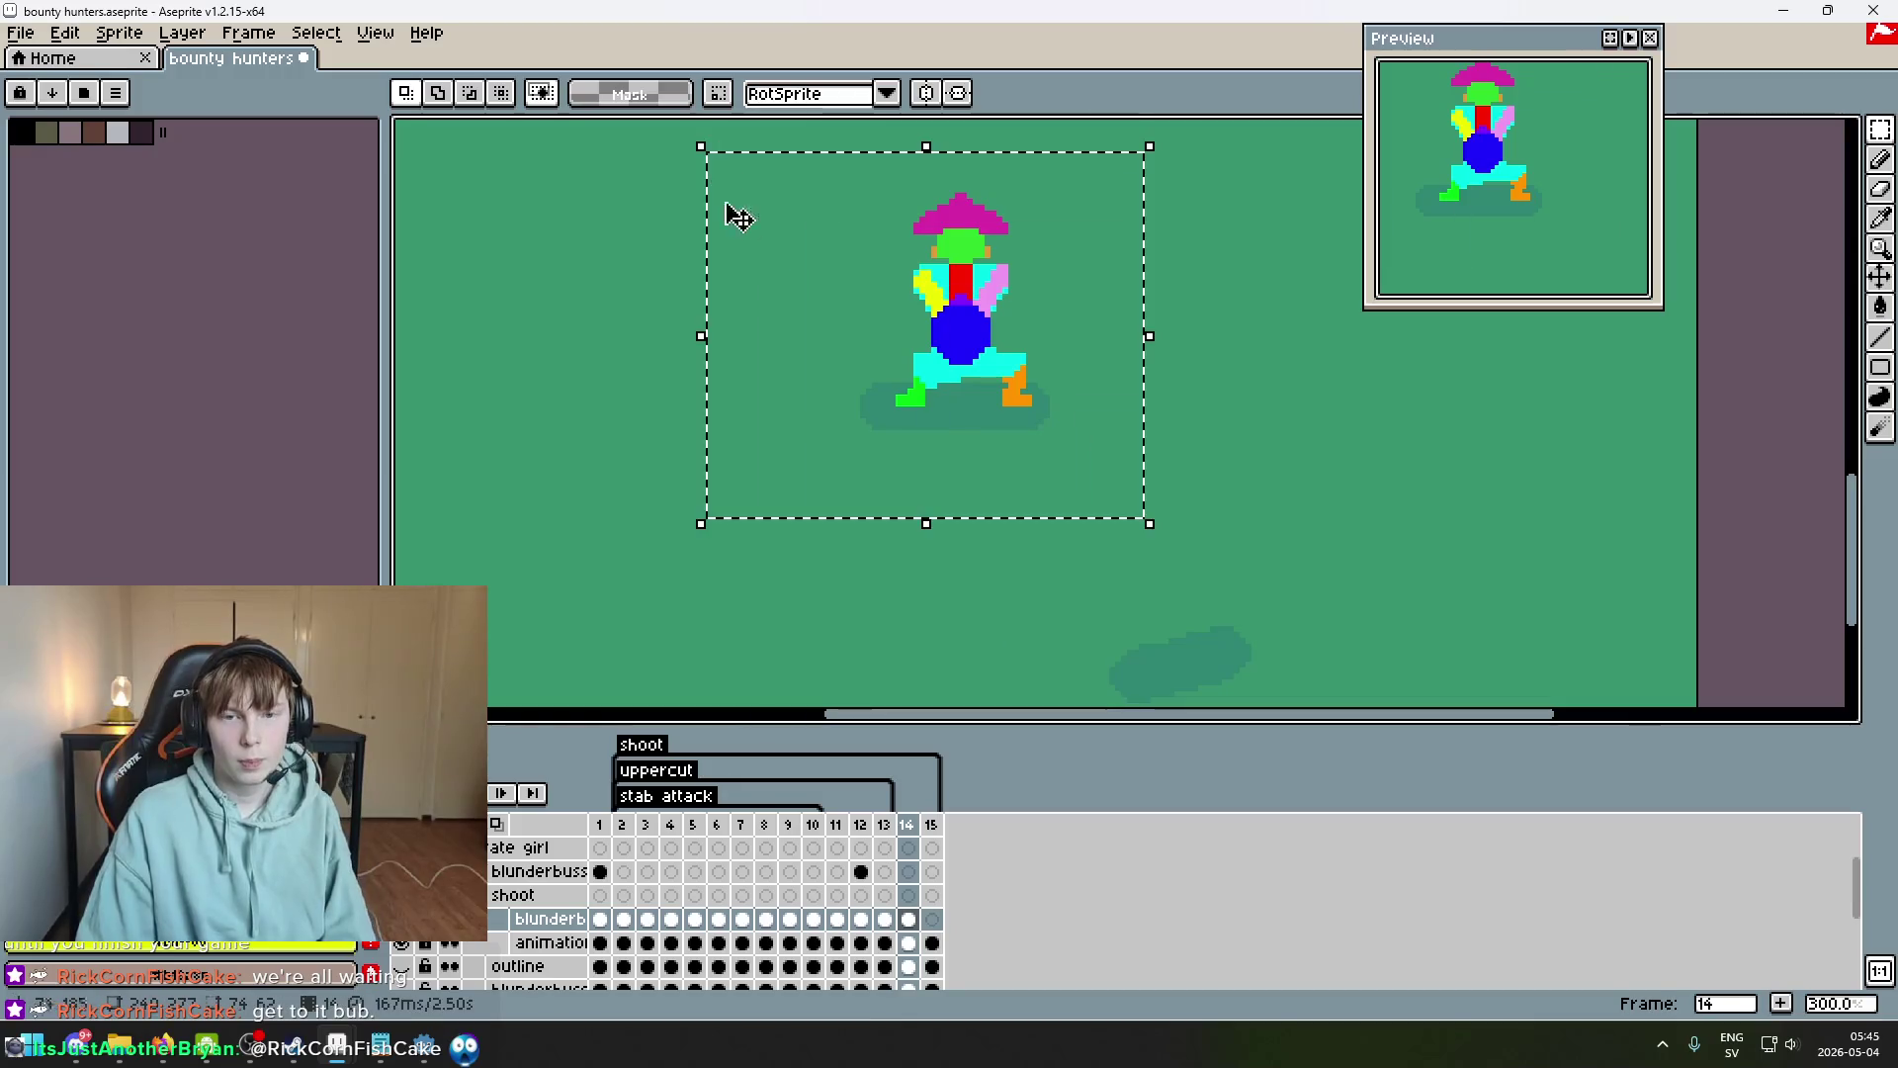
{"action": "key", "text": "ctrl+z"}
{"action": "key", "text": "ctrl+v"}
{"action": "mouse_move", "coordinate": [999, 415]}
{"action": "left_mouse_down"}
{"action": "mouse_move", "coordinate": [1014, 357]}
{"action": "mouse_move", "coordinate": [997, 331]}
{"action": "left_mouse_up"}
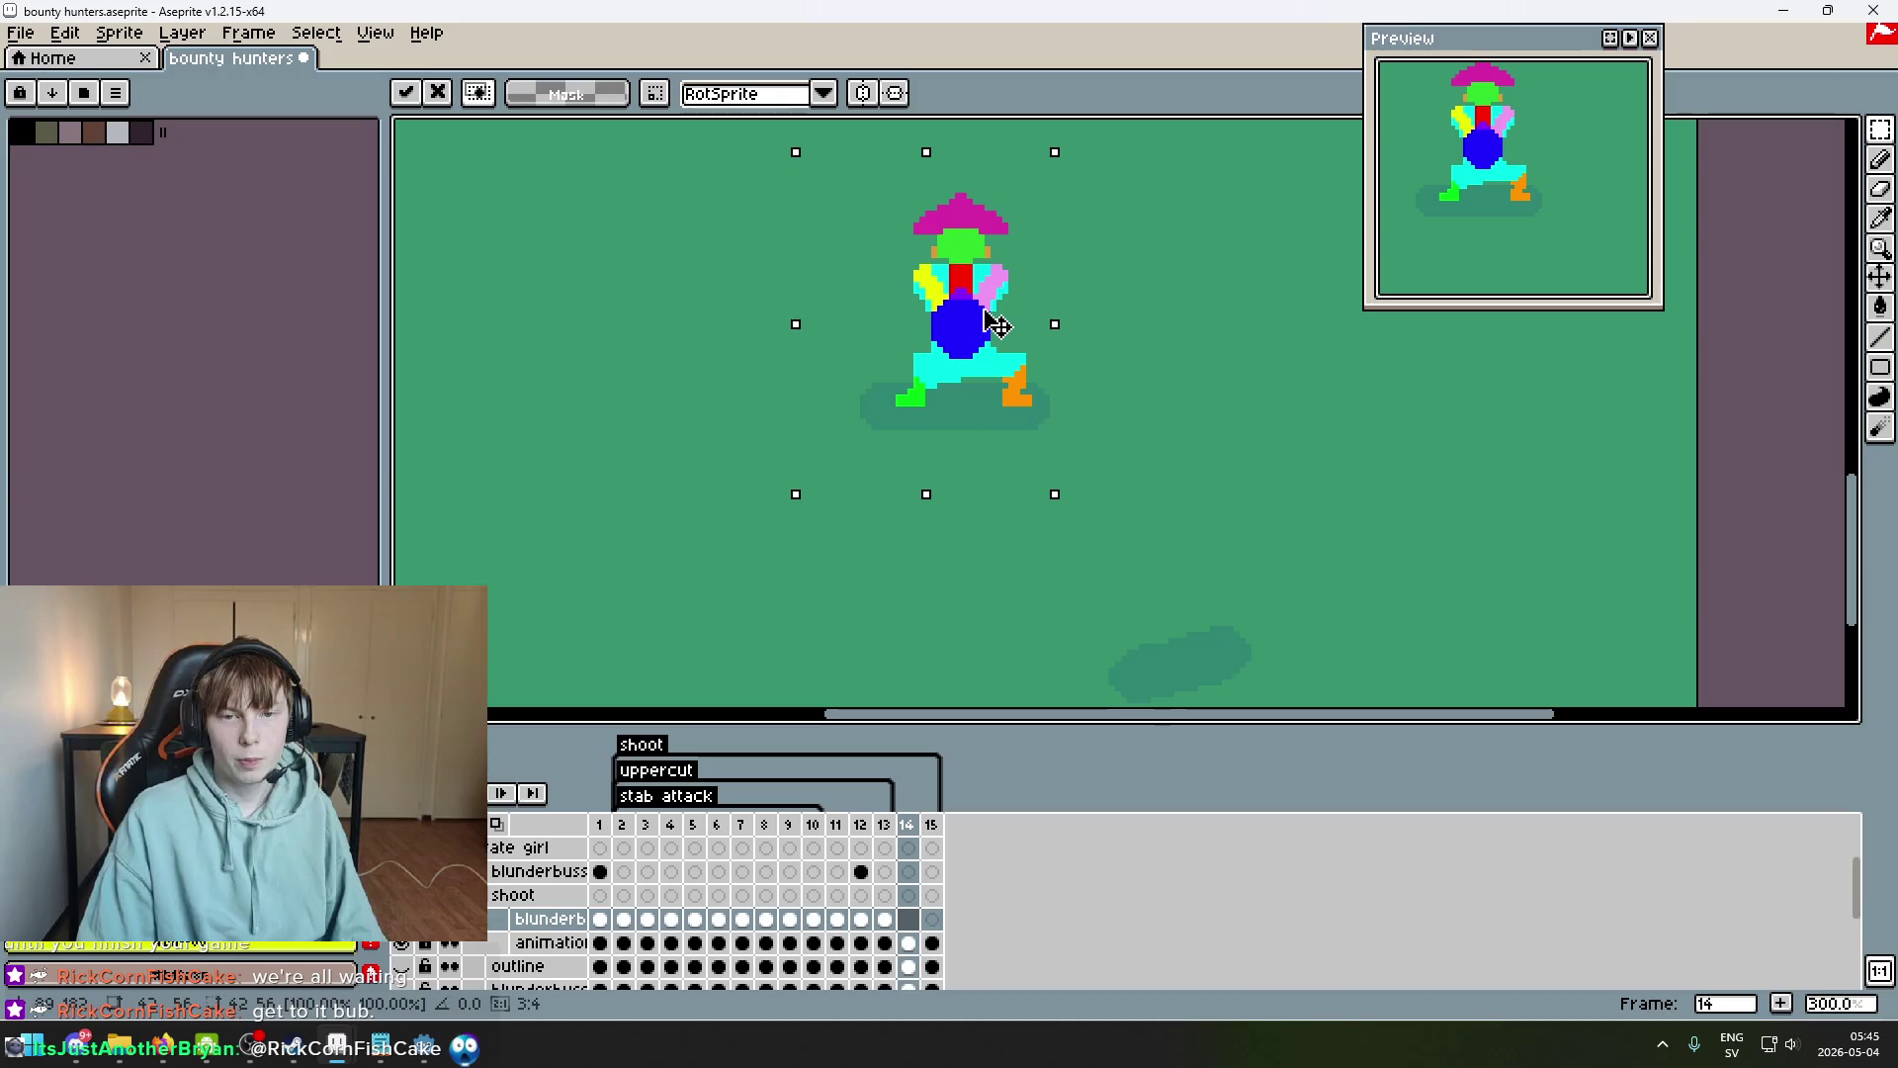
{"action": "key", "text": "Return"}
Paste the blue body and arms onto frame 15, raised up onto the chest.
{"action": "key", "text": "Left"}
{"action": "key", "text": "Left"}
{"action": "key", "text": "Right"}
{"action": "key", "text": "Right"}
{"action": "key", "text": "Right"}
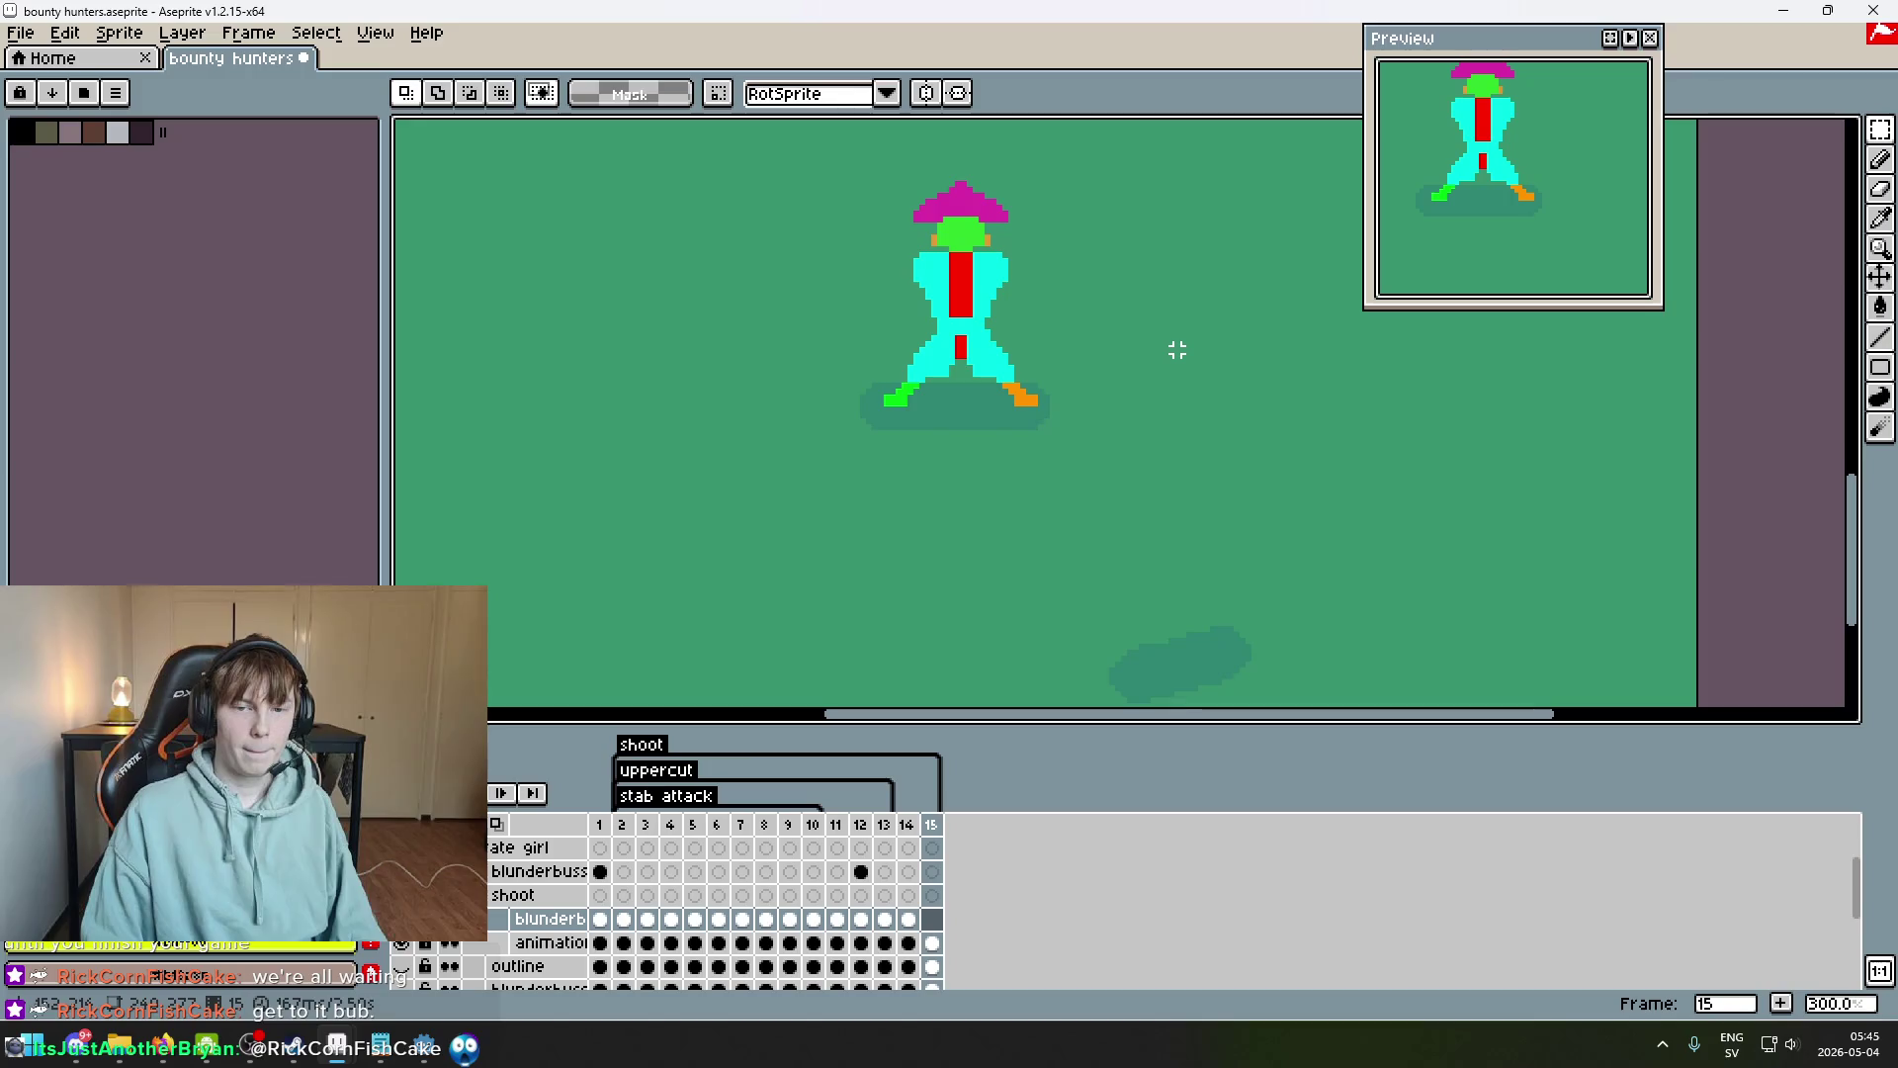
{"action": "key", "text": "Left"}
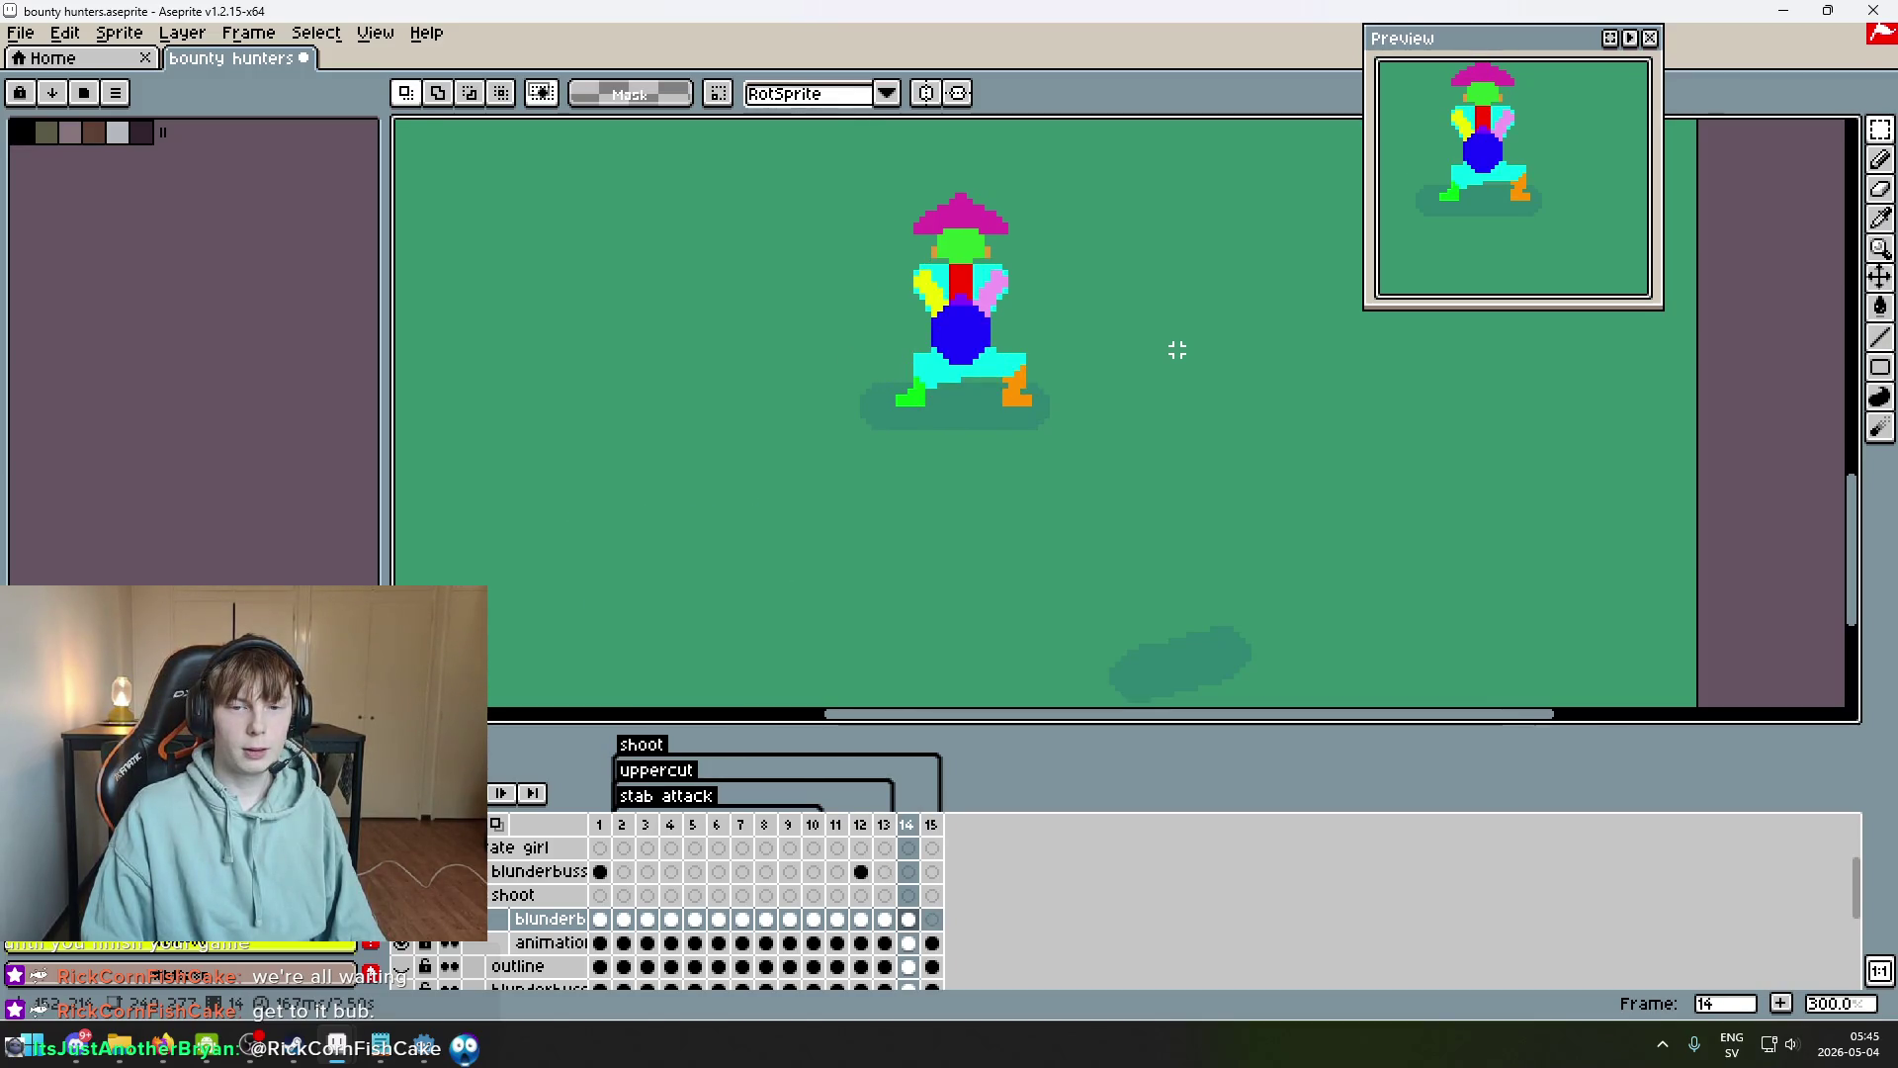
{"action": "key", "text": "Right"}
{"action": "key", "text": "ctrl+v"}
{"action": "left_click_drag", "start_coordinate": [964, 423], "coordinate": [973, 287]}
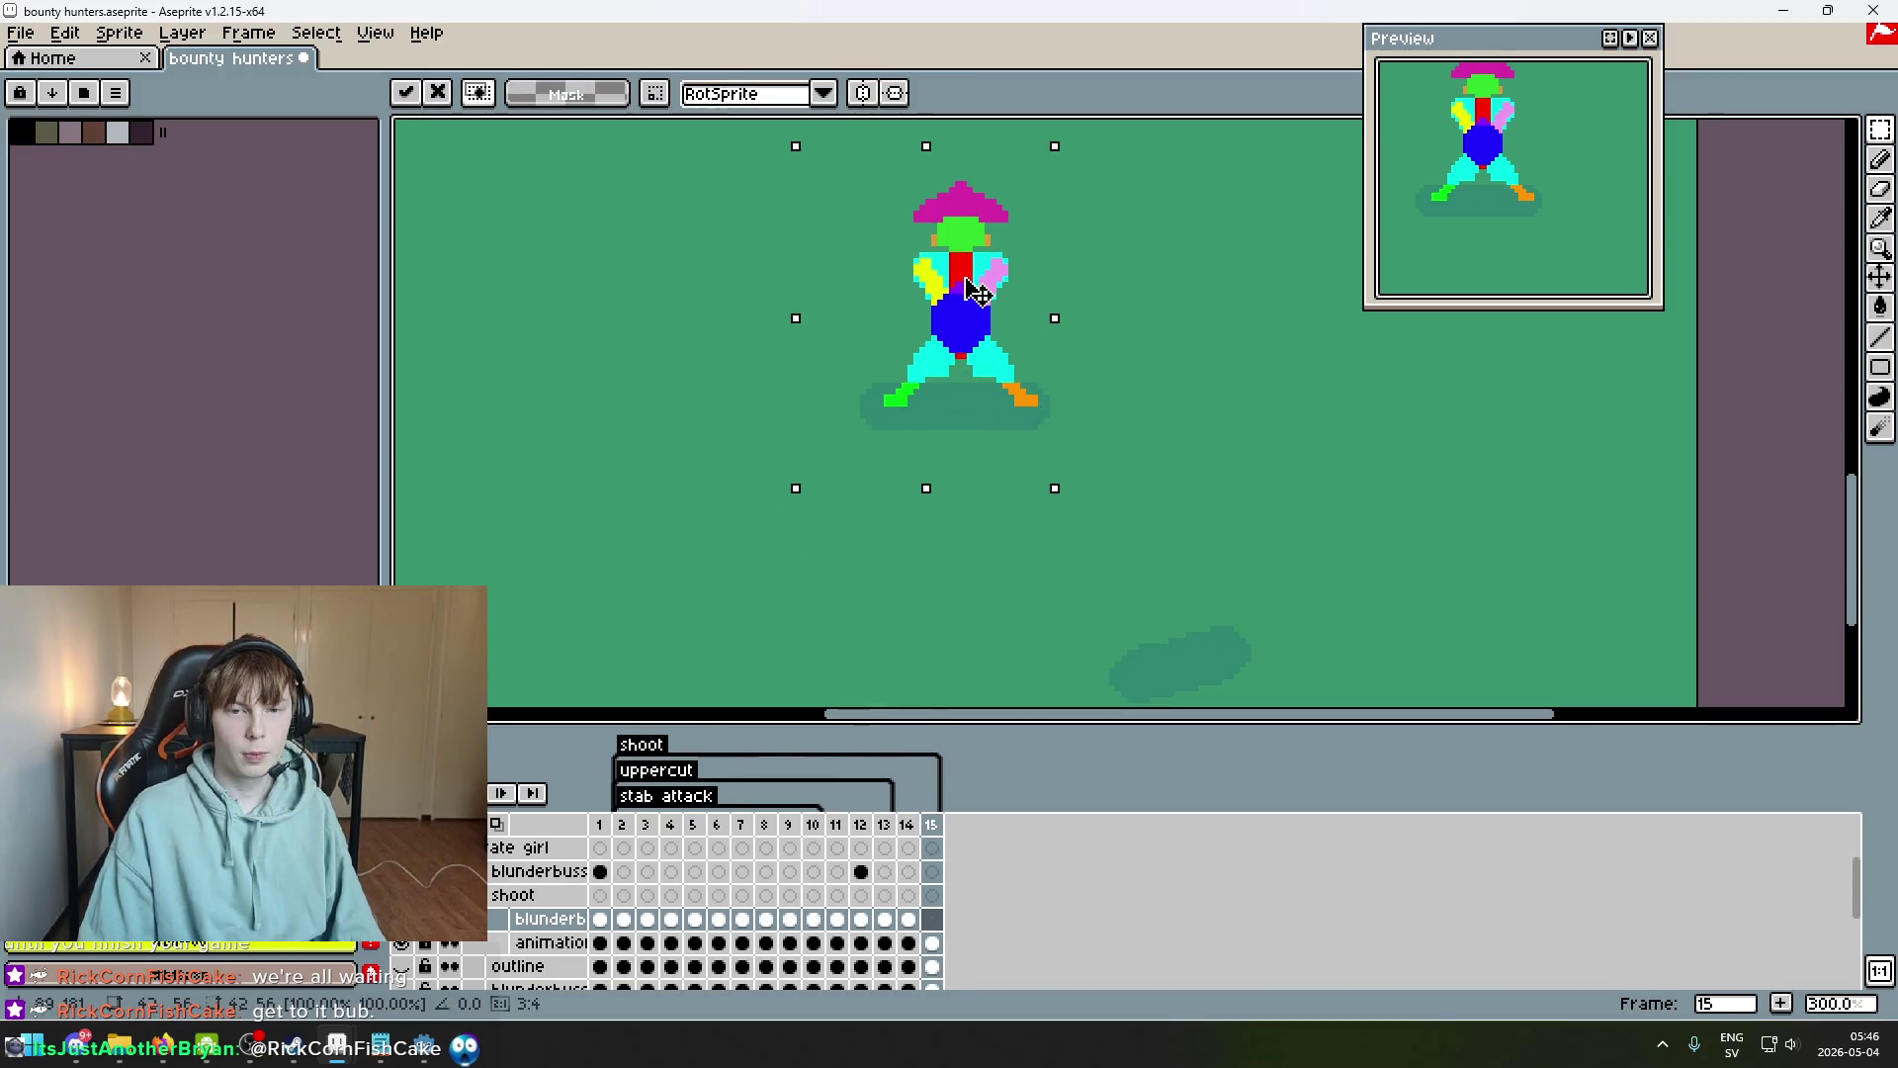
{"action": "key", "text": "Return"}
Flip between frames 14 and 15 to compare the fitted bodies and arms.
{"action": "key", "text": "Left"}
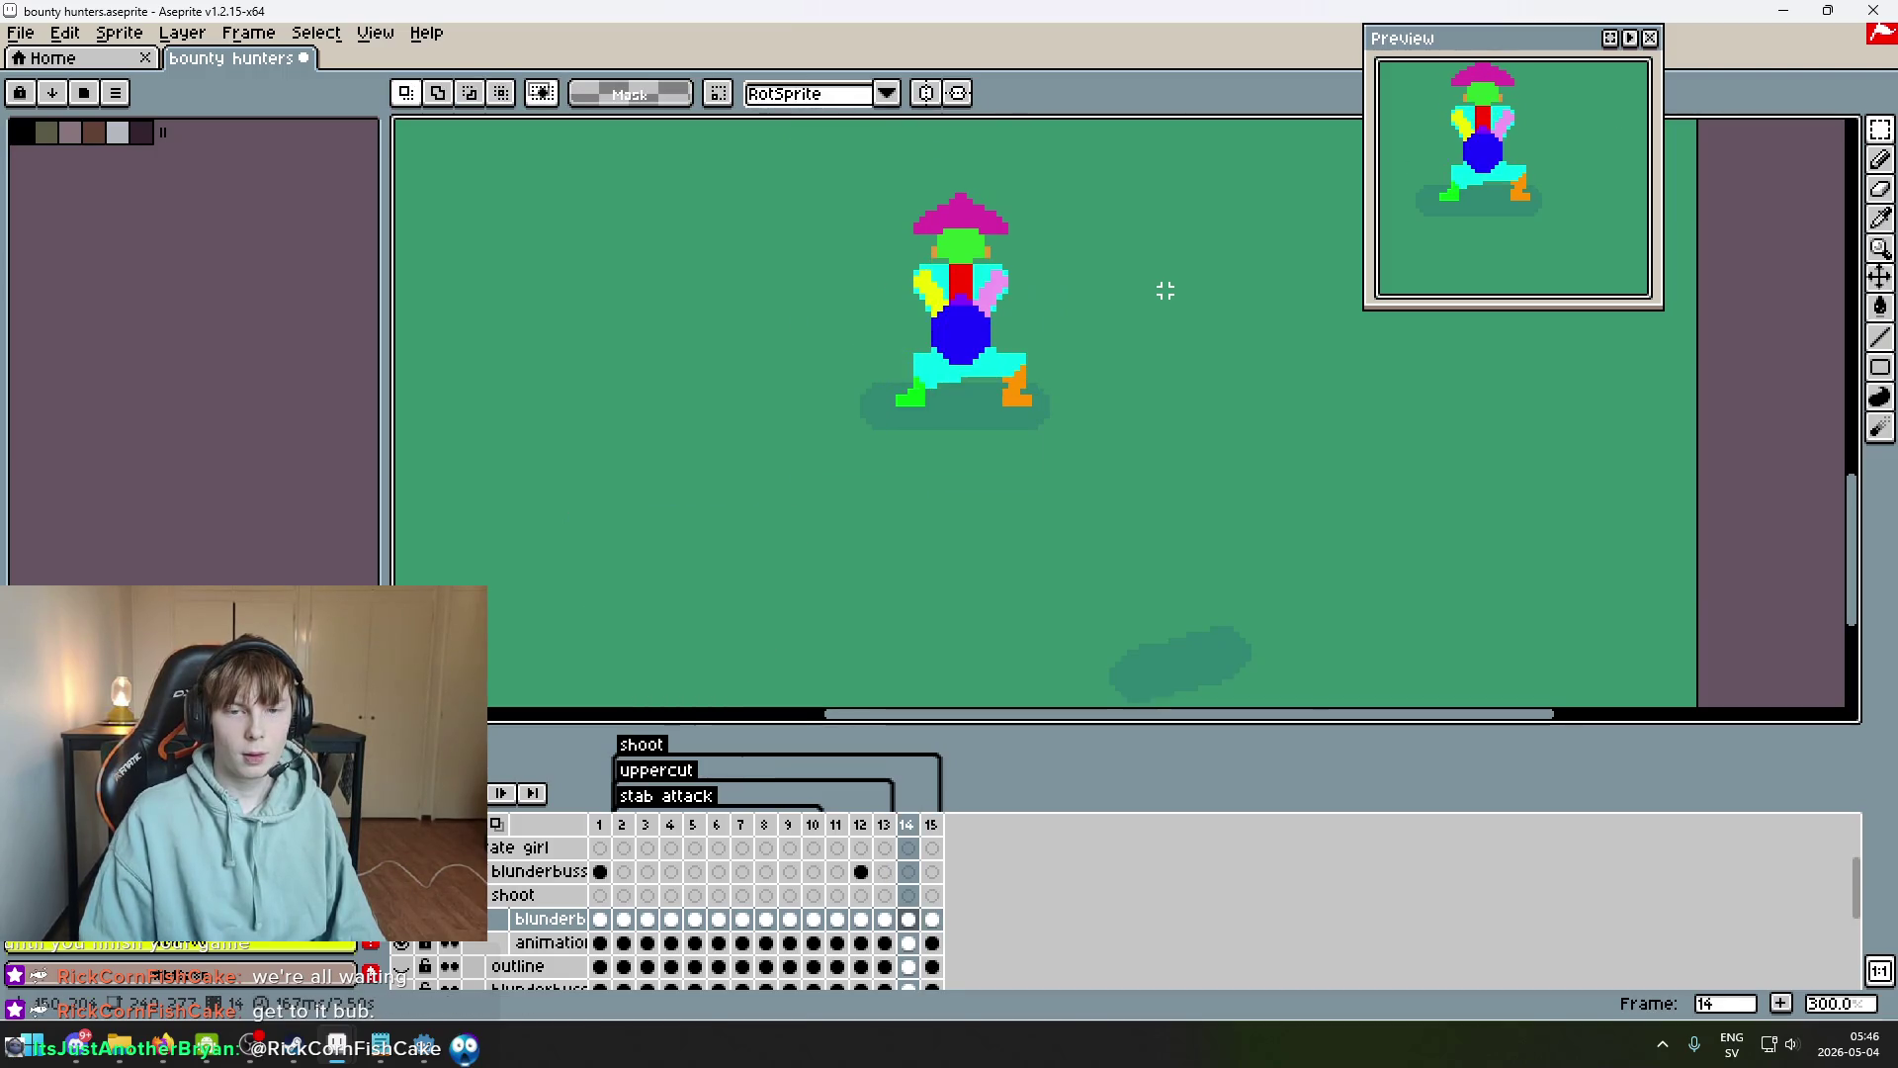
{"action": "key", "text": "Right"}
{"action": "key", "text": "Left"}
{"action": "key", "text": "Left"}
{"action": "key", "text": "Right"}
{"action": "key", "text": "Right"}
{"action": "key", "text": "Left"}
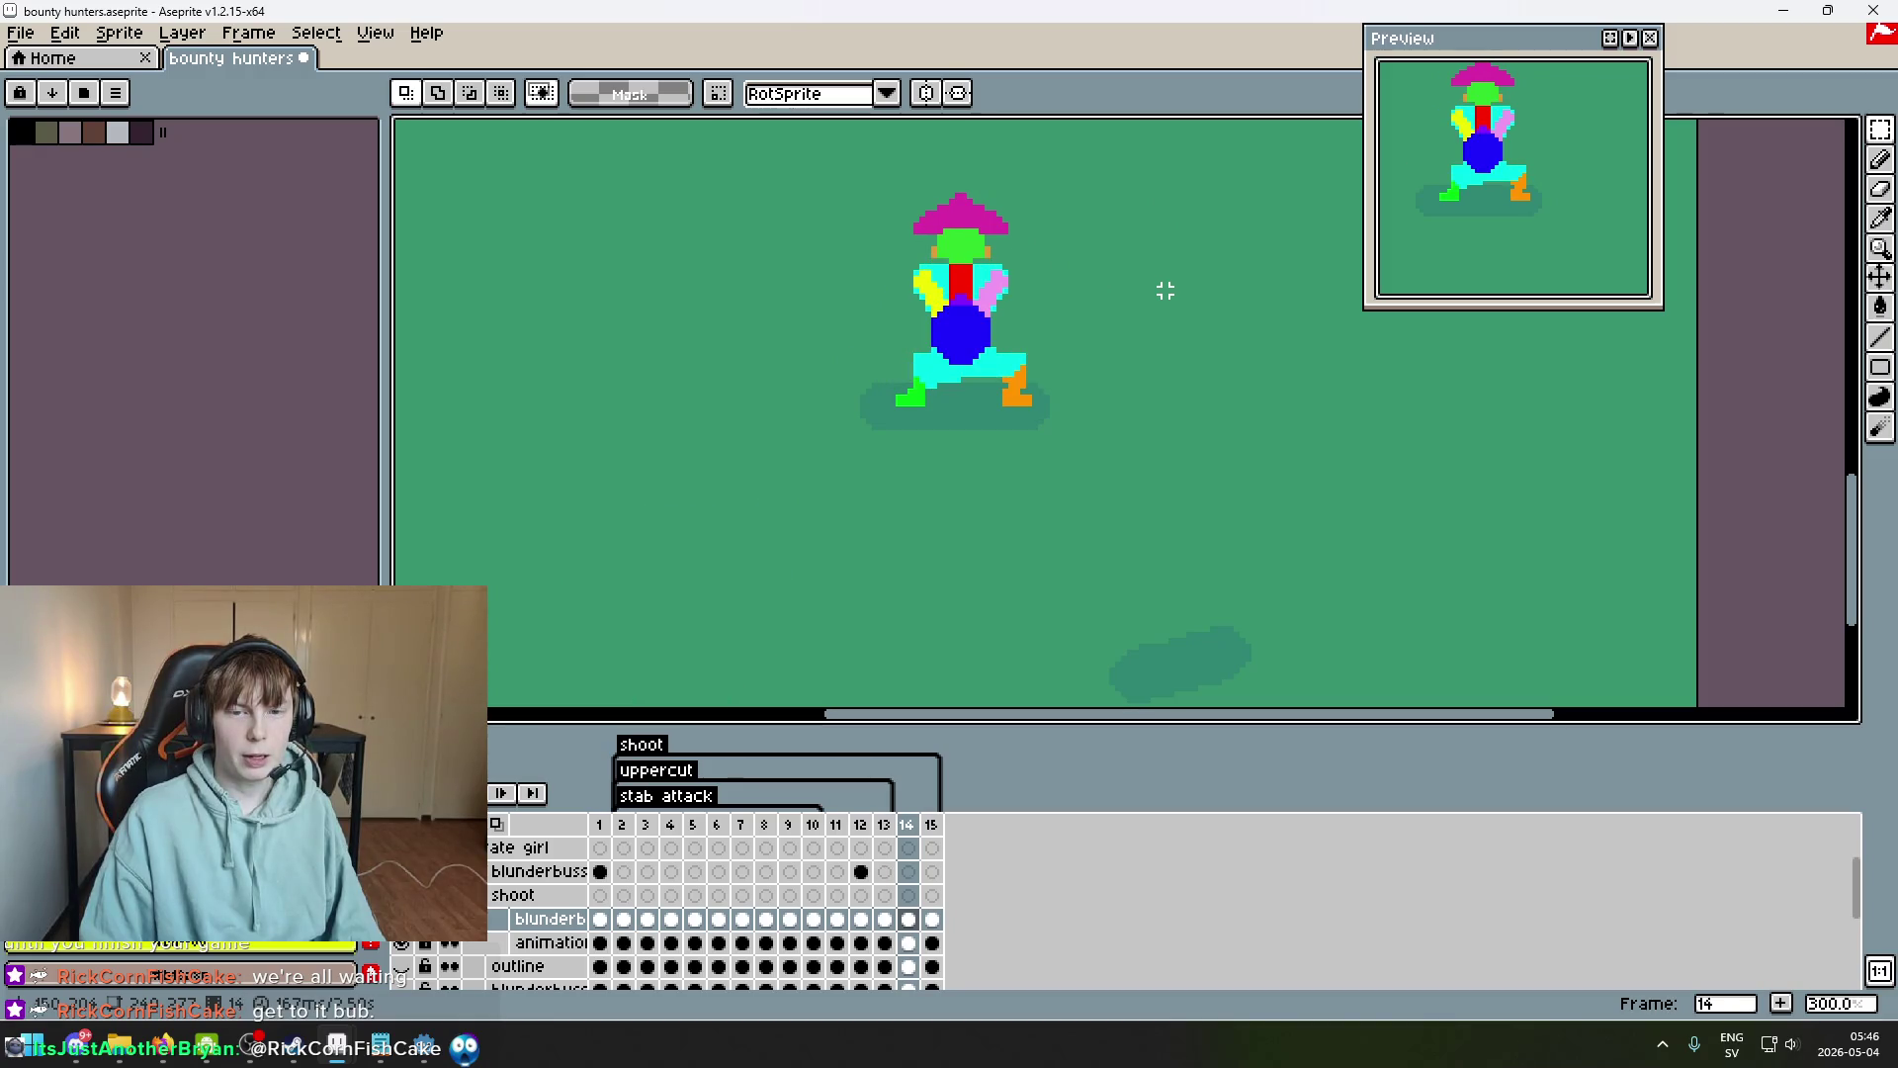
{"action": "key", "text": "Return"}
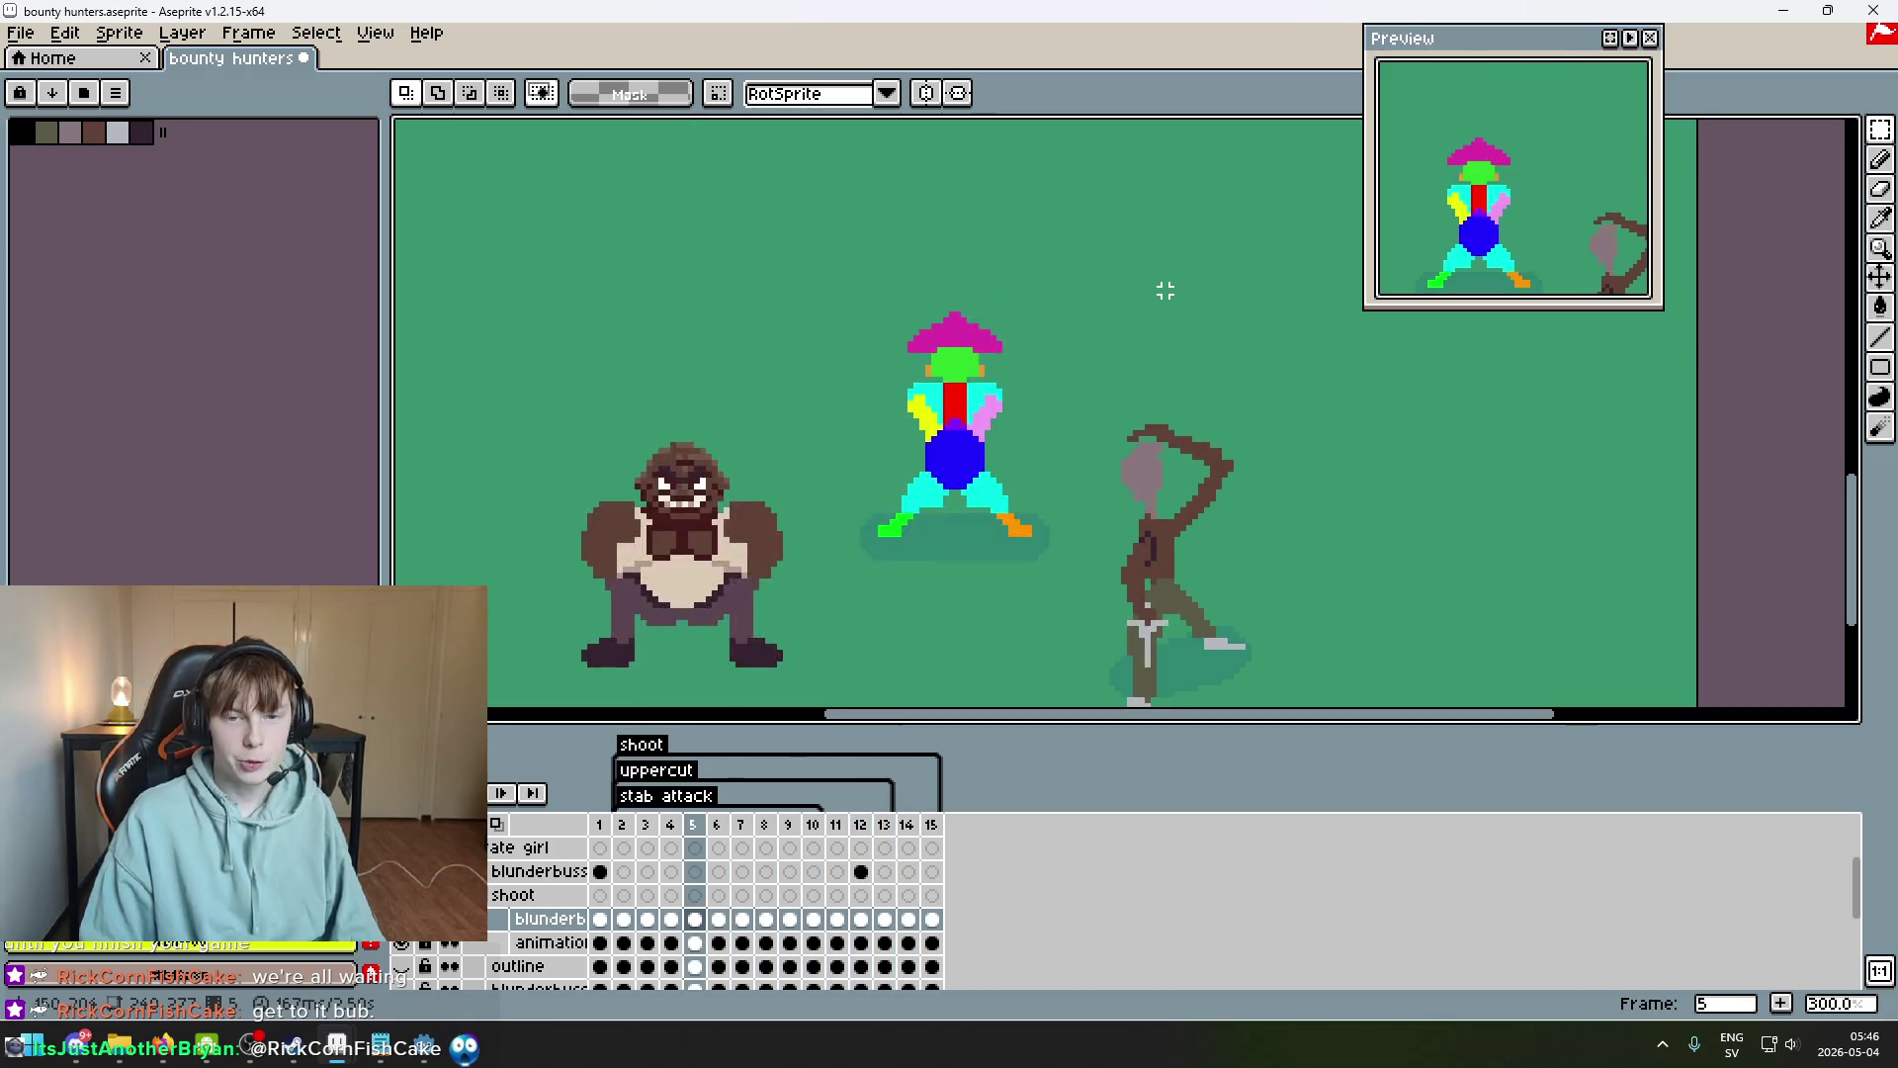
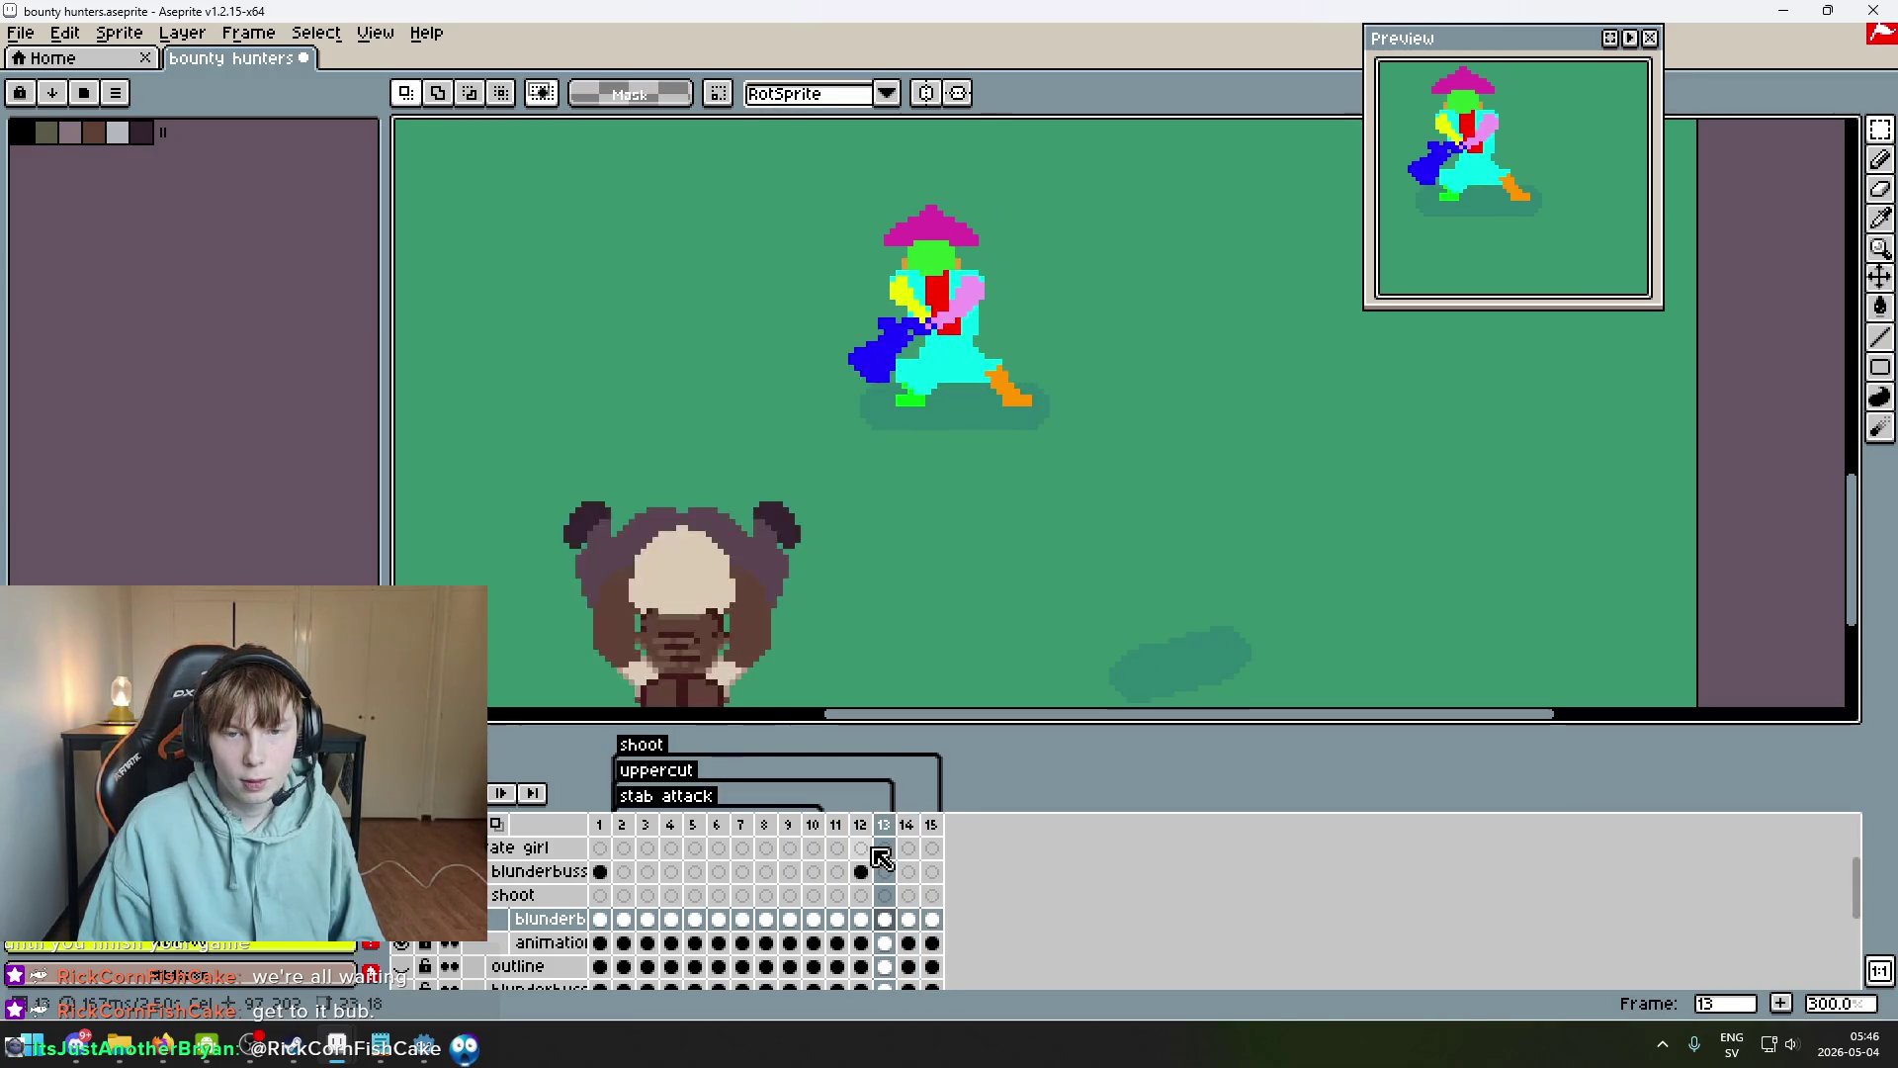
Magic Wand the blue body on frame 14, move it down, and compare with neighbouring frames.
{"action": "scroll", "coordinate": [1029, 462], "scroll_direction": "up", "scroll_amount": 2}
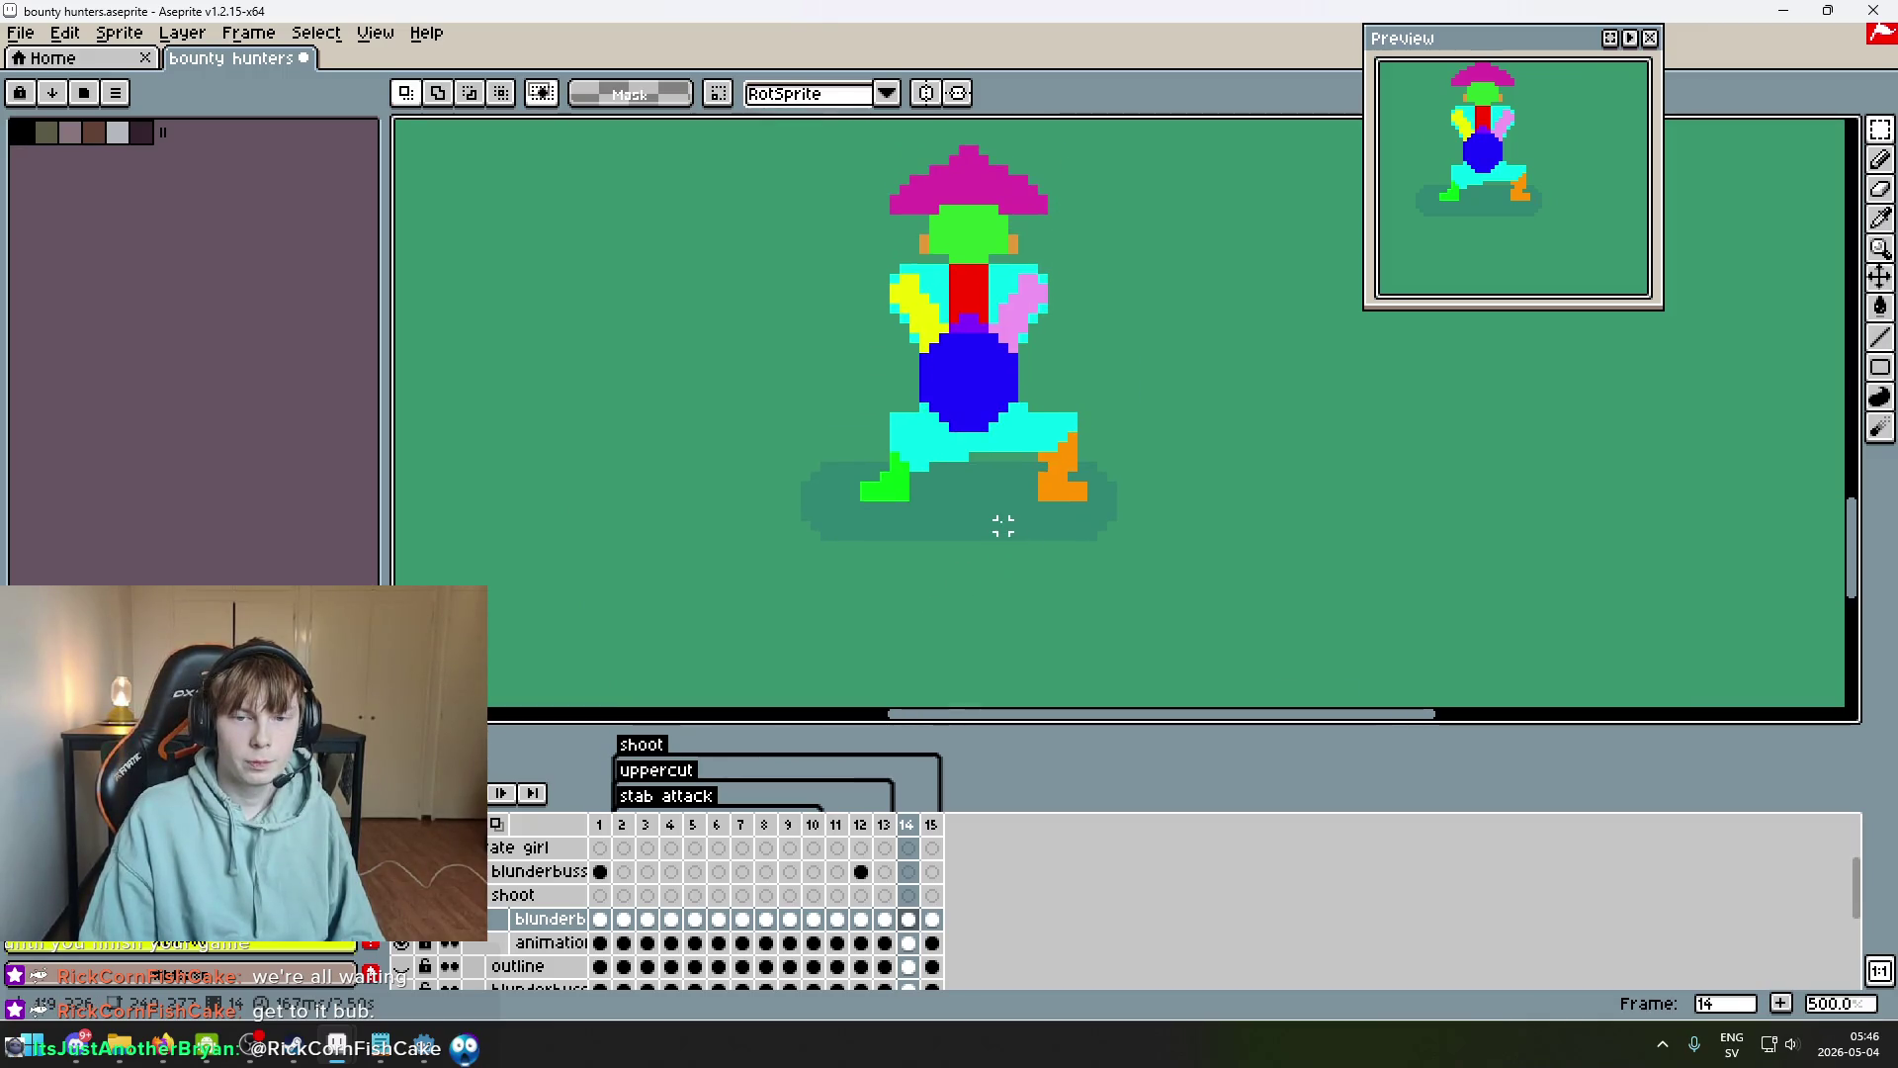
{"action": "scroll", "coordinate": [1003, 526], "scroll_direction": "up", "scroll_amount": 2}
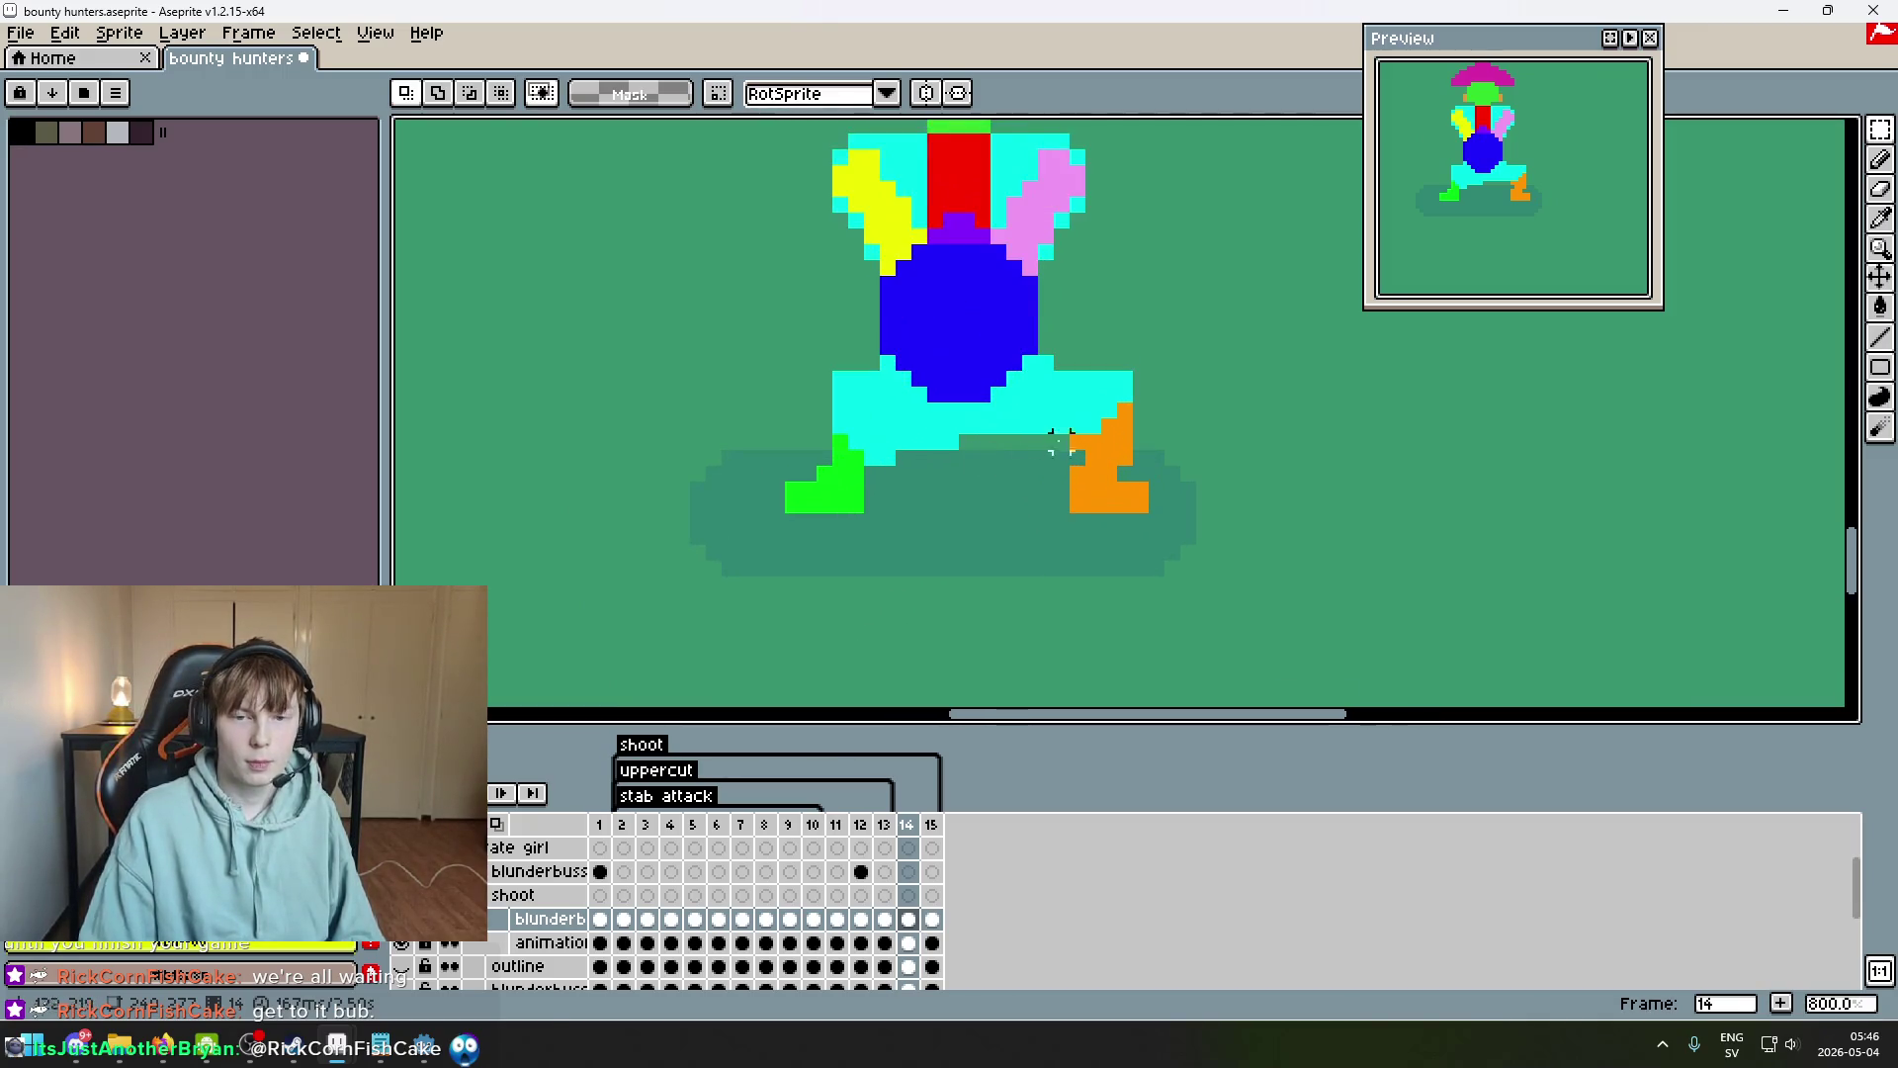
{"action": "key", "text": "w"}
{"action": "left_click", "coordinate": [1013, 297]}
{"action": "left_click_drag", "start_coordinate": [983, 317], "coordinate": [982, 352]}
{"action": "key", "text": "ctrl+d"}
{"action": "key", "text": "Right"}
{"action": "key", "text": "Left"}
{"action": "key", "text": "Right"}
{"action": "key", "text": "Left"}
{"action": "key", "text": "Left"}
{"action": "key", "text": "Right"}
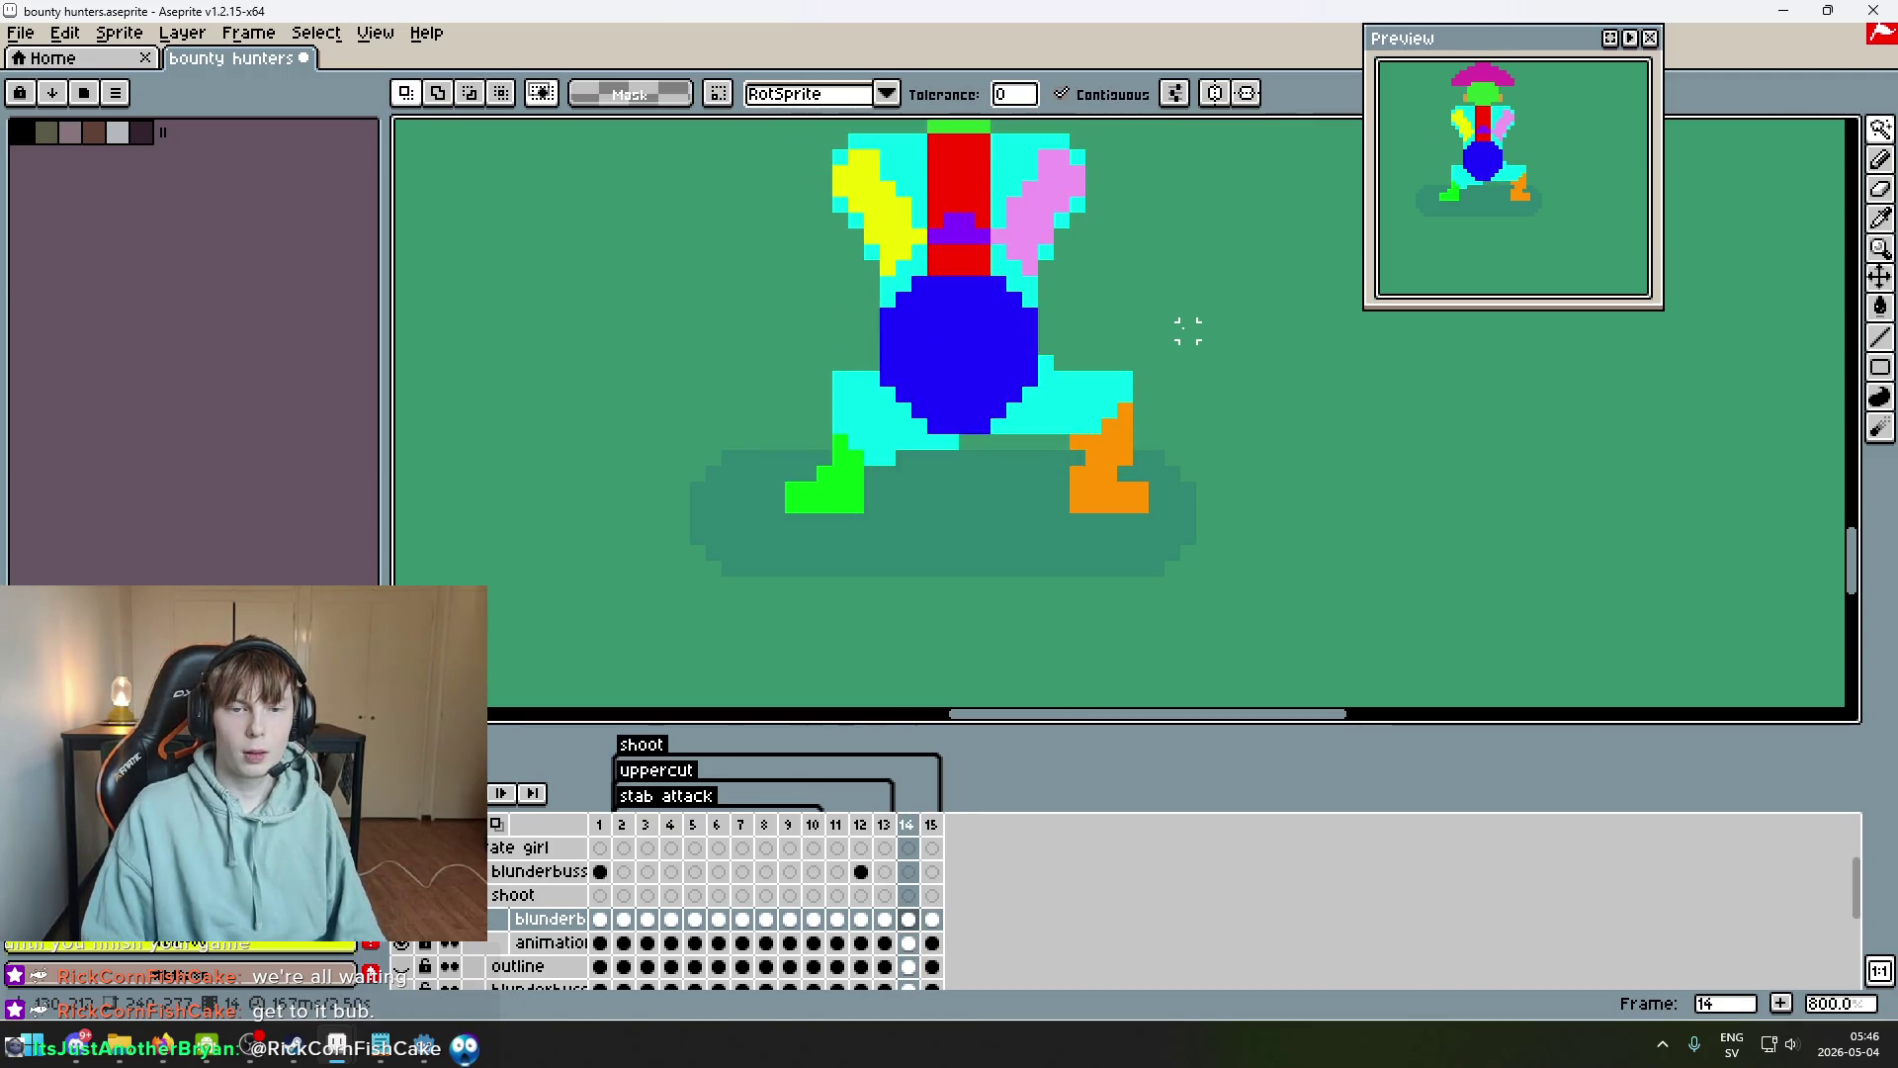
Lower the purple waist block two pixels and patch purple and yellow pixels around it.
{"action": "scroll", "coordinate": [1157, 330], "scroll_direction": "up", "scroll_amount": 1}
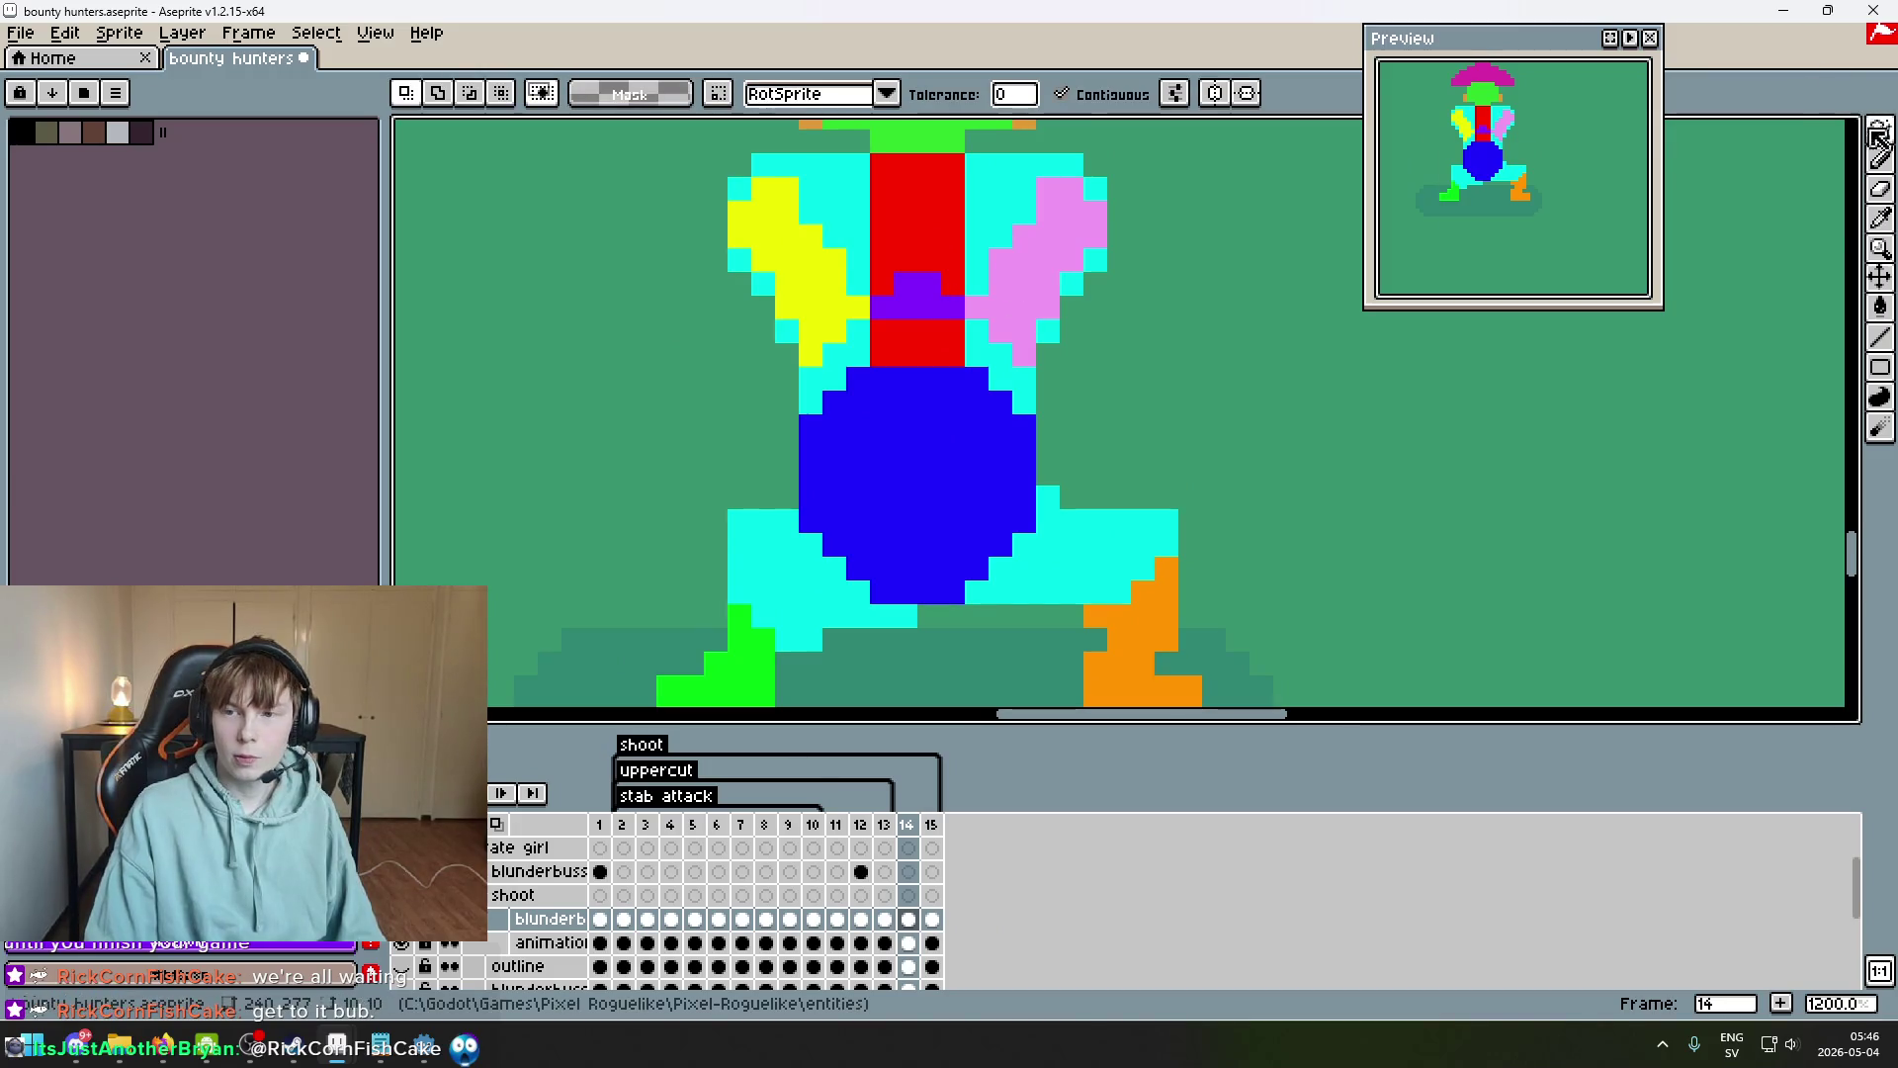
{"action": "left_click", "coordinate": [903, 296]}
{"action": "left_click_drag", "start_coordinate": [902, 297], "coordinate": [924, 344]}
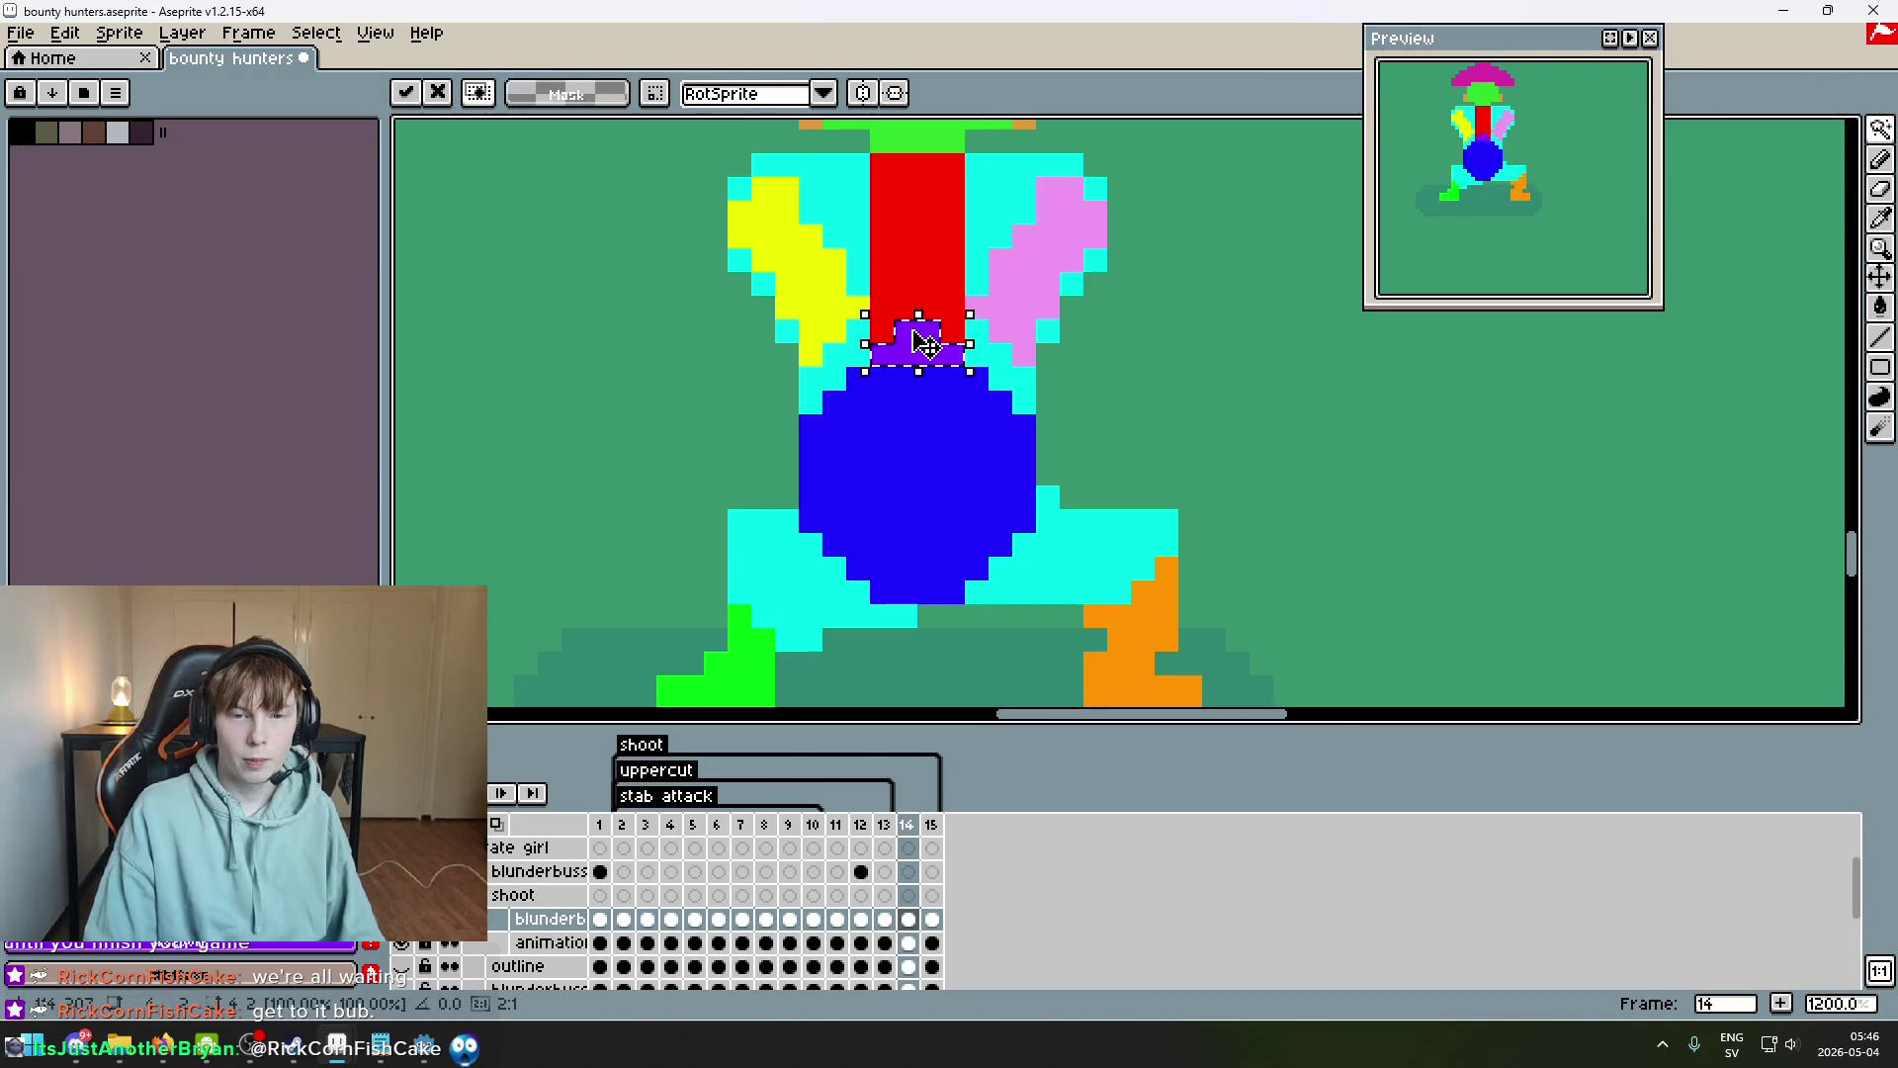
{"action": "key", "text": "Return"}
{"action": "key", "text": "b"}
{"action": "left_click", "coordinate": [902, 331], "text": "alt"}
{"action": "left_click", "coordinate": [909, 307]}
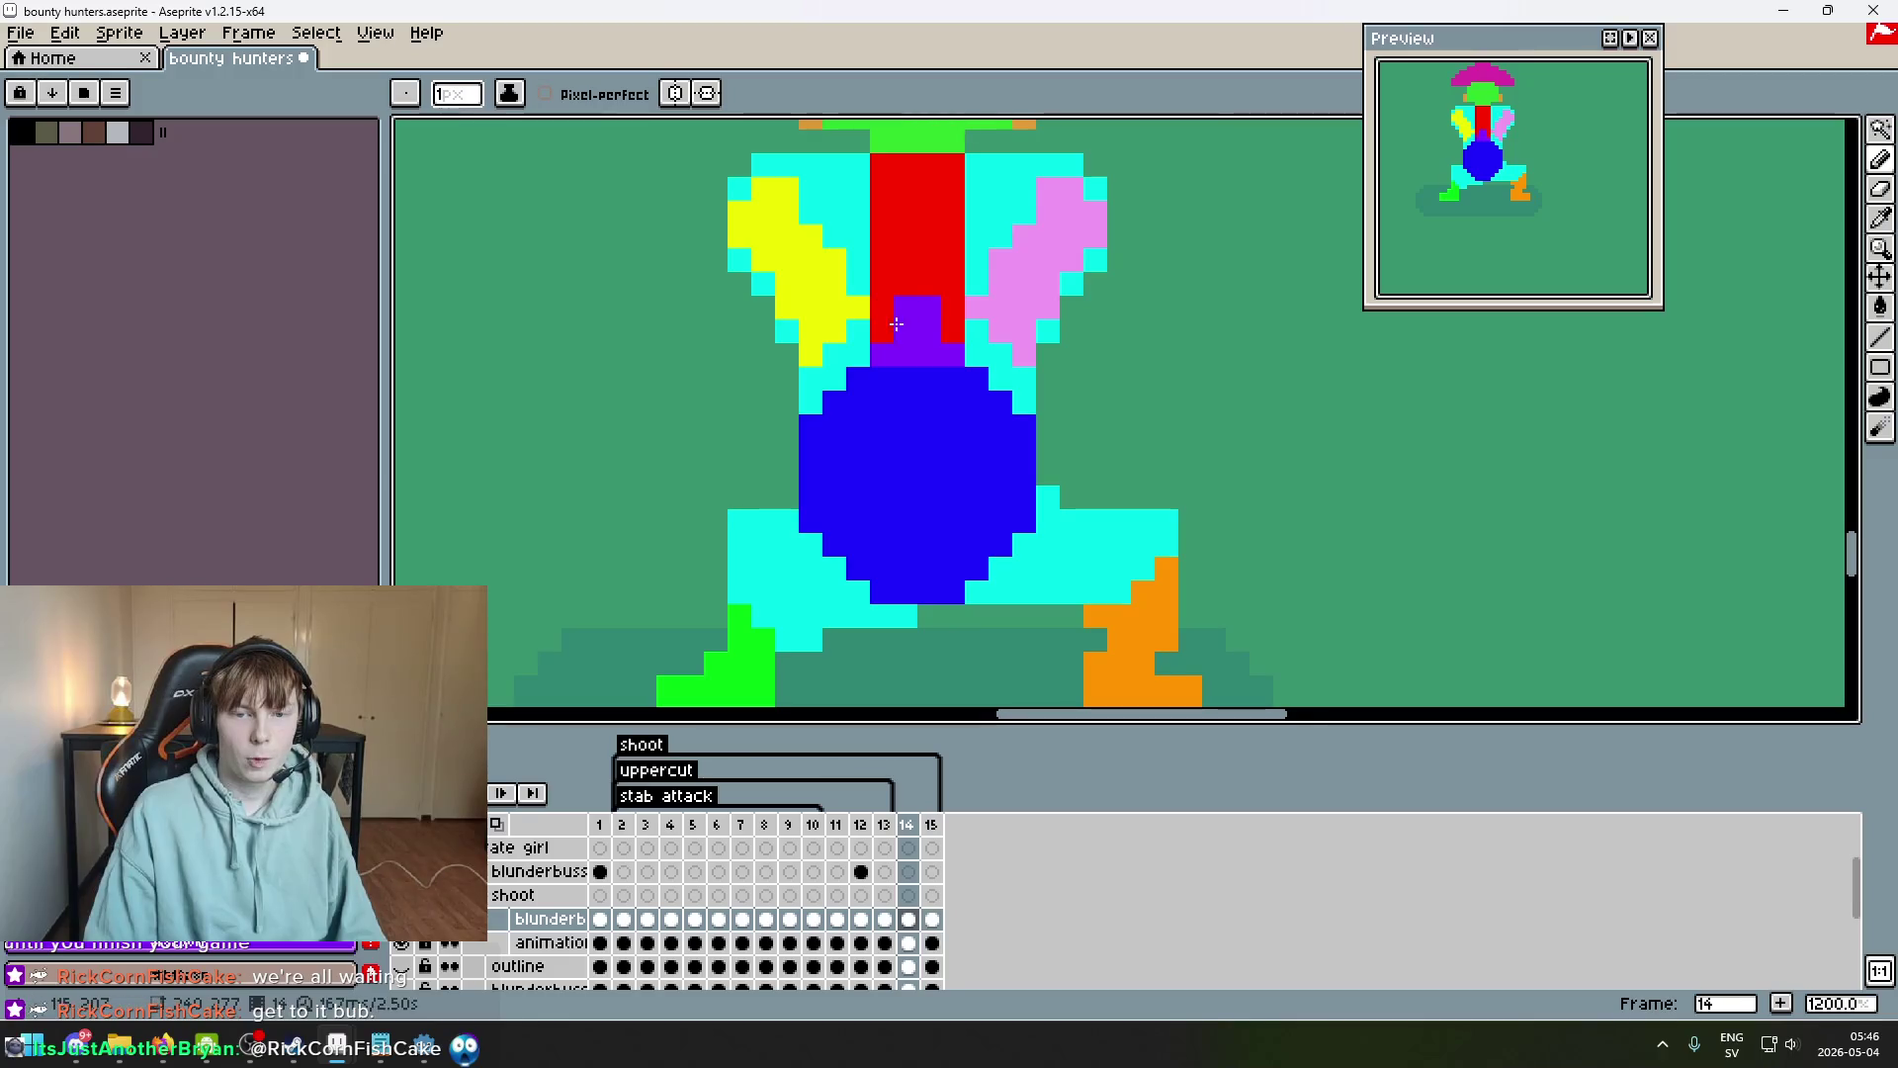
{"action": "left_click", "coordinate": [847, 305], "text": "alt"}
{"action": "left_click", "coordinate": [862, 348]}
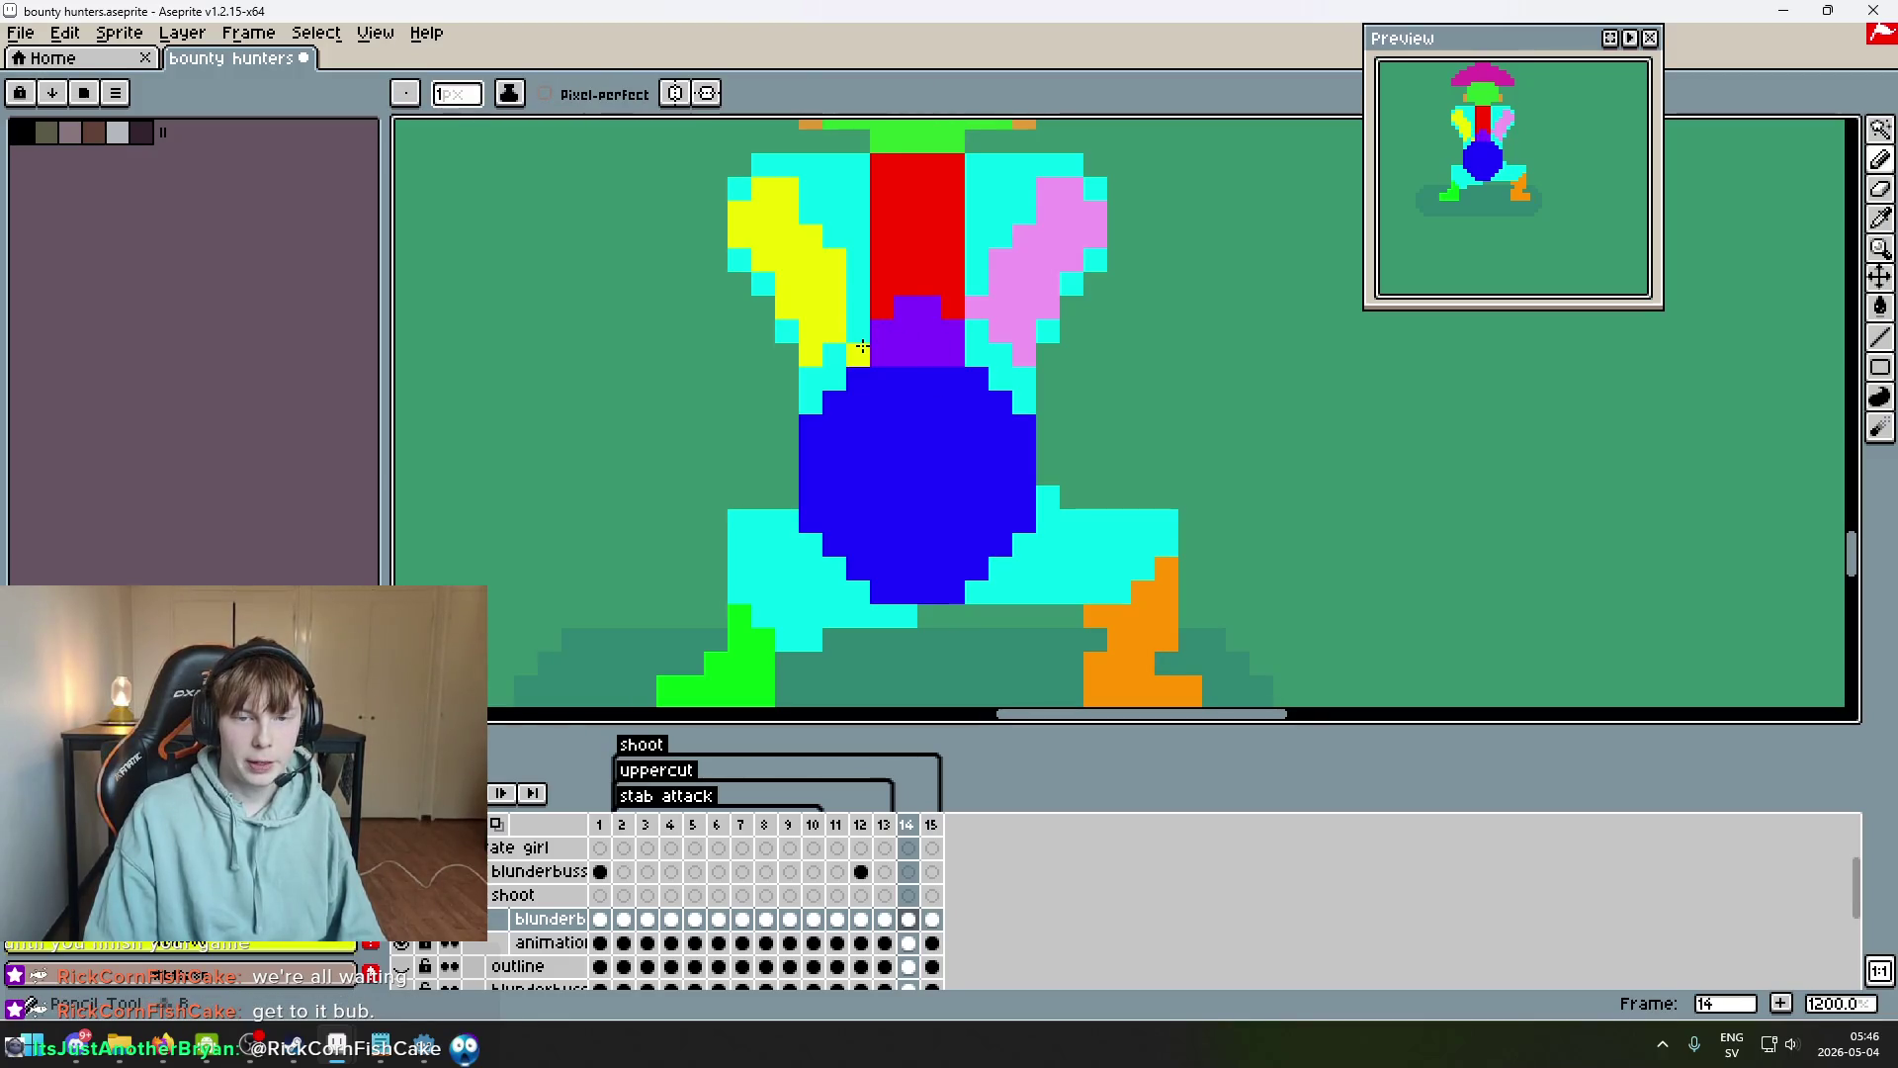
Touch up the yellow arm with the Pencil, undoing the yellow cells painted above it.
{"action": "key", "text": "e"}
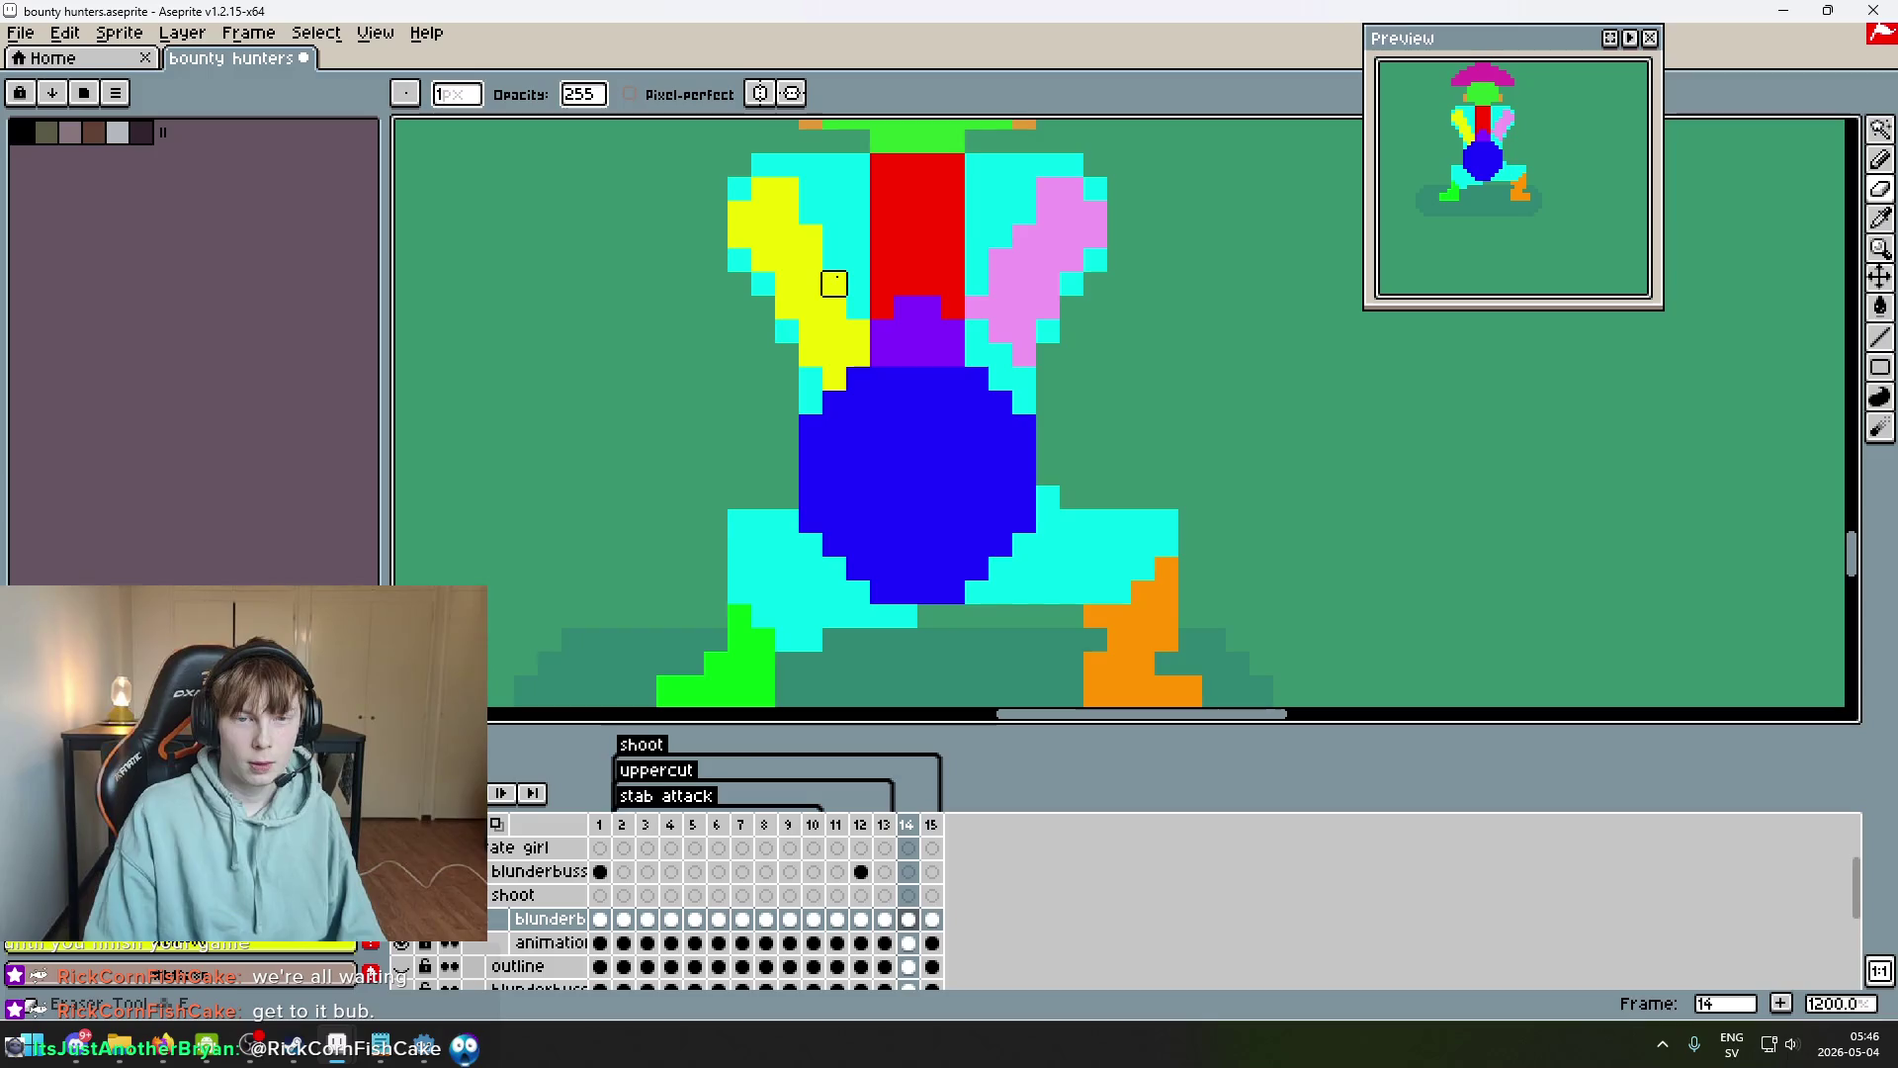
{"action": "key", "text": "b"}
{"action": "left_click", "coordinate": [775, 296], "text": "alt"}
{"action": "left_click", "coordinate": [770, 307]}
{"action": "left_click", "coordinate": [806, 324], "text": "alt"}
{"action": "left_click_drag", "start_coordinate": [811, 235], "coordinate": [766, 279]}
{"action": "key", "text": "ctrl+z"}
{"action": "key", "text": "e"}
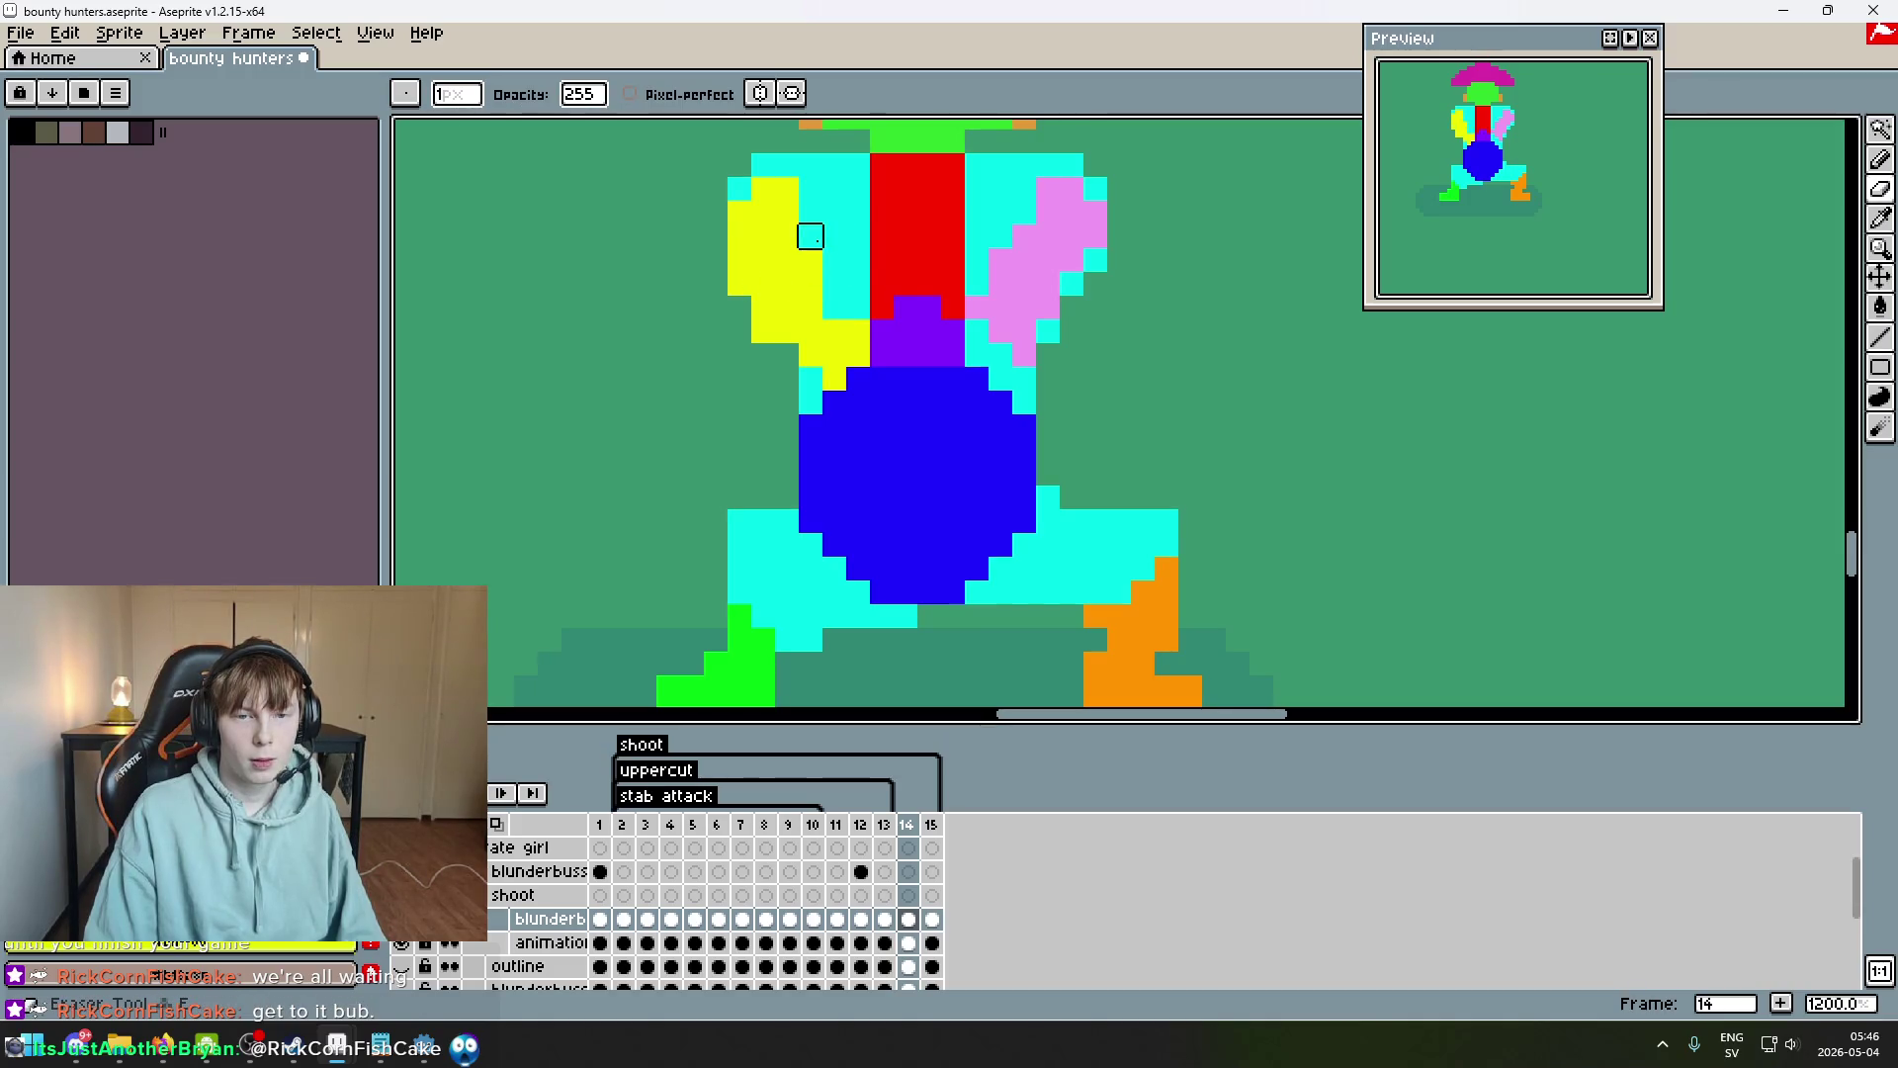
{"action": "key", "text": "b"}
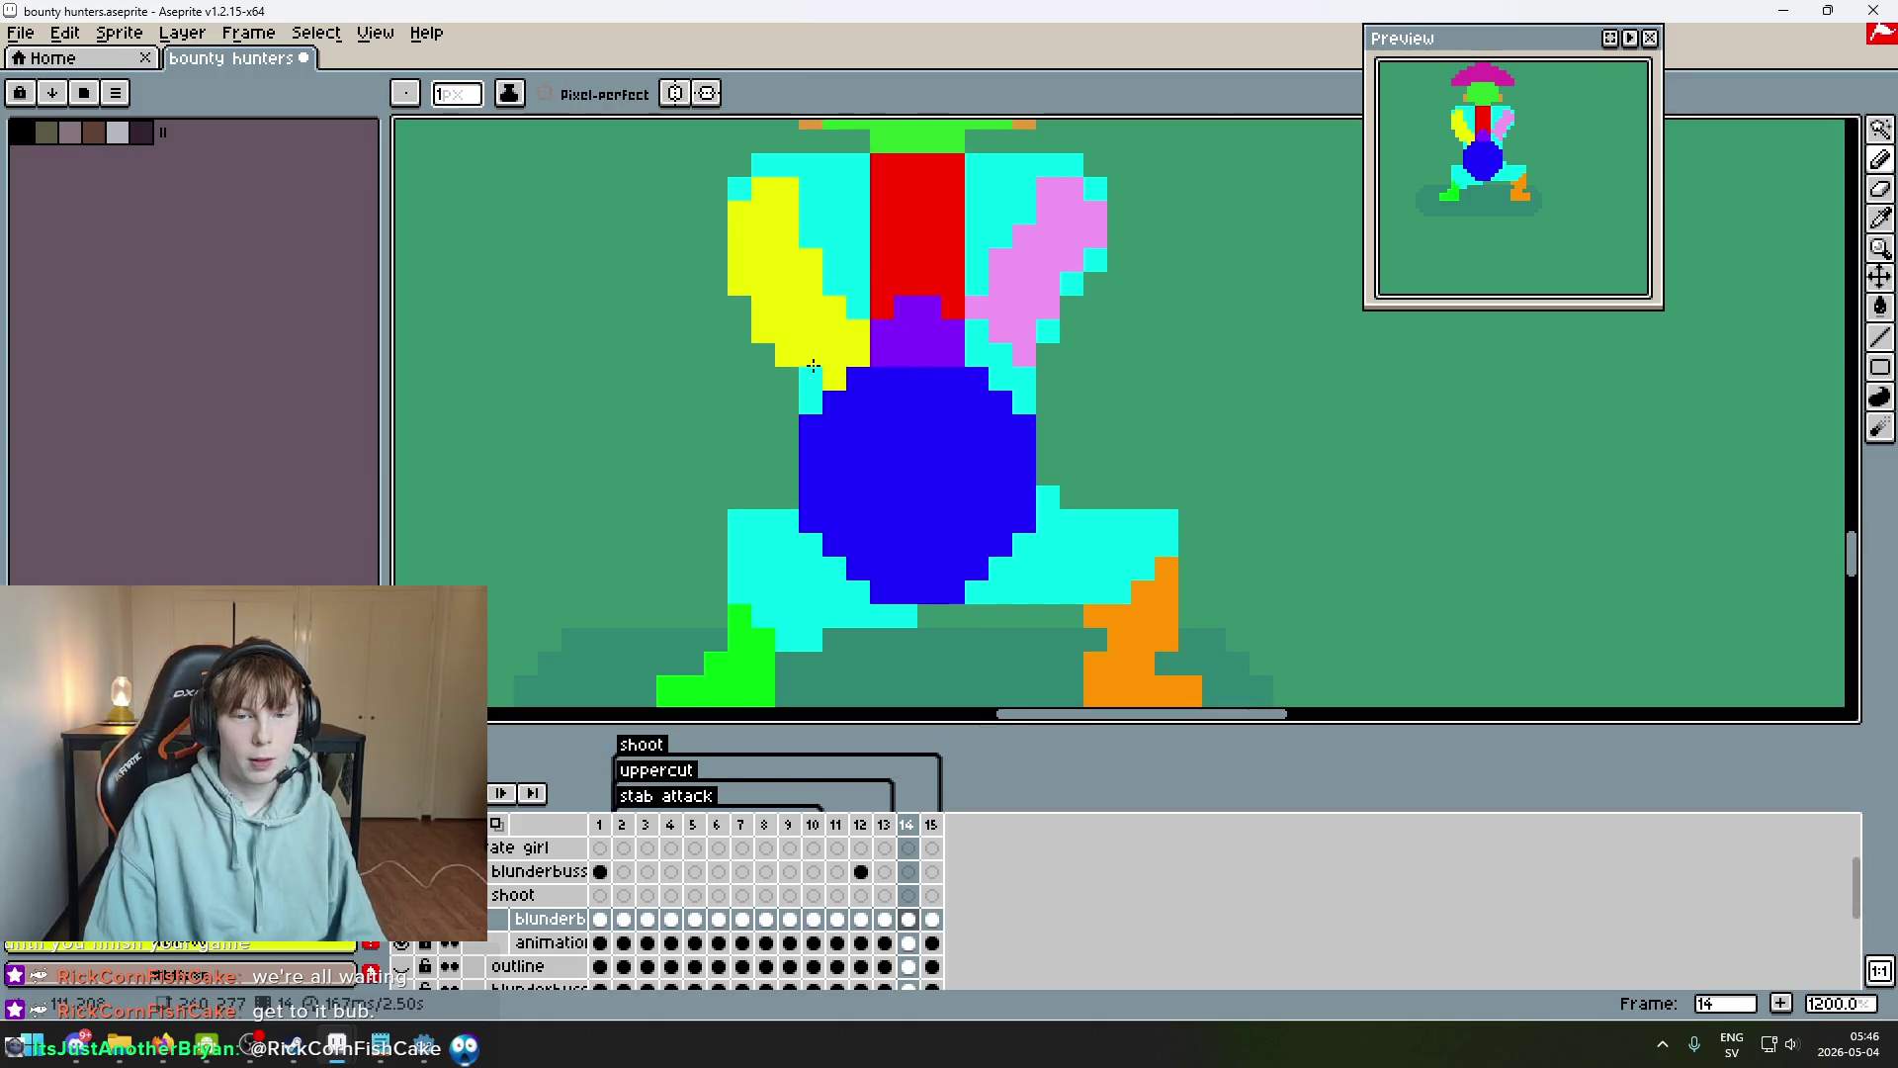
{"action": "scroll", "coordinate": [812, 366], "scroll_direction": "down", "scroll_amount": 2}
{"action": "key", "text": "e"}
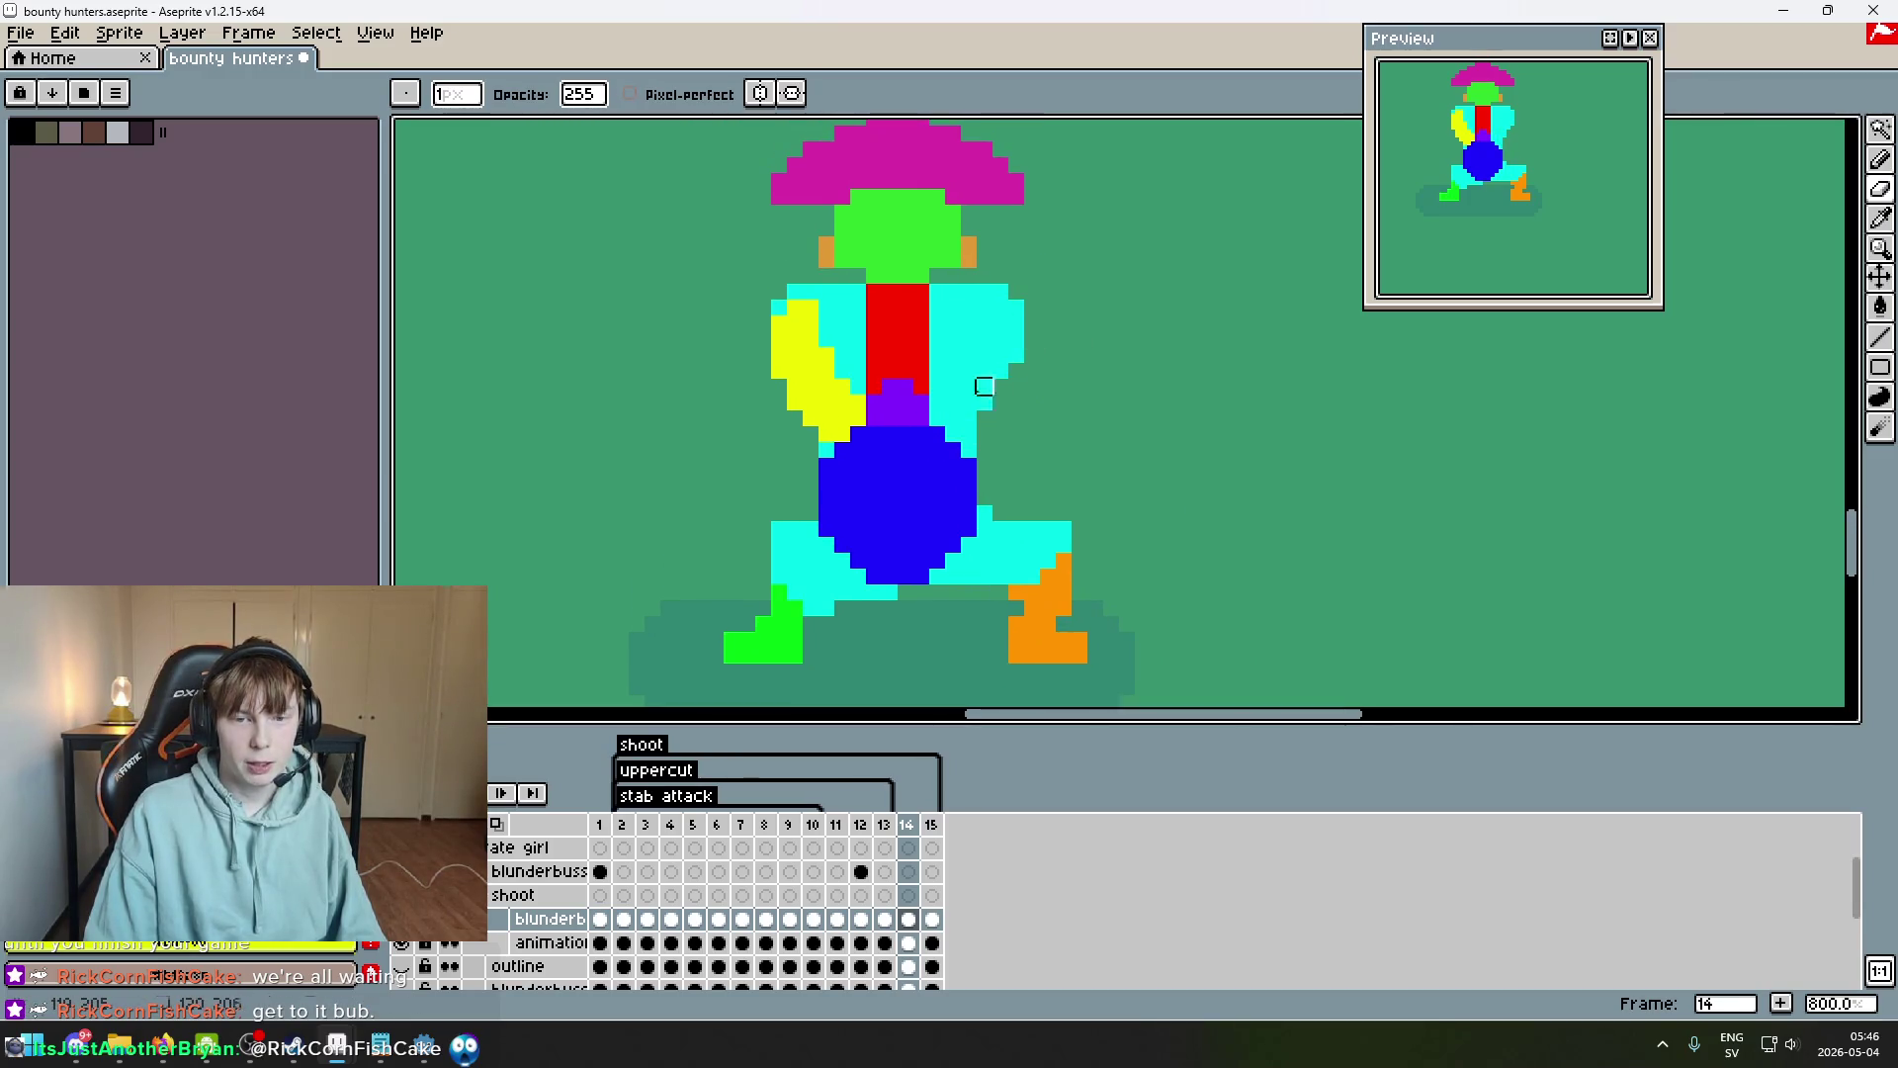
Copy the yellow left arm, place it on the right side, and flip it horizontally.
{"action": "left_click", "coordinate": [1880, 129]}
{"action": "left_click", "coordinate": [848, 405]}
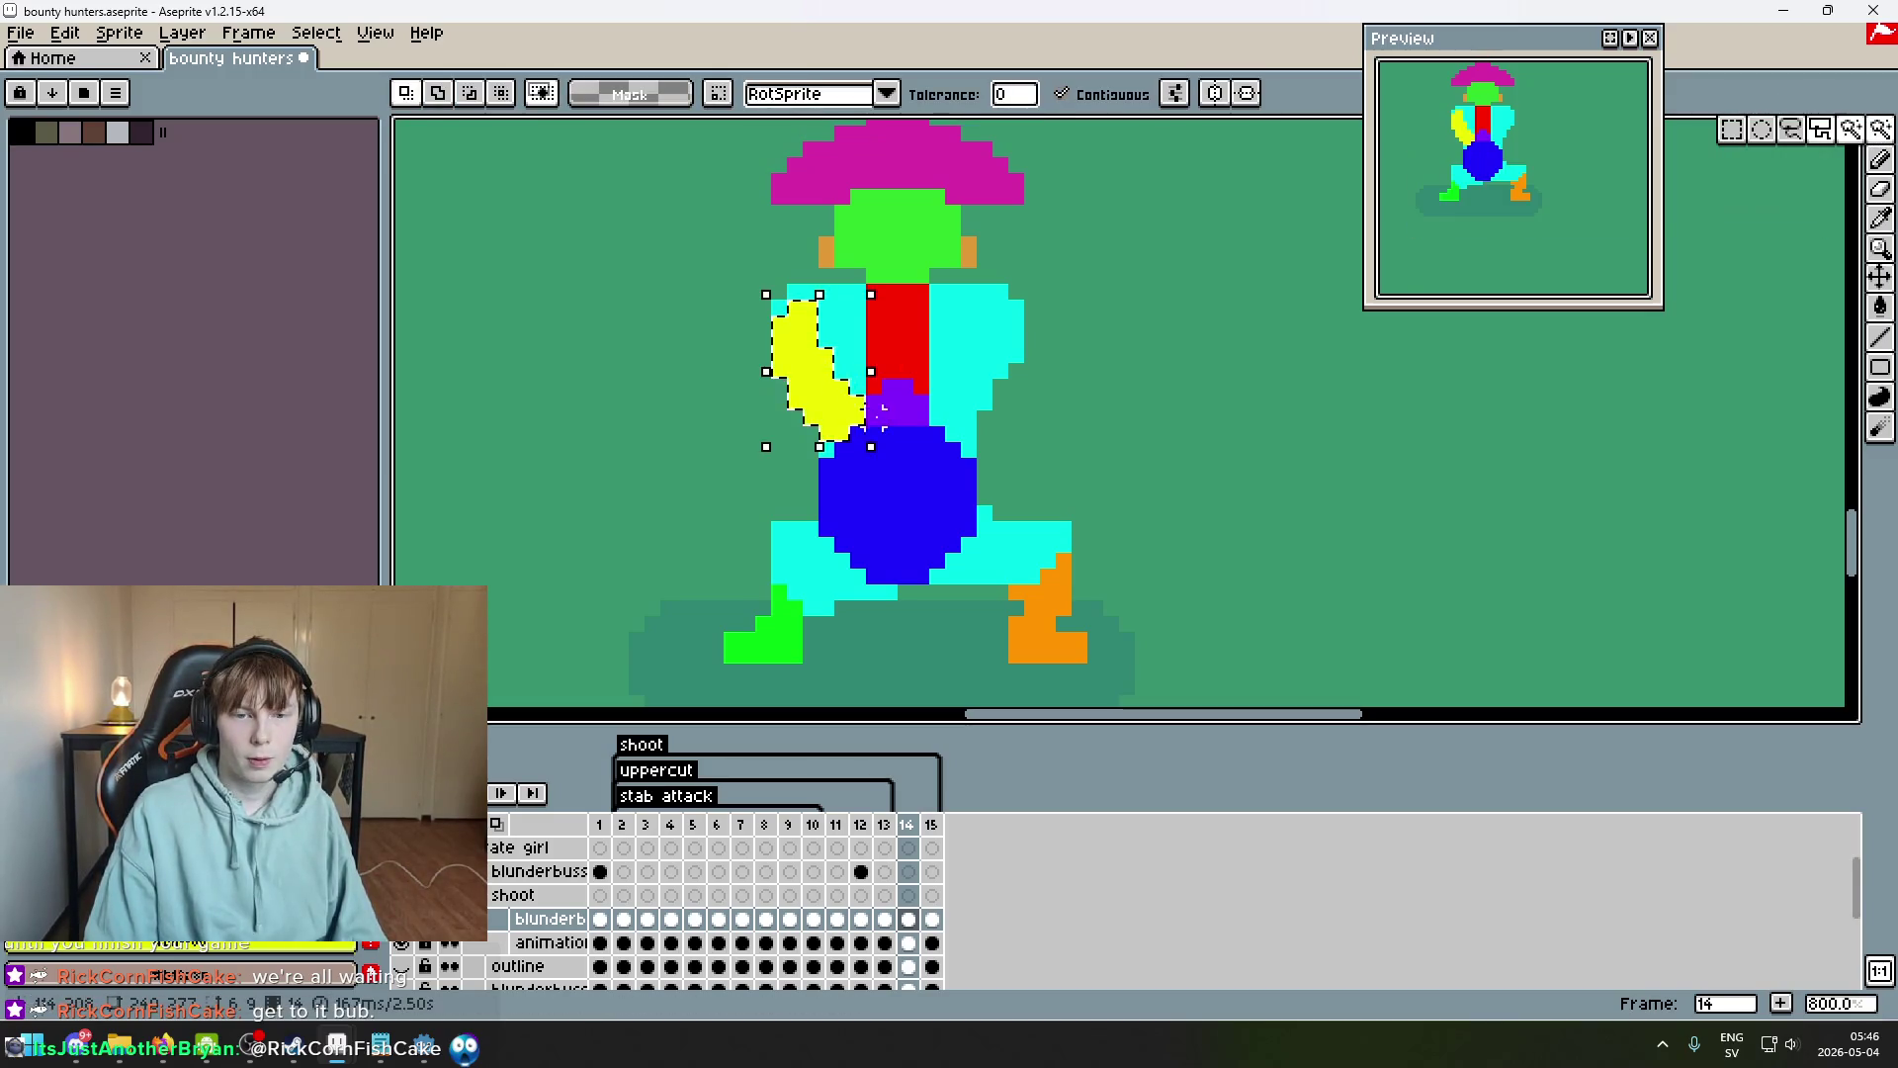
{"action": "key", "text": "ctrl+t"}
{"action": "mouse_move", "coordinate": [900, 435]}
{"action": "left_mouse_down"}
{"action": "mouse_move", "coordinate": [911, 401]}
{"action": "mouse_move", "coordinate": [1013, 376]}
{"action": "left_mouse_up"}
{"action": "key", "text": "shift+h"}
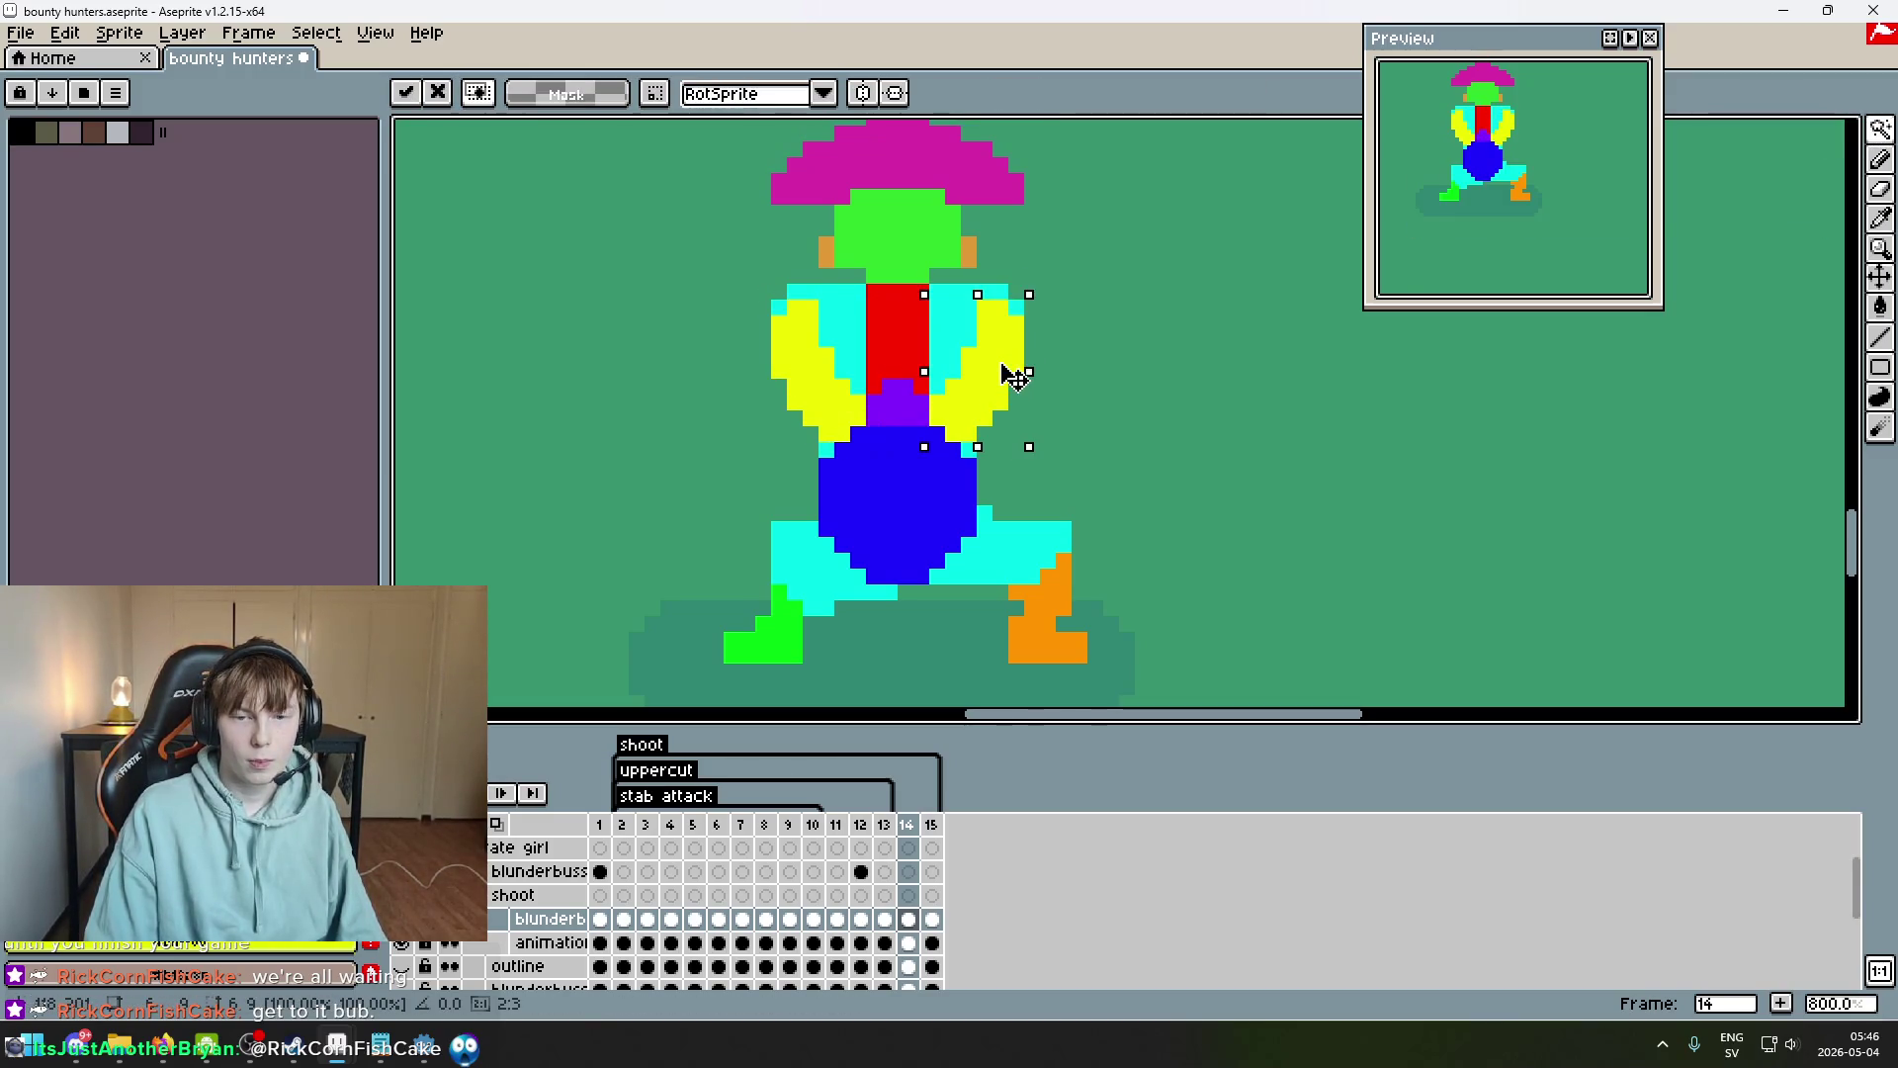
{"action": "key", "text": "Return"}
Sample the pink arm colour from frame 13 and trial a pink arm fill, then undo it.
{"action": "key", "text": "comma"}
{"action": "key", "text": "i"}
{"action": "left_click", "coordinate": [910, 349]}
{"action": "key", "text": "g"}
{"action": "key", "text": "period"}
{"action": "left_click", "coordinate": [821, 375]}
{"action": "key", "text": "w"}
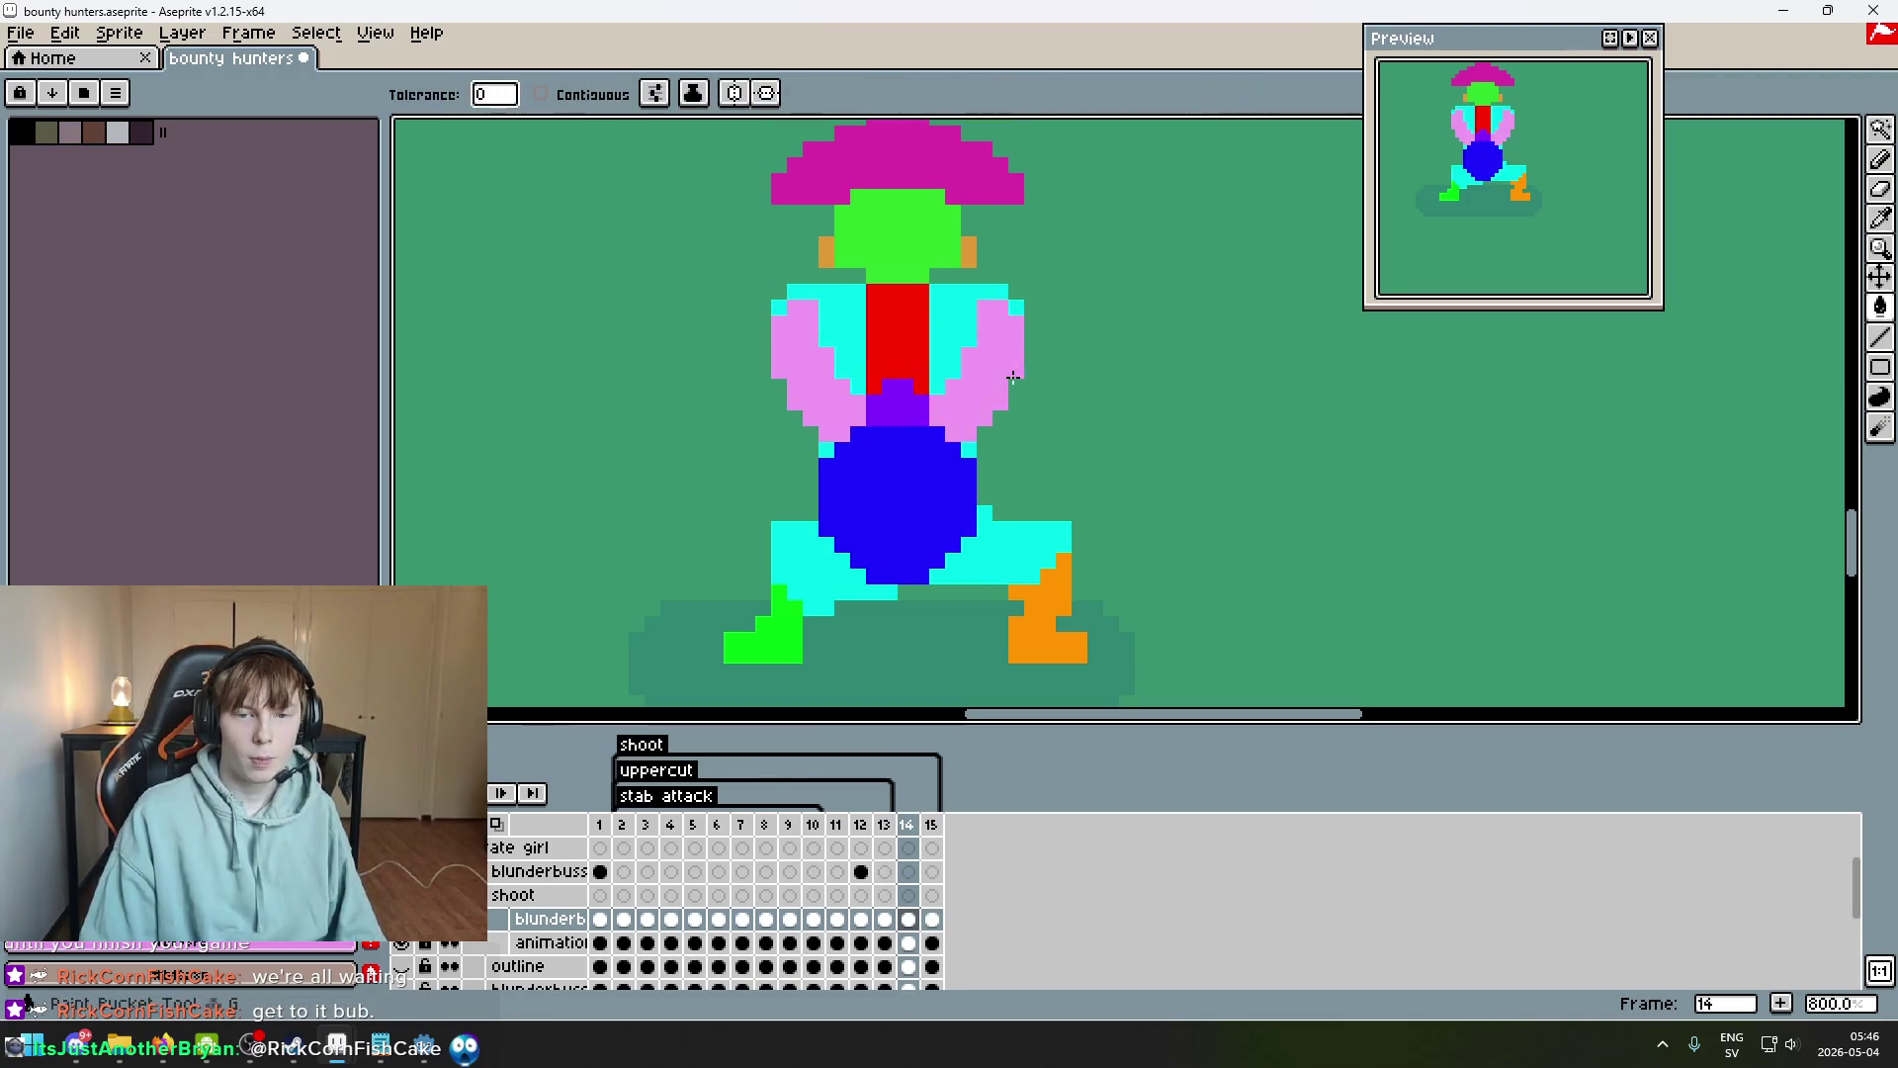
{"action": "scroll", "coordinate": [1178, 458], "scroll_direction": "down", "scroll_amount": 3}
{"action": "key", "text": "ctrl+z"}
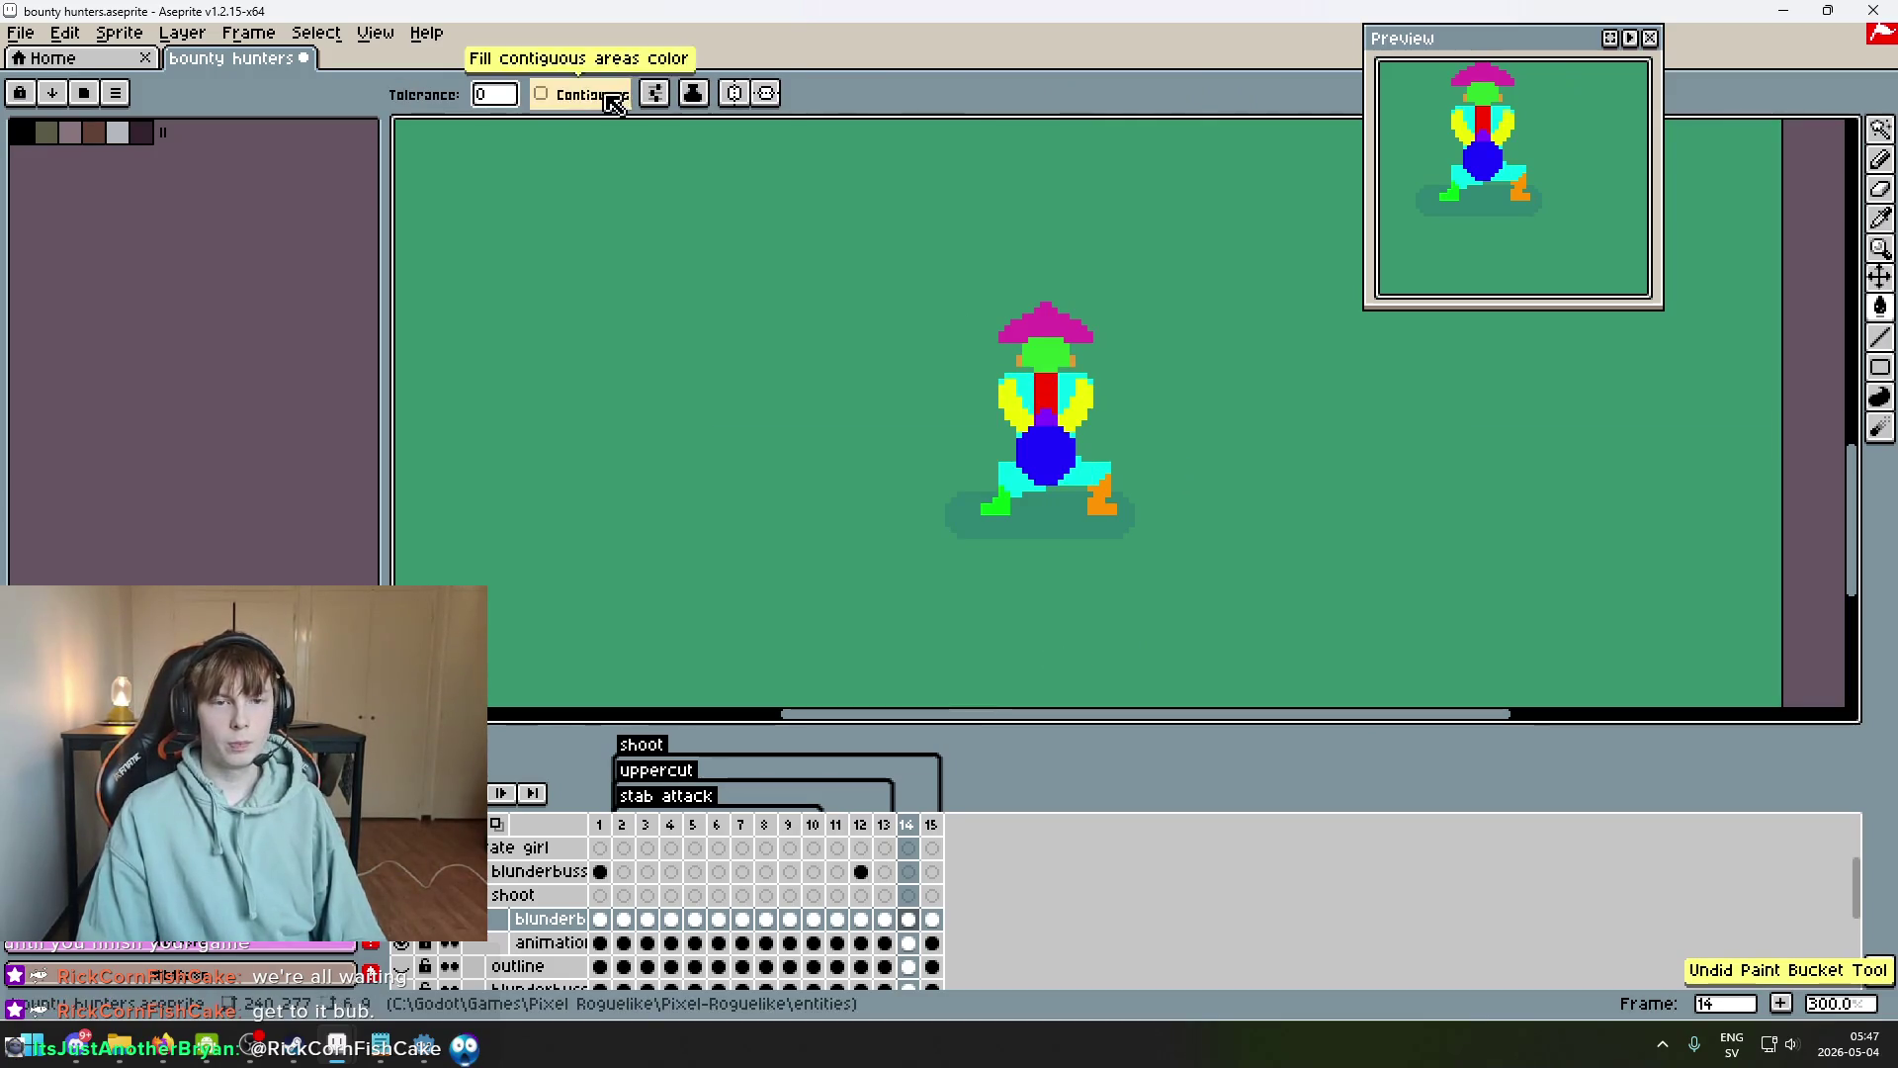
Change the fill spread setting, undo a stray pink fill, and save the file.
{"action": "left_click", "coordinate": [593, 94]}
{"action": "left_click", "coordinate": [1069, 400]}
{"action": "key", "text": "ctrl+z"}
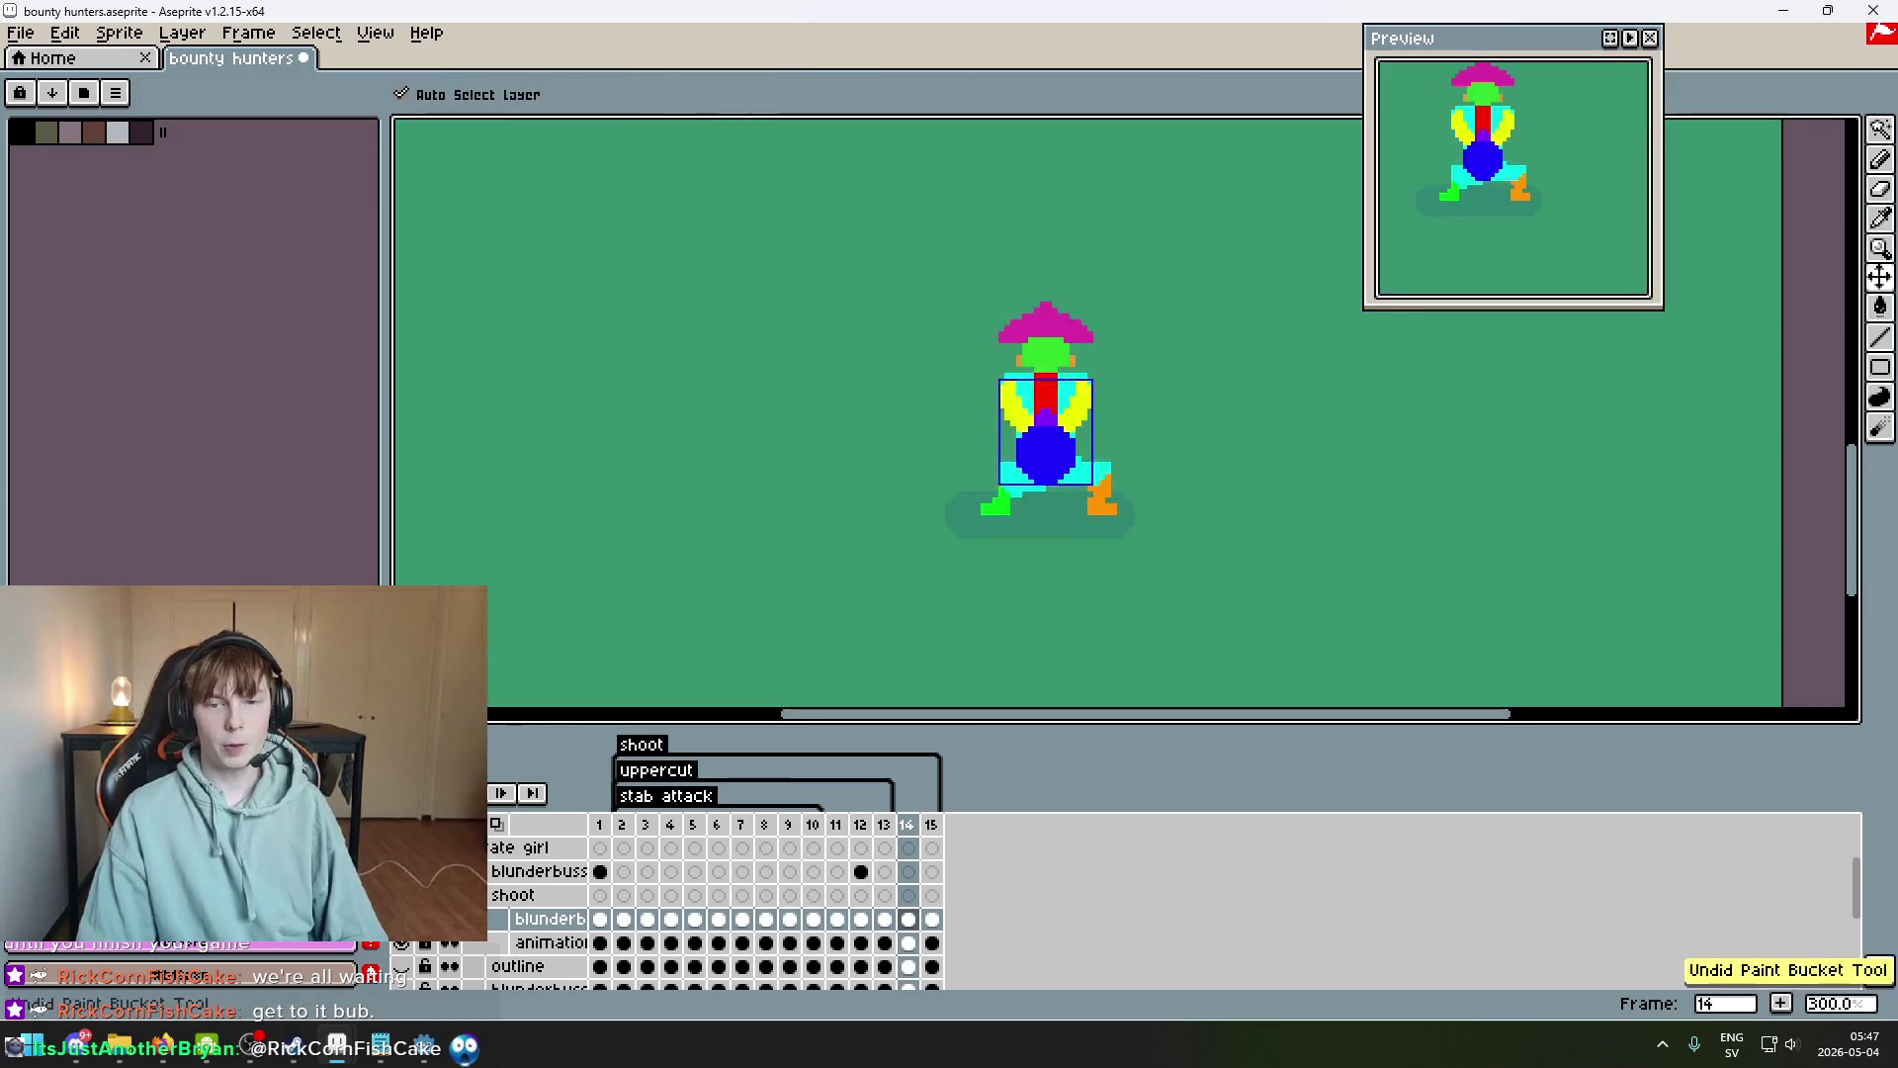
{"action": "scroll", "coordinate": [1093, 411], "scroll_direction": "up", "scroll_amount": 2}
{"action": "key", "text": "ctrl+s"}
{"action": "key", "text": "Return"}
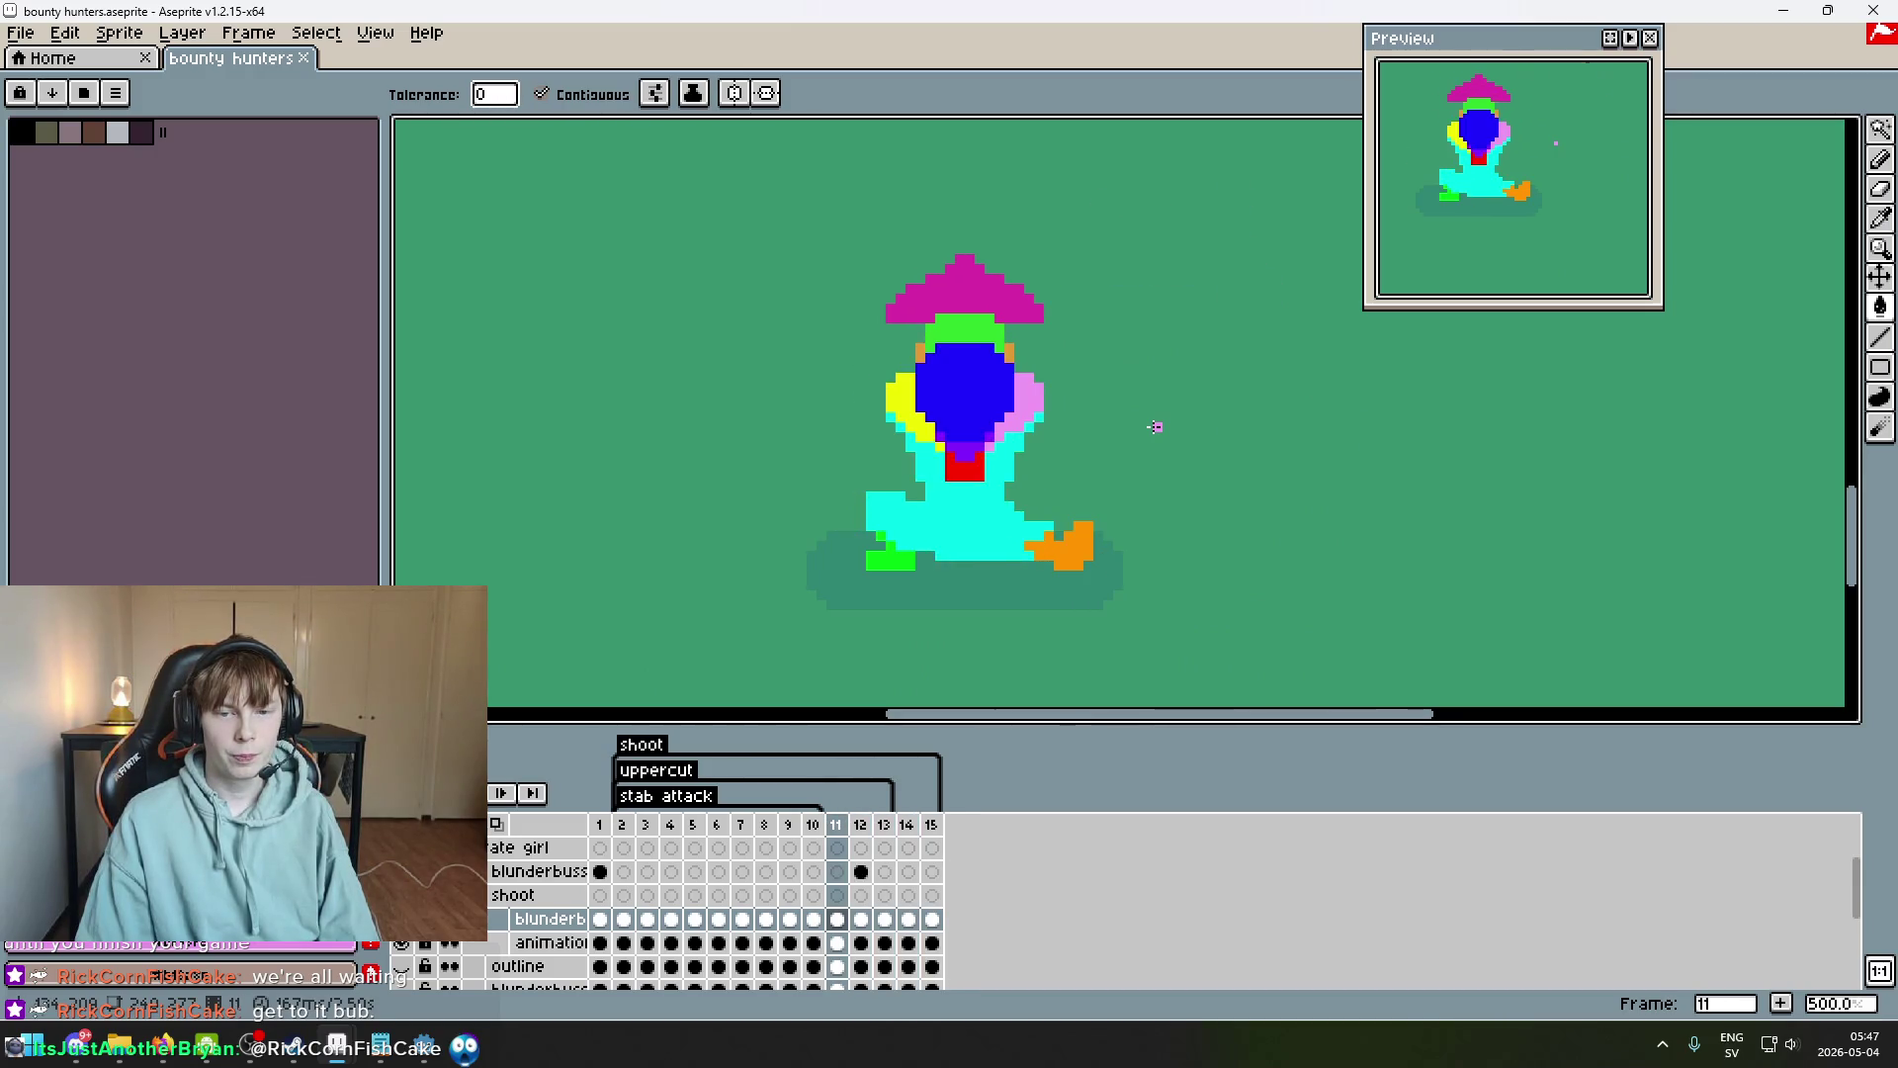
Pick purple and try filling and painting the blue gun purple, undoing the attempts.
{"action": "key", "text": "Left"}
{"action": "key", "text": "i"}
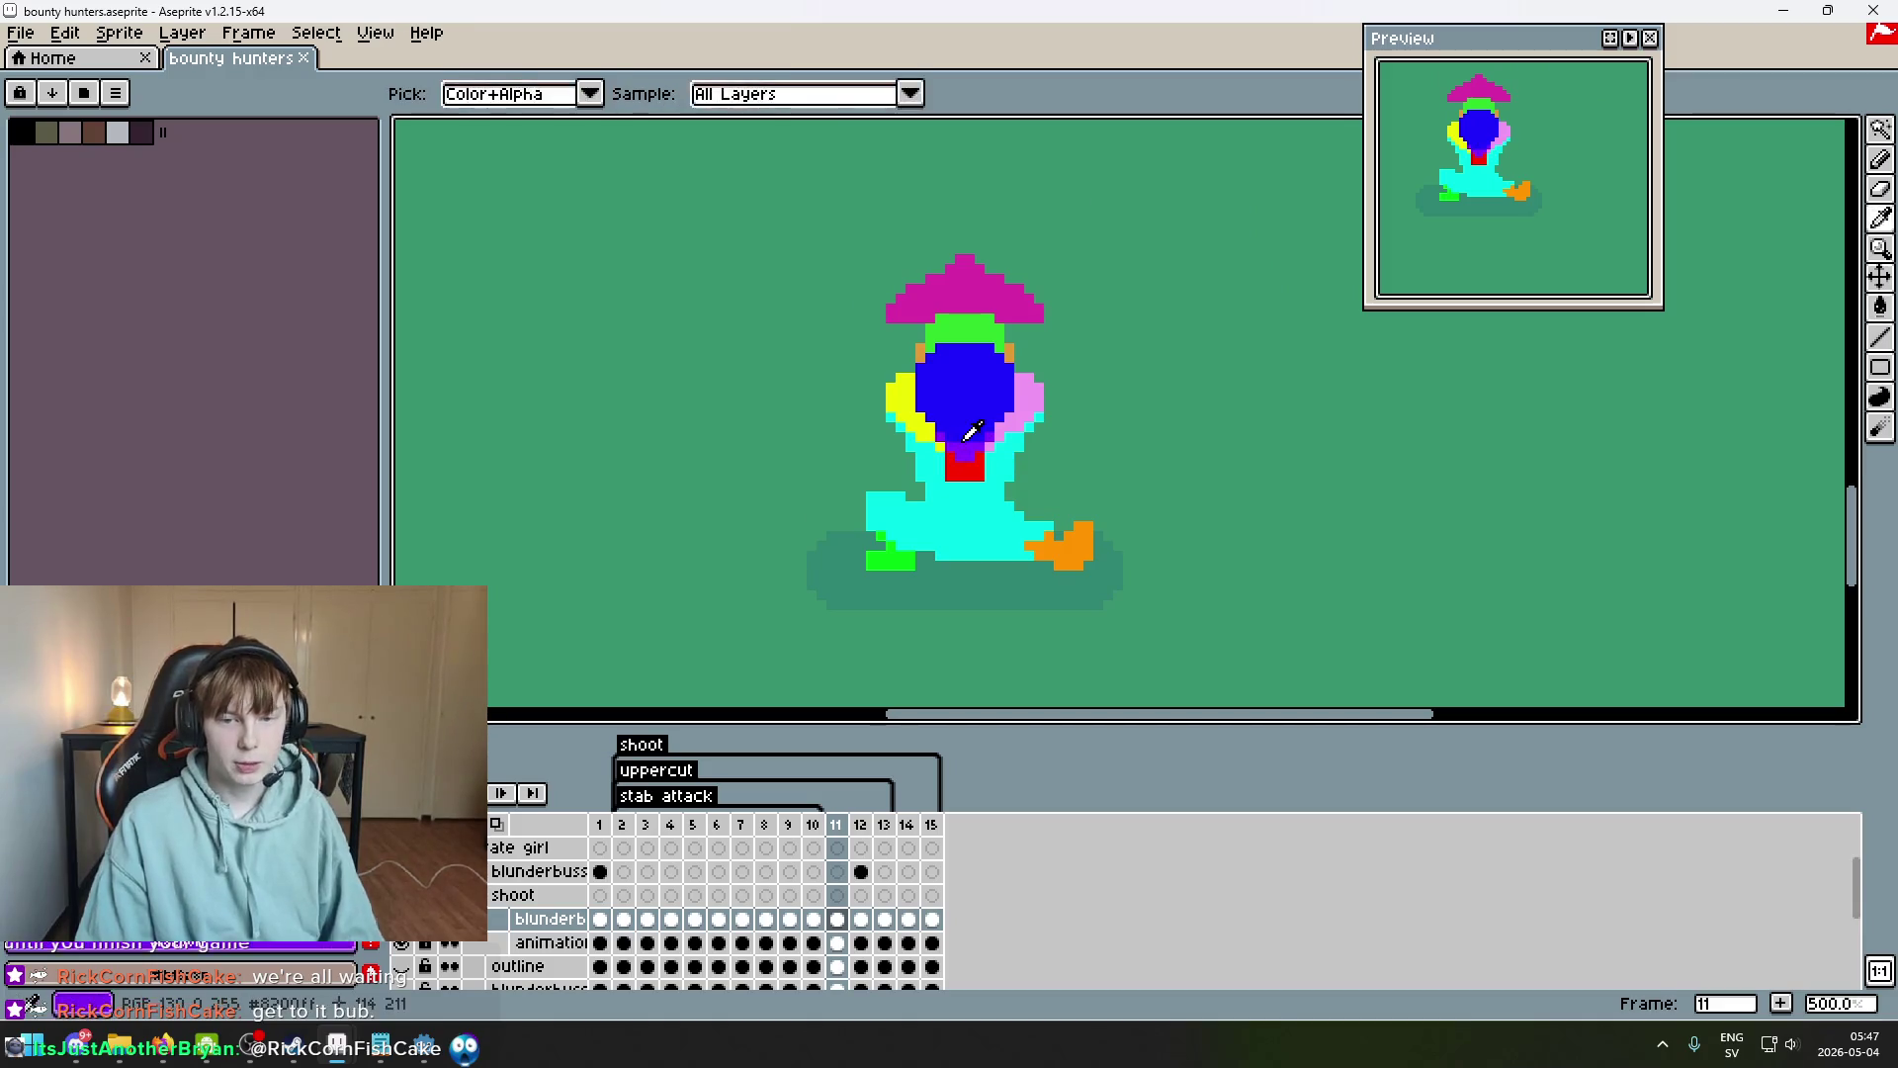
{"action": "left_click", "coordinate": [966, 450]}
{"action": "key", "text": "g"}
{"action": "key", "text": "Right"}
{"action": "scroll", "coordinate": [934, 480], "scroll_direction": "up", "scroll_amount": 4}
{"action": "left_click", "coordinate": [932, 483]}
{"action": "left_click", "coordinate": [779, 413]}
{"action": "key", "text": "ctrl+z"}
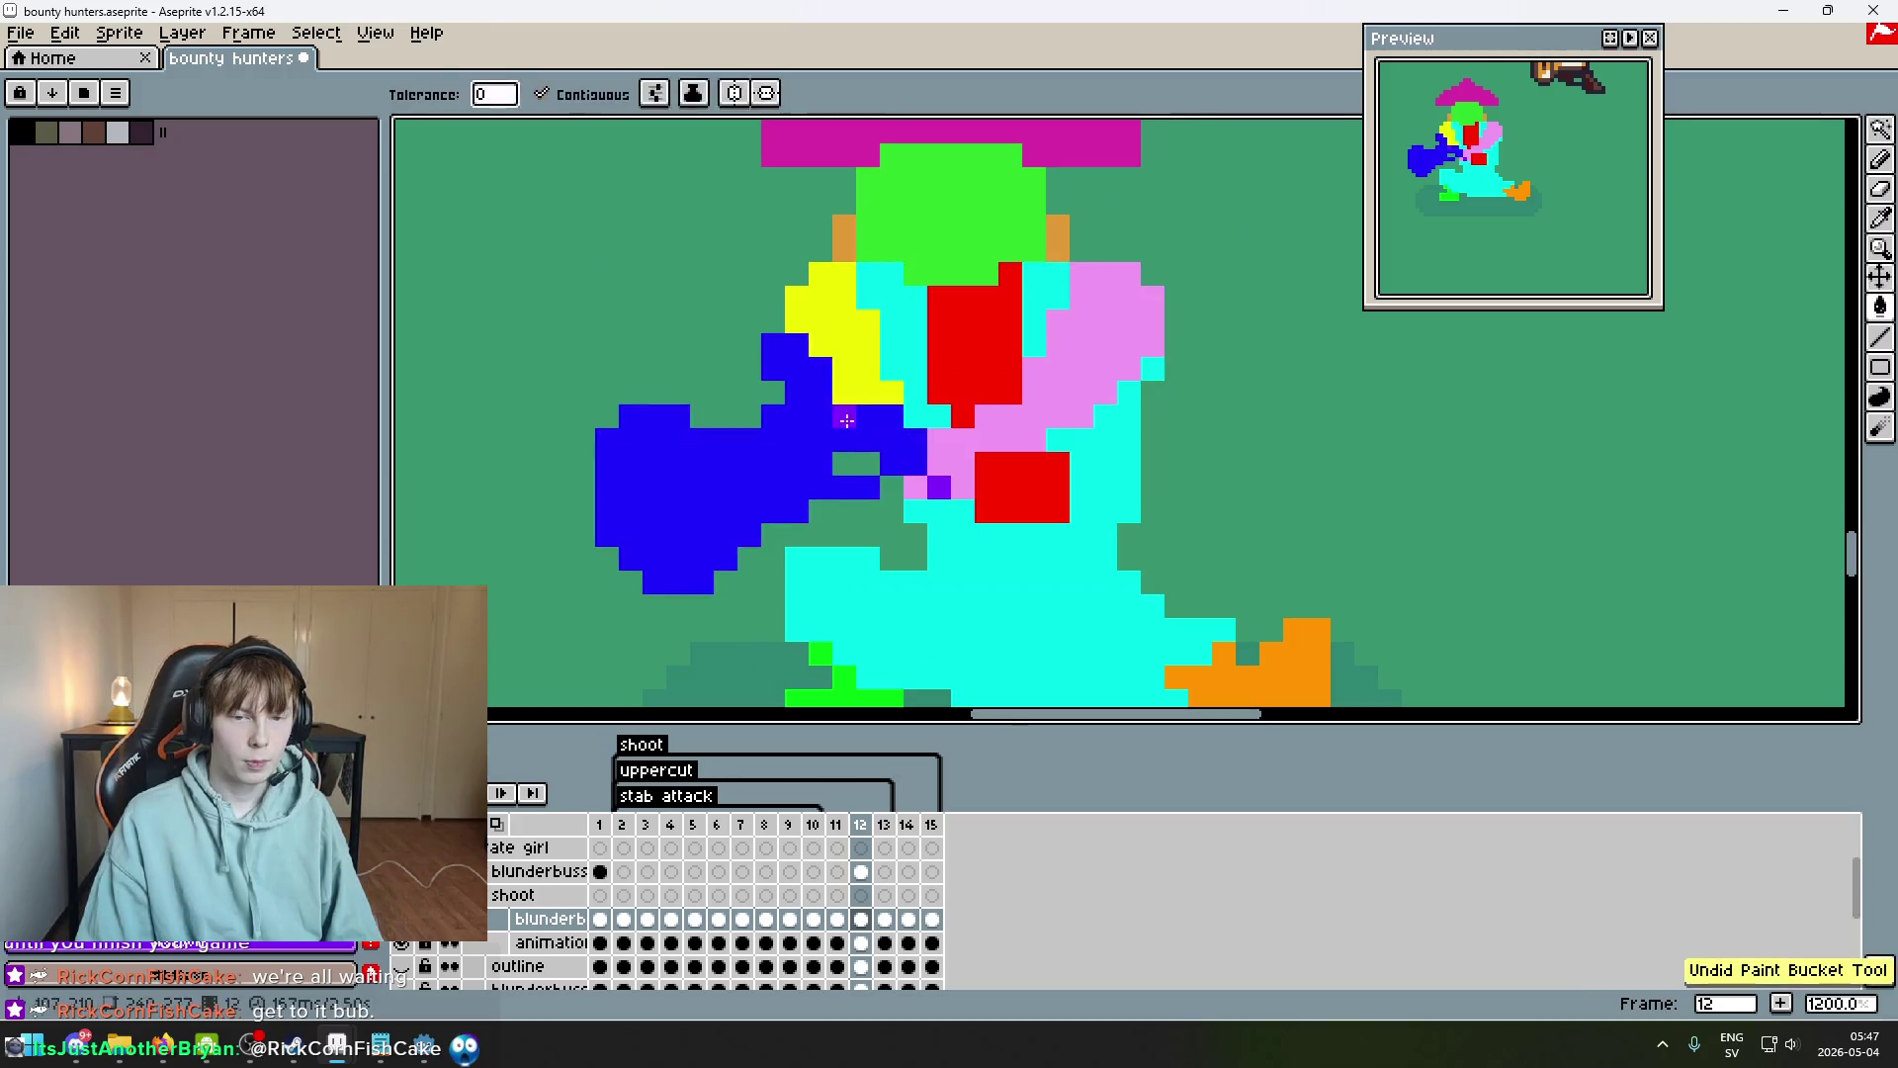
{"action": "key", "text": "b"}
{"action": "left_click", "coordinate": [779, 413]}
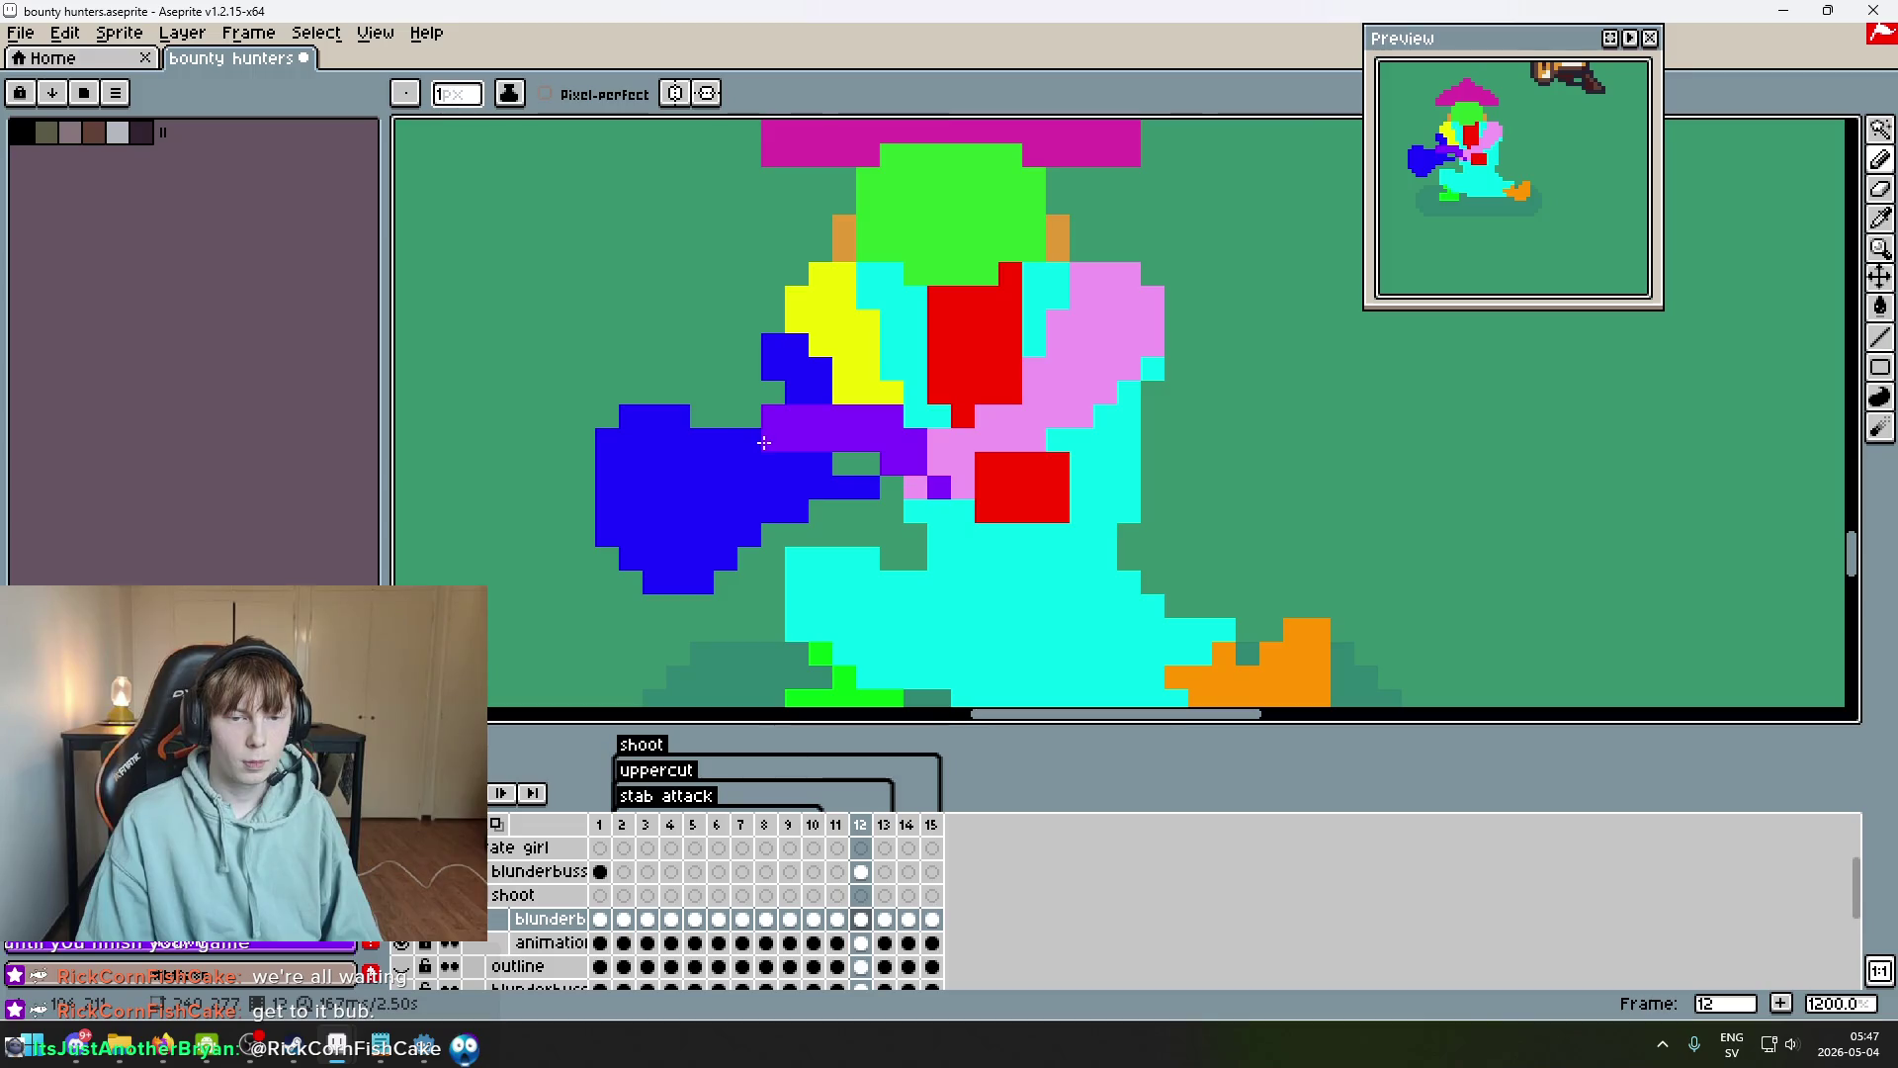
{"action": "key", "text": "ctrl+z"}
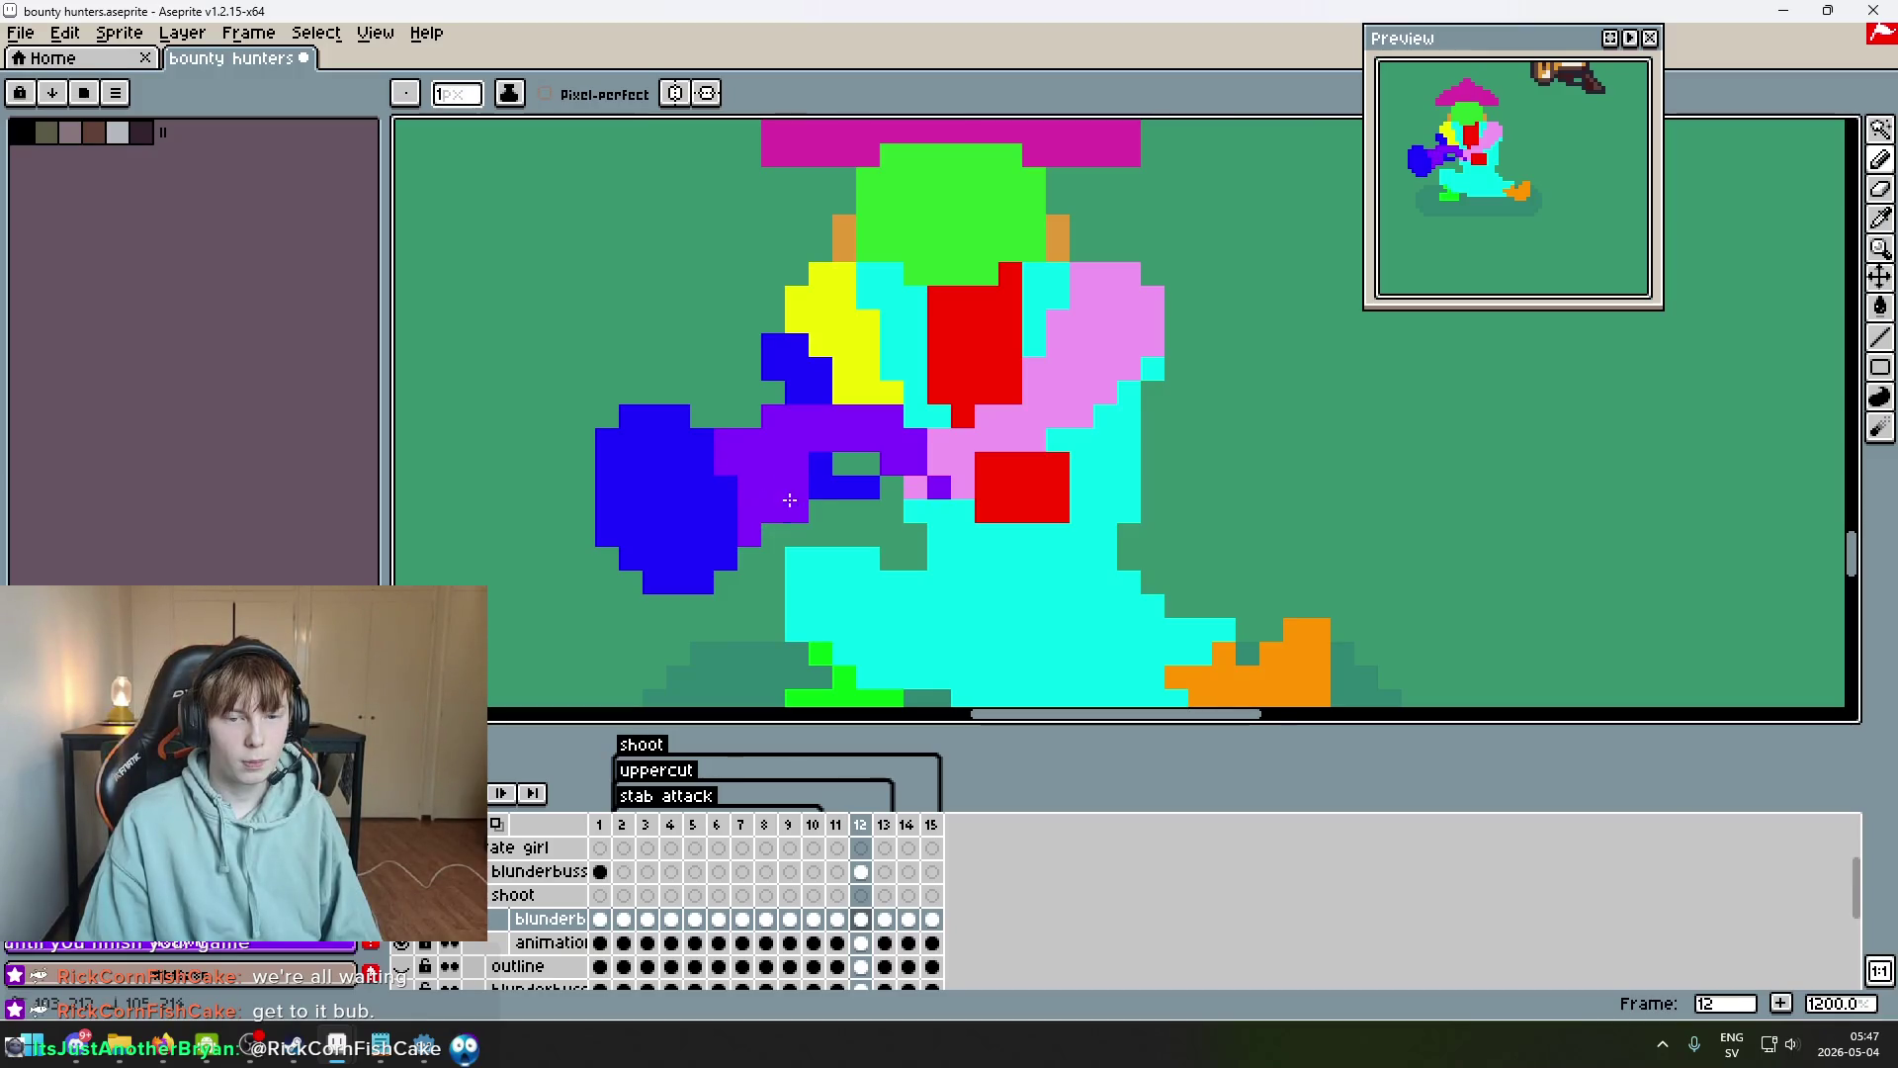
Flip between frames 11 and 12 and zoom around the blunderbuss pose.
{"action": "scroll", "coordinate": [866, 486], "scroll_direction": "down", "scroll_amount": 5}
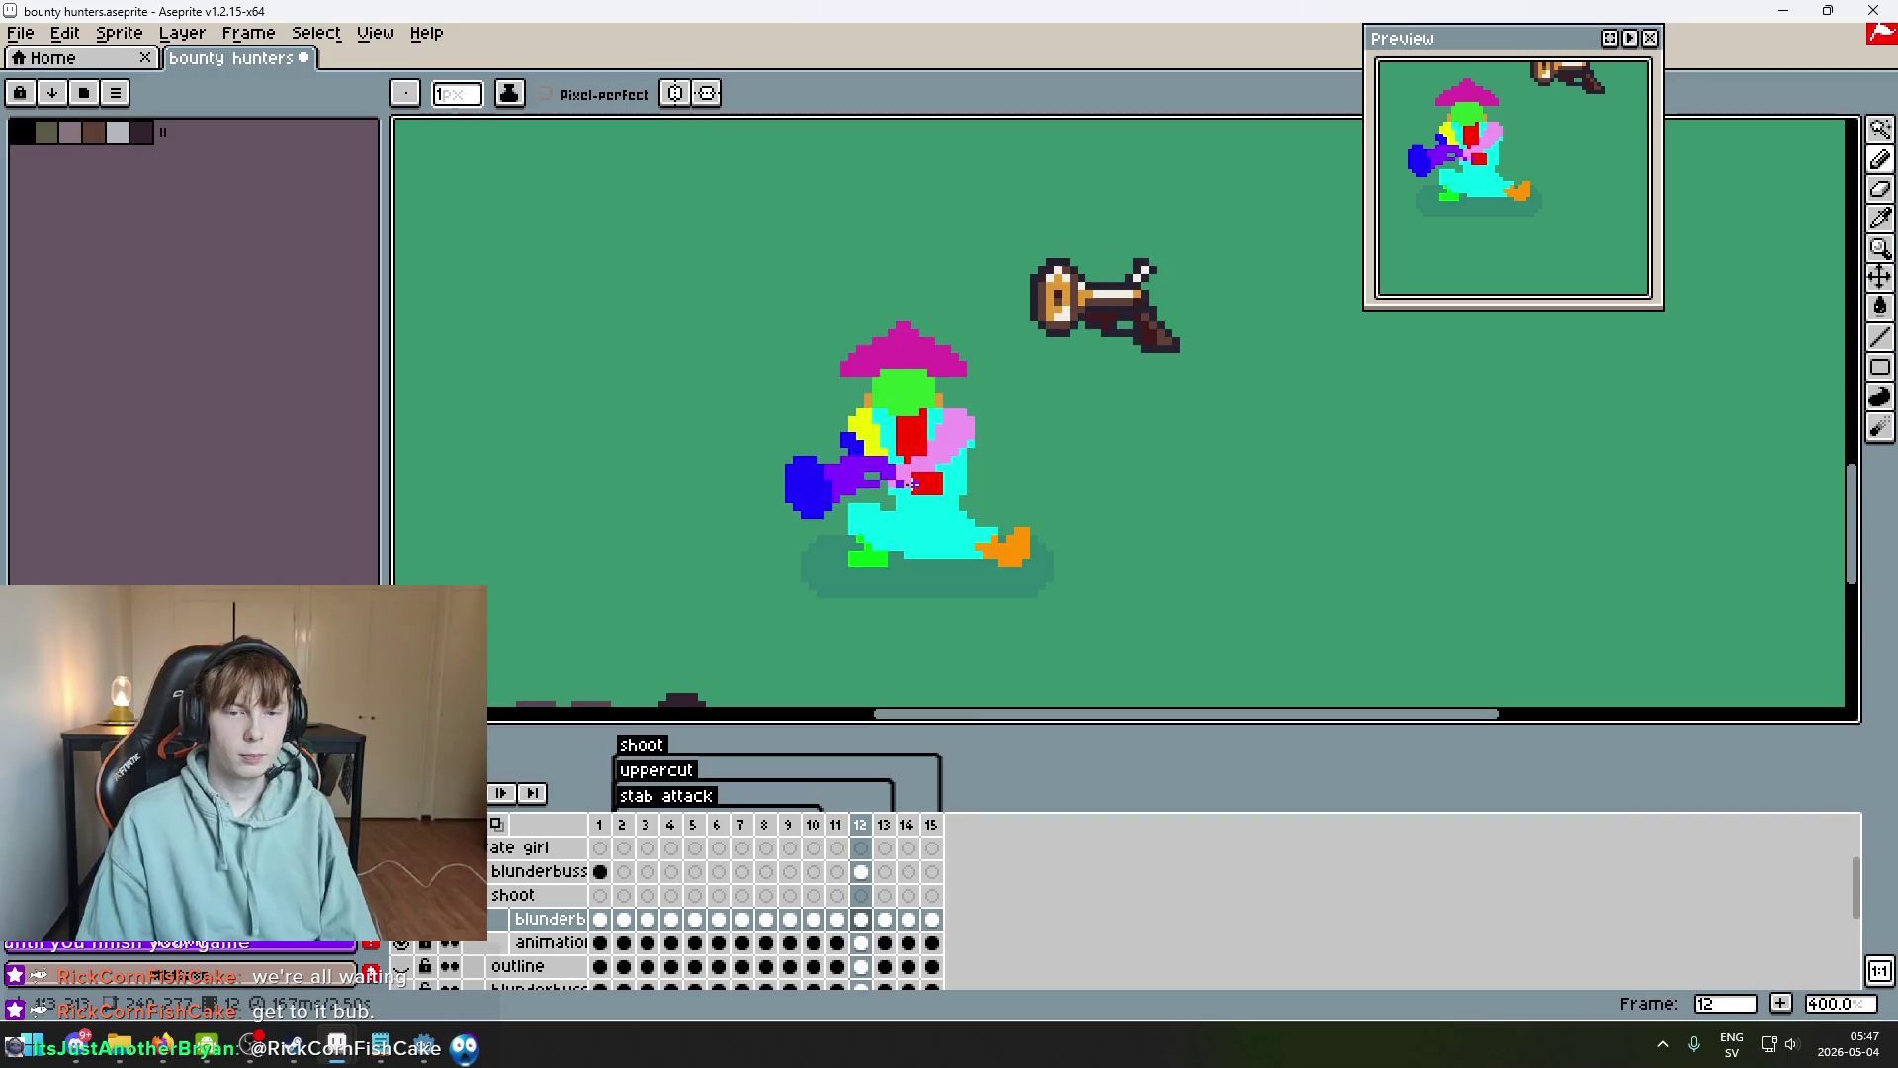
{"action": "key", "text": "Left"}
{"action": "key", "text": "Right"}
{"action": "key", "text": "Left"}
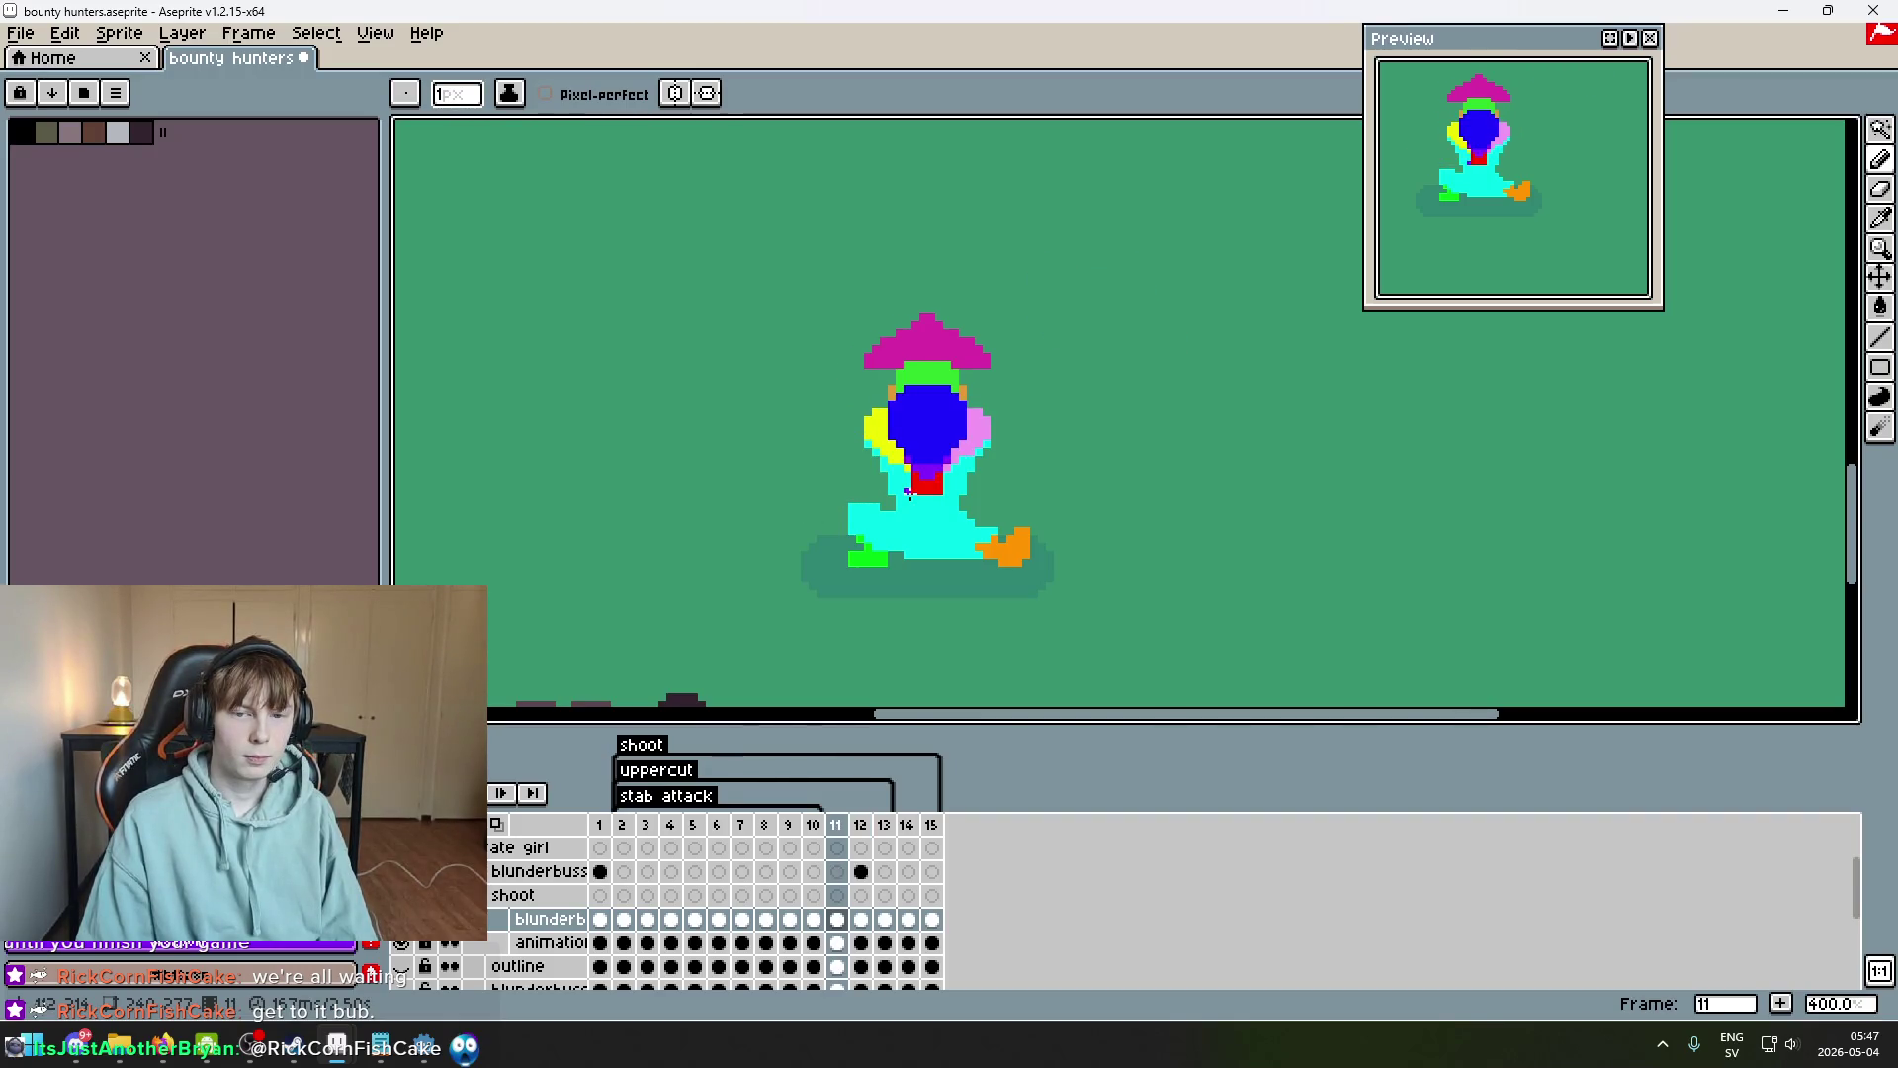
{"action": "key", "text": "Left"}
{"action": "key", "text": "Right"}
{"action": "key", "text": "Right"}
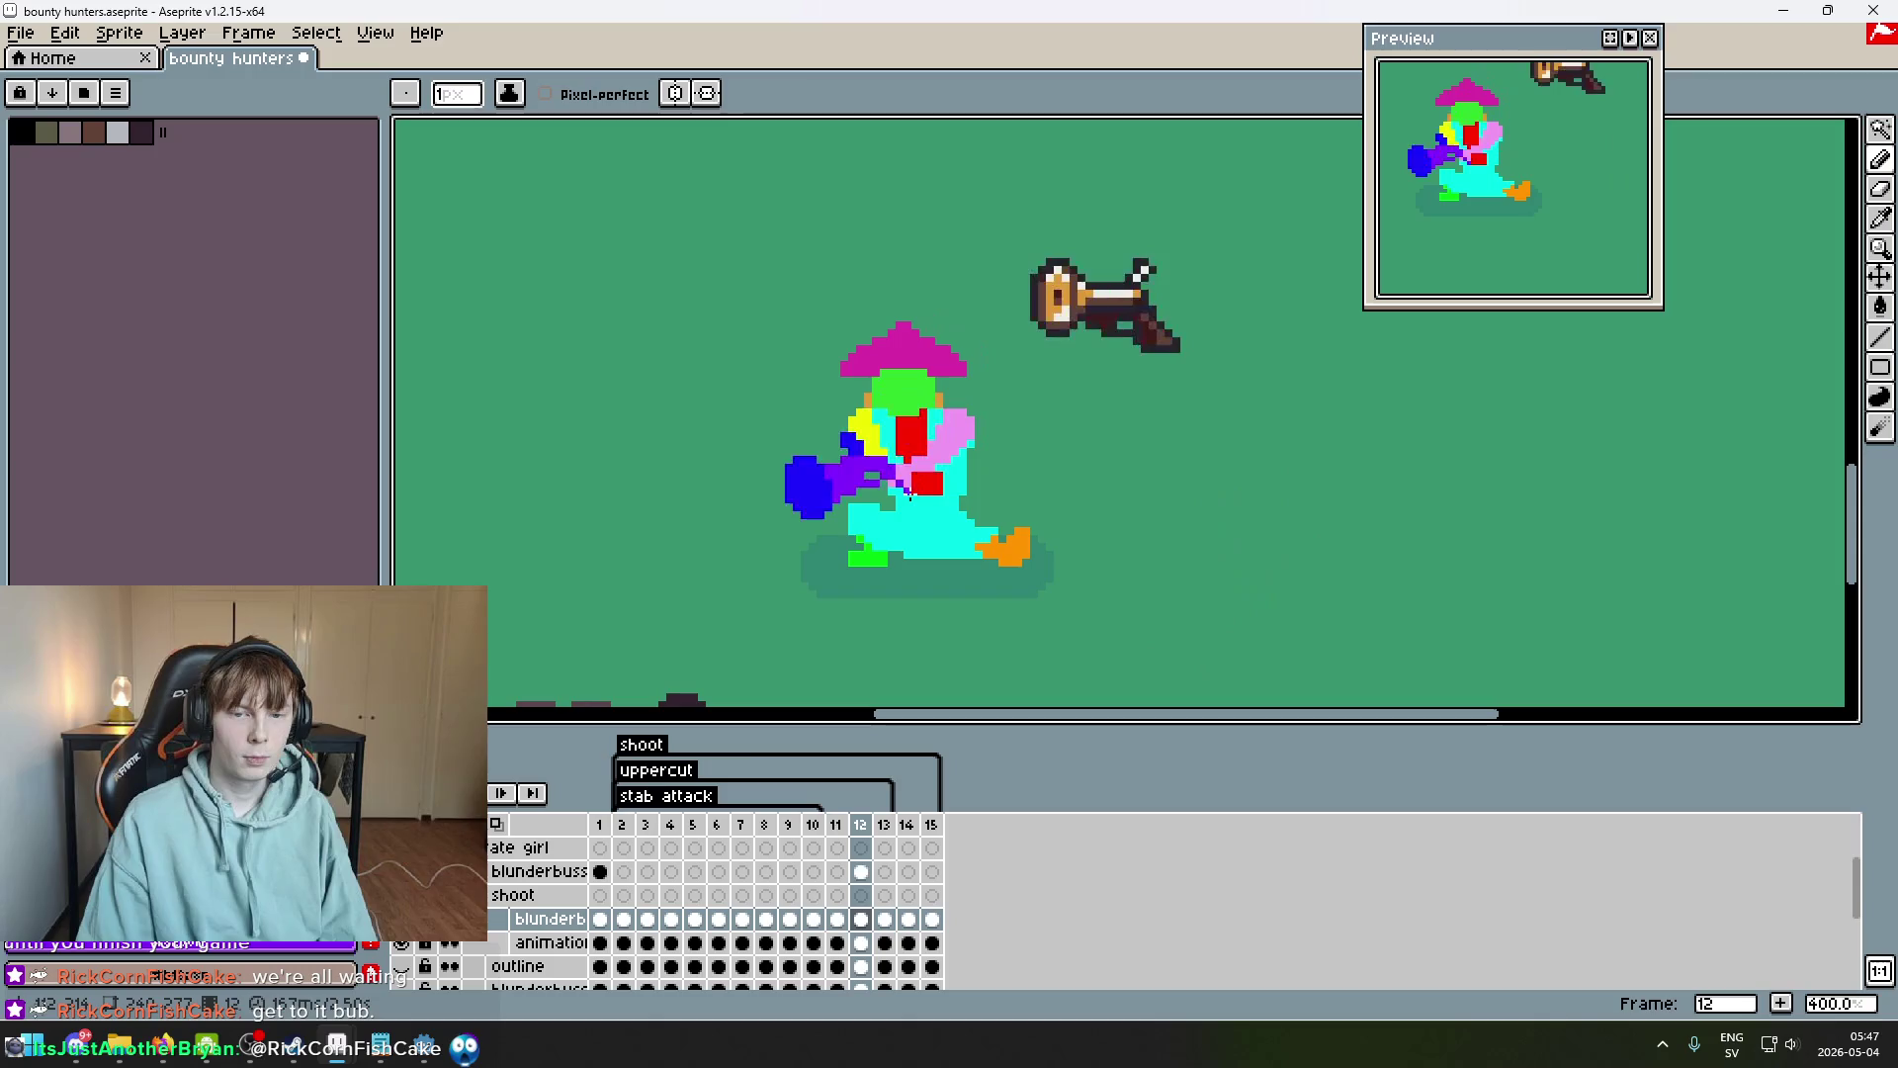
{"action": "scroll", "coordinate": [1190, 212], "scroll_direction": "up", "scroll_amount": 3}
{"action": "scroll", "coordinate": [1095, 379], "scroll_direction": "up", "scroll_amount": 2}
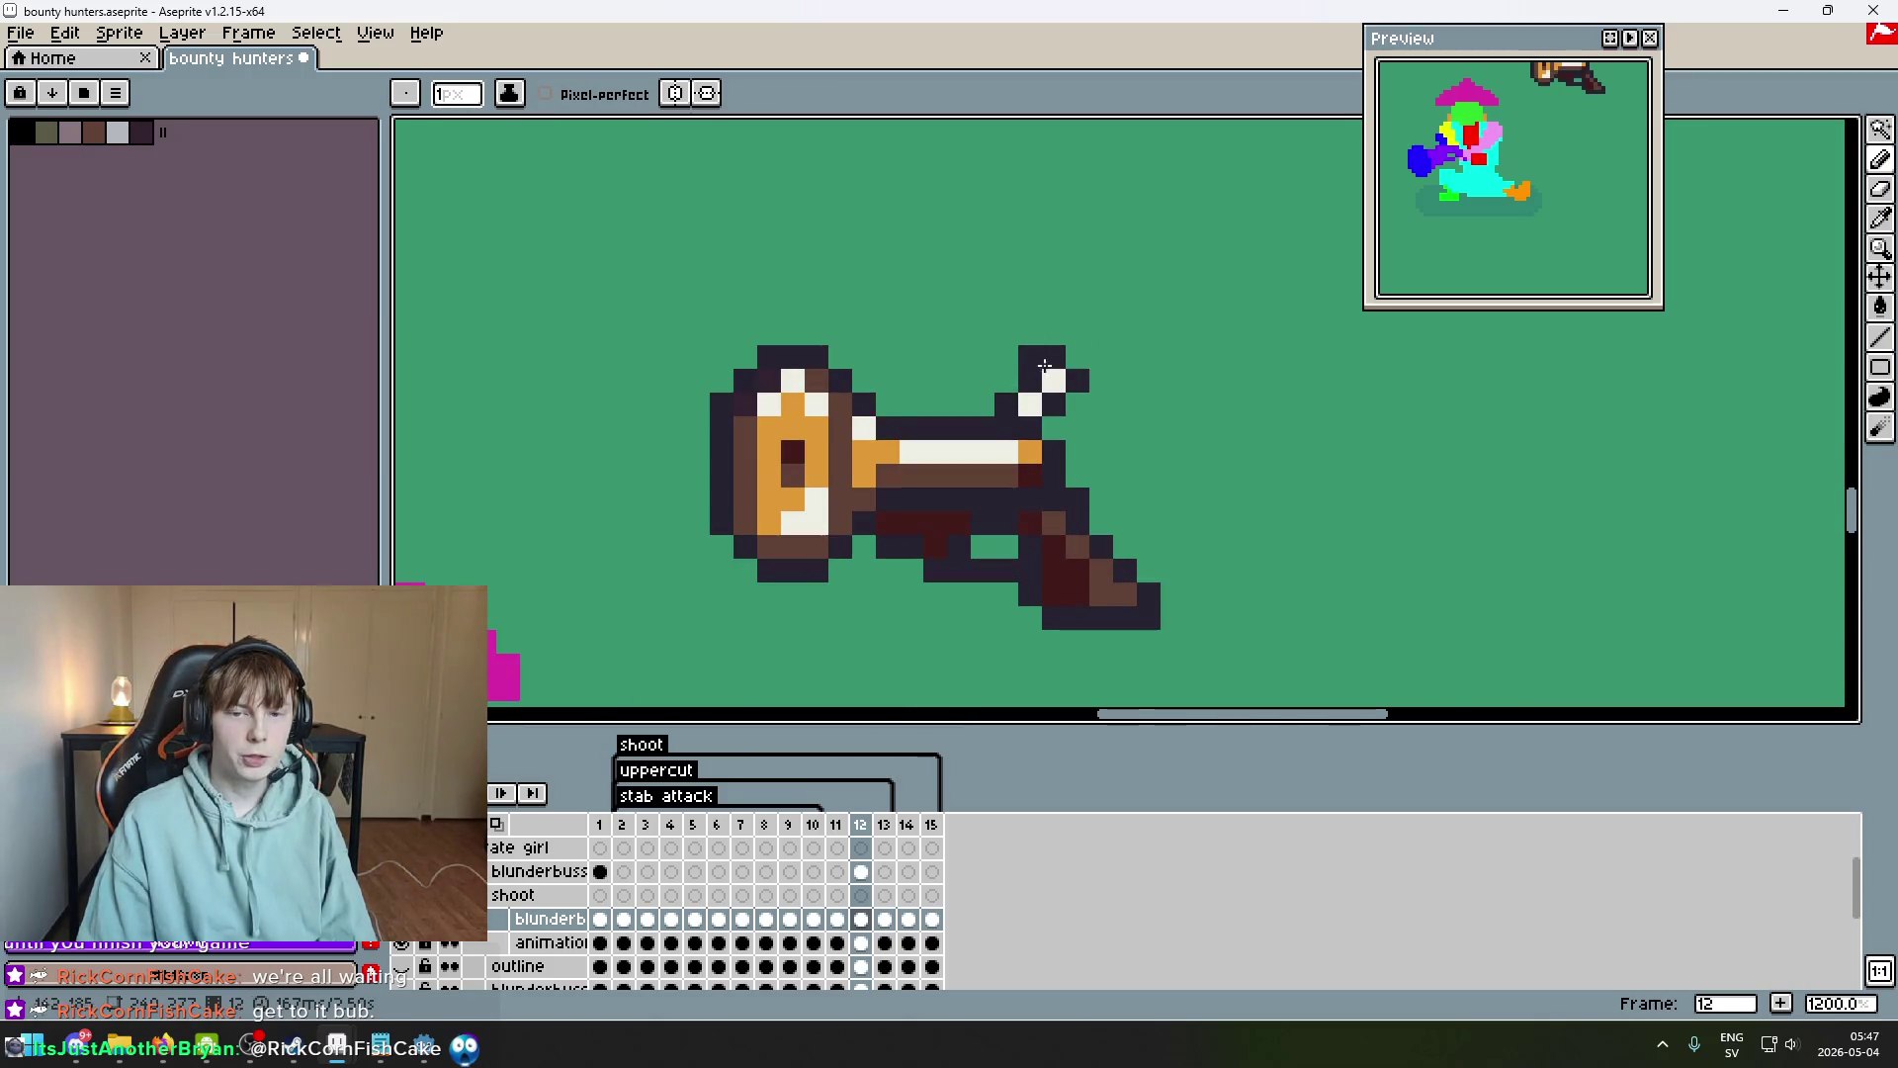
{"action": "scroll", "coordinate": [1036, 322], "scroll_direction": "right", "scroll_amount": 1}
{"action": "scroll", "coordinate": [1036, 322], "scroll_direction": "up", "scroll_amount": 1}
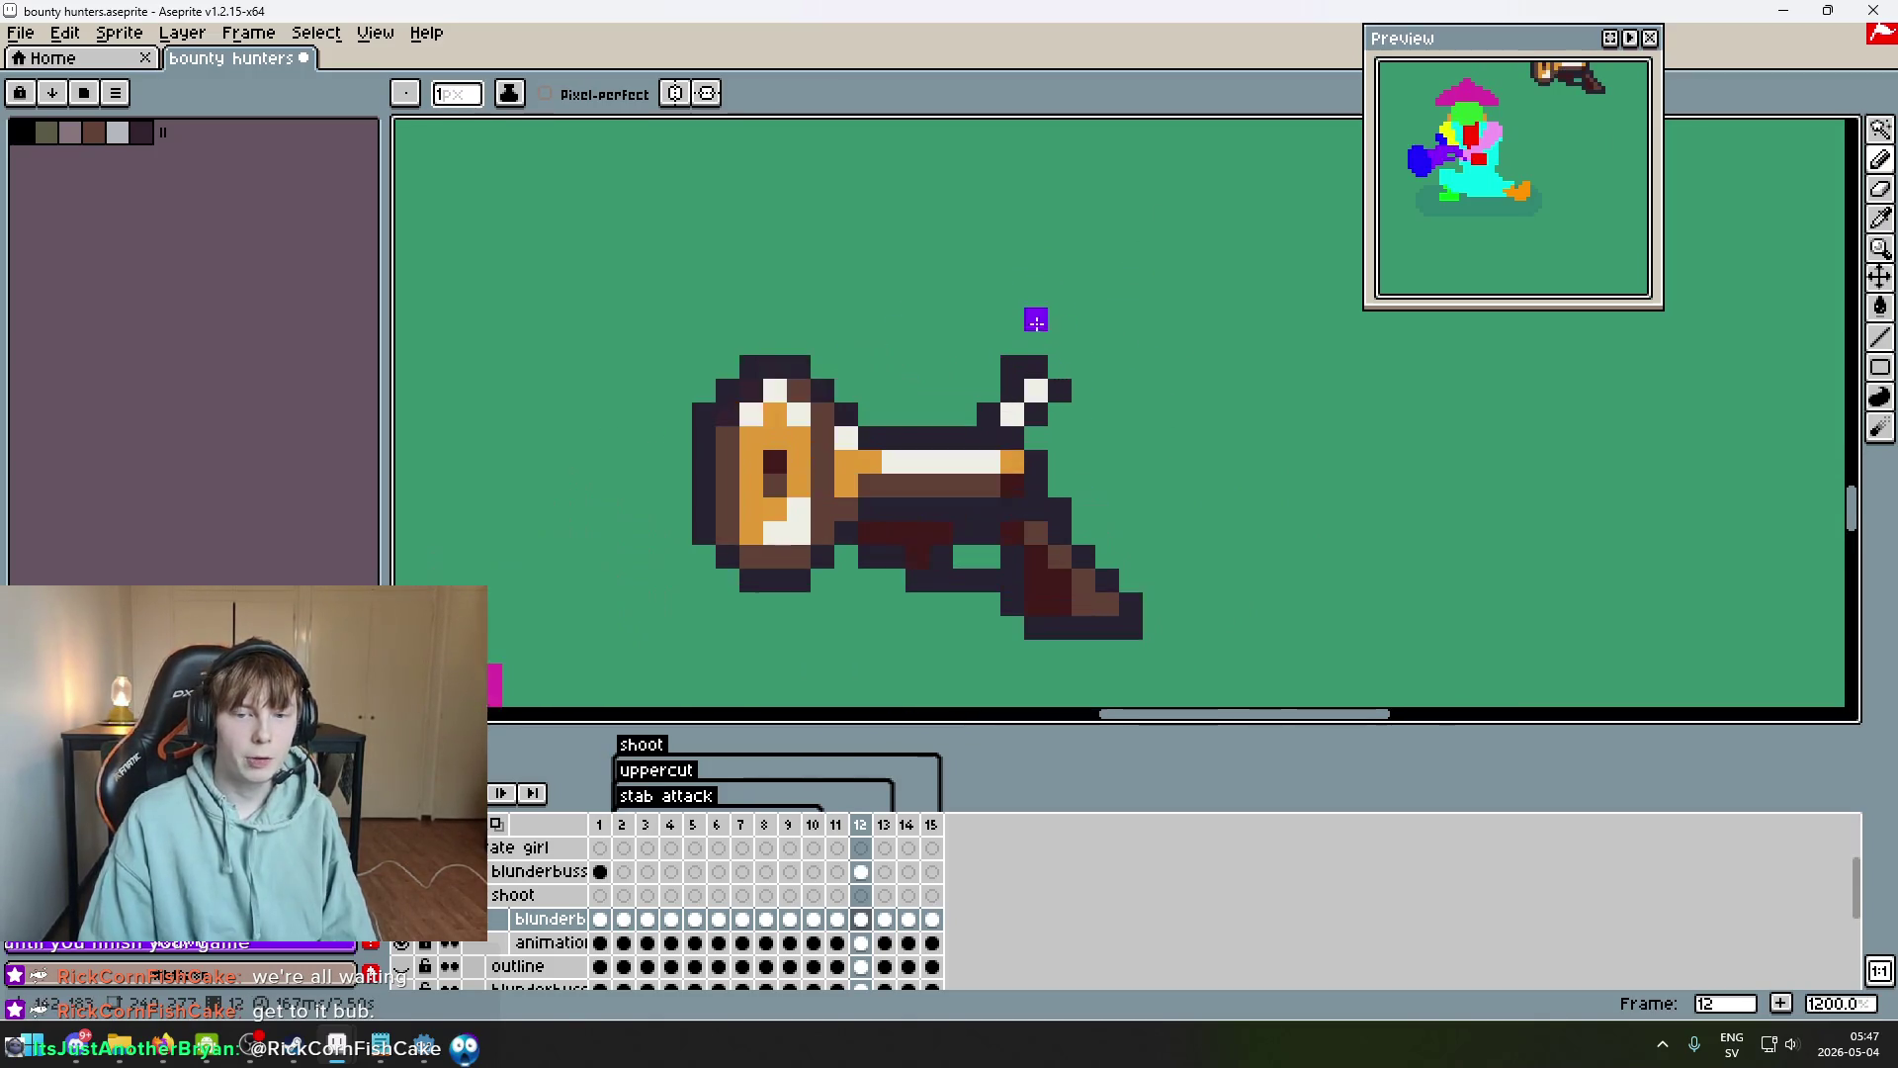
{"action": "scroll", "coordinate": [995, 363], "scroll_direction": "down", "scroll_amount": 3}
{"action": "scroll", "coordinate": [1042, 423], "scroll_direction": "left", "scroll_amount": 2}
Step back toward frame 9, then flip between frames 12 and 13 to compare.
{"action": "key", "text": "Left"}
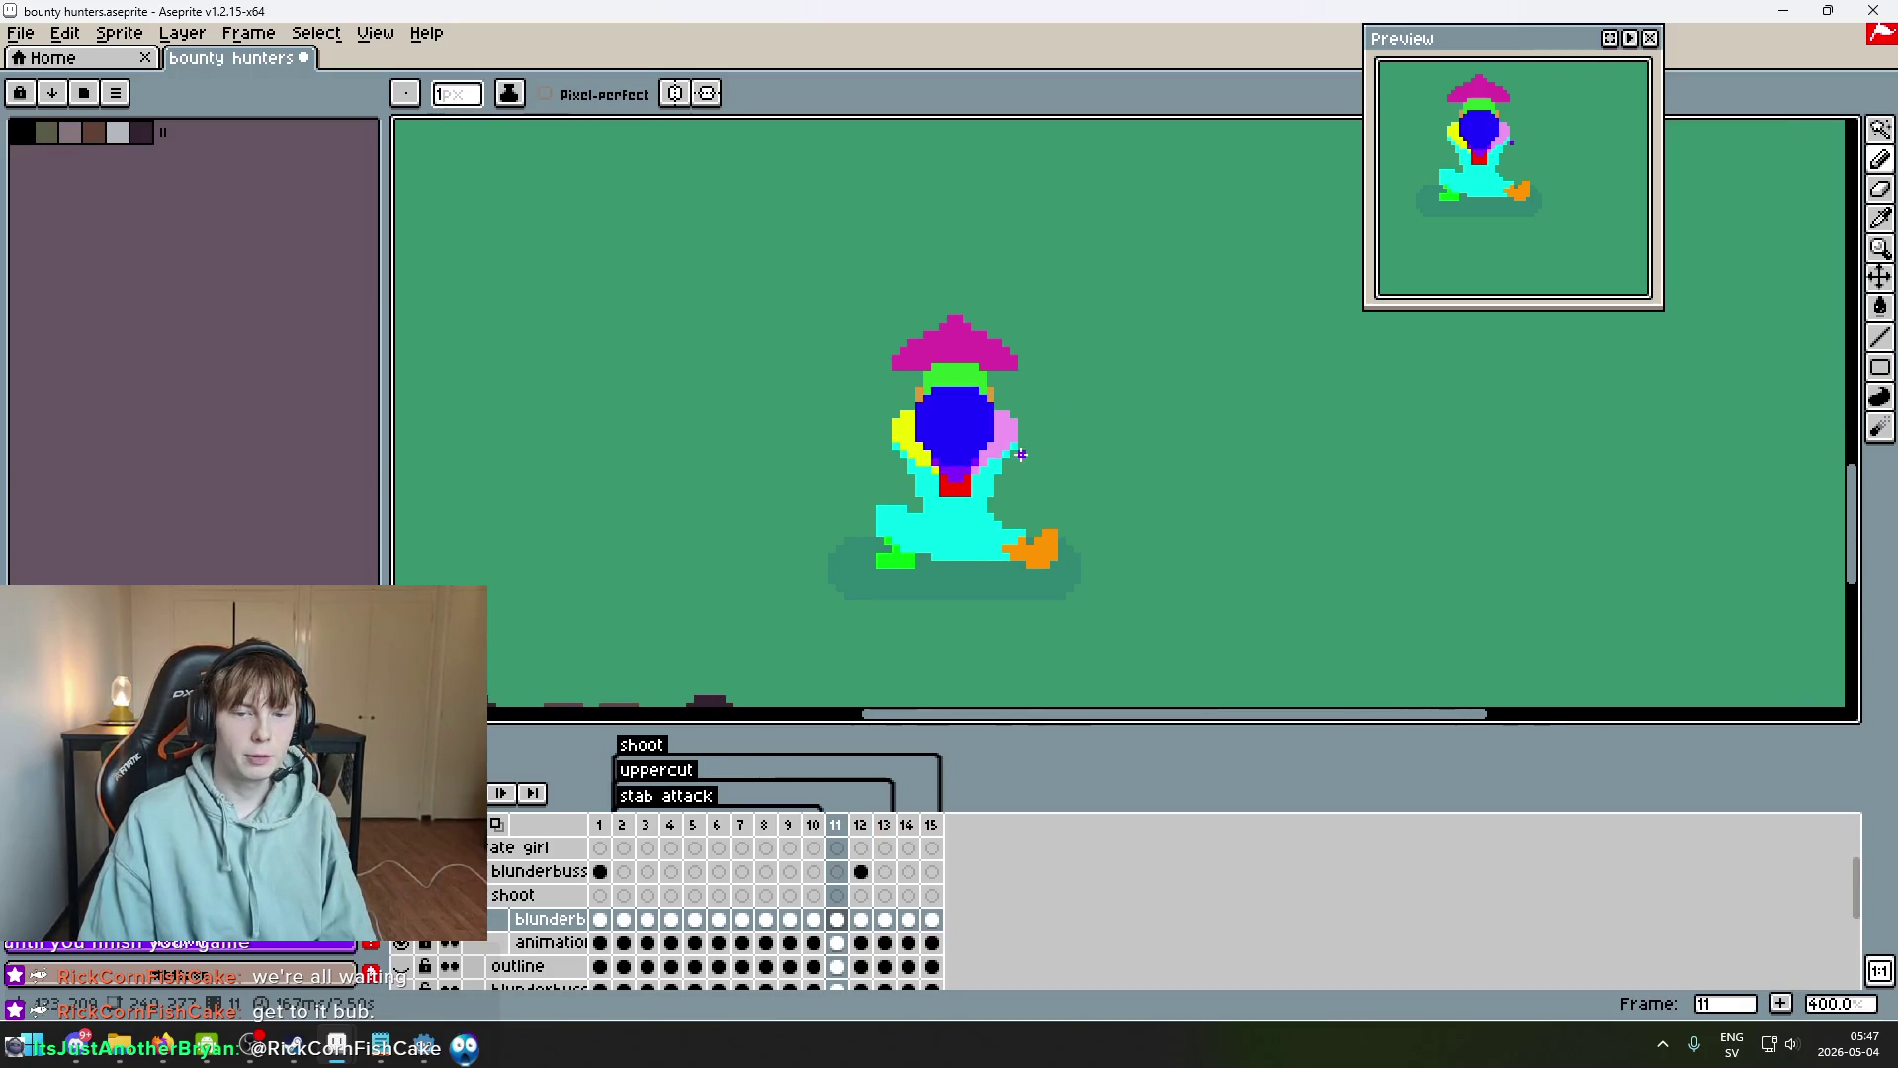
{"action": "scroll", "coordinate": [929, 396], "scroll_direction": "up", "scroll_amount": 1}
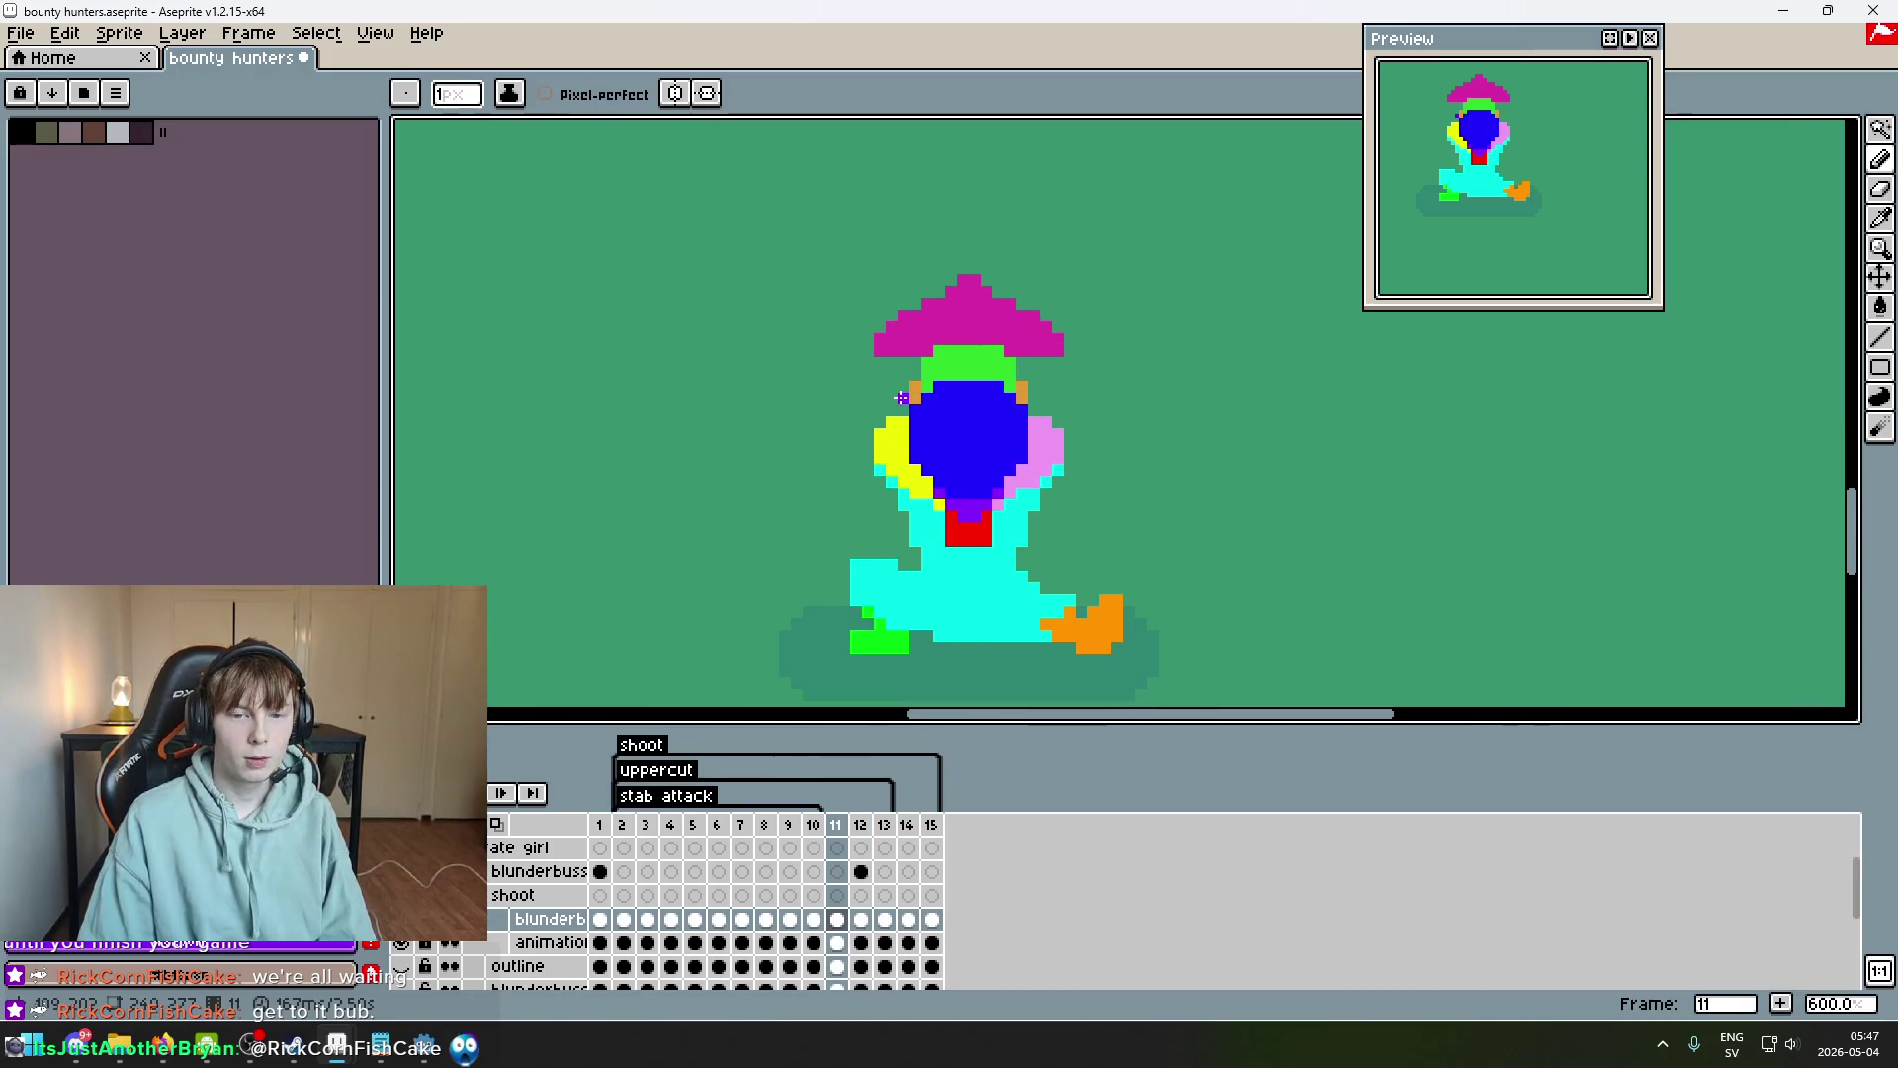
{"action": "key", "text": "Left"}
{"action": "key", "text": "Left"}
{"action": "key", "text": "Right"}
{"action": "key", "text": "Right"}
{"action": "key", "text": "Right"}
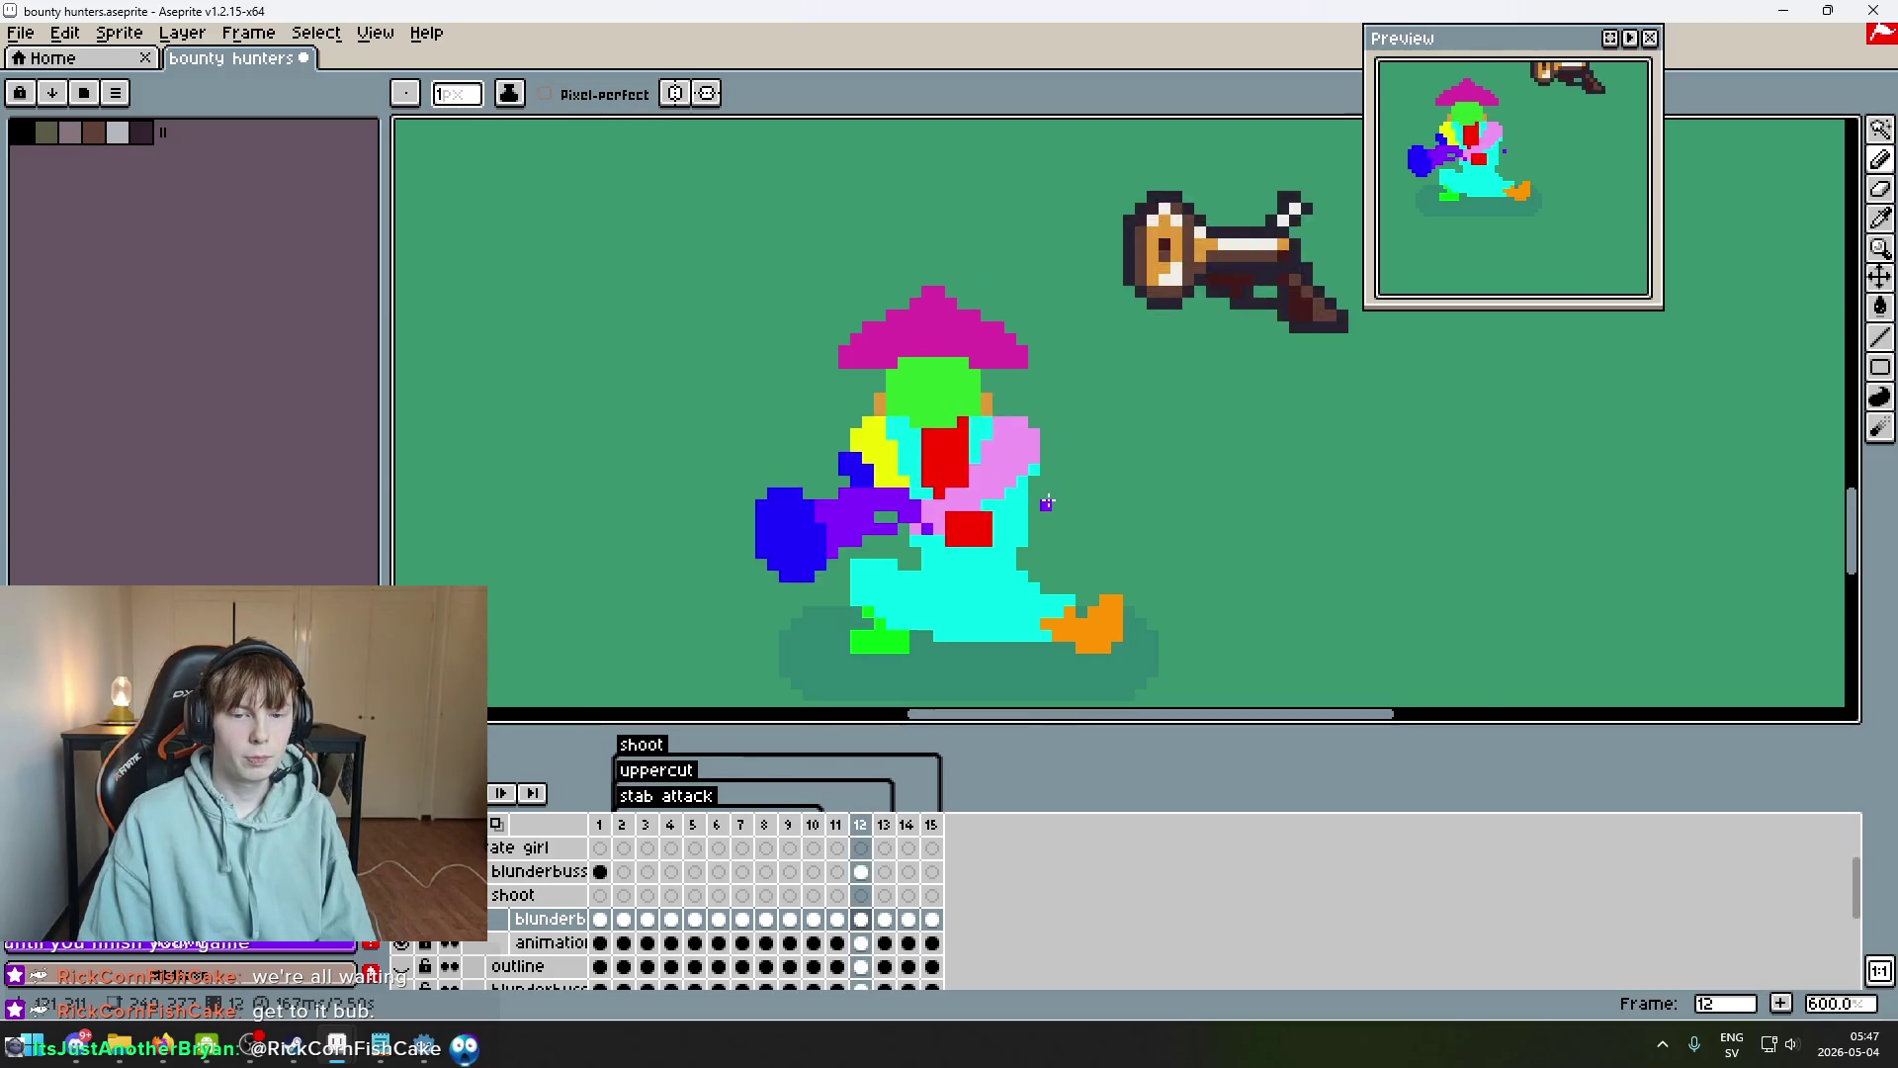
{"action": "key", "text": "Left"}
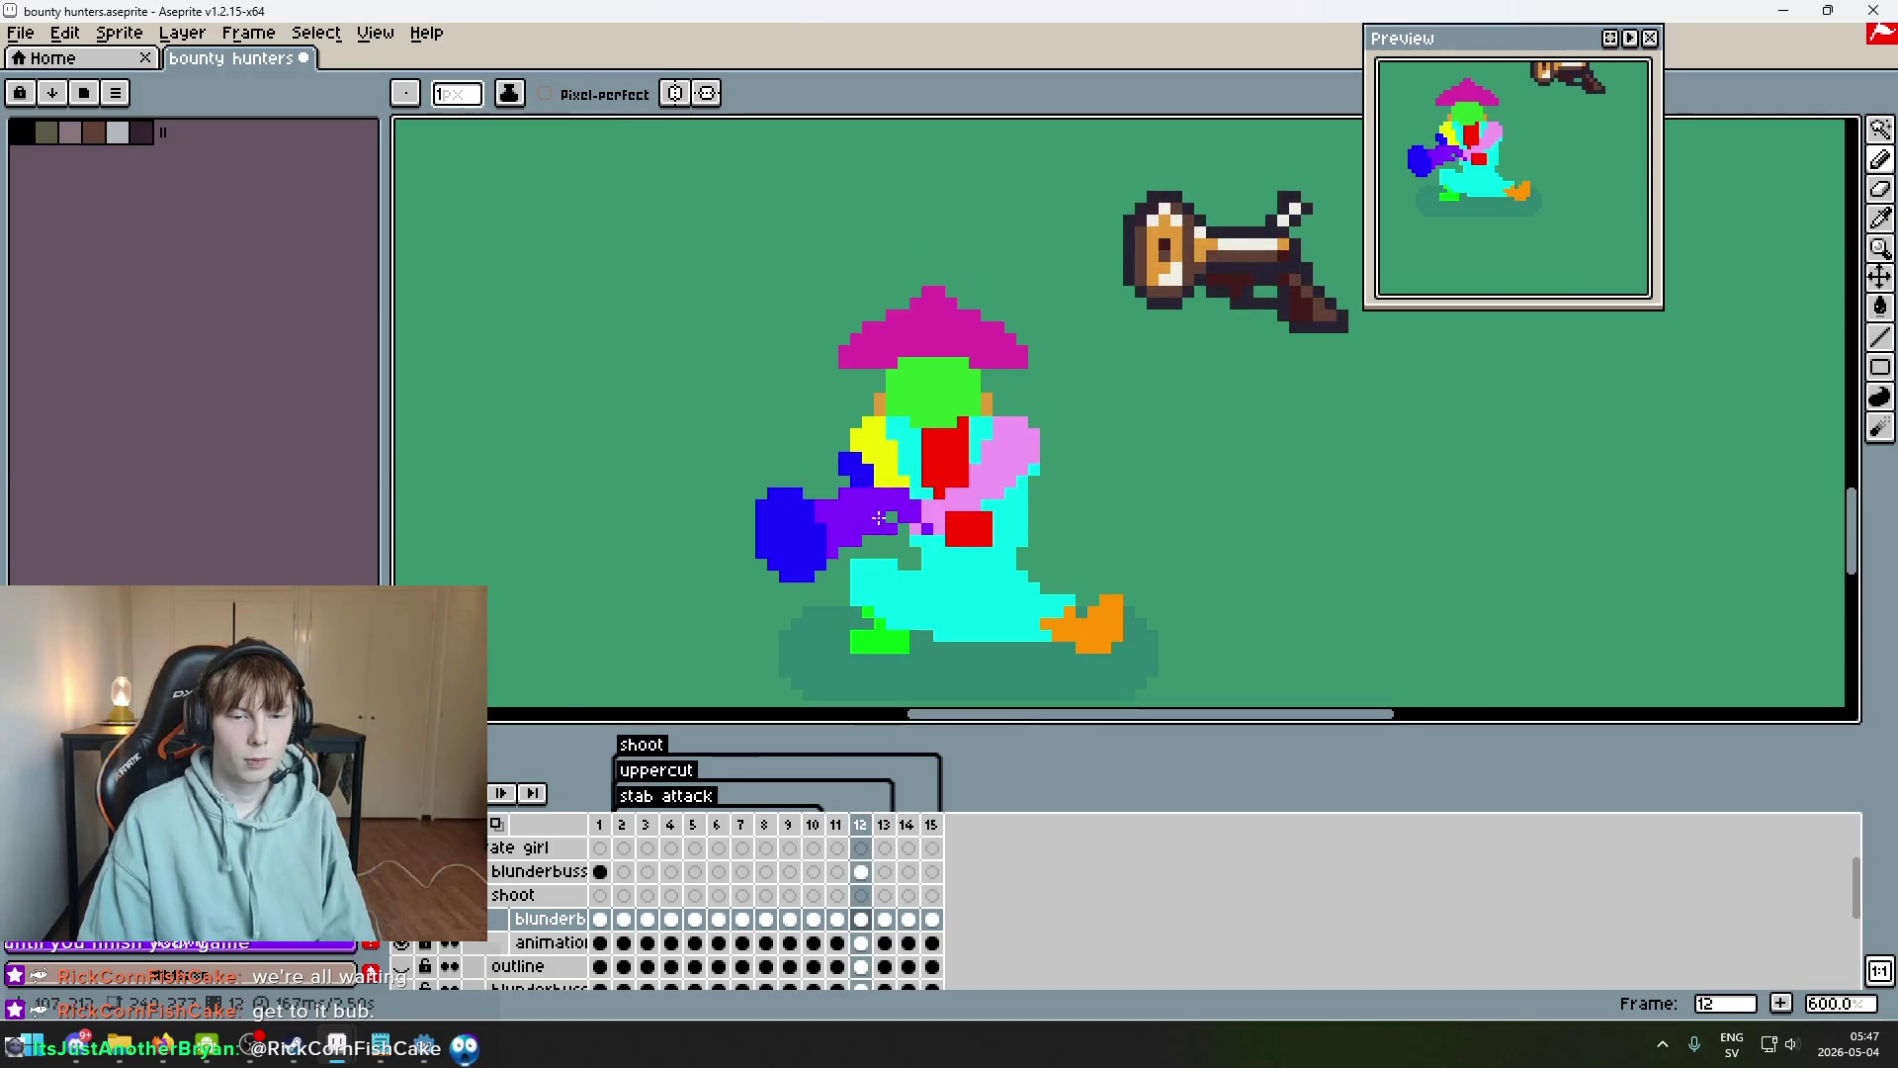
{"action": "key", "text": "Right"}
{"action": "key", "text": "Left"}
{"action": "scroll", "coordinate": [839, 514], "scroll_direction": "up", "scroll_amount": 3}
{"action": "key", "text": "Right"}
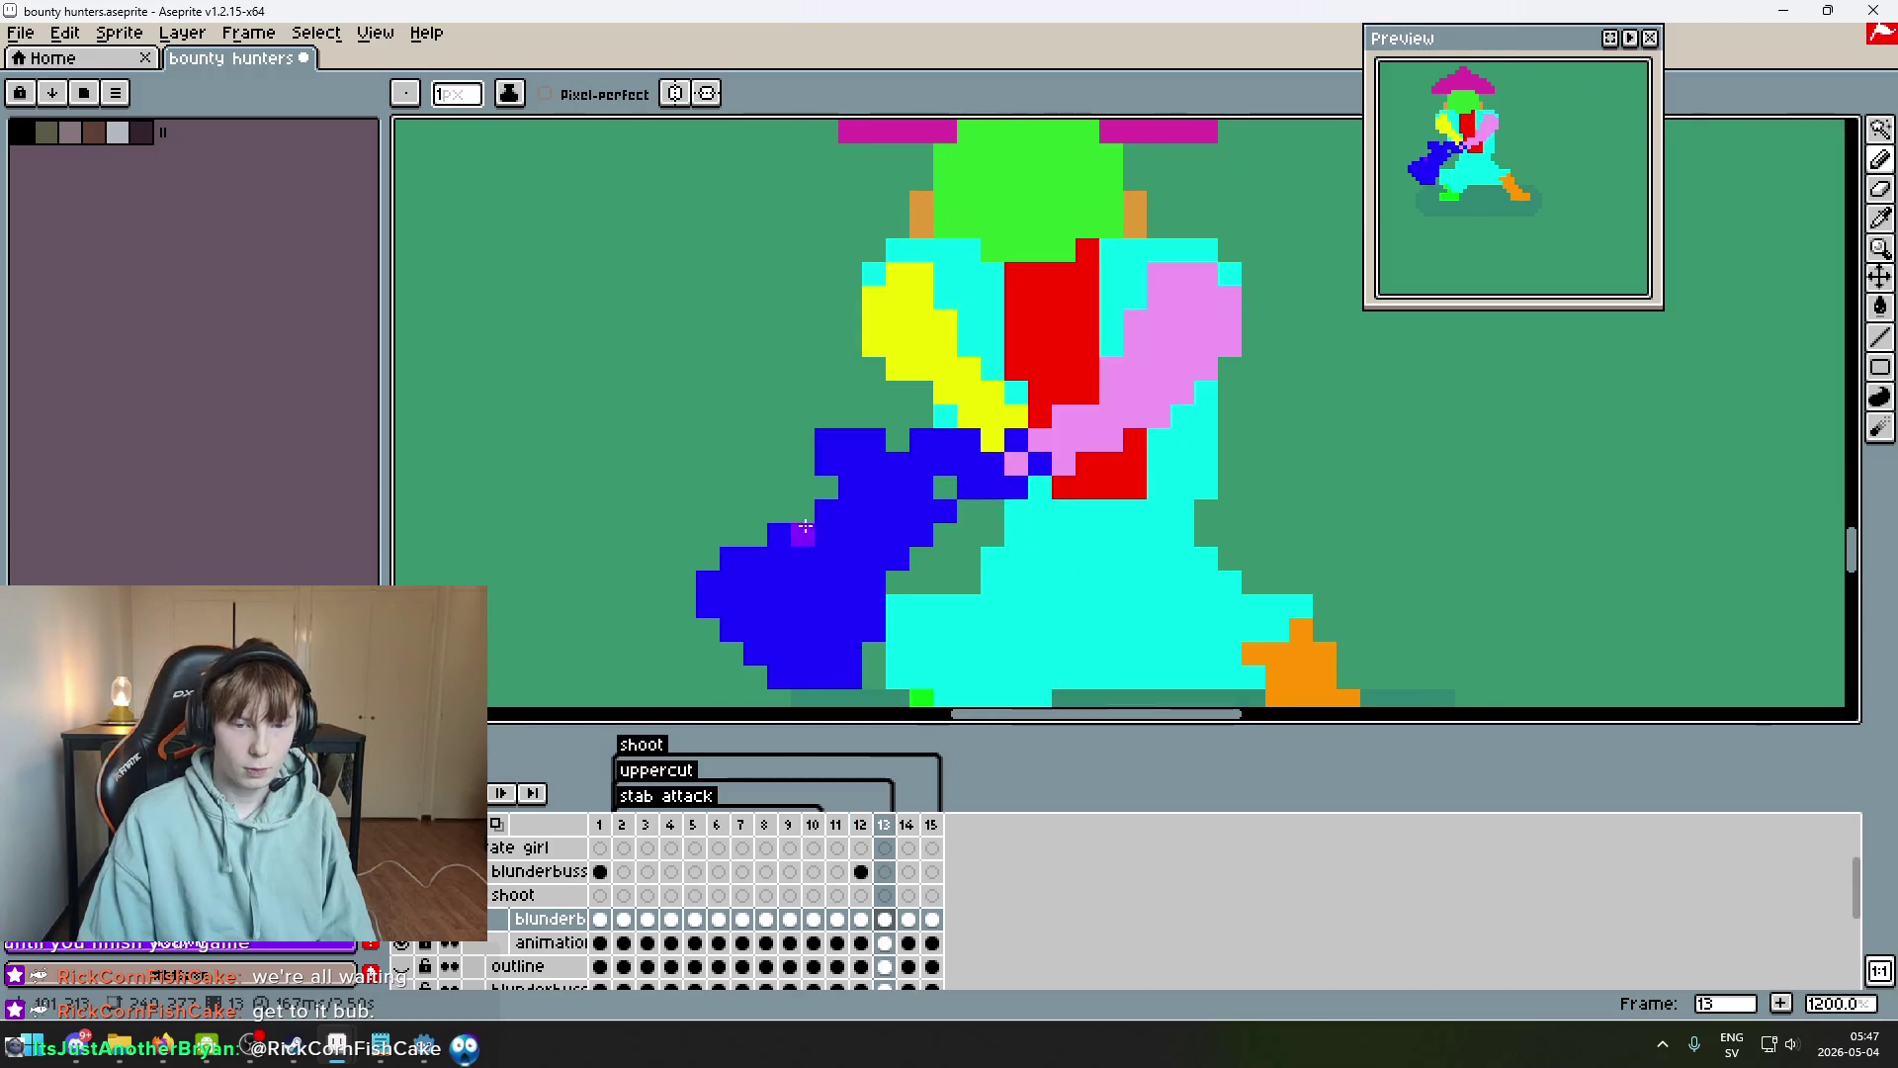
Flip between frames 12 and 13 repeatedly to compare the blunderbuss poses.
{"action": "scroll", "coordinate": [865, 617], "scroll_direction": "down", "scroll_amount": 2}
{"action": "key", "text": "Left"}
{"action": "key", "text": "Right"}
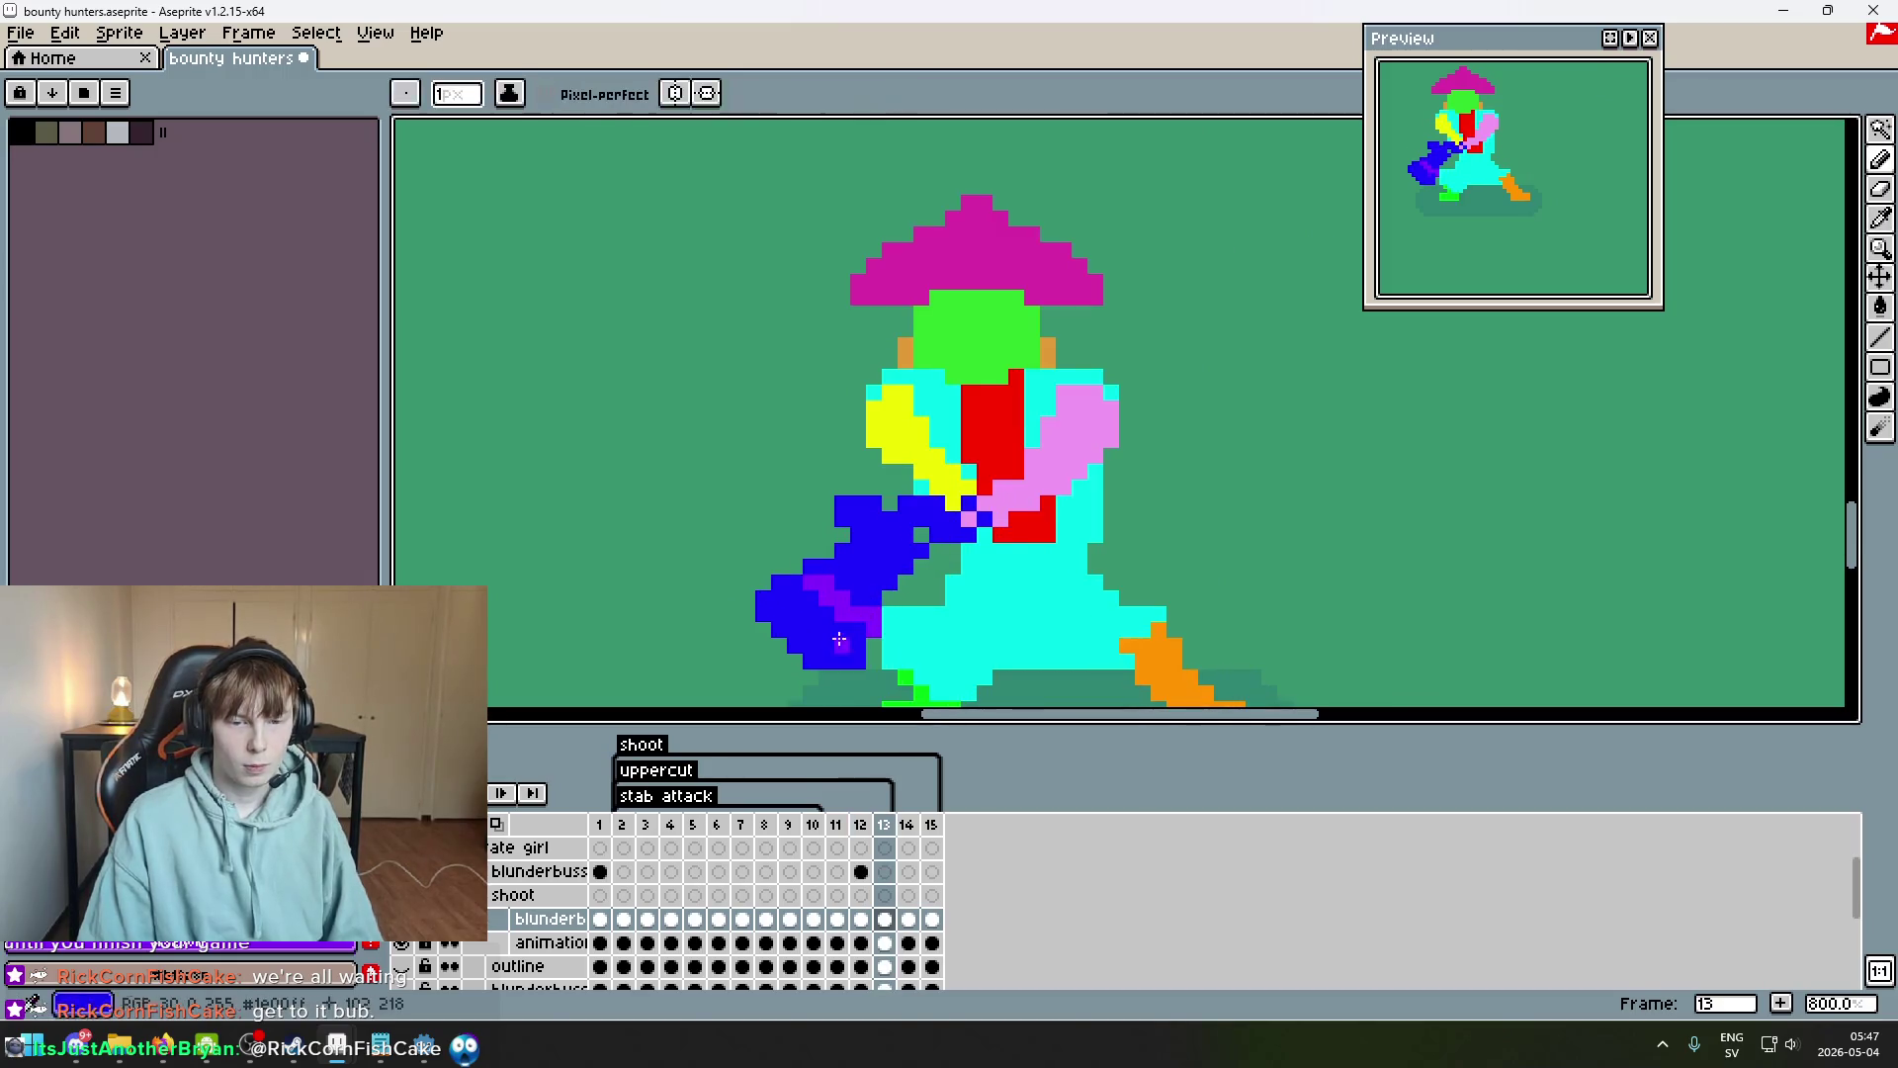
{"action": "scroll", "coordinate": [898, 590], "scroll_direction": "down", "scroll_amount": 3}
{"action": "key", "text": "Left"}
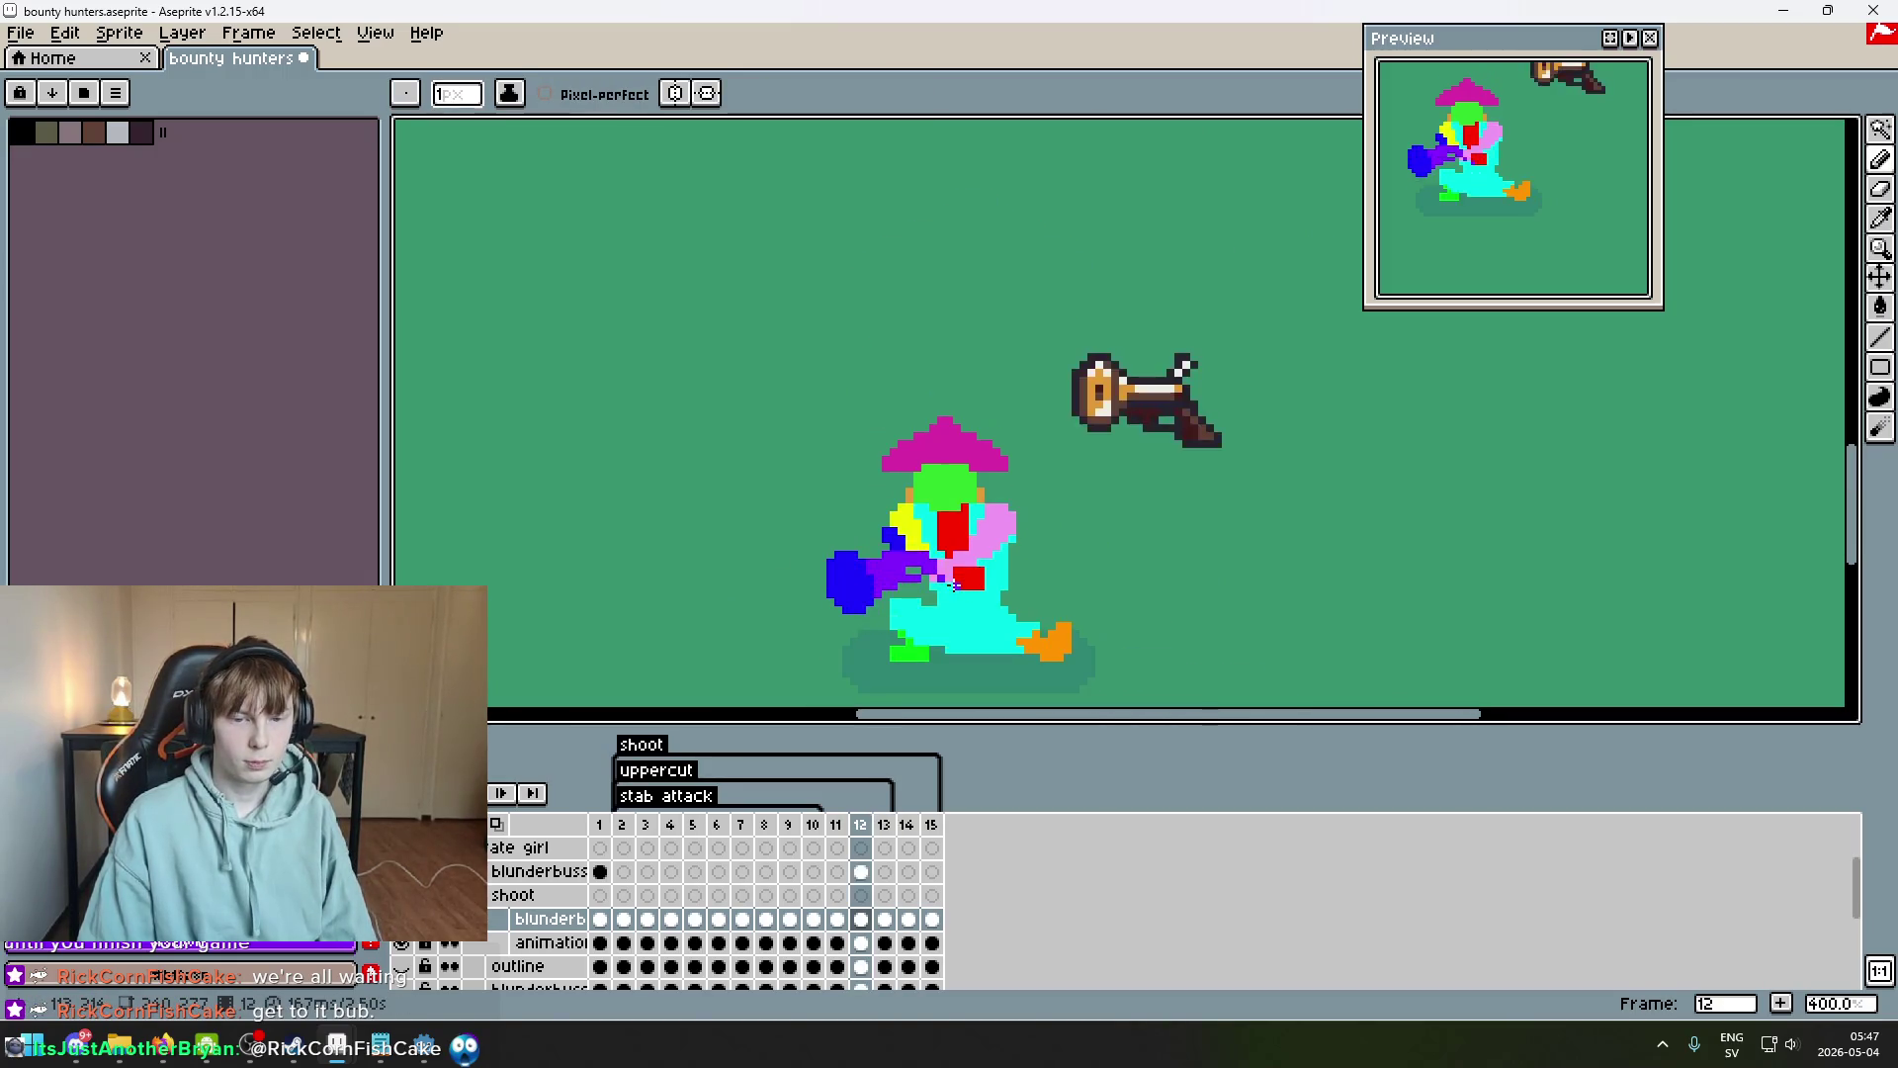
{"action": "key", "text": "Right"}
{"action": "scroll", "coordinate": [887, 596], "scroll_direction": "up", "scroll_amount": 3}
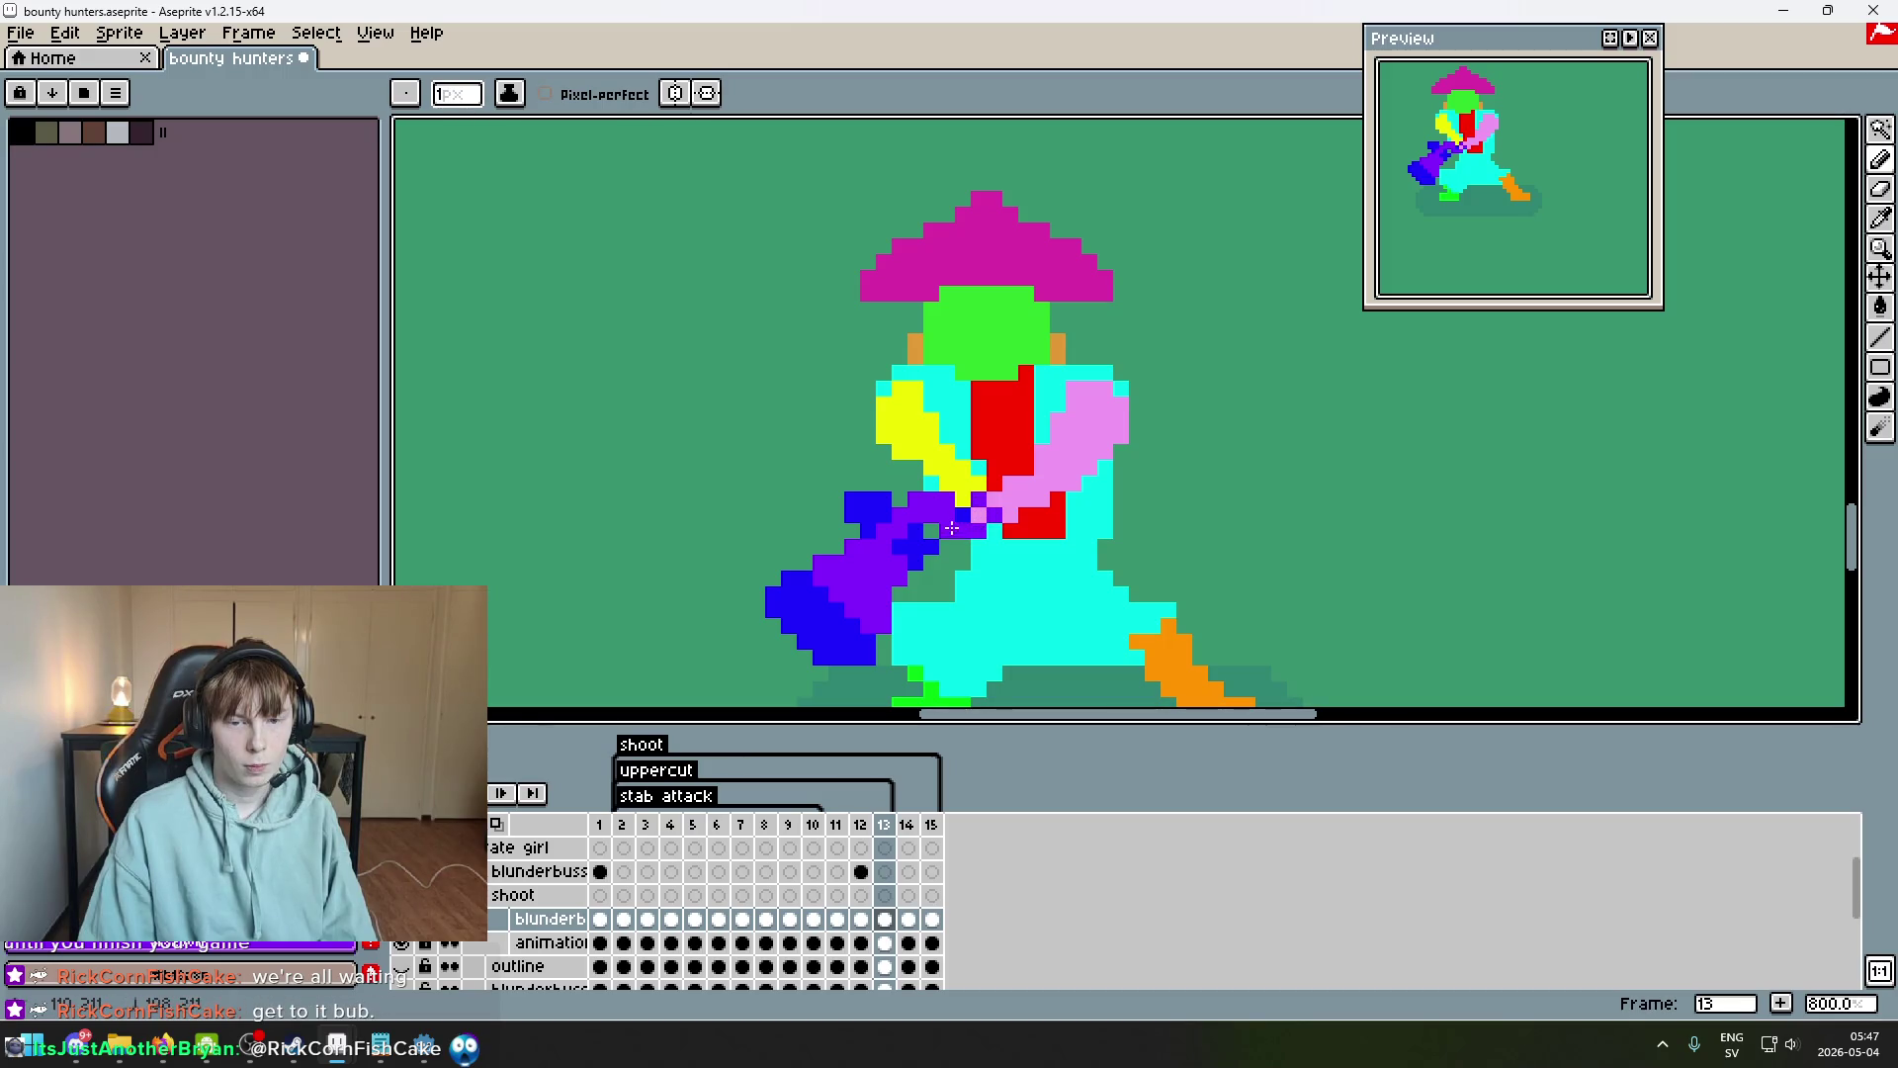
{"action": "key", "text": "Left"}
{"action": "key", "text": "Right"}
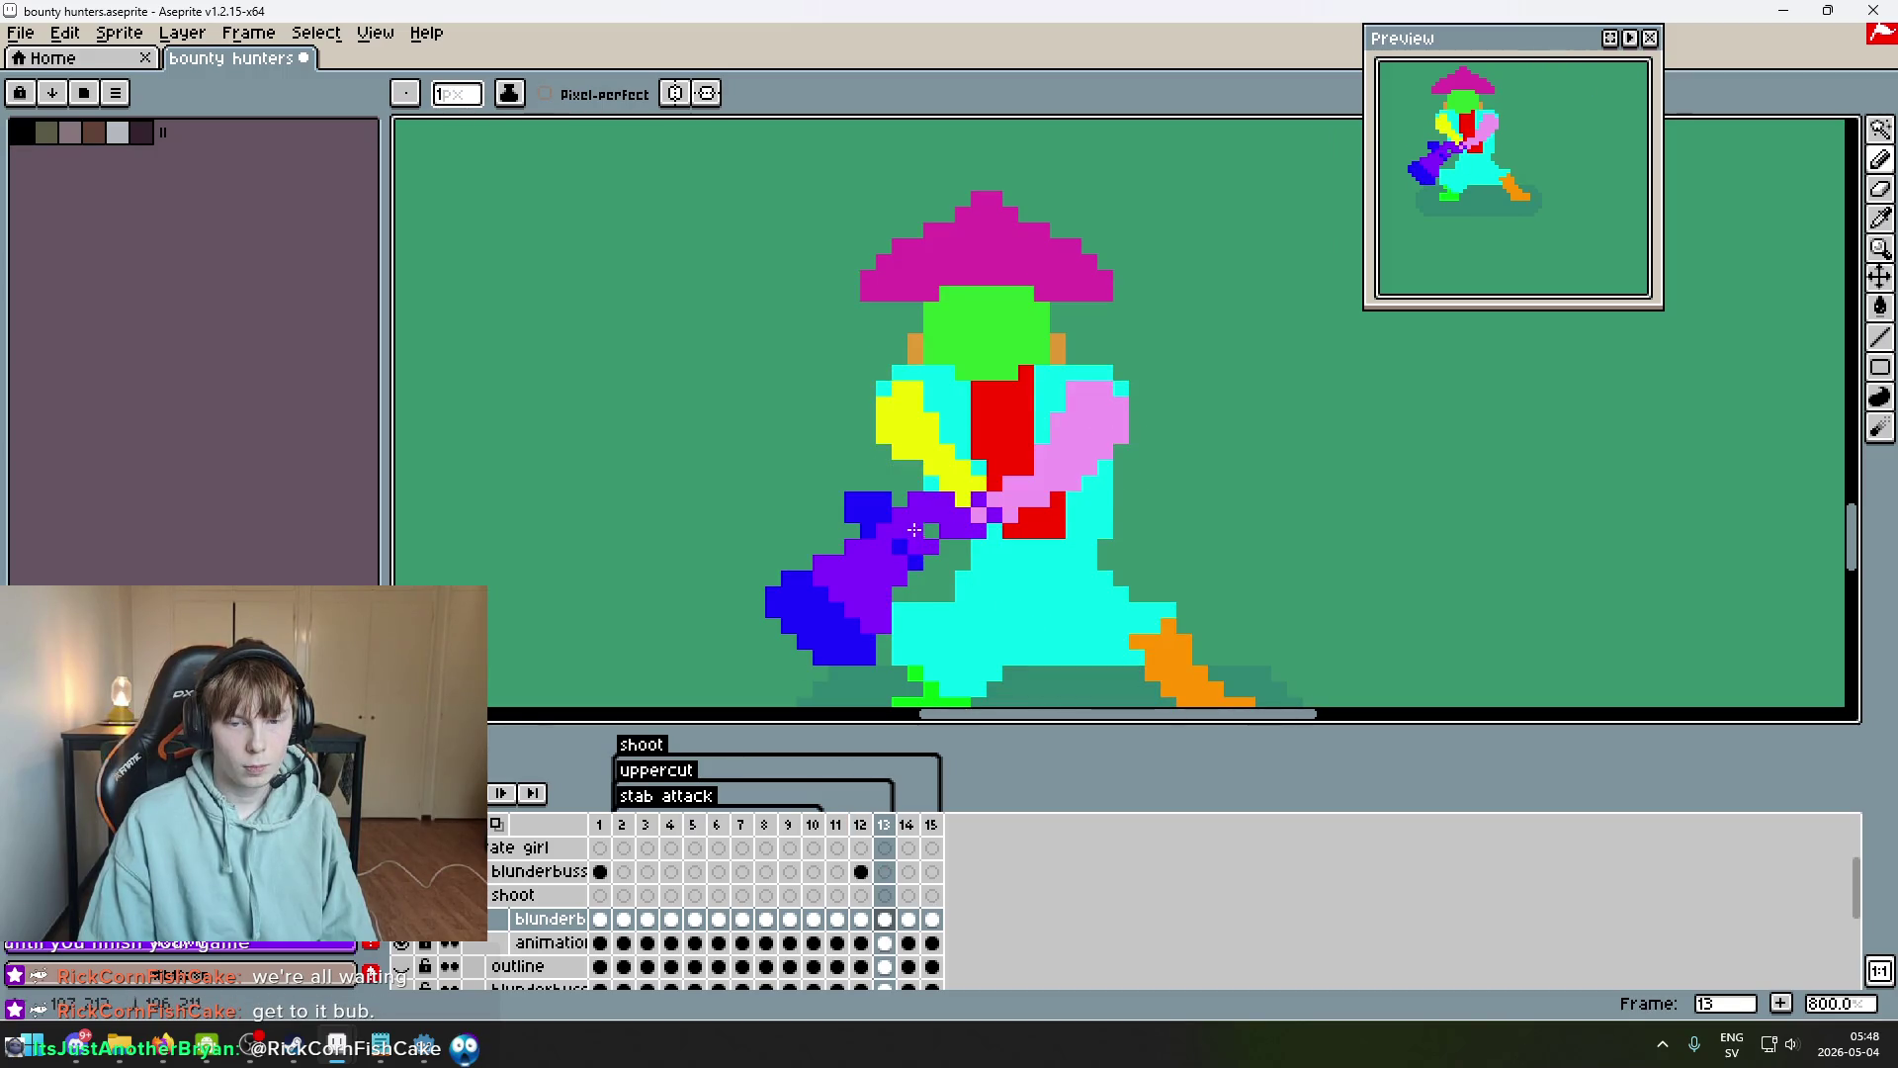
{"action": "key", "text": "Left"}
{"action": "key", "text": "Right"}
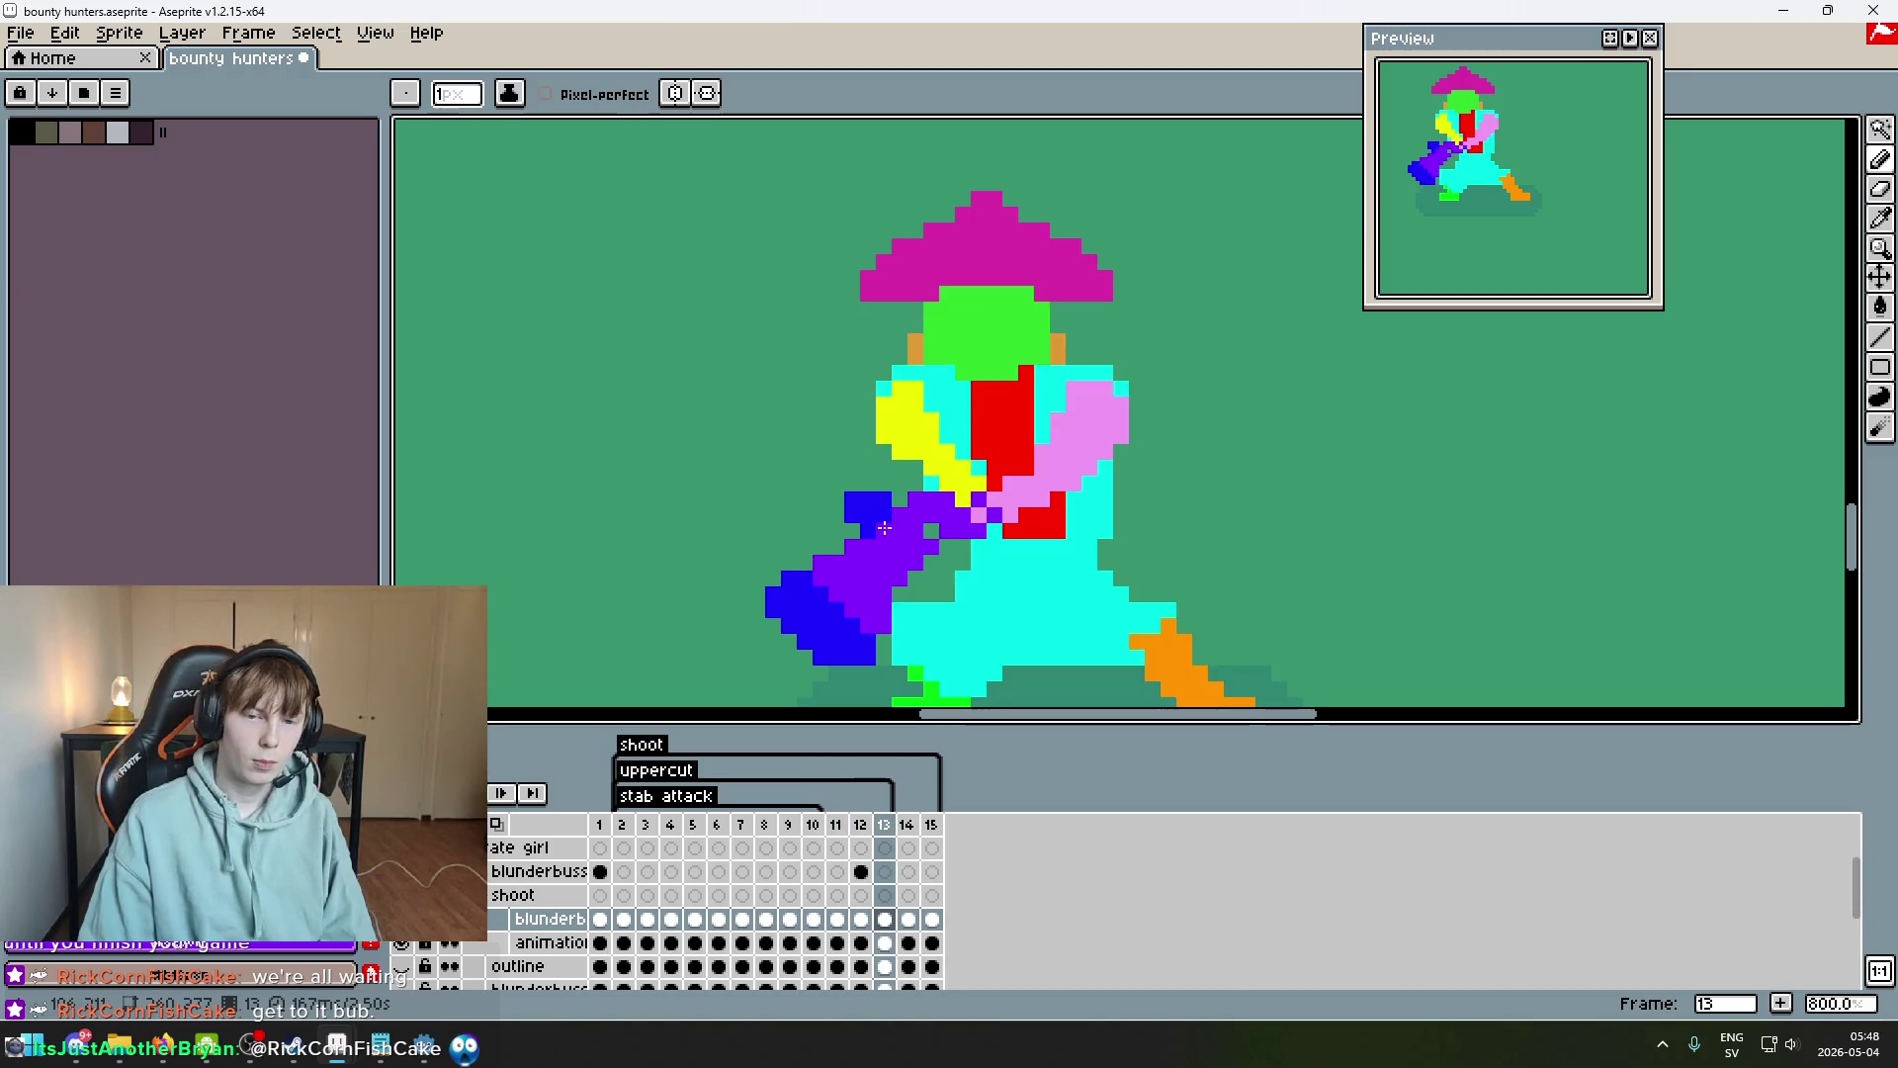
Switch to the Eraser and zoom in and out over frame 13.
{"action": "key", "text": "e"}
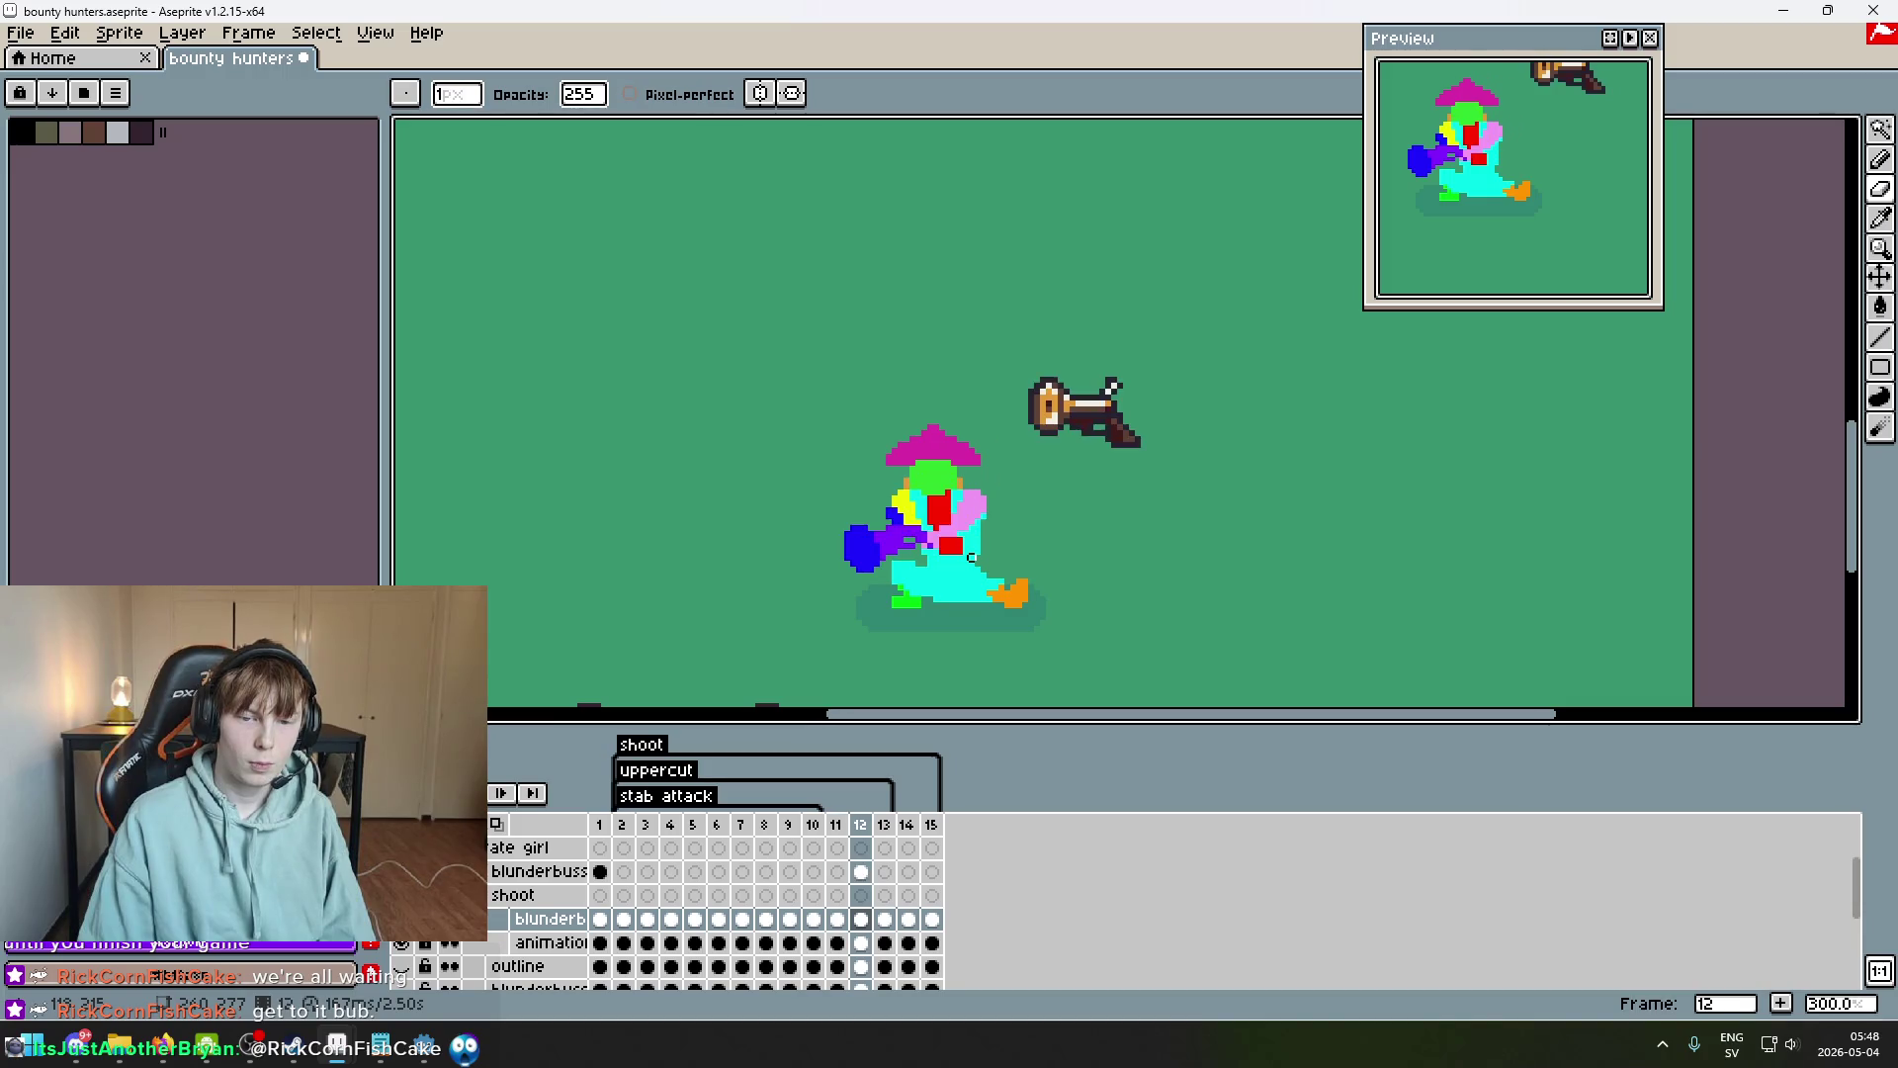
{"action": "scroll", "coordinate": [911, 543], "scroll_direction": "up", "scroll_amount": 3}
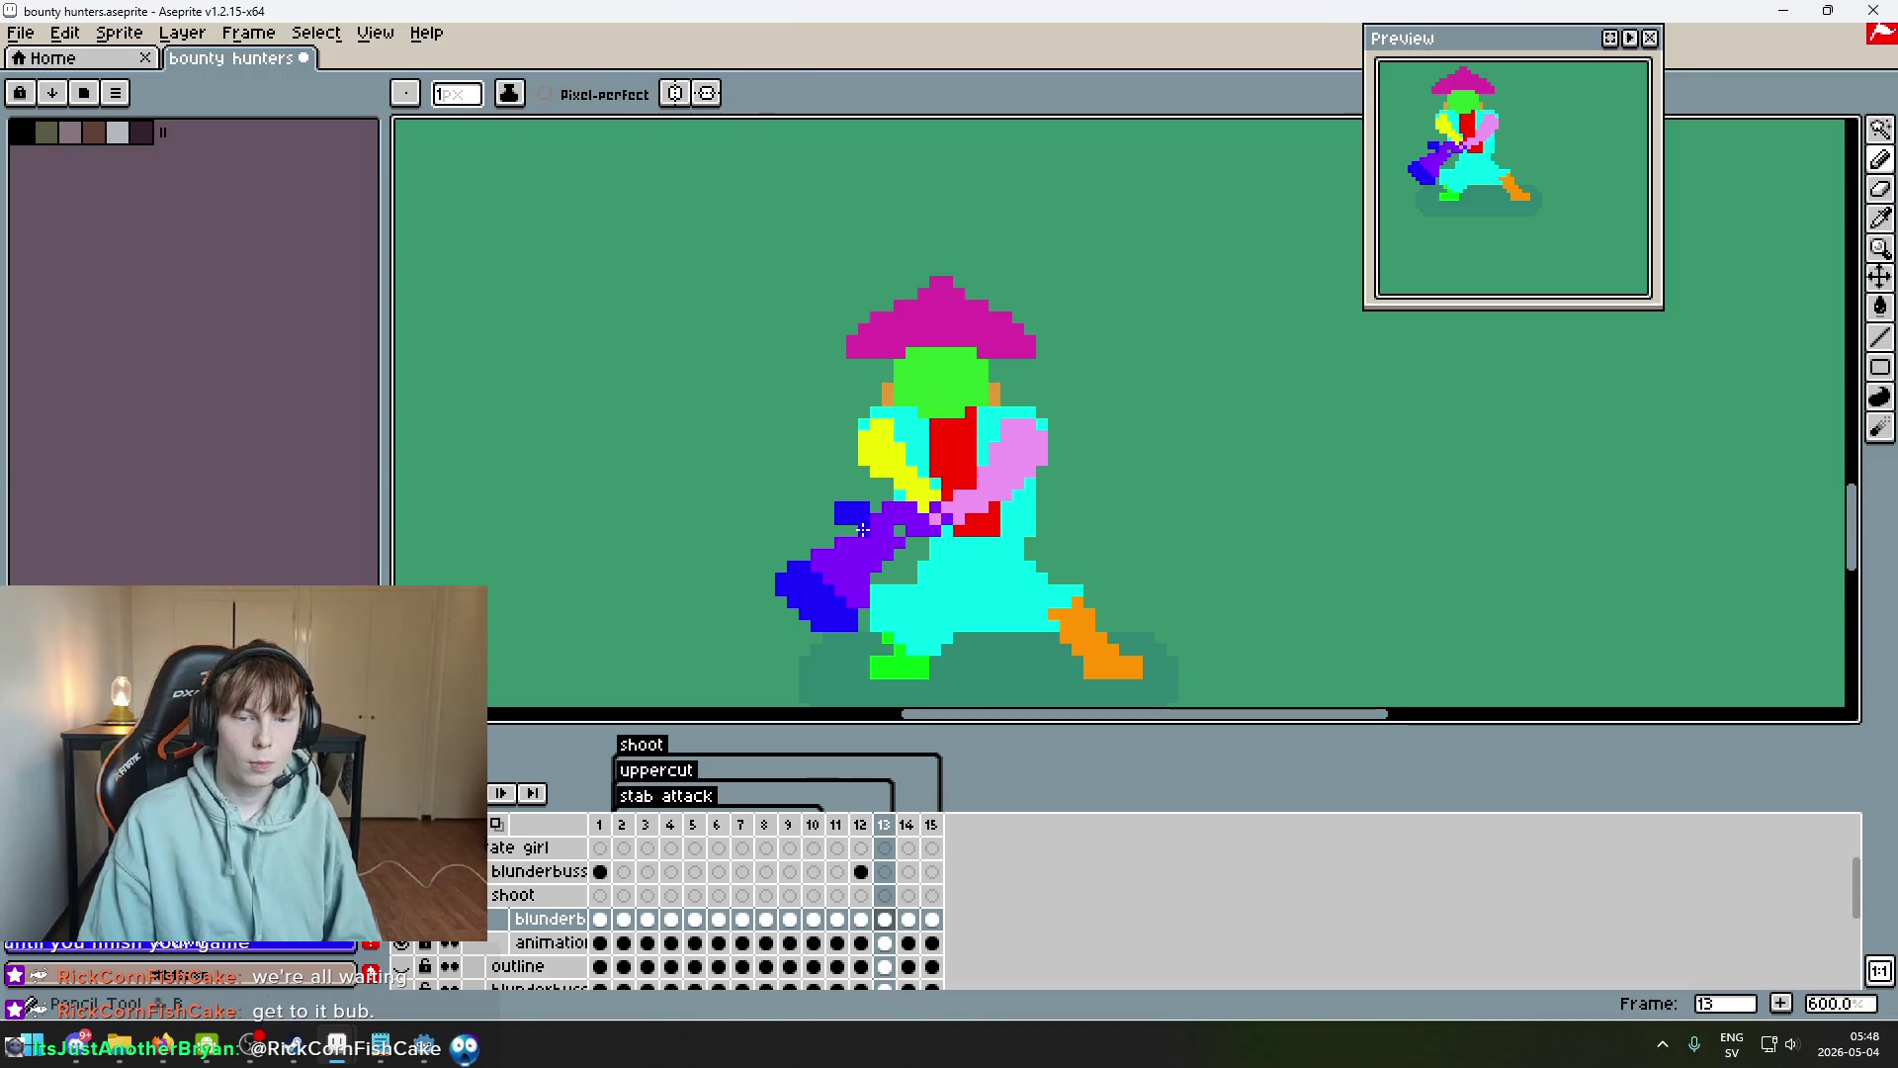
{"action": "scroll", "coordinate": [872, 521], "scroll_direction": "down", "scroll_amount": 2}
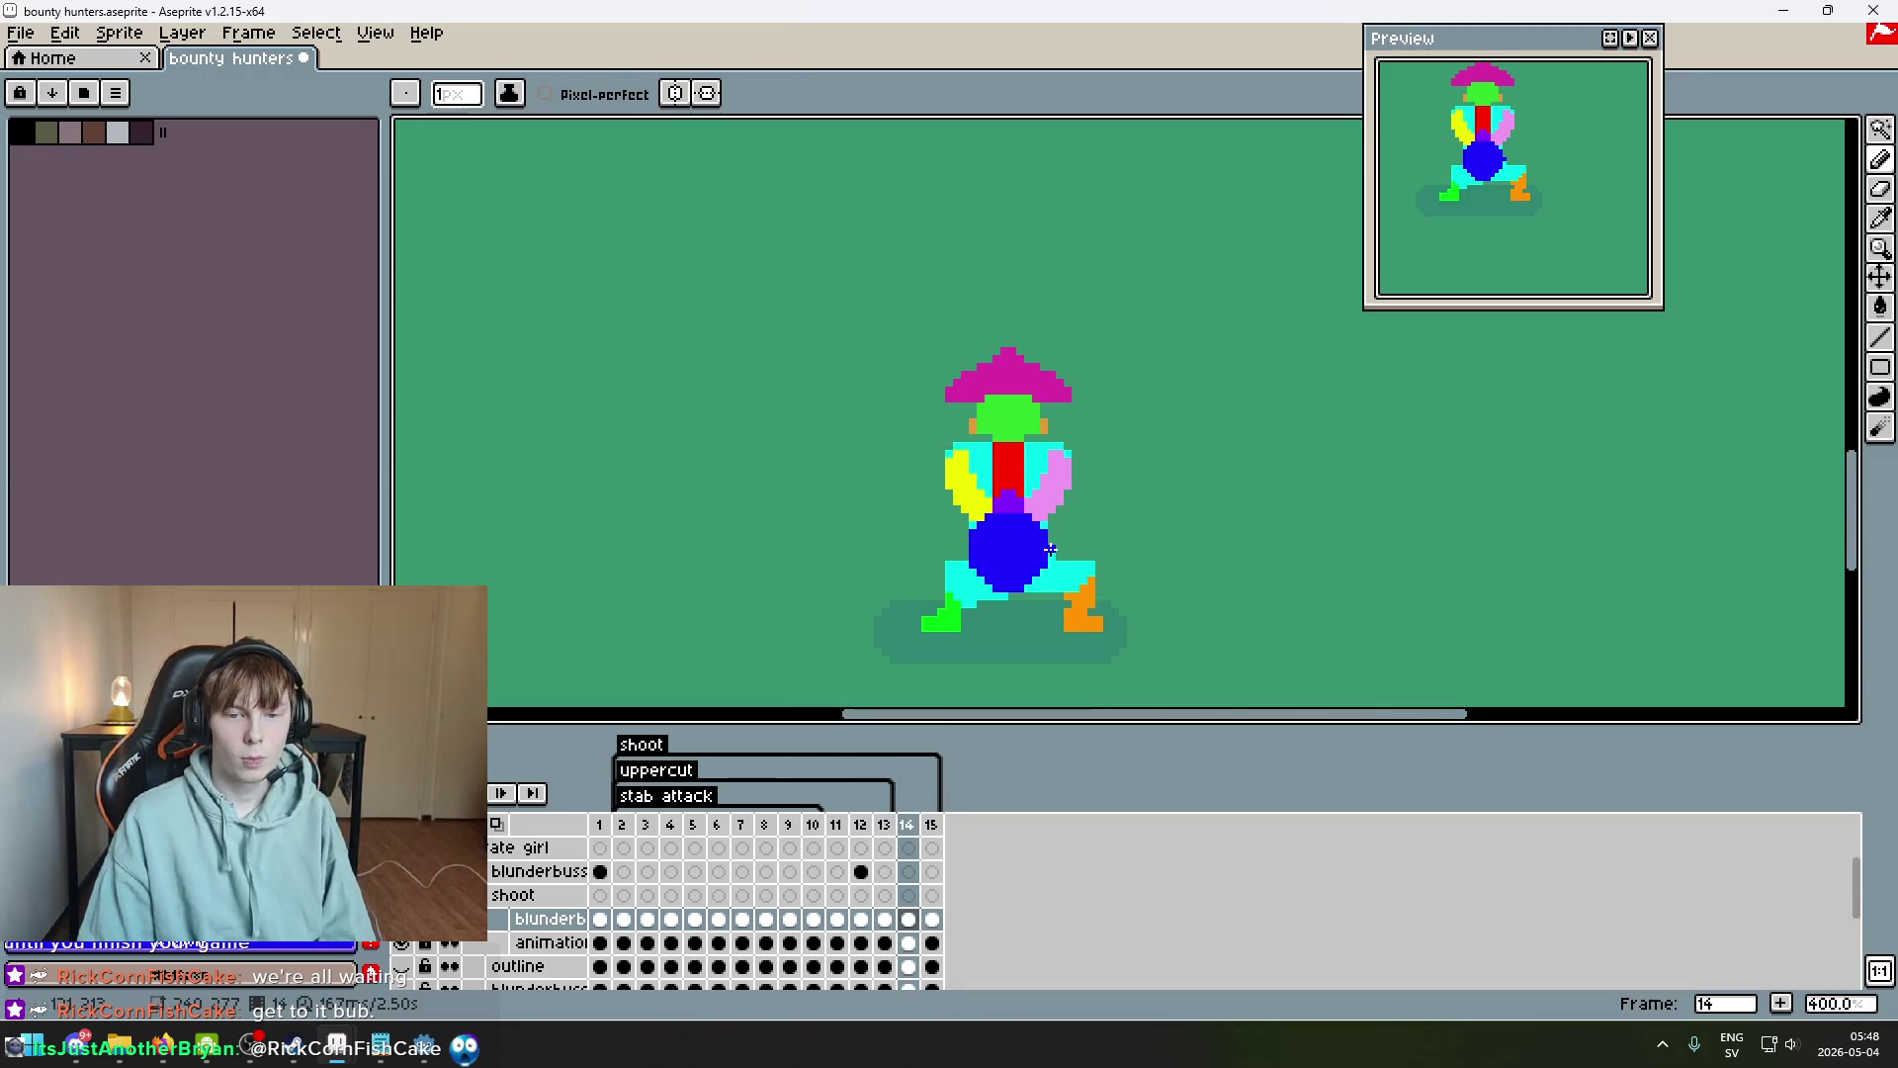
{"action": "scroll", "coordinate": [1060, 555], "scroll_direction": "down", "scroll_amount": 2}
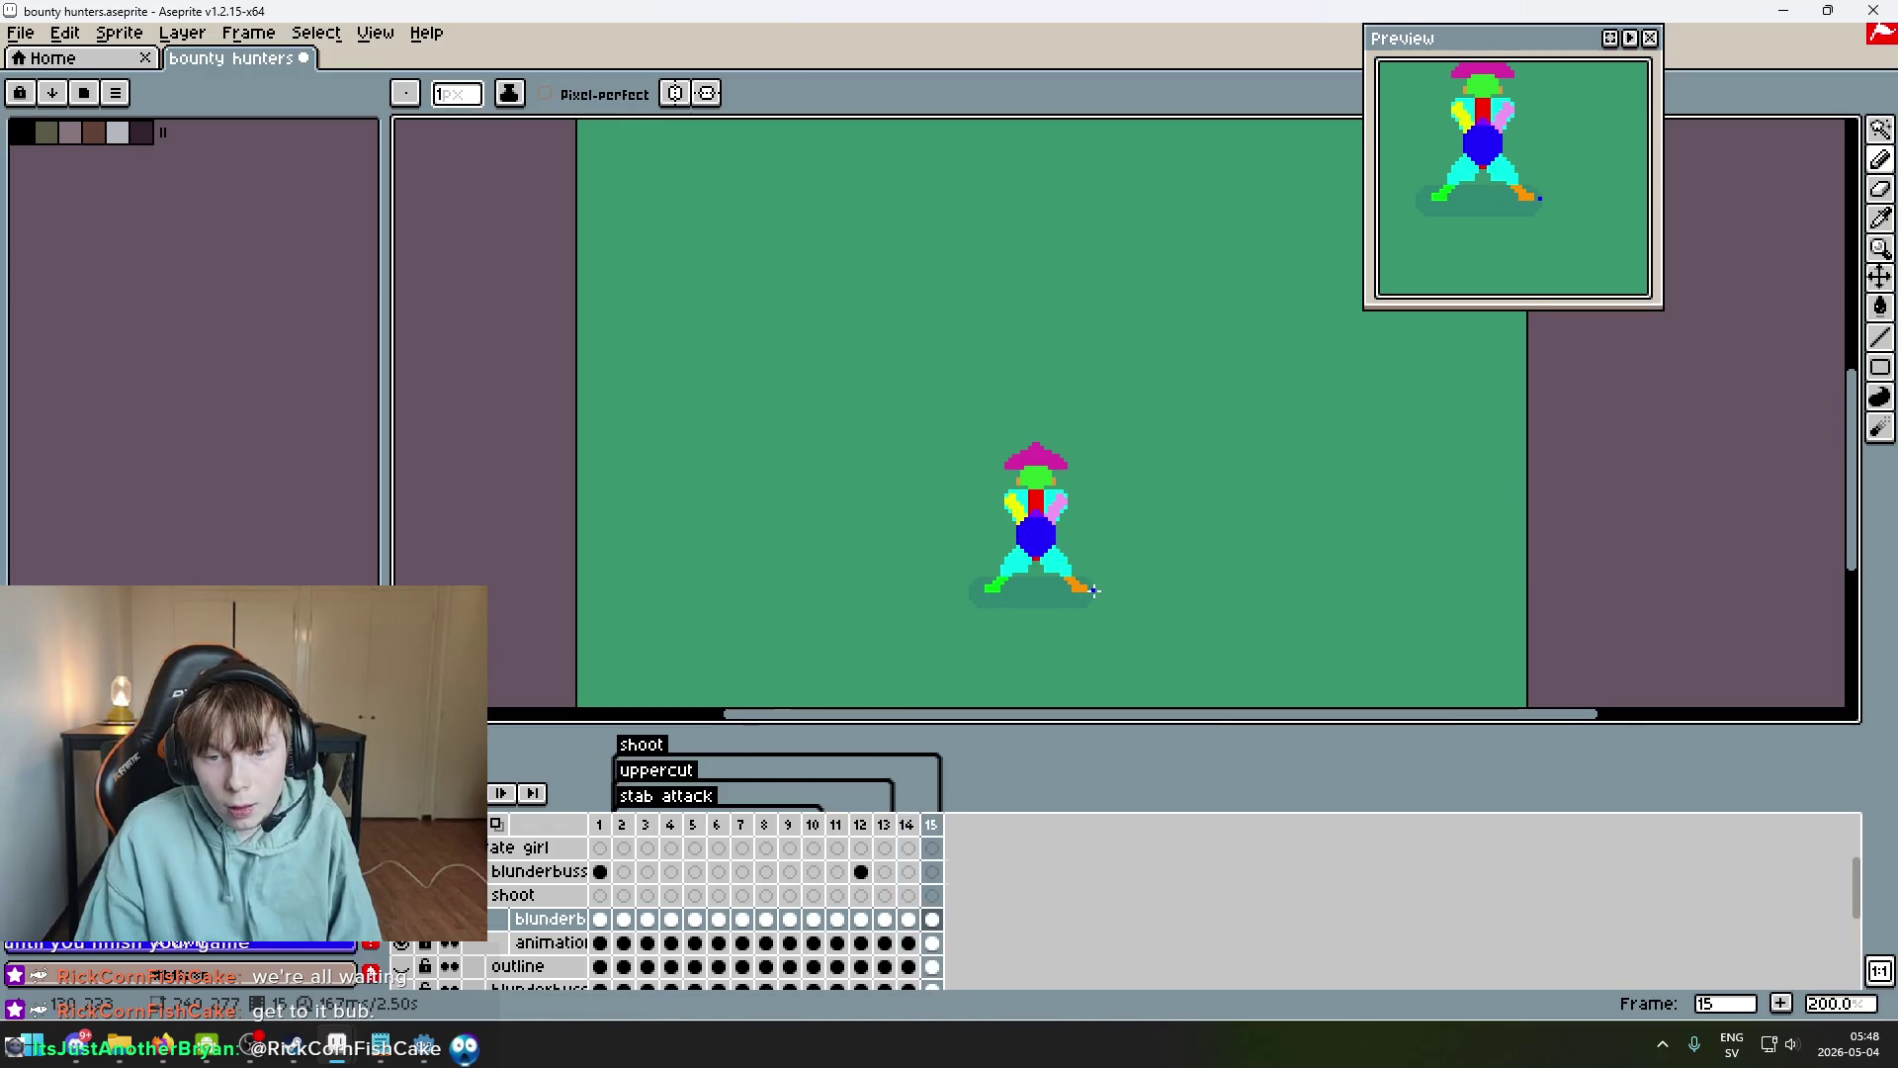
{"action": "scroll", "coordinate": [1087, 579], "scroll_direction": "up", "scroll_amount": 2}
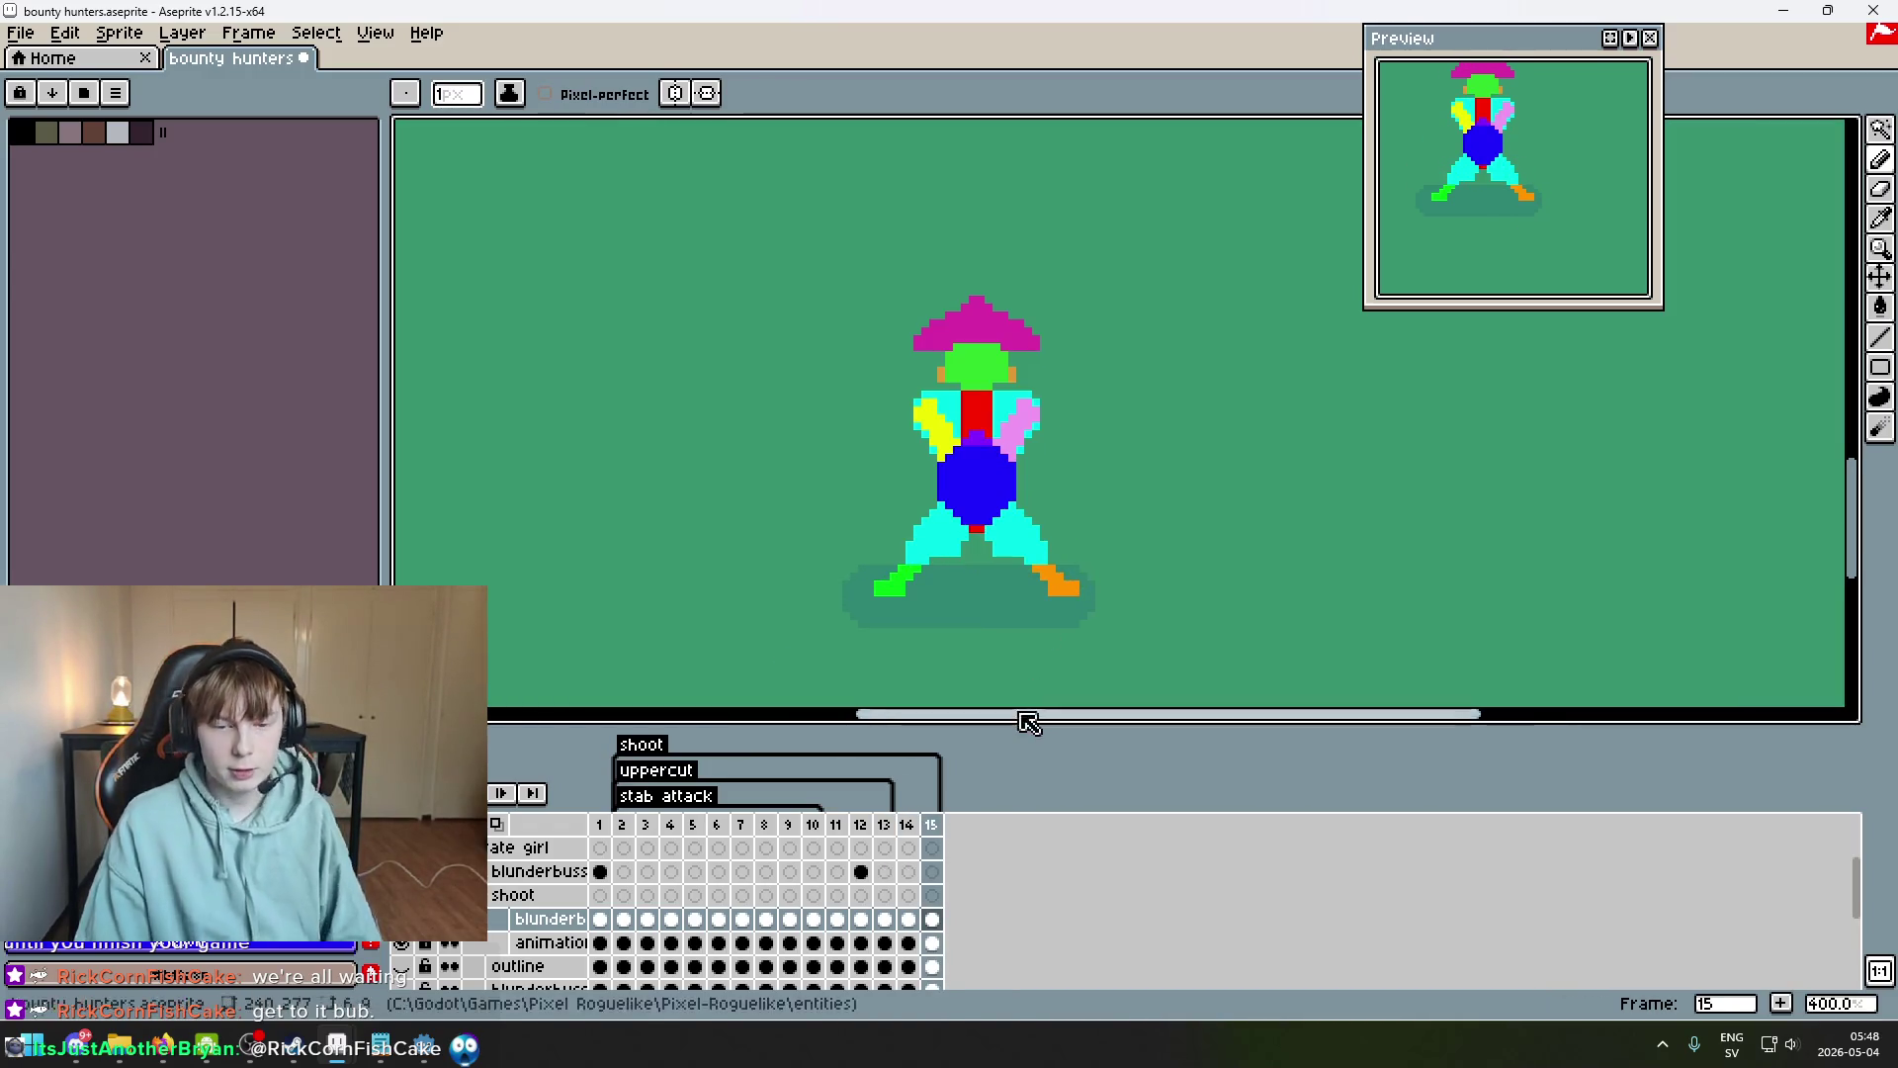
{"action": "scroll", "coordinate": [1008, 593], "scroll_direction": "down", "scroll_amount": 1}
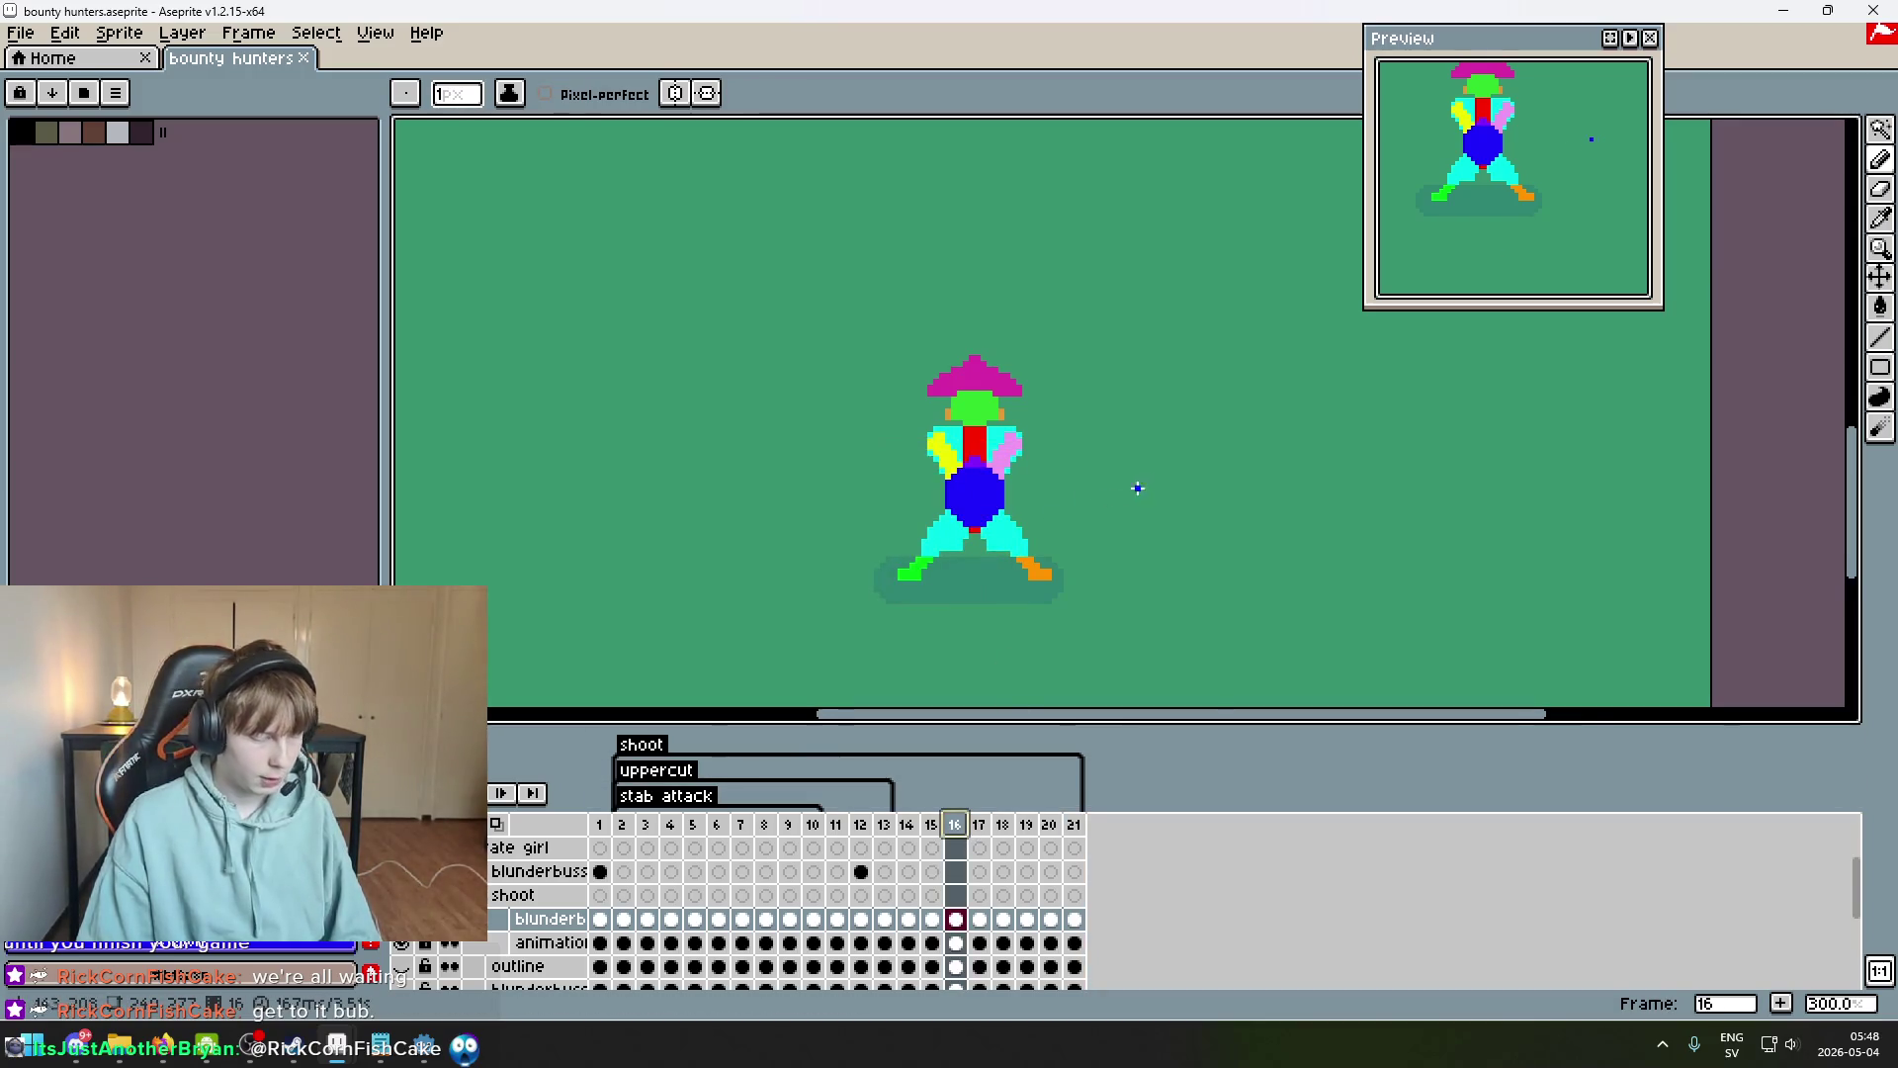
Pan and zoom to frame the playing shoot animation beside the enemy references.
{"action": "scroll", "coordinate": [1126, 493], "scroll_direction": "down", "scroll_amount": 2}
{"action": "scroll", "coordinate": [1123, 440], "scroll_direction": "up", "scroll_amount": 1}
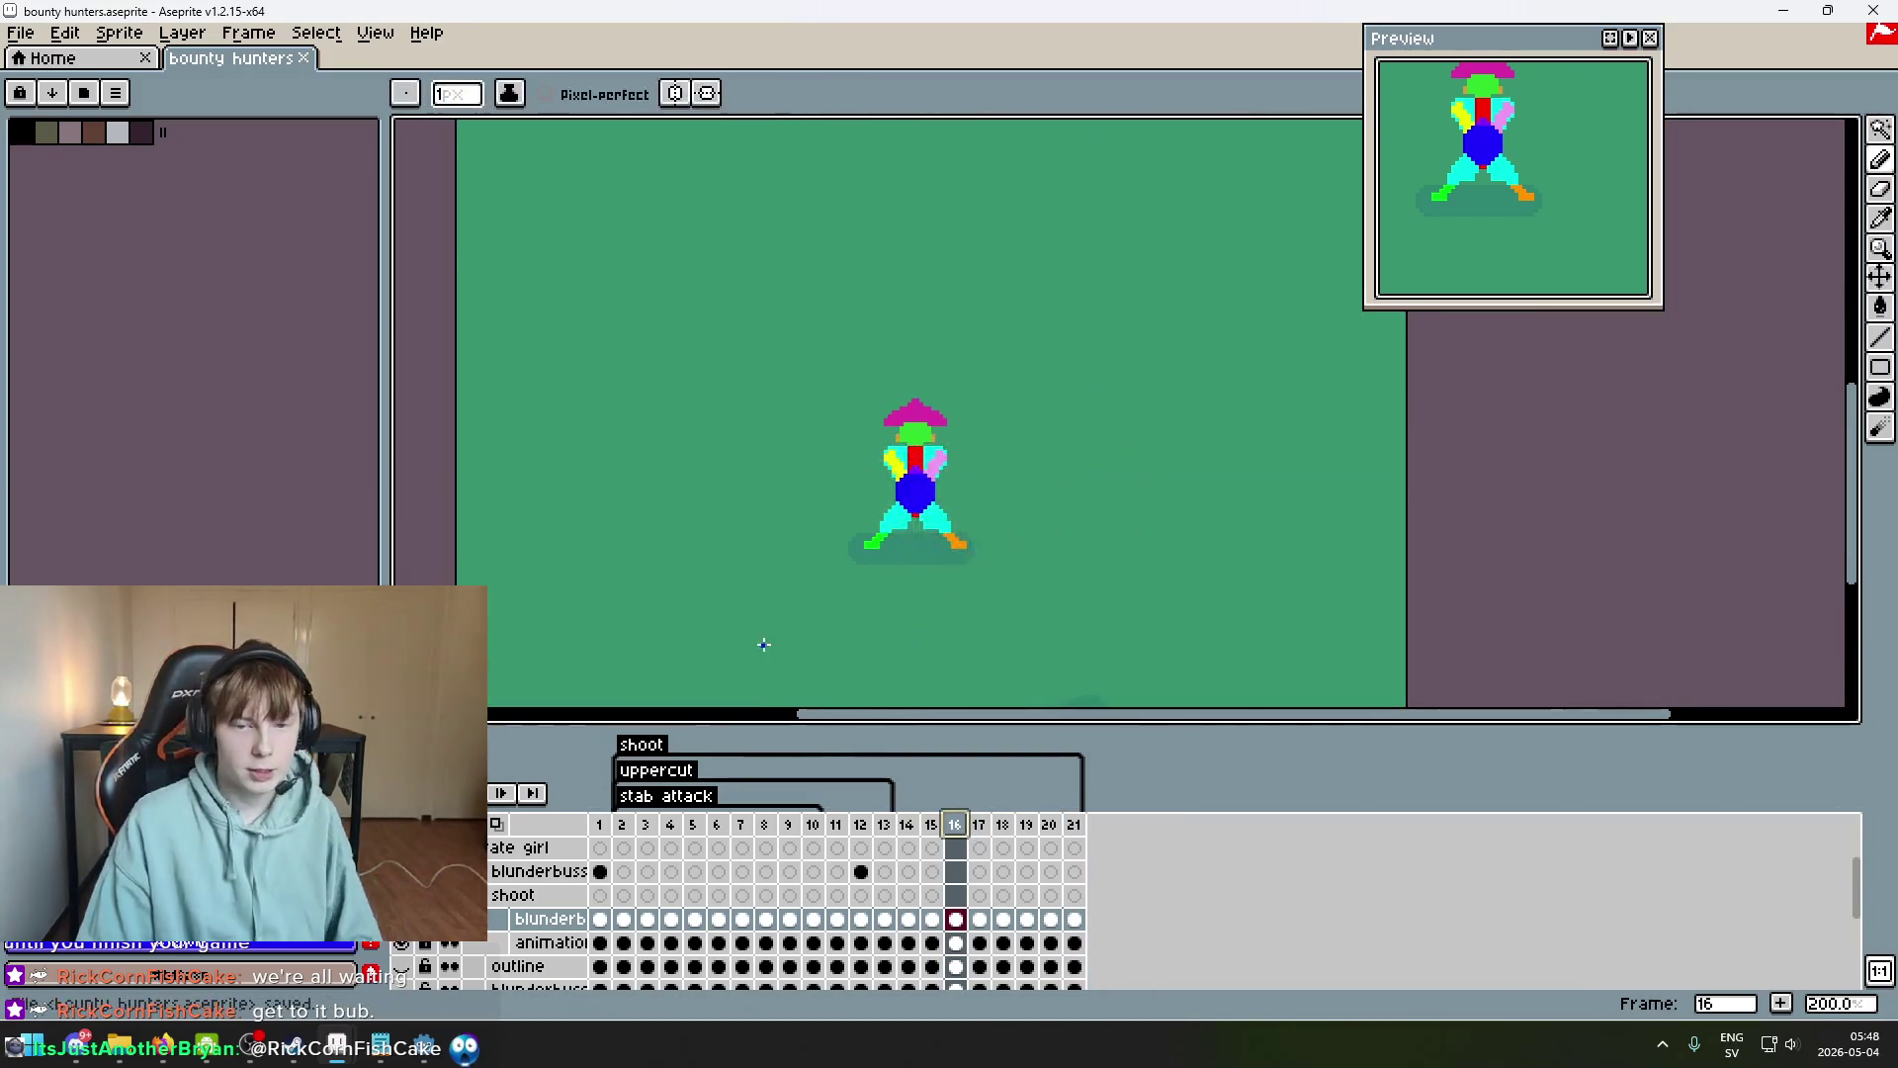
{"action": "scroll", "coordinate": [805, 580], "scroll_direction": "up", "scroll_amount": 1}
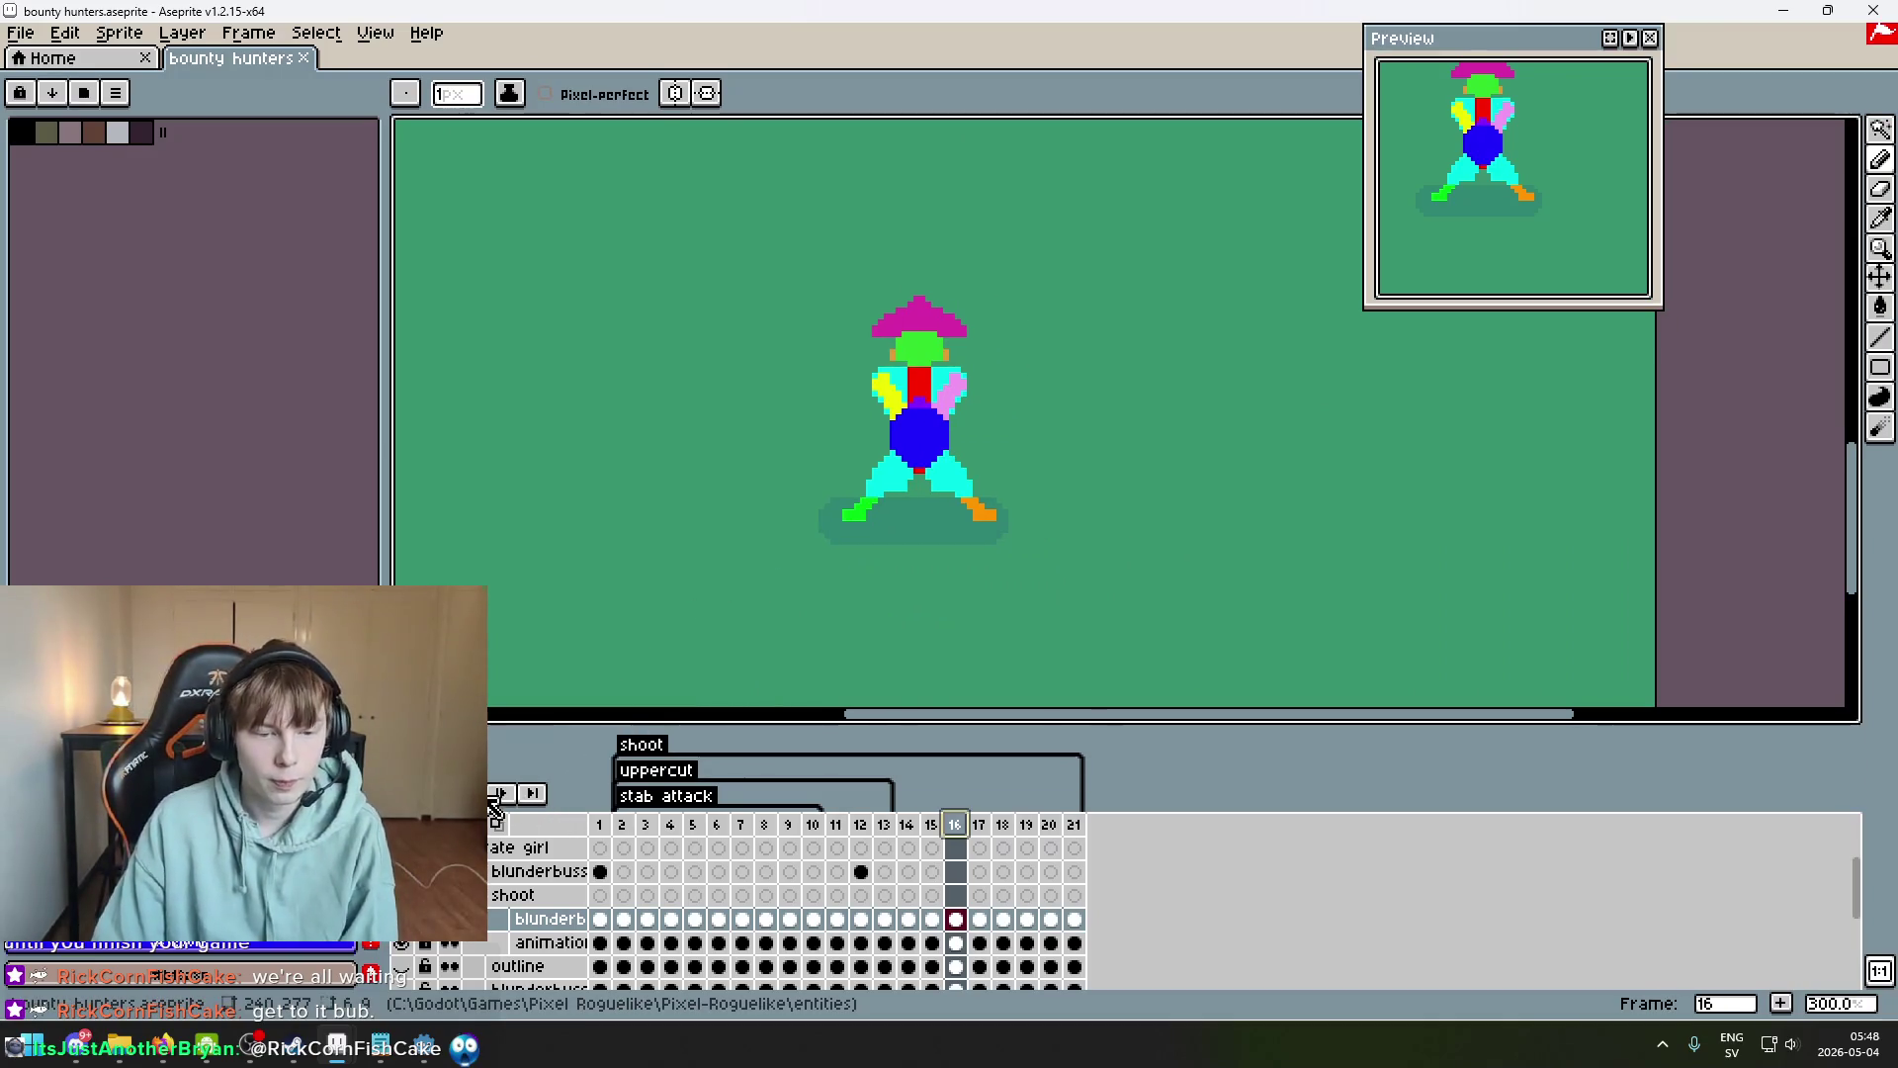
{"action": "scroll", "coordinate": [1020, 568], "scroll_direction": "down", "scroll_amount": 1}
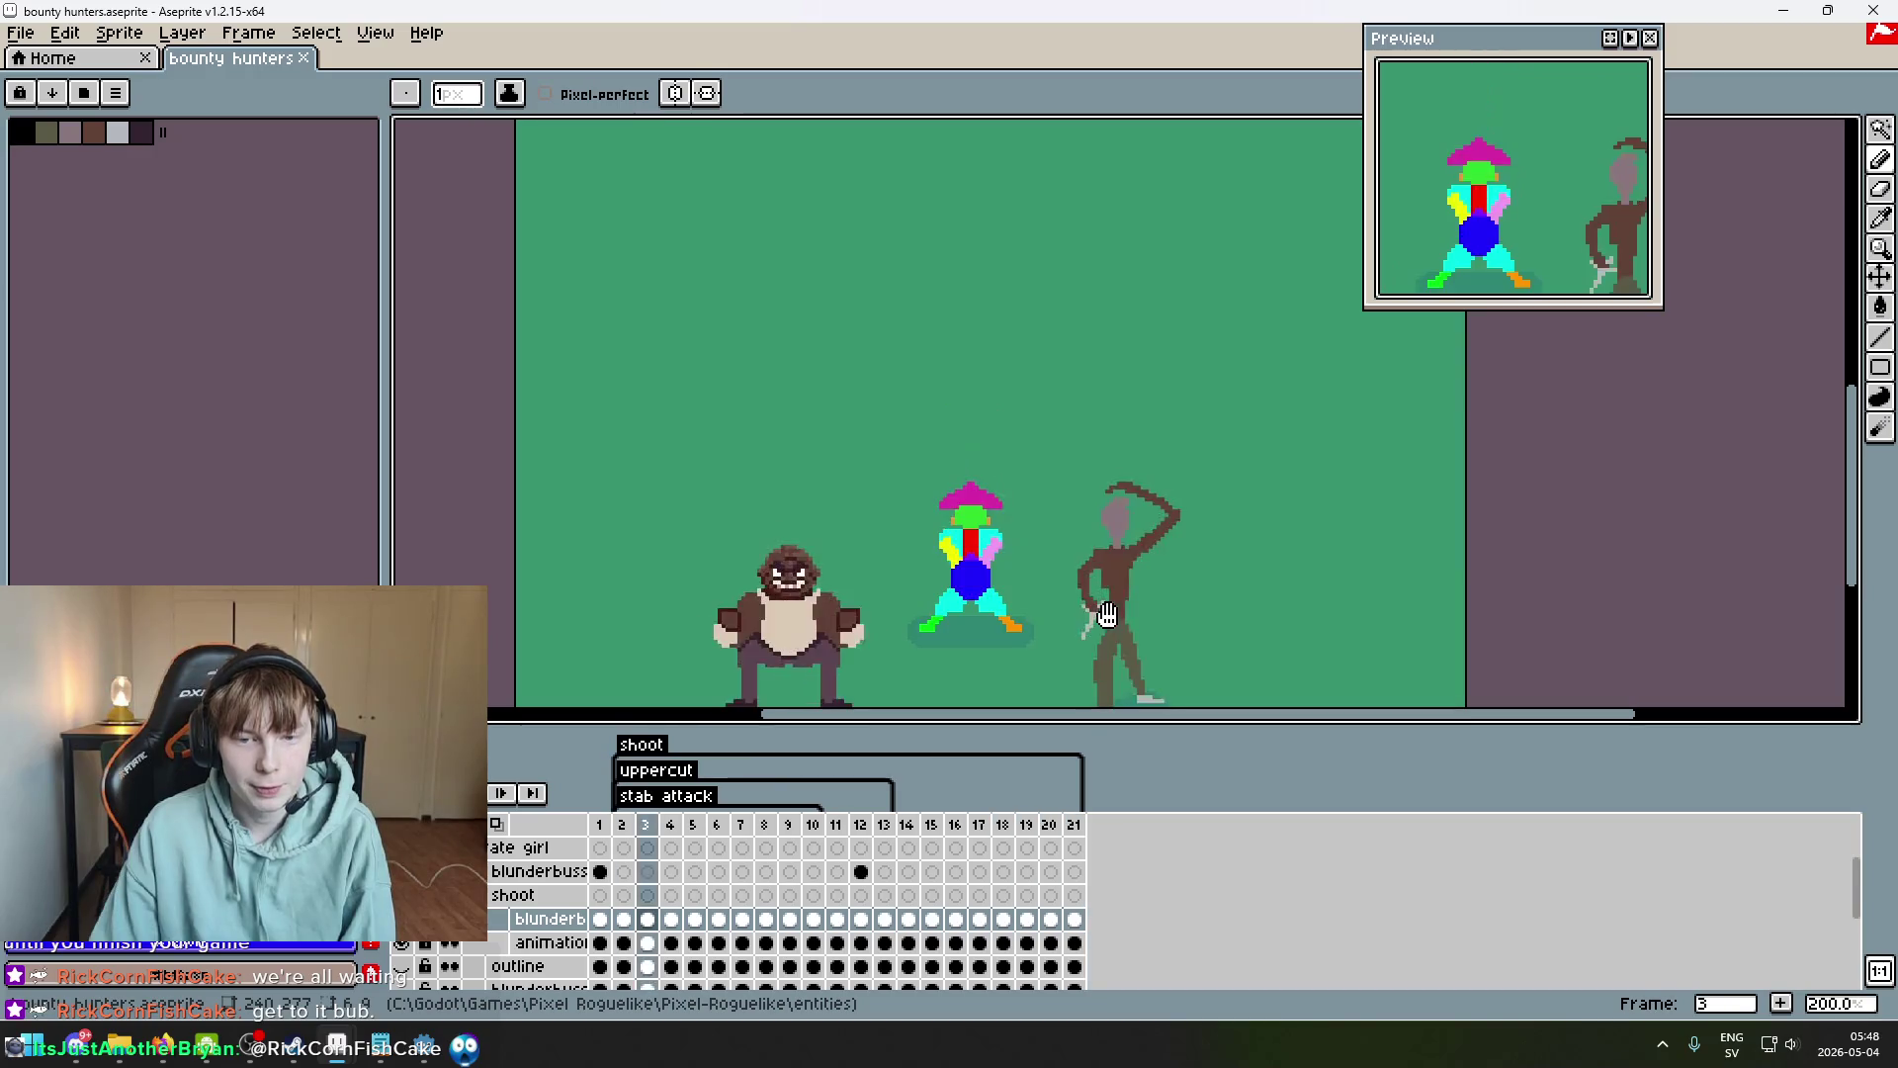
{"action": "left_click_drag", "start_coordinate": [1028, 562], "coordinate": [1040, 533]}
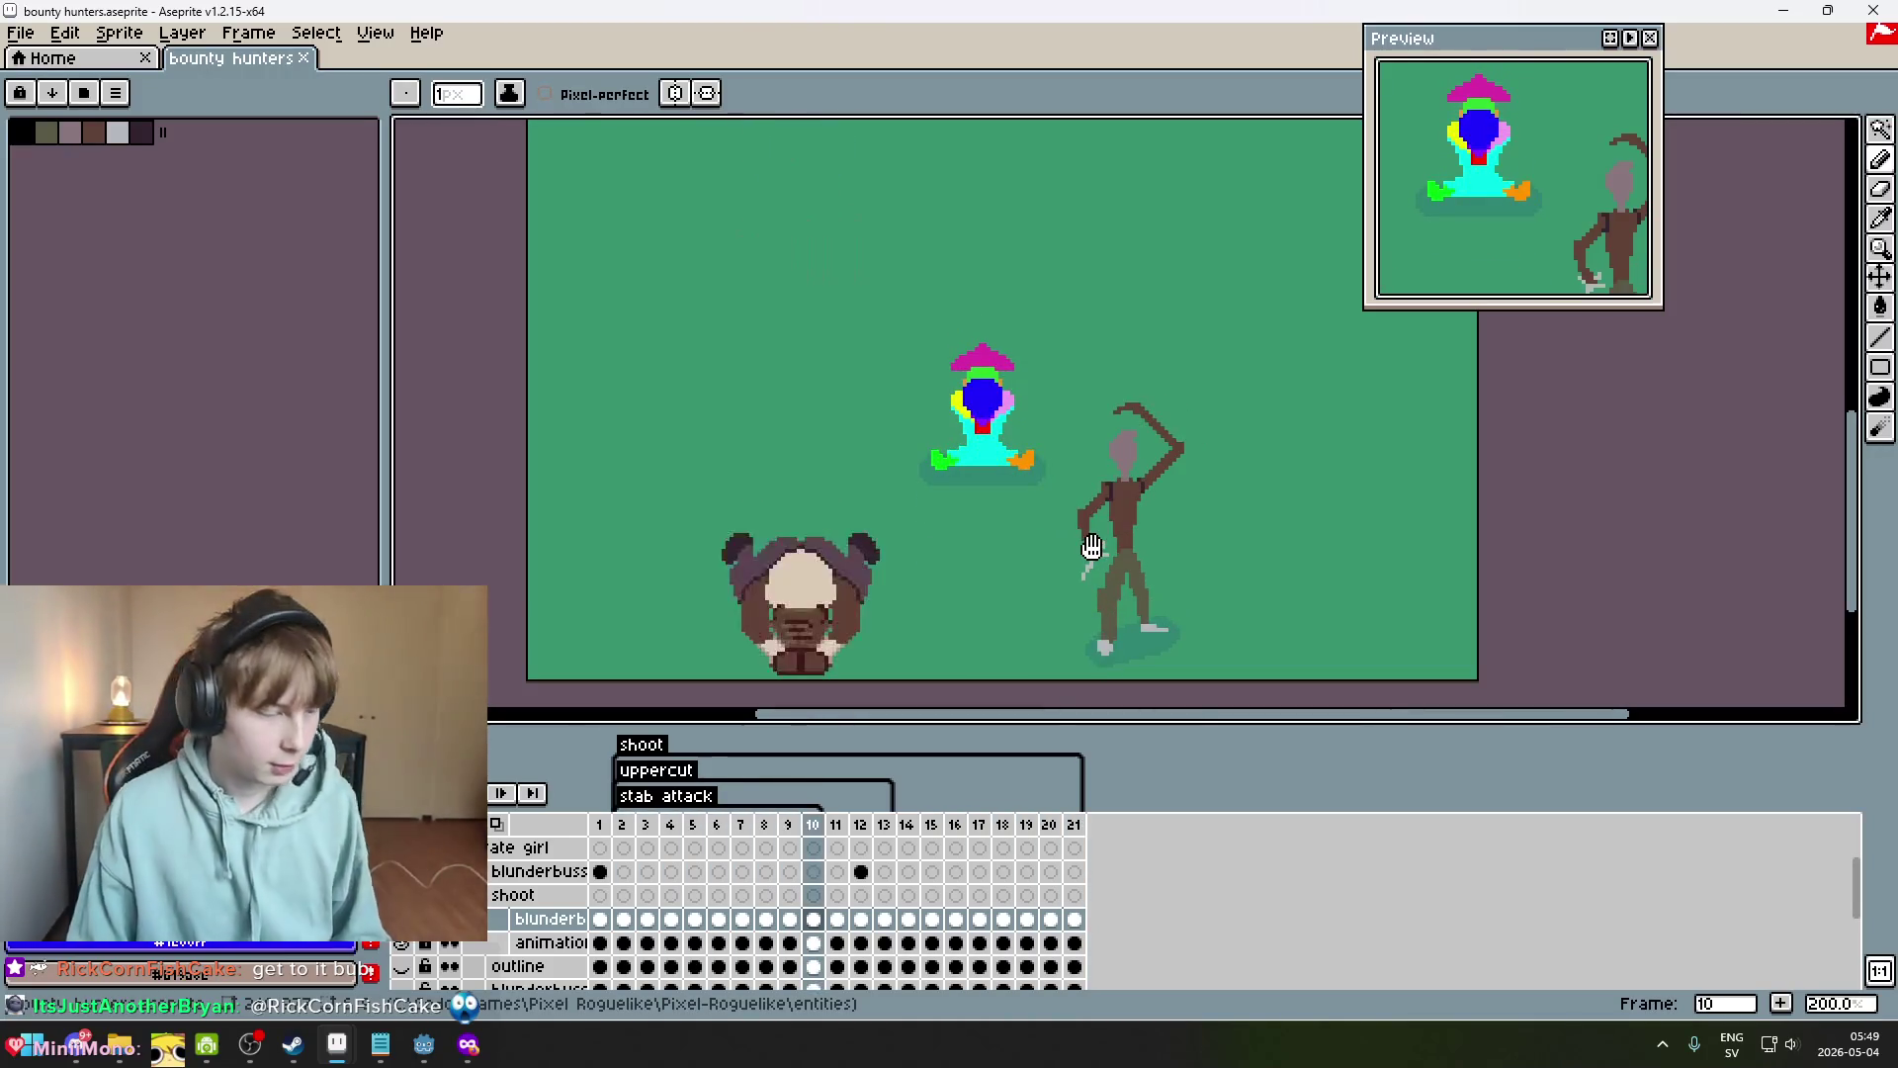
{"action": "left_click_drag", "start_coordinate": [1025, 423], "coordinate": [899, 423]}
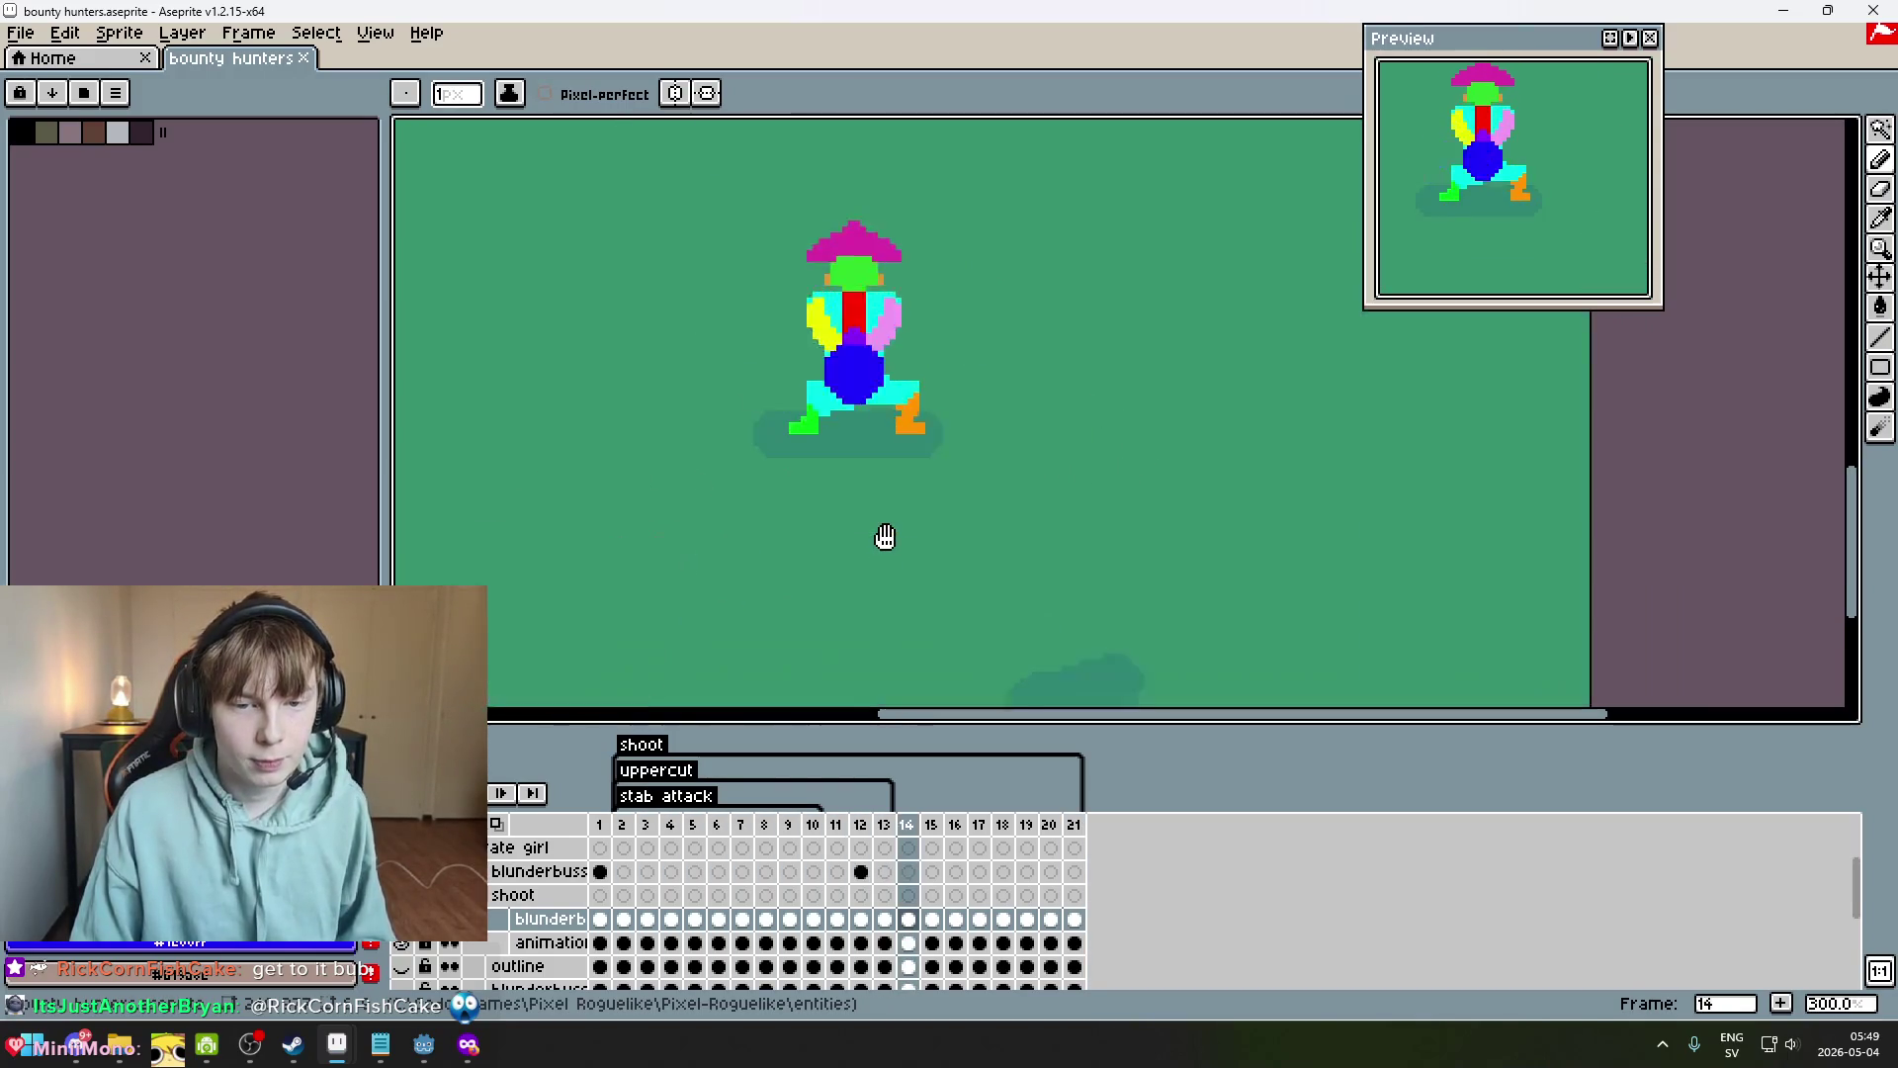
{"action": "left_click_drag", "start_coordinate": [886, 539], "coordinate": [959, 522]}
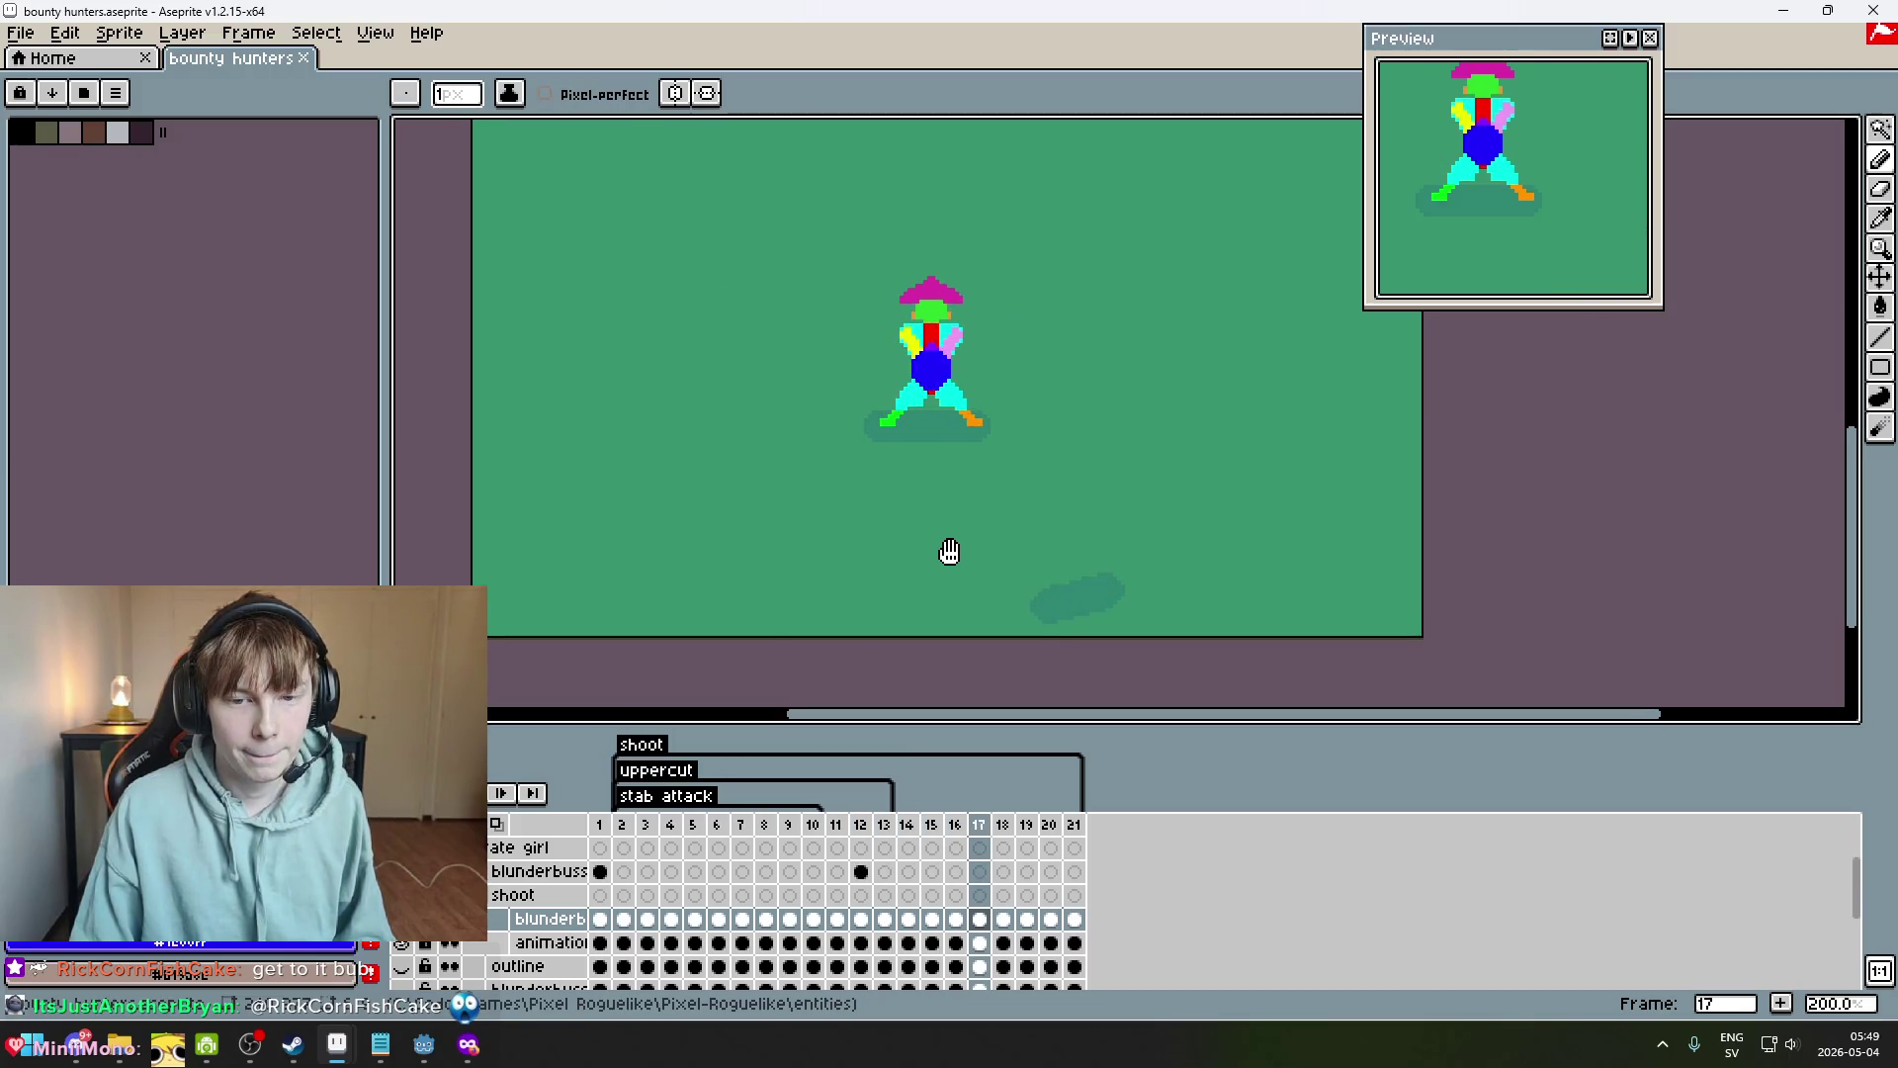
{"action": "left_click_drag", "start_coordinate": [948, 551], "coordinate": [931, 595]}
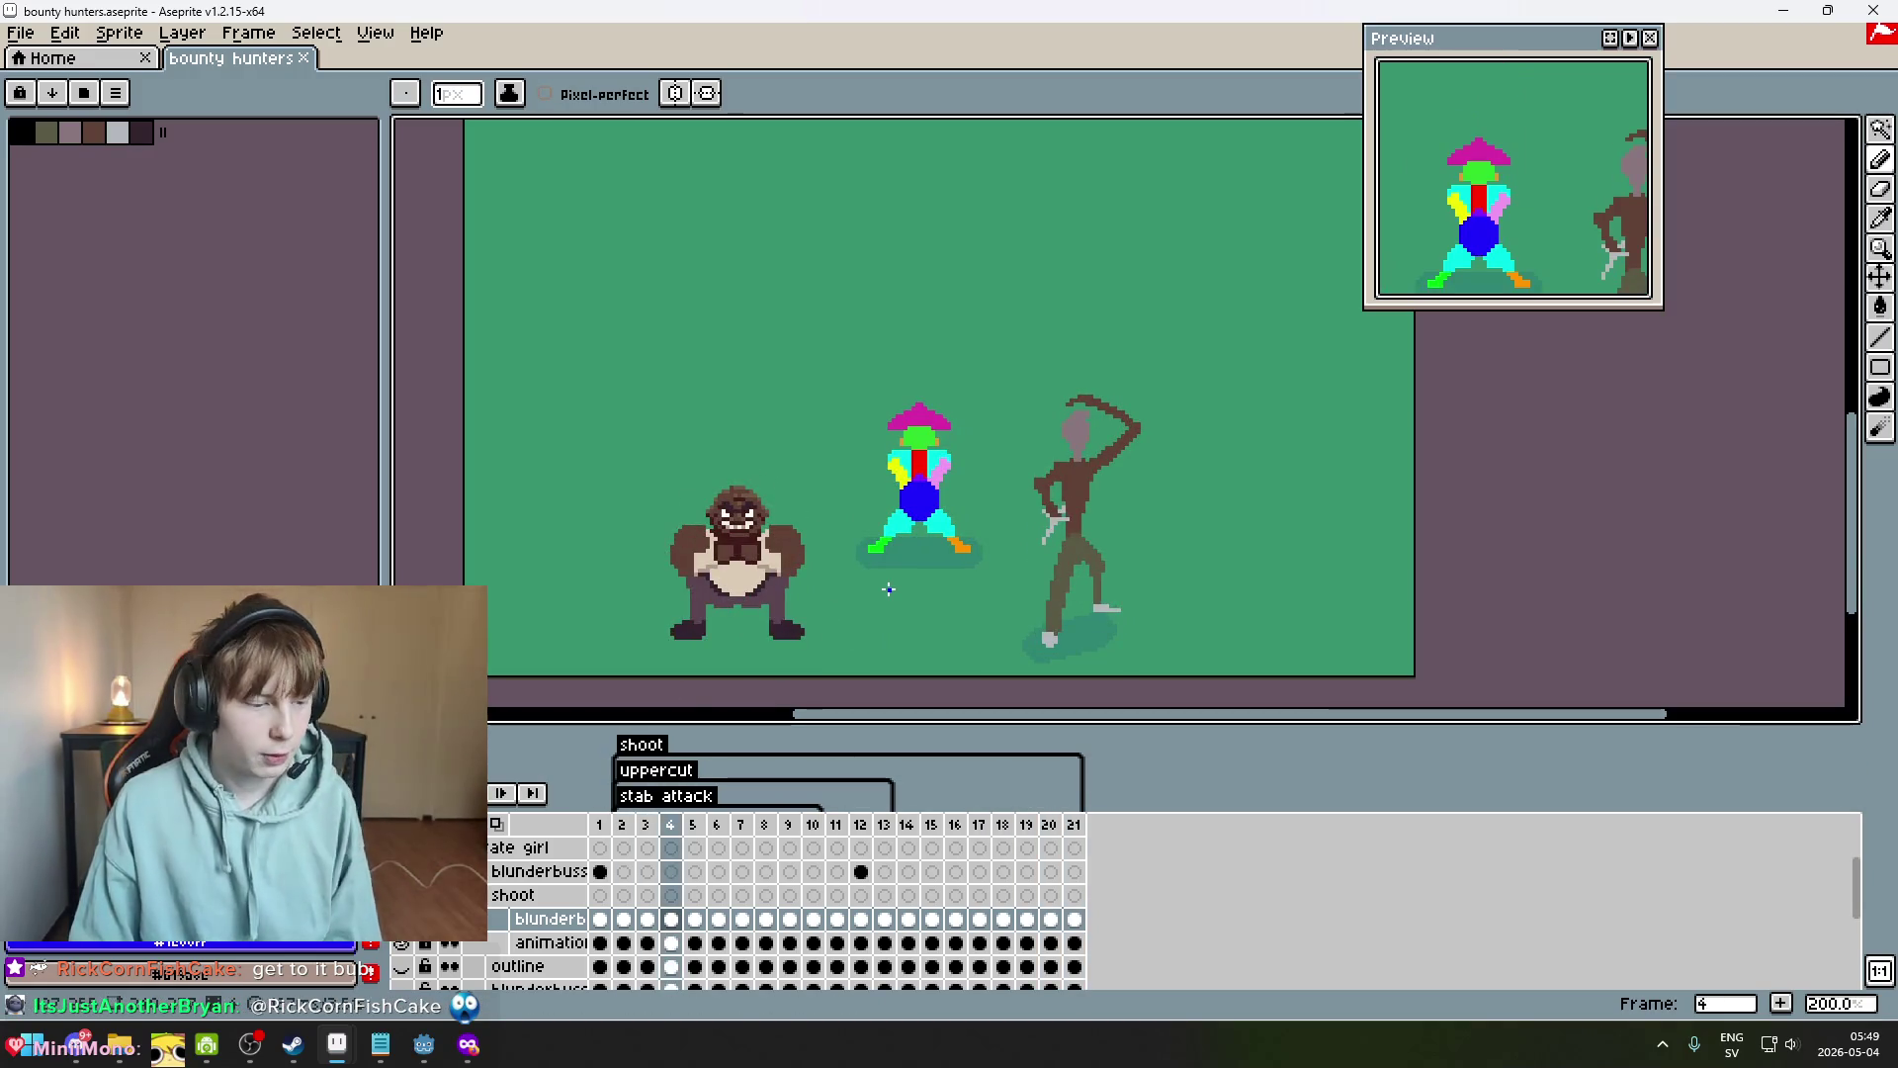
{"action": "scroll", "coordinate": [887, 589], "scroll_direction": "up", "scroll_amount": 2}
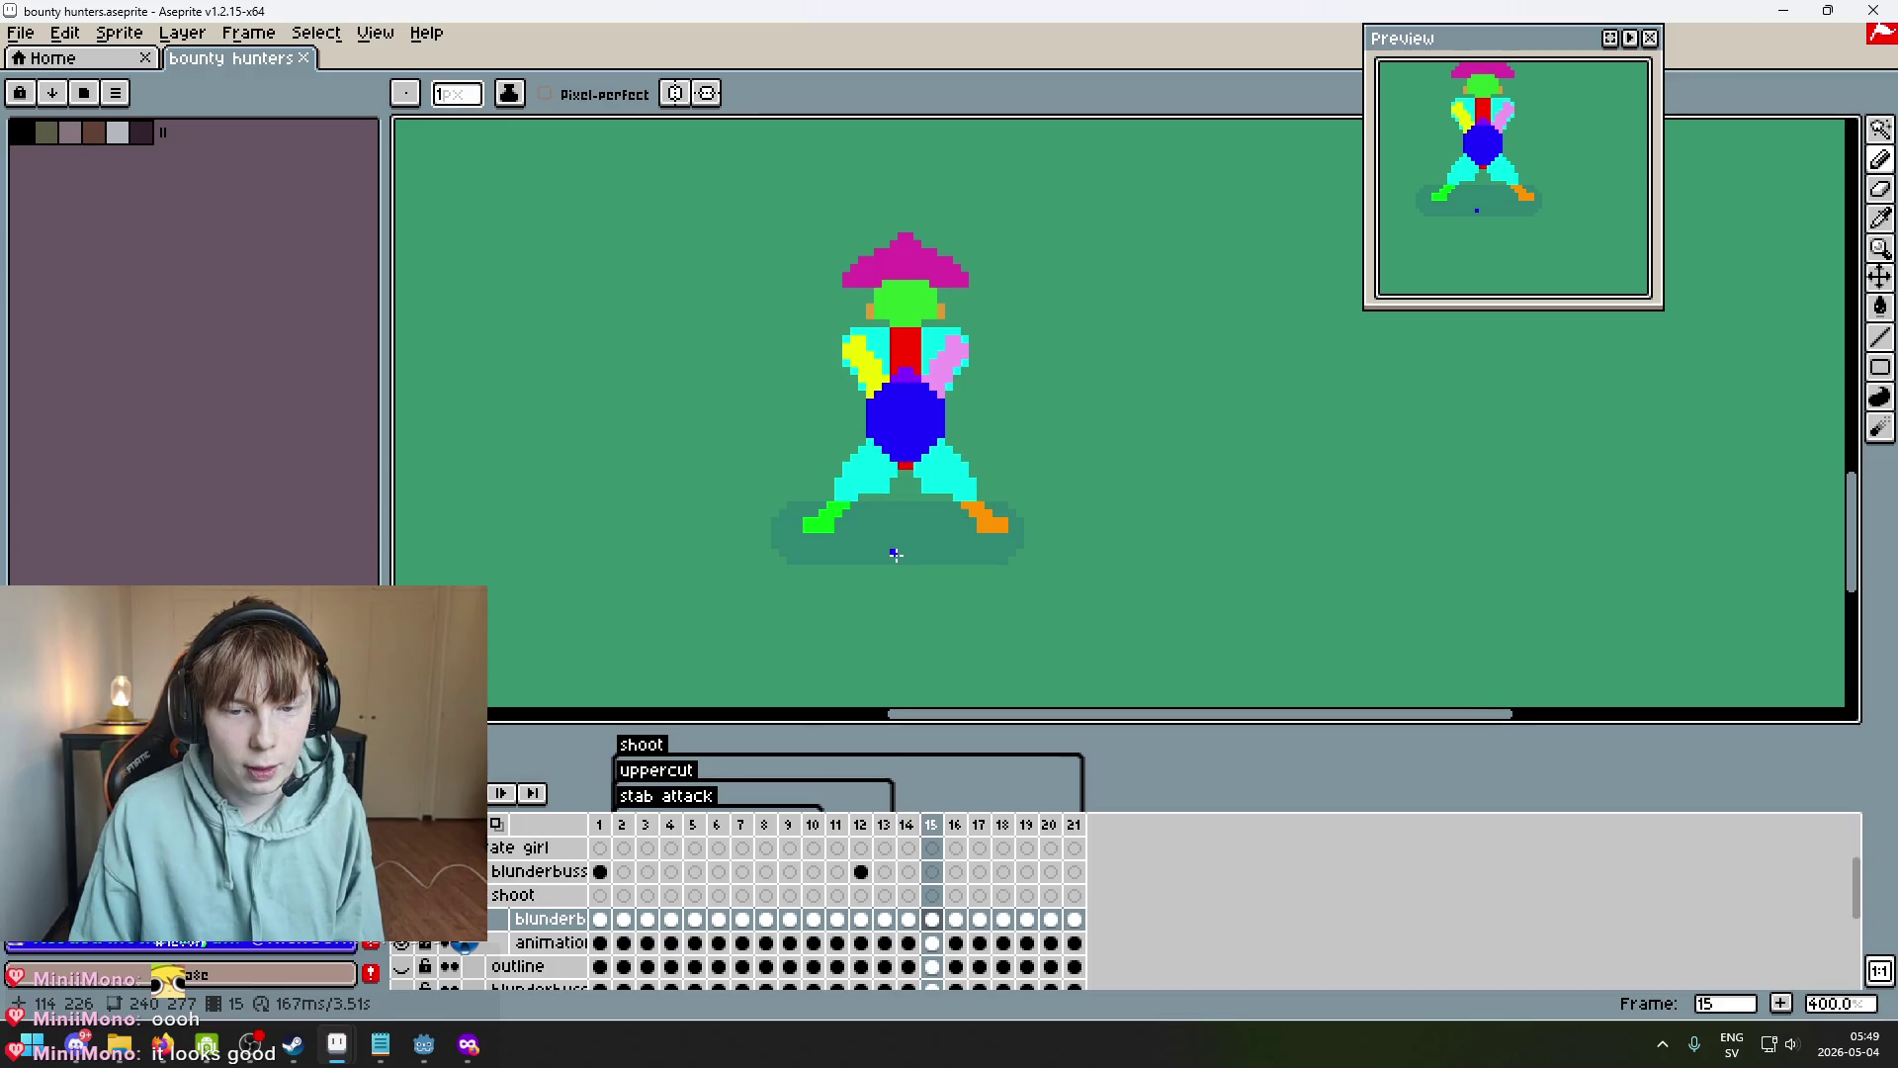
{"action": "scroll", "coordinate": [896, 555], "scroll_direction": "down", "scroll_amount": 2}
{"action": "scroll", "coordinate": [896, 555], "scroll_direction": "up", "scroll_amount": 1}
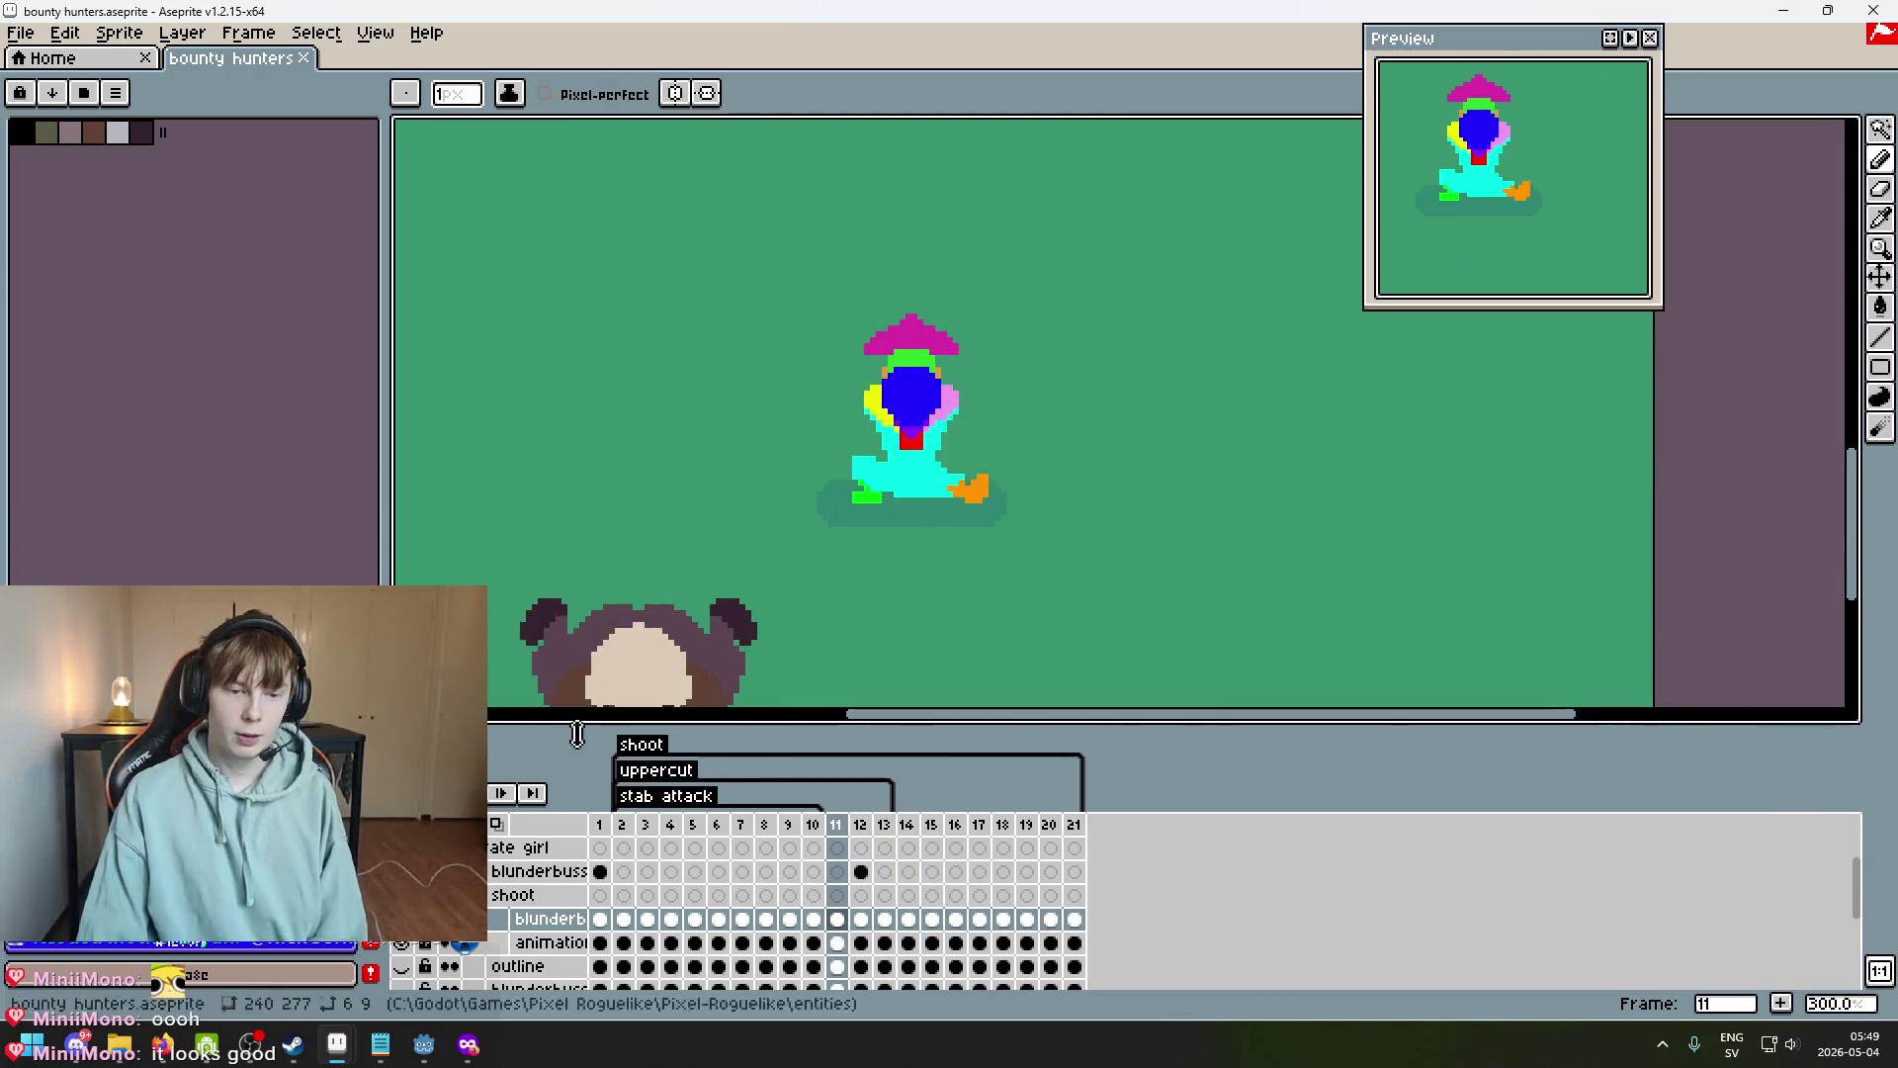
{"action": "left_click", "coordinate": [494, 794]}
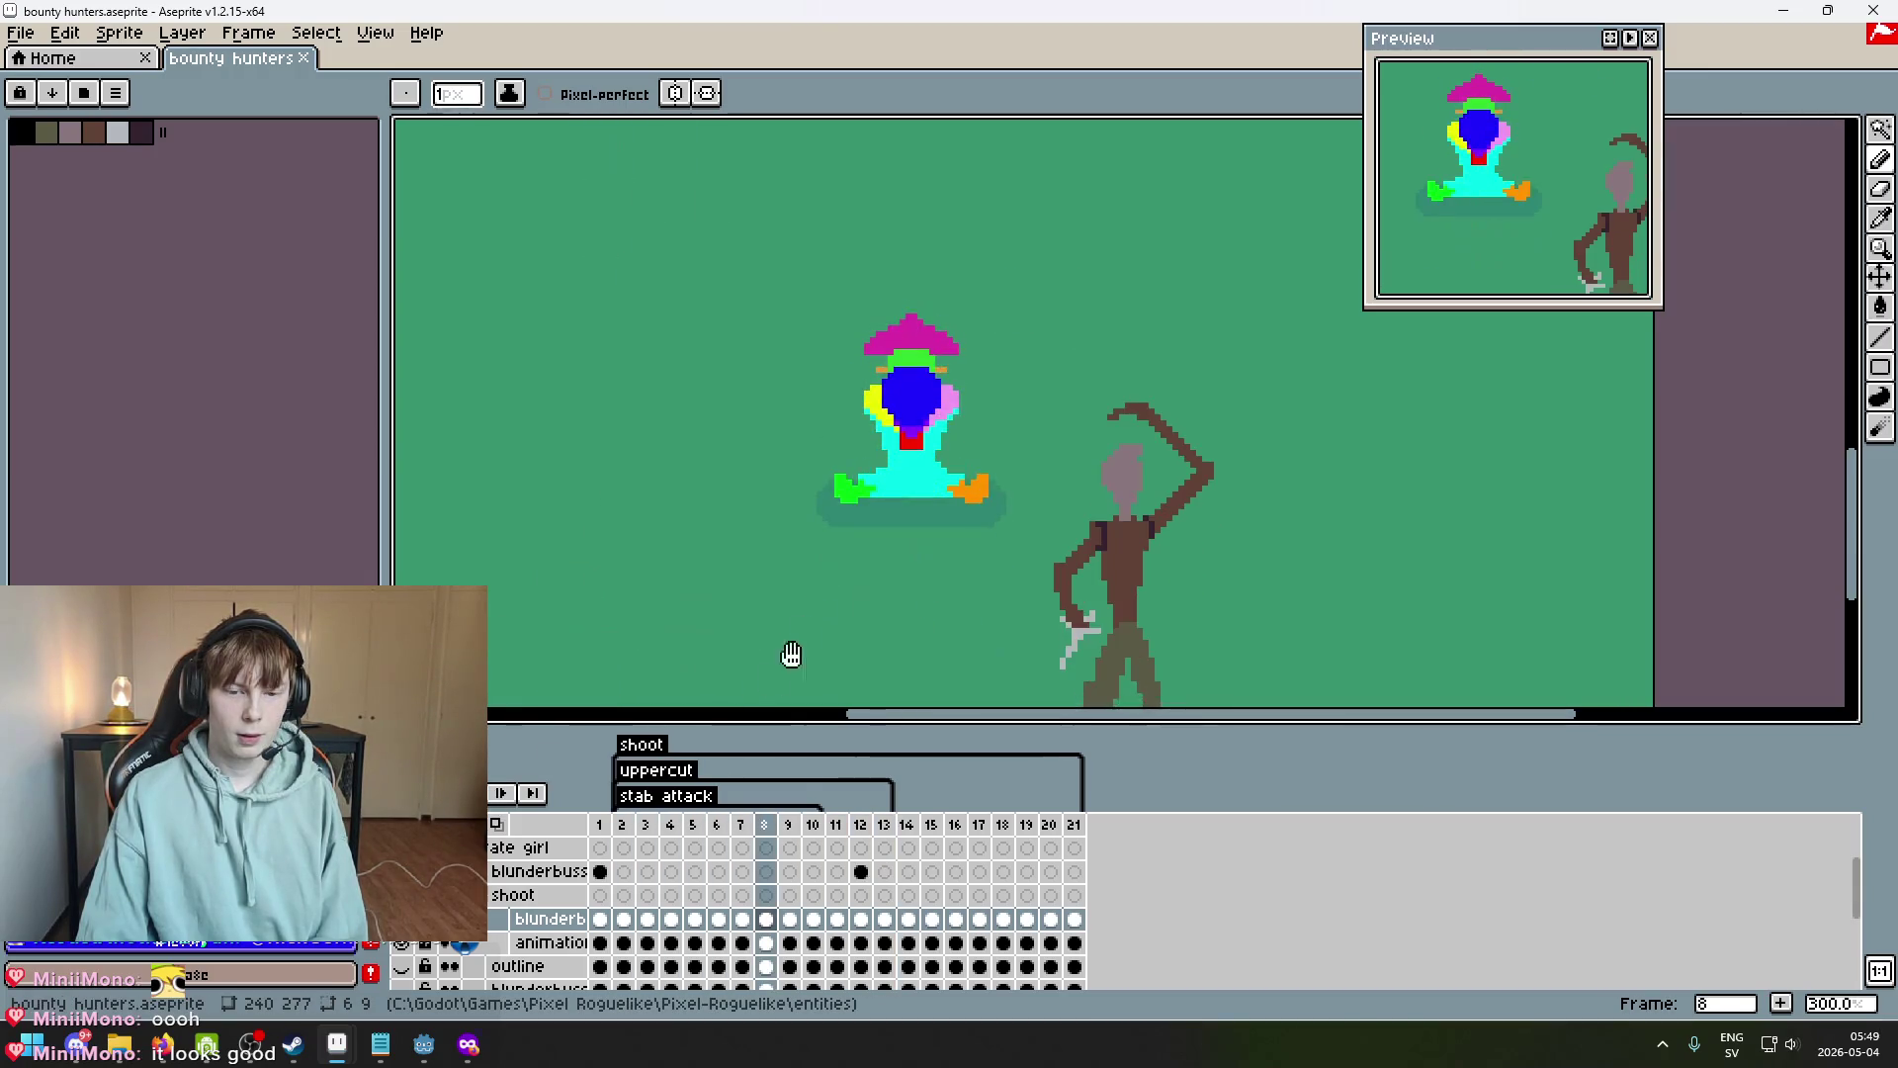
{"action": "left_click", "coordinate": [526, 797]}
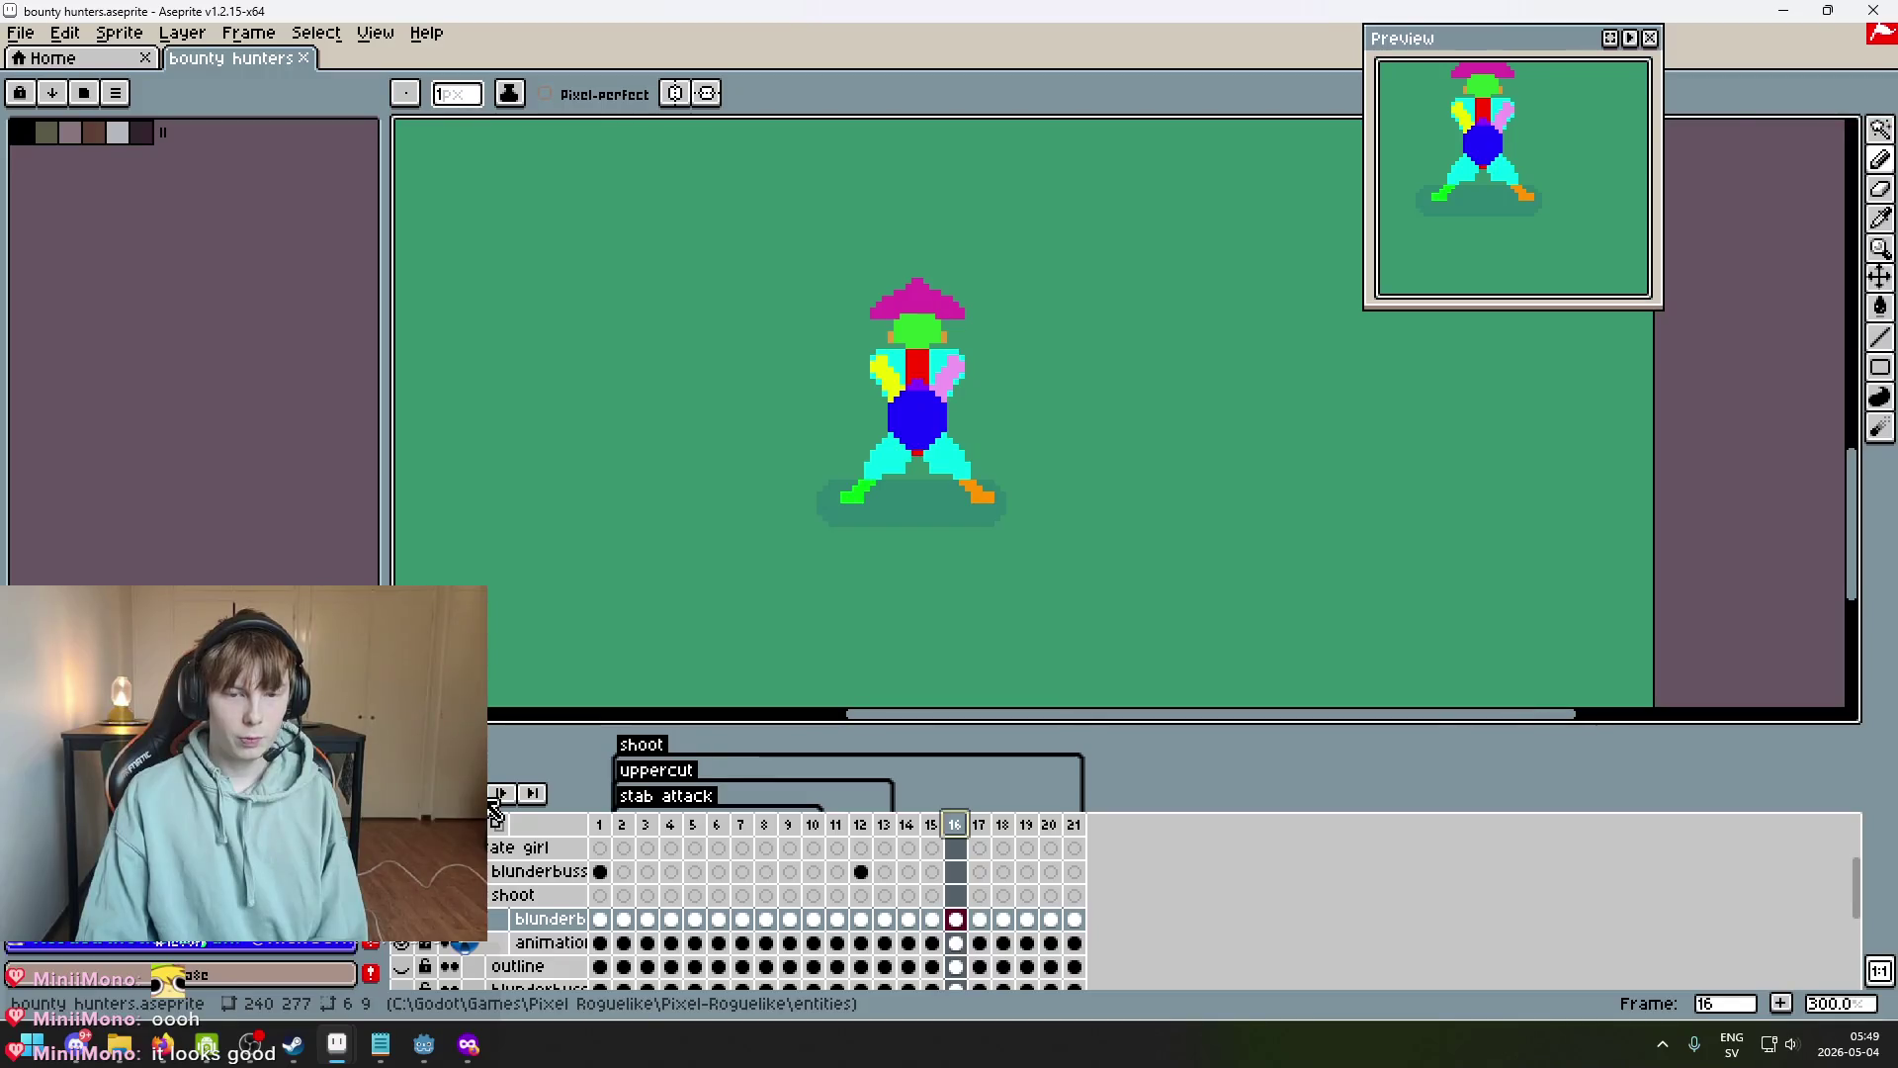
{"action": "left_click", "coordinate": [504, 793]}
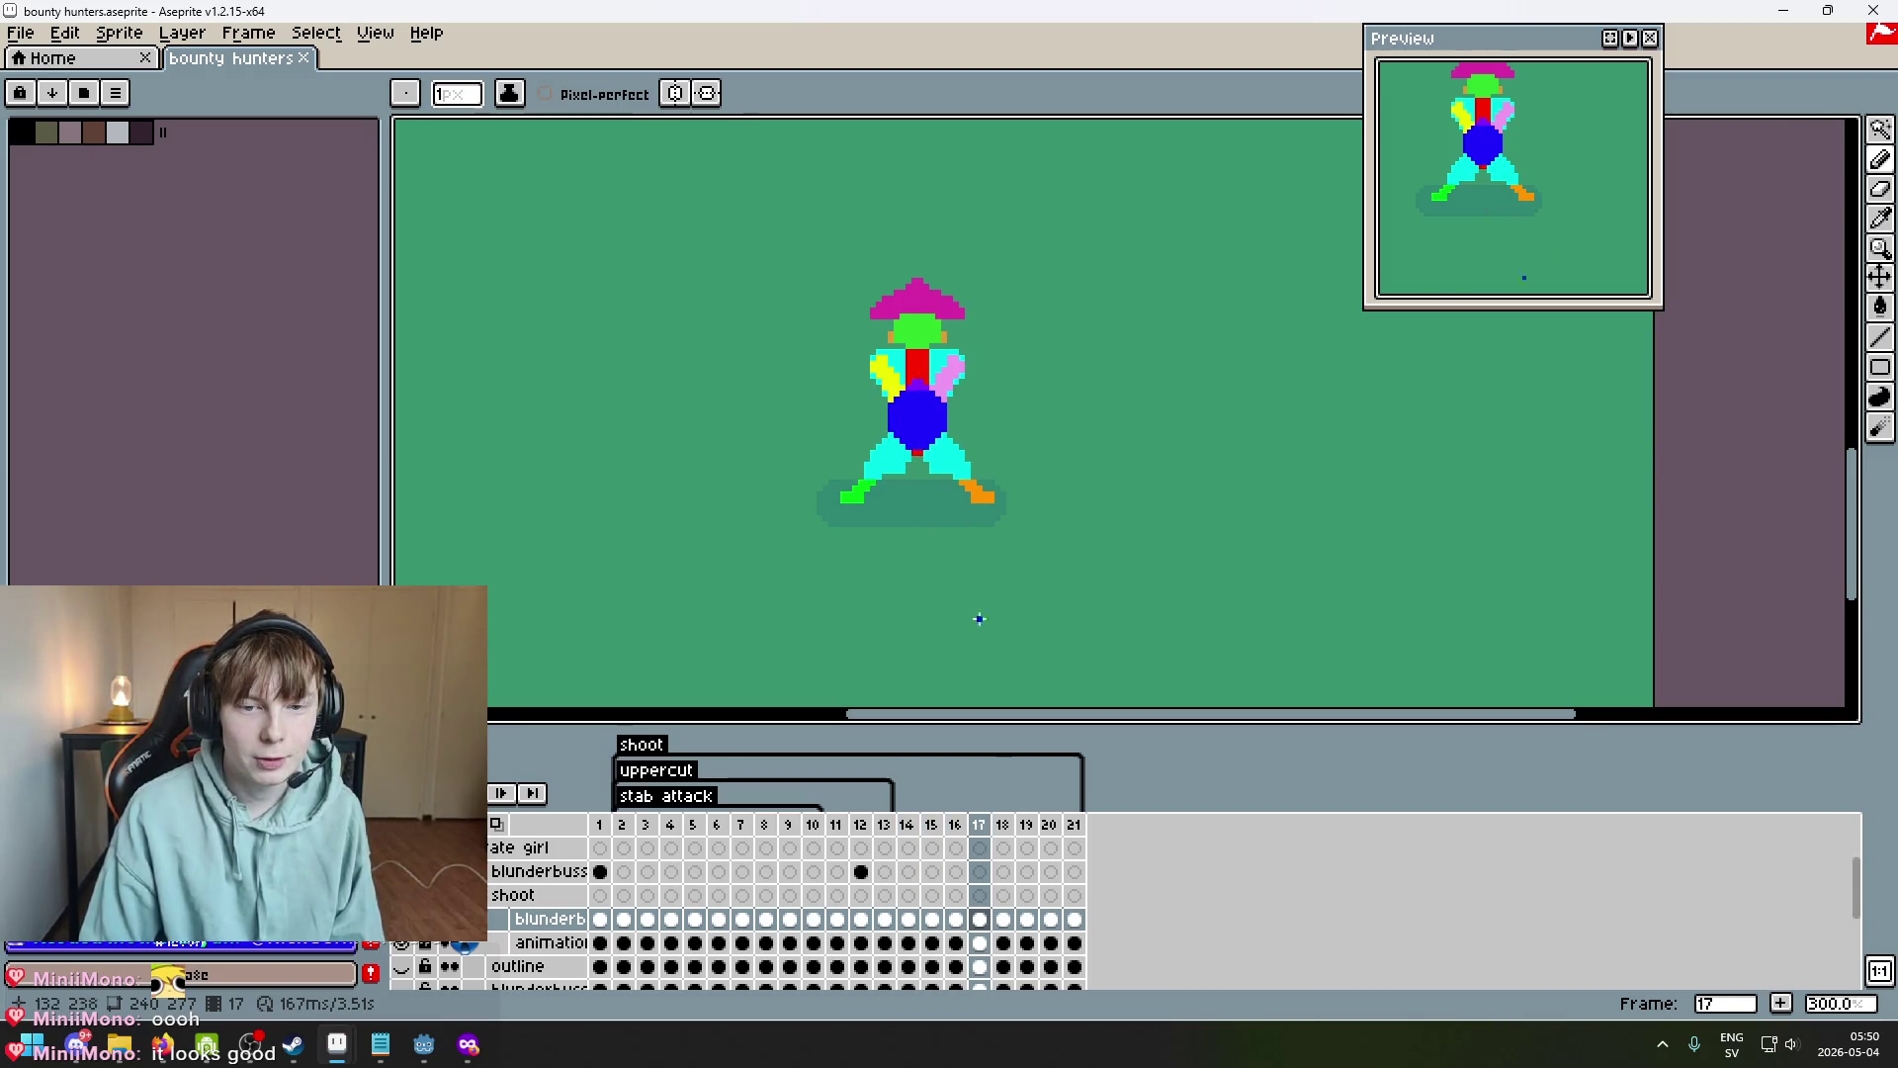
{"action": "scroll", "coordinate": [979, 682], "scroll_direction": "down", "scroll_amount": 1}
{"action": "scroll", "coordinate": [993, 593], "scroll_direction": "up", "scroll_amount": 1}
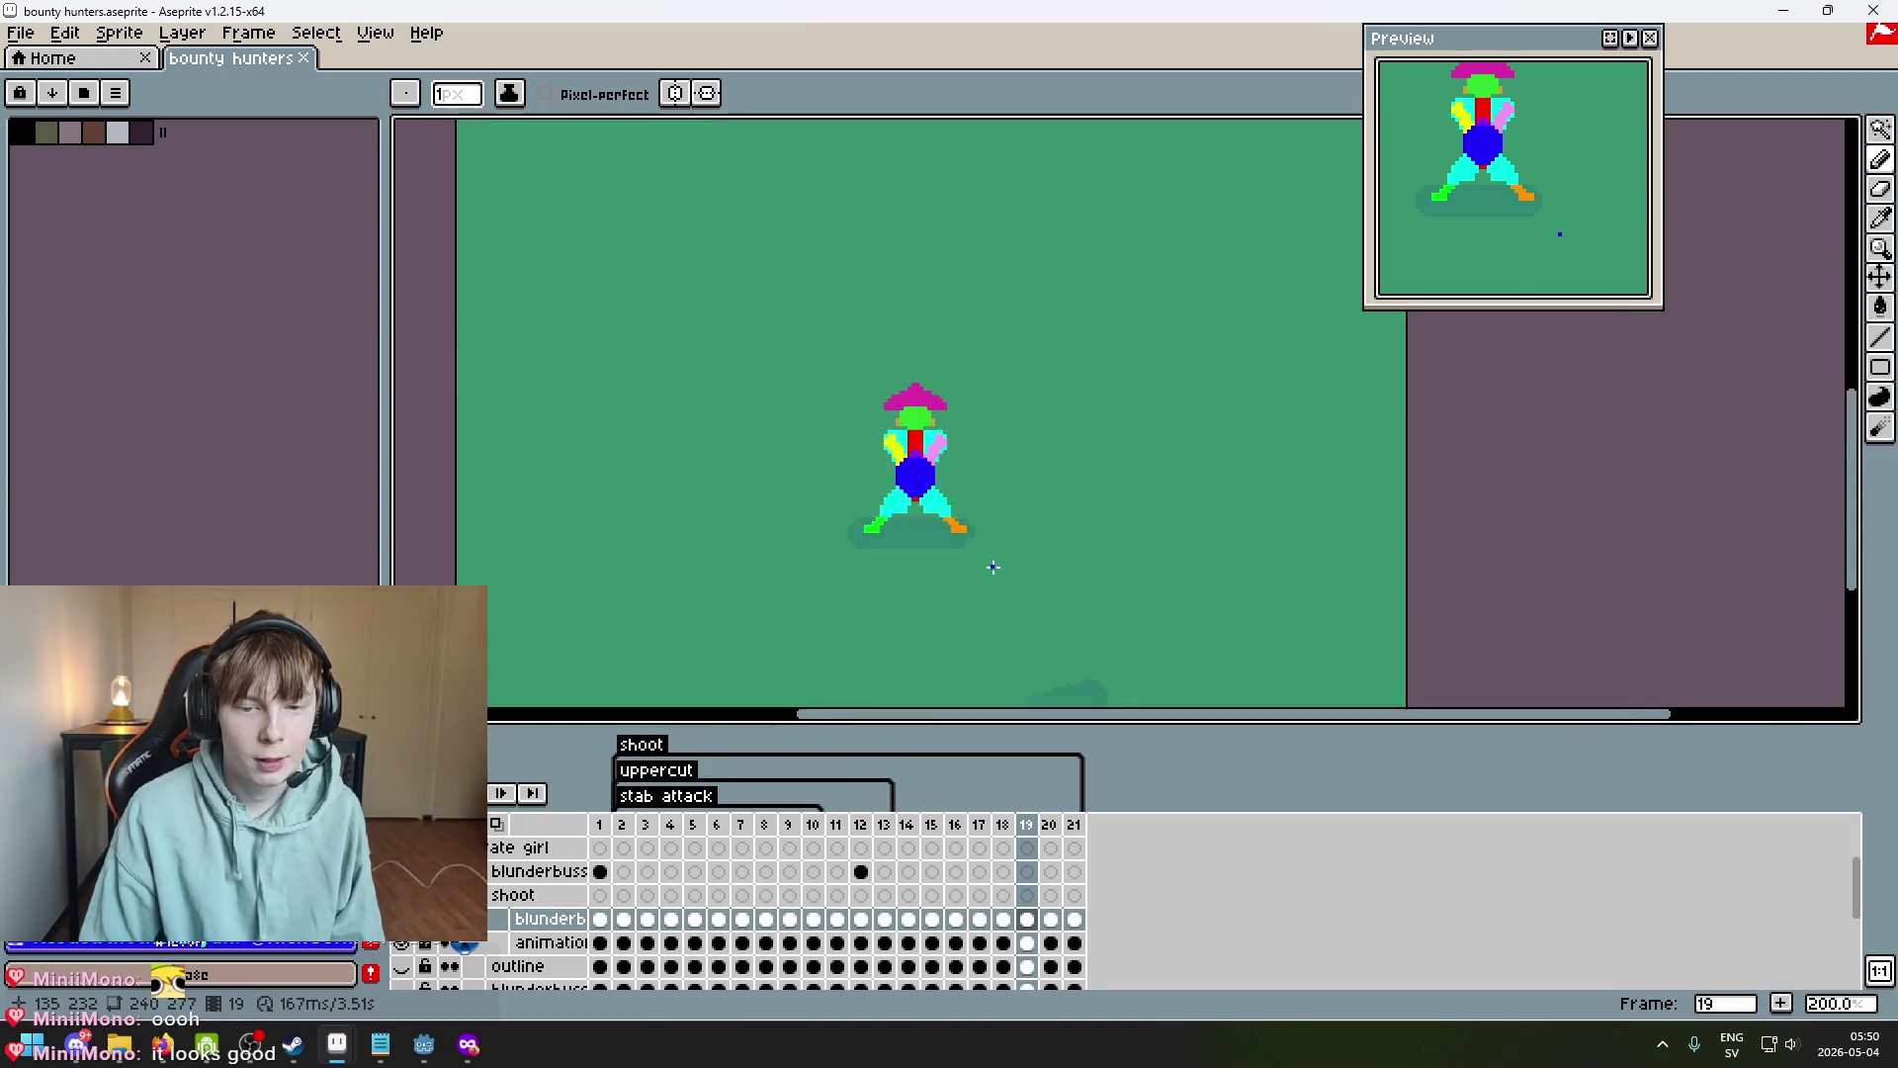
{"action": "left_click_drag", "start_coordinate": [905, 665], "coordinate": [937, 533]}
{"action": "key", "text": "ctrl+s"}
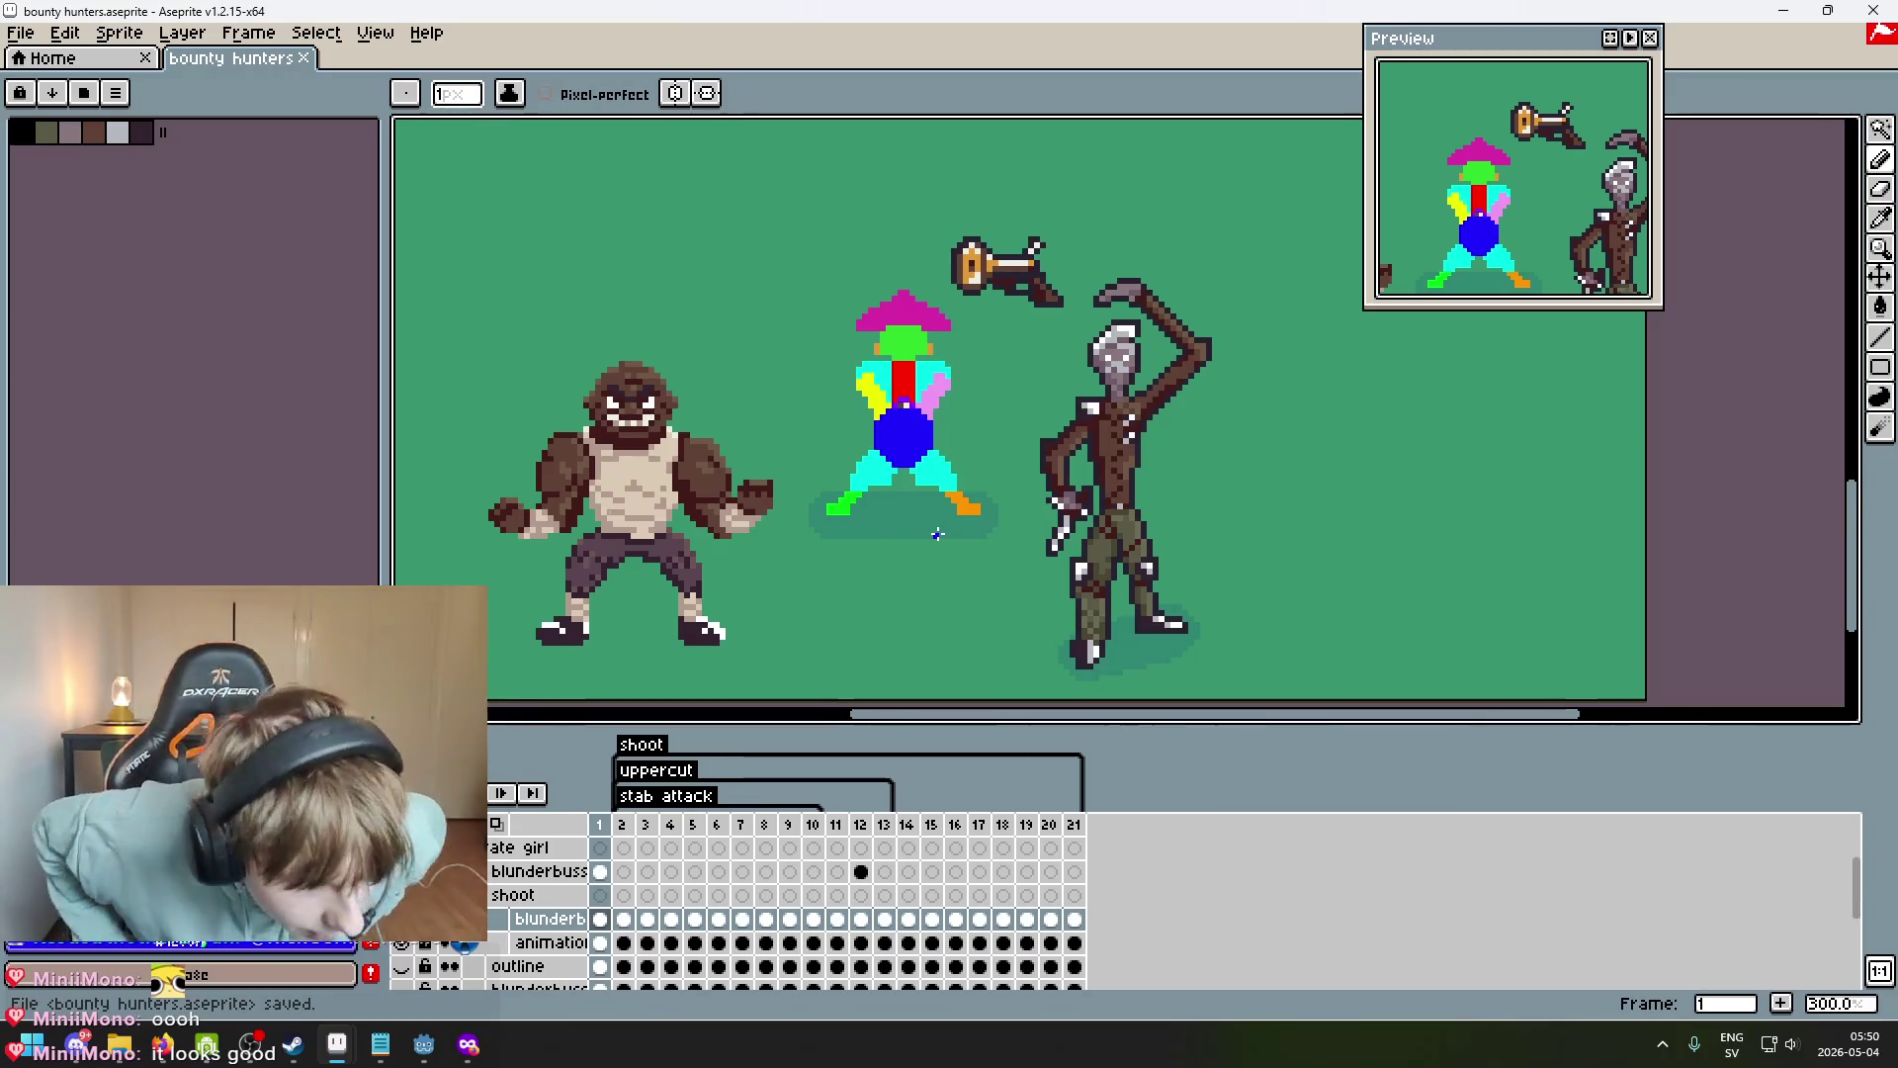
{"action": "left_click", "coordinate": [621, 830]}
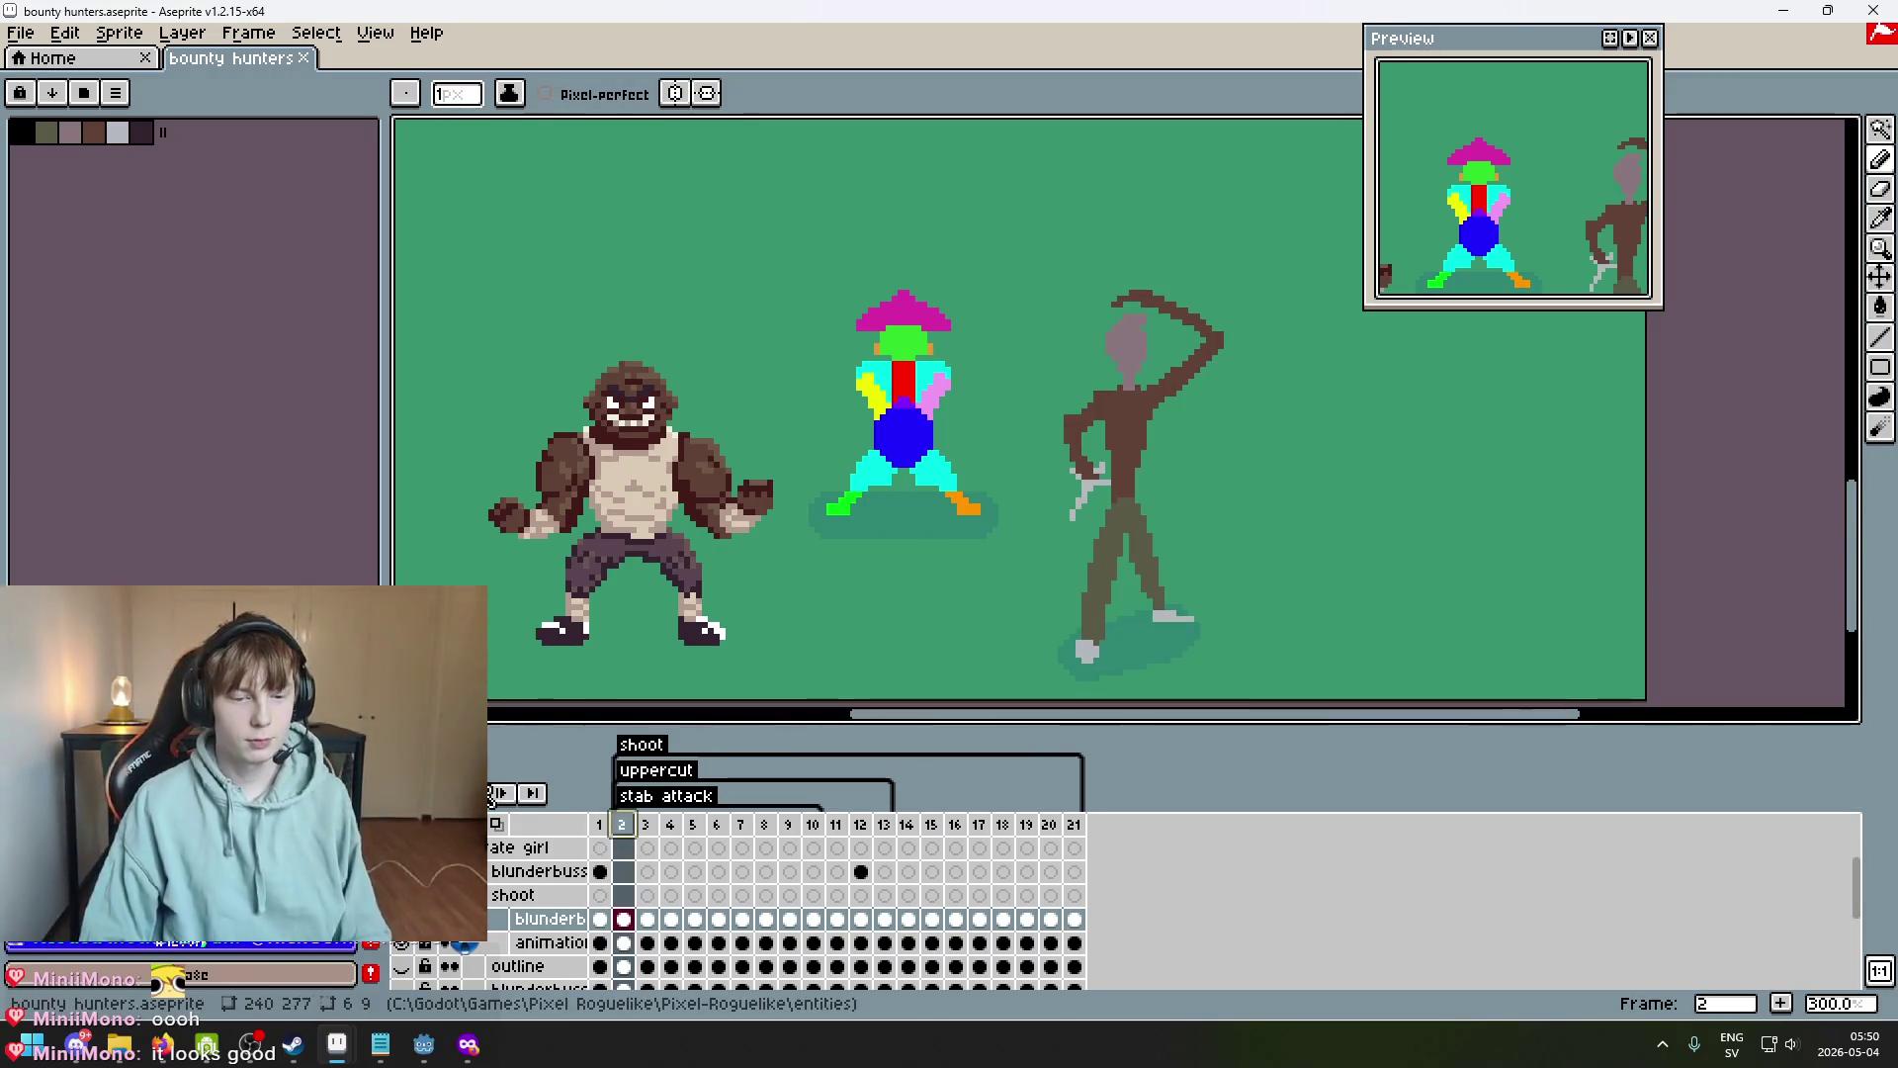
{"action": "left_click", "coordinate": [501, 792]}
{"action": "scroll", "coordinate": [826, 606], "scroll_direction": "down", "scroll_amount": 1}
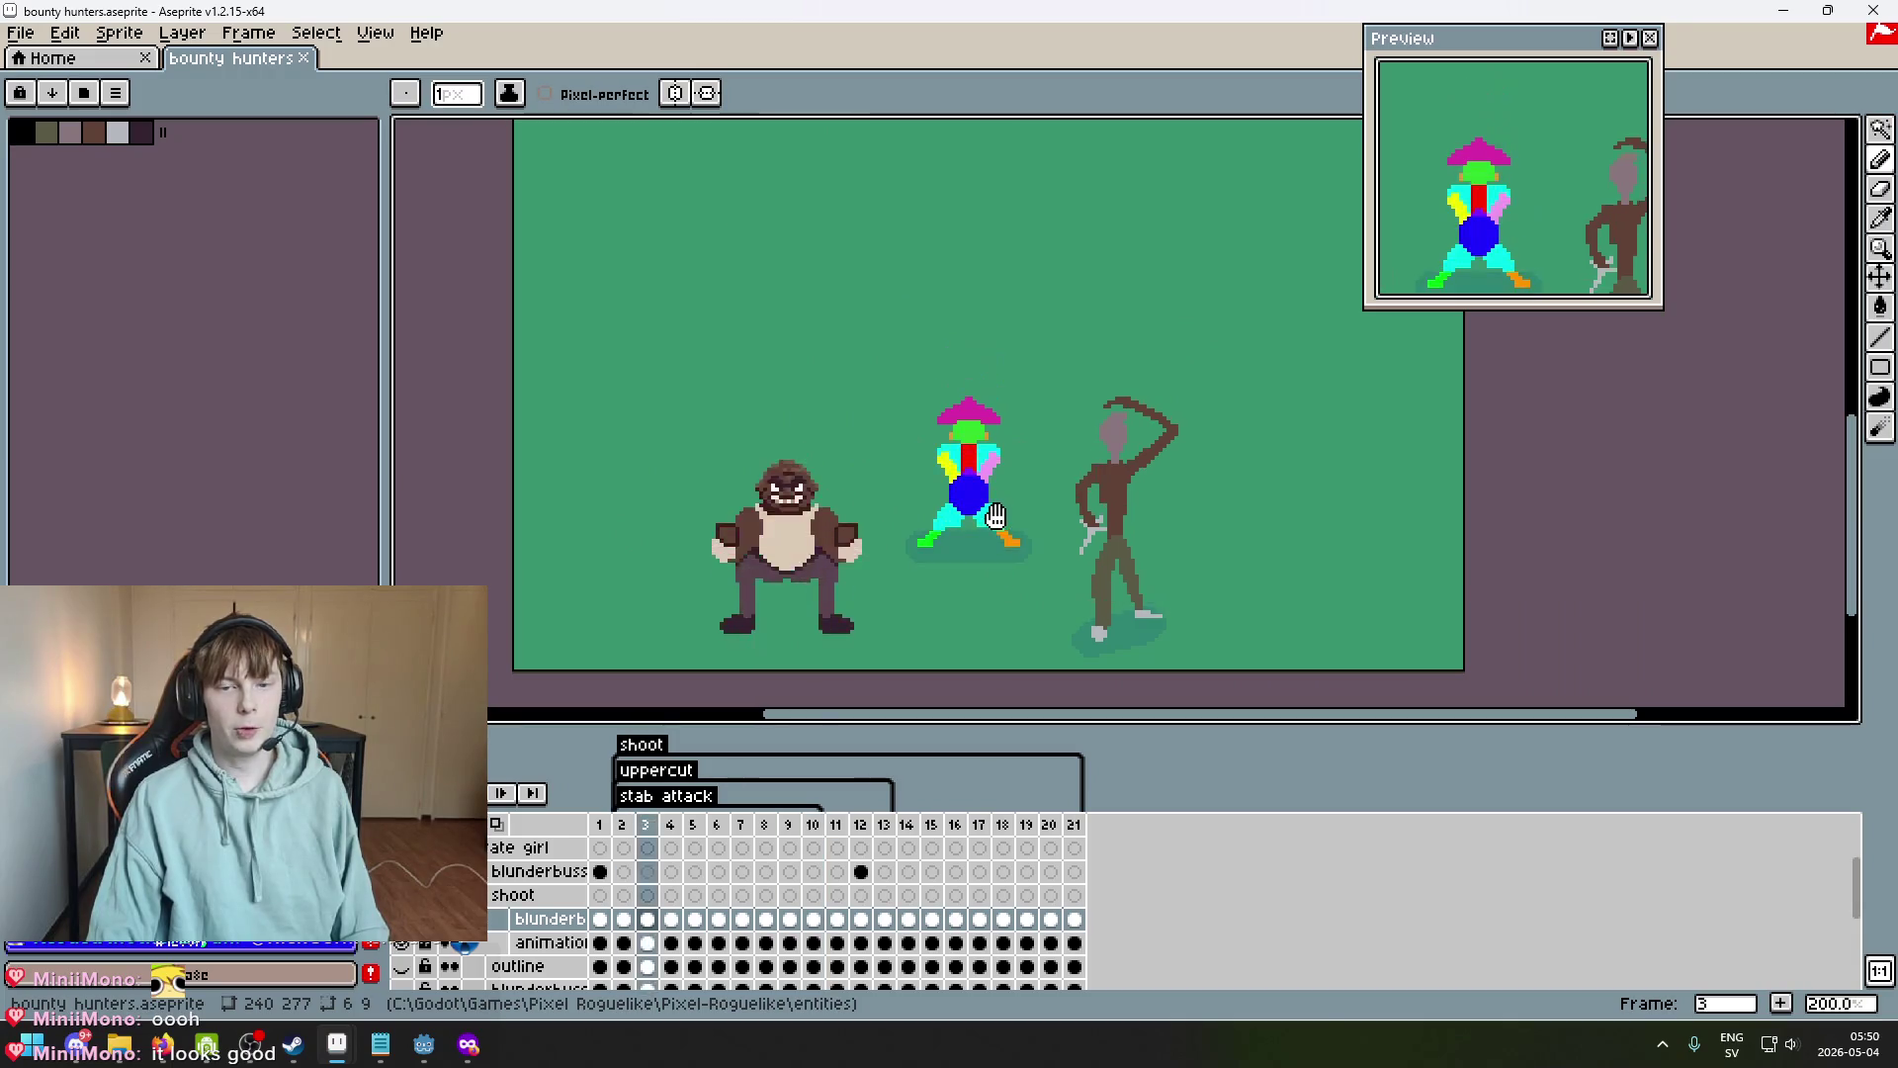
{"action": "scroll", "coordinate": [992, 522], "scroll_direction": "up", "scroll_amount": 1}
{"action": "scroll", "coordinate": [1008, 549], "scroll_direction": "down", "scroll_amount": 1}
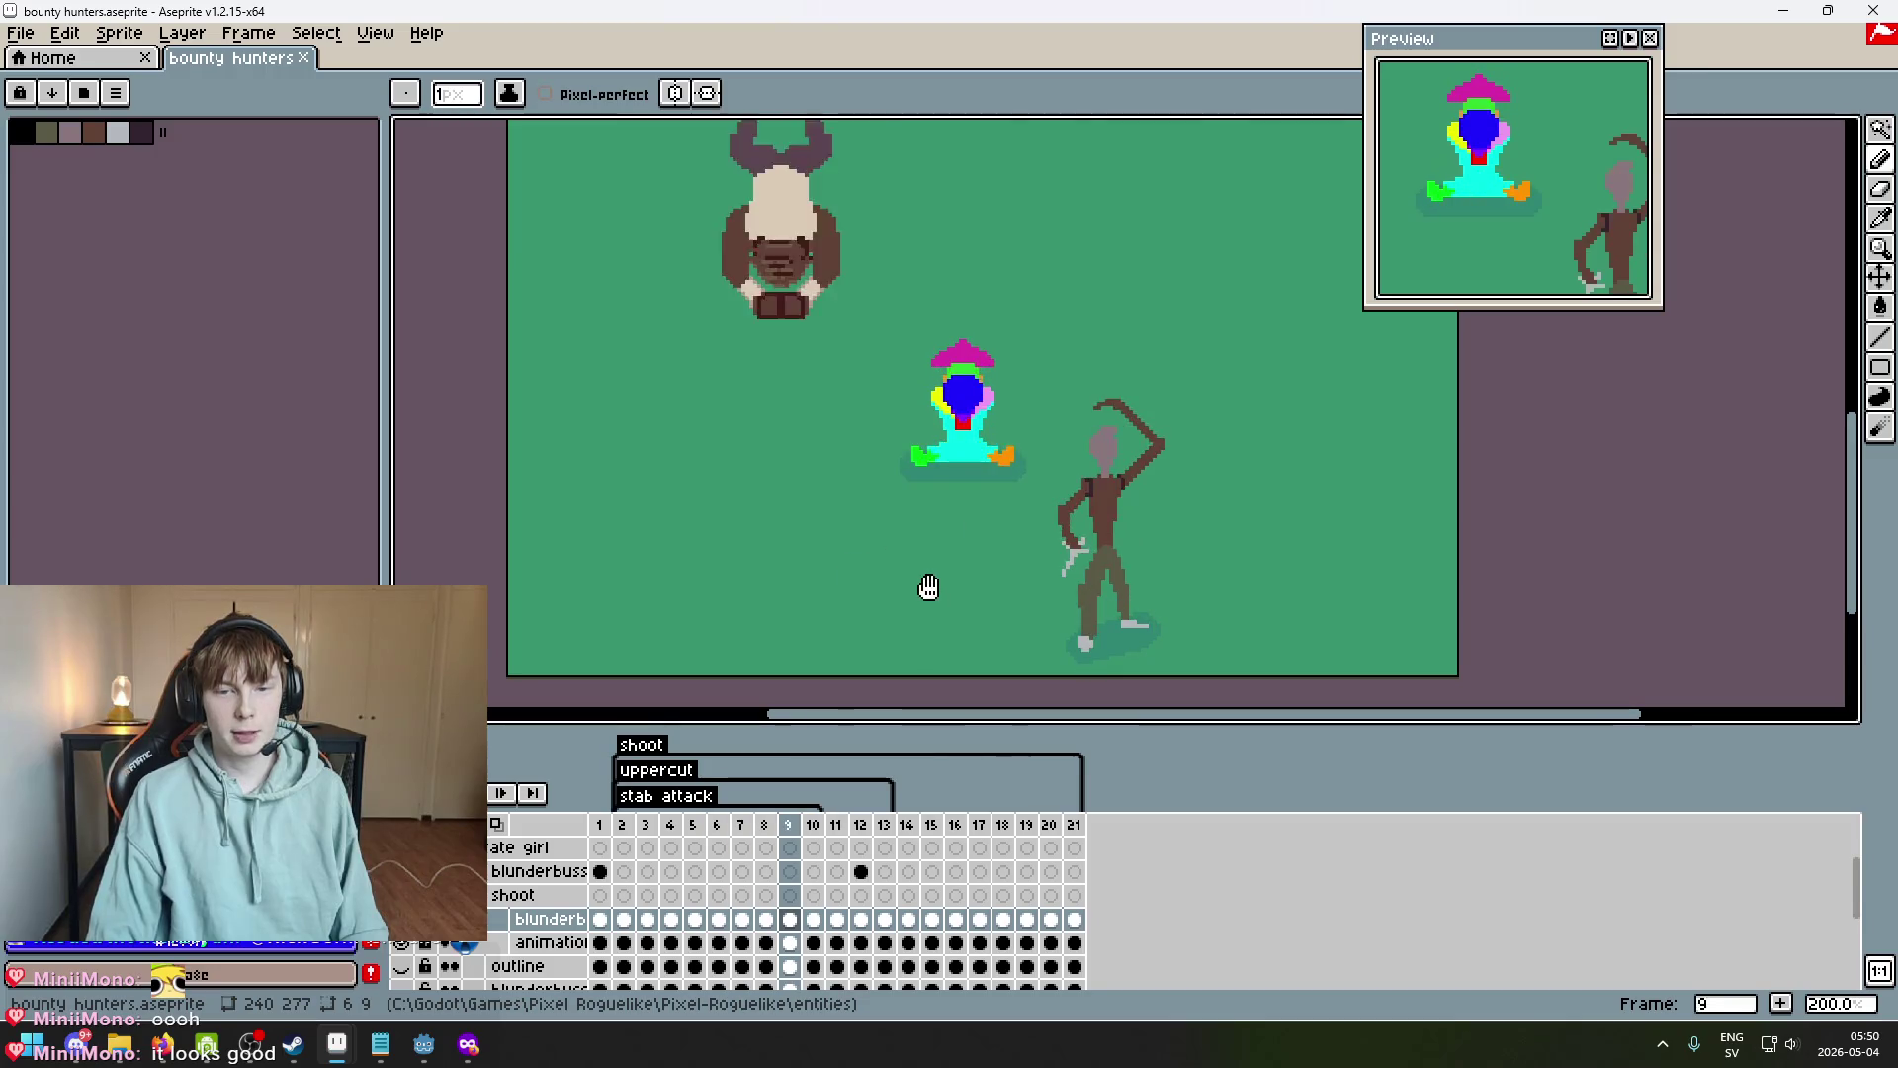
{"action": "scroll", "coordinate": [1004, 535], "scroll_direction": "up", "scroll_amount": 2}
{"action": "left_click_drag", "start_coordinate": [1004, 536], "coordinate": [983, 567]}
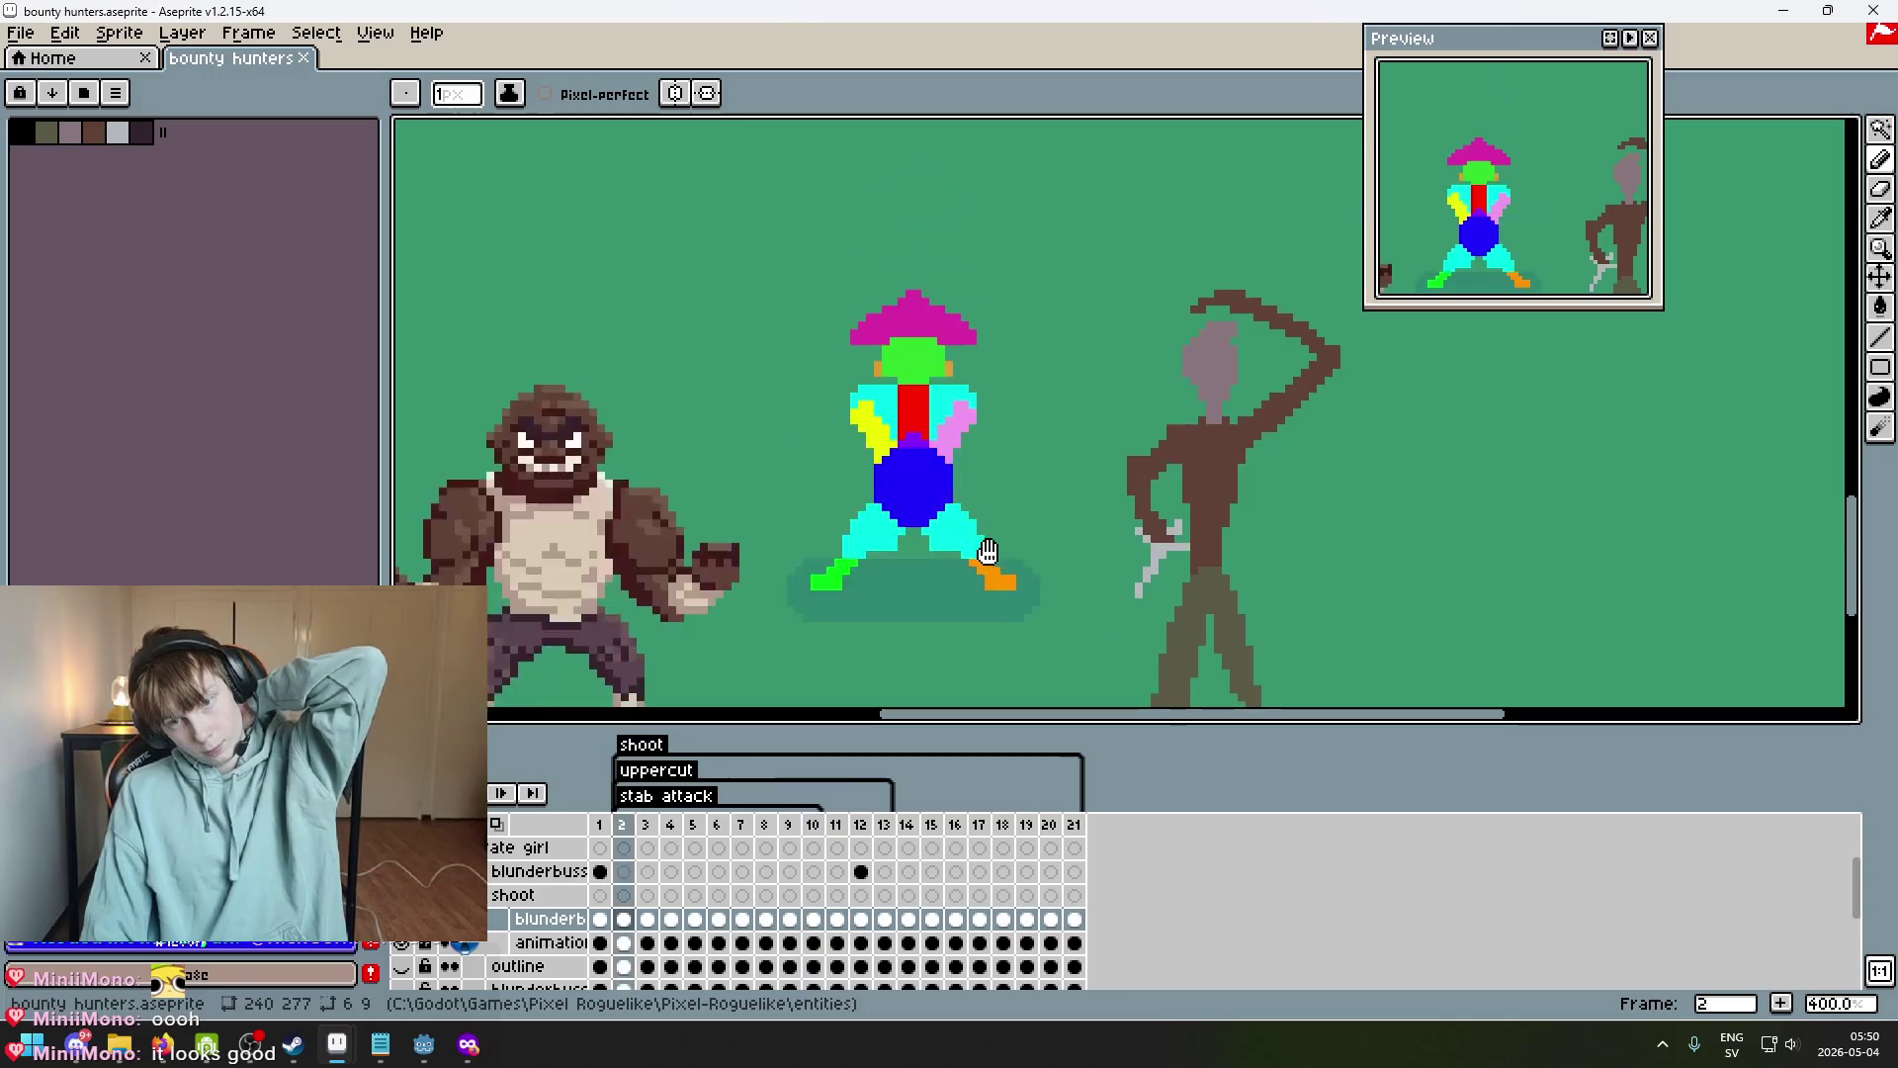
{"action": "scroll", "coordinate": [987, 550], "scroll_direction": "down", "scroll_amount": 2}
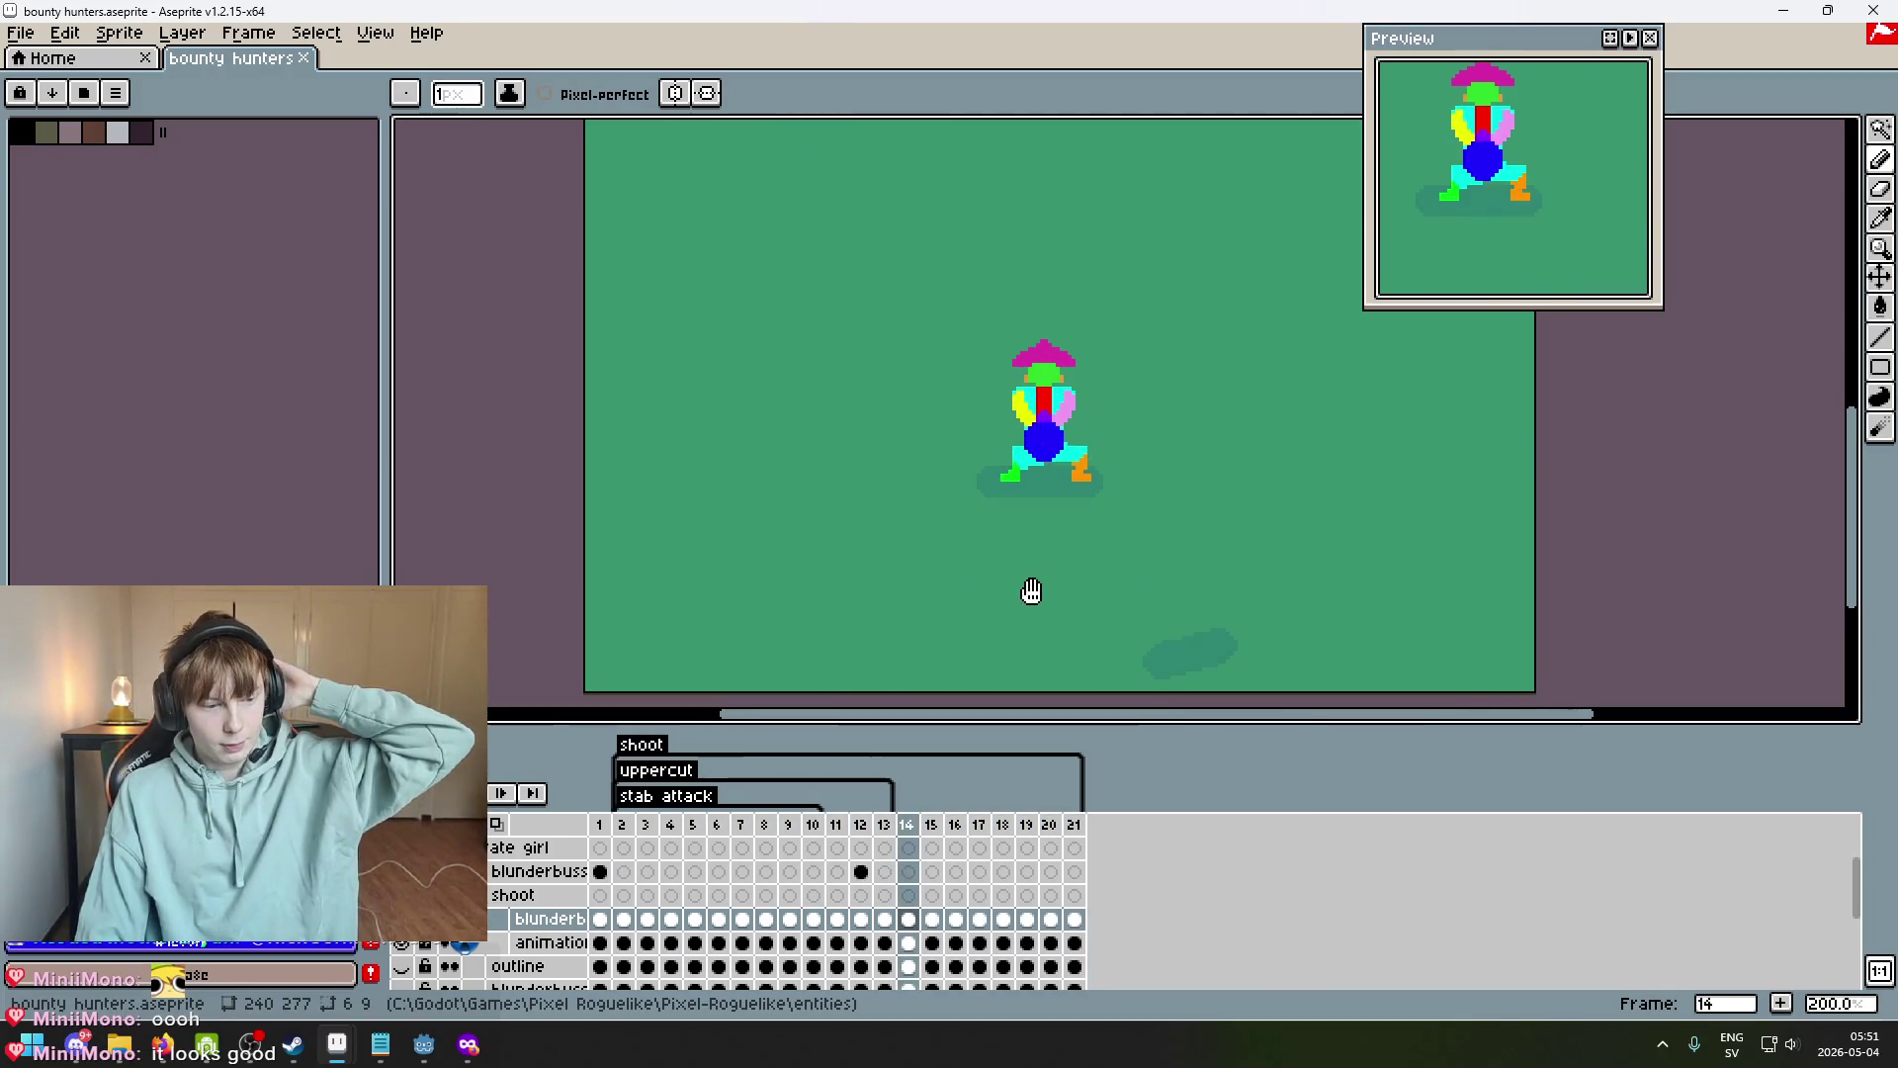
Pan and zoom so the whole animated character is in view while it loops.
{"action": "left_click_drag", "start_coordinate": [1029, 584], "coordinate": [893, 652]}
{"action": "scroll", "coordinate": [978, 585], "scroll_direction": "up", "scroll_amount": 2}
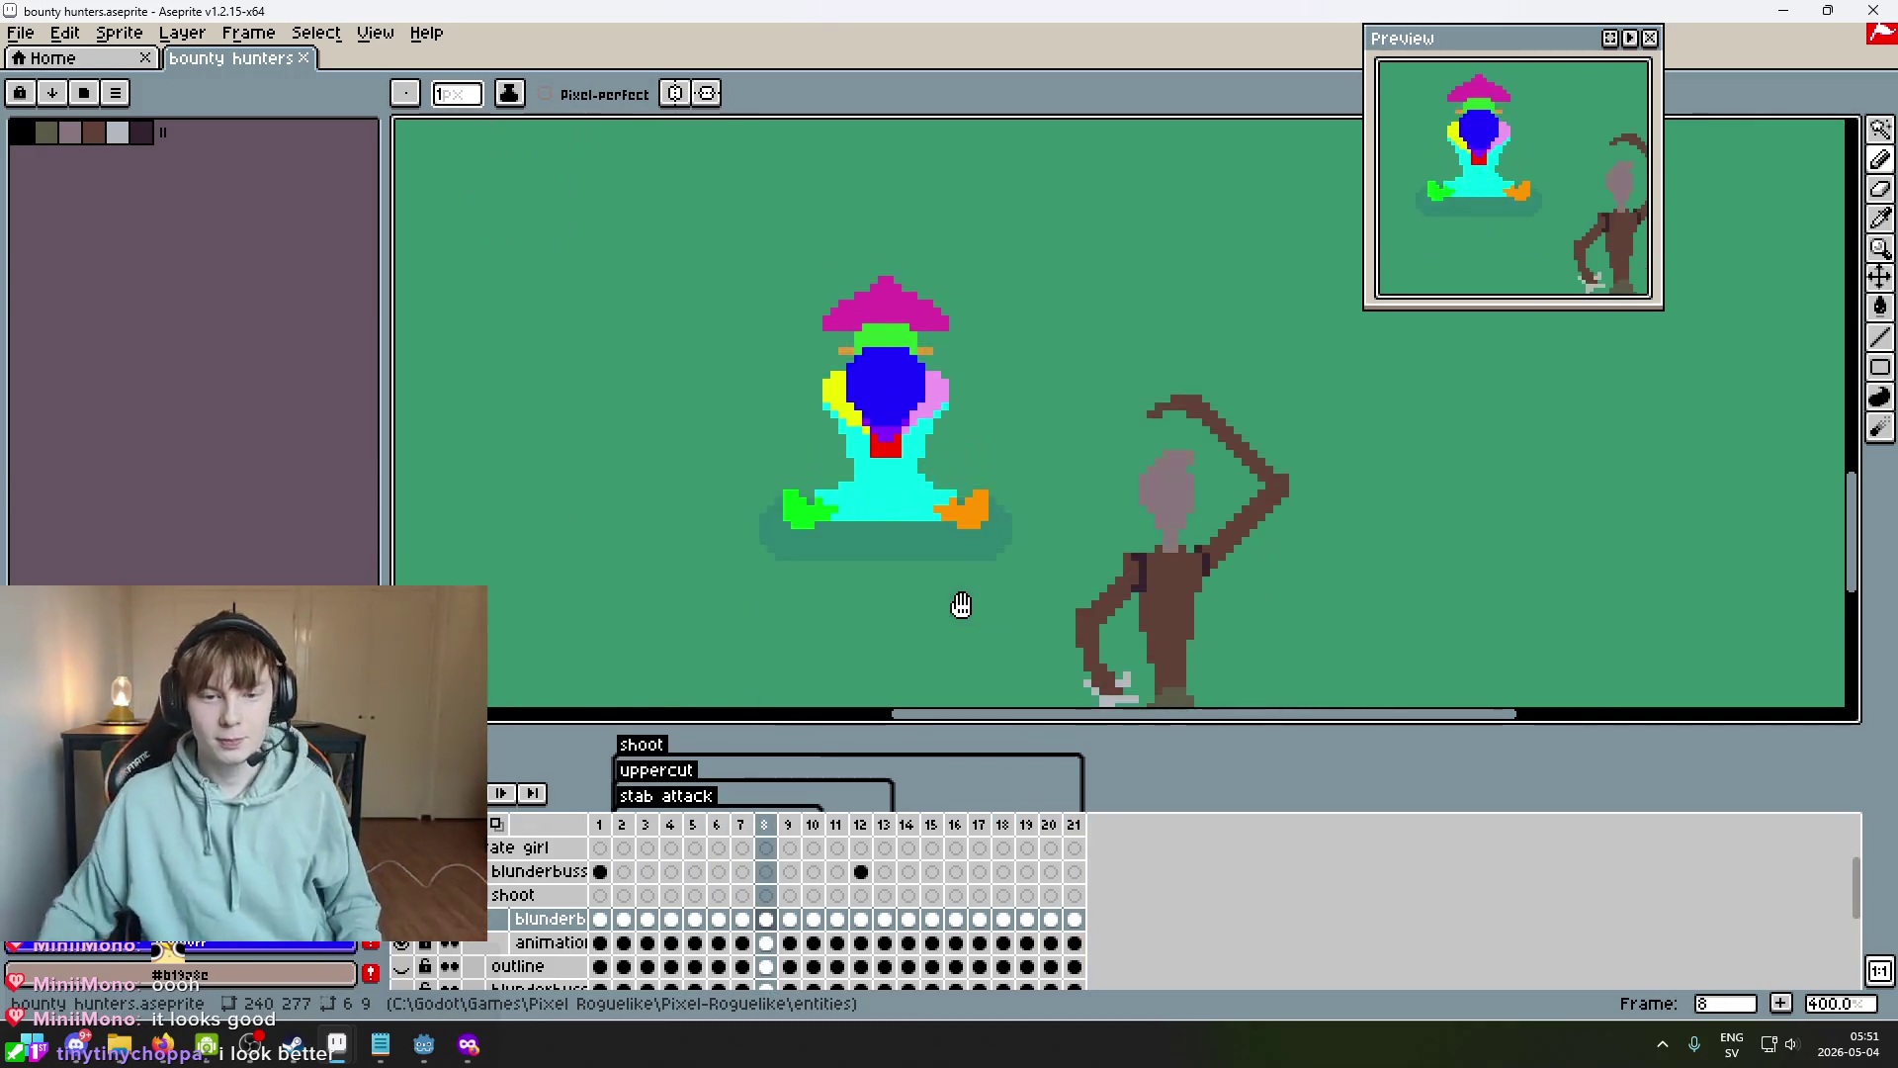
{"action": "scroll", "coordinate": [869, 518], "scroll_direction": "down", "scroll_amount": 1}
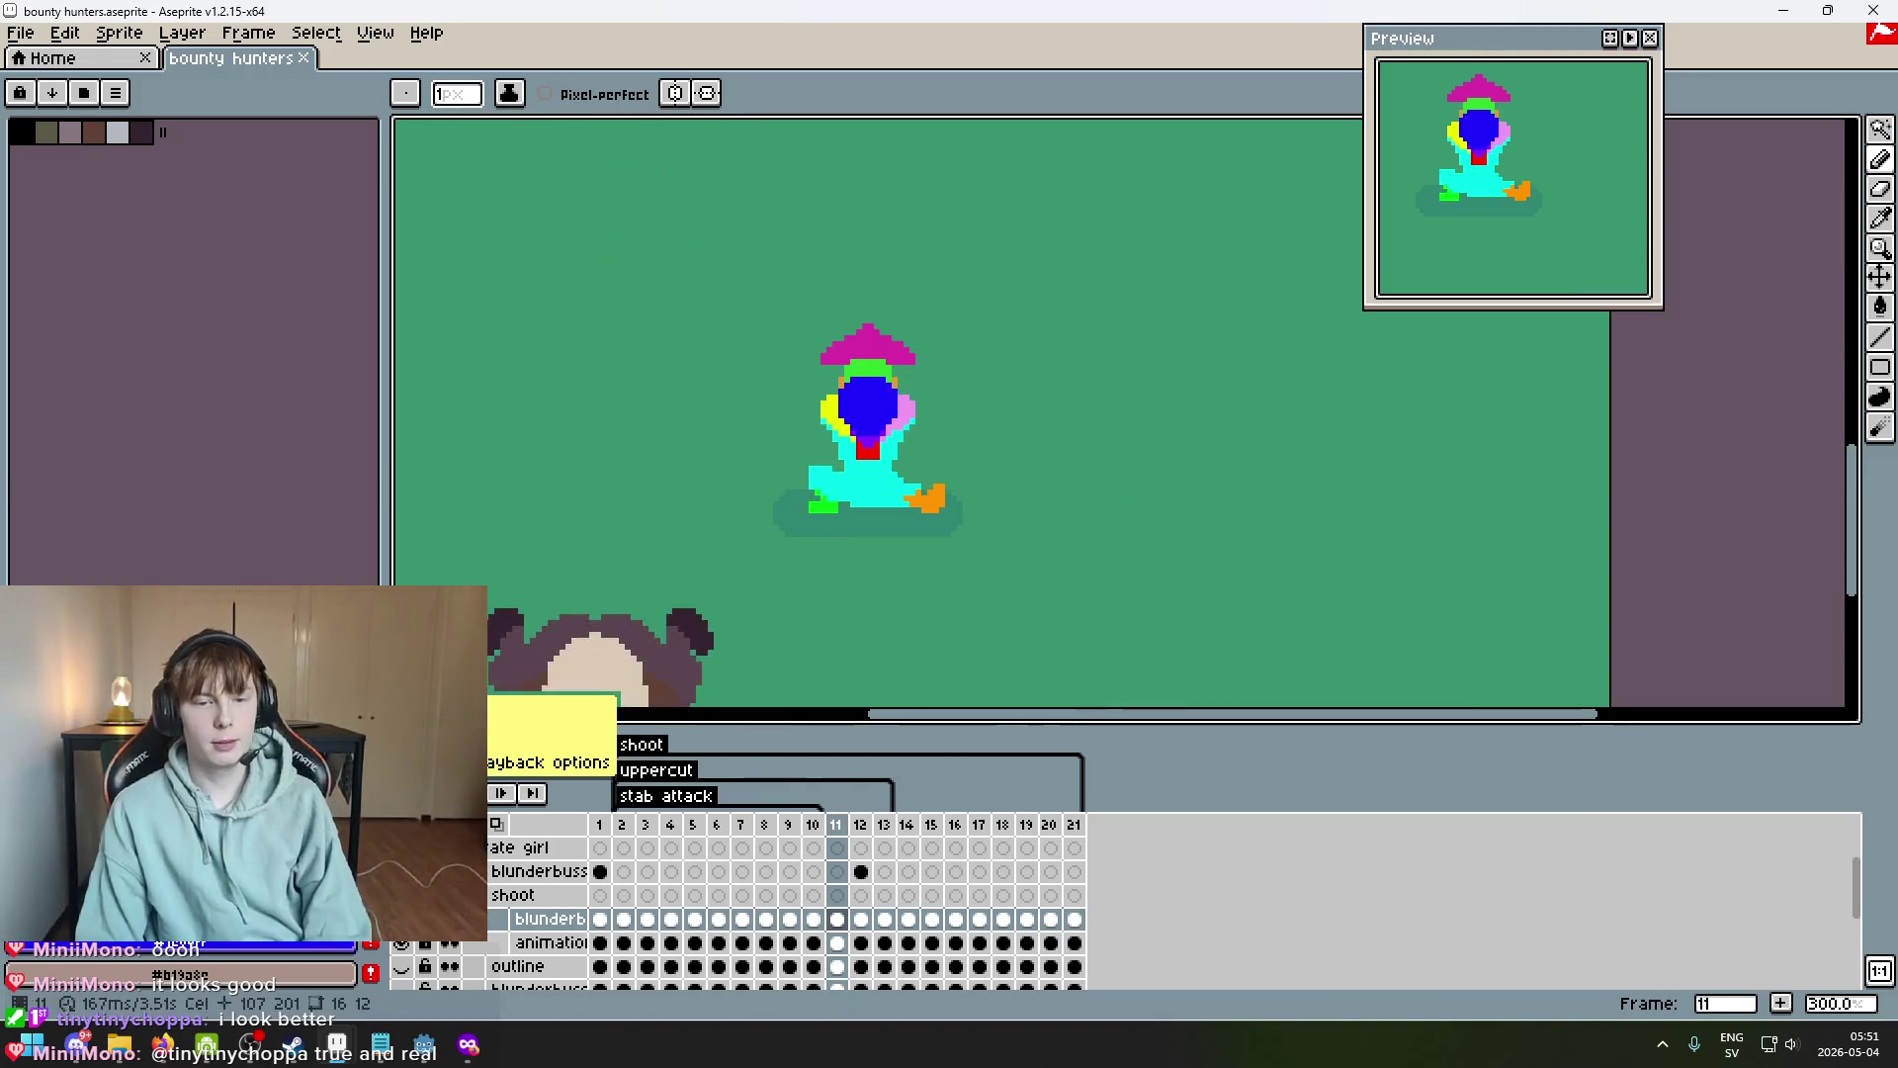
{"action": "scroll", "coordinate": [900, 539], "scroll_direction": "up", "scroll_amount": 2}
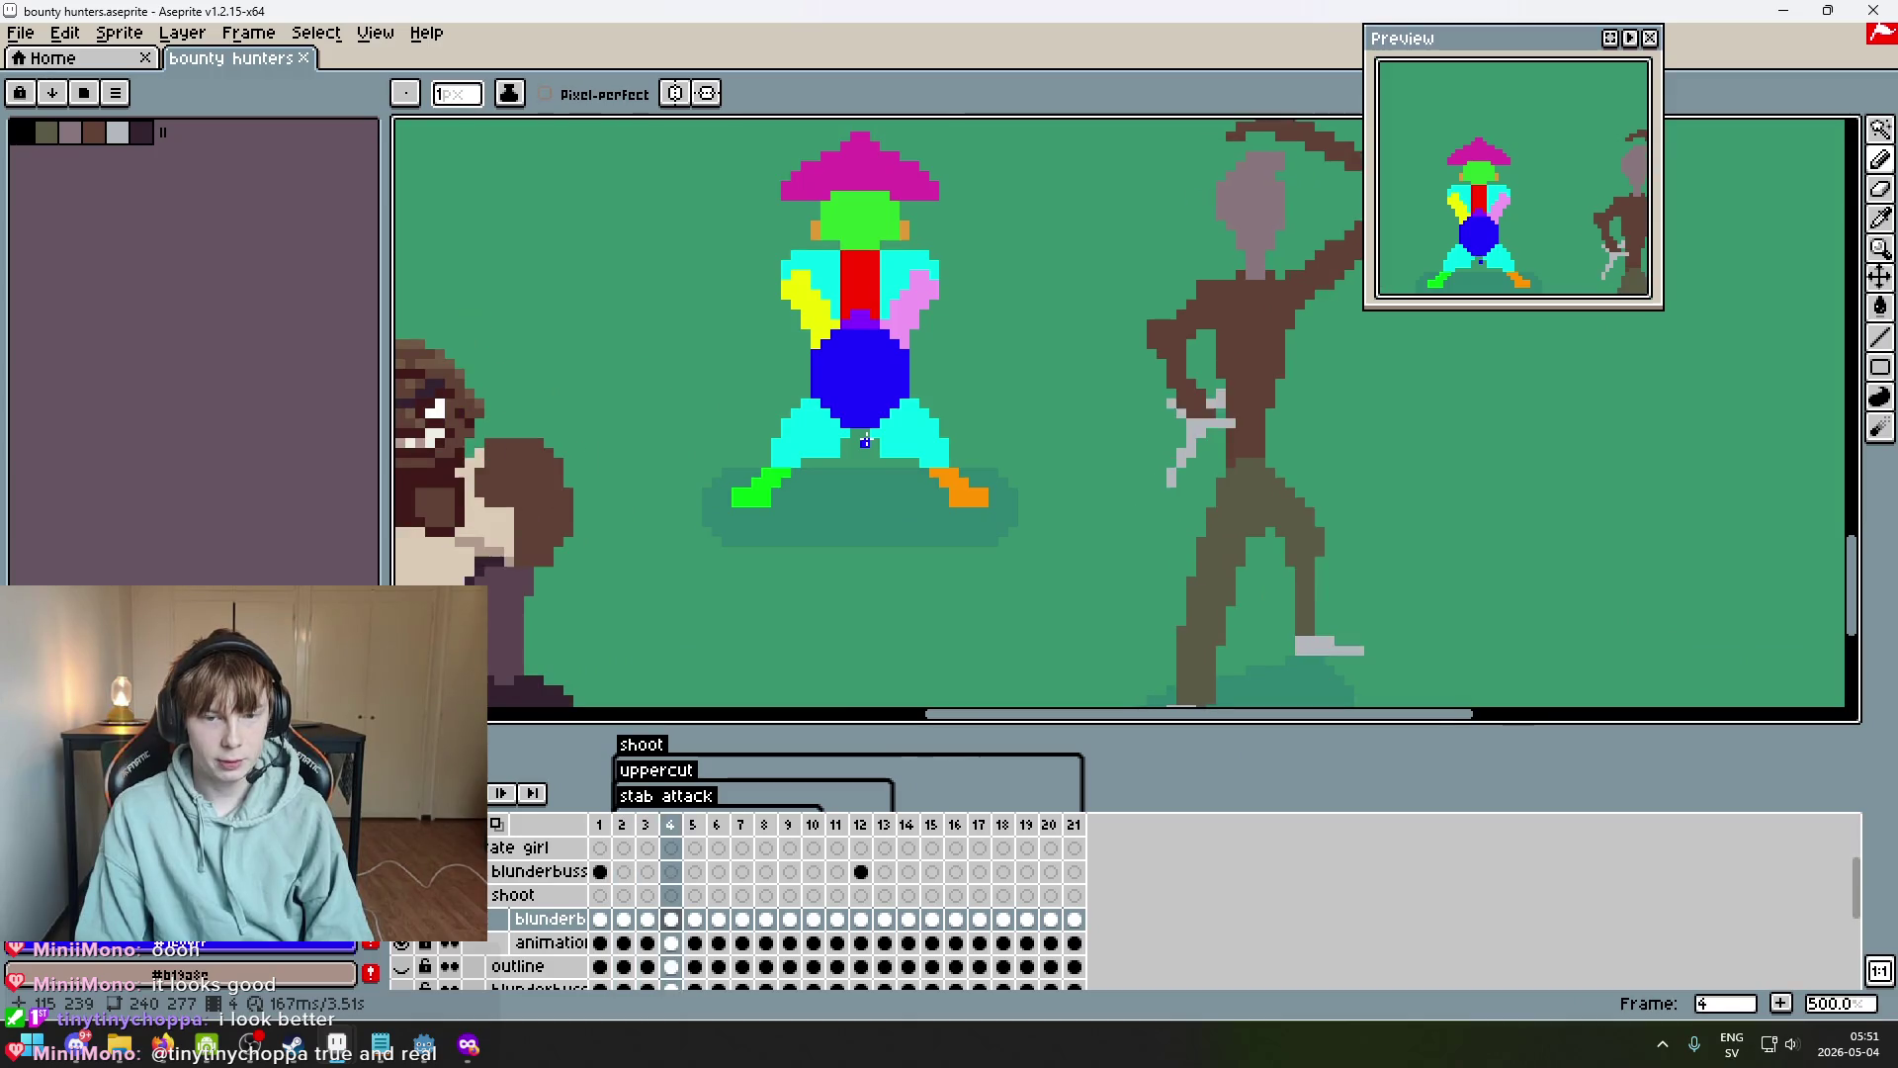
{"action": "left_click_drag", "start_coordinate": [904, 413], "coordinate": [916, 542]}
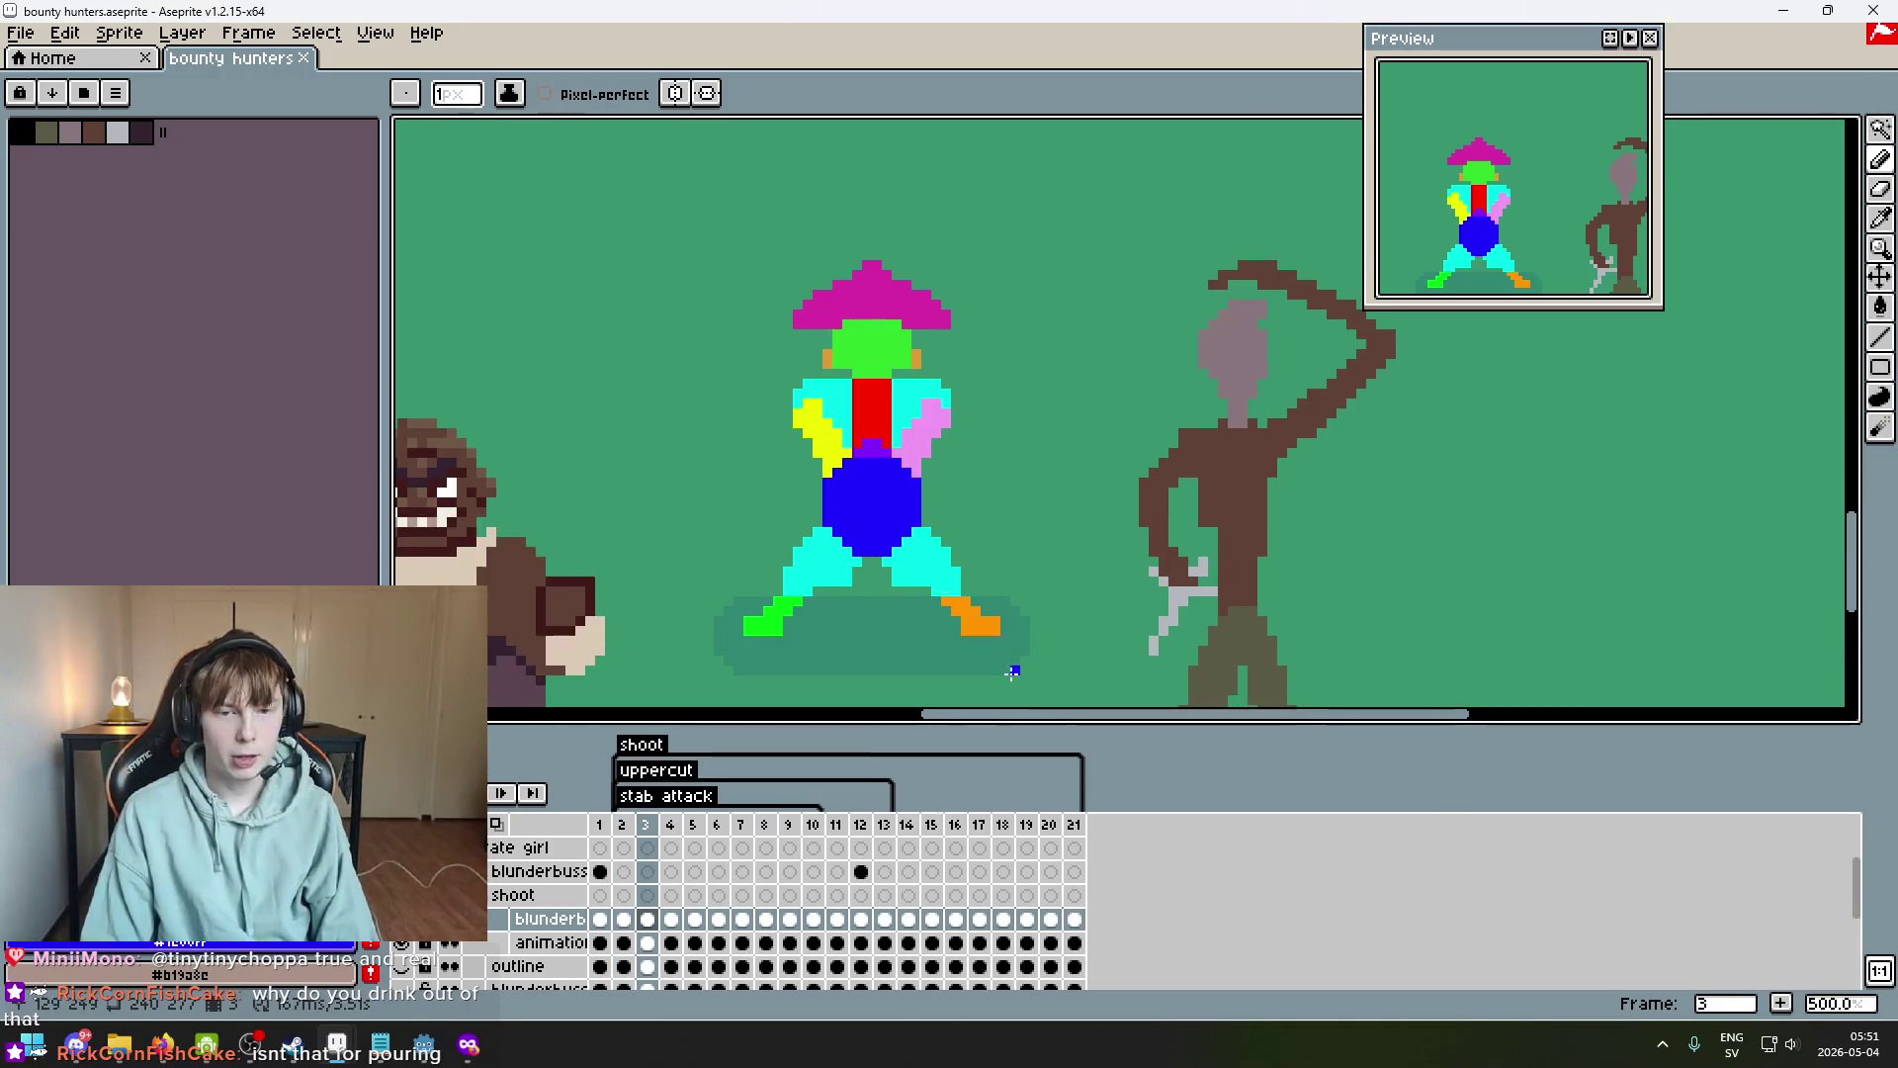
{"action": "left_click_drag", "start_coordinate": [976, 592], "coordinate": [964, 549]}
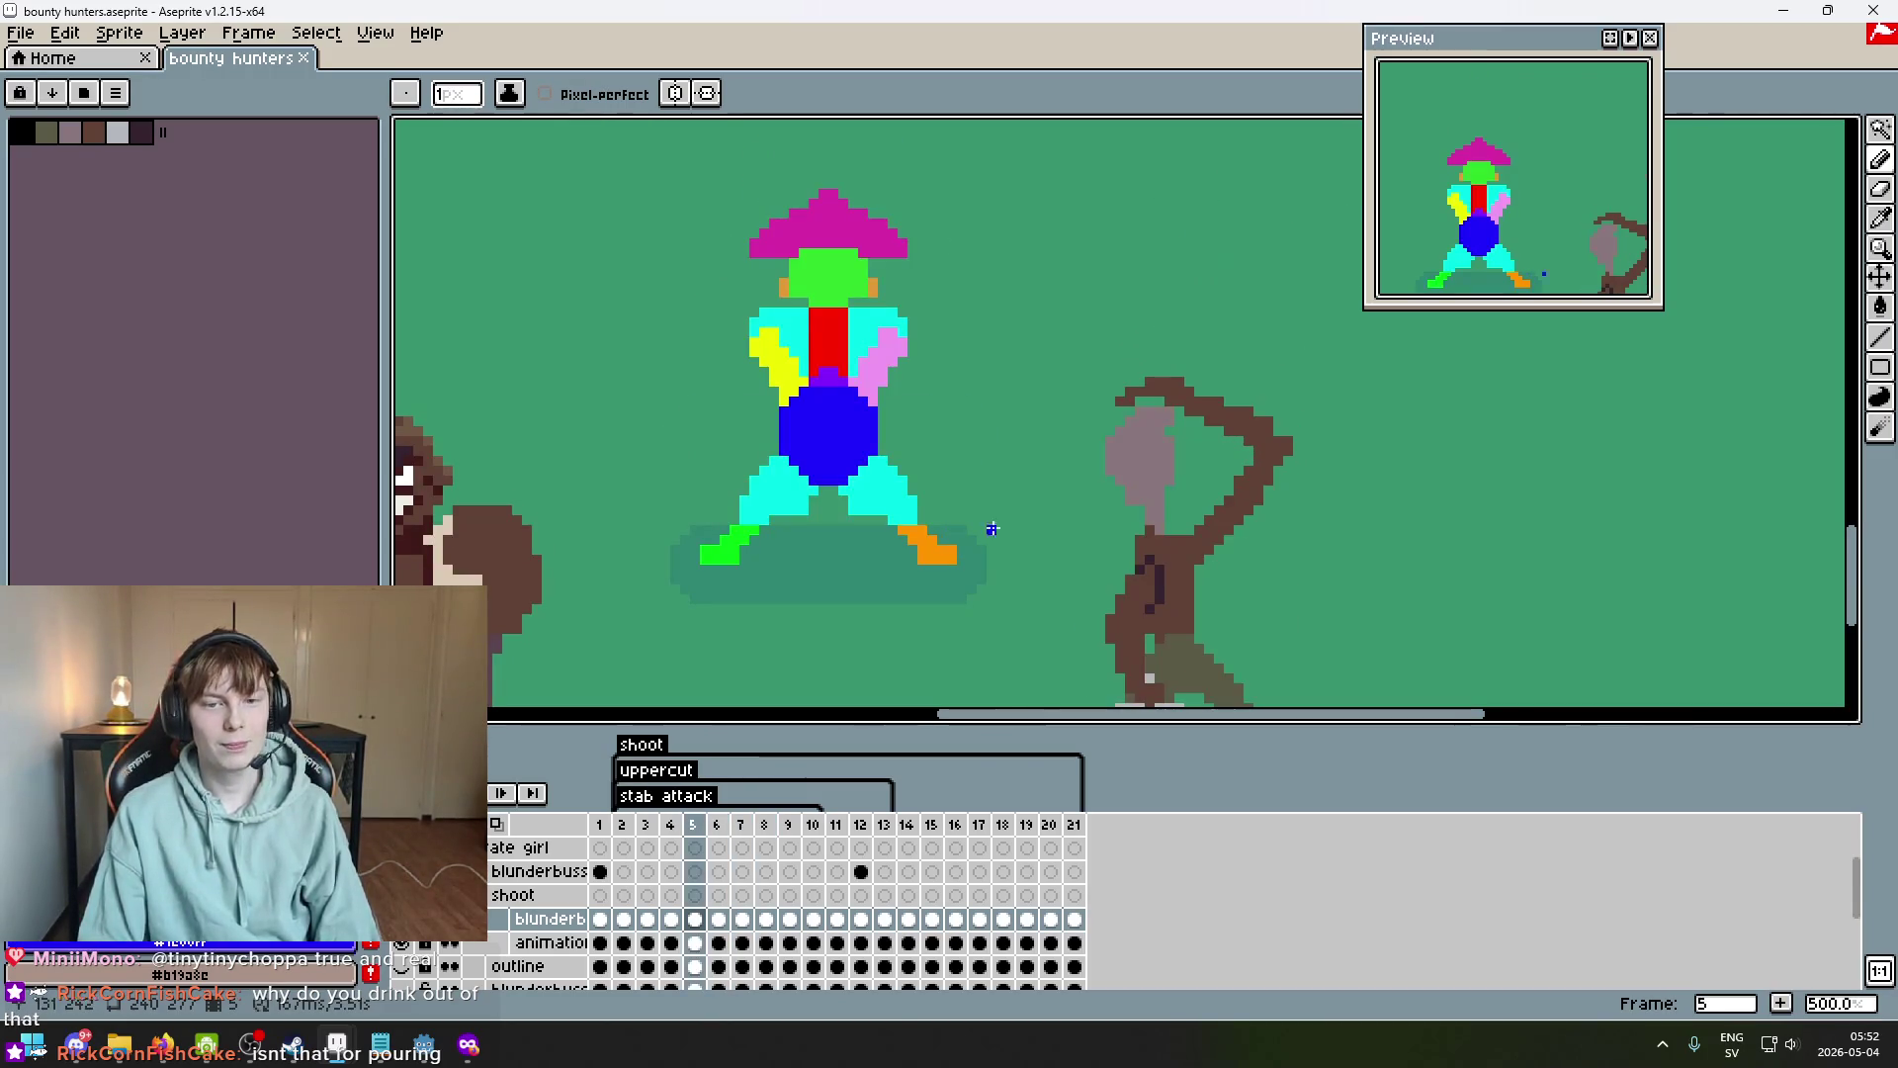
{"action": "left_click", "coordinate": [1881, 163]}
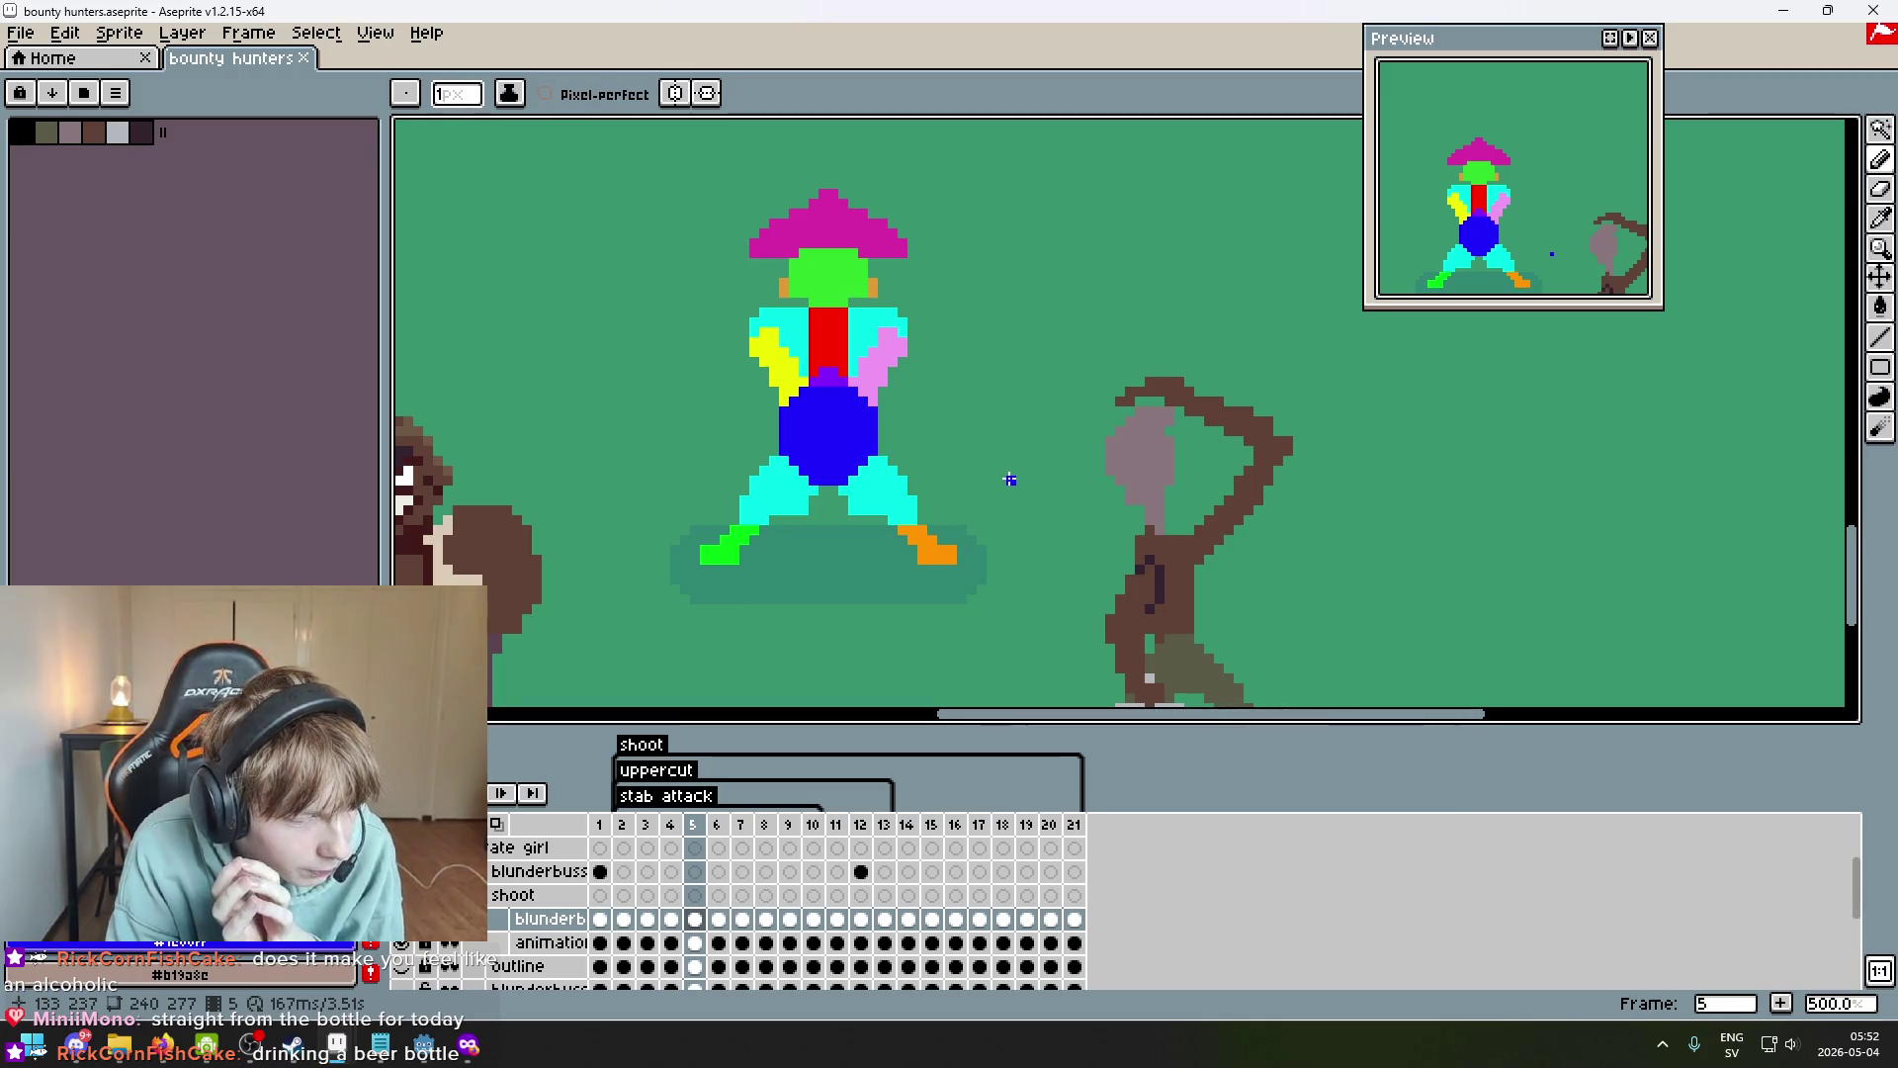
{"action": "scroll", "coordinate": [883, 442], "scroll_direction": "up", "scroll_amount": 1}
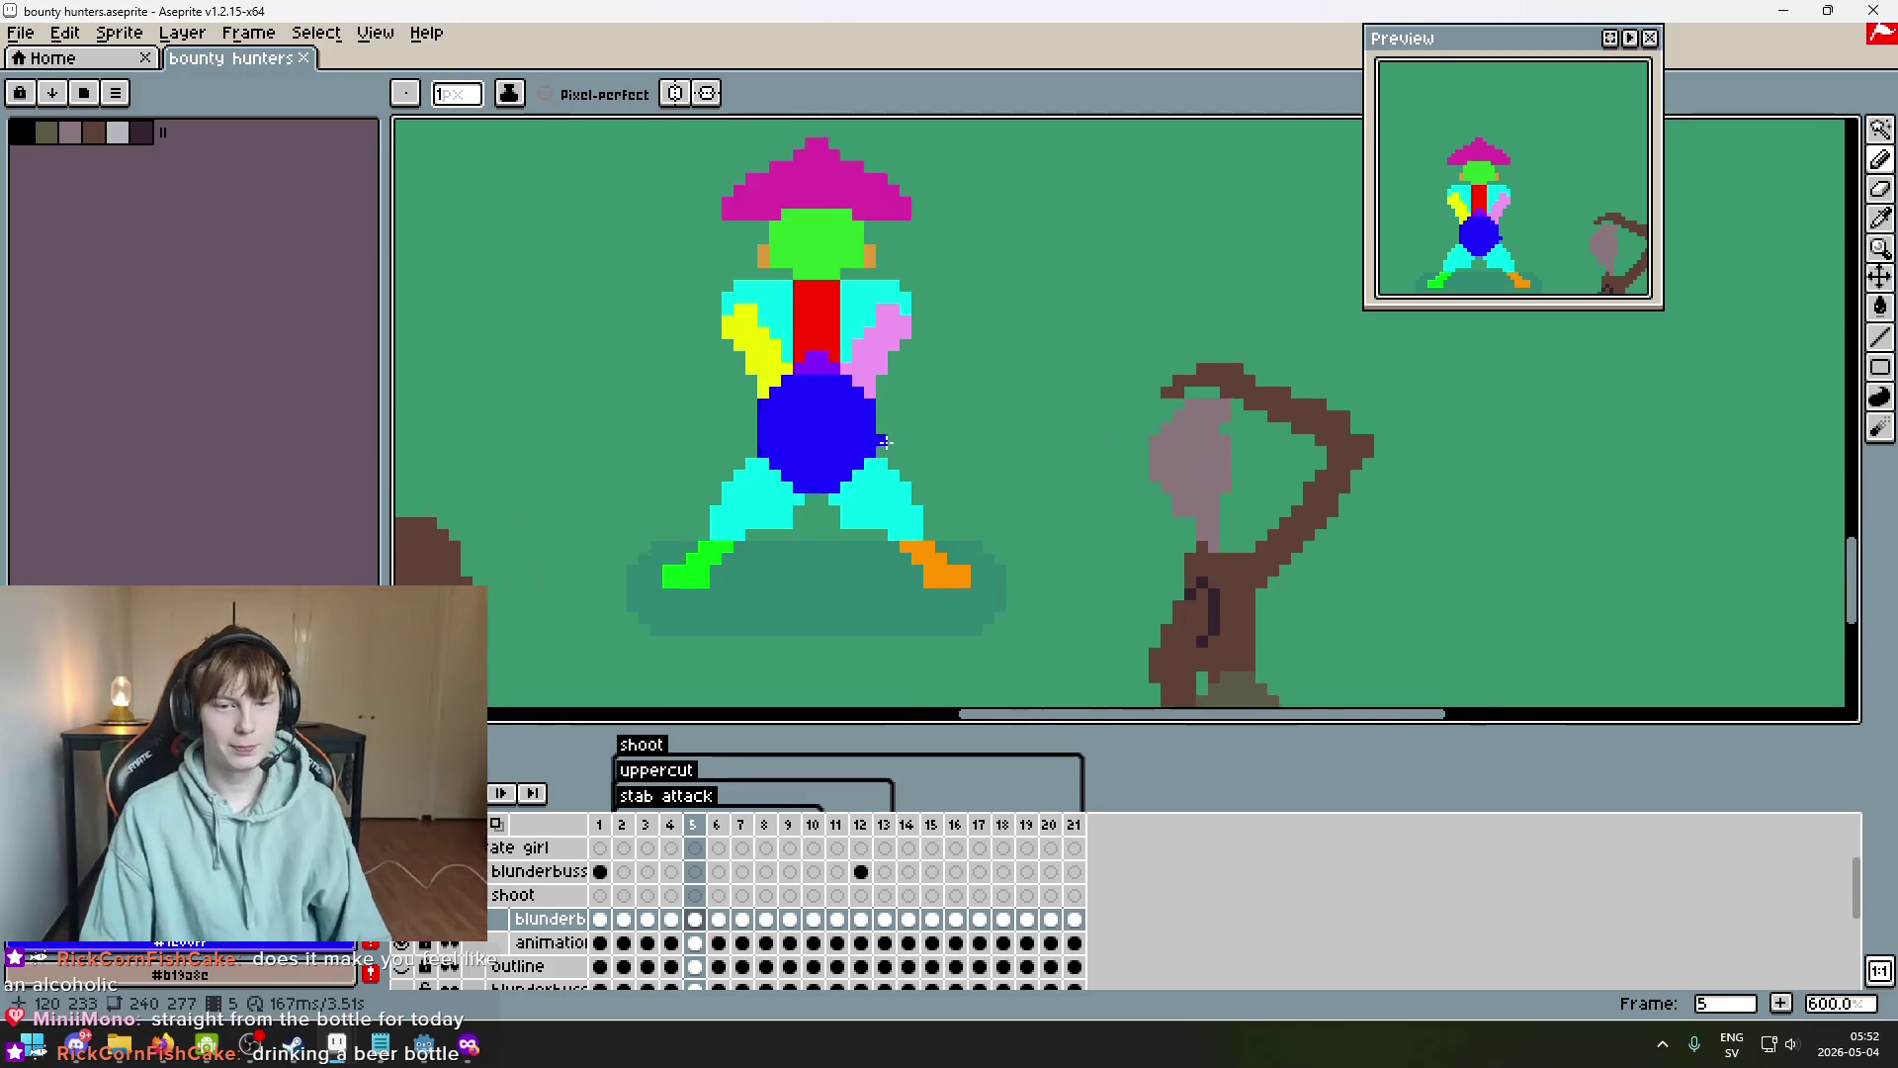
{"action": "key", "text": "Return"}
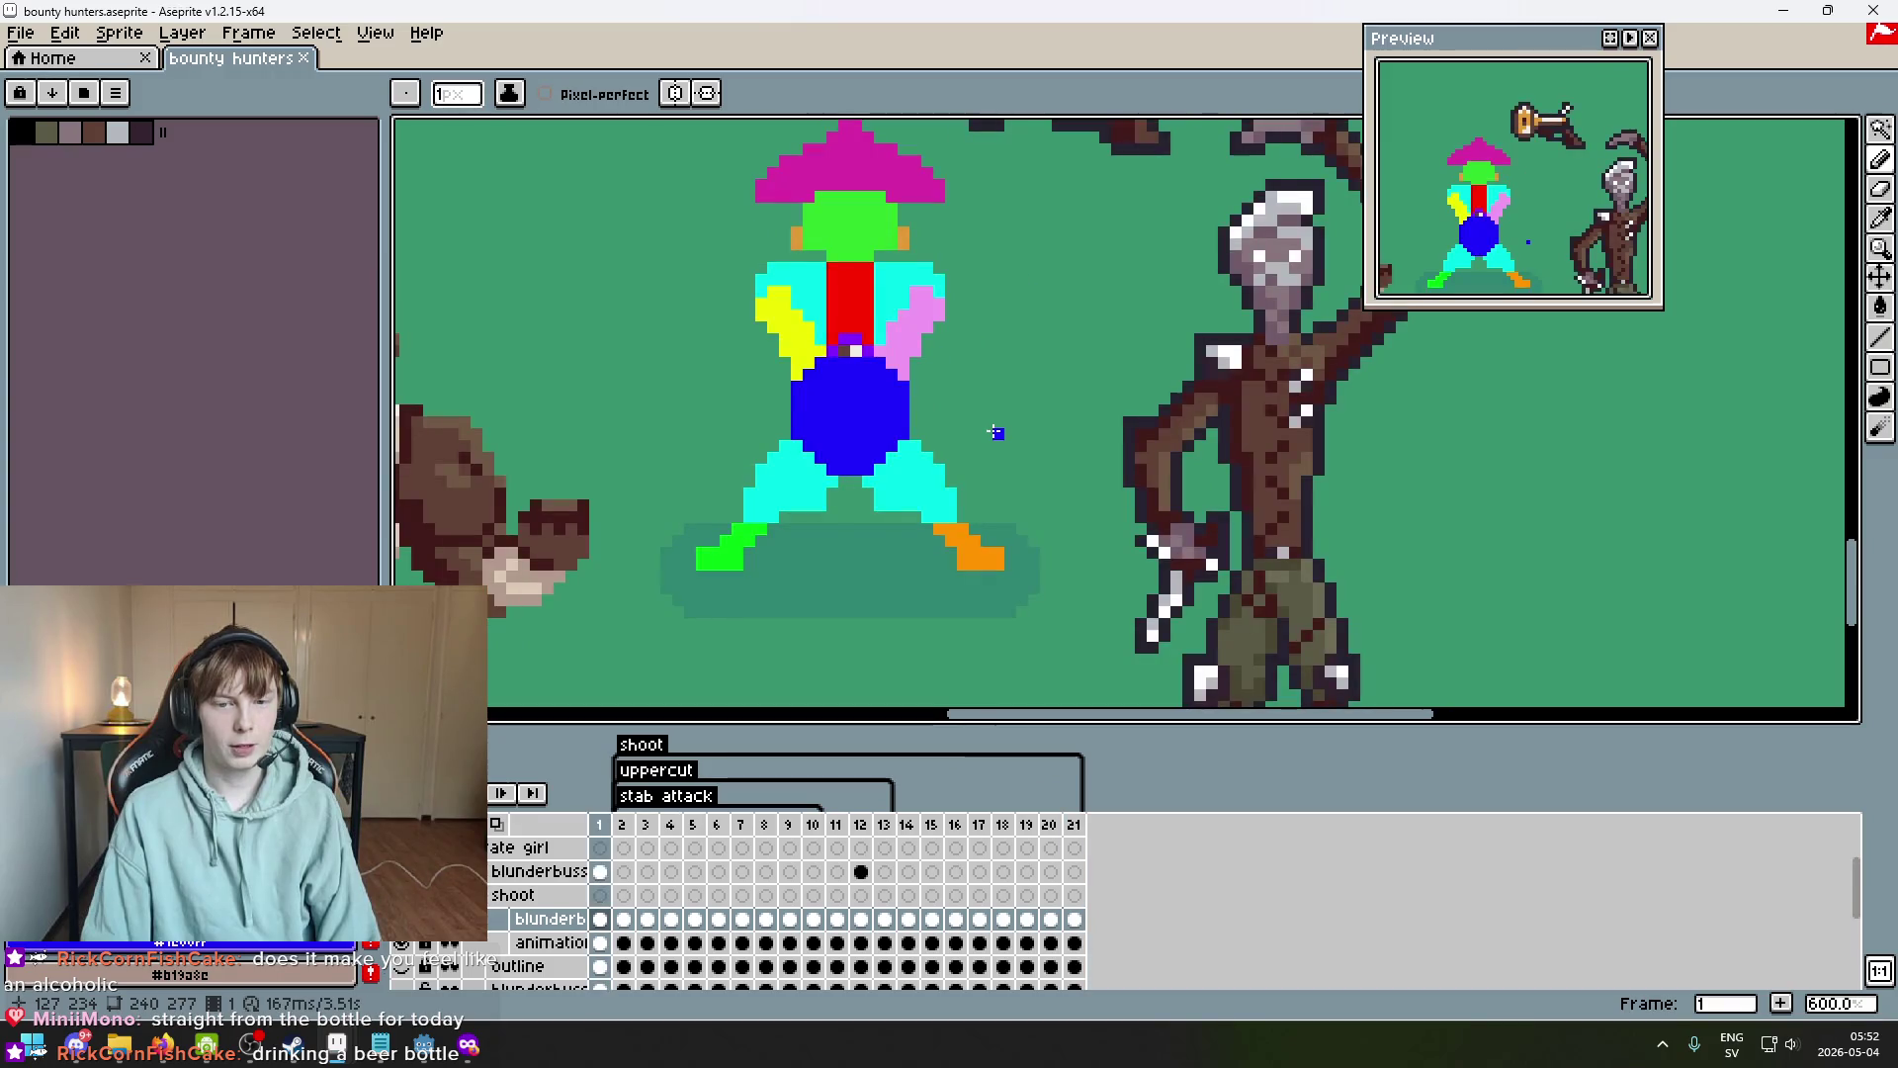
{"action": "scroll", "coordinate": [944, 465], "scroll_direction": "up", "scroll_amount": 4}
{"action": "scroll", "coordinate": [929, 505], "scroll_direction": "down", "scroll_amount": 6}
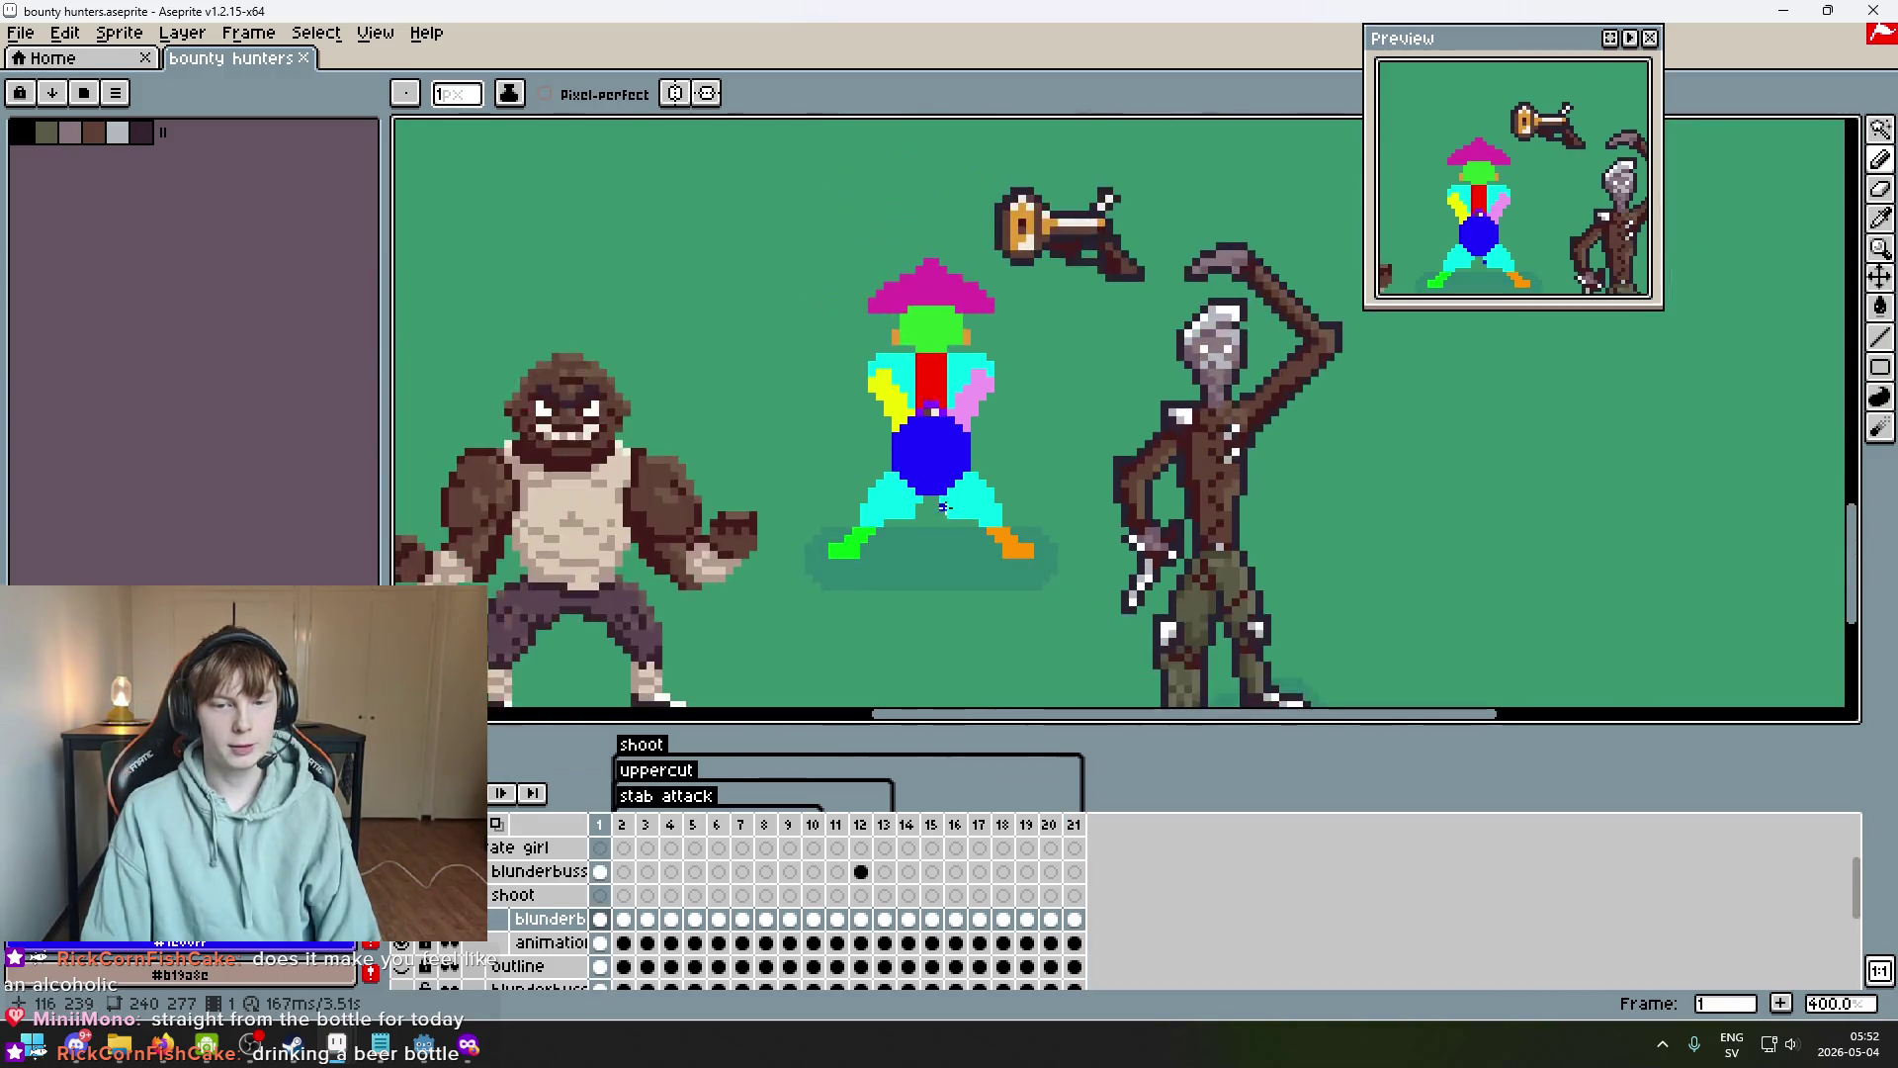
{"action": "scroll", "coordinate": [926, 521], "scroll_direction": "up", "scroll_amount": 2}
{"action": "key", "text": "Return"}
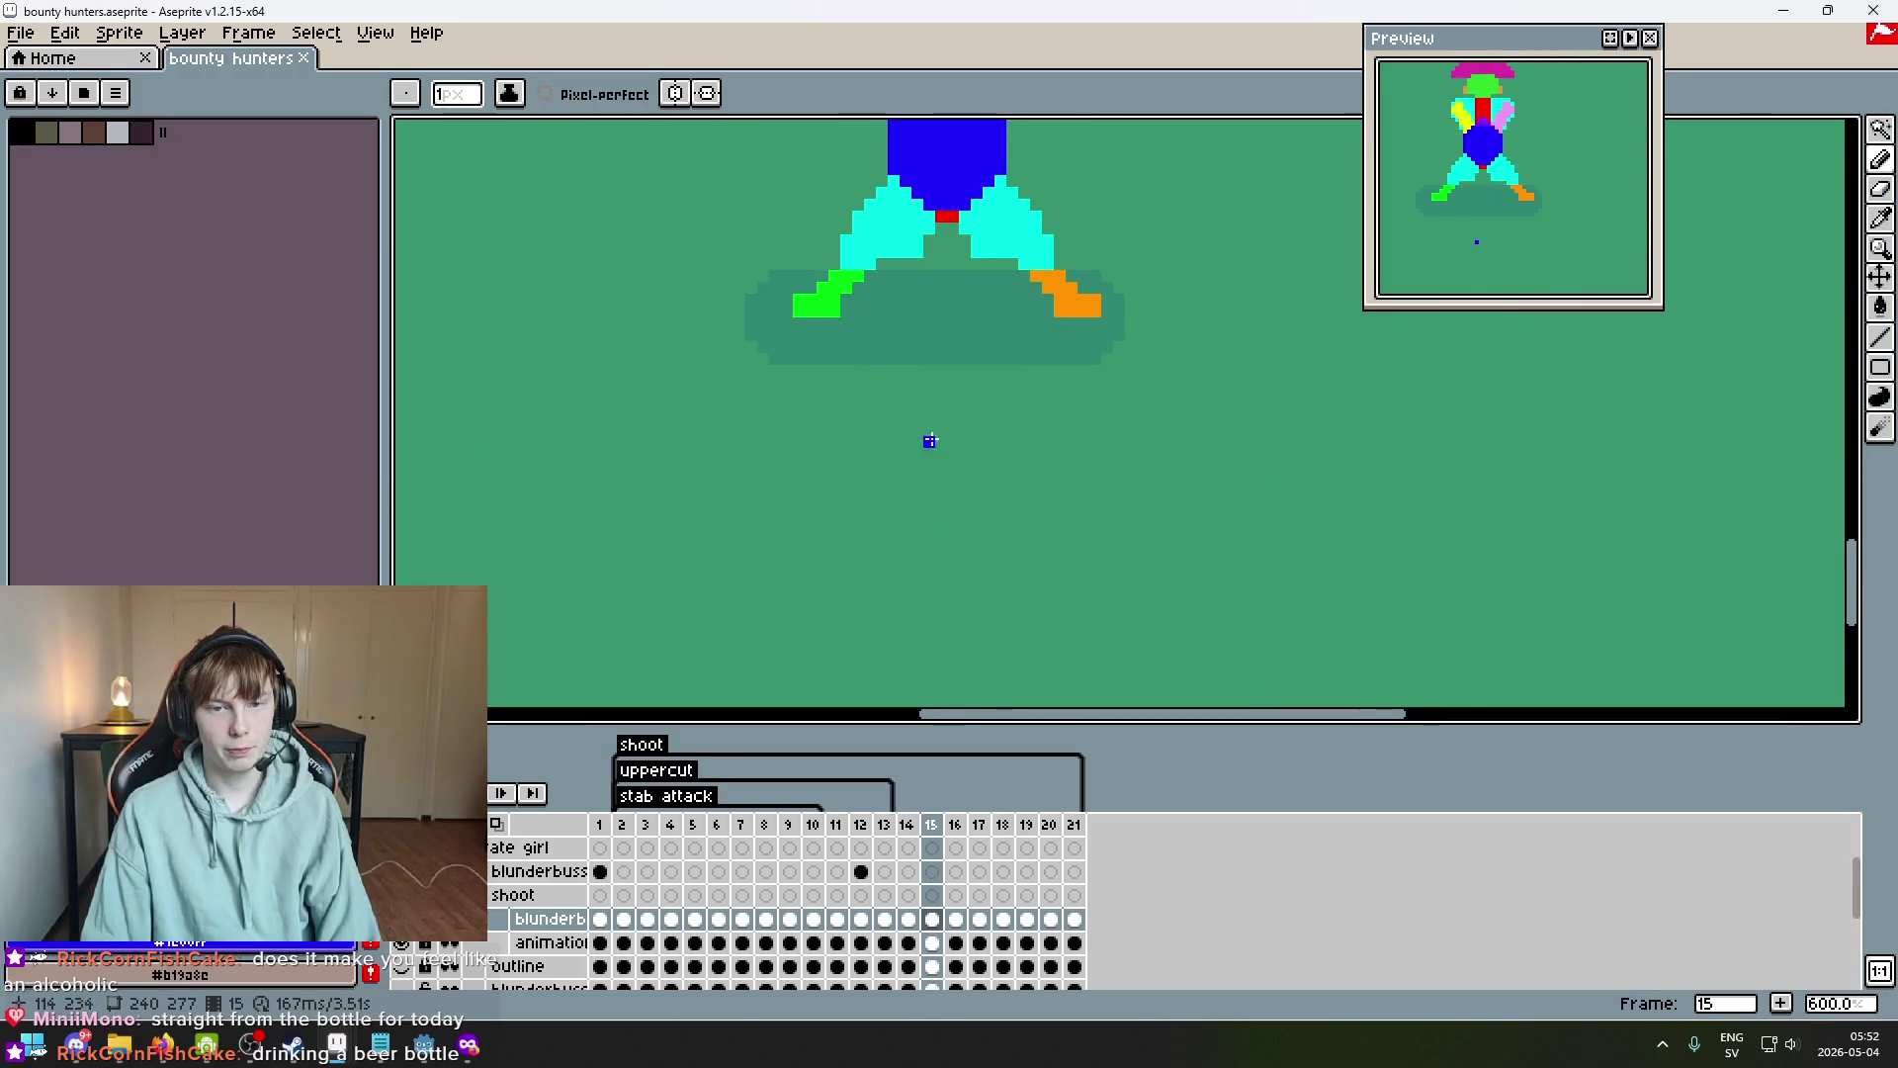
{"action": "scroll", "coordinate": [979, 368], "scroll_direction": "up", "scroll_amount": 1}
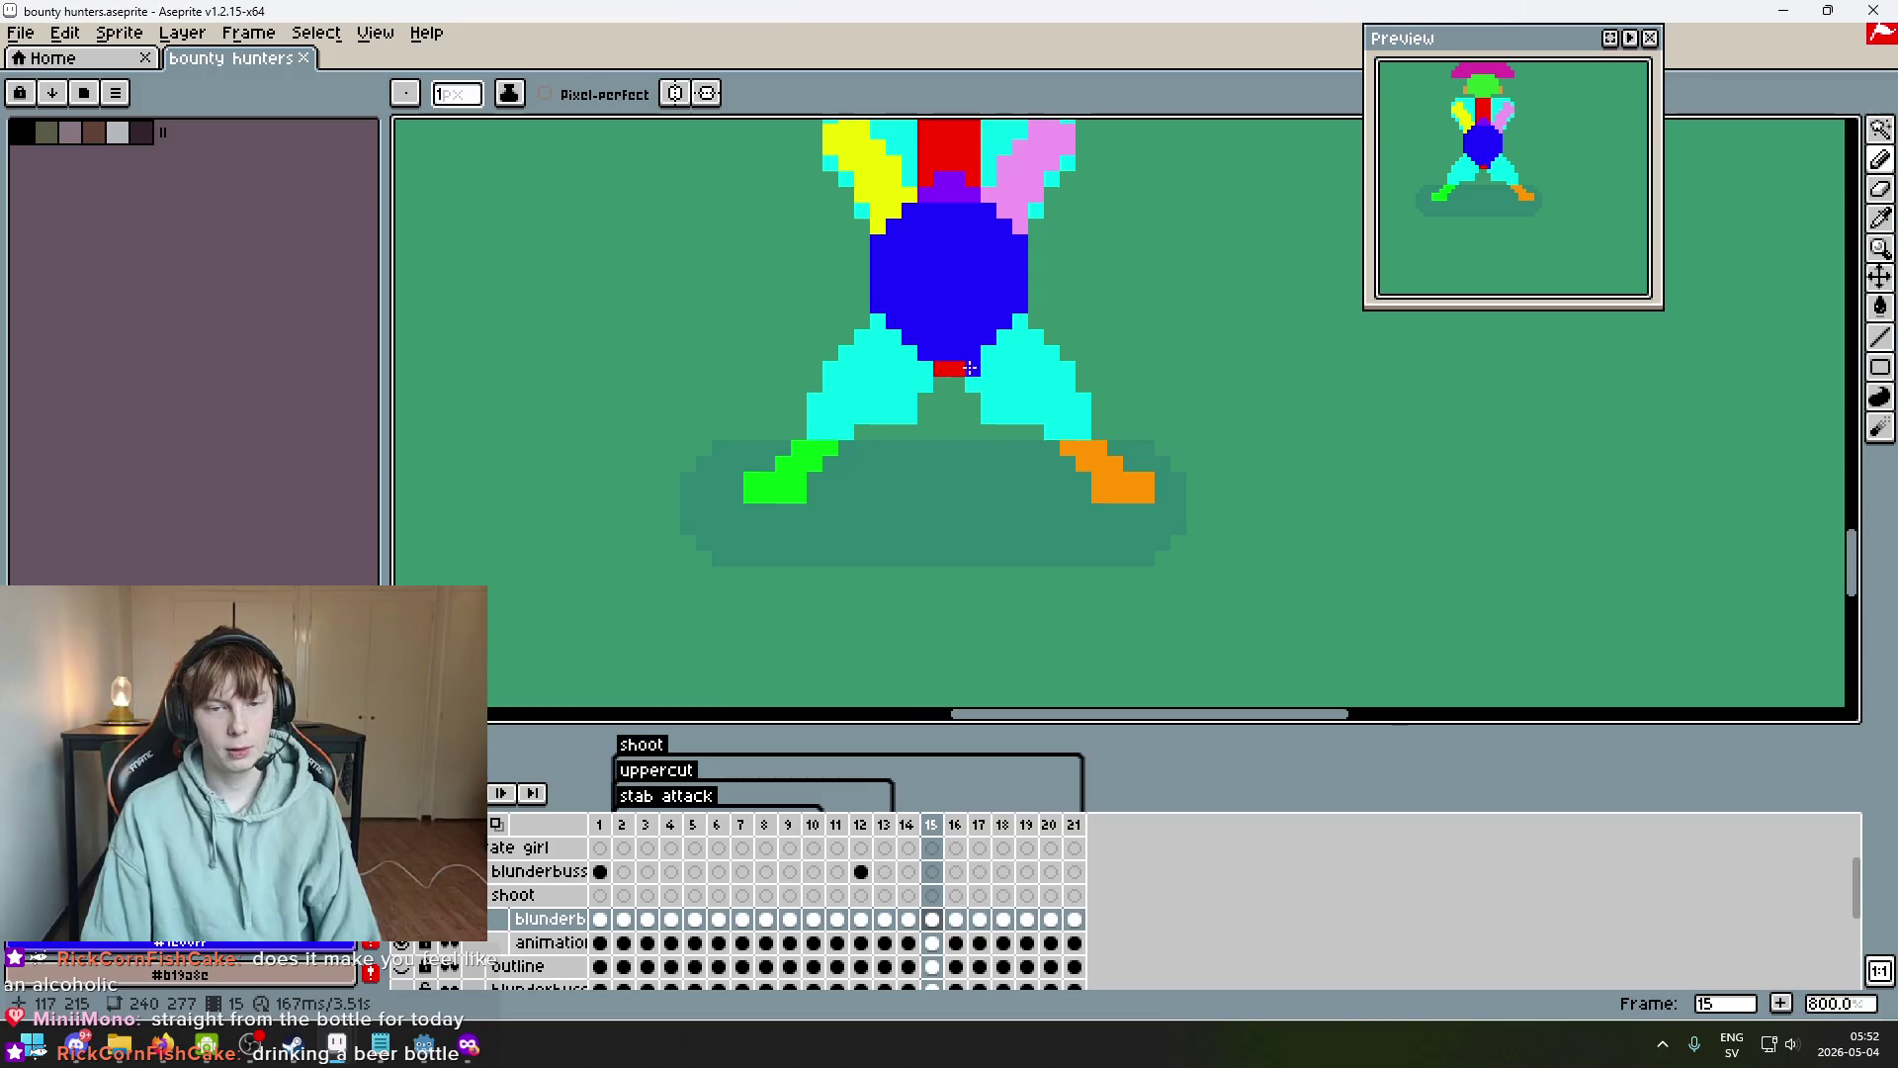
{"action": "key", "text": "i"}
{"action": "key", "text": "b"}
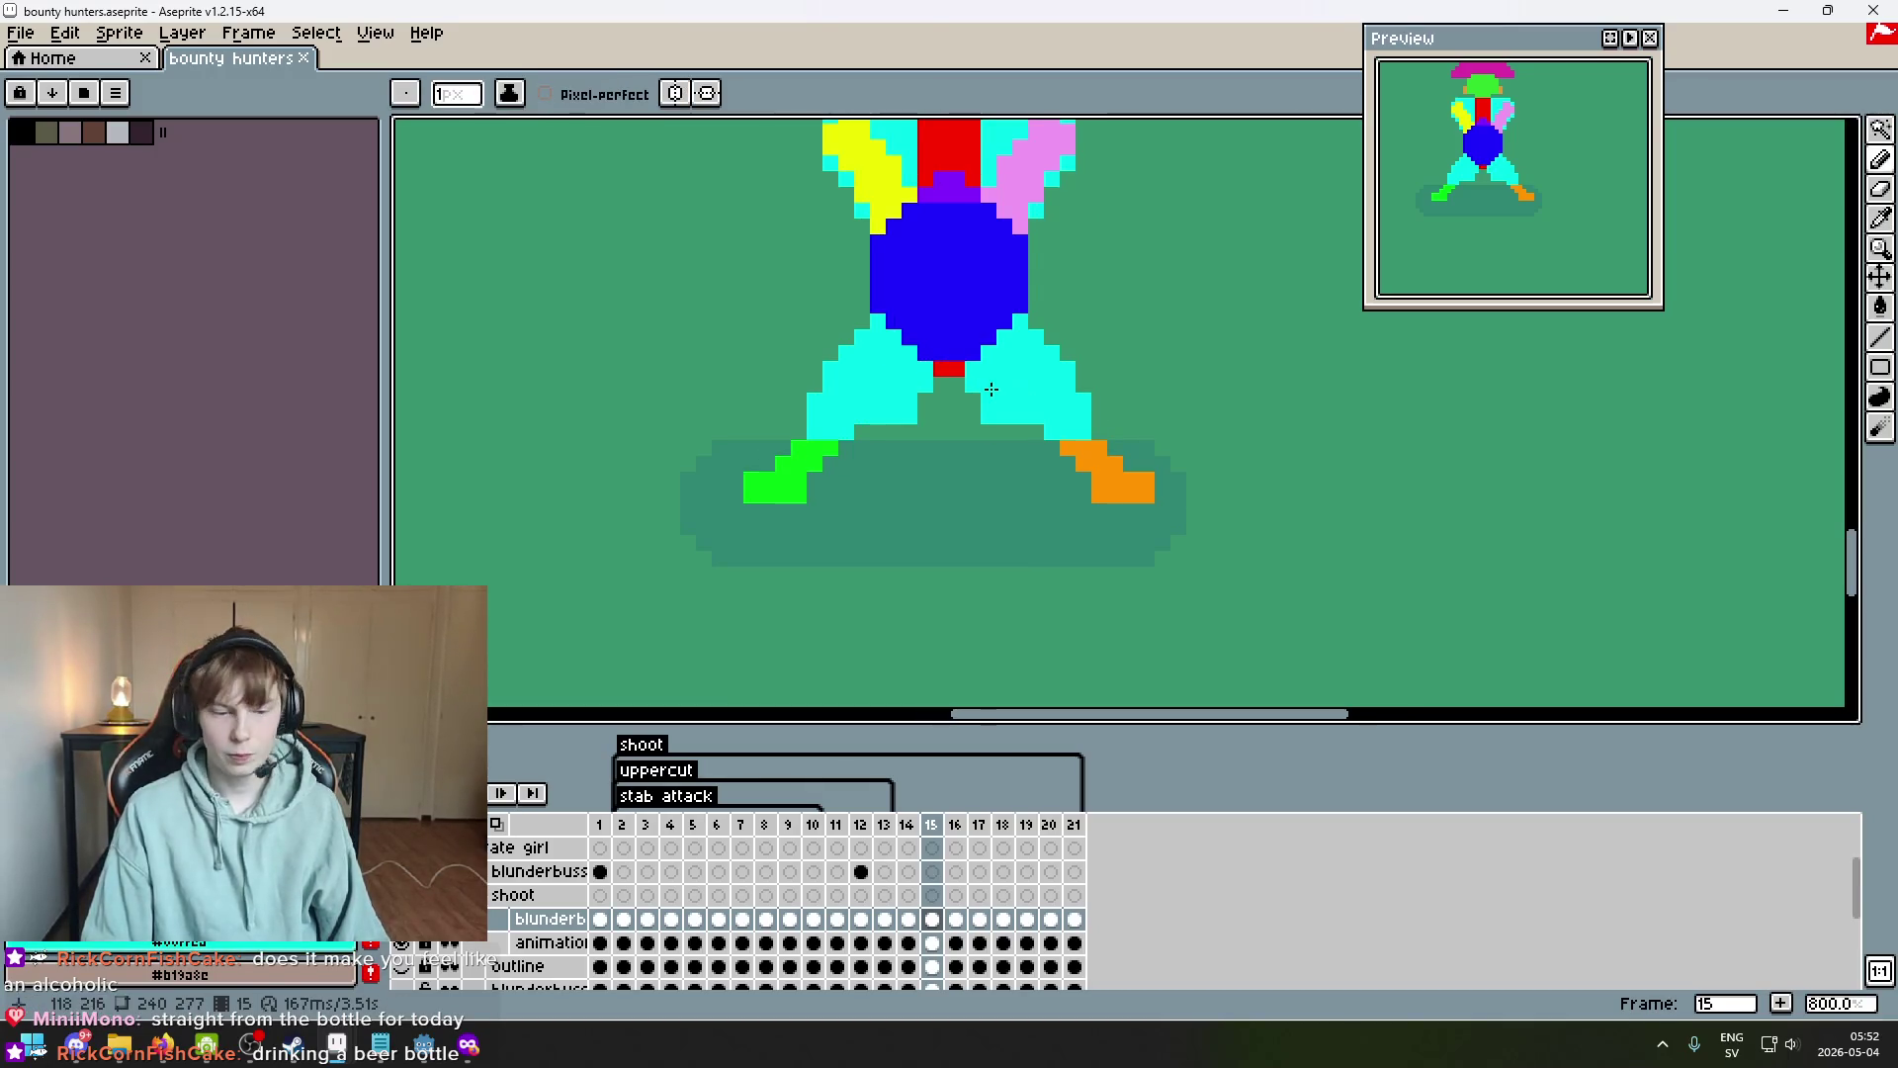
{"action": "left_click", "coordinate": [401, 919]}
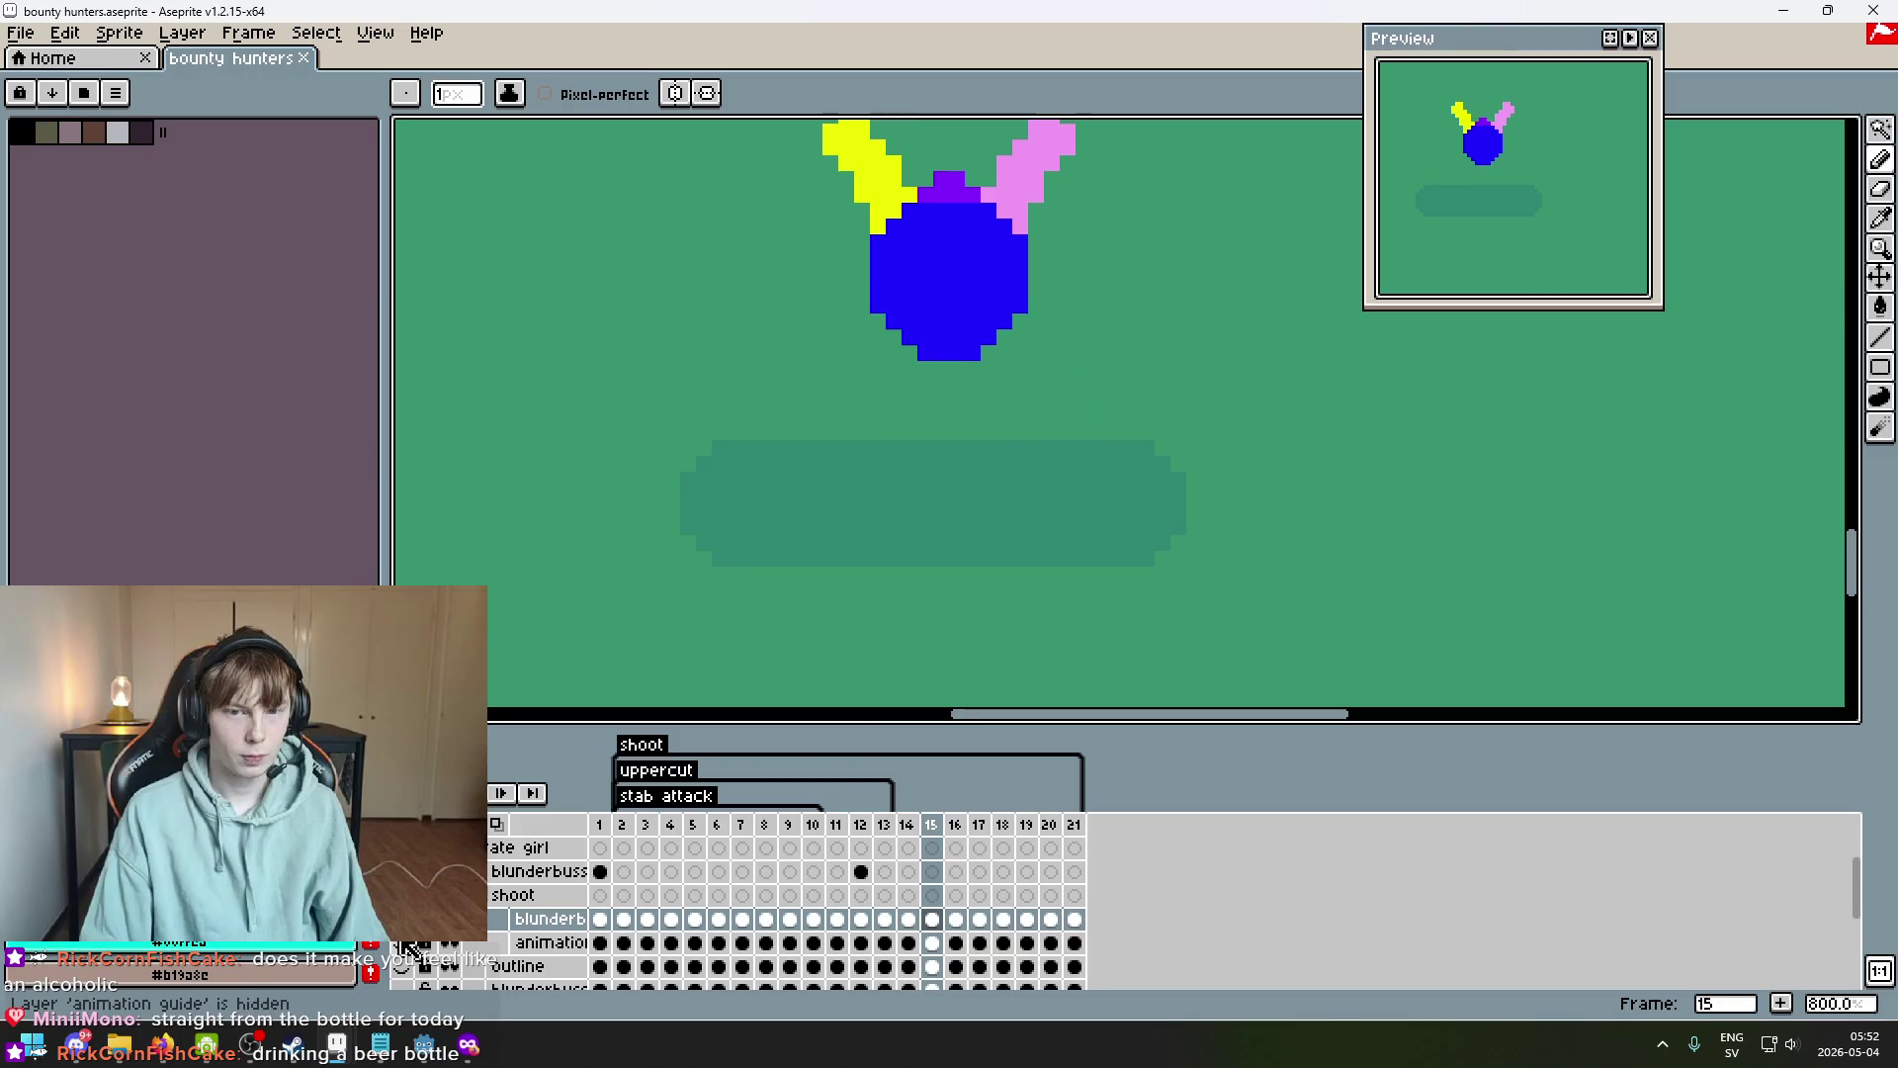
{"action": "left_click", "coordinate": [401, 871]}
{"action": "left_click", "coordinate": [401, 919]}
{"action": "left_click", "coordinate": [401, 918]}
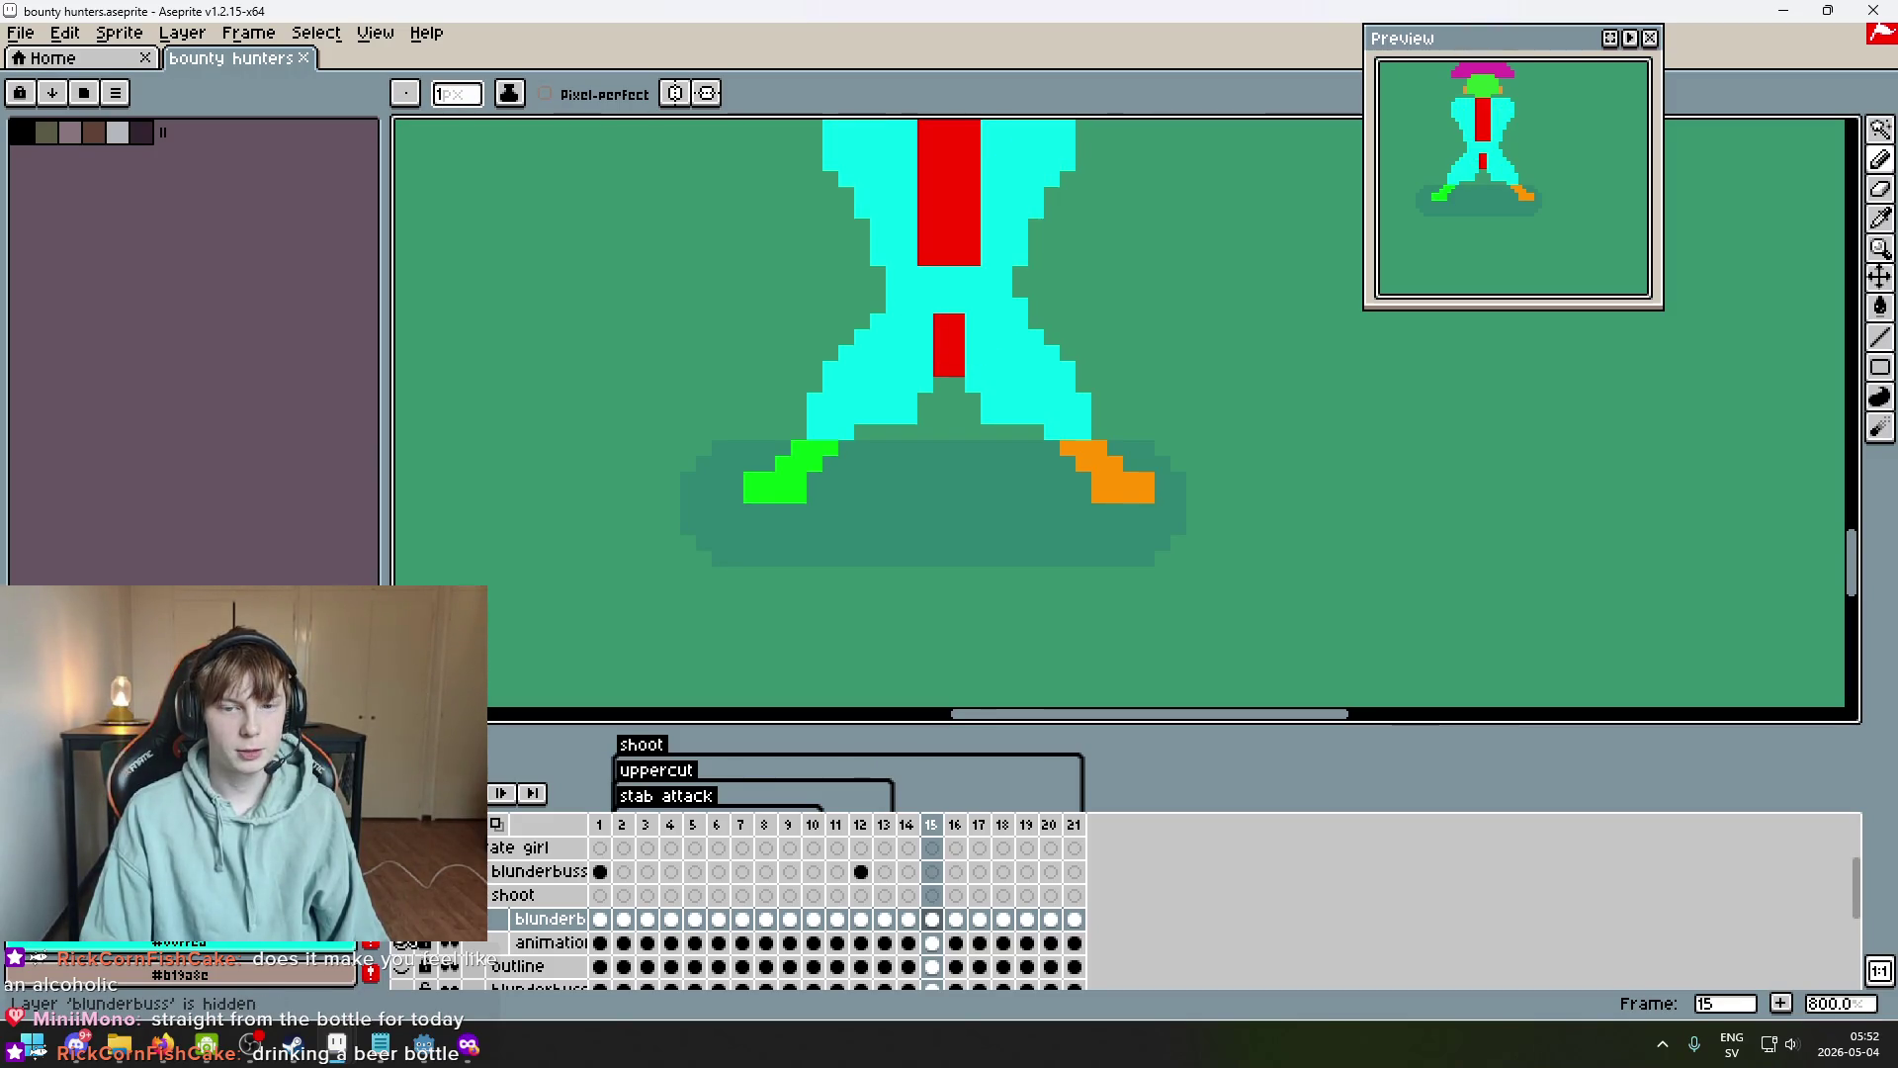
{"action": "left_click", "coordinate": [400, 918]}
{"action": "left_click", "coordinate": [400, 918]}
{"action": "left_click", "coordinate": [400, 919]}
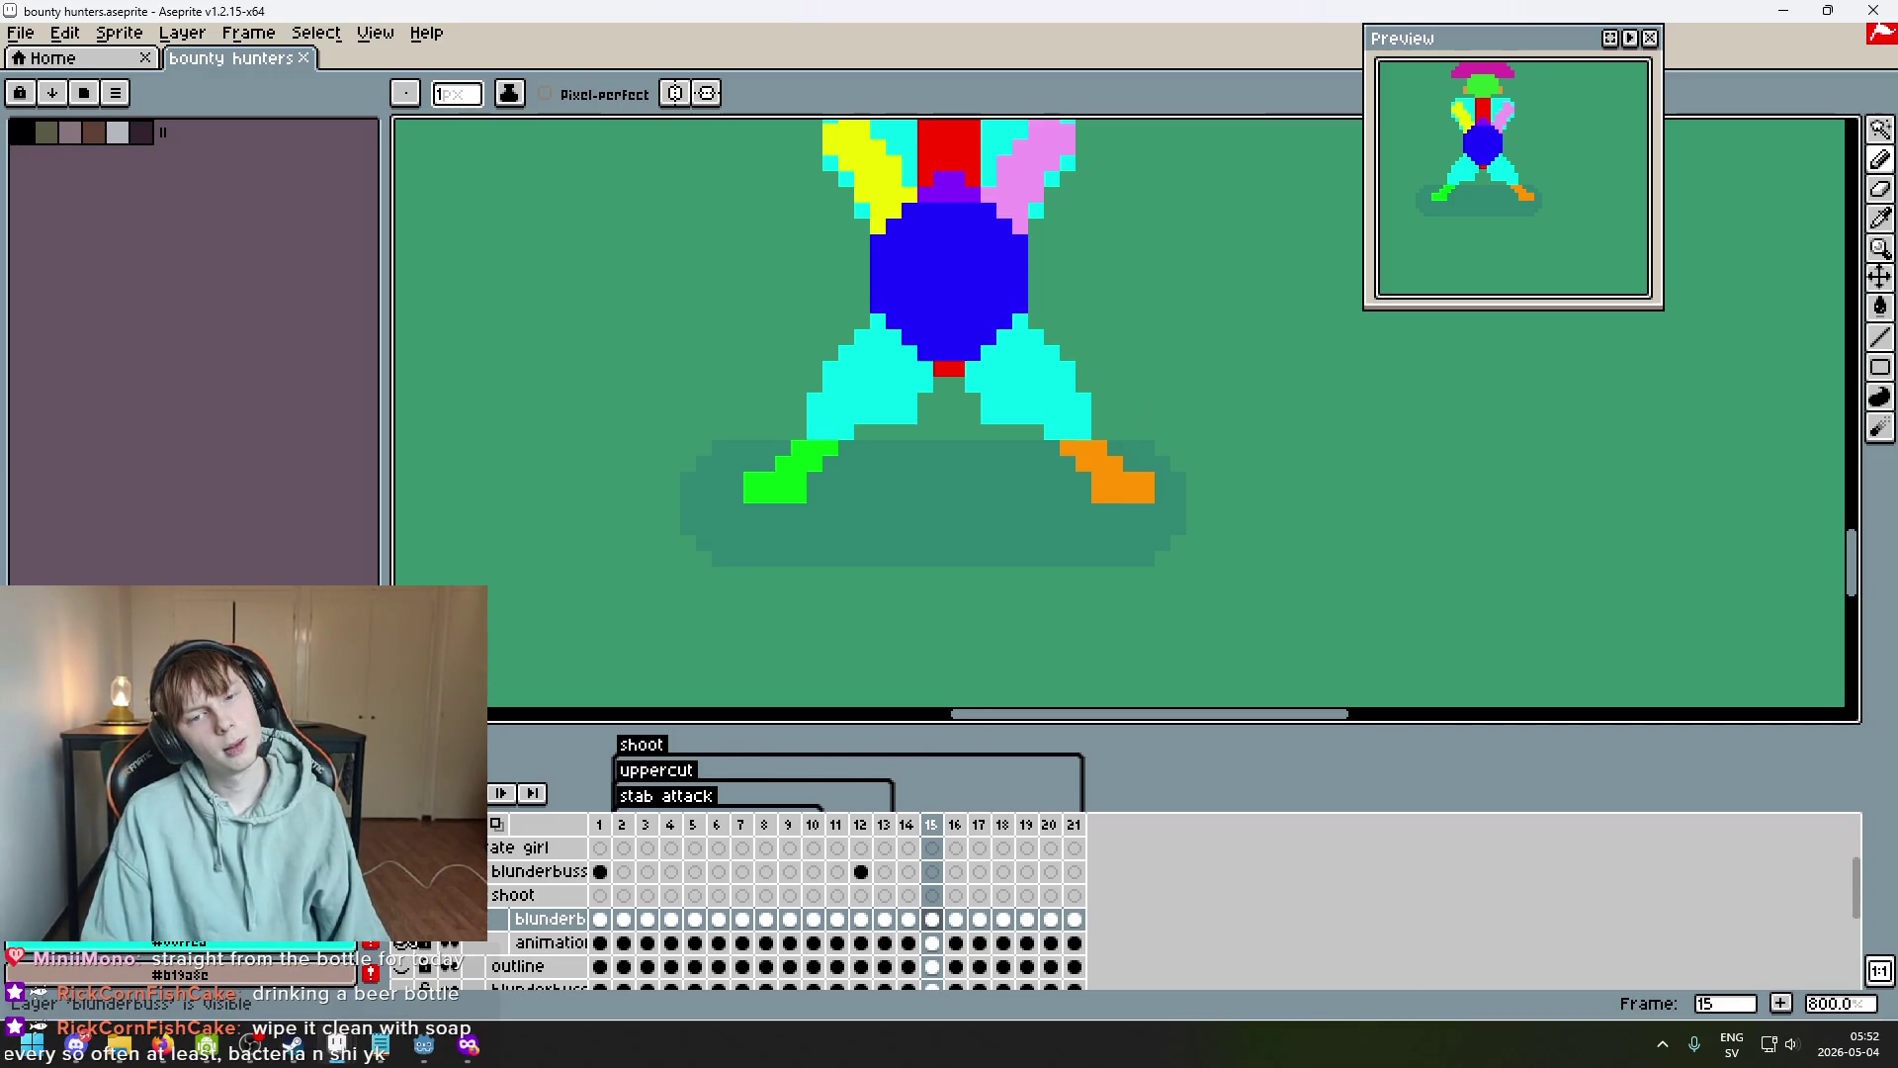
{"action": "scroll", "coordinate": [949, 373], "scroll_direction": "up", "scroll_amount": 3}
{"action": "scroll", "coordinate": [949, 360], "scroll_direction": "down", "scroll_amount": 4}
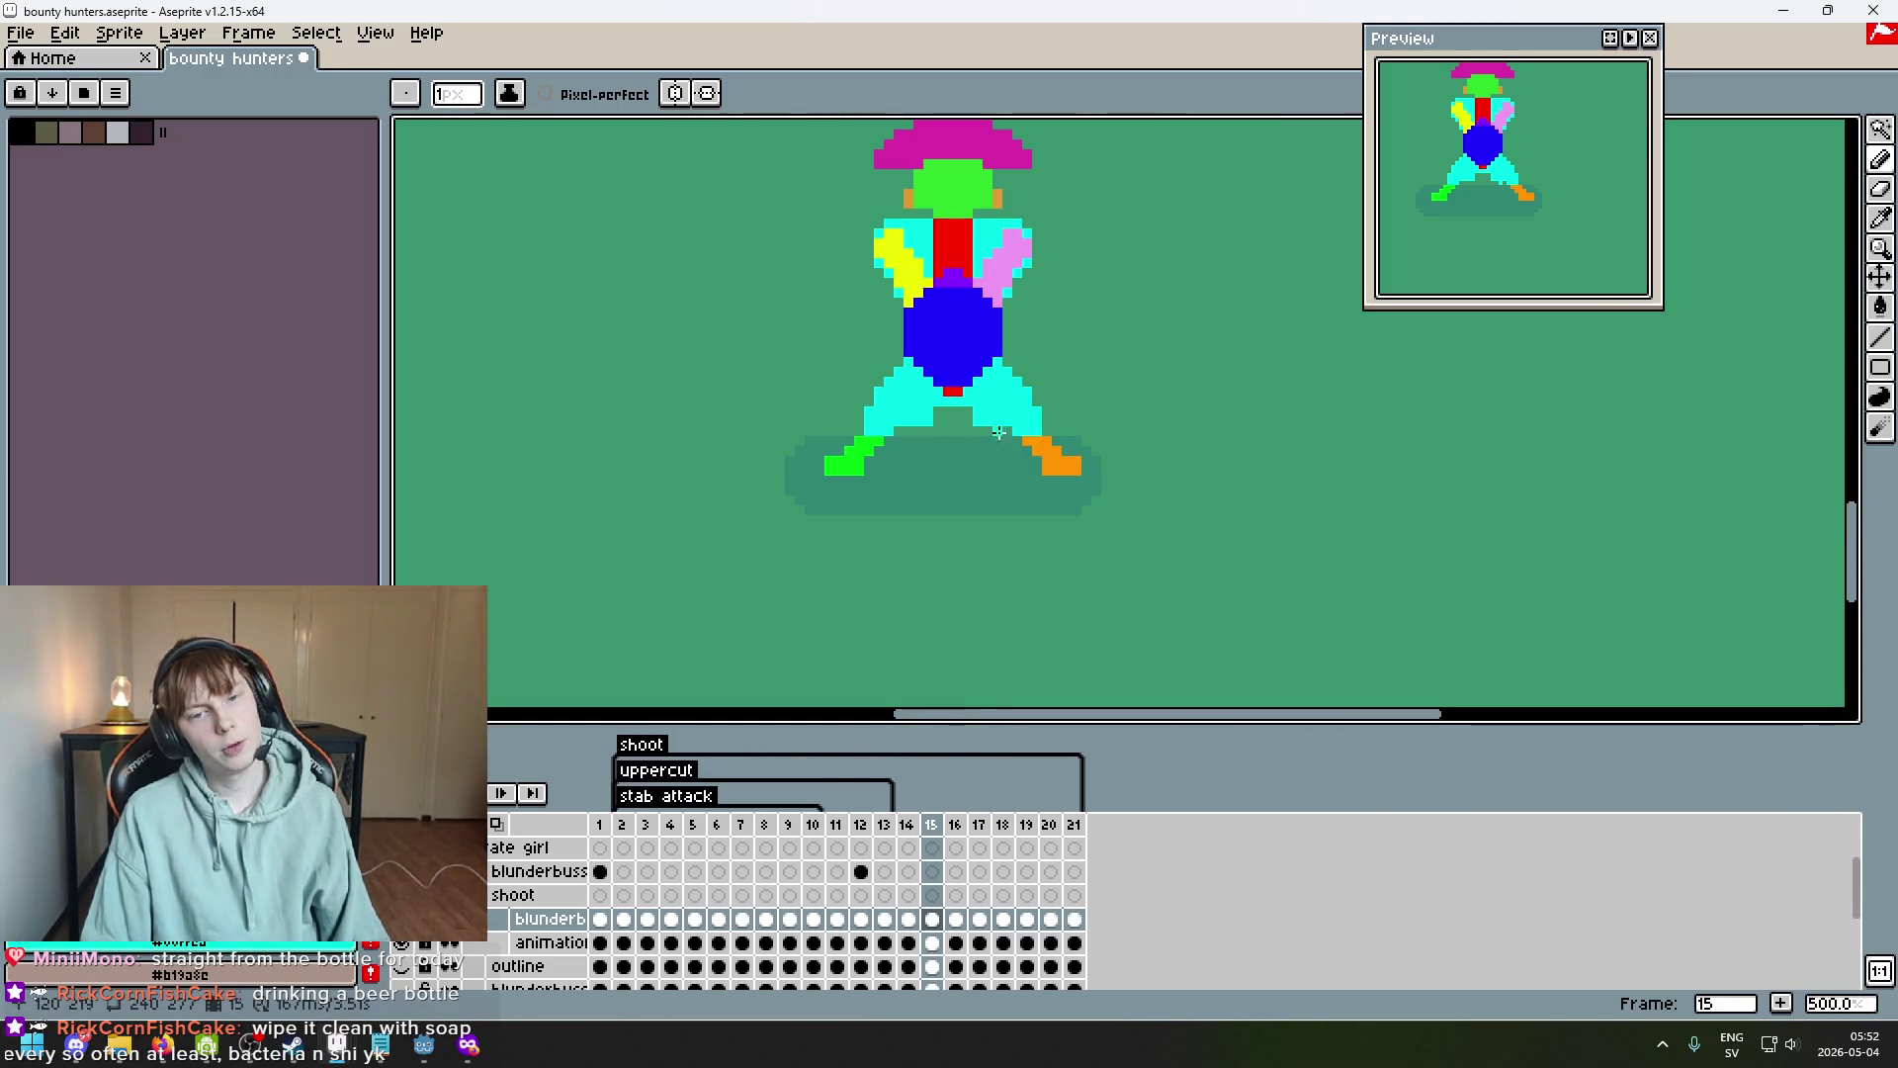
{"action": "key", "text": "ctrl+z"}
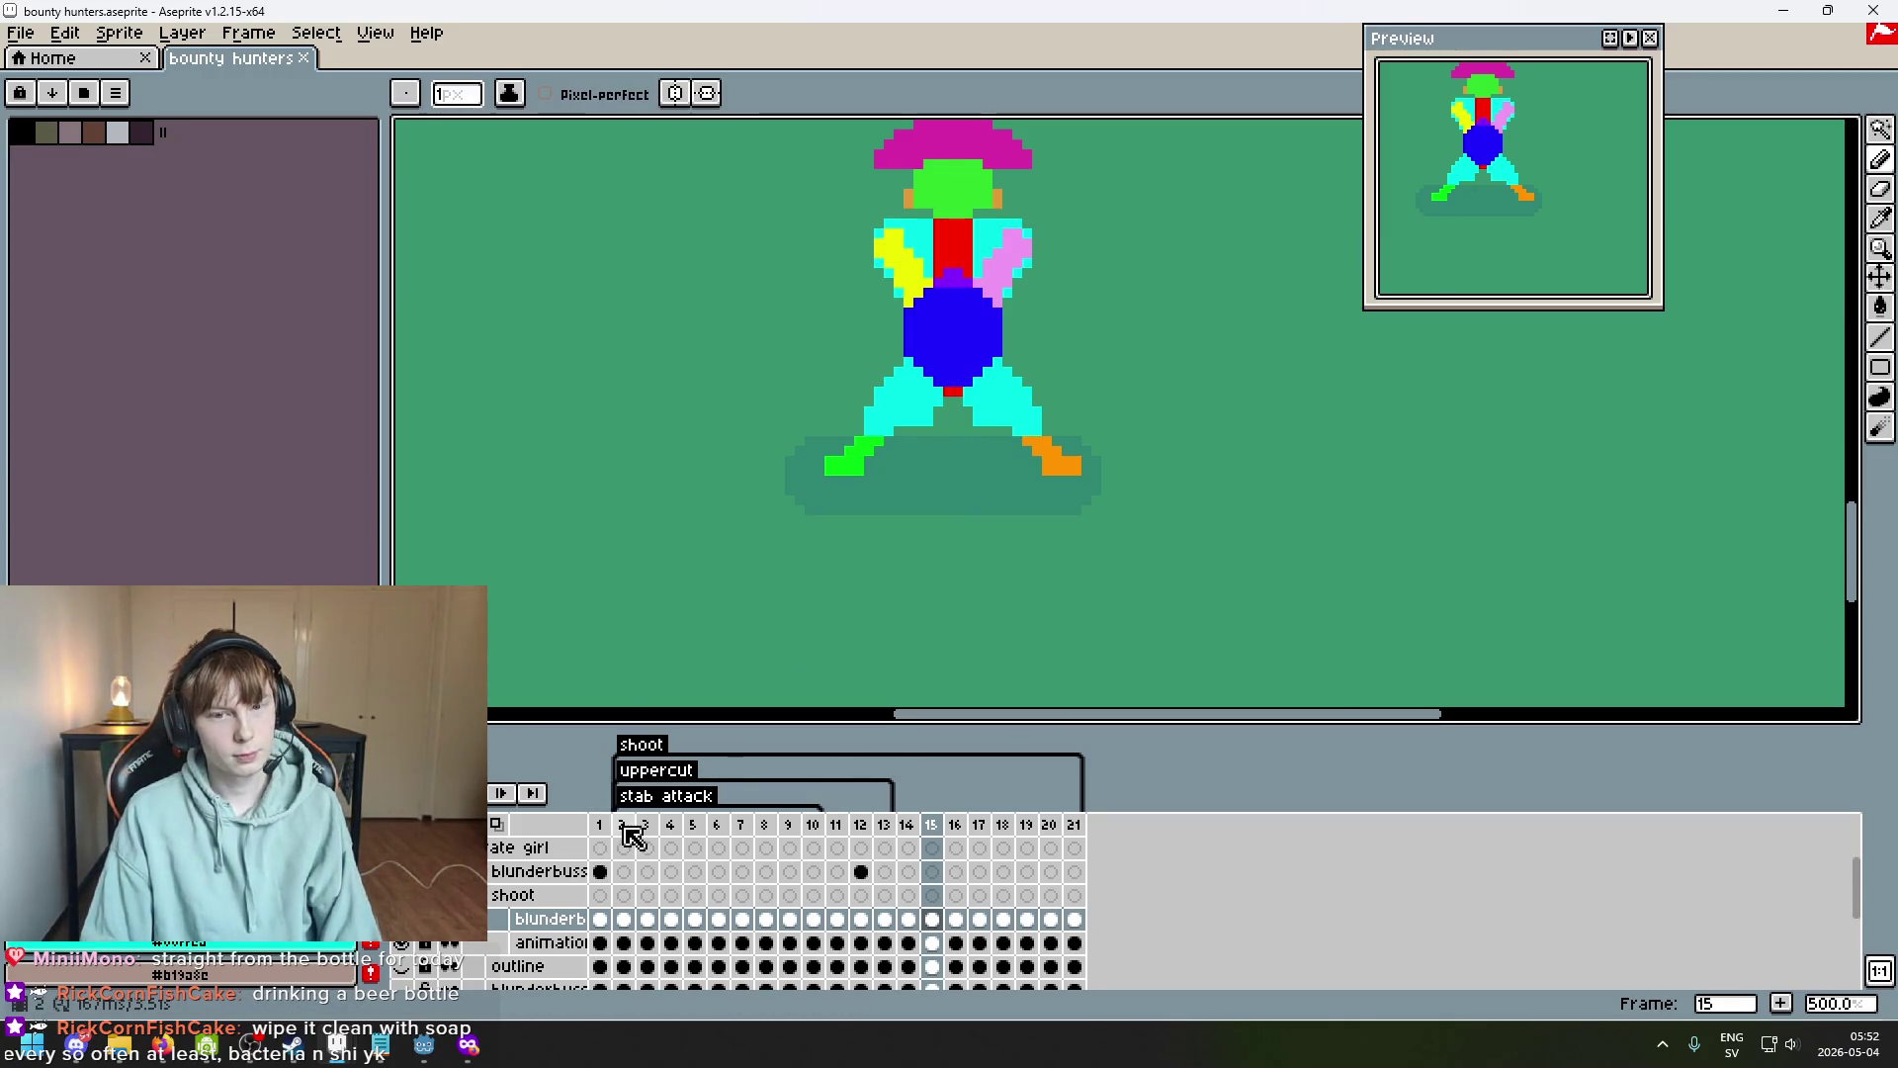
{"action": "left_click", "coordinate": [625, 829]}
{"action": "key", "text": "Right"}
{"action": "key", "text": "Right"}
{"action": "key", "text": "Right"}
{"action": "left_click_drag", "start_coordinate": [931, 599], "coordinate": [904, 495]}
{"action": "key", "text": "Left"}
{"action": "key", "text": "Left"}
{"action": "scroll", "coordinate": [447, 966], "scroll_direction": "down", "scroll_amount": 1}
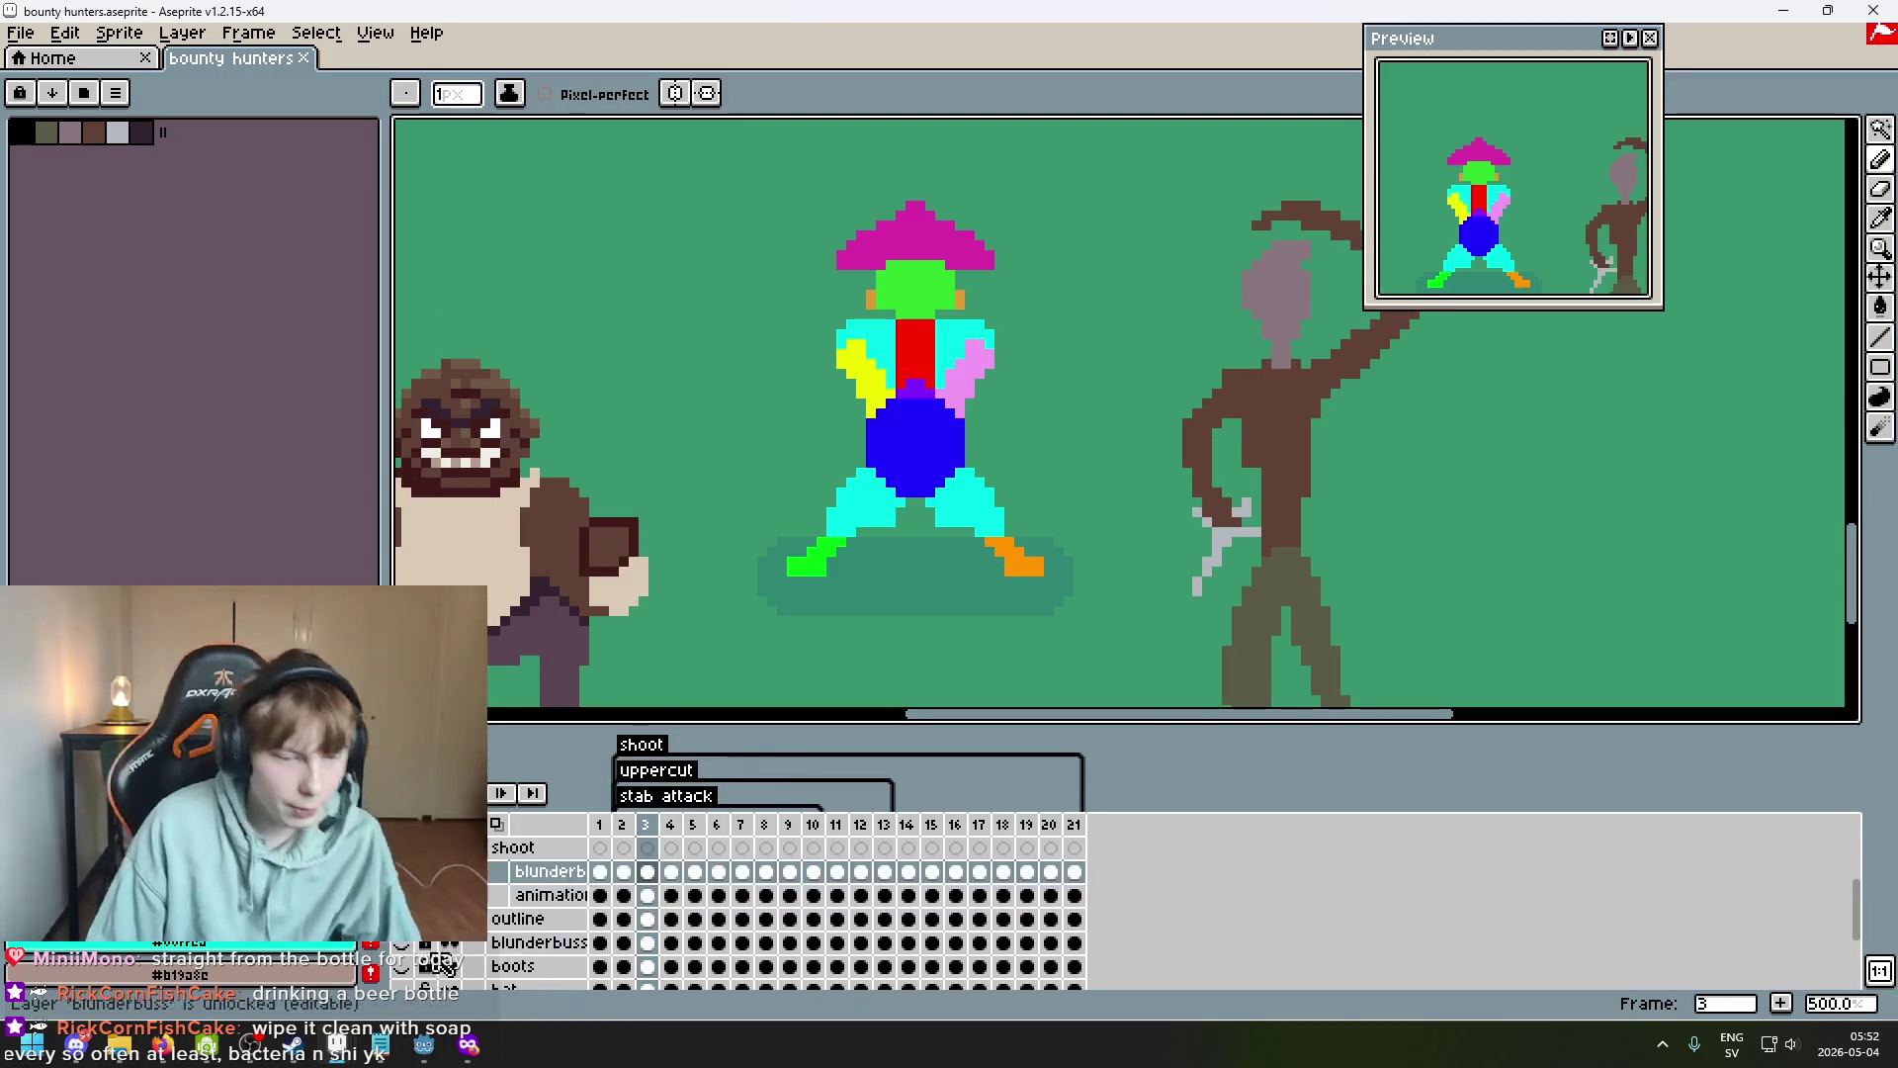
{"action": "scroll", "coordinate": [447, 965], "scroll_direction": "down", "scroll_amount": 2}
{"action": "left_click_drag", "start_coordinate": [400, 871], "coordinate": [400, 966]}
{"action": "left_click_drag", "start_coordinate": [401, 847], "coordinate": [400, 918]}
{"action": "left_click", "coordinate": [400, 895]}
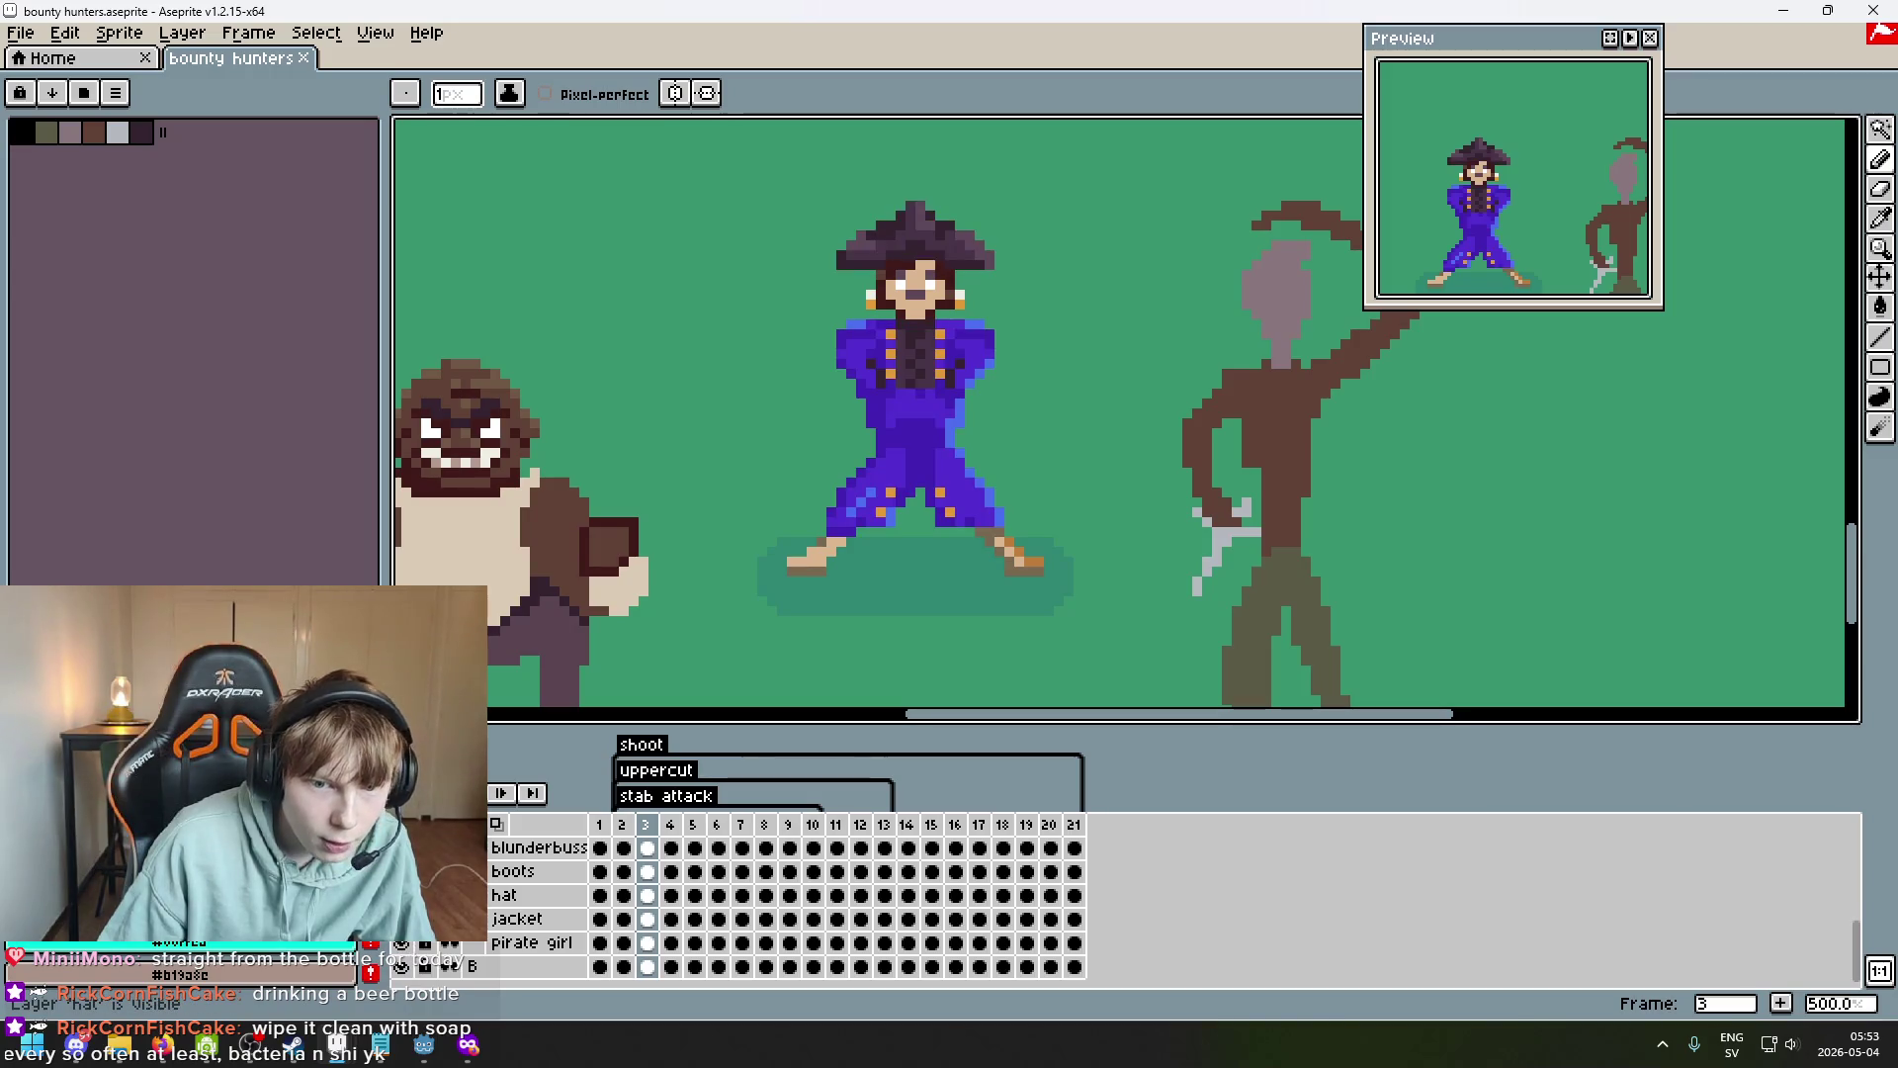
{"action": "scroll", "coordinate": [939, 590], "scroll_direction": "up", "scroll_amount": 4}
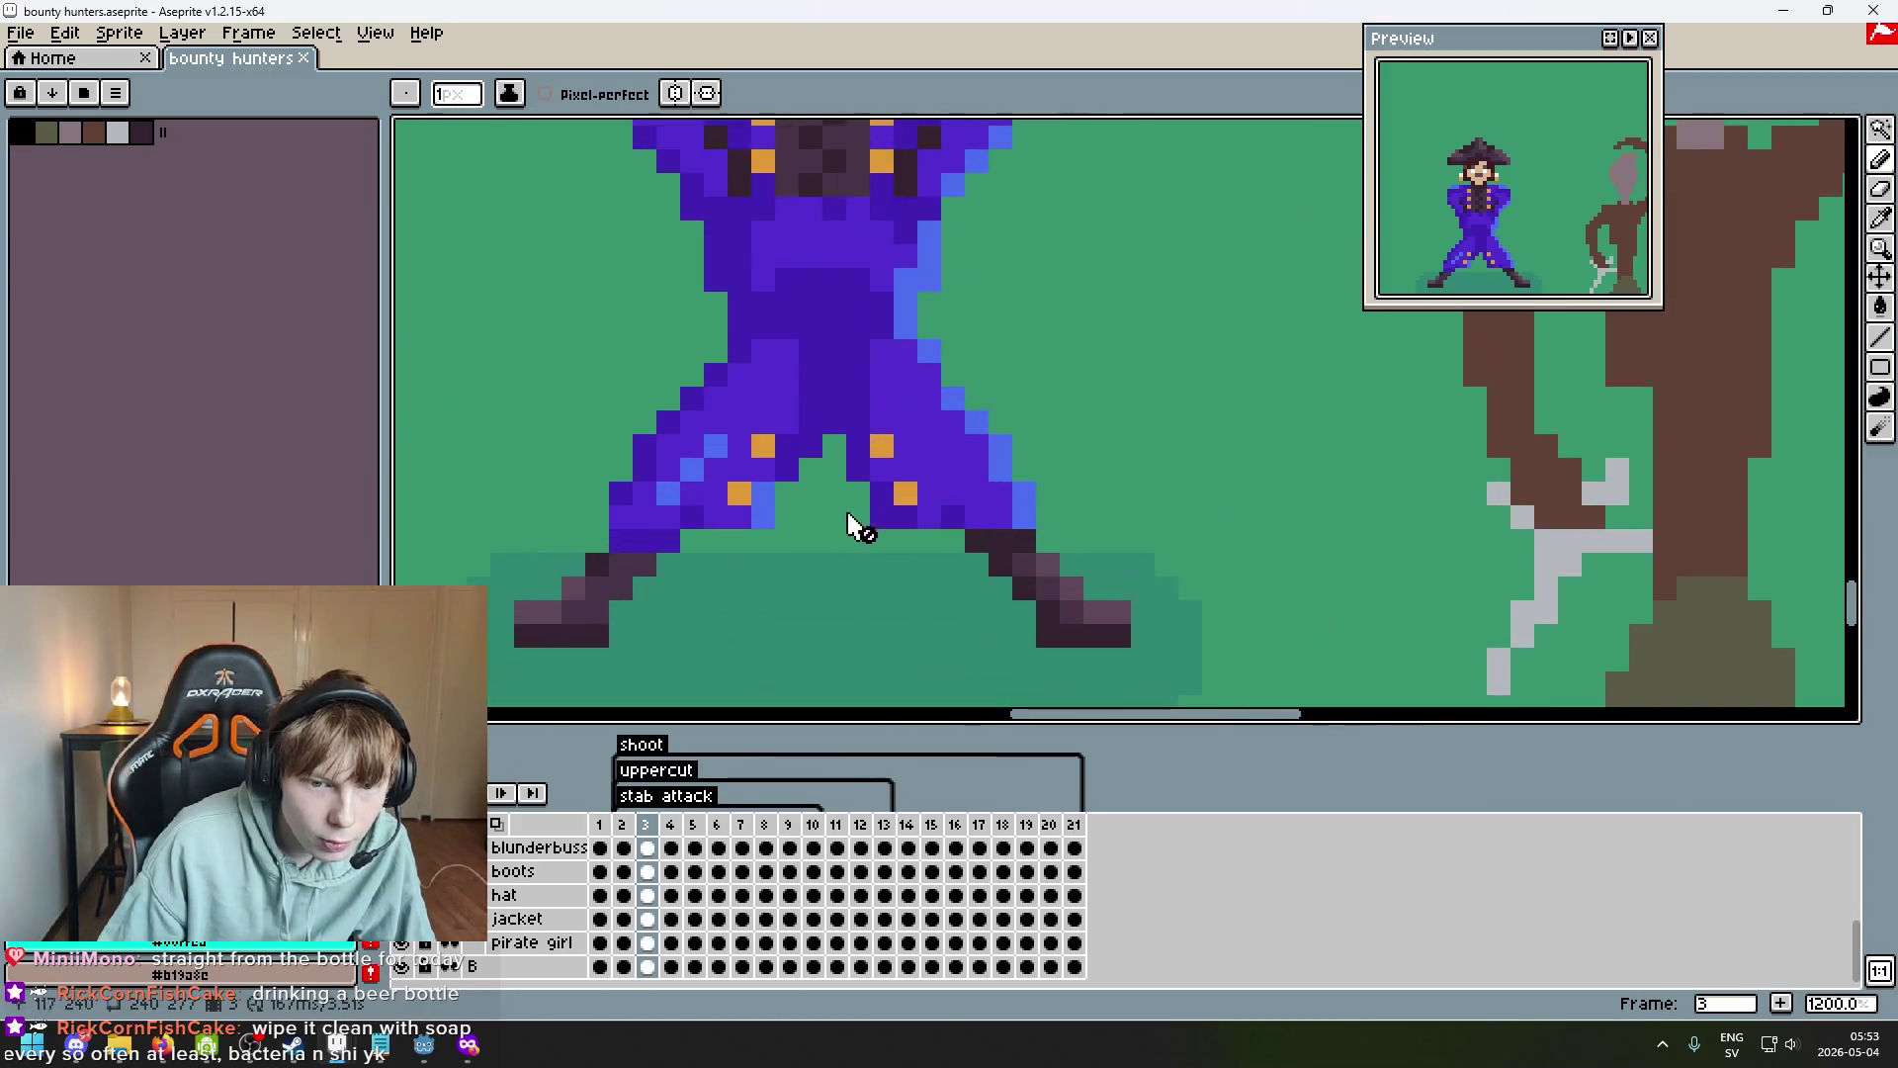
{"action": "scroll", "coordinate": [805, 494], "scroll_direction": "down", "scroll_amount": 2}
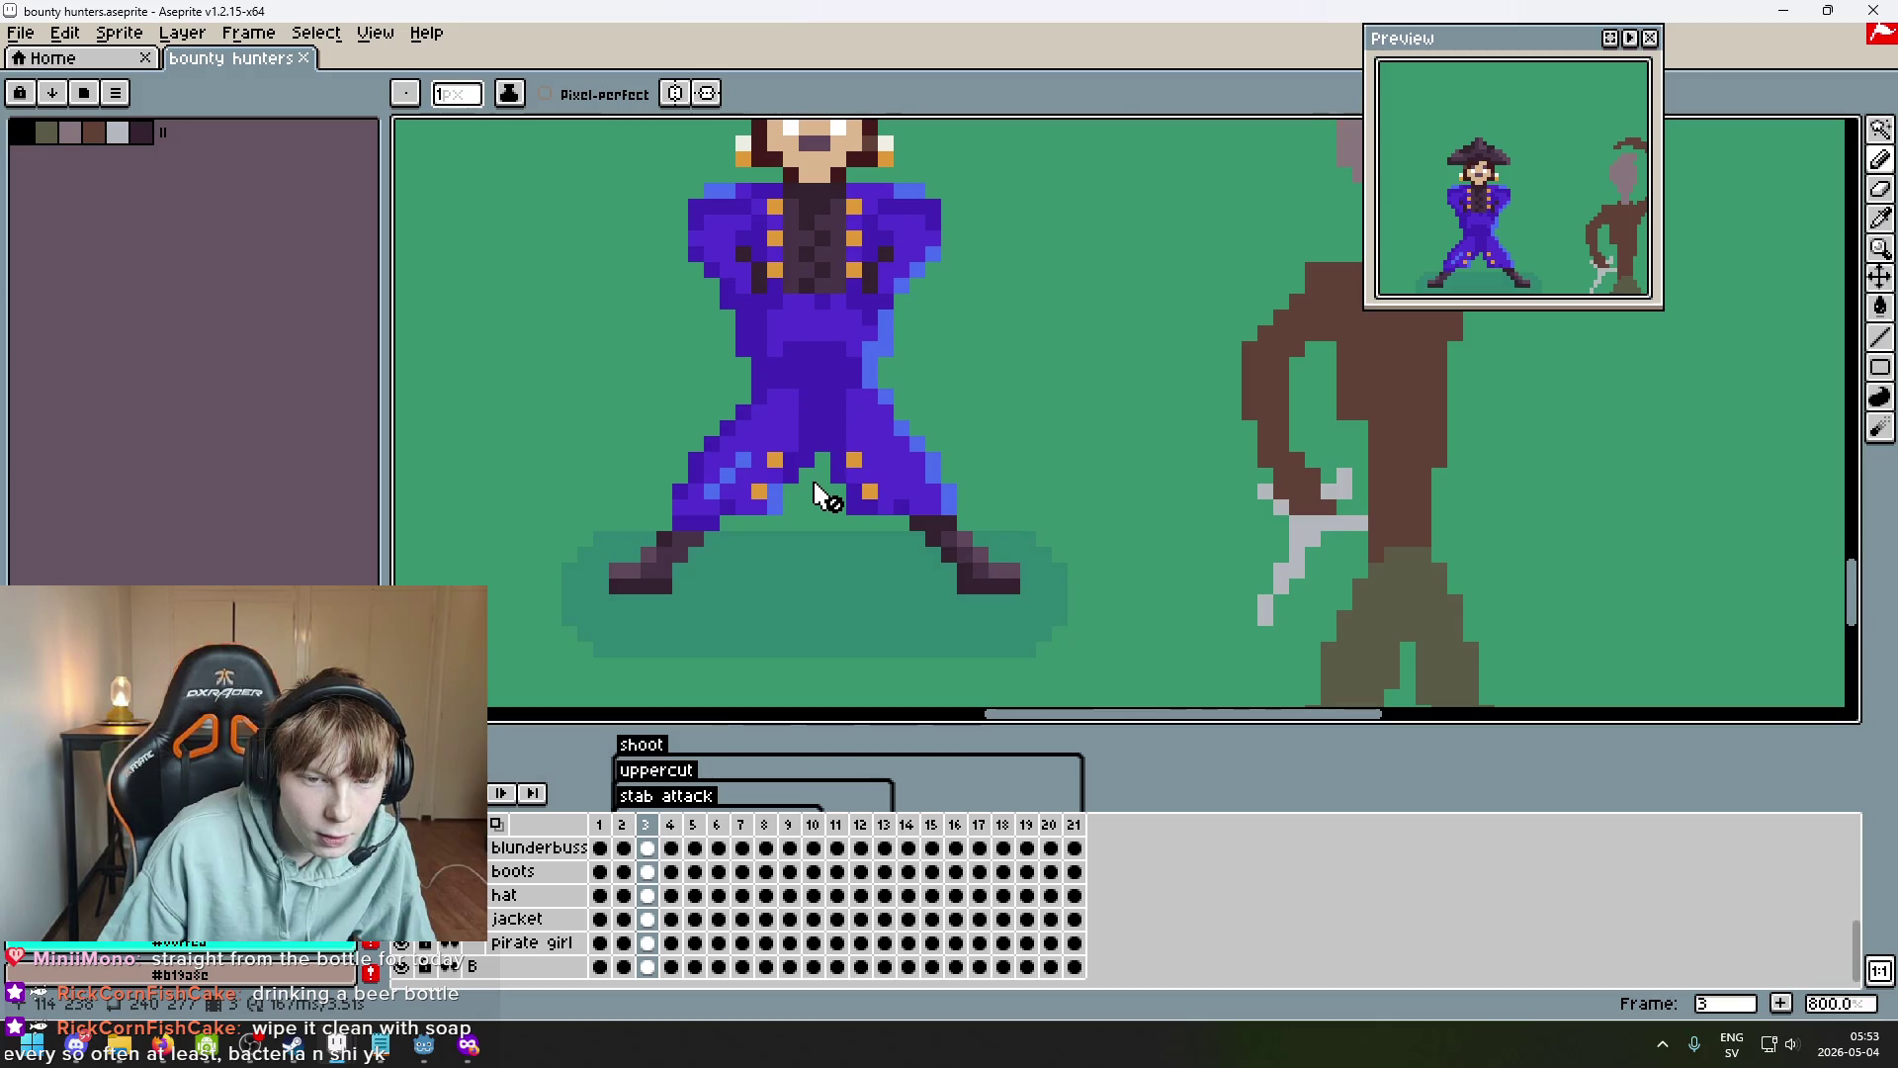
{"action": "scroll", "coordinate": [816, 432], "scroll_direction": "up", "scroll_amount": 5}
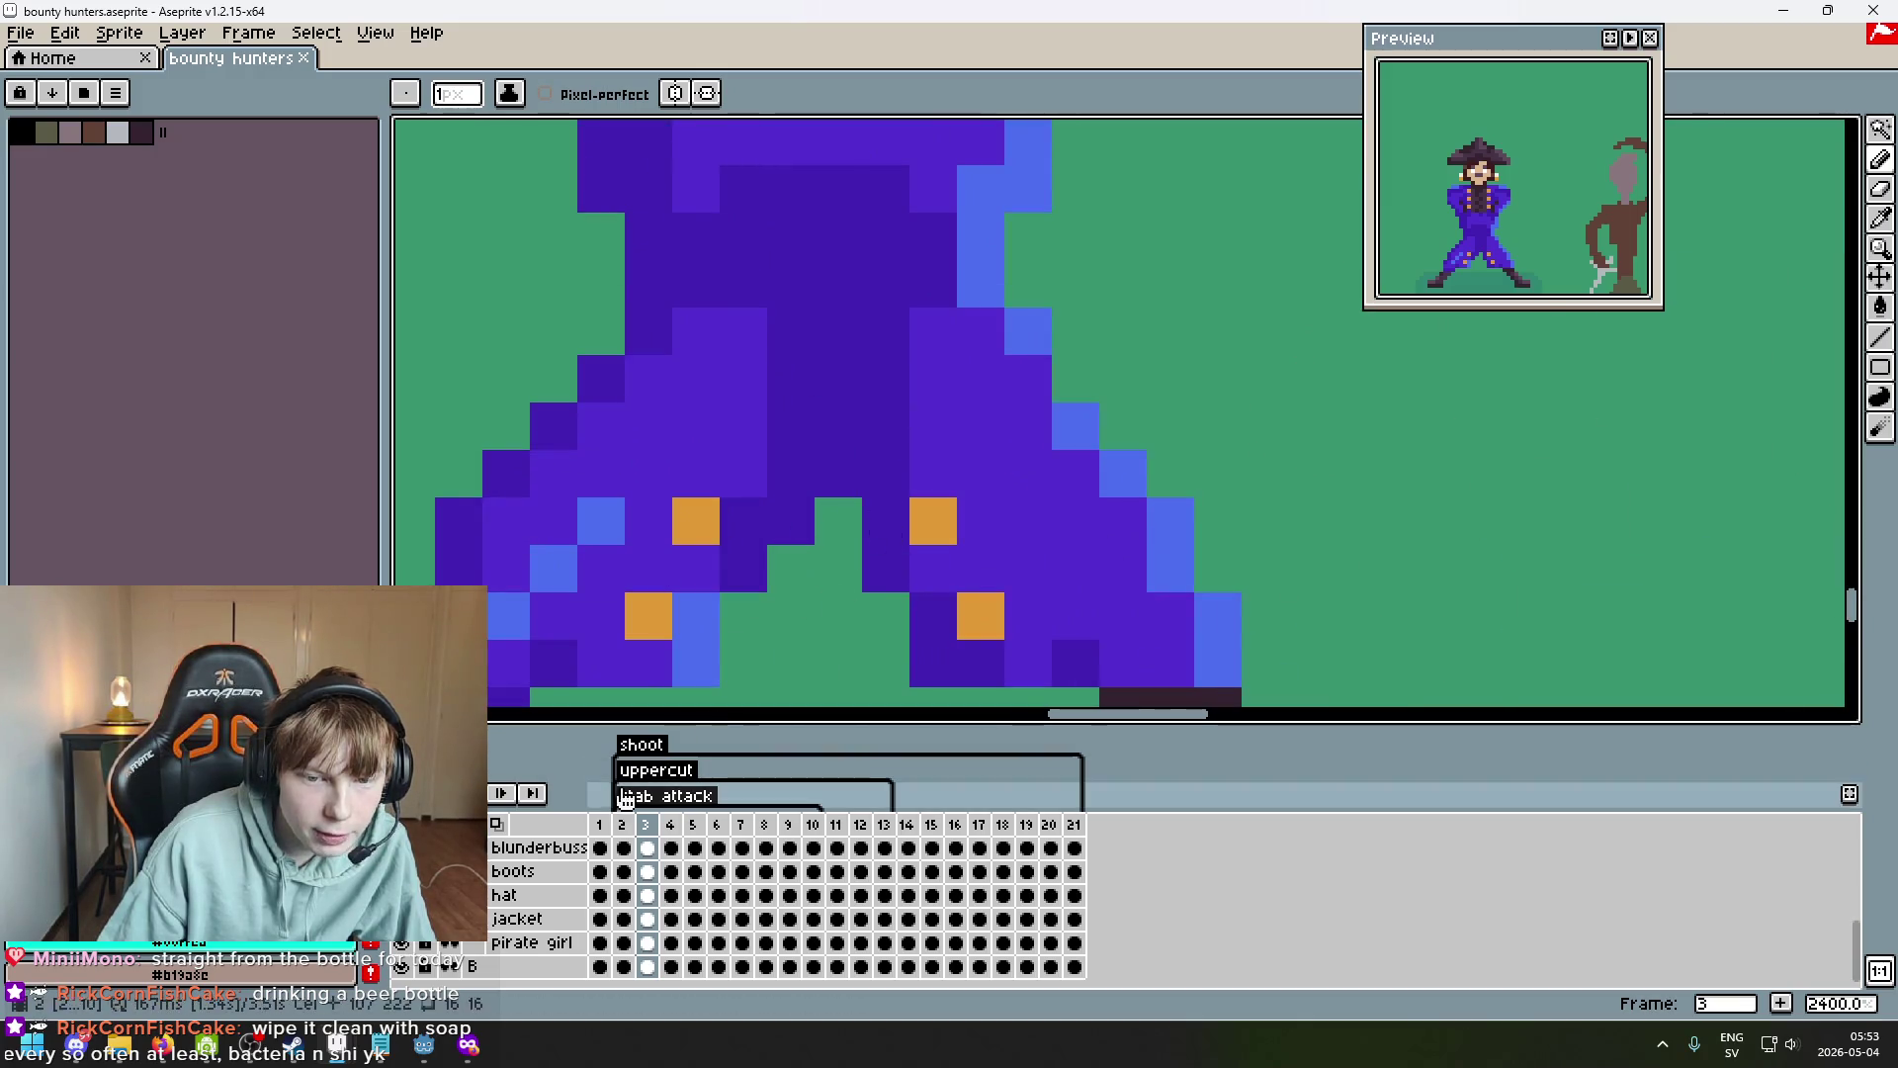
{"action": "scroll", "coordinate": [435, 974], "scroll_direction": "up", "scroll_amount": 1}
{"action": "left_click", "coordinate": [403, 953]}
{"action": "scroll", "coordinate": [405, 963], "scroll_direction": "up", "scroll_amount": 3}
{"action": "left_click", "coordinate": [401, 905]}
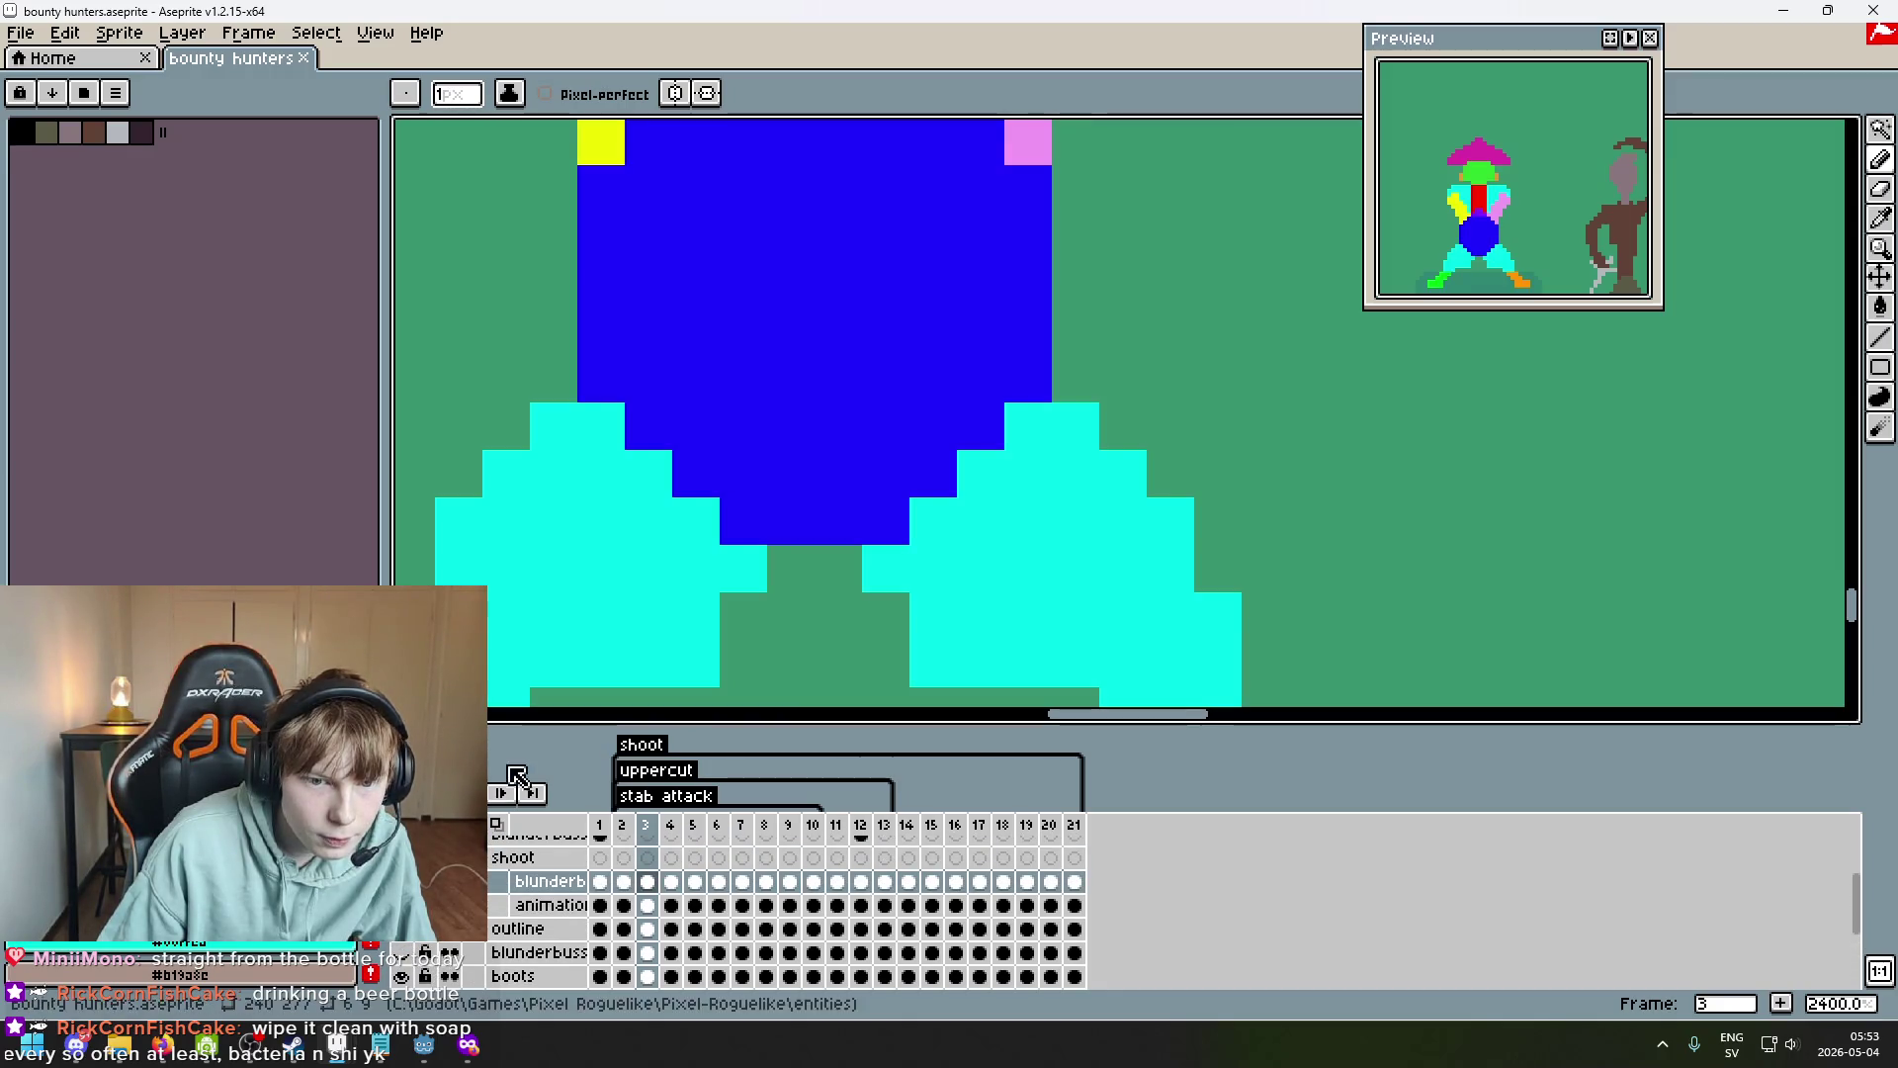
{"action": "scroll", "coordinate": [549, 860], "scroll_direction": "up", "scroll_amount": 3}
{"action": "key", "text": "Right"}
{"action": "scroll", "coordinate": [665, 569], "scroll_direction": "down", "scroll_amount": 3}
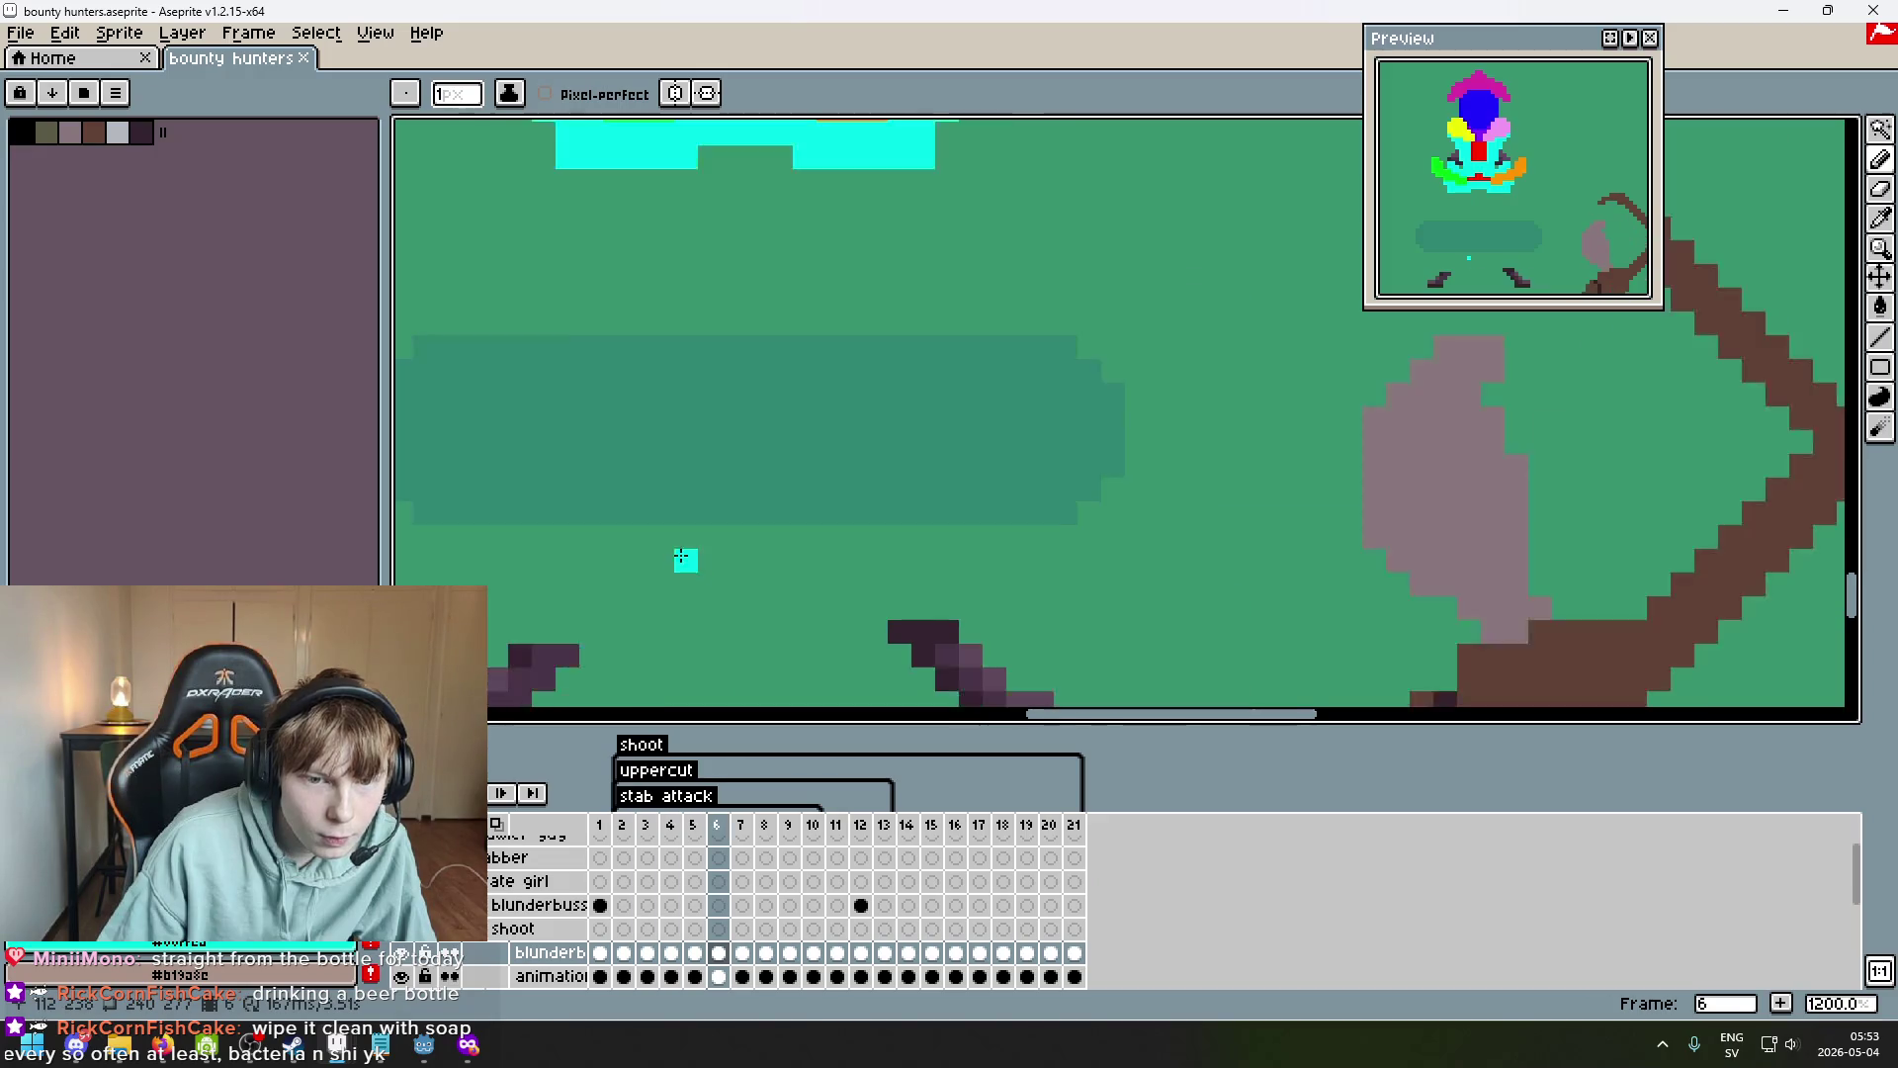
{"action": "key", "text": "Left"}
{"action": "scroll", "coordinate": [541, 936], "scroll_direction": "down", "scroll_amount": 2}
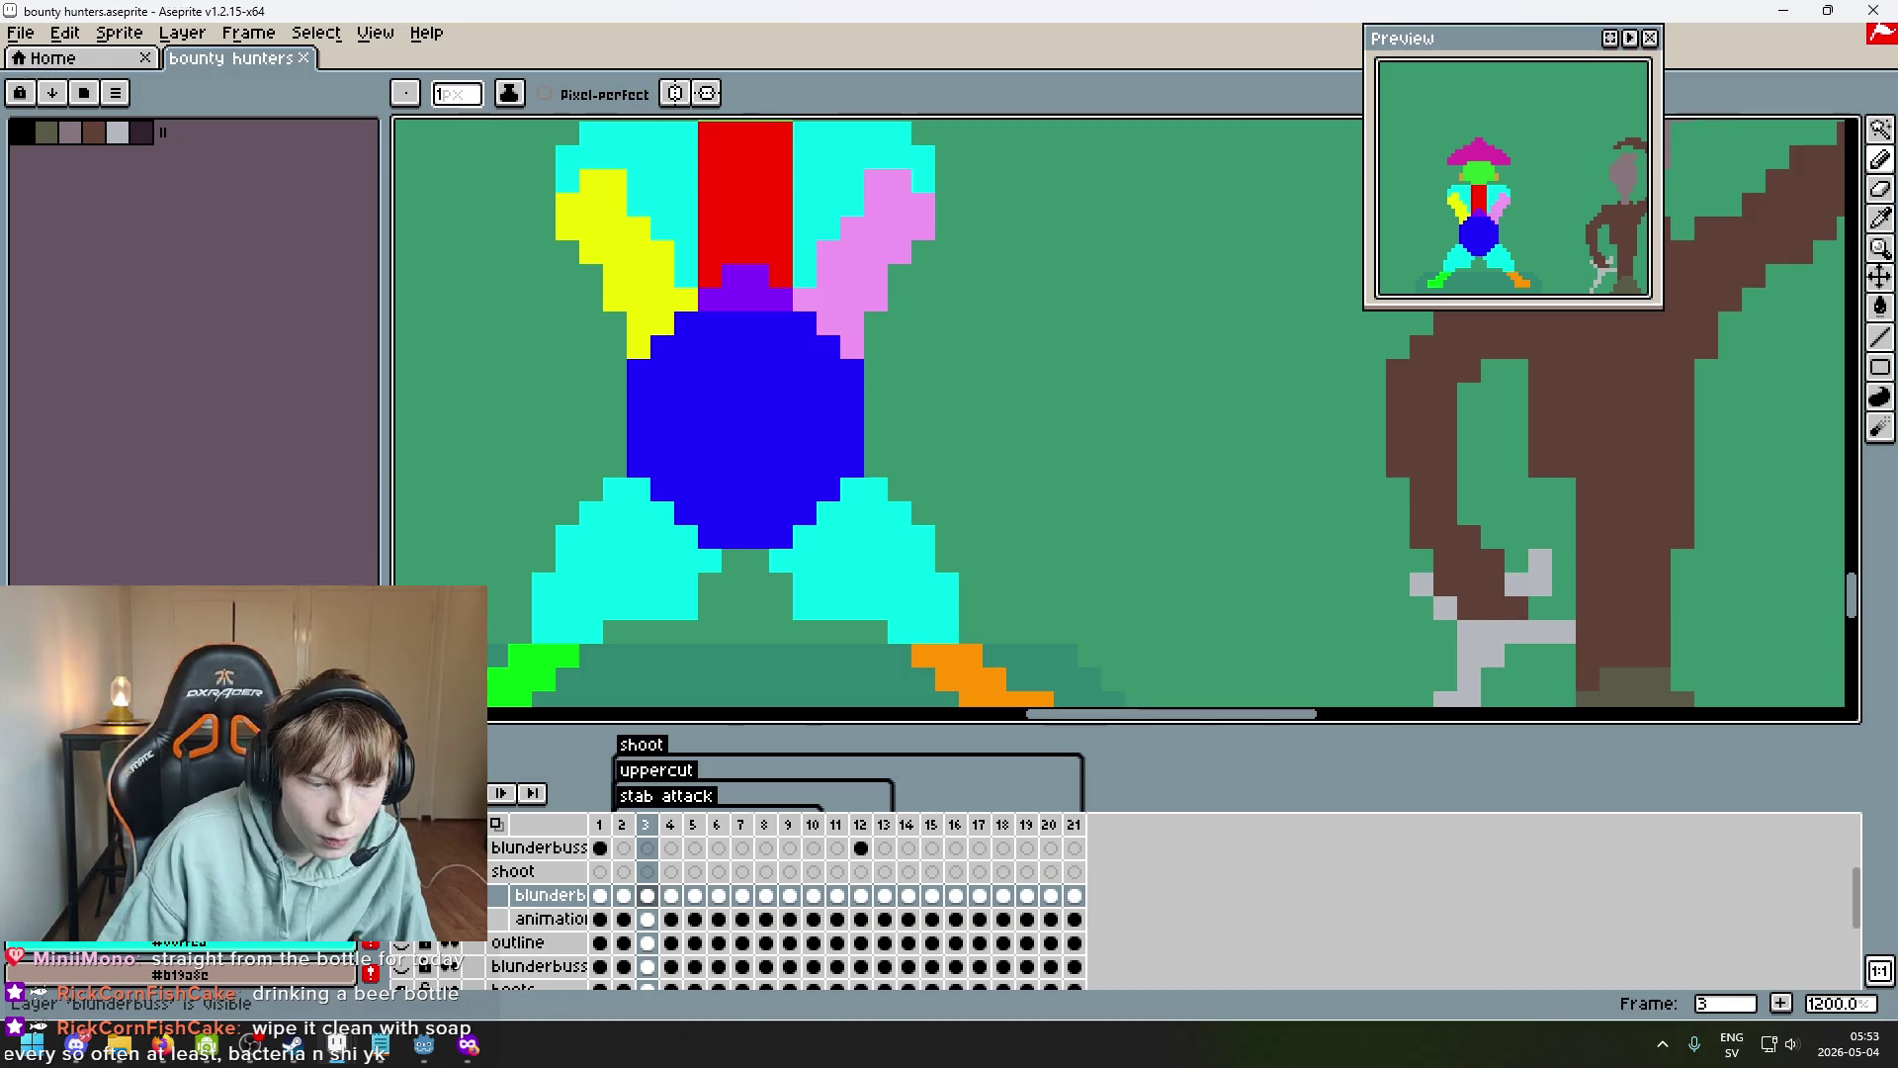
{"action": "scroll", "coordinate": [529, 878], "scroll_direction": "down", "scroll_amount": 2}
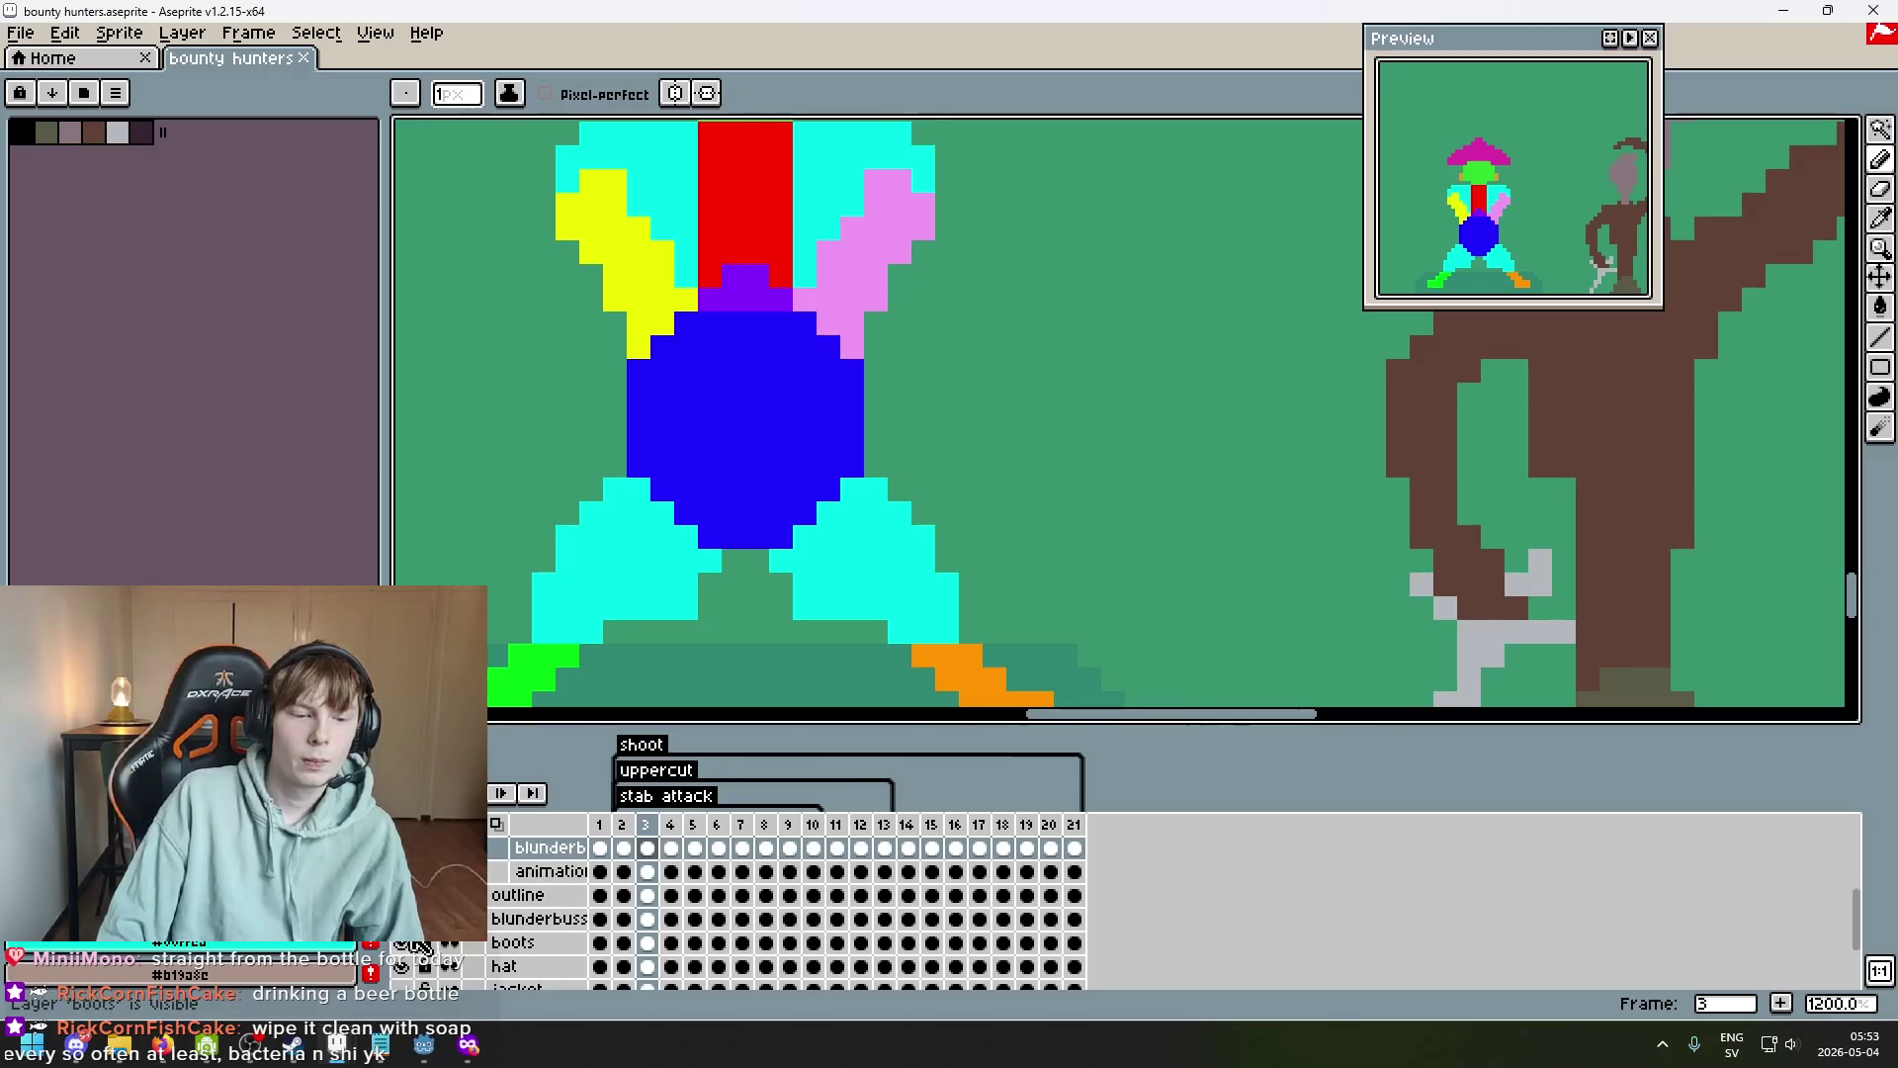
{"action": "scroll", "coordinate": [681, 599], "scroll_direction": "down", "scroll_amount": 4}
{"action": "key", "text": "Right"}
{"action": "key", "text": "Right"}
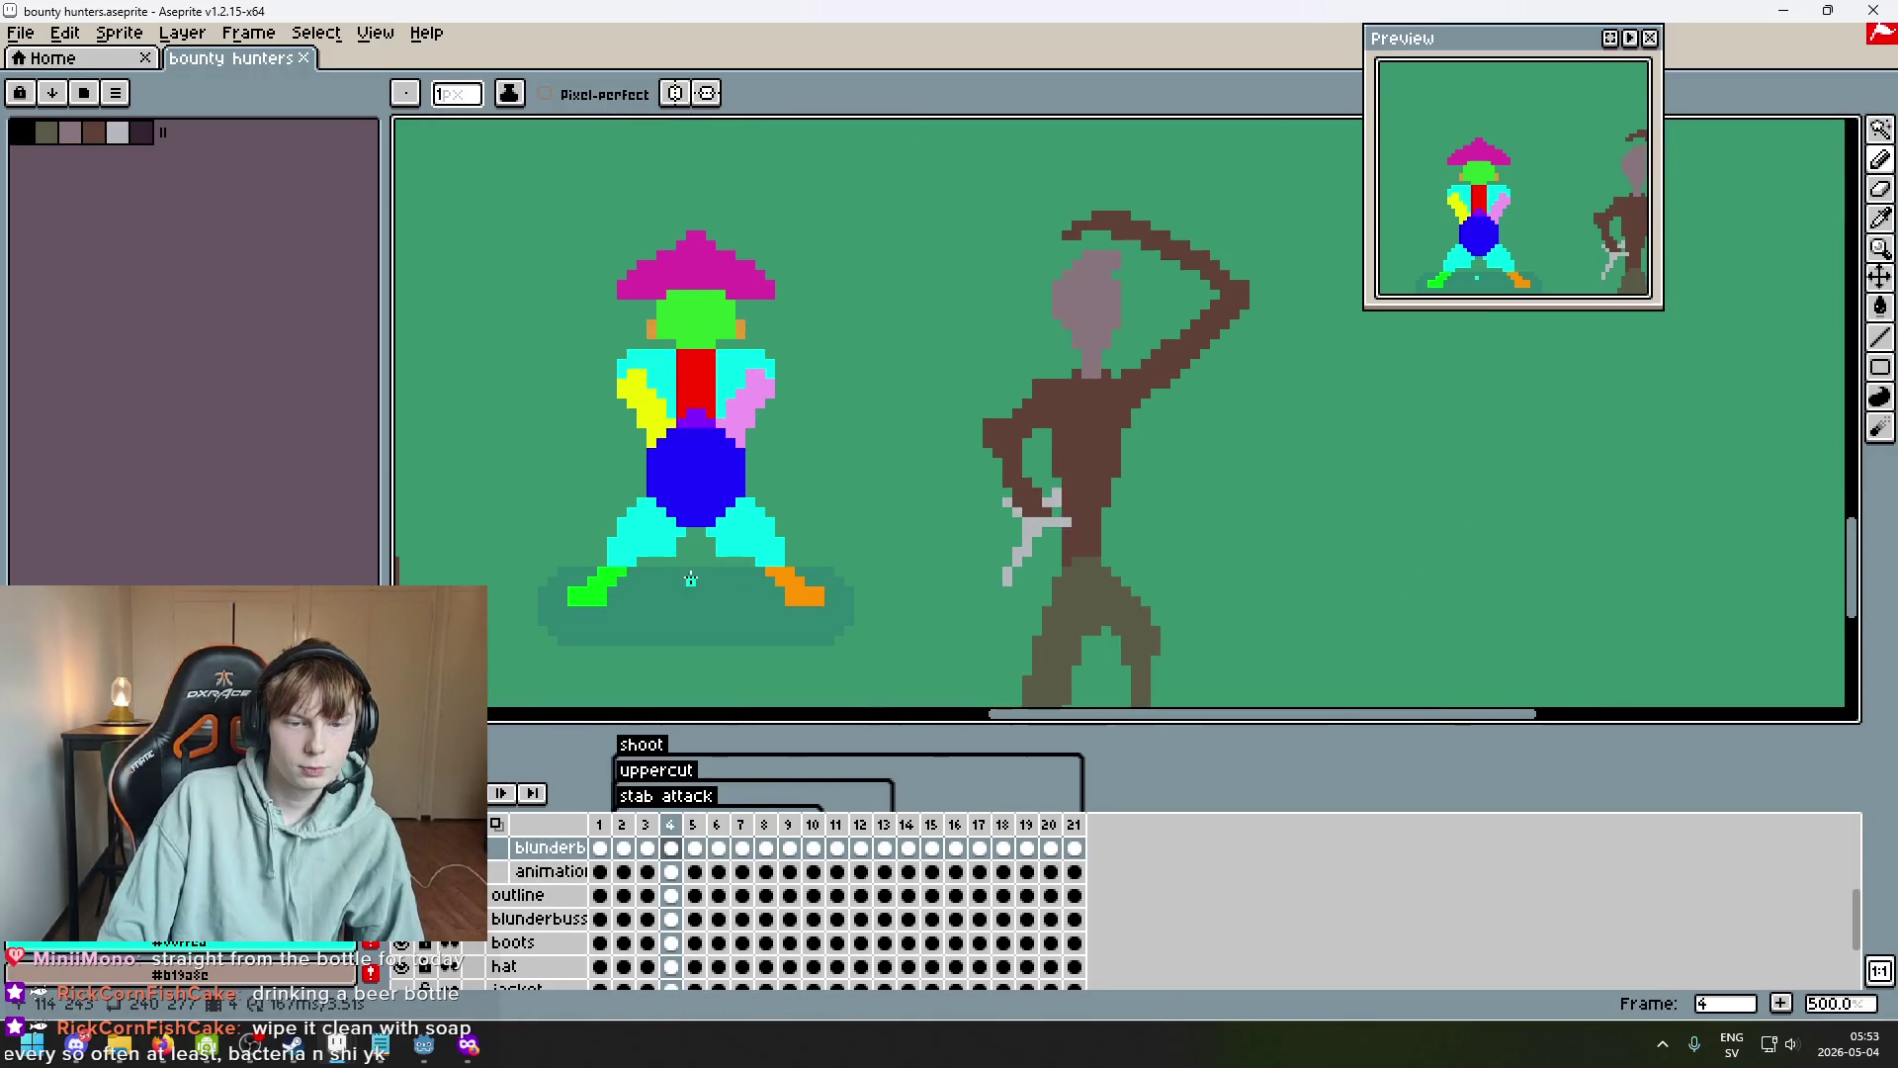
Zoom in and step frame by frame through the later frames up to 21.
{"action": "key", "text": "Right"}
{"action": "key", "text": "Right"}
{"action": "key", "text": "Right"}
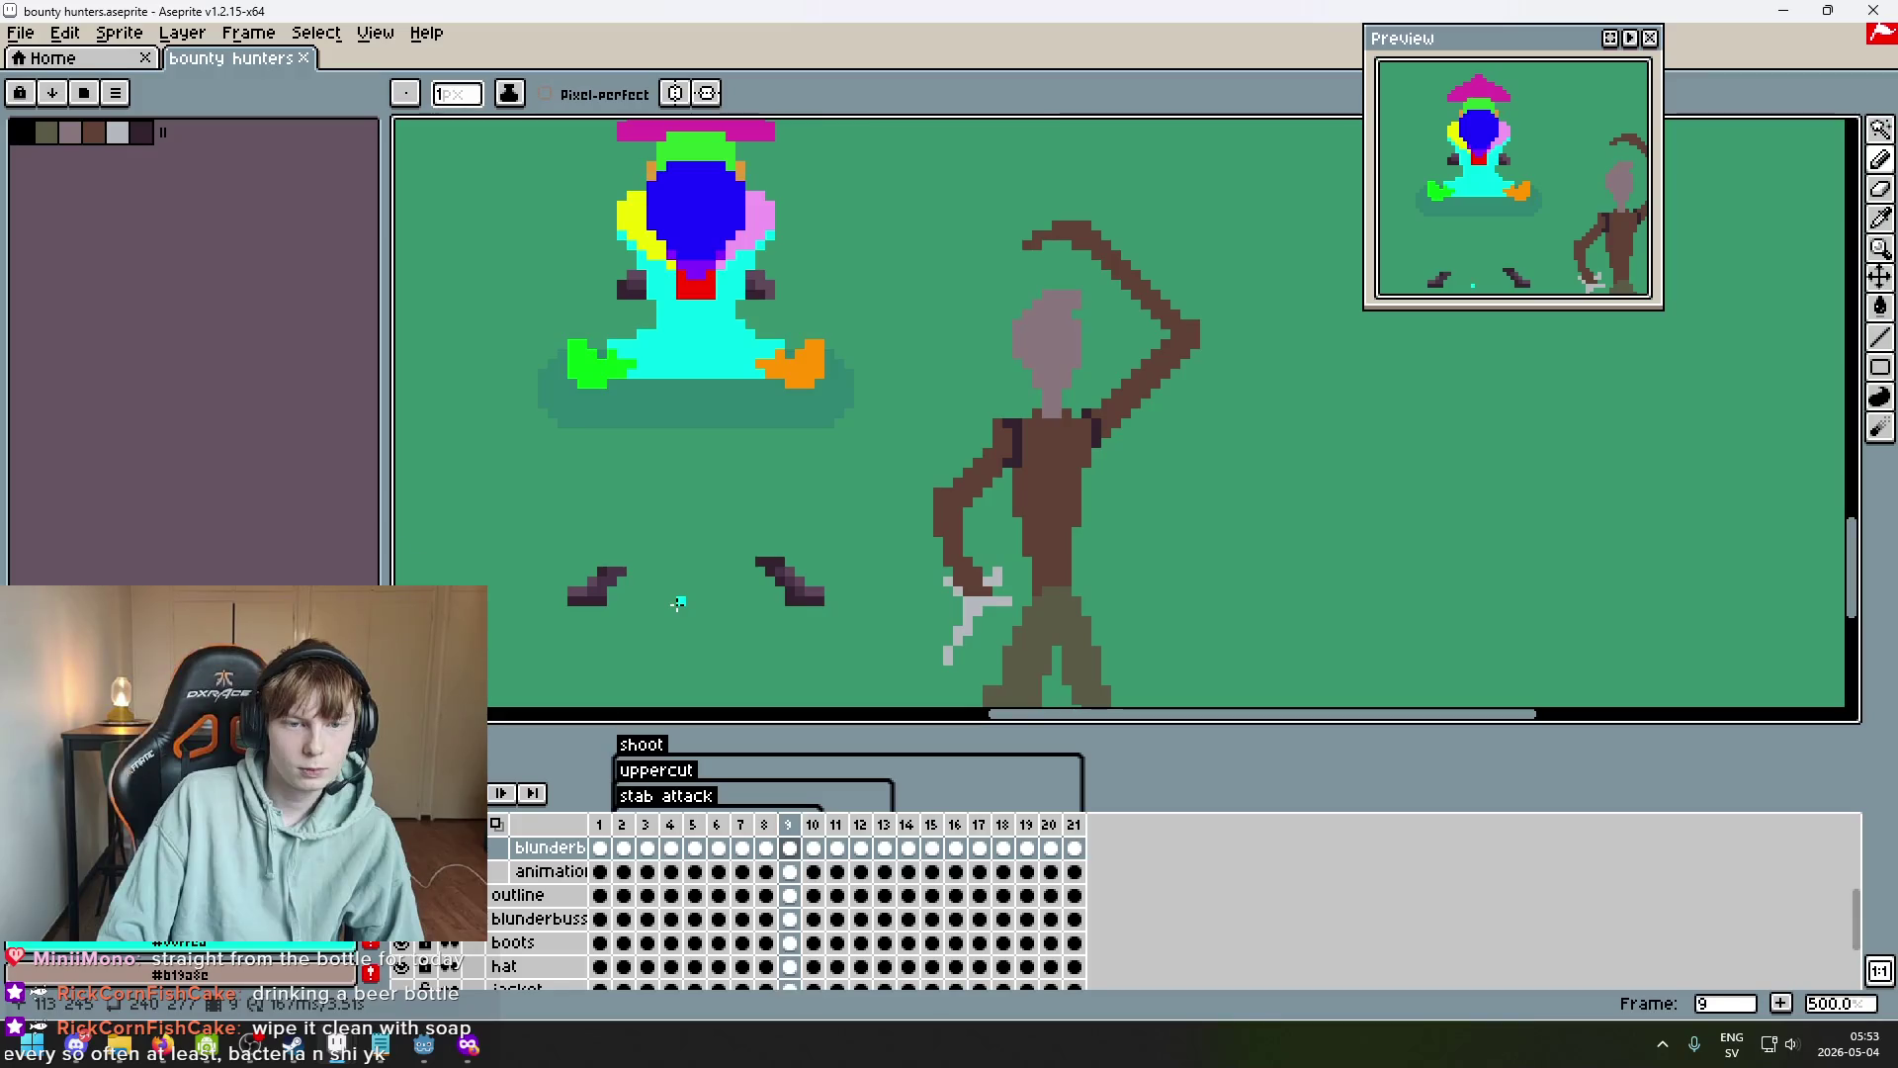
{"action": "key", "text": "Right"}
{"action": "key", "text": "Right"}
{"action": "key", "text": "Right"}
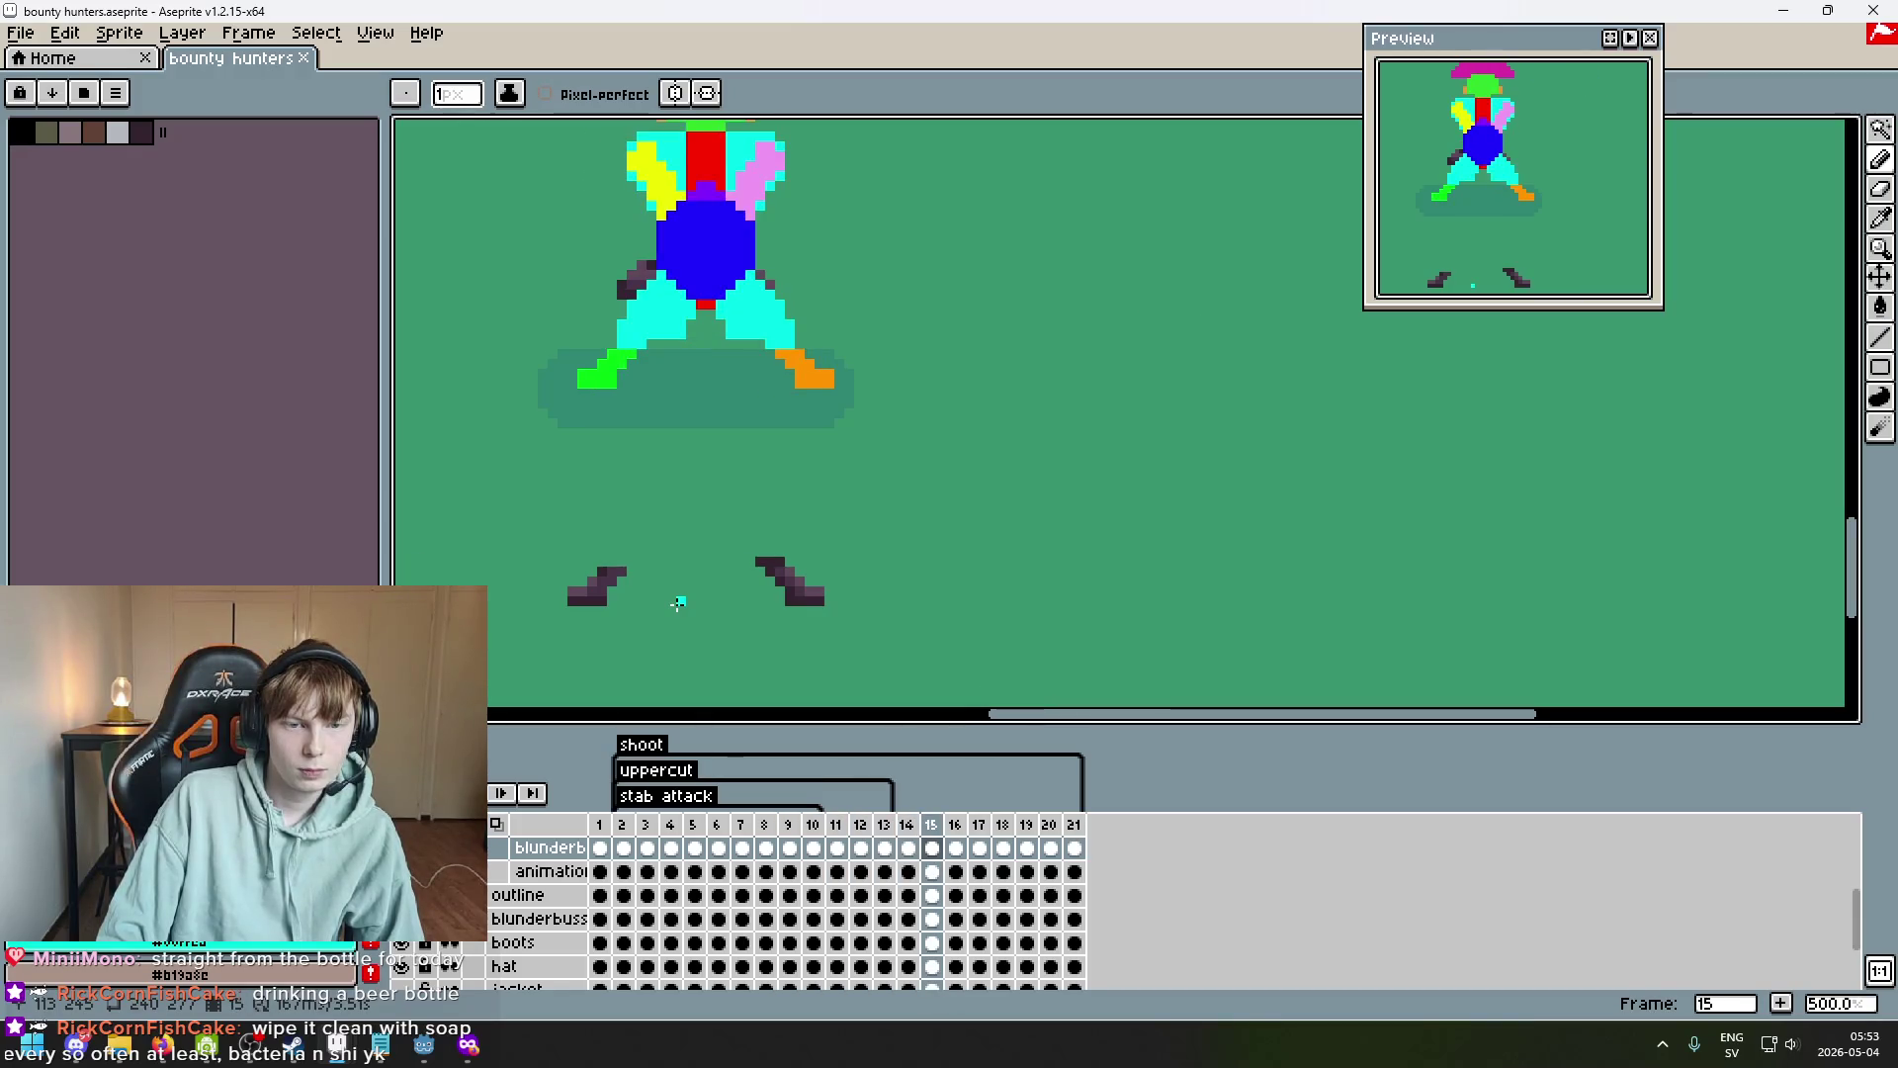
{"action": "key", "text": "Right"}
{"action": "scroll", "coordinate": [753, 405], "scroll_direction": "up", "scroll_amount": 3}
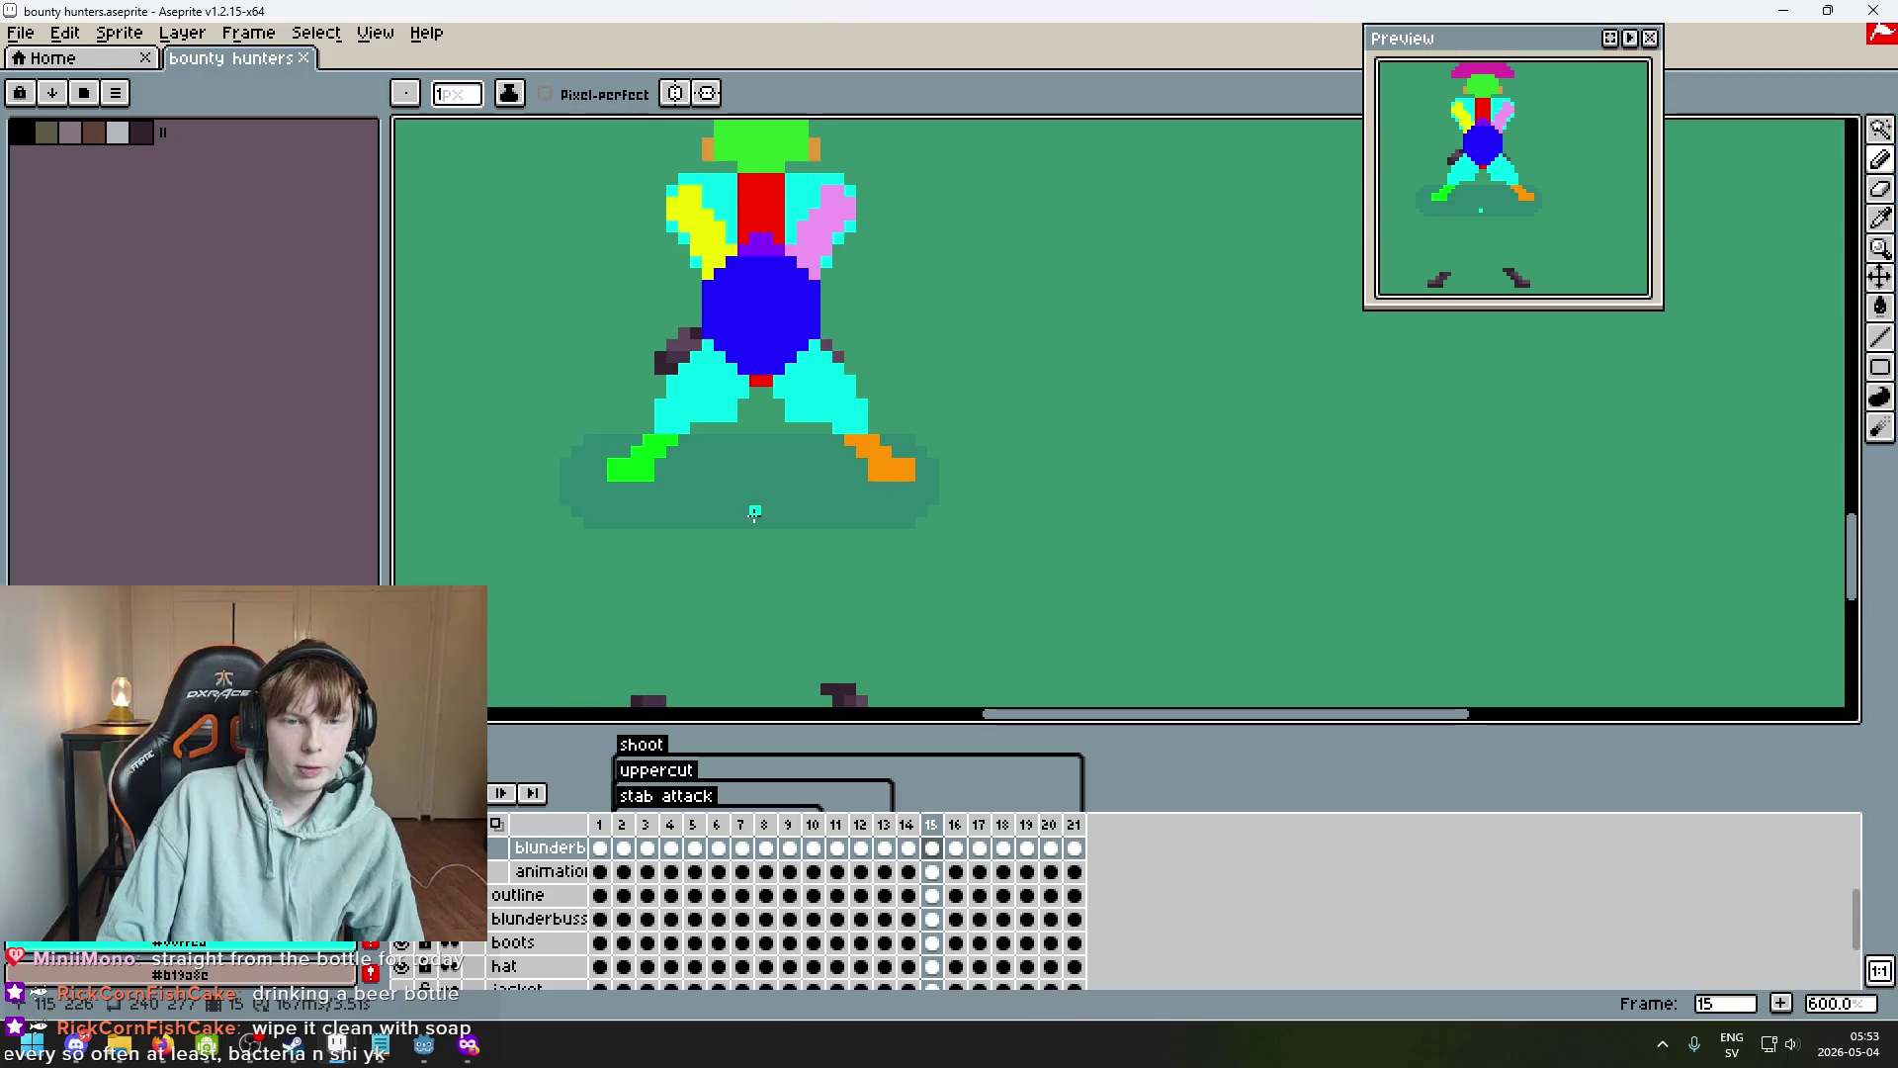
{"action": "scroll", "coordinate": [754, 406], "scroll_direction": "up", "scroll_amount": 2}
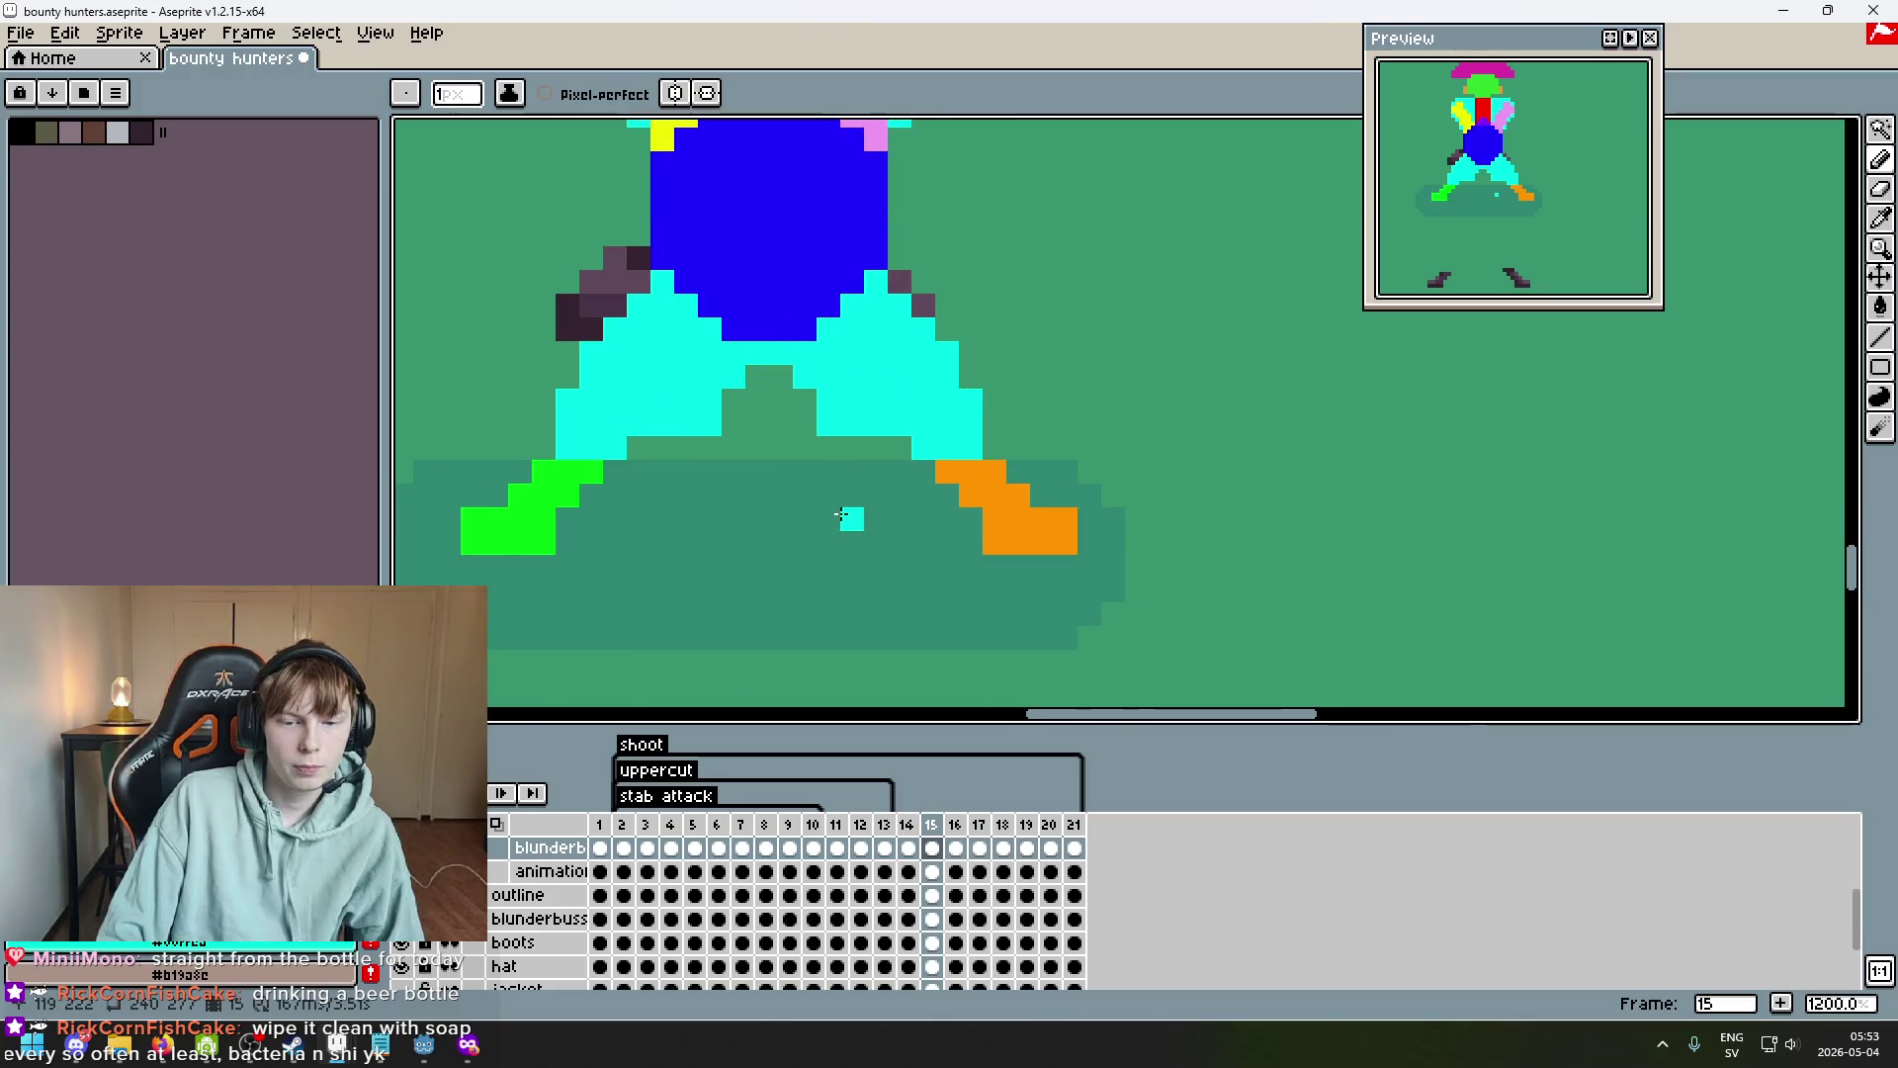
{"action": "key", "text": "Right"}
{"action": "key", "text": "Right"}
{"action": "key", "text": "Right"}
{"action": "key", "text": "Right"}
{"action": "key", "text": "Right"}
{"action": "key", "text": "Right"}
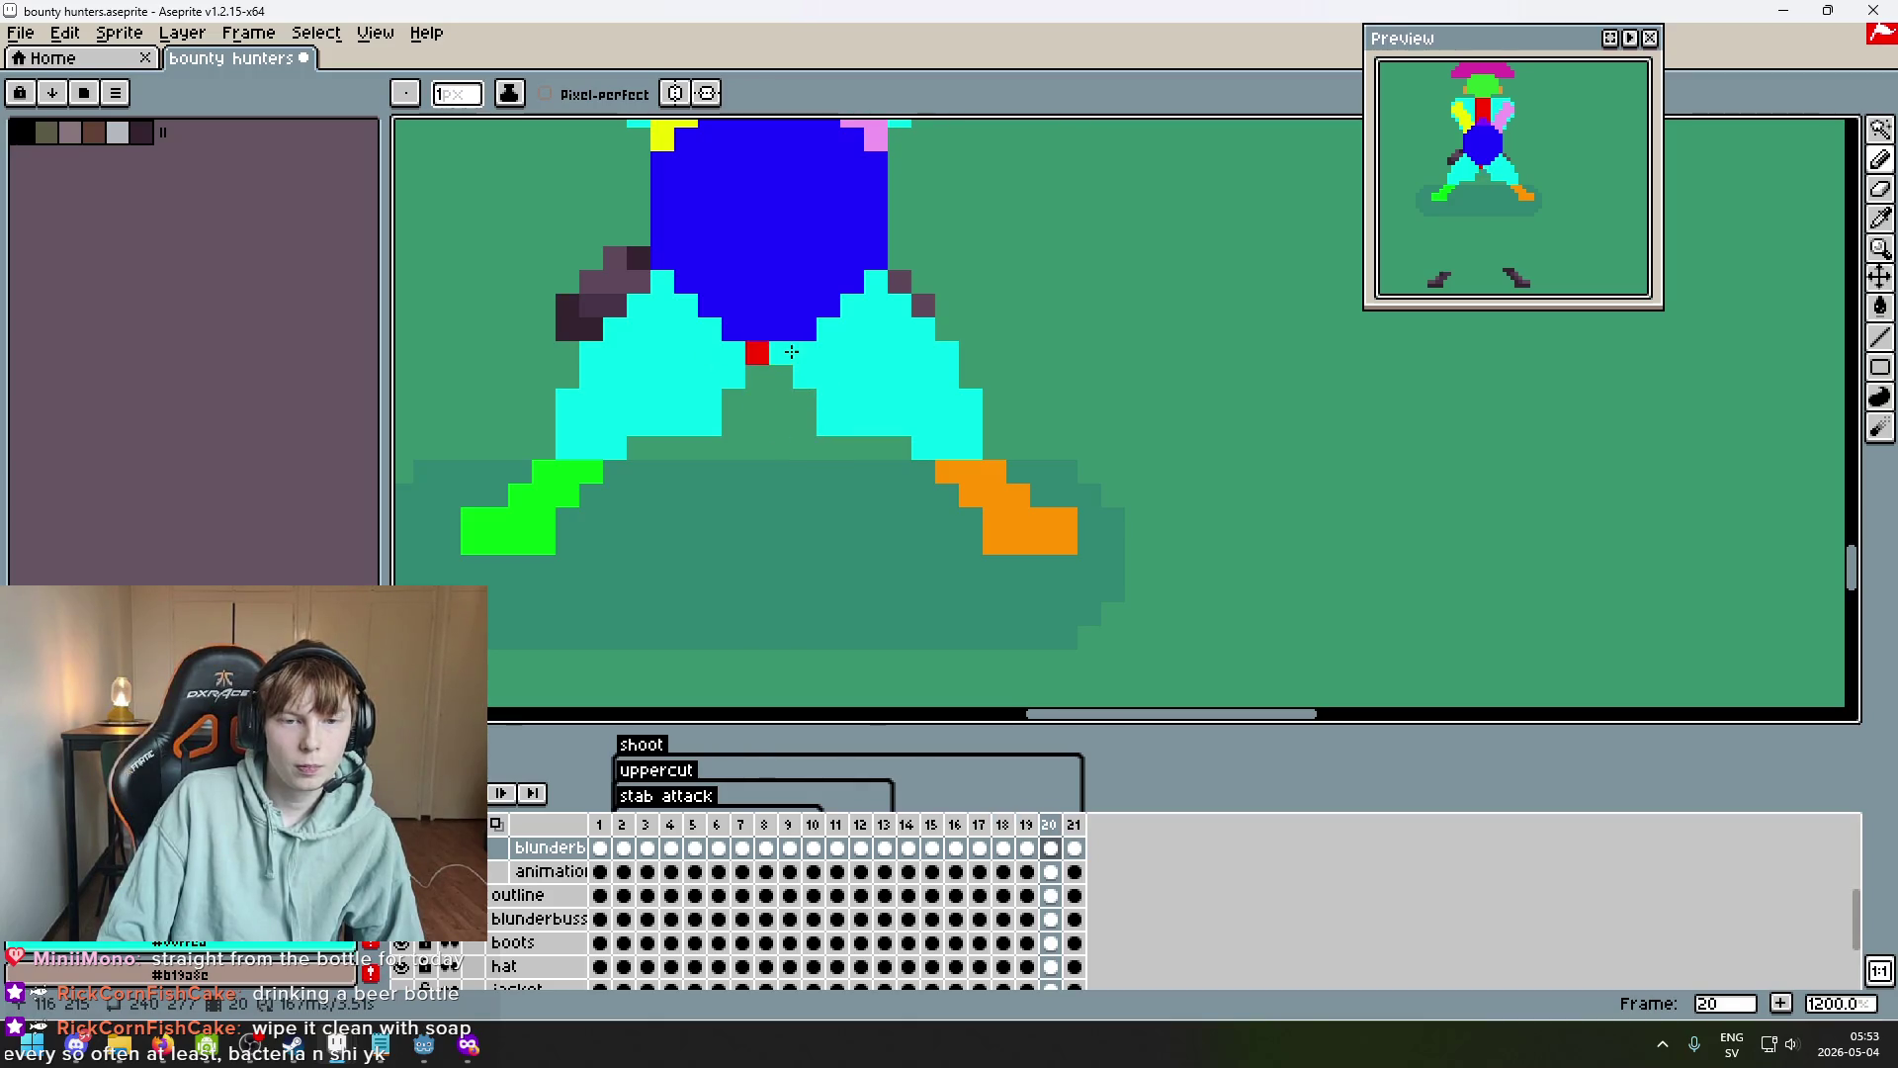
{"action": "key", "text": "Right"}
{"action": "scroll", "coordinate": [606, 415], "scroll_direction": "down", "scroll_amount": 5}
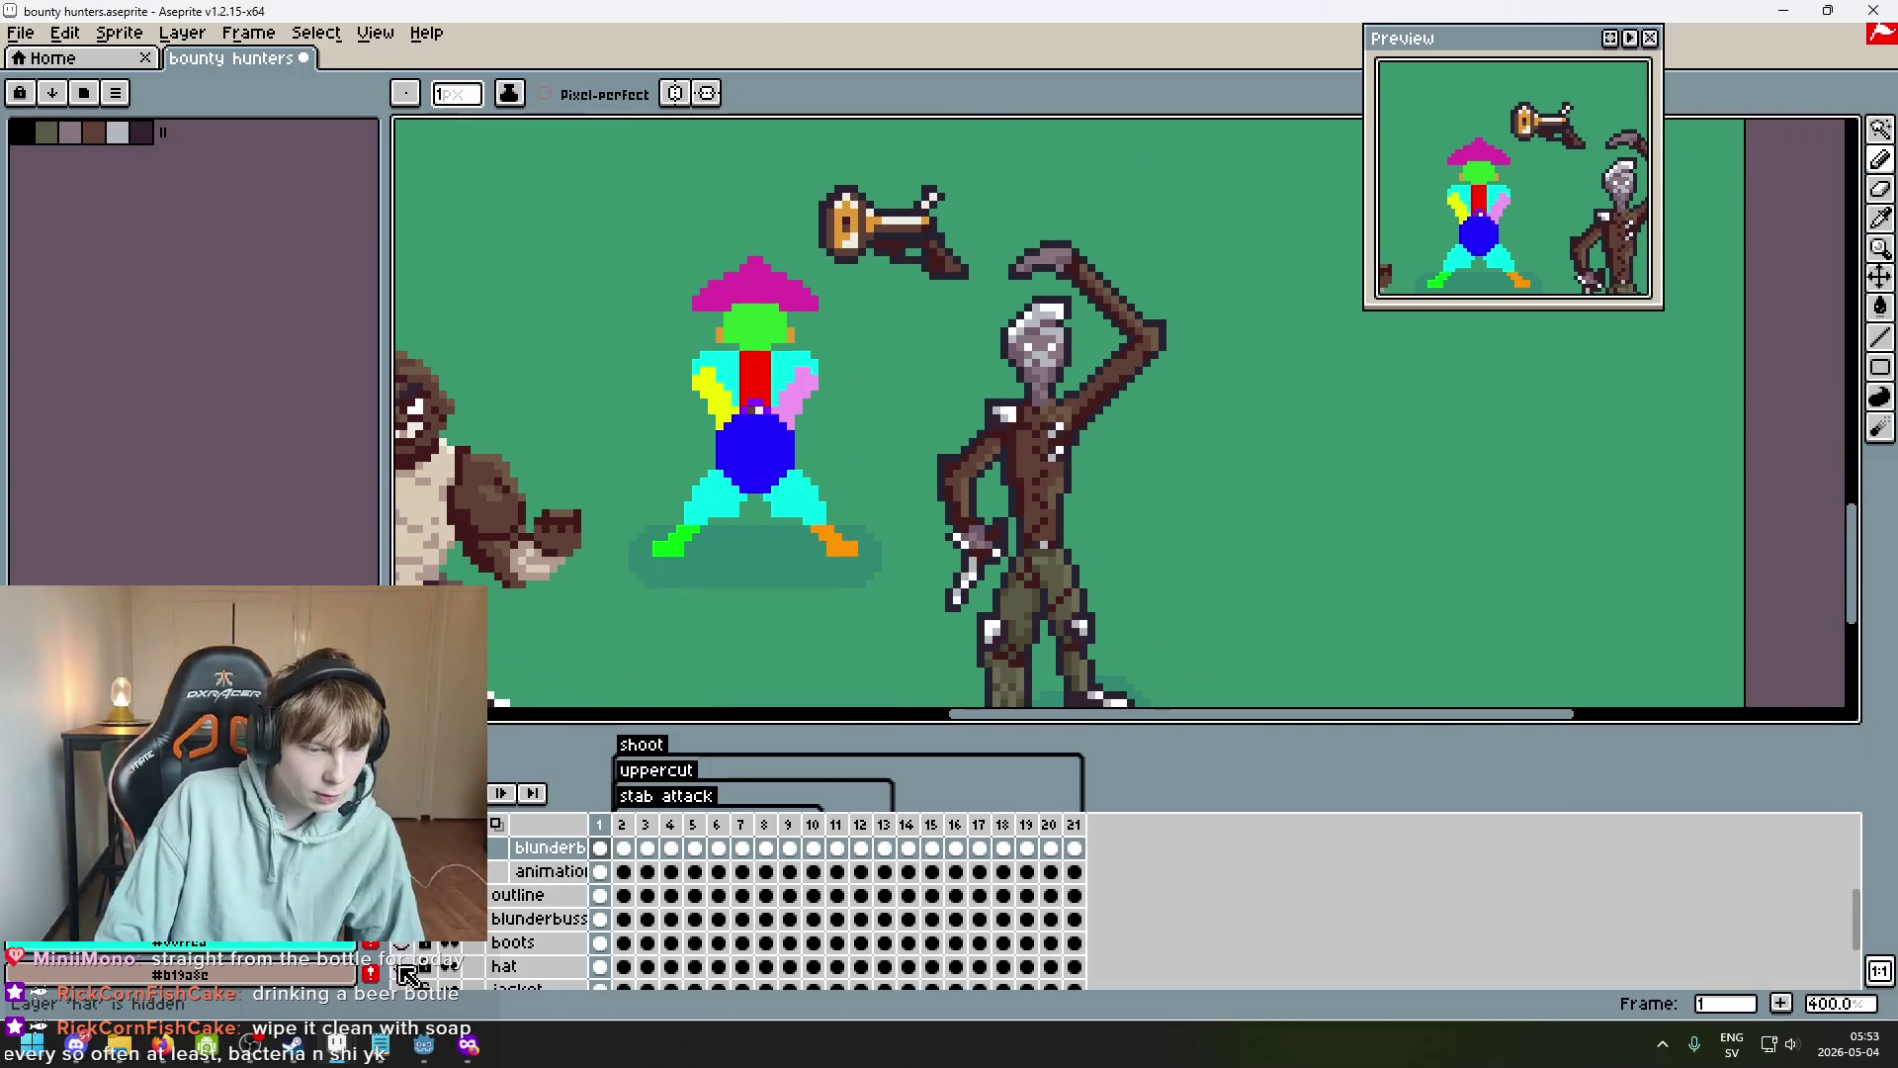
Save the bounty hunters sprite file.
{"action": "scroll", "coordinate": [405, 973], "scroll_direction": "down", "scroll_amount": 2}
{"action": "scroll", "coordinate": [415, 959], "scroll_direction": "up", "scroll_amount": 3}
{"action": "key", "text": "ctrl+s"}
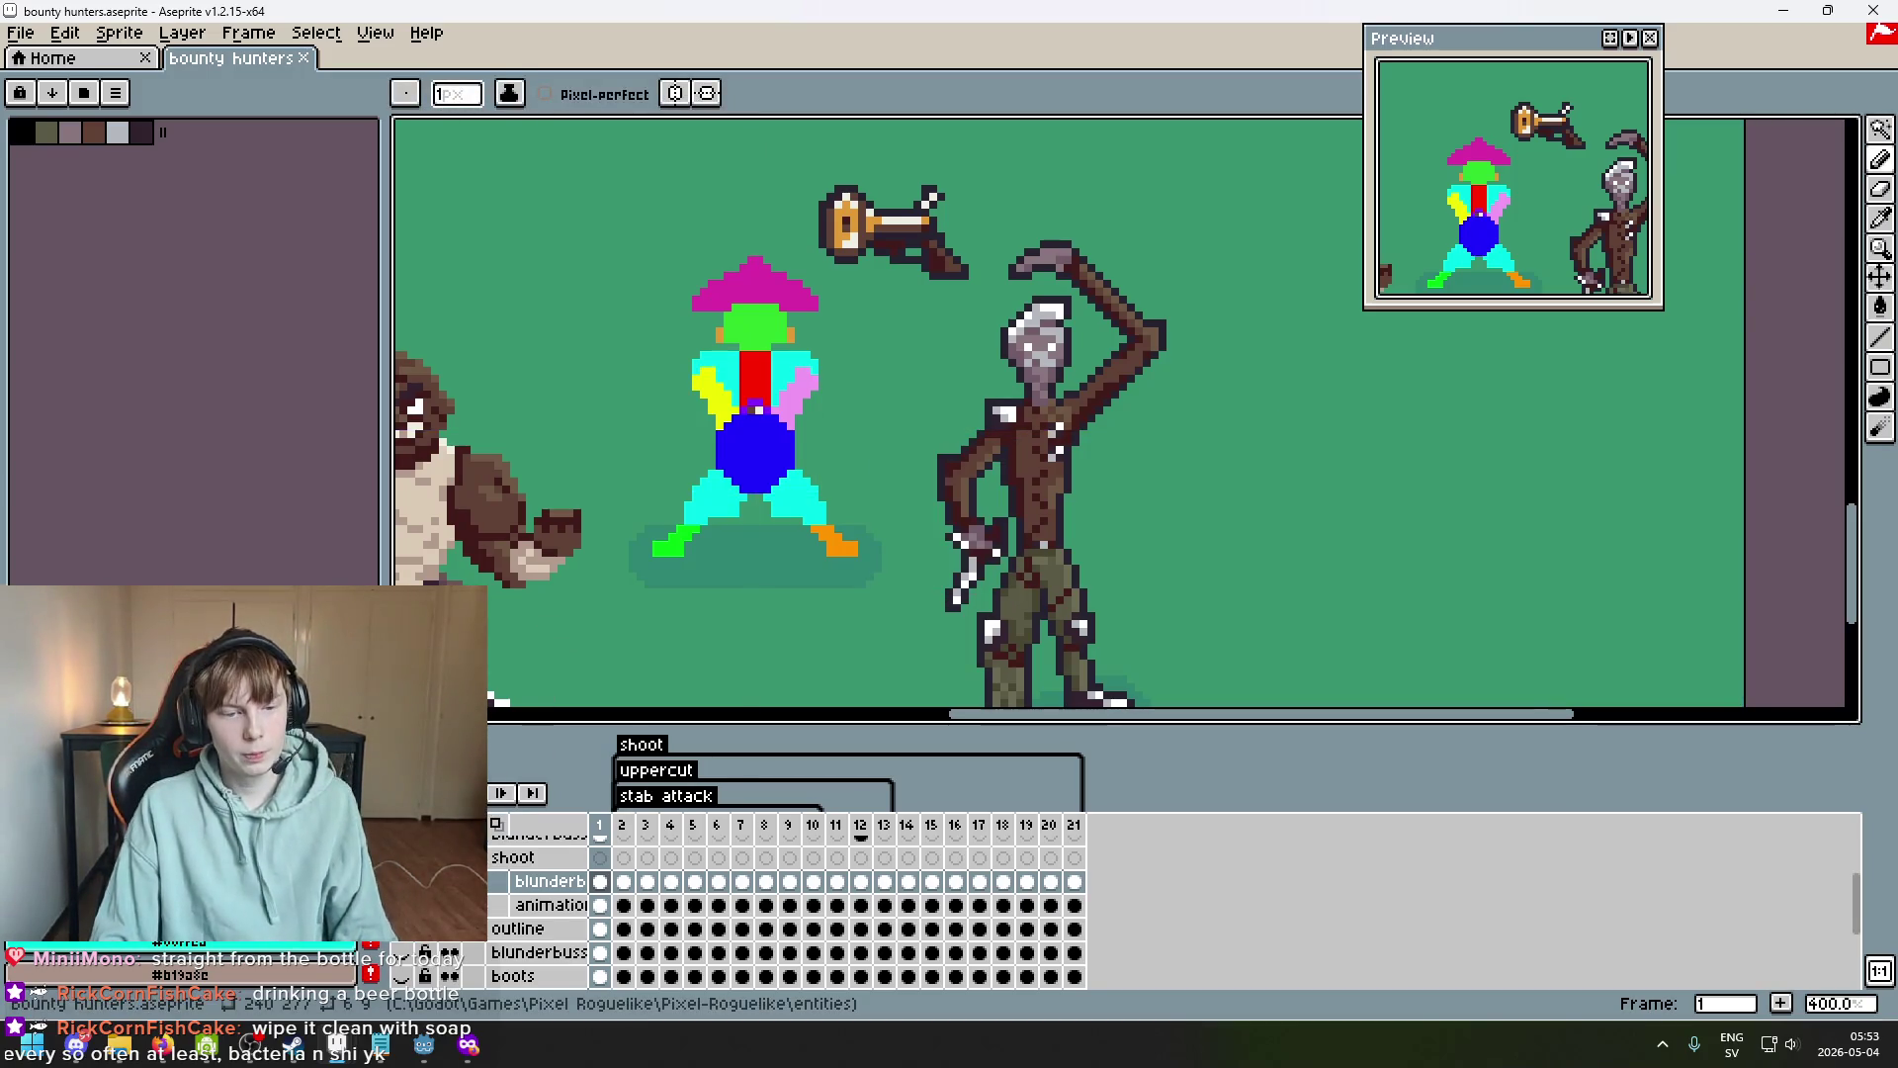
Play the animation while zooming, then stop playback on frame 1.
{"action": "key", "text": "Return"}
{"action": "scroll", "coordinate": [692, 563], "scroll_direction": "down", "scroll_amount": 2}
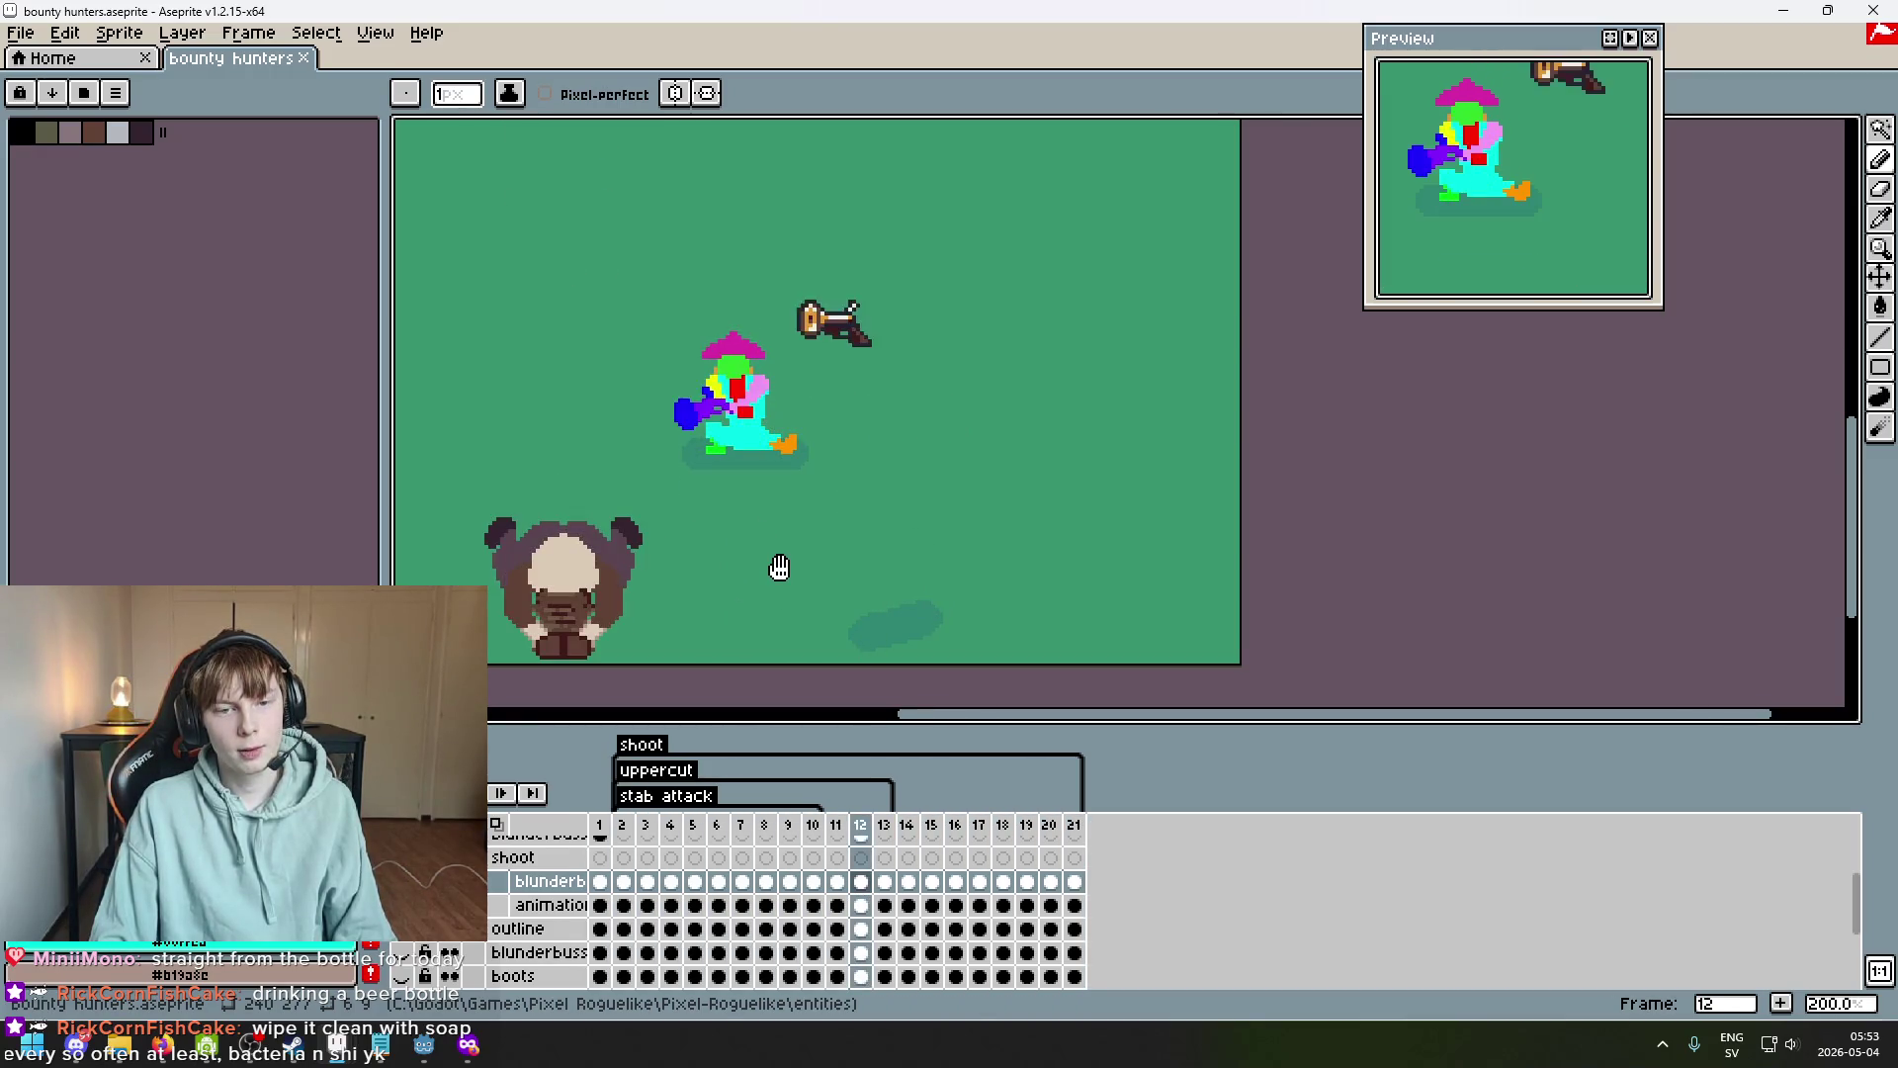
{"action": "scroll", "coordinate": [779, 566], "scroll_direction": "down", "scroll_amount": 1}
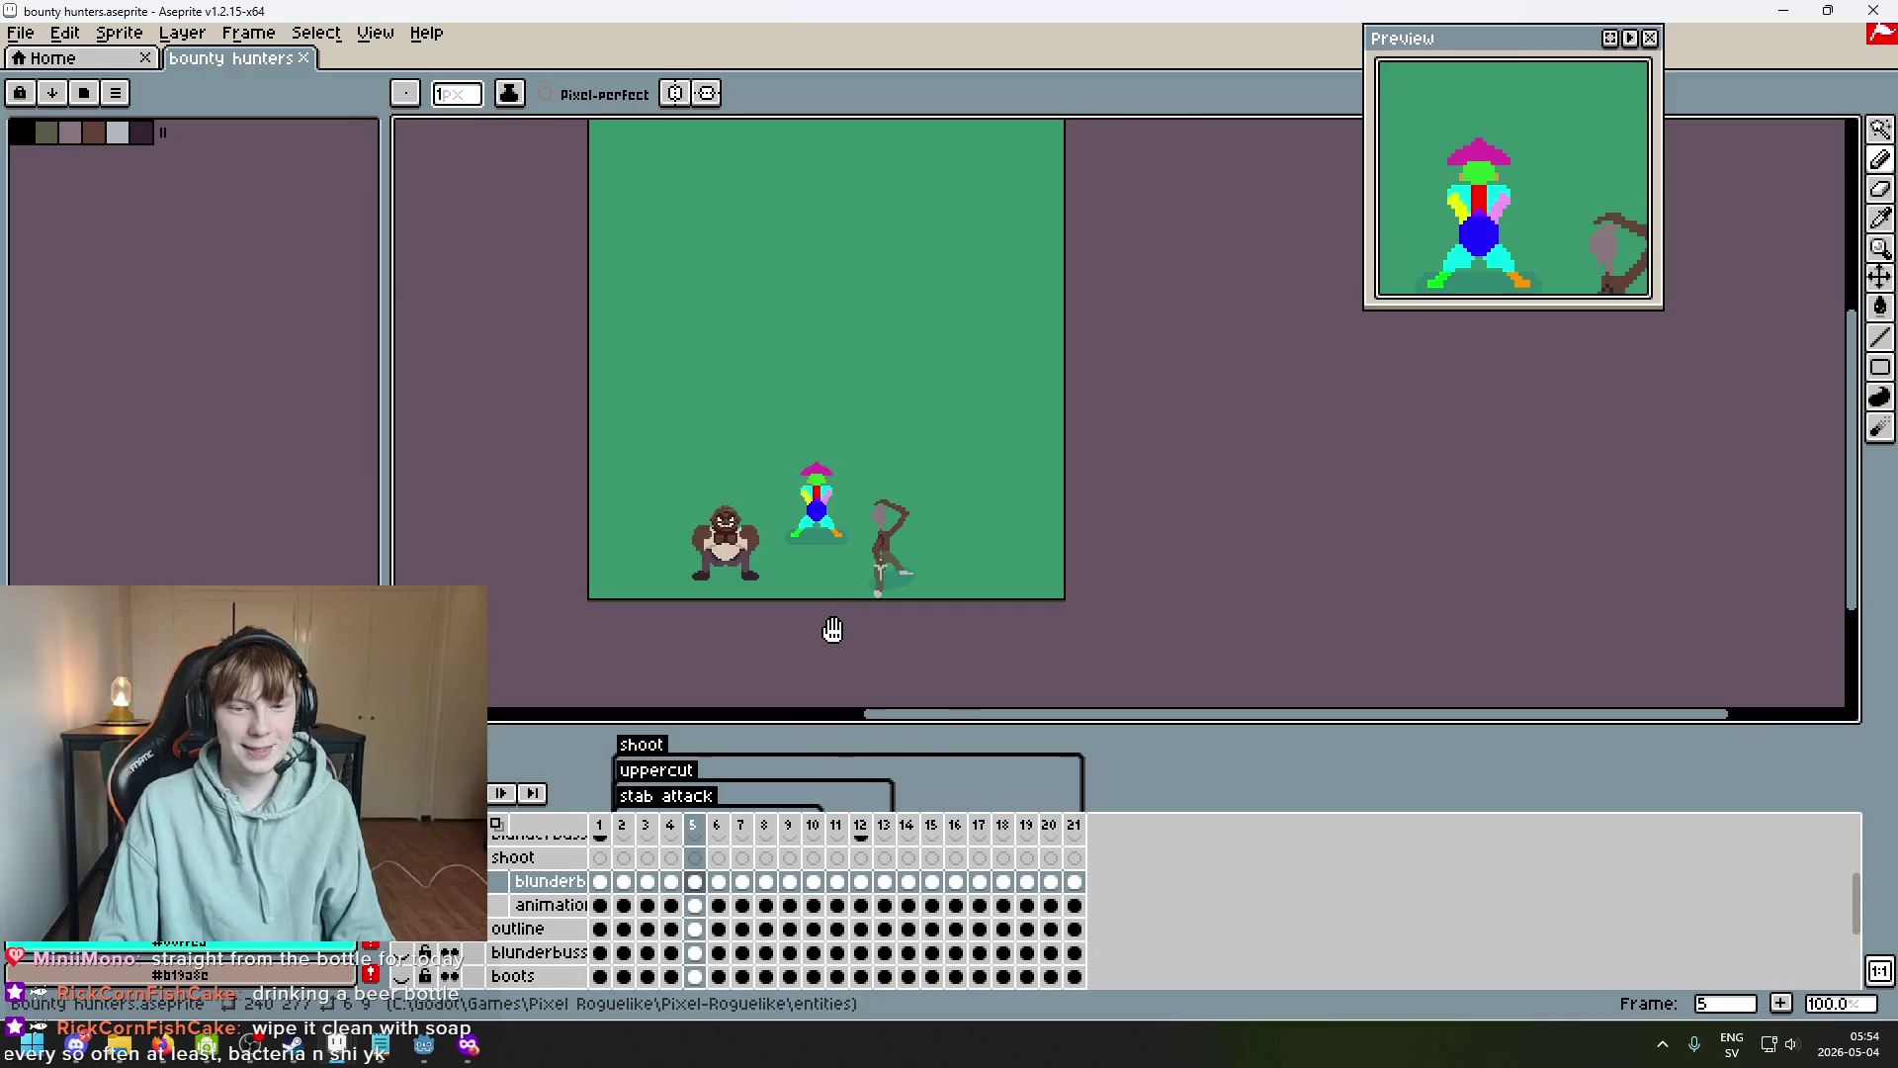
{"action": "scroll", "coordinate": [818, 576], "scroll_direction": "up", "scroll_amount": 2}
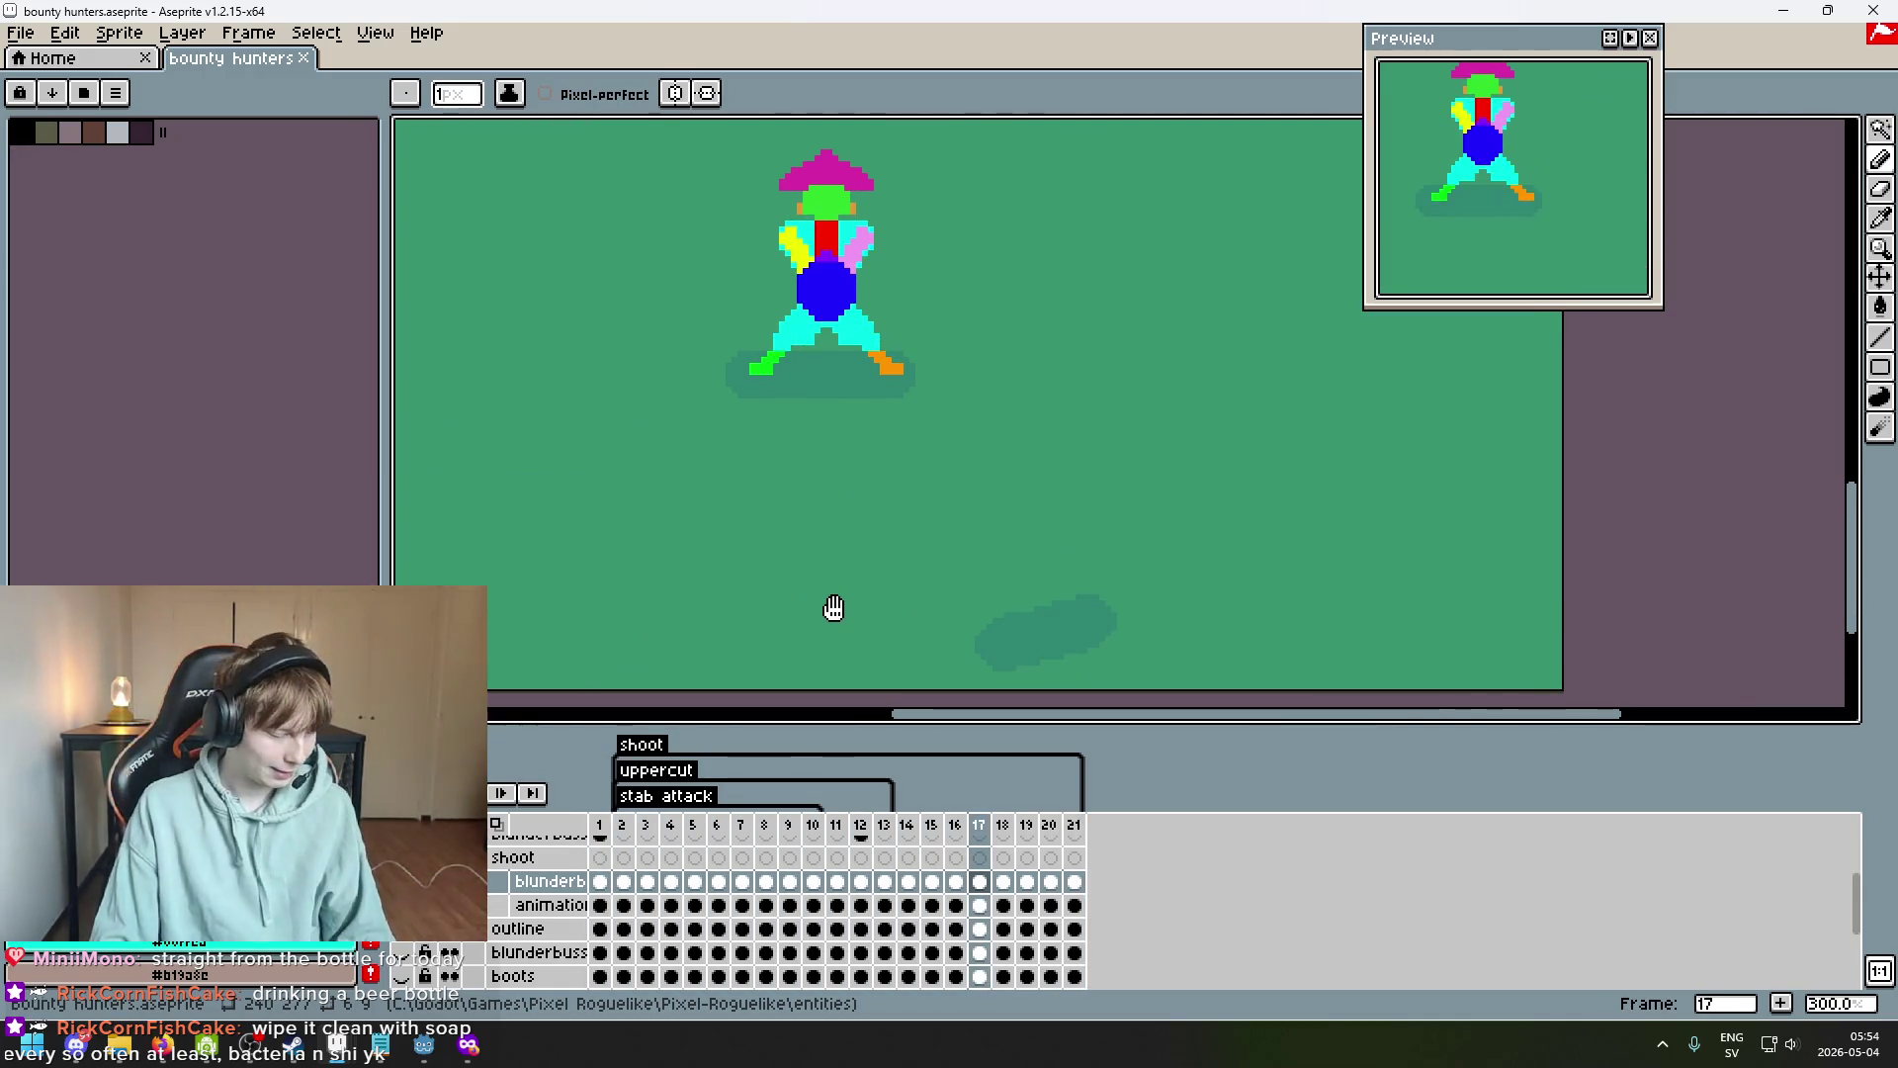
{"action": "left_click", "coordinate": [516, 803]}
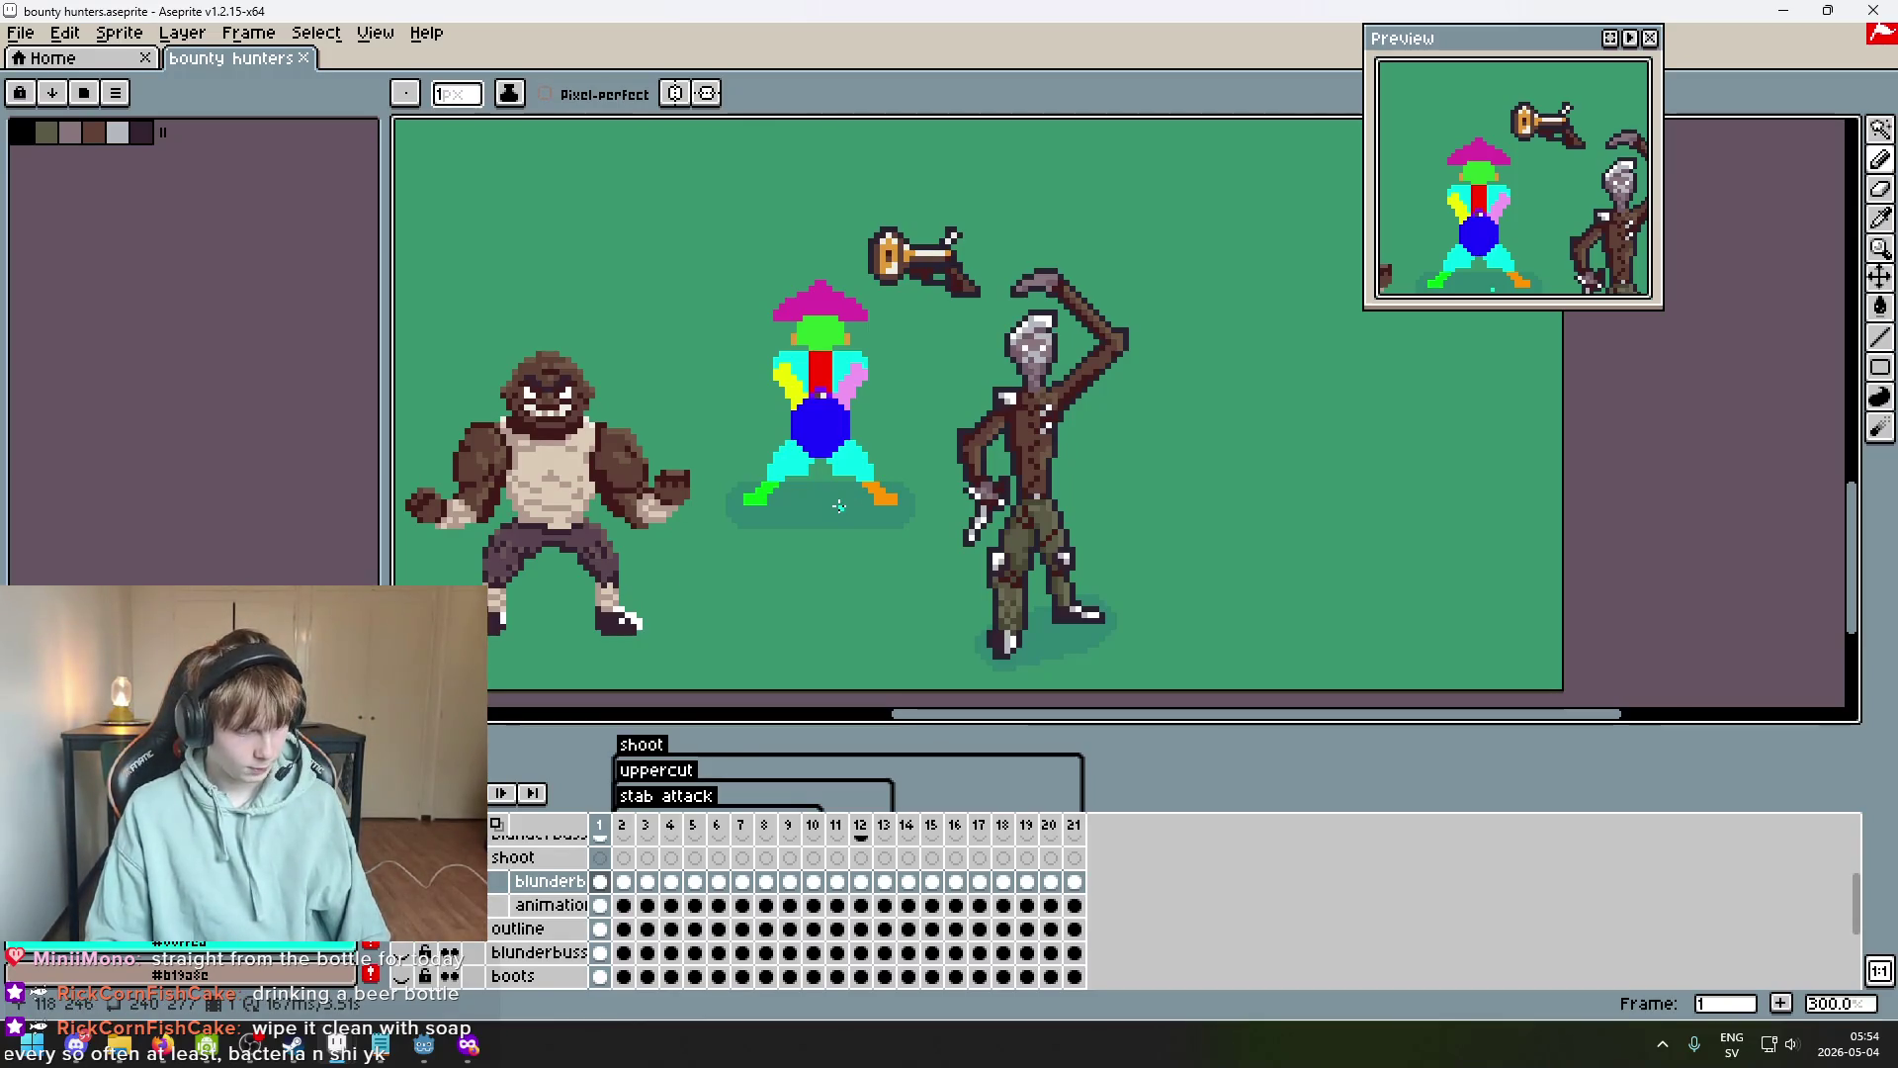
{"action": "scroll", "coordinate": [826, 496], "scroll_direction": "down", "scroll_amount": 5}
Save the sprite file again with Ctrl+S.
{"action": "key", "text": "ctrl+s"}
{"action": "scroll", "coordinate": [818, 494], "scroll_direction": "up", "scroll_amount": 5}
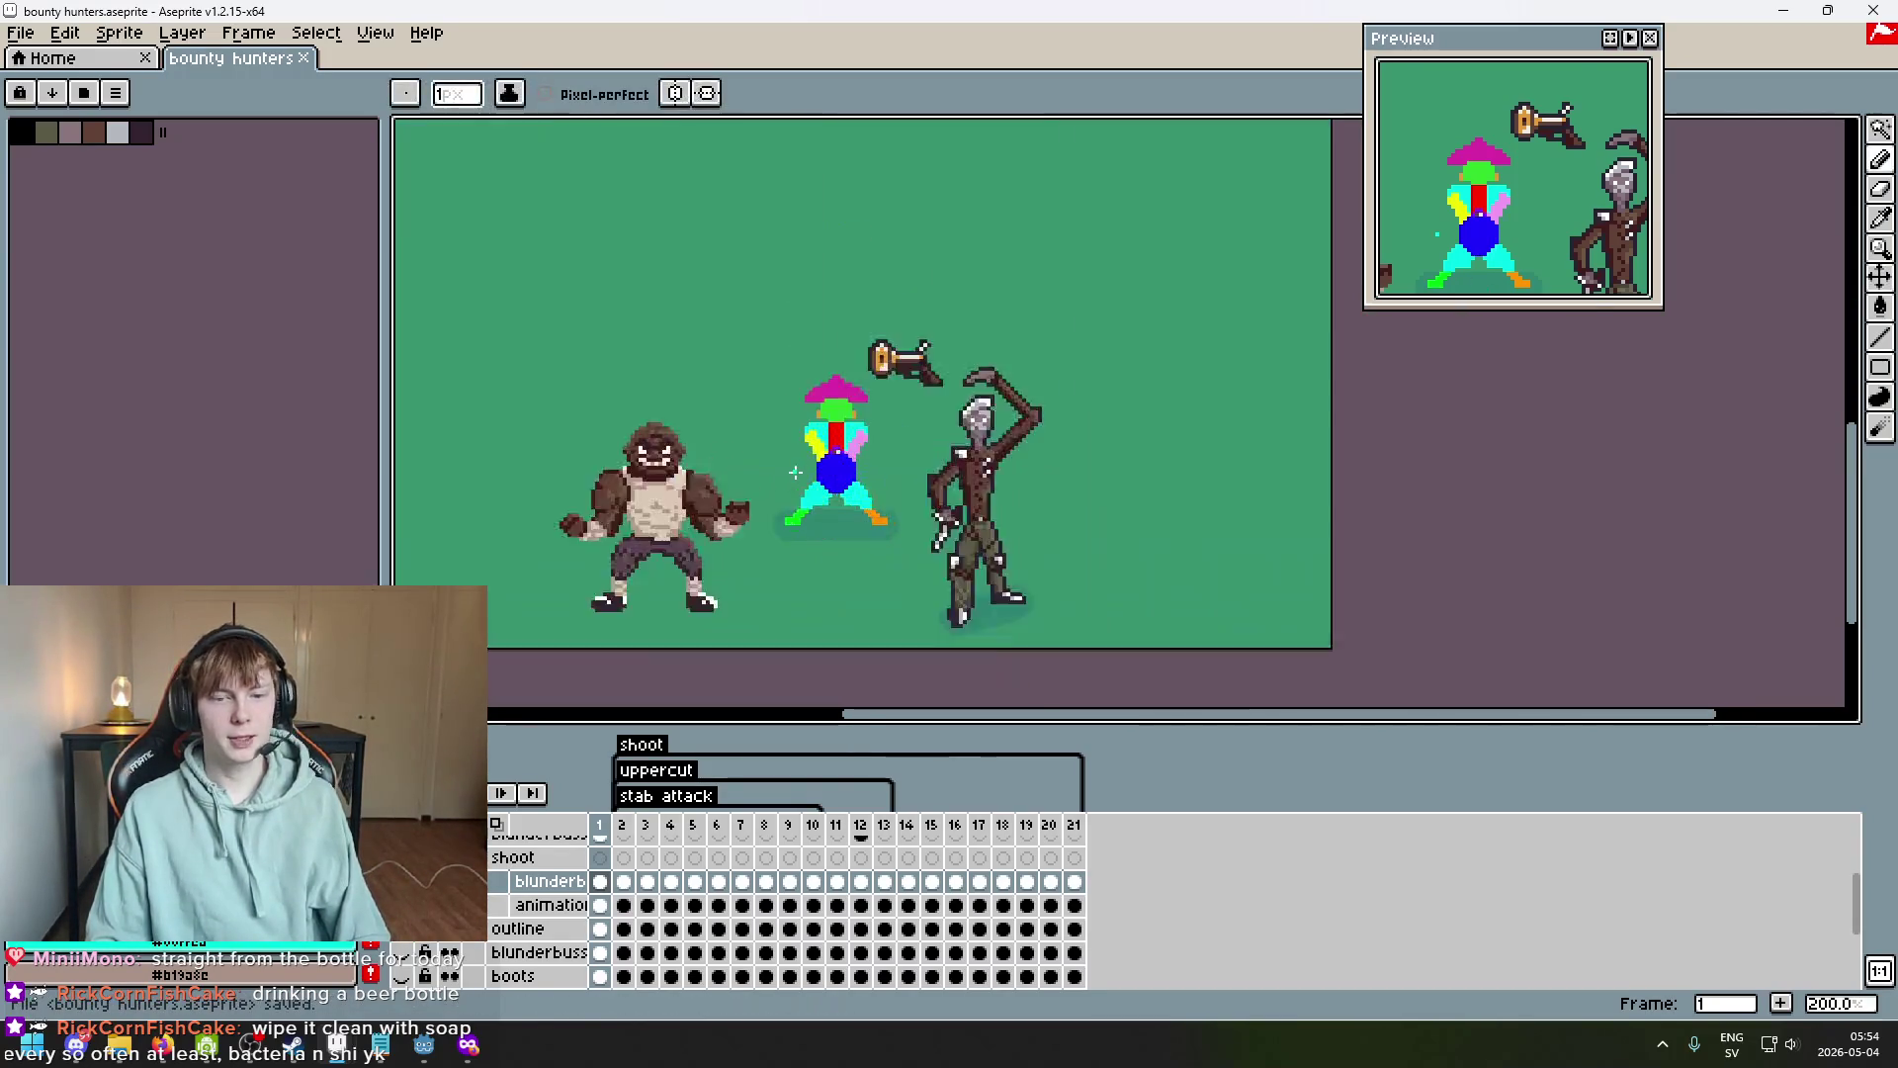
{"action": "scroll", "coordinate": [795, 473], "scroll_direction": "down", "scroll_amount": 2}
{"action": "scroll", "coordinate": [797, 485], "scroll_direction": "up", "scroll_amount": 1}
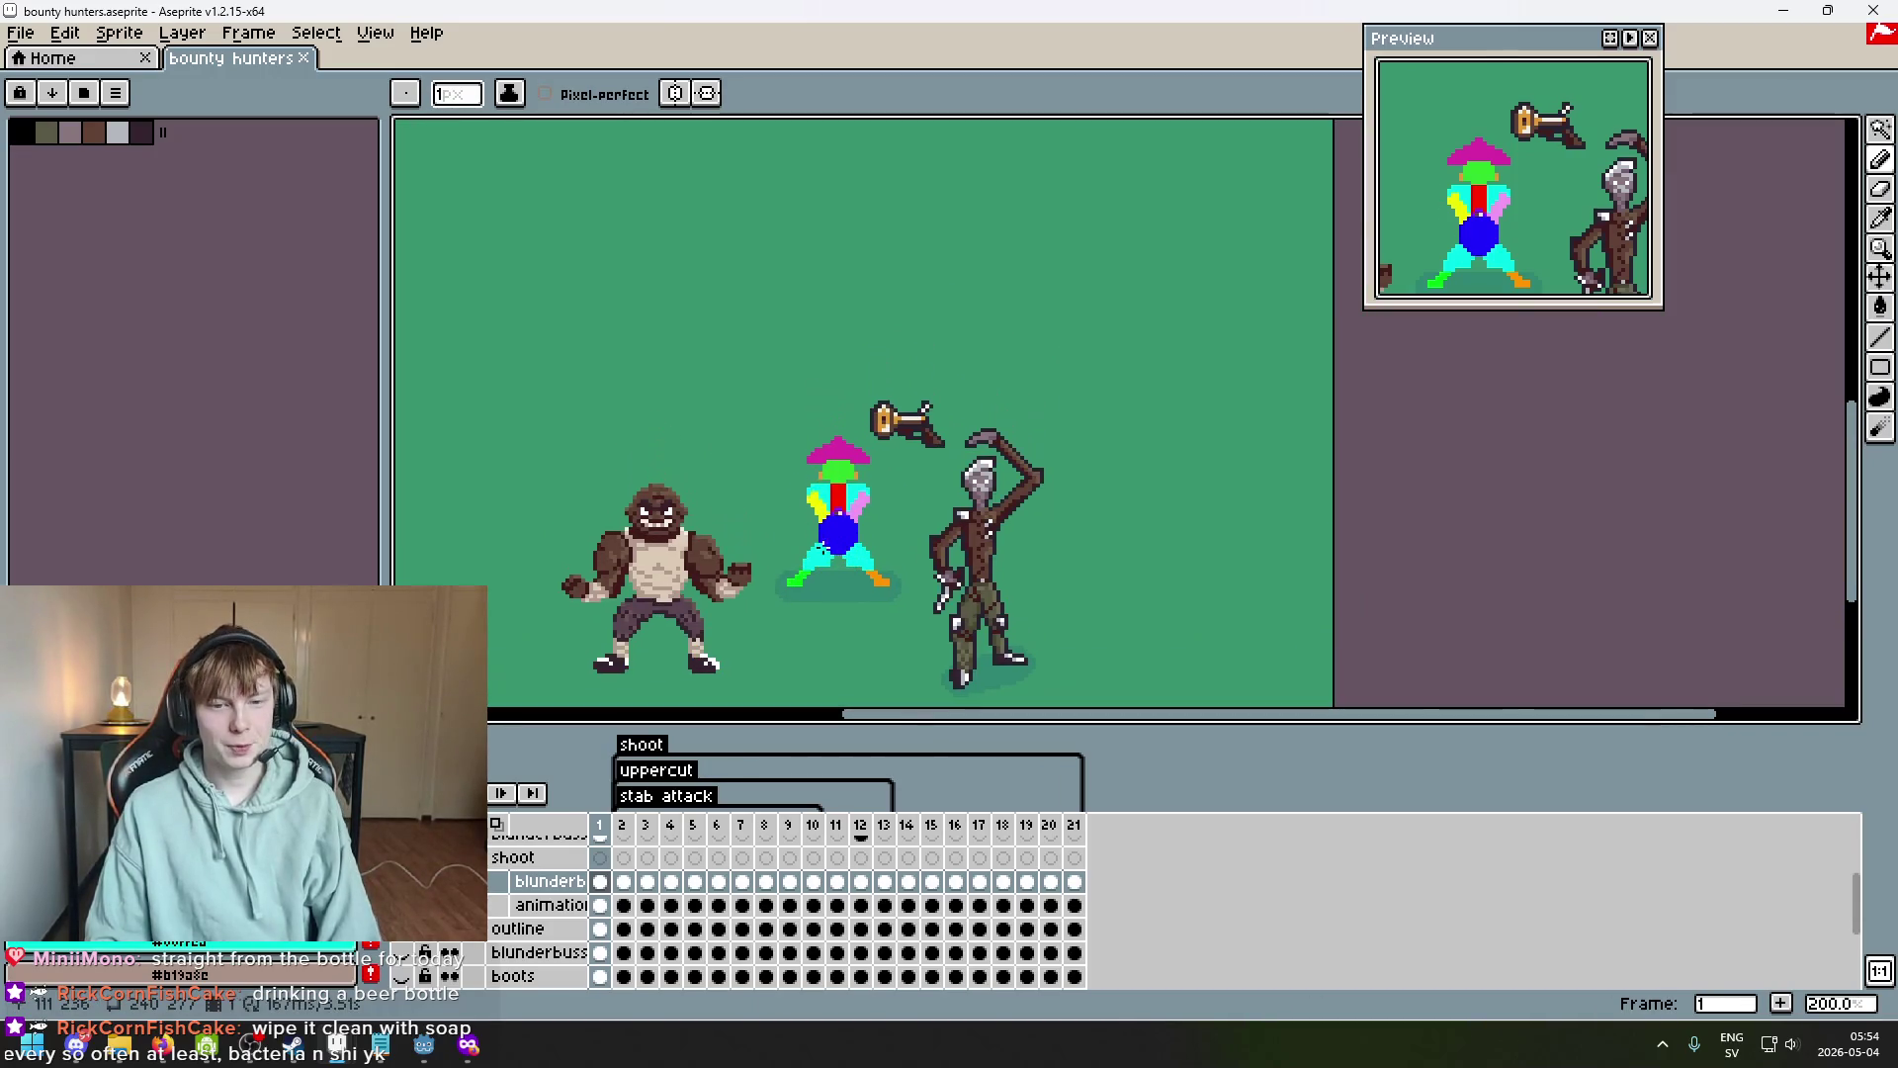
Play the shoot animation beside the enemy reference sprites, zooming in and out to inspect it.
{"action": "key", "text": "Return"}
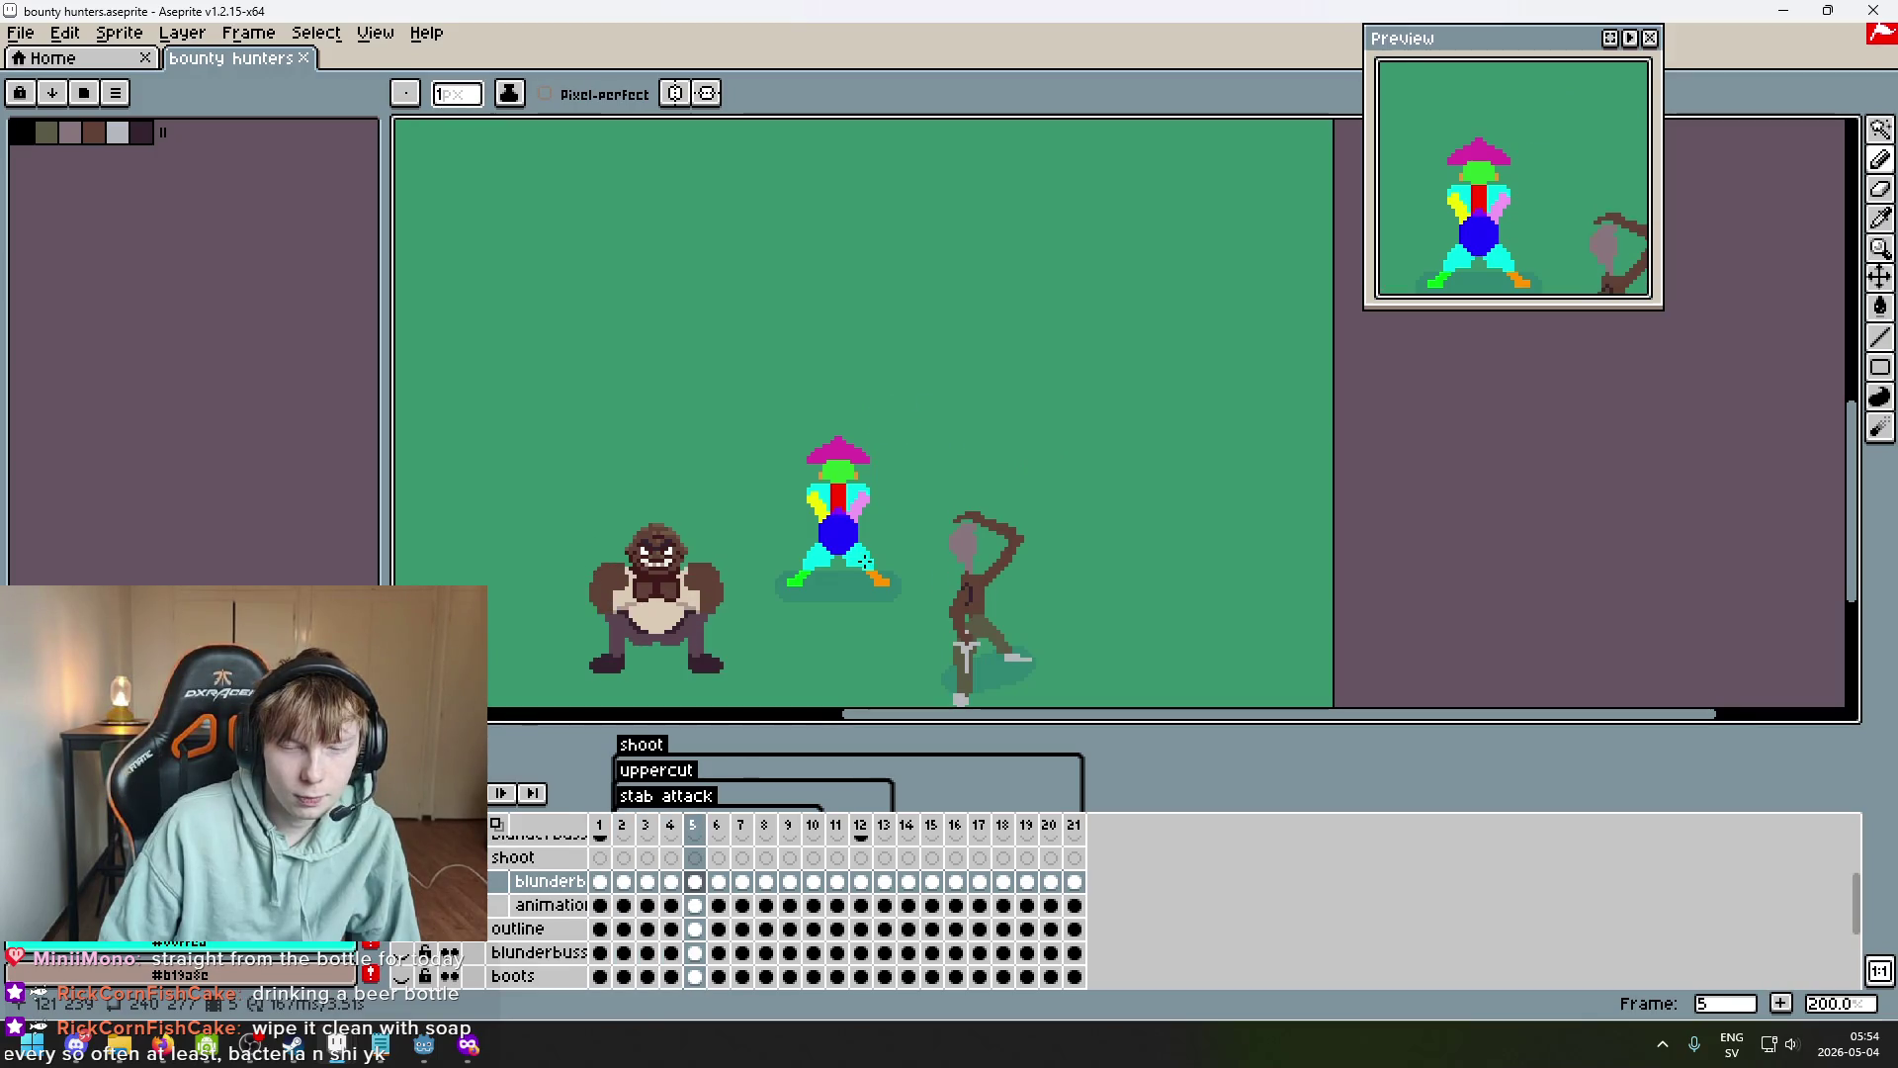
{"action": "scroll", "coordinate": [865, 562], "scroll_direction": "down", "scroll_amount": 1}
{"action": "scroll", "coordinate": [1028, 569], "scroll_direction": "up", "scroll_amount": 3}
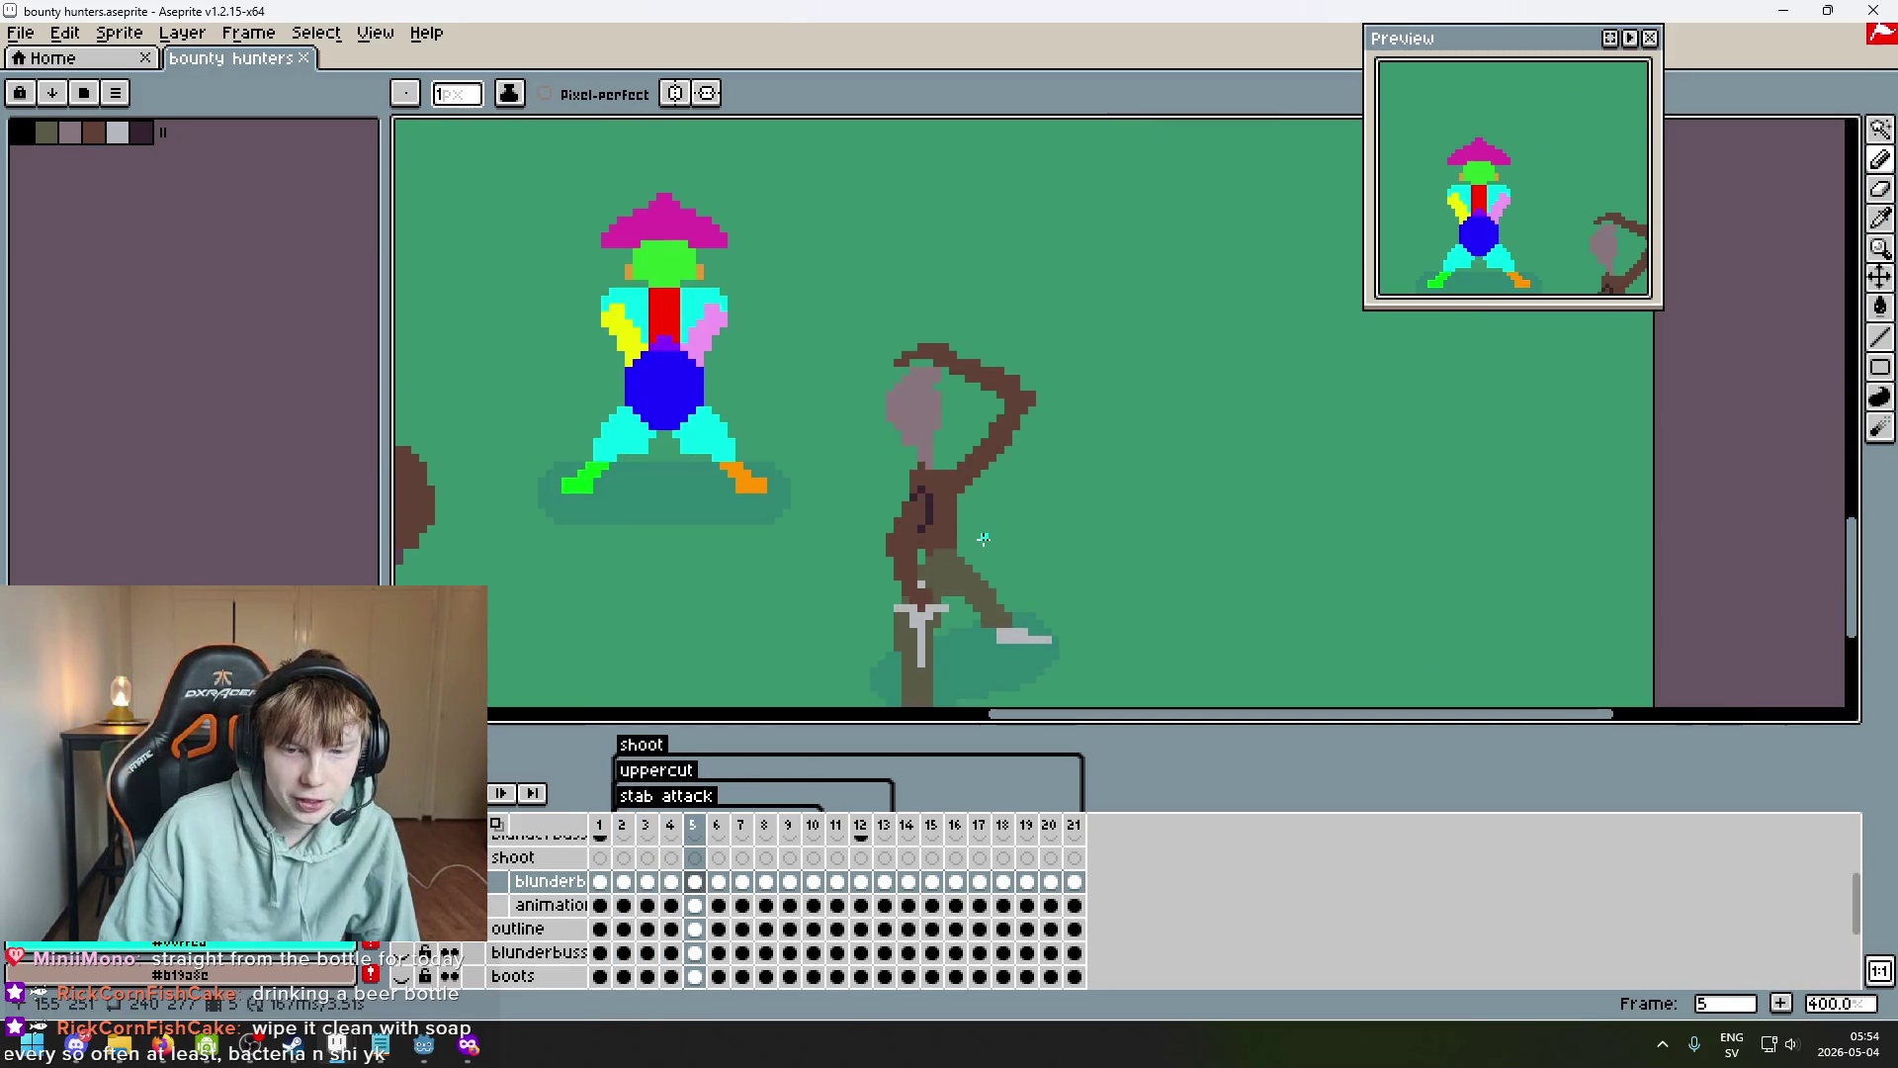
{"action": "scroll", "coordinate": [984, 538], "scroll_direction": "down", "scroll_amount": 2}
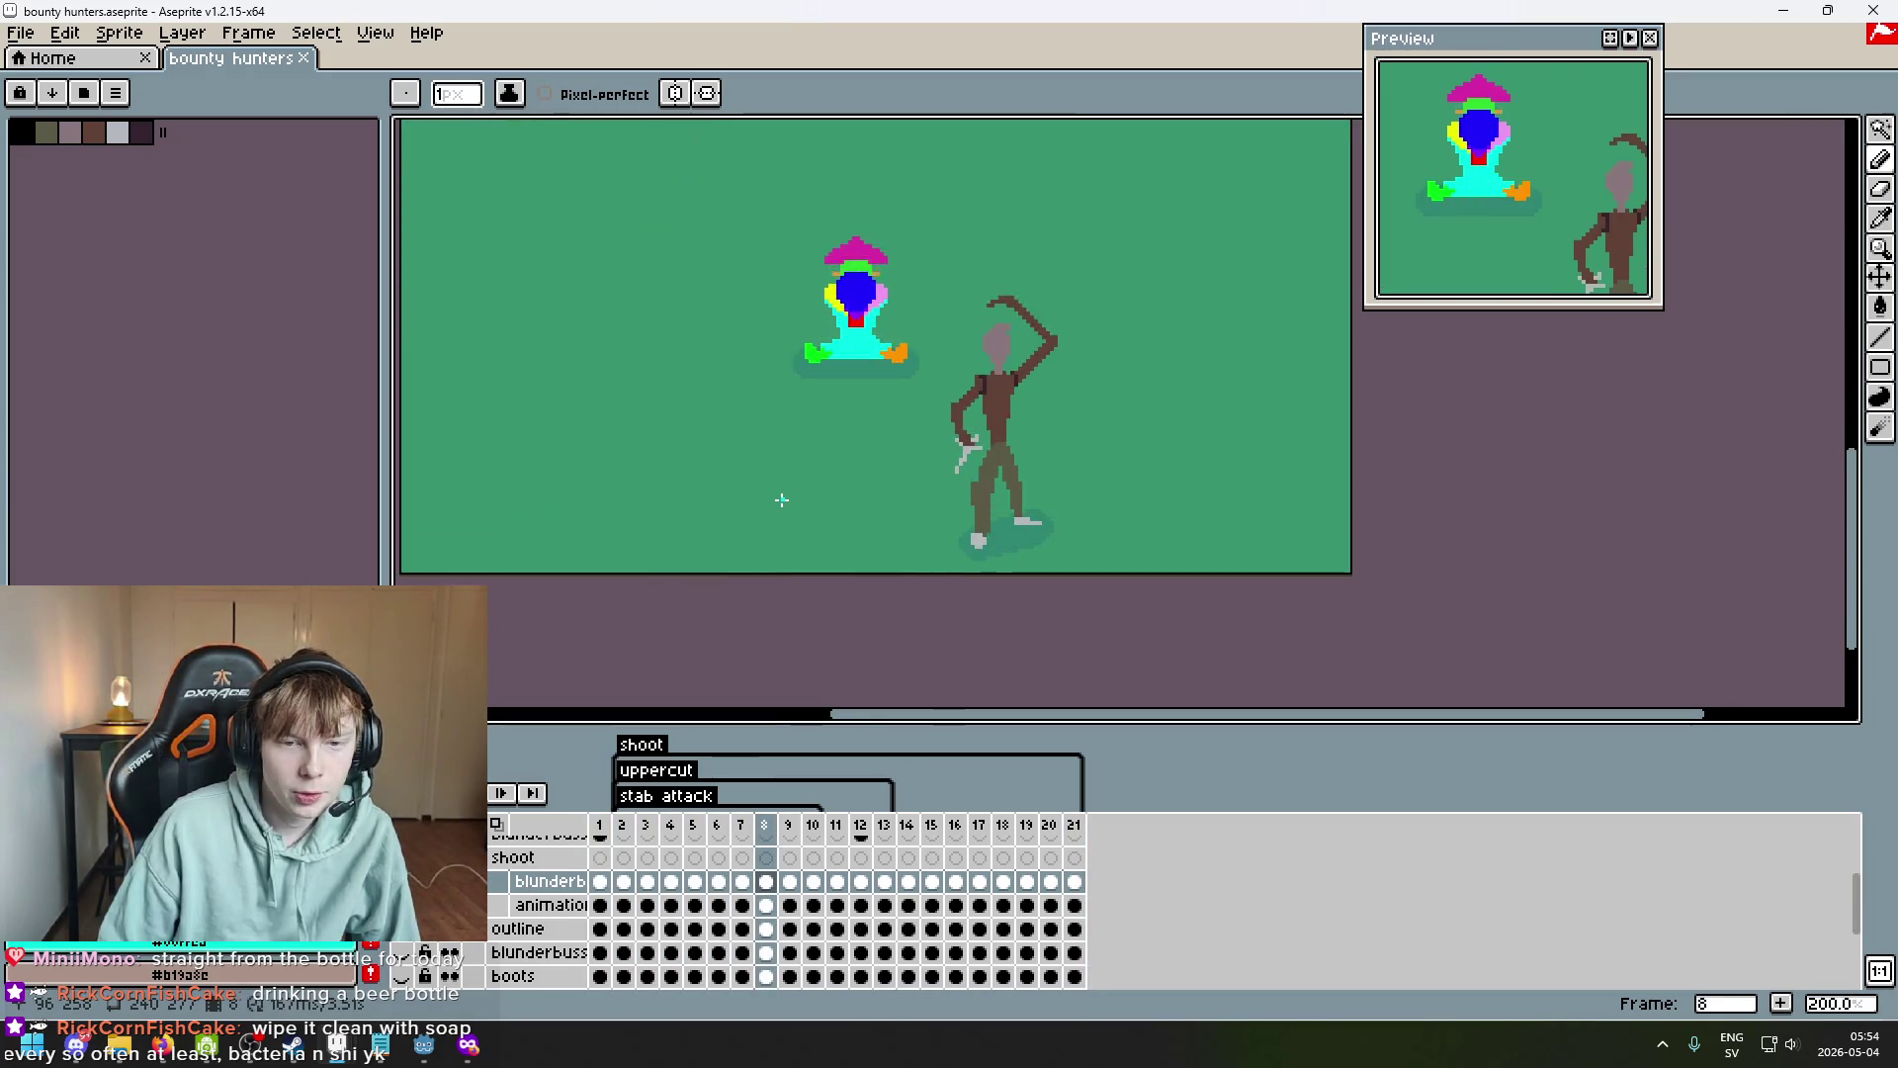
{"action": "scroll", "coordinate": [780, 500], "scroll_direction": "down", "scroll_amount": 1}
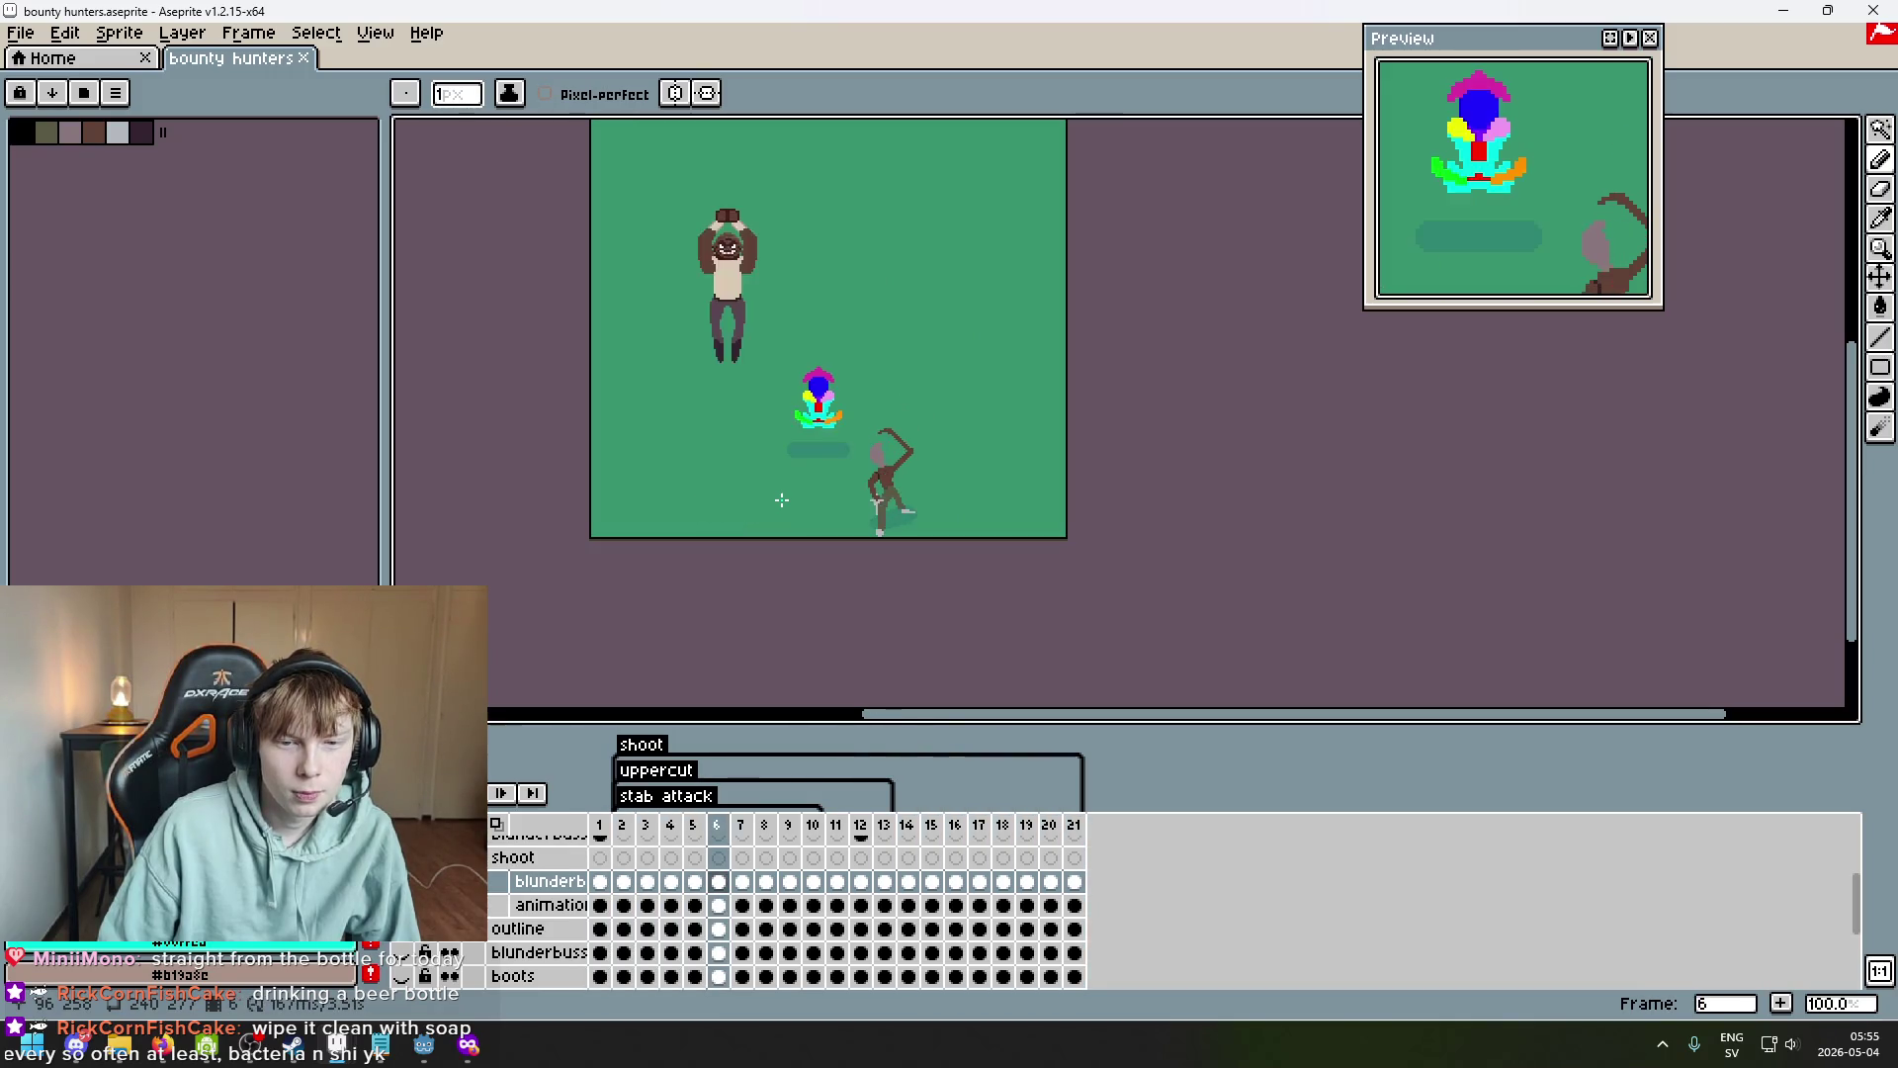
{"action": "scroll", "coordinate": [913, 500], "scroll_direction": "up", "scroll_amount": 2}
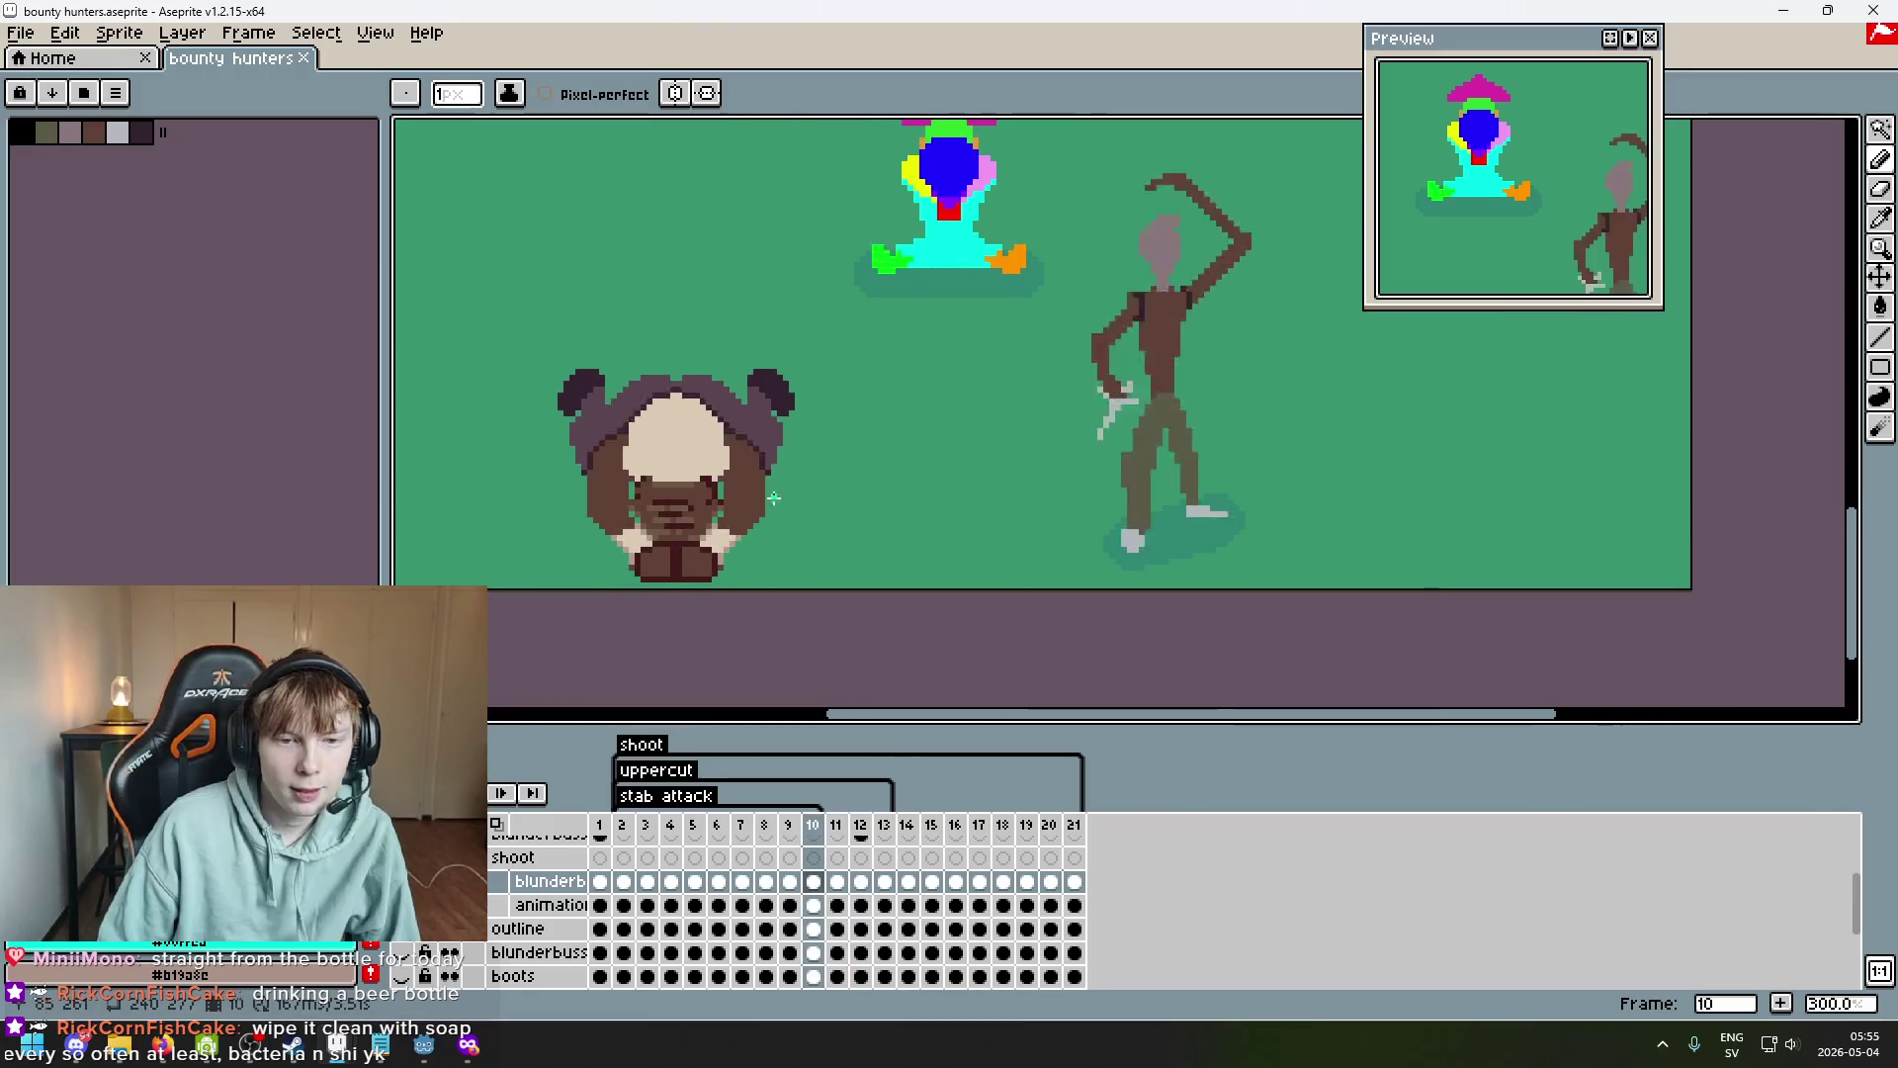
{"action": "scroll", "coordinate": [762, 495], "scroll_direction": "down", "scroll_amount": 2}
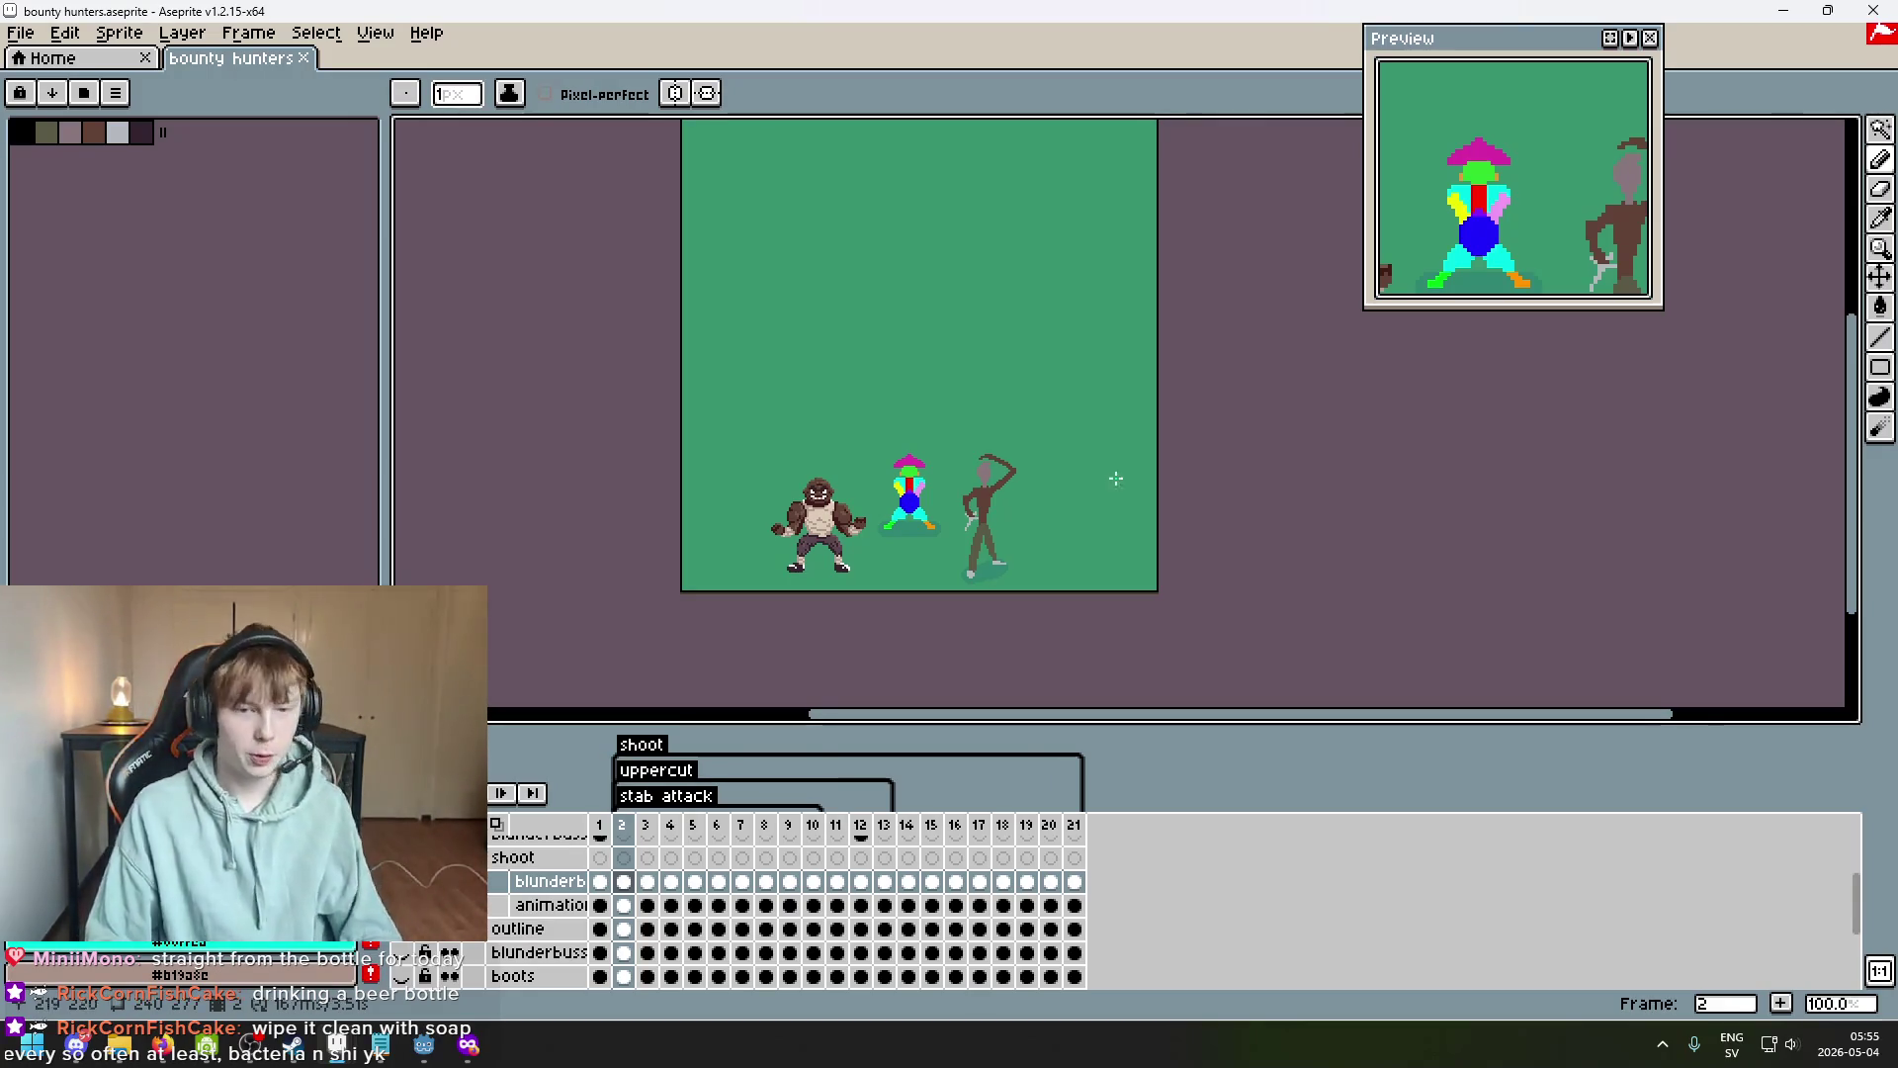
{"action": "key", "text": "ctrl+s"}
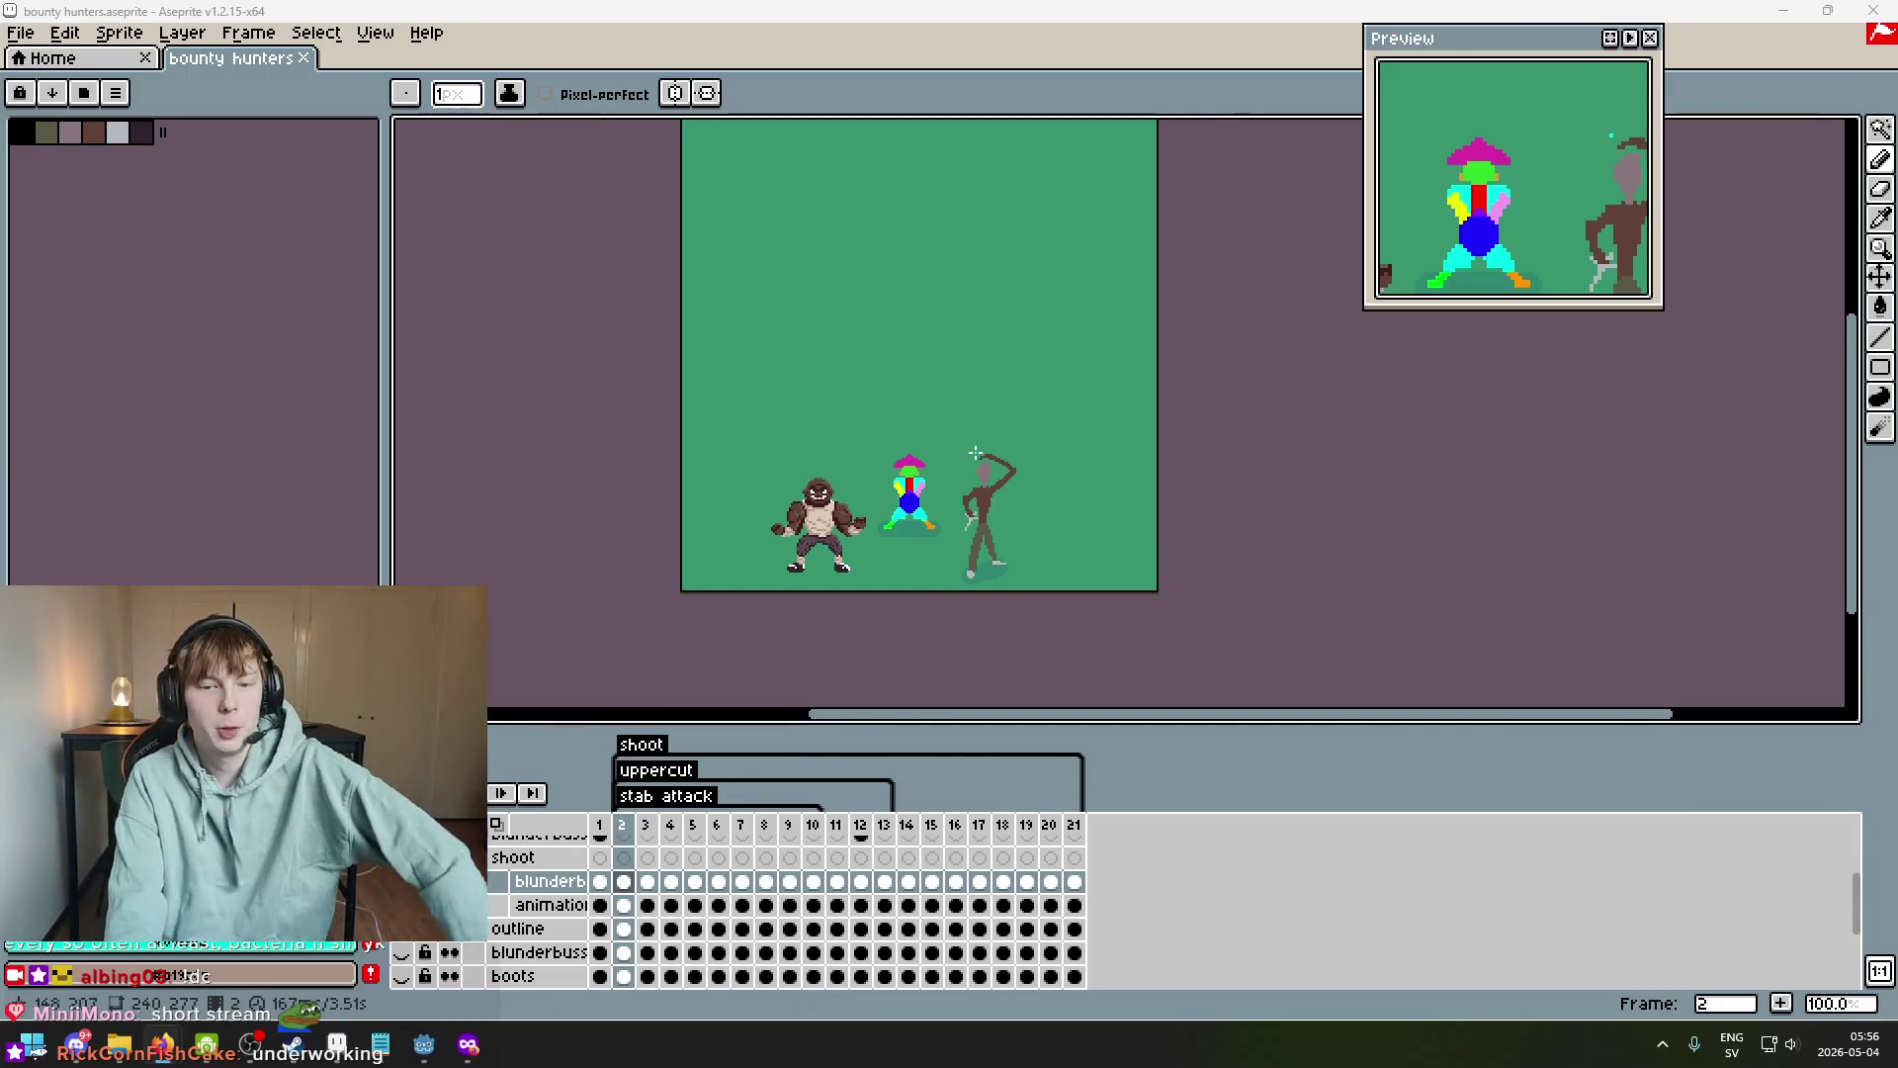
{"action": "scroll", "coordinate": [912, 440], "scroll_direction": "up", "scroll_amount": 1}
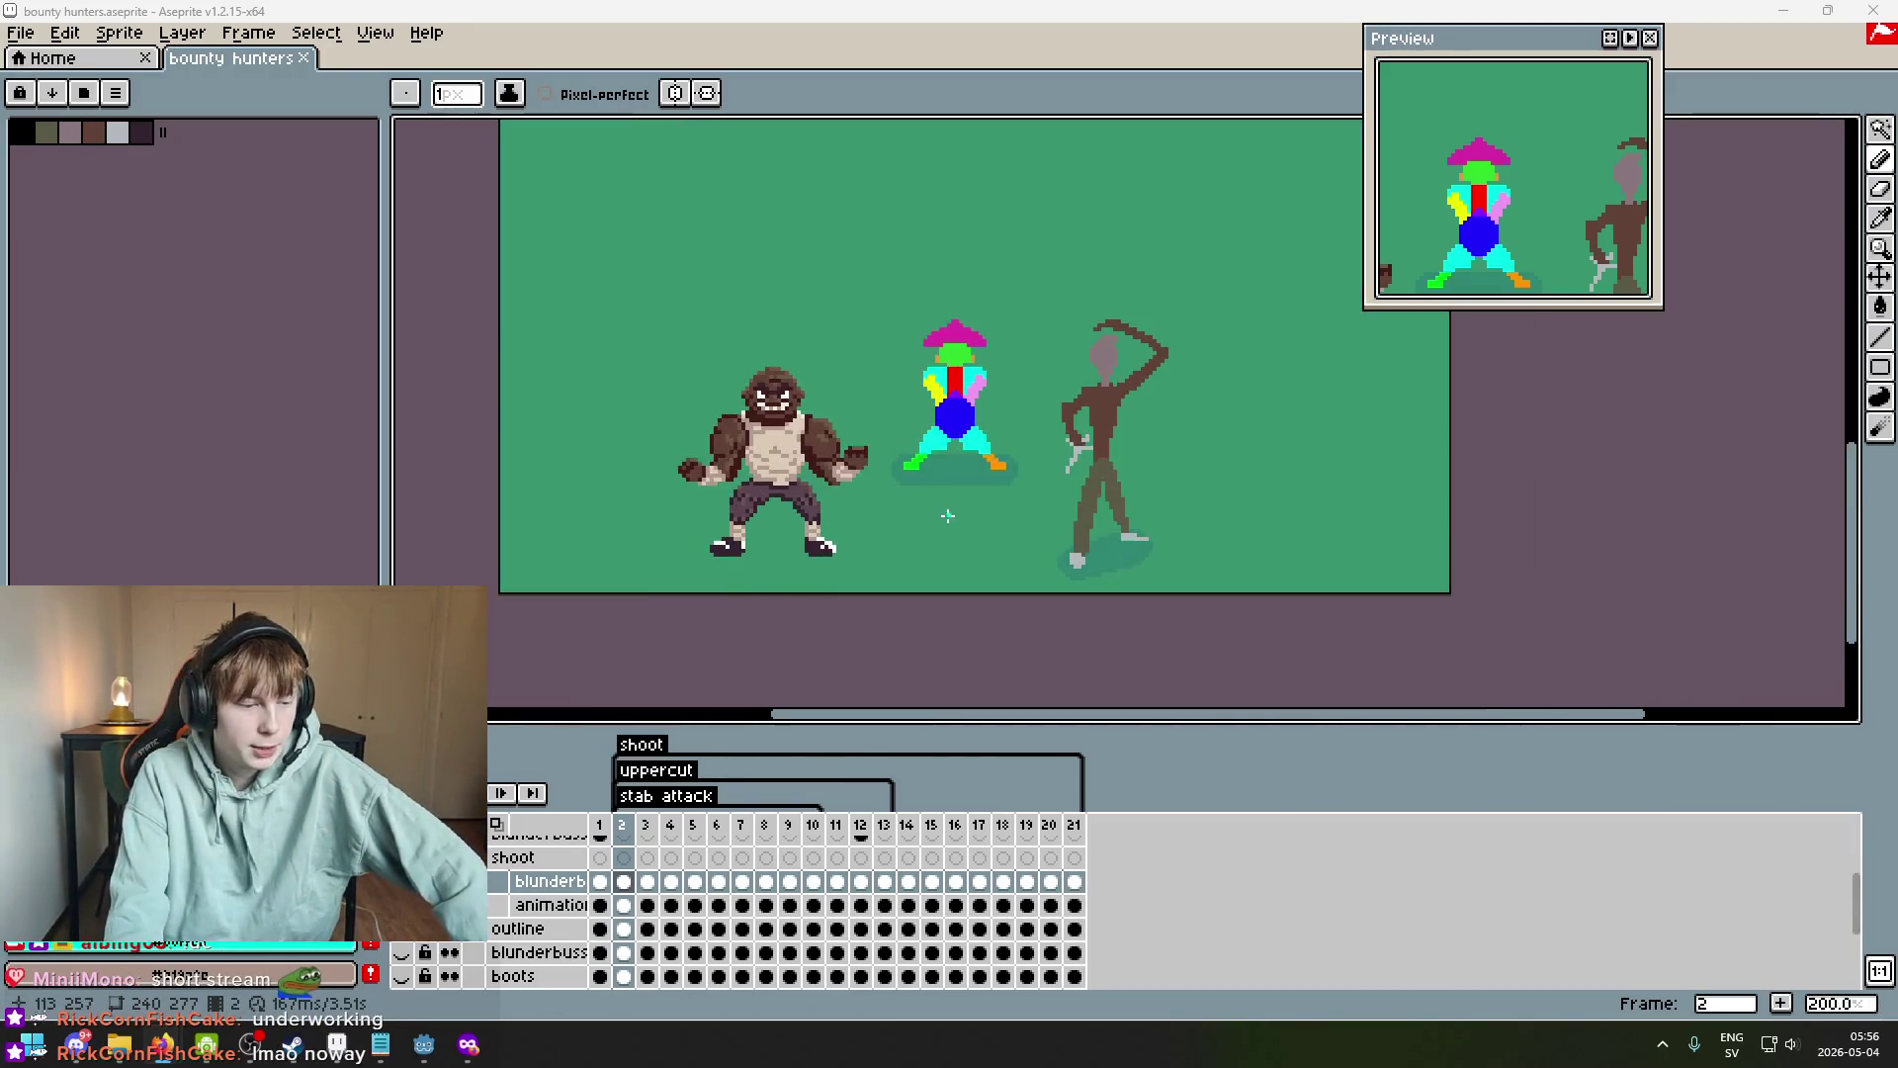
Zoom in and out on the canvas, then pan so the characters sit further left.
{"action": "scroll", "coordinate": [949, 517], "scroll_direction": "down", "scroll_amount": 1}
{"action": "scroll", "coordinate": [820, 472], "scroll_direction": "up", "scroll_amount": 1}
{"action": "scroll", "coordinate": [855, 615], "scroll_direction": "down", "scroll_amount": 1}
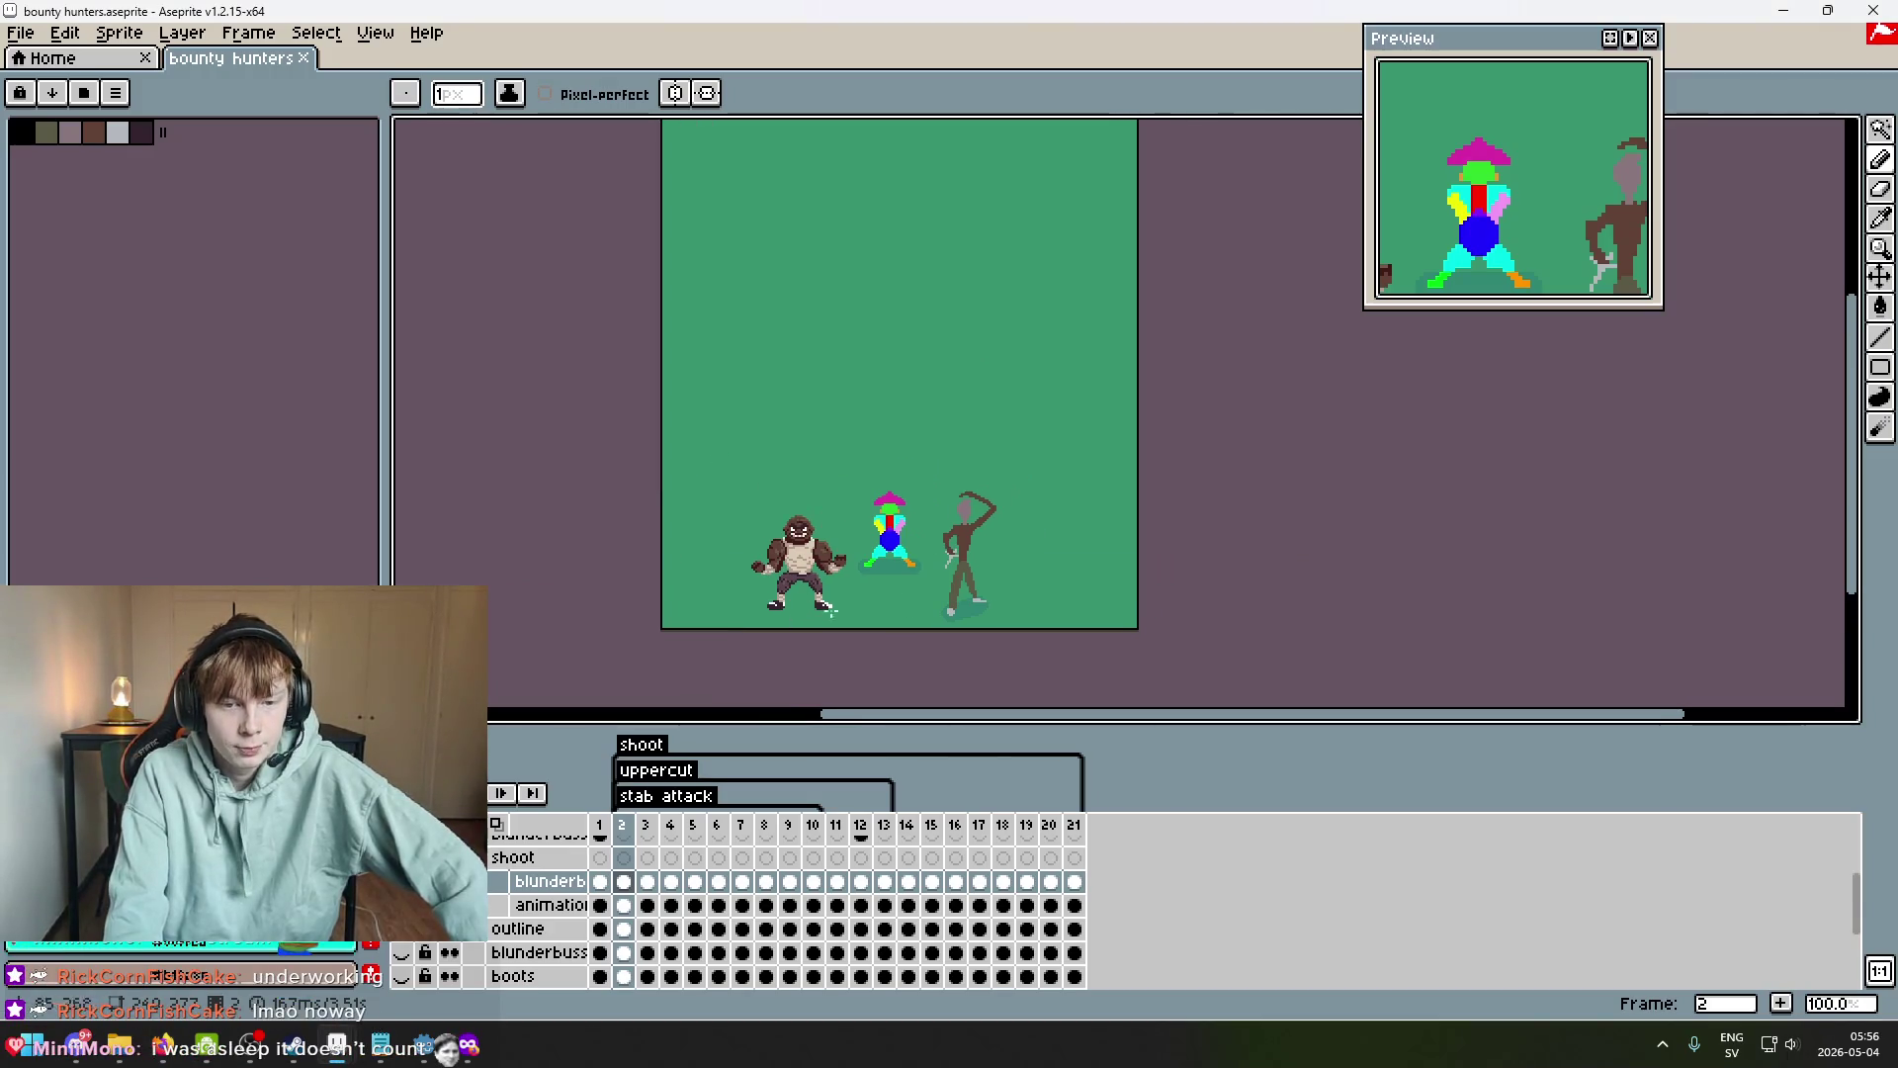
{"action": "scroll", "coordinate": [847, 606], "scroll_direction": "up", "scroll_amount": 1}
{"action": "scroll", "coordinate": [847, 573], "scroll_direction": "down", "scroll_amount": 1}
{"action": "scroll", "coordinate": [846, 539], "scroll_direction": "up", "scroll_amount": 1}
{"action": "scroll", "coordinate": [846, 504], "scroll_direction": "down", "scroll_amount": 1}
{"action": "scroll", "coordinate": [850, 514], "scroll_direction": "up", "scroll_amount": 1}
{"action": "scroll", "coordinate": [852, 519], "scroll_direction": "down", "scroll_amount": 1}
{"action": "scroll", "coordinate": [858, 534], "scroll_direction": "up", "scroll_amount": 1}
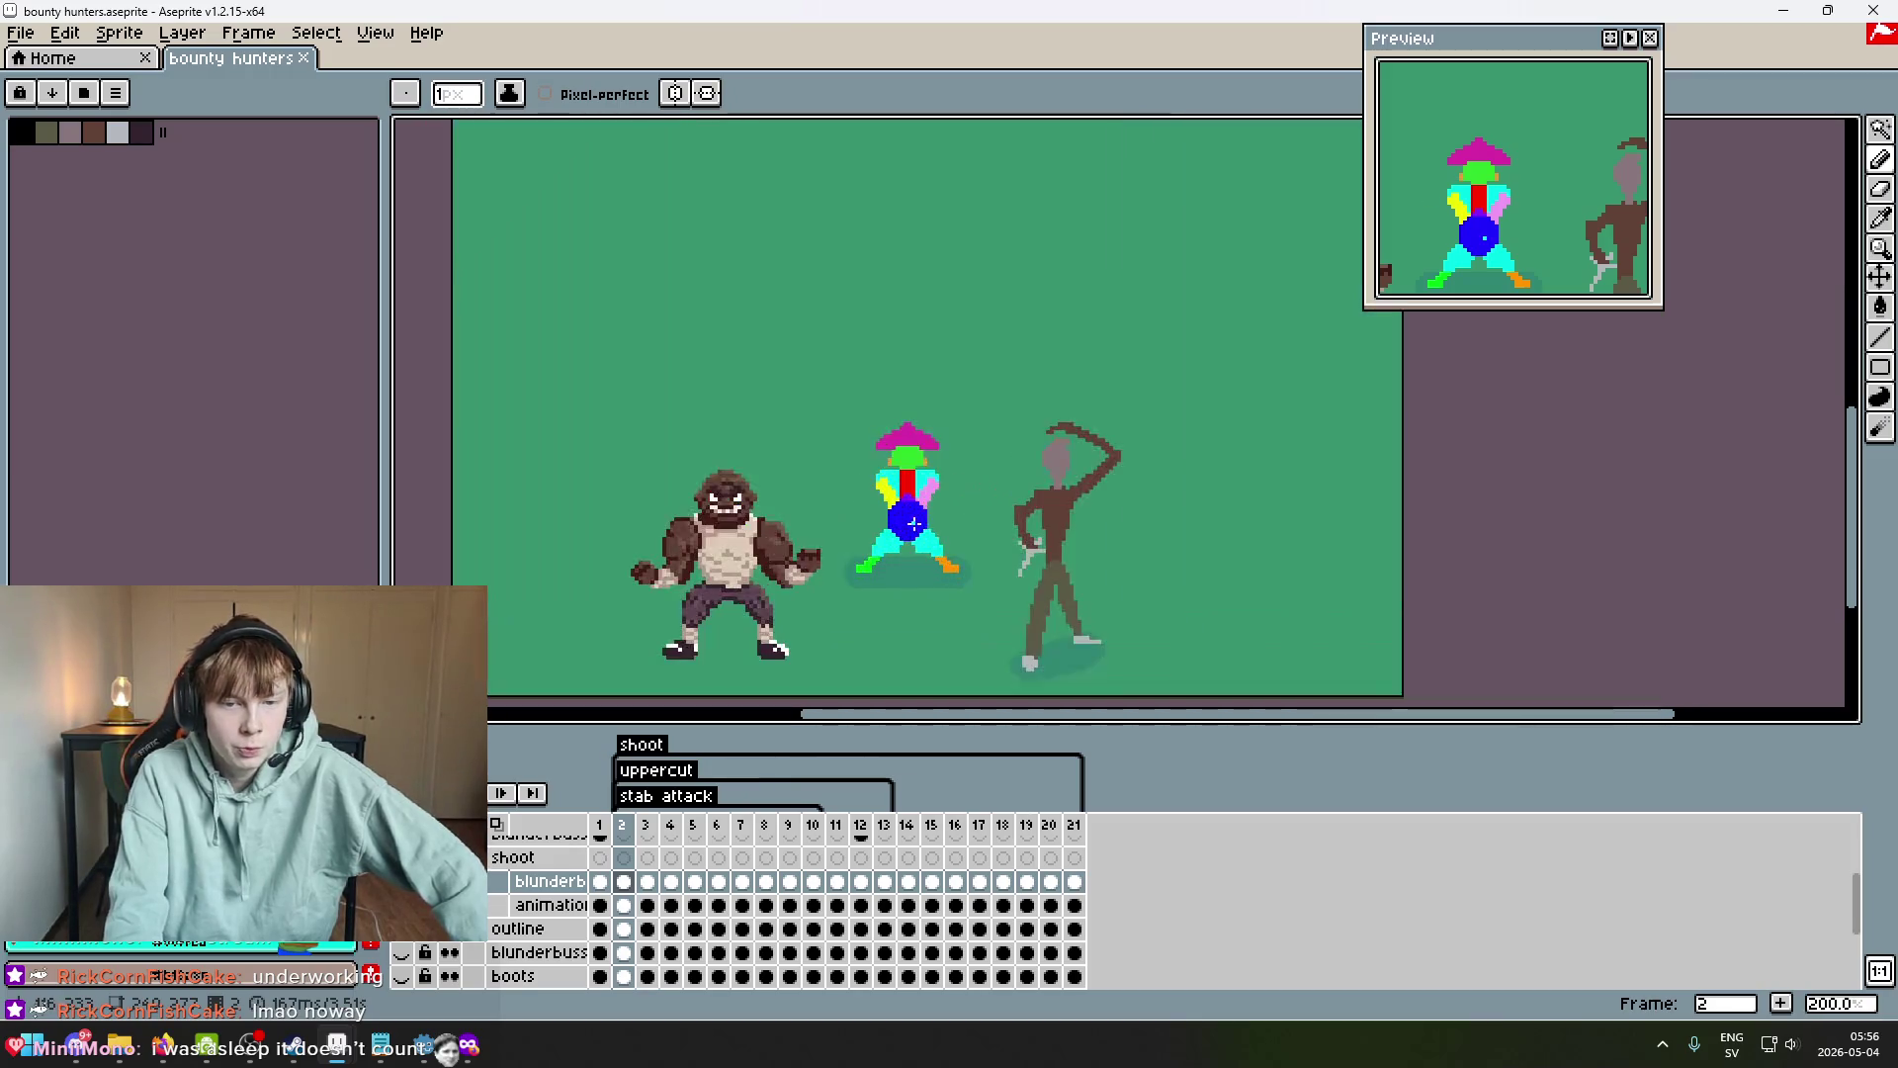
{"action": "scroll", "coordinate": [866, 554], "scroll_direction": "down", "scroll_amount": 1}
{"action": "scroll", "coordinate": [868, 556], "scroll_direction": "up", "scroll_amount": 1}
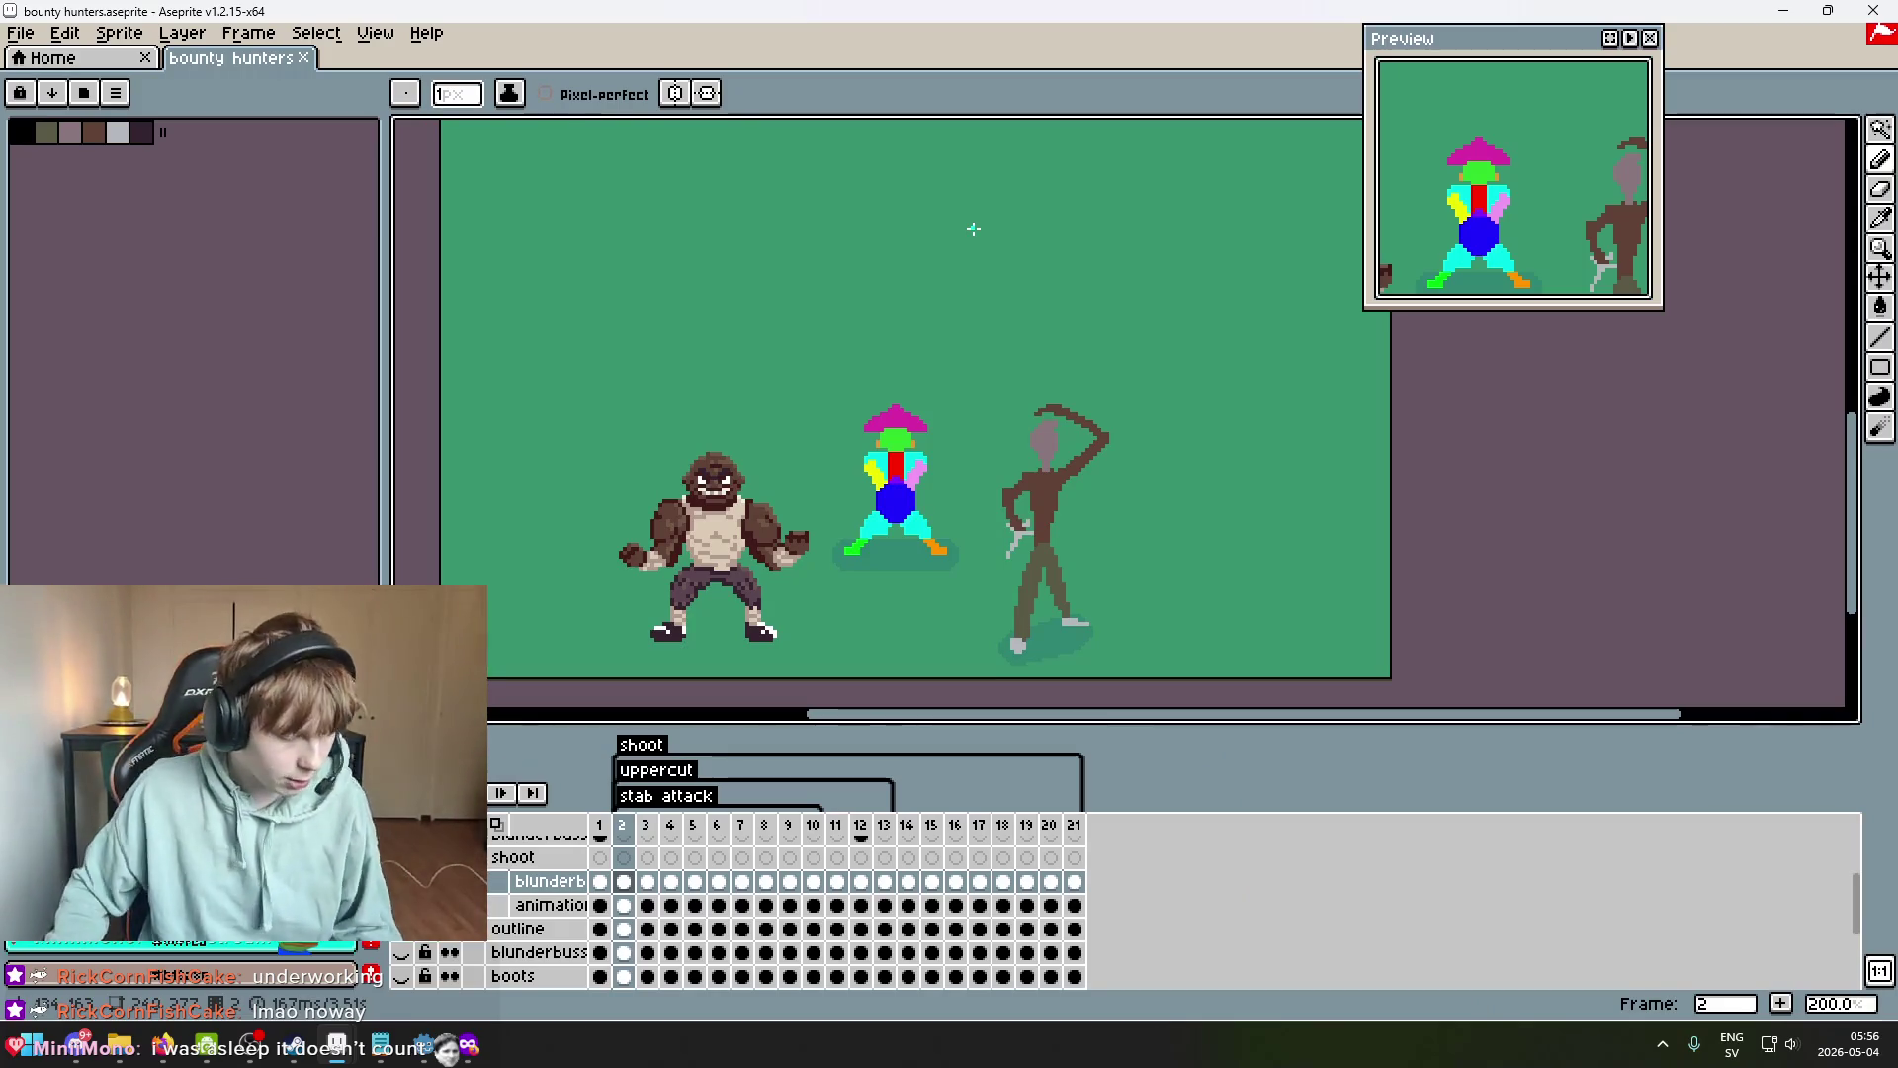
{"action": "scroll", "coordinate": [847, 330], "scroll_direction": "down", "scroll_amount": 1}
{"action": "scroll", "coordinate": [826, 343], "scroll_direction": "up", "scroll_amount": 1}
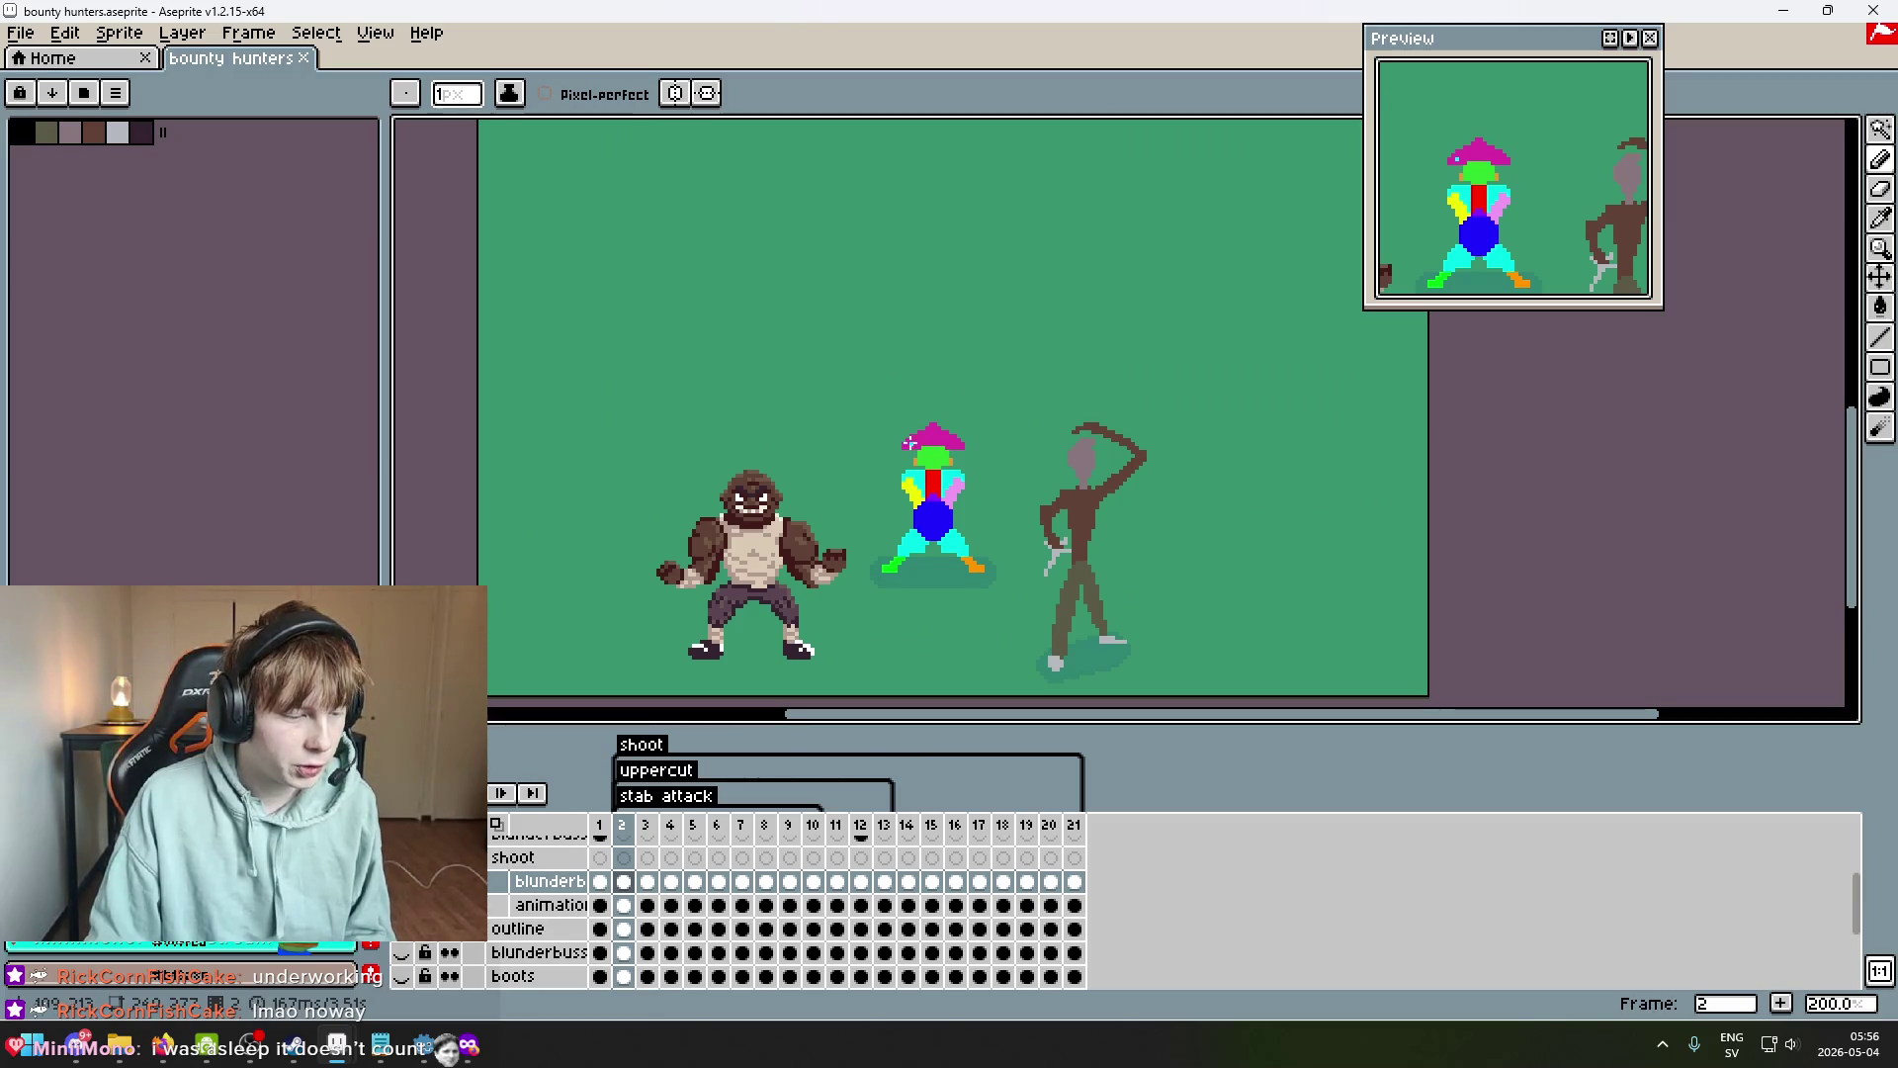
{"action": "left_click_drag", "start_coordinate": [896, 440], "coordinate": [698, 455]}
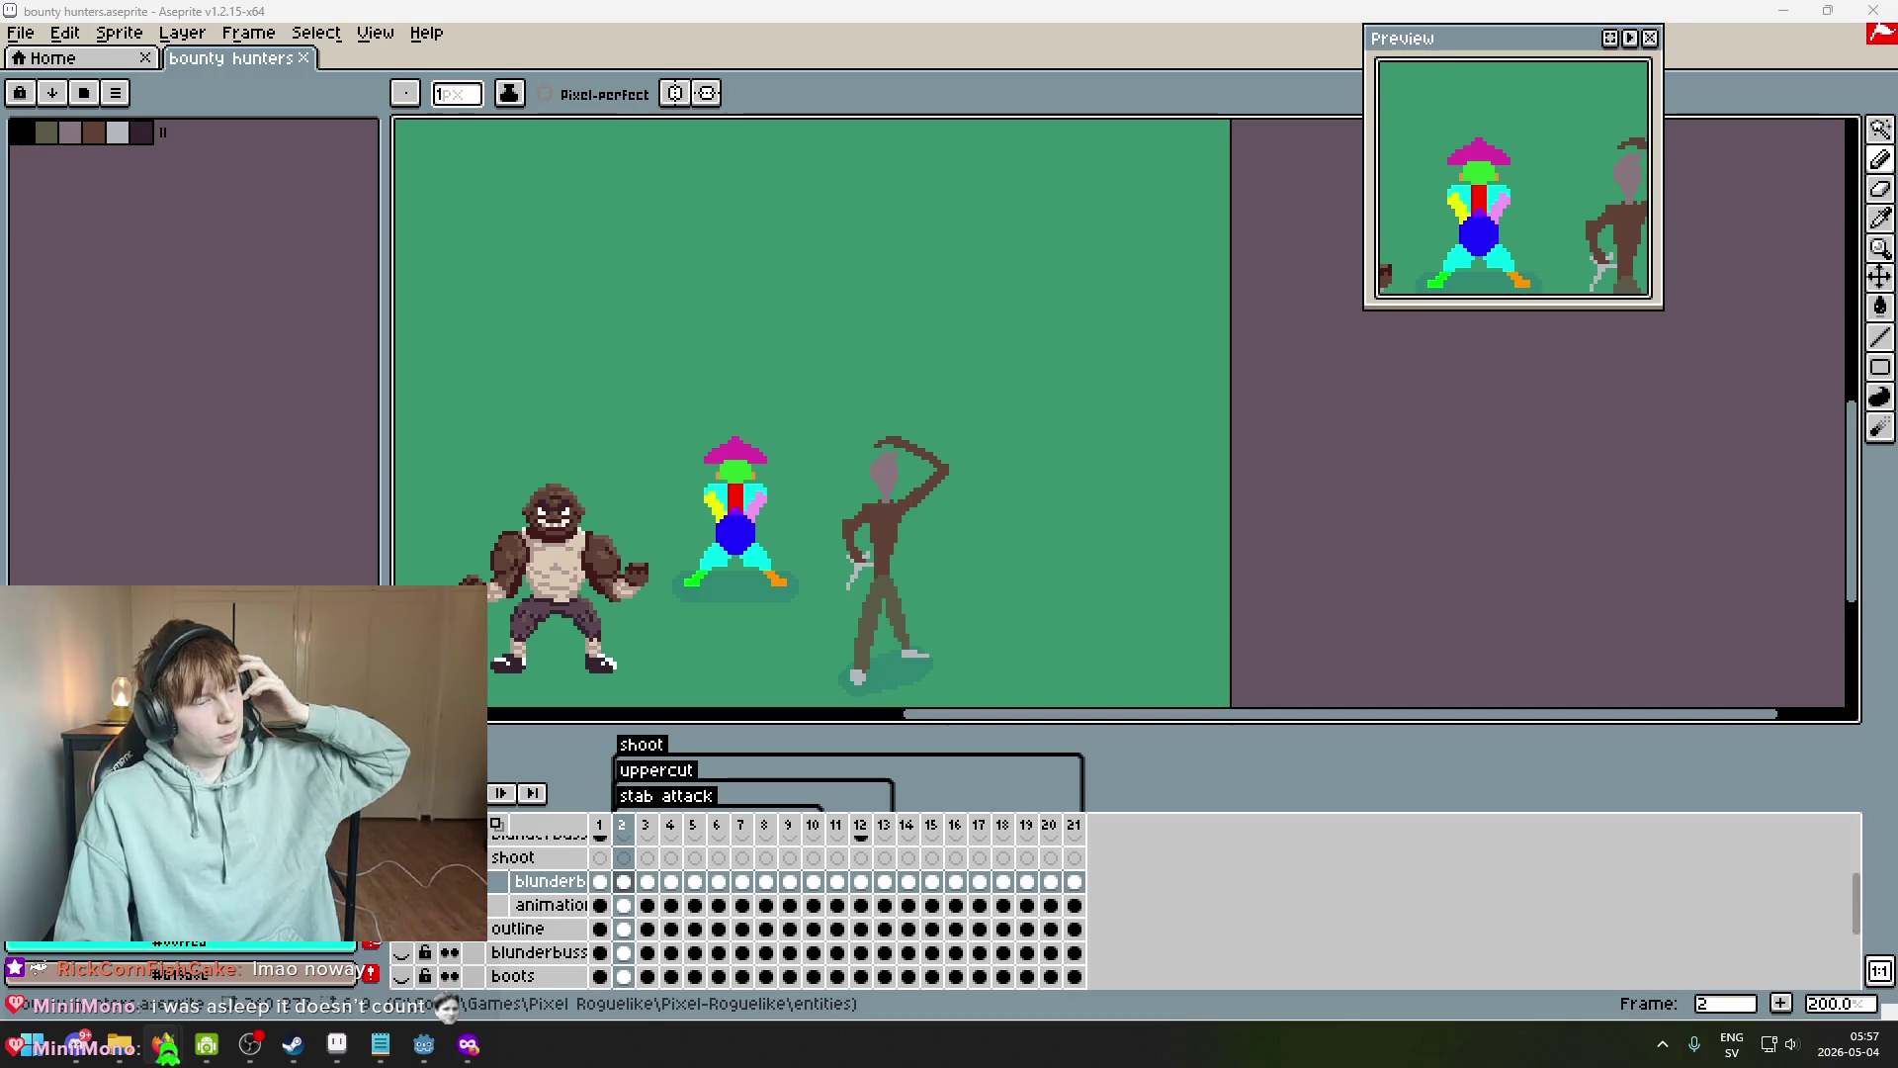
Lower the system volume and bring the Twitch stream browser up, maximized to full screen.
{"action": "key", "text": "XF86AudioLowerVolume"}
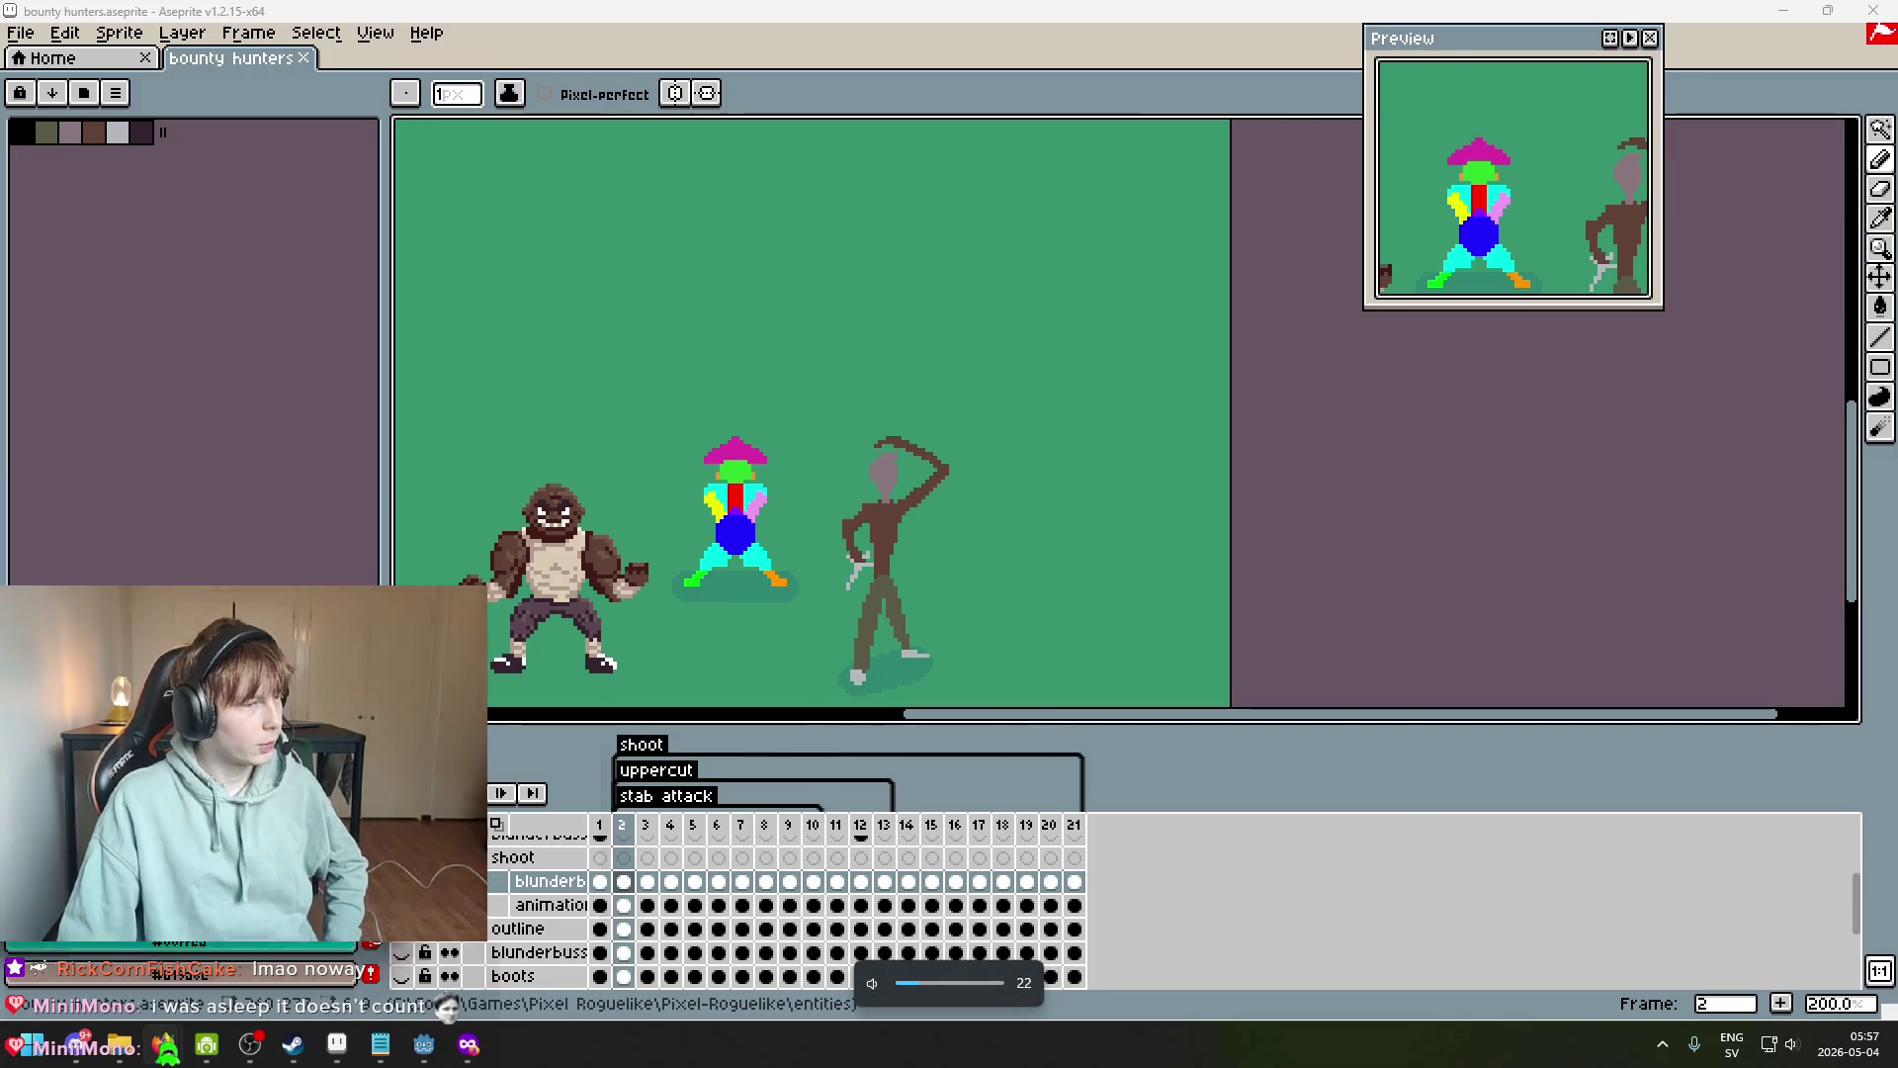
{"action": "key", "text": "alt+Tab"}
{"action": "double_click", "coordinate": [726, 40]}
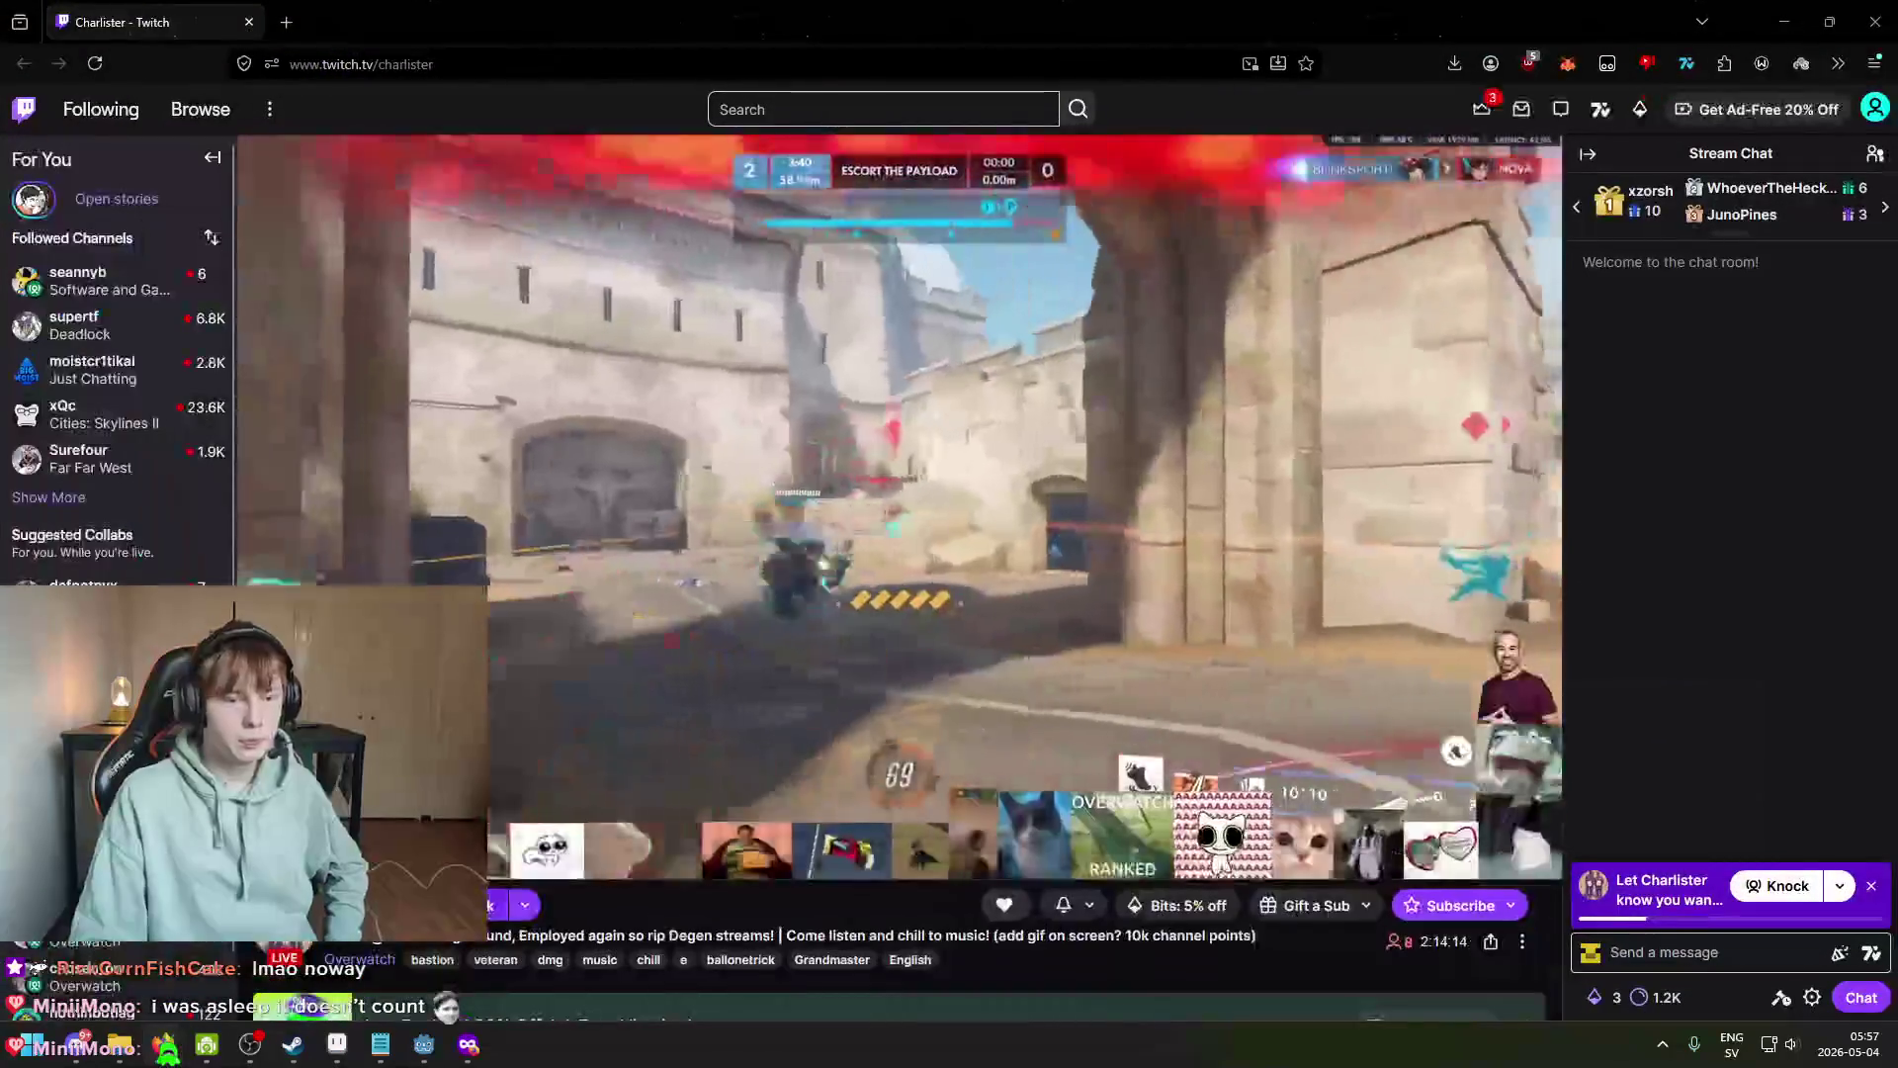